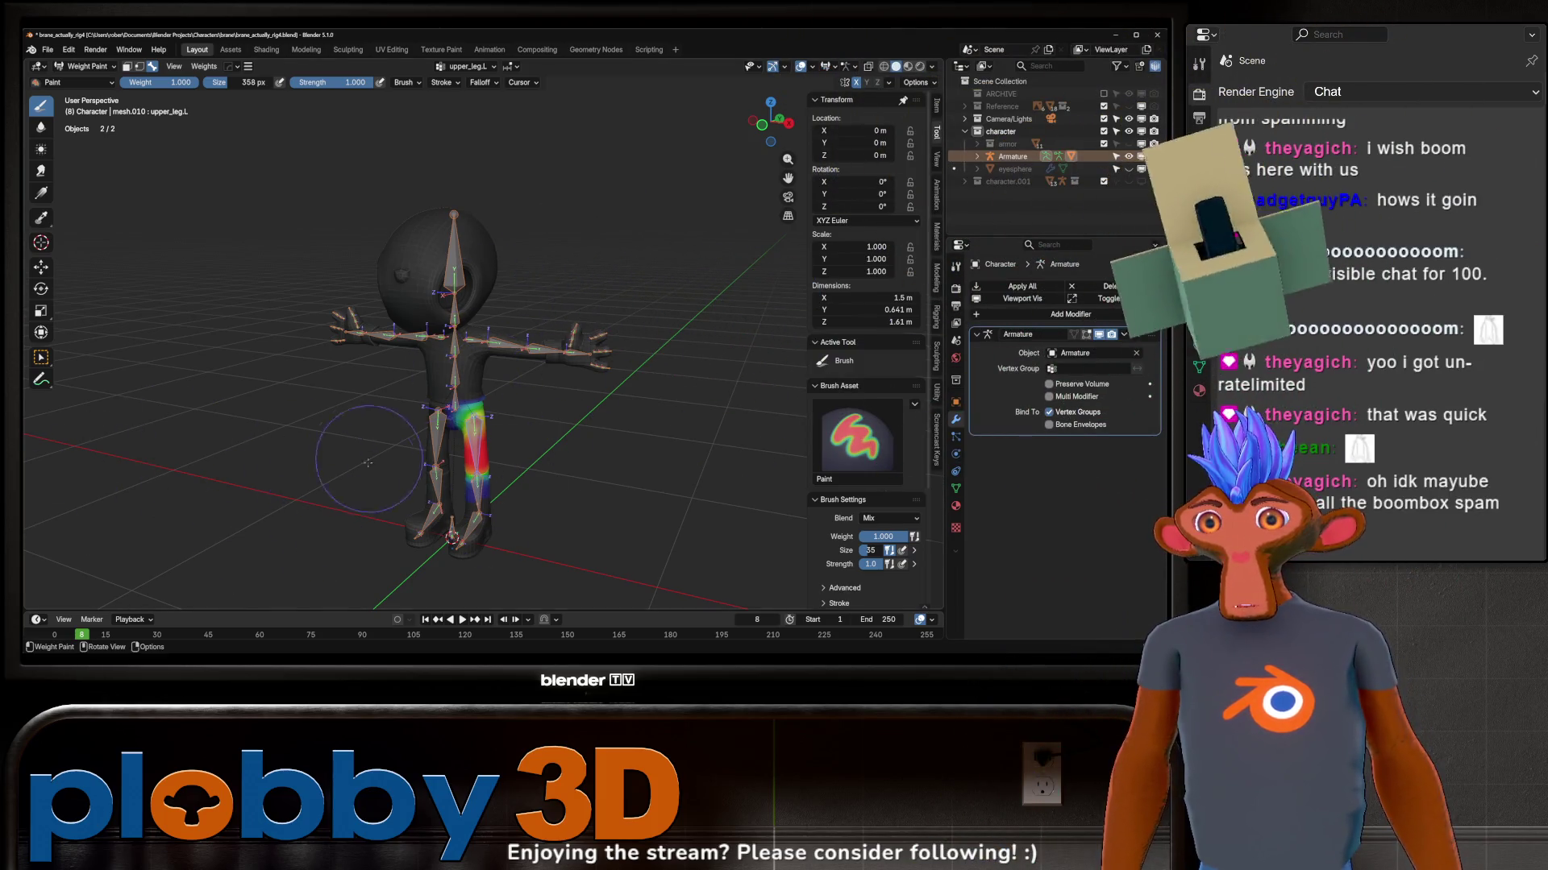
{"action": "scroll", "coordinate": [327, 471], "scroll_direction": "up", "scroll_amount": 5}
Step: Bend the left thigh bone (upper_leg.L) and inspect how the hip deforms
{"action": "mouse_move", "coordinate": [339, 471]}
{"action": "middle_mouse_down"}
{"action": "mouse_move", "coordinate": [317, 437]}
{"action": "mouse_move", "coordinate": [419, 384]}
{"action": "mouse_move", "coordinate": [609, 354]}
{"action": "middle_mouse_up"}
{"action": "scroll", "coordinate": [420, 385], "scroll_direction": "up", "scroll_amount": 2}
{"action": "scroll", "coordinate": [448, 383], "scroll_direction": "up", "scroll_amount": 2}
{"action": "left_click", "coordinate": [497, 312], "text": "ctrl"}
{"action": "key", "text": "r"}
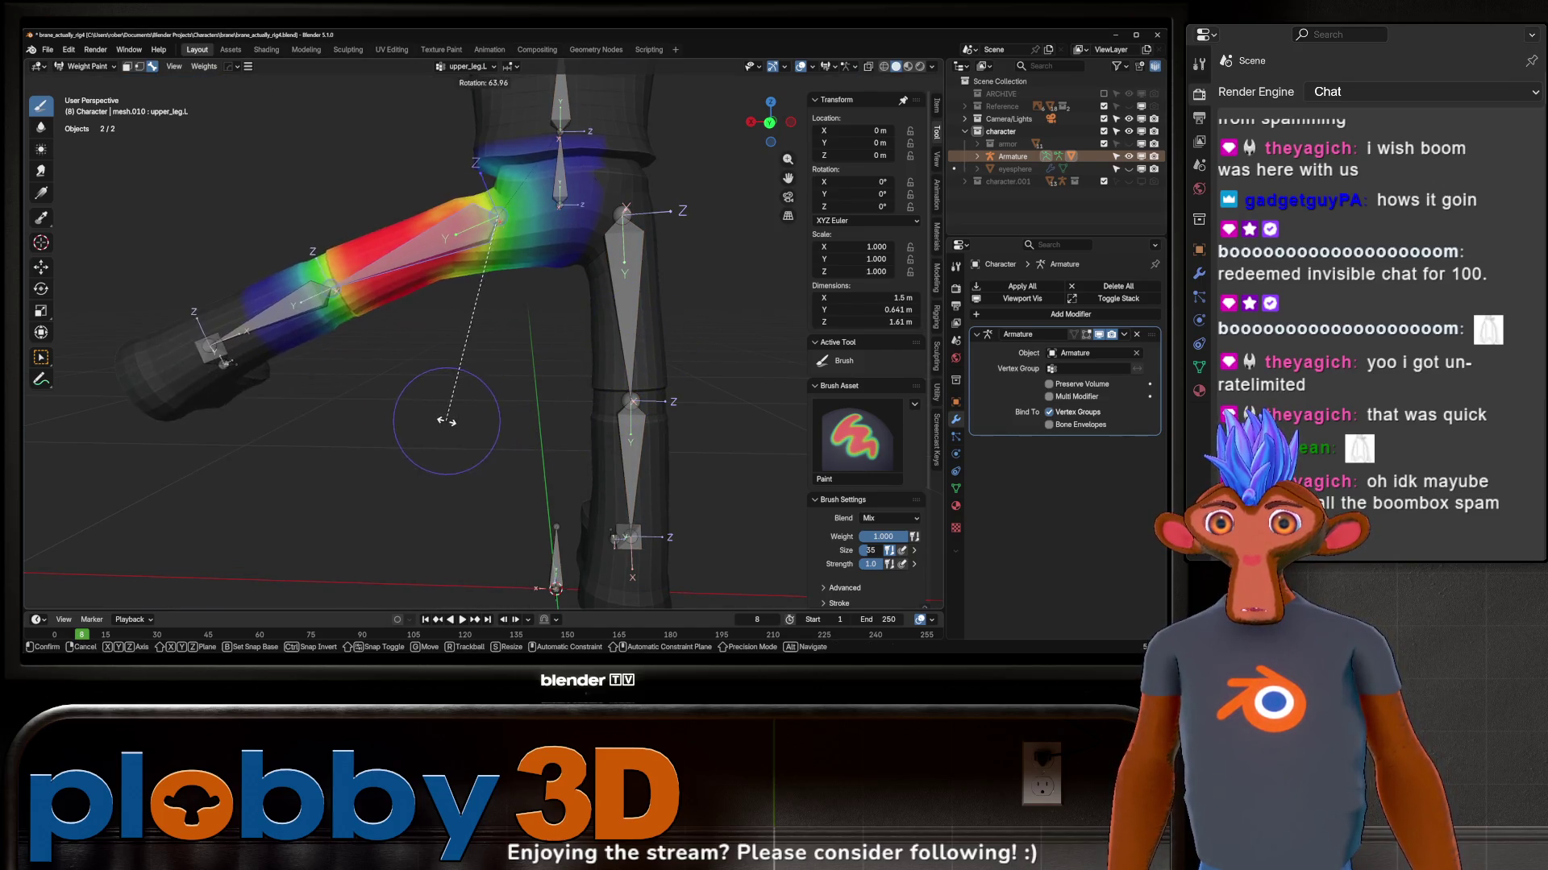
{"action": "left_click", "coordinate": [435, 415]}
{"action": "mouse_move", "coordinate": [434, 415]}
{"action": "middle_mouse_down"}
{"action": "mouse_move", "coordinate": [540, 142]}
{"action": "mouse_move", "coordinate": [576, 212]}
{"action": "mouse_move", "coordinate": [580, 290]}
{"action": "mouse_move", "coordinate": [637, 354]}
{"action": "middle_mouse_up"}
Step: Rotate the thigh again around global Y and examine the hip joint from several angles
{"action": "key", "text": "r"}
{"action": "key", "text": "x"}
{"action": "key", "text": "y"}
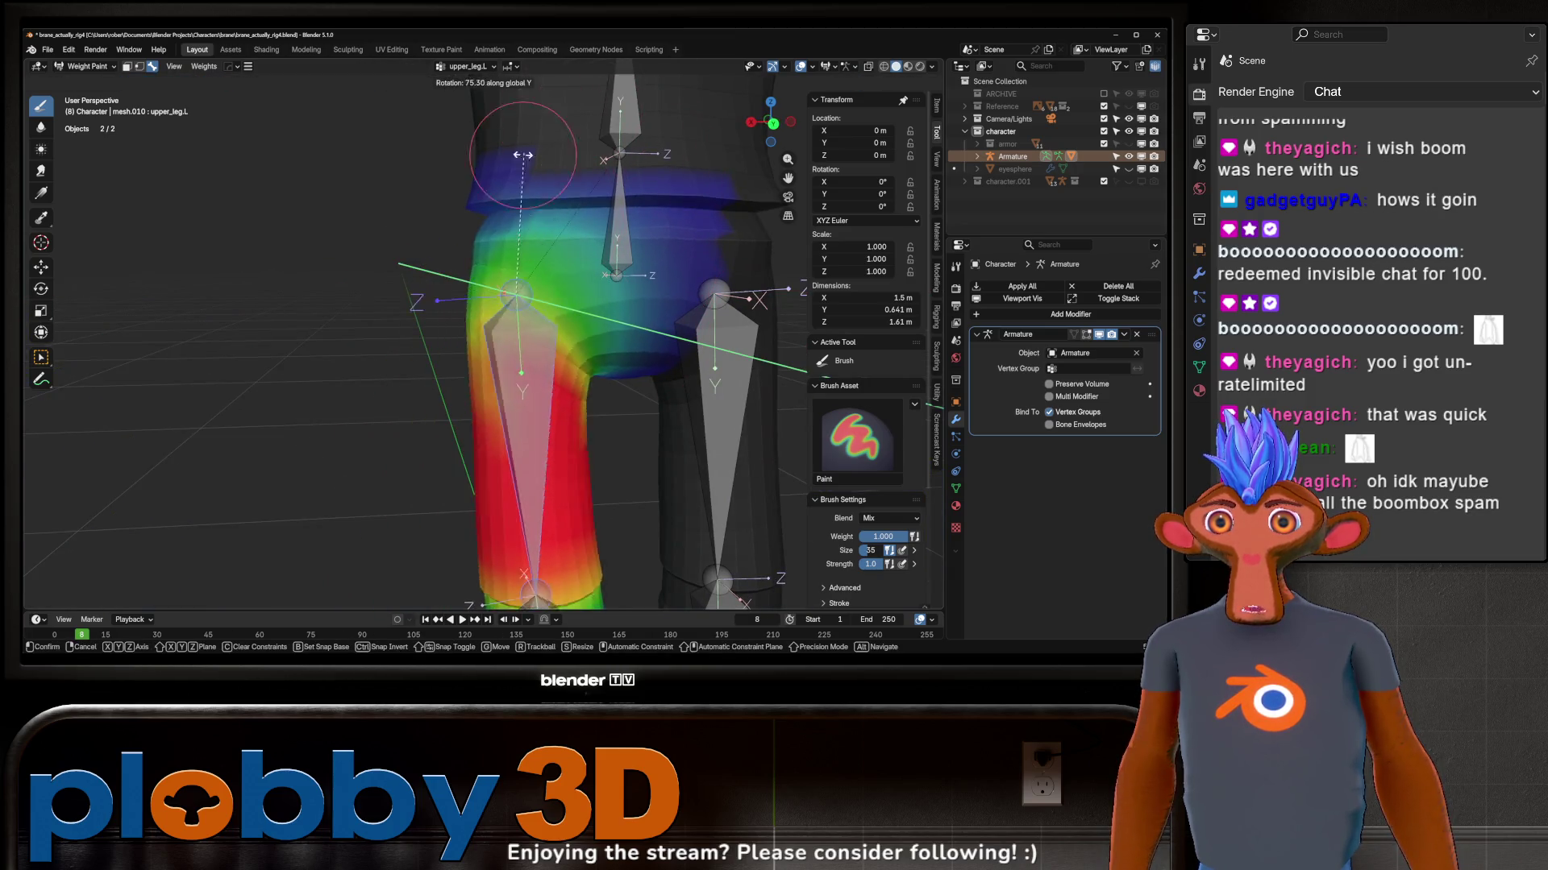
{"action": "left_click", "coordinate": [638, 274]}
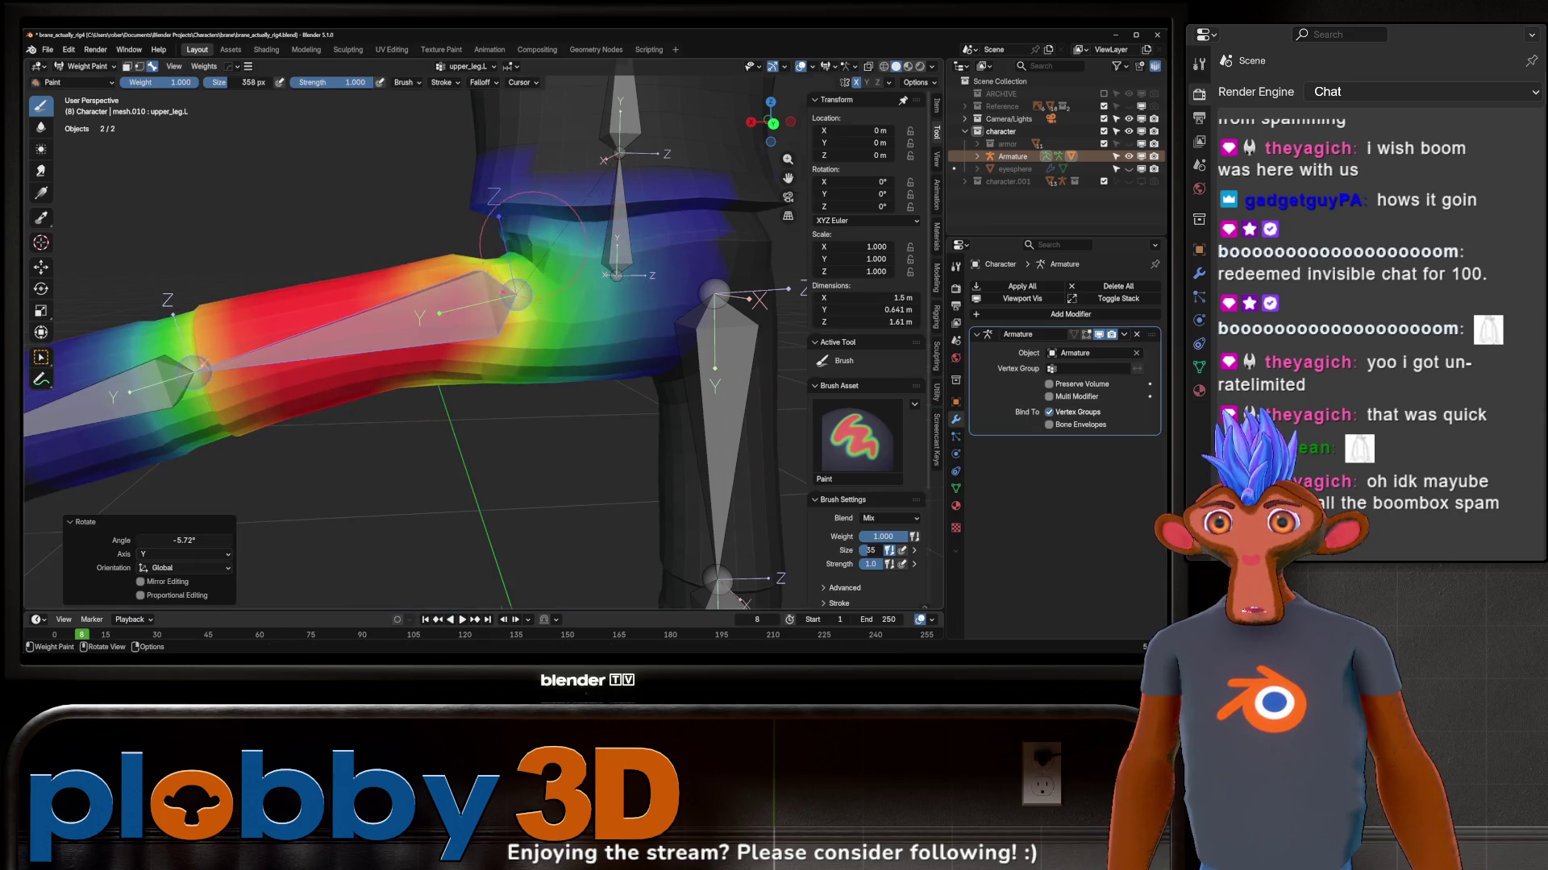
{"action": "scroll", "coordinate": [512, 229], "scroll_direction": "up", "scroll_amount": 3}
{"action": "middle_click_drag", "start_coordinate": [543, 220], "coordinate": [394, 225]}
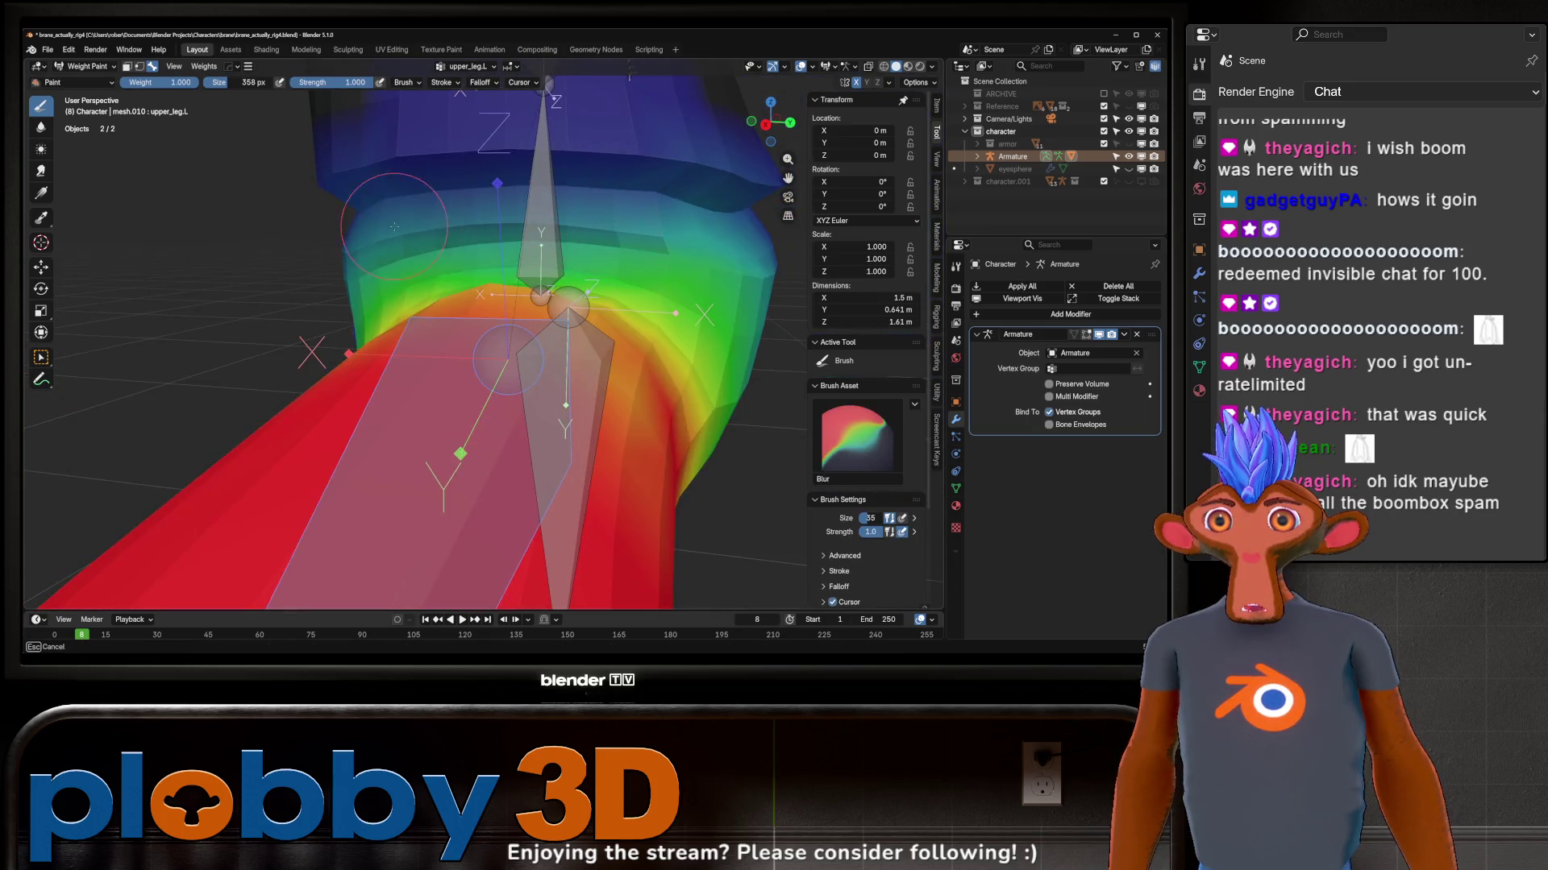
{"action": "middle_click_drag", "start_coordinate": [537, 240], "coordinate": [629, 182]}
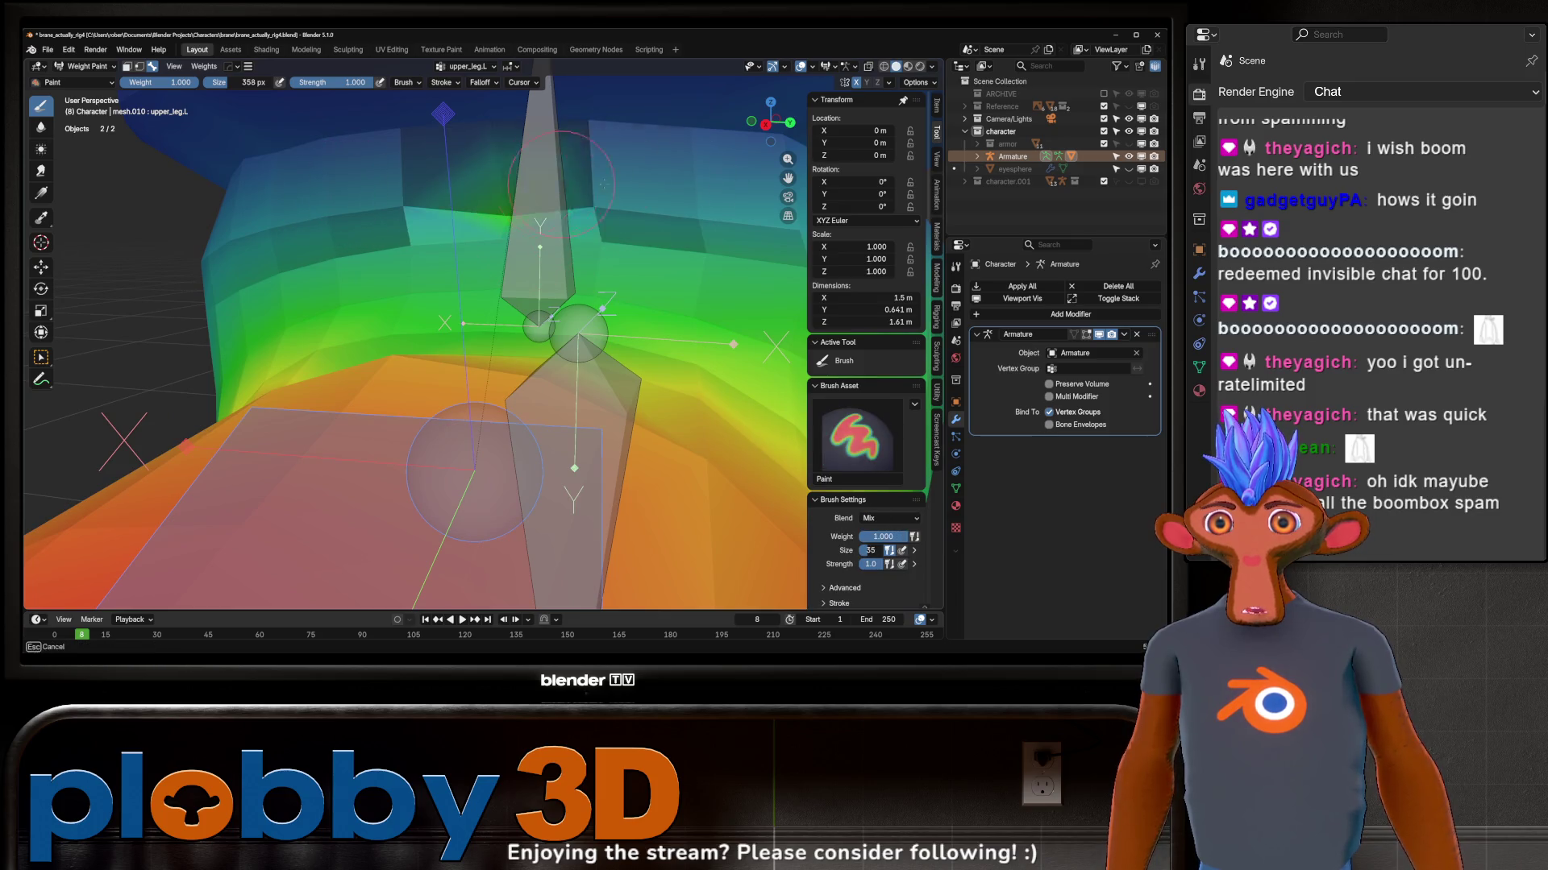
{"action": "mouse_move", "coordinate": [443, 219]}
{"action": "middle_mouse_down"}
{"action": "mouse_move", "coordinate": [516, 270]}
{"action": "mouse_move", "coordinate": [551, 272]}
{"action": "middle_mouse_up"}
{"action": "scroll", "coordinate": [517, 270], "scroll_direction": "down", "scroll_amount": 5}
{"action": "scroll", "coordinate": [516, 270], "scroll_direction": "down", "scroll_amount": 5}
Step: Return the character to Object Mode via the mode pie
{"action": "key", "text": "ctrl+Tab"}
{"action": "left_click", "coordinate": [448, 266]}
{"action": "scroll", "coordinate": [444, 312], "scroll_direction": "up", "scroll_amount": 2}
Step: Add a HardOps X-axis bisect mirror to the body mesh and apply it
{"action": "left_click", "coordinate": [503, 317]}
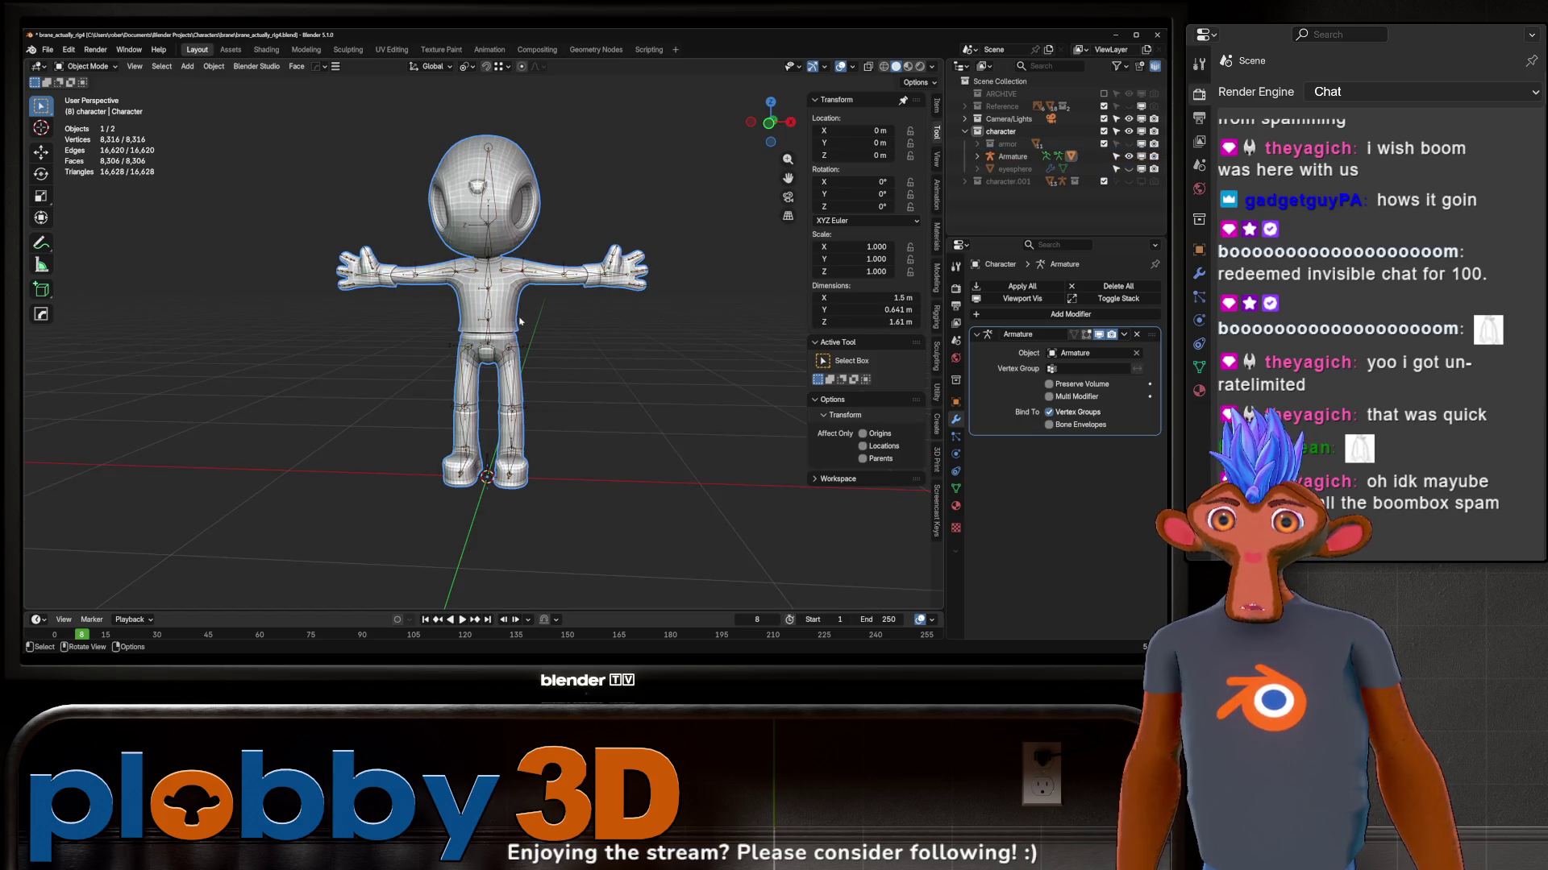
{"action": "key", "text": "alt+x"}
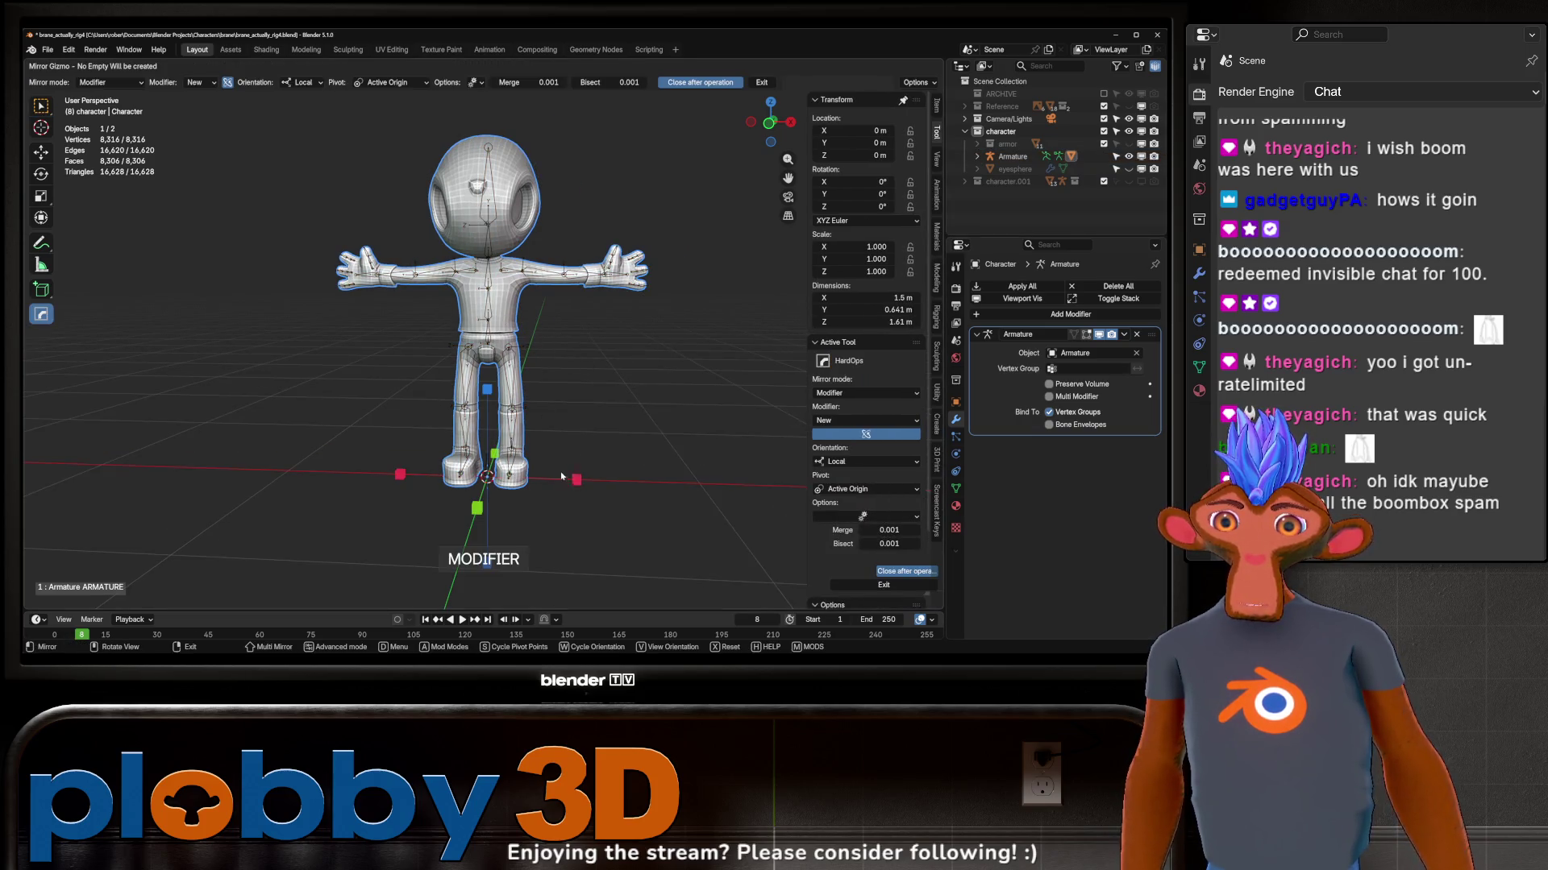
{"action": "left_click", "coordinate": [574, 478]}
{"action": "key", "text": "ctrl+a"}
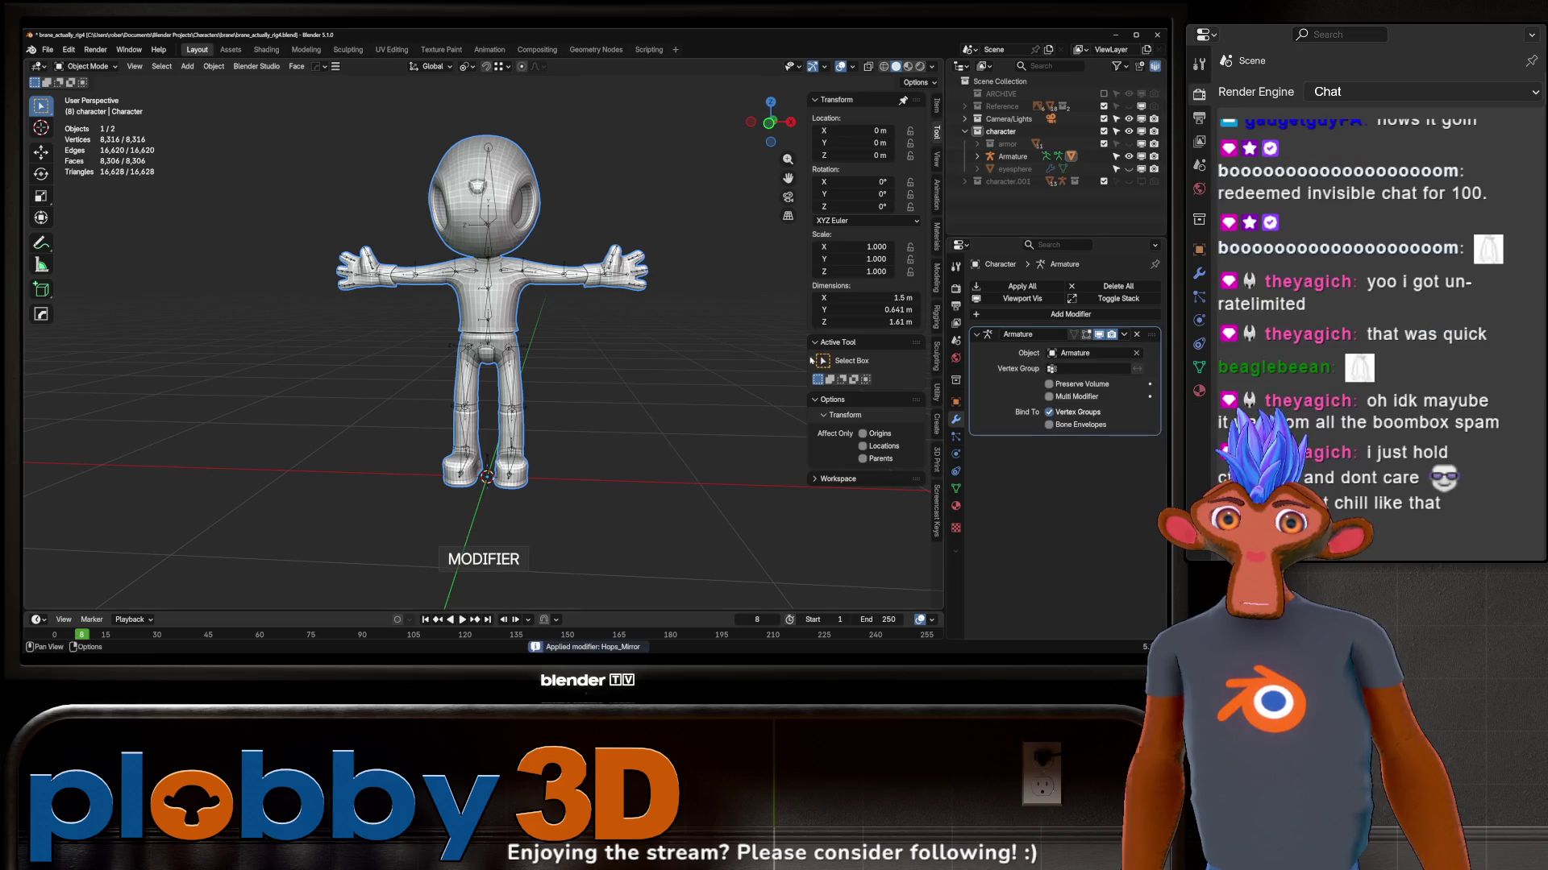
Step: Put the armature in Pose Mode and test-rotate the left upper arm, cancelling the bend
{"action": "left_click", "coordinate": [551, 290]}
{"action": "key", "text": "ctrl+Tab"}
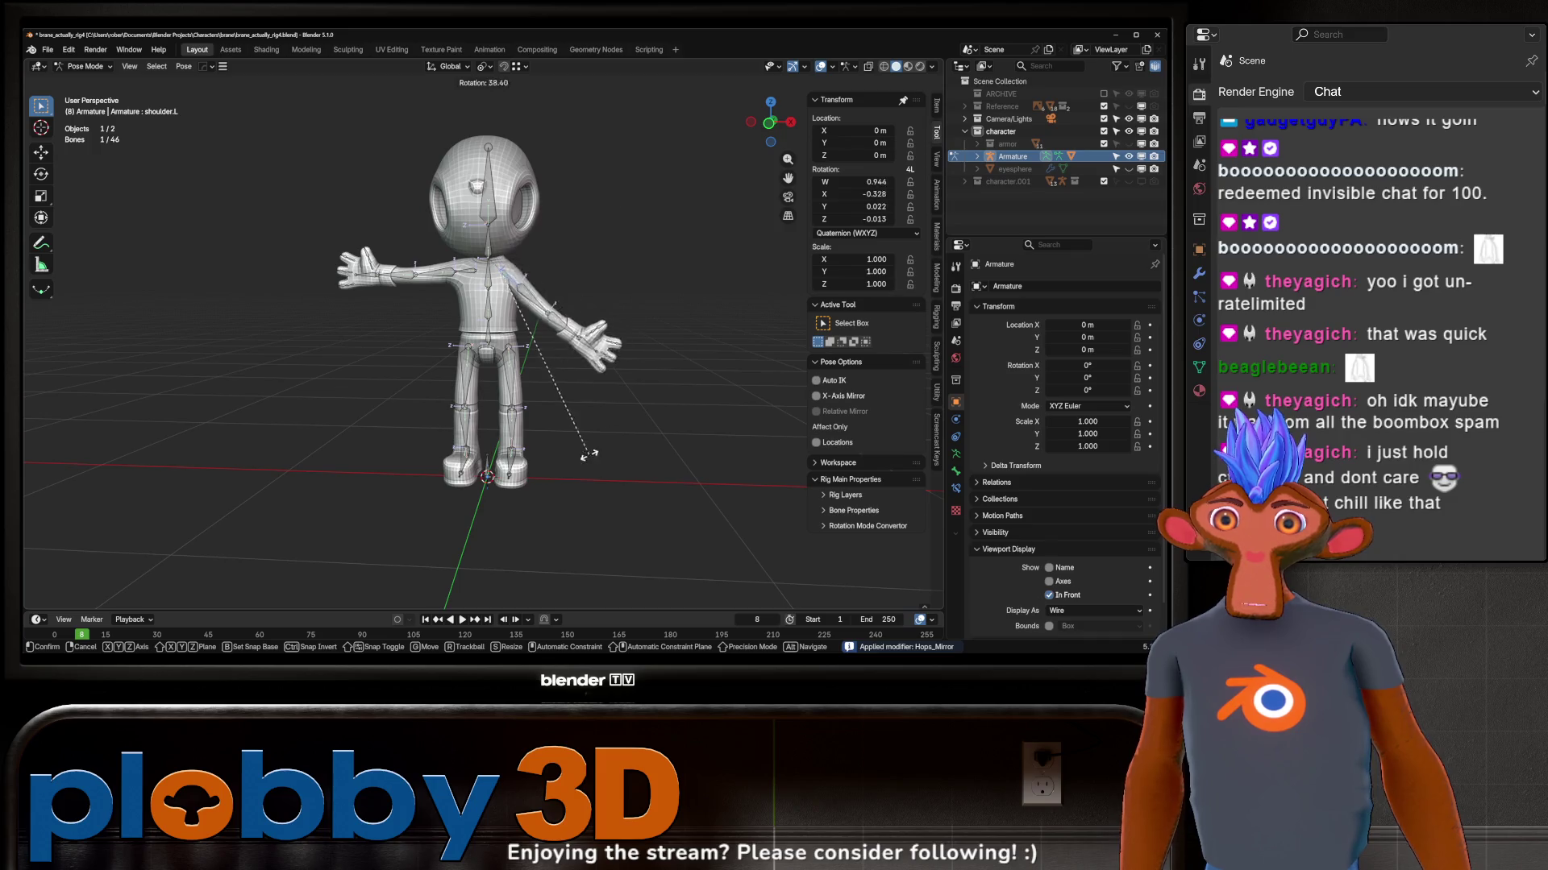
{"action": "left_click", "coordinate": [543, 260]}
{"action": "left_click", "coordinate": [540, 278]}
{"action": "key", "text": "r"}
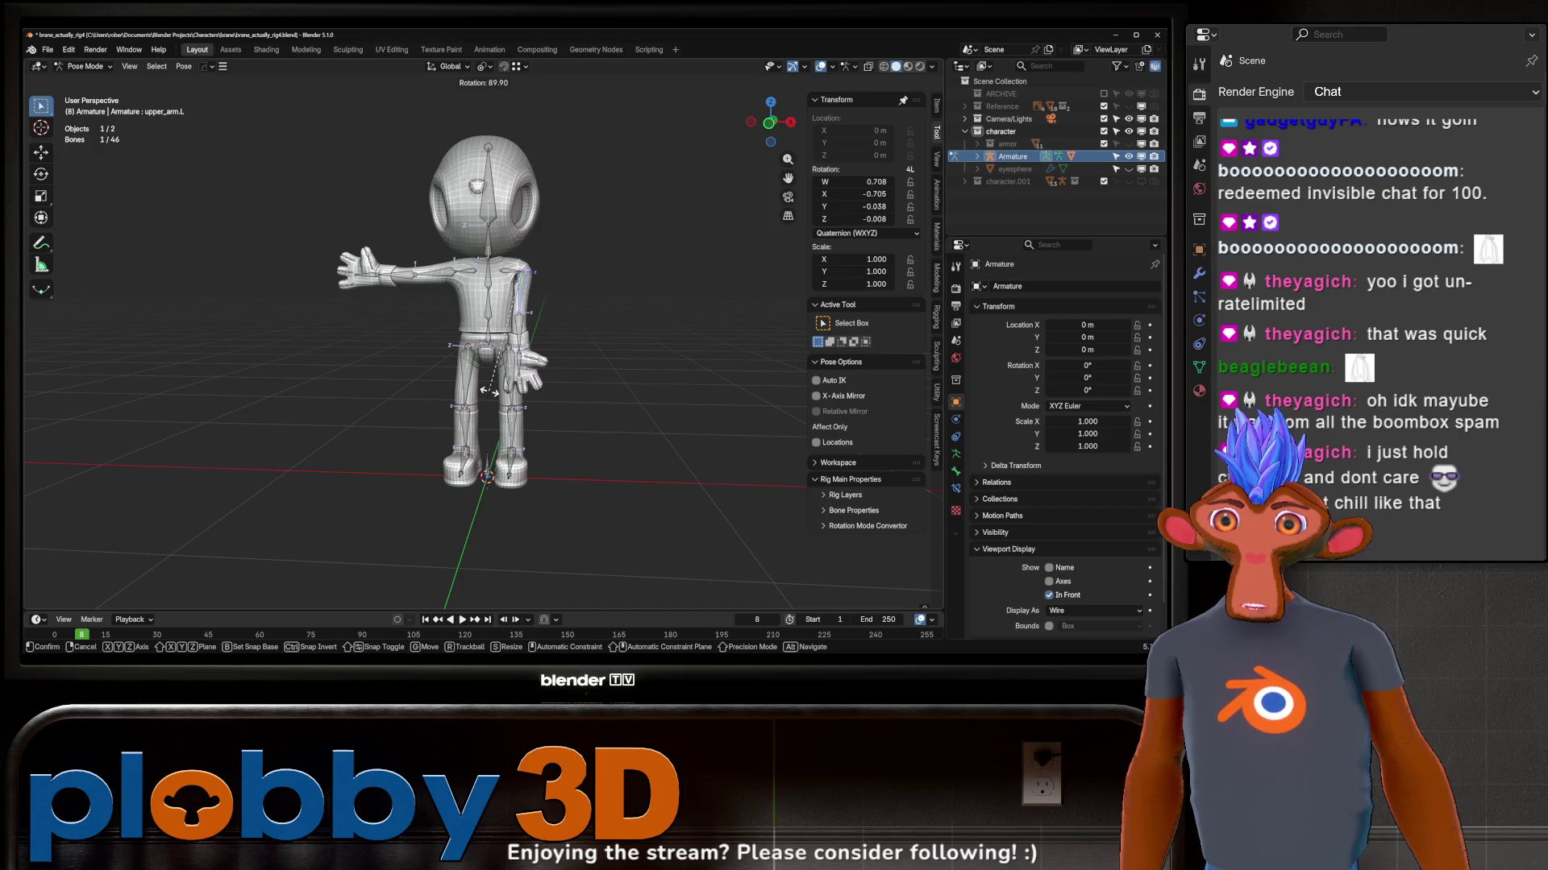
{"action": "key", "text": "Escape"}
Step: Test-bend the left forearm and hand bones around global Z, cancelling each rotation
{"action": "key", "text": "r"}
{"action": "key", "text": "Escape"}
{"action": "key", "text": "r"}
{"action": "key", "text": "z"}
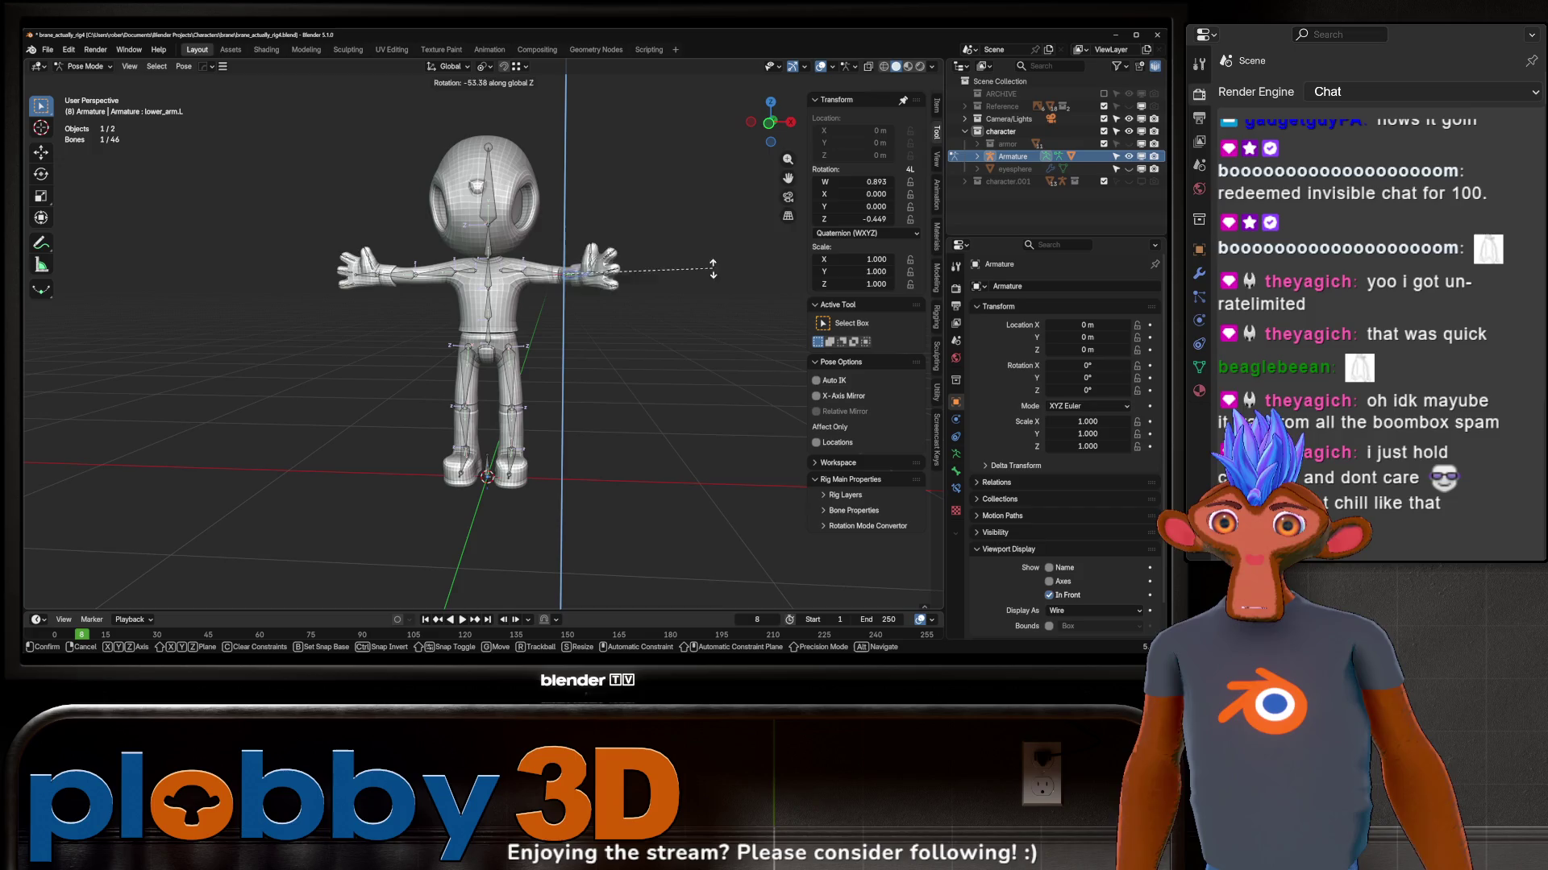
{"action": "key", "text": "Escape"}
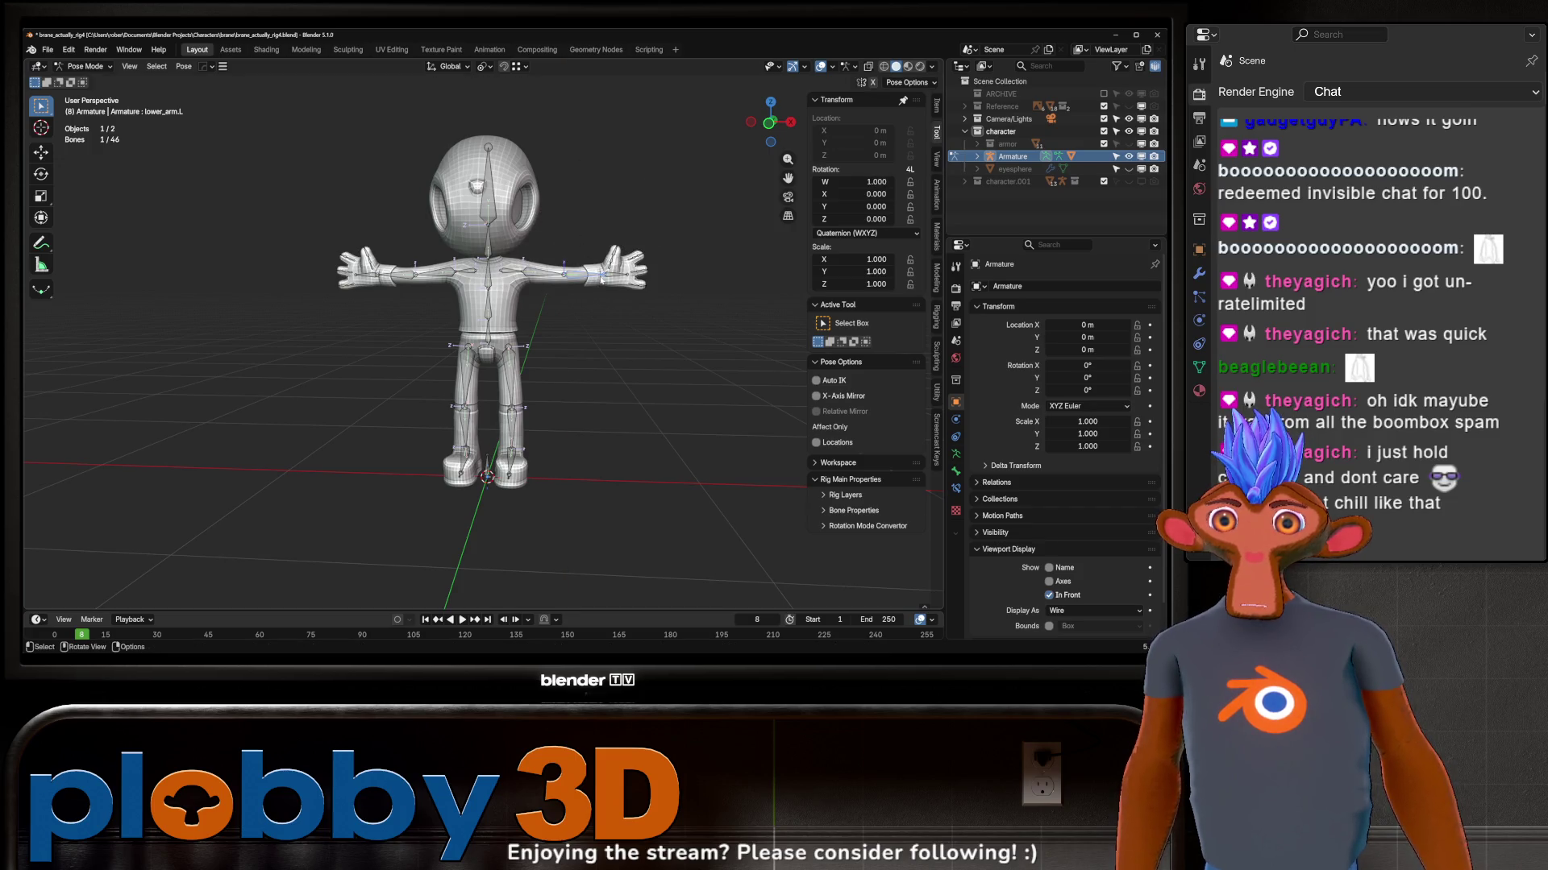
{"action": "left_click", "coordinate": [606, 274]}
{"action": "key", "text": "r"}
{"action": "key", "text": "z"}
{"action": "key", "text": "Escape"}
{"action": "scroll", "coordinate": [580, 349], "scroll_direction": "up", "scroll_amount": 5}
{"action": "key", "text": "r"}
{"action": "key", "text": "Escape"}
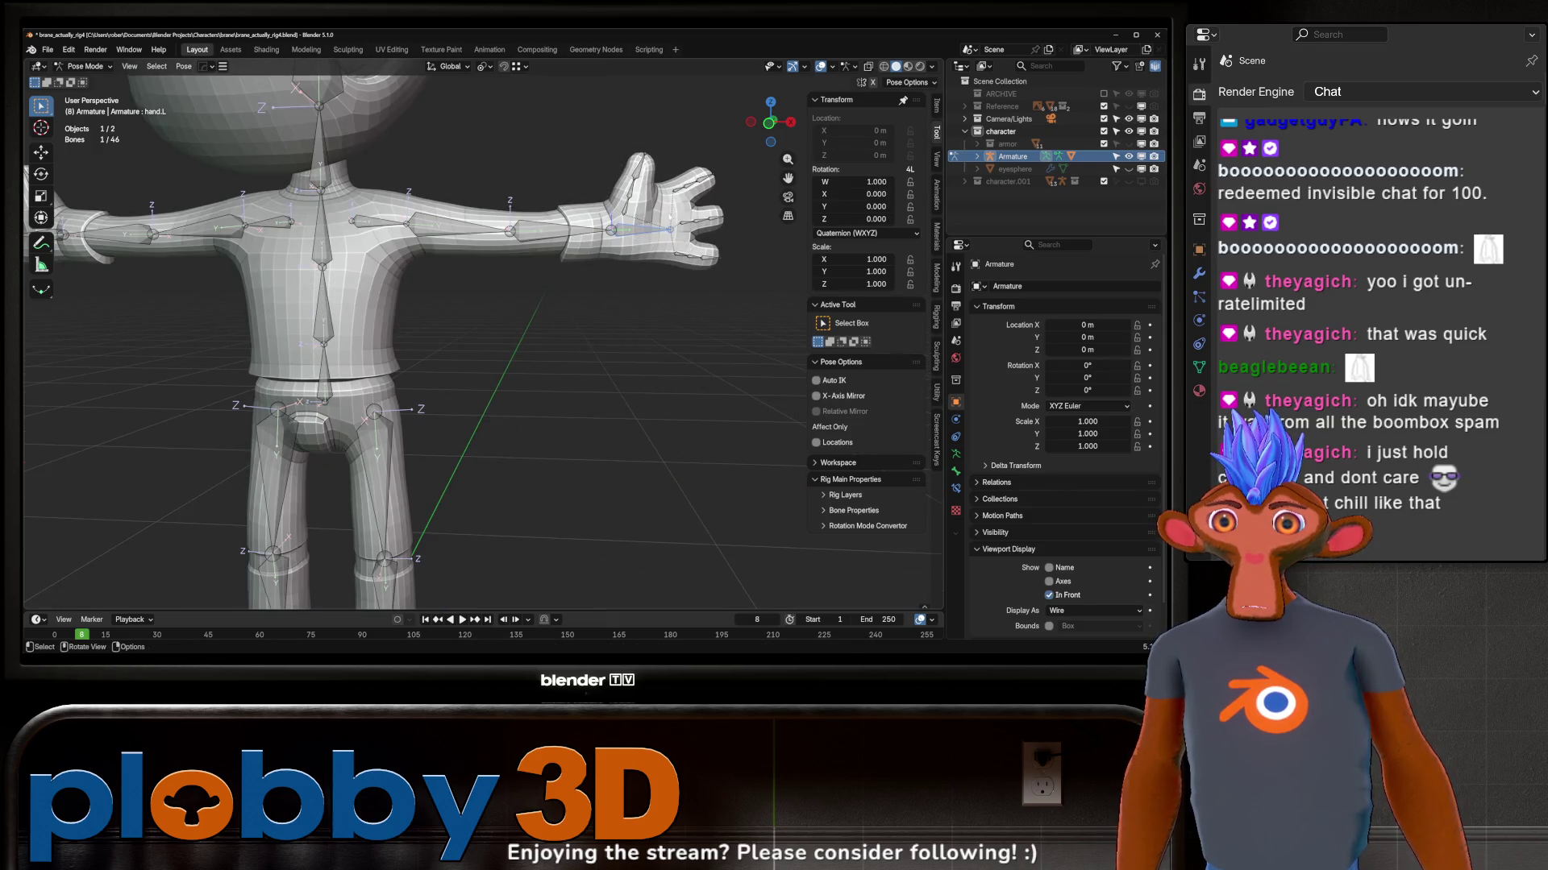
{"action": "key", "text": "r"}
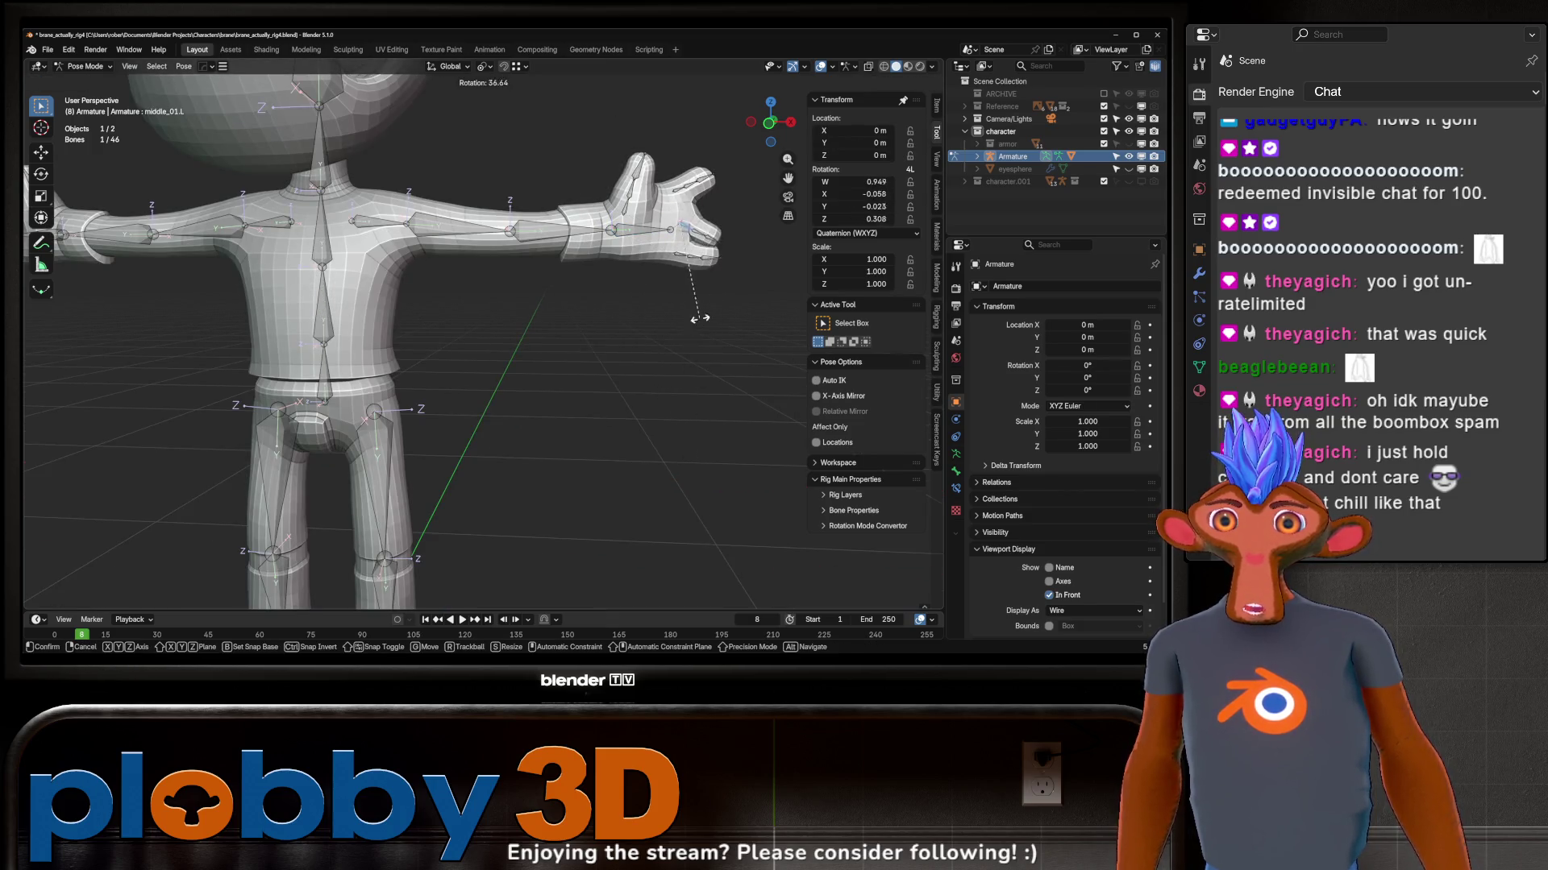
{"action": "key", "text": "Escape"}
{"action": "scroll", "coordinate": [700, 197], "scroll_direction": "up", "scroll_amount": 3}
Step: Test-bend the middle finger bones around local X, cancelling, then clear the selection
{"action": "left_click", "coordinate": [689, 244]}
{"action": "key", "text": "r"}
{"action": "key", "text": "x"}
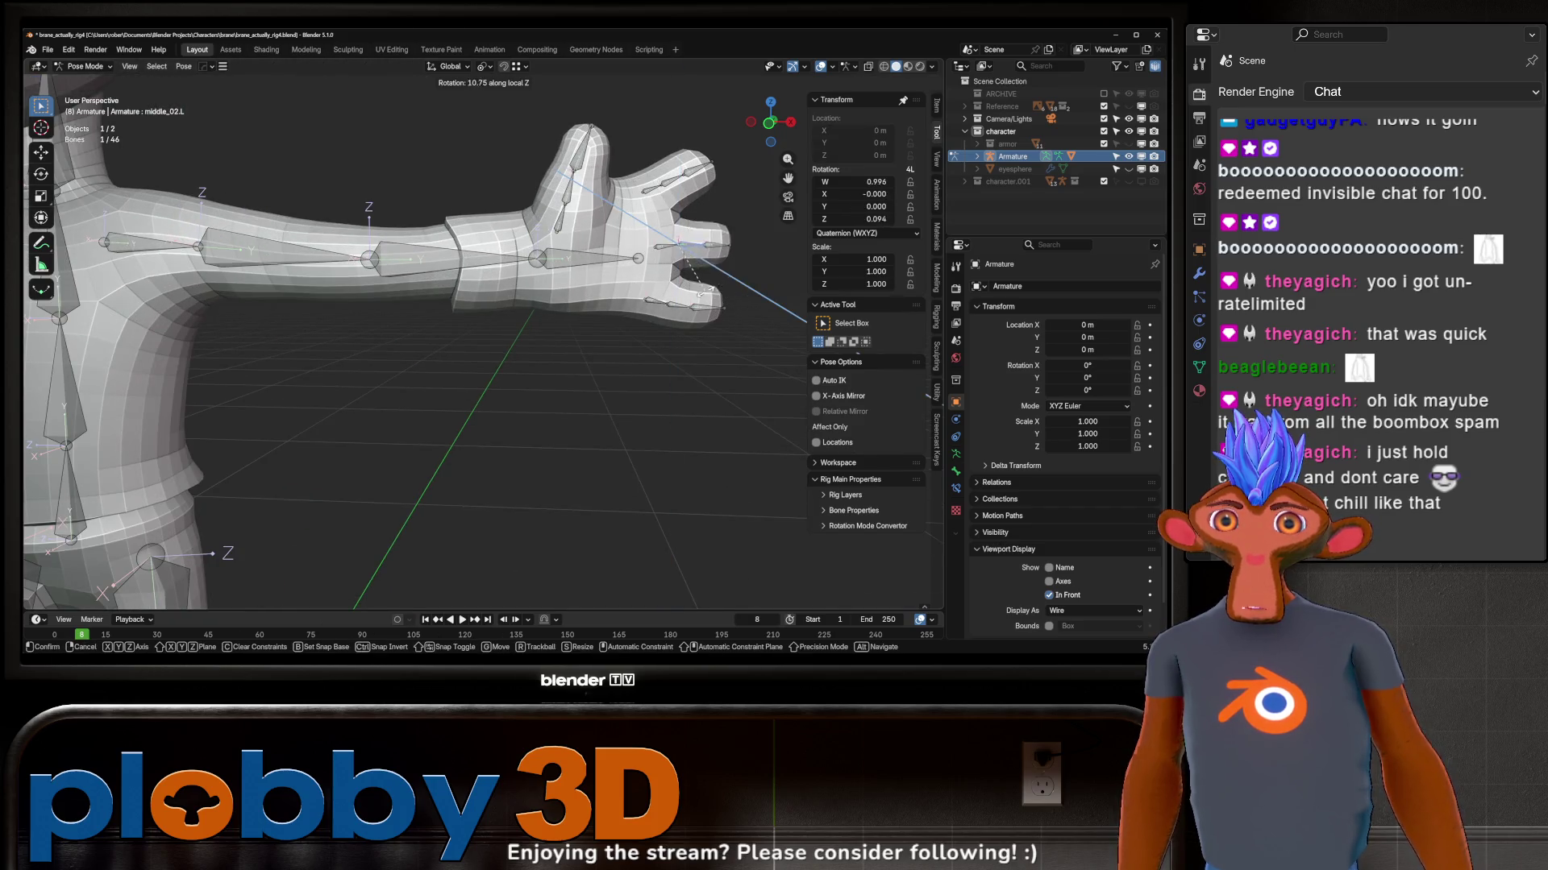
{"action": "key", "text": "x"}
{"action": "key", "text": "Escape"}
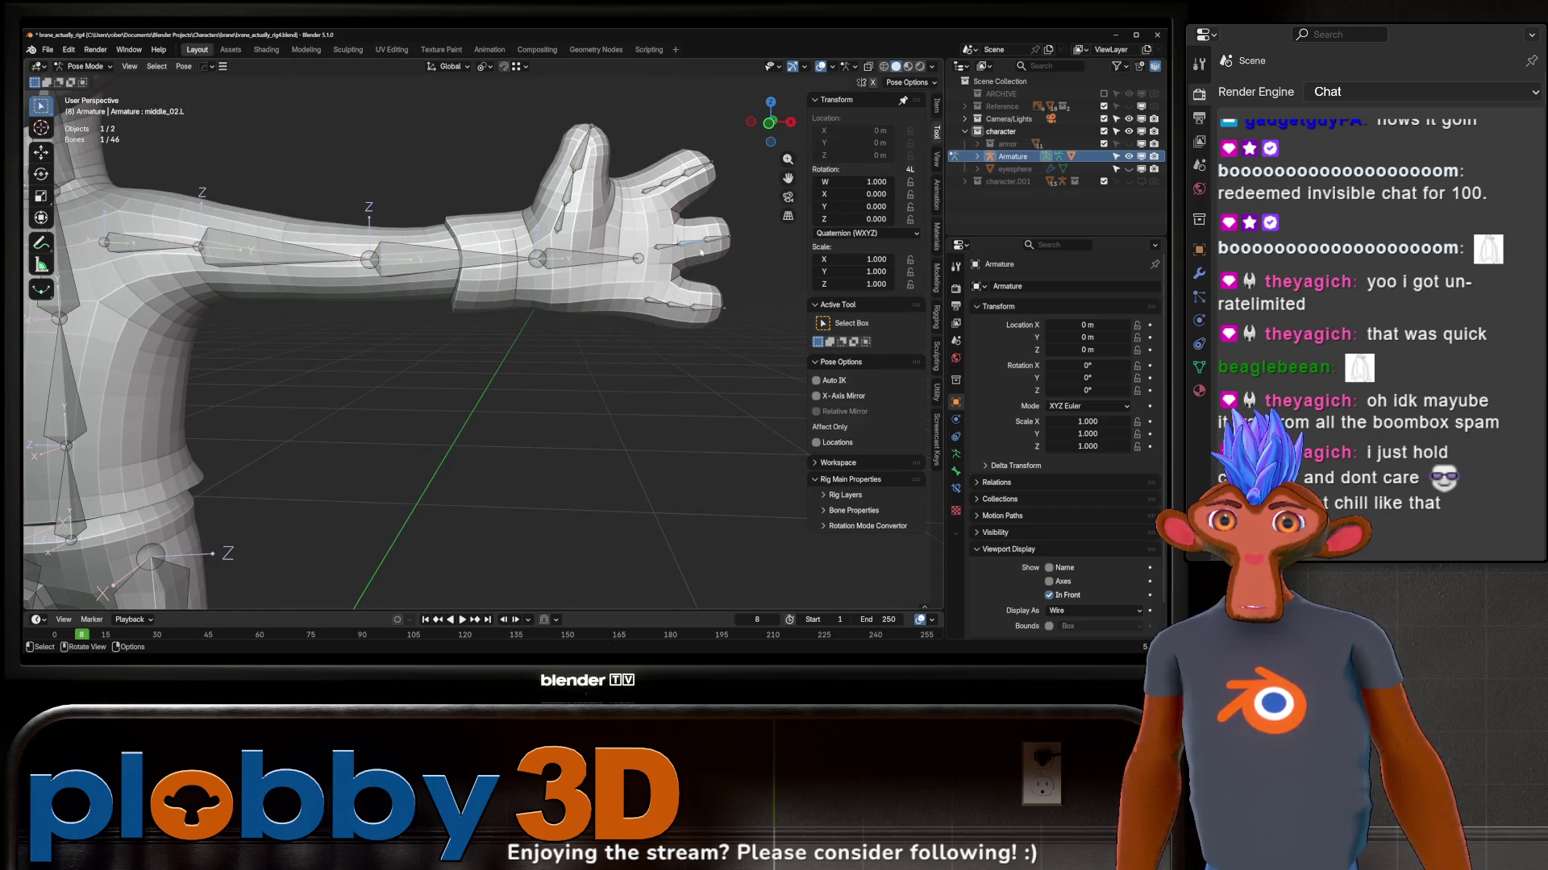
{"action": "middle_click_drag", "start_coordinate": [716, 259], "coordinate": [713, 266]}
{"action": "key", "text": "r"}
{"action": "key", "text": "x"}
{"action": "key", "text": "x"}
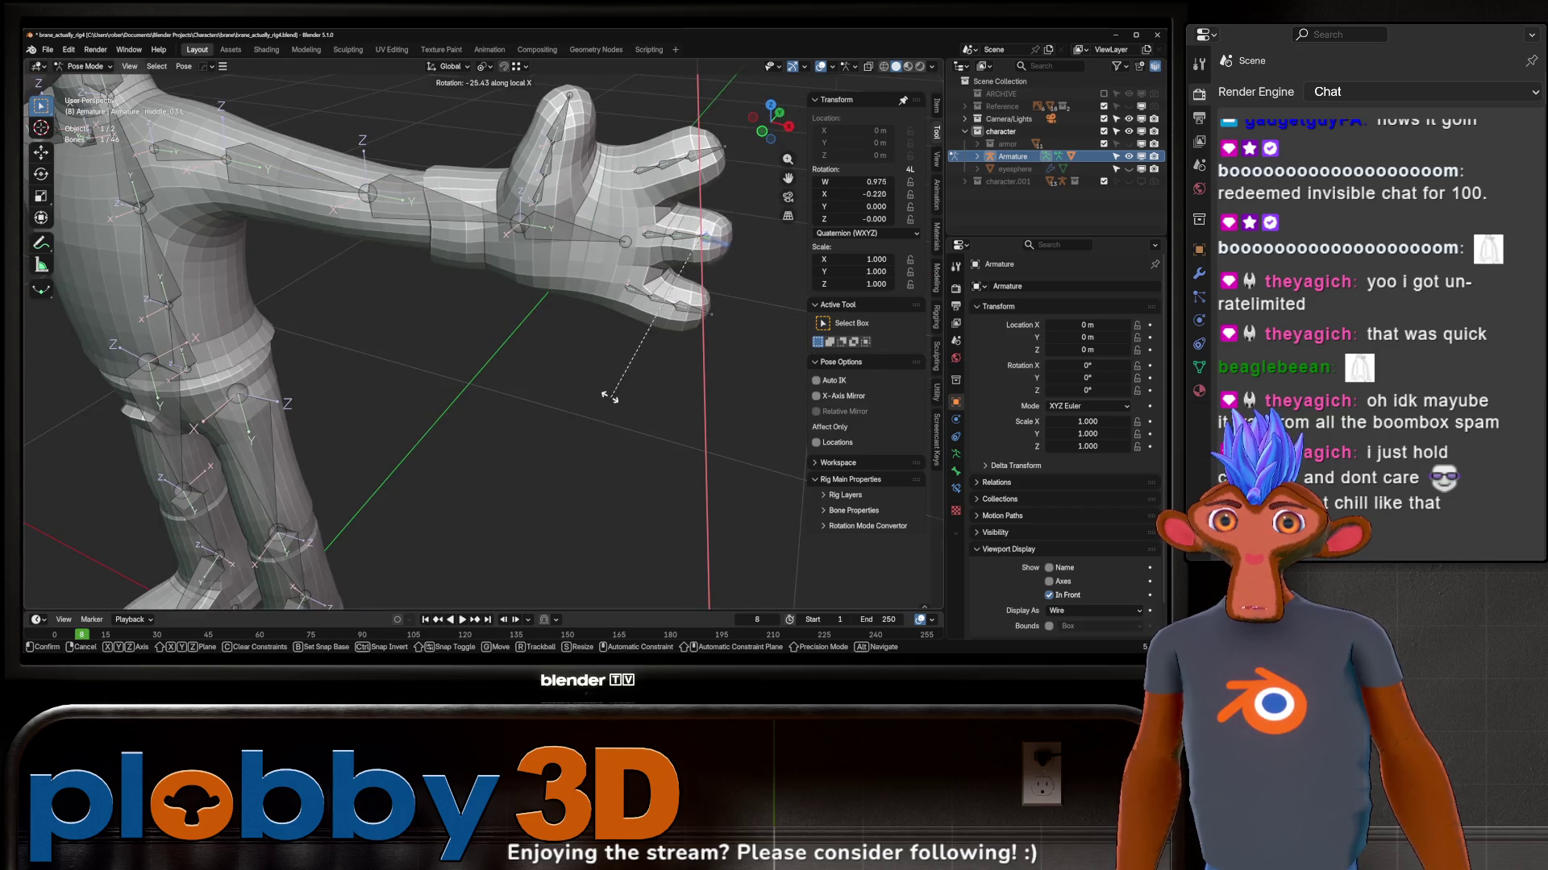
{"action": "key", "text": "Escape"}
{"action": "mouse_move", "coordinate": [529, 351]}
{"action": "middle_mouse_down"}
{"action": "mouse_move", "coordinate": [505, 286]}
{"action": "mouse_move", "coordinate": [459, 314]}
{"action": "middle_mouse_up"}
{"action": "key", "text": "alt+a"}
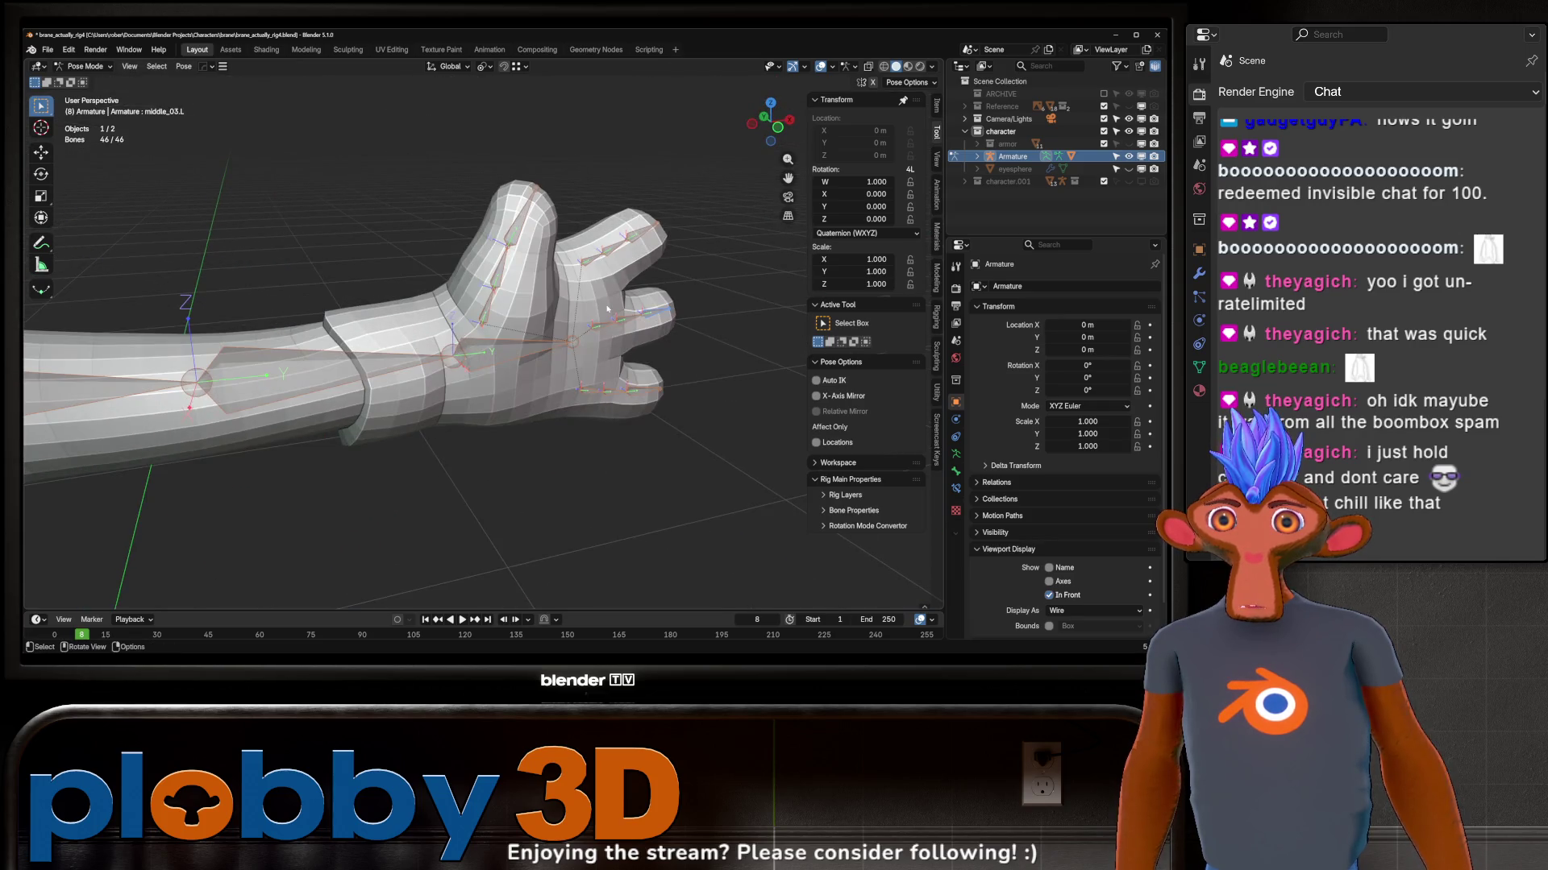
Step: Test-bend the index finger bones around local X, cancelling each bend
{"action": "left_click", "coordinate": [601, 254]}
{"action": "middle_click_drag", "start_coordinate": [600, 253], "coordinate": [594, 257]}
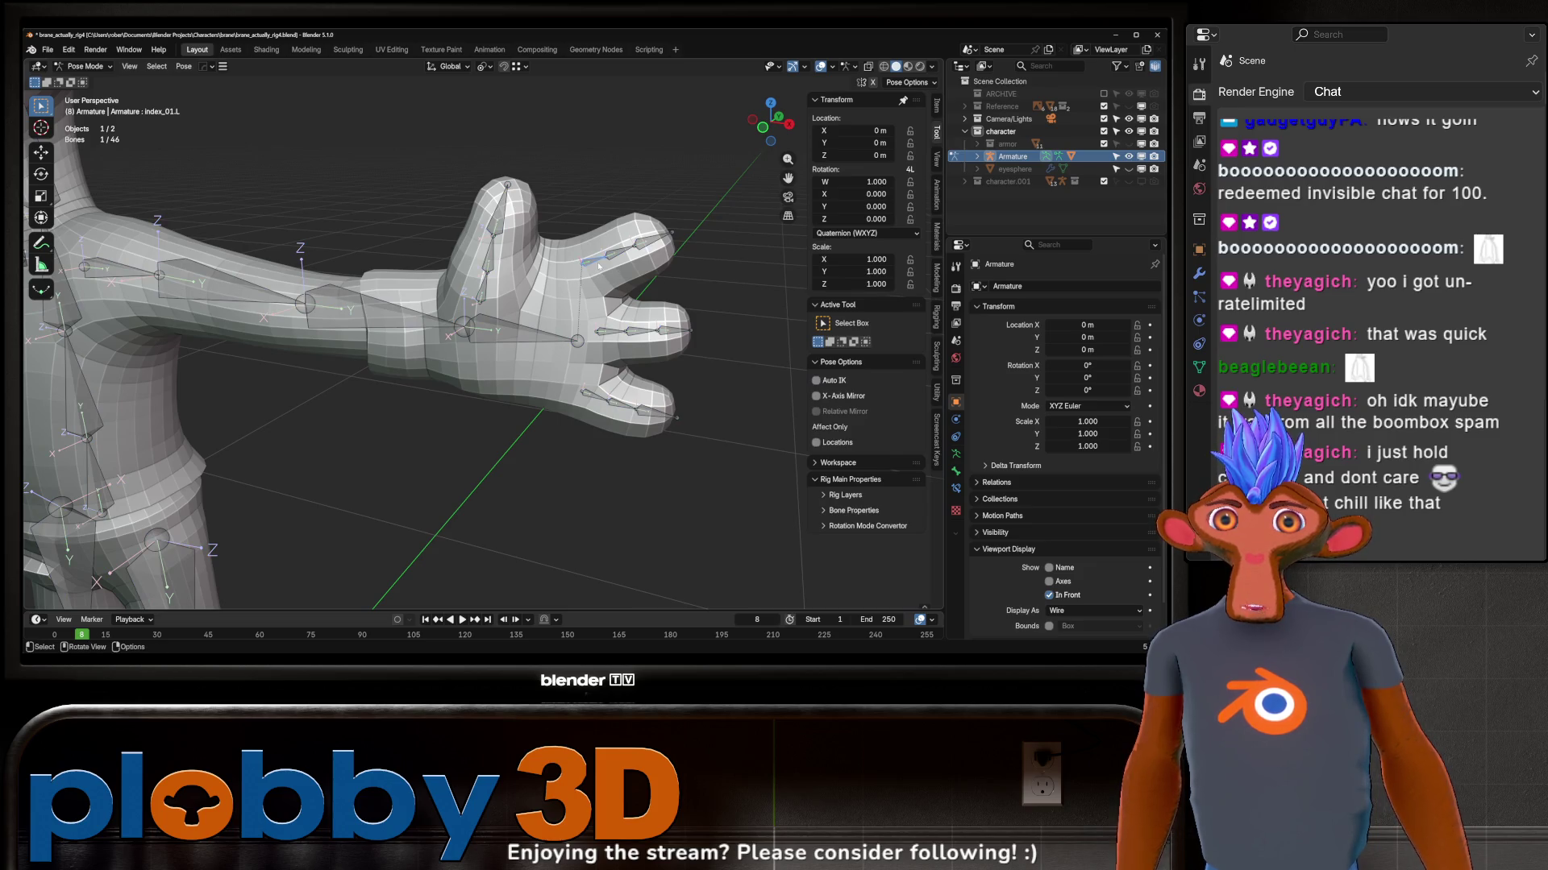
{"action": "left_click", "coordinate": [616, 250]}
{"action": "key", "text": "r"}
{"action": "key", "text": "x"}
{"action": "key", "text": "x"}
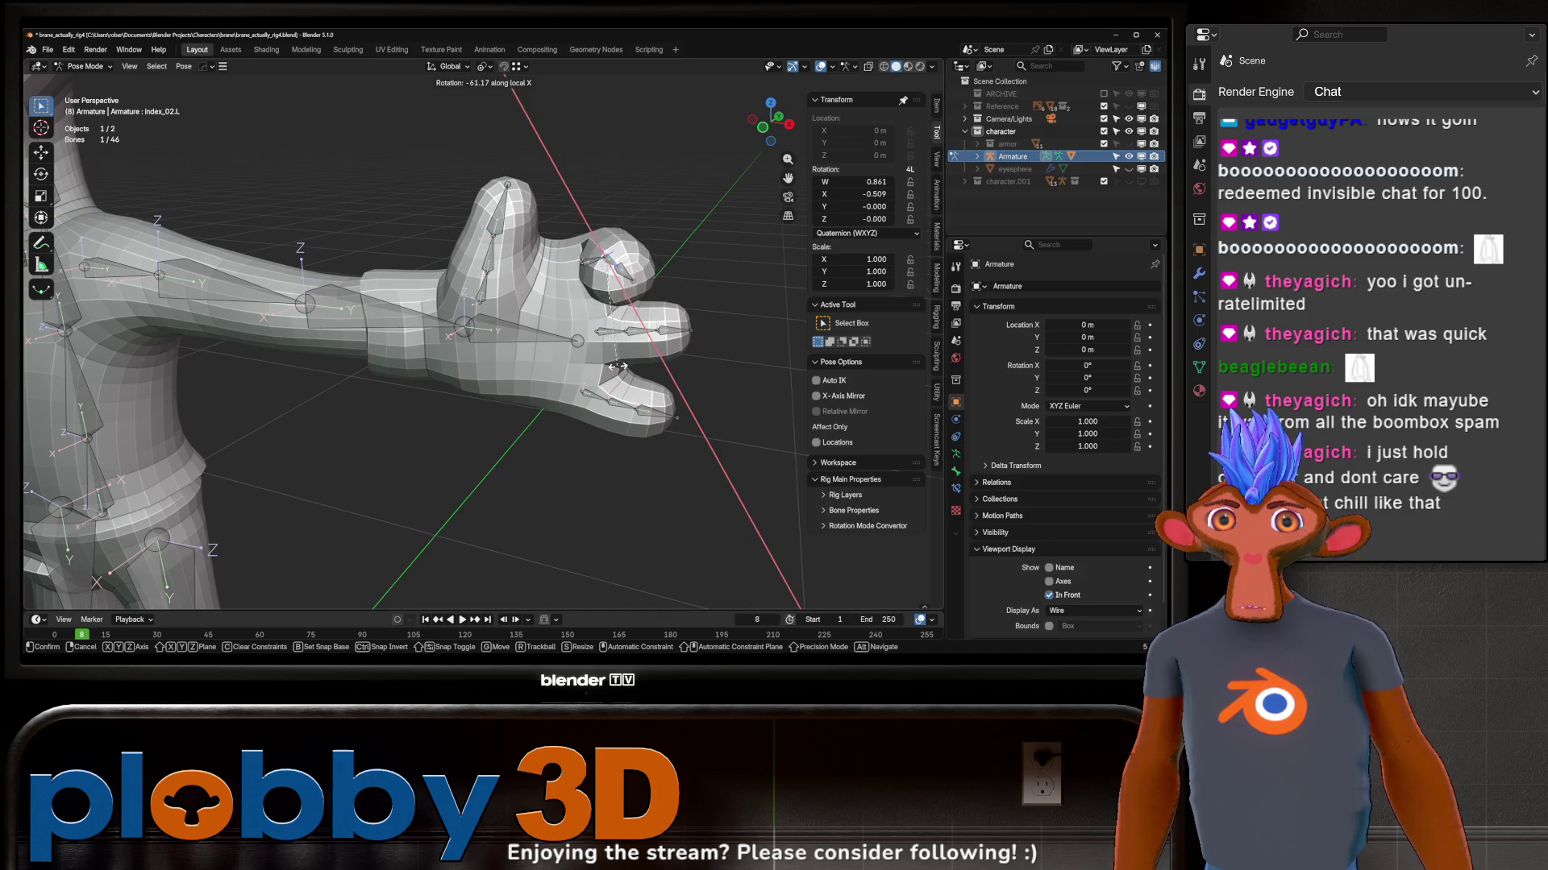
{"action": "key", "text": "Escape"}
{"action": "key", "text": "r"}
{"action": "key", "text": "x"}
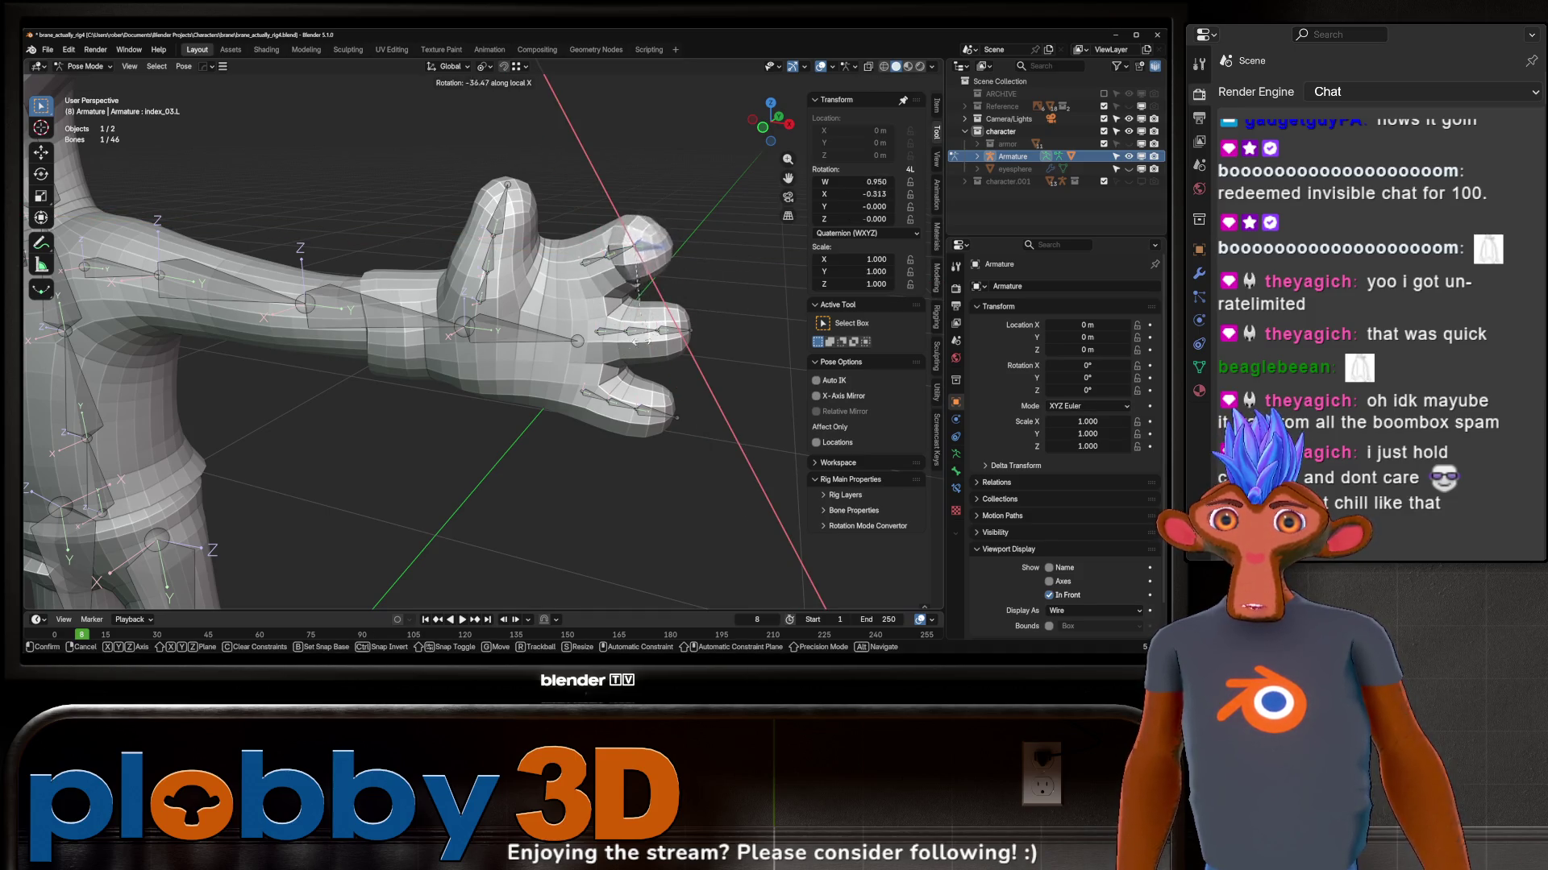
{"action": "key", "text": "Escape"}
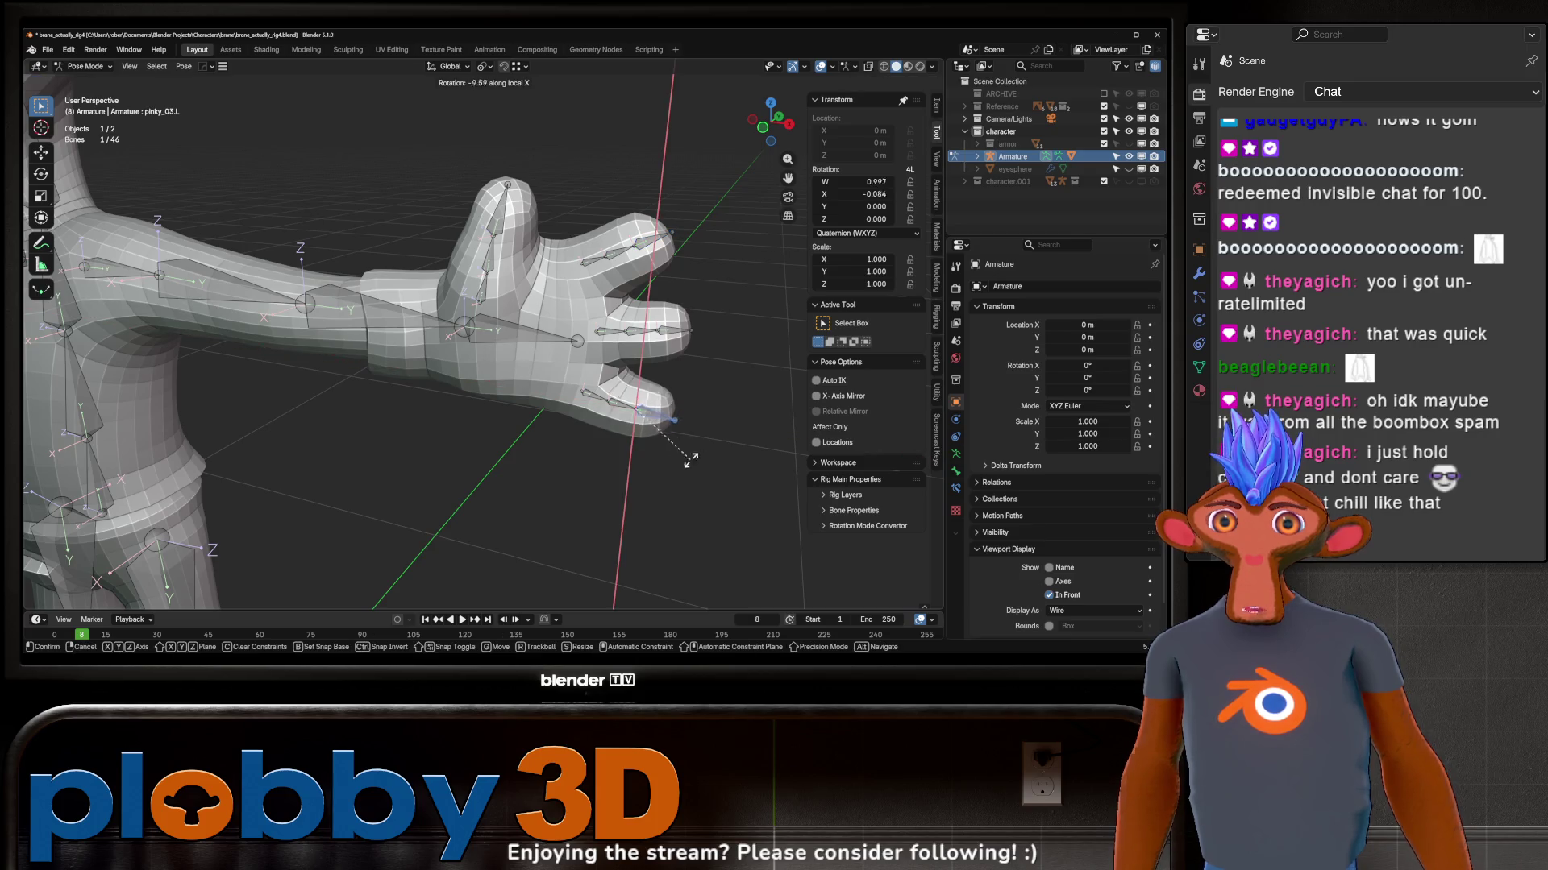
Step: Test-bend the pinky's second bone and cancel, leaving the rig in its rest T-pose
{"action": "left_click", "coordinate": [623, 403]}
{"action": "key", "text": "r"}
{"action": "key", "text": "Escape"}
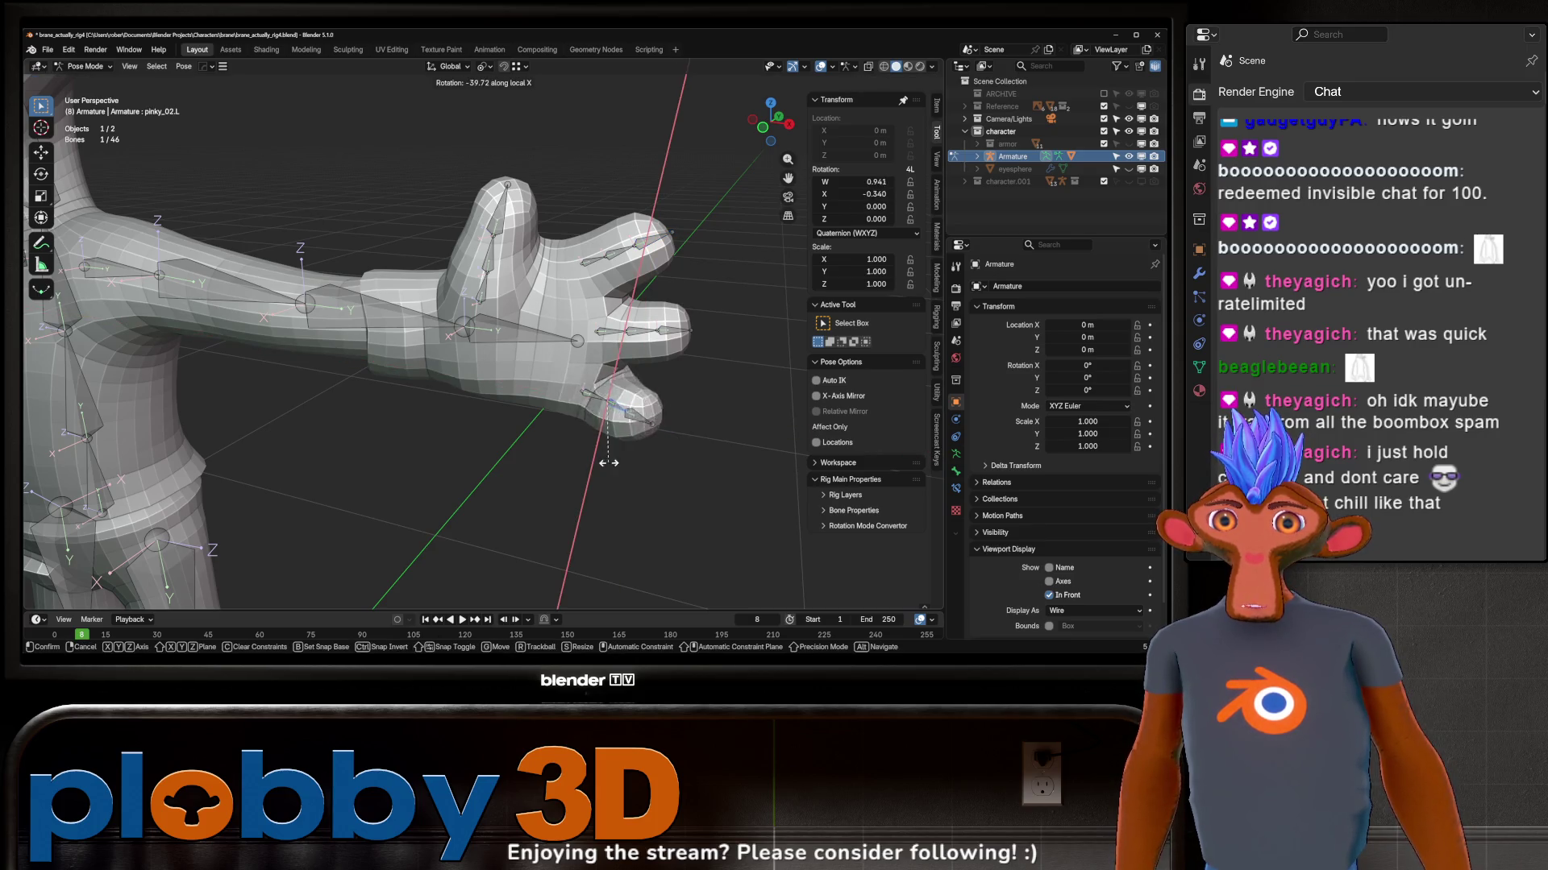
{"action": "scroll", "coordinate": [604, 454], "scroll_direction": "down", "scroll_amount": 5}
{"action": "mouse_move", "coordinate": [605, 453]}
{"action": "middle_mouse_down"}
{"action": "mouse_move", "coordinate": [568, 452]}
{"action": "mouse_move", "coordinate": [548, 513]}
{"action": "mouse_move", "coordinate": [544, 299]}
{"action": "middle_mouse_up"}
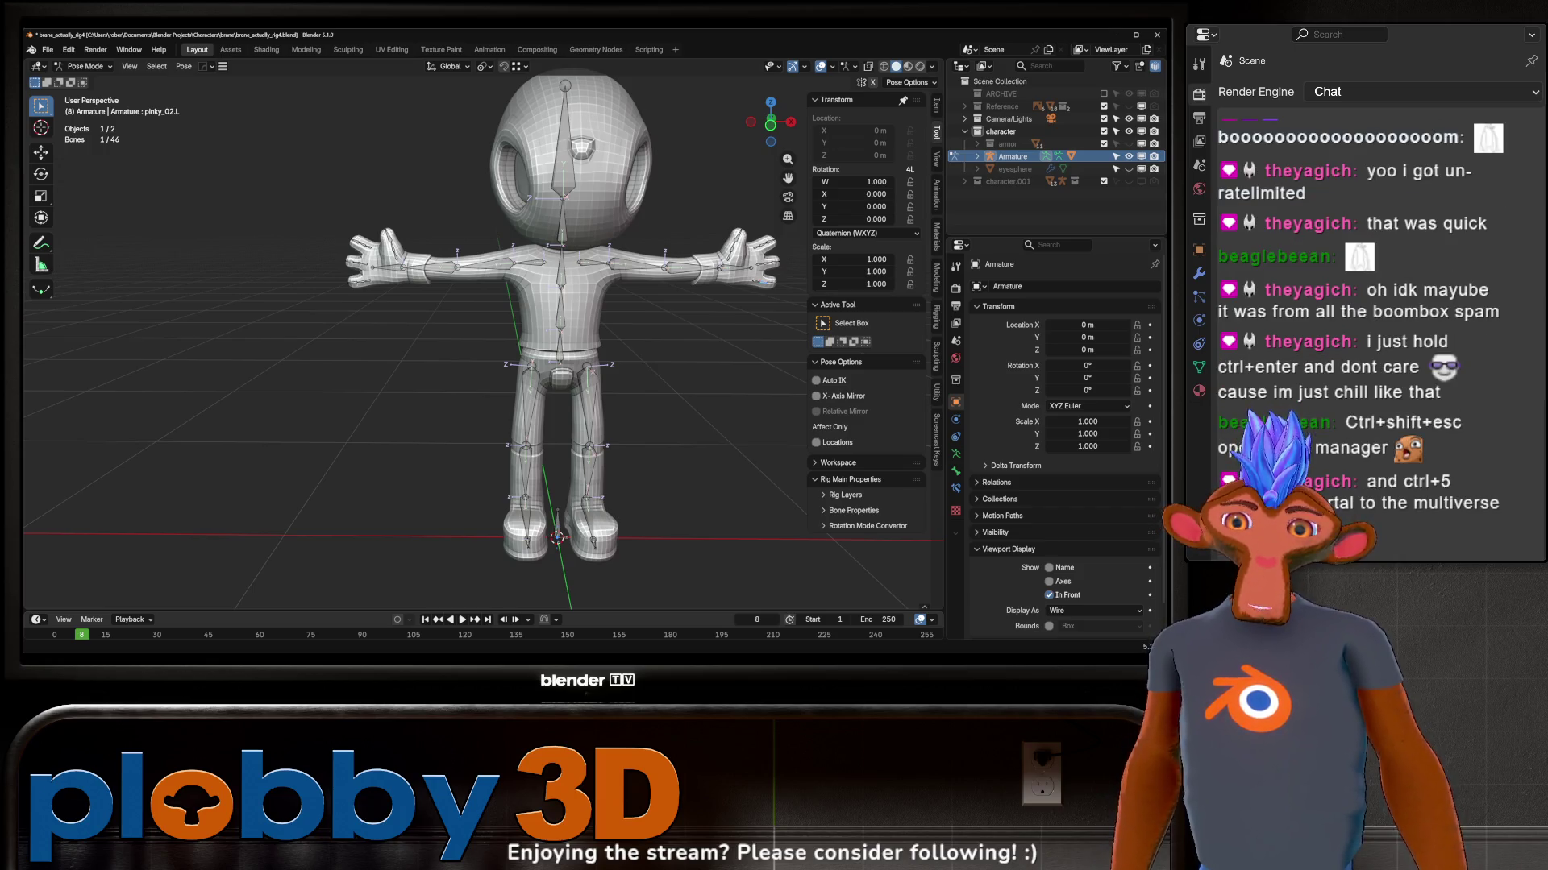
{"action": "scroll", "coordinate": [440, 497], "scroll_direction": "down", "scroll_amount": 2}
{"action": "scroll", "coordinate": [440, 498], "scroll_direction": "up", "scroll_amount": 3}
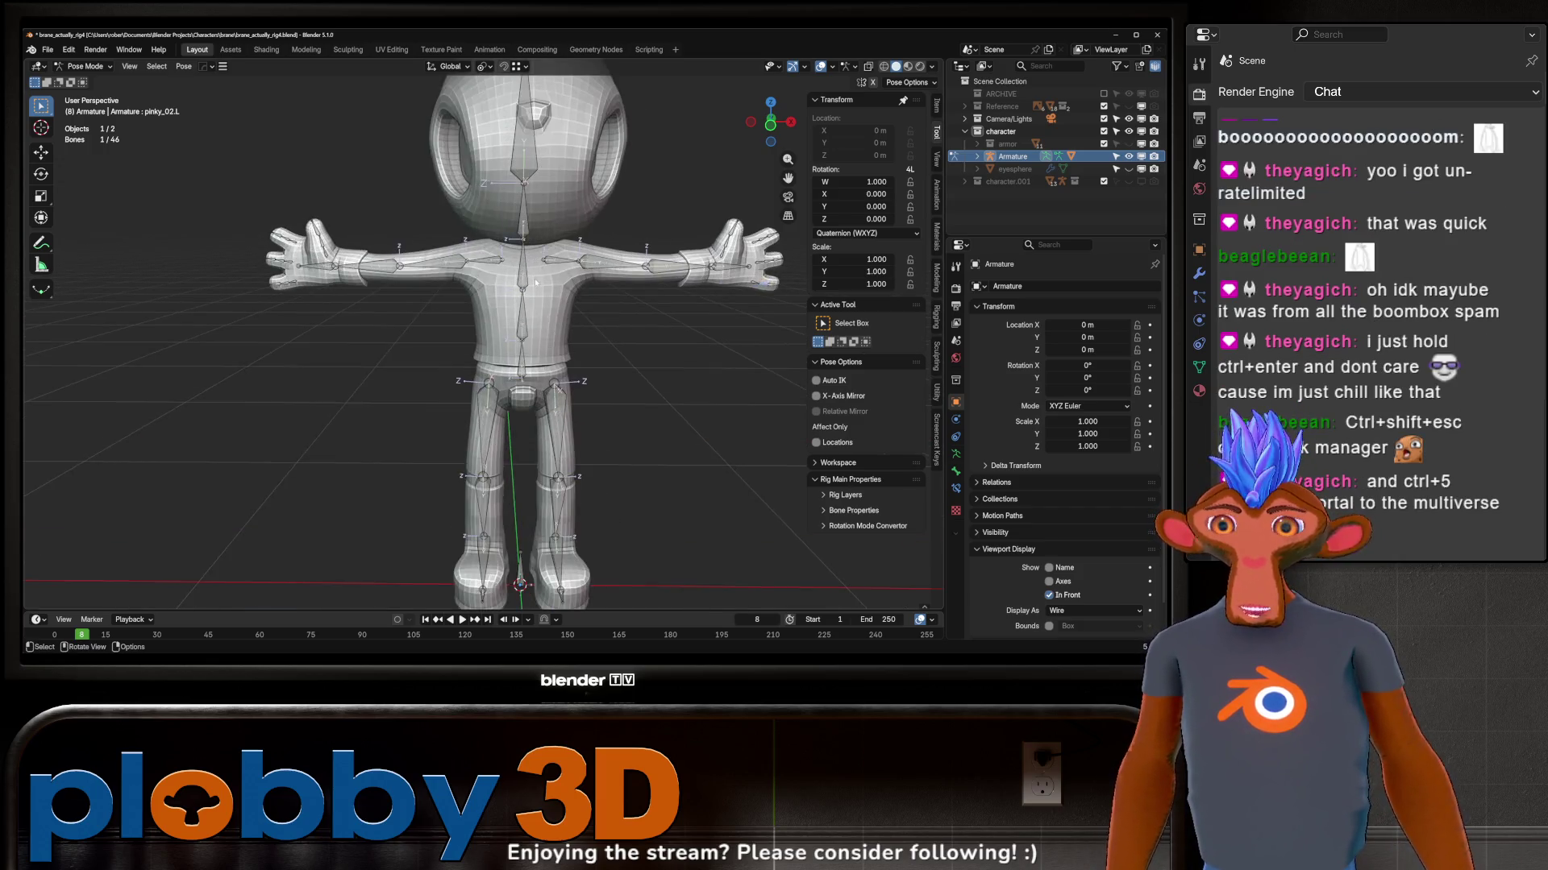
Step: Save the rig file and test-rotate the chest bone around global X, cancelling it
{"action": "mouse_move", "coordinate": [440, 497]}
{"action": "middle_mouse_down"}
{"action": "mouse_move", "coordinate": [466, 360]}
{"action": "mouse_move", "coordinate": [506, 308]}
{"action": "mouse_move", "coordinate": [527, 233]}
{"action": "mouse_move", "coordinate": [505, 352]}
{"action": "mouse_move", "coordinate": [481, 335]}
{"action": "mouse_move", "coordinate": [490, 428]}
{"action": "middle_mouse_up"}
{"action": "key", "text": "ctrl+s"}
{"action": "key", "text": "r"}
{"action": "key", "text": "x"}
{"action": "key", "text": "Escape"}
{"action": "scroll", "coordinate": [506, 352], "scroll_direction": "up", "scroll_amount": 3}
Step: Rotate the spine bone around global Z and confirm to check the body deformation
{"action": "key", "text": "r"}
{"action": "key", "text": "x"}
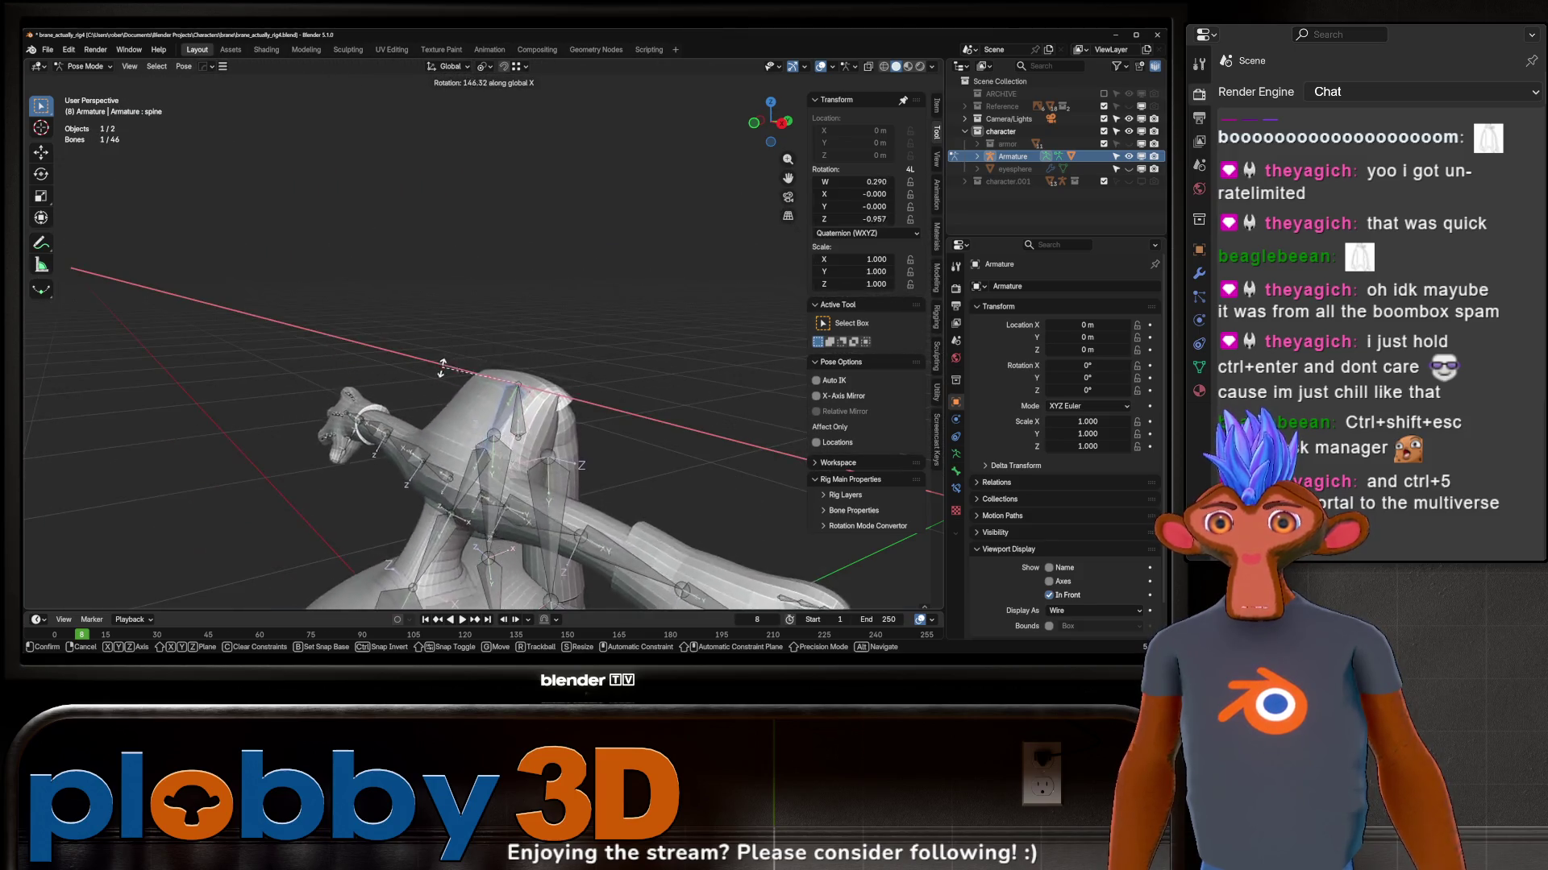
{"action": "key", "text": "z"}
{"action": "mouse_move", "coordinate": [471, 290]}
{"action": "middle_mouse_down"}
{"action": "mouse_move", "coordinate": [588, 438]}
{"action": "mouse_move", "coordinate": [571, 382]}
{"action": "mouse_move", "coordinate": [599, 375]}
{"action": "middle_mouse_up"}
{"action": "left_click", "coordinate": [570, 399]}
Step: Return to Object Mode and select the character body mesh
{"action": "key", "text": "ctrl+Tab"}
{"action": "scroll", "coordinate": [599, 375], "scroll_direction": "down", "scroll_amount": 3}
{"action": "key", "text": "ctrl+Tab"}
{"action": "scroll", "coordinate": [592, 369], "scroll_direction": "up", "scroll_amount": 1}
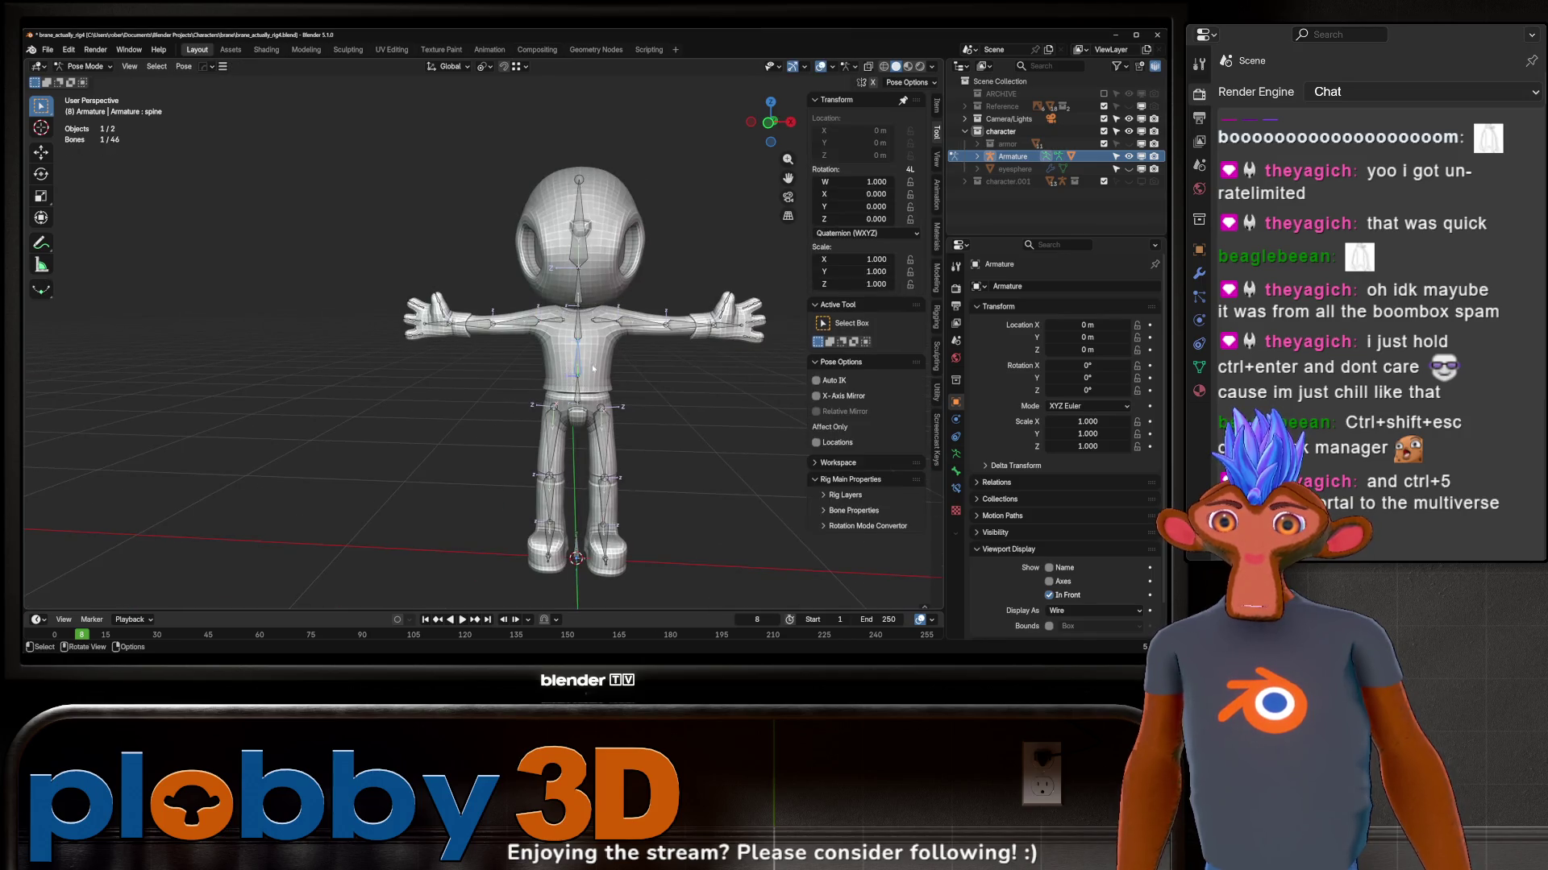
{"action": "key", "text": "ctrl+Tab"}
{"action": "left_click", "coordinate": [599, 363]}
{"action": "mouse_move", "coordinate": [598, 363]}
{"action": "middle_mouse_down"}
{"action": "mouse_move", "coordinate": [499, 312]}
{"action": "mouse_move", "coordinate": [479, 332]}
{"action": "middle_mouse_up"}
{"action": "scroll", "coordinate": [480, 332], "scroll_direction": "up", "scroll_amount": 1}
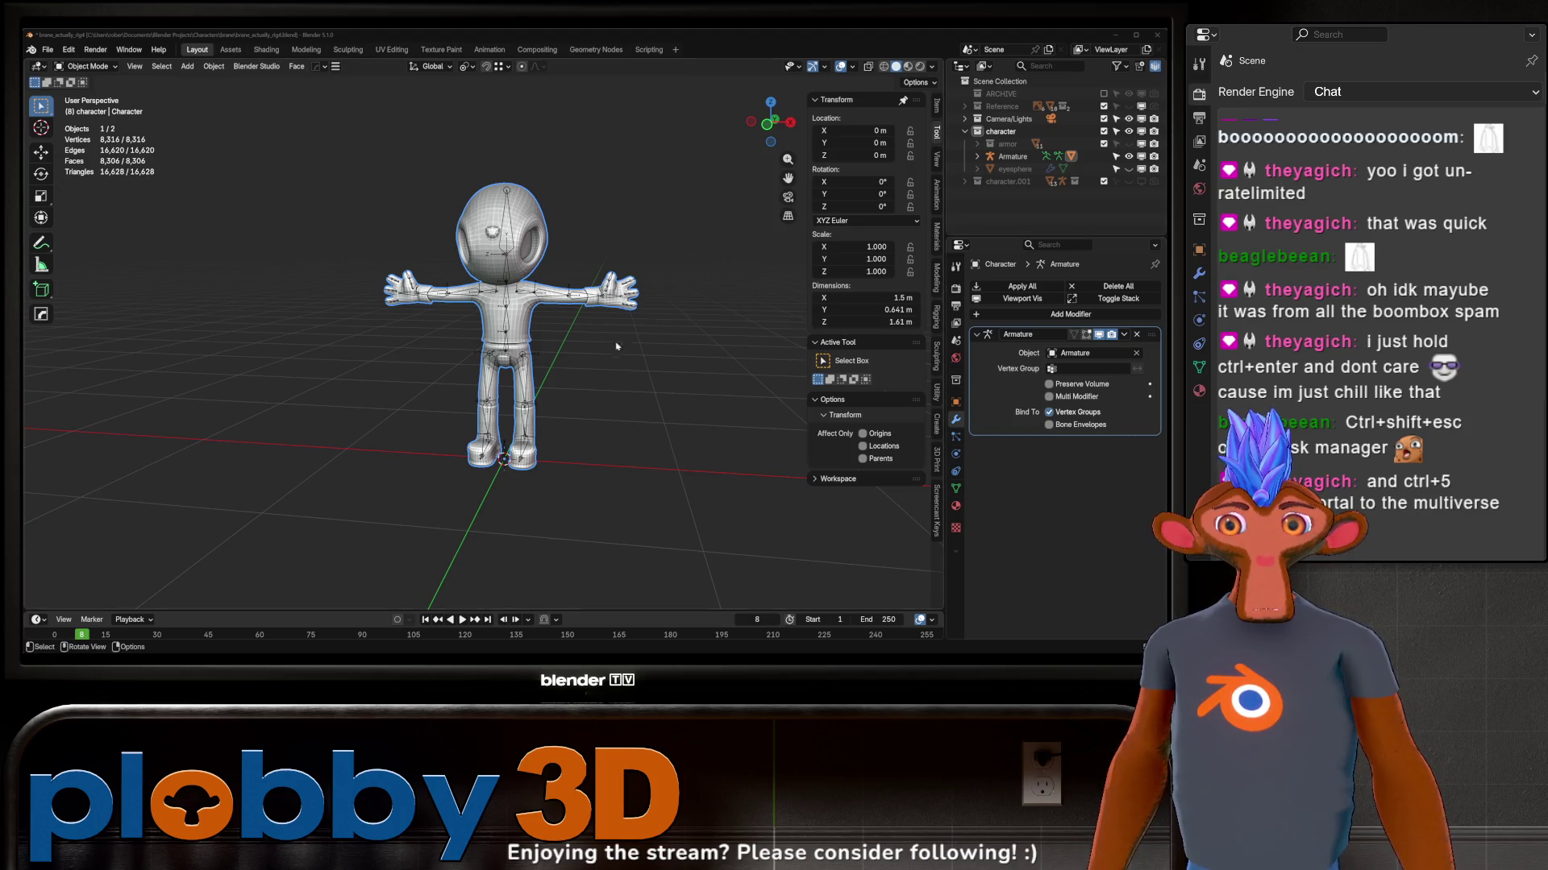
{"action": "scroll", "coordinate": [610, 354], "scroll_direction": "up", "scroll_amount": 3}
Step: Add a level-one subdivision to the body, then put the armature in Pose Mode
{"action": "mouse_move", "coordinate": [610, 354]}
{"action": "middle_mouse_down"}
{"action": "mouse_move", "coordinate": [394, 195]}
{"action": "mouse_move", "coordinate": [553, 227]}
{"action": "mouse_move", "coordinate": [632, 325]}
{"action": "middle_mouse_up"}
{"action": "scroll", "coordinate": [436, 234], "scroll_direction": "up", "scroll_amount": 3}
{"action": "scroll", "coordinate": [412, 218], "scroll_direction": "down", "scroll_amount": 4}
{"action": "scroll", "coordinate": [400, 207], "scroll_direction": "up", "scroll_amount": 4}
{"action": "scroll", "coordinate": [393, 194], "scroll_direction": "down", "scroll_amount": 4}
{"action": "scroll", "coordinate": [406, 204], "scroll_direction": "down", "scroll_amount": 1}
{"action": "scroll", "coordinate": [532, 224], "scroll_direction": "up", "scroll_amount": 3}
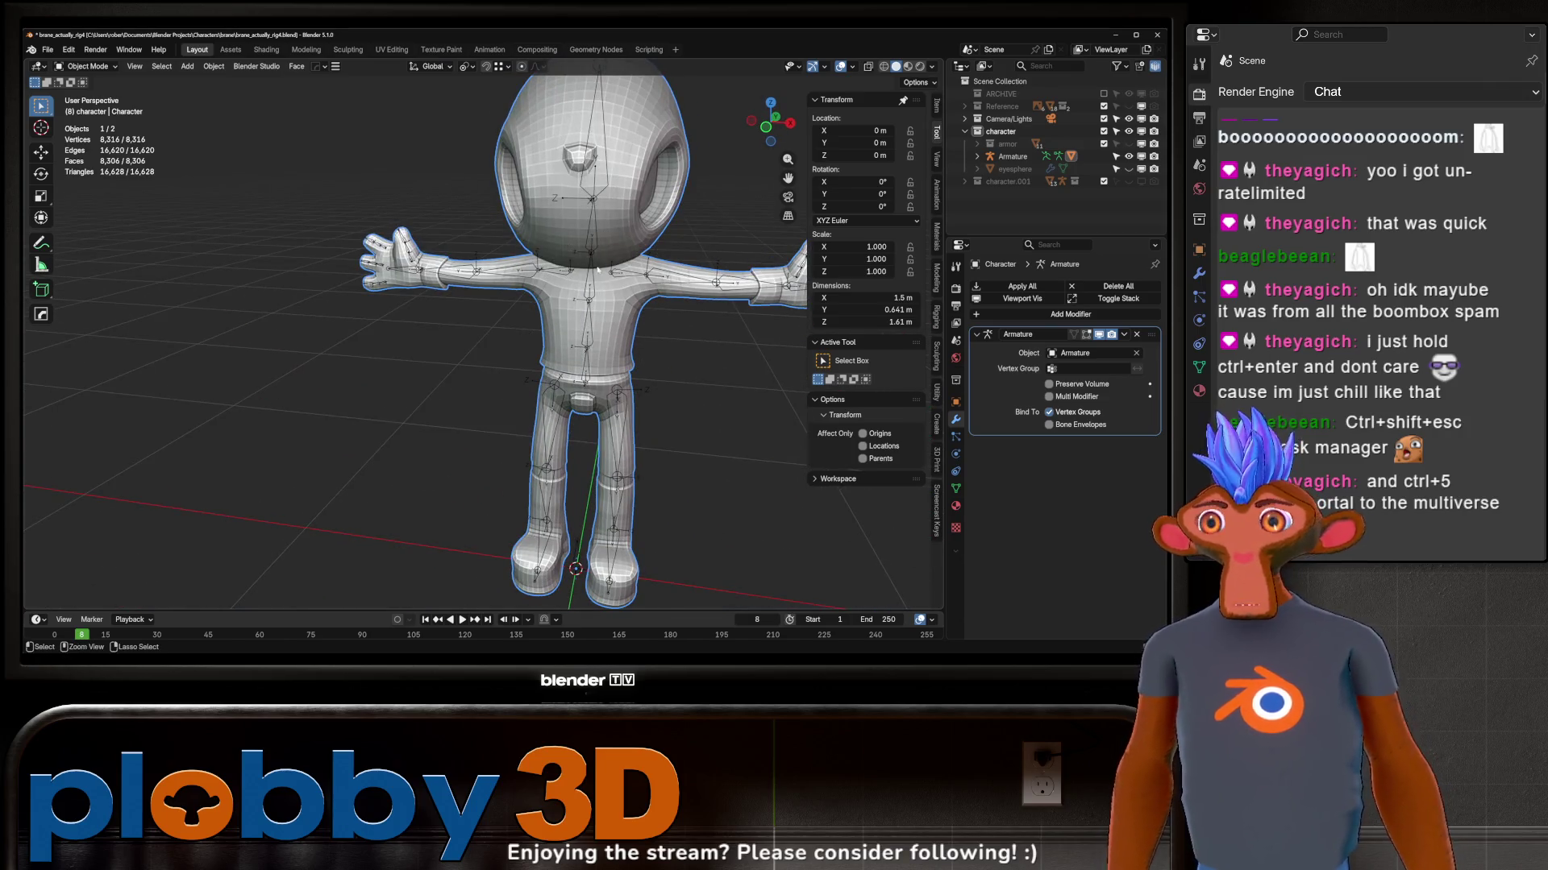
{"action": "key", "text": "ctrl+1"}
{"action": "scroll", "coordinate": [544, 254], "scroll_direction": "up", "scroll_amount": 2}
{"action": "scroll", "coordinate": [529, 239], "scroll_direction": "up", "scroll_amount": 1}
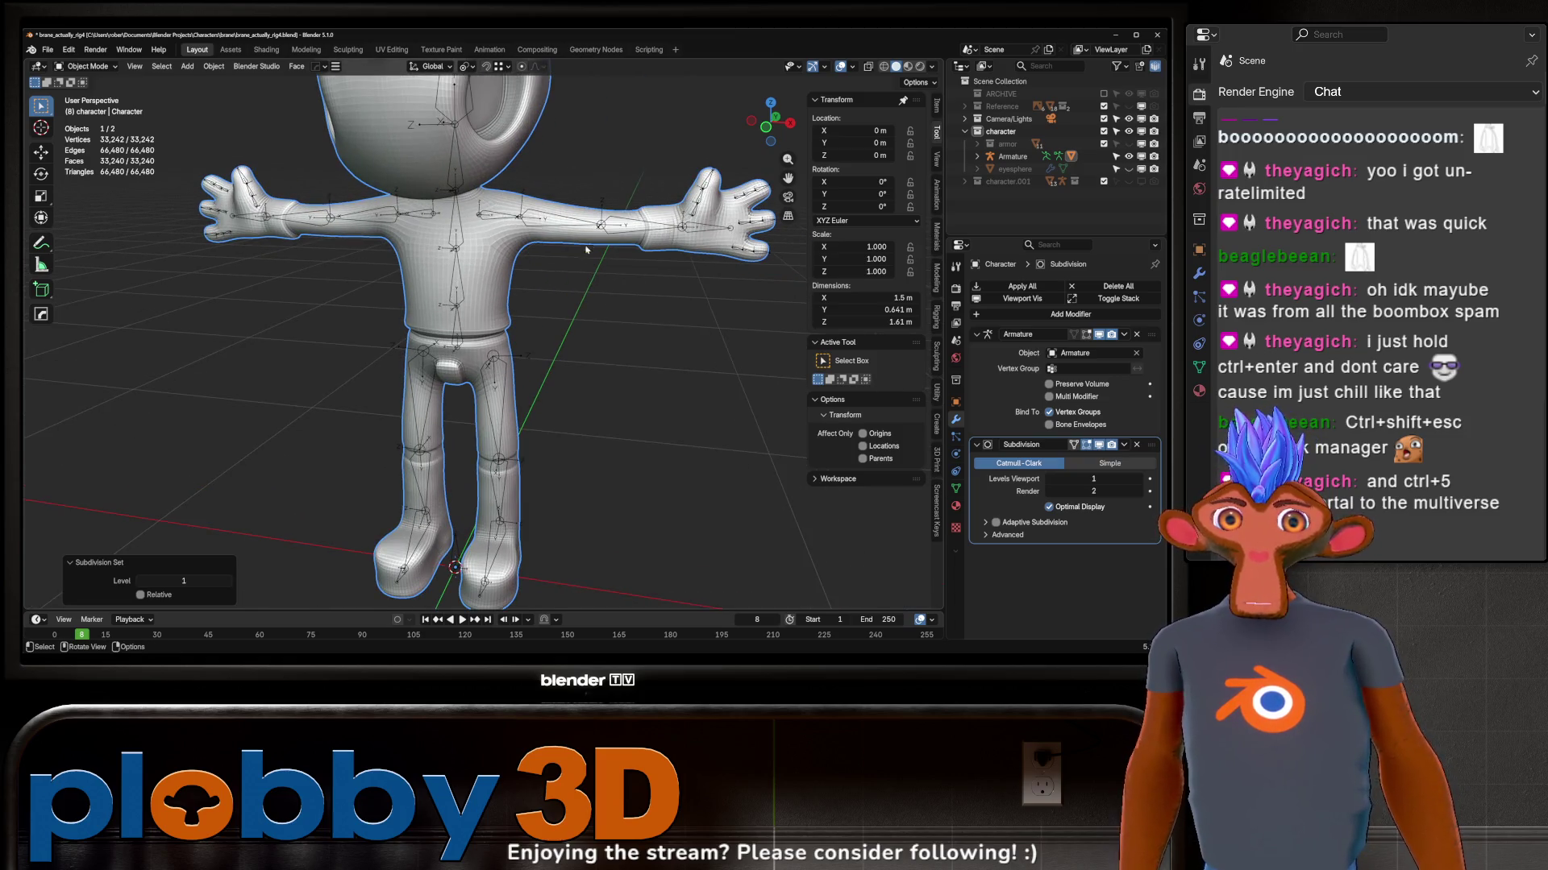
{"action": "left_click", "coordinate": [542, 229]}
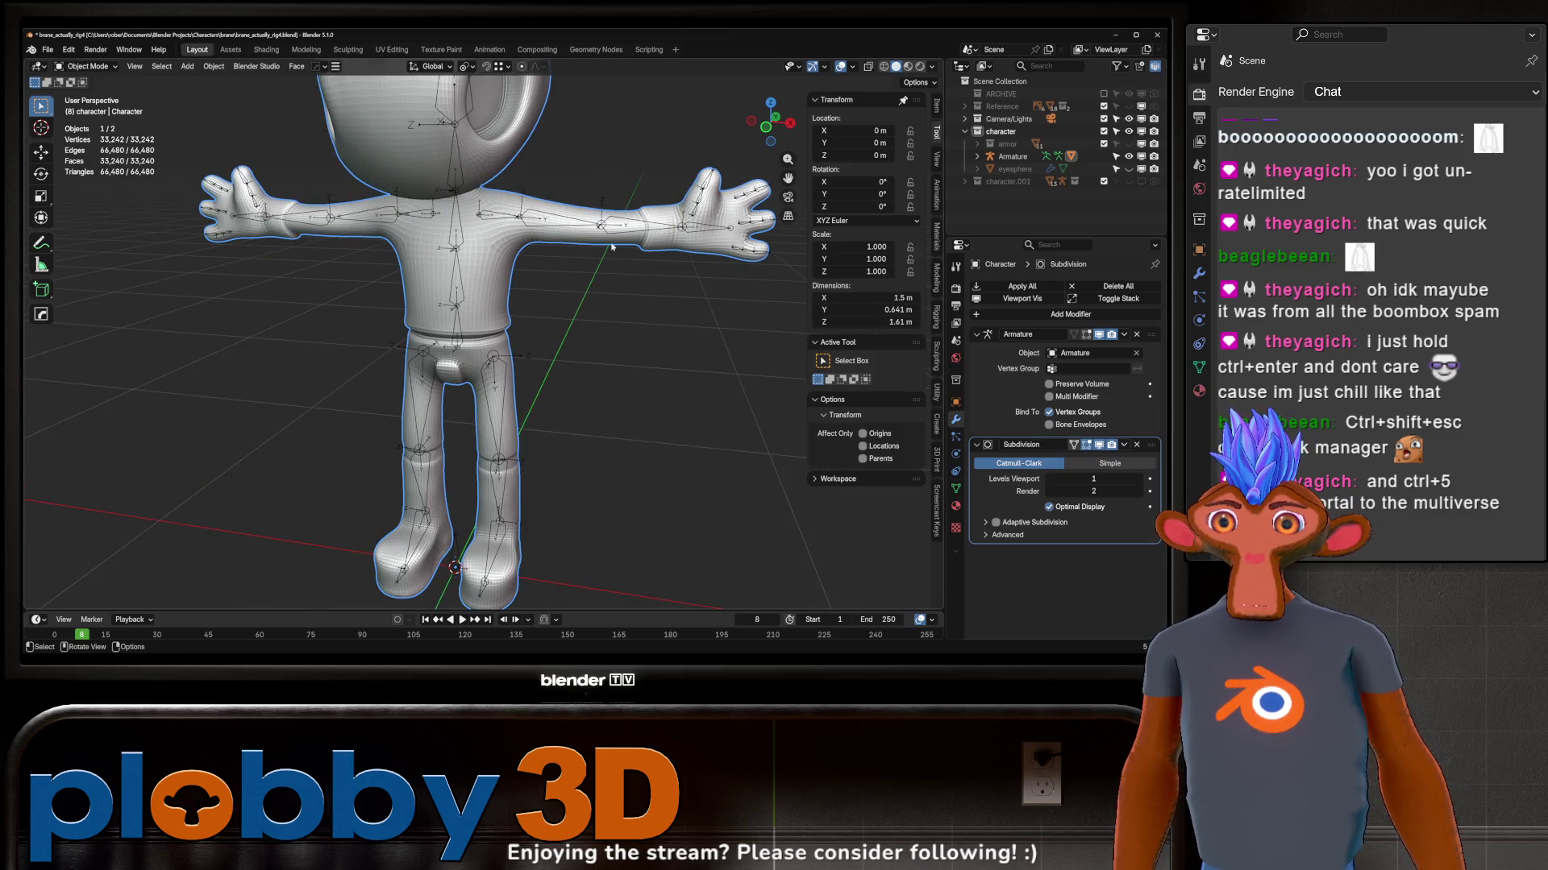
{"action": "left_click", "coordinate": [1012, 156]}
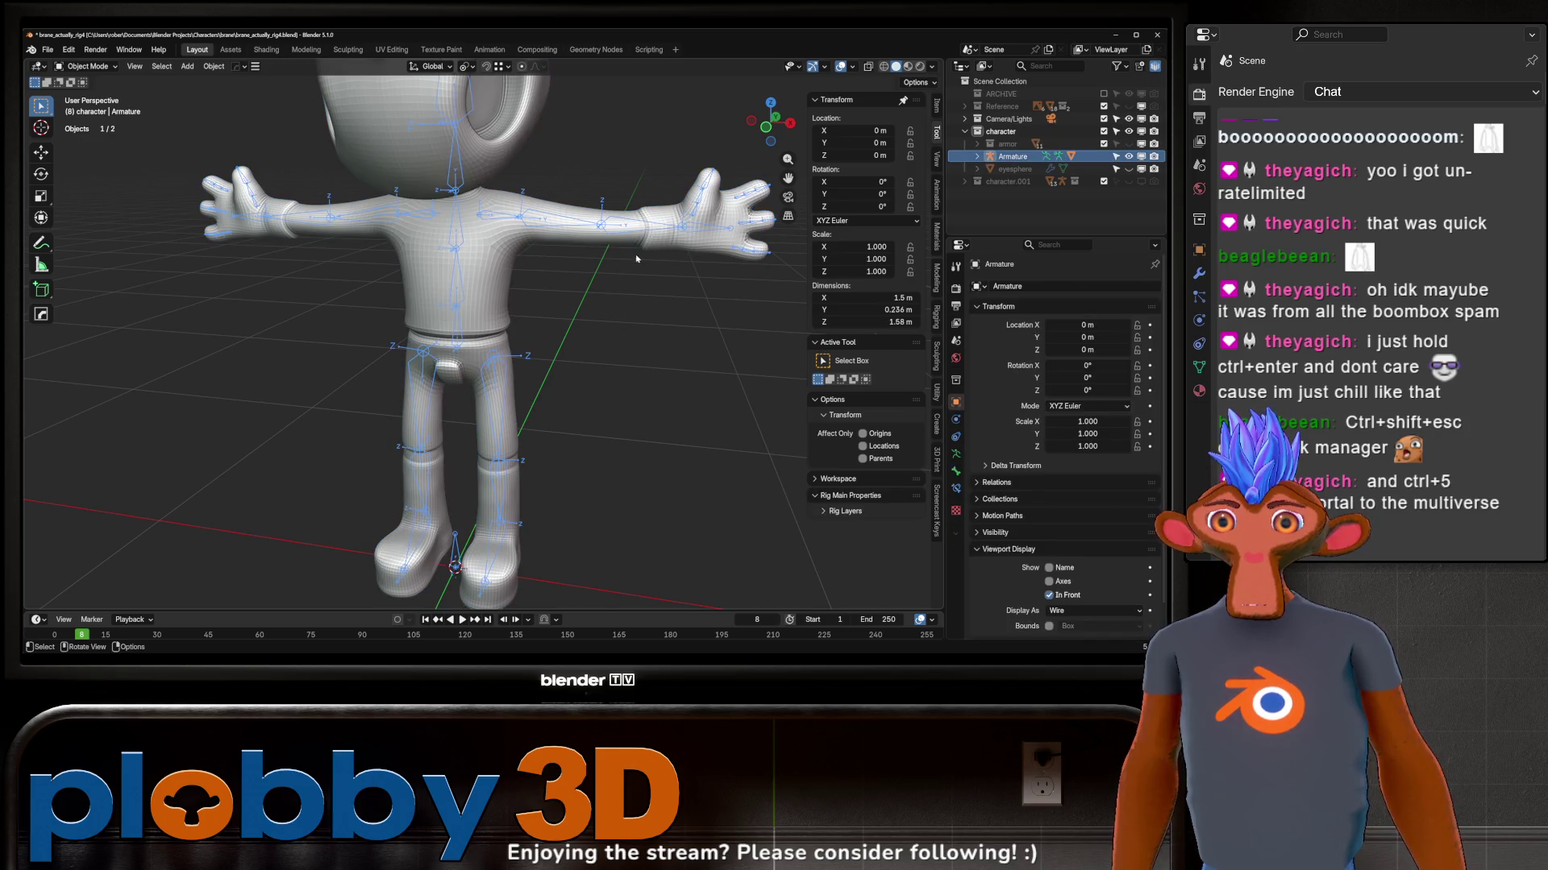
{"action": "key", "text": "ctrl+Tab"}
Step: Test-rotate the left arm bones around global and local X, cancel to the T-pose, and view from back ortho
{"action": "left_click", "coordinate": [659, 228]}
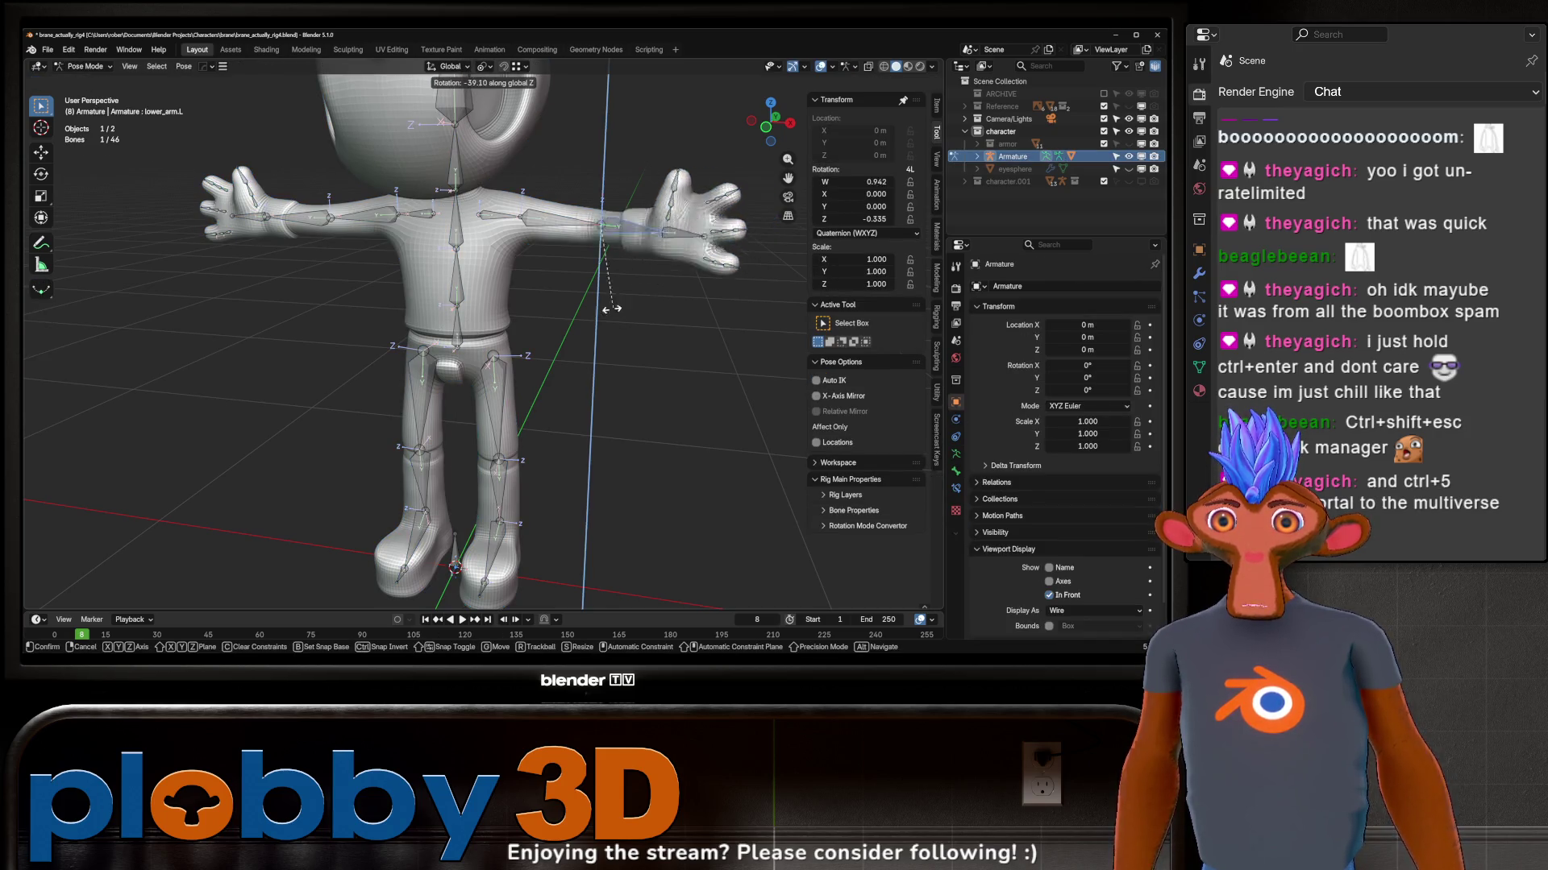
{"action": "mouse_move", "coordinate": [658, 228]}
{"action": "middle_mouse_down"}
{"action": "mouse_move", "coordinate": [428, 258]}
{"action": "mouse_move", "coordinate": [508, 242]}
{"action": "mouse_move", "coordinate": [459, 240]}
{"action": "middle_mouse_up"}
{"action": "scroll", "coordinate": [509, 242], "scroll_direction": "down", "scroll_amount": 3}
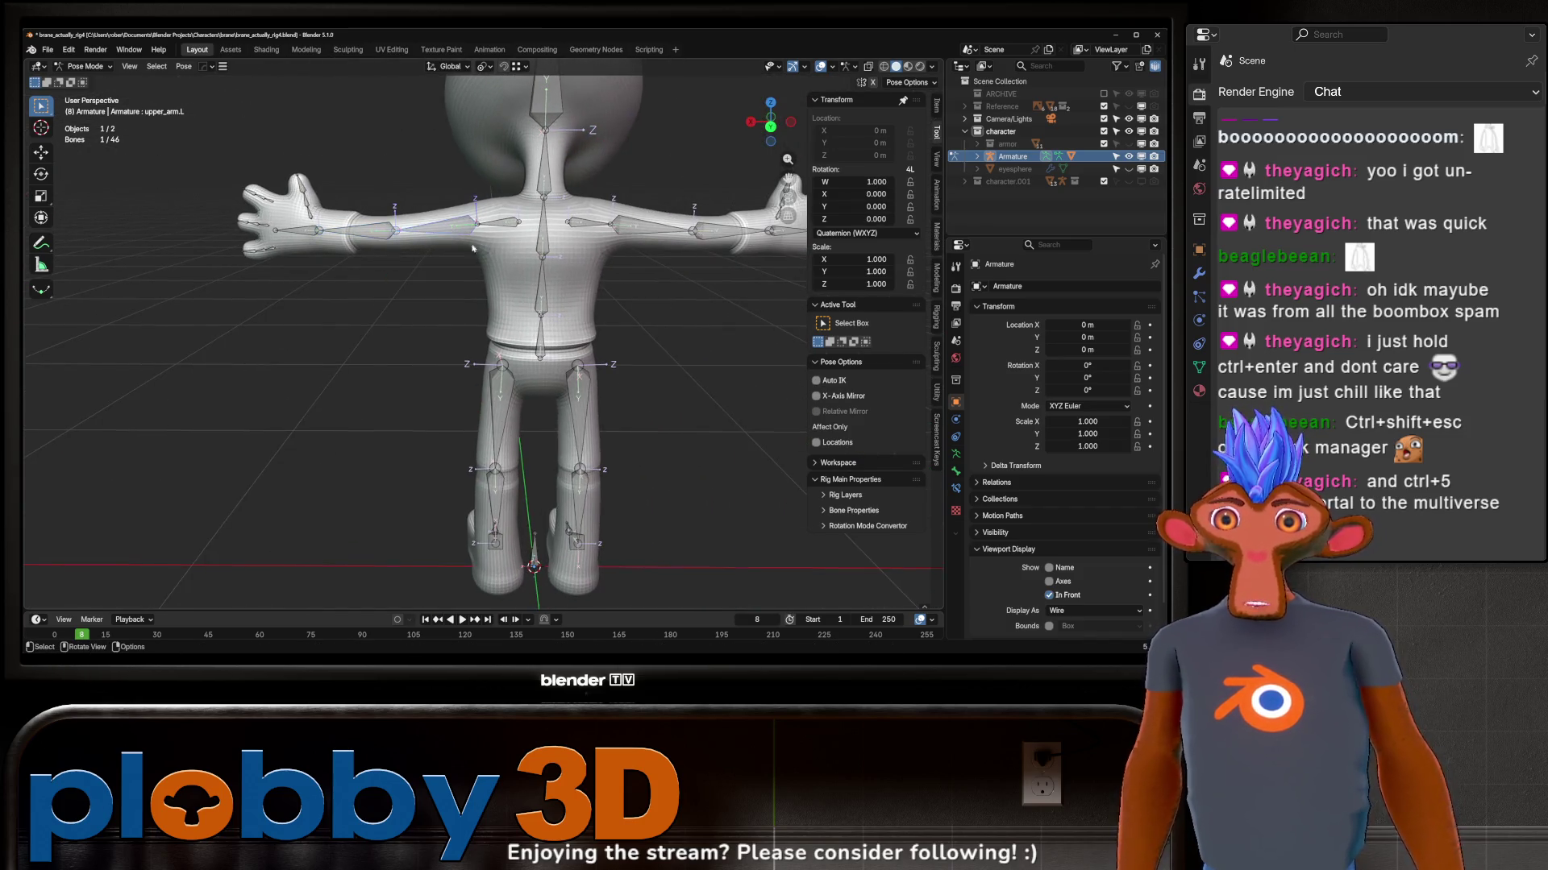
{"action": "key", "text": "r"}
{"action": "key", "text": "x"}
{"action": "key", "text": "Escape"}
{"action": "key", "text": "r"}
{"action": "key", "text": "x"}
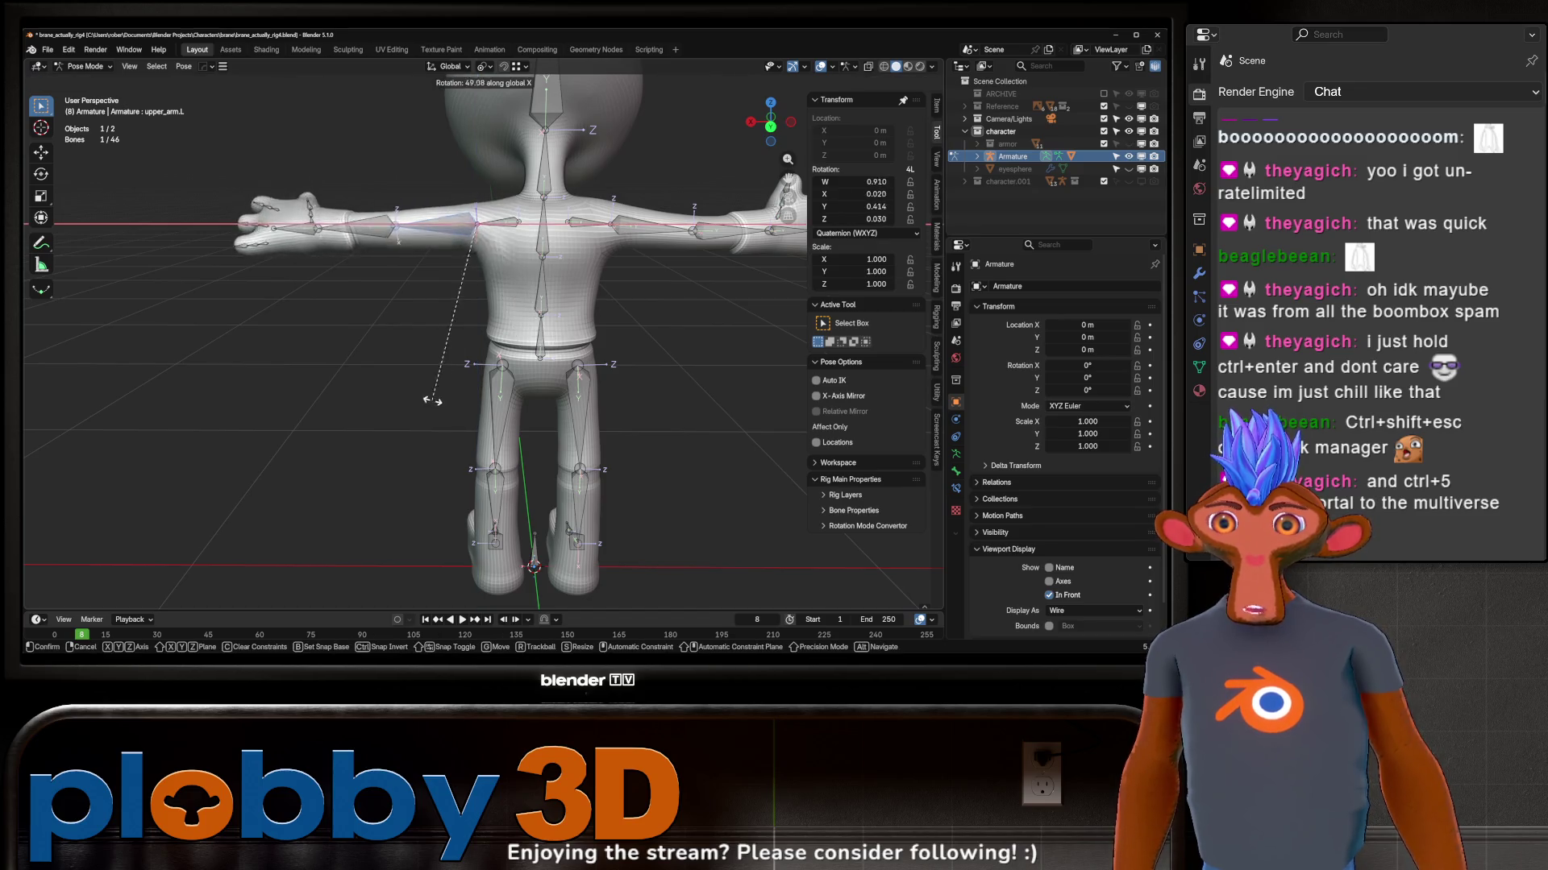
{"action": "key", "text": "x"}
{"action": "key", "text": "Escape"}
{"action": "scroll", "coordinate": [465, 226], "scroll_direction": "up", "scroll_amount": 5}
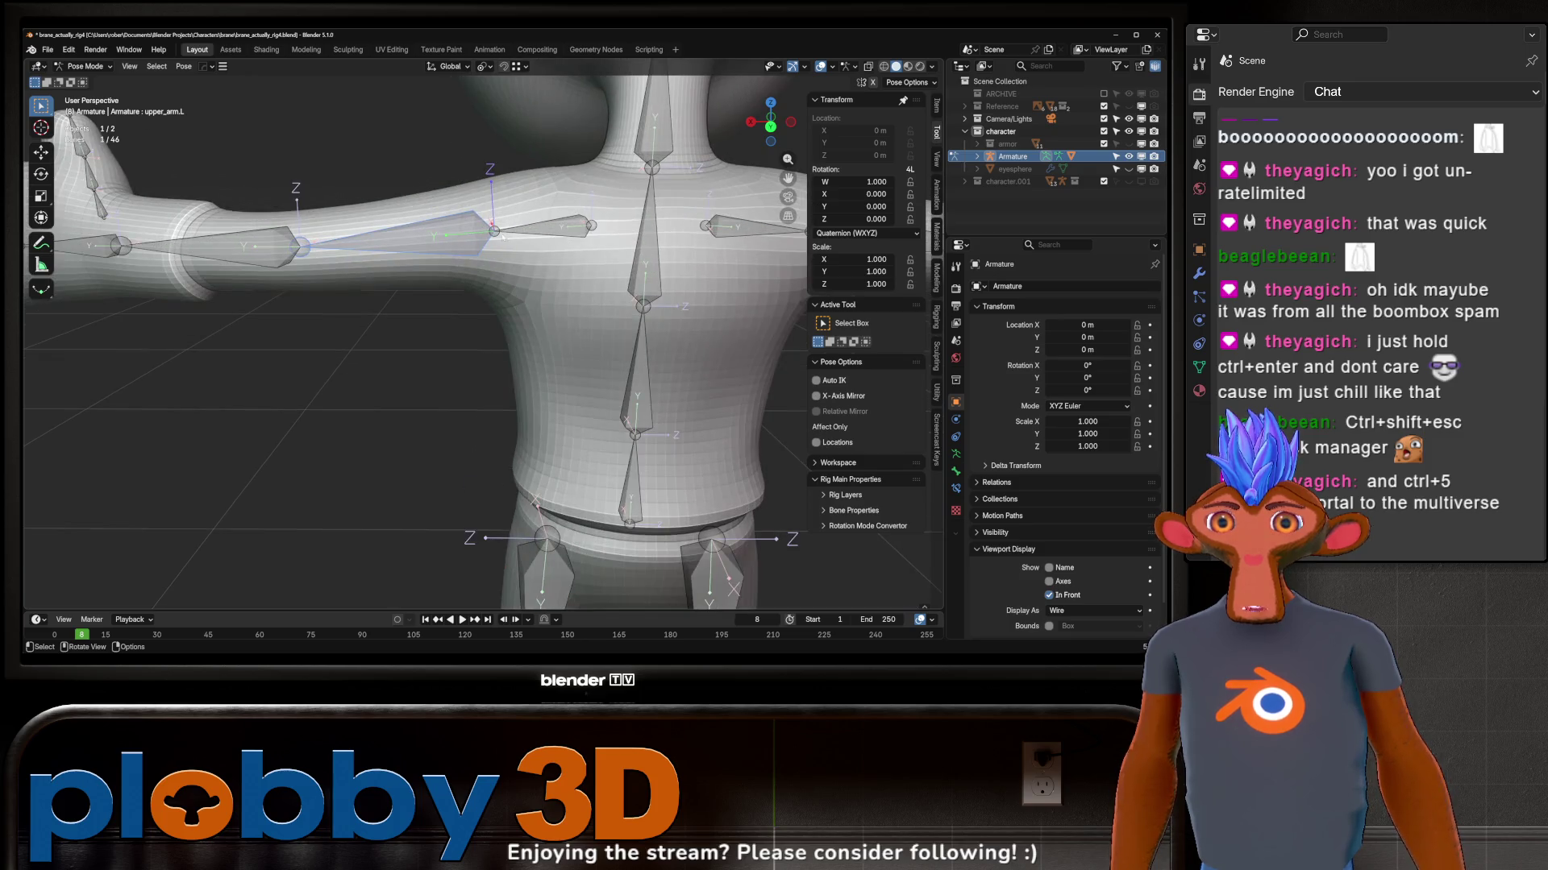
{"action": "key", "text": "ctrl+KP_1"}
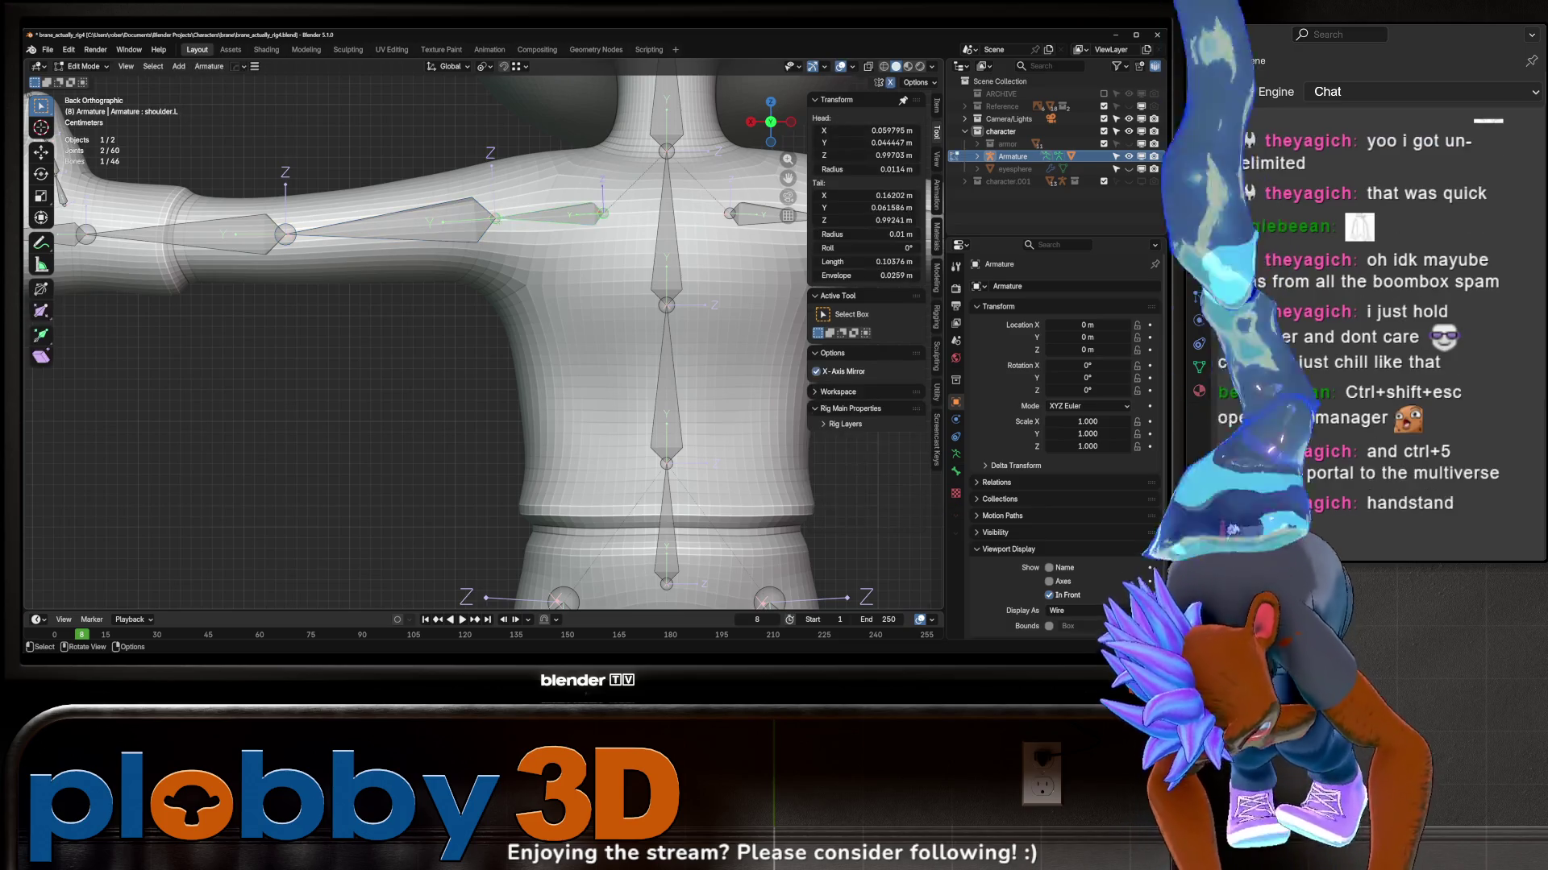
Step: Nudge the tail of shoulder.L slightly in Edit Mode, then switch the armature to Pose Mode
{"action": "key", "text": "Tab"}
{"action": "key", "text": "g"}
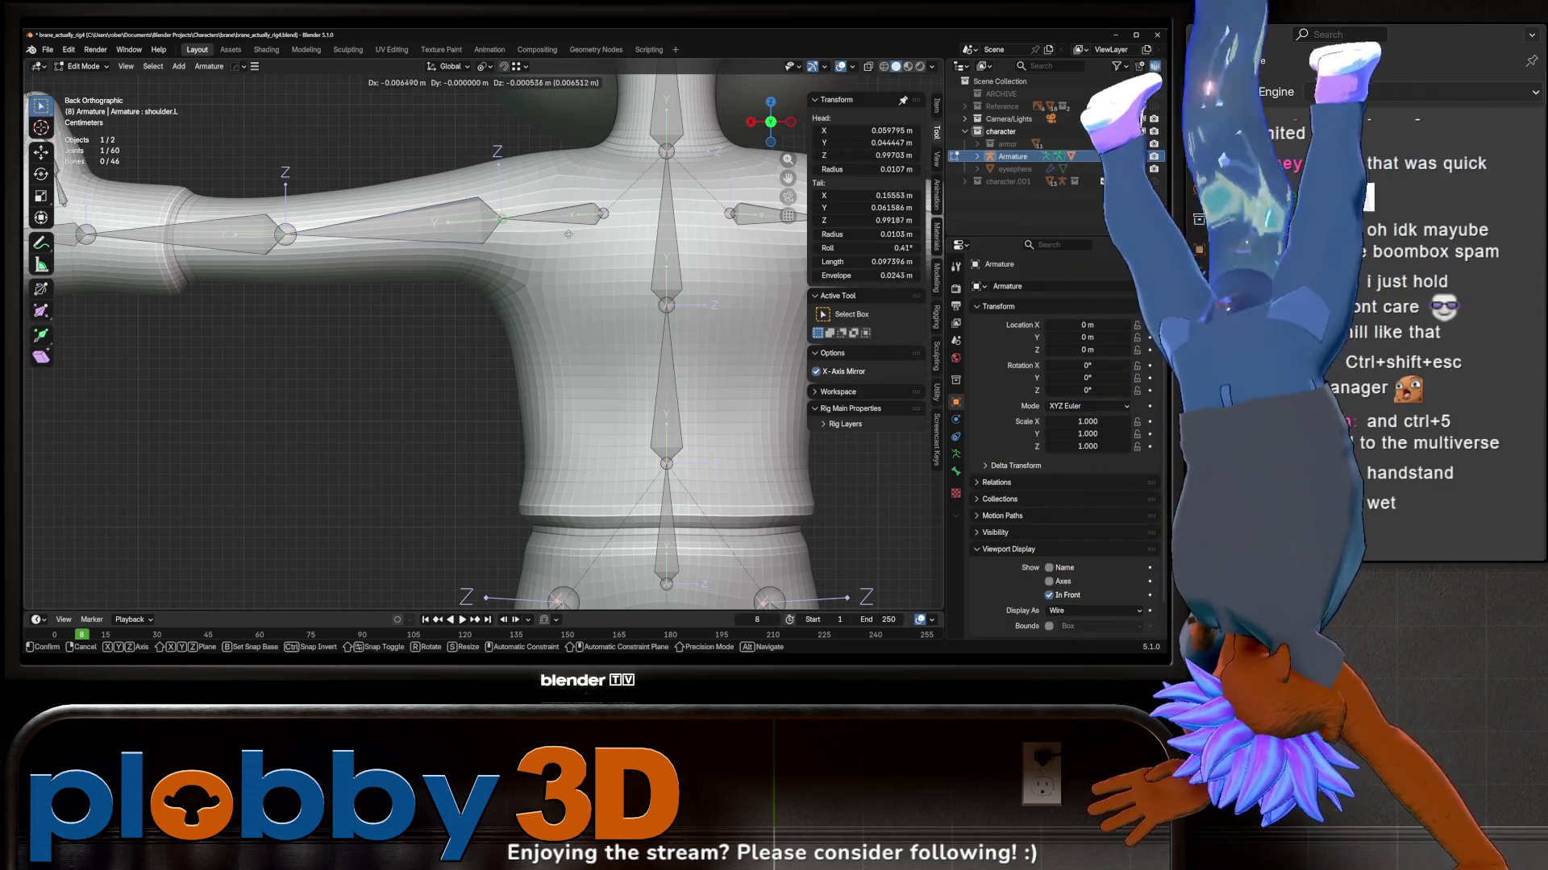
{"action": "key", "text": "Return"}
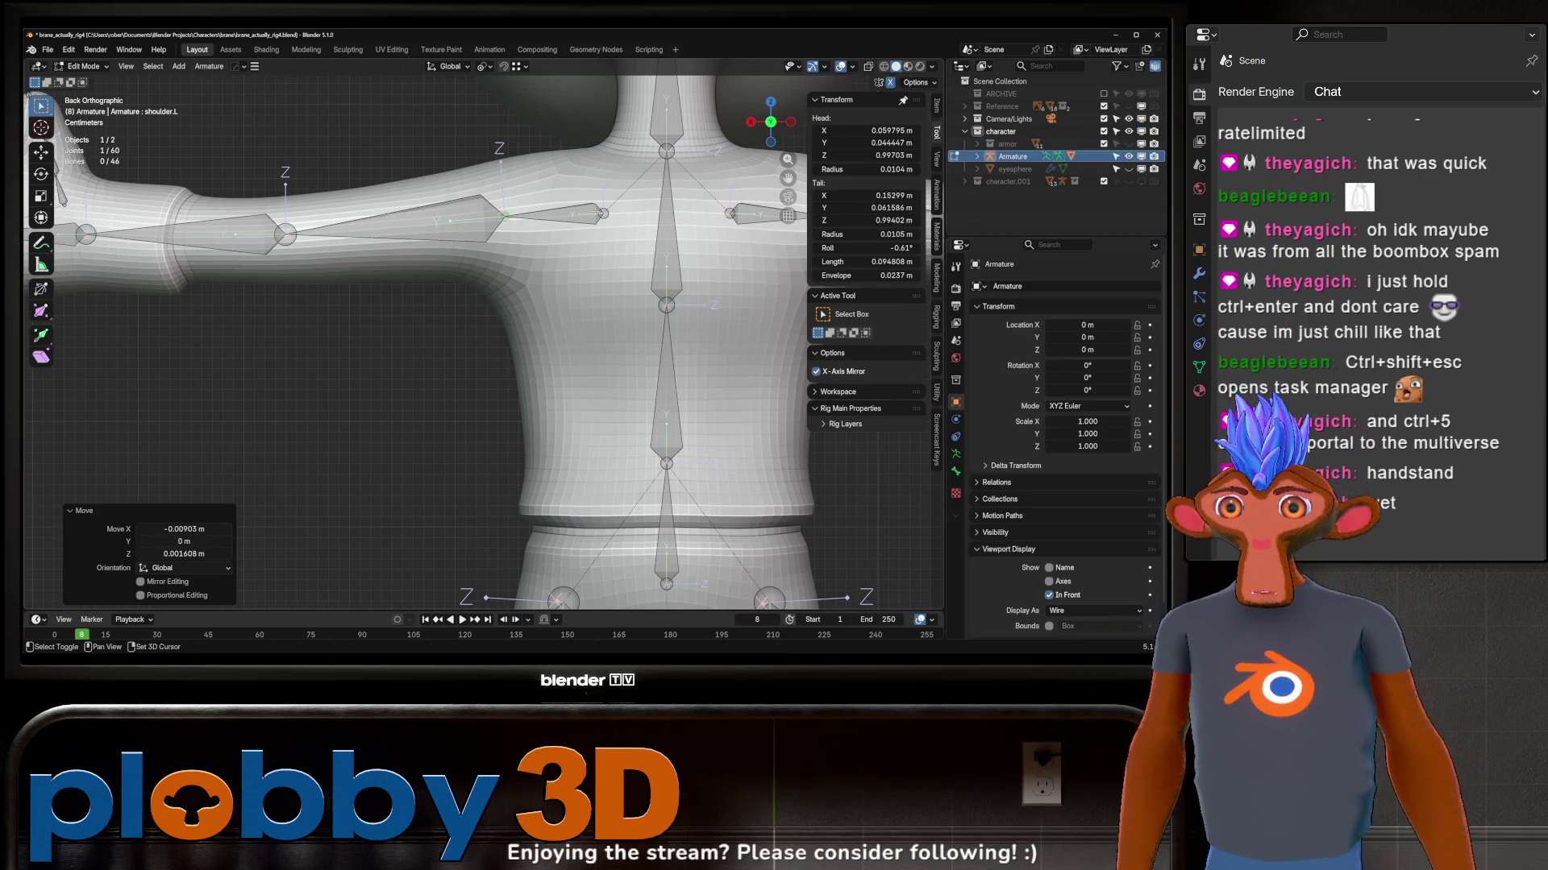
{"action": "key", "text": "ctrl+Tab"}
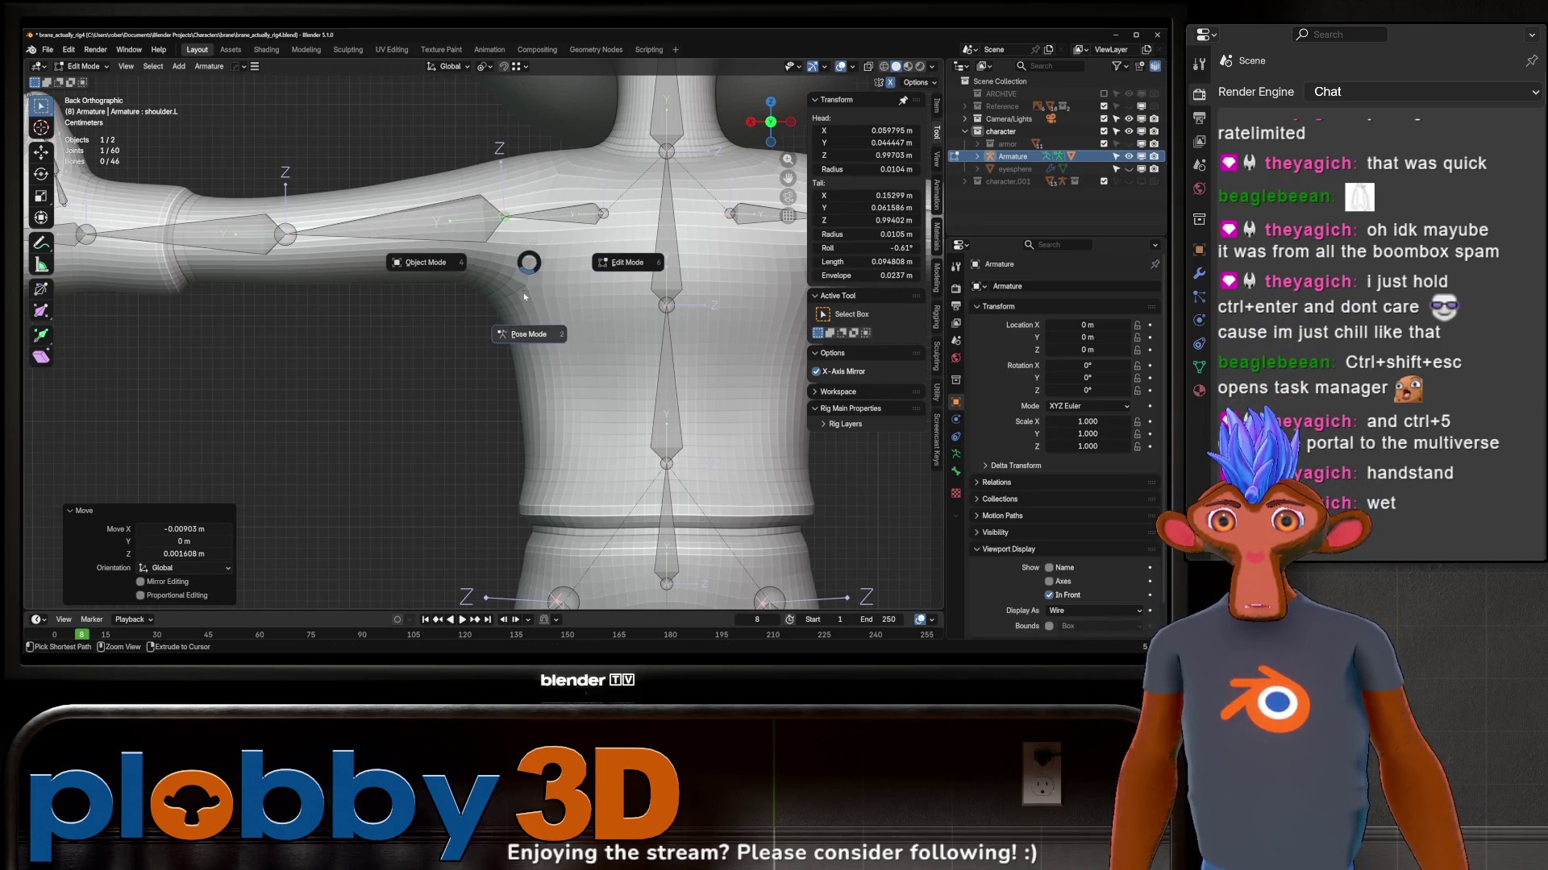
{"action": "left_click", "coordinate": [534, 327]}
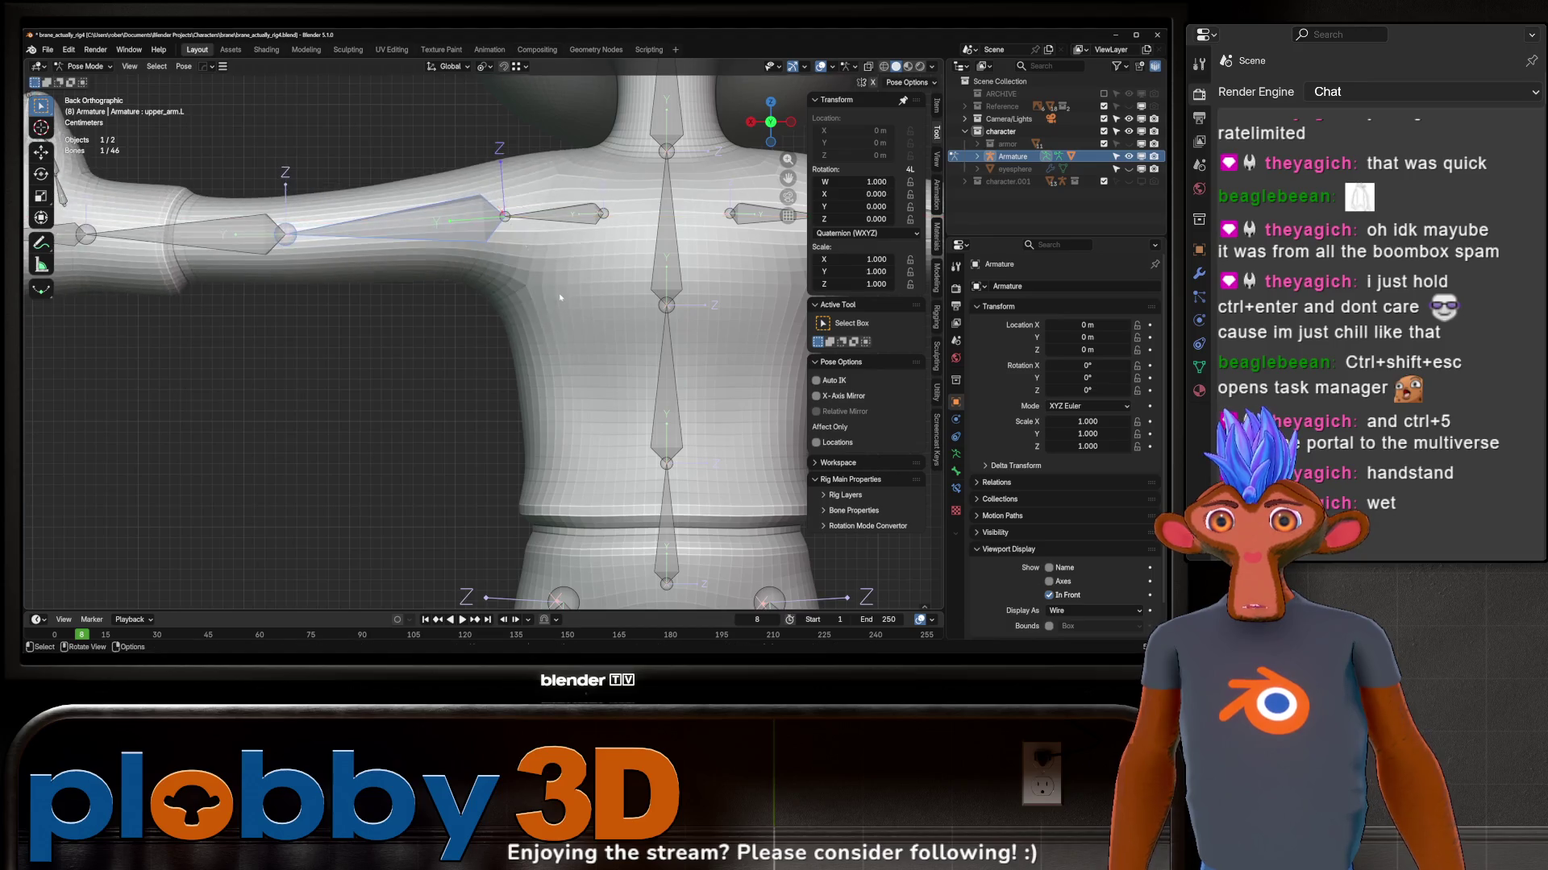
Step: Test-rotate the left upper arm around Z twice, cancelling each rotation
{"action": "key", "text": "z"}
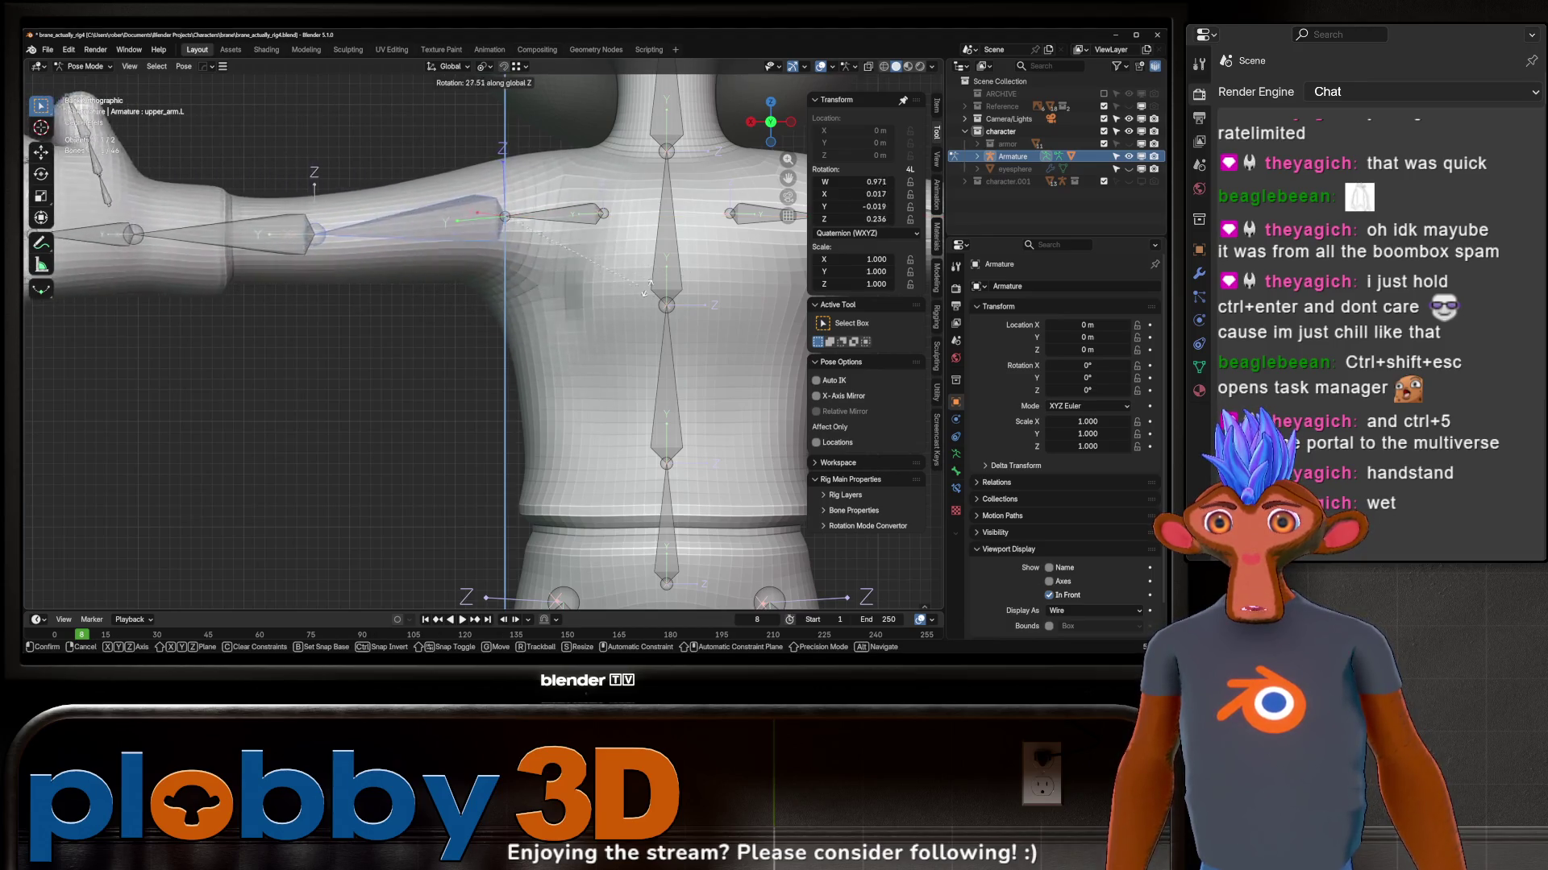
{"action": "key", "text": "Escape"}
{"action": "middle_click_drag", "start_coordinate": [484, 302], "coordinate": [621, 374]}
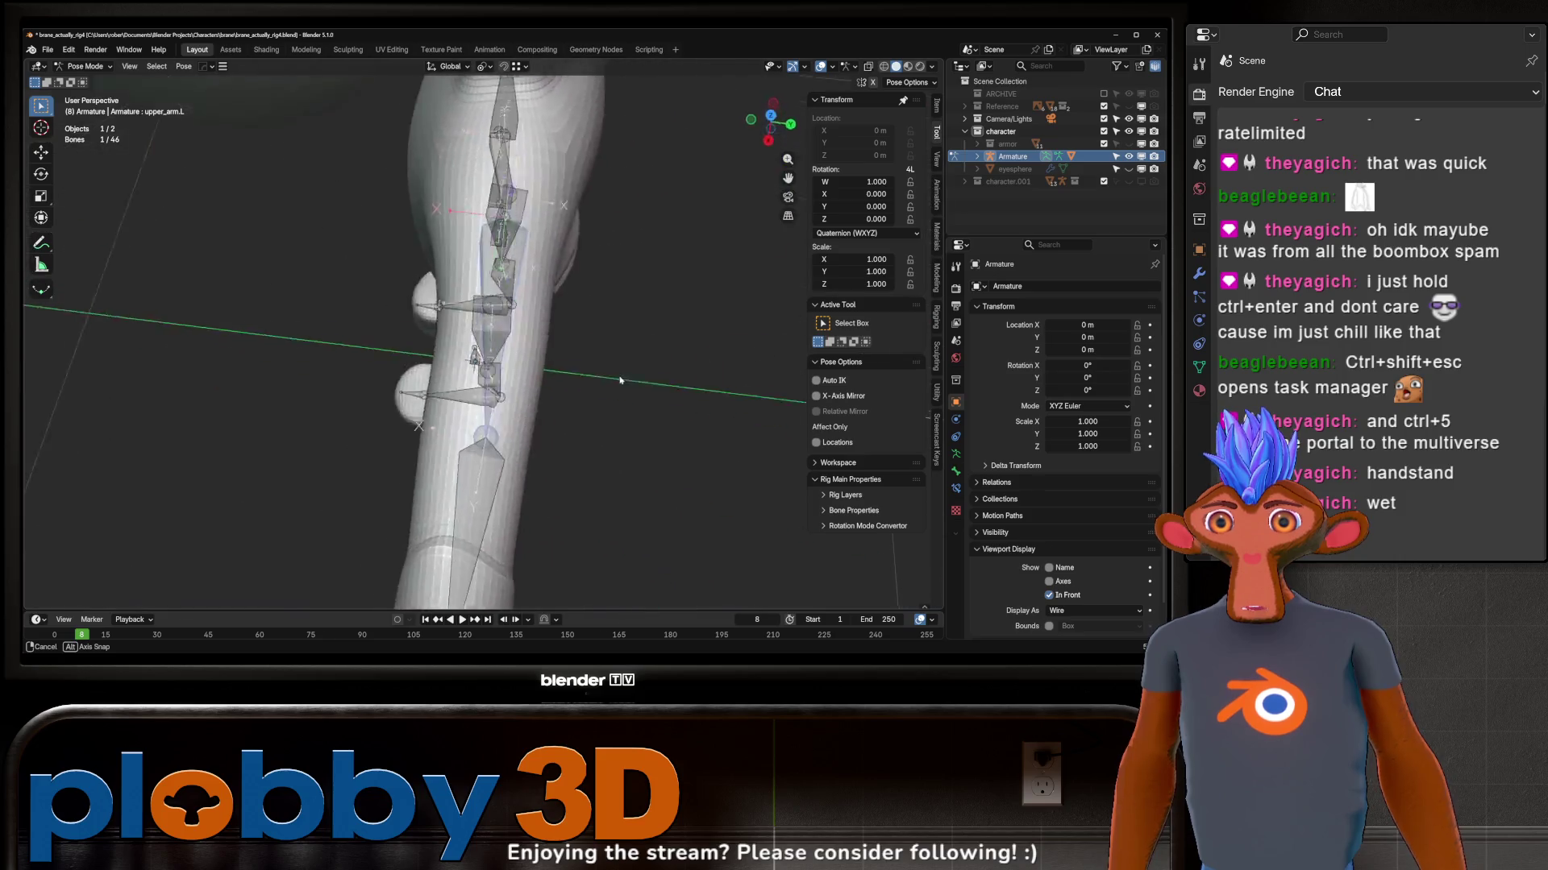
{"action": "key", "text": "r"}
{"action": "key", "text": "z"}
{"action": "key", "text": "Escape"}
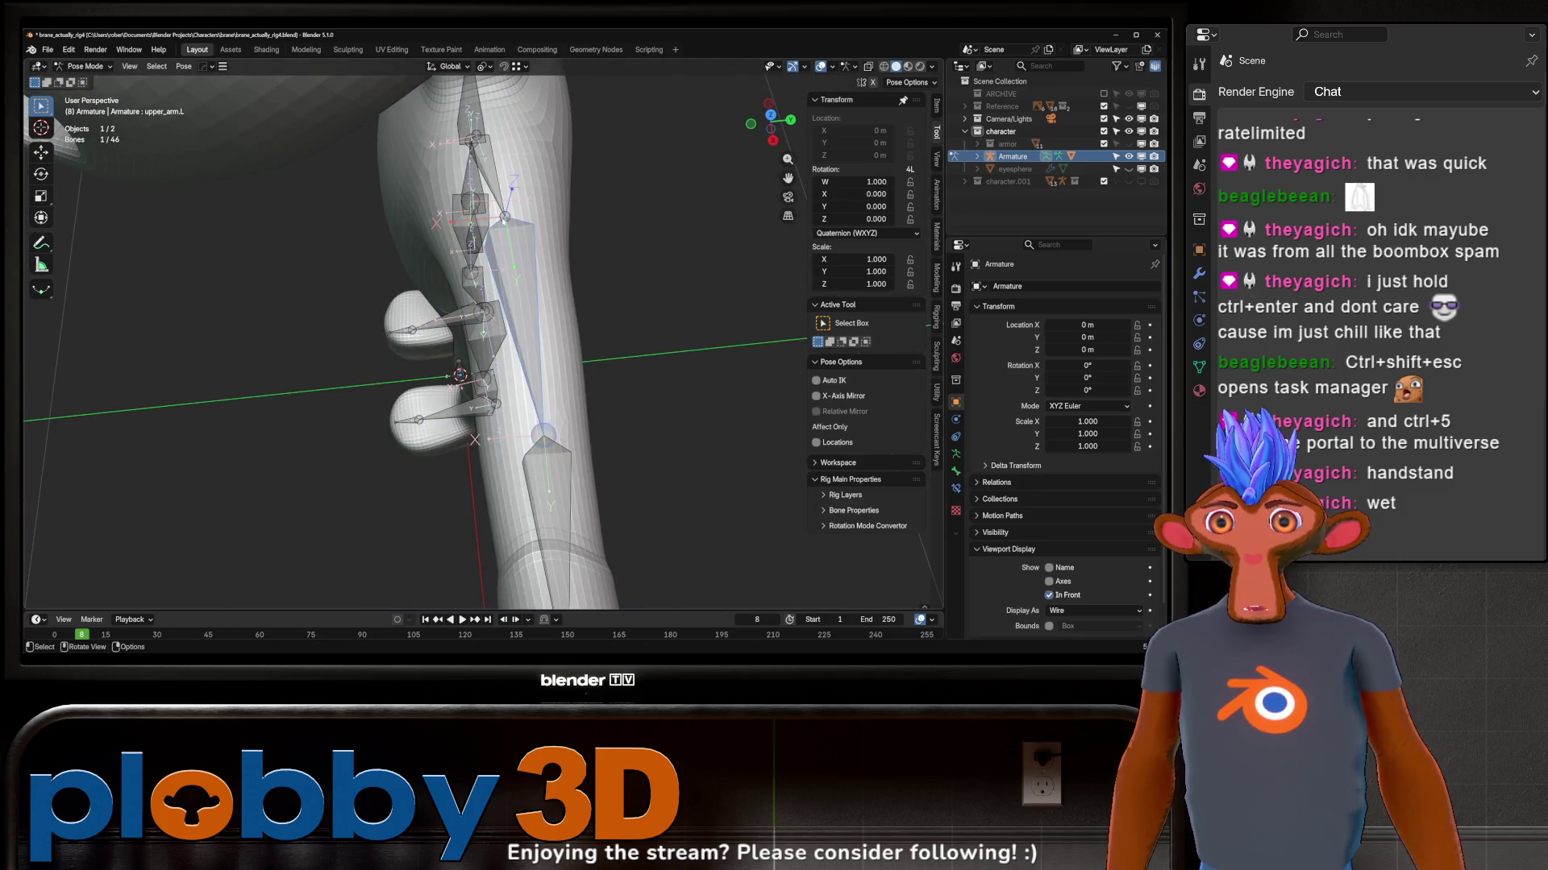
{"action": "scroll", "coordinate": [483, 339], "scroll_direction": "down", "scroll_amount": 5}
Step: Test-rotate the arm around Y from the front, cancel, and return to Object Mode
{"action": "middle_click_drag", "start_coordinate": [726, 145], "coordinate": [627, 219]}
{"action": "key", "text": "r"}
{"action": "key", "text": "y"}
{"action": "key", "text": "Escape"}
{"action": "key", "text": "ctrl+Tab"}
{"action": "middle_click_drag", "start_coordinate": [641, 298], "coordinate": [560, 254]}
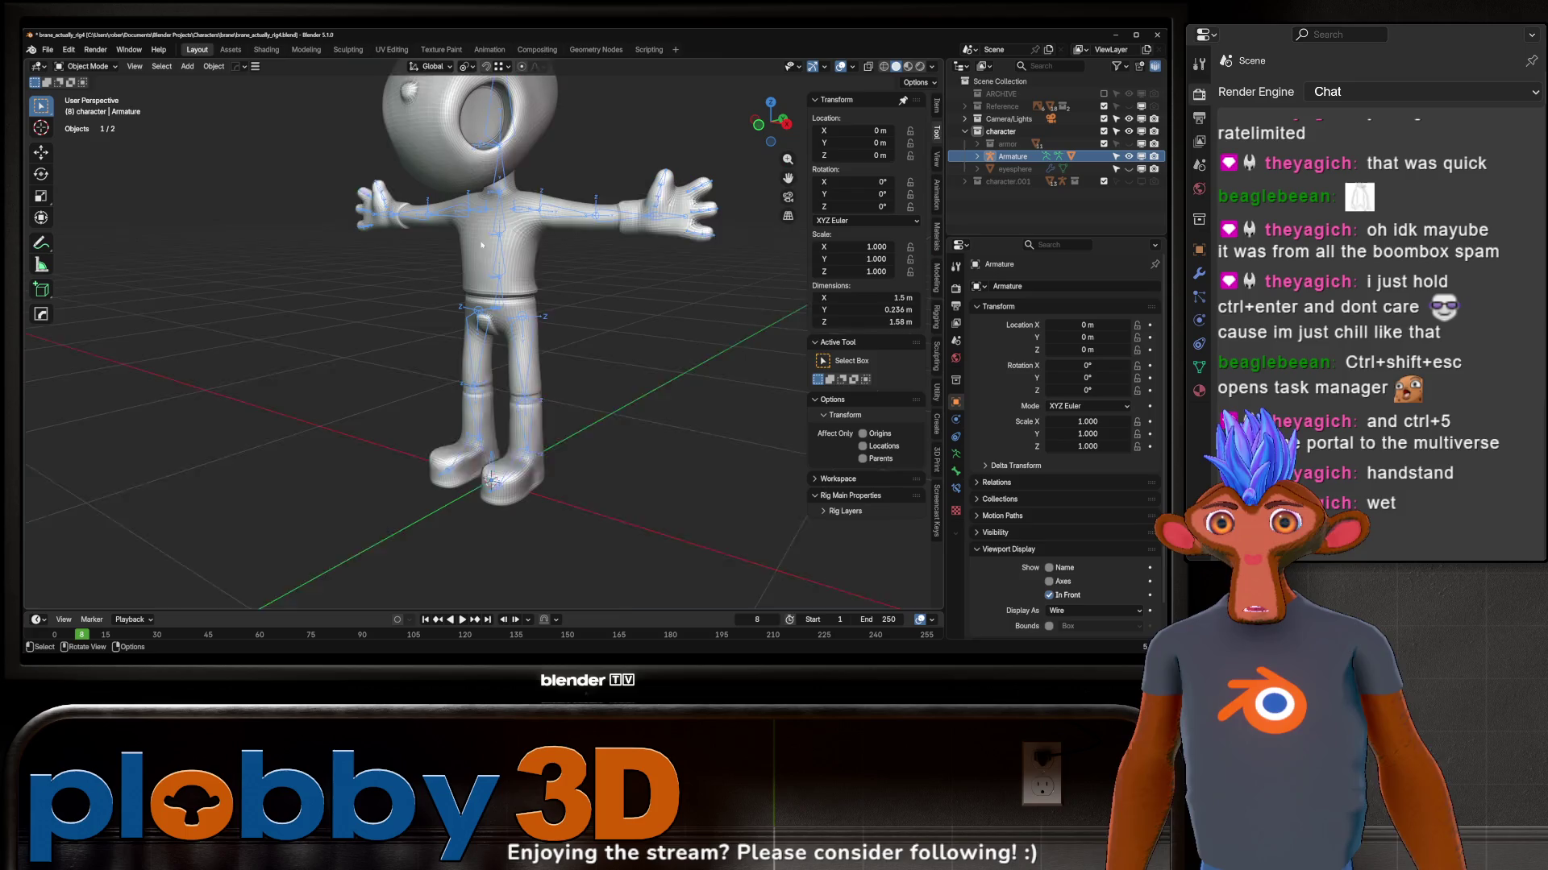
Step: Unhide the armor in the Outliner and make the character mesh active to show its modifiers
{"action": "left_click", "coordinate": [1129, 142]}
{"action": "mouse_move", "coordinate": [749, 290]}
{"action": "middle_mouse_down"}
{"action": "mouse_move", "coordinate": [672, 269]}
{"action": "mouse_move", "coordinate": [569, 291]}
{"action": "mouse_move", "coordinate": [611, 315]}
{"action": "mouse_move", "coordinate": [544, 314]}
{"action": "middle_mouse_up"}
{"action": "left_click", "coordinate": [539, 291]}
{"action": "key", "text": "alt+a"}
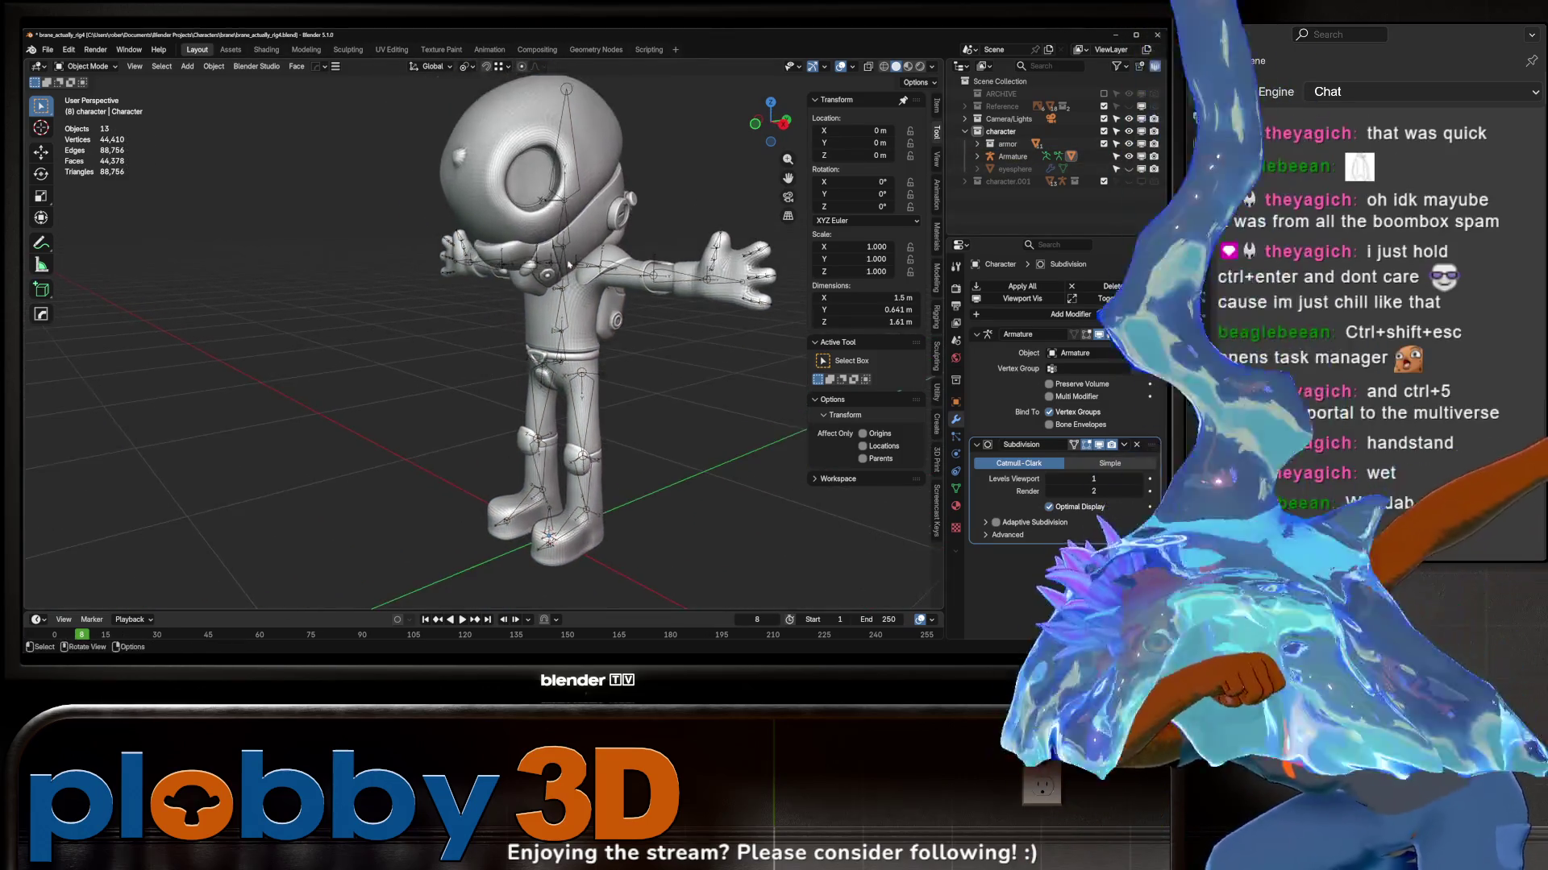
{"action": "left_click", "coordinate": [544, 363]}
{"action": "scroll", "coordinate": [545, 363], "scroll_direction": "up", "scroll_amount": 2}
{"action": "middle_click_drag", "start_coordinate": [629, 278], "coordinate": [727, 278]}
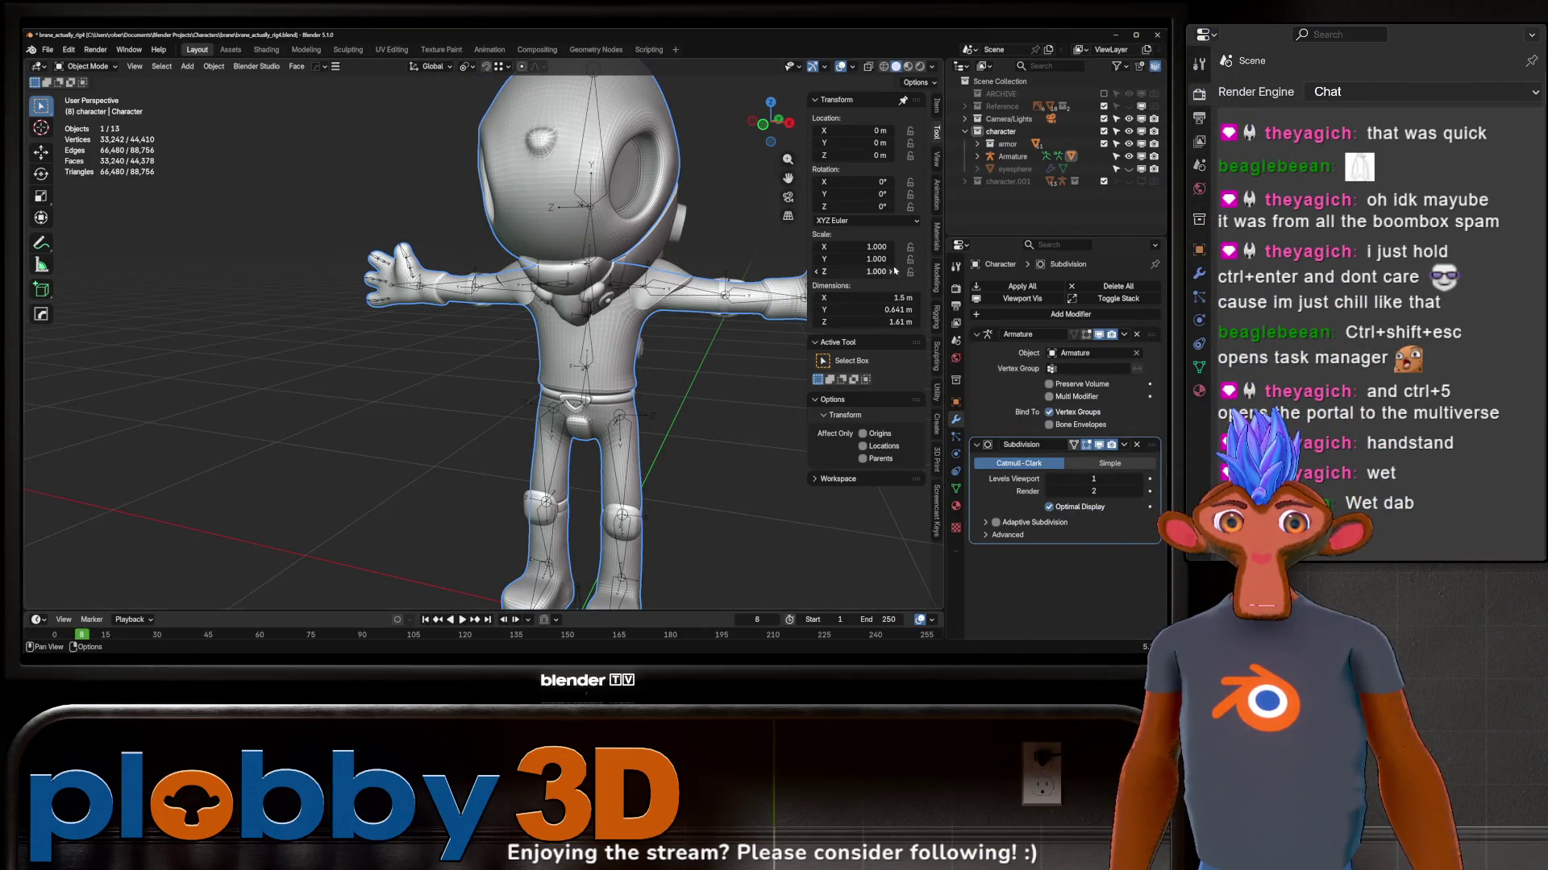
Step: Delete the Subdivision modifier from the character and put the armature in Pose Mode
{"action": "left_click", "coordinate": [1137, 445]}
{"action": "middle_click_drag", "start_coordinate": [569, 267], "coordinate": [644, 266]}
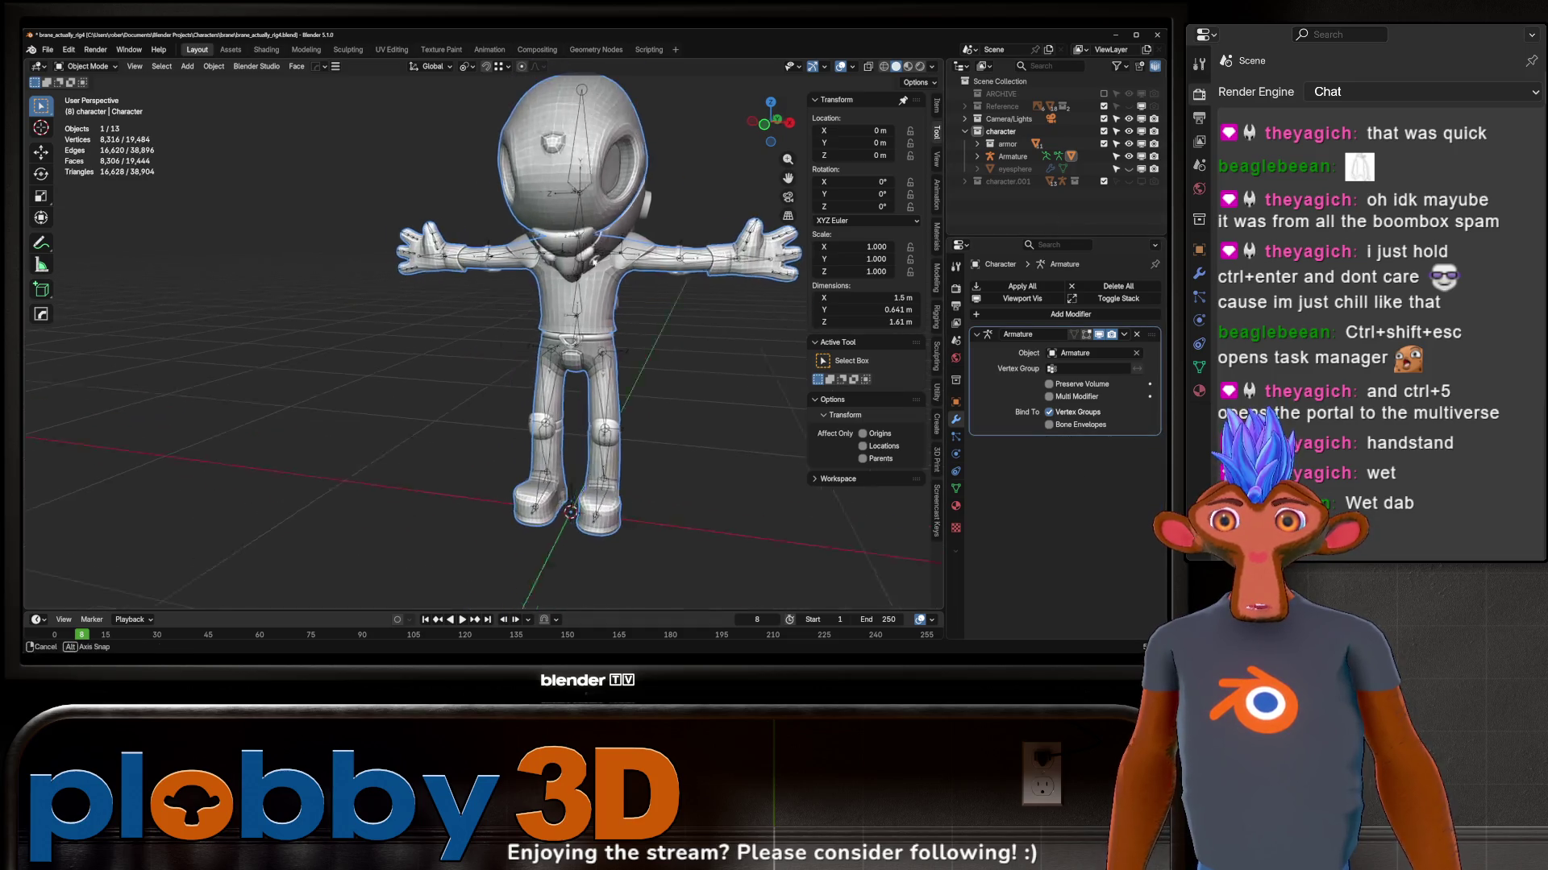
{"action": "left_click", "coordinate": [678, 295]}
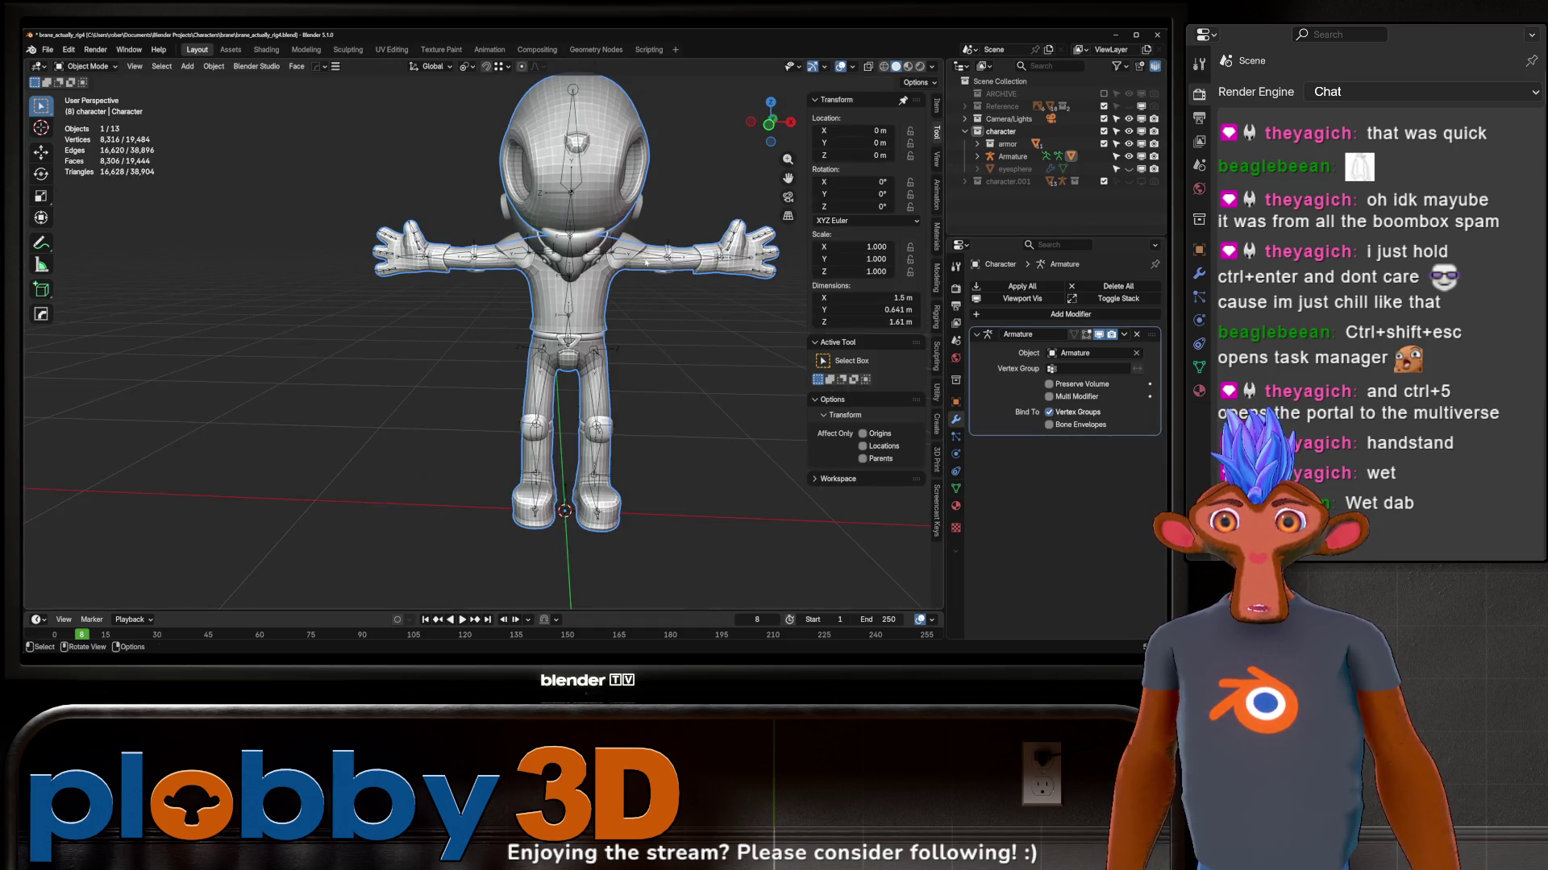
{"action": "key", "text": "ctrl+Tab"}
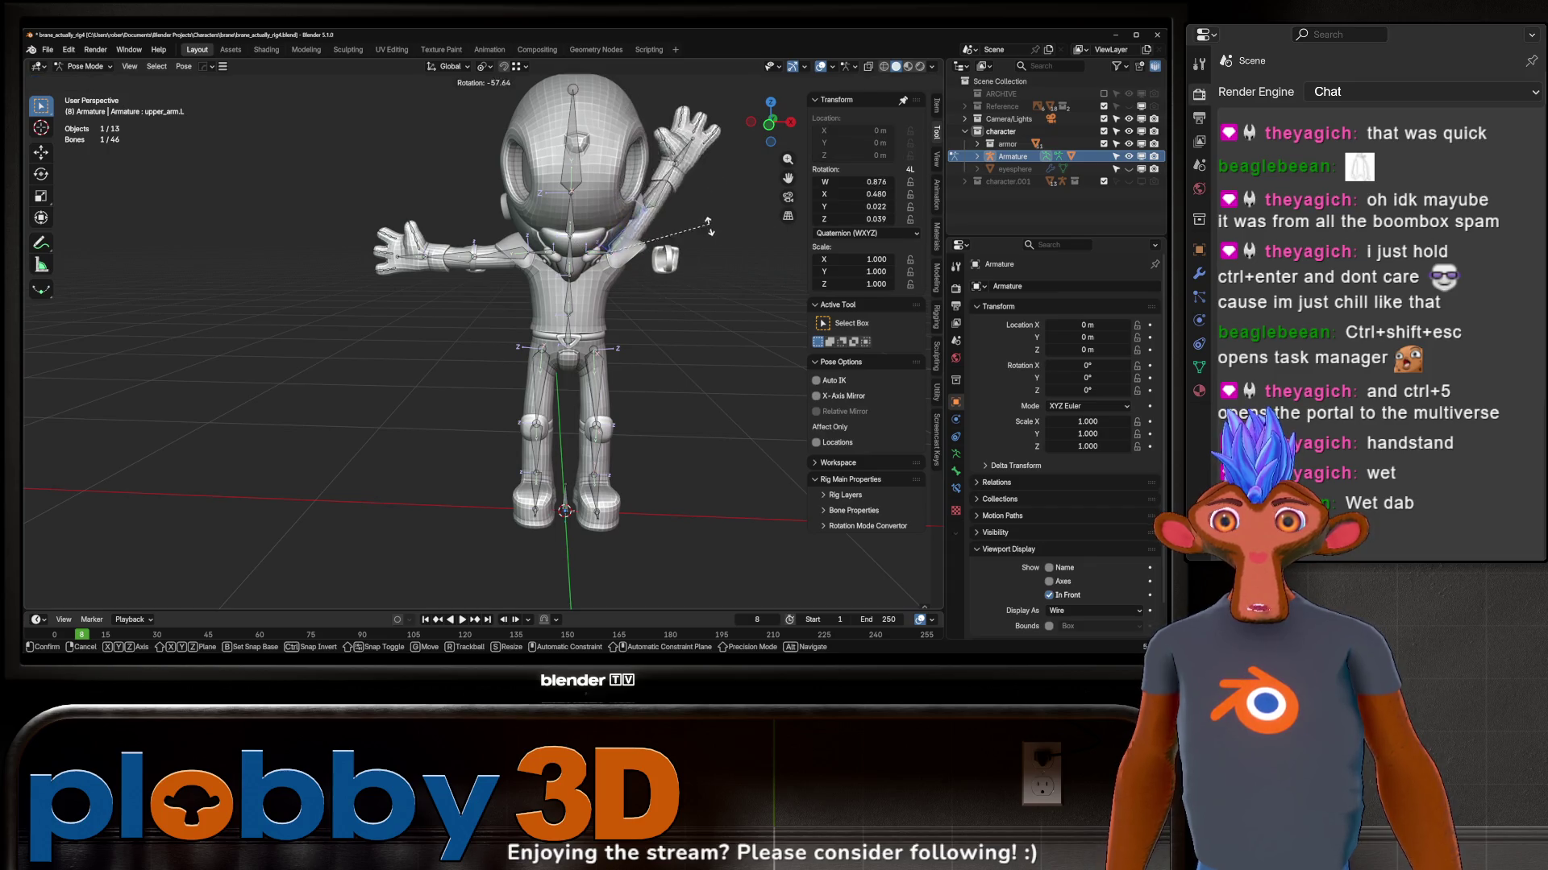
Step: Test-rotate upper_arm.L, cancel, return to Object Mode and inspect the character all around
{"action": "left_click", "coordinate": [665, 256]}
{"action": "key", "text": "r"}
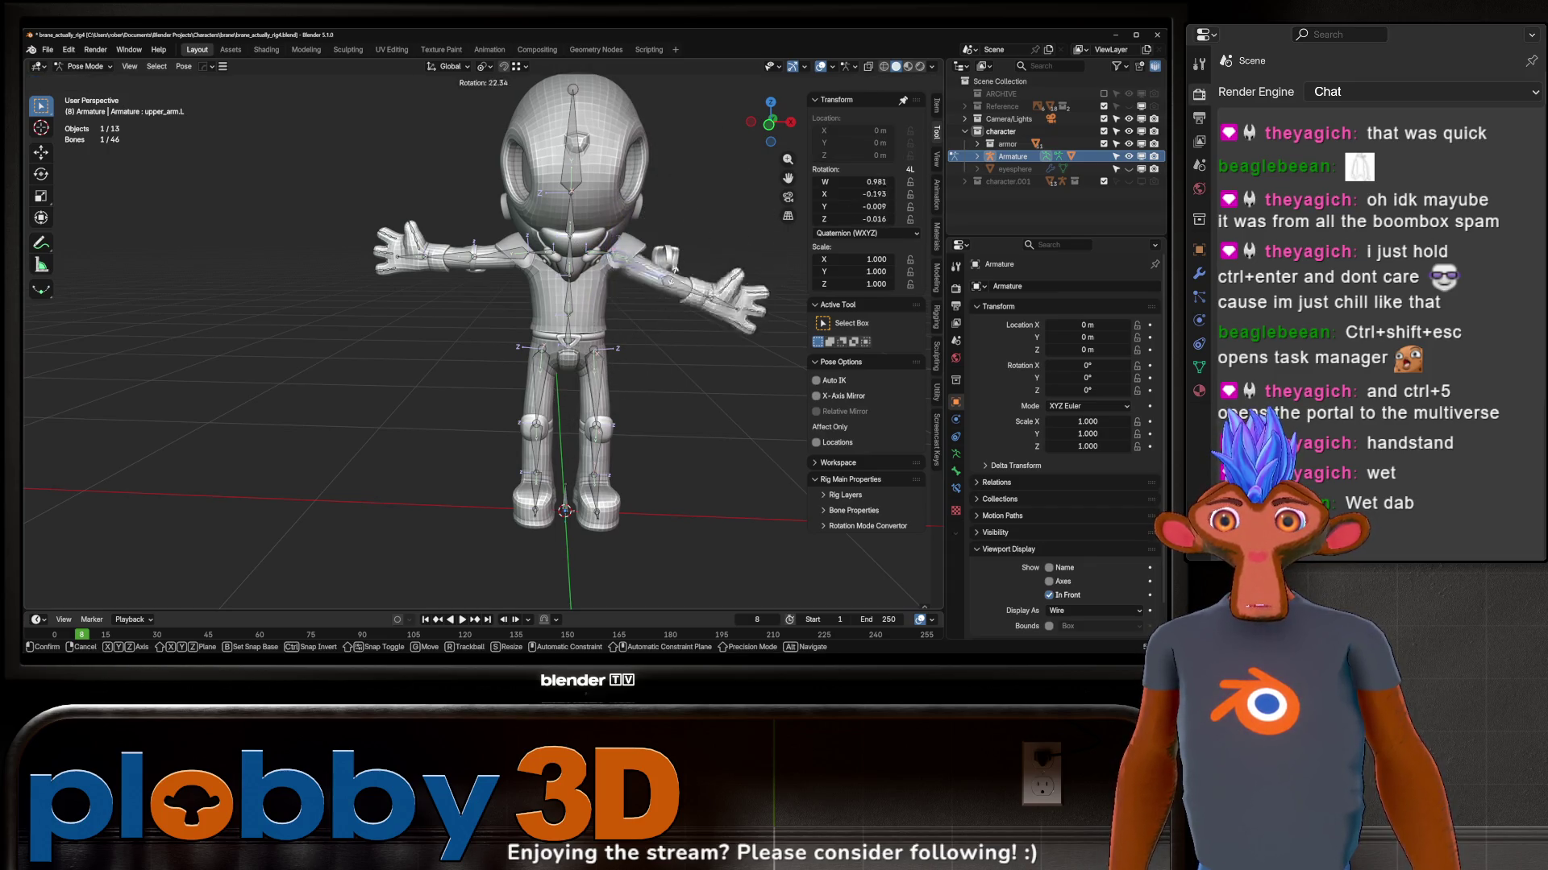
{"action": "key", "text": "Escape"}
{"action": "key", "text": "ctrl+Tab"}
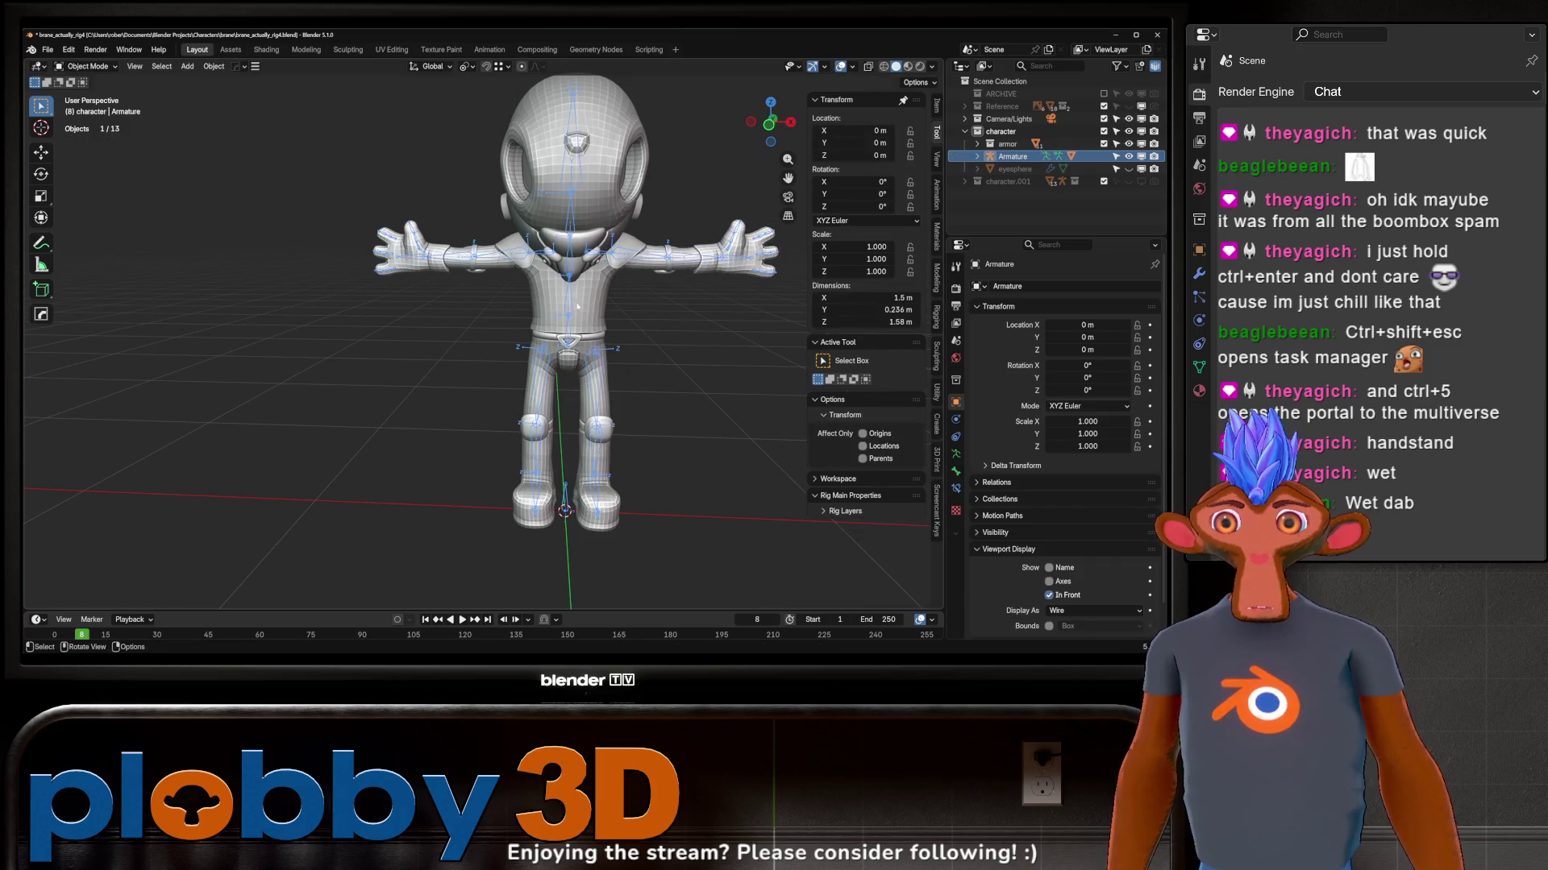
{"action": "middle_click_drag", "start_coordinate": [687, 235], "coordinate": [936, 354]}
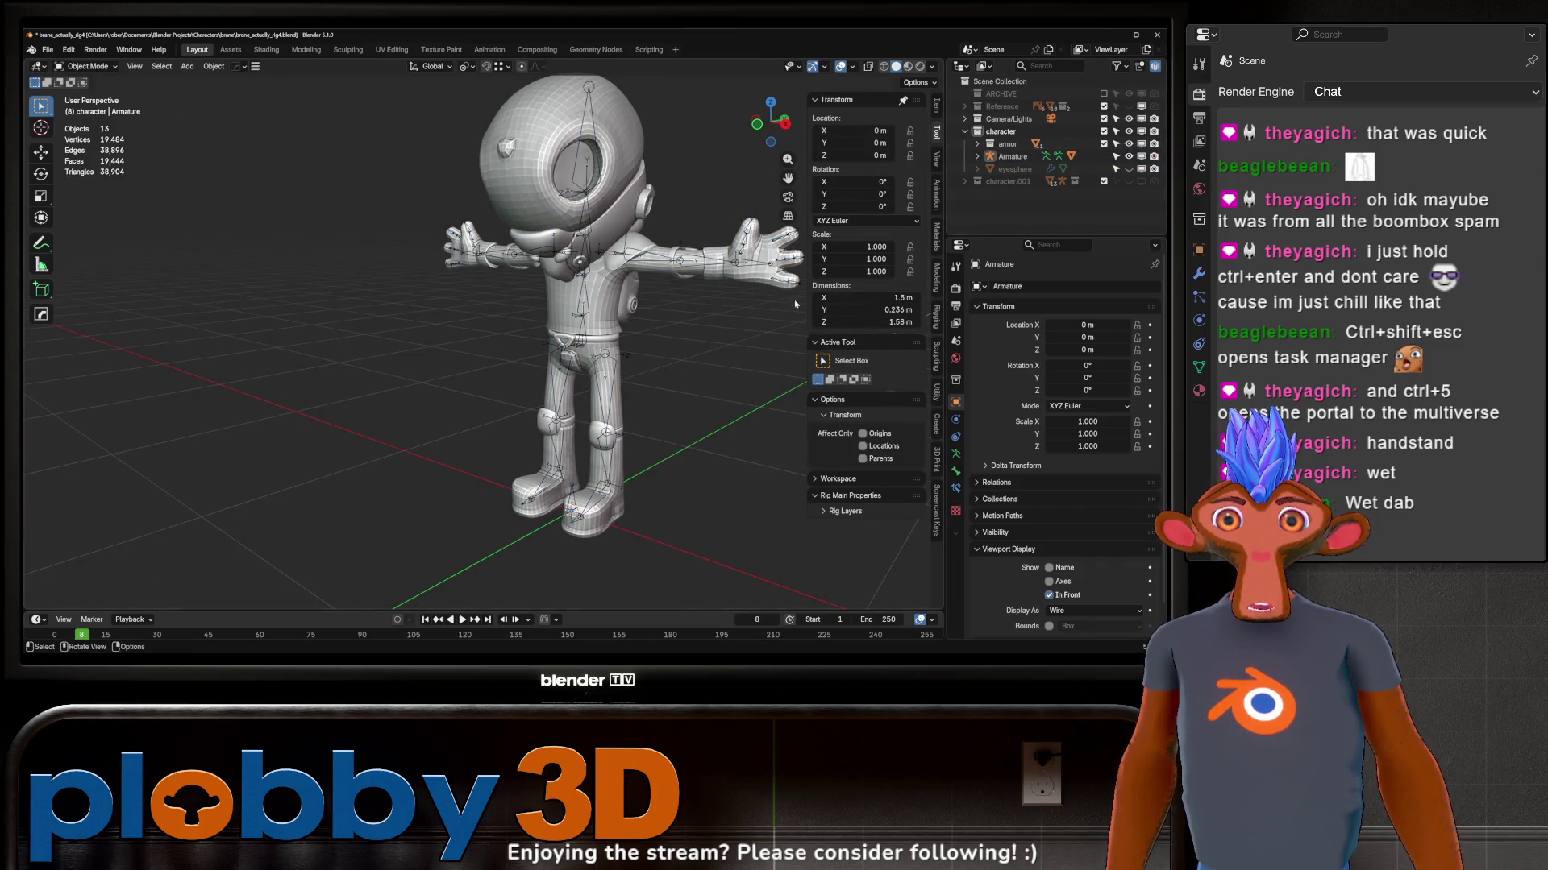
{"action": "mouse_move", "coordinate": [508, 302]}
{"action": "middle_mouse_down"}
{"action": "mouse_move", "coordinate": [372, 270]}
{"action": "mouse_move", "coordinate": [508, 291]}
{"action": "middle_mouse_up"}
{"action": "scroll", "coordinate": [372, 269], "scroll_direction": "up", "scroll_amount": 4}
{"action": "scroll", "coordinate": [387, 278], "scroll_direction": "down", "scroll_amount": 2}
{"action": "scroll", "coordinate": [508, 291], "scroll_direction": "down", "scroll_amount": 3}
{"action": "scroll", "coordinate": [501, 324], "scroll_direction": "down", "scroll_amount": 2}
{"action": "scroll", "coordinate": [501, 325], "scroll_direction": "down", "scroll_amount": 1}
{"action": "mouse_move", "coordinate": [400, 314]}
{"action": "middle_mouse_down"}
{"action": "mouse_move", "coordinate": [501, 325]}
{"action": "mouse_move", "coordinate": [560, 212]}
{"action": "middle_mouse_up"}
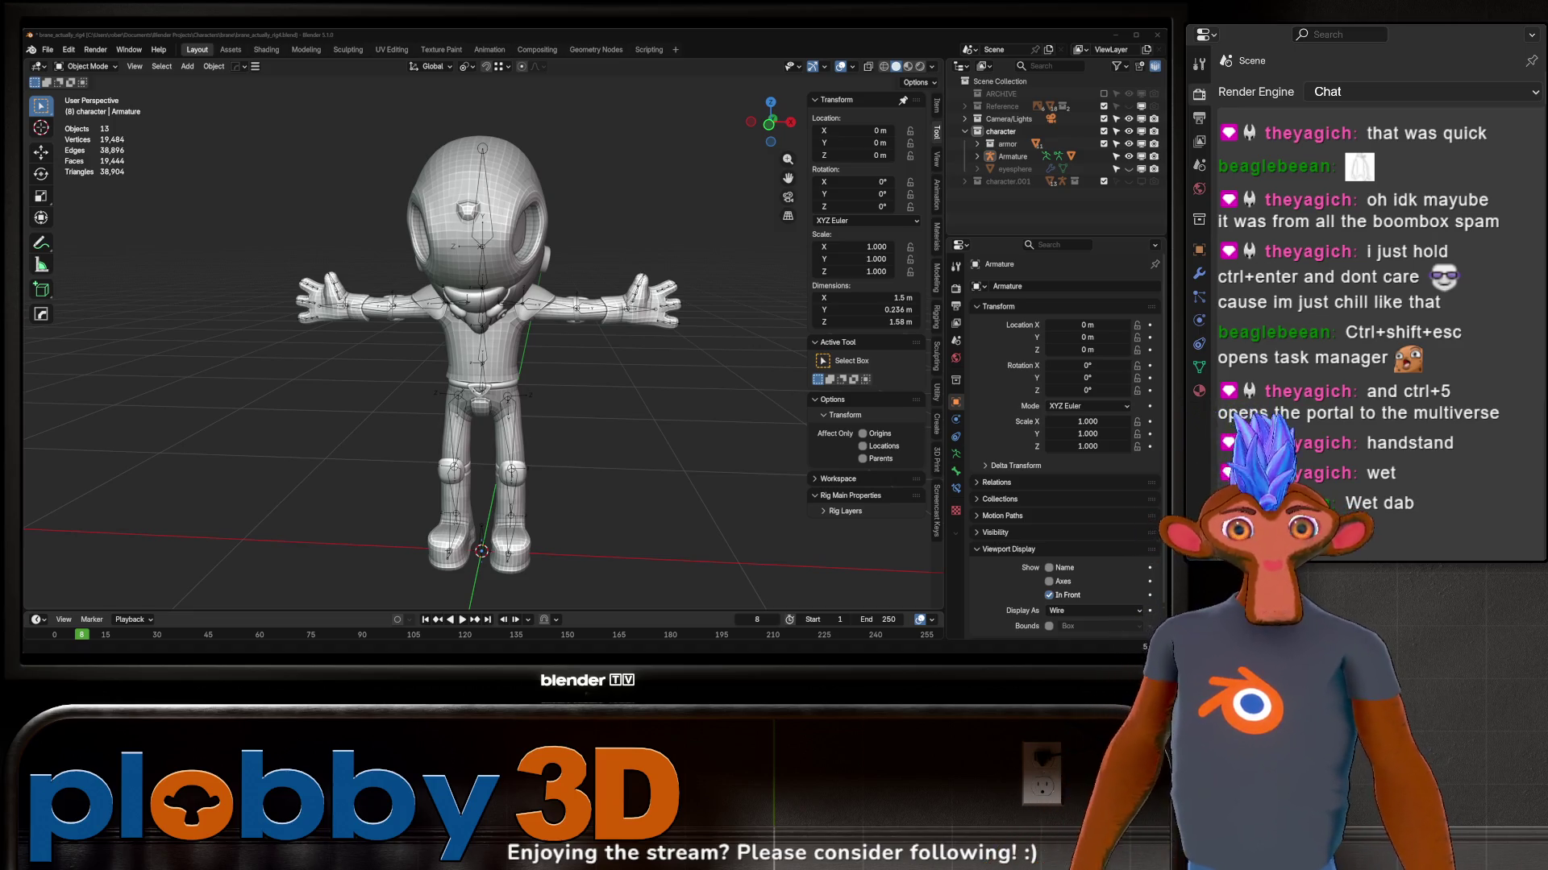
{"action": "scroll", "coordinate": [432, 287], "scroll_direction": "up", "scroll_amount": 4}
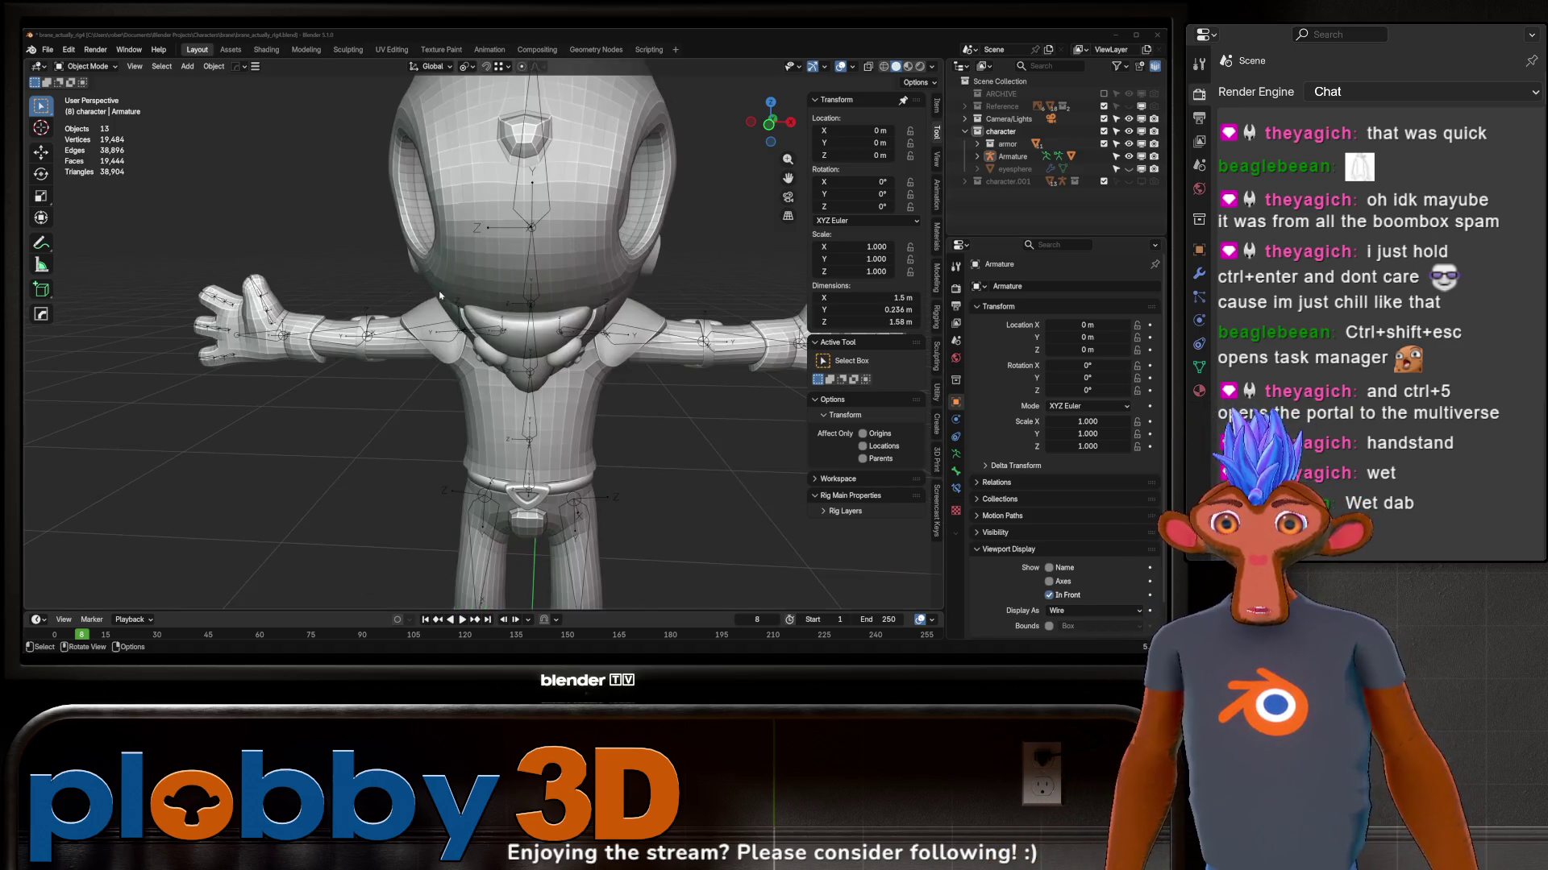
Step: Select the armature, enter pose mode and try an X-axis neck rotation, then cancel it
{"action": "mouse_move", "coordinate": [432, 286]}
{"action": "middle_mouse_down"}
{"action": "mouse_move", "coordinate": [498, 345]}
{"action": "mouse_move", "coordinate": [538, 426]}
{"action": "middle_mouse_up"}
{"action": "scroll", "coordinate": [498, 345], "scroll_direction": "down", "scroll_amount": 5}
{"action": "left_click", "coordinate": [538, 428]}
{"action": "scroll", "coordinate": [583, 257], "scroll_direction": "up", "scroll_amount": 6}
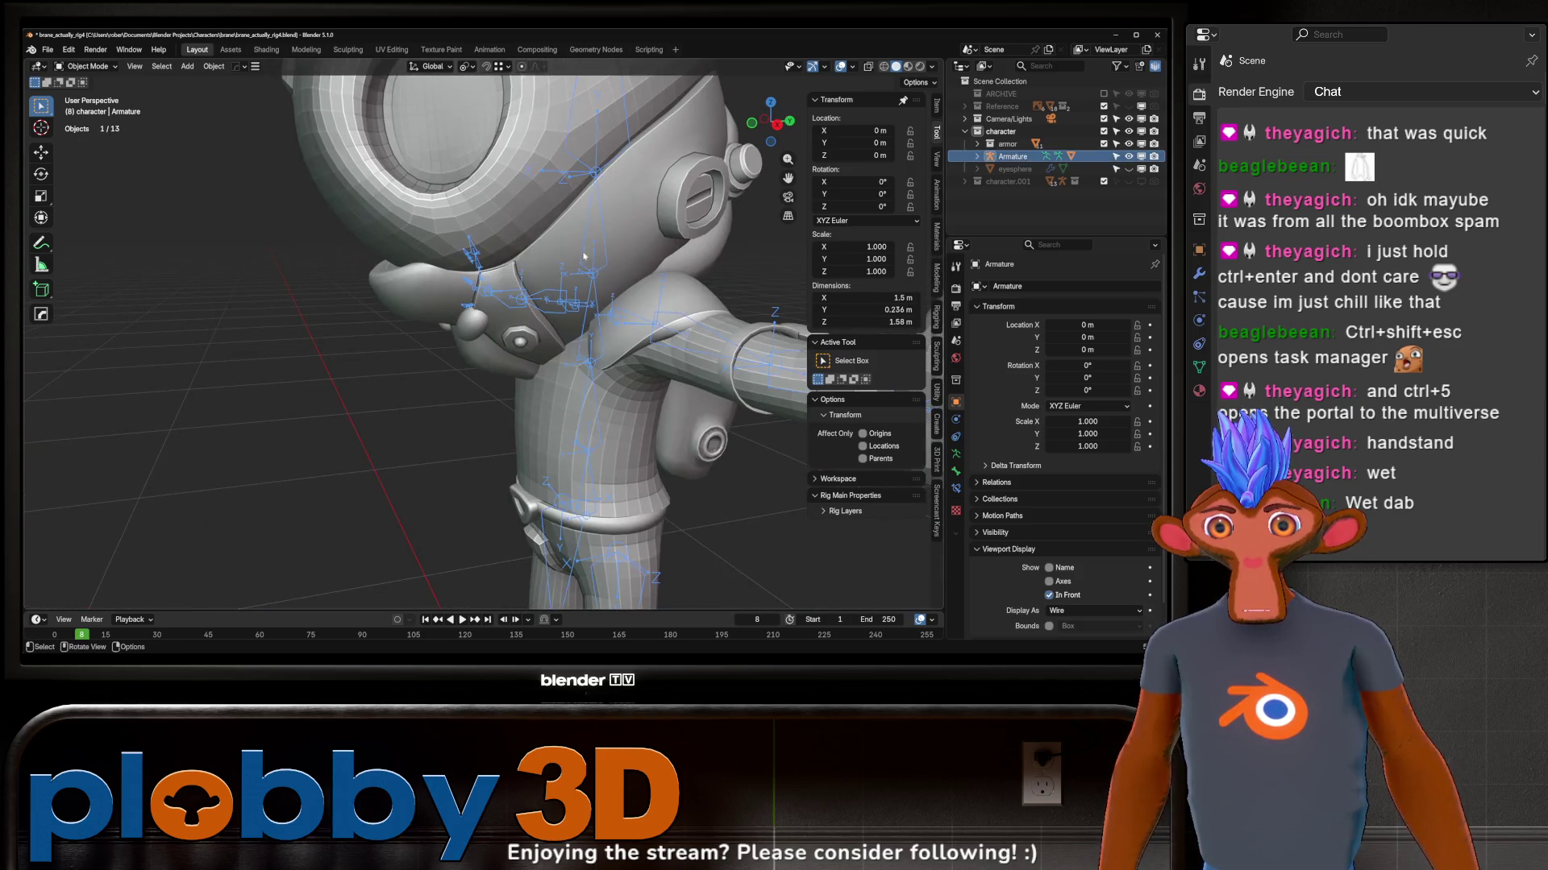
{"action": "scroll", "coordinate": [584, 256], "scroll_direction": "down", "scroll_amount": 6}
{"action": "key", "text": "Tab"}
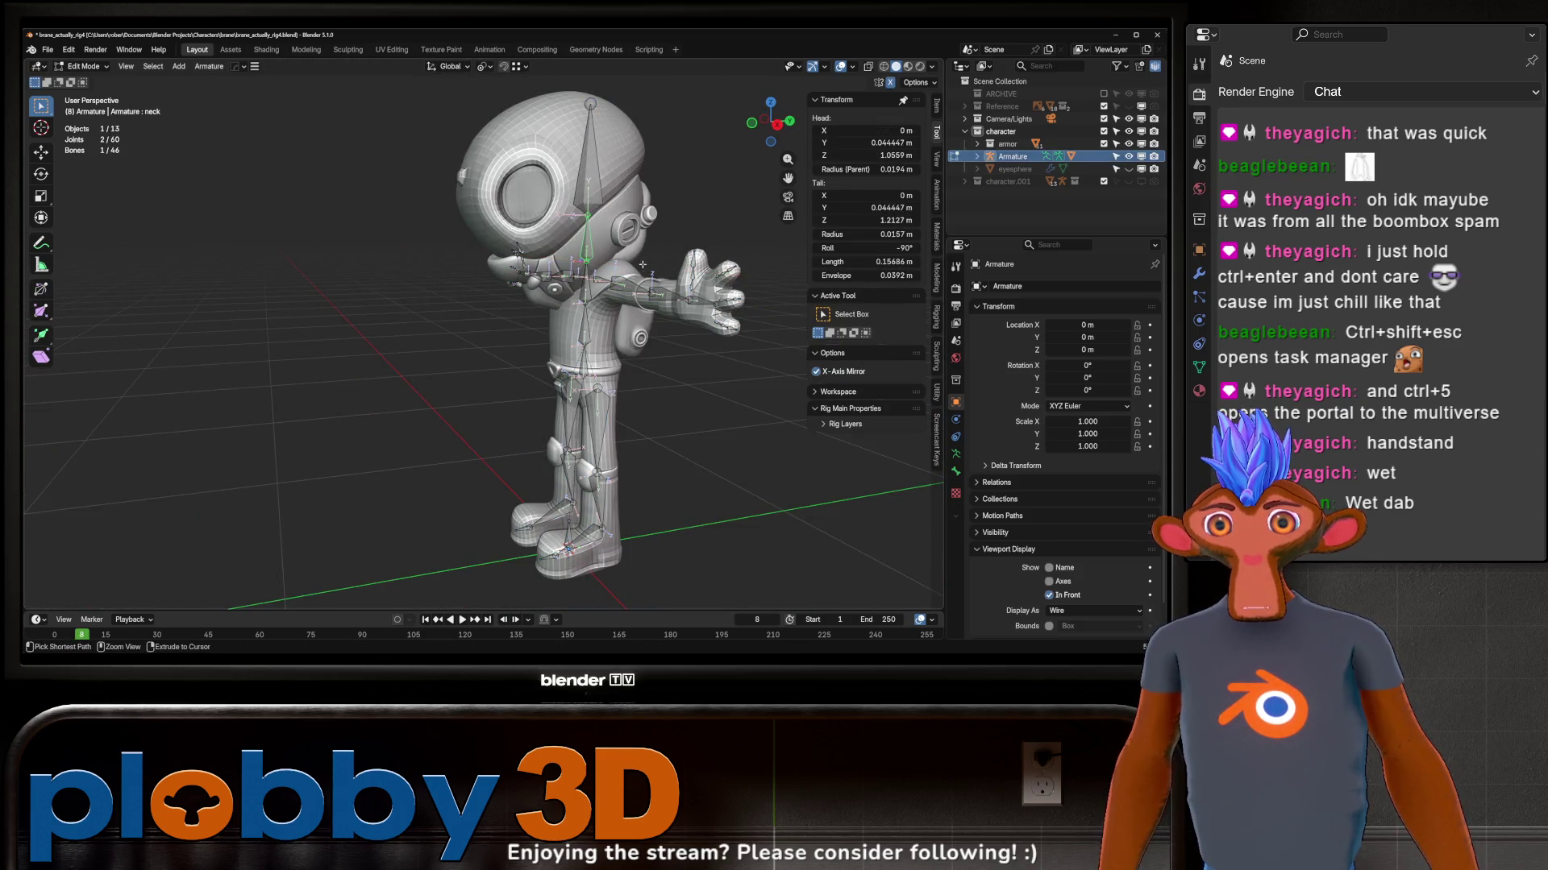
{"action": "key", "text": "ctrl+Tab"}
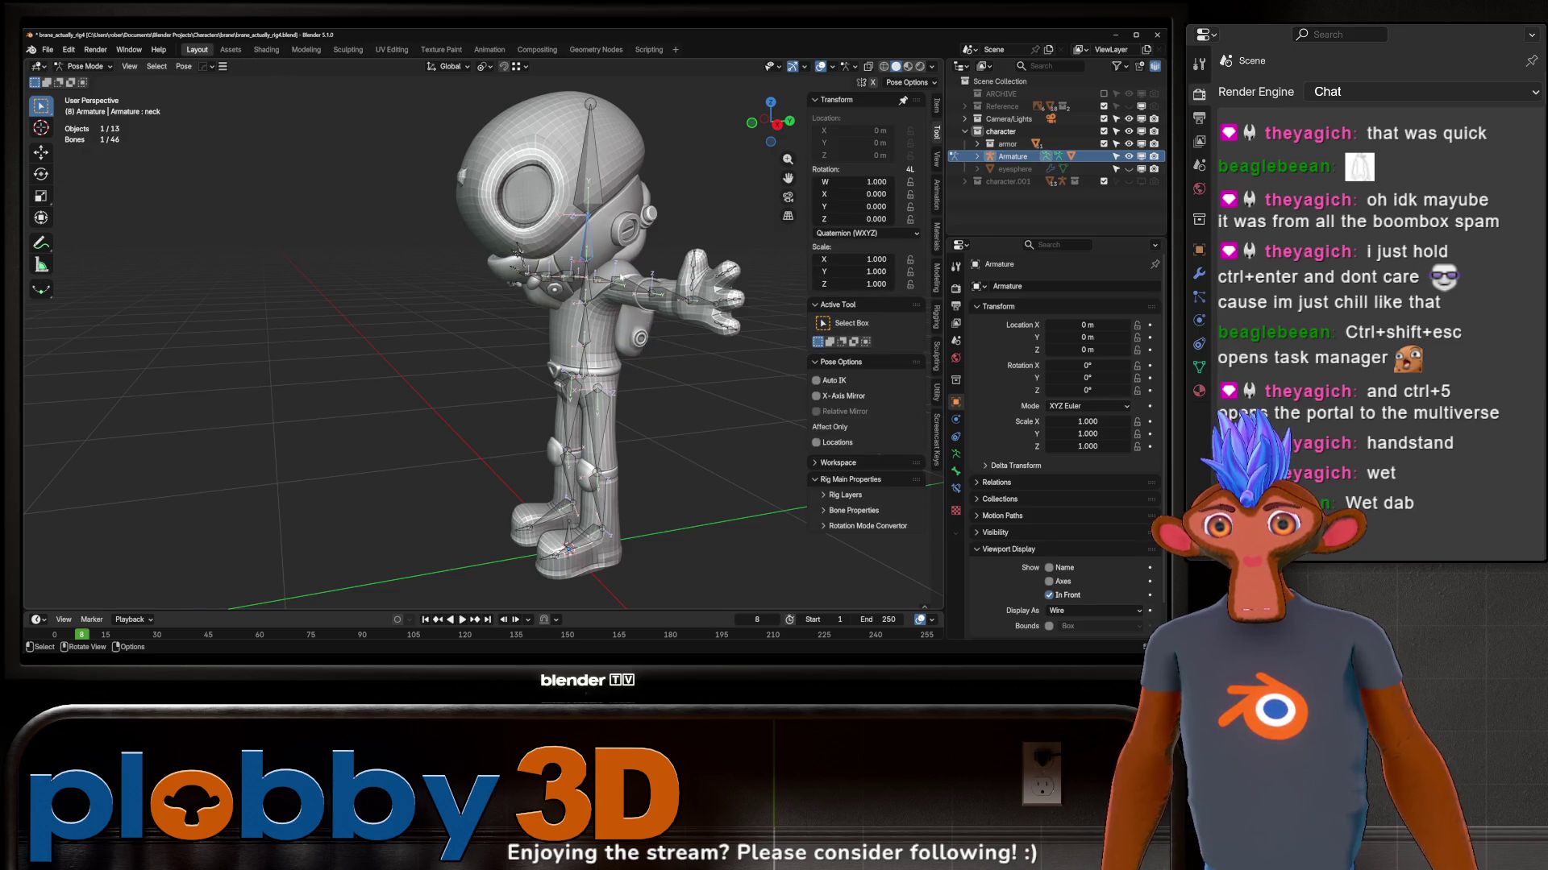
{"action": "key", "text": "r"}
{"action": "key", "text": "x"}
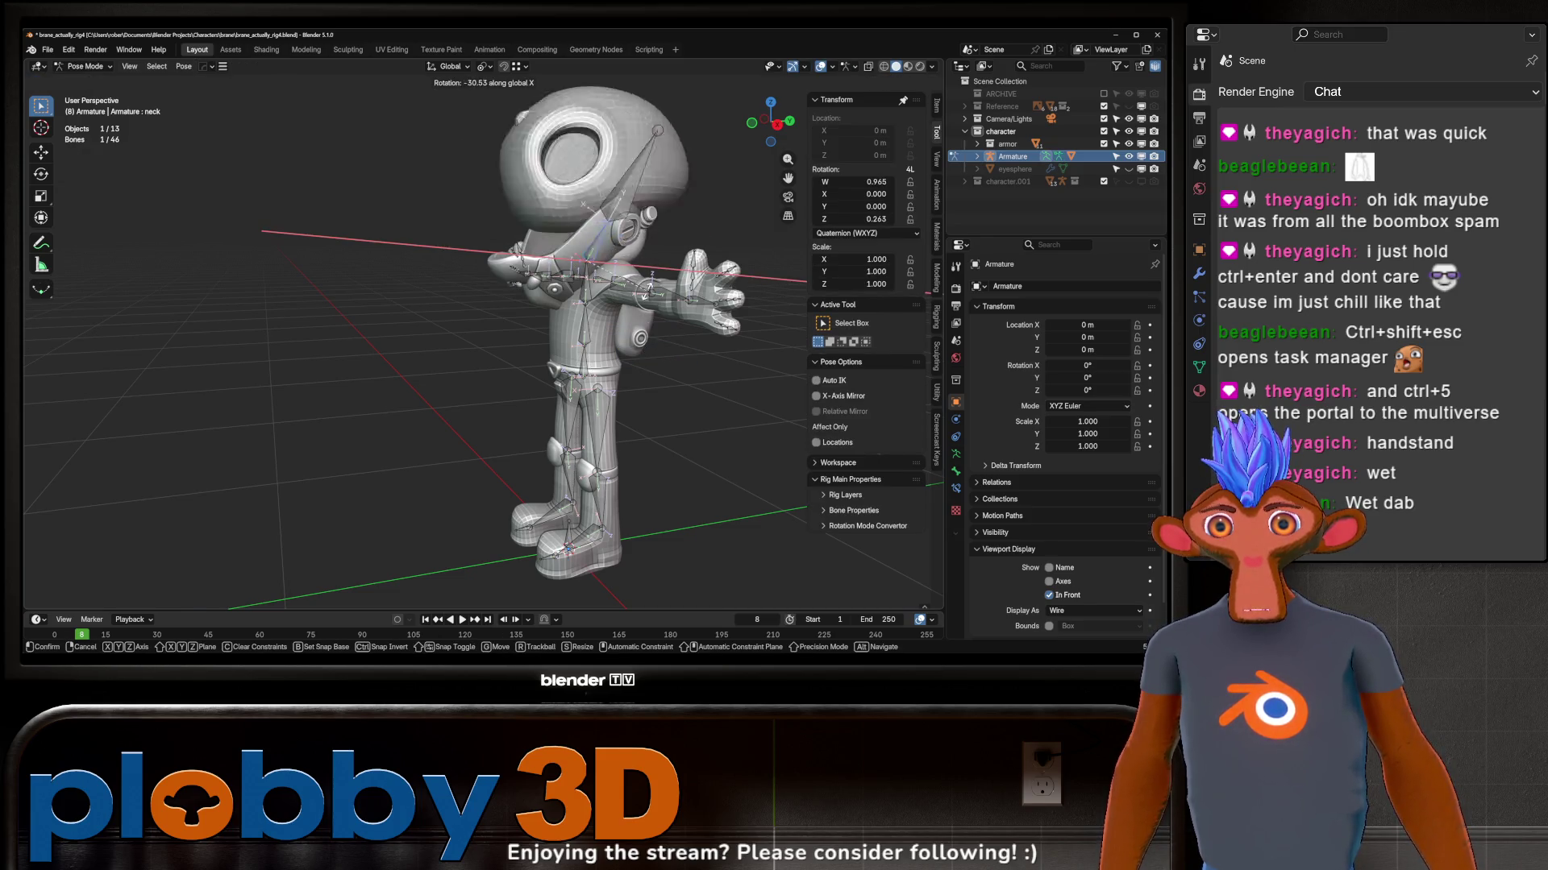
{"action": "key", "text": "Escape"}
Step: Toggle the armature between object and pose mode while inspecting the character from several angles
{"action": "mouse_move", "coordinate": [542, 404]}
{"action": "middle_mouse_down"}
{"action": "mouse_move", "coordinate": [394, 361]}
{"action": "mouse_move", "coordinate": [448, 402]}
{"action": "mouse_move", "coordinate": [699, 382]}
{"action": "middle_mouse_up"}
{"action": "scroll", "coordinate": [485, 387], "scroll_direction": "up", "scroll_amount": 3}
{"action": "scroll", "coordinate": [520, 377], "scroll_direction": "down", "scroll_amount": 3}
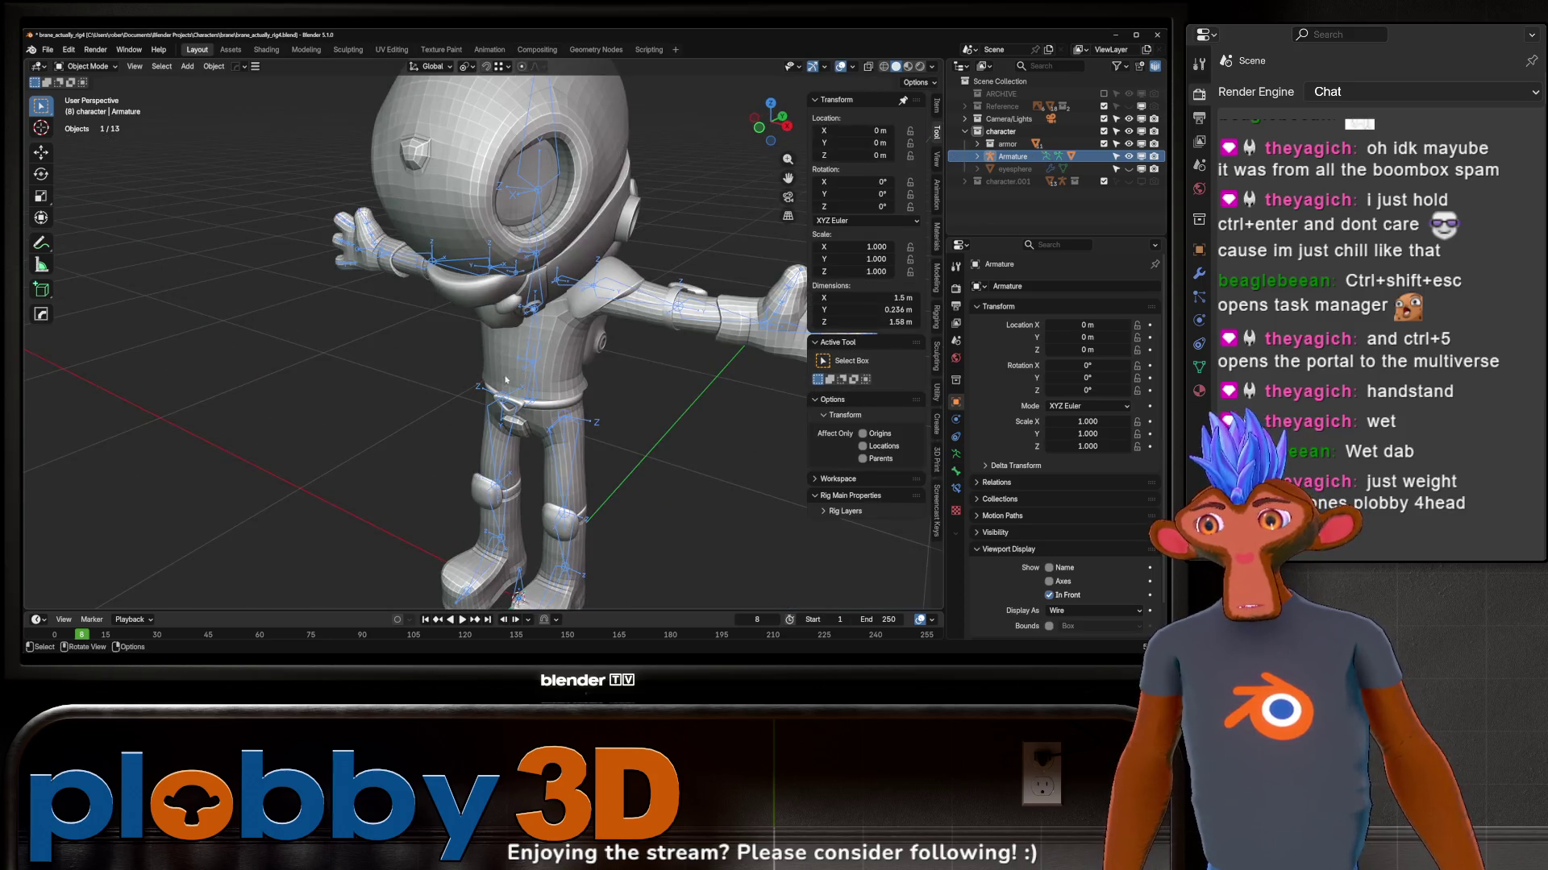
{"action": "middle_click_drag", "start_coordinate": [522, 376], "coordinate": [560, 338]}
{"action": "key", "text": "ctrl+Tab"}
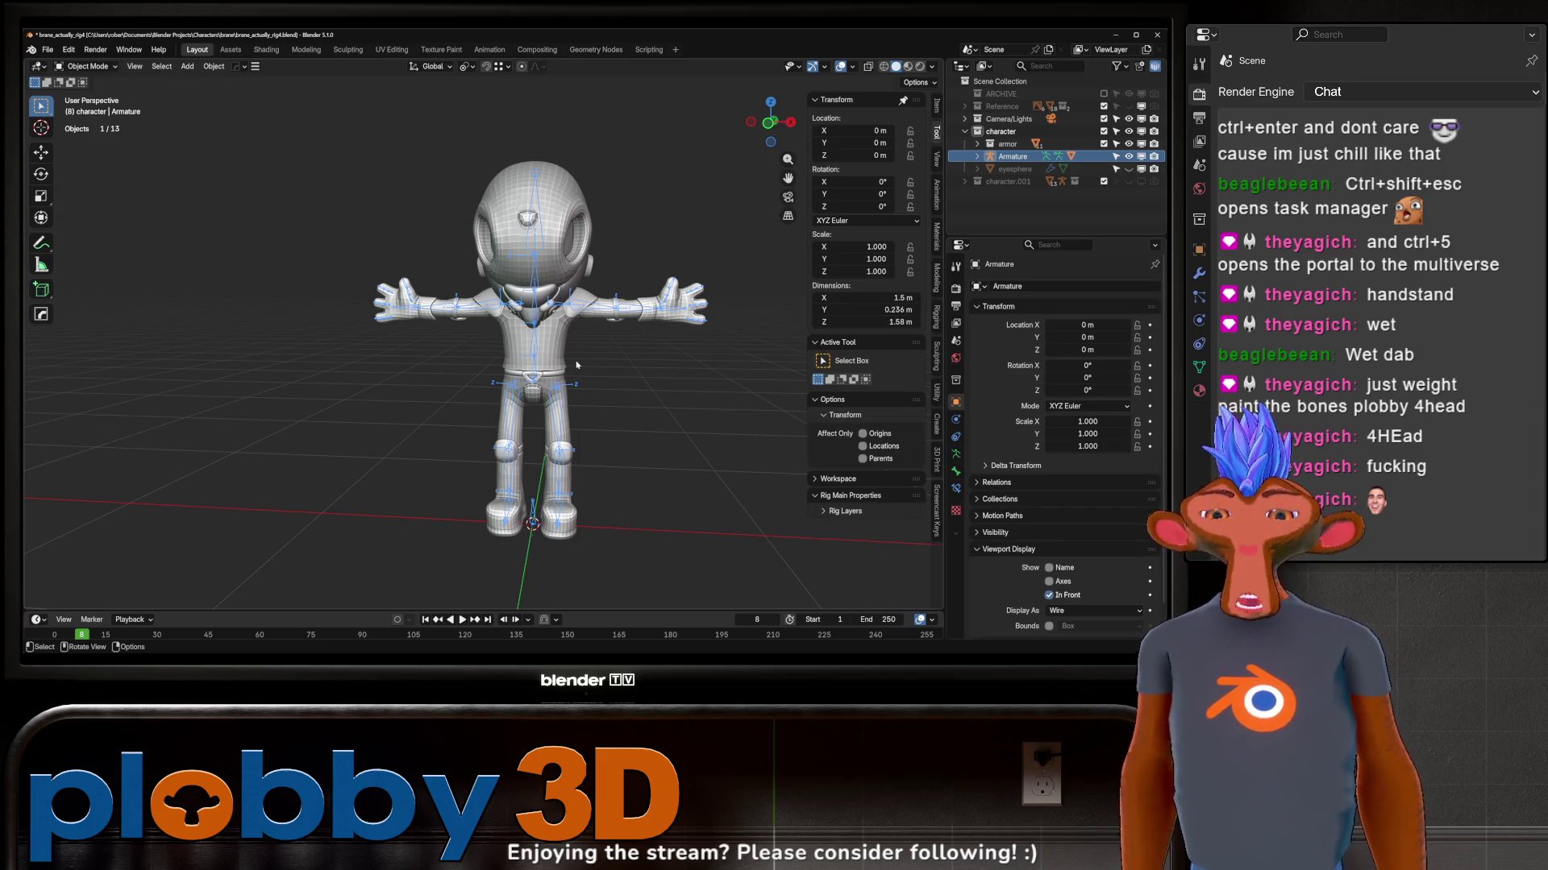
{"action": "scroll", "coordinate": [577, 364], "scroll_direction": "up", "scroll_amount": 5}
{"action": "mouse_move", "coordinate": [576, 364]}
{"action": "middle_mouse_down"}
{"action": "mouse_move", "coordinate": [515, 294]}
{"action": "mouse_move", "coordinate": [572, 295]}
{"action": "middle_mouse_up"}
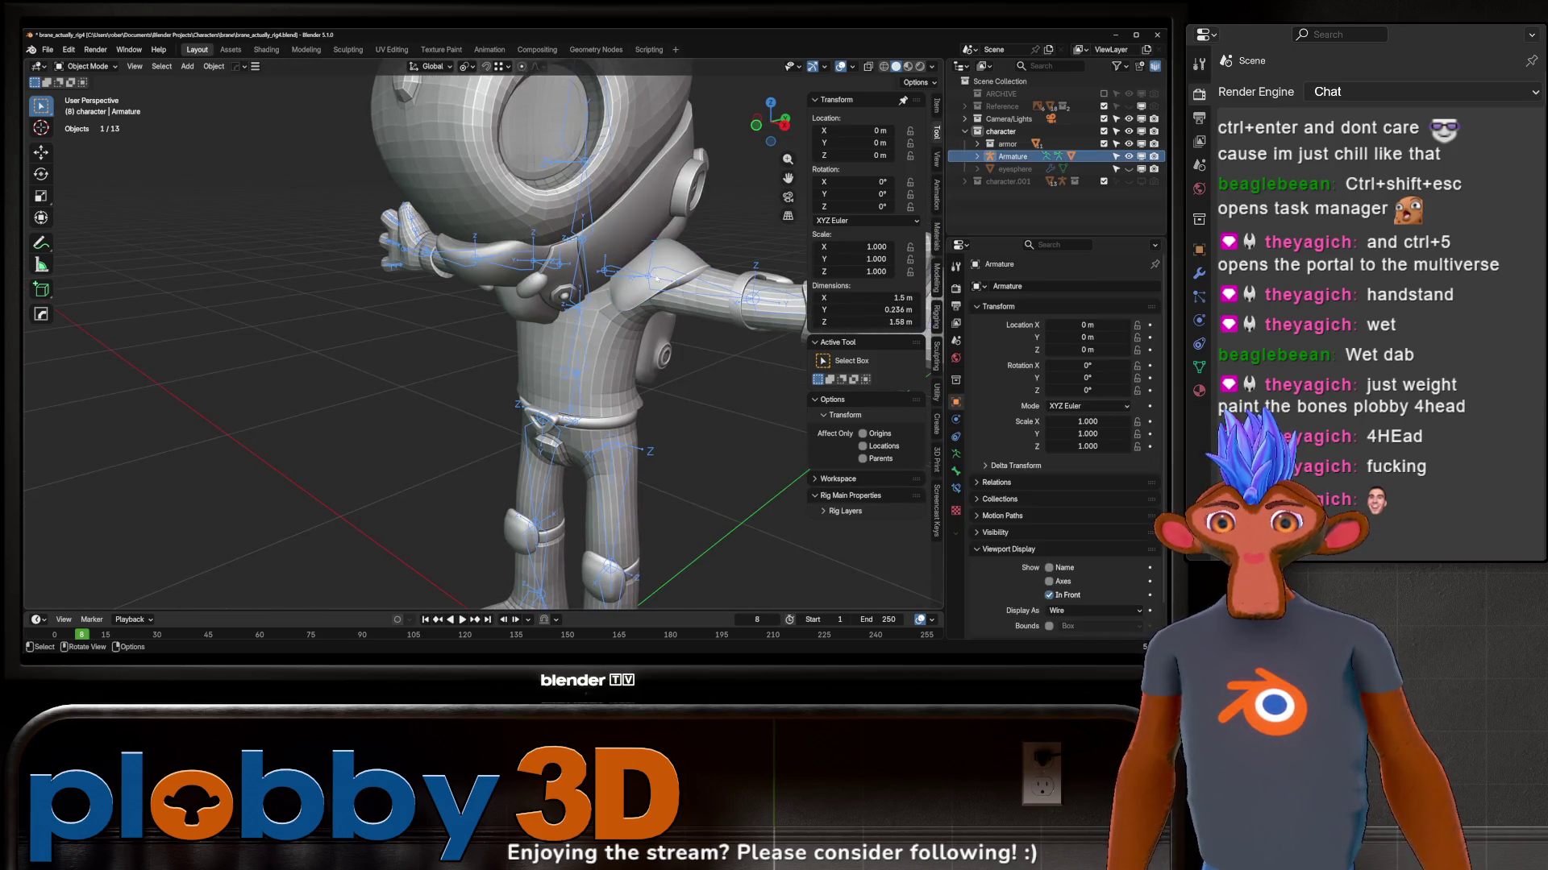
{"action": "key", "text": "ctrl+Tab"}
{"action": "scroll", "coordinate": [671, 293], "scroll_direction": "down", "scroll_amount": 3}
{"action": "middle_click_drag", "start_coordinate": [672, 293], "coordinate": [565, 261]}
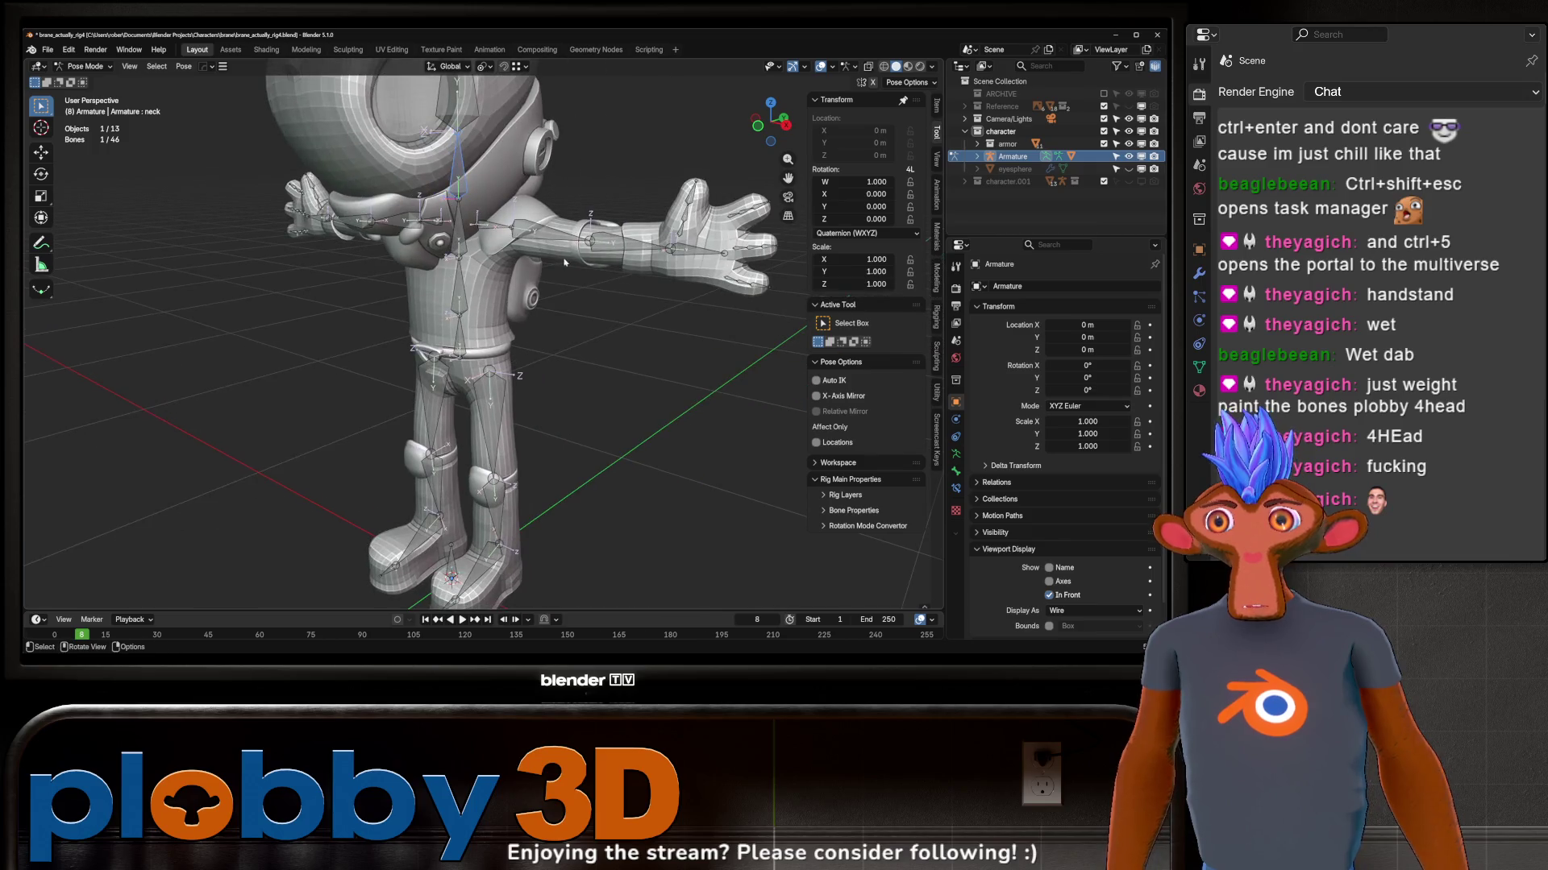
Step: Leave pose mode and add the character mesh to the armature selection for a mode change
{"action": "key", "text": "ctrl+Tab"}
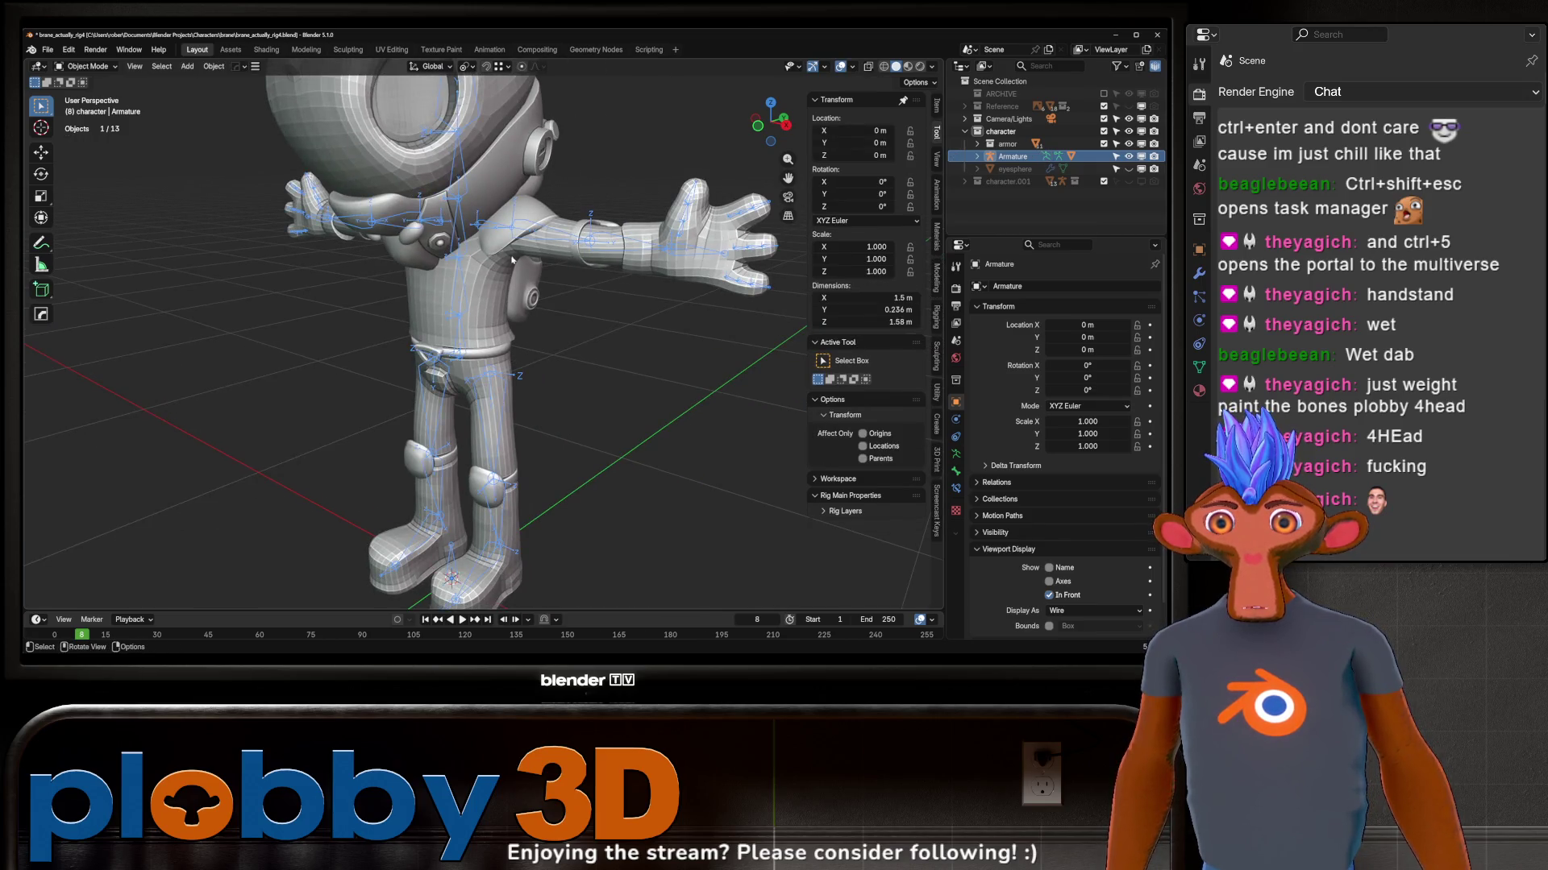
{"action": "left_click", "coordinate": [598, 279], "text": "shift"}
{"action": "key", "text": "ctrl+Tab"}
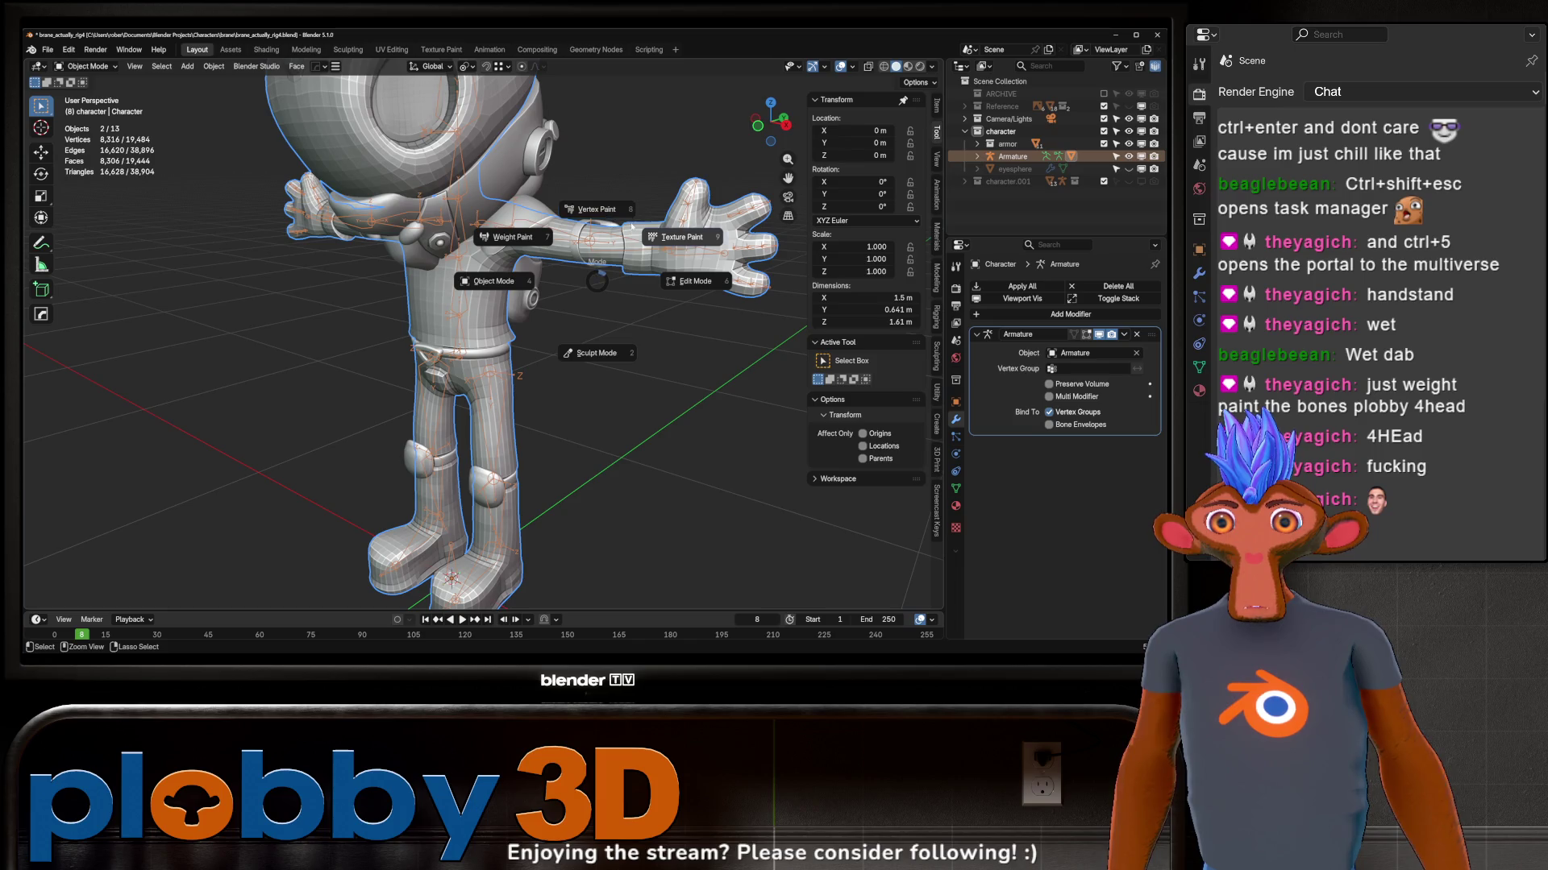
Step: Enter Weight Paint on upper_arm.L, then return to object mode and hide the armor object
{"action": "left_click", "coordinate": [522, 250]}
{"action": "left_click", "coordinate": [536, 234], "text": "ctrl"}
{"action": "middle_click_drag", "start_coordinate": [536, 235], "coordinate": [617, 290]}
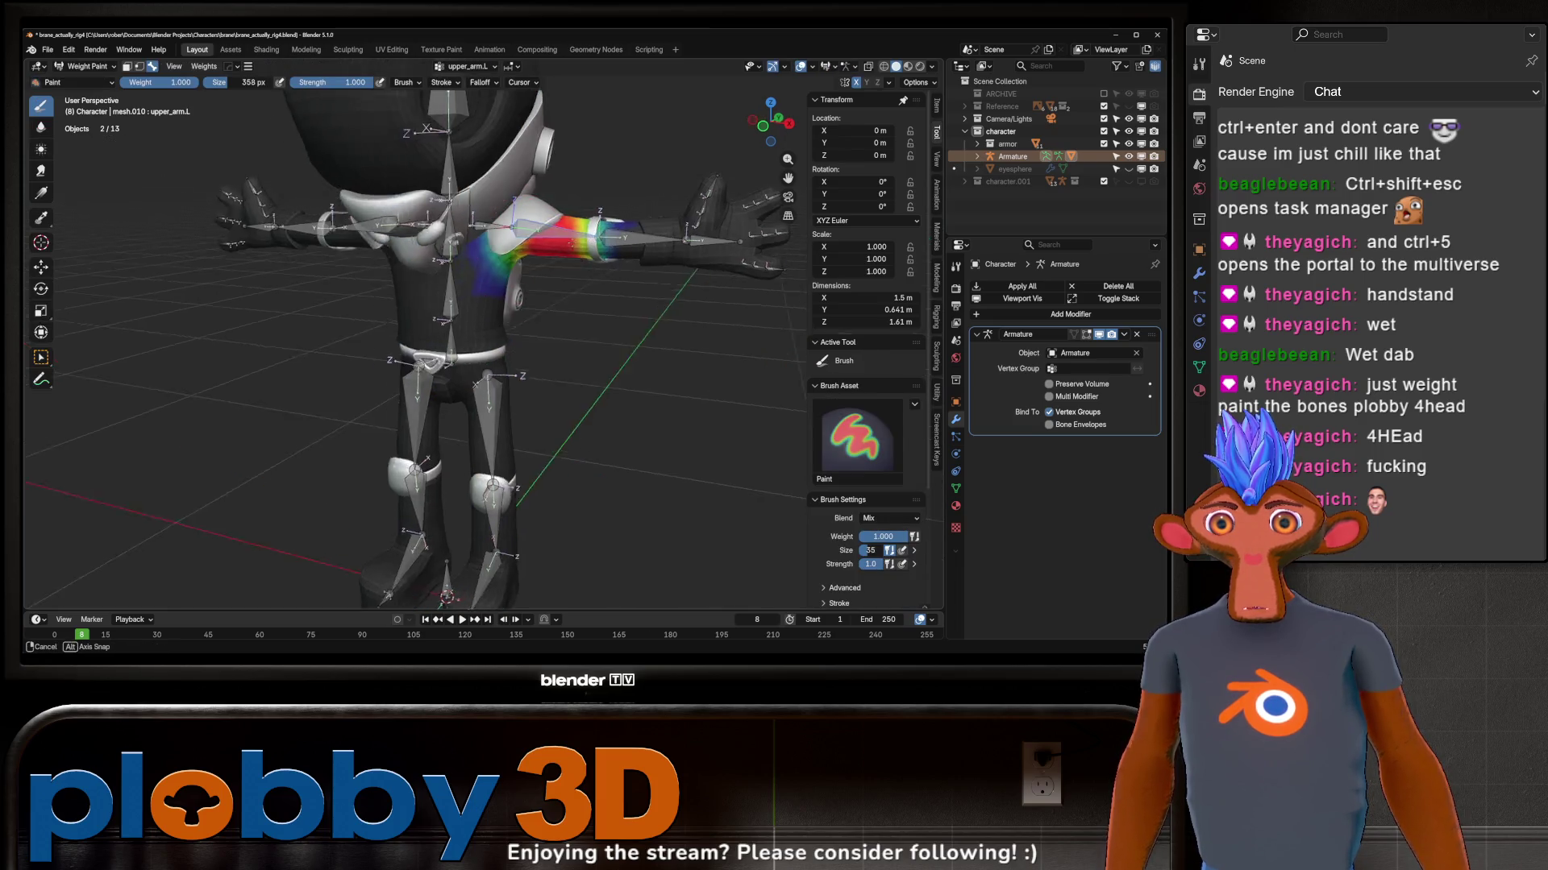
{"action": "key", "text": "ctrl+Tab"}
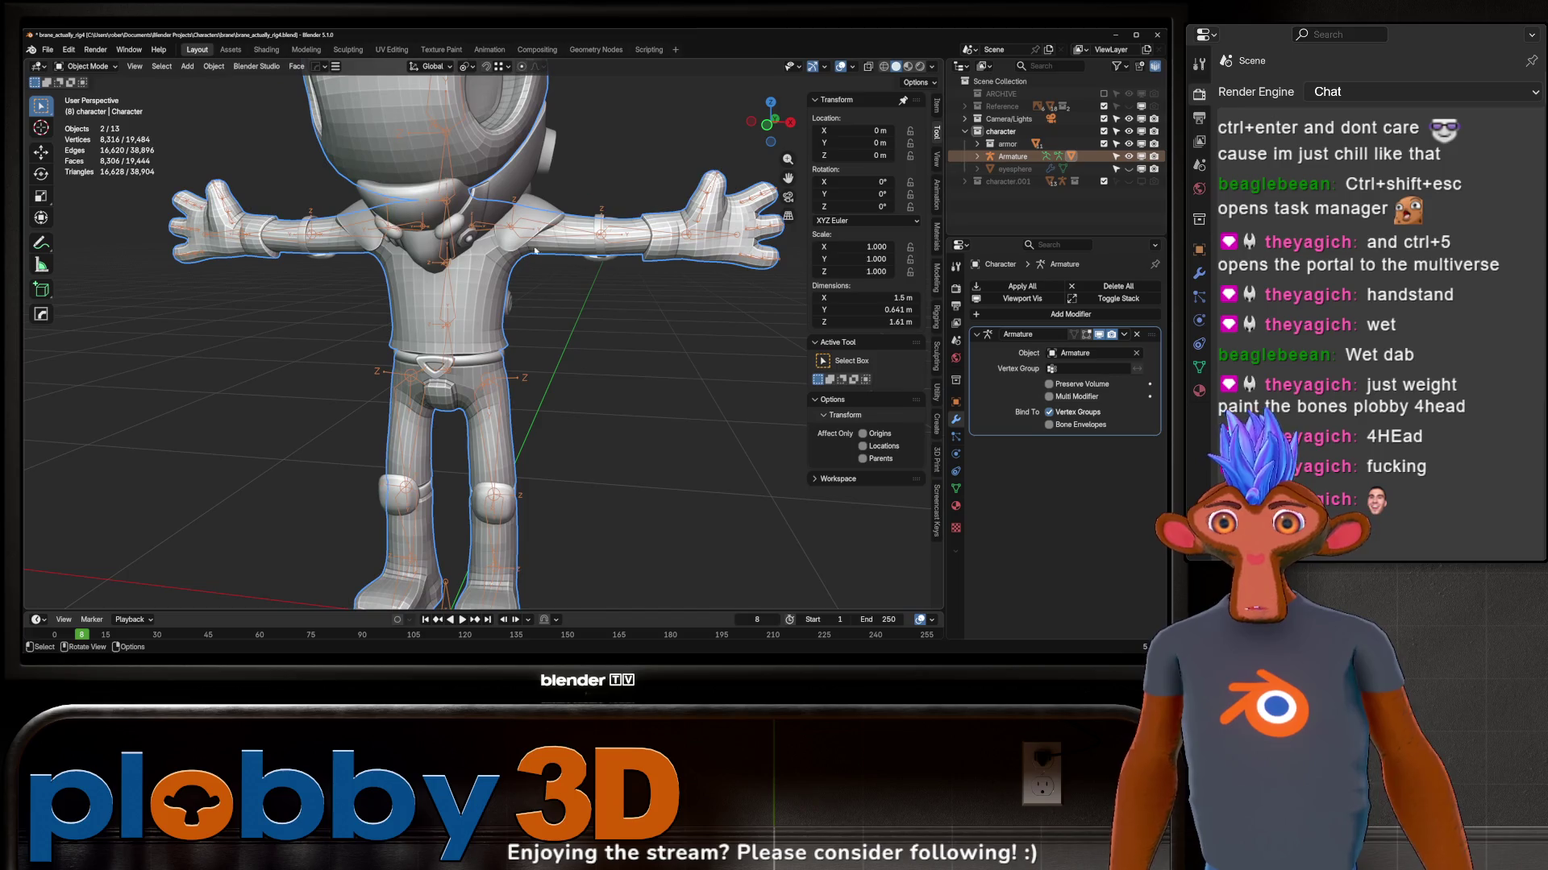
{"action": "left_click", "coordinate": [1116, 143]}
{"action": "key", "text": "Tab"}
{"action": "key", "text": "Tab"}
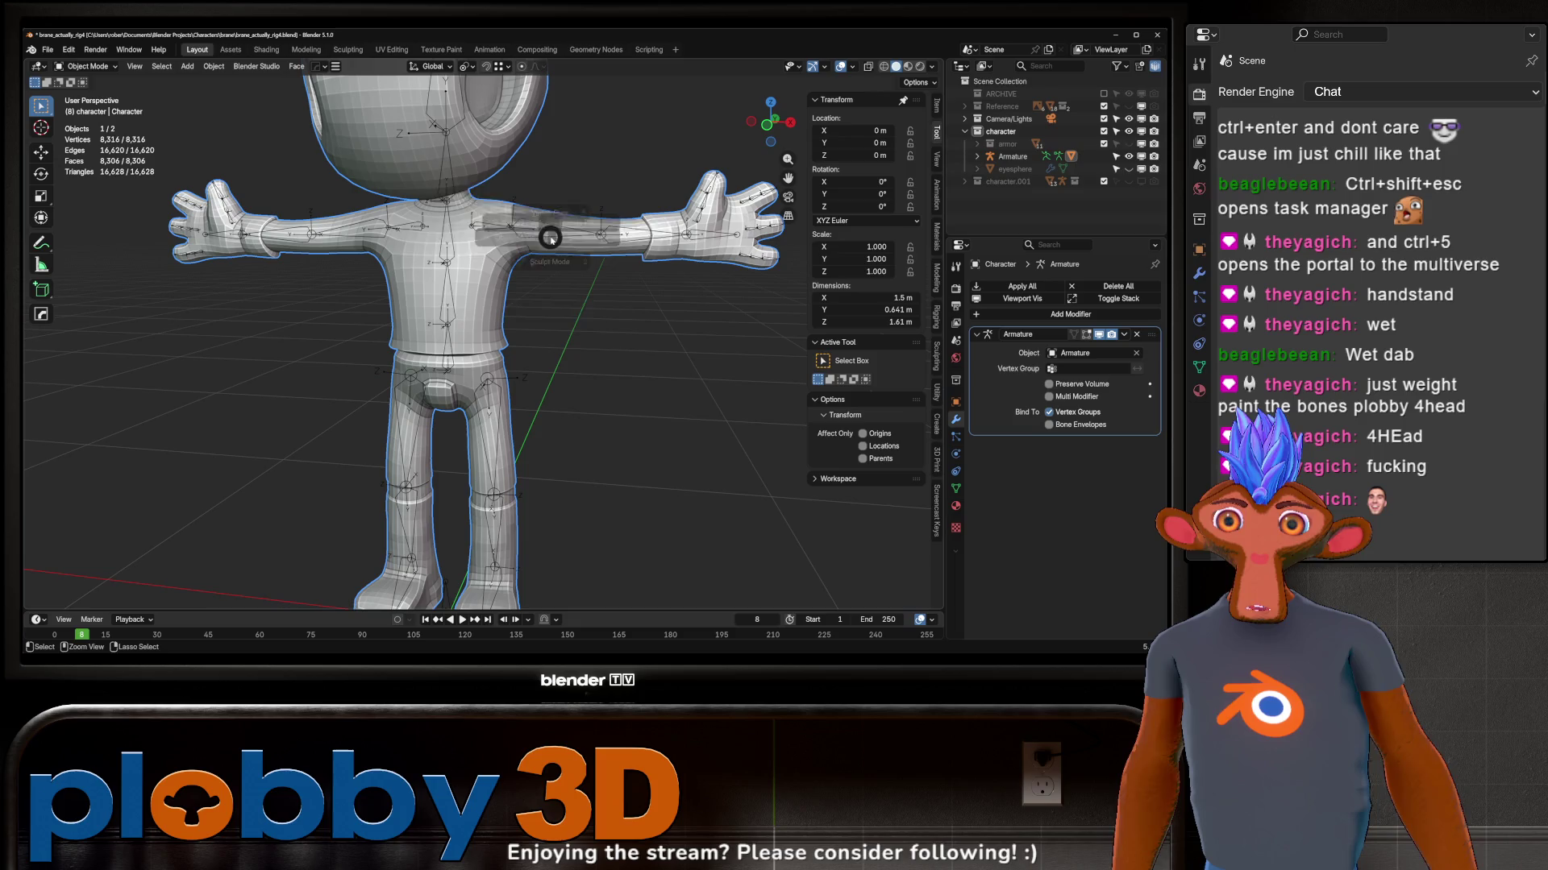
Step: Reselect armature and mesh, re-enter Weight Paint and rotate the upper arm bone to raise the shoulder
{"action": "left_click", "coordinate": [578, 253]}
{"action": "key", "text": "ctrl+Tab"}
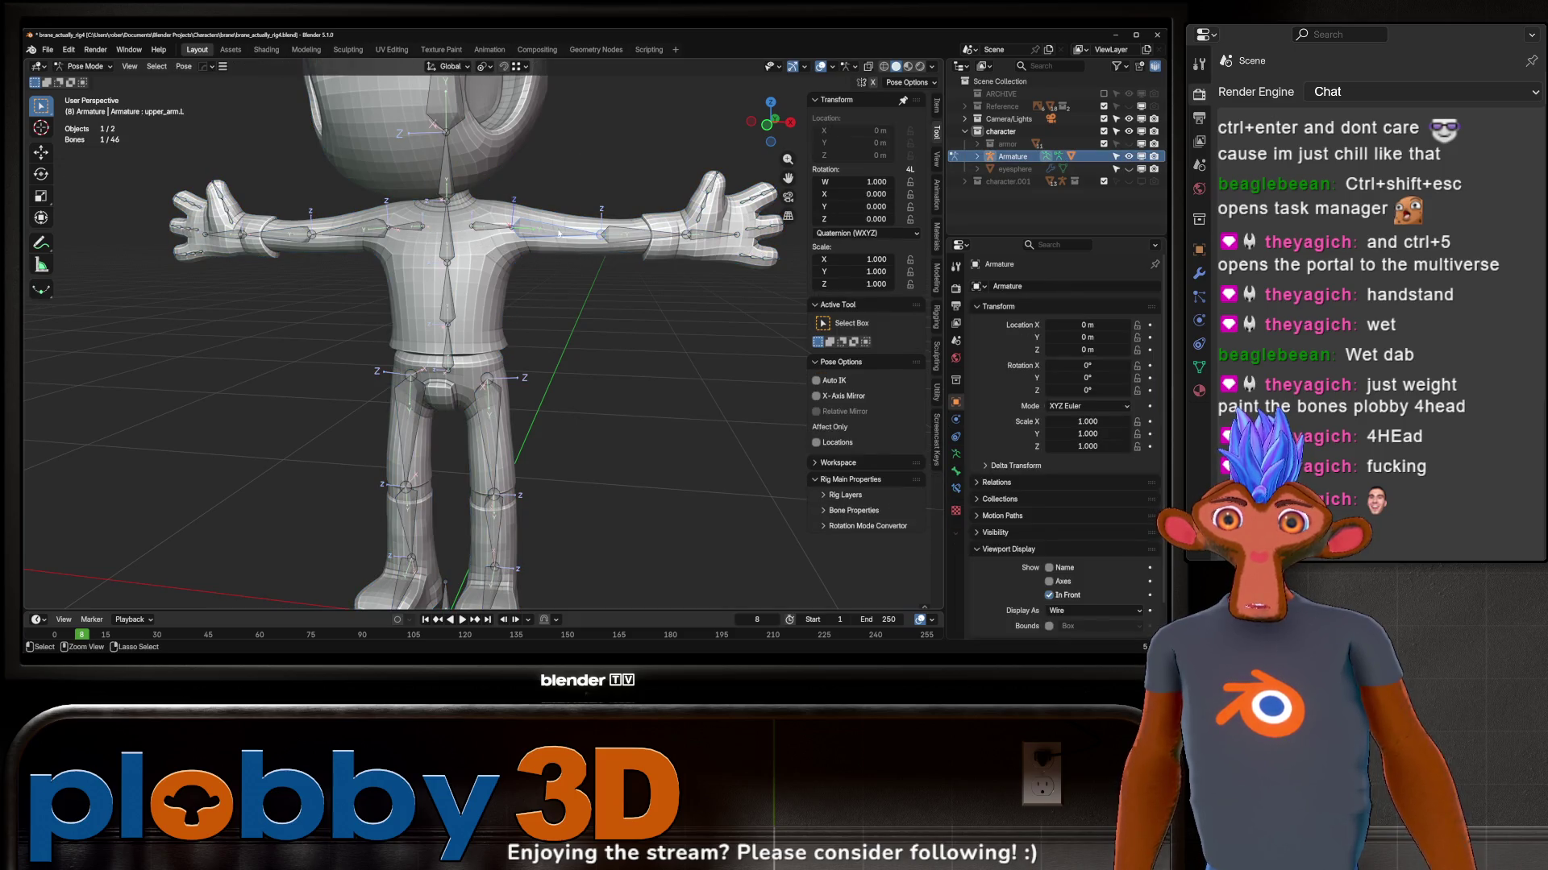
{"action": "left_click", "coordinate": [581, 260], "text": "shift"}
{"action": "key", "text": "ctrl+Tab"}
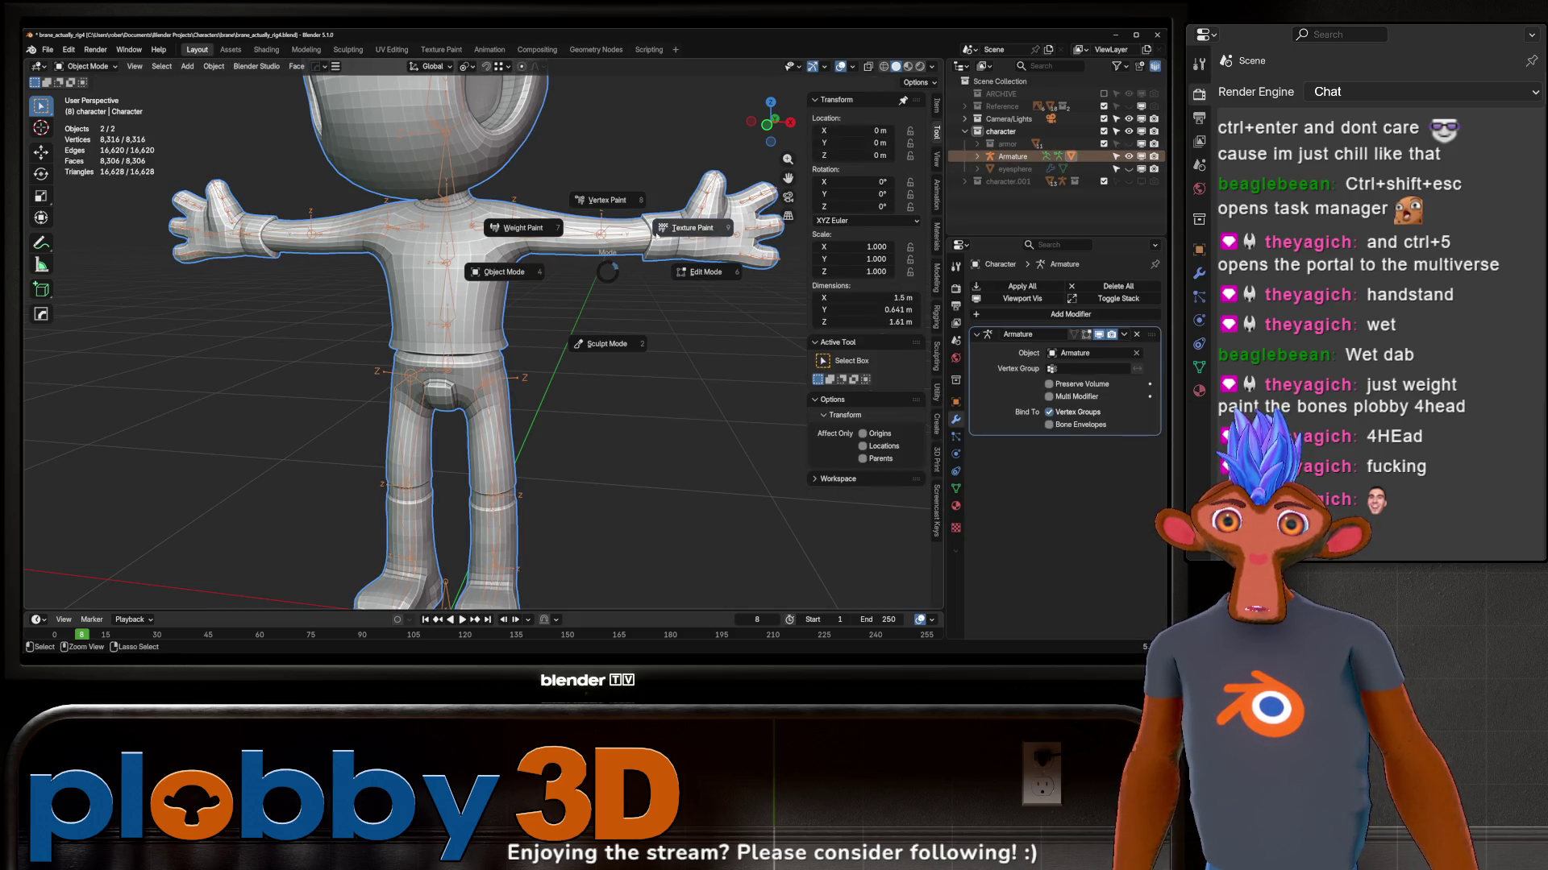
{"action": "left_click", "coordinate": [523, 228]}
{"action": "key", "text": "r"}
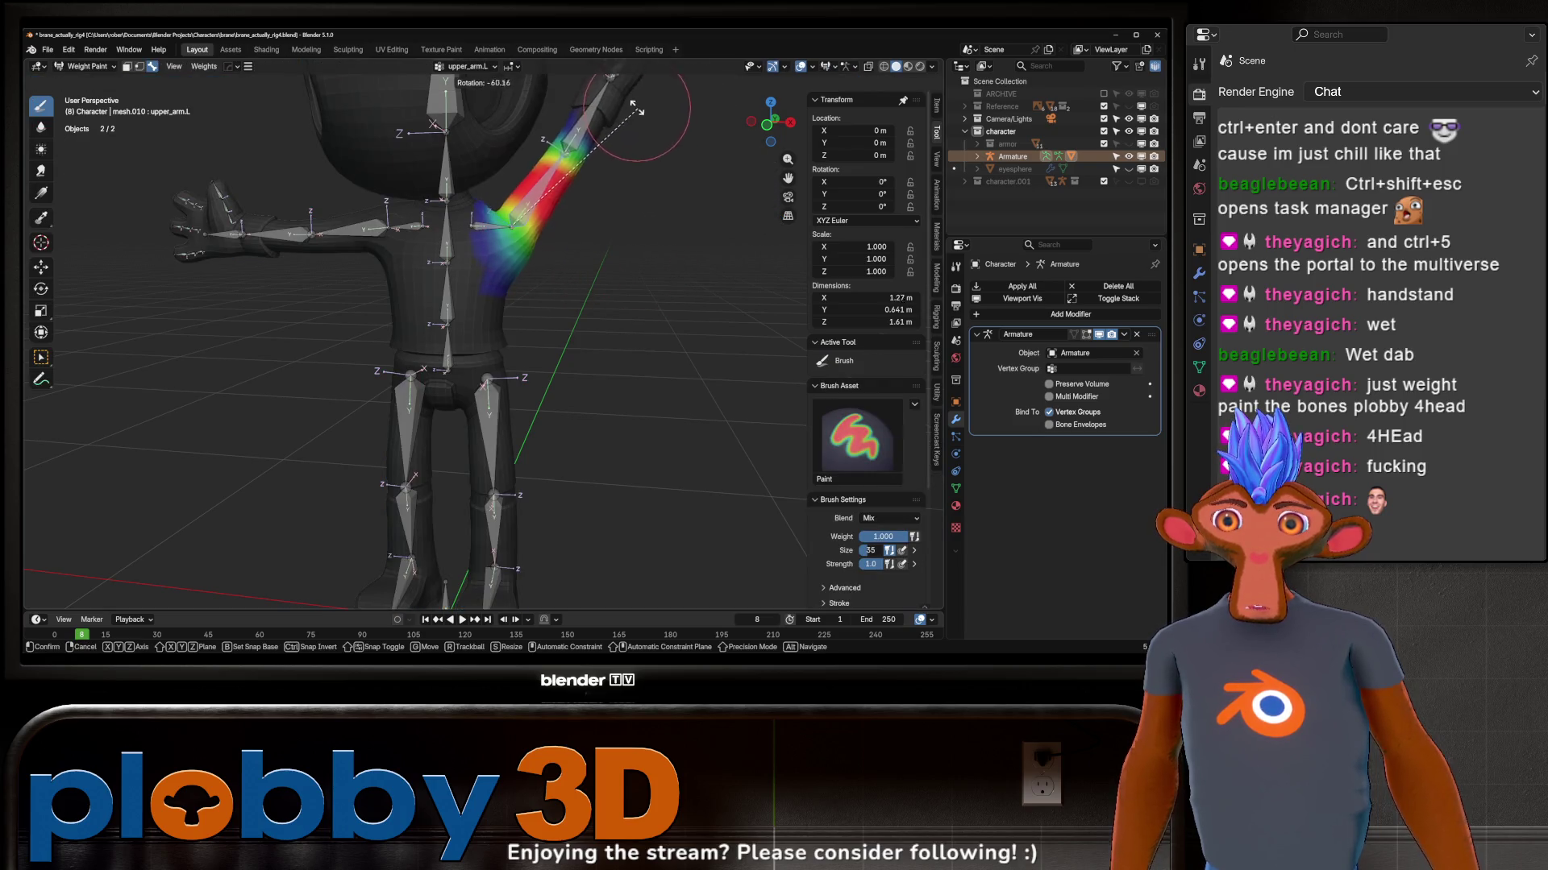
{"action": "left_click", "coordinate": [638, 111]}
Step: Inspect the raised shoulder from all sides and paint upper_arm.L weight around the shoulder joint
{"action": "mouse_move", "coordinate": [637, 111]}
{"action": "middle_mouse_down"}
{"action": "mouse_move", "coordinate": [497, 275]}
{"action": "mouse_move", "coordinate": [632, 272]}
{"action": "middle_mouse_up"}
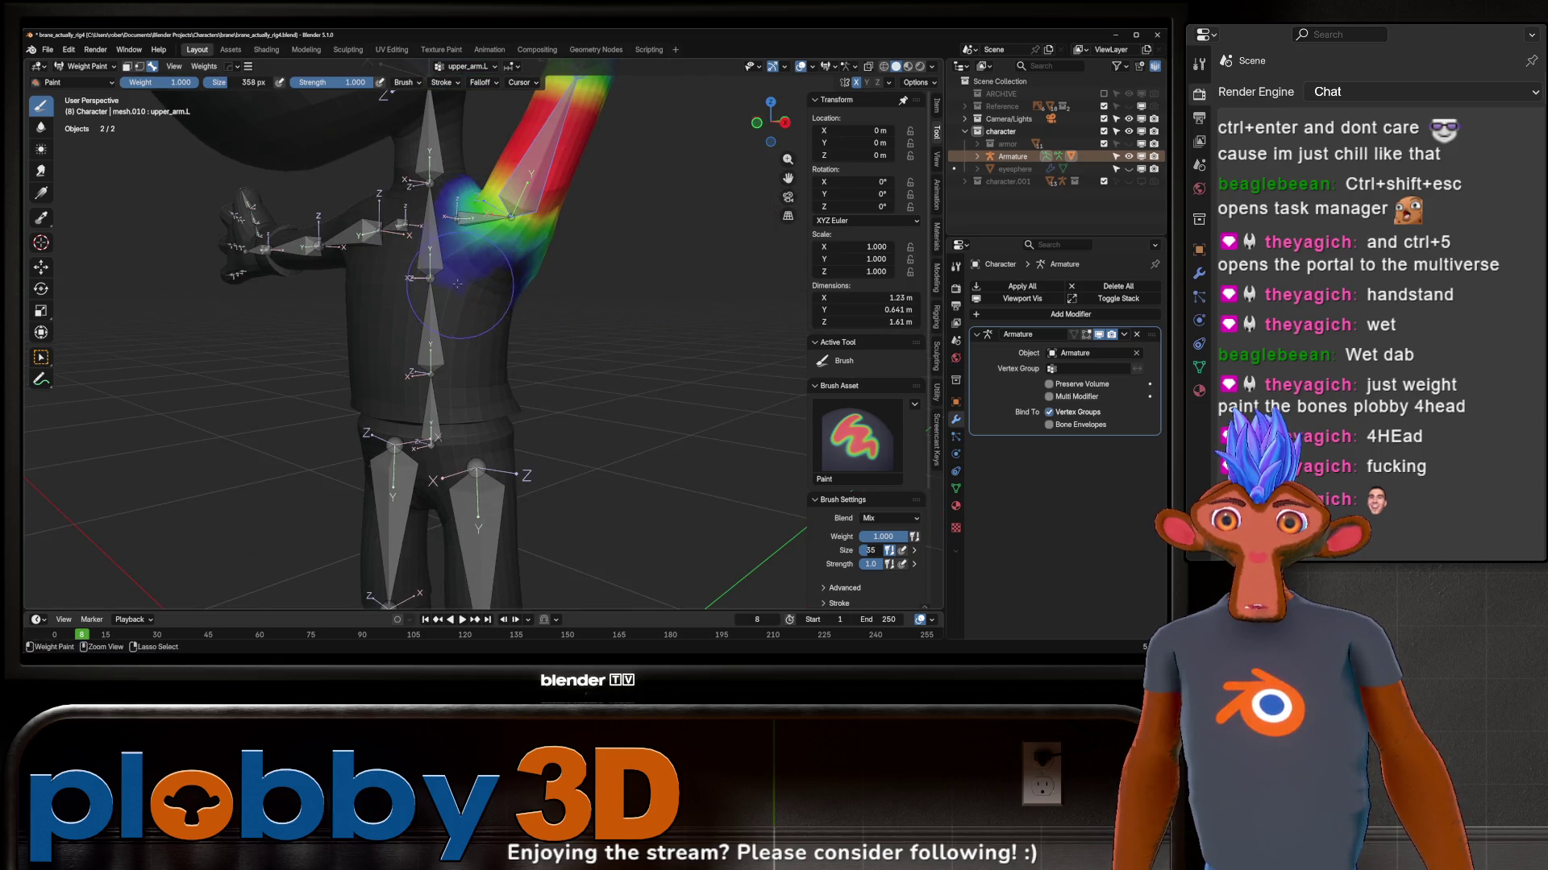
{"action": "middle_click_drag", "start_coordinate": [430, 271], "coordinate": [425, 284]}
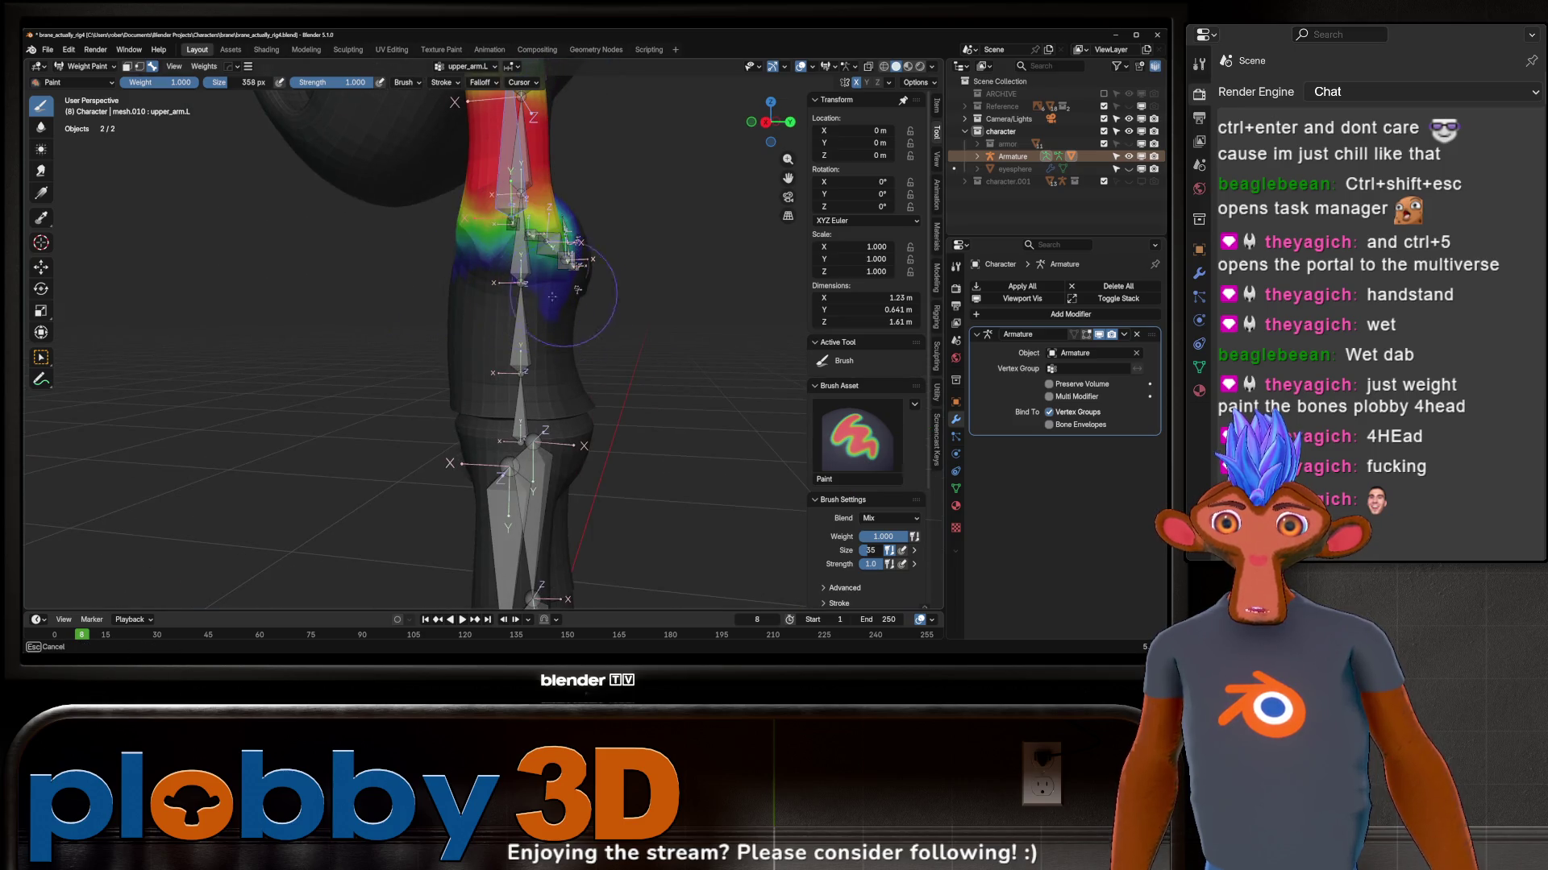
{"action": "middle_click_drag", "start_coordinate": [555, 305], "coordinate": [529, 294]}
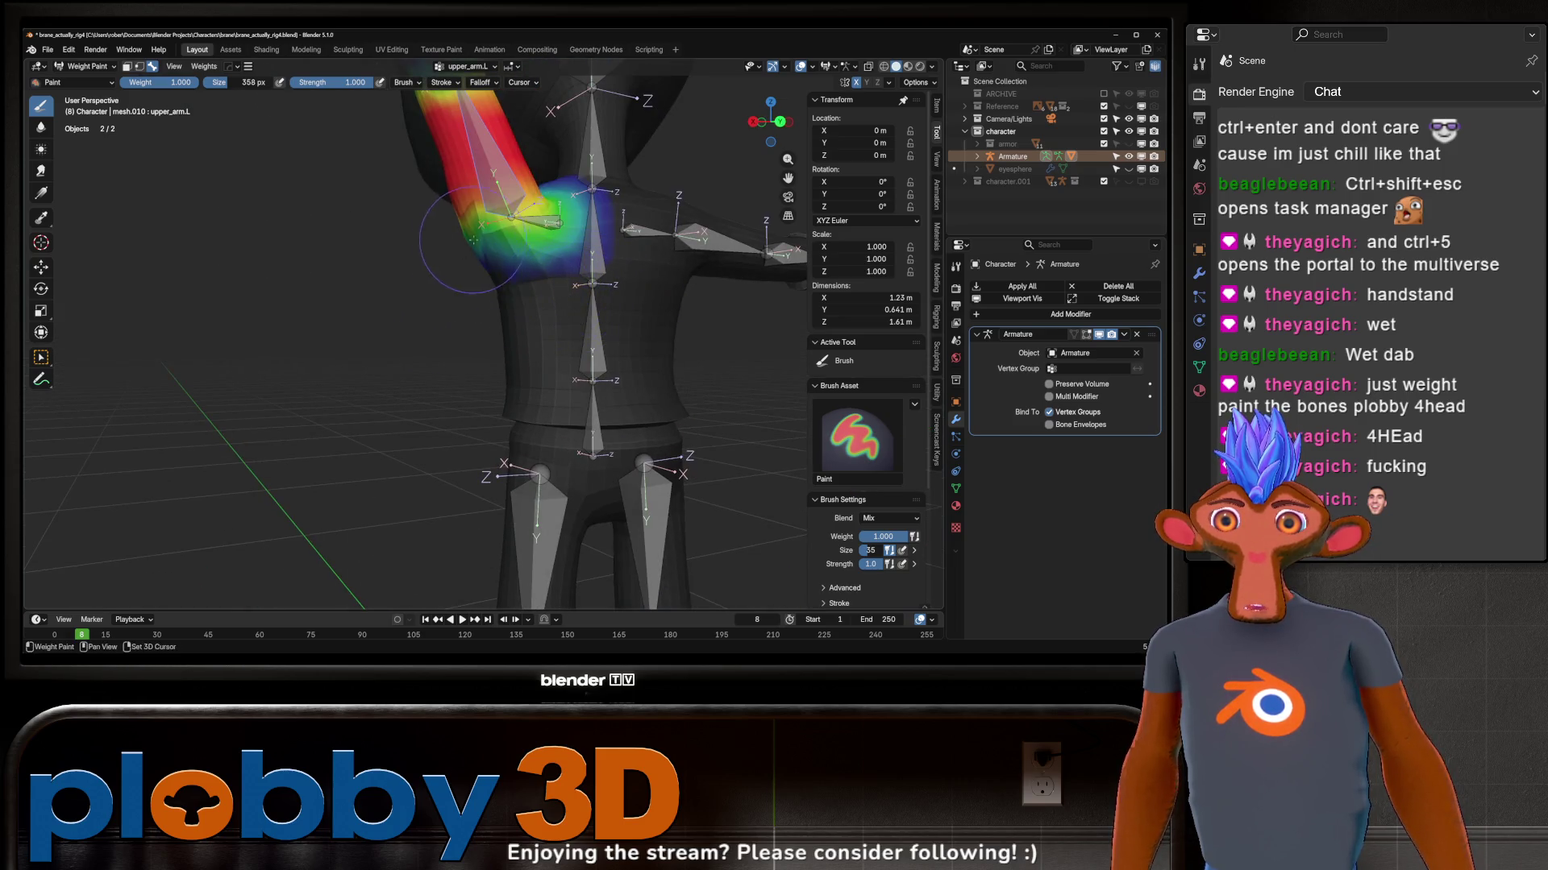
{"action": "mouse_move", "coordinate": [471, 238]}
{"action": "middle_mouse_down"}
{"action": "mouse_move", "coordinate": [549, 349]}
{"action": "mouse_move", "coordinate": [609, 238]}
{"action": "mouse_move", "coordinate": [541, 353]}
{"action": "middle_mouse_up"}
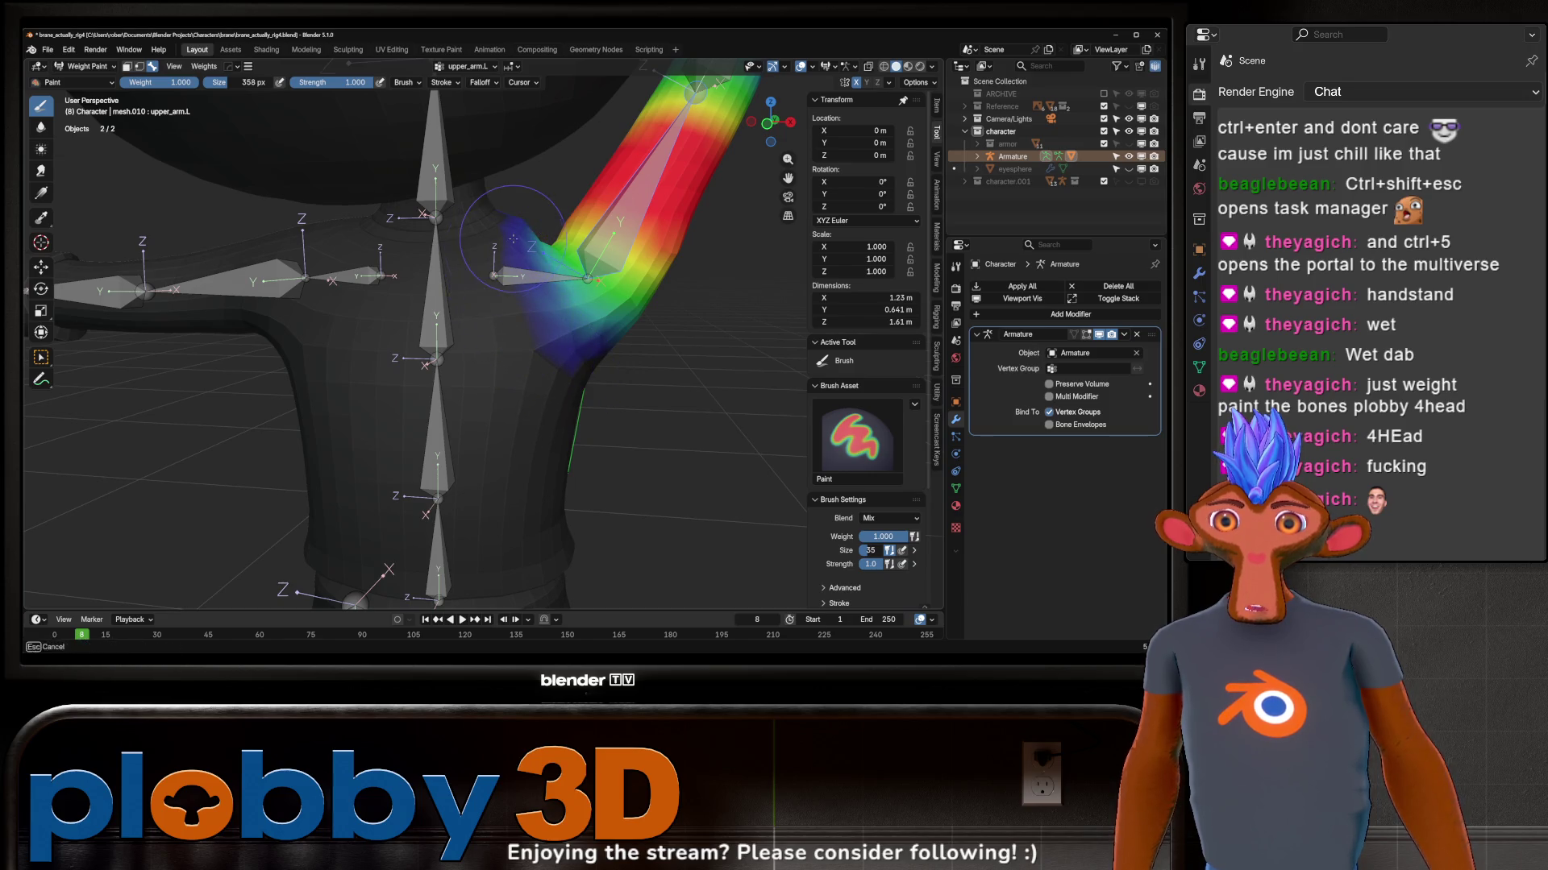
{"action": "middle_click_drag", "start_coordinate": [515, 236], "coordinate": [339, 244]}
{"action": "left_click_drag", "start_coordinate": [635, 258], "coordinate": [648, 290]}
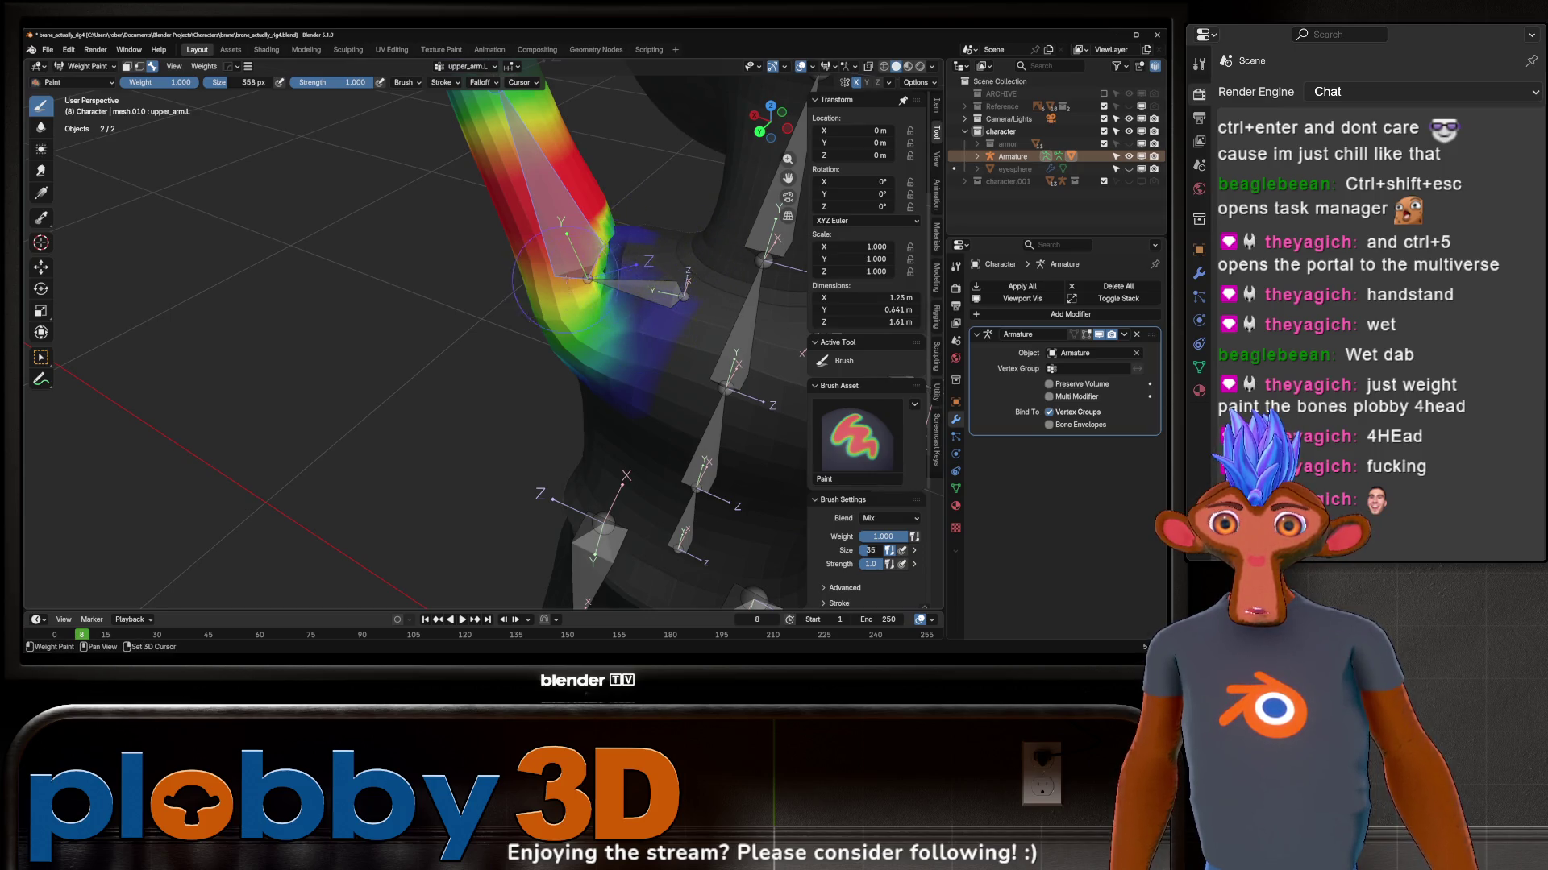
{"action": "mouse_move", "coordinate": [587, 276]}
{"action": "middle_mouse_down"}
{"action": "mouse_move", "coordinate": [627, 317]}
{"action": "mouse_move", "coordinate": [637, 402]}
{"action": "middle_mouse_up"}
{"action": "key", "text": "r"}
Step: Swing the upper arm on X and Y to test the weights, smooth the bend, then undo to rest pose
{"action": "key", "text": "x"}
{"action": "key", "text": "y"}
{"action": "left_click", "coordinate": [637, 266]}
{"action": "left_click_drag", "start_coordinate": [638, 263], "coordinate": [637, 260], "text": "shift"}
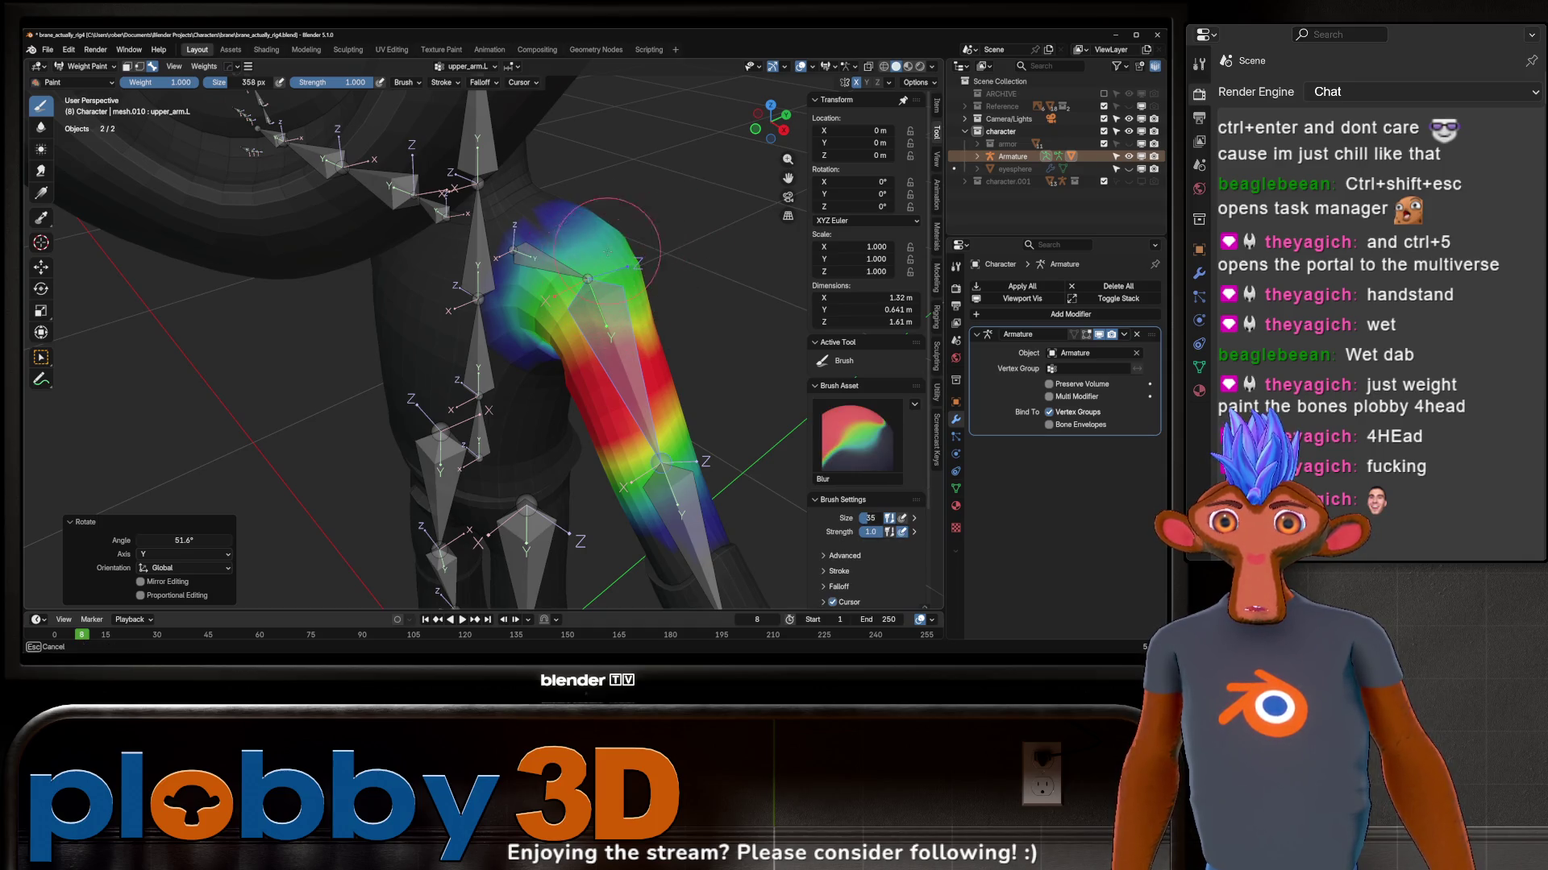
{"action": "key", "text": "ctrl+z"}
{"action": "middle_click_drag", "start_coordinate": [606, 251], "coordinate": [661, 331]}
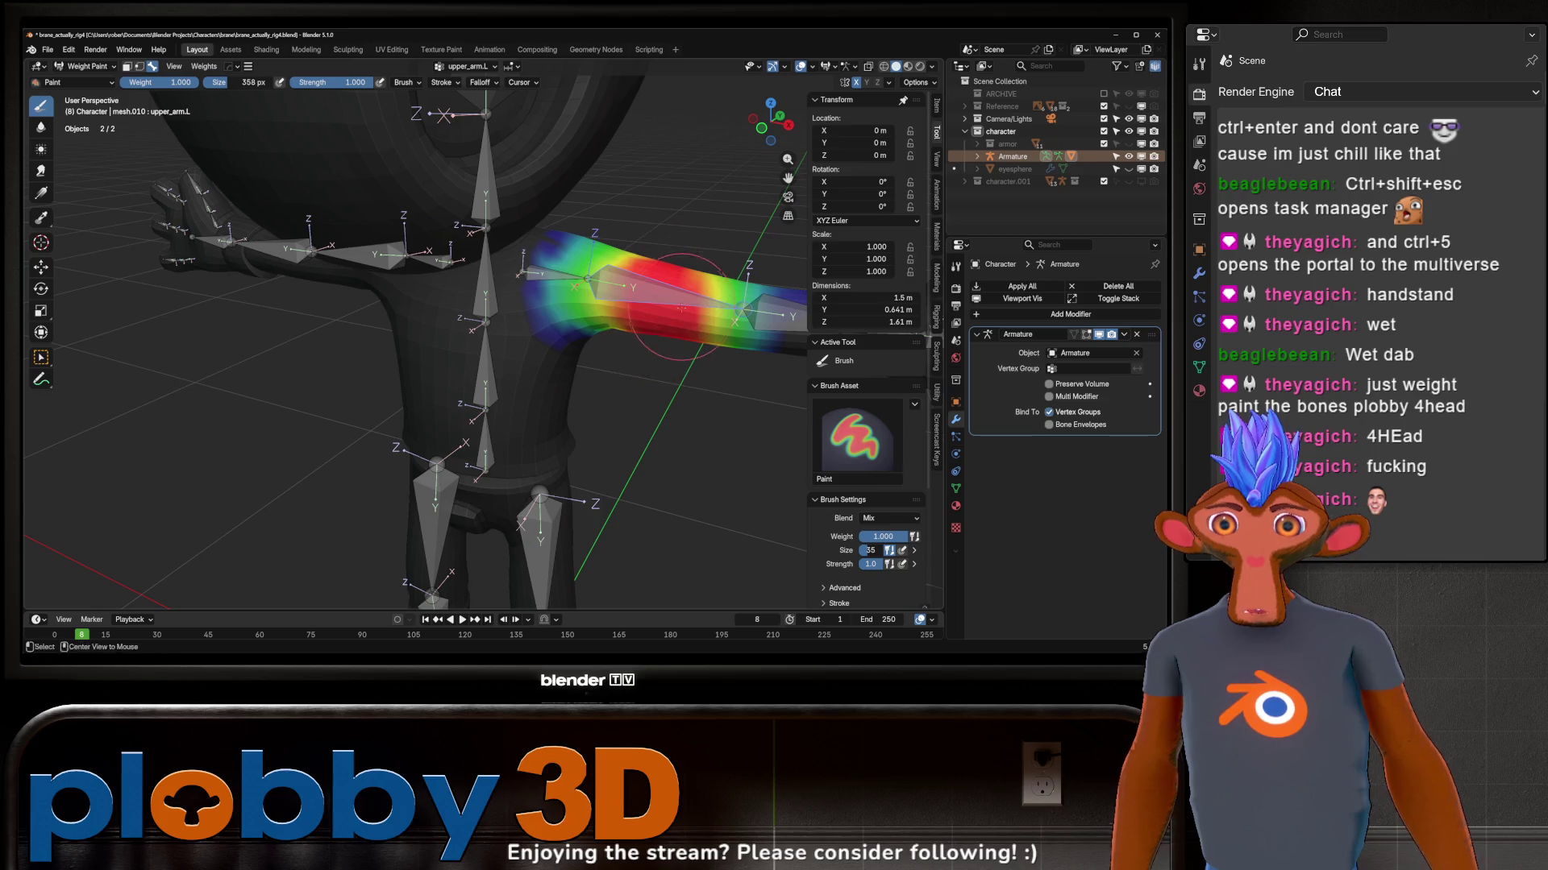
Step: Switch to the Rotate tool and drag the upper arm bone downward
{"action": "key", "text": "shift+space"}
{"action": "key", "text": "r"}
{"action": "mouse_move", "coordinate": [675, 274]}
{"action": "left_mouse_down"}
{"action": "mouse_move", "coordinate": [667, 313]}
{"action": "mouse_move", "coordinate": [650, 249]}
{"action": "left_mouse_up"}
{"action": "scroll", "coordinate": [451, 260], "scroll_direction": "down", "scroll_amount": 2}
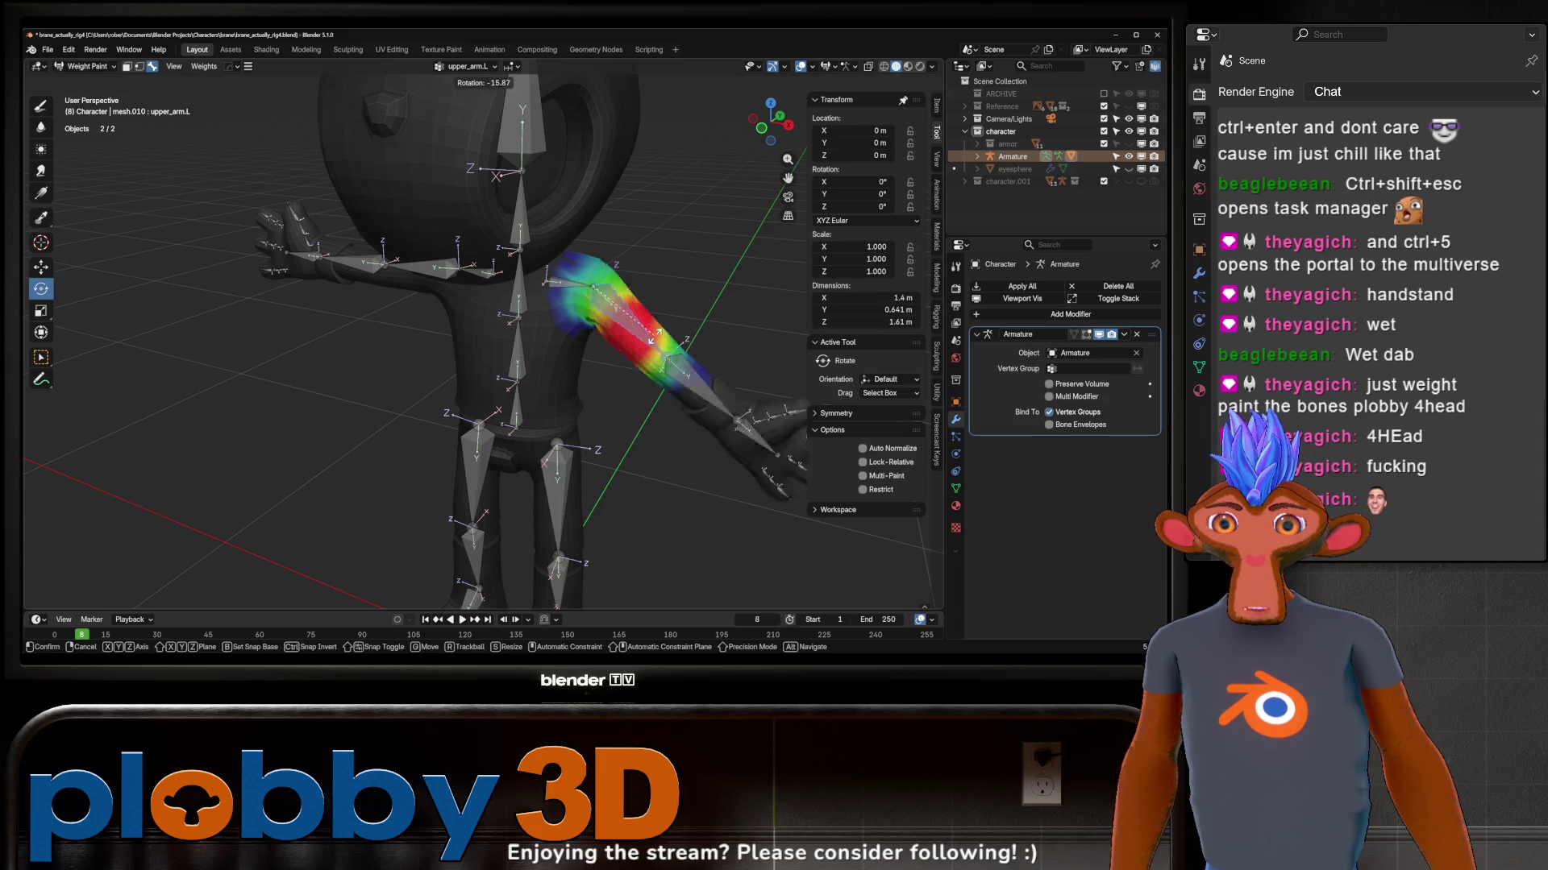
{"action": "mouse_move", "coordinate": [650, 249]}
{"action": "middle_mouse_down"}
{"action": "mouse_move", "coordinate": [709, 295]}
{"action": "mouse_move", "coordinate": [569, 242]}
{"action": "middle_mouse_up"}
Step: Select lower_arm.L and rotate it about -88 degrees on Z to bend the elbow sharply
{"action": "left_click", "coordinate": [569, 243]}
{"action": "key", "text": "r"}
{"action": "key", "text": "z"}
{"action": "left_click", "coordinate": [433, 358]}
{"action": "middle_click_drag", "start_coordinate": [433, 359], "coordinate": [375, 178]}
{"action": "key", "text": "ctrl+Tab"}
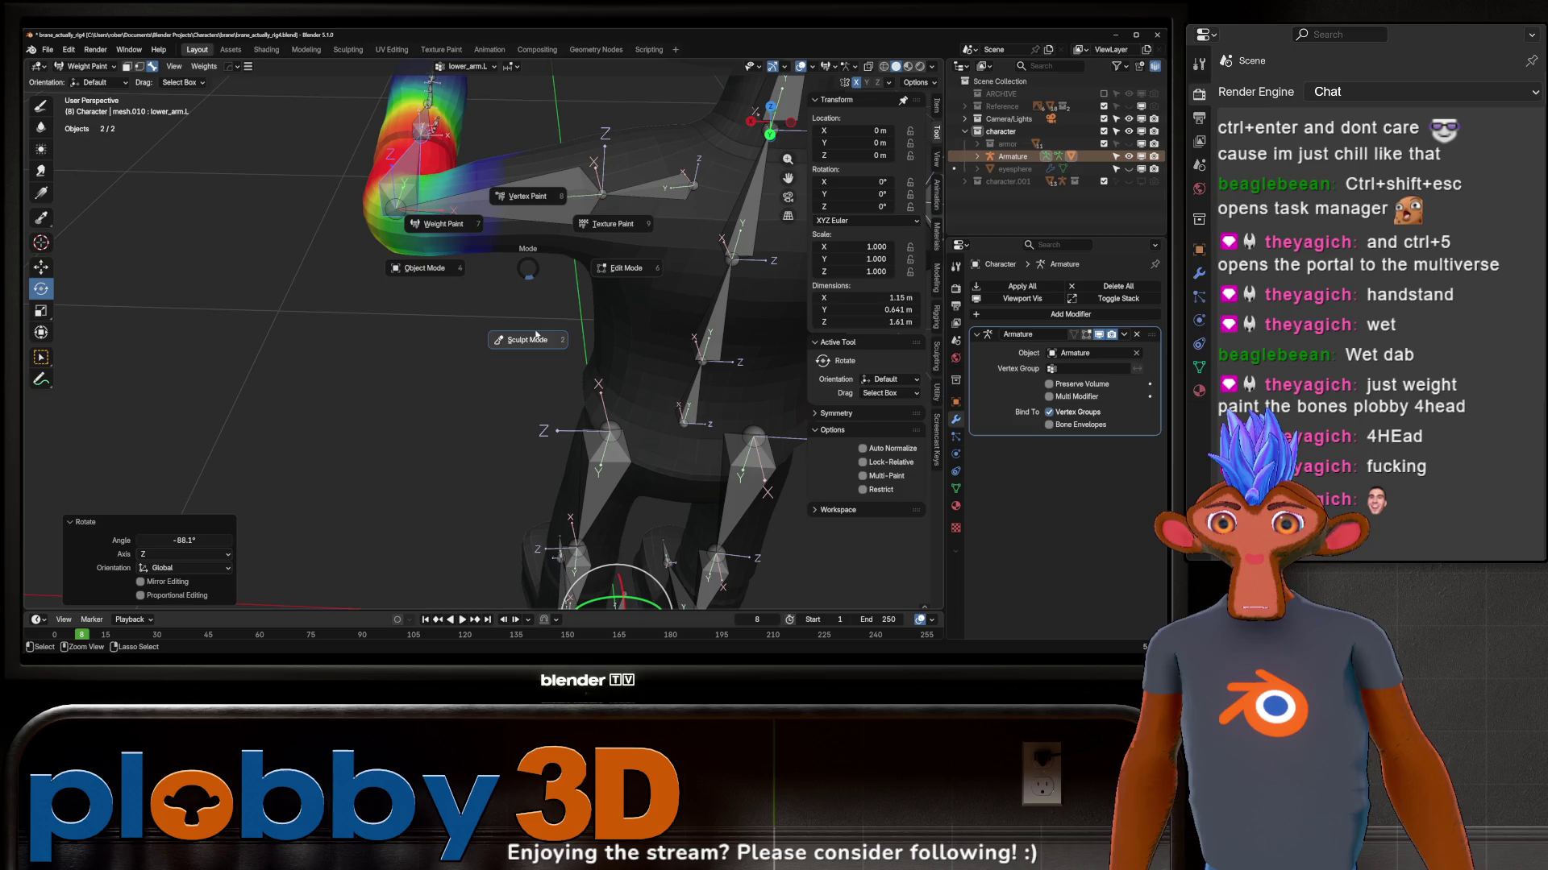
Step: Stay in Weight Paint with the Paint brush and smooth the forearm weights around the bent elbow
{"action": "left_click", "coordinate": [462, 235]}
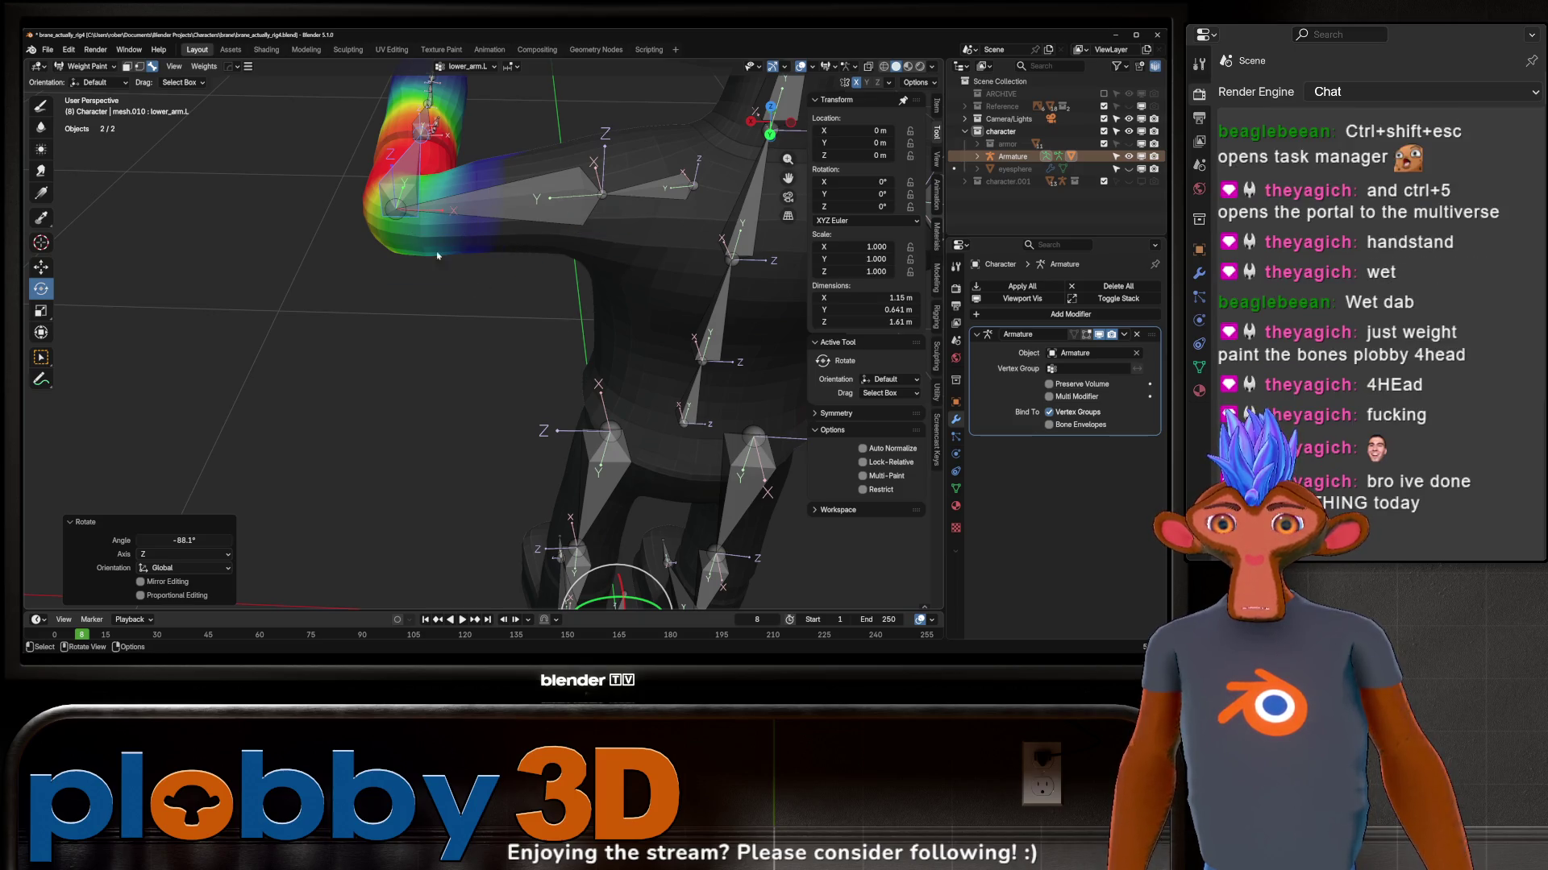
{"action": "left_click", "coordinate": [40, 105]}
{"action": "middle_click_drag", "start_coordinate": [306, 207], "coordinate": [522, 171]}
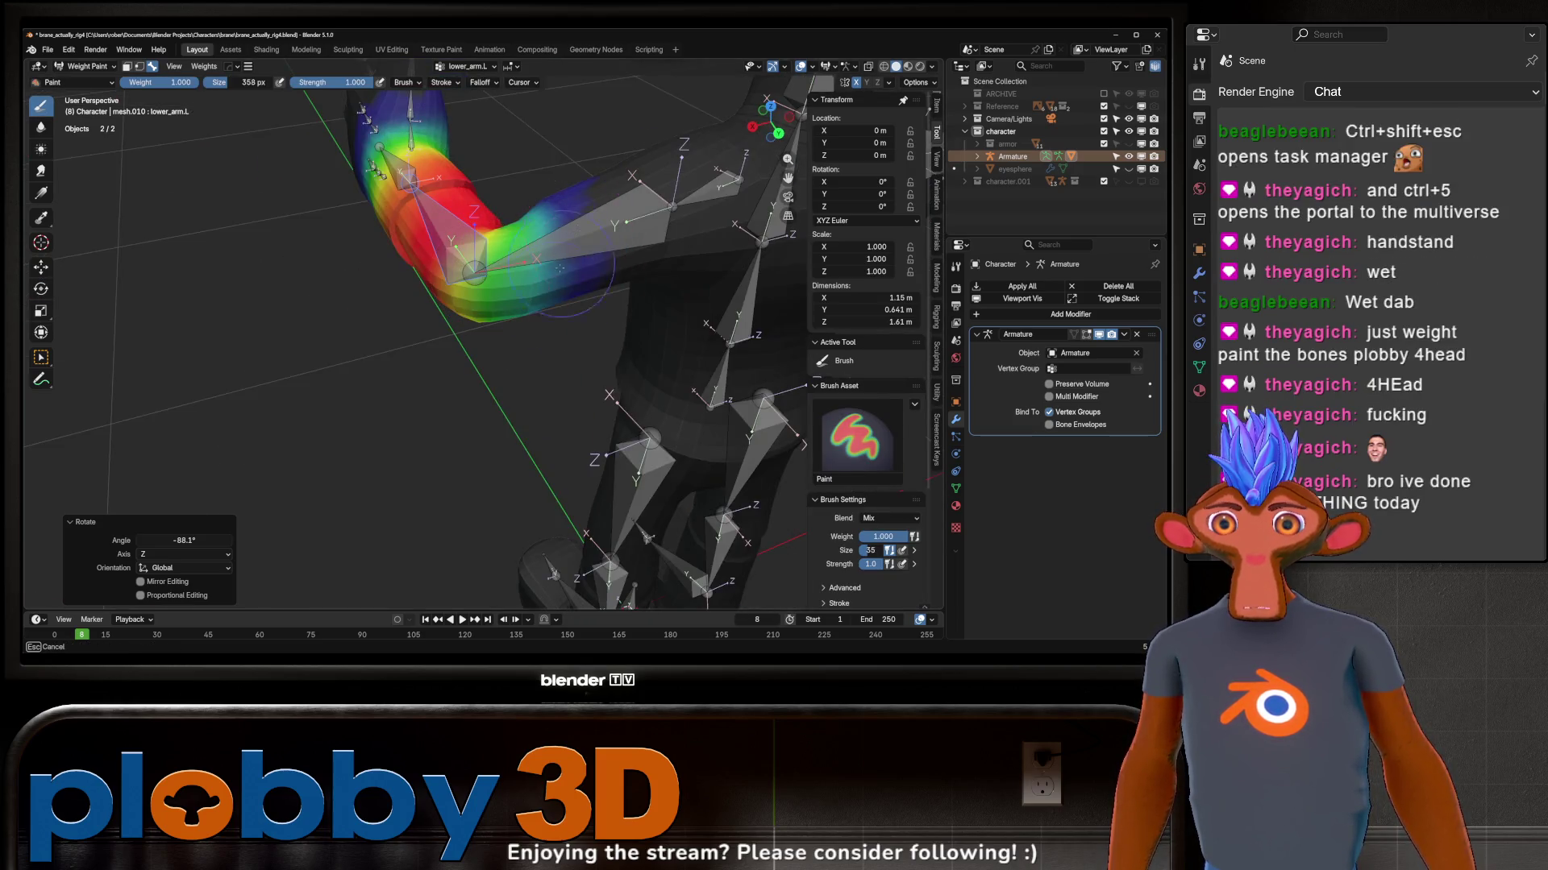
{"action": "mouse_move", "coordinate": [569, 320]}
{"action": "middle_mouse_down"}
{"action": "mouse_move", "coordinate": [526, 117]}
{"action": "mouse_move", "coordinate": [491, 332]}
{"action": "middle_mouse_up"}
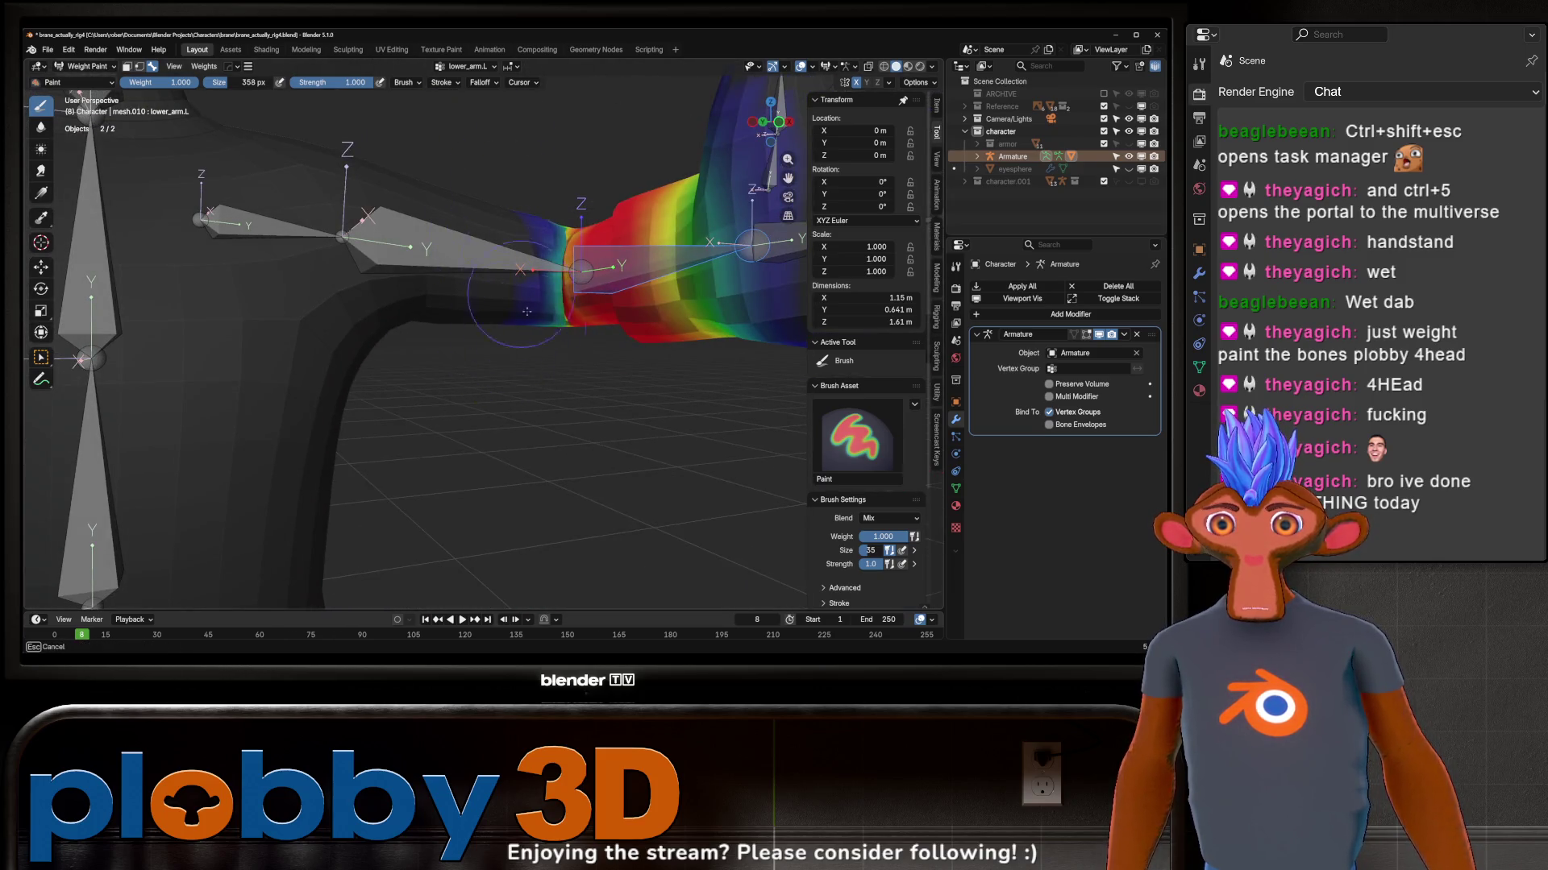
{"action": "middle_click_drag", "start_coordinate": [581, 270], "coordinate": [623, 302]}
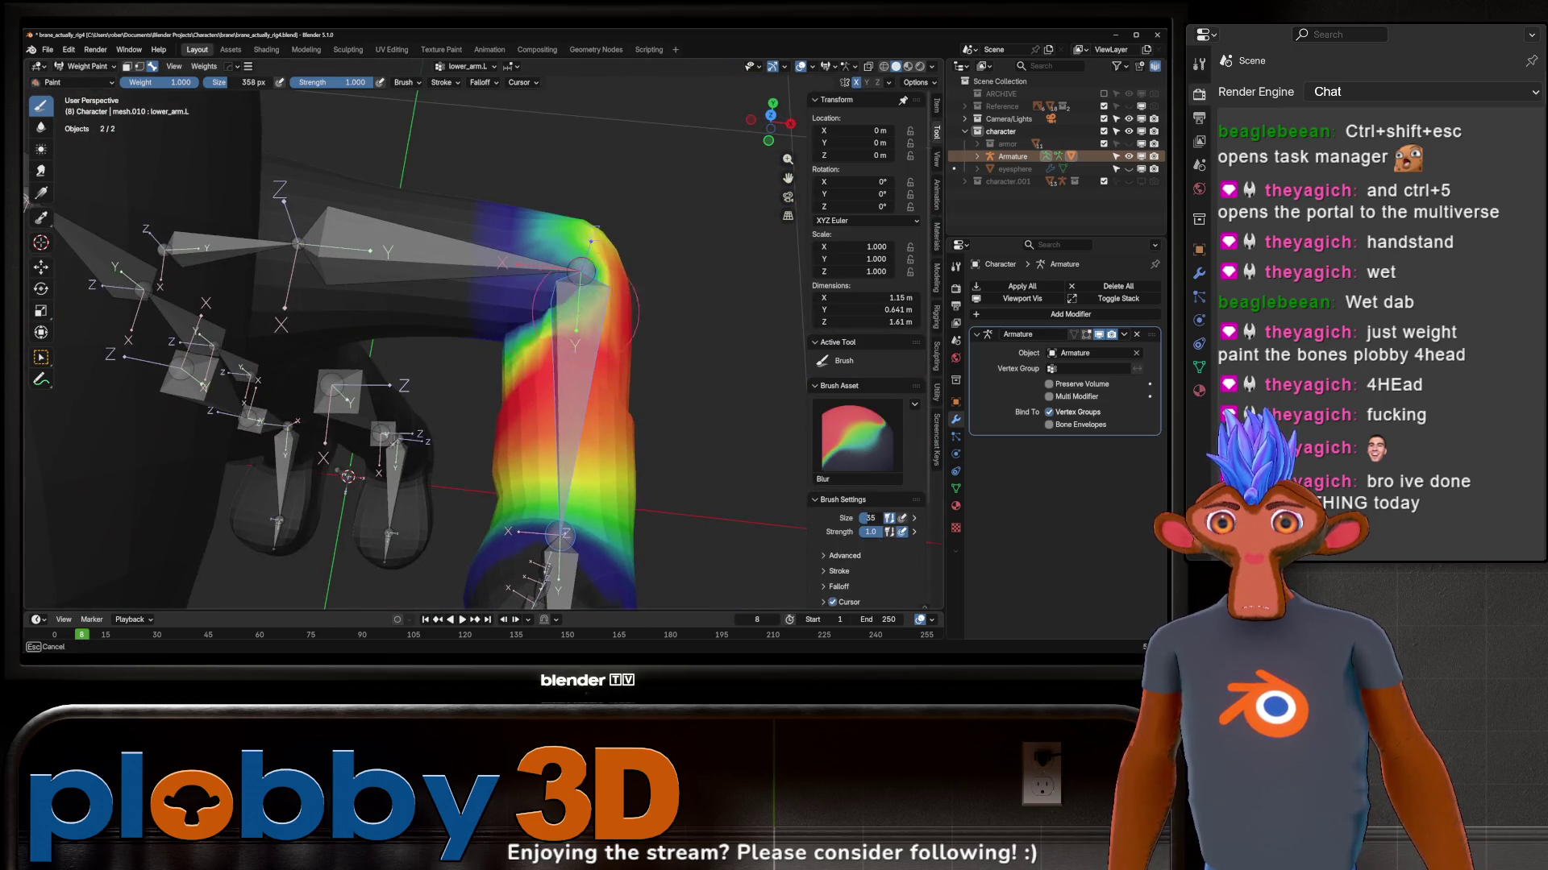
{"action": "middle_click_drag", "start_coordinate": [590, 227], "coordinate": [559, 584]}
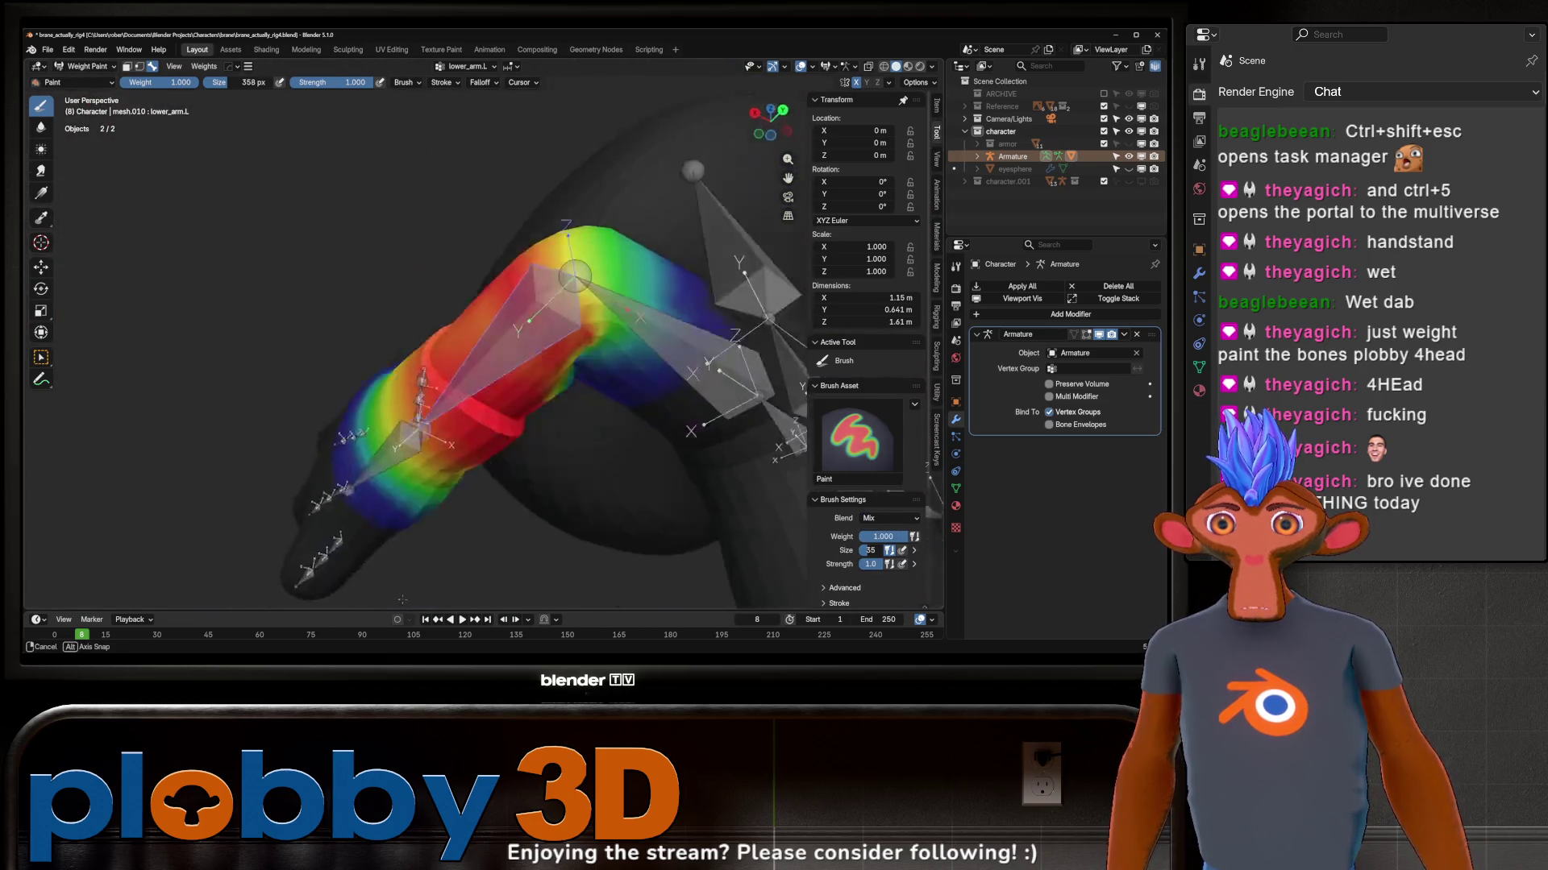
{"action": "left_click_drag", "start_coordinate": [593, 360], "coordinate": [589, 374], "text": "shift"}
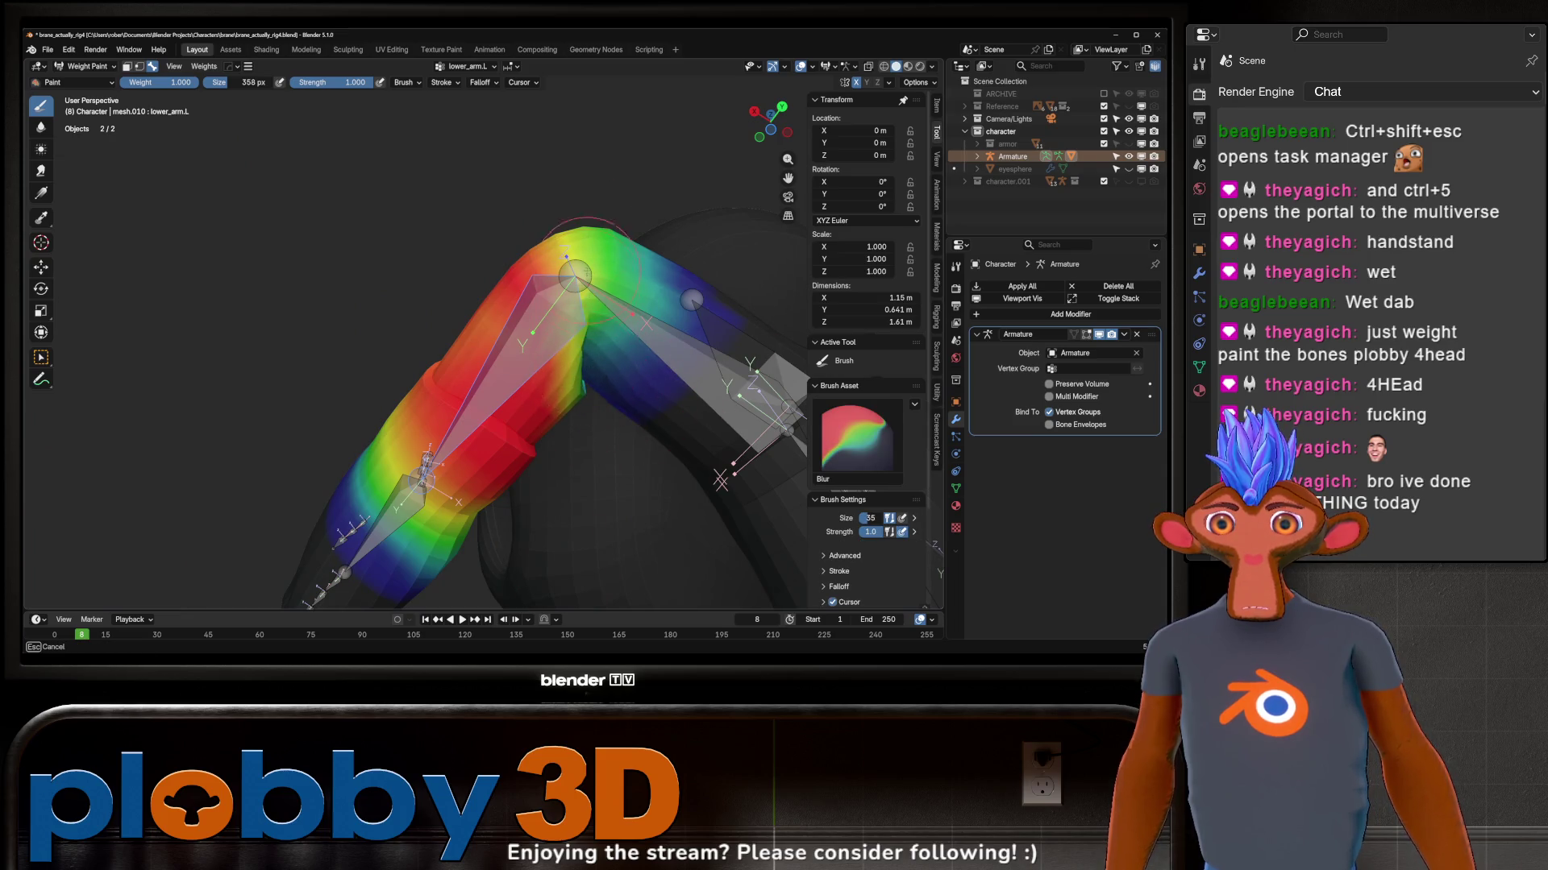
{"action": "middle_click_drag", "start_coordinate": [574, 276], "coordinate": [593, 315]}
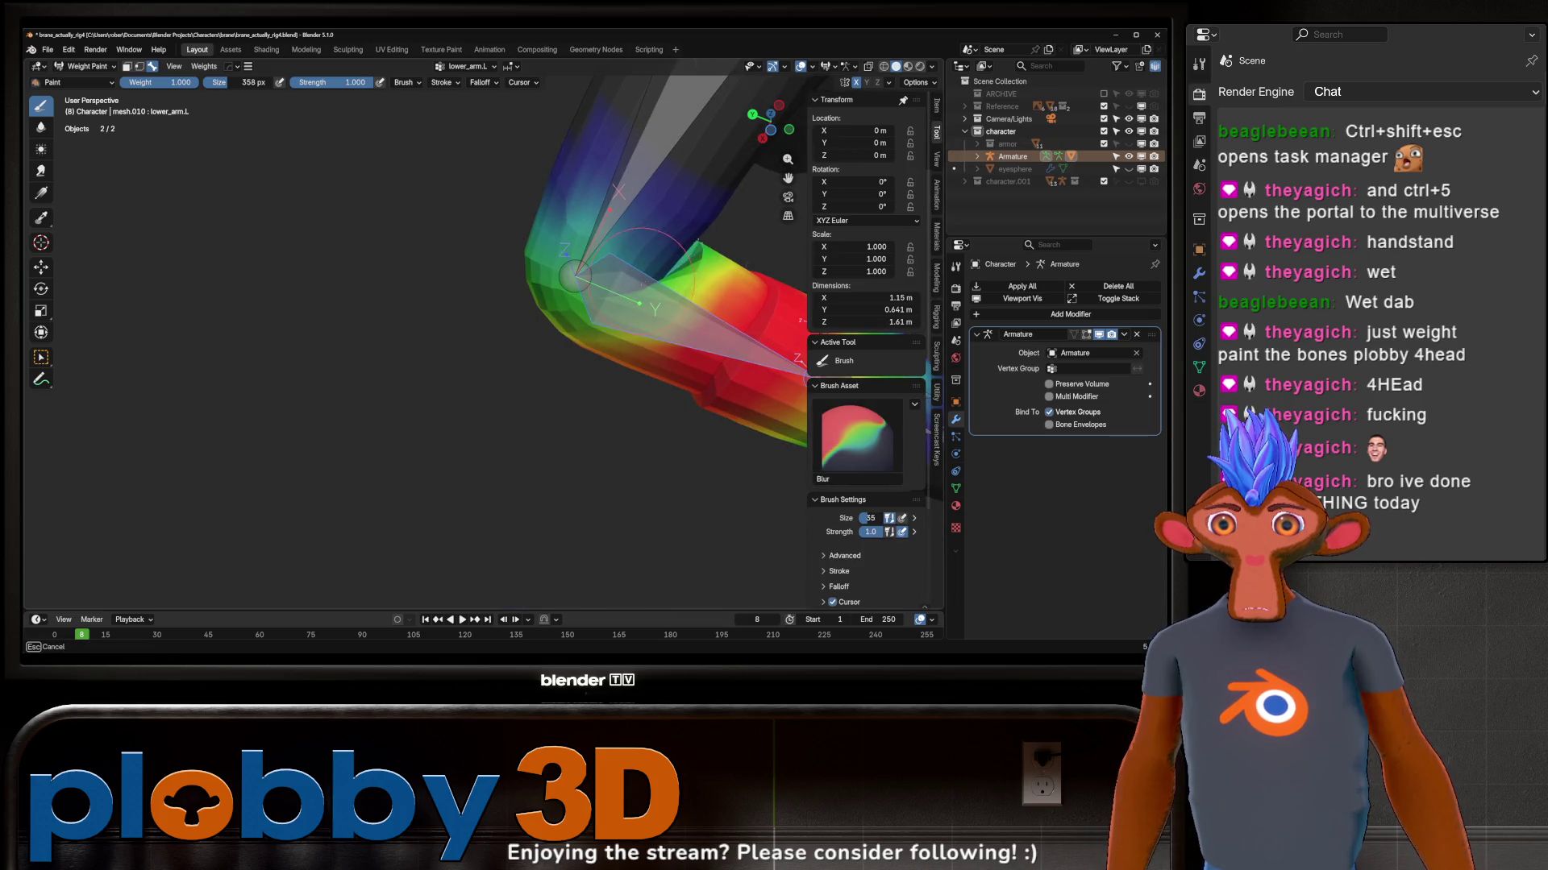
Step: Rotate the forearm to a new Z-axis bend and smooth the weights around the elbow again
{"action": "key", "text": "r"}
{"action": "key", "text": "x"}
{"action": "key", "text": "r"}
{"action": "key", "text": "y"}
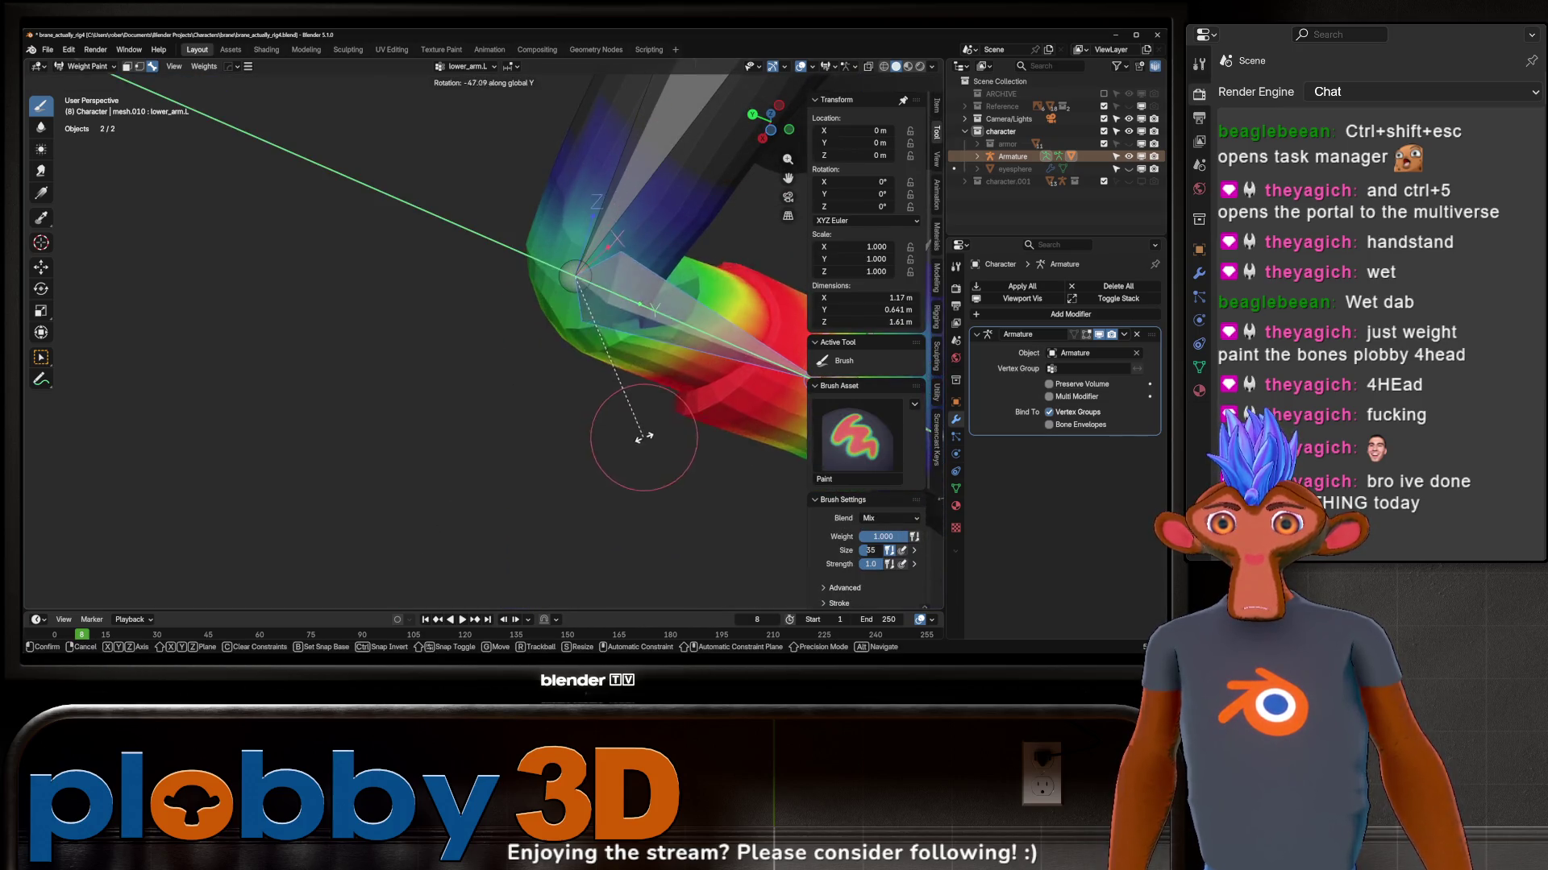
{"action": "key", "text": "y"}
{"action": "key", "text": "z"}
{"action": "key", "text": "z"}
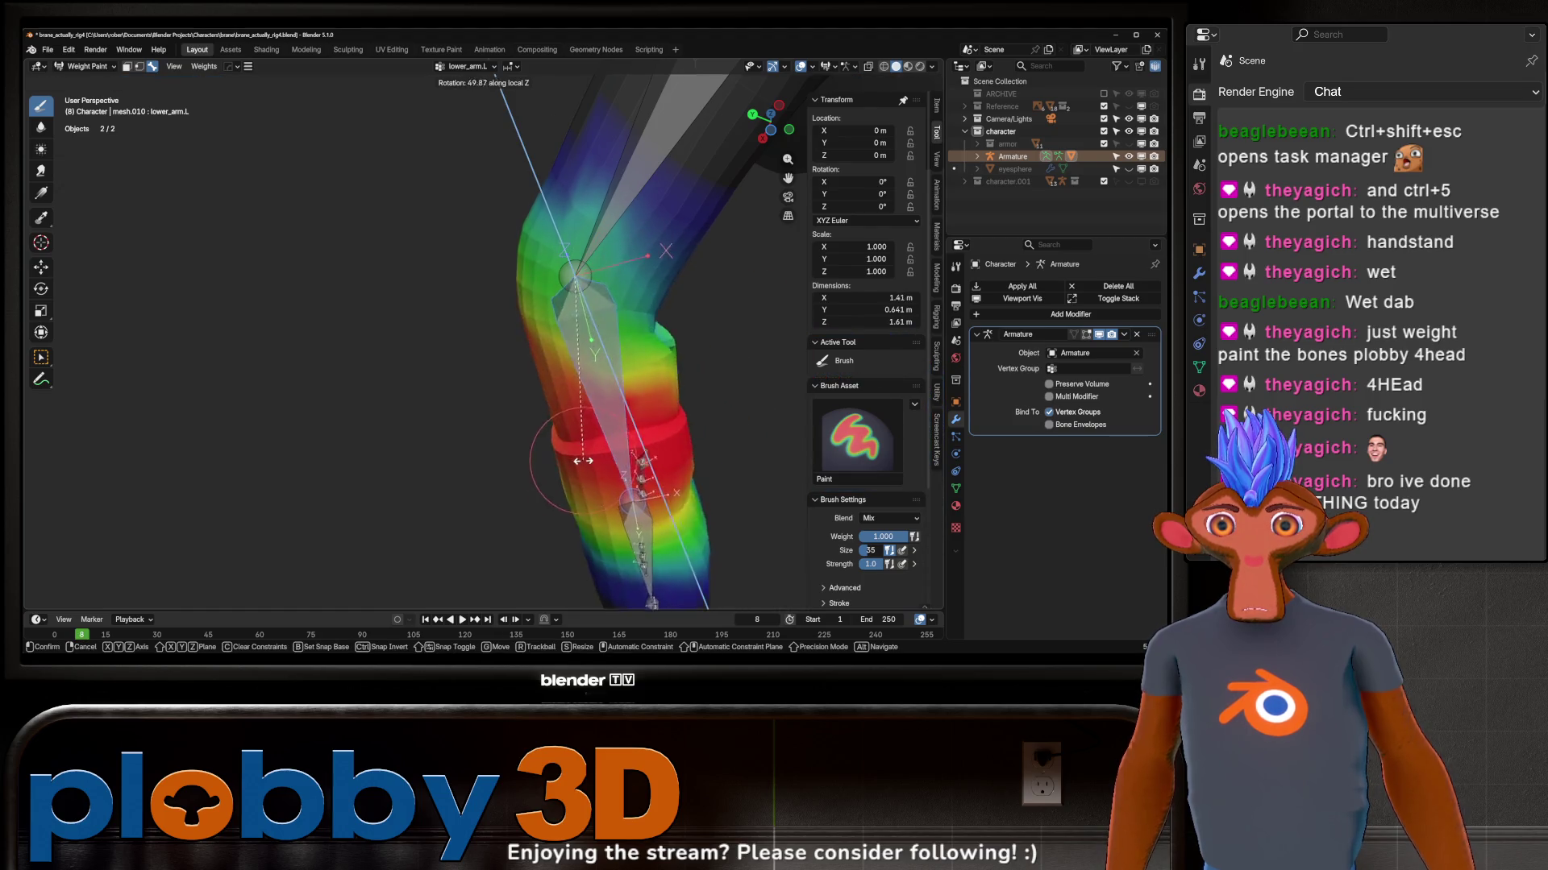
{"action": "left_click", "coordinate": [695, 363]}
{"action": "middle_click_drag", "start_coordinate": [696, 364], "coordinate": [681, 227]}
{"action": "left_click_drag", "start_coordinate": [681, 228], "coordinate": [684, 241], "text": "shift"}
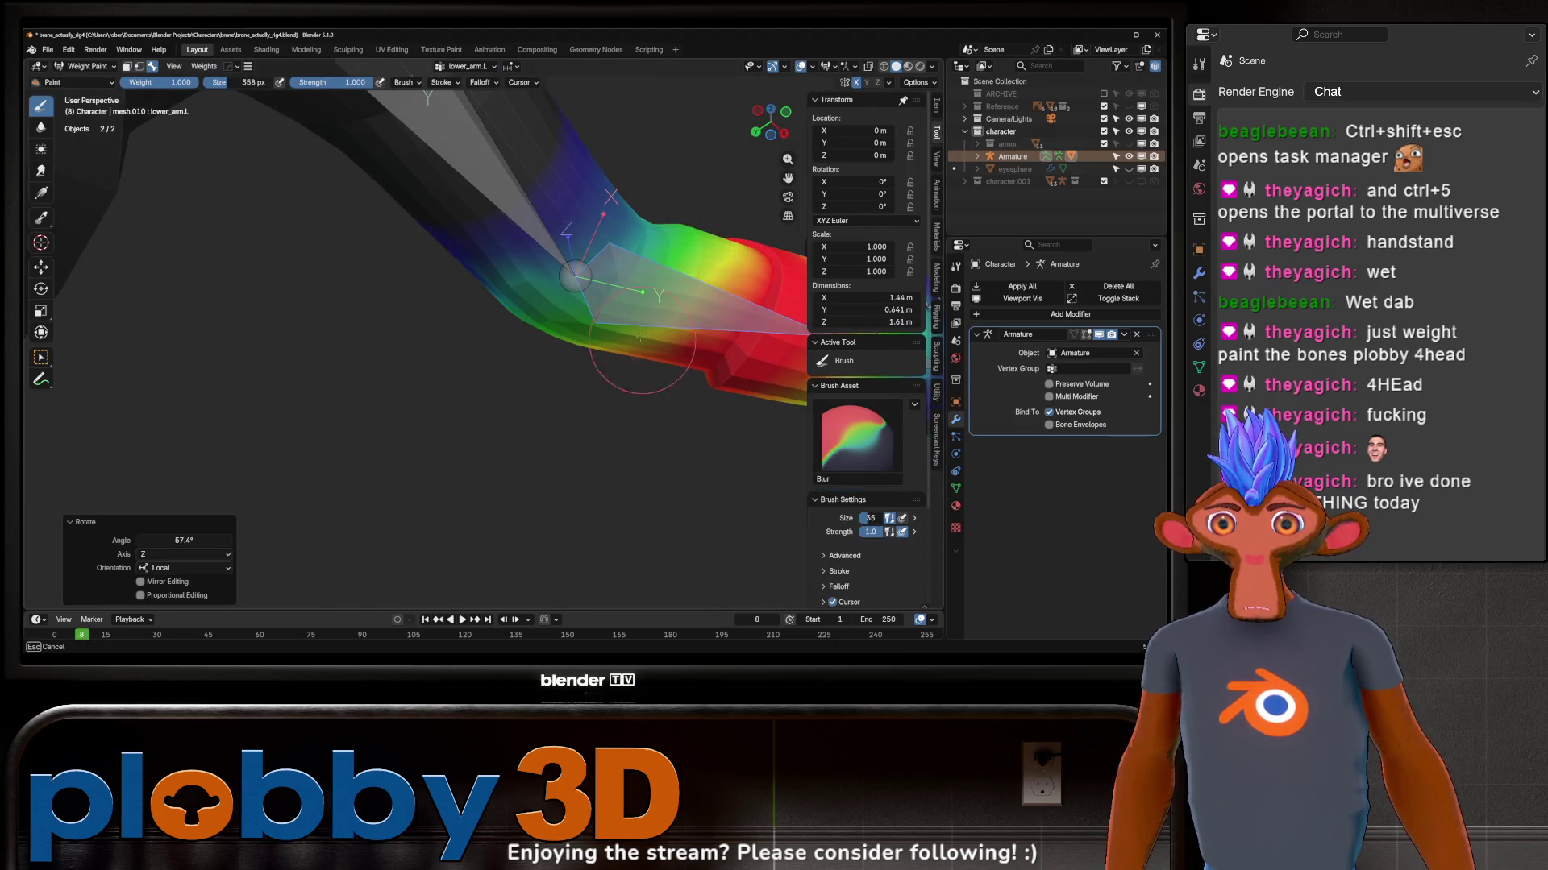
Step: Paint weight along the forearm from several angles, then reset the forearm to rest pose
{"action": "middle_click_drag", "start_coordinate": [648, 322], "coordinate": [499, 339]}
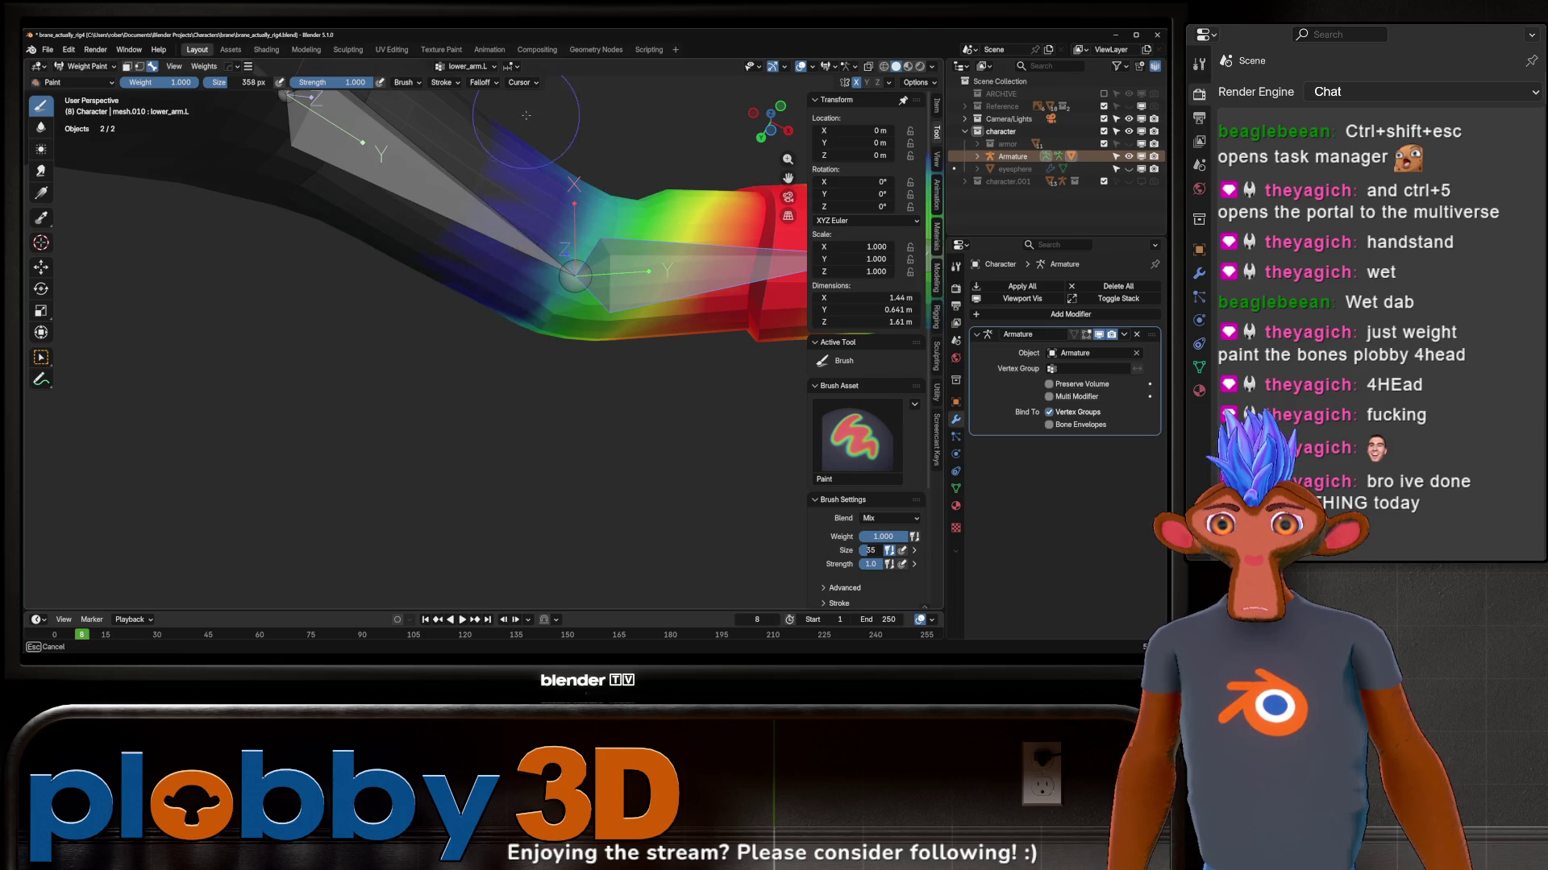
{"action": "middle_click_drag", "start_coordinate": [526, 115], "coordinate": [613, 197]}
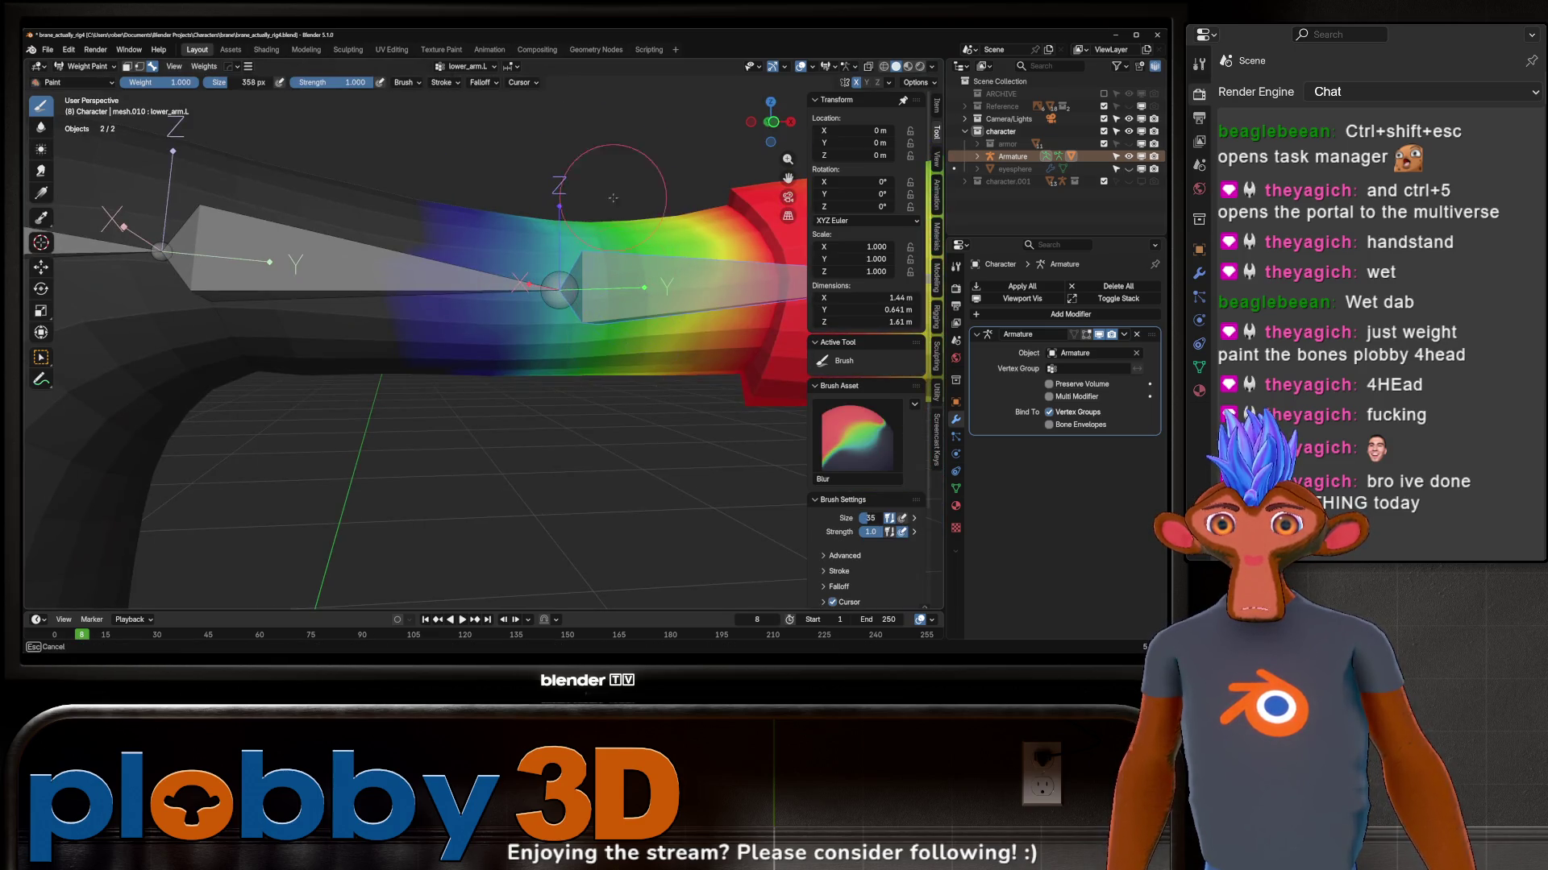
{"action": "left_click_drag", "start_coordinate": [584, 369], "coordinate": [538, 128], "text": "shift"}
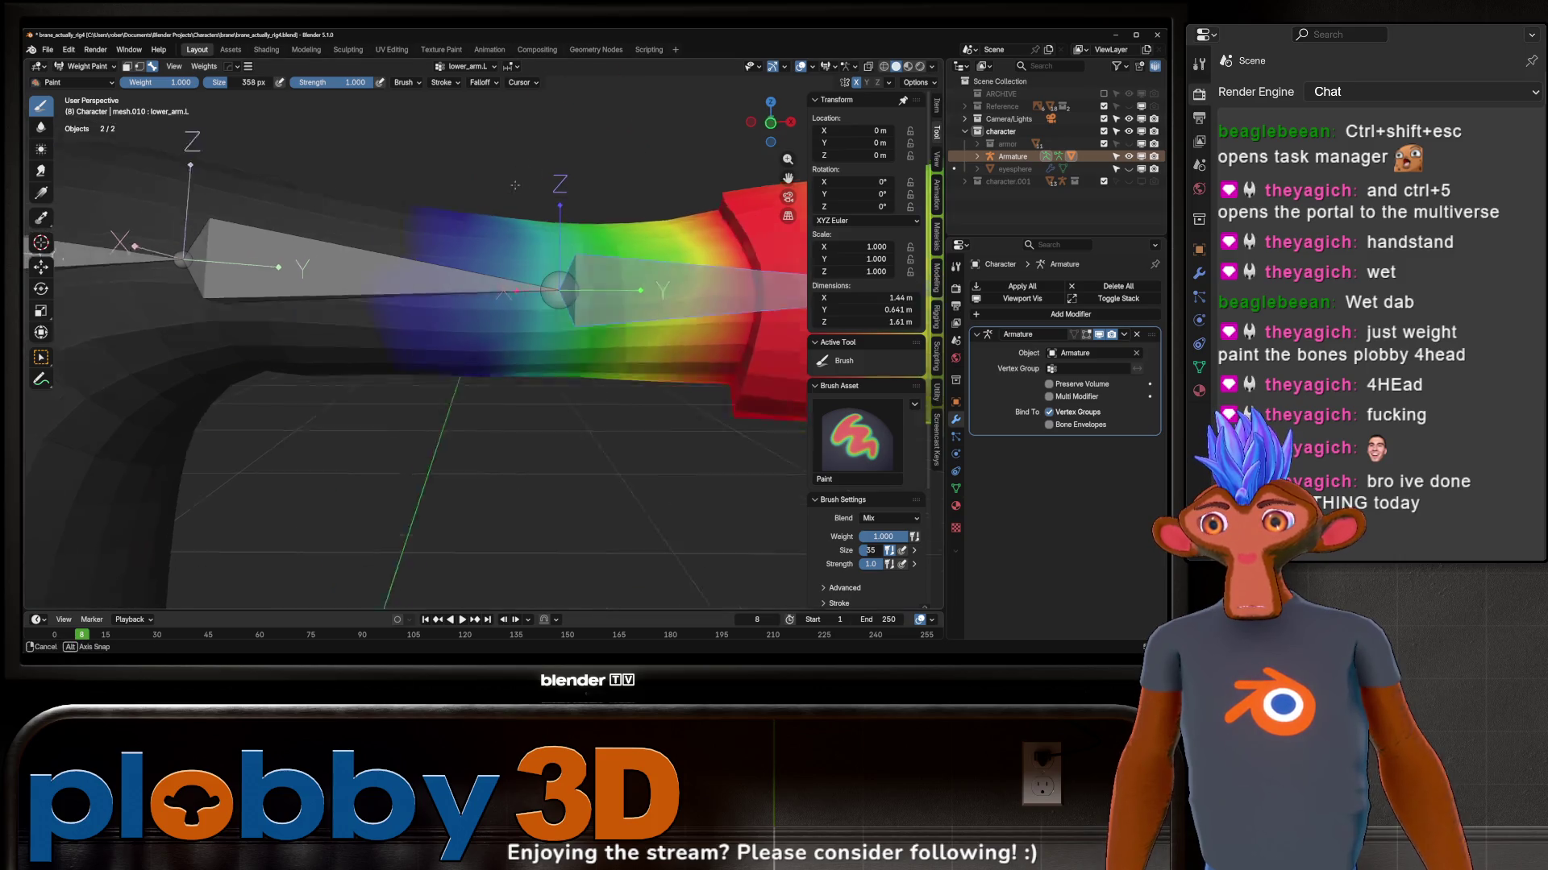
{"action": "middle_click_drag", "start_coordinate": [545, 158], "coordinate": [582, 321]}
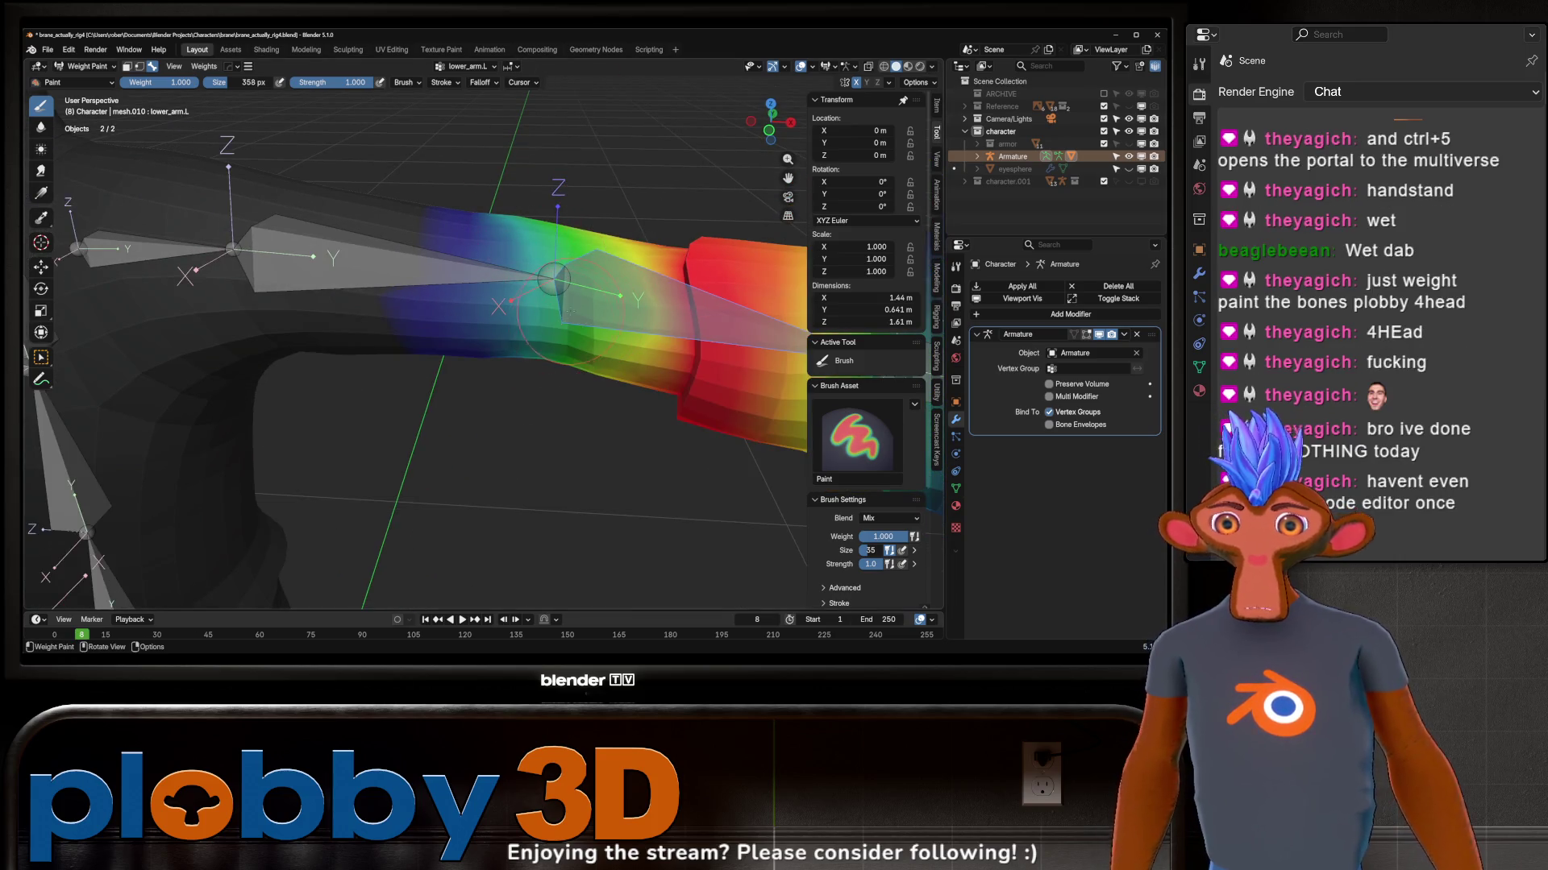
{"action": "mouse_move", "coordinate": [581, 369]}
{"action": "left_mouse_down", "text": "shift"}
{"action": "mouse_move", "coordinate": [568, 345]}
{"action": "mouse_move", "coordinate": [630, 359]}
{"action": "mouse_move", "coordinate": [601, 271]}
{"action": "left_mouse_up", "text": "shift"}
{"action": "scroll", "coordinate": [580, 351], "scroll_direction": "down", "scroll_amount": 3}
{"action": "key", "text": "alt+r"}
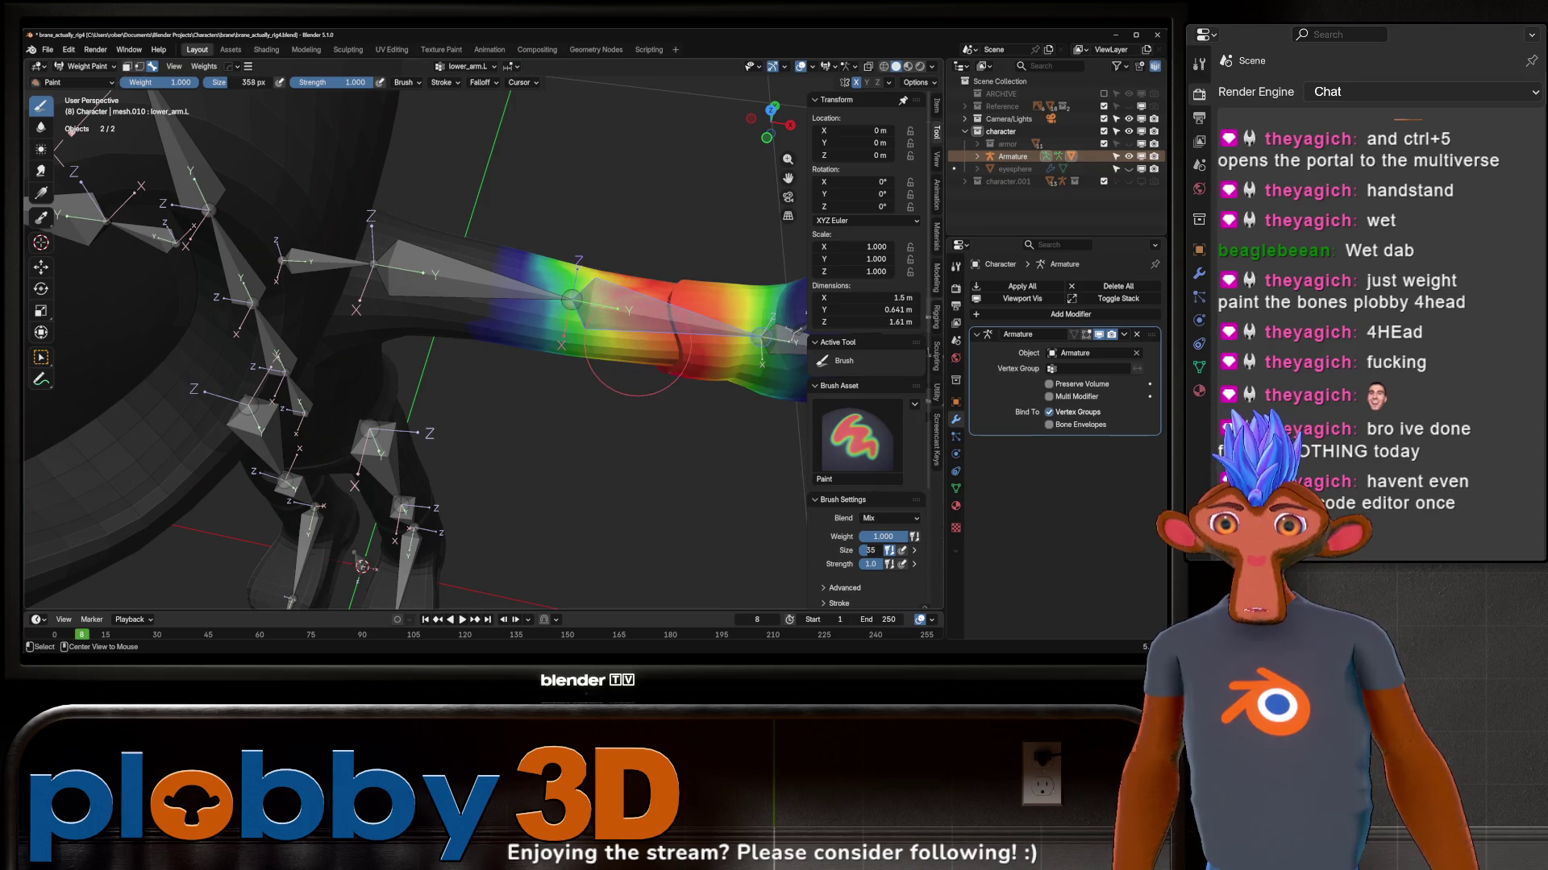
Step: Straighten then re-bend the forearm on Z, blend the elbow weights with the Blur brush and return to Paint
{"action": "middle_click_drag", "start_coordinate": [563, 254], "coordinate": [532, 309]}
{"action": "middle_click_drag", "start_coordinate": [555, 217], "coordinate": [568, 363]}
{"action": "key", "text": "r"}
{"action": "key", "text": "z"}
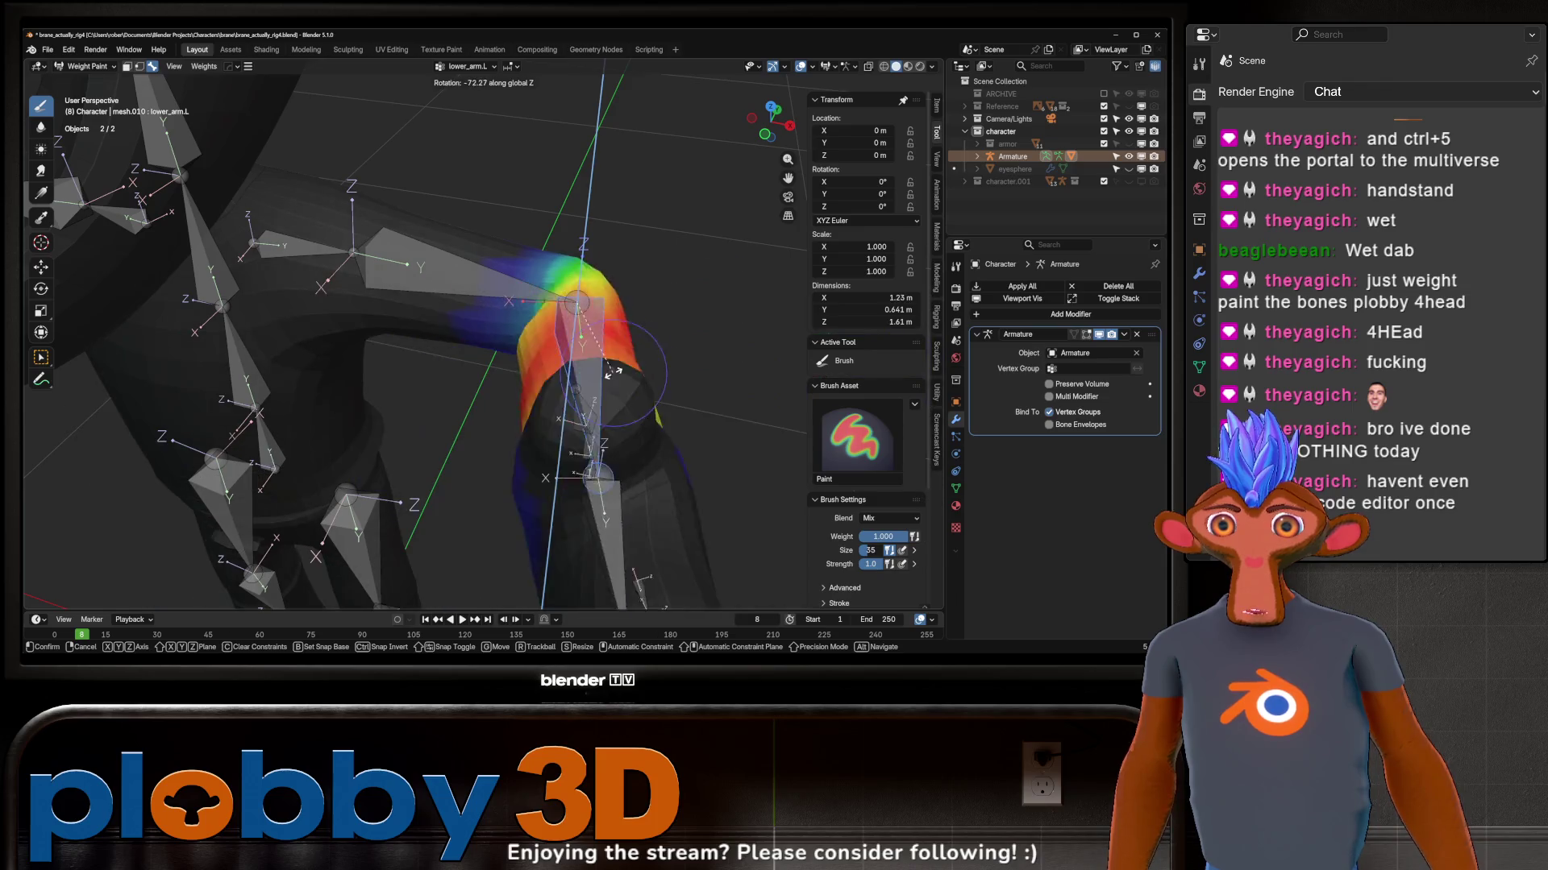
{"action": "left_click", "coordinate": [659, 313]}
{"action": "key", "text": "r"}
{"action": "key", "text": "z"}
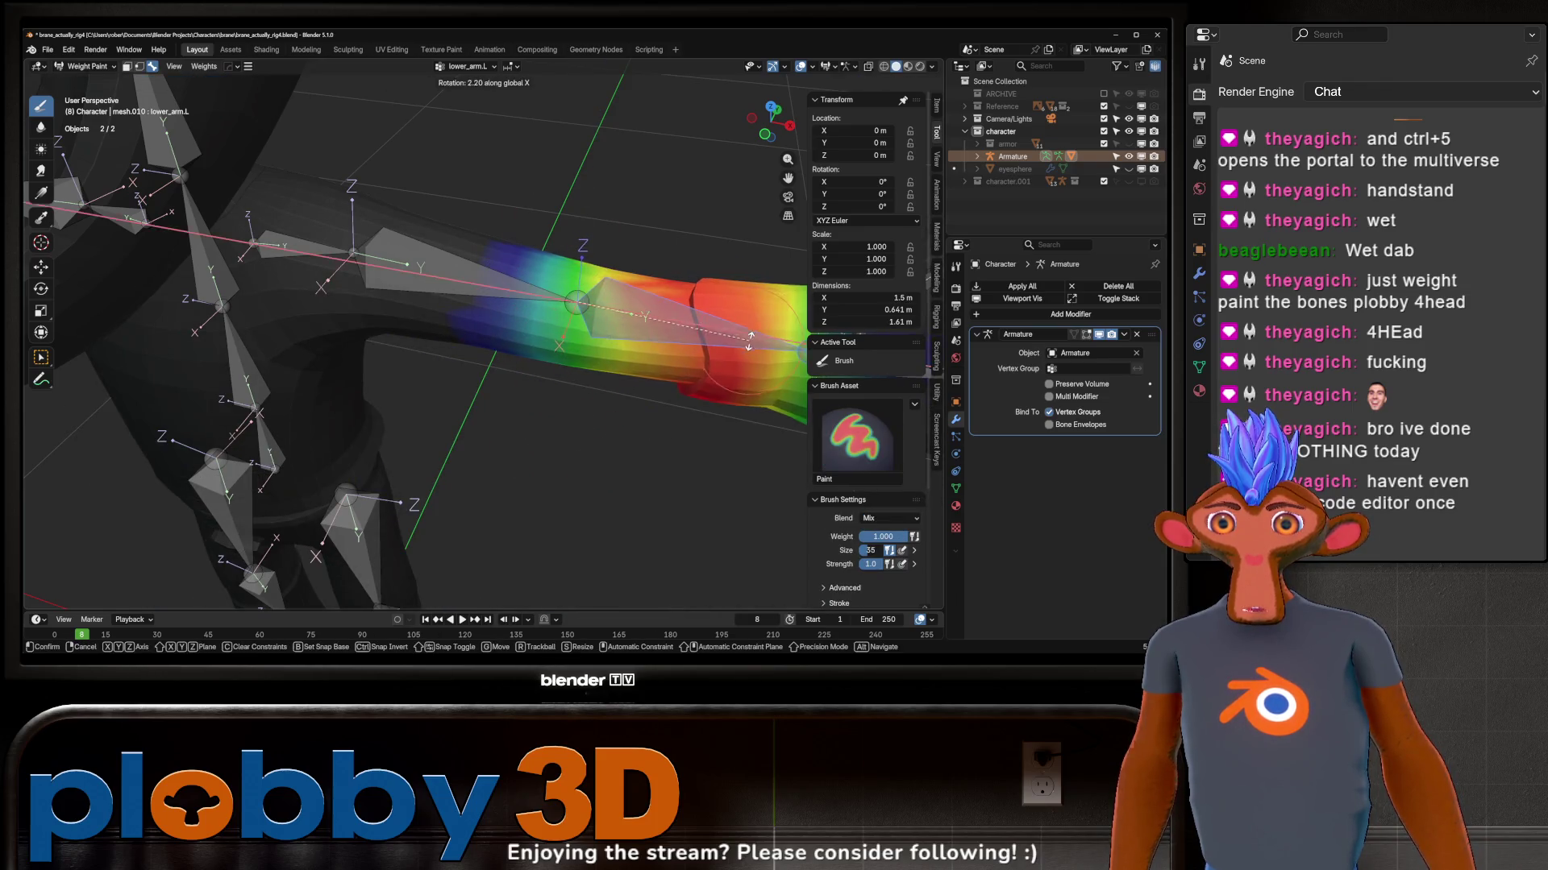
{"action": "left_click", "coordinate": [533, 363]}
{"action": "middle_click_drag", "start_coordinate": [532, 362], "coordinate": [416, 292]}
{"action": "key", "text": "shift+f"}
{"action": "mouse_move", "coordinate": [524, 403]}
{"action": "middle_mouse_down"}
{"action": "mouse_move", "coordinate": [581, 363]}
{"action": "mouse_move", "coordinate": [662, 369]}
{"action": "middle_mouse_up"}
{"action": "key", "text": "shift+f"}
Step: Select hand.L and test-bend it, cancelling the rotation
{"action": "left_click", "coordinate": [659, 350], "text": "ctrl"}
{"action": "key", "text": "r"}
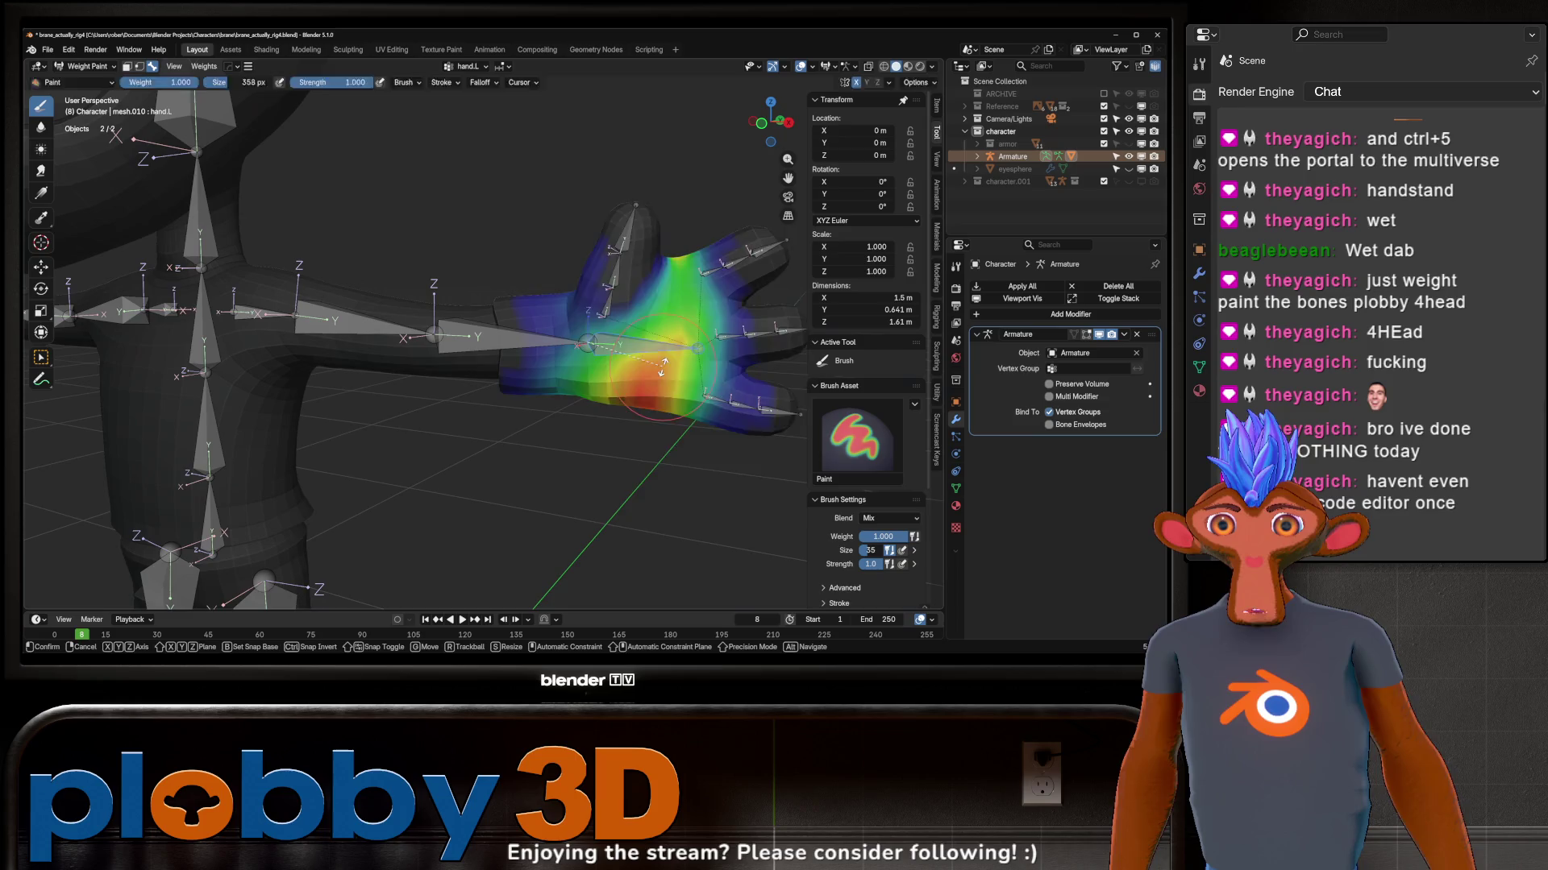
{"action": "key", "text": "Escape"}
{"action": "middle_click_drag", "start_coordinate": [663, 314], "coordinate": [663, 302]}
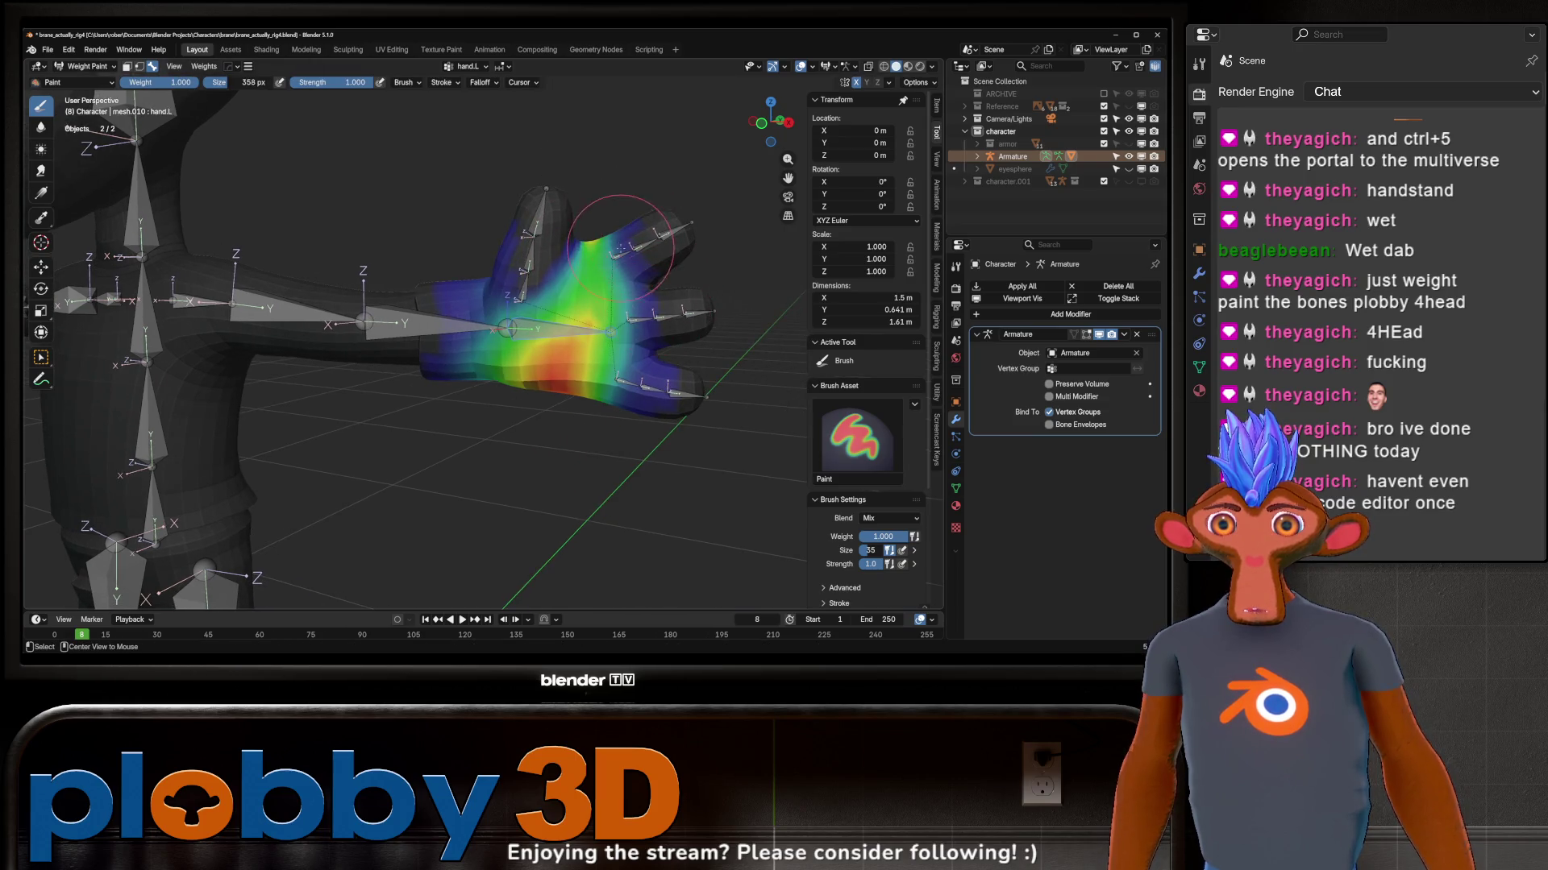
Step: Select the first index finger bone, smooth its weights and test-bend it on local Z
{"action": "left_click", "coordinate": [623, 258], "text": "ctrl"}
{"action": "key", "text": "r"}
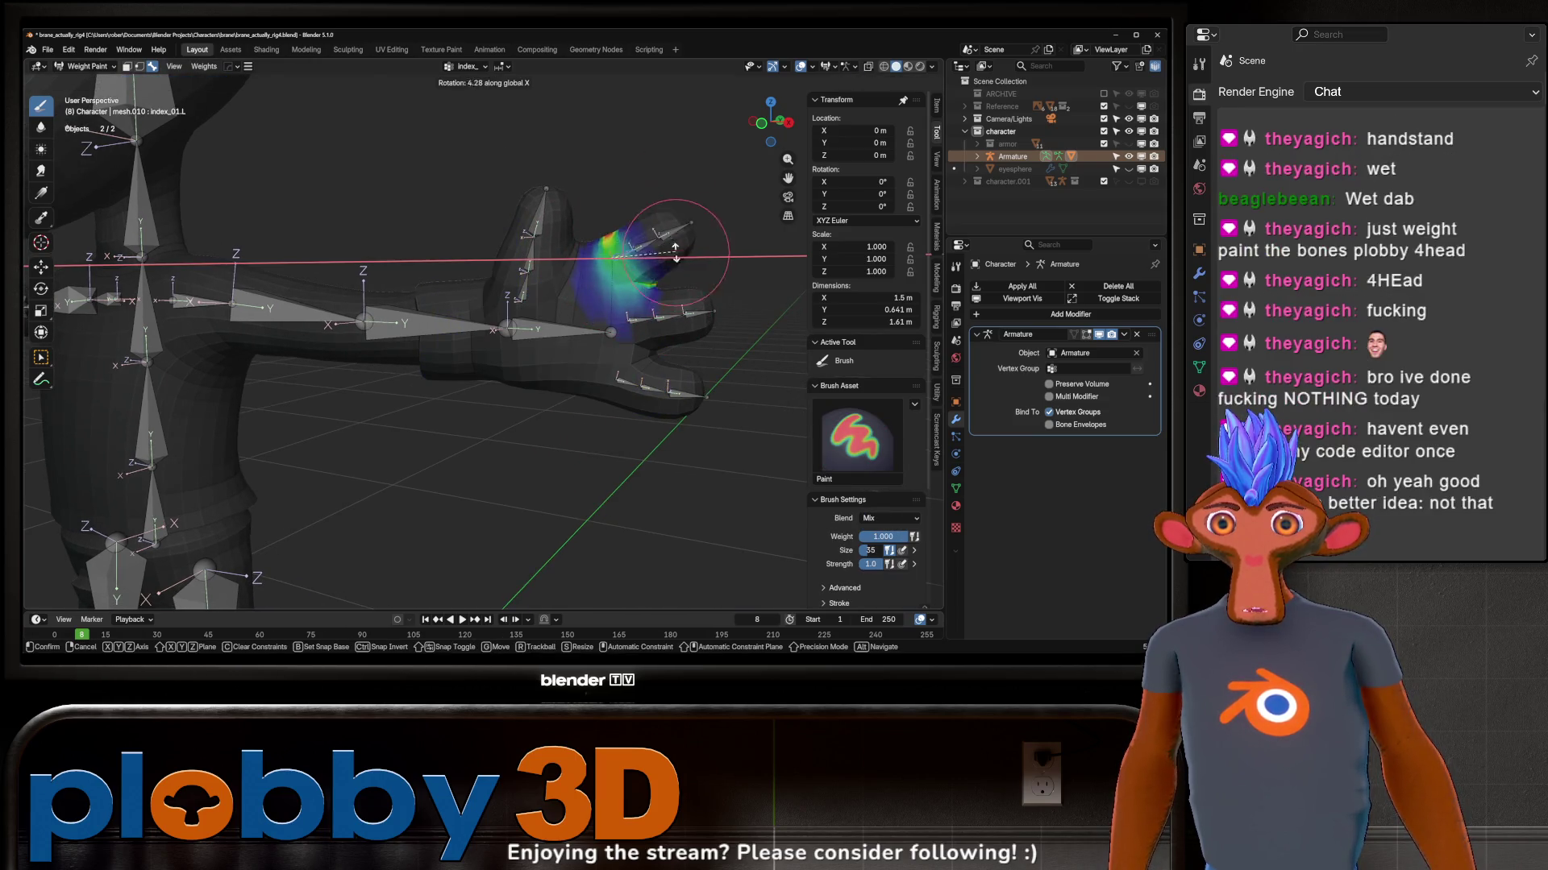
{"action": "key", "text": "Escape"}
{"action": "middle_click_drag", "start_coordinate": [615, 277], "coordinate": [642, 280]}
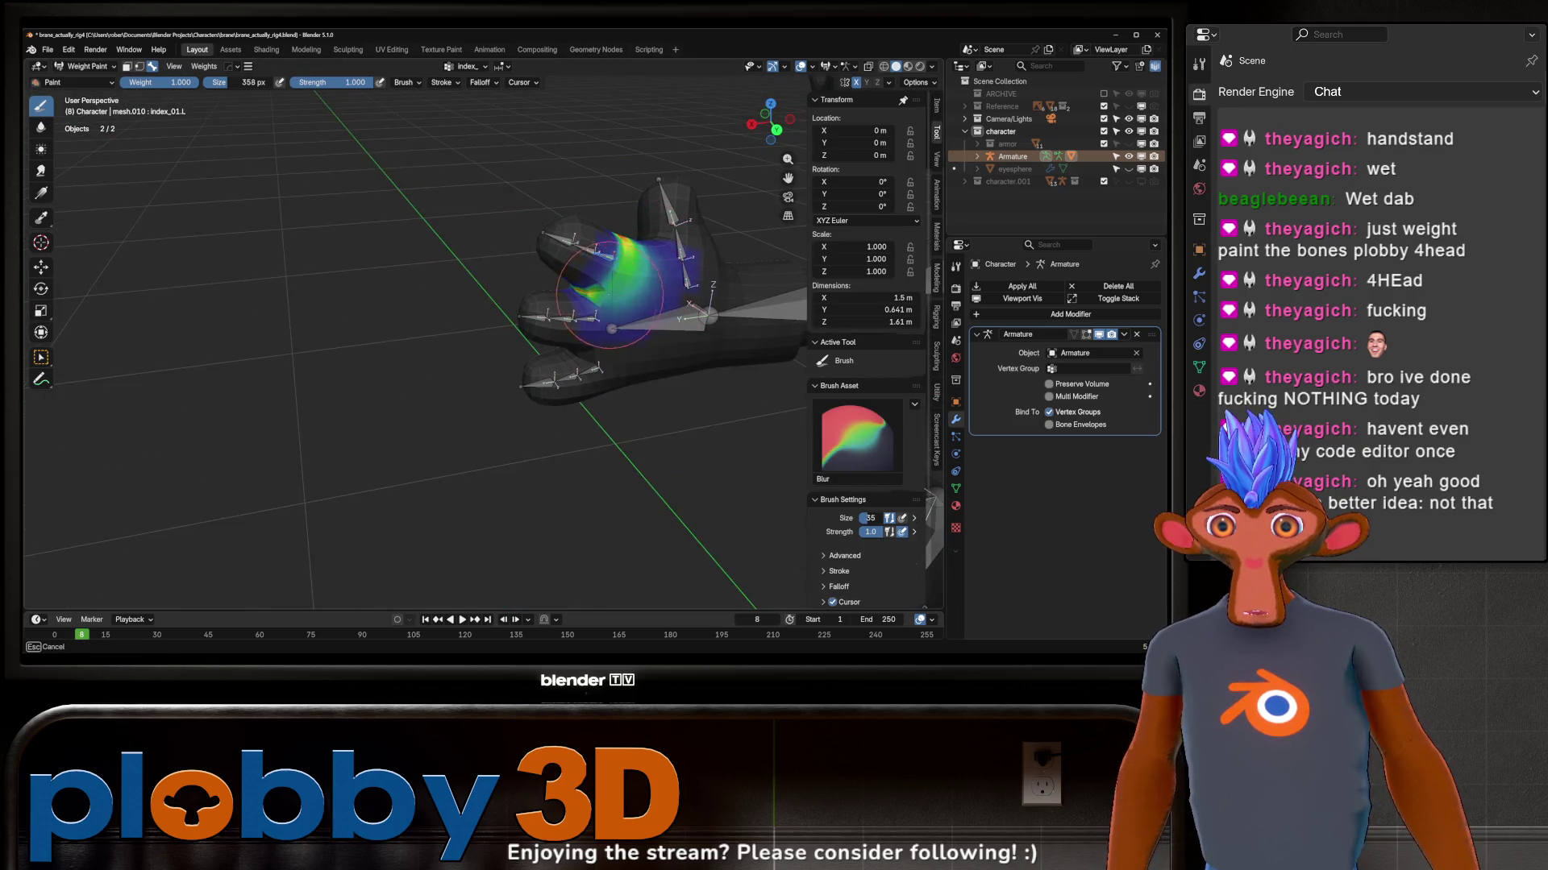
{"action": "left_click_drag", "start_coordinate": [612, 326], "coordinate": [615, 324], "text": "shift"}
{"action": "mouse_move", "coordinate": [614, 324]}
{"action": "middle_mouse_down"}
{"action": "mouse_move", "coordinate": [692, 287]}
{"action": "mouse_move", "coordinate": [654, 278]}
{"action": "mouse_move", "coordinate": [683, 280]}
{"action": "mouse_move", "coordinate": [604, 314]}
{"action": "middle_mouse_up"}
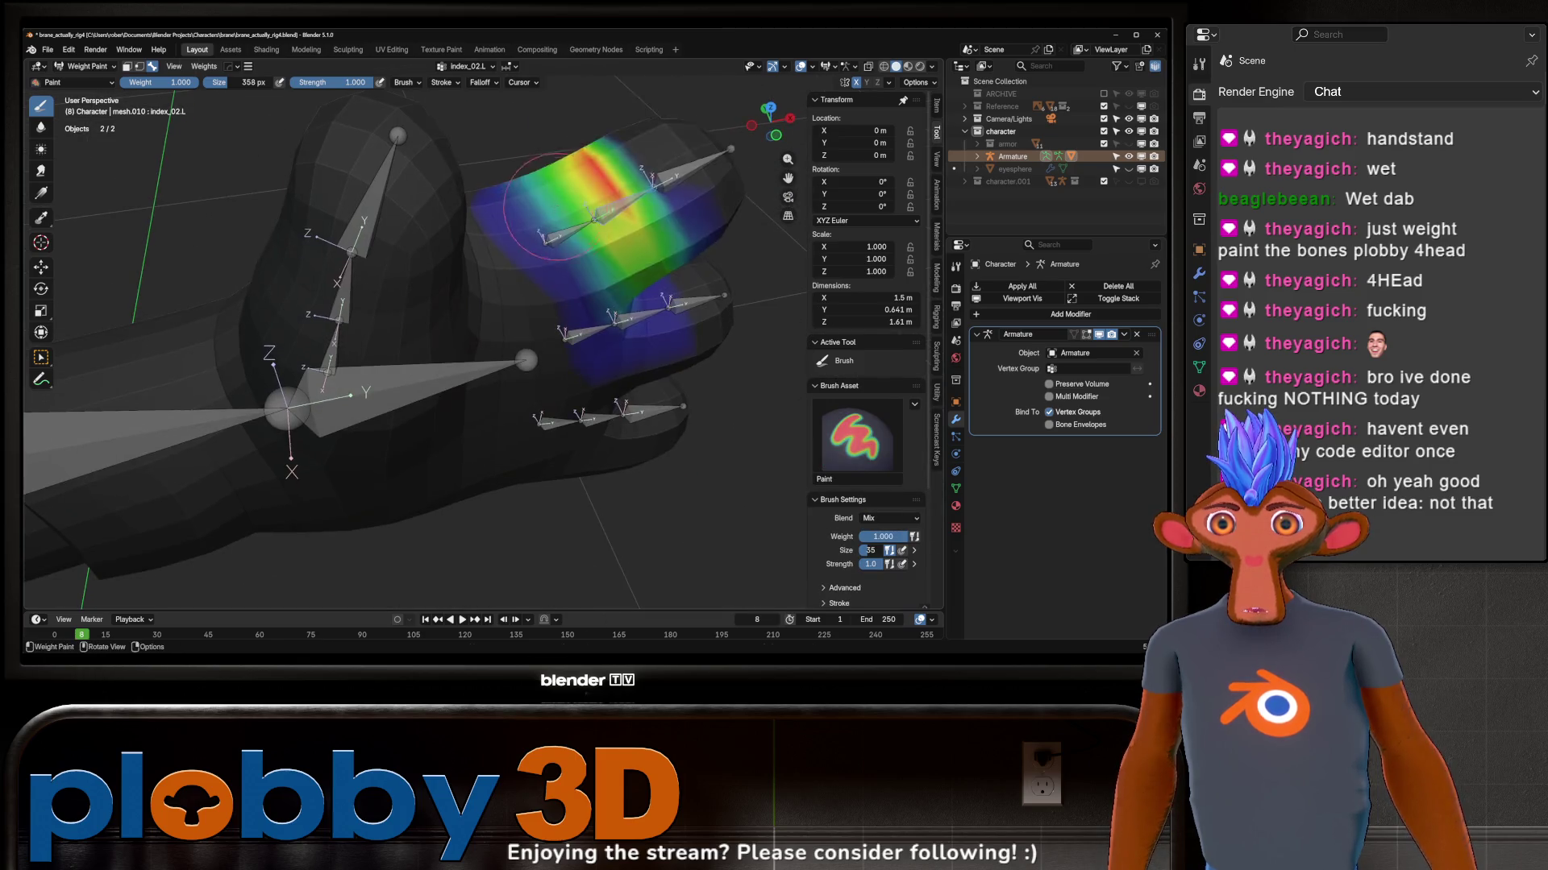
{"action": "key", "text": "r"}
{"action": "key", "text": "z"}
{"action": "key", "text": "z"}
{"action": "key", "text": "Escape"}
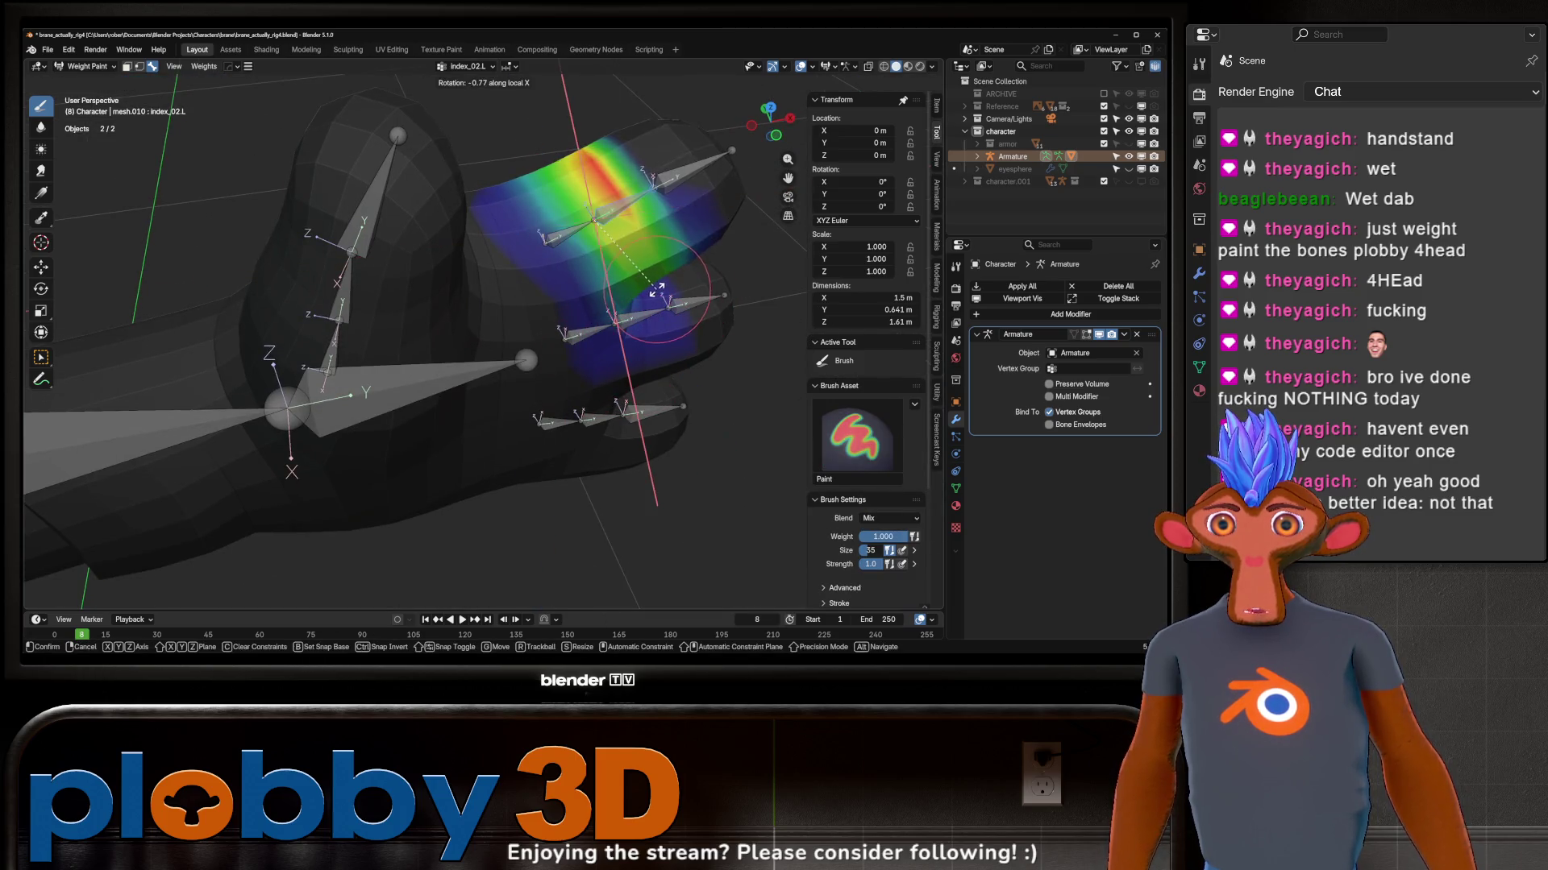
{"action": "mouse_move", "coordinate": [587, 362]}
{"action": "middle_mouse_down"}
{"action": "mouse_move", "coordinate": [673, 182]}
{"action": "mouse_move", "coordinate": [641, 170]}
{"action": "mouse_move", "coordinate": [591, 293]}
{"action": "mouse_move", "coordinate": [621, 258]}
{"action": "mouse_move", "coordinate": [606, 273]}
{"action": "middle_mouse_up"}
{"action": "scroll", "coordinate": [589, 297], "scroll_direction": "down", "scroll_amount": 4}
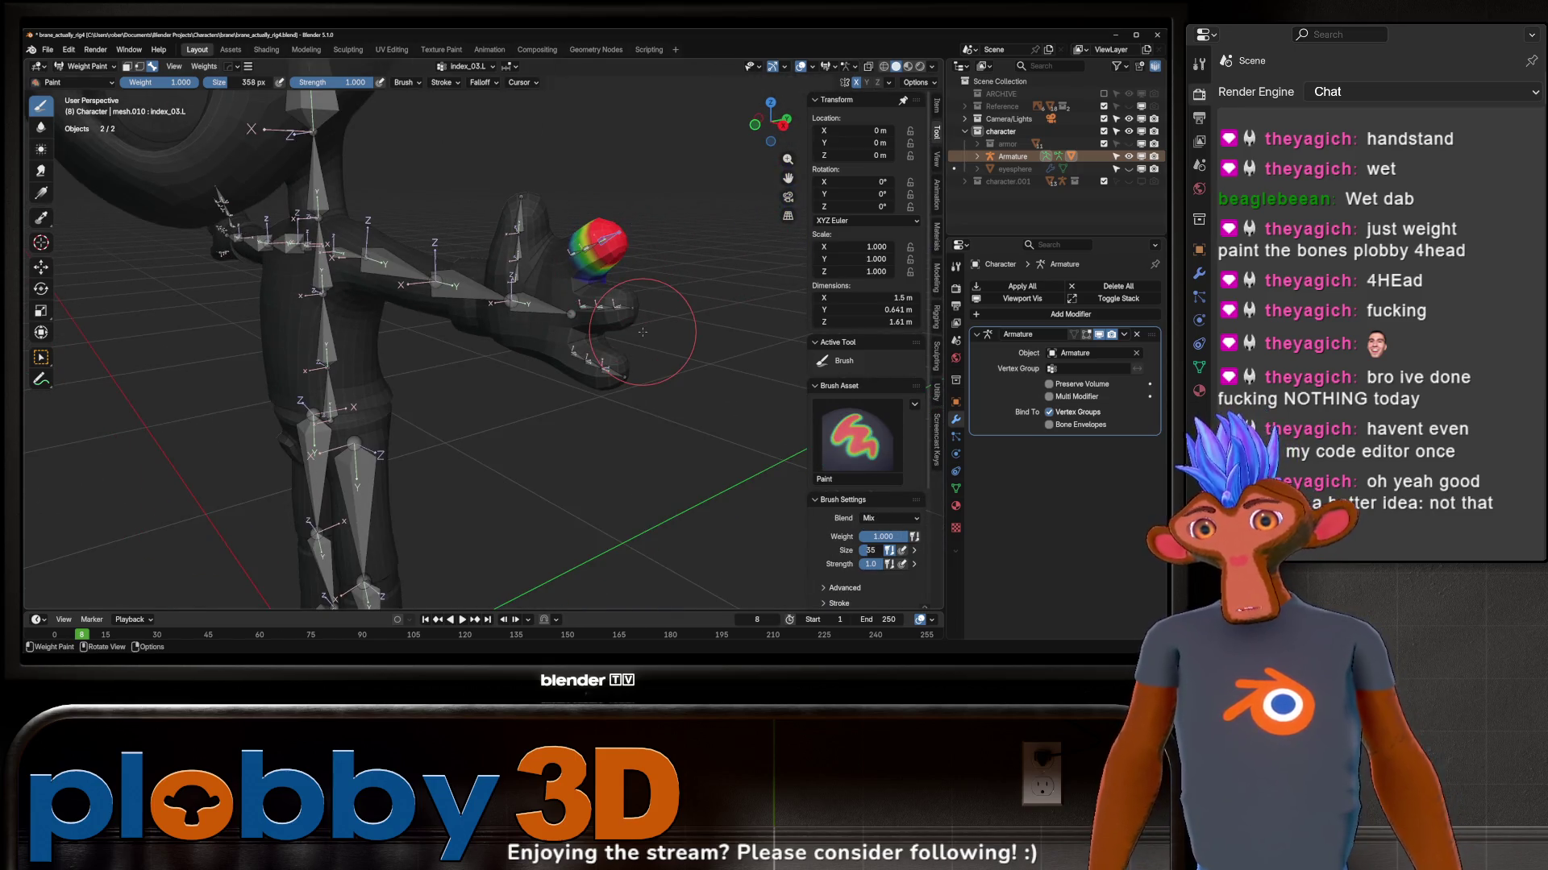
Step: Select the first middle finger bone and paint stronger weight on its base
{"action": "mouse_move", "coordinate": [472, 303]}
{"action": "middle_mouse_down"}
{"action": "mouse_move", "coordinate": [508, 344]}
{"action": "mouse_move", "coordinate": [610, 320]}
{"action": "middle_mouse_up"}
{"action": "left_click", "coordinate": [581, 327], "text": "ctrl"}
{"action": "left_click_drag", "start_coordinate": [611, 321], "coordinate": [605, 324]}
{"action": "middle_click_drag", "start_coordinate": [605, 325], "coordinate": [601, 340]}
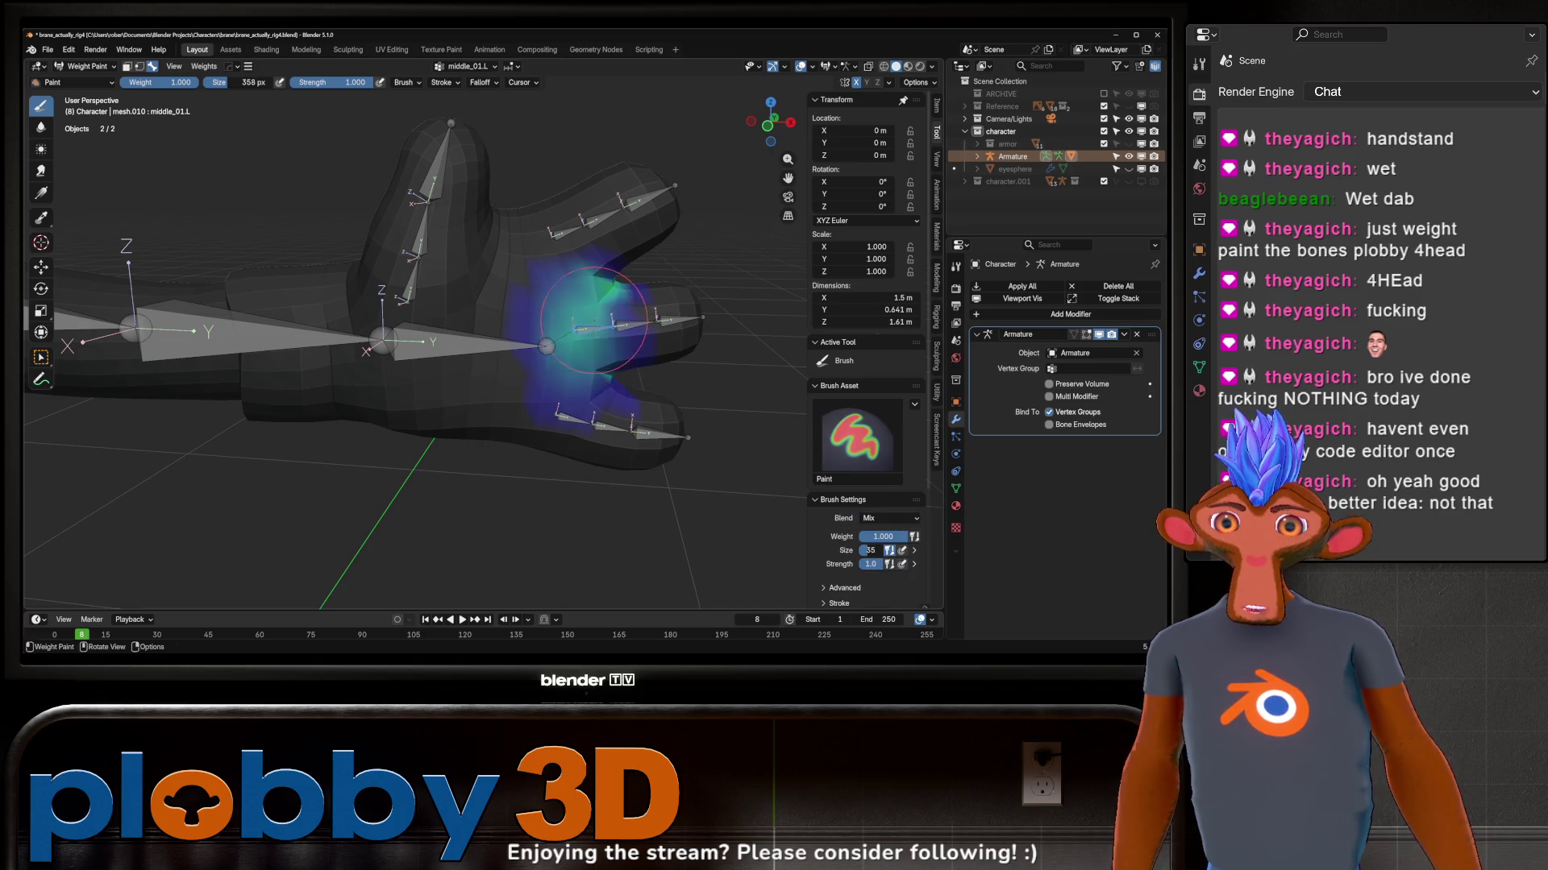
Step: Smooth the middle finger base weights and confirm a Z-axis test bend of middle_01.L
{"action": "left_click_drag", "start_coordinate": [611, 351], "coordinate": [589, 340], "text": "shift"}
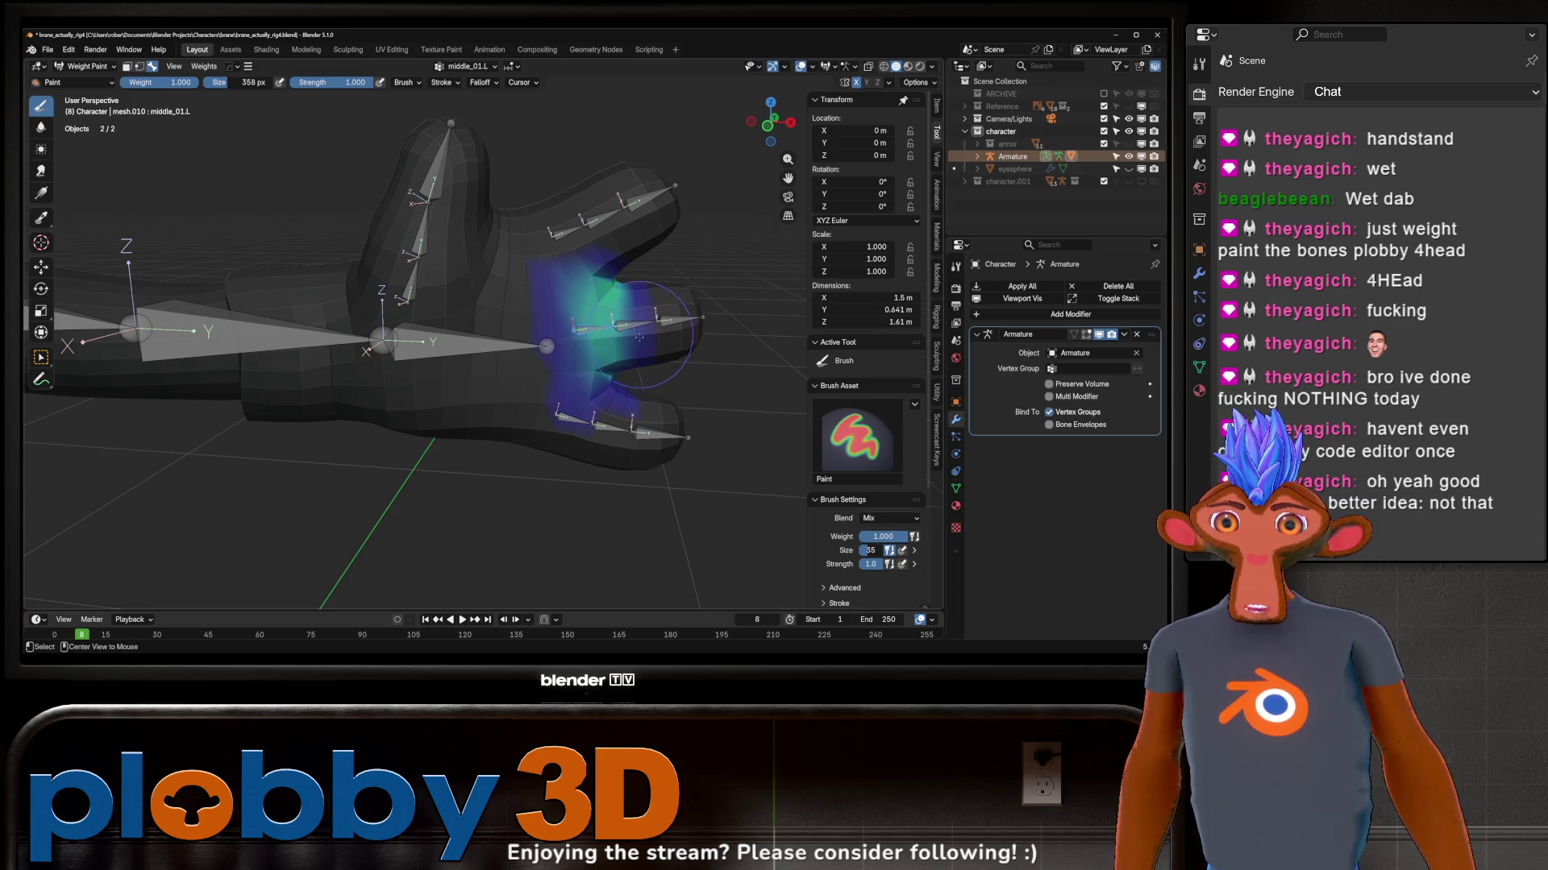
{"action": "middle_click_drag", "start_coordinate": [638, 324], "coordinate": [584, 388]}
{"action": "key", "text": "r"}
{"action": "key", "text": "z"}
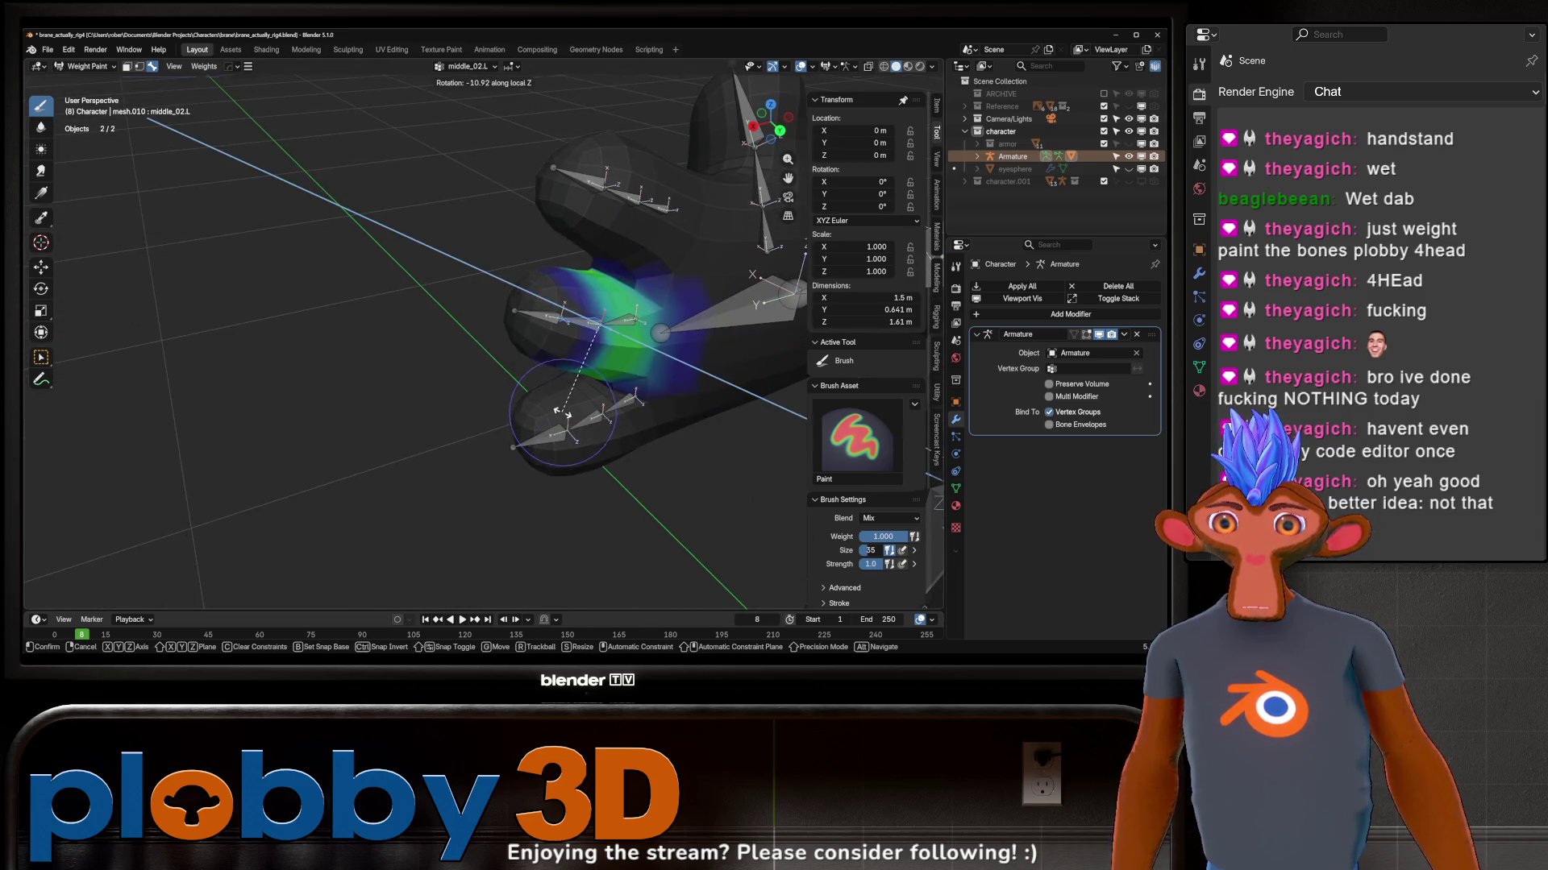
{"action": "left_click", "coordinate": [461, 389]}
Step: Paint and smooth the second middle segment's weights, then select the middle fingertip bone
{"action": "mouse_move", "coordinate": [629, 309]}
{"action": "left_mouse_down"}
{"action": "mouse_move", "coordinate": [671, 327]}
{"action": "mouse_move", "coordinate": [654, 382]}
{"action": "mouse_move", "coordinate": [627, 317]}
{"action": "mouse_move", "coordinate": [593, 297]}
{"action": "left_mouse_up"}
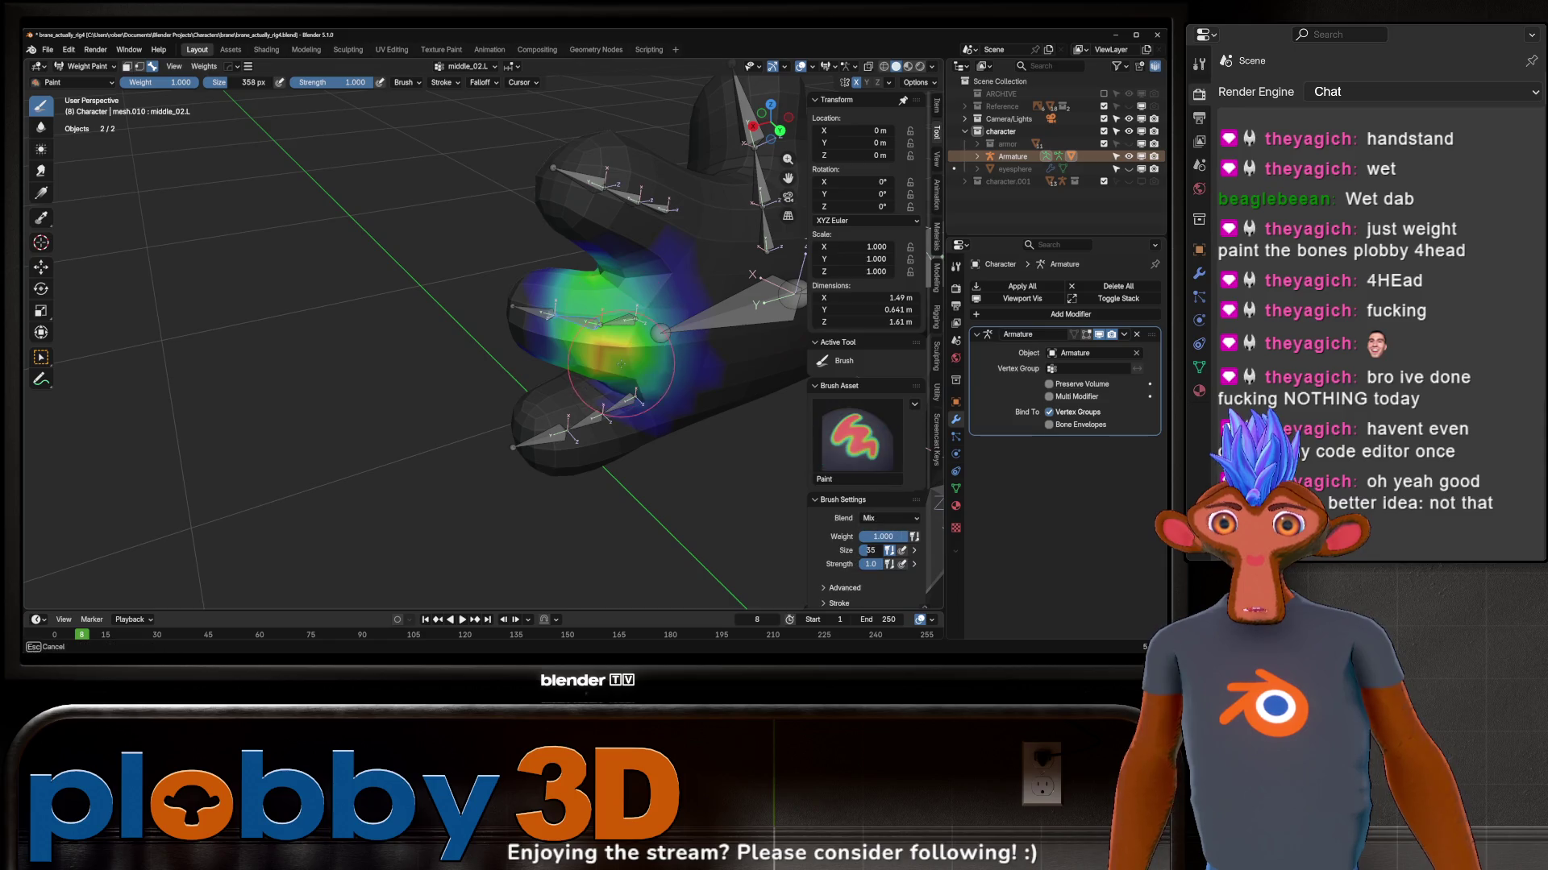
{"action": "middle_click_drag", "start_coordinate": [593, 376], "coordinate": [605, 340]}
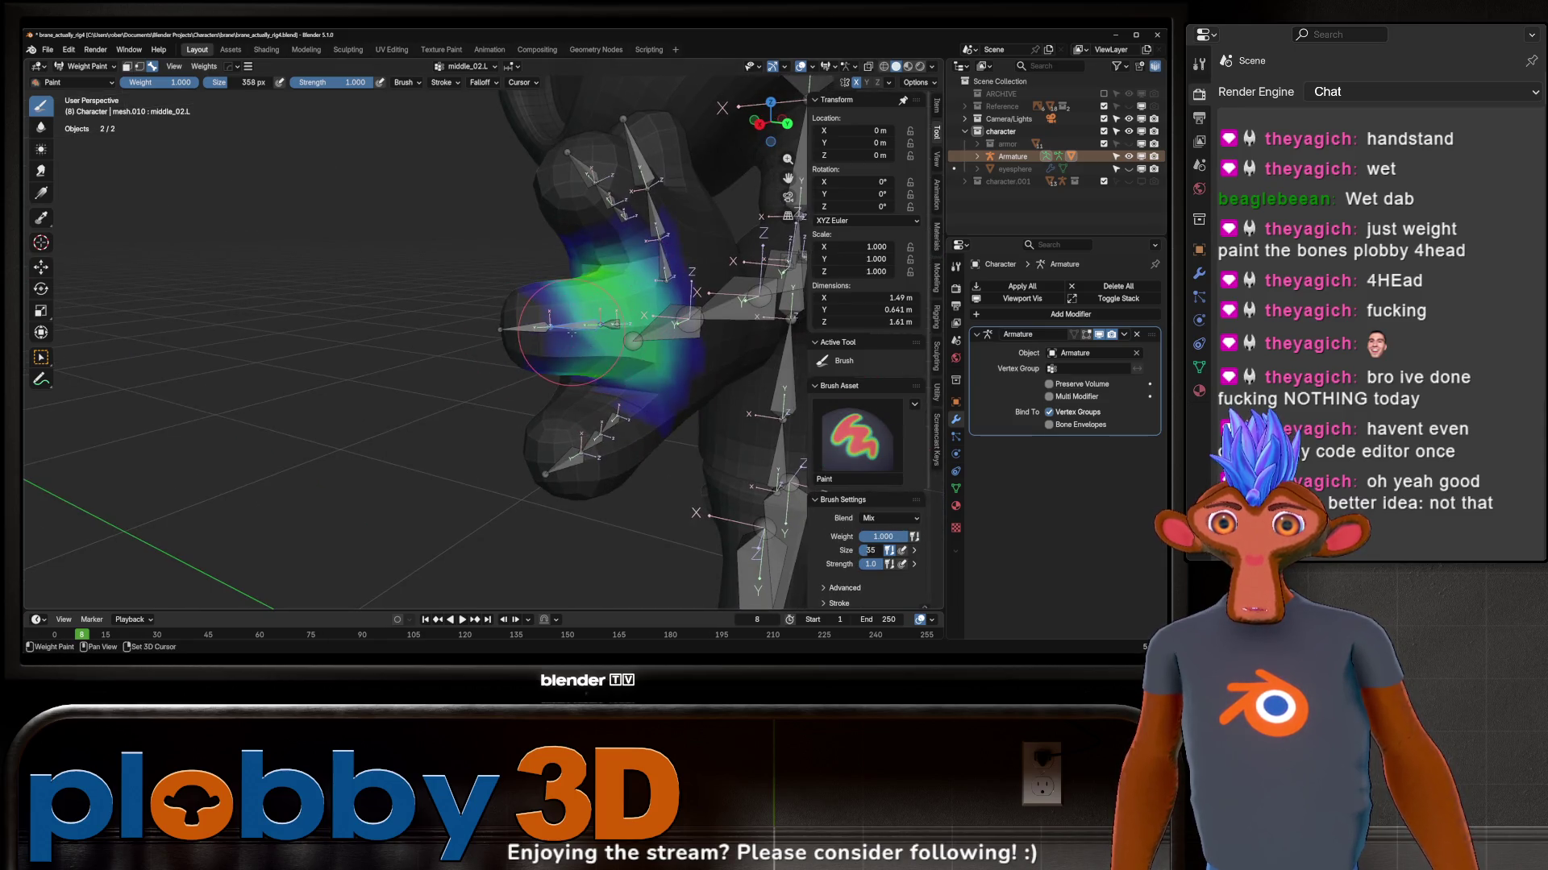
{"action": "mouse_move", "coordinate": [559, 360]}
{"action": "left_mouse_down", "text": "shift"}
{"action": "mouse_move", "coordinate": [559, 332]}
{"action": "mouse_move", "coordinate": [582, 397]}
{"action": "left_mouse_up", "text": "shift"}
{"action": "mouse_move", "coordinate": [583, 347]}
{"action": "middle_mouse_down"}
{"action": "mouse_move", "coordinate": [640, 351]}
{"action": "mouse_move", "coordinate": [605, 339]}
{"action": "mouse_move", "coordinate": [581, 423]}
{"action": "mouse_move", "coordinate": [563, 424]}
{"action": "mouse_move", "coordinate": [599, 411]}
{"action": "mouse_move", "coordinate": [507, 341]}
{"action": "middle_mouse_up"}
{"action": "left_click", "coordinate": [563, 424], "text": "ctrl"}
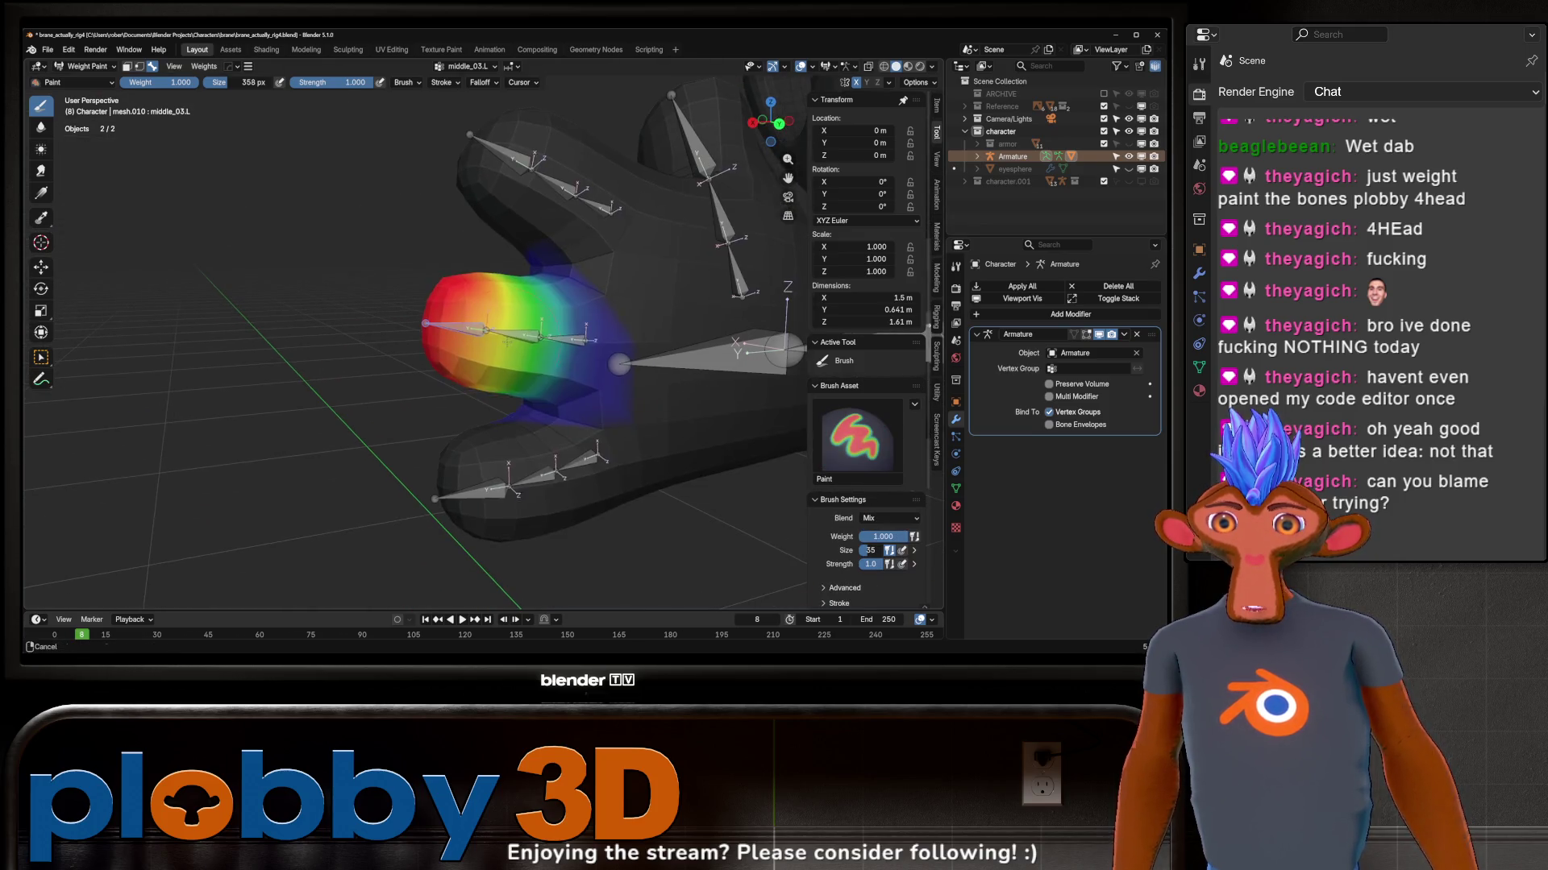
{"action": "middle_click_drag", "start_coordinate": [594, 457], "coordinate": [567, 455]}
Step: Soften and smooth the pinky base weights, stepping through pinky_01.L to pinky_03.L
{"action": "left_click", "coordinate": [568, 456], "text": "ctrl"}
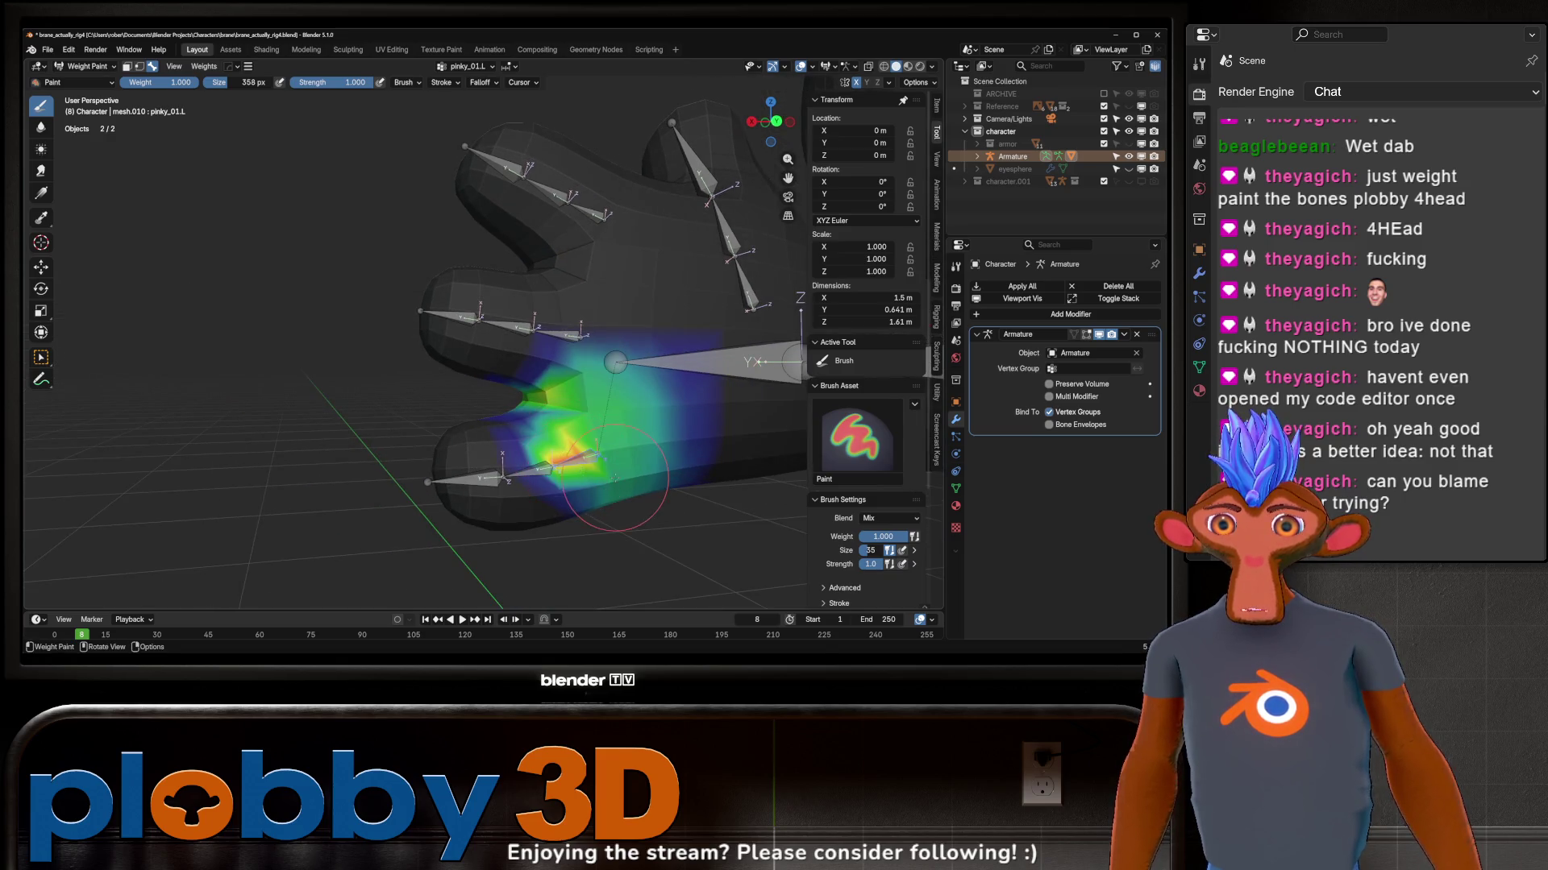
{"action": "left_click_drag", "start_coordinate": [617, 484], "coordinate": [544, 472], "text": "ctrl"}
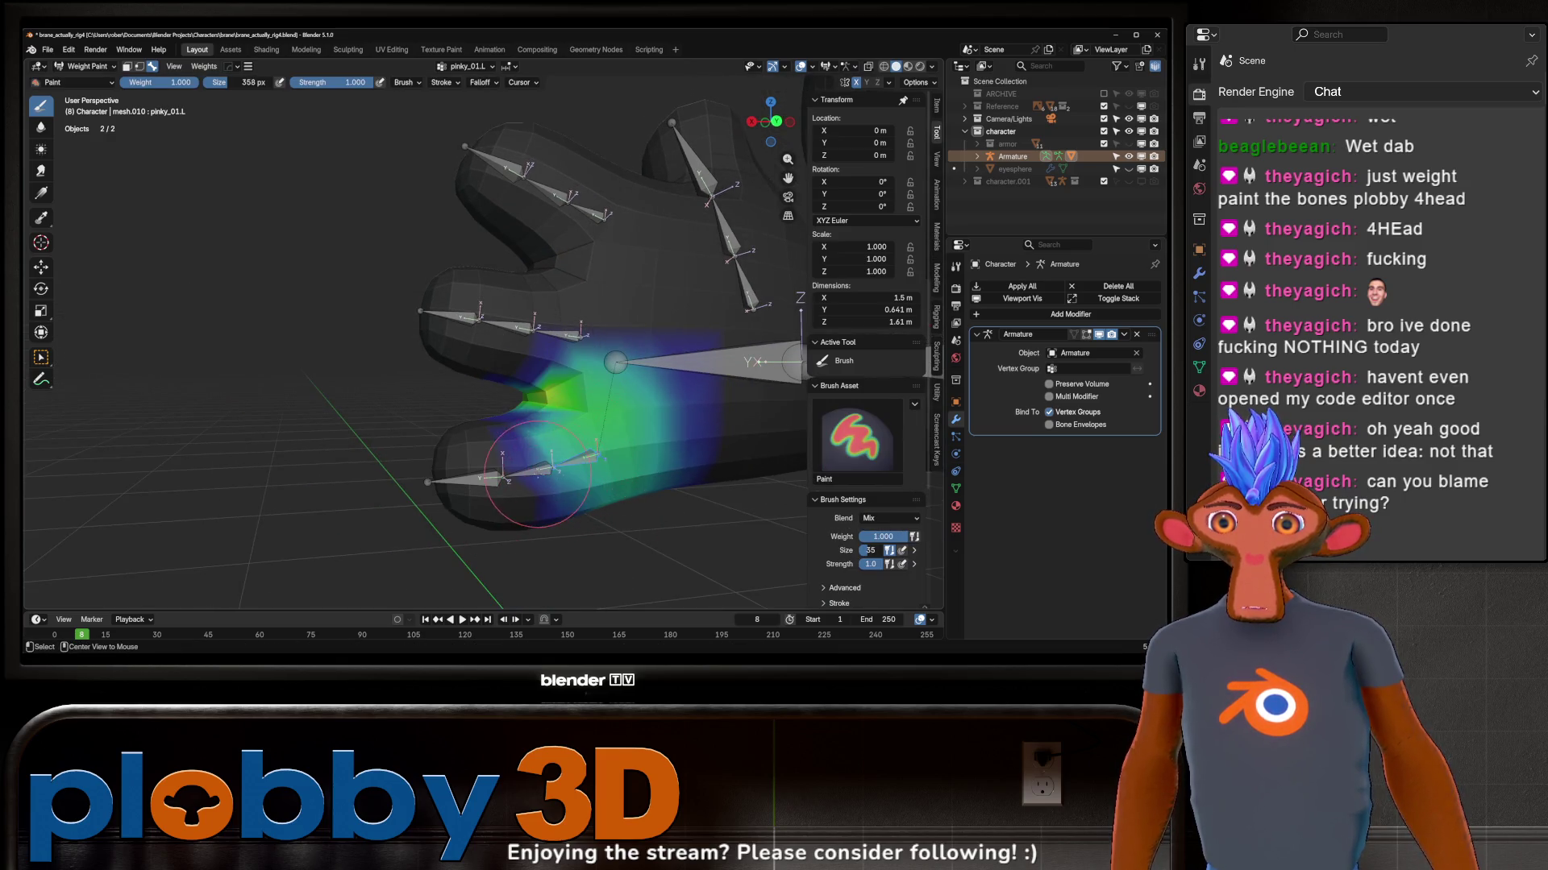
{"action": "middle_click_drag", "start_coordinate": [537, 473], "coordinate": [520, 484]}
{"action": "left_click", "coordinate": [533, 466], "text": "ctrl"}
{"action": "left_click_drag", "start_coordinate": [532, 466], "coordinate": [488, 506], "text": "shift"}
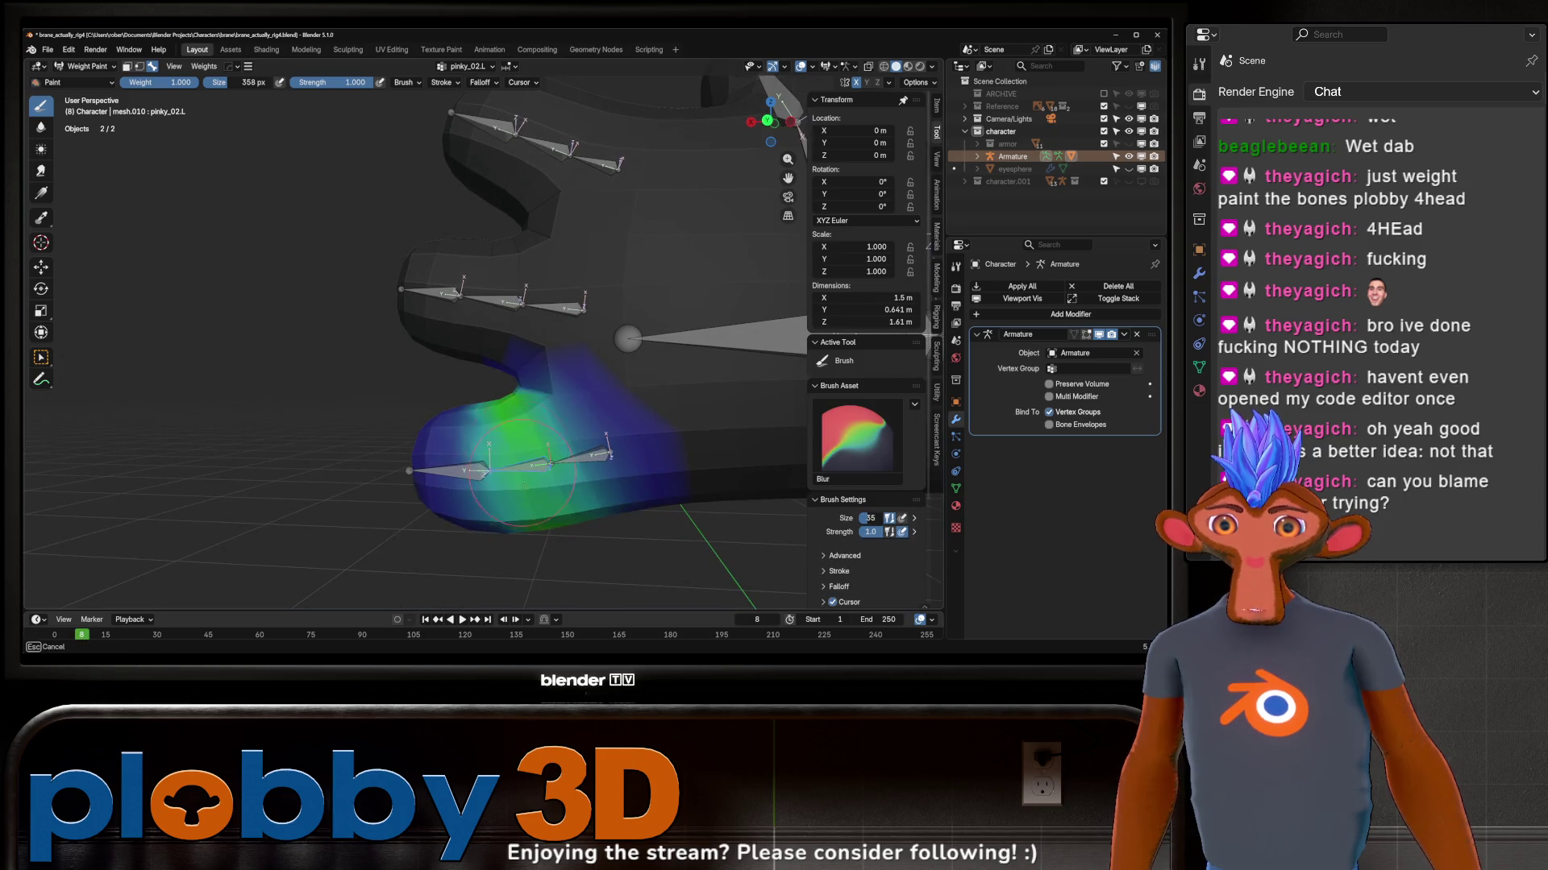
{"action": "left_click", "coordinate": [486, 512], "text": "ctrl"}
Step: Bend the first two index finger bones on Z and smooth the second segment's weights
{"action": "middle_click_drag", "start_coordinate": [526, 190], "coordinate": [520, 266]}
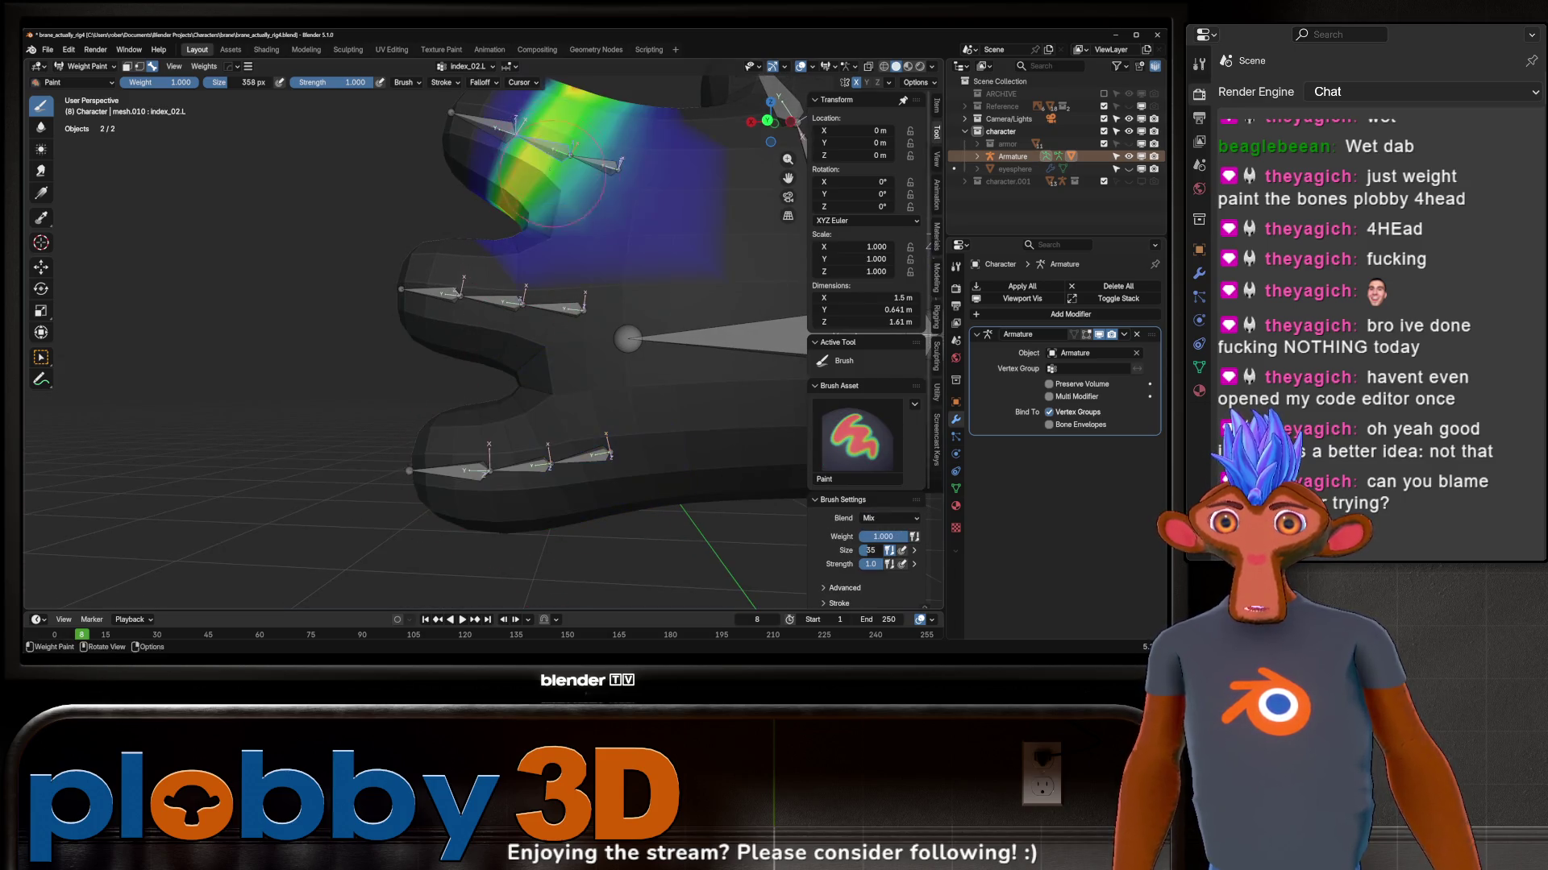
{"action": "left_click", "coordinate": [508, 259], "text": "ctrl"}
{"action": "key", "text": "r"}
{"action": "key", "text": "Escape"}
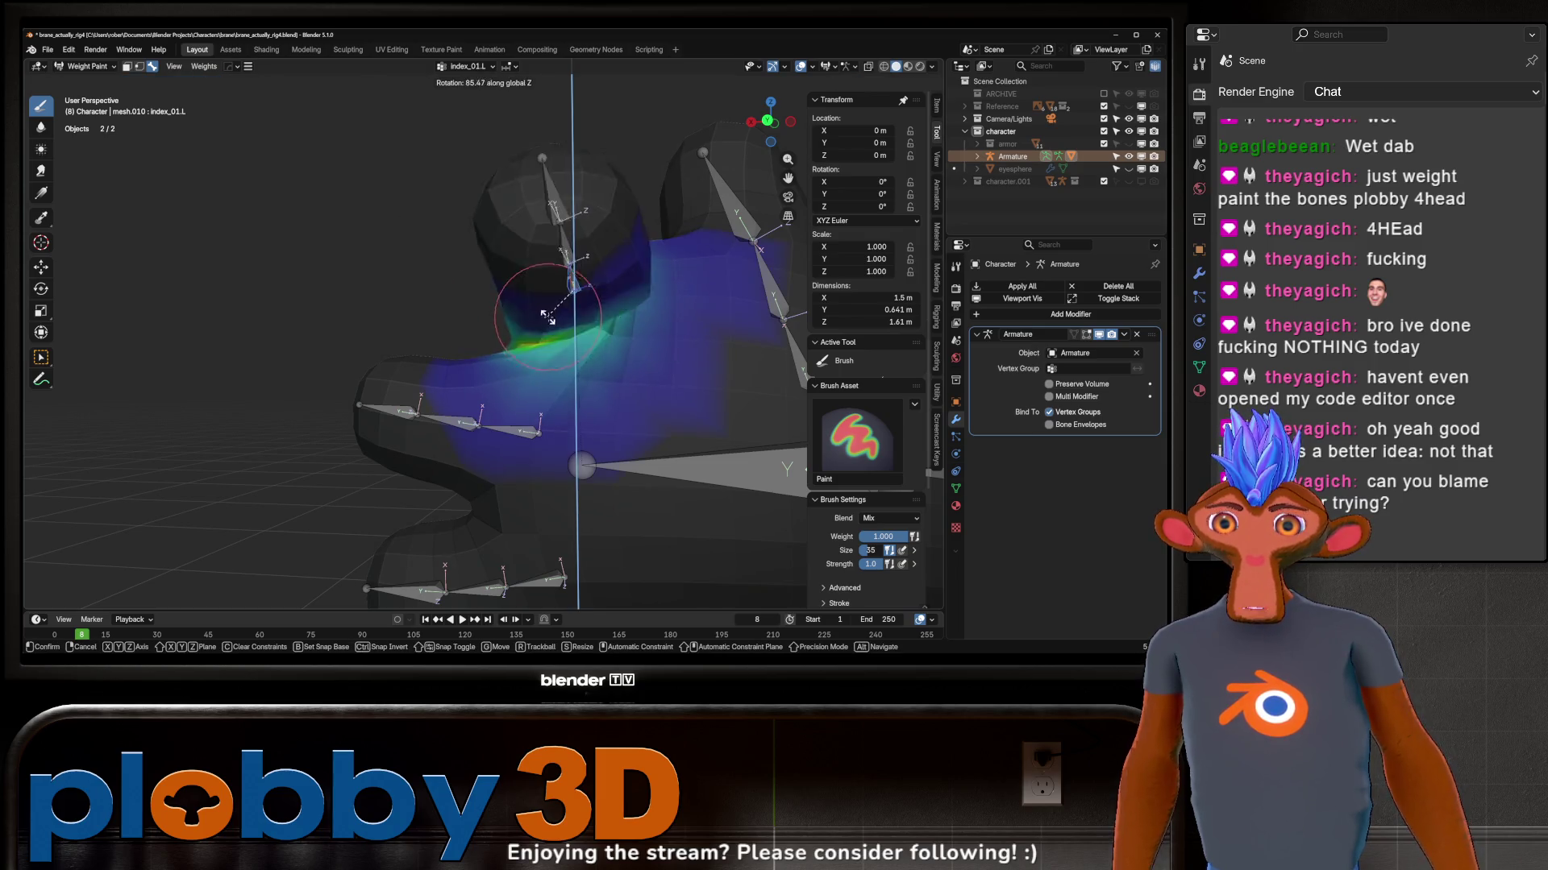
{"action": "left_click", "coordinate": [496, 248], "text": "ctrl"}
{"action": "key", "text": "r"}
{"action": "key", "text": "z"}
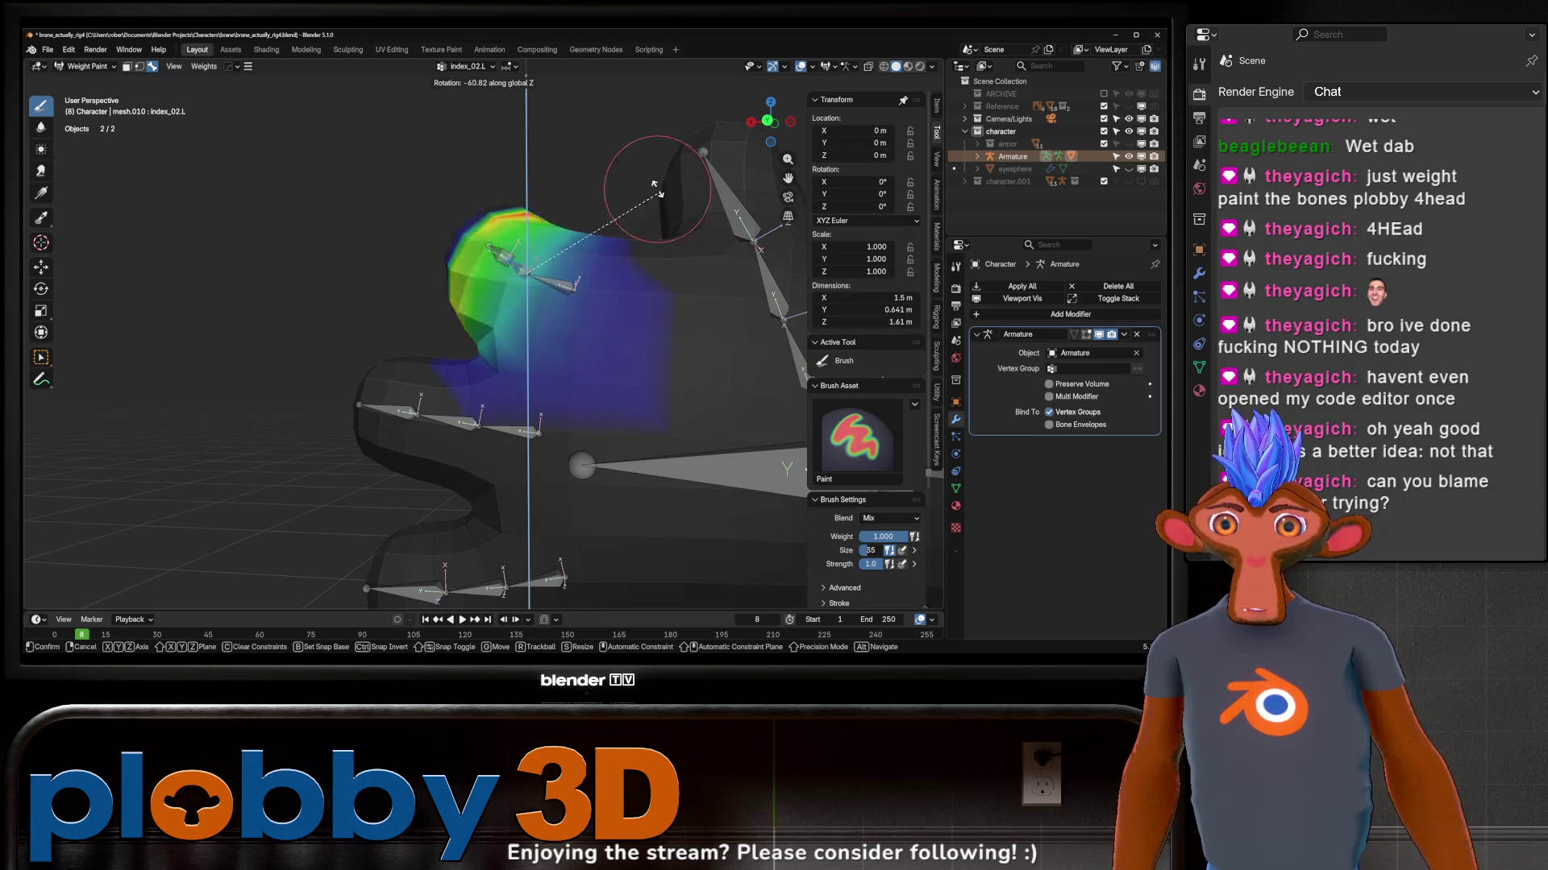
{"action": "left_click", "coordinate": [551, 361]}
{"action": "mouse_move", "coordinate": [545, 357]}
{"action": "middle_mouse_down"}
{"action": "mouse_move", "coordinate": [518, 362]}
{"action": "mouse_move", "coordinate": [562, 272]}
{"action": "middle_mouse_up"}
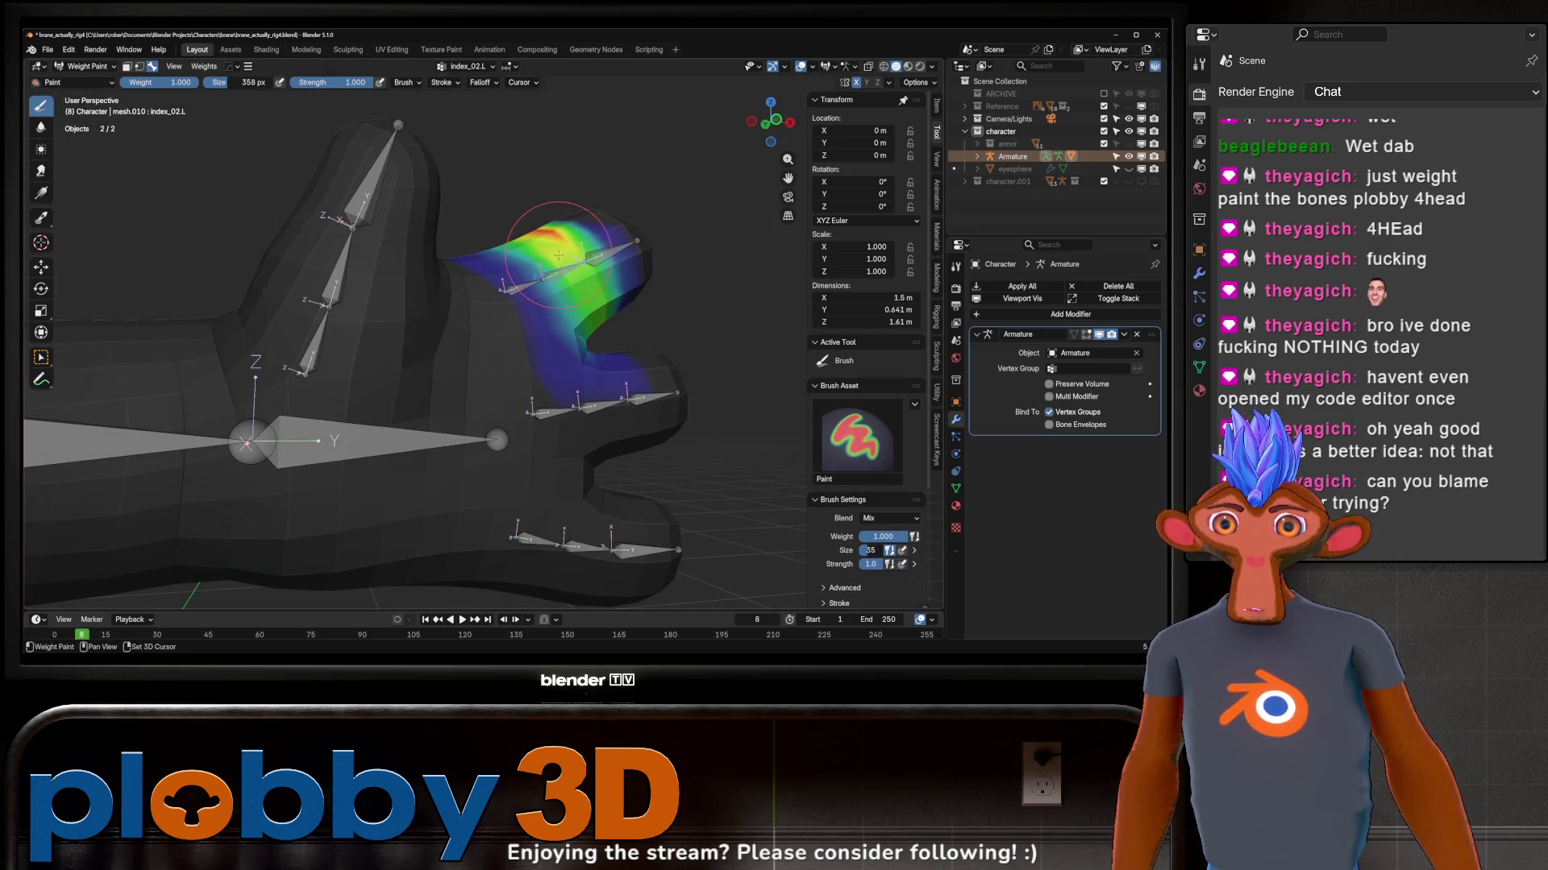
Step: Test the index finger with further Z and local X bends
{"action": "key", "text": "r"}
{"action": "key", "text": "z"}
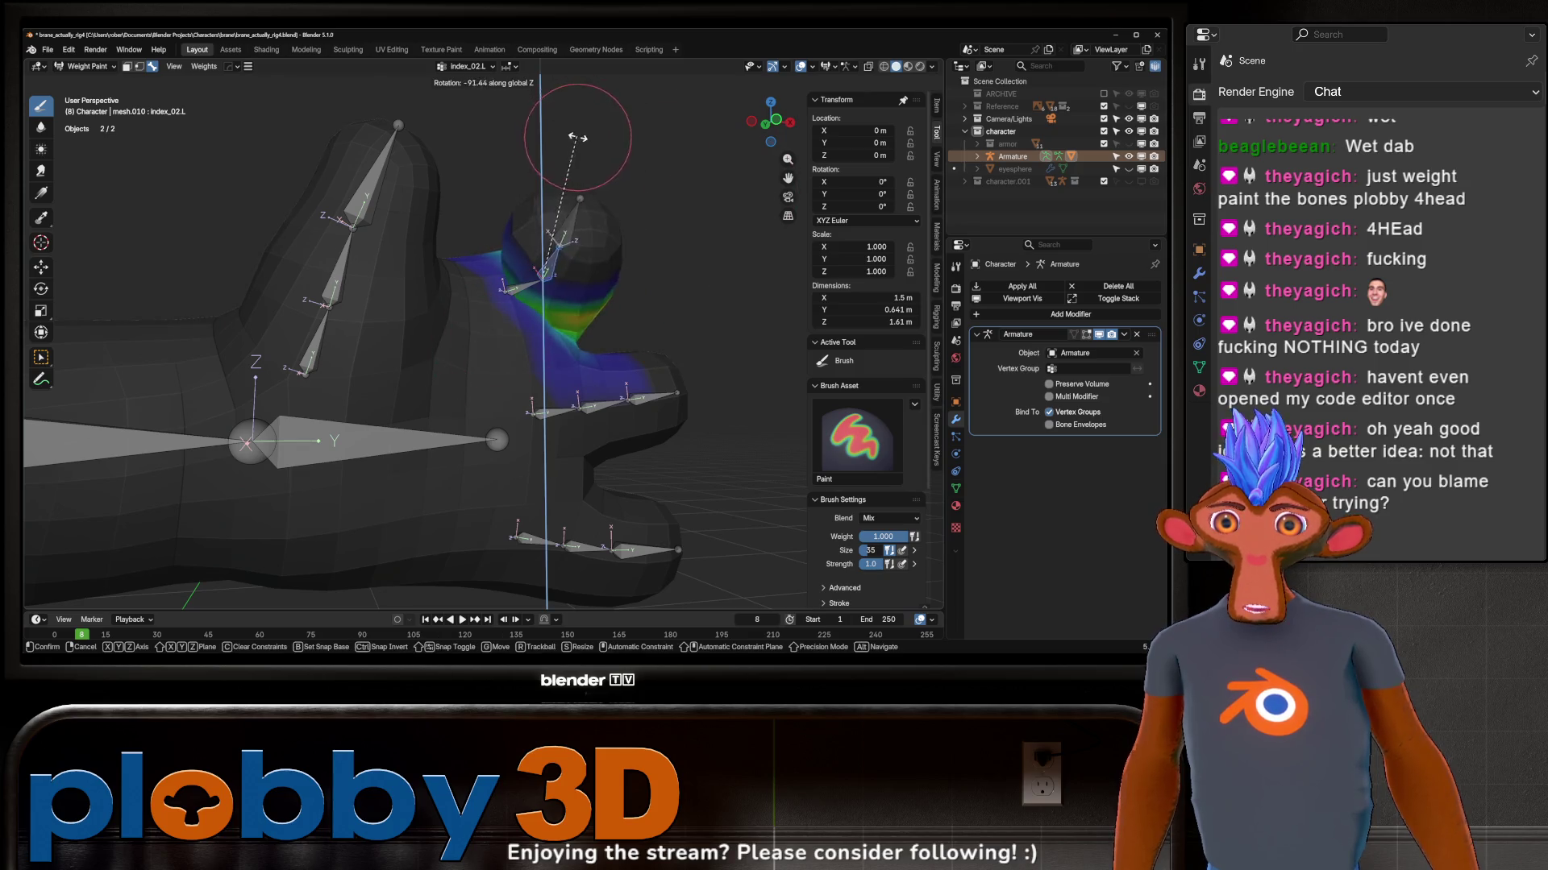
{"action": "left_click", "coordinate": [609, 231]}
{"action": "key", "text": "r"}
{"action": "key", "text": "x"}
{"action": "key", "text": "x"}
{"action": "mouse_move", "coordinate": [582, 290]}
{"action": "middle_mouse_down"}
{"action": "mouse_move", "coordinate": [613, 304]}
{"action": "mouse_move", "coordinate": [622, 225]}
{"action": "middle_mouse_up"}
{"action": "left_click", "coordinate": [575, 266]}
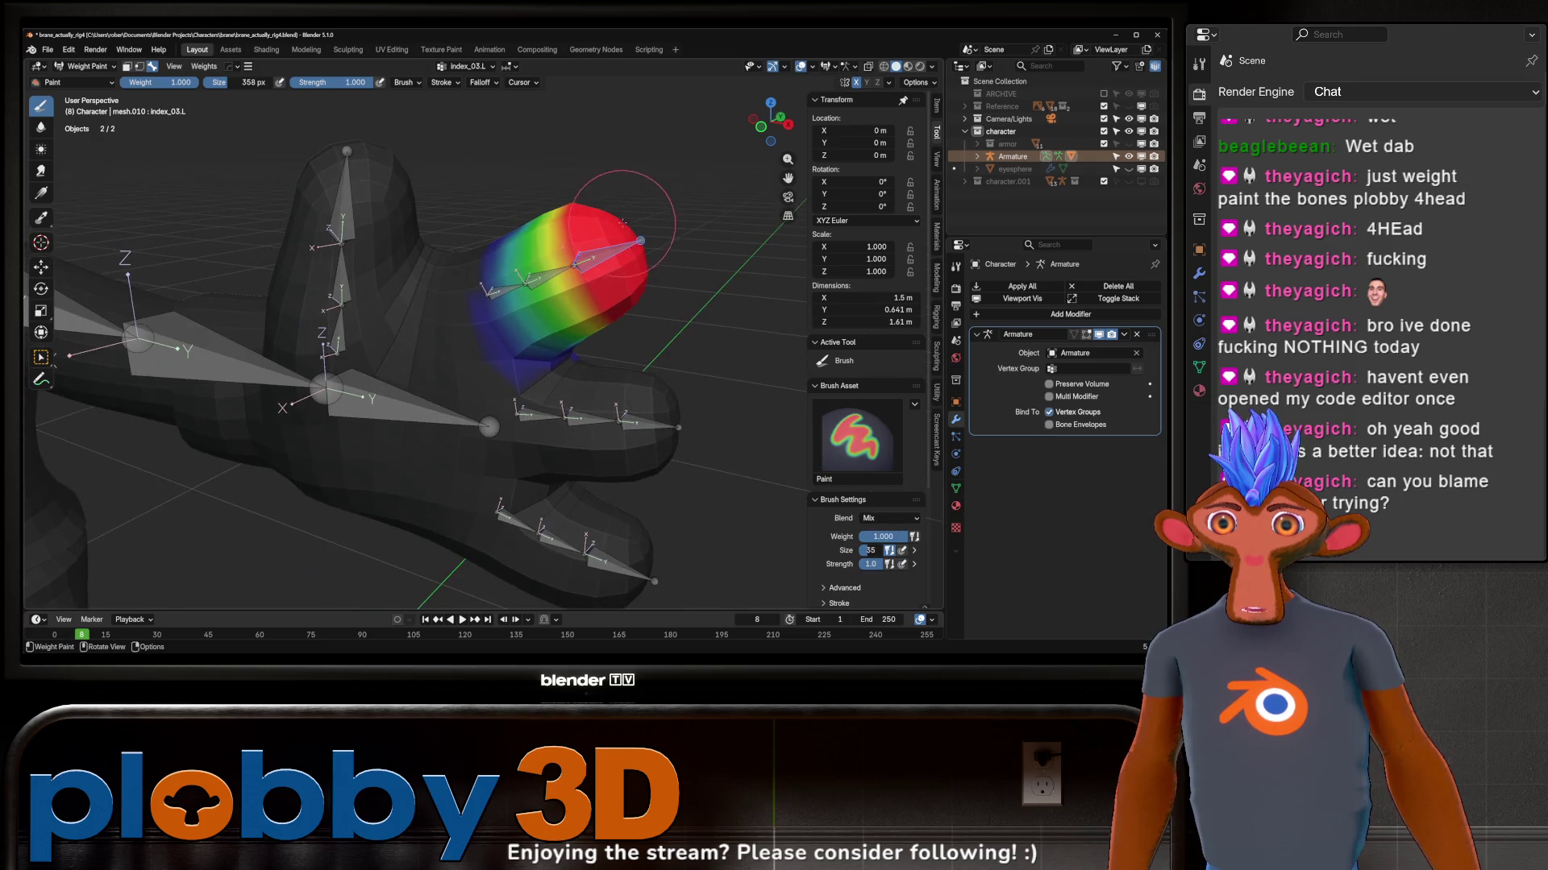
Step: Bend the index fingertip on X and smooth its weights while checking the result
{"action": "key", "text": "r"}
{"action": "key", "text": "x"}
{"action": "left_click", "coordinate": [595, 333]}
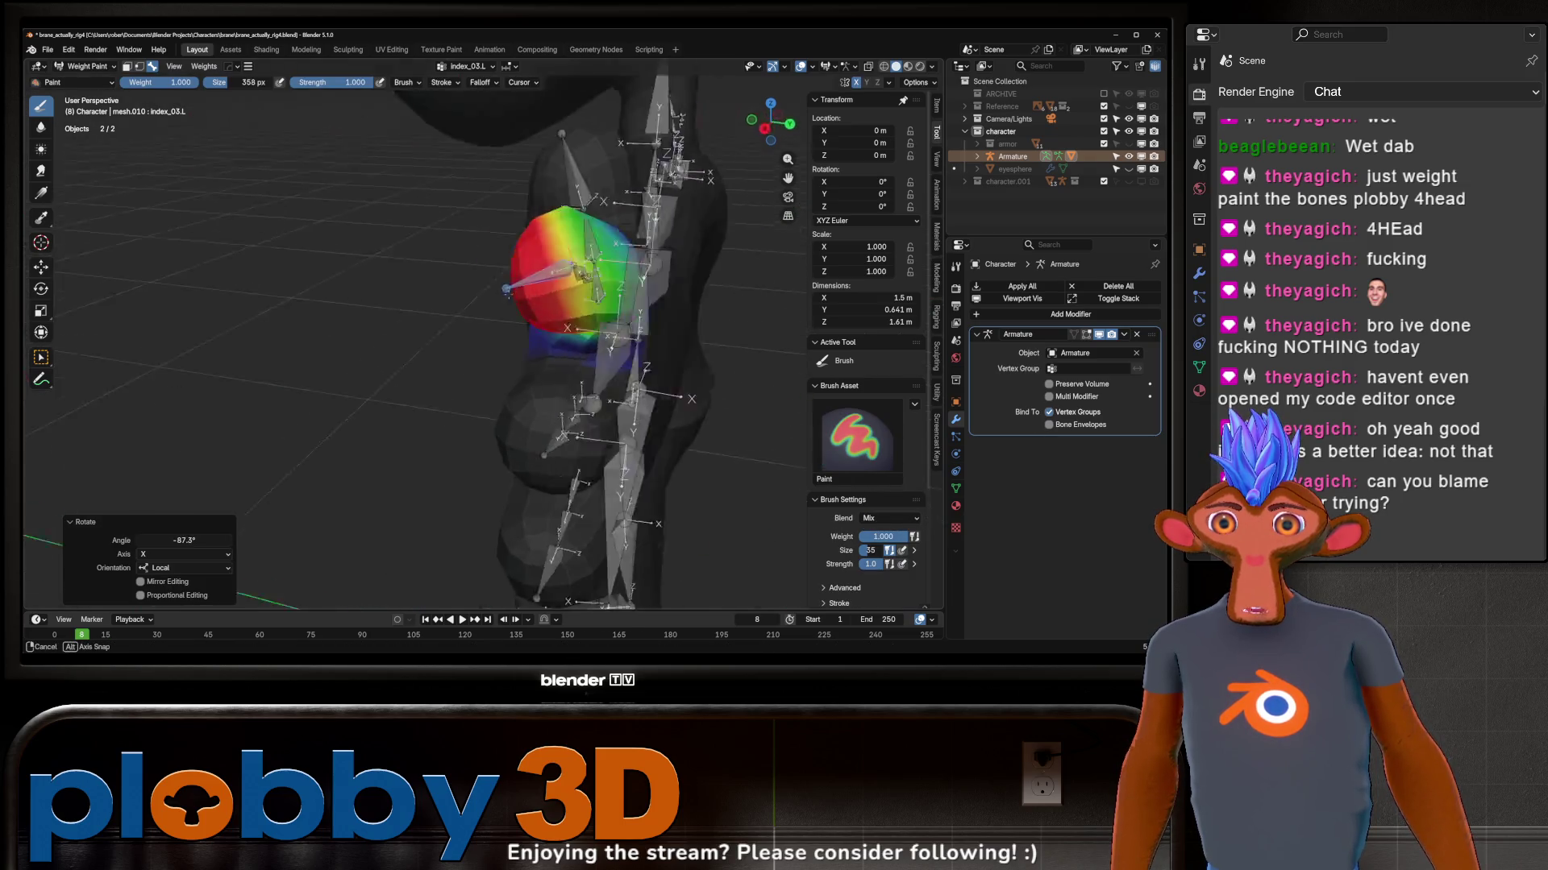
{"action": "middle_click_drag", "start_coordinate": [595, 333], "coordinate": [583, 236]}
{"action": "left_click_drag", "start_coordinate": [590, 282], "coordinate": [592, 290], "text": "shift"}
{"action": "mouse_move", "coordinate": [665, 259]}
{"action": "middle_mouse_down"}
{"action": "mouse_move", "coordinate": [619, 274]}
{"action": "mouse_move", "coordinate": [656, 299]}
{"action": "middle_mouse_up"}
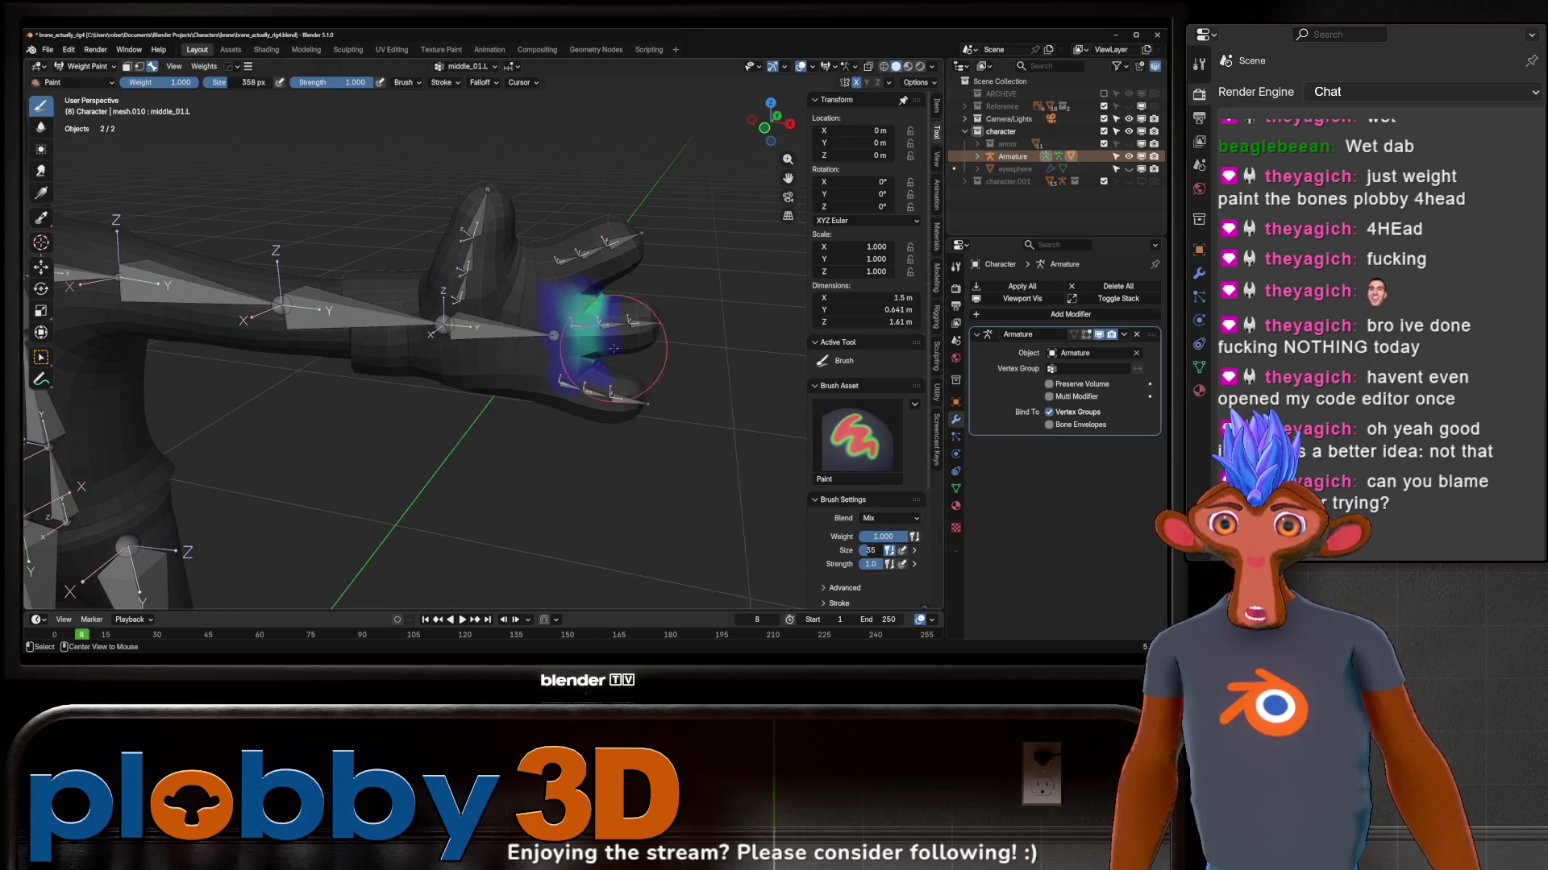
Step: Rotate the first middle finger bone and smooth the weights around the middle finger base
{"action": "key", "text": "shift+space"}
{"action": "key", "text": "r"}
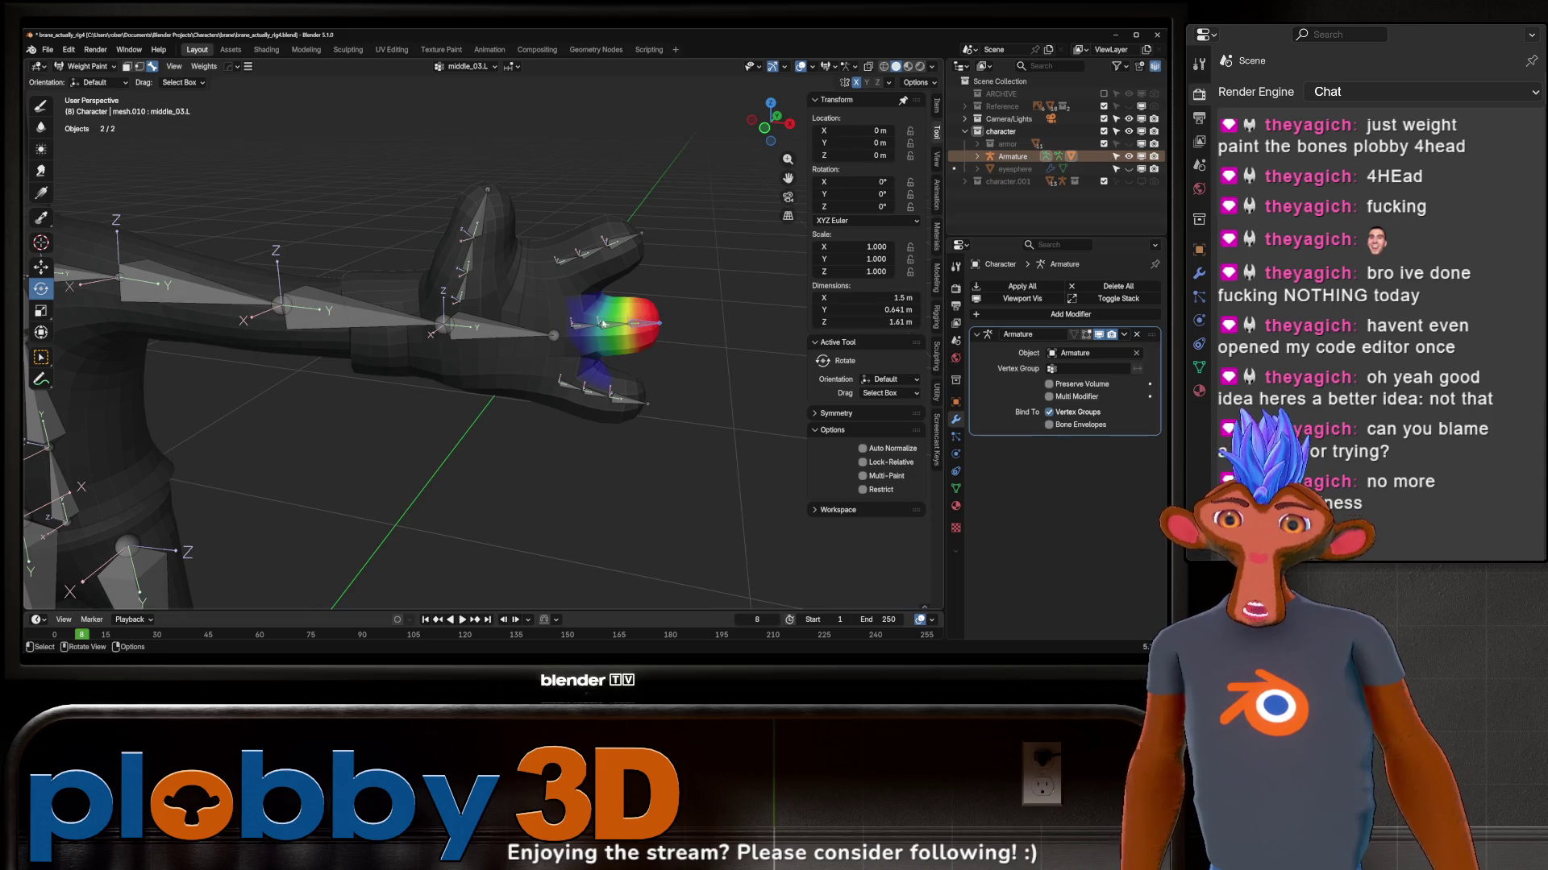
{"action": "left_click", "coordinate": [604, 325], "text": "ctrl"}
{"action": "middle_click_drag", "start_coordinate": [603, 324], "coordinate": [573, 336]}
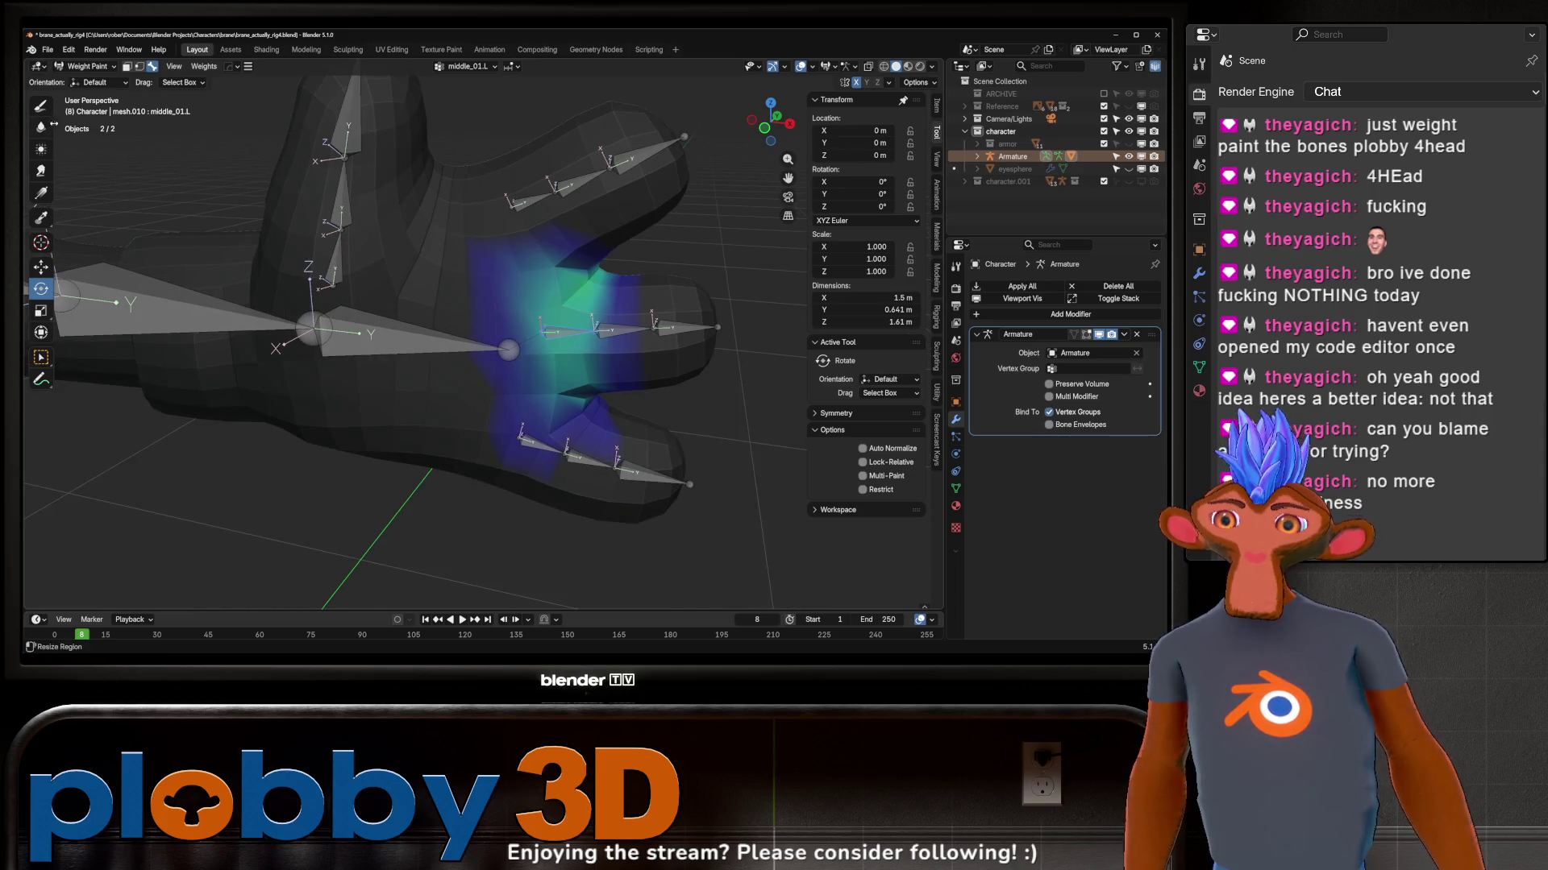
{"action": "key", "text": "shift+space"}
{"action": "key", "text": "b"}
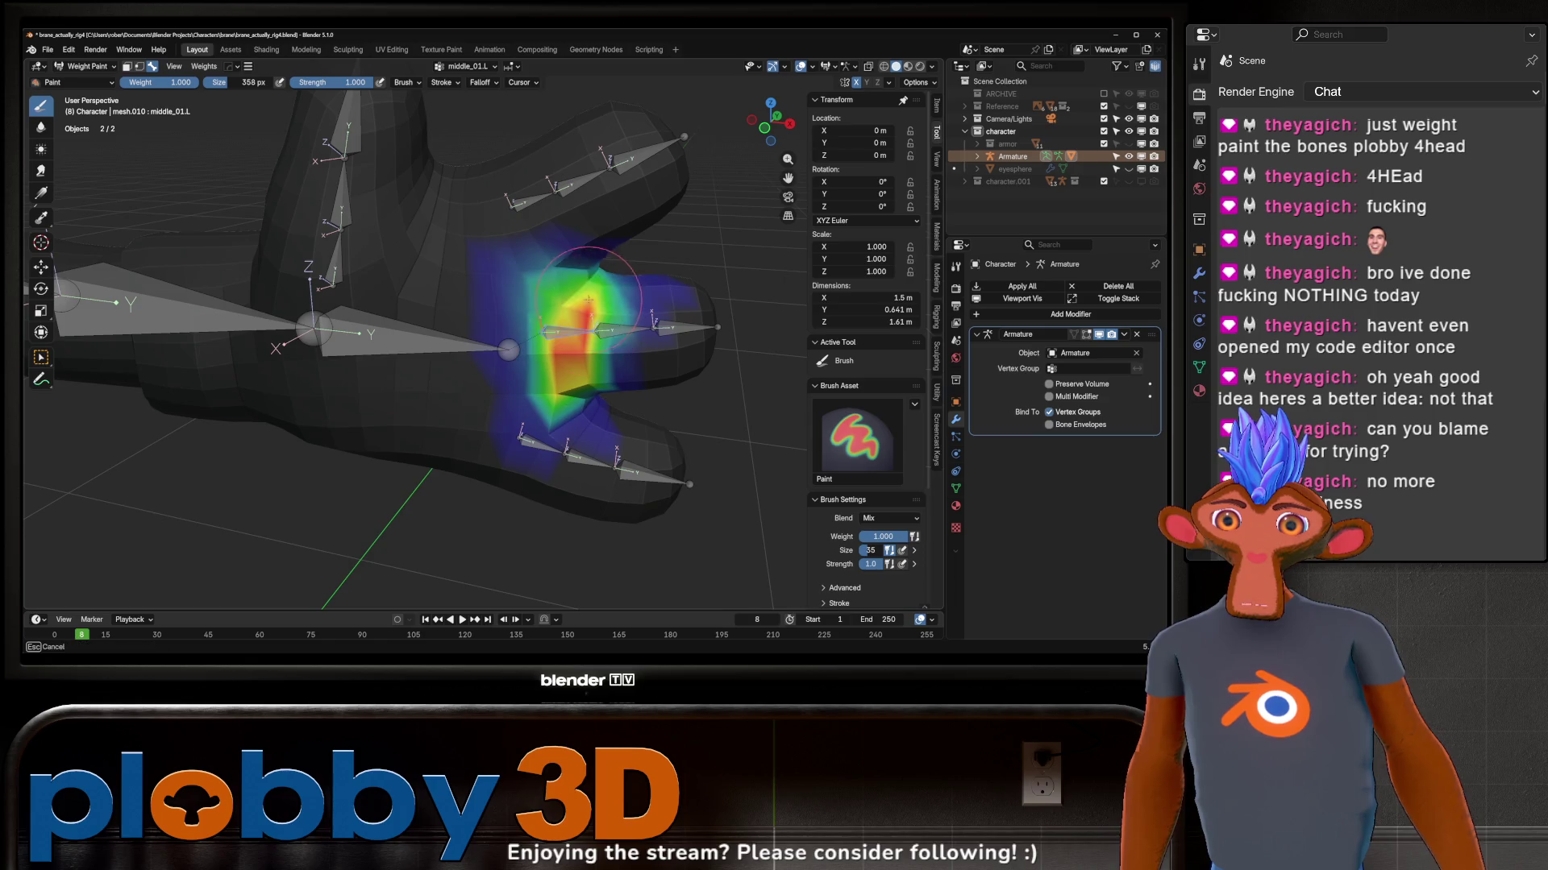
{"action": "left_click_drag", "start_coordinate": [600, 302], "coordinate": [556, 254], "text": "shift"}
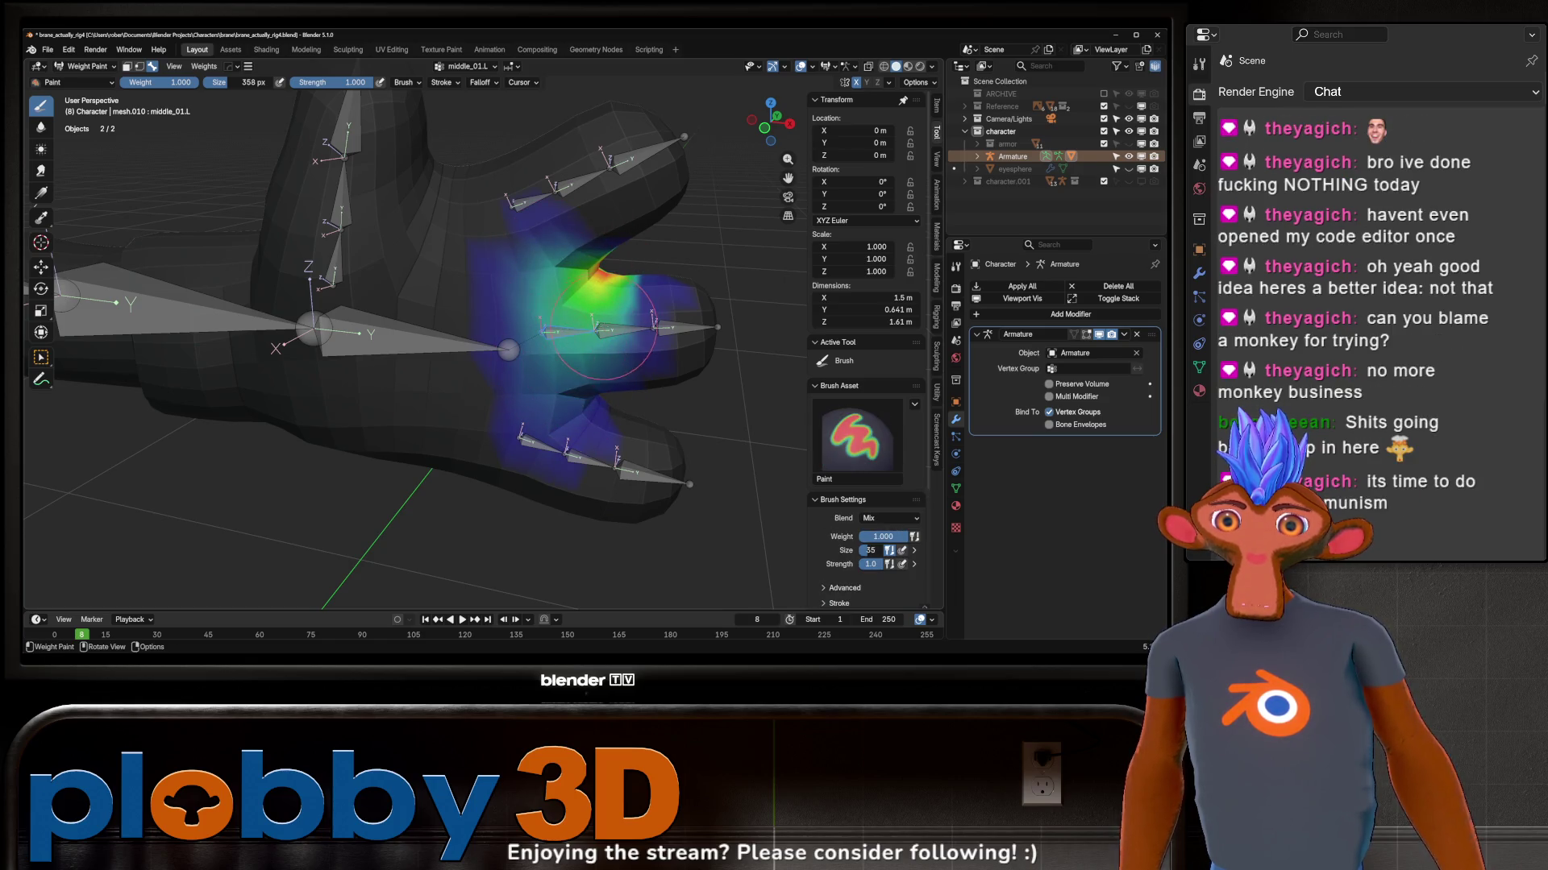
{"action": "mouse_move", "coordinate": [585, 377]}
{"action": "middle_mouse_down"}
{"action": "mouse_move", "coordinate": [467, 325]}
{"action": "mouse_move", "coordinate": [690, 259]}
{"action": "middle_mouse_up"}
{"action": "left_click_drag", "start_coordinate": [691, 260], "coordinate": [654, 279], "text": "shift"}
{"action": "middle_click_drag", "start_coordinate": [654, 279], "coordinate": [574, 368]}
Step: Bend the second middle finger segment on local X to test its deformation
{"action": "left_click", "coordinate": [663, 317], "text": "ctrl"}
{"action": "key", "text": "r"}
{"action": "key", "text": "z"}
{"action": "key", "text": "z"}
{"action": "key", "text": "x"}
{"action": "key", "text": "x"}
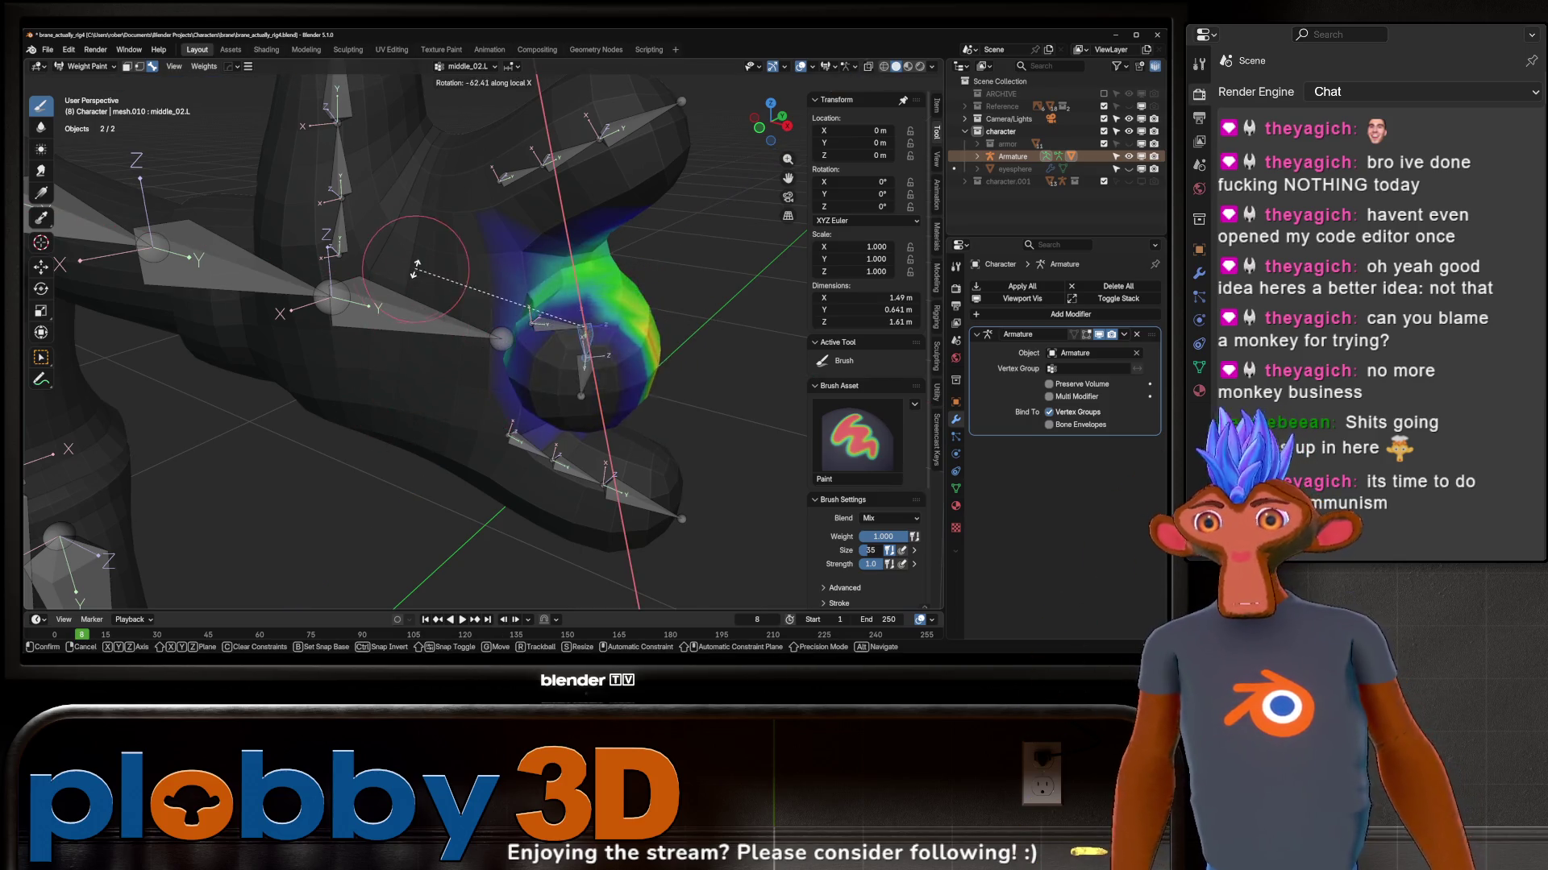
{"action": "left_click", "coordinate": [448, 236]}
{"action": "mouse_move", "coordinate": [448, 236]}
{"action": "middle_mouse_down"}
{"action": "mouse_move", "coordinate": [463, 336]}
{"action": "mouse_move", "coordinate": [491, 367]}
{"action": "middle_mouse_up"}
Step: Bend the middle fingertip on local X and switch to the smoothing brush
{"action": "left_click", "coordinate": [484, 364]}
{"action": "key", "text": "r"}
{"action": "key", "text": "x"}
{"action": "left_click", "coordinate": [486, 401]}
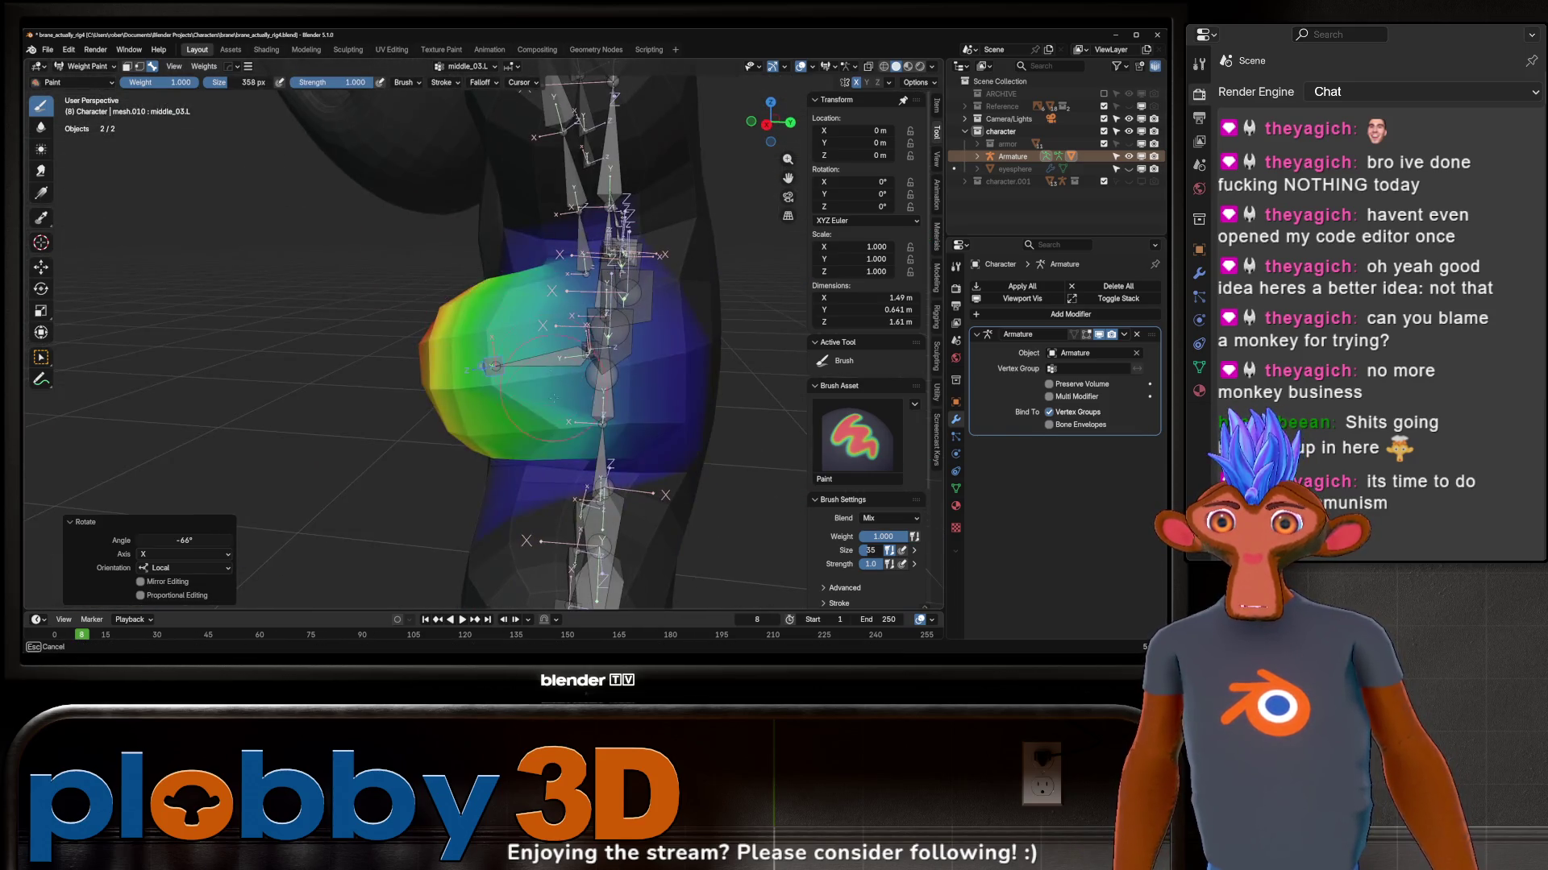
{"action": "mouse_move", "coordinate": [491, 367]}
{"action": "middle_mouse_down"}
{"action": "mouse_move", "coordinate": [483, 351]}
{"action": "mouse_move", "coordinate": [541, 363]}
{"action": "middle_mouse_up"}
{"action": "key", "text": "shift+space"}
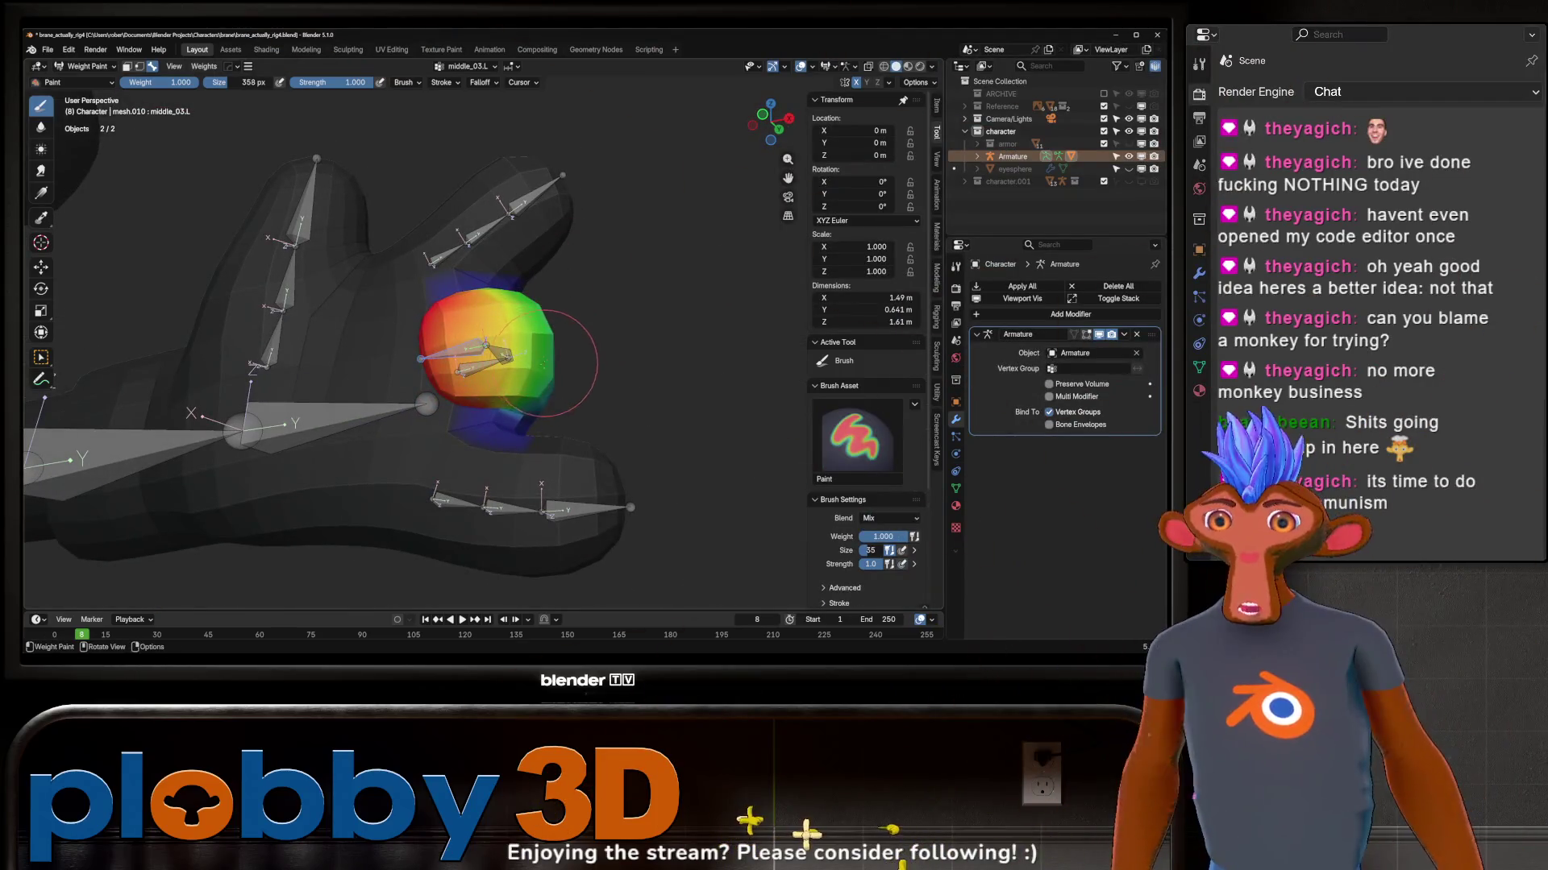
{"action": "scroll", "coordinate": [542, 375], "scroll_direction": "down", "scroll_amount": 5}
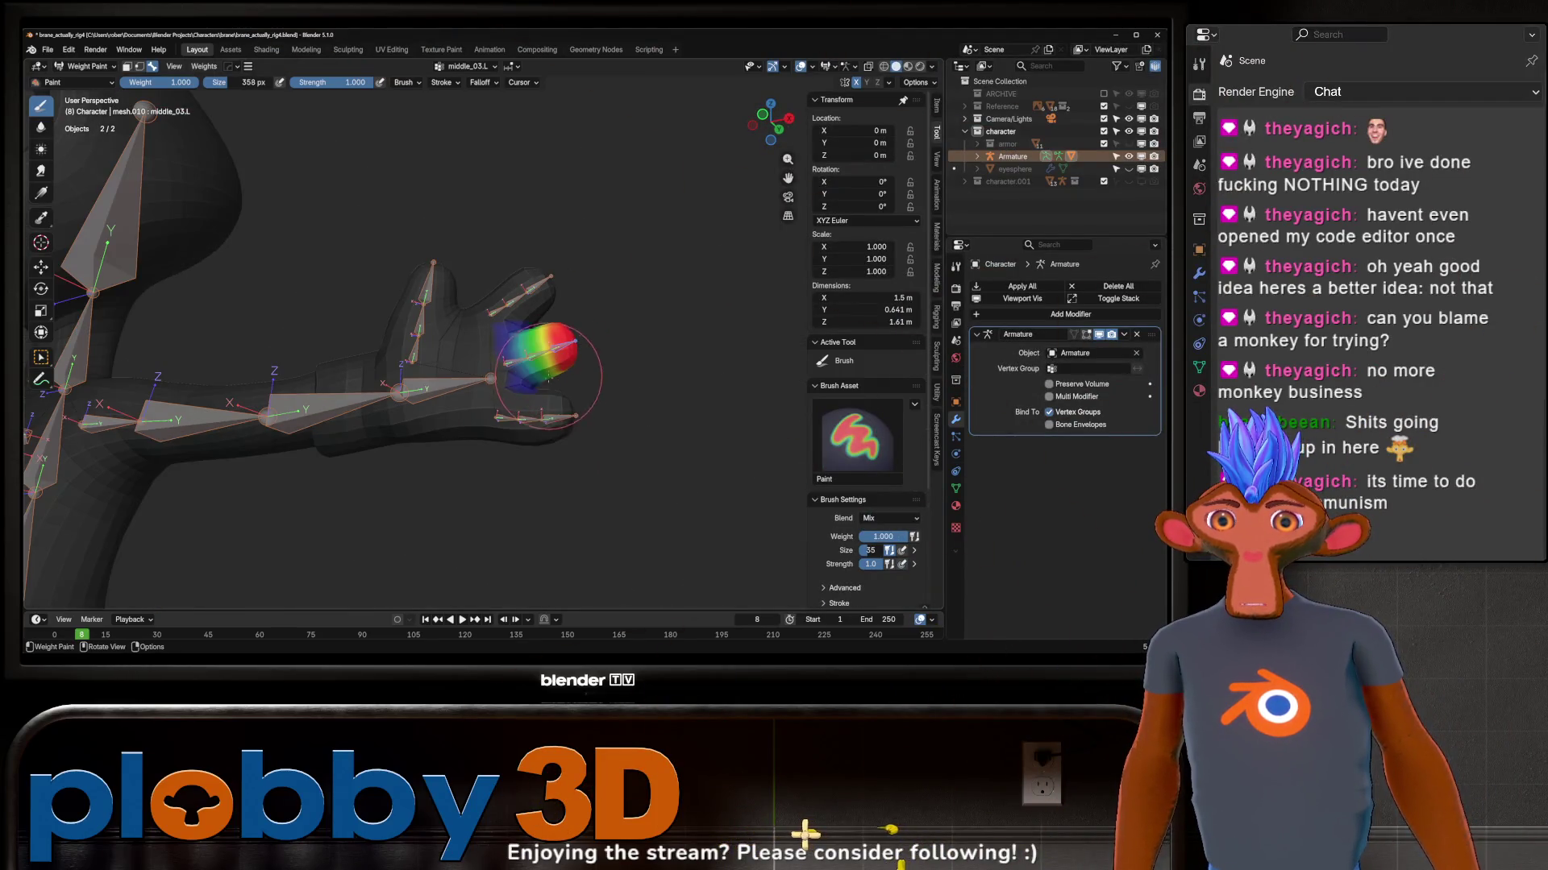
Step: Review the pinky tip, whole-hand and thumb tip weights, with a cancelled thumb test rotation
{"action": "left_click", "coordinate": [559, 422], "text": "ctrl"}
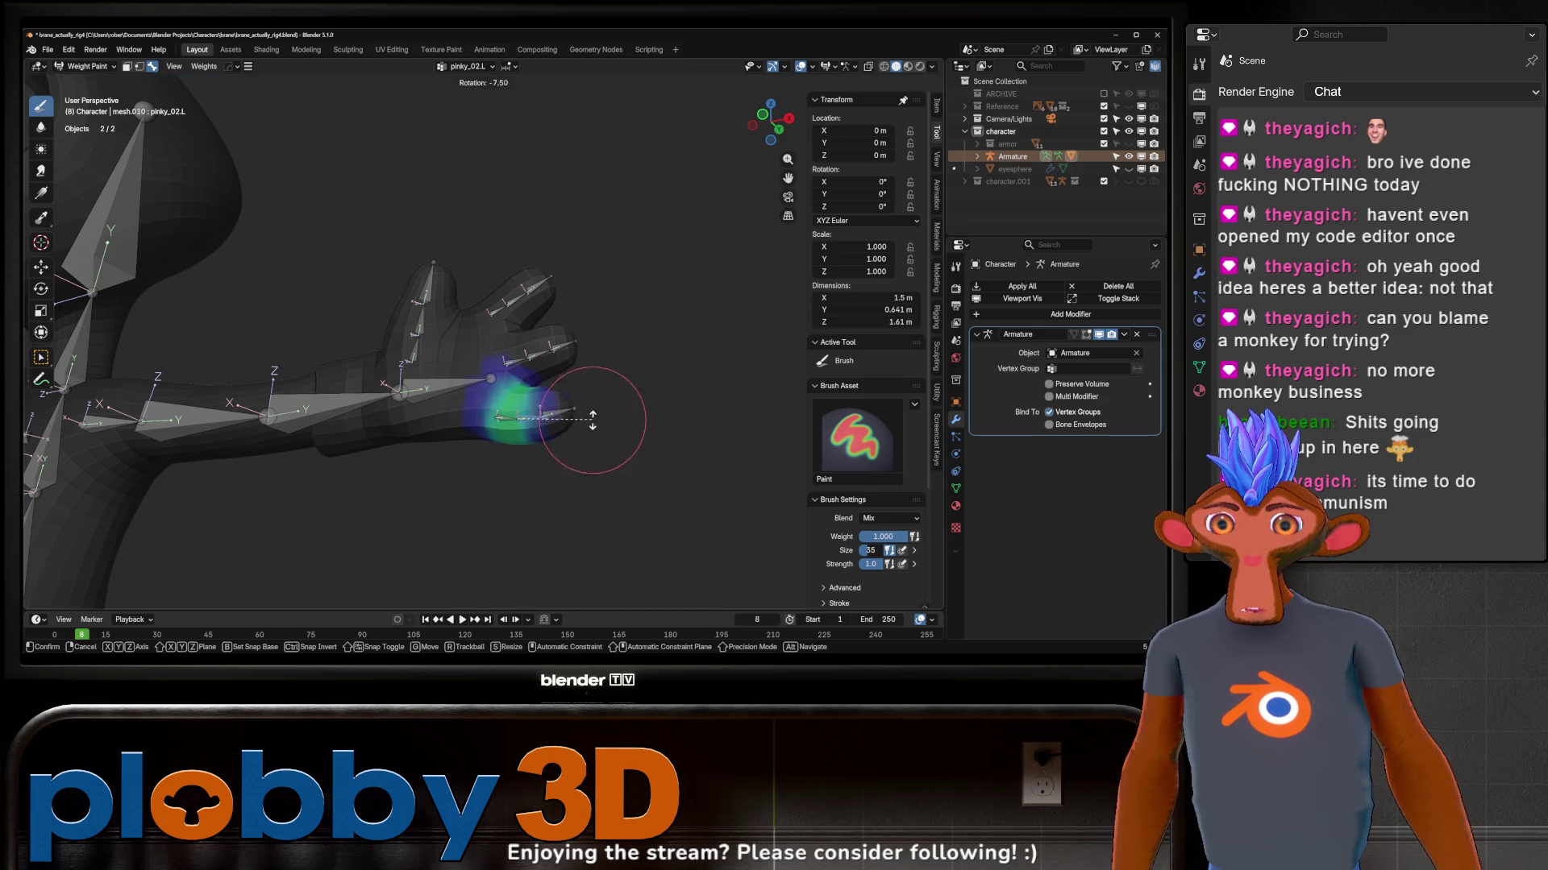
{"action": "left_click", "coordinate": [436, 385], "text": "ctrl"}
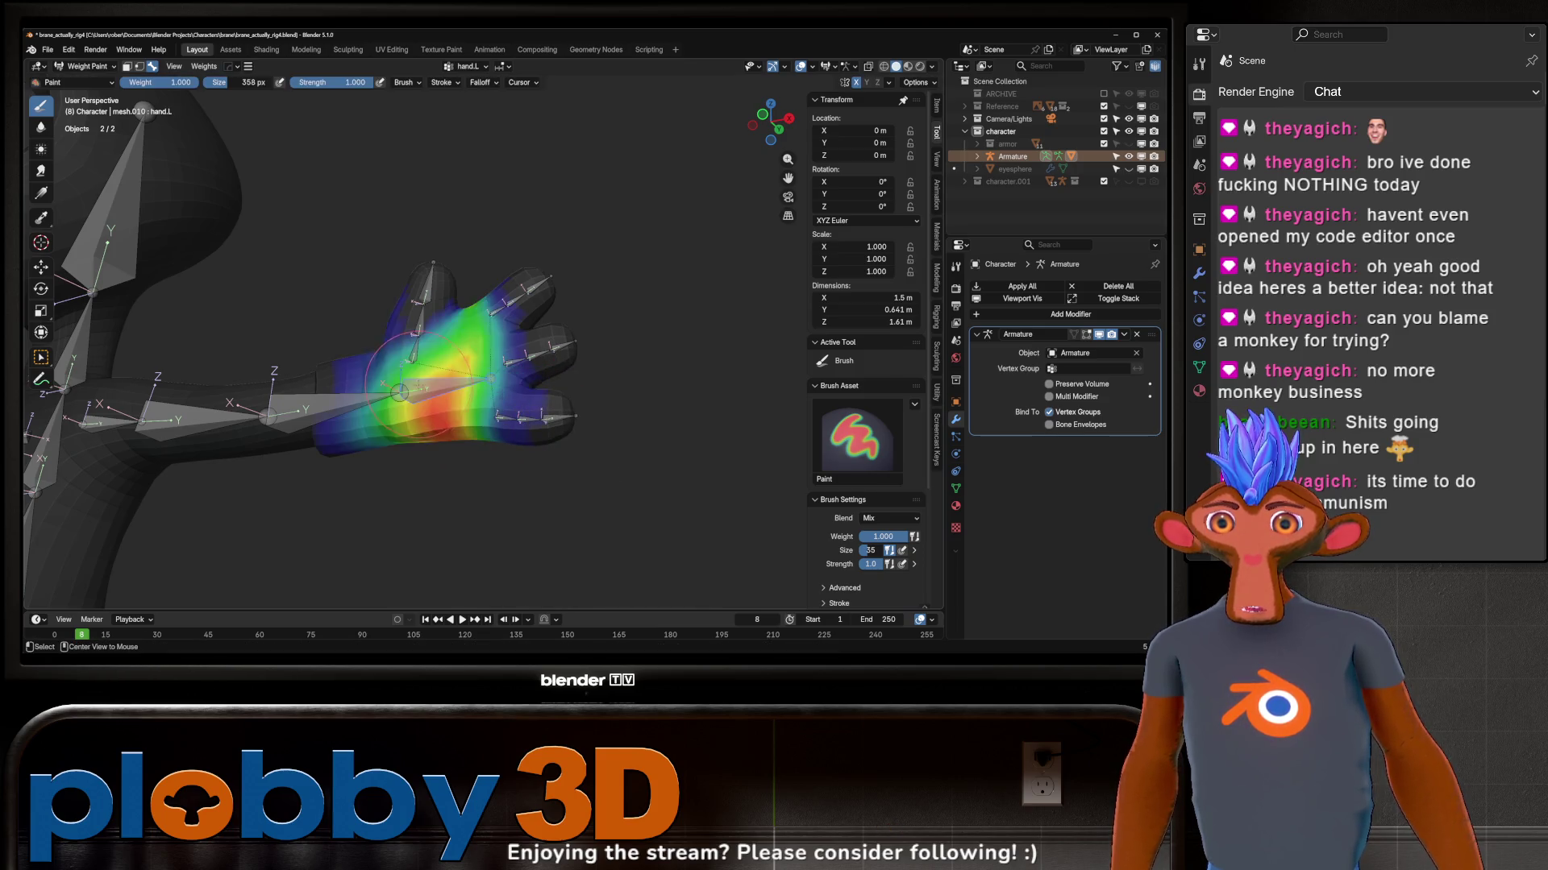
{"action": "middle_click_drag", "start_coordinate": [405, 351], "coordinate": [444, 343]}
{"action": "left_click", "coordinate": [442, 342], "text": "ctrl"}
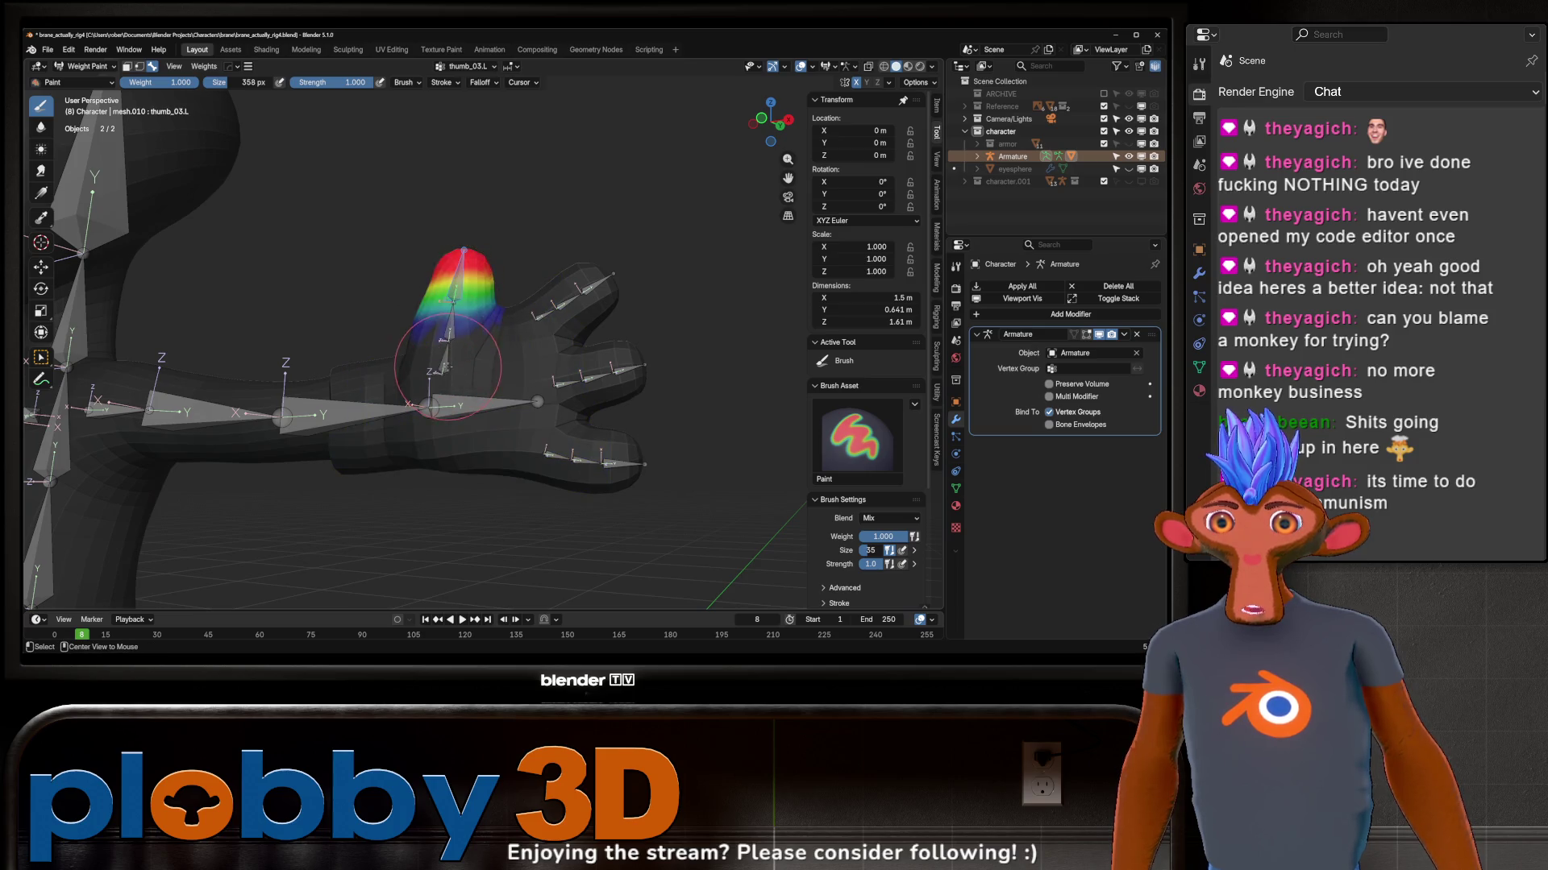
{"action": "mouse_move", "coordinate": [461, 307]}
{"action": "middle_mouse_down"}
{"action": "mouse_move", "coordinate": [520, 348]}
{"action": "mouse_move", "coordinate": [641, 278]}
{"action": "mouse_move", "coordinate": [604, 314]}
{"action": "middle_mouse_up"}
{"action": "key", "text": "r"}
{"action": "key", "text": "Escape"}
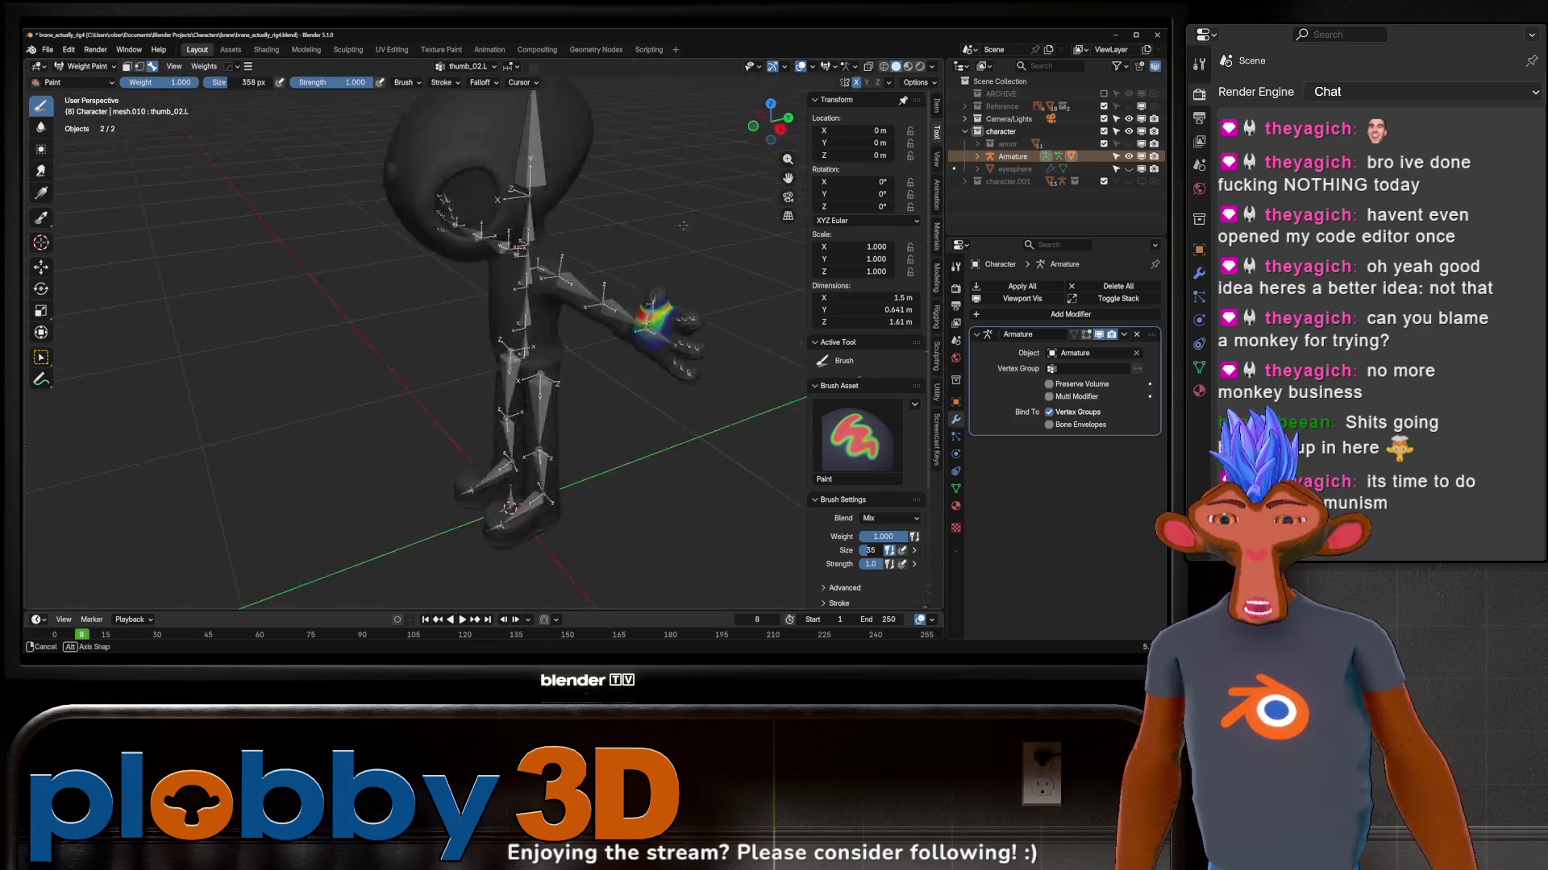
{"action": "scroll", "coordinate": [663, 363], "scroll_direction": "up", "scroll_amount": 5}
Step: Test-rotate the forearm, then bring up the upper arm's weights with smoothing ready
{"action": "left_click", "coordinate": [663, 362], "text": "ctrl"}
{"action": "scroll", "coordinate": [662, 363], "scroll_direction": "down", "scroll_amount": 5}
{"action": "key", "text": "r"}
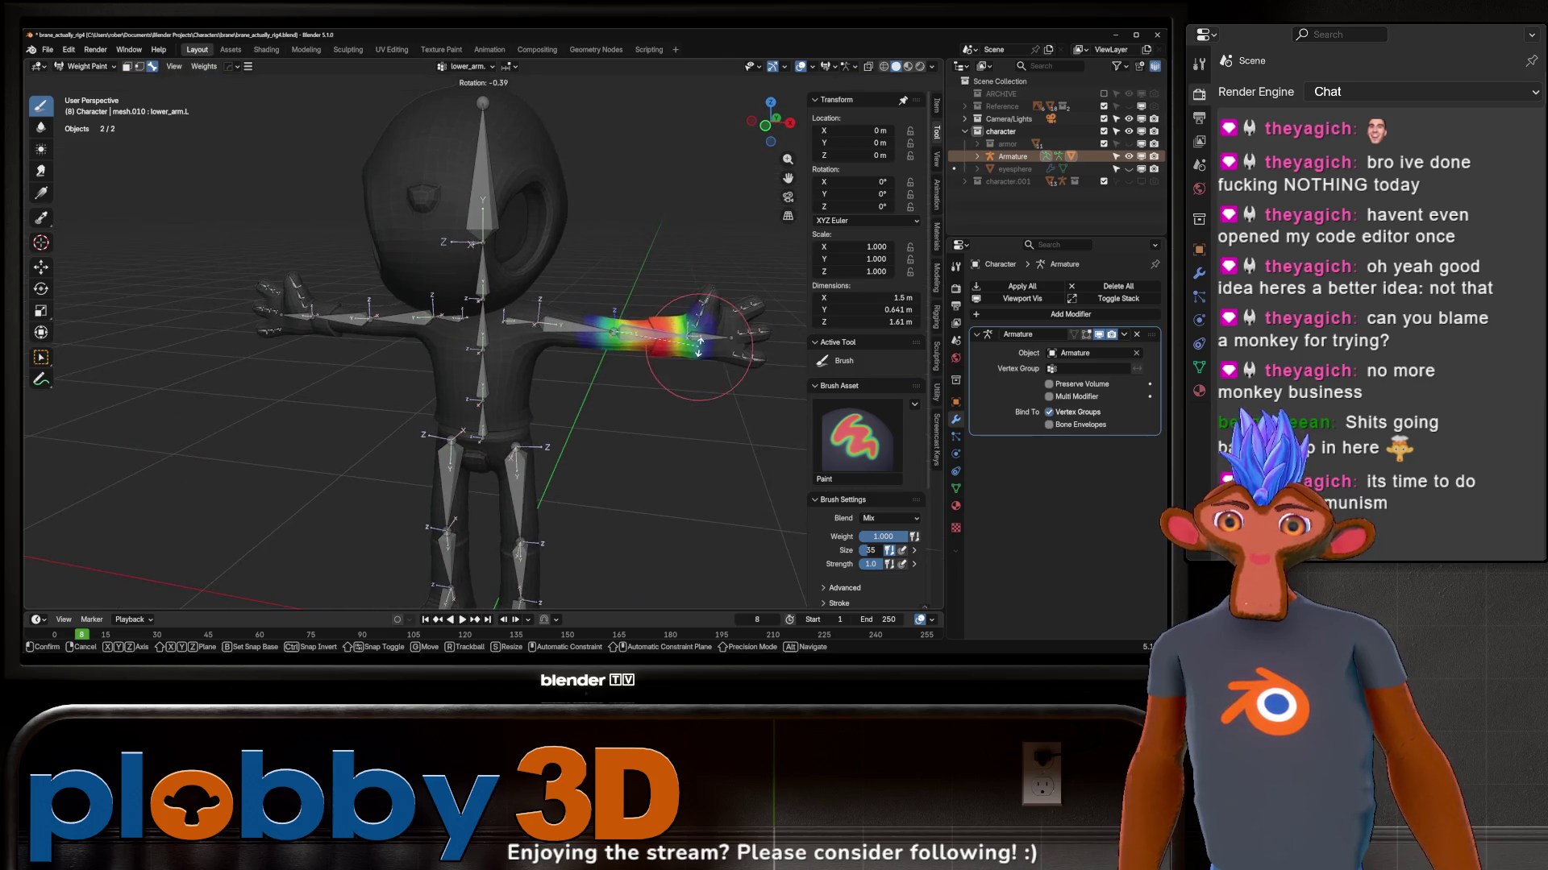
{"action": "key", "text": "Escape"}
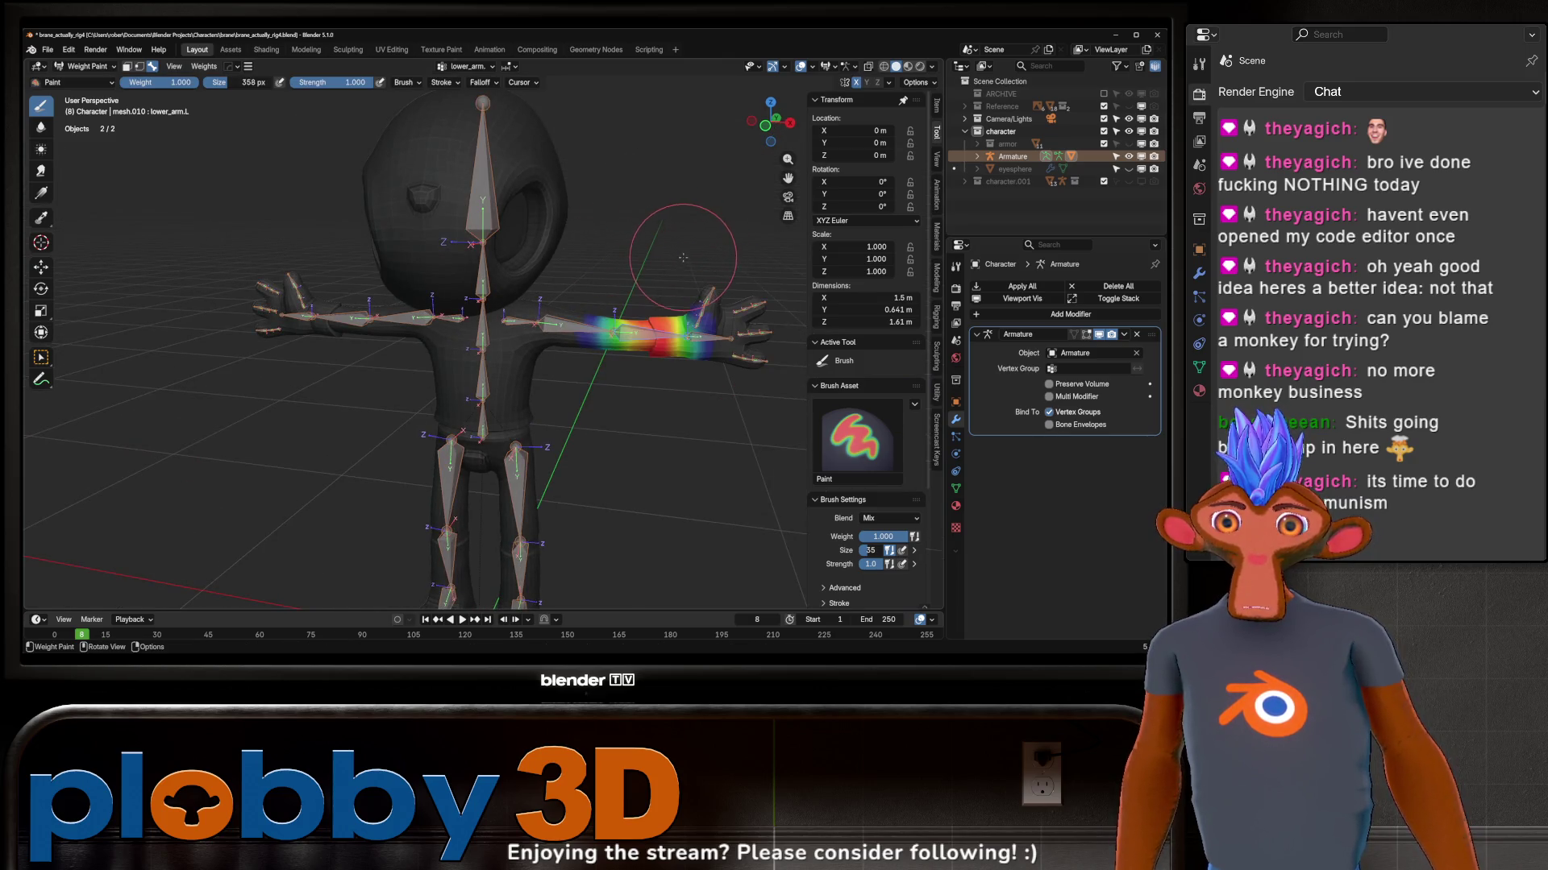
{"action": "left_click", "coordinate": [569, 324], "text": "ctrl"}
{"action": "scroll", "coordinate": [545, 248], "scroll_direction": "up", "scroll_amount": 4}
{"action": "key", "text": "shift"}
Step: Check the upper arm with cancelled test rotations, including one limited to global Z
{"action": "key", "text": "r"}
{"action": "key", "text": "Escape"}
{"action": "mouse_move", "coordinate": [546, 249]}
{"action": "middle_mouse_down"}
{"action": "mouse_move", "coordinate": [608, 390]}
{"action": "mouse_move", "coordinate": [547, 290]}
{"action": "mouse_move", "coordinate": [562, 238]}
{"action": "middle_mouse_up"}
{"action": "key", "text": "r"}
{"action": "key", "text": "z"}
{"action": "key", "text": "Escape"}
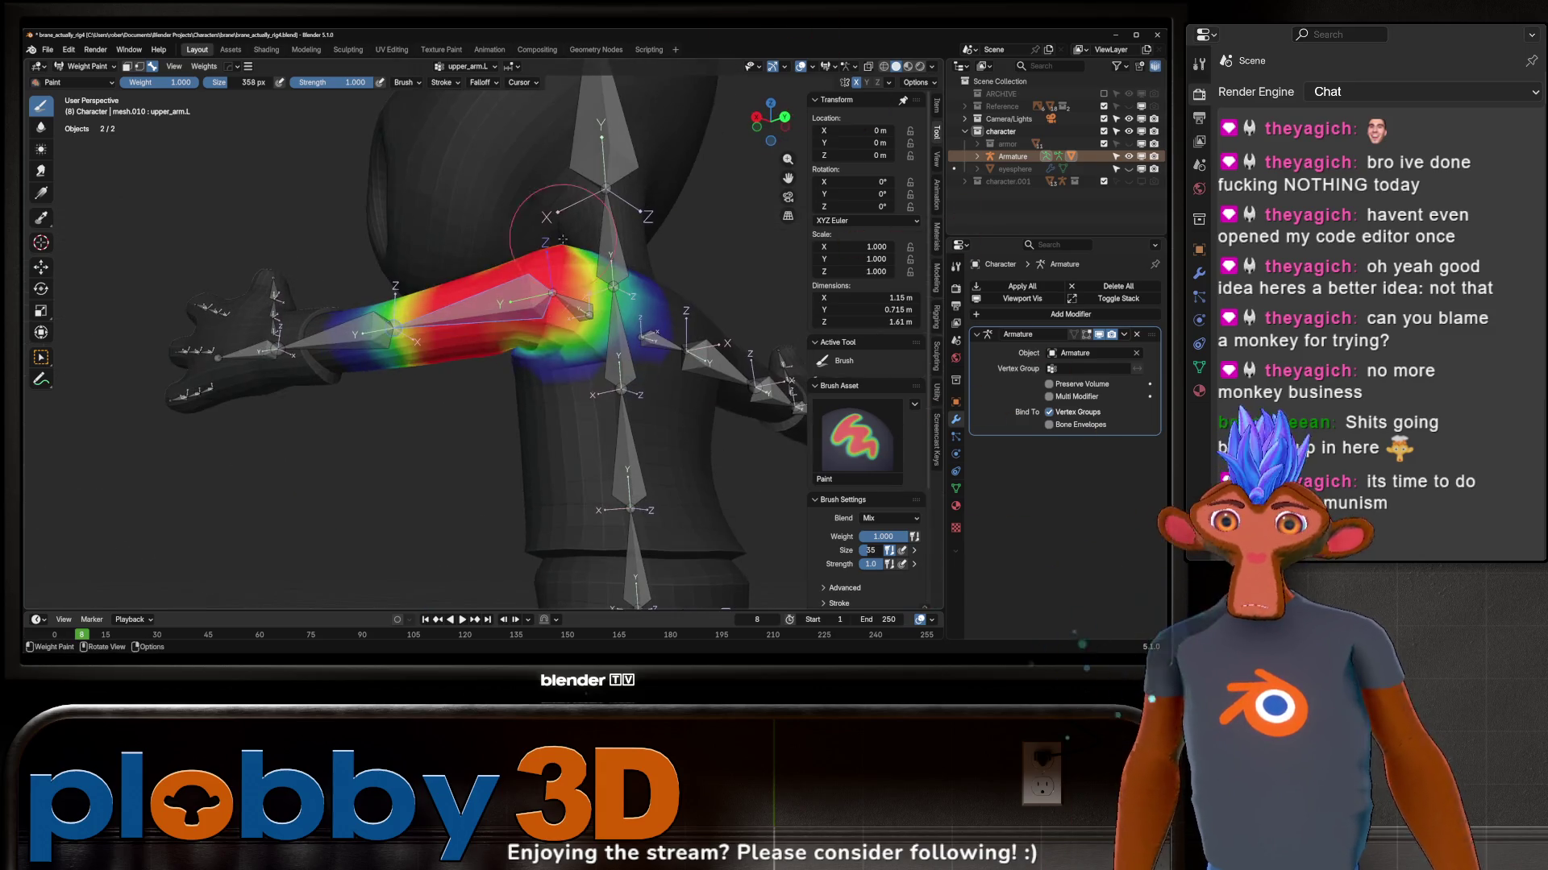
Step: Lower the upper arm bone to see how the shoulder deforms
{"action": "mouse_move", "coordinate": [532, 357]}
{"action": "middle_mouse_down"}
{"action": "mouse_move", "coordinate": [593, 375]}
{"action": "mouse_move", "coordinate": [689, 250]}
{"action": "mouse_move", "coordinate": [598, 268]}
{"action": "mouse_move", "coordinate": [602, 384]}
{"action": "middle_mouse_up"}
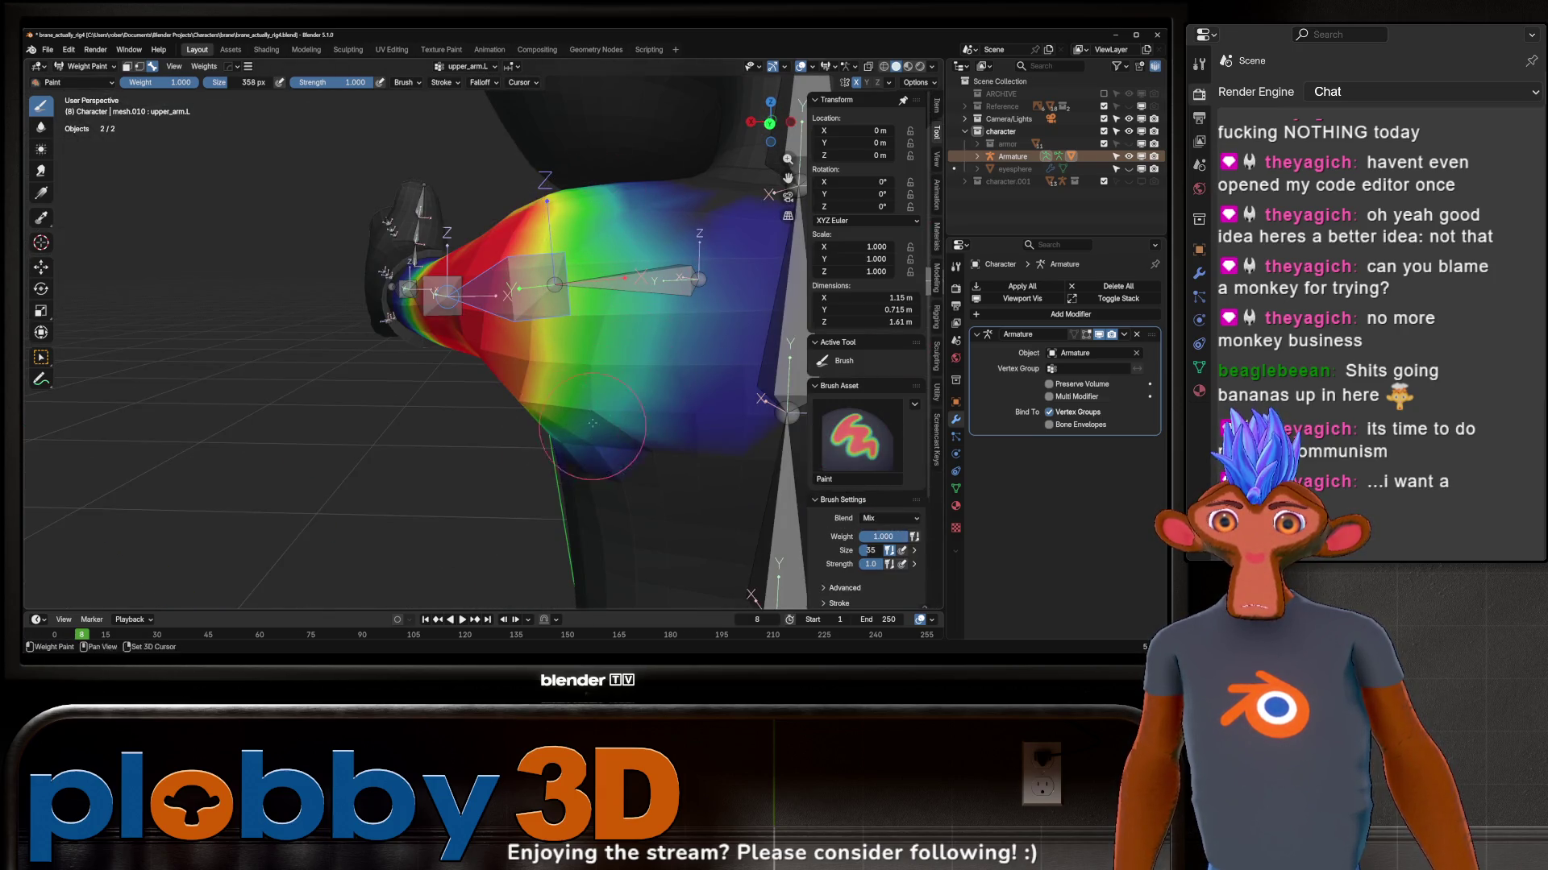
{"action": "scroll", "coordinate": [650, 235], "scroll_direction": "down", "scroll_amount": 5}
{"action": "middle_click_drag", "start_coordinate": [649, 235], "coordinate": [665, 326]}
{"action": "key", "text": "r"}
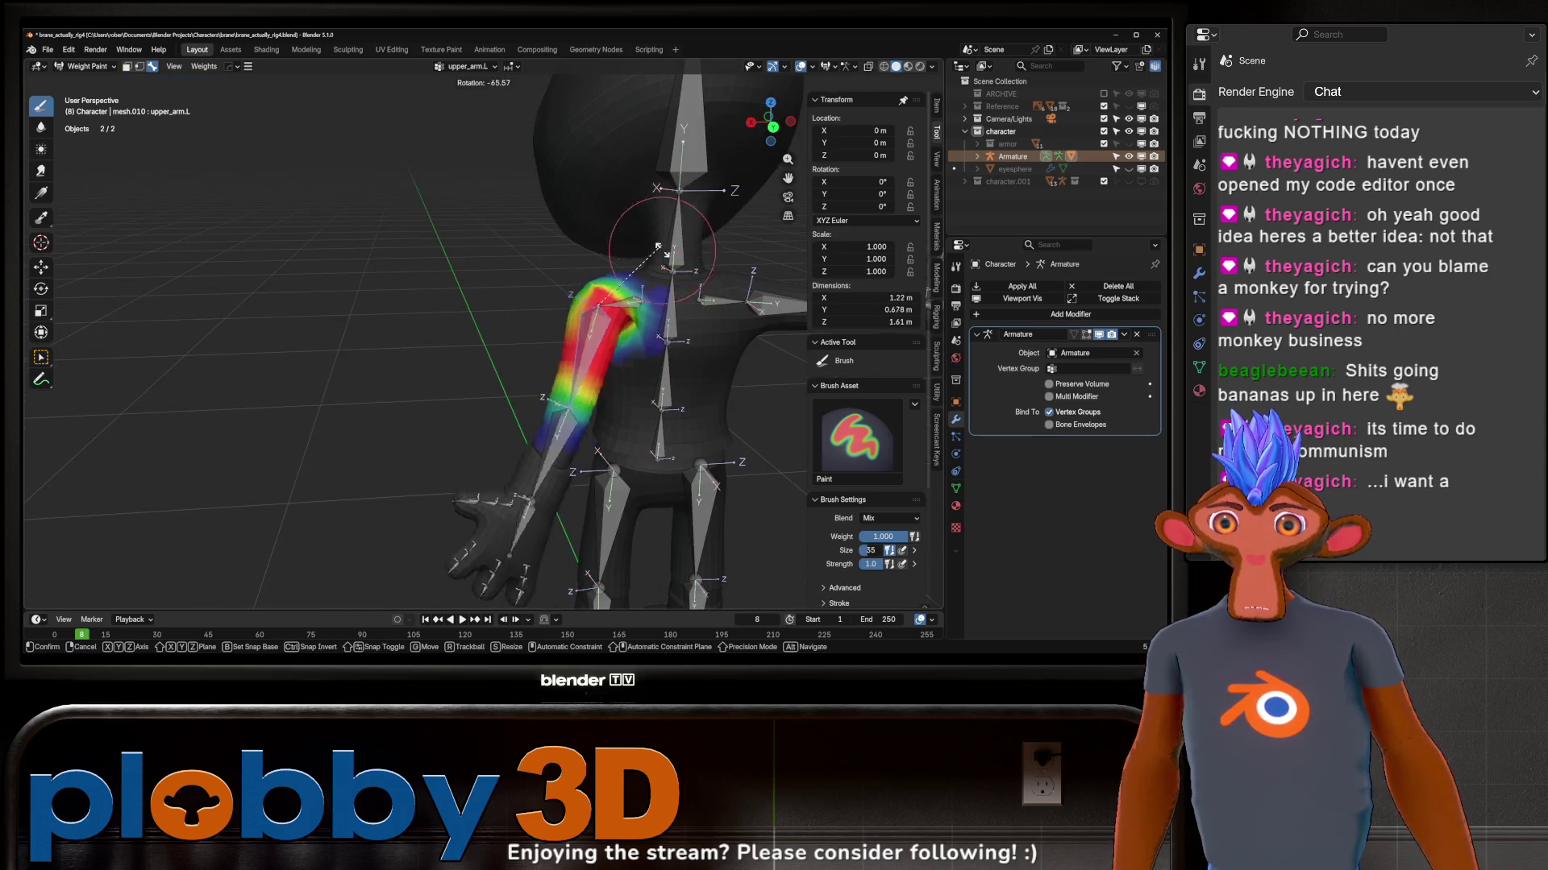
{"action": "left_click", "coordinate": [637, 326]}
{"action": "scroll", "coordinate": [625, 327], "scroll_direction": "up", "scroll_amount": 3}
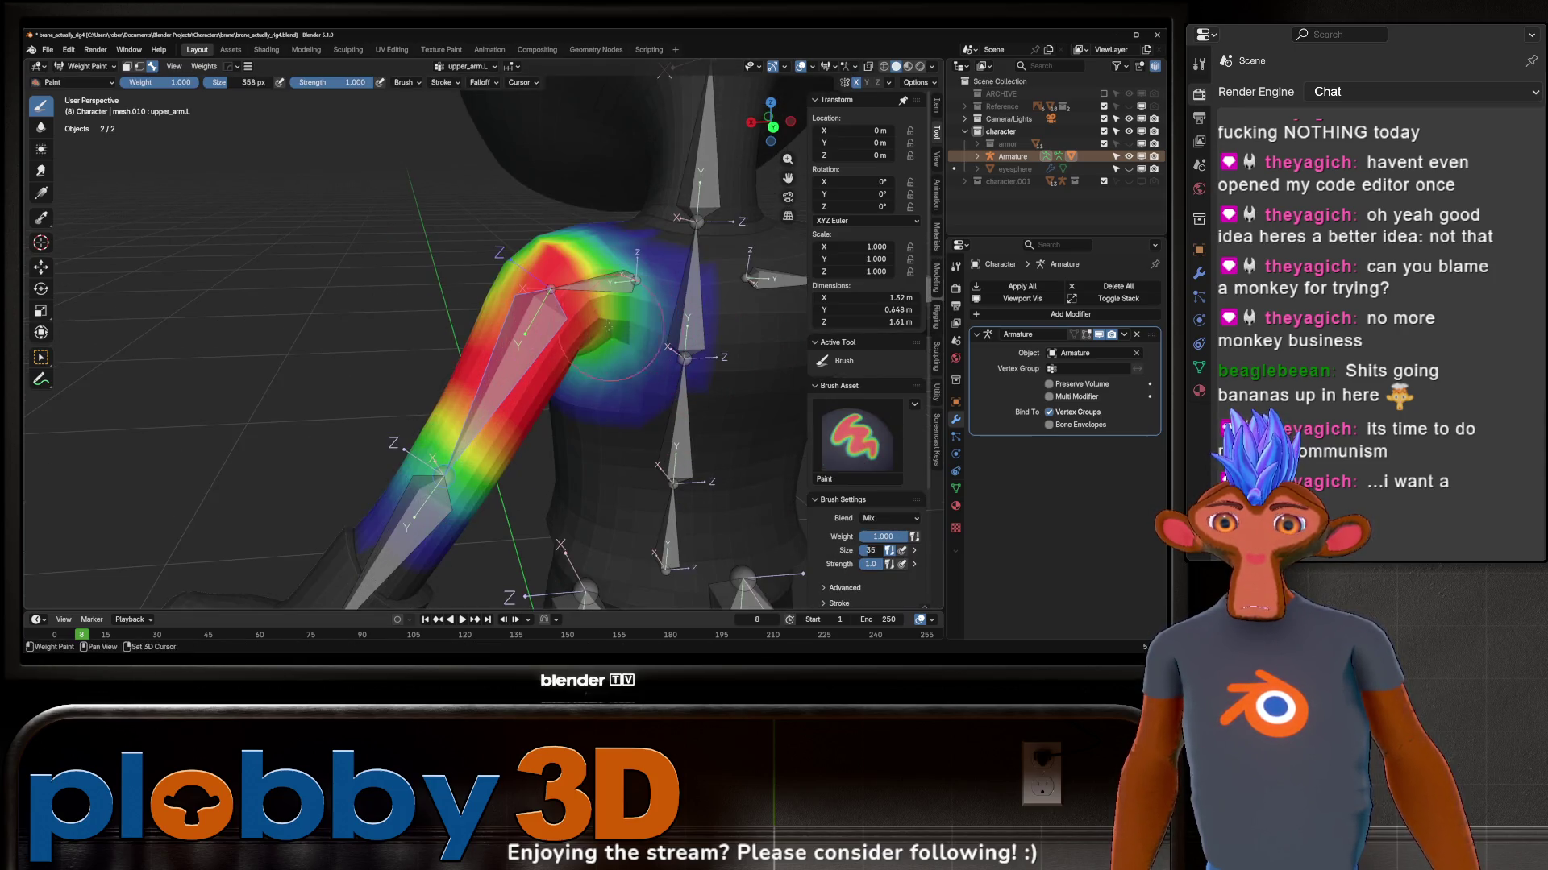
{"action": "scroll", "coordinate": [625, 331], "scroll_direction": "up", "scroll_amount": 4}
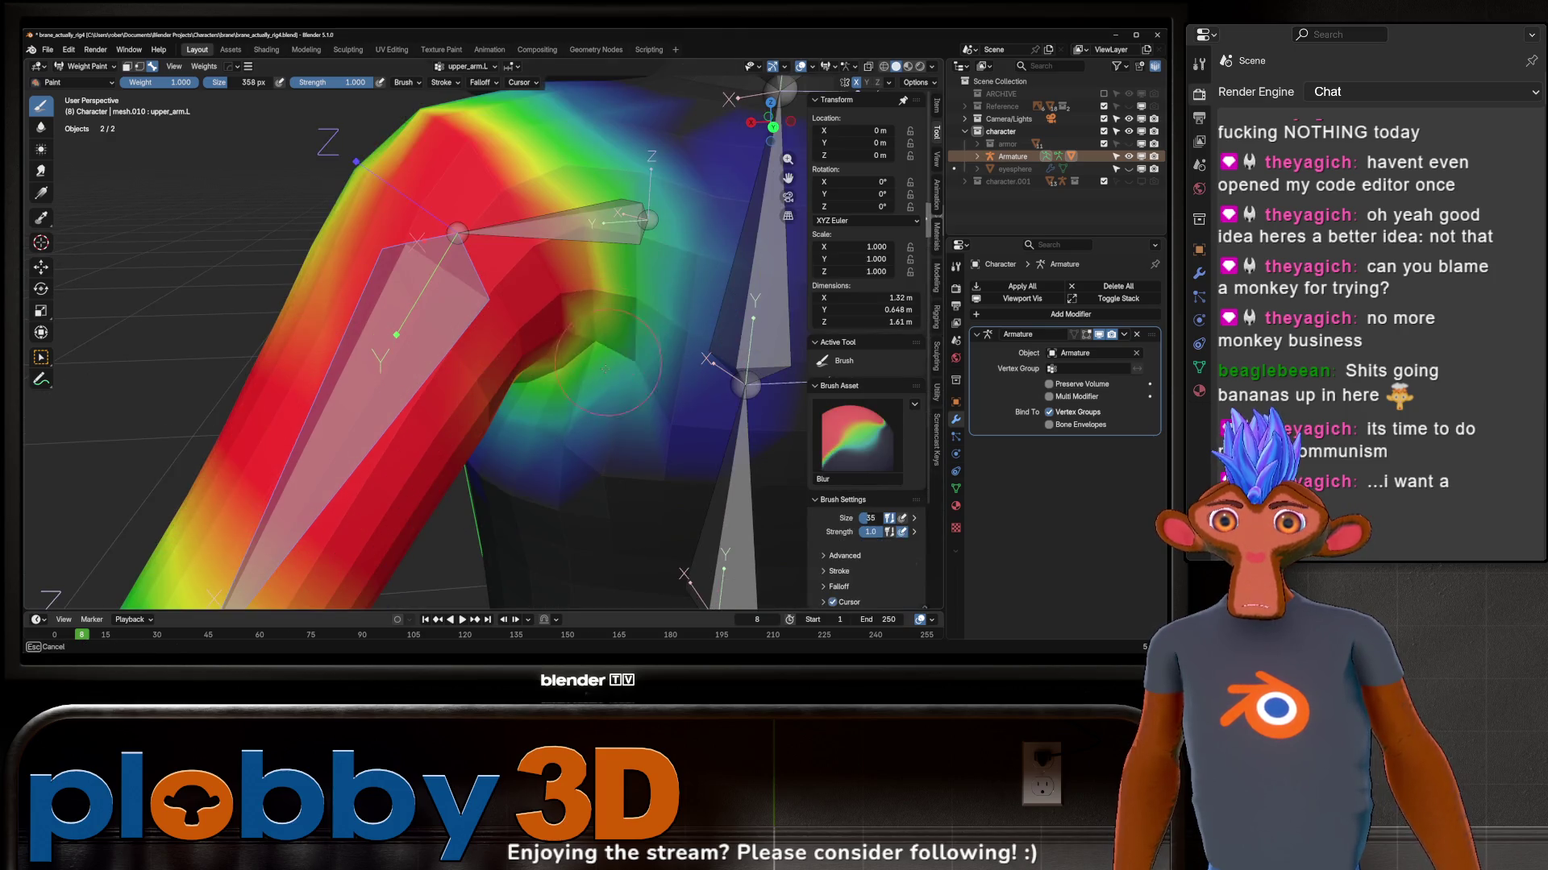
{"action": "scroll", "coordinate": [542, 389], "scroll_direction": "down", "scroll_amount": 3}
{"action": "scroll", "coordinate": [542, 388], "scroll_direction": "down", "scroll_amount": 3}
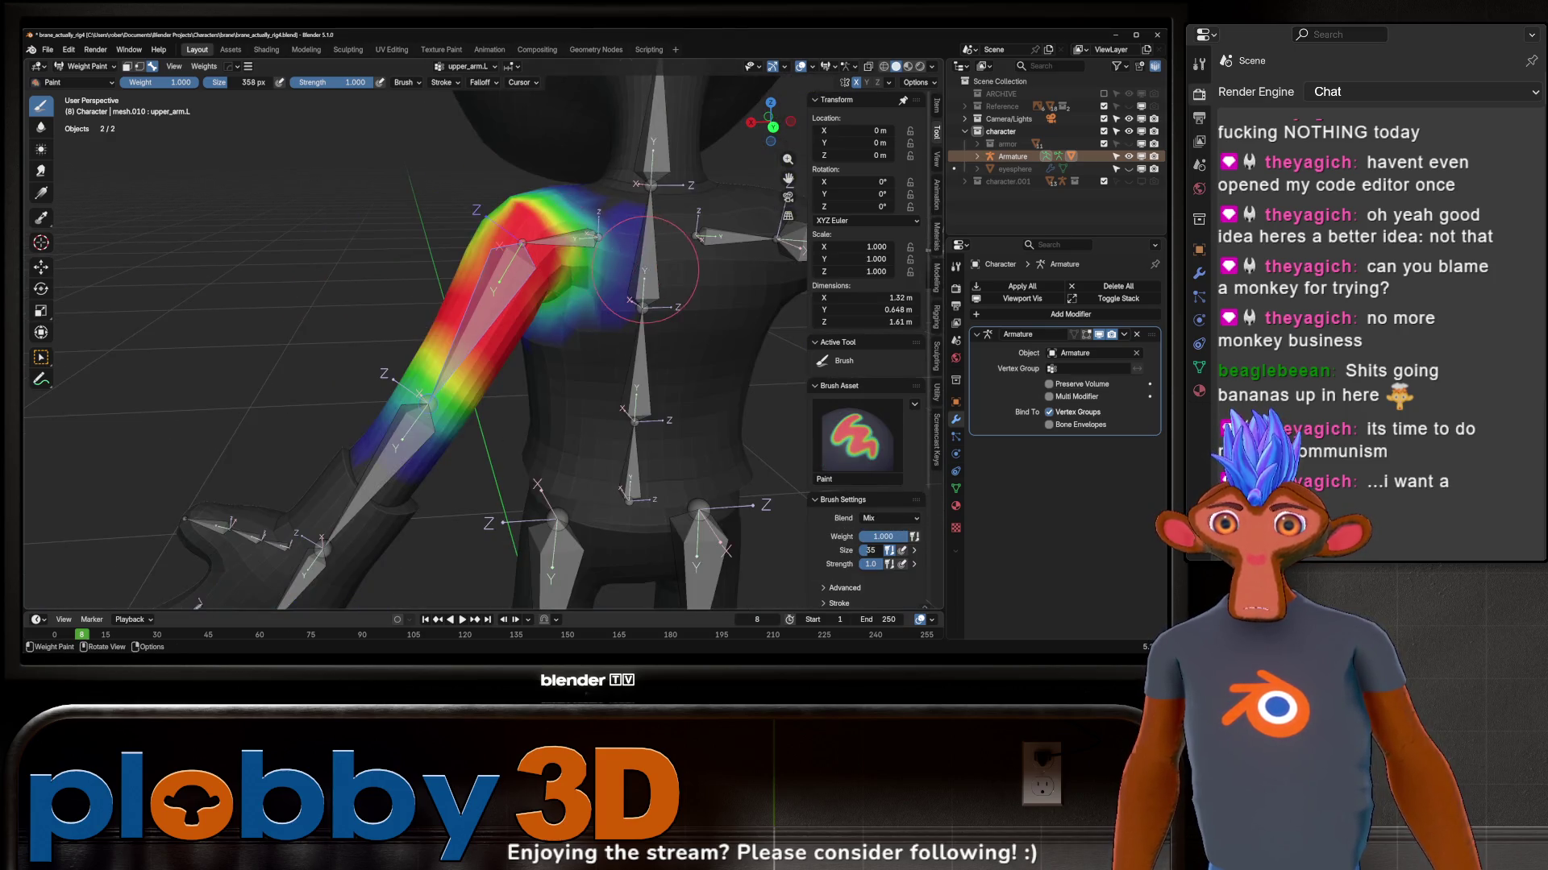
Step: Rotate the upper arm again, inspect the shoulder and return to Object Mode
{"action": "key", "text": "r"}
{"action": "left_click", "coordinate": [568, 345]}
{"action": "mouse_move", "coordinate": [568, 345]}
{"action": "middle_mouse_down"}
{"action": "mouse_move", "coordinate": [528, 574]}
{"action": "mouse_move", "coordinate": [539, 288]}
{"action": "mouse_move", "coordinate": [562, 248]}
{"action": "mouse_move", "coordinate": [501, 196]}
{"action": "middle_mouse_up"}
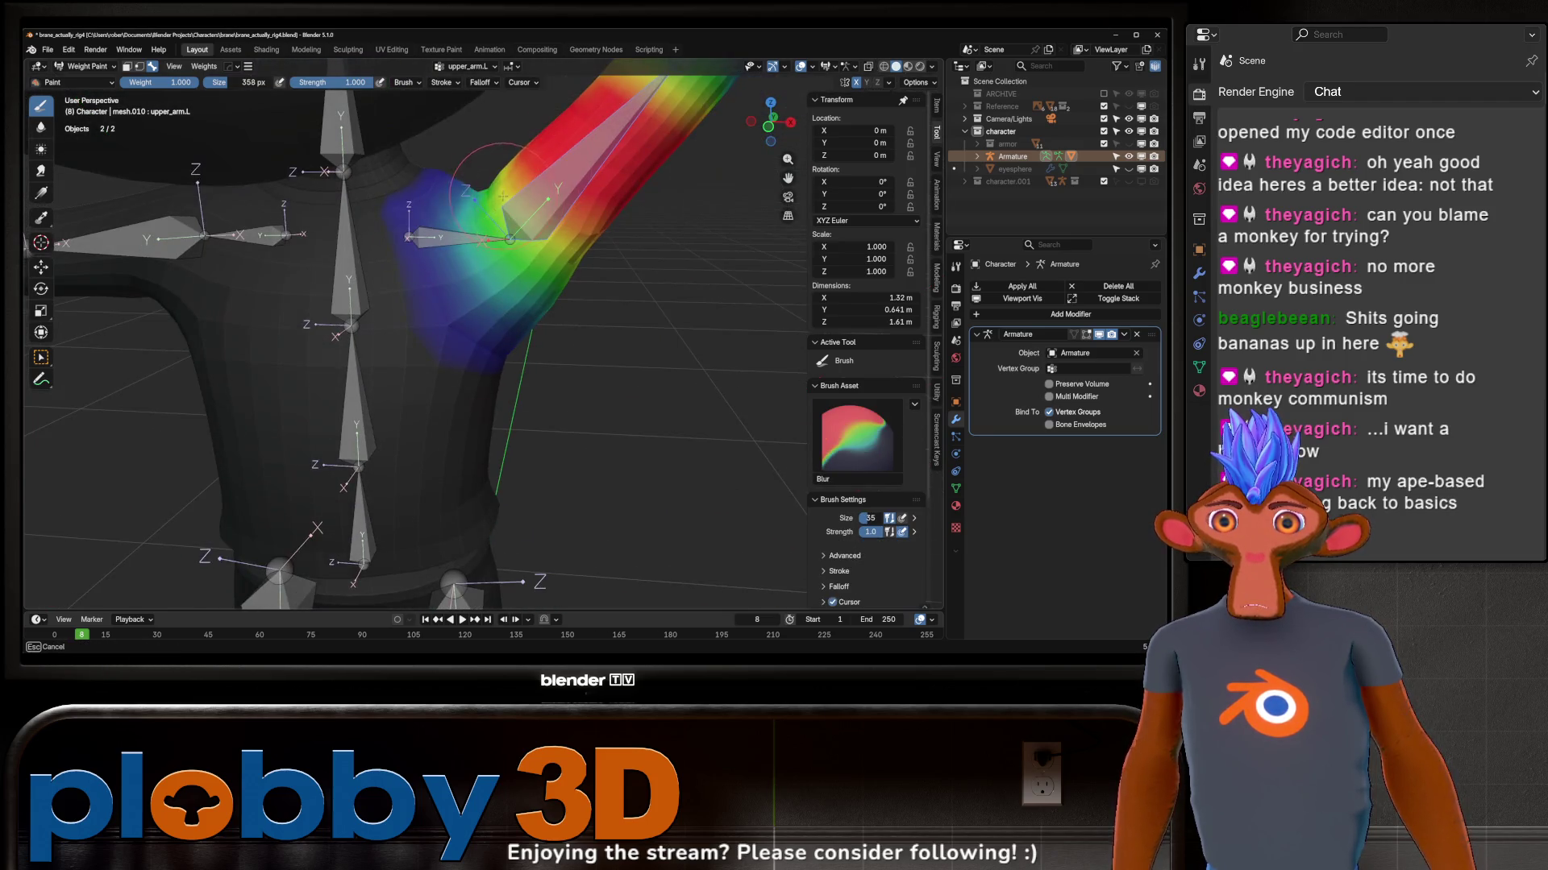
{"action": "scroll", "coordinate": [460, 194], "scroll_direction": "up", "scroll_amount": 3}
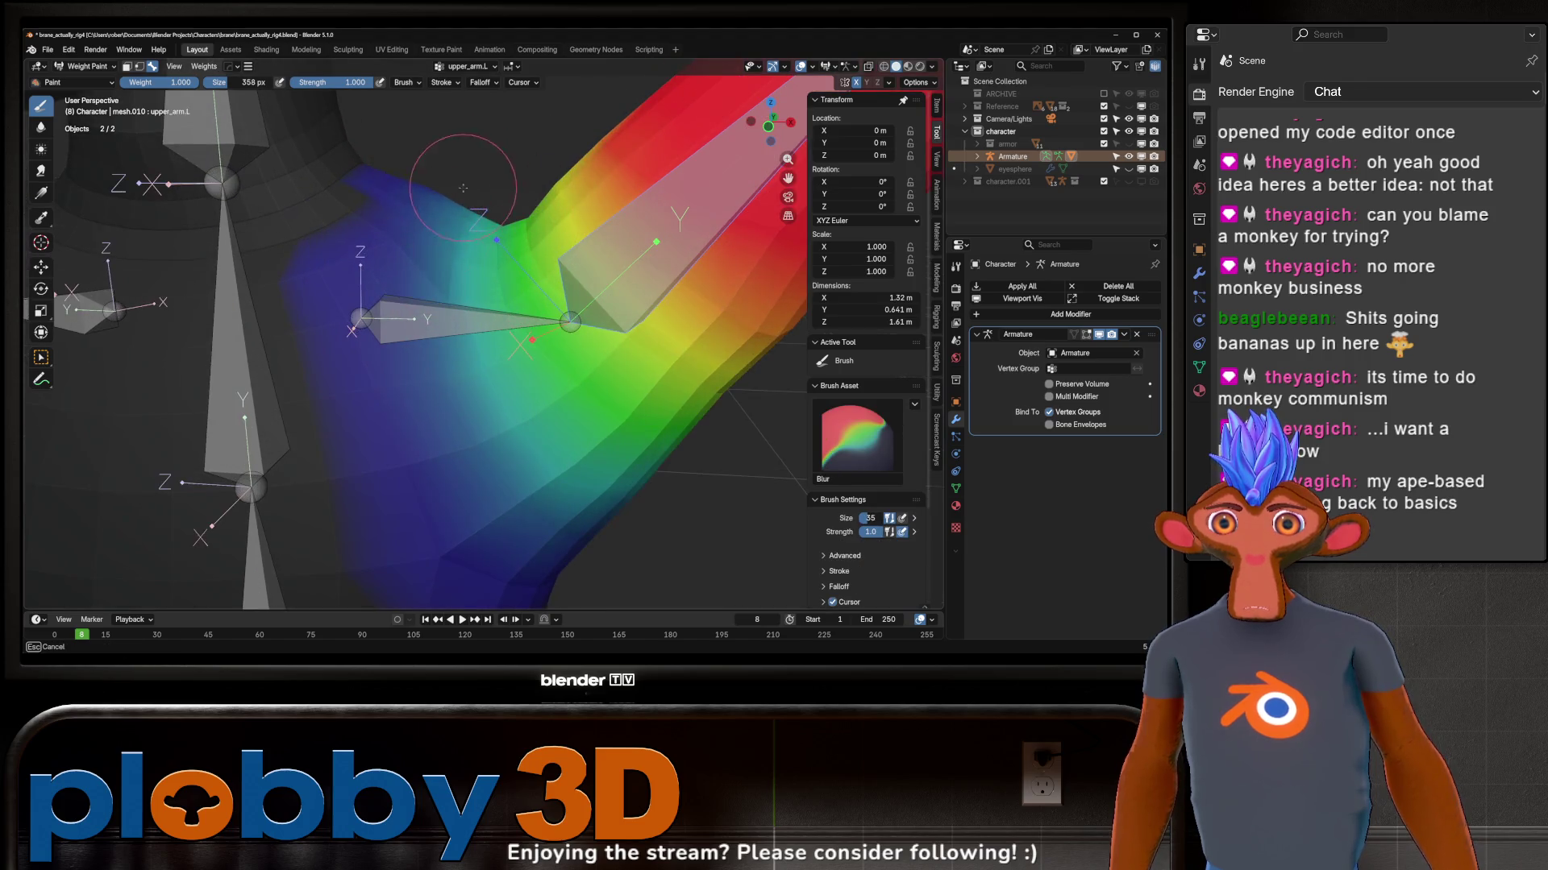
{"action": "scroll", "coordinate": [393, 228], "scroll_direction": "down", "scroll_amount": 10}
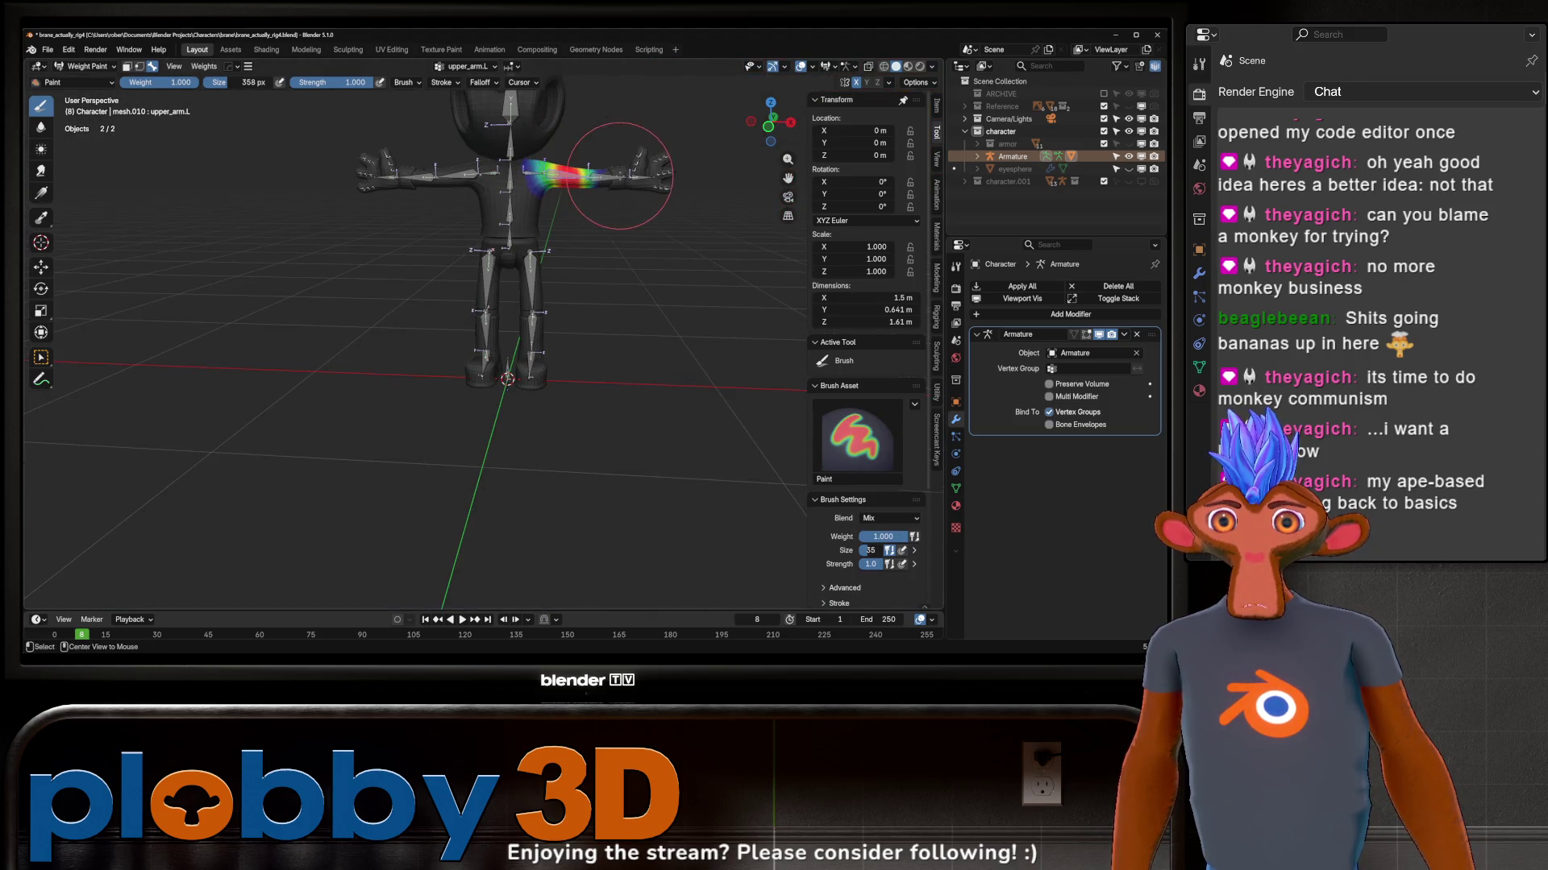
{"action": "scroll", "coordinate": [634, 189], "scroll_direction": "up", "scroll_amount": 2}
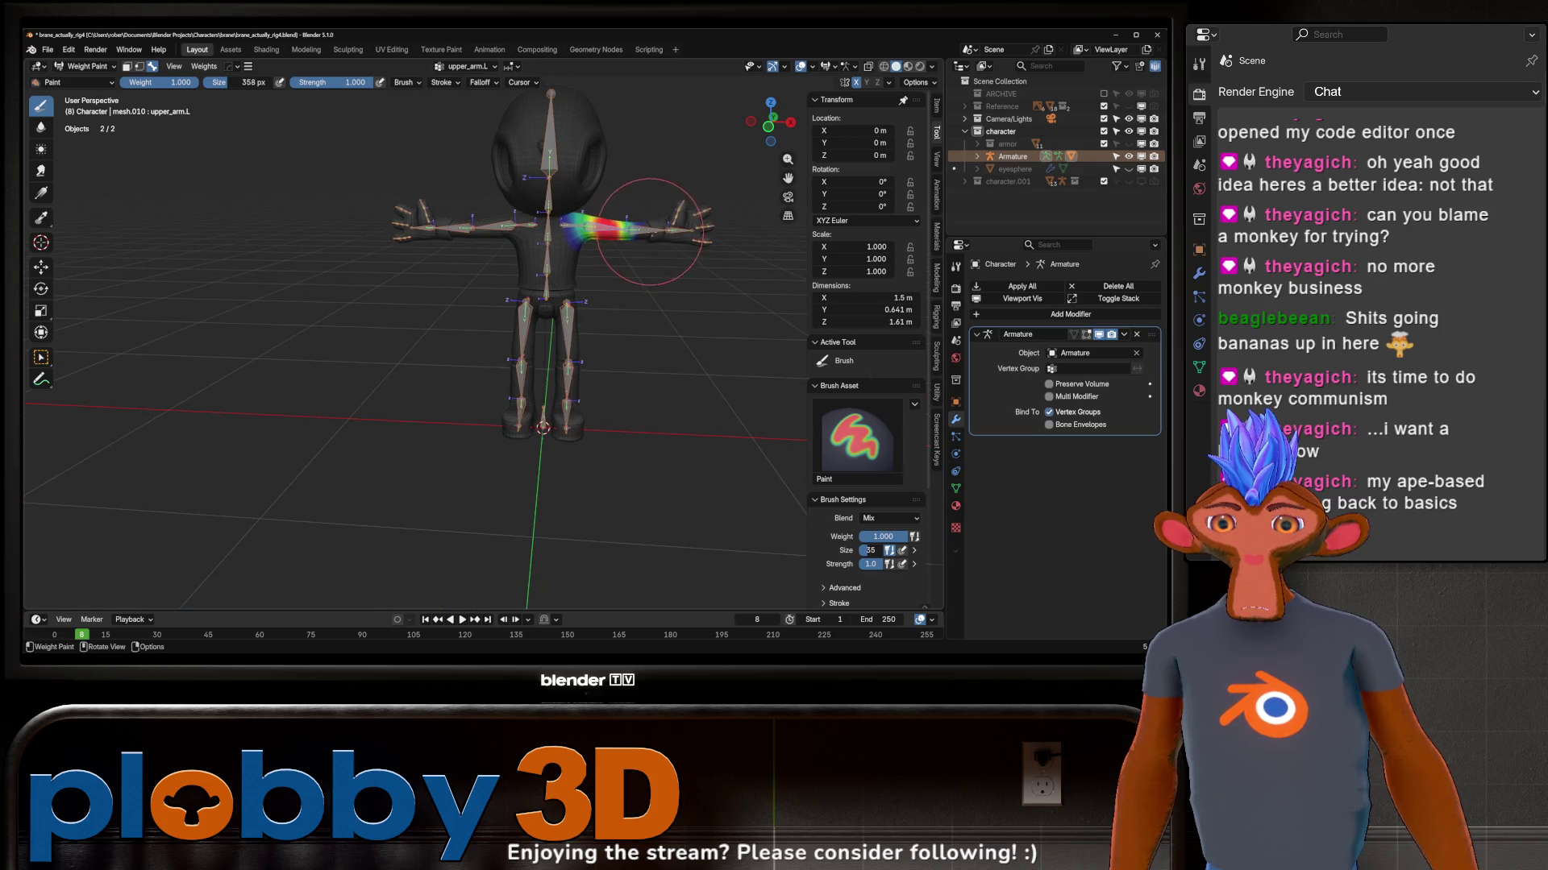
{"action": "key", "text": "ctrl+Tab"}
Step: Add and apply a Hops_Mirror modifier to the character mesh, passing through Edit Mode
{"action": "mouse_move", "coordinate": [594, 203]}
{"action": "middle_mouse_down"}
{"action": "mouse_move", "coordinate": [677, 242]}
{"action": "mouse_move", "coordinate": [568, 315]}
{"action": "middle_mouse_up"}
{"action": "scroll", "coordinate": [677, 241], "scroll_direction": "up", "scroll_amount": 3}
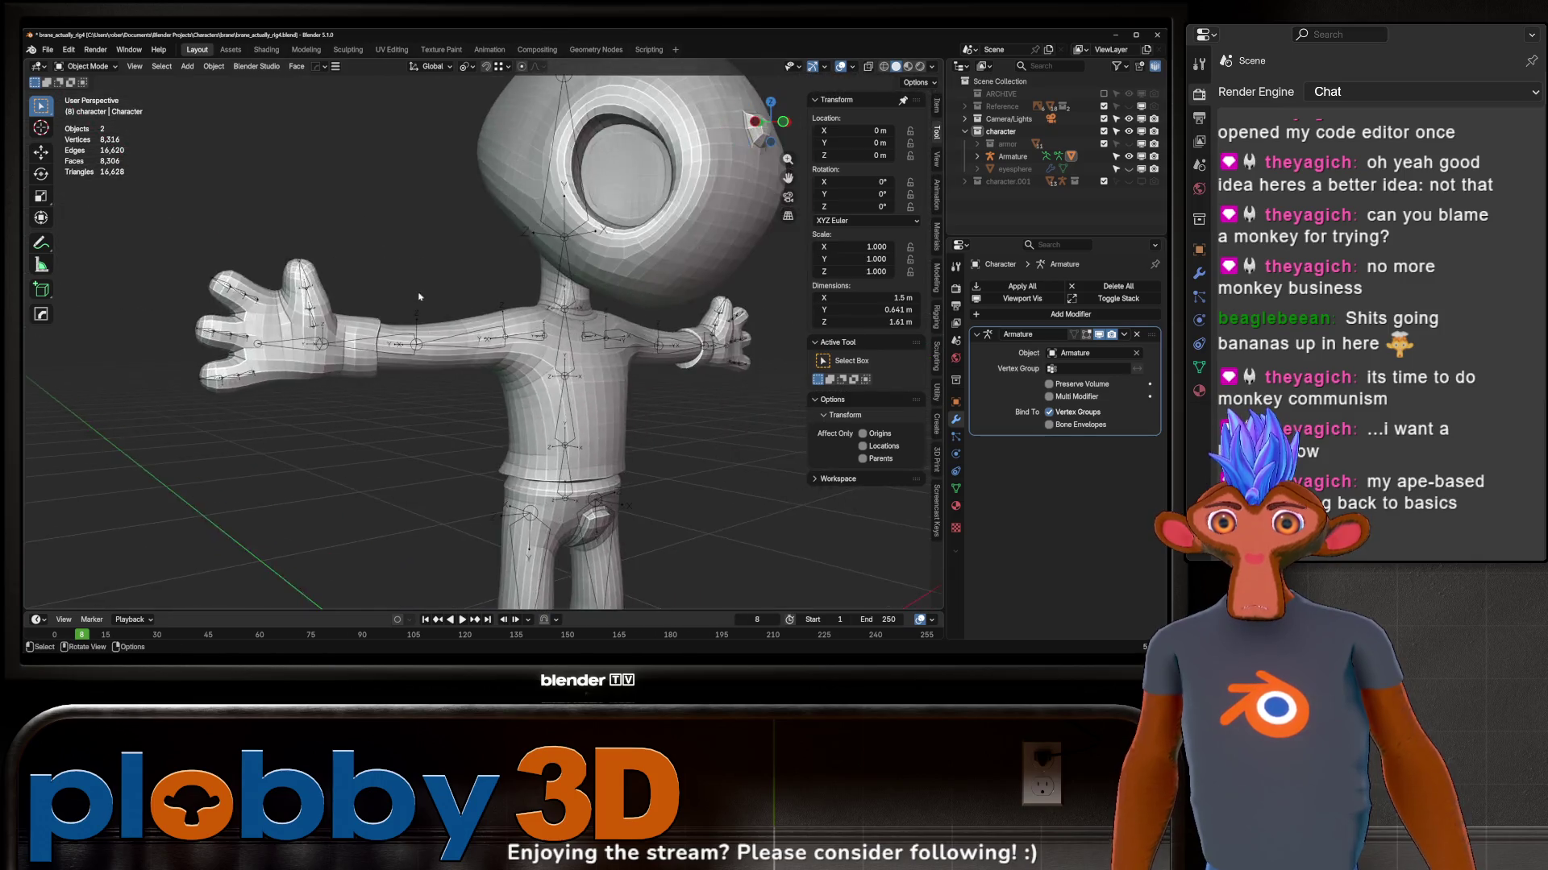
{"action": "scroll", "coordinate": [569, 314], "scroll_direction": "down", "scroll_amount": 2}
{"action": "scroll", "coordinate": [569, 315], "scroll_direction": "up", "scroll_amount": 2}
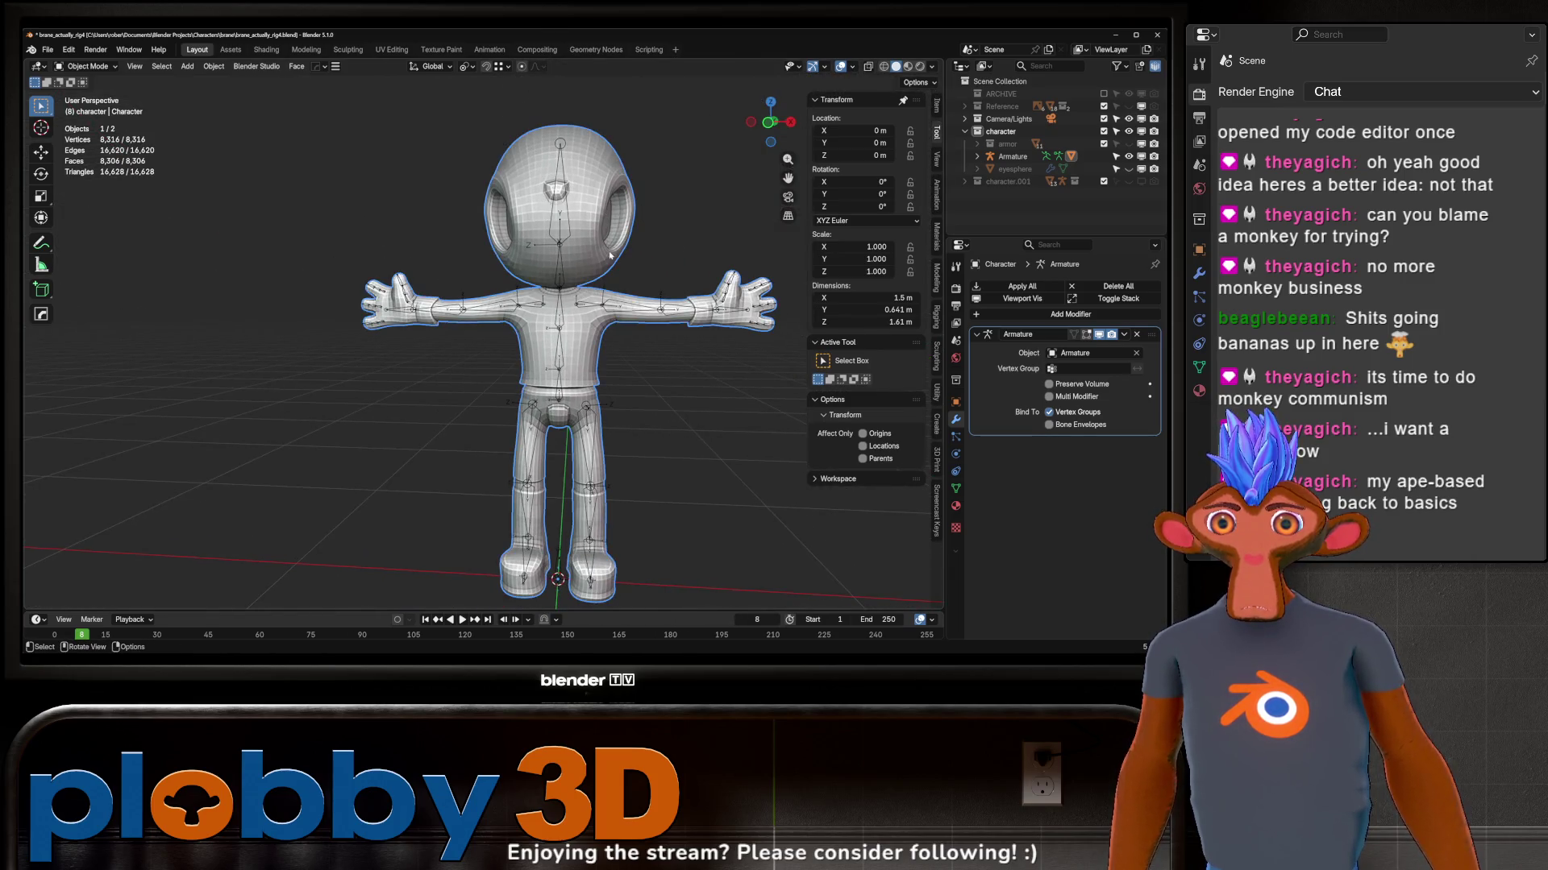
{"action": "scroll", "coordinate": [611, 256], "scroll_direction": "down", "scroll_amount": 2}
{"action": "scroll", "coordinate": [610, 255], "scroll_direction": "down", "scroll_amount": 2}
{"action": "key", "text": "alt+x"}
{"action": "key", "text": "Tab"}
{"action": "key", "text": "ctrl+a"}
{"action": "scroll", "coordinate": [557, 338], "scroll_direction": "up", "scroll_amount": 3}
{"action": "key", "text": "Tab"}
{"action": "scroll", "coordinate": [589, 296], "scroll_direction": "down", "scroll_amount": 4}
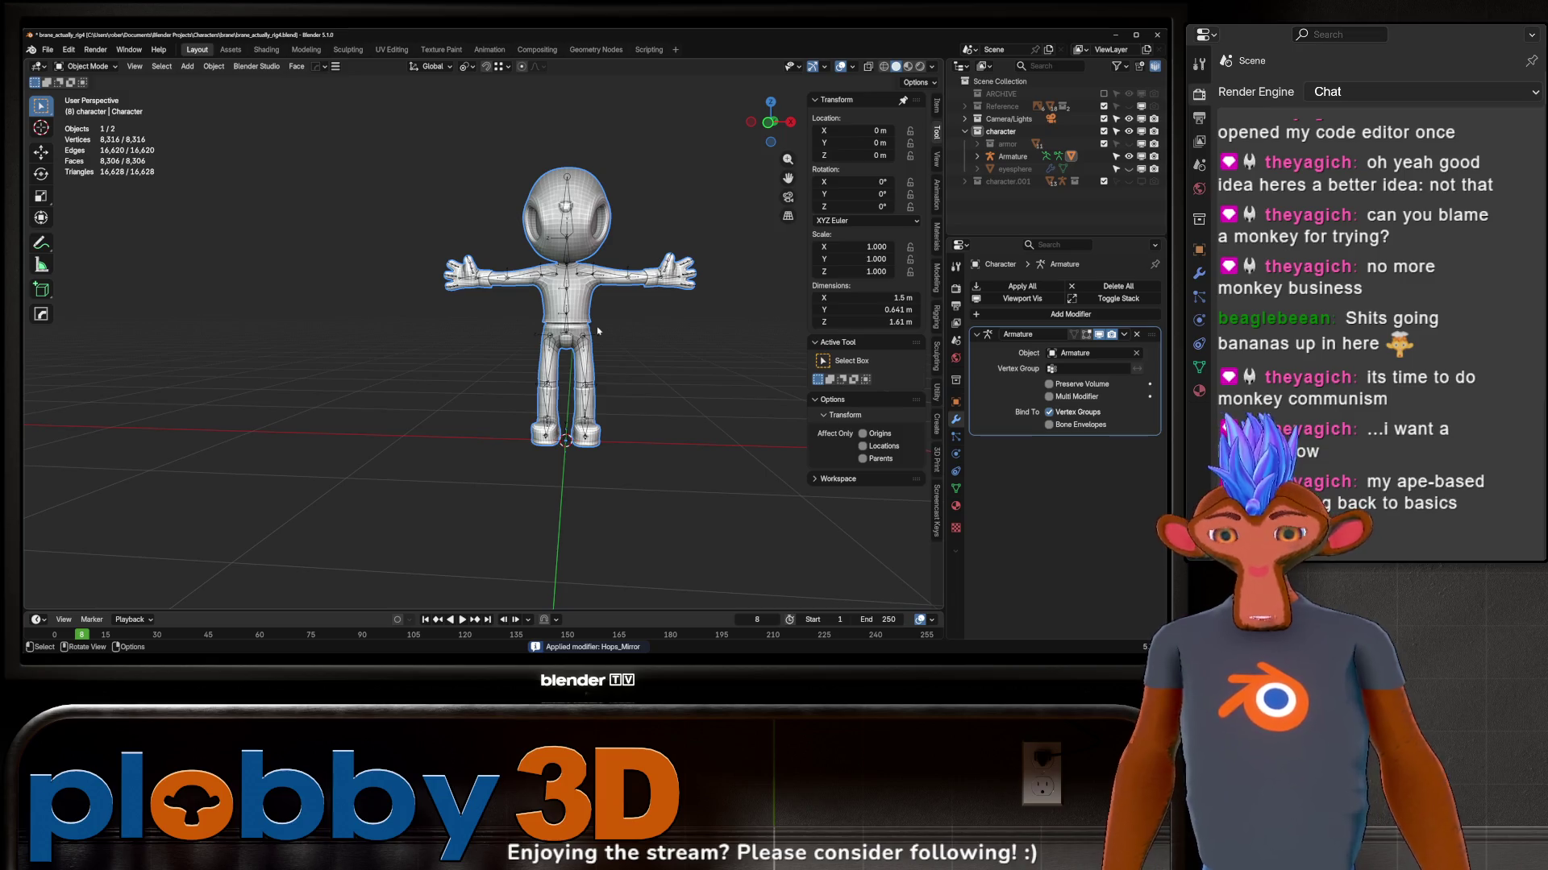
Step: Save an incremental copy as brane_actually_rig5.blend
{"action": "key", "text": "ctrl+alt+s"}
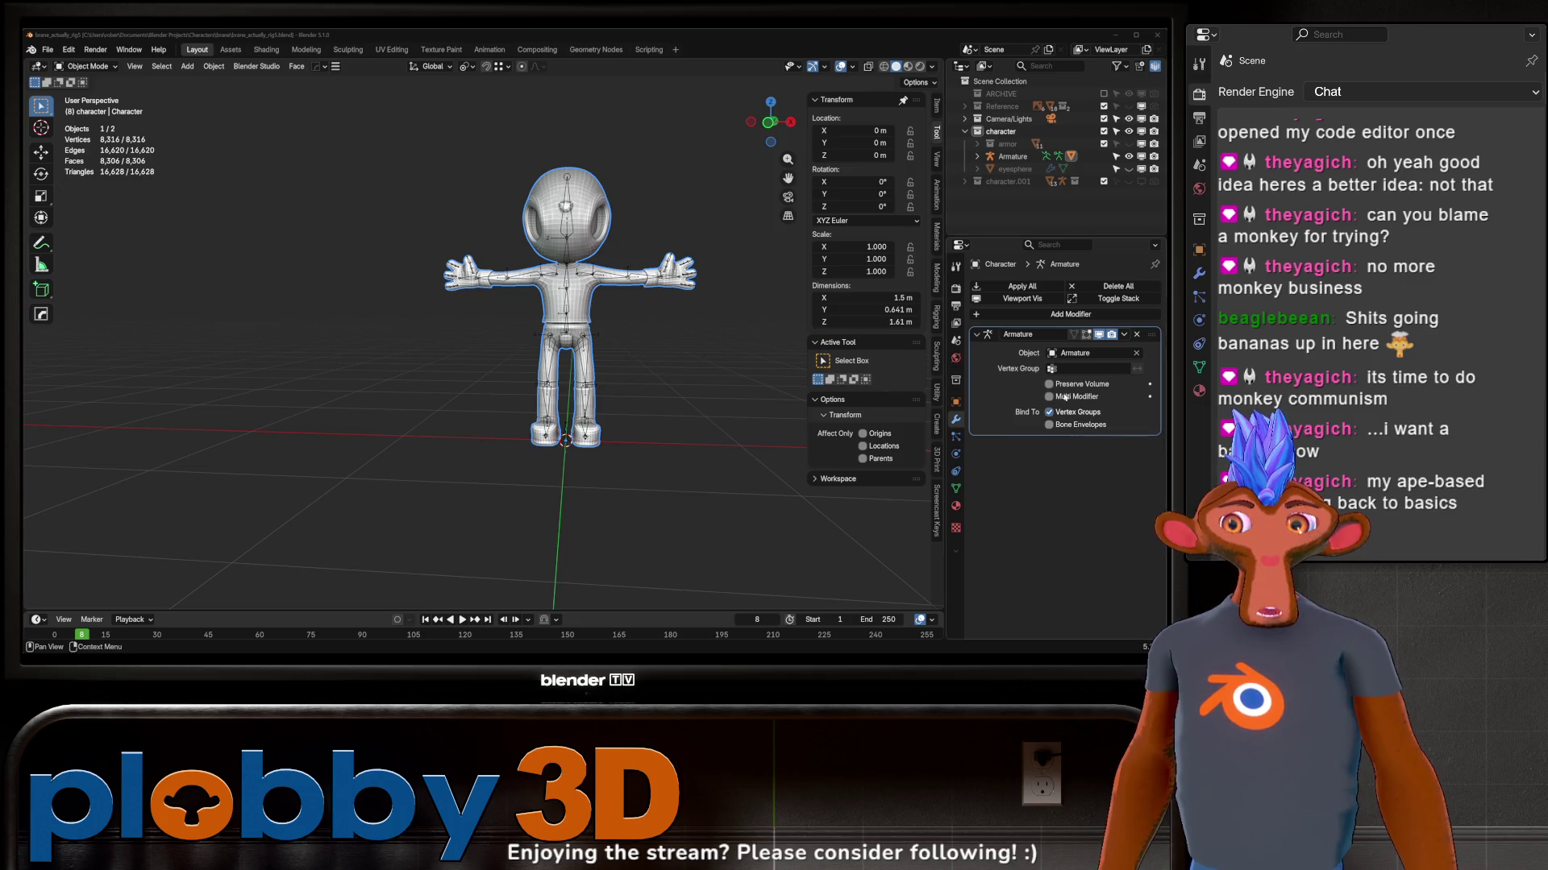
{"action": "middle_click_drag", "start_coordinate": [491, 241], "coordinate": [606, 309]}
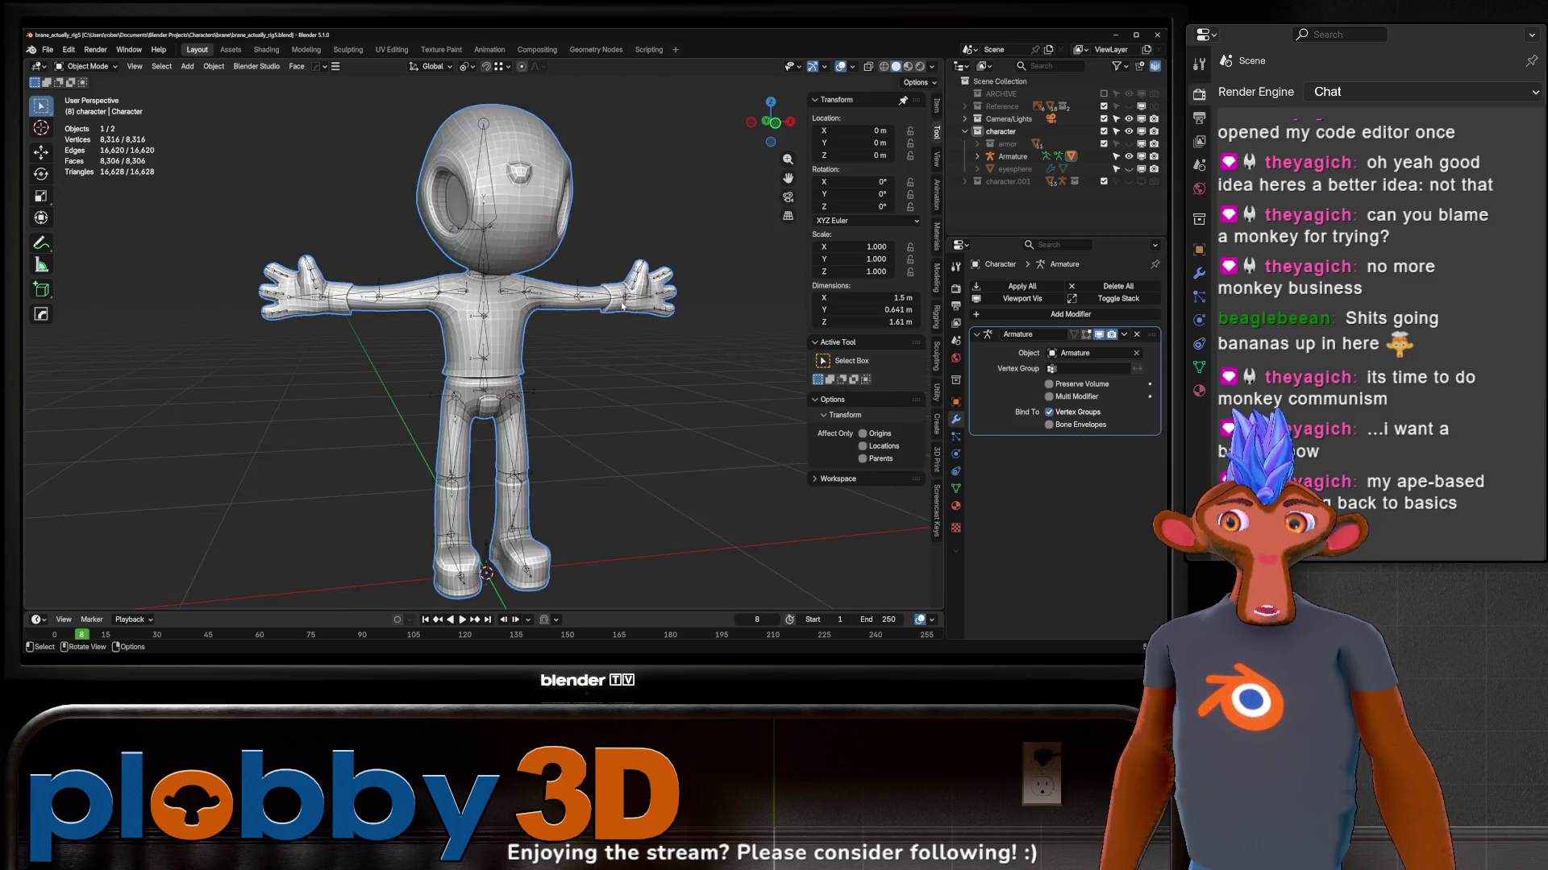
{"action": "scroll", "coordinate": [606, 308], "scroll_direction": "up", "scroll_amount": 4}
Step: Select the armature's lower_arm.L bone and switch into Pose Mode
{"action": "left_click", "coordinate": [619, 307]}
{"action": "key", "text": "Tab"}
{"action": "left_click", "coordinate": [641, 320]}
{"action": "key", "text": "ctrl+Tab"}
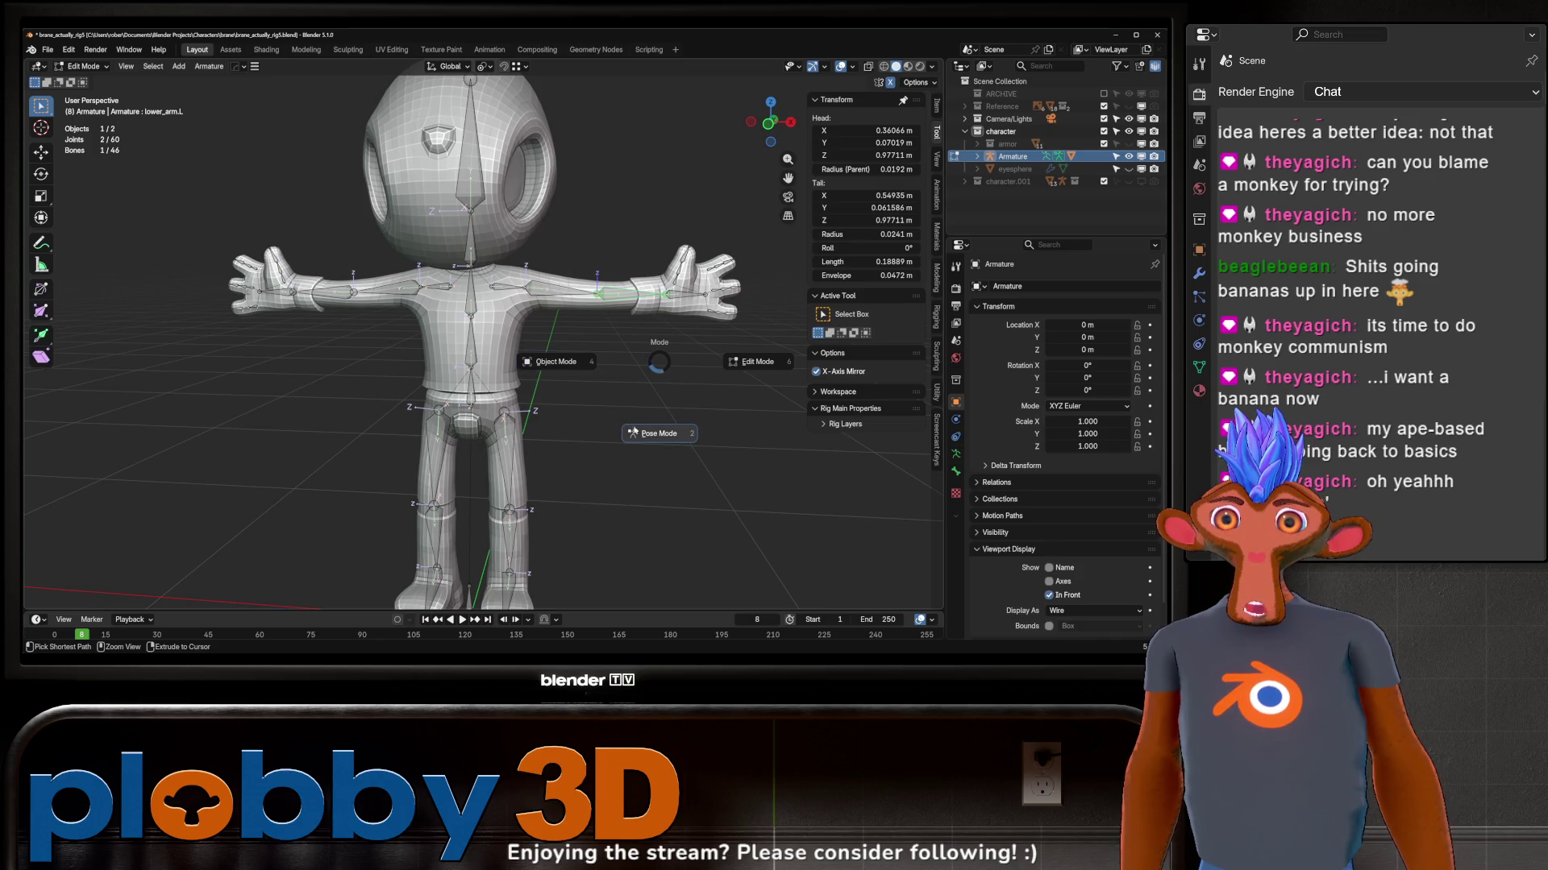
{"action": "left_click", "coordinate": [639, 452]}
Step: Raise the left arm into an elbow-bent wave pose, then reselect the mesh in Object Mode
{"action": "left_click_drag", "start_coordinate": [624, 301], "coordinate": [666, 250]}
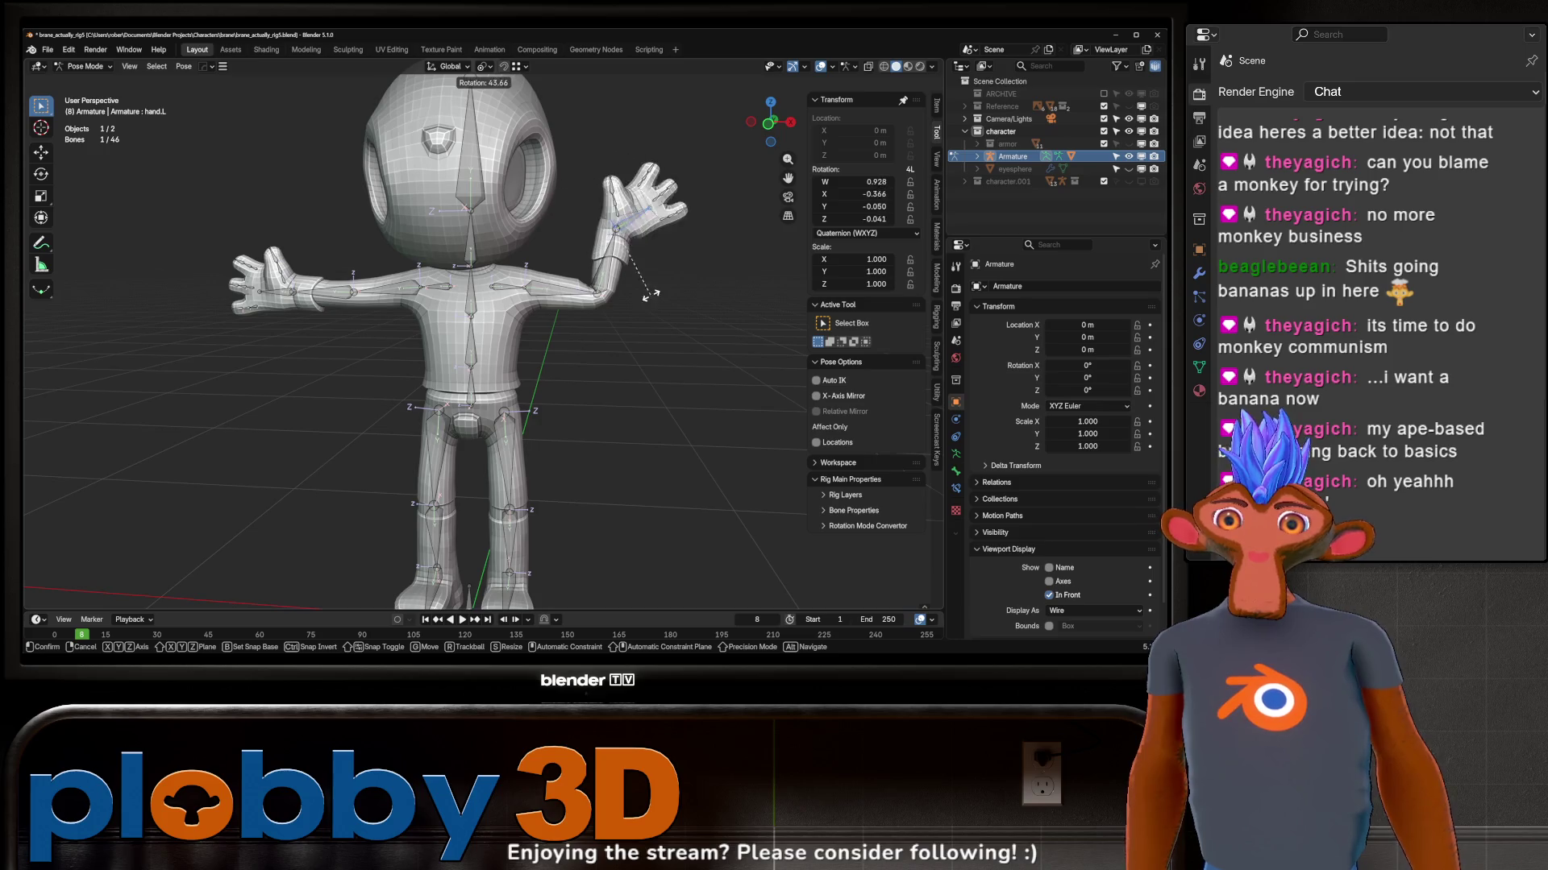
{"action": "left_click_drag", "start_coordinate": [665, 251], "coordinate": [624, 291]}
{"action": "key", "text": "r"}
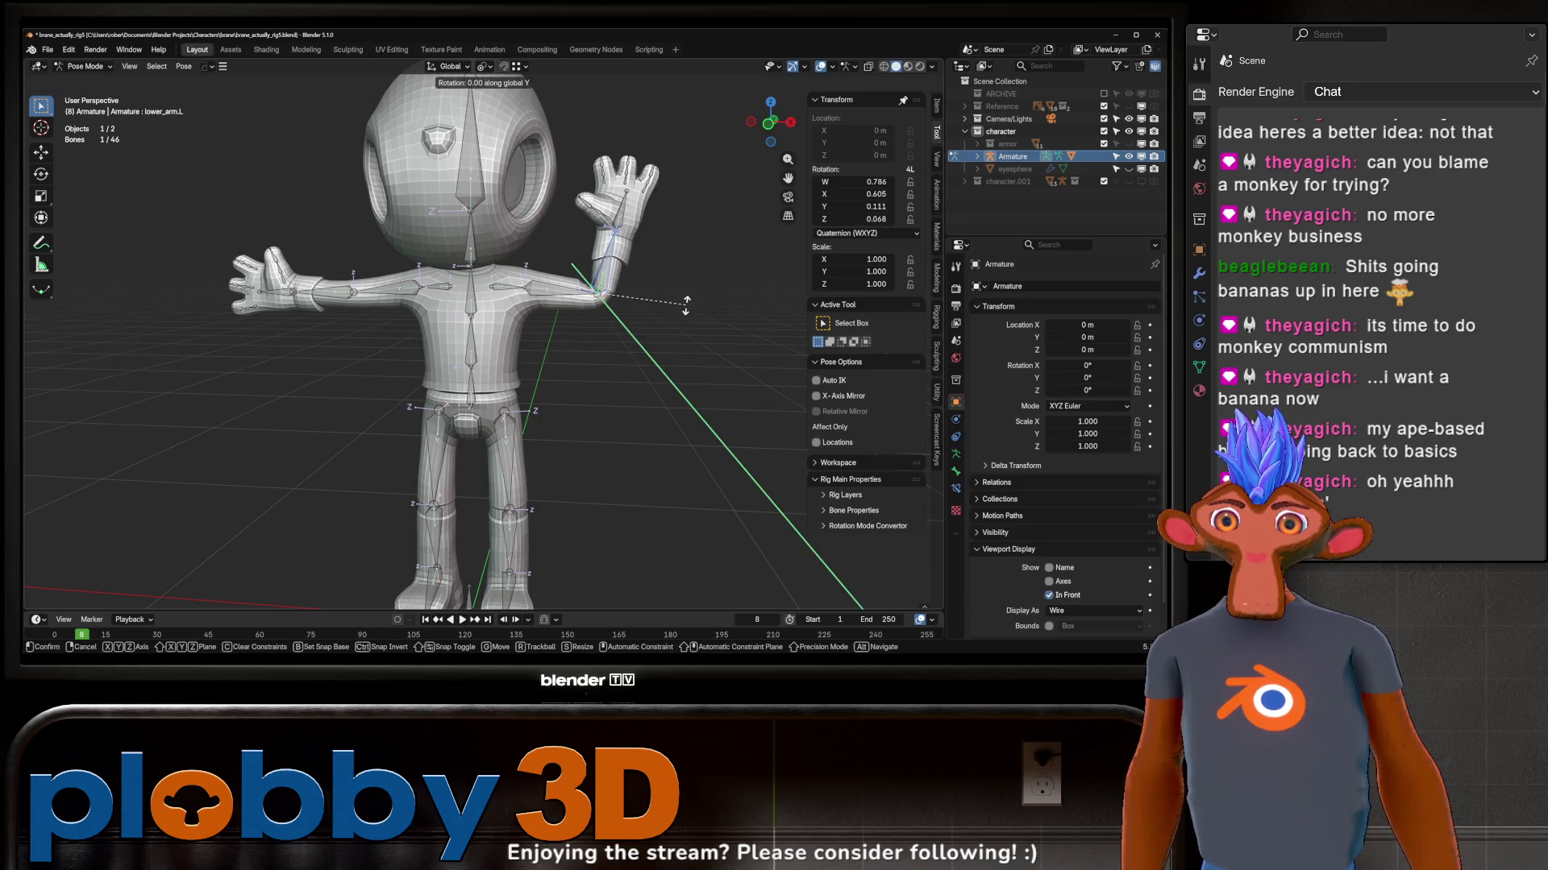
{"action": "left_click", "coordinate": [658, 279]}
{"action": "key", "text": "ctrl+Tab"}
{"action": "scroll", "coordinate": [654, 353], "scroll_direction": "up", "scroll_amount": 3}
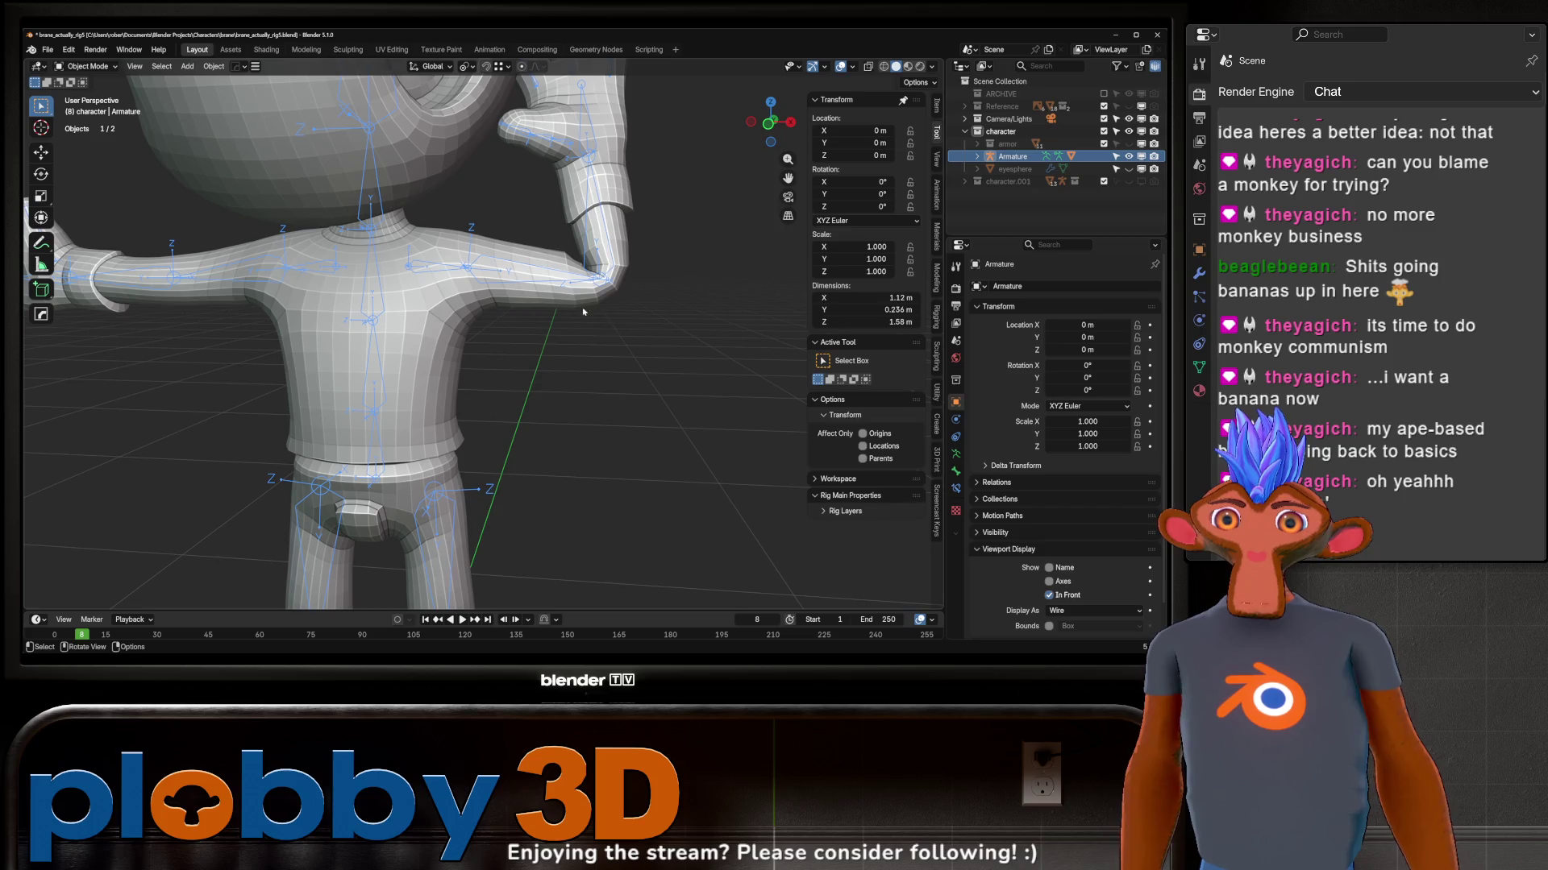
{"action": "left_click", "coordinate": [538, 303], "text": "shift"}
{"action": "key", "text": "ctrl+Tab"}
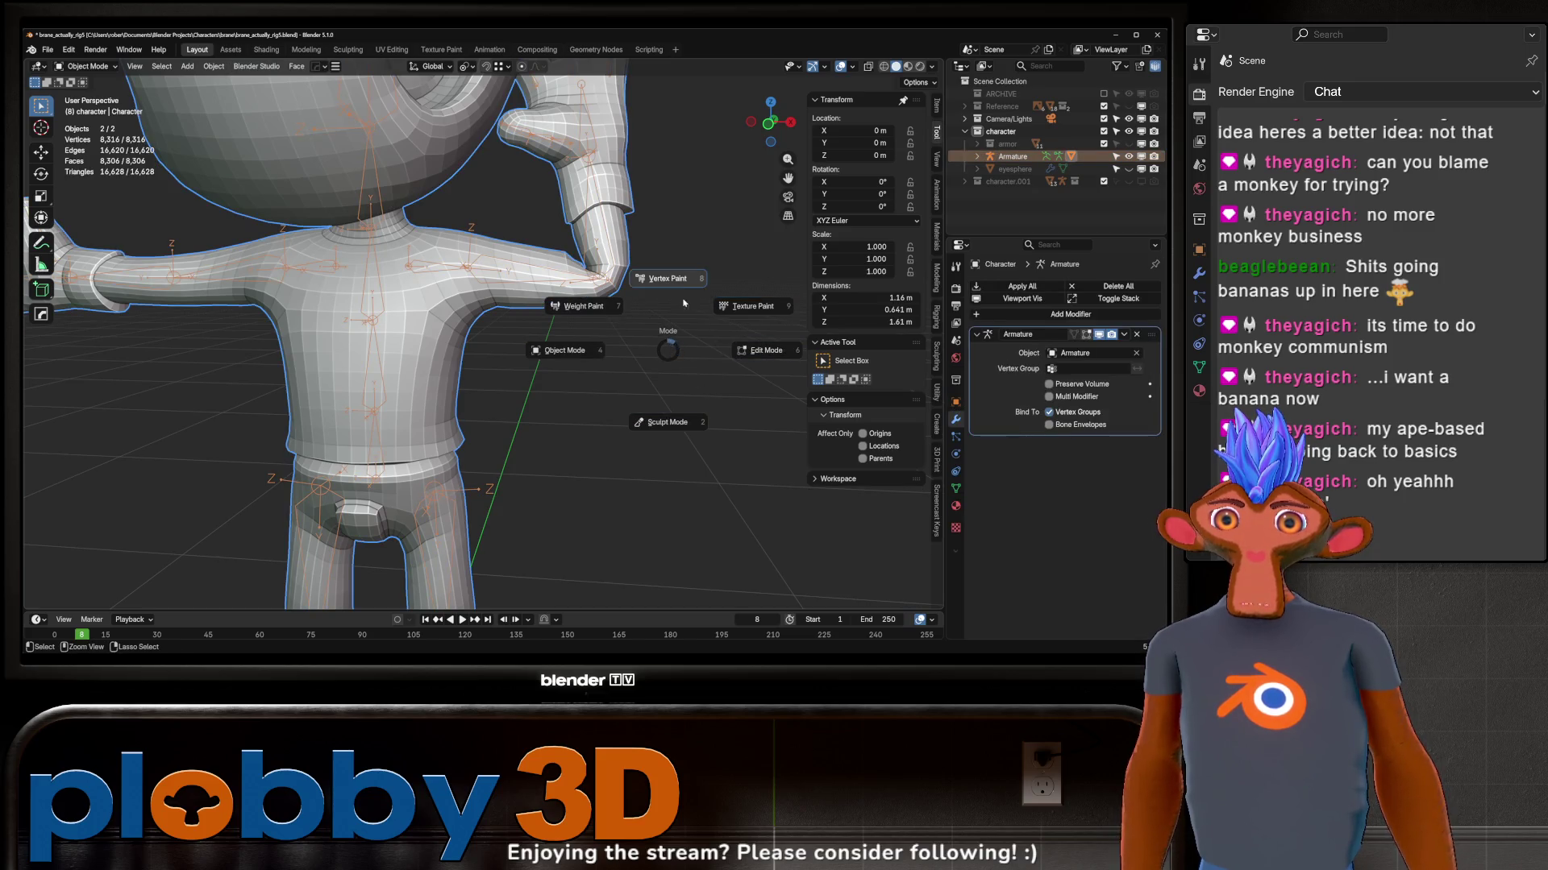
Step: In Weight Paint, add and smooth upper arm weight around the elbow
{"action": "left_click", "coordinate": [593, 312]}
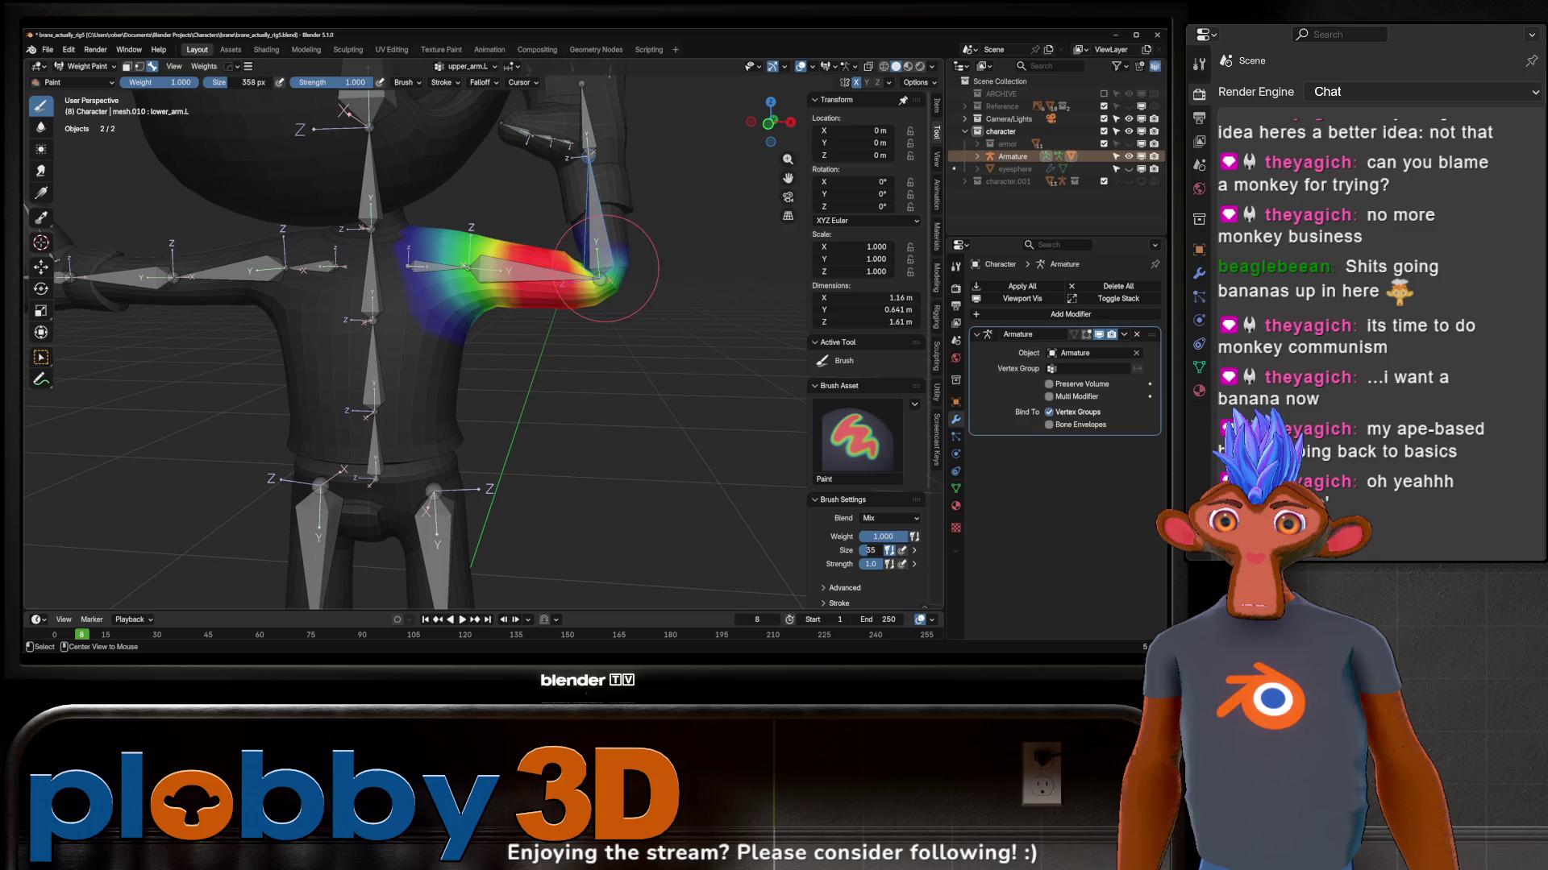
{"action": "left_click", "coordinate": [587, 273], "text": "ctrl"}
{"action": "left_click", "coordinate": [568, 268], "text": "ctrl"}
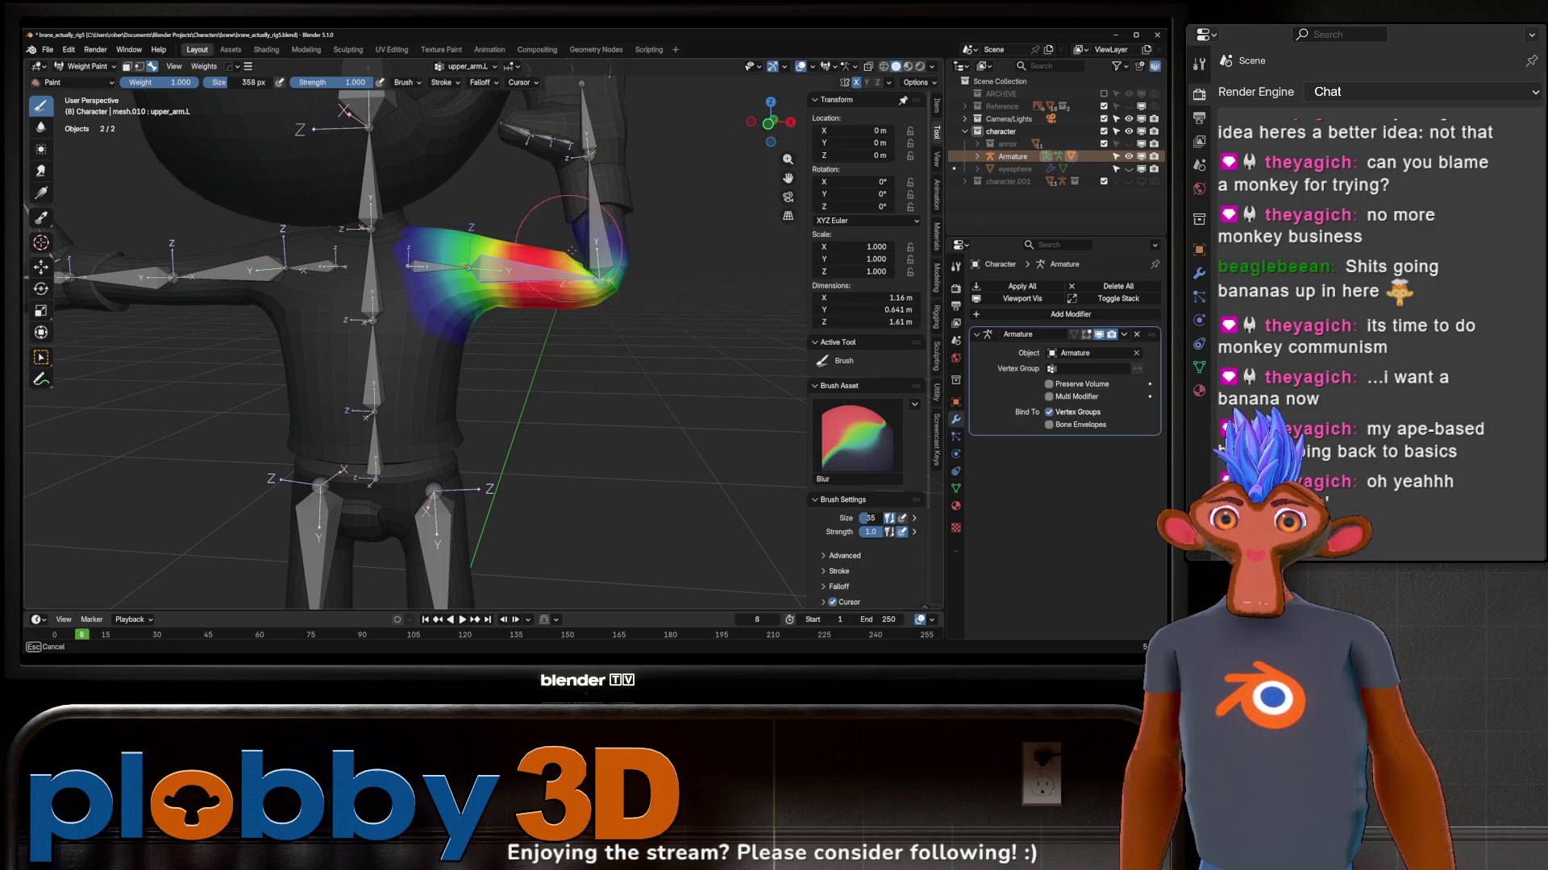
{"action": "scroll", "coordinate": [582, 272], "scroll_direction": "up", "scroll_amount": 3}
{"action": "mouse_move", "coordinate": [582, 272]}
{"action": "middle_mouse_down"}
{"action": "mouse_move", "coordinate": [630, 288]}
{"action": "mouse_move", "coordinate": [538, 281]}
{"action": "middle_mouse_up"}
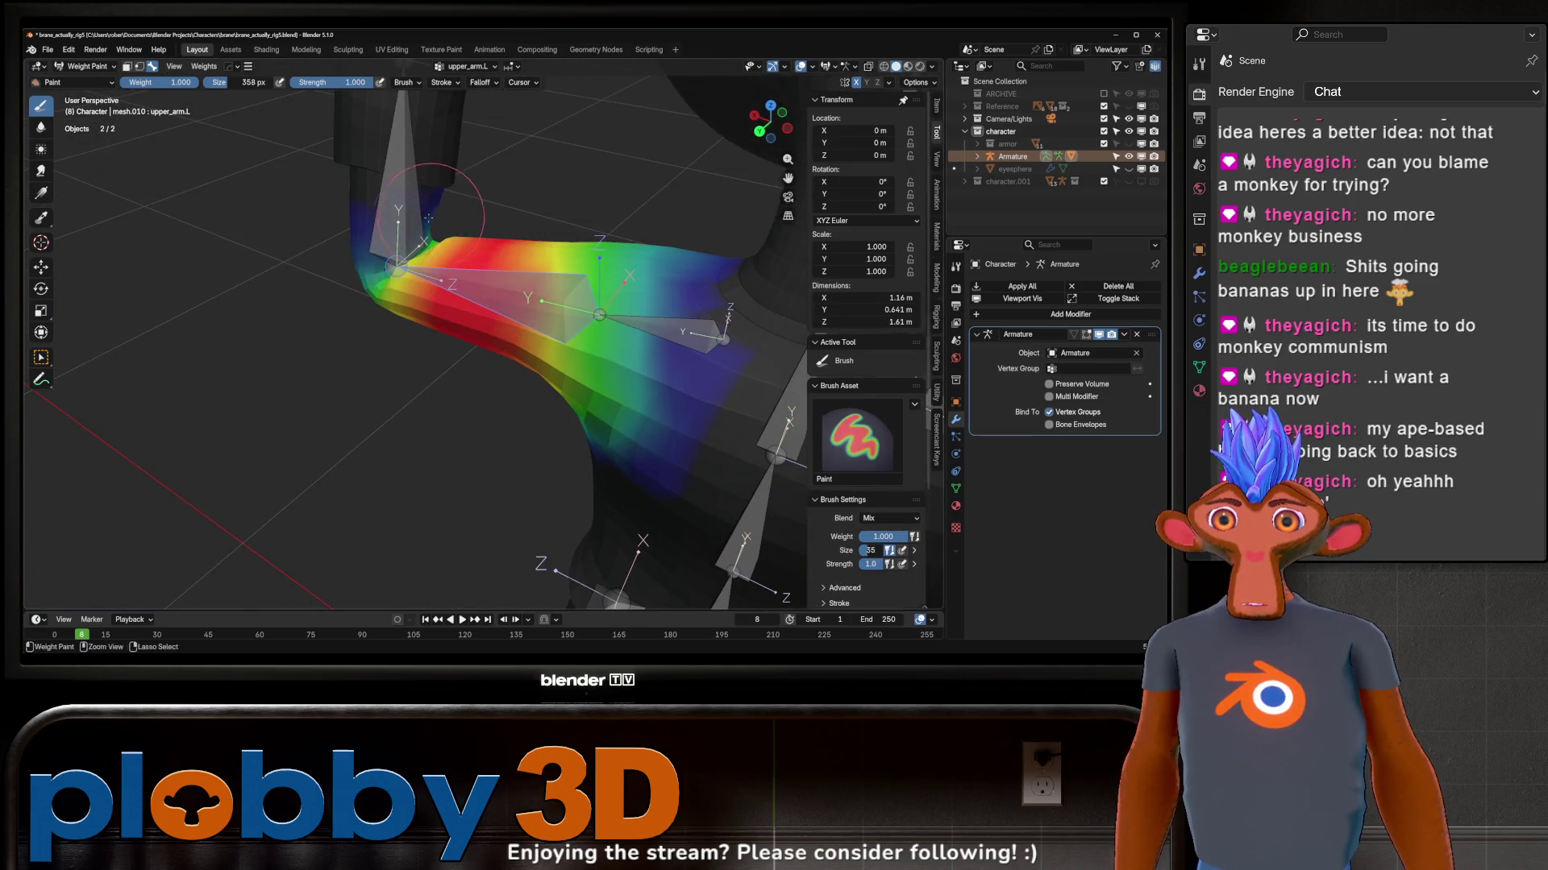
{"action": "left_click_drag", "start_coordinate": [351, 264], "coordinate": [363, 284]}
{"action": "mouse_move", "coordinate": [363, 284]}
{"action": "middle_mouse_down"}
{"action": "mouse_move", "coordinate": [351, 333]}
{"action": "mouse_move", "coordinate": [564, 428]}
{"action": "mouse_move", "coordinate": [592, 362]}
{"action": "middle_mouse_up"}
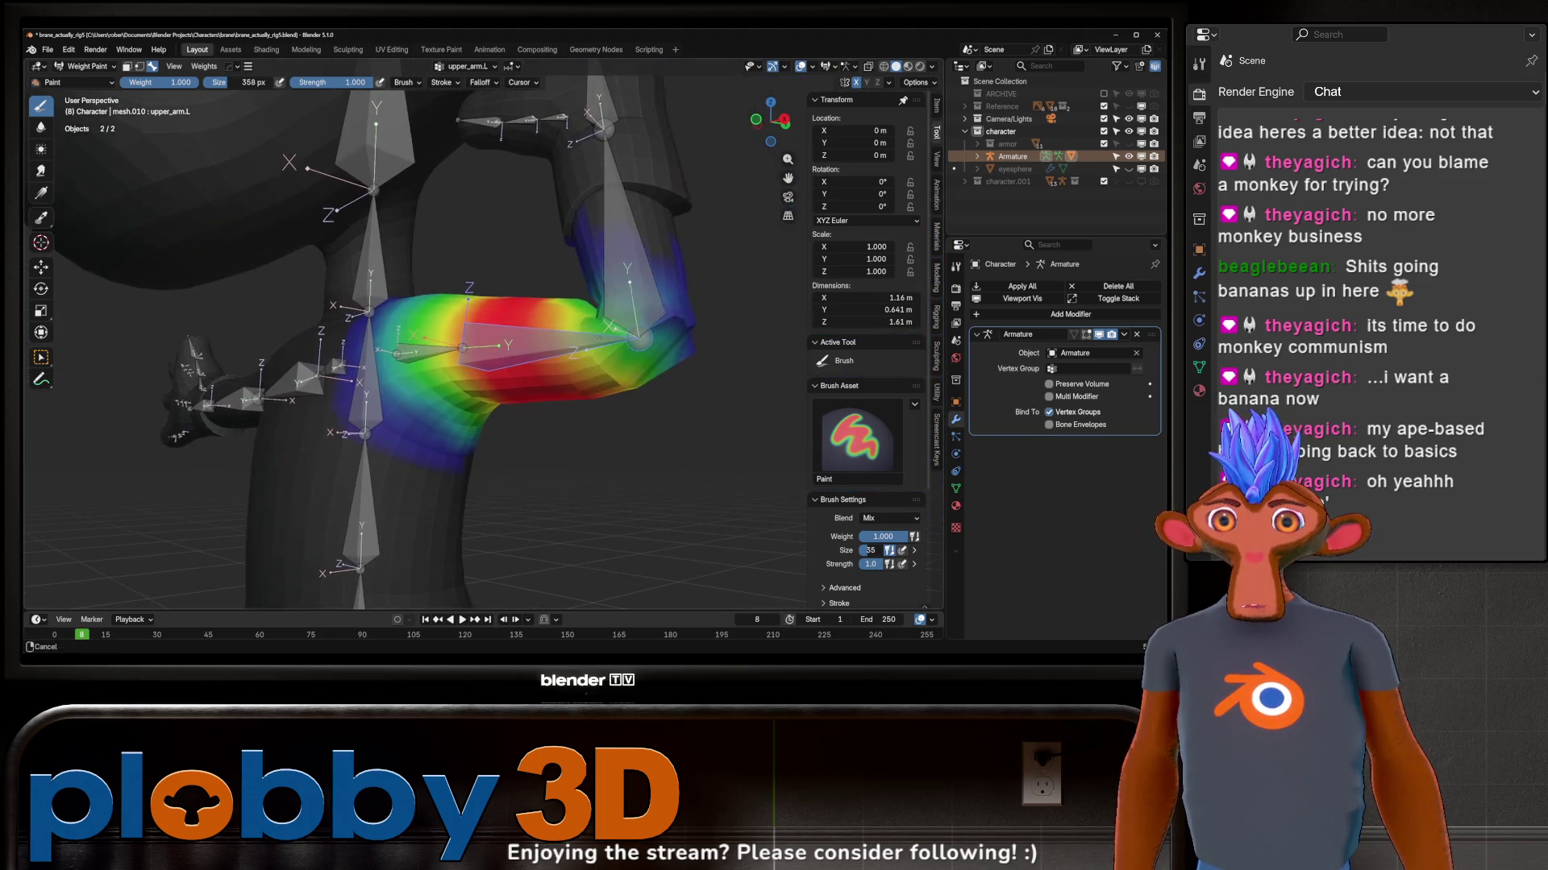
{"action": "middle_click_drag", "start_coordinate": [622, 290], "coordinate": [660, 370]}
{"action": "mouse_move", "coordinate": [658, 362]}
{"action": "left_mouse_down", "text": "shift"}
{"action": "mouse_move", "coordinate": [666, 397]}
{"action": "mouse_move", "coordinate": [645, 355]}
{"action": "left_mouse_up", "text": "shift"}
Step: Show the forearm weights, inspect the arm bones and bend the forearm upward
{"action": "left_click", "coordinate": [674, 399], "text": "ctrl"}
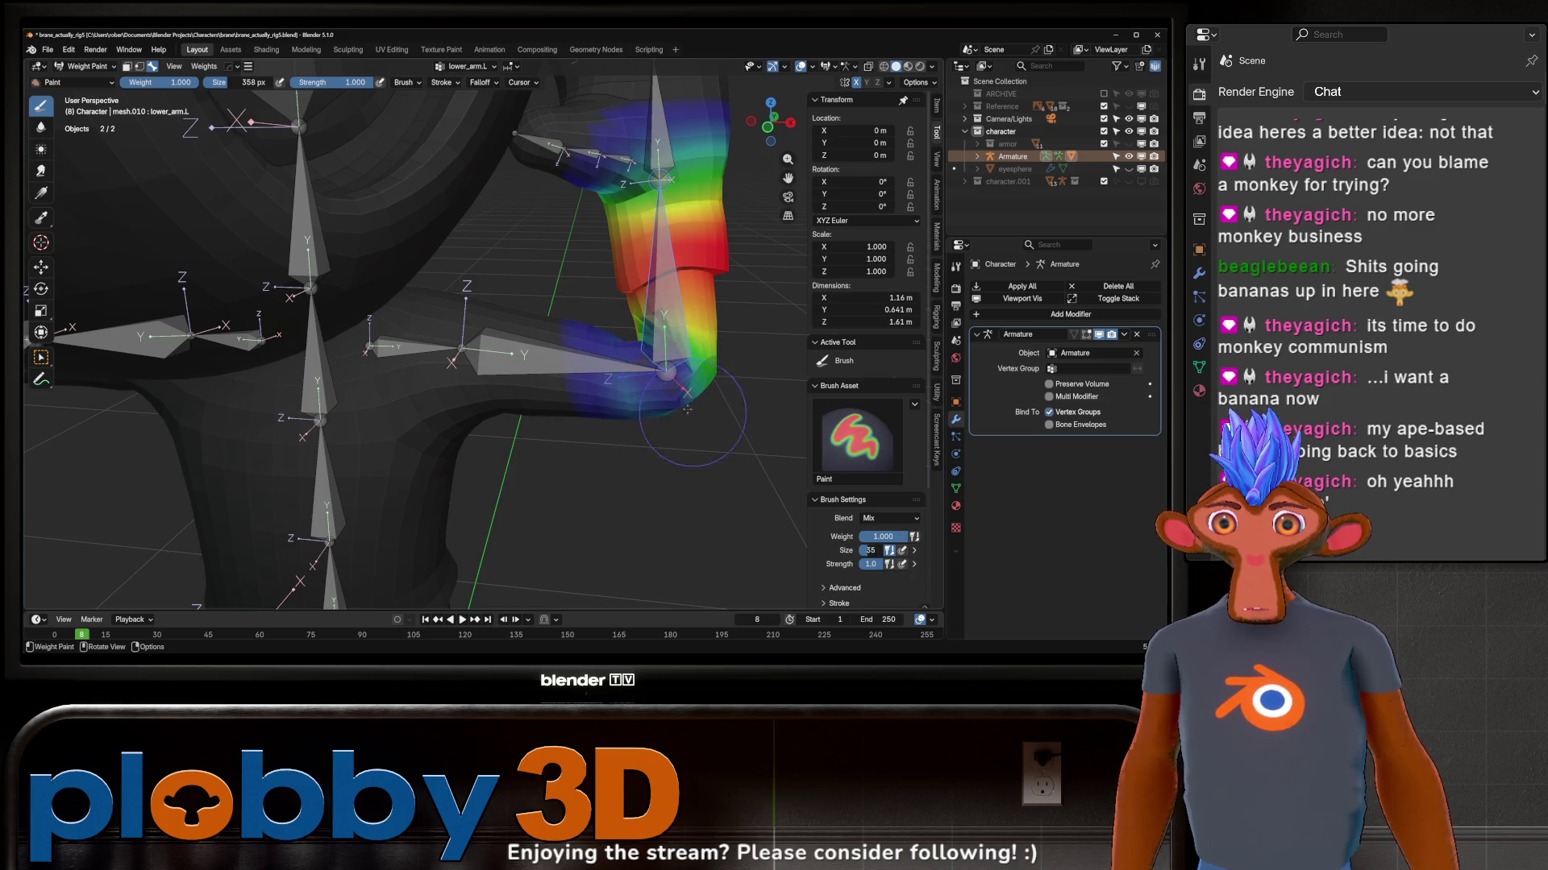
{"action": "middle_click_drag", "start_coordinate": [629, 336], "coordinate": [677, 364]}
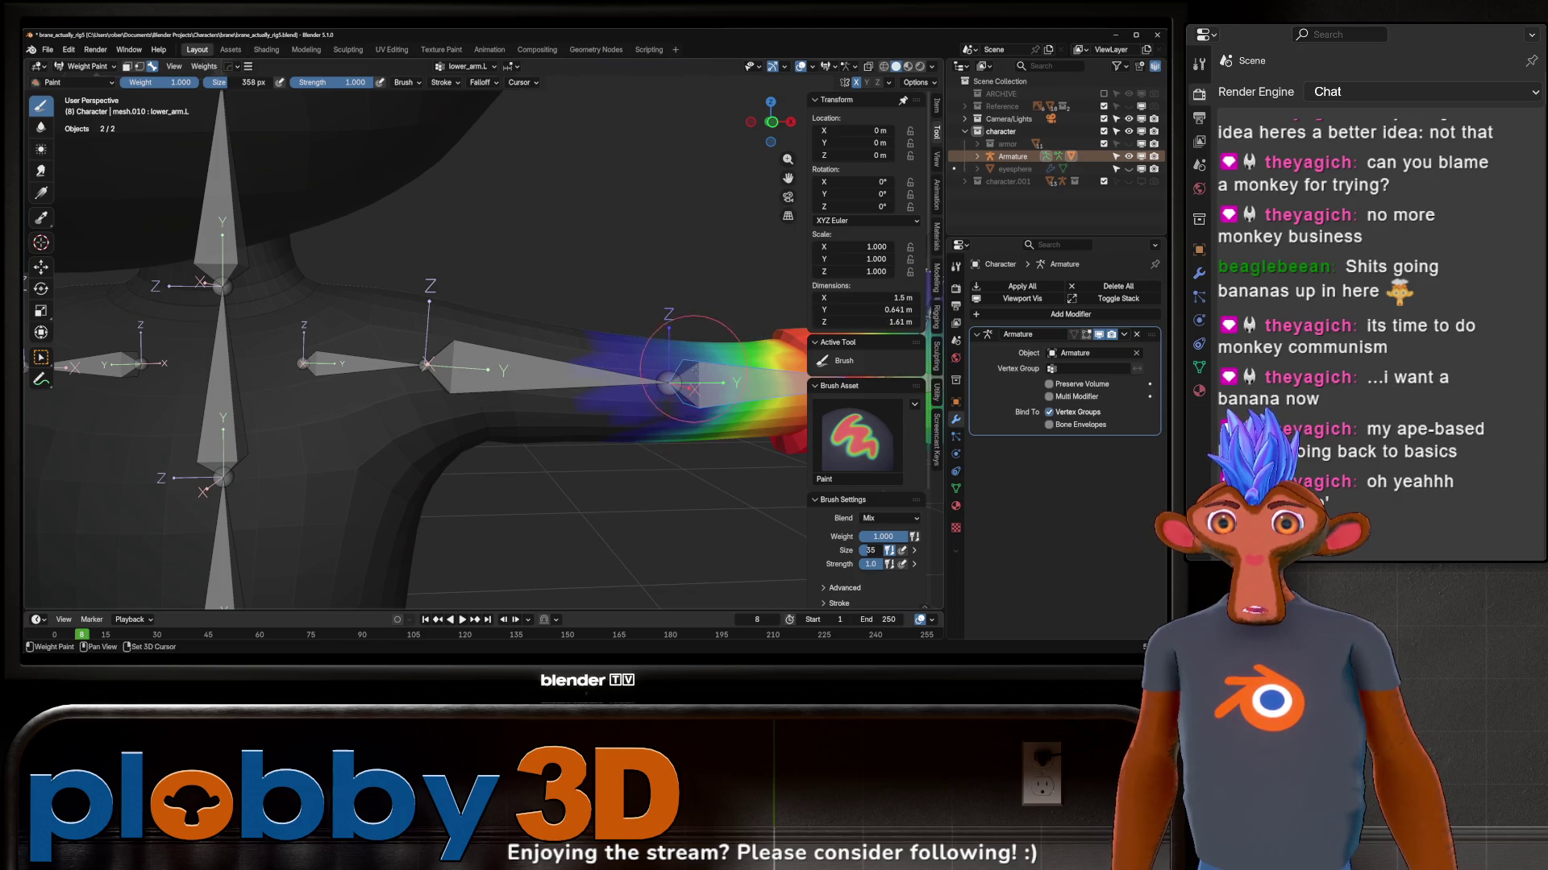
{"action": "middle_click_drag", "start_coordinate": [685, 363], "coordinate": [678, 448]}
{"action": "left_click_drag", "start_coordinate": [678, 447], "coordinate": [672, 466], "text": "shift"}
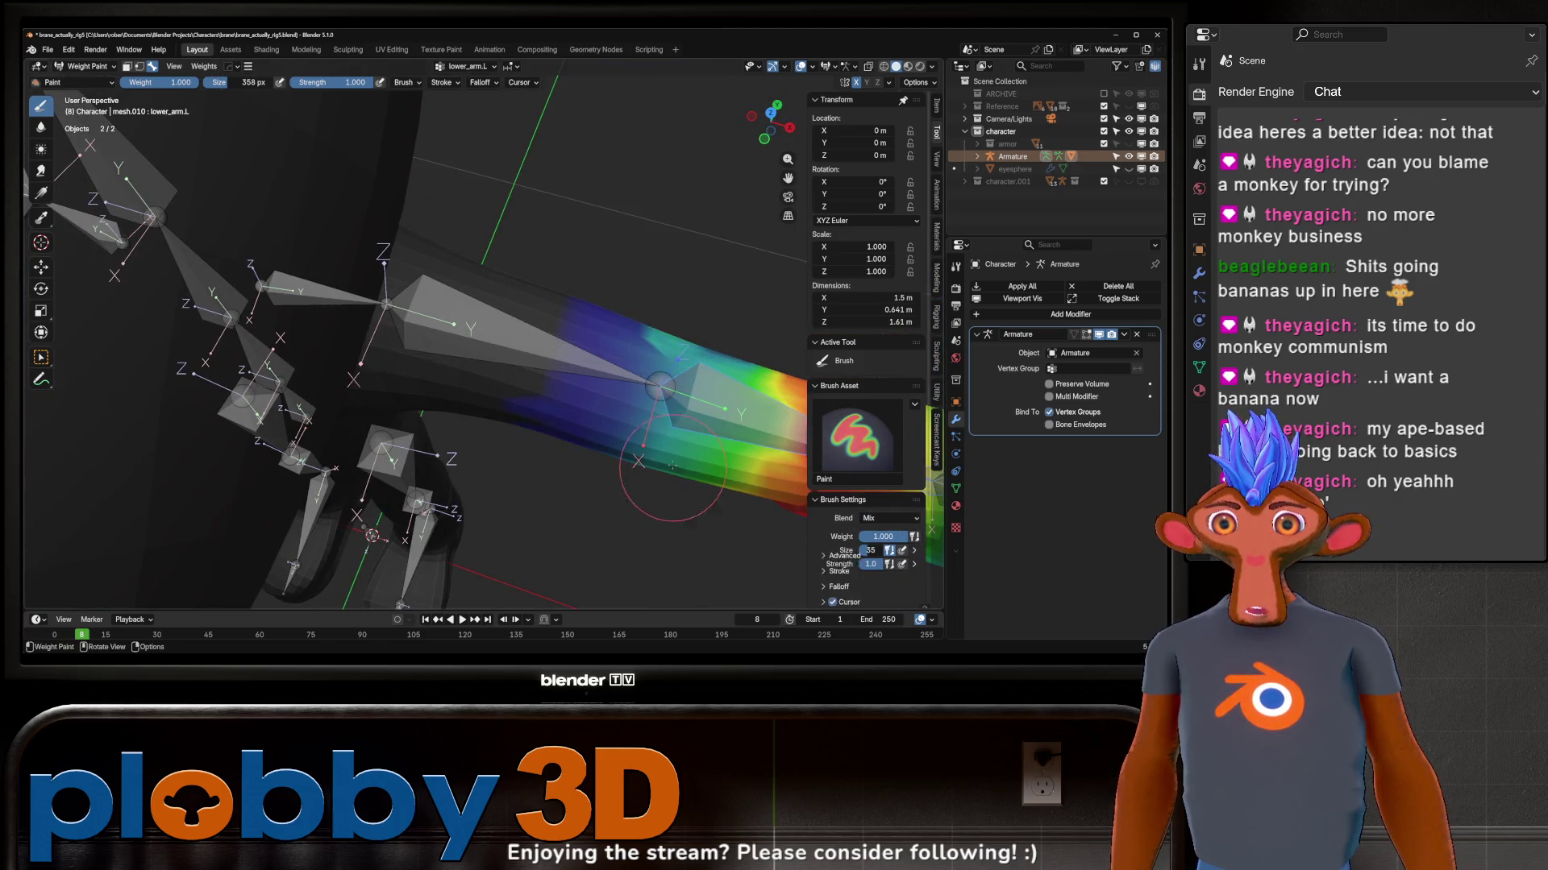
{"action": "mouse_move", "coordinate": [671, 473]}
{"action": "middle_mouse_down"}
{"action": "mouse_move", "coordinate": [653, 396]}
{"action": "mouse_move", "coordinate": [540, 419]}
{"action": "middle_mouse_up"}
{"action": "left_click_drag", "start_coordinate": [539, 419], "coordinate": [540, 419], "text": "shift"}
{"action": "middle_click_drag", "start_coordinate": [571, 434], "coordinate": [565, 458]}
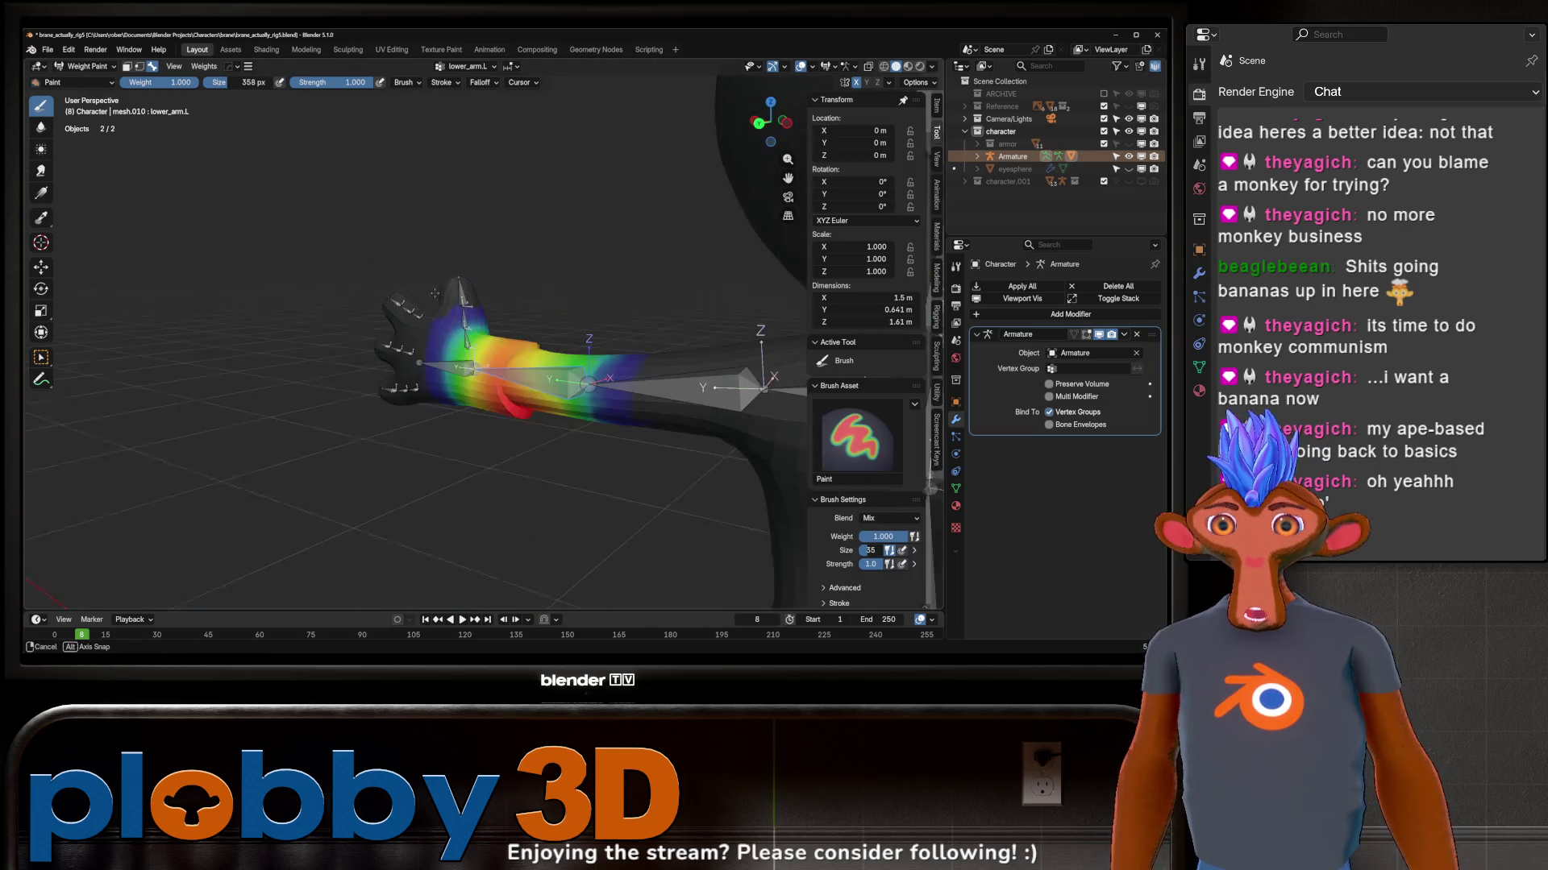
{"action": "key", "text": "r"}
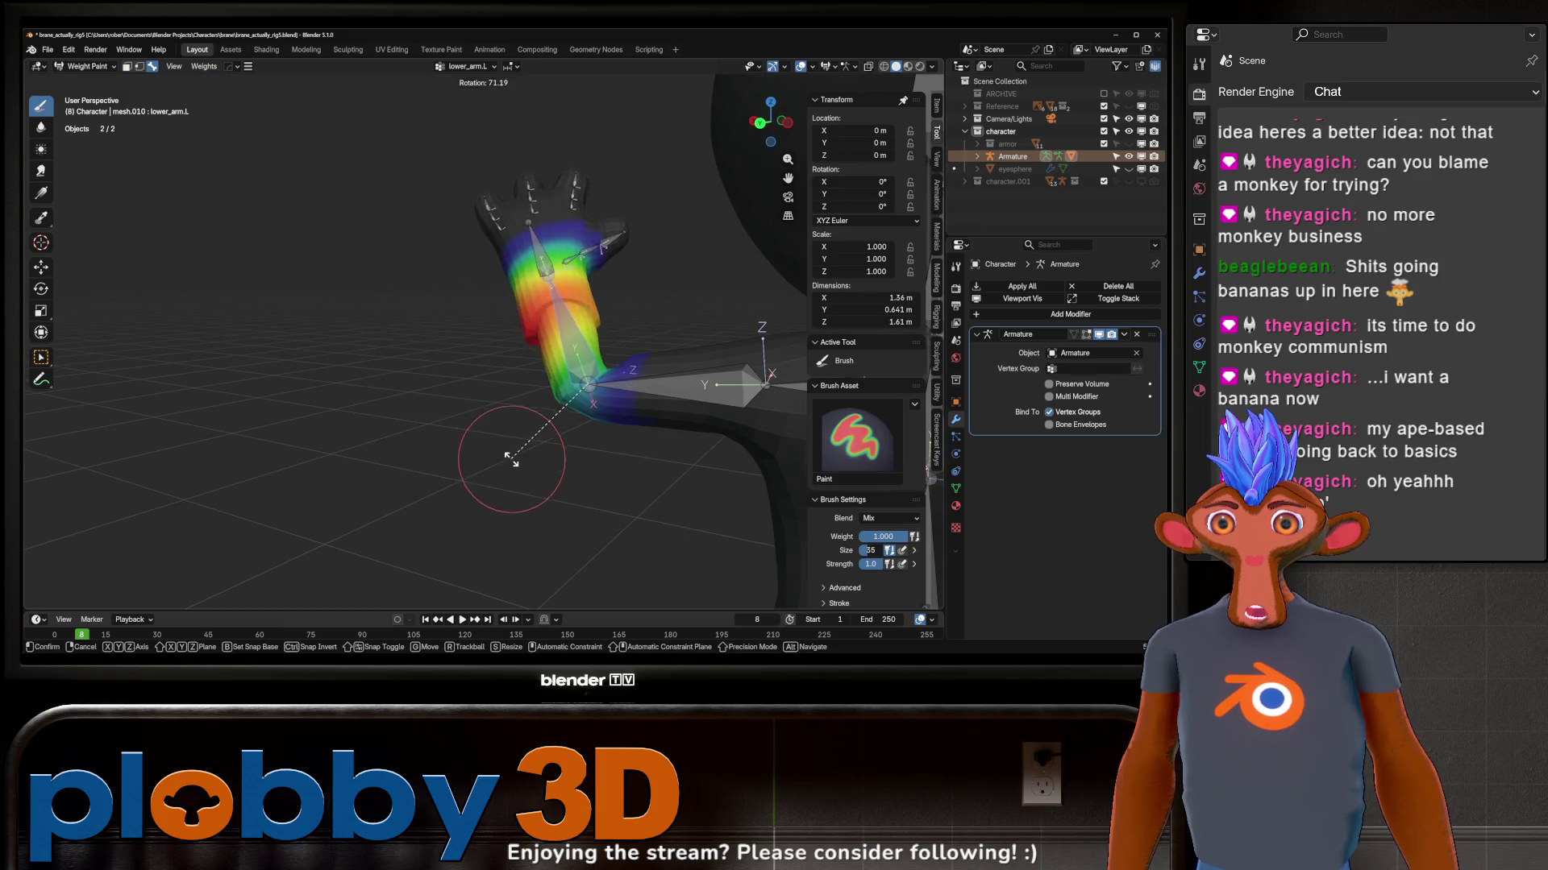
{"action": "left_click", "coordinate": [514, 443]}
Step: Smooth the elbow weights into a gradient, then put the mesh into Edit Mode
{"action": "mouse_move", "coordinate": [611, 411]}
{"action": "middle_mouse_down"}
{"action": "mouse_move", "coordinate": [593, 420]}
{"action": "mouse_move", "coordinate": [593, 364]}
{"action": "middle_mouse_up"}
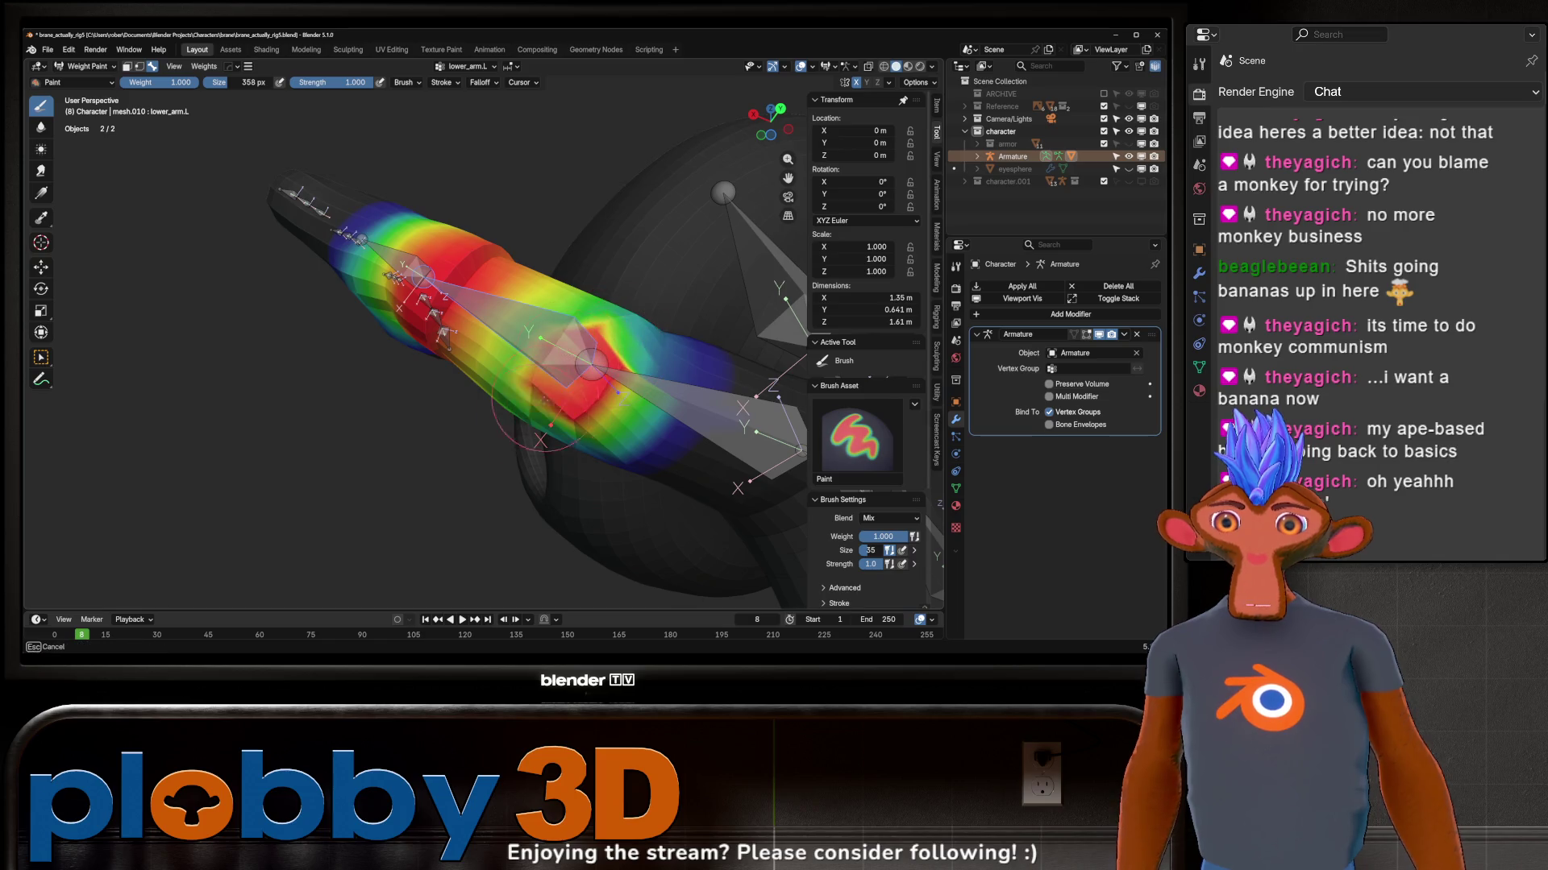
{"action": "mouse_move", "coordinate": [541, 380]}
{"action": "middle_mouse_down"}
{"action": "mouse_move", "coordinate": [556, 299]}
{"action": "mouse_move", "coordinate": [535, 437]}
{"action": "middle_mouse_up"}
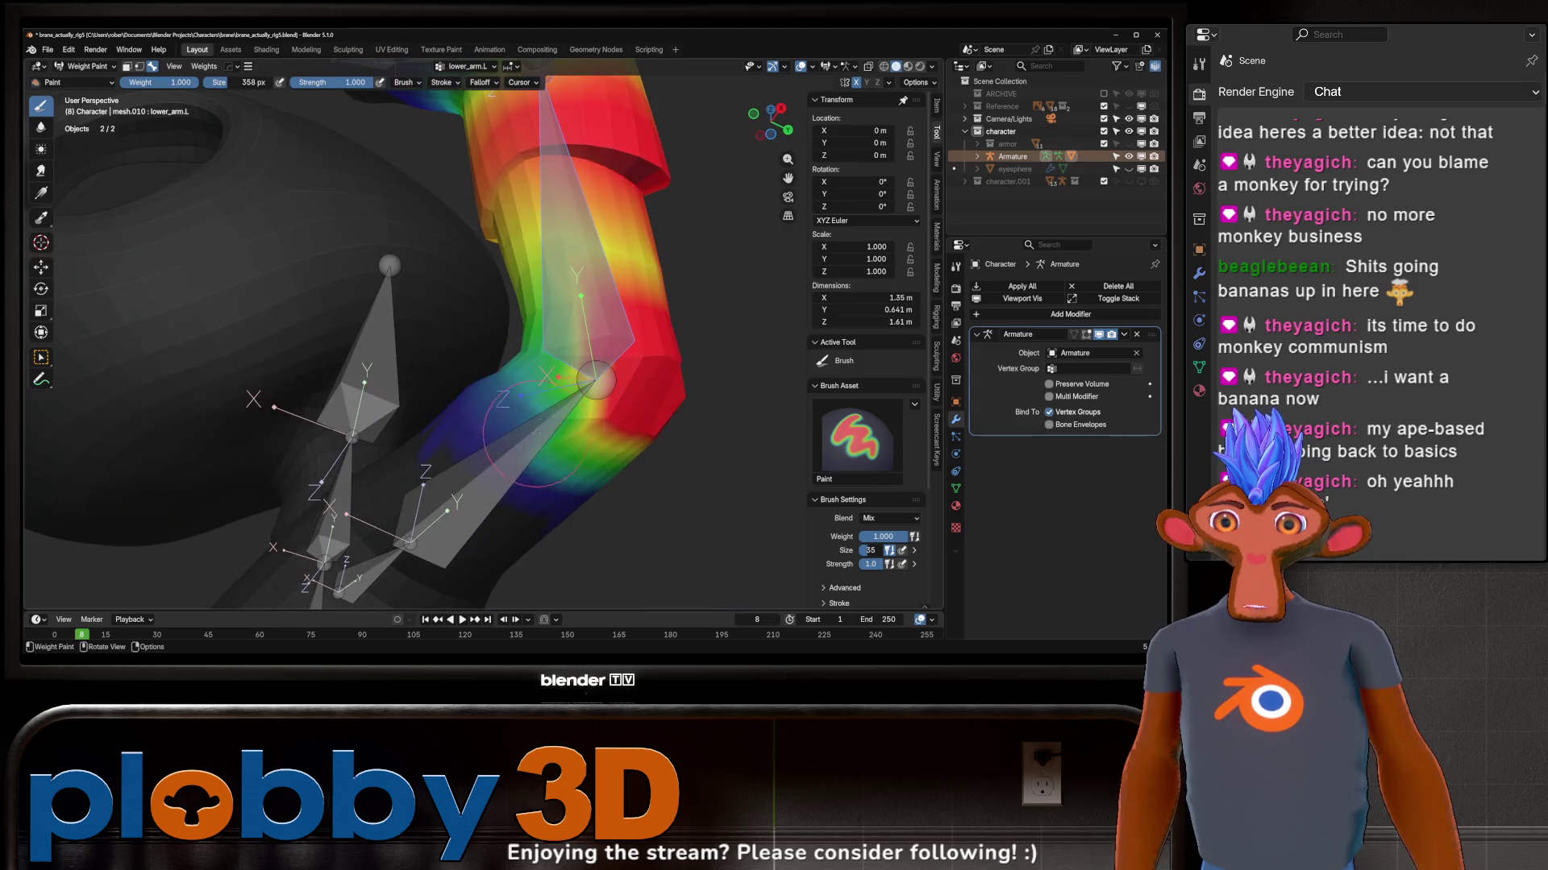
{"action": "left_click_drag", "start_coordinate": [612, 373], "coordinate": [633, 427], "text": "shift"}
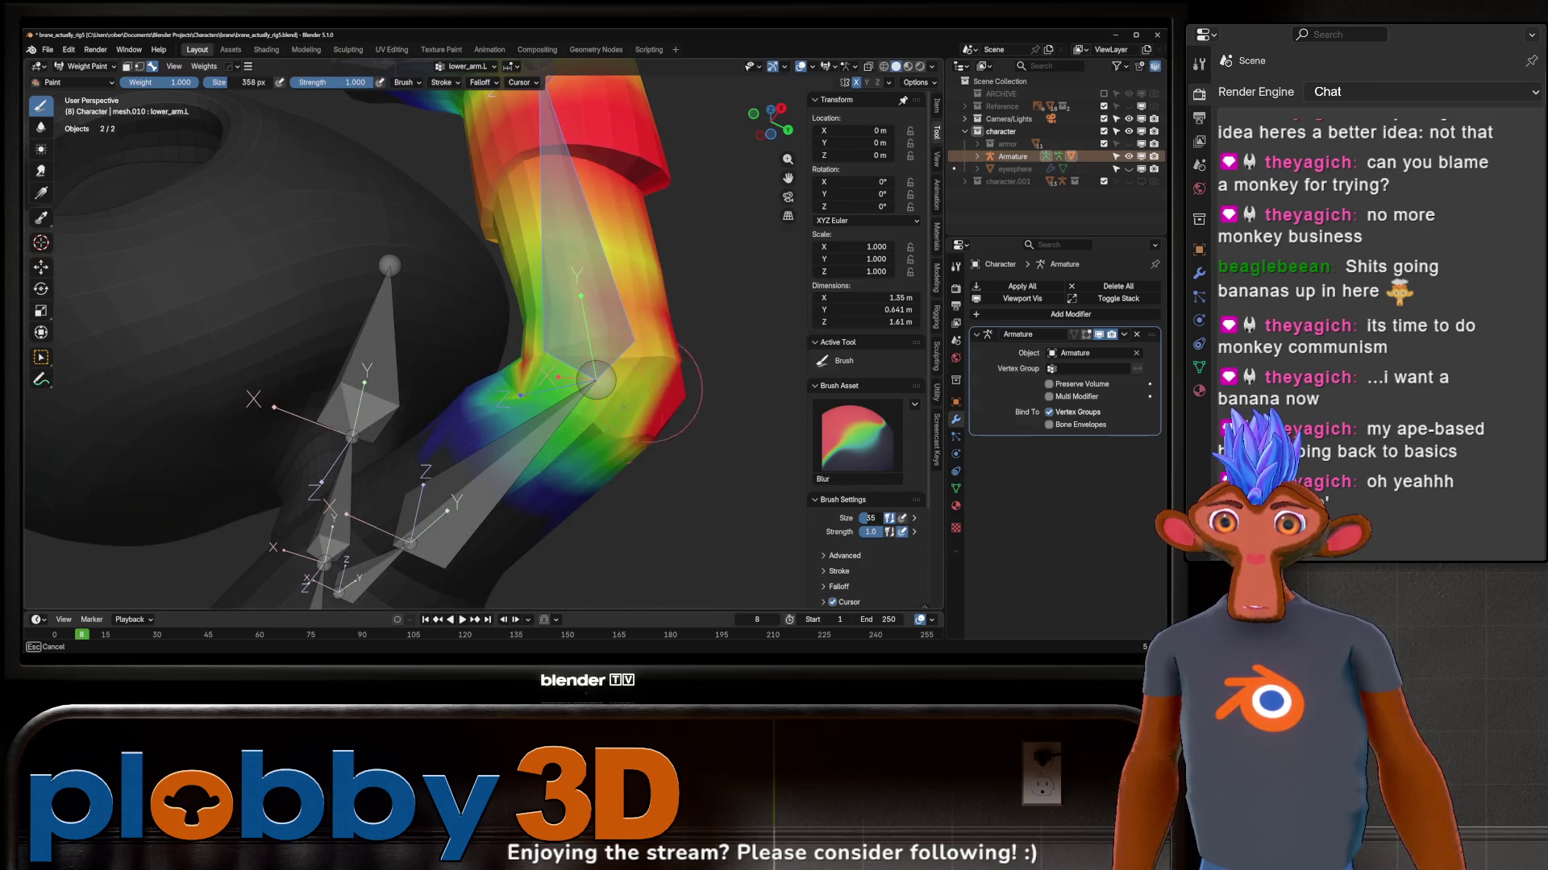
{"action": "middle_click_drag", "start_coordinate": [628, 430], "coordinate": [631, 332]}
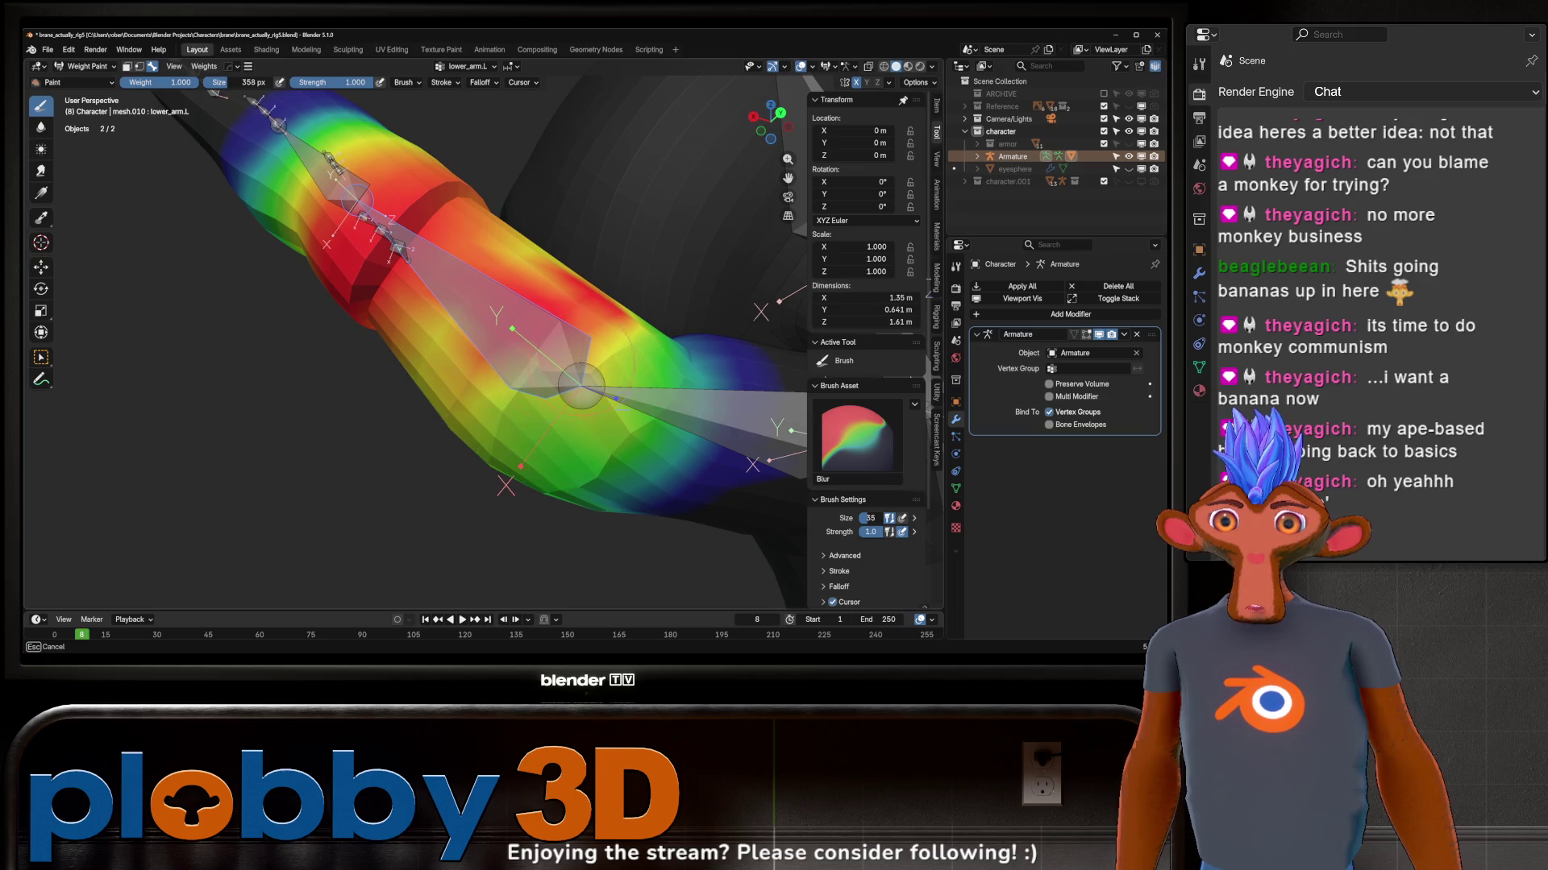
{"action": "middle_click_drag", "start_coordinate": [581, 386], "coordinate": [577, 270]}
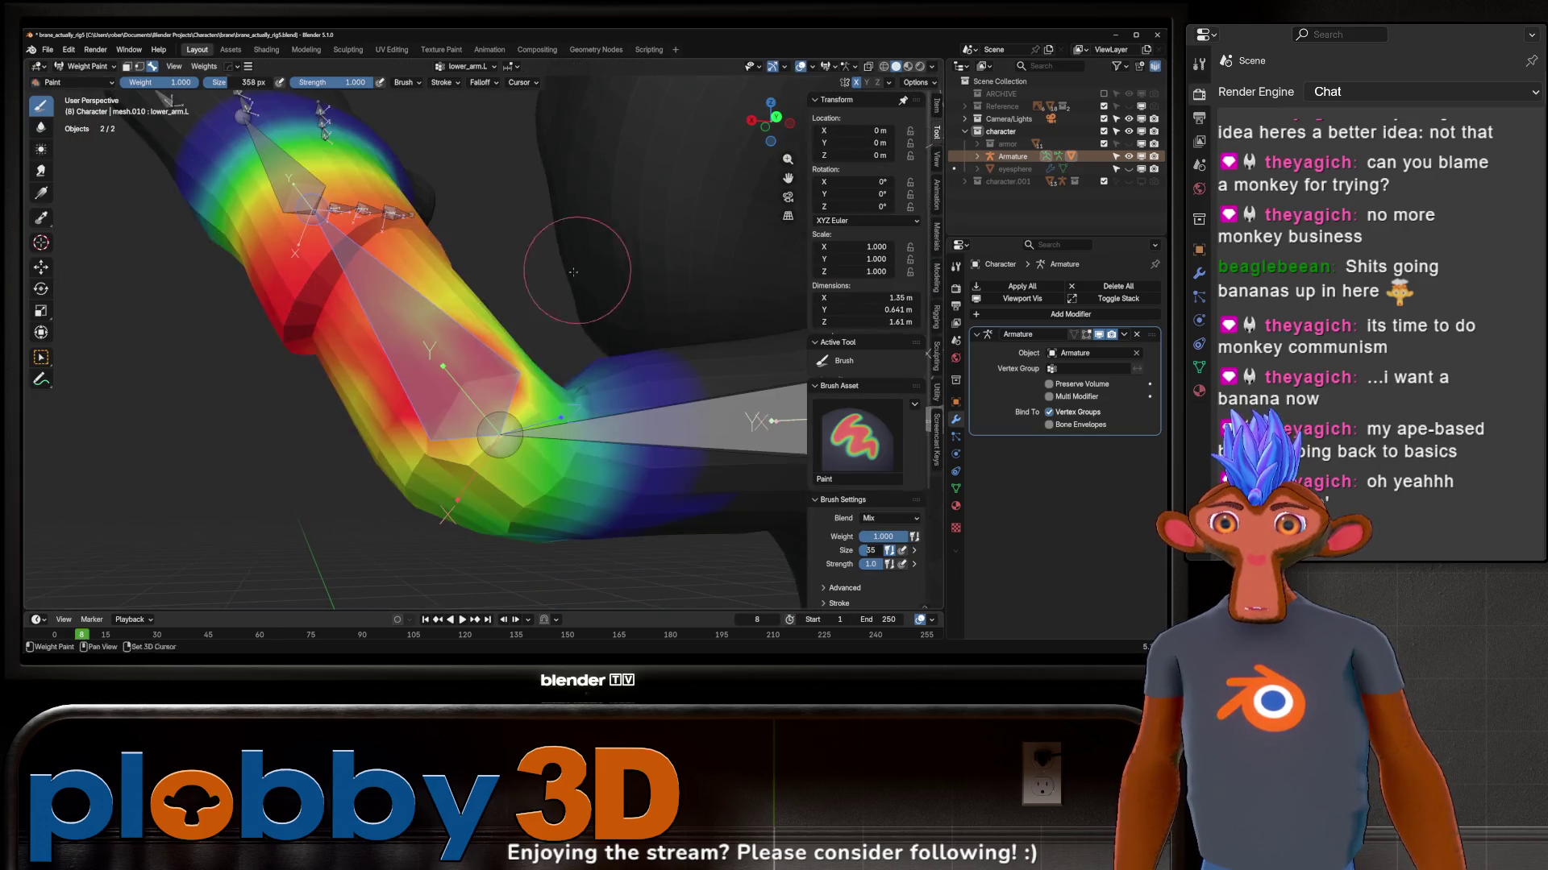
{"action": "key", "text": "Tab"}
{"action": "mouse_move", "coordinate": [521, 460]}
{"action": "middle_mouse_down"}
{"action": "mouse_move", "coordinate": [504, 421]}
{"action": "mouse_move", "coordinate": [542, 326]}
{"action": "mouse_move", "coordinate": [532, 266]}
{"action": "mouse_move", "coordinate": [543, 409]}
{"action": "mouse_move", "coordinate": [570, 359]}
{"action": "middle_mouse_up"}
Step: Inset a strip of faces selected around the arm
{"action": "left_click", "coordinate": [536, 259]}
{"action": "left_click", "coordinate": [543, 410], "text": "ctrl"}
{"action": "middle_click_drag", "start_coordinate": [569, 259], "coordinate": [729, 339]}
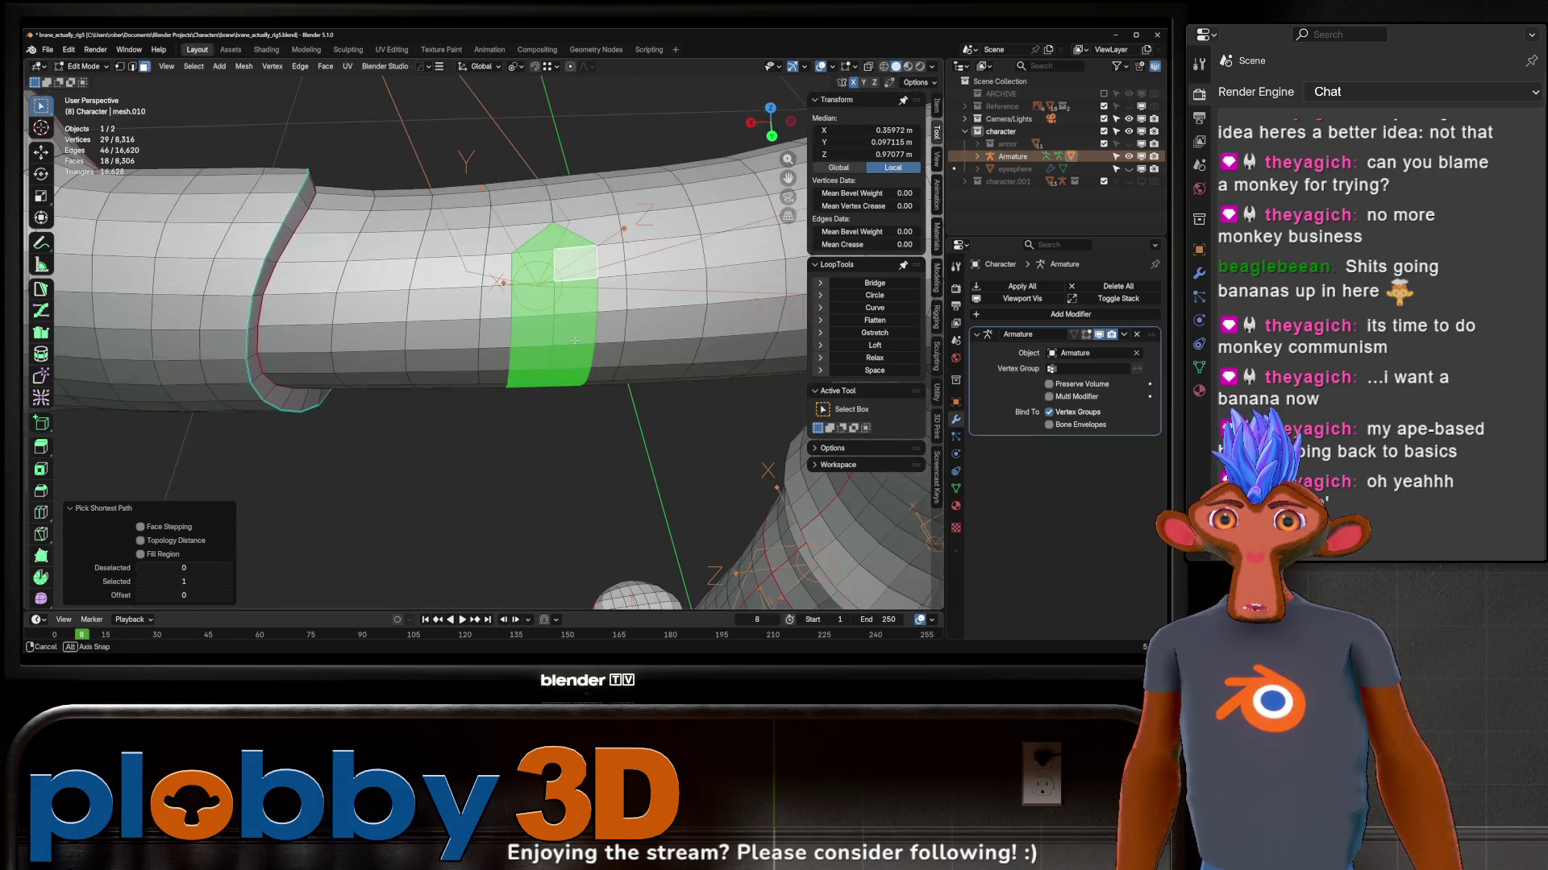
{"action": "type", "text": "i0"}
{"action": "left_click", "coordinate": [698, 334]}
Step: Return to weight painting the forearm and bend the arm to test it
{"action": "key", "text": "ctrl+Tab"}
{"action": "key", "text": "r"}
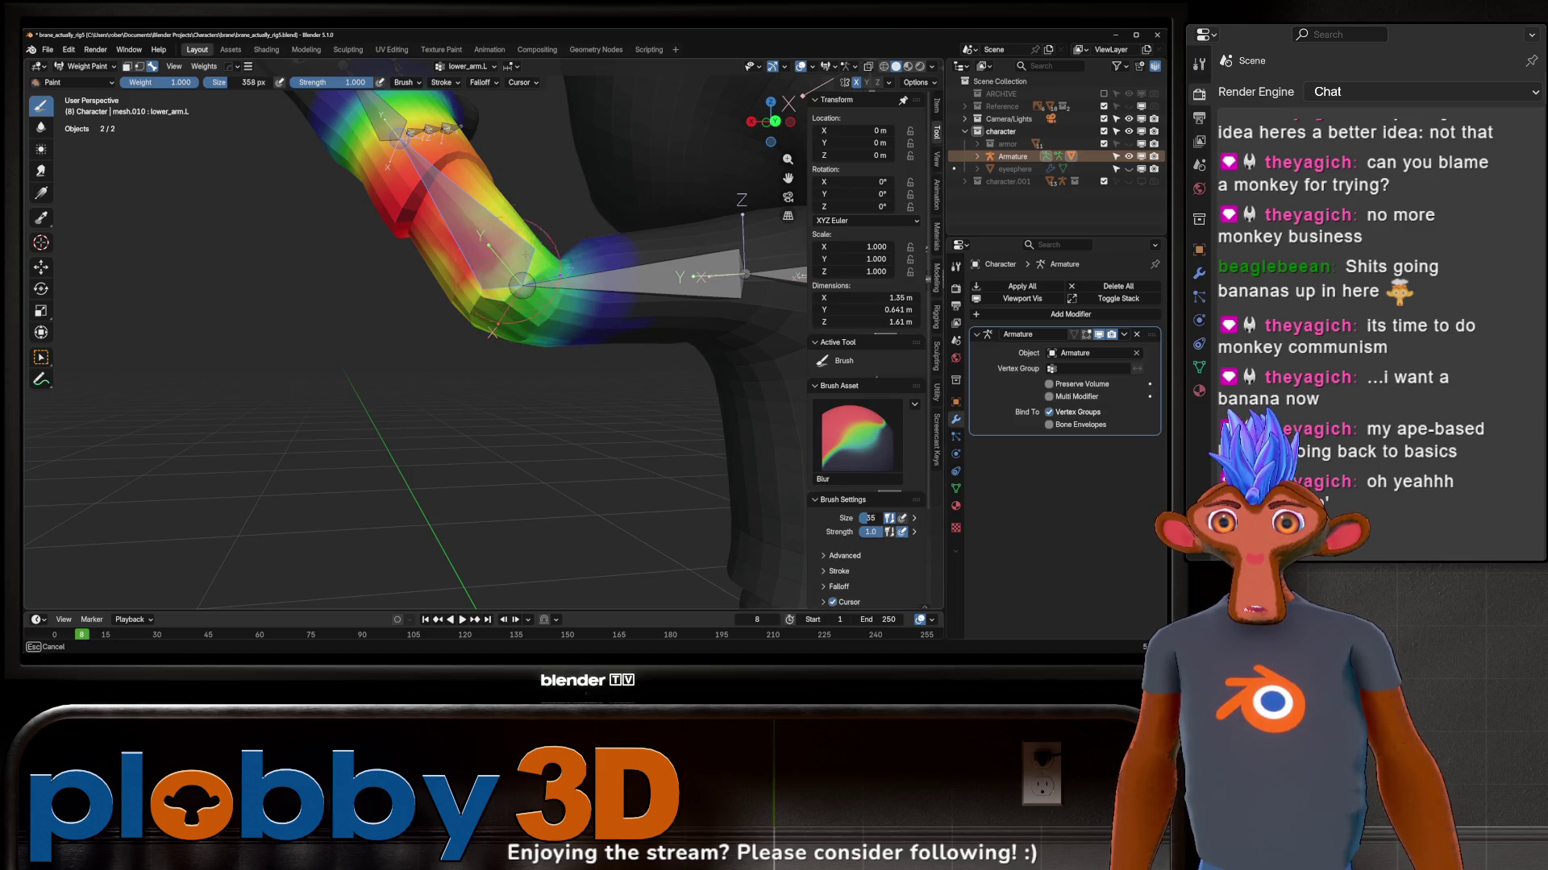
Step: Rotate the forearm bone to test the elbow from the other side
{"action": "middle_click_drag", "start_coordinate": [479, 333], "coordinate": [630, 338]}
{"action": "middle_click_drag", "start_coordinate": [528, 292], "coordinate": [520, 296]}
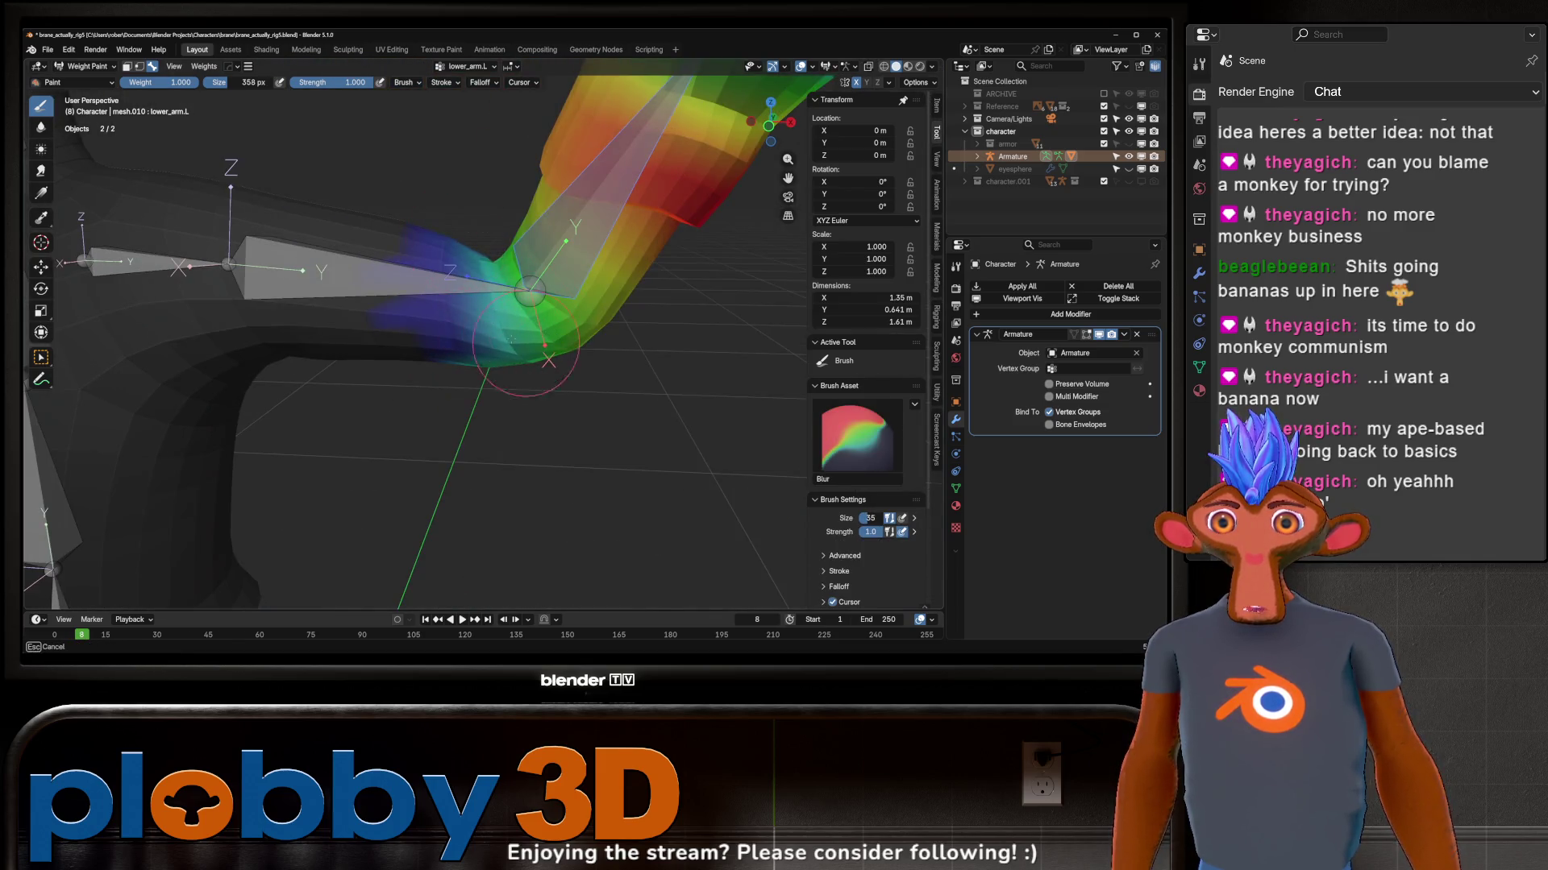
{"action": "scroll", "coordinate": [581, 343], "scroll_direction": "up", "scroll_amount": 3}
{"action": "scroll", "coordinate": [581, 343], "scroll_direction": "down", "scroll_amount": 3}
{"action": "key", "text": "r"}
{"action": "left_click", "coordinate": [532, 283]}
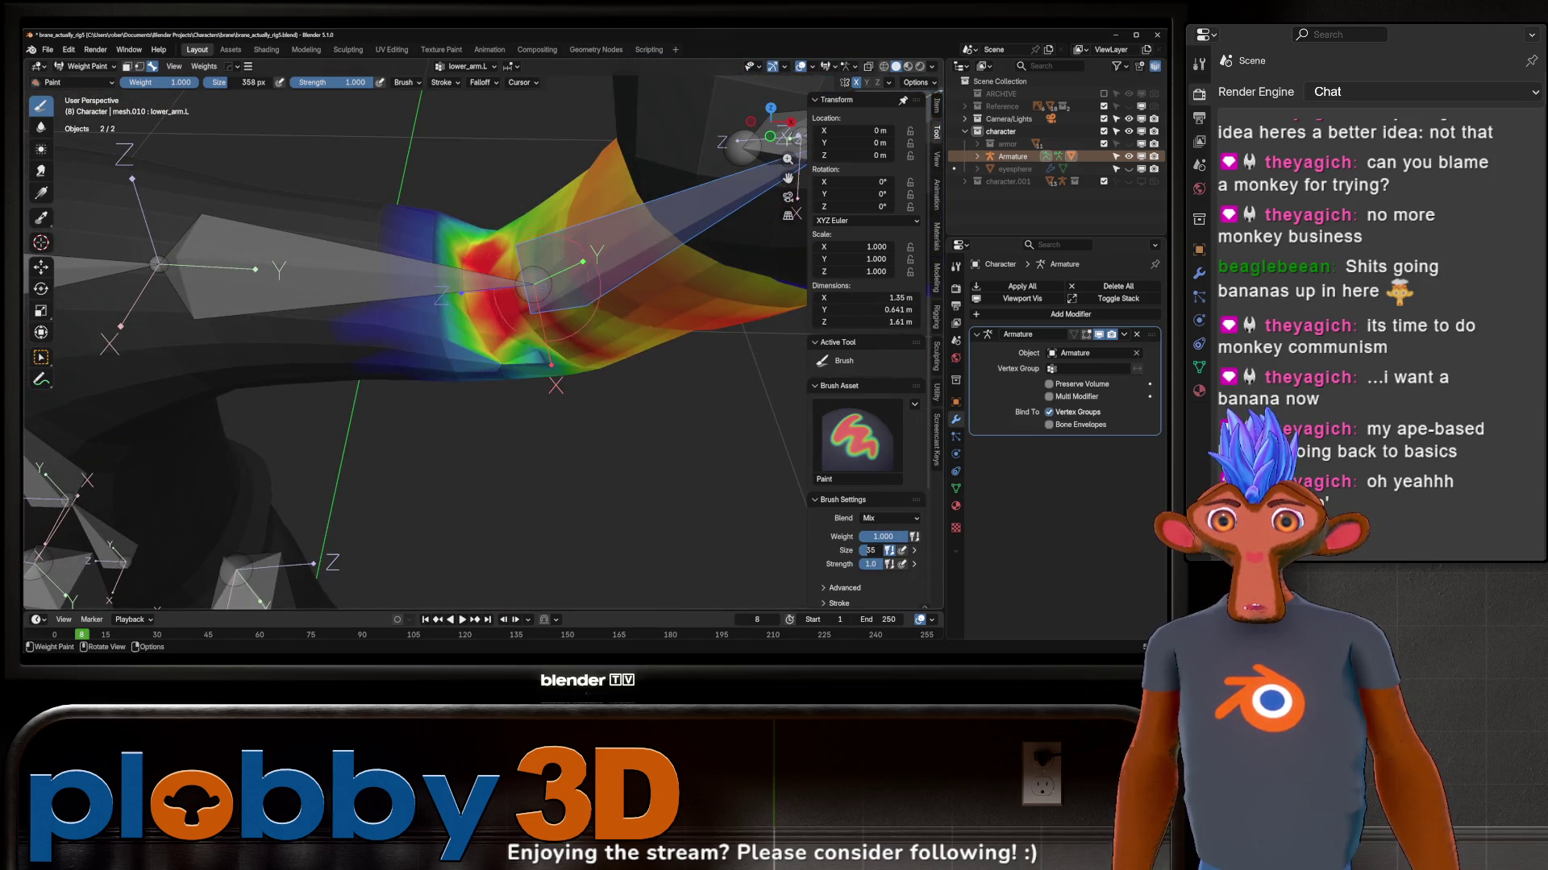
{"action": "middle_click_drag", "start_coordinate": [532, 285], "coordinate": [562, 255]}
Step: Alternate between upper_arm.L and lower_arm.L weights to compare them across the elbow
{"action": "key", "text": "a"}
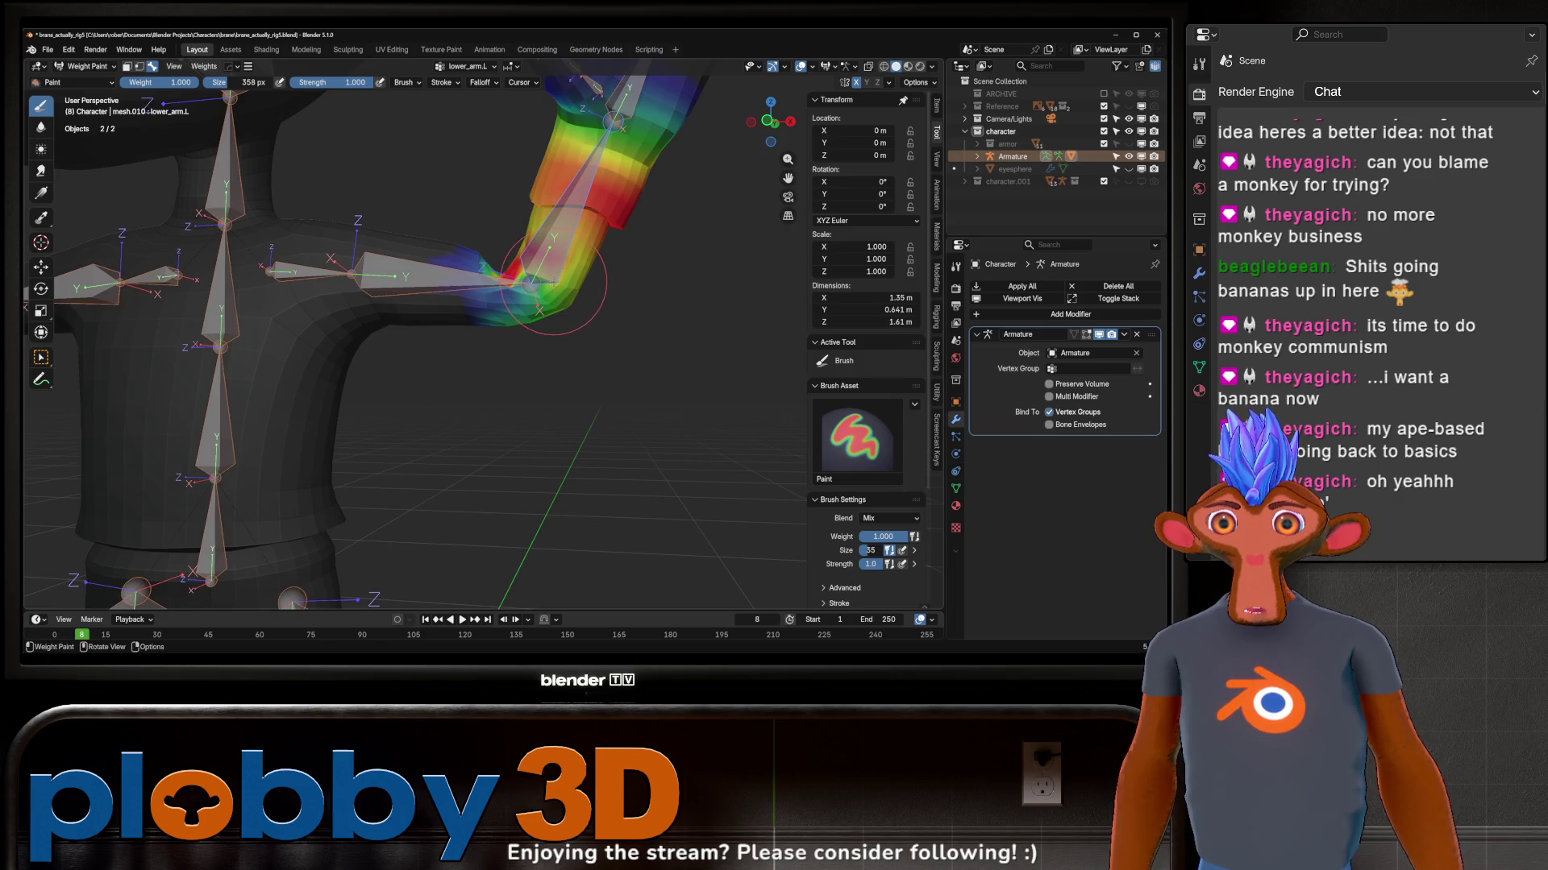
{"action": "left_click", "coordinate": [484, 284], "text": "ctrl"}
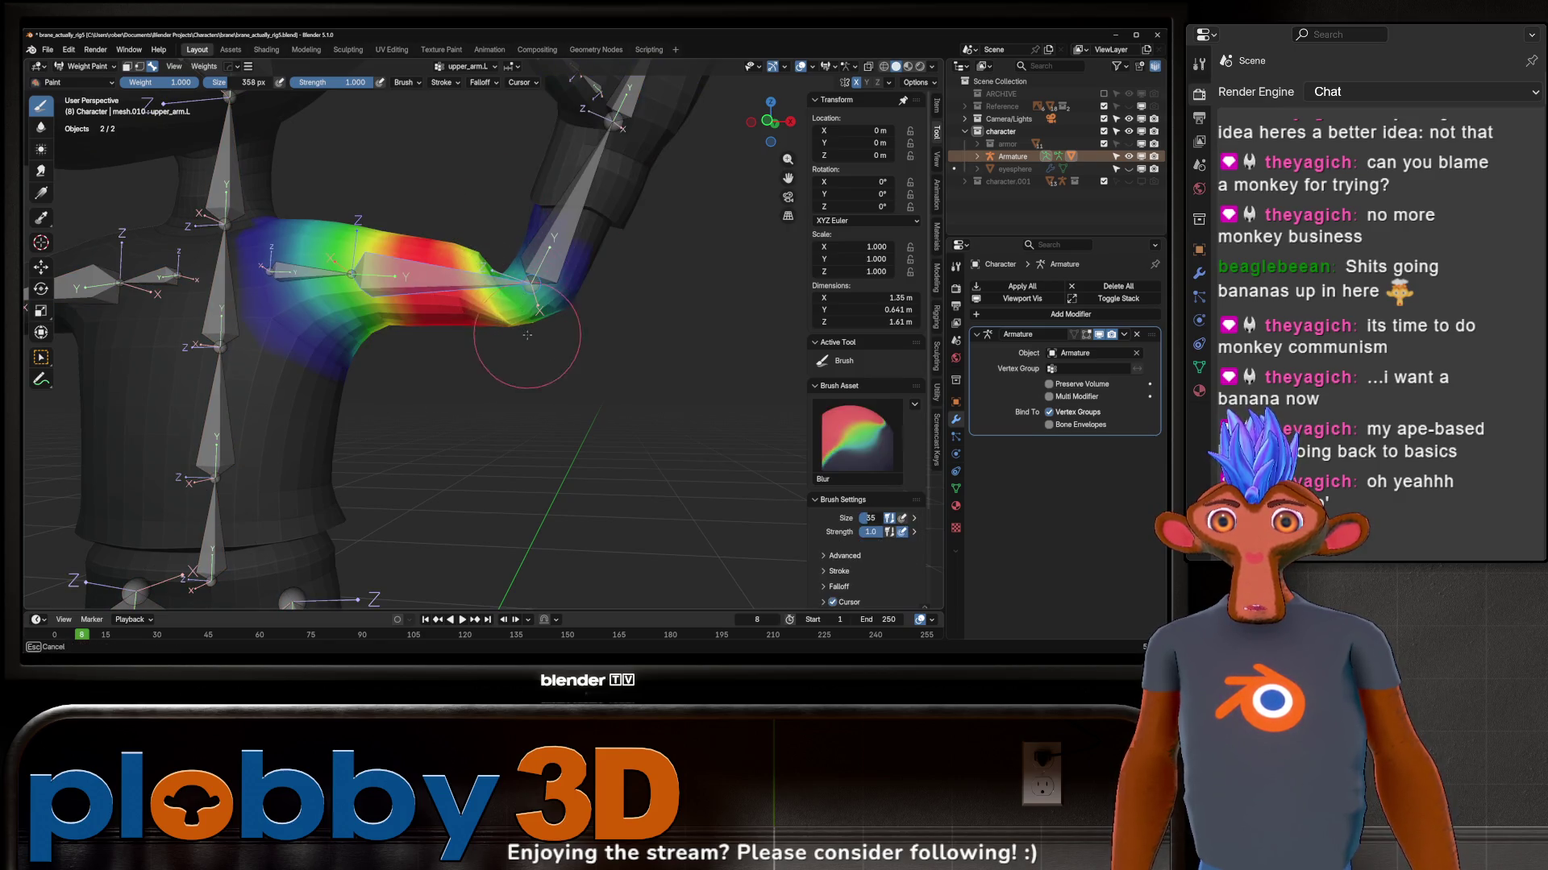
{"action": "left_click", "coordinate": [544, 300], "text": "ctrl"}
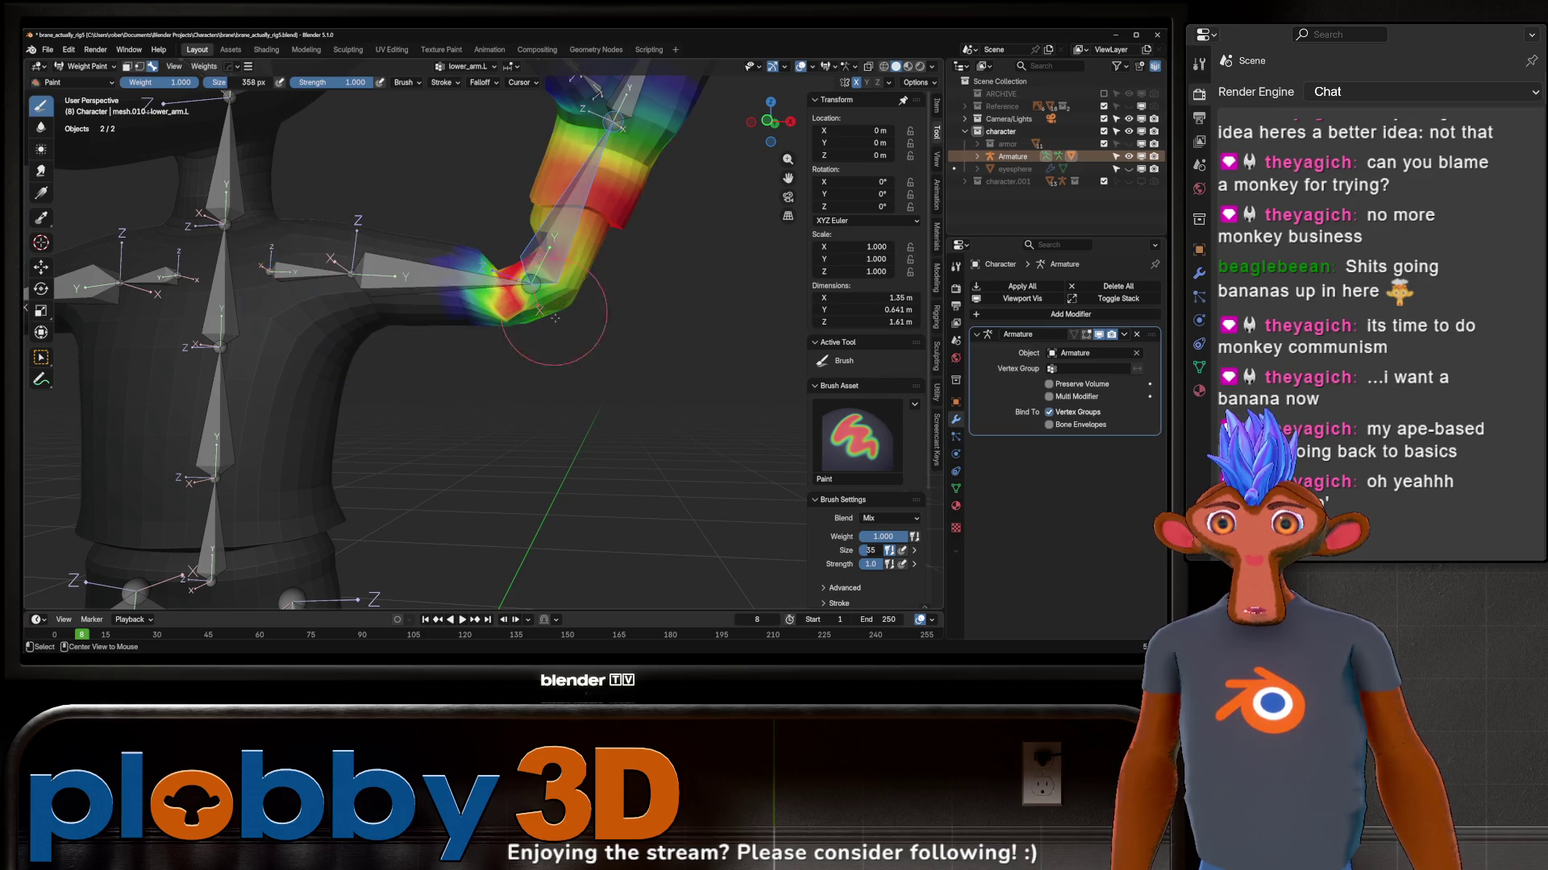
{"action": "scroll", "coordinate": [606, 315], "scroll_direction": "down", "scroll_amount": 5}
{"action": "left_click", "coordinate": [593, 313], "text": "ctrl"}
{"action": "left_click", "coordinate": [623, 283], "text": "ctrl"}
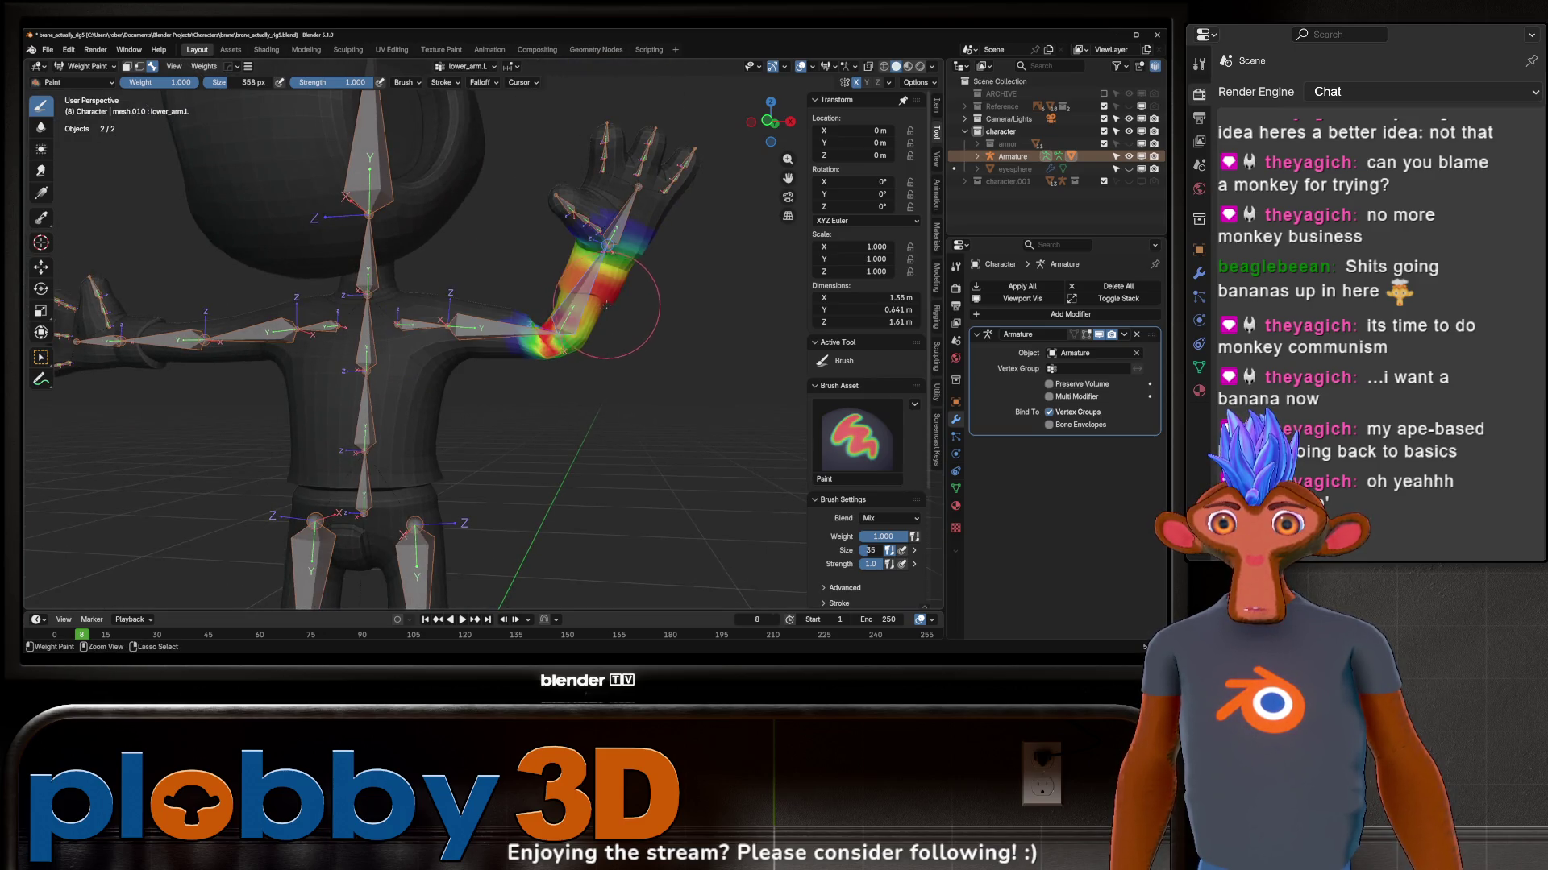
Step: Bend lower_arm.L upward into a test pose and view down the length of the arm
{"action": "key", "text": "r"}
{"action": "left_click", "coordinate": [647, 286]}
{"action": "key", "text": "ctrl+z"}
{"action": "key", "text": "ctrl+z"}
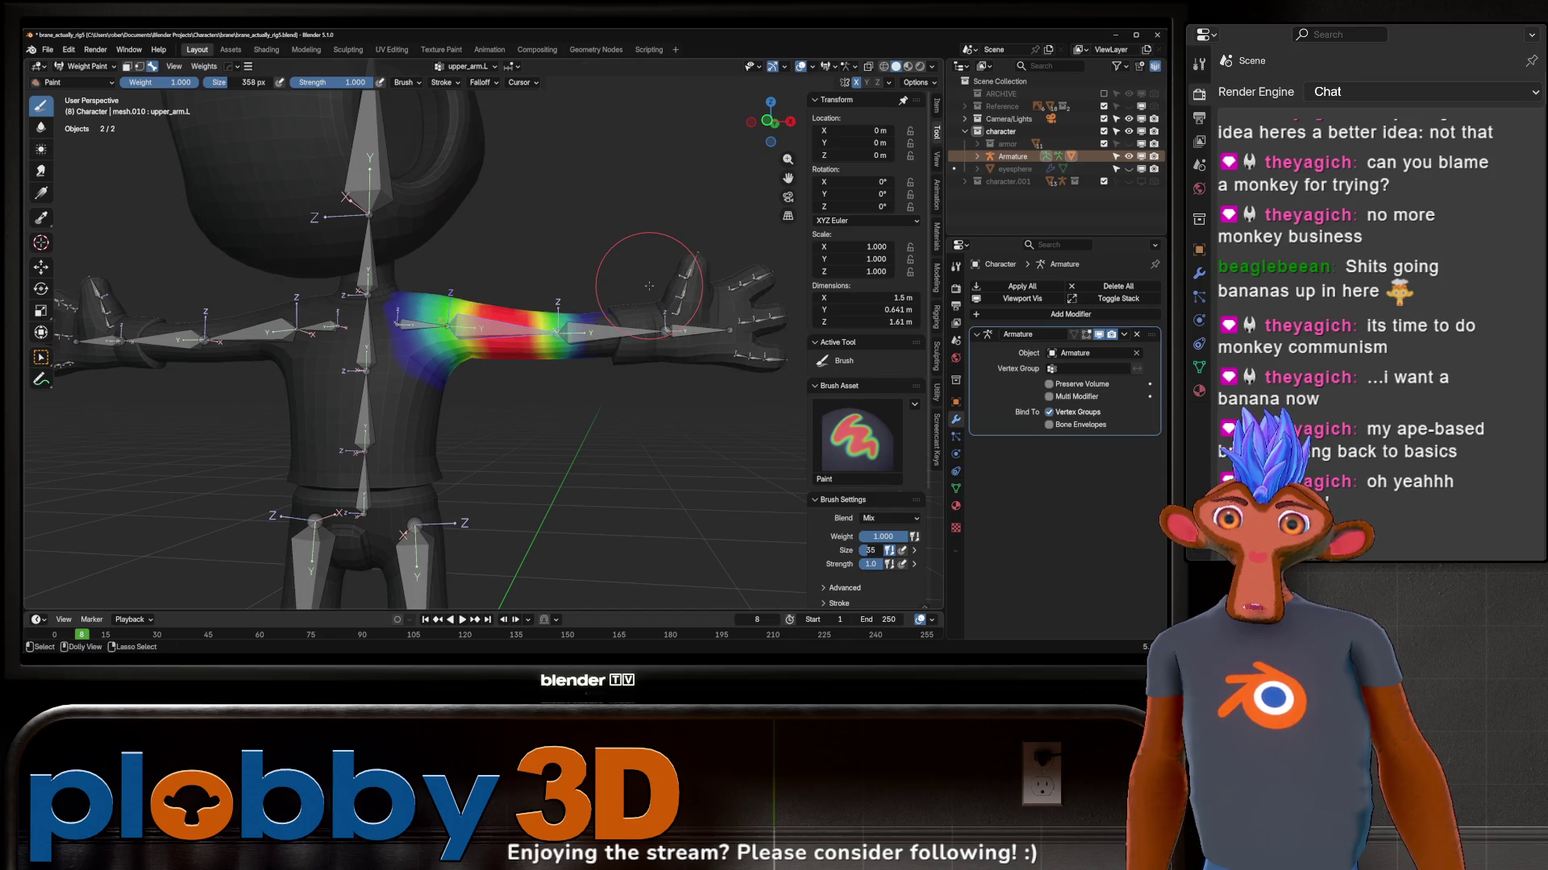
{"action": "left_click", "coordinate": [605, 339], "text": "ctrl"}
{"action": "key", "text": "r"}
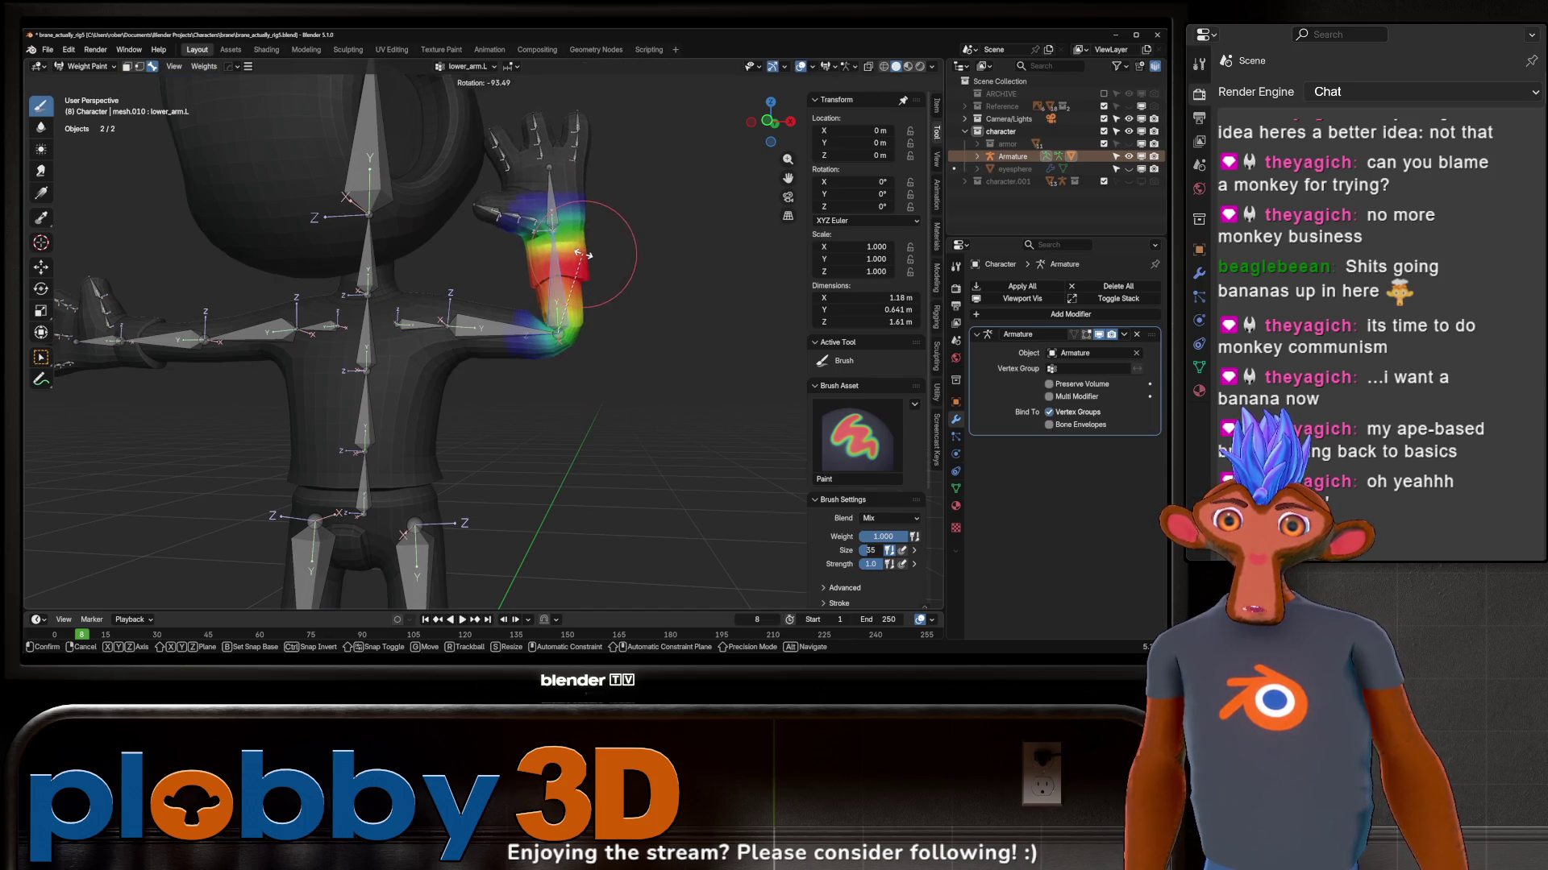
{"action": "left_click", "coordinate": [590, 261]}
{"action": "scroll", "coordinate": [557, 261], "scroll_direction": "up", "scroll_amount": 5}
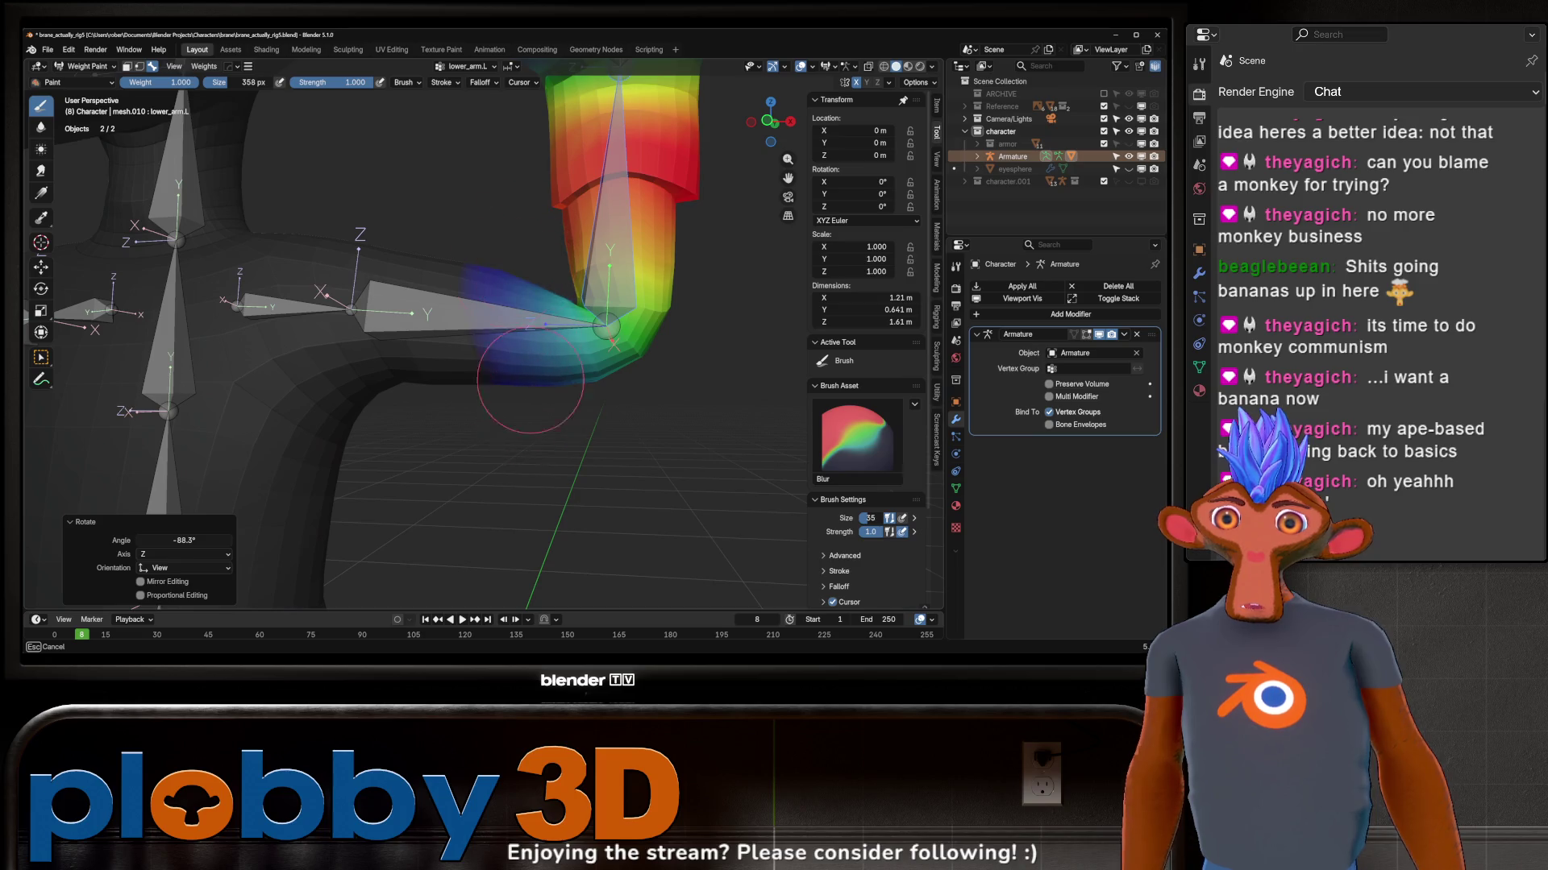
{"action": "mouse_move", "coordinate": [615, 442]}
{"action": "middle_mouse_down"}
{"action": "mouse_move", "coordinate": [465, 319]}
{"action": "mouse_move", "coordinate": [447, 418]}
{"action": "middle_mouse_up"}
Step: Blur the elbow weights, then smooth upper_arm.L weights from the elbow toward the shoulder
{"action": "key", "text": "shift"}
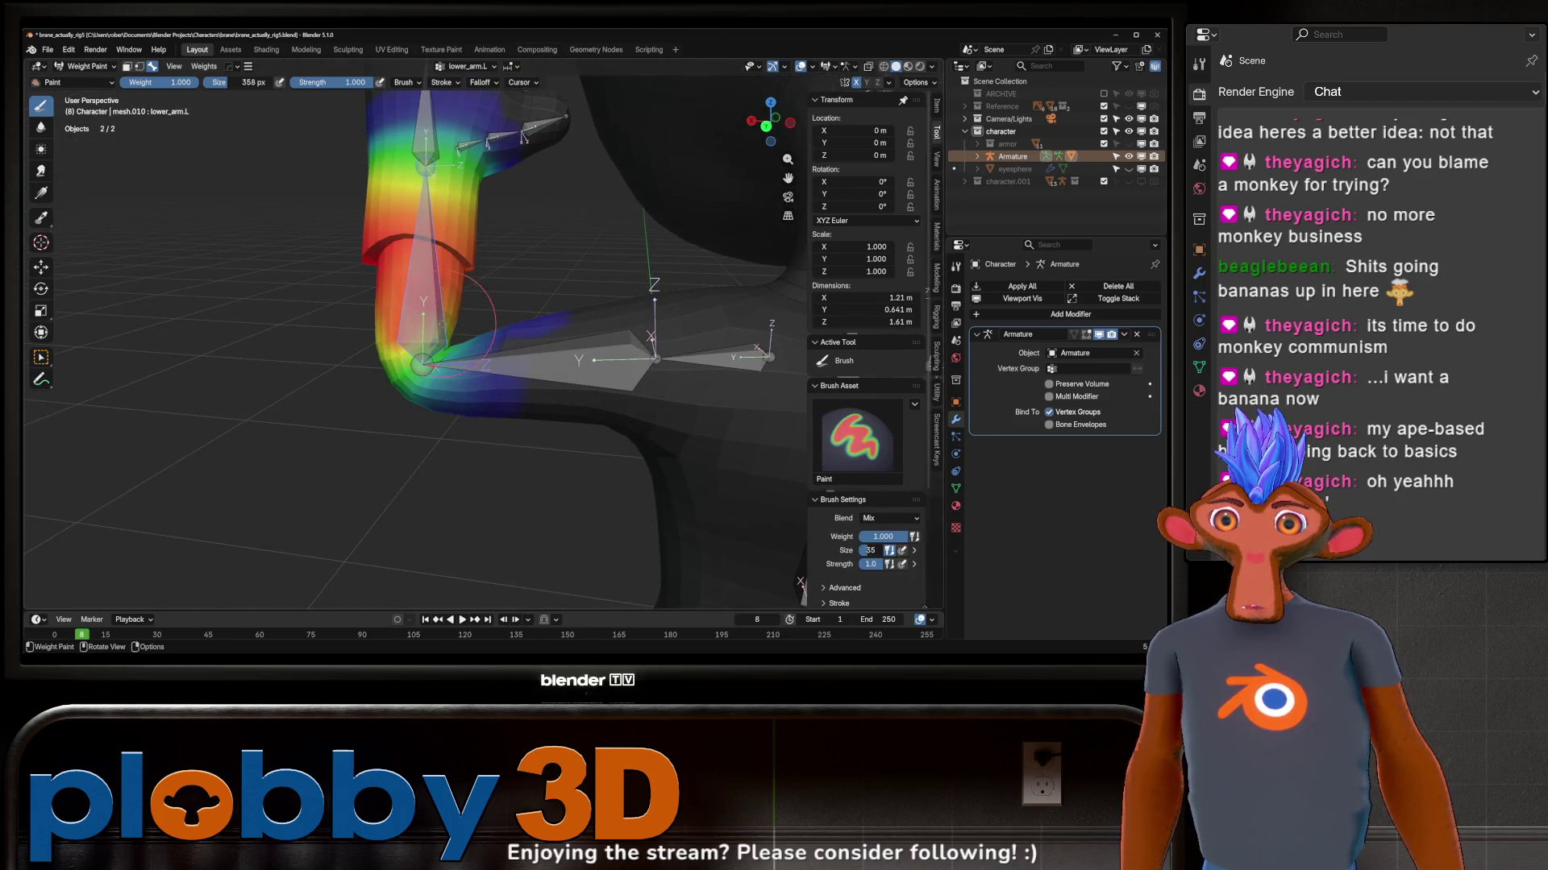
{"action": "left_click_drag", "start_coordinate": [486, 339], "coordinate": [473, 375], "text": "shift"}
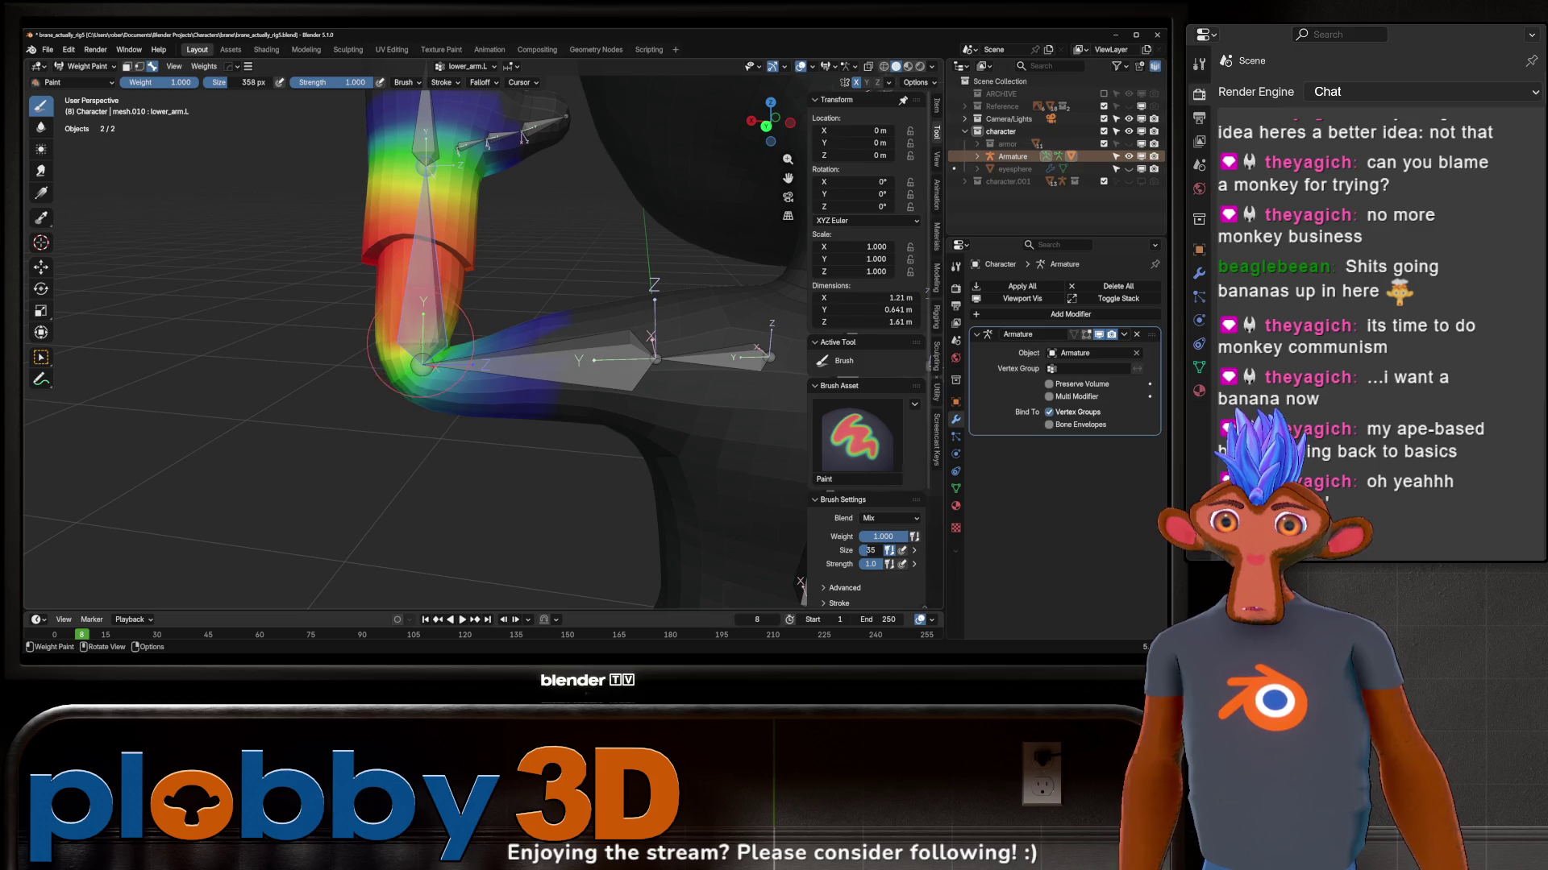
{"action": "left_click", "coordinate": [483, 369], "text": "ctrl"}
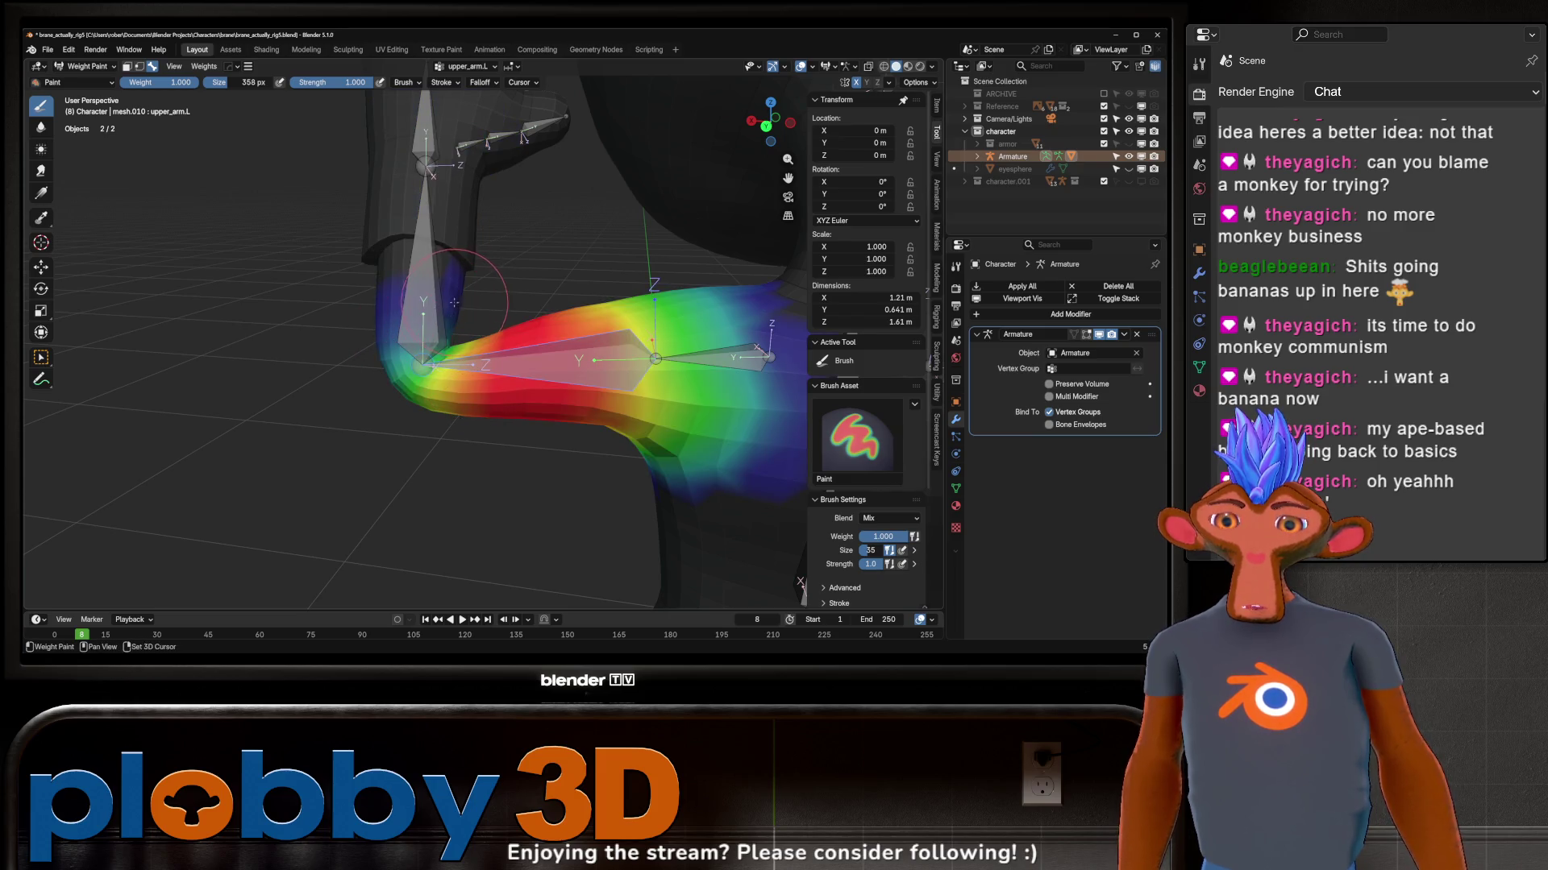
{"action": "left_click_drag", "start_coordinate": [458, 303], "coordinate": [441, 300], "text": "shift"}
{"action": "middle_click_drag", "start_coordinate": [415, 291], "coordinate": [418, 315]}
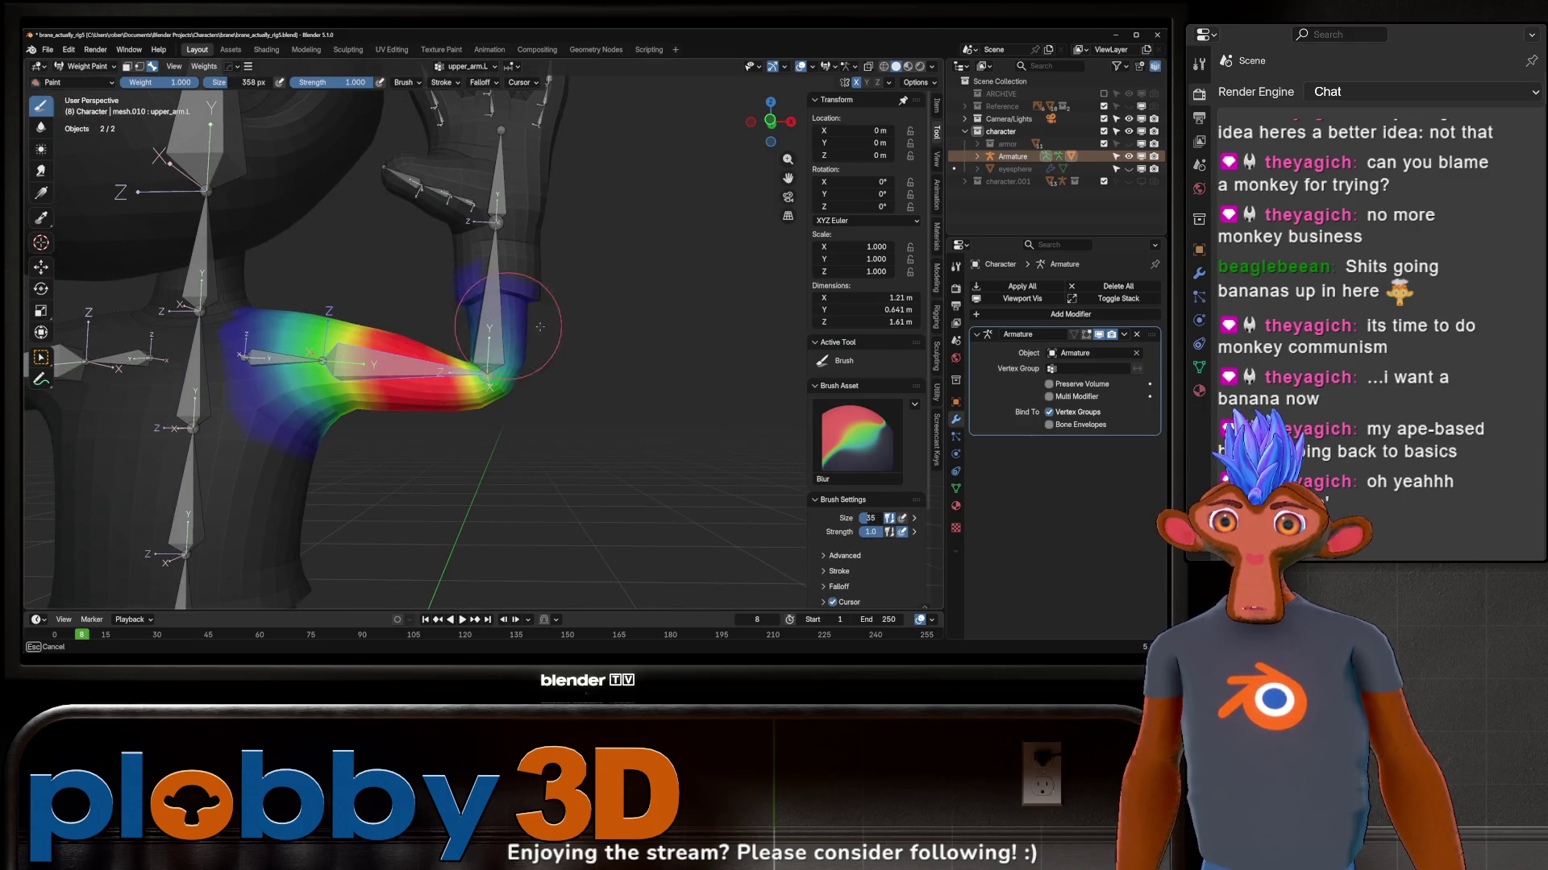
{"action": "mouse_move", "coordinate": [553, 328]}
{"action": "left_mouse_down"}
{"action": "mouse_move", "coordinate": [529, 313]}
{"action": "mouse_move", "coordinate": [487, 352]}
{"action": "mouse_move", "coordinate": [477, 404]}
{"action": "left_mouse_up"}
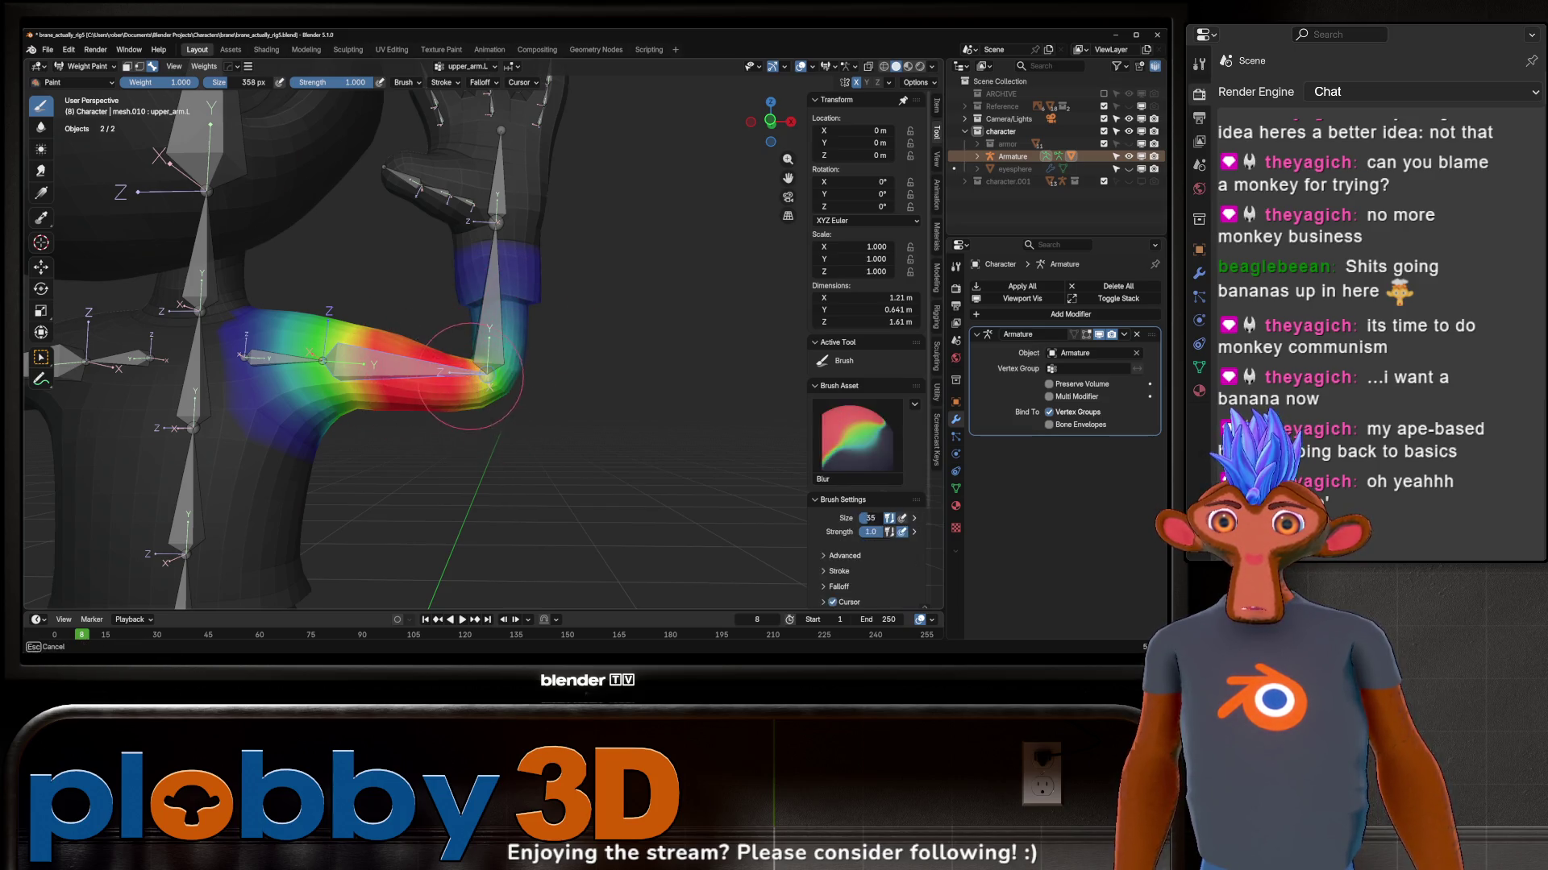
Step: Switch to lower_arm.L and blur its weights over the bent elbow from several angles
{"action": "left_click", "coordinate": [474, 381], "text": "ctrl"}
{"action": "left_click_drag", "start_coordinate": [493, 365], "coordinate": [506, 362], "text": "ctrl"}
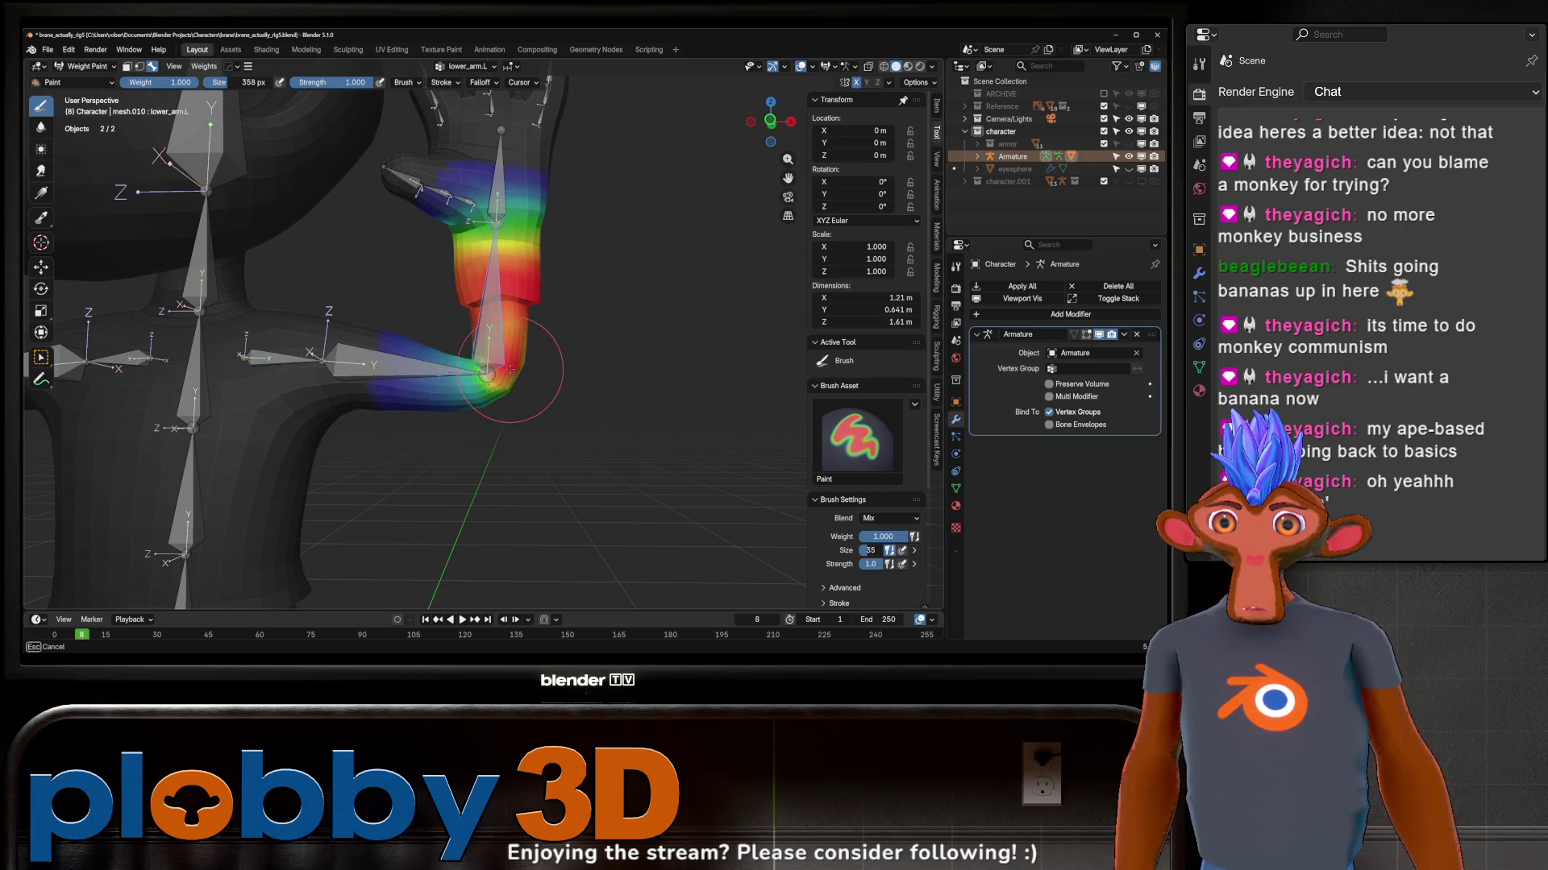
{"action": "middle_click_drag", "start_coordinate": [466, 307], "coordinate": [494, 372]}
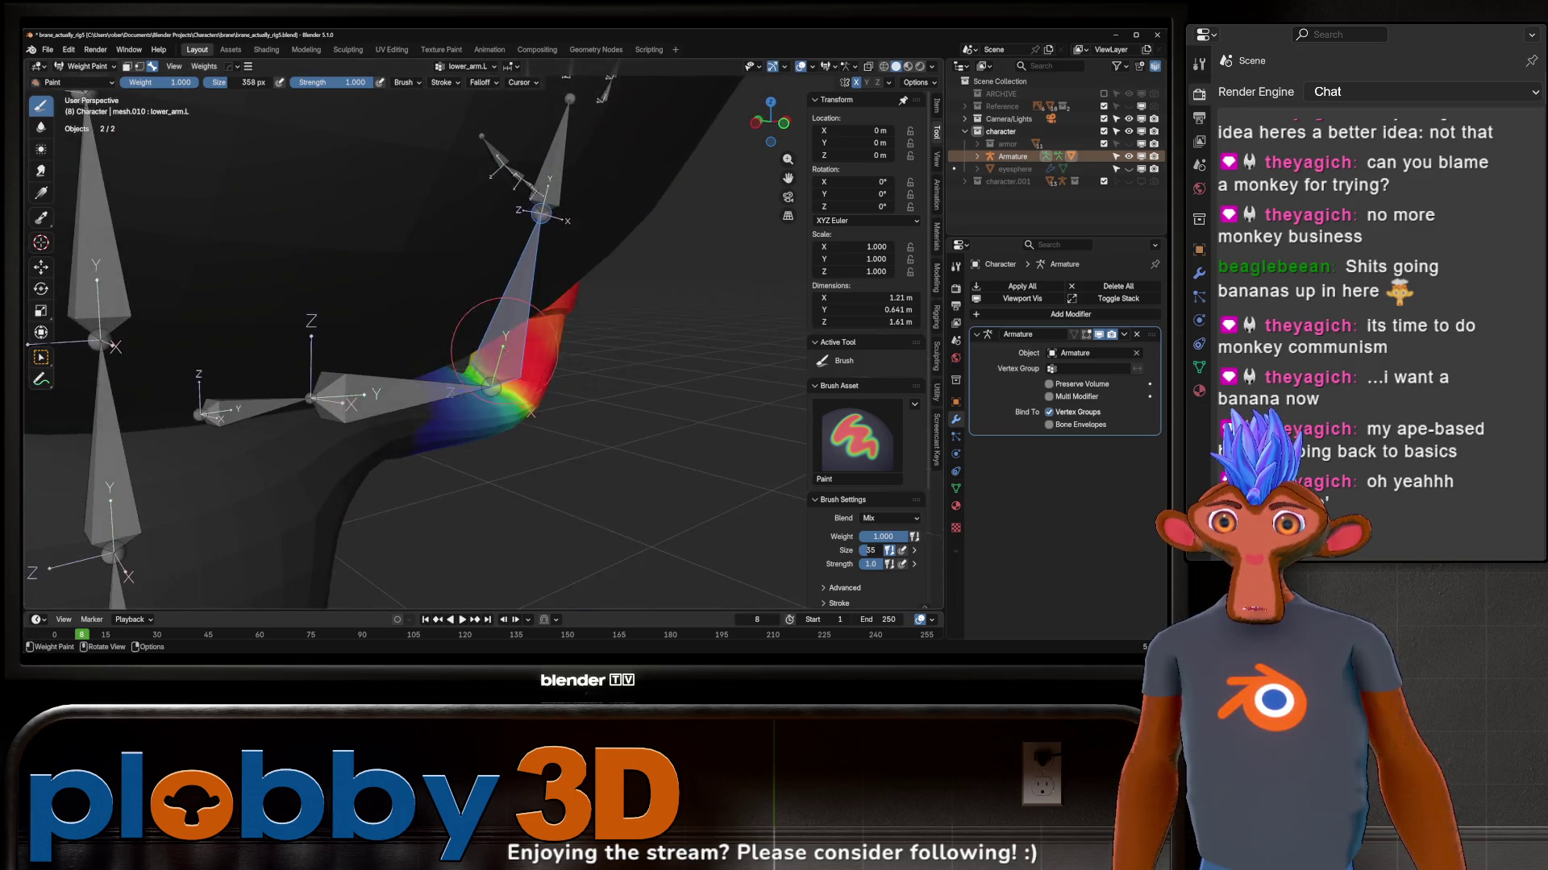
{"action": "left_click_drag", "start_coordinate": [465, 363], "coordinate": [550, 417], "text": "shift"}
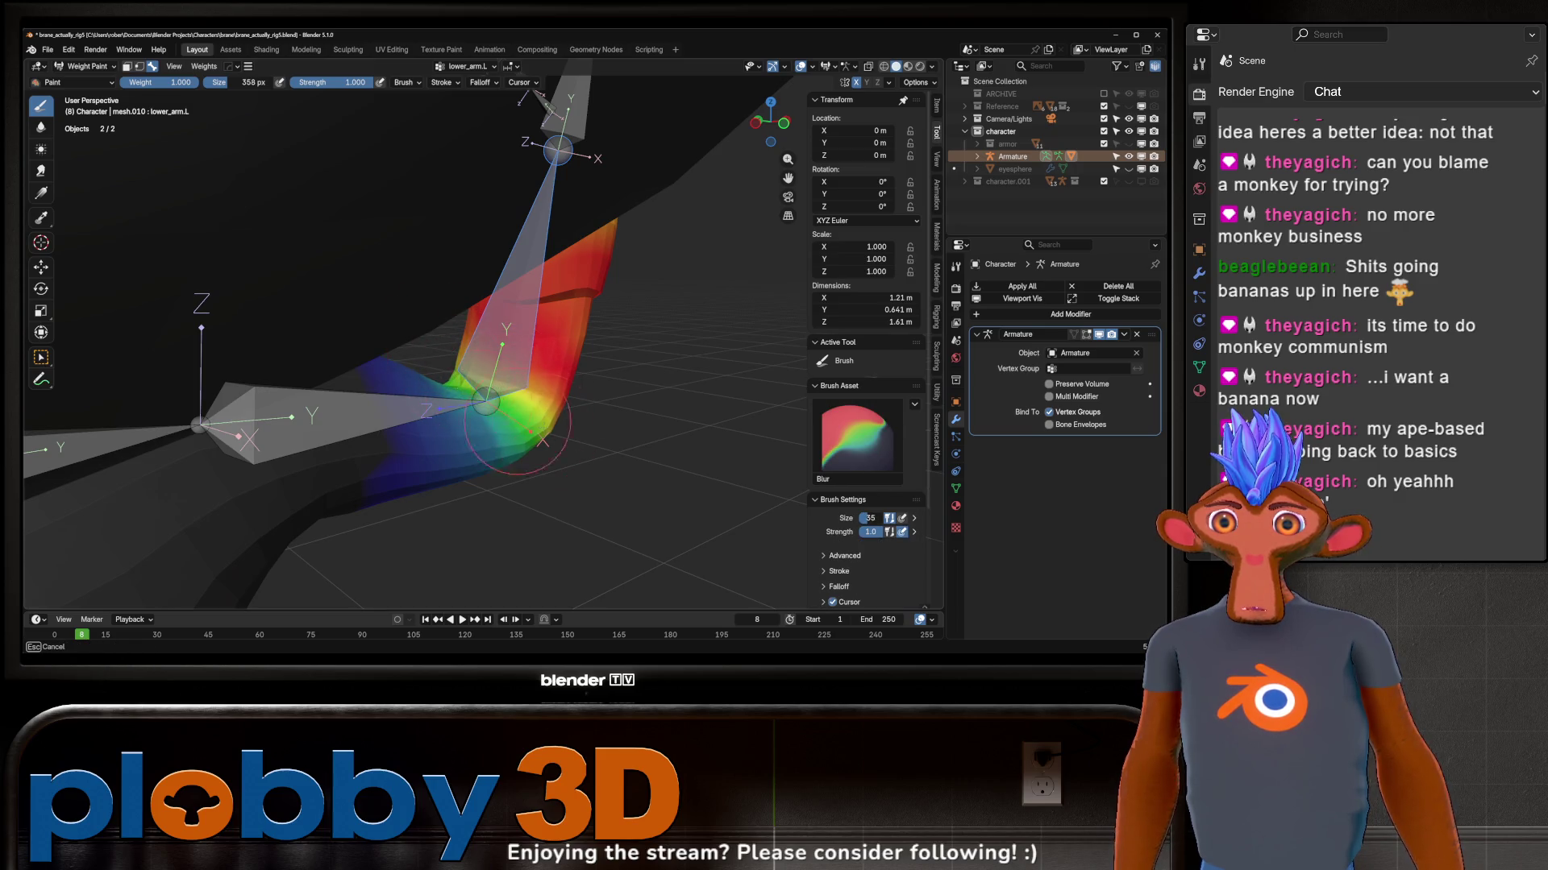
{"action": "middle_click_drag", "start_coordinate": [406, 385], "coordinate": [410, 407]}
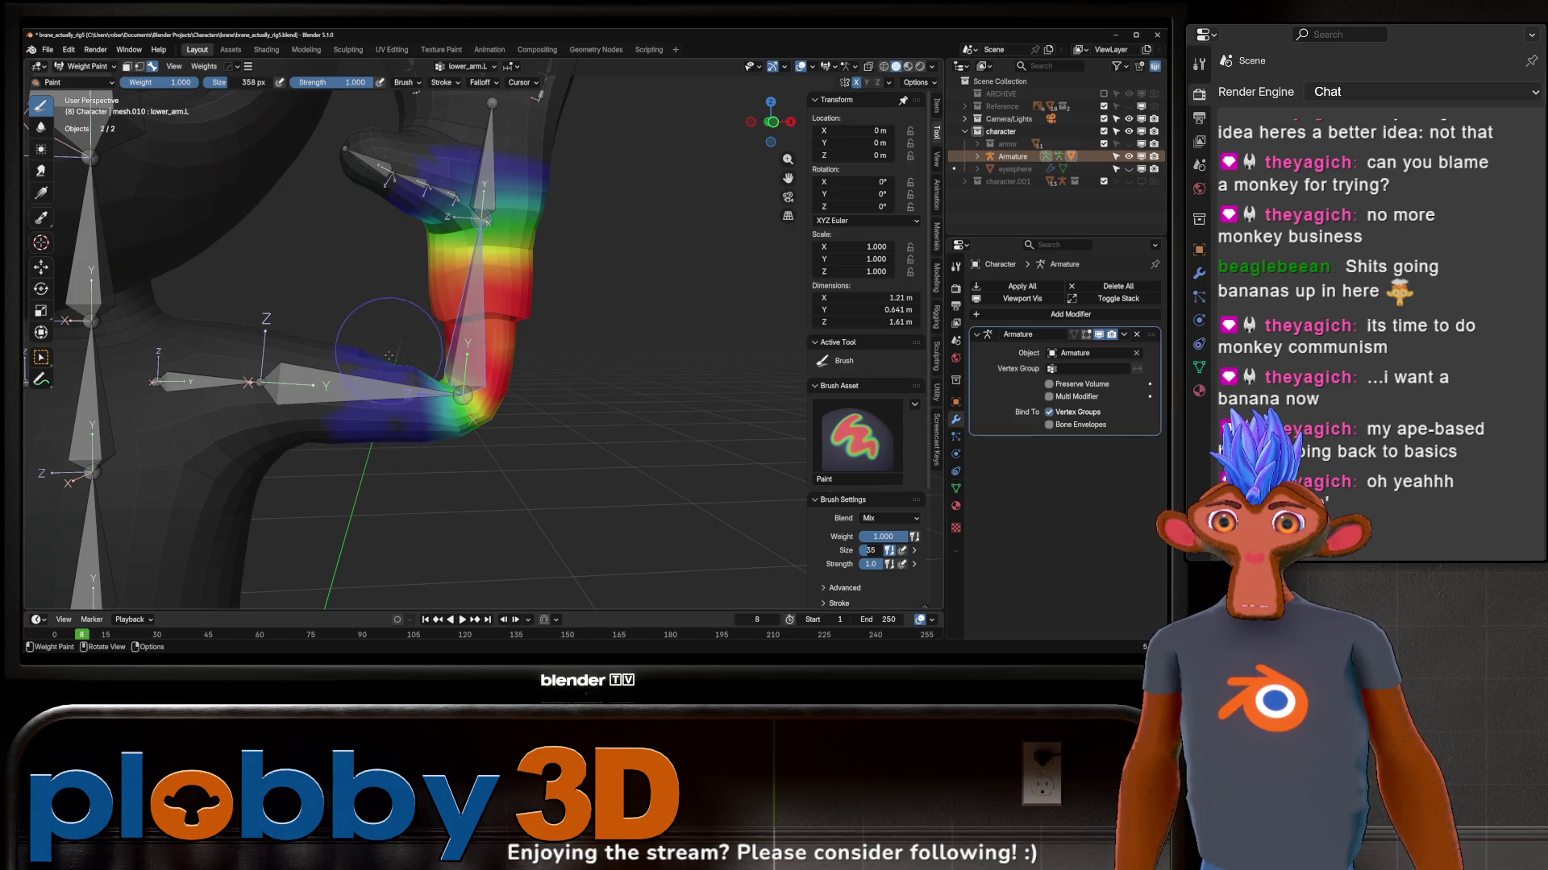
{"action": "mouse_move", "coordinate": [388, 351]}
{"action": "middle_mouse_down"}
{"action": "mouse_move", "coordinate": [506, 429]}
{"action": "mouse_move", "coordinate": [552, 294]}
{"action": "middle_mouse_up"}
Step: Swing and twist the forearm on the Y and X axes to test how the elbow deforms
{"action": "key", "text": "r"}
{"action": "key", "text": "x"}
{"action": "key", "text": "y"}
{"action": "left_click", "coordinate": [466, 201]}
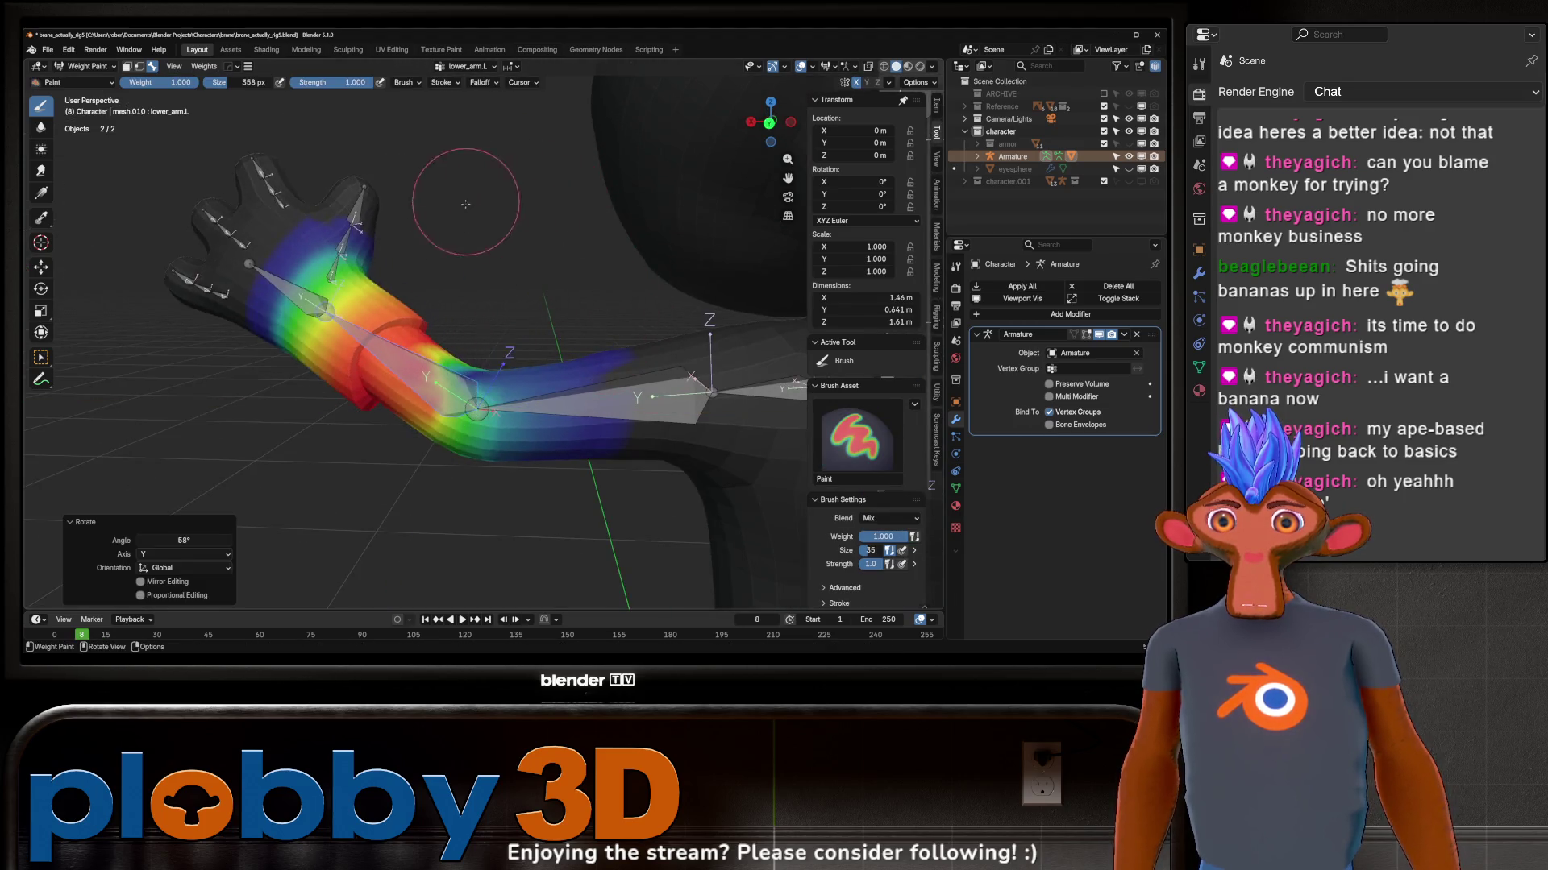
{"action": "middle_click_drag", "start_coordinate": [466, 203], "coordinate": [492, 329]}
{"action": "key", "text": "shift"}
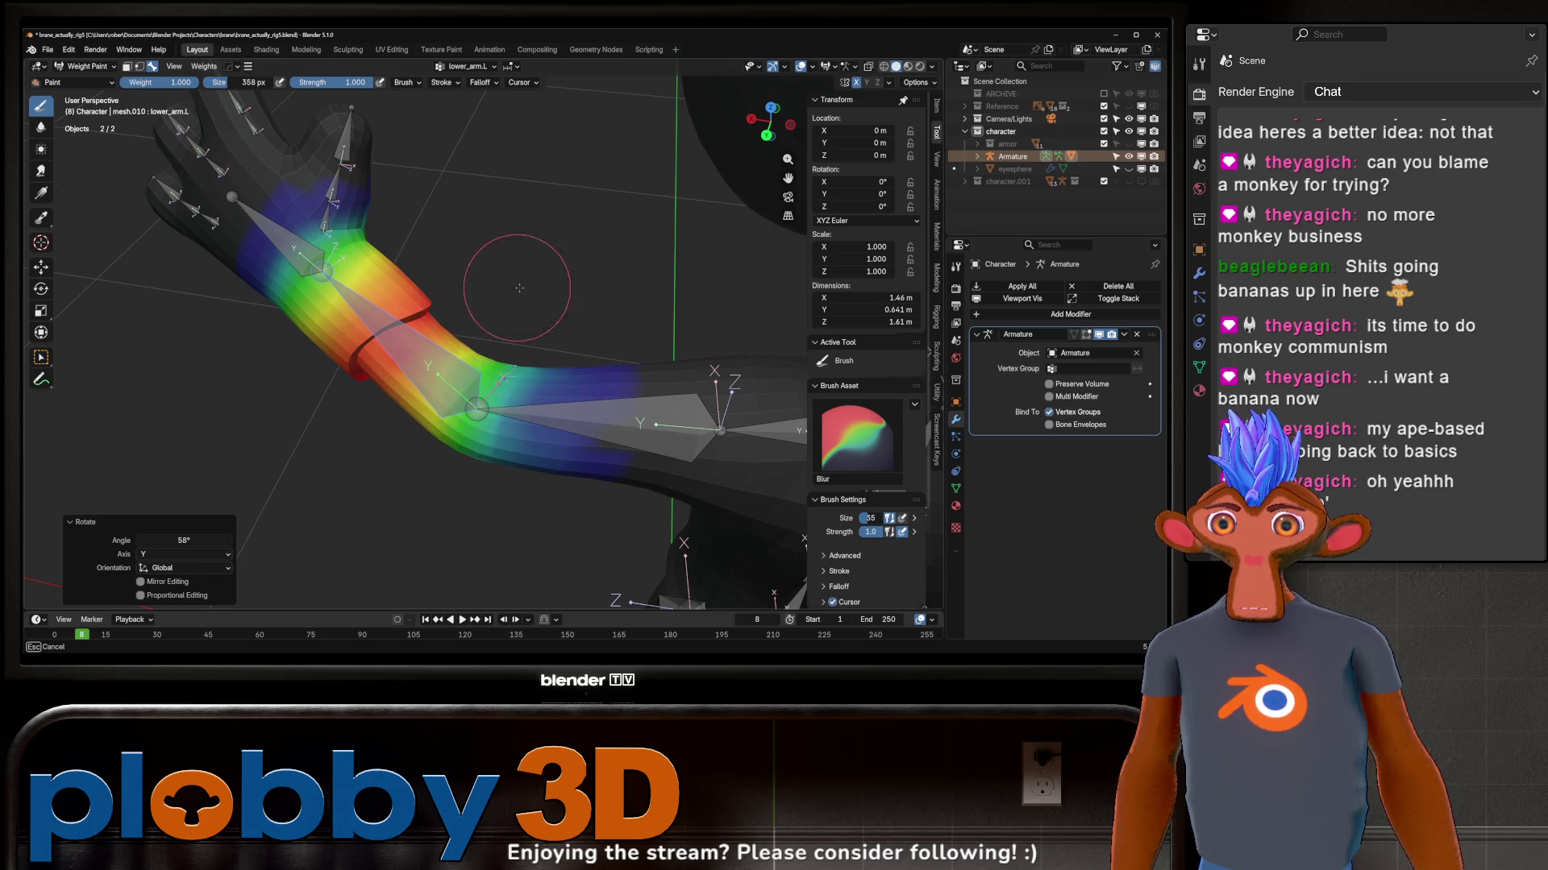
{"action": "middle_click_drag", "start_coordinate": [499, 264], "coordinate": [544, 253]}
{"action": "key", "text": "r"}
{"action": "key", "text": "x"}
{"action": "key", "text": "y"}
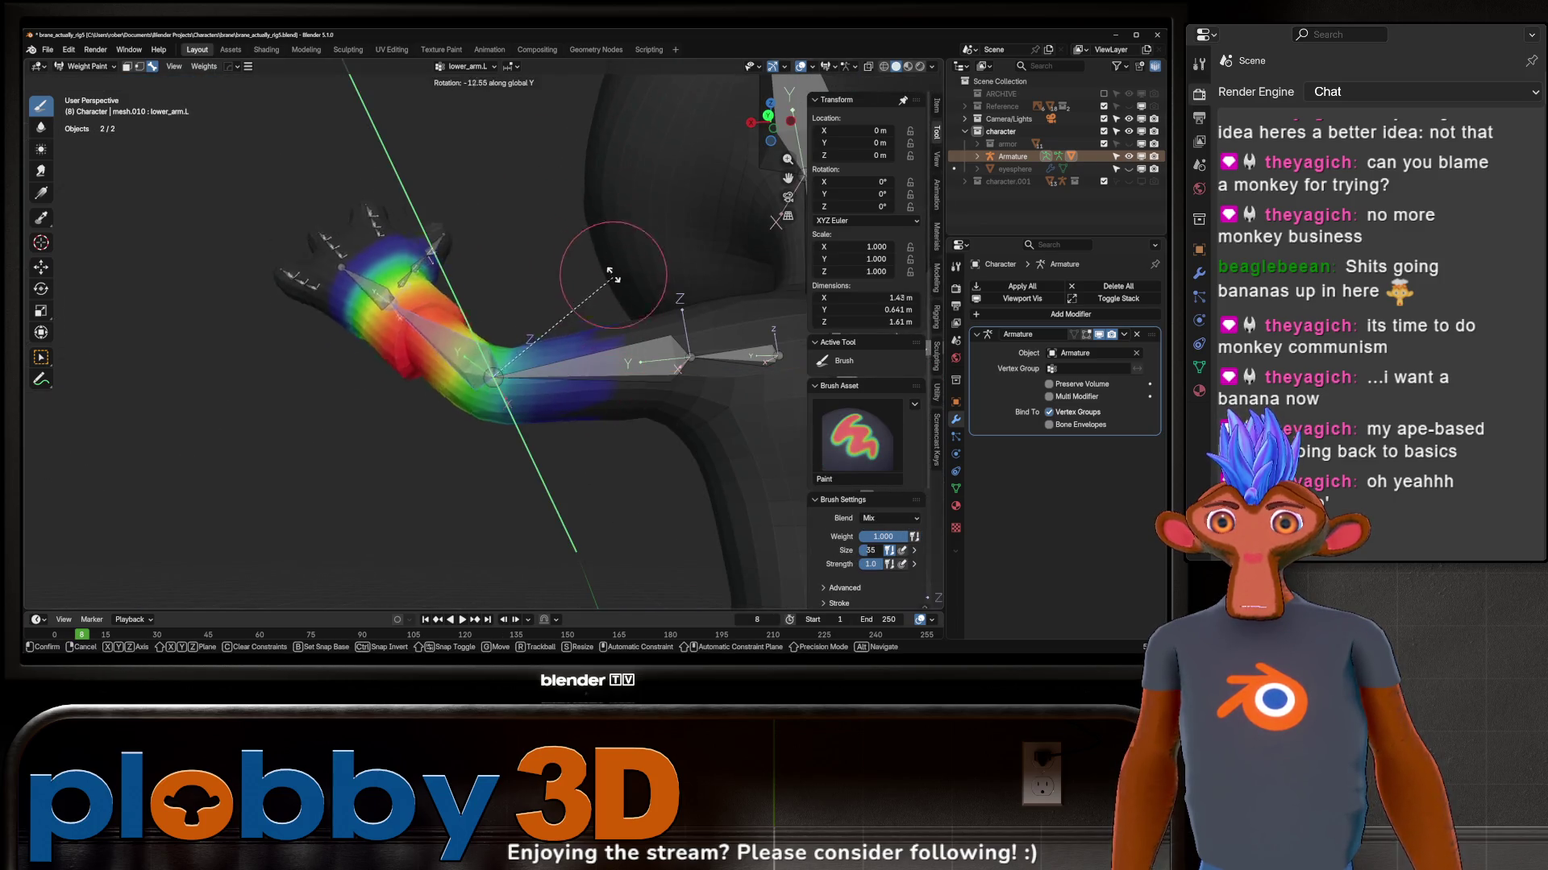
{"action": "left_click", "coordinate": [599, 194]}
{"action": "key", "text": "r"}
{"action": "key", "text": "x"}
{"action": "mouse_move", "coordinate": [605, 195]}
{"action": "middle_mouse_down"}
{"action": "mouse_move", "coordinate": [595, 121]}
{"action": "mouse_move", "coordinate": [541, 448]}
{"action": "mouse_move", "coordinate": [484, 460]}
{"action": "mouse_move", "coordinate": [396, 414]}
{"action": "middle_mouse_up"}
{"action": "key", "text": "Escape"}
Step: Blend the forearm weights along the arm, then leave weight painting for the armature's pose mode
{"action": "left_click_drag", "start_coordinate": [385, 436], "coordinate": [521, 462], "text": "shift"}
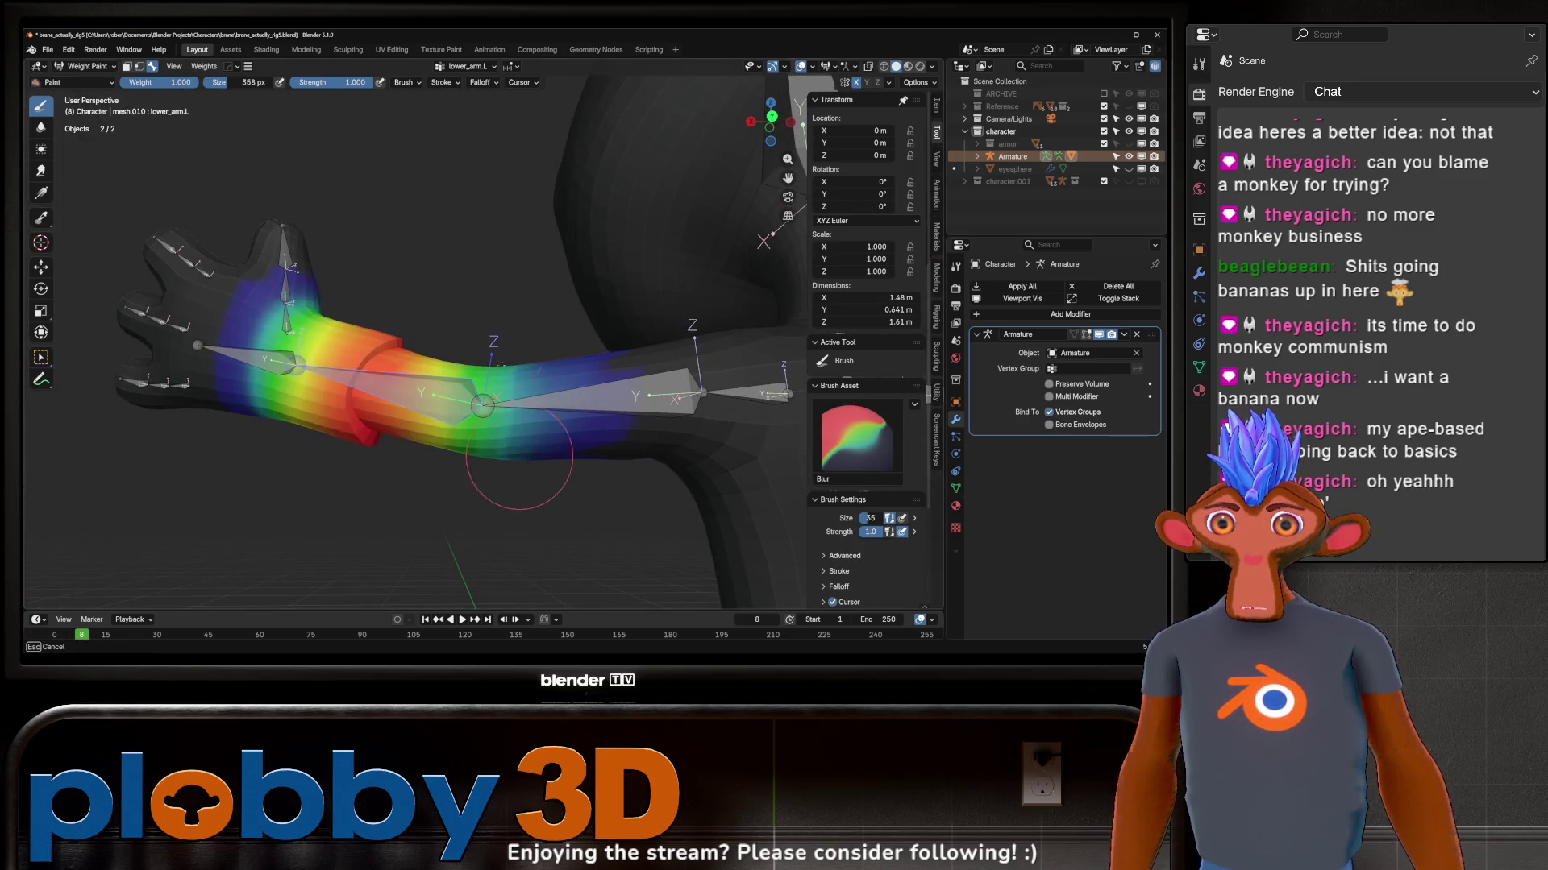
{"action": "middle_click_drag", "start_coordinate": [492, 438], "coordinate": [528, 309]}
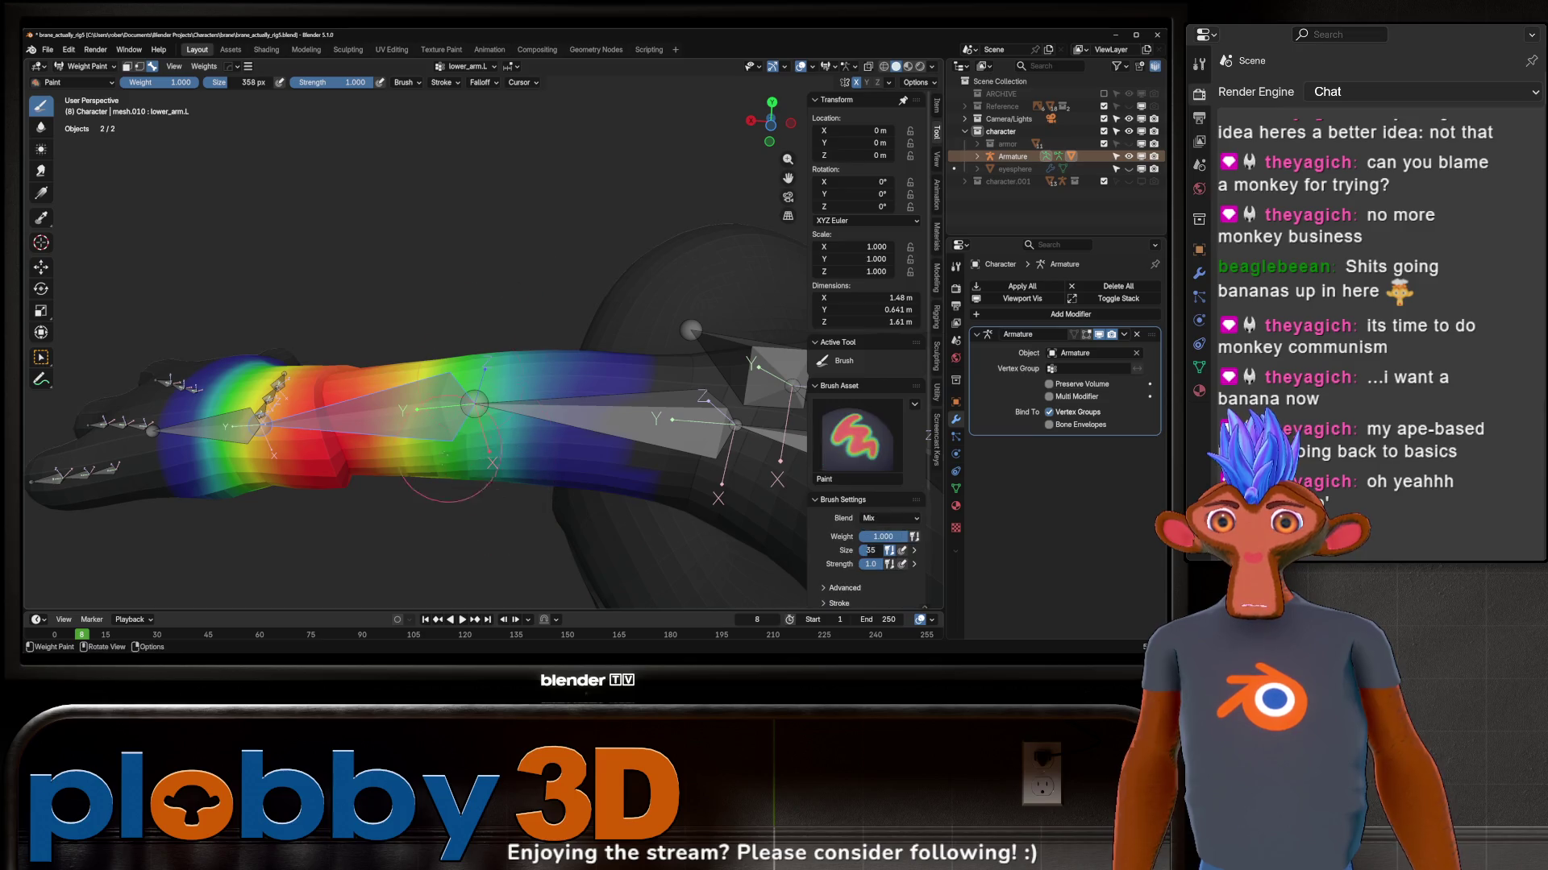
{"action": "mouse_move", "coordinate": [499, 509]}
{"action": "middle_mouse_down"}
{"action": "mouse_move", "coordinate": [511, 249]}
{"action": "mouse_move", "coordinate": [568, 254]}
{"action": "mouse_move", "coordinate": [569, 427]}
{"action": "mouse_move", "coordinate": [587, 381]}
{"action": "middle_mouse_up"}
{"action": "key", "text": "ctrl+Tab"}
{"action": "scroll", "coordinate": [587, 381], "scroll_direction": "up", "scroll_amount": 2}
{"action": "key", "text": "ctrl+Tab"}
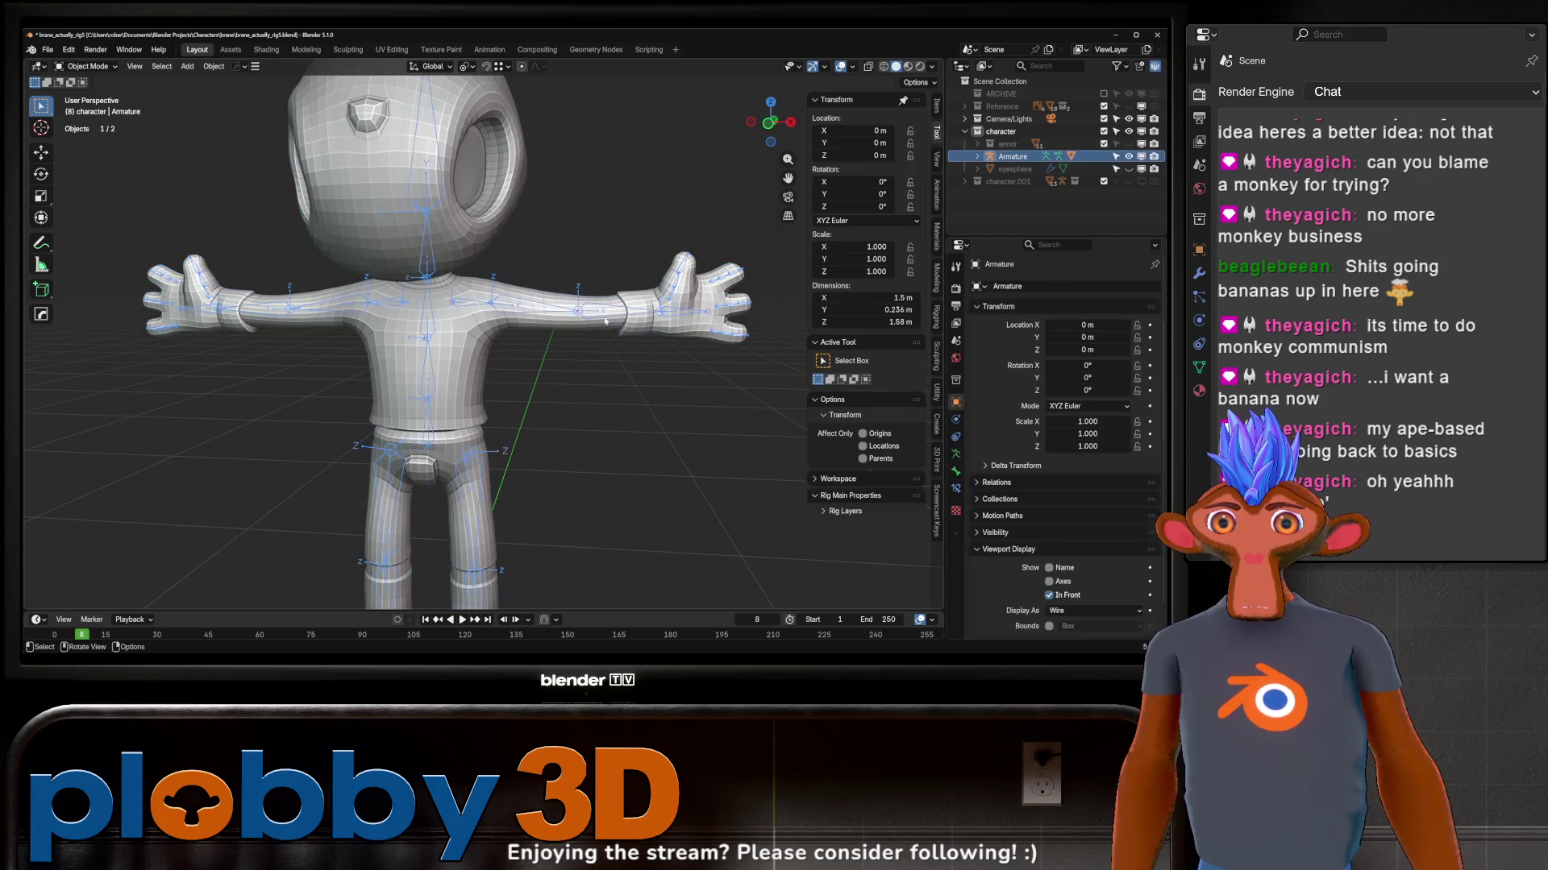
Step: Raise the forearm and try the hand bone in Pose Mode, then clear the pose back to rest
{"action": "left_click", "coordinate": [628, 332]}
{"action": "key", "text": "r"}
{"action": "left_click", "coordinate": [630, 239]}
{"action": "left_click", "coordinate": [583, 200]}
{"action": "key", "text": "r"}
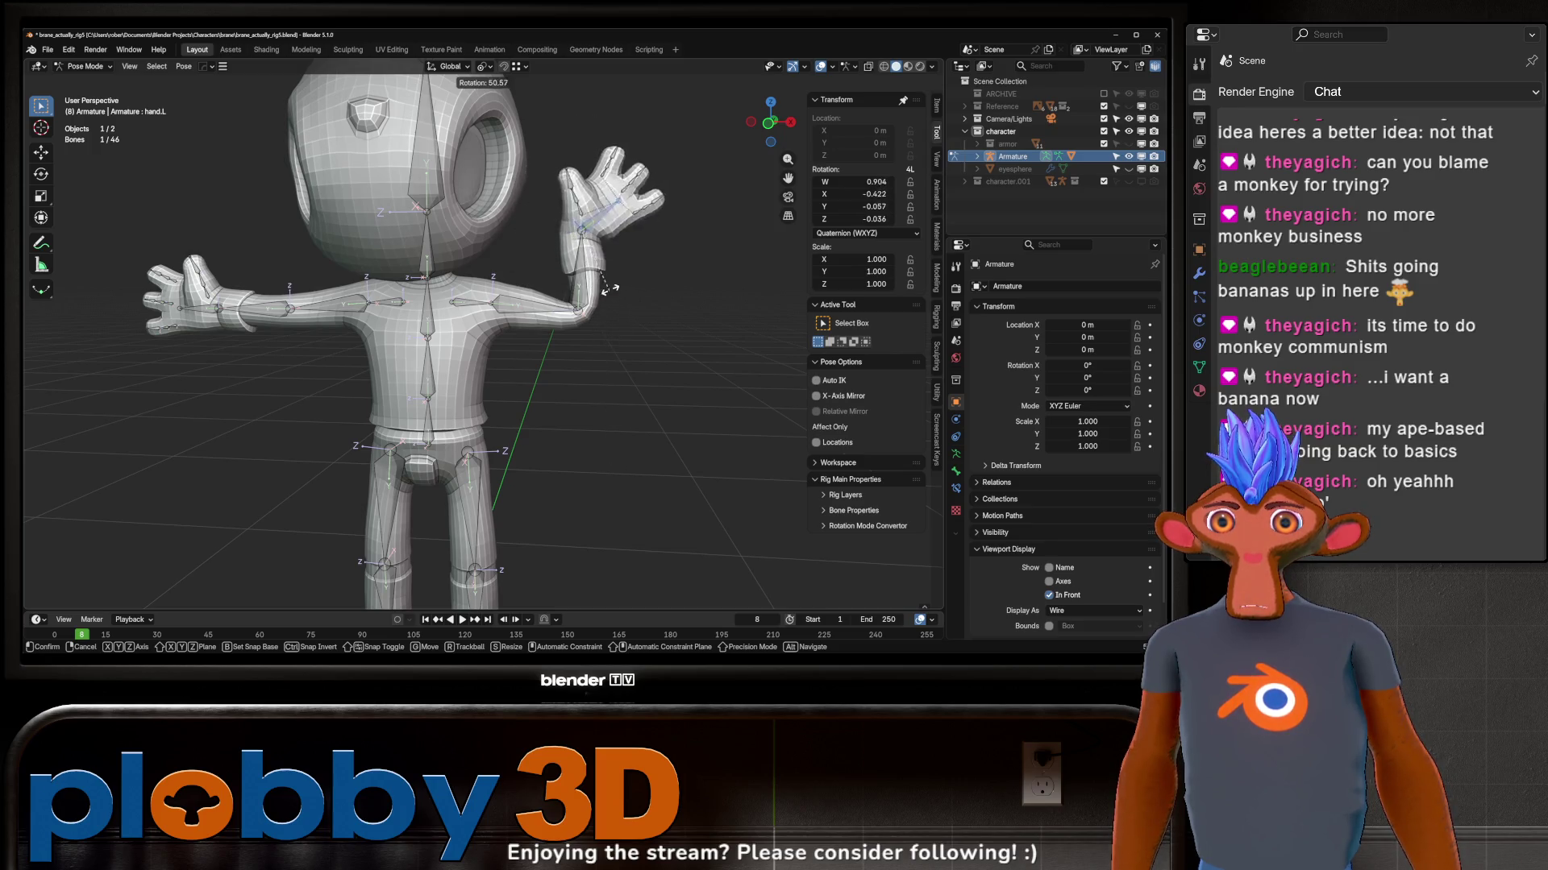
{"action": "key", "text": "Escape"}
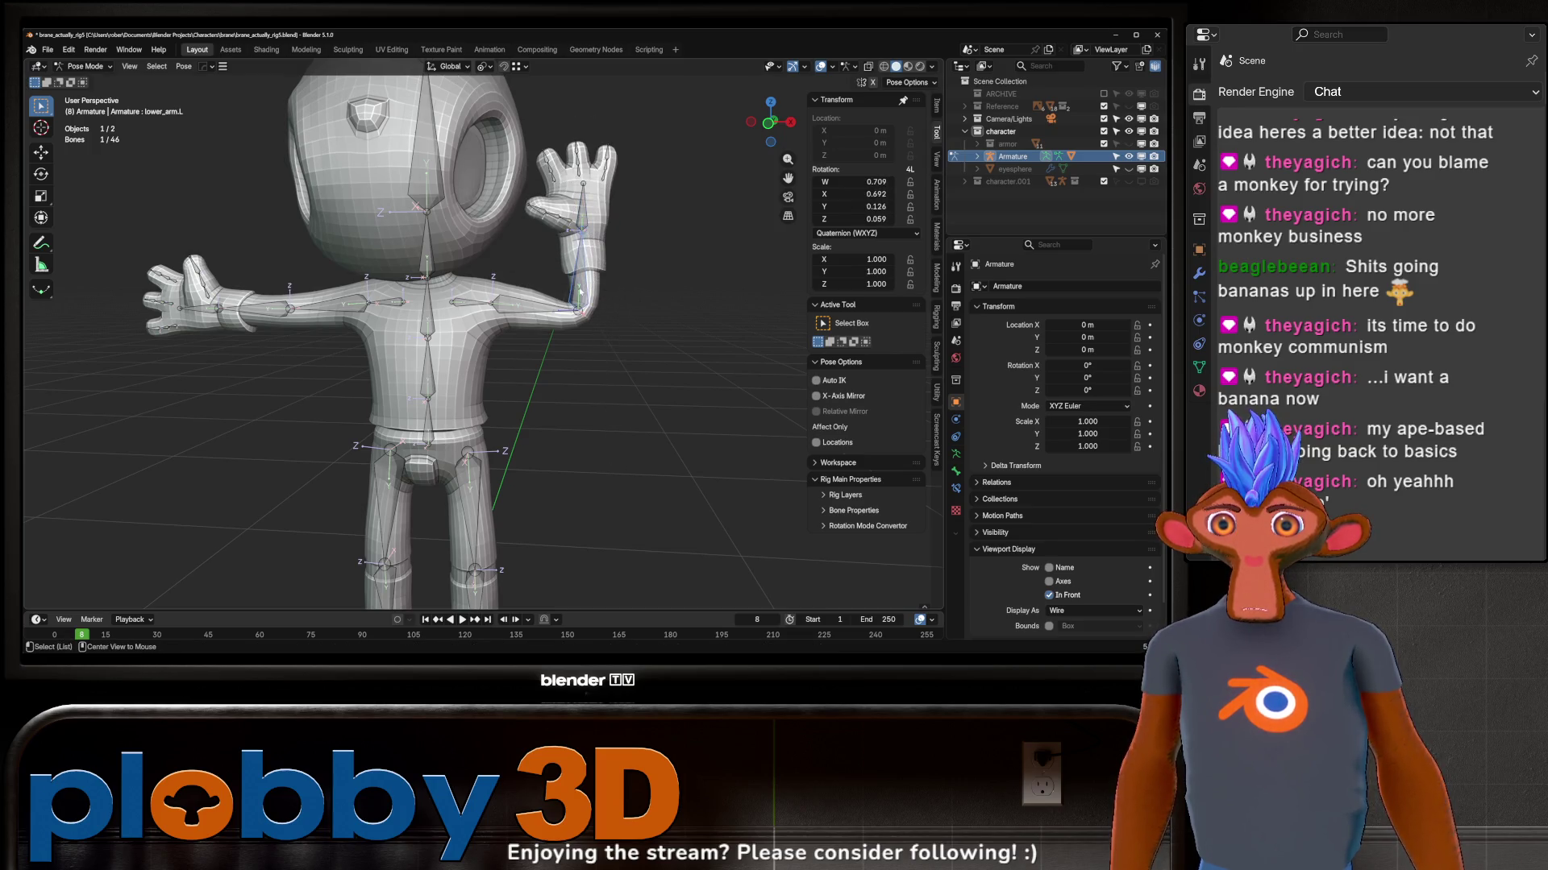
{"action": "key", "text": "alt+r"}
{"action": "scroll", "coordinate": [578, 302], "scroll_direction": "up", "scroll_amount": 4}
{"action": "key", "text": "ctrl+Tab"}
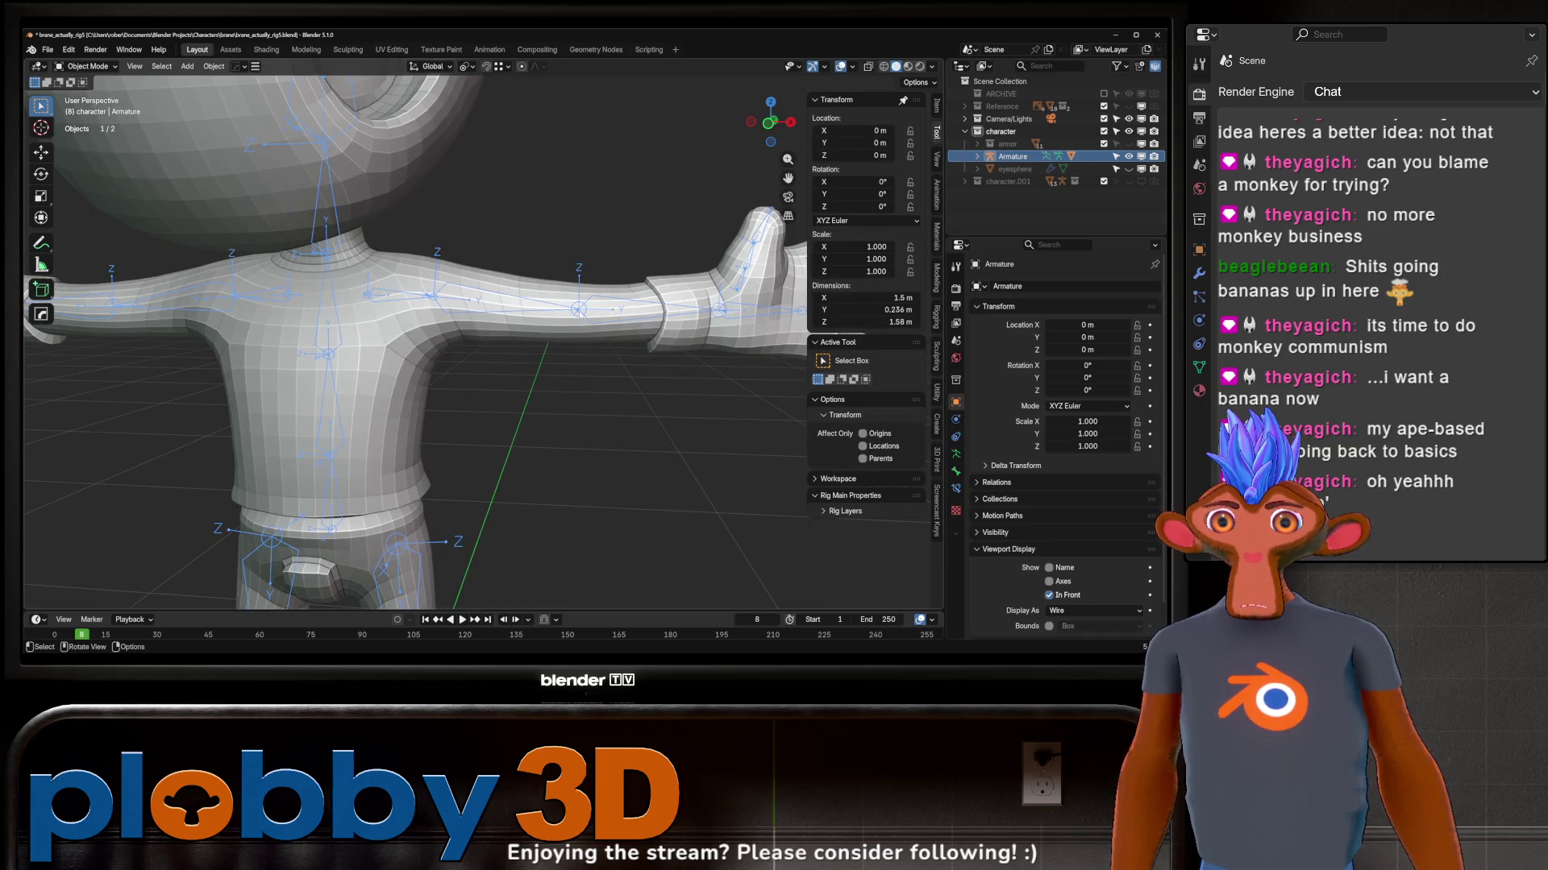
{"action": "key", "text": "ctrl+Tab"}
{"action": "key", "text": "ctrl+Tab"}
Step: In armature Edit Mode, nudge the upper_arm.L joint slightly lower along Z from the front view
{"action": "left_click", "coordinate": [955, 420]}
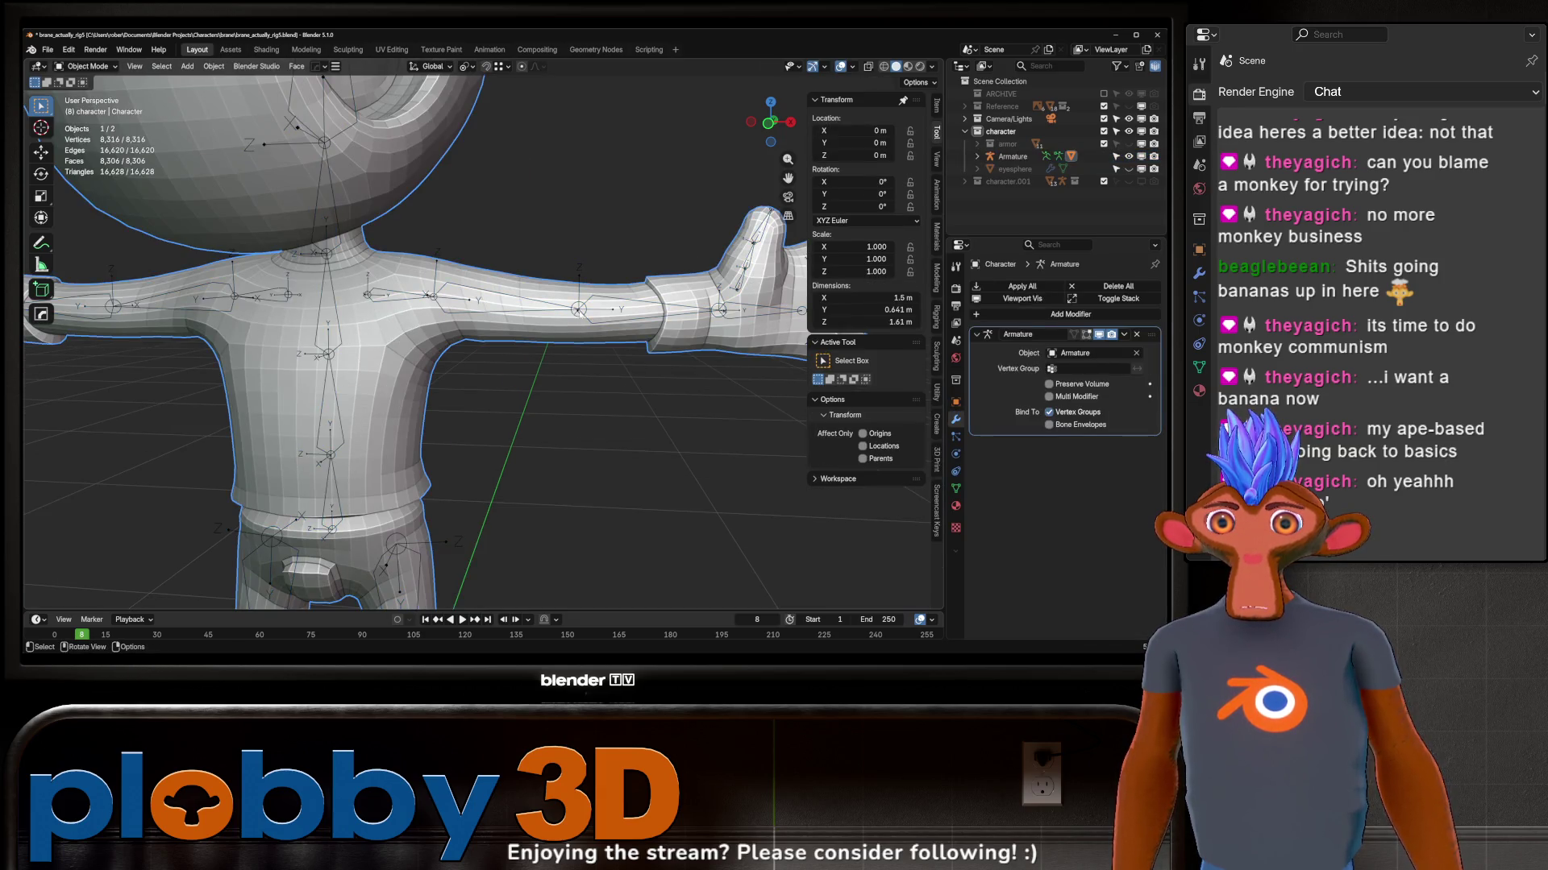
{"action": "left_click", "coordinate": [601, 313]}
{"action": "key", "text": "Tab"}
{"action": "scroll", "coordinate": [568, 311], "scroll_direction": "up", "scroll_amount": 2}
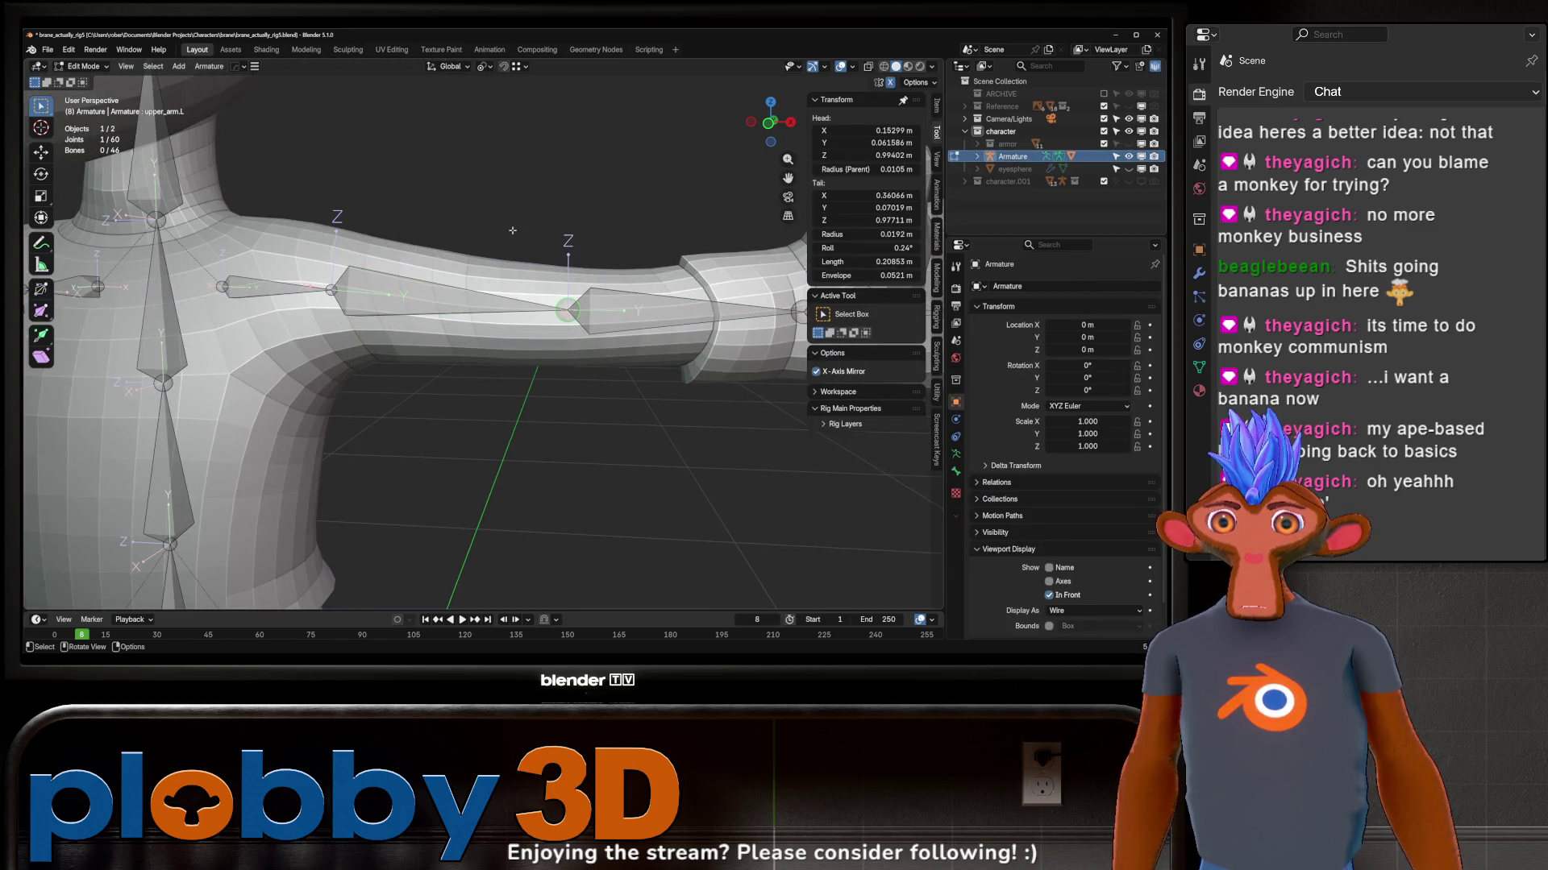
{"action": "key", "text": "KP_1"}
{"action": "key", "text": "g"}
{"action": "key", "text": "z"}
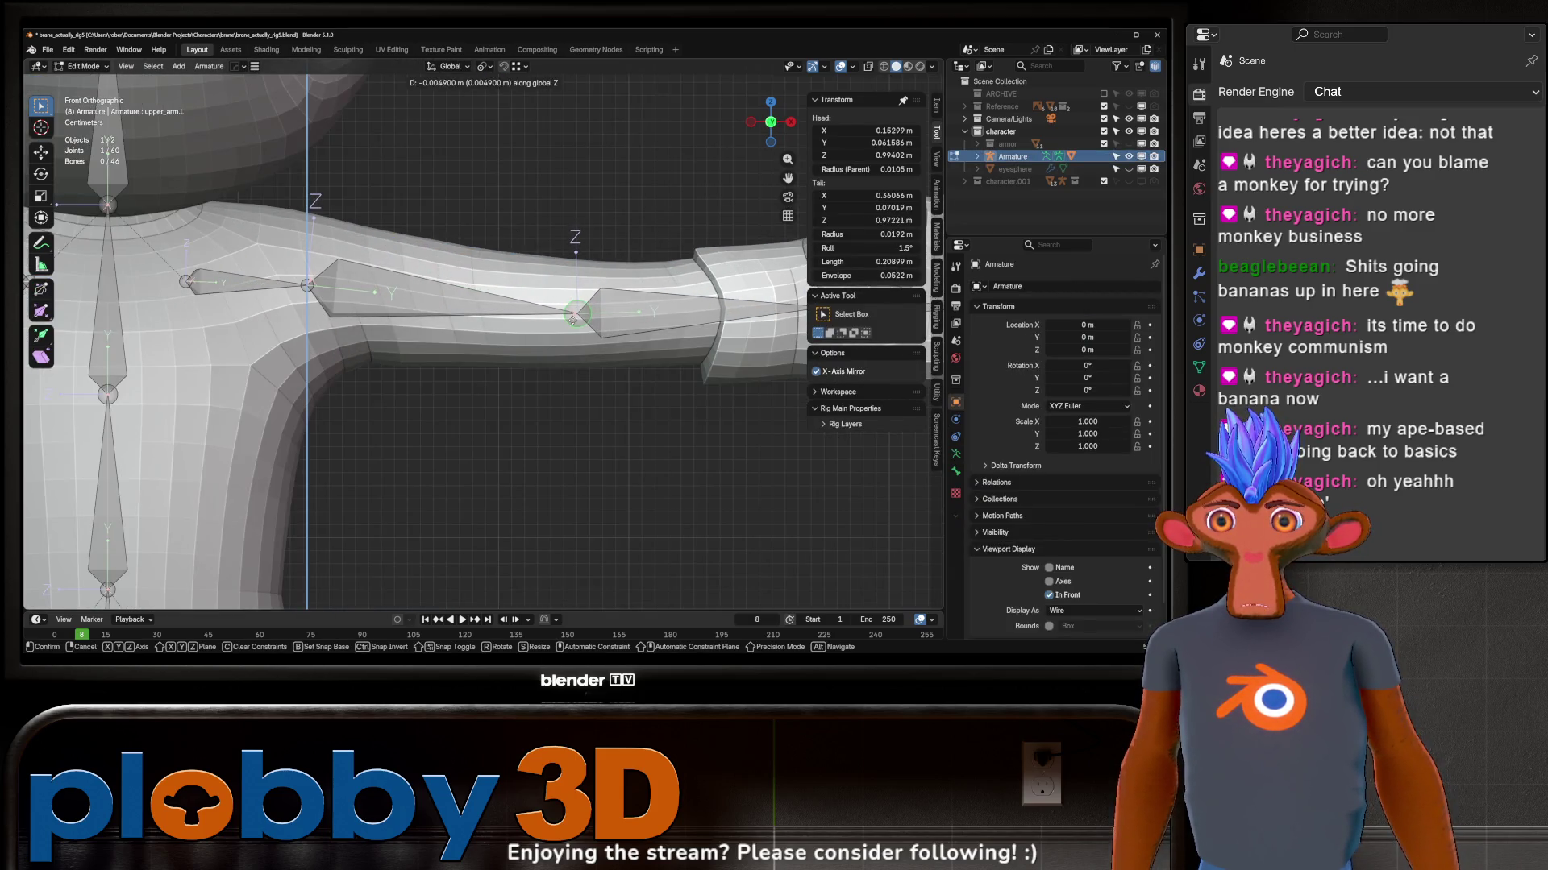
{"action": "left_click", "coordinate": [575, 315]}
{"action": "middle_click_drag", "start_coordinate": [575, 316], "coordinate": [578, 318]}
{"action": "key", "text": "g"}
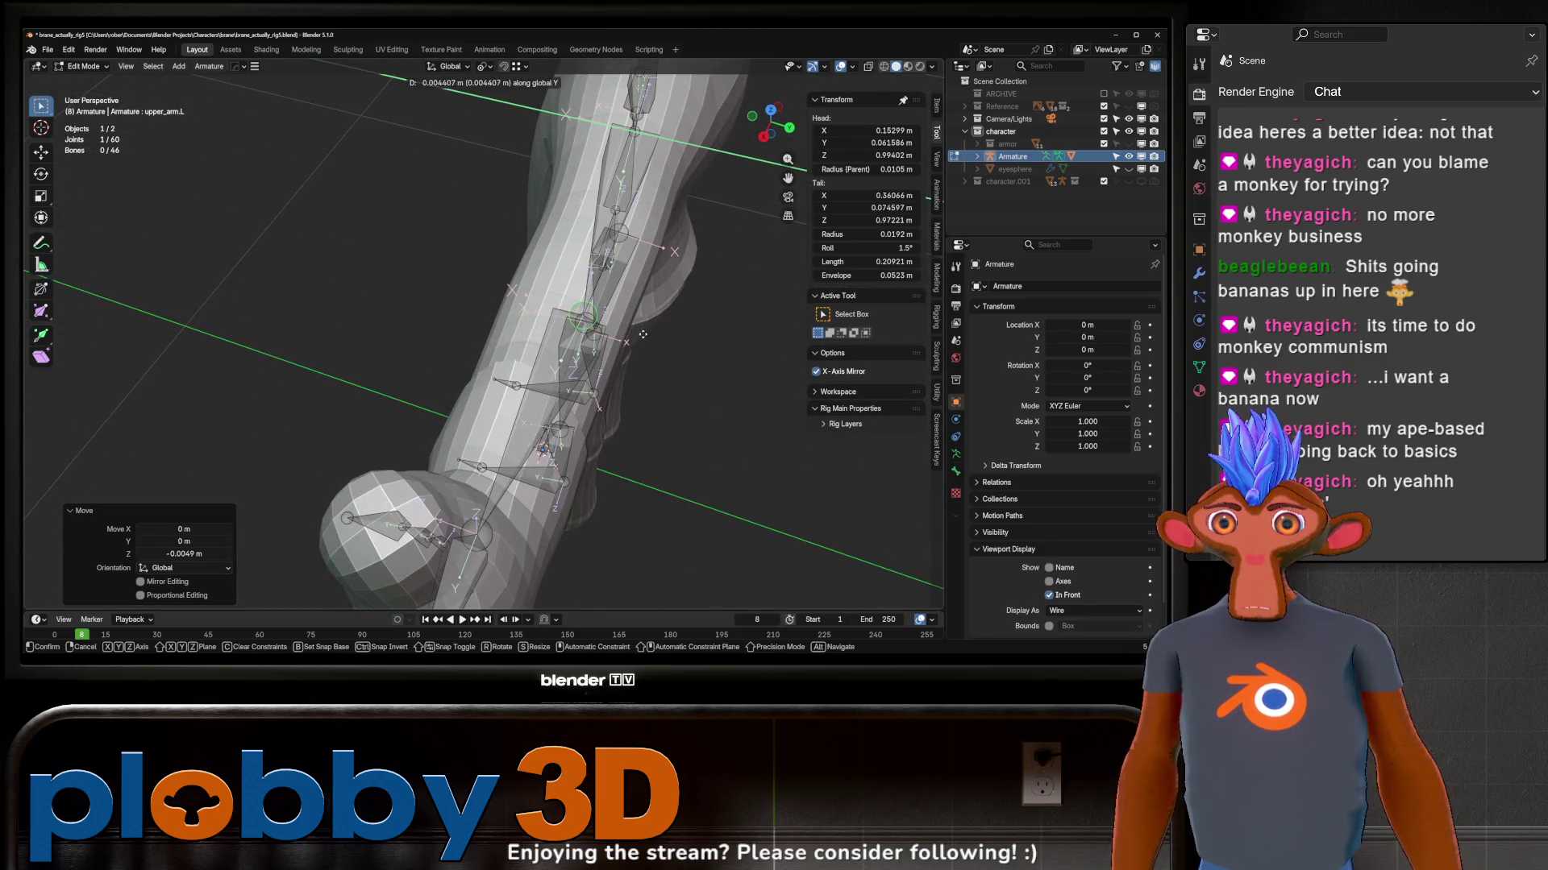
{"action": "left_click", "coordinate": [642, 335]}
{"action": "key", "text": "Tab"}
Step: Return to weight painting and bend the forearm bone upward to test the weights
{"action": "key", "text": "ctrl+Tab"}
{"action": "left_click", "coordinate": [622, 317]}
{"action": "key", "text": "r"}
{"action": "left_click", "coordinate": [623, 164]}
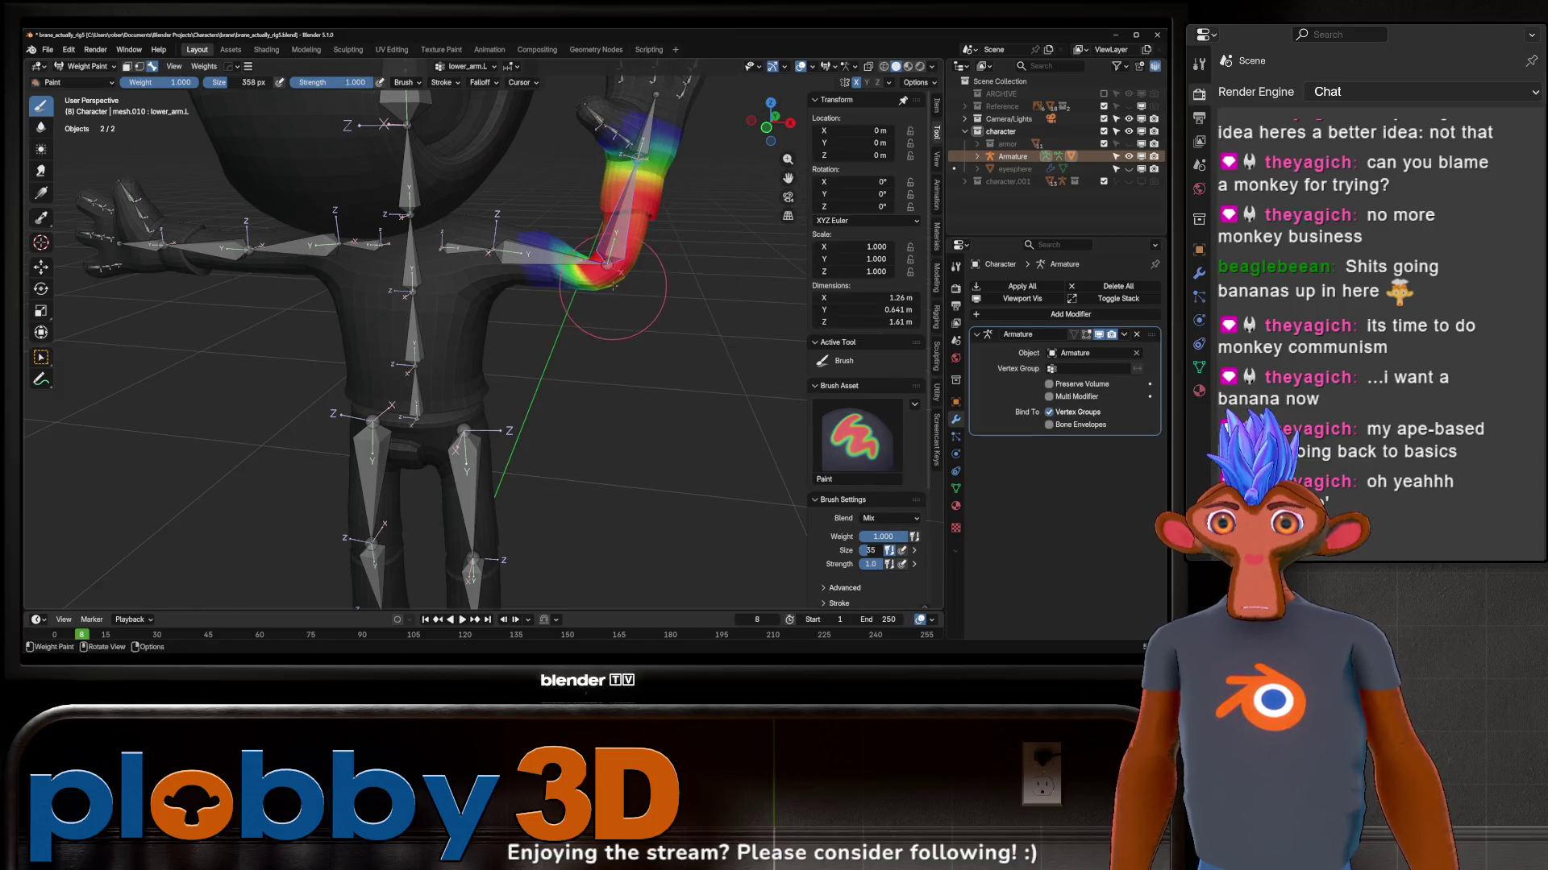
Step: Blur away the red hotspot in the lower_arm.L weights at the bent elbow
{"action": "mouse_move", "coordinate": [594, 281]}
{"action": "middle_mouse_down"}
{"action": "mouse_move", "coordinate": [451, 295]}
{"action": "mouse_move", "coordinate": [462, 348]}
{"action": "middle_mouse_up"}
{"action": "left_click_drag", "start_coordinate": [449, 385], "coordinate": [441, 368], "text": "shift"}
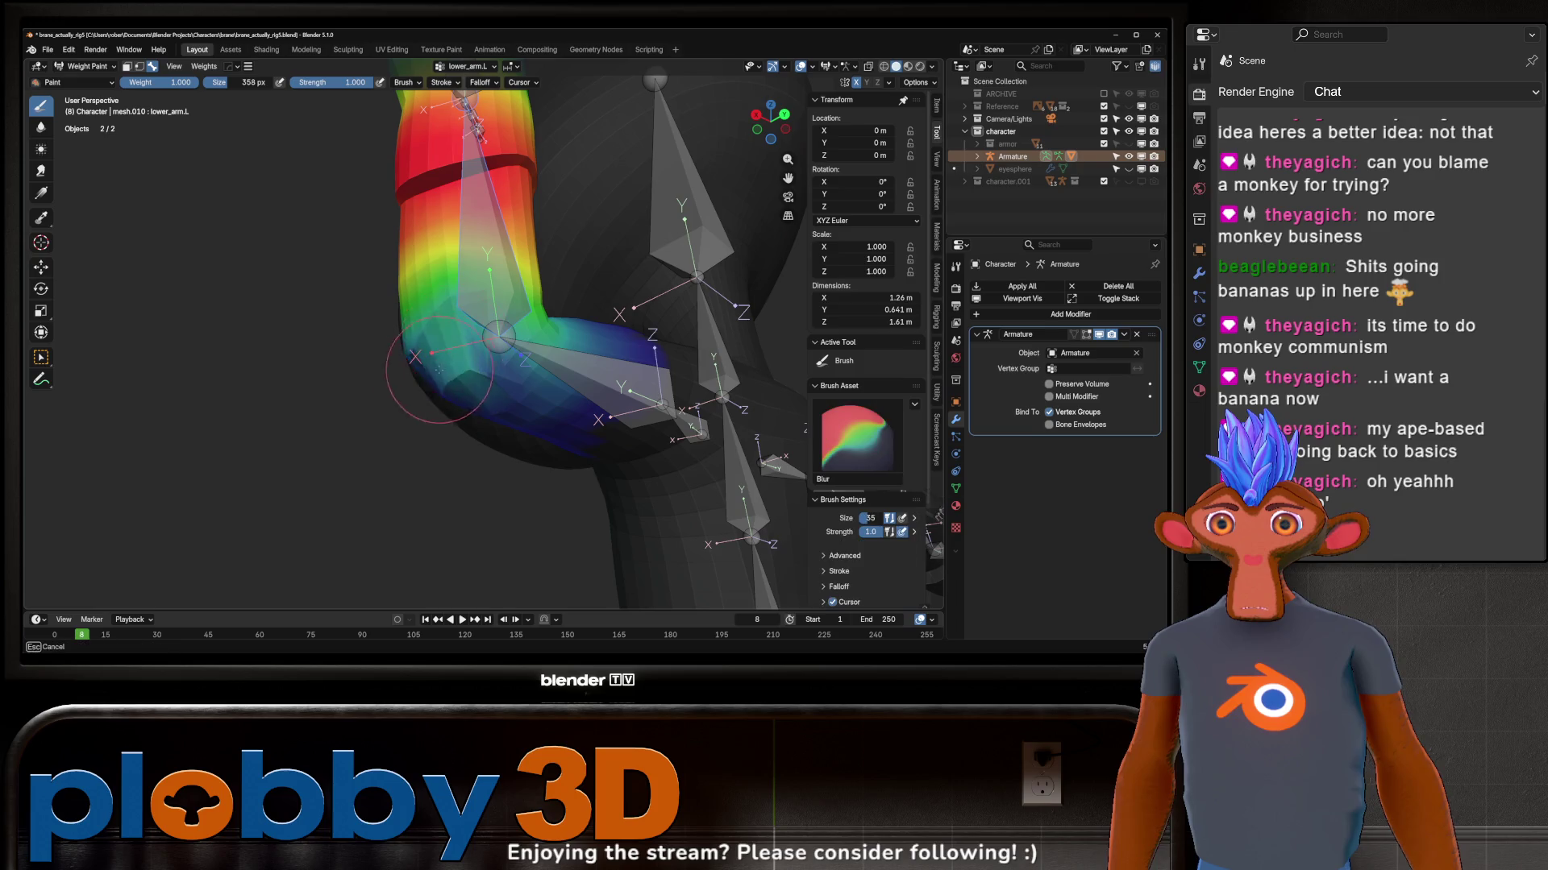
{"action": "middle_click_drag", "start_coordinate": [432, 364], "coordinate": [490, 309]}
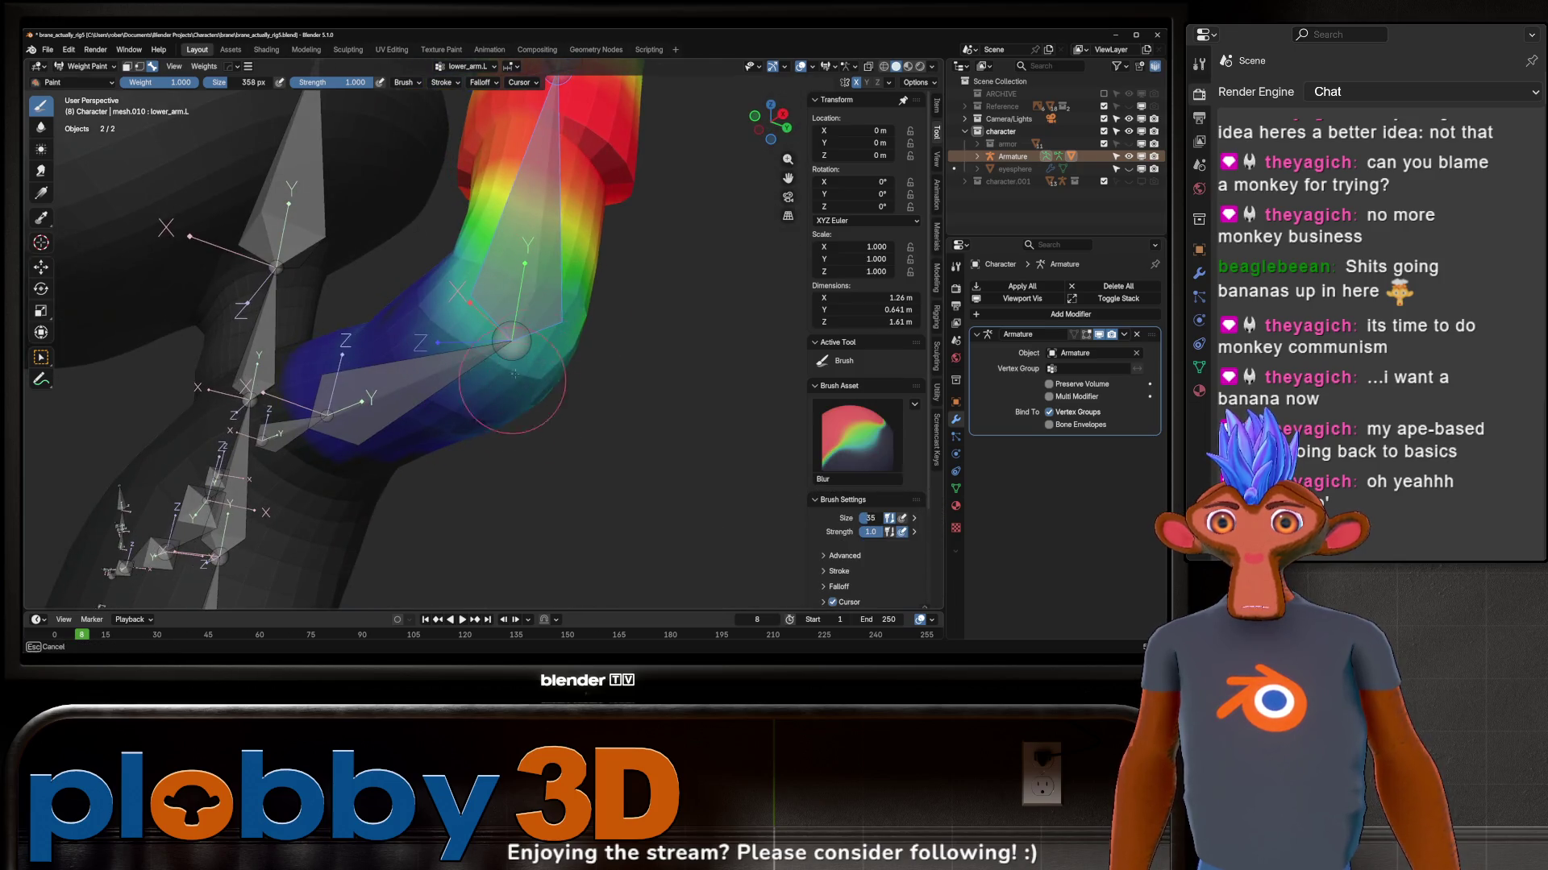
{"action": "left_click_drag", "start_coordinate": [483, 314], "coordinate": [490, 309], "text": "shift"}
{"action": "mouse_move", "coordinate": [484, 303]}
{"action": "middle_mouse_down"}
{"action": "mouse_move", "coordinate": [491, 223]}
{"action": "mouse_move", "coordinate": [530, 368]}
{"action": "mouse_move", "coordinate": [466, 314]}
{"action": "middle_mouse_up"}
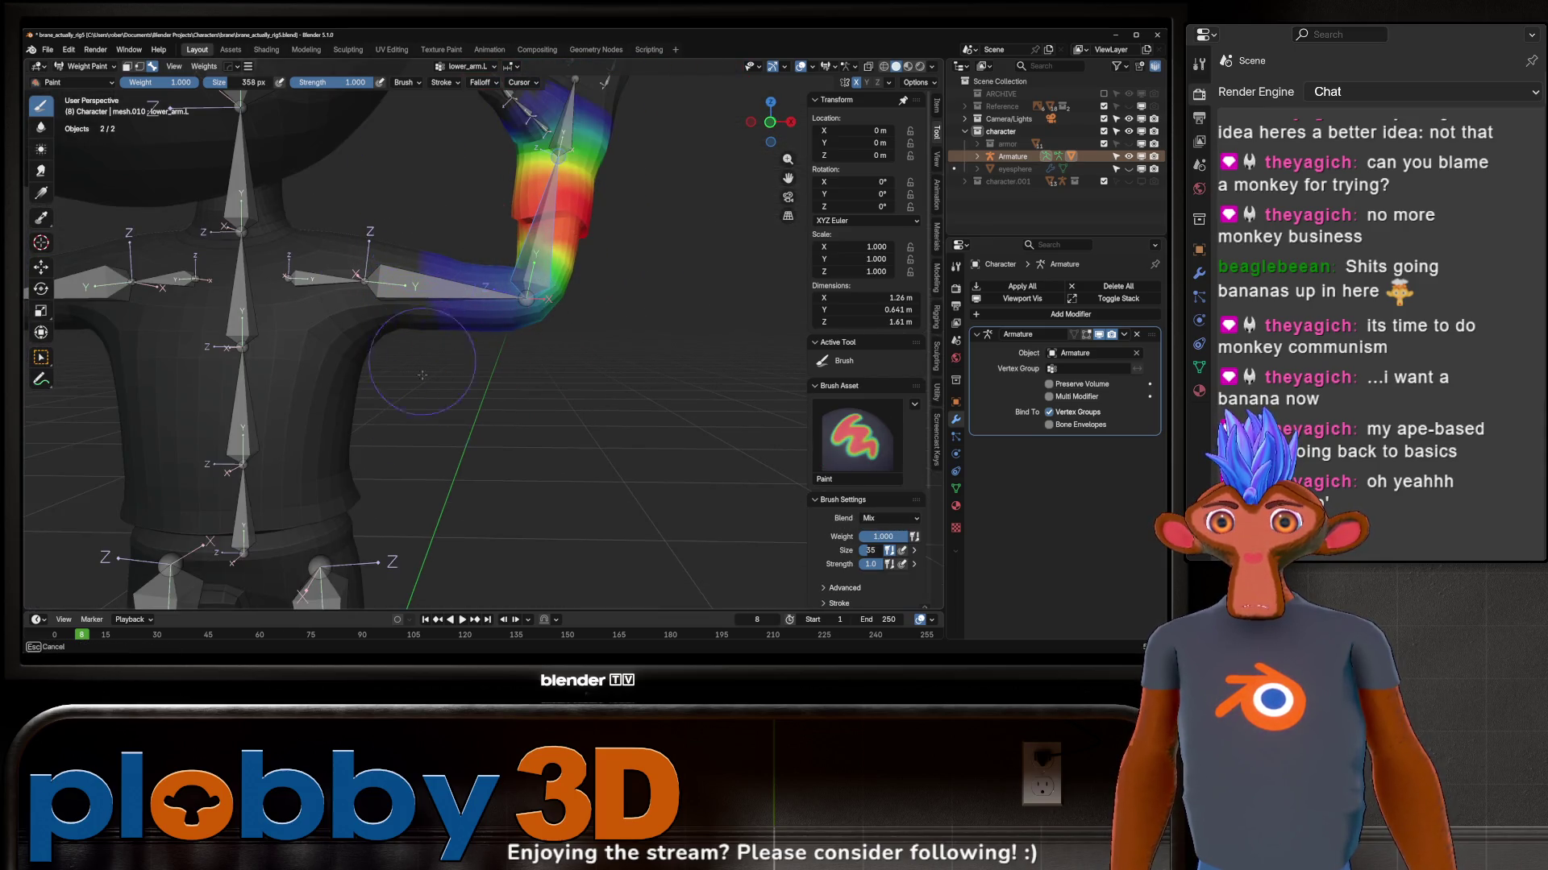
{"action": "middle_click_drag", "start_coordinate": [440, 491], "coordinate": [242, 267]}
{"action": "left_click_drag", "start_coordinate": [623, 446], "coordinate": [508, 303], "text": "shift"}
{"action": "middle_click_drag", "start_coordinate": [554, 258], "coordinate": [565, 264]}
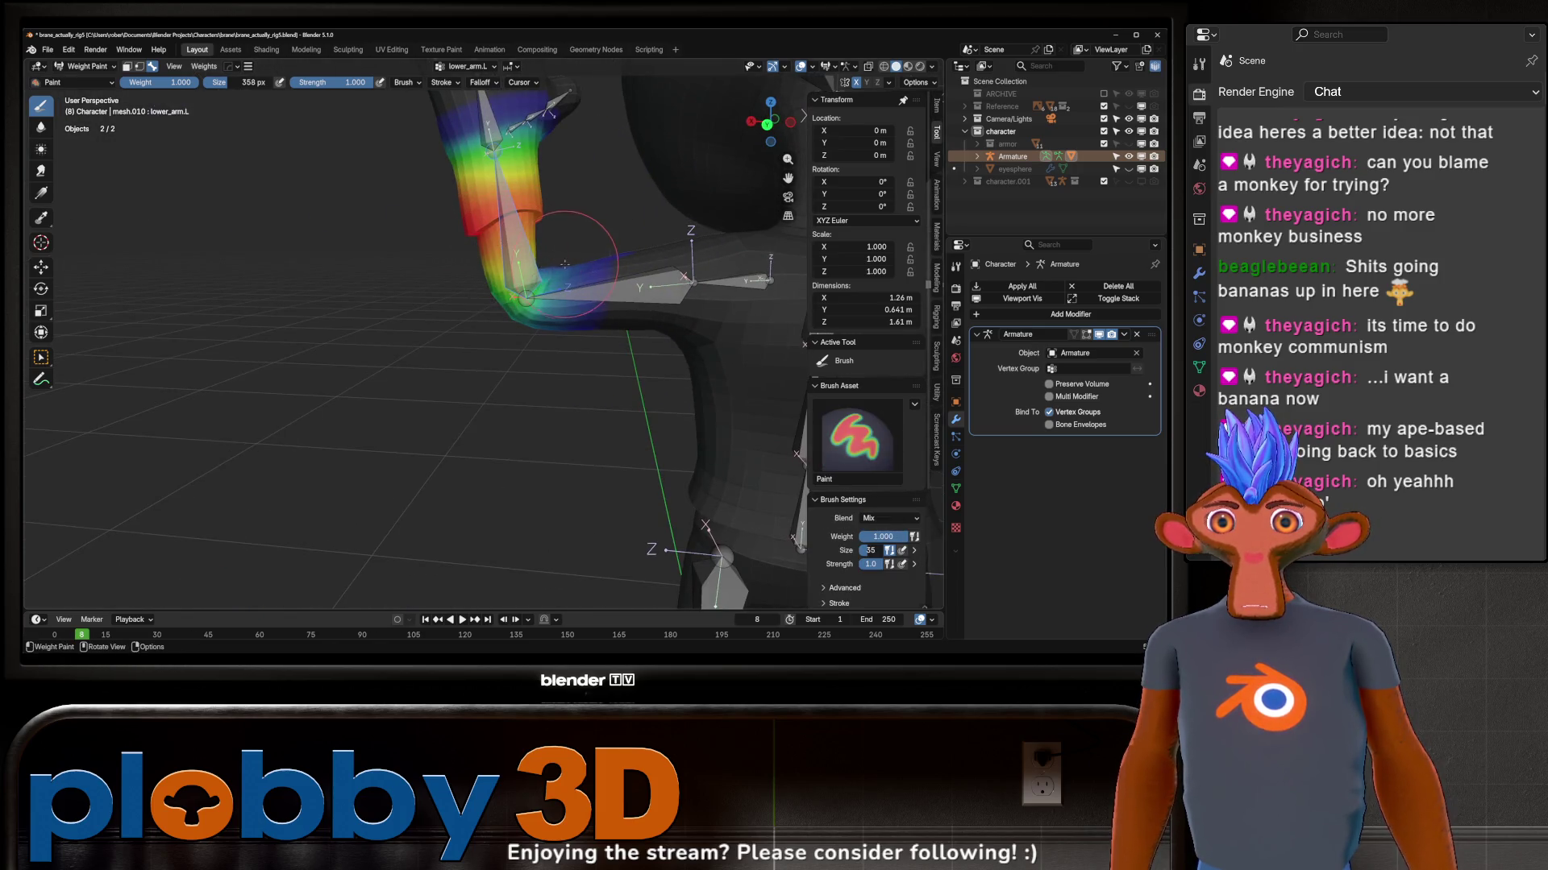
Step: Smooth the upper_arm.L weights at the elbow, then show the forearm's weights again
{"action": "left_click", "coordinate": [603, 310], "text": "ctrl"}
{"action": "left_click_drag", "start_coordinate": [532, 324], "coordinate": [518, 327], "text": "shift"}
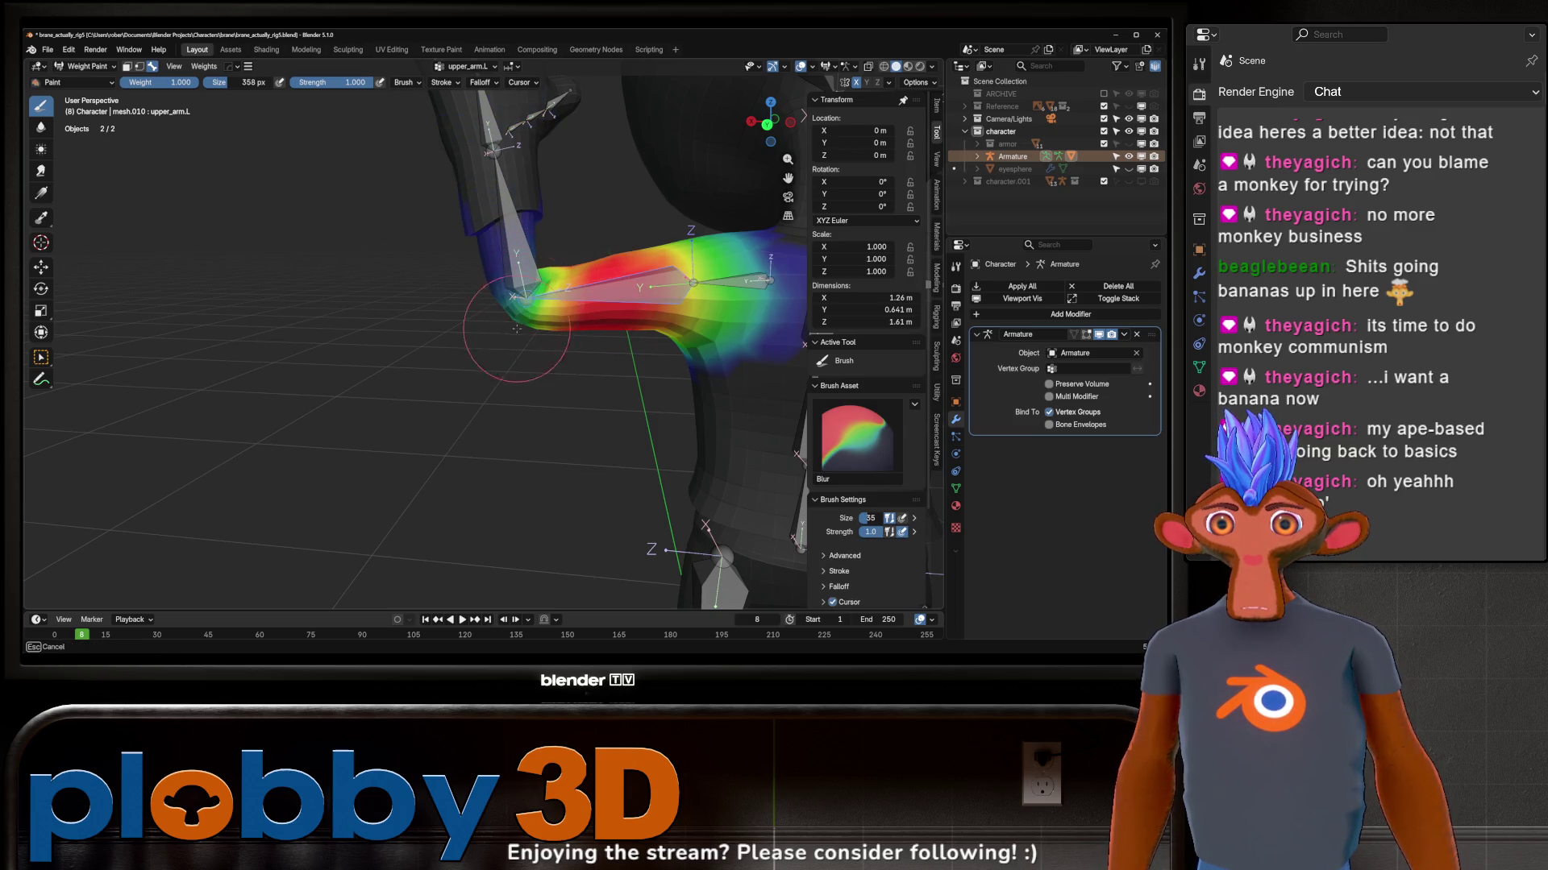
{"action": "mouse_move", "coordinate": [517, 327]}
{"action": "middle_mouse_down"}
{"action": "mouse_move", "coordinate": [691, 259]}
{"action": "mouse_move", "coordinate": [622, 260]}
{"action": "mouse_move", "coordinate": [641, 326]}
{"action": "mouse_move", "coordinate": [623, 278]}
{"action": "mouse_move", "coordinate": [641, 242]}
{"action": "middle_mouse_up"}
{"action": "left_click", "coordinate": [622, 229], "text": "ctrl"}
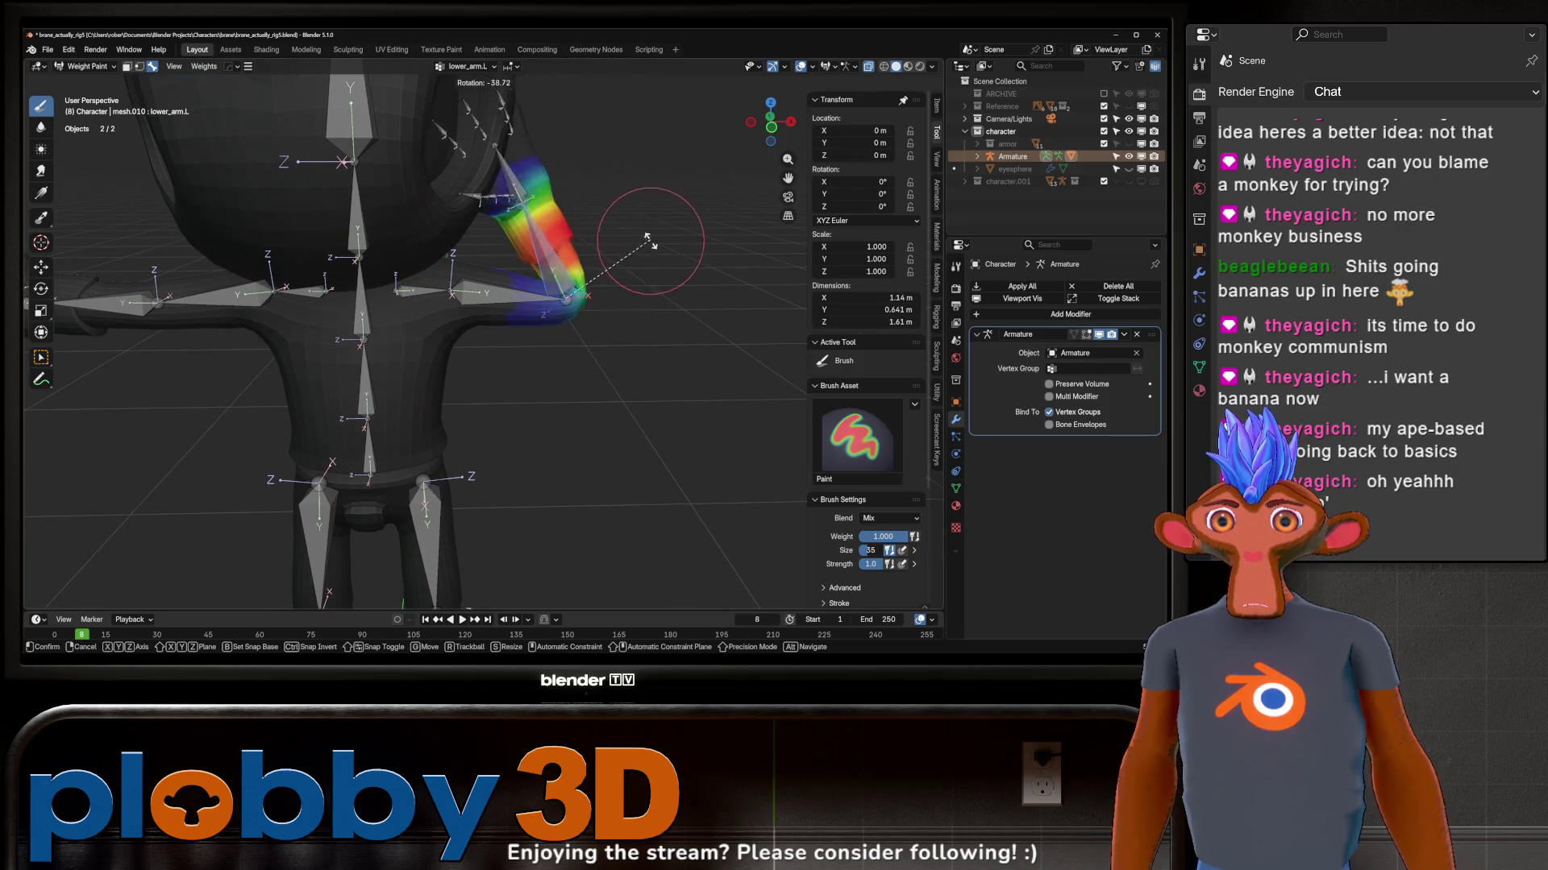
Step: Test-rotate hand.L, cancel it, inspect the hand weights closely, then leave weight painting
{"action": "middle_click_drag", "start_coordinate": [630, 187], "coordinate": [586, 156]}
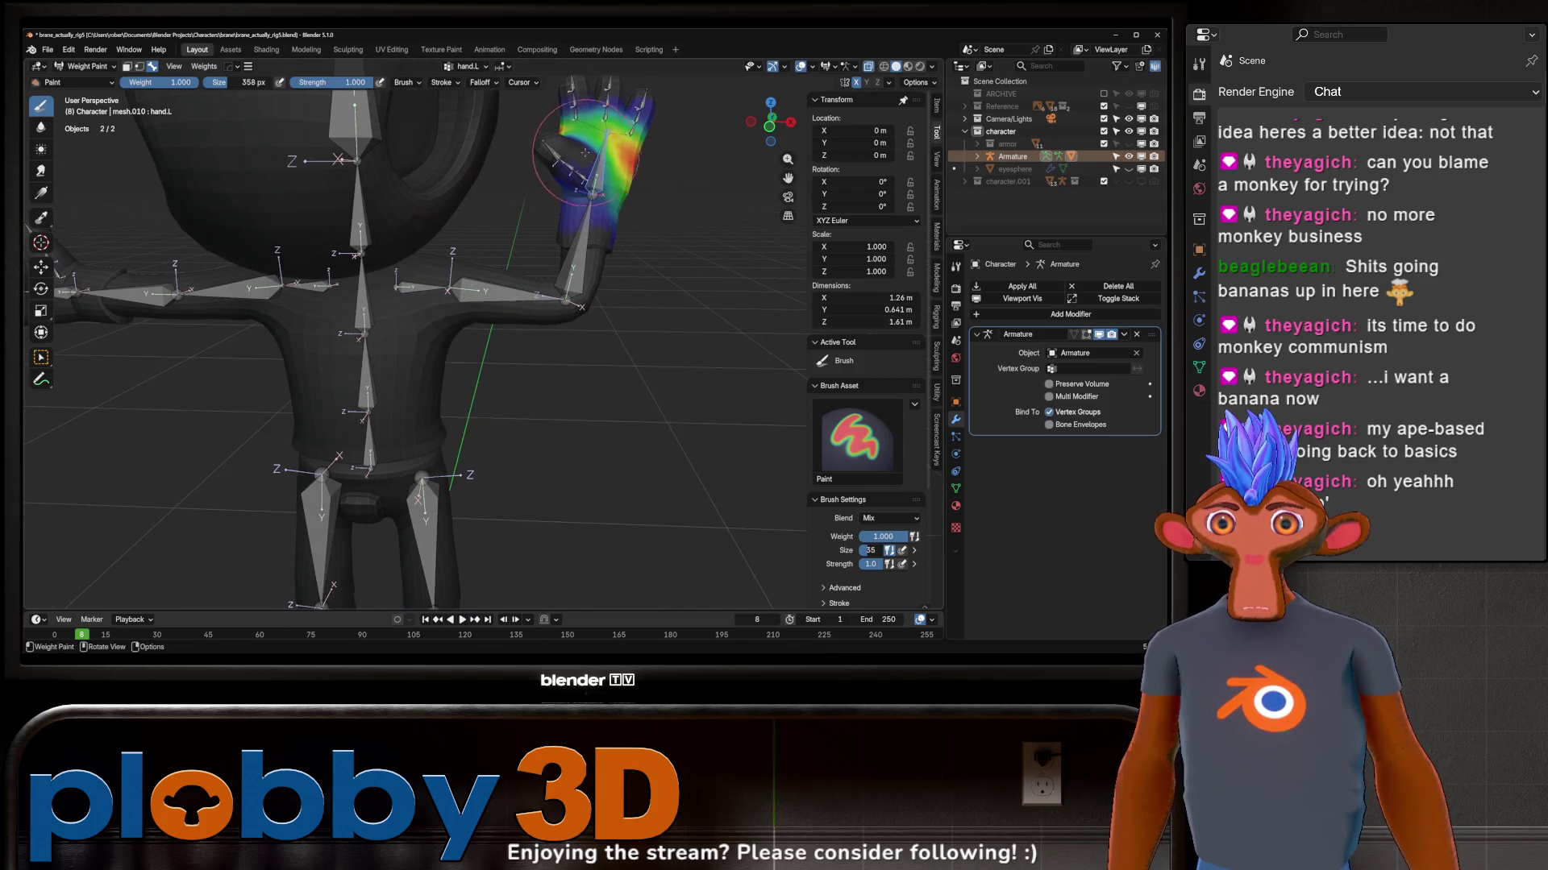
{"action": "key", "text": "r"}
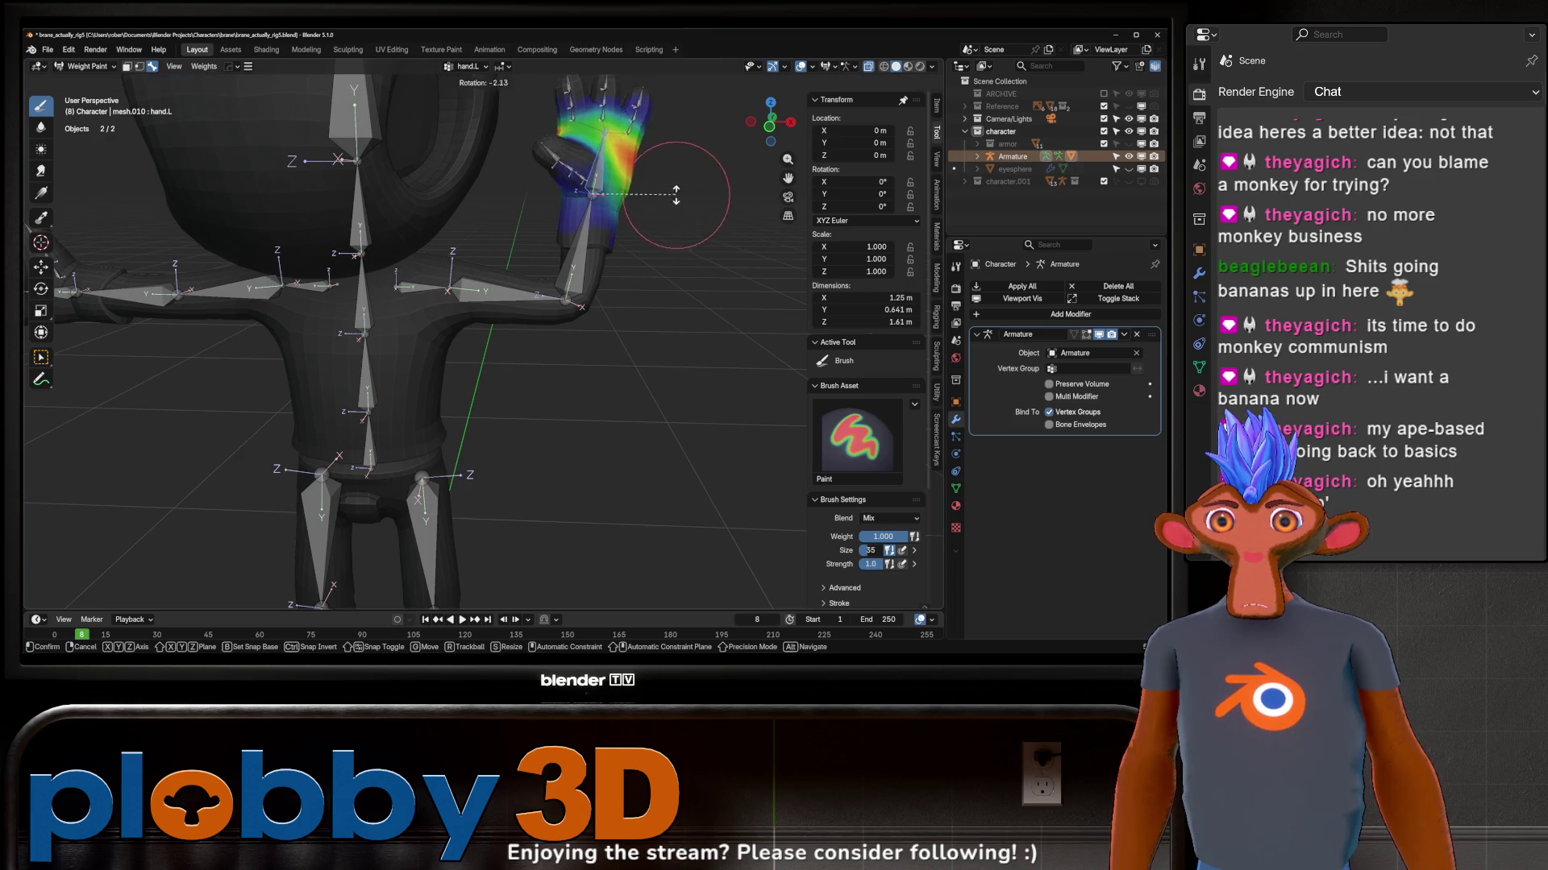
{"action": "right_click", "coordinate": [675, 150]}
{"action": "middle_click_drag", "start_coordinate": [675, 150], "coordinate": [583, 239]}
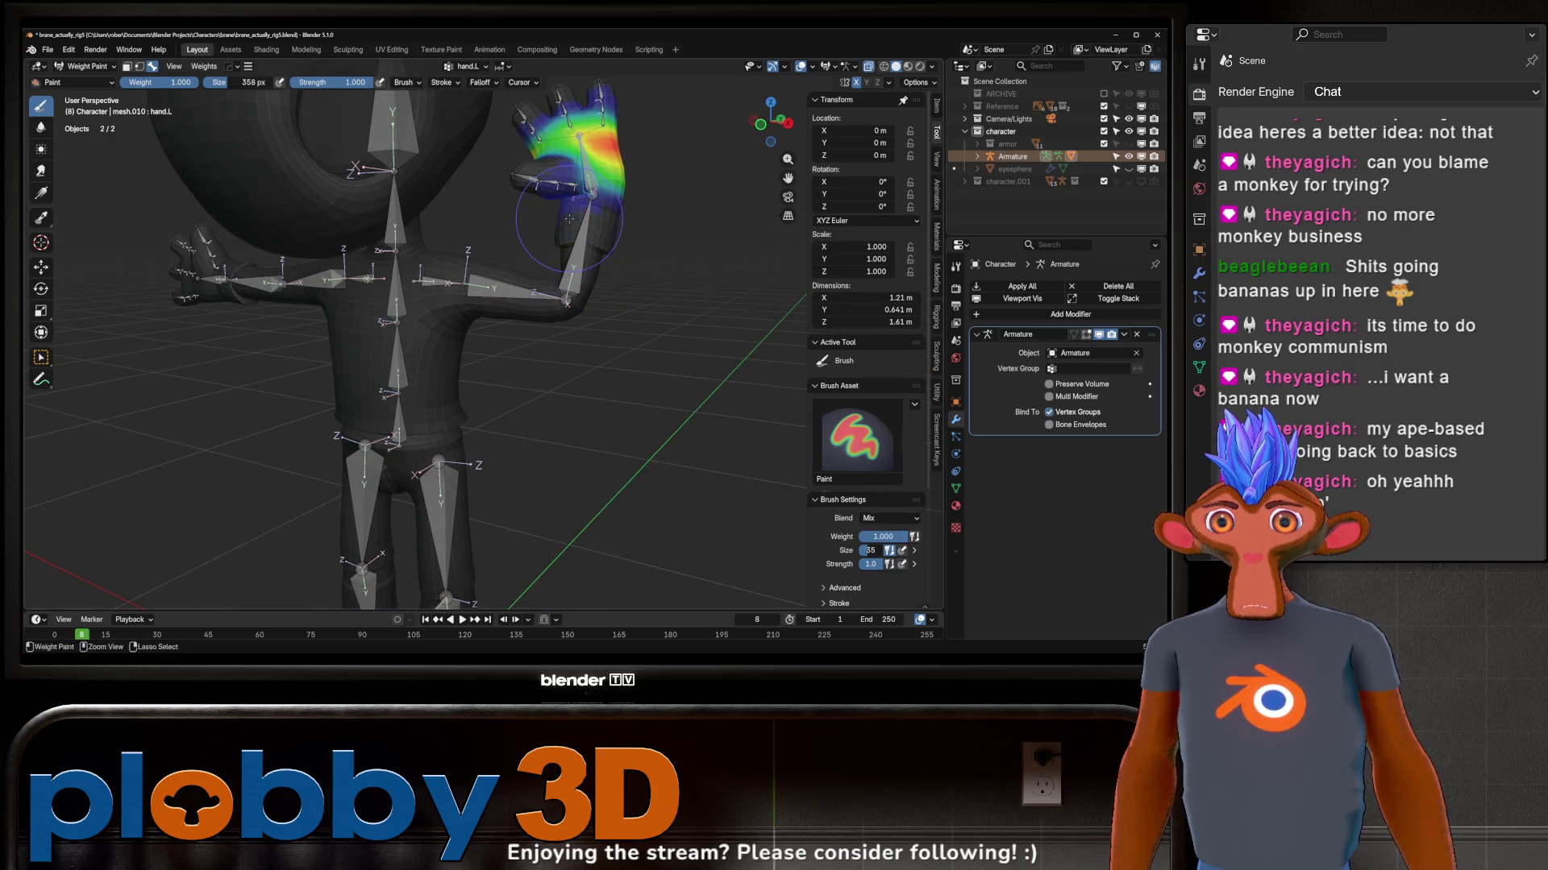
{"action": "mouse_move", "coordinate": [694, 243]}
{"action": "middle_mouse_down"}
{"action": "mouse_move", "coordinate": [611, 314]}
{"action": "mouse_move", "coordinate": [581, 197]}
{"action": "mouse_move", "coordinate": [559, 435]}
{"action": "middle_mouse_up"}
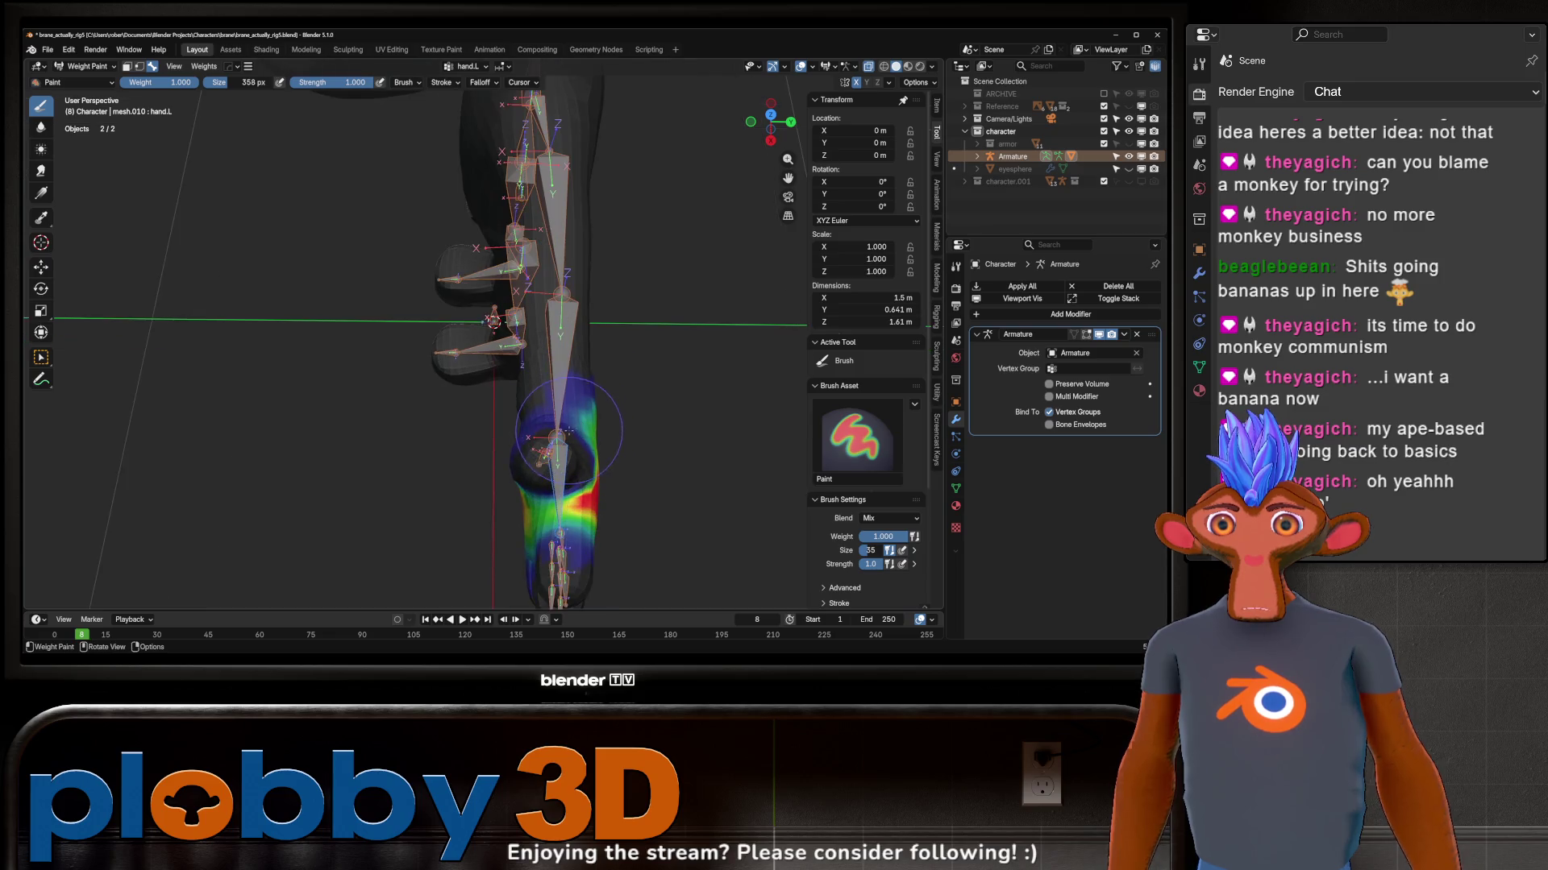
{"action": "key", "text": "ctrl+Tab"}
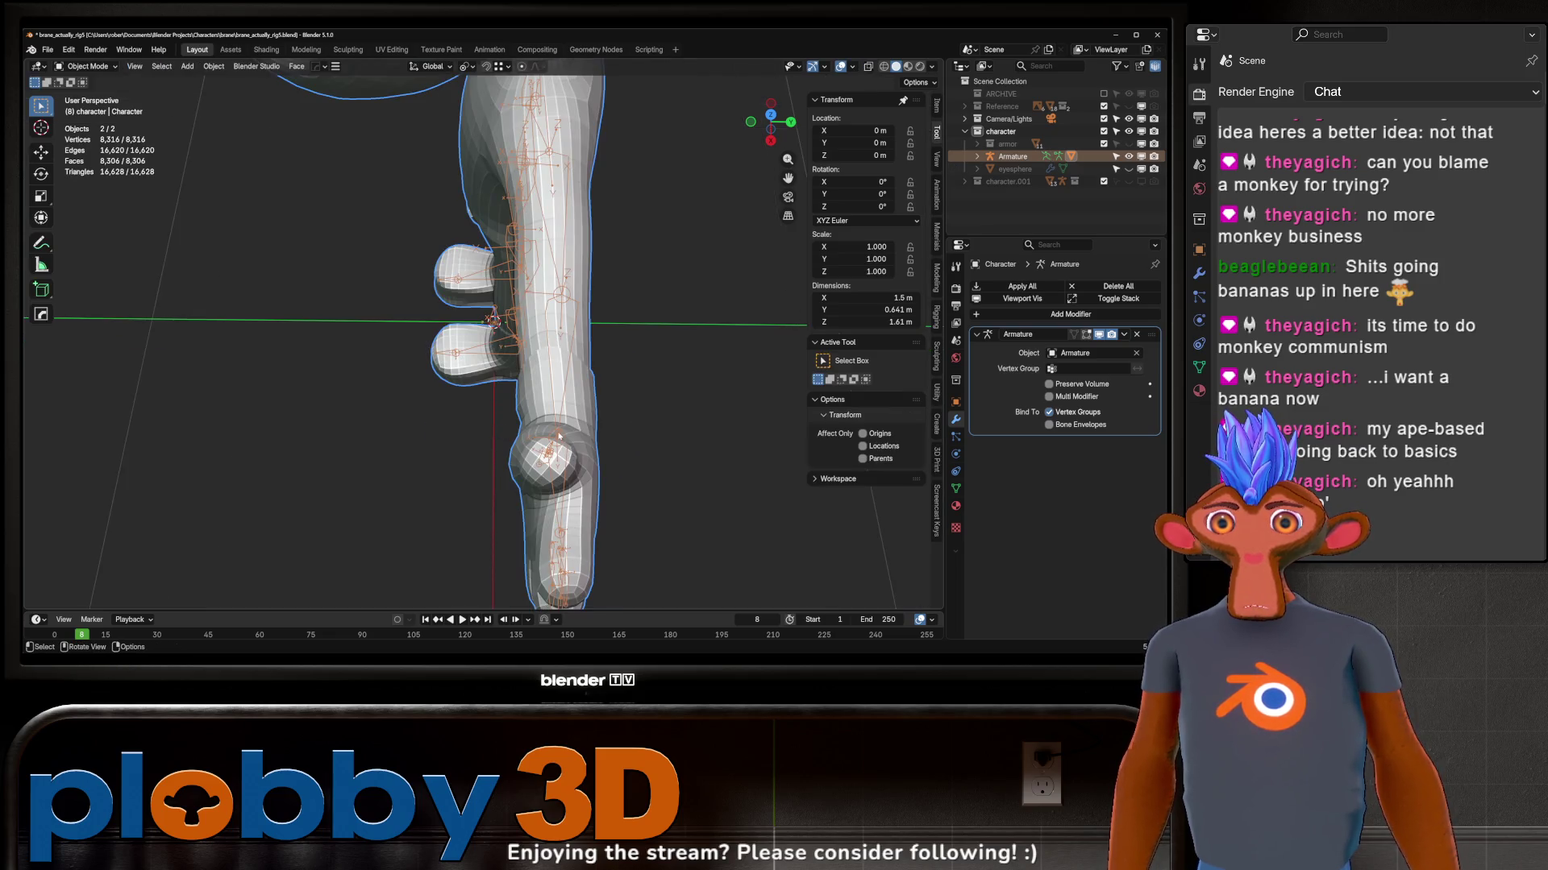
Step: In armature Edit Mode, shift the lower_arm.L tail slightly along Y, then return to Object Mode
{"action": "left_click", "coordinate": [558, 433]}
{"action": "key", "text": "ctrl+Tab"}
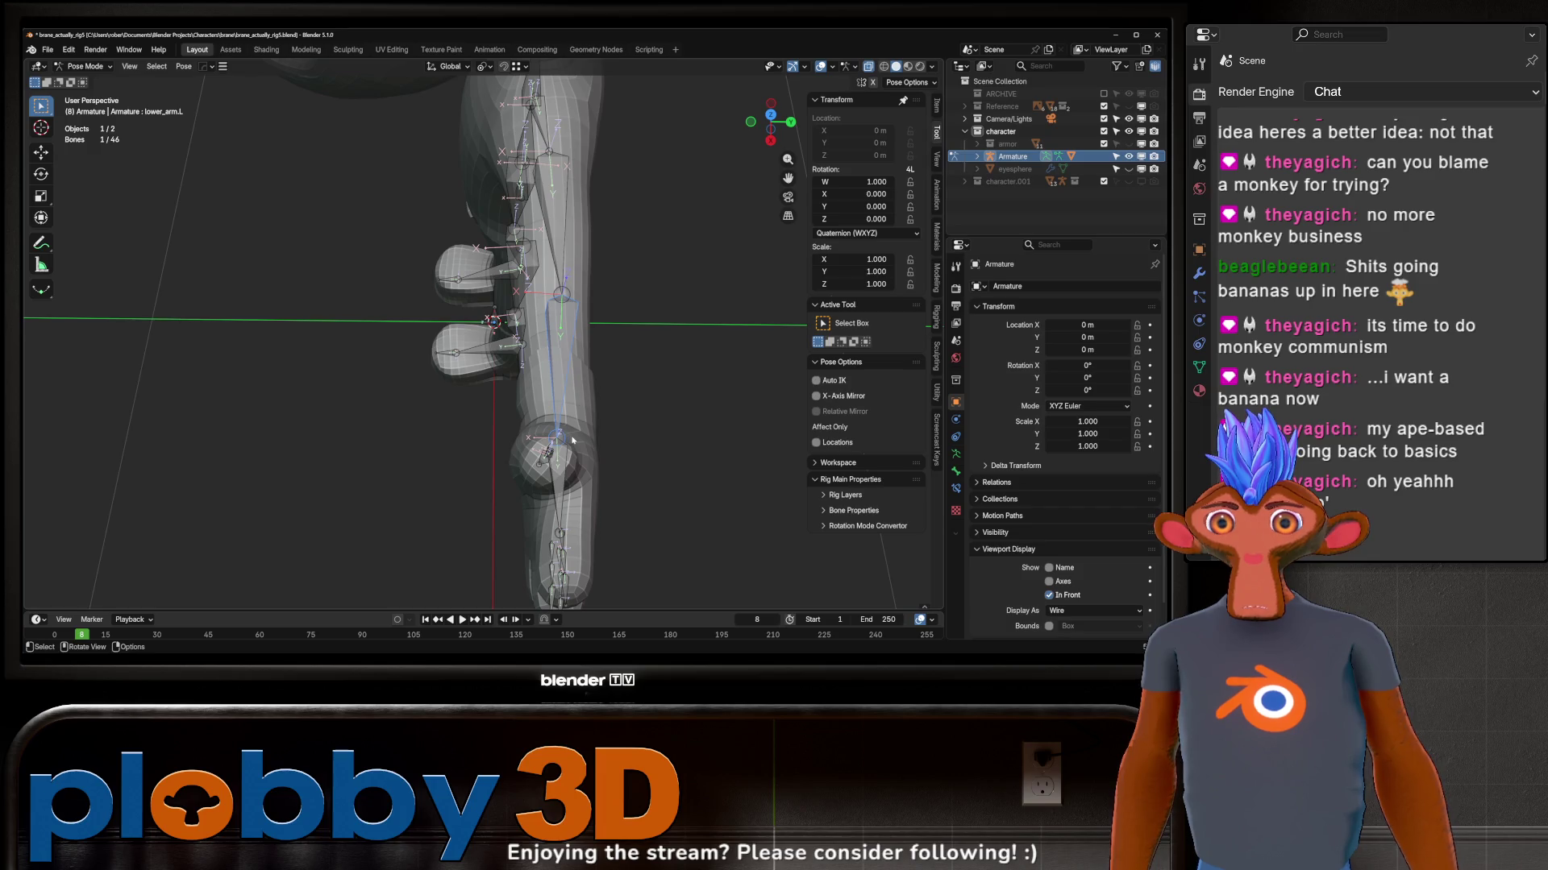
{"action": "key", "text": "Tab"}
{"action": "middle_click_drag", "start_coordinate": [547, 450], "coordinate": [544, 411]}
{"action": "key", "text": "g"}
{"action": "key", "text": "y"}
{"action": "left_click", "coordinate": [551, 423]}
{"action": "key", "text": "ctrl+Tab"}
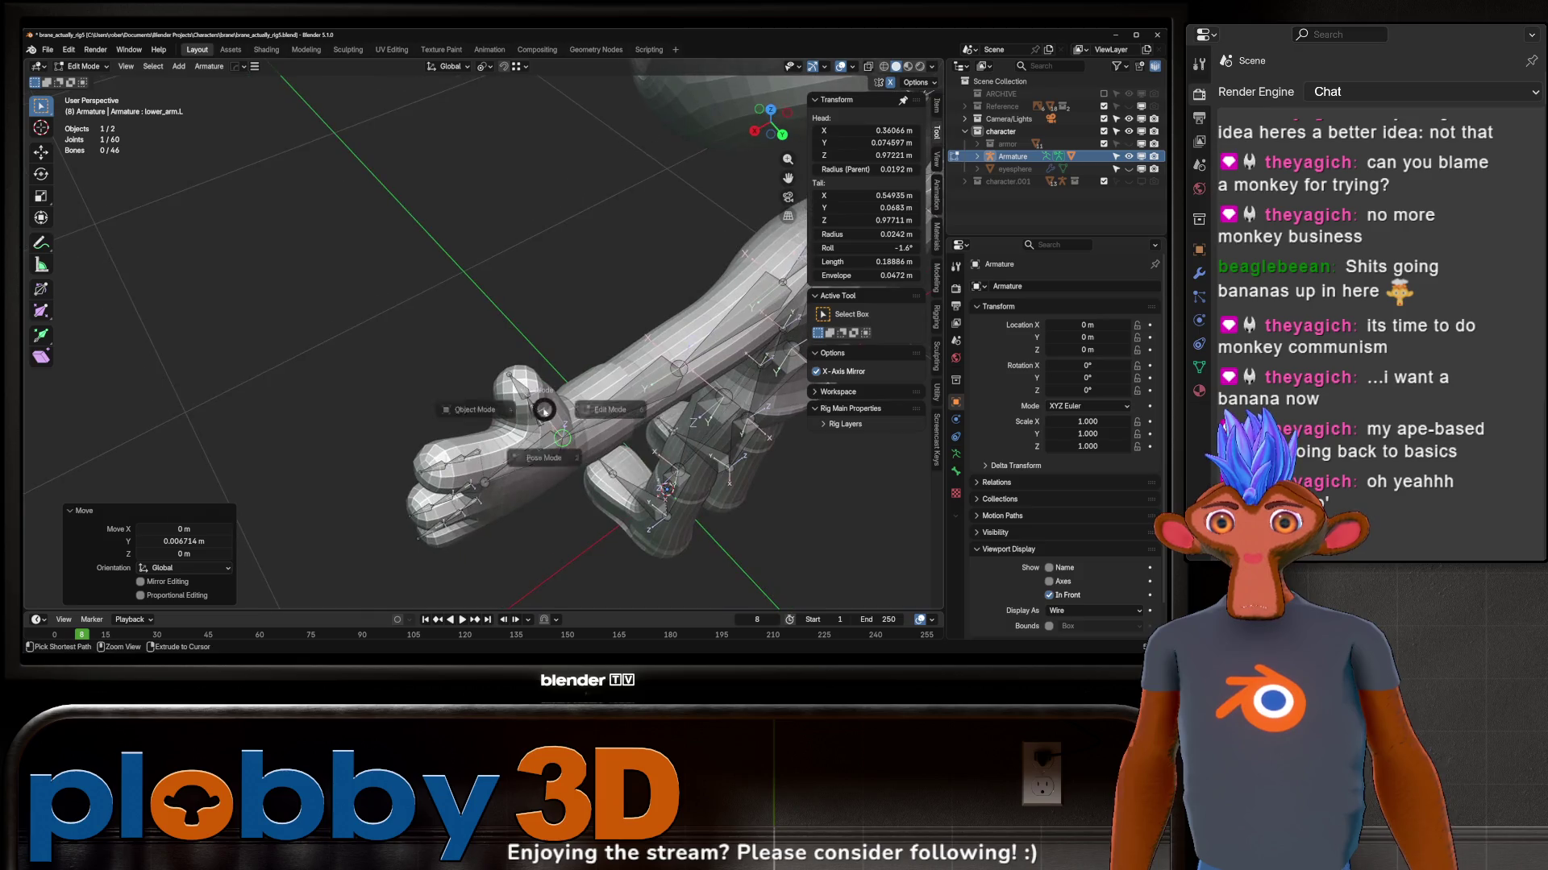
{"action": "left_click", "coordinate": [501, 423]}
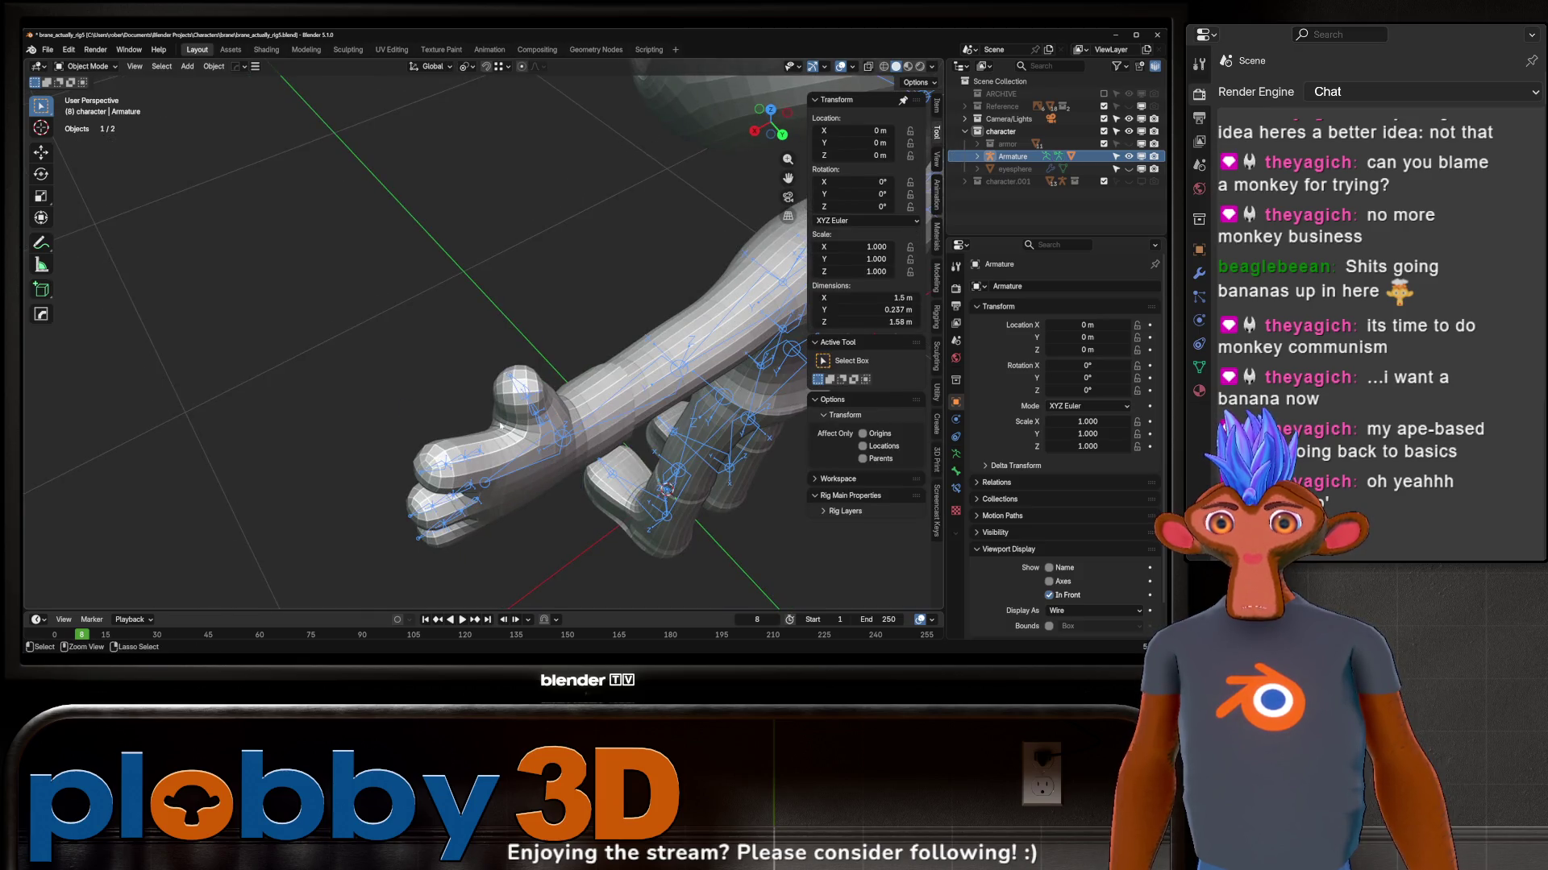
Step: Select the character mesh, enter Weight Paint and start a hand-bone test rotation
{"action": "left_click", "coordinate": [605, 398], "text": "shift"}
{"action": "key", "text": "ctrl+Tab"}
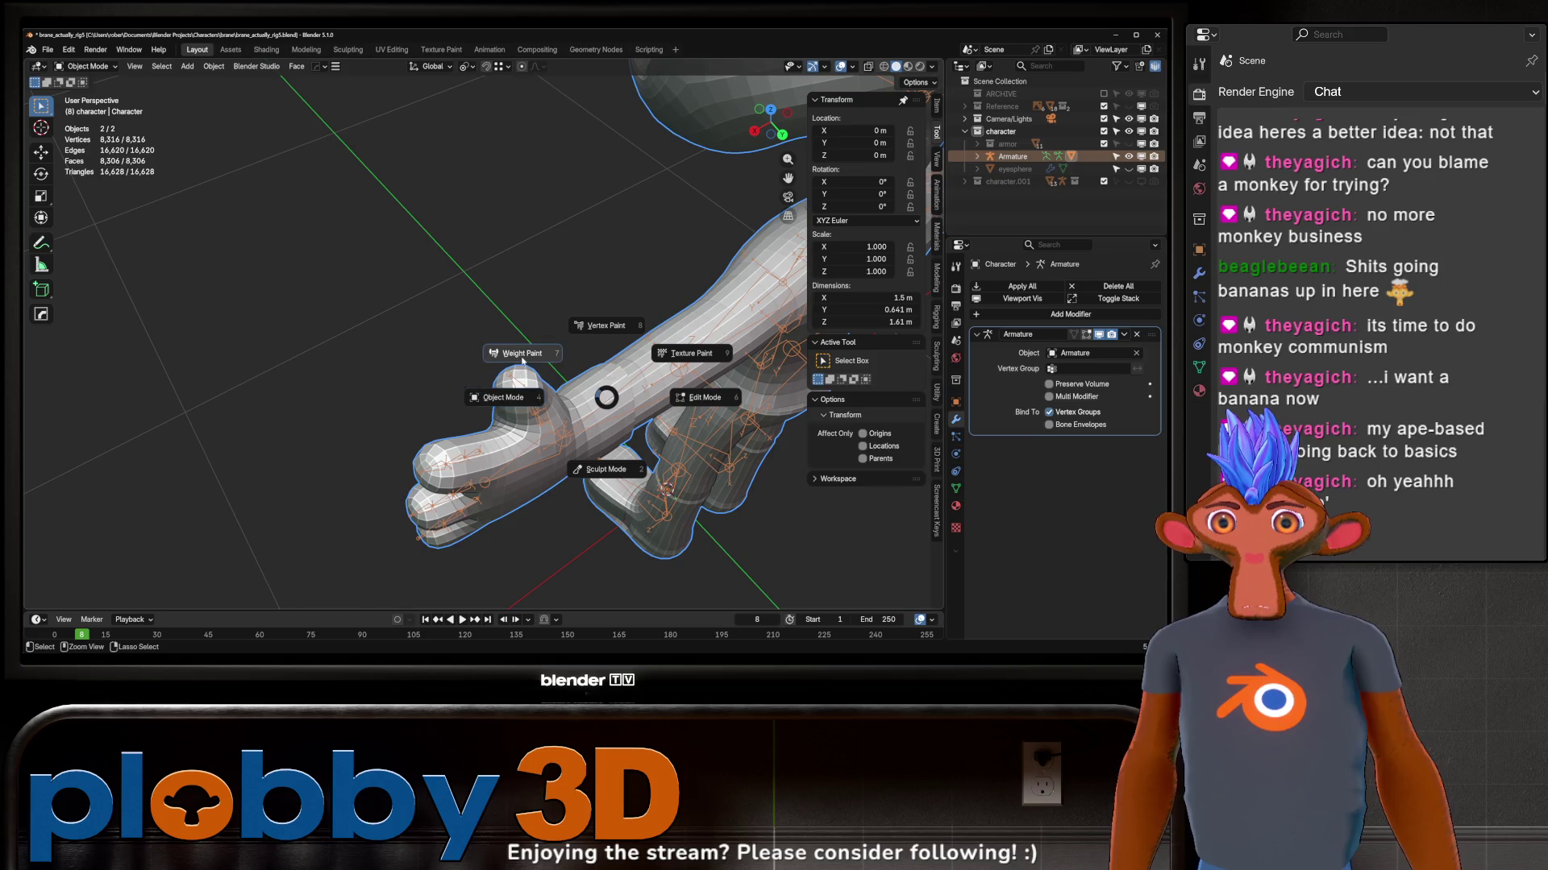
{"action": "left_click", "coordinate": [522, 357]}
{"action": "mouse_move", "coordinate": [533, 417]}
{"action": "middle_mouse_down"}
{"action": "mouse_move", "coordinate": [580, 532]}
{"action": "mouse_move", "coordinate": [538, 414]}
{"action": "middle_mouse_up"}
{"action": "key", "text": "r"}
Step: Run Smooth Vertex Weights on the hand, forearm and upper-arm weight groups
{"action": "left_click", "coordinate": [604, 538]}
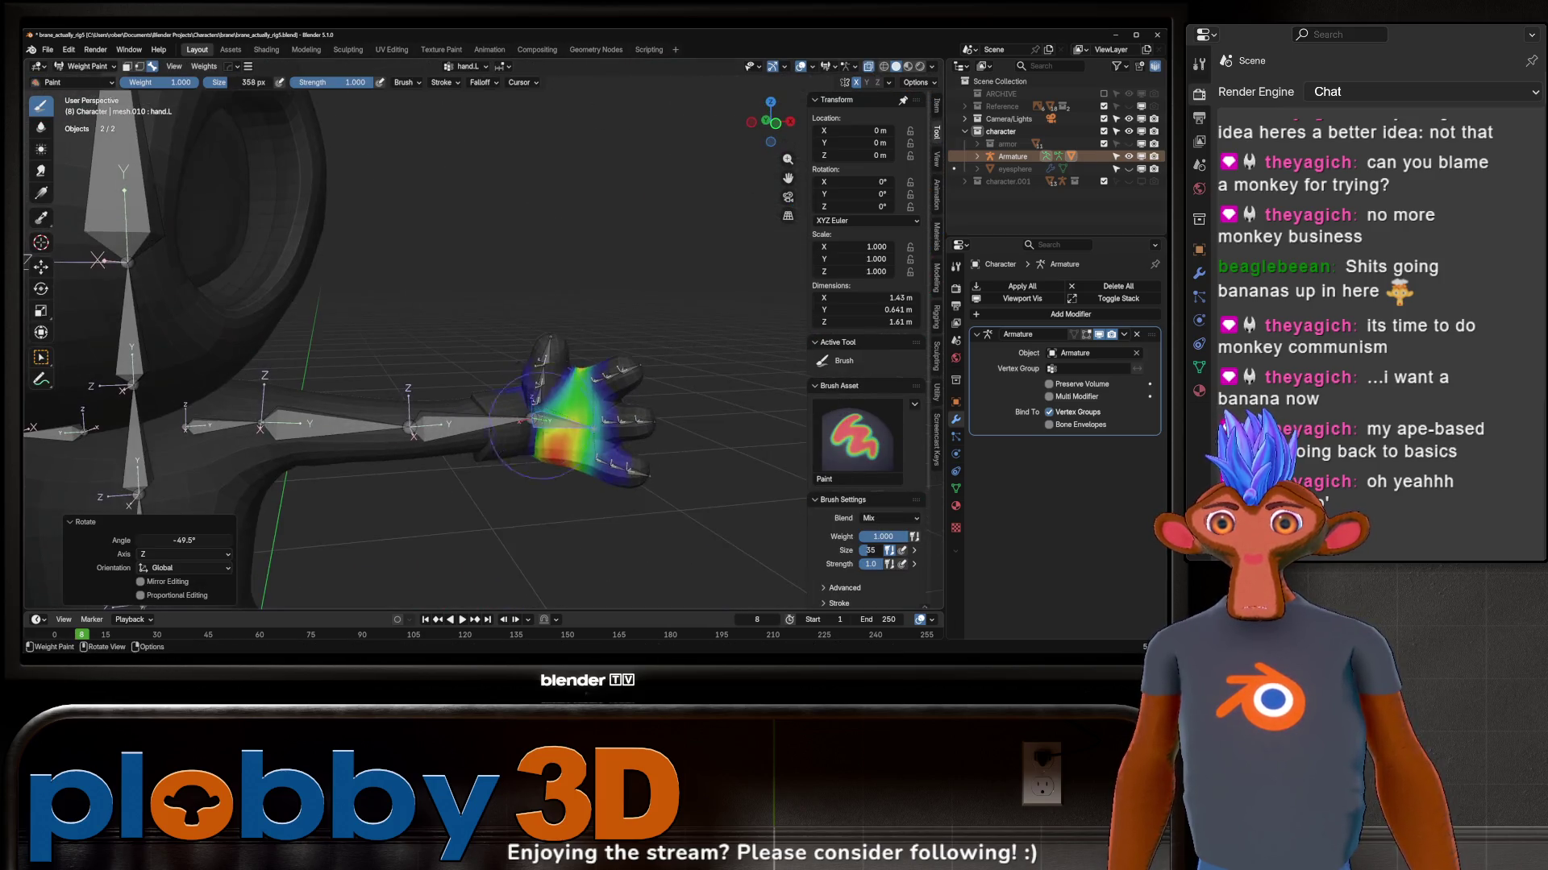
{"action": "key", "text": "r"}
{"action": "right_click", "coordinate": [639, 399]}
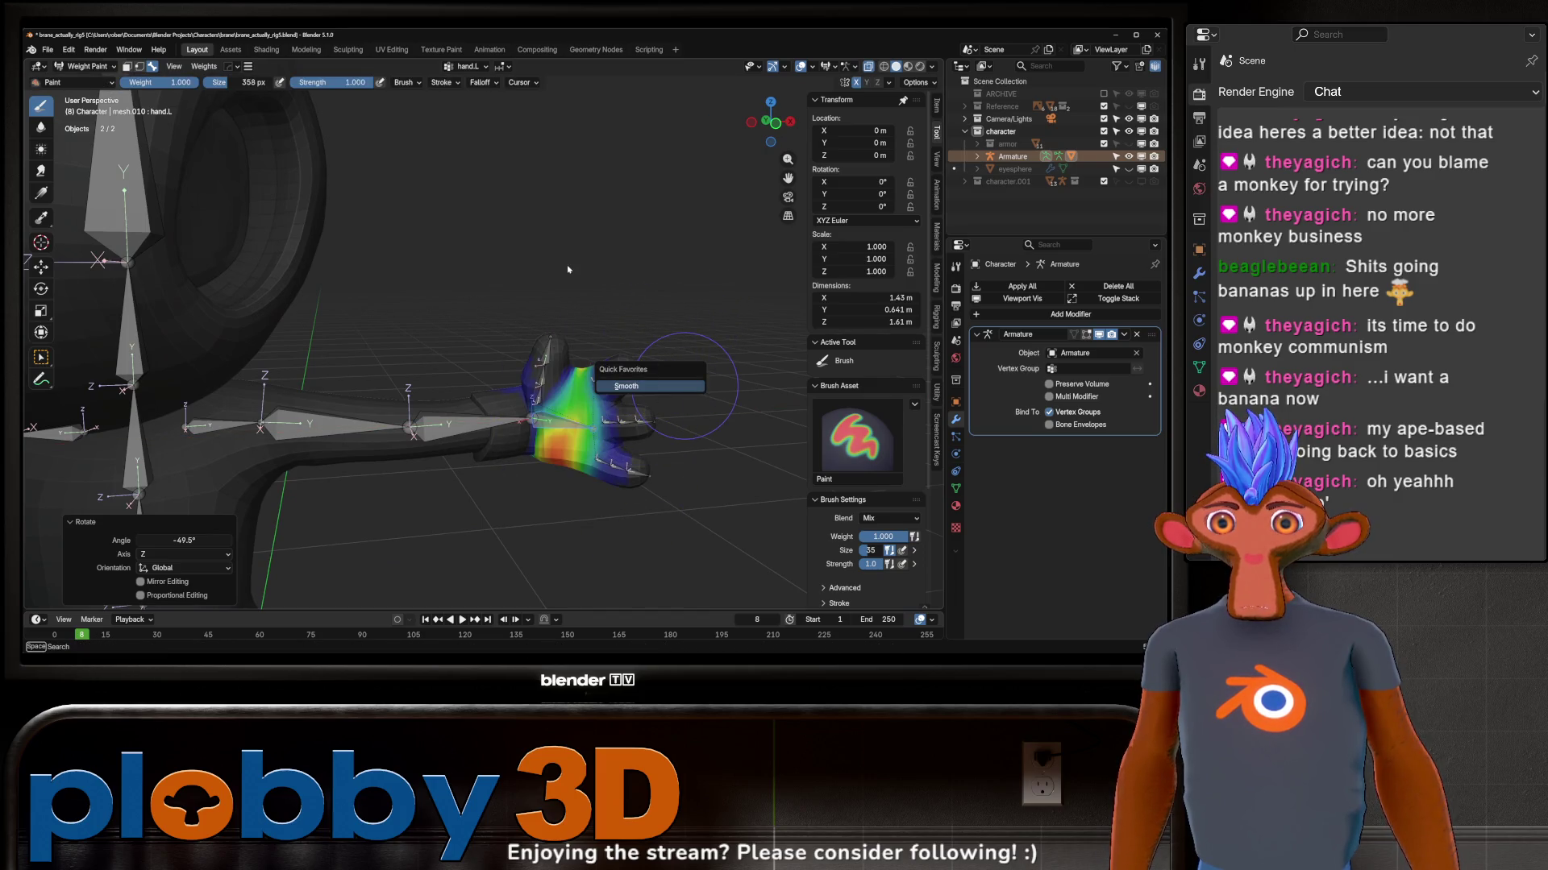
{"action": "left_click", "coordinate": [641, 385]}
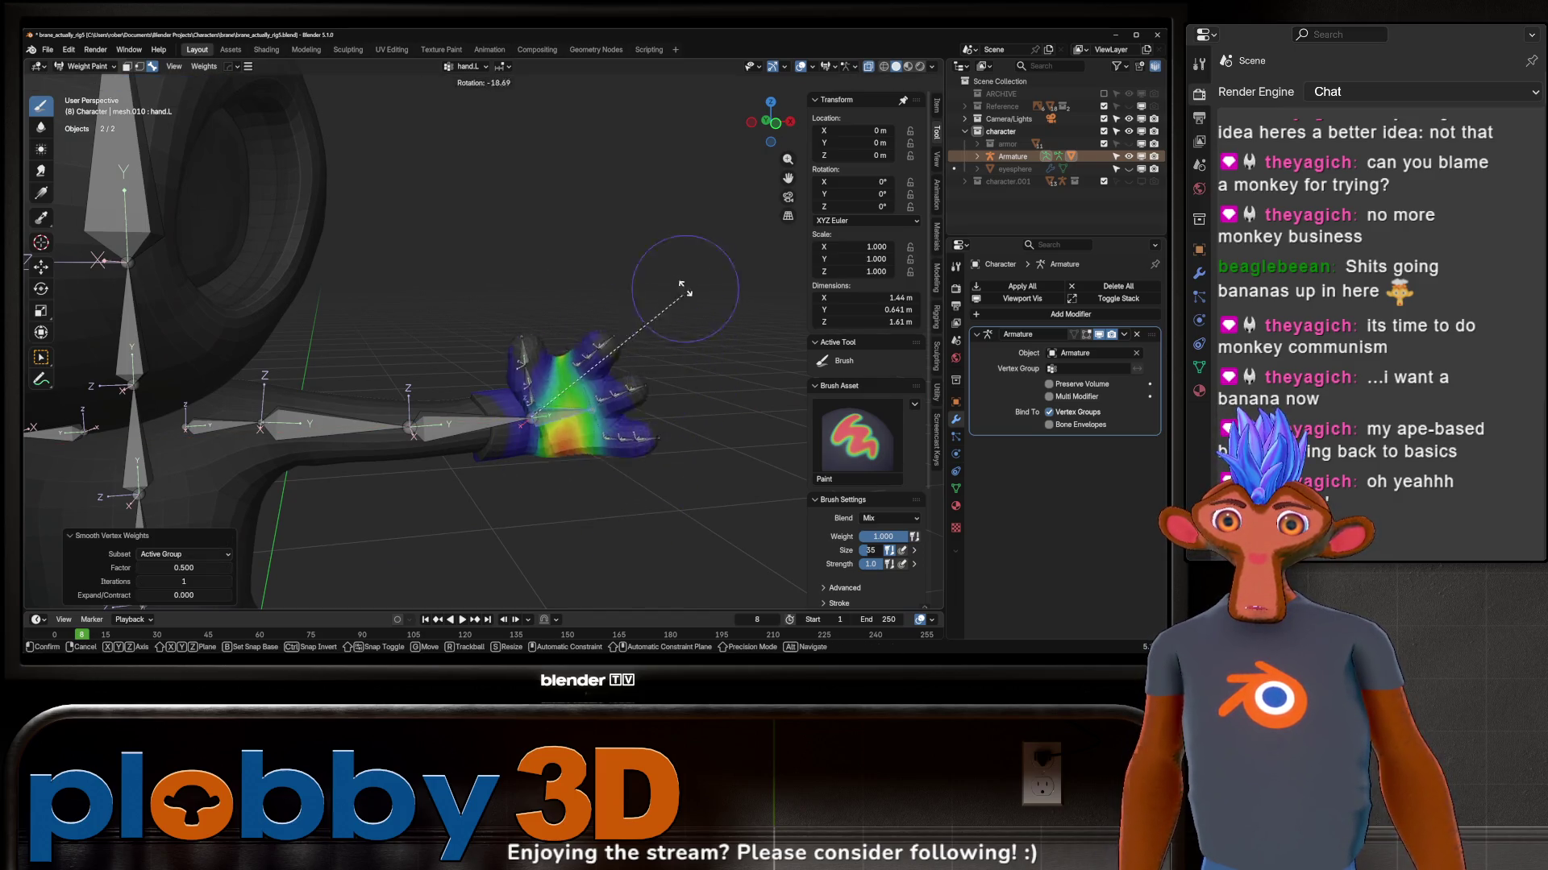
{"action": "key", "text": "a"}
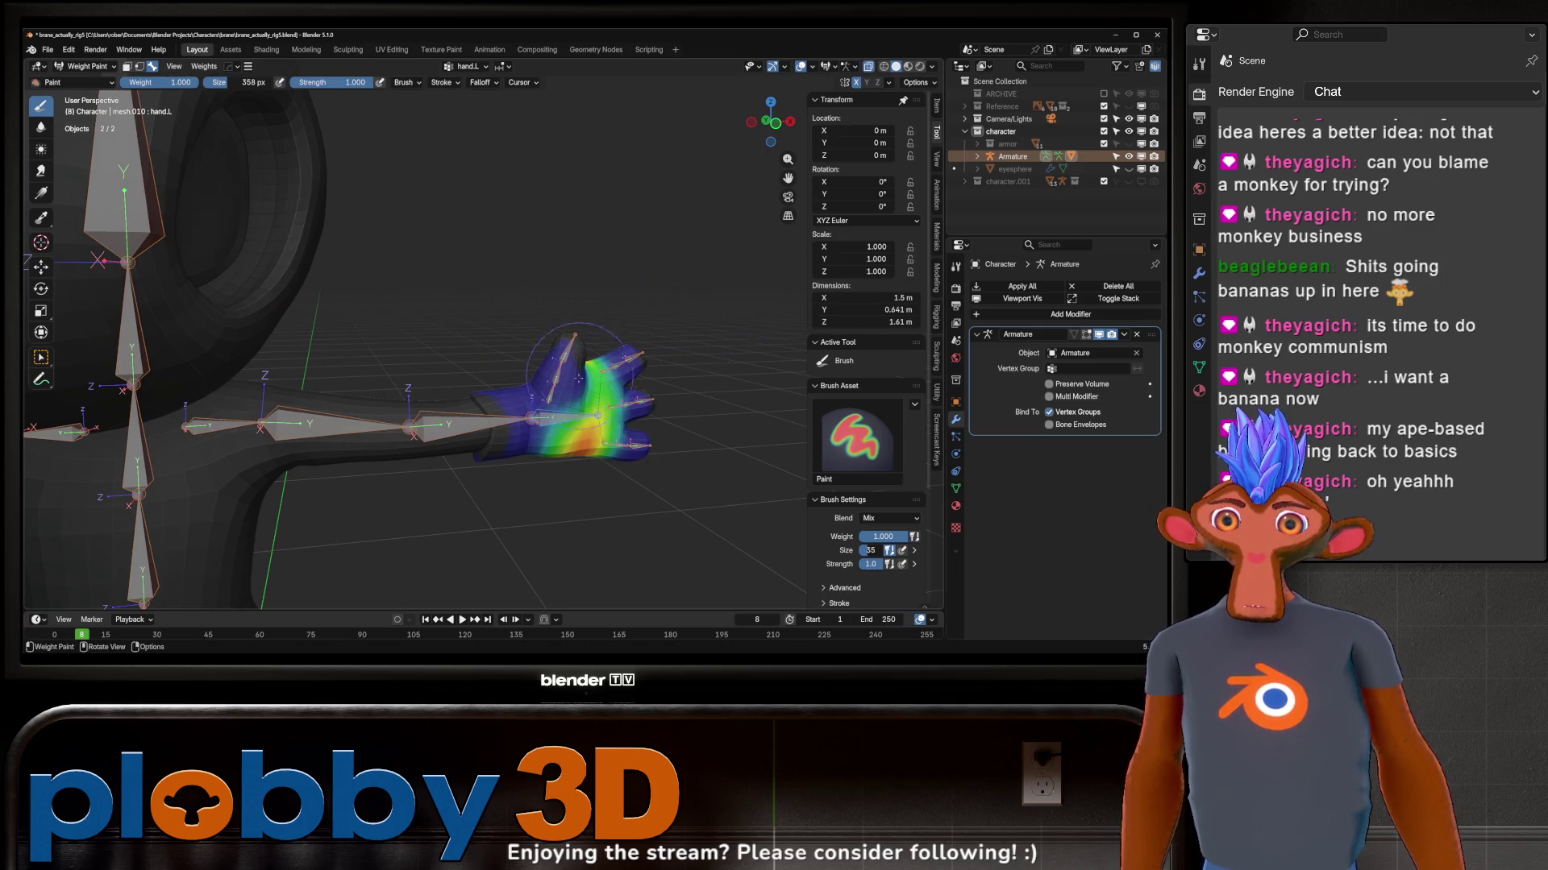
{"action": "left_click", "coordinate": [512, 418], "text": "alt"}
{"action": "left_click", "coordinate": [644, 411]}
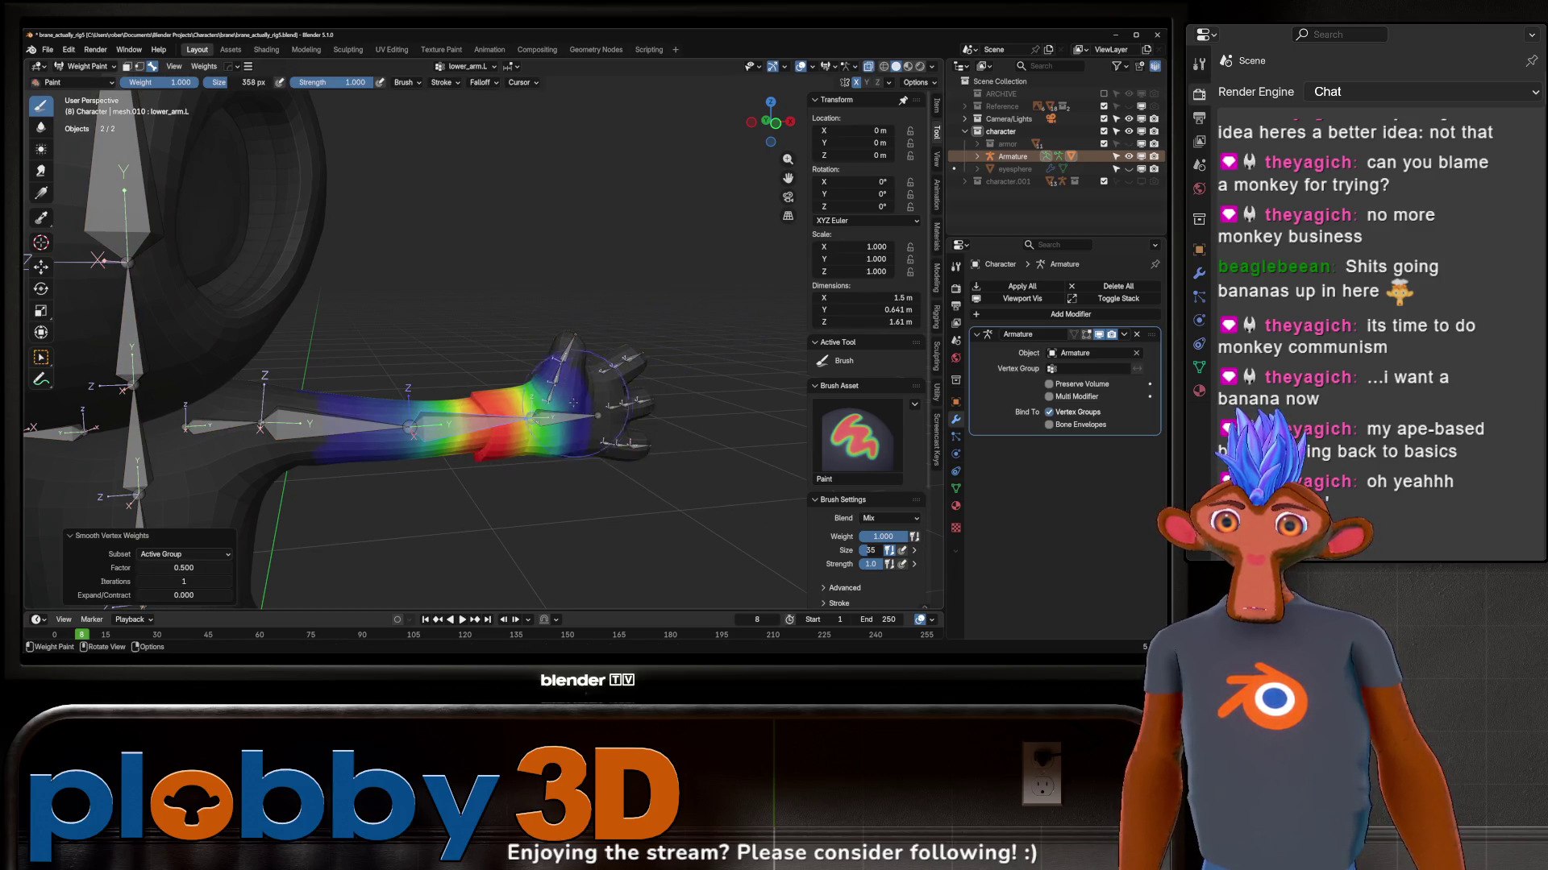
{"action": "middle_click_drag", "start_coordinate": [645, 411], "coordinate": [581, 399]}
{"action": "left_click", "coordinate": [339, 421], "text": "alt"}
{"action": "key", "text": "q"}
{"action": "left_click", "coordinate": [635, 436]}
Step: Bend upper_arm.L and lower_arm.L to test deformation, then undo back to the T-pose
{"action": "key", "text": "r"}
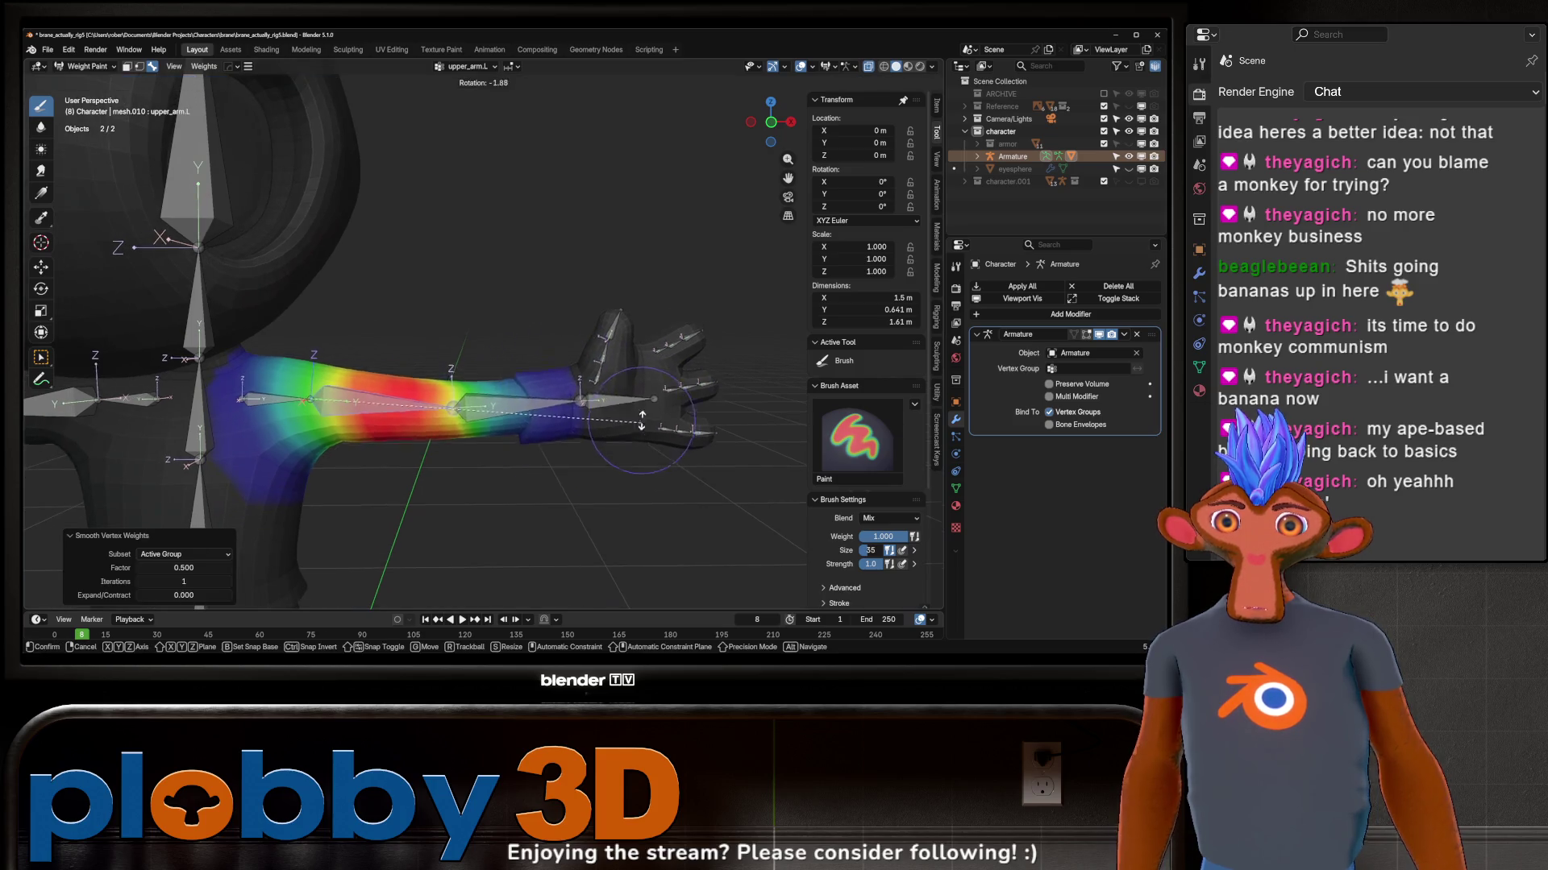
{"action": "left_click", "coordinate": [584, 218]}
{"action": "middle_click_drag", "start_coordinate": [585, 219], "coordinate": [604, 350]}
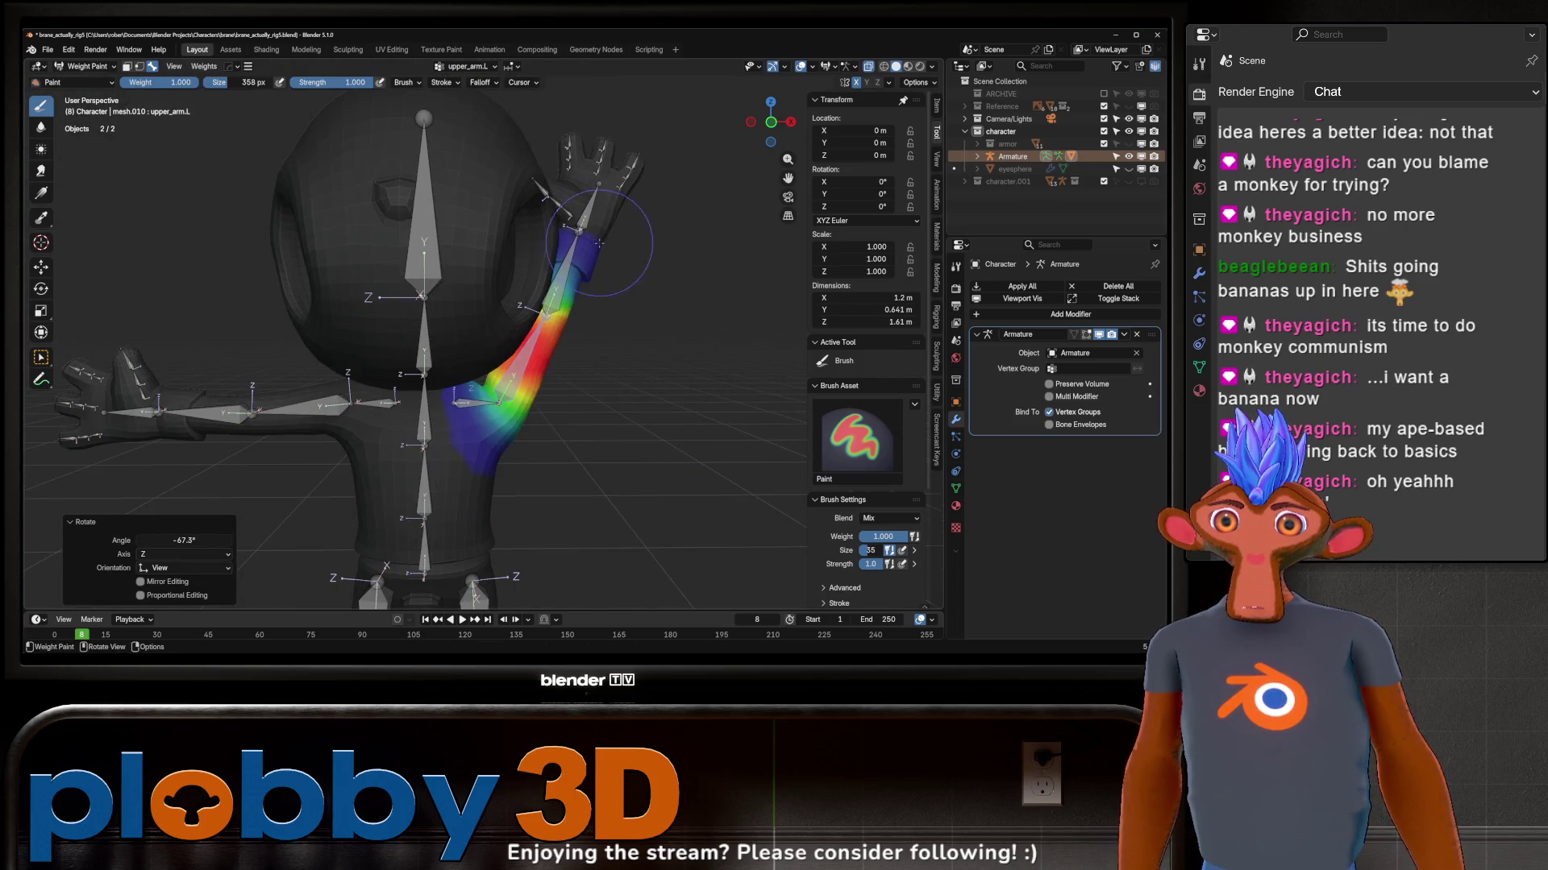
{"action": "left_click", "coordinate": [605, 351], "text": "alt"}
{"action": "key", "text": "r"}
{"action": "left_click", "coordinate": [647, 332]}
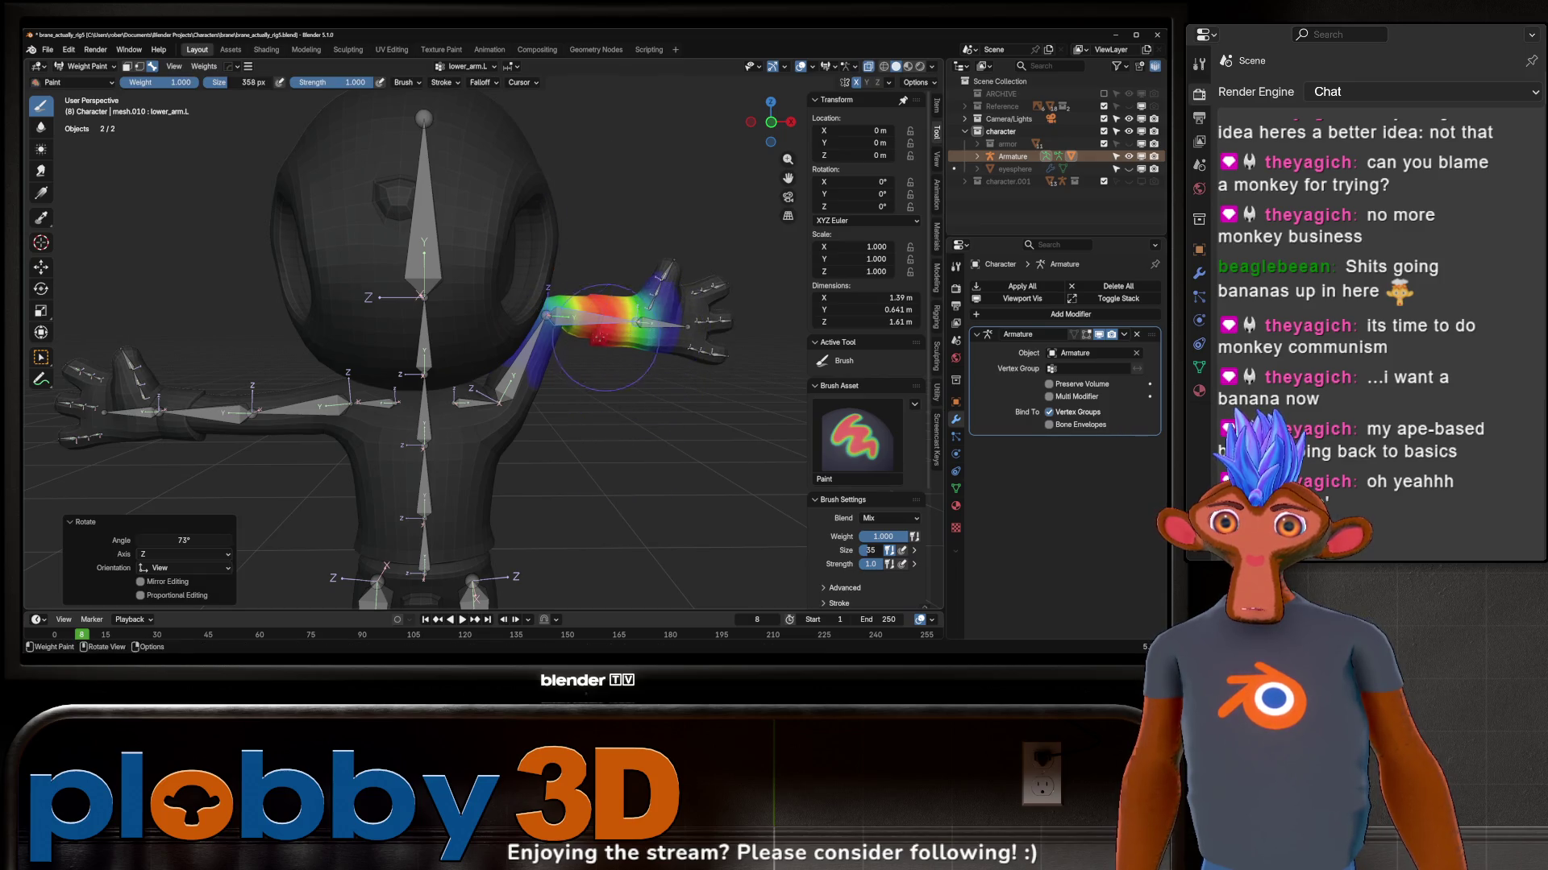
{"action": "key", "text": "ctrl+z"}
{"action": "middle_click_drag", "start_coordinate": [605, 337], "coordinate": [561, 320]}
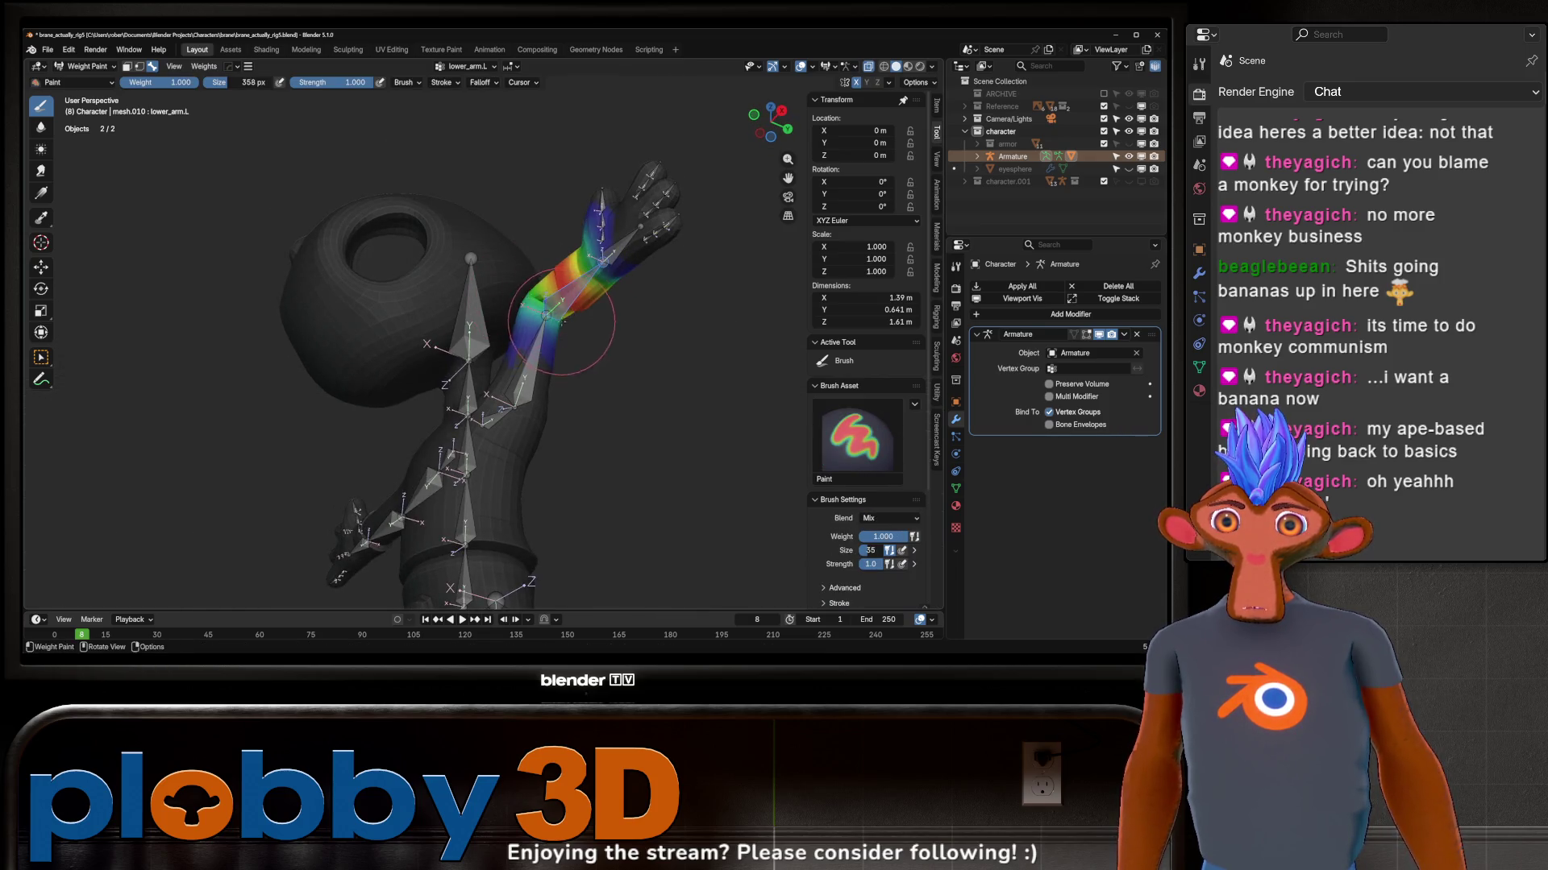
{"action": "key", "text": "ctrl+z"}
{"action": "key", "text": "ctrl+z"}
Step: Return to Object Mode with the whole character in a front view
{"action": "middle_click_drag", "start_coordinate": [606, 325], "coordinate": [601, 340]}
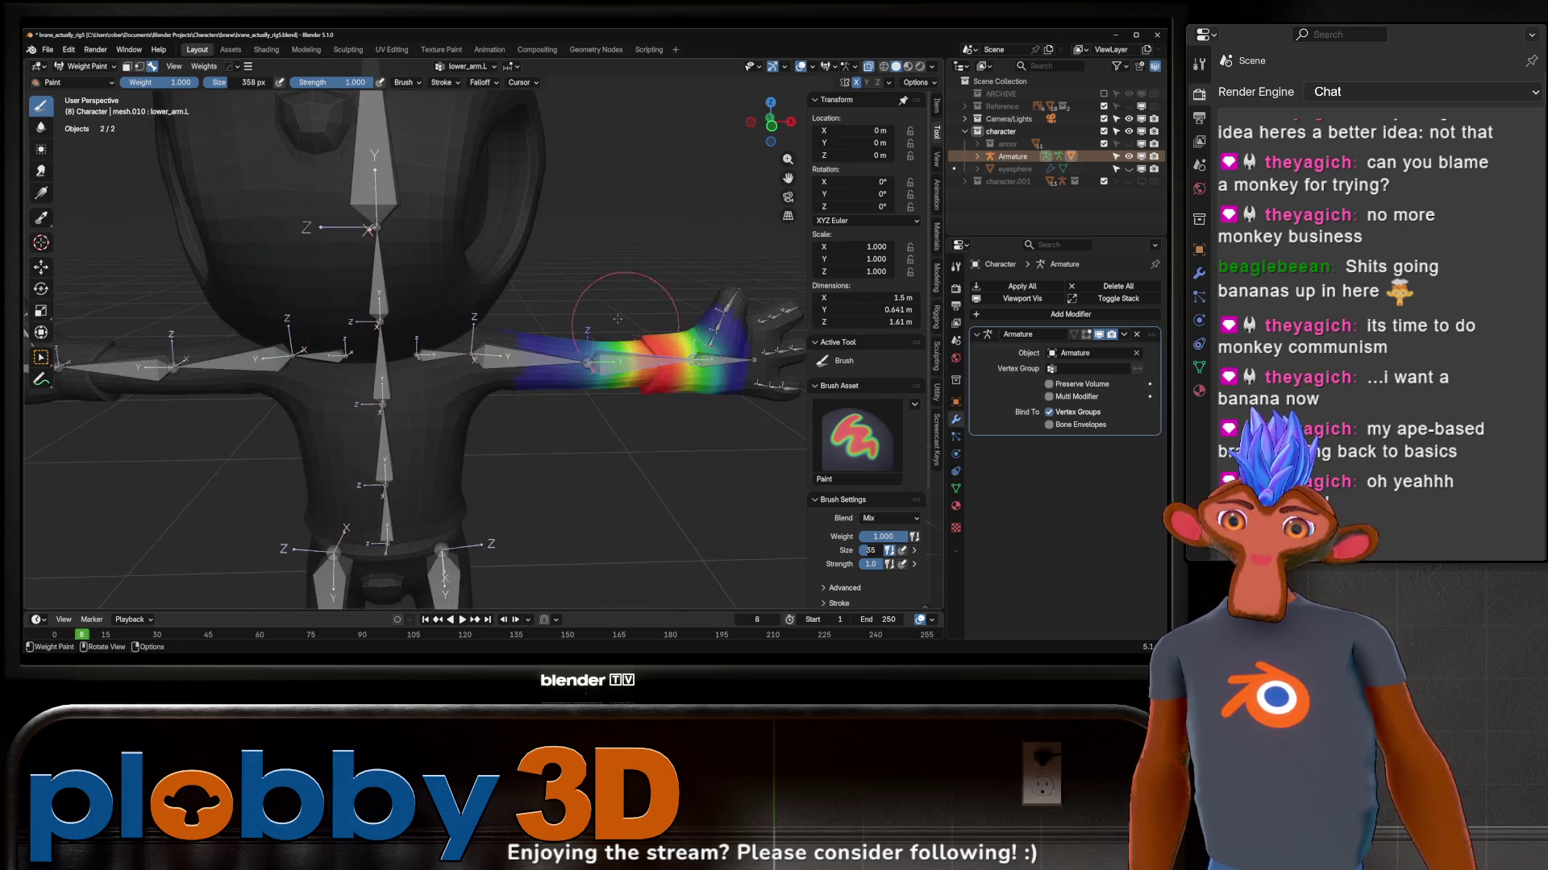
{"action": "scroll", "coordinate": [601, 340], "scroll_direction": "down", "scroll_amount": 3}
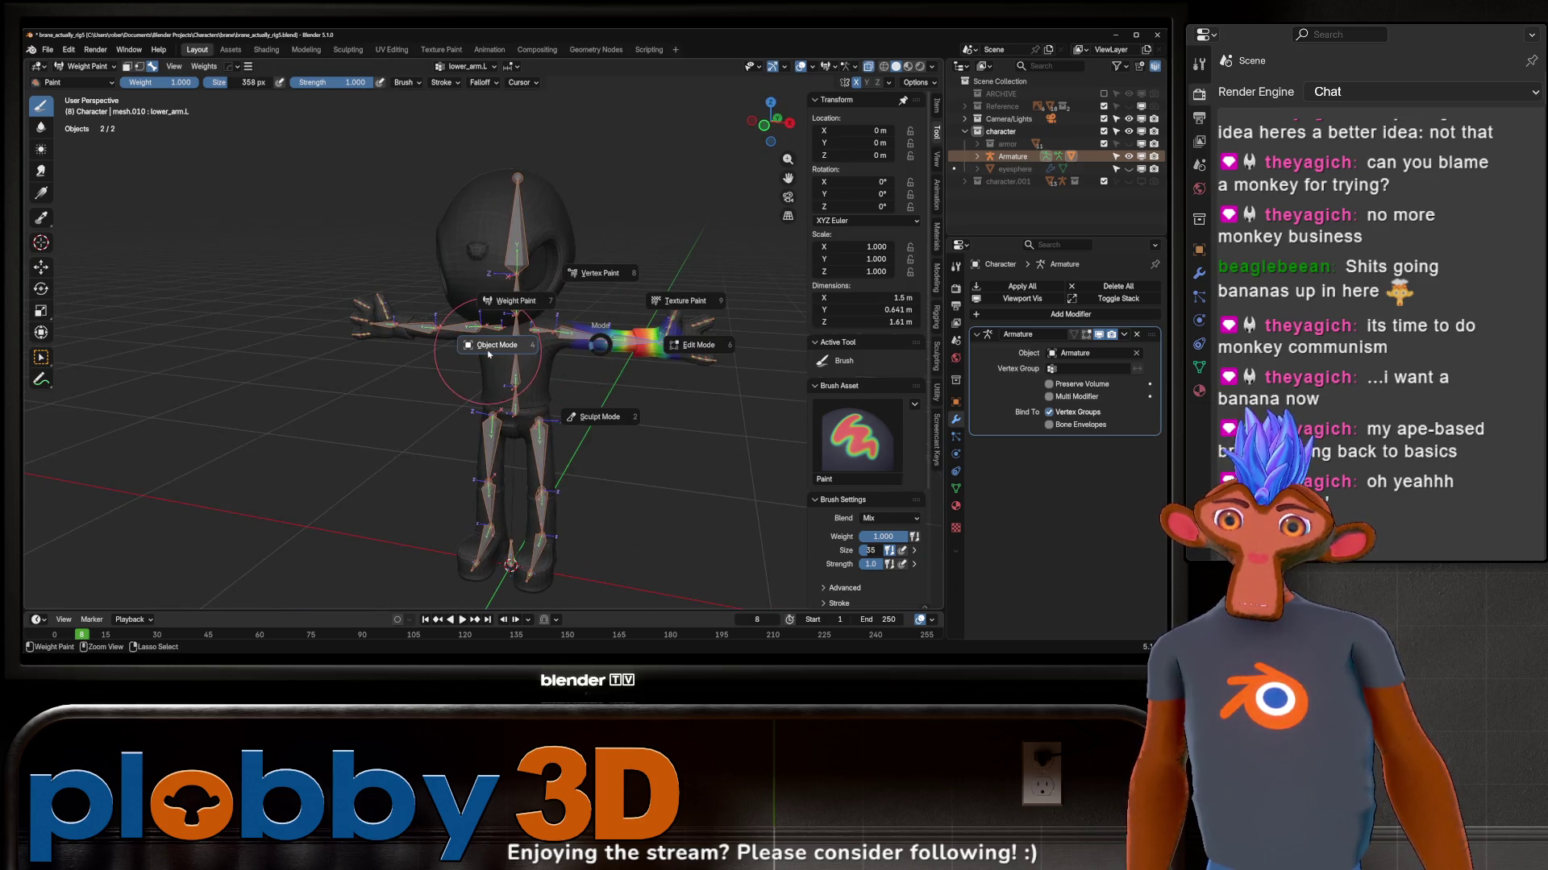
{"action": "left_click", "coordinate": [489, 351]}
{"action": "mouse_move", "coordinate": [489, 351]}
{"action": "middle_mouse_down"}
{"action": "mouse_move", "coordinate": [531, 342]}
{"action": "mouse_move", "coordinate": [453, 224]}
{"action": "middle_mouse_up"}
{"action": "scroll", "coordinate": [453, 224], "scroll_direction": "up", "scroll_amount": 5}
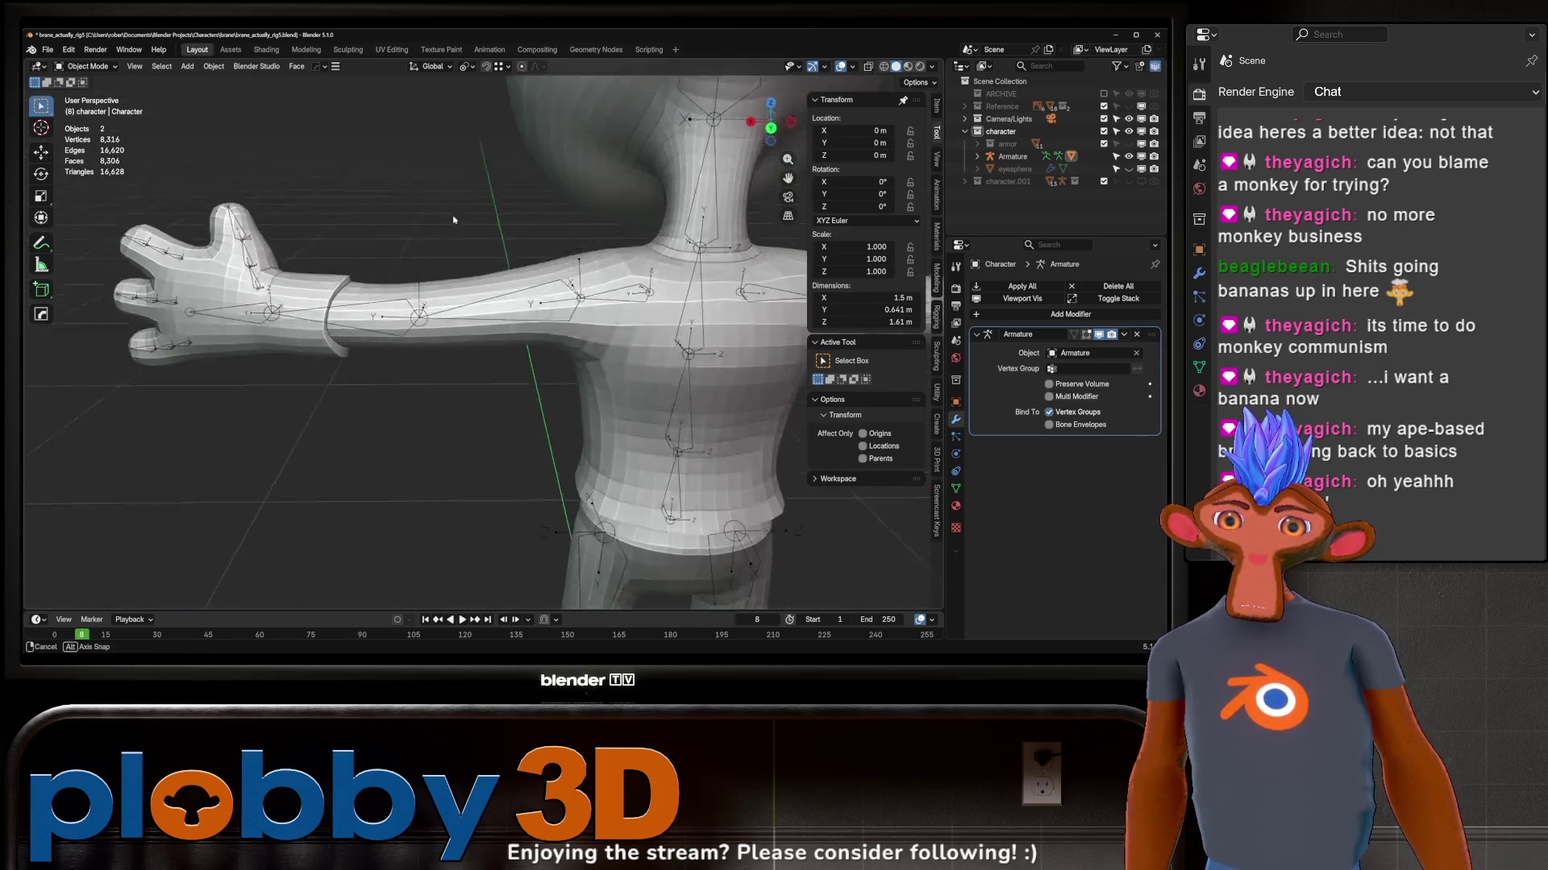
Step: Add two loop cuts around the upper arm in Edit Mode with Ctrl+R
{"action": "mouse_move", "coordinate": [453, 224]}
{"action": "middle_mouse_down"}
{"action": "mouse_move", "coordinate": [480, 341]}
{"action": "mouse_move", "coordinate": [594, 358]}
{"action": "mouse_move", "coordinate": [489, 244]}
{"action": "mouse_move", "coordinate": [500, 374]}
{"action": "mouse_move", "coordinate": [446, 298]}
{"action": "middle_mouse_up"}
{"action": "scroll", "coordinate": [480, 341], "scroll_direction": "up", "scroll_amount": 4}
{"action": "key", "text": "Tab"}
{"action": "scroll", "coordinate": [497, 349], "scroll_direction": "up", "scroll_amount": 5}
{"action": "key", "text": "ctrl+r"}
{"action": "left_click", "coordinate": [442, 303]}
{"action": "key", "text": "ctrl+r"}
{"action": "left_click", "coordinate": [465, 280]}
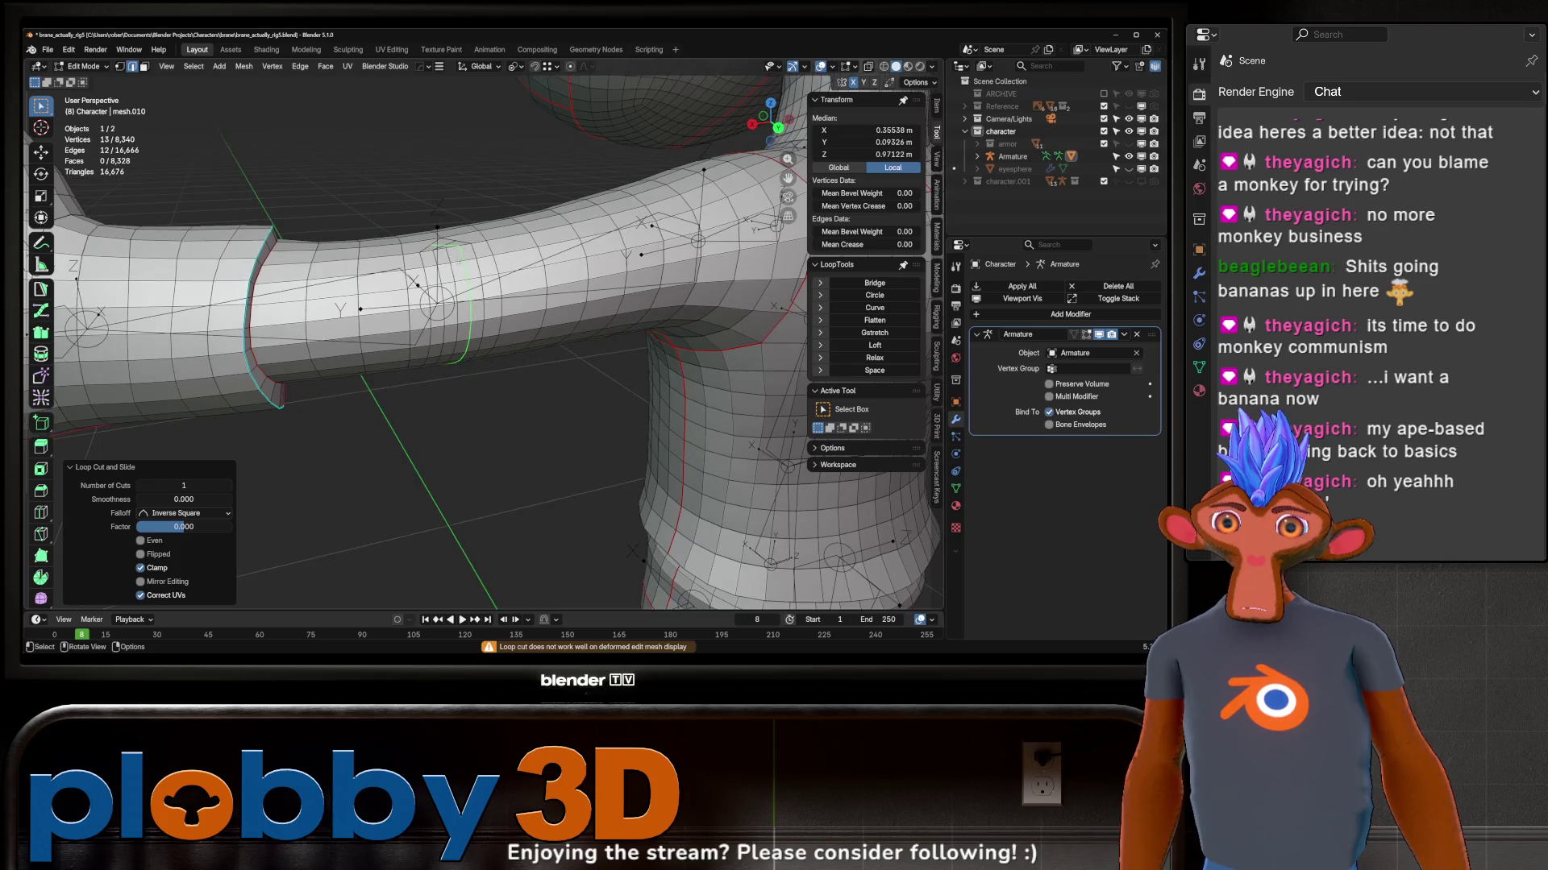
{"action": "key", "text": "Tab"}
{"action": "key", "text": "Tab"}
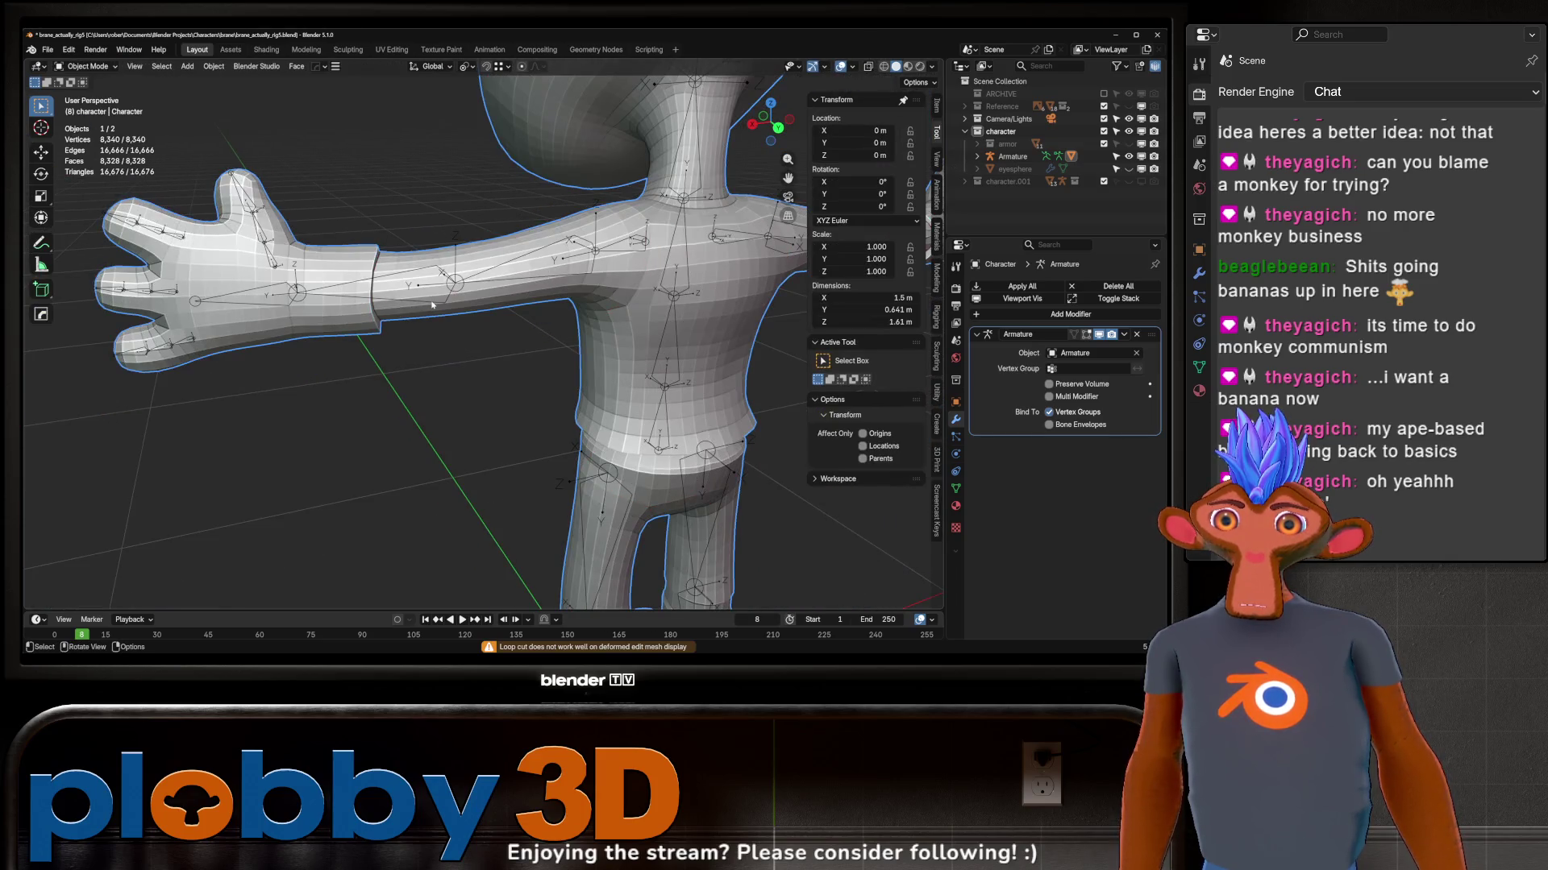
Step: Add another edge loop on the forearm, then leave mesh editing and view the whole character
{"action": "key", "text": "ctrl+r"}
{"action": "left_click", "coordinate": [431, 306]}
{"action": "middle_click_drag", "start_coordinate": [432, 306], "coordinate": [490, 297]}
{"action": "key", "text": "ctrl+r"}
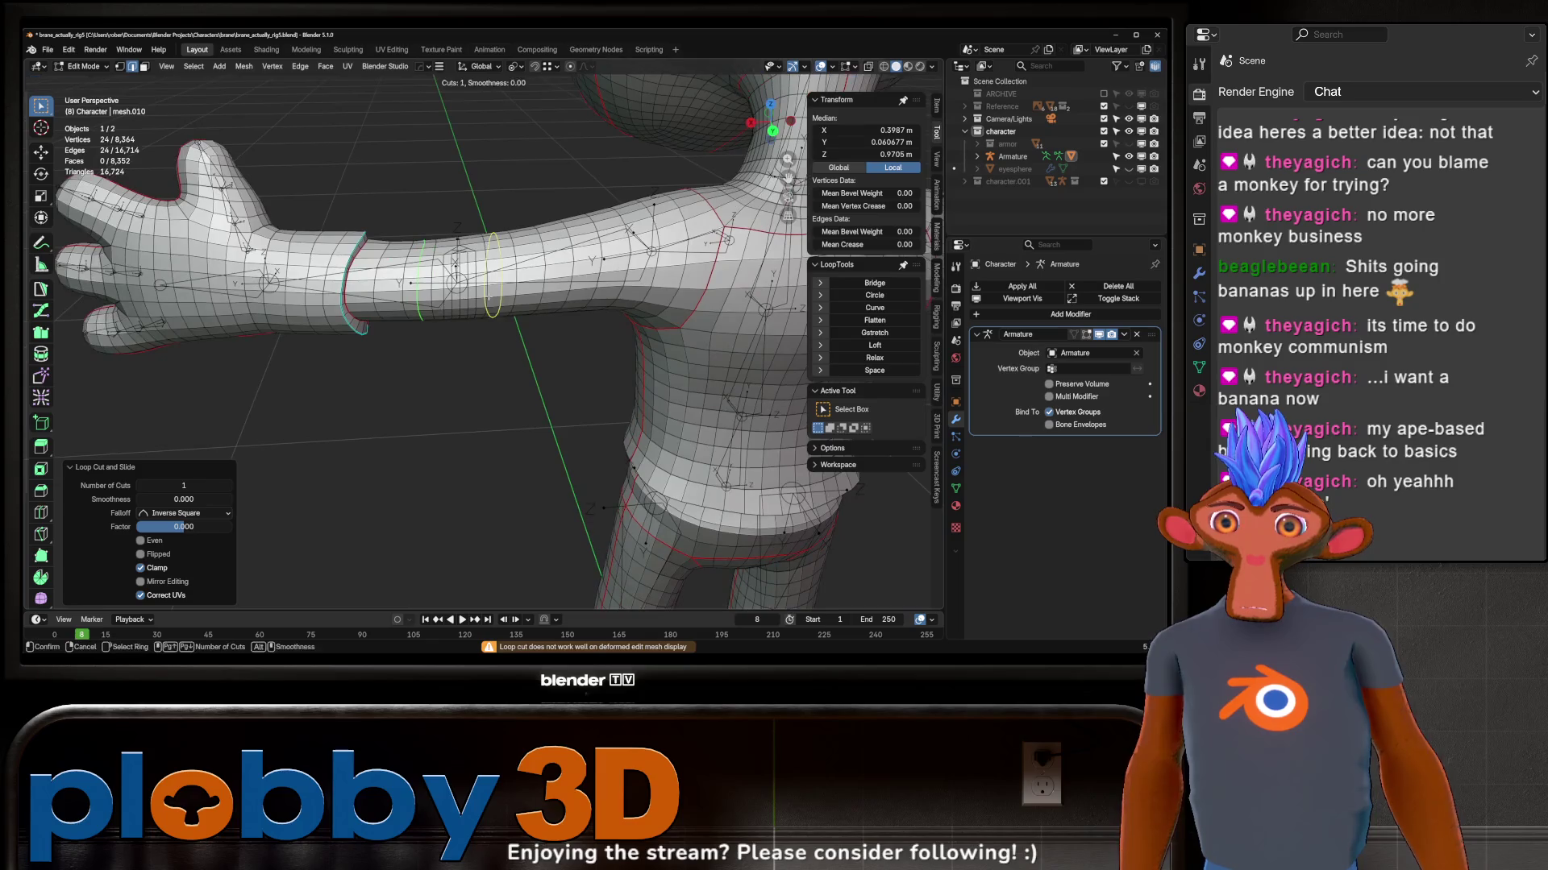
{"action": "key", "text": "Tab"}
{"action": "key", "text": "ctrl+Tab"}
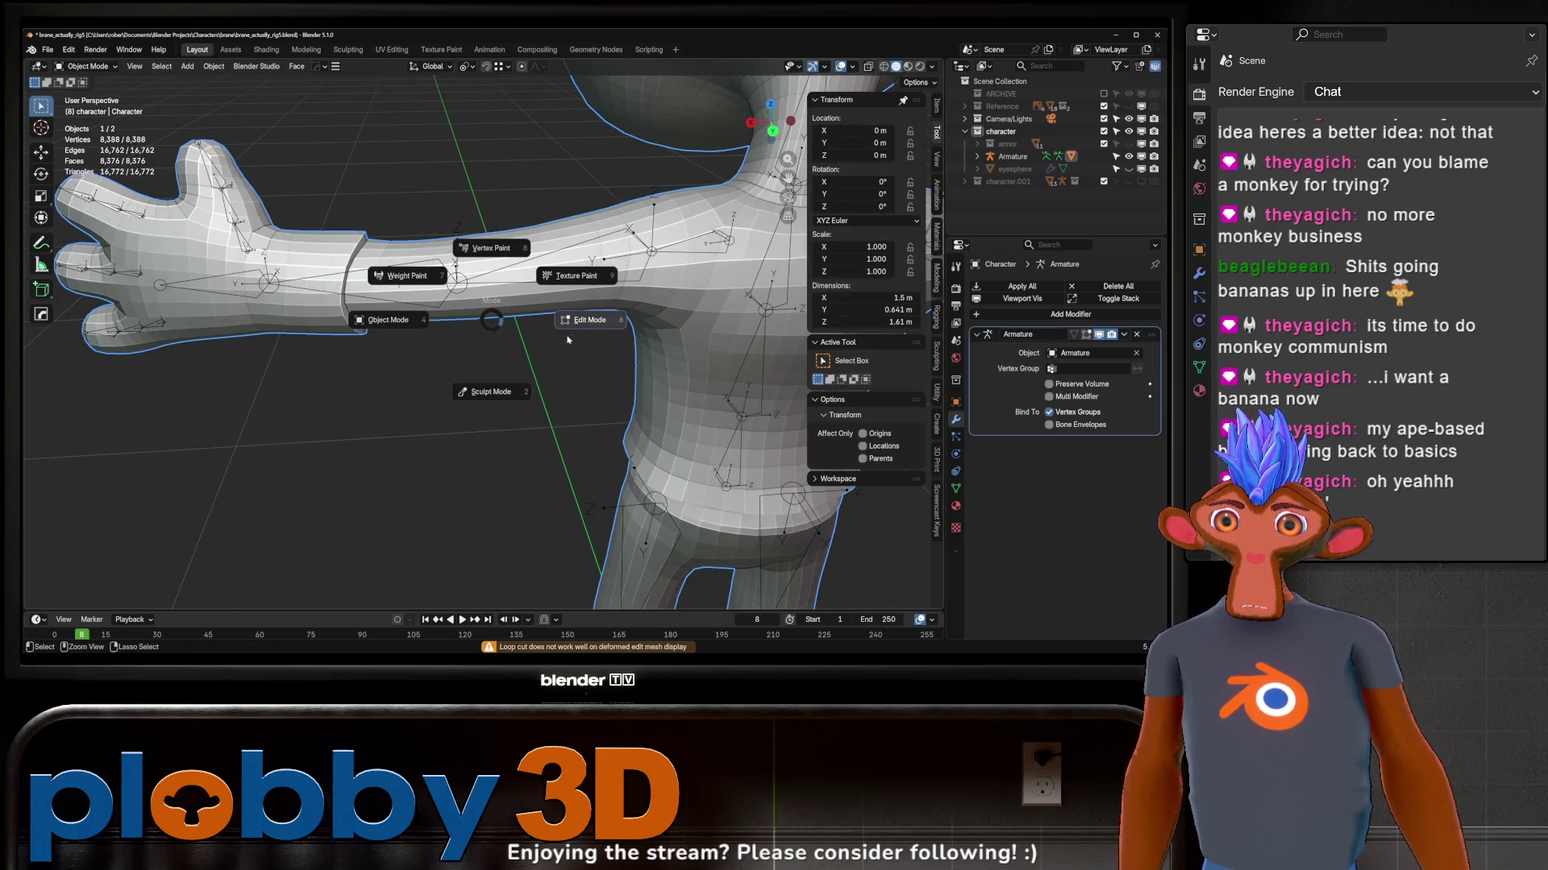
{"action": "middle_click_drag", "start_coordinate": [505, 355], "coordinate": [495, 327]}
{"action": "scroll", "coordinate": [496, 320], "scroll_direction": "down", "scroll_amount": 5}
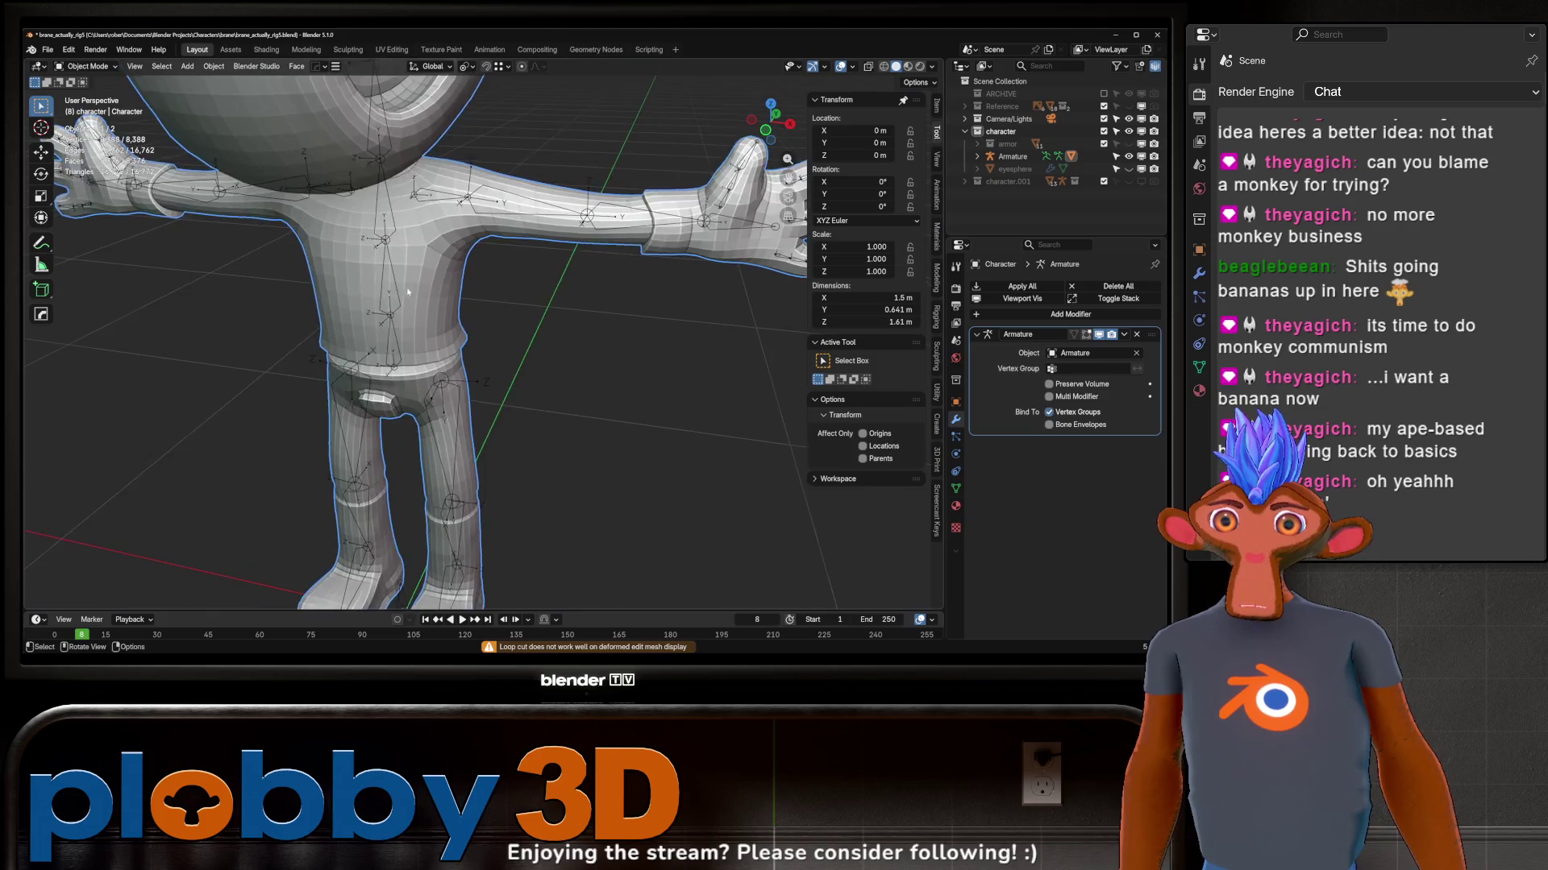
Step: Add an X-axis mirror modifier, move it above the Armature modifier and apply it
{"action": "key", "text": "ctrl+Tab"}
{"action": "left_click", "coordinate": [381, 346]}
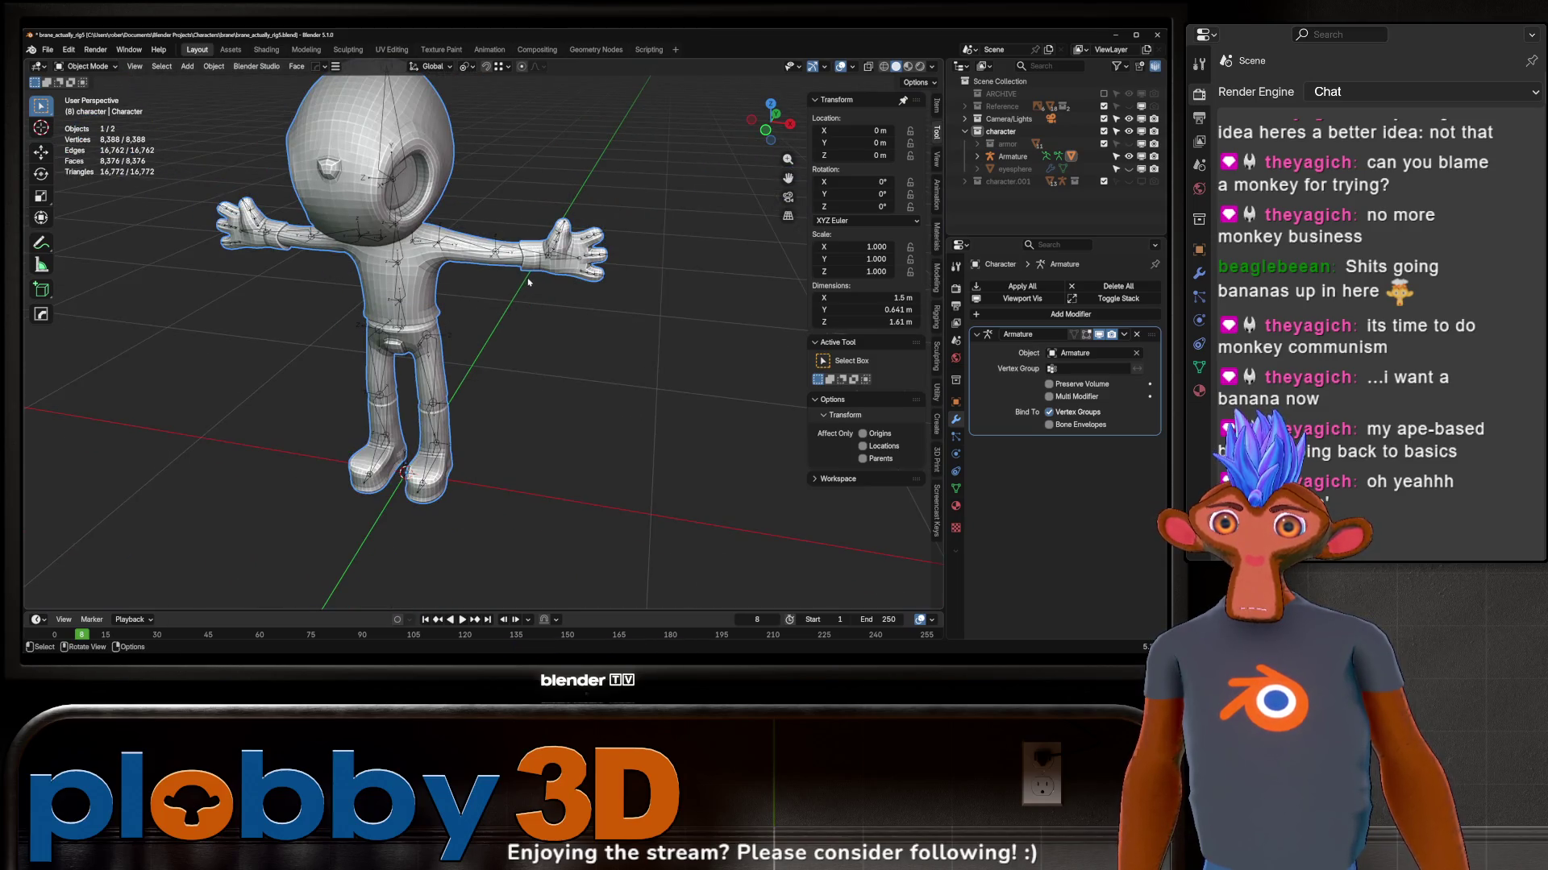
{"action": "key", "text": "alt+x"}
{"action": "left_click", "coordinate": [492, 488]}
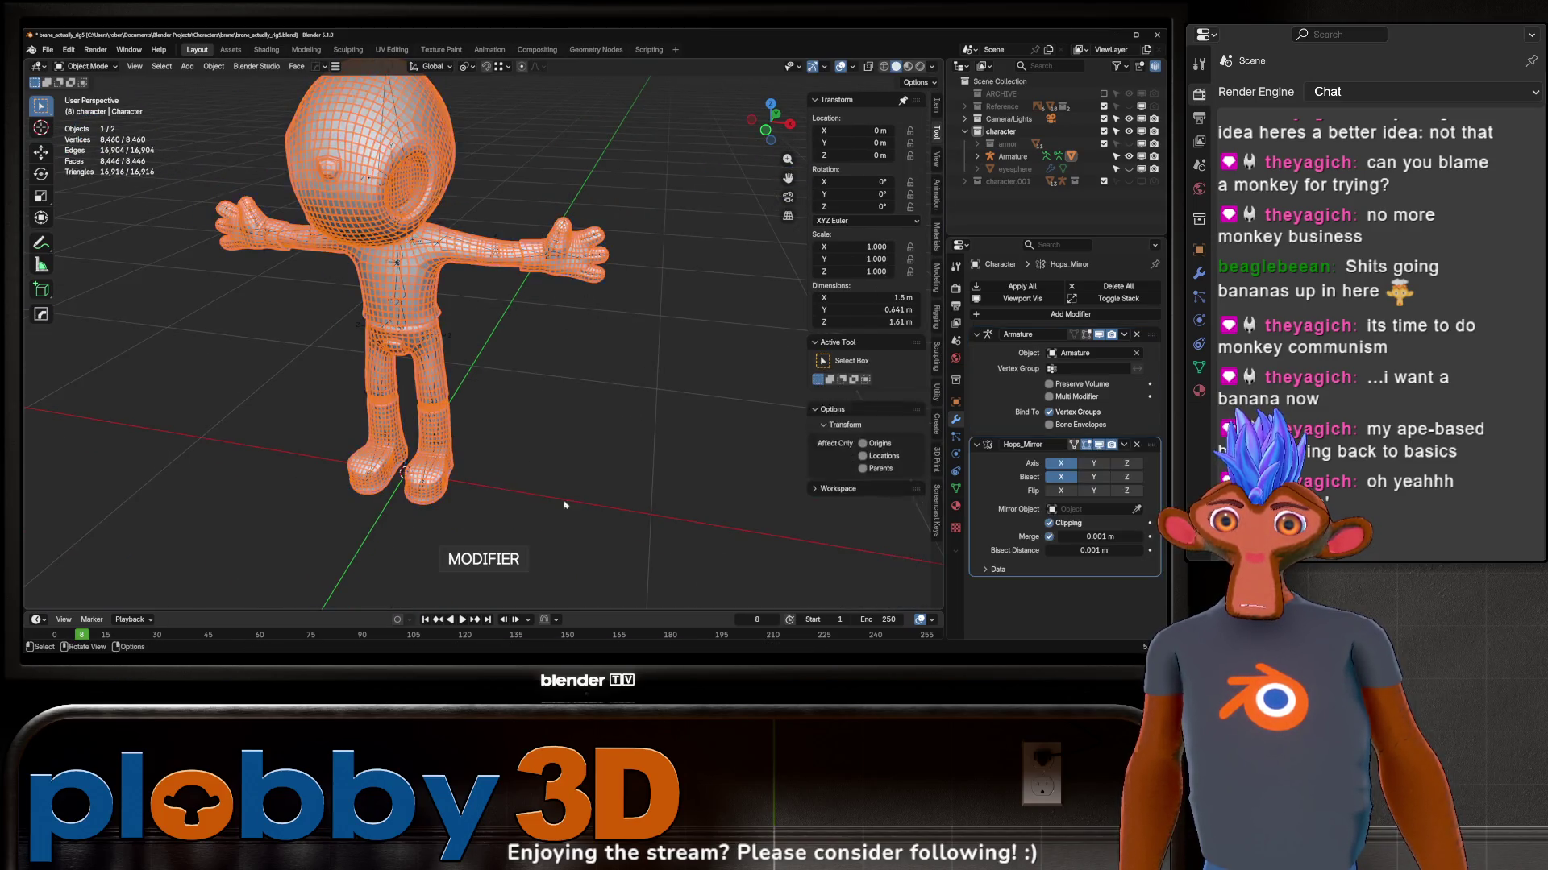
{"action": "left_click_drag", "start_coordinate": [1152, 448], "coordinate": [1047, 377]}
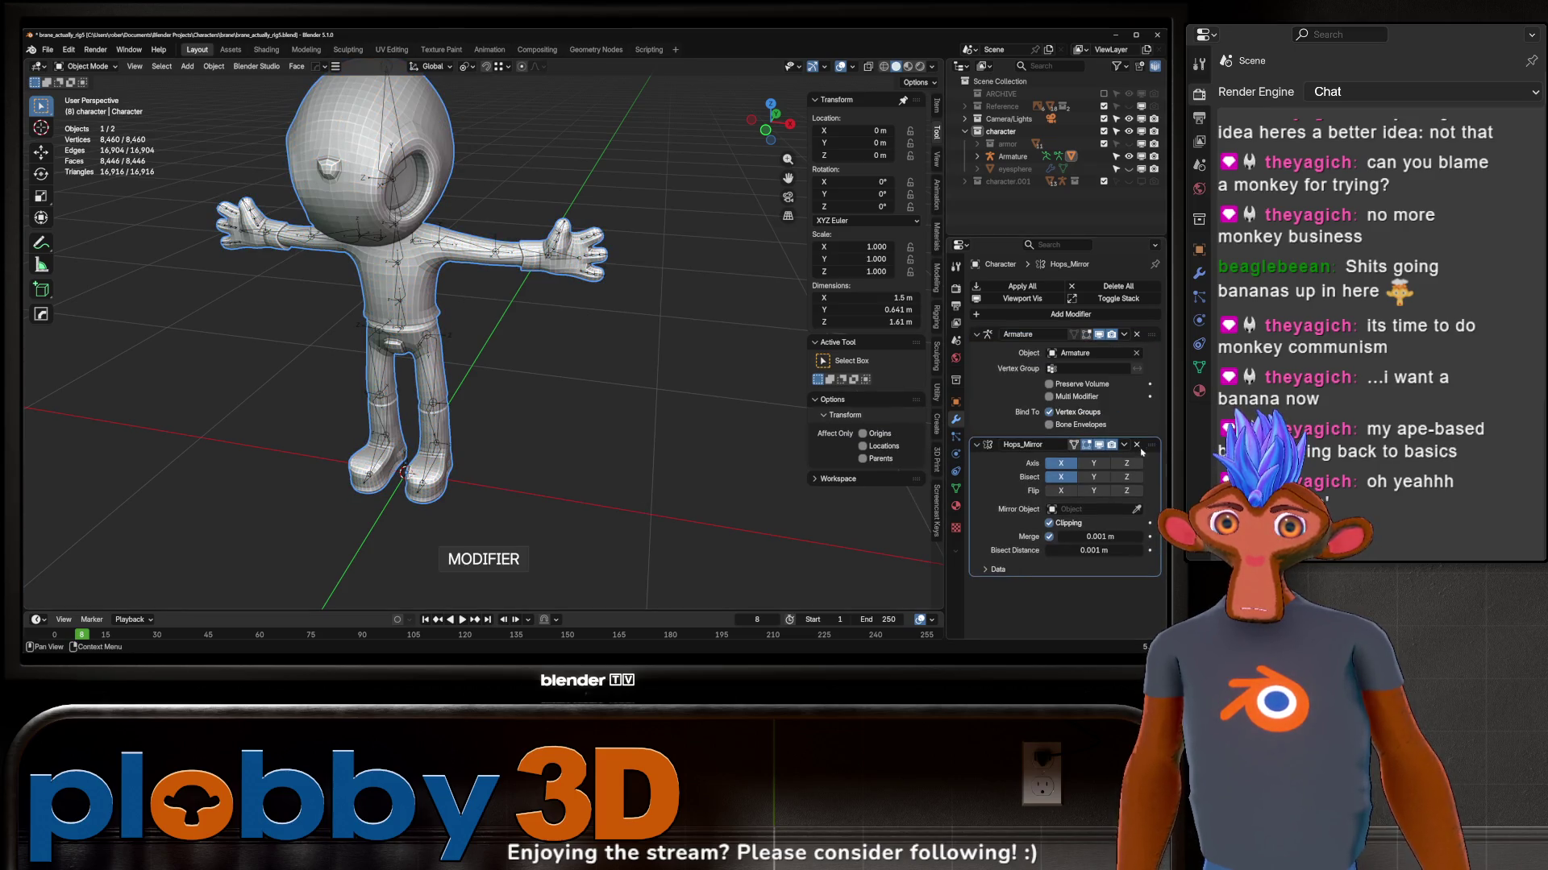
{"action": "key", "text": "ctrl+a"}
Step: Make the armature the active object and switch it into Pose Mode
{"action": "mouse_move", "coordinate": [509, 266]}
{"action": "middle_mouse_down"}
{"action": "mouse_move", "coordinate": [540, 263]}
{"action": "mouse_move", "coordinate": [416, 296]}
{"action": "middle_mouse_up"}
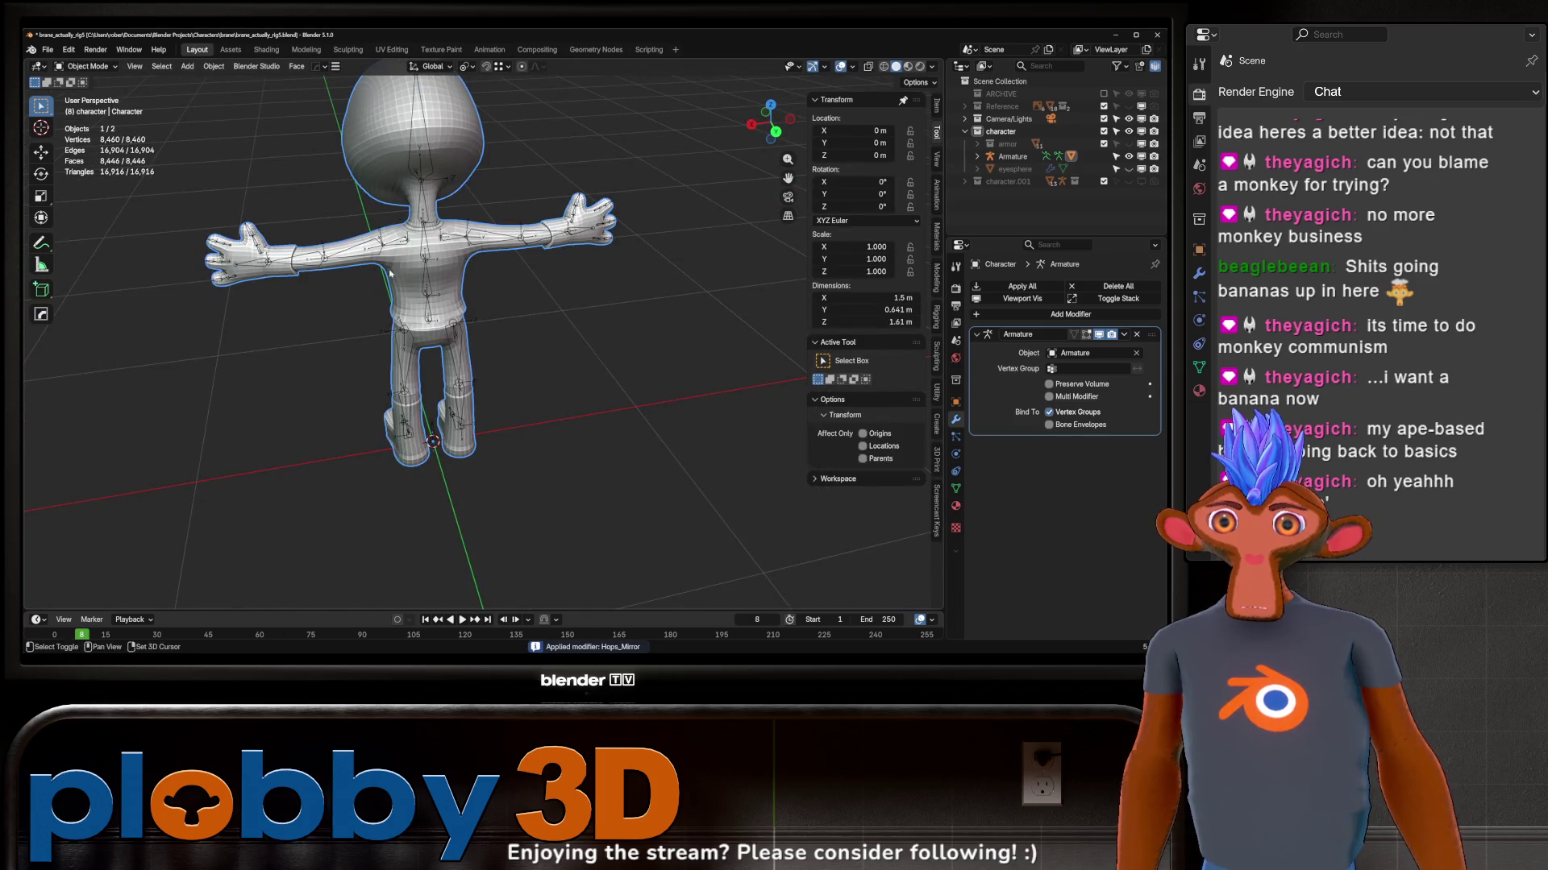
{"action": "left_click", "coordinate": [427, 291], "text": "shift"}
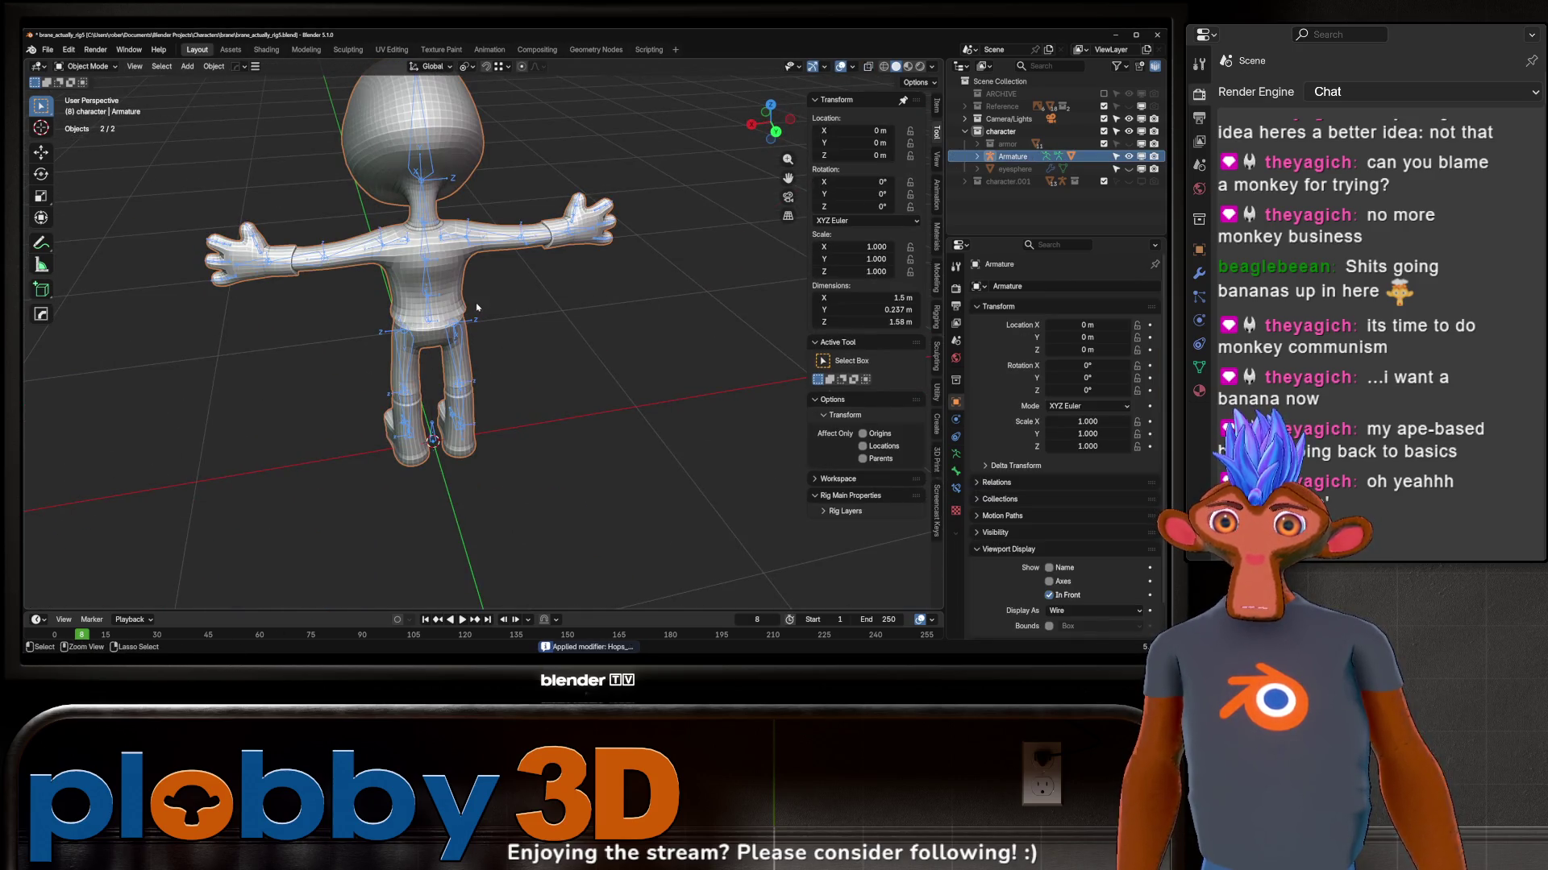
{"action": "key", "text": "ctrl+z"}
{"action": "key", "text": "ctrl+shift+z"}
Step: Enter Weight Paint on the body and test-rotate the left forearm, cancelling the second bend
{"action": "left_click", "coordinate": [435, 288], "text": "shift"}
{"action": "key", "text": "ctrl+Tab"}
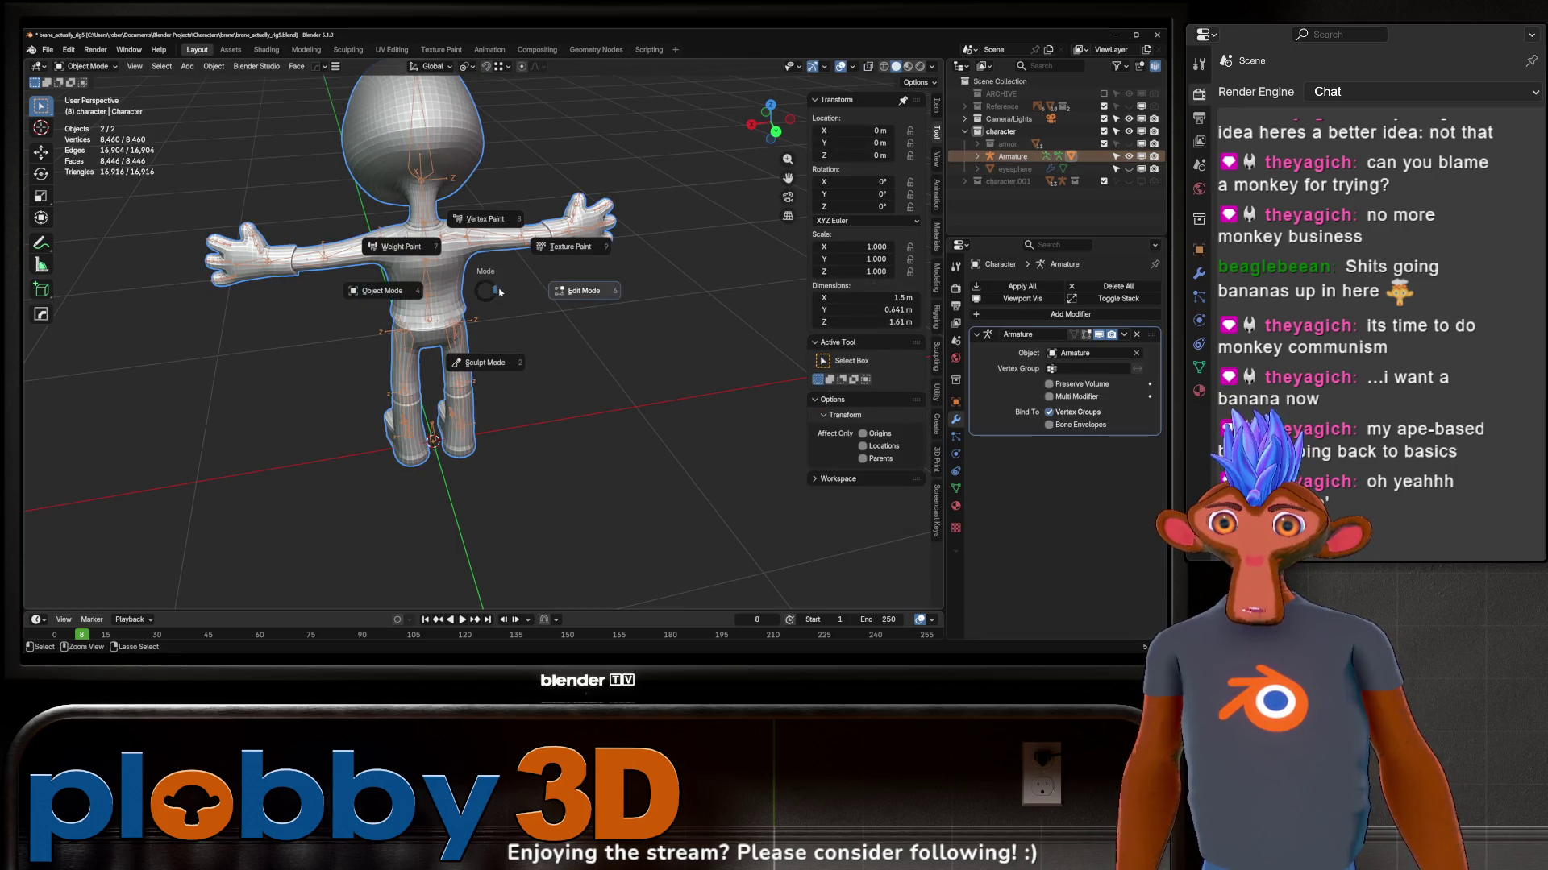
{"action": "left_click", "coordinate": [407, 250]}
{"action": "mouse_move", "coordinate": [408, 249]}
{"action": "middle_mouse_down"}
{"action": "mouse_move", "coordinate": [567, 329]}
{"action": "mouse_move", "coordinate": [641, 290]}
{"action": "middle_mouse_up"}
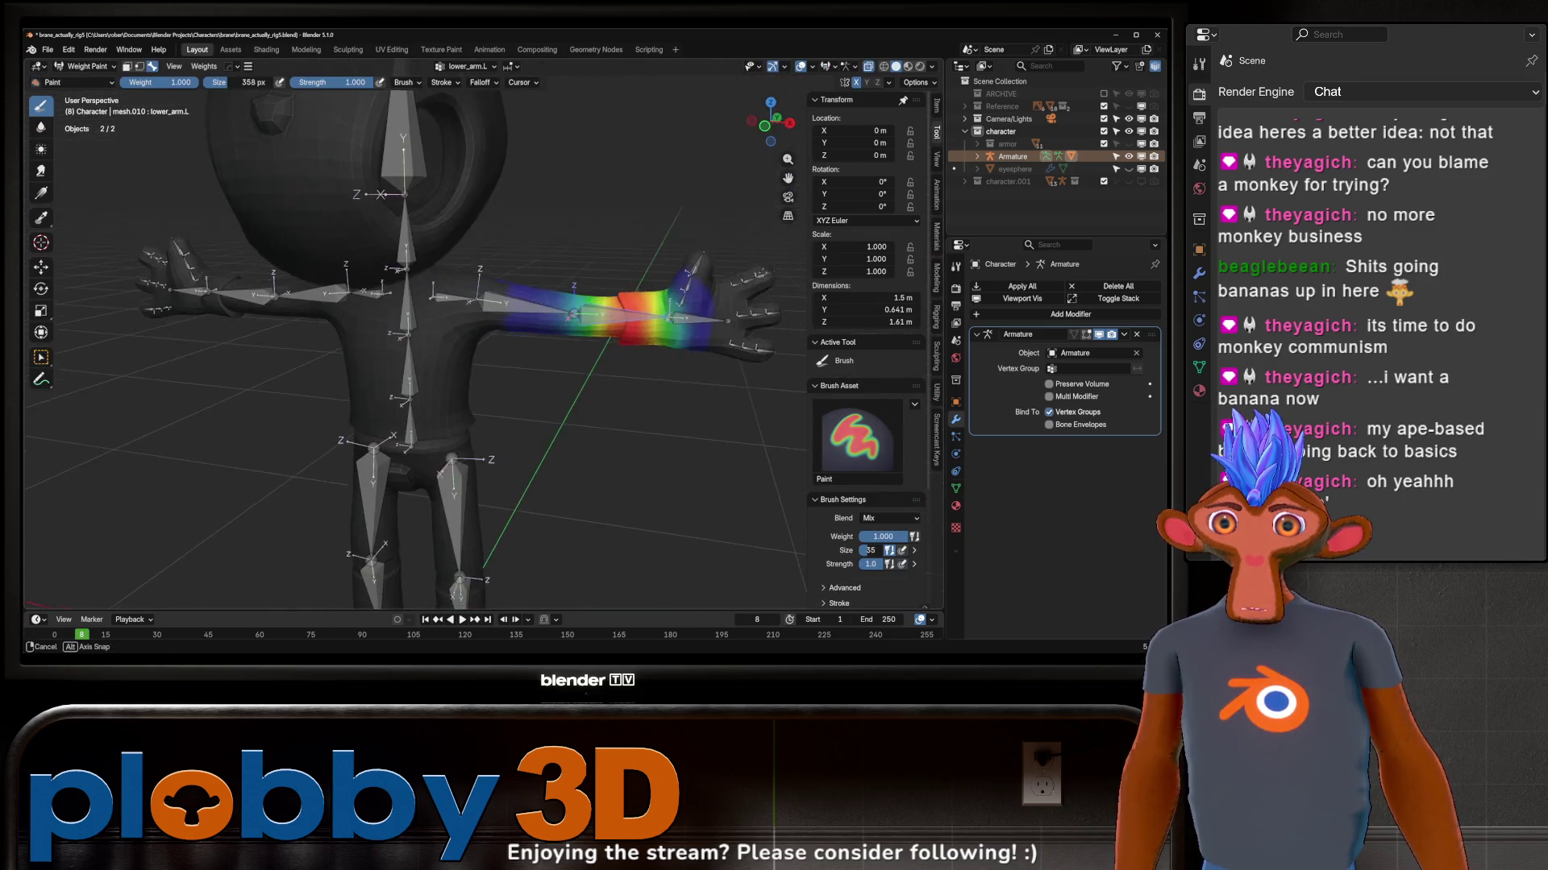
{"action": "key", "text": "r"}
{"action": "left_click", "coordinate": [620, 154]}
{"action": "scroll", "coordinate": [580, 303], "scroll_direction": "up", "scroll_amount": 4}
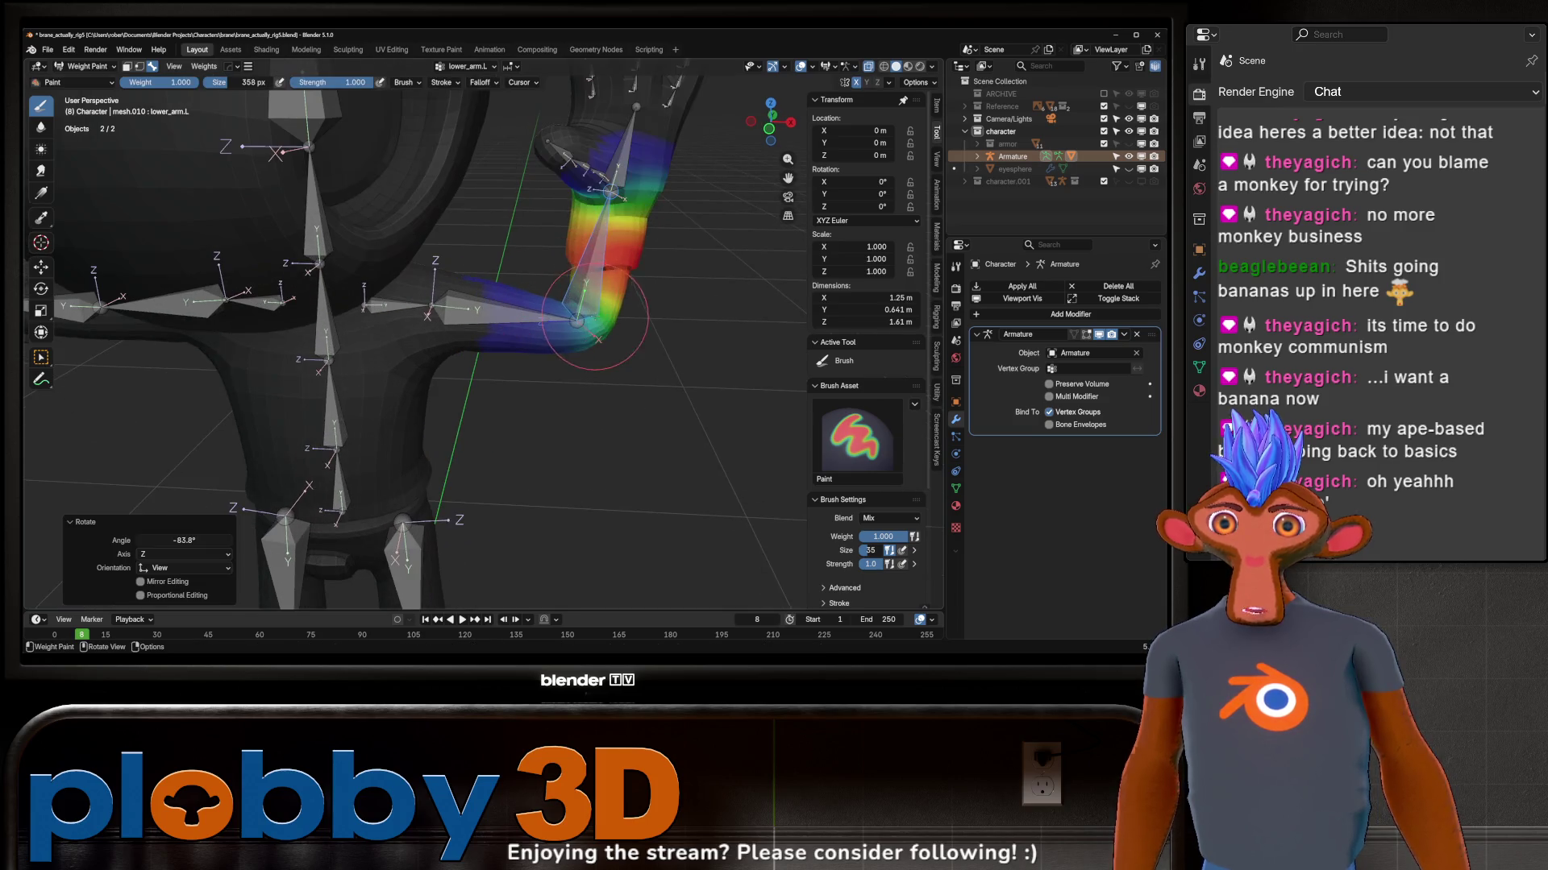
{"action": "key", "text": "r"}
{"action": "right_click", "coordinate": [446, 480]}
Step: Inspect the upper and lower arm bones from several angles and blur the lower arm weights
{"action": "left_click", "coordinate": [533, 302], "text": "ctrl"}
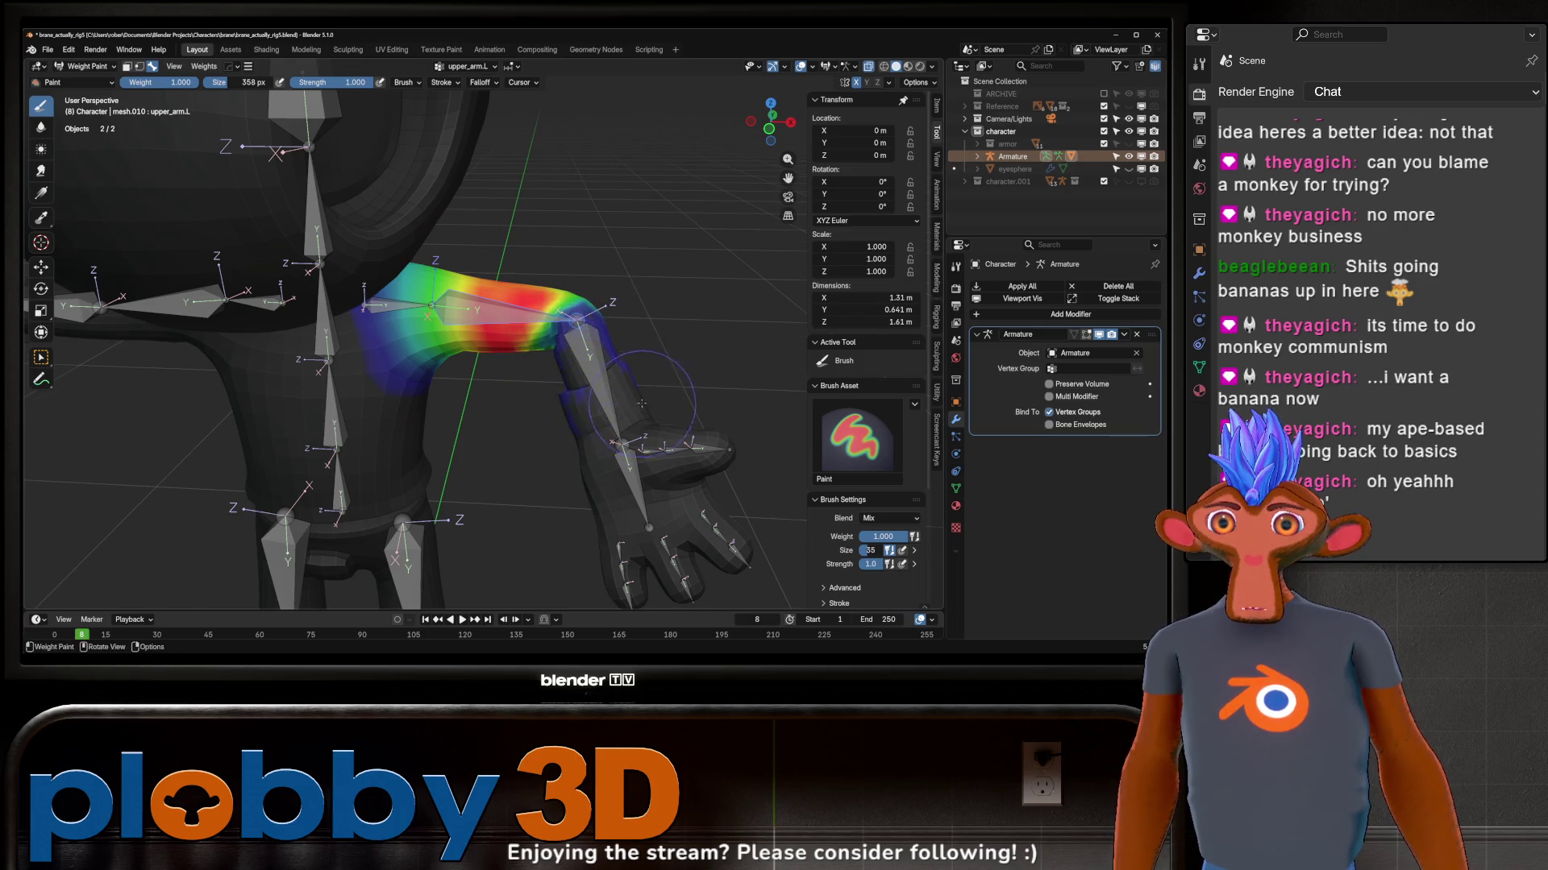
{"action": "middle_click_drag", "start_coordinate": [641, 405], "coordinate": [556, 400]}
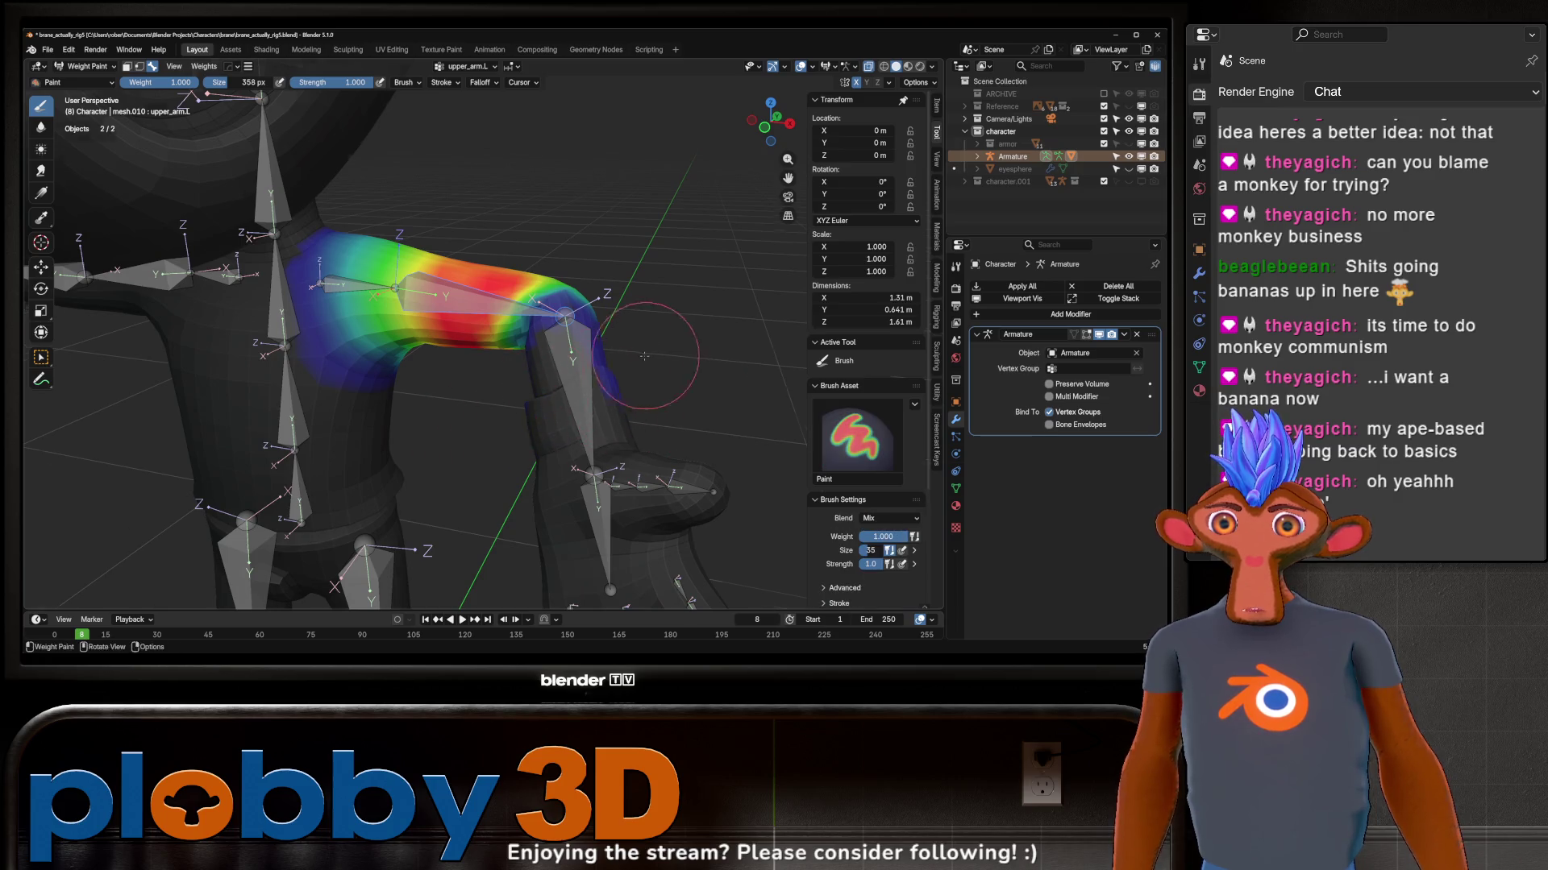
{"action": "middle_click_drag", "start_coordinate": [704, 405], "coordinate": [480, 421]}
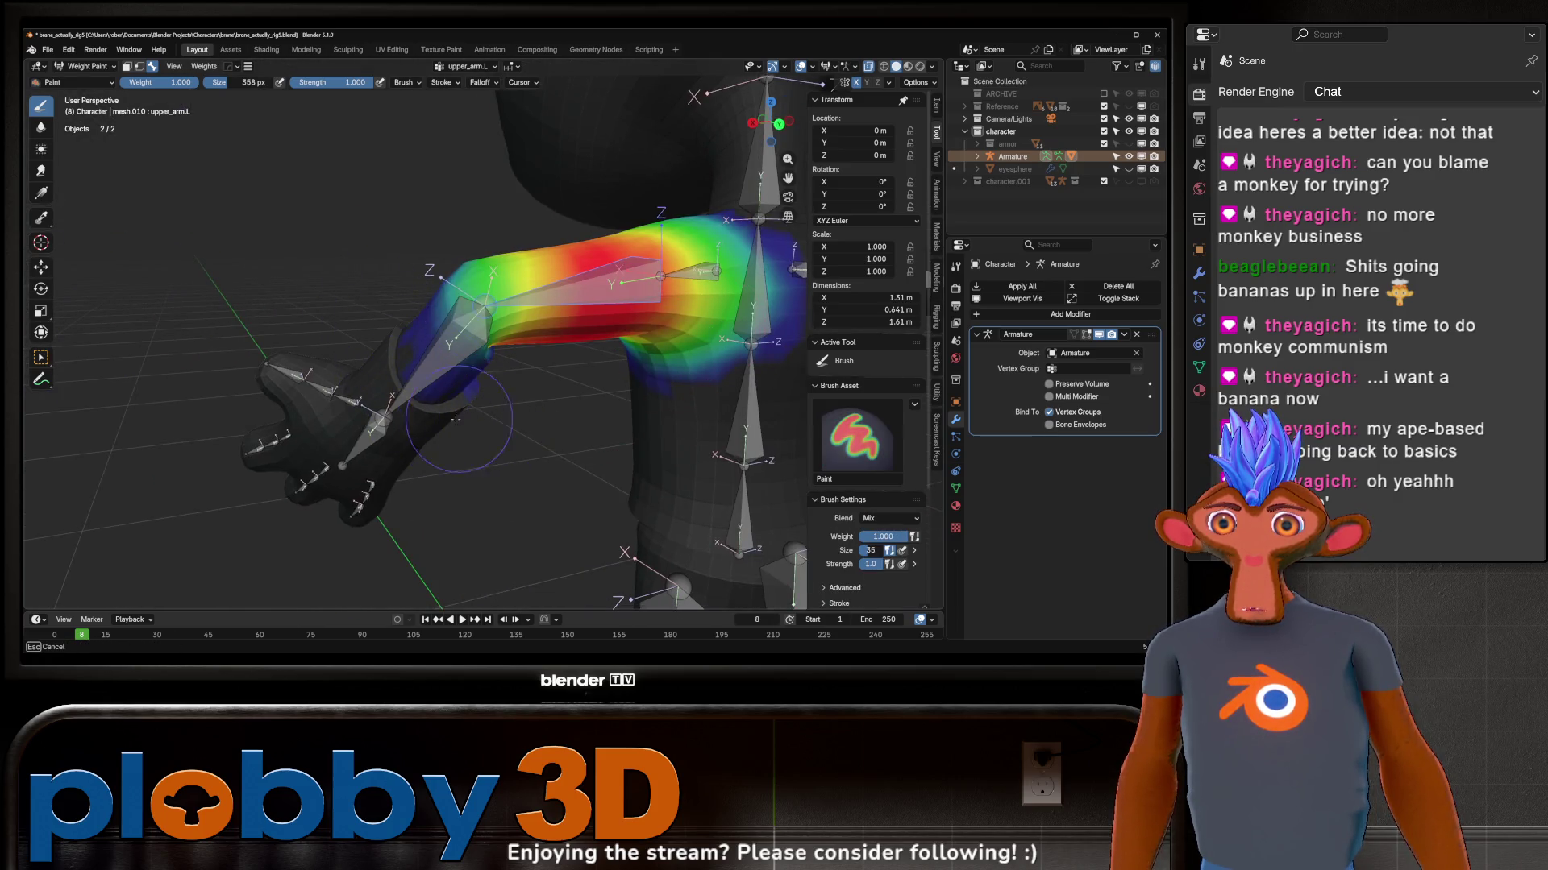
{"action": "mouse_move", "coordinate": [563, 439]}
{"action": "middle_mouse_down"}
{"action": "mouse_move", "coordinate": [487, 332]}
{"action": "mouse_move", "coordinate": [564, 196]}
{"action": "middle_mouse_up"}
{"action": "left_click", "coordinate": [487, 333], "text": "ctrl"}
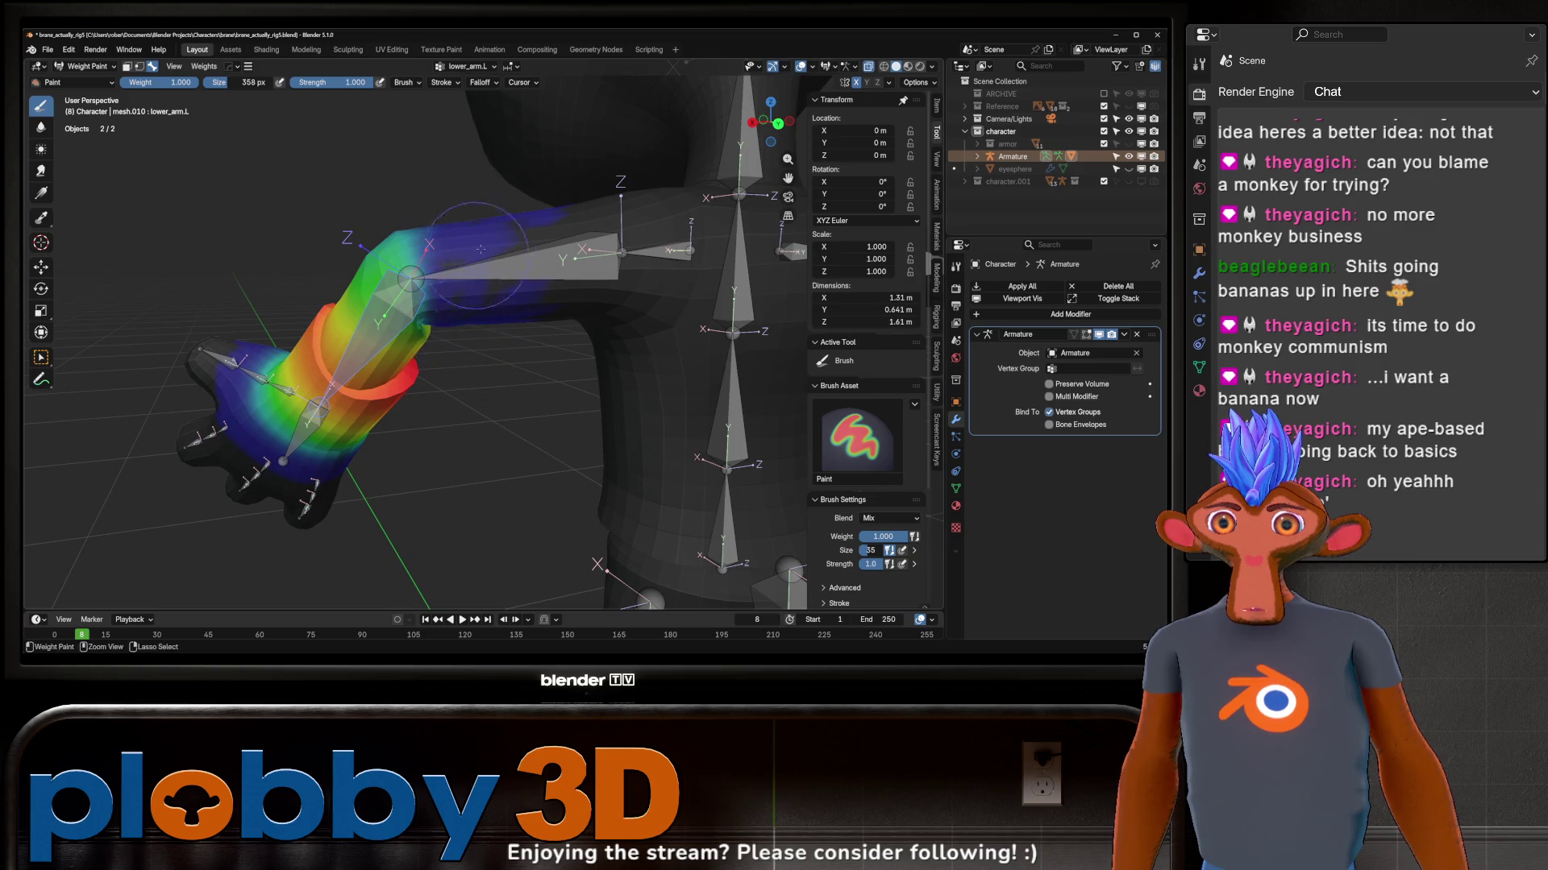
{"action": "middle_click_drag", "start_coordinate": [472, 264], "coordinate": [438, 387]}
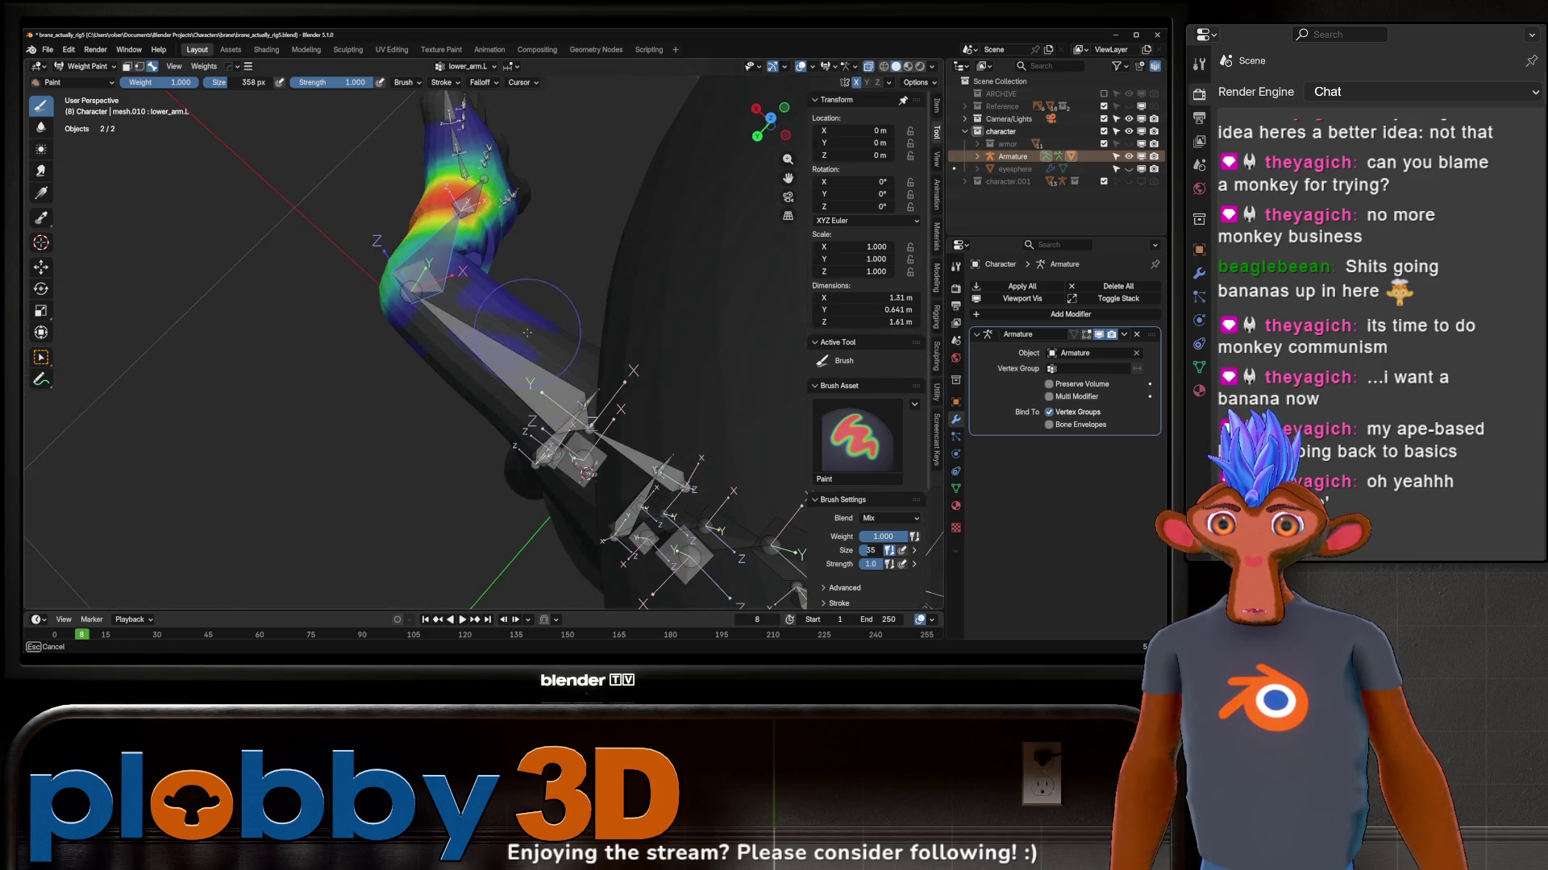
{"action": "middle_click_drag", "start_coordinate": [534, 310], "coordinate": [677, 400]}
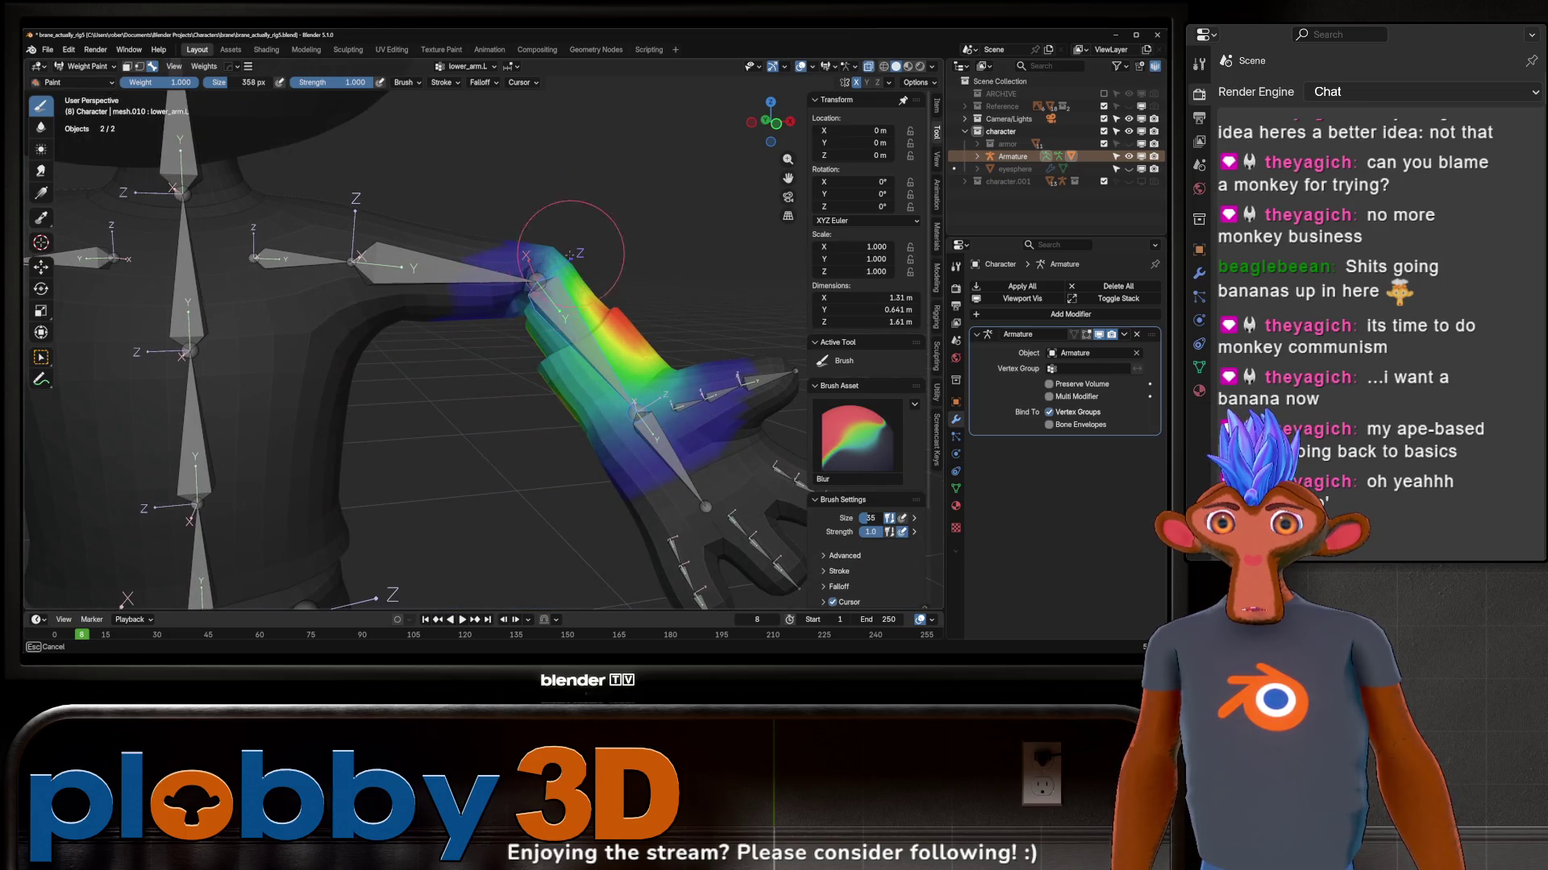
{"action": "middle_click_drag", "start_coordinate": [494, 325], "coordinate": [497, 290]}
{"action": "scroll", "coordinate": [497, 284], "scroll_direction": "up", "scroll_amount": 3}
{"action": "left_click", "coordinate": [497, 274], "text": "ctrl"}
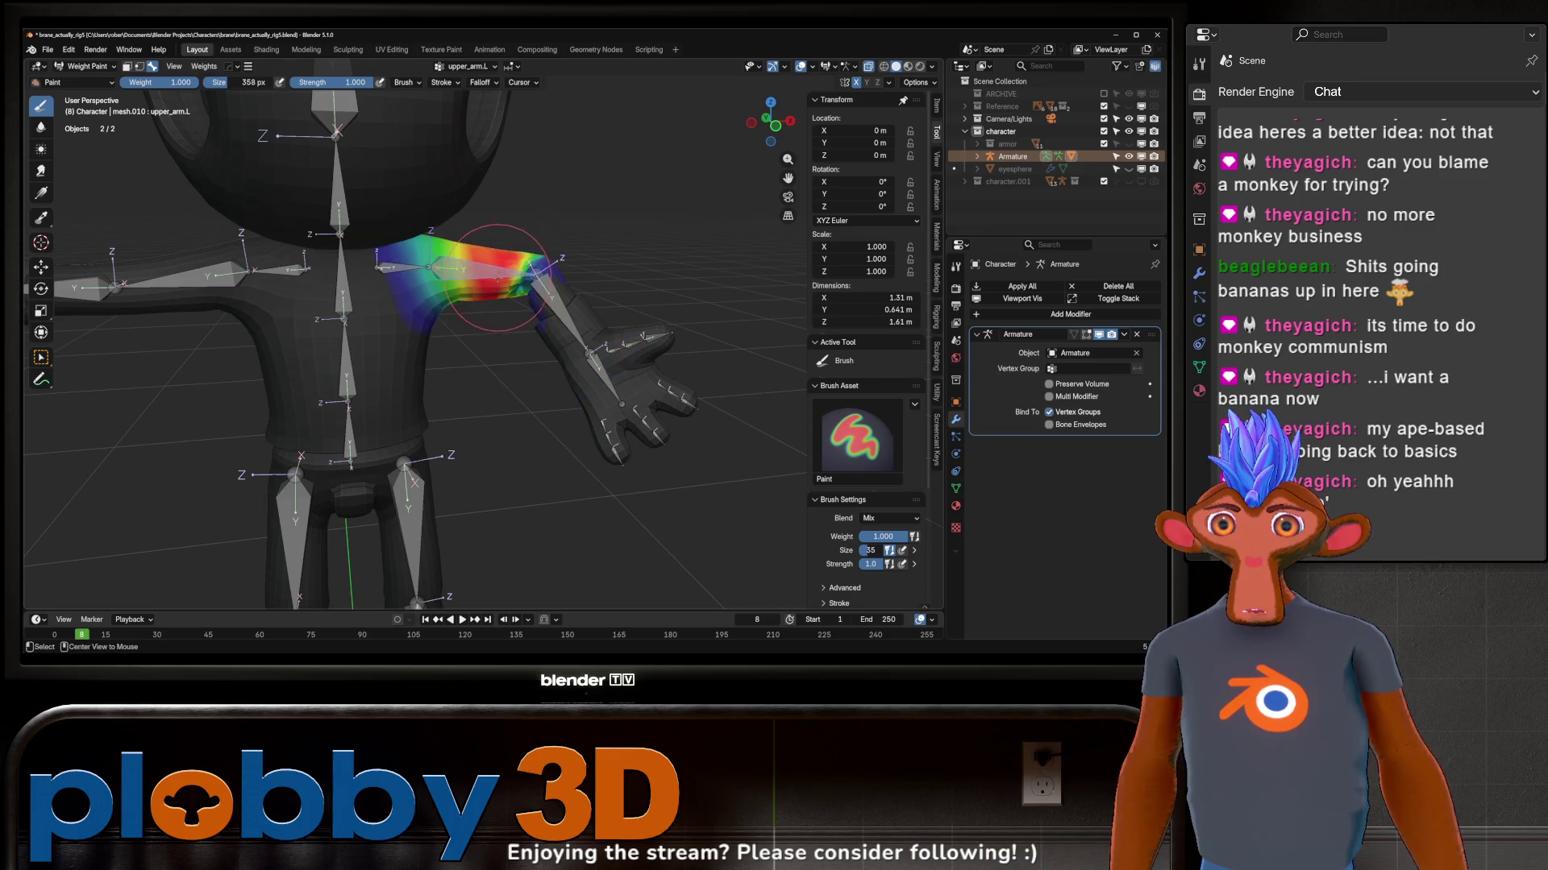
Step: Blur the upper arm weights near the shoulder and elbow, checking from the side and below
{"action": "left_click_drag", "start_coordinate": [560, 281], "coordinate": [604, 249], "text": "shift"}
{"action": "mouse_move", "coordinate": [510, 292]}
{"action": "left_mouse_down", "text": "shift"}
{"action": "mouse_move", "coordinate": [499, 278]}
{"action": "mouse_move", "coordinate": [599, 303]}
{"action": "left_mouse_up", "text": "shift"}
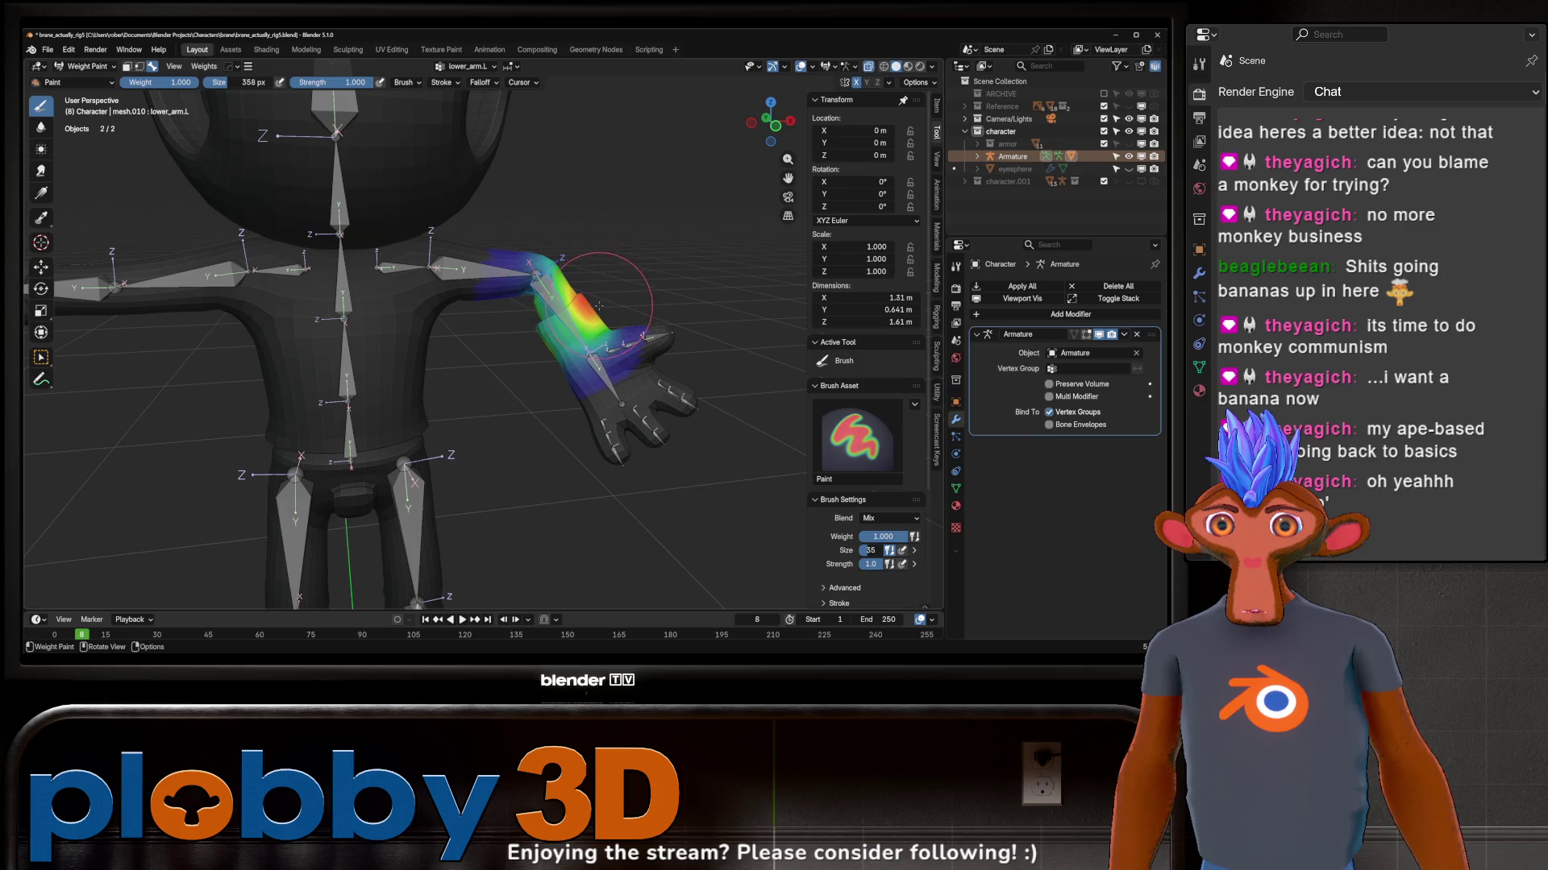
{"action": "middle_click_drag", "start_coordinate": [556, 327], "coordinate": [331, 294]}
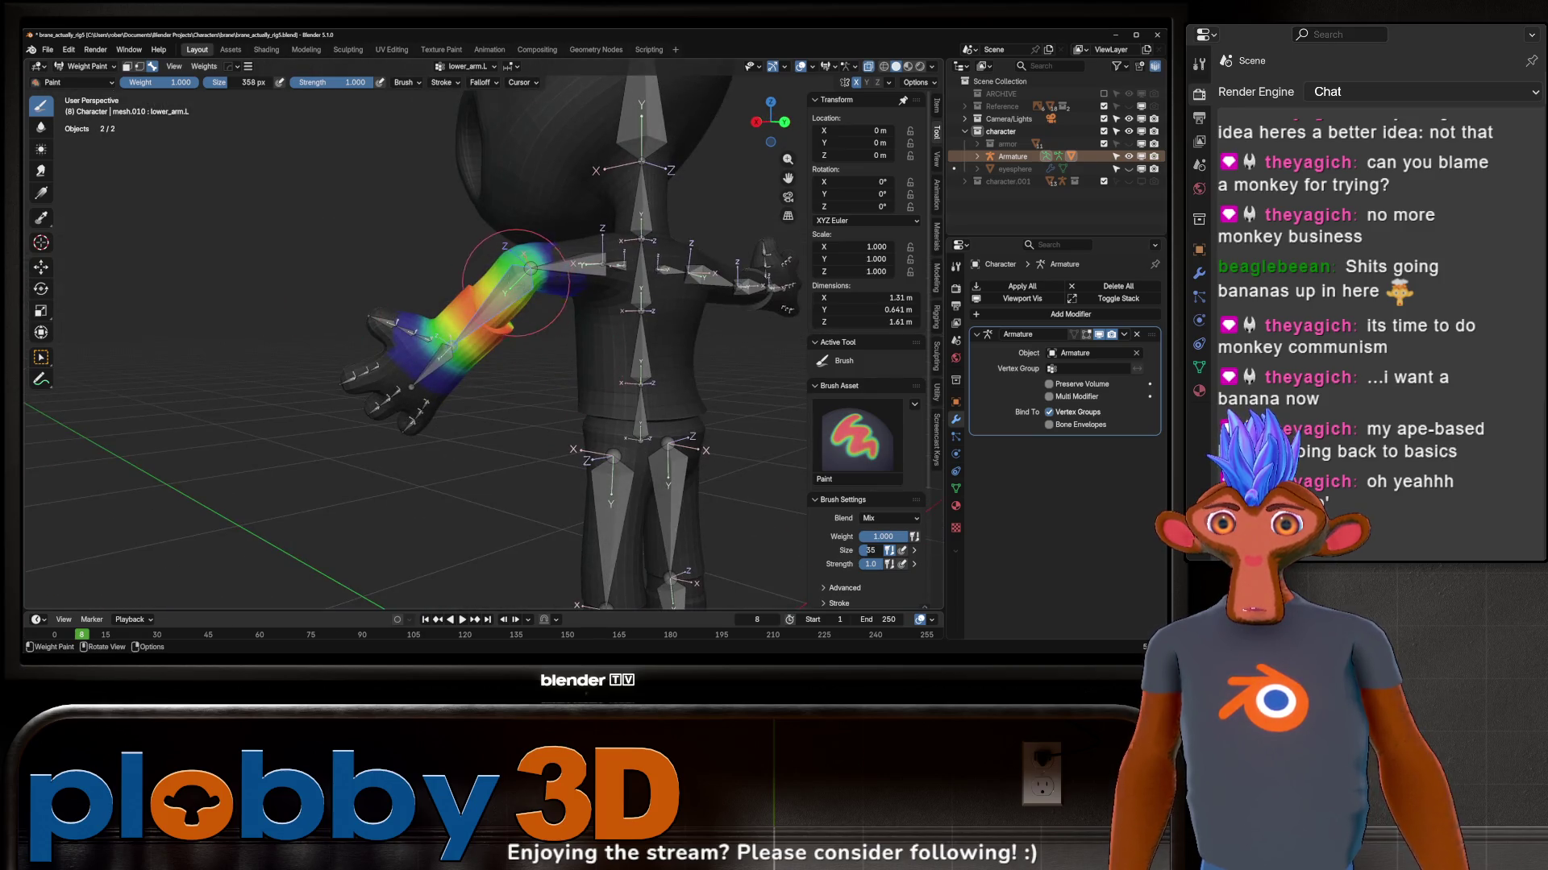
{"action": "middle_click_drag", "start_coordinate": [521, 272], "coordinate": [484, 236]}
{"action": "scroll", "coordinate": [482, 228], "scroll_direction": "up", "scroll_amount": 3}
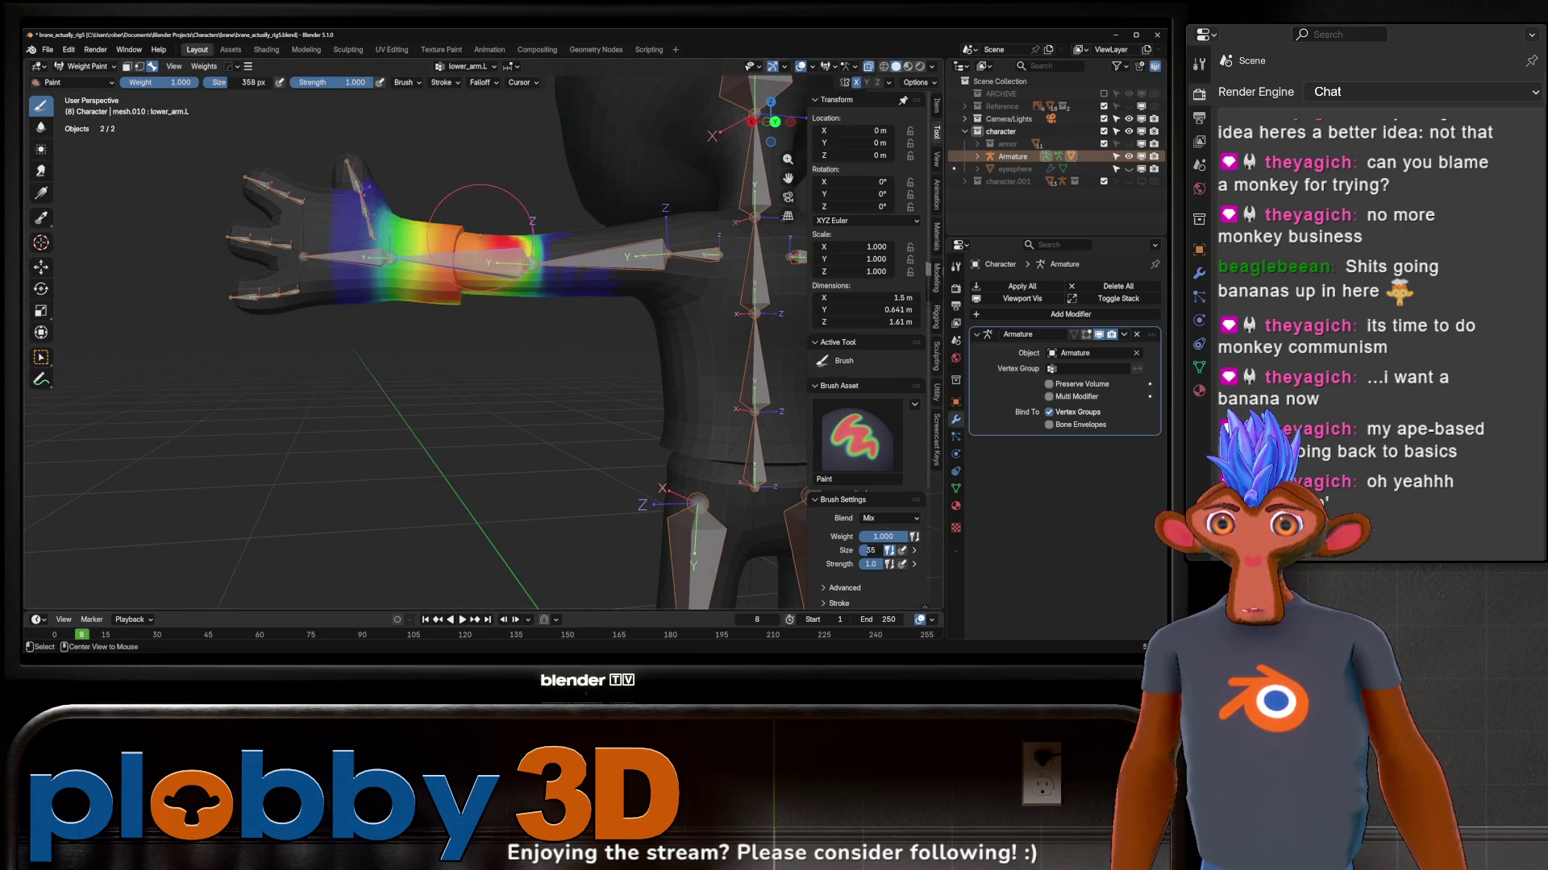
{"action": "scroll", "coordinate": [496, 272], "scroll_direction": "up", "scroll_amount": 3}
{"action": "scroll", "coordinate": [497, 273], "scroll_direction": "down", "scroll_amount": 4}
{"action": "mouse_move", "coordinate": [496, 272]}
{"action": "middle_mouse_down"}
{"action": "mouse_move", "coordinate": [581, 390]}
{"action": "mouse_move", "coordinate": [556, 375]}
{"action": "mouse_move", "coordinate": [513, 276]}
{"action": "middle_mouse_up"}
Step: Test-bend the forearm on the Z axis, undo it, then confirm a fresh test bend
{"action": "key", "text": "r"}
{"action": "key", "text": "z"}
{"action": "left_click", "coordinate": [536, 360]}
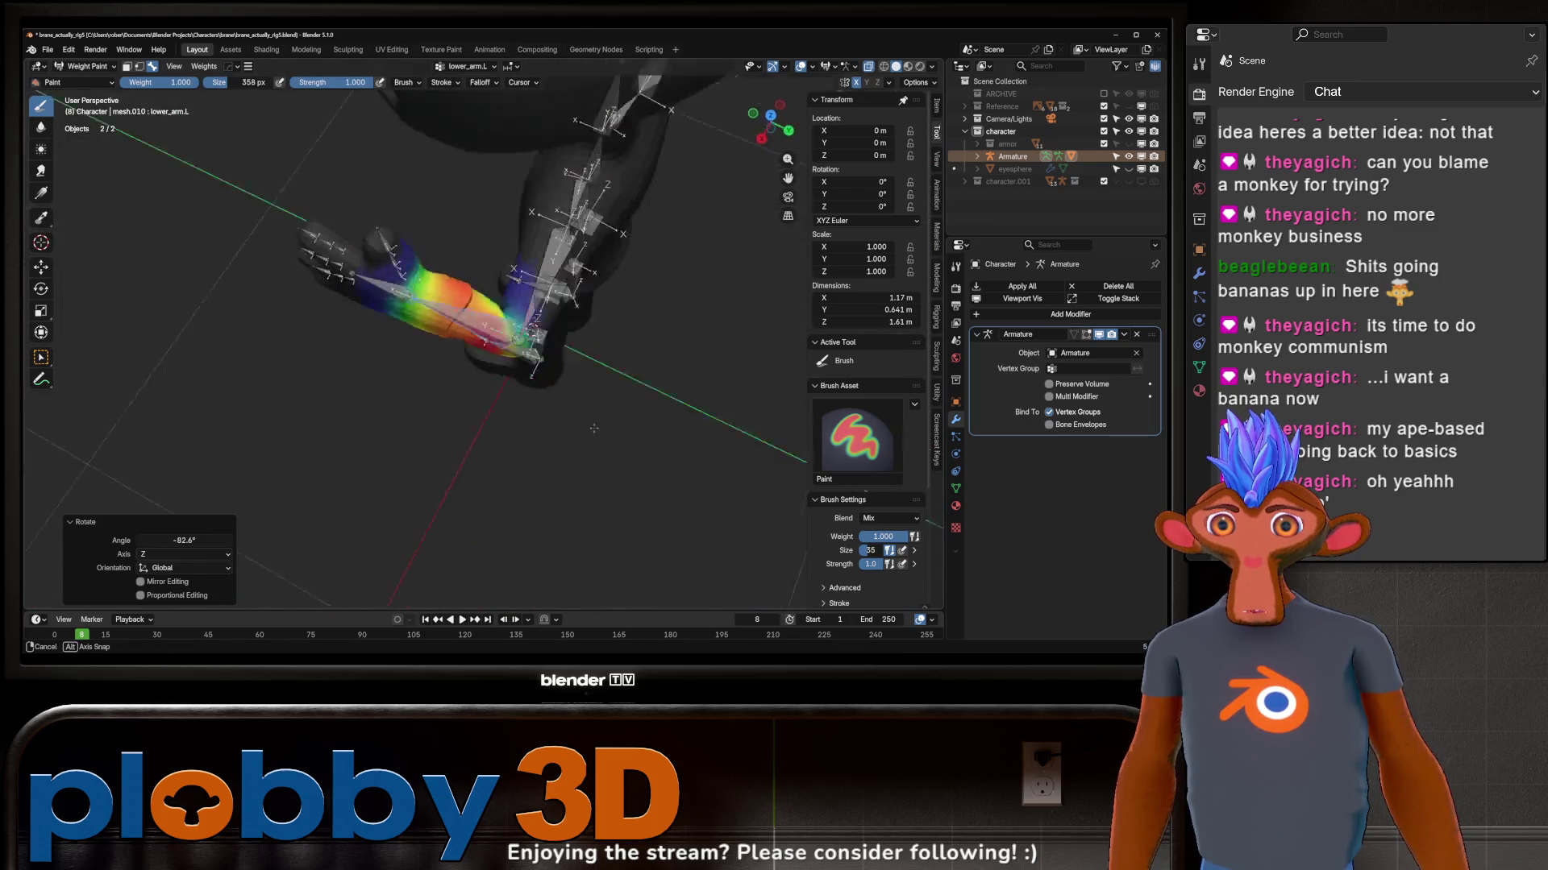
{"action": "key", "text": "ctrl+z"}
{"action": "middle_click_drag", "start_coordinate": [513, 276], "coordinate": [530, 303]}
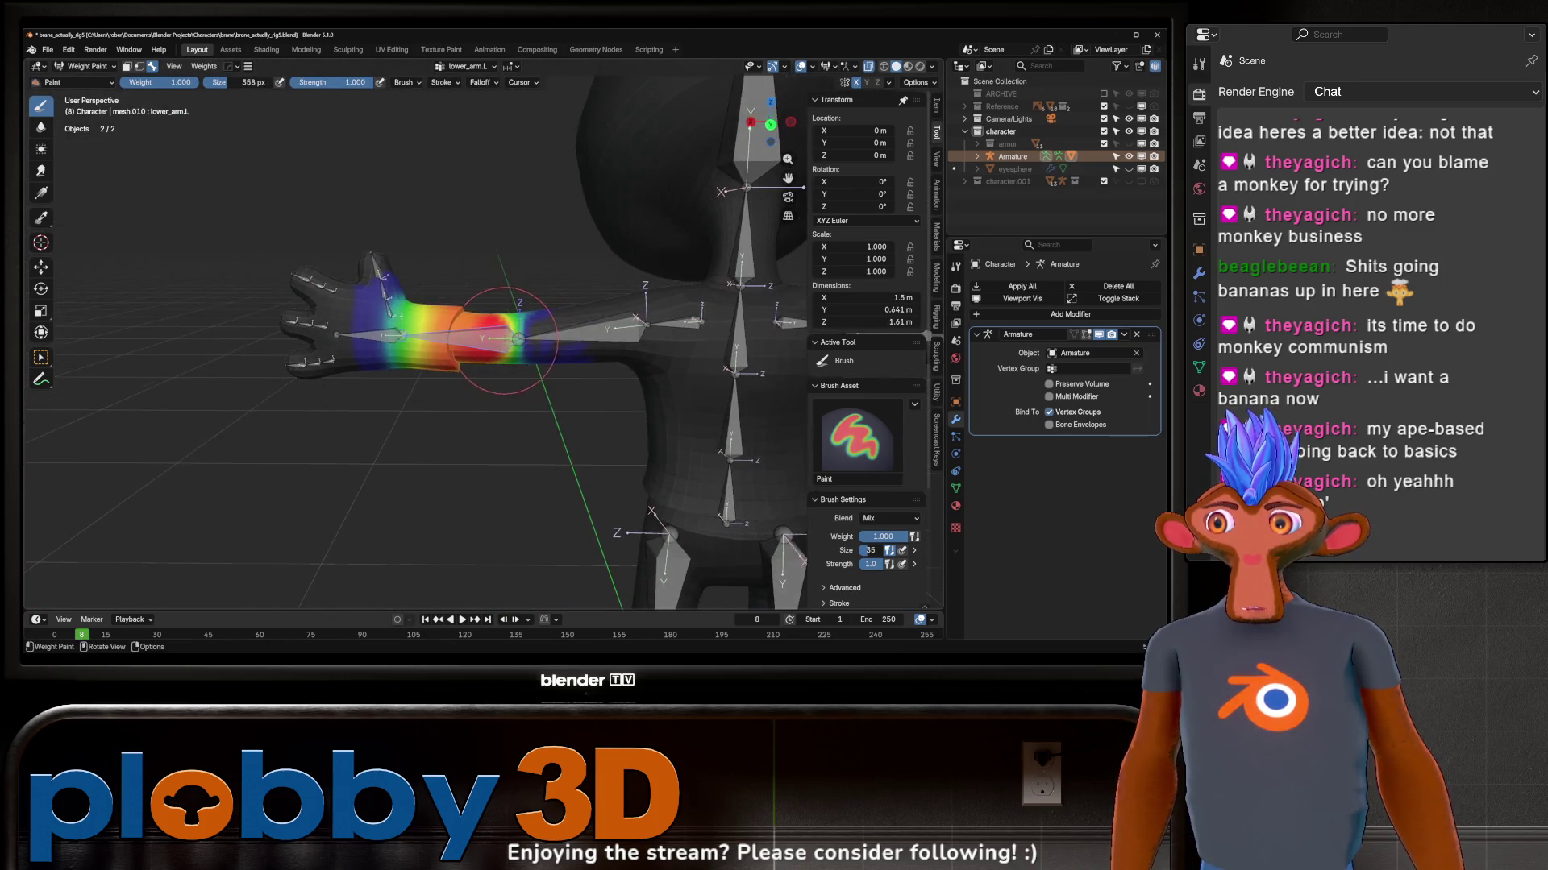
{"action": "key", "text": "r"}
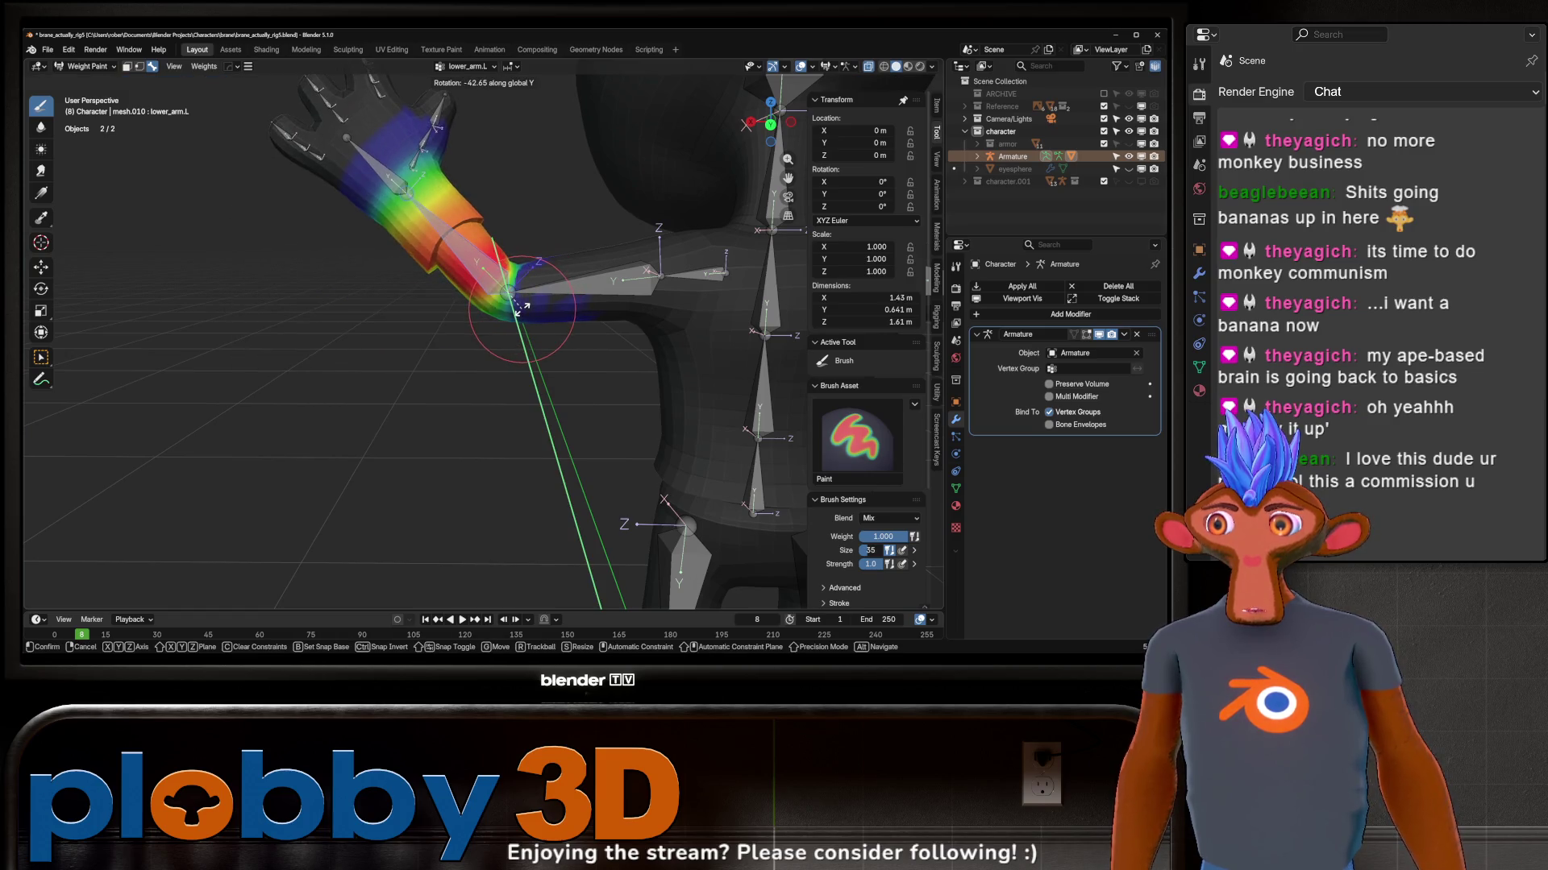
{"action": "left_click", "coordinate": [512, 339]}
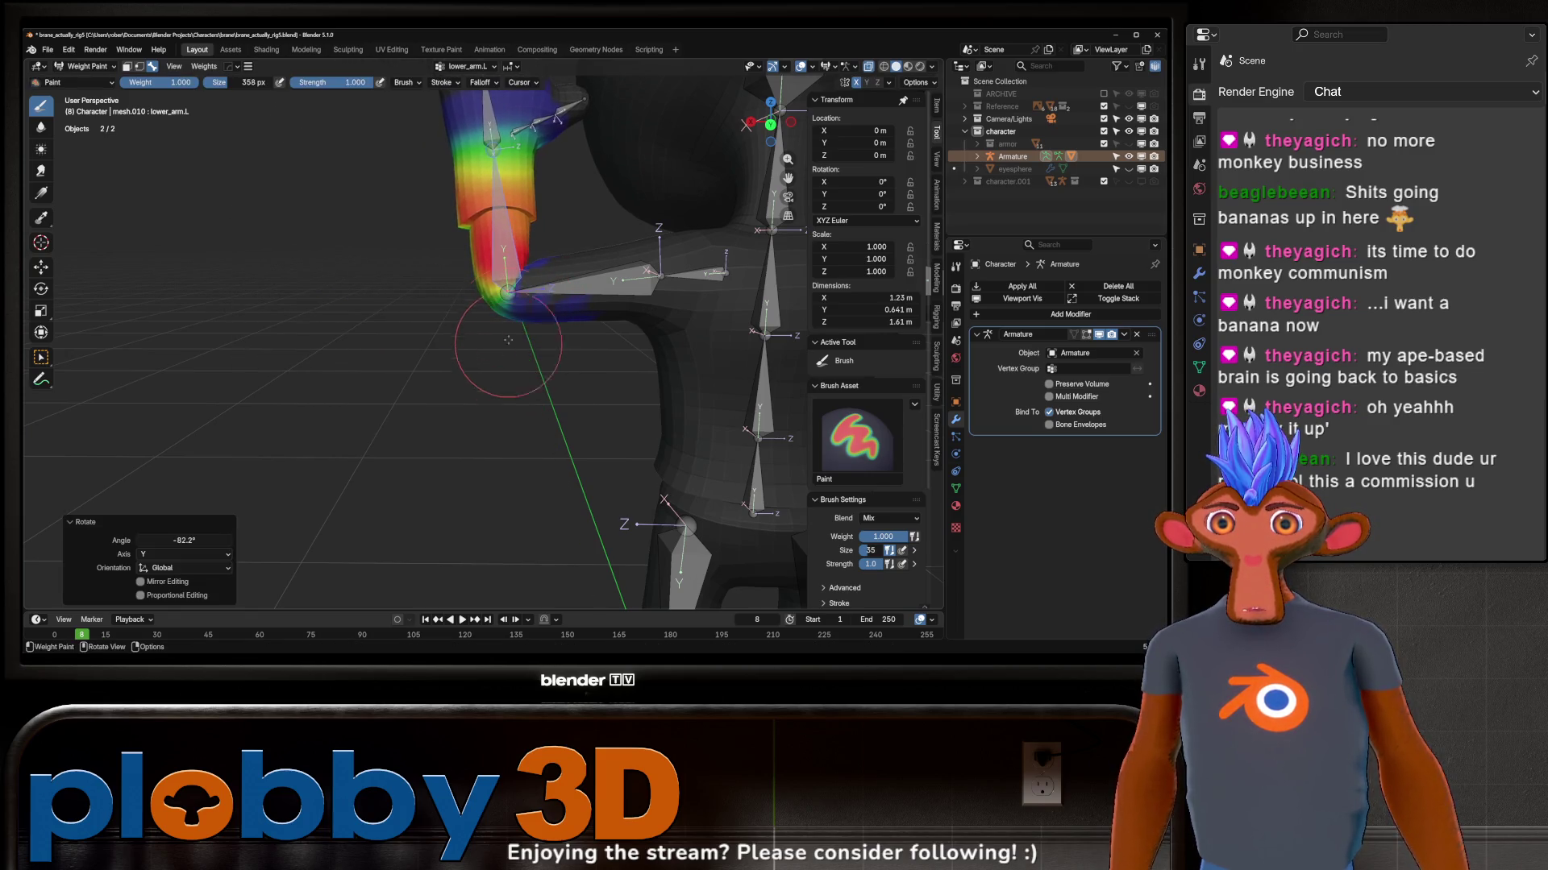
Step: Paint low weight onto the inner elbow and select the left hand bone for testing
{"action": "middle_click_drag", "start_coordinate": [511, 339], "coordinate": [534, 297]}
{"action": "left_click", "coordinate": [533, 262]}
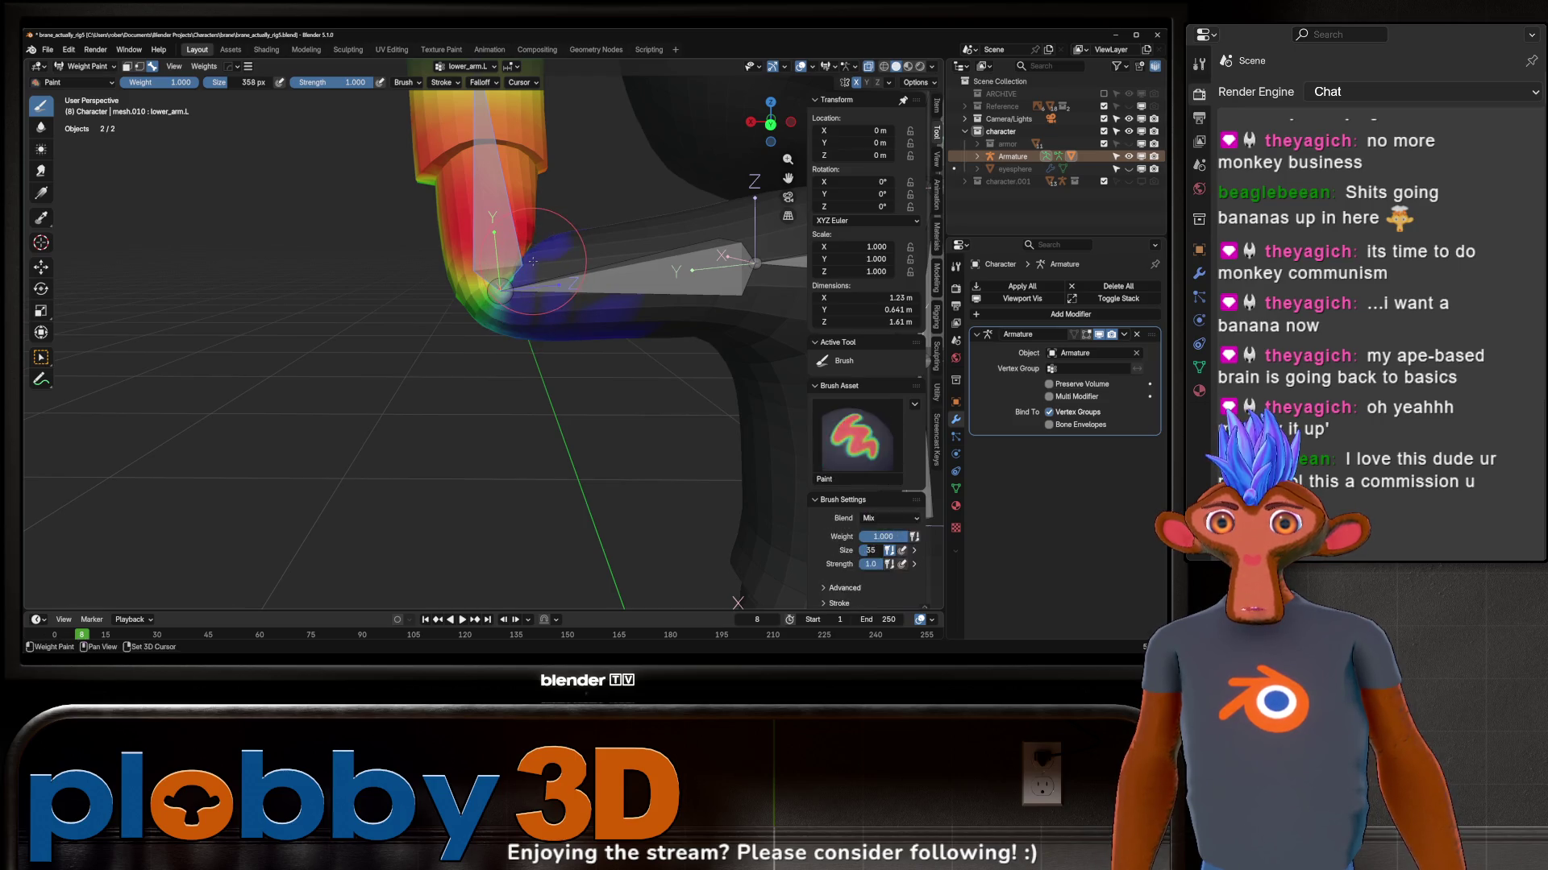
{"action": "middle_click_drag", "start_coordinate": [534, 263], "coordinate": [586, 302]}
{"action": "scroll", "coordinate": [585, 302], "scroll_direction": "down", "scroll_amount": 3}
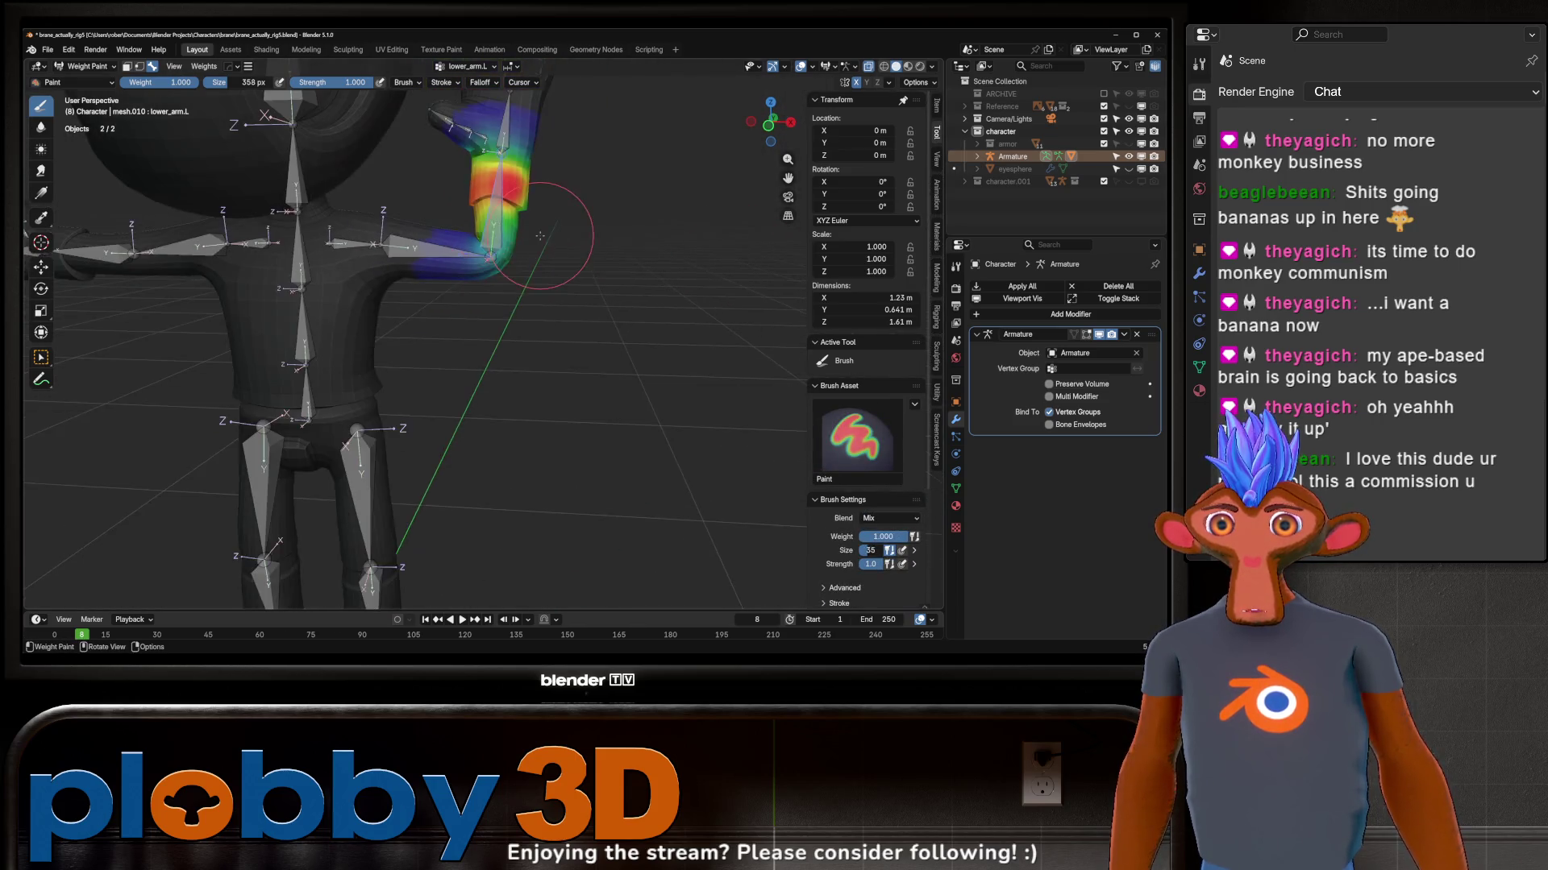
{"action": "left_click", "coordinate": [561, 194], "text": "ctrl"}
{"action": "key", "text": "r"}
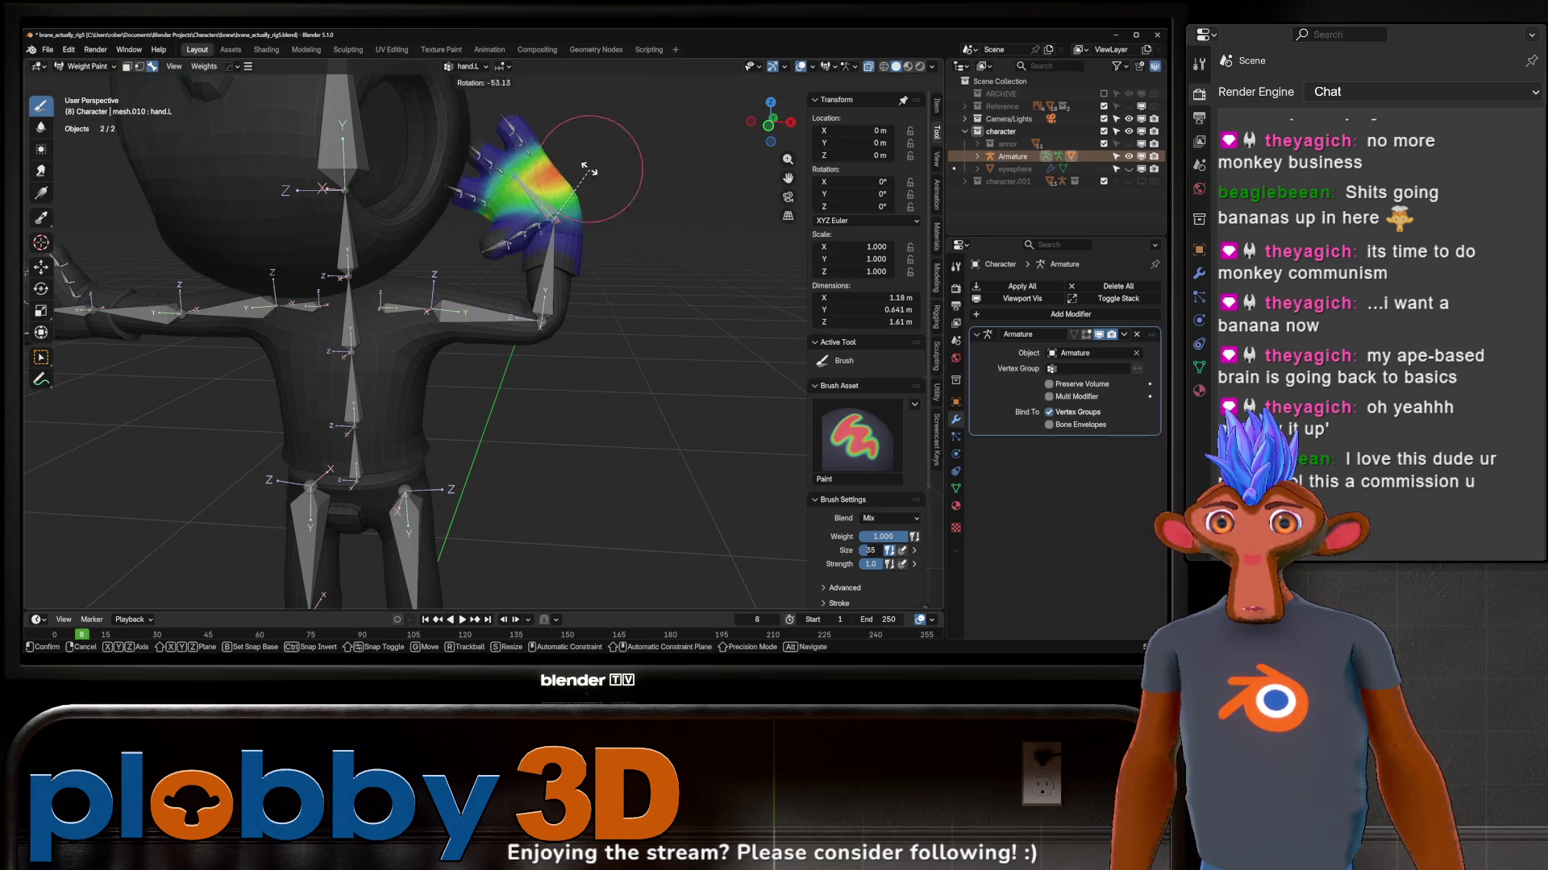
Step: Cancel the hand rotation, view it sideways and display the lower_arm.L weights
{"action": "key", "text": "Escape"}
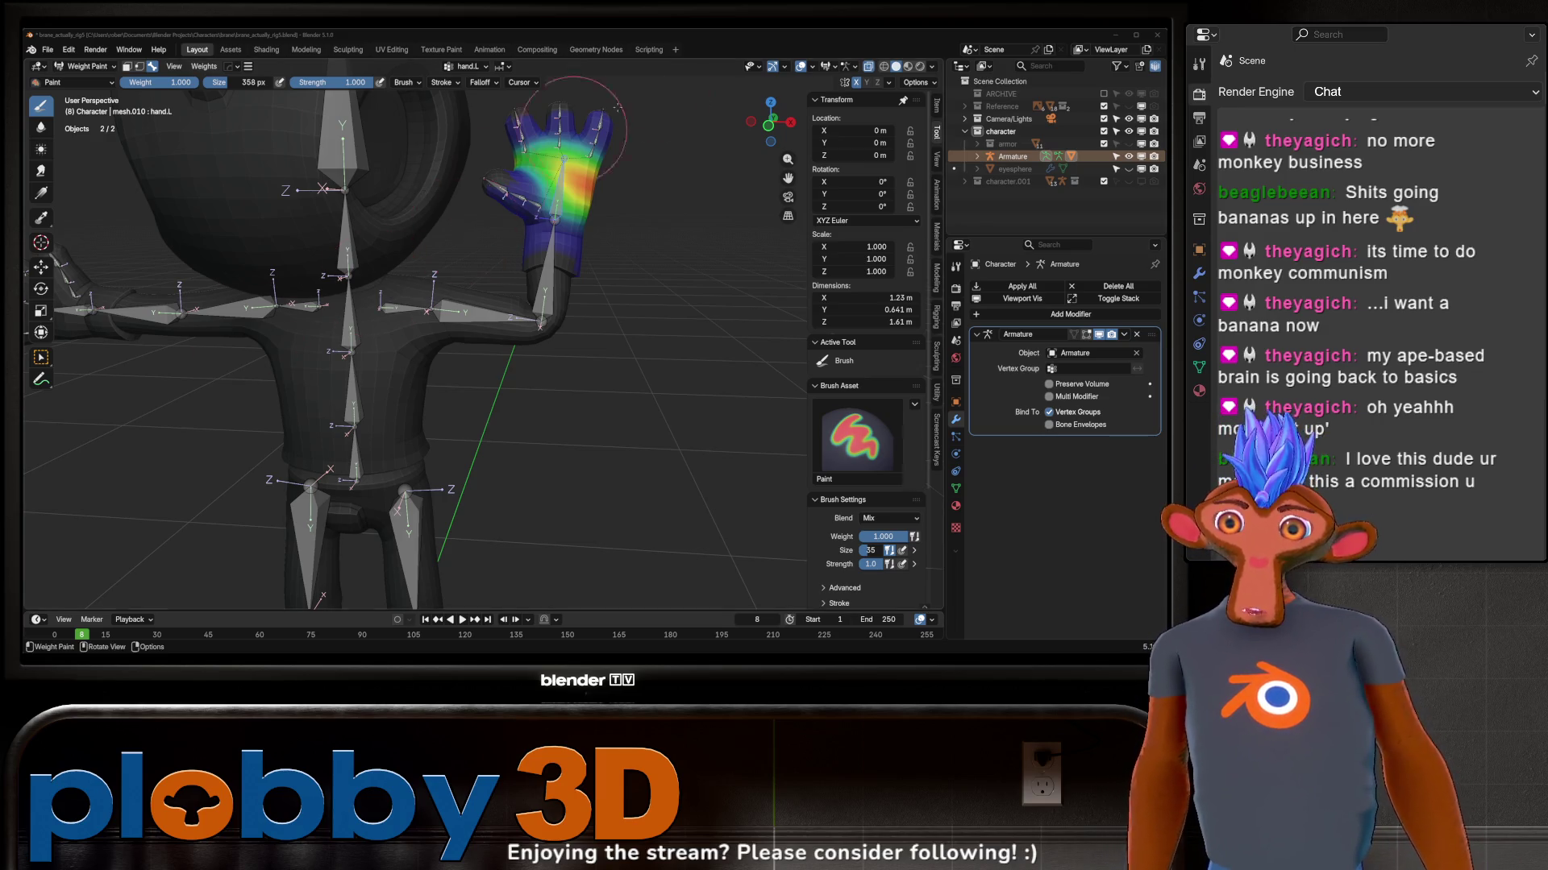
{"action": "scroll", "coordinate": [490, 188], "scroll_direction": "up", "scroll_amount": 4}
{"action": "middle_click_drag", "start_coordinate": [490, 187], "coordinate": [520, 327]}
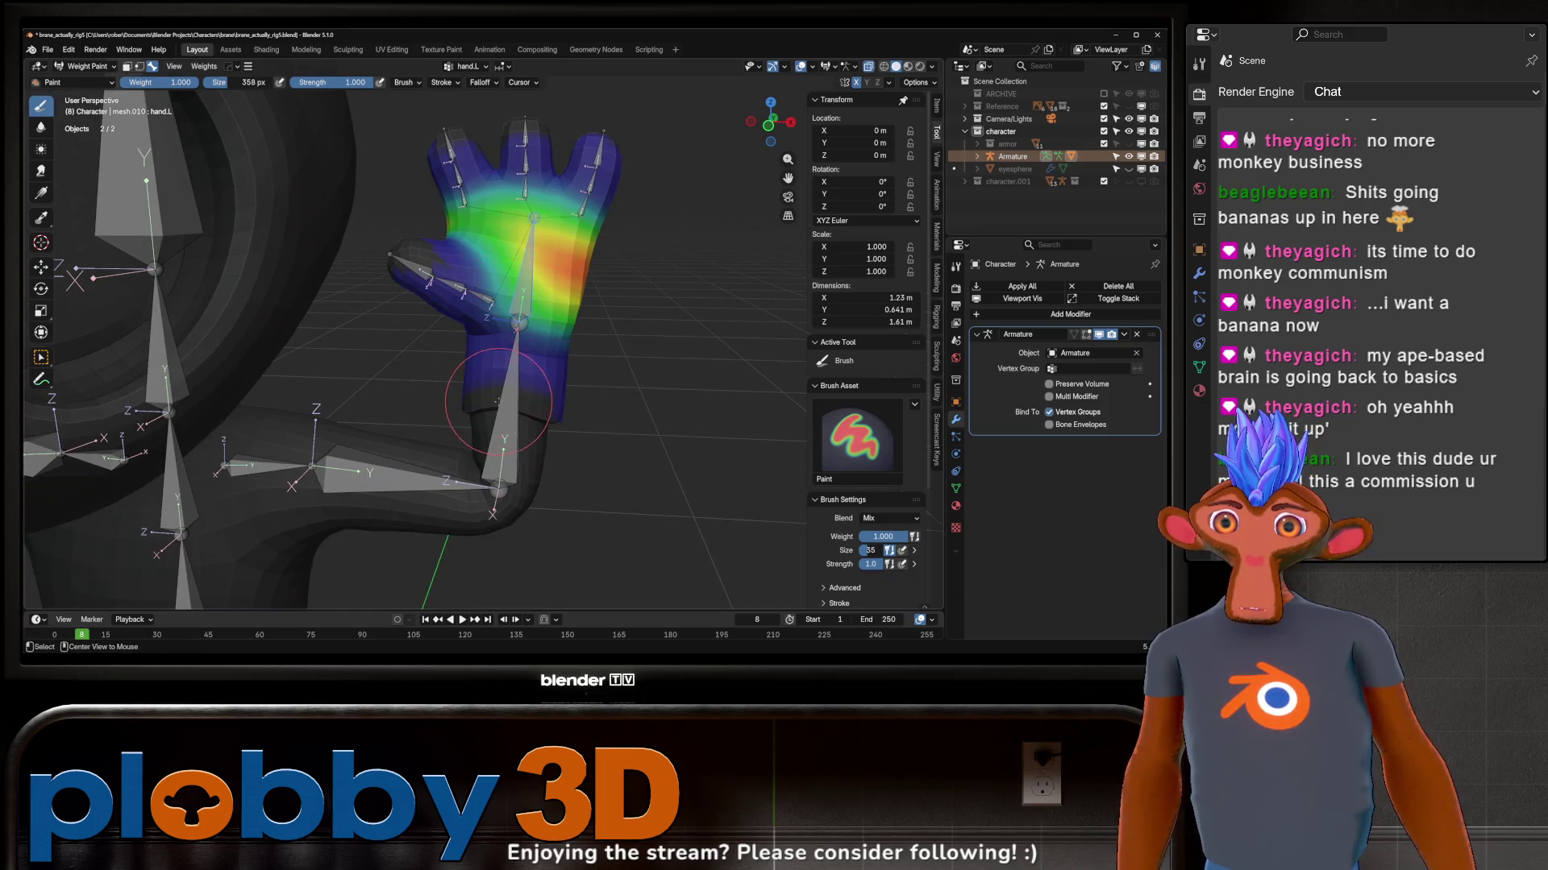
{"action": "left_click", "coordinate": [498, 399], "text": "ctrl"}
{"action": "middle_click_drag", "start_coordinate": [498, 399], "coordinate": [522, 370]}
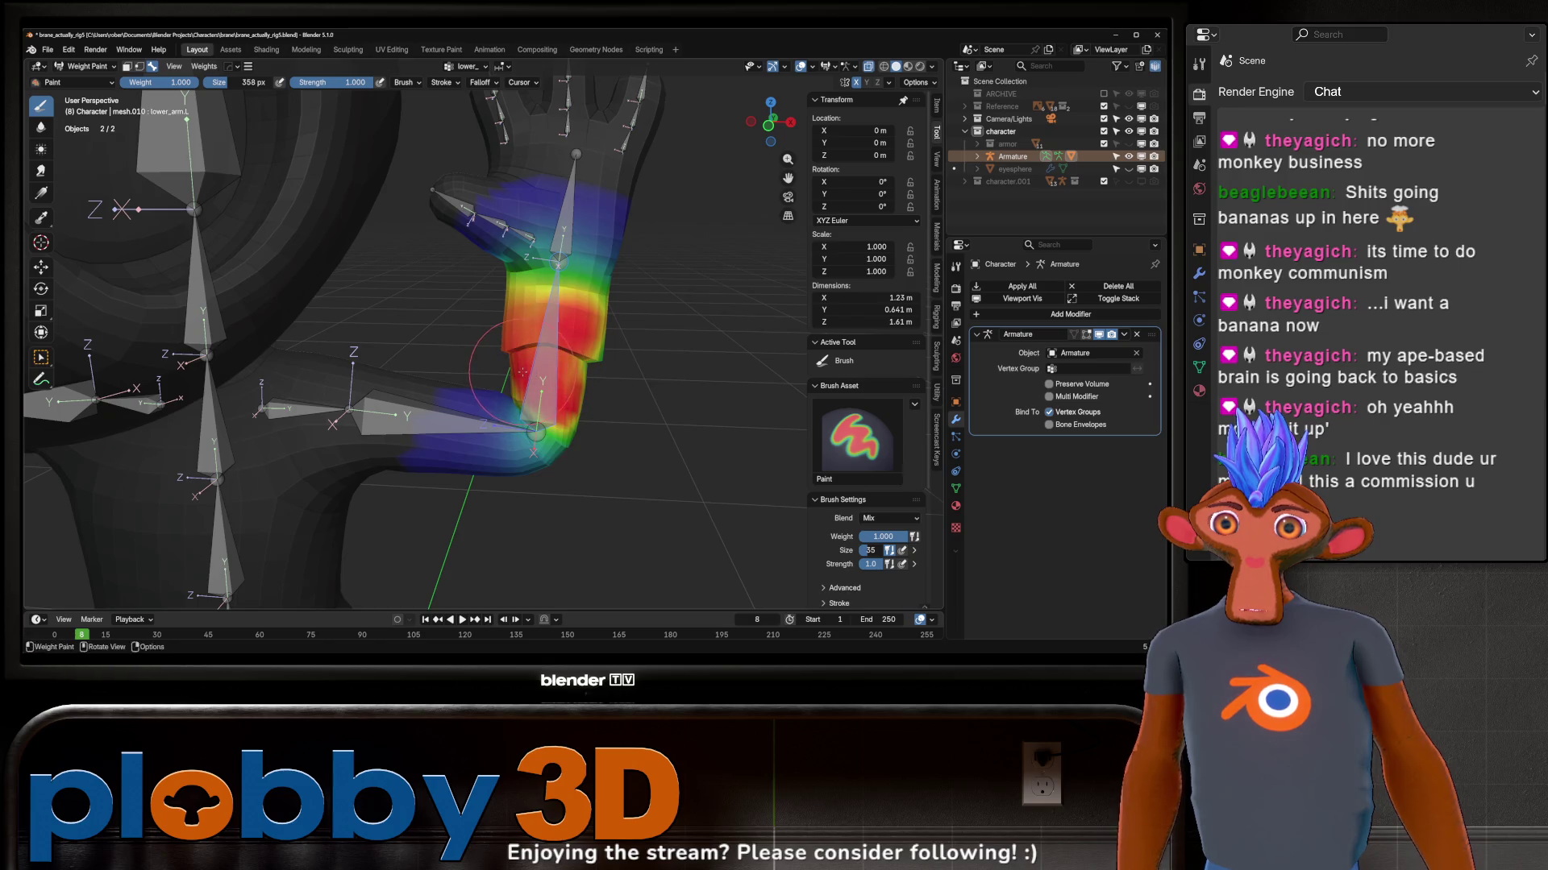
Step: Paint full weight on the upper forearm, check upper_arm.L weights and reset the arm to rest
{"action": "mouse_move", "coordinate": [626, 367]}
{"action": "middle_mouse_down"}
{"action": "mouse_move", "coordinate": [523, 369]}
{"action": "mouse_move", "coordinate": [466, 339]}
{"action": "middle_mouse_up"}
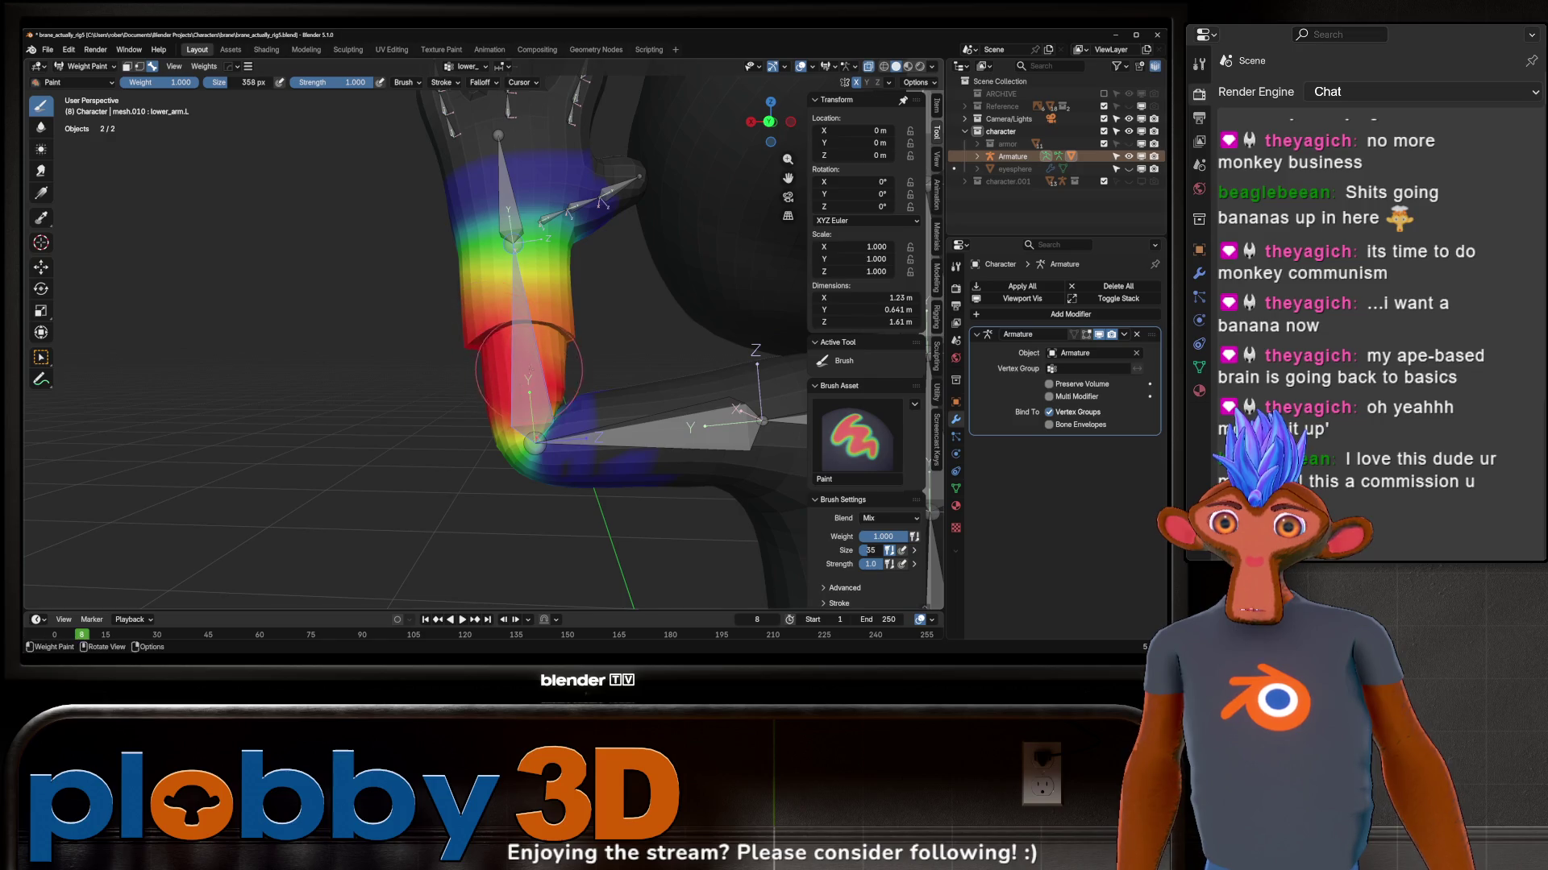
{"action": "left_click_drag", "start_coordinate": [528, 366], "coordinate": [523, 397]}
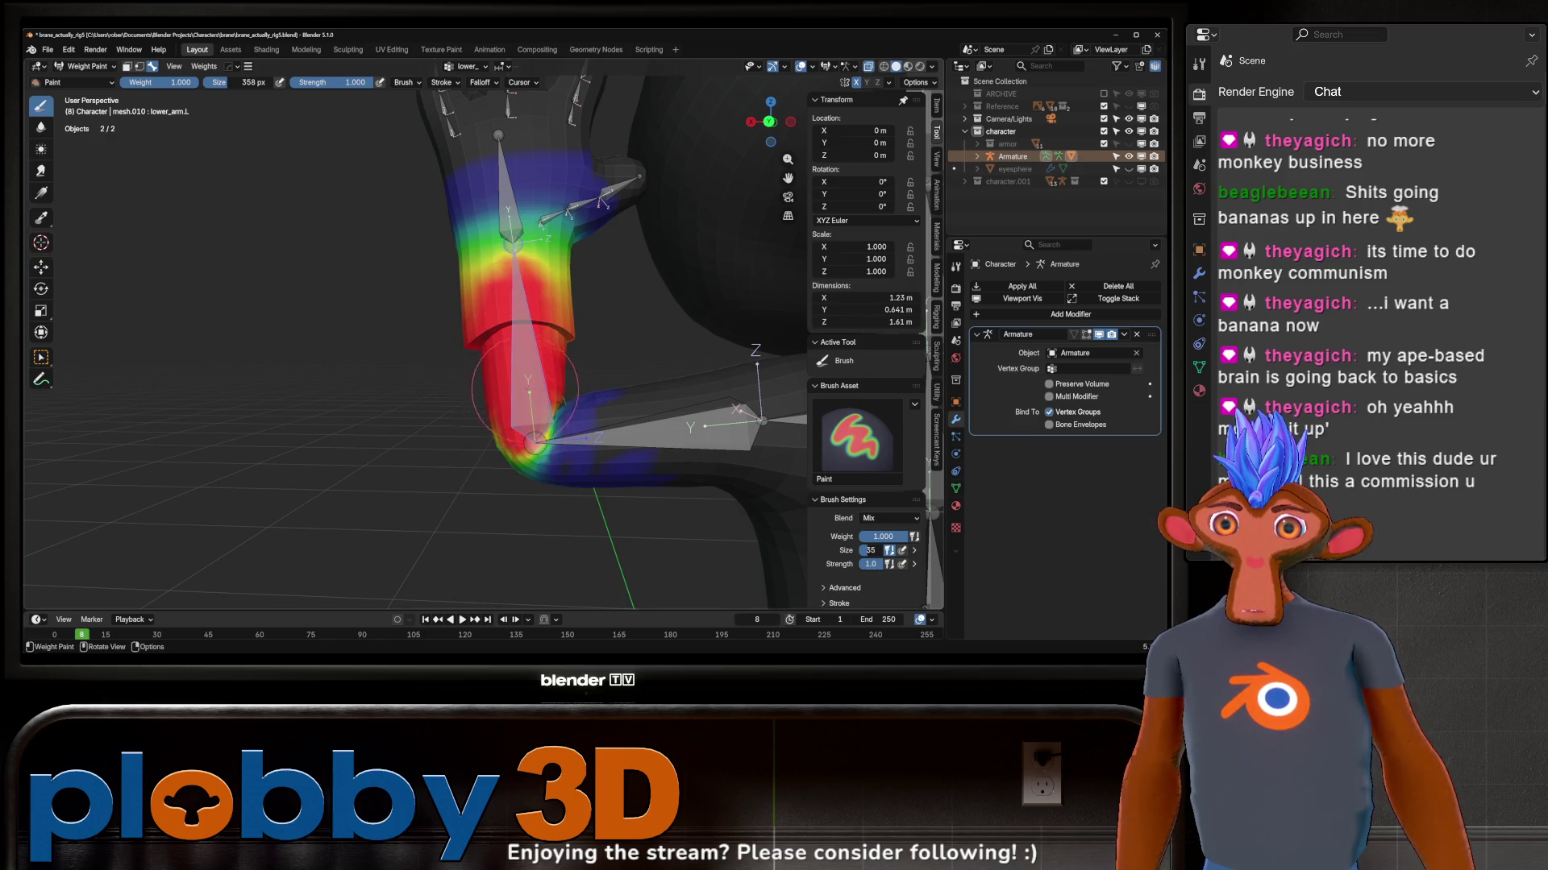
{"action": "middle_click_drag", "start_coordinate": [522, 391], "coordinate": [830, 382], "text": "shift"}
{"action": "left_click", "coordinate": [442, 418], "text": "ctrl"}
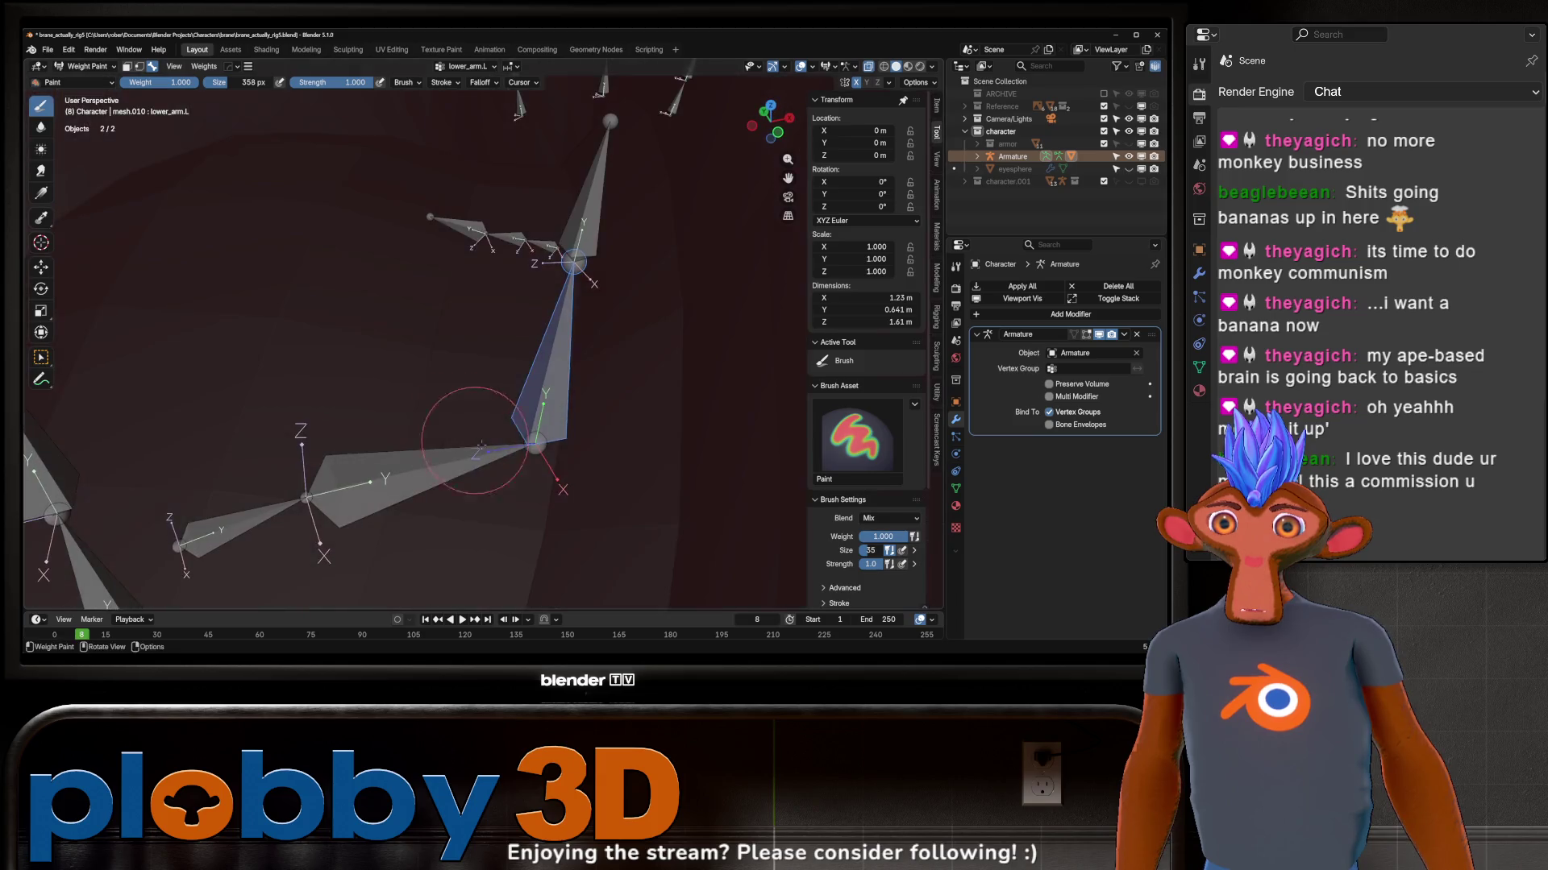
{"action": "mouse_move", "coordinate": [442, 417]}
{"action": "middle_mouse_down"}
{"action": "mouse_move", "coordinate": [516, 431]}
{"action": "mouse_move", "coordinate": [521, 325]}
{"action": "mouse_move", "coordinate": [633, 436]}
{"action": "middle_mouse_up"}
{"action": "key", "text": "alt+r"}
{"action": "scroll", "coordinate": [583, 329], "scroll_direction": "down", "scroll_amount": 4}
{"action": "scroll", "coordinate": [634, 437], "scroll_direction": "up", "scroll_amount": 4}
Step: Paint red weight along lower_arm.L toward the elbow and inspect it from all sides
{"action": "left_click", "coordinate": [605, 351], "text": "ctrl"}
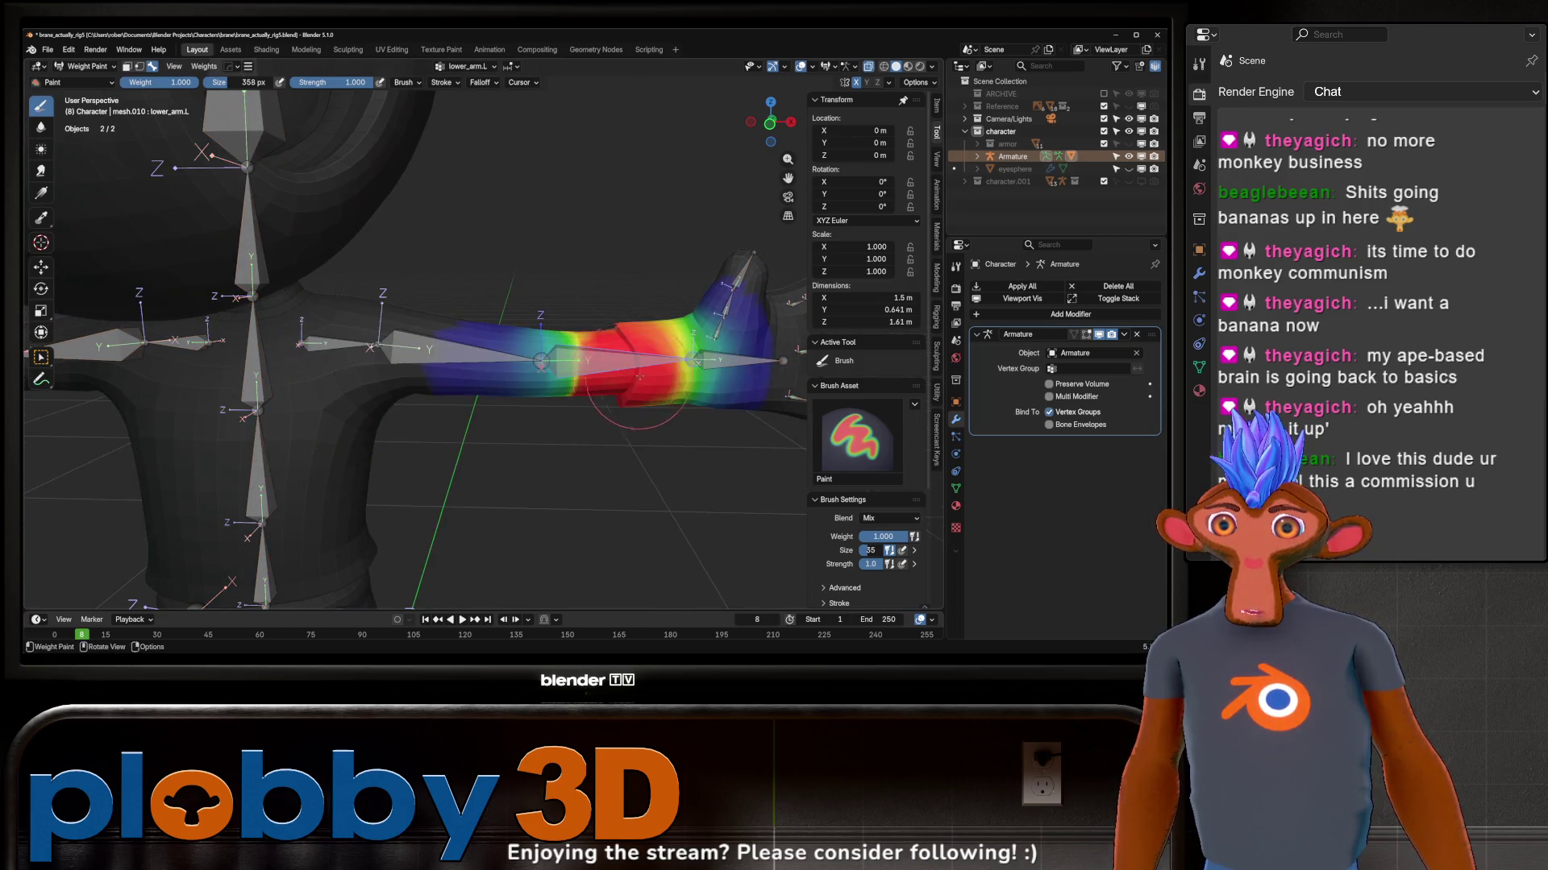
{"action": "middle_click_drag", "start_coordinate": [605, 351], "coordinate": [565, 342]}
{"action": "left_click_drag", "start_coordinate": [564, 341], "coordinate": [488, 286]}
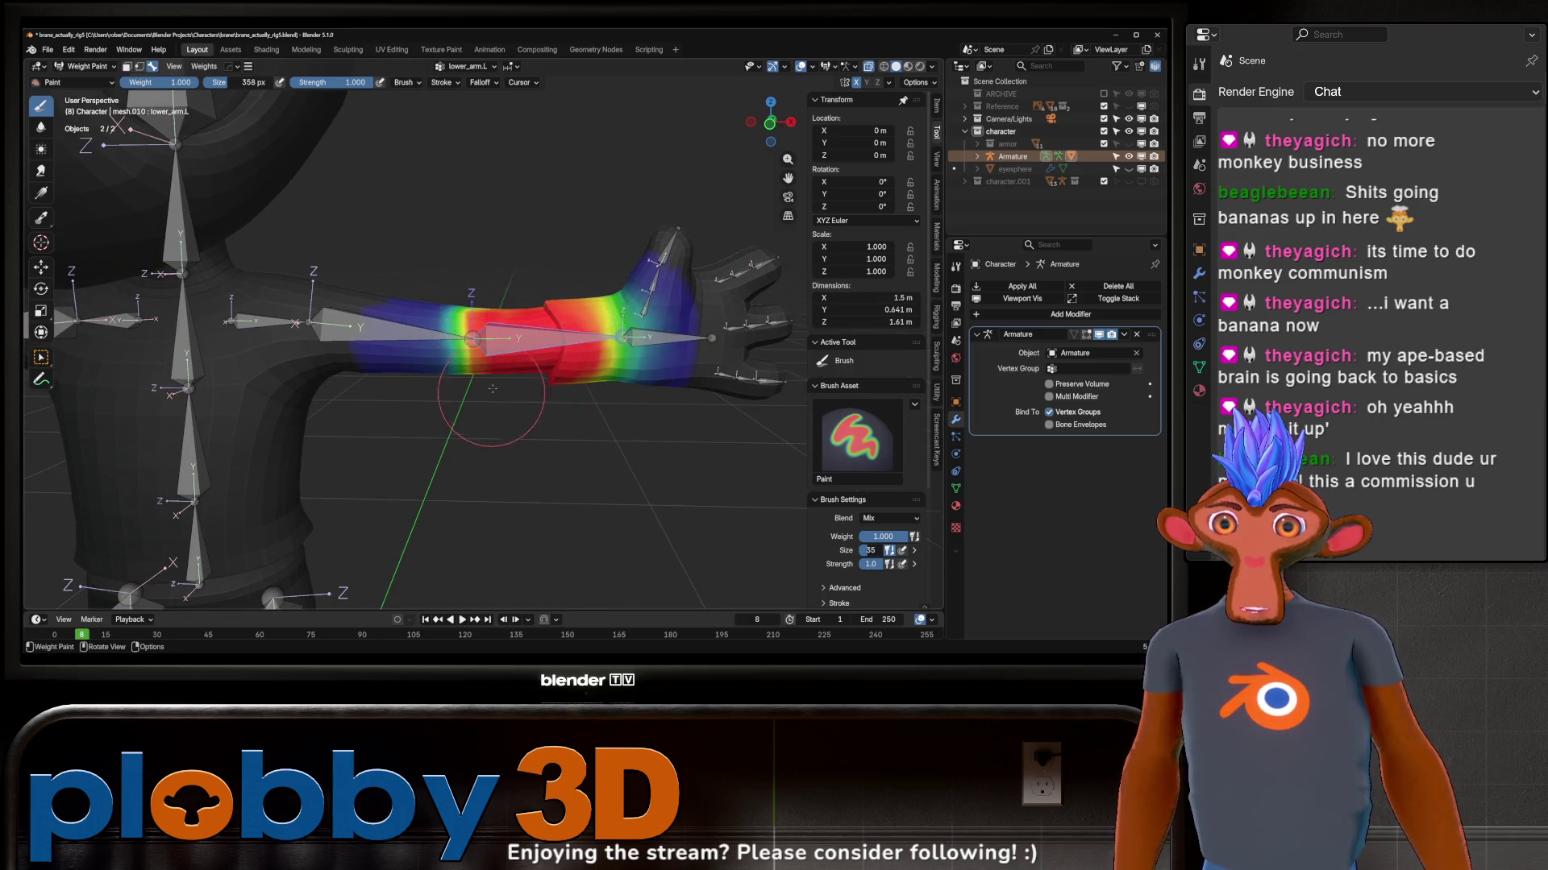
{"action": "middle_click_drag", "start_coordinate": [491, 396], "coordinate": [489, 286]}
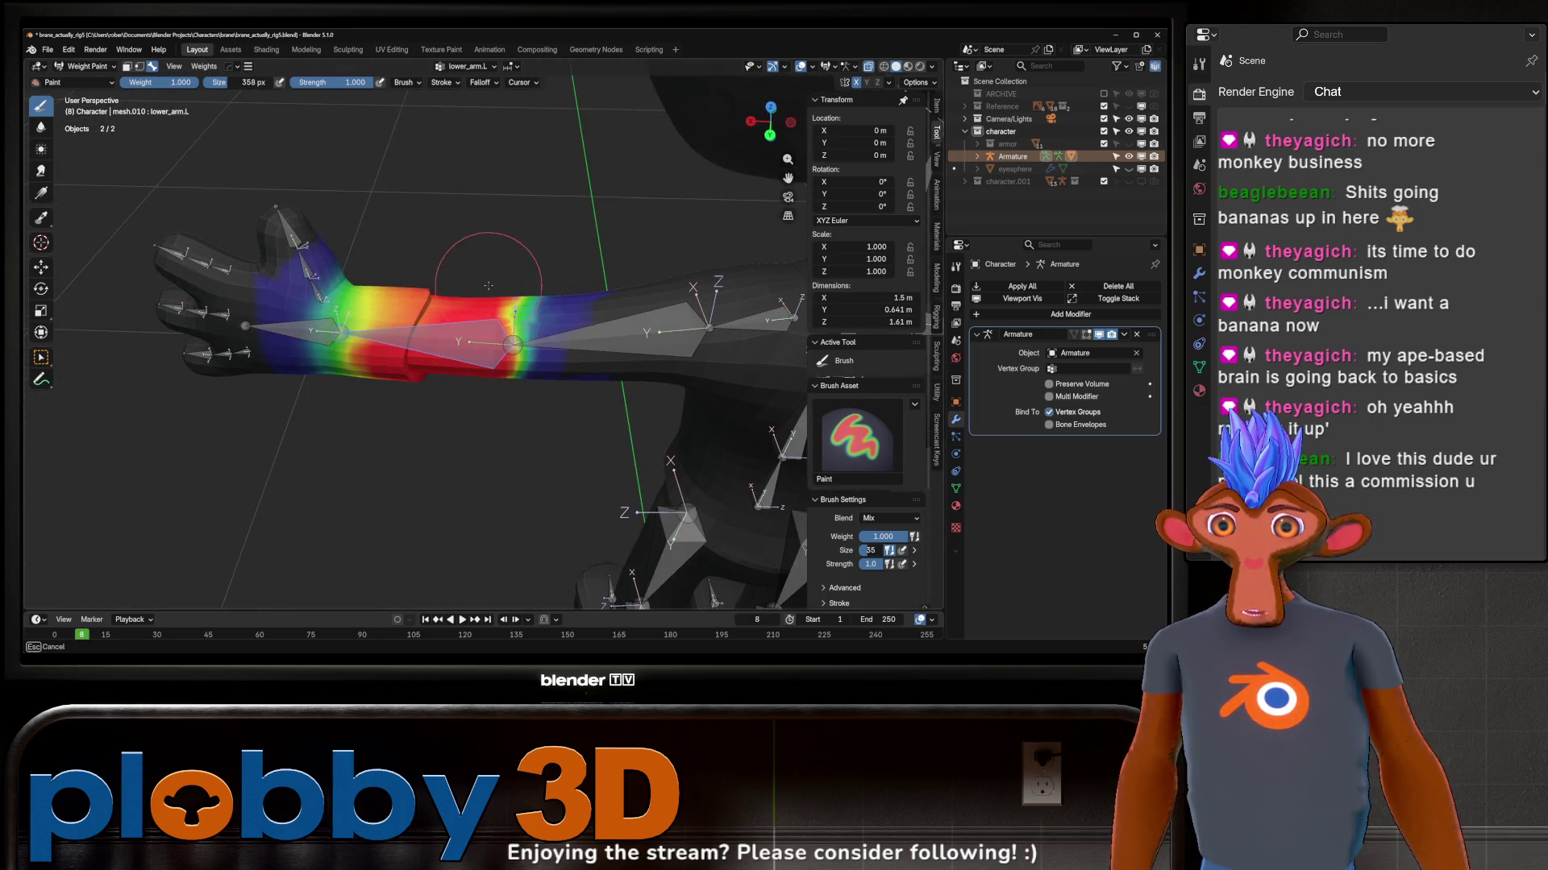
{"action": "mouse_move", "coordinate": [489, 395]}
{"action": "middle_mouse_down"}
{"action": "mouse_move", "coordinate": [476, 313]}
{"action": "mouse_move", "coordinate": [363, 412]}
{"action": "middle_mouse_up"}
{"action": "mouse_move", "coordinate": [375, 302]}
{"action": "middle_mouse_down"}
{"action": "mouse_move", "coordinate": [399, 377]}
{"action": "mouse_move", "coordinate": [532, 230]}
{"action": "middle_mouse_up"}
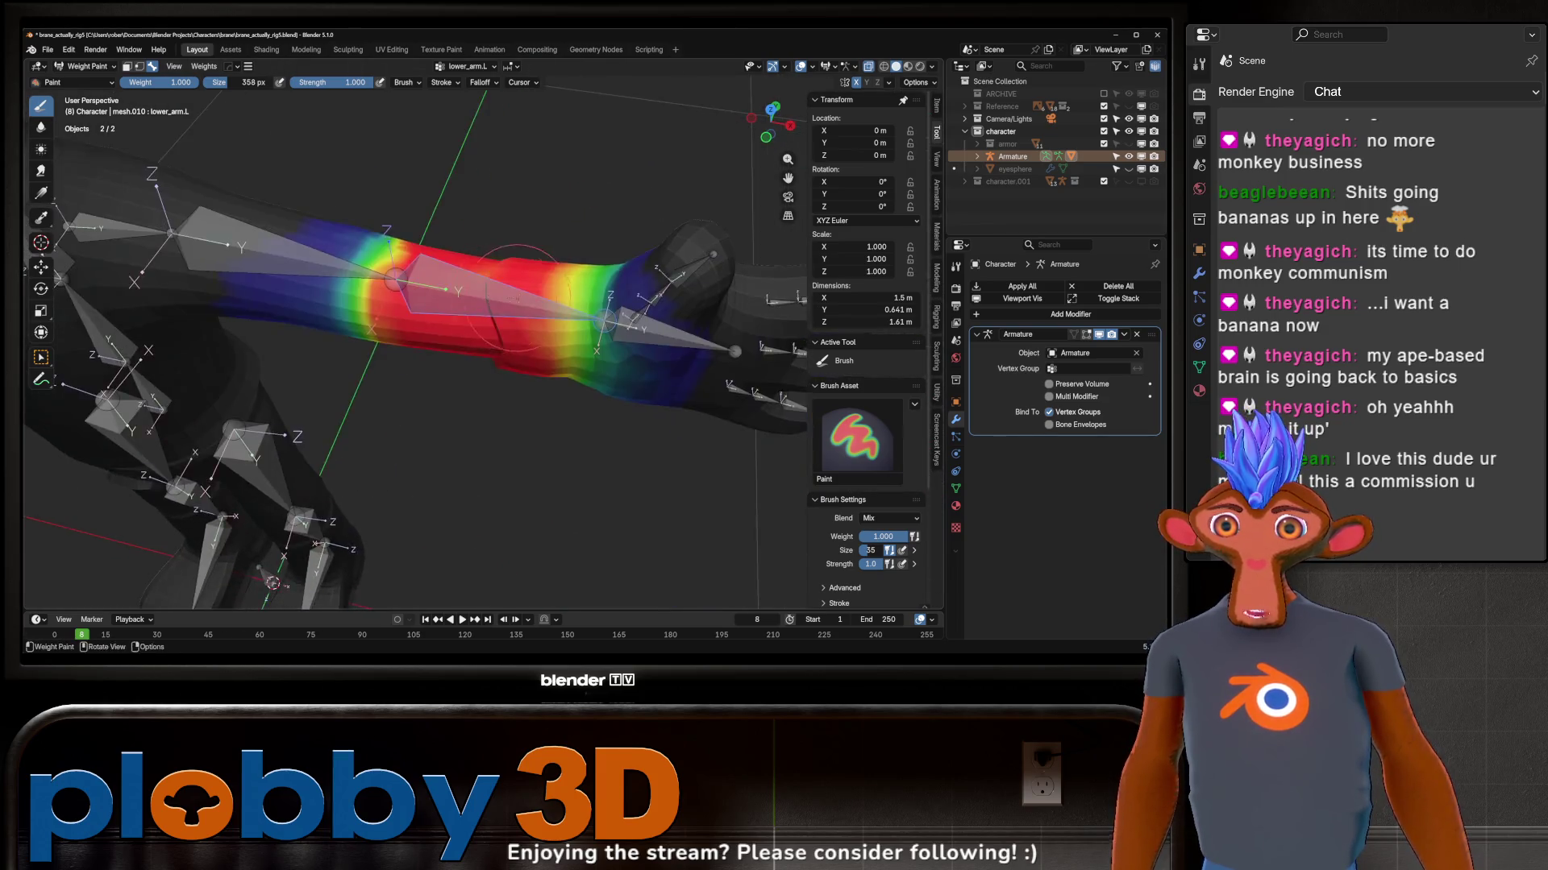
{"action": "mouse_move", "coordinate": [532, 230]}
{"action": "middle_mouse_down"}
{"action": "mouse_move", "coordinate": [502, 294]}
{"action": "mouse_move", "coordinate": [482, 278]}
{"action": "middle_mouse_up"}
Step: Test-bend the forearm on Z, then clear all bone rotations and select upper_arm.L
{"action": "key", "text": "r"}
{"action": "key", "text": "z"}
{"action": "left_click", "coordinate": [400, 364]}
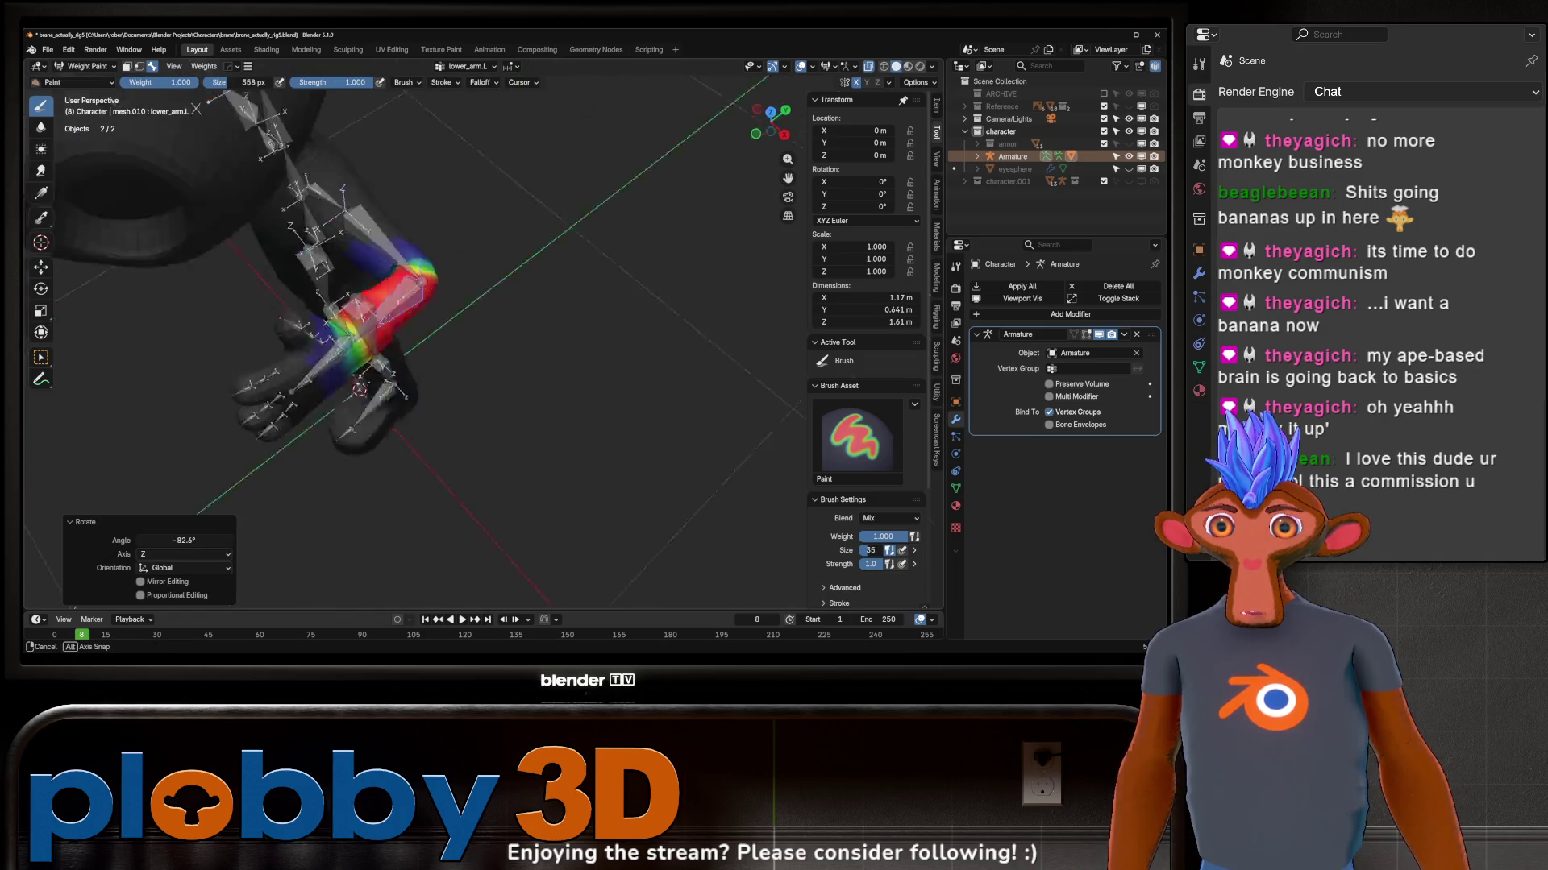
{"action": "middle_click_drag", "start_coordinate": [399, 363], "coordinate": [227, 240]}
{"action": "key", "text": "a"}
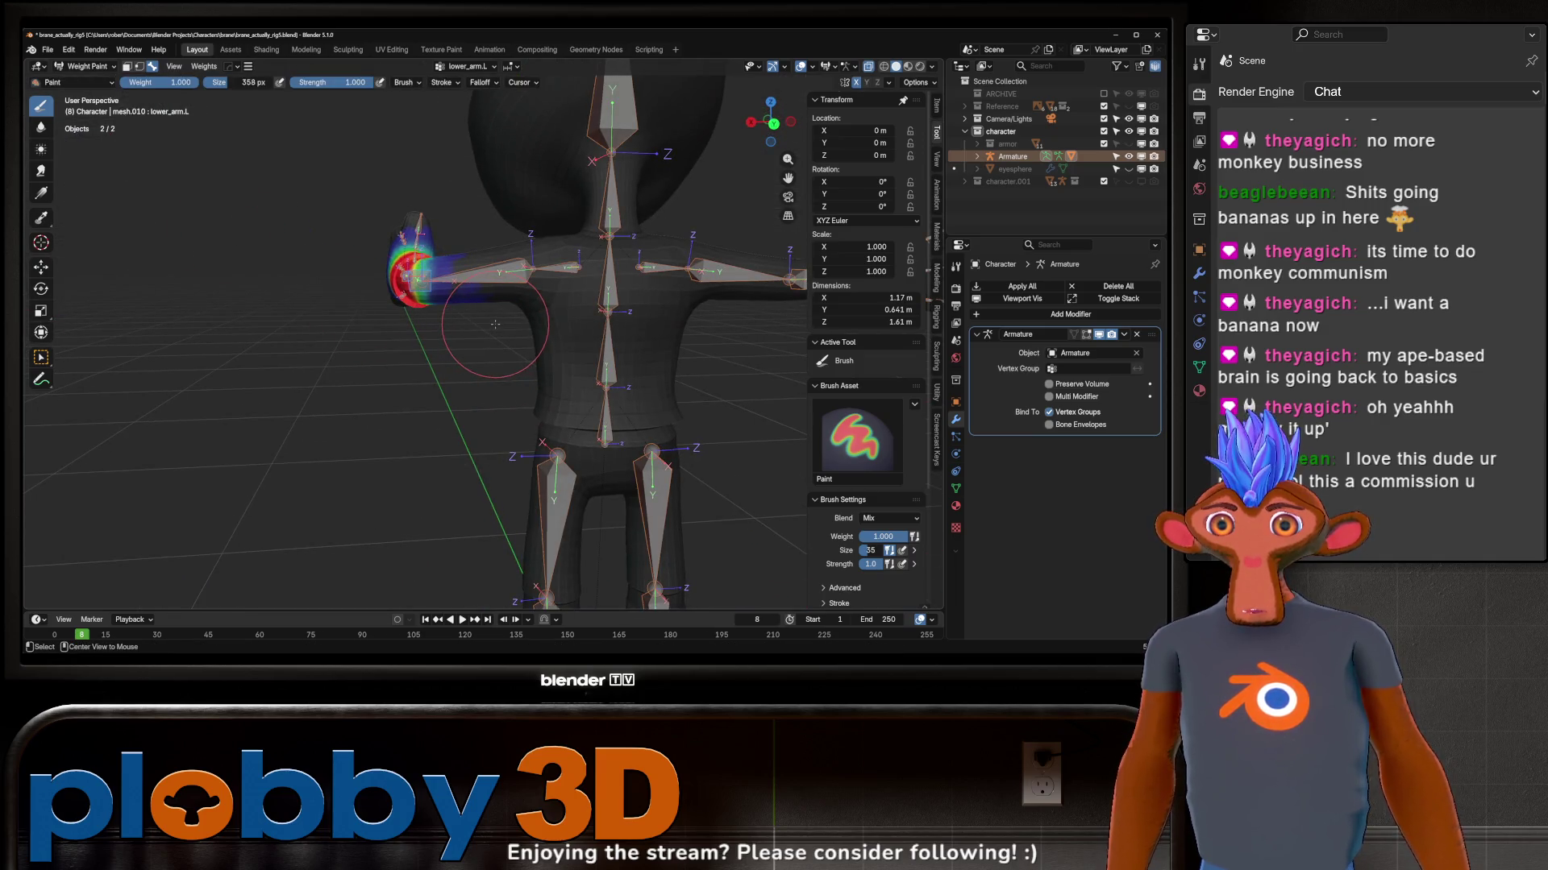
{"action": "key", "text": "alt+r"}
{"action": "middle_click_drag", "start_coordinate": [495, 324], "coordinate": [561, 288]}
{"action": "left_click", "coordinate": [563, 287], "text": "ctrl"}
{"action": "key", "text": "r"}
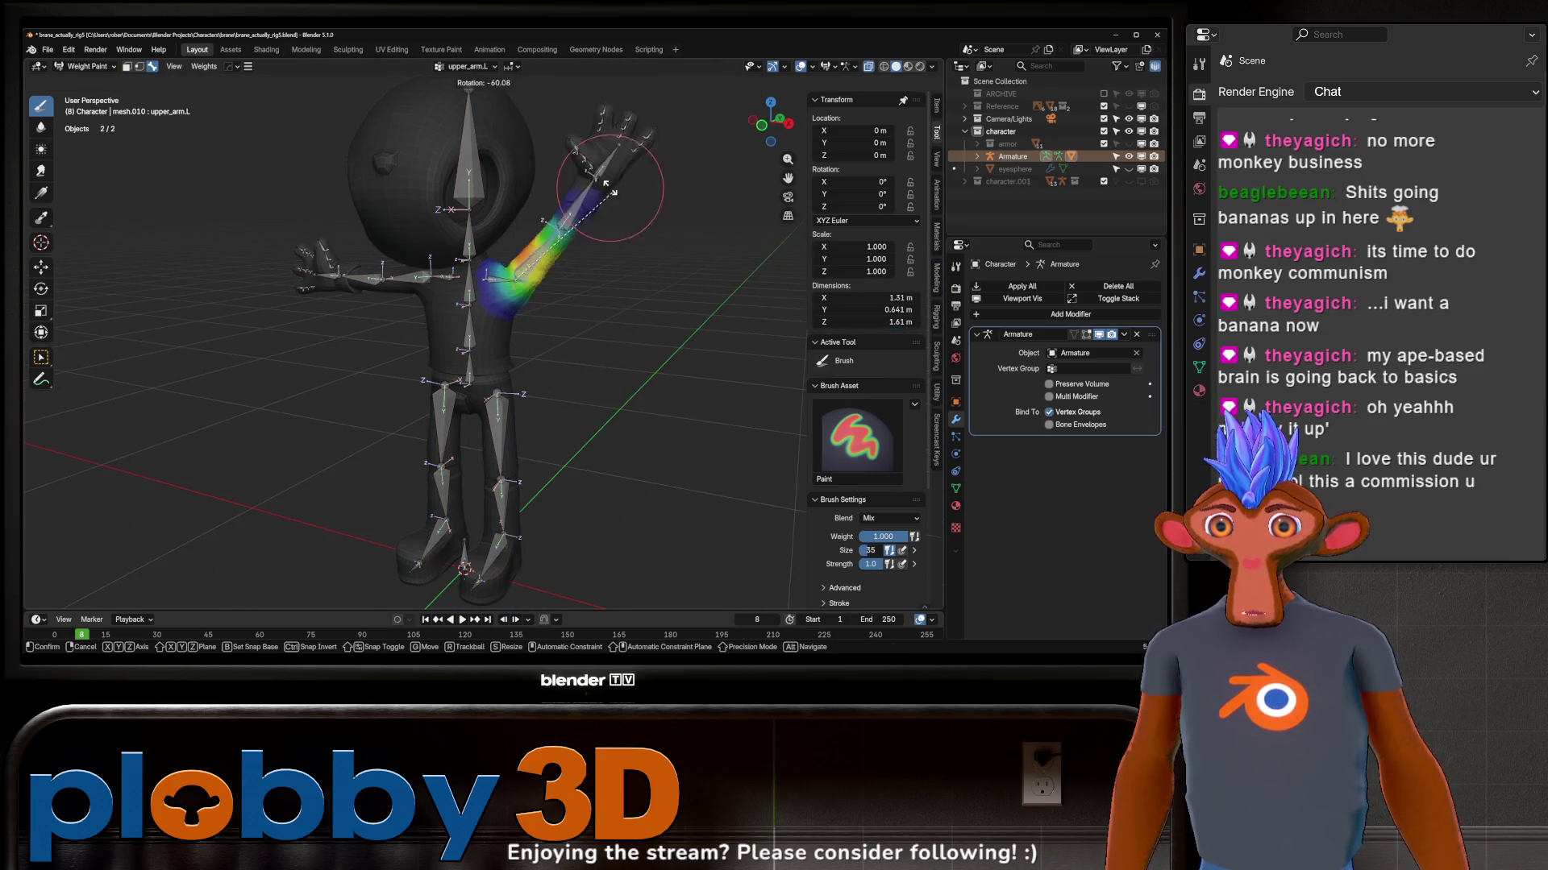
Step: Raise the upper arm and blur its weights smoothly into the shoulder
{"action": "left_click", "coordinate": [599, 418]}
{"action": "middle_click_drag", "start_coordinate": [598, 418], "coordinate": [544, 242]}
{"action": "scroll", "coordinate": [541, 238], "scroll_direction": "up", "scroll_amount": 3}
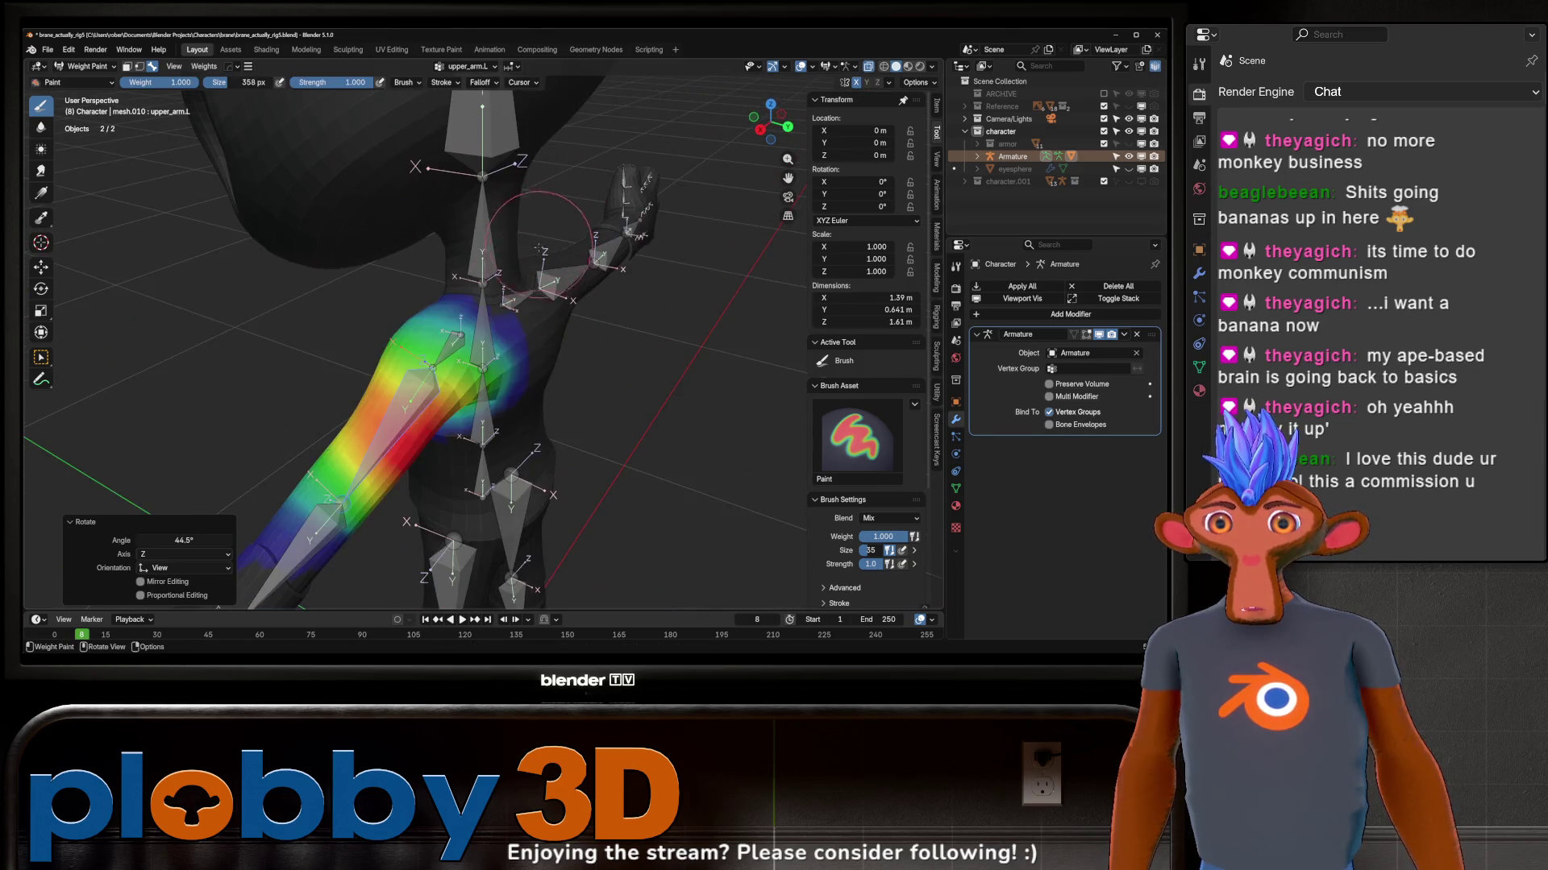
{"action": "left_click_drag", "start_coordinate": [541, 229], "coordinate": [424, 349], "text": "shift"}
{"action": "mouse_move", "coordinate": [435, 356]}
{"action": "middle_mouse_down"}
{"action": "mouse_move", "coordinate": [433, 259]}
{"action": "mouse_move", "coordinate": [531, 312]}
{"action": "middle_mouse_up"}
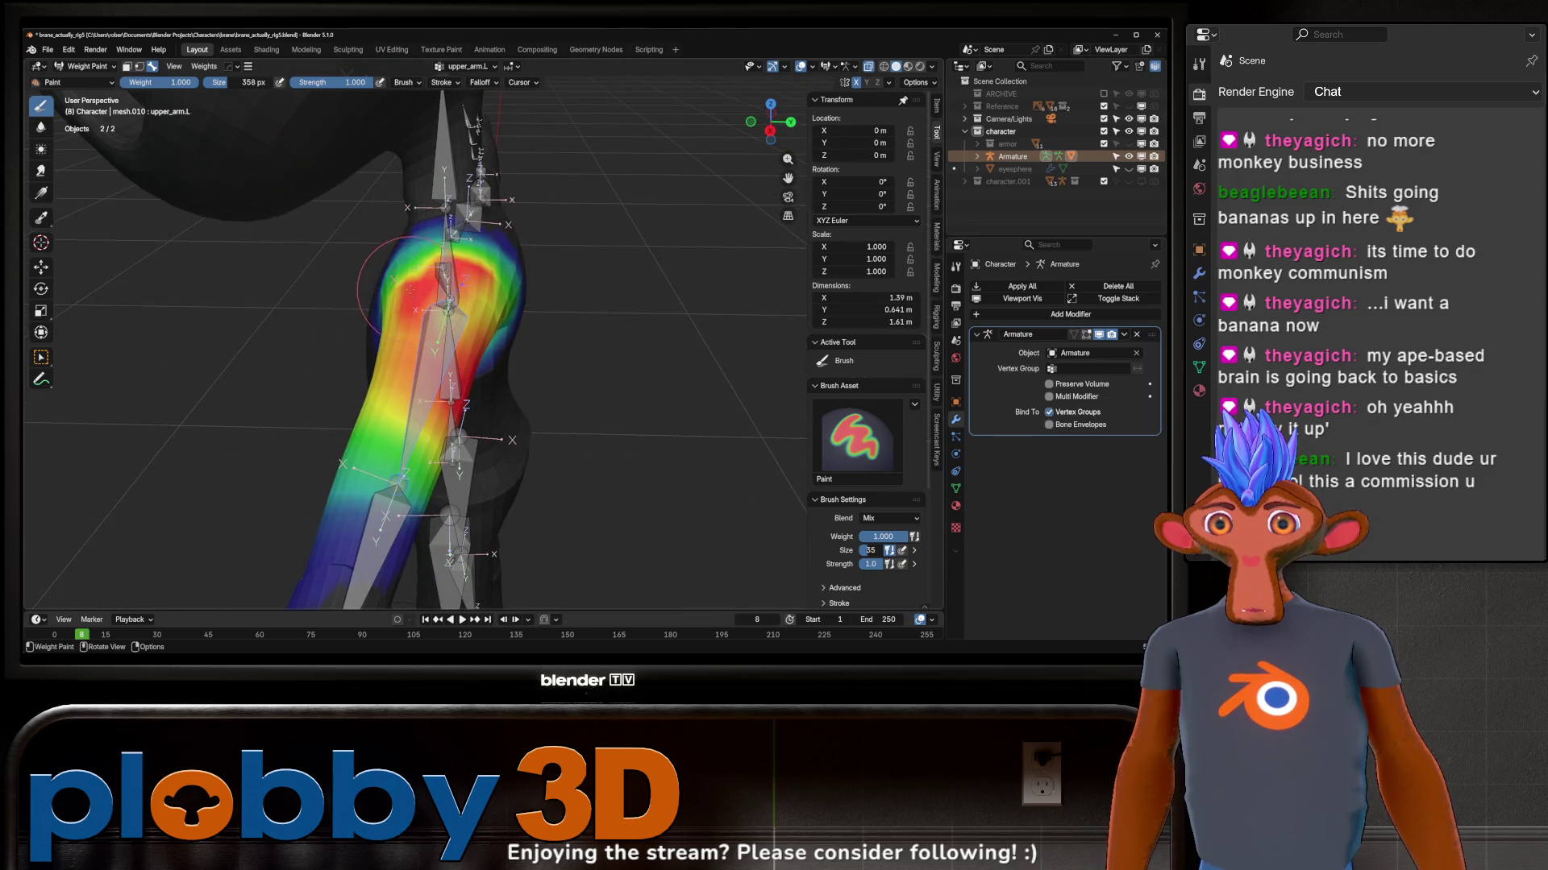
{"action": "middle_click_drag", "start_coordinate": [411, 278], "coordinate": [600, 256]}
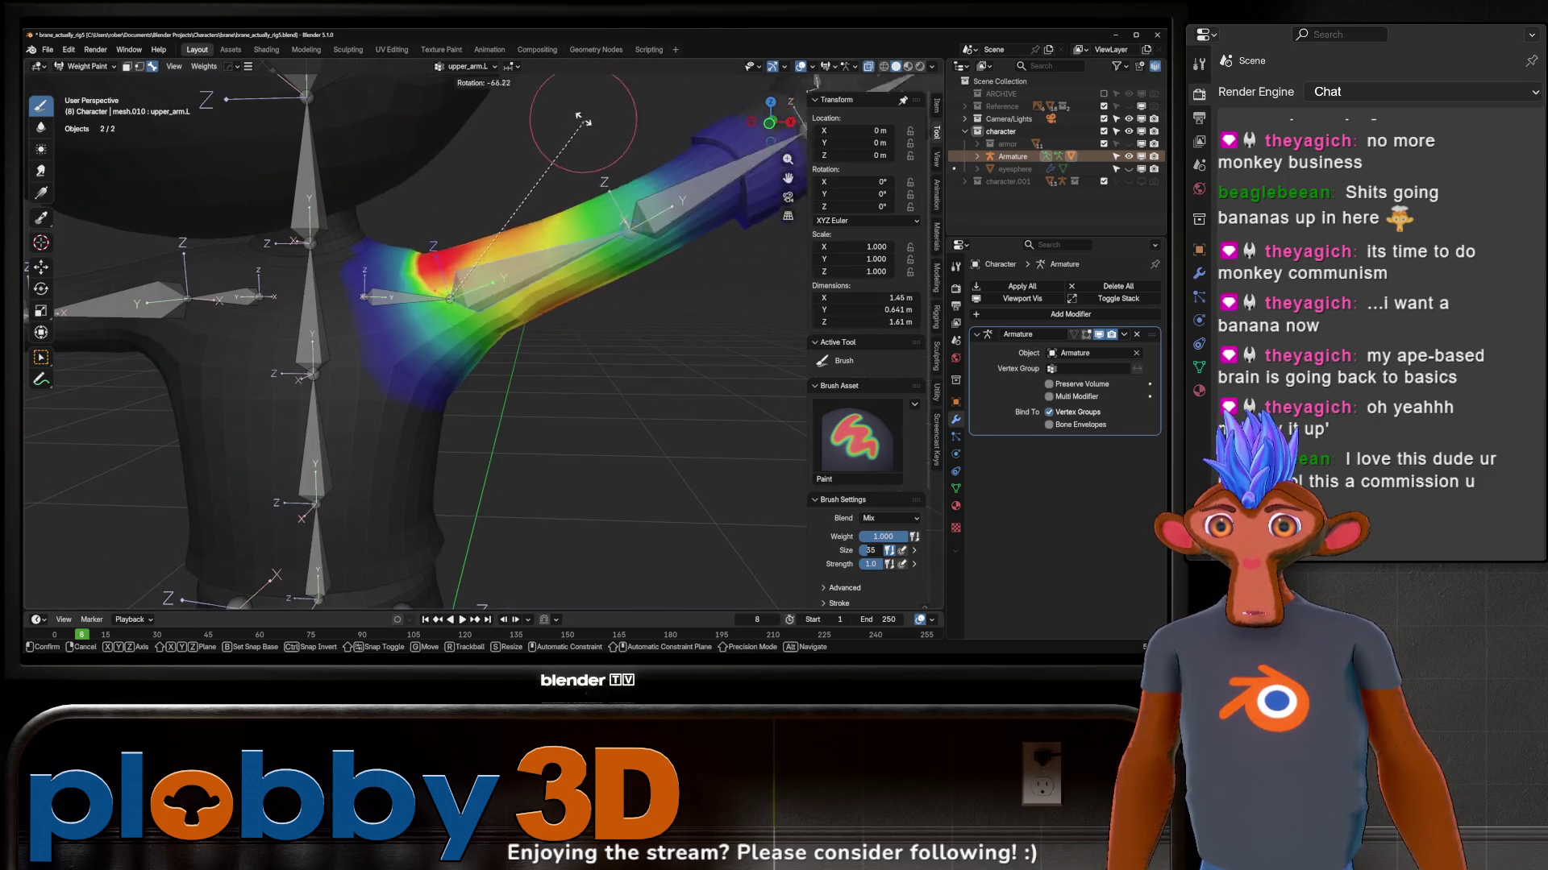
{"action": "left_click_drag", "start_coordinate": [406, 312], "coordinate": [418, 320], "text": "shift"}
{"action": "mouse_move", "coordinate": [417, 321]}
{"action": "middle_mouse_down"}
{"action": "mouse_move", "coordinate": [496, 317]}
{"action": "mouse_move", "coordinate": [657, 242]}
{"action": "middle_mouse_up"}
{"action": "scroll", "coordinate": [495, 317], "scroll_direction": "down", "scroll_amount": 4}
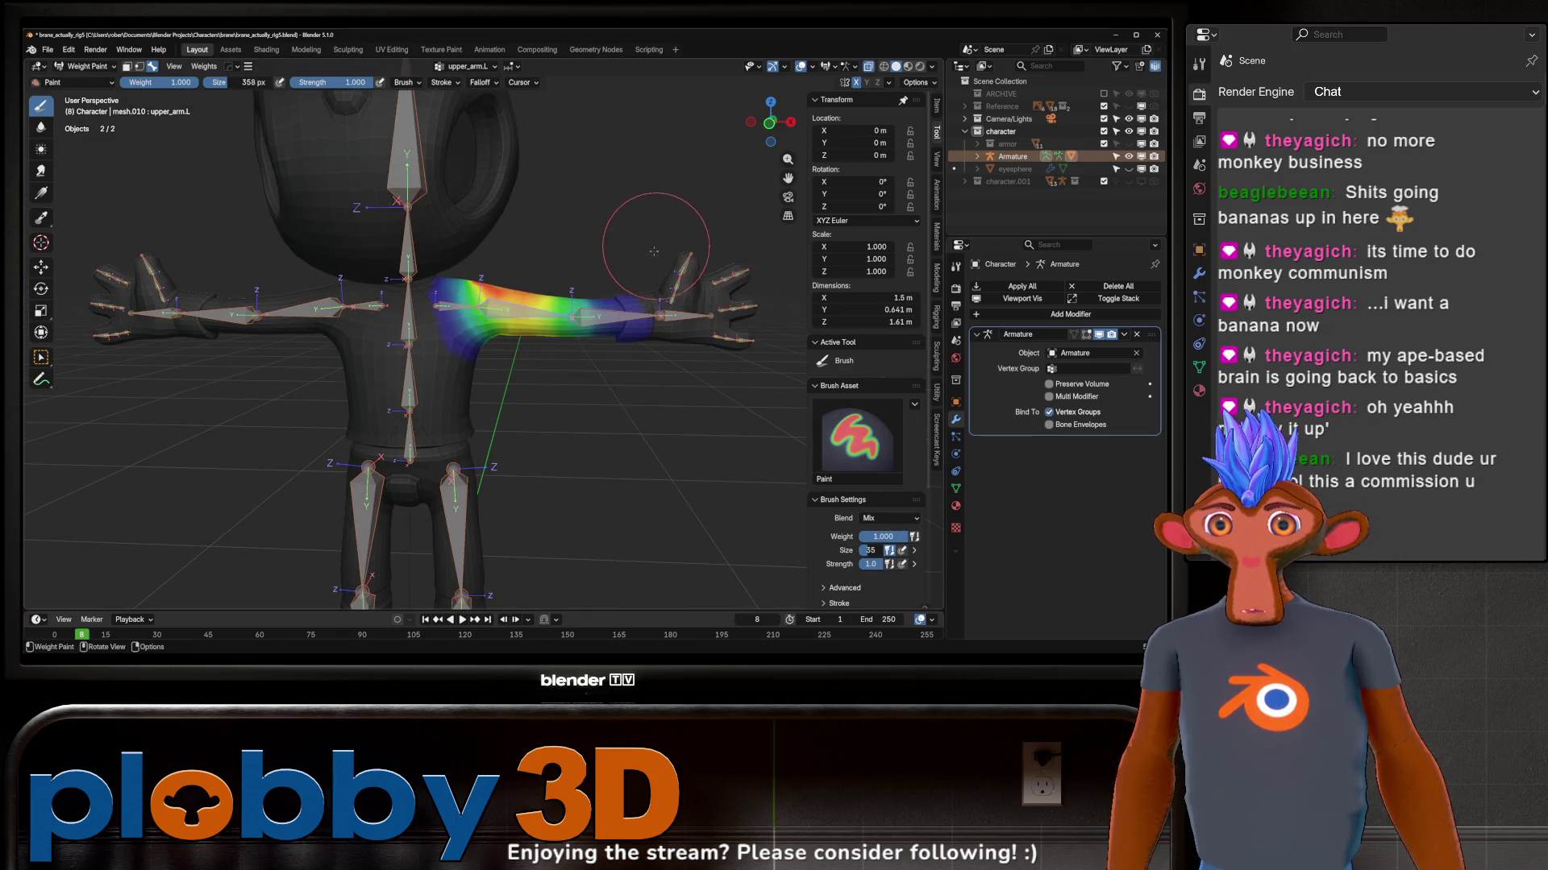
Step: Check the shoulder.L weights, then return the body to Object Mode in a front view
{"action": "left_click", "coordinate": [484, 300], "text": "ctrl"}
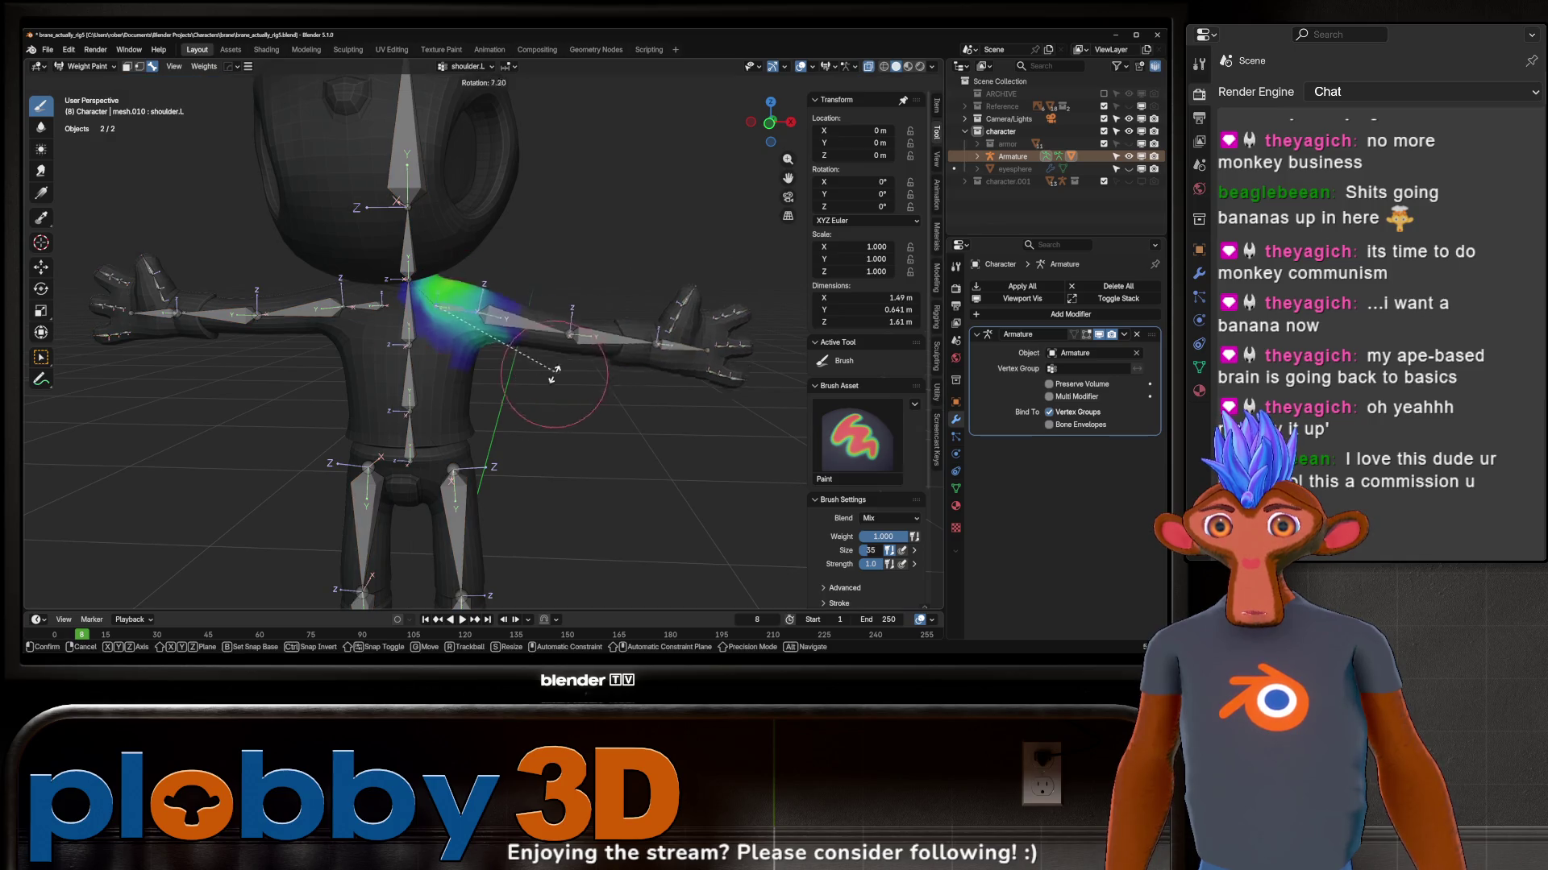
{"action": "scroll", "coordinate": [570, 315], "scroll_direction": "up", "scroll_amount": 3}
{"action": "middle_click_drag", "start_coordinate": [571, 314], "coordinate": [532, 329]}
{"action": "scroll", "coordinate": [545, 320], "scroll_direction": "down", "scroll_amount": 2}
{"action": "scroll", "coordinate": [534, 327], "scroll_direction": "down", "scroll_amount": 3}
{"action": "key", "text": "ctrl+Tab"}
{"action": "scroll", "coordinate": [537, 347], "scroll_direction": "up", "scroll_amount": 2}
{"action": "middle_click_drag", "start_coordinate": [537, 347], "coordinate": [362, 327]}
{"action": "scroll", "coordinate": [103, 291], "scroll_direction": "up", "scroll_amount": 3}
{"action": "middle_click_drag", "start_coordinate": [103, 290], "coordinate": [484, 314]}
{"action": "scroll", "coordinate": [601, 318], "scroll_direction": "down", "scroll_amount": 3}
{"action": "scroll", "coordinate": [600, 319], "scroll_direction": "up", "scroll_amount": 2}
{"action": "scroll", "coordinate": [601, 318], "scroll_direction": "up", "scroll_amount": 3}
{"action": "scroll", "coordinate": [601, 317], "scroll_direction": "down", "scroll_amount": 4}
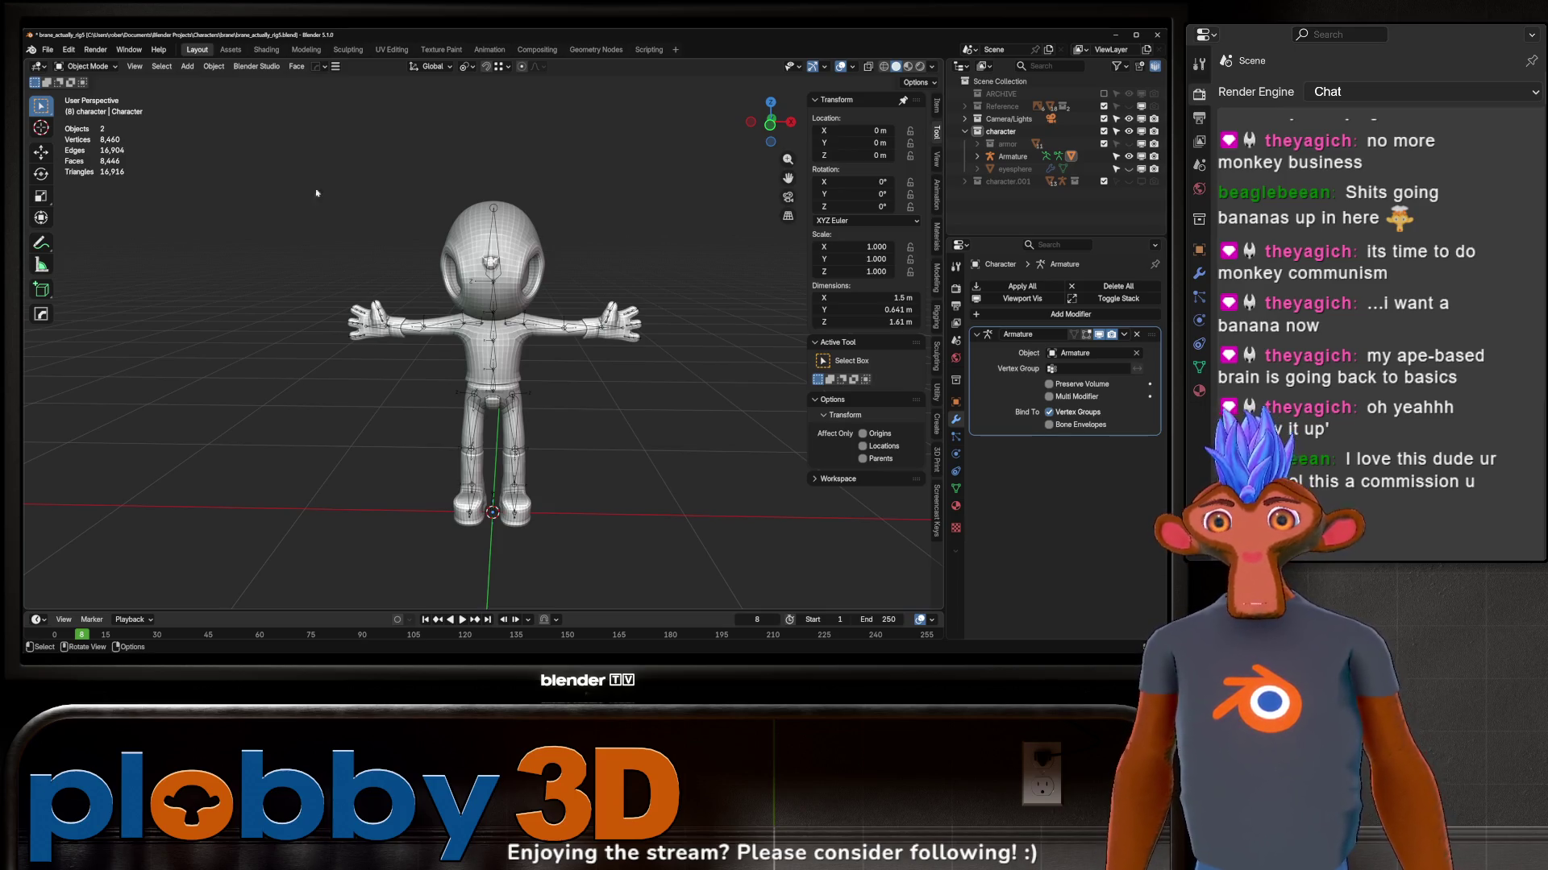
{"action": "mouse_move", "coordinate": [740, 380]}
{"action": "middle_mouse_down"}
{"action": "mouse_move", "coordinate": [343, 313]}
{"action": "mouse_move", "coordinate": [388, 290]}
{"action": "middle_mouse_up"}
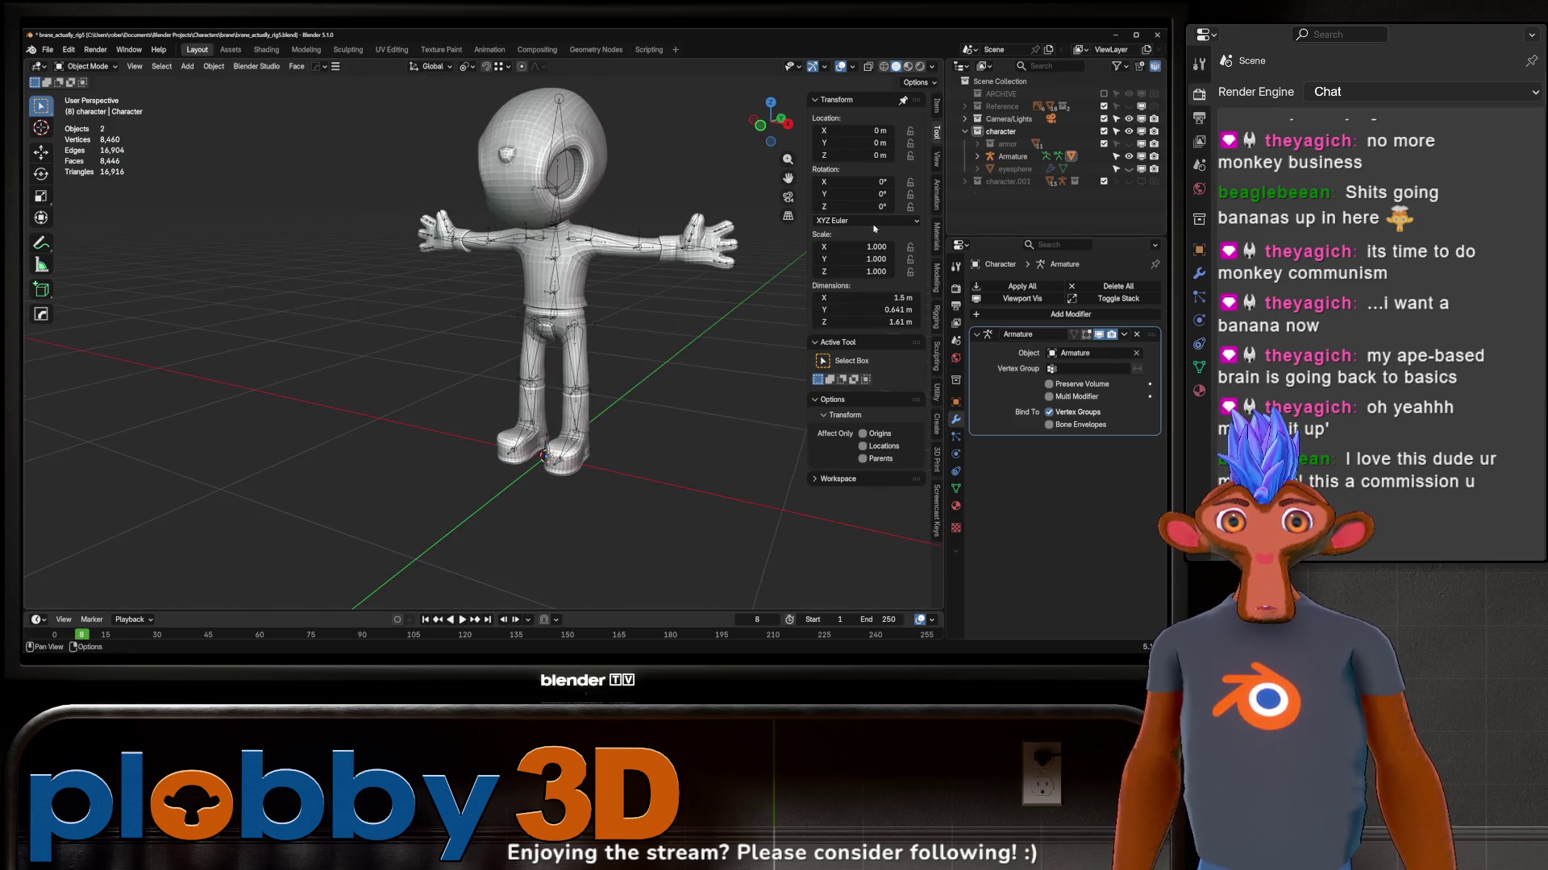
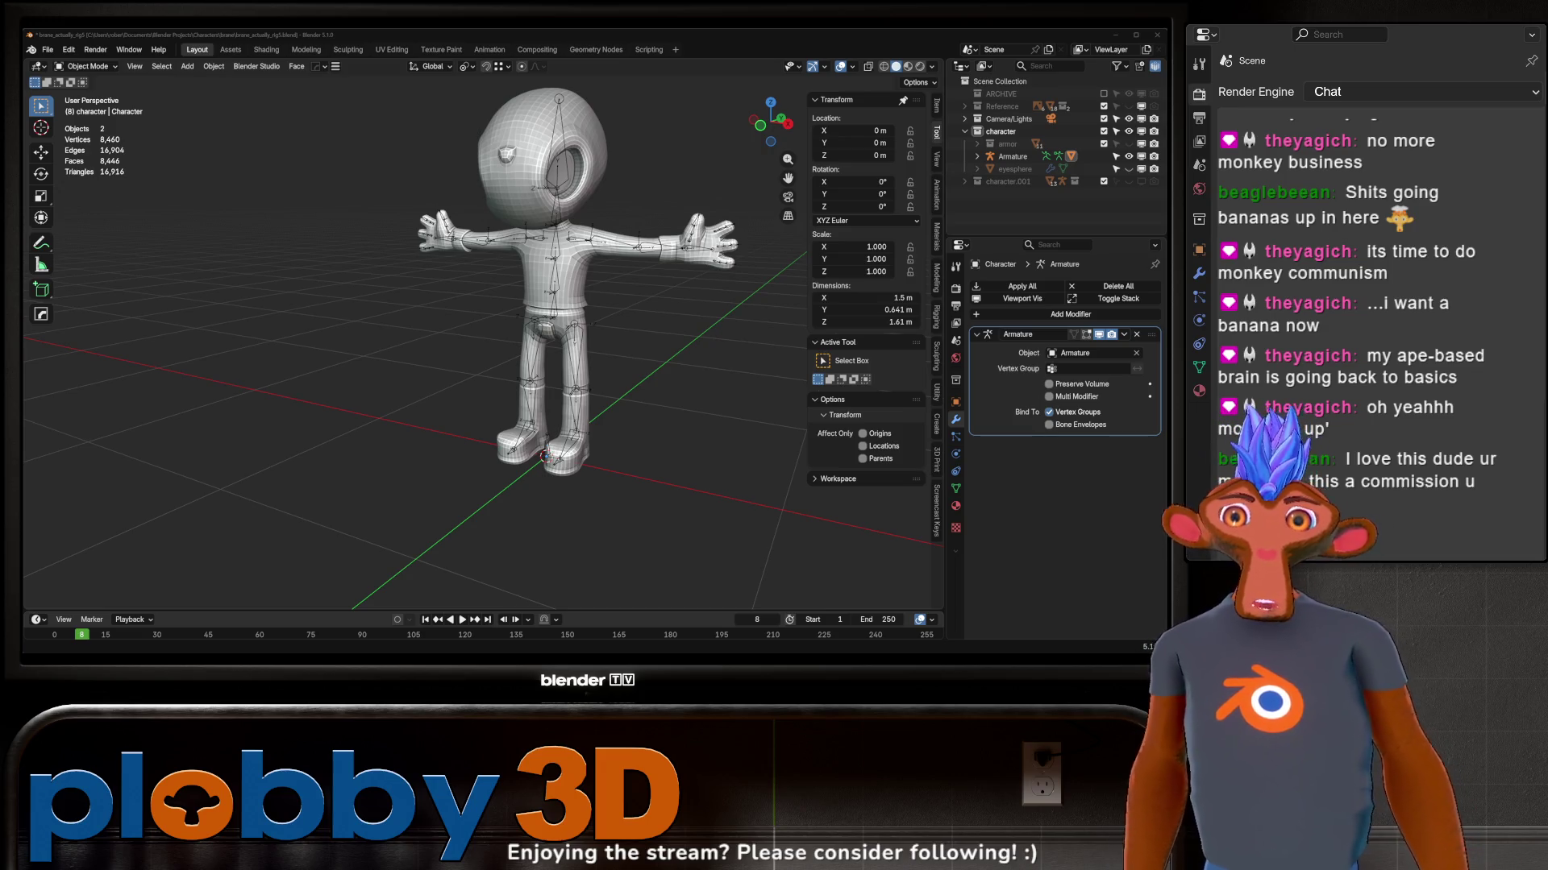
{"action": "scroll", "coordinate": [507, 285], "scroll_direction": "up", "scroll_amount": 3}
{"action": "scroll", "coordinate": [508, 285], "scroll_direction": "up", "scroll_amount": 2}
Step: Select the armature, enter Edit Mode on the hips bone, then switch it to Pose Mode
{"action": "left_click", "coordinate": [550, 290]}
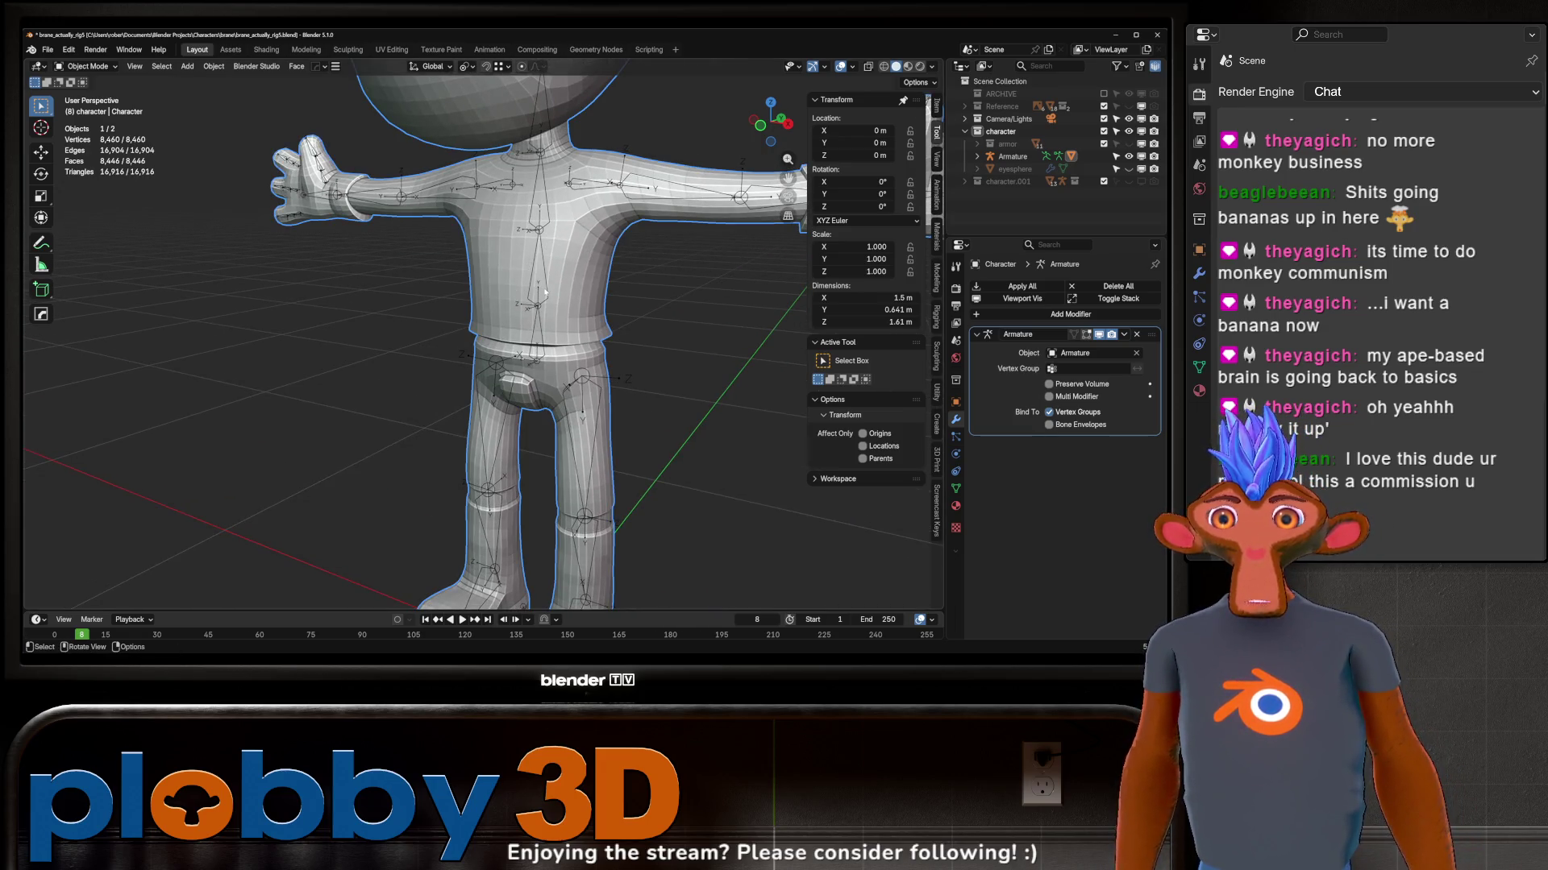
{"action": "left_click", "coordinate": [548, 327]}
{"action": "middle_click_drag", "start_coordinate": [547, 326], "coordinate": [598, 368]}
{"action": "key", "text": "Tab"}
{"action": "left_click", "coordinate": [547, 332]}
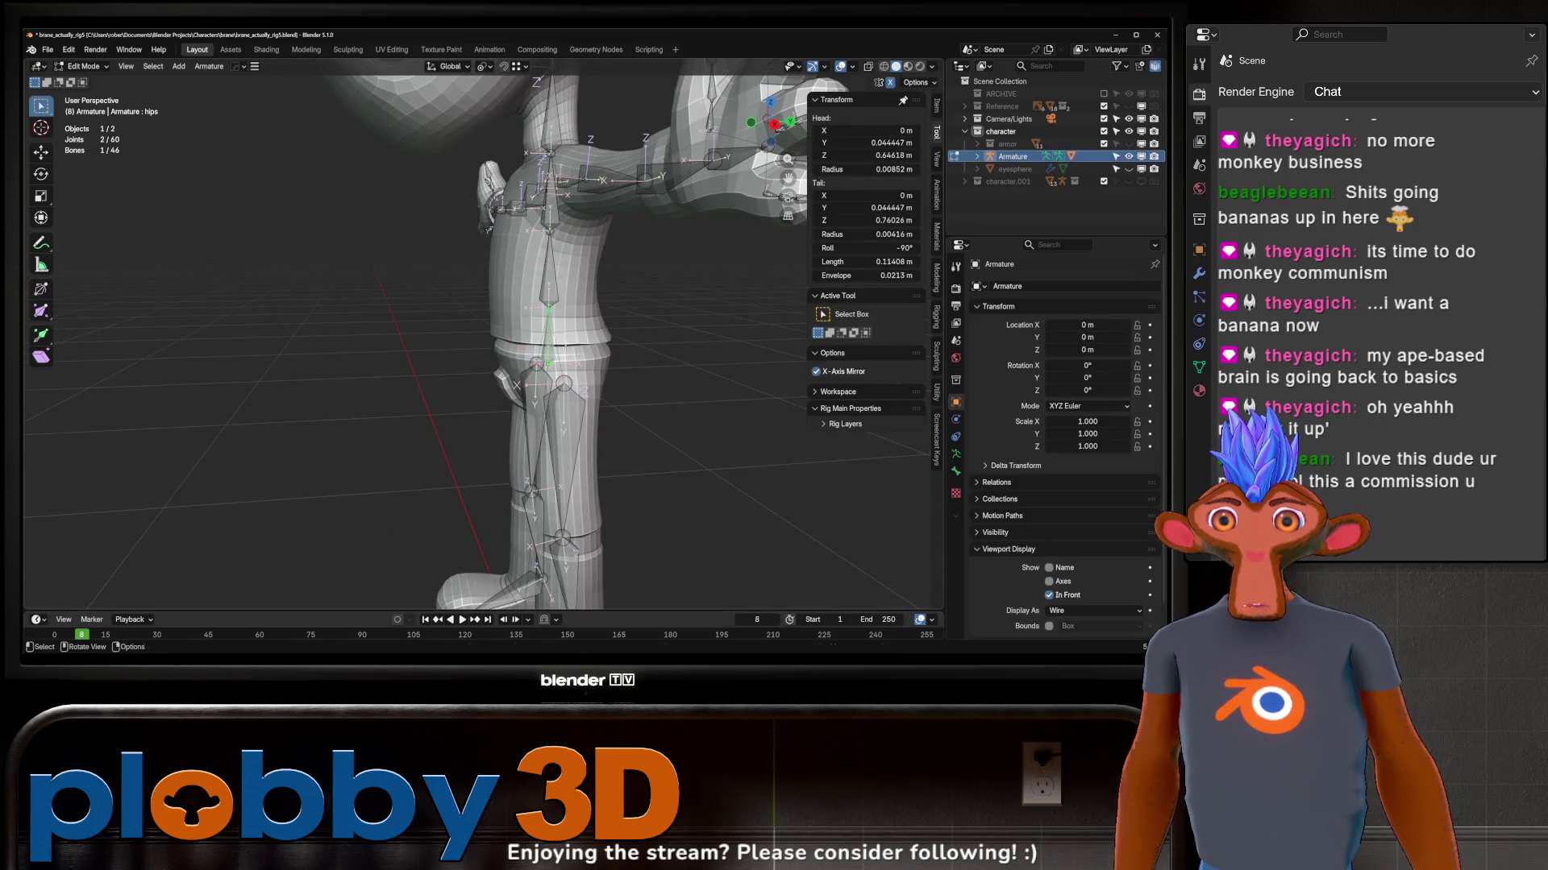
{"action": "key", "text": "ctrl+Tab"}
{"action": "left_click", "coordinate": [592, 433]}
Step: Bend the torso by rotating the spine bone on the X axis, then return to Edit Mode
{"action": "middle_click_drag", "start_coordinate": [593, 433], "coordinate": [553, 299]}
{"action": "left_click", "coordinate": [551, 302]}
{"action": "key", "text": "r"}
{"action": "key", "text": "x"}
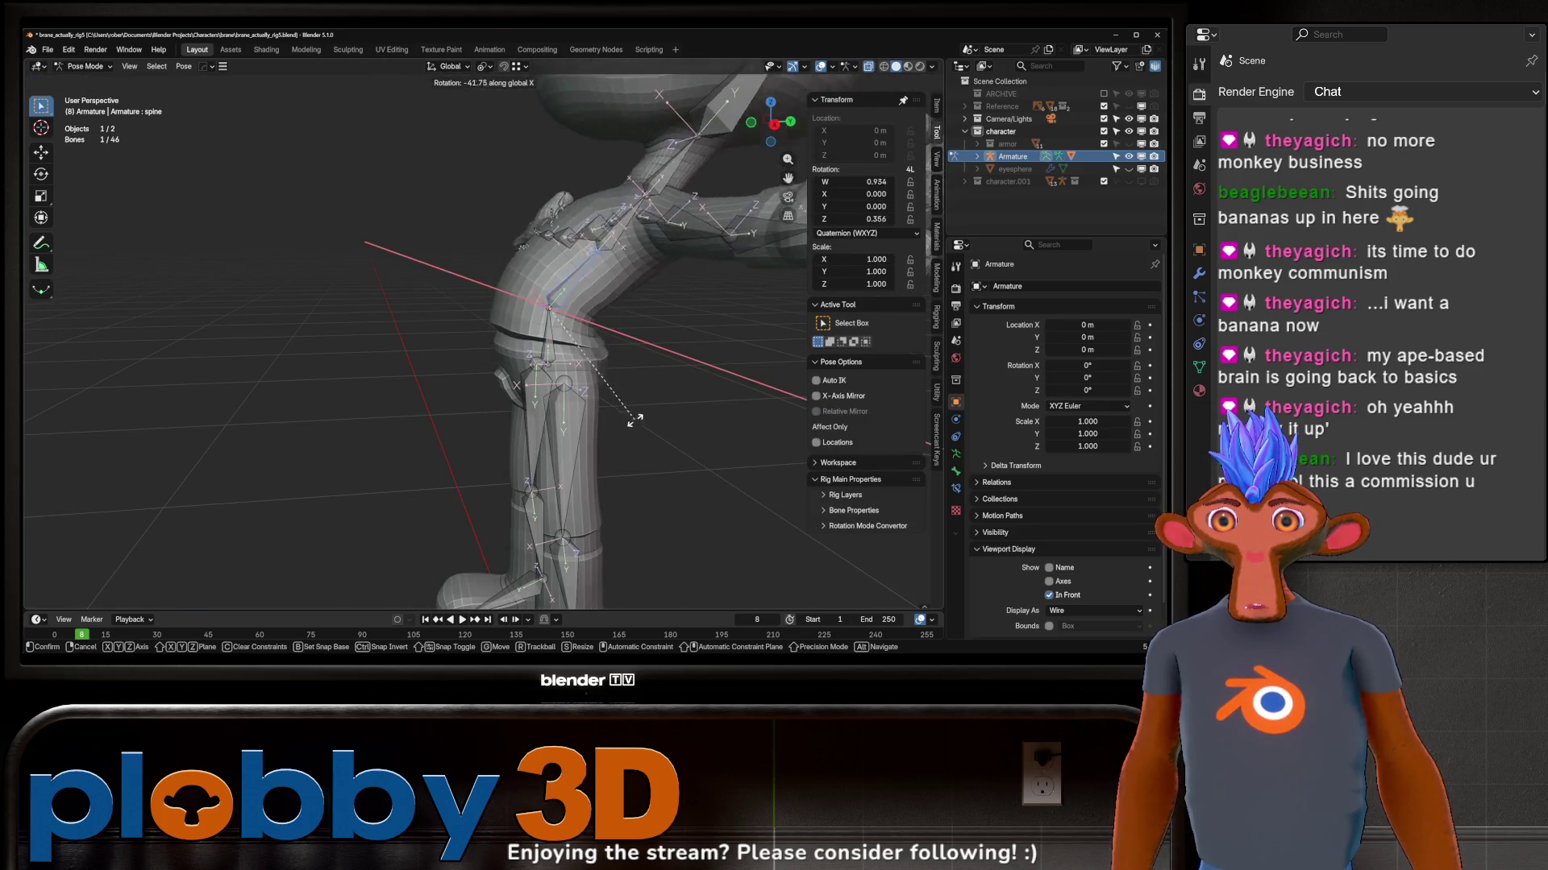
{"action": "middle_click_drag", "start_coordinate": [643, 326], "coordinate": [581, 303]}
{"action": "left_click", "coordinate": [580, 302]}
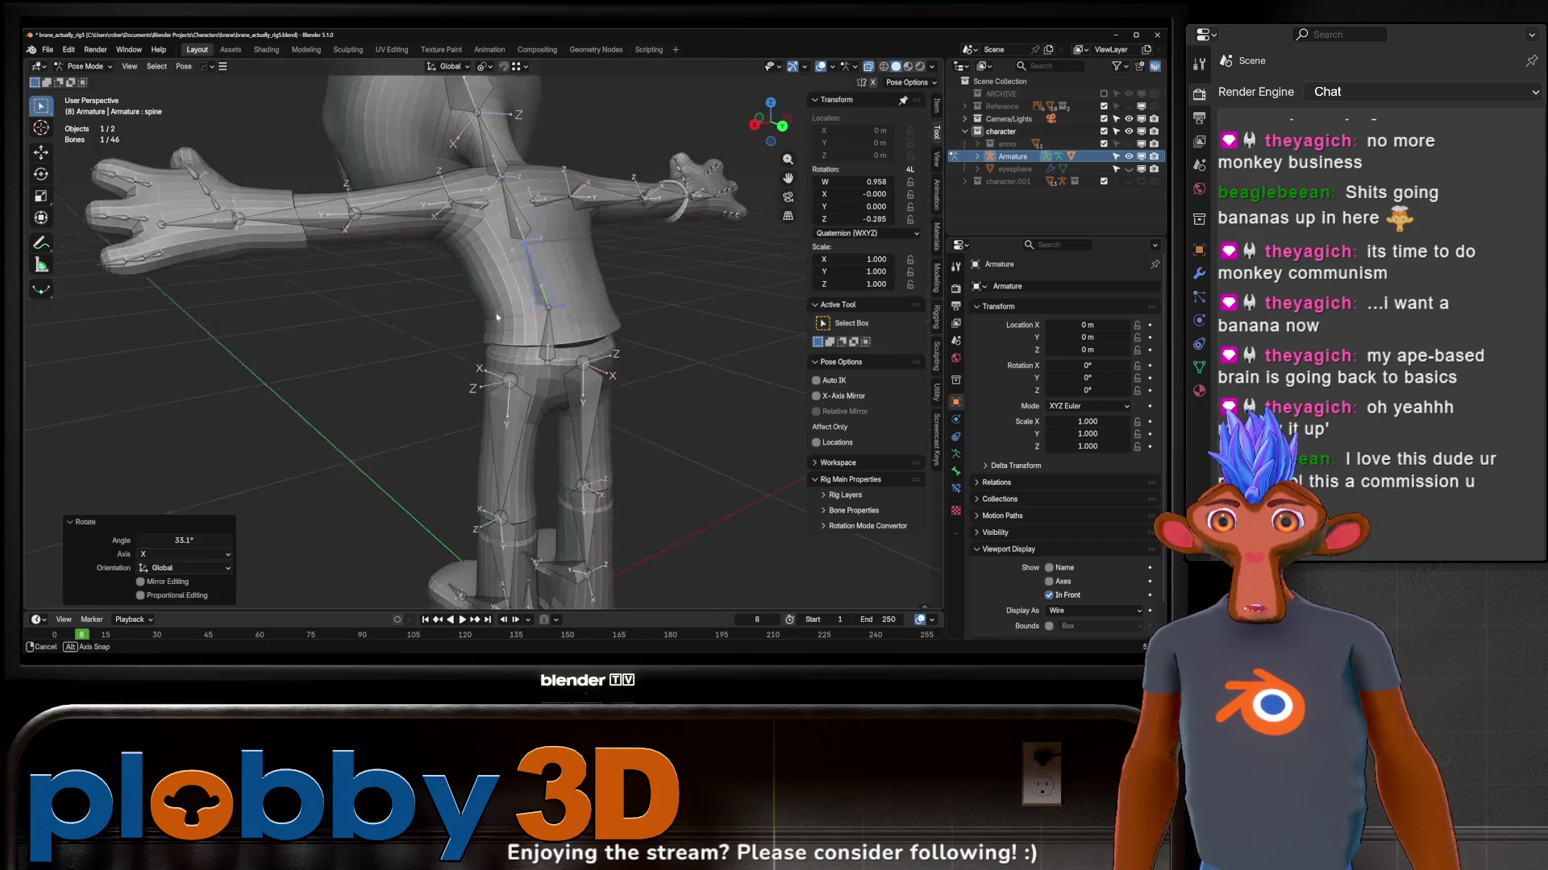
{"action": "key", "text": "Tab"}
{"action": "scroll", "coordinate": [549, 303], "scroll_direction": "up", "scroll_amount": 3}
{"action": "key", "text": "ctrl+Tab"}
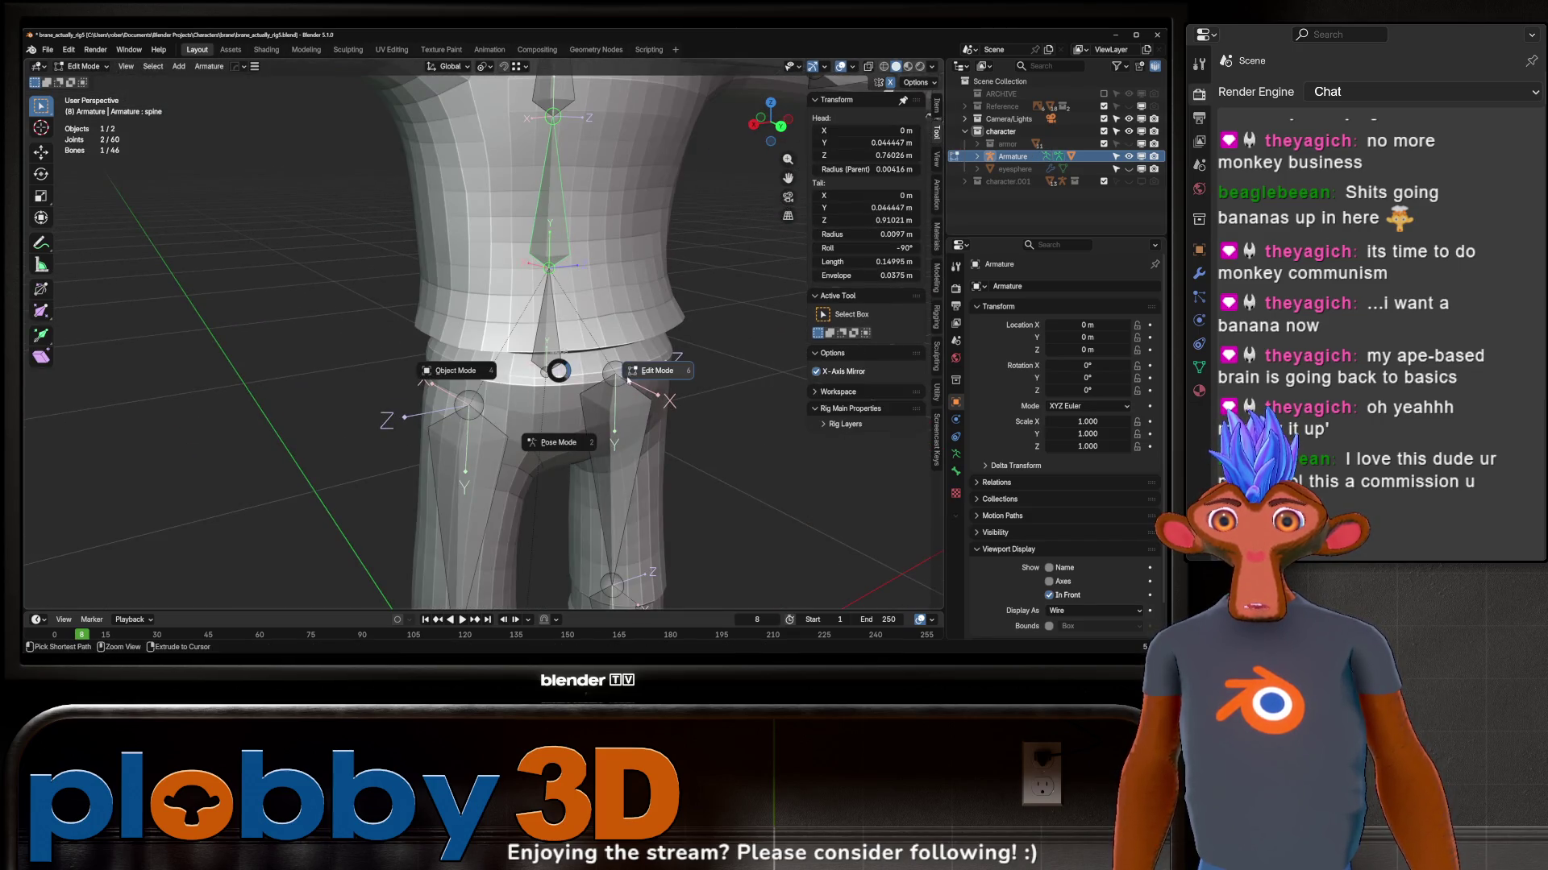
Step: Bevel the waist edge loop of the character mesh with Ctrl+B in Edit Mode
{"action": "left_click", "coordinate": [444, 385]}
{"action": "key", "text": "Tab"}
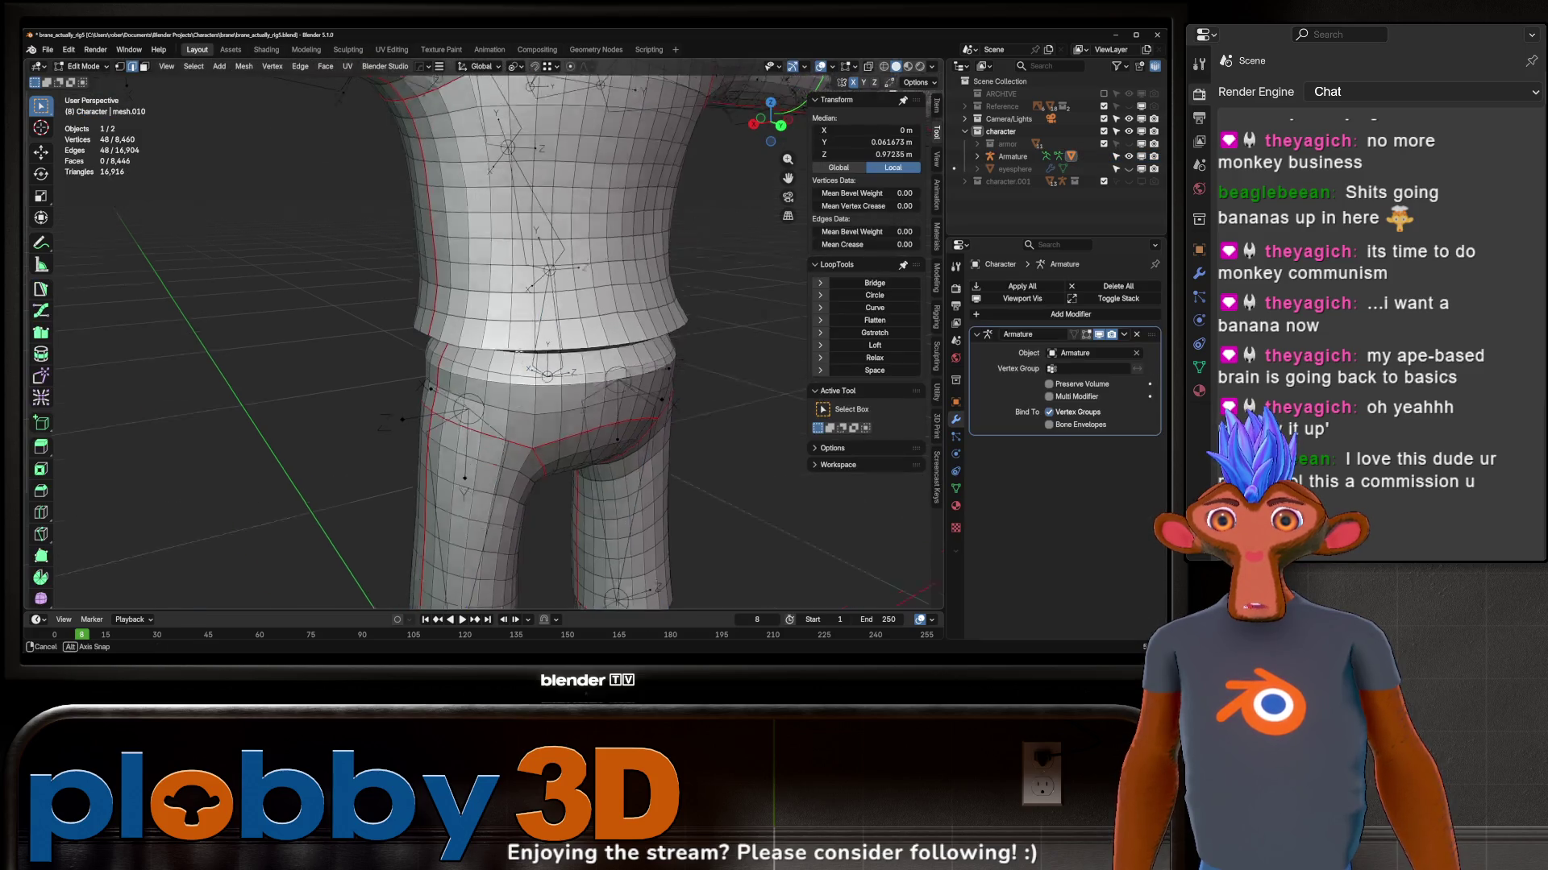
{"action": "scroll", "coordinate": [527, 313], "scroll_direction": "up", "scroll_amount": 3}
{"action": "left_click", "coordinate": [523, 252], "text": "alt"}
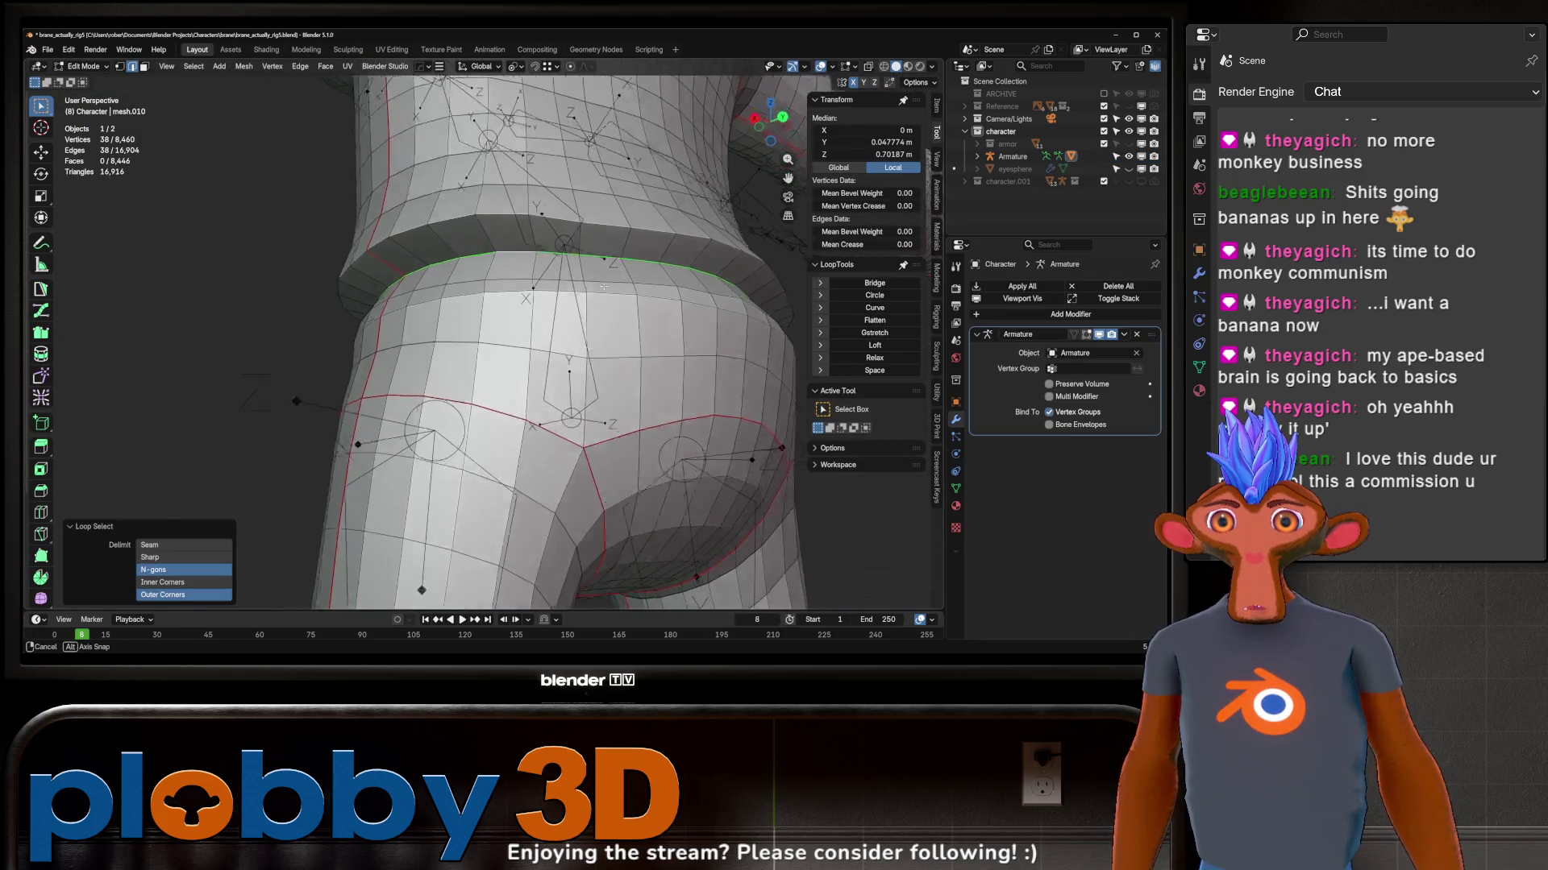
{"action": "middle_click_drag", "start_coordinate": [522, 252], "coordinate": [738, 254]}
{"action": "key", "text": "ctrl+b"}
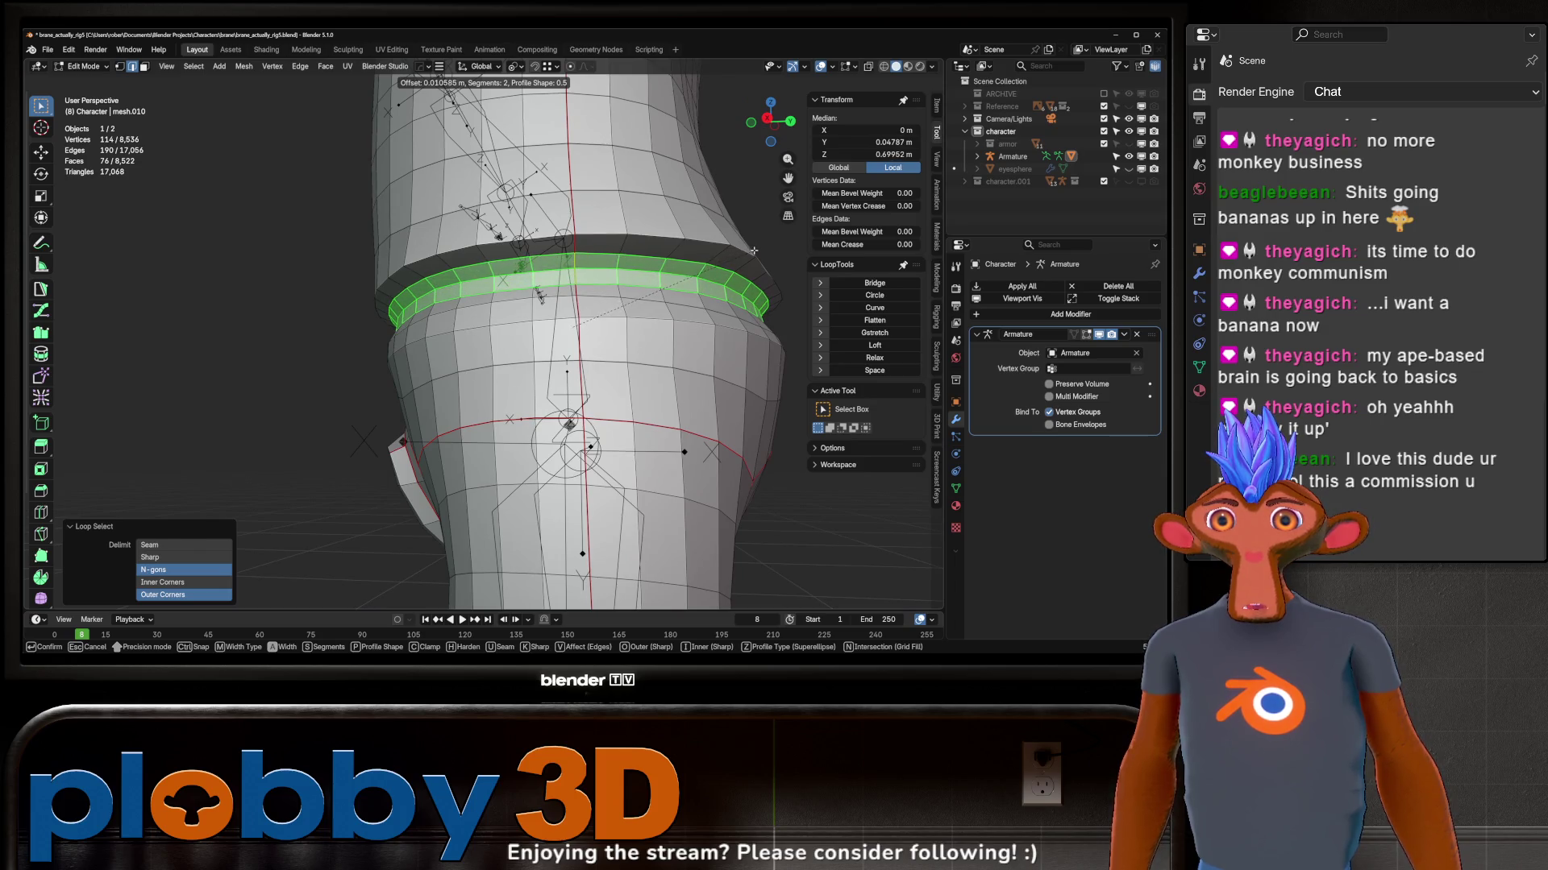
{"action": "left_click", "coordinate": [750, 248]}
{"action": "scroll", "coordinate": [553, 359], "scroll_direction": "down", "scroll_amount": 4}
Step: Cycle the mesh through Sculpt and Weight Paint modes and leave it in Object Mode
{"action": "key", "text": "Tab"}
{"action": "key", "text": "ctrl+Tab"}
{"action": "left_click", "coordinate": [613, 436]}
{"action": "key", "text": "ctrl+Tab"}
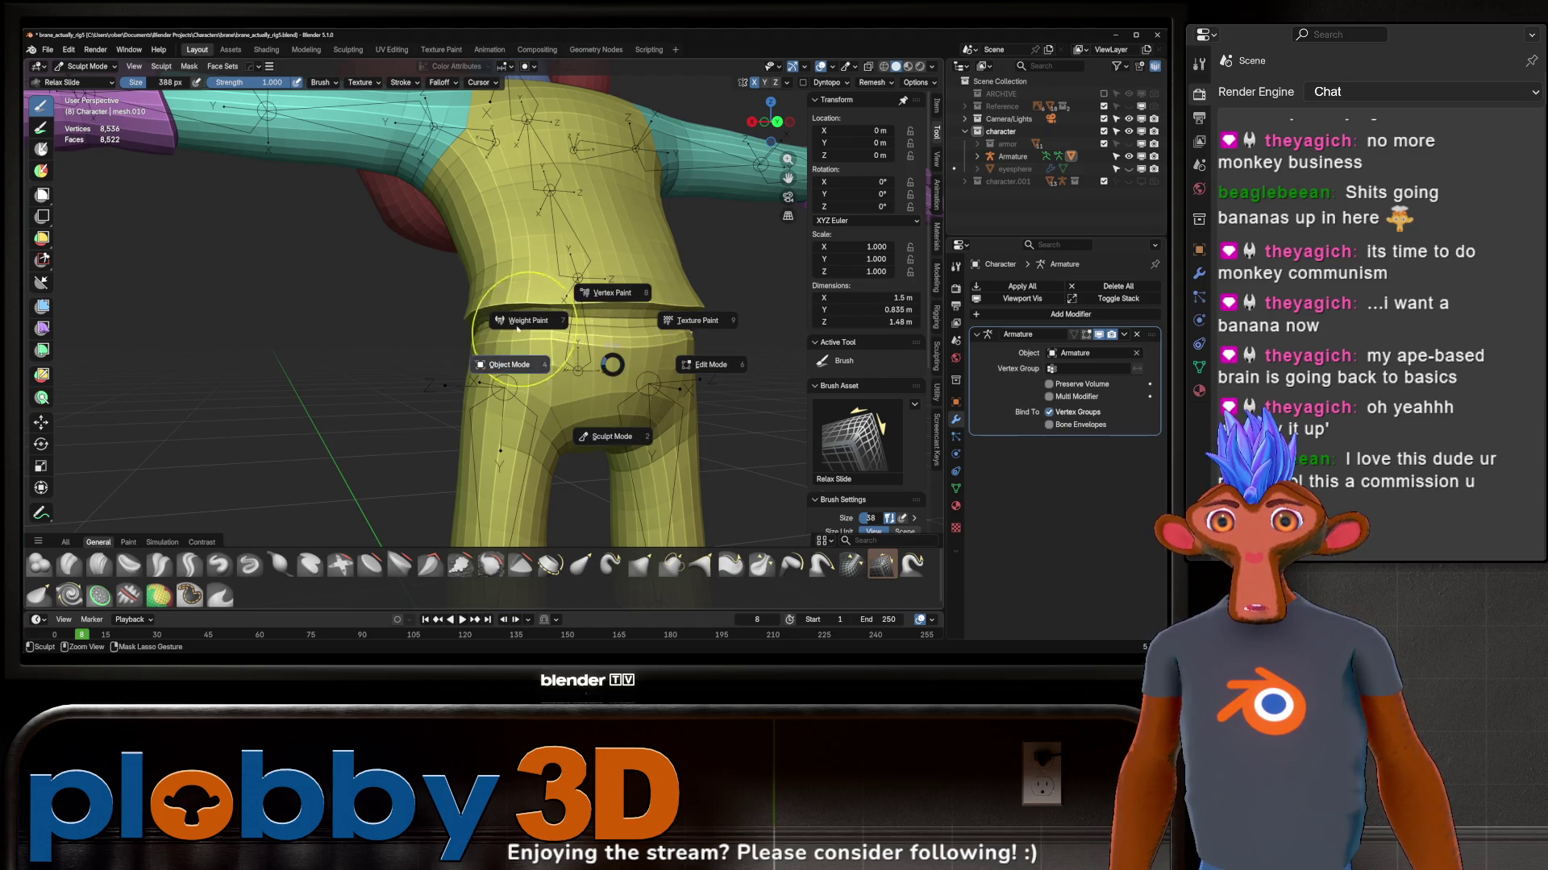
{"action": "left_click", "coordinate": [524, 330]}
{"action": "key", "text": "ctrl+Tab"}
{"action": "left_click", "coordinate": [554, 330]}
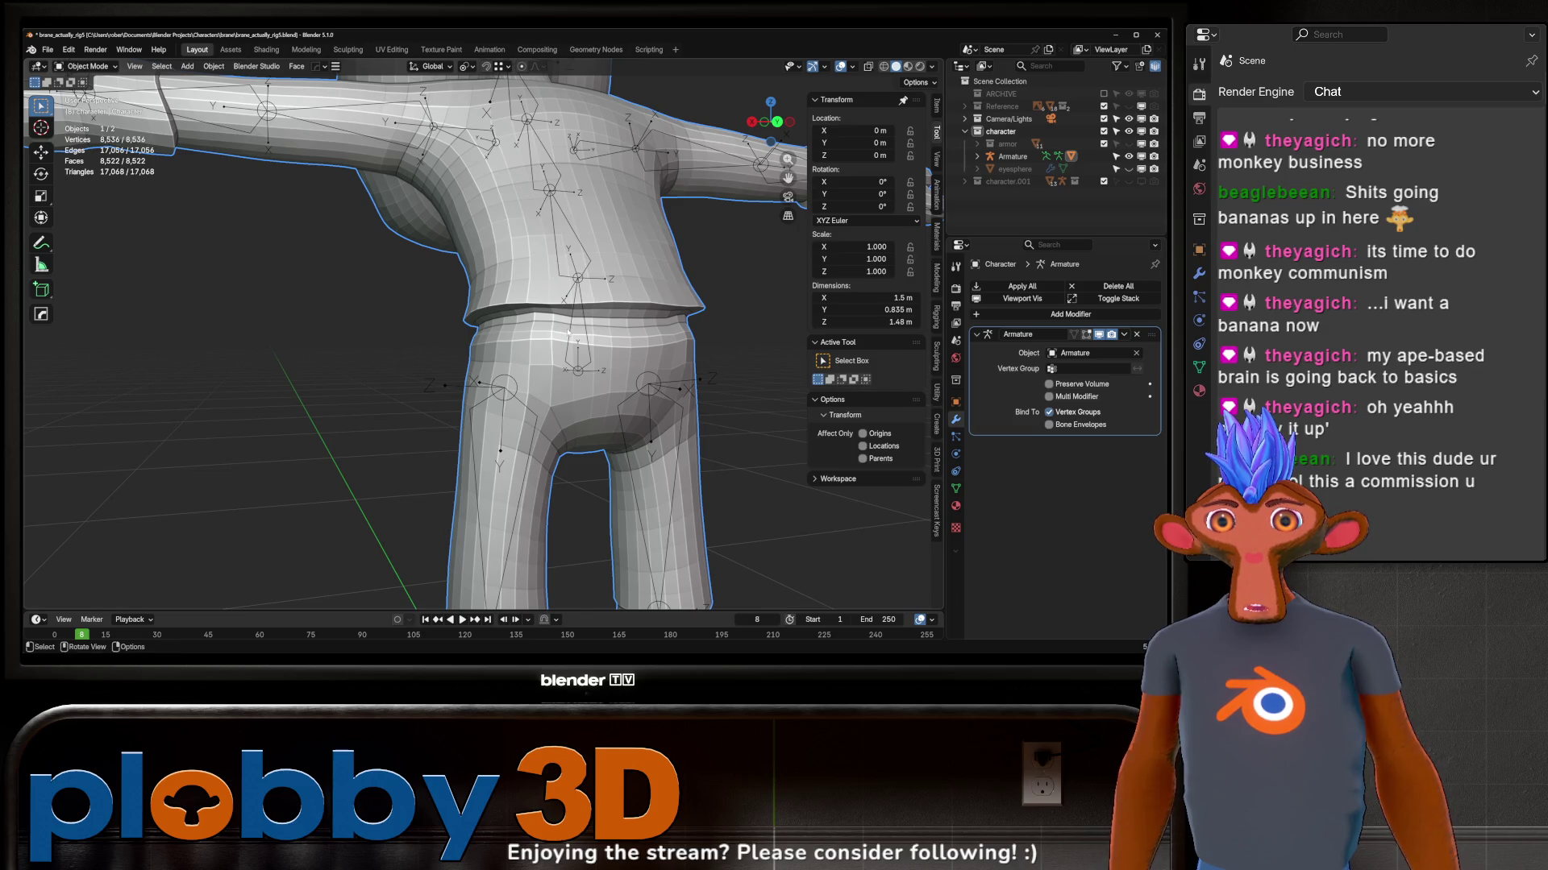
Step: Enter Weight Paint with the armature, switching between spine and hips groups with the Blur brush
{"action": "key", "text": "a"}
{"action": "key", "text": "ctrl+Tab"}
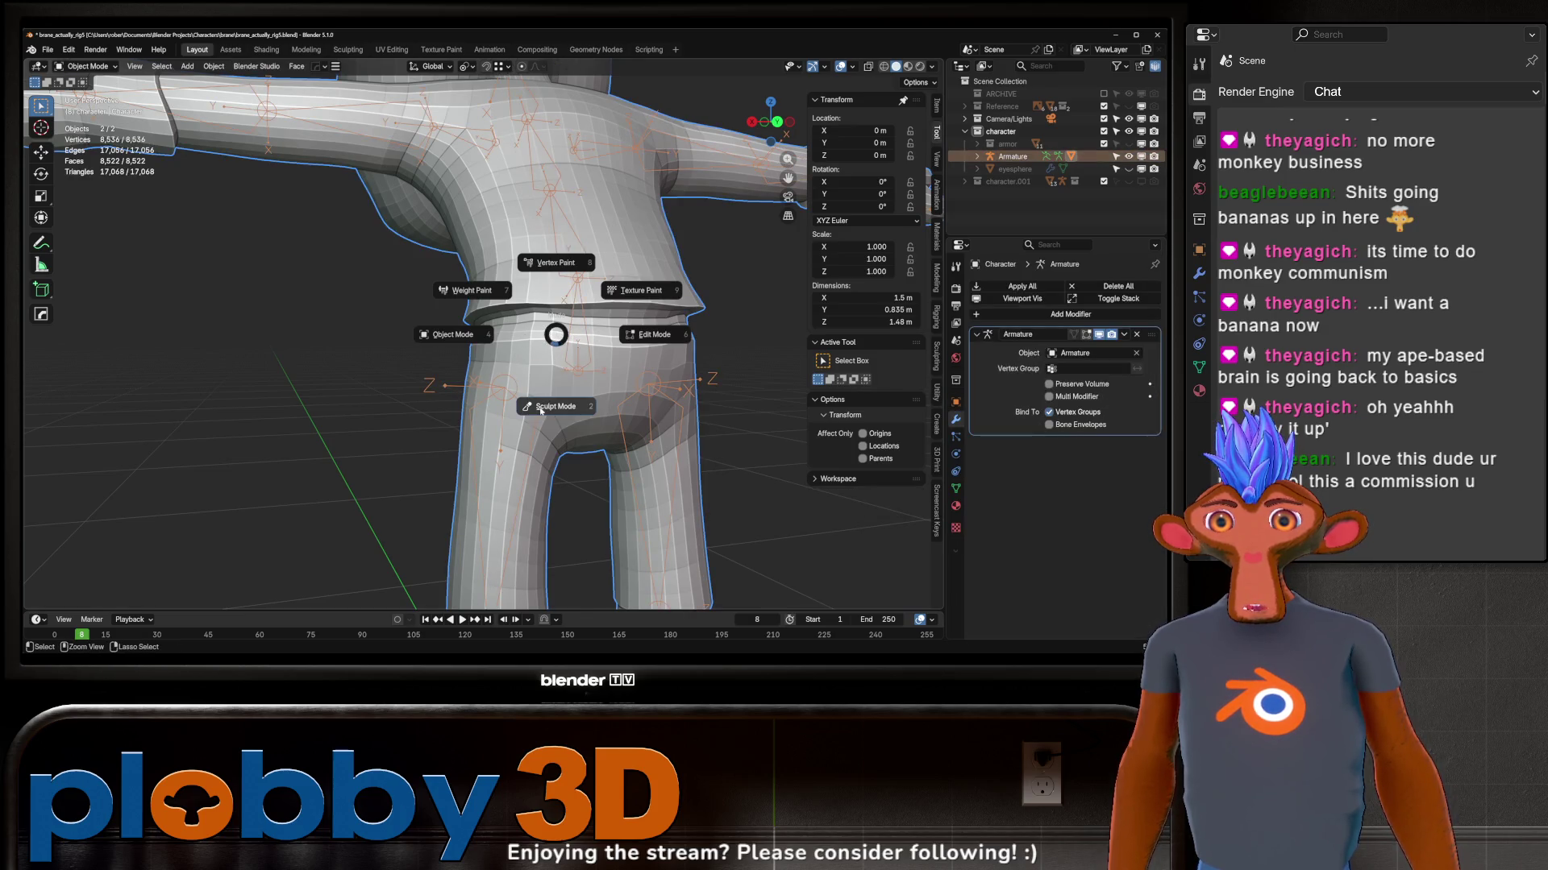
{"action": "left_click", "coordinate": [533, 293]}
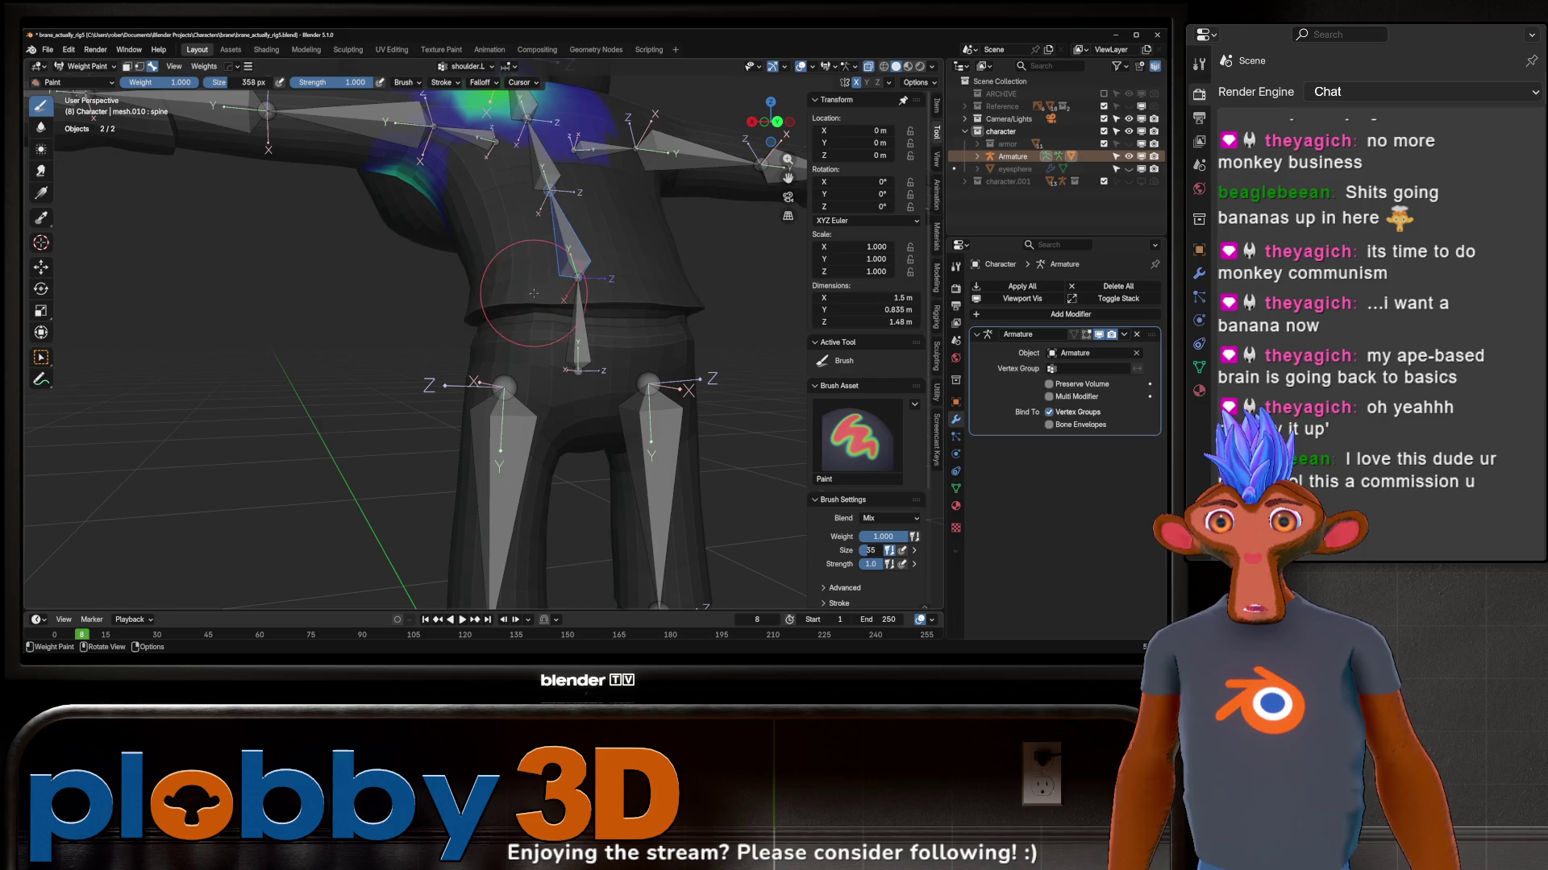
{"action": "left_click", "coordinate": [564, 327], "text": "ctrl"}
{"action": "left_click", "coordinate": [568, 242], "text": "ctrl"}
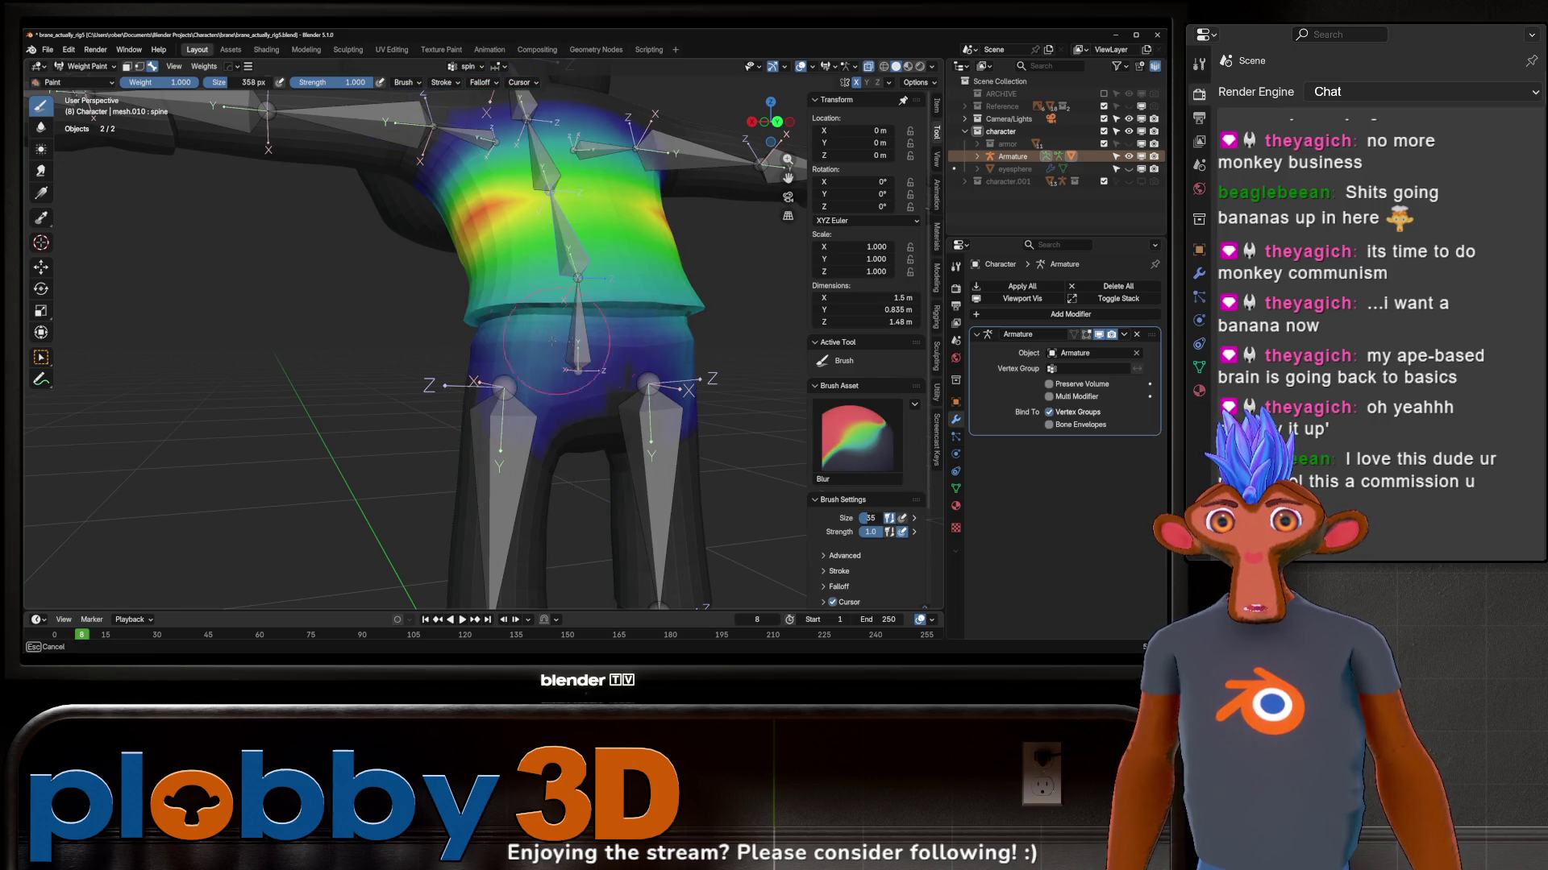
{"action": "mouse_move", "coordinate": [554, 322]}
{"action": "middle_mouse_down"}
{"action": "mouse_move", "coordinate": [673, 311]}
{"action": "mouse_move", "coordinate": [610, 349]}
{"action": "middle_mouse_up"}
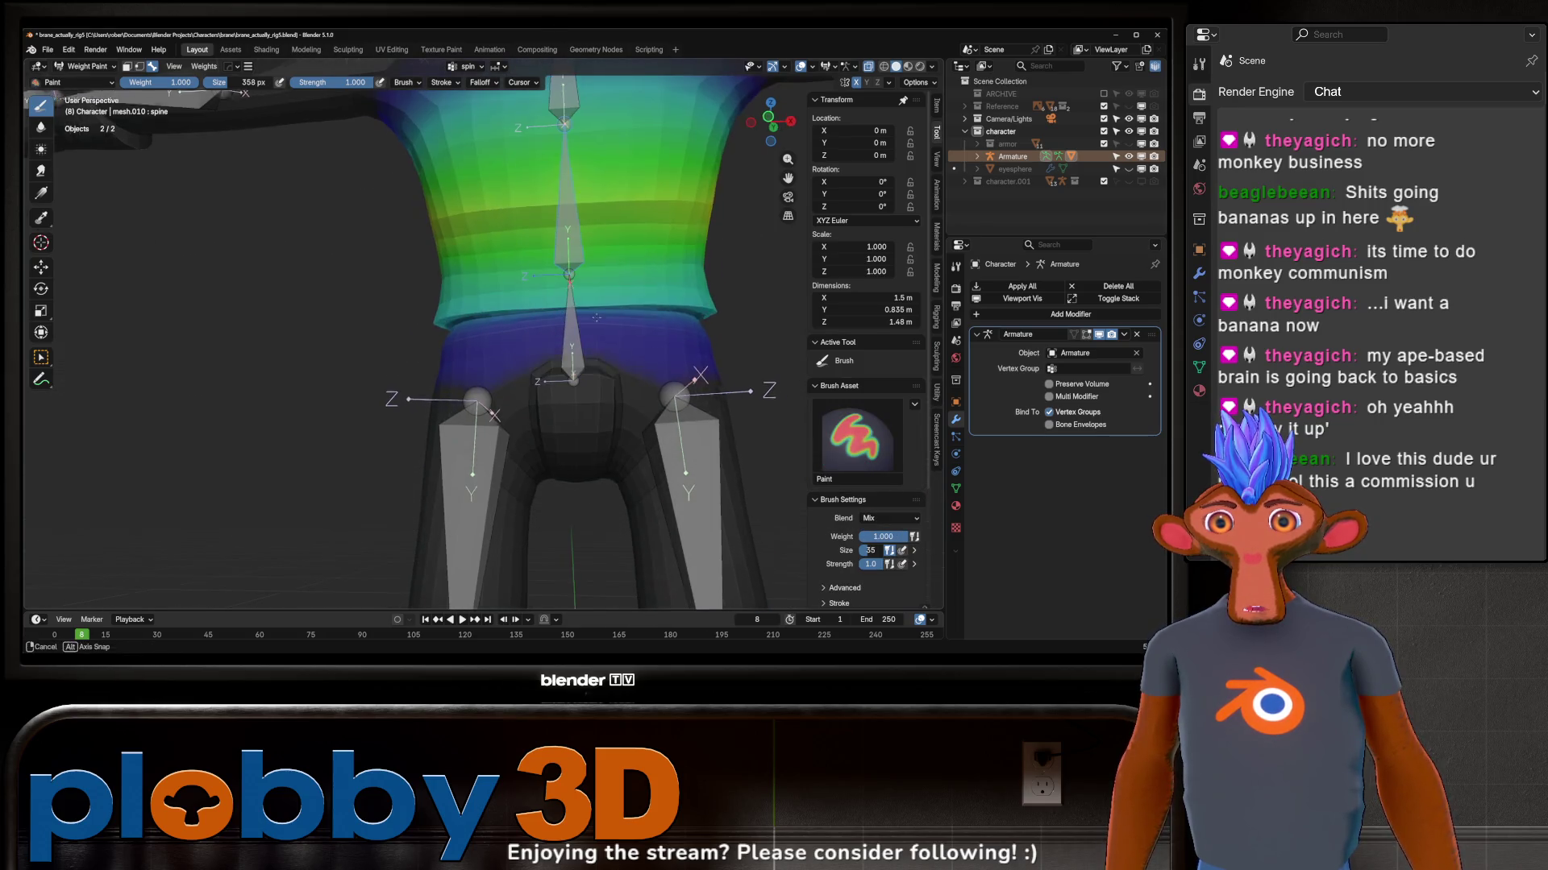
{"action": "left_click", "coordinate": [569, 347], "text": "ctrl"}
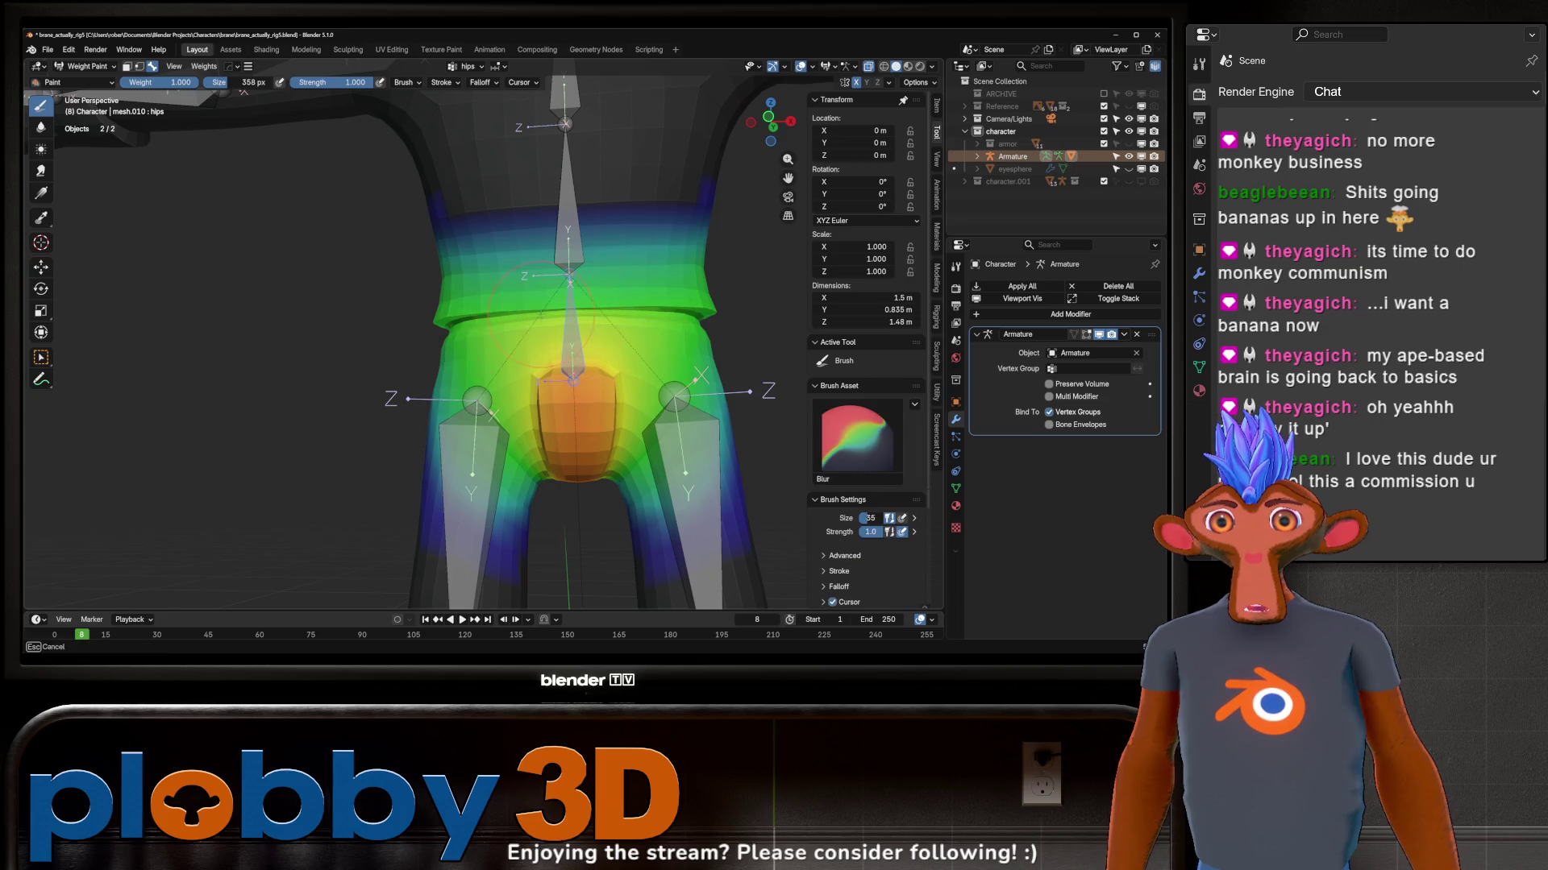
{"action": "middle_click_drag", "start_coordinate": [569, 348], "coordinate": [539, 287]}
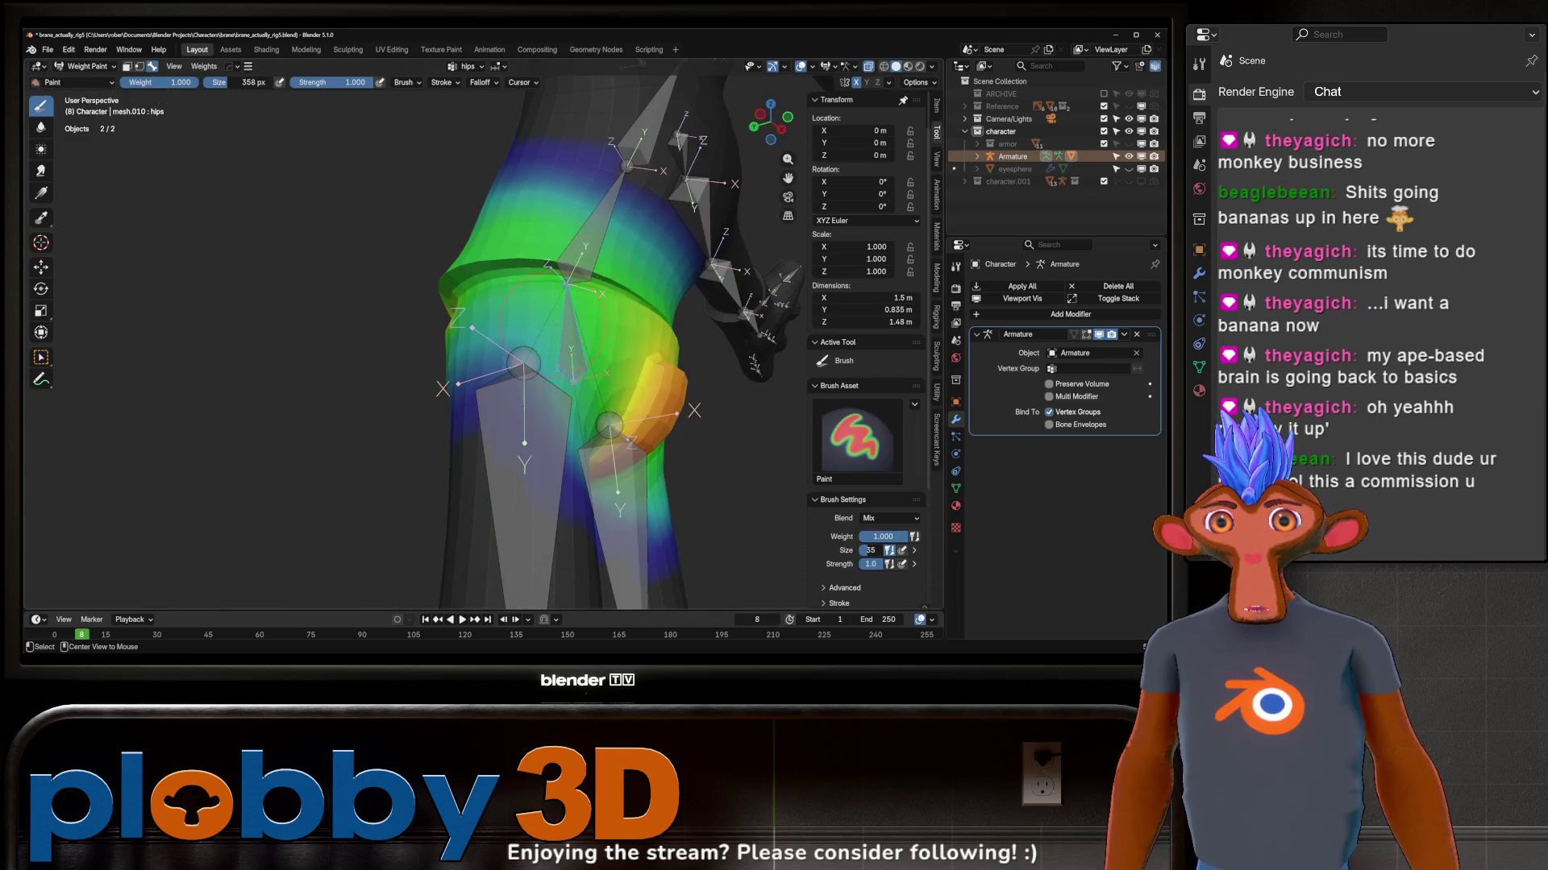
{"action": "left_click", "coordinate": [616, 246], "text": "ctrl"}
Step: Test-bend the spine bone on X, undo it, and make the chest group active
{"action": "key", "text": "r"}
{"action": "key", "text": "x"}
{"action": "left_click", "coordinate": [532, 278]}
{"action": "mouse_move", "coordinate": [532, 279]}
{"action": "middle_mouse_down"}
{"action": "mouse_move", "coordinate": [458, 305]}
{"action": "mouse_move", "coordinate": [723, 317]}
{"action": "mouse_move", "coordinate": [626, 249]}
{"action": "mouse_move", "coordinate": [559, 278]}
{"action": "mouse_move", "coordinate": [568, 400]}
{"action": "middle_mouse_up"}
{"action": "key", "text": "ctrl+z"}
{"action": "key", "text": "ctrl+z"}
{"action": "left_click", "coordinate": [626, 250], "text": "ctrl"}
{"action": "scroll", "coordinate": [569, 399], "scroll_direction": "down", "scroll_amount": 2}
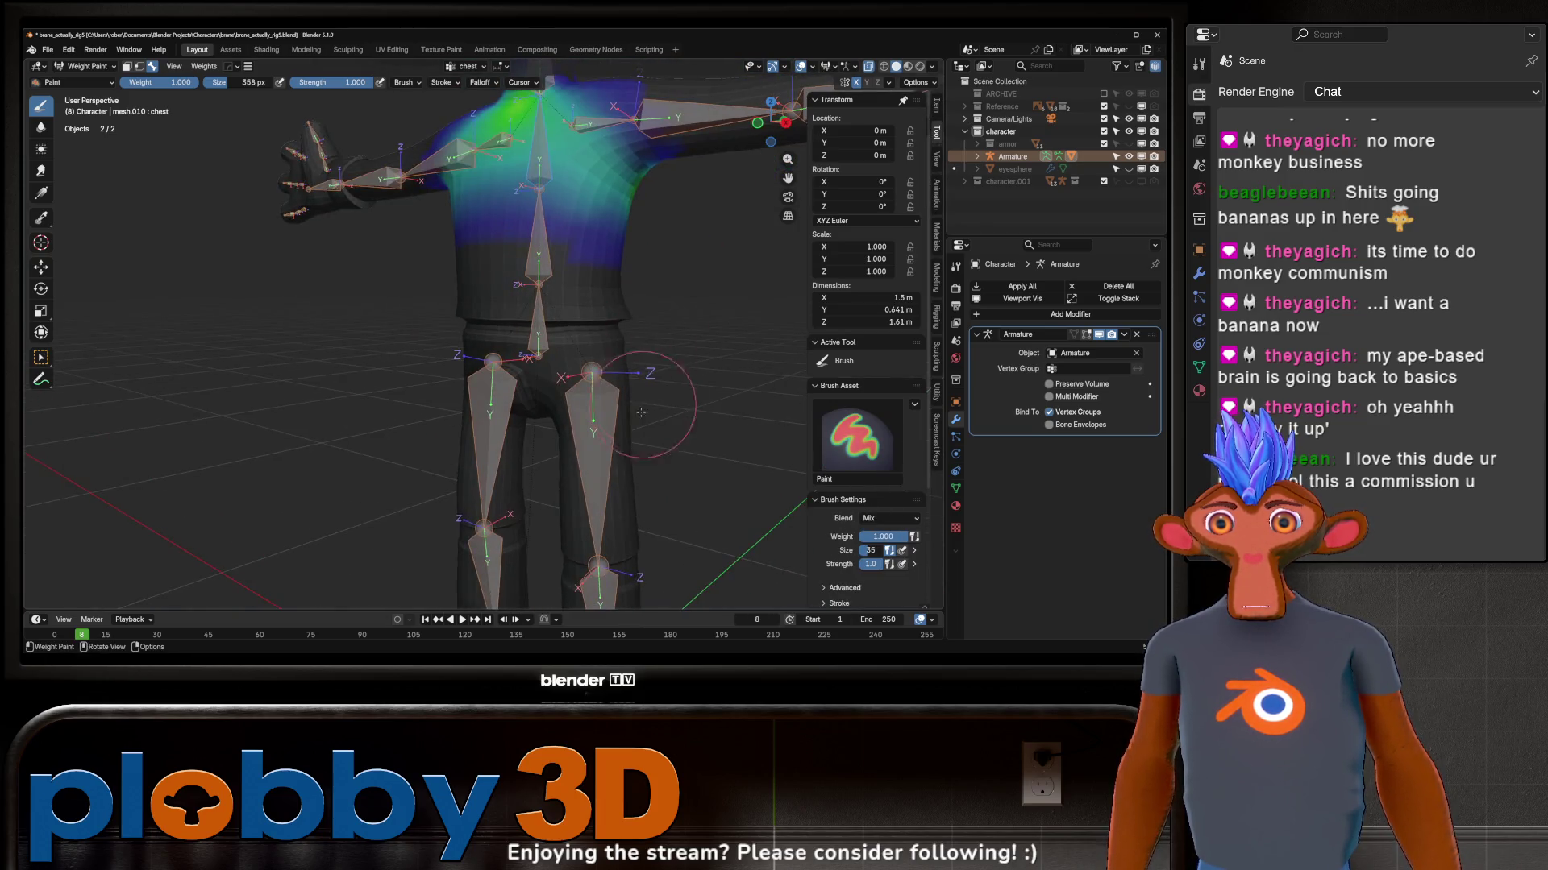
Step: Start and cancel a rotation of upper_leg.L, then take the mesh into Edit Mode
{"action": "left_click", "coordinate": [569, 399], "text": "ctrl"}
{"action": "key", "text": "r"}
{"action": "key", "text": "Escape"}
{"action": "key", "text": "Tab"}
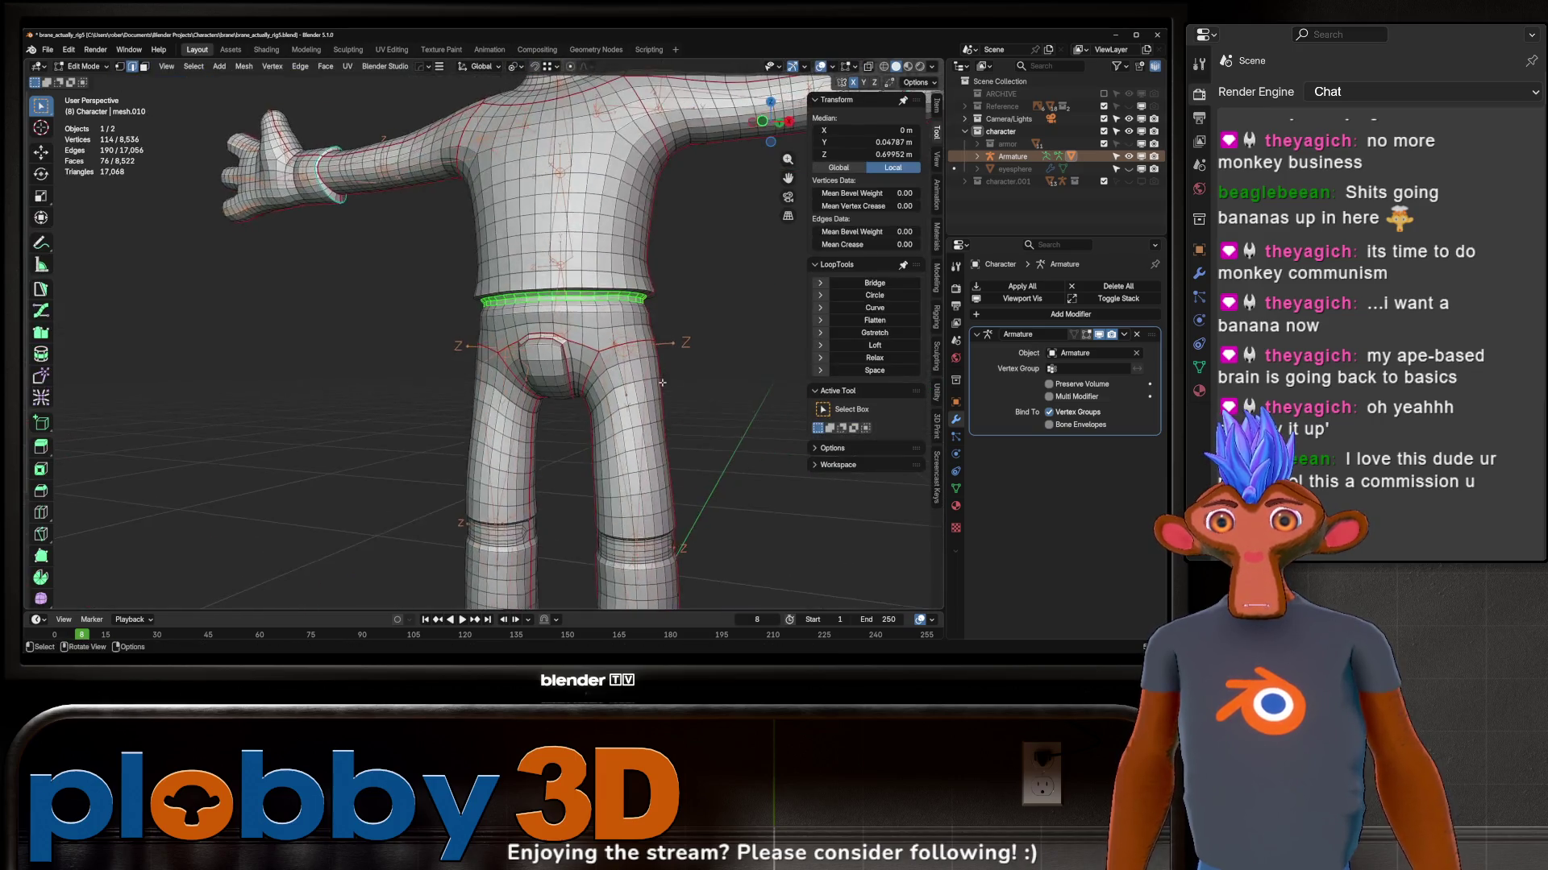
{"action": "scroll", "coordinate": [611, 385], "scroll_direction": "up", "scroll_amount": 3}
Step: Add two centred loop cuts to the legs with Ctrl+R
{"action": "key", "text": "ctrl+r"}
{"action": "left_click", "coordinate": [613, 378]}
{"action": "right_click", "coordinate": [613, 379]}
{"action": "mouse_move", "coordinate": [613, 379]}
{"action": "middle_mouse_down"}
{"action": "mouse_move", "coordinate": [614, 326]}
{"action": "mouse_move", "coordinate": [573, 356]}
{"action": "mouse_move", "coordinate": [607, 341]}
{"action": "middle_mouse_up"}
{"action": "left_click", "coordinate": [554, 316]}
{"action": "right_click", "coordinate": [554, 317]}
{"action": "key", "text": "ctrl+r"}
Step: Back in Object Mode, add an X-axis mirror modifier to the mesh and apply it
{"action": "key", "text": "ctrl+Tab"}
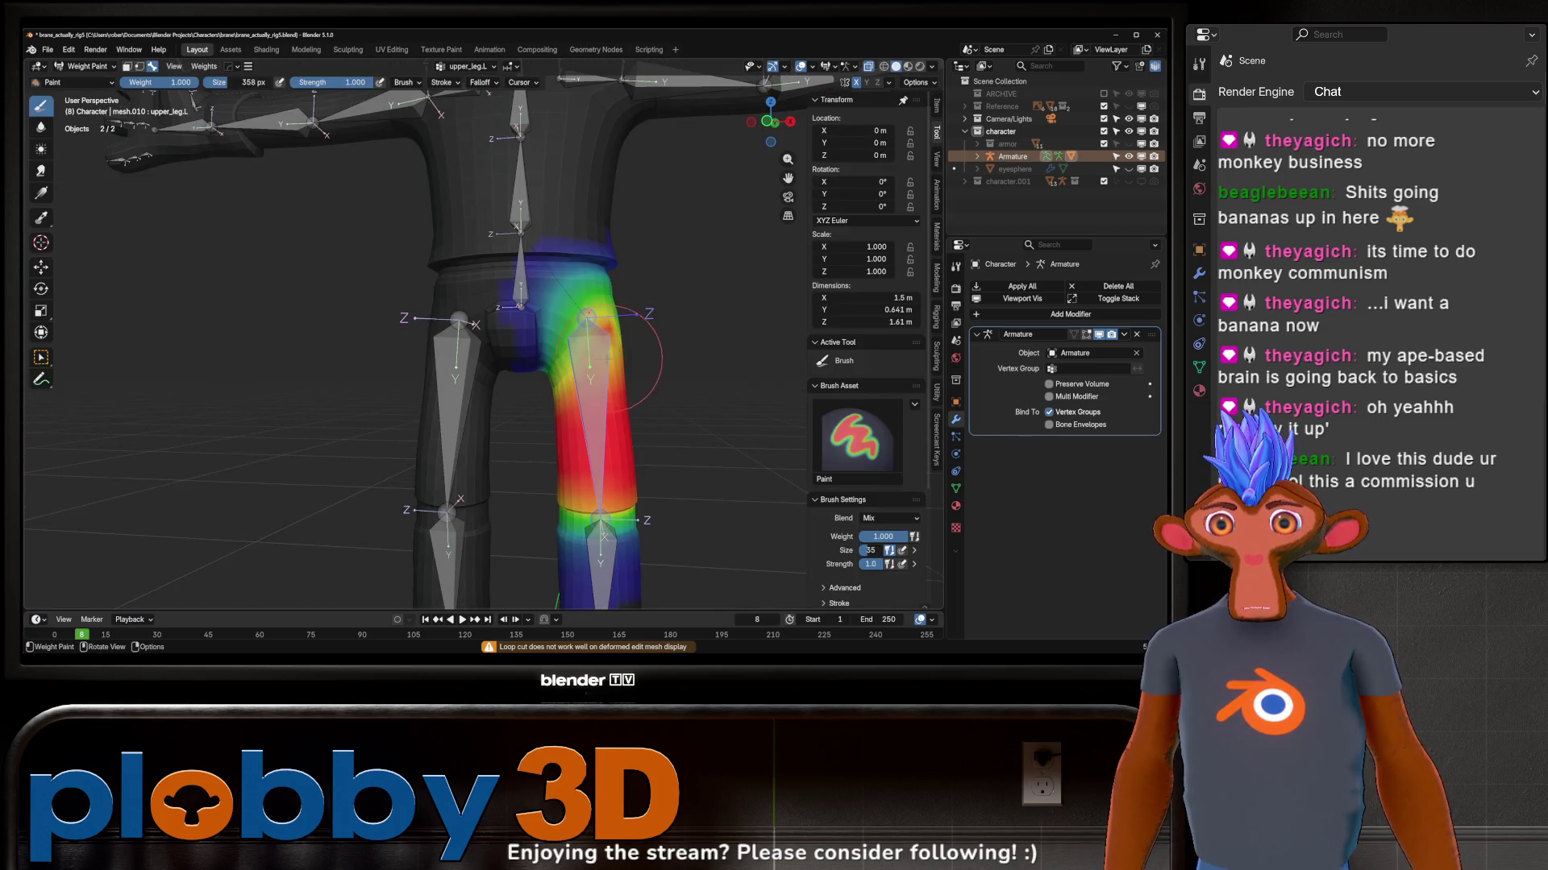
{"action": "scroll", "coordinate": [622, 364], "scroll_direction": "down", "scroll_amount": 2}
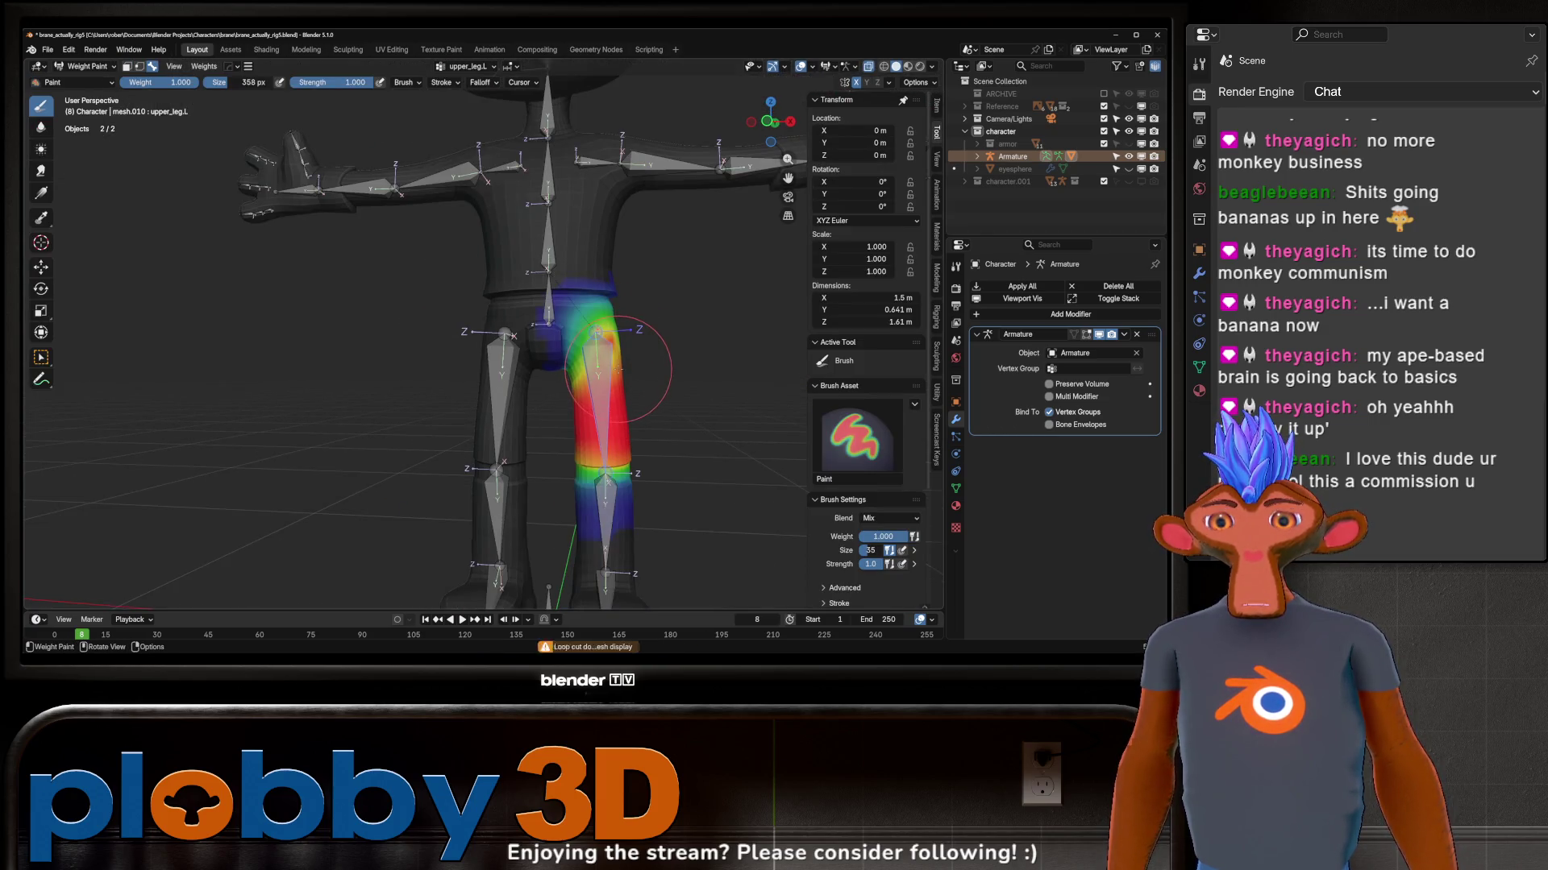
{"action": "key", "text": "ctrl+Tab"}
{"action": "left_click", "coordinate": [622, 328]}
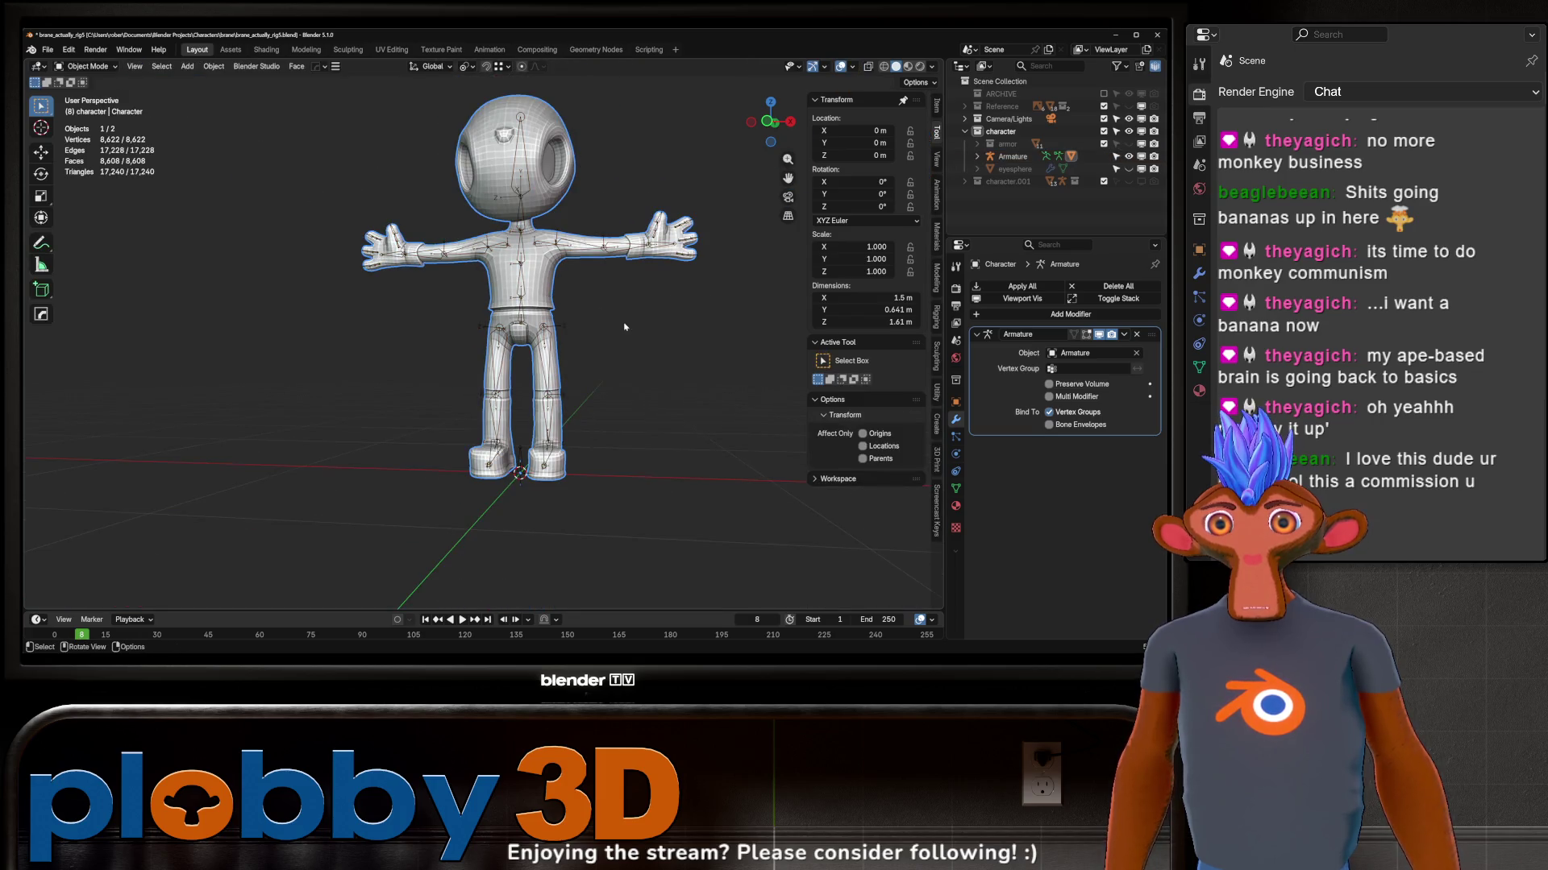
{"action": "key", "text": "ctrl+m"}
{"action": "left_click", "coordinate": [610, 475]}
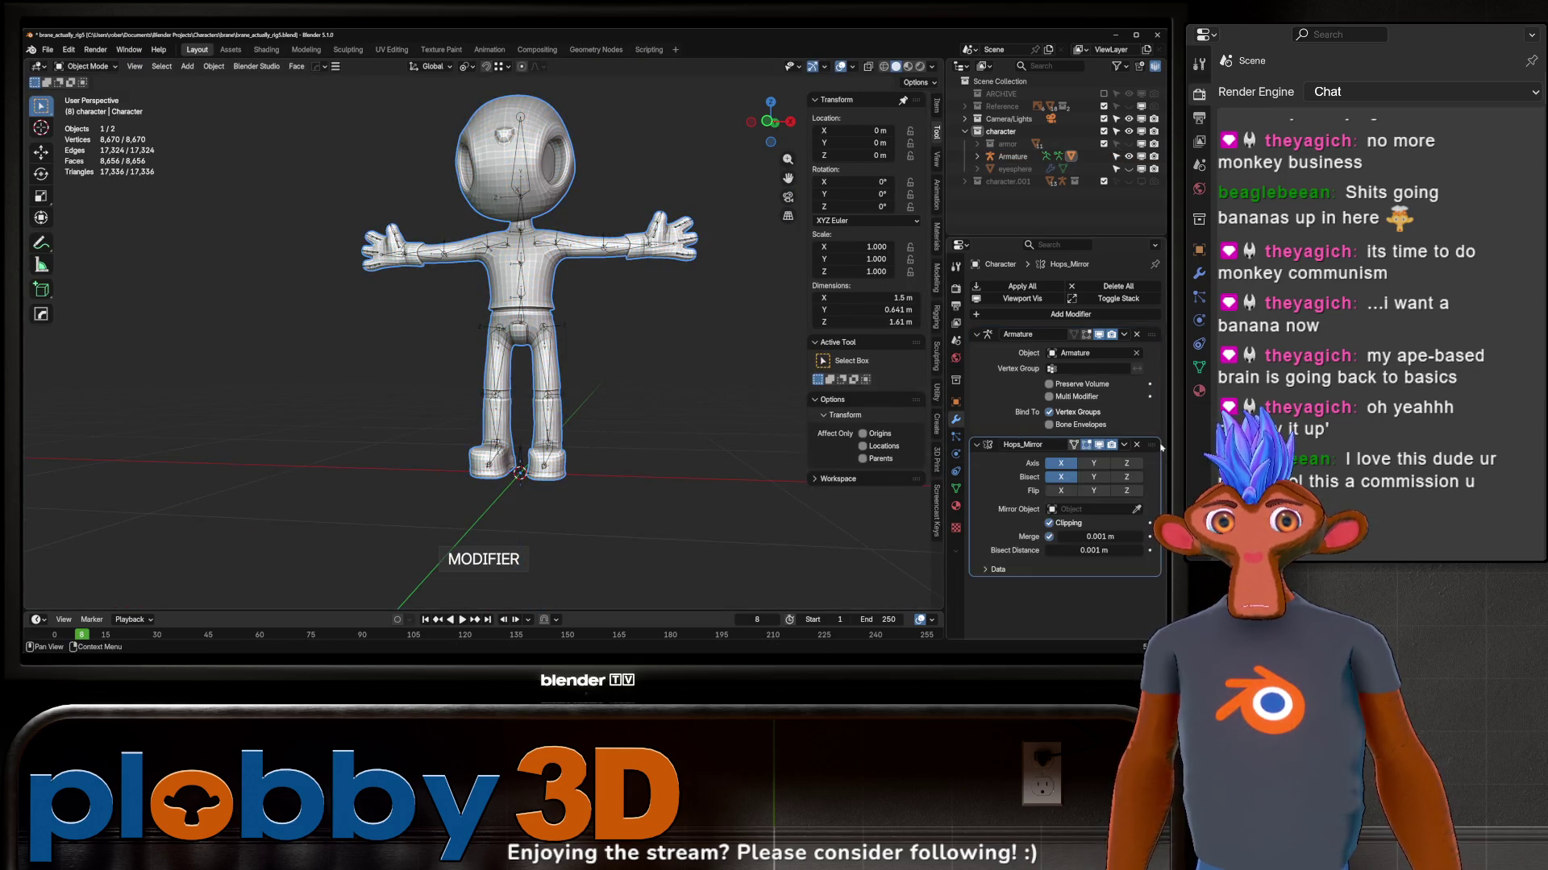
{"action": "key", "text": "ctrl+a"}
{"action": "scroll", "coordinate": [587, 417], "scroll_direction": "up", "scroll_amount": 3}
Step: Add the armature to the selection and enter Weight Paint on the left thigh
{"action": "key", "text": "ctrl+Tab"}
{"action": "left_click", "coordinate": [554, 360]}
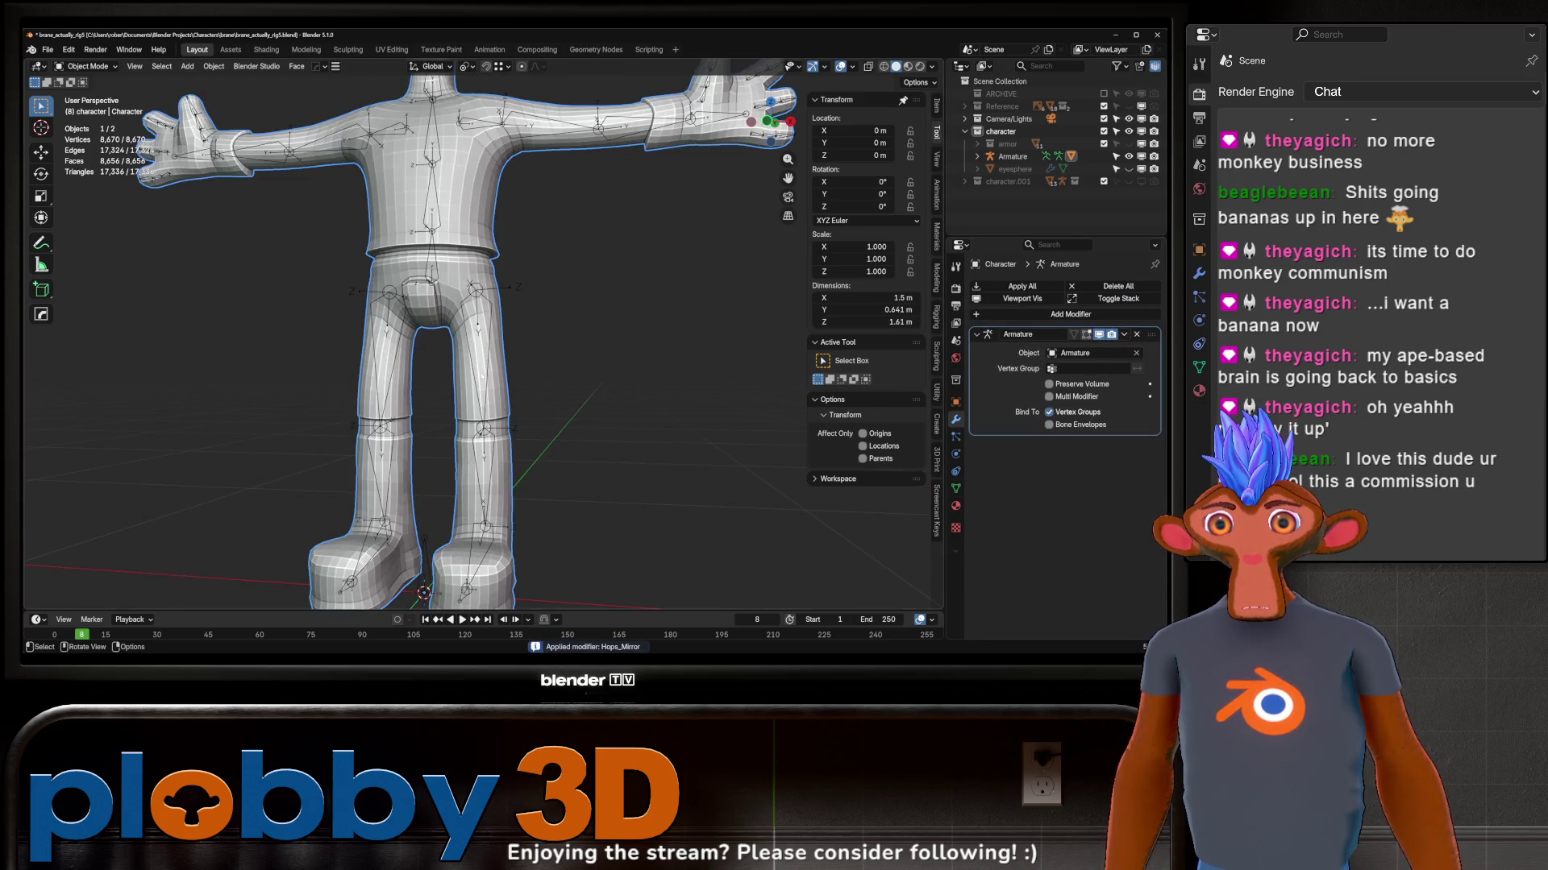
{"action": "left_click", "coordinate": [506, 403], "text": "shift"}
{"action": "key", "text": "ctrl+Tab"}
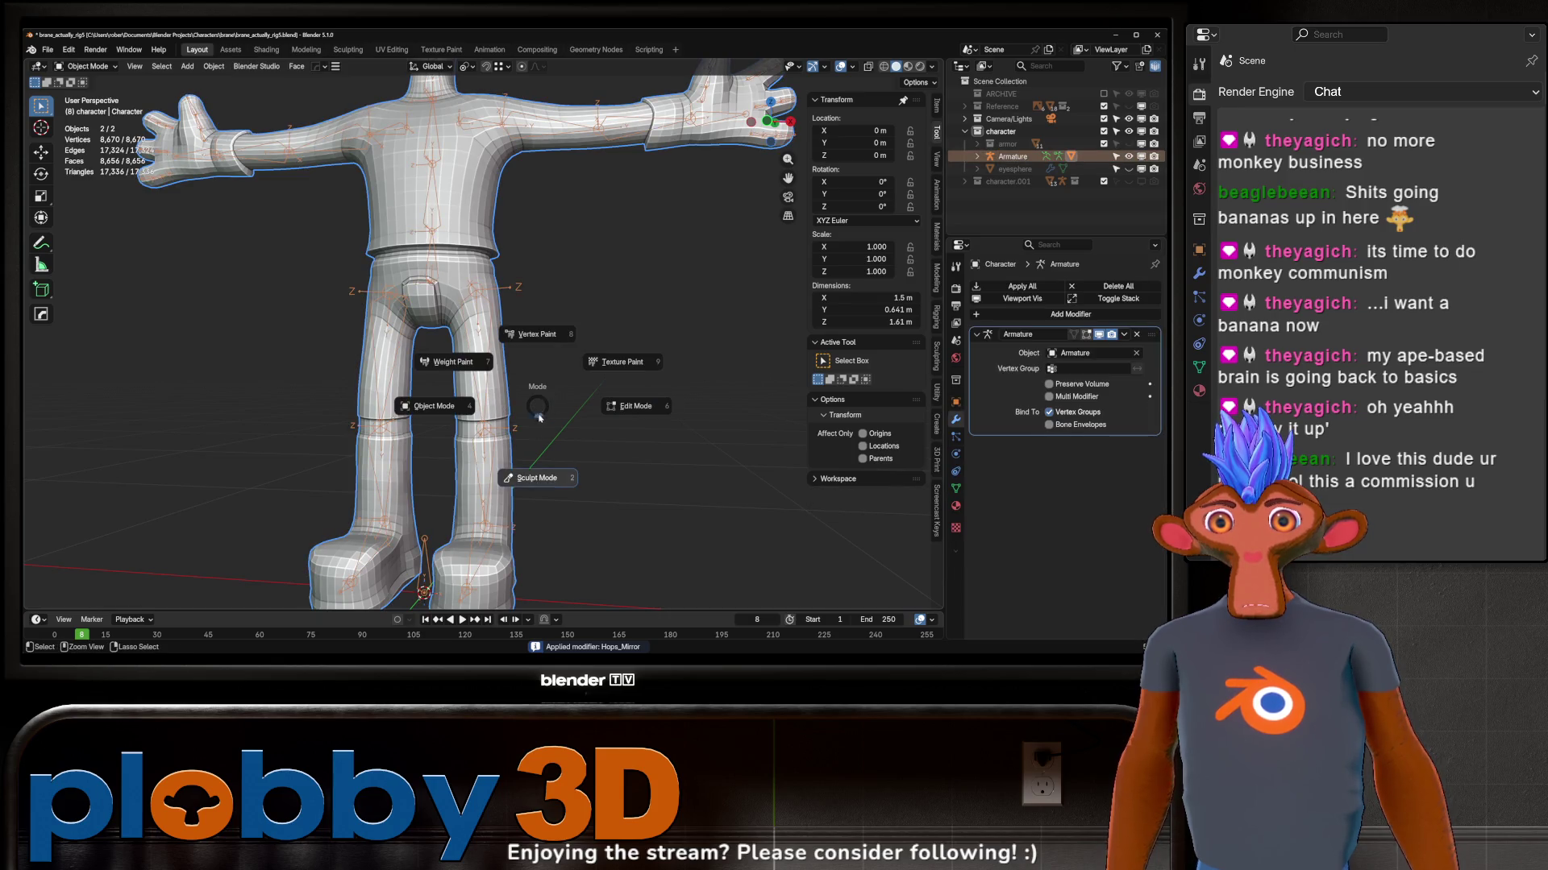
{"action": "left_click", "coordinate": [465, 362]}
{"action": "scroll", "coordinate": [481, 328], "scroll_direction": "up", "scroll_amount": 5}
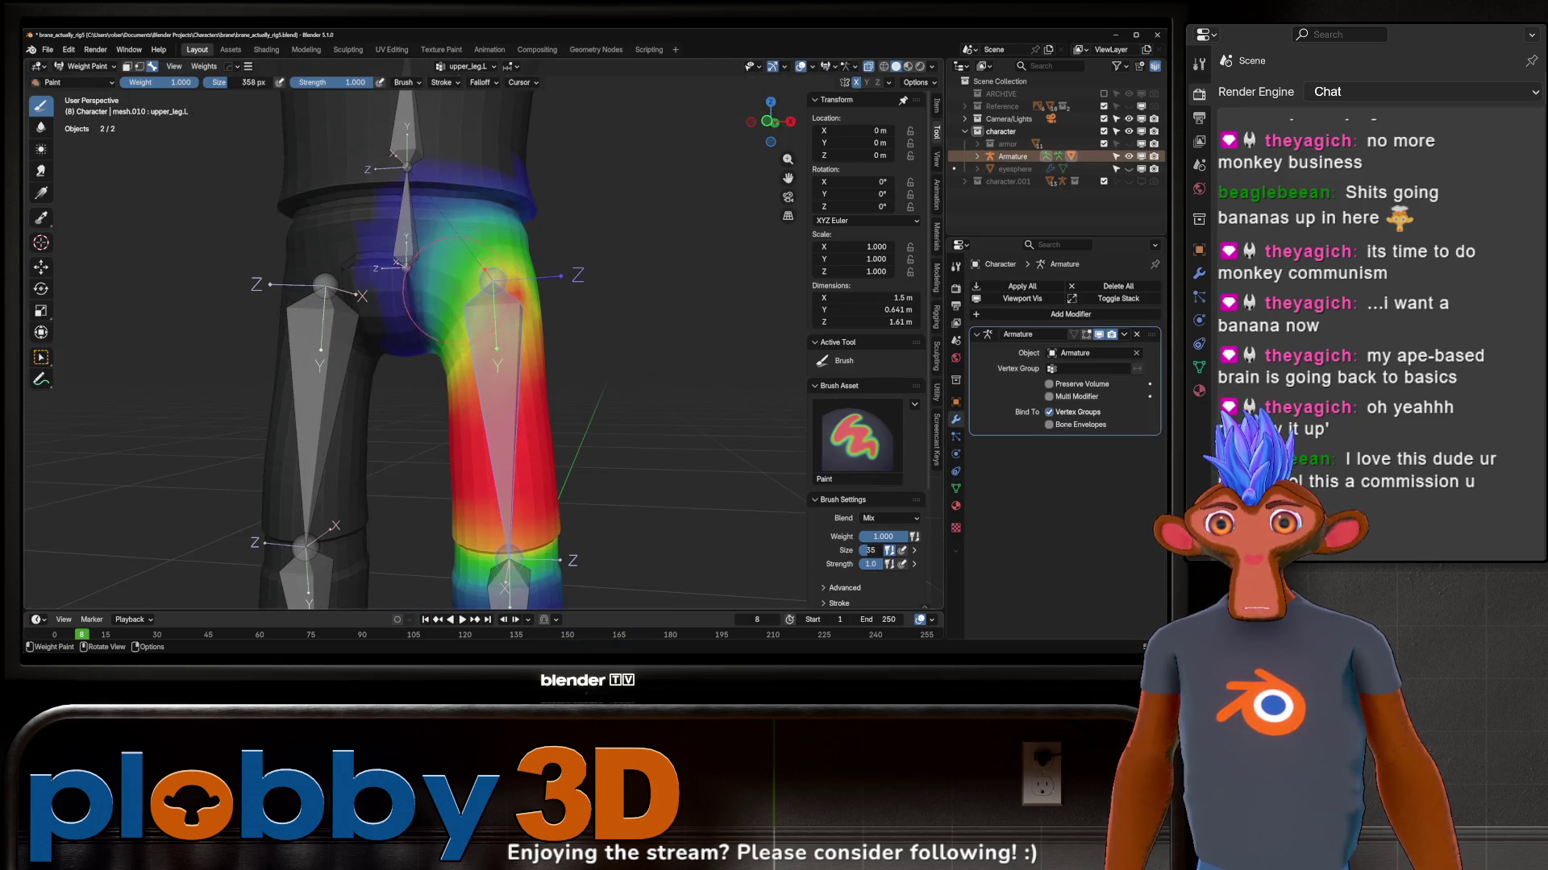
Step: Test-bend the left thigh on the X axis, inspect from the side, and reset it straight
{"action": "middle_click_drag", "start_coordinate": [525, 292], "coordinate": [726, 346]}
{"action": "key", "text": "r"}
{"action": "key", "text": "x"}
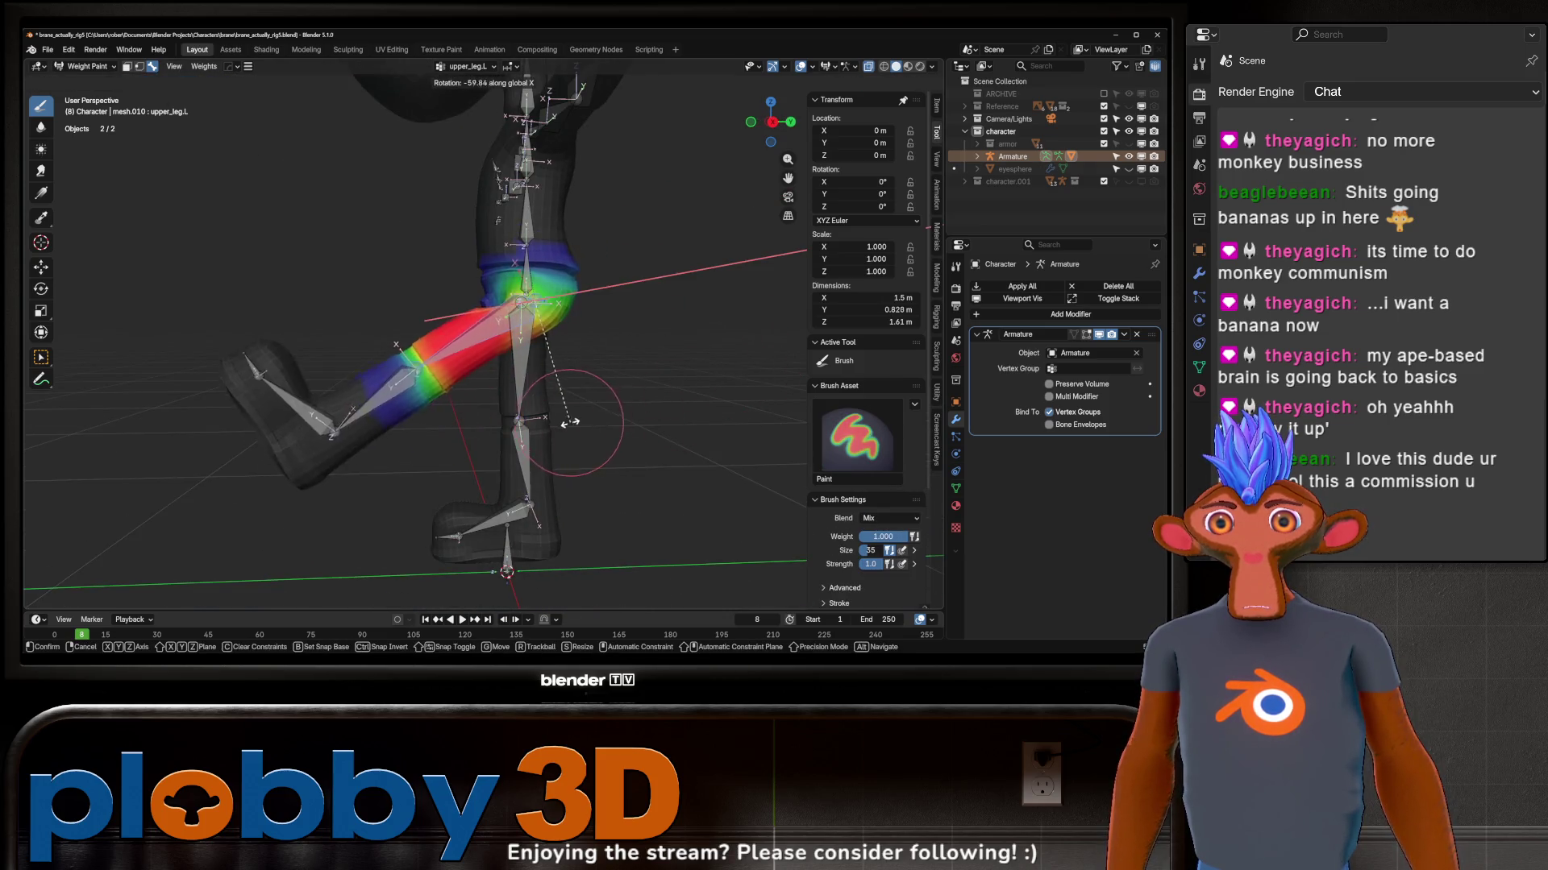
{"action": "left_click", "coordinate": [697, 224]}
{"action": "mouse_move", "coordinate": [696, 224]}
{"action": "middle_mouse_down"}
{"action": "mouse_move", "coordinate": [551, 296]}
{"action": "mouse_move", "coordinate": [611, 363]}
{"action": "mouse_move", "coordinate": [568, 327]}
{"action": "middle_mouse_up"}
{"action": "scroll", "coordinate": [550, 296], "scroll_direction": "up", "scroll_amount": 3}
{"action": "key", "text": "r"}
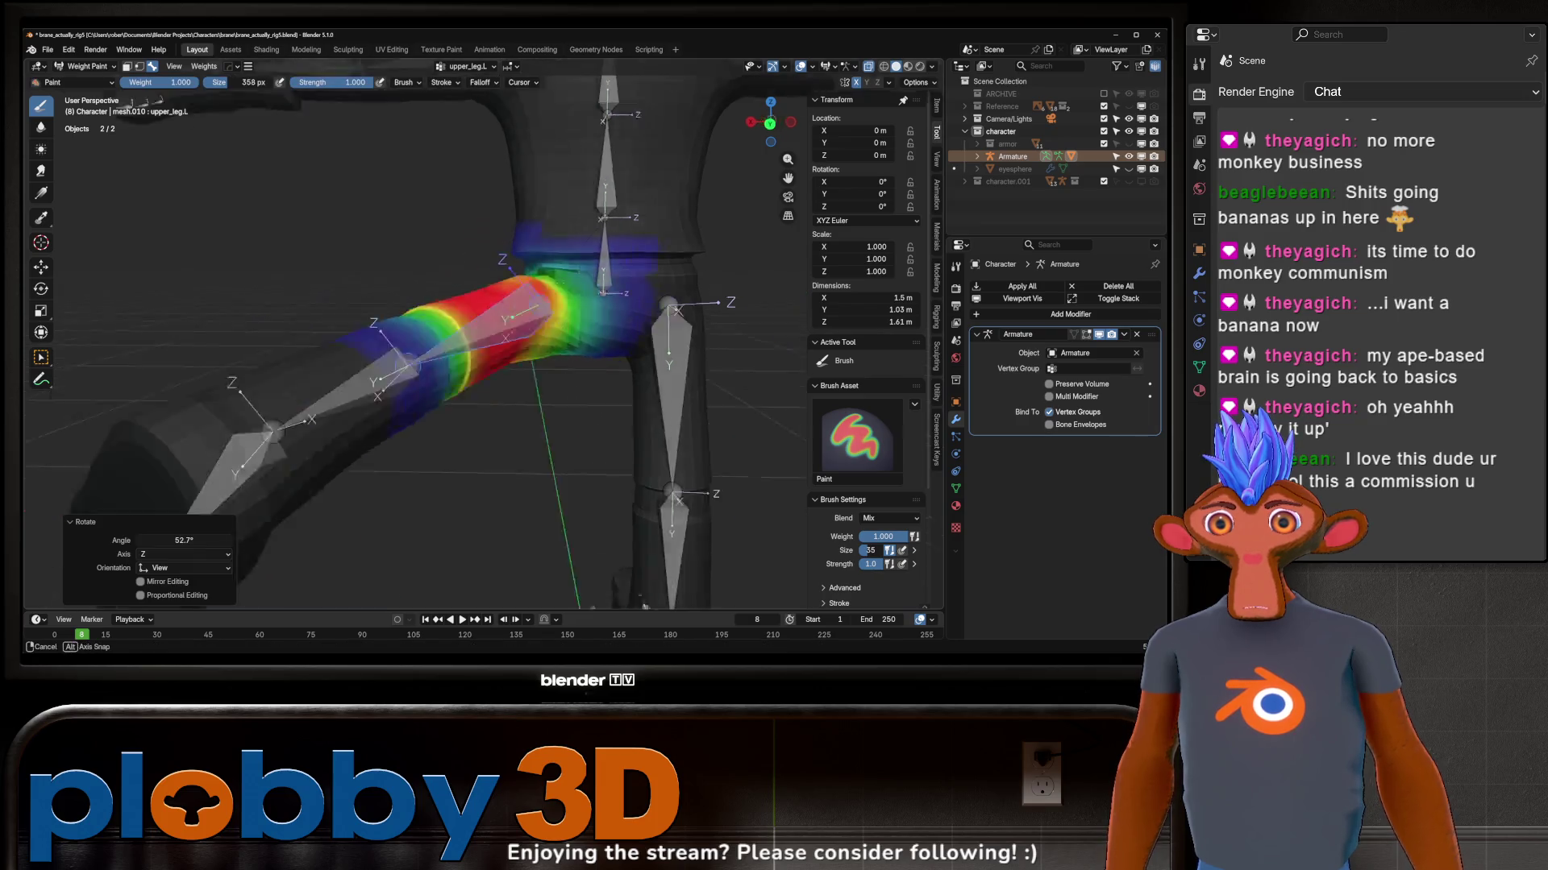
{"action": "left_click", "coordinate": [534, 275]}
{"action": "mouse_move", "coordinate": [587, 273]}
{"action": "middle_mouse_down"}
{"action": "mouse_move", "coordinate": [682, 276]}
{"action": "mouse_move", "coordinate": [576, 327]}
{"action": "middle_mouse_up"}
{"action": "key", "text": "ctrl+z"}
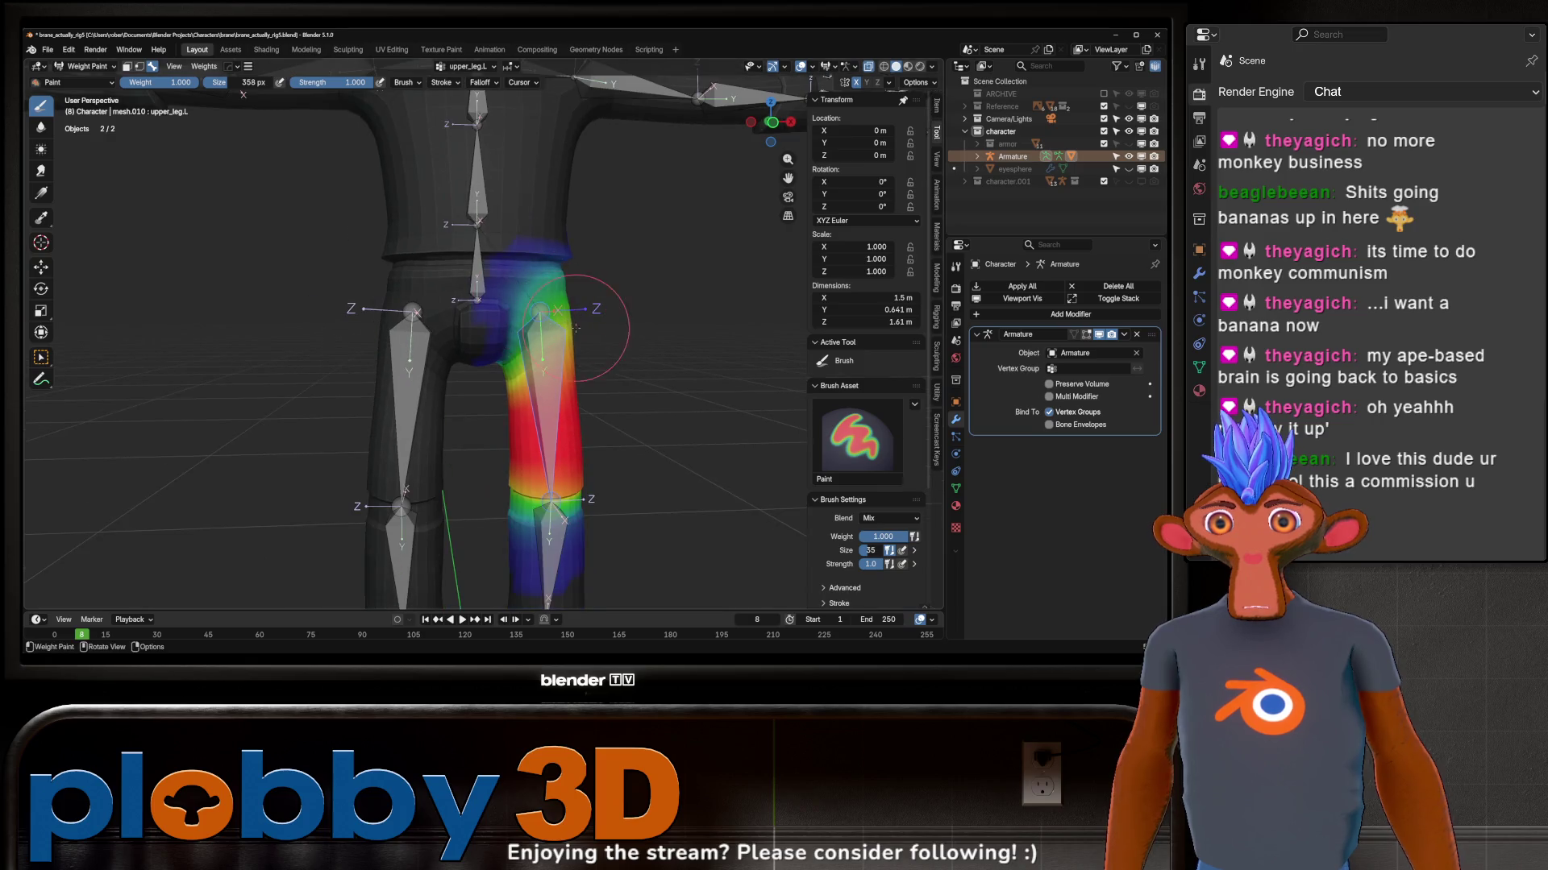
{"action": "scroll", "coordinate": [562, 453], "scroll_direction": "down", "scroll_amount": 3}
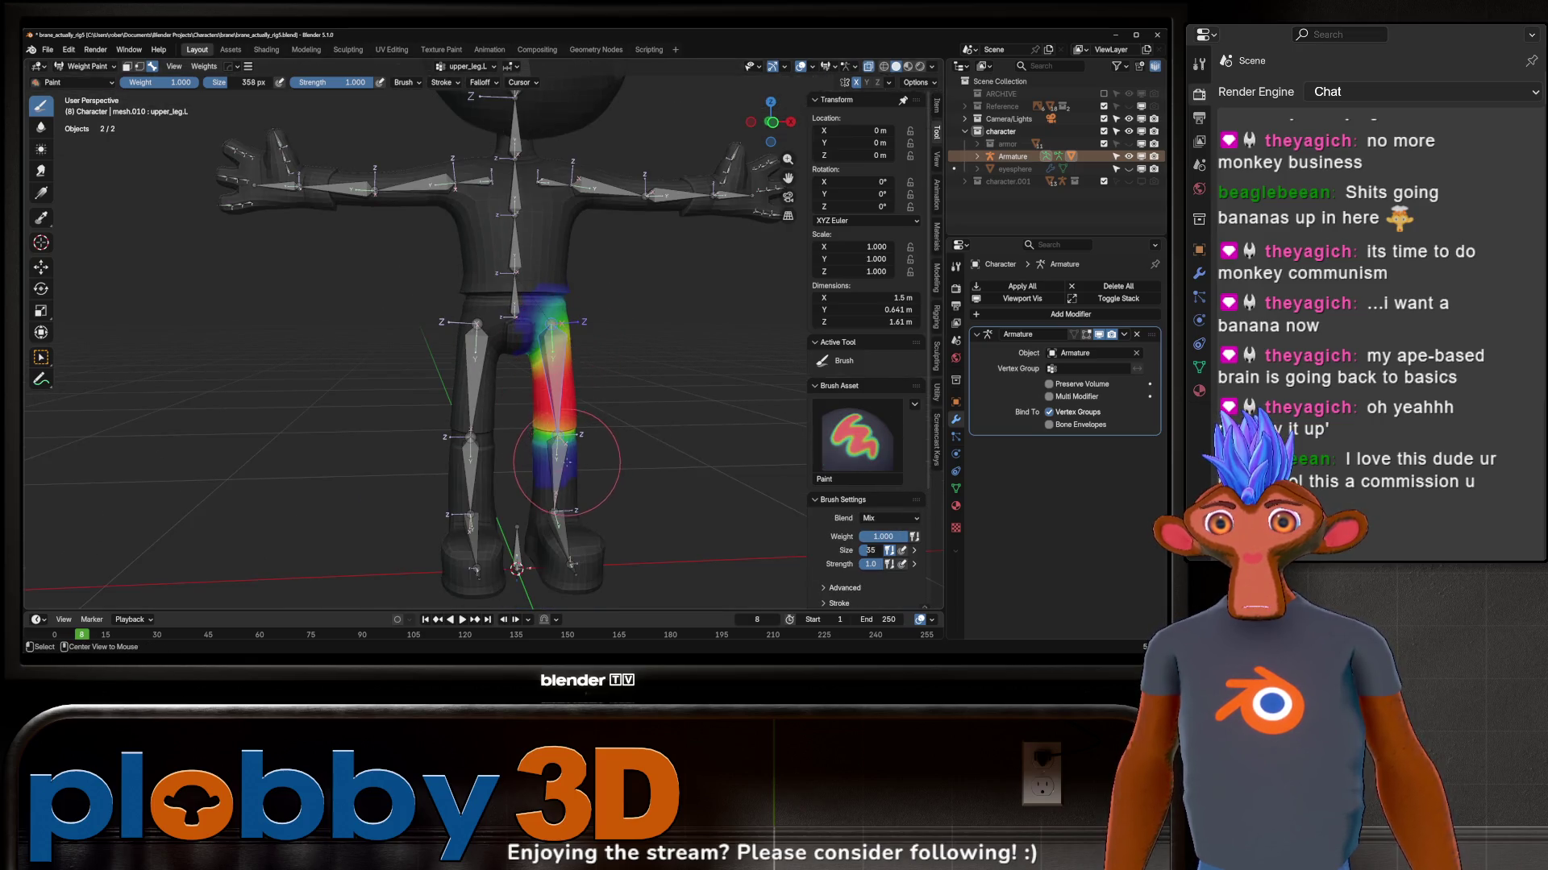
Step: Bend lower_leg.L on X, check it from the side, and undo the bend
{"action": "left_click", "coordinate": [560, 460], "text": "ctrl"}
{"action": "scroll", "coordinate": [560, 460], "scroll_direction": "up", "scroll_amount": 2}
{"action": "key", "text": "r"}
{"action": "key", "text": "x"}
{"action": "left_click", "coordinate": [655, 345]}
{"action": "middle_click_drag", "start_coordinate": [655, 345], "coordinate": [749, 586]}
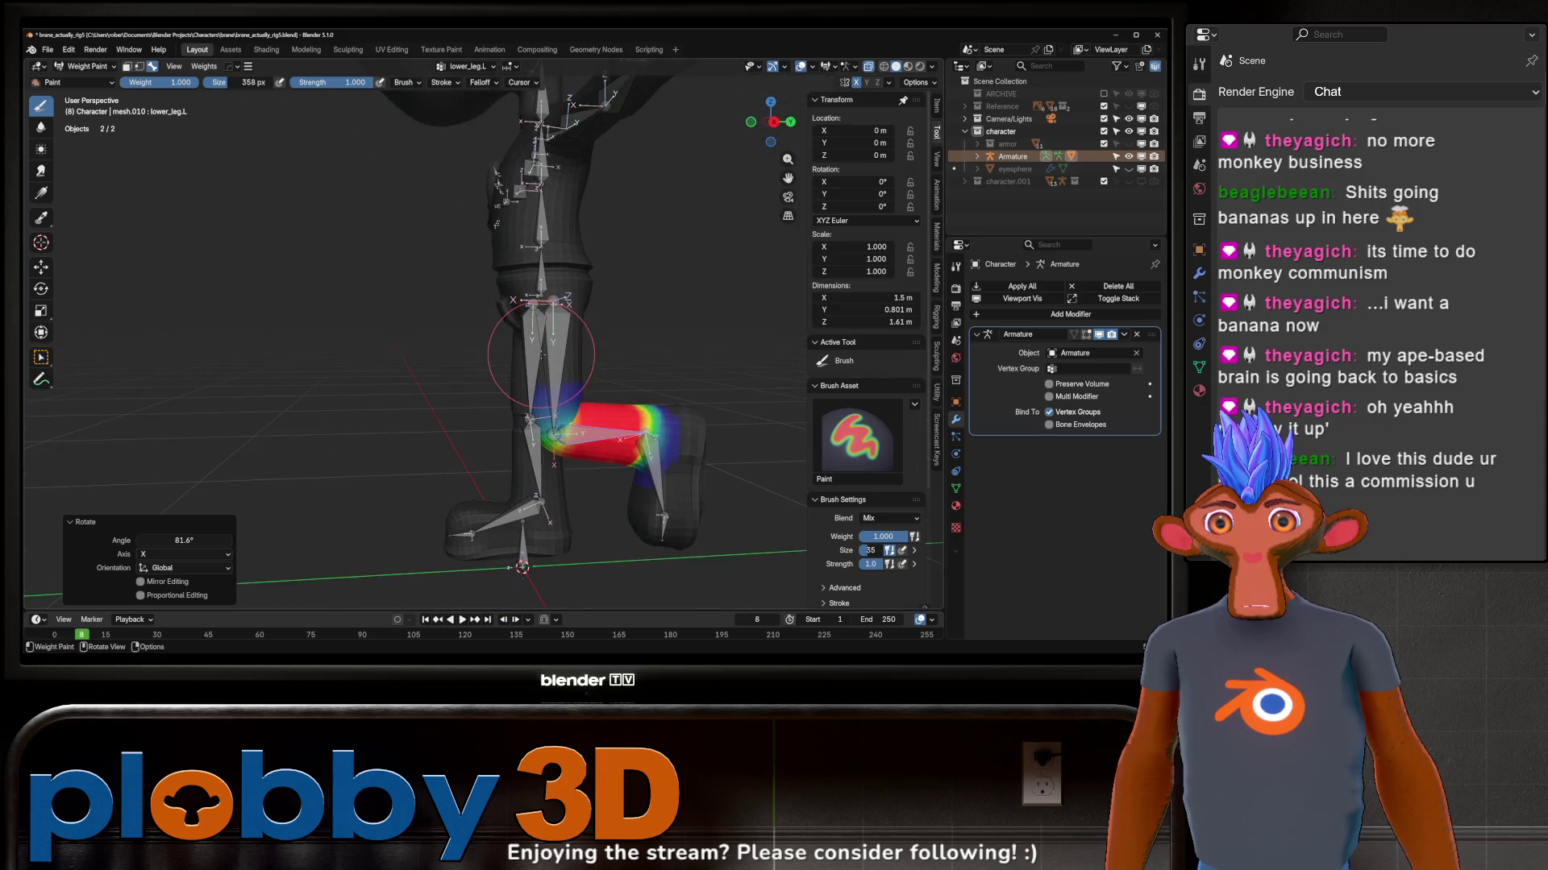
{"action": "key", "text": "ctrl+z"}
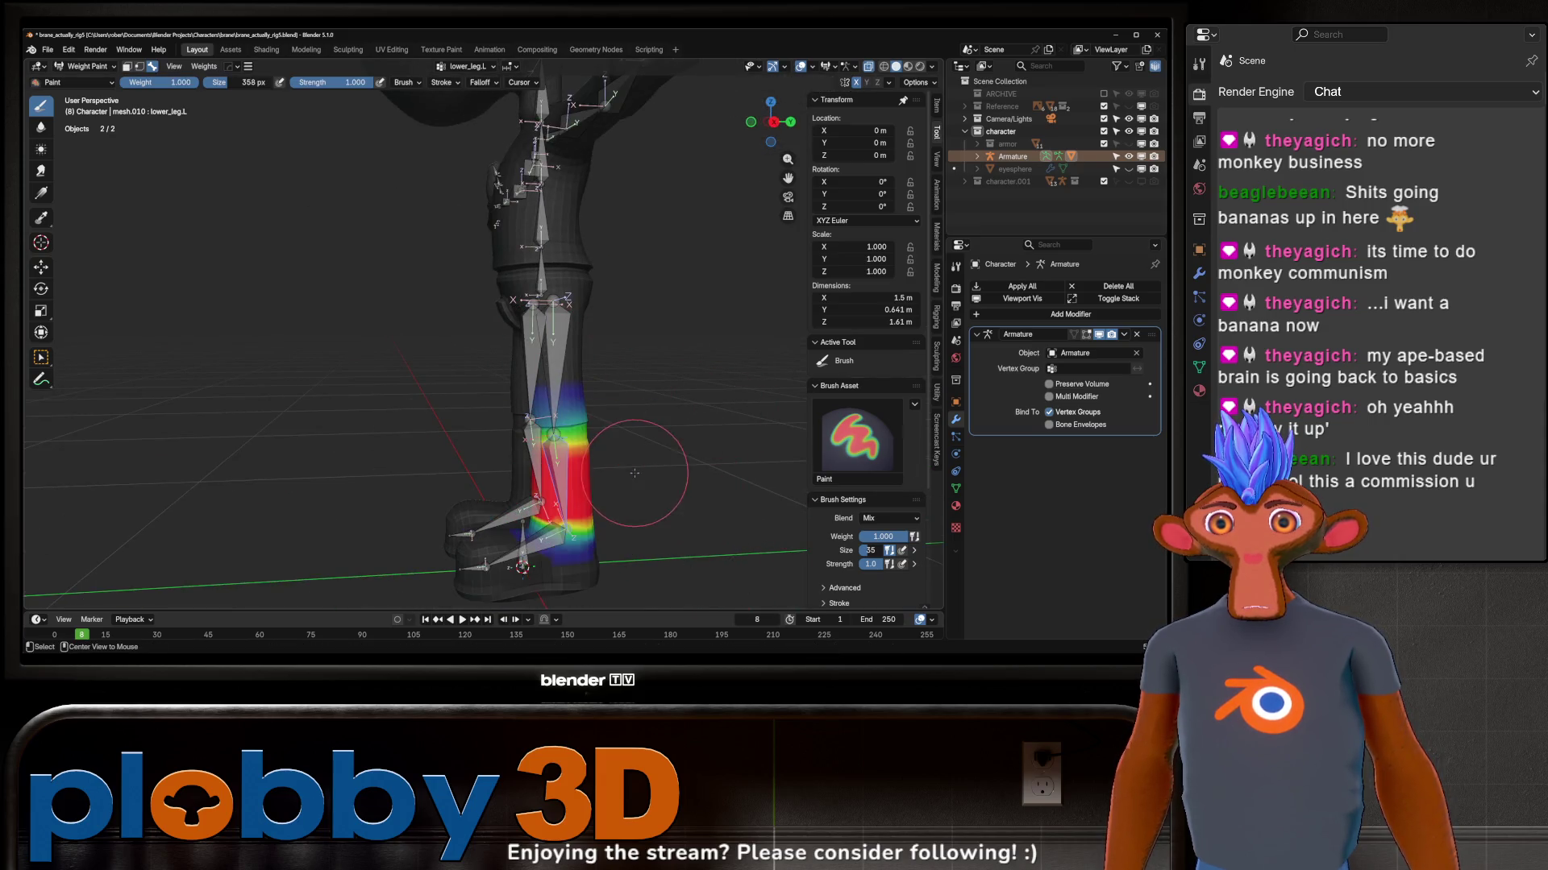
Step: Bend foot.L on X and inspect the result from front and side views
{"action": "left_click", "coordinate": [568, 545], "text": "ctrl"}
{"action": "key", "text": "r"}
{"action": "key", "text": "x"}
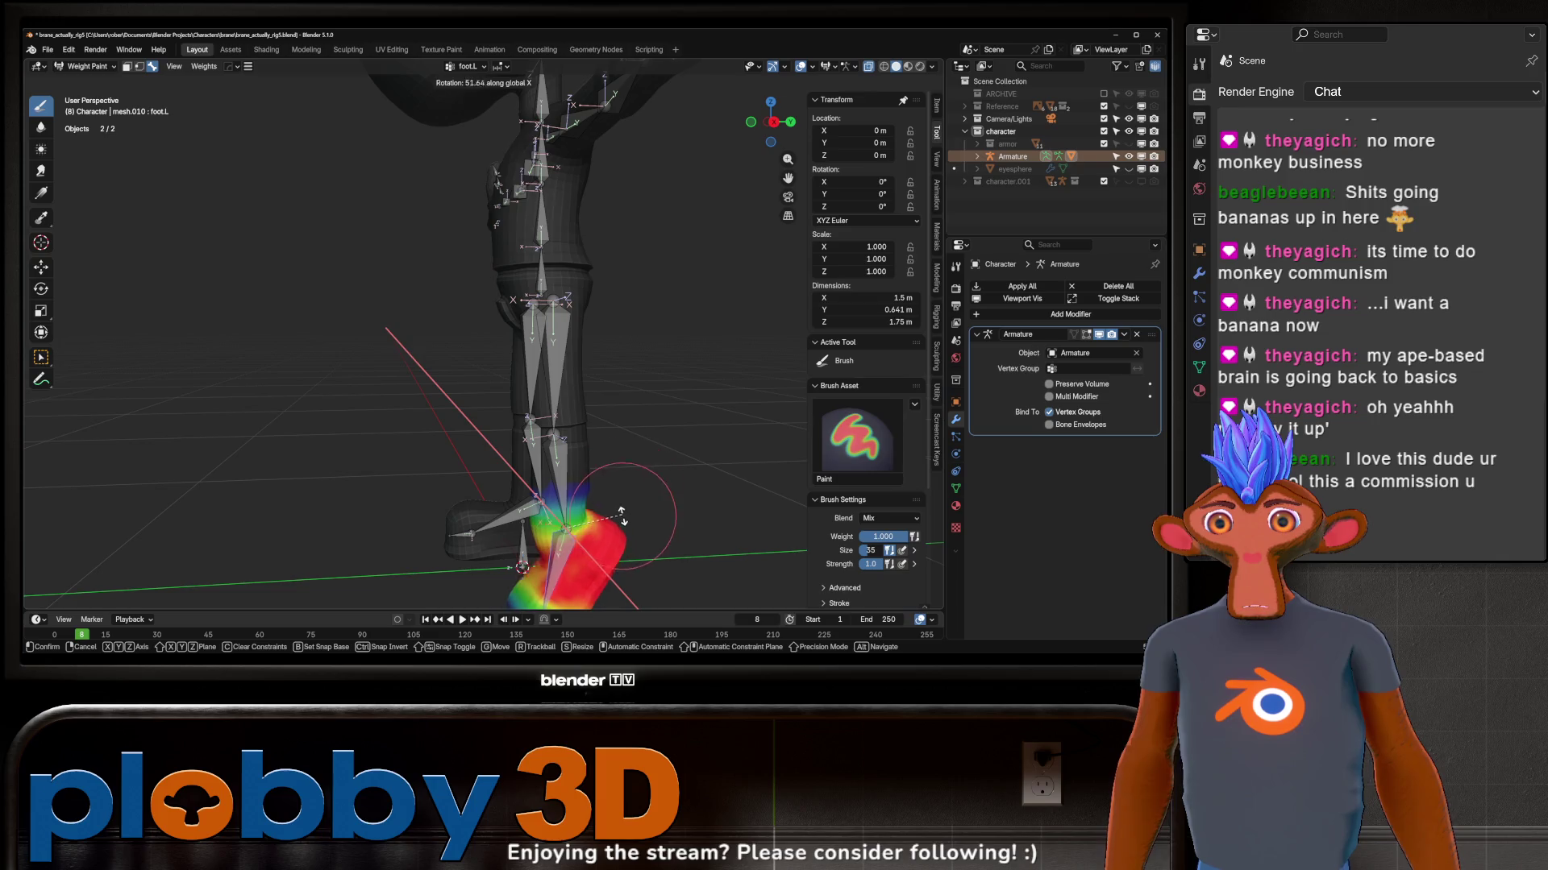
{"action": "left_click", "coordinate": [612, 508]}
{"action": "middle_click_drag", "start_coordinate": [606, 489], "coordinate": [691, 476]}
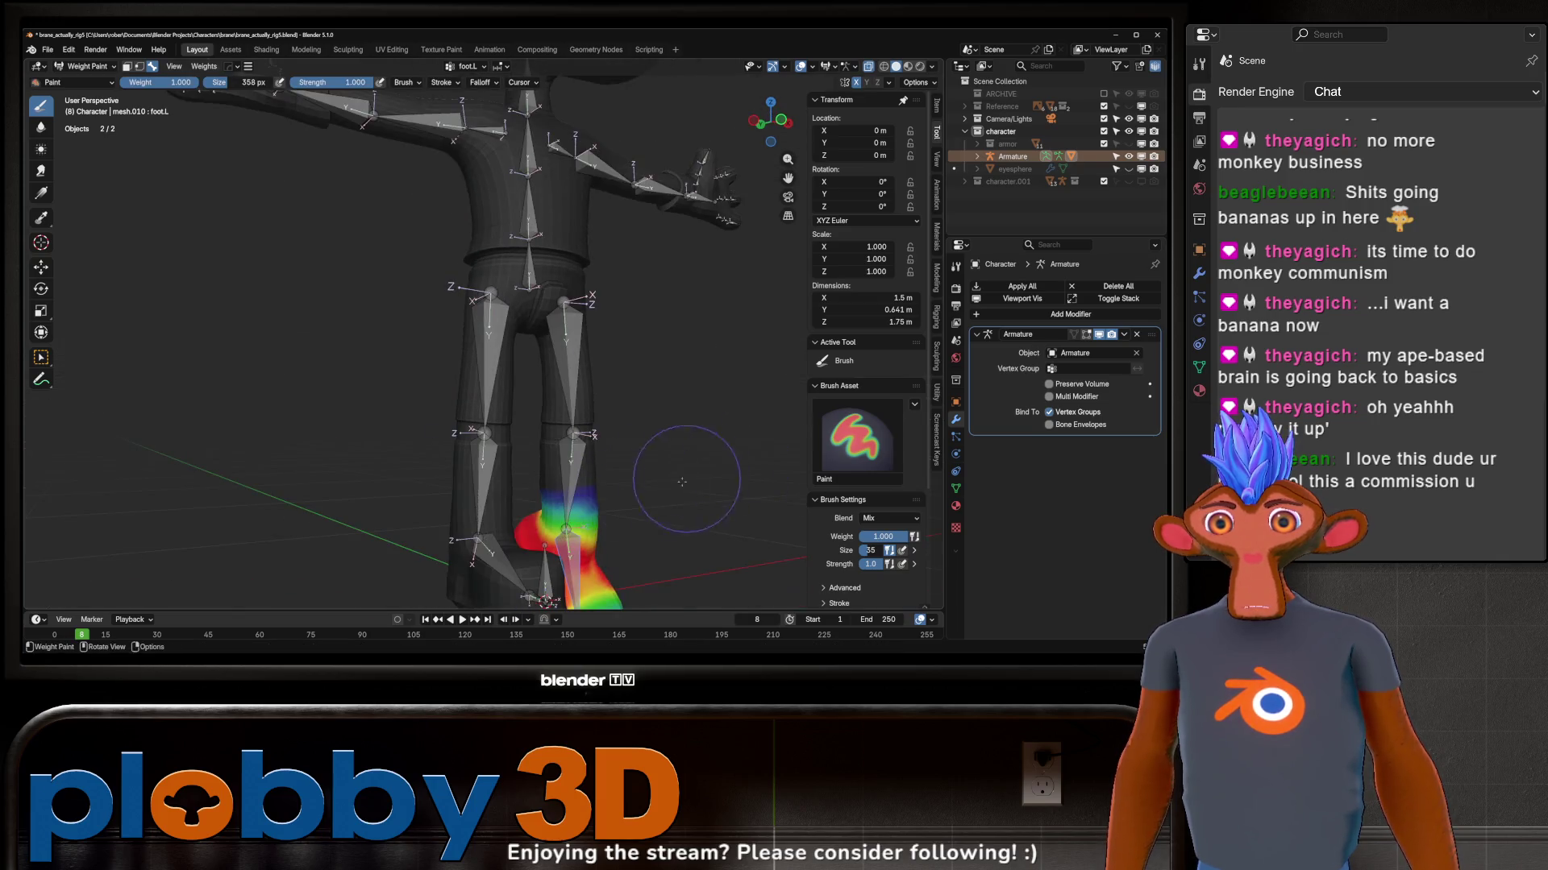
{"action": "mouse_move", "coordinate": [518, 503]}
{"action": "middle_mouse_down"}
{"action": "mouse_move", "coordinate": [625, 497]}
{"action": "mouse_move", "coordinate": [665, 427]}
{"action": "mouse_move", "coordinate": [704, 469]}
{"action": "mouse_move", "coordinate": [601, 475]}
{"action": "middle_mouse_up"}
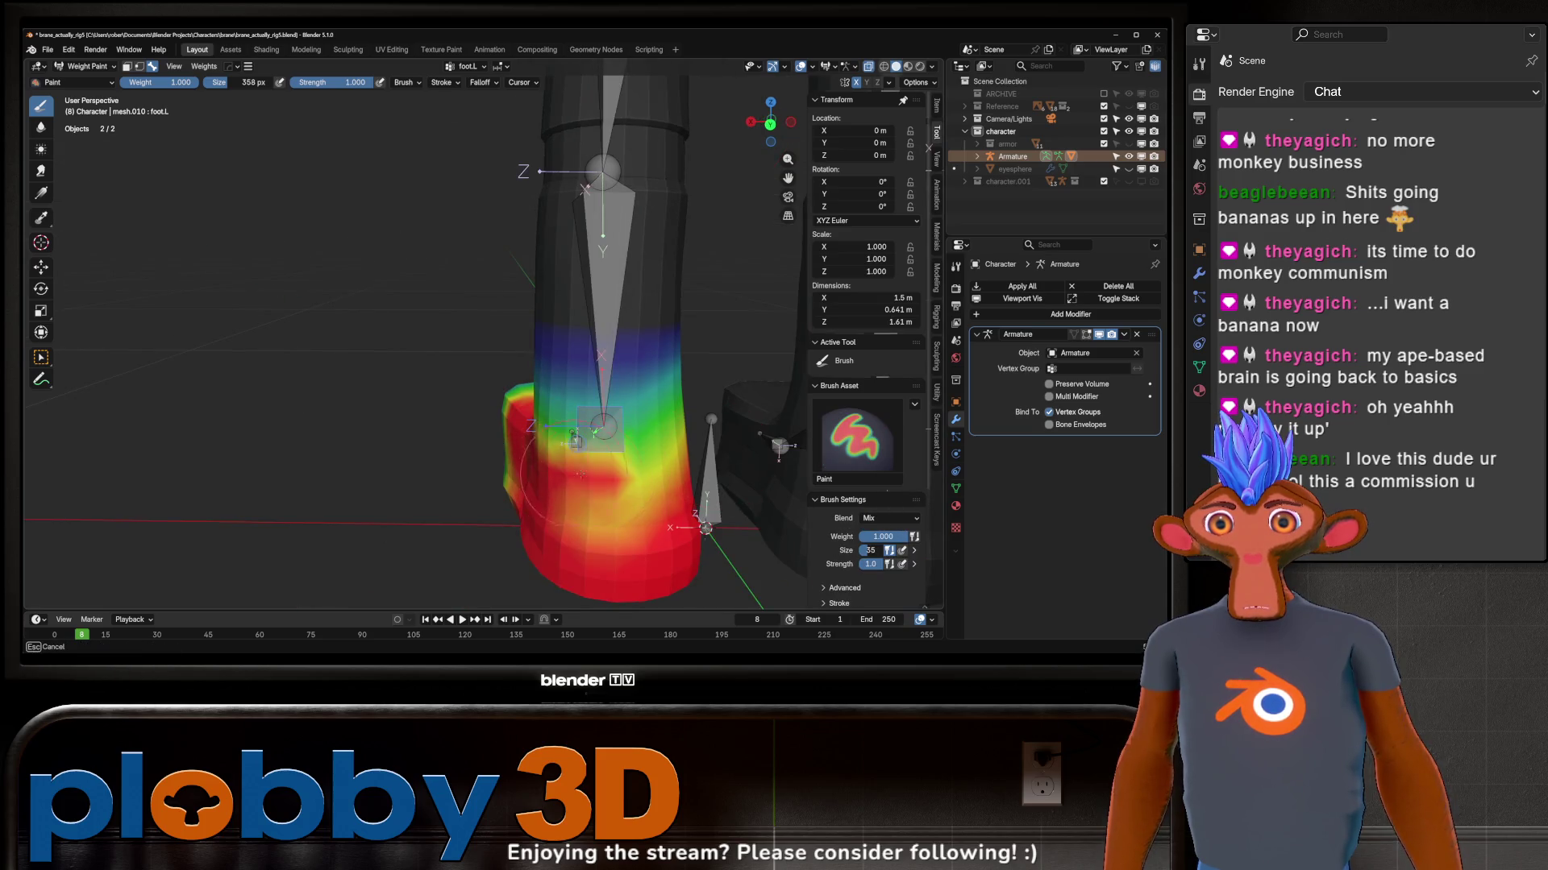
{"action": "middle_click_drag", "start_coordinate": [532, 460], "coordinate": [622, 449]}
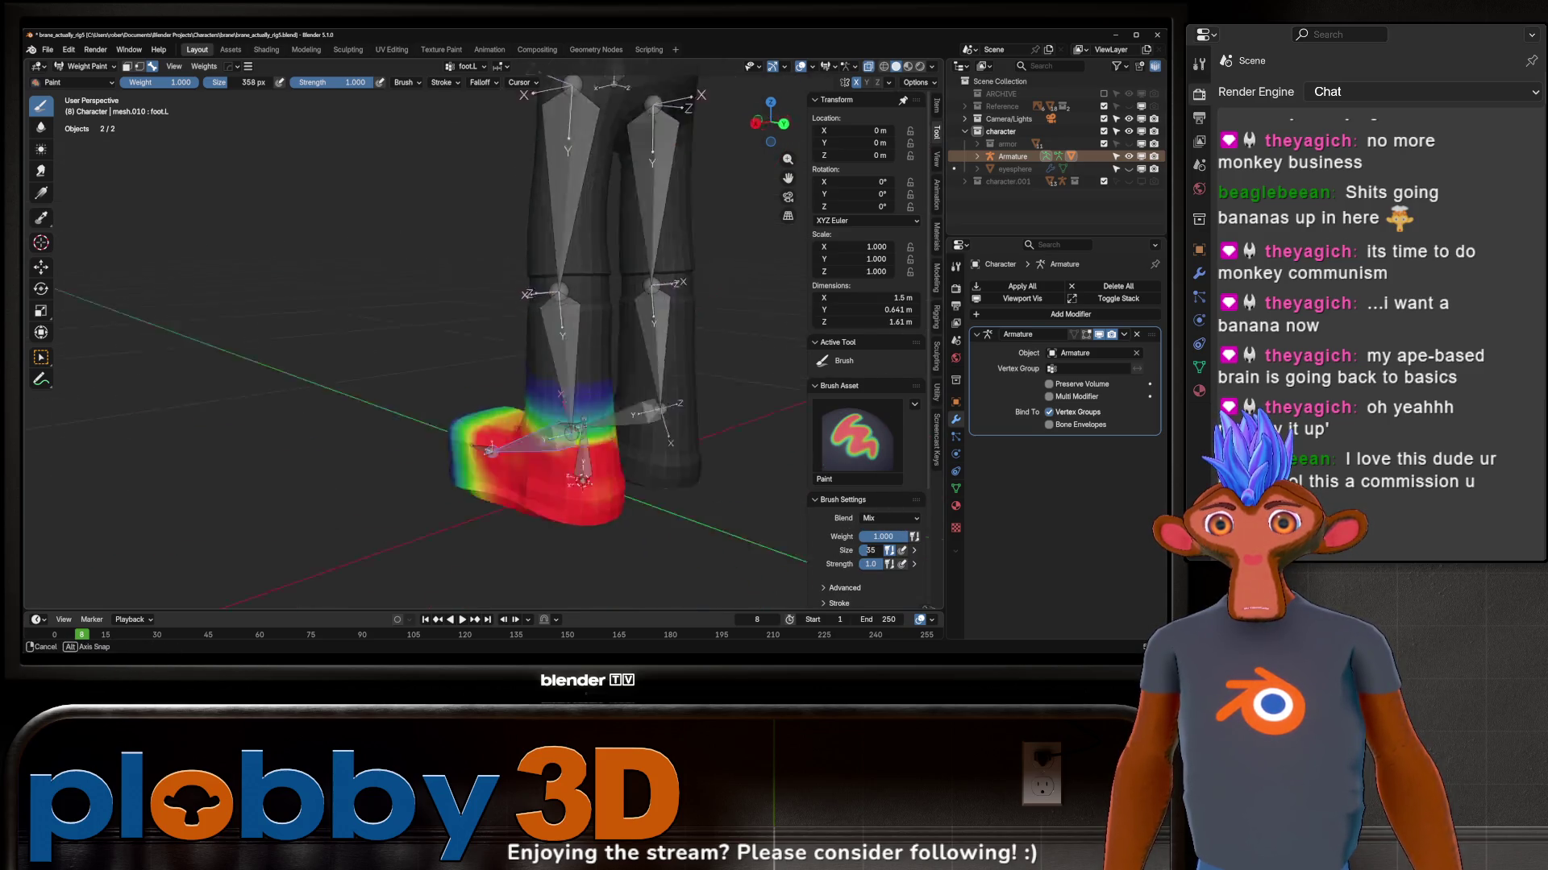
Step: Bend the foot again on X, return the leg to rest pose, and show upper_arm.L weights
{"action": "key", "text": "r"}
{"action": "key", "text": "x"}
{"action": "left_click", "coordinate": [647, 359]}
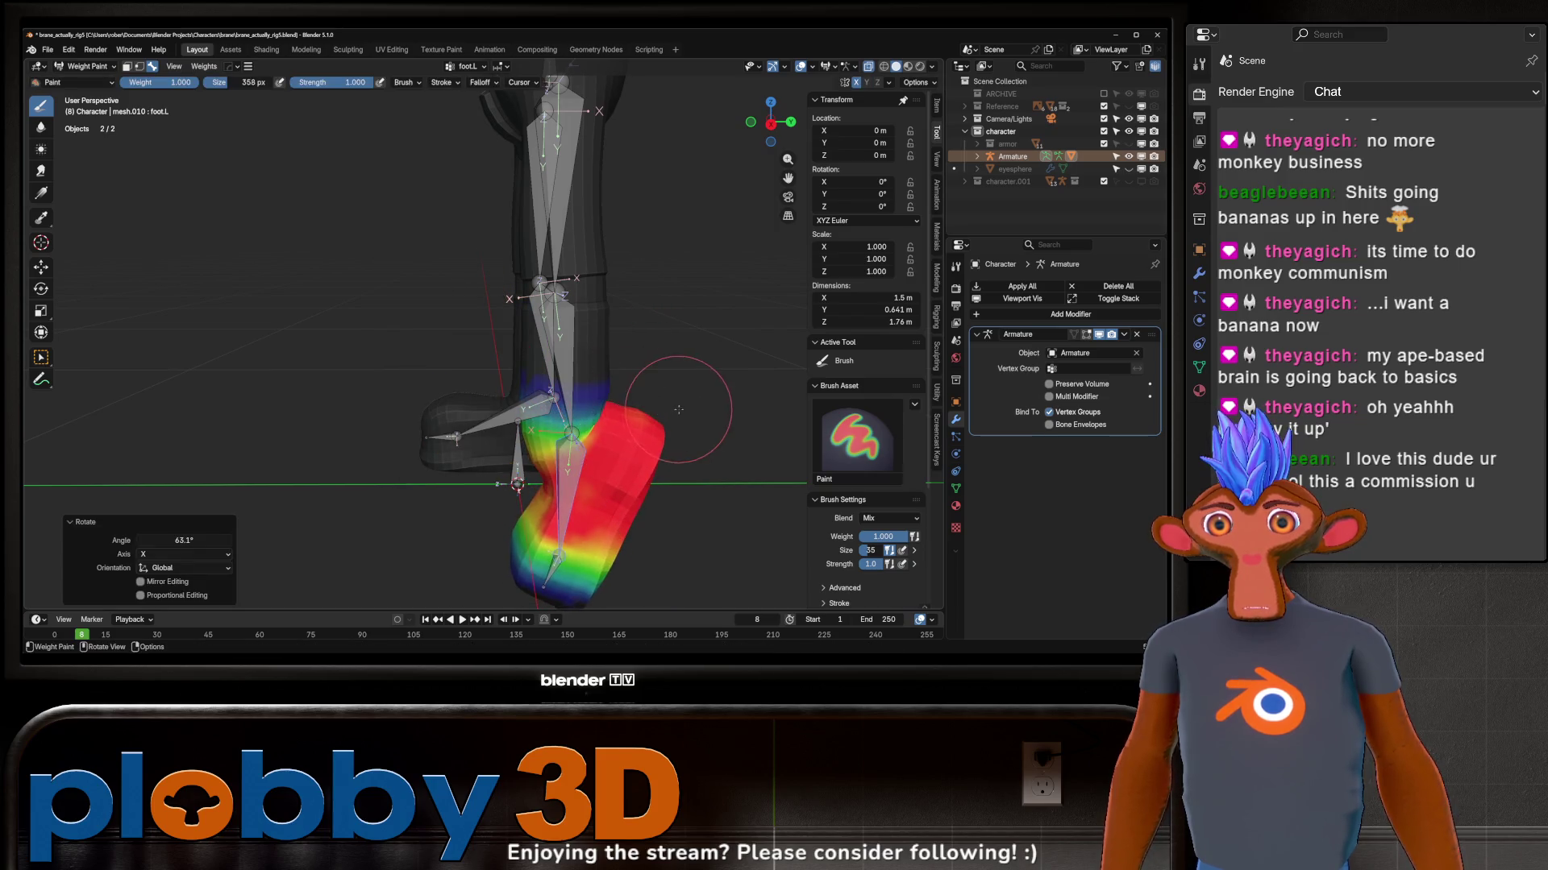
{"action": "scroll", "coordinate": [629, 388], "scroll_direction": "down", "scroll_amount": 5}
{"action": "mouse_move", "coordinate": [629, 387]}
{"action": "middle_mouse_down"}
{"action": "mouse_move", "coordinate": [593, 403]}
{"action": "mouse_move", "coordinate": [558, 374]}
{"action": "middle_mouse_up"}
{"action": "key", "text": "Escape"}
{"action": "left_click", "coordinate": [598, 234], "text": "ctrl"}
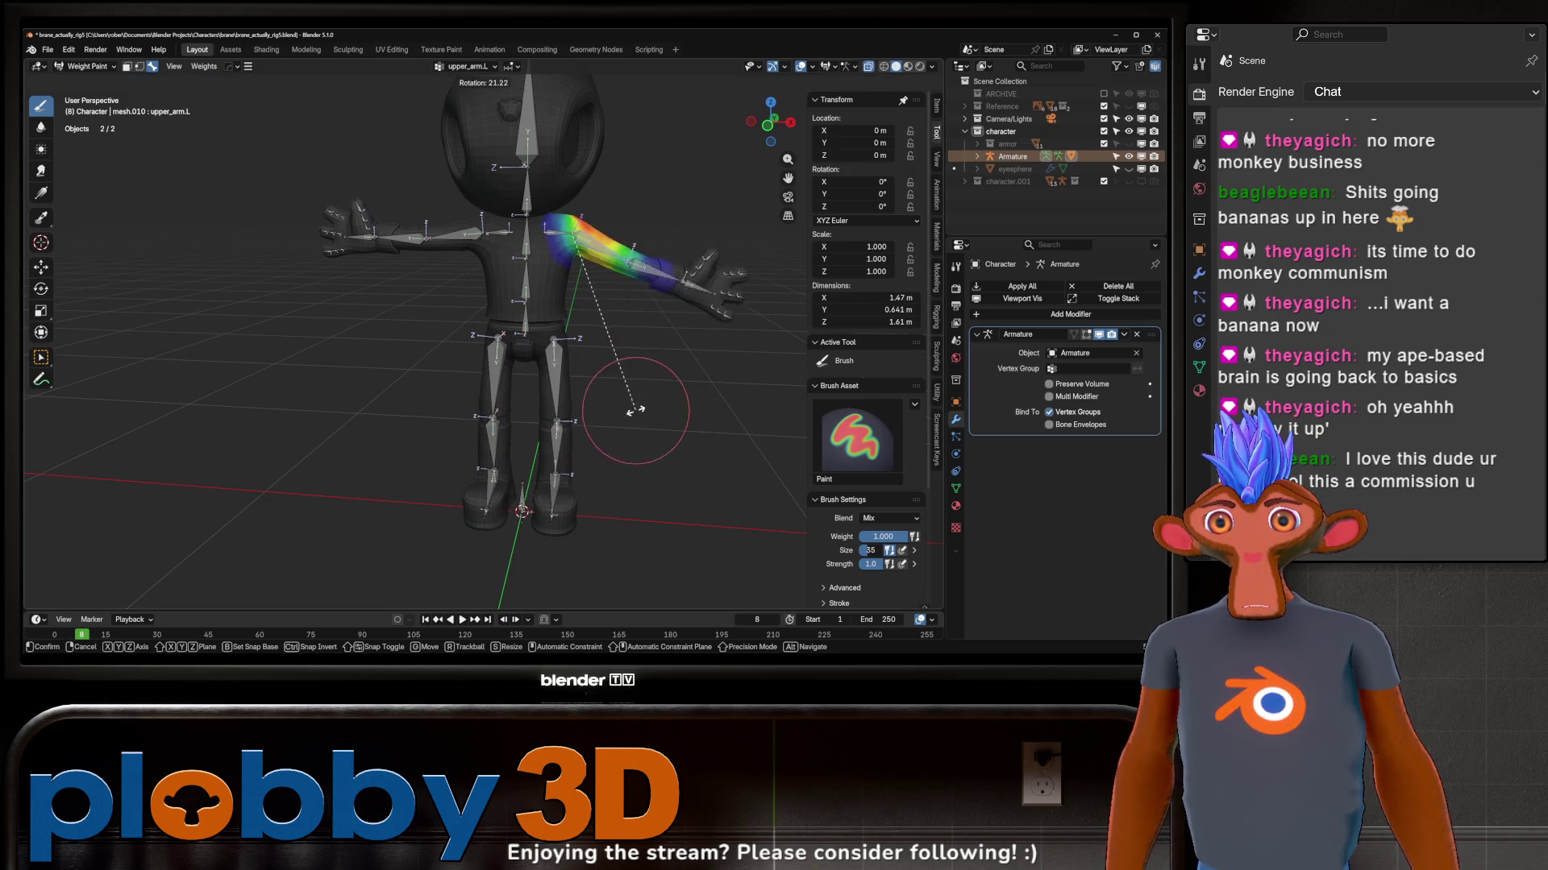
Step: Test-bend the spine bone, then the chest bone on the X axis
{"action": "left_click", "coordinate": [532, 297], "text": "ctrl"}
{"action": "key", "text": "r"}
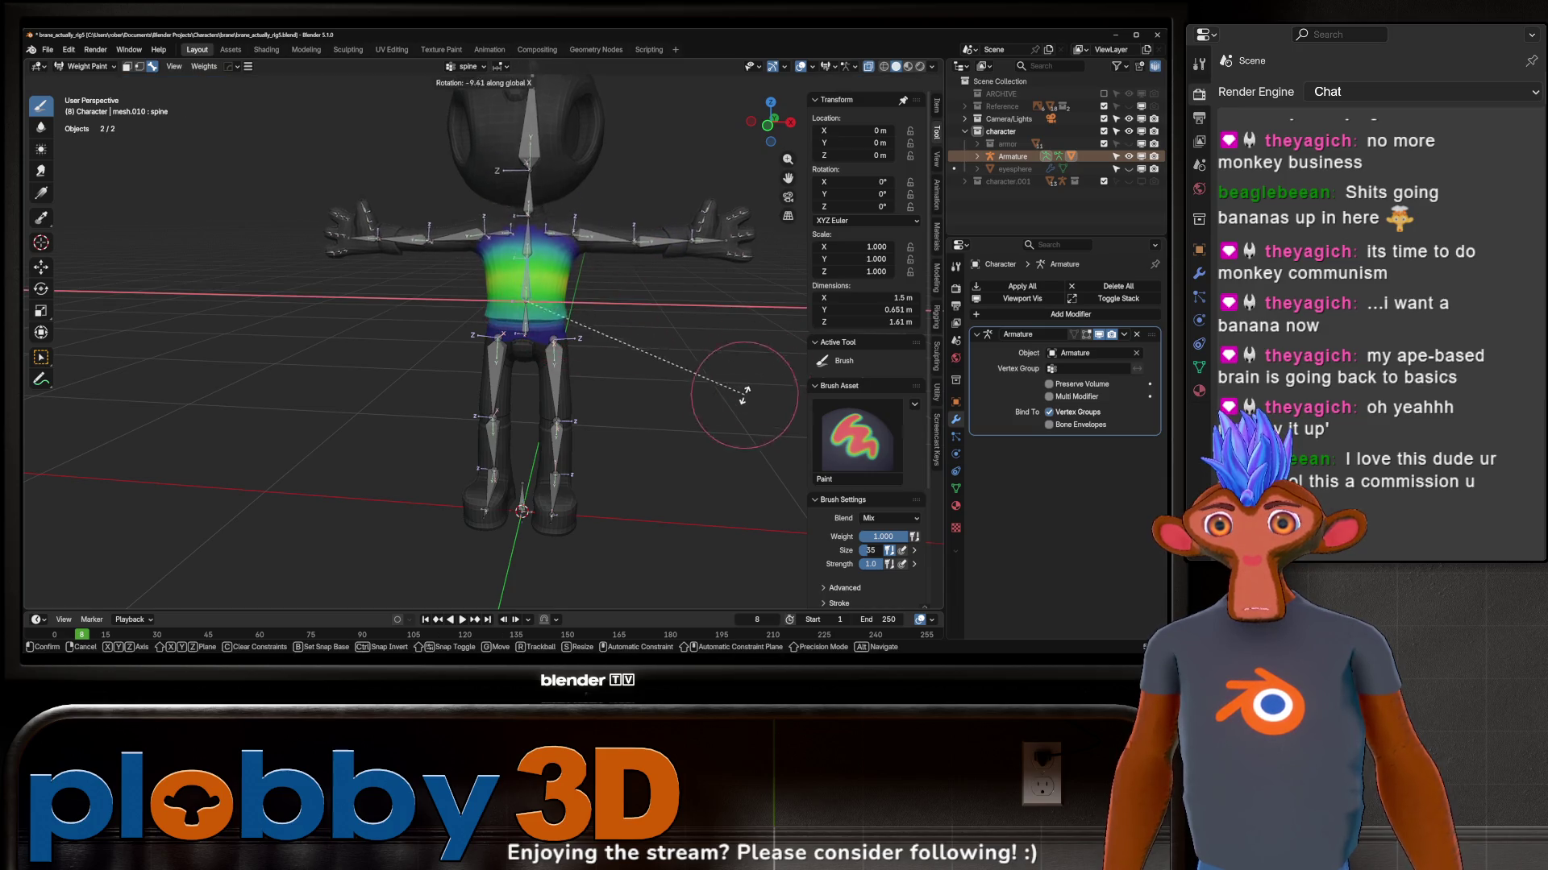
{"action": "left_click", "coordinate": [623, 510]}
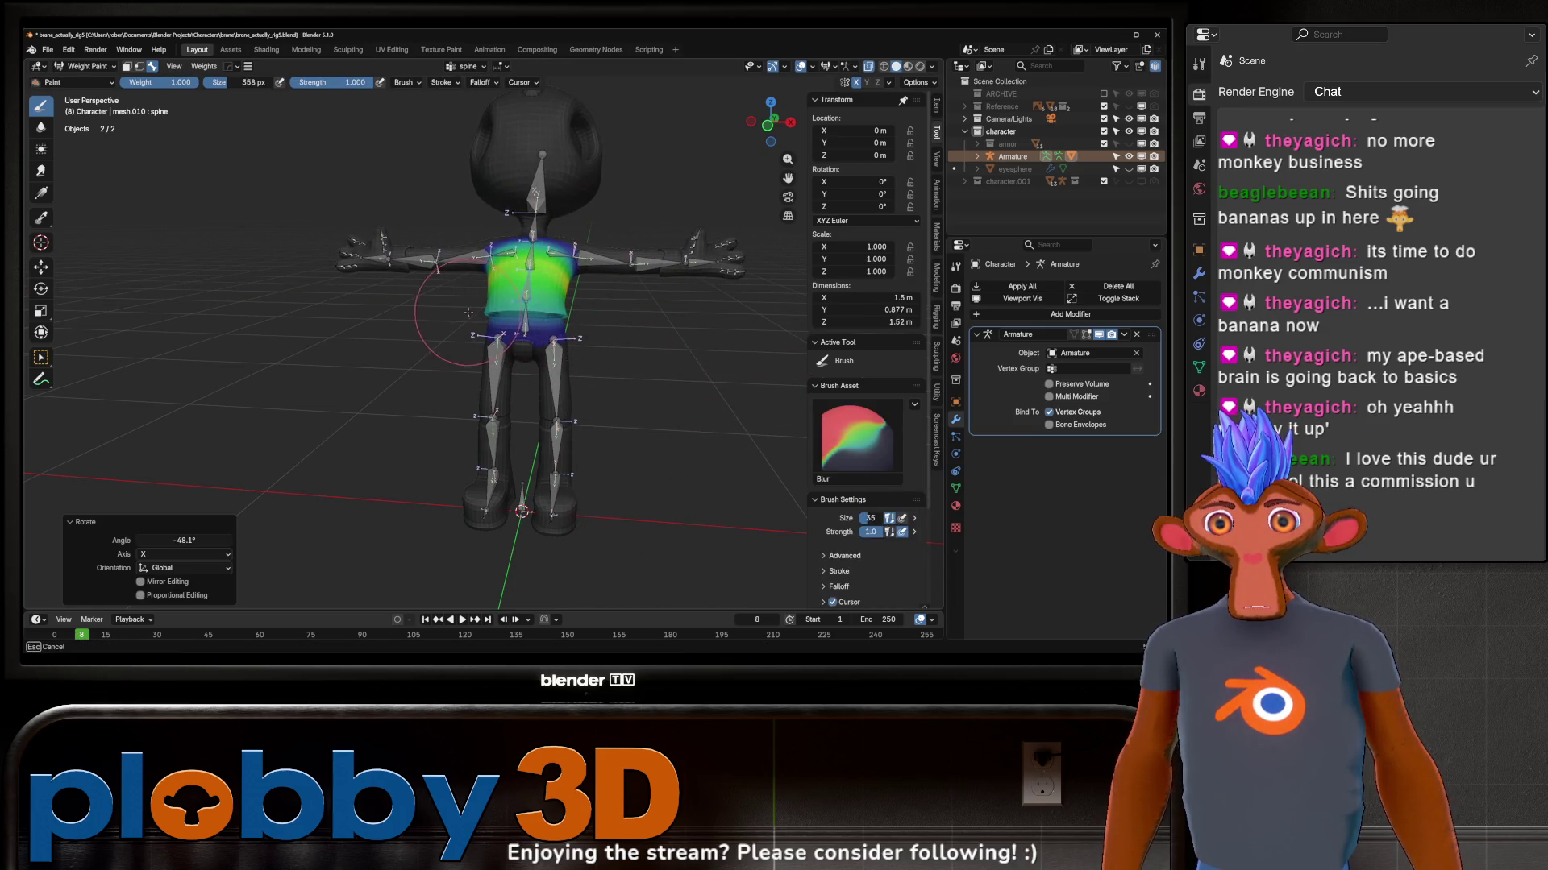
{"action": "scroll", "coordinate": [526, 331], "scroll_direction": "up", "scroll_amount": 4}
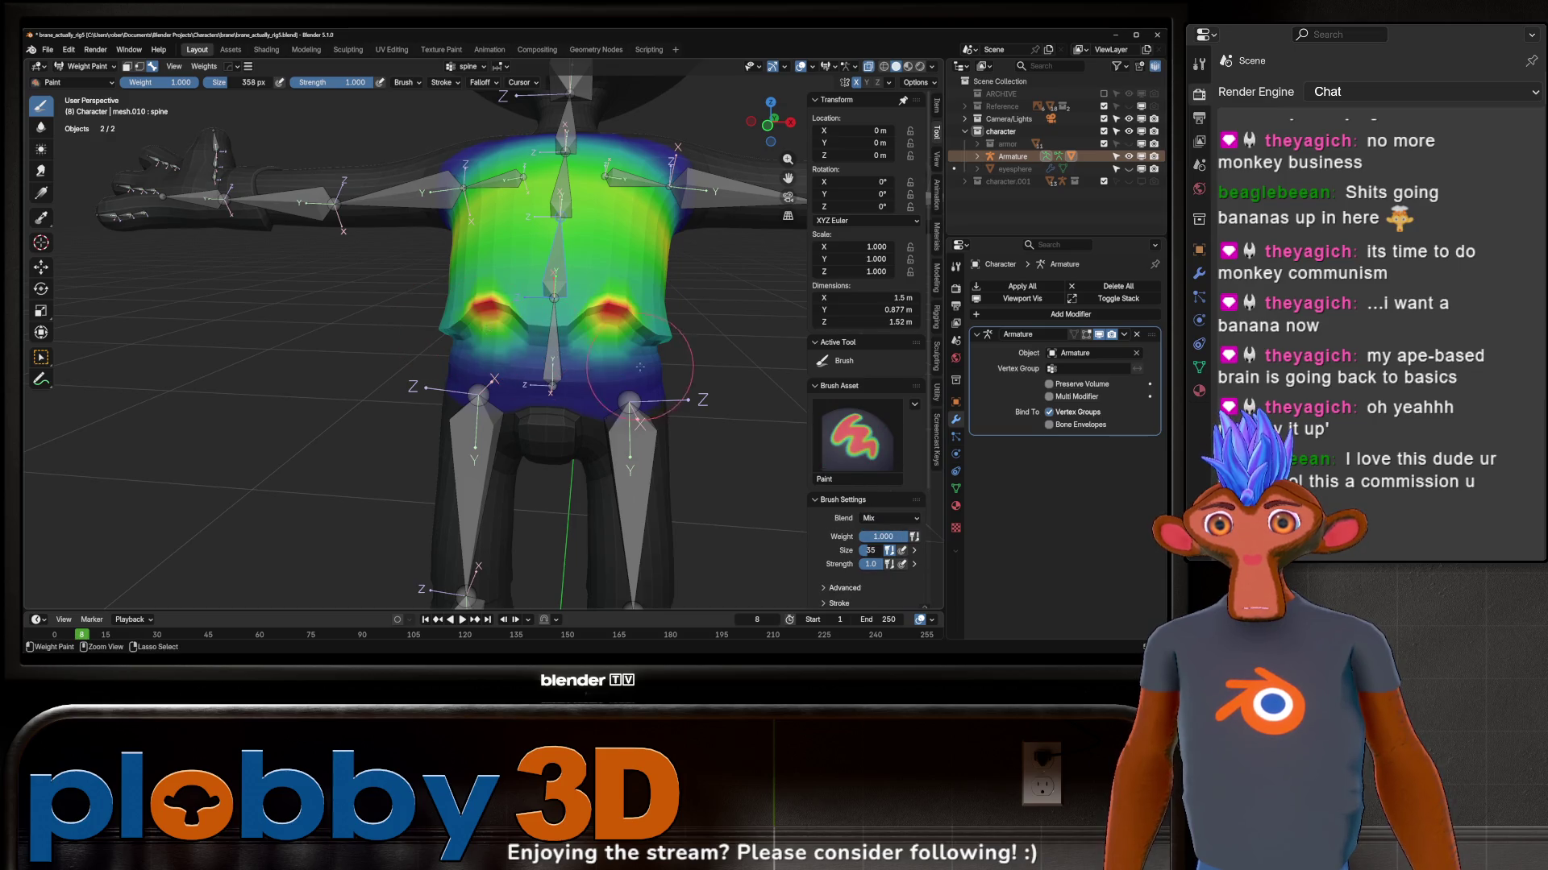
{"action": "scroll", "coordinate": [641, 368], "scroll_direction": "down", "scroll_amount": 4}
{"action": "key", "text": "r"}
{"action": "key", "text": "x"}
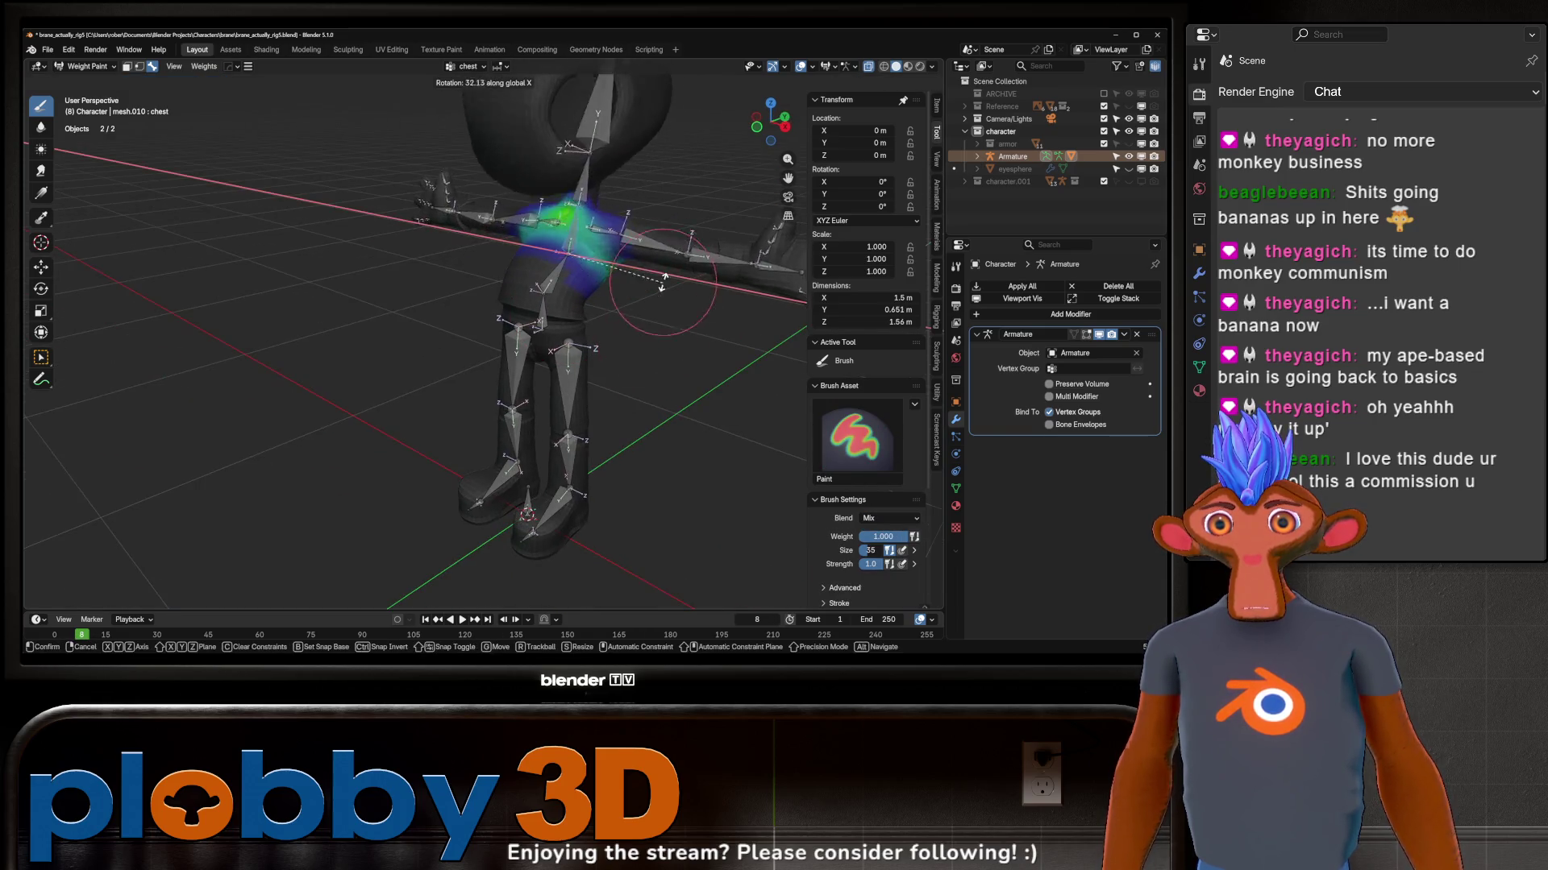
{"action": "left_click", "coordinate": [673, 255]}
{"action": "scroll", "coordinate": [673, 256], "scroll_direction": "up", "scroll_amount": 2}
{"action": "scroll", "coordinate": [674, 255], "scroll_direction": "up", "scroll_amount": 3}
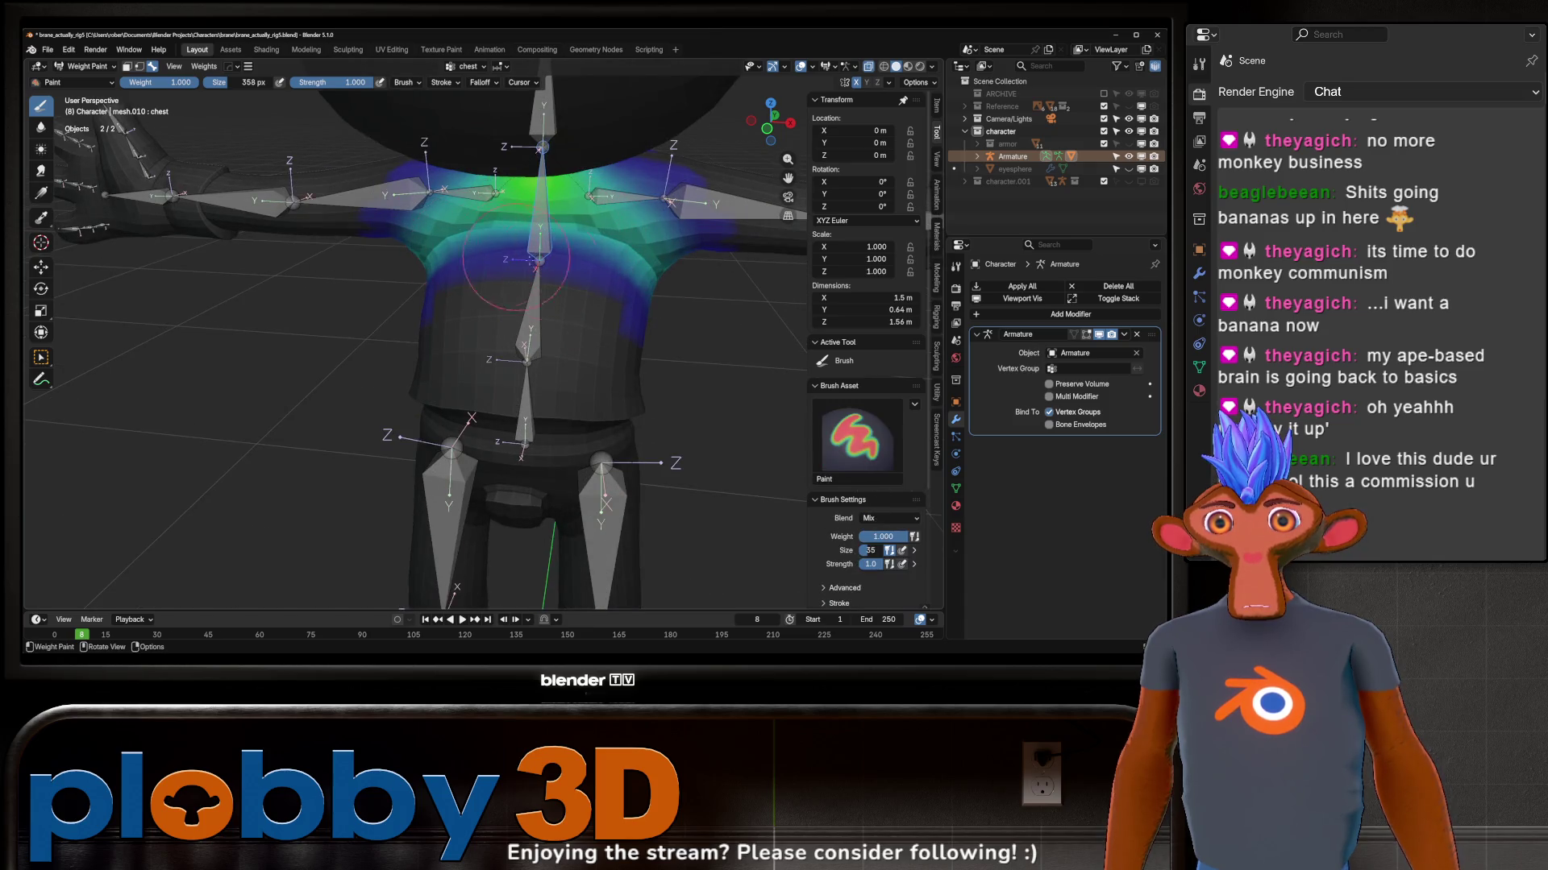
Step: Show the spine weights, tilt the chest on X to check the torso, and undo it
{"action": "left_click", "coordinate": [536, 311], "text": "ctrl"}
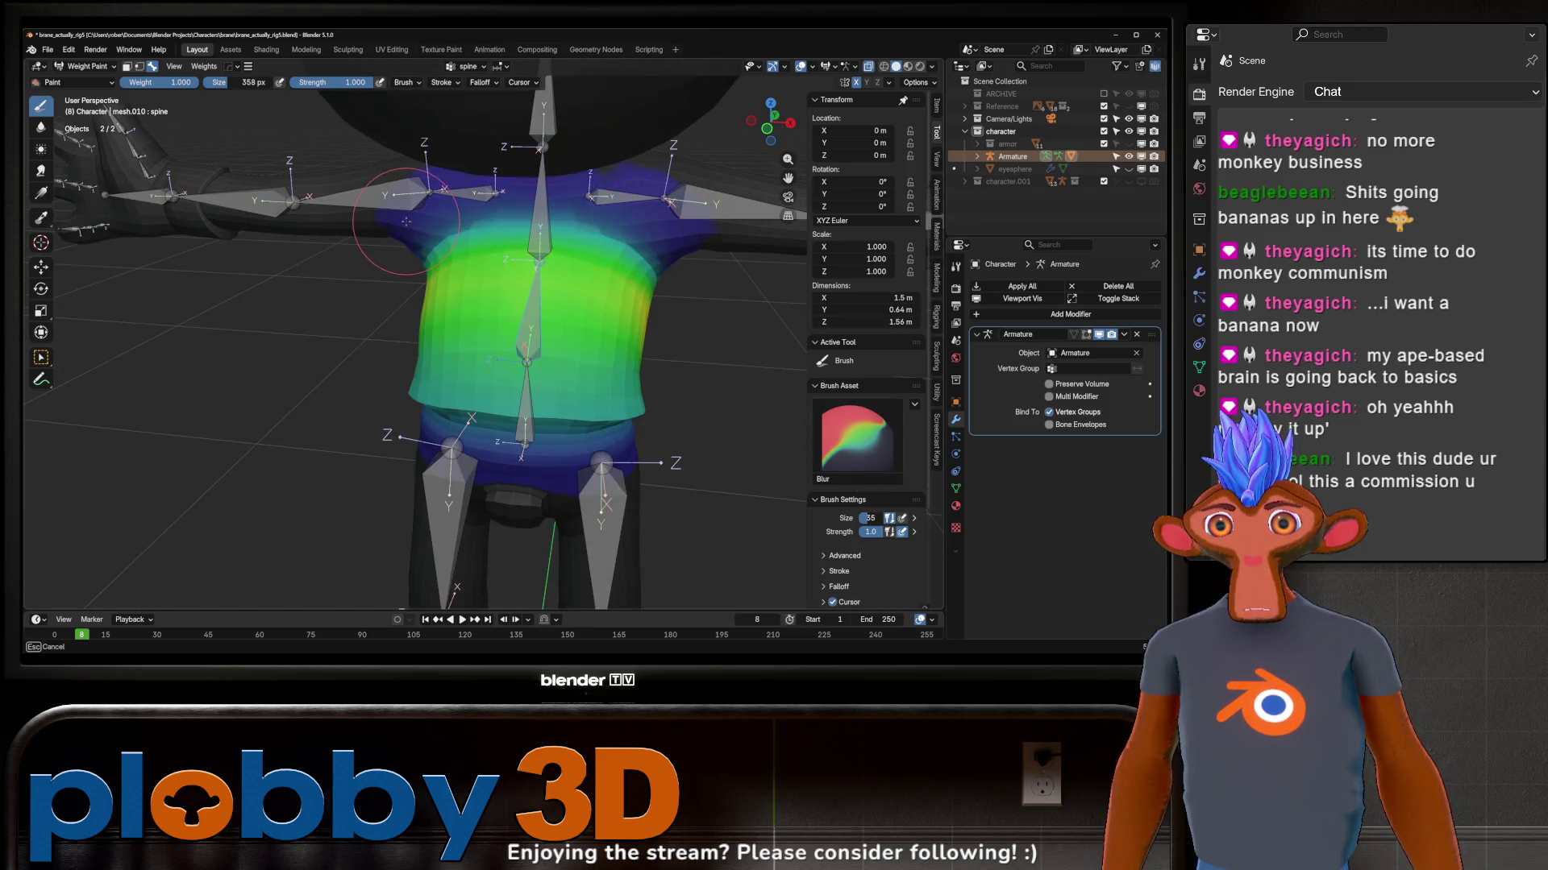
{"action": "mouse_move", "coordinate": [589, 231]}
{"action": "middle_mouse_down"}
{"action": "mouse_move", "coordinate": [647, 333]}
{"action": "mouse_move", "coordinate": [622, 279]}
{"action": "middle_mouse_up"}
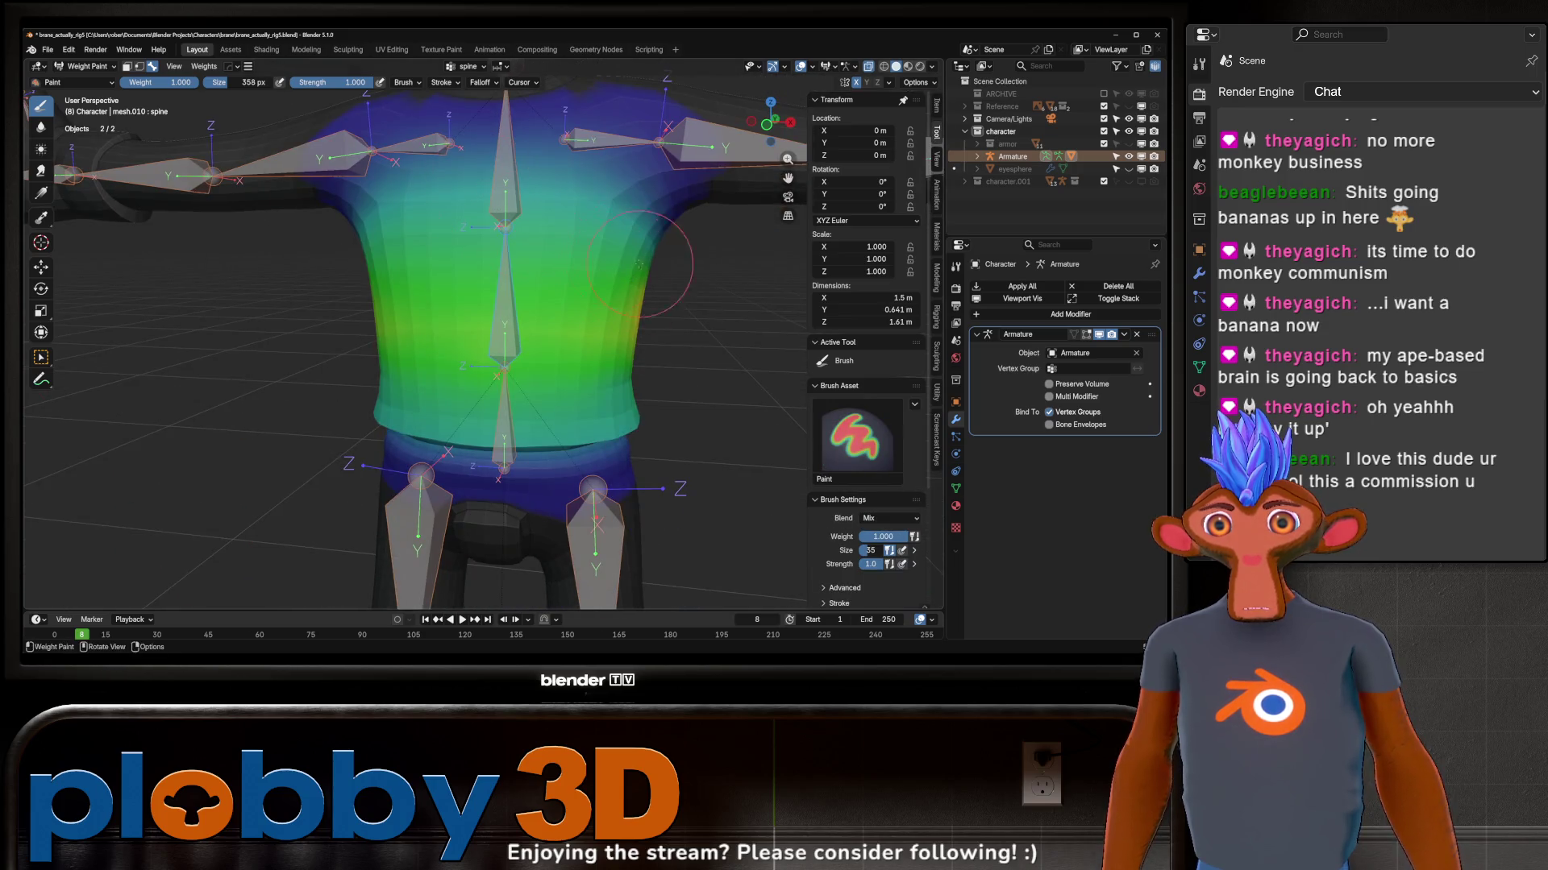
{"action": "key", "text": "r"}
{"action": "key", "text": "x"}
{"action": "left_click", "coordinate": [627, 264]}
{"action": "mouse_move", "coordinate": [628, 265]}
{"action": "middle_mouse_down"}
{"action": "mouse_move", "coordinate": [545, 273]}
{"action": "mouse_move", "coordinate": [584, 304]}
{"action": "middle_mouse_up"}
{"action": "key", "text": "ctrl+z"}
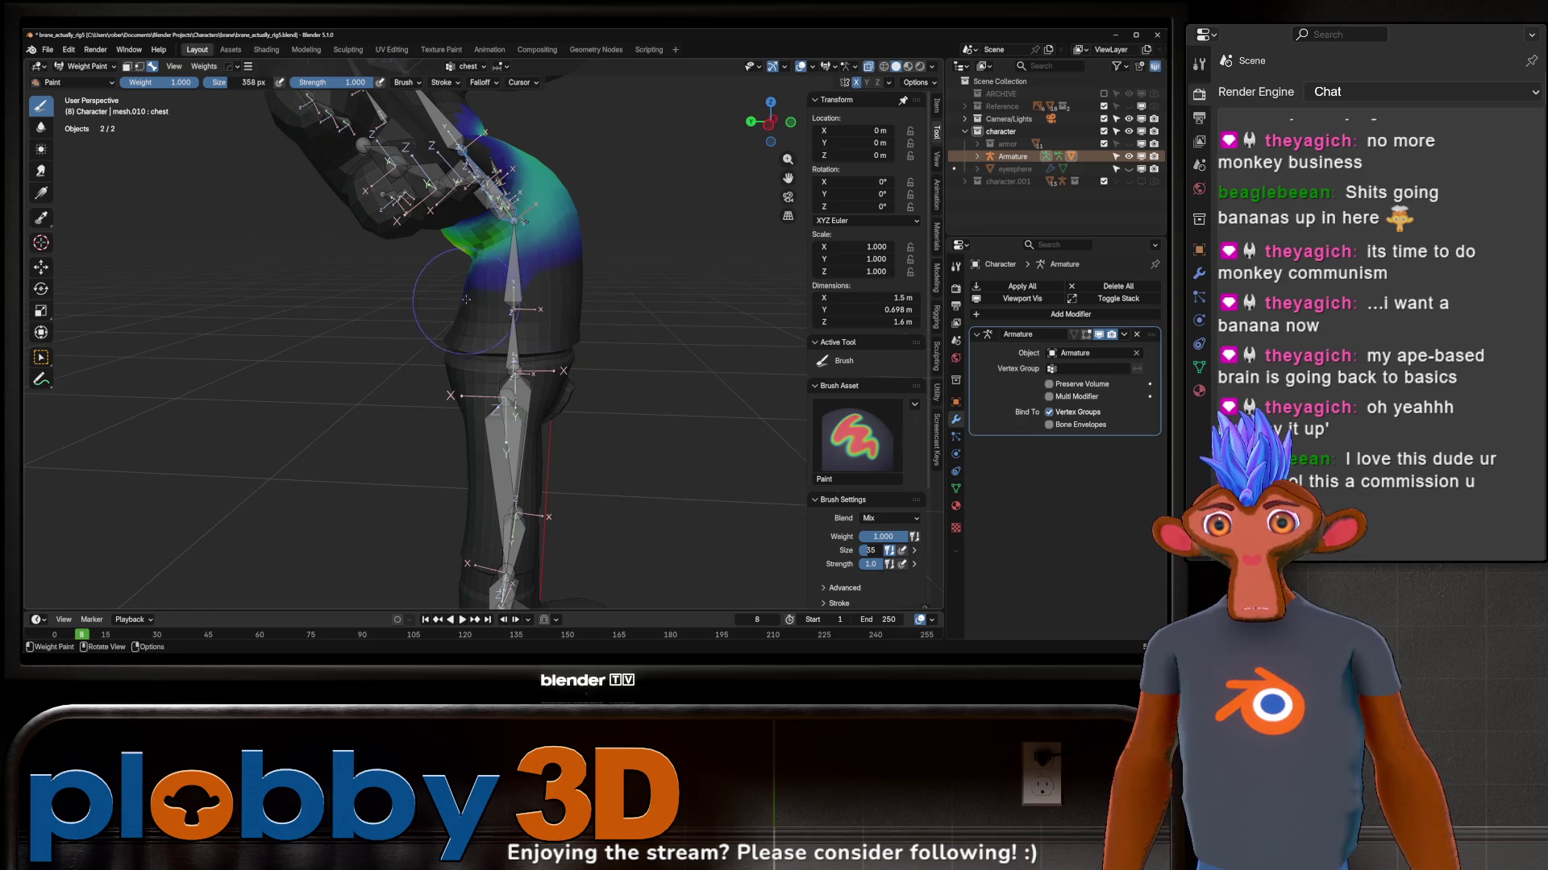
Step: Smooth the spine weights across the front of the torso with the Blur brush
{"action": "middle_click_drag", "start_coordinate": [466, 301], "coordinate": [548, 274]}
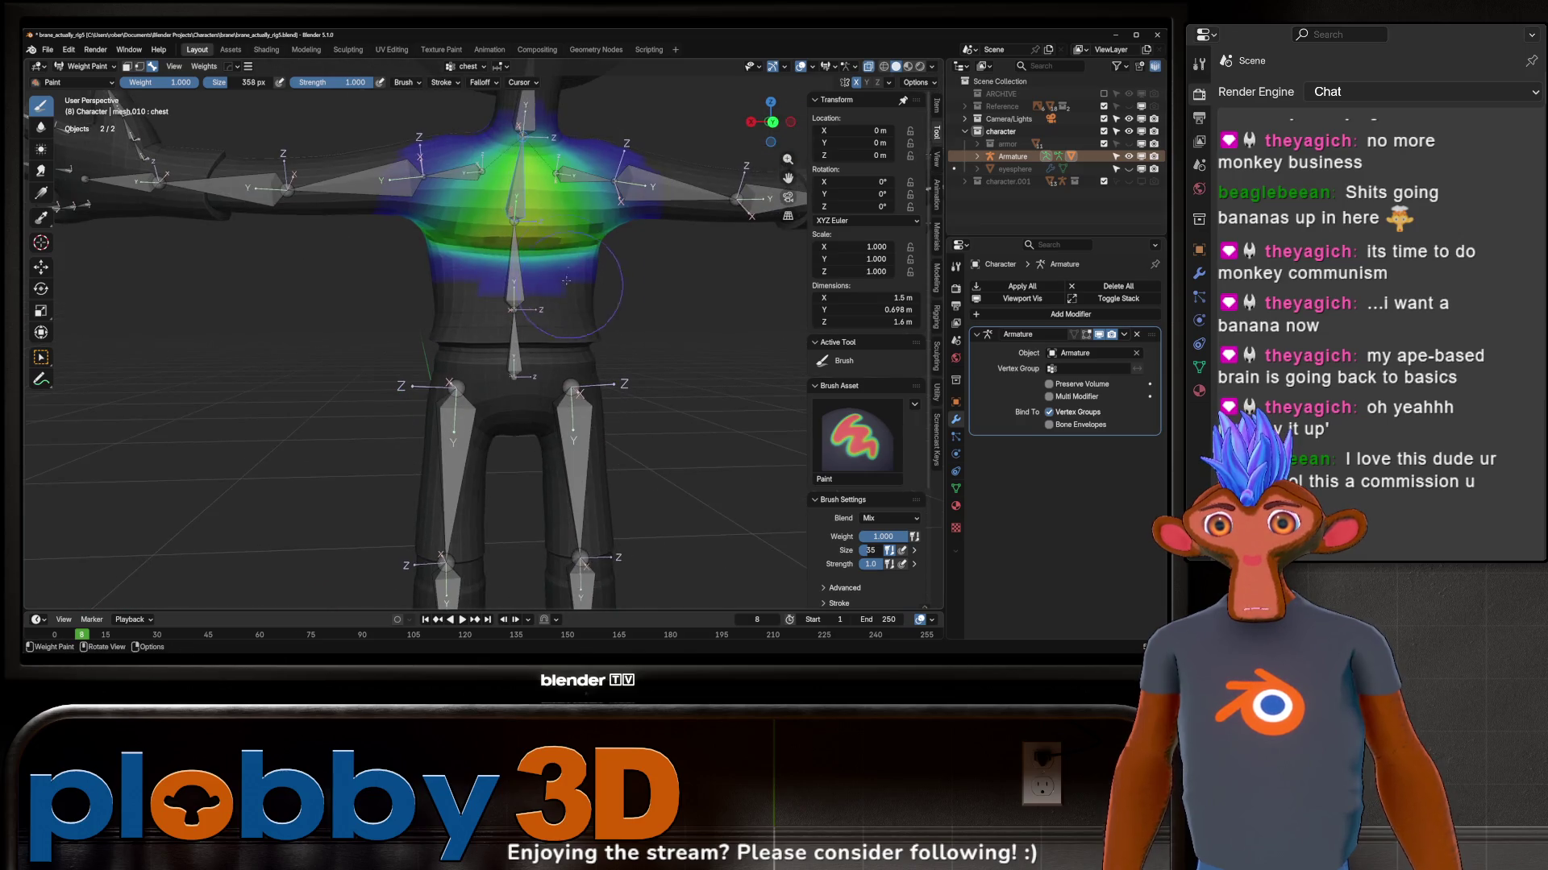
{"action": "left_click", "coordinate": [520, 282], "text": "ctrl"}
{"action": "scroll", "coordinate": [485, 266], "scroll_direction": "up", "scroll_amount": 5}
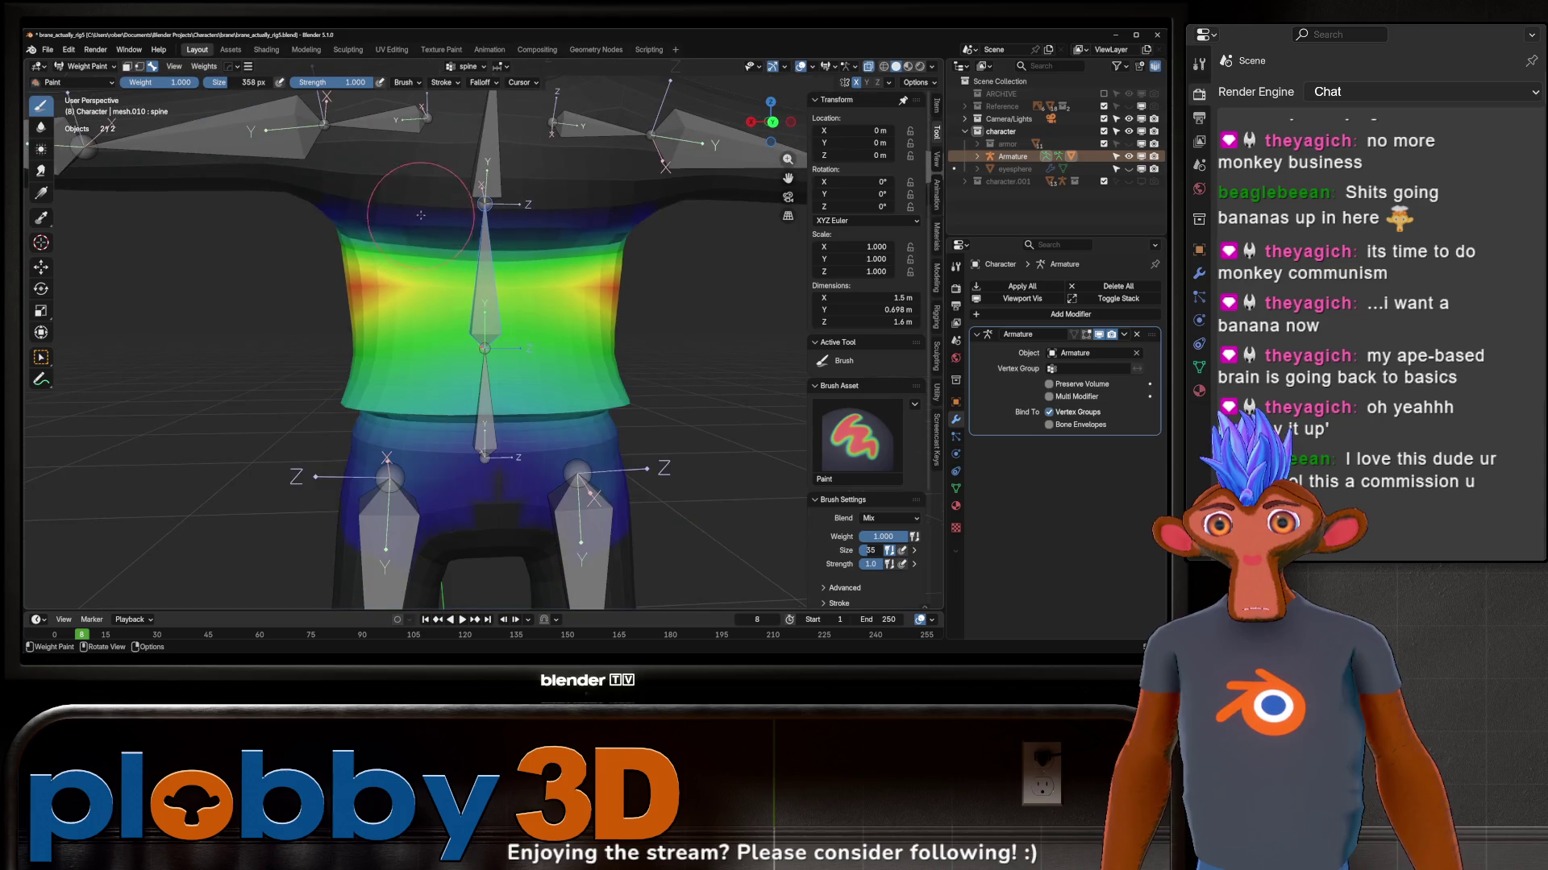
{"action": "middle_click_drag", "start_coordinate": [496, 223], "coordinate": [532, 216]}
{"action": "left_click_drag", "start_coordinate": [532, 215], "coordinate": [554, 215], "text": "shift"}
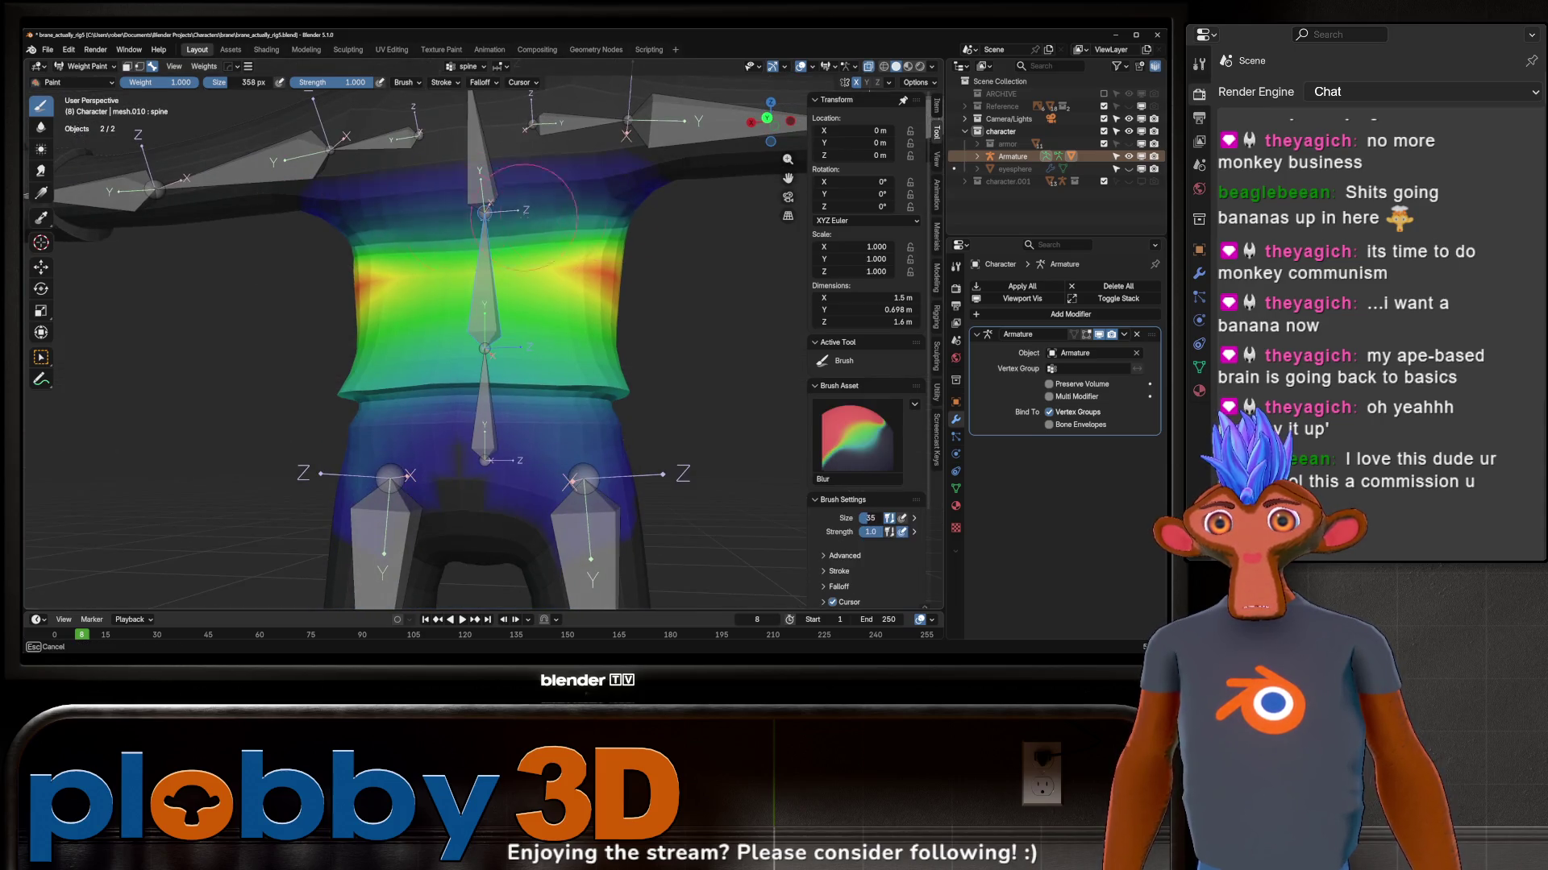
{"action": "left_click_drag", "start_coordinate": [403, 233], "coordinate": [405, 233], "text": "shift"}
{"action": "scroll", "coordinate": [405, 234], "scroll_direction": "down", "scroll_amount": 3}
{"action": "mouse_move", "coordinate": [405, 233]}
{"action": "middle_mouse_down"}
{"action": "mouse_move", "coordinate": [570, 262]}
{"action": "mouse_move", "coordinate": [604, 243]}
{"action": "middle_mouse_up"}
{"action": "scroll", "coordinate": [604, 242], "scroll_direction": "down", "scroll_amount": 2}
Step: Start and cancel test rotations of the left upper arm and shoulder bones
{"action": "left_click", "coordinate": [641, 231], "text": "ctrl"}
{"action": "key", "text": "r"}
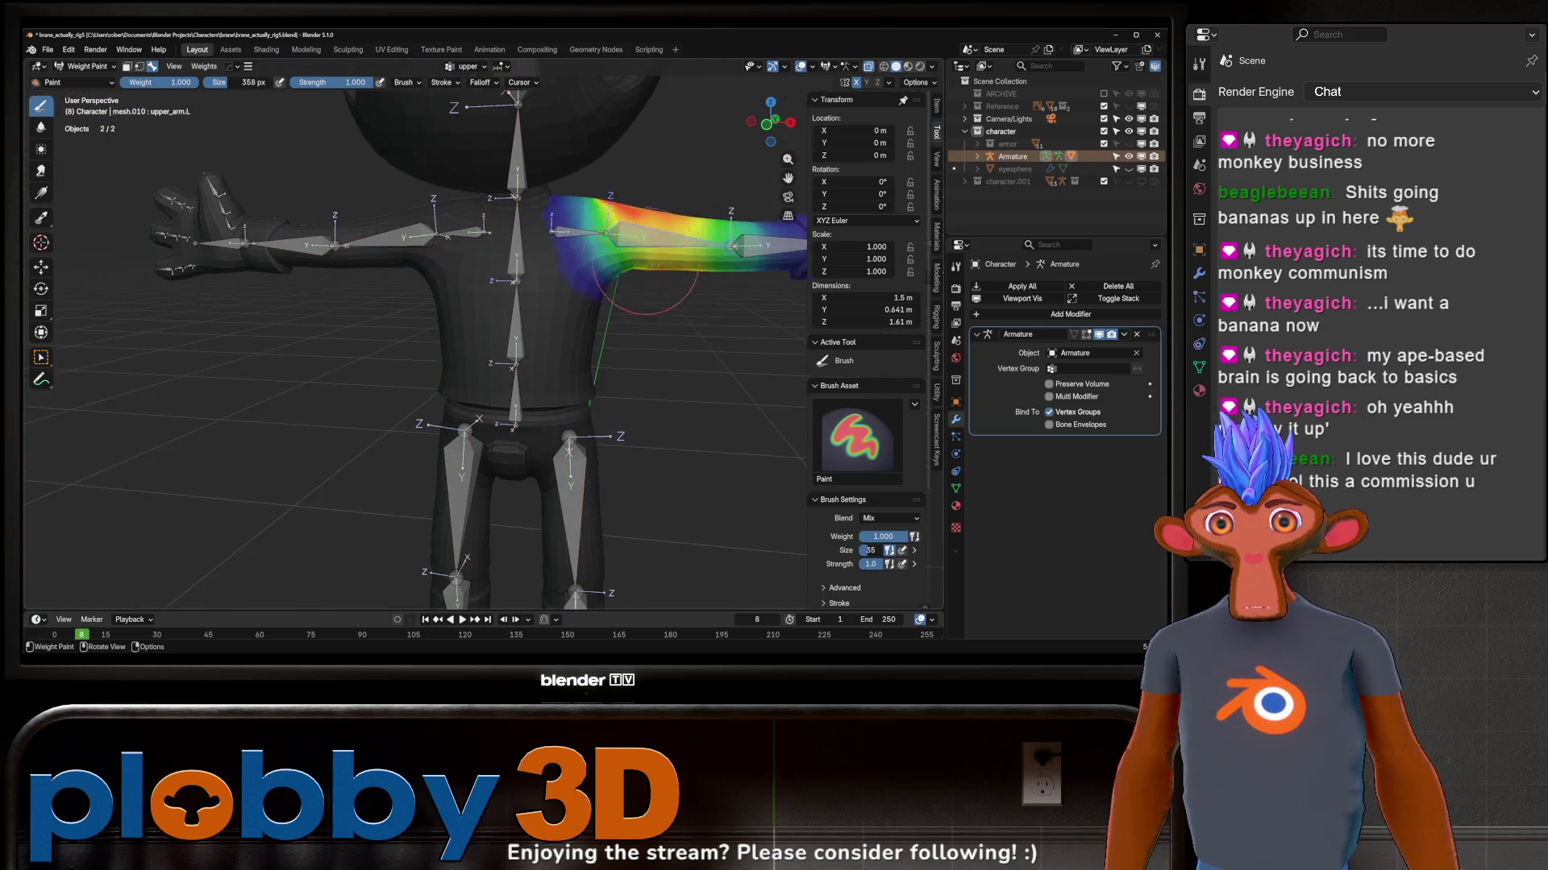
{"action": "key", "text": "Escape"}
{"action": "left_click", "coordinate": [575, 229], "text": "ctrl"}
{"action": "key", "text": "r"}
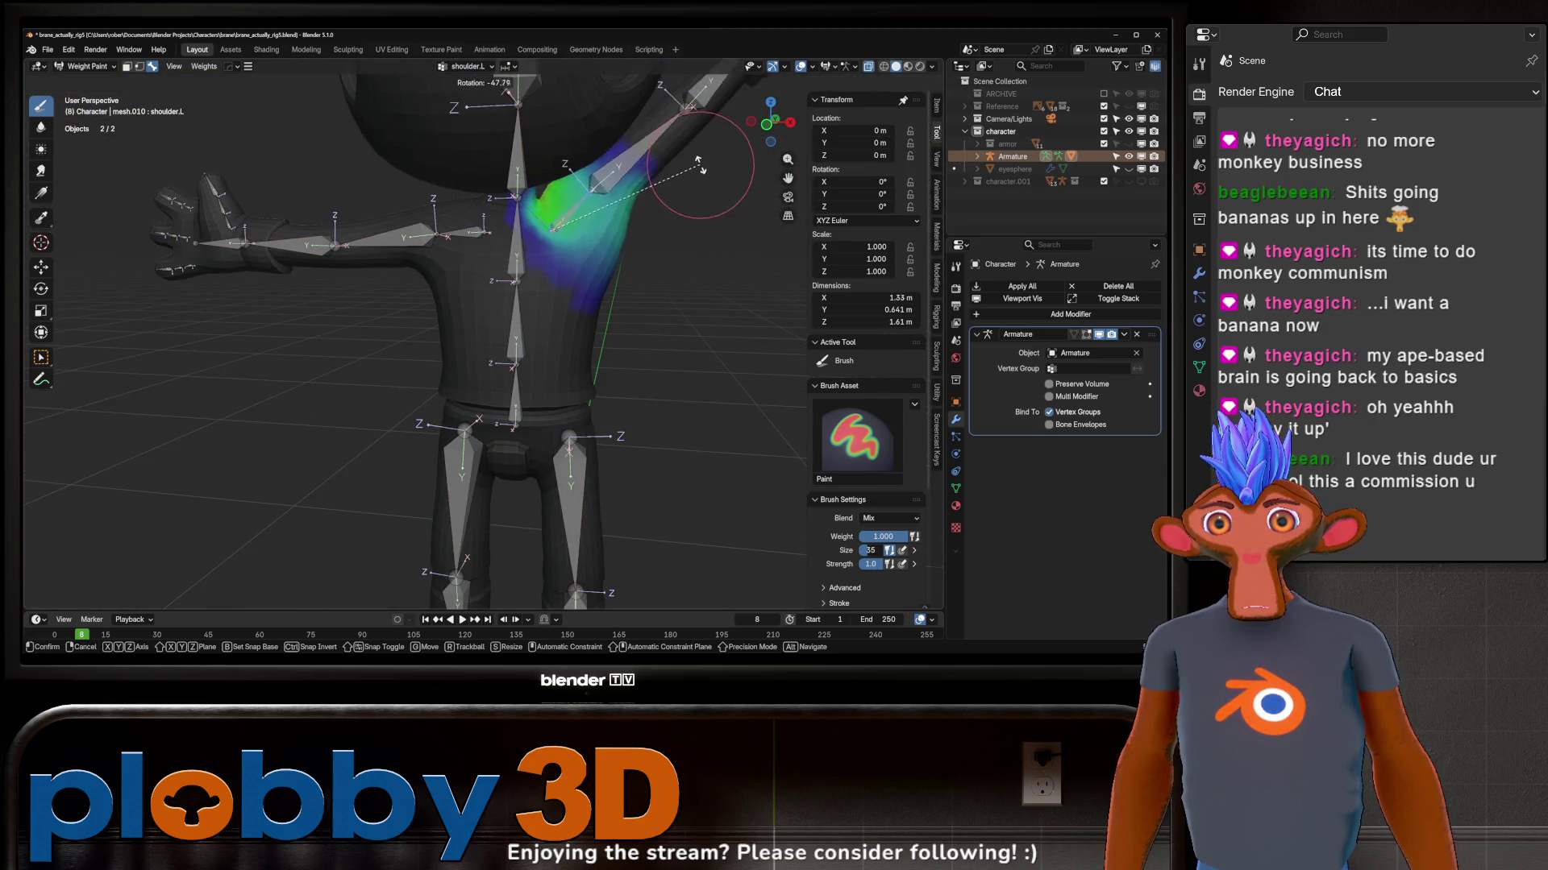
{"action": "key", "text": "Escape"}
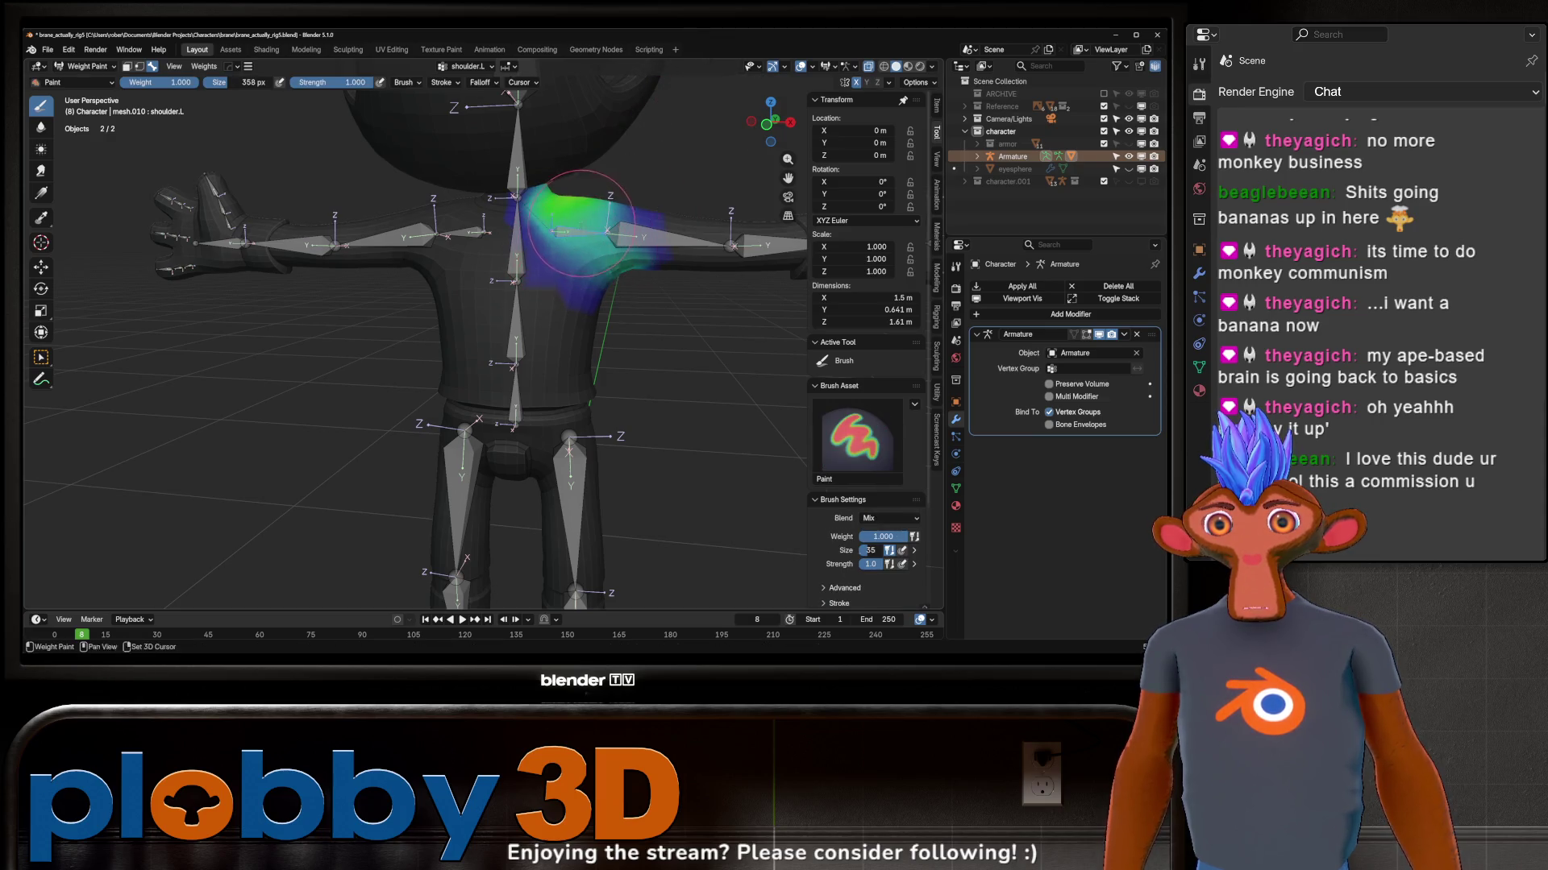
Step: View the spine and hips weights, then test-bend the left upper leg and reset it
{"action": "middle_click_drag", "start_coordinate": [533, 290], "coordinate": [585, 282]}
{"action": "scroll", "coordinate": [585, 282], "scroll_direction": "down", "scroll_amount": 2}
{"action": "left_click", "coordinate": [554, 296], "text": "ctrl"}
{"action": "left_click", "coordinate": [554, 340], "text": "ctrl"}
{"action": "mouse_move", "coordinate": [568, 362]}
{"action": "middle_mouse_down"}
{"action": "mouse_move", "coordinate": [628, 327]}
{"action": "mouse_move", "coordinate": [611, 354]}
{"action": "mouse_move", "coordinate": [569, 360]}
{"action": "mouse_move", "coordinate": [581, 442]}
{"action": "middle_mouse_up"}
{"action": "left_click", "coordinate": [584, 384], "text": "ctrl"}
{"action": "key", "text": "r"}
{"action": "key", "text": "Escape"}
Step: Check the left lower leg and foot bones, then rotate the left forearm on the Y axis
{"action": "left_click", "coordinate": [581, 440], "text": "ctrl"}
{"action": "left_click", "coordinate": [610, 508], "text": "ctrl"}
{"action": "key", "text": "r"}
{"action": "key", "text": "Escape"}
{"action": "middle_click_drag", "start_coordinate": [663, 363], "coordinate": [636, 503]}
{"action": "left_click", "coordinate": [639, 430], "text": "ctrl"}
{"action": "mouse_move", "coordinate": [639, 431]}
{"action": "middle_mouse_down"}
{"action": "mouse_move", "coordinate": [709, 449]}
{"action": "mouse_move", "coordinate": [637, 410]}
{"action": "mouse_move", "coordinate": [656, 363]}
{"action": "mouse_move", "coordinate": [629, 362]}
{"action": "mouse_move", "coordinate": [605, 333]}
{"action": "middle_mouse_up"}
{"action": "key", "text": "r"}
{"action": "key", "text": "y"}
Step: Finish raising the forearm and bend the left hand bone into a test pose
{"action": "left_click", "coordinate": [641, 399]}
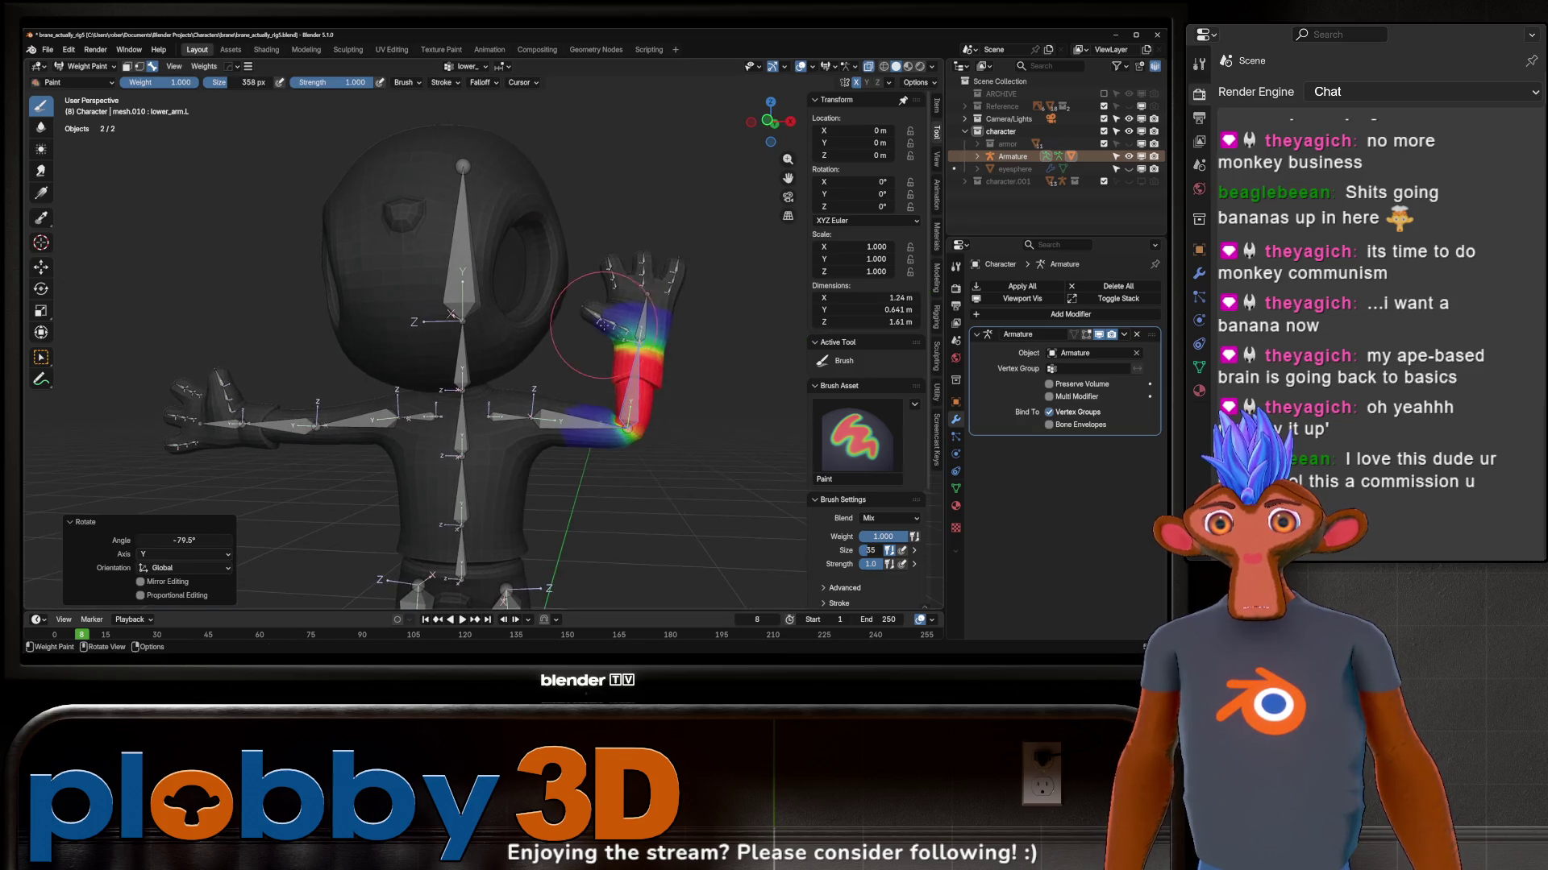
{"action": "left_click", "coordinate": [644, 326], "text": "ctrl"}
{"action": "key", "text": "r"}
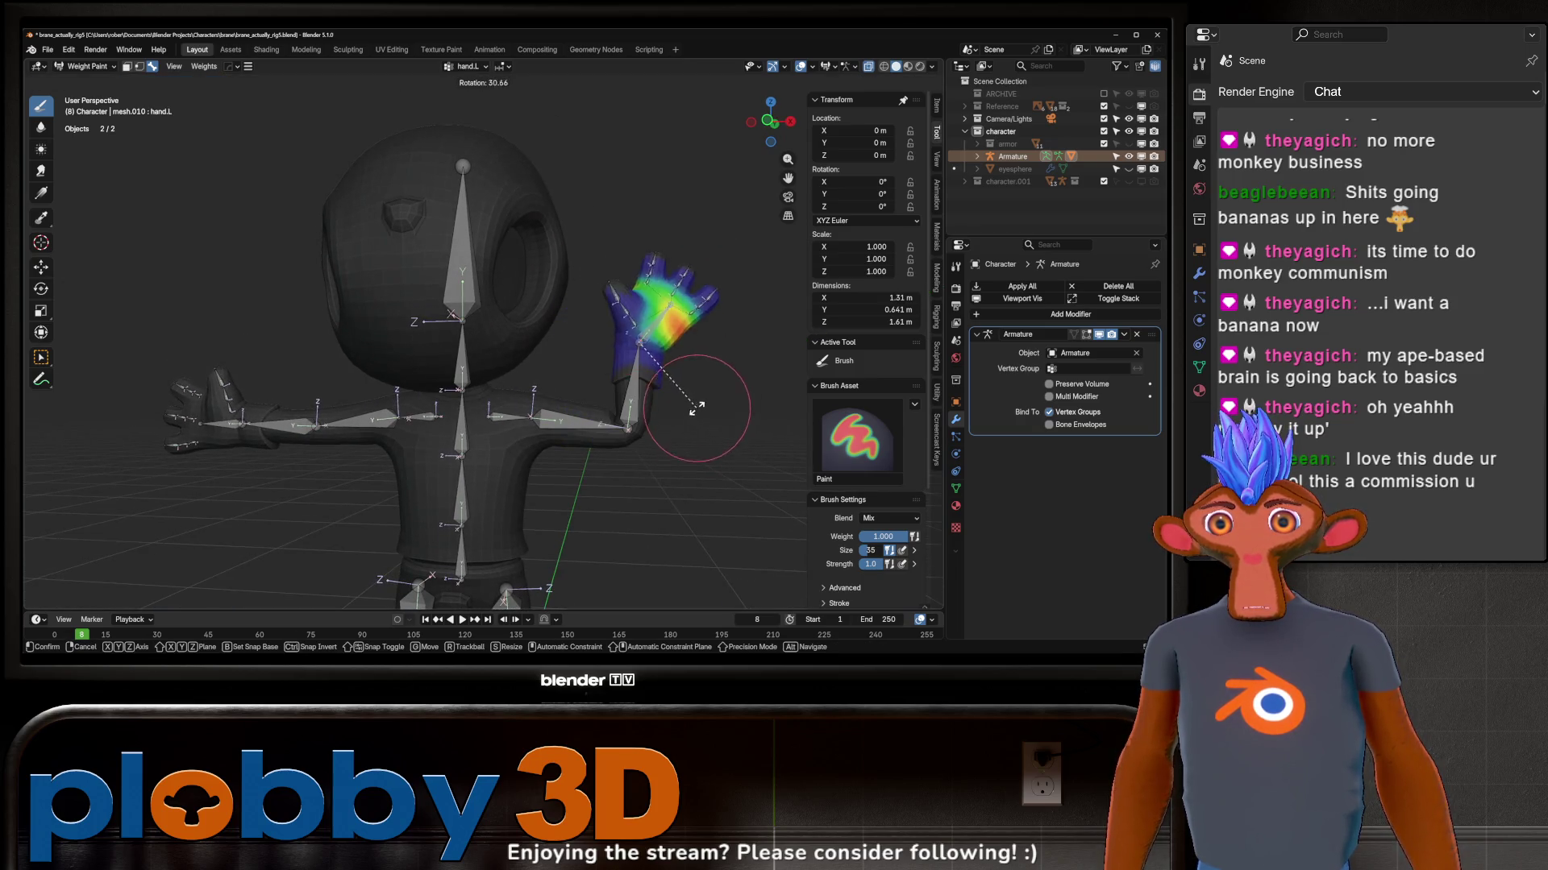
{"action": "left_click", "coordinate": [692, 321]}
{"action": "scroll", "coordinate": [580, 362], "scroll_direction": "up", "scroll_amount": 5}
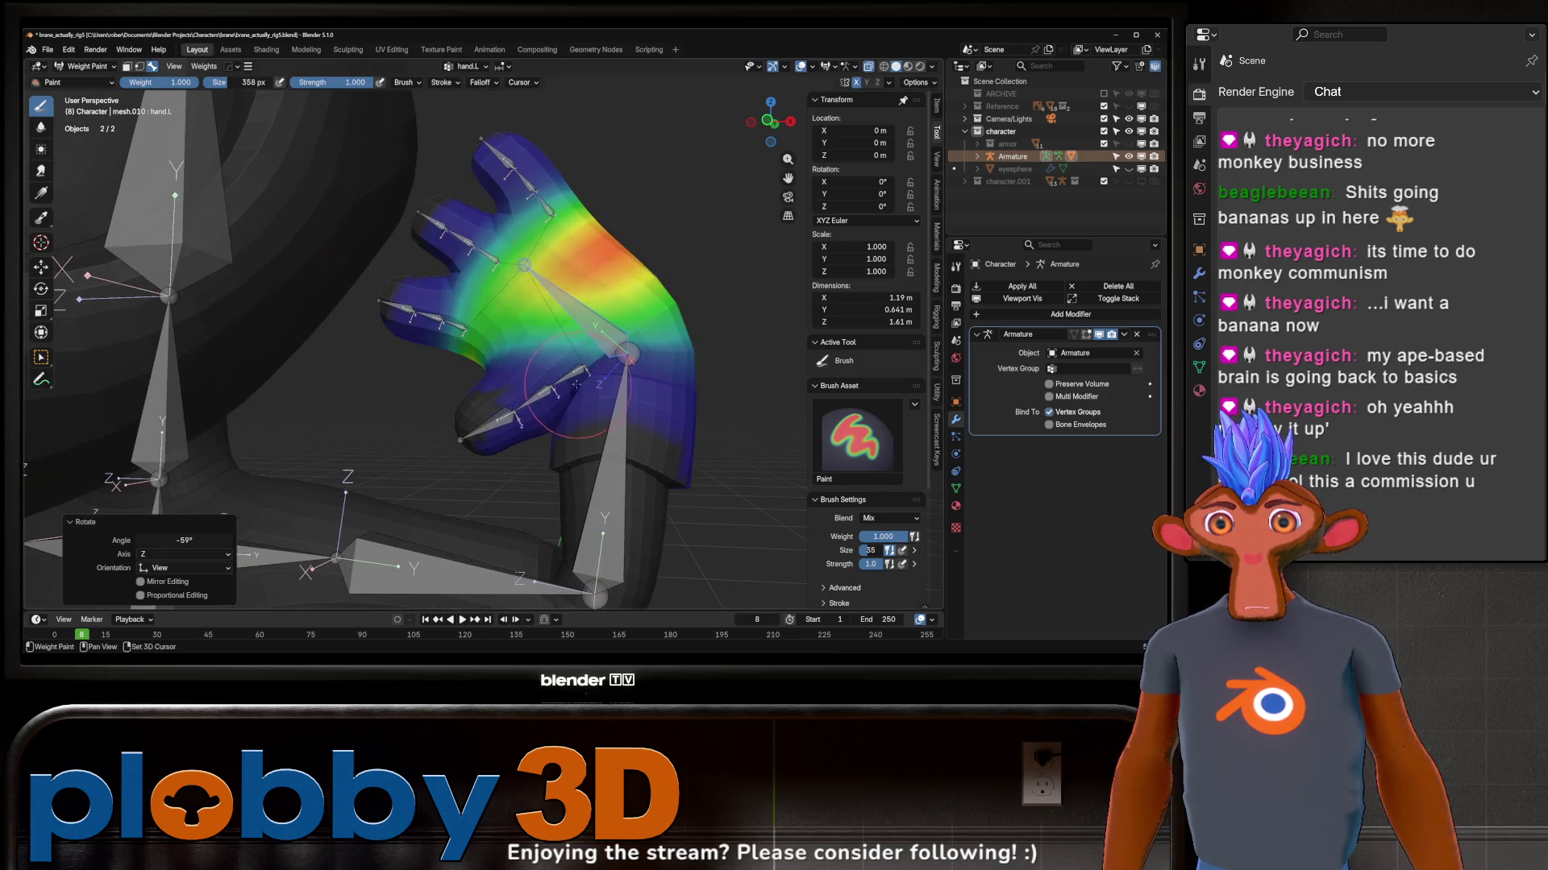
Step: Blur the forearm weights at the wrist to remove the green patch
{"action": "left_click", "coordinate": [614, 470], "text": "ctrl"}
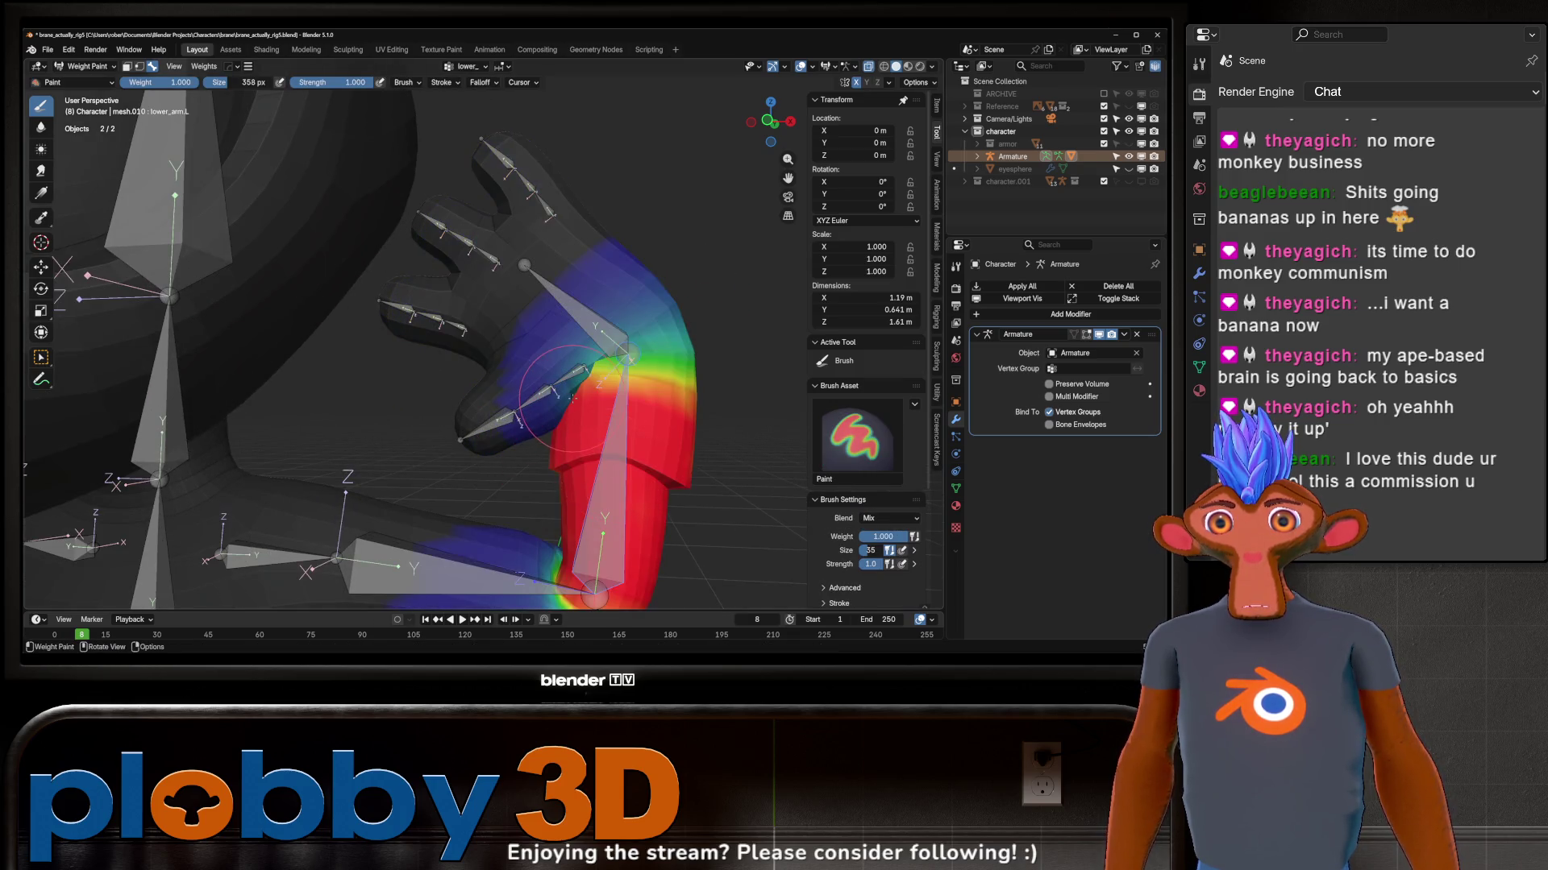
{"action": "left_click_drag", "start_coordinate": [544, 408], "coordinate": [556, 411], "text": "shift"}
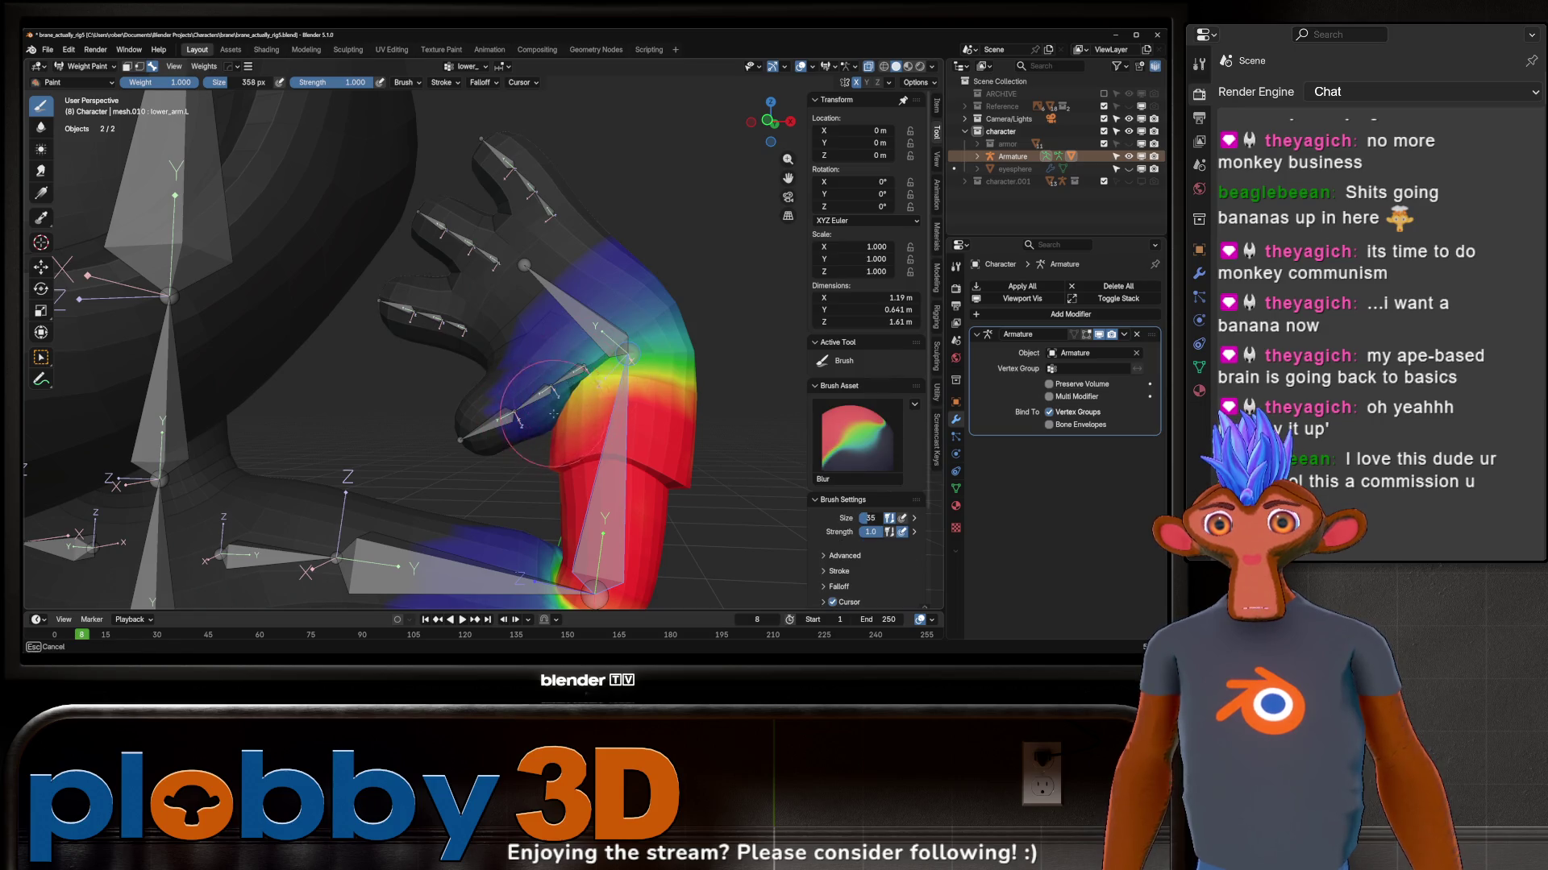
{"action": "middle_click_drag", "start_coordinate": [553, 414], "coordinate": [583, 317]}
{"action": "mouse_move", "coordinate": [522, 430]}
{"action": "left_mouse_down", "text": "shift"}
{"action": "mouse_move", "coordinate": [508, 399]}
{"action": "mouse_move", "coordinate": [653, 387]}
{"action": "left_mouse_up", "text": "shift"}
{"action": "mouse_move", "coordinate": [630, 354]}
{"action": "middle_mouse_down"}
{"action": "mouse_move", "coordinate": [611, 451]}
{"action": "mouse_move", "coordinate": [629, 399]}
{"action": "middle_mouse_up"}
{"action": "left_click_drag", "start_coordinate": [630, 399], "coordinate": [654, 364], "text": "shift"}
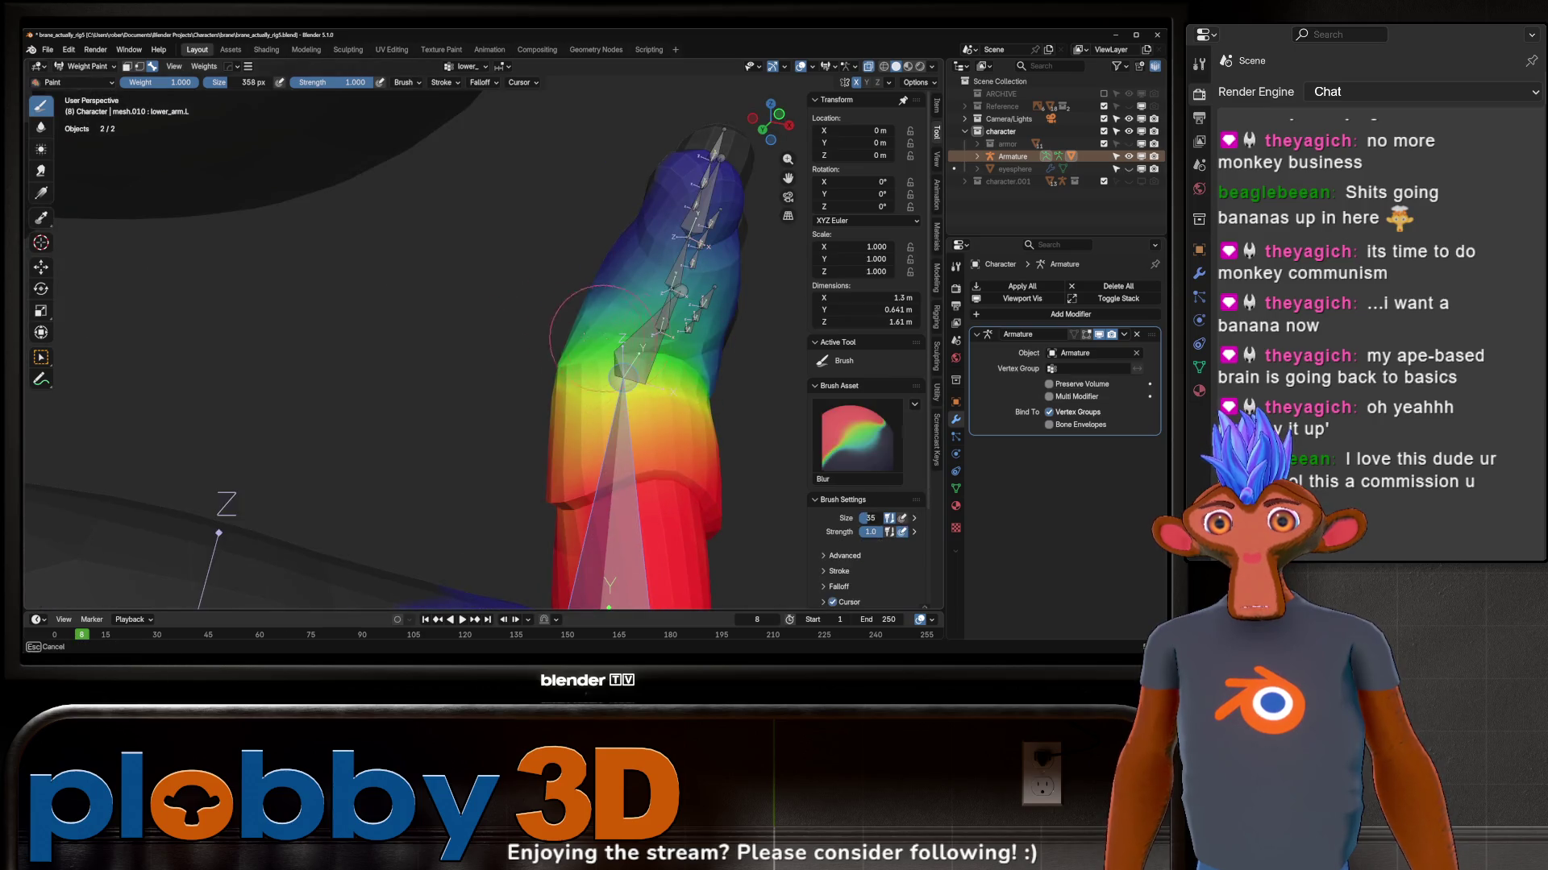
{"action": "mouse_move", "coordinate": [652, 363]}
{"action": "middle_mouse_down"}
{"action": "mouse_move", "coordinate": [550, 351]}
{"action": "mouse_move", "coordinate": [654, 303]}
{"action": "mouse_move", "coordinate": [611, 345]}
{"action": "middle_mouse_up"}
Step: With hand.L active, blur the red wrist weights then paint full weight across the hand
{"action": "left_click", "coordinate": [653, 302], "text": "ctrl"}
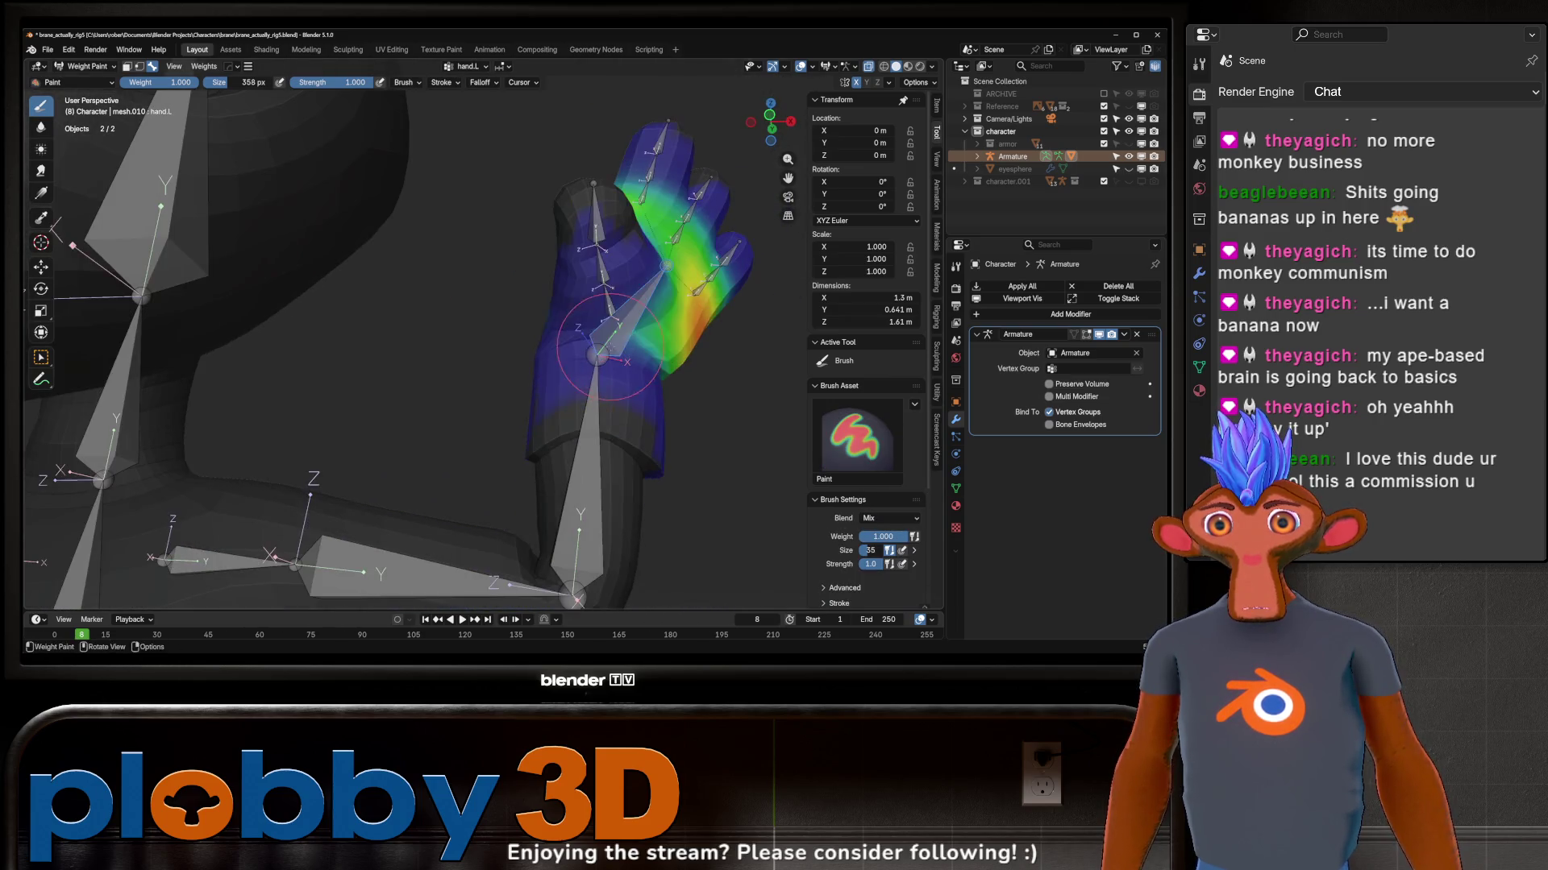
{"action": "left_click_drag", "start_coordinate": [523, 344], "coordinate": [683, 354], "text": "shift"}
{"action": "mouse_move", "coordinate": [683, 353]}
{"action": "middle_mouse_down"}
{"action": "mouse_move", "coordinate": [566, 358]}
{"action": "mouse_move", "coordinate": [641, 303]}
{"action": "middle_mouse_up"}
{"action": "left_click_drag", "start_coordinate": [641, 303], "coordinate": [520, 317]}
{"action": "mouse_move", "coordinate": [520, 317]}
{"action": "middle_mouse_down"}
{"action": "mouse_move", "coordinate": [663, 325]}
{"action": "mouse_move", "coordinate": [636, 353]}
{"action": "middle_mouse_up"}
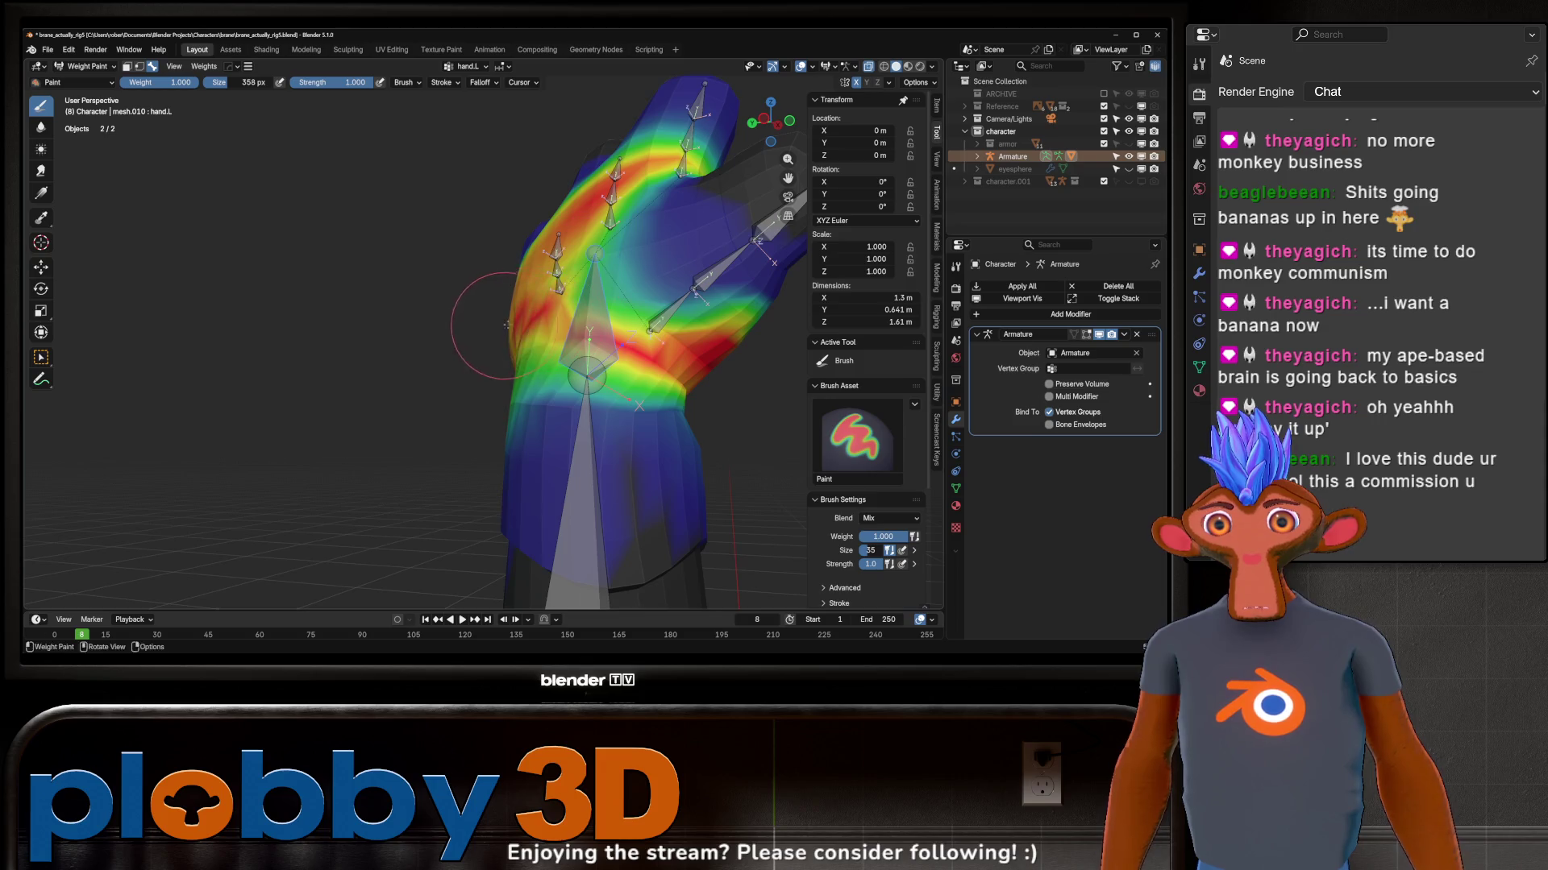
Step: Touch up hand weights near the forearm from several angles and begin rotating the hand to test
{"action": "middle_click_drag", "start_coordinate": [504, 326], "coordinate": [708, 345]}
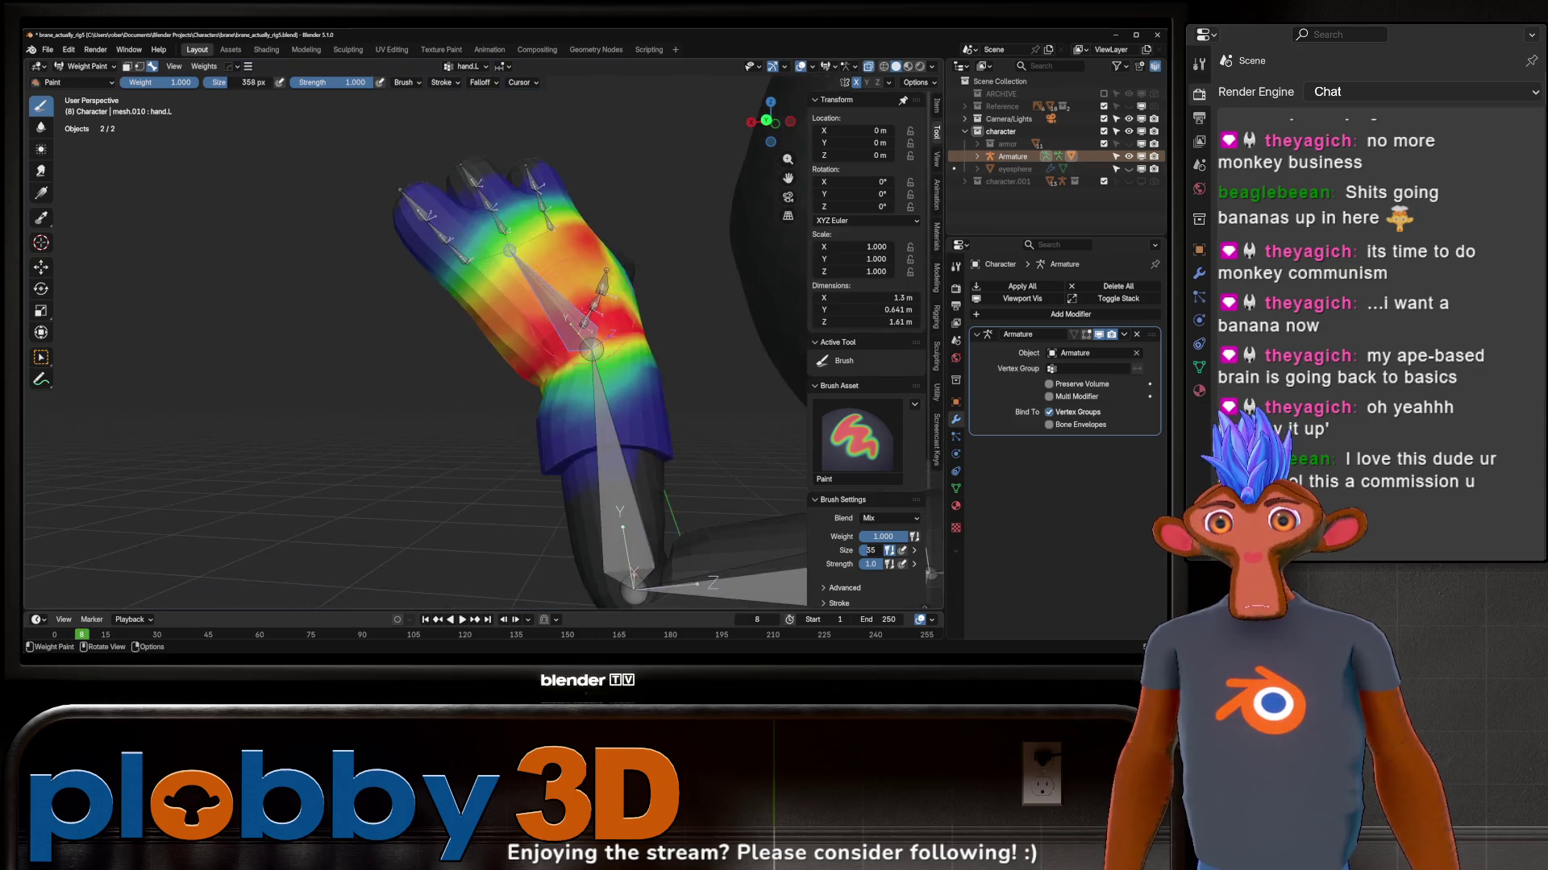
{"action": "middle_click_drag", "start_coordinate": [495, 351], "coordinate": [653, 439]}
{"action": "left_click_drag", "start_coordinate": [653, 438], "coordinate": [550, 426], "text": "ctrl"}
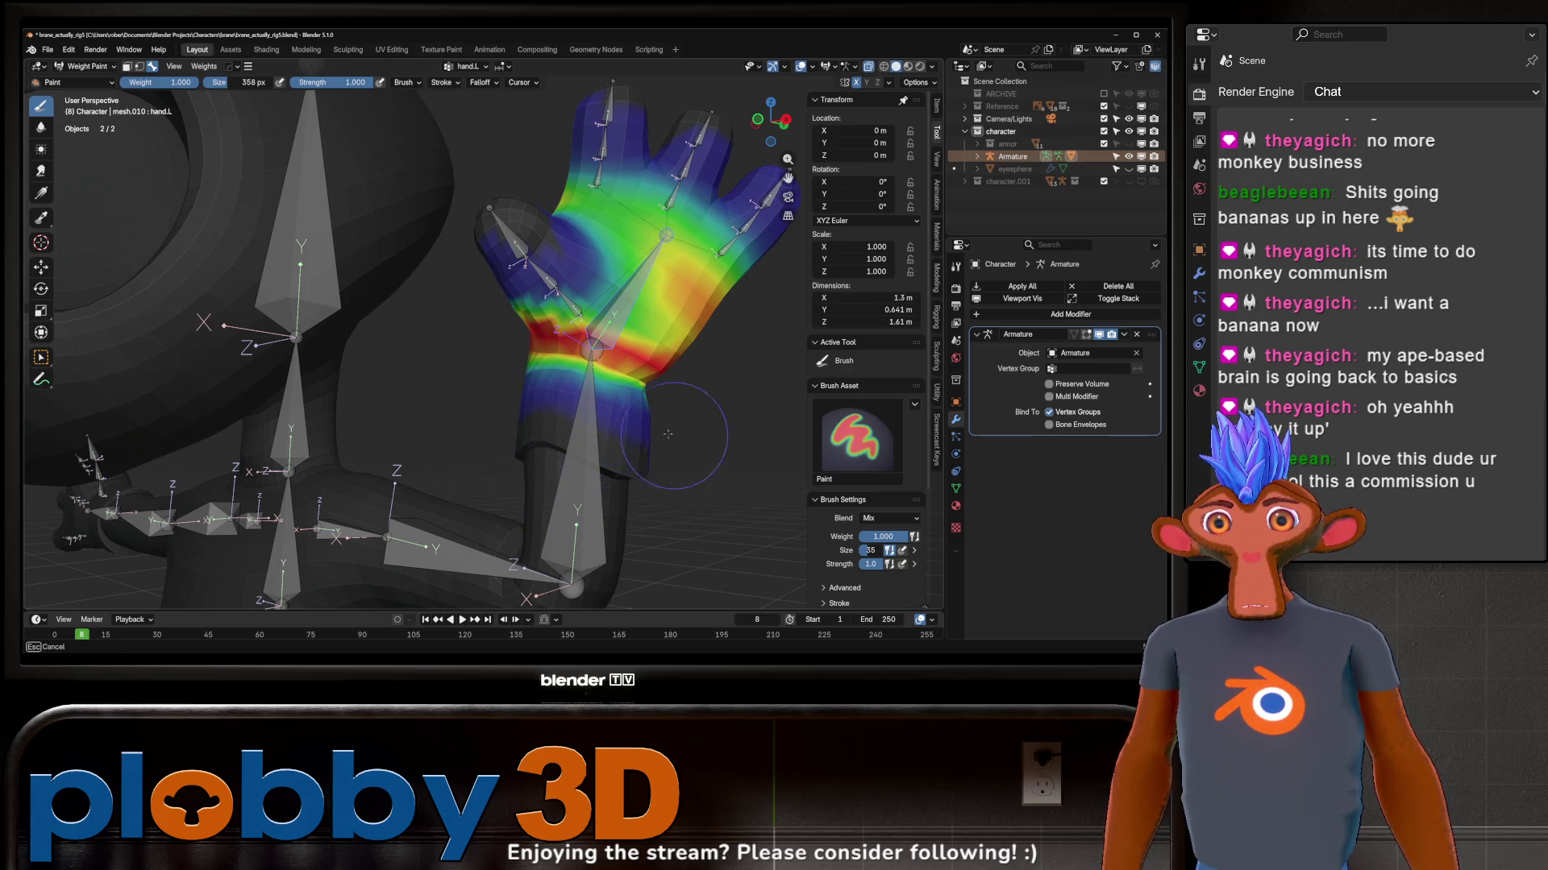
{"action": "middle_click_drag", "start_coordinate": [569, 417], "coordinate": [754, 391]}
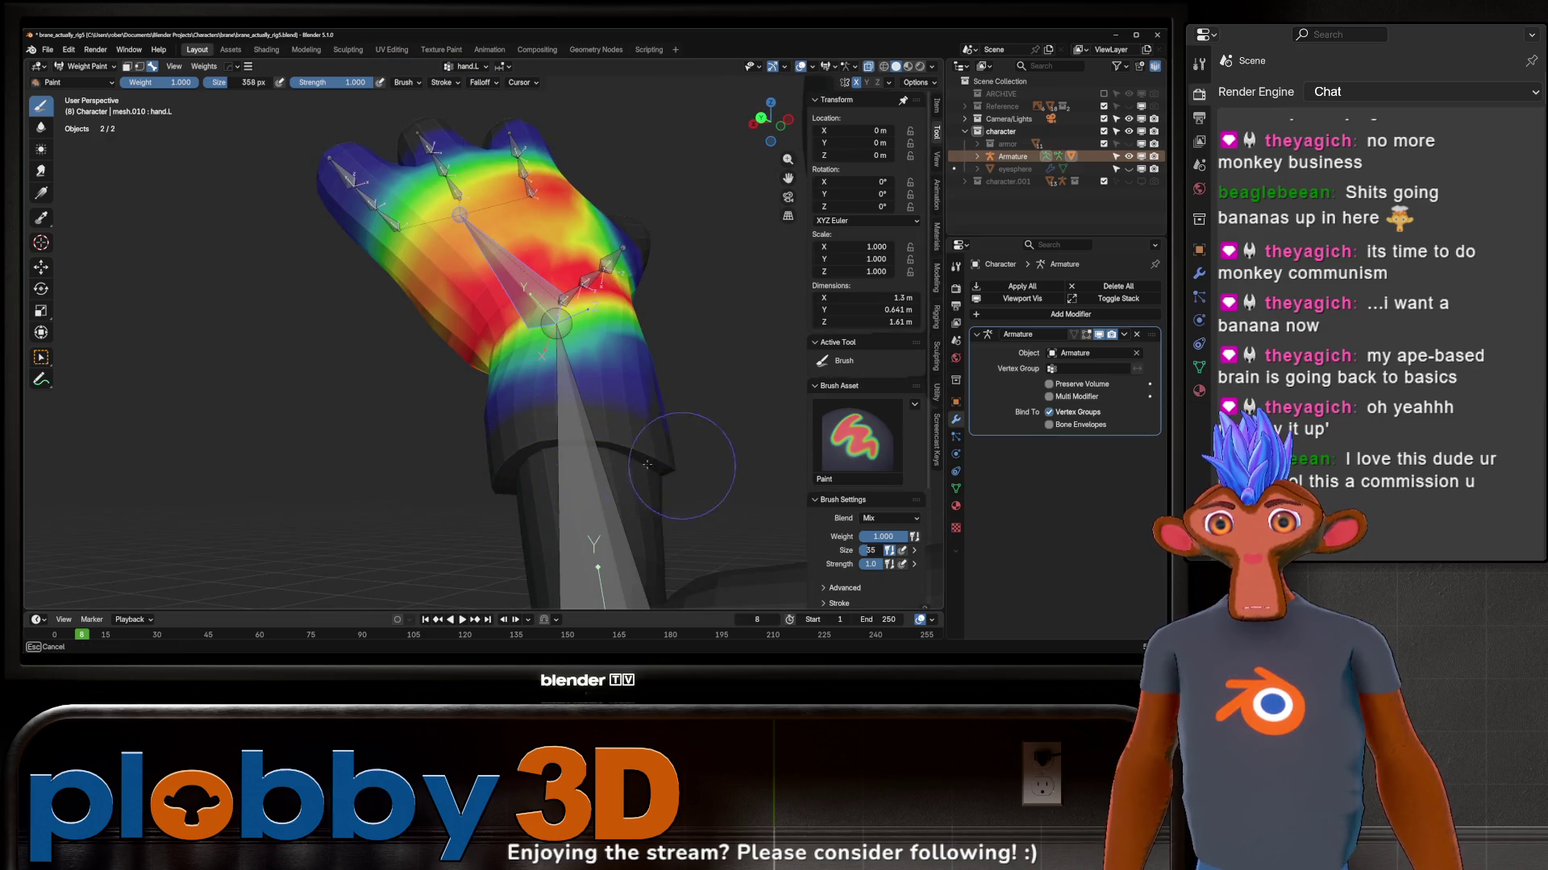
{"action": "middle_click_drag", "start_coordinate": [680, 466], "coordinate": [592, 461]}
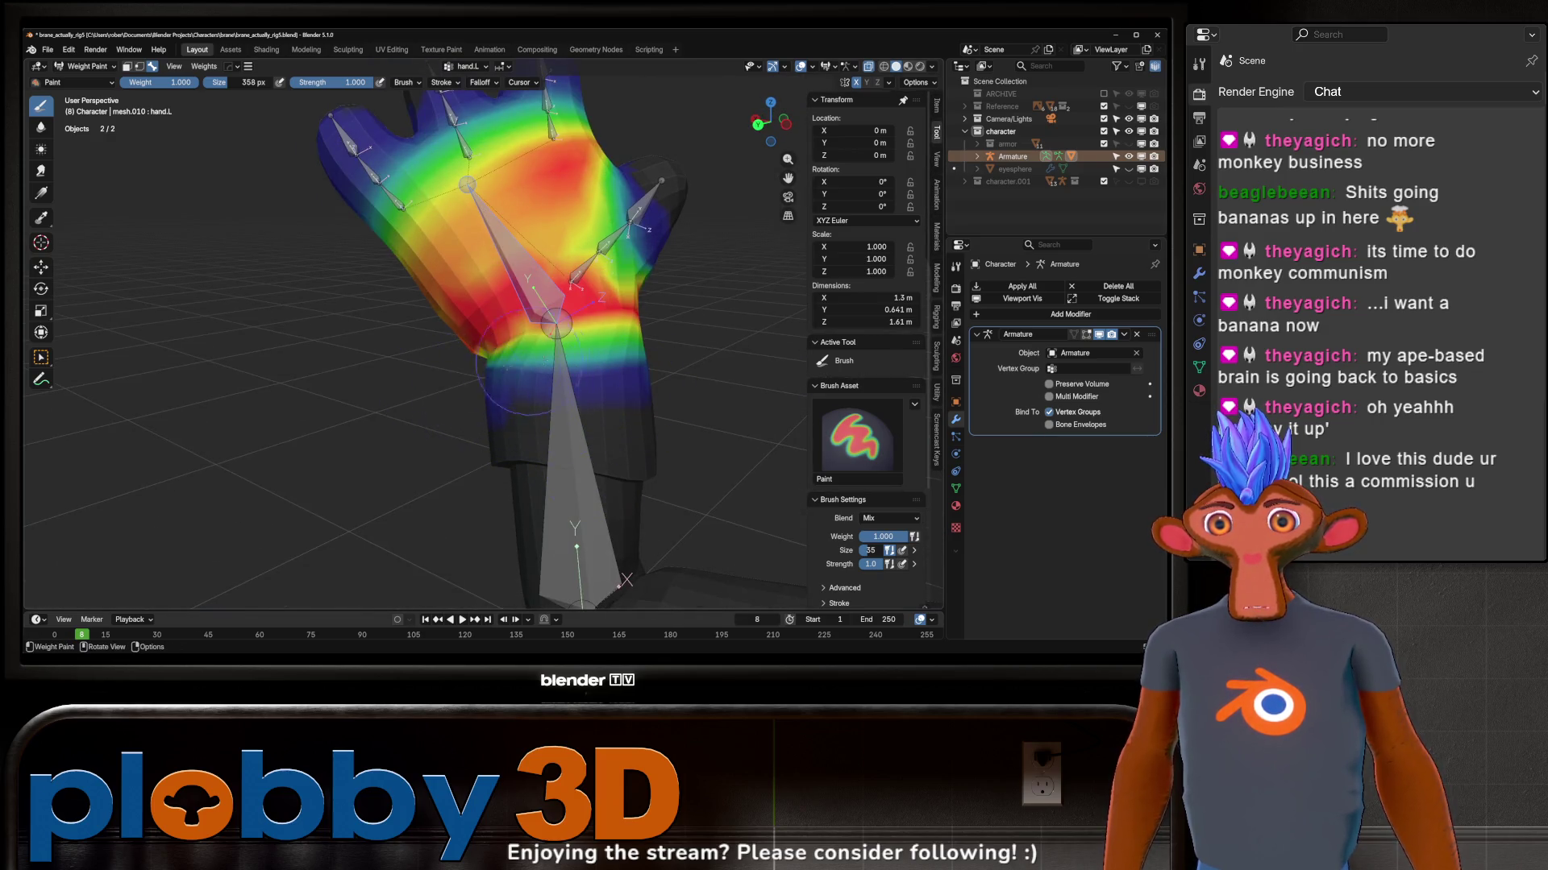
{"action": "middle_click_drag", "start_coordinate": [506, 368], "coordinate": [629, 350]}
{"action": "scroll", "coordinate": [593, 345], "scroll_direction": "down", "scroll_amount": 5}
{"action": "key", "text": "r"}
{"action": "key", "text": "x"}
Step: Test-rotate the hand around Y and the lower arm, cancelling each rotation
{"action": "key", "text": "y"}
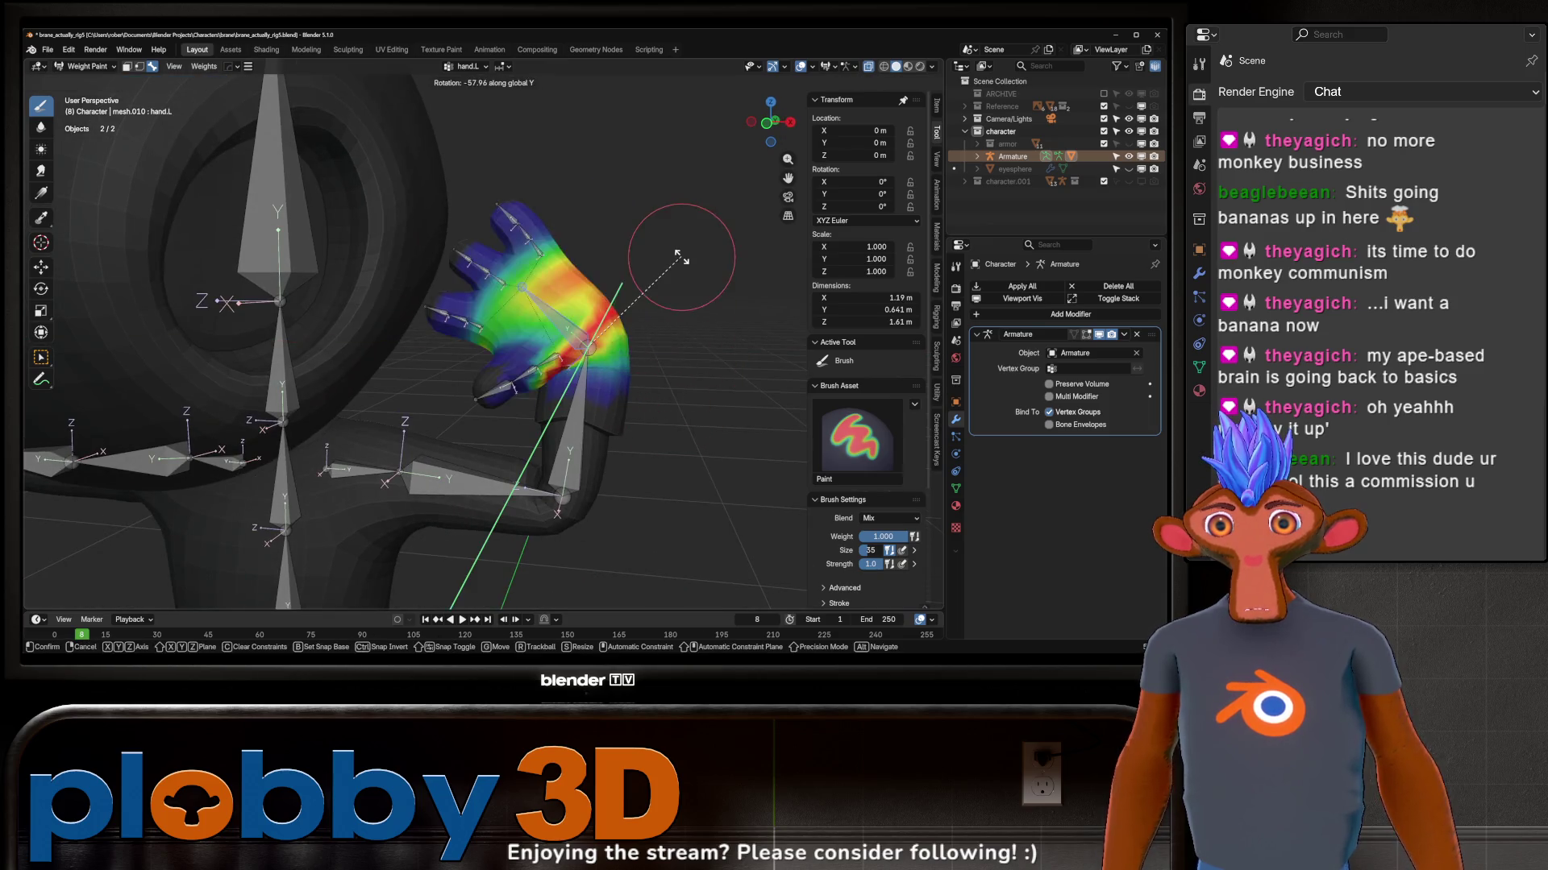
{"action": "key", "text": "Escape"}
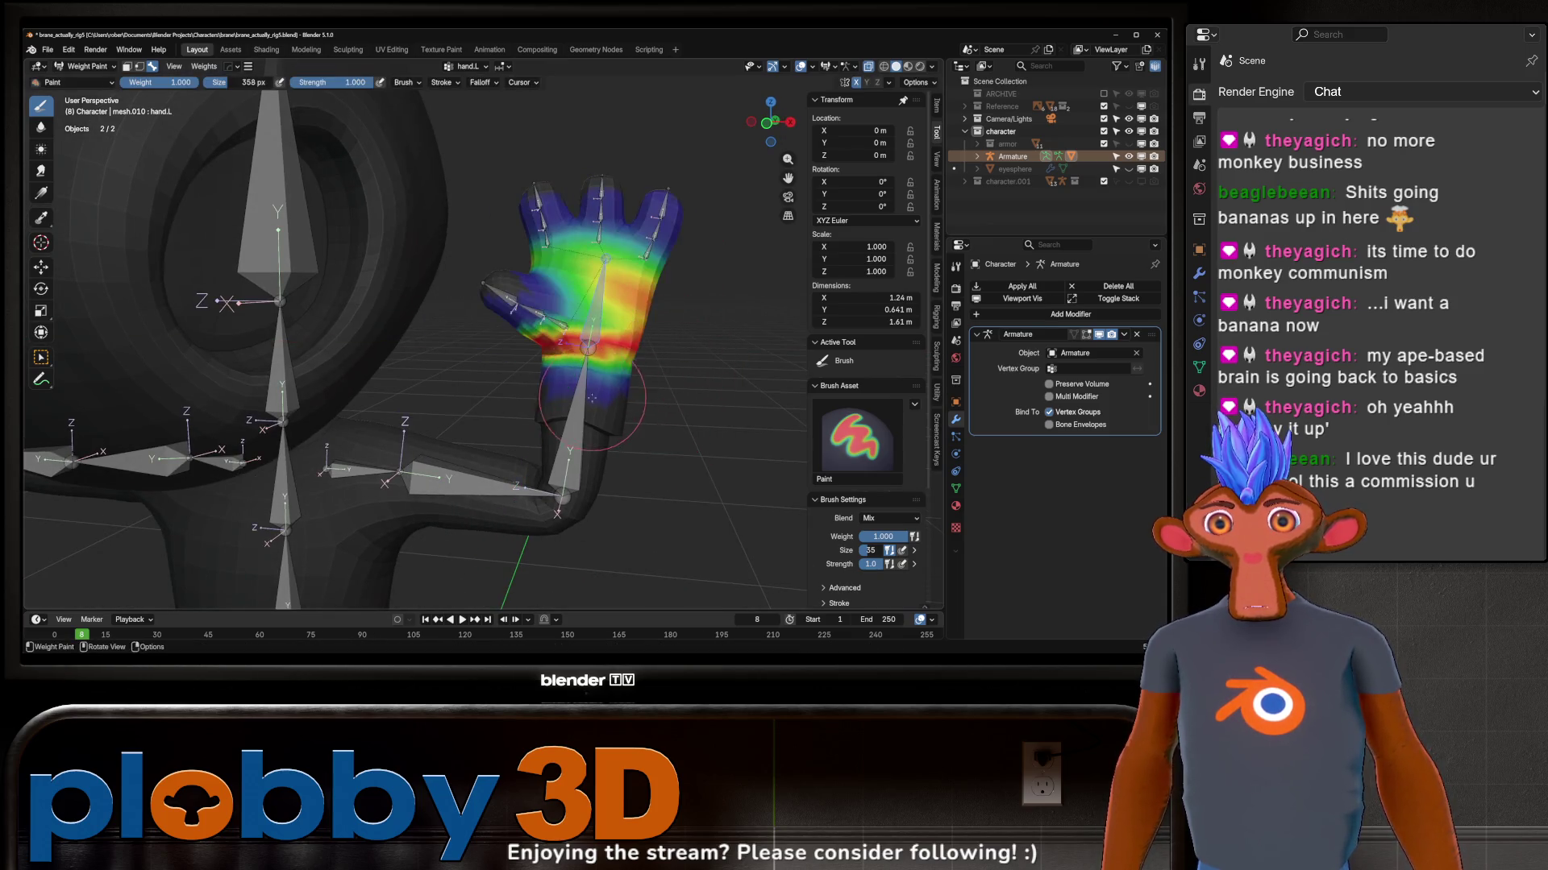
{"action": "left_click", "coordinate": [593, 397], "text": "ctrl"}
{"action": "middle_click_drag", "start_coordinate": [593, 397], "coordinate": [645, 353]}
{"action": "key", "text": "r"}
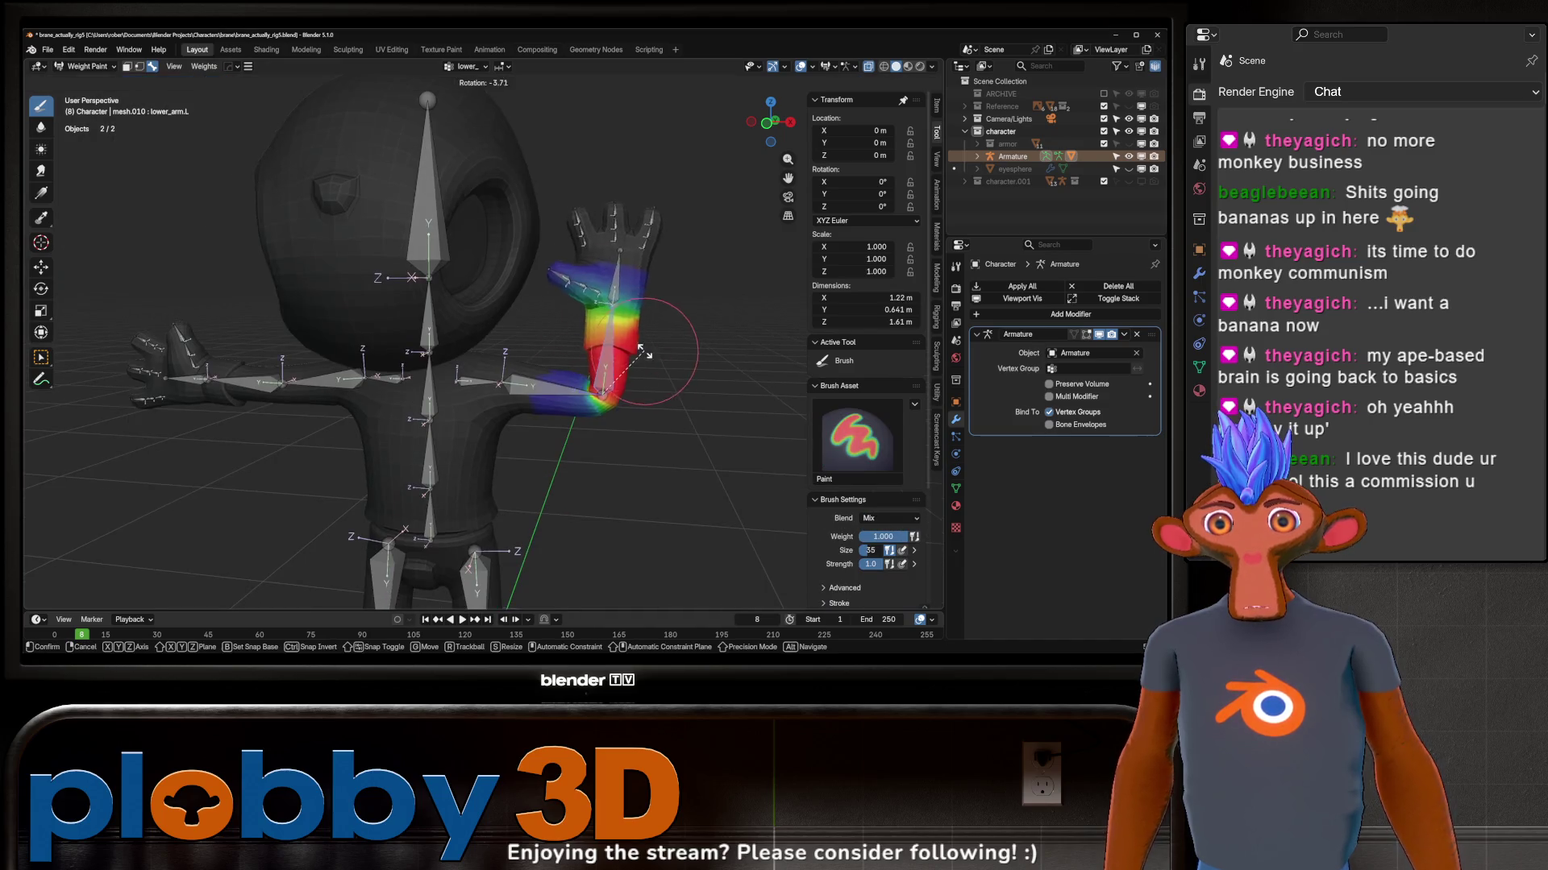
{"action": "key", "text": "Escape"}
{"action": "scroll", "coordinate": [645, 353], "scroll_direction": "up", "scroll_amount": 3}
Step: Select all bones, then test-rotate the neck around X and cancel
{"action": "left_click", "coordinate": [637, 391], "text": "ctrl"}
{"action": "key", "text": "a"}
{"action": "scroll", "coordinate": [676, 285], "scroll_direction": "down", "scroll_amount": 5}
{"action": "middle_click_drag", "start_coordinate": [676, 285], "coordinate": [677, 385]}
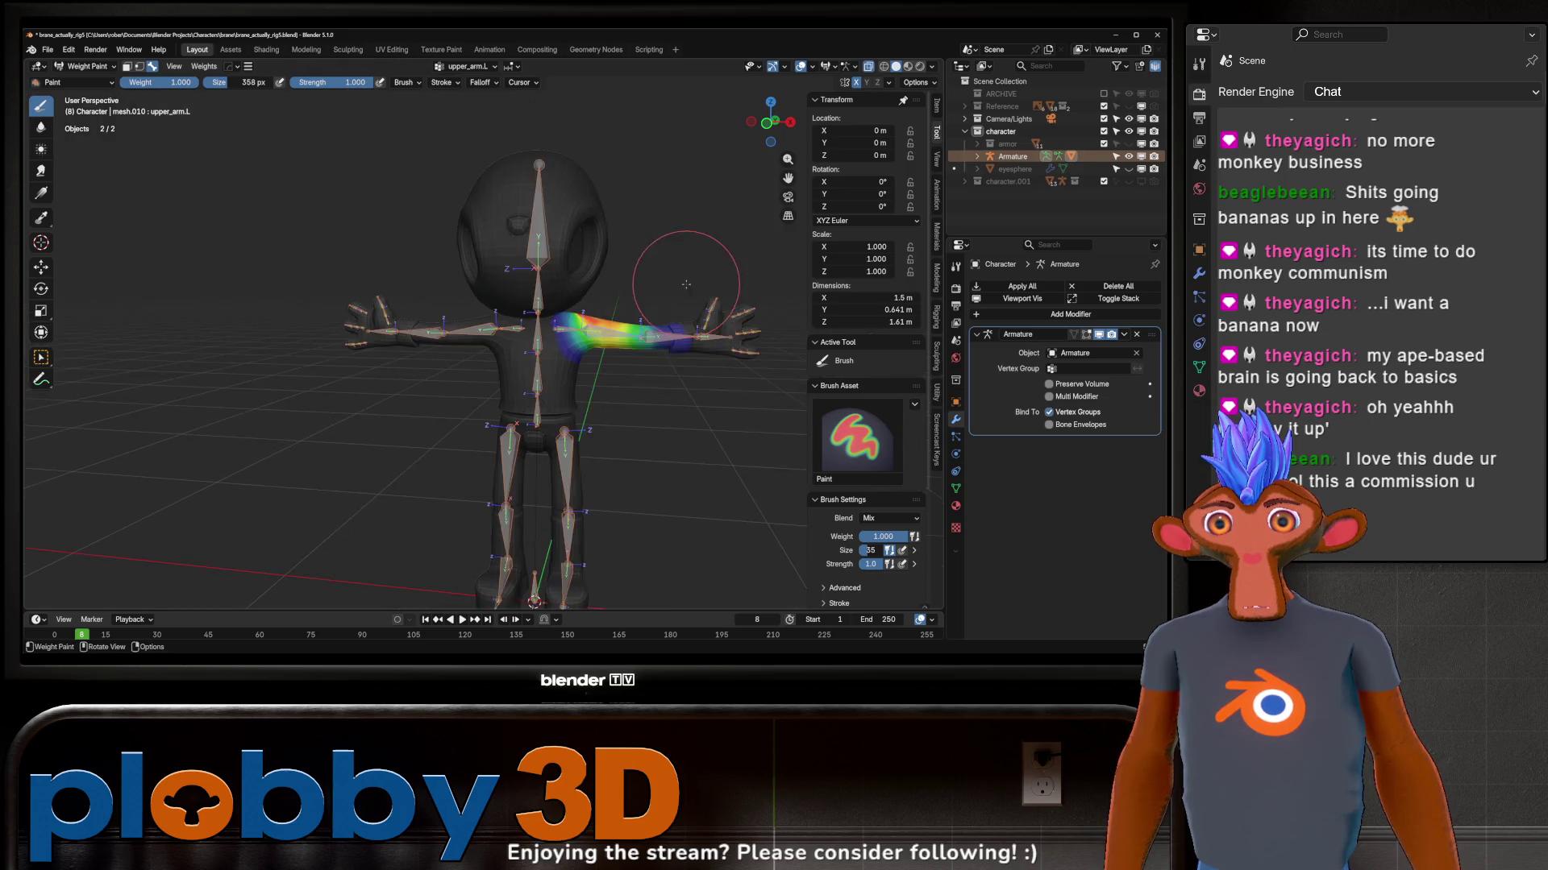
{"action": "left_click", "coordinate": [541, 231], "text": "ctrl"}
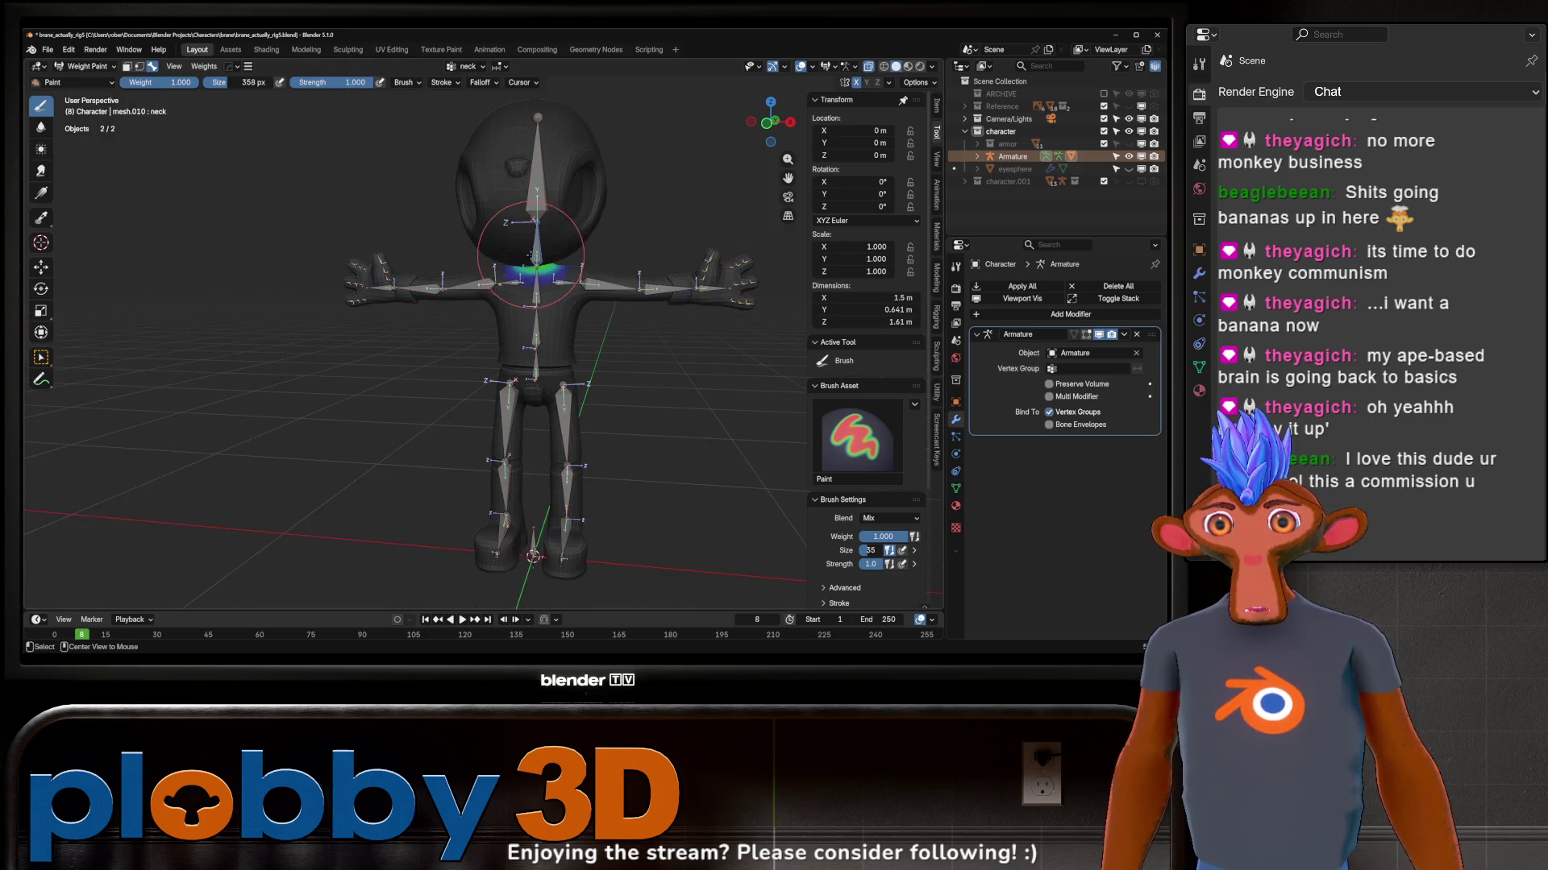
{"action": "middle_click_drag", "start_coordinate": [541, 229], "coordinate": [641, 278]}
{"action": "key", "text": "r"}
{"action": "key", "text": "x"}
{"action": "key", "text": "Escape"}
Step: Tilt the head bone to test it and compare the neck and head weight gradients
{"action": "mouse_move", "coordinate": [621, 343]}
{"action": "middle_mouse_down"}
{"action": "mouse_move", "coordinate": [622, 288]}
{"action": "mouse_move", "coordinate": [584, 188]}
{"action": "middle_mouse_up"}
{"action": "scroll", "coordinate": [623, 288], "scroll_direction": "up", "scroll_amount": 3}
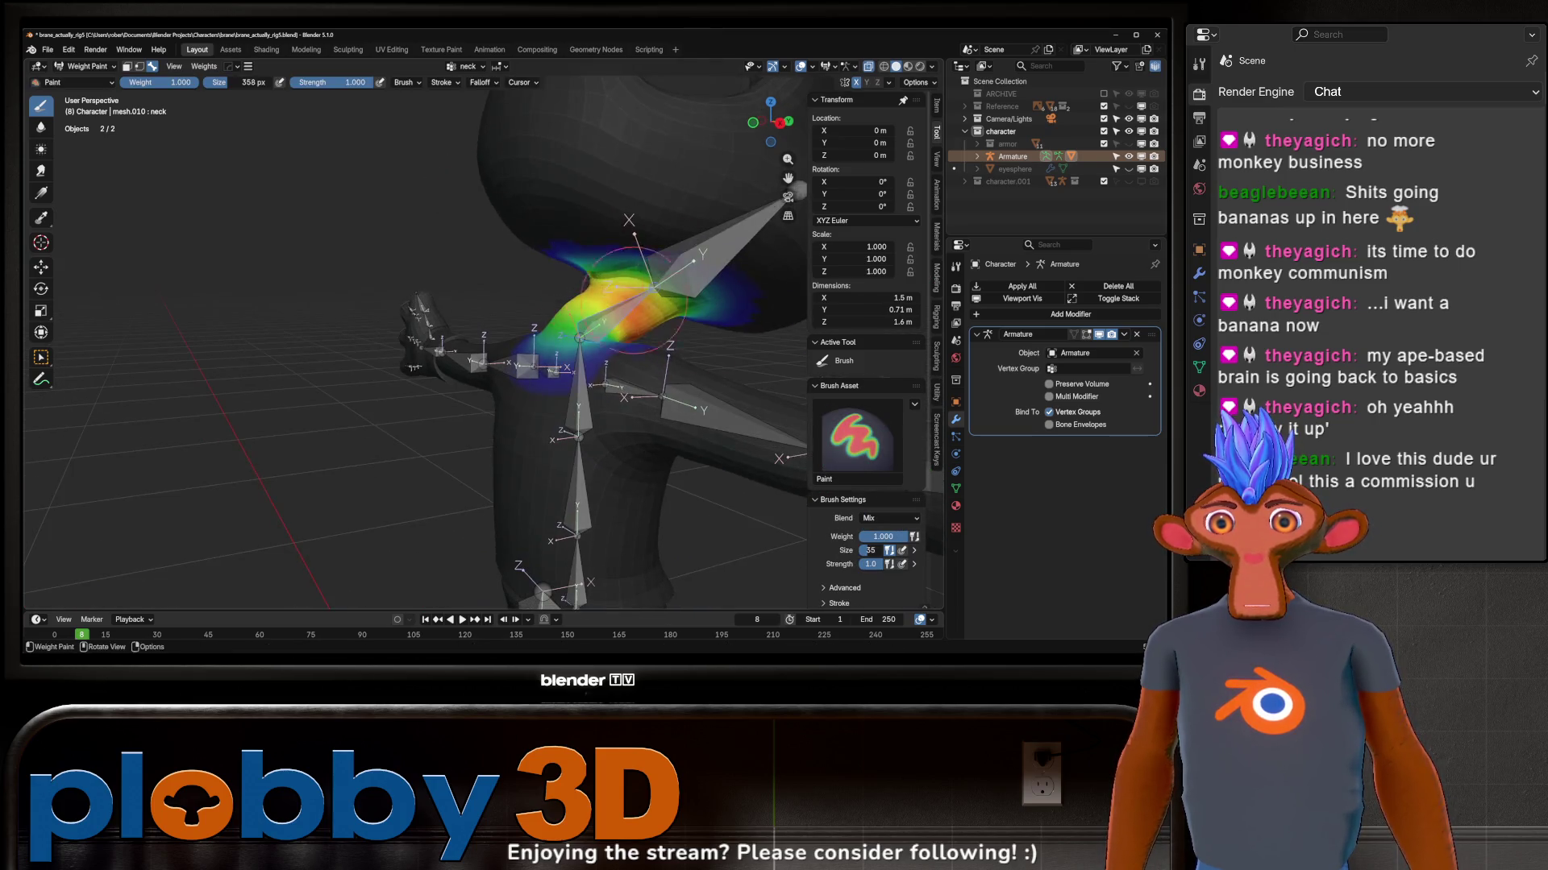
{"action": "left_click", "coordinate": [583, 188], "text": "ctrl"}
{"action": "key", "text": "r"}
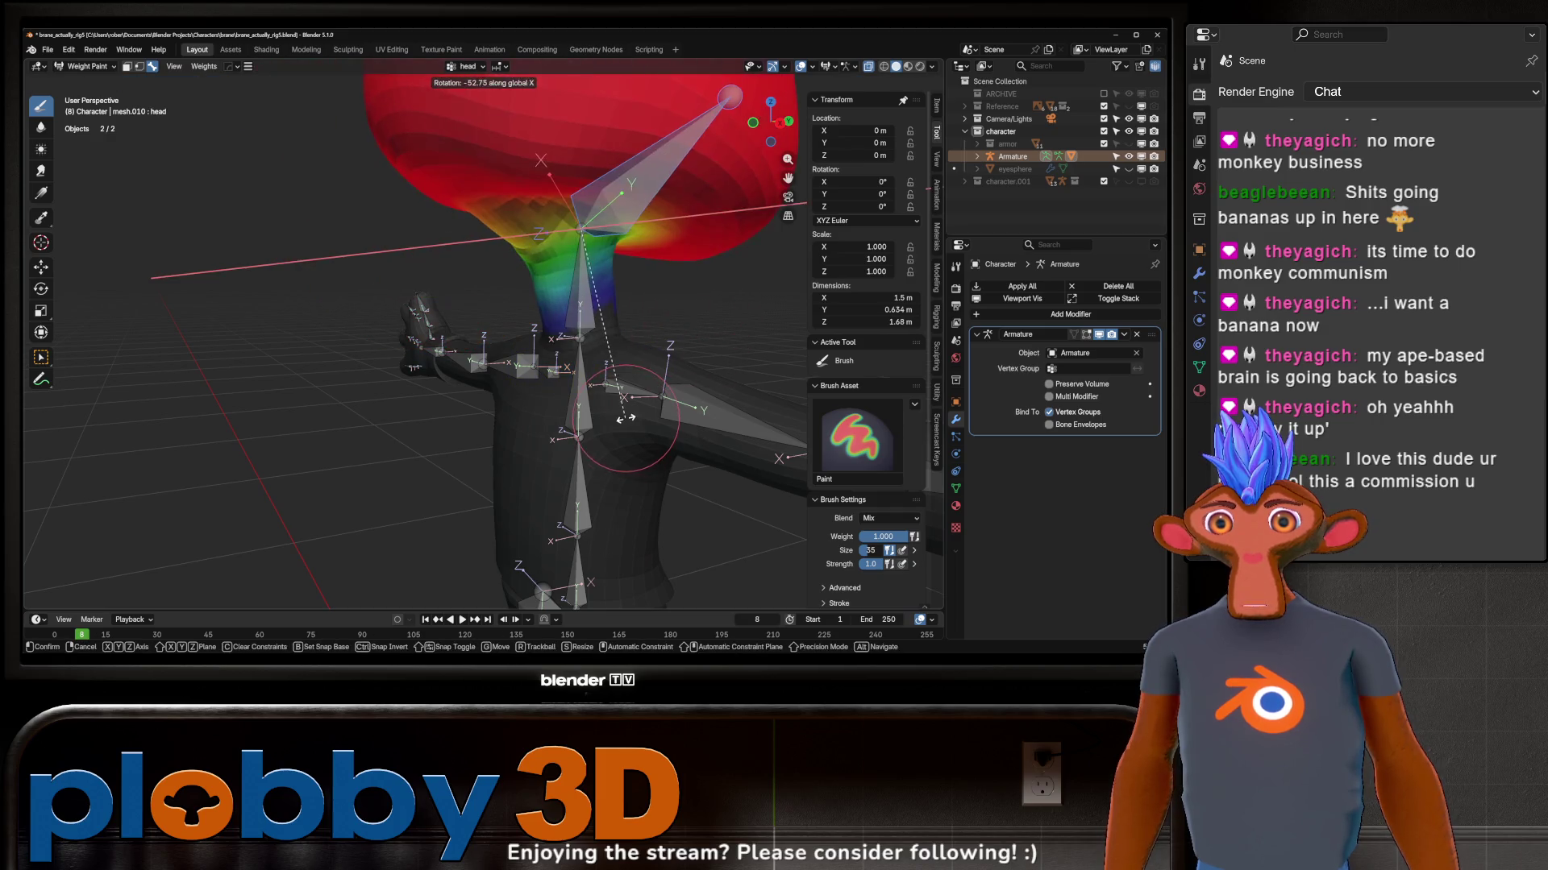
{"action": "left_click", "coordinate": [545, 280]}
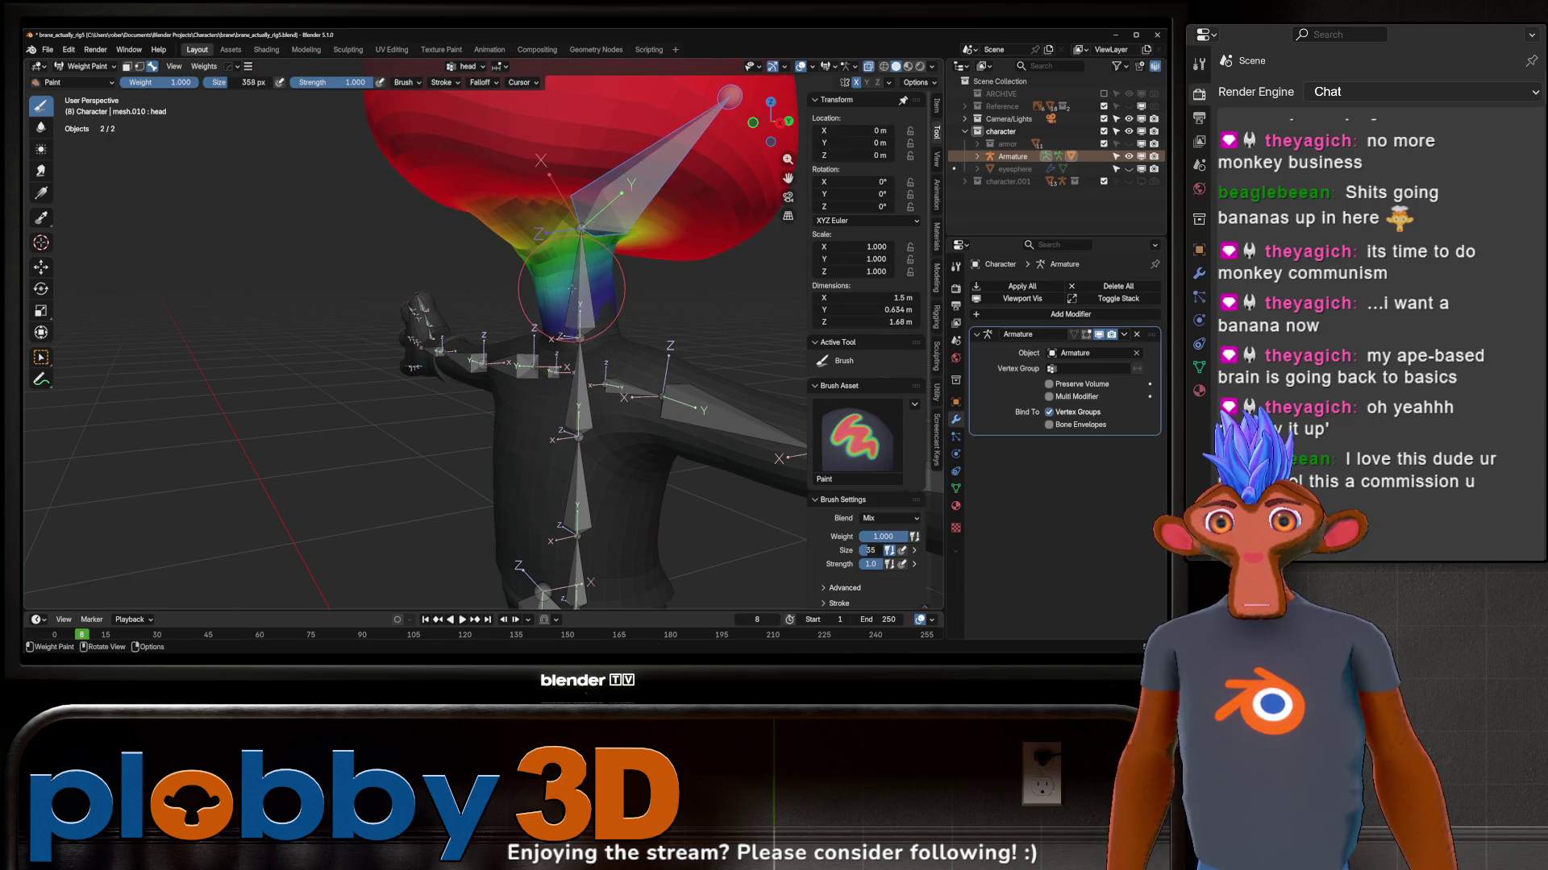
{"action": "left_click", "coordinate": [581, 293], "text": "ctrl"}
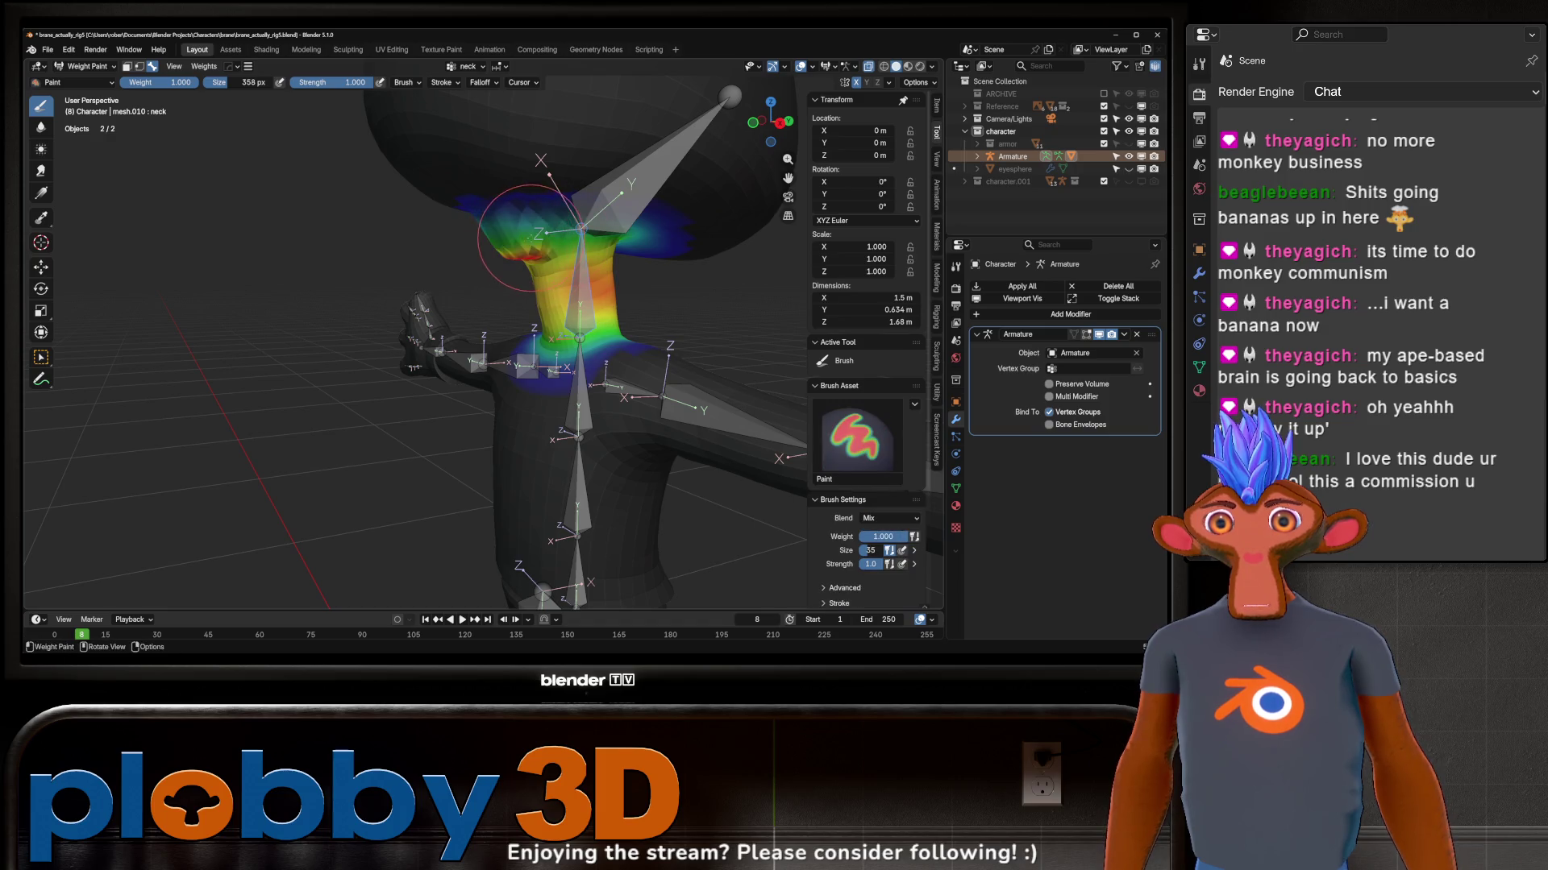
{"action": "left_click", "coordinate": [612, 205], "text": "ctrl"}
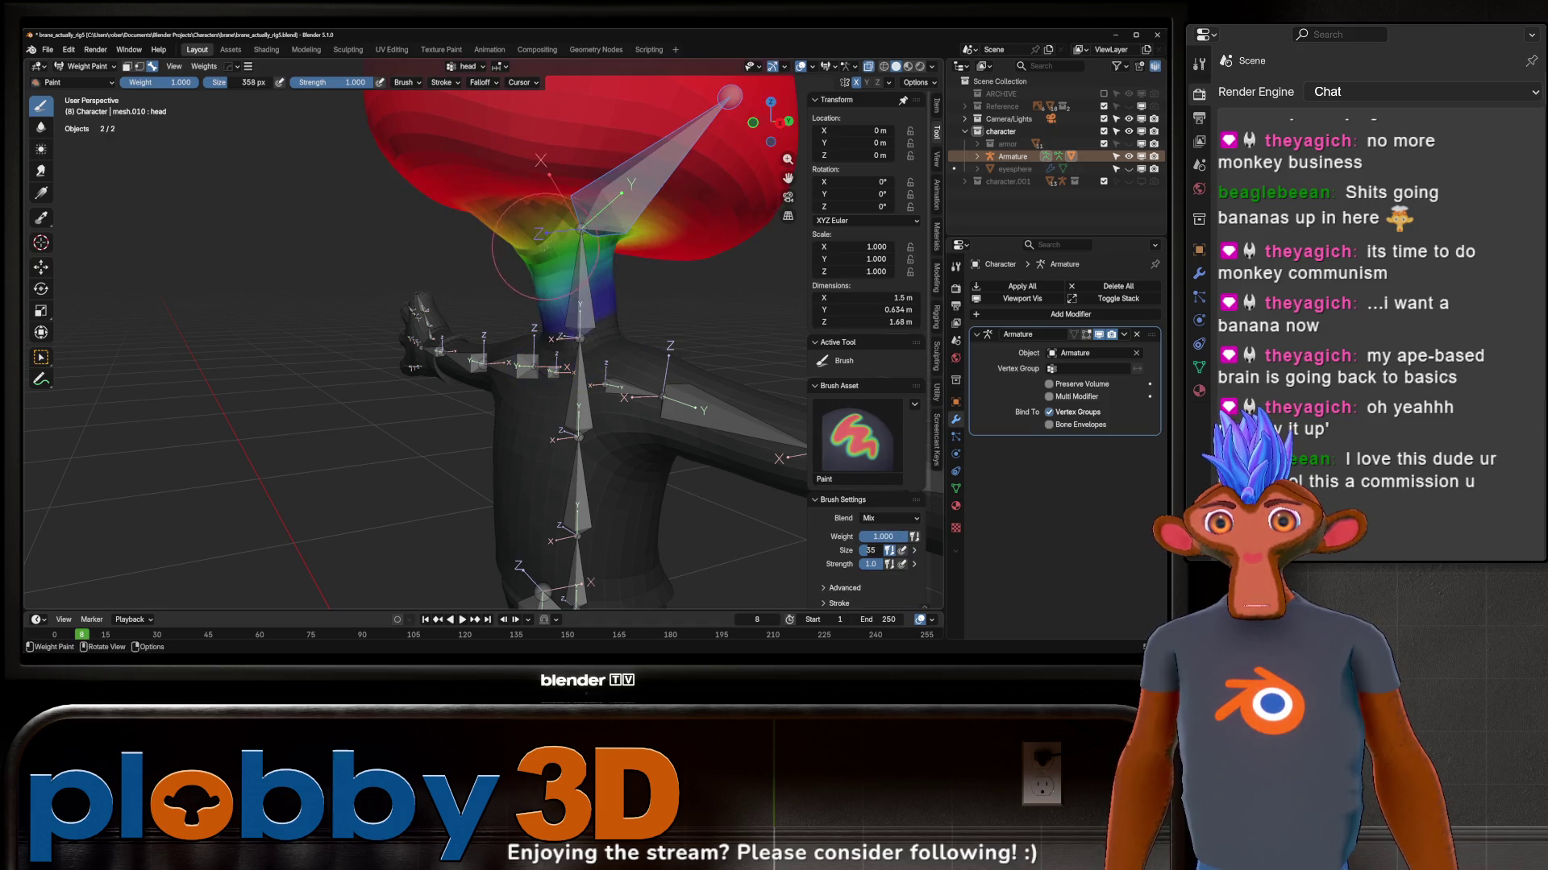
{"action": "mouse_move", "coordinate": [582, 224]}
{"action": "middle_mouse_down"}
{"action": "mouse_move", "coordinate": [508, 205]}
{"action": "mouse_move", "coordinate": [591, 204]}
{"action": "middle_mouse_up"}
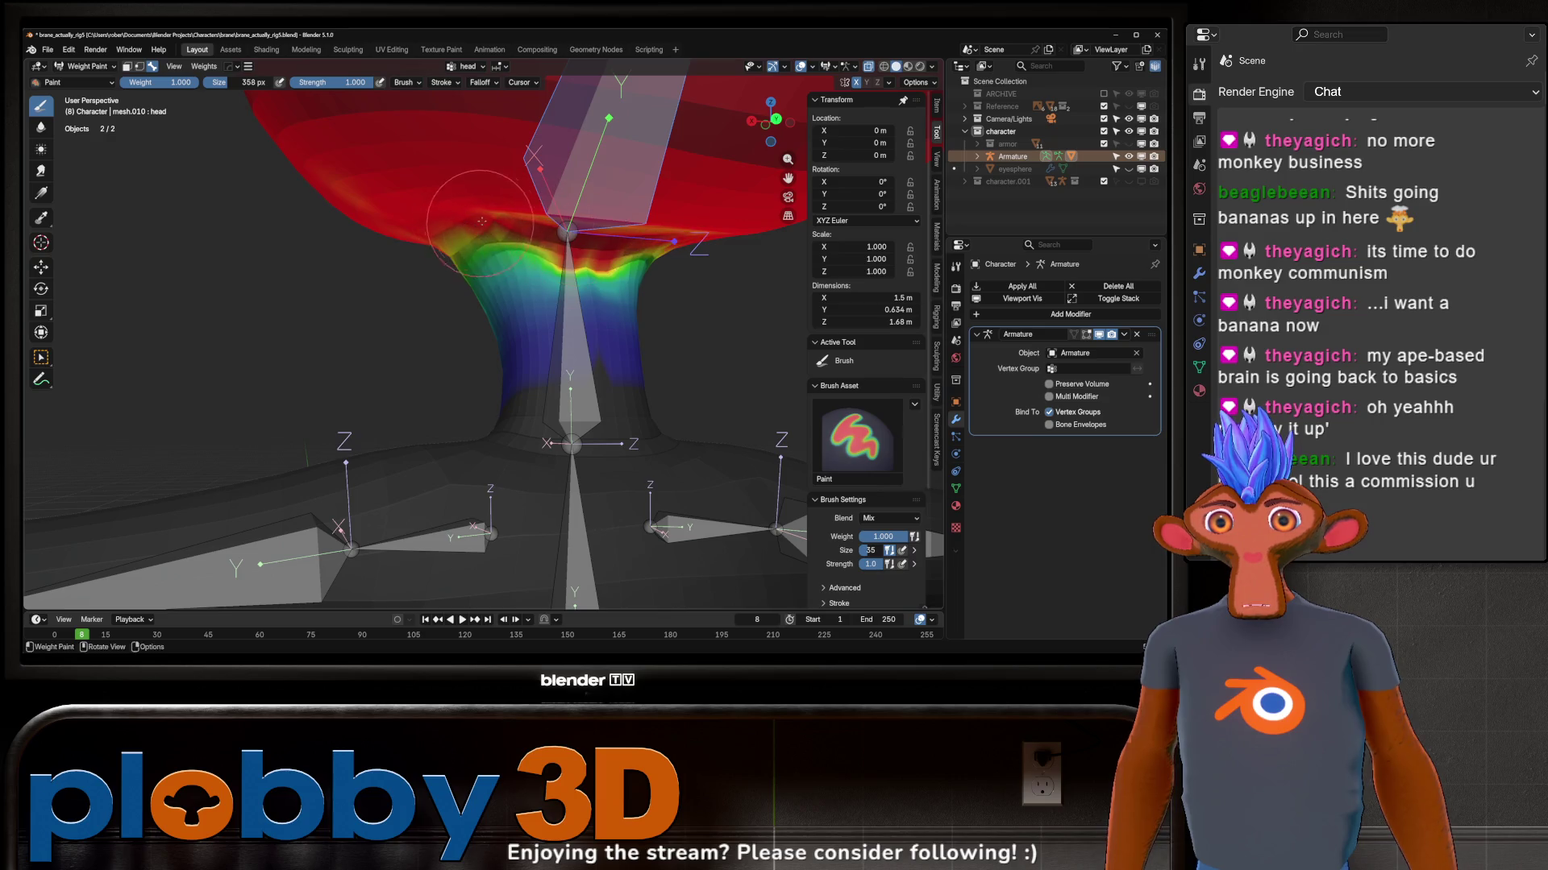
Step: Blur the neck weight gradient and review the whole character from the front
{"action": "left_click_drag", "start_coordinate": [477, 223], "coordinate": [631, 257], "text": "shift"}
{"action": "middle_click_drag", "start_coordinate": [403, 238], "coordinate": [460, 218]}
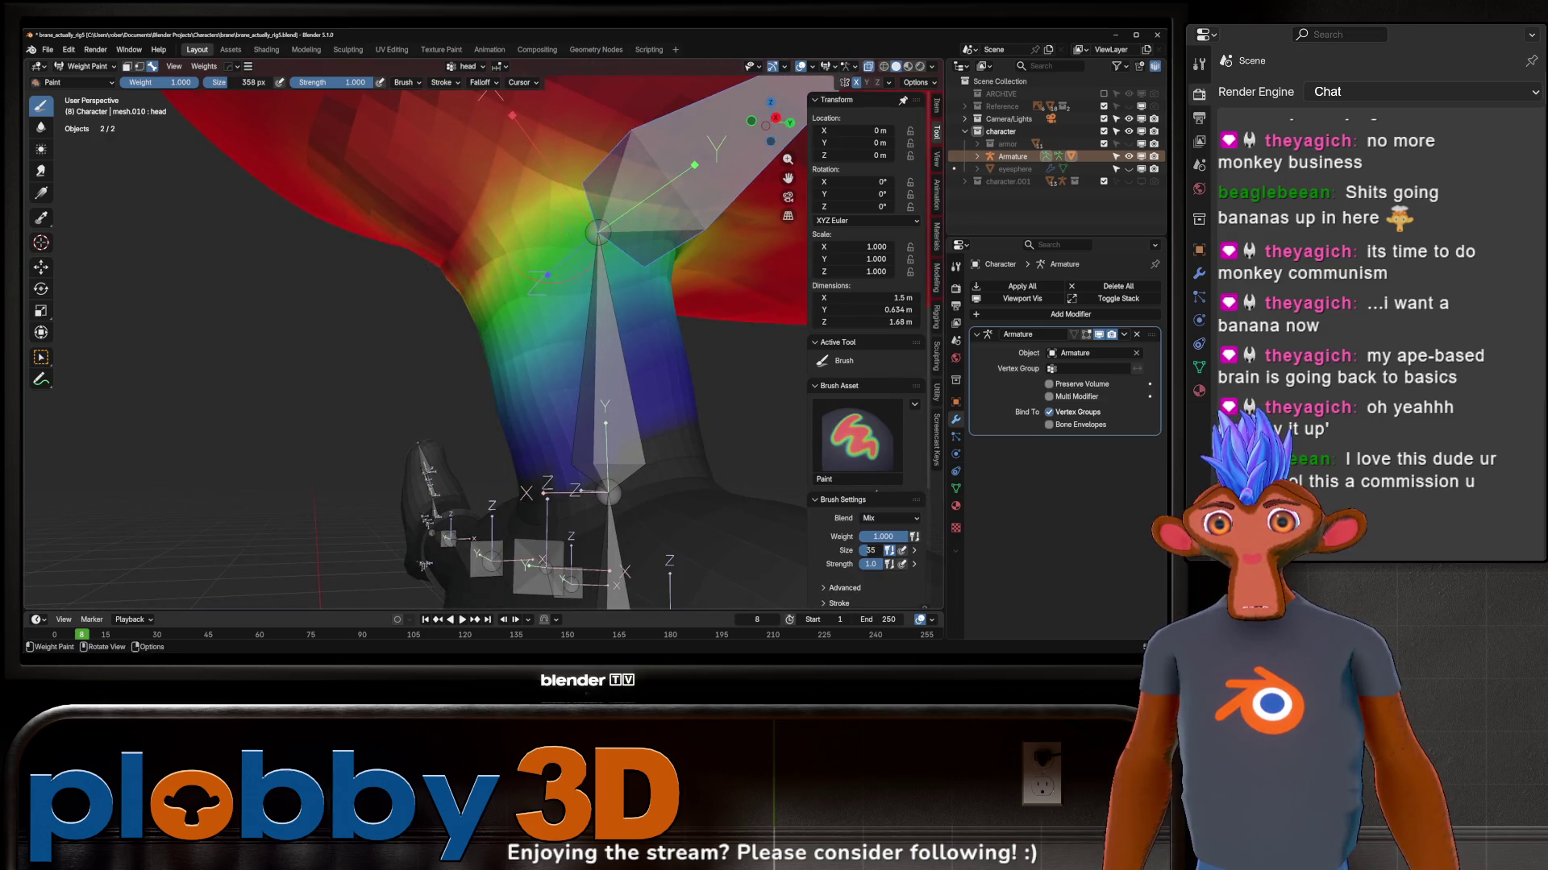
{"action": "scroll", "coordinate": [624, 233], "scroll_direction": "down", "scroll_amount": 5}
{"action": "middle_click_drag", "start_coordinate": [625, 233], "coordinate": [412, 193]}
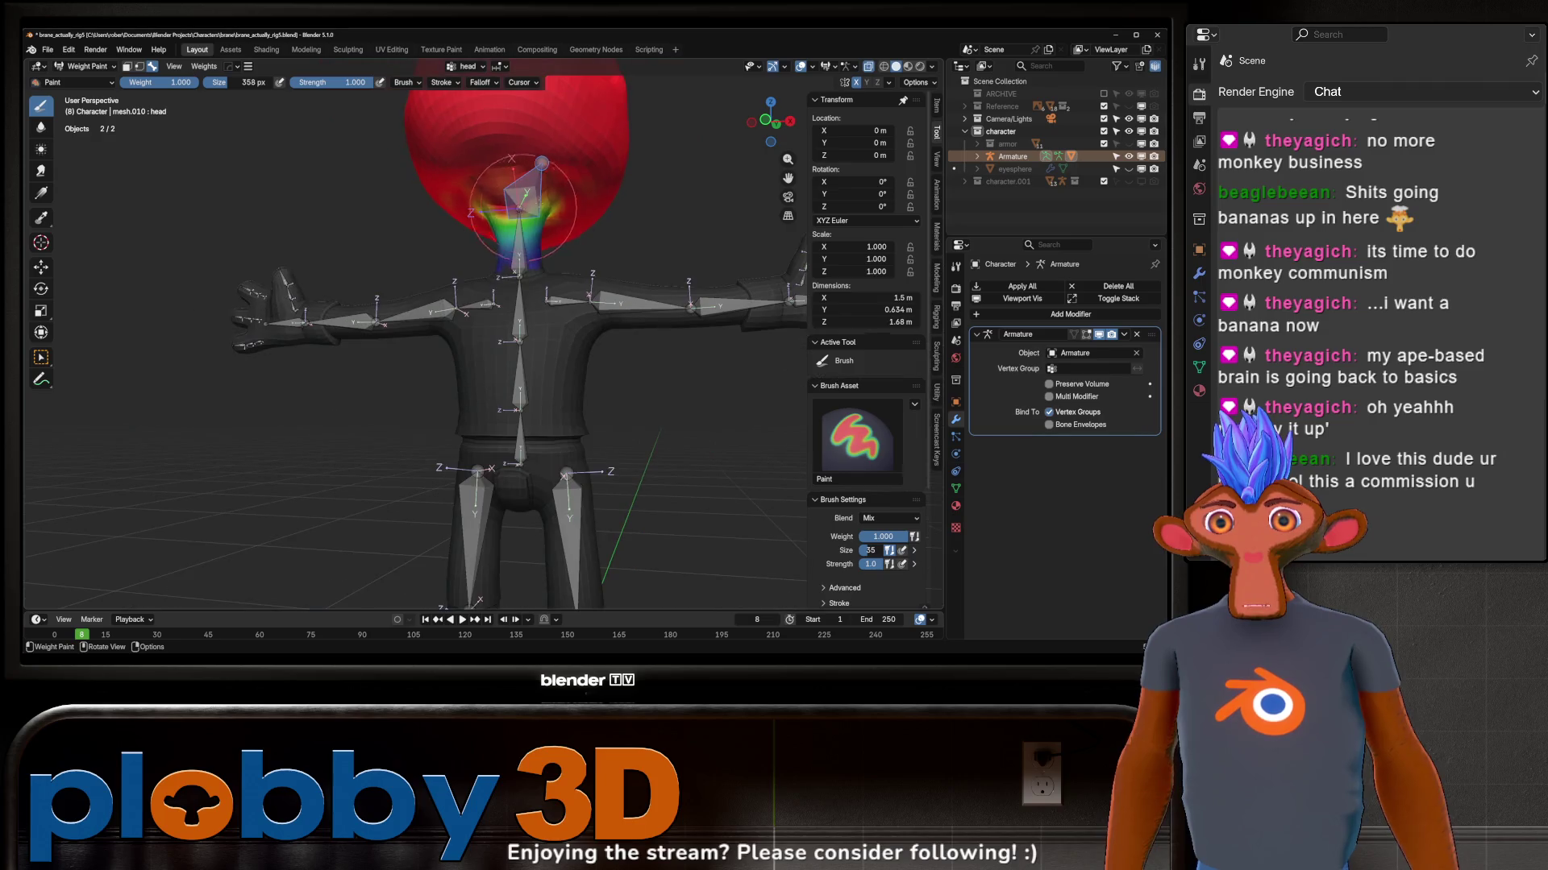
{"action": "scroll", "coordinate": [412, 193], "scroll_direction": "down", "scroll_amount": 4}
{"action": "middle_click_drag", "start_coordinate": [588, 243], "coordinate": [448, 156]}
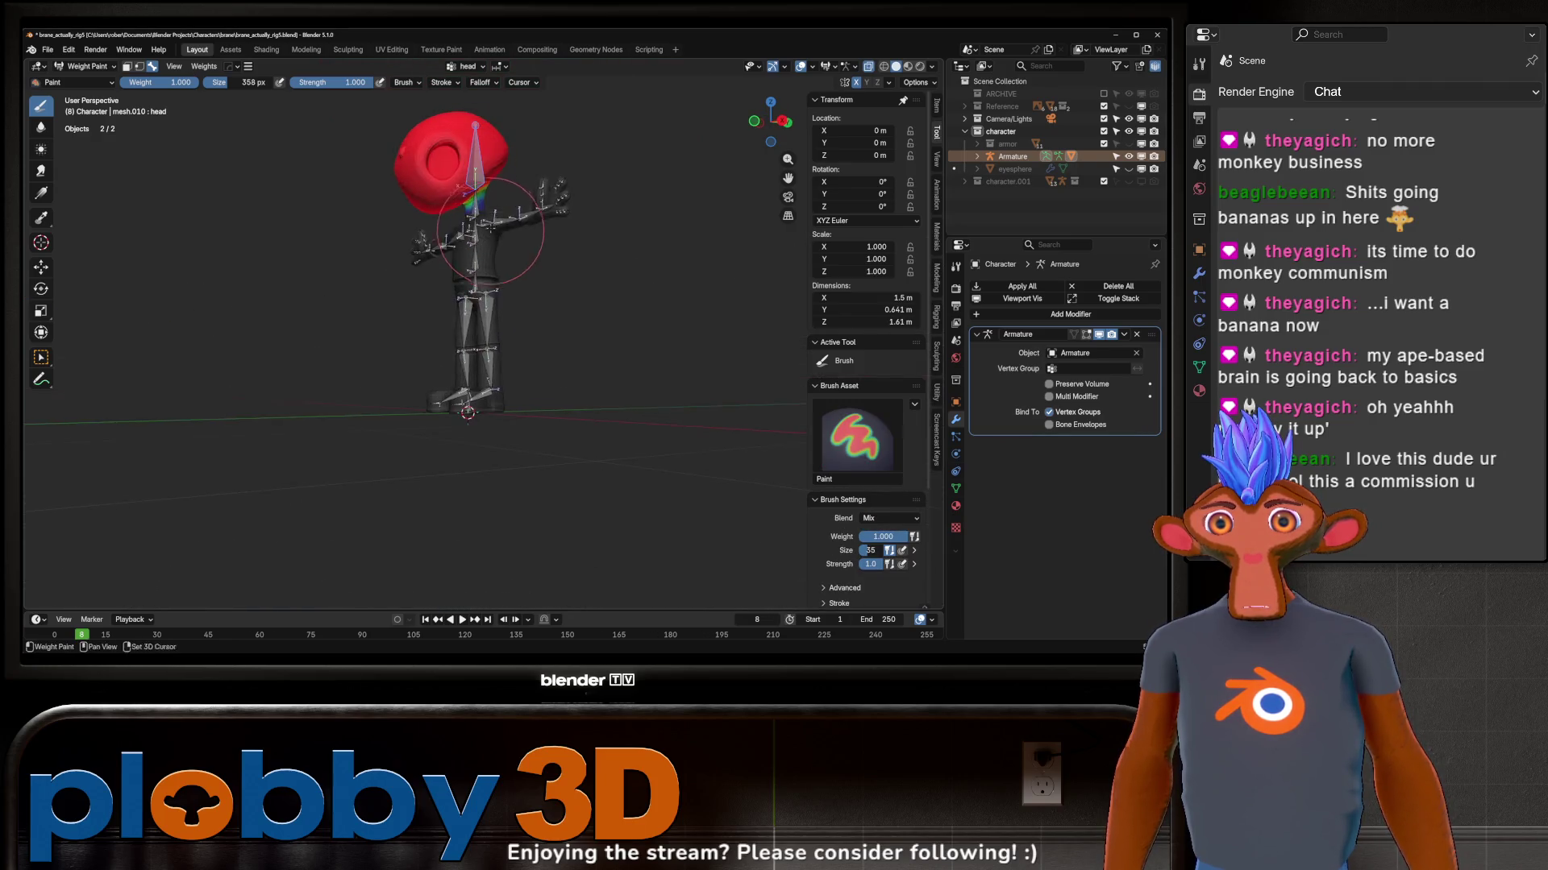
Step: Switch from Weight Paint to Object Mode via the Ctrl+Tab pie menu
{"action": "key", "text": "ctrl+Tab"}
{"action": "left_click", "coordinate": [467, 294]}
{"action": "middle_click_drag", "start_coordinate": [581, 314], "coordinate": [619, 332]}
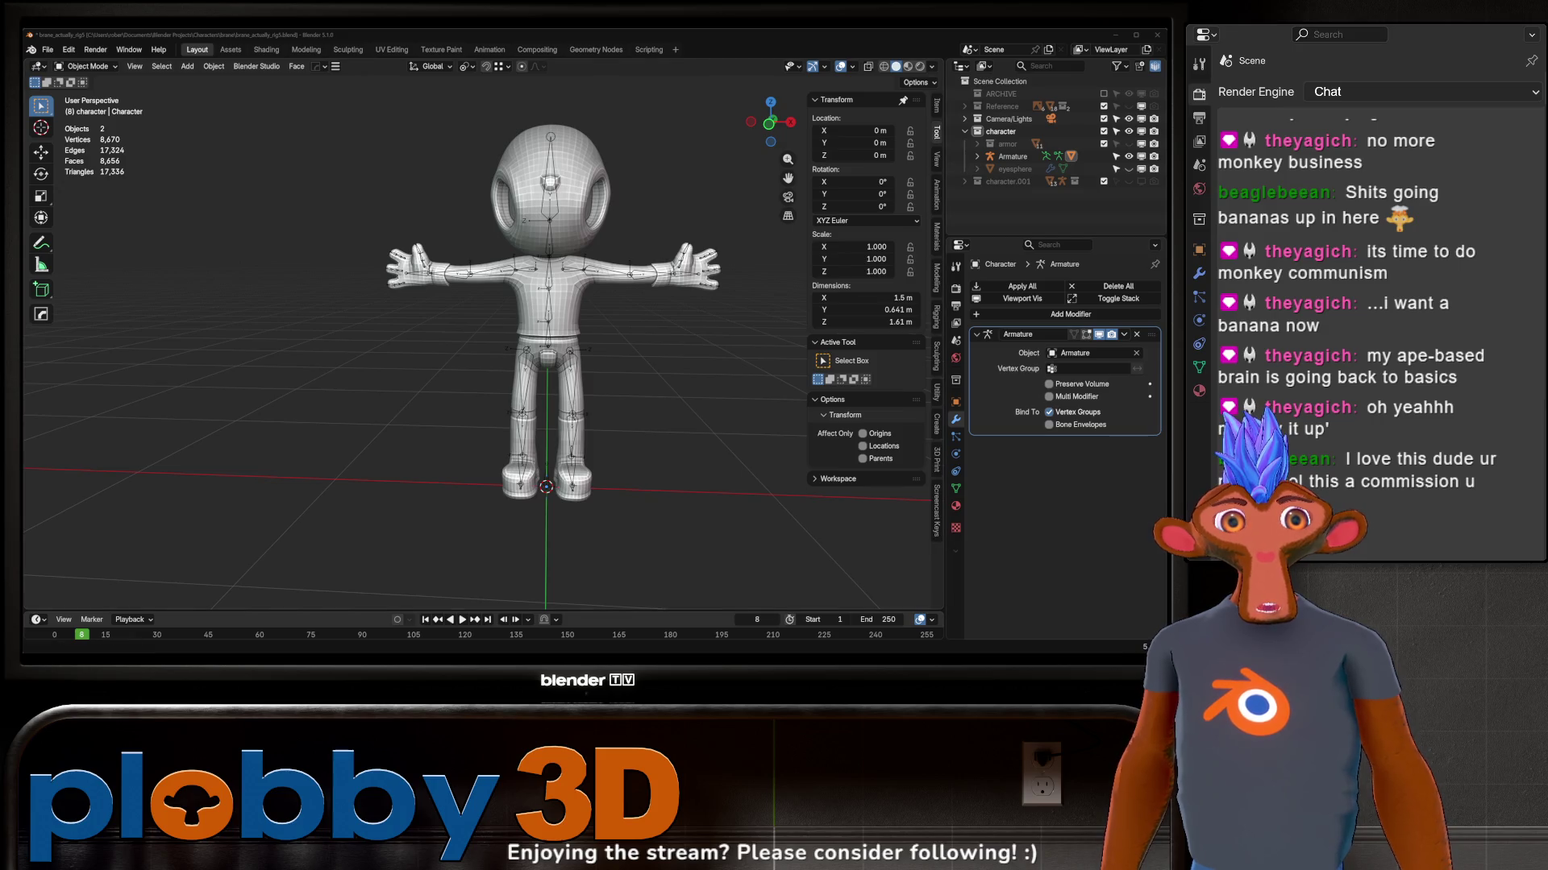
{"action": "scroll", "coordinate": [622, 328], "scroll_direction": "up", "scroll_amount": 3}
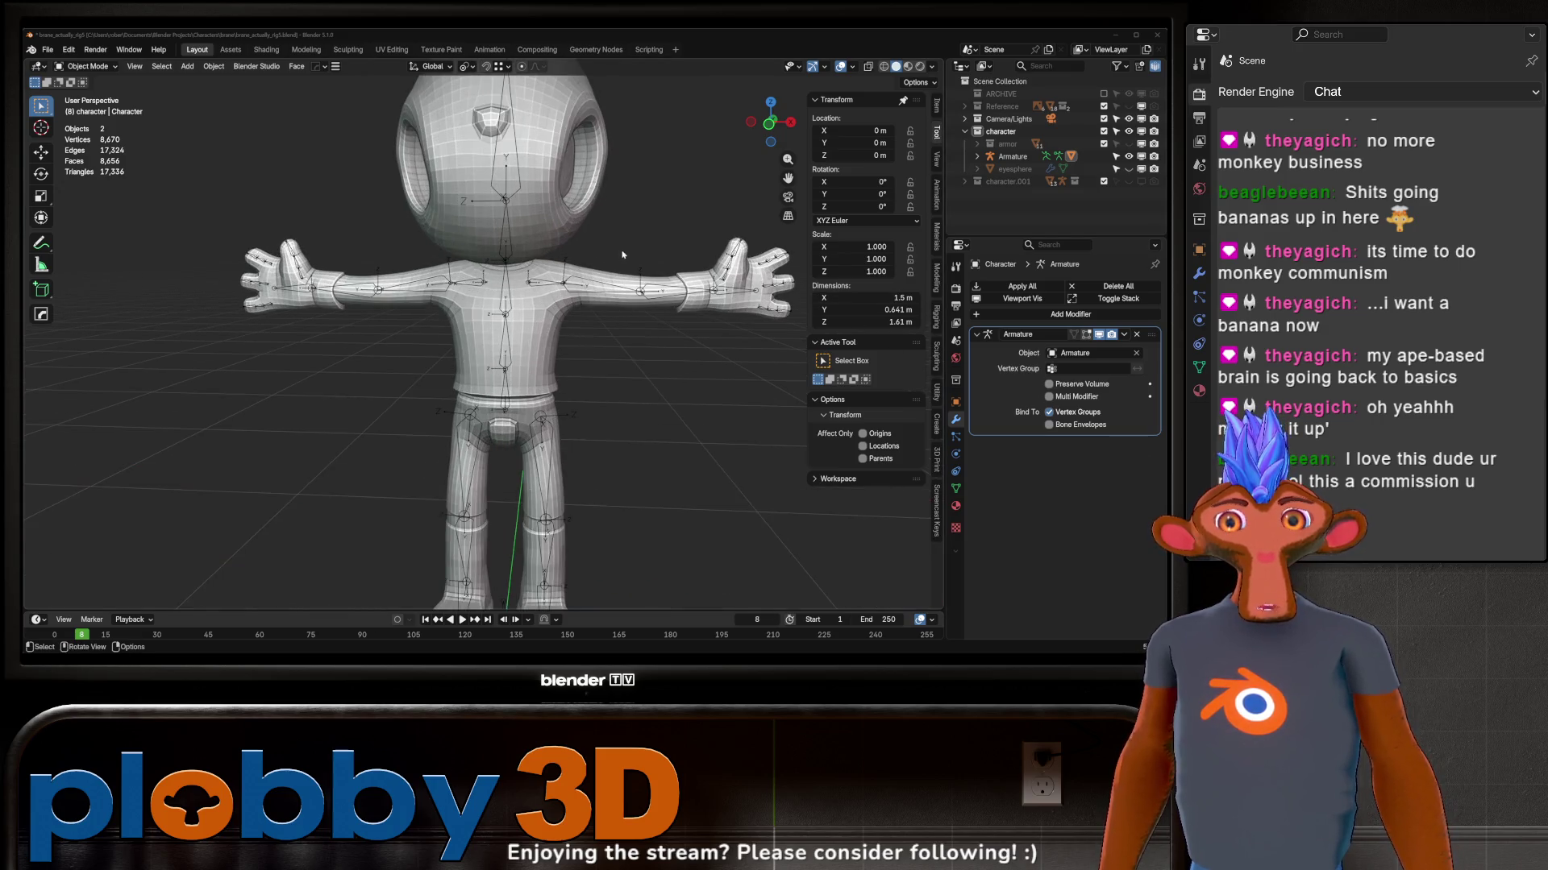
Step: Select the armature plus the character mesh, enter Weight Paint and pick the spine bone
{"action": "mouse_move", "coordinate": [622, 328]}
{"action": "middle_mouse_down"}
{"action": "mouse_move", "coordinate": [546, 271]}
{"action": "mouse_move", "coordinate": [483, 272]}
{"action": "middle_mouse_up"}
{"action": "scroll", "coordinate": [546, 271], "scroll_direction": "up", "scroll_amount": 2}
{"action": "scroll", "coordinate": [546, 272], "scroll_direction": "down", "scroll_amount": 3}
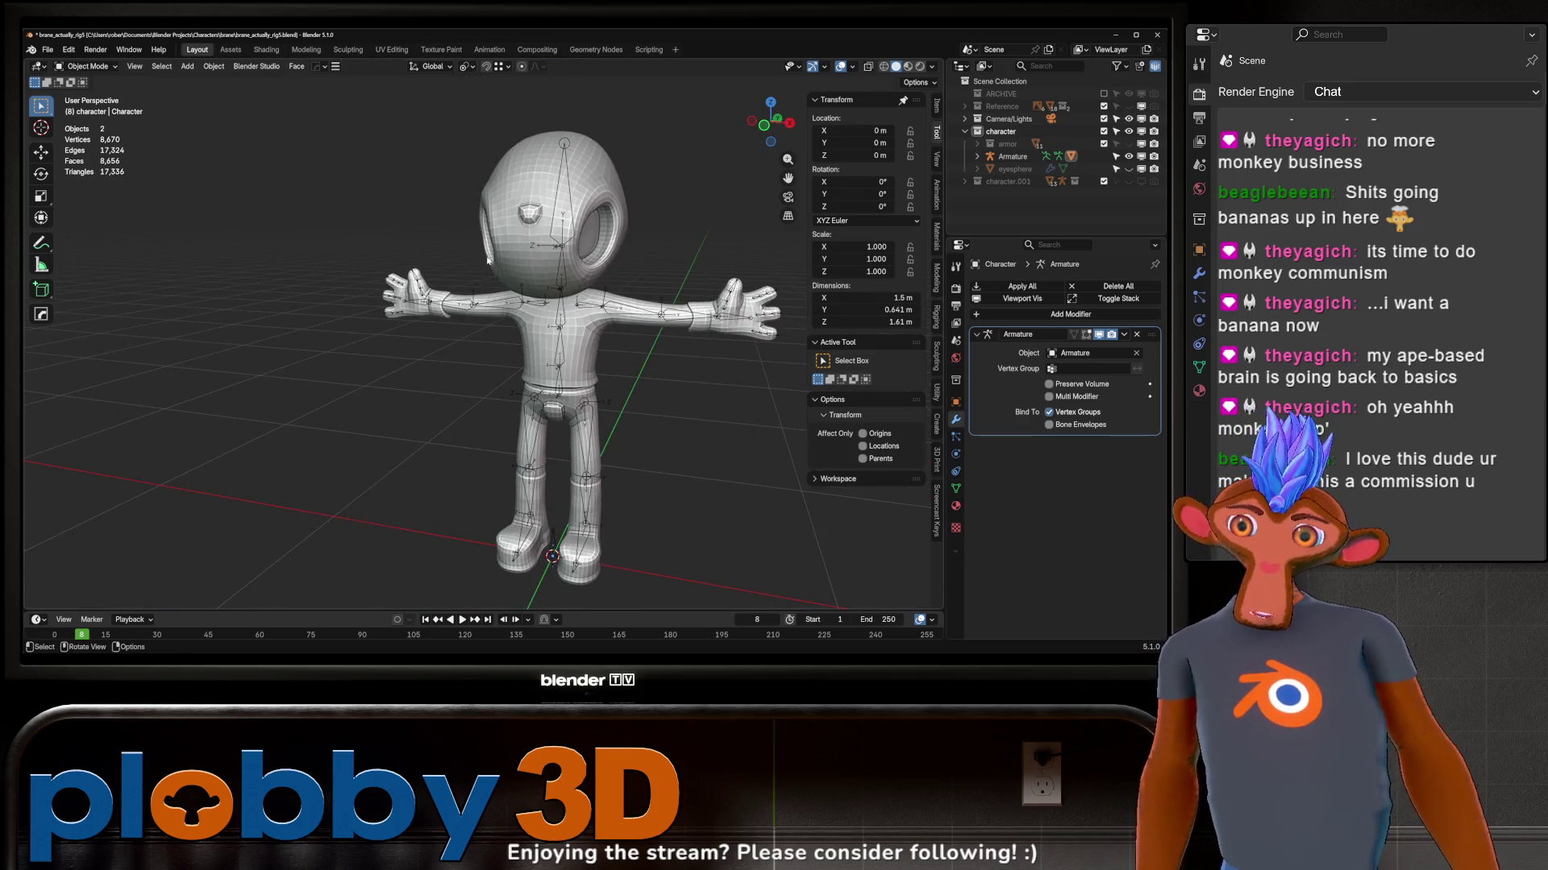
{"action": "scroll", "coordinate": [487, 254], "scroll_direction": "up", "scroll_amount": 2}
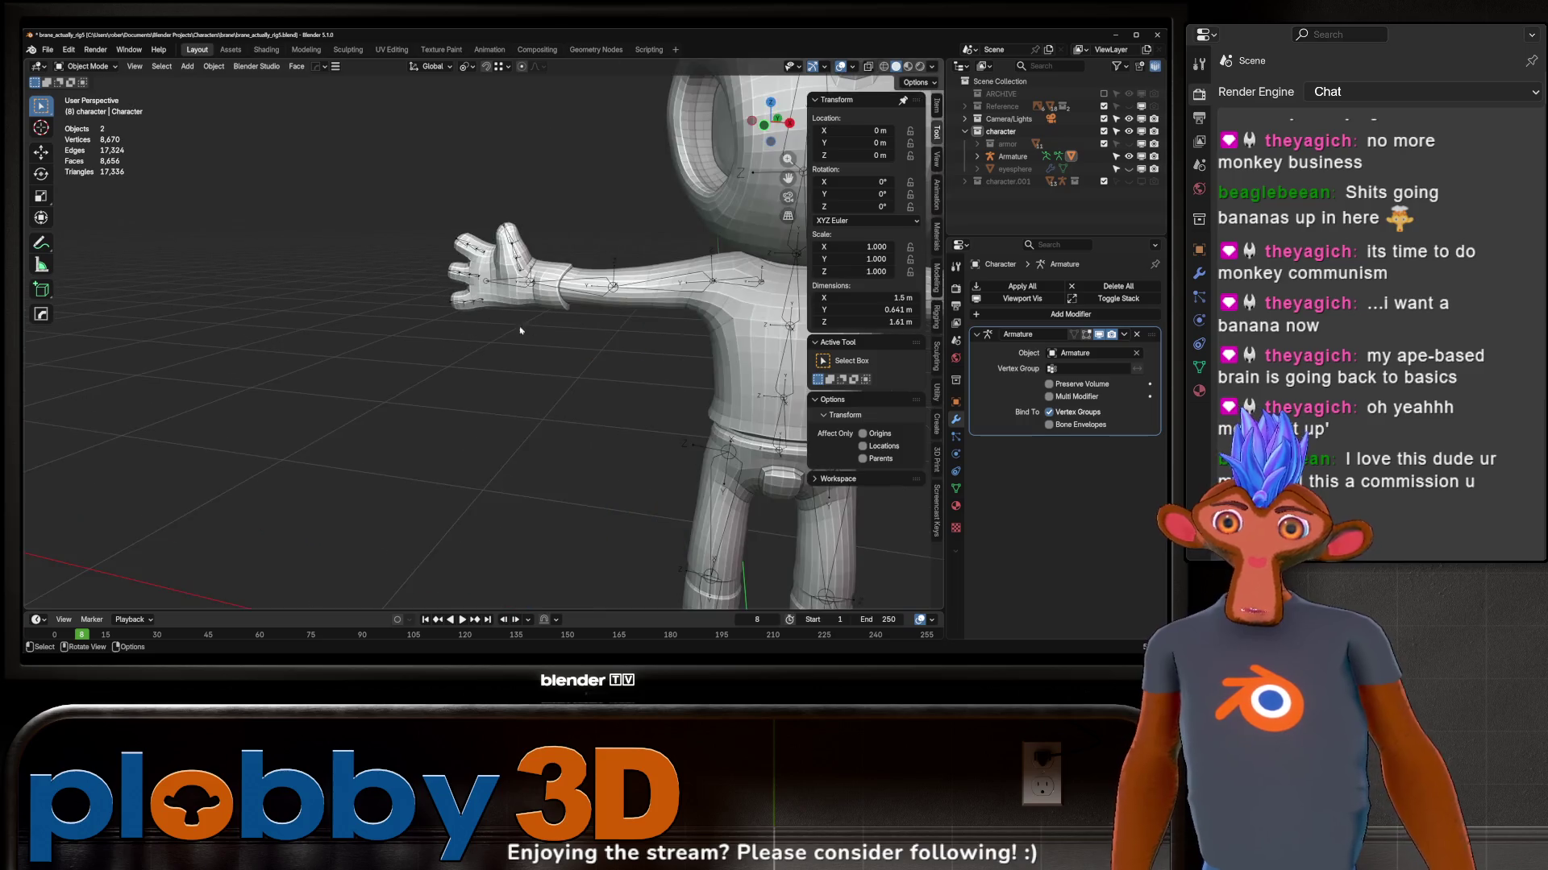
{"action": "scroll", "coordinate": [545, 291], "scroll_direction": "up", "scroll_amount": 2}
{"action": "left_click", "coordinate": [603, 326]}
{"action": "left_click", "coordinate": [591, 332]}
{"action": "middle_click_drag", "start_coordinate": [592, 332], "coordinate": [483, 358]}
{"action": "scroll", "coordinate": [483, 358], "scroll_direction": "down", "scroll_amount": 3}
{"action": "scroll", "coordinate": [482, 357], "scroll_direction": "up", "scroll_amount": 2}
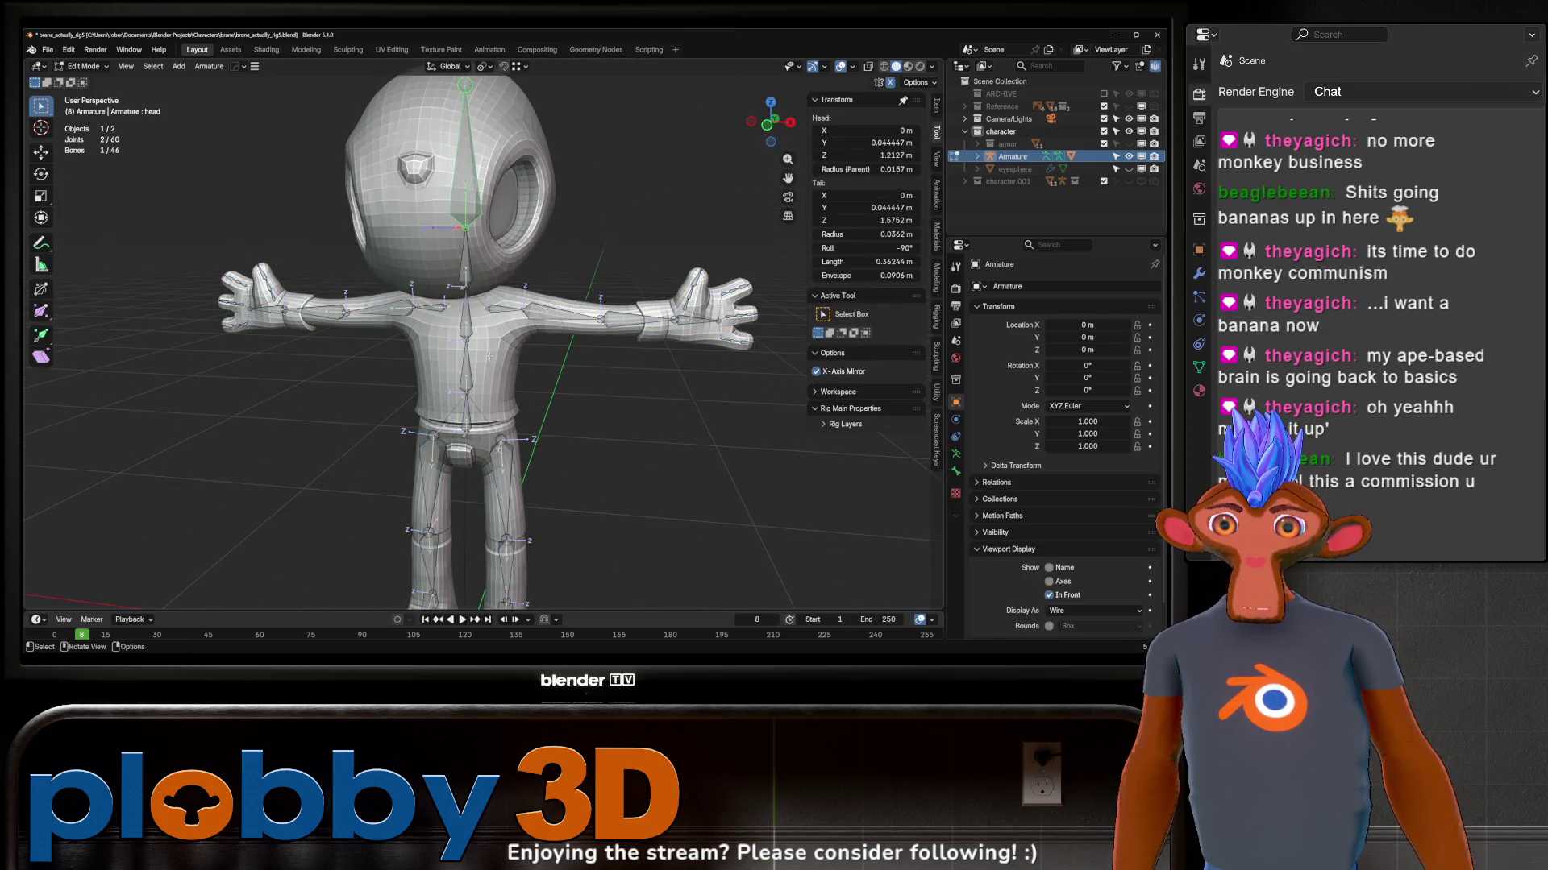
{"action": "scroll", "coordinate": [570, 321], "scroll_direction": "up", "scroll_amount": 1}
{"action": "left_click", "coordinate": [576, 361], "text": "shift"}
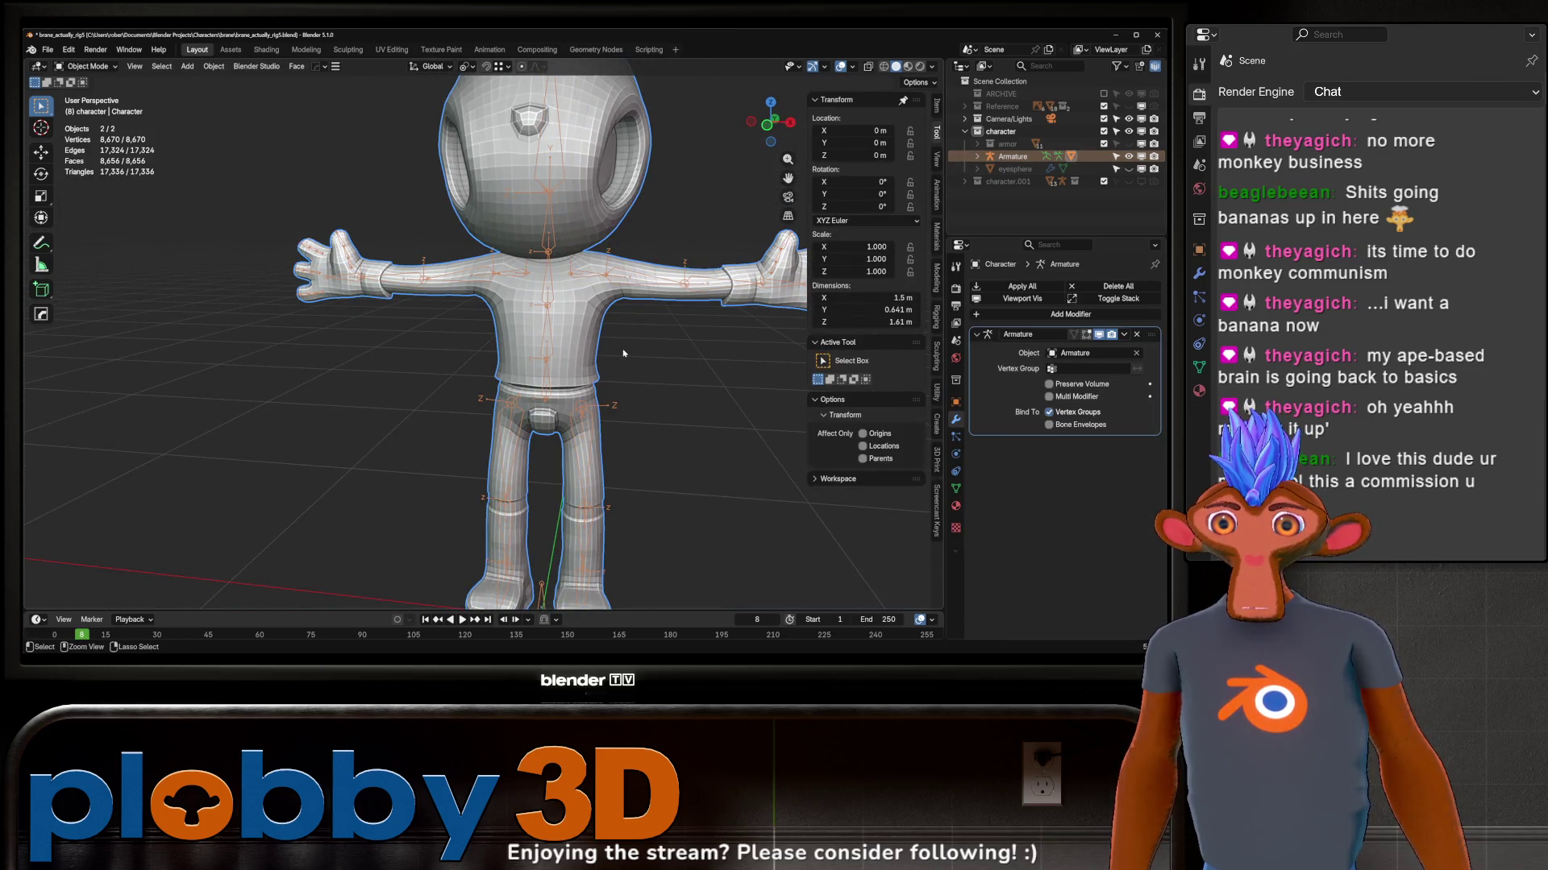
{"action": "key", "text": "ctrl+Tab"}
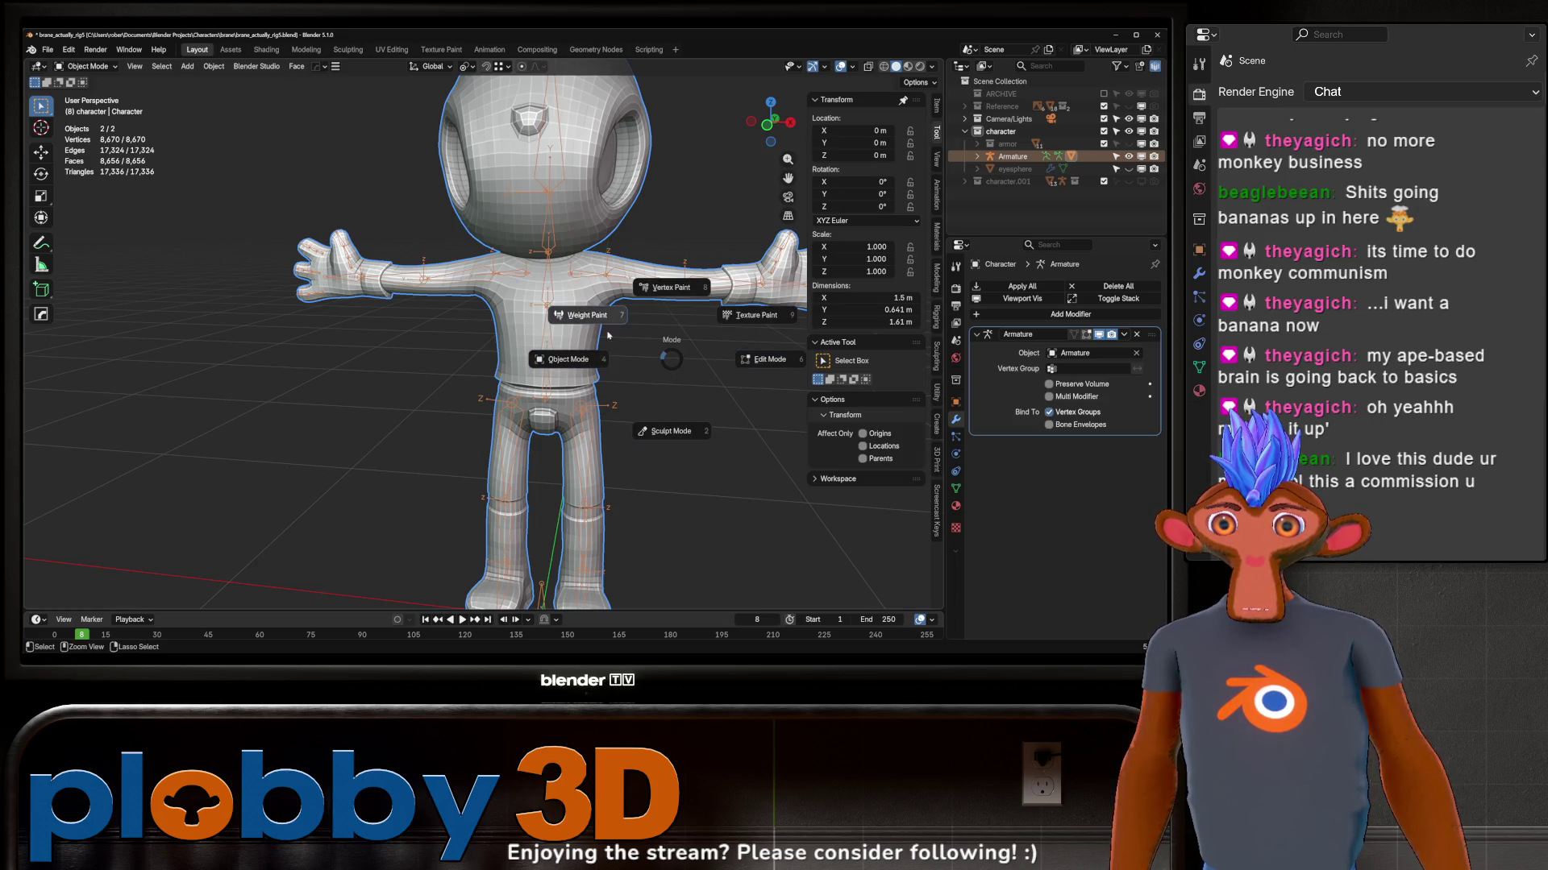
{"action": "left_click", "coordinate": [602, 320]}
{"action": "left_click", "coordinate": [551, 309], "text": "ctrl"}
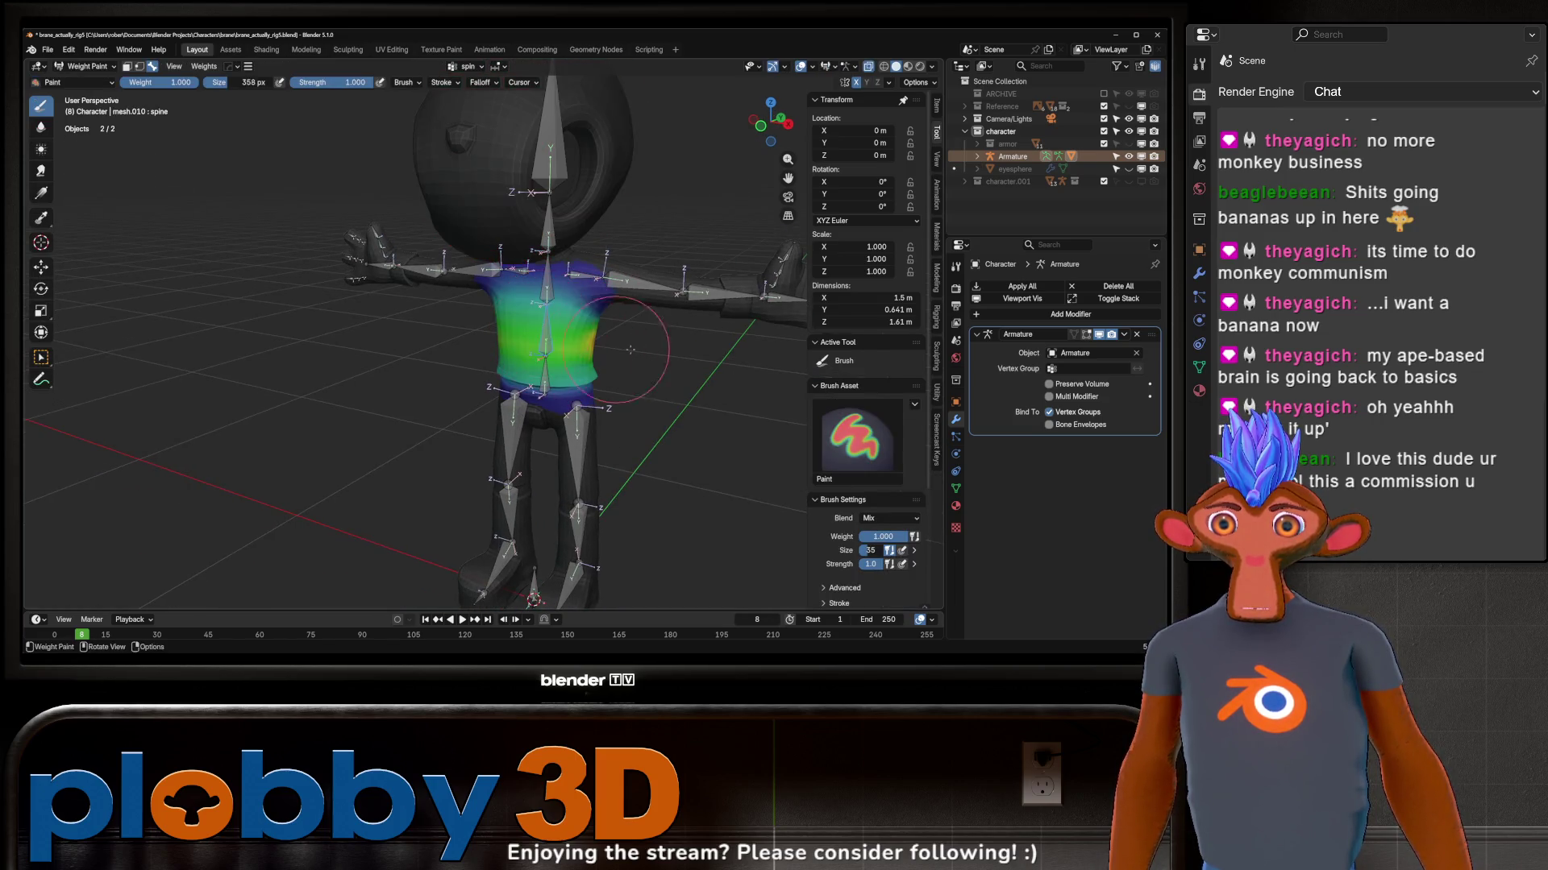
Step: Test the spine by twisting it about 64 degrees around Z, then undo the rotation
{"action": "middle_click_drag", "start_coordinate": [550, 308], "coordinate": [593, 387]}
{"action": "key", "text": "r"}
{"action": "key", "text": "x"}
{"action": "key", "text": "Escape"}
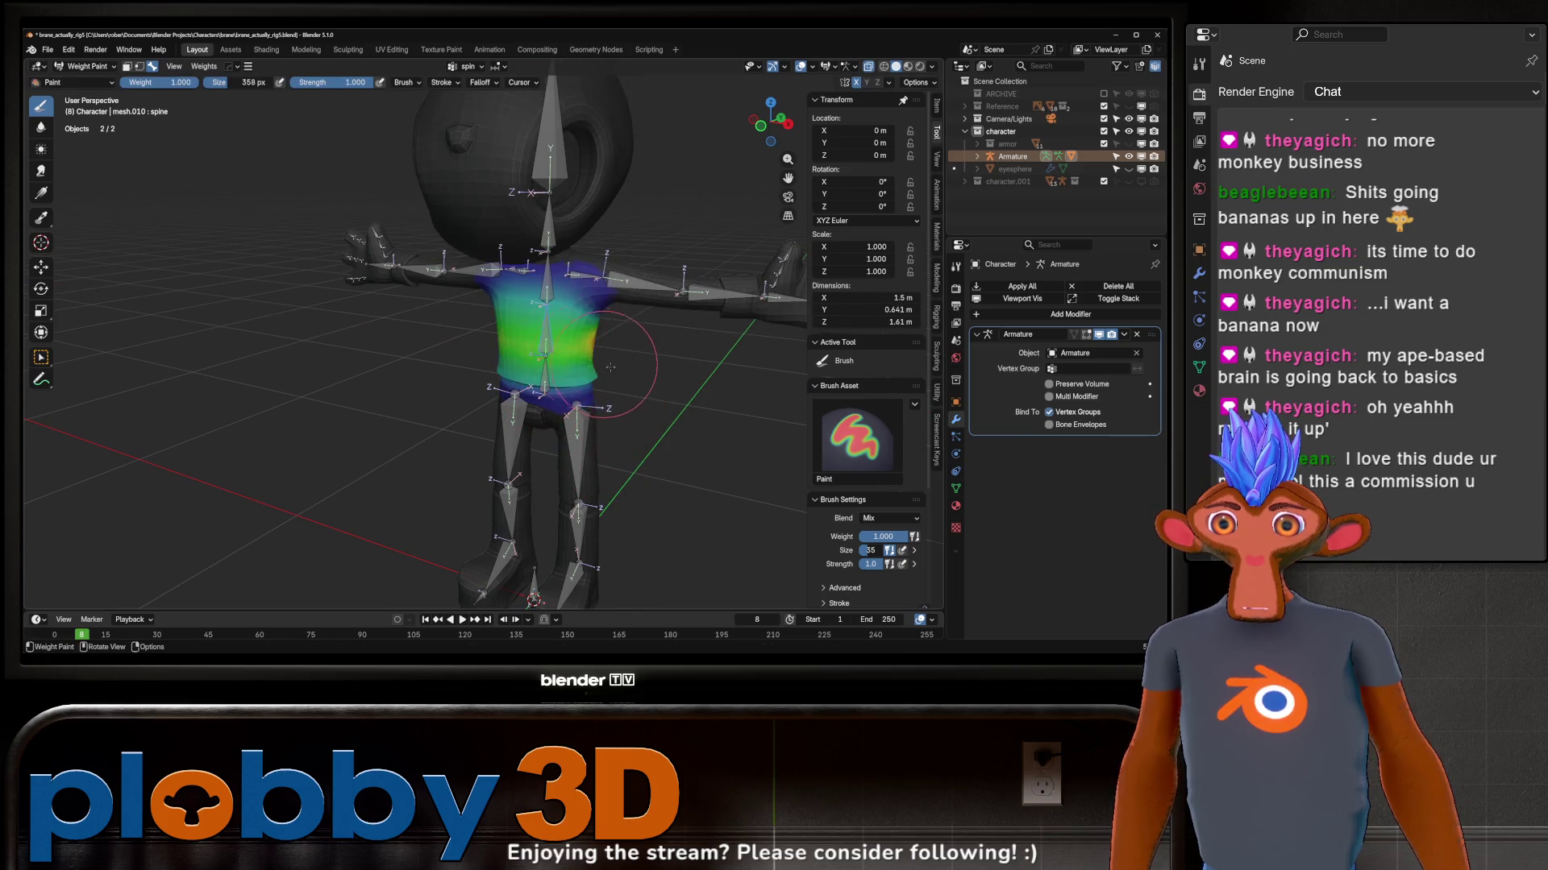
{"action": "key", "text": "r"}
{"action": "key", "text": "z"}
{"action": "left_click", "coordinate": [556, 339]}
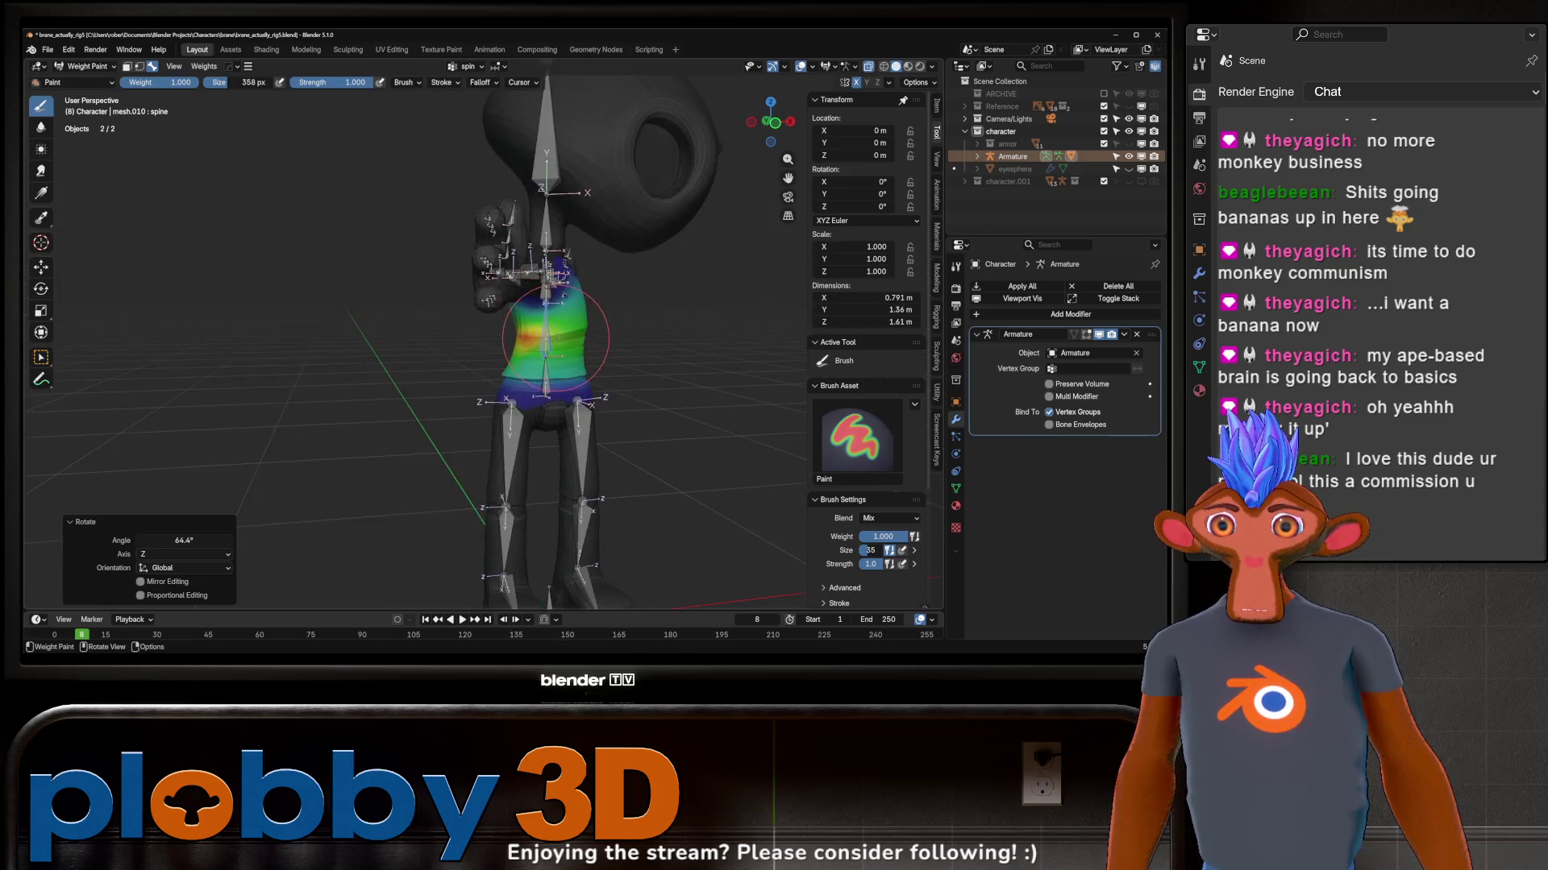
{"action": "scroll", "coordinate": [556, 340], "scroll_direction": "up", "scroll_amount": 4}
{"action": "key", "text": "ctrl+z"}
{"action": "scroll", "coordinate": [487, 351], "scroll_direction": "down", "scroll_amount": 1}
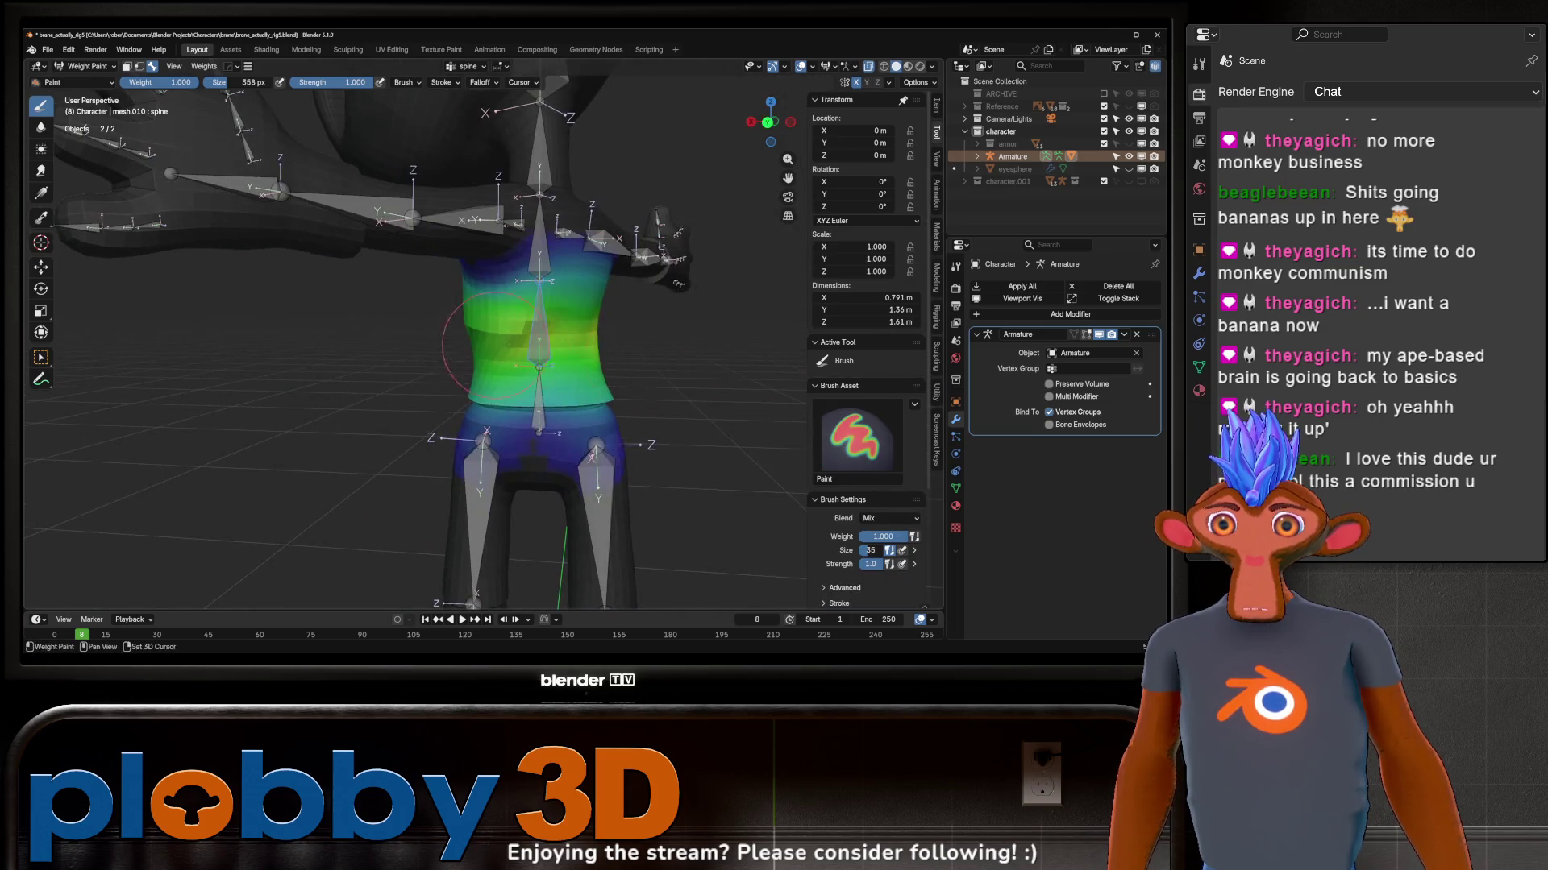
Step: Paint stronger spine weights across the torso and test-rotate the spine around Z, cancelling
{"action": "left_click_drag", "start_coordinate": [486, 352], "coordinate": [544, 340]}
{"action": "mouse_move", "coordinate": [346, 346]}
{"action": "middle_mouse_down"}
{"action": "mouse_move", "coordinate": [590, 339]}
{"action": "mouse_move", "coordinate": [384, 340]}
{"action": "mouse_move", "coordinate": [532, 346]}
{"action": "middle_mouse_up"}
{"action": "scroll", "coordinate": [385, 340], "scroll_direction": "up", "scroll_amount": 2}
{"action": "middle_click_drag", "start_coordinate": [400, 356], "coordinate": [350, 351]}
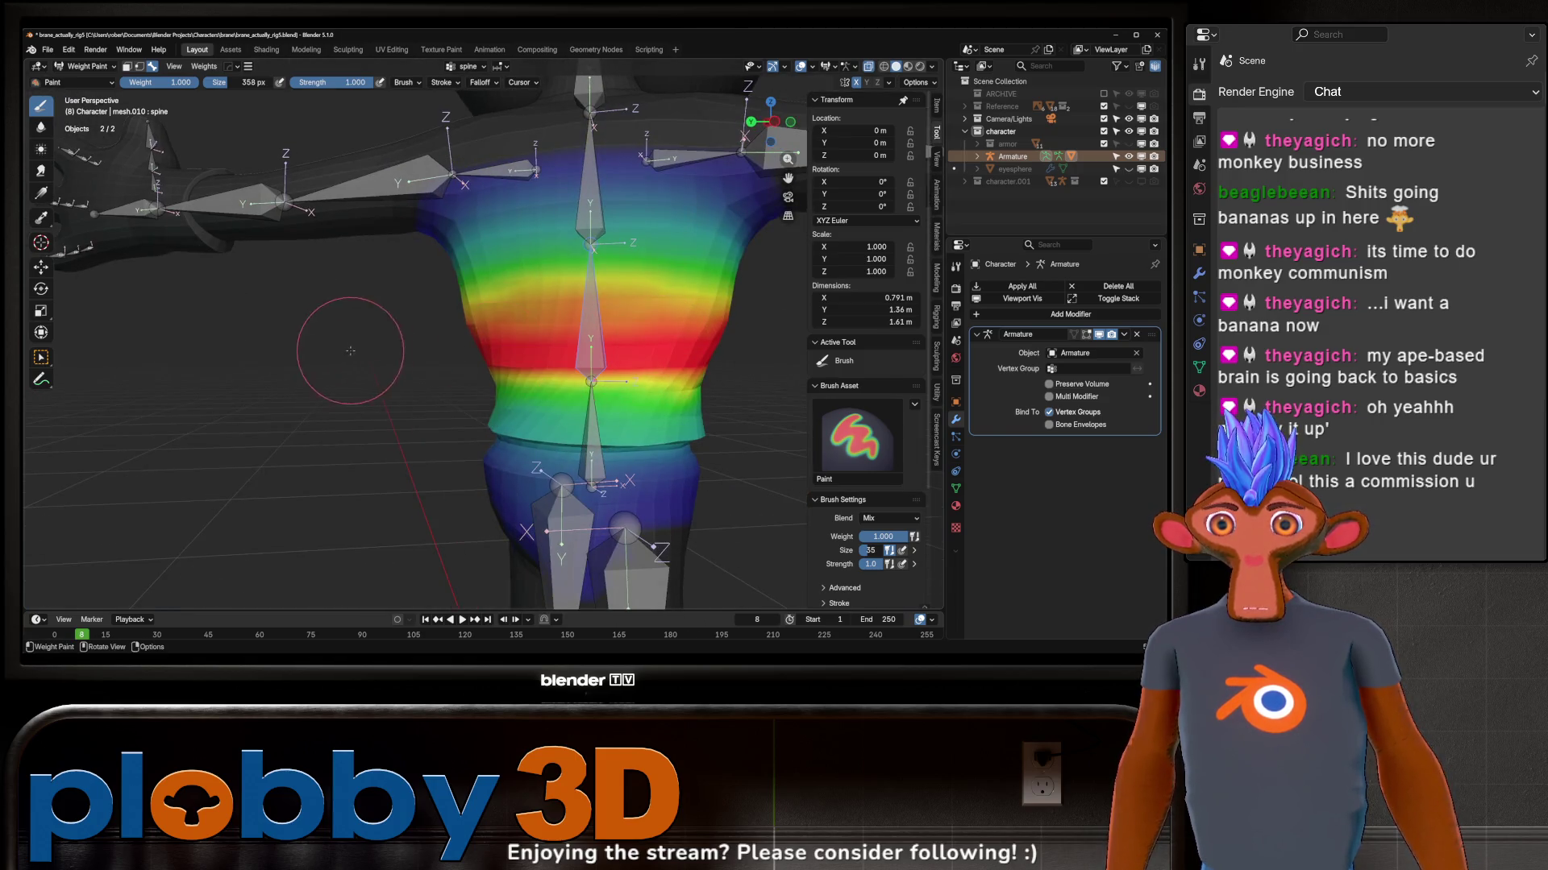
{"action": "scroll", "coordinate": [350, 352], "scroll_direction": "up", "scroll_amount": 1}
{"action": "key", "text": "r"}
{"action": "key", "text": "z"}
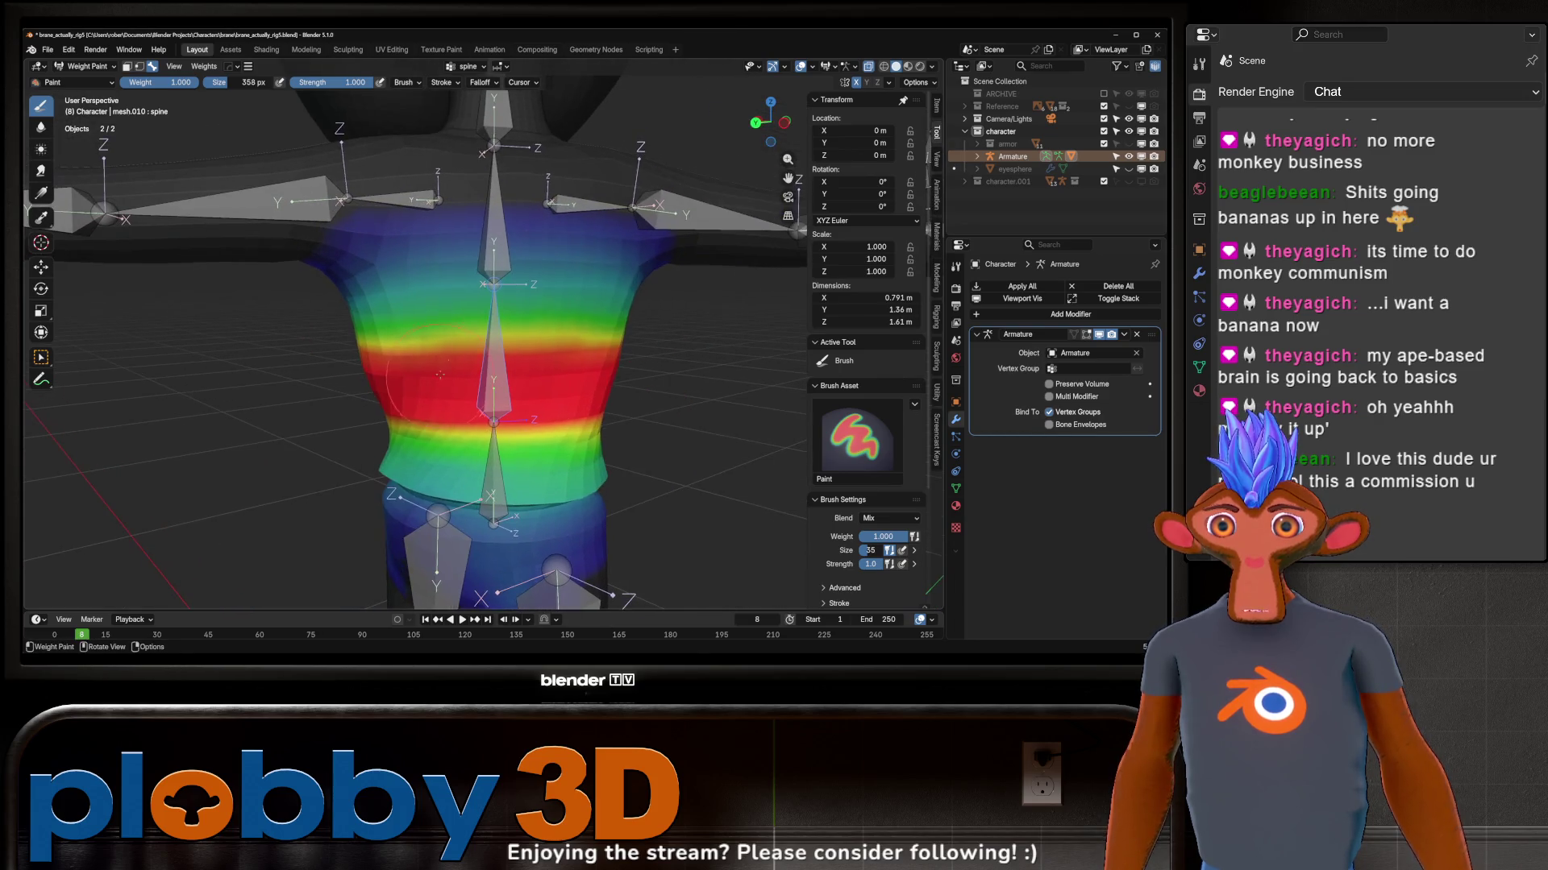
{"action": "key", "text": "Escape"}
{"action": "key", "text": "r"}
{"action": "key", "text": "z"}
{"action": "key", "text": "Escape"}
Step: Switch to the chest bone, paint full weight across the chest, test-rotate it and undo the stroke
{"action": "left_click", "coordinate": [492, 471], "text": "ctrl"}
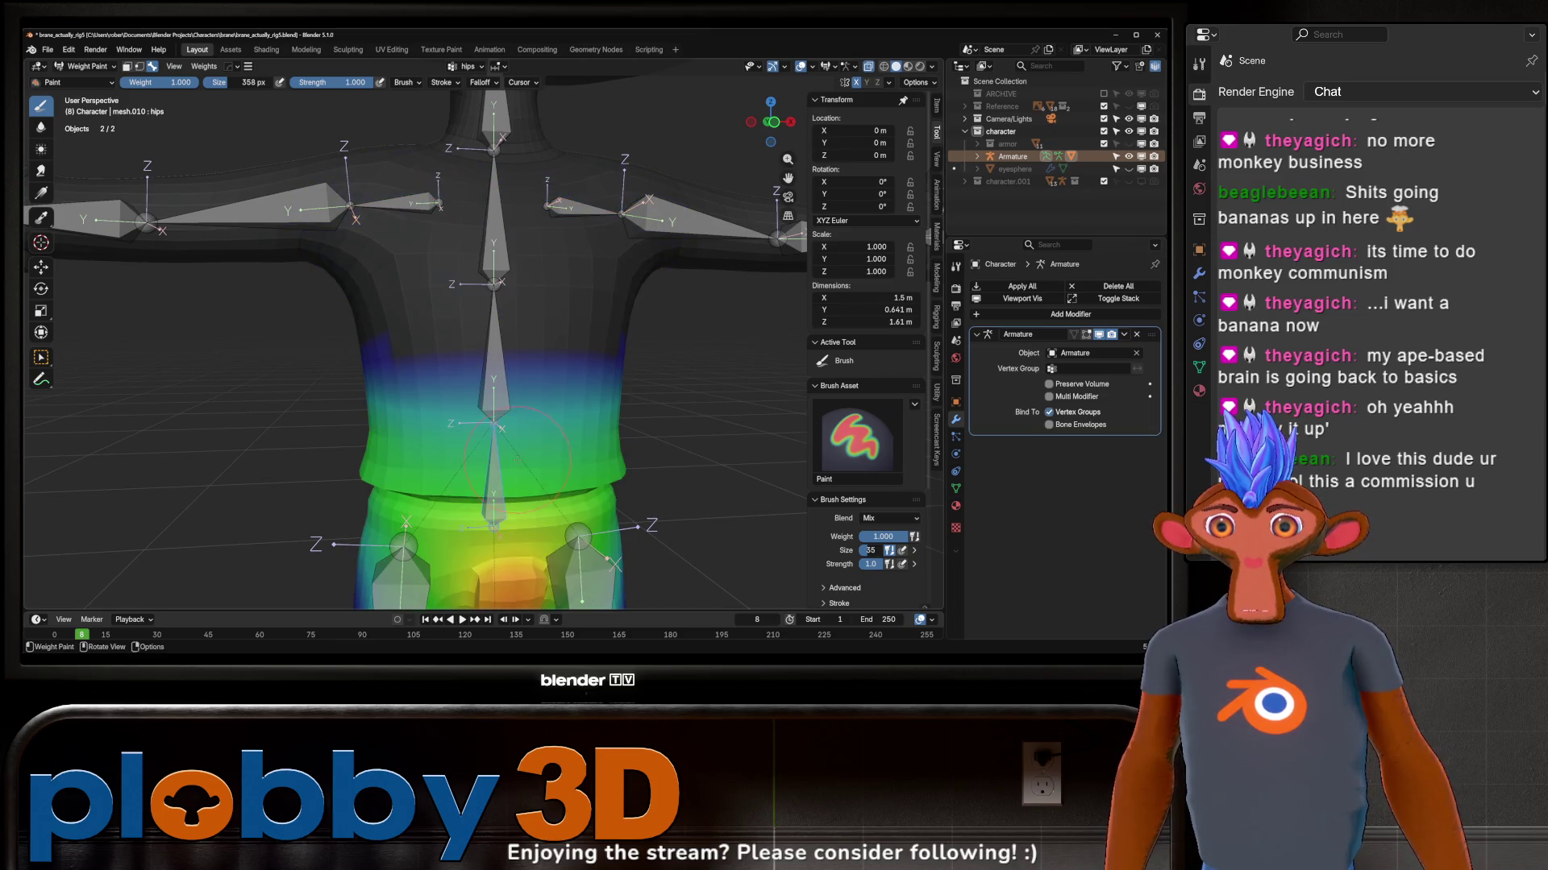
{"action": "left_click", "coordinate": [537, 296], "text": "ctrl"}
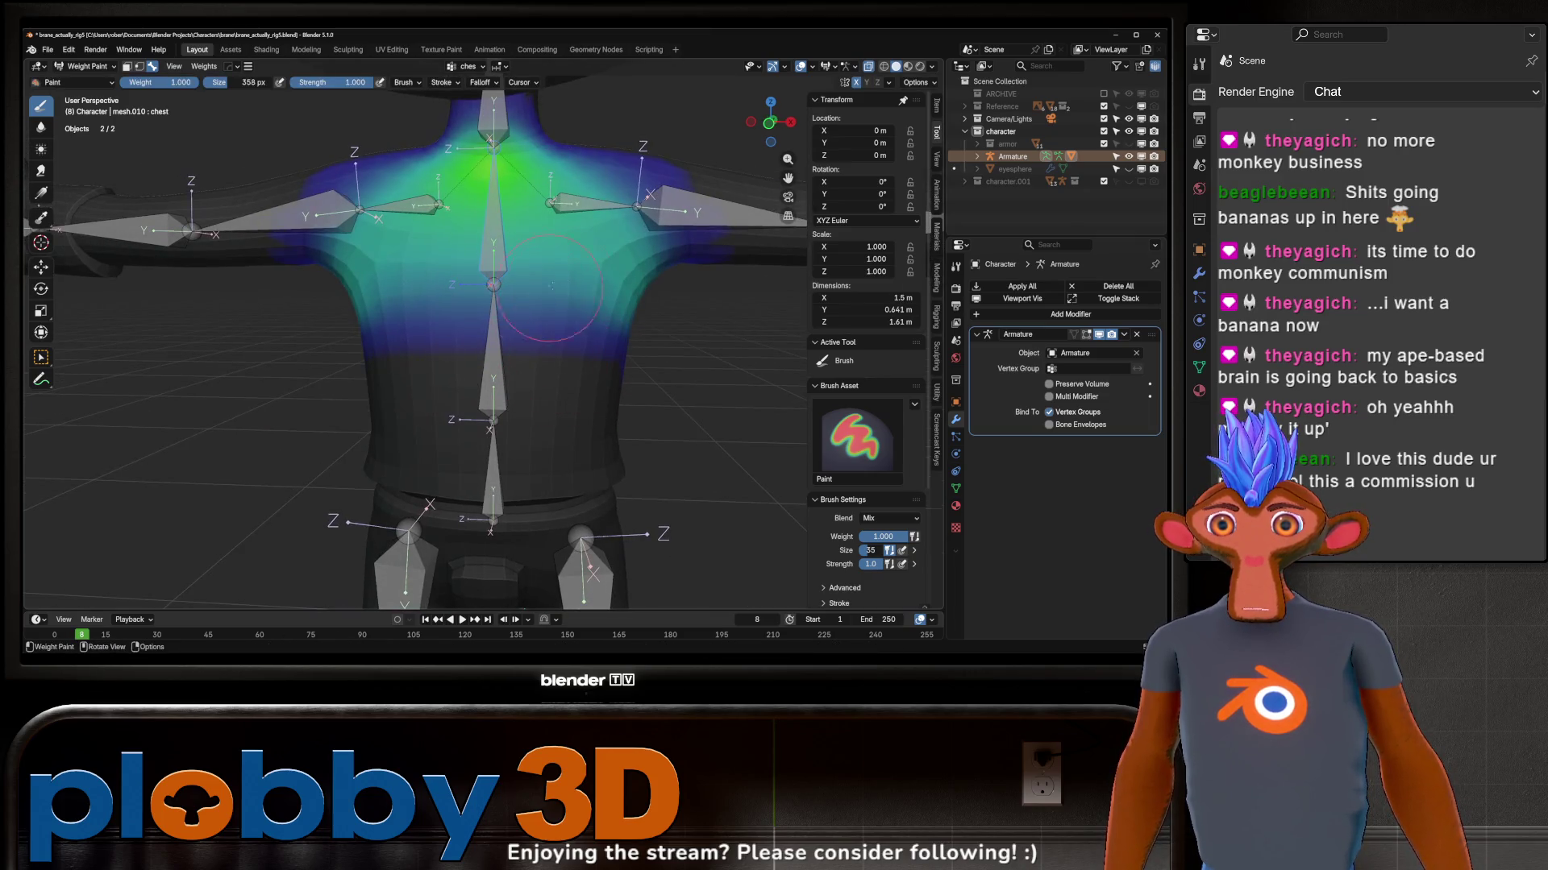
{"action": "left_click_drag", "start_coordinate": [604, 291], "coordinate": [338, 290]}
{"action": "key", "text": "r"}
{"action": "key", "text": "z"}
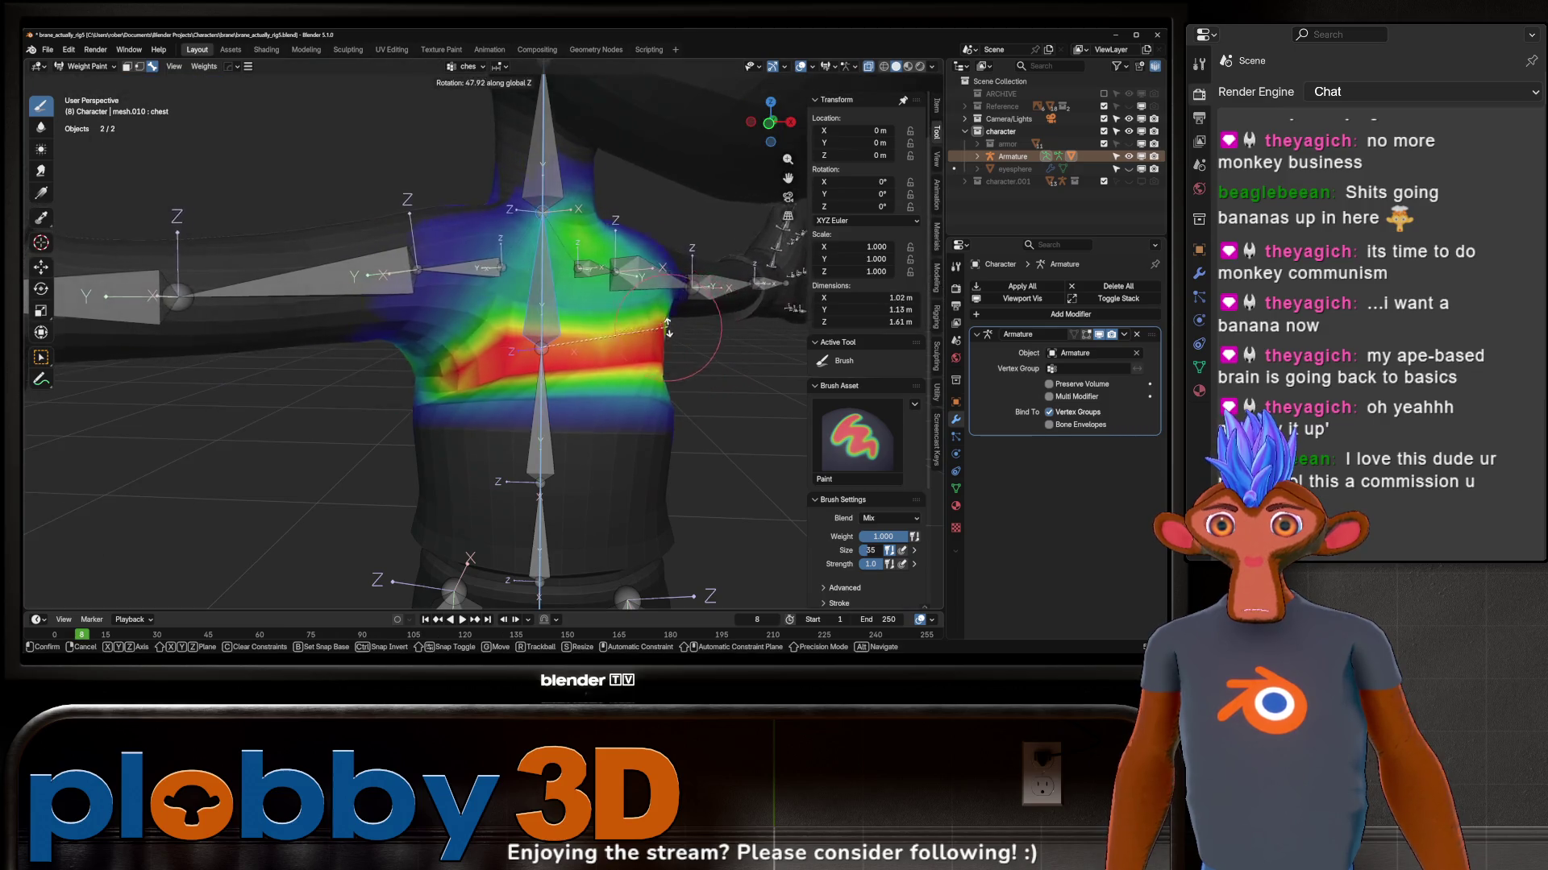
{"action": "key", "text": "Escape"}
{"action": "key", "text": "ctrl+z"}
Step: Rotate the chest around Z, paint across the bent chest, then undo both
{"action": "key", "text": "r"}
{"action": "key", "text": "z"}
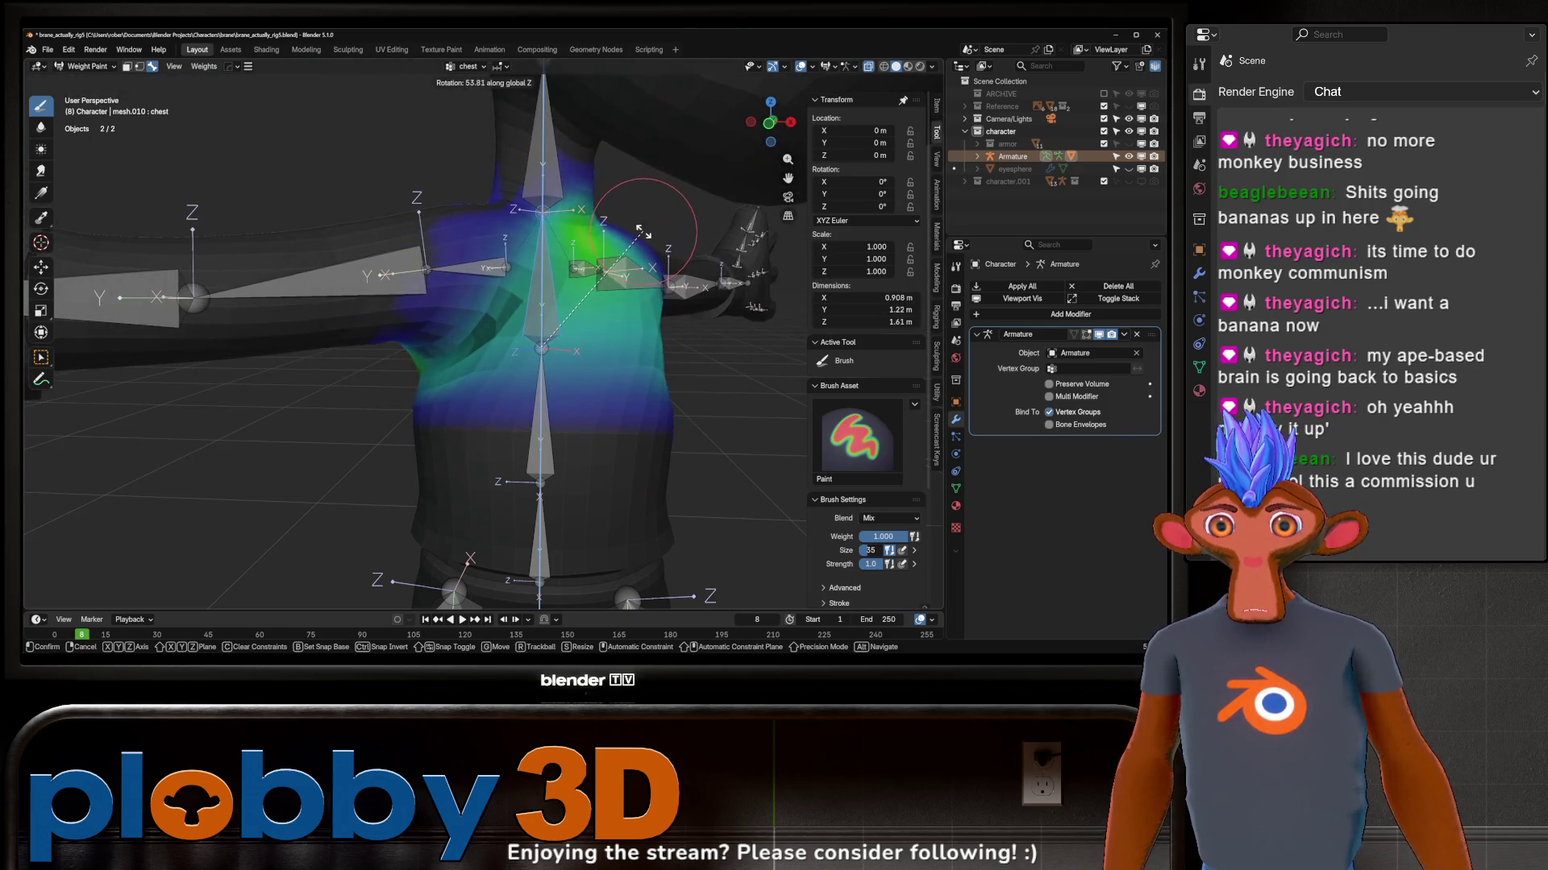
{"action": "left_click", "coordinate": [657, 242]}
{"action": "left_click_drag", "start_coordinate": [503, 375], "coordinate": [641, 369]}
{"action": "key", "text": "ctrl+z"}
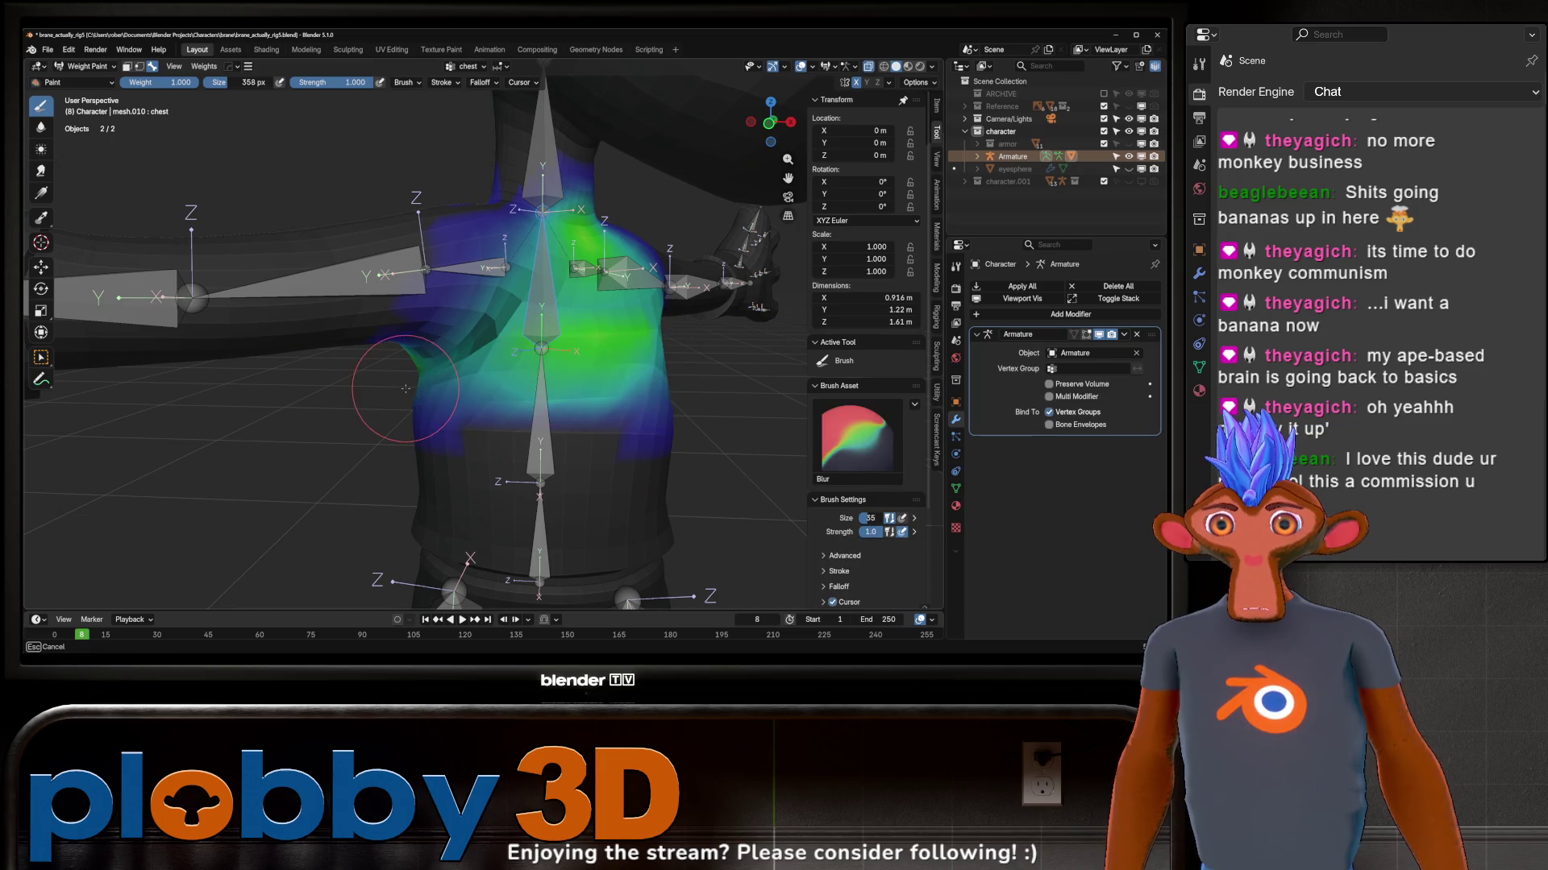
{"action": "key", "text": "ctrl+z"}
Step: Blur the chest weight edges and step through undo/redo to compare the deformation
{"action": "key", "text": "ctrl+shift+z"}
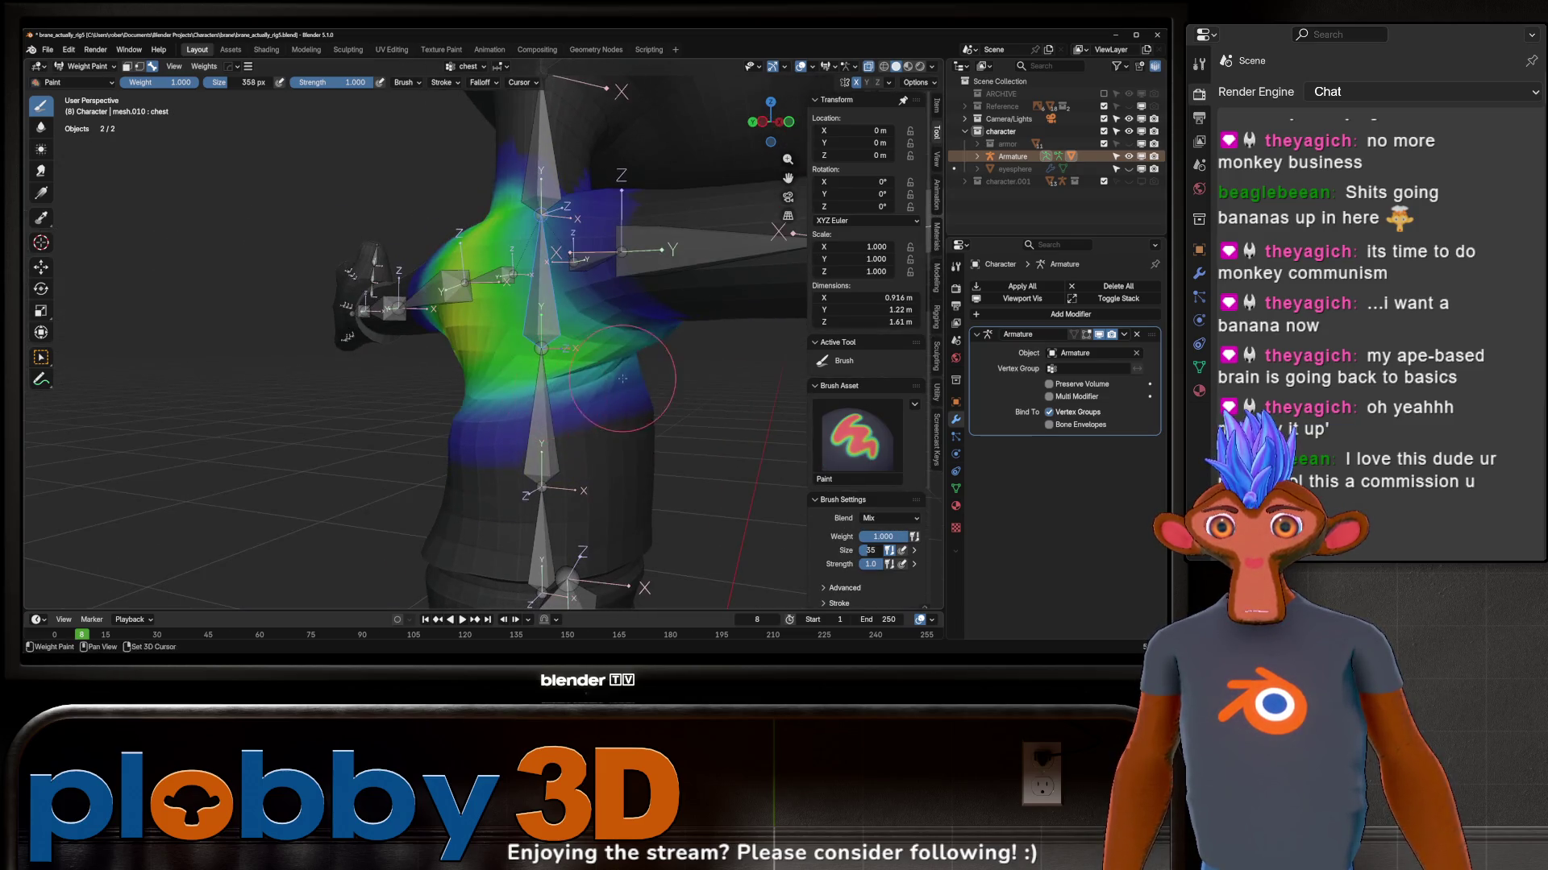
{"action": "key", "text": "ctrl+z"}
{"action": "mouse_move", "coordinate": [568, 400]}
{"action": "left_mouse_down"}
{"action": "mouse_move", "coordinate": [587, 406]}
{"action": "mouse_move", "coordinate": [541, 430]}
{"action": "left_mouse_up"}
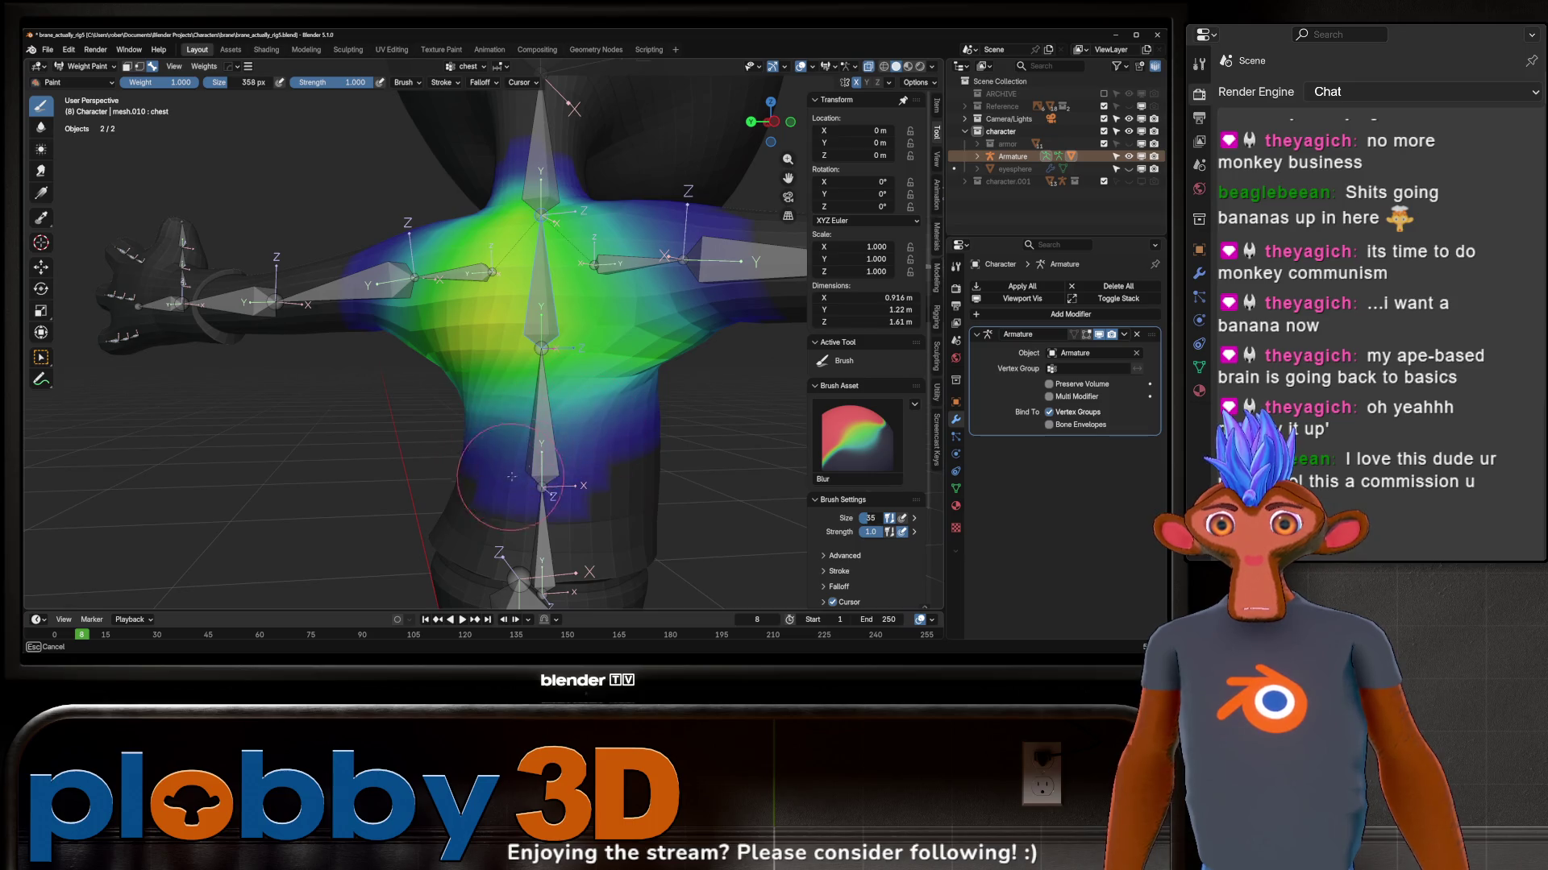
{"action": "key", "text": "ctrl+shift+z"}
{"action": "mouse_move", "coordinate": [539, 435]}
{"action": "middle_mouse_down"}
{"action": "mouse_move", "coordinate": [476, 391]}
{"action": "mouse_move", "coordinate": [569, 338]}
{"action": "middle_mouse_up"}
{"action": "key", "text": "ctrl+z"}
{"action": "key", "text": "ctrl+shift+z"}
{"action": "scroll", "coordinate": [475, 391], "scroll_direction": "down", "scroll_amount": 3}
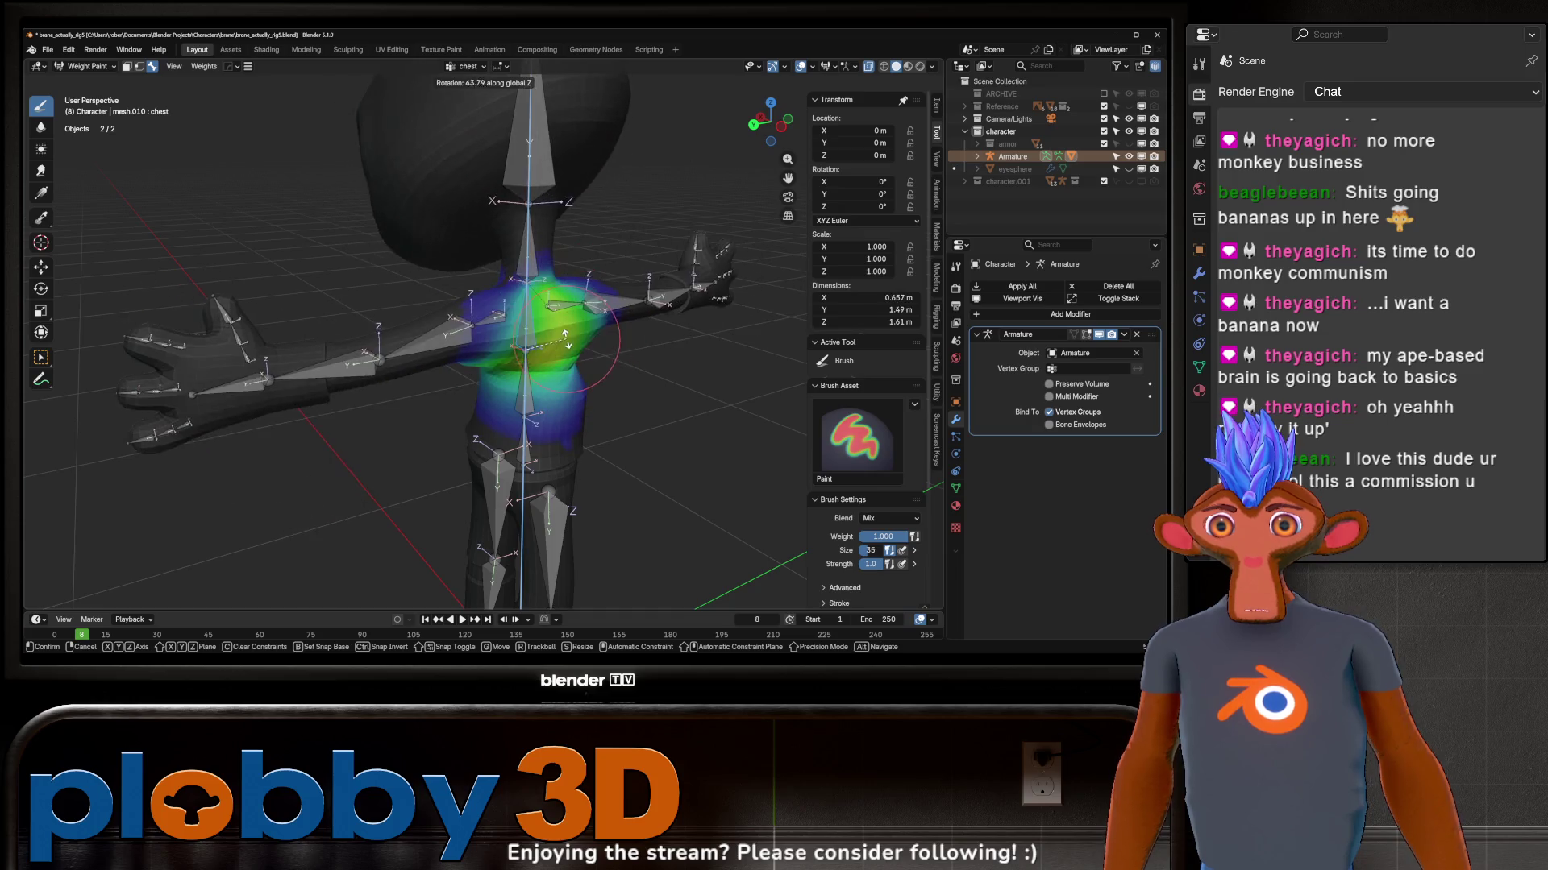
{"action": "key", "text": "ctrl+shift+z"}
{"action": "key", "text": "ctrl+z"}
{"action": "key", "text": "ctrl+shift+z"}
Step: Check brush settings, then test-rotate the right upper arm around Z and cancel
{"action": "right_click", "coordinate": [592, 353]}
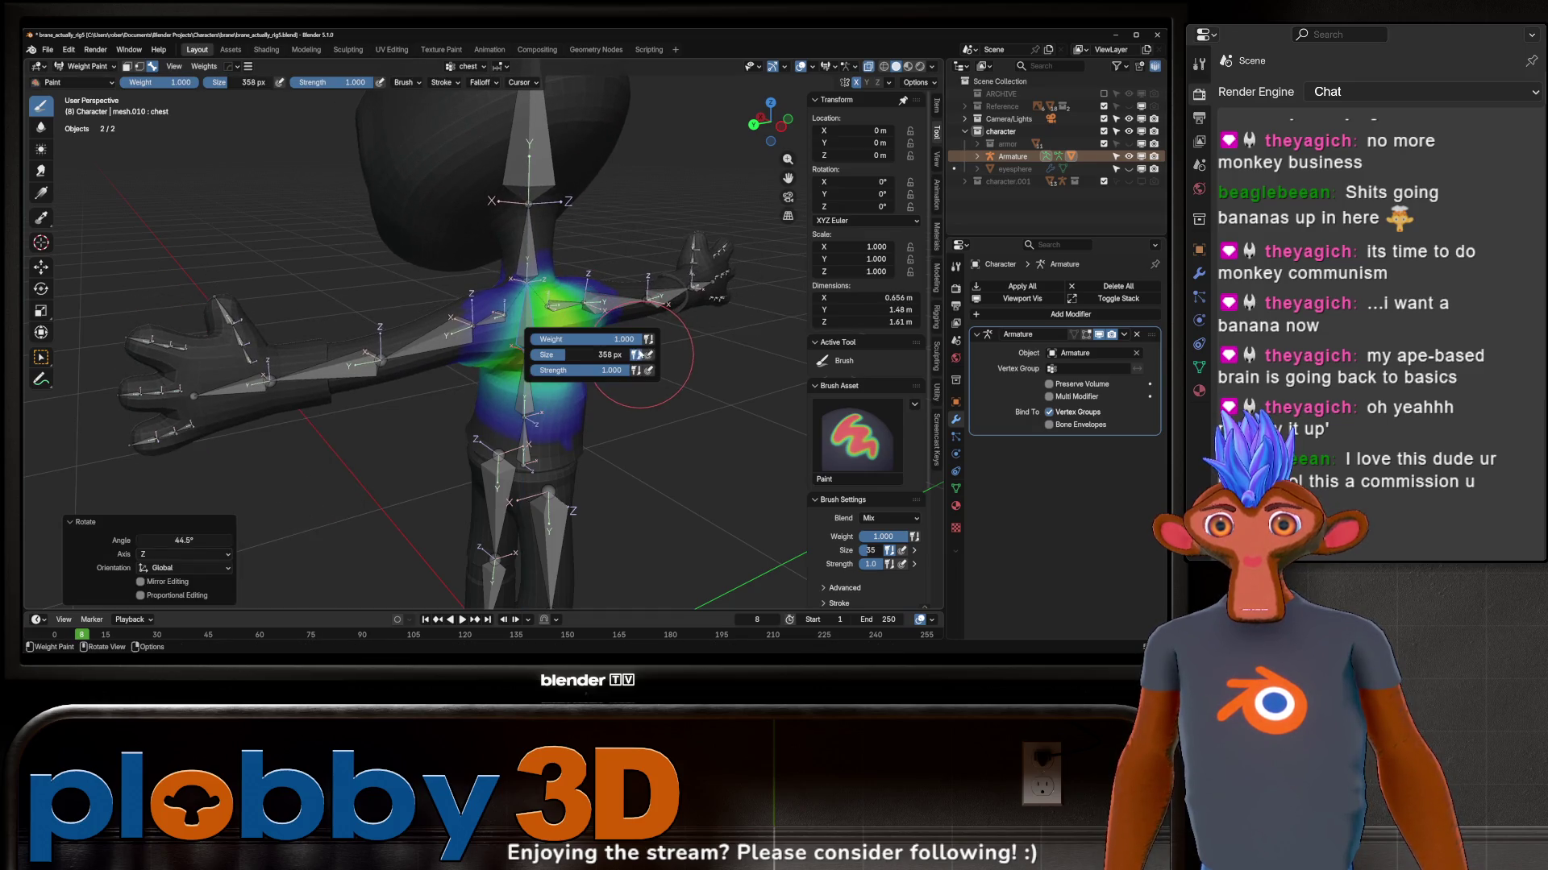
{"action": "mouse_move", "coordinate": [612, 235]}
{"action": "middle_mouse_down"}
{"action": "mouse_move", "coordinate": [709, 260]}
{"action": "mouse_move", "coordinate": [621, 453]}
{"action": "mouse_move", "coordinate": [502, 426]}
{"action": "middle_mouse_up"}
{"action": "left_click", "coordinate": [678, 363], "text": "ctrl"}
{"action": "key", "text": "r"}
{"action": "key", "text": "z"}
{"action": "key", "text": "Escape"}
Step: Select upper_arm.L and test-rotate it around Y and Z, cancelling each time
{"action": "left_click", "coordinate": [653, 333], "text": "ctrl"}
{"action": "key", "text": "r"}
{"action": "key", "text": "y"}
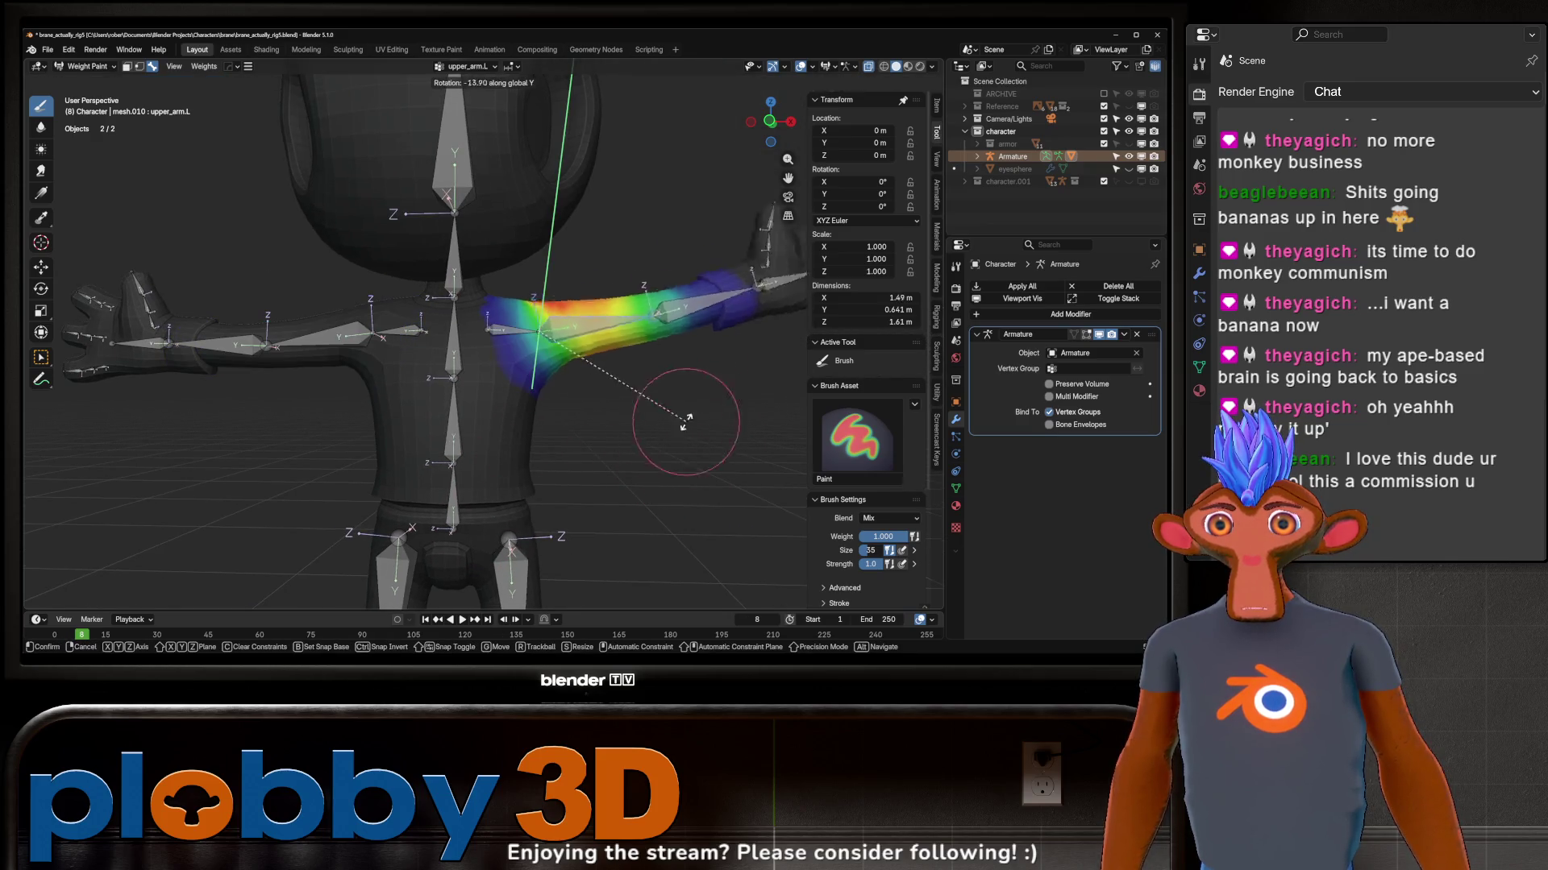
{"action": "key", "text": "Escape"}
{"action": "middle_click_drag", "start_coordinate": [588, 519], "coordinate": [485, 431]}
{"action": "key", "text": "r"}
{"action": "key", "text": "z"}
{"action": "key", "text": "z"}
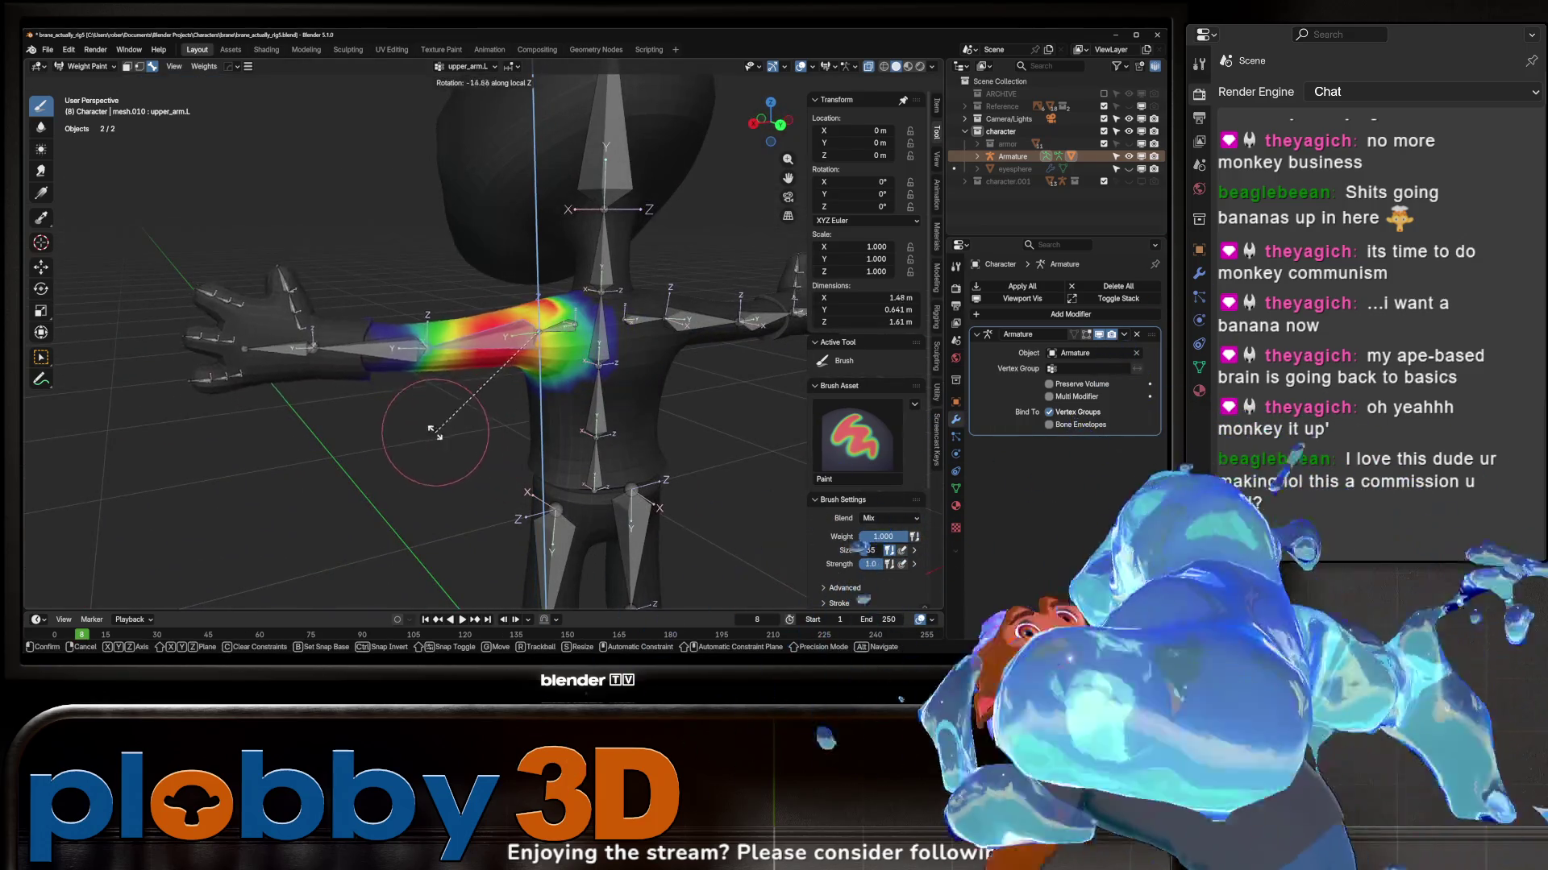
{"action": "key", "text": "Escape"}
{"action": "scroll", "coordinate": [399, 339], "scroll_direction": "up", "scroll_amount": 3}
Step: Raise the left arm and blur the weights around the shoulder
{"action": "middle_click_drag", "start_coordinate": [400, 340], "coordinate": [532, 400]}
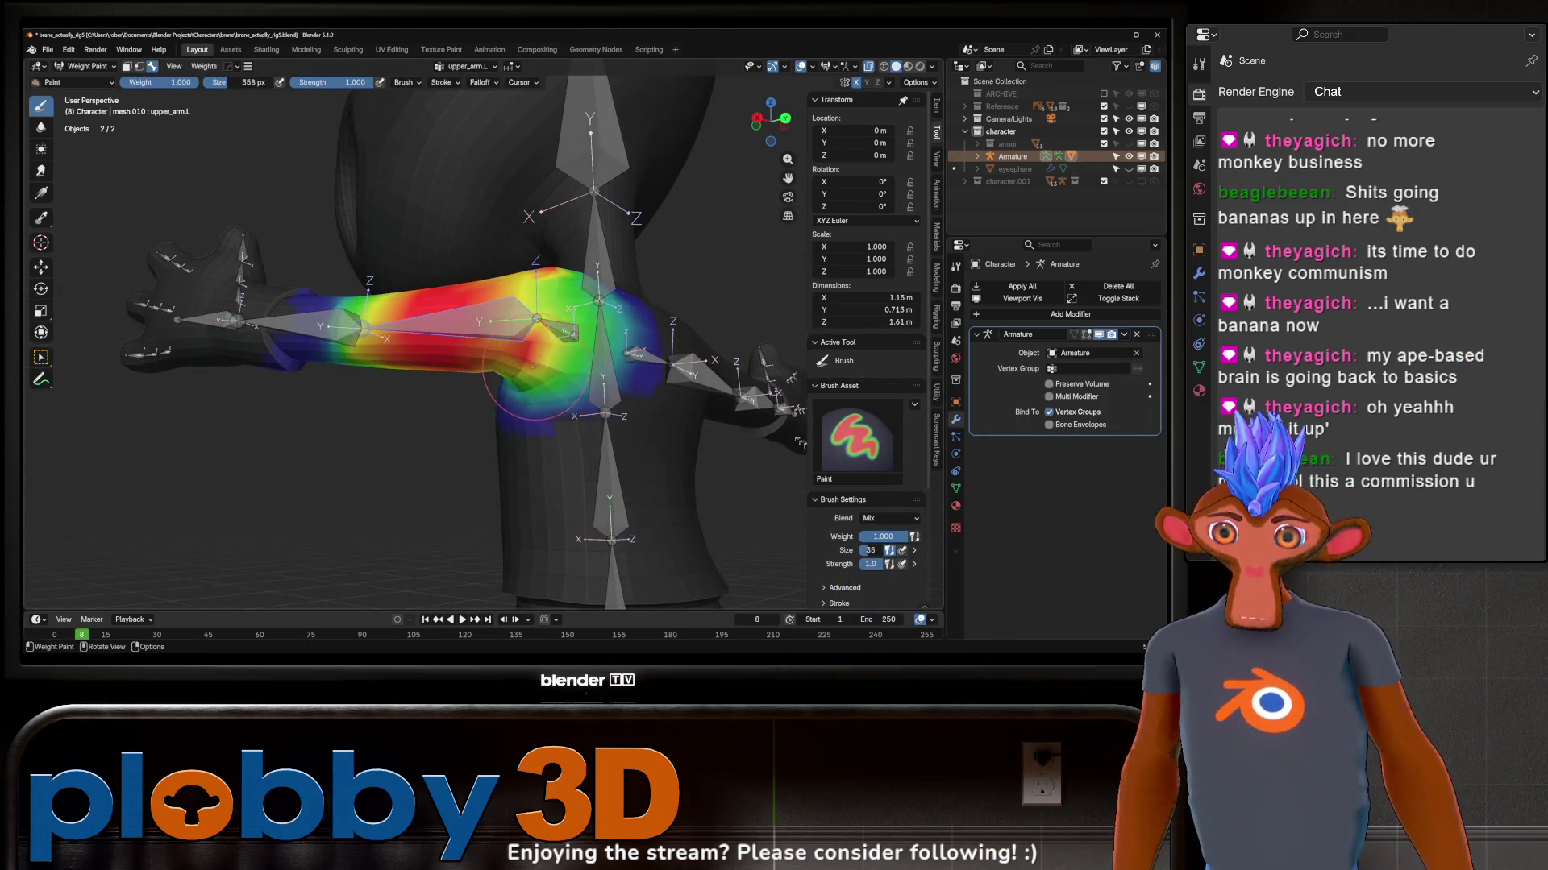
{"action": "mouse_move", "coordinate": [564, 286]}
{"action": "middle_mouse_down"}
{"action": "mouse_move", "coordinate": [541, 291]}
{"action": "mouse_move", "coordinate": [516, 345]}
{"action": "middle_mouse_up"}
{"action": "mouse_move", "coordinate": [518, 283]}
{"action": "middle_mouse_down"}
{"action": "mouse_move", "coordinate": [587, 341]}
{"action": "mouse_move", "coordinate": [520, 320]}
{"action": "mouse_move", "coordinate": [508, 342]}
{"action": "middle_mouse_up"}
{"action": "key", "text": "r"}
{"action": "left_click", "coordinate": [532, 302]}
{"action": "left_click_drag", "start_coordinate": [507, 341], "coordinate": [514, 344], "text": "shift"}
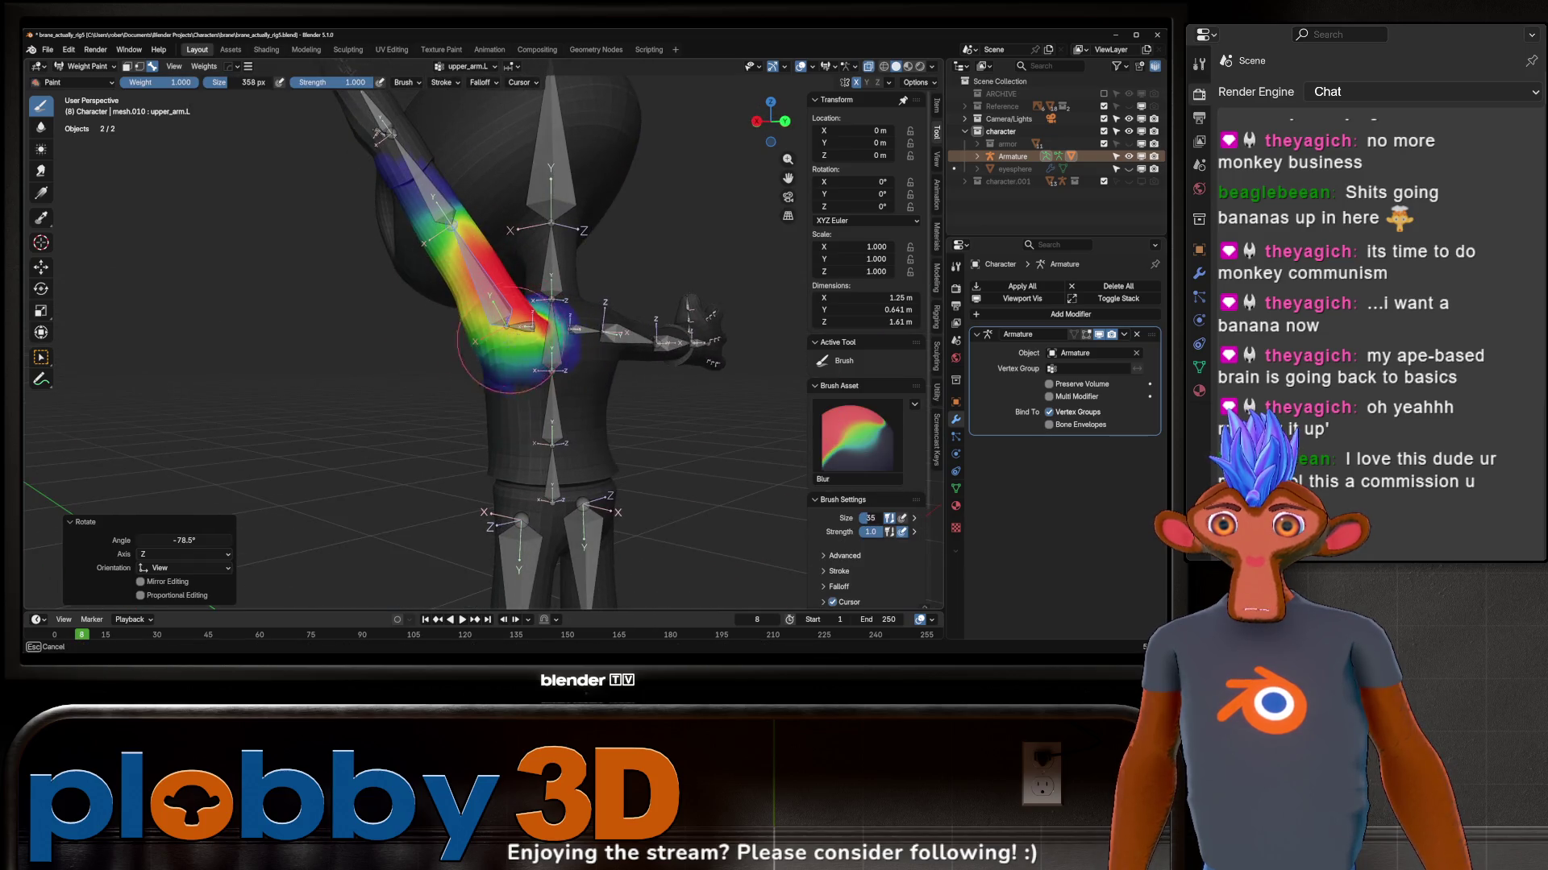
{"action": "key", "text": "ctrl+z"}
Step: Lower the left arm around Y to check the shoulder deformation
{"action": "middle_click_drag", "start_coordinate": [488, 343], "coordinate": [534, 355]}
{"action": "key", "text": "r"}
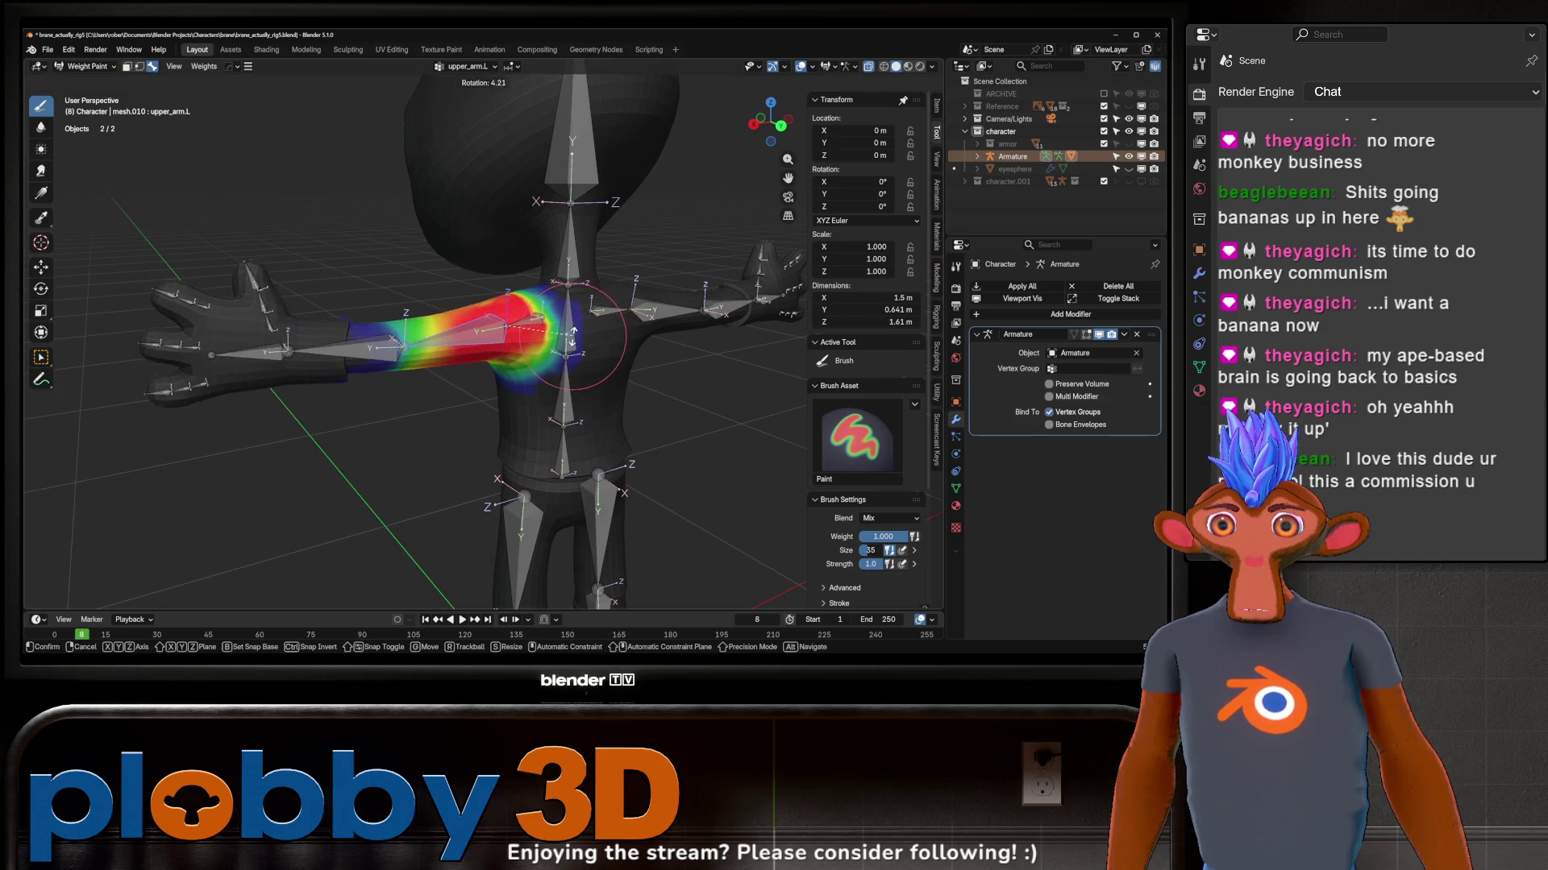
{"action": "key", "text": "y"}
{"action": "left_click", "coordinate": [516, 264]}
{"action": "scroll", "coordinate": [517, 263], "scroll_direction": "up", "scroll_amount": 3}
Step: Reduce the arm weight near the armpit and blur the shoulder transition
{"action": "mouse_move", "coordinate": [516, 264]}
{"action": "middle_mouse_down"}
{"action": "mouse_move", "coordinate": [553, 292]}
{"action": "mouse_move", "coordinate": [529, 335]}
{"action": "middle_mouse_up"}
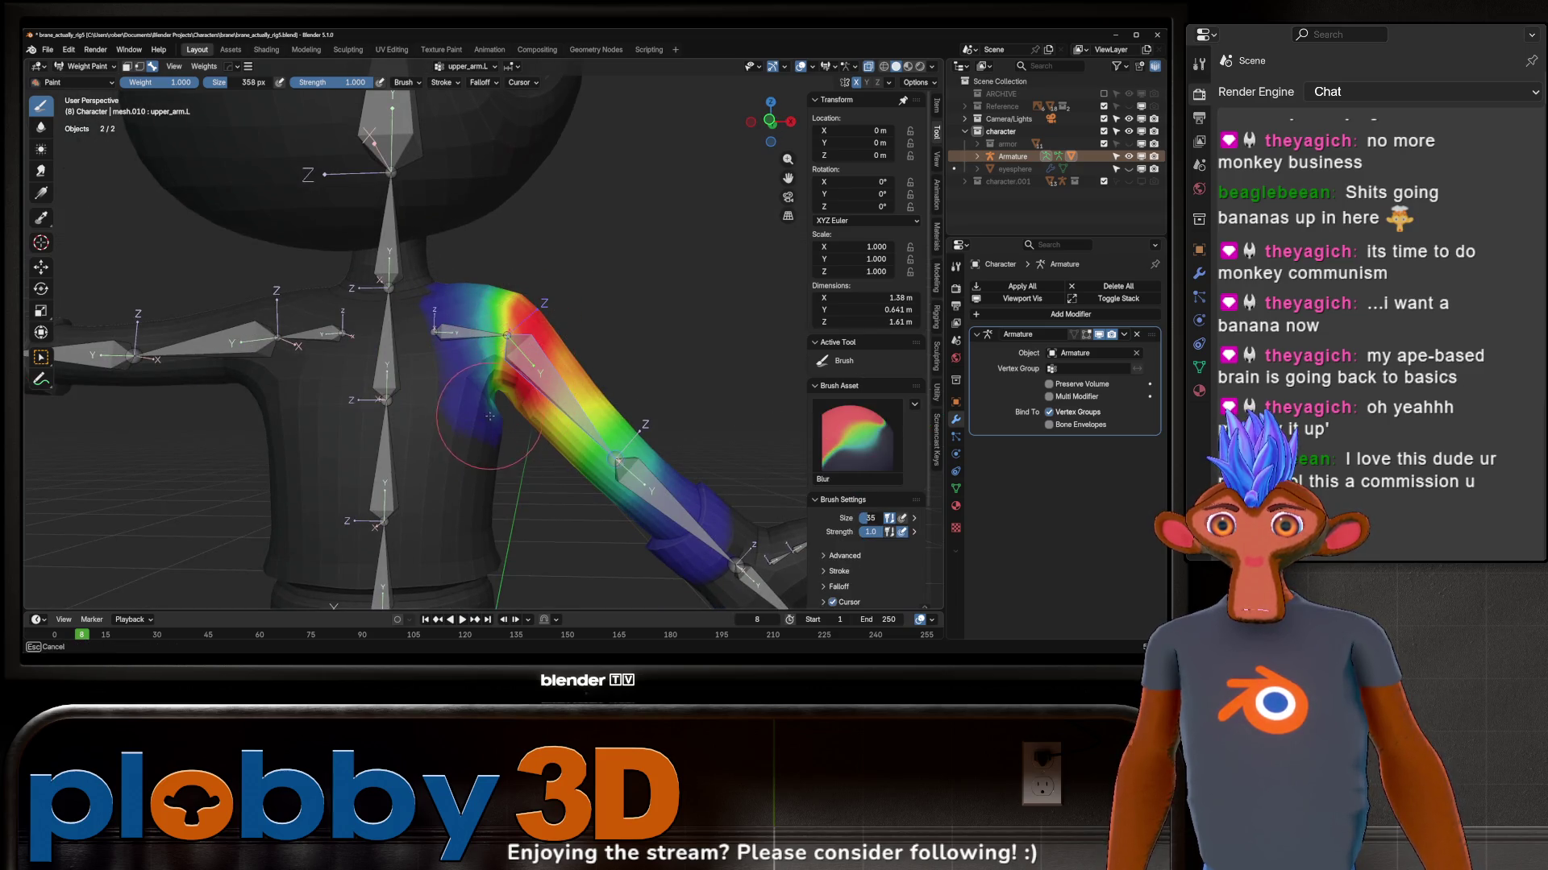
{"action": "scroll", "coordinate": [524, 396], "scroll_direction": "up", "scroll_amount": 2}
{"action": "middle_click_drag", "start_coordinate": [524, 395], "coordinate": [483, 418]}
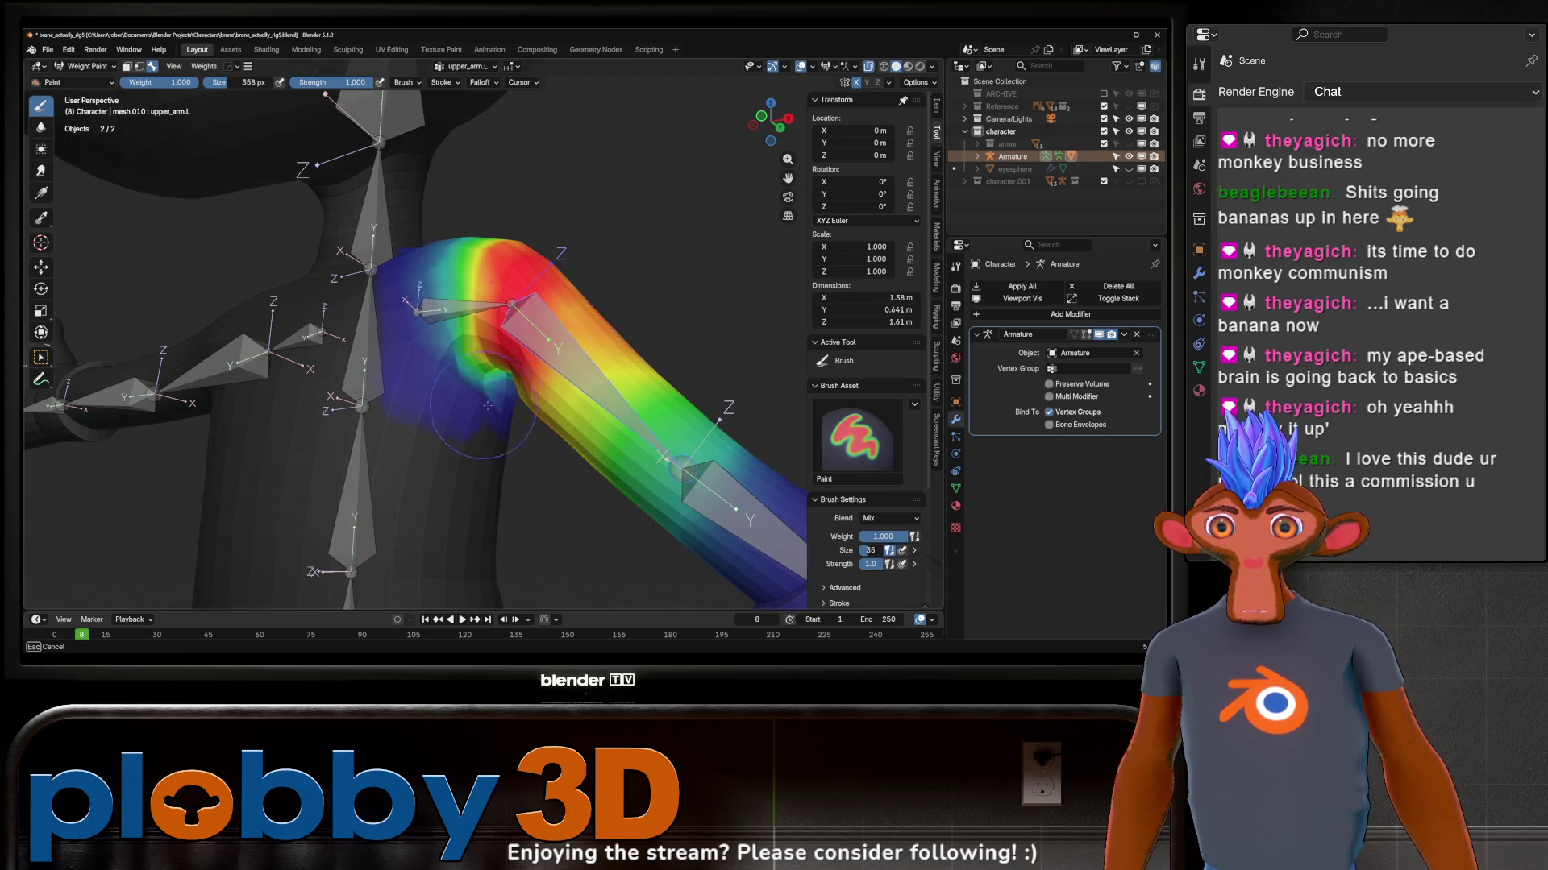
{"action": "left_click_drag", "start_coordinate": [485, 385], "coordinate": [476, 407], "text": "ctrl"}
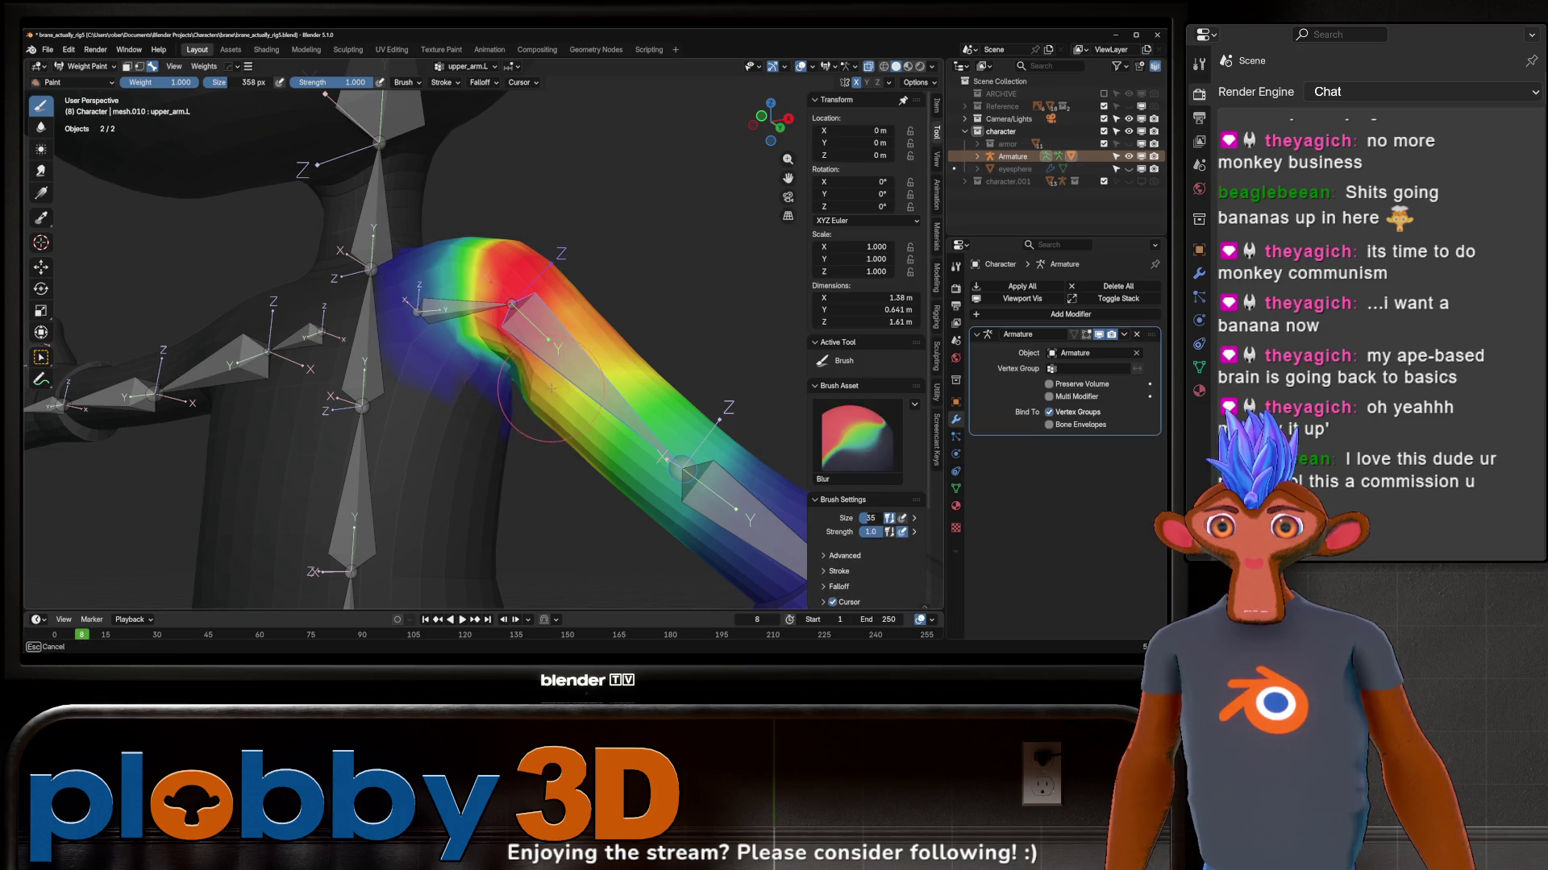
{"action": "key", "text": "alt+r"}
{"action": "mouse_move", "coordinate": [580, 417]}
{"action": "left_mouse_down", "text": "shift"}
{"action": "mouse_move", "coordinate": [545, 361]}
{"action": "mouse_move", "coordinate": [519, 438]}
{"action": "left_mouse_up", "text": "shift"}
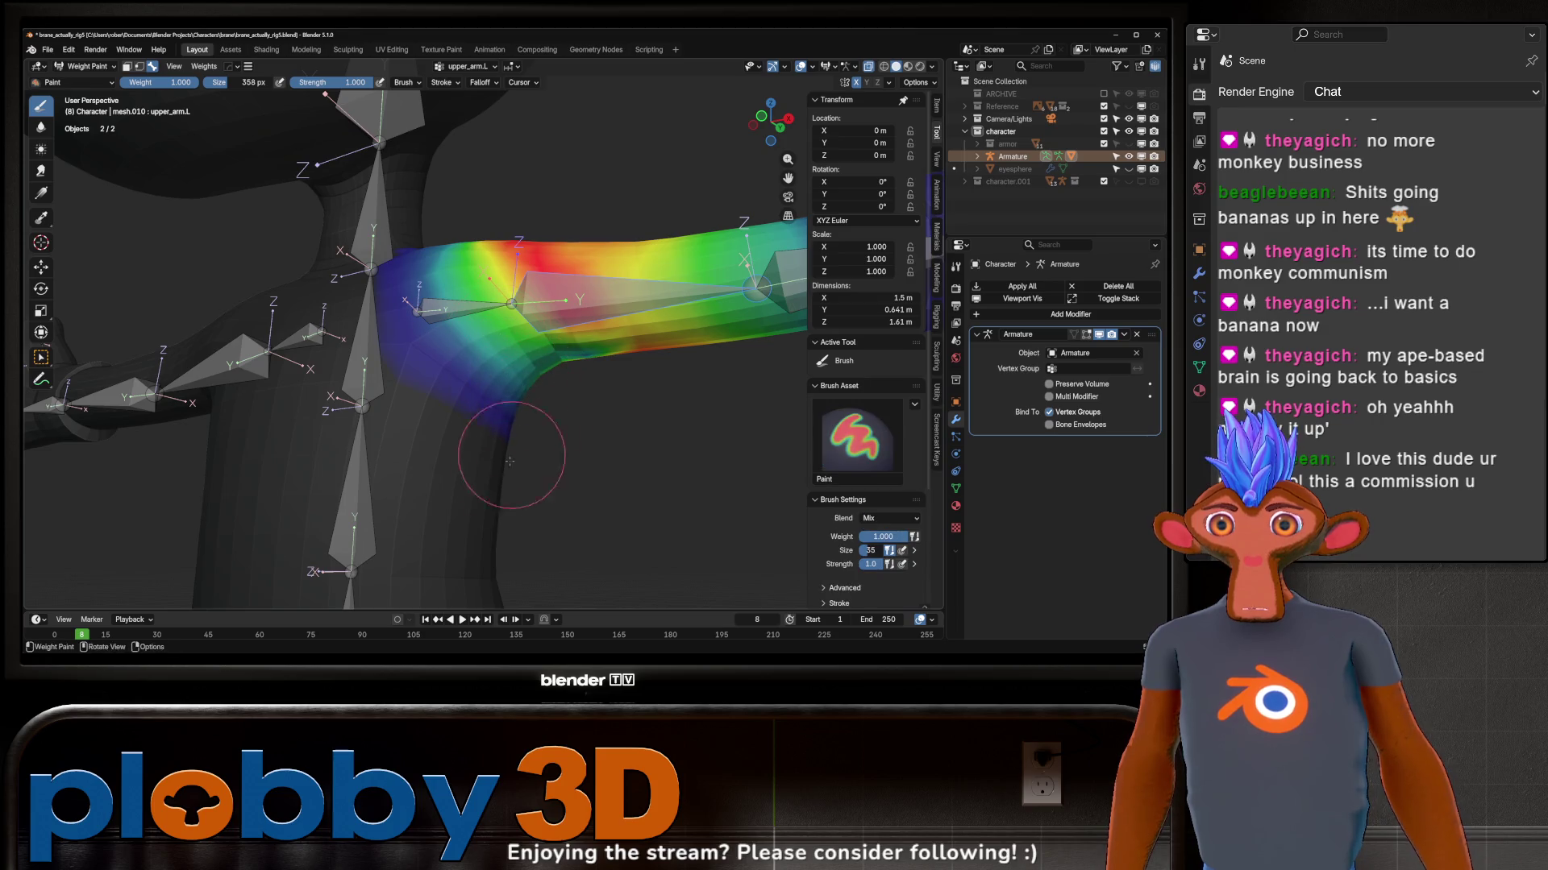
{"action": "scroll", "coordinate": [548, 399], "scroll_direction": "down", "scroll_amount": 5}
Step: Test-rotate the left arm once more, cancel, and bring up the mode pie menu
{"action": "key", "text": "r"}
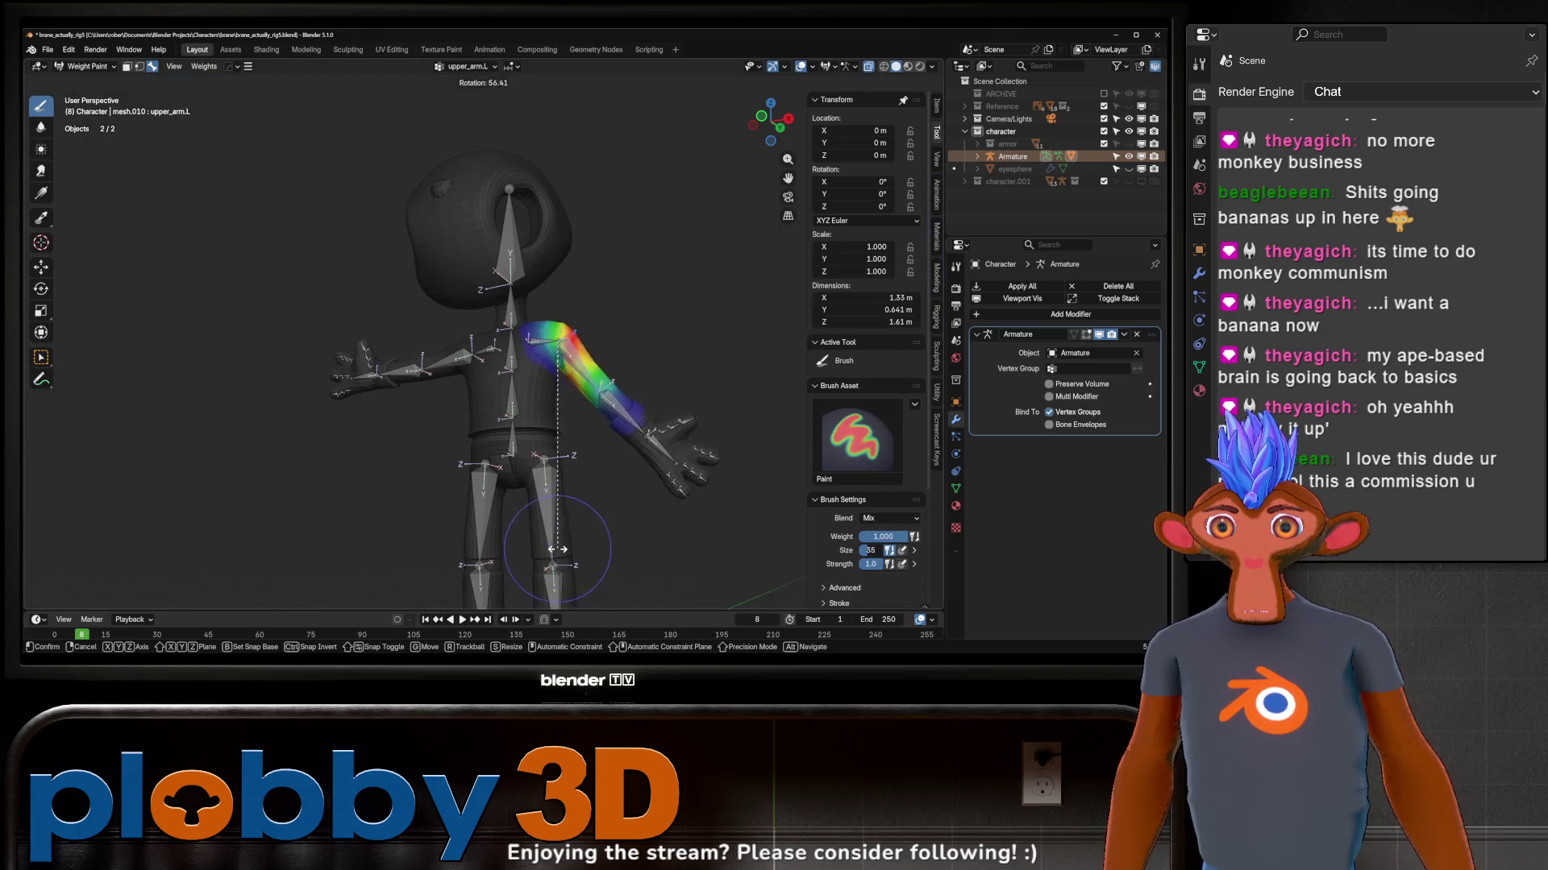
{"action": "key", "text": "Escape"}
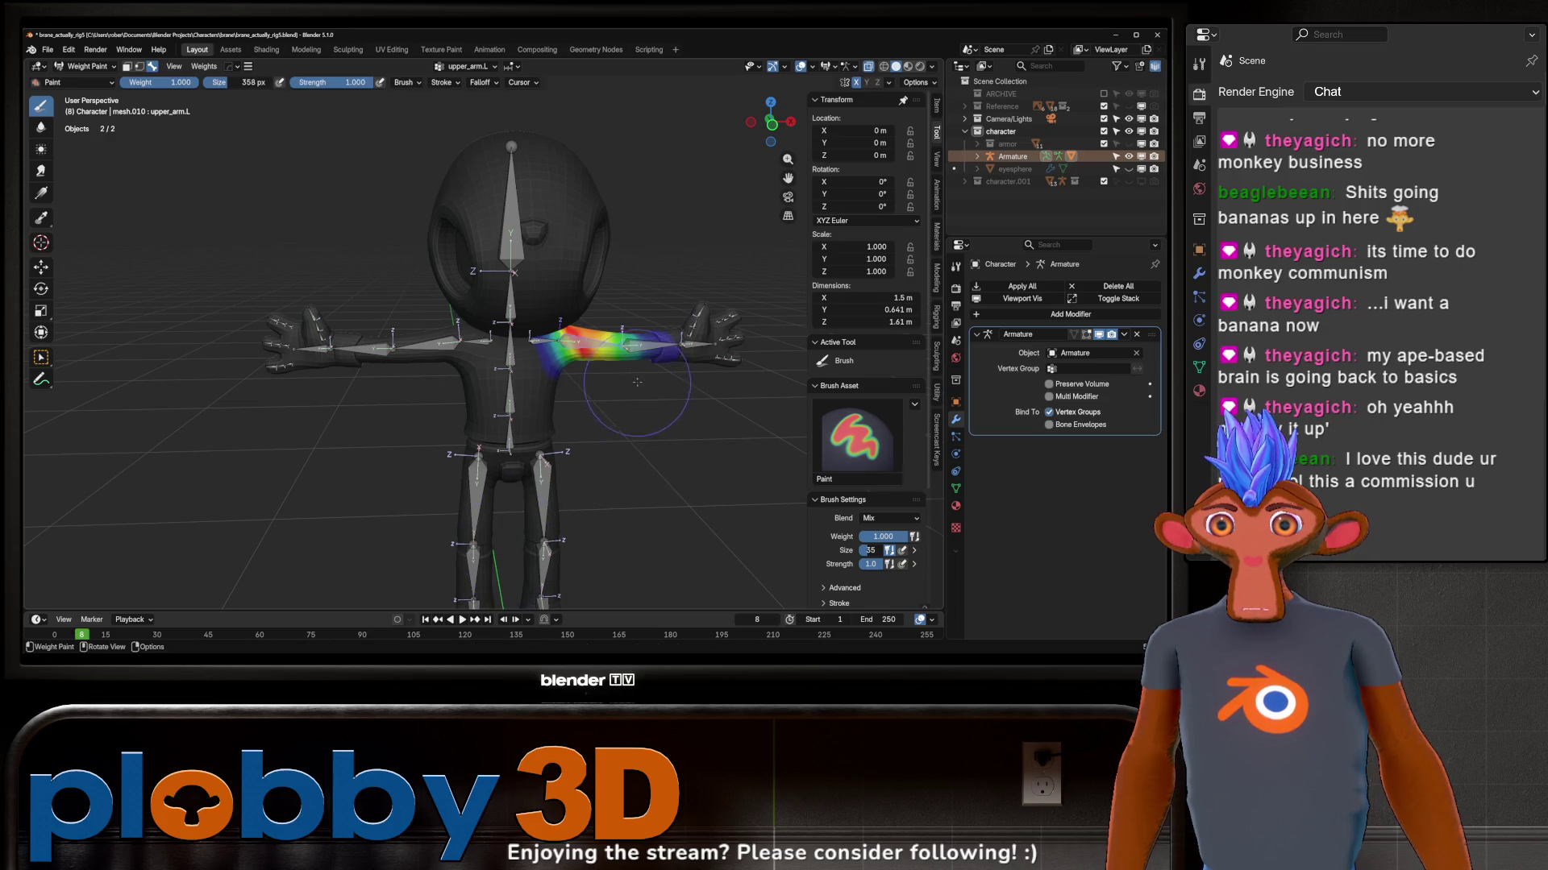
{"action": "middle_click_drag", "start_coordinate": [611, 411], "coordinate": [629, 369]}
{"action": "scroll", "coordinate": [629, 369], "scroll_direction": "up", "scroll_amount": 1}
{"action": "key", "text": "ctrl+Tab"}
Step: Enter Pose Mode on the armature and try a vertical-axis test rotation, then cancel it
{"action": "left_click", "coordinate": [546, 390]}
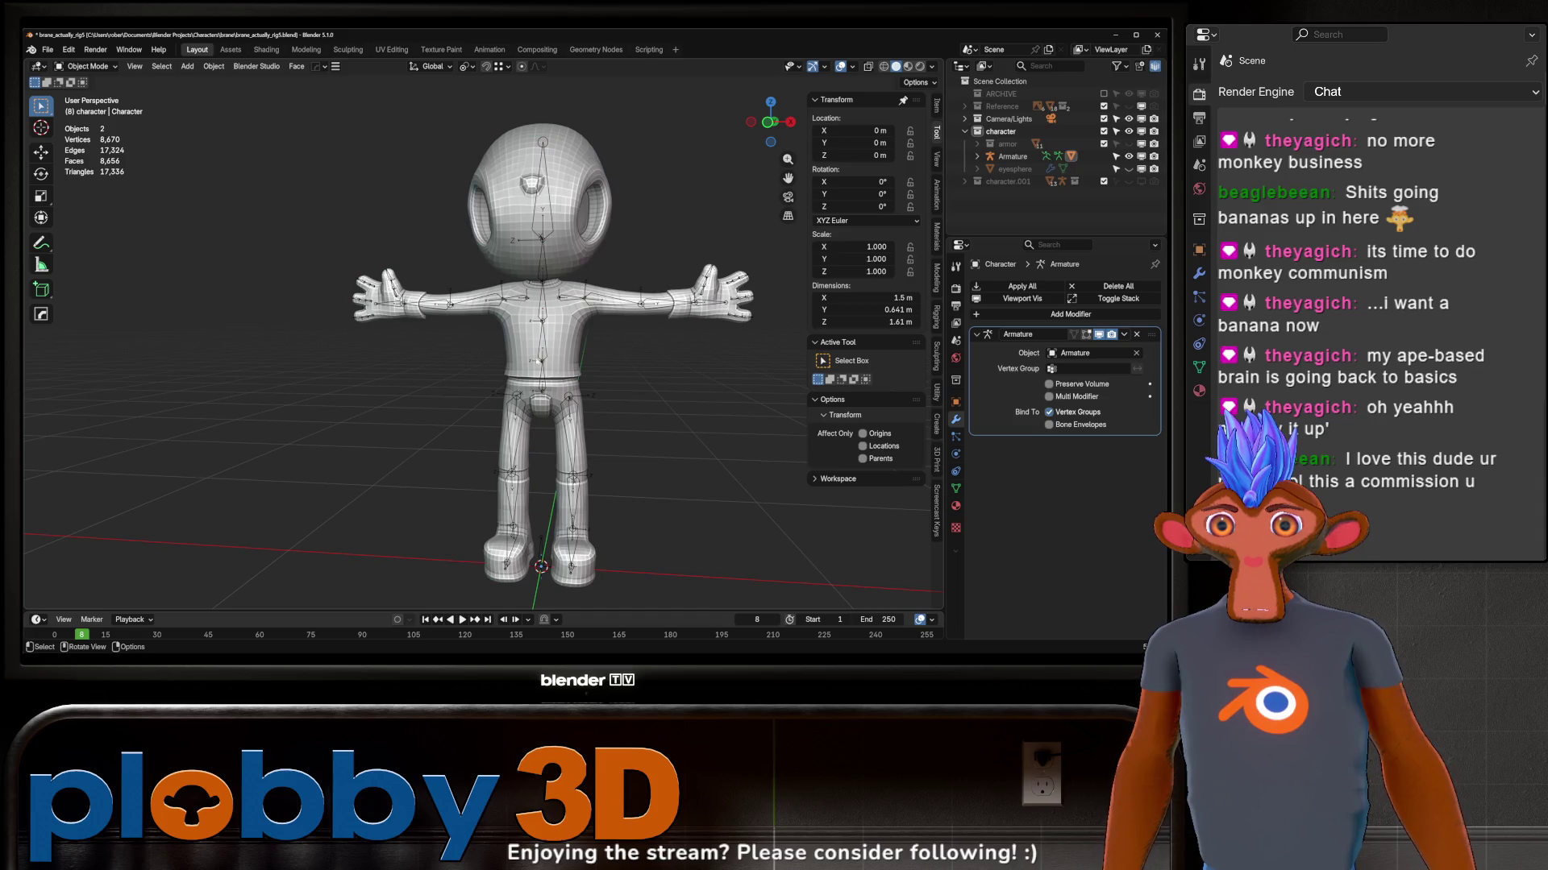
{"action": "left_click", "coordinate": [544, 353]}
{"action": "mouse_move", "coordinate": [546, 354]}
{"action": "middle_mouse_down"}
{"action": "mouse_move", "coordinate": [638, 363]}
{"action": "mouse_move", "coordinate": [534, 388]}
{"action": "middle_mouse_up"}
{"action": "key", "text": "ctrl+Tab"}
{"action": "key", "text": "r"}
{"action": "key", "text": "z"}
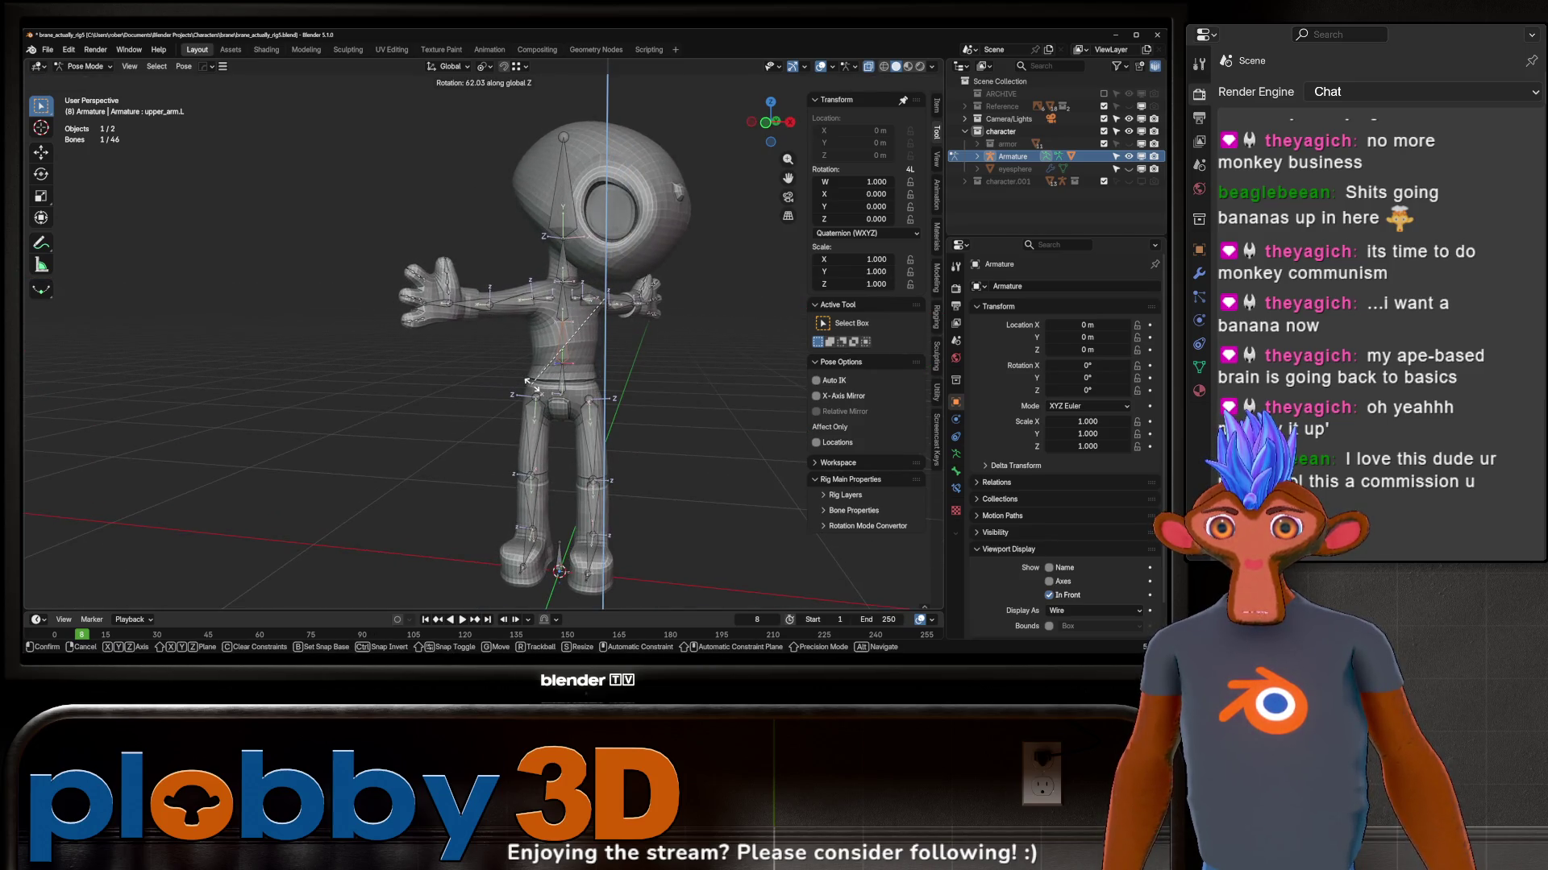
{"action": "right_click", "coordinate": [533, 387]}
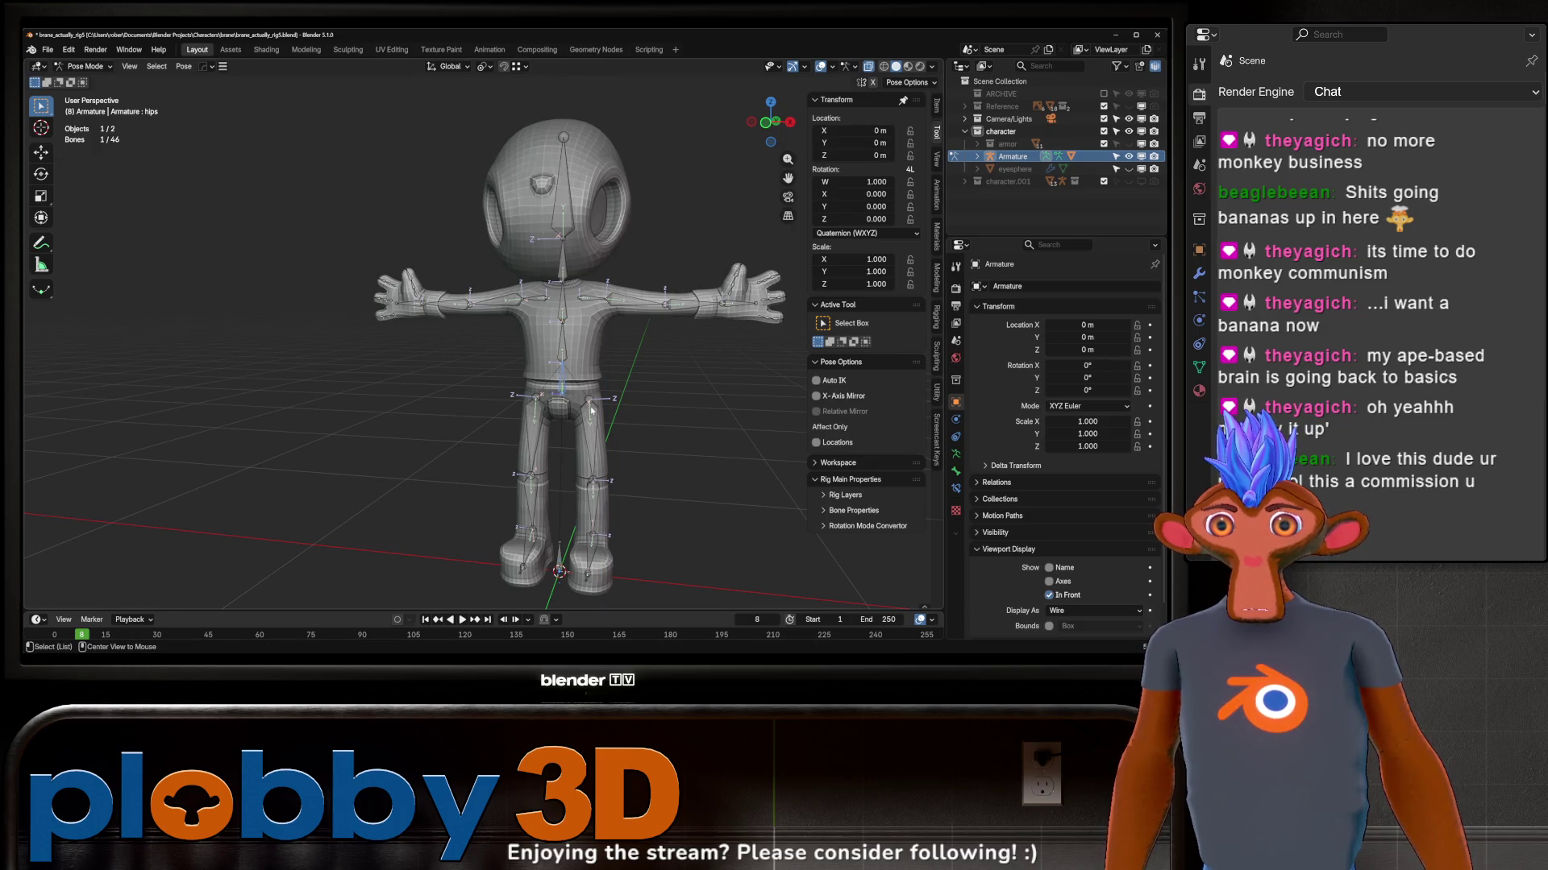
Step: Raise the left upper leg bone about 74 degrees around the X axis
{"action": "left_click", "coordinate": [592, 411]}
{"action": "key", "text": "r"}
{"action": "key", "text": "x"}
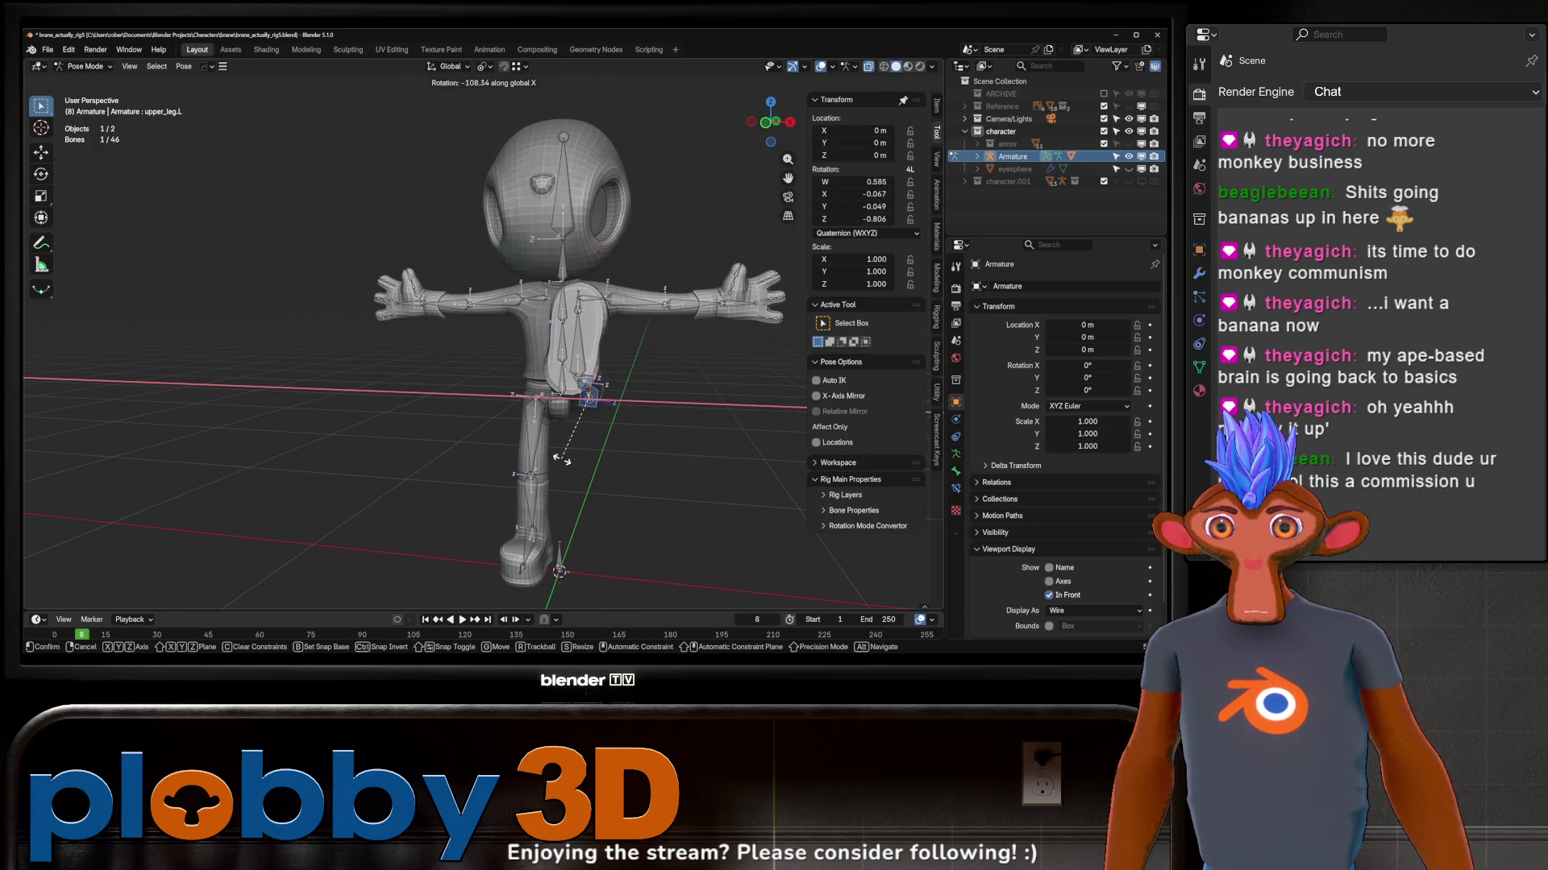
{"action": "left_click", "coordinate": [565, 466]}
{"action": "mouse_move", "coordinate": [566, 465]}
{"action": "middle_mouse_down"}
{"action": "mouse_move", "coordinate": [647, 450]}
{"action": "mouse_move", "coordinate": [651, 426]}
{"action": "middle_mouse_up"}
{"action": "scroll", "coordinate": [647, 450], "scroll_direction": "up", "scroll_amount": 3}
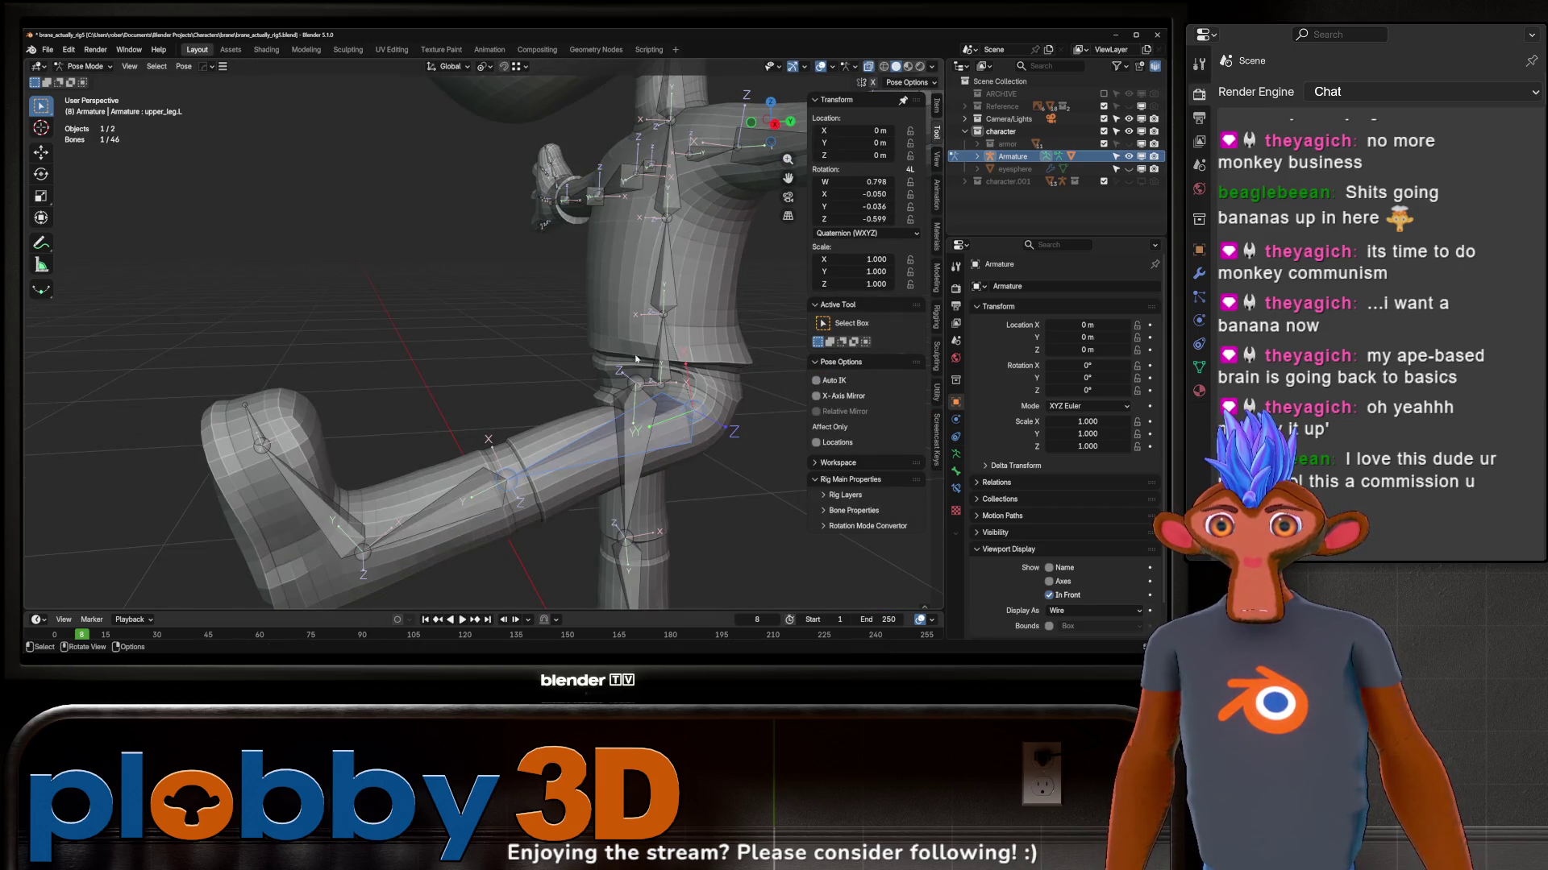
Step: Back in Object Mode, select both mesh and armature and bring up the mode pie
{"action": "key", "text": "ctrl+Tab"}
{"action": "left_click", "coordinate": [628, 329]}
{"action": "key", "text": "alt+a"}
{"action": "key", "text": "a"}
{"action": "key", "text": "ctrl+Tab"}
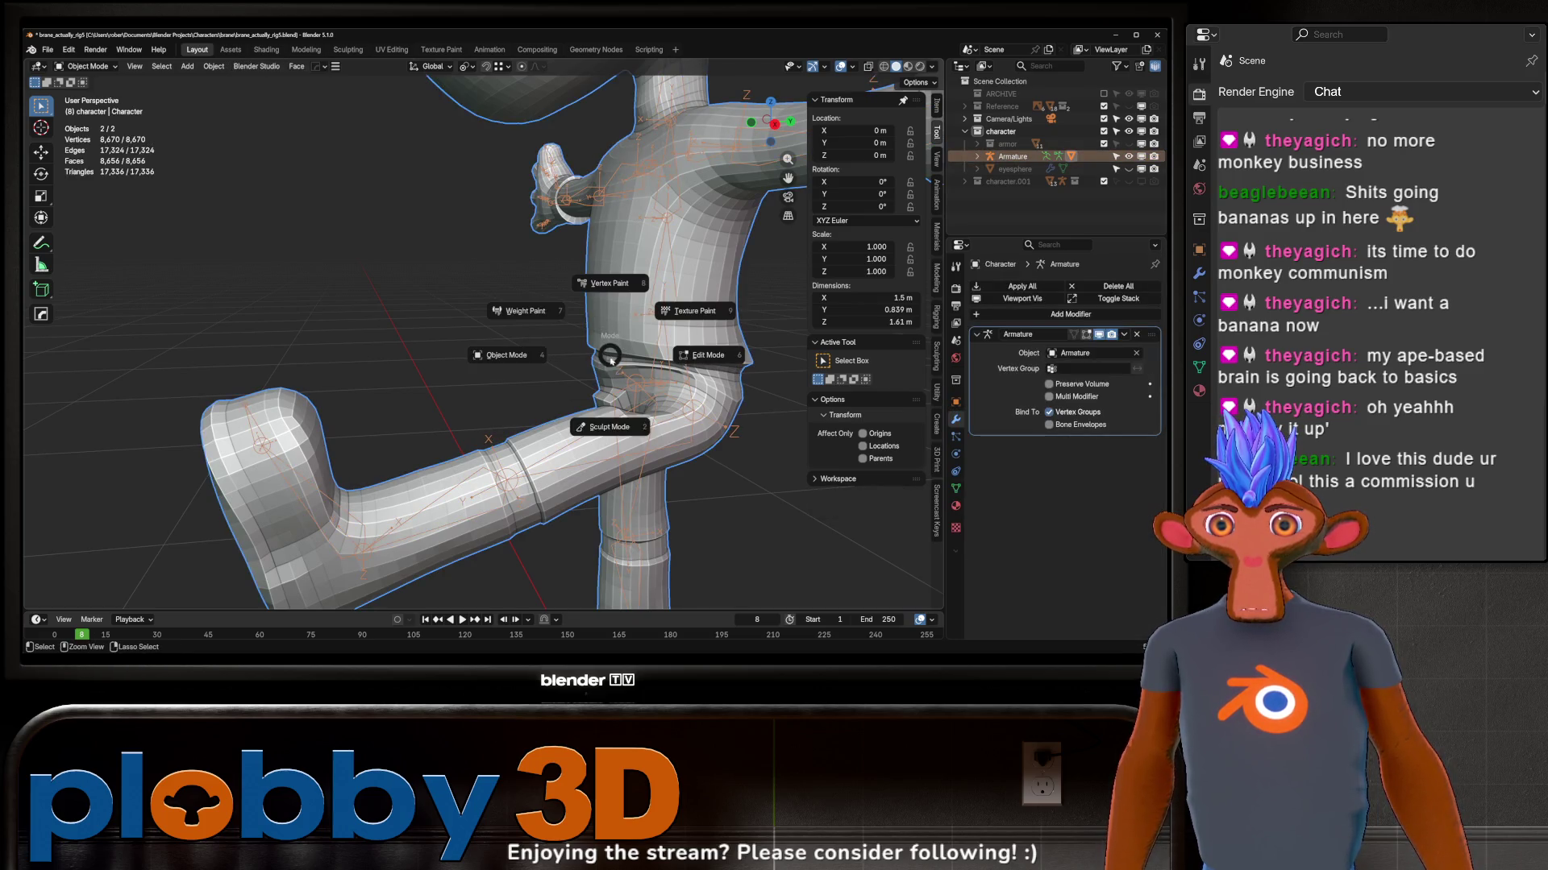
Step: In Weight Paint, show upper_leg.L weights and subtract weight from the crotch and upper thigh
{"action": "left_click", "coordinate": [525, 310]}
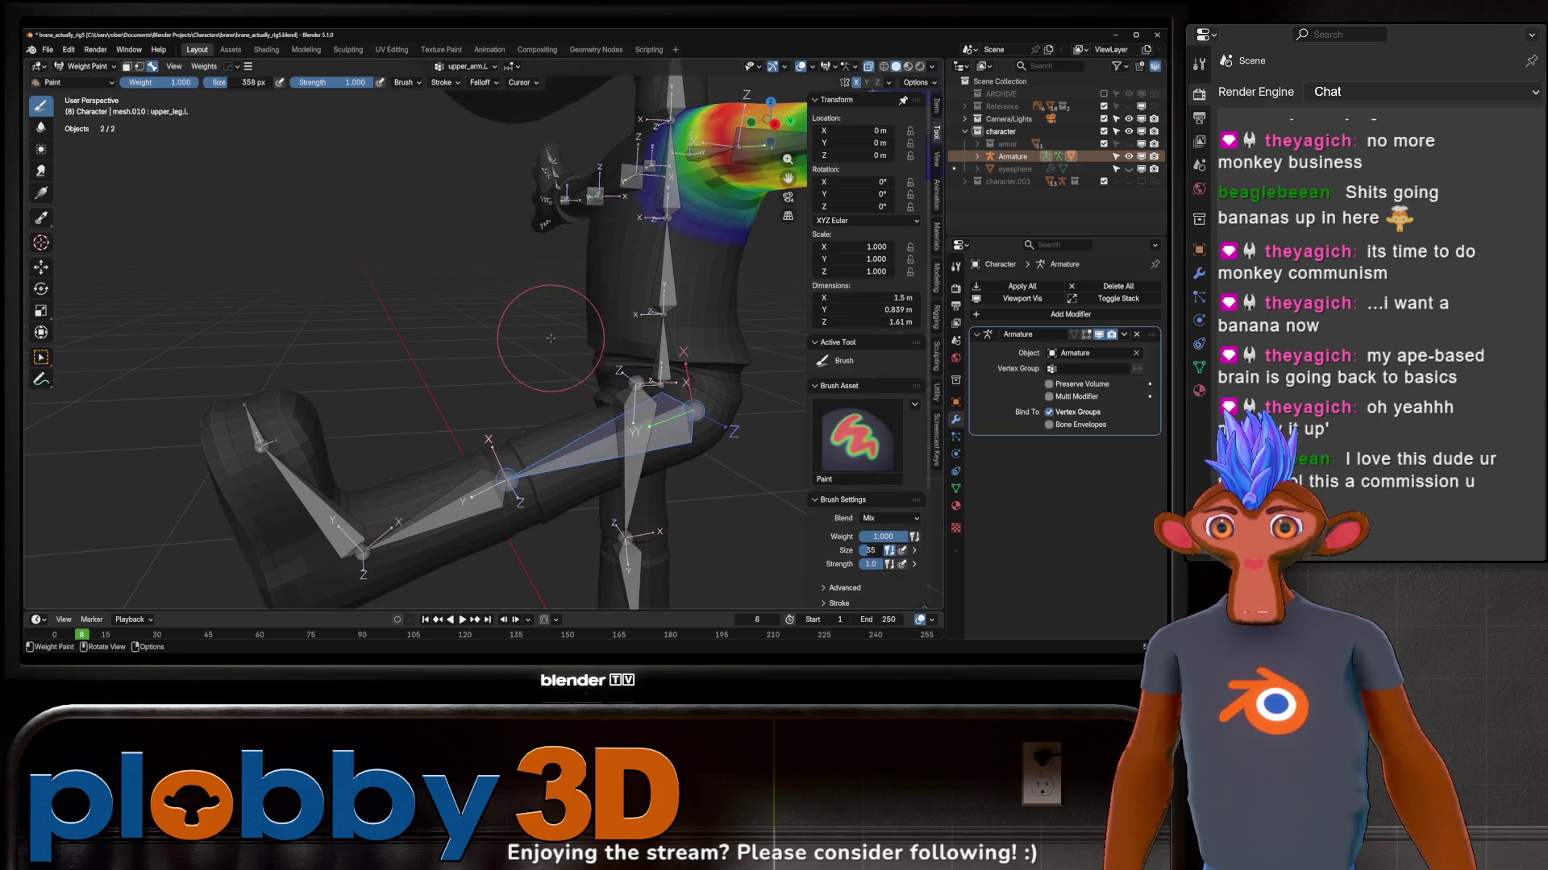
{"action": "left_click", "coordinate": [700, 362], "text": "ctrl"}
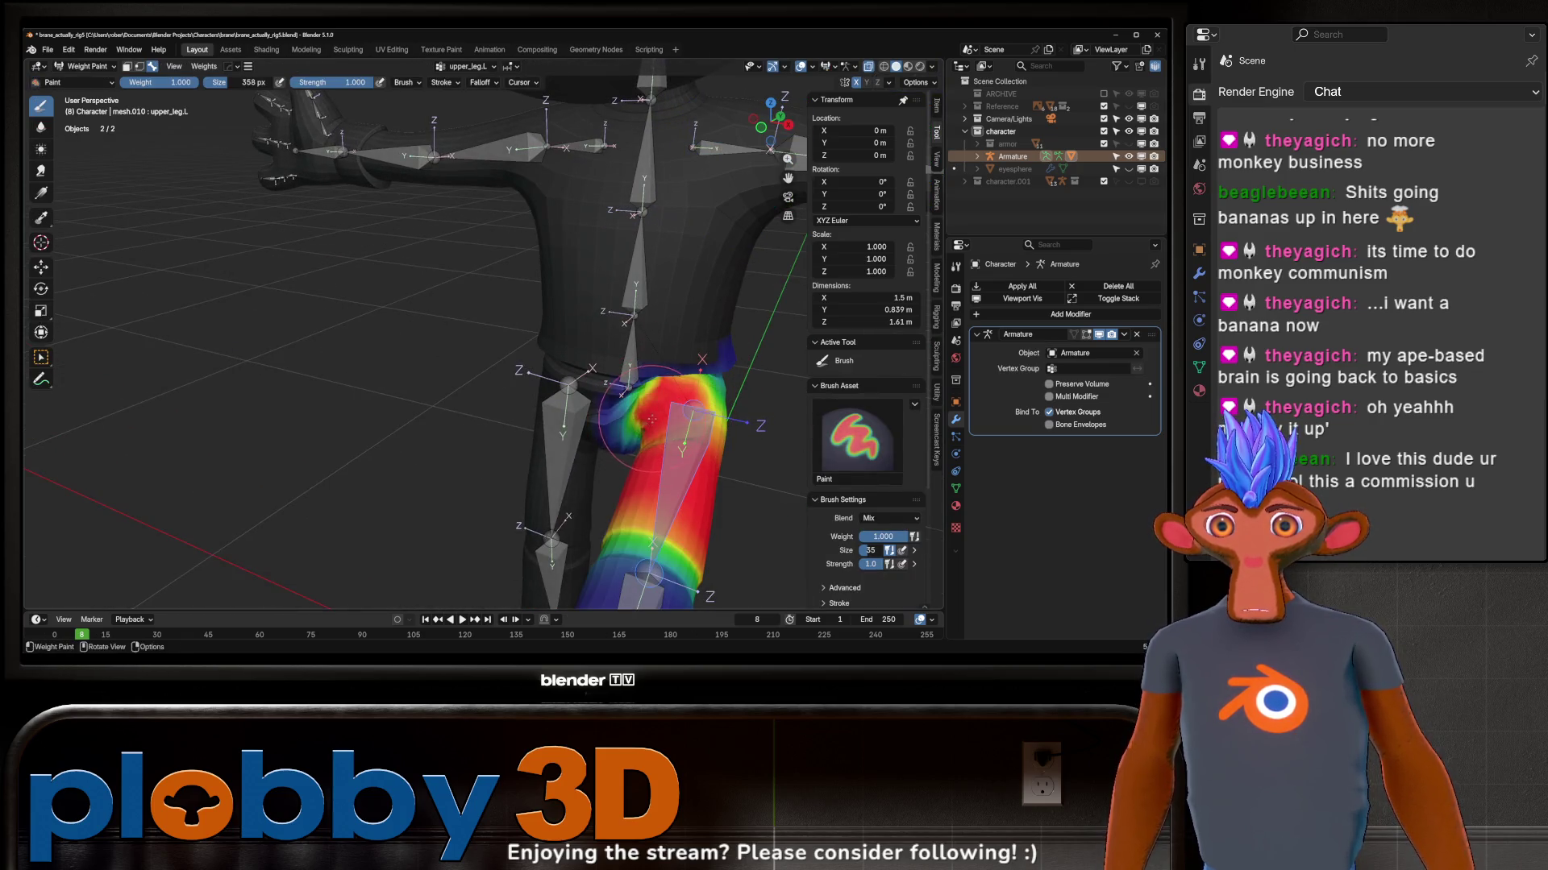
{"action": "middle_click_drag", "start_coordinate": [699, 360], "coordinate": [714, 343]}
{"action": "mouse_move", "coordinate": [714, 363]}
{"action": "left_mouse_down", "text": "ctrl"}
{"action": "mouse_move", "coordinate": [653, 412]}
{"action": "mouse_move", "coordinate": [739, 335]}
{"action": "left_mouse_up", "text": "ctrl"}
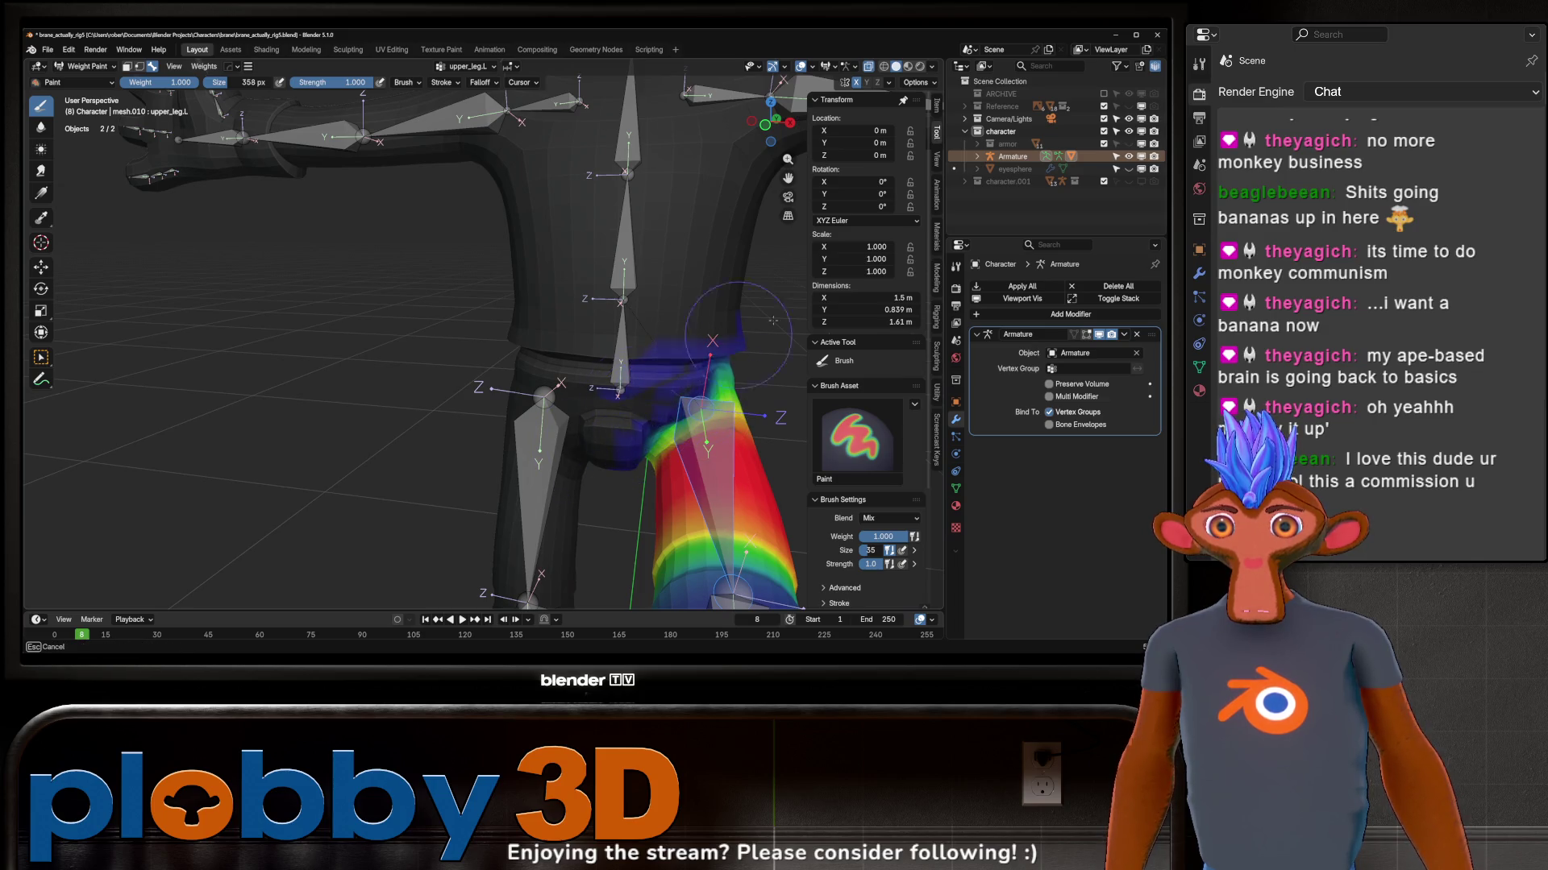
{"action": "left_click_drag", "start_coordinate": [710, 398], "coordinate": [714, 362], "text": "ctrl"}
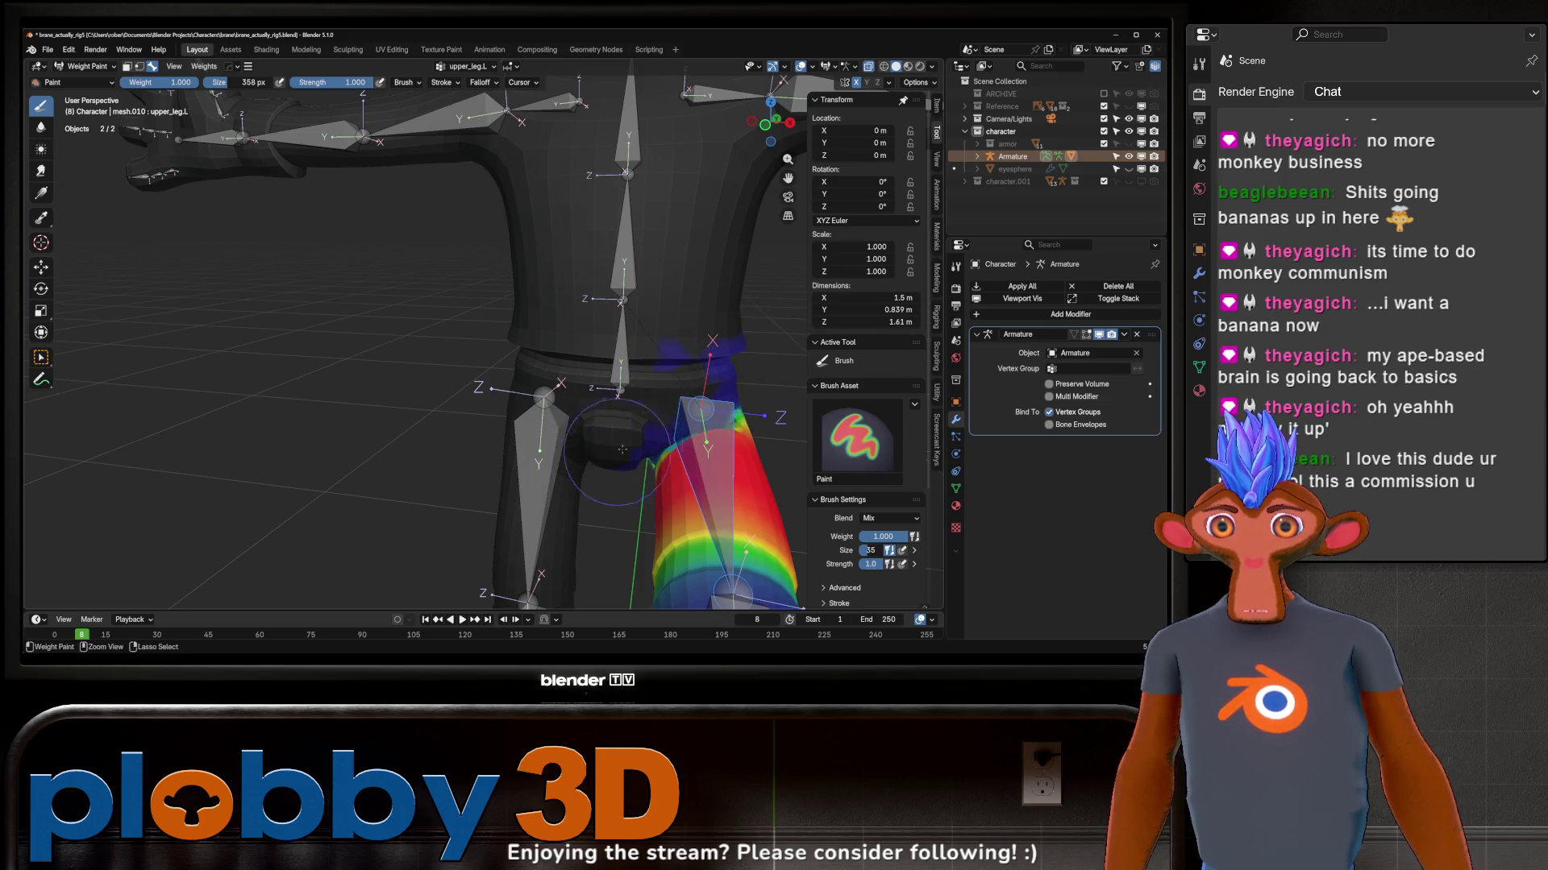
{"action": "mouse_move", "coordinate": [713, 363]}
{"action": "middle_mouse_down"}
{"action": "mouse_move", "coordinate": [671, 472]}
{"action": "mouse_move", "coordinate": [630, 363]}
{"action": "mouse_move", "coordinate": [643, 352]}
{"action": "mouse_move", "coordinate": [597, 407]}
{"action": "middle_mouse_up"}
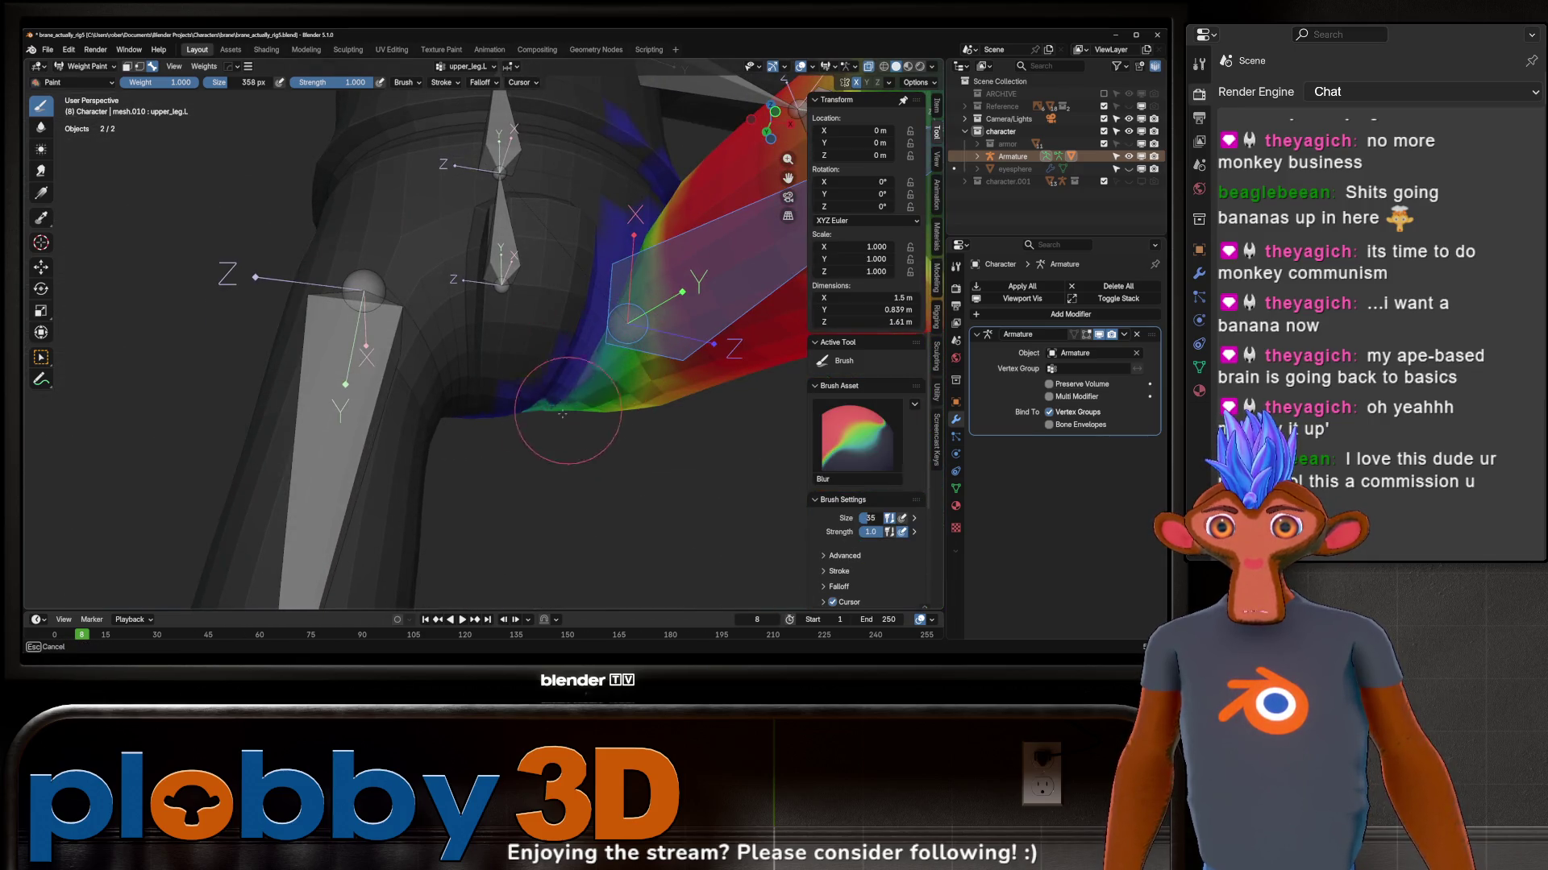
Step: Paint and blur the upper_leg.L weights around the left hip, then return to Object Mode
{"action": "middle_click_drag", "start_coordinate": [592, 326], "coordinate": [601, 391]}
{"action": "left_click_drag", "start_coordinate": [579, 441], "coordinate": [606, 350], "text": "shift"}
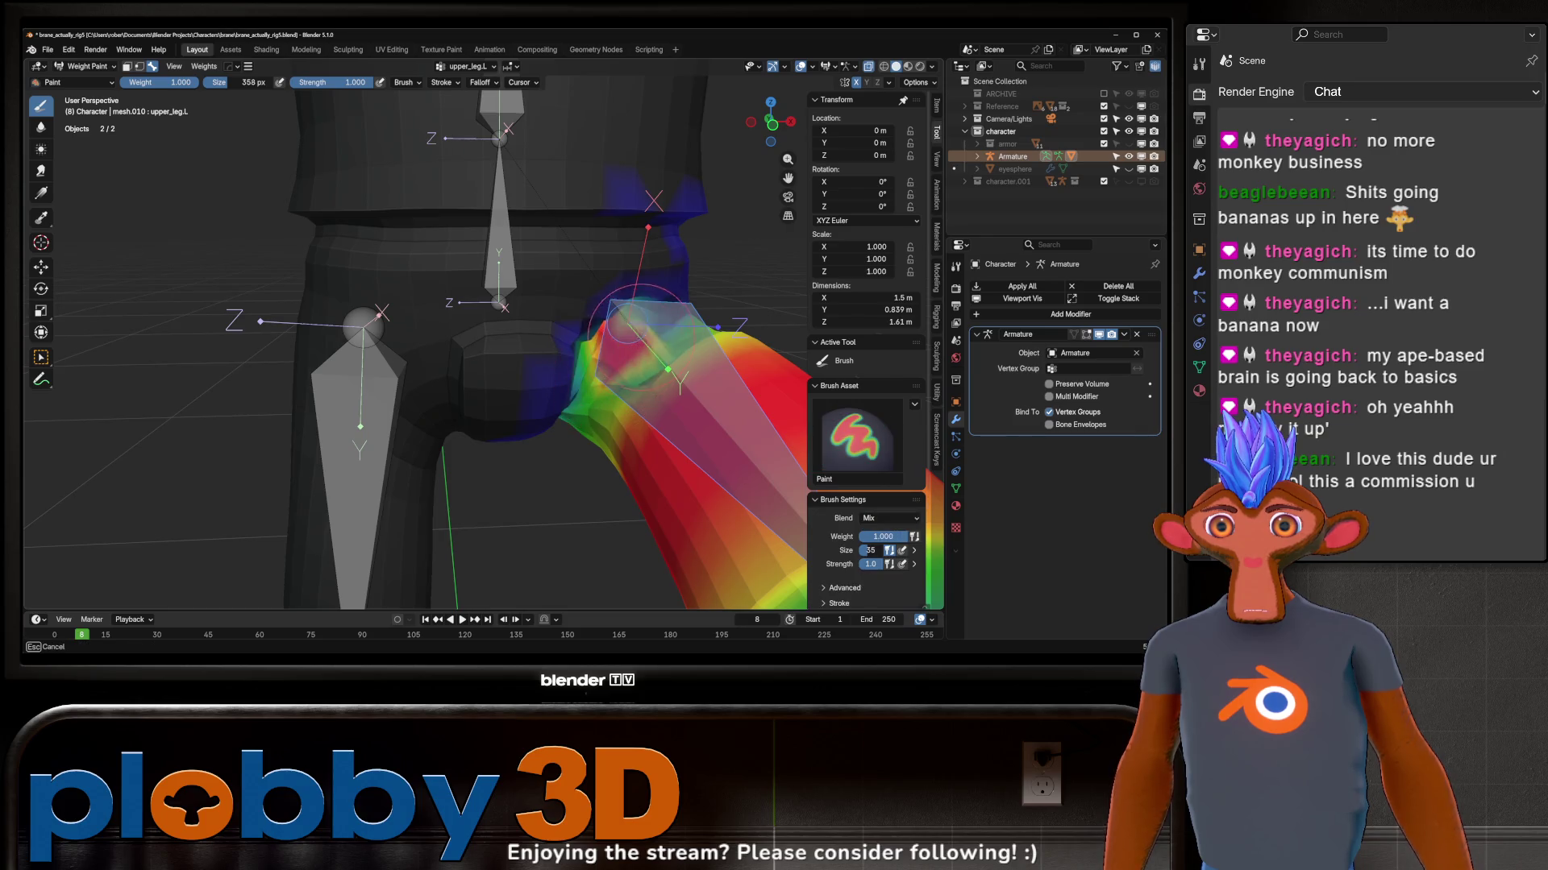
{"action": "left_click_drag", "start_coordinate": [588, 428], "coordinate": [606, 378], "text": "shift"}
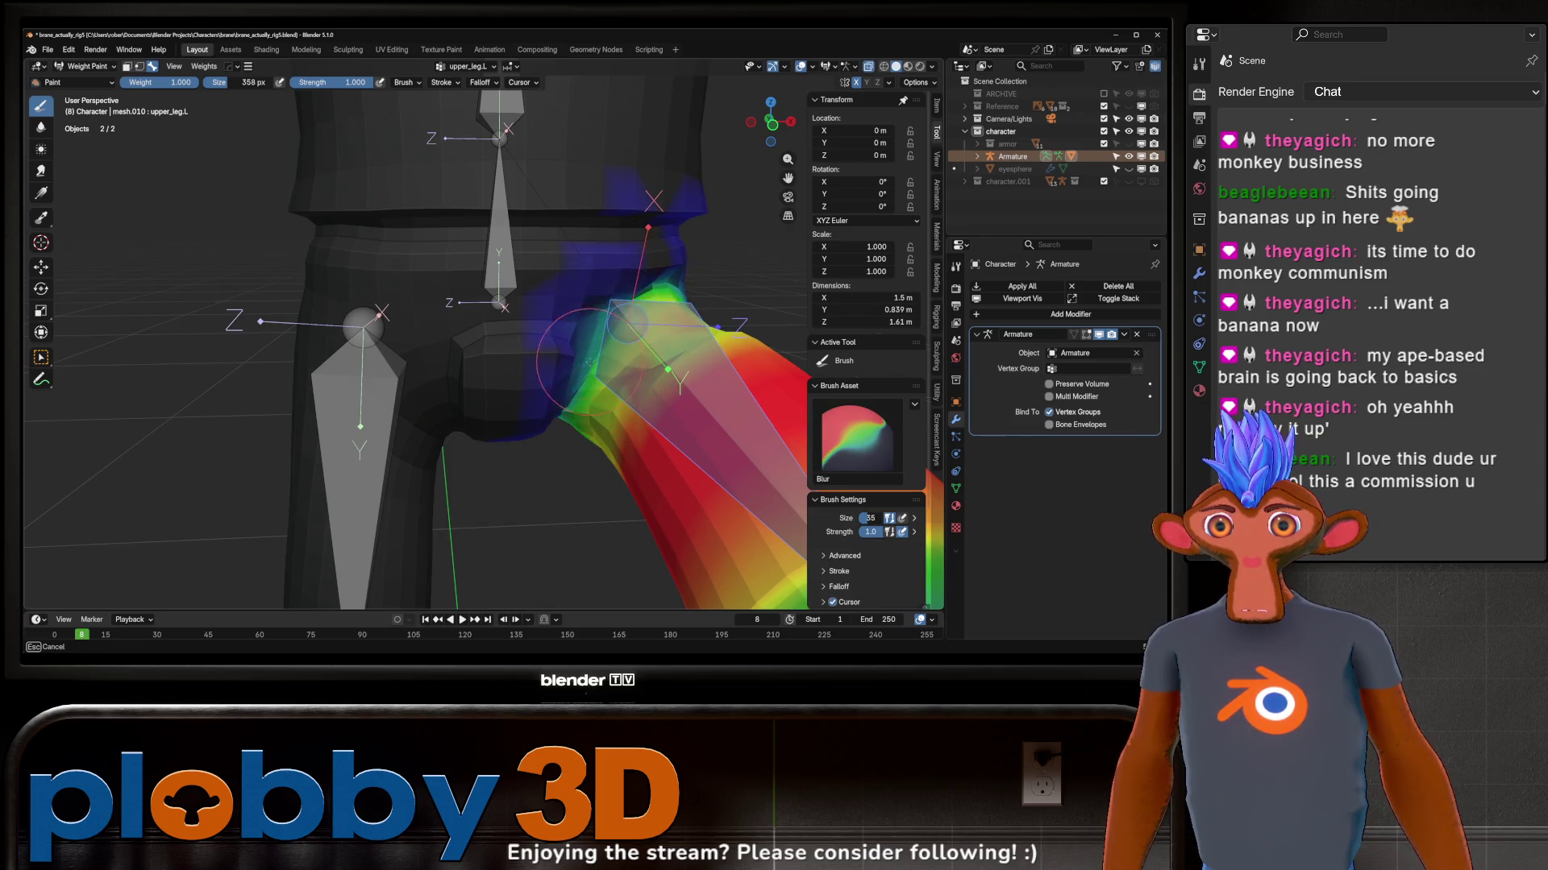
{"action": "mouse_move", "coordinate": [587, 394]}
{"action": "middle_mouse_down"}
{"action": "mouse_move", "coordinate": [622, 317]}
{"action": "mouse_move", "coordinate": [600, 301]}
{"action": "mouse_move", "coordinate": [709, 326]}
{"action": "middle_mouse_up"}
{"action": "scroll", "coordinate": [708, 327], "scroll_direction": "down", "scroll_amount": 5}
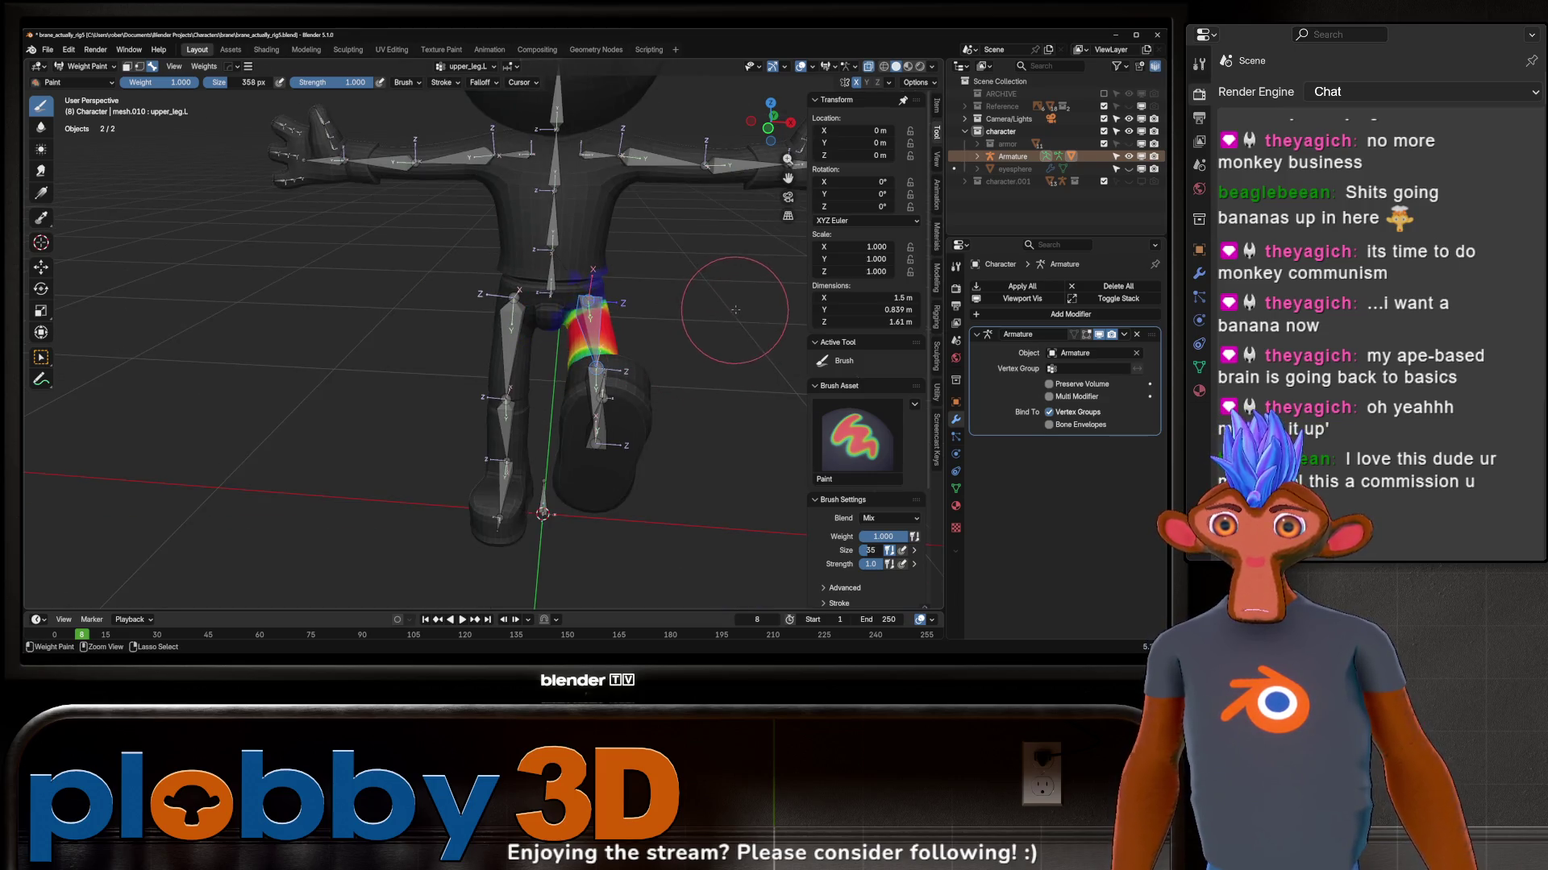
{"action": "key", "text": "ctrl+Tab"}
Step: Select the armature and mesh, slip into Sculpt Mode by mistake and return to Object Mode
{"action": "middle_click_drag", "start_coordinate": [725, 318], "coordinate": [628, 312]}
{"action": "left_click", "coordinate": [629, 312]}
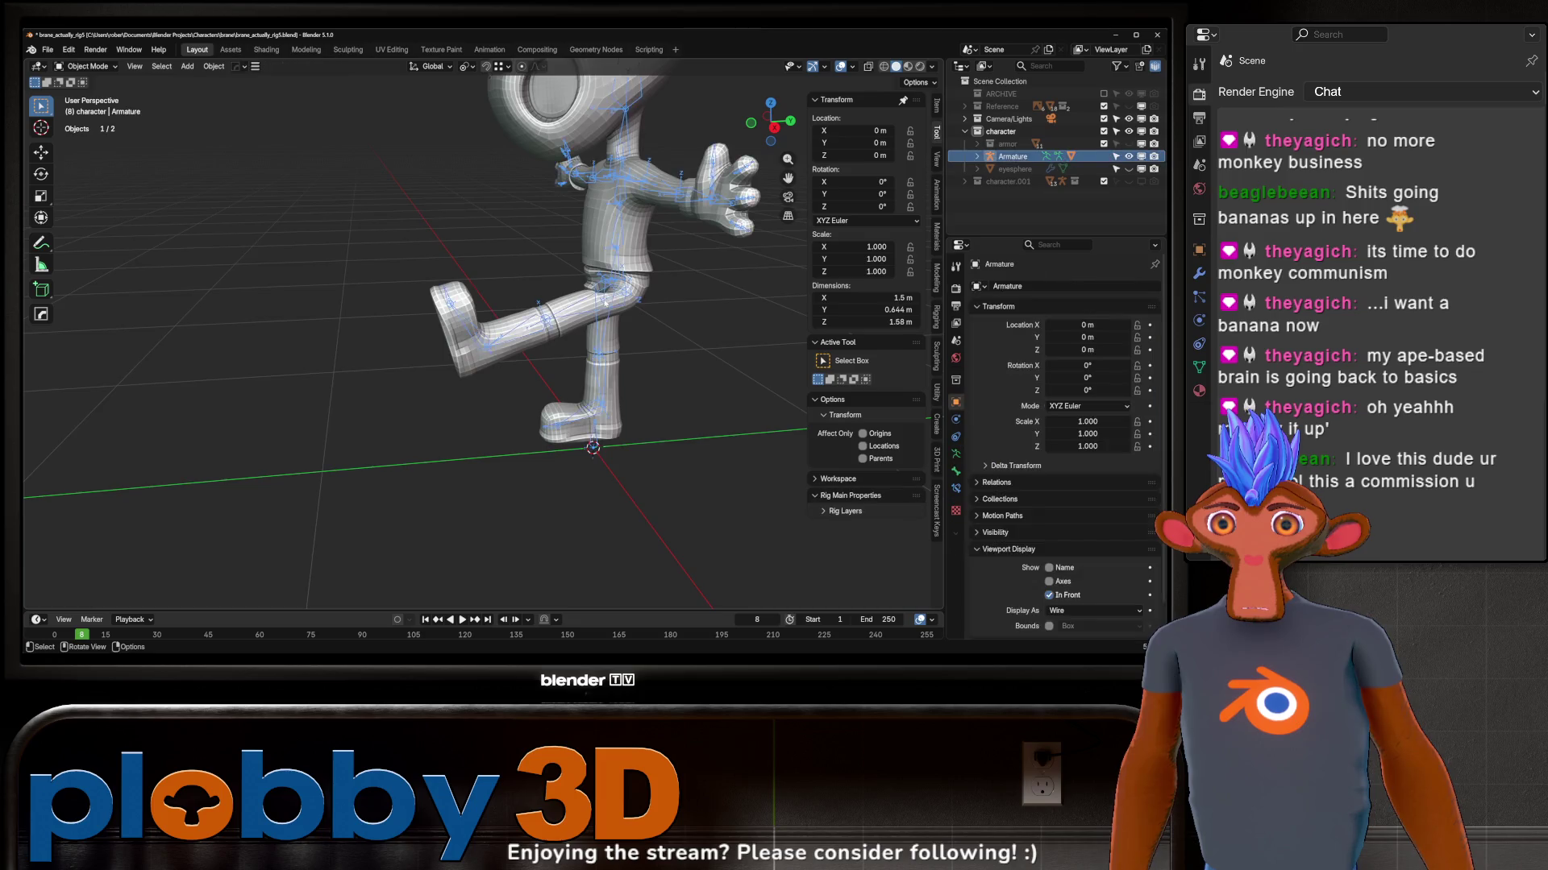
{"action": "scroll", "coordinate": [617, 296], "scroll_direction": "up", "scroll_amount": 3}
{"action": "scroll", "coordinate": [611, 284], "scroll_direction": "up", "scroll_amount": 2}
{"action": "scroll", "coordinate": [600, 265], "scroll_direction": "up", "scroll_amount": 1}
{"action": "key", "text": "KP_6"}
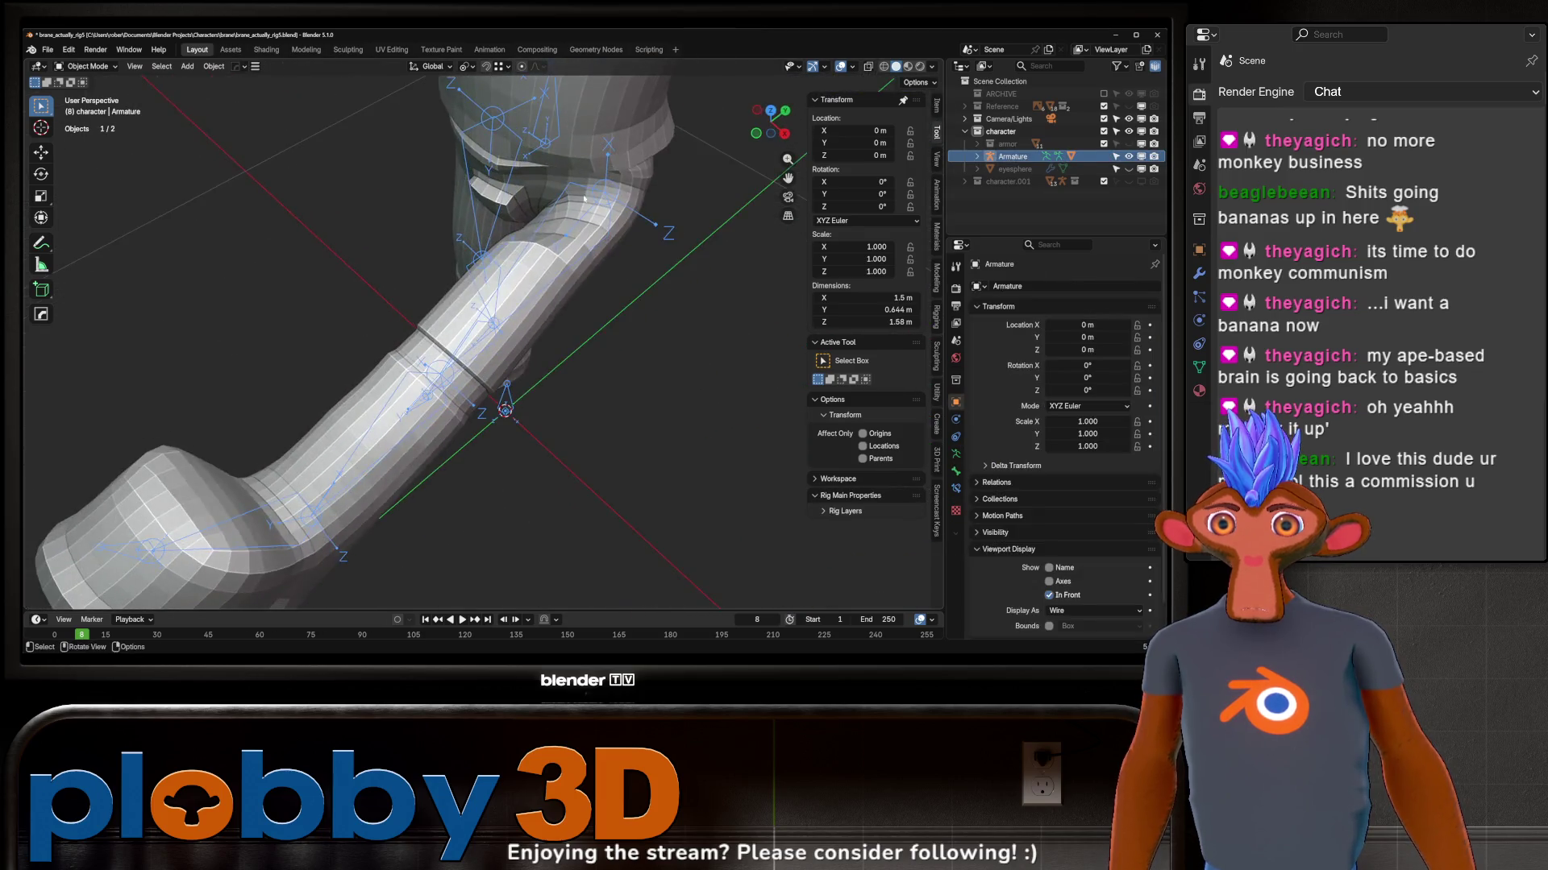
{"action": "key", "text": "KP_6"}
{"action": "left_click", "coordinate": [605, 255]}
{"action": "key", "text": "ctrl+Tab"}
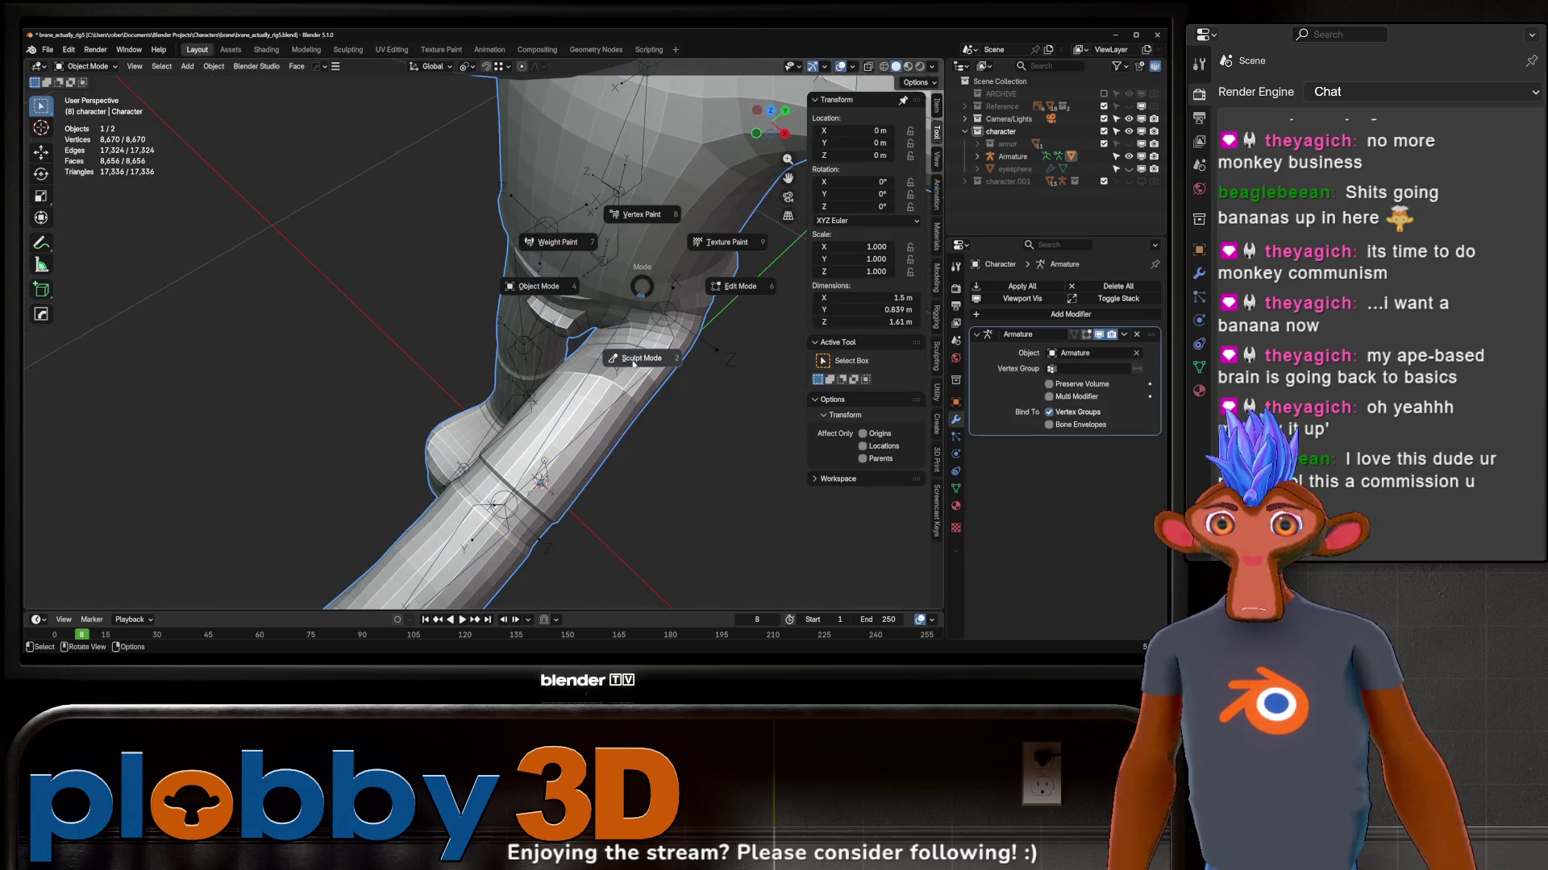
{"action": "left_click", "coordinate": [646, 358]}
{"action": "key", "text": "ctrl+Tab"}
{"action": "left_click", "coordinate": [544, 369]}
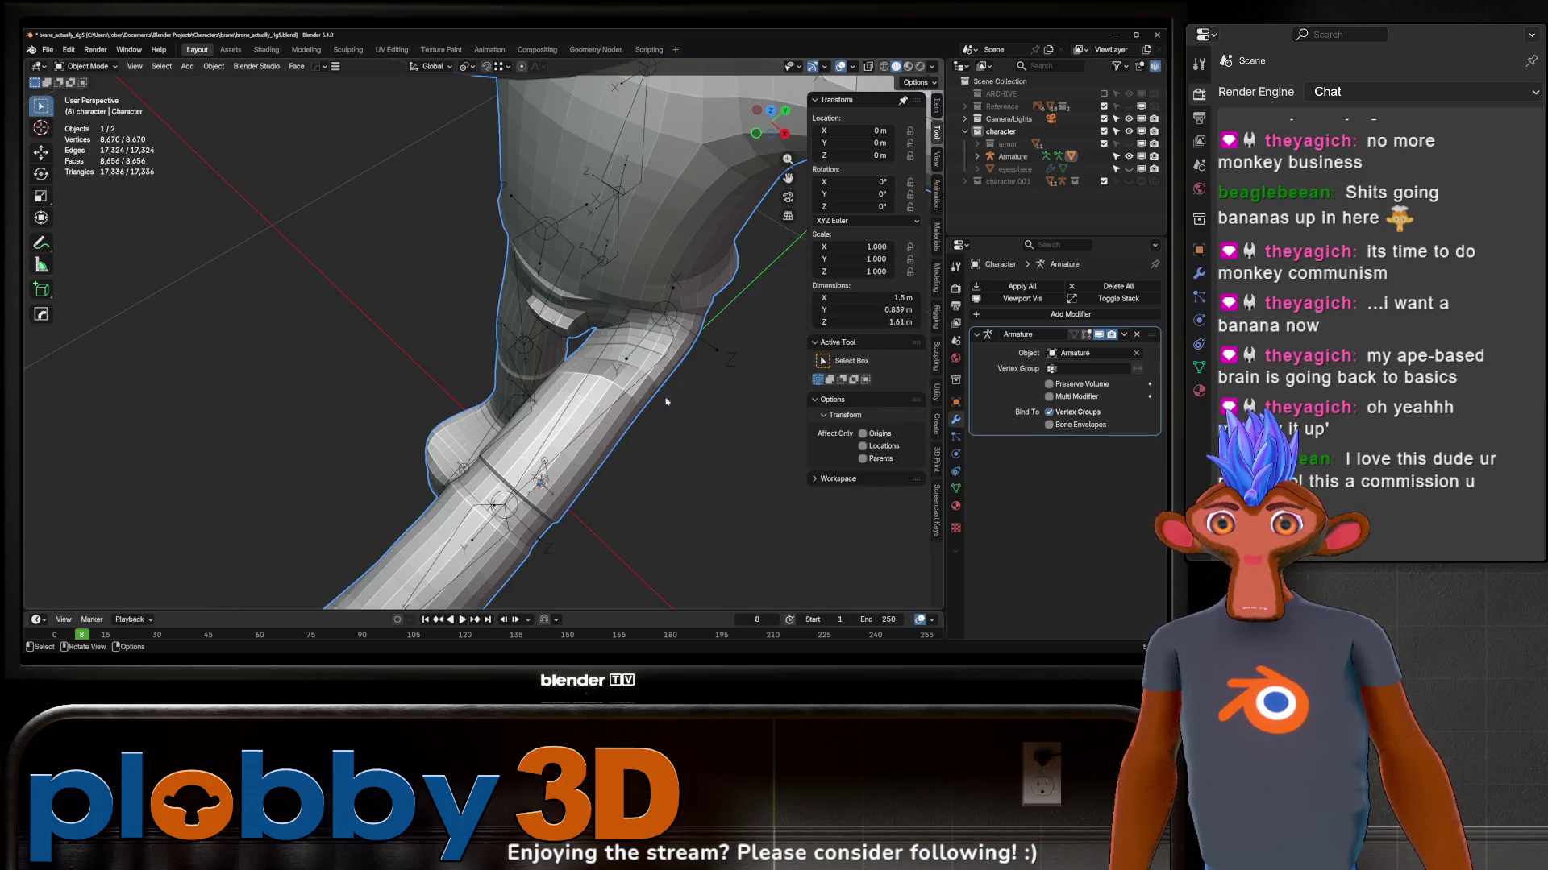
Step: Select the armature plus the character mesh and enter Weight Paint mode
{"action": "left_click", "coordinate": [645, 378]}
{"action": "left_click", "coordinate": [651, 291], "text": "shift"}
{"action": "key", "text": "ctrl+Tab"}
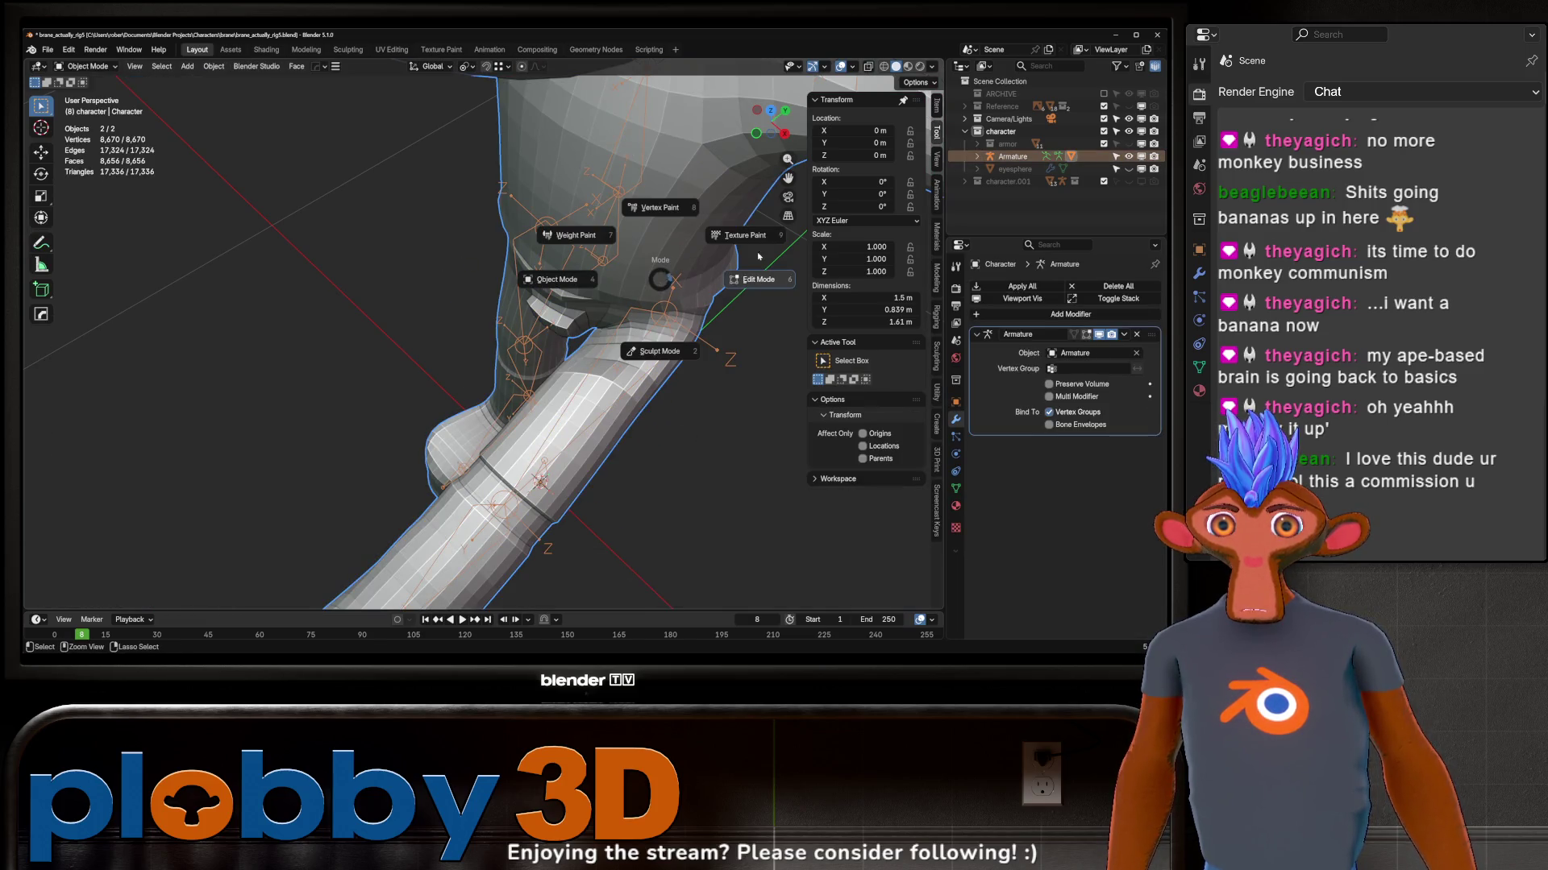
{"action": "left_click", "coordinate": [603, 232]}
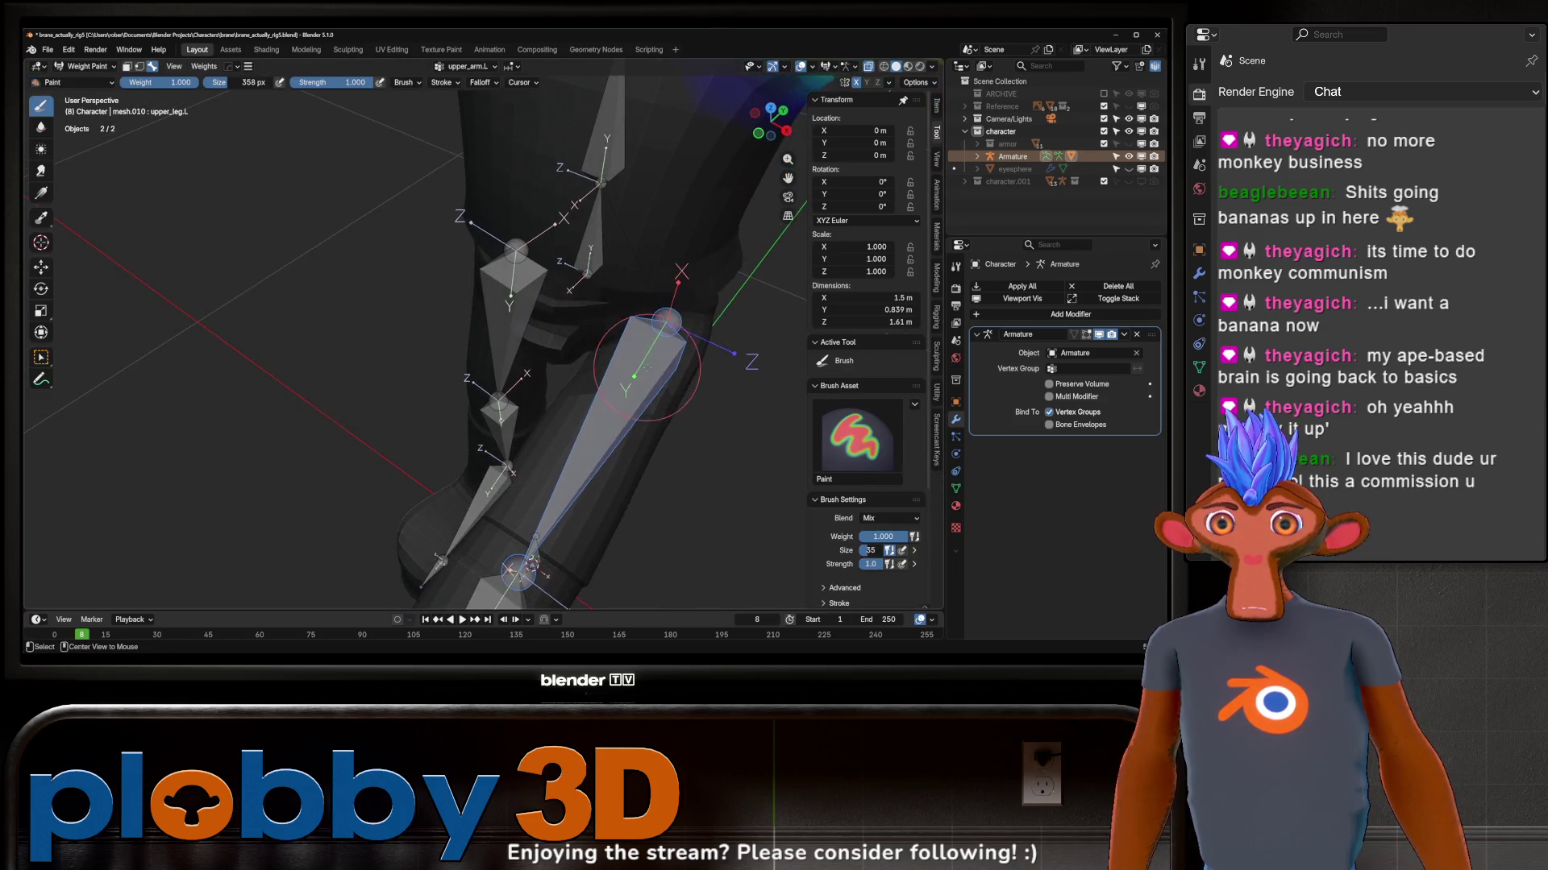
Step: Test-bend the left lower leg forward twice, touch up the knee weight, then undo the bend
{"action": "left_click", "coordinate": [612, 293], "text": "ctrl"}
{"action": "middle_click_drag", "start_coordinate": [620, 284], "coordinate": [737, 257]}
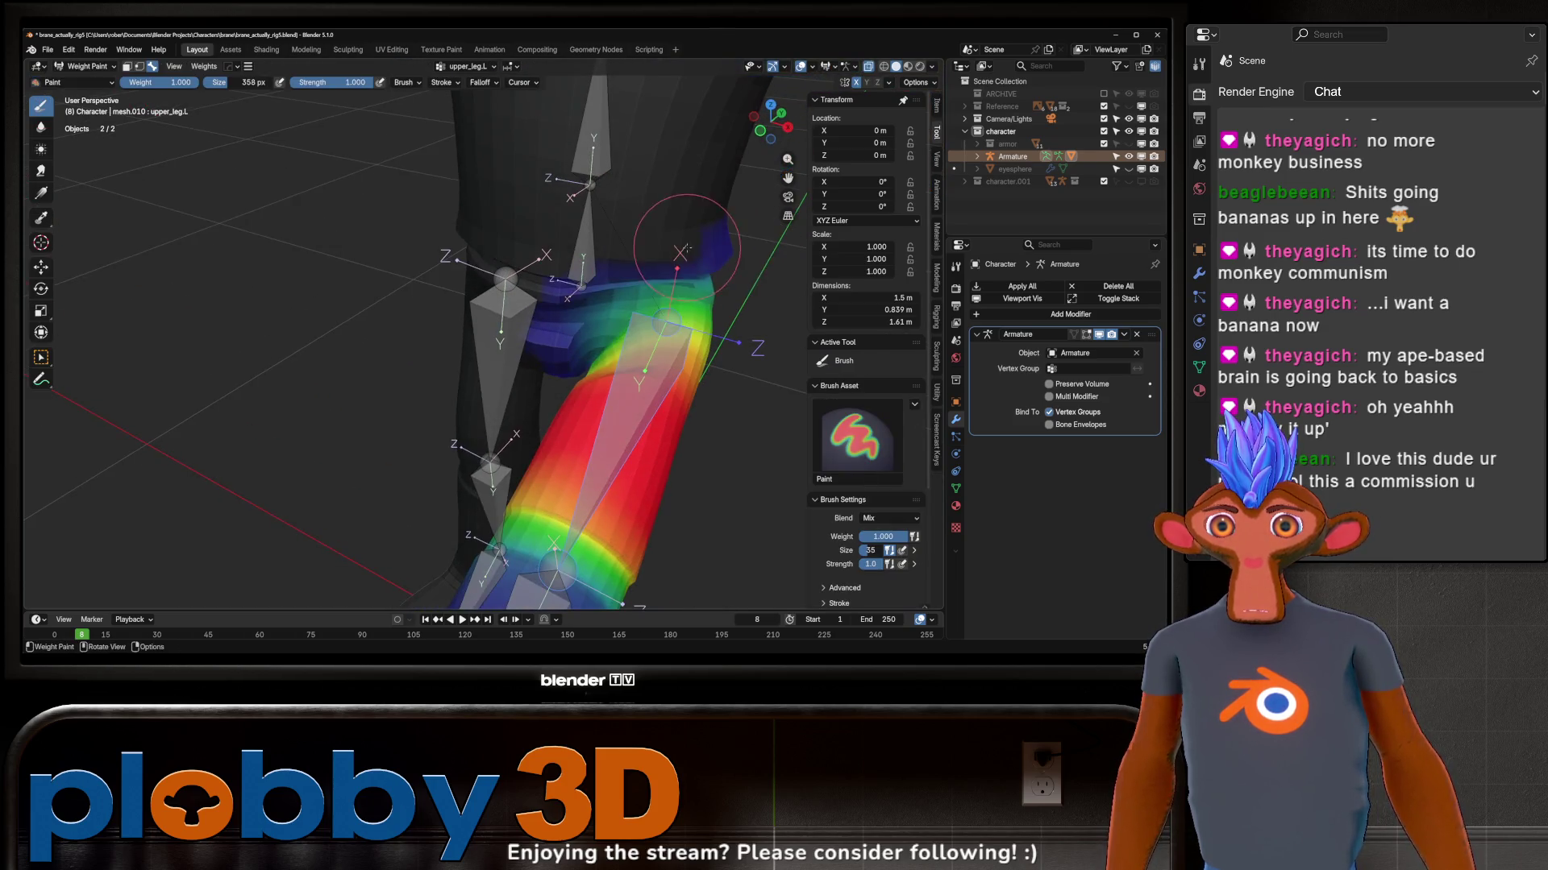
{"action": "key", "text": "shift"}
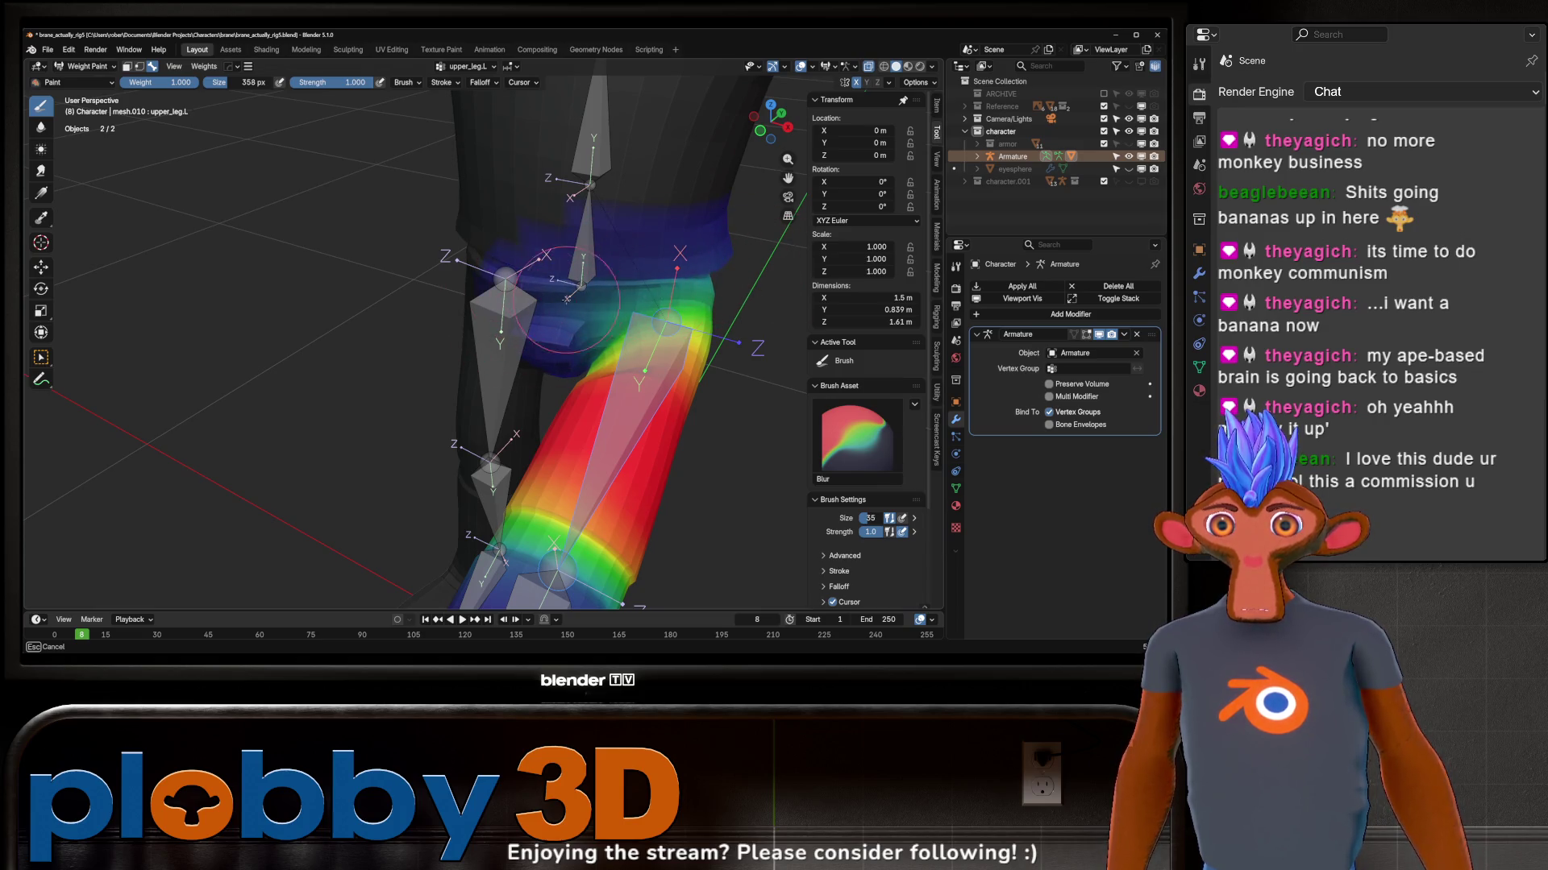
{"action": "middle_click_drag", "start_coordinate": [573, 301], "coordinate": [645, 339]}
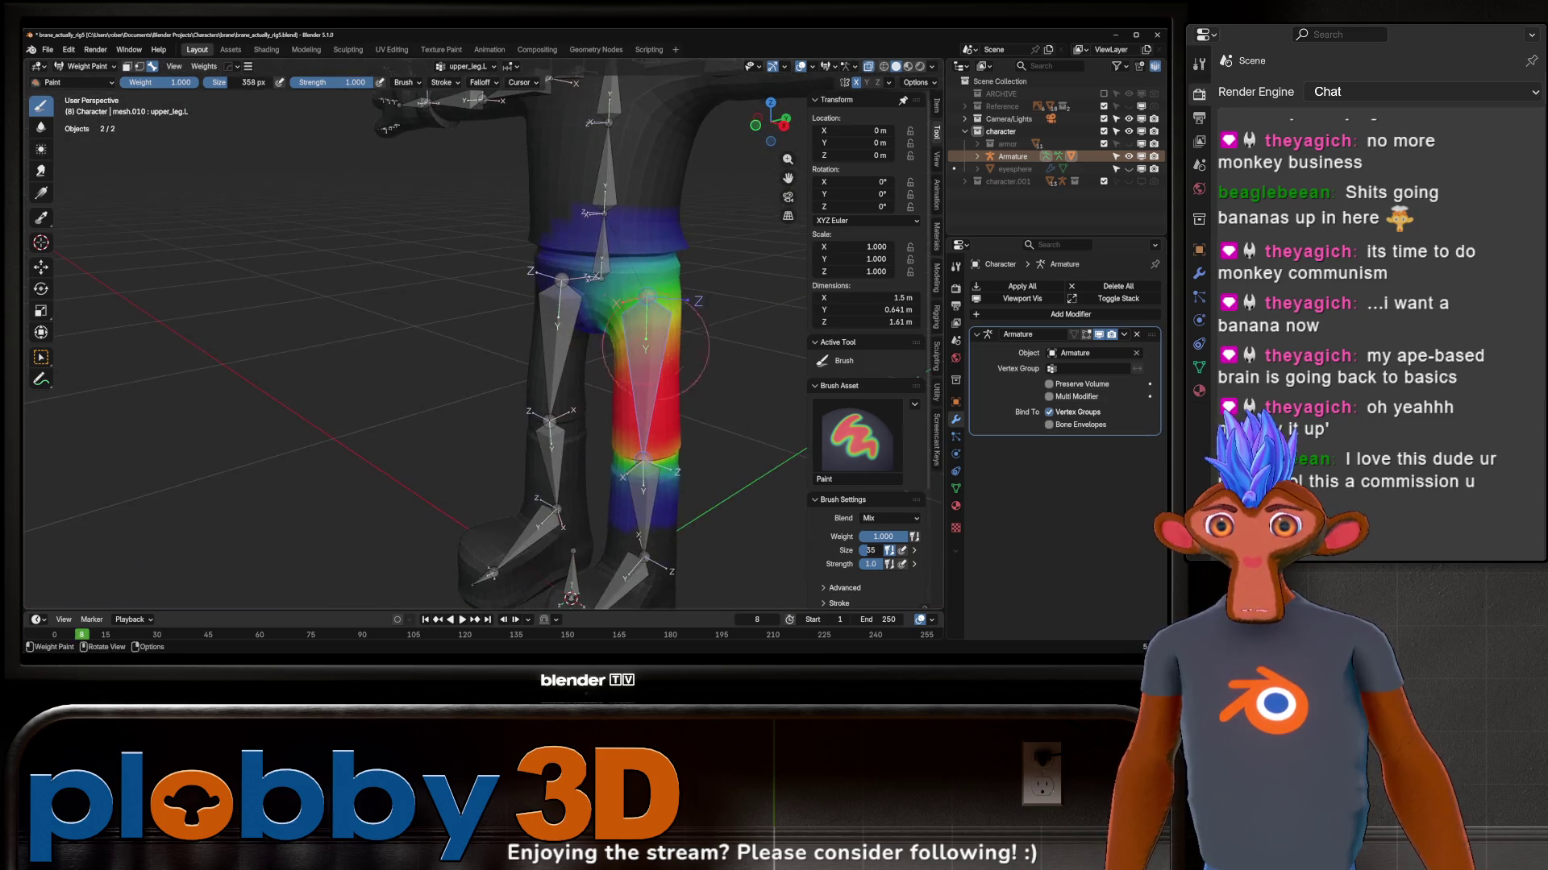
{"action": "key", "text": "r"}
{"action": "left_click", "coordinate": [690, 306]}
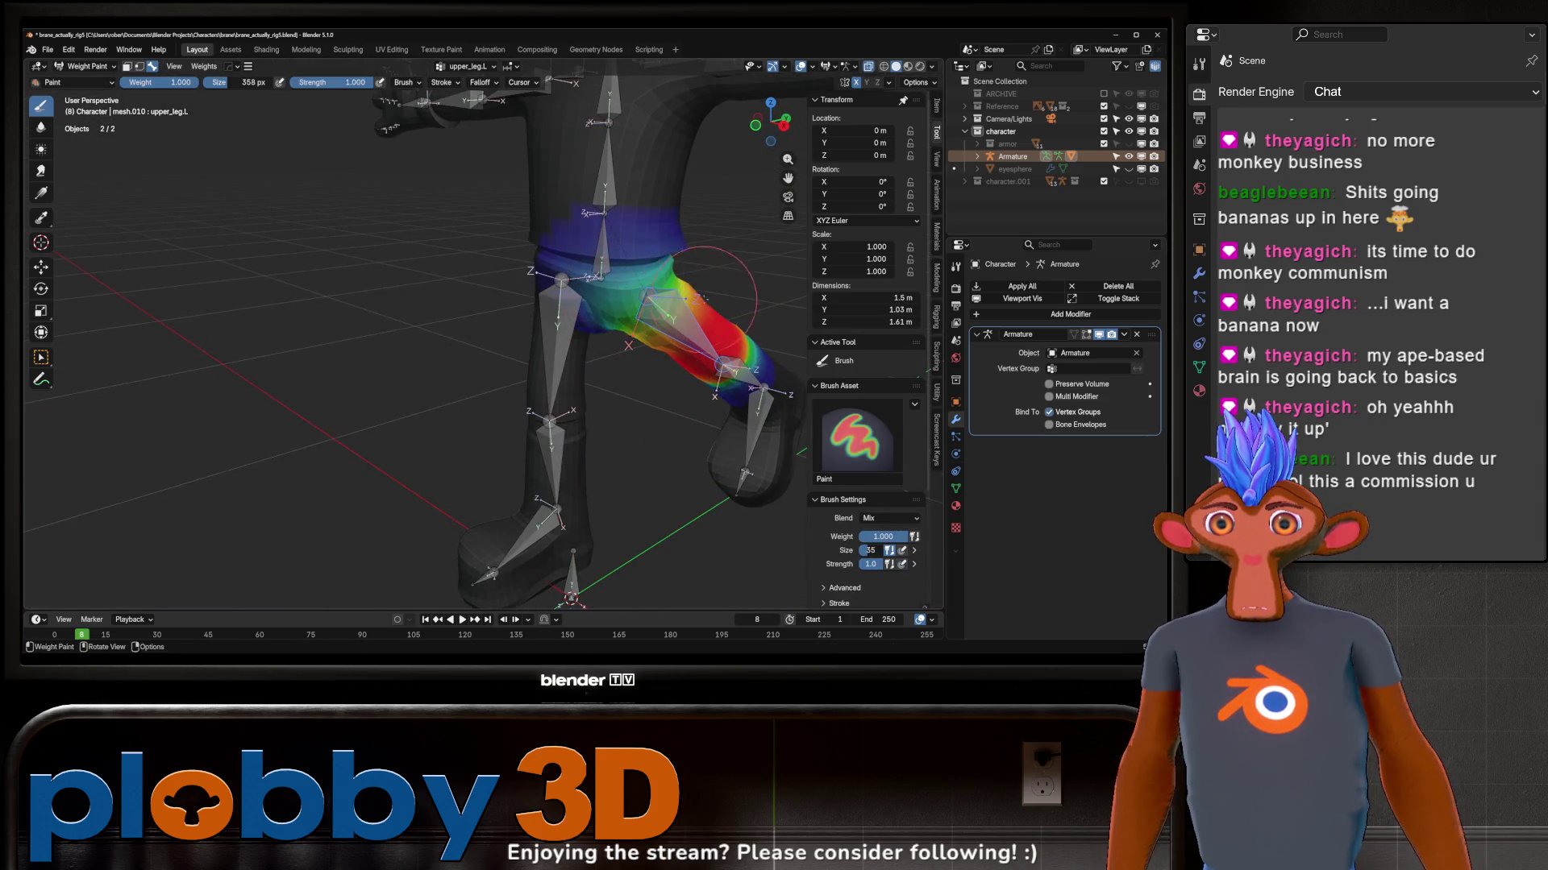
{"action": "scroll", "coordinate": [683, 299], "scroll_direction": "up", "scroll_amount": 5}
{"action": "scroll", "coordinate": [684, 299], "scroll_direction": "down", "scroll_amount": 4}
{"action": "key", "text": "r"}
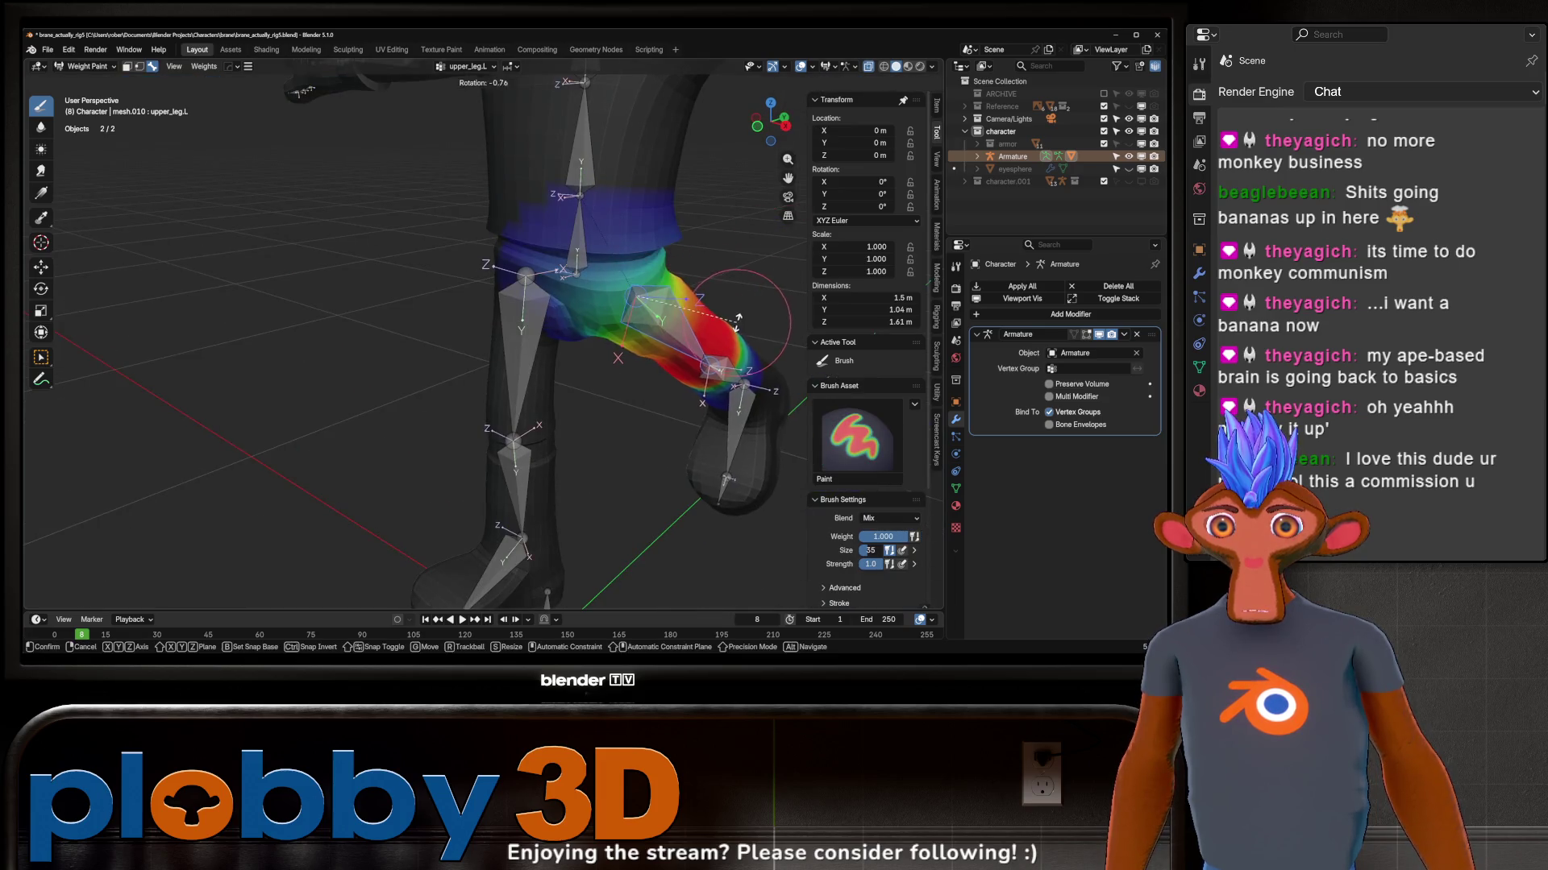
{"action": "left_click", "coordinate": [751, 339]}
{"action": "left_click_drag", "start_coordinate": [611, 272], "coordinate": [605, 263]}
{"action": "middle_click_drag", "start_coordinate": [651, 272], "coordinate": [659, 351]}
{"action": "key", "text": "ctrl+z"}
Step: Check the spine weights, then show upper_leg.L weights and inspect the leg from several angles
{"action": "left_click", "coordinate": [566, 170], "text": "ctrl"}
{"action": "left_click", "coordinate": [645, 383], "text": "ctrl"}
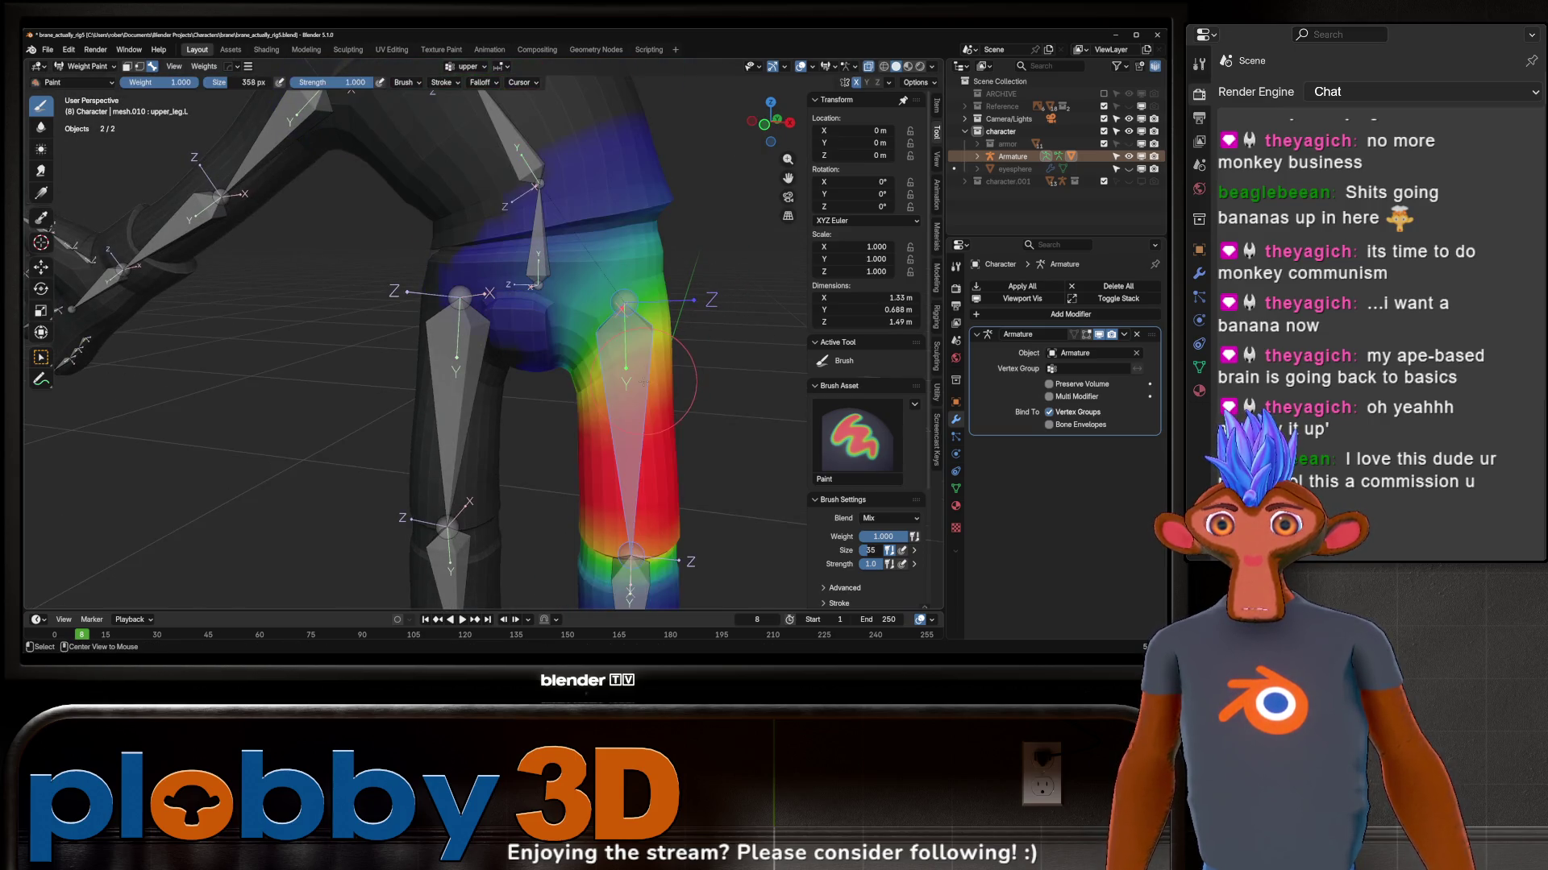
{"action": "mouse_move", "coordinate": [740, 322]}
{"action": "middle_mouse_down"}
{"action": "mouse_move", "coordinate": [696, 257]}
{"action": "mouse_move", "coordinate": [629, 268]}
{"action": "mouse_move", "coordinate": [674, 354]}
{"action": "mouse_move", "coordinate": [689, 308]}
{"action": "middle_mouse_up"}
{"action": "scroll", "coordinate": [629, 268], "scroll_direction": "down", "scroll_amount": 3}
{"action": "scroll", "coordinate": [674, 355], "scroll_direction": "down", "scroll_amount": 3}
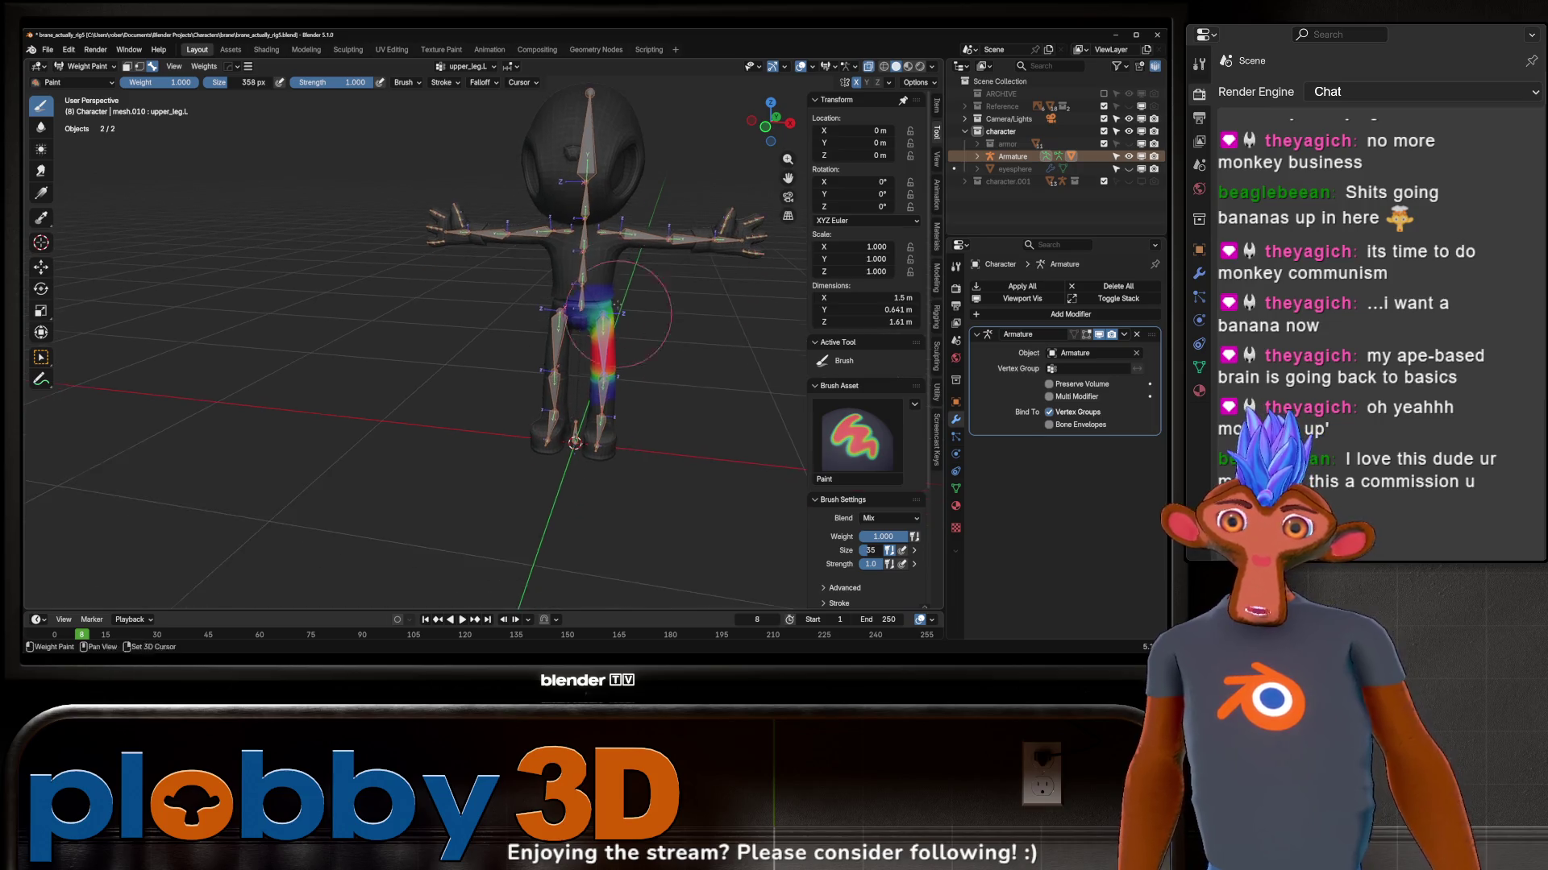
{"action": "mouse_move", "coordinate": [569, 503]}
{"action": "middle_mouse_down"}
{"action": "mouse_move", "coordinate": [502, 279]}
{"action": "mouse_move", "coordinate": [840, 297]}
{"action": "mouse_move", "coordinate": [521, 290]}
{"action": "middle_mouse_up"}
{"action": "scroll", "coordinate": [502, 279], "scroll_direction": "up", "scroll_amount": 3}
{"action": "scroll", "coordinate": [520, 290], "scroll_direction": "down", "scroll_amount": 3}
{"action": "scroll", "coordinate": [494, 172], "scroll_direction": "up", "scroll_amount": 3}
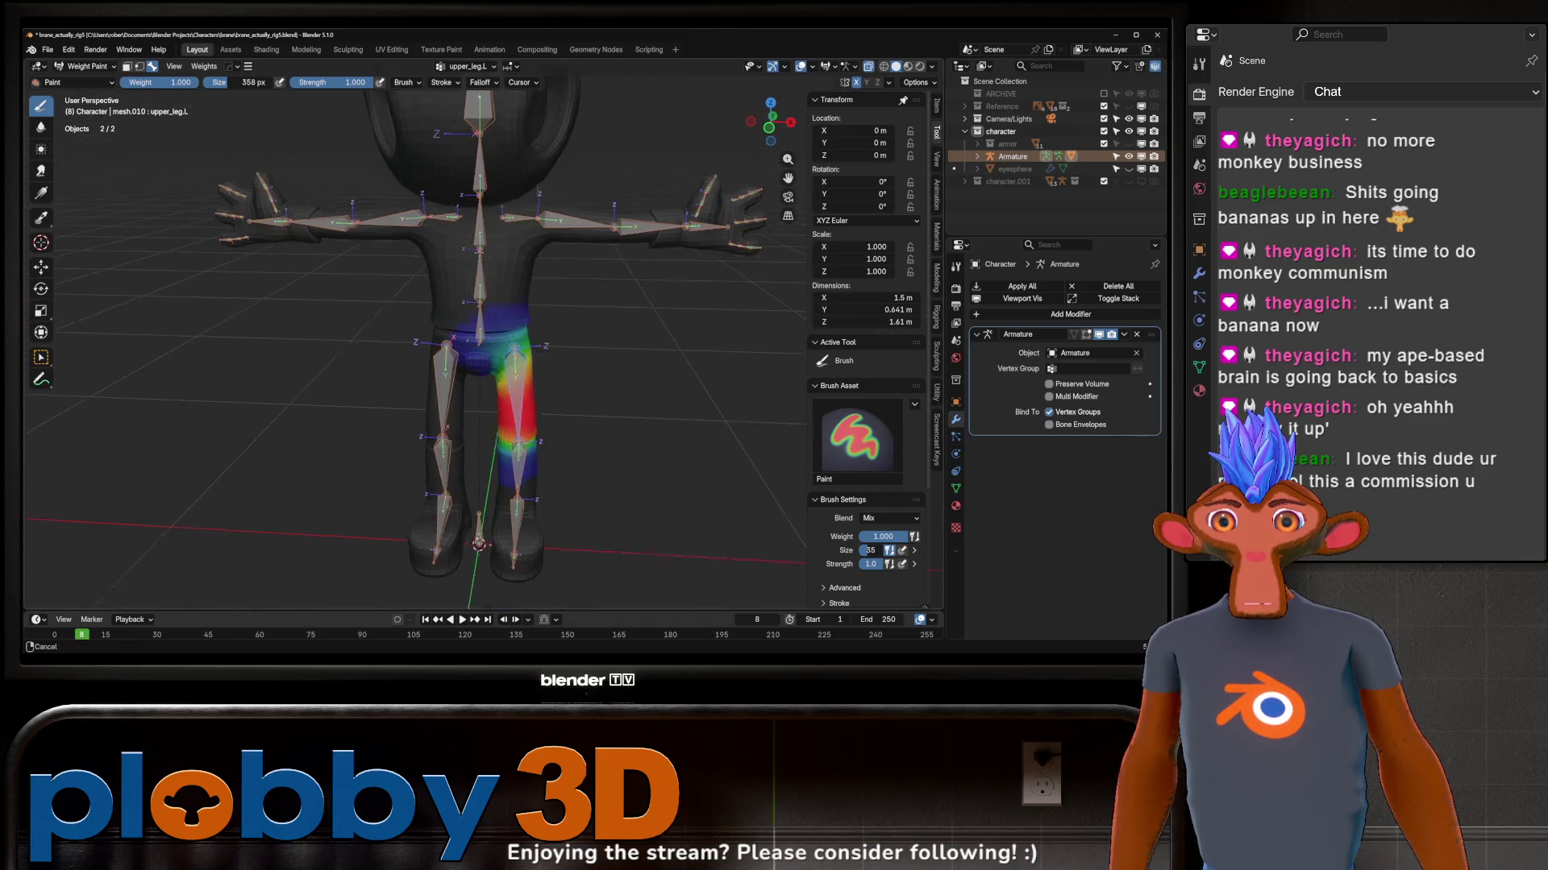
{"action": "scroll", "coordinate": [493, 171], "scroll_direction": "down", "scroll_amount": 3}
{"action": "mouse_move", "coordinate": [493, 173]}
{"action": "middle_mouse_down"}
{"action": "mouse_move", "coordinate": [611, 296]}
{"action": "mouse_move", "coordinate": [638, 298]}
{"action": "mouse_move", "coordinate": [547, 298]}
{"action": "mouse_move", "coordinate": [547, 279]}
{"action": "mouse_move", "coordinate": [629, 304]}
{"action": "mouse_move", "coordinate": [575, 380]}
{"action": "middle_mouse_up"}
{"action": "scroll", "coordinate": [609, 296], "scroll_direction": "up", "scroll_amount": 4}
{"action": "scroll", "coordinate": [639, 297], "scroll_direction": "up", "scroll_amount": 3}
{"action": "scroll", "coordinate": [639, 297], "scroll_direction": "down", "scroll_amount": 3}
{"action": "scroll", "coordinate": [568, 291], "scroll_direction": "down", "scroll_amount": 2}
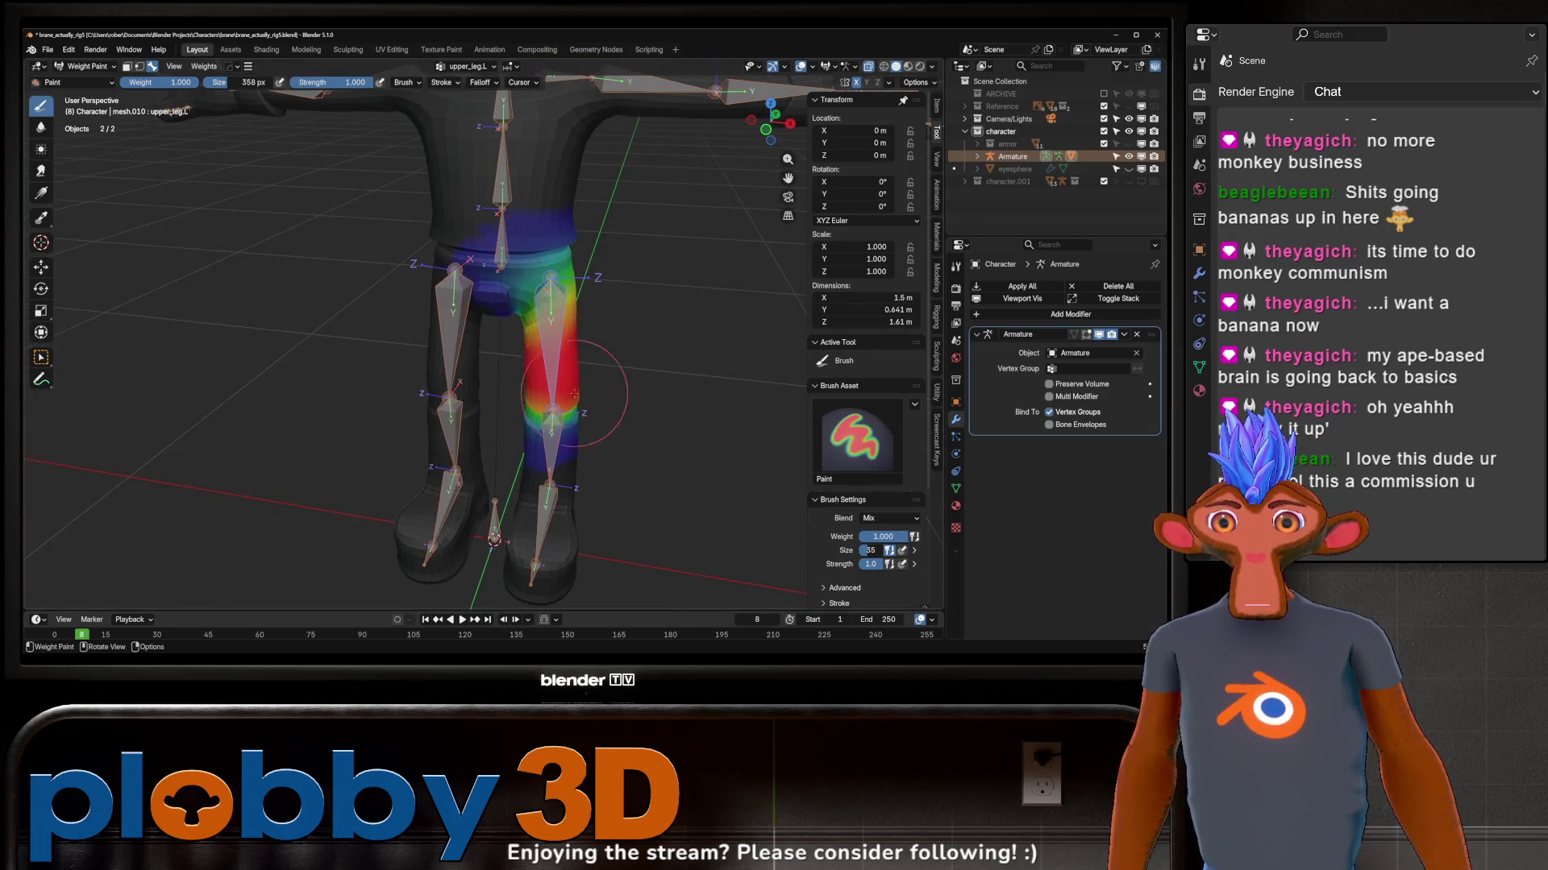
{"action": "middle_click_drag", "start_coordinate": [553, 438], "coordinate": [568, 423]}
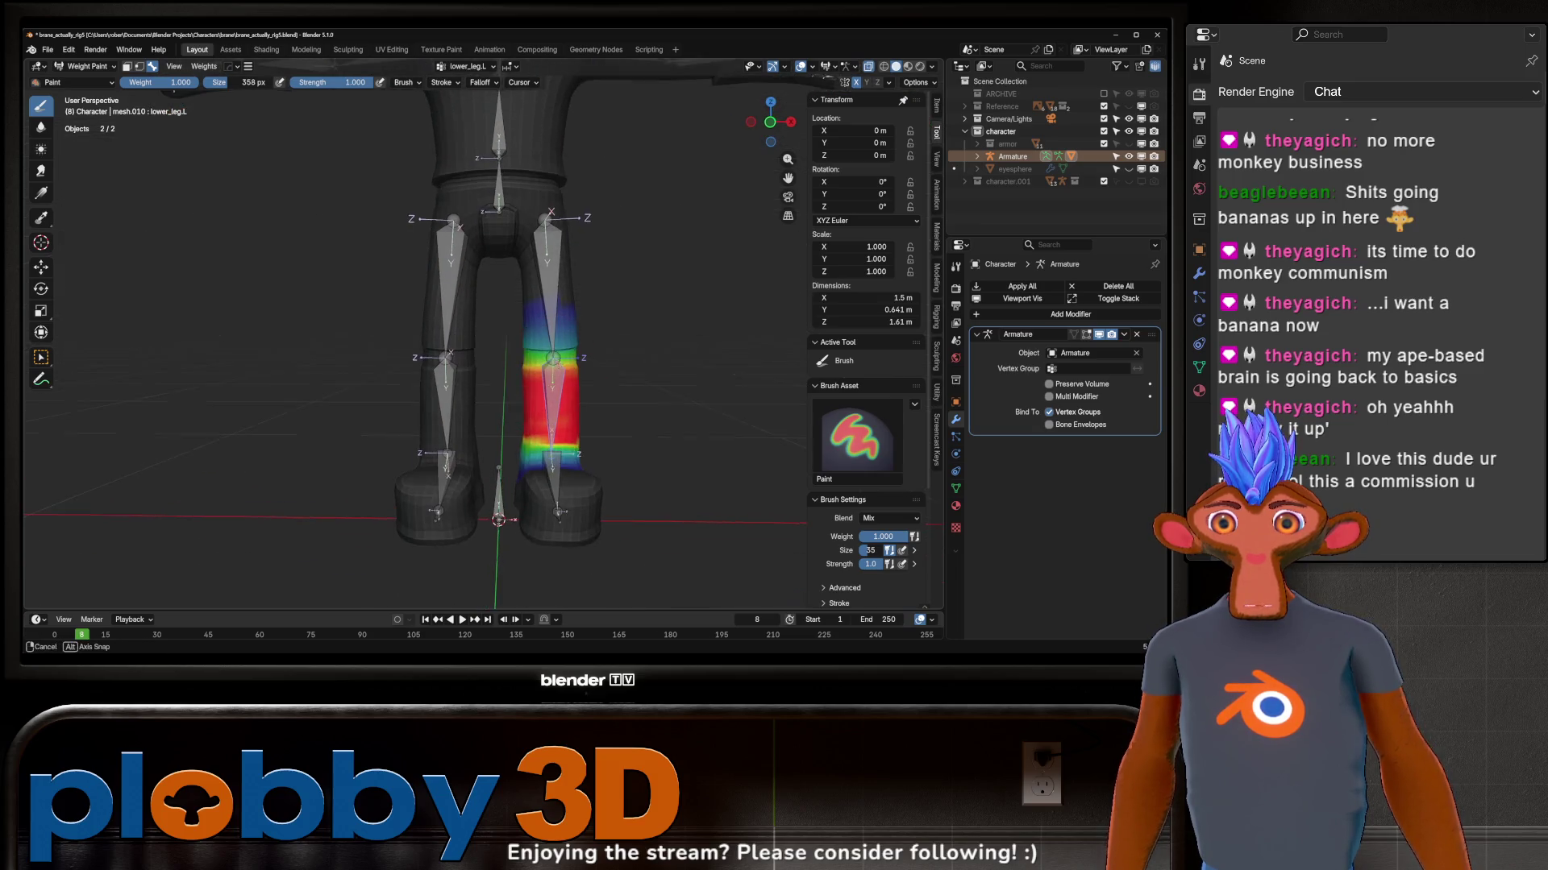
Step: Test-rotate the lower_leg.L bone around X, confirming once and cancelling a second try
{"action": "left_click", "coordinate": [555, 423], "text": "ctrl"}
{"action": "key", "text": "r"}
{"action": "key", "text": "x"}
{"action": "left_click", "coordinate": [483, 471]}
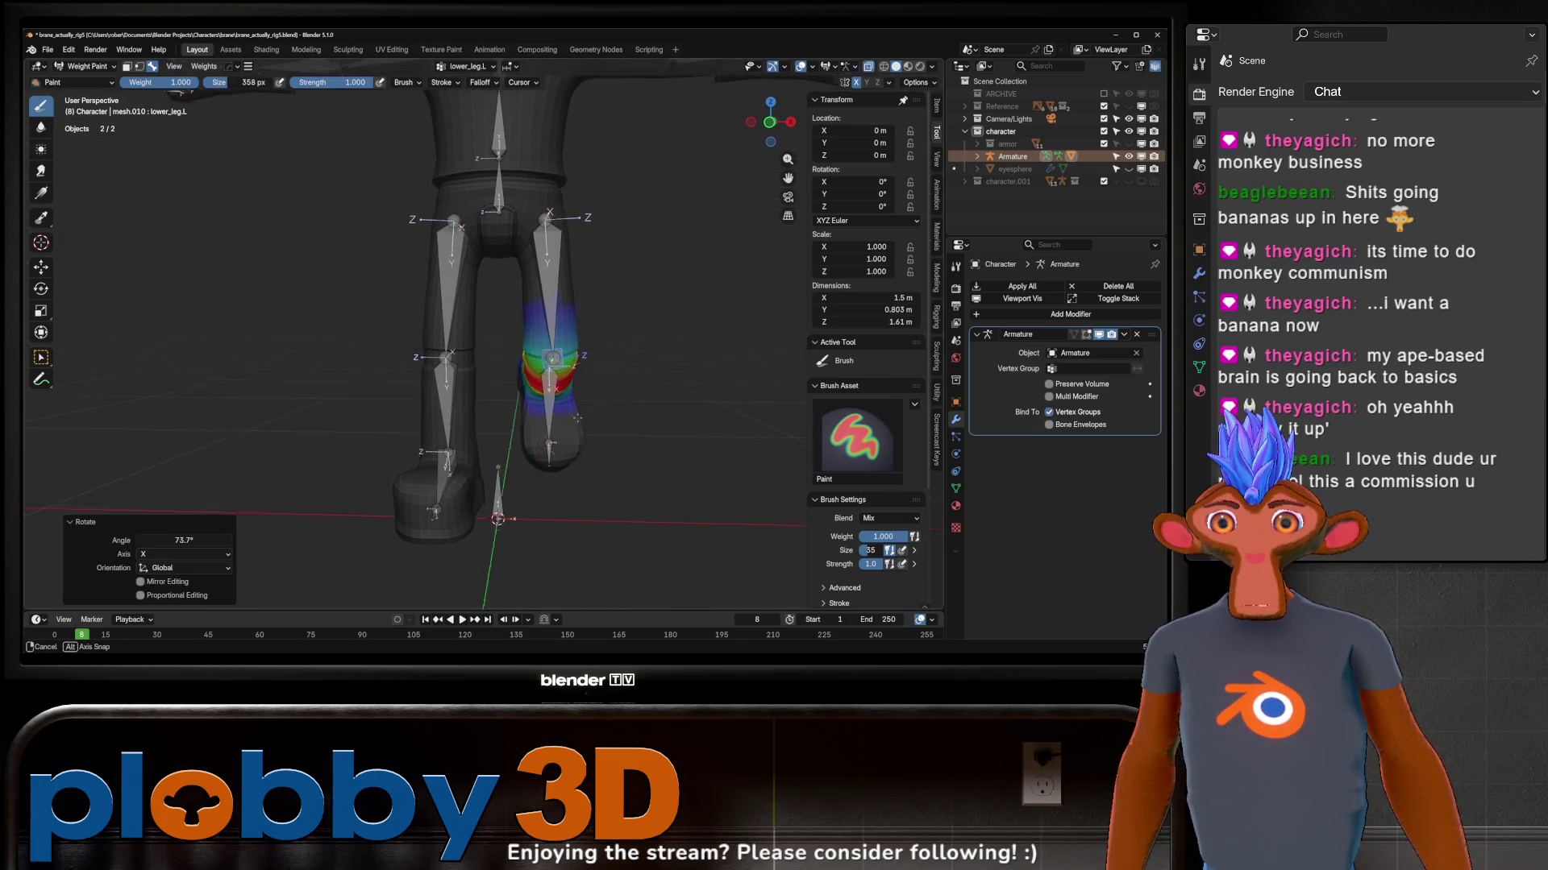
{"action": "middle_click_drag", "start_coordinate": [484, 471], "coordinate": [520, 484]}
{"action": "key", "text": "r"}
{"action": "key", "text": "x"}
{"action": "key", "text": "Escape"}
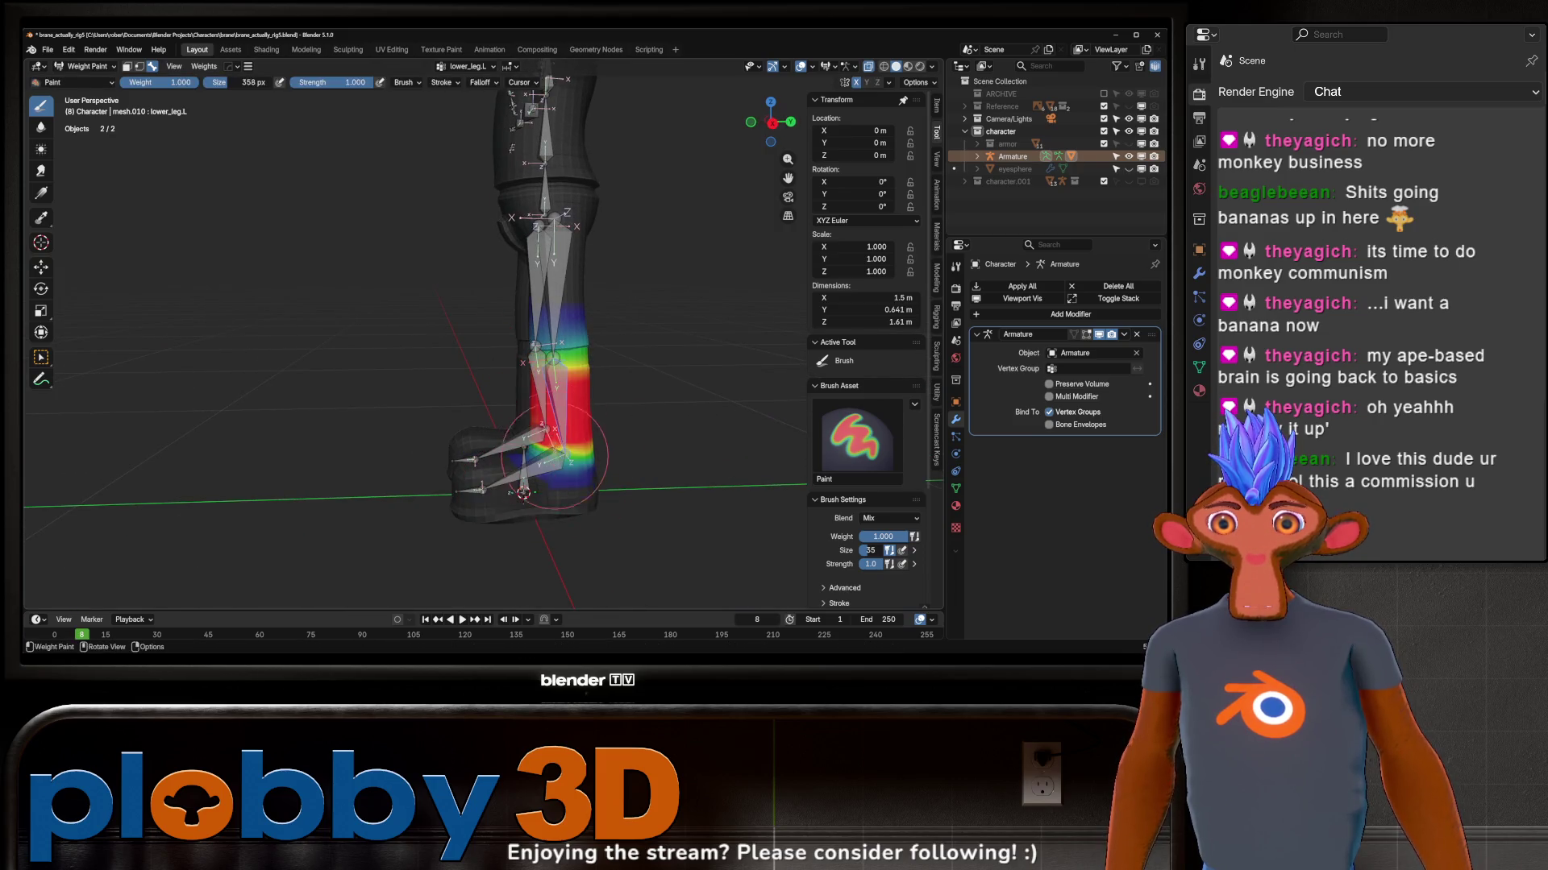
Step: Try X rotations on foot.L and toes.L without confirming, then leave for Object Mode
{"action": "left_click", "coordinate": [532, 485], "text": "ctrl"}
{"action": "key", "text": "r"}
{"action": "key", "text": "x"}
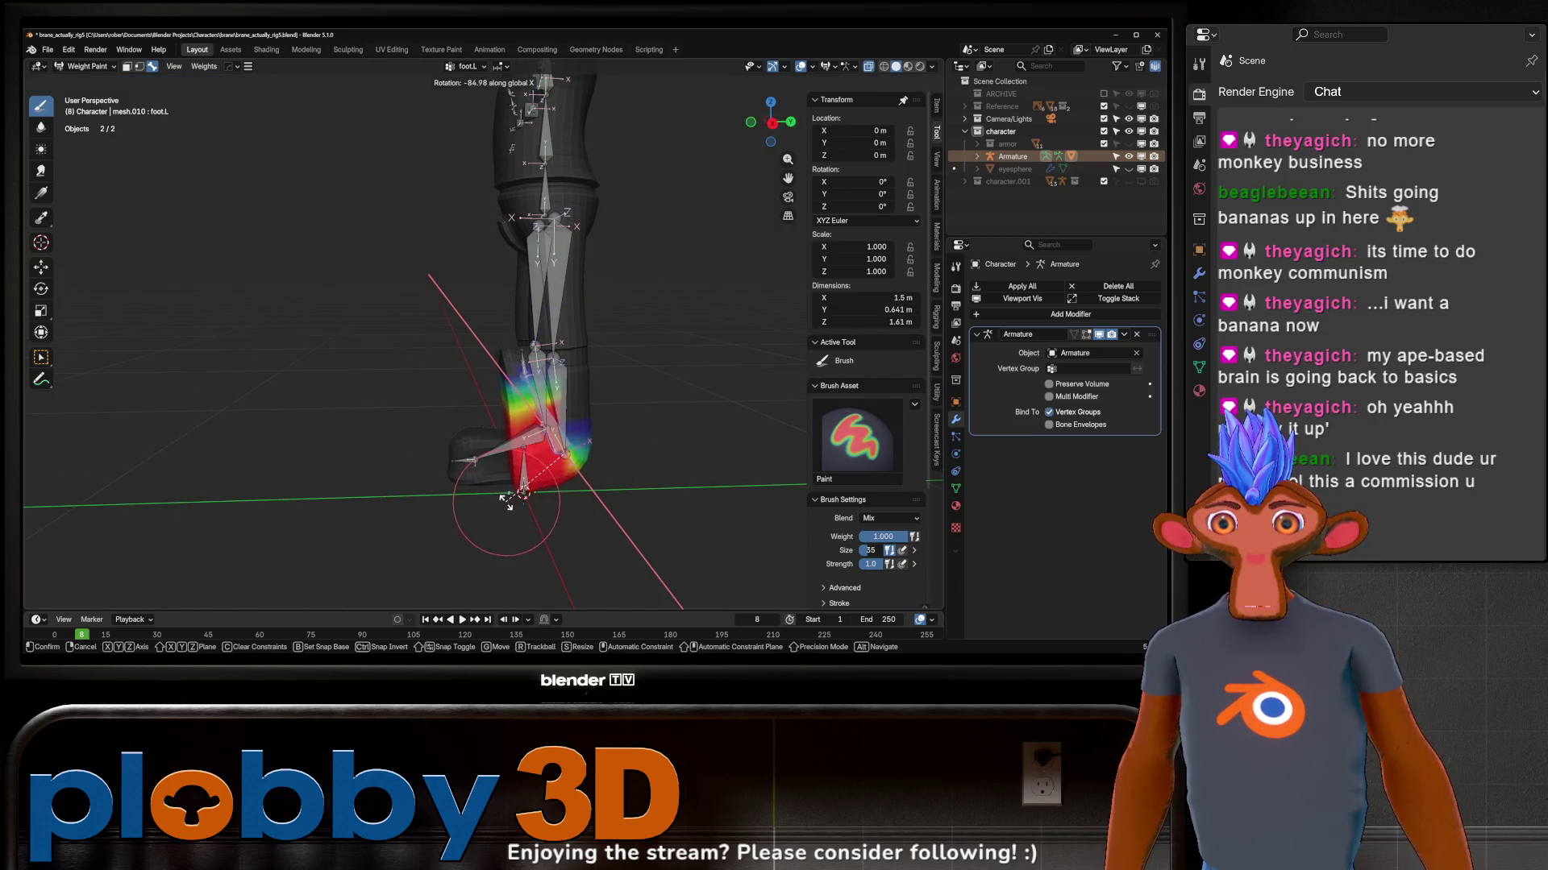
{"action": "key", "text": "Escape"}
{"action": "left_click", "coordinate": [524, 492], "text": "ctrl"}
{"action": "key", "text": "r"}
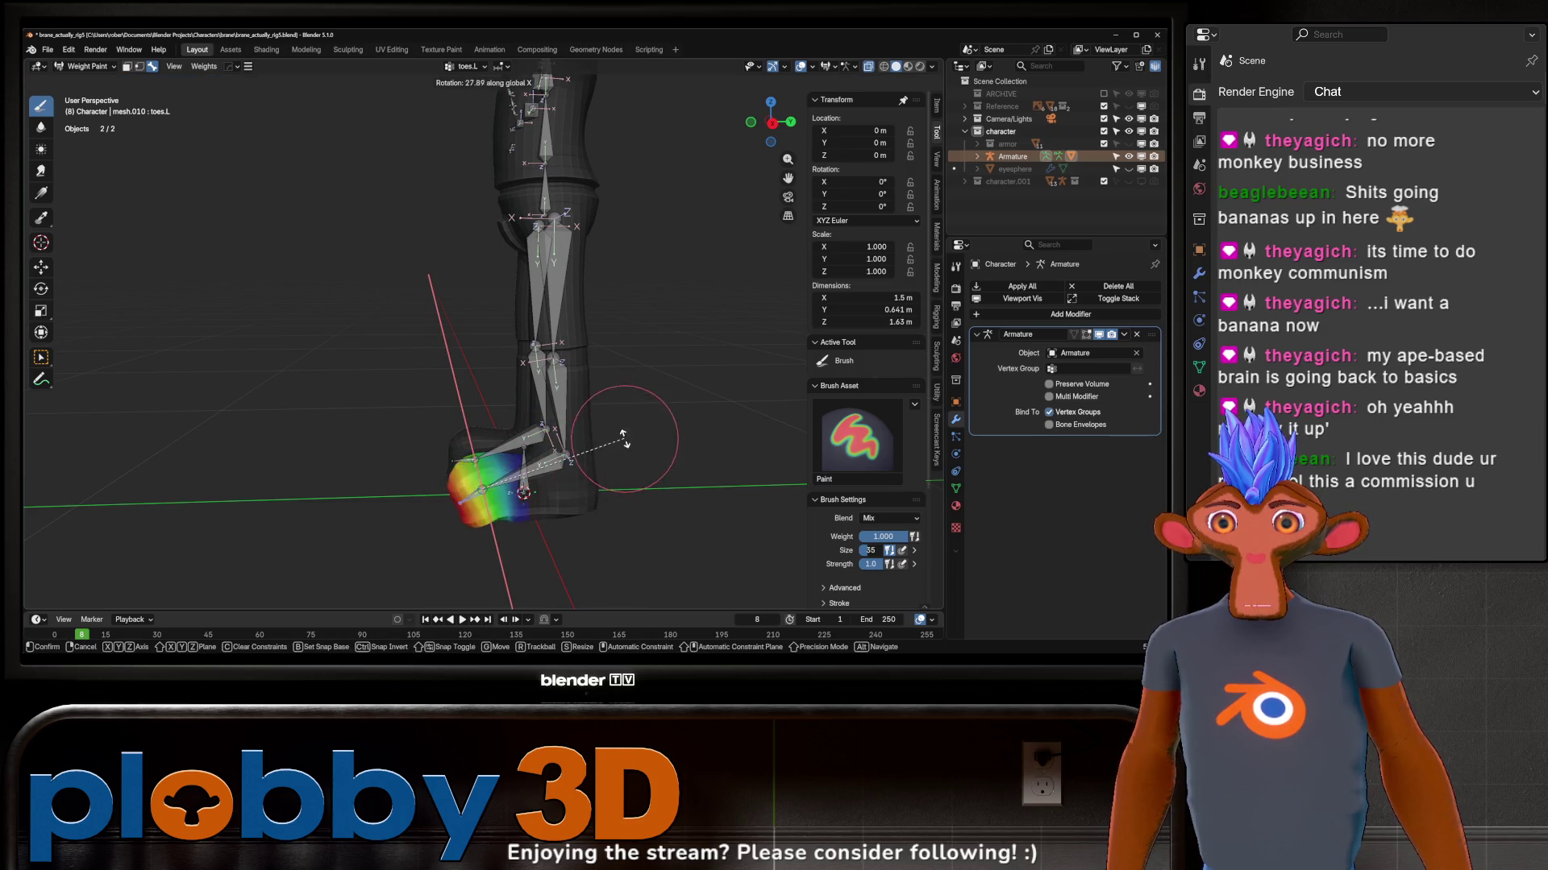
{"action": "key", "text": "Escape"}
{"action": "scroll", "coordinate": [545, 506], "scroll_direction": "up", "scroll_amount": 3}
{"action": "scroll", "coordinate": [544, 506], "scroll_direction": "up", "scroll_amount": 2}
{"action": "key", "text": "ctrl+Tab"}
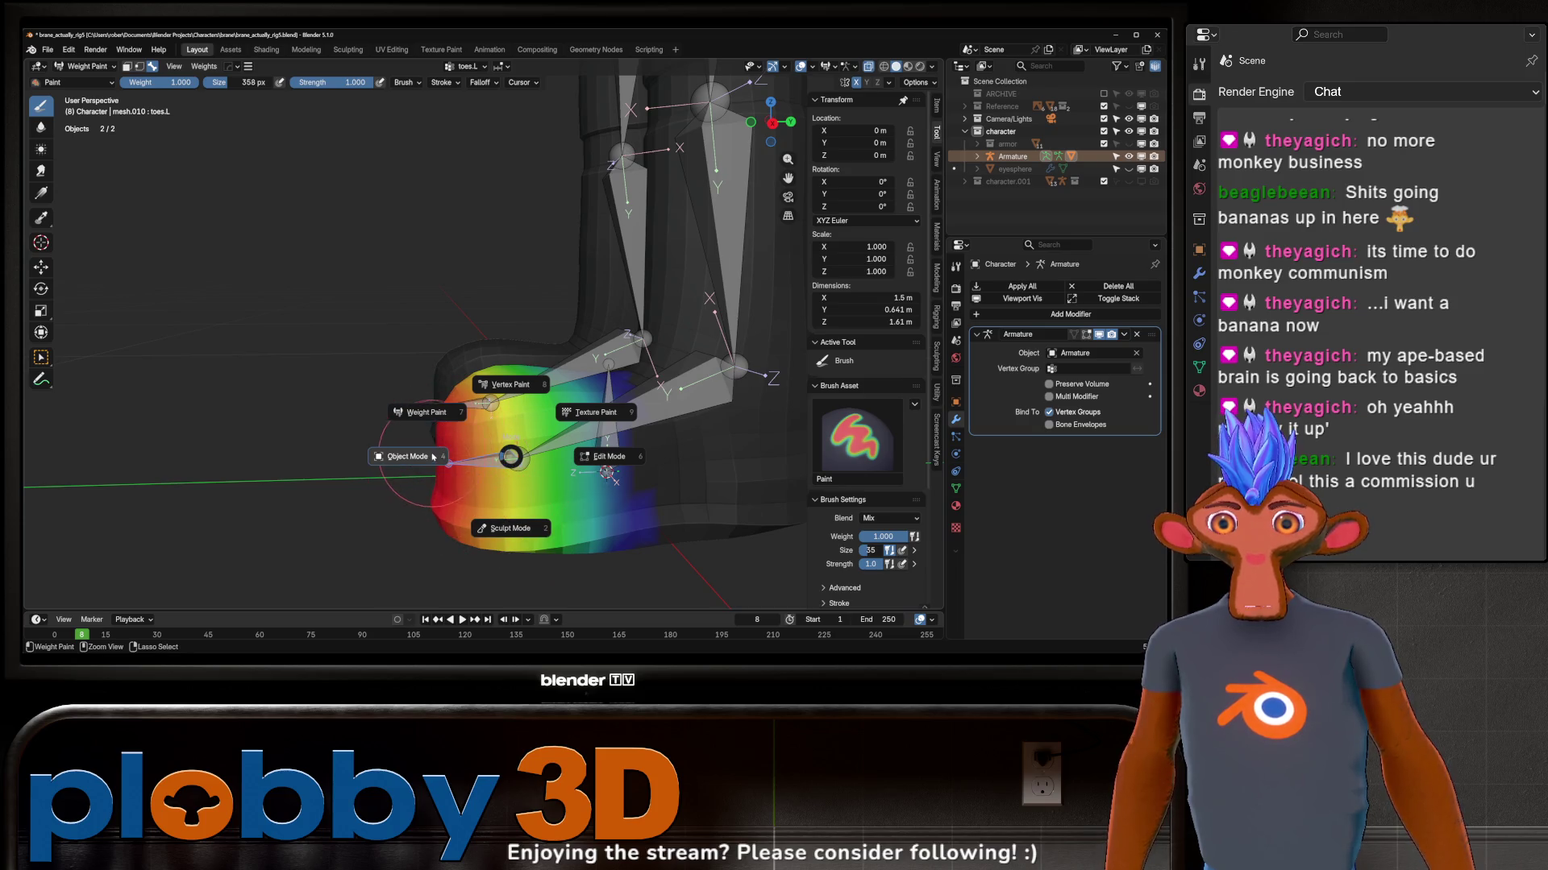
{"action": "left_click", "coordinate": [407, 455]}
Step: In armature Edit Mode from the side view, move the toe bone's tail along Y to shorten it
{"action": "left_click", "coordinate": [532, 457]}
{"action": "key", "text": "Tab"}
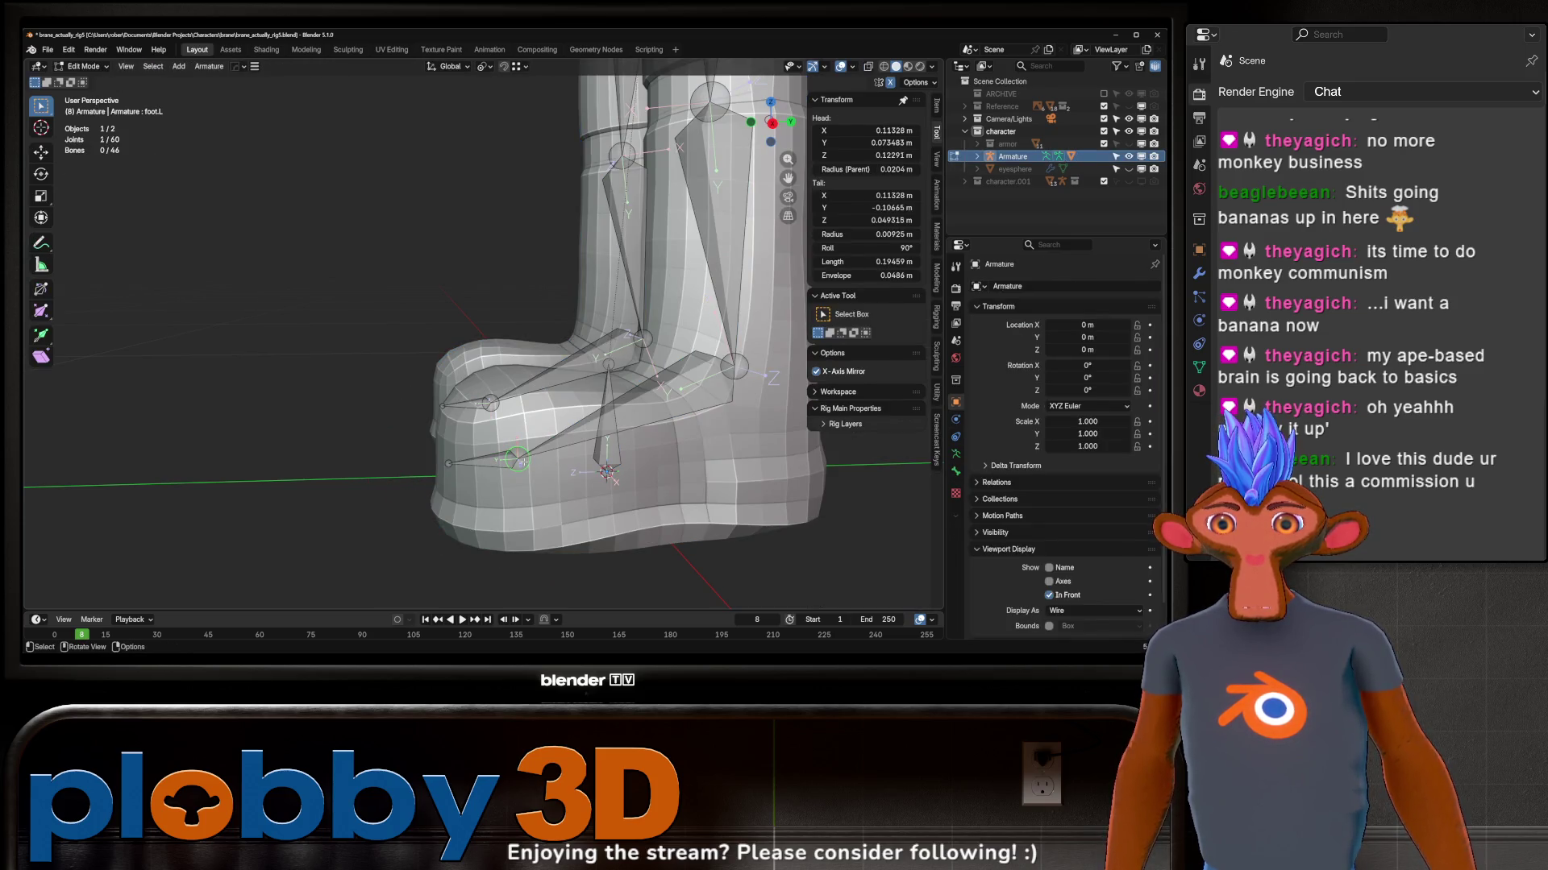
{"action": "key", "text": "KP_3"}
{"action": "key", "text": "g"}
{"action": "key", "text": "y"}
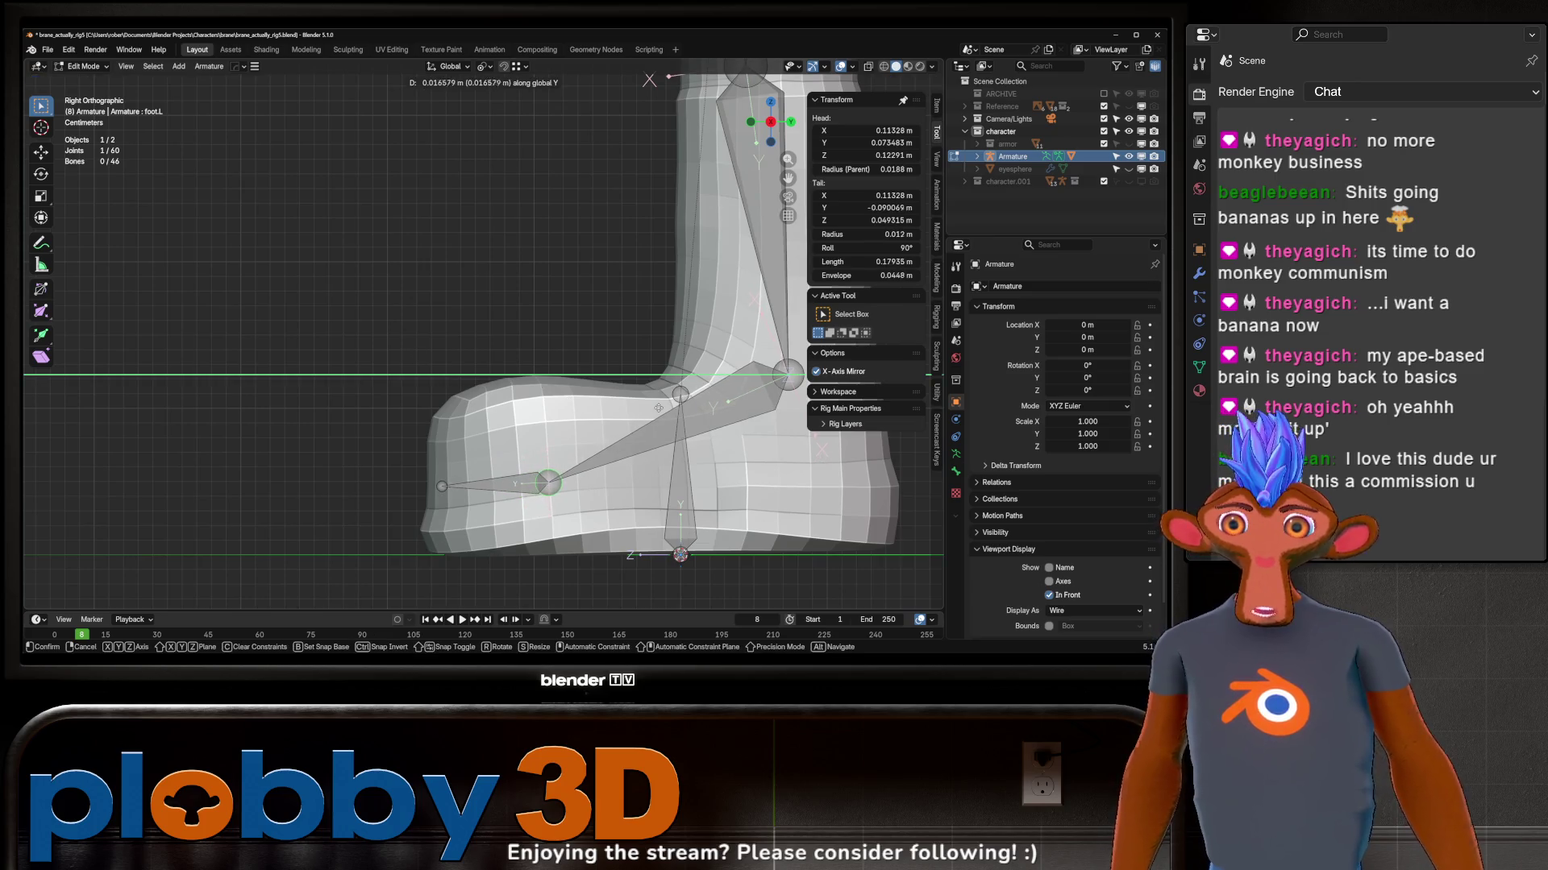
{"action": "left_click", "coordinate": [624, 423]}
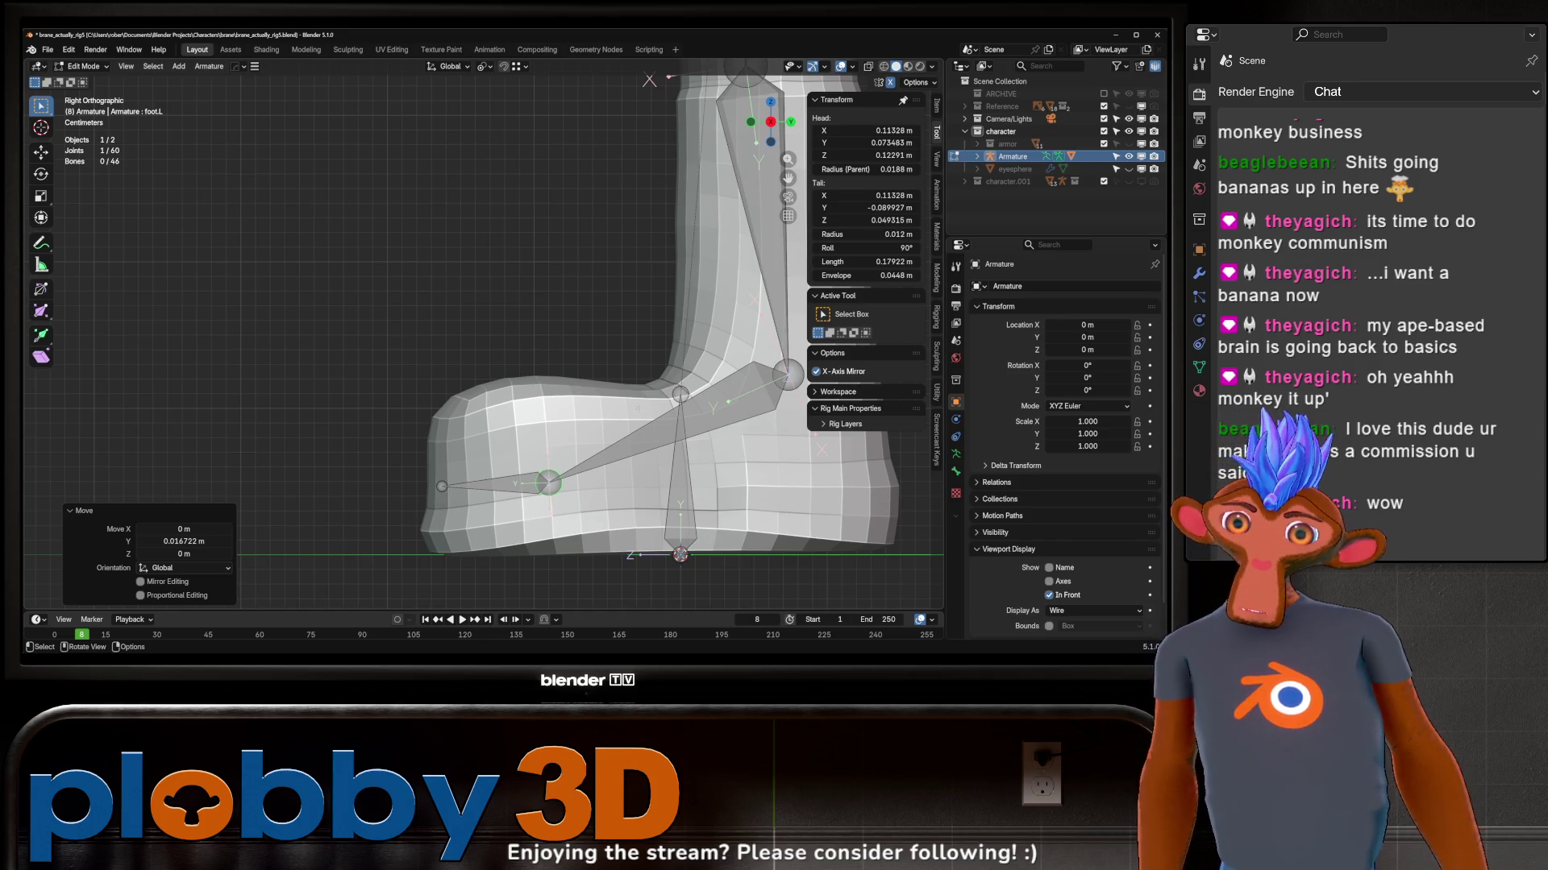
{"action": "mouse_move", "coordinate": [605, 410]}
{"action": "middle_mouse_down", "text": "shift"}
{"action": "mouse_move", "coordinate": [513, 391]}
{"action": "mouse_move", "coordinate": [566, 390]}
{"action": "middle_mouse_up", "text": "shift"}
{"action": "scroll", "coordinate": [505, 412], "scroll_direction": "down", "scroll_amount": 2}
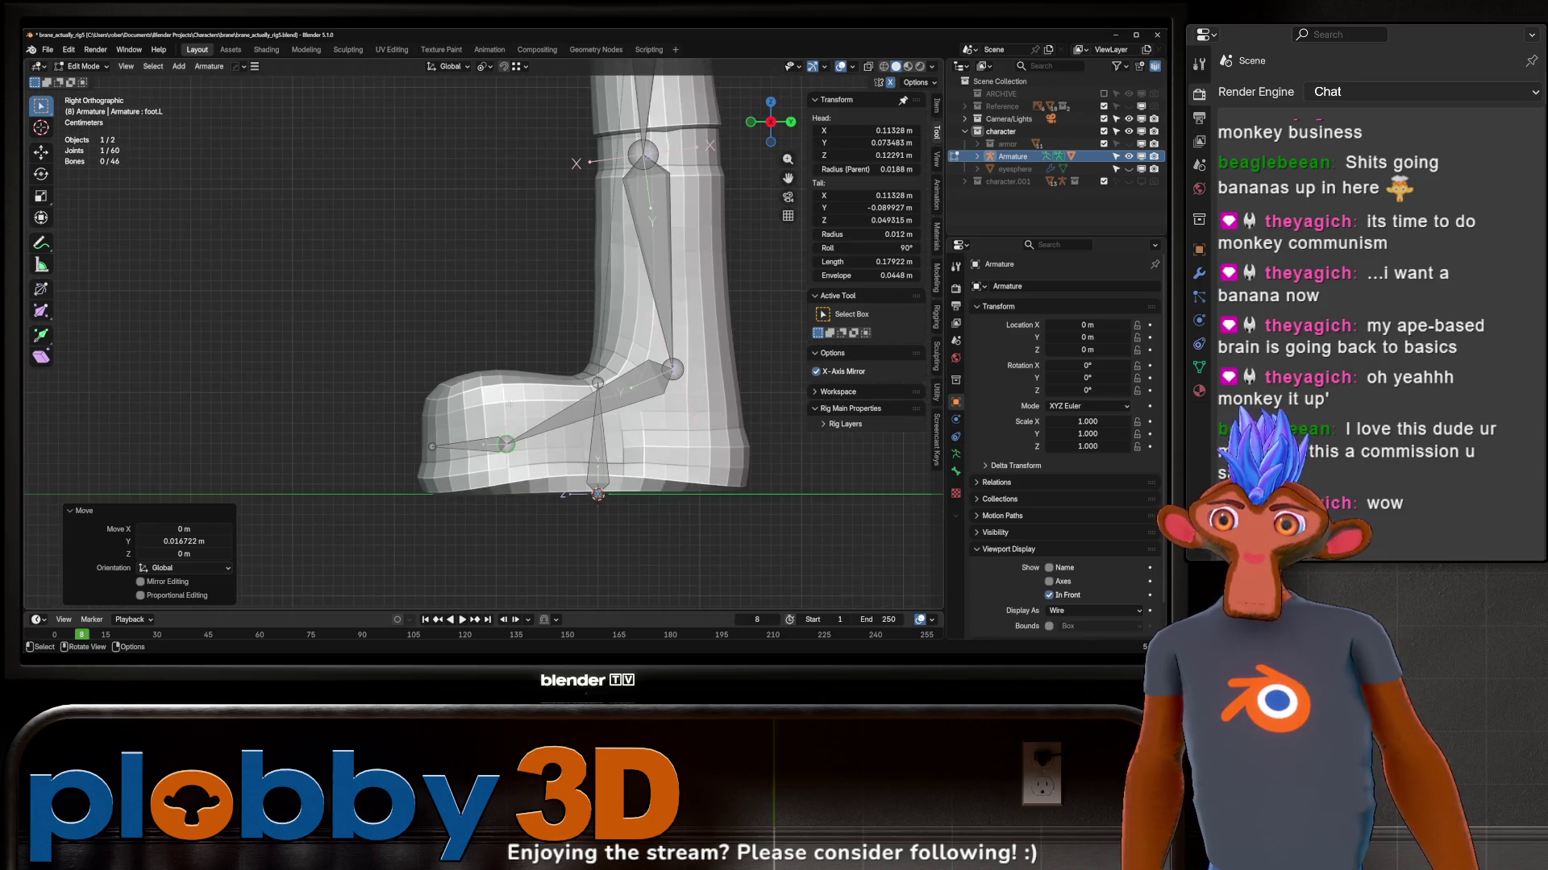
Step: Test the toe in Pose Mode, then select the mesh with the armature and enter Weight Paint
{"action": "key", "text": "ctrl+Tab"}
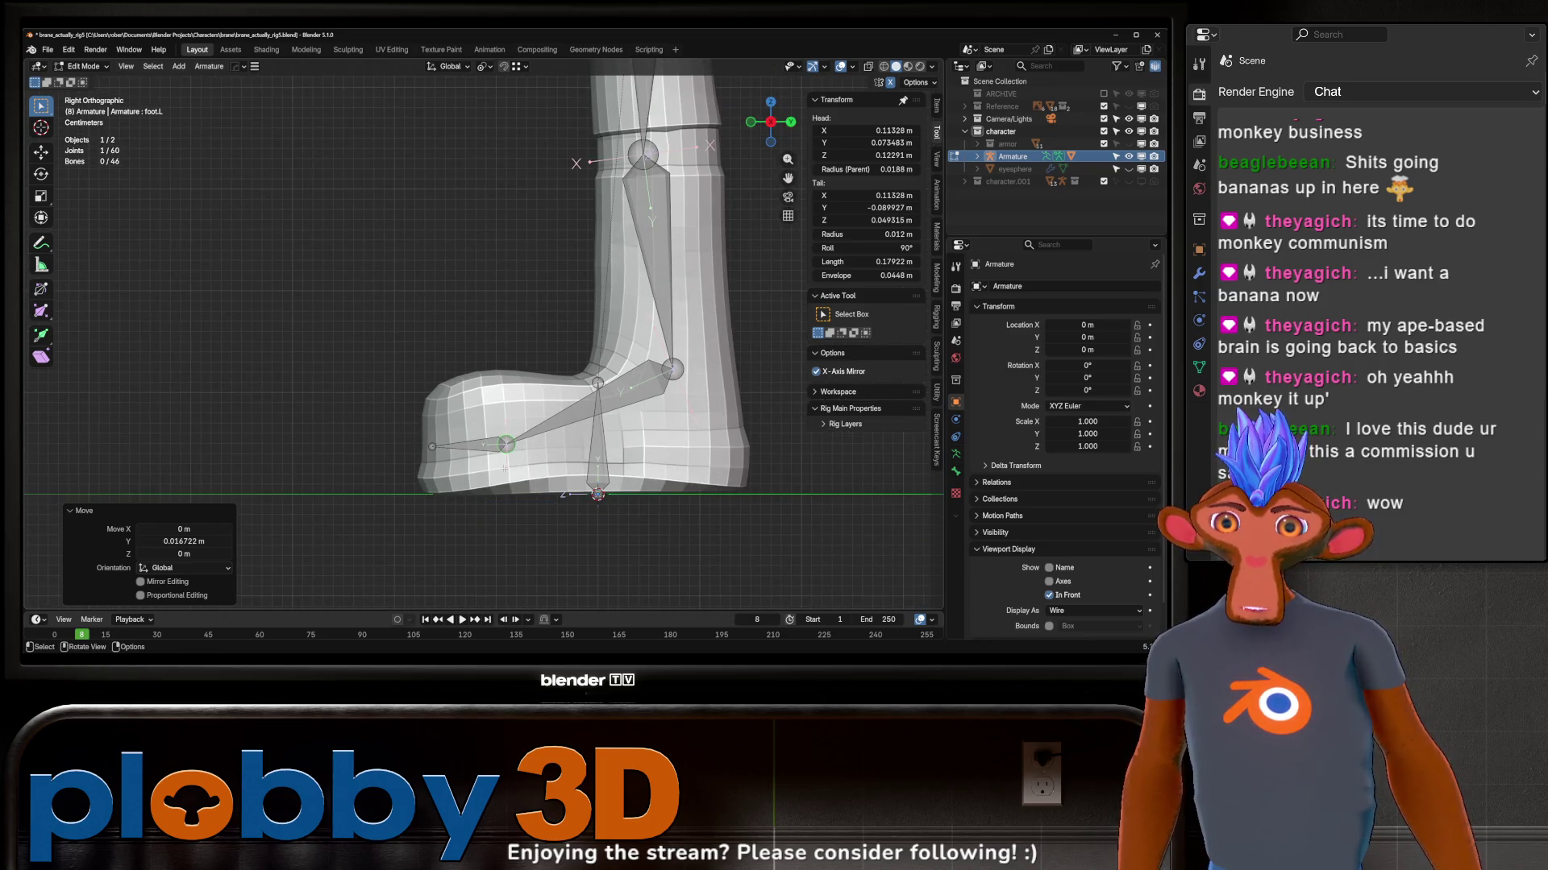
{"action": "left_click", "coordinate": [505, 531]}
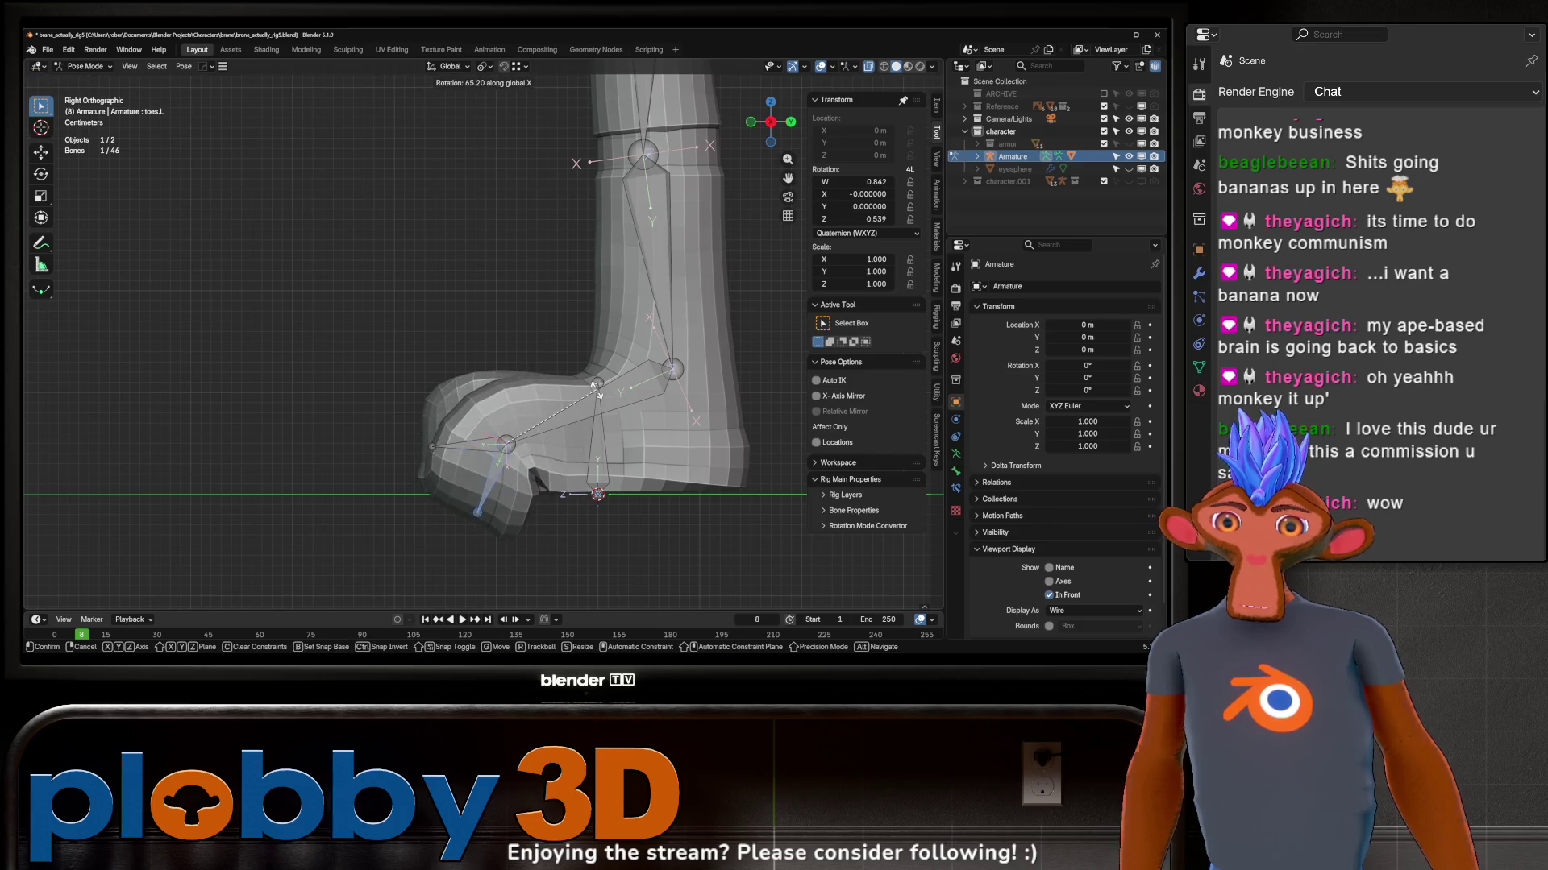
{"action": "key", "text": "ctrl+Tab"}
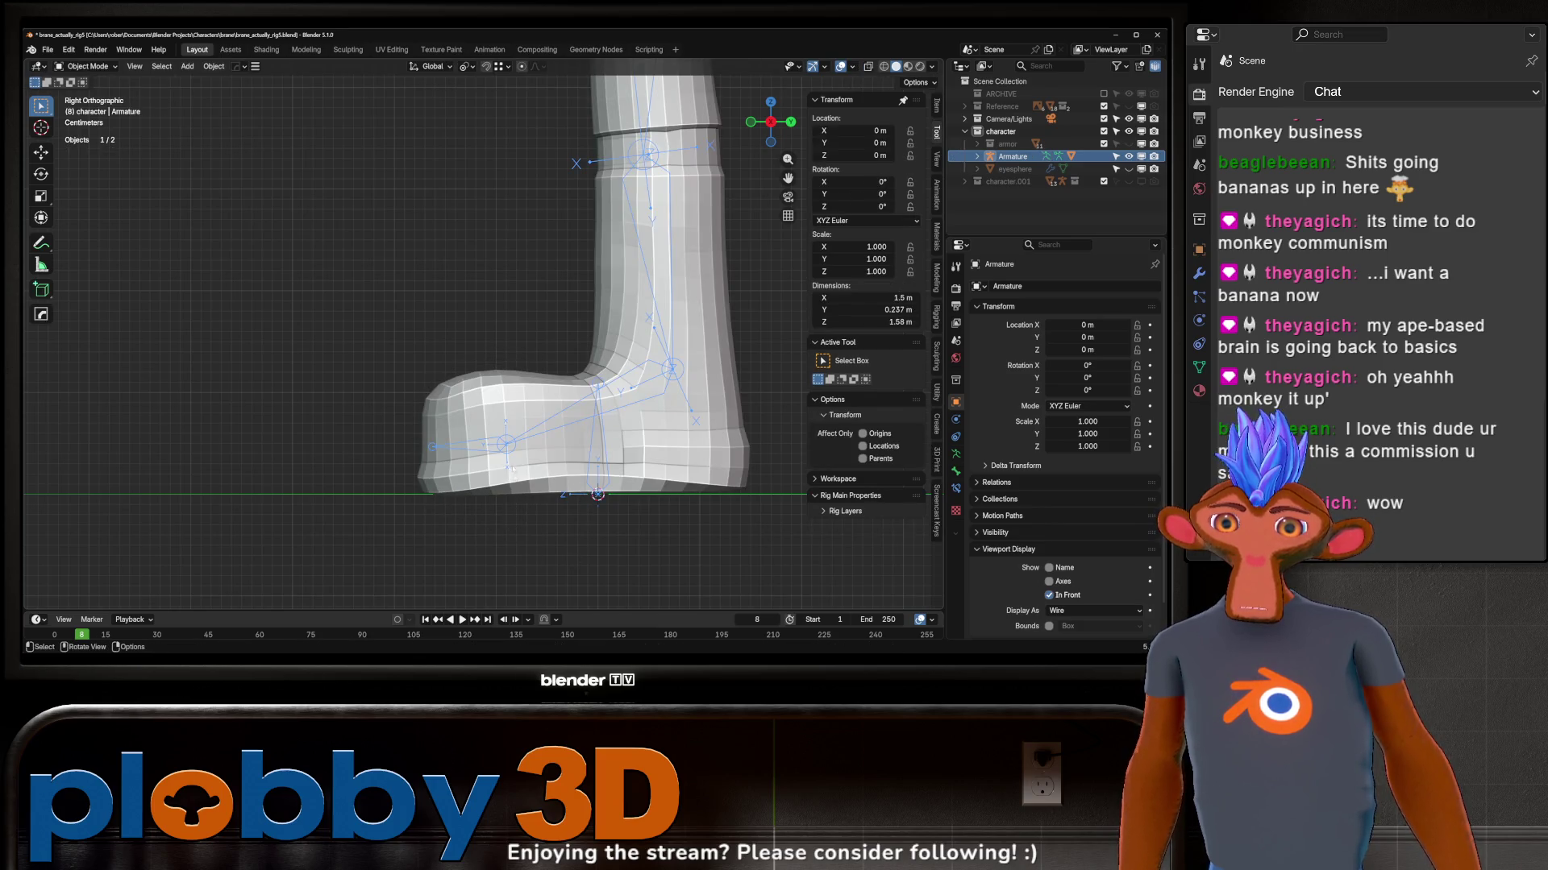
{"action": "left_click", "coordinate": [543, 468], "text": "shift"}
{"action": "key", "text": "ctrl+Tab"}
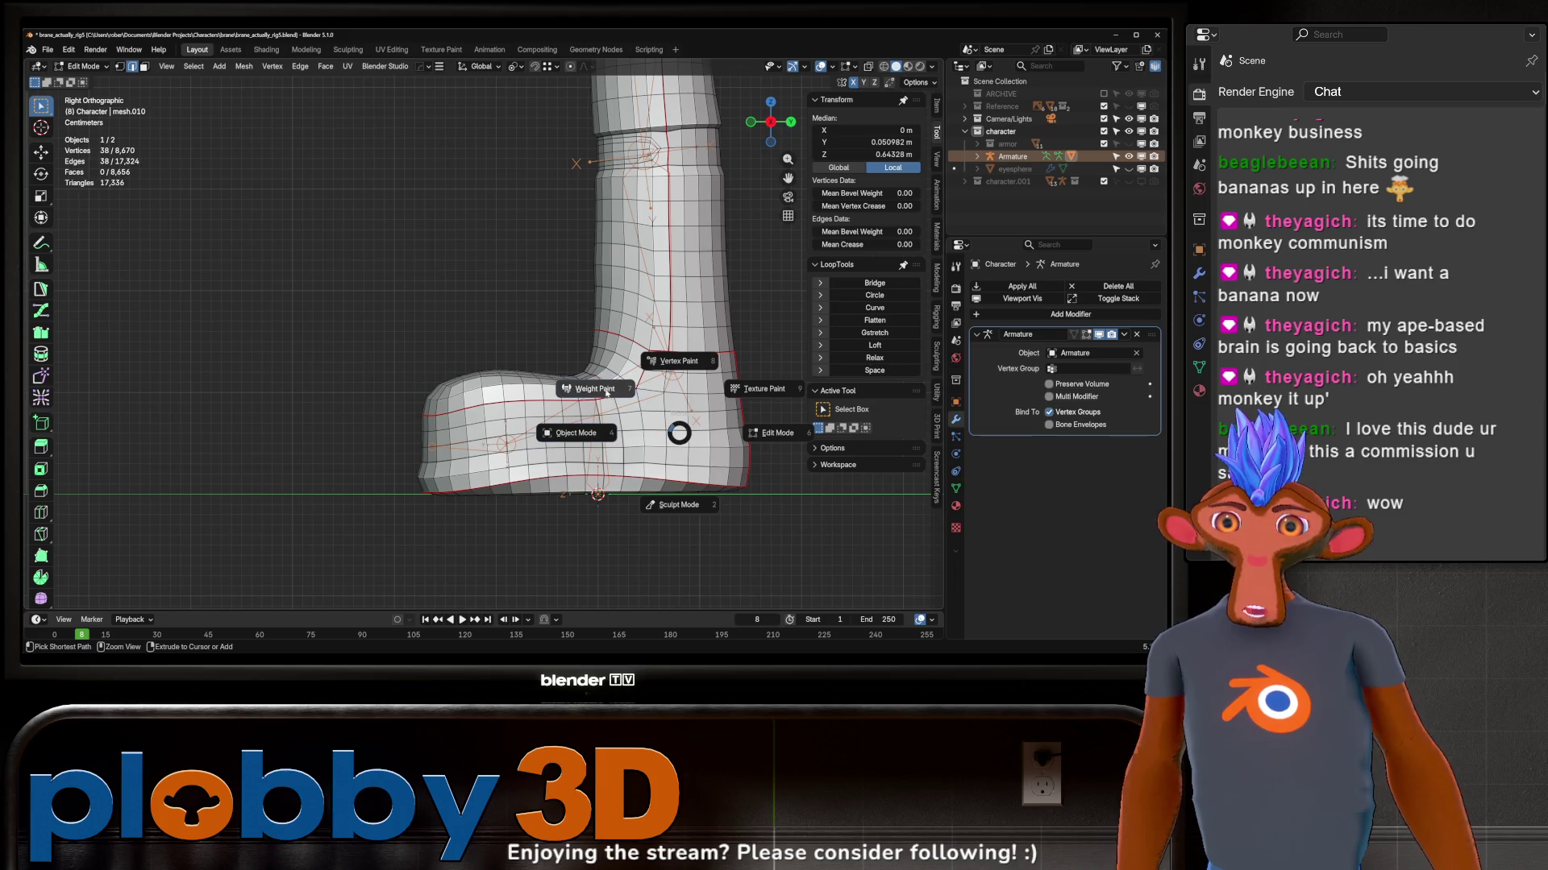
{"action": "key", "text": "ctrl+Tab"}
{"action": "left_click", "coordinate": [508, 417]}
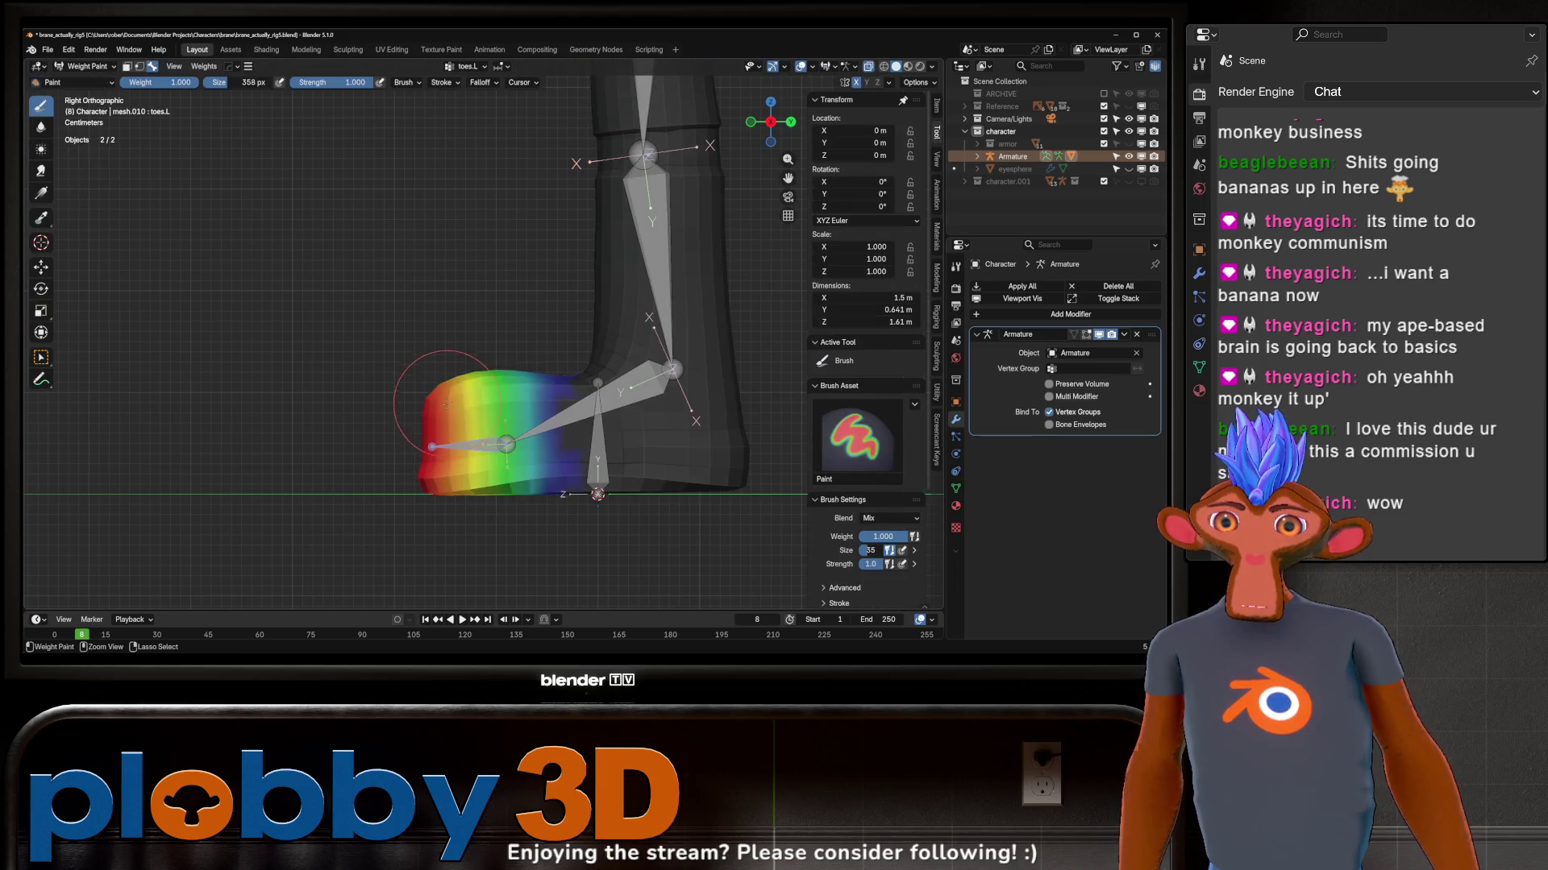
{"action": "scroll", "coordinate": [516, 436], "scroll_direction": "up", "scroll_amount": 2}
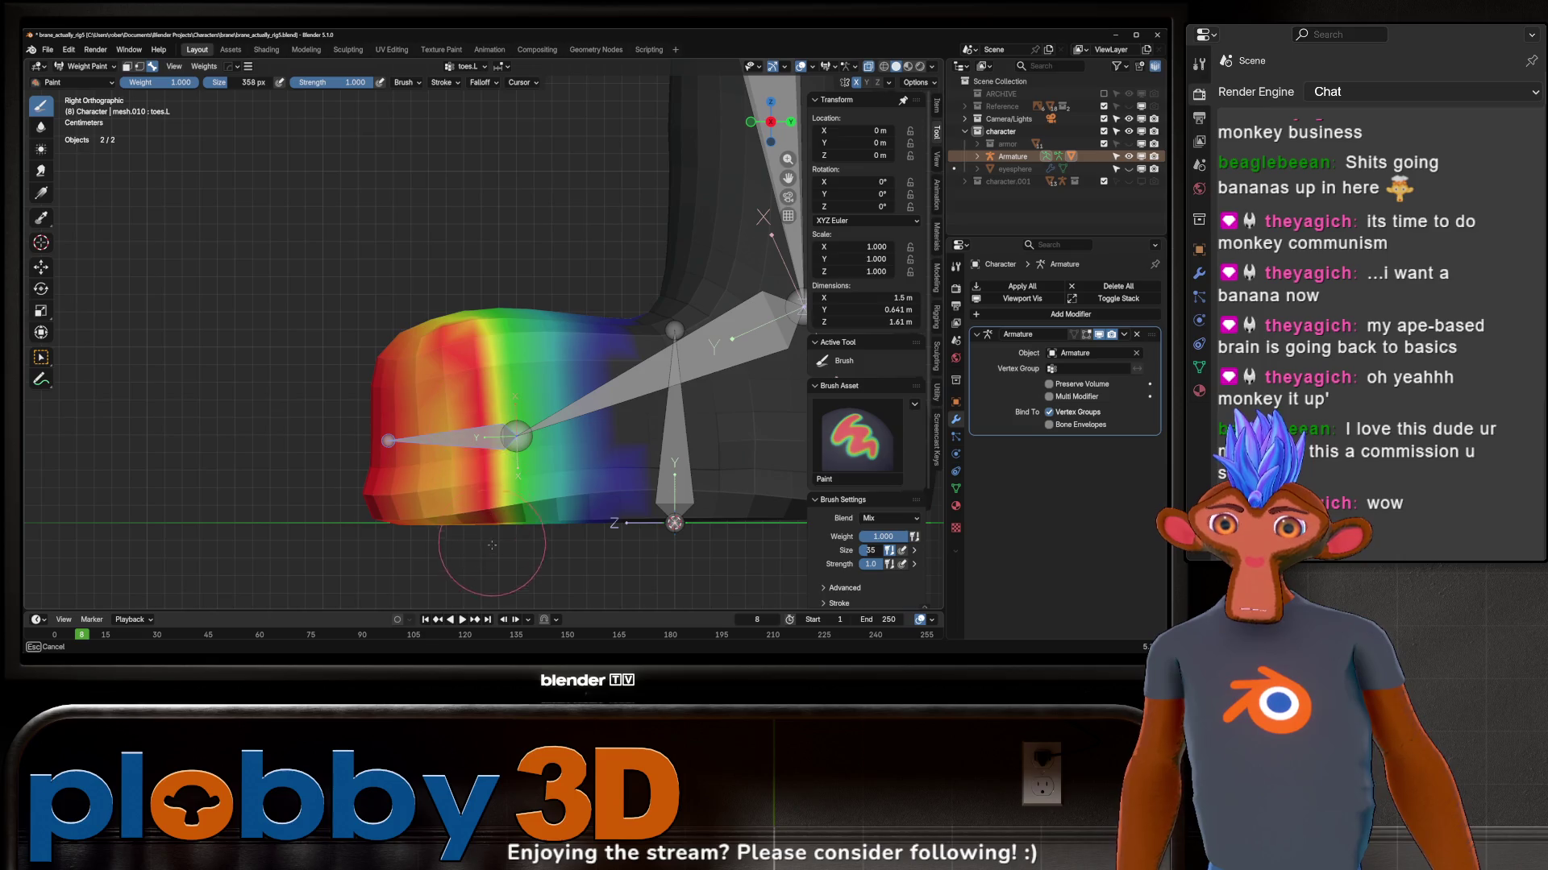
Step: Inspect the left foot from several angles, paint a toe-weight stroke and undo it
{"action": "mouse_move", "coordinate": [516, 436]}
{"action": "middle_mouse_down"}
{"action": "mouse_move", "coordinate": [552, 503]}
{"action": "mouse_move", "coordinate": [383, 406]}
{"action": "mouse_move", "coordinate": [481, 418]}
{"action": "middle_mouse_up"}
{"action": "middle_click_drag", "start_coordinate": [543, 312], "coordinate": [588, 536]}
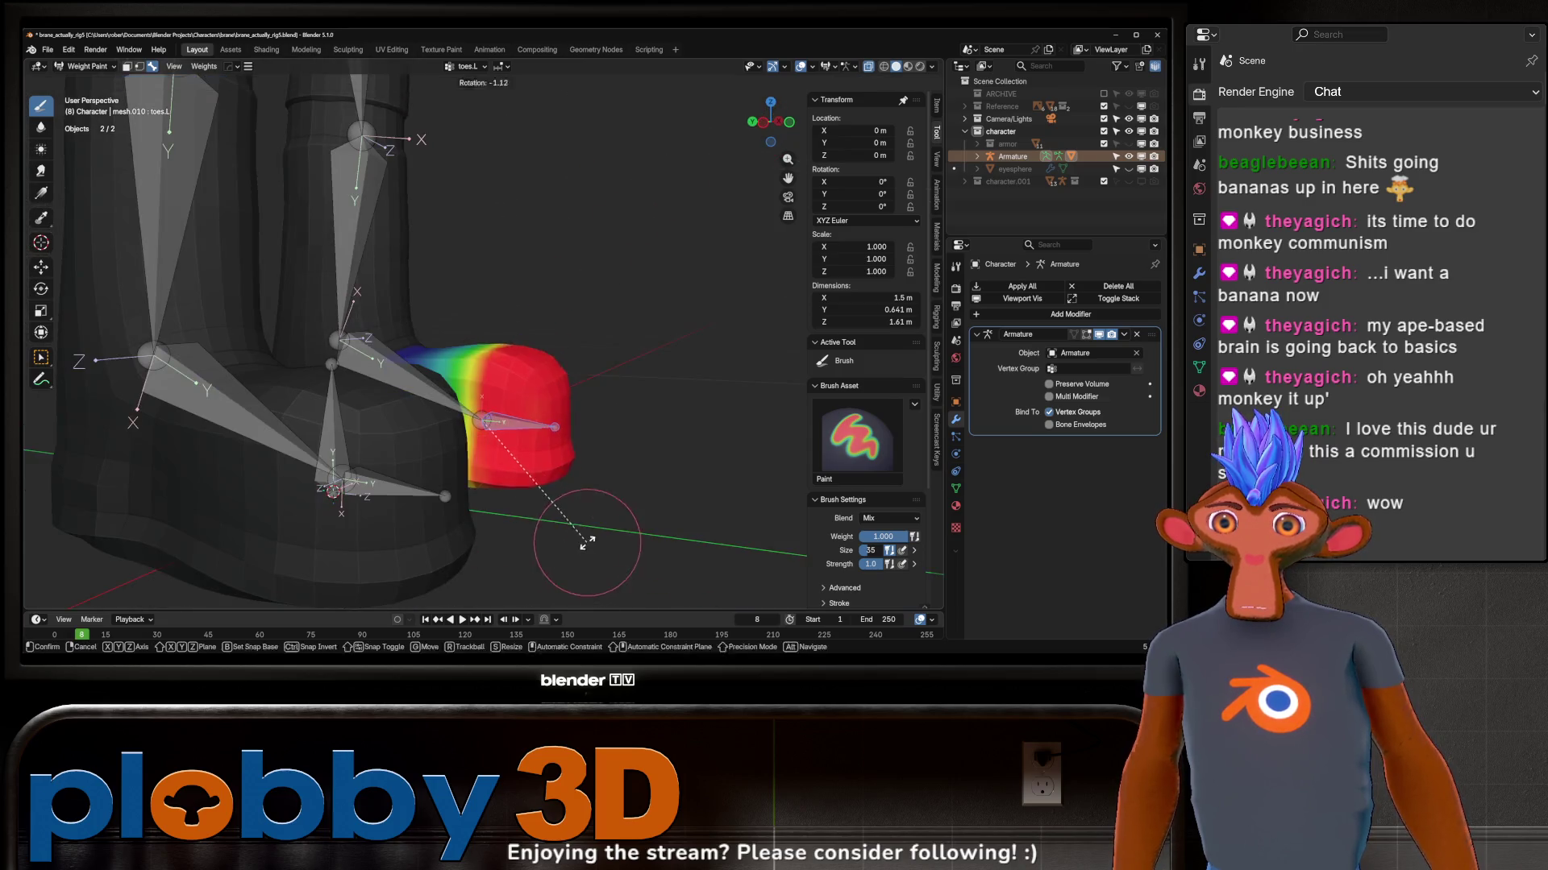
{"action": "middle_click_drag", "start_coordinate": [565, 194], "coordinate": [543, 168]}
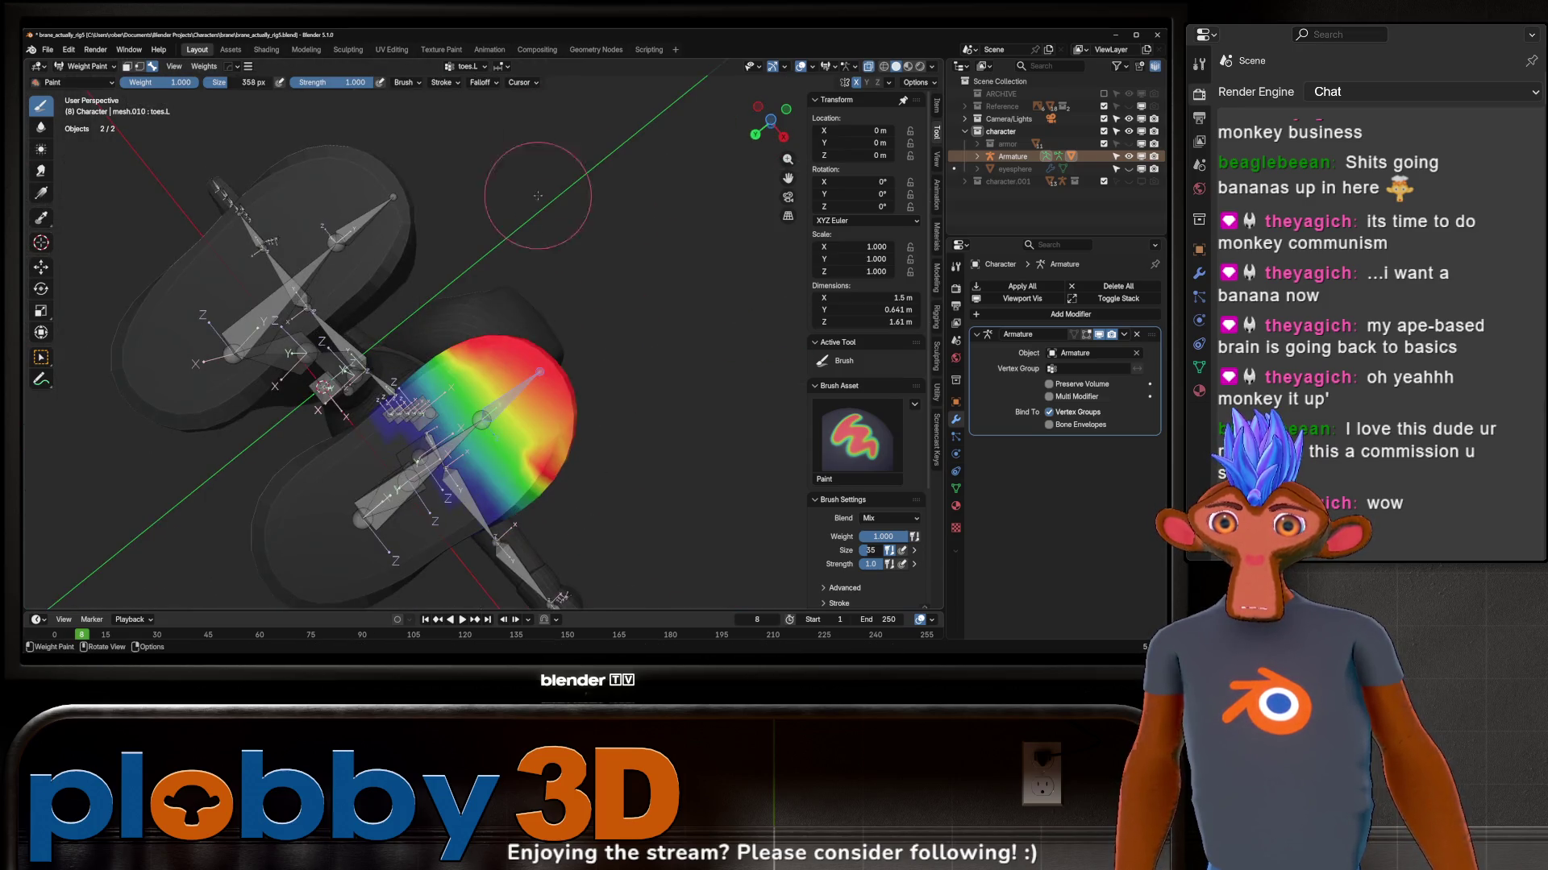
{"action": "left_click_drag", "start_coordinate": [544, 425], "coordinate": [505, 366]}
{"action": "key", "text": "ctrl+z"}
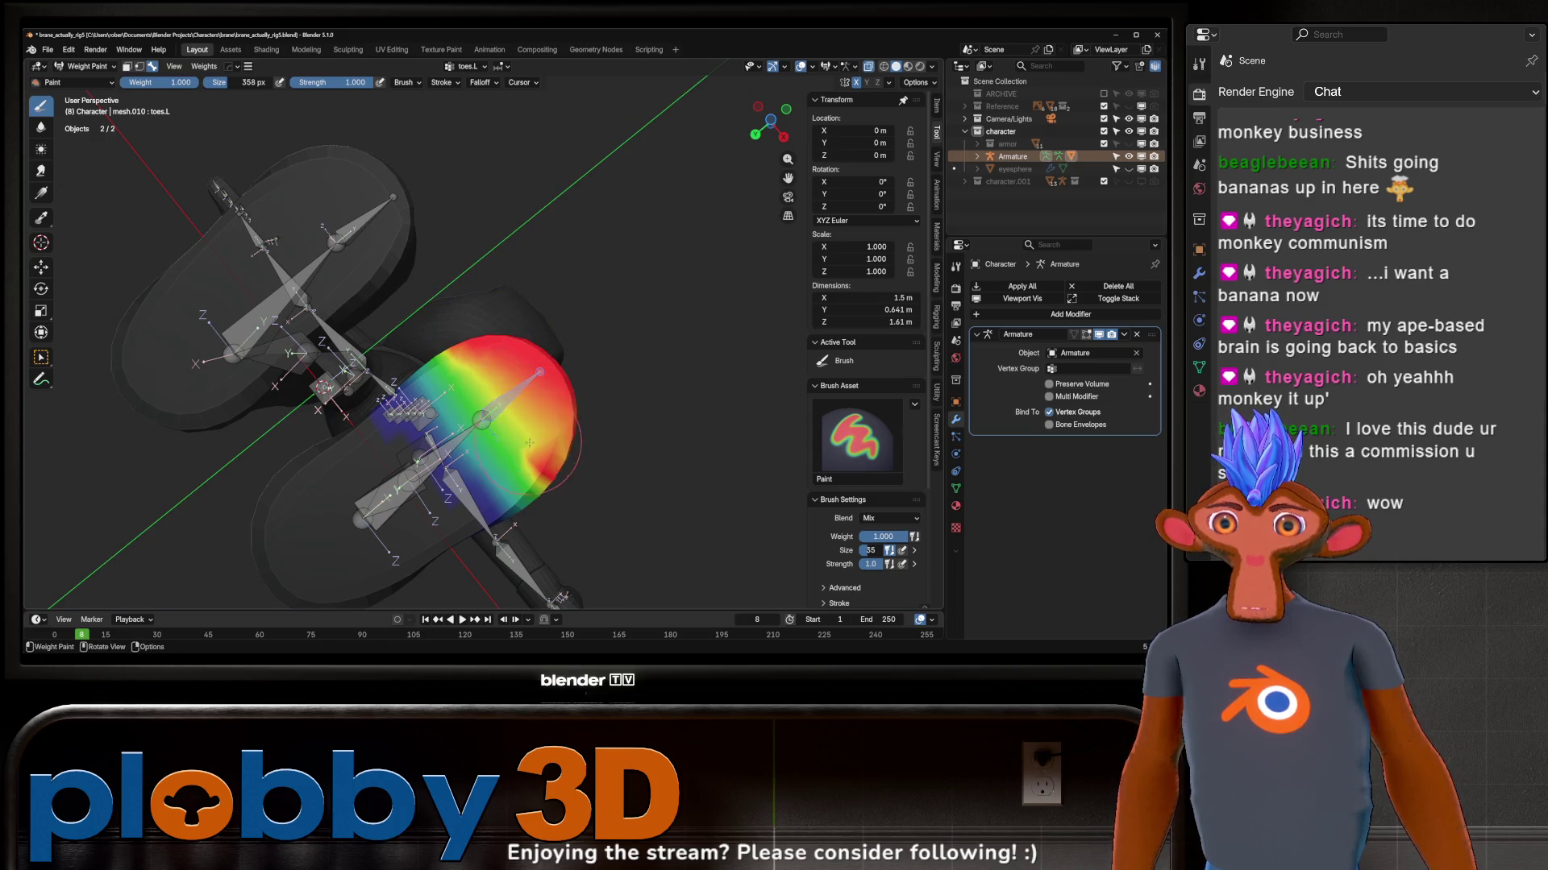
{"action": "middle_click_drag", "start_coordinate": [513, 371], "coordinate": [513, 242]}
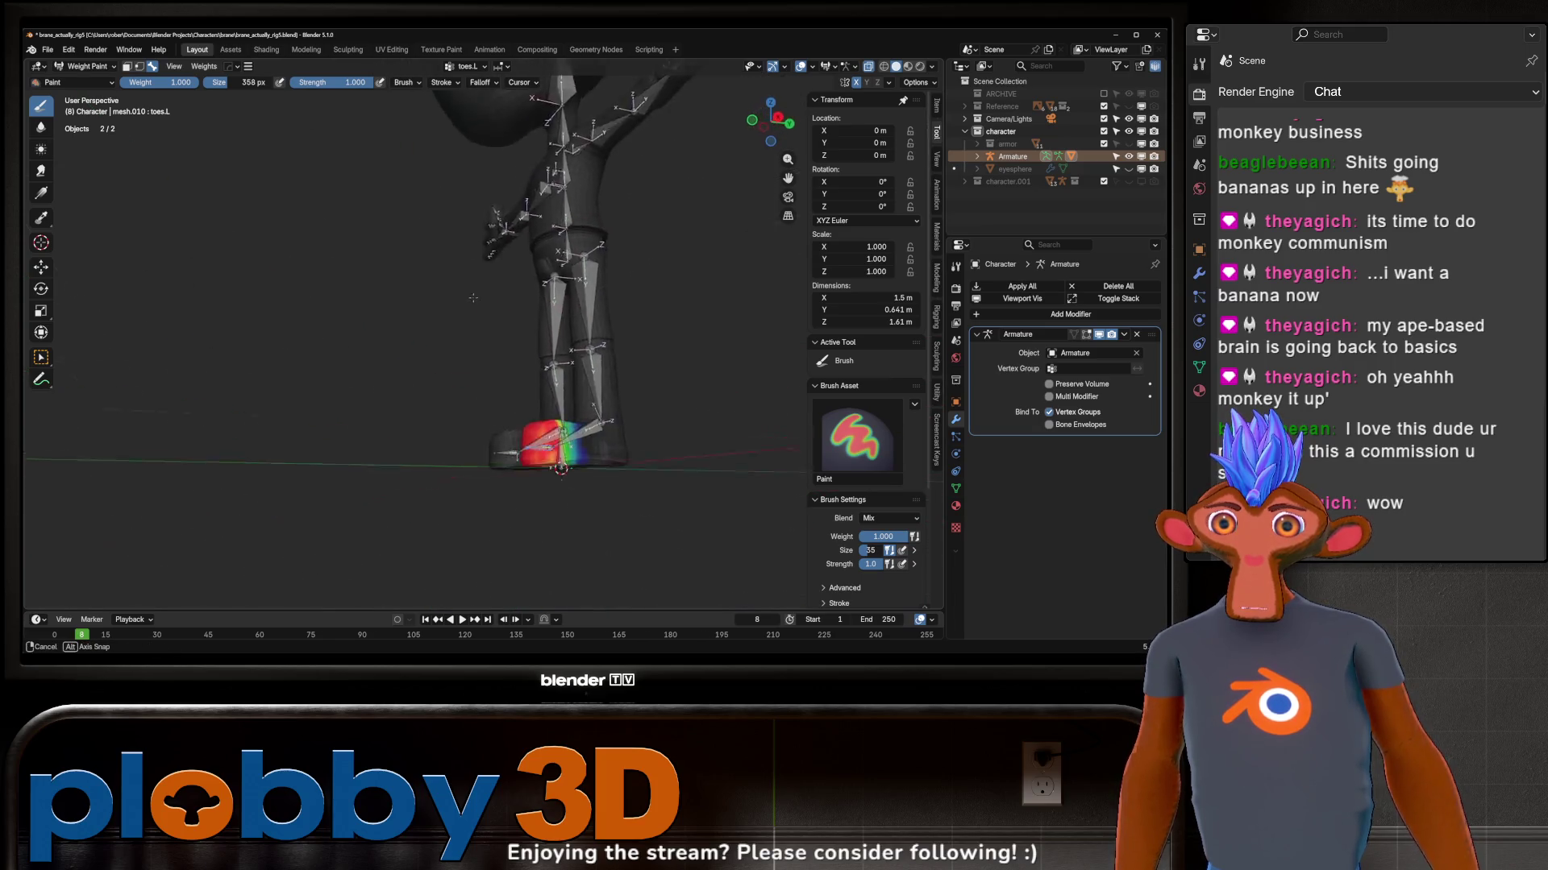
{"action": "middle_click_drag", "start_coordinate": [512, 242], "coordinate": [590, 426]}
{"action": "scroll", "coordinate": [589, 426], "scroll_direction": "up", "scroll_amount": 5}
{"action": "scroll", "coordinate": [590, 427], "scroll_direction": "down", "scroll_amount": 5}
Step: Adjust toe weights, run Smooth Vertex Weights, test-rotate the toe bone and return to Object Mode
{"action": "left_click_drag", "start_coordinate": [568, 483], "coordinate": [578, 496]}
{"action": "middle_click_drag", "start_coordinate": [578, 496], "coordinate": [433, 457]}
{"action": "key", "text": "F3"}
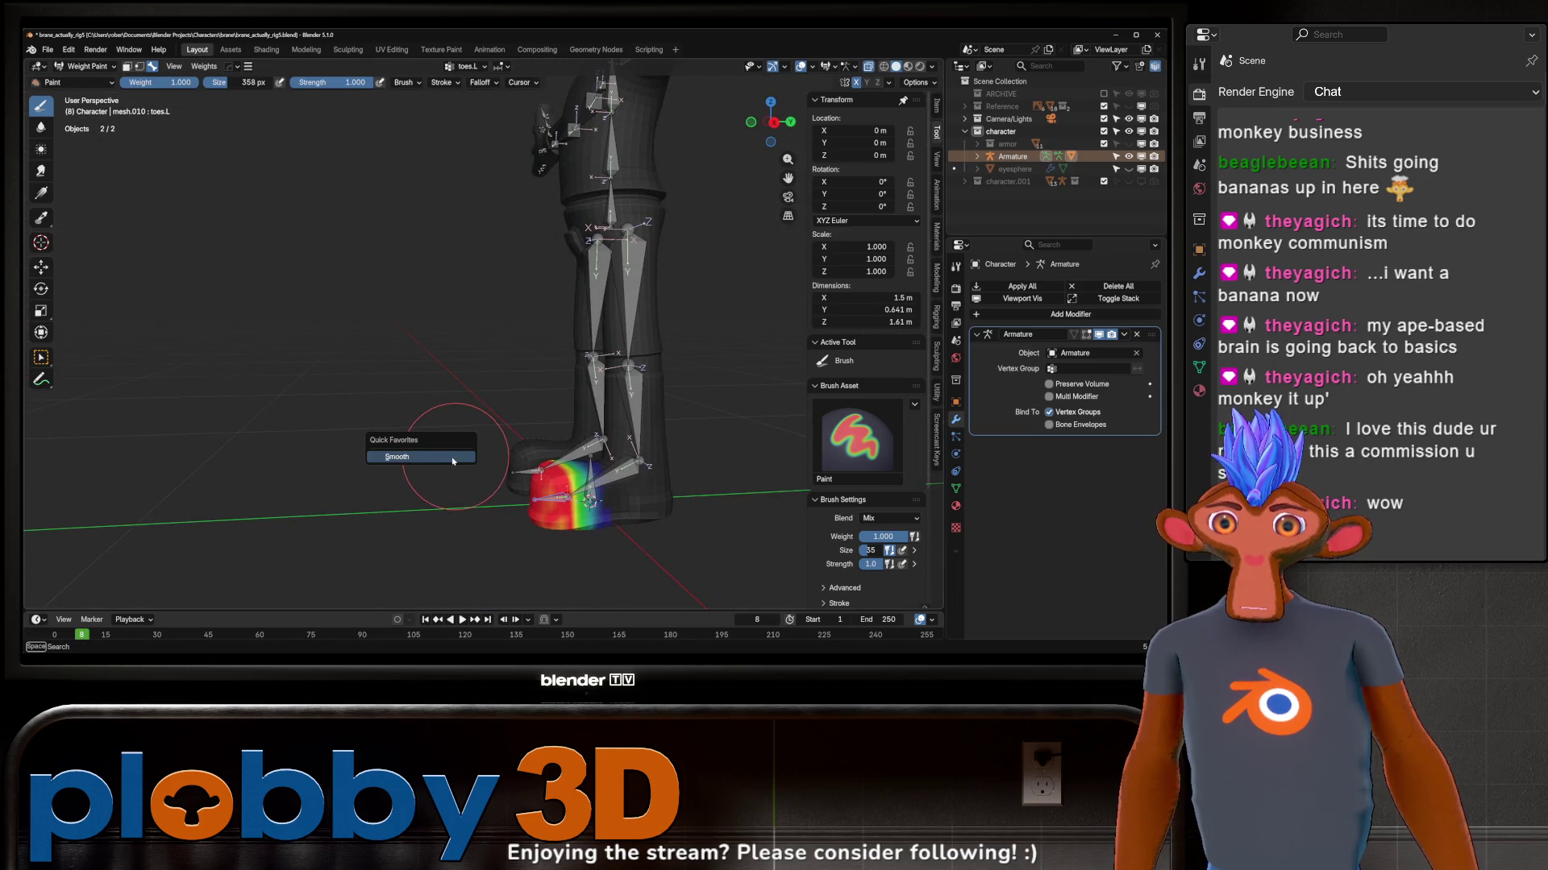
{"action": "key", "text": "Return"}
{"action": "key", "text": "r"}
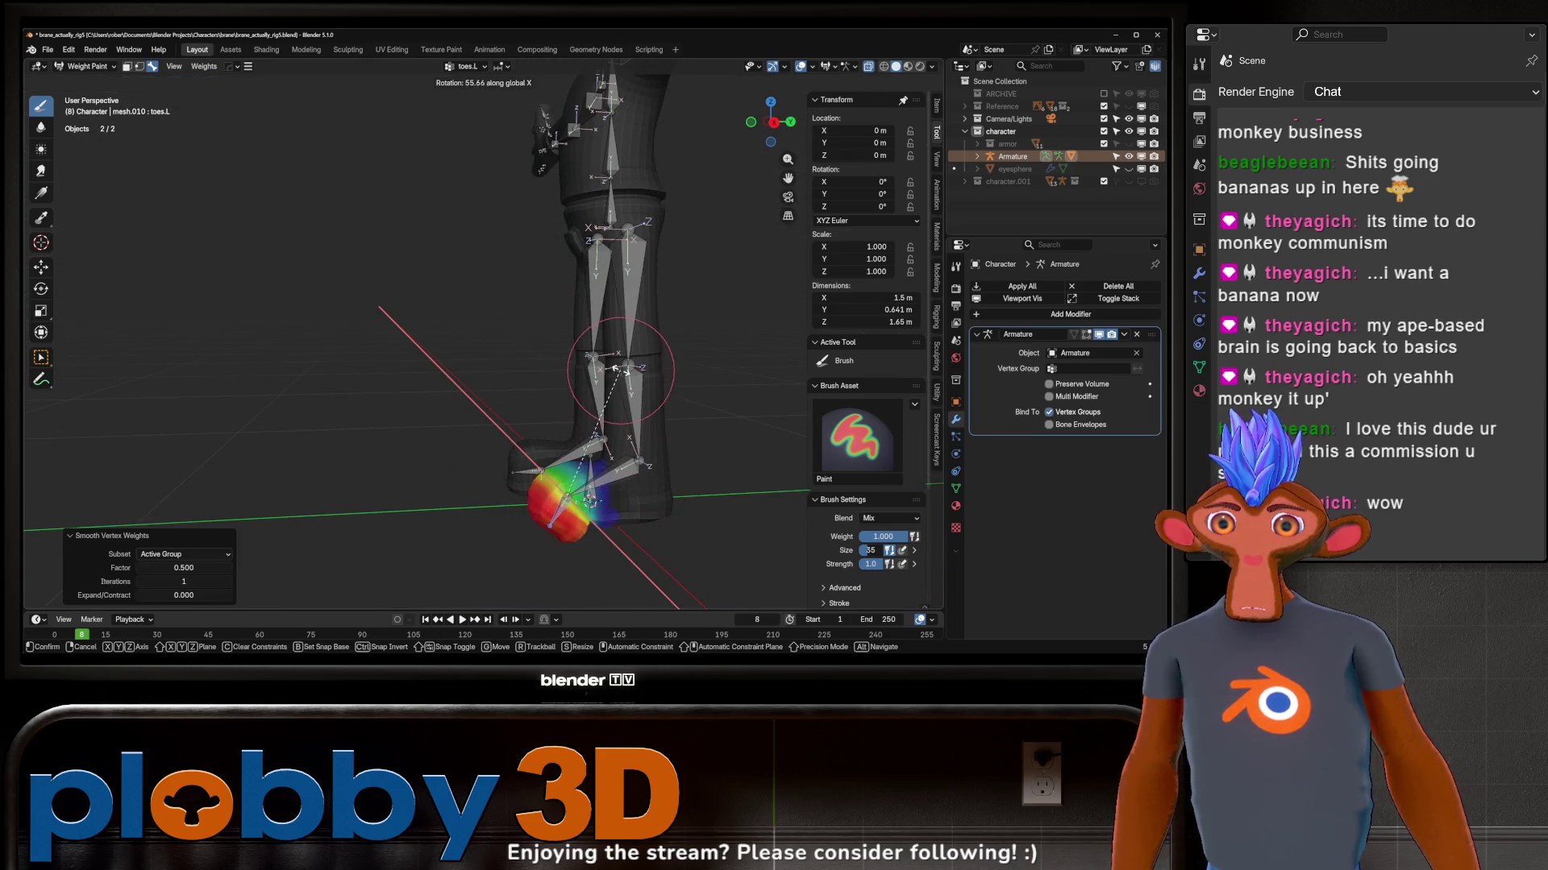
{"action": "left_click", "coordinate": [635, 483]}
{"action": "mouse_move", "coordinate": [635, 485]}
{"action": "middle_mouse_down"}
{"action": "mouse_move", "coordinate": [580, 484]}
{"action": "mouse_move", "coordinate": [664, 425]}
{"action": "mouse_move", "coordinate": [605, 451]}
{"action": "middle_mouse_up"}
{"action": "key", "text": "ctrl+Tab"}
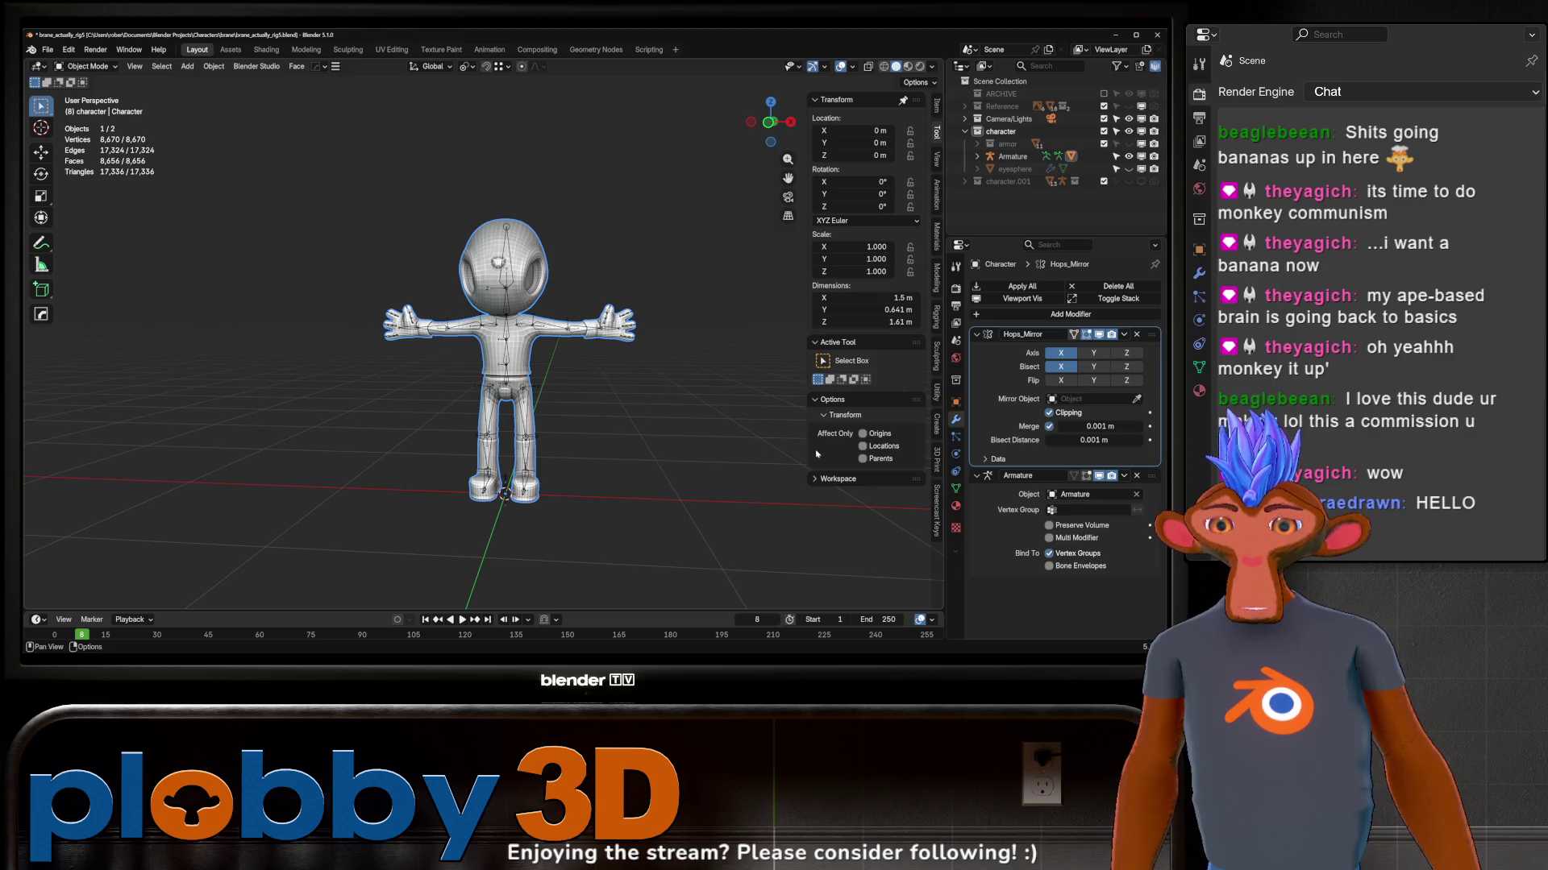
Step: Apply the Hops_Mirror modifier, enter mesh Edit Mode and preview then cancel a loop cut on the leg
{"action": "key", "text": "ctrl+a"}
{"action": "scroll", "coordinate": [584, 389], "scroll_direction": "up", "scroll_amount": 3}
{"action": "key", "text": "Tab"}
{"action": "key", "text": "Tab"}
{"action": "key", "text": "Tab"}
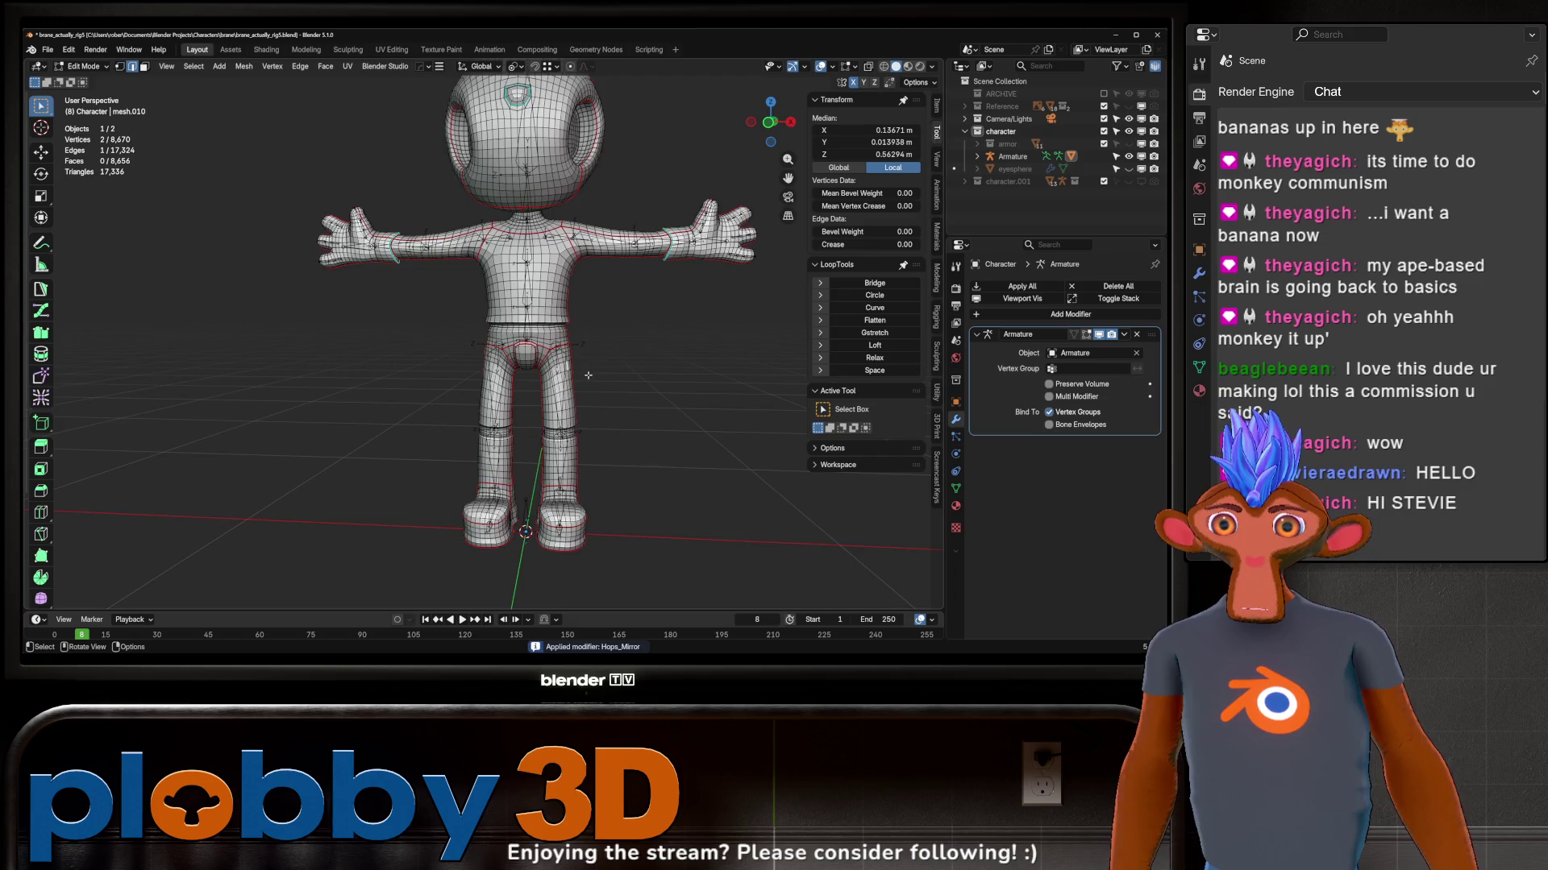
{"action": "scroll", "coordinate": [588, 375], "scroll_direction": "up", "scroll_amount": 3}
{"action": "scroll", "coordinate": [580, 363], "scroll_direction": "down", "scroll_amount": 1}
{"action": "scroll", "coordinate": [569, 350], "scroll_direction": "up", "scroll_amount": 1}
{"action": "mouse_move", "coordinate": [557, 338]}
{"action": "middle_mouse_down"}
{"action": "mouse_move", "coordinate": [540, 323]}
{"action": "mouse_move", "coordinate": [535, 370]}
{"action": "middle_mouse_up"}
{"action": "key", "text": "ctrl+r"}
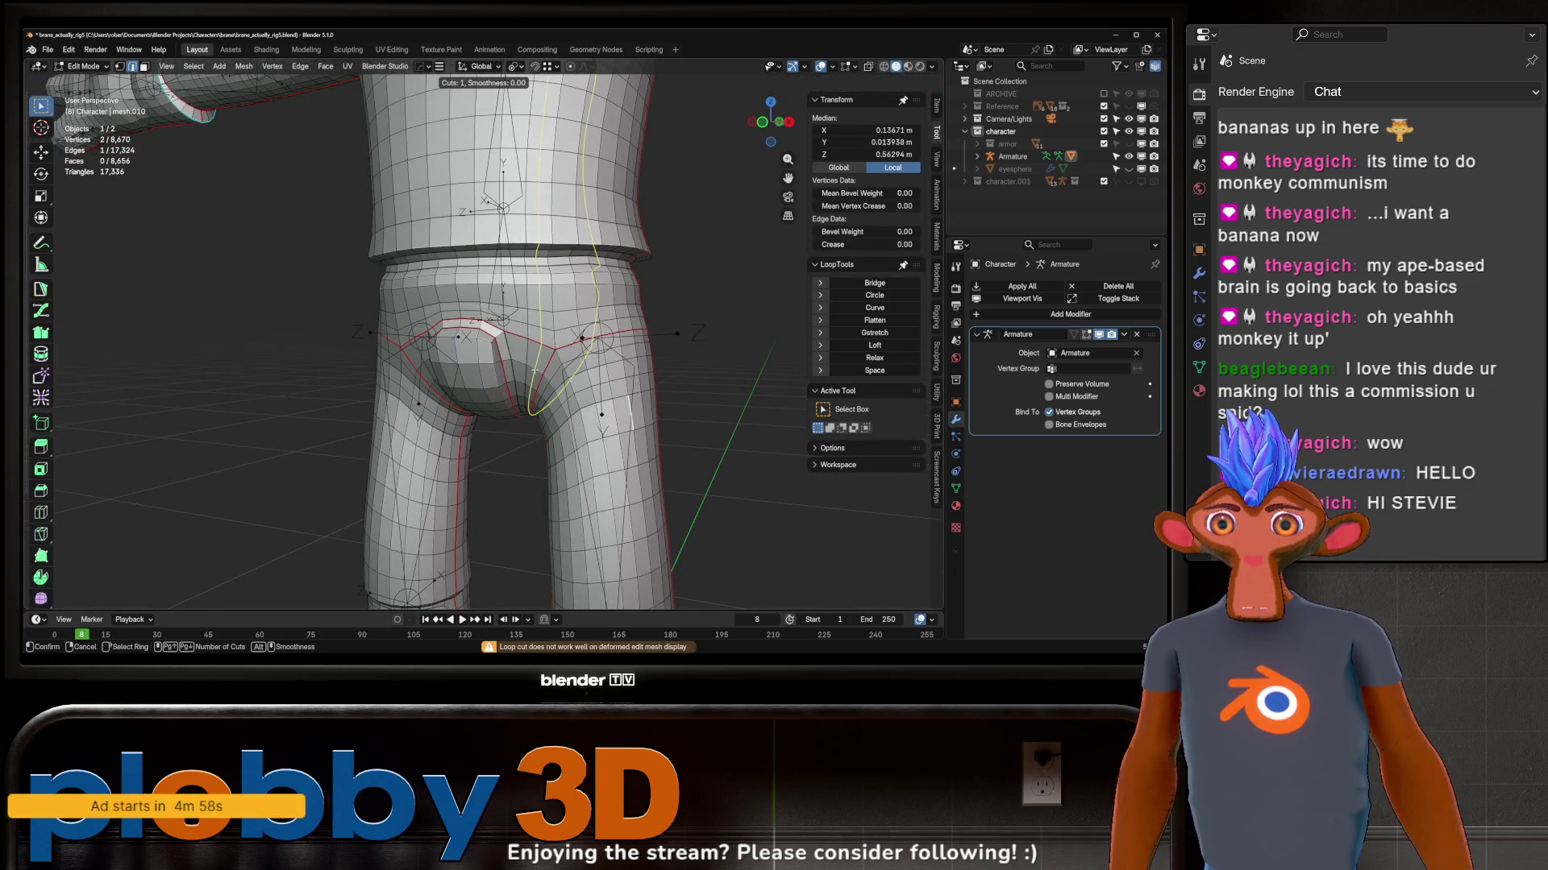
{"action": "scroll", "coordinate": [535, 368], "scroll_direction": "down", "scroll_amount": 5}
{"action": "key", "text": "Escape"}
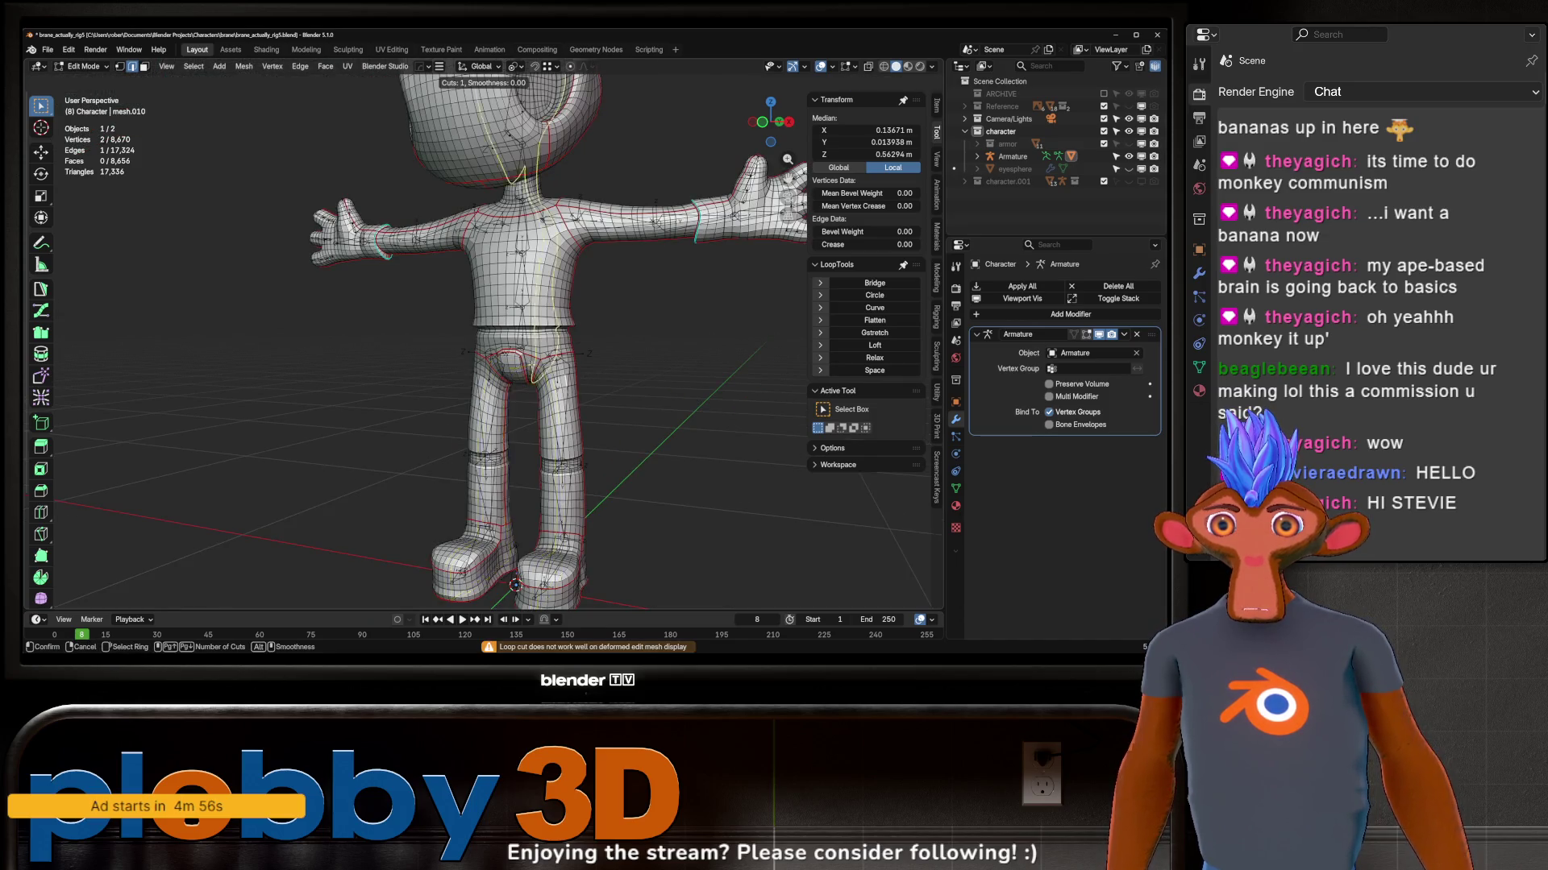
{"action": "mouse_move", "coordinate": [629, 461]}
{"action": "middle_mouse_down"}
{"action": "mouse_move", "coordinate": [662, 483]}
{"action": "mouse_move", "coordinate": [662, 432]}
{"action": "mouse_move", "coordinate": [581, 399]}
{"action": "middle_mouse_up"}
{"action": "key", "text": "ctrl+Tab"}
Step: In Sculpt Mode, use a Quick Favorites tool to relax the edge flow over the hips and legs
{"action": "left_click", "coordinate": [662, 503]}
{"action": "key", "text": "q"}
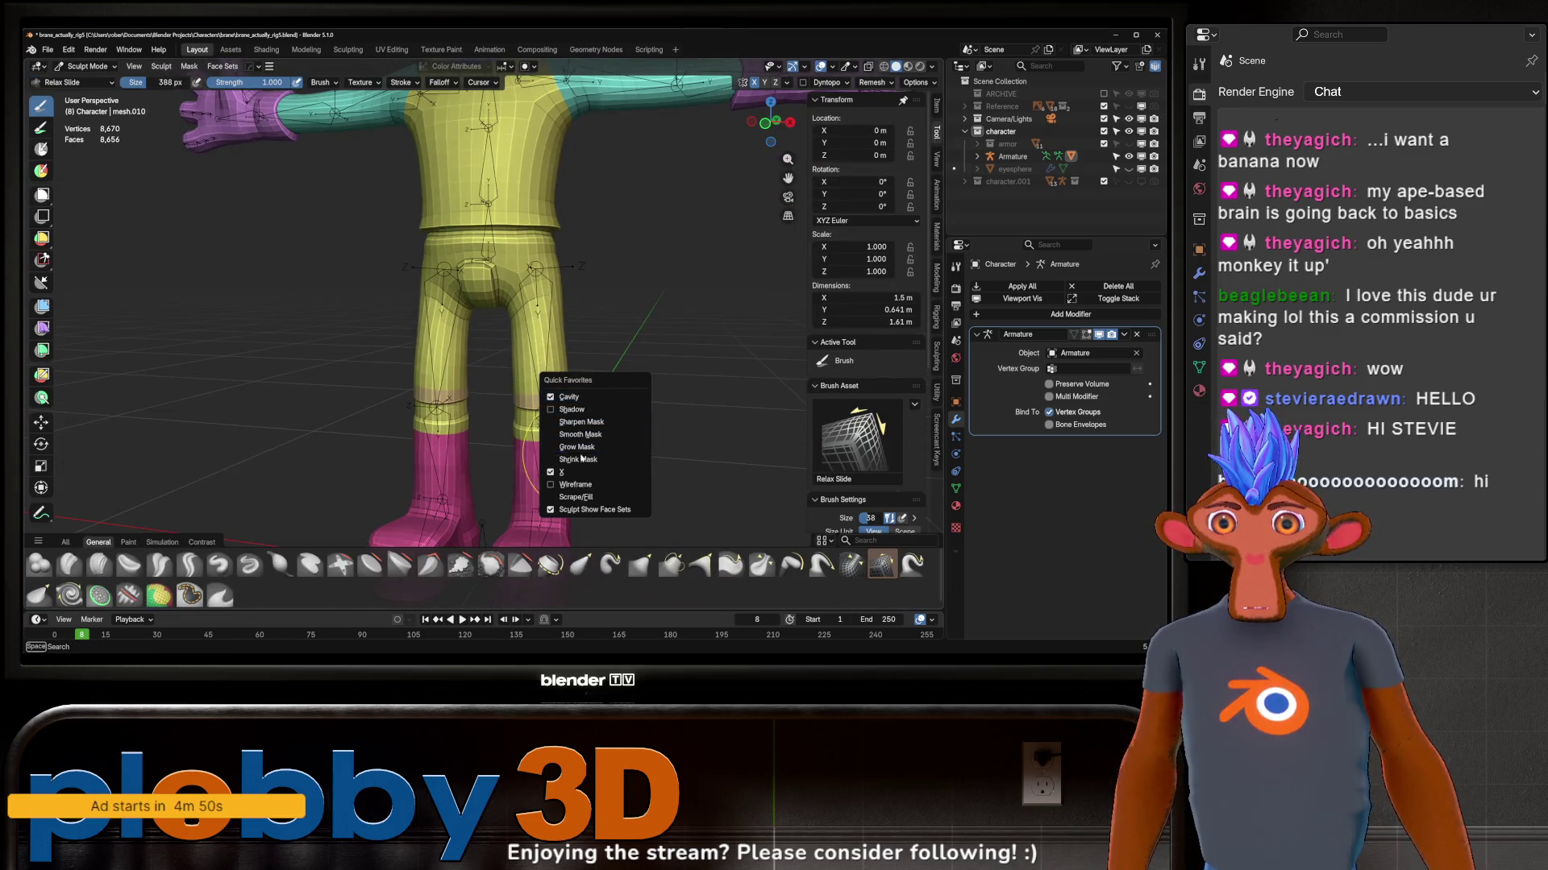
{"action": "scroll", "coordinate": [553, 364], "scroll_direction": "up", "scroll_amount": 3}
{"action": "middle_click_drag", "start_coordinate": [536, 311], "coordinate": [533, 286]}
{"action": "middle_click_drag", "start_coordinate": [620, 436], "coordinate": [620, 437]}
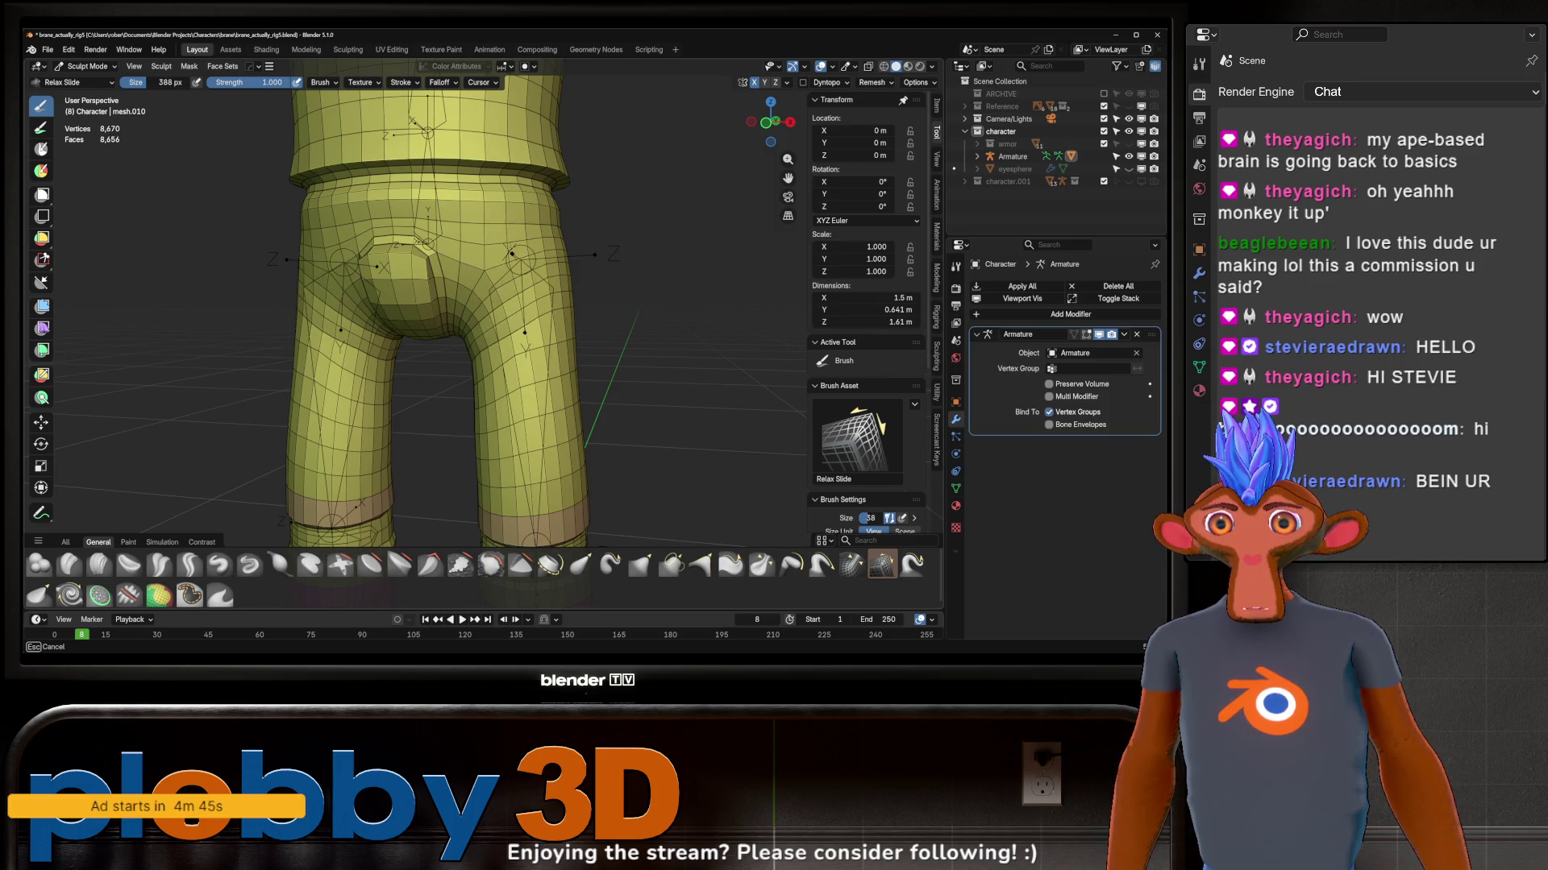
{"action": "mouse_move", "coordinate": [569, 260]}
{"action": "middle_mouse_down"}
{"action": "mouse_move", "coordinate": [521, 241]}
{"action": "mouse_move", "coordinate": [628, 242]}
{"action": "mouse_move", "coordinate": [641, 212]}
{"action": "mouse_move", "coordinate": [593, 200]}
{"action": "mouse_move", "coordinate": [735, 207]}
{"action": "mouse_move", "coordinate": [484, 258]}
{"action": "mouse_move", "coordinate": [520, 242]}
{"action": "mouse_move", "coordinate": [653, 254]}
{"action": "mouse_move", "coordinate": [605, 291]}
{"action": "middle_mouse_up"}
{"action": "scroll", "coordinate": [606, 290], "scroll_direction": "down", "scroll_amount": 4}
Step: Return the character mesh to Object Mode and bring up the mode pie again
{"action": "key", "text": "ctrl+Tab"}
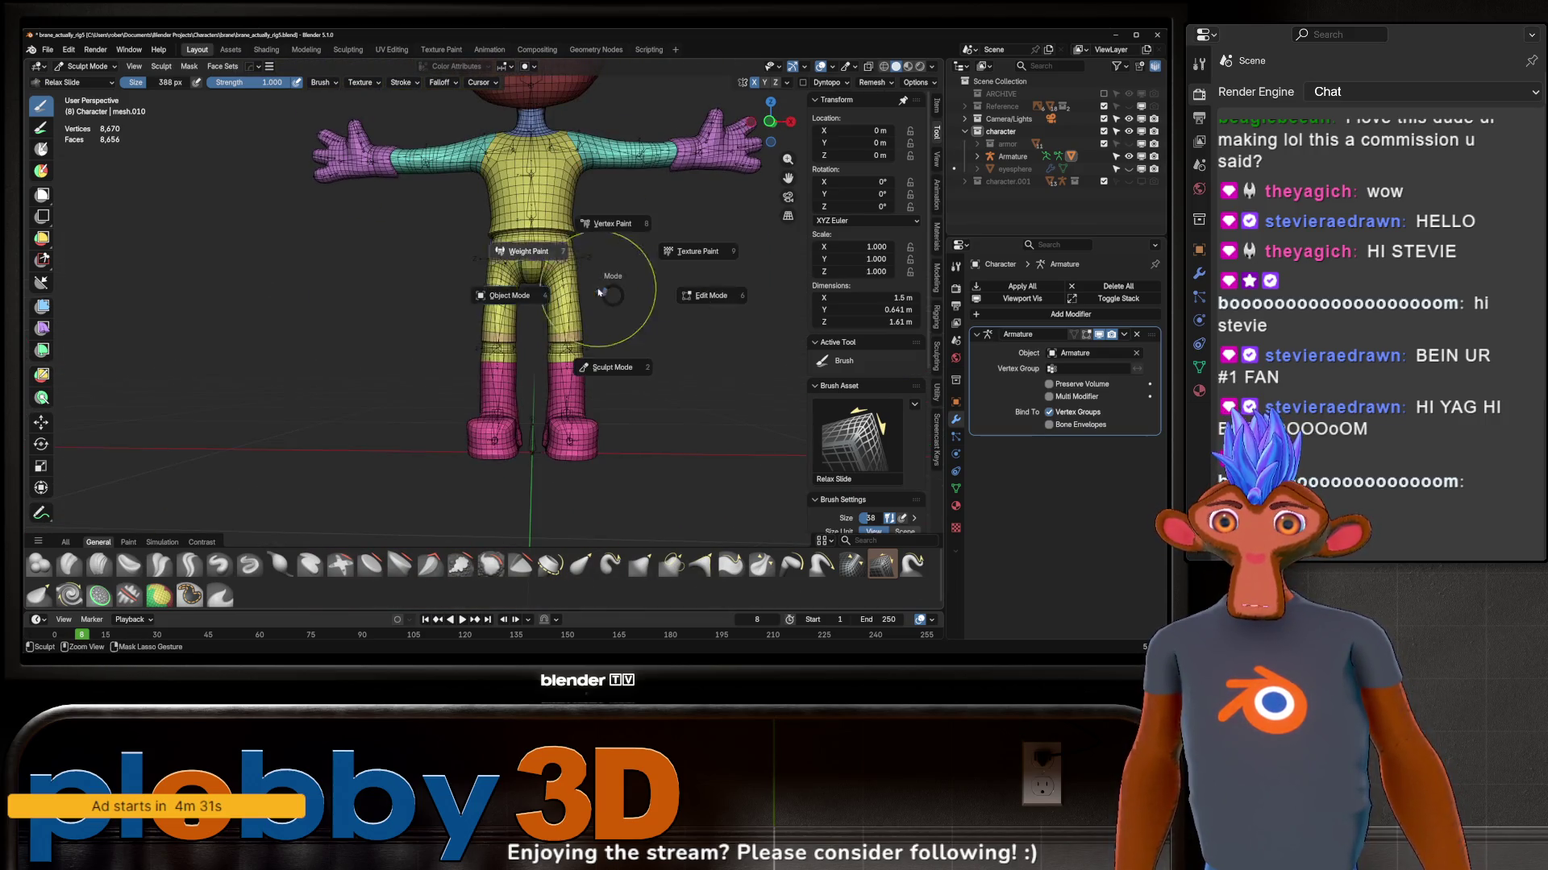
{"action": "left_click", "coordinate": [522, 302]}
{"action": "scroll", "coordinate": [522, 302], "scroll_direction": "up", "scroll_amount": 2}
{"action": "key", "text": "ctrl+Tab"}
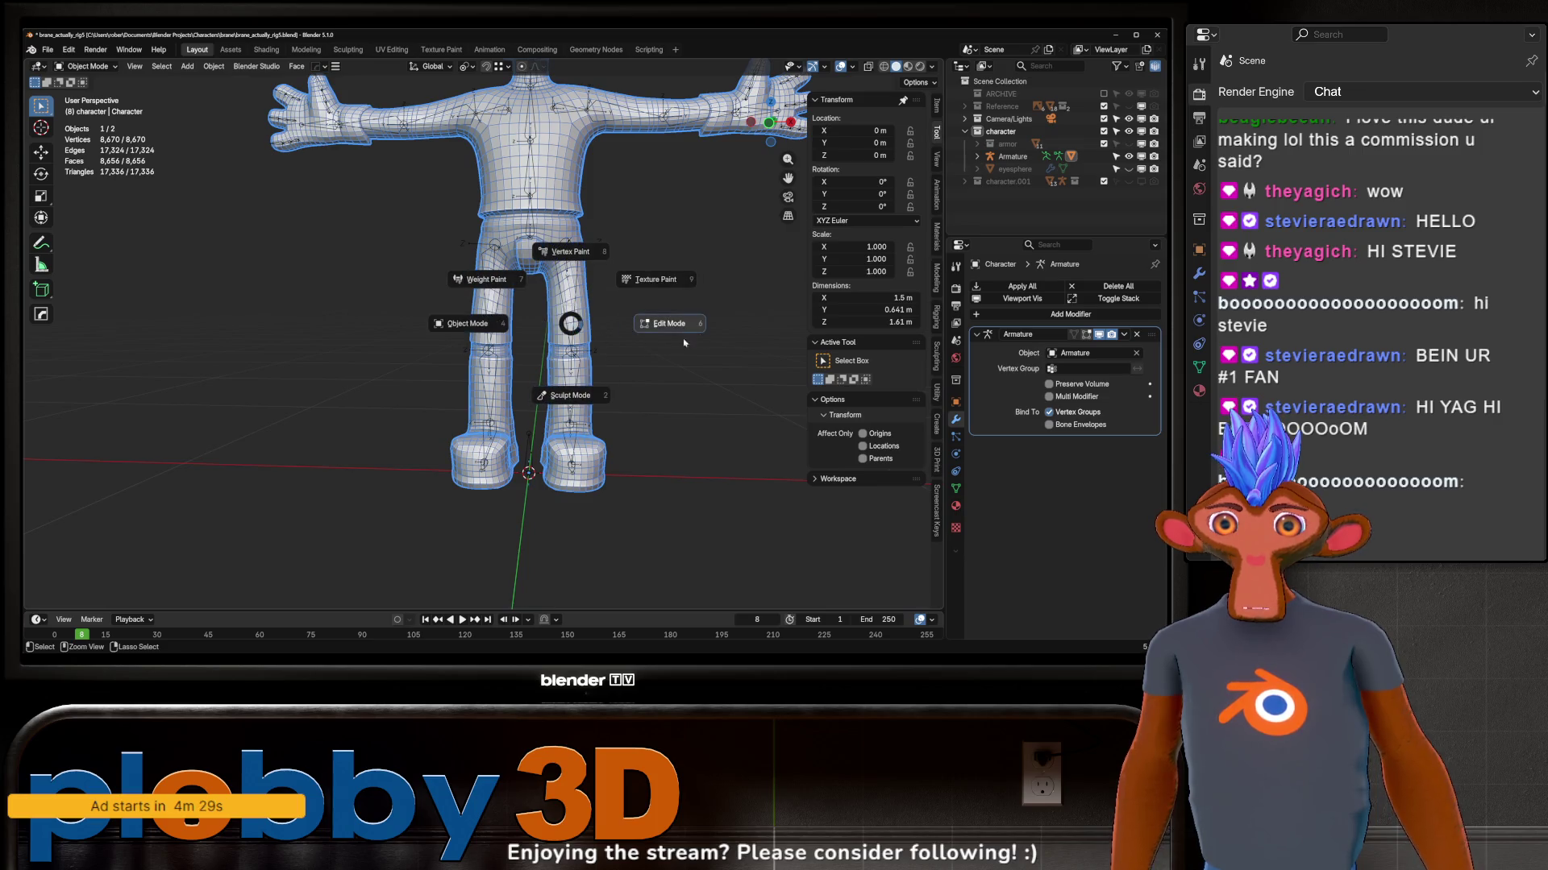
Step: Turn off the Wireframe option in the Viewport Overlays
{"action": "left_click", "coordinate": [562, 332]}
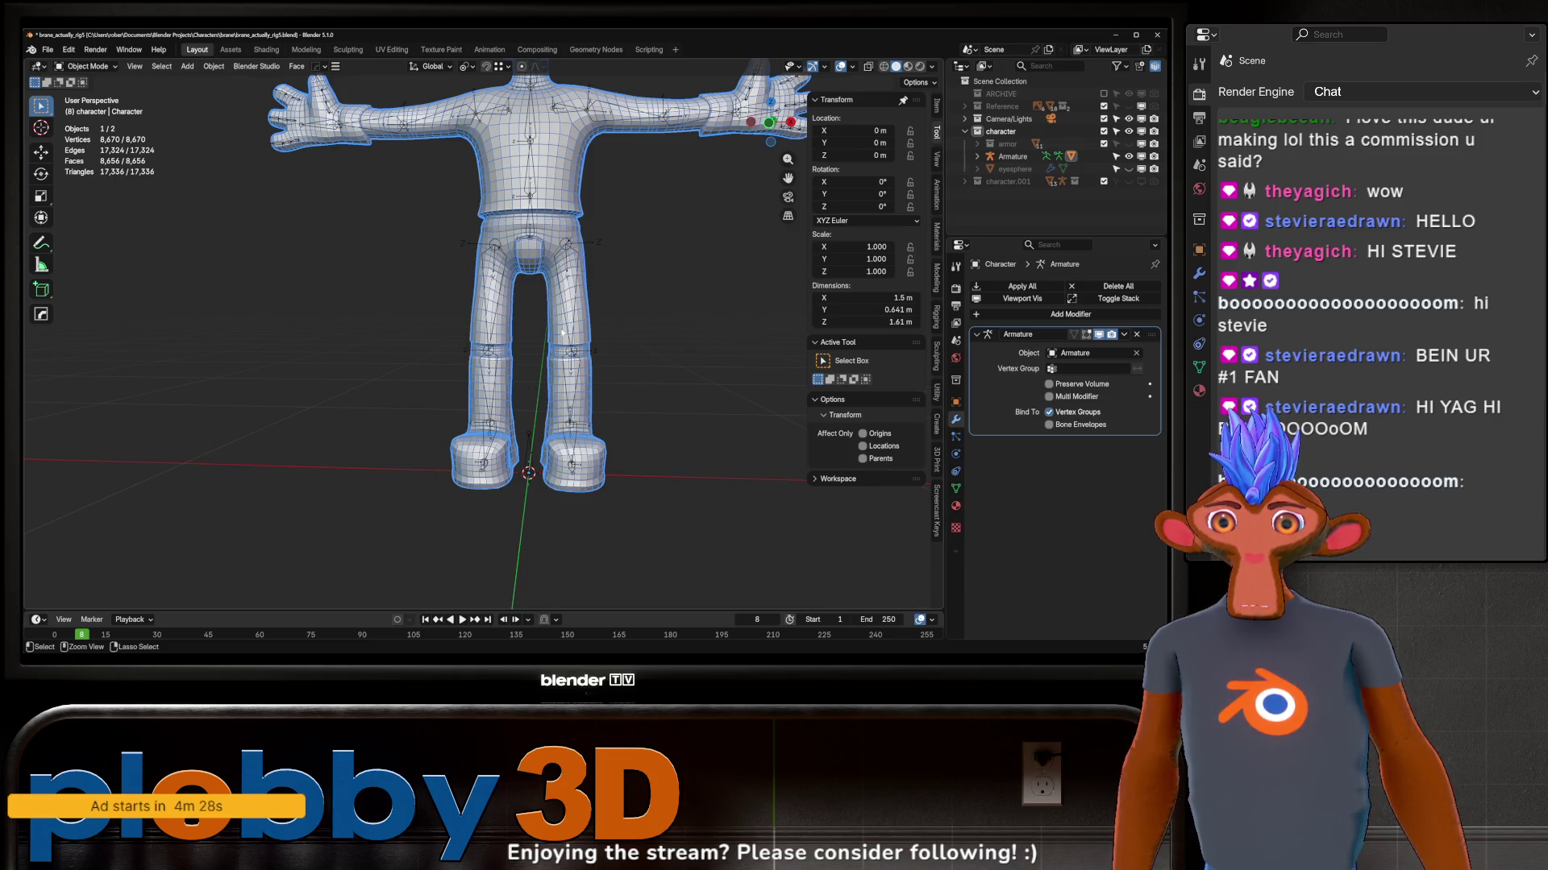
{"action": "left_click", "coordinate": [853, 65]}
{"action": "left_click", "coordinate": [769, 312]}
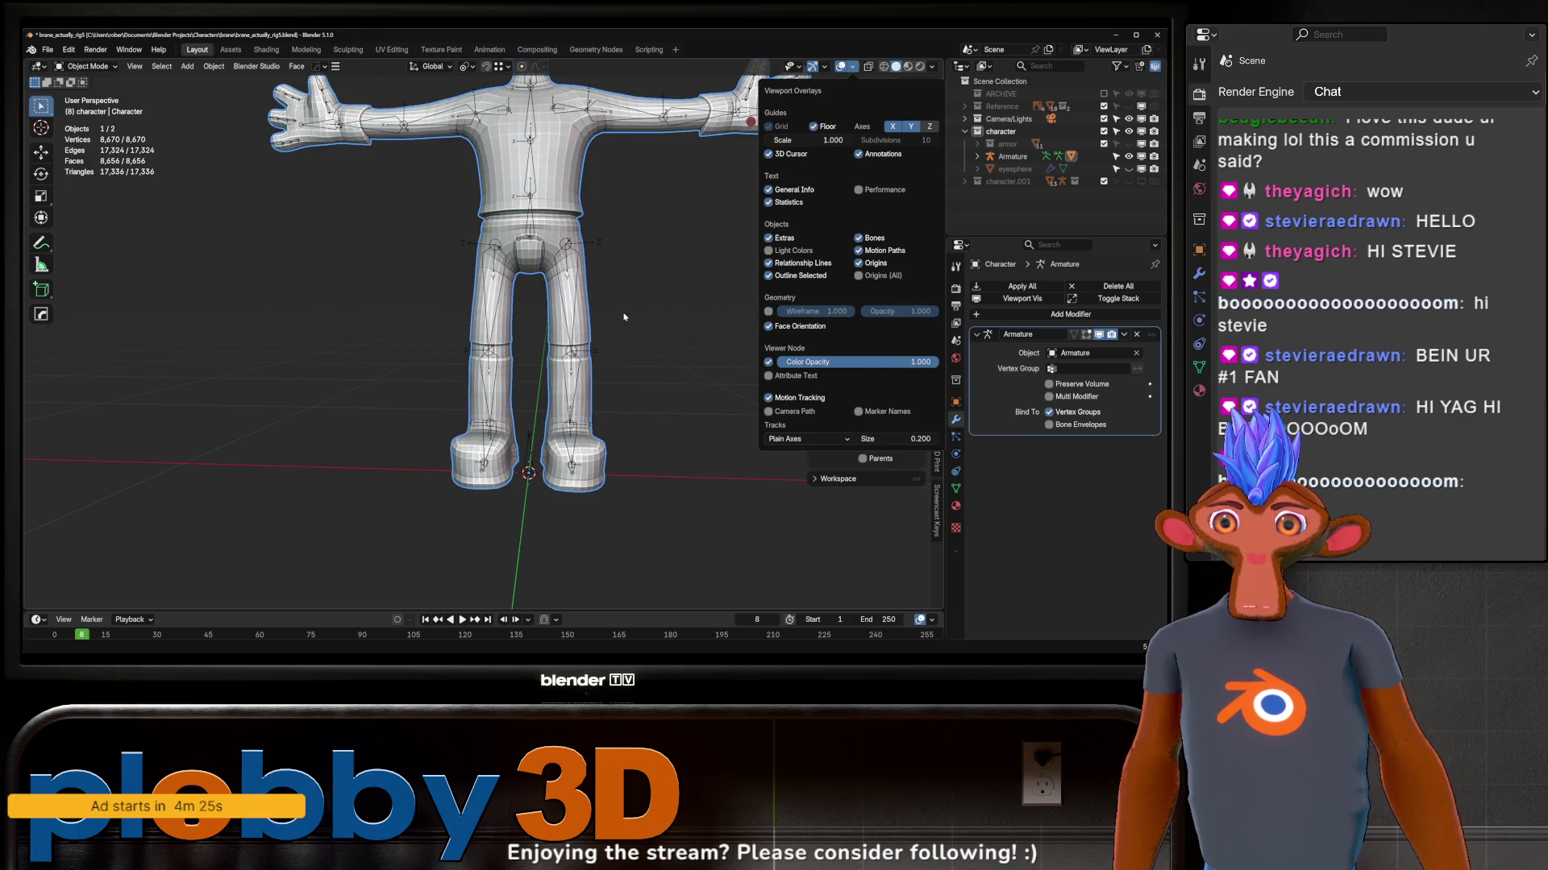
Step: Select the armature with the mesh and enter Weight Paint showing upper_leg.L weights
{"action": "left_click", "coordinate": [582, 347]}
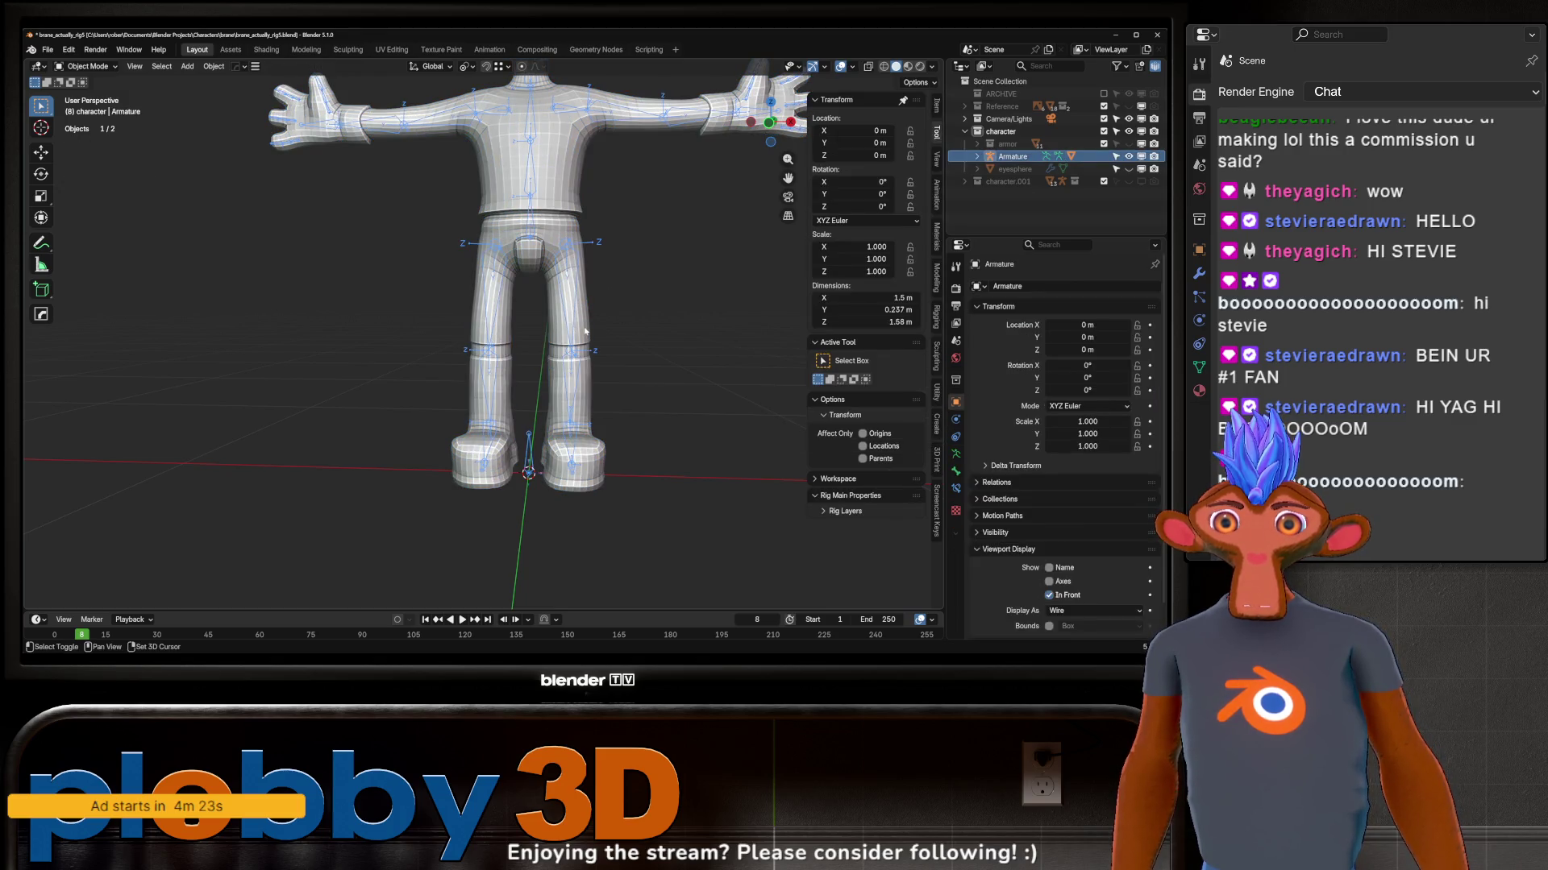
{"action": "left_click", "coordinate": [585, 330], "text": "shift"}
{"action": "key", "text": "ctrl+Tab"}
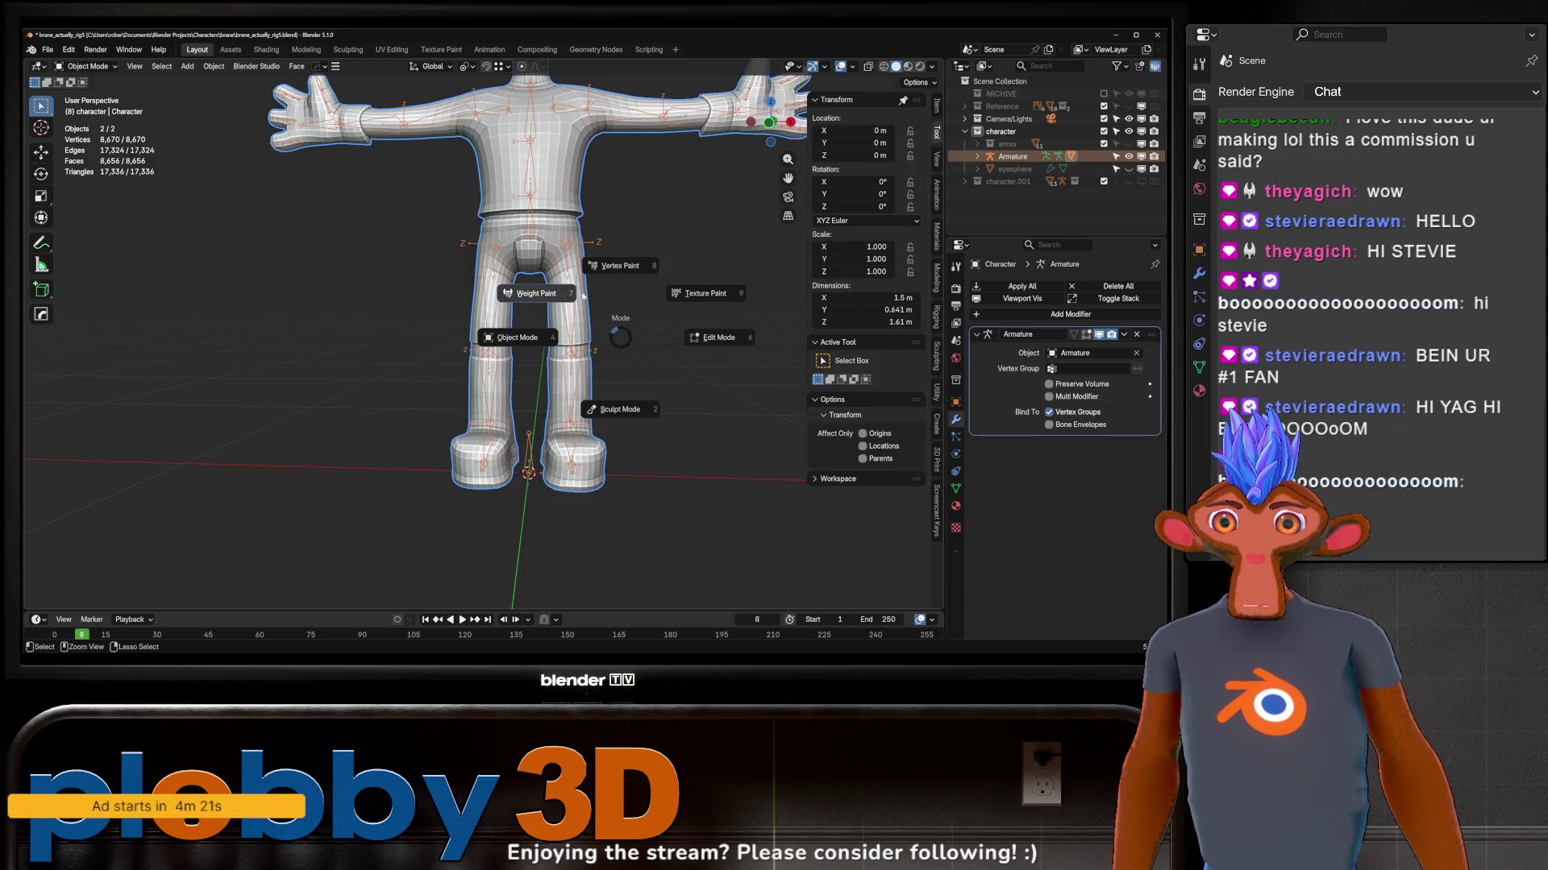
{"action": "left_click", "coordinate": [586, 297]}
{"action": "middle_click_drag", "start_coordinate": [556, 290], "coordinate": [592, 228]}
{"action": "scroll", "coordinate": [562, 274], "scroll_direction": "up", "scroll_amount": 3}
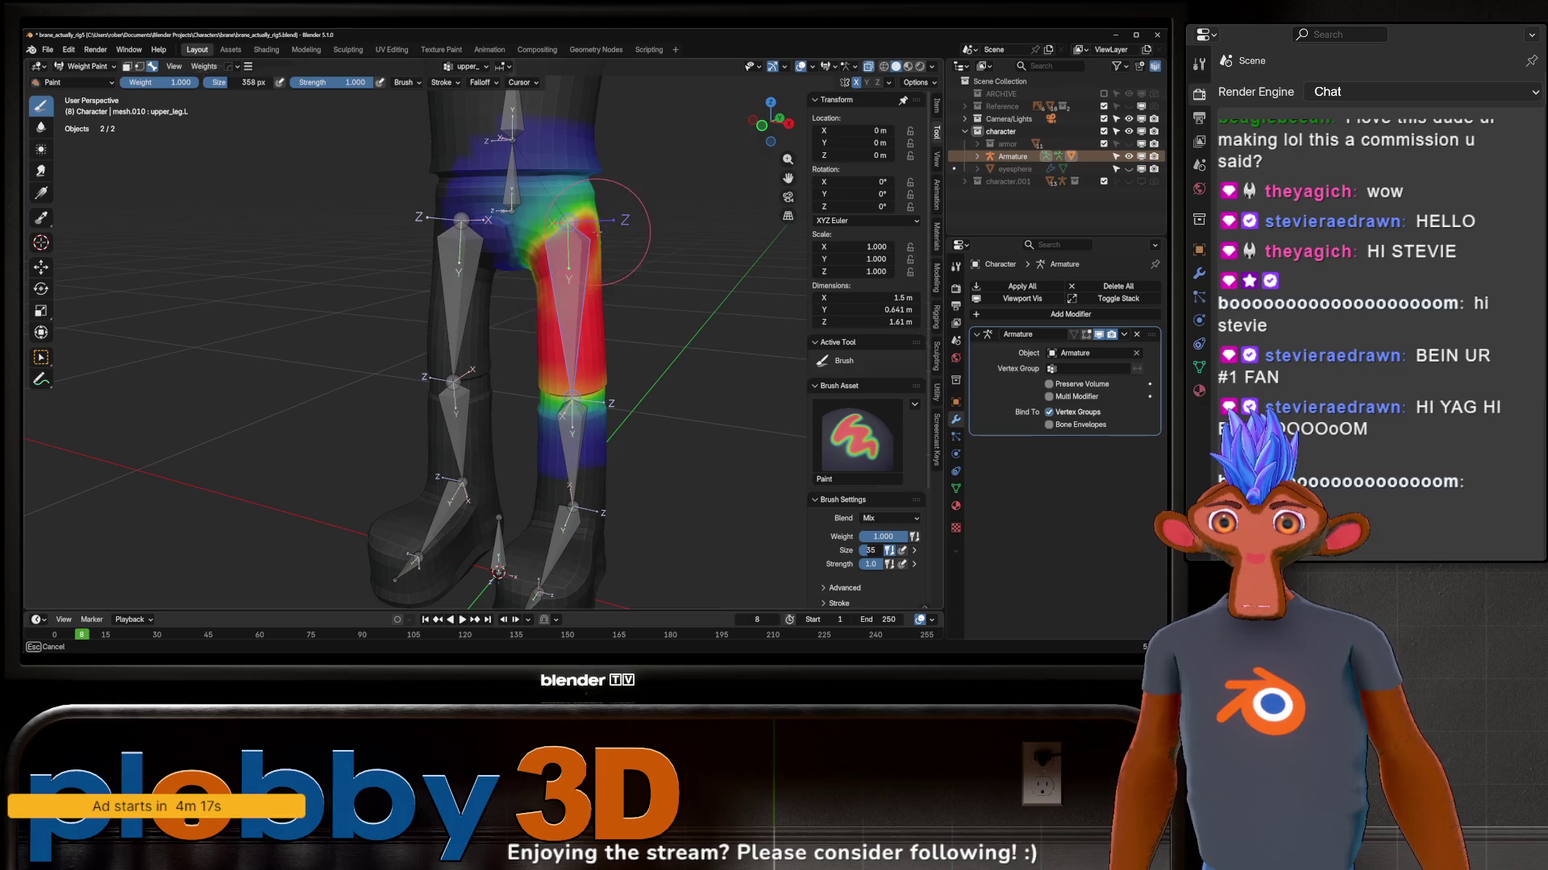
Step: Bend the left leg bone about the X axis to check its weights, then undo the bend
{"action": "key", "text": "r"}
{"action": "key", "text": "x"}
{"action": "left_click", "coordinate": [531, 181]}
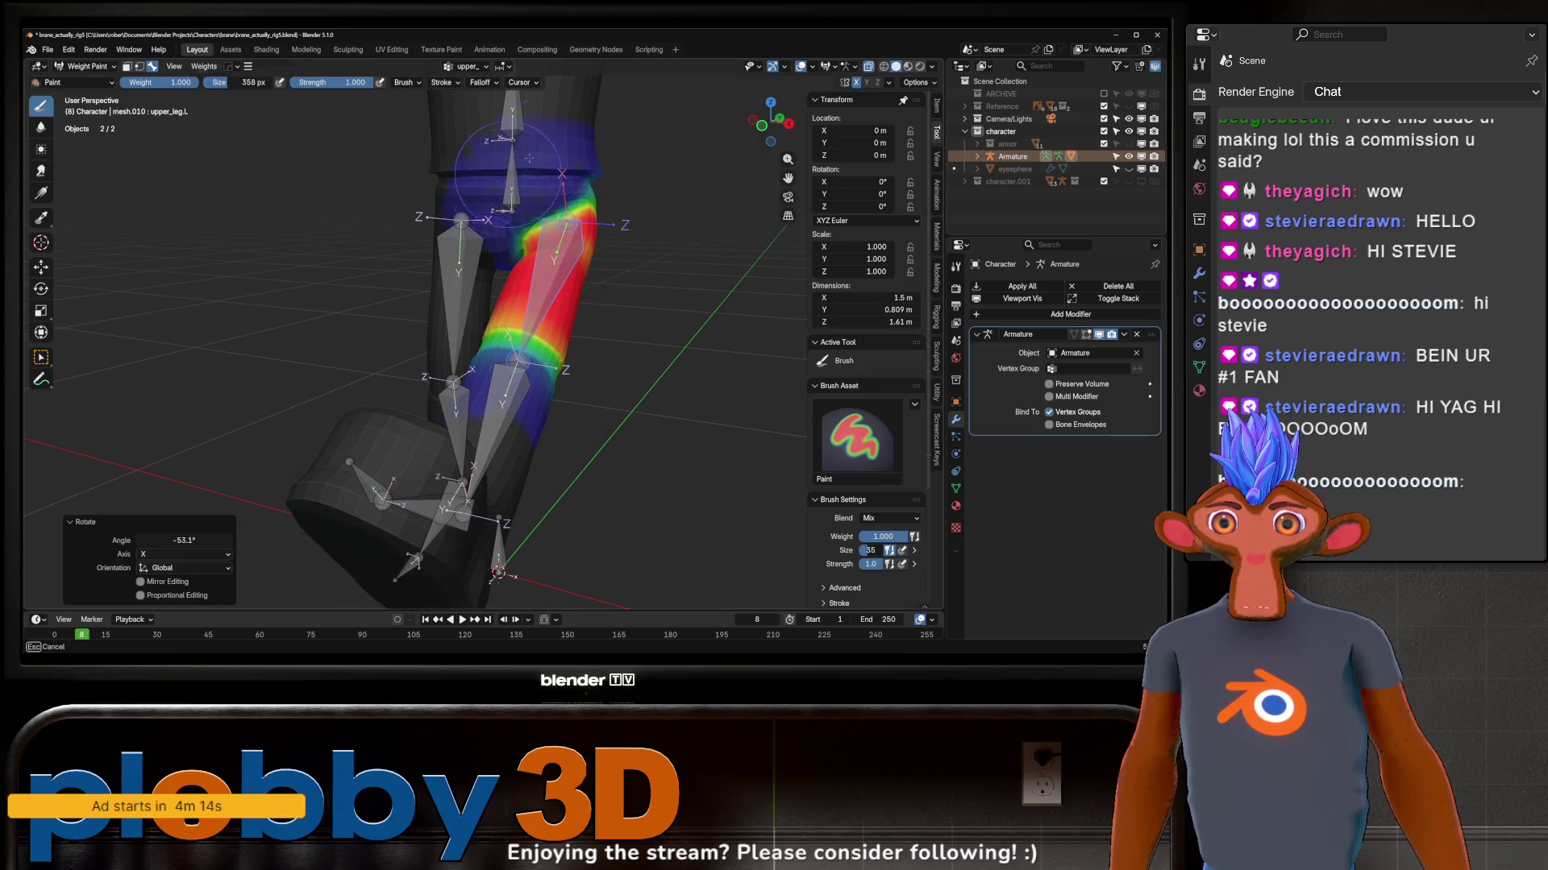
{"action": "key", "text": "ctrl+z"}
Step: Raise the thigh bone, paint extra weight onto the hip area, and reset the leg to rest with Alt+R
{"action": "mouse_move", "coordinate": [477, 230]}
{"action": "middle_mouse_down"}
{"action": "mouse_move", "coordinate": [566, 205]}
{"action": "mouse_move", "coordinate": [485, 243]}
{"action": "middle_mouse_up"}
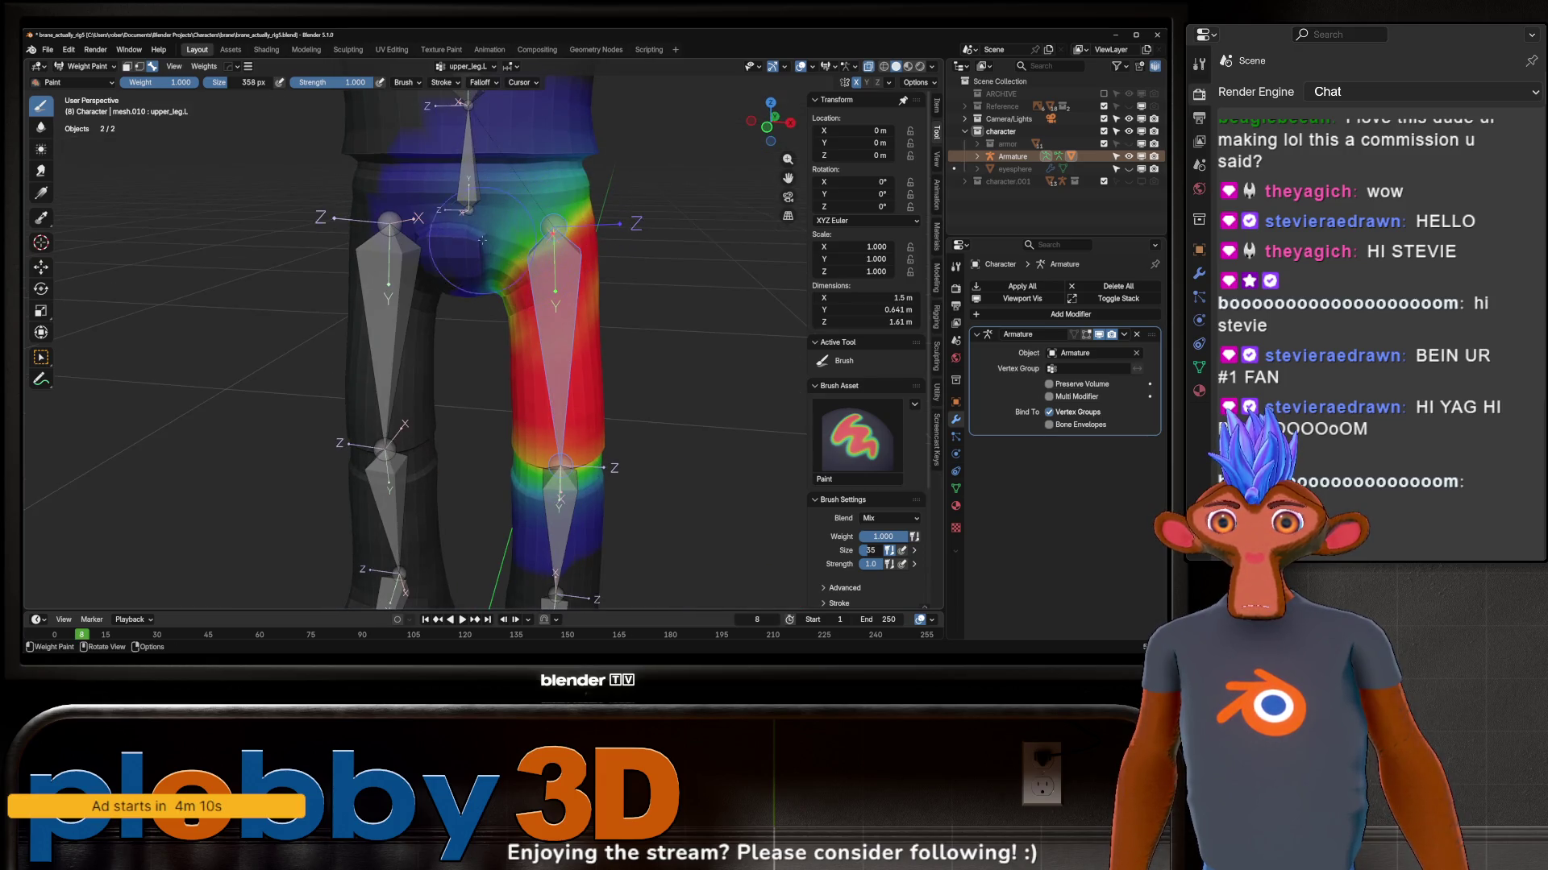
{"action": "middle_click_drag", "start_coordinate": [465, 129], "coordinate": [335, 243]}
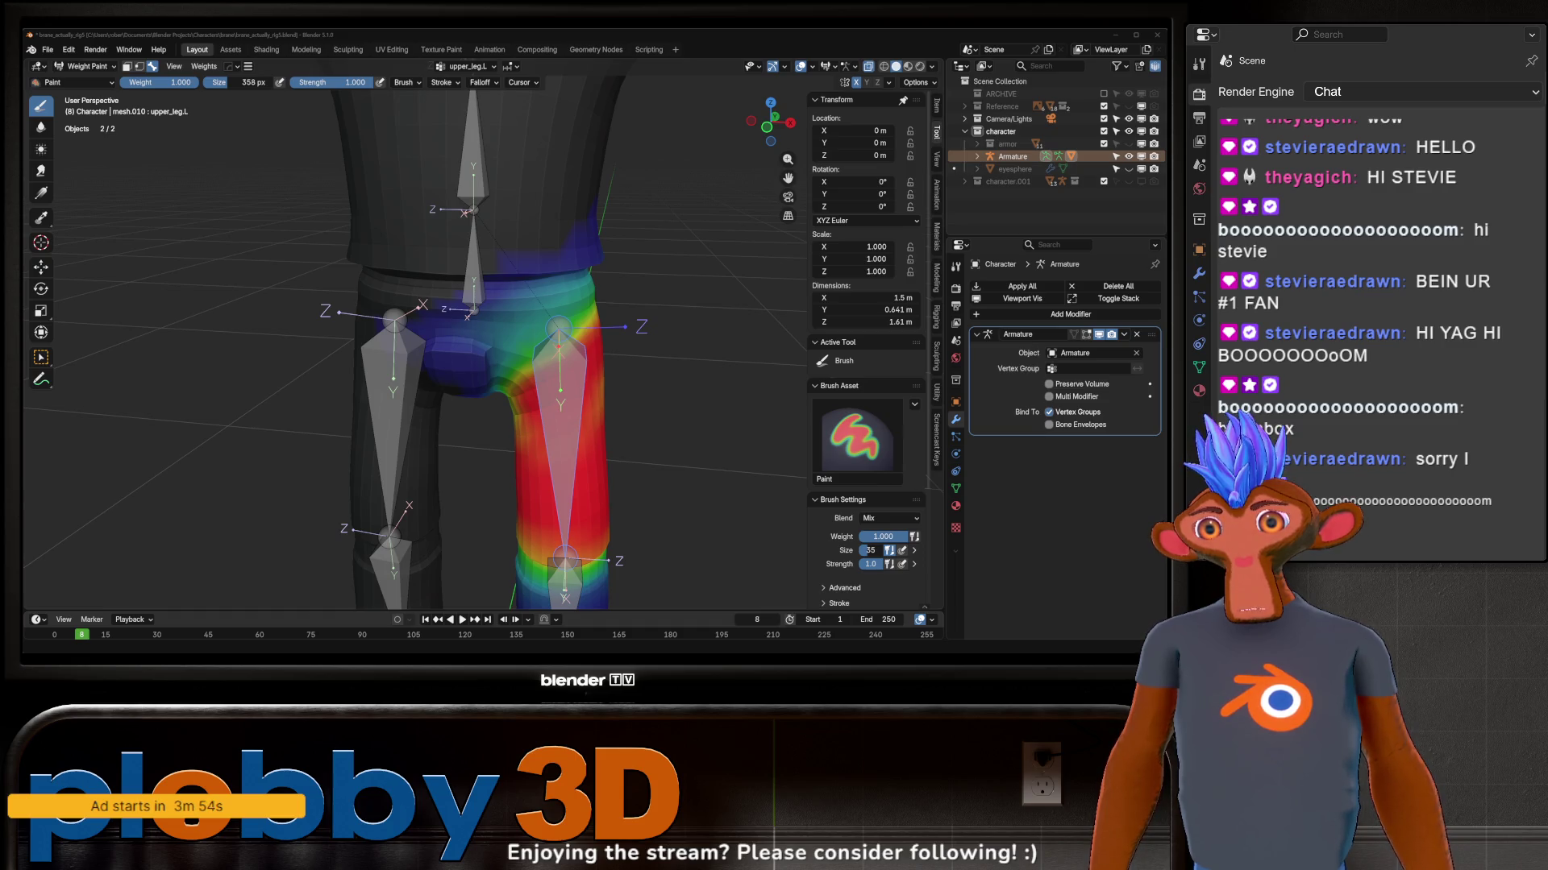
{"action": "scroll", "coordinate": [489, 332], "scroll_direction": "down", "scroll_amount": 3}
{"action": "scroll", "coordinate": [490, 331], "scroll_direction": "up", "scroll_amount": 4}
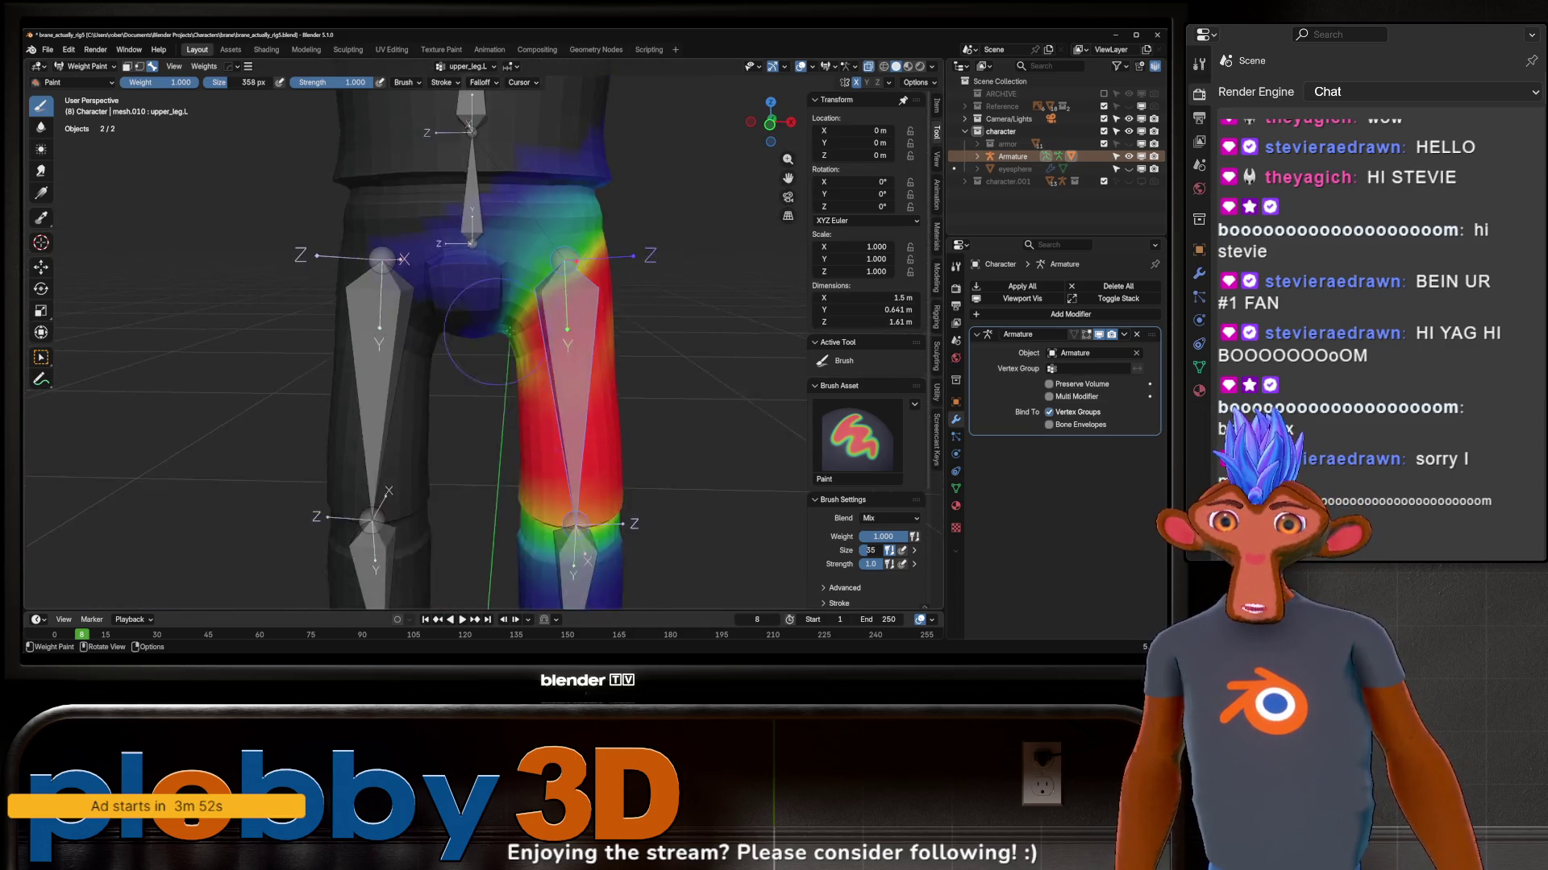
{"action": "middle_click_drag", "start_coordinate": [490, 332], "coordinate": [532, 359]}
{"action": "key", "text": "r"}
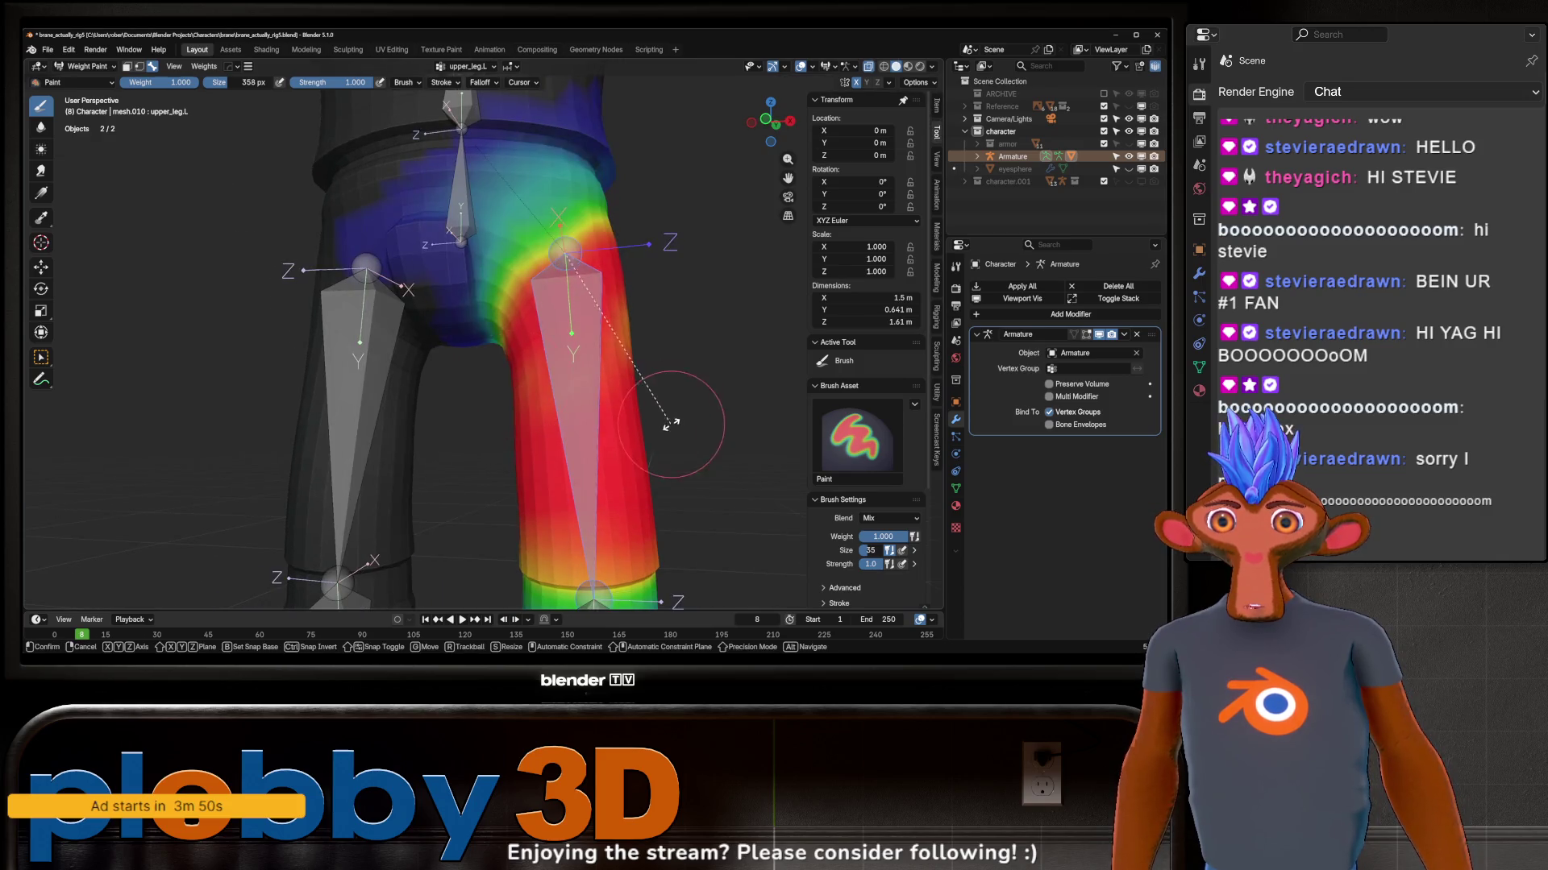
{"action": "left_click", "coordinate": [575, 194]}
{"action": "scroll", "coordinate": [574, 193], "scroll_direction": "up", "scroll_amount": 2}
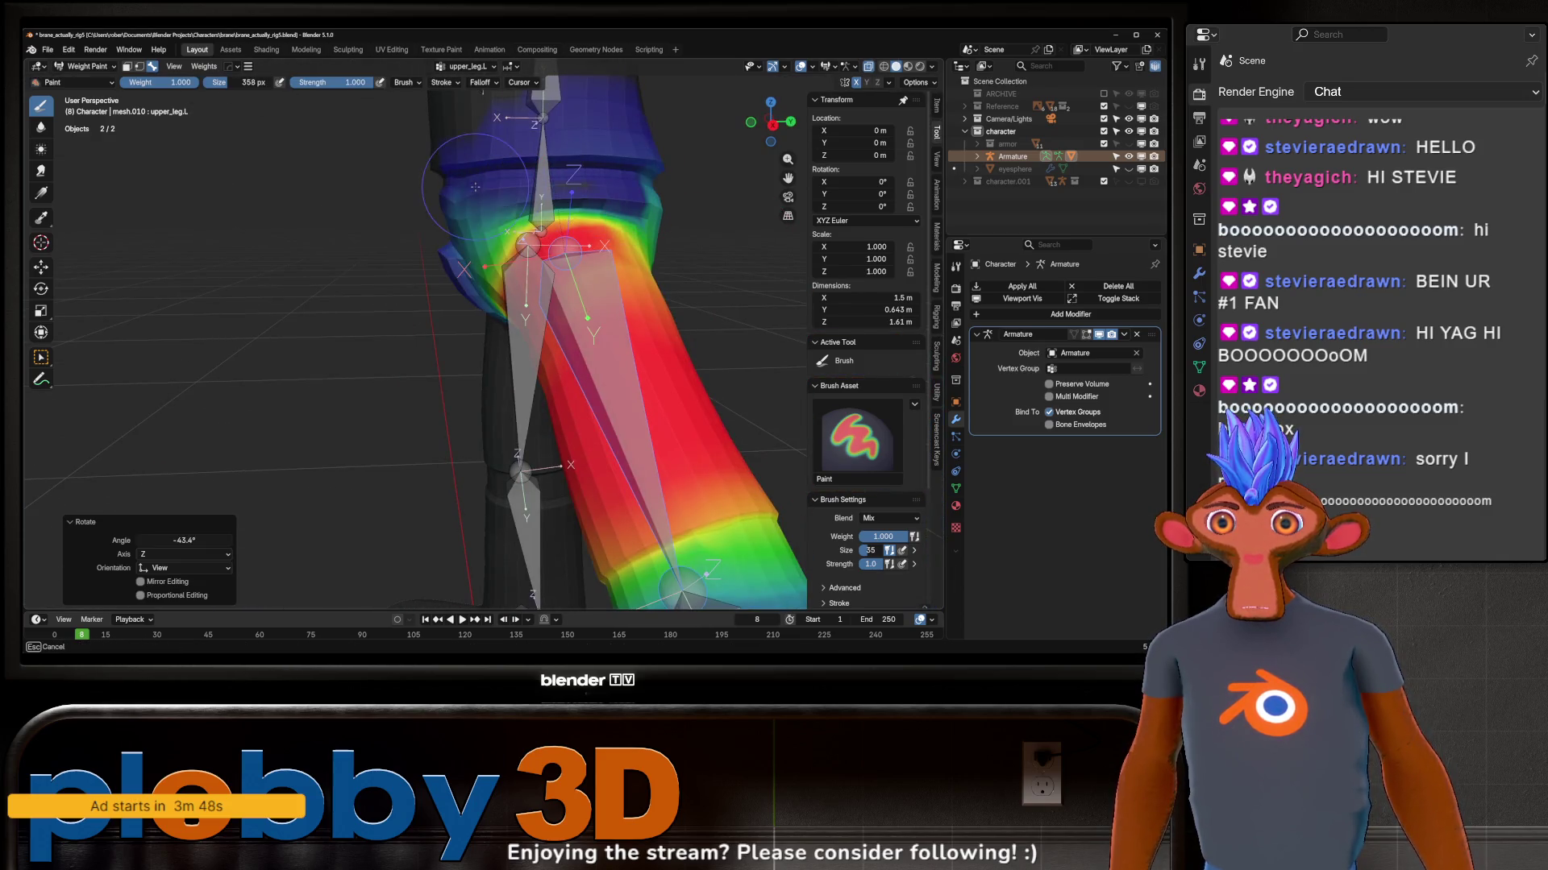
{"action": "middle_click_drag", "start_coordinate": [573, 198], "coordinate": [441, 298]}
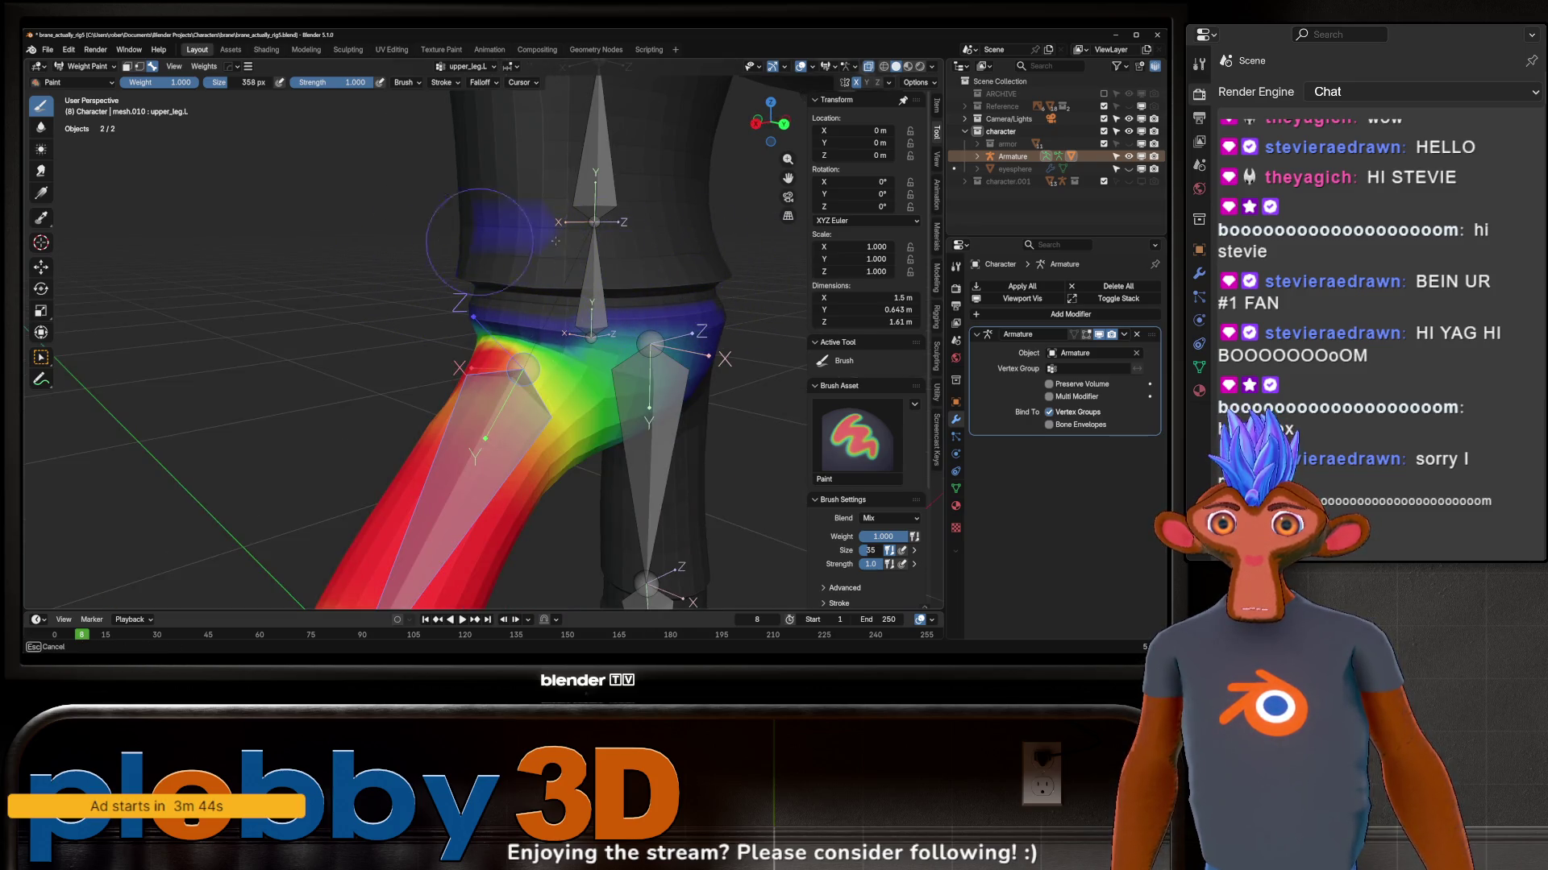
{"action": "middle_click_drag", "start_coordinate": [431, 225], "coordinate": [667, 241]}
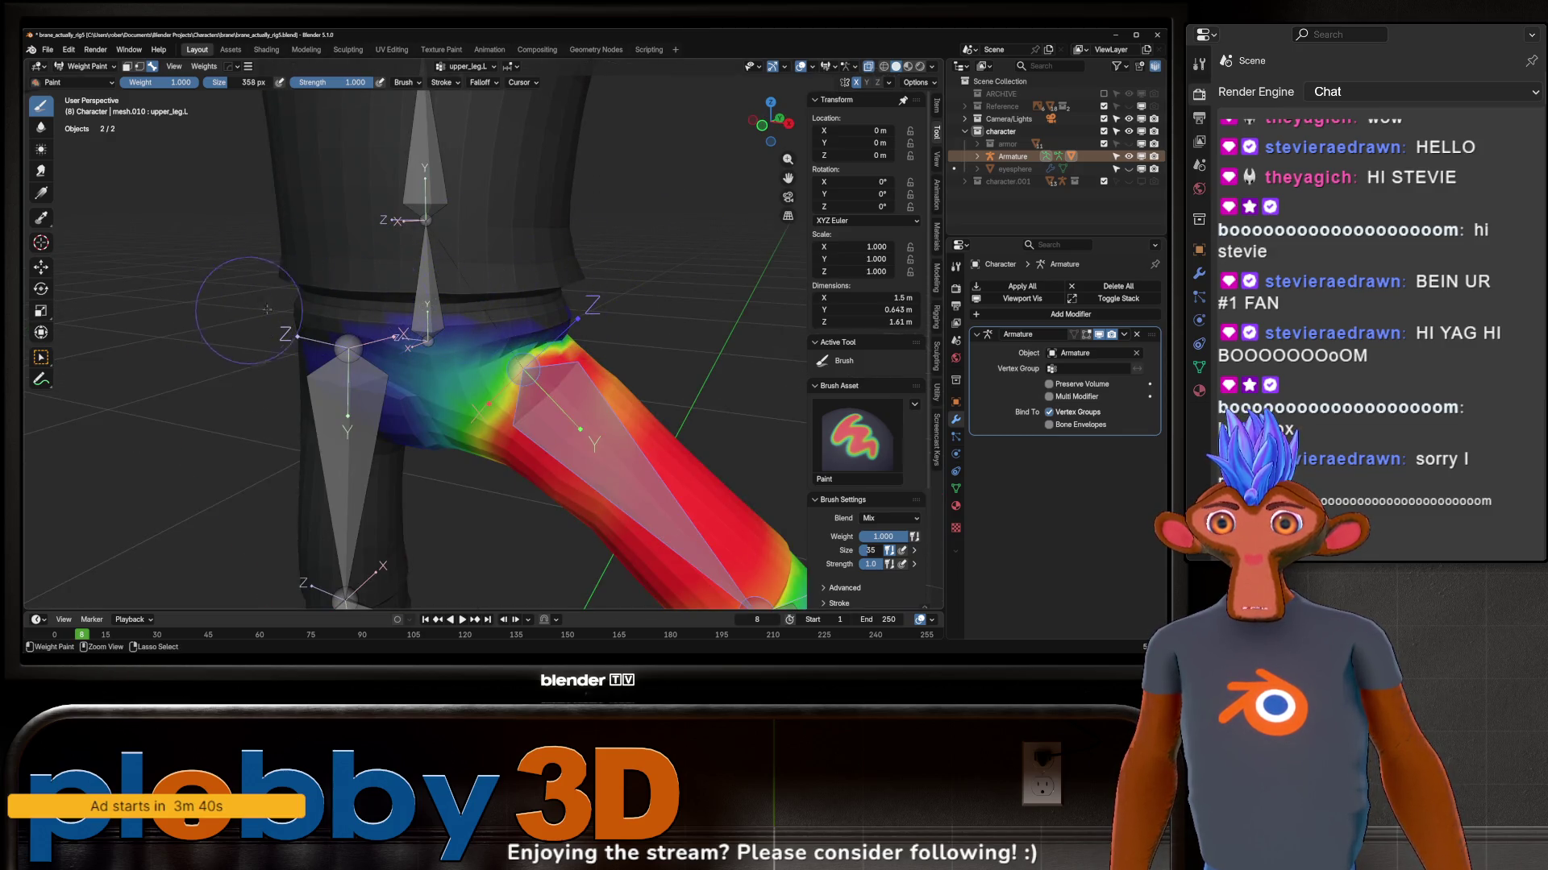
{"action": "left_click_drag", "start_coordinate": [247, 310], "coordinate": [344, 320]}
{"action": "scroll", "coordinate": [281, 317], "scroll_direction": "down", "scroll_amount": 3}
{"action": "middle_click_drag", "start_coordinate": [282, 317], "coordinate": [363, 327]}
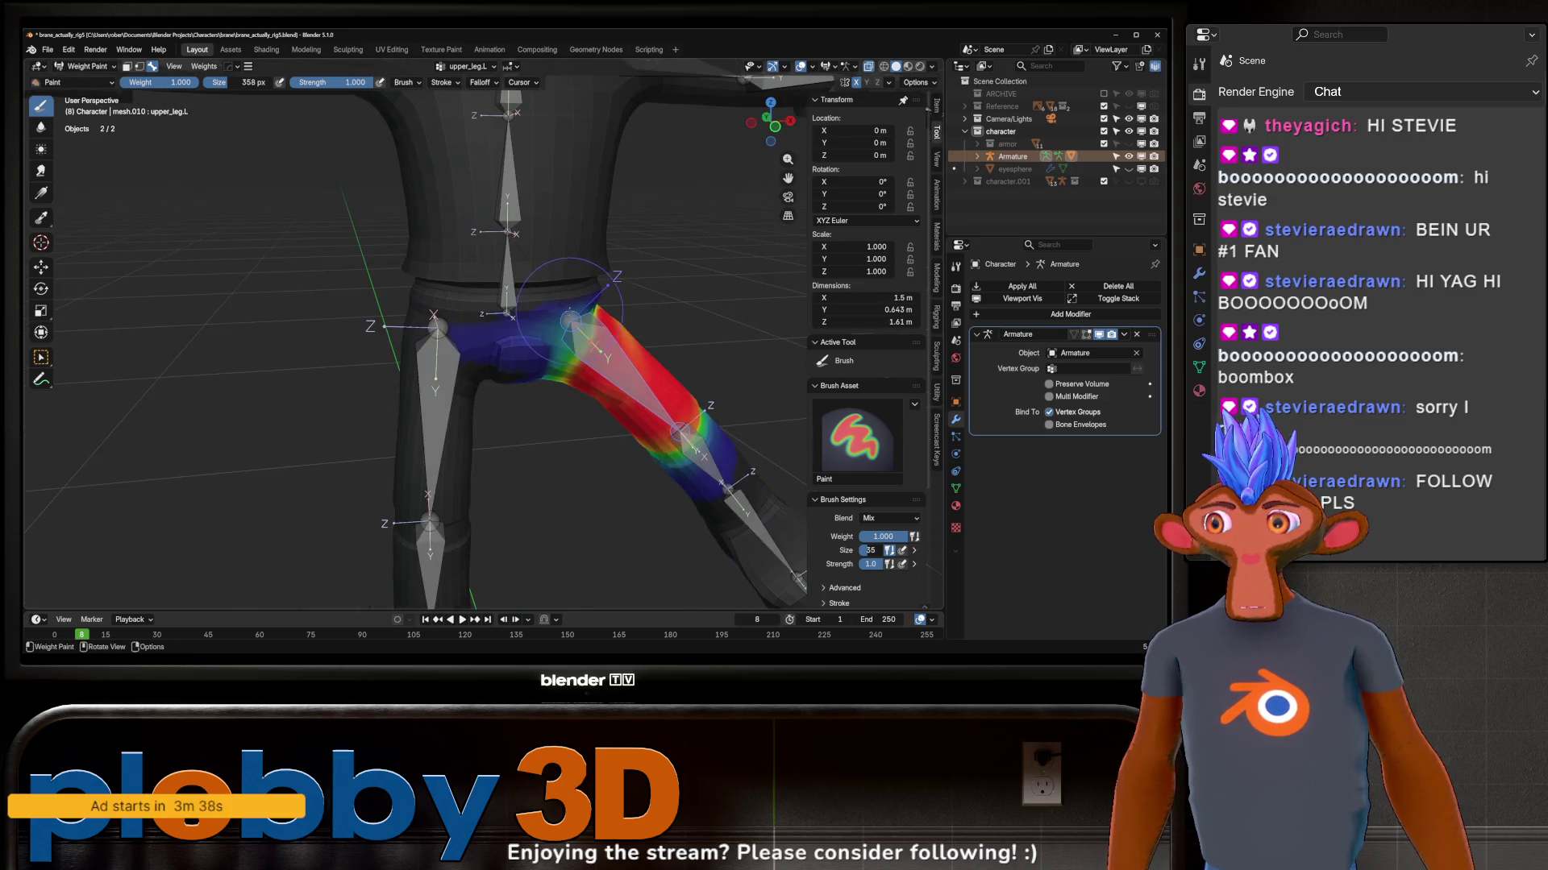
{"action": "key", "text": "alt+r"}
{"action": "middle_click_drag", "start_coordinate": [565, 317], "coordinate": [533, 316]}
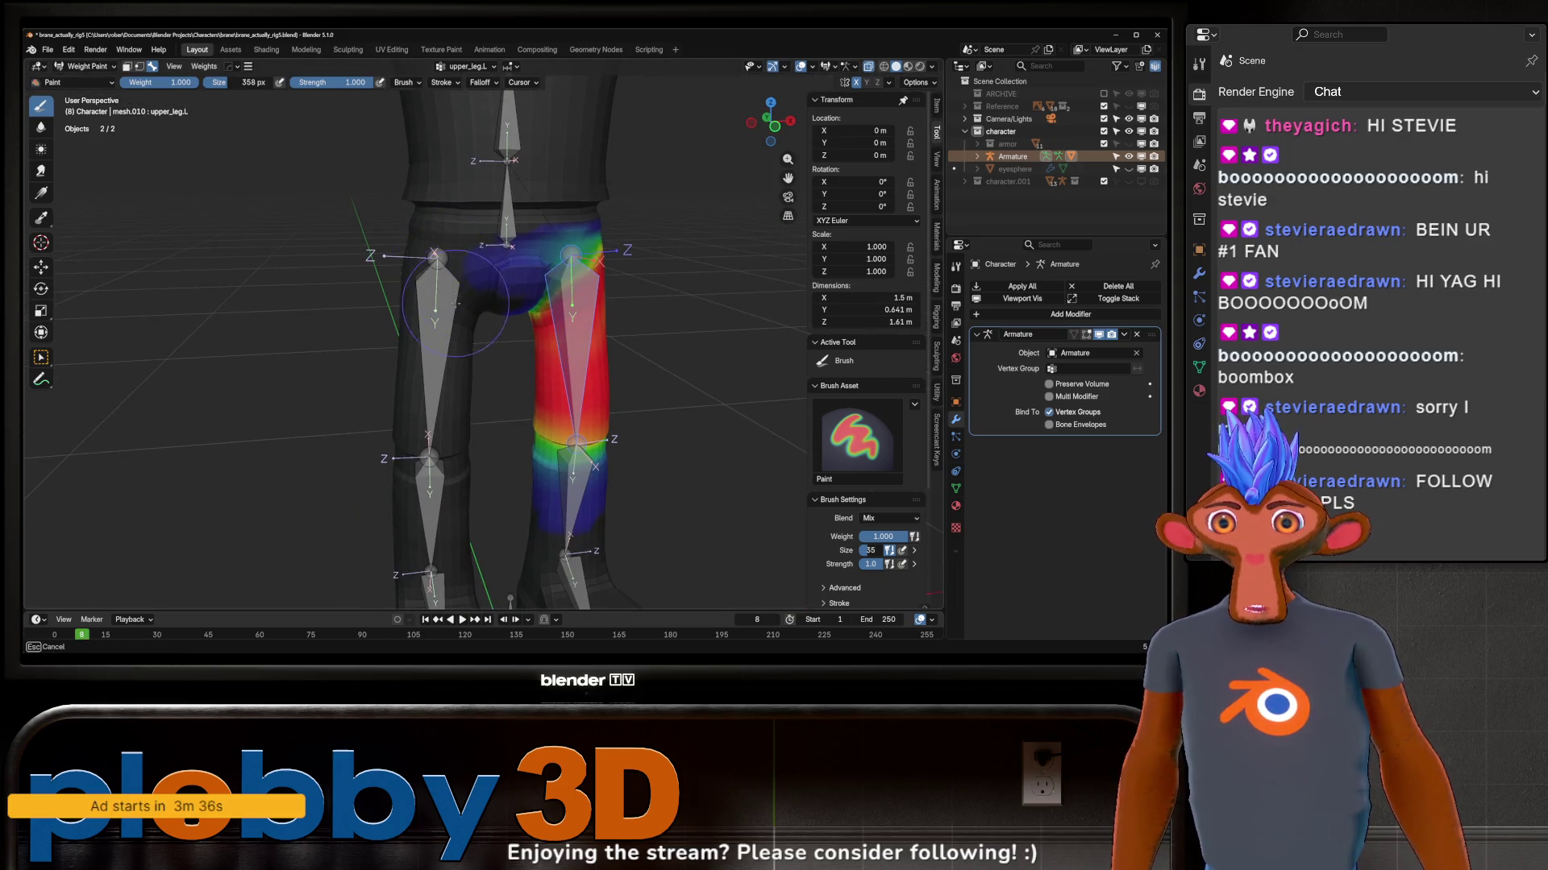
{"action": "scroll", "coordinate": [483, 259], "scroll_direction": "down", "scroll_amount": 3}
Step: Bend the lower leg bone at the knee about X, inspect it from the side, then undo
{"action": "left_click", "coordinate": [557, 483], "text": "ctrl"}
{"action": "key", "text": "r"}
{"action": "key", "text": "x"}
{"action": "left_click", "coordinate": [693, 386]}
{"action": "mouse_move", "coordinate": [692, 384]}
{"action": "middle_mouse_down"}
{"action": "mouse_move", "coordinate": [664, 418]}
{"action": "mouse_move", "coordinate": [548, 348]}
{"action": "mouse_move", "coordinate": [544, 291]}
{"action": "middle_mouse_up"}
{"action": "key", "text": "ctrl+z"}
Step: Test-rotate the spine bone about the X and Z axes, cancelling back to rest each time
{"action": "left_click", "coordinate": [541, 284], "text": "ctrl"}
{"action": "key", "text": "r"}
{"action": "key", "text": "x"}
{"action": "key", "text": "Escape"}
{"action": "key", "text": "r"}
{"action": "key", "text": "x"}
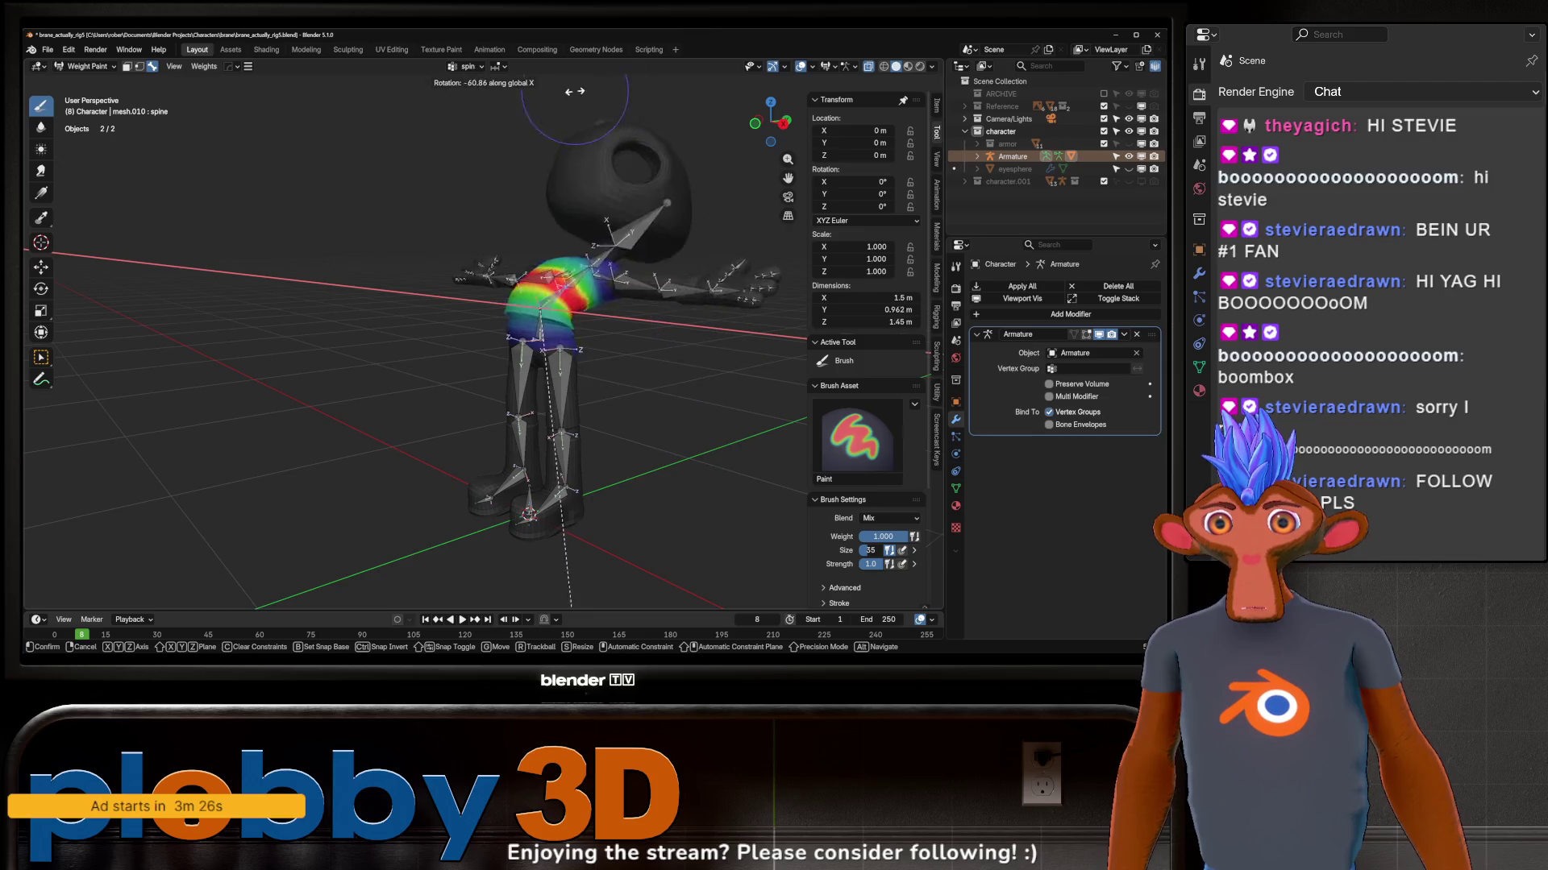
{"action": "key", "text": "z"}
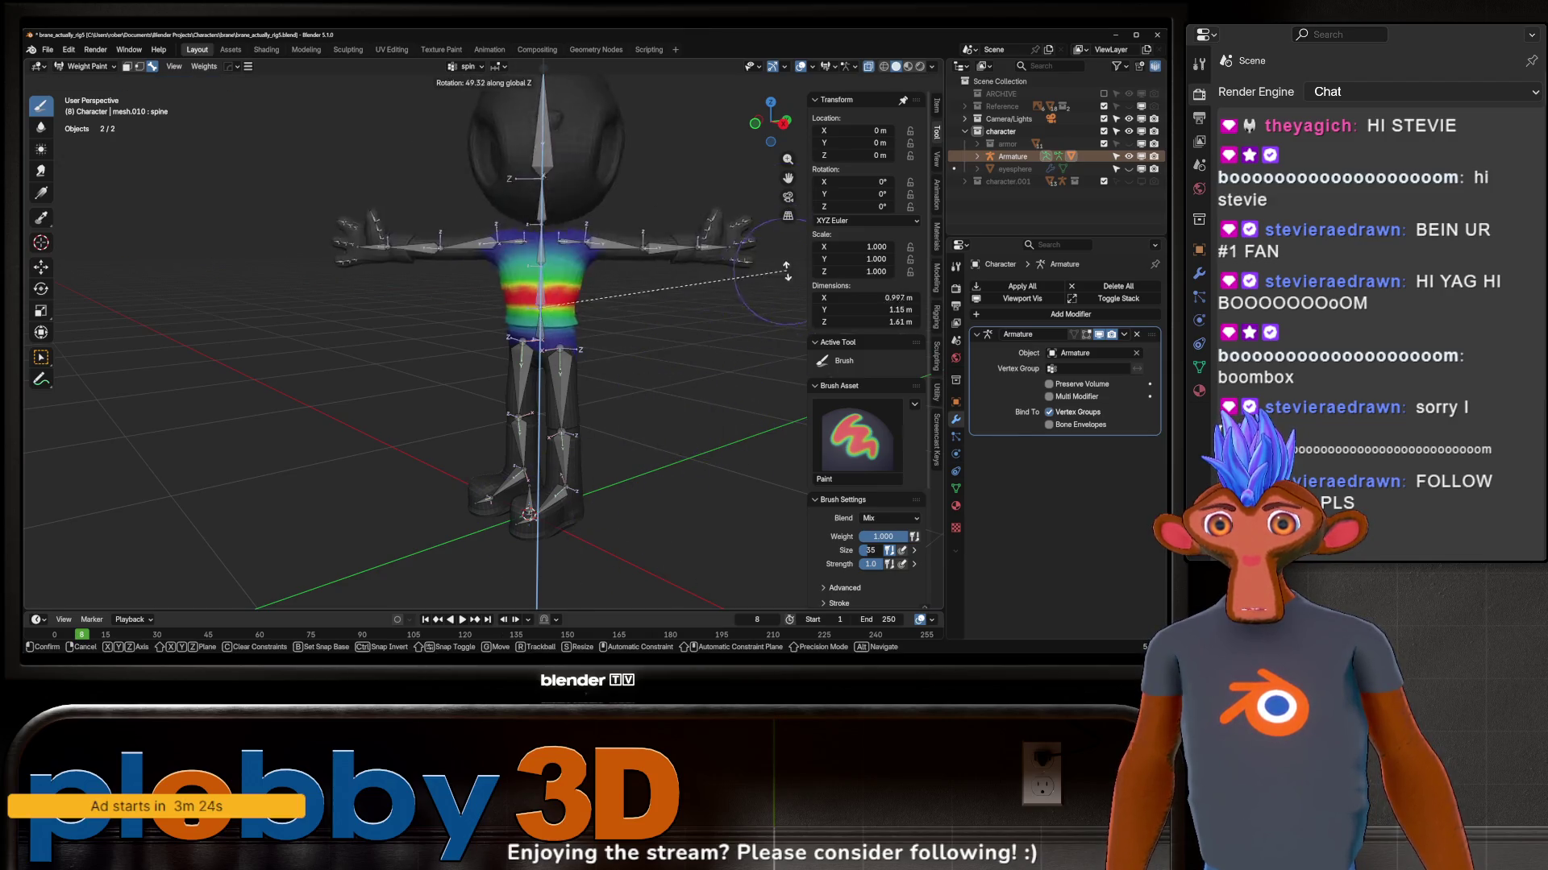
{"action": "key", "text": "Escape"}
Step: Free-rotate the head bone from the front to check its deformation, then cancel to rest
{"action": "middle_click_drag", "start_coordinate": [785, 273], "coordinate": [627, 218]}
{"action": "left_click", "coordinate": [524, 191], "text": "ctrl"}
{"action": "key", "text": "r"}
{"action": "key", "text": "r"}
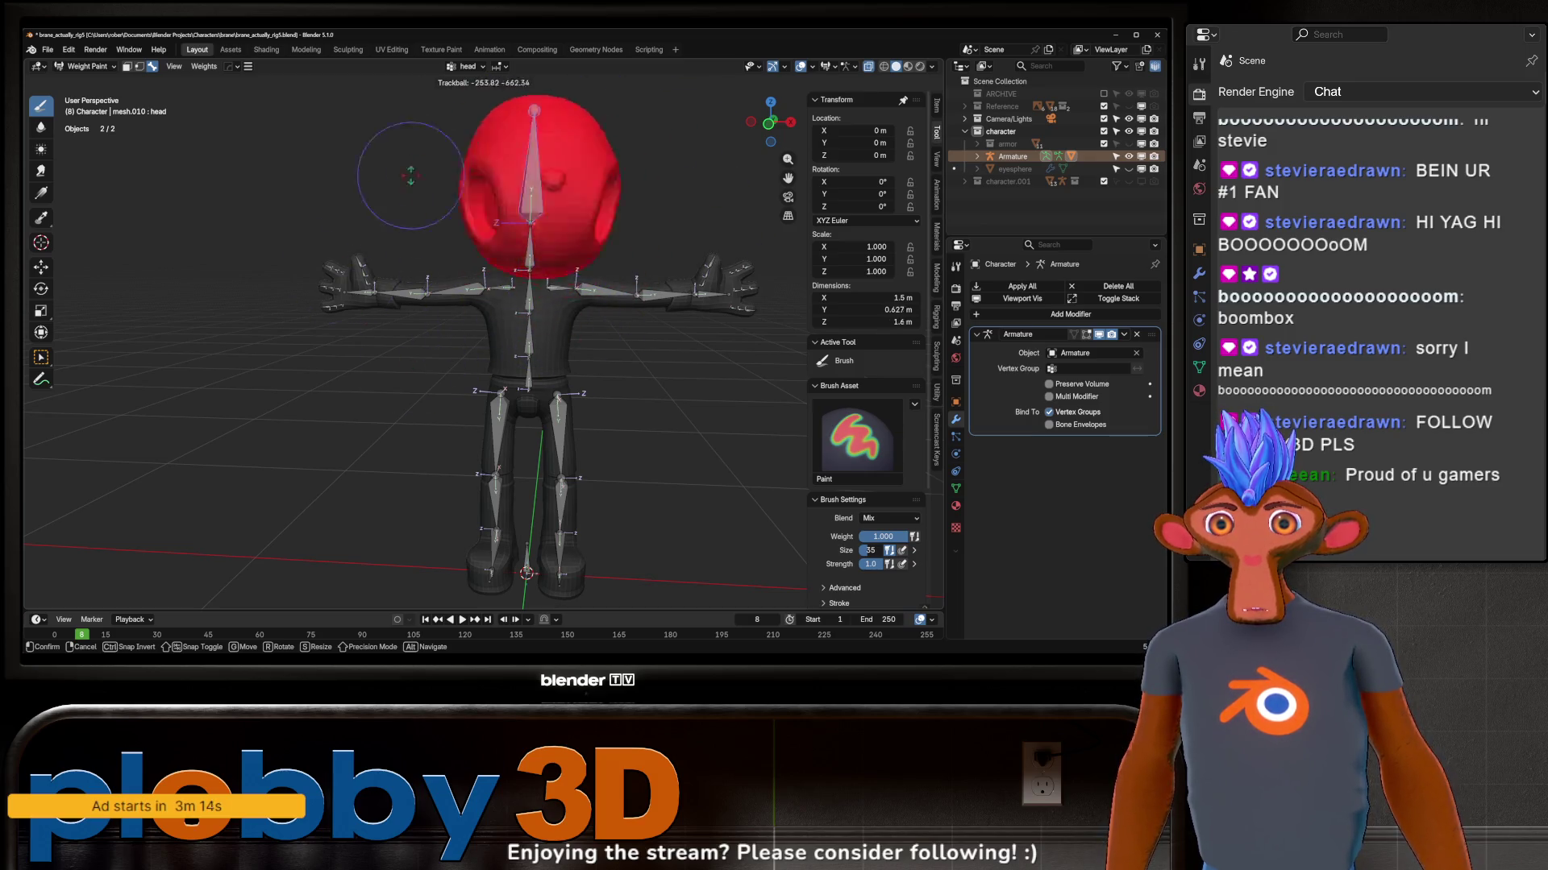
{"action": "key", "text": "Escape"}
{"action": "mouse_move", "coordinate": [542, 118]}
{"action": "middle_mouse_down"}
{"action": "mouse_move", "coordinate": [628, 338]}
{"action": "mouse_move", "coordinate": [597, 363]}
{"action": "middle_mouse_up"}
{"action": "key", "text": "r"}
{"action": "key", "text": "r"}
{"action": "key", "text": "r"}
{"action": "key", "text": "r"}
Step: Cancel the arm rotation back to T-pose and select the left shoulder and upper arm bones
{"action": "key", "text": "Escape"}
{"action": "scroll", "coordinate": [556, 353], "scroll_direction": "up", "scroll_amount": 4}
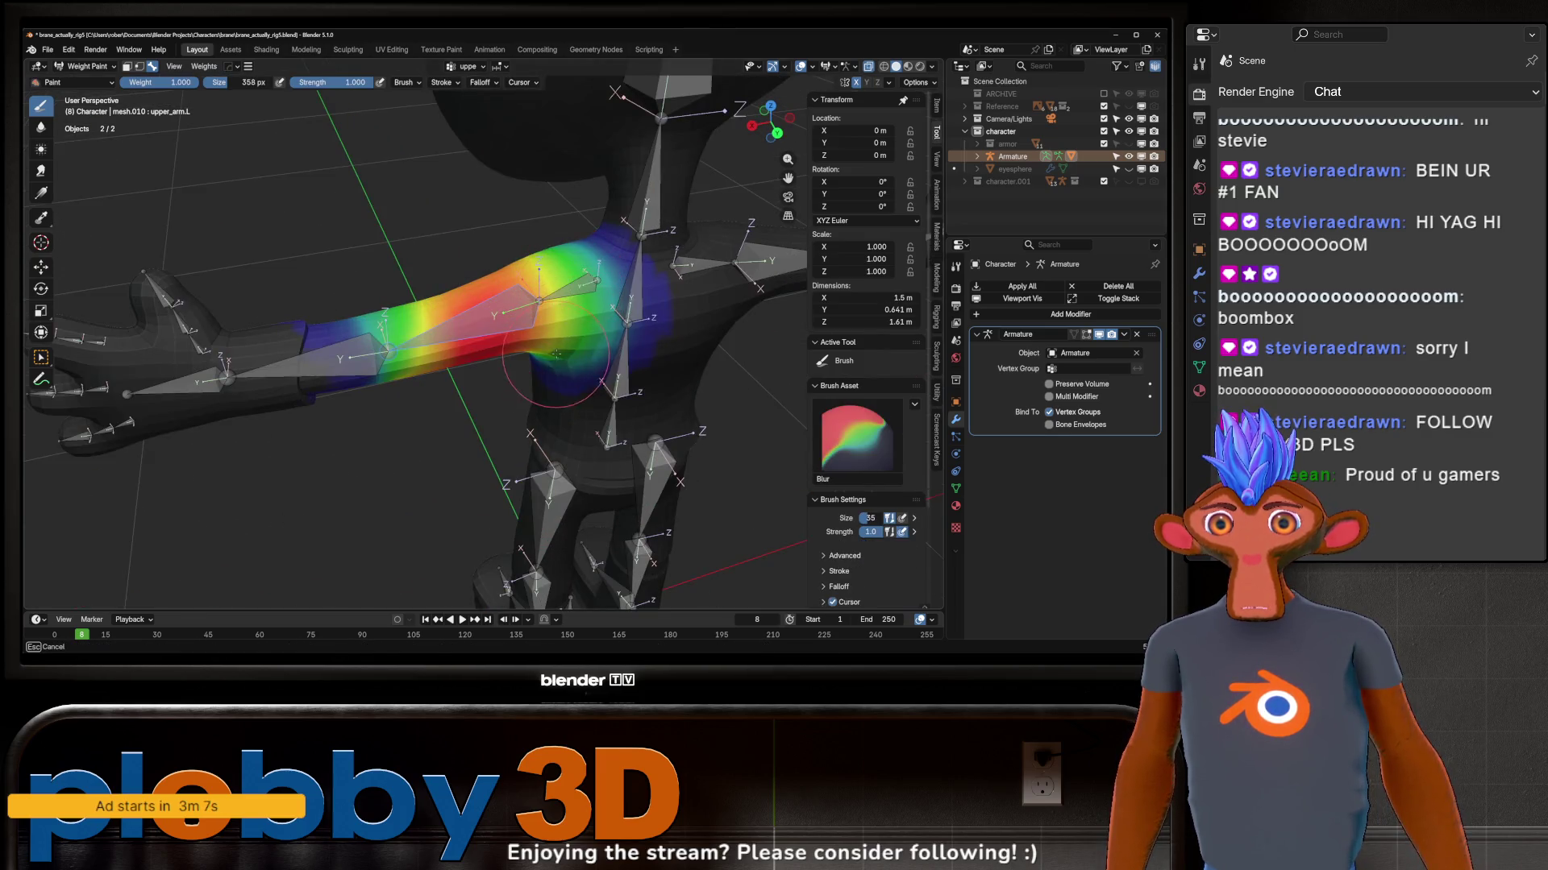
{"action": "mouse_move", "coordinate": [572, 347]}
{"action": "middle_mouse_down"}
{"action": "mouse_move", "coordinate": [564, 332]}
{"action": "mouse_move", "coordinate": [604, 249]}
{"action": "mouse_move", "coordinate": [472, 333]}
{"action": "mouse_move", "coordinate": [544, 363]}
{"action": "mouse_move", "coordinate": [553, 559]}
{"action": "middle_mouse_up"}
{"action": "left_click", "coordinate": [561, 328], "text": "ctrl"}
{"action": "left_click", "coordinate": [472, 327], "text": "ctrl"}
{"action": "scroll", "coordinate": [544, 363], "scroll_direction": "down", "scroll_amount": 5}
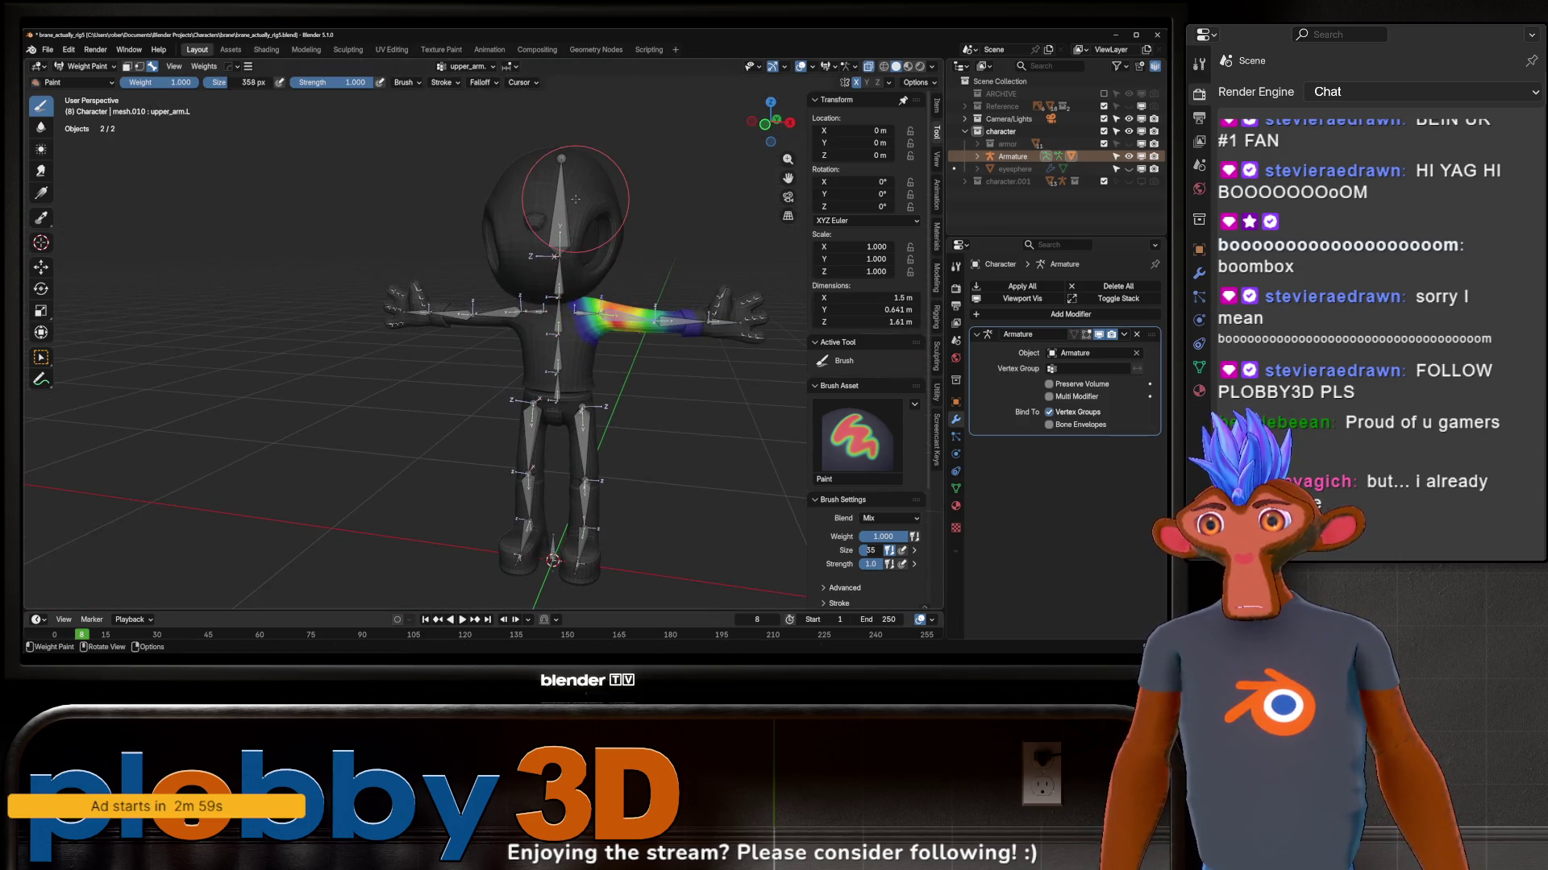
{"action": "scroll", "coordinate": [545, 338], "scroll_direction": "up", "scroll_amount": 3}
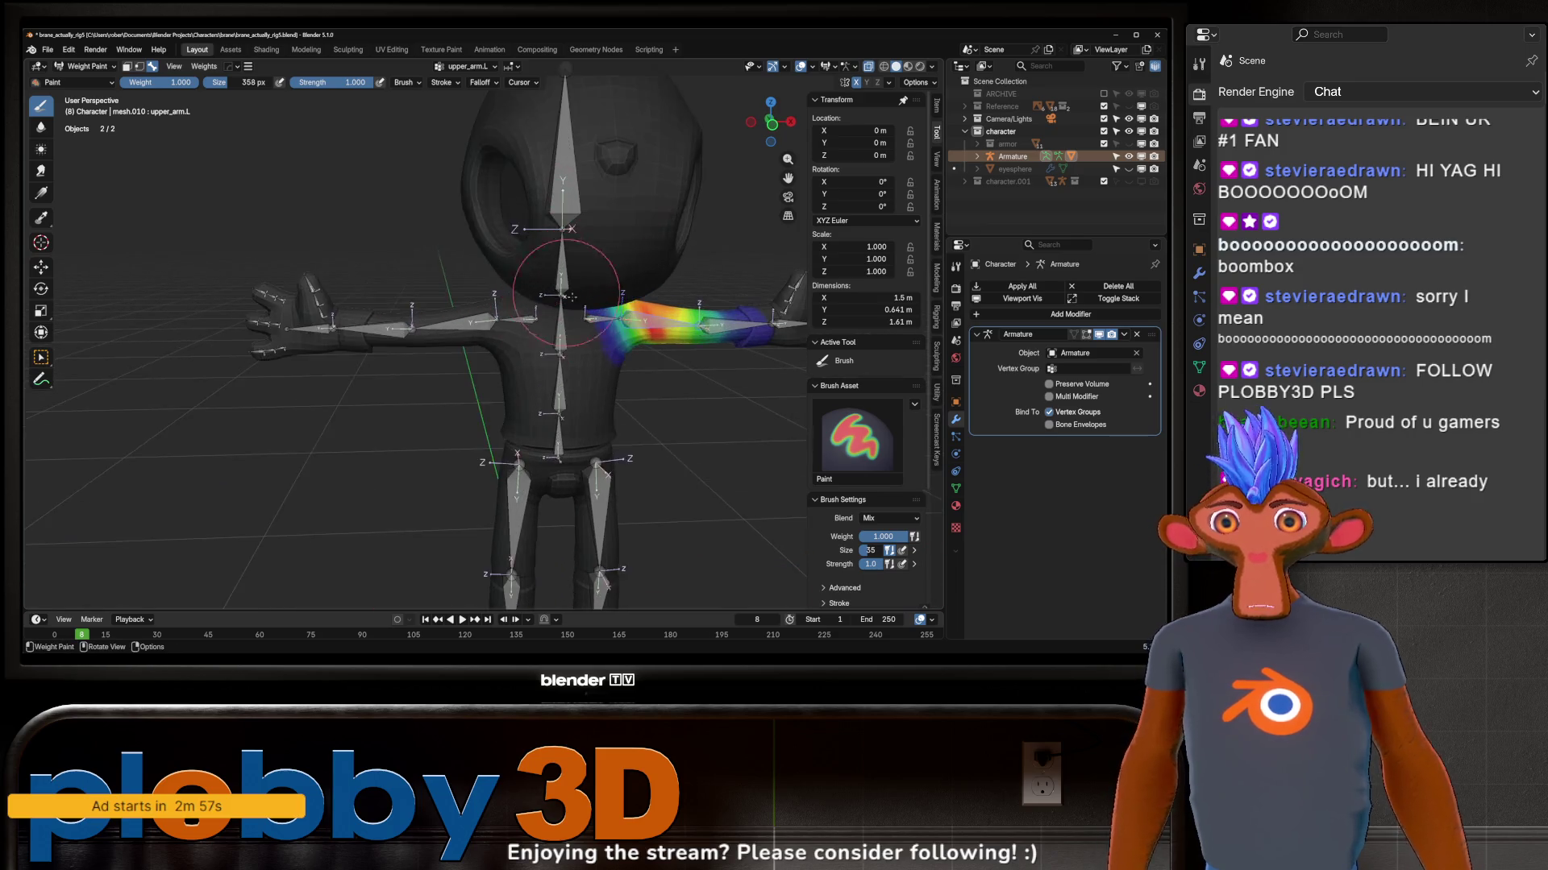
{"action": "scroll", "coordinate": [557, 386], "scroll_direction": "up", "scroll_amount": 2}
Step: Bend the chest bone about the X axis and inspect the torso deformation from the front
{"action": "middle_click_drag", "start_coordinate": [555, 387], "coordinate": [505, 317]}
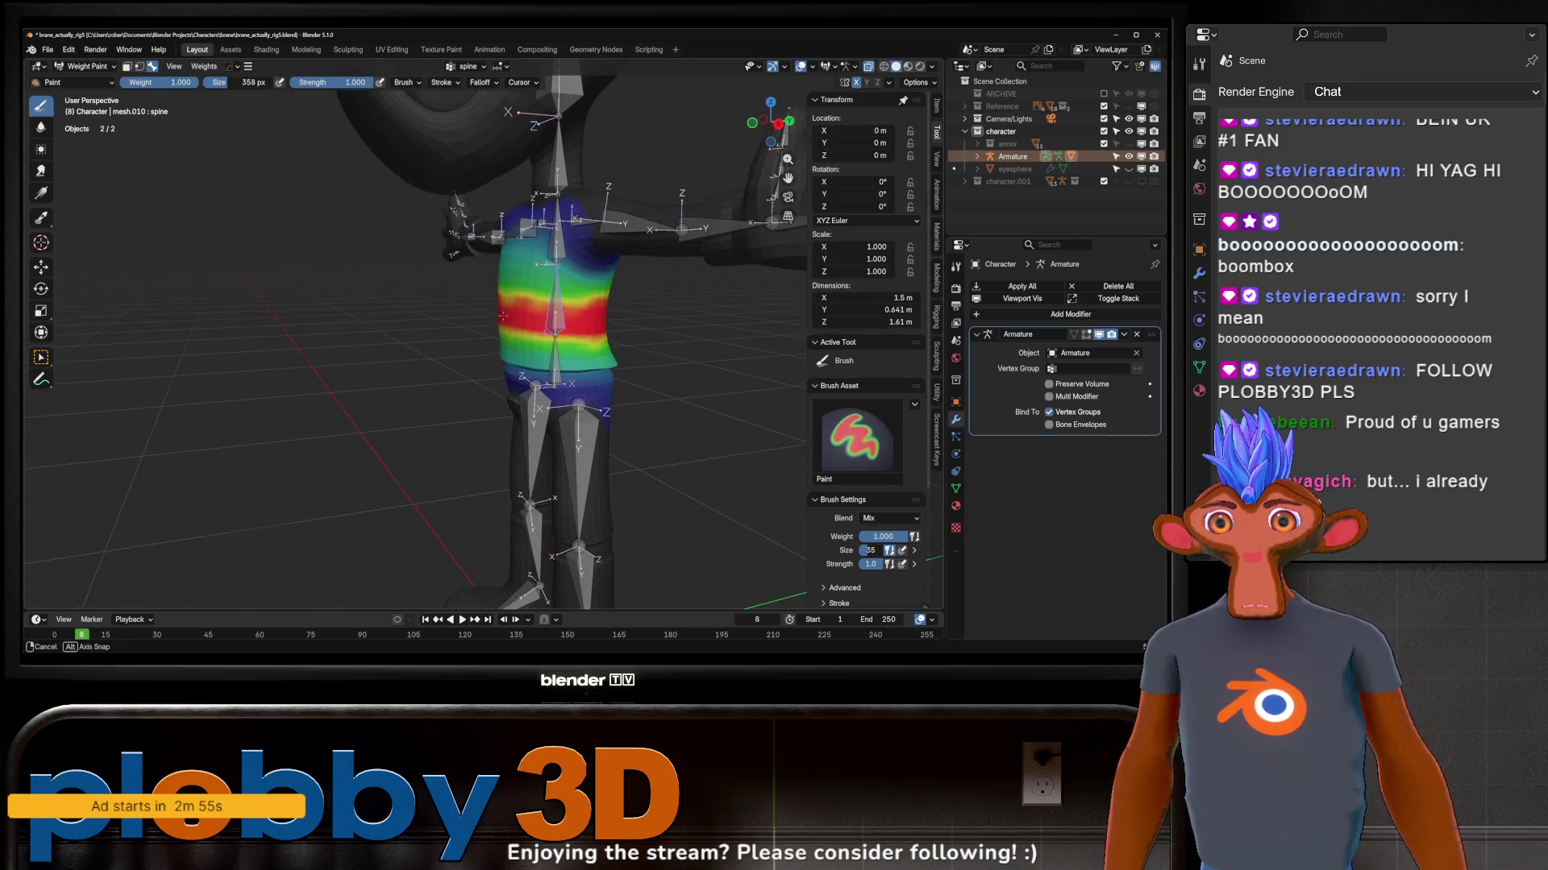
{"action": "key", "text": "r"}
{"action": "key", "text": "x"}
{"action": "left_click", "coordinate": [551, 450]}
{"action": "middle_click_drag", "start_coordinate": [551, 450], "coordinate": [550, 308]}
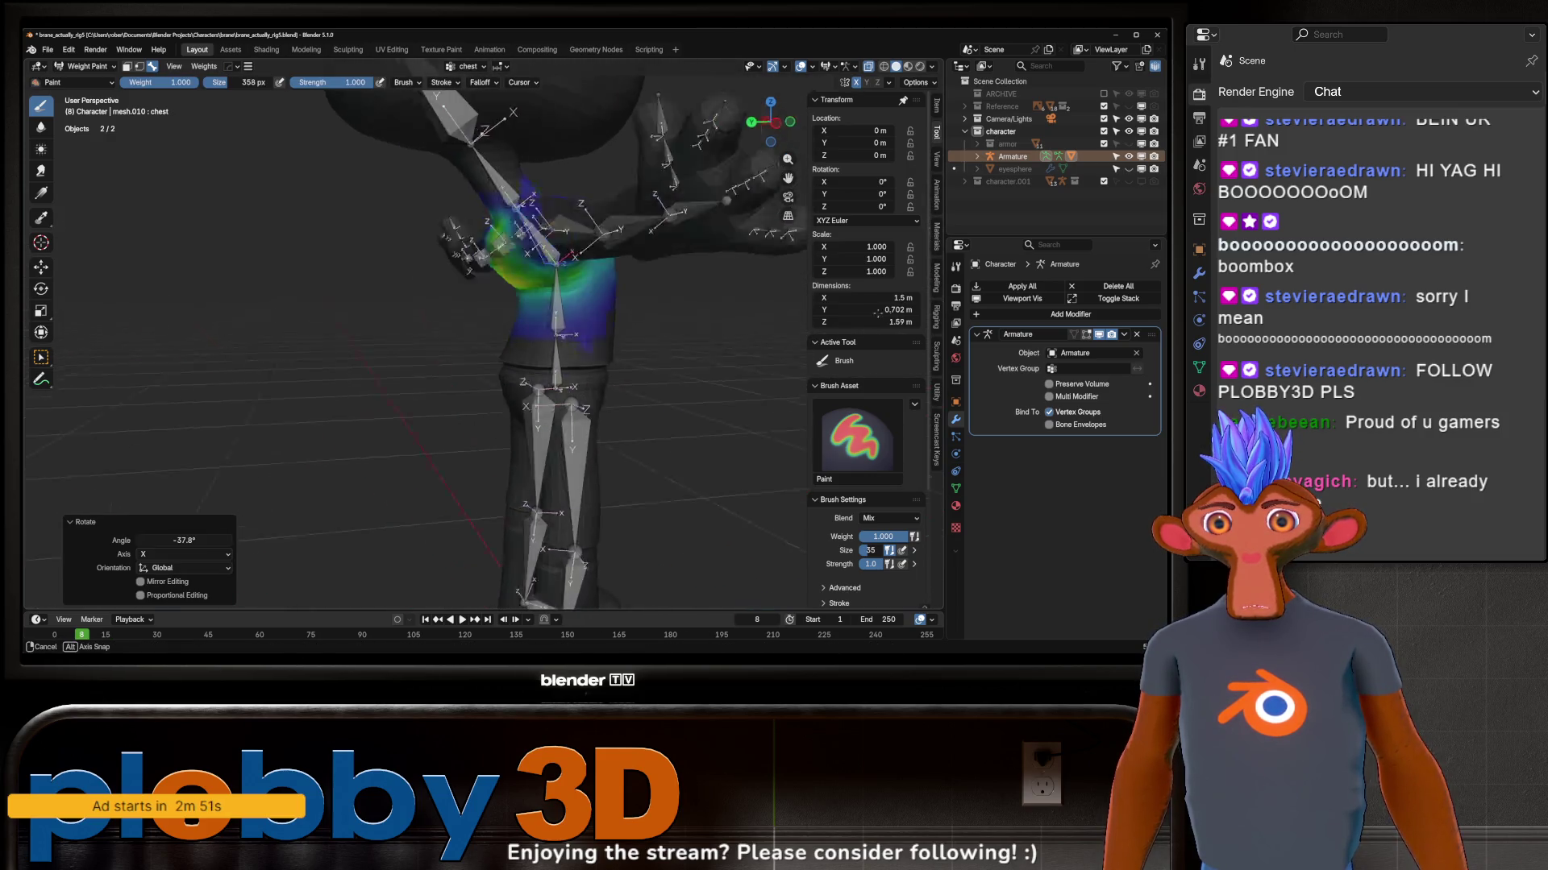
{"action": "mouse_move", "coordinate": [518, 295]}
{"action": "middle_mouse_down"}
{"action": "mouse_move", "coordinate": [617, 339]}
{"action": "mouse_move", "coordinate": [650, 324]}
{"action": "mouse_move", "coordinate": [559, 341]}
{"action": "mouse_move", "coordinate": [529, 323]}
{"action": "middle_mouse_up"}
{"action": "scroll", "coordinate": [617, 338], "scroll_direction": "down", "scroll_amount": 5}
{"action": "scroll", "coordinate": [651, 325], "scroll_direction": "up", "scroll_amount": 6}
{"action": "scroll", "coordinate": [650, 324], "scroll_direction": "down", "scroll_amount": 5}
{"action": "scroll", "coordinate": [557, 344], "scroll_direction": "up", "scroll_amount": 3}
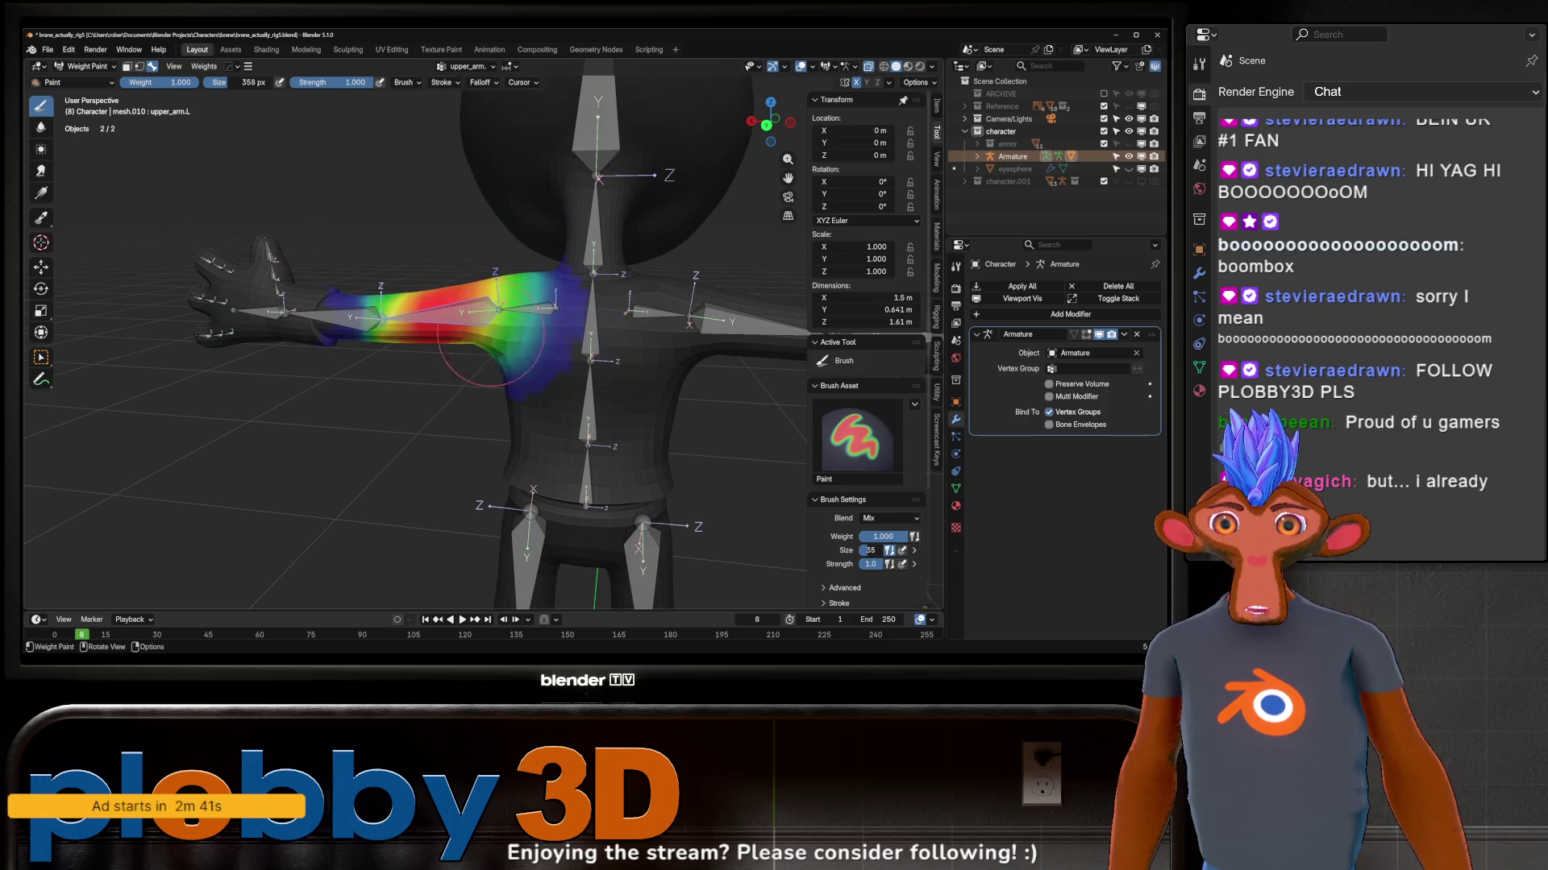
Step: Swing the left upper arm about local Z then global Y, cancelling back to T-pose
{"action": "key", "text": "r"}
{"action": "key", "text": "z"}
{"action": "key", "text": "z"}
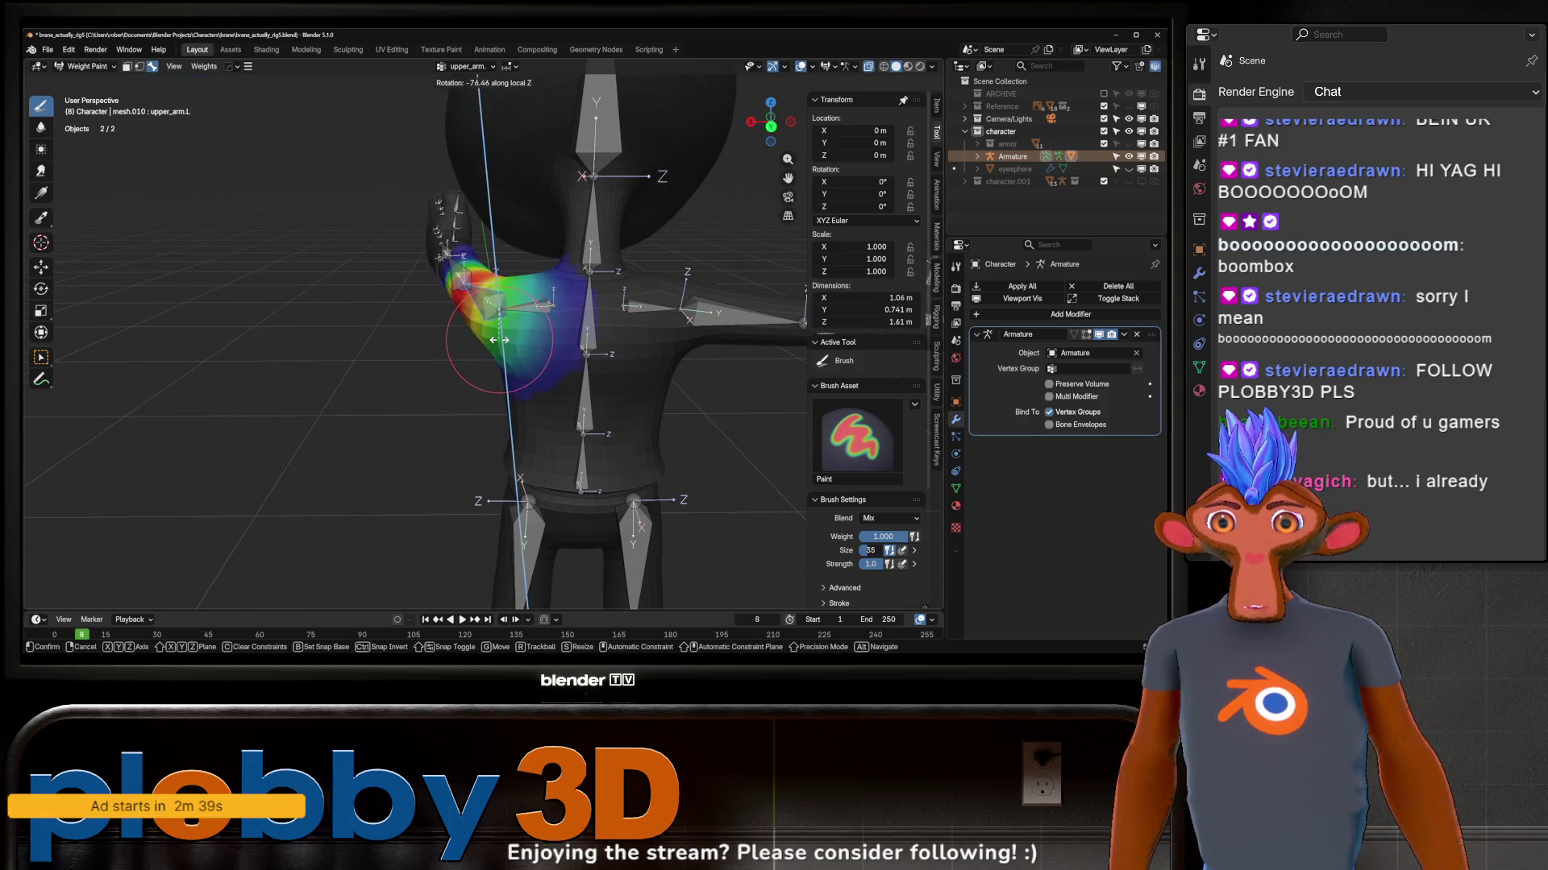
{"action": "key", "text": "y"}
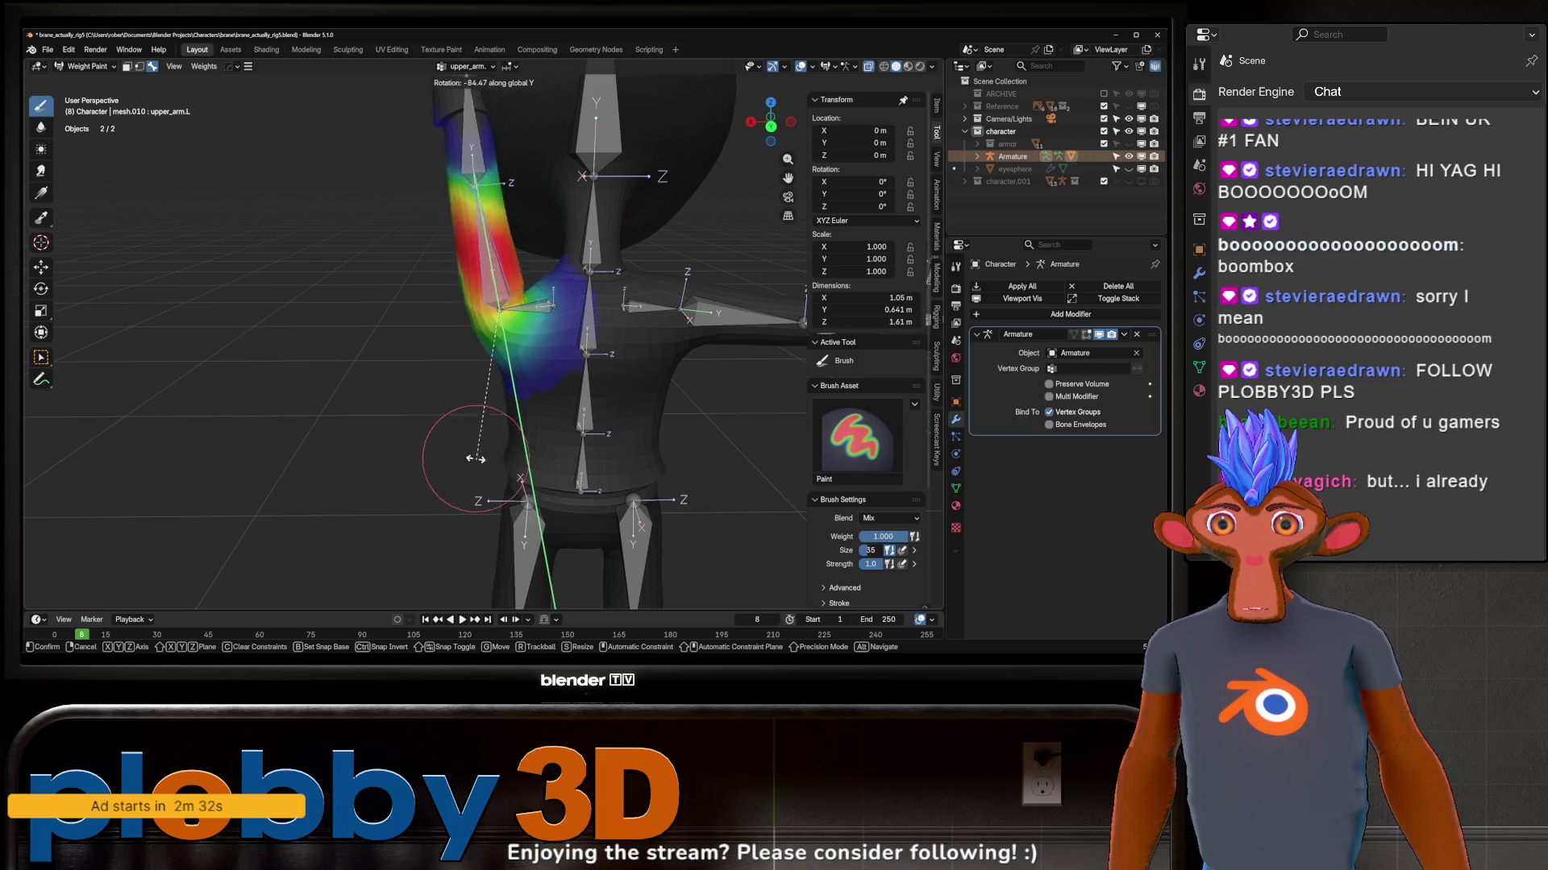
{"action": "right_click", "coordinate": [625, 290]}
{"action": "mouse_move", "coordinate": [624, 290]}
{"action": "middle_mouse_down"}
{"action": "mouse_move", "coordinate": [468, 339]}
{"action": "mouse_move", "coordinate": [492, 366]}
{"action": "middle_mouse_up"}
{"action": "scroll", "coordinate": [468, 340], "scroll_direction": "down", "scroll_amount": 3}
Step: In Object Mode select the Armature and orbit all around the character to inspect it
{"action": "left_click", "coordinate": [410, 381]}
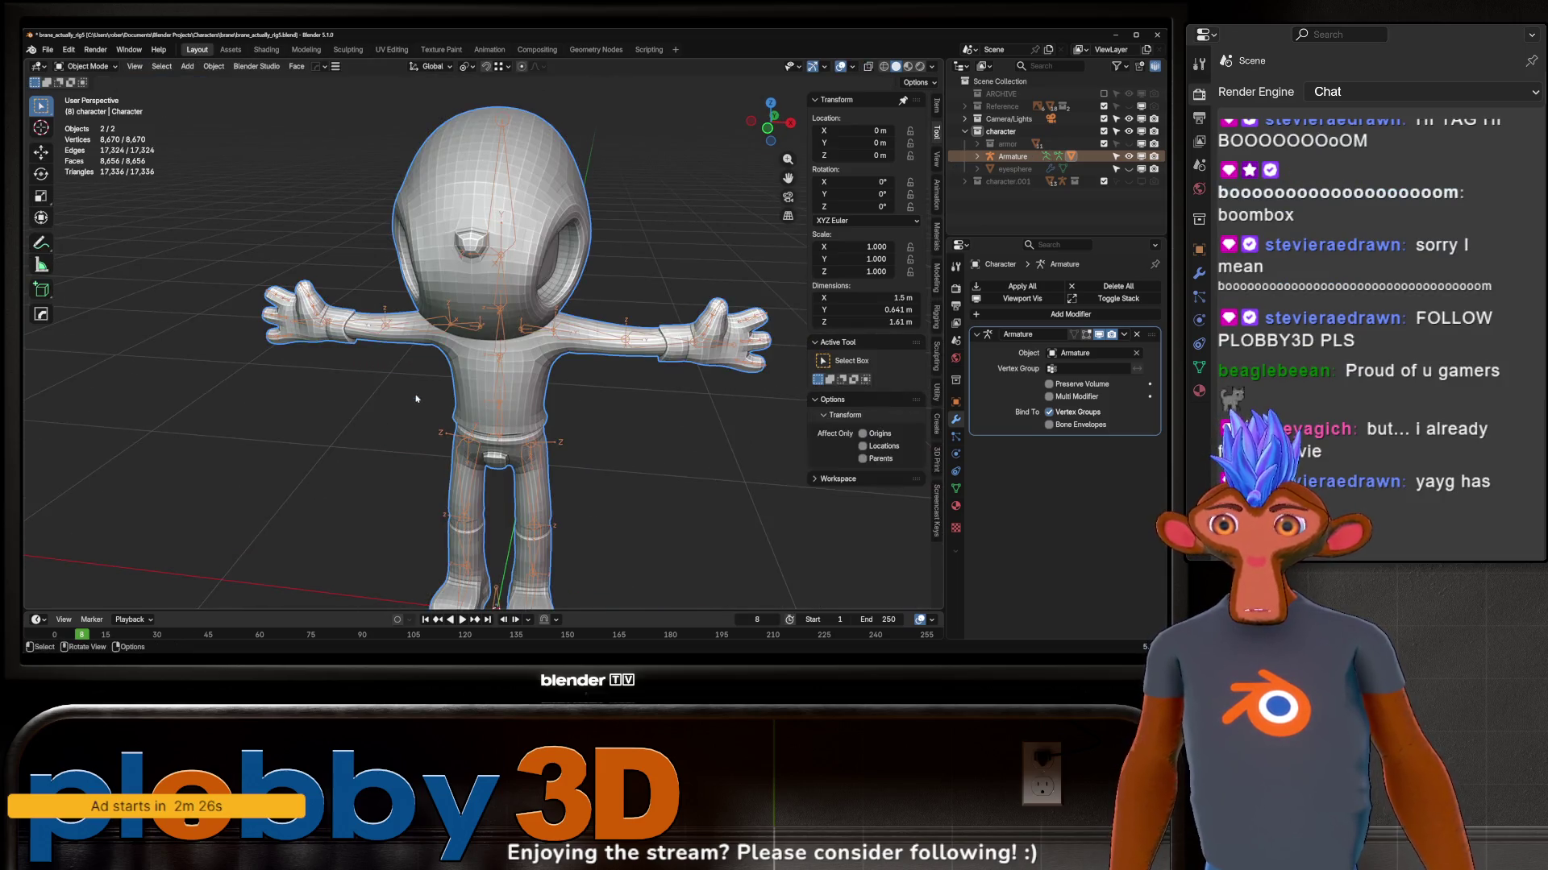
{"action": "left_click", "coordinate": [523, 352]}
{"action": "scroll", "coordinate": [520, 335], "scroll_direction": "up", "scroll_amount": 2}
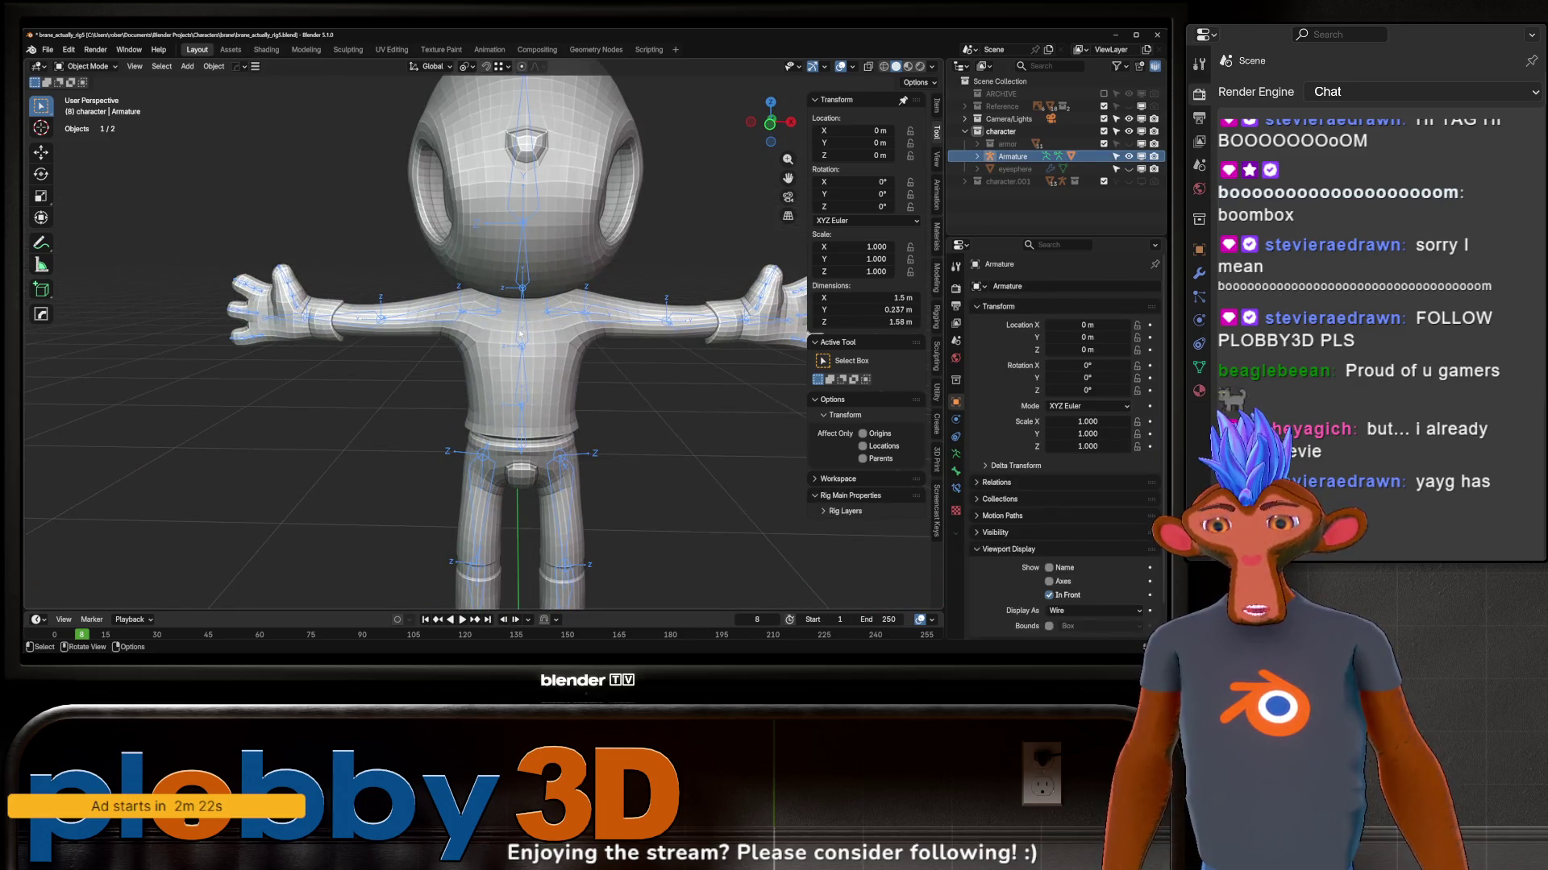
{"action": "scroll", "coordinate": [518, 321], "scroll_direction": "down", "scroll_amount": 2}
{"action": "scroll", "coordinate": [518, 322], "scroll_direction": "up", "scroll_amount": 3}
{"action": "middle_click_drag", "start_coordinate": [518, 323], "coordinate": [503, 393]}
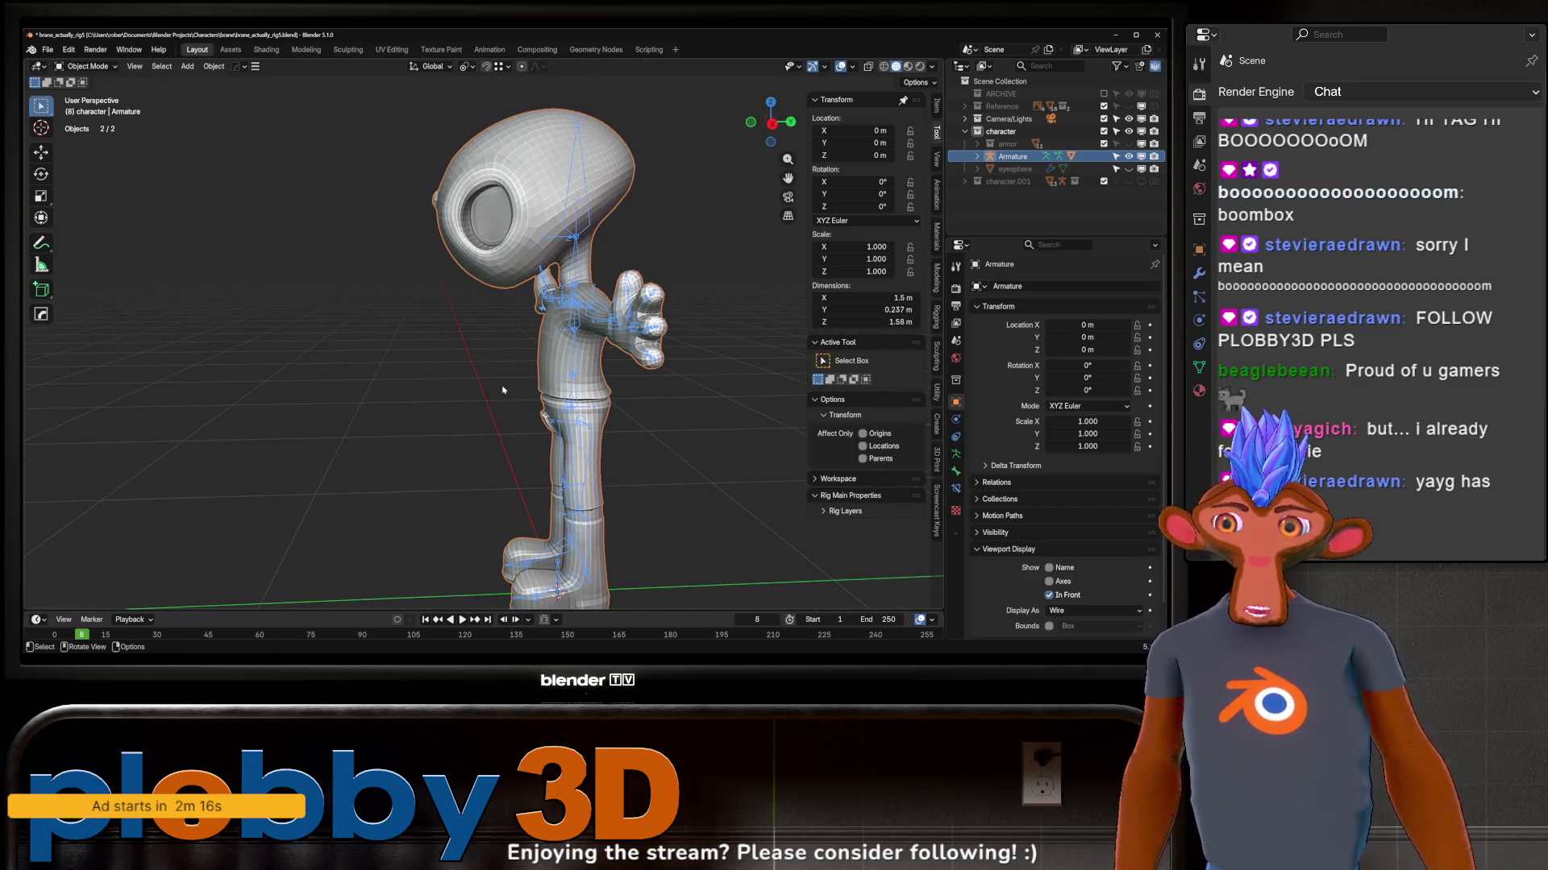
{"action": "scroll", "coordinate": [507, 372], "scroll_direction": "up", "scroll_amount": 2}
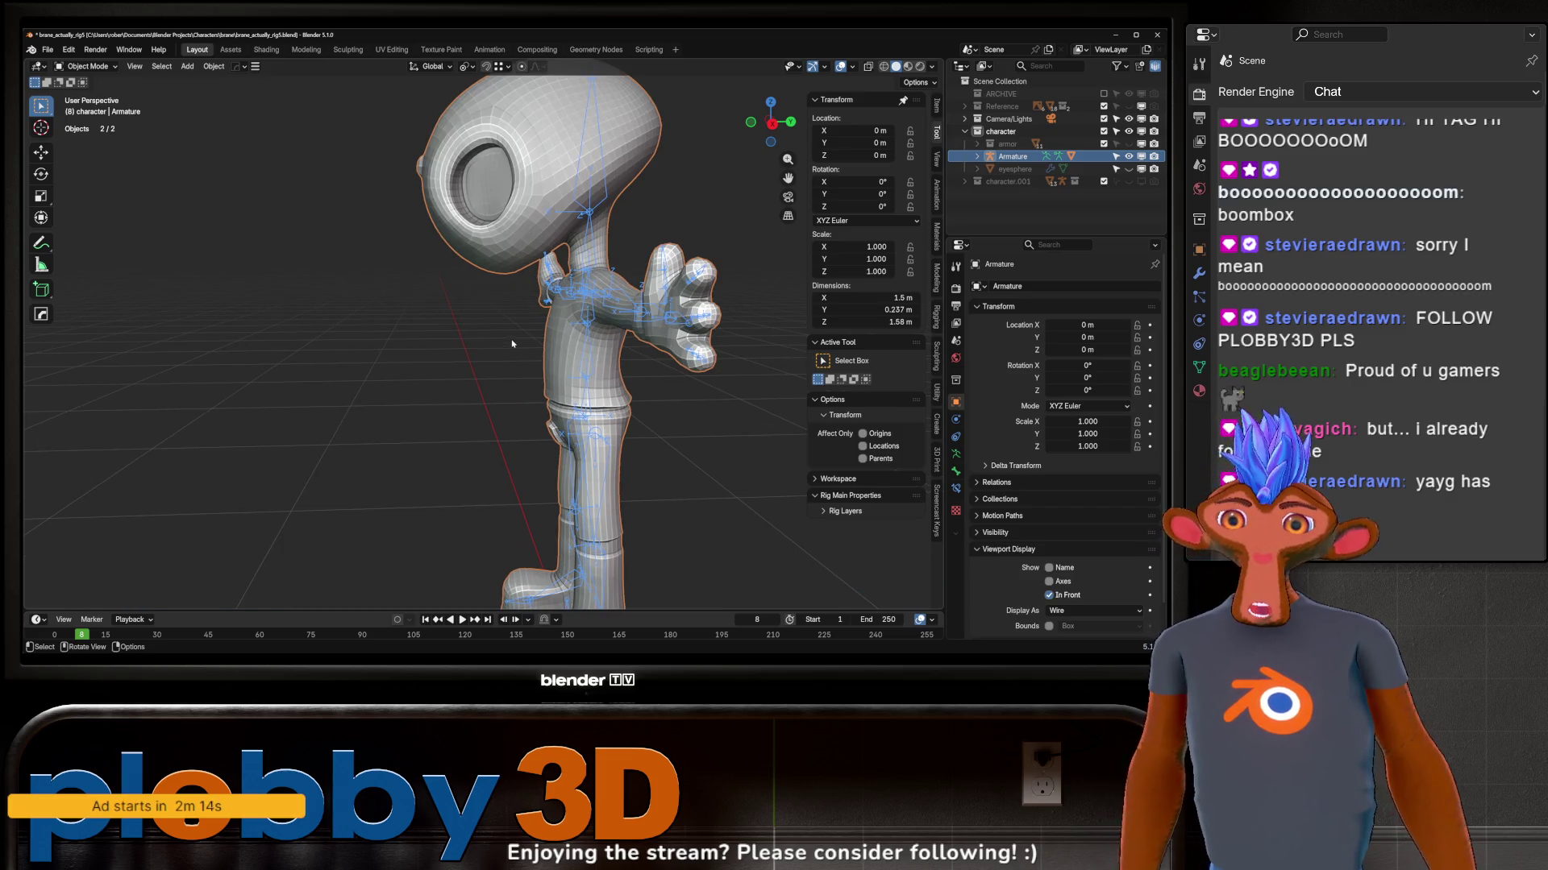
{"action": "mouse_move", "coordinate": [513, 337]}
{"action": "middle_mouse_down"}
{"action": "mouse_move", "coordinate": [581, 408]}
{"action": "mouse_move", "coordinate": [488, 328]}
{"action": "middle_mouse_up"}
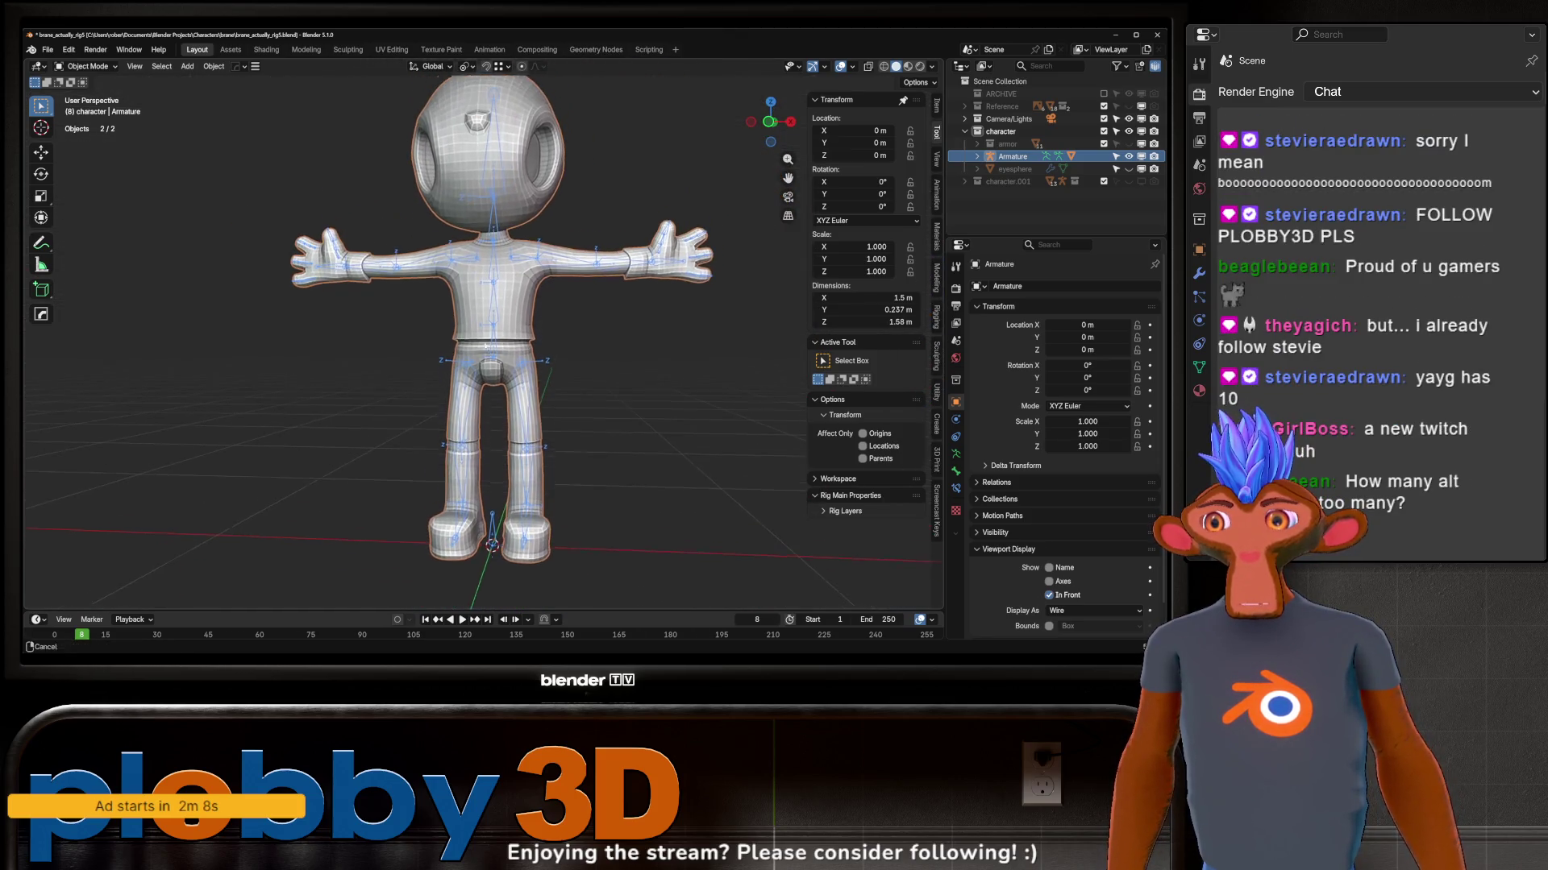
{"action": "scroll", "coordinate": [485, 326], "scroll_direction": "up", "scroll_amount": 2}
{"action": "middle_click_drag", "start_coordinate": [523, 321], "coordinate": [443, 333]}
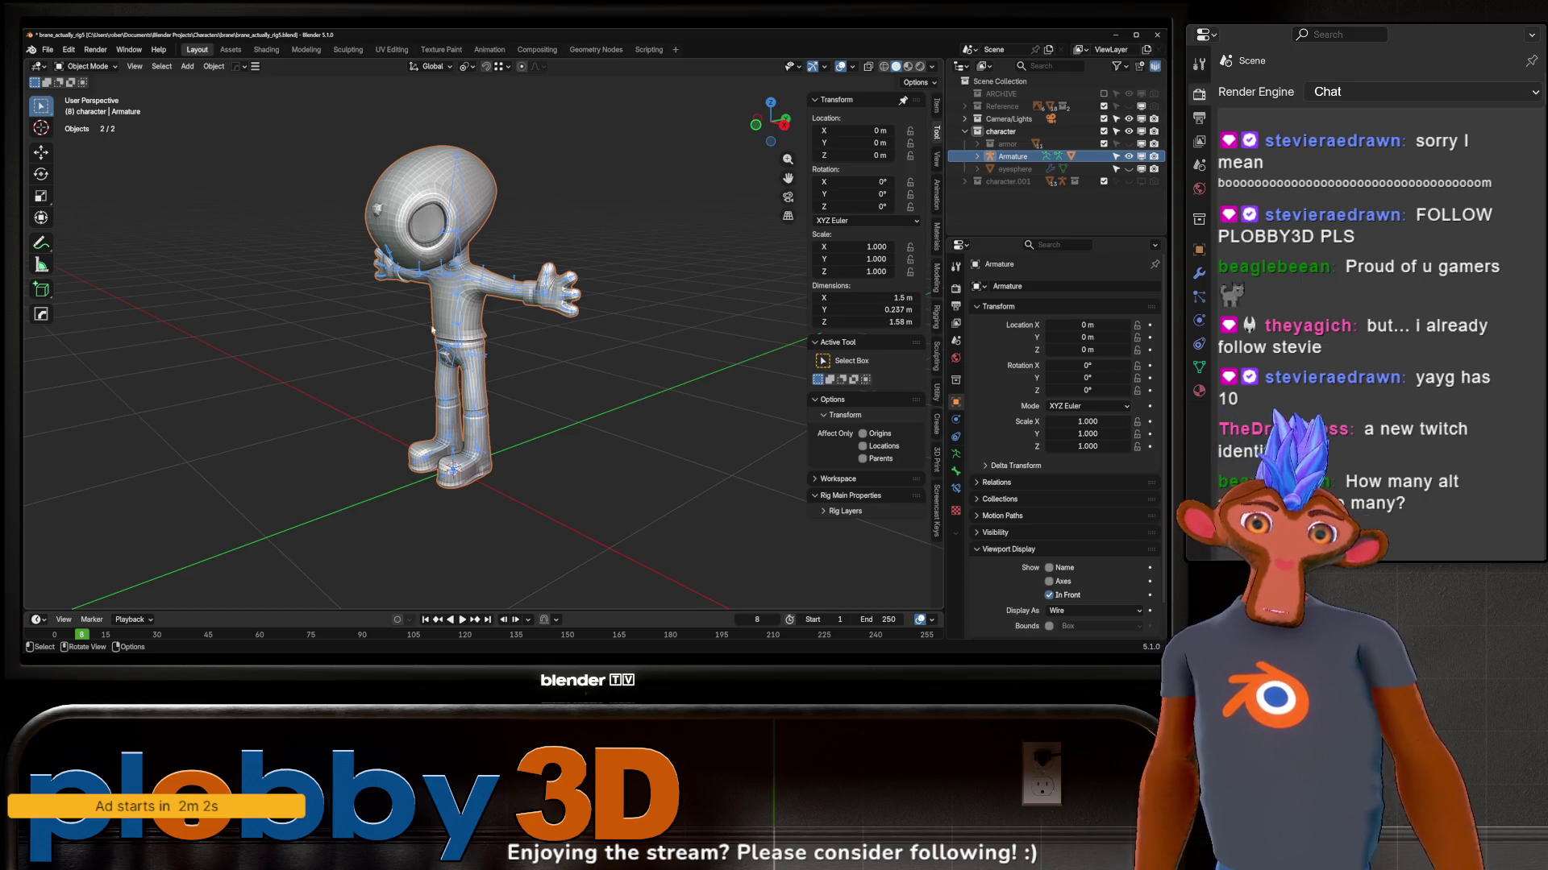
{"action": "scroll", "coordinate": [507, 373], "scroll_direction": "up", "scroll_amount": 3}
{"action": "scroll", "coordinate": [507, 373], "scroll_direction": "up", "scroll_amount": 3}
{"action": "mouse_move", "coordinate": [648, 299]}
{"action": "middle_mouse_down"}
{"action": "mouse_move", "coordinate": [475, 363]}
{"action": "mouse_move", "coordinate": [650, 355]}
{"action": "mouse_move", "coordinate": [568, 350]}
{"action": "mouse_move", "coordinate": [563, 254]}
{"action": "mouse_move", "coordinate": [507, 272]}
{"action": "middle_mouse_up"}
{"action": "scroll", "coordinate": [484, 351], "scroll_direction": "down", "scroll_amount": 4}
{"action": "scroll", "coordinate": [556, 348], "scroll_direction": "up", "scroll_amount": 2}
{"action": "scroll", "coordinate": [545, 346], "scroll_direction": "up", "scroll_amount": 4}
{"action": "scroll", "coordinate": [502, 276], "scroll_direction": "down", "scroll_amount": 4}
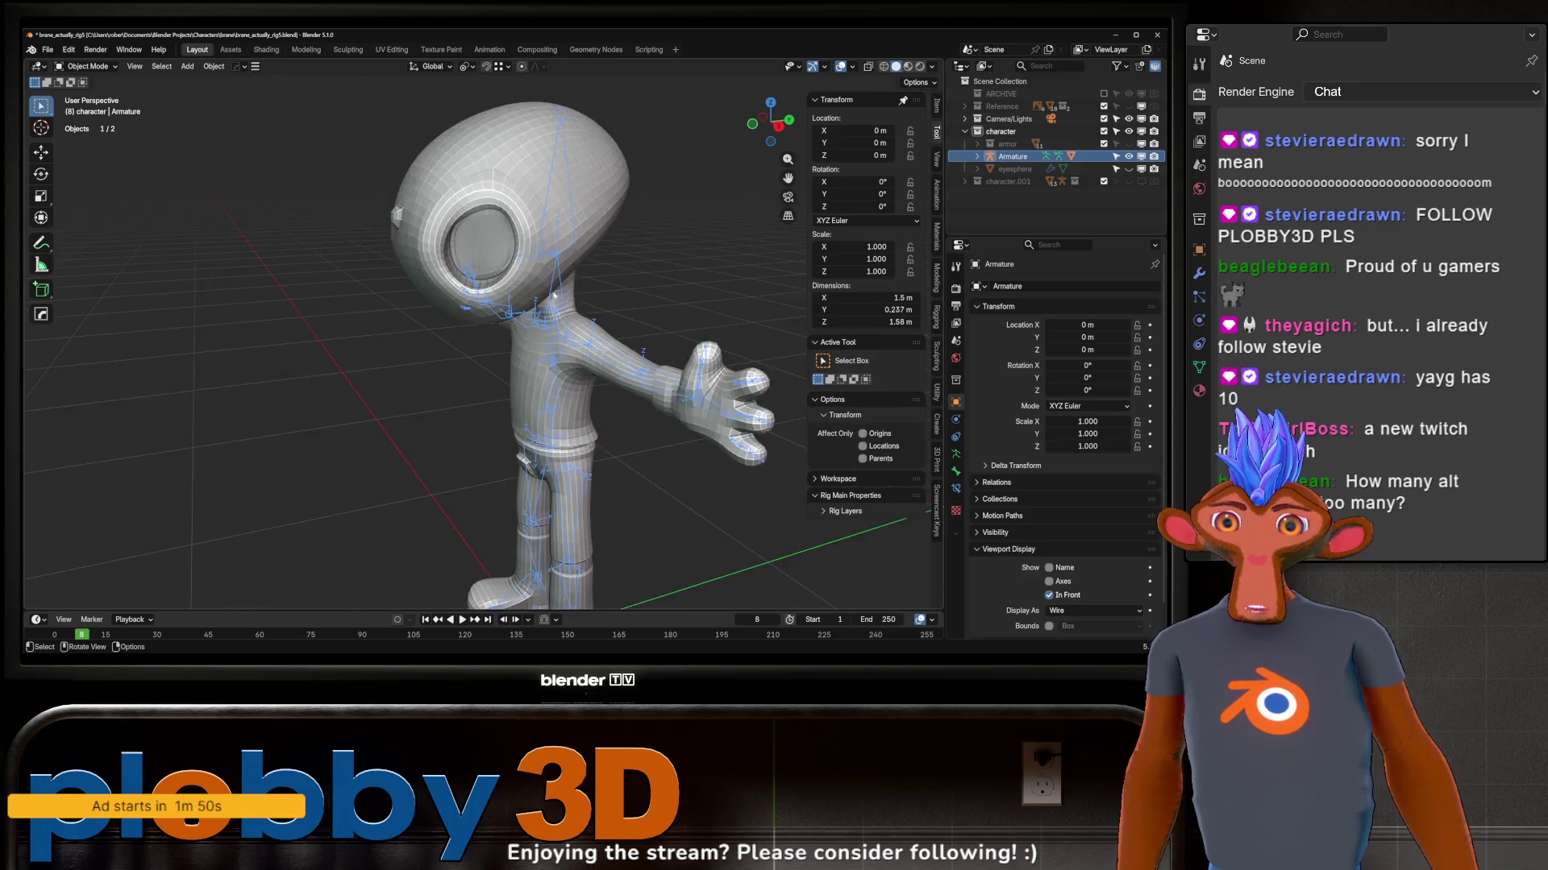
{"action": "scroll", "coordinate": [497, 280], "scroll_direction": "down", "scroll_amount": 2}
{"action": "mouse_move", "coordinate": [496, 278]}
{"action": "middle_mouse_down"}
{"action": "mouse_move", "coordinate": [452, 278]}
{"action": "mouse_move", "coordinate": [647, 379]}
{"action": "mouse_move", "coordinate": [760, 339]}
{"action": "middle_mouse_up"}
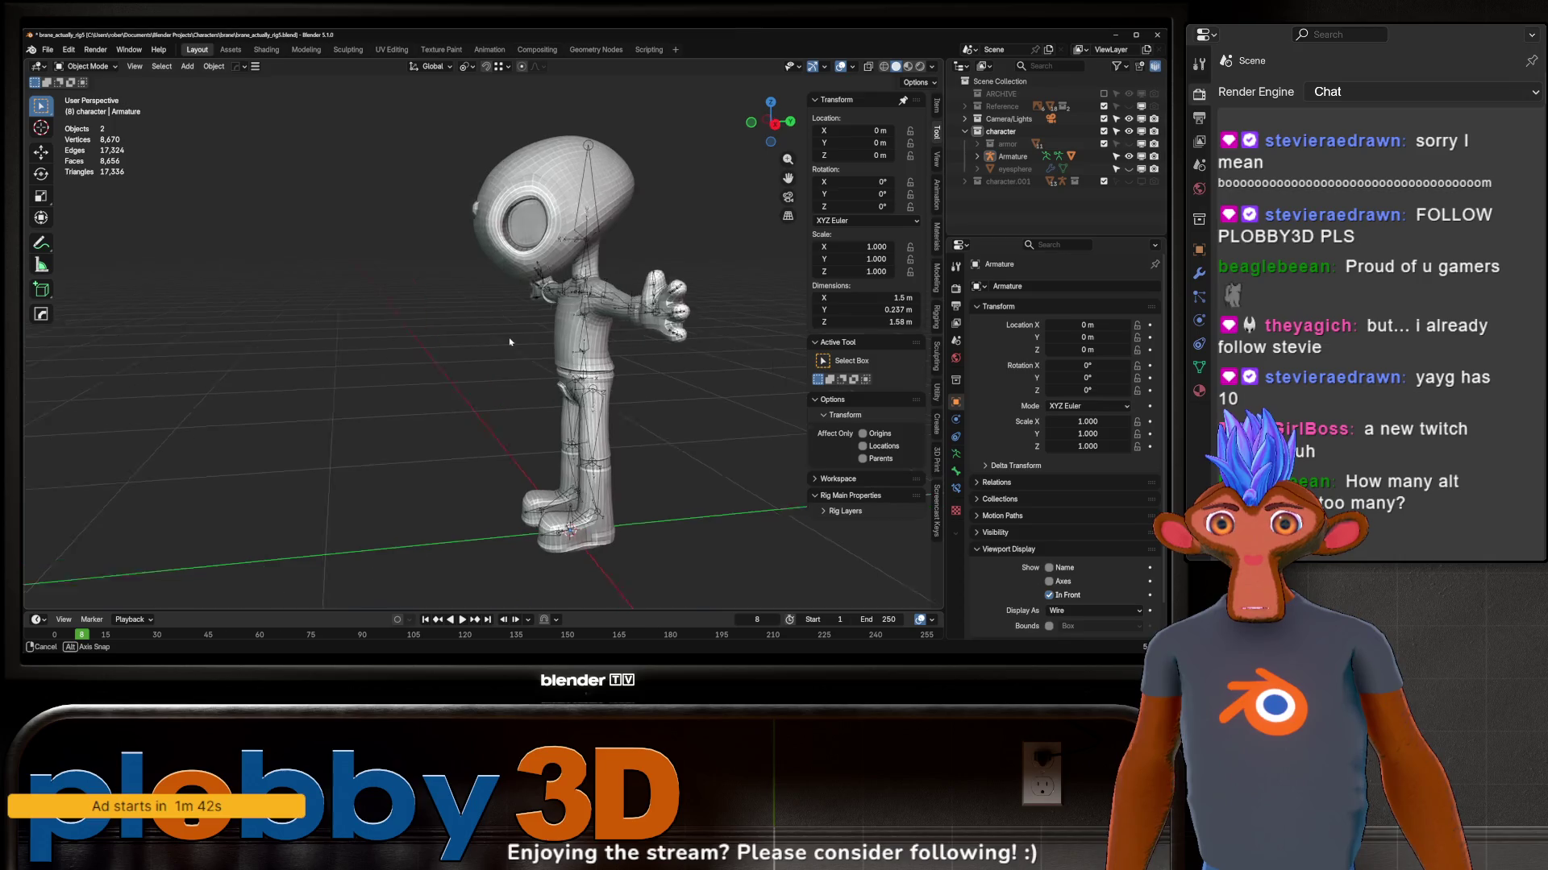
{"action": "middle_click_drag", "start_coordinate": [760, 340], "coordinate": [477, 351]}
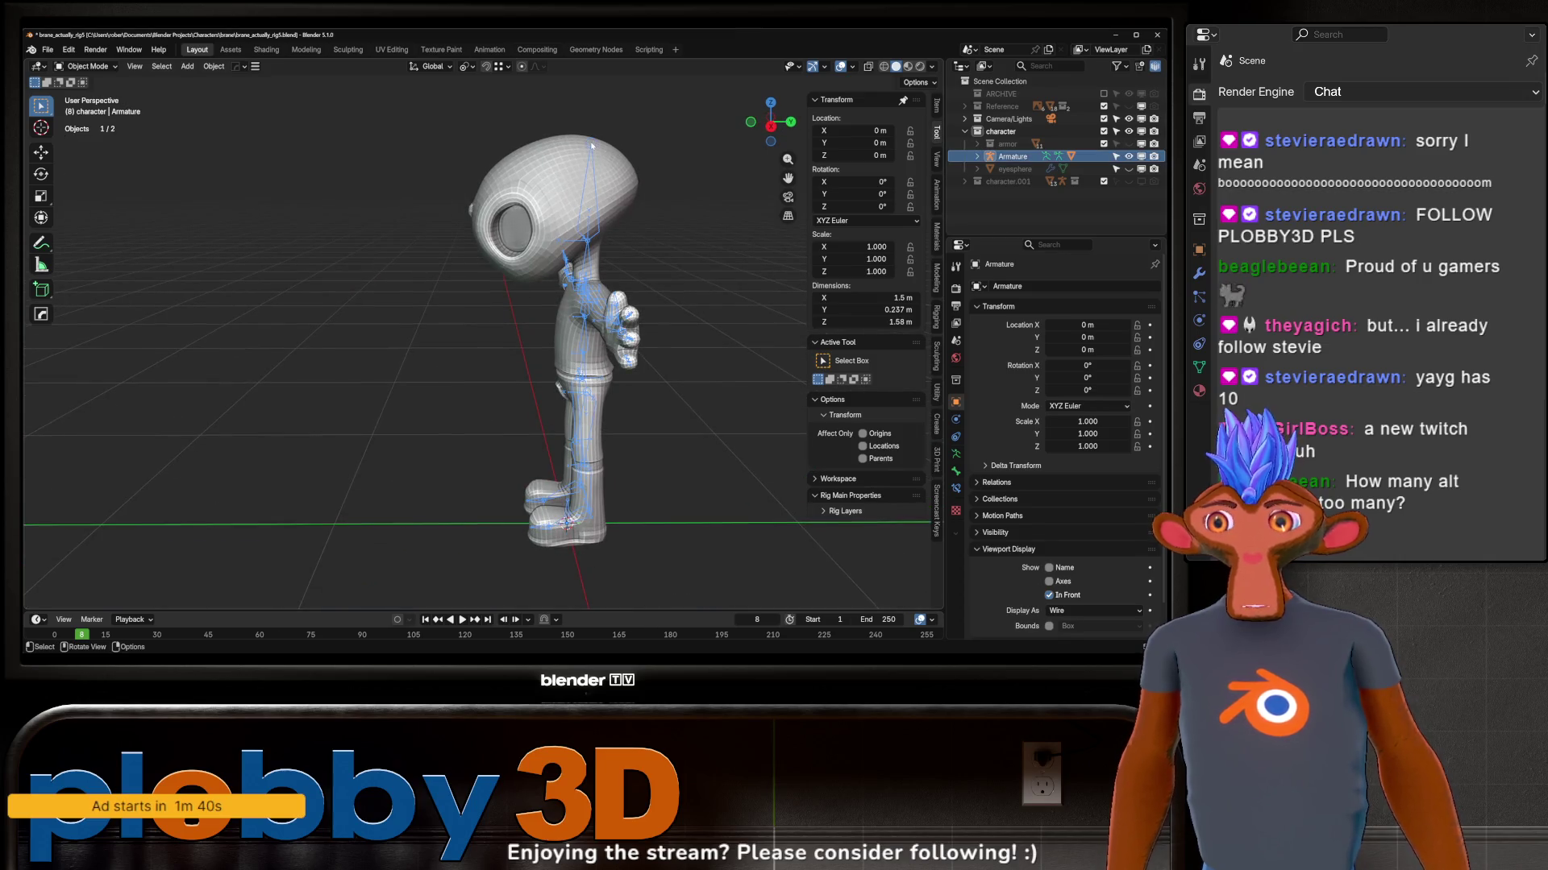
{"action": "key", "text": "Tab"}
Step: Return the armature to Object Mode, enter Pose Mode with Ctrl+Tab, and test-rotate the head bone before cancelling
{"action": "middle_click_drag", "start_coordinate": [477, 351], "coordinate": [581, 363]}
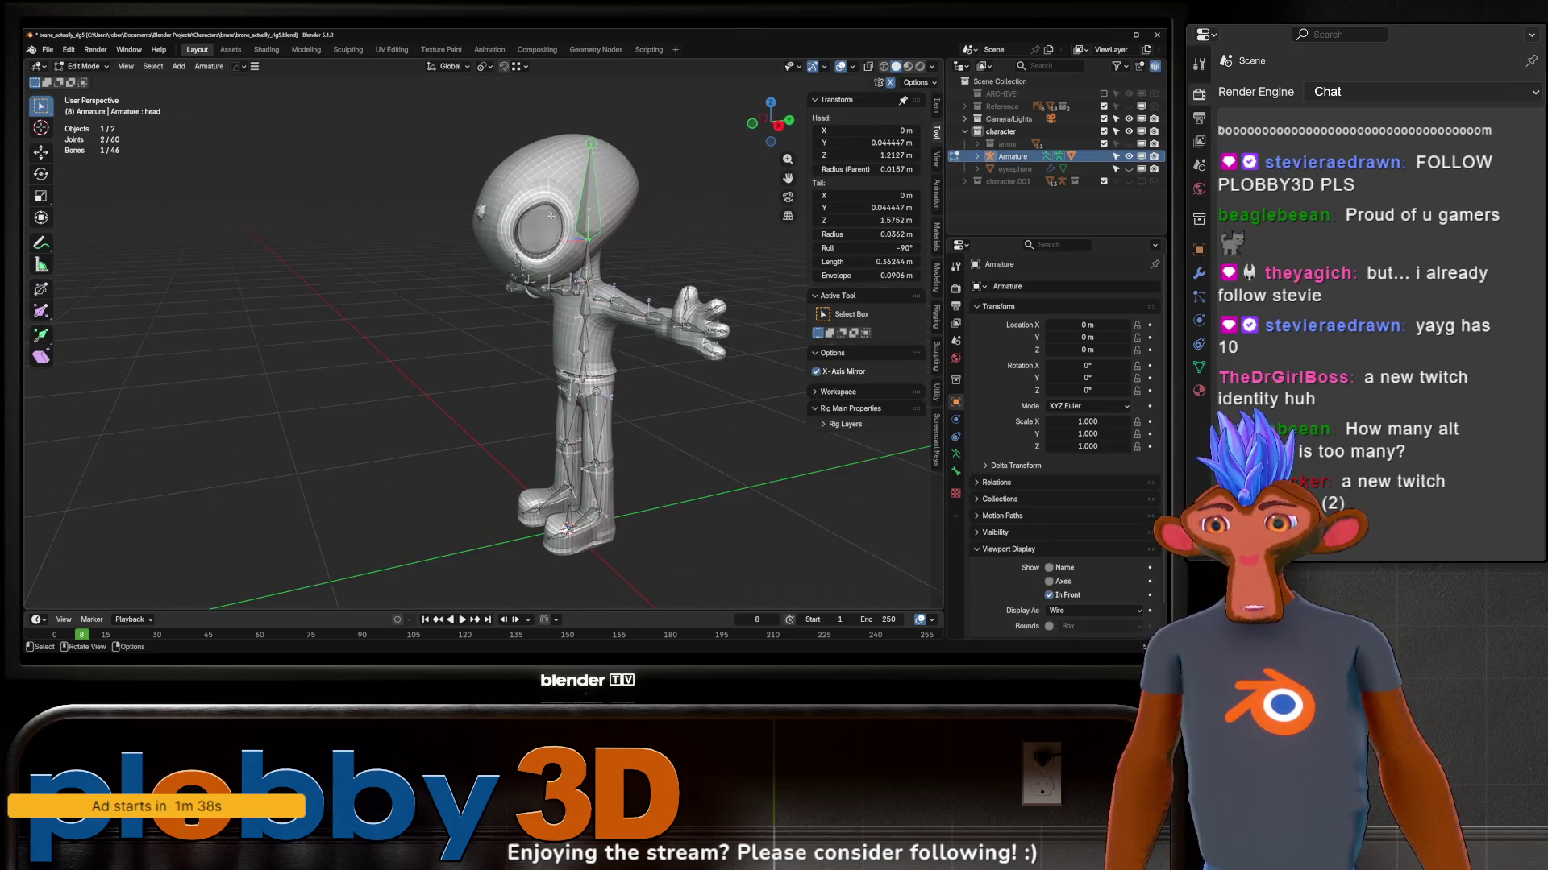
{"action": "scroll", "coordinate": [550, 217], "scroll_direction": "down", "scroll_amount": 1}
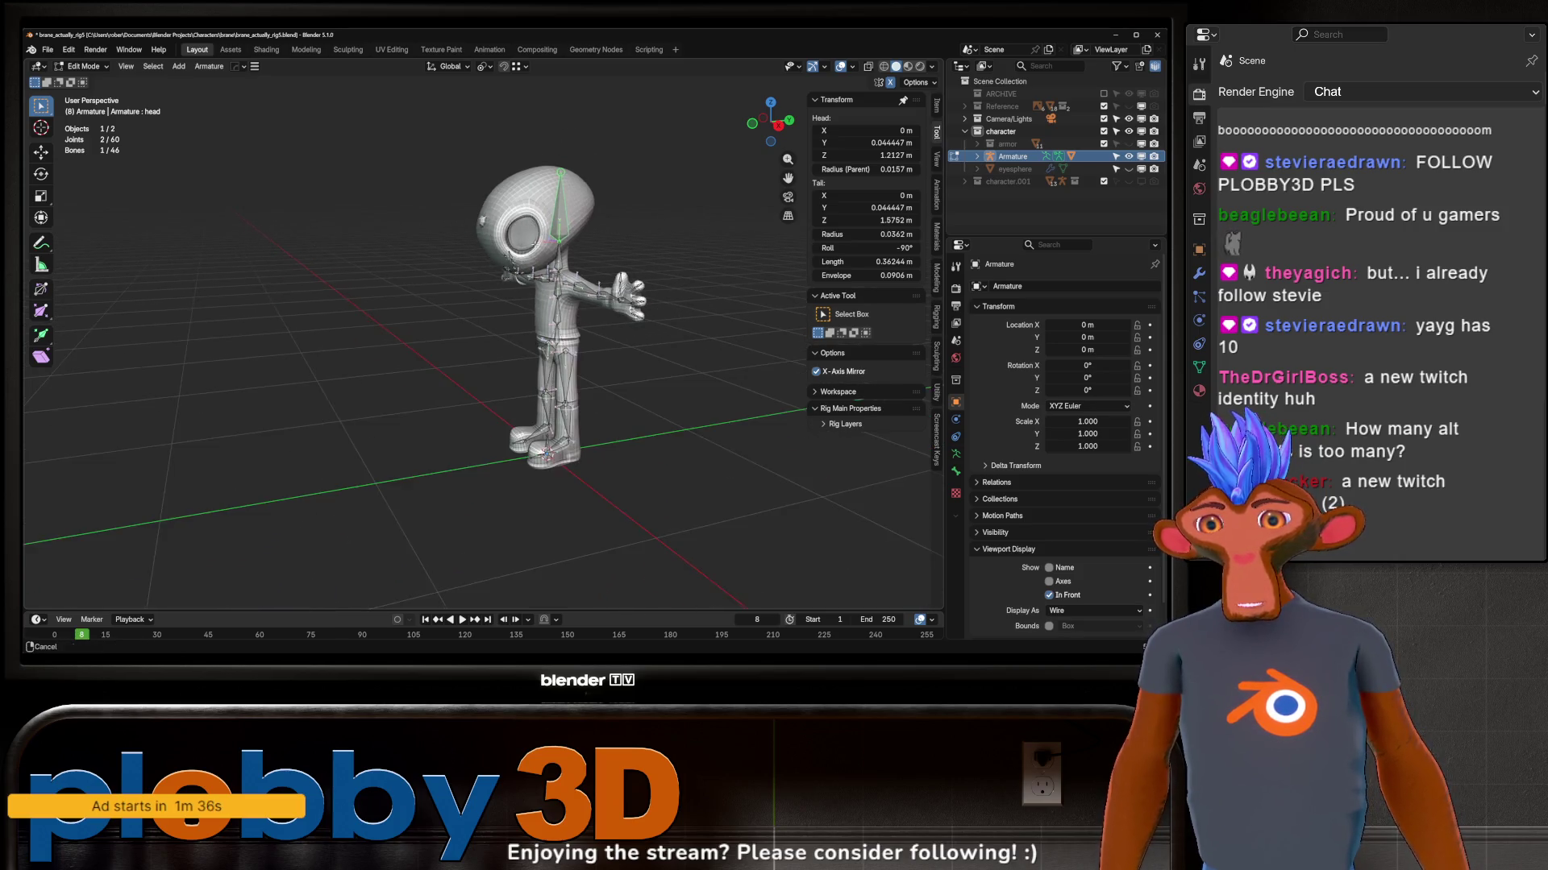
{"action": "scroll", "coordinate": [571, 255], "scroll_direction": "down", "scroll_amount": 2}
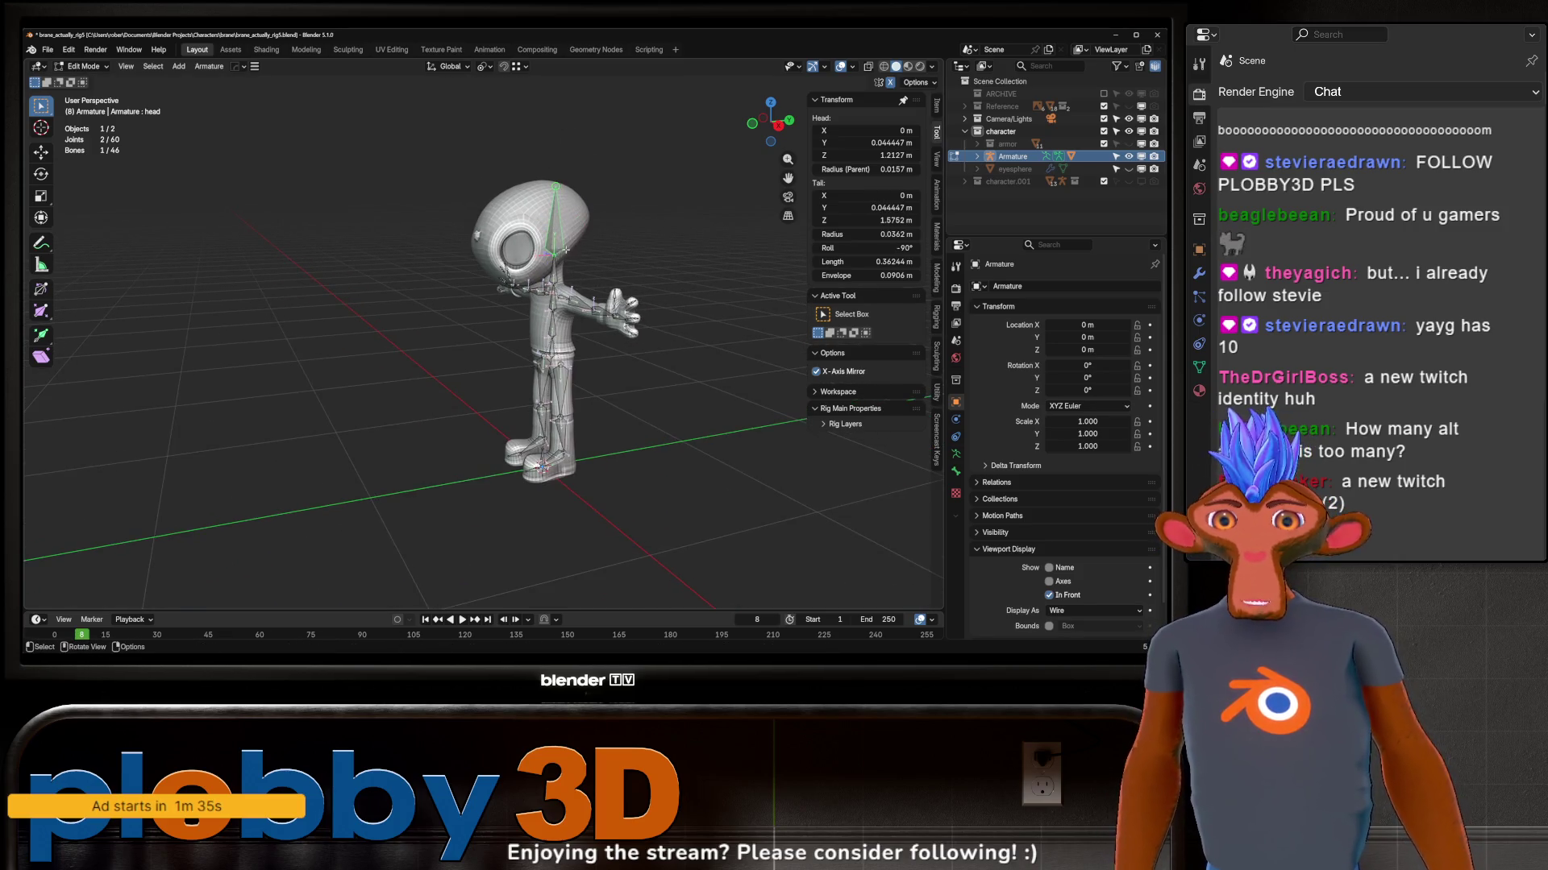
{"action": "left_click", "coordinate": [486, 286]}
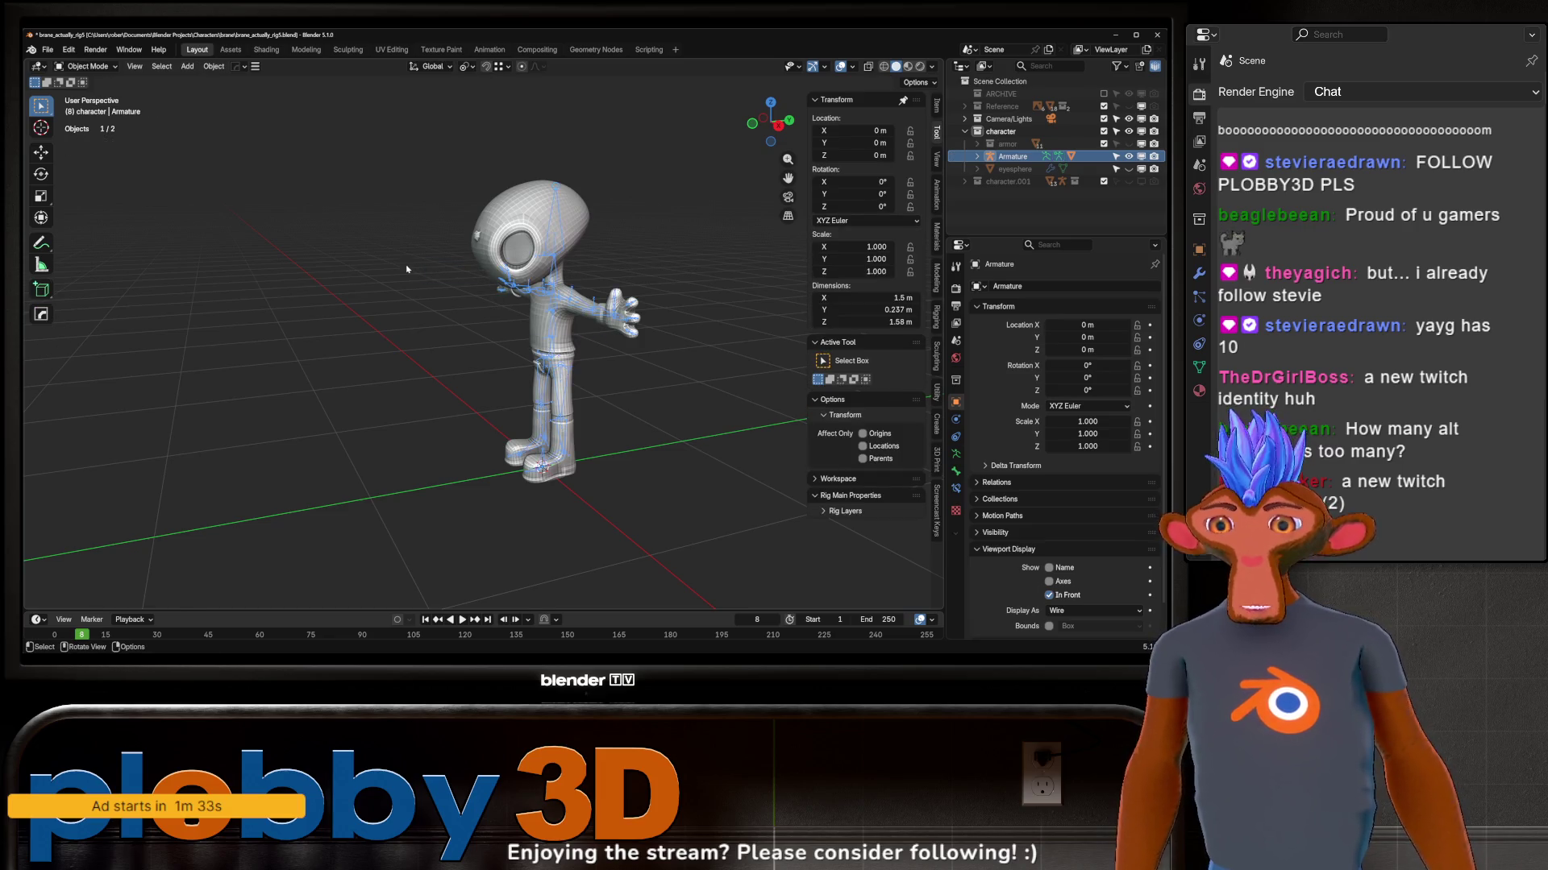
{"action": "middle_click_drag", "start_coordinate": [411, 303], "coordinate": [351, 305]}
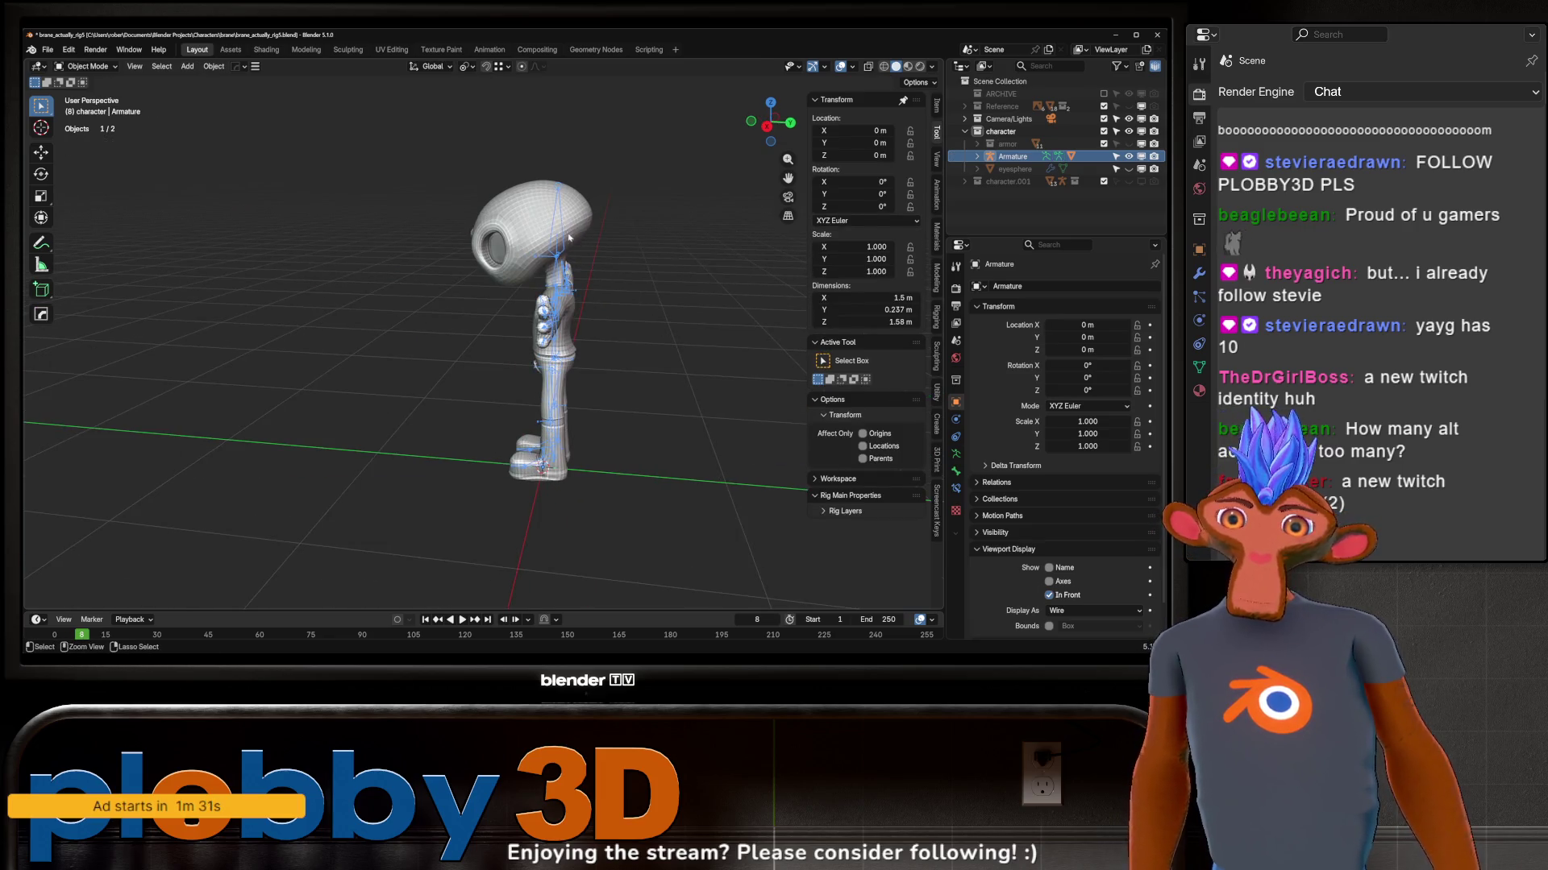
{"action": "key", "text": "ctrl+Tab"}
{"action": "middle_click_drag", "start_coordinate": [620, 241], "coordinate": [648, 246]}
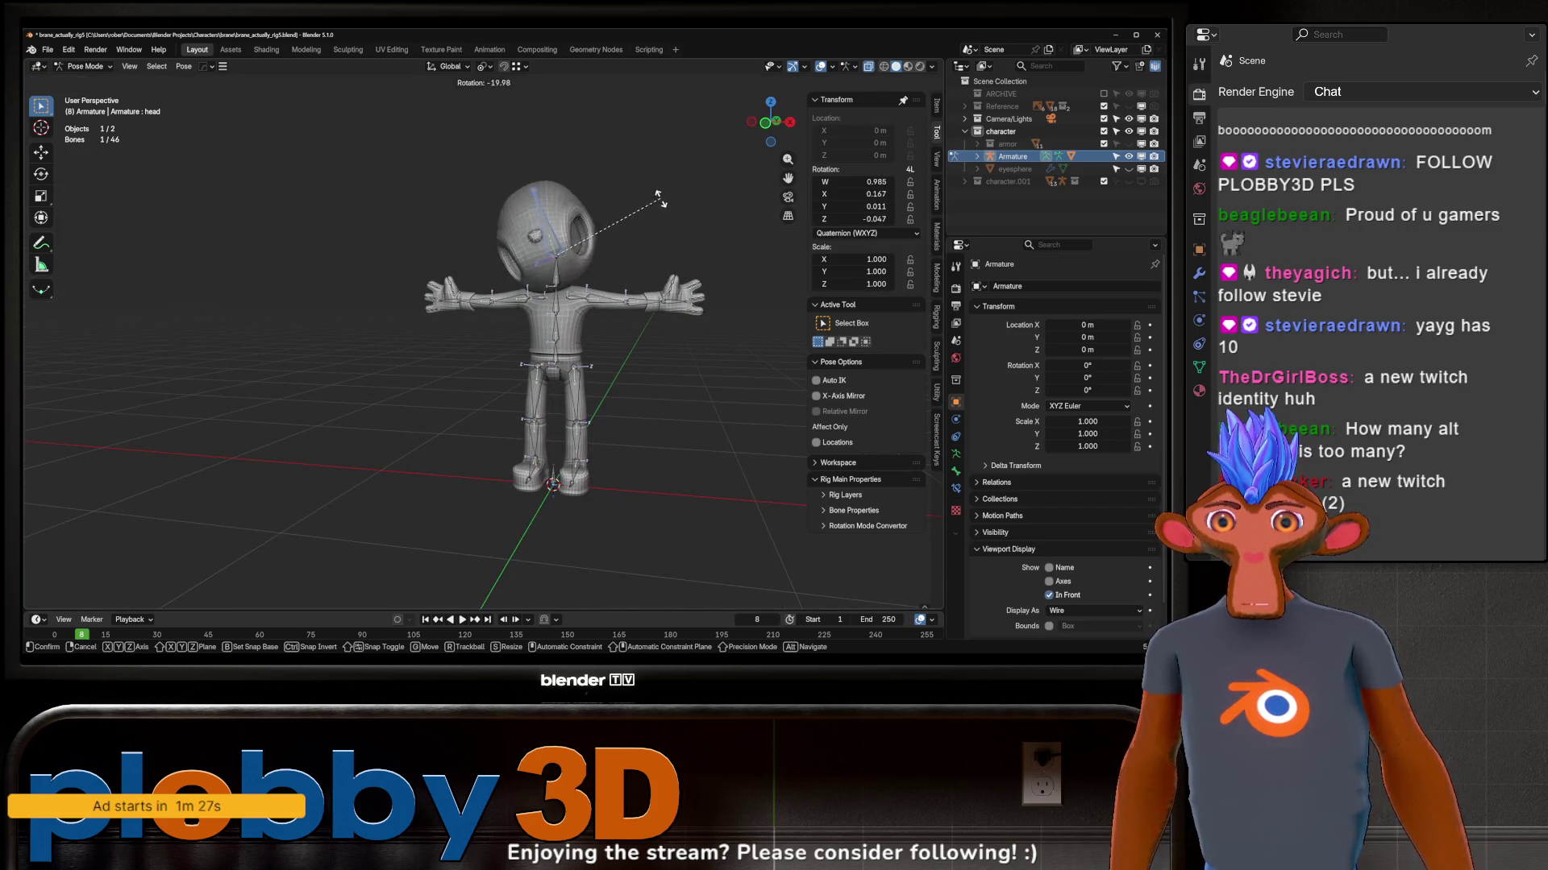
{"action": "key", "text": "Escape"}
Step: Switch viewport shading to Rendered then Material Preview and test-tilt the head bone, cancelling
{"action": "left_click", "coordinate": [918, 69]}
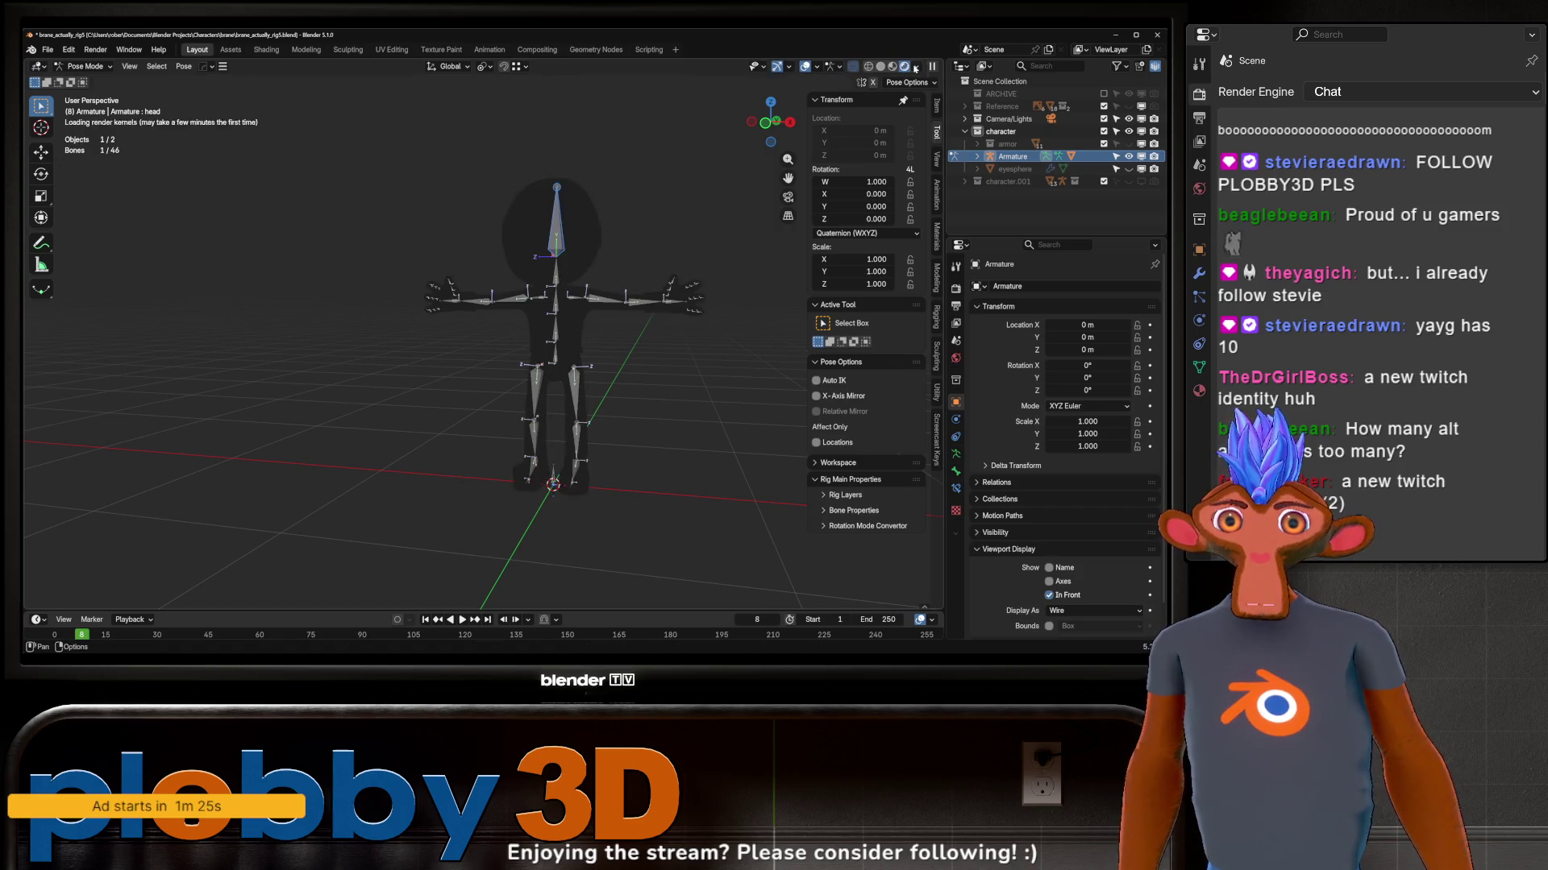
{"action": "left_click", "coordinate": [879, 67]}
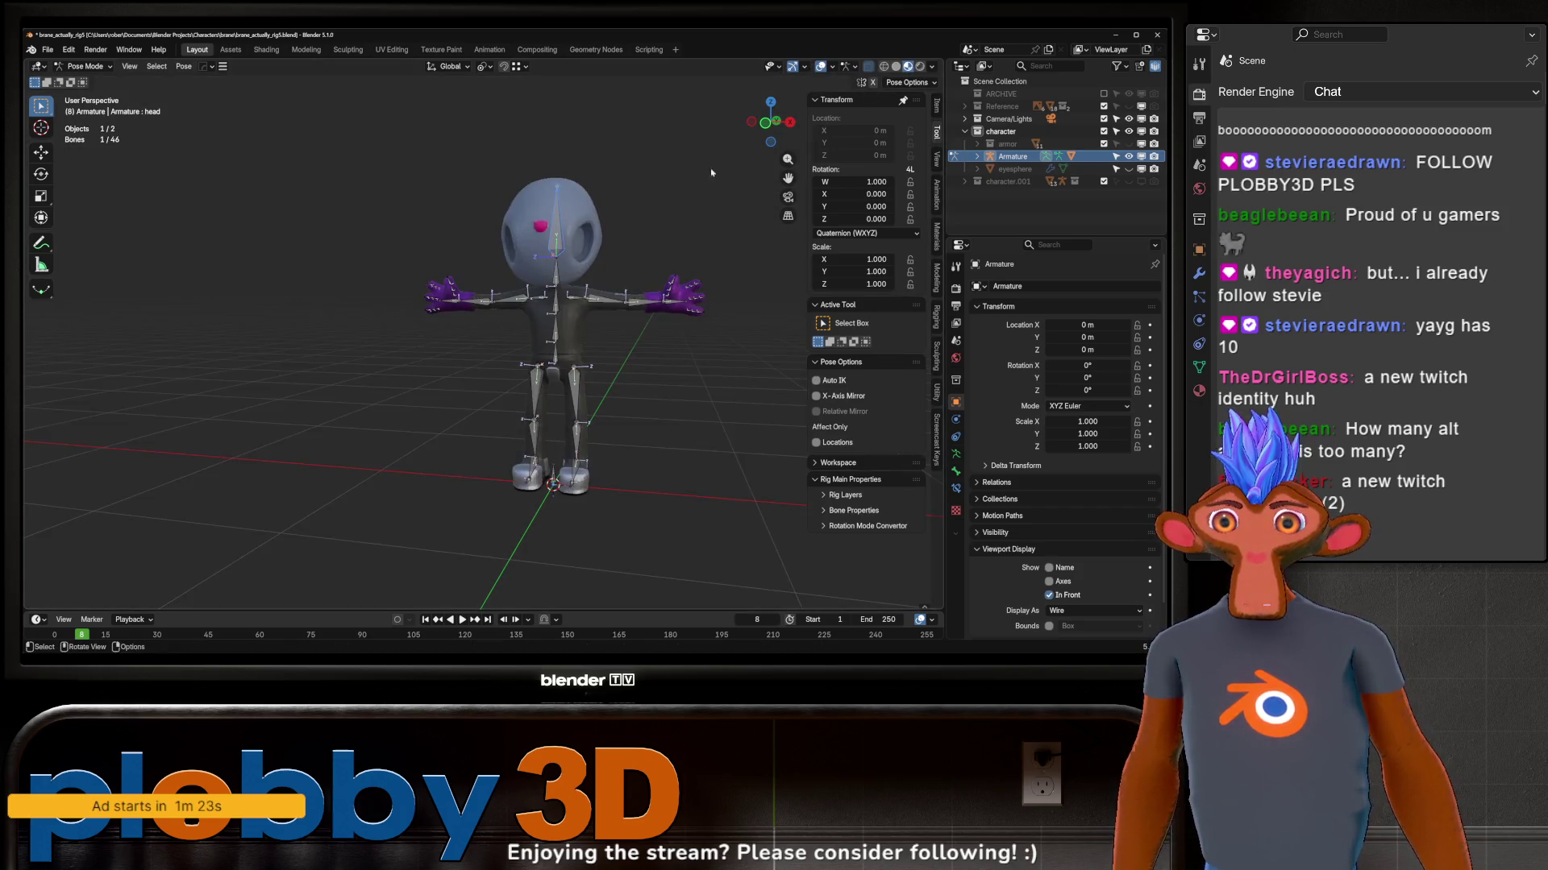
{"action": "key", "text": "r"}
{"action": "key", "text": "r"}
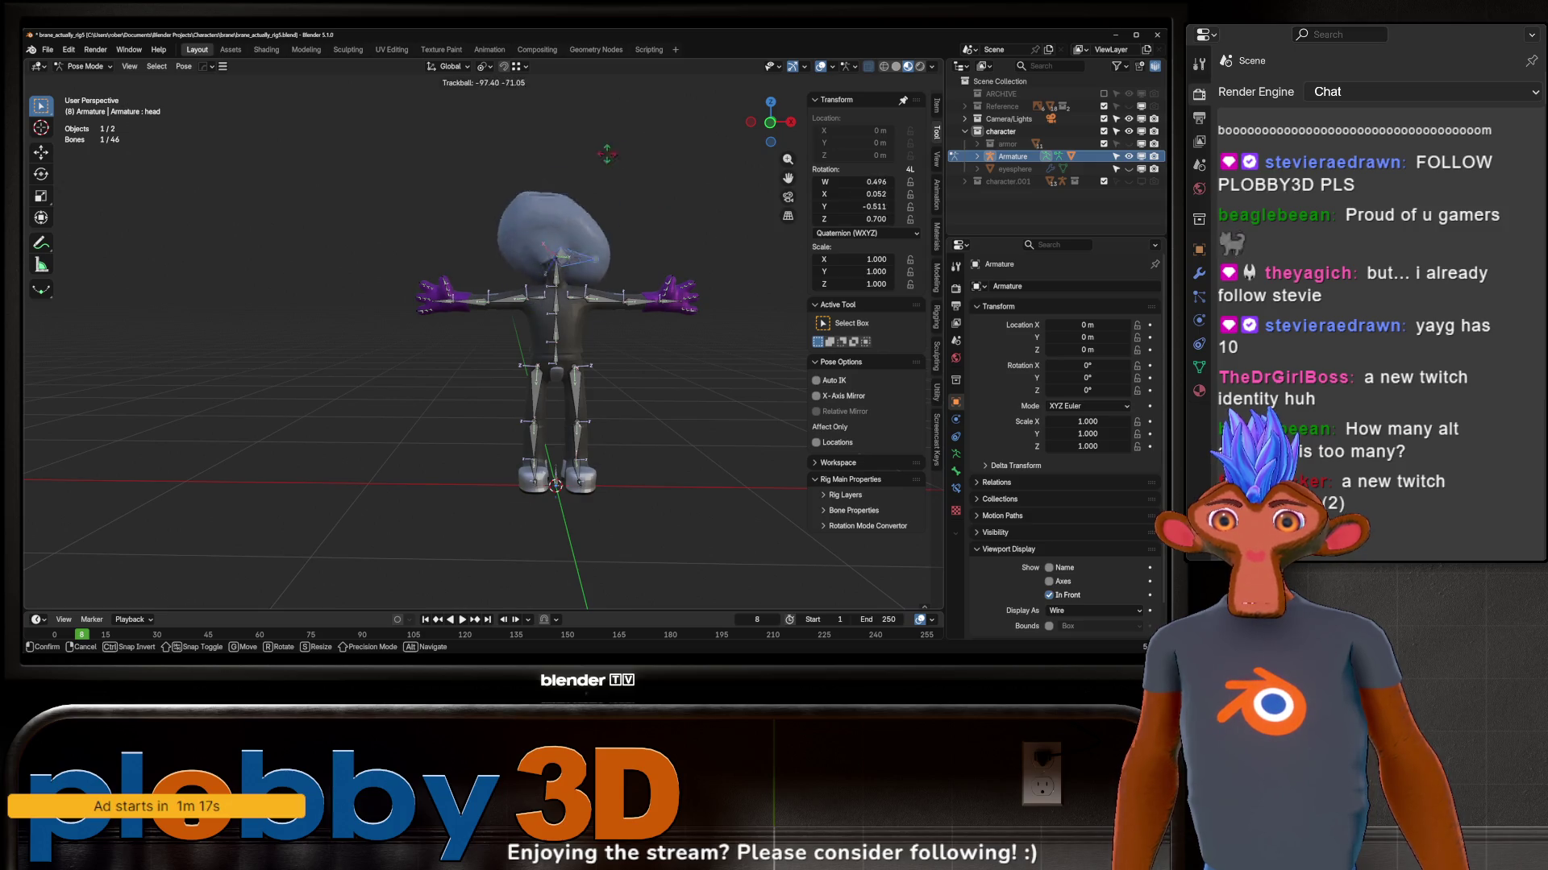
{"action": "key", "text": "Escape"}
{"action": "scroll", "coordinate": [588, 186], "scroll_direction": "up", "scroll_amount": 3}
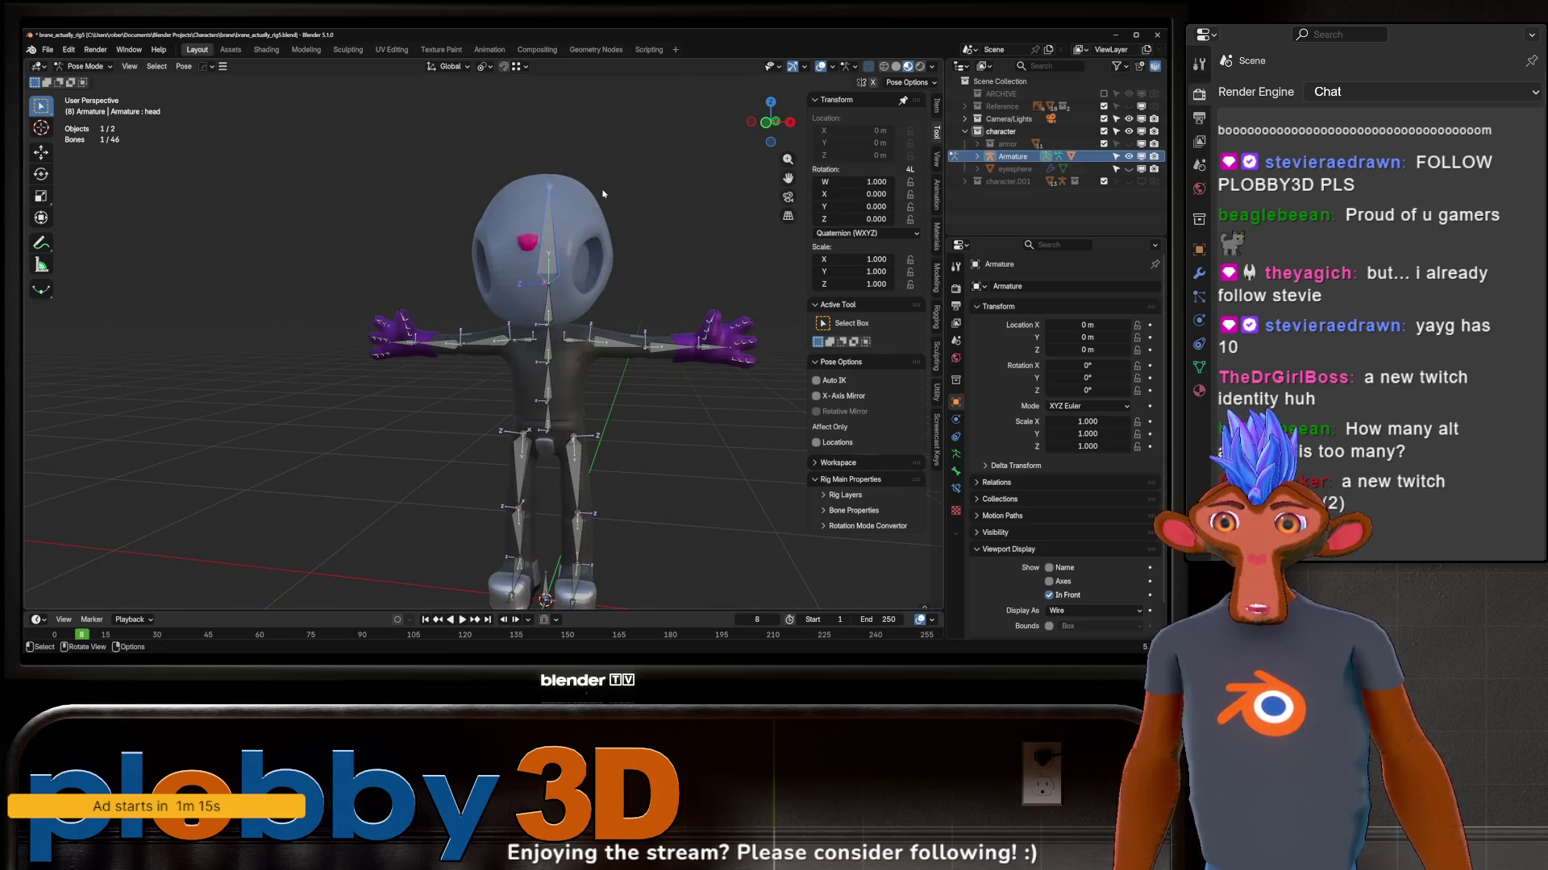
Step: Tilt the head again, enable X-Axis Mirror in Pose Options, and rotate both hands together
{"action": "key", "text": "r"}
{"action": "key", "text": "r"}
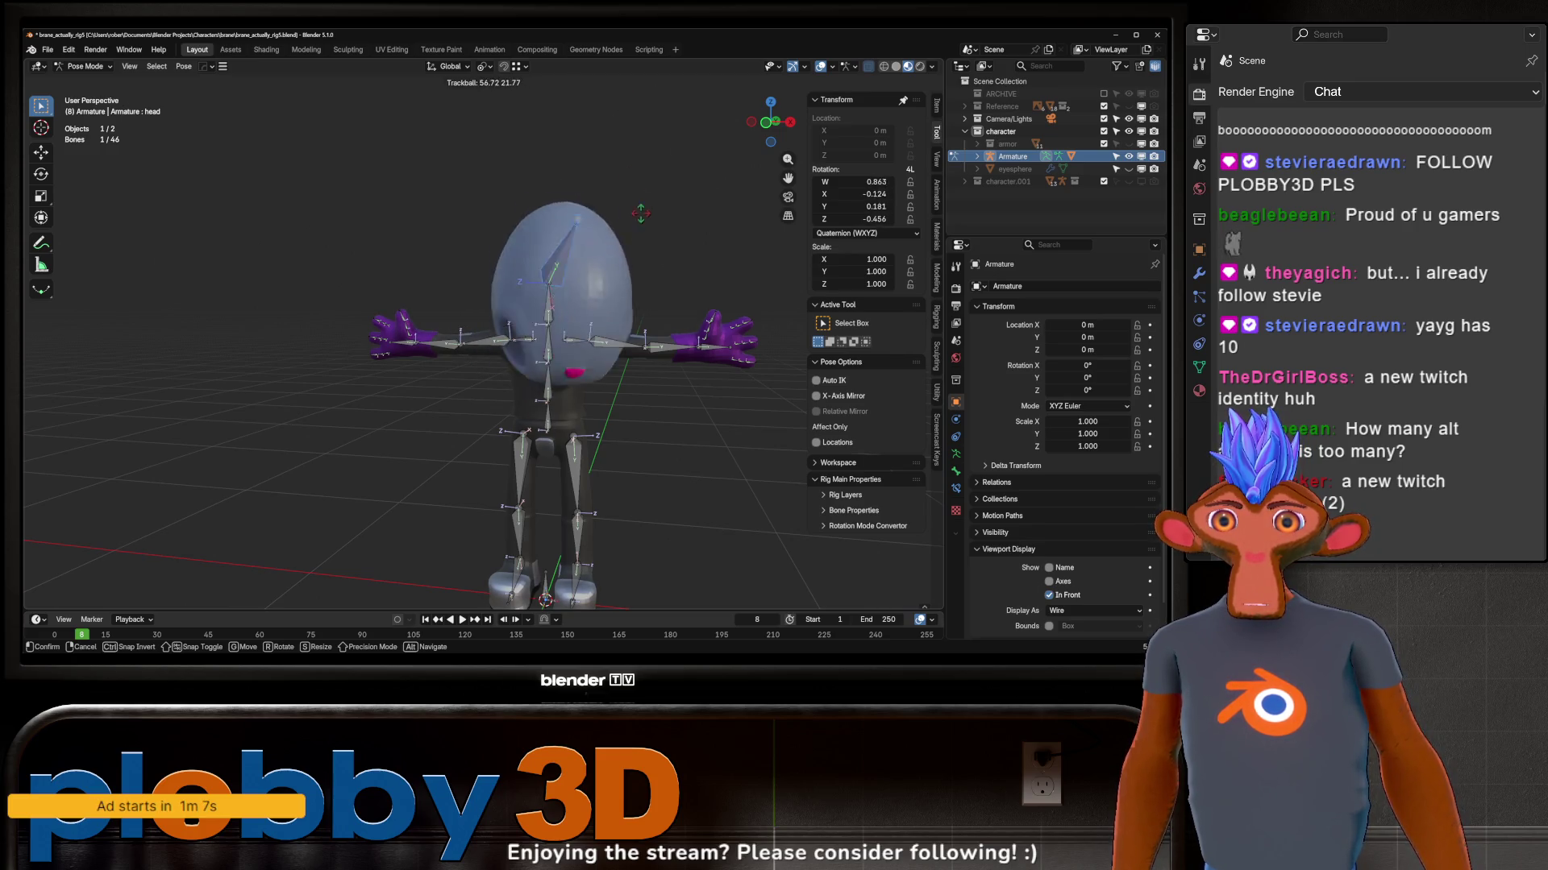
{"action": "key", "text": "Escape"}
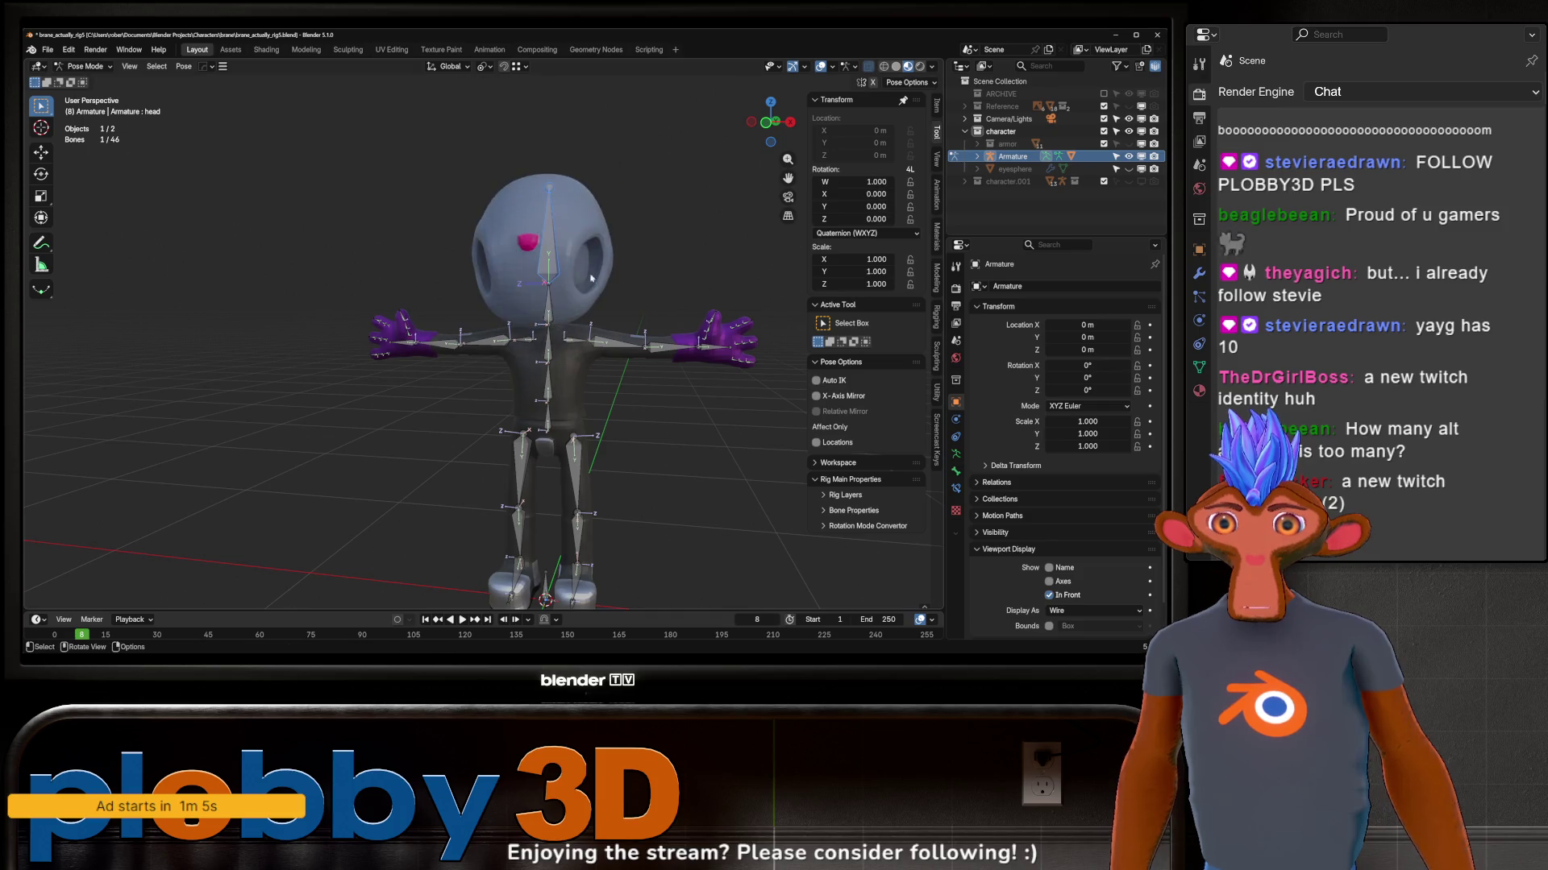
{"action": "key", "text": "Escape"}
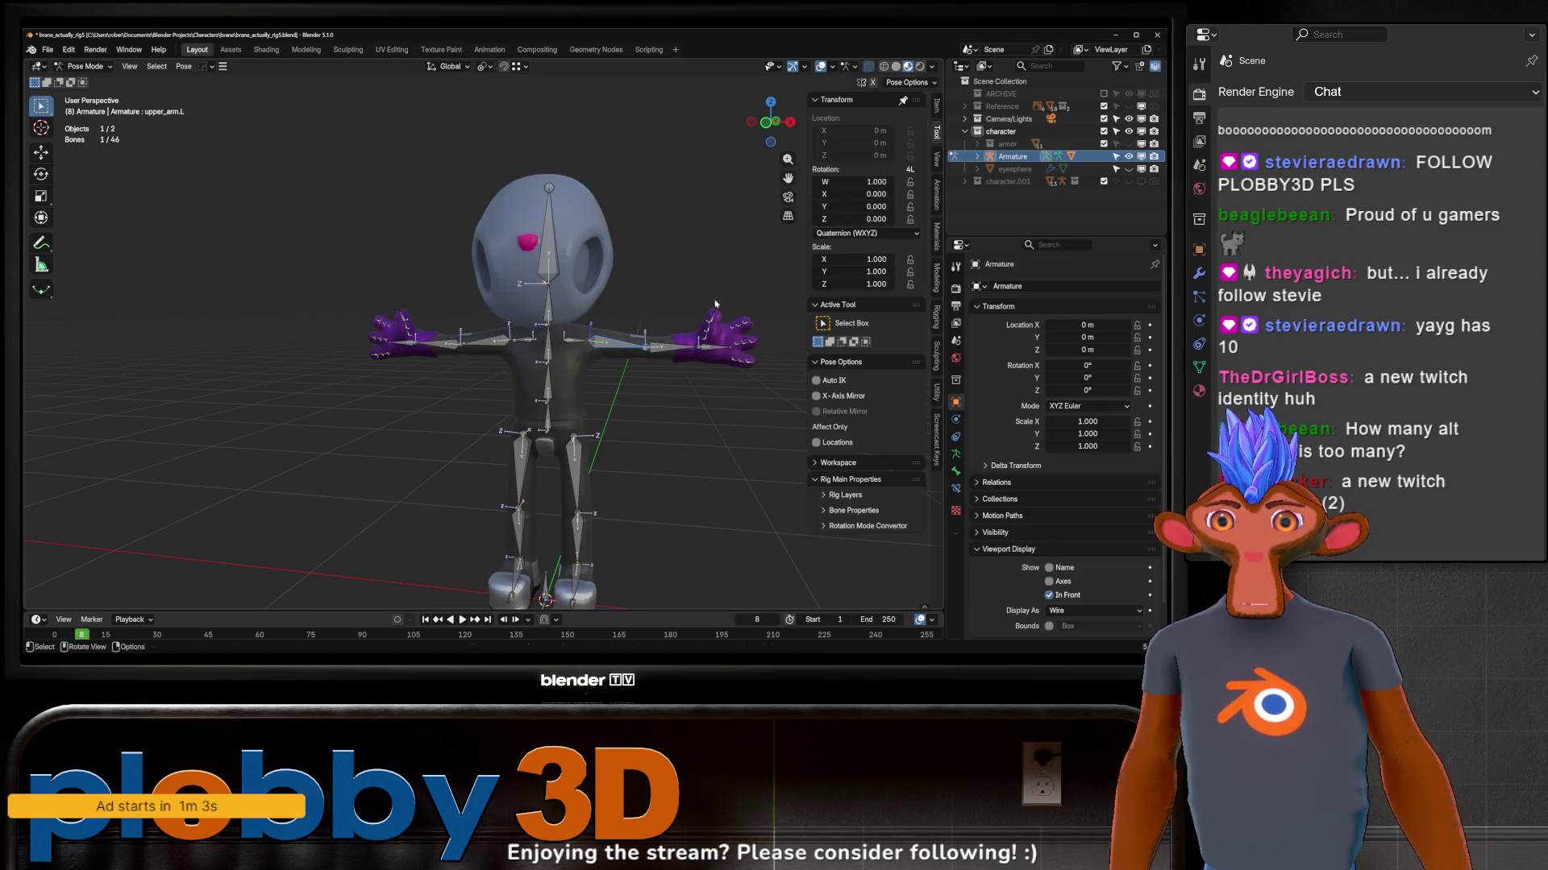
{"action": "left_click", "coordinate": [874, 83]}
{"action": "key", "text": "r"}
{"action": "key", "text": "r"}
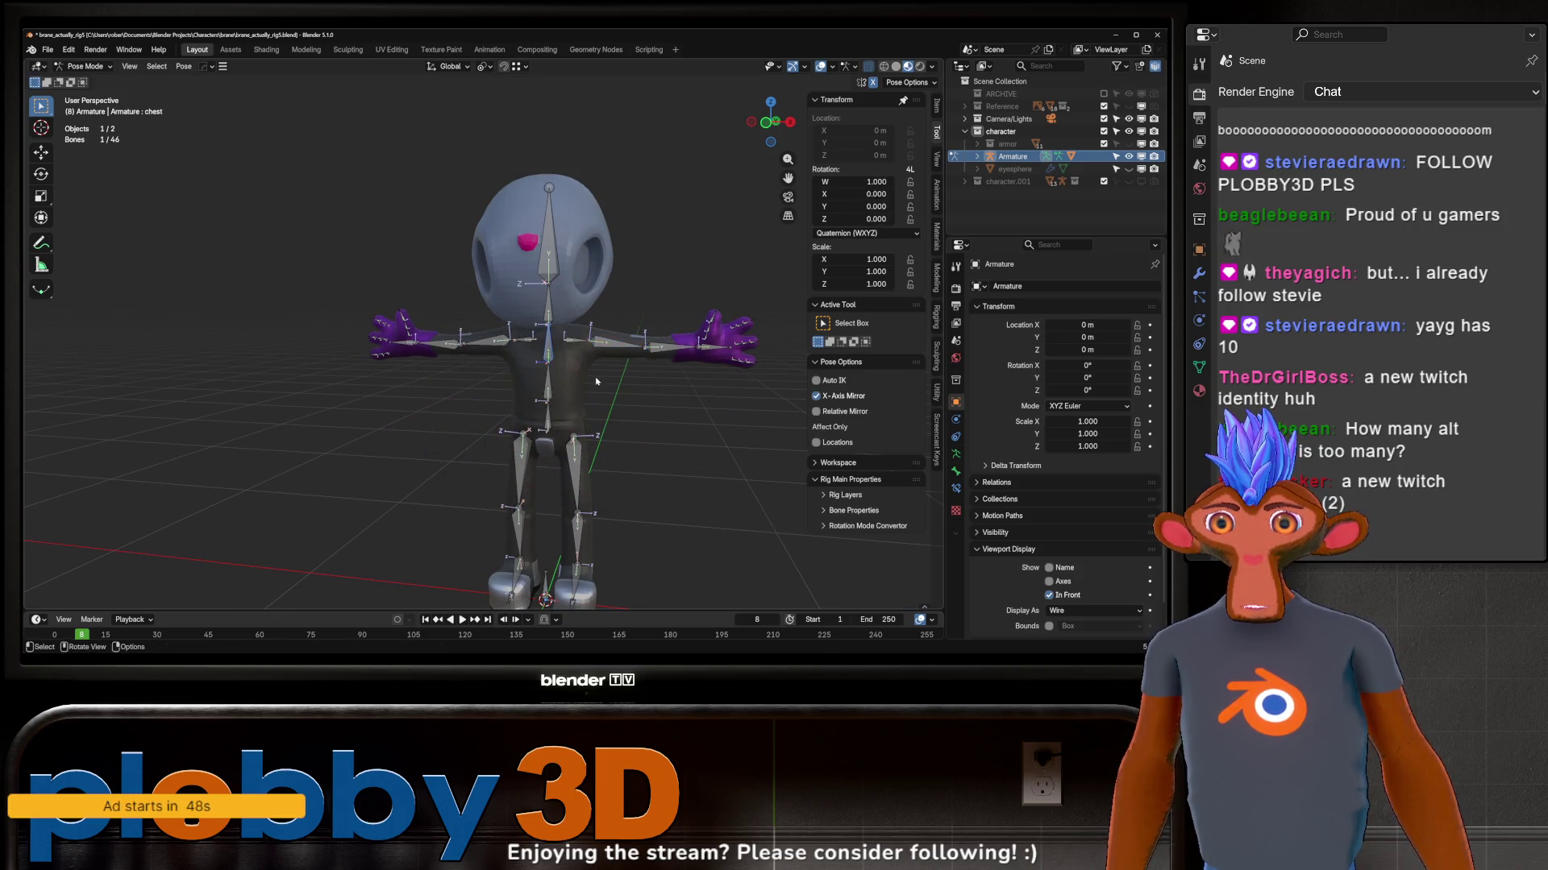
{"action": "key", "text": "r"}
{"action": "key", "text": "r"}
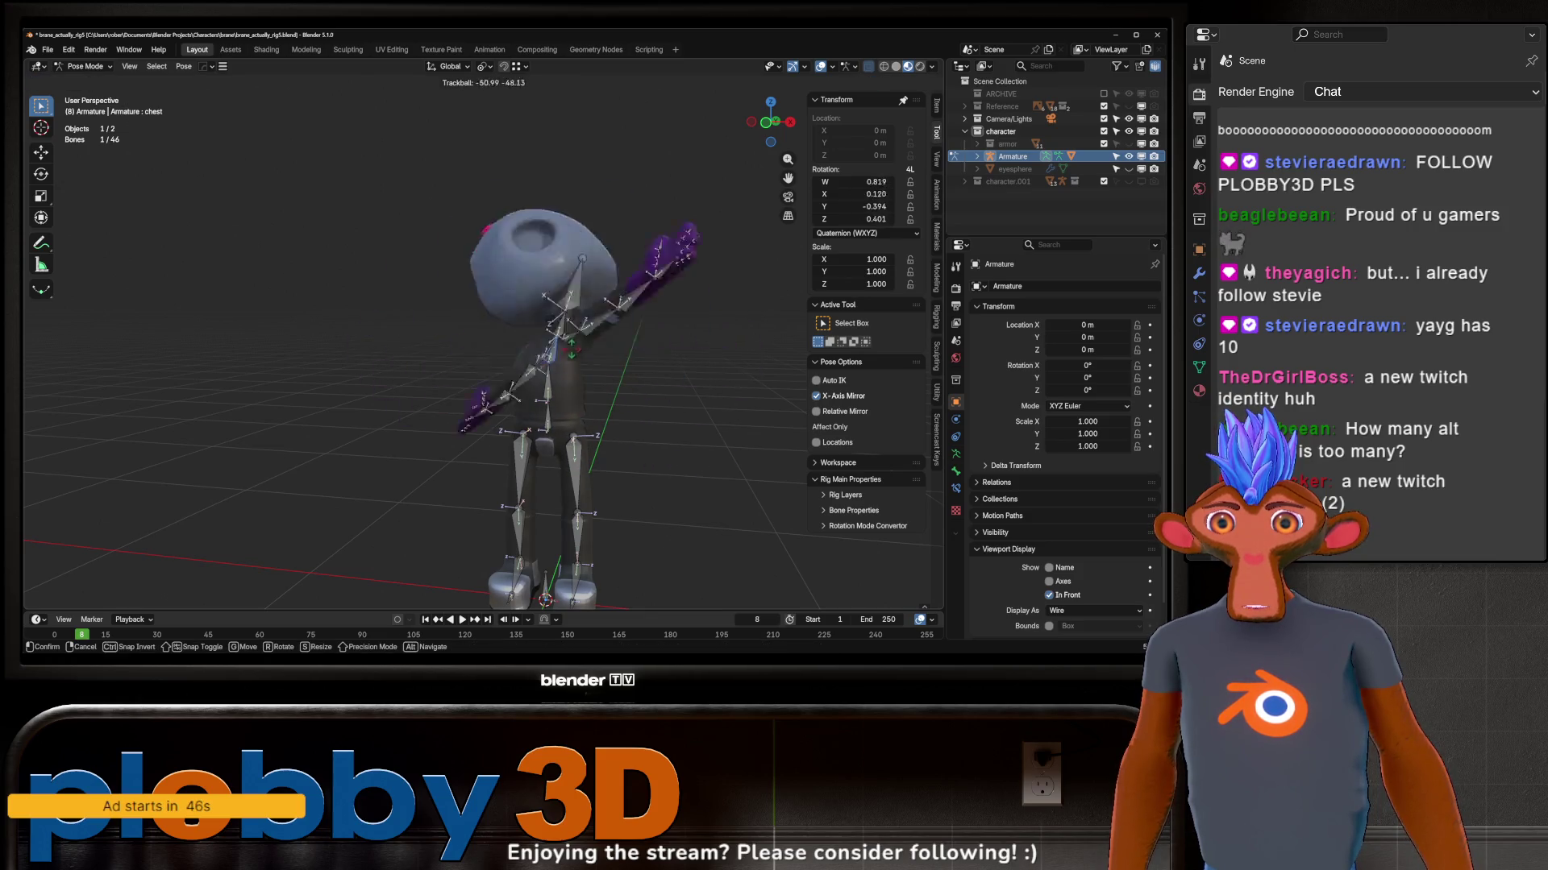
{"action": "key", "text": "Escape"}
{"action": "left_click", "coordinate": [545, 392]}
{"action": "key", "text": "r"}
{"action": "key", "text": "r"}
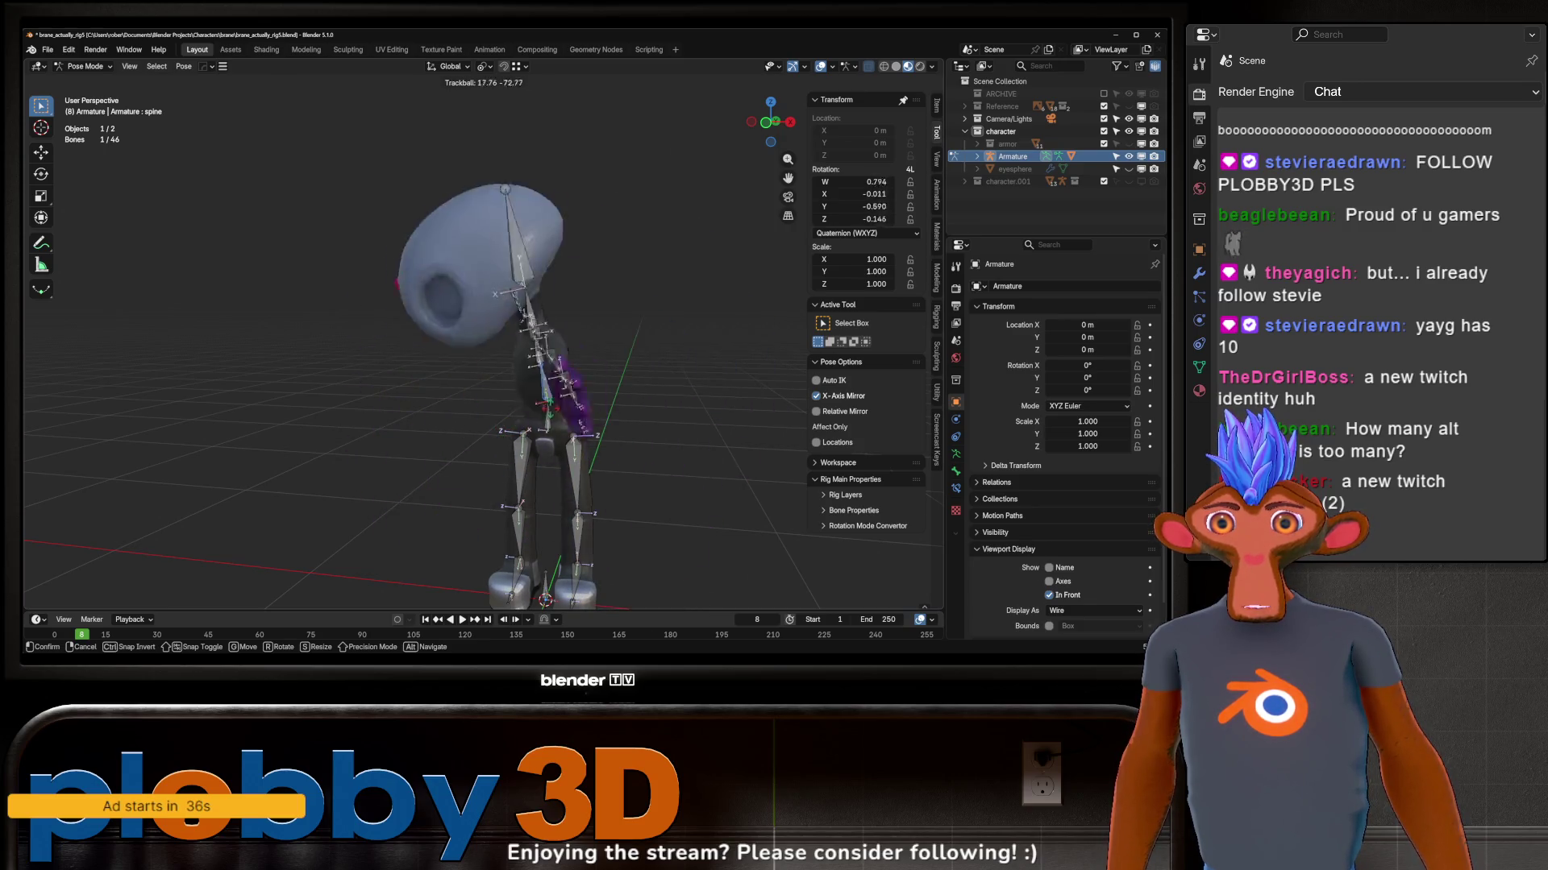
{"action": "key", "text": "Escape"}
{"action": "middle_click_drag", "start_coordinate": [569, 362], "coordinate": [589, 348]}
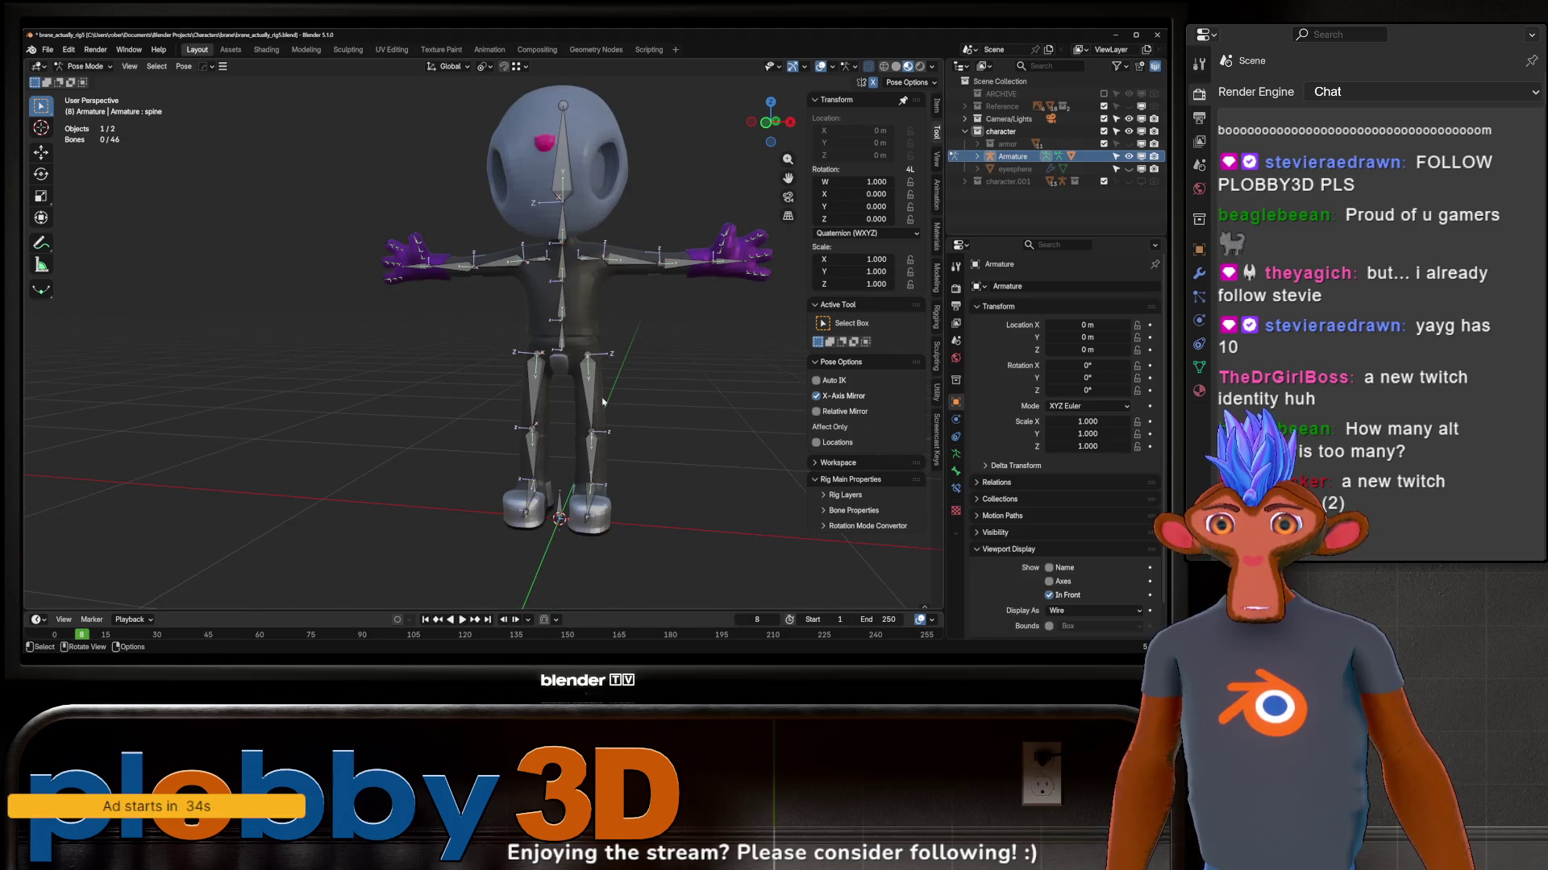
{"action": "key", "text": "r"}
{"action": "key", "text": "r"}
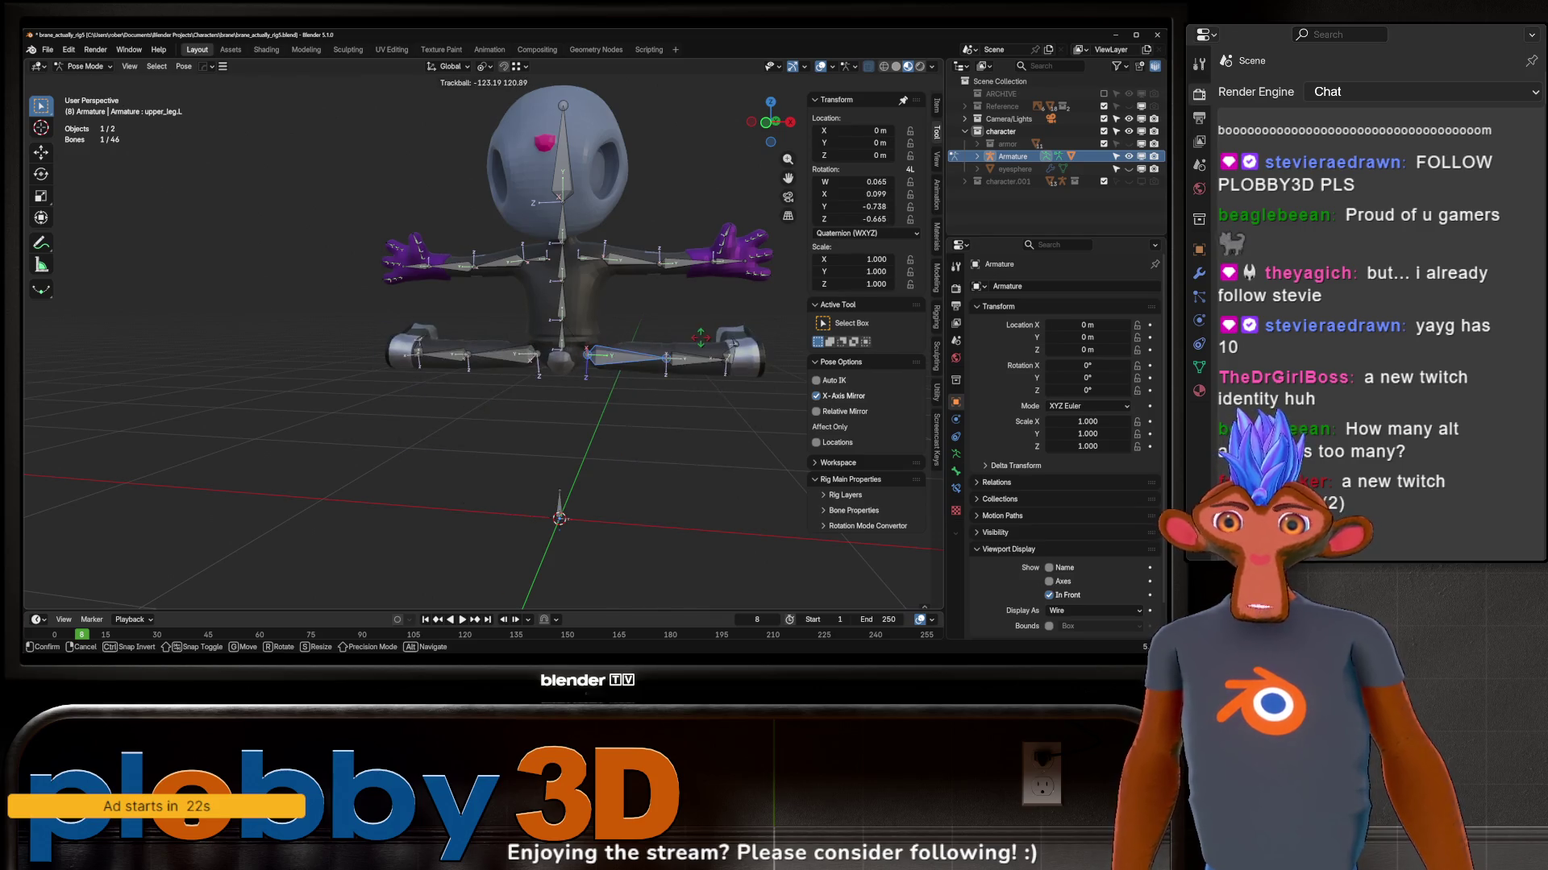
{"action": "key", "text": "Escape"}
{"action": "right_click", "coordinate": [608, 443]}
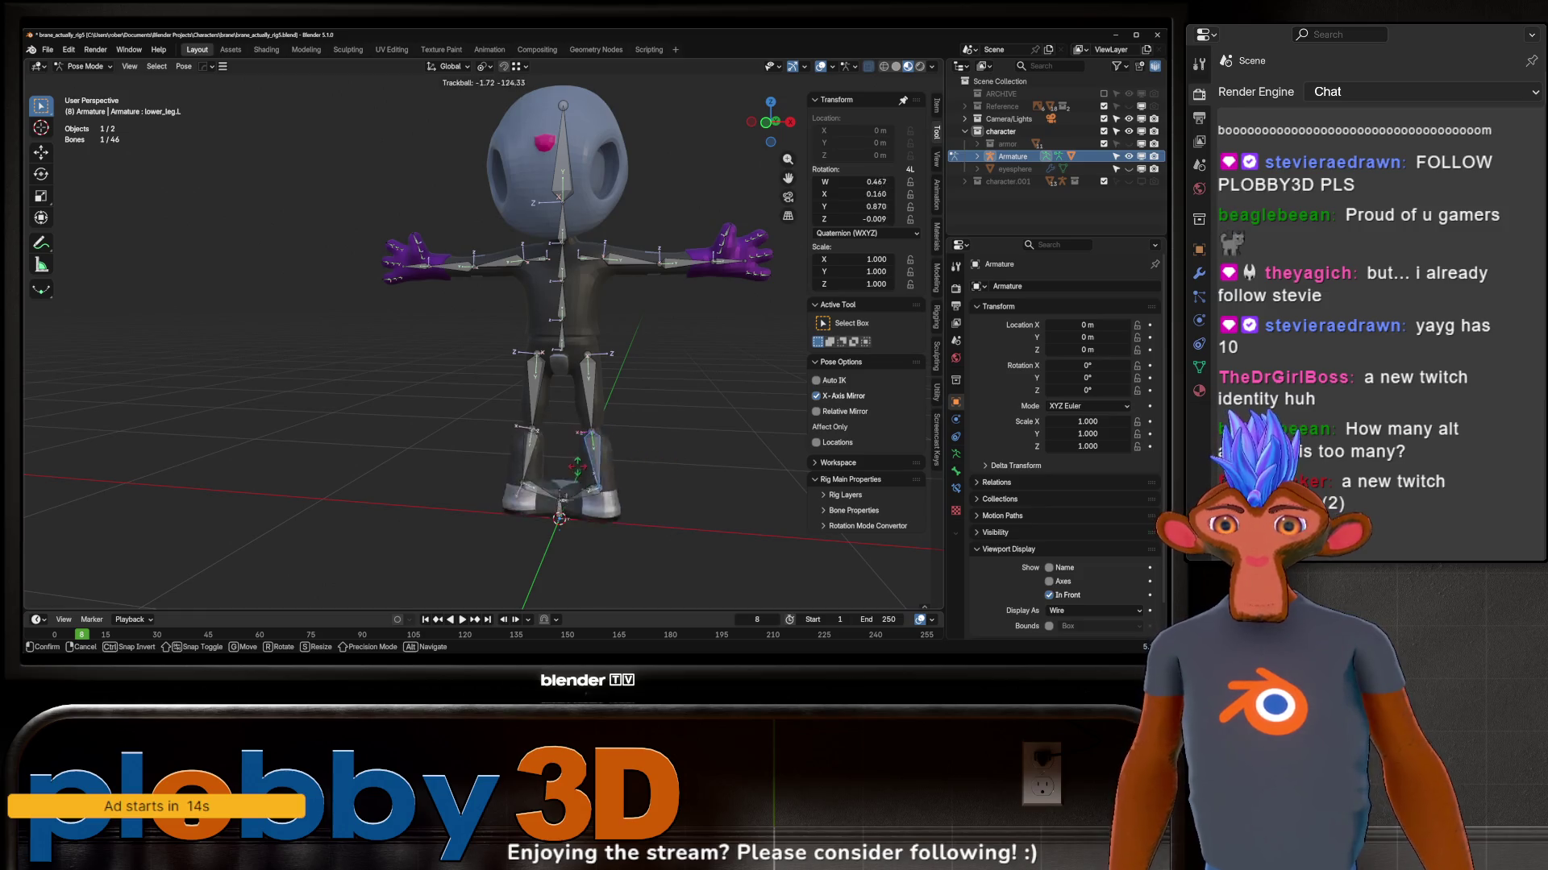
{"action": "right_click", "coordinate": [602, 496]}
{"action": "key", "text": "r"}
{"action": "key", "text": "r"}
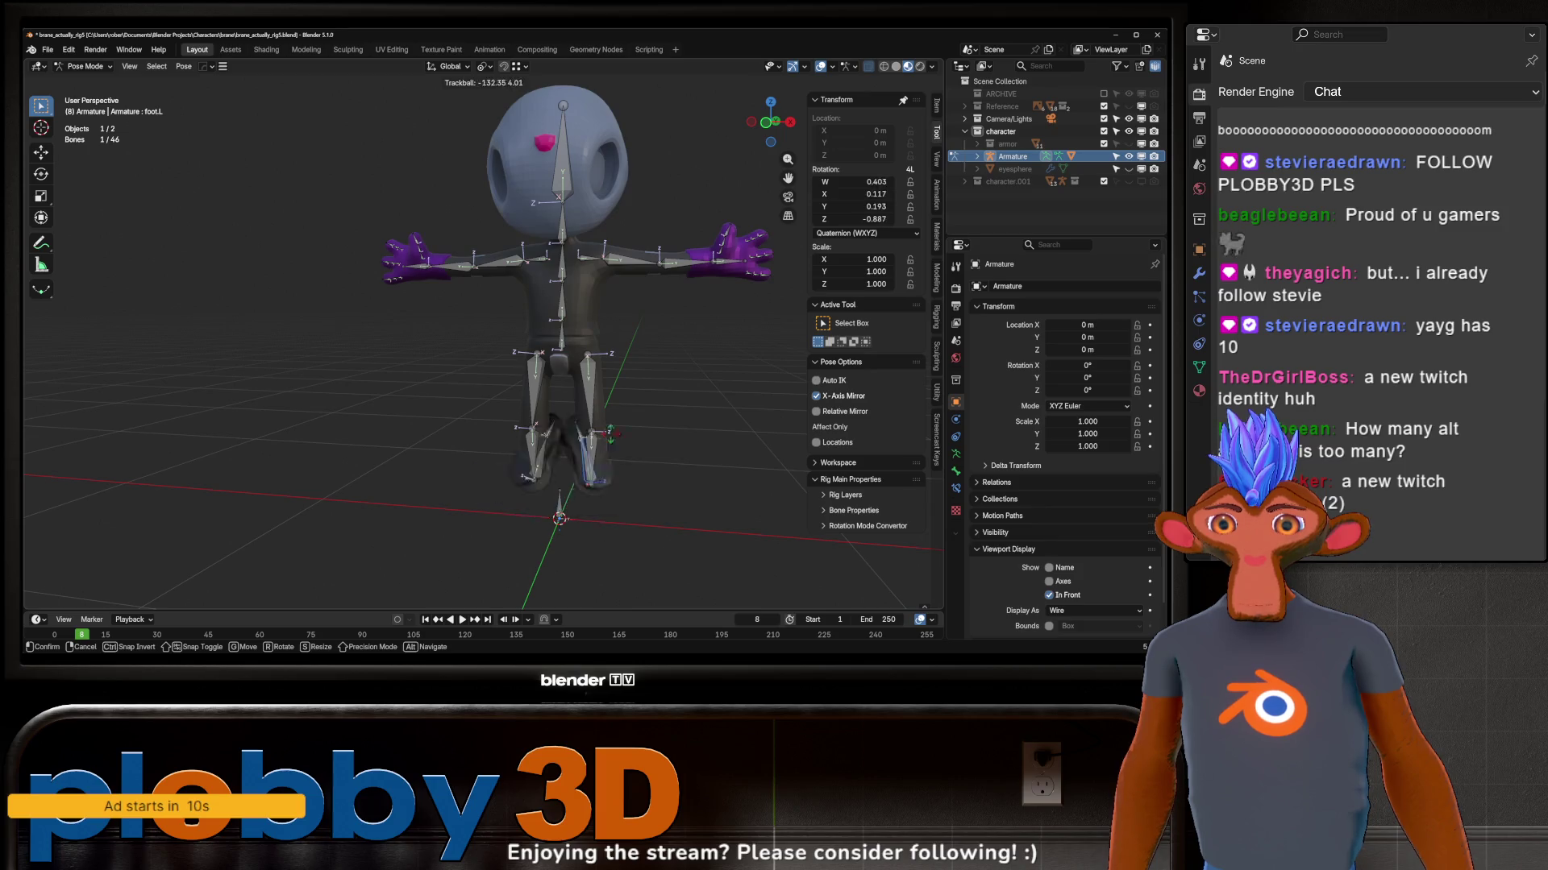
{"action": "right_click", "coordinate": [562, 448]}
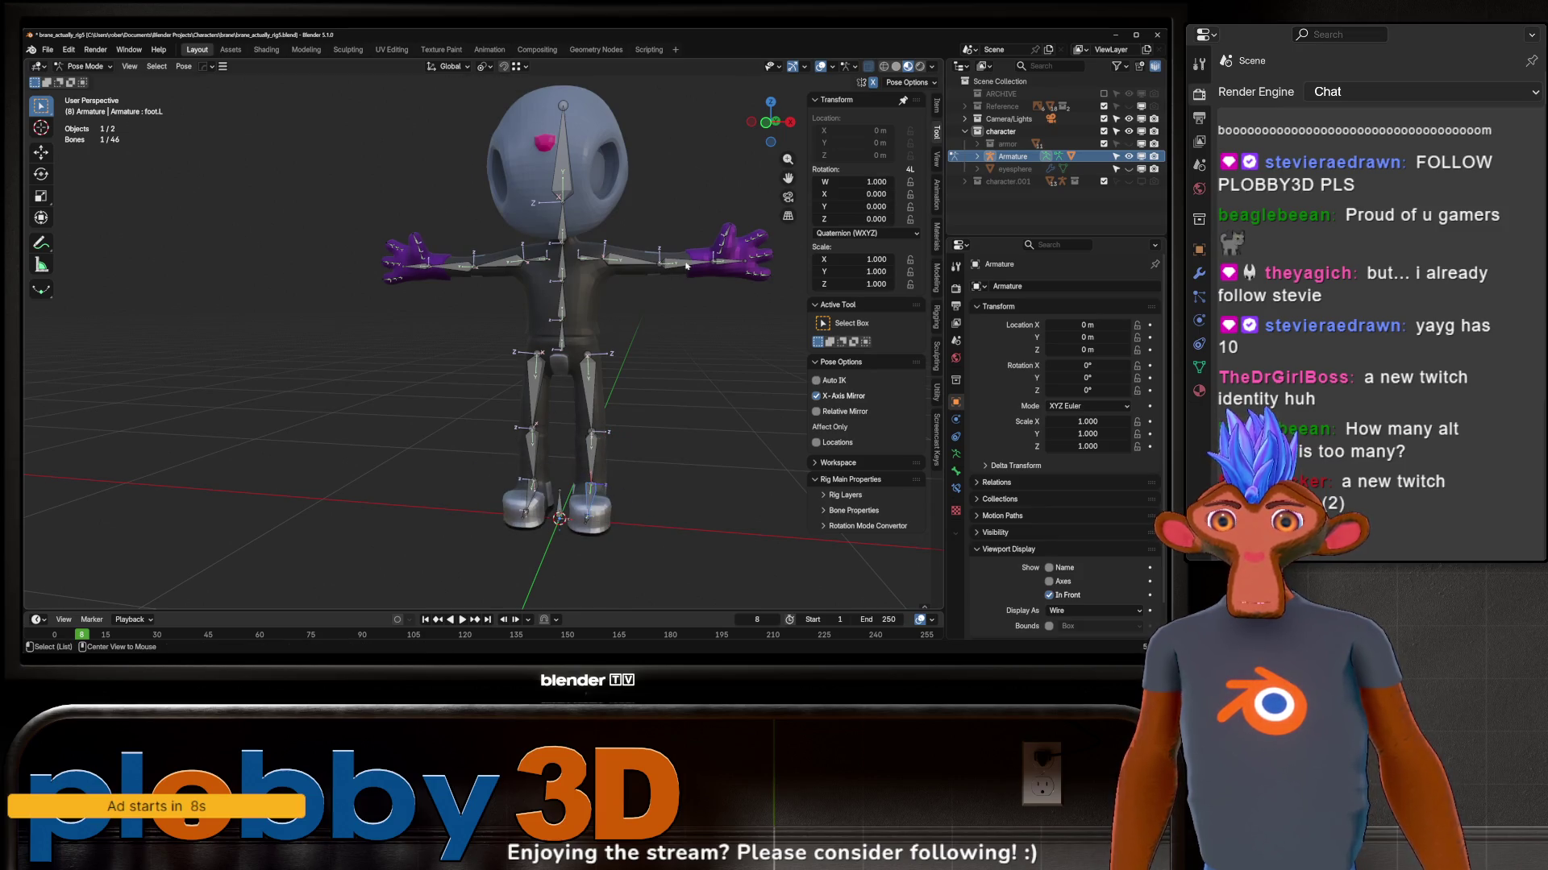
{"action": "key", "text": "r"}
{"action": "key", "text": "r"}
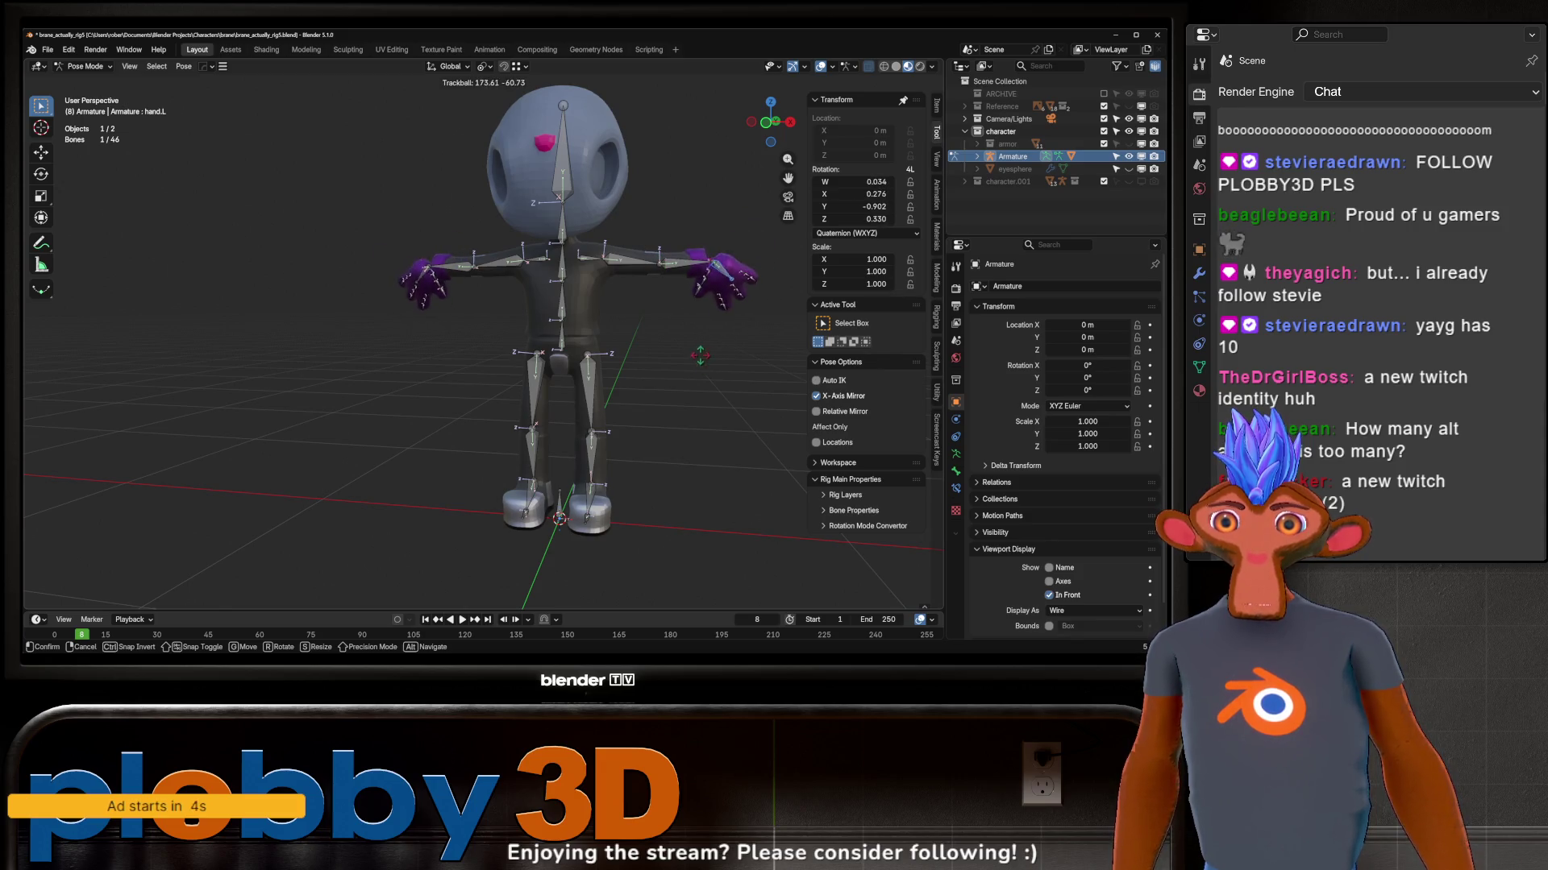
{"action": "right_click", "coordinate": [725, 262]}
{"action": "key", "text": "r"}
{"action": "key", "text": "r"}
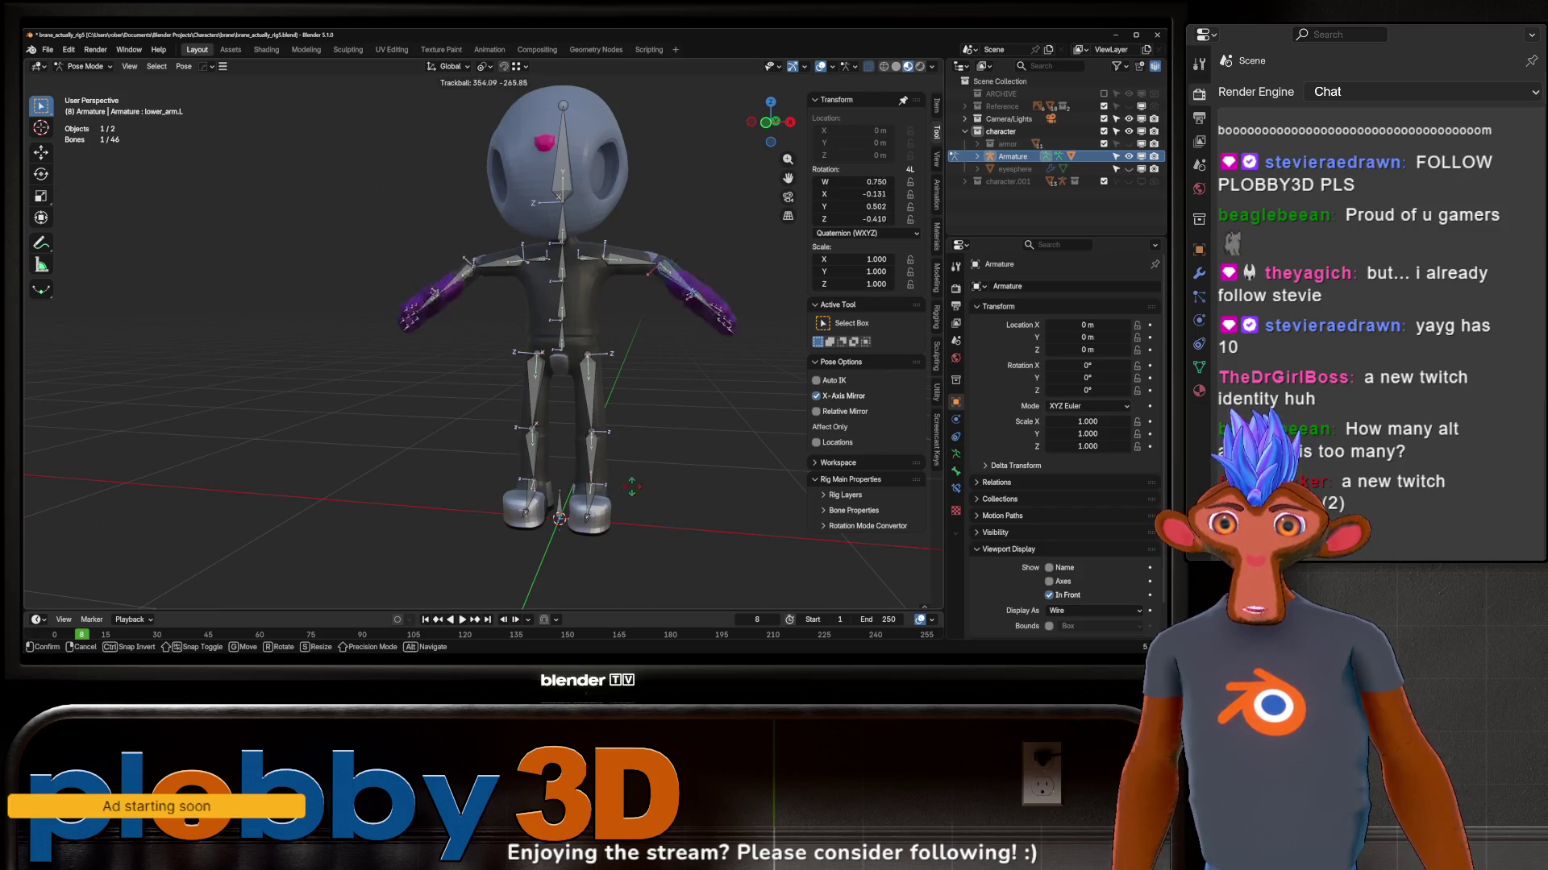
{"action": "right_click", "coordinate": [549, 171]}
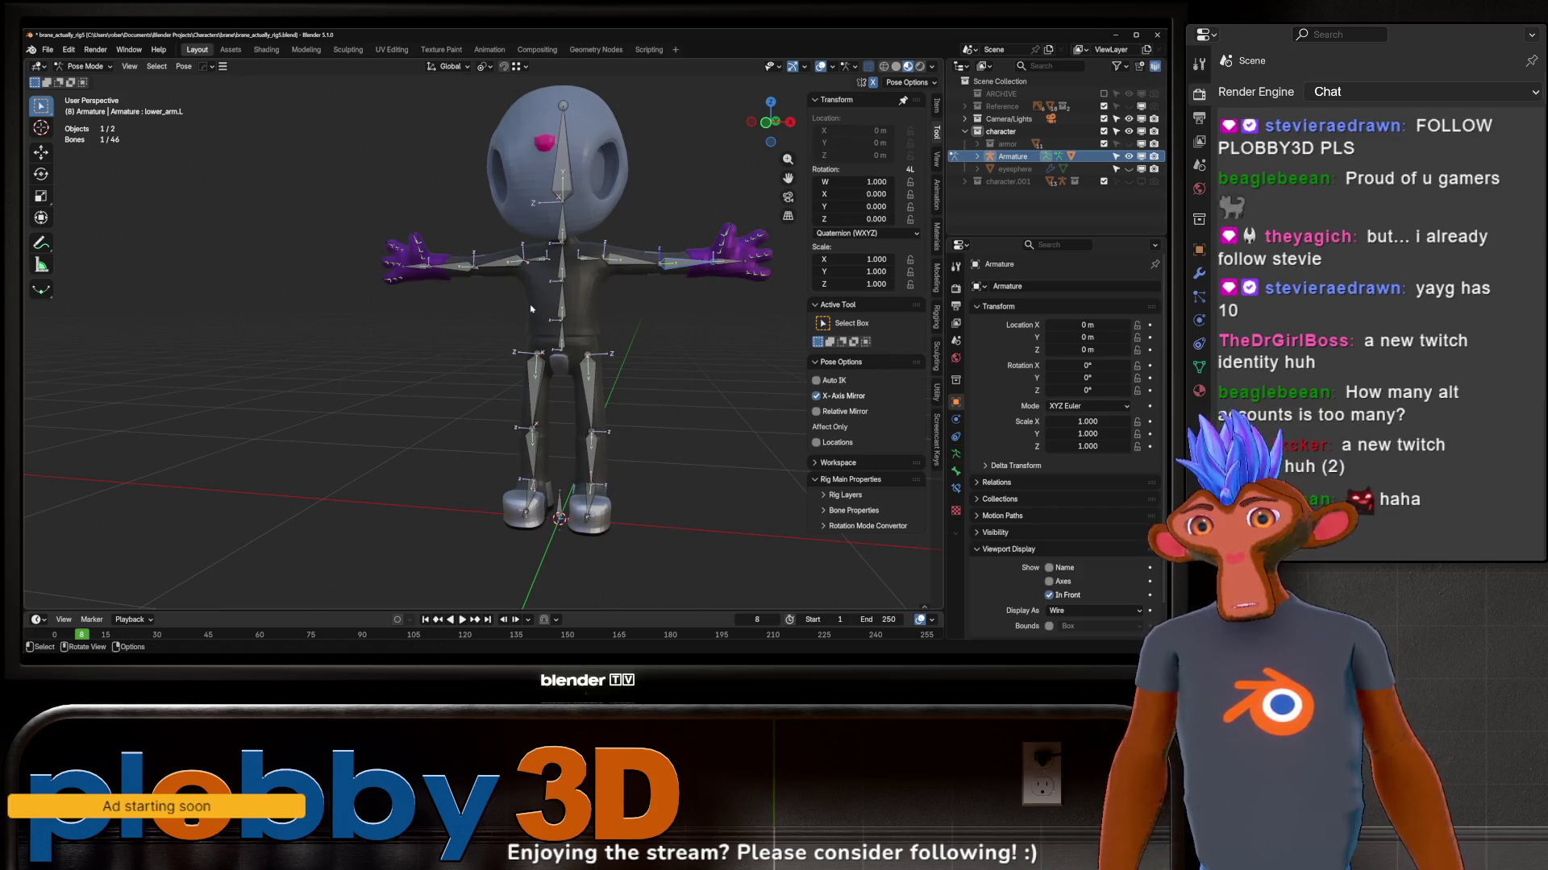
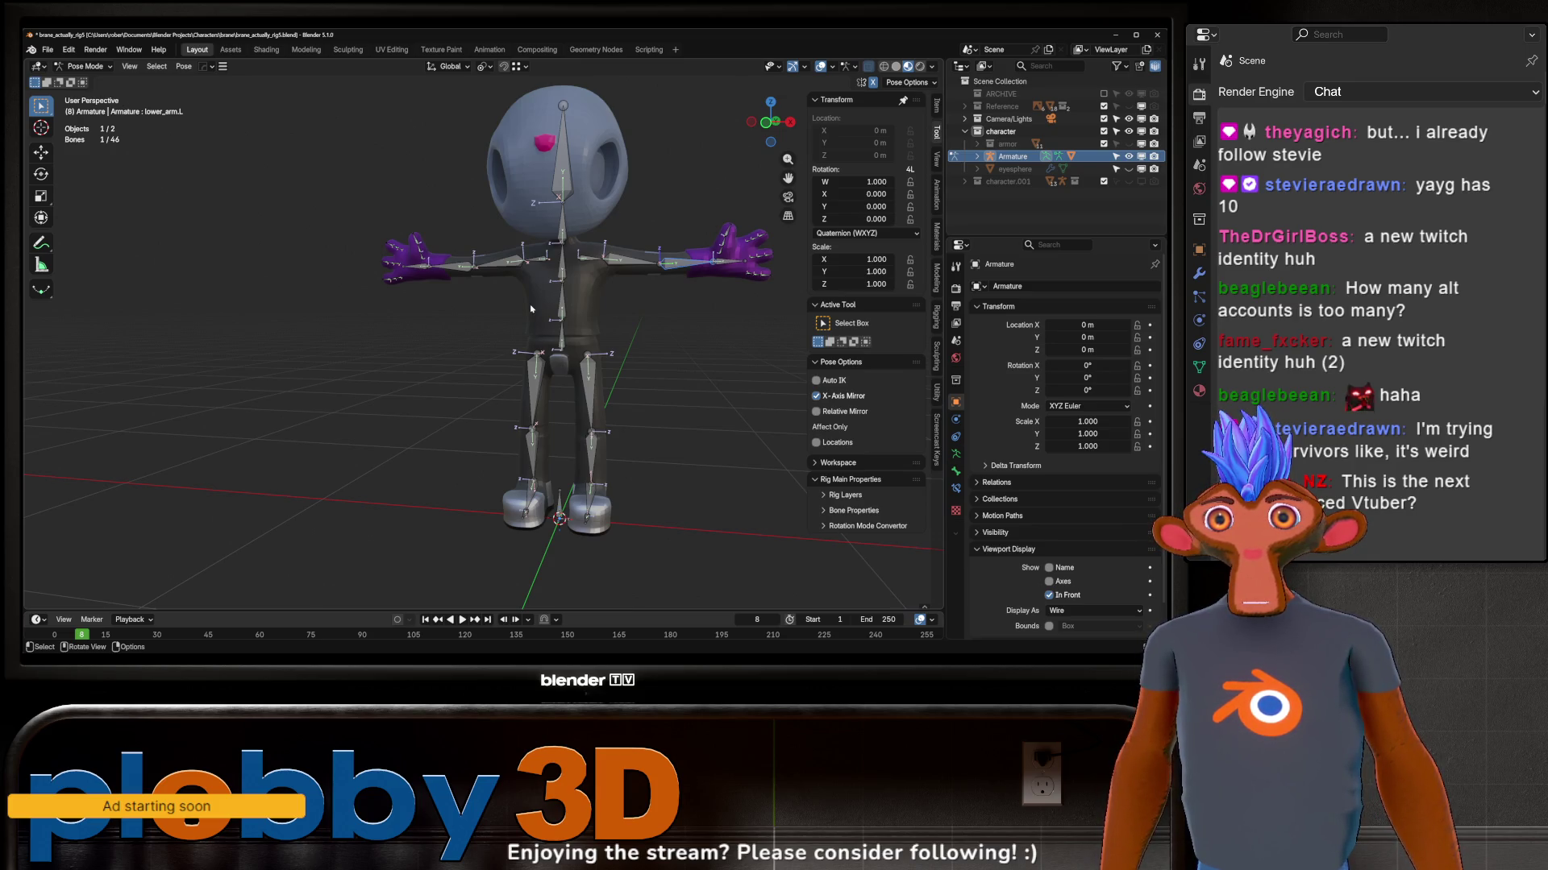
Step: Test-rotate the neck bone in Pose Mode and cancel to restore the head
{"action": "mouse_move", "coordinate": [331, 150]}
{"action": "middle_mouse_down"}
{"action": "mouse_move", "coordinate": [550, 286]}
{"action": "mouse_move", "coordinate": [666, 283]}
{"action": "mouse_move", "coordinate": [538, 332]}
{"action": "middle_mouse_up"}
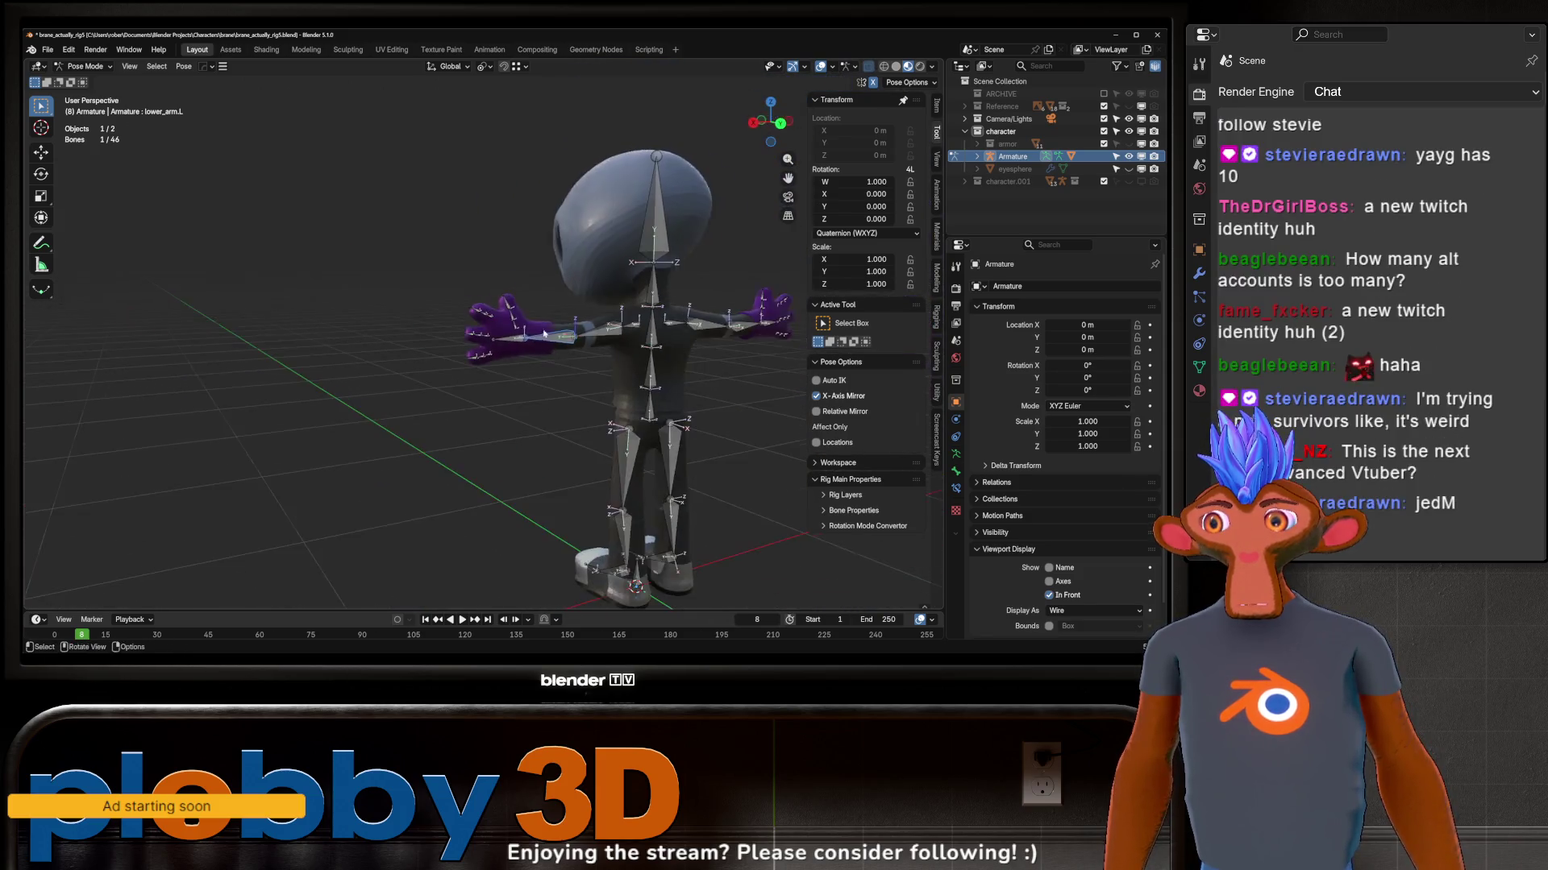
{"action": "middle_click_drag", "start_coordinate": [538, 334], "coordinate": [529, 291]}
{"action": "scroll", "coordinate": [529, 291], "scroll_direction": "up", "scroll_amount": 3}
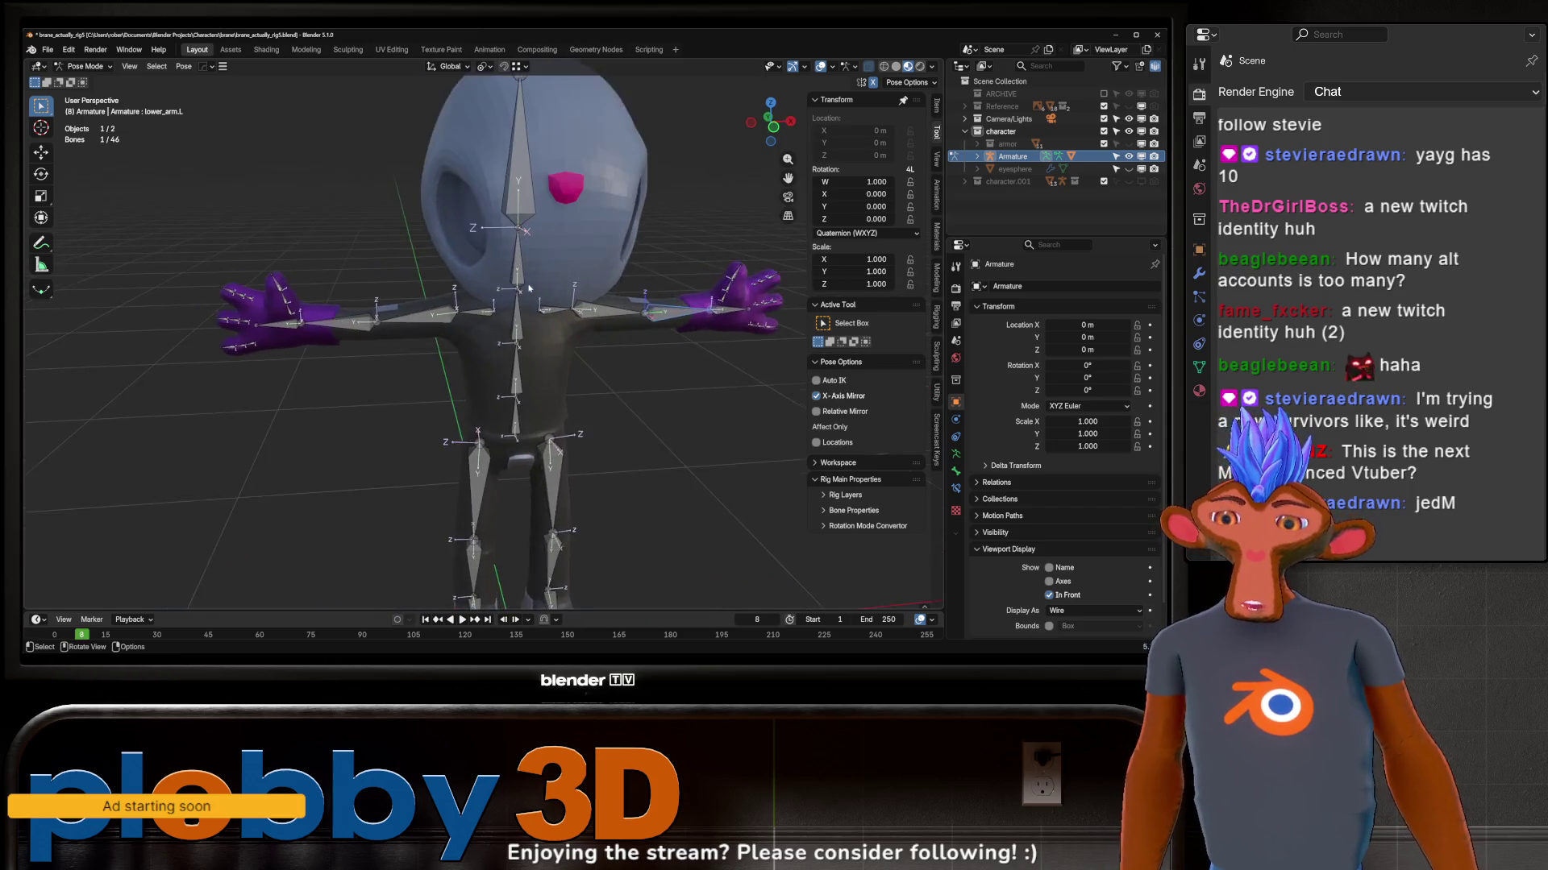
{"action": "scroll", "coordinate": [494, 199], "scroll_direction": "up", "scroll_amount": 2}
{"action": "scroll", "coordinate": [518, 184], "scroll_direction": "down", "scroll_amount": 4}
{"action": "mouse_move", "coordinate": [518, 185]}
{"action": "middle_mouse_down"}
{"action": "mouse_move", "coordinate": [444, 286]}
{"action": "mouse_move", "coordinate": [570, 271]}
{"action": "middle_mouse_up"}
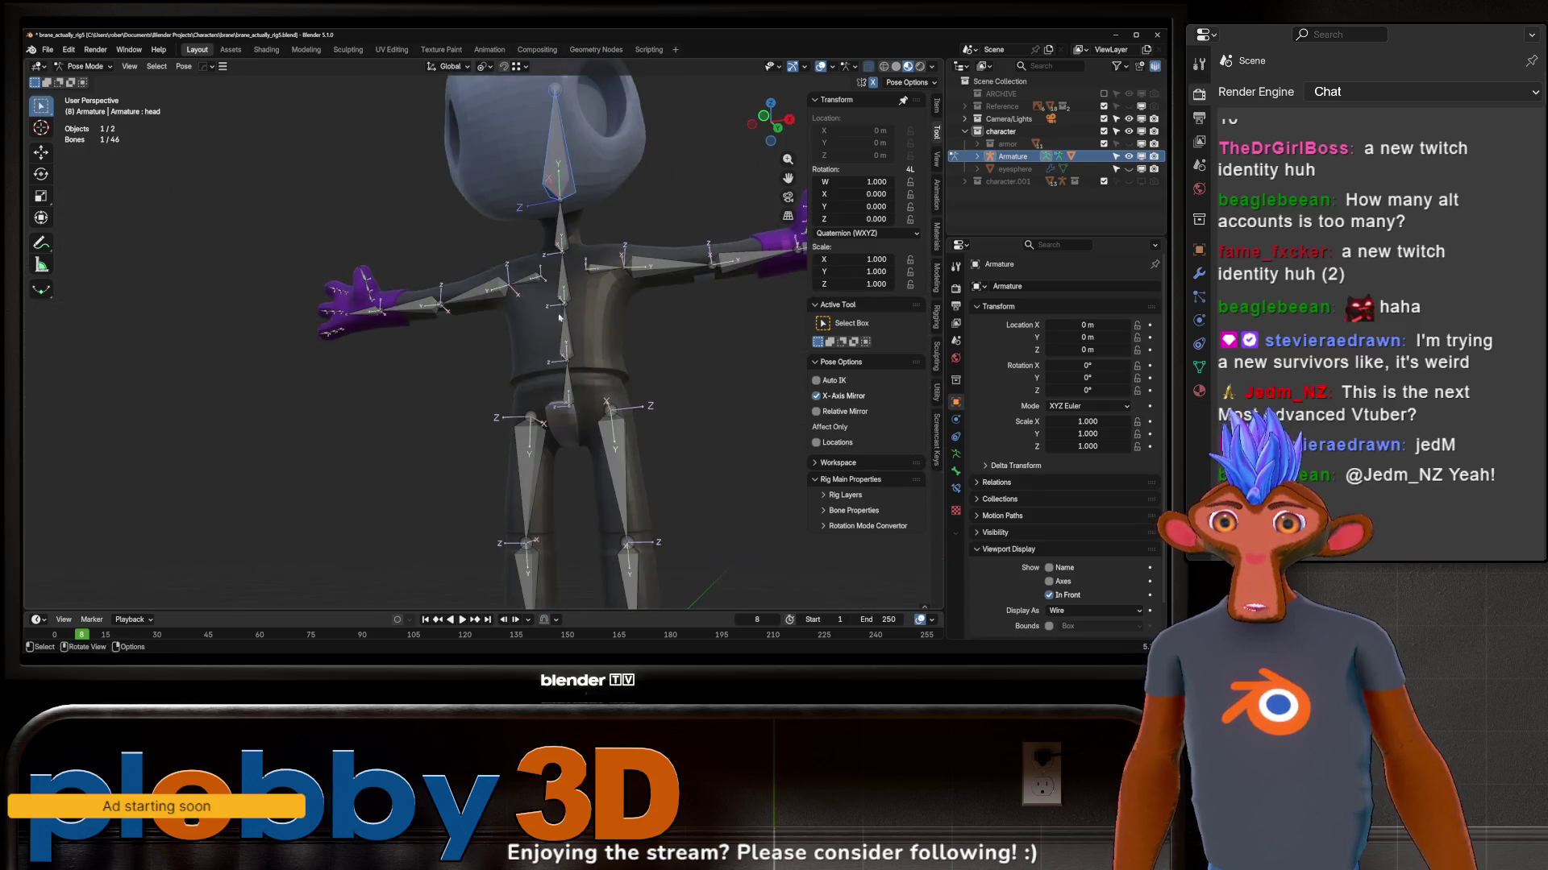
{"action": "left_click", "coordinate": [571, 271]}
{"action": "key", "text": "r"}
{"action": "key", "text": "r"}
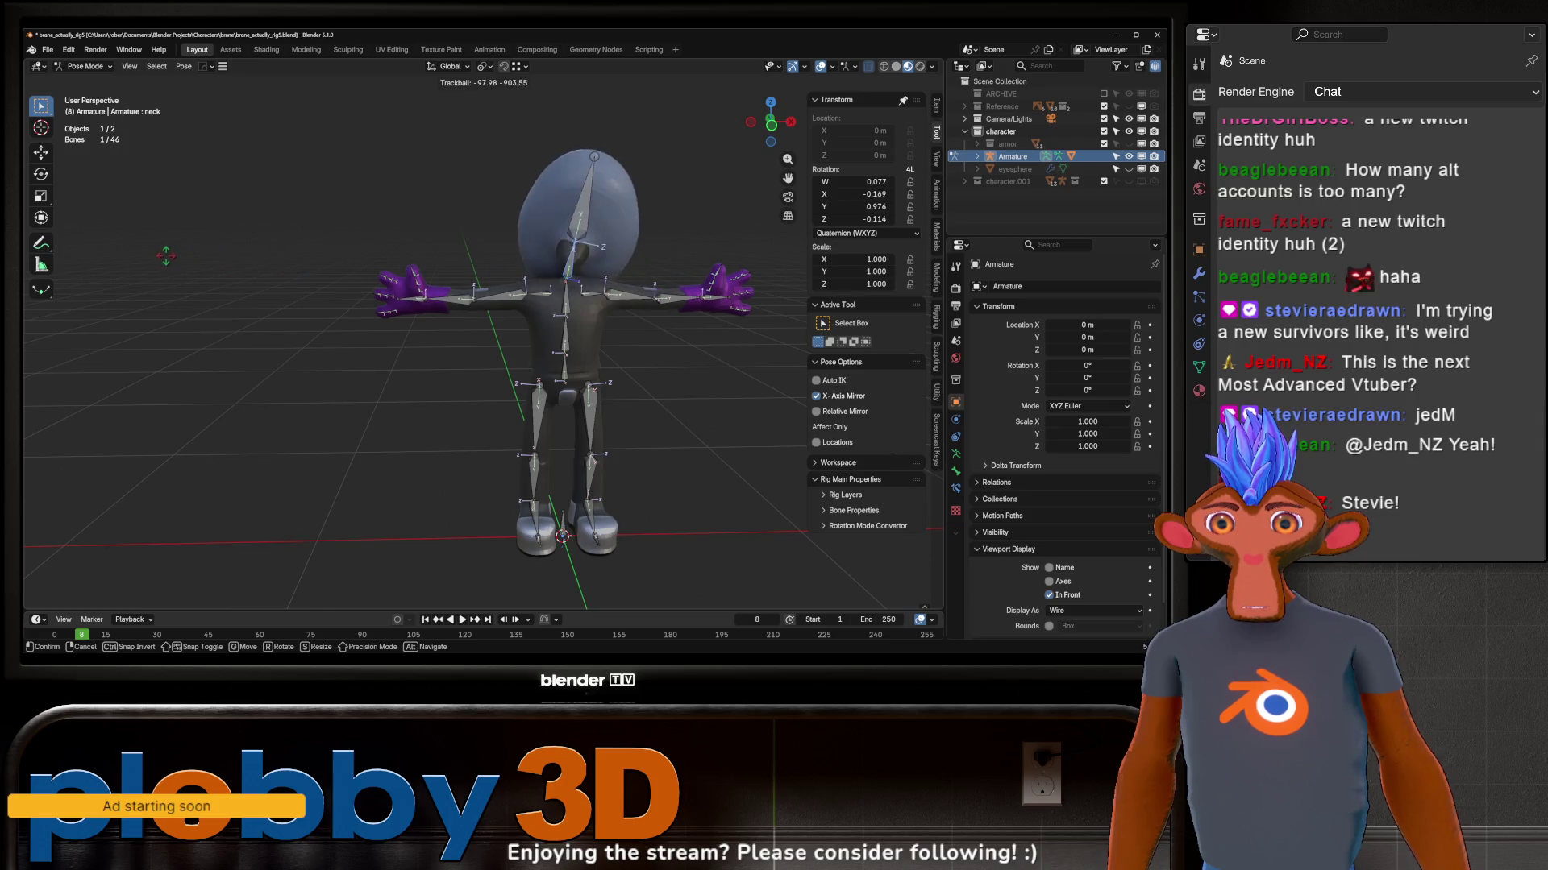
{"action": "key", "text": "Escape"}
Step: Select the left upper and lower arm bones, bend the arm to test deformation, then undo the bend
{"action": "middle_click_drag", "start_coordinate": [167, 255], "coordinate": [545, 302]}
{"action": "left_click", "coordinate": [653, 292]}
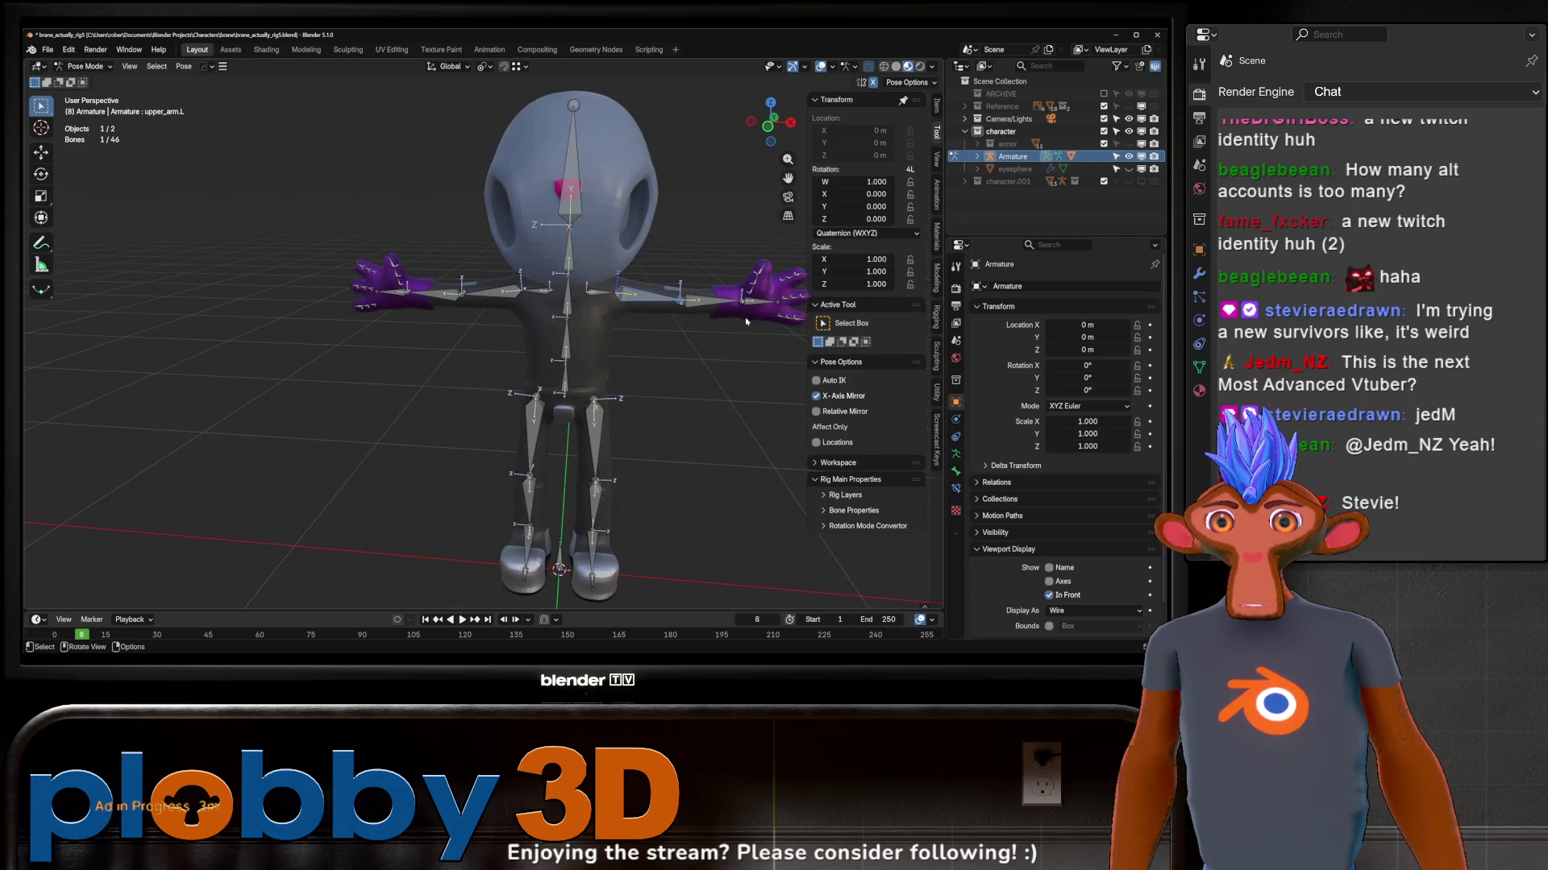
{"action": "middle_click_drag", "start_coordinate": [747, 321], "coordinate": [481, 323]}
{"action": "scroll", "coordinate": [481, 323], "scroll_direction": "up", "scroll_amount": 3}
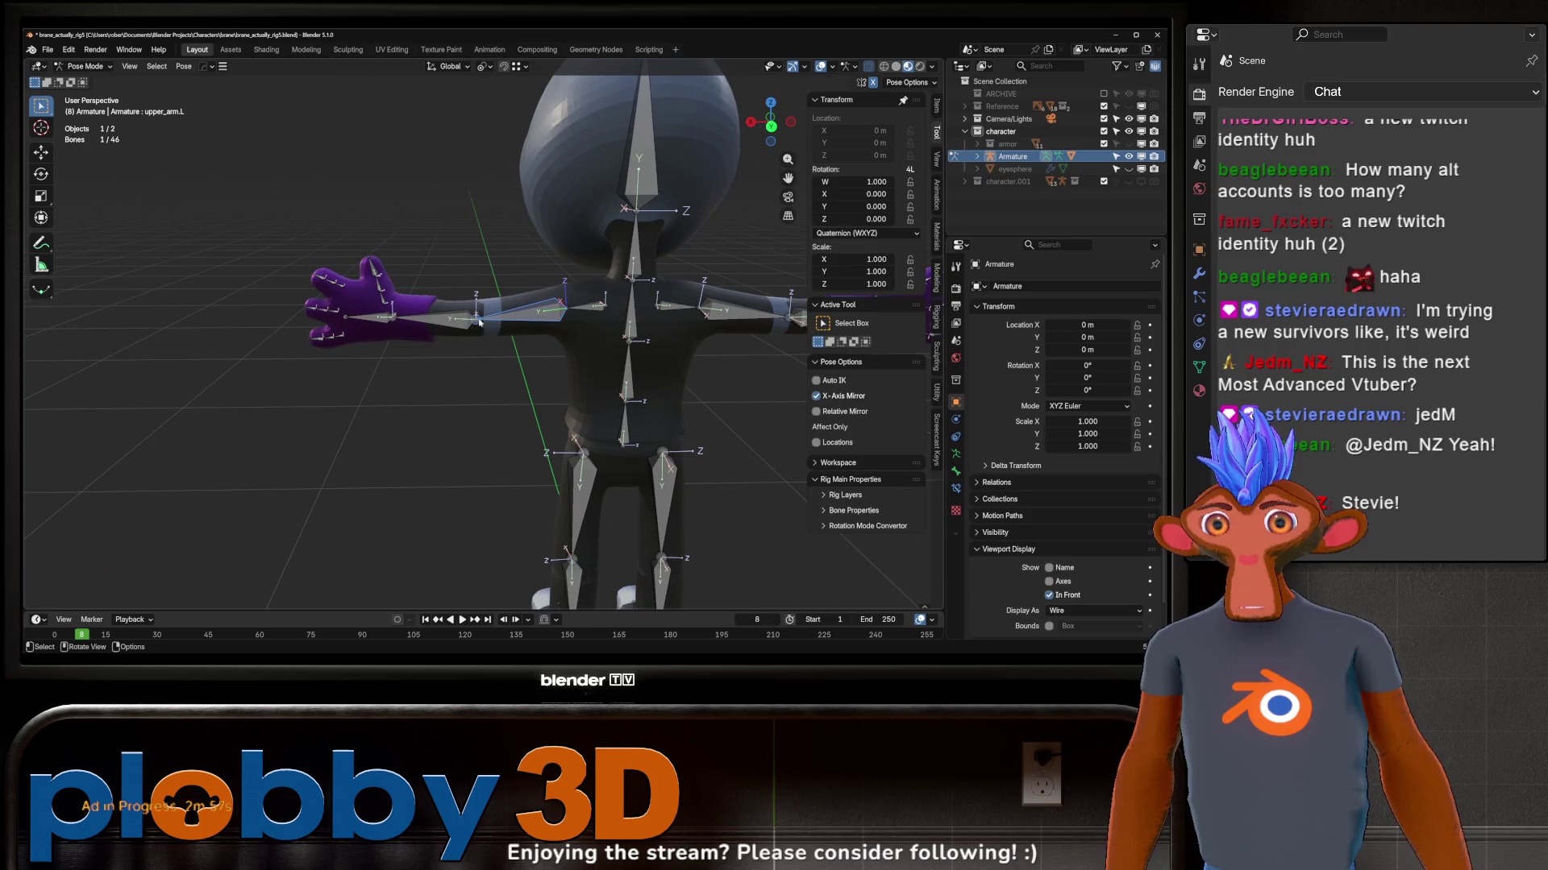
{"action": "left_click", "coordinate": [427, 318]}
{"action": "scroll", "coordinate": [428, 318], "scroll_direction": "up", "scroll_amount": 2}
{"action": "middle_click_drag", "start_coordinate": [426, 318], "coordinate": [562, 311]}
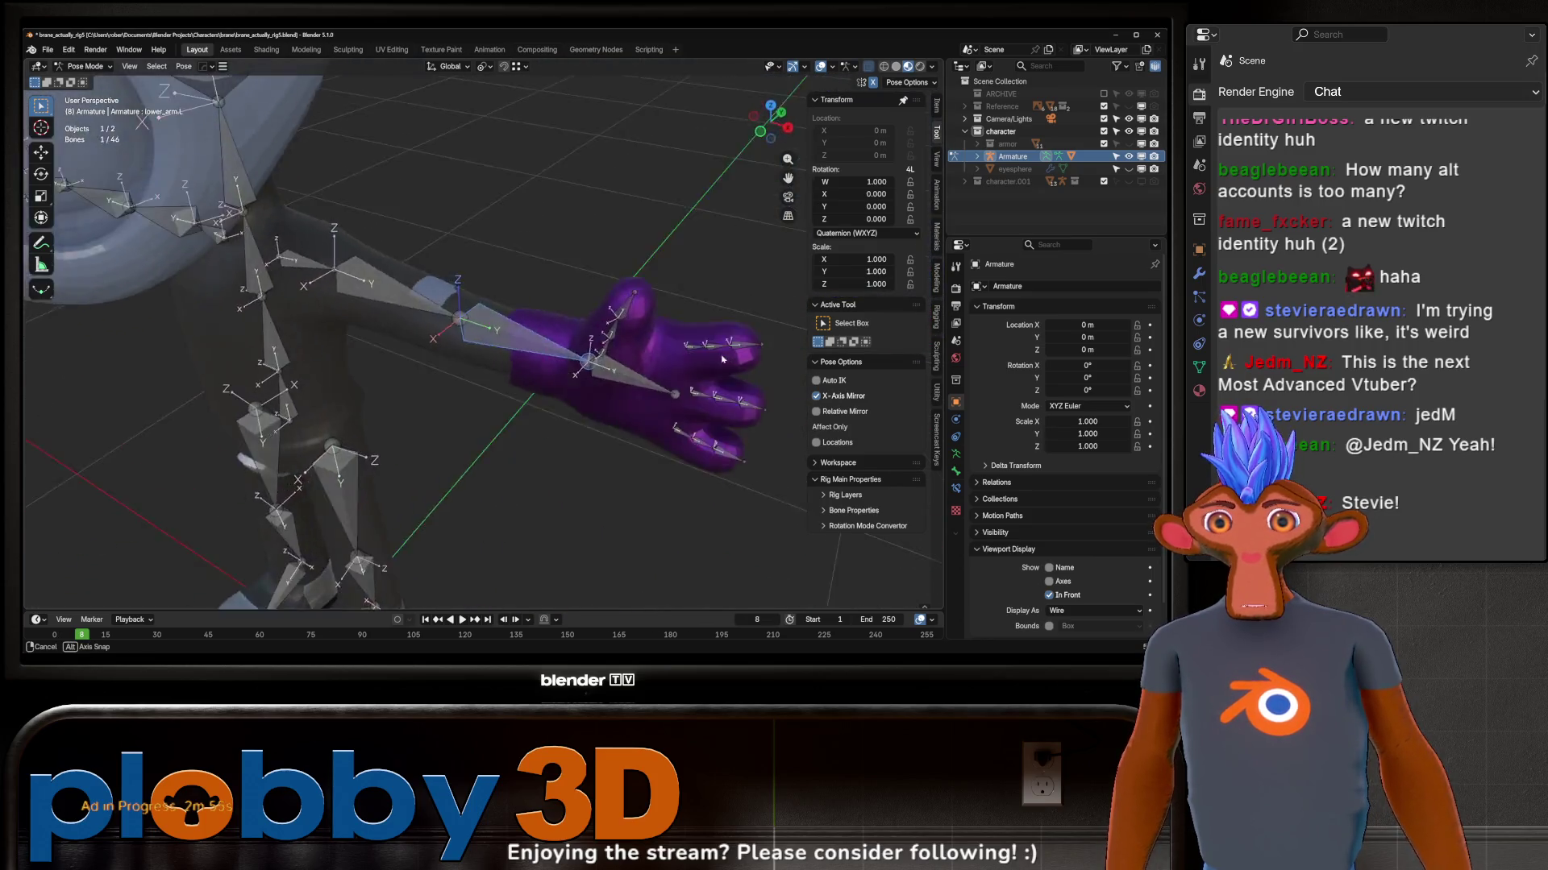
{"action": "scroll", "coordinate": [563, 311], "scroll_direction": "up", "scroll_amount": 1}
{"action": "scroll", "coordinate": [520, 303], "scroll_direction": "up", "scroll_amount": 2}
{"action": "key", "text": "Tab"}
{"action": "left_click", "coordinate": [465, 312]}
{"action": "scroll", "coordinate": [466, 312], "scroll_direction": "down", "scroll_amount": 5}
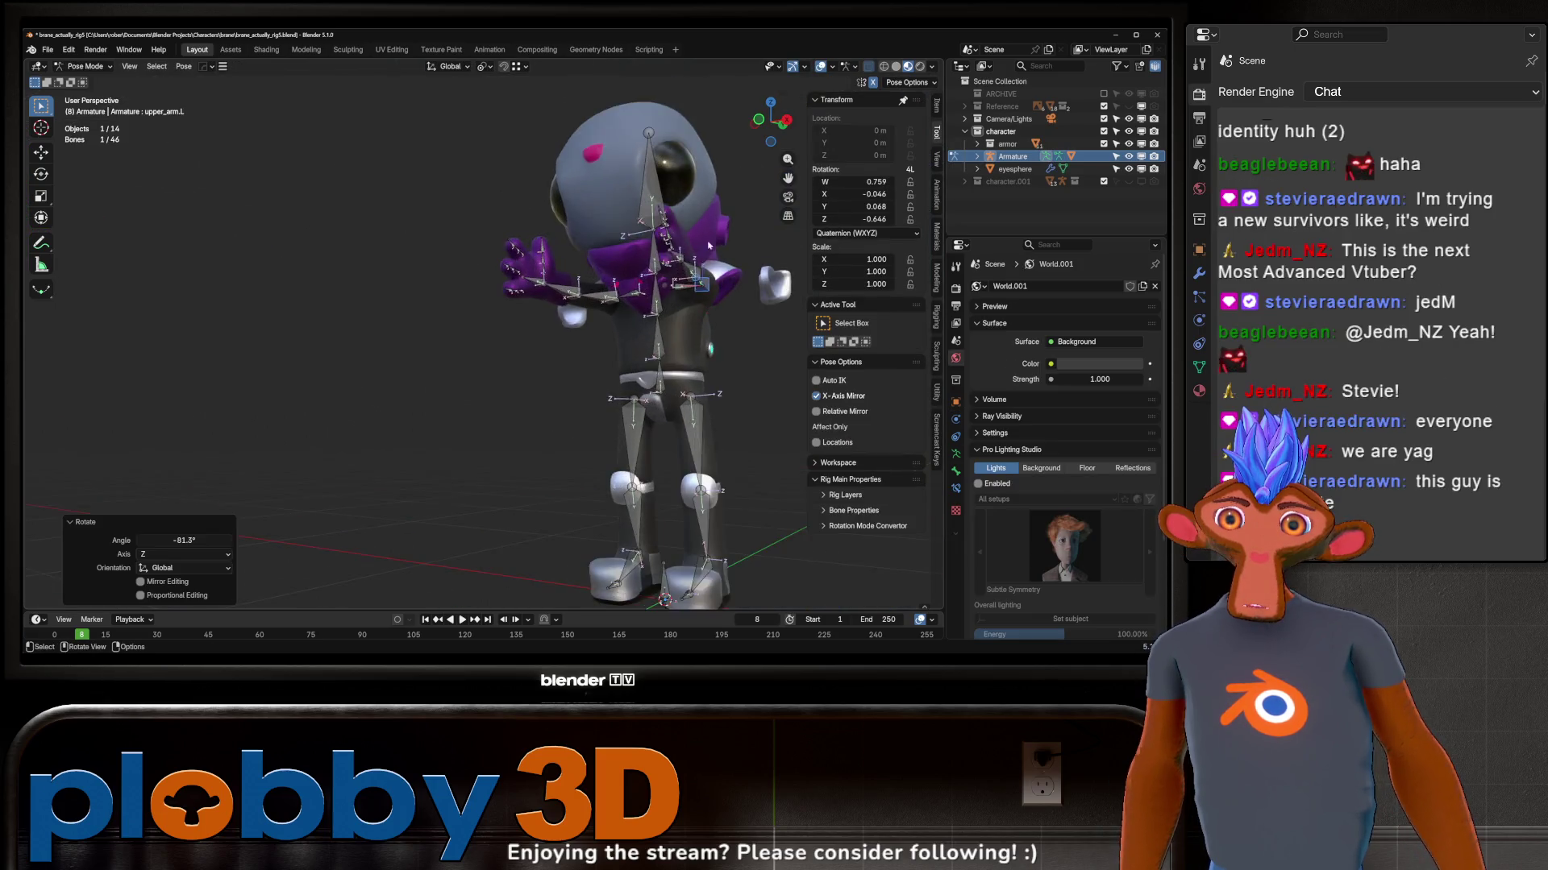
{"action": "middle_click_drag", "start_coordinate": [465, 312], "coordinate": [544, 314]}
{"action": "key", "text": "ctrl+z"}
{"action": "scroll", "coordinate": [695, 283], "scroll_direction": "down", "scroll_amount": 4}
Step: Return to a front view and leave Pose Mode for Object Mode
{"action": "mouse_move", "coordinate": [695, 284]}
{"action": "middle_mouse_down"}
{"action": "mouse_move", "coordinate": [717, 306]}
{"action": "mouse_move", "coordinate": [655, 284]}
{"action": "mouse_move", "coordinate": [577, 320]}
{"action": "mouse_move", "coordinate": [861, 58]}
{"action": "middle_mouse_up"}
{"action": "key", "text": "ctrl+Tab"}
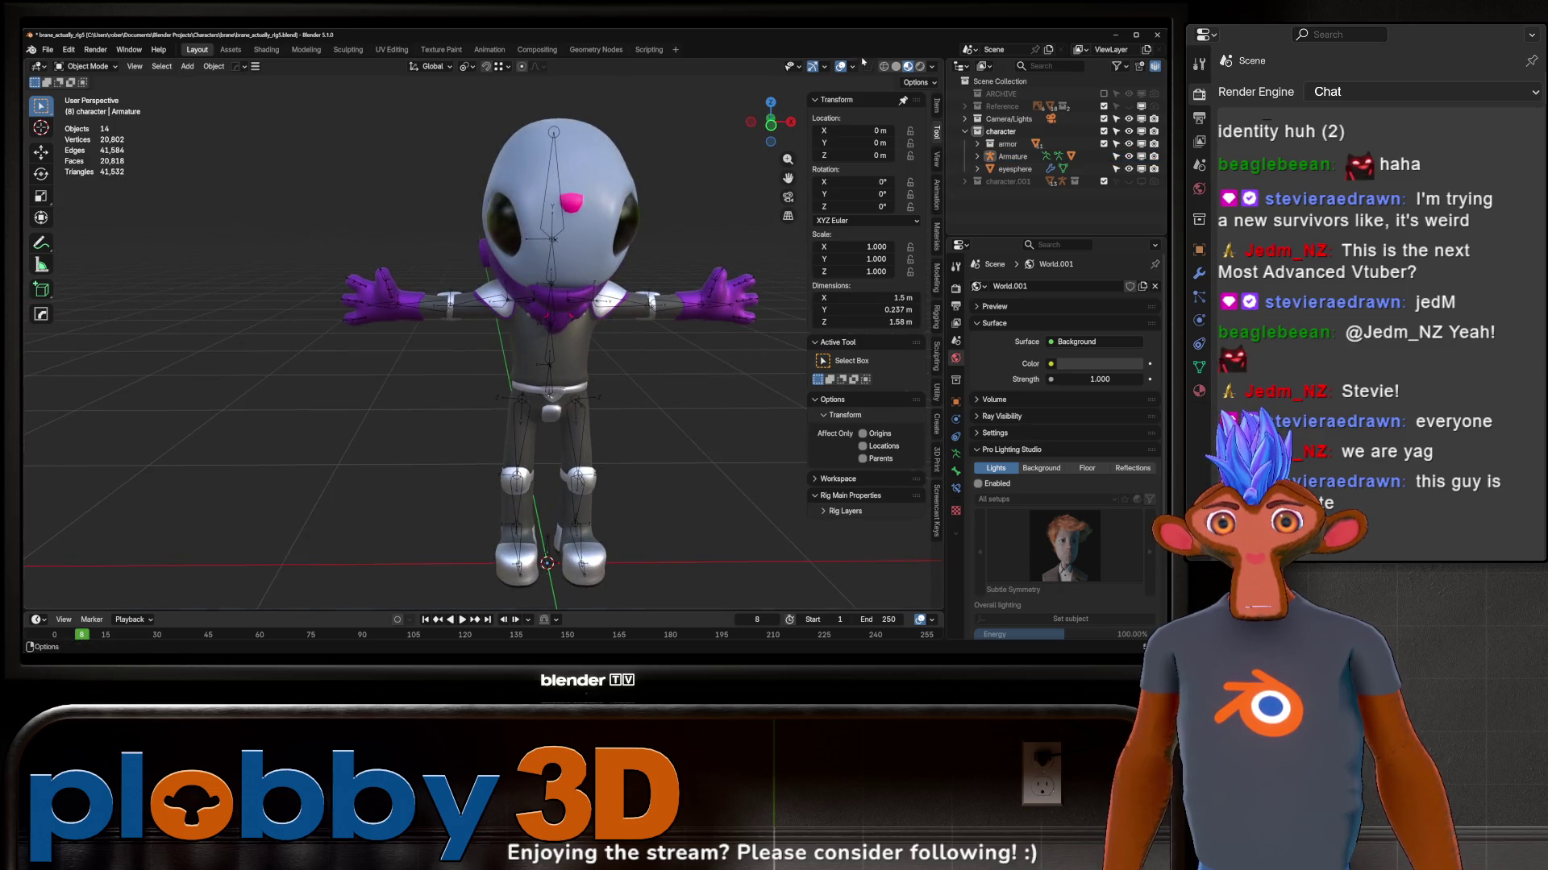
Step: Hide the armature in the Outliner and review the character from front and side views
{"action": "left_click", "coordinate": [1129, 156]}
{"action": "mouse_move", "coordinate": [678, 303]}
{"action": "middle_mouse_down"}
{"action": "mouse_move", "coordinate": [655, 290]}
{"action": "mouse_move", "coordinate": [745, 294]}
{"action": "middle_mouse_up"}
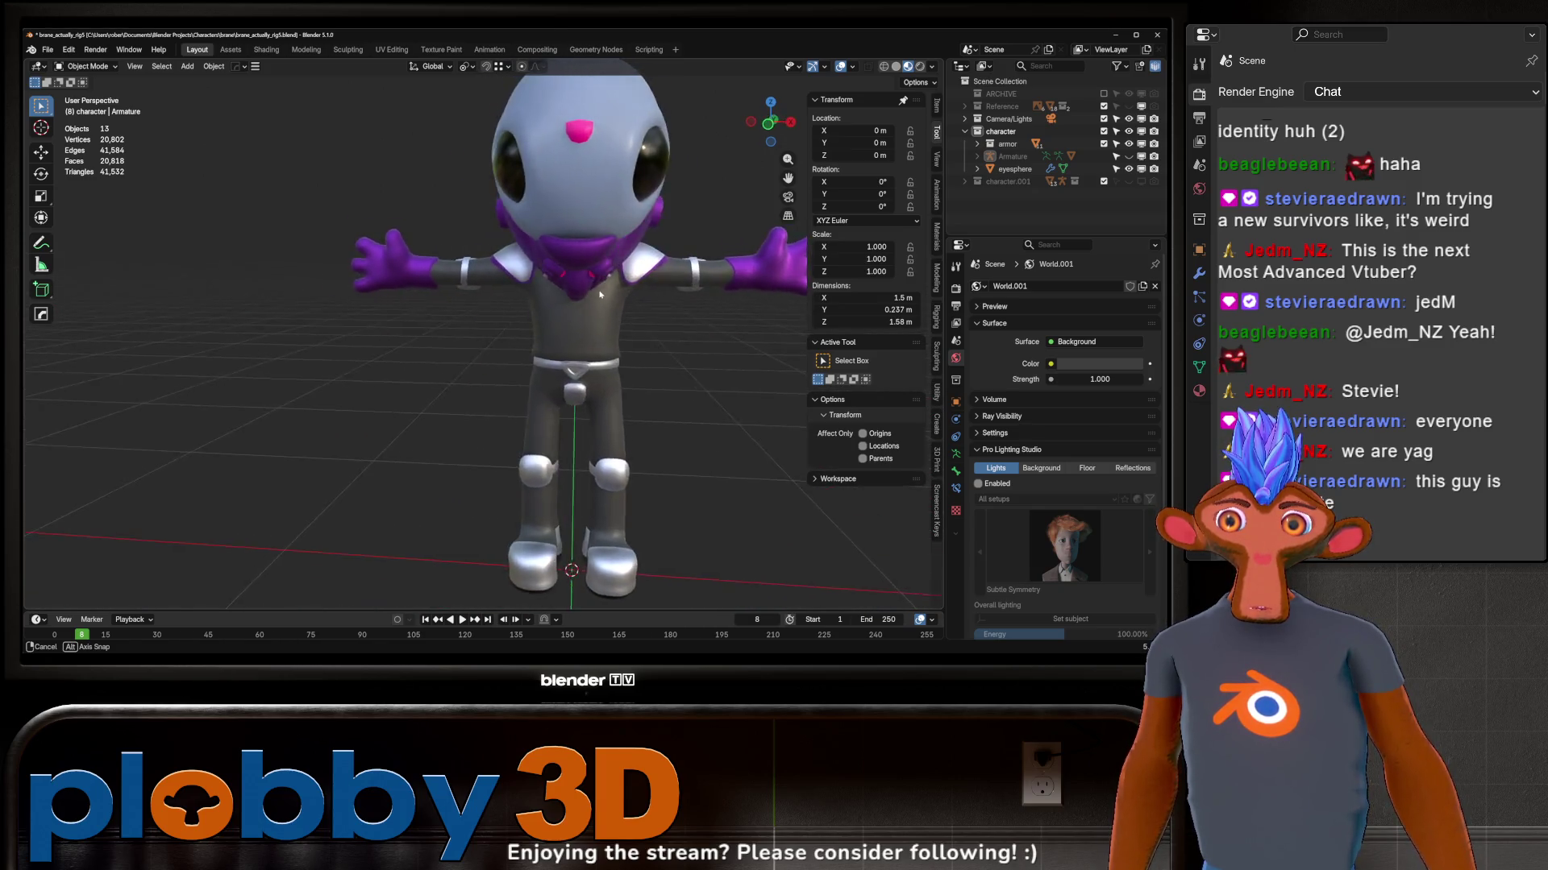
{"action": "mouse_move", "coordinate": [747, 295]}
{"action": "middle_mouse_down"}
{"action": "mouse_move", "coordinate": [543, 287]}
{"action": "mouse_move", "coordinate": [600, 344]}
{"action": "mouse_move", "coordinate": [678, 308]}
{"action": "mouse_move", "coordinate": [655, 288]}
{"action": "middle_mouse_up"}
{"action": "scroll", "coordinate": [604, 341], "scroll_direction": "up", "scroll_amount": 3}
{"action": "scroll", "coordinate": [630, 339], "scroll_direction": "down", "scroll_amount": 3}
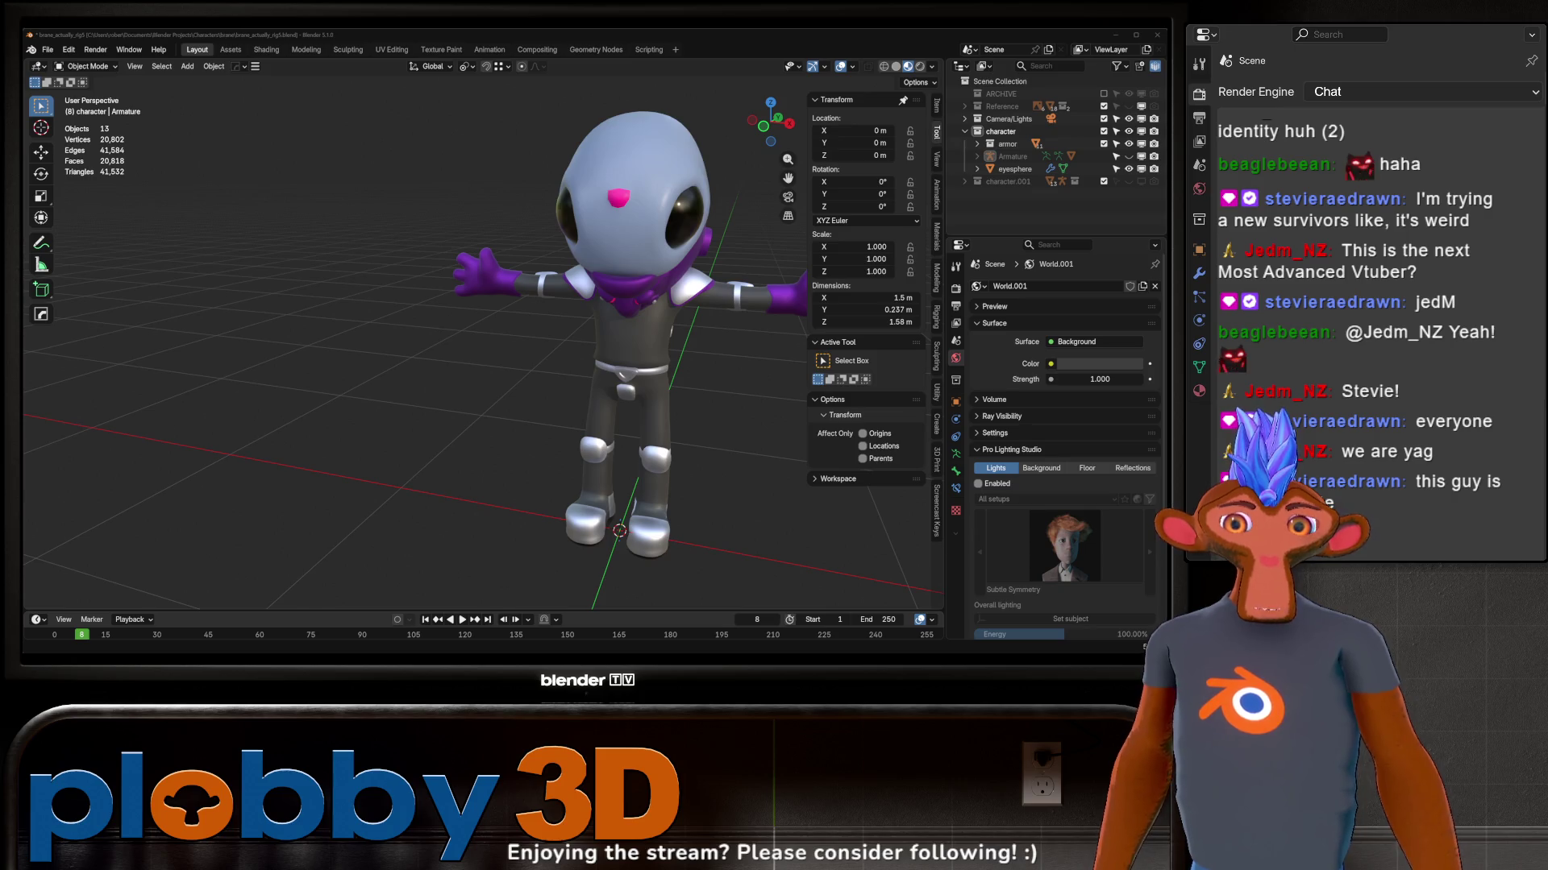
{"action": "middle_click_drag", "start_coordinate": [509, 338], "coordinate": [441, 305]}
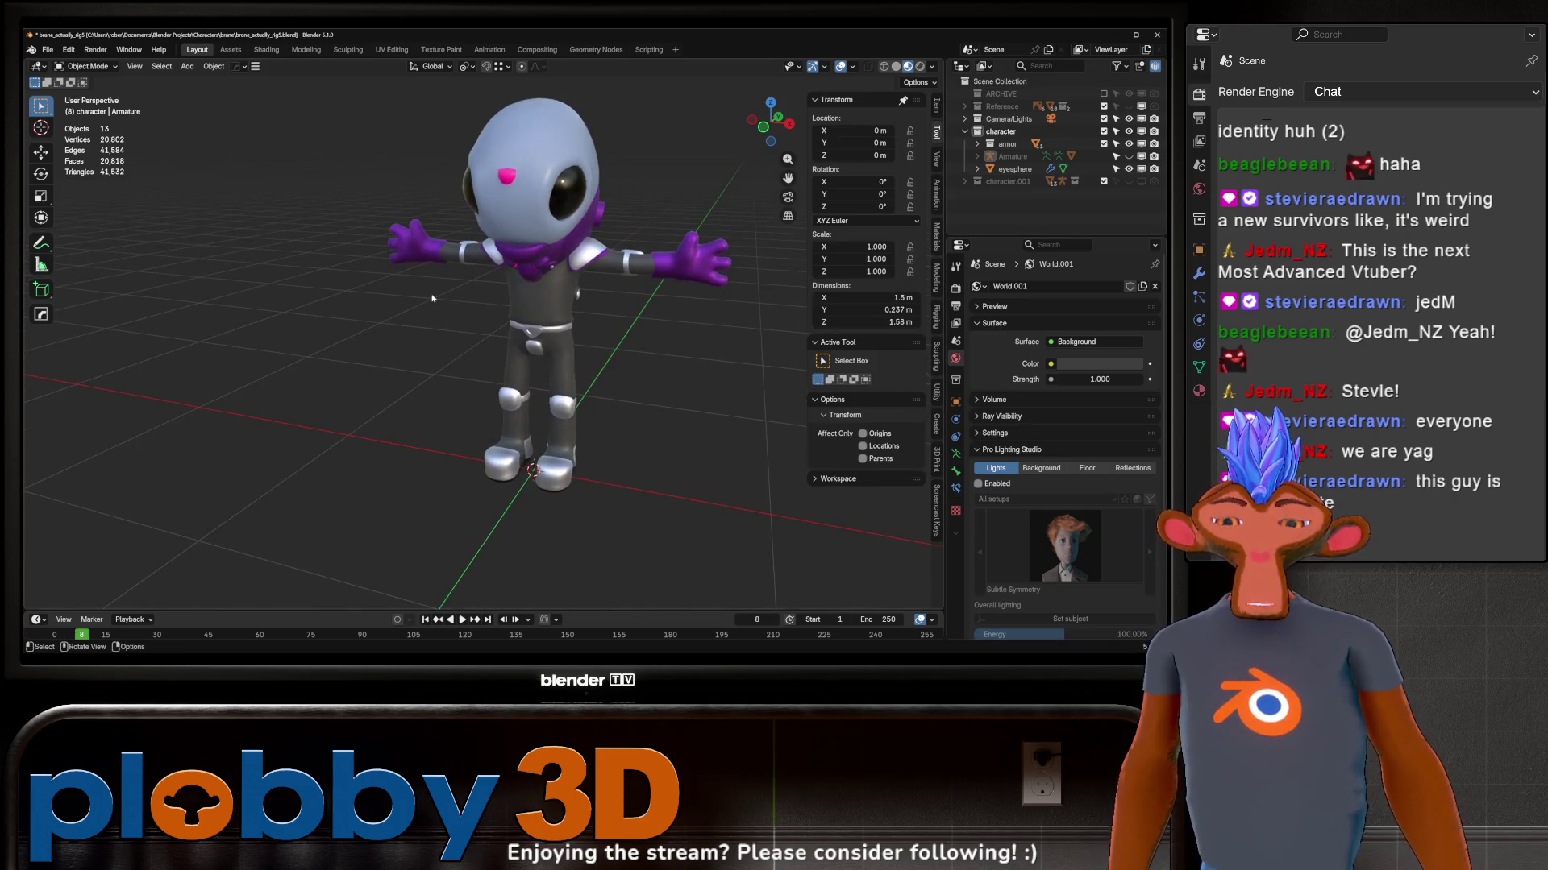
{"action": "key", "text": "KP_1"}
{"action": "mouse_move", "coordinate": [261, 302]}
{"action": "middle_mouse_down"}
{"action": "mouse_move", "coordinate": [432, 288]}
{"action": "mouse_move", "coordinate": [454, 384]}
{"action": "mouse_move", "coordinate": [635, 371]}
{"action": "mouse_move", "coordinate": [565, 272]}
{"action": "mouse_move", "coordinate": [546, 311]}
{"action": "mouse_move", "coordinate": [689, 313]}
{"action": "mouse_move", "coordinate": [618, 358]}
{"action": "middle_mouse_up"}
{"action": "scroll", "coordinate": [446, 351], "scroll_direction": "up", "scroll_amount": 3}
{"action": "scroll", "coordinate": [635, 370], "scroll_direction": "down", "scroll_amount": 3}
Step: Save an incremental copy as brave_actually_rig6.blend and select the suit mesh
{"action": "key", "text": "ctrl+alt+s"}
{"action": "scroll", "coordinate": [565, 272], "scroll_direction": "up", "scroll_amount": 2}
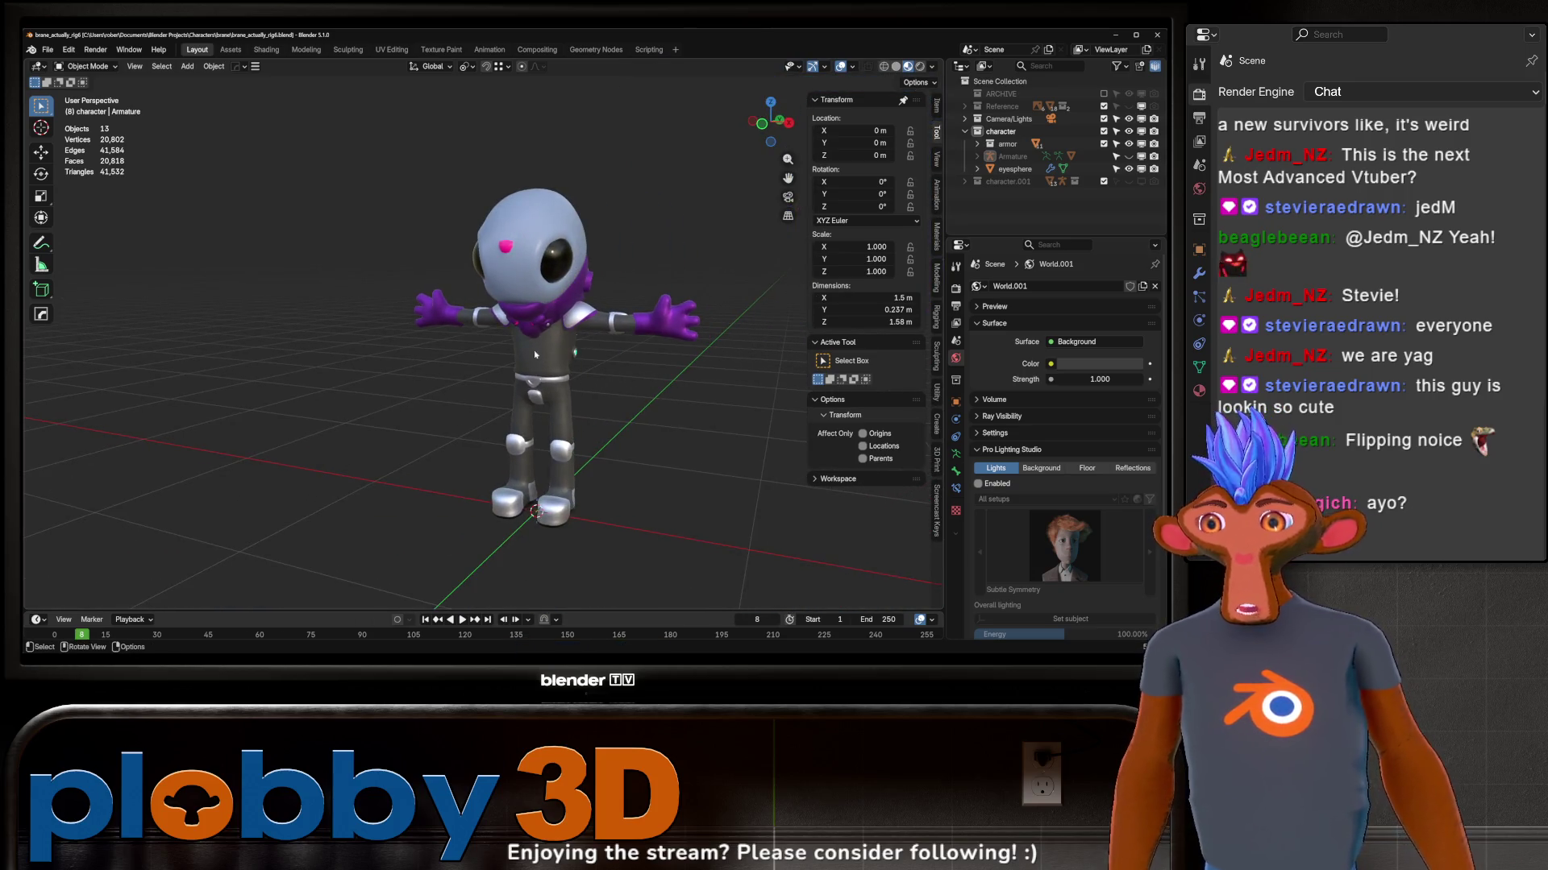
{"action": "left_click", "coordinate": [559, 269]}
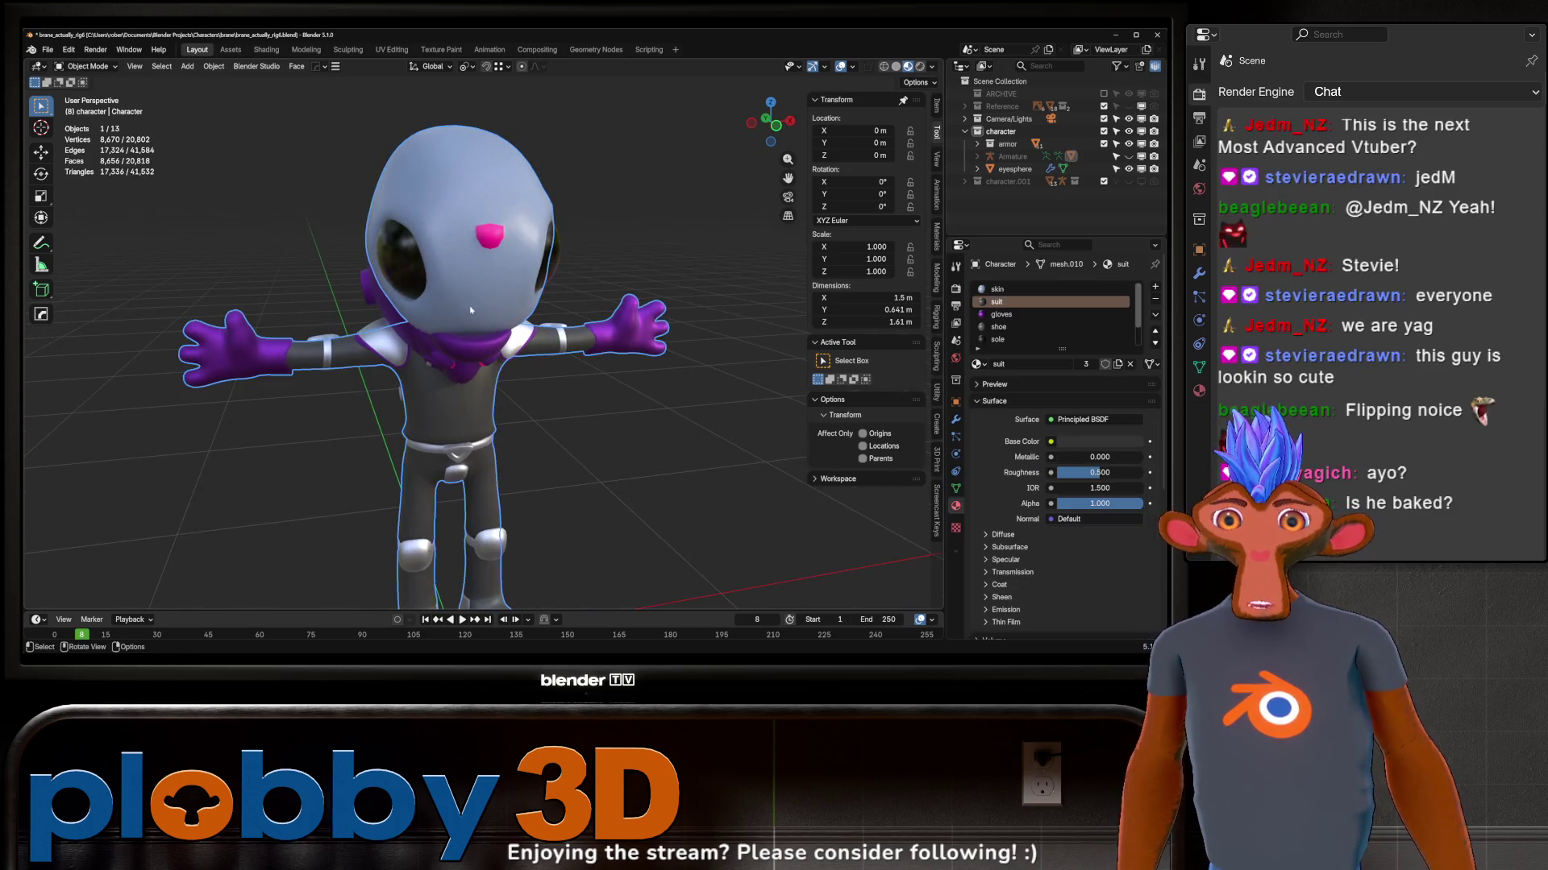
Step: Inspect the suit's shoulder, collar and torso from several angles and select the character mesh
{"action": "key", "text": "ctrl+KP_1"}
{"action": "mouse_move", "coordinate": [569, 266]}
{"action": "middle_mouse_down"}
{"action": "mouse_move", "coordinate": [414, 321]}
{"action": "mouse_move", "coordinate": [557, 315]}
{"action": "middle_mouse_up"}
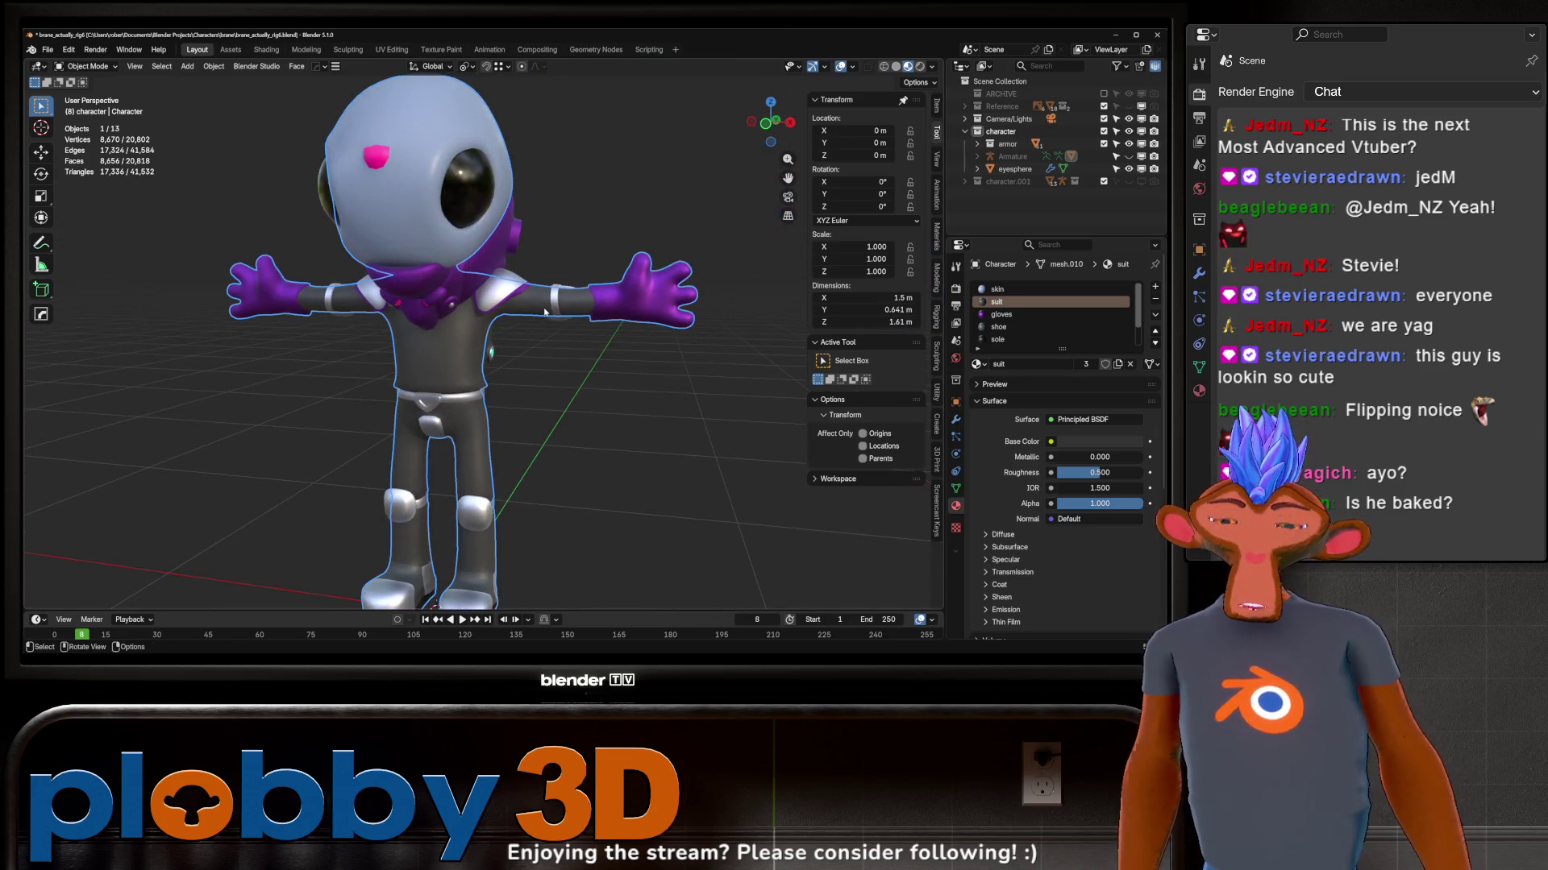
{"action": "scroll", "coordinate": [544, 312], "scroll_direction": "up", "scroll_amount": 5}
{"action": "mouse_move", "coordinate": [545, 313]}
{"action": "middle_mouse_down"}
{"action": "mouse_move", "coordinate": [536, 406]}
{"action": "mouse_move", "coordinate": [478, 338]}
{"action": "mouse_move", "coordinate": [451, 443]}
{"action": "middle_mouse_up"}
{"action": "scroll", "coordinate": [537, 404], "scroll_direction": "up", "scroll_amount": 3}
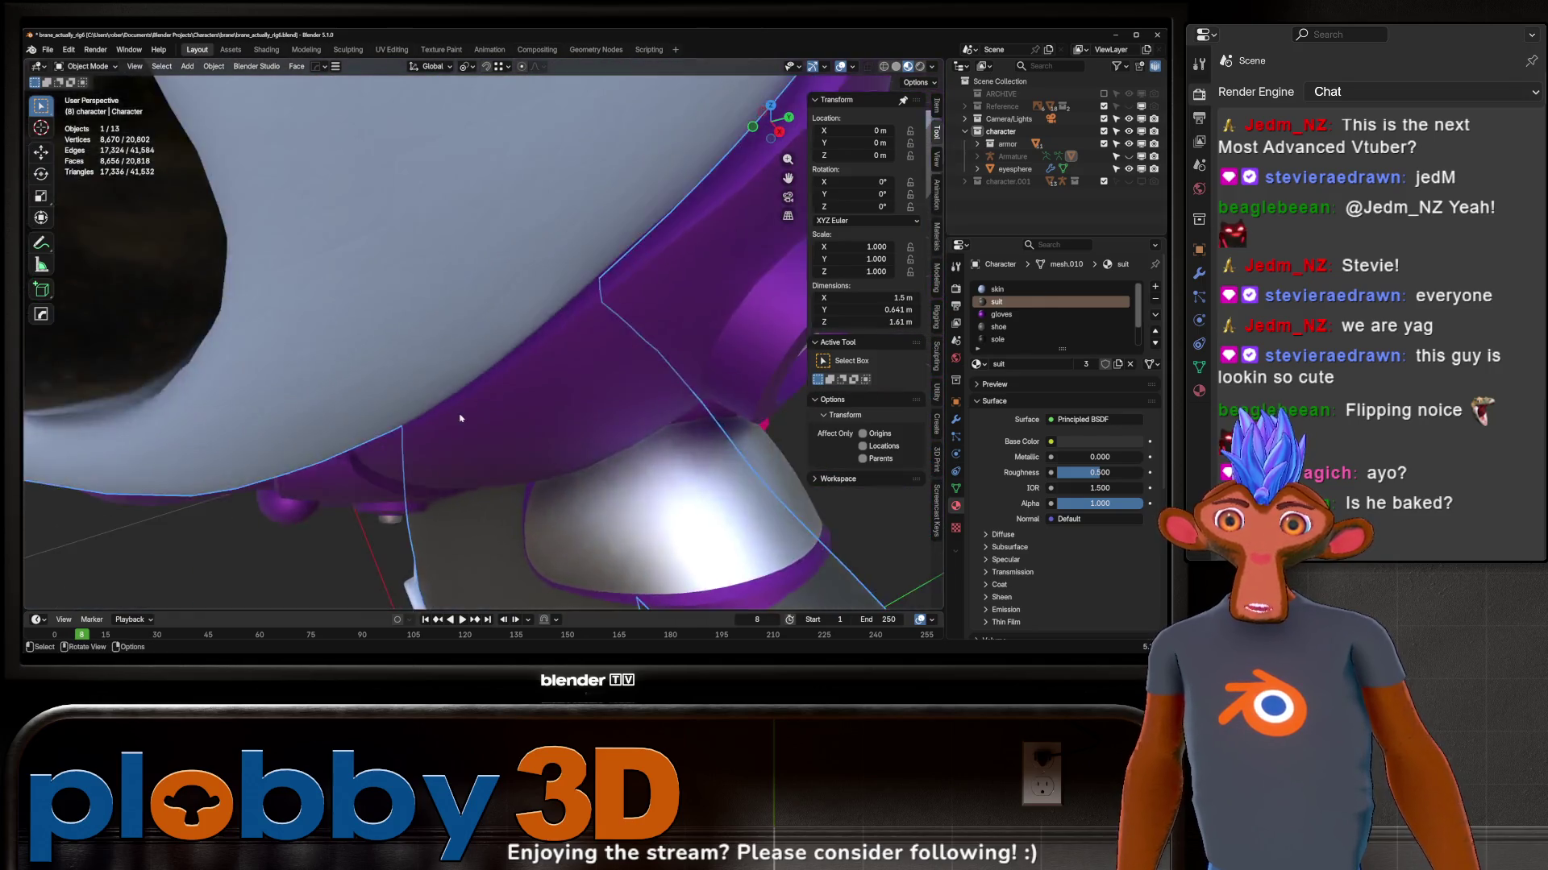
{"action": "scroll", "coordinate": [451, 442], "scroll_direction": "down", "scroll_amount": 5}
{"action": "middle_click_drag", "start_coordinate": [452, 442], "coordinate": [627, 306]}
{"action": "scroll", "coordinate": [627, 305], "scroll_direction": "down", "scroll_amount": 4}
{"action": "scroll", "coordinate": [546, 263], "scroll_direction": "up", "scroll_amount": 8}
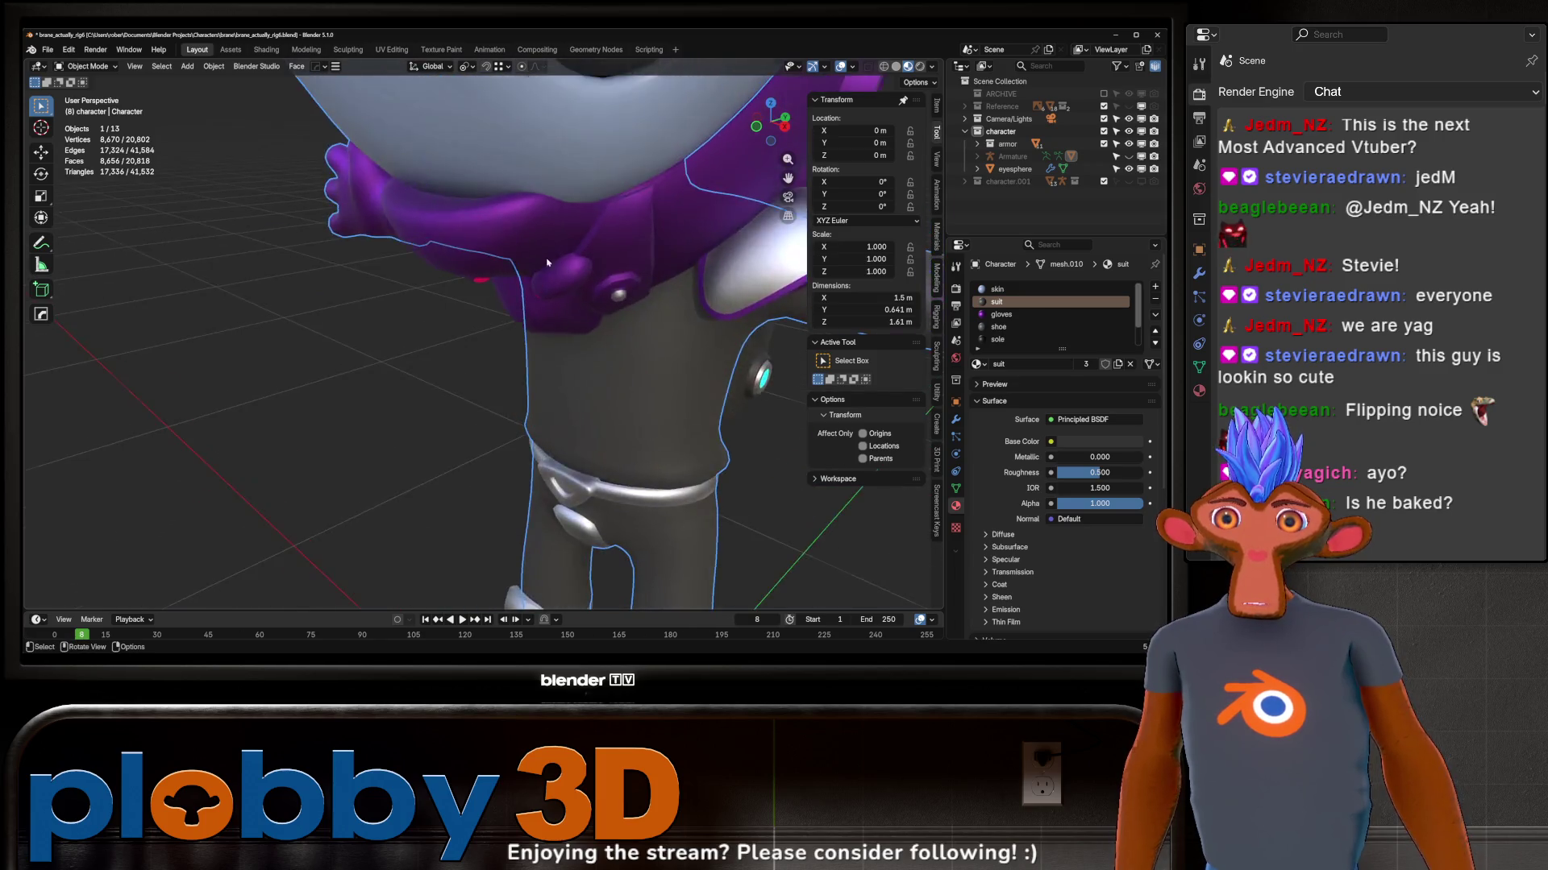
{"action": "scroll", "coordinate": [547, 262], "scroll_direction": "down", "scroll_amount": 6}
{"action": "mouse_move", "coordinate": [547, 263]}
{"action": "middle_mouse_down"}
{"action": "mouse_move", "coordinate": [563, 273]}
{"action": "mouse_move", "coordinate": [406, 297]}
{"action": "mouse_move", "coordinate": [639, 384]}
{"action": "middle_mouse_up"}
{"action": "scroll", "coordinate": [639, 383], "scroll_direction": "up", "scroll_amount": 2}
{"action": "scroll", "coordinate": [639, 384], "scroll_direction": "up", "scroll_amount": 3}
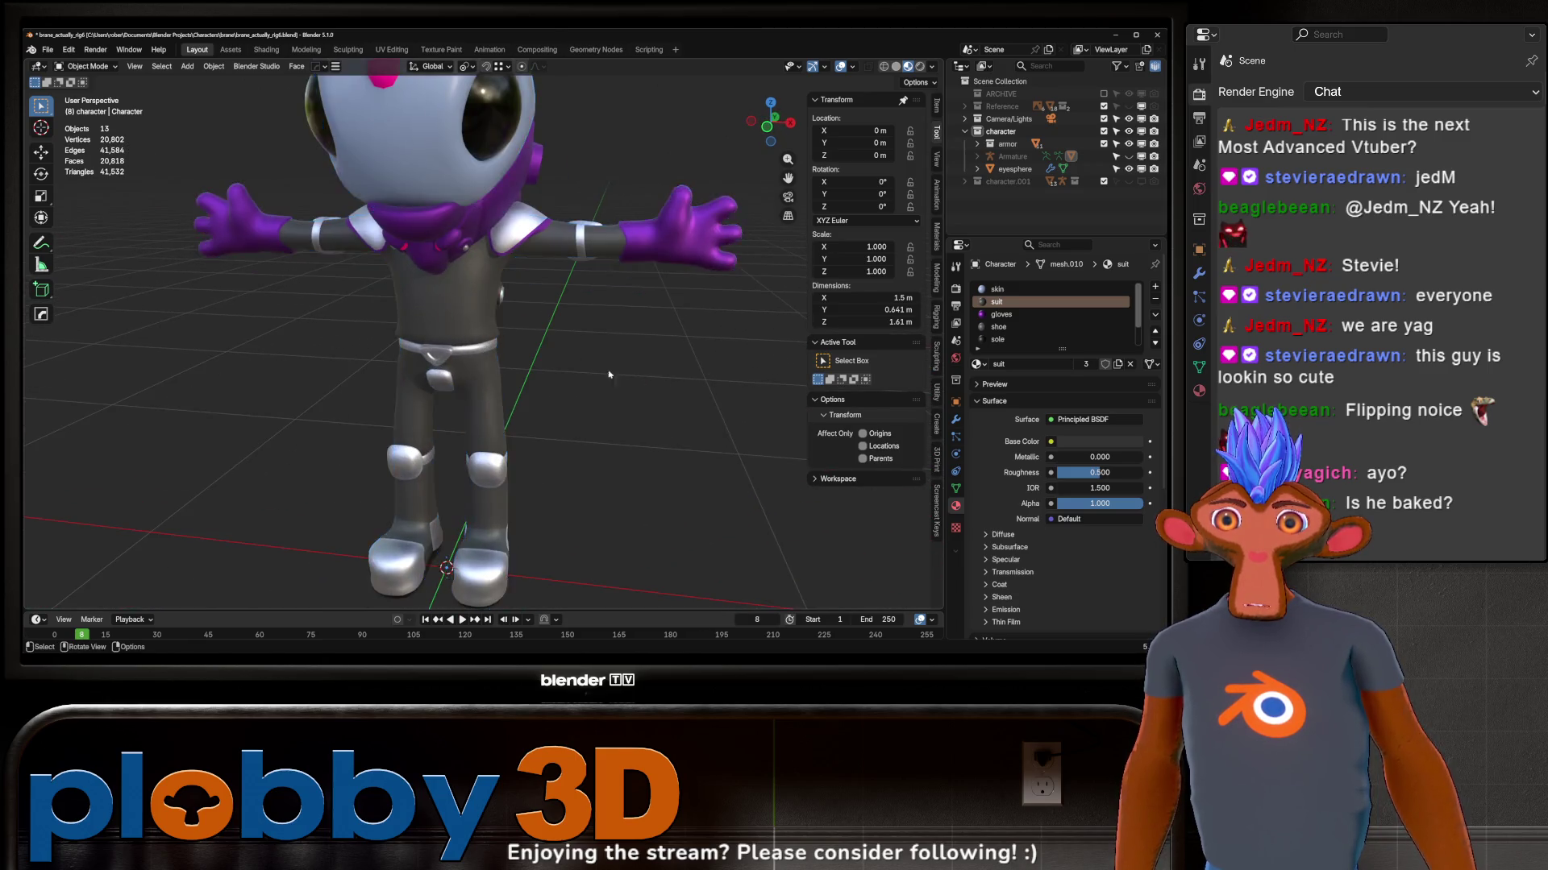
{"action": "scroll", "coordinate": [639, 383], "scroll_direction": "down", "scroll_amount": 5}
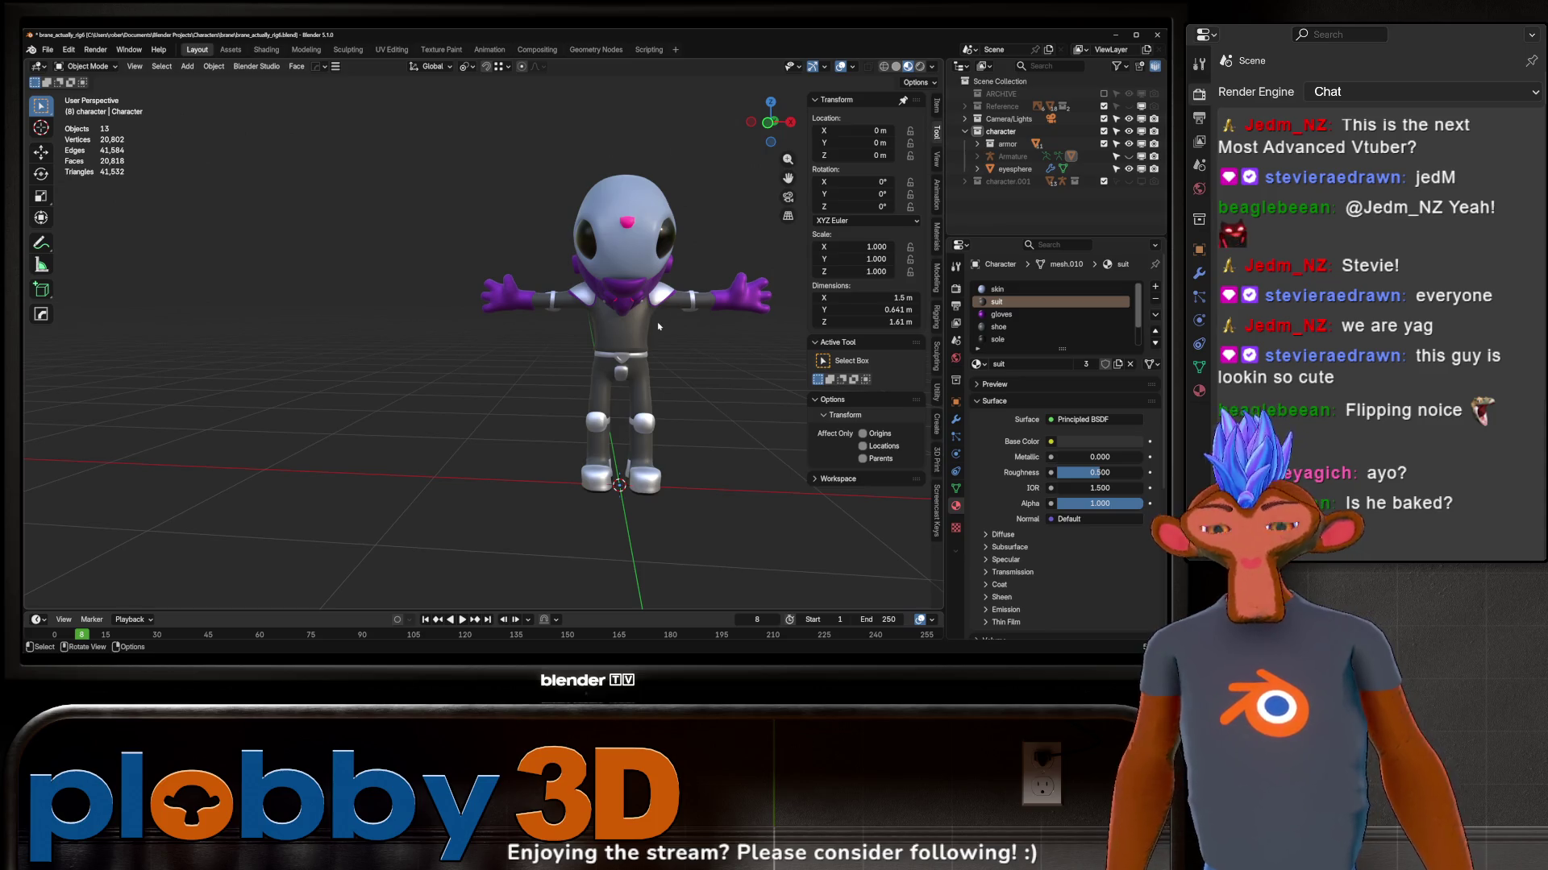
{"action": "scroll", "coordinate": [568, 314], "scroll_direction": "up", "scroll_amount": 2}
{"action": "scroll", "coordinate": [568, 312], "scroll_direction": "up", "scroll_amount": 2}
{"action": "mouse_move", "coordinate": [568, 313]}
{"action": "middle_mouse_down"}
{"action": "mouse_move", "coordinate": [656, 316]}
{"action": "mouse_move", "coordinate": [520, 222]}
{"action": "mouse_move", "coordinate": [506, 321]}
{"action": "mouse_move", "coordinate": [597, 373]}
{"action": "mouse_move", "coordinate": [665, 361]}
{"action": "middle_mouse_up"}
{"action": "scroll", "coordinate": [656, 315], "scroll_direction": "up", "scroll_amount": 2}
{"action": "scroll", "coordinate": [519, 222], "scroll_direction": "up", "scroll_amount": 3}
{"action": "left_click", "coordinate": [507, 322]}
{"action": "scroll", "coordinate": [507, 322], "scroll_direction": "up", "scroll_amount": 2}
{"action": "scroll", "coordinate": [597, 373], "scroll_direction": "up", "scroll_amount": 2}
{"action": "scroll", "coordinate": [598, 372], "scroll_direction": "down", "scroll_amount": 1}
Step: Switch to the Assets workspace and frame the torso in the viewport
{"action": "key", "text": "ctrl+Page_Down"}
{"action": "scroll", "coordinate": [664, 362], "scroll_direction": "up", "scroll_amount": 3}
{"action": "middle_click_drag", "start_coordinate": [664, 242], "coordinate": [664, 362], "text": "shift"}
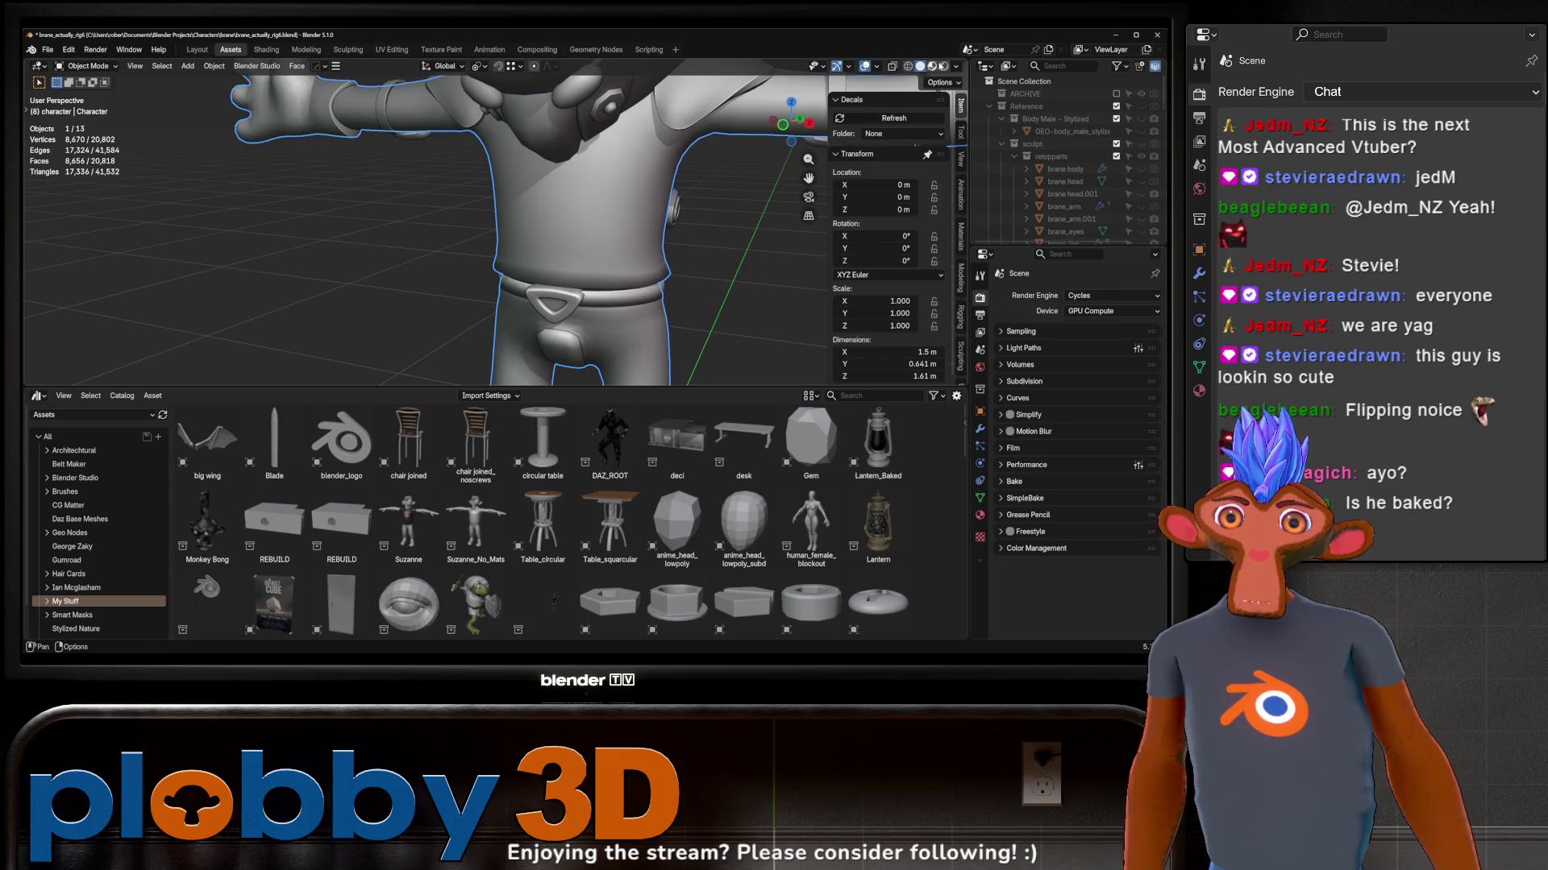
Step: Enable material preview and try Tech Products materials on the suit, including Plastic_with_Flakes
{"action": "left_click", "coordinate": [931, 67]}
{"action": "scroll", "coordinate": [96, 420], "scroll_direction": "down", "scroll_amount": 2}
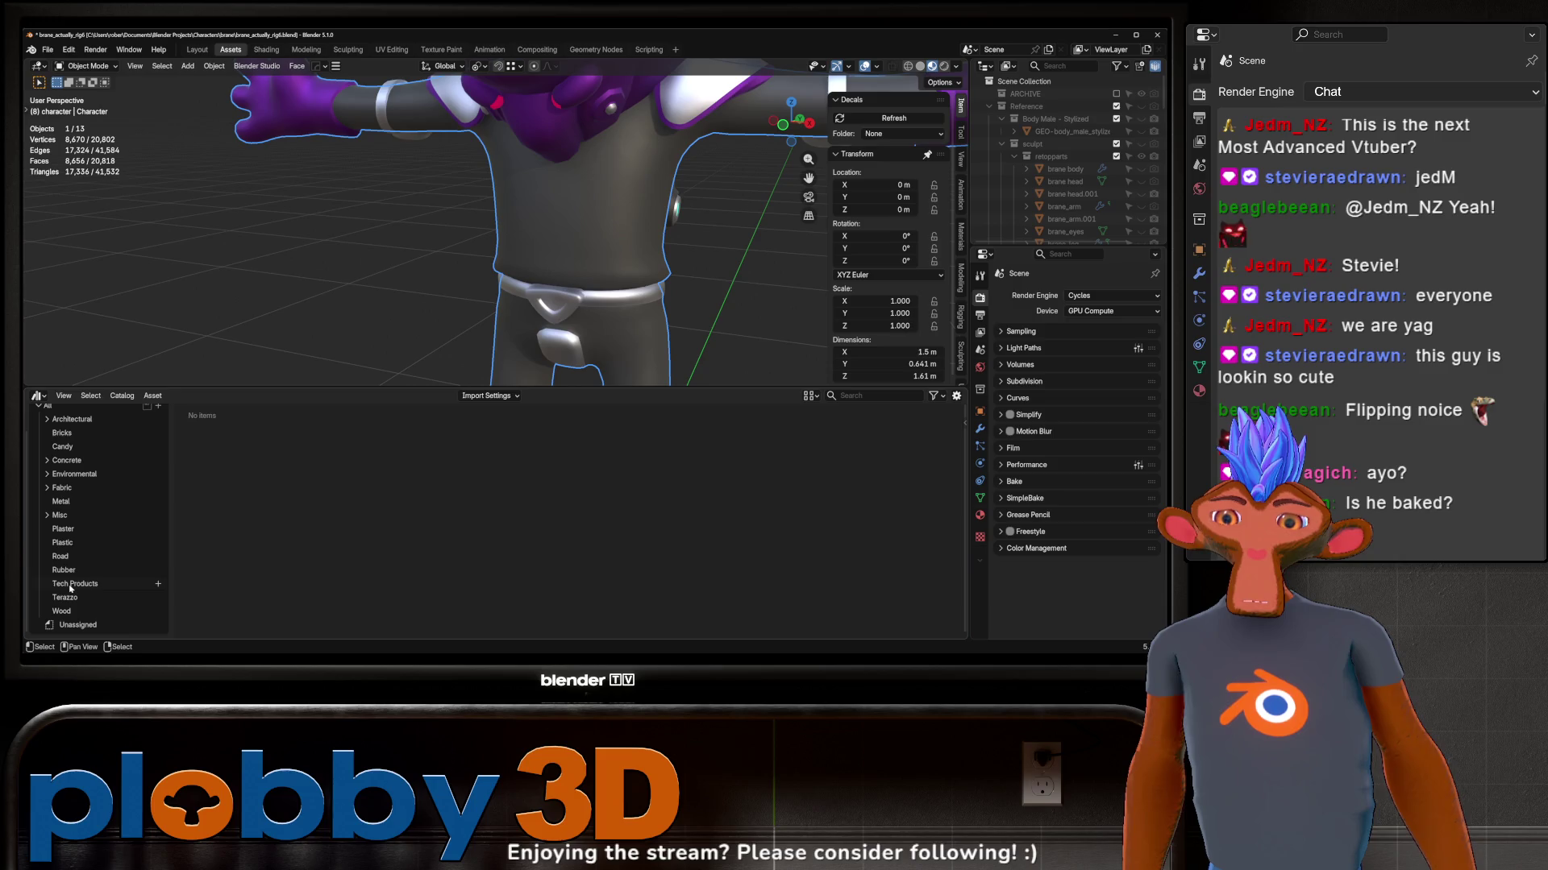
{"action": "left_click", "coordinate": [73, 583]}
{"action": "scroll", "coordinate": [424, 533], "scroll_direction": "down", "scroll_amount": 1}
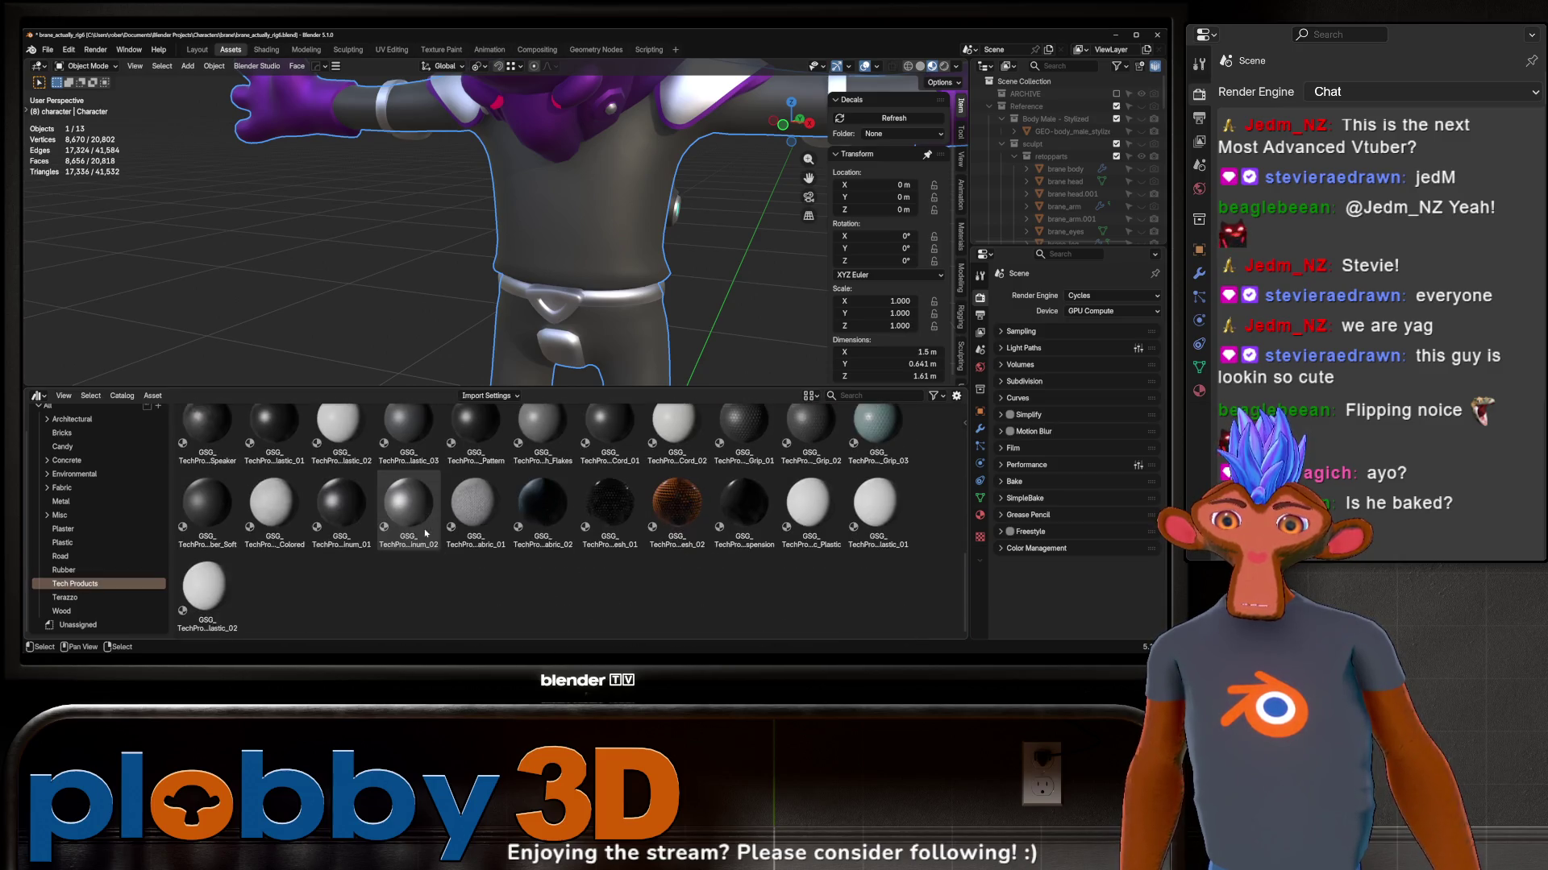
{"action": "scroll", "coordinate": [424, 534], "scroll_direction": "up", "scroll_amount": 2}
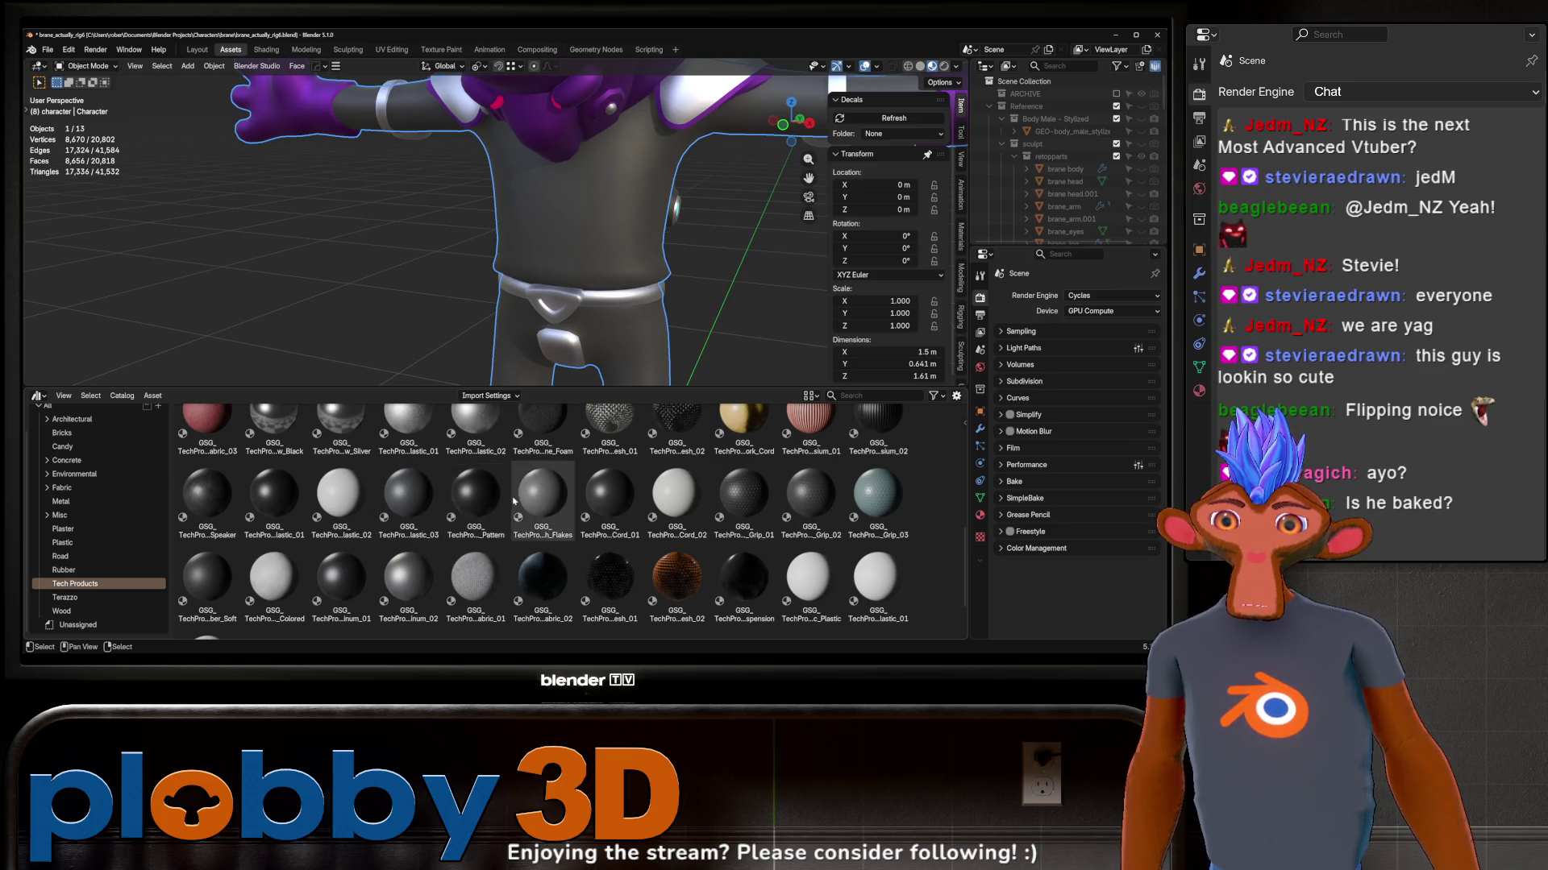
{"action": "left_click_drag", "start_coordinate": [475, 495], "coordinate": [580, 290]}
{"action": "scroll", "coordinate": [608, 219], "scroll_direction": "up", "scroll_amount": 5}
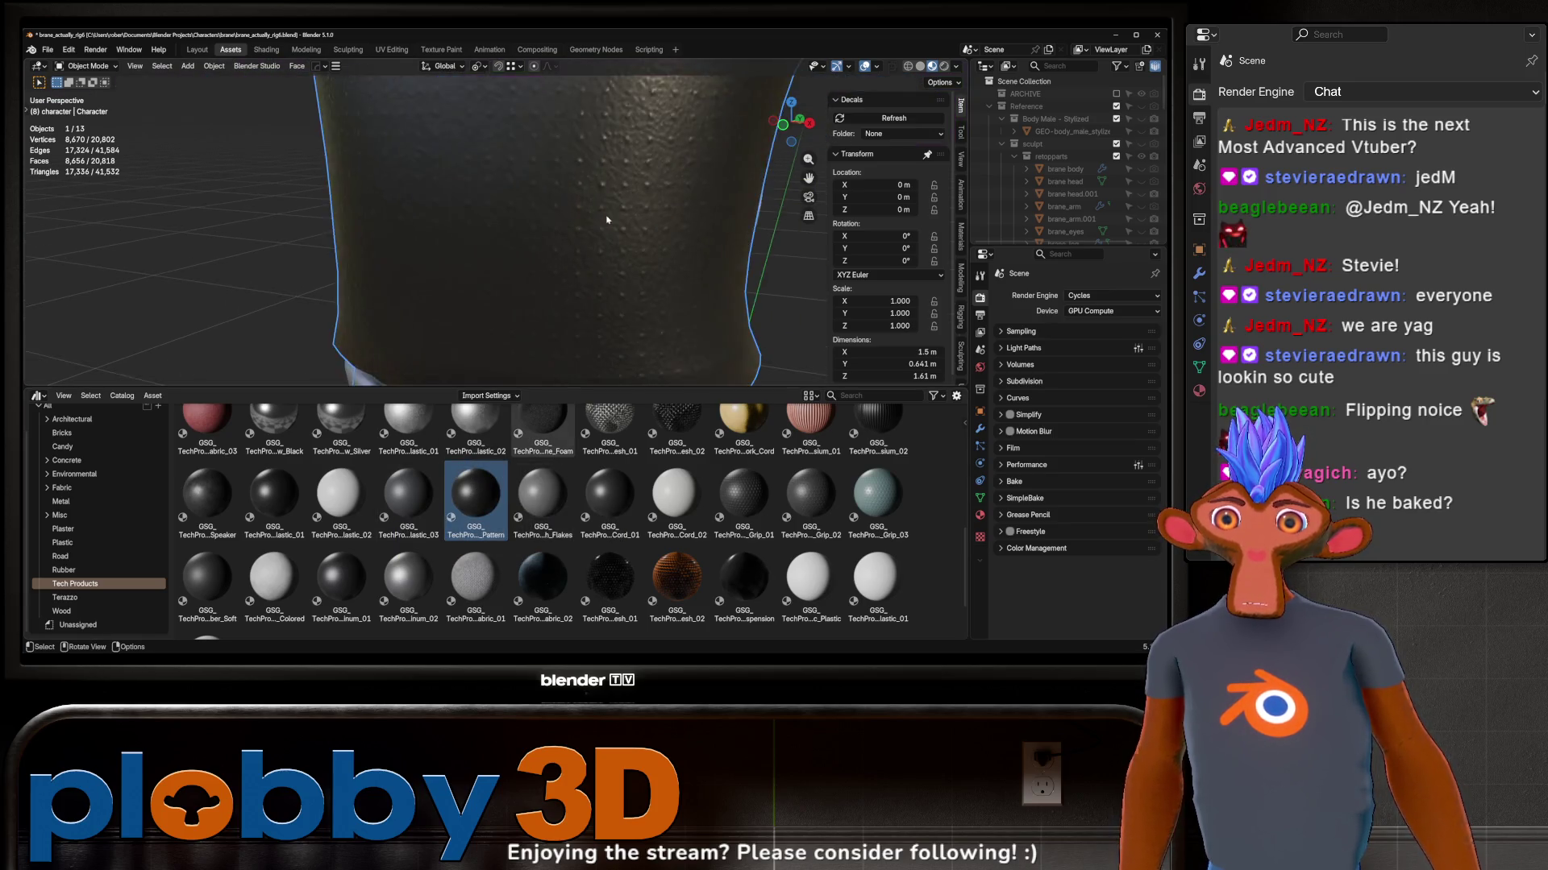
{"action": "scroll", "coordinate": [609, 219], "scroll_direction": "down", "scroll_amount": 5}
{"action": "mouse_move", "coordinate": [609, 219]}
{"action": "middle_mouse_down"}
{"action": "mouse_move", "coordinate": [581, 228]}
{"action": "mouse_move", "coordinate": [618, 261]}
{"action": "mouse_move", "coordinate": [702, 234]}
{"action": "mouse_move", "coordinate": [522, 516]}
{"action": "middle_mouse_up"}
{"action": "scroll", "coordinate": [618, 262], "scroll_direction": "down", "scroll_amount": 3}
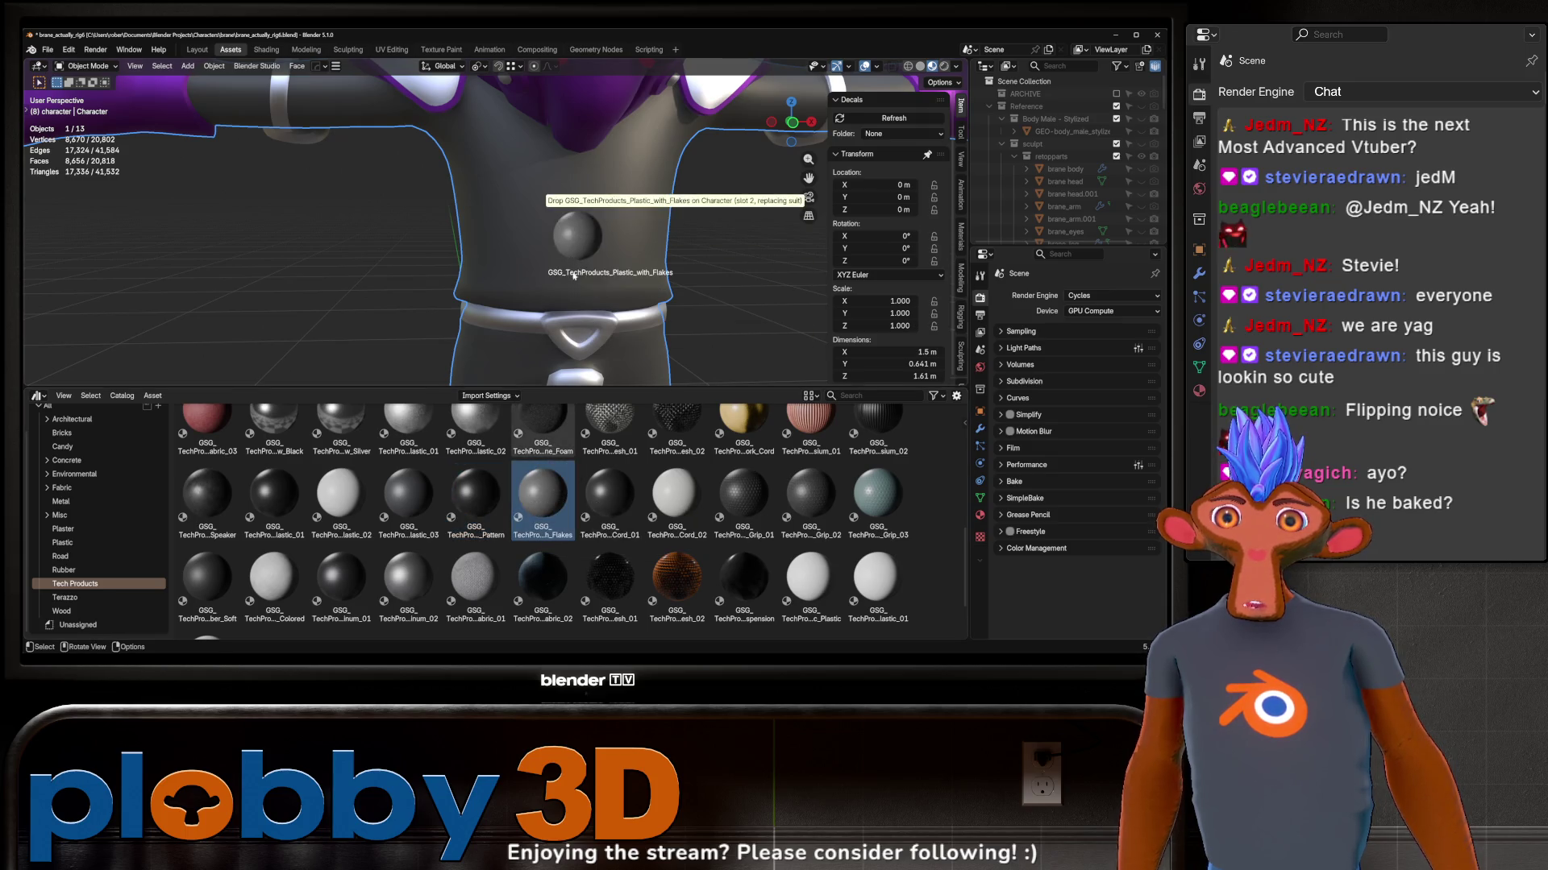
{"action": "left_click_drag", "start_coordinate": [559, 511], "coordinate": [581, 230]}
{"action": "scroll", "coordinate": [588, 250], "scroll_direction": "down", "scroll_amount": 3}
{"action": "scroll", "coordinate": [589, 251], "scroll_direction": "up", "scroll_amount": 3}
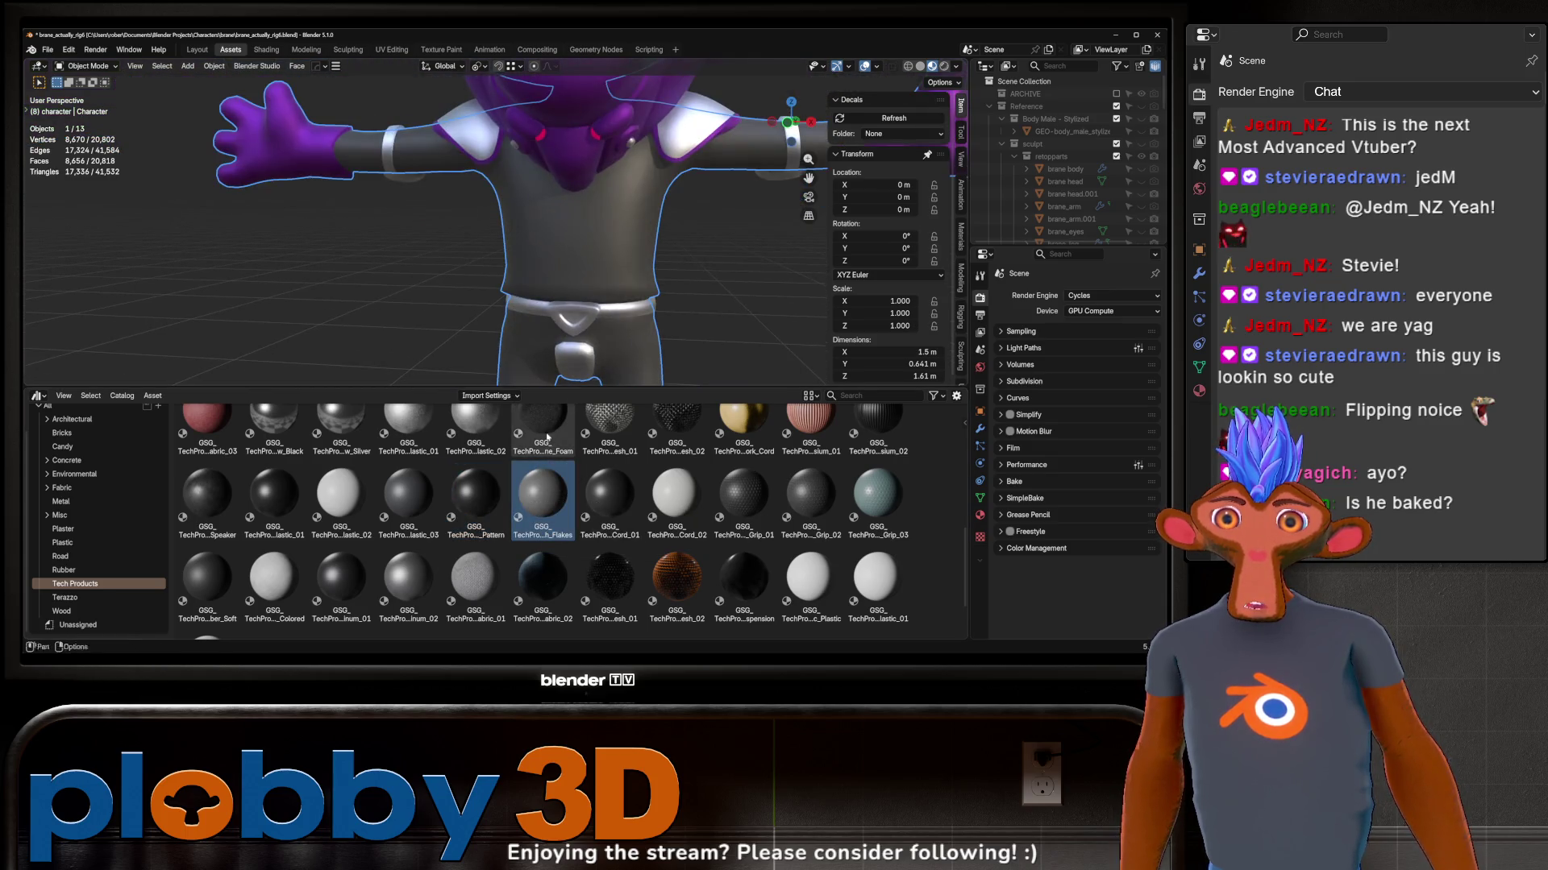
Step: Apply the hexagon-patterned GSG_TechProducts_Rubber_Grip_01 material to the suit and move to the Shading workspace
{"action": "left_click", "coordinate": [612, 509]}
{"action": "left_click_drag", "start_coordinate": [743, 496], "coordinate": [569, 288]}
{"action": "scroll", "coordinate": [568, 288], "scroll_direction": "down", "scroll_amount": 4}
{"action": "scroll", "coordinate": [568, 288], "scroll_direction": "up", "scroll_amount": 4}
{"action": "middle_click_drag", "start_coordinate": [569, 288], "coordinate": [584, 256]}
{"action": "middle_click_drag", "start_coordinate": [690, 344], "coordinate": [611, 72]}
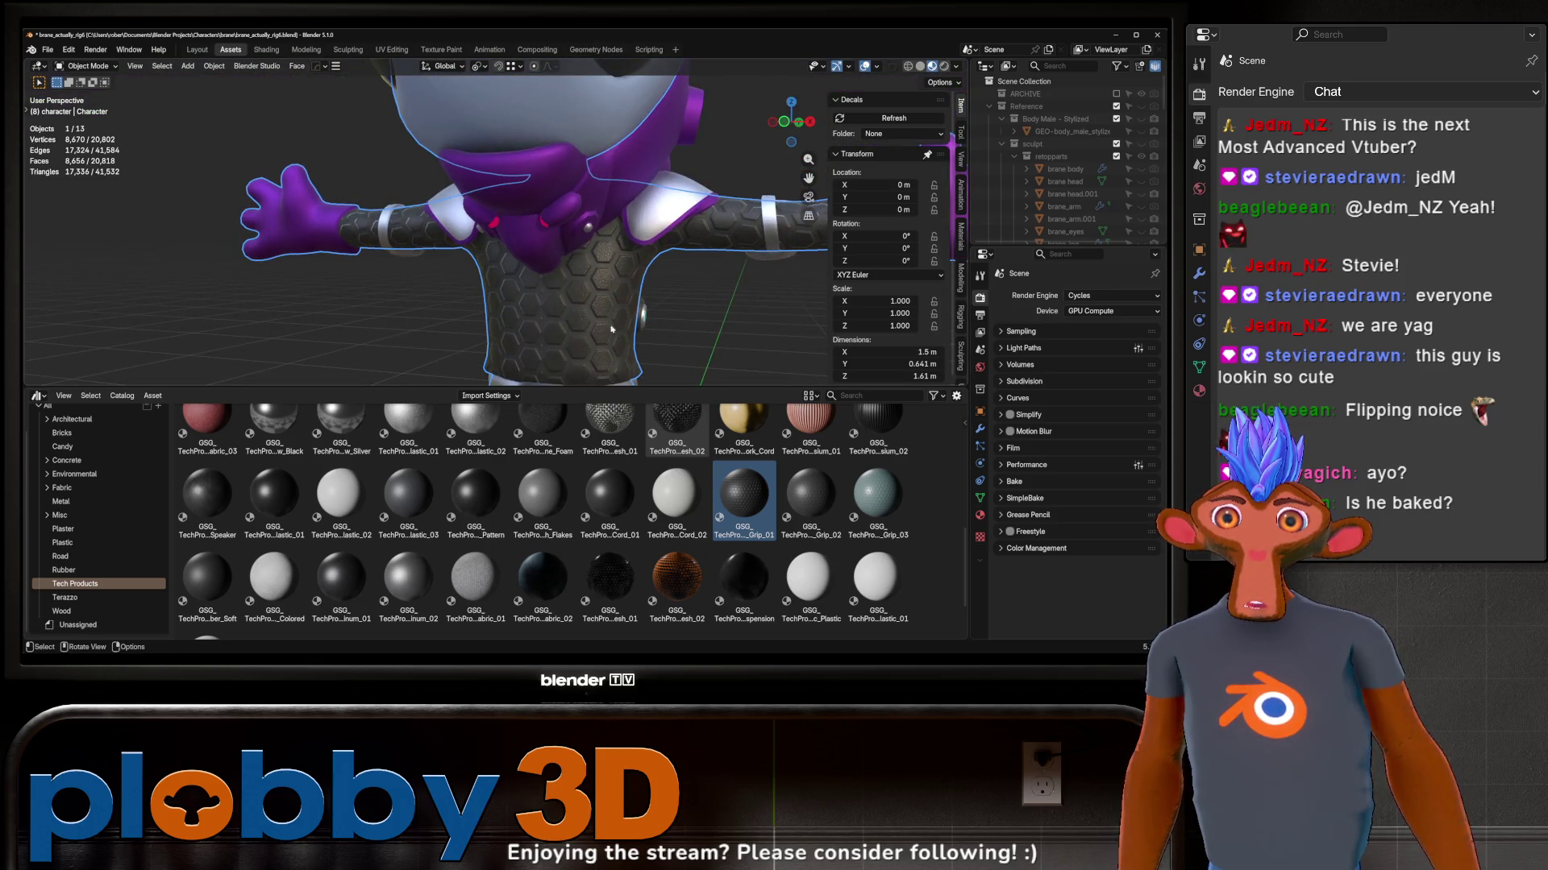
{"action": "left_click", "coordinate": [261, 50]}
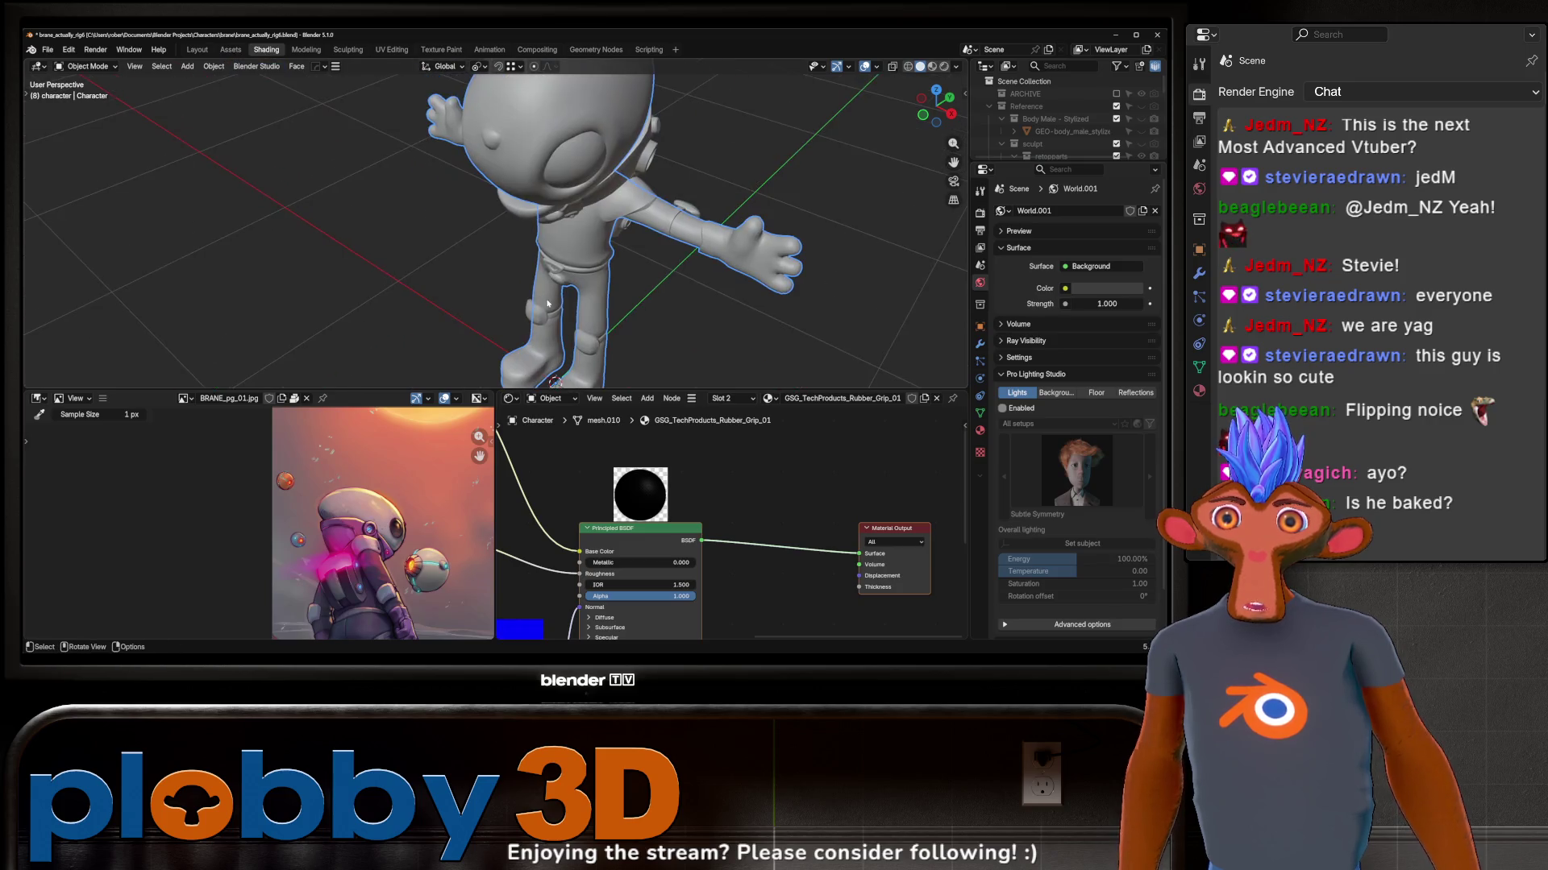
Step: Add a trial Value node feeding the rubber grip texture's Mapping Scale
{"action": "left_click", "coordinate": [929, 67]}
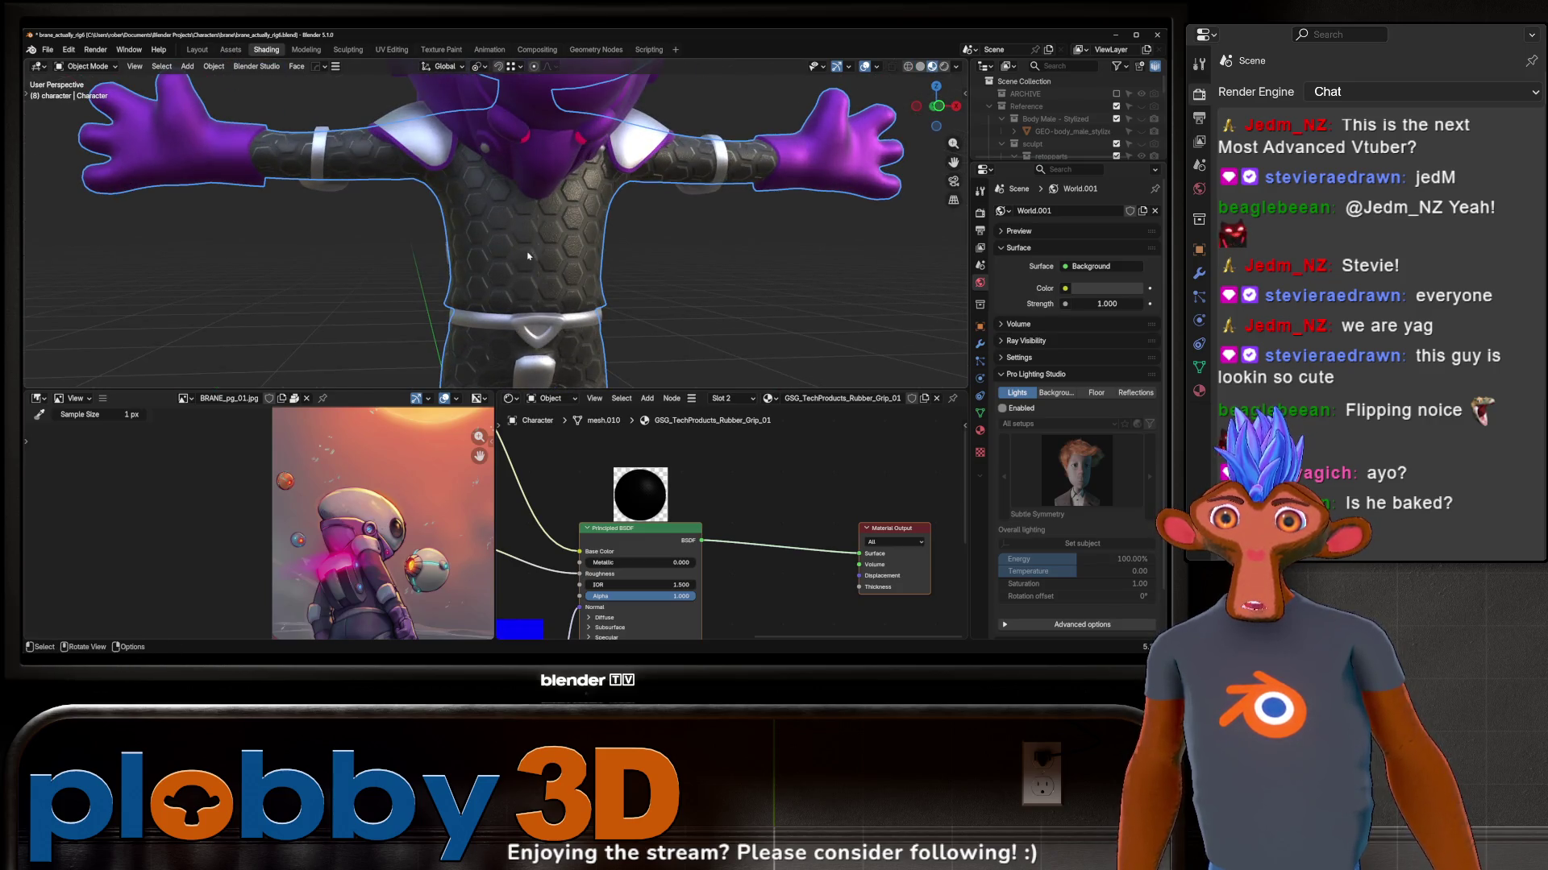
{"action": "middle_click_drag", "start_coordinate": [481, 363], "coordinate": [487, 278]}
{"action": "middle_click_drag", "start_coordinate": [650, 504], "coordinate": [625, 551]}
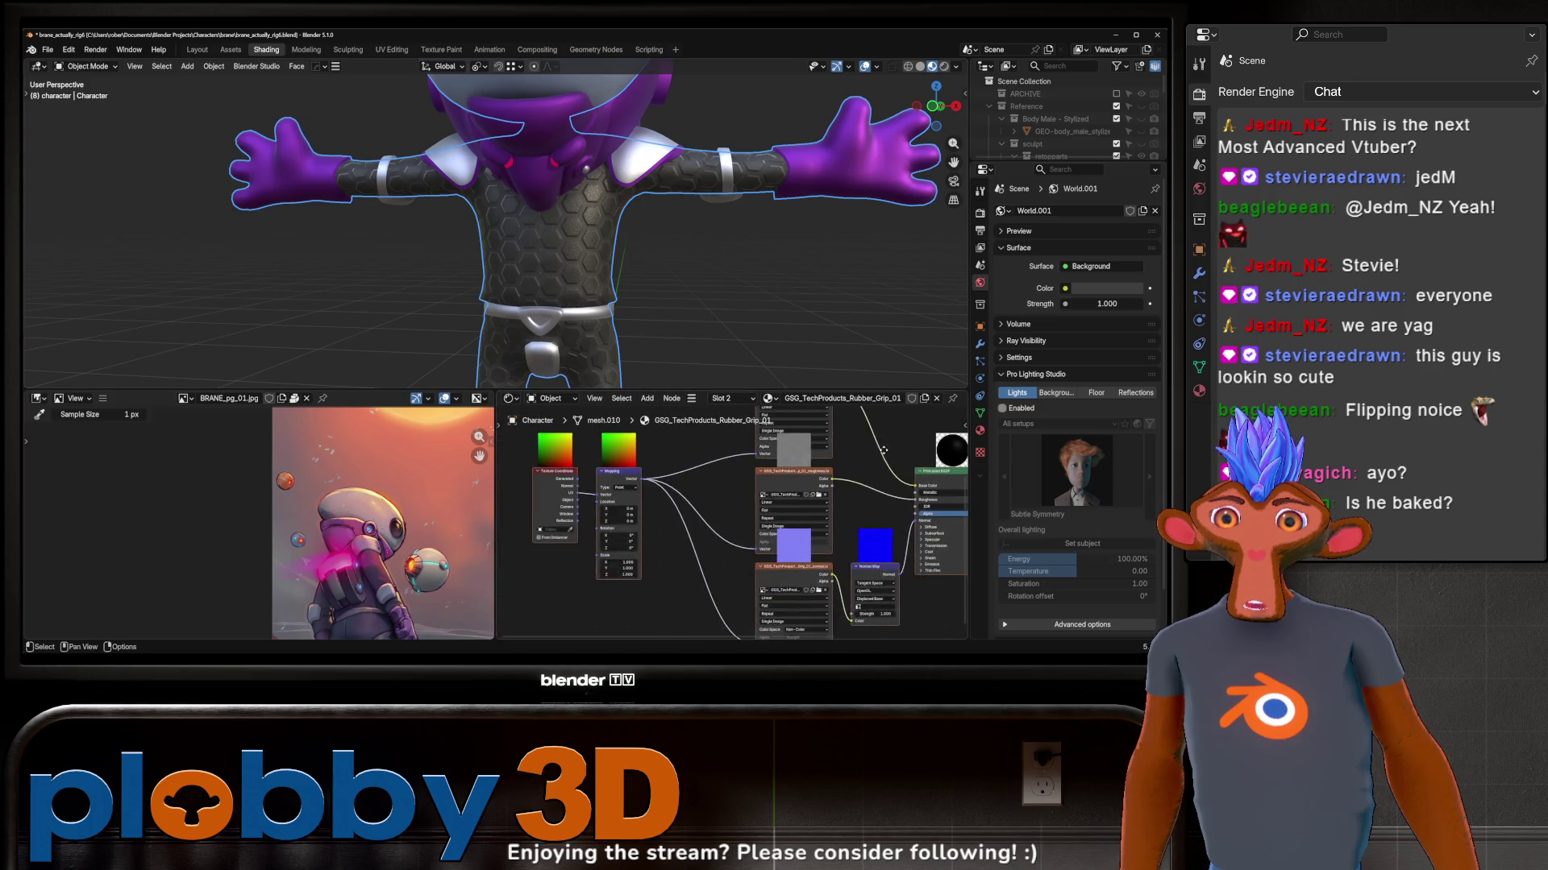
{"action": "left_click_drag", "start_coordinate": [586, 565], "coordinate": [484, 520]}
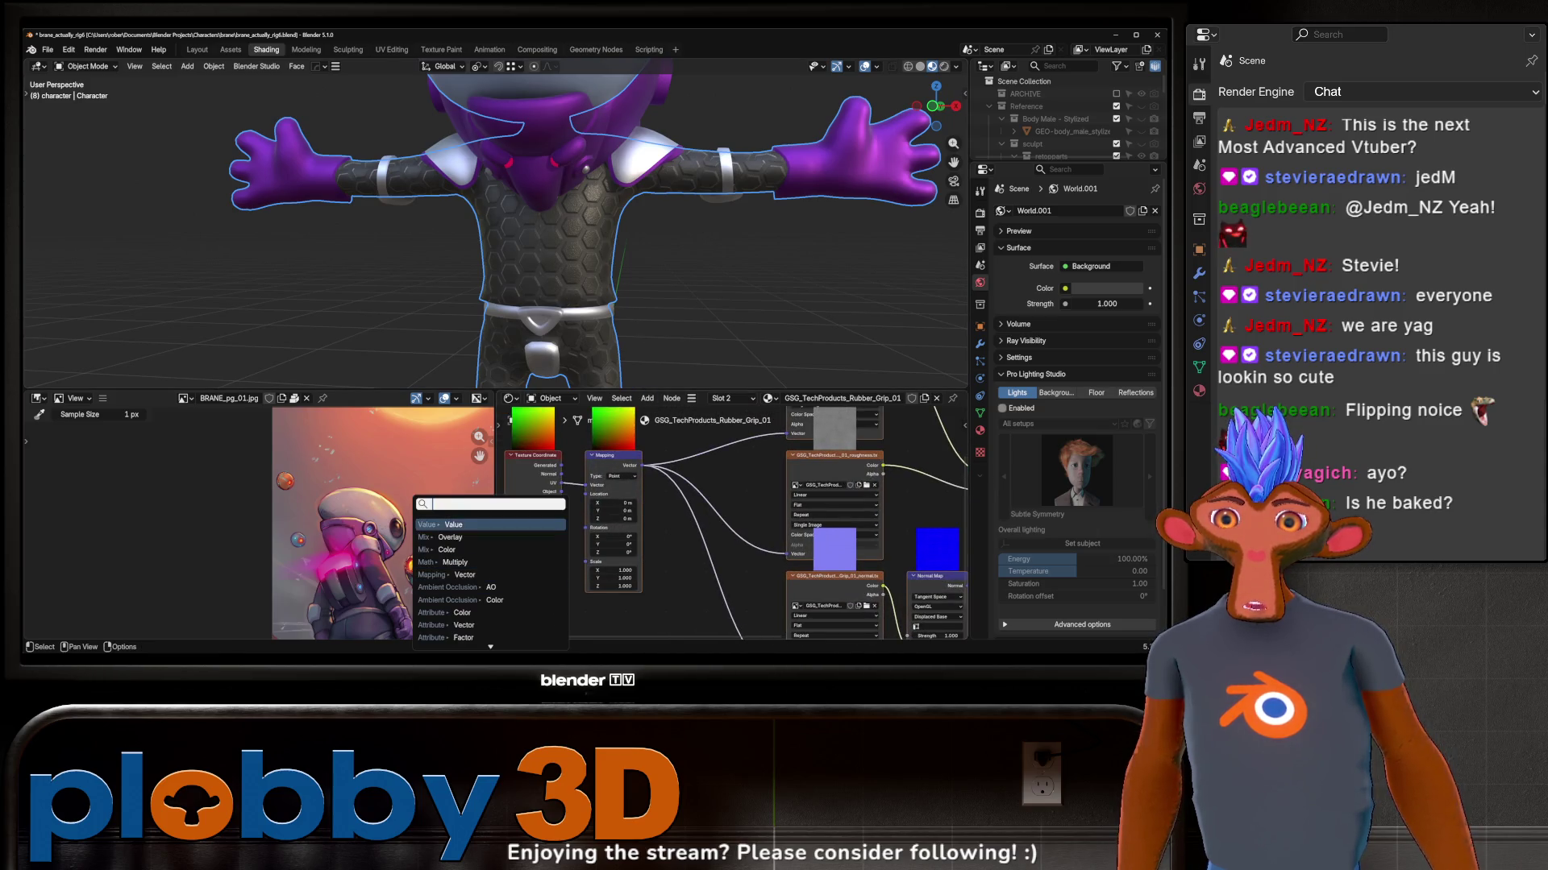
{"action": "left_click", "coordinate": [484, 563]}
{"action": "middle_click_drag", "start_coordinate": [522, 588], "coordinate": [631, 565]}
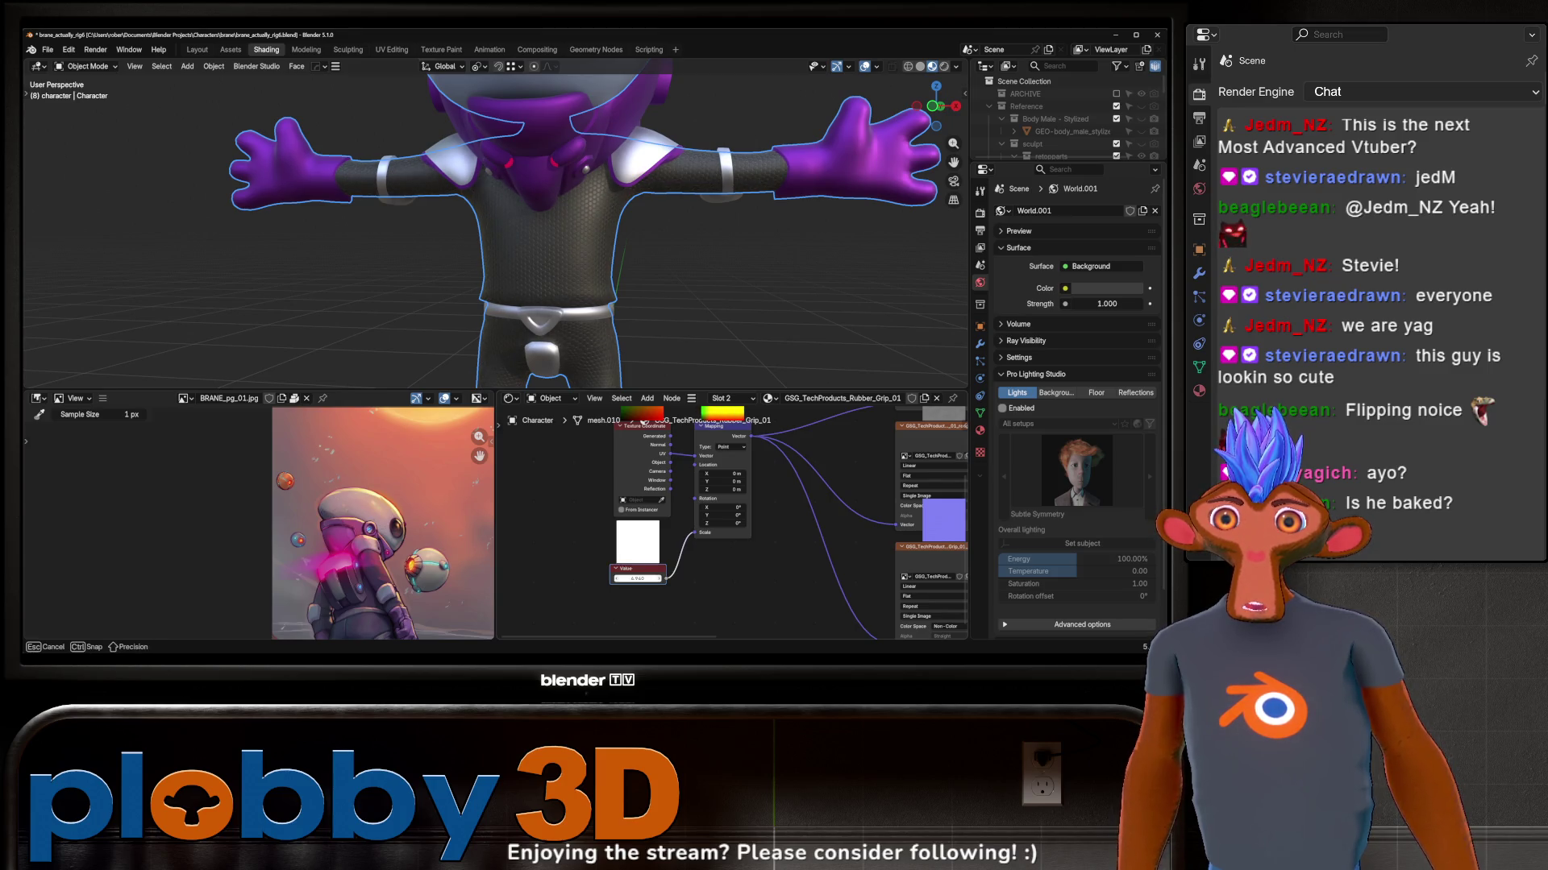
Step: Remove the Value node again to restore the hexagon pattern and bring up the plain suit material
{"action": "mouse_move", "coordinate": [508, 242]}
{"action": "middle_mouse_down"}
{"action": "mouse_move", "coordinate": [568, 253]}
{"action": "mouse_move", "coordinate": [572, 316]}
{"action": "mouse_move", "coordinate": [623, 264]}
{"action": "middle_mouse_up"}
{"action": "scroll", "coordinate": [567, 251], "scroll_direction": "up", "scroll_amount": 5}
{"action": "scroll", "coordinate": [571, 316], "scroll_direction": "down", "scroll_amount": 5}
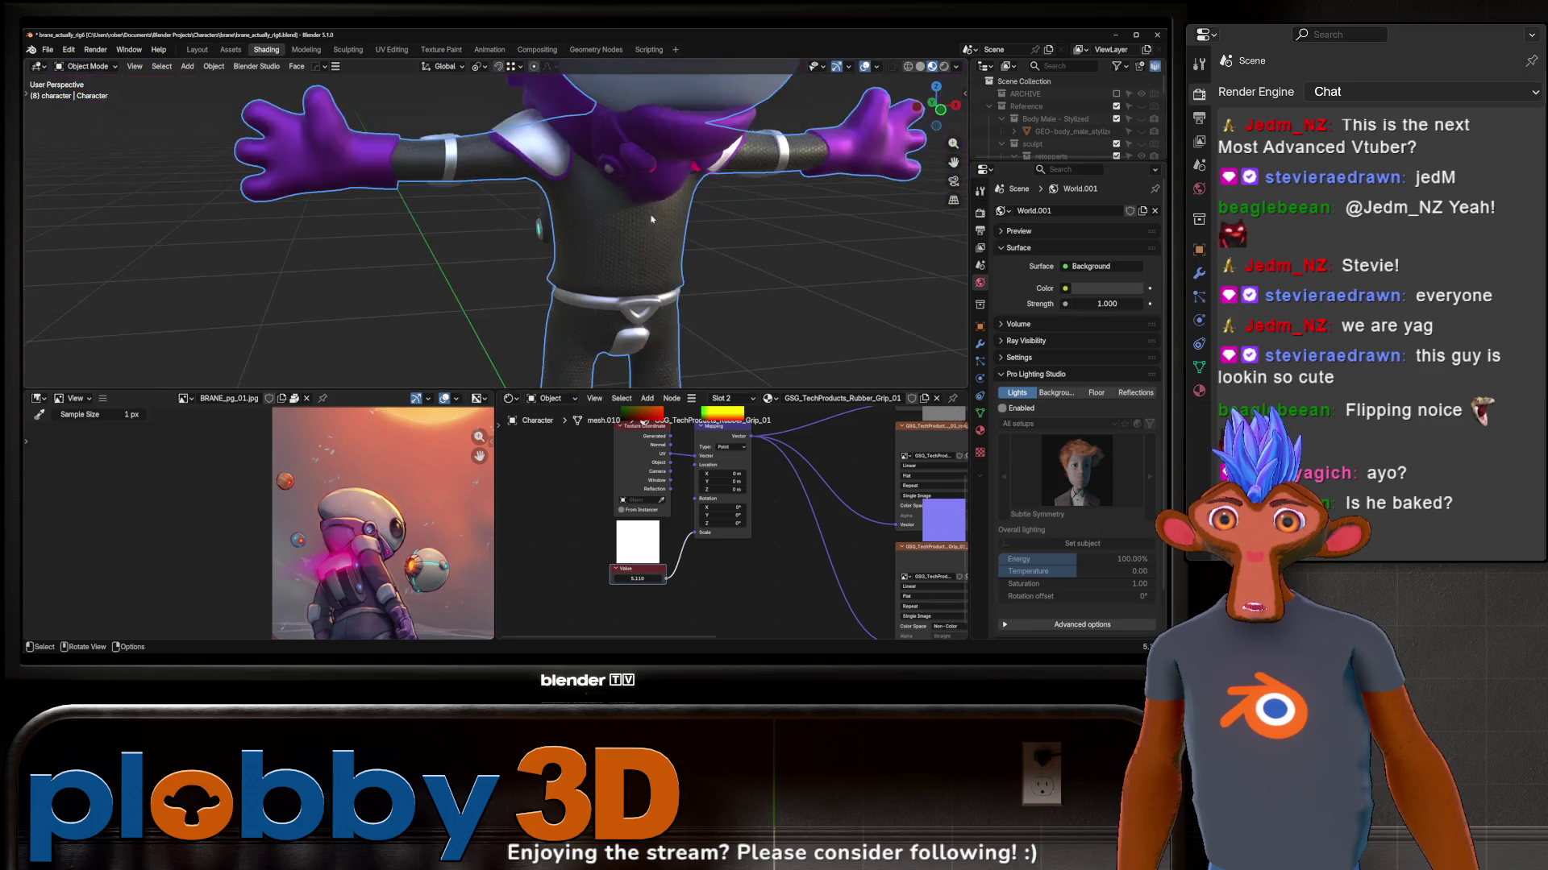
{"action": "scroll", "coordinate": [622, 265], "scroll_direction": "up", "scroll_amount": 2}
{"action": "scroll", "coordinate": [617, 243], "scroll_direction": "up", "scroll_amount": 2}
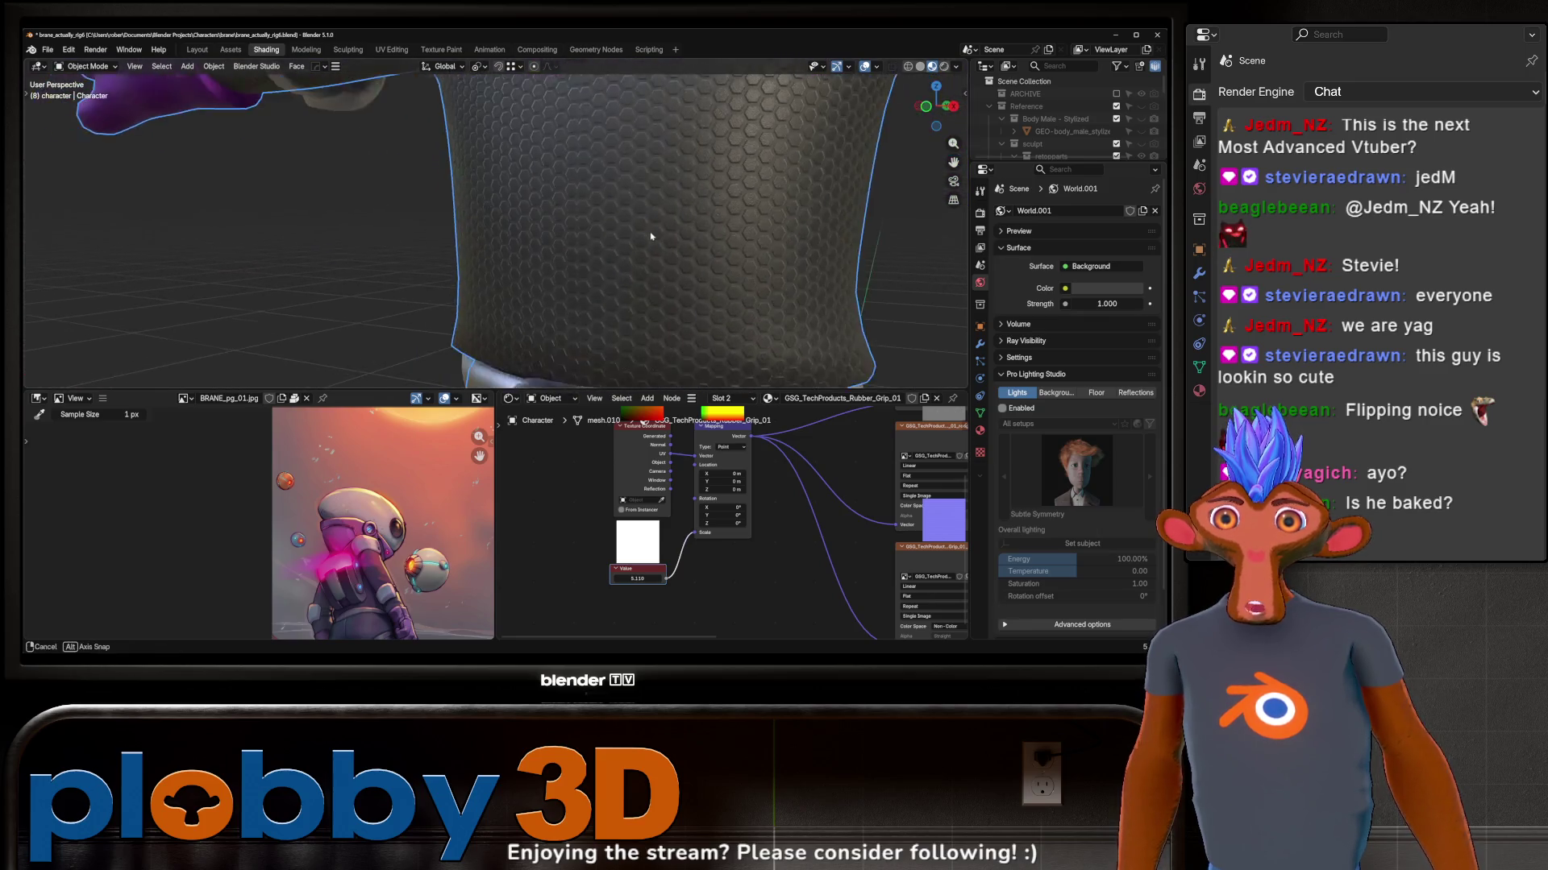
{"action": "scroll", "coordinate": [608, 219], "scroll_direction": "up", "scroll_amount": 2}
{"action": "scroll", "coordinate": [609, 218], "scroll_direction": "down", "scroll_amount": 4}
{"action": "mouse_move", "coordinate": [609, 219]}
{"action": "middle_mouse_down"}
{"action": "mouse_move", "coordinate": [617, 287]}
{"action": "mouse_move", "coordinate": [780, 282]}
{"action": "middle_mouse_up"}
{"action": "scroll", "coordinate": [610, 242], "scroll_direction": "up", "scroll_amount": 2}
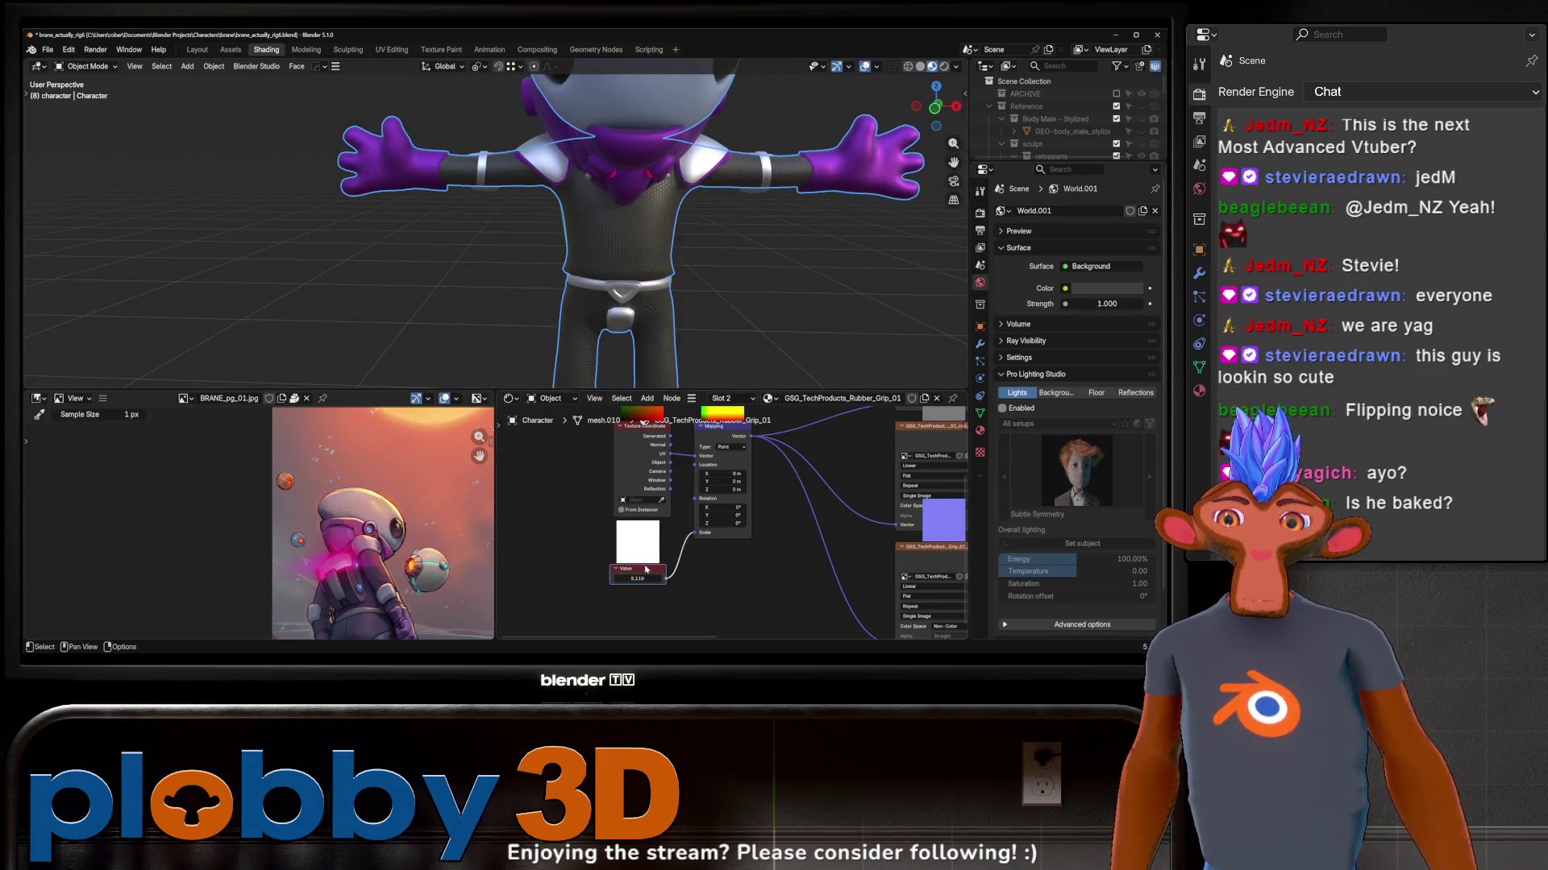
{"action": "key", "text": "Delete"}
{"action": "key", "text": "ctrl+z"}
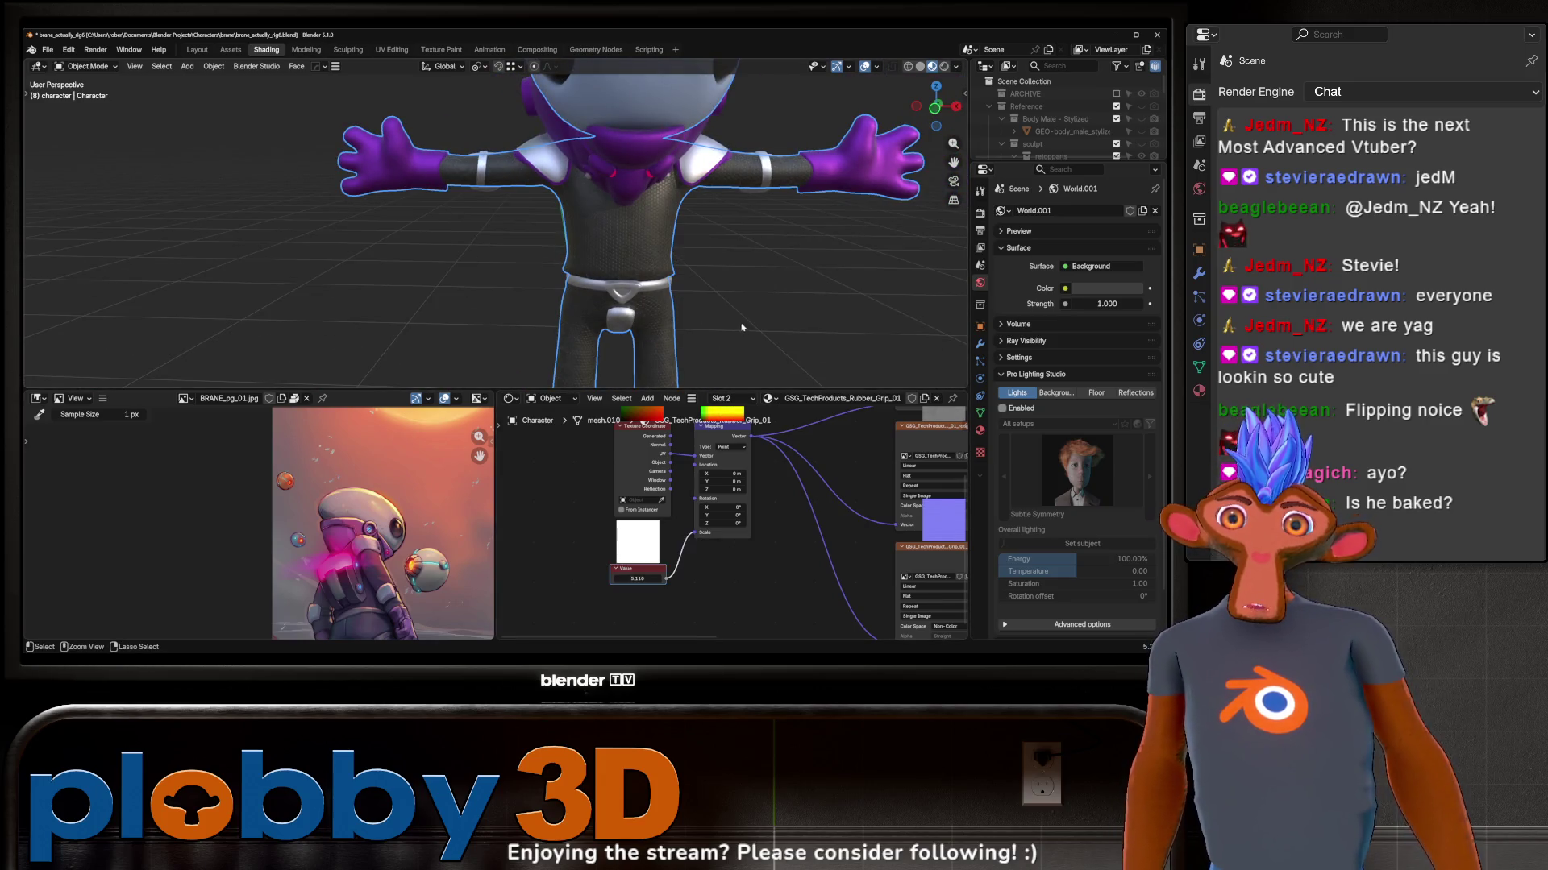
{"action": "key", "text": "ctrl+shift+z"}
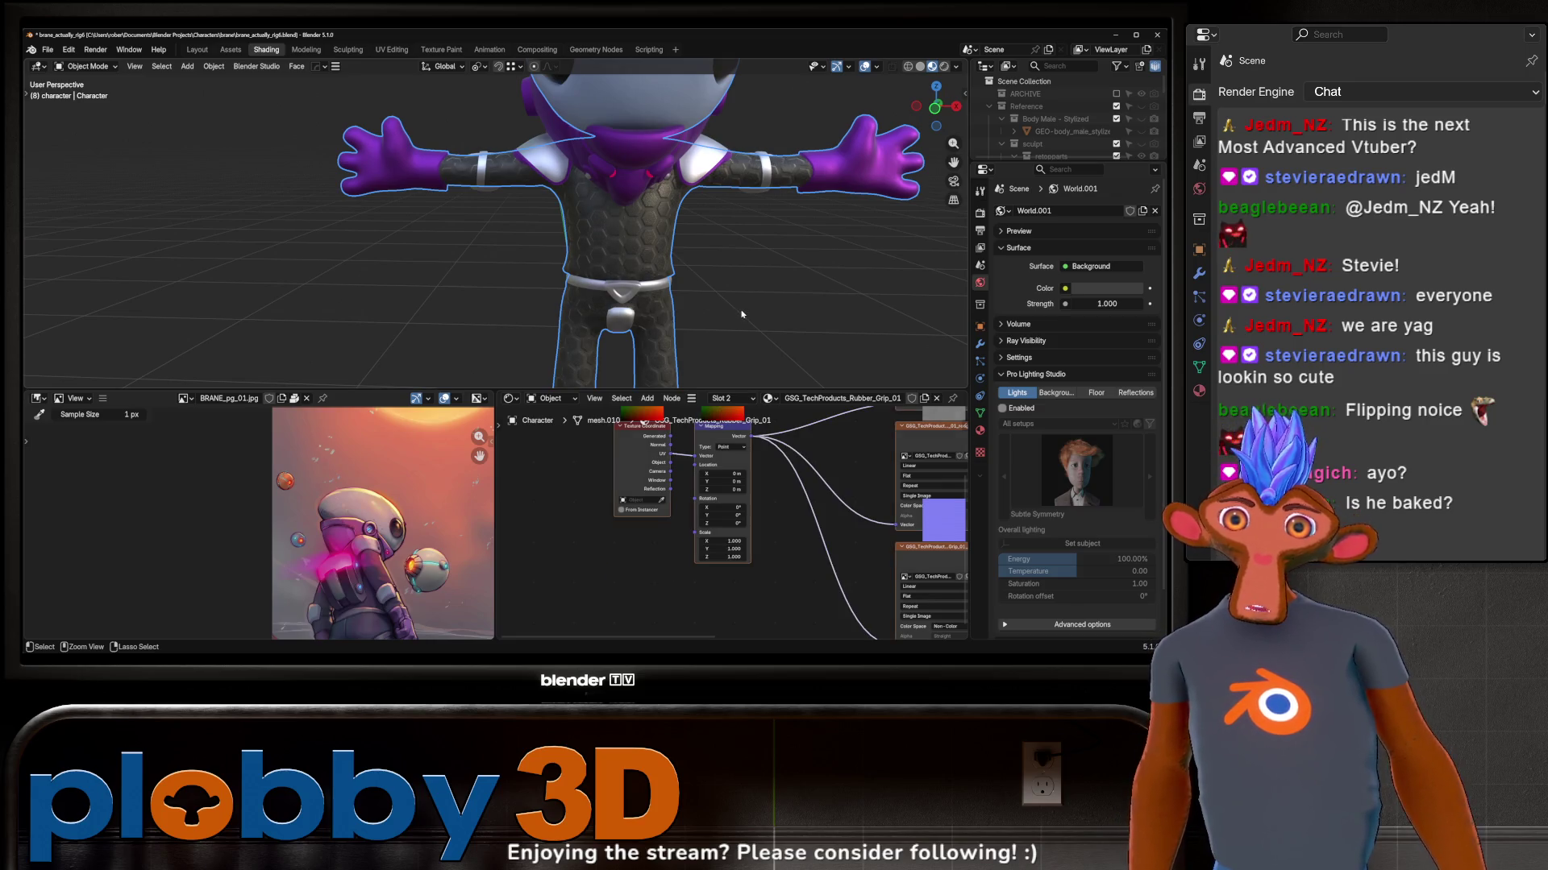
{"action": "key", "text": "ctrl+z"}
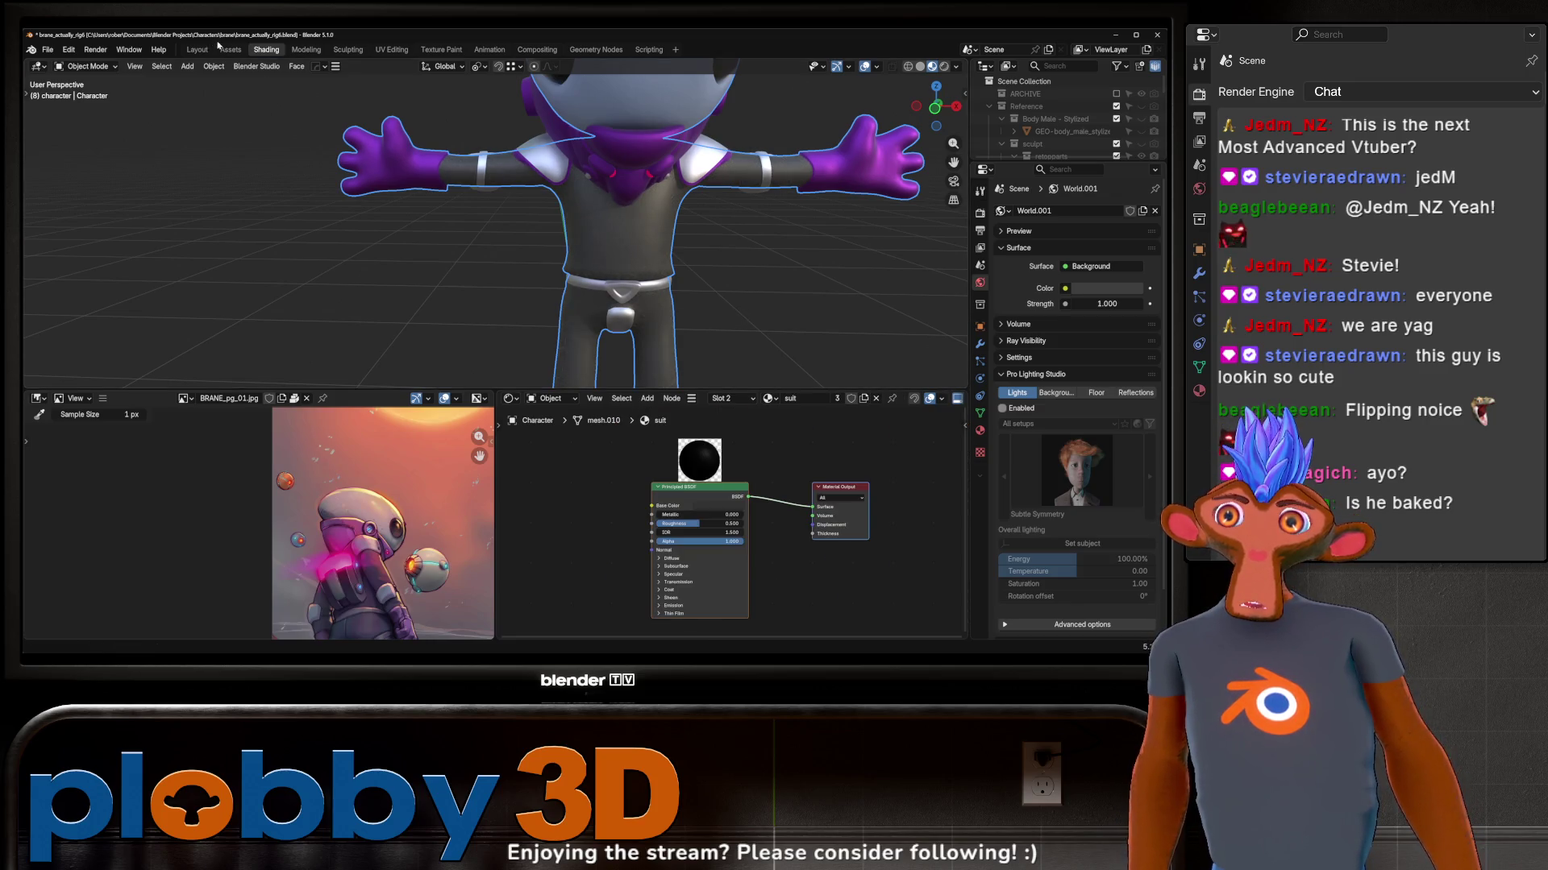
{"action": "left_click", "coordinate": [229, 49]}
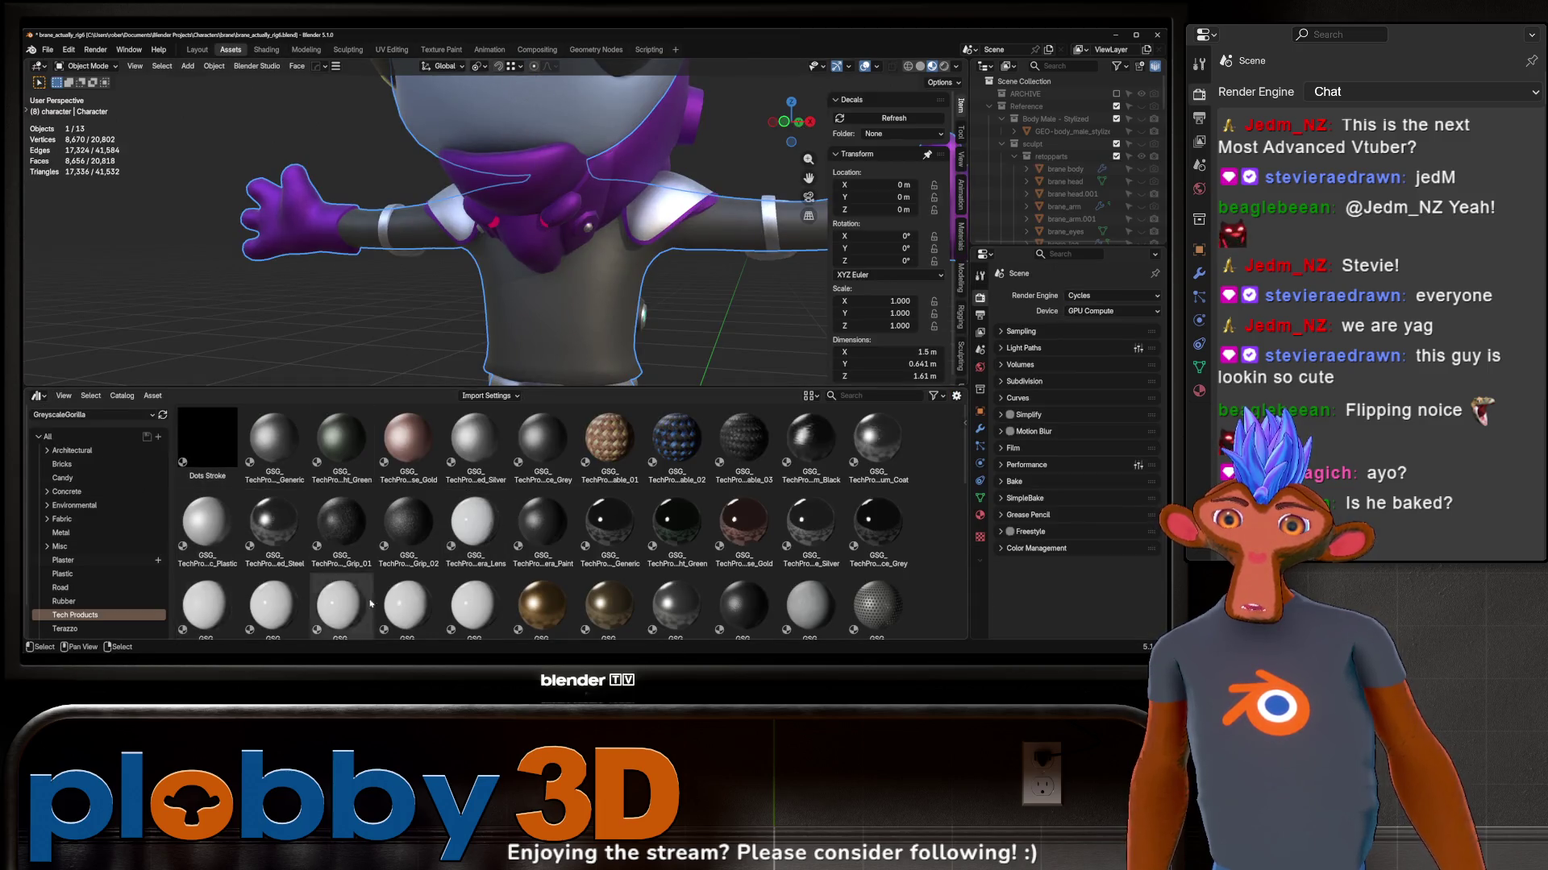
{"action": "scroll", "coordinate": [569, 520], "scroll_direction": "down", "scroll_amount": 5}
{"action": "scroll", "coordinate": [367, 303], "scroll_direction": "up", "scroll_amount": 5}
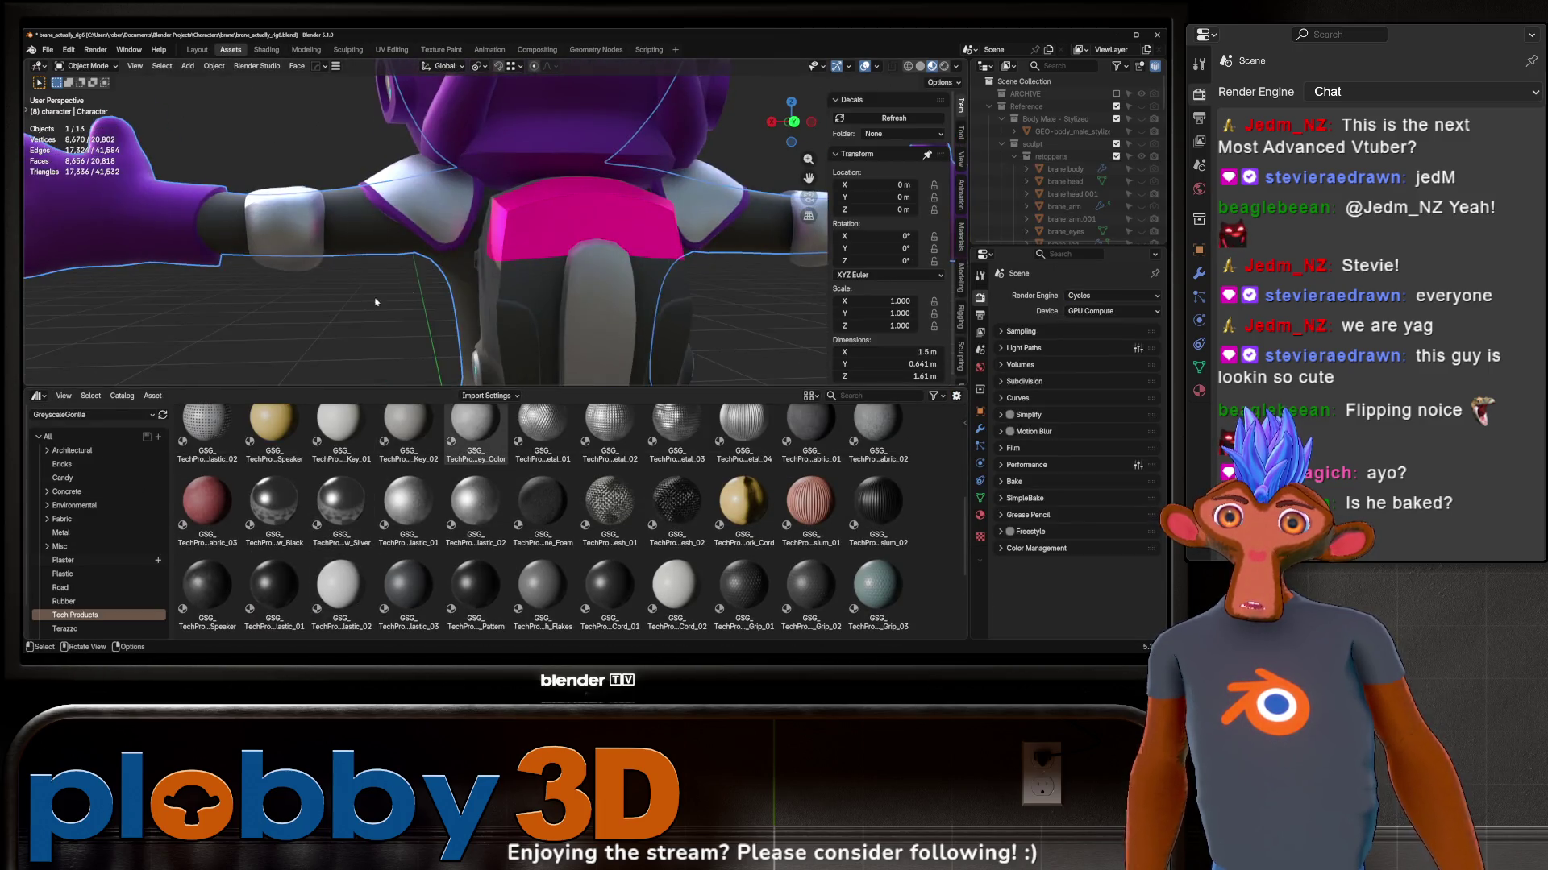
{"action": "scroll", "coordinate": [601, 286], "scroll_direction": "down", "scroll_amount": 4}
Step: Switch the asset library to Shipwright and drop the Behemoth hull material onto the shoulder pads
{"action": "left_click", "coordinate": [107, 415]}
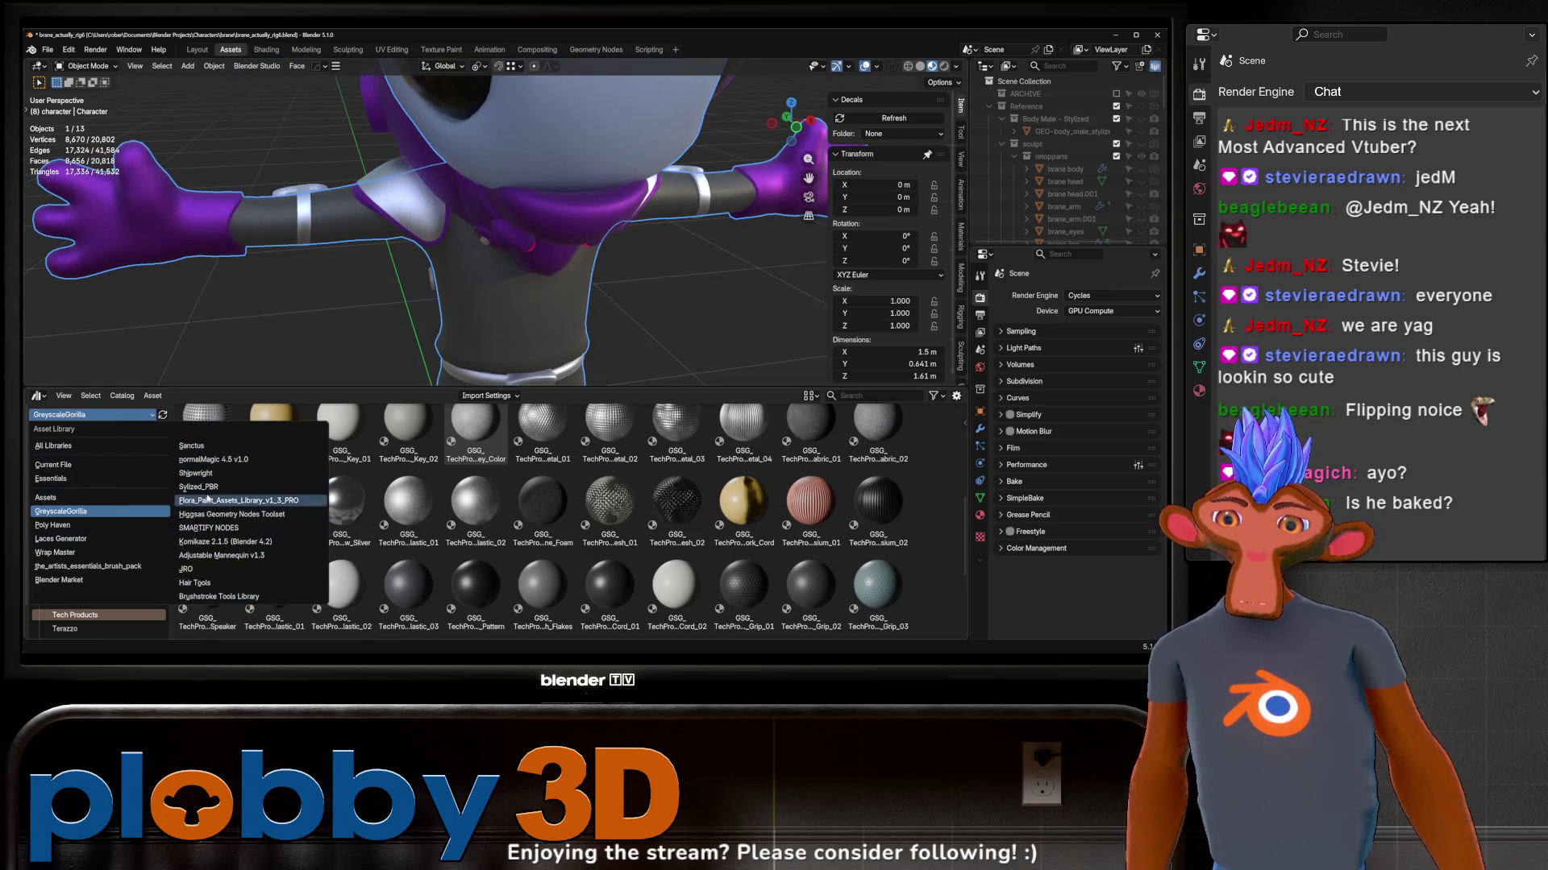
{"action": "left_click", "coordinate": [197, 473]}
{"action": "middle_click_drag", "start_coordinate": [303, 267], "coordinate": [259, 213]}
{"action": "left_click", "coordinate": [441, 273]}
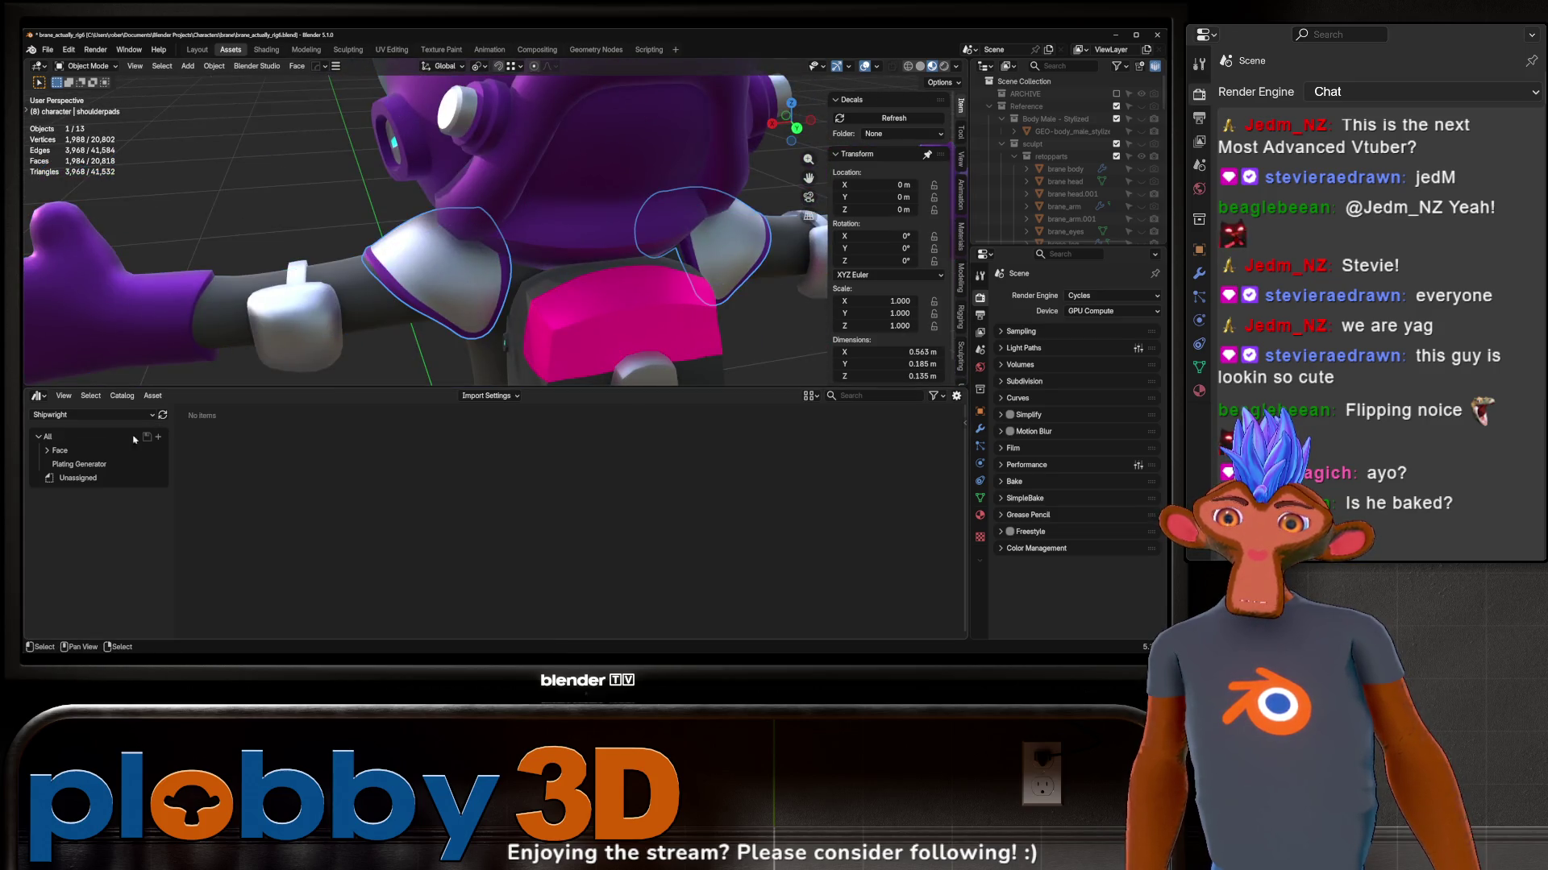
{"action": "left_click", "coordinate": [51, 435]}
{"action": "middle_click_drag", "start_coordinate": [400, 267], "coordinate": [418, 284]}
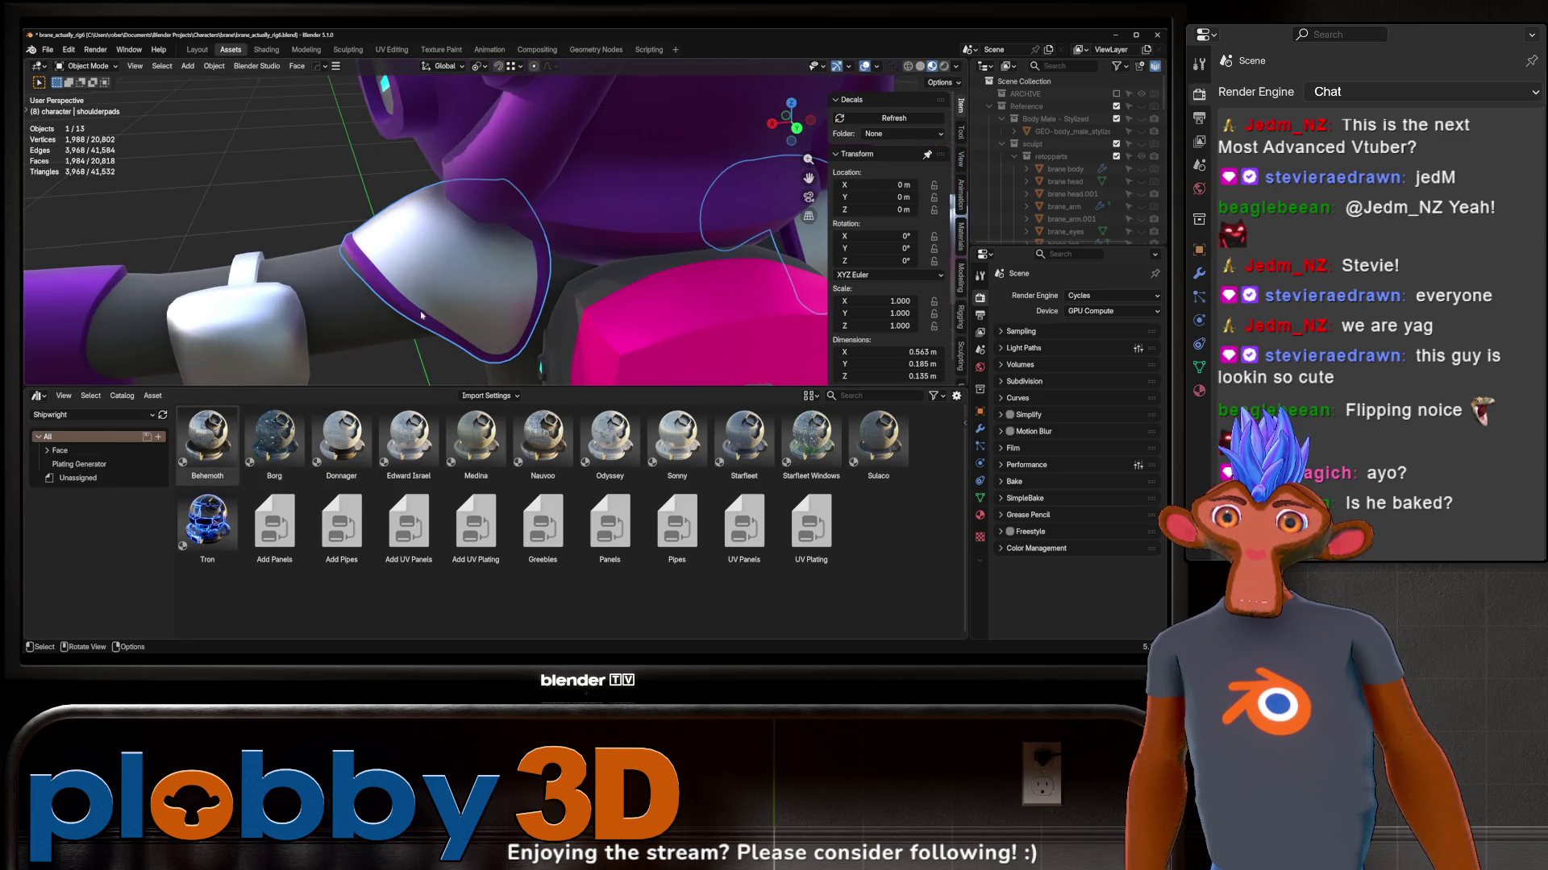
{"action": "left_click_drag", "start_coordinate": [220, 460], "coordinate": [596, 281]}
{"action": "mouse_move", "coordinate": [596, 282]}
{"action": "middle_mouse_down"}
{"action": "mouse_move", "coordinate": [523, 281]}
{"action": "mouse_move", "coordinate": [484, 302]}
{"action": "middle_mouse_up"}
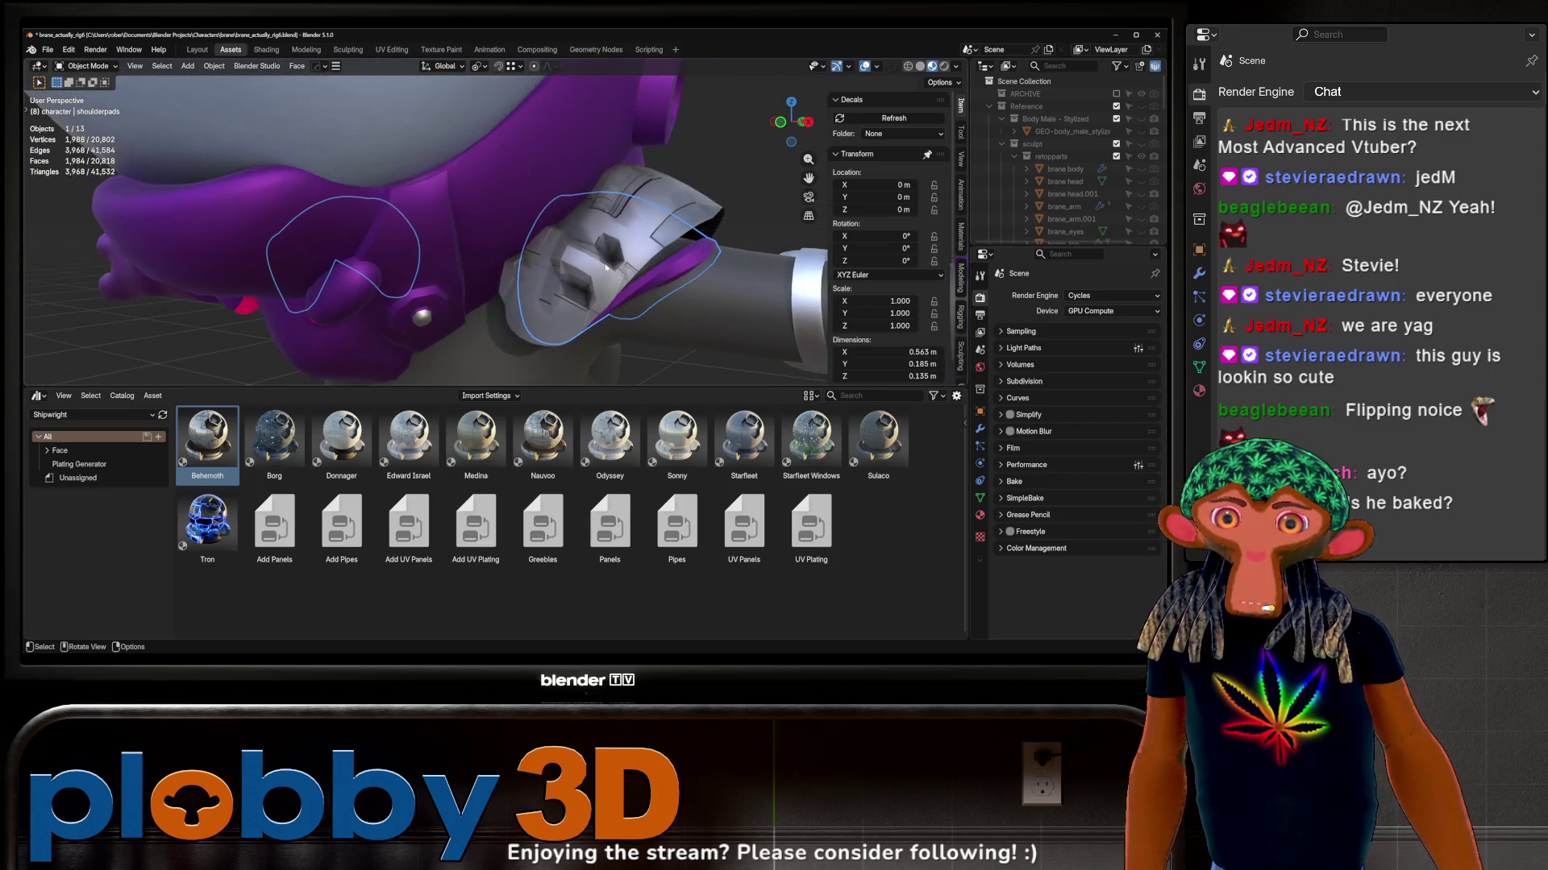
Step: Set the Behemoth material's Max Height to 0 on the shoulder pads, review them, then select the belt
{"action": "left_click", "coordinate": [980, 428]}
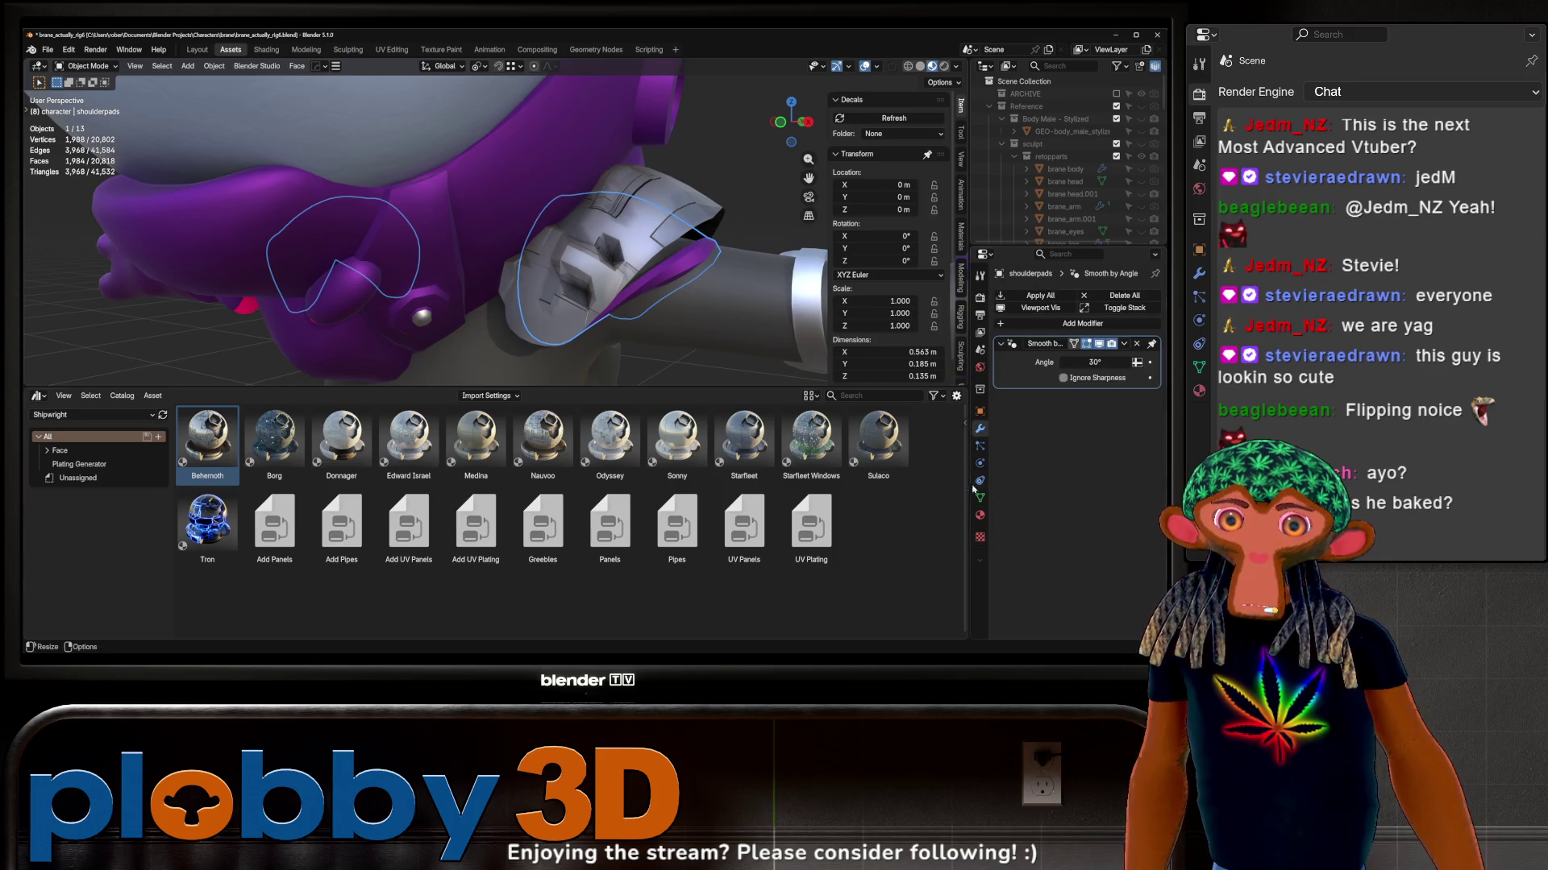
{"action": "left_click", "coordinate": [979, 516]}
{"action": "scroll", "coordinate": [1034, 516], "scroll_direction": "down", "scroll_amount": 5}
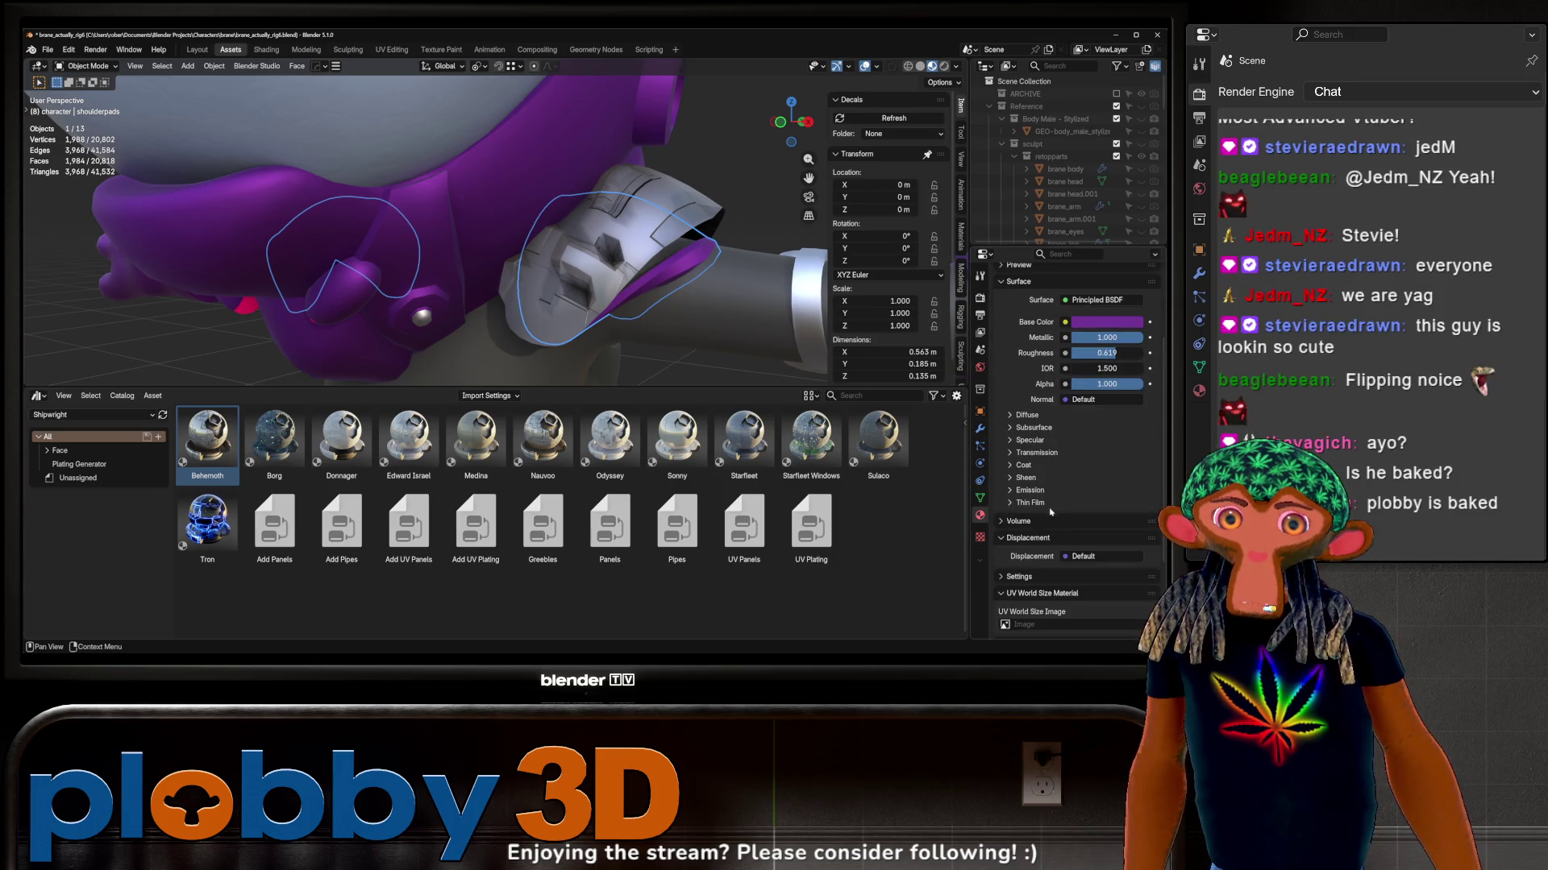
{"action": "scroll", "coordinate": [1049, 513], "scroll_direction": "up", "scroll_amount": 3}
{"action": "scroll", "coordinate": [1016, 351], "scroll_direction": "up", "scroll_amount": 2}
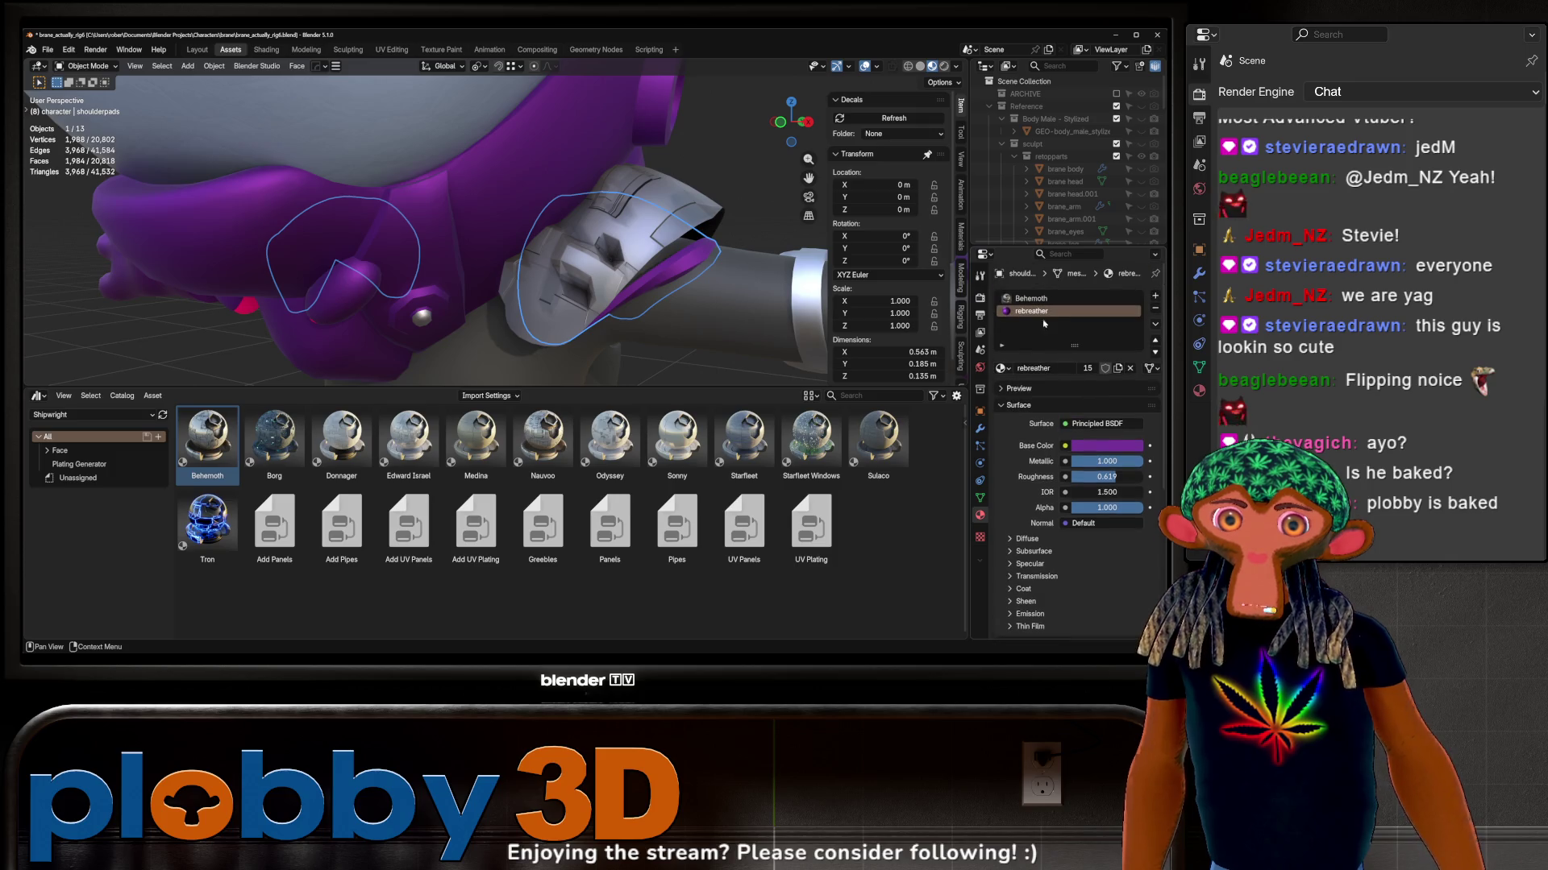
{"action": "left_click", "coordinate": [1052, 298]}
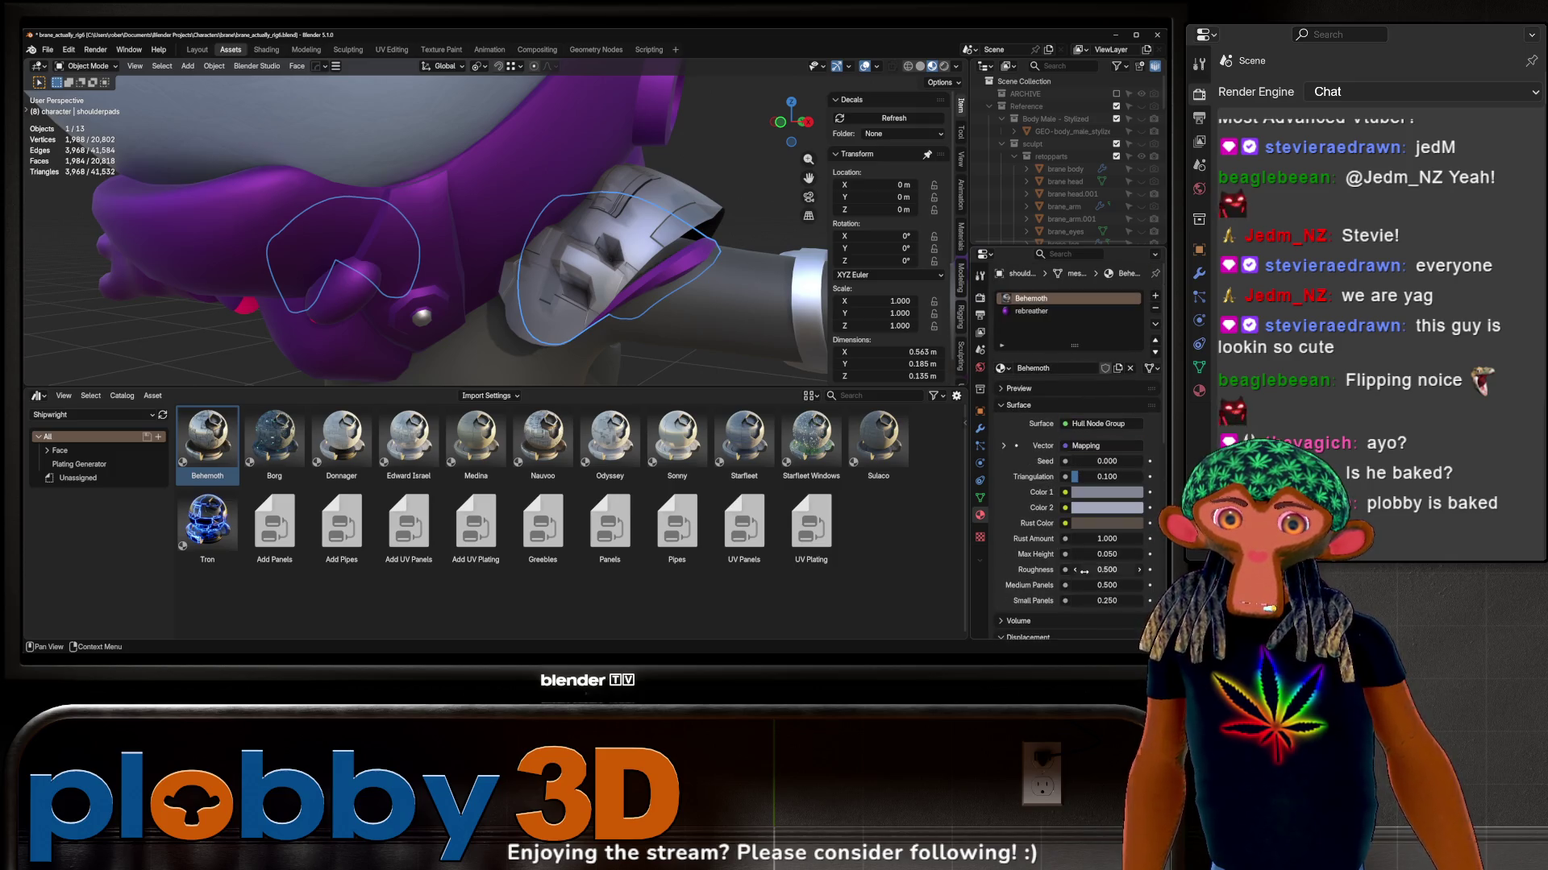
{"action": "key", "text": "Return"}
{"action": "middle_click_drag", "start_coordinate": [544, 243], "coordinate": [695, 255]}
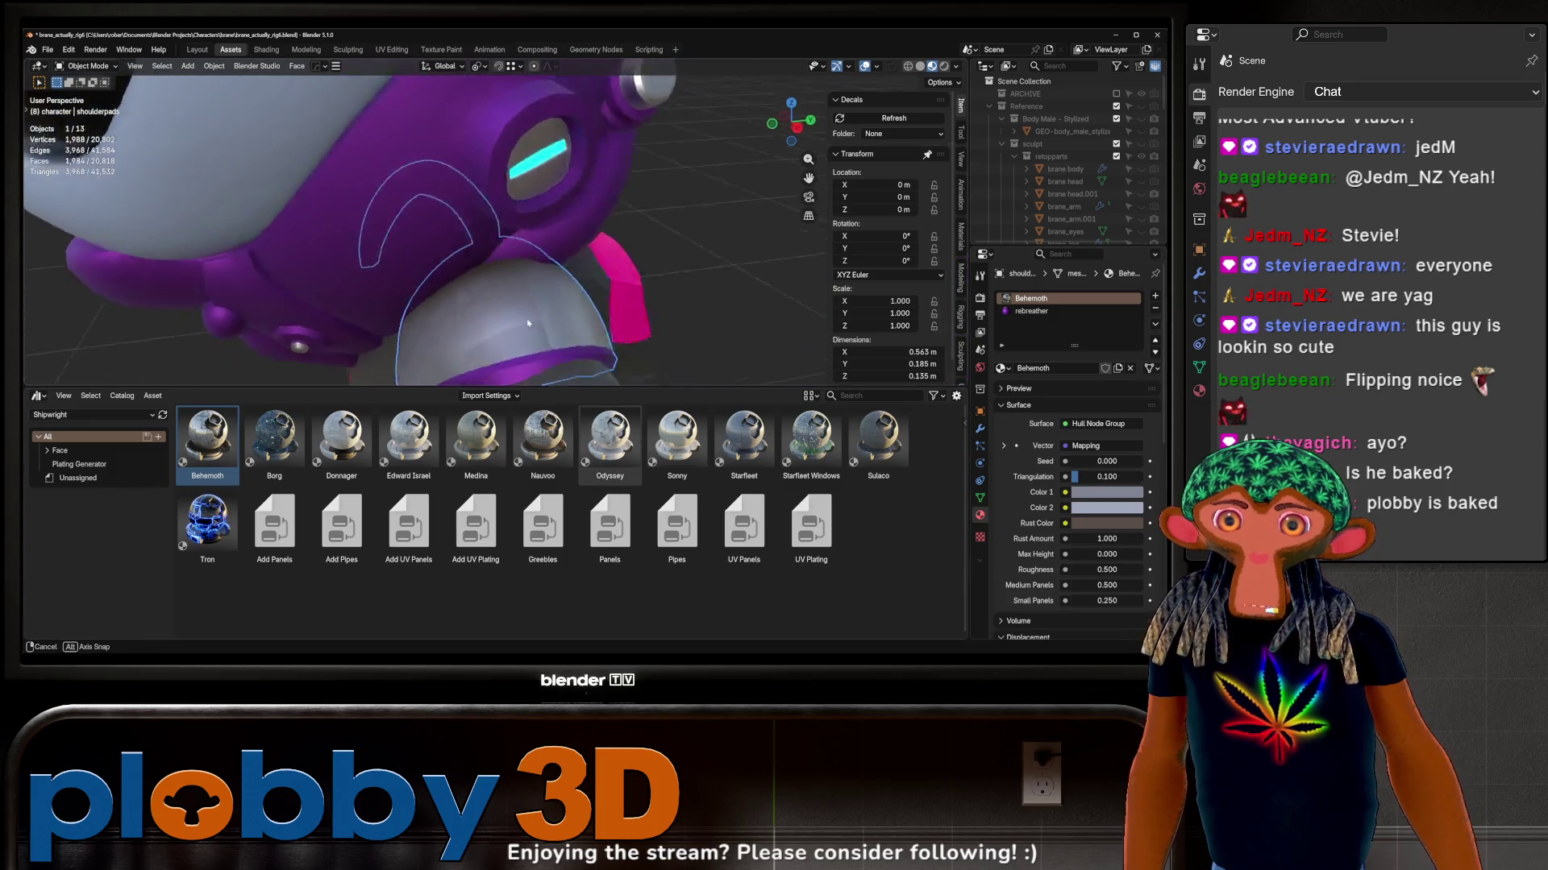
{"action": "scroll", "coordinate": [696, 255], "scroll_direction": "down", "scroll_amount": 2}
{"action": "scroll", "coordinate": [686, 243], "scroll_direction": "down", "scroll_amount": 2}
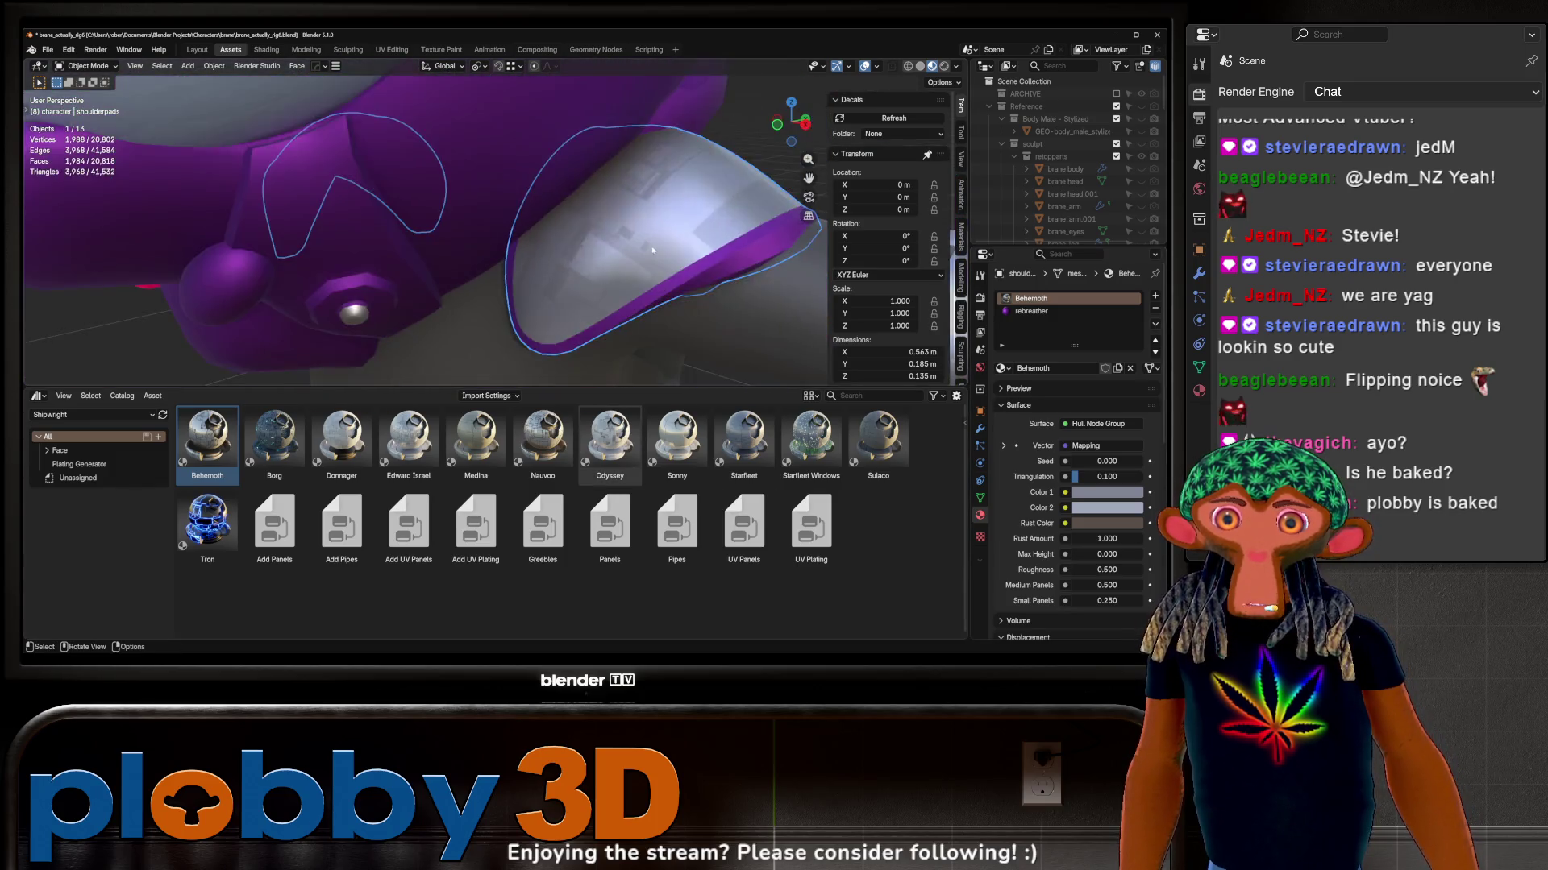
{"action": "scroll", "coordinate": [677, 241], "scroll_direction": "down", "scroll_amount": 2}
{"action": "scroll", "coordinate": [669, 238], "scroll_direction": "down", "scroll_amount": 2}
{"action": "mouse_move", "coordinate": [673, 241]}
{"action": "middle_mouse_down"}
{"action": "mouse_move", "coordinate": [538, 229]}
{"action": "mouse_move", "coordinate": [577, 264]}
{"action": "middle_mouse_up"}
{"action": "scroll", "coordinate": [606, 235], "scroll_direction": "up", "scroll_amount": 3}
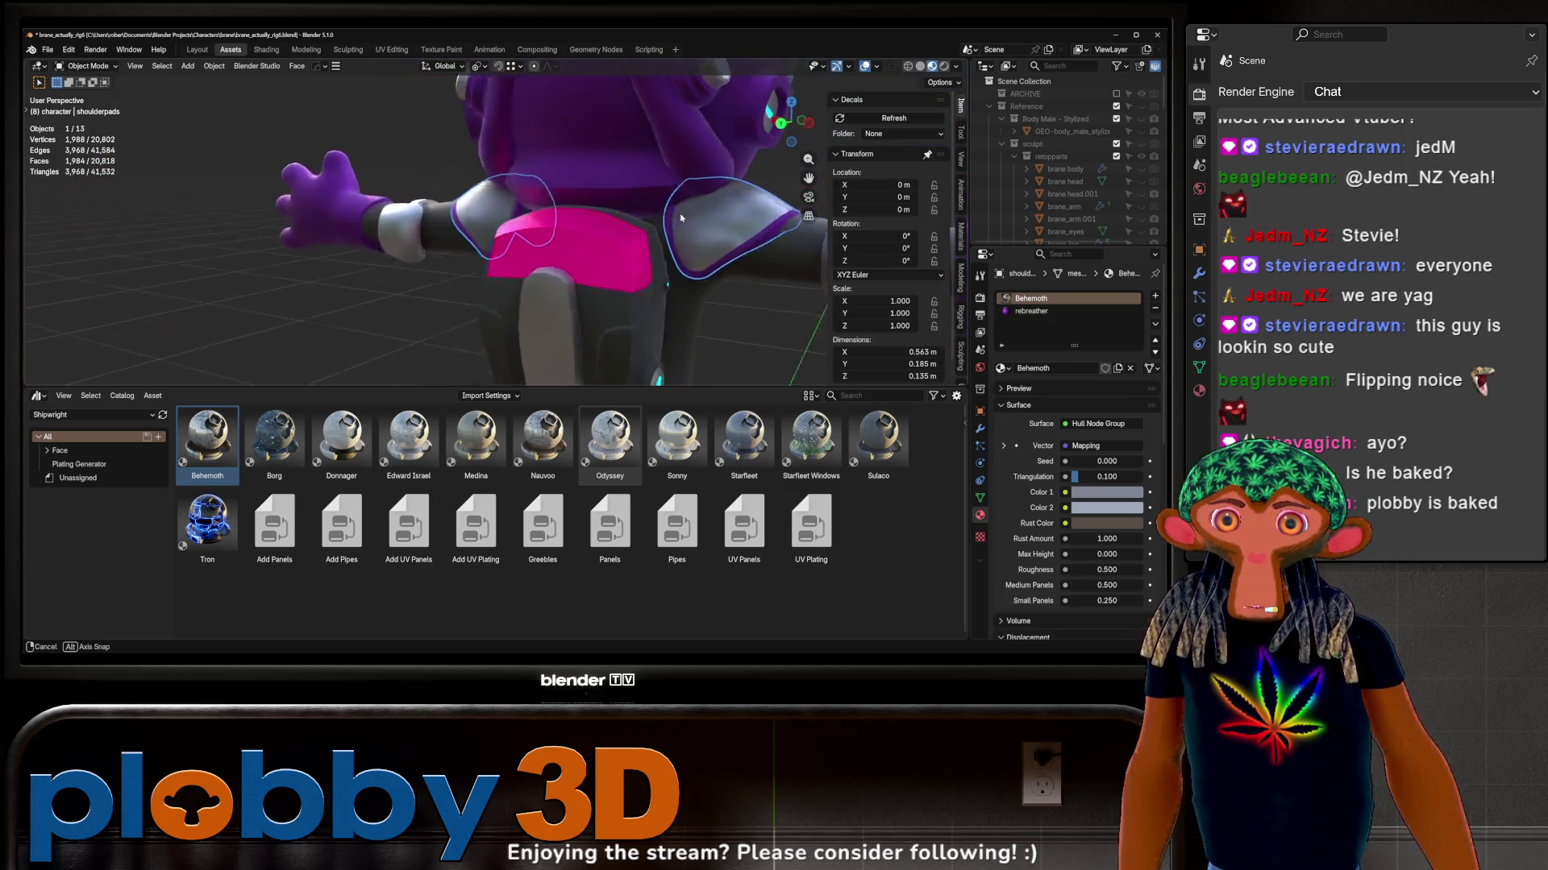
{"action": "mouse_move", "coordinate": [576, 264]}
{"action": "middle_mouse_down"}
{"action": "mouse_move", "coordinate": [654, 245]}
{"action": "mouse_move", "coordinate": [592, 213]}
{"action": "middle_mouse_up"}
{"action": "scroll", "coordinate": [654, 245], "scroll_direction": "down", "scroll_amount": 2}
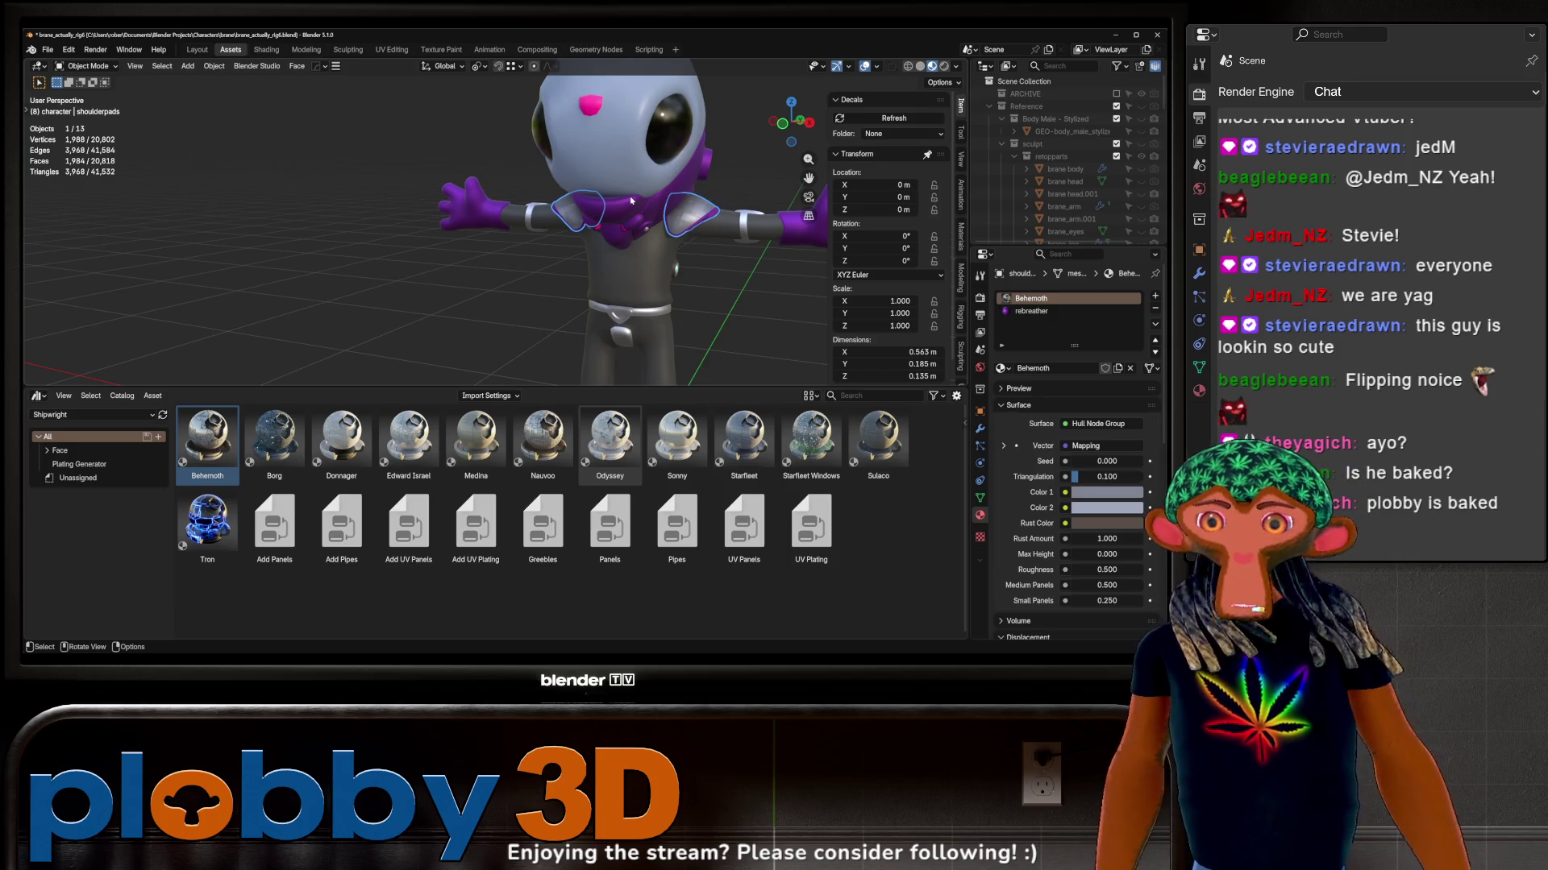
{"action": "scroll", "coordinate": [452, 302], "scroll_direction": "up", "scroll_amount": 4}
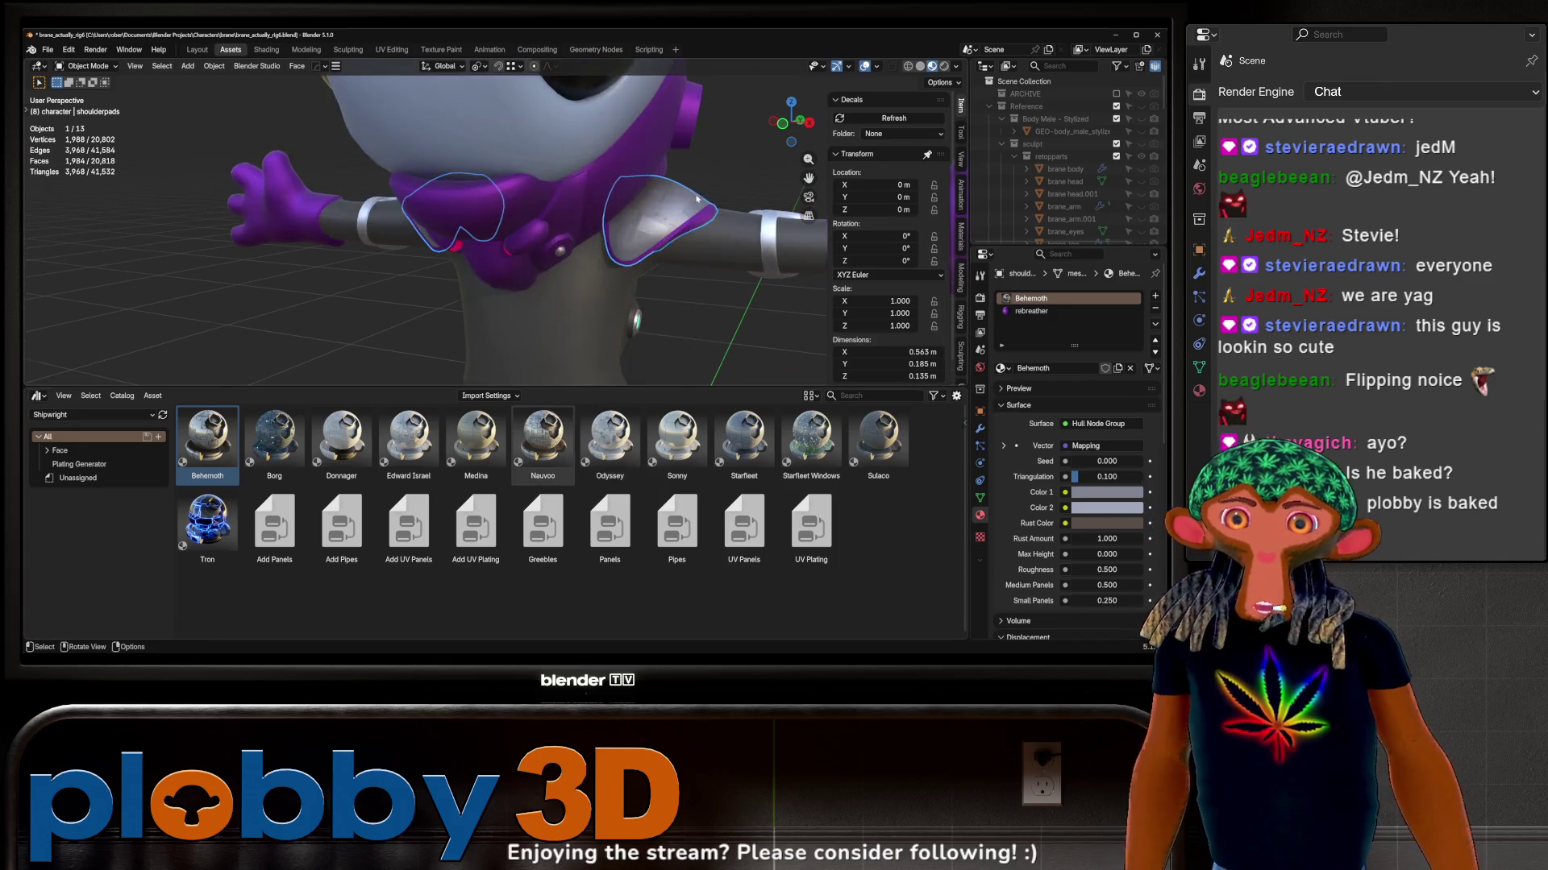
{"action": "middle_click_drag", "start_coordinate": [451, 303], "coordinate": [581, 212]}
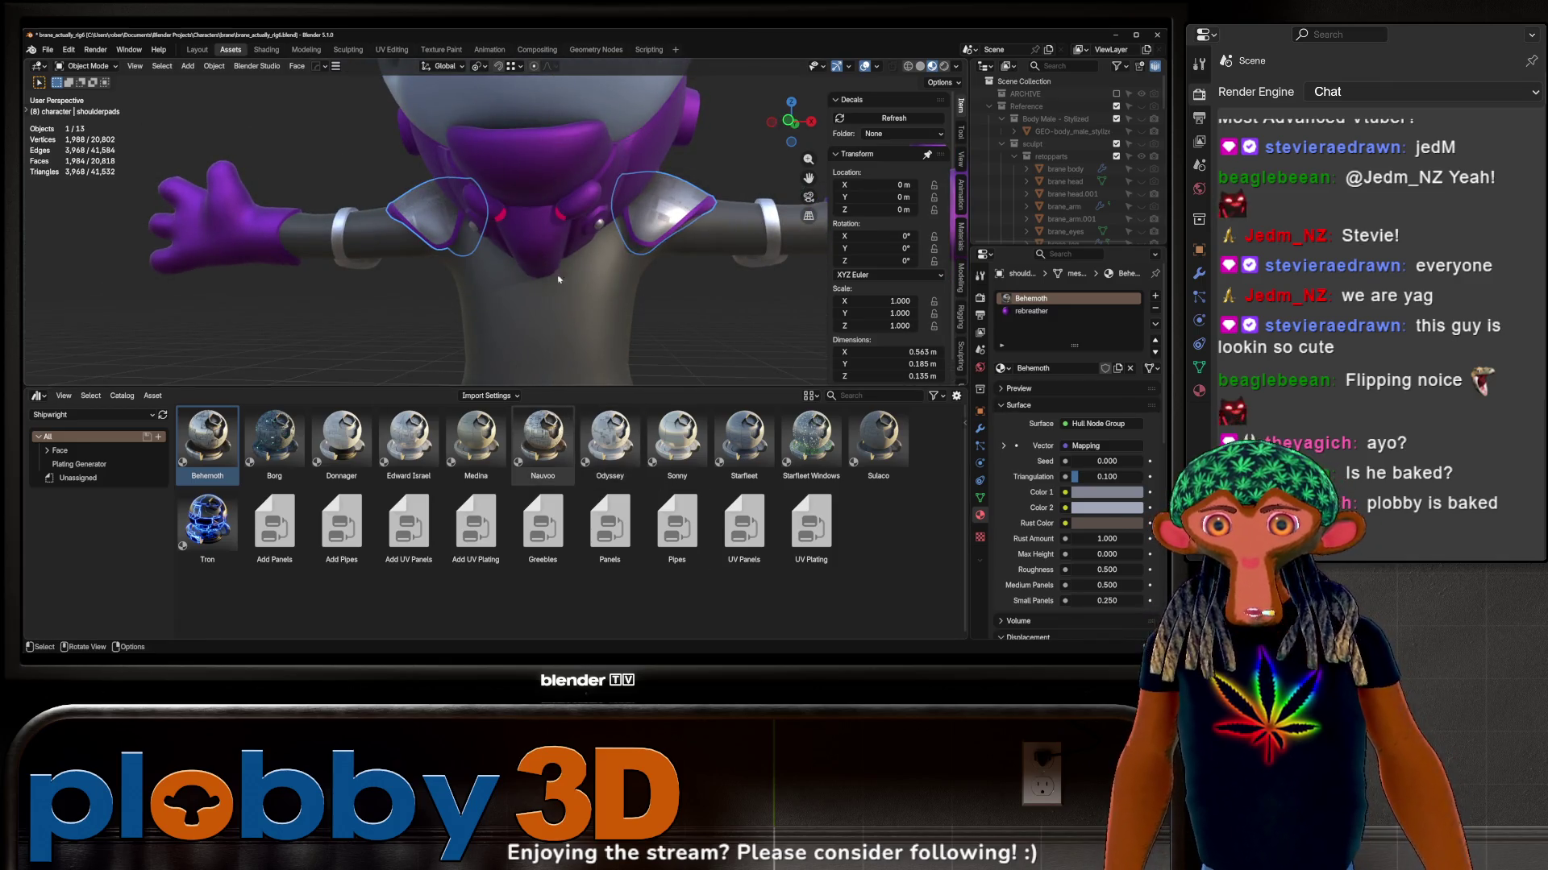
{"action": "scroll", "coordinate": [495, 283], "scroll_direction": "down", "scroll_amount": 4}
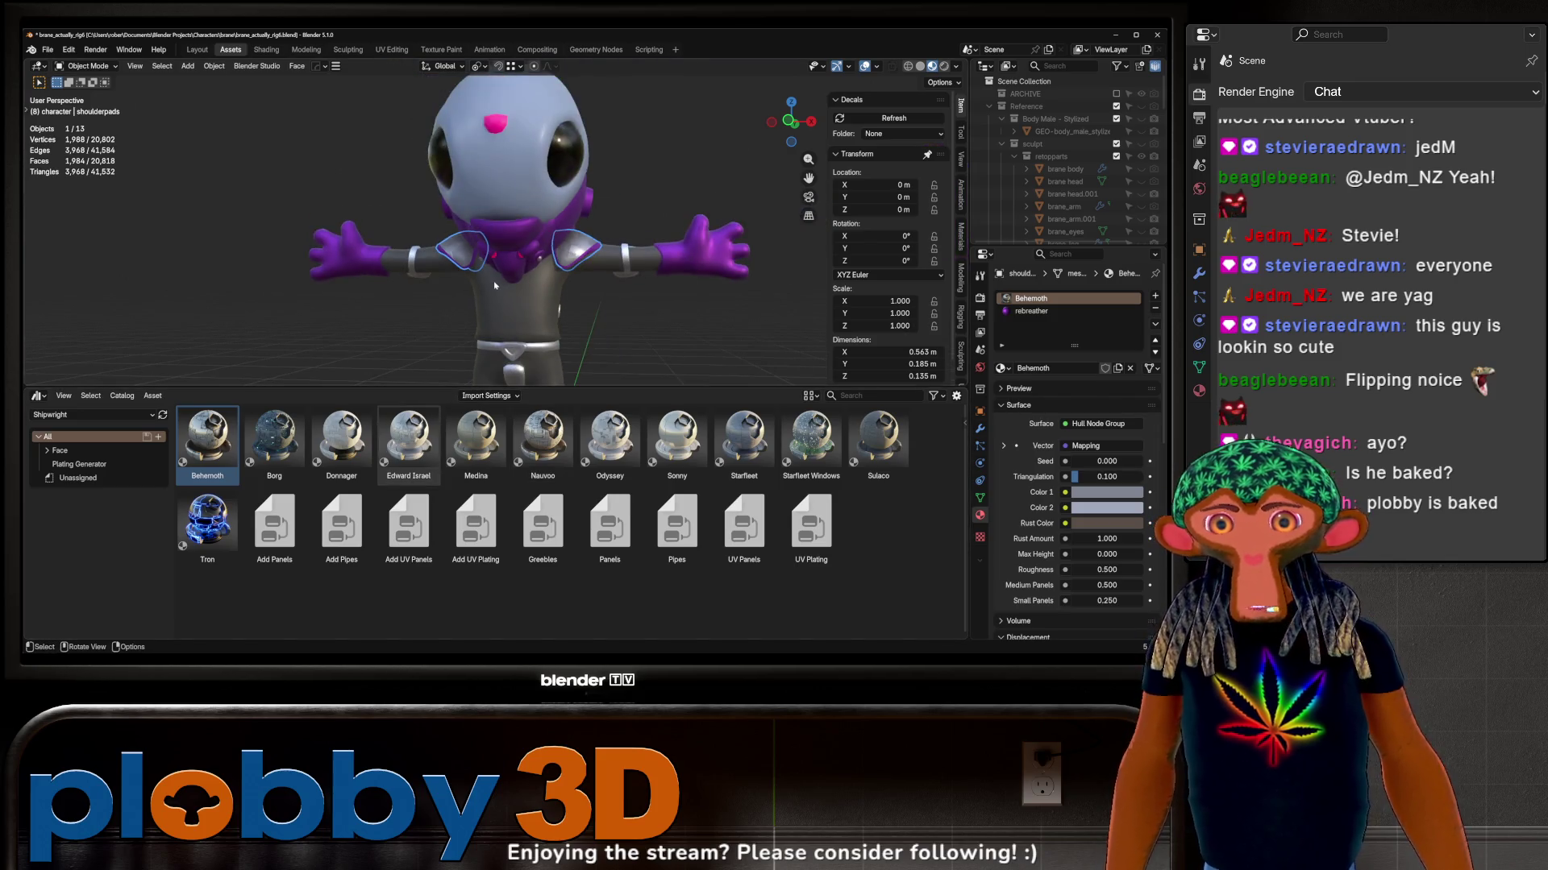
{"action": "mouse_move", "coordinate": [495, 281]}
{"action": "middle_mouse_down"}
{"action": "mouse_move", "coordinate": [453, 267]}
{"action": "mouse_move", "coordinate": [637, 346]}
{"action": "middle_mouse_up"}
{"action": "scroll", "coordinate": [422, 254], "scroll_direction": "up", "scroll_amount": 5}
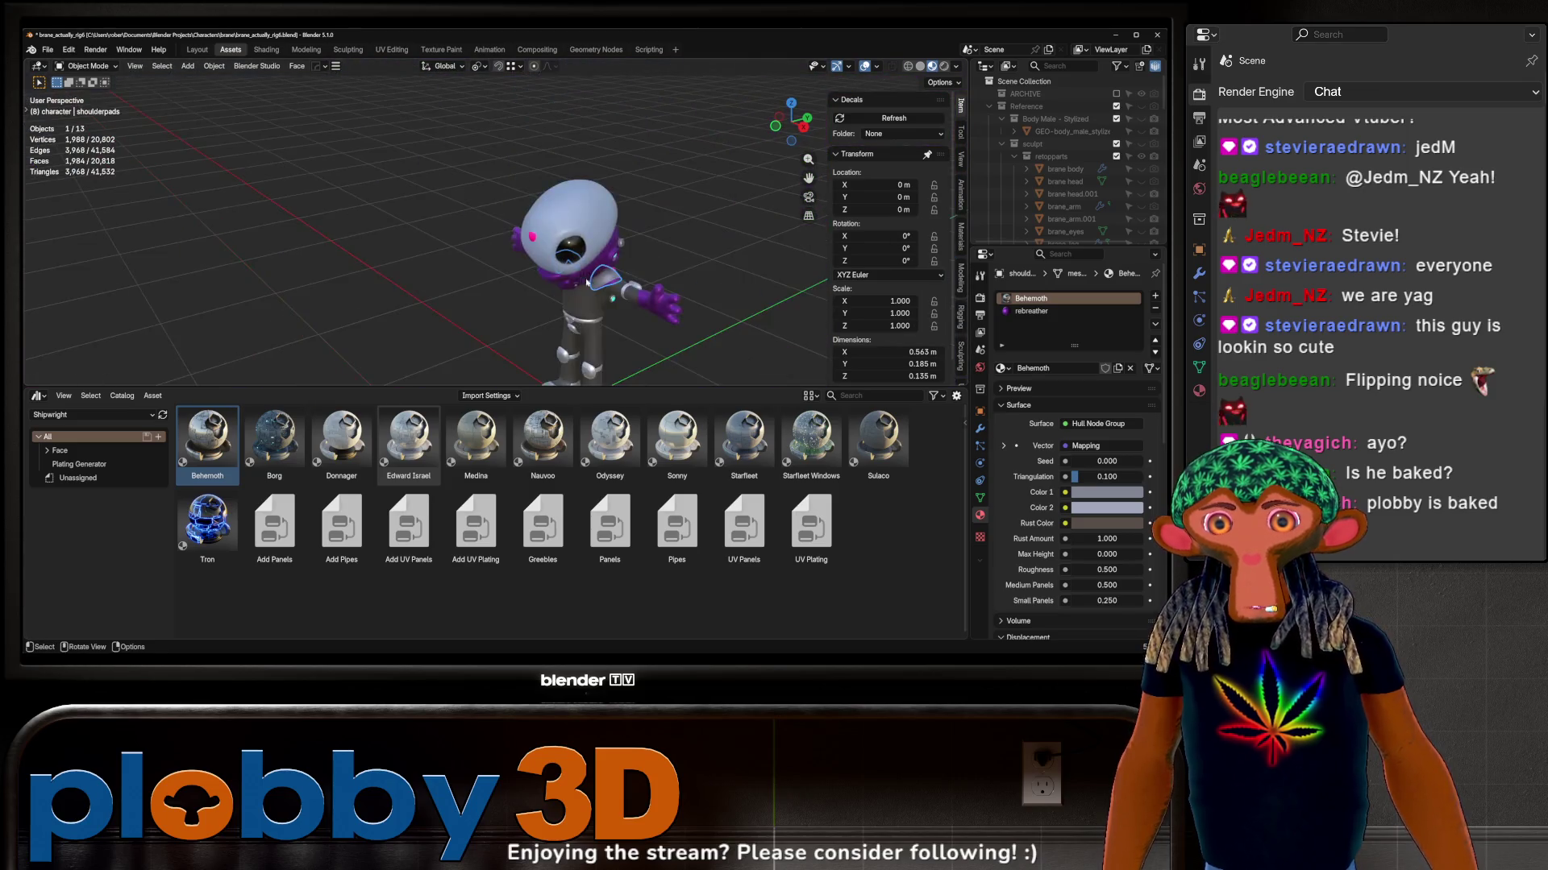
{"action": "scroll", "coordinate": [628, 280], "scroll_direction": "down", "scroll_amount": 5}
{"action": "scroll", "coordinate": [625, 293], "scroll_direction": "up", "scroll_amount": 4}
{"action": "scroll", "coordinate": [611, 279], "scroll_direction": "down", "scroll_amount": 4}
{"action": "scroll", "coordinate": [599, 264], "scroll_direction": "up", "scroll_amount": 4}
{"action": "left_click", "coordinate": [573, 186]}
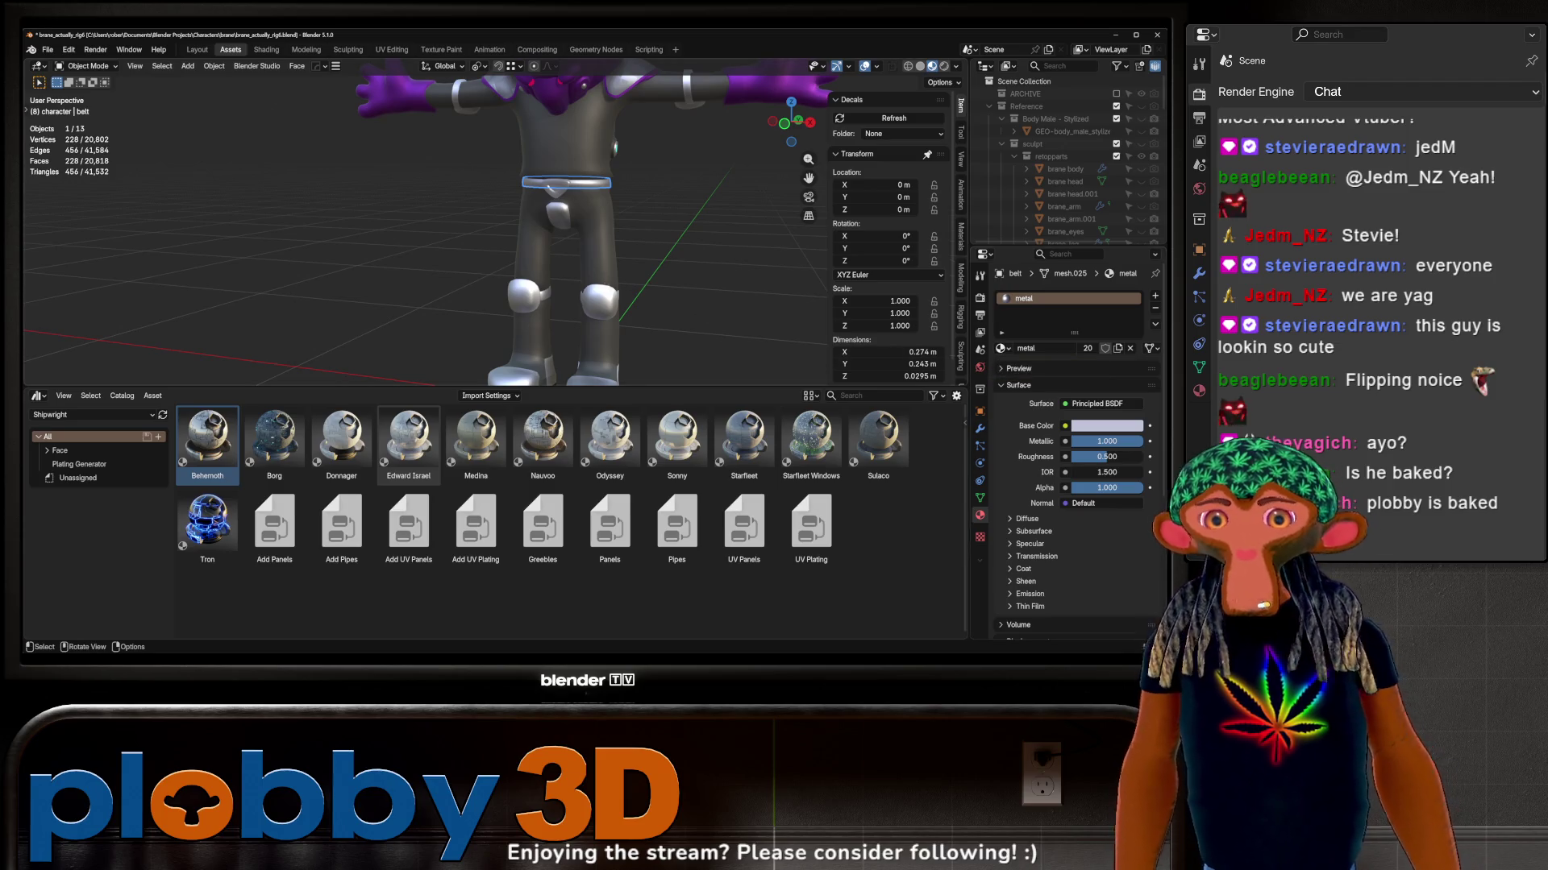
{"action": "scroll", "coordinate": [461, 208], "scroll_direction": "up", "scroll_amount": 3}
Step: Assign the Behemoth hull material to the belt and the belt buckle
{"action": "middle_click_drag", "start_coordinate": [461, 208], "coordinate": [466, 266]}
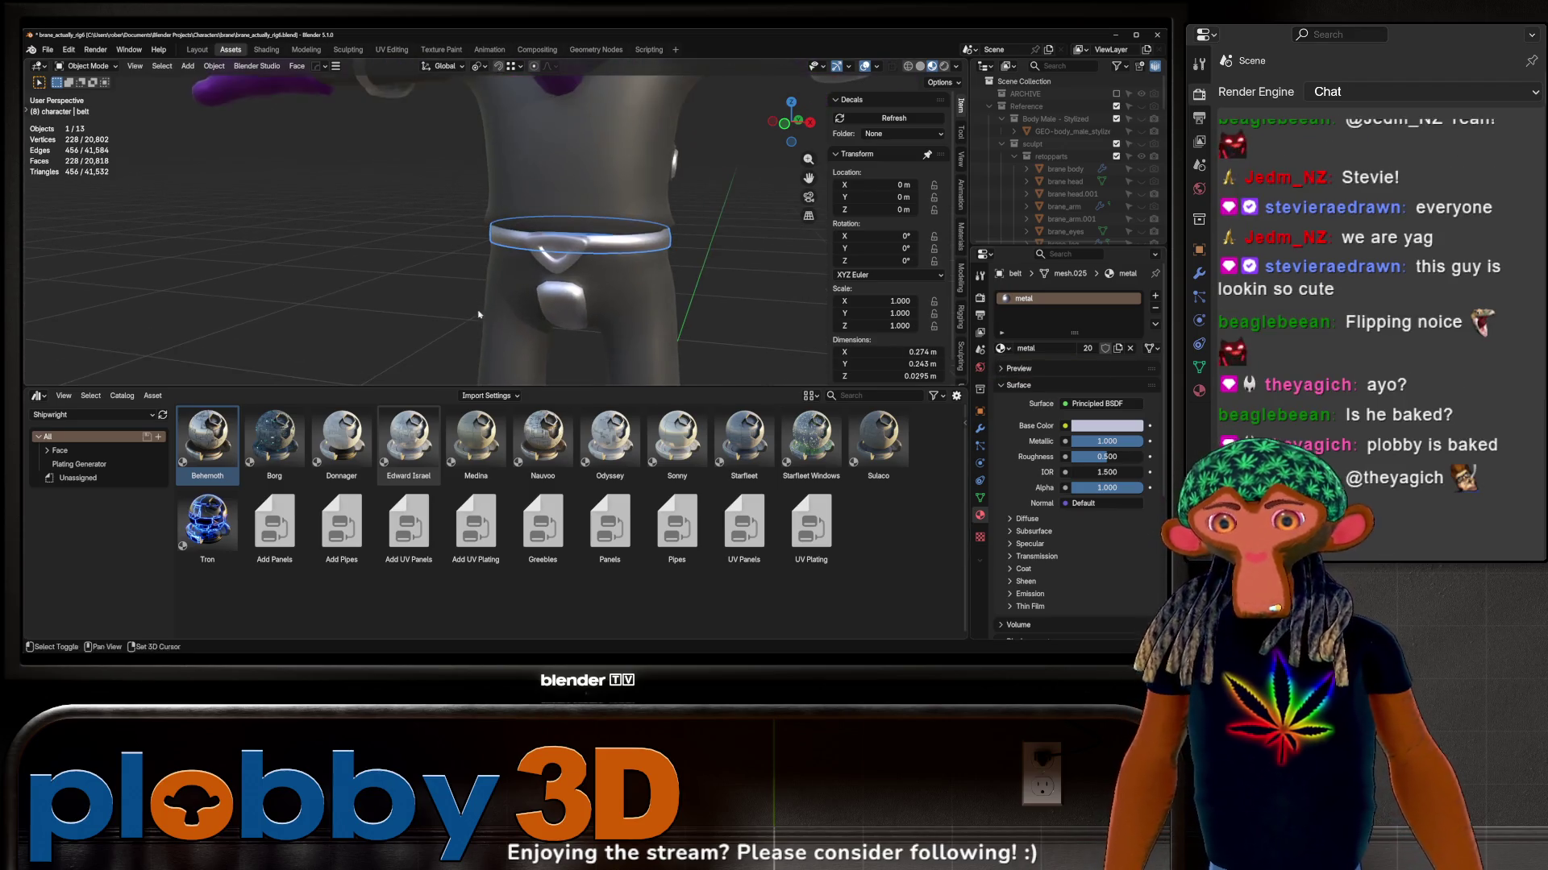
{"action": "left_click", "coordinate": [1002, 349]}
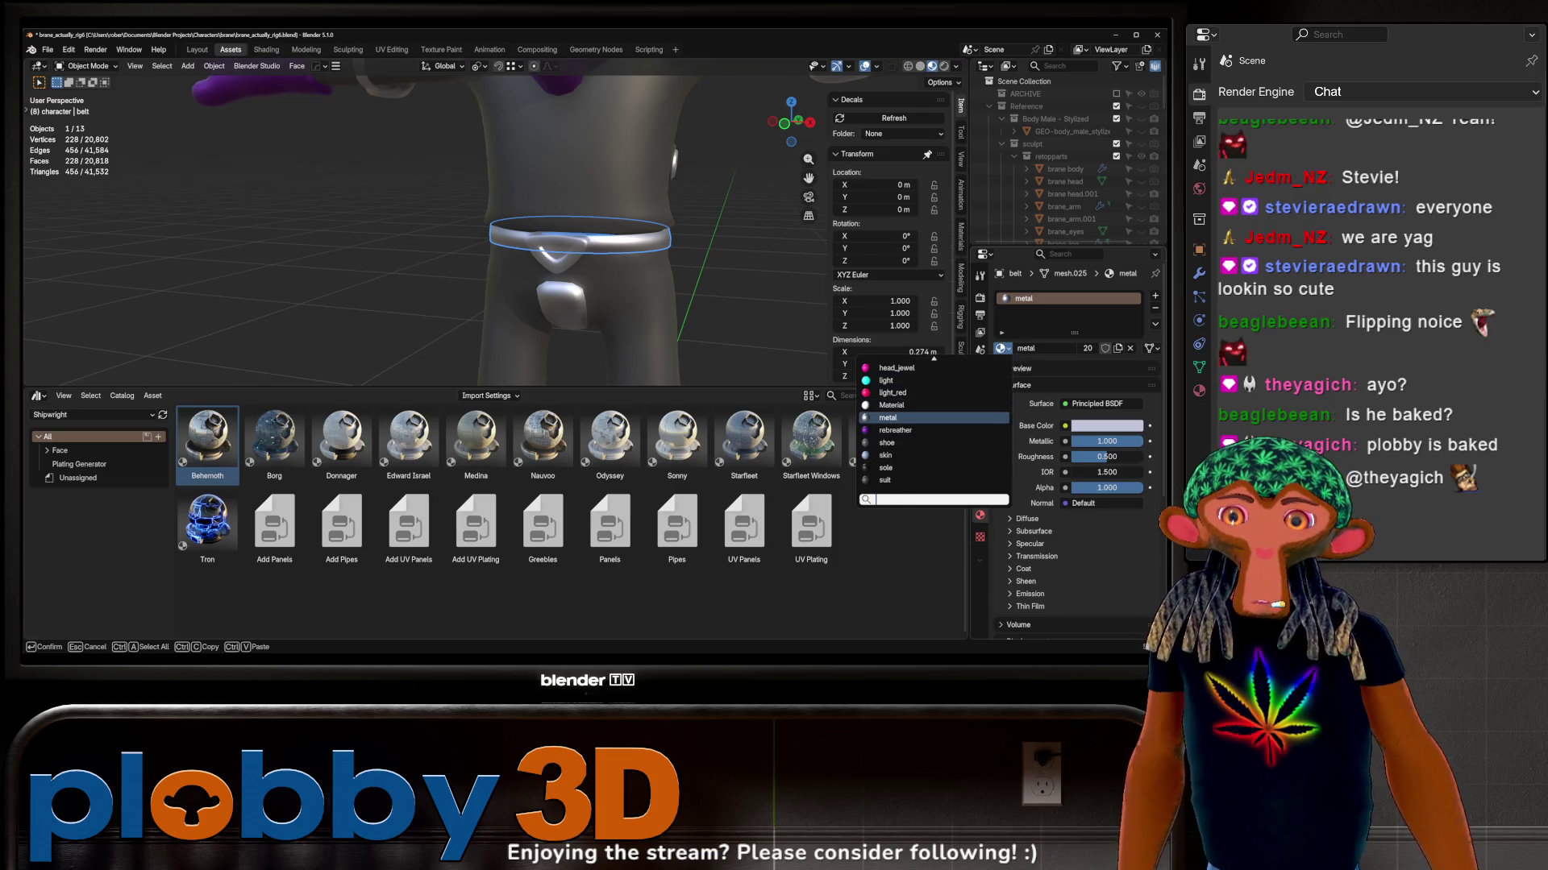
{"action": "scroll", "coordinate": [932, 357], "scroll_direction": "down", "scroll_amount": 1}
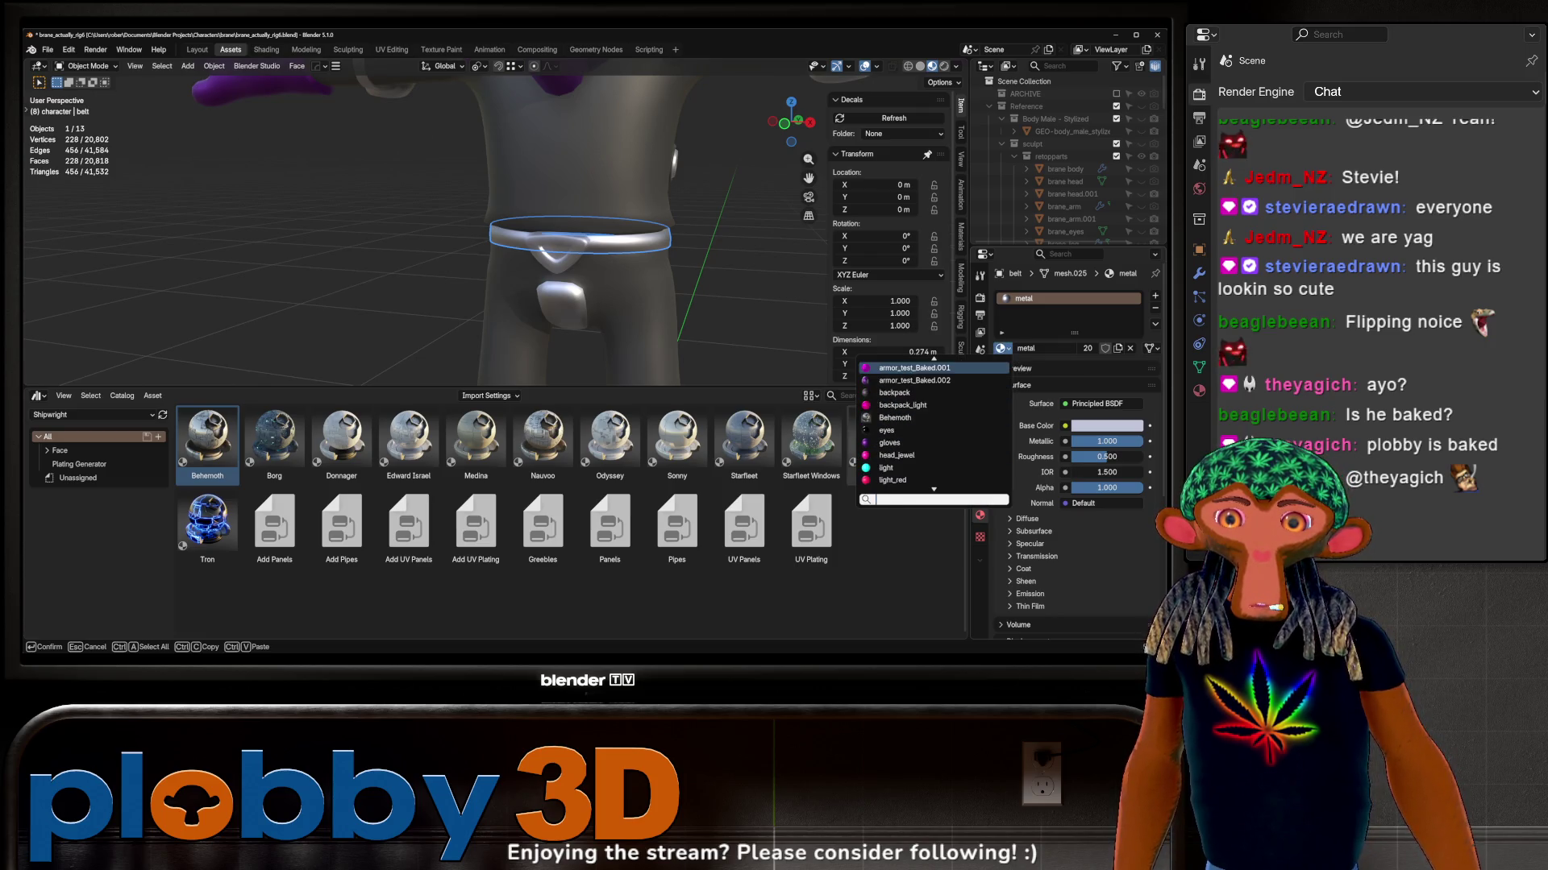
{"action": "left_click", "coordinate": [895, 416]}
{"action": "scroll", "coordinate": [606, 230], "scroll_direction": "up", "scroll_amount": 3}
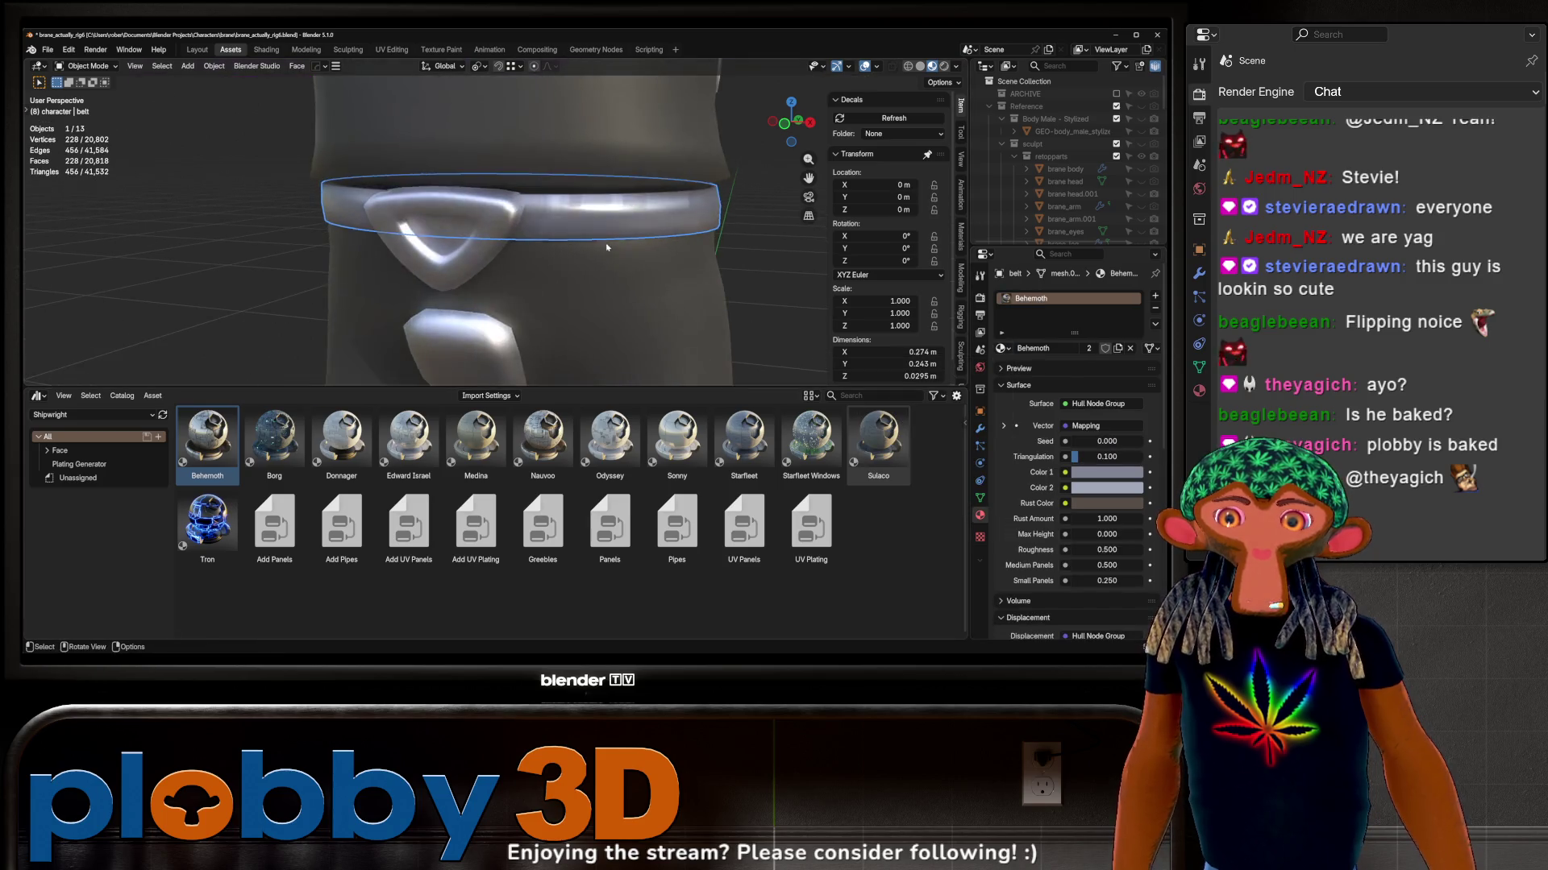
{"action": "middle_click_drag", "start_coordinate": [605, 230], "coordinate": [626, 220]}
{"action": "left_click", "coordinate": [558, 224]}
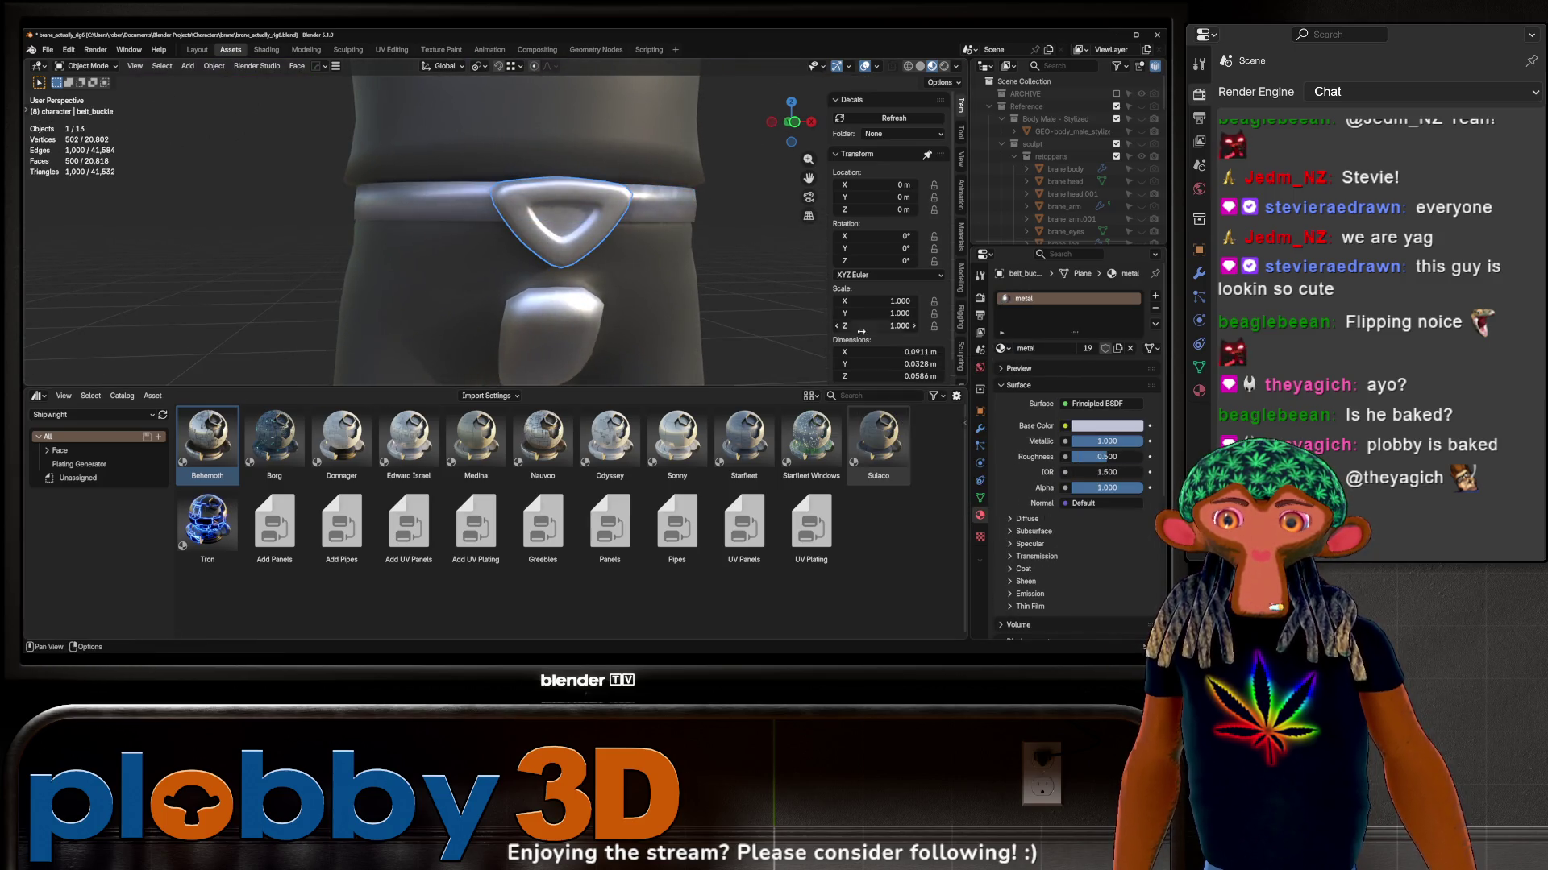
{"action": "left_click", "coordinate": [1002, 349]}
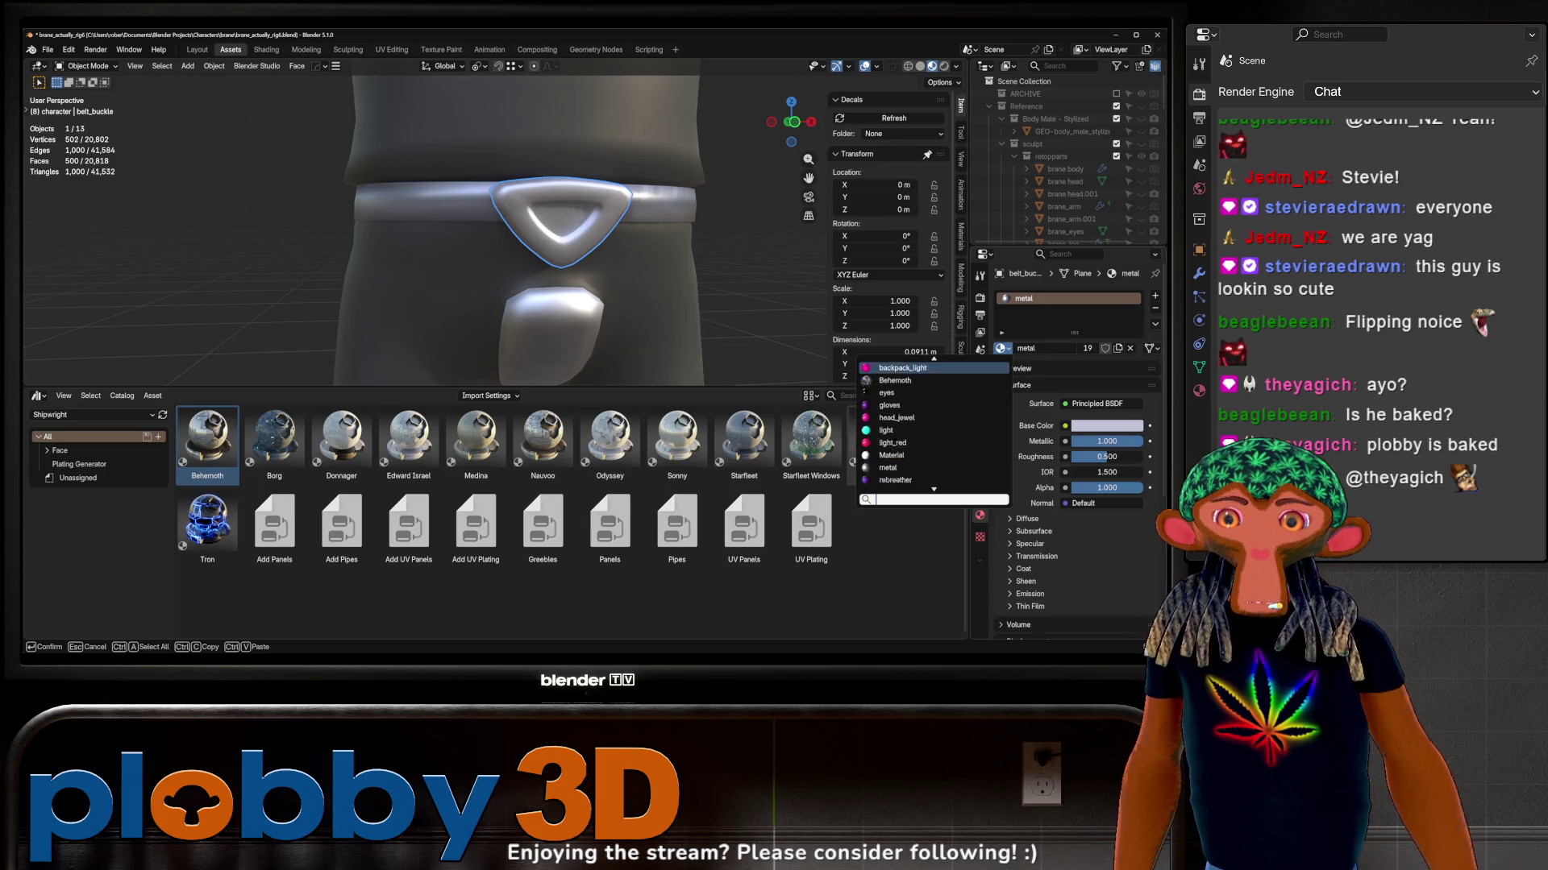
{"action": "left_click", "coordinate": [896, 405]}
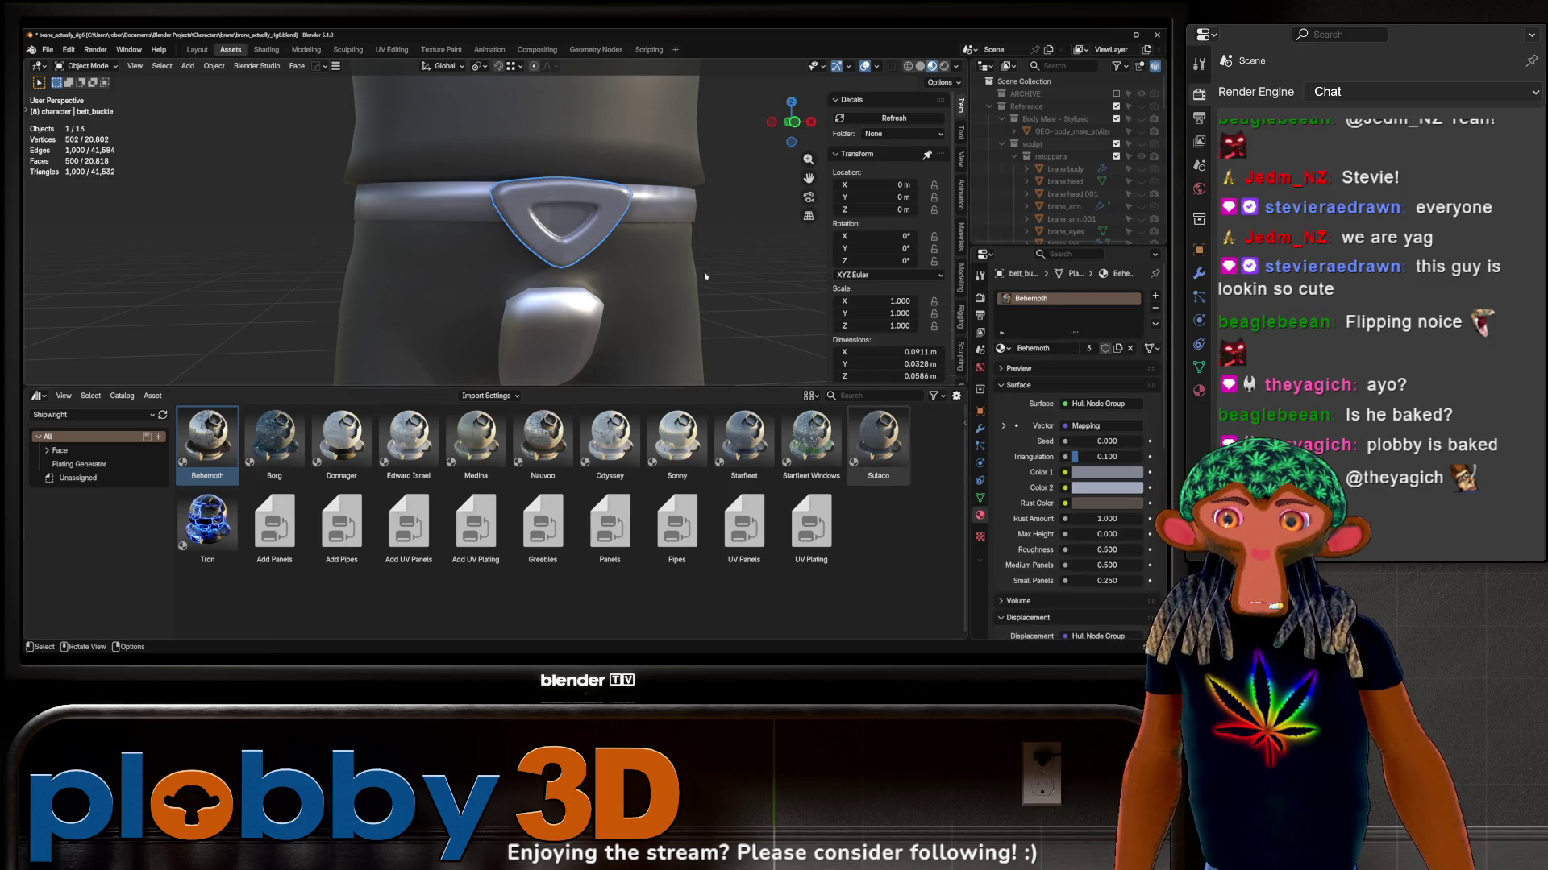
Step: Replace the suit's armor slot and the kneepads' material with Behemoth
{"action": "left_click", "coordinate": [589, 303]}
{"action": "middle_click_drag", "start_coordinate": [589, 303], "coordinate": [589, 219], "text": "shift"}
{"action": "left_click", "coordinate": [1022, 336]}
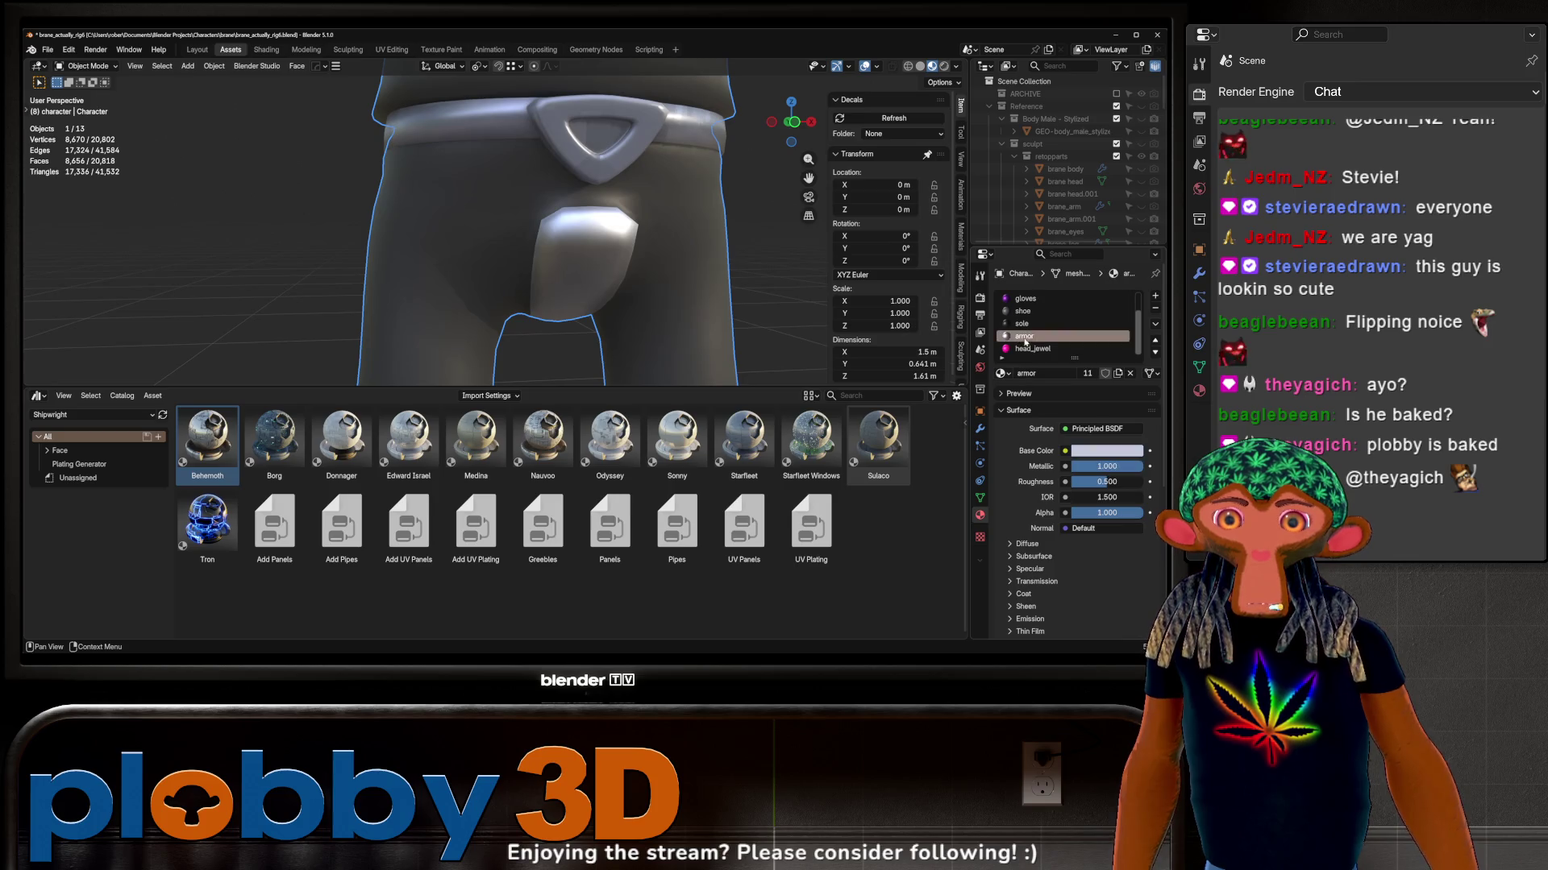
{"action": "left_click", "coordinate": [1007, 373]}
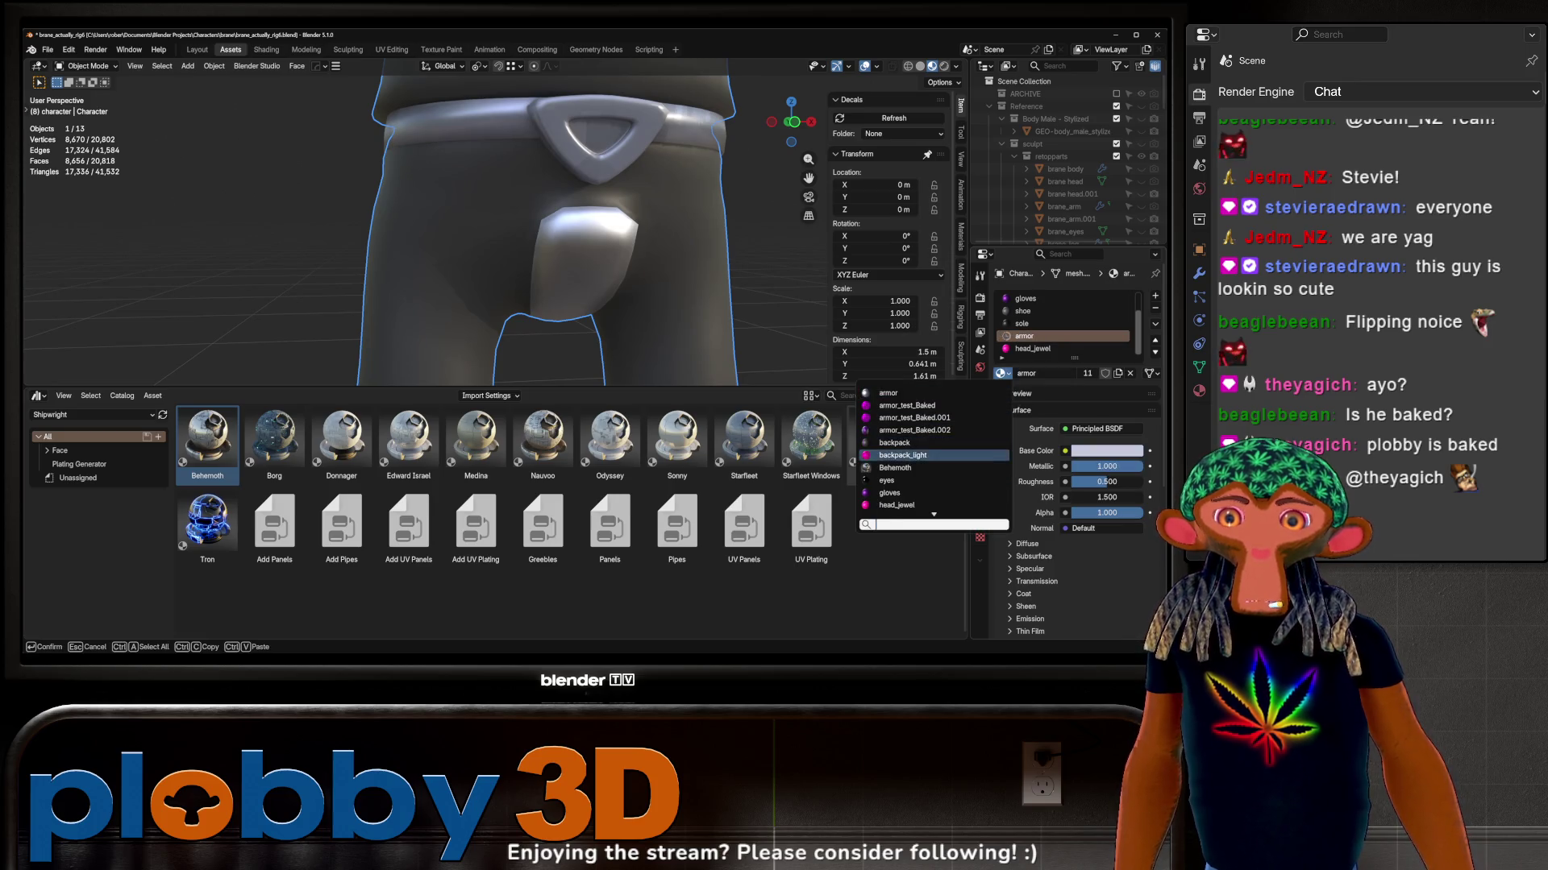
{"action": "left_click", "coordinate": [932, 465]}
{"action": "scroll", "coordinate": [585, 234], "scroll_direction": "down", "scroll_amount": 2}
{"action": "middle_click_drag", "start_coordinate": [584, 233], "coordinate": [578, 85], "text": "shift"}
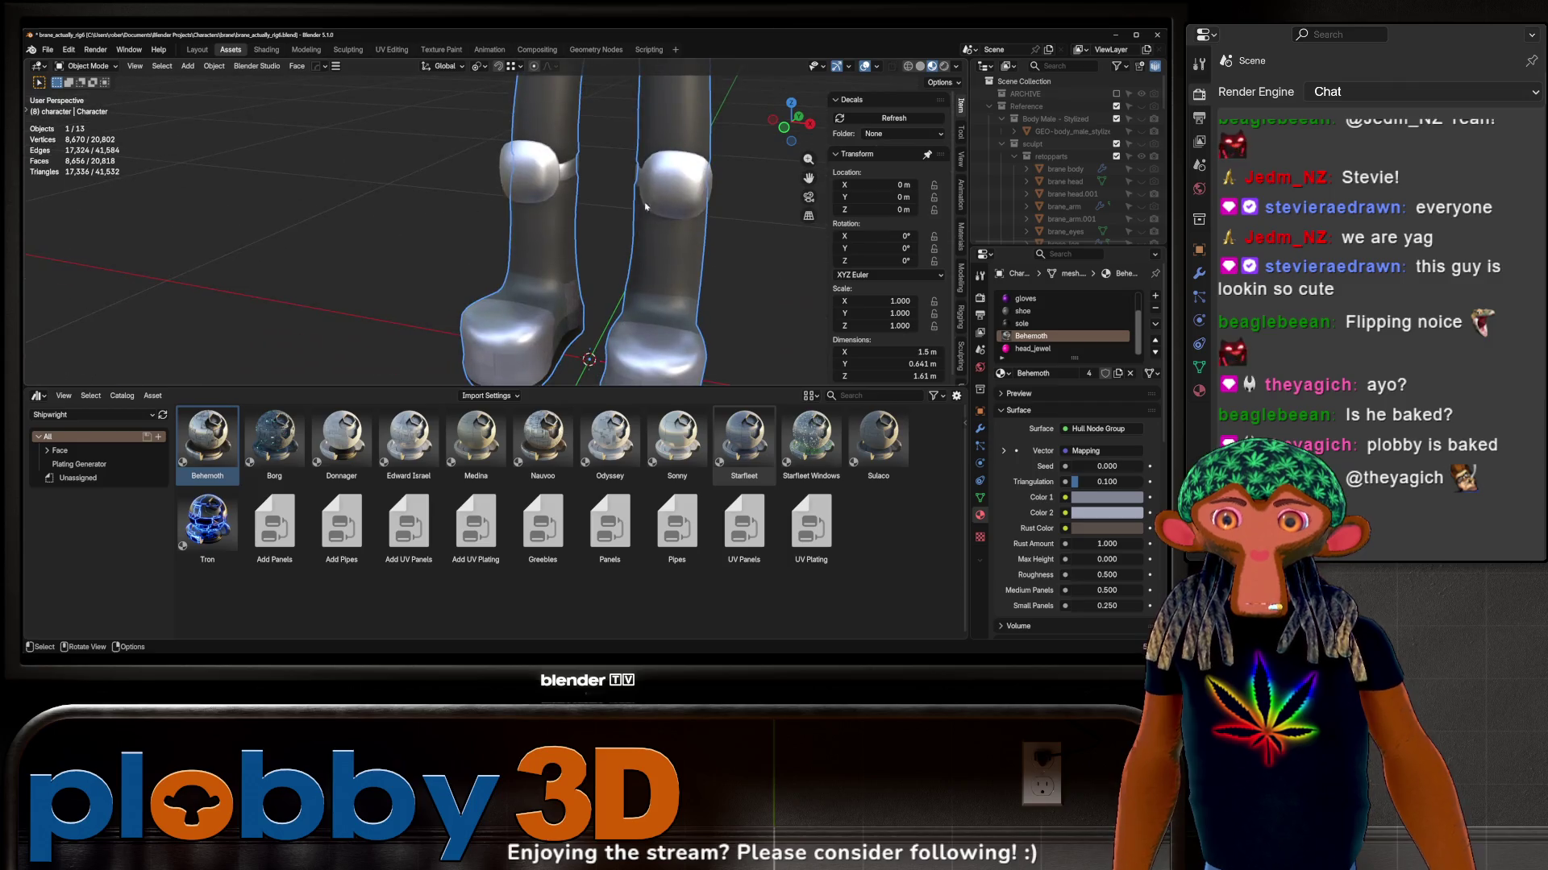
{"action": "left_click", "coordinate": [538, 170]}
{"action": "left_click", "coordinate": [1001, 348]}
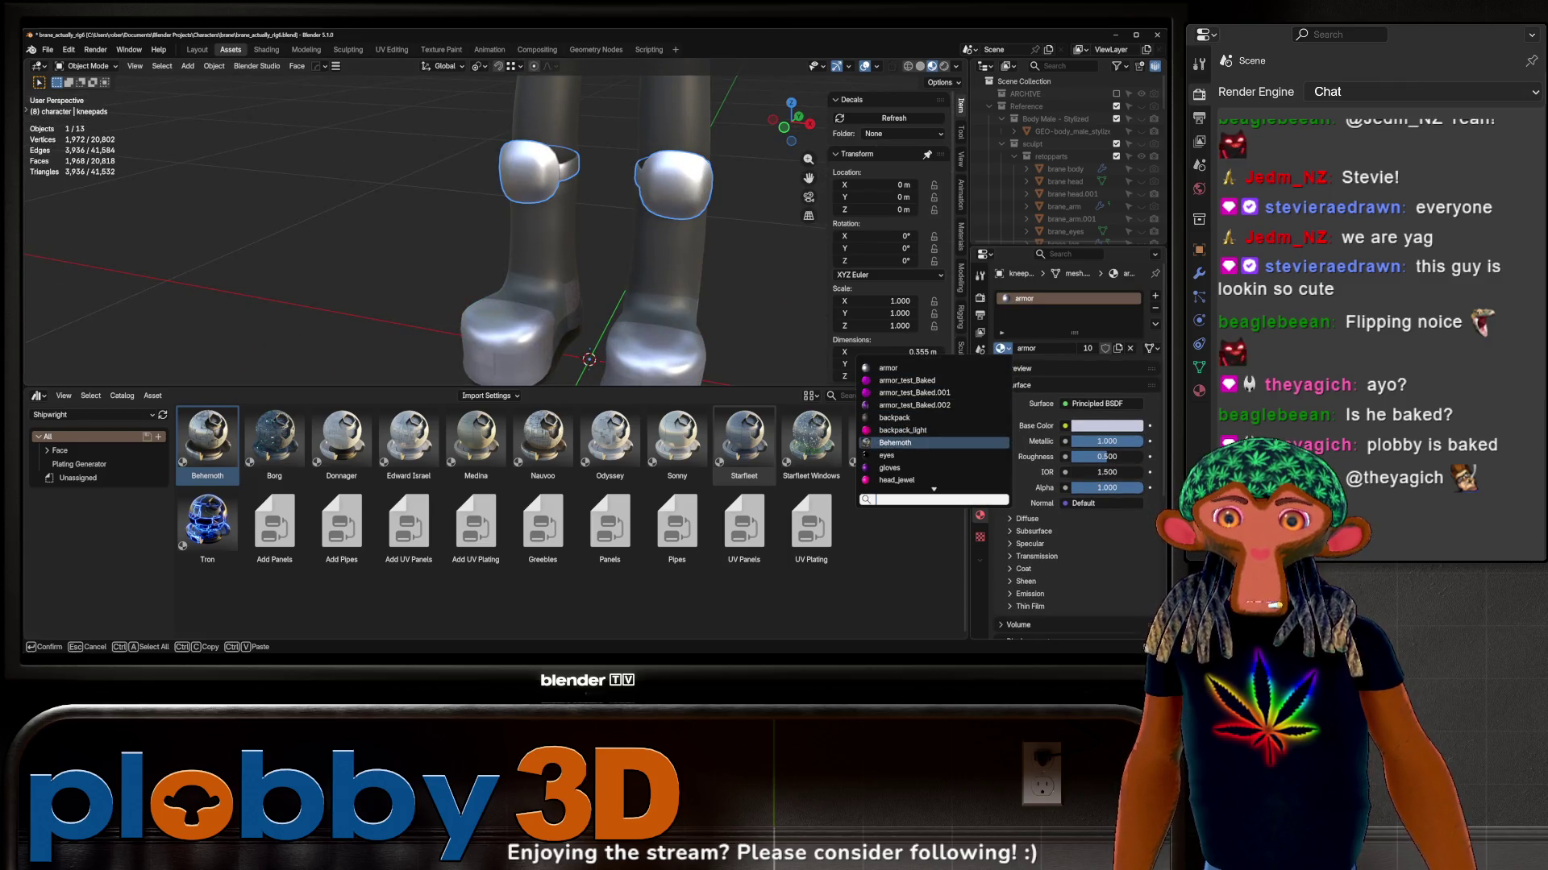
{"action": "left_click", "coordinate": [895, 443]}
Step: Assign Behemoth to the elbow pads and select the backpack
{"action": "mouse_move", "coordinate": [664, 279]}
{"action": "middle_mouse_down"}
{"action": "mouse_move", "coordinate": [559, 280]}
{"action": "mouse_move", "coordinate": [617, 273]}
{"action": "mouse_move", "coordinate": [596, 116]}
{"action": "mouse_move", "coordinate": [468, 233]}
{"action": "middle_mouse_up"}
{"action": "scroll", "coordinate": [618, 275], "scroll_direction": "up", "scroll_amount": 5}
{"action": "left_click", "coordinate": [277, 227]}
{"action": "left_click", "coordinate": [1001, 349]}
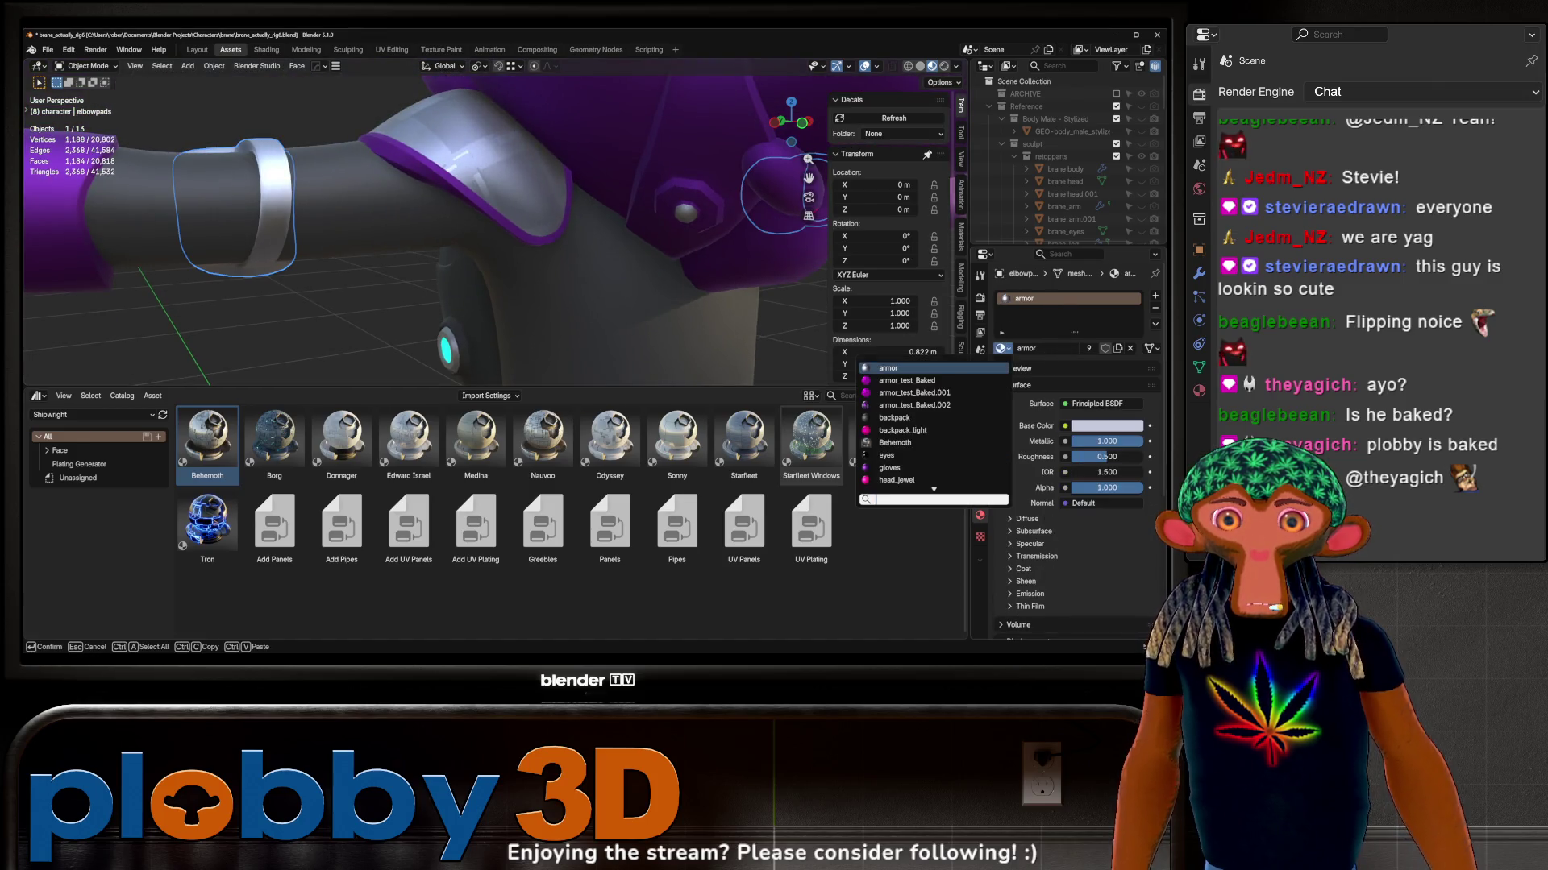
{"action": "left_click", "coordinate": [895, 443]}
{"action": "mouse_move", "coordinate": [677, 242]}
{"action": "middle_mouse_down"}
{"action": "mouse_move", "coordinate": [522, 232]}
{"action": "mouse_move", "coordinate": [677, 242]}
{"action": "middle_mouse_up"}
{"action": "left_click", "coordinate": [678, 242]}
Step: Swap the backpack's metal slot to Behemoth, then select the buckle and expand Behemoth's mapping settings
{"action": "left_click", "coordinate": [1025, 324]}
{"action": "left_click", "coordinate": [1001, 367]}
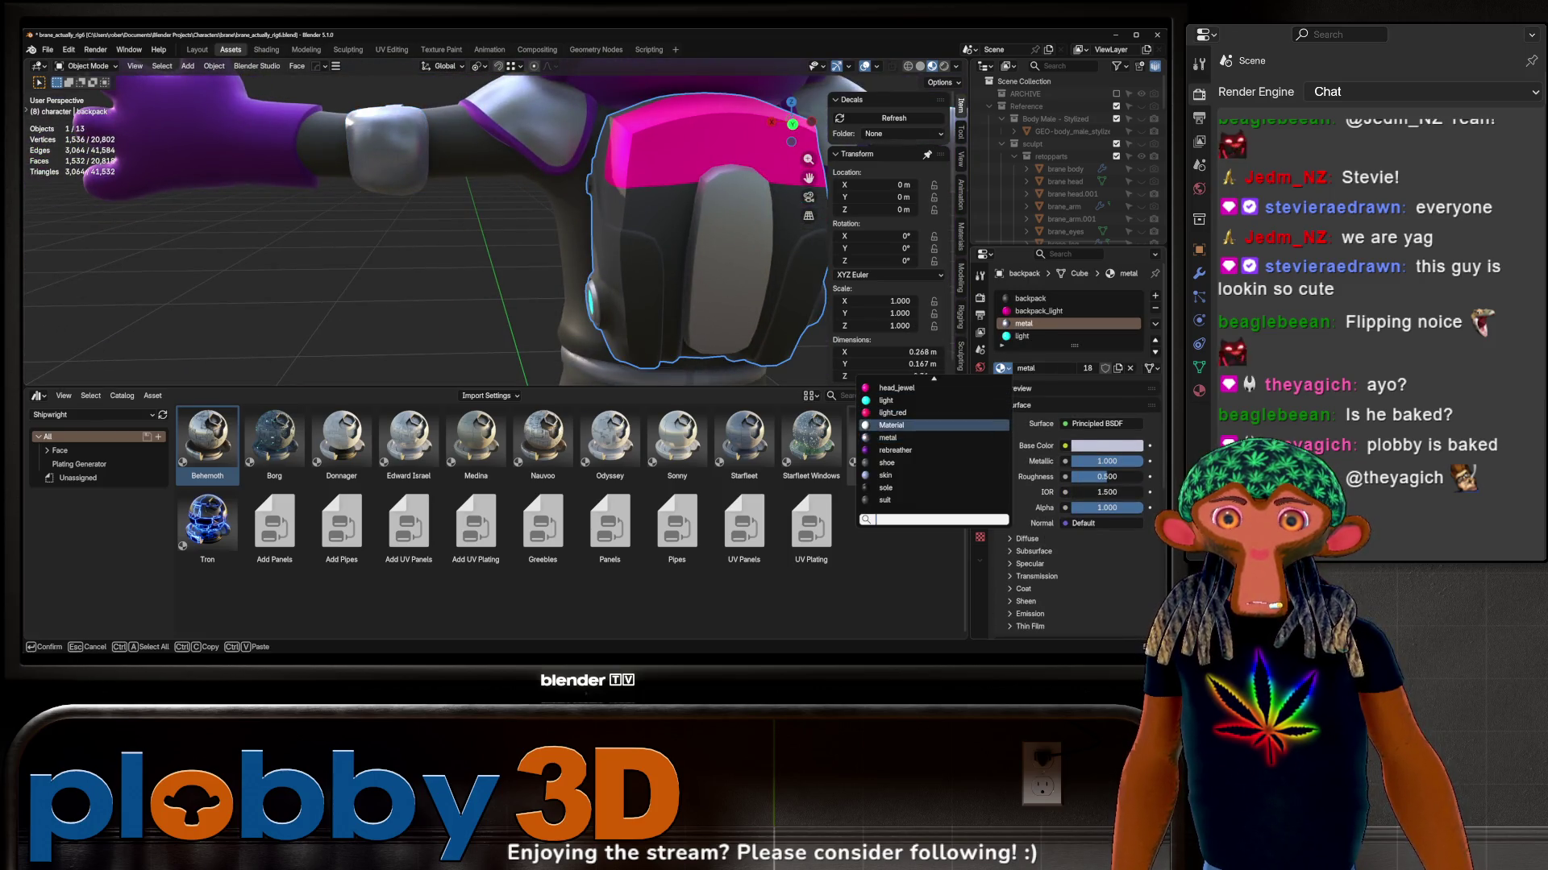
{"action": "scroll", "coordinate": [931, 459], "scroll_direction": "up", "scroll_amount": 6}
{"action": "scroll", "coordinate": [931, 459], "scroll_direction": "up", "scroll_amount": 7}
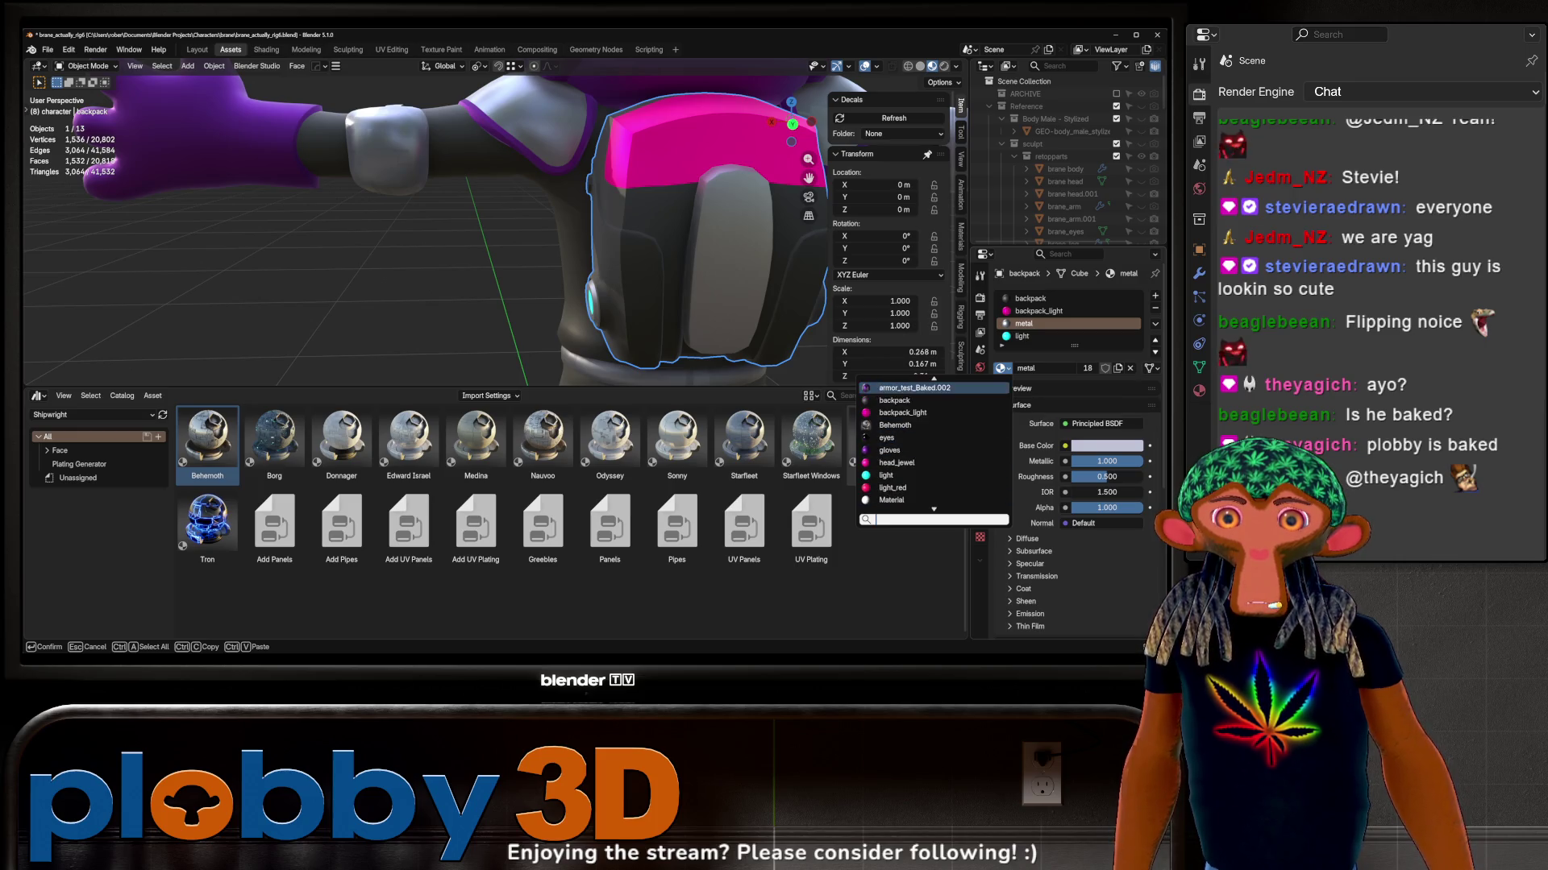
{"action": "left_click", "coordinate": [895, 424]}
{"action": "mouse_move", "coordinate": [568, 242]}
{"action": "middle_mouse_down"}
{"action": "mouse_move", "coordinate": [627, 223]}
{"action": "mouse_move", "coordinate": [658, 235]}
{"action": "mouse_move", "coordinate": [617, 230]}
{"action": "middle_mouse_up"}
{"action": "scroll", "coordinate": [577, 225], "scroll_direction": "up", "scroll_amount": 5}
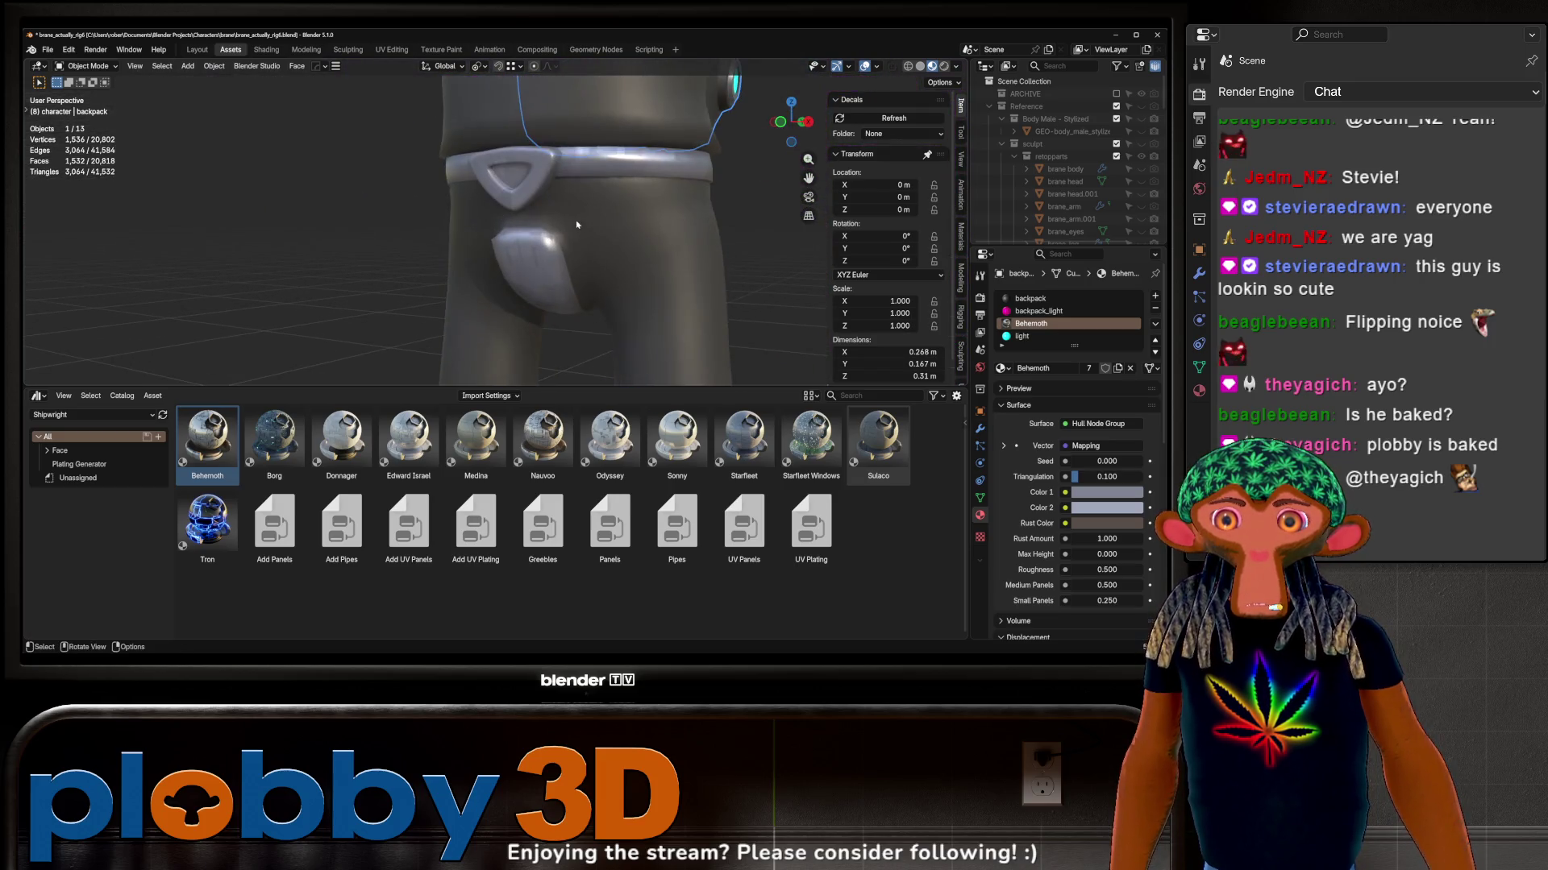
{"action": "left_click", "coordinate": [540, 187]}
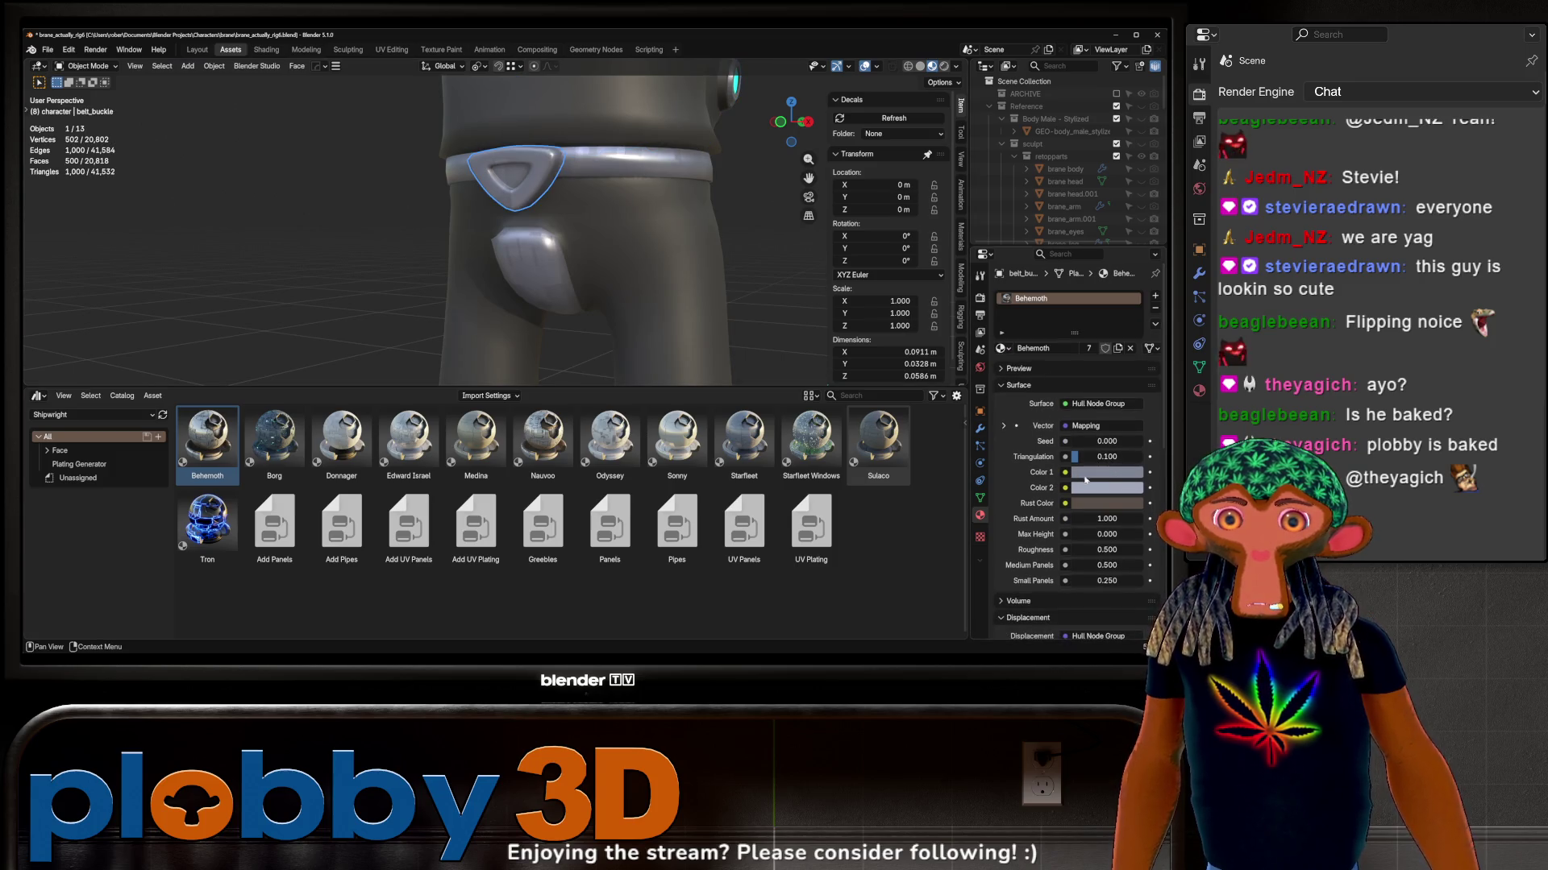
{"action": "scroll", "coordinate": [1085, 550], "scroll_direction": "down", "scroll_amount": 1}
{"action": "scroll", "coordinate": [1076, 544], "scroll_direction": "down", "scroll_amount": 1}
{"action": "scroll", "coordinate": [1040, 532], "scroll_direction": "down", "scroll_amount": 1}
{"action": "scroll", "coordinate": [1022, 520], "scroll_direction": "down", "scroll_amount": 2}
{"action": "scroll", "coordinate": [1022, 520], "scroll_direction": "up", "scroll_amount": 3}
{"action": "scroll", "coordinate": [1020, 400], "scroll_direction": "up", "scroll_amount": 1}
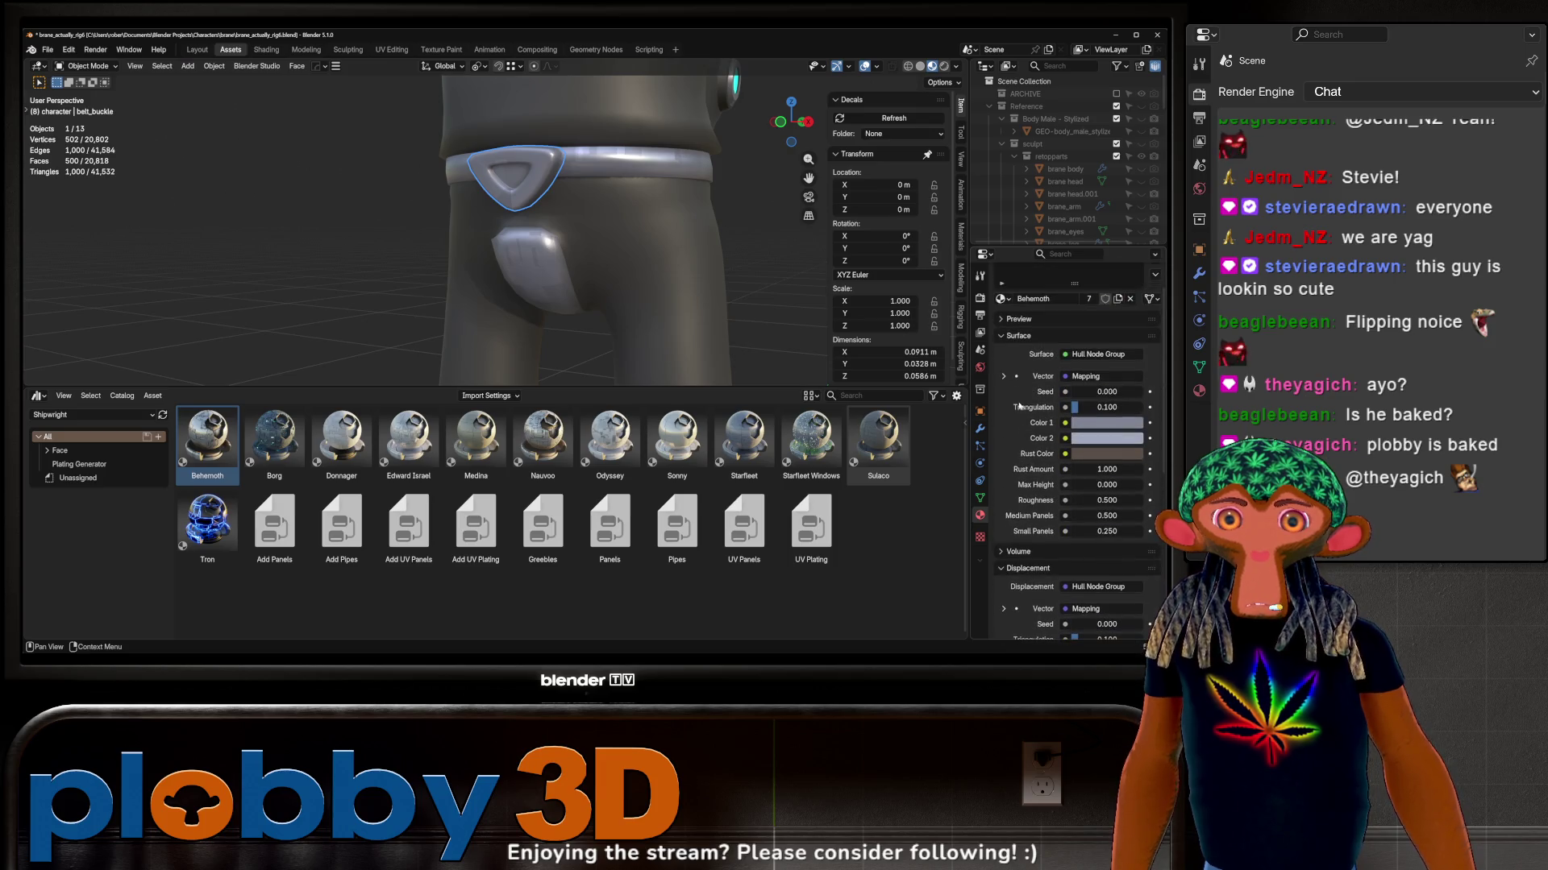
{"action": "left_click", "coordinate": [1004, 376]}
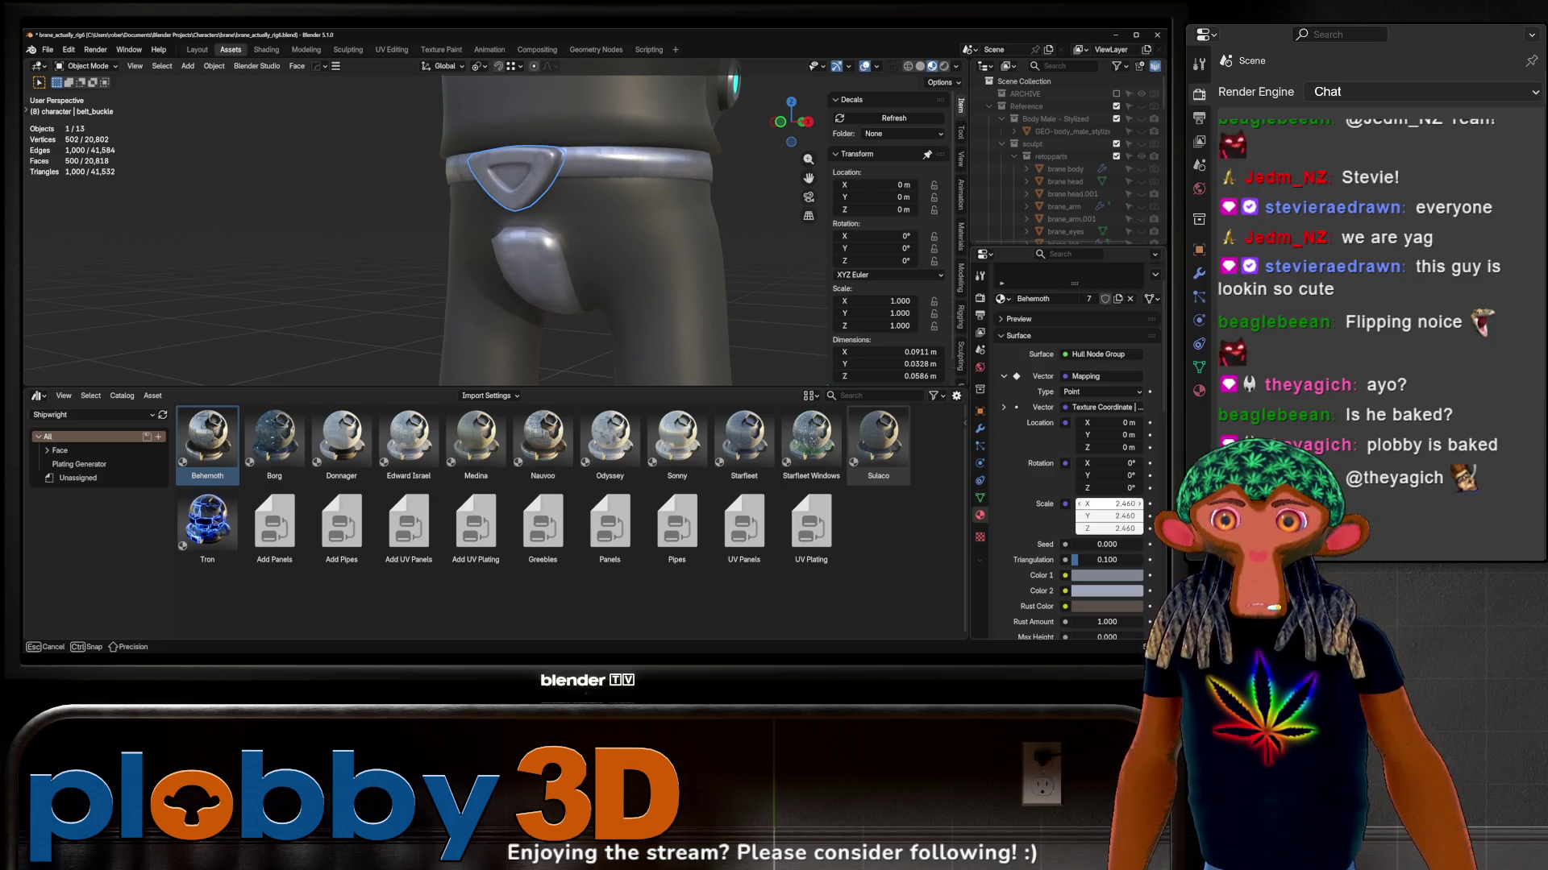
Step: Set the Behemoth mapping scale to 2.000 on X, Y and Z and check the pattern on the boots
{"action": "middle_click_drag", "start_coordinate": [677, 278], "coordinate": [715, 267]}
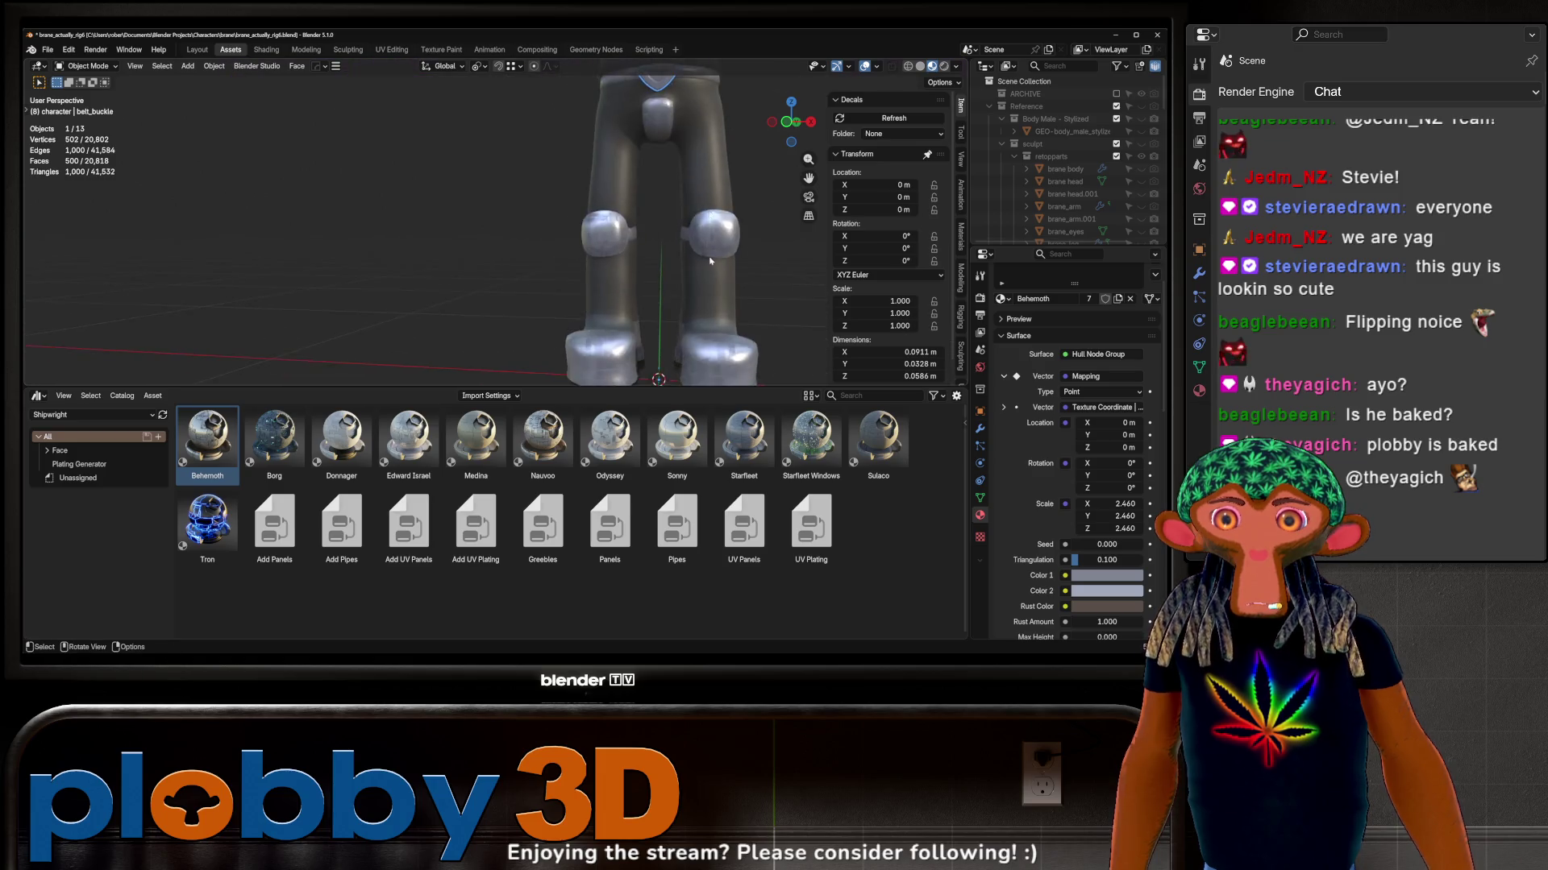
{"action": "mouse_move", "coordinate": [714, 266]}
{"action": "middle_mouse_down"}
{"action": "mouse_move", "coordinate": [673, 196]}
{"action": "mouse_move", "coordinate": [721, 223]}
{"action": "mouse_move", "coordinate": [534, 236]}
{"action": "mouse_move", "coordinate": [624, 230]}
{"action": "middle_mouse_up"}
{"action": "scroll", "coordinate": [672, 197], "scroll_direction": "down", "scroll_amount": 3}
{"action": "scroll", "coordinate": [673, 196], "scroll_direction": "down", "scroll_amount": 5}
{"action": "scroll", "coordinate": [722, 223], "scroll_direction": "up", "scroll_amount": 5}
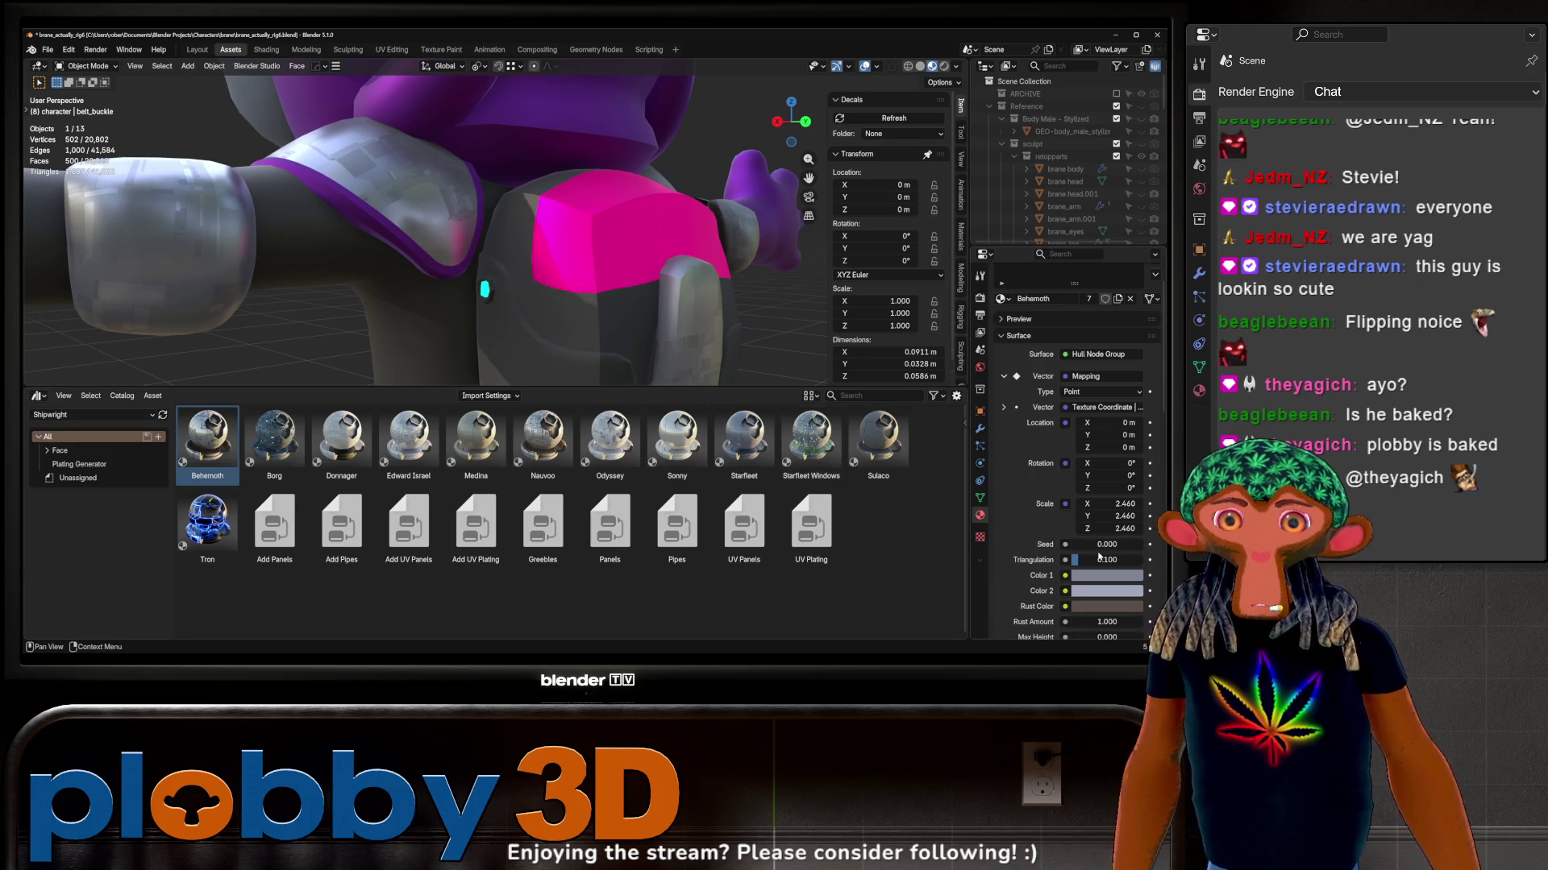
{"action": "key", "text": "Return"}
{"action": "mouse_move", "coordinate": [545, 231]}
{"action": "middle_mouse_down"}
{"action": "mouse_move", "coordinate": [605, 218]}
{"action": "mouse_move", "coordinate": [498, 325]}
{"action": "mouse_move", "coordinate": [600, 297]}
{"action": "mouse_move", "coordinate": [581, 242]}
{"action": "mouse_move", "coordinate": [629, 79]}
{"action": "mouse_move", "coordinate": [603, 320]}
{"action": "middle_mouse_up"}
{"action": "scroll", "coordinate": [581, 242], "scroll_direction": "up", "scroll_amount": 5}
{"action": "scroll", "coordinate": [576, 219], "scroll_direction": "down", "scroll_amount": 5}
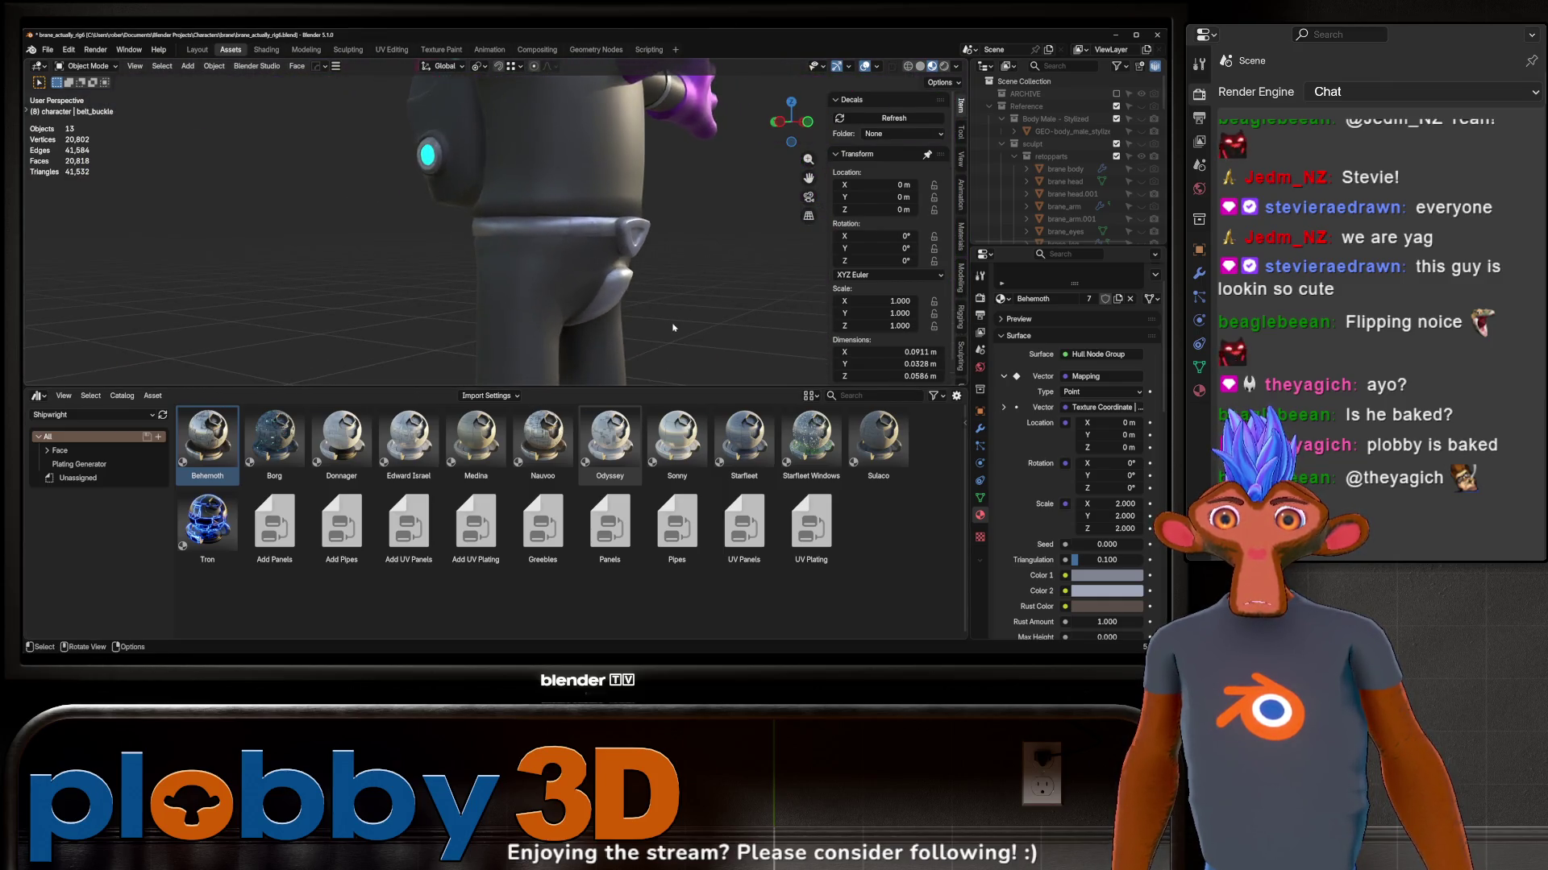
{"action": "scroll", "coordinate": [602, 321], "scroll_direction": "up", "scroll_amount": 4}
Step: In Edit Mode clear the old sharp border, then select the whole crotch panel by growing from one face
{"action": "left_click", "coordinate": [604, 303]}
{"action": "key", "text": "Tab"}
{"action": "middle_click_drag", "start_coordinate": [603, 302], "coordinate": [618, 270]}
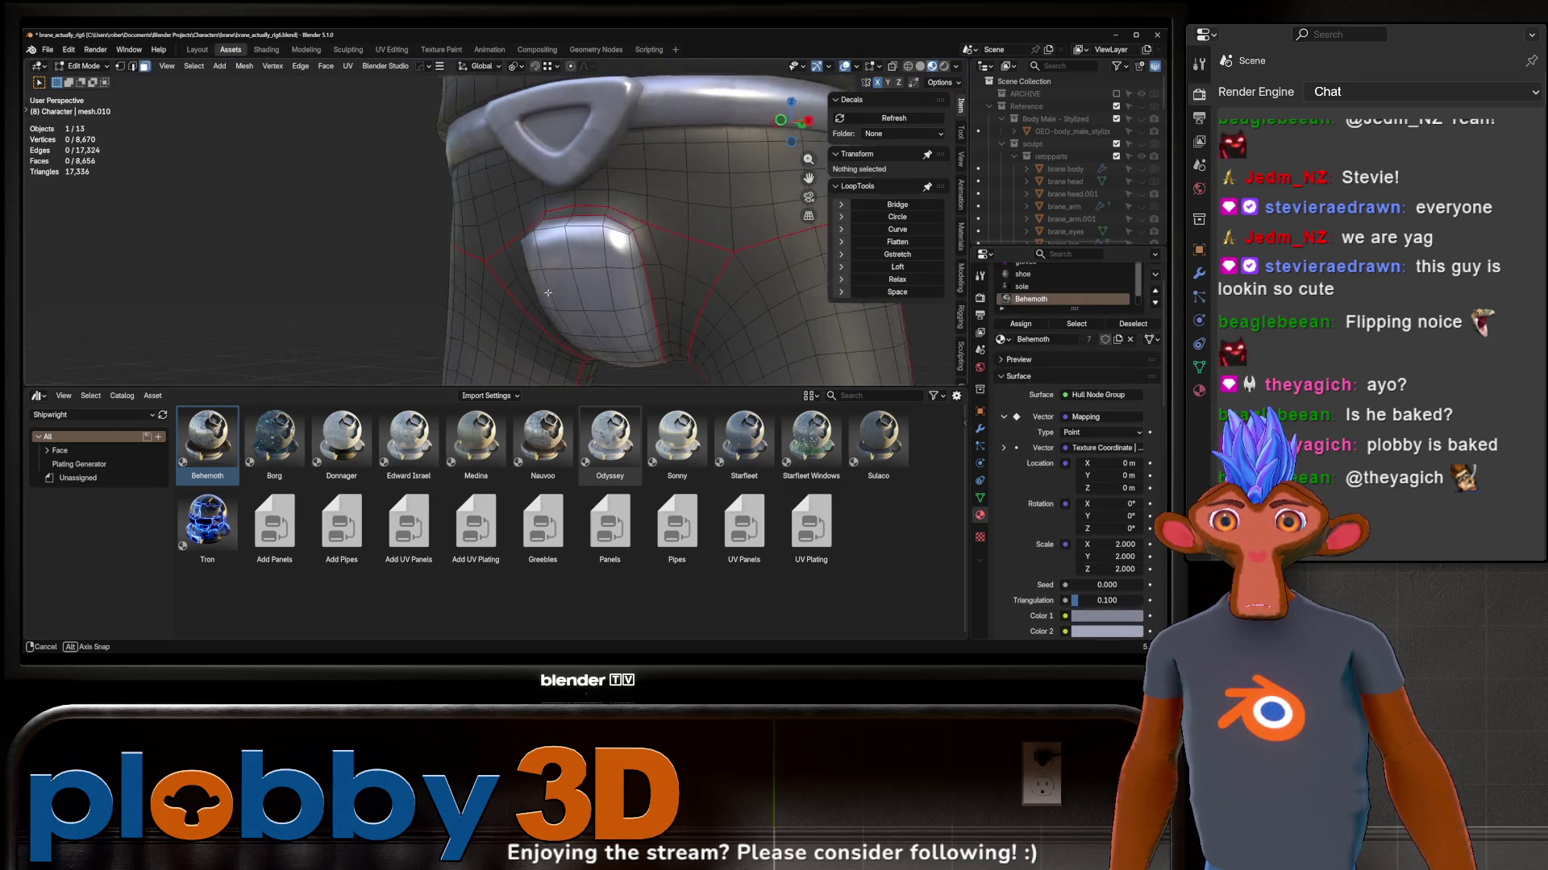
{"action": "left_click", "coordinate": [619, 270], "text": "alt"}
{"action": "key", "text": "2"}
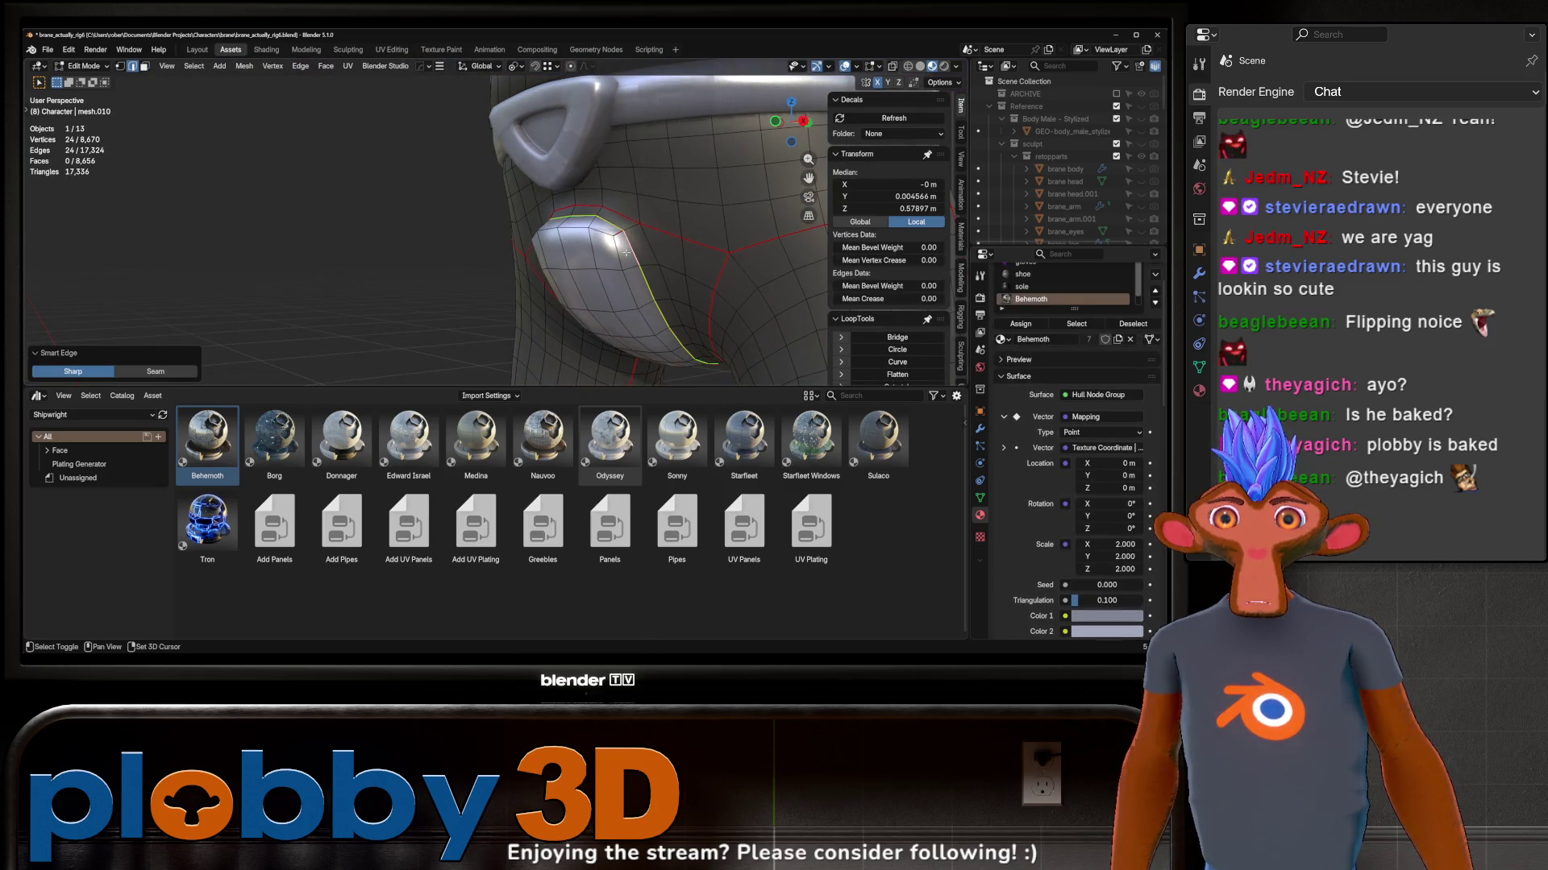
{"action": "key", "text": "3"}
{"action": "left_click", "coordinate": [606, 250]}
{"action": "middle_click_drag", "start_coordinate": [604, 250], "coordinate": [641, 363]}
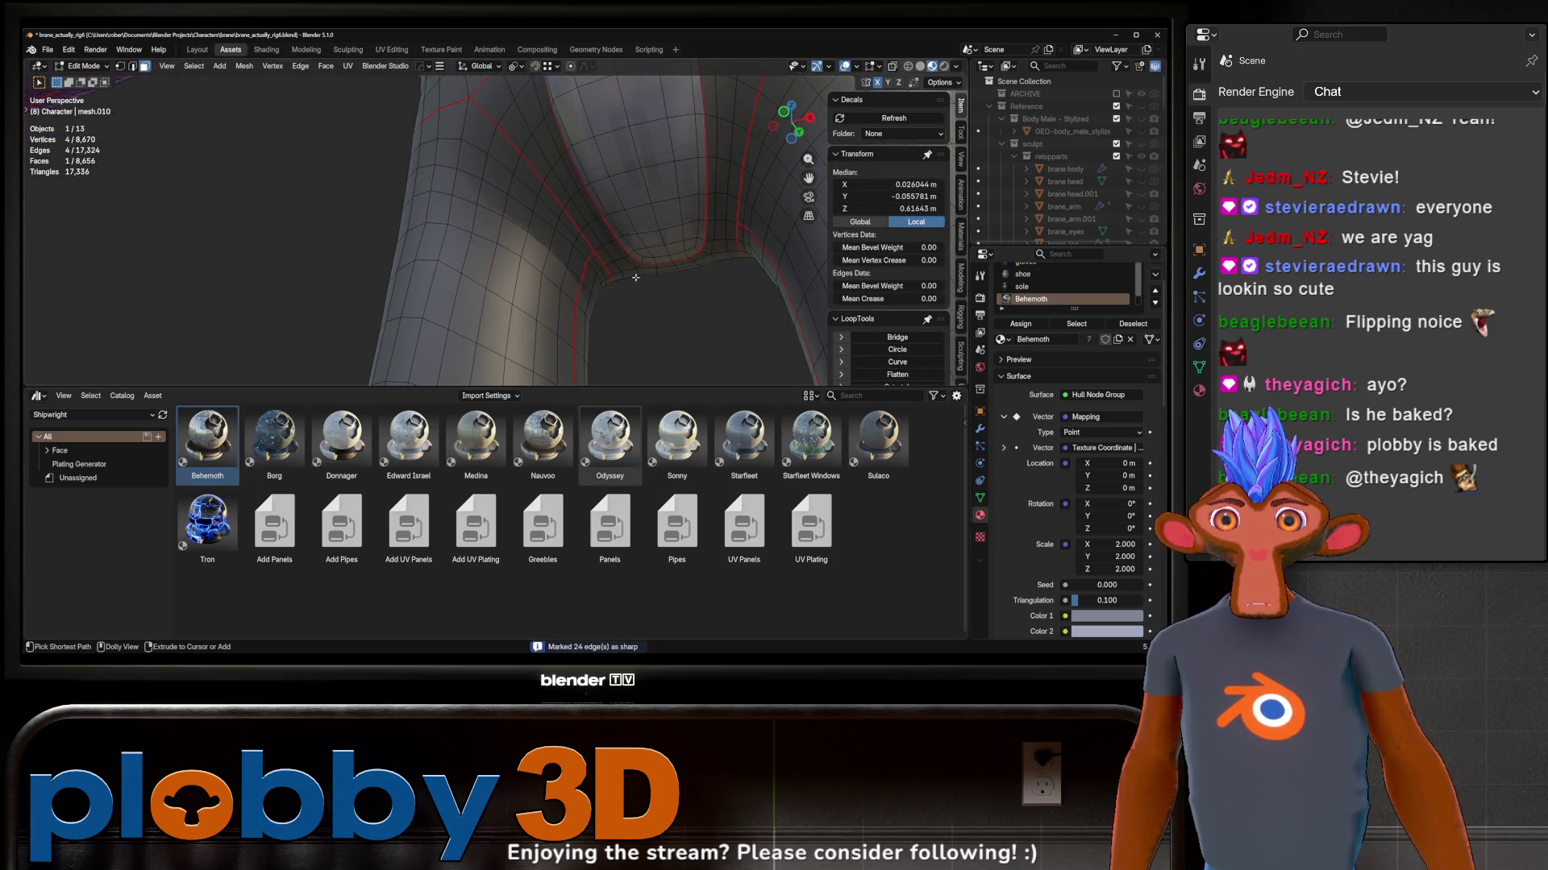
{"action": "key", "text": "ctrl+KP_Add"}
{"action": "key", "text": "ctrl+KP_Add"}
{"action": "key", "text": "ctrl+KP_Add"}
Step: Mark the panel's 24 boundary edges as sharp via Quick Favorites and return to Object Mode
{"action": "middle_click_drag", "start_coordinate": [643, 252], "coordinate": [672, 260]}
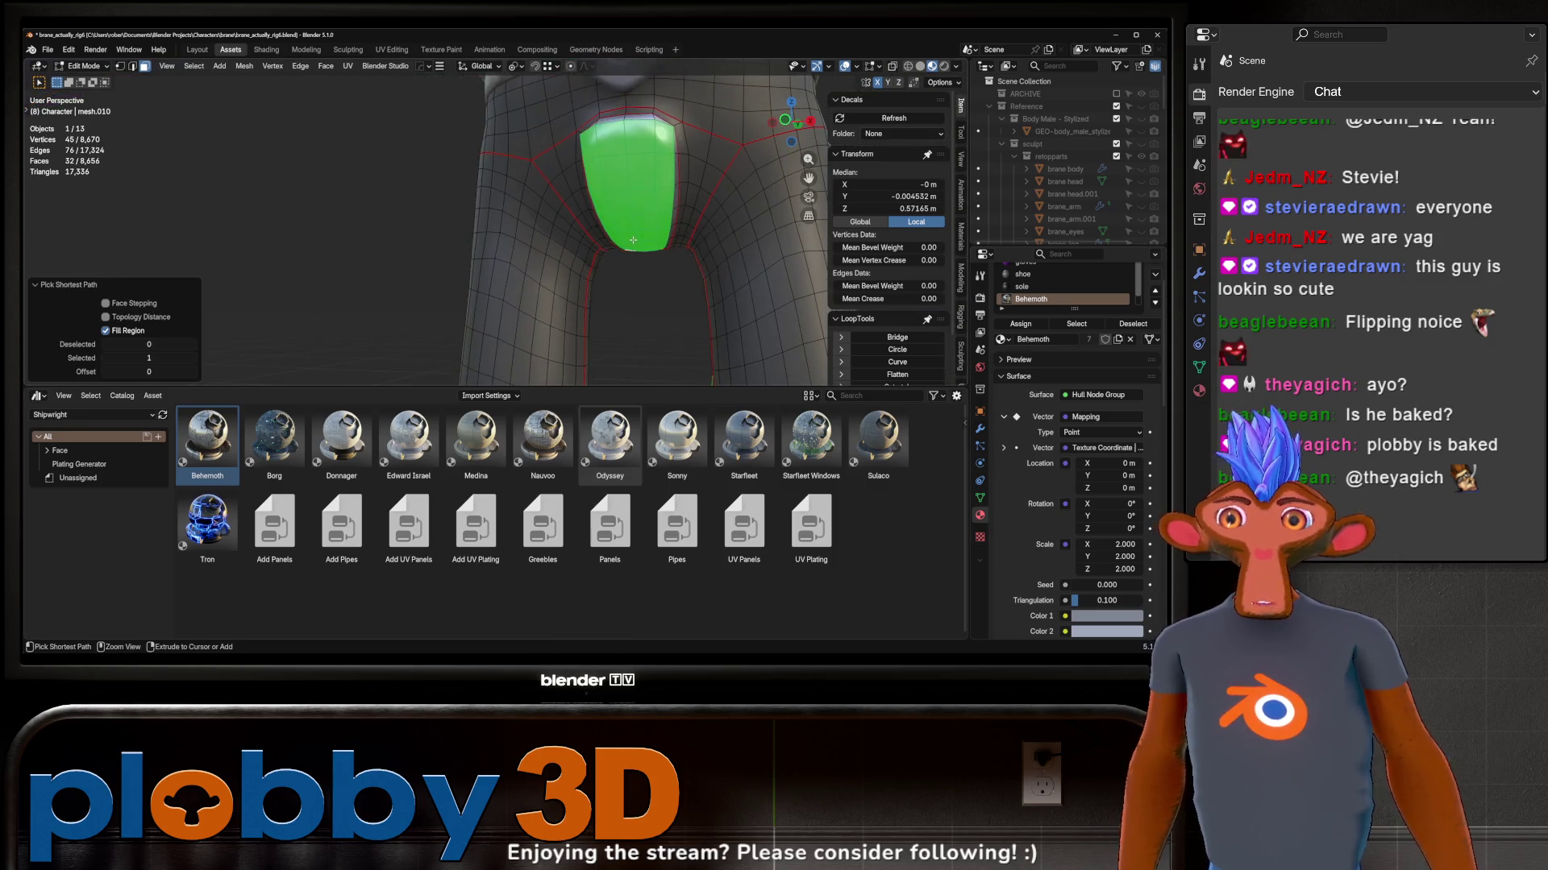
{"action": "middle_click_drag", "start_coordinate": [704, 204], "coordinate": [700, 197]}
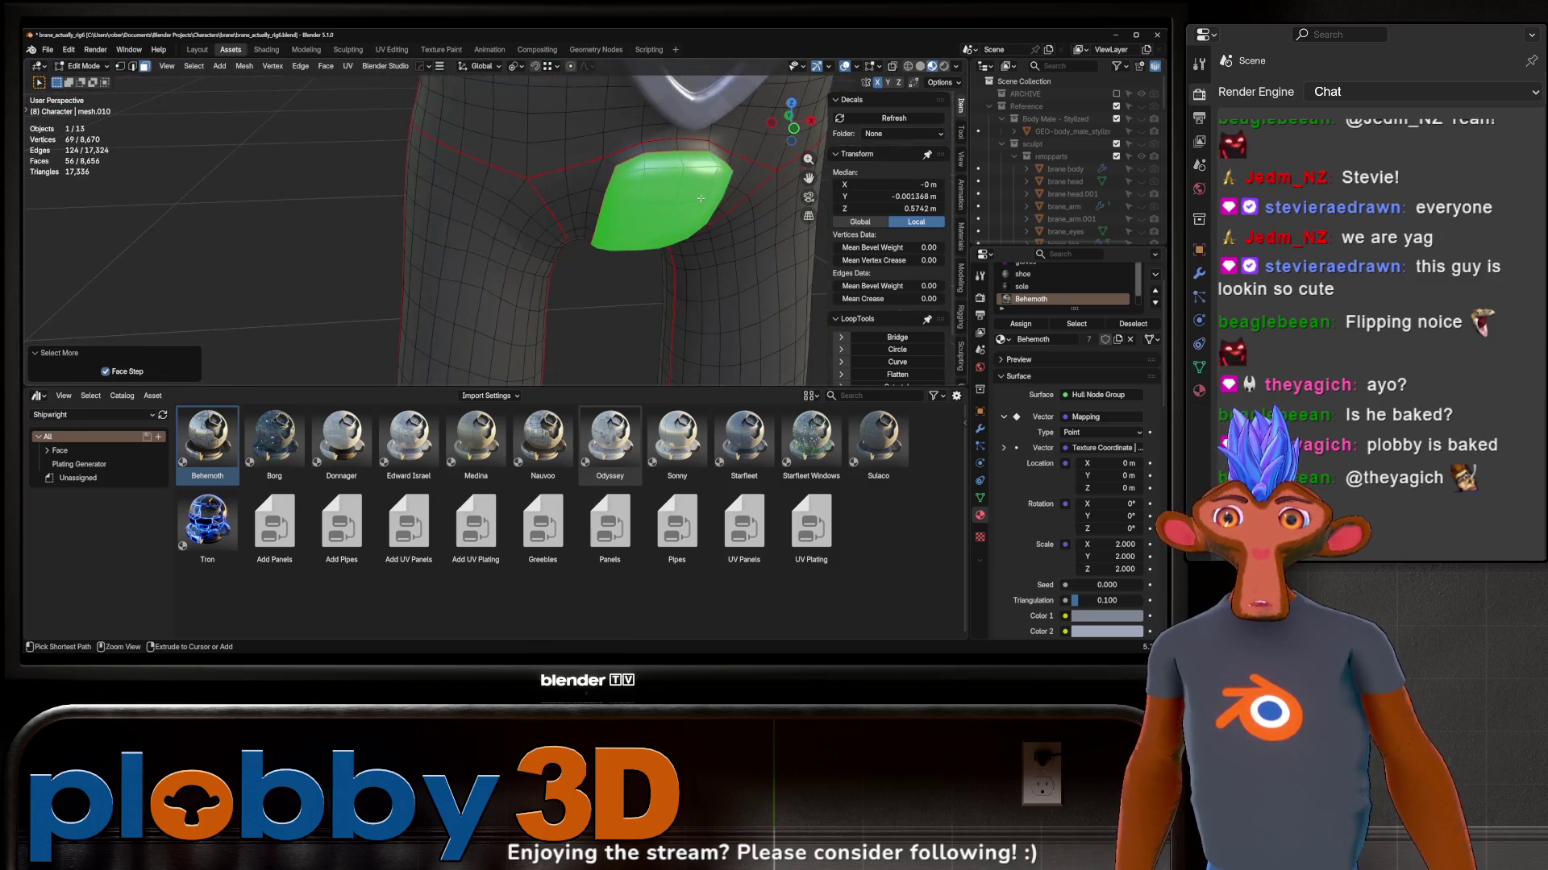
{"action": "key", "text": "q"}
{"action": "left_click", "coordinate": [734, 318]}
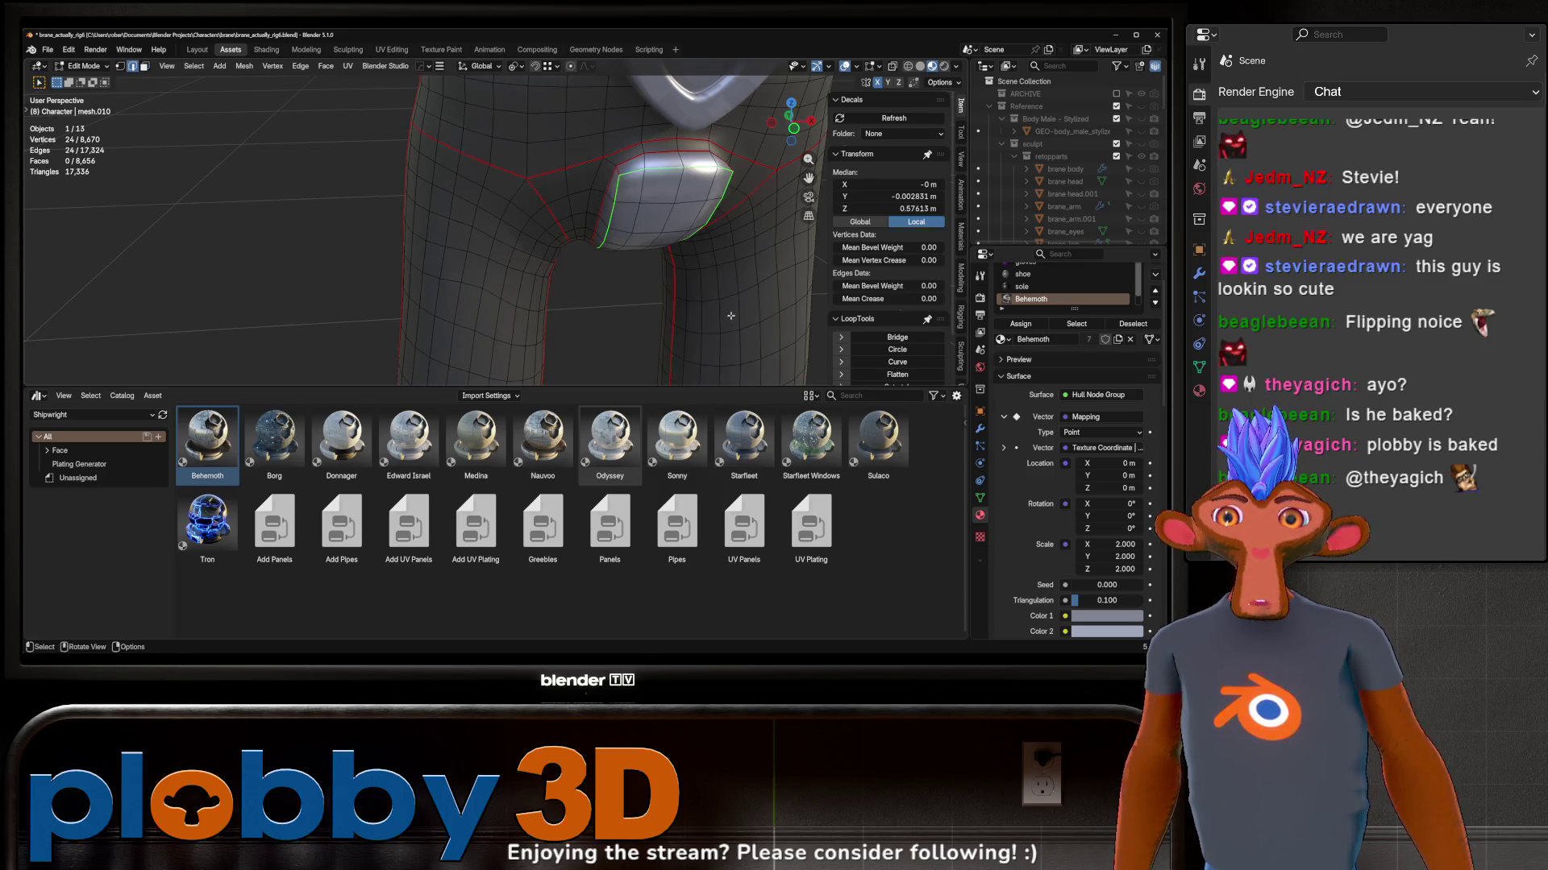
{"action": "key", "text": "Tab"}
{"action": "scroll", "coordinate": [573, 174], "scroll_direction": "up", "scroll_amount": 3}
{"action": "middle_click_drag", "start_coordinate": [573, 174], "coordinate": [670, 208]}
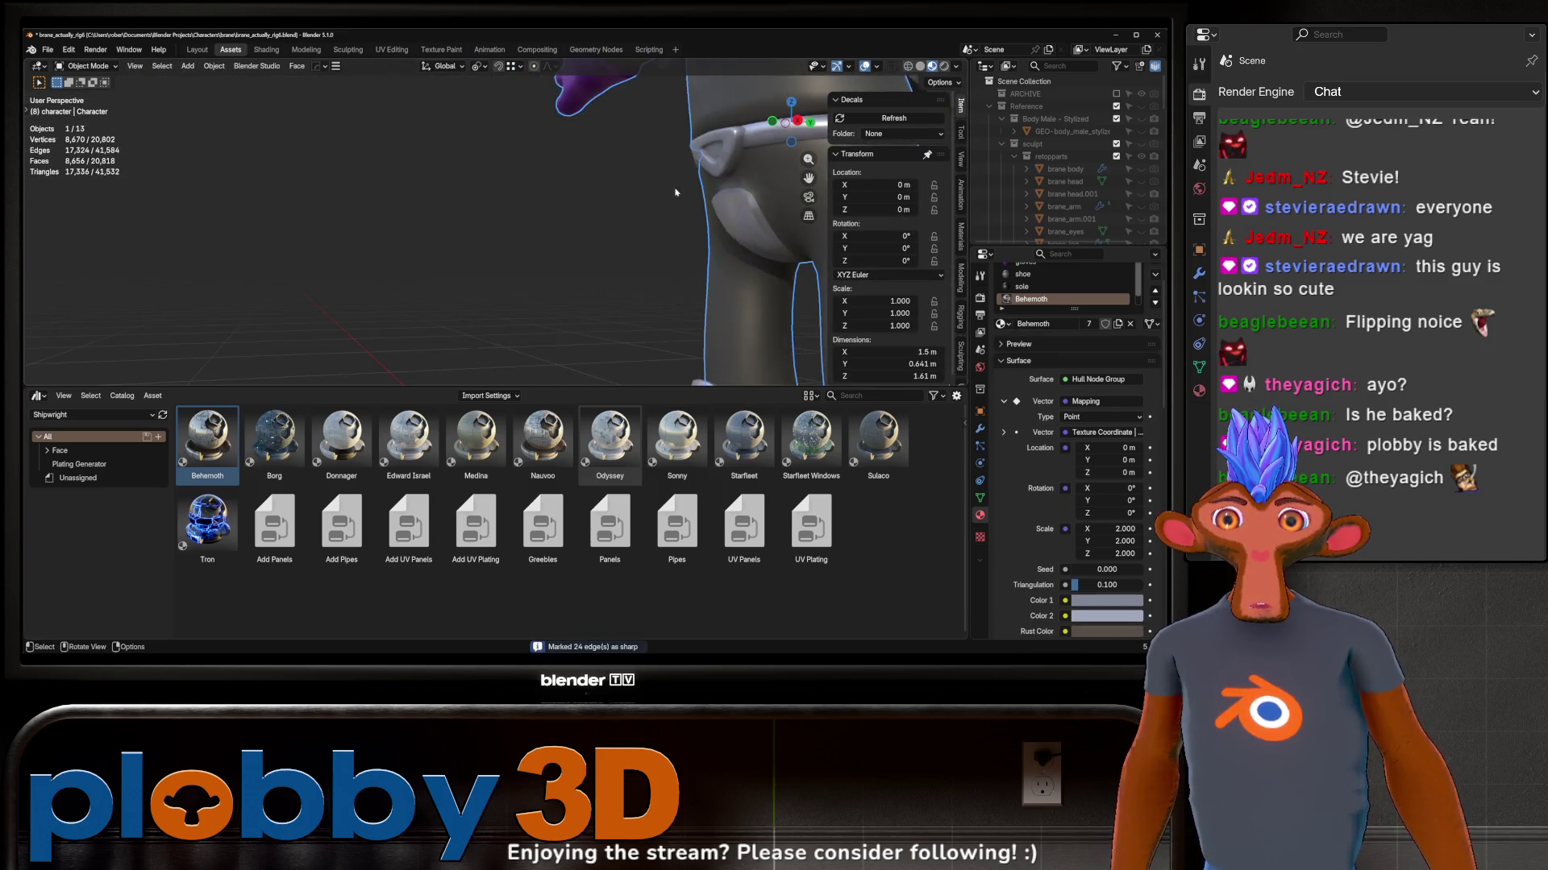
{"action": "scroll", "coordinate": [671, 205], "scroll_direction": "down", "scroll_amount": 4}
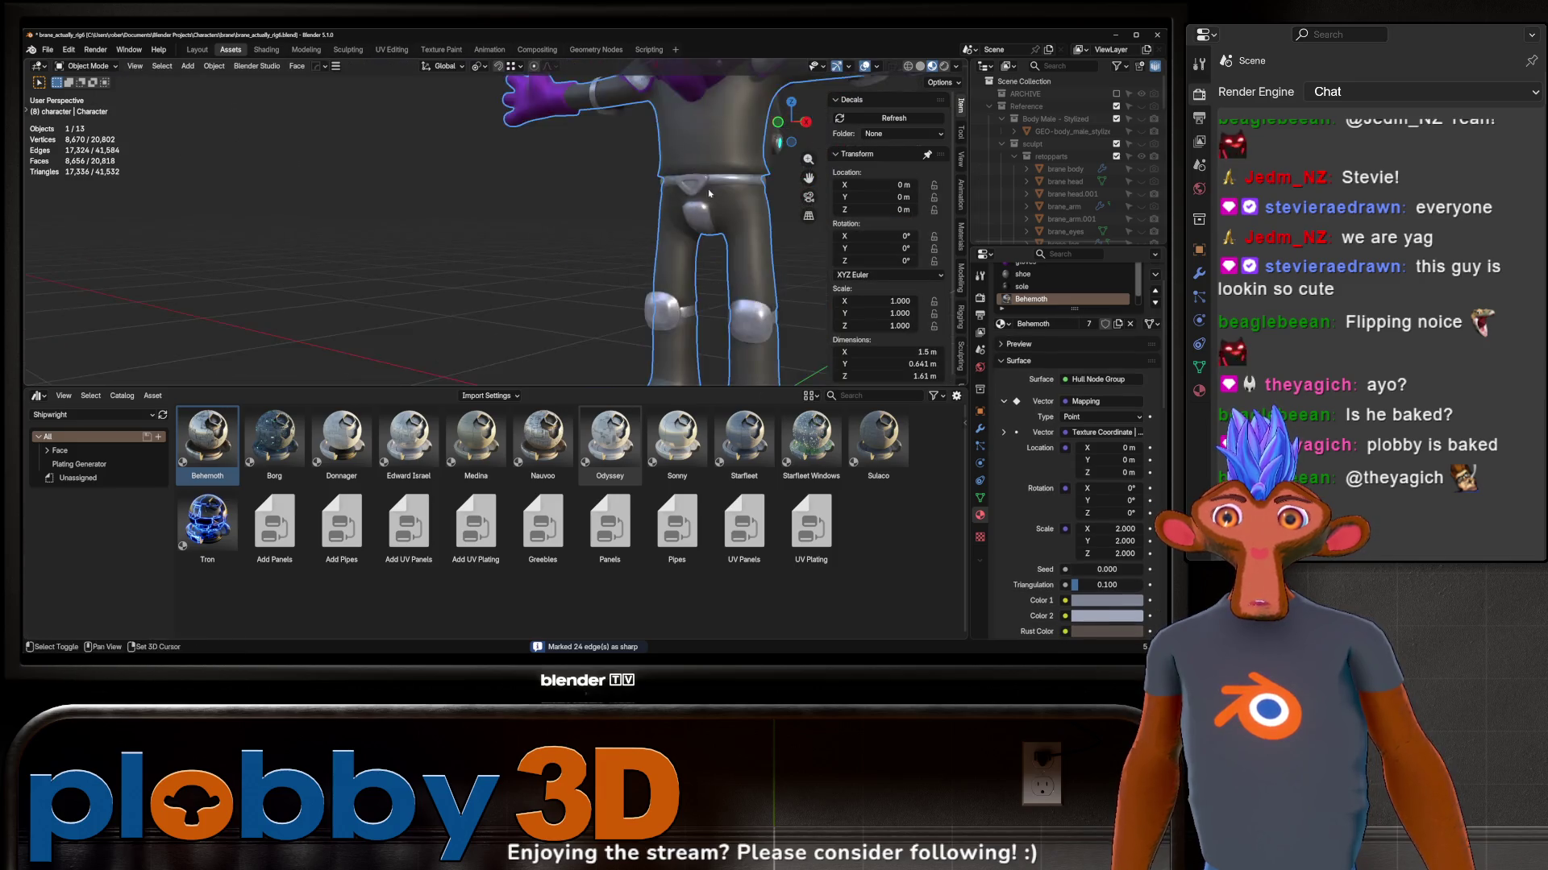
{"action": "scroll", "coordinate": [677, 200], "scroll_direction": "up", "scroll_amount": 4}
{"action": "scroll", "coordinate": [702, 191], "scroll_direction": "down", "scroll_amount": 4}
Step: Orbit to the character's back and backpack, checking the asset library list while keeping Shipwright
{"action": "middle_click_drag", "start_coordinate": [709, 188], "coordinate": [714, 151]}
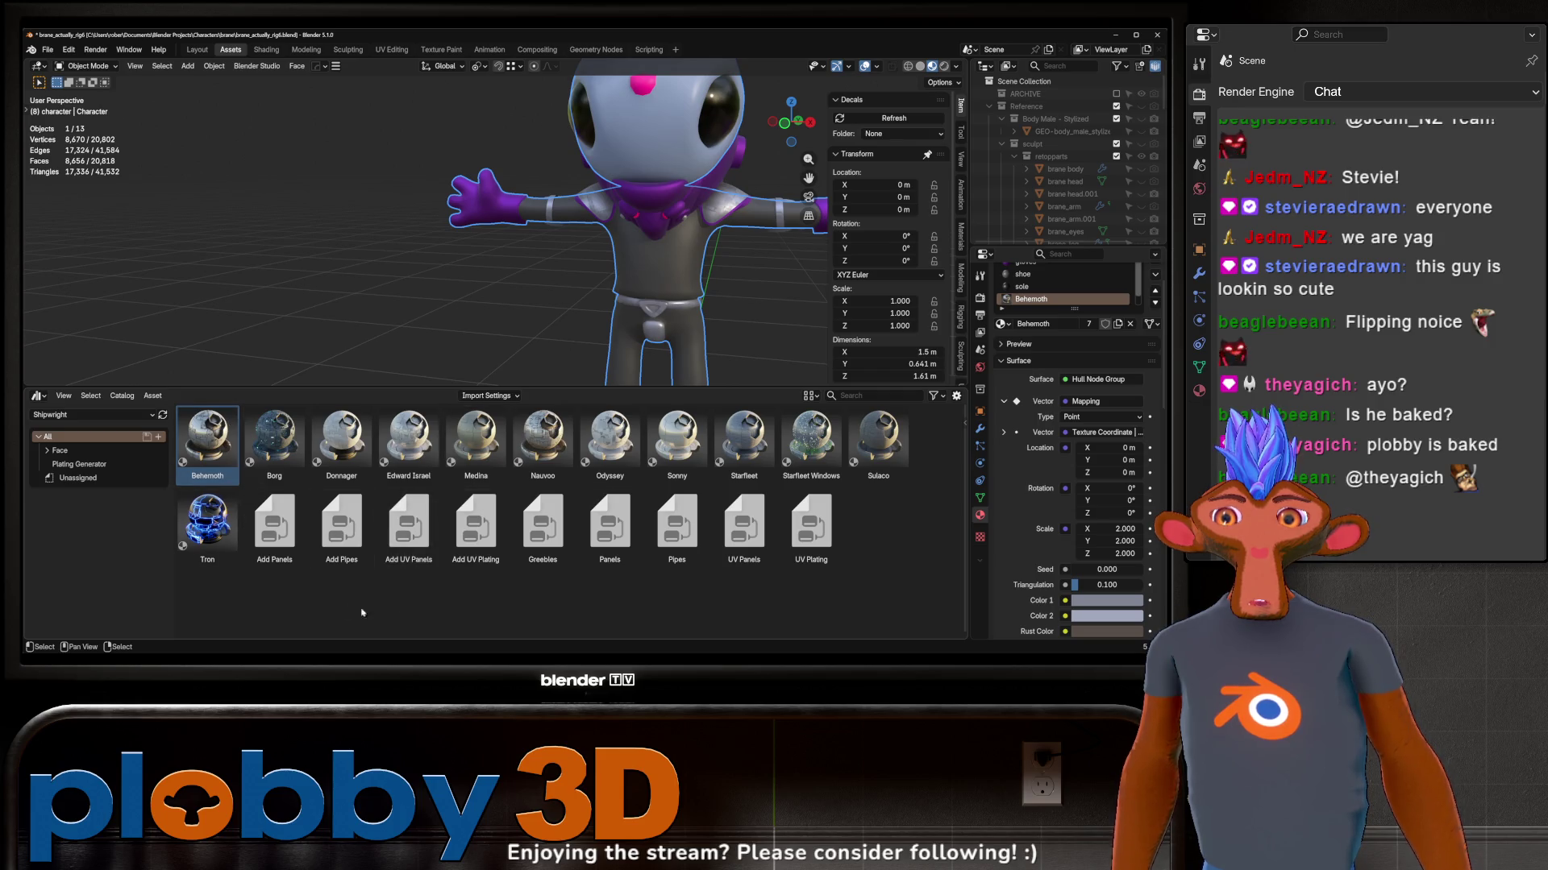
{"action": "mouse_move", "coordinate": [590, 199]}
{"action": "middle_mouse_down"}
{"action": "mouse_move", "coordinate": [435, 202]}
{"action": "mouse_move", "coordinate": [634, 220]}
{"action": "middle_mouse_up"}
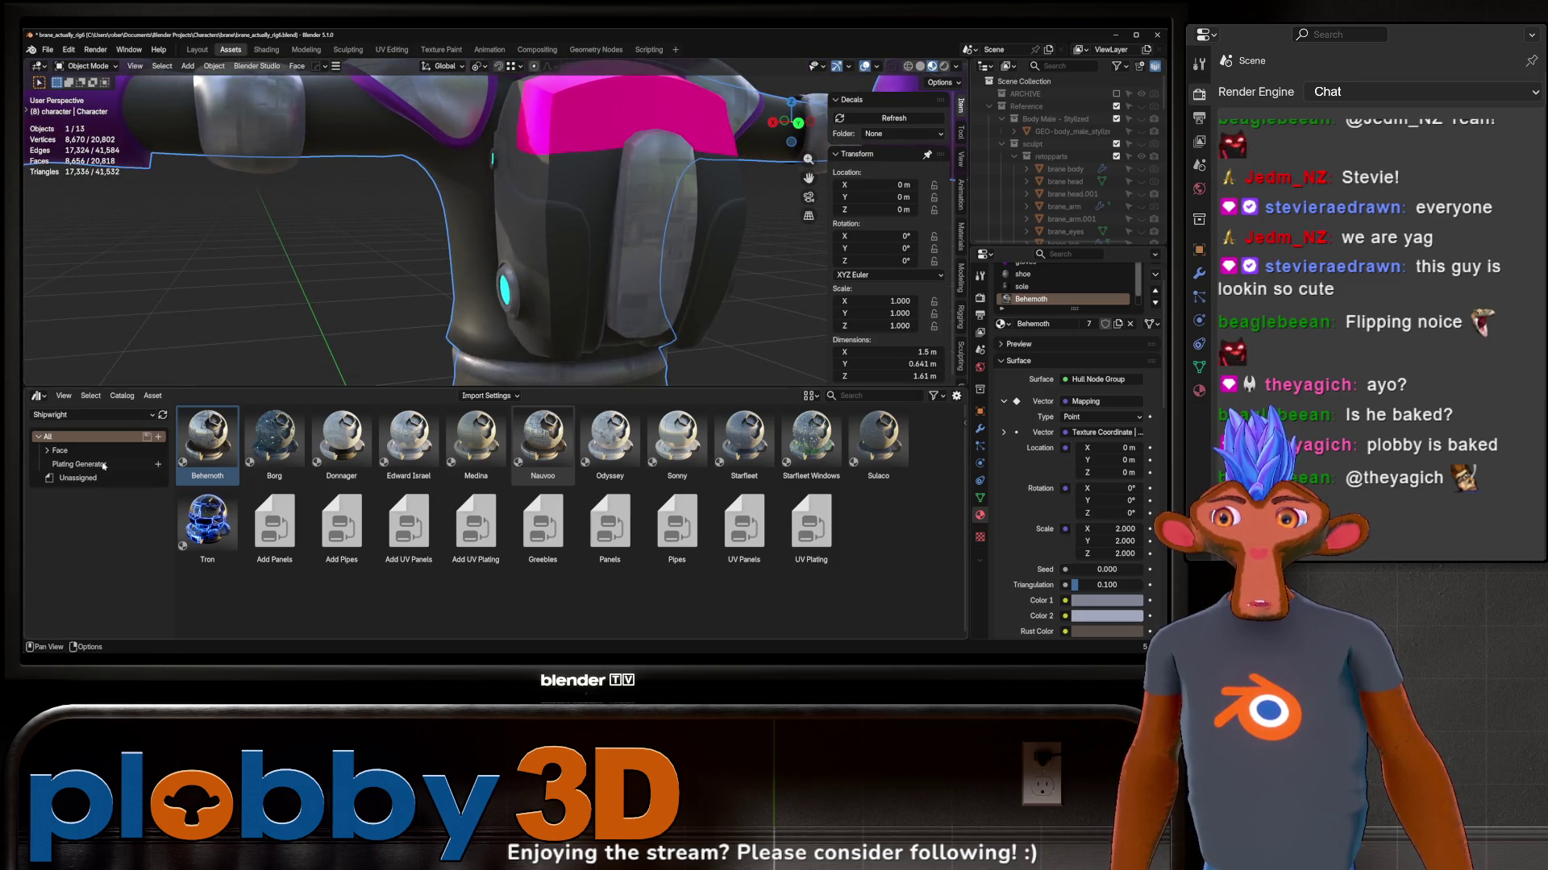
{"action": "left_click", "coordinate": [77, 417]}
{"action": "left_click", "coordinate": [194, 473]}
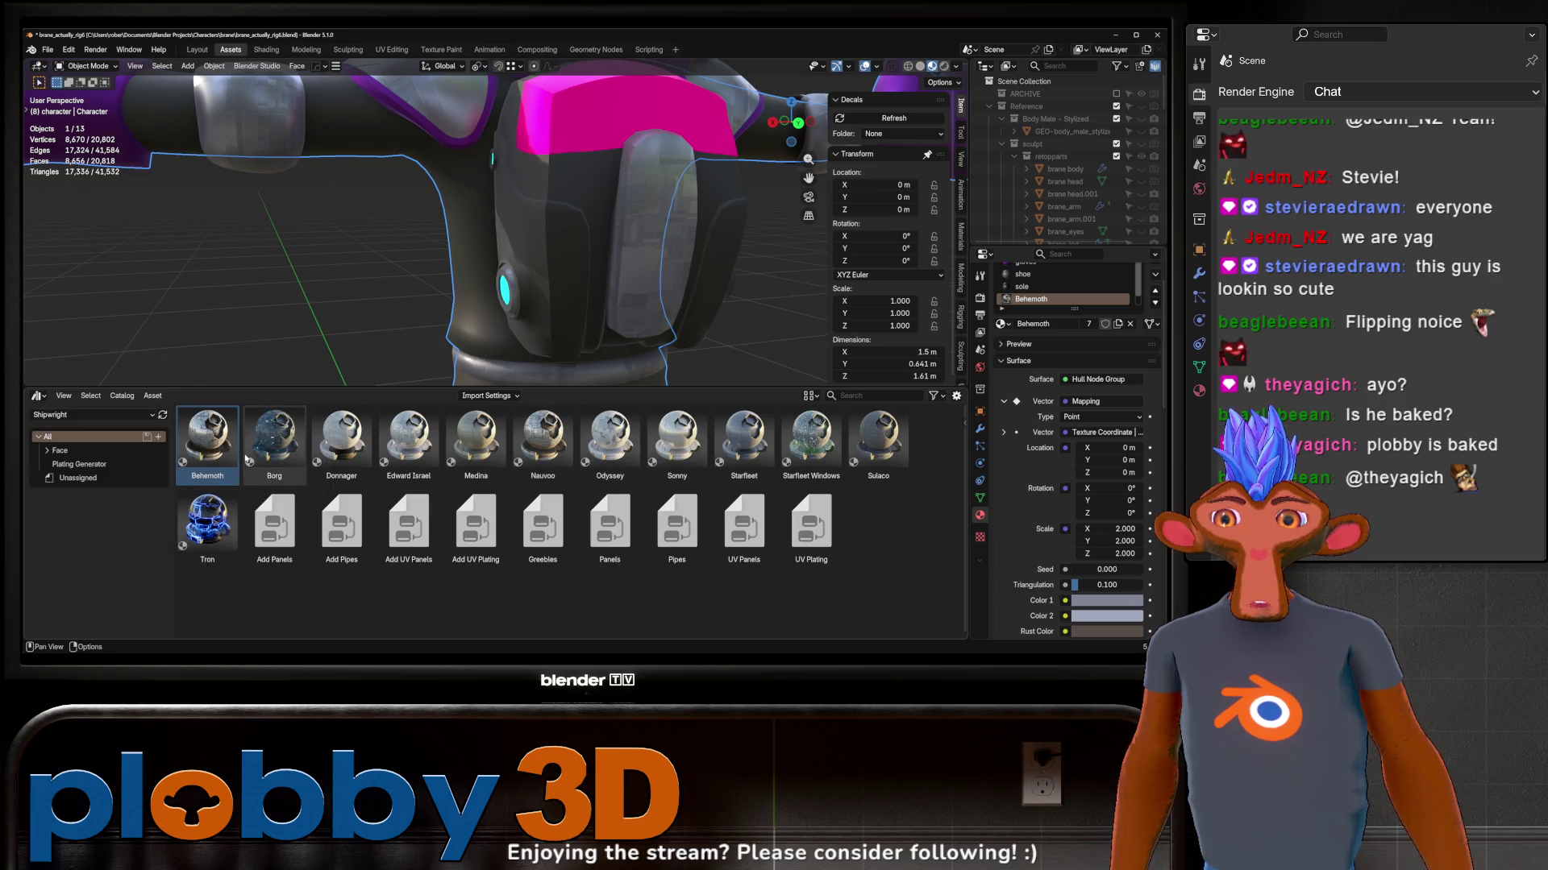
{"action": "left_click", "coordinate": [70, 417]}
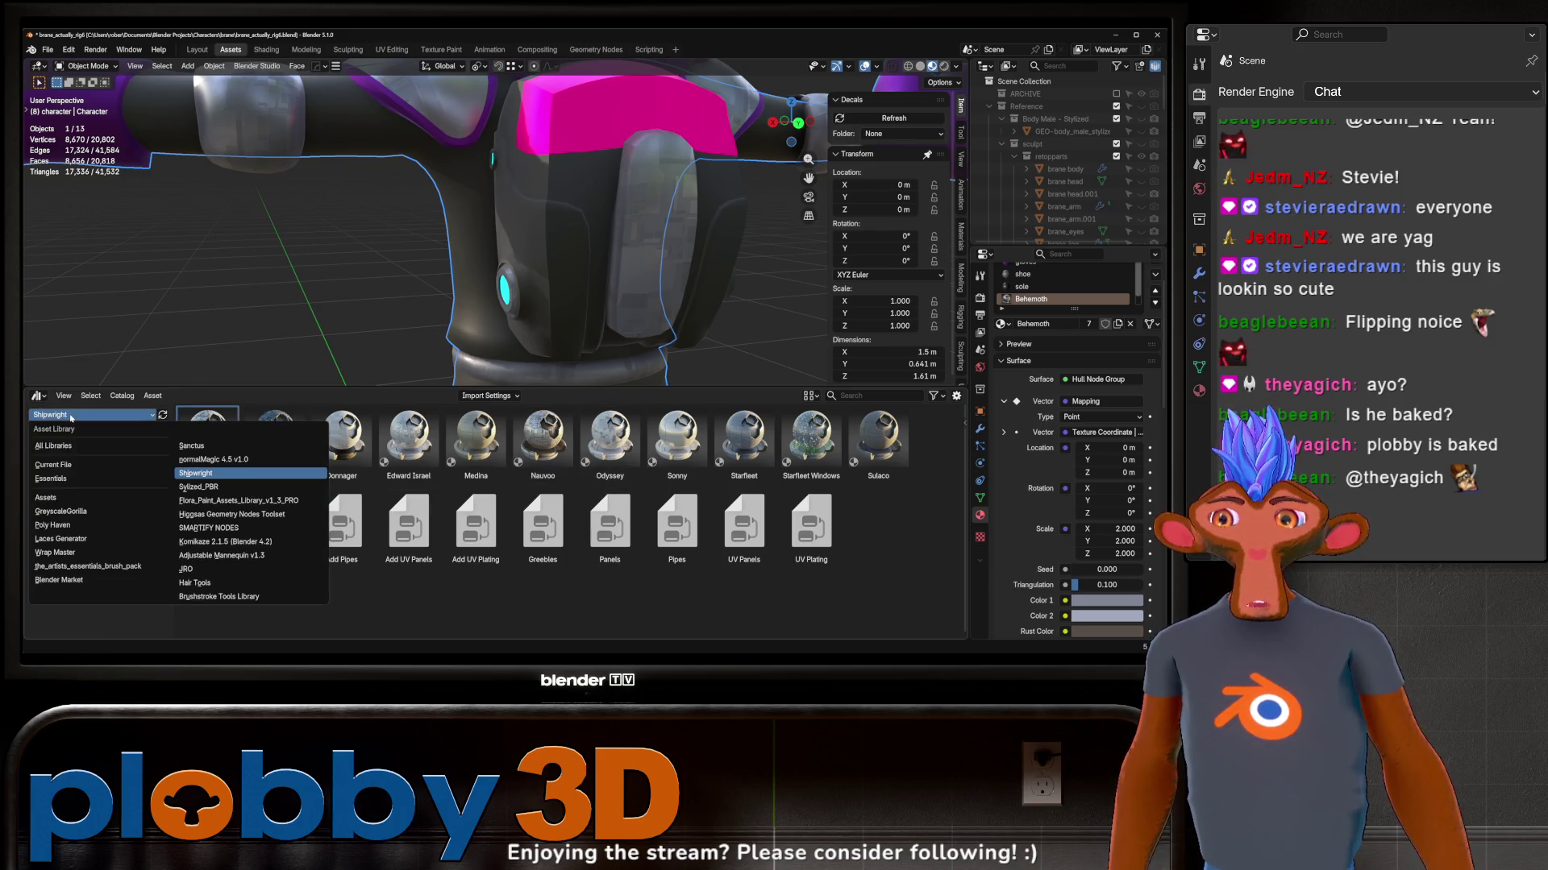
Step: Switch the asset browser to the Sylized_PBR material library and reopen the library list
{"action": "left_click", "coordinate": [208, 489]}
{"action": "scroll", "coordinate": [208, 496], "scroll_direction": "down", "scroll_amount": 2}
{"action": "scroll", "coordinate": [315, 509], "scroll_direction": "down", "scroll_amount": 2}
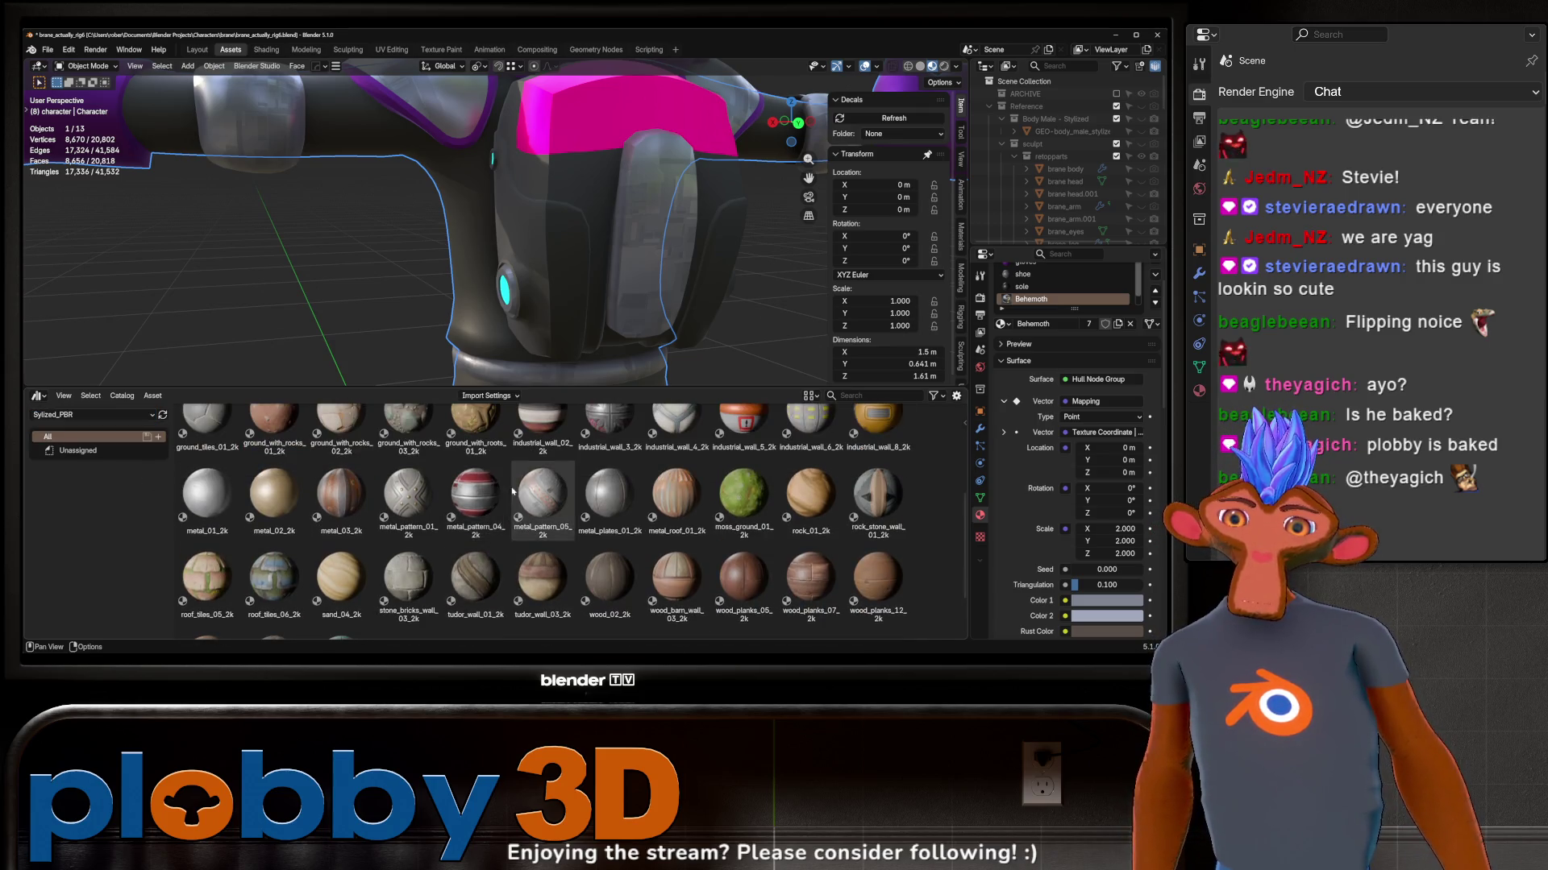
{"action": "scroll", "coordinate": [471, 495], "scroll_direction": "up", "scroll_amount": 2}
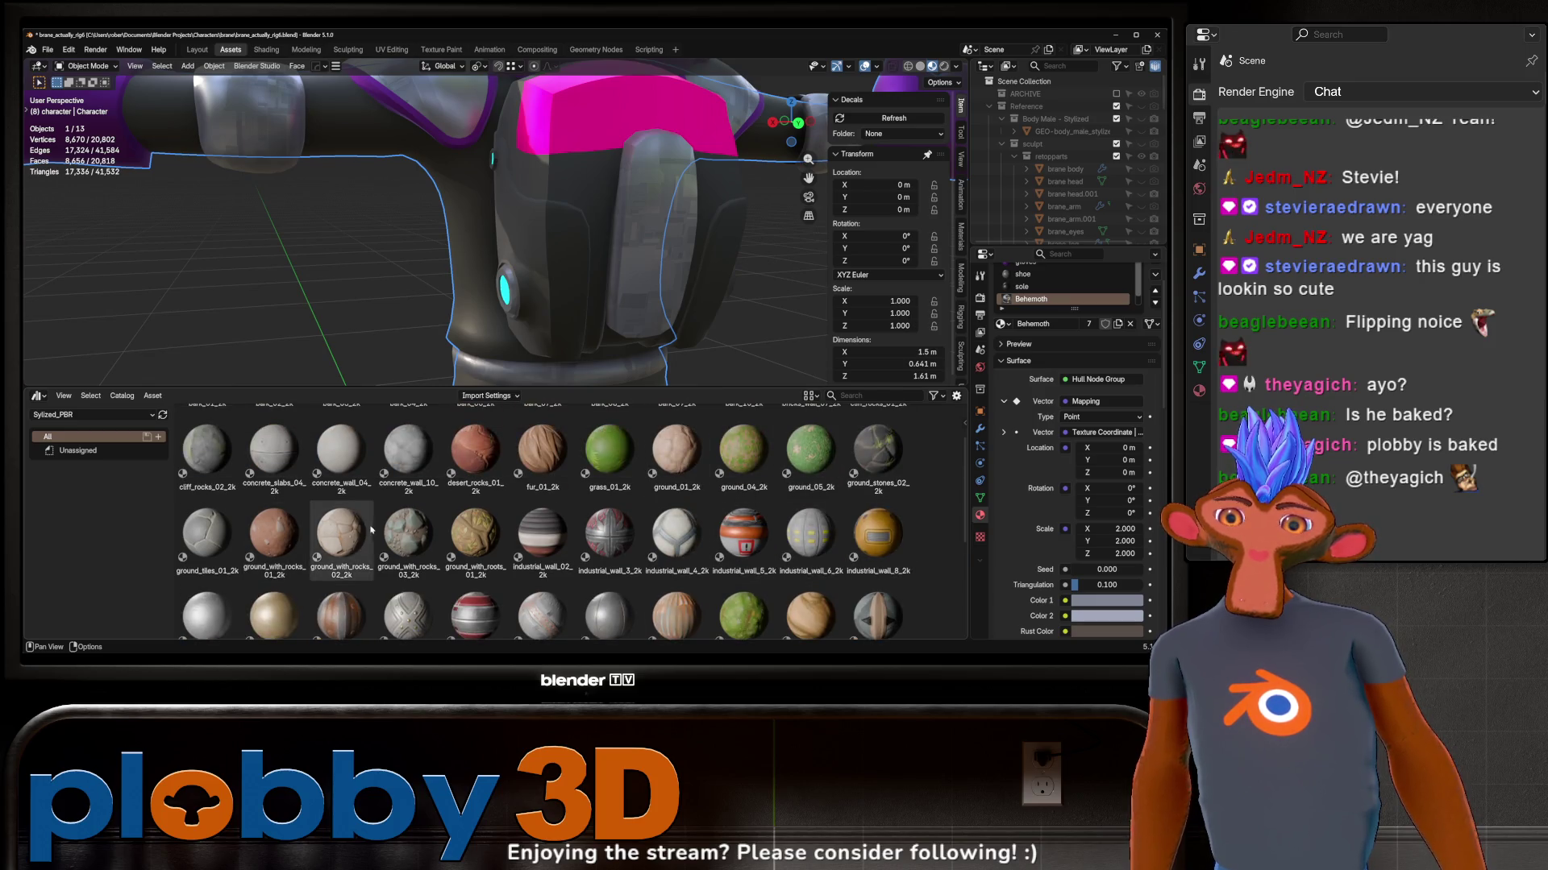
{"action": "scroll", "coordinate": [376, 530], "scroll_direction": "up", "scroll_amount": 2}
{"action": "scroll", "coordinate": [376, 532], "scroll_direction": "down", "scroll_amount": 3}
{"action": "scroll", "coordinate": [376, 533], "scroll_direction": "down", "scroll_amount": 2}
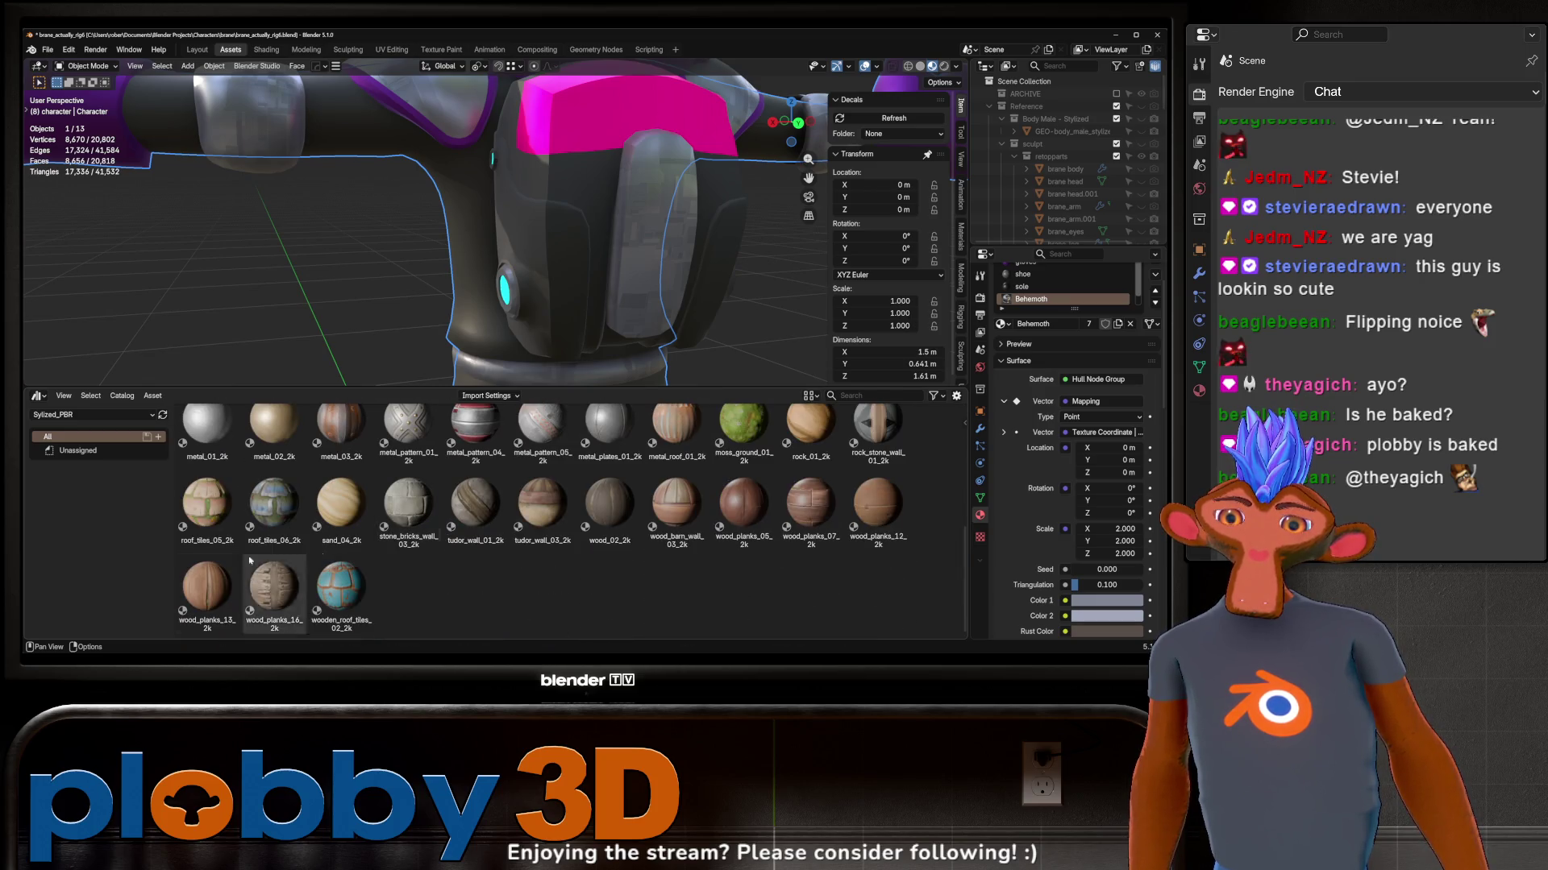
{"action": "left_click", "coordinate": [91, 415]}
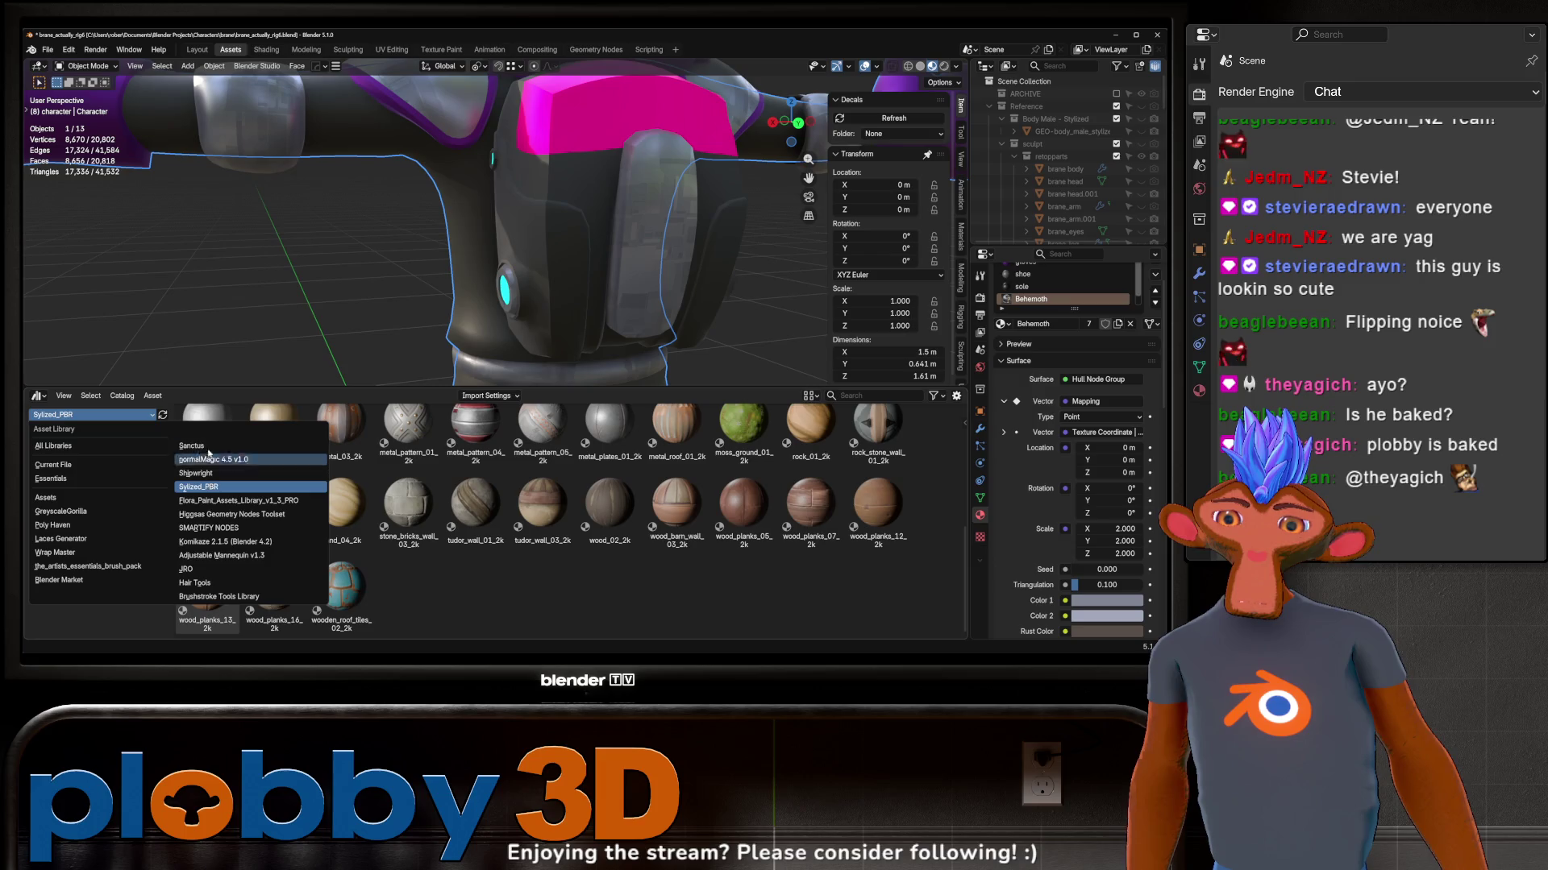
Step: Switch to the Sanctus library's Materials, viewing Synthetics then the Experimental catalog with alien skins
{"action": "left_click", "coordinate": [205, 445]}
{"action": "left_click", "coordinate": [62, 478]}
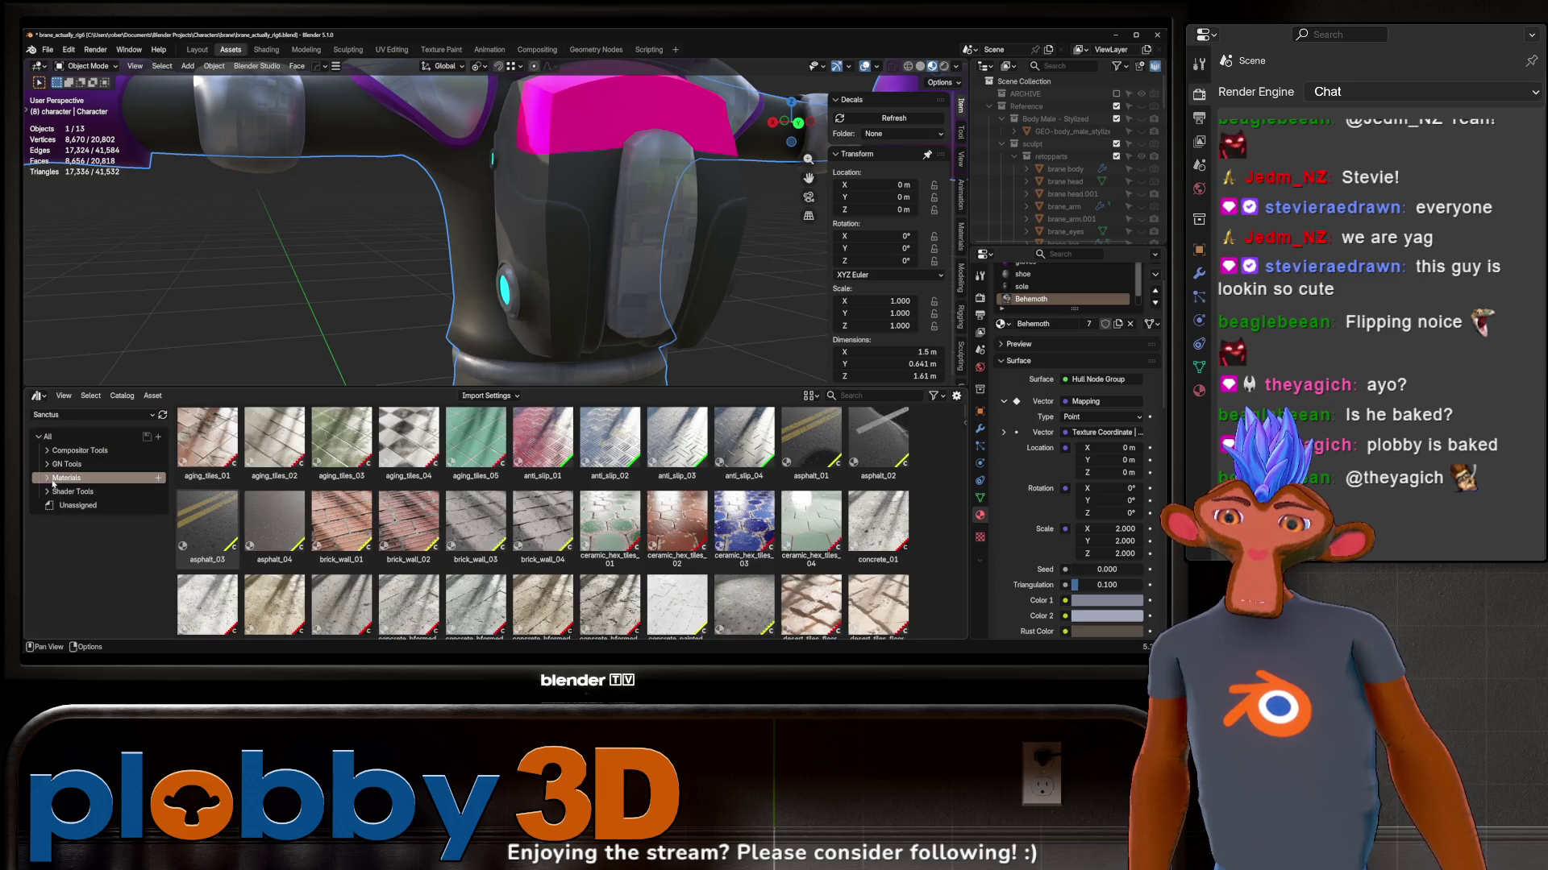
{"action": "scroll", "coordinate": [79, 520], "scroll_direction": "down", "scroll_amount": 4}
{"action": "left_click", "coordinate": [77, 556]}
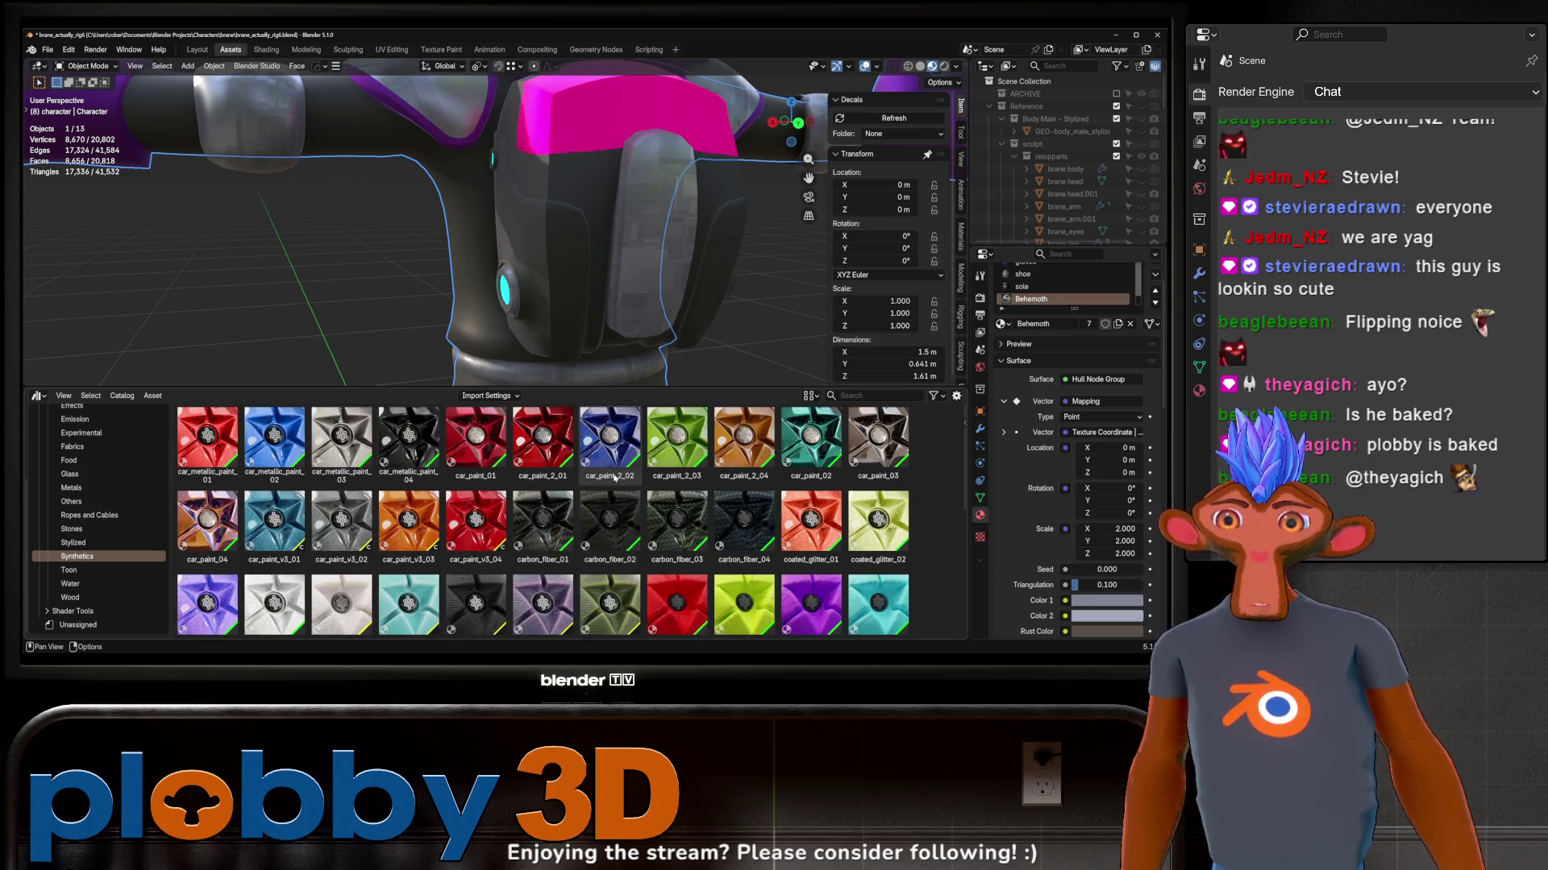
{"action": "scroll", "coordinate": [624, 475], "scroll_direction": "down", "scroll_amount": 5}
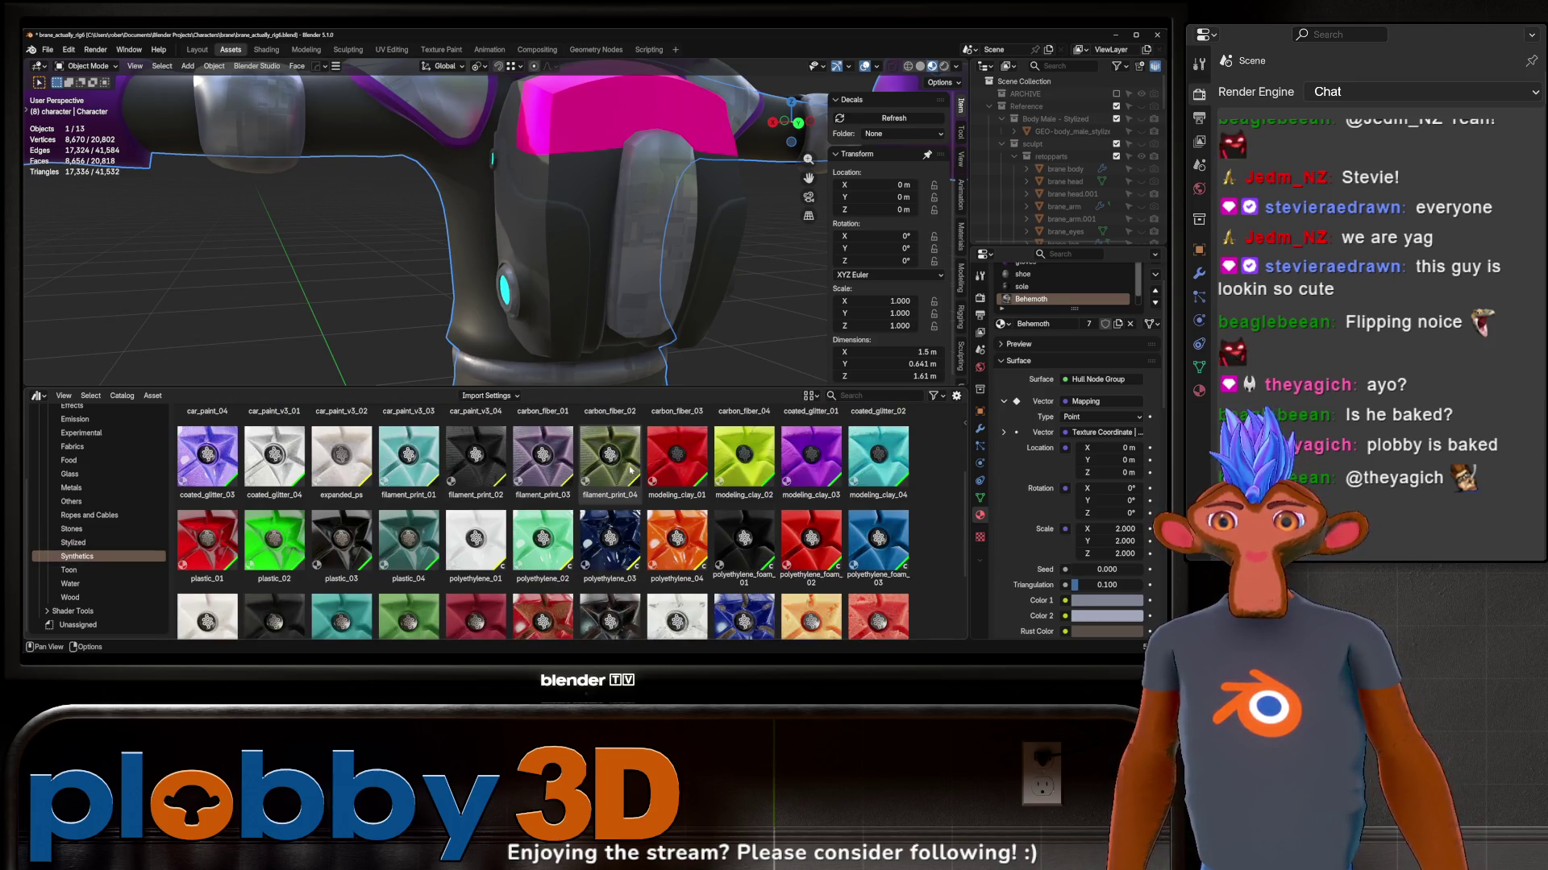
{"action": "scroll", "coordinate": [379, 546], "scroll_direction": "down", "scroll_amount": 3}
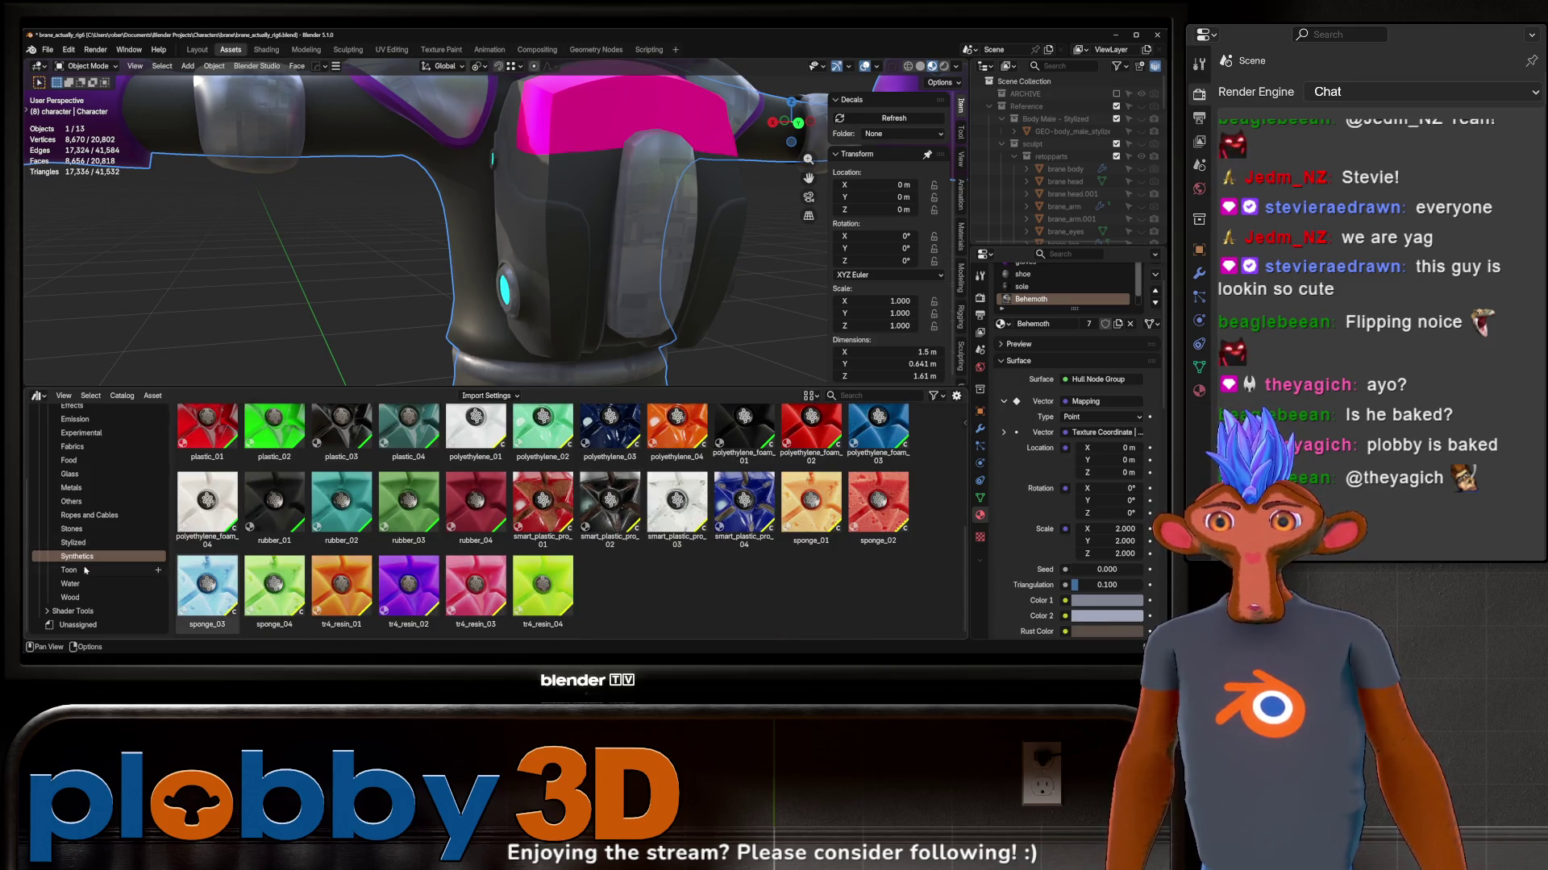
{"action": "scroll", "coordinate": [83, 570], "scroll_direction": "up", "scroll_amount": 2}
{"action": "left_click", "coordinate": [82, 507]}
{"action": "mouse_move", "coordinate": [508, 242]}
{"action": "middle_mouse_down"}
{"action": "mouse_move", "coordinate": [576, 187]}
{"action": "mouse_move", "coordinate": [546, 215]}
{"action": "middle_mouse_up"}
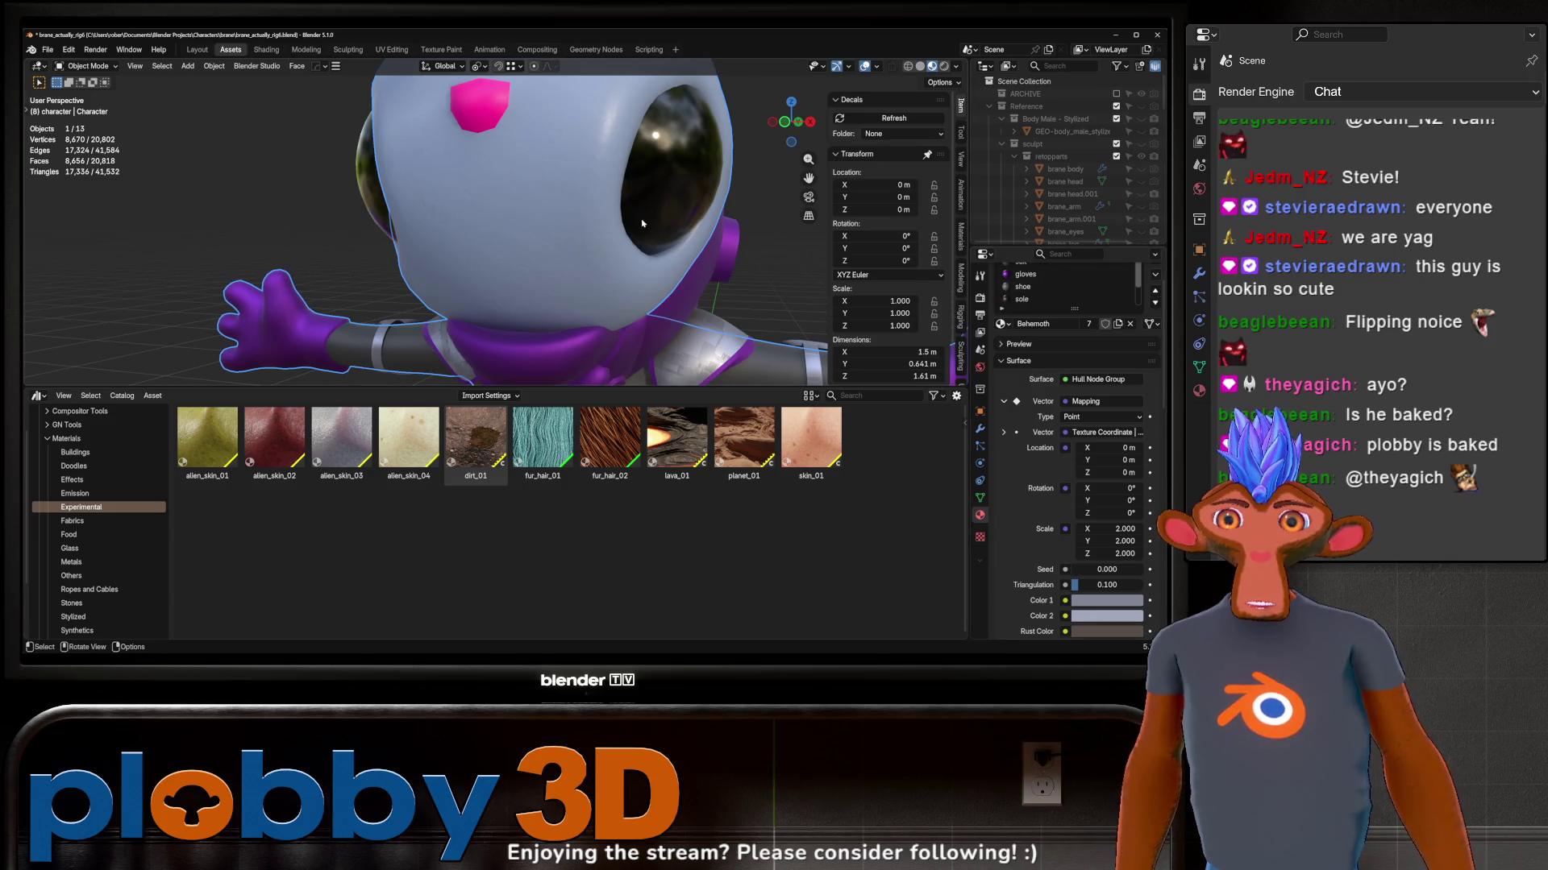
{"action": "scroll", "coordinate": [643, 222], "scroll_direction": "down", "scroll_amount": 3}
Step: Apply the alien_skin_03 material to the character's head and inspect the result
{"action": "mouse_move", "coordinate": [341, 438]}
{"action": "left_mouse_down"}
{"action": "mouse_move", "coordinate": [509, 216]}
{"action": "mouse_move", "coordinate": [623, 238]}
{"action": "left_mouse_up"}
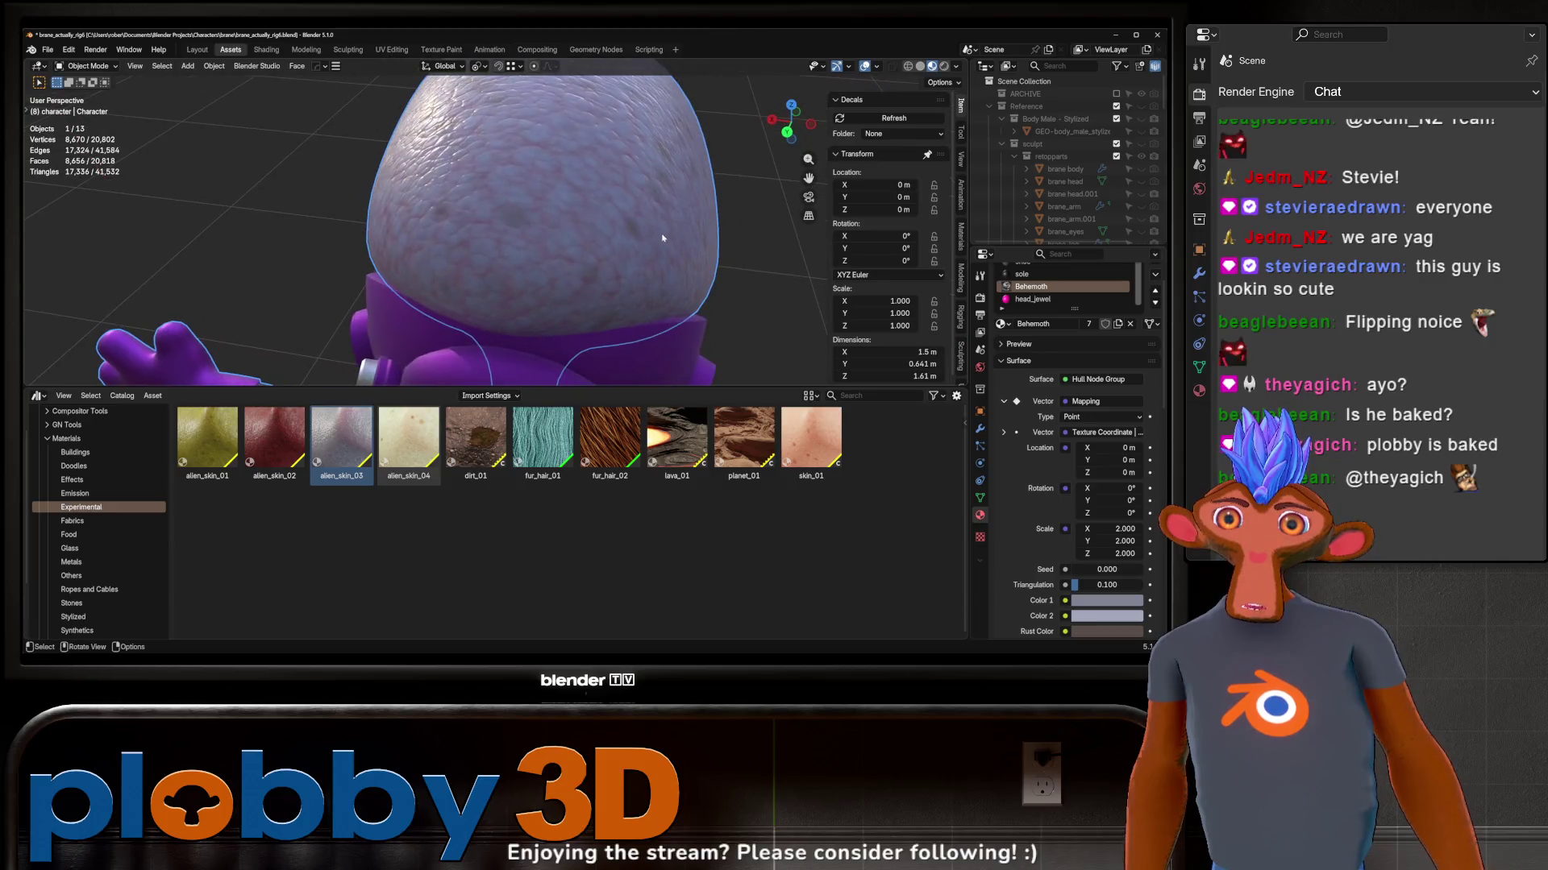
{"action": "mouse_move", "coordinate": [653, 218]}
{"action": "middle_mouse_down"}
{"action": "mouse_move", "coordinate": [675, 191]}
{"action": "mouse_move", "coordinate": [553, 214]}
{"action": "middle_mouse_up"}
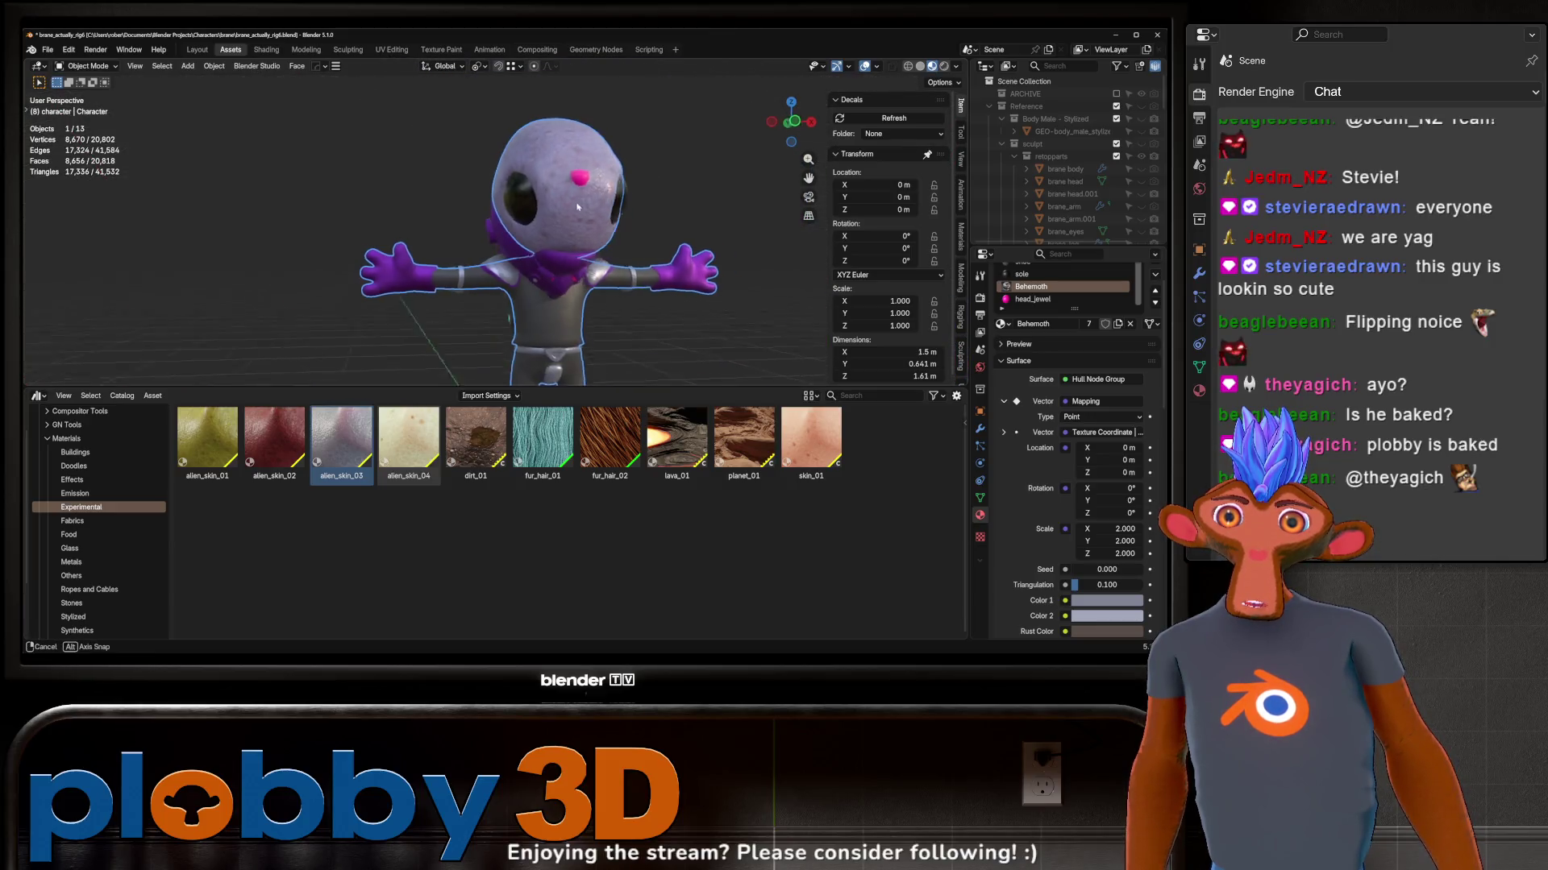
{"action": "scroll", "coordinate": [554, 214], "scroll_direction": "up", "scroll_amount": 3}
{"action": "scroll", "coordinate": [1052, 286], "scroll_direction": "up", "scroll_amount": 1}
{"action": "scroll", "coordinate": [1052, 287], "scroll_direction": "up", "scroll_amount": 1}
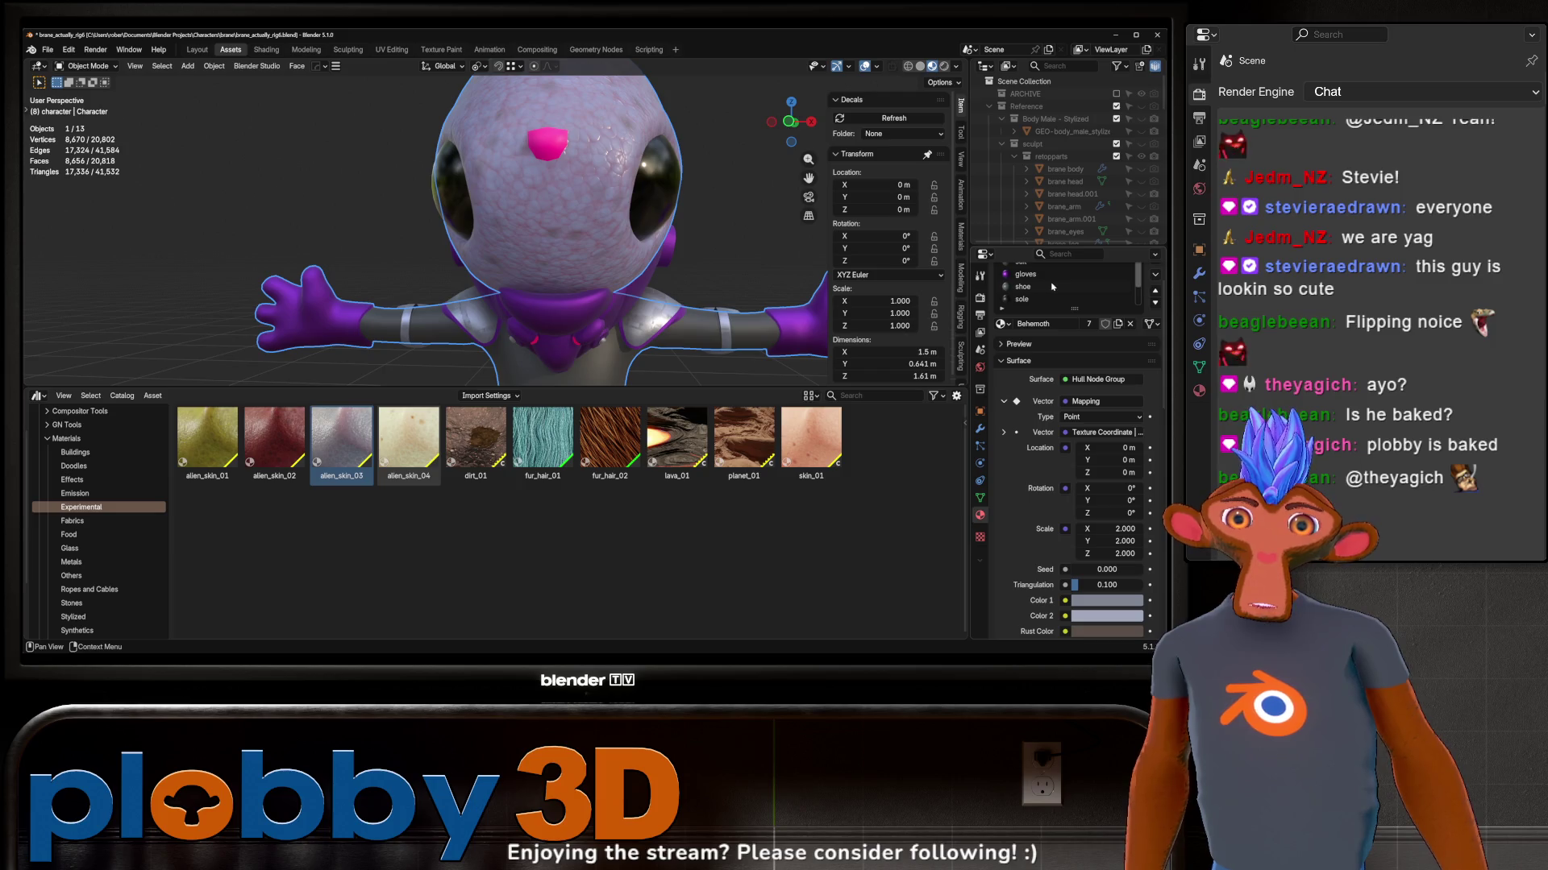
{"action": "left_click", "coordinate": [728, 227]}
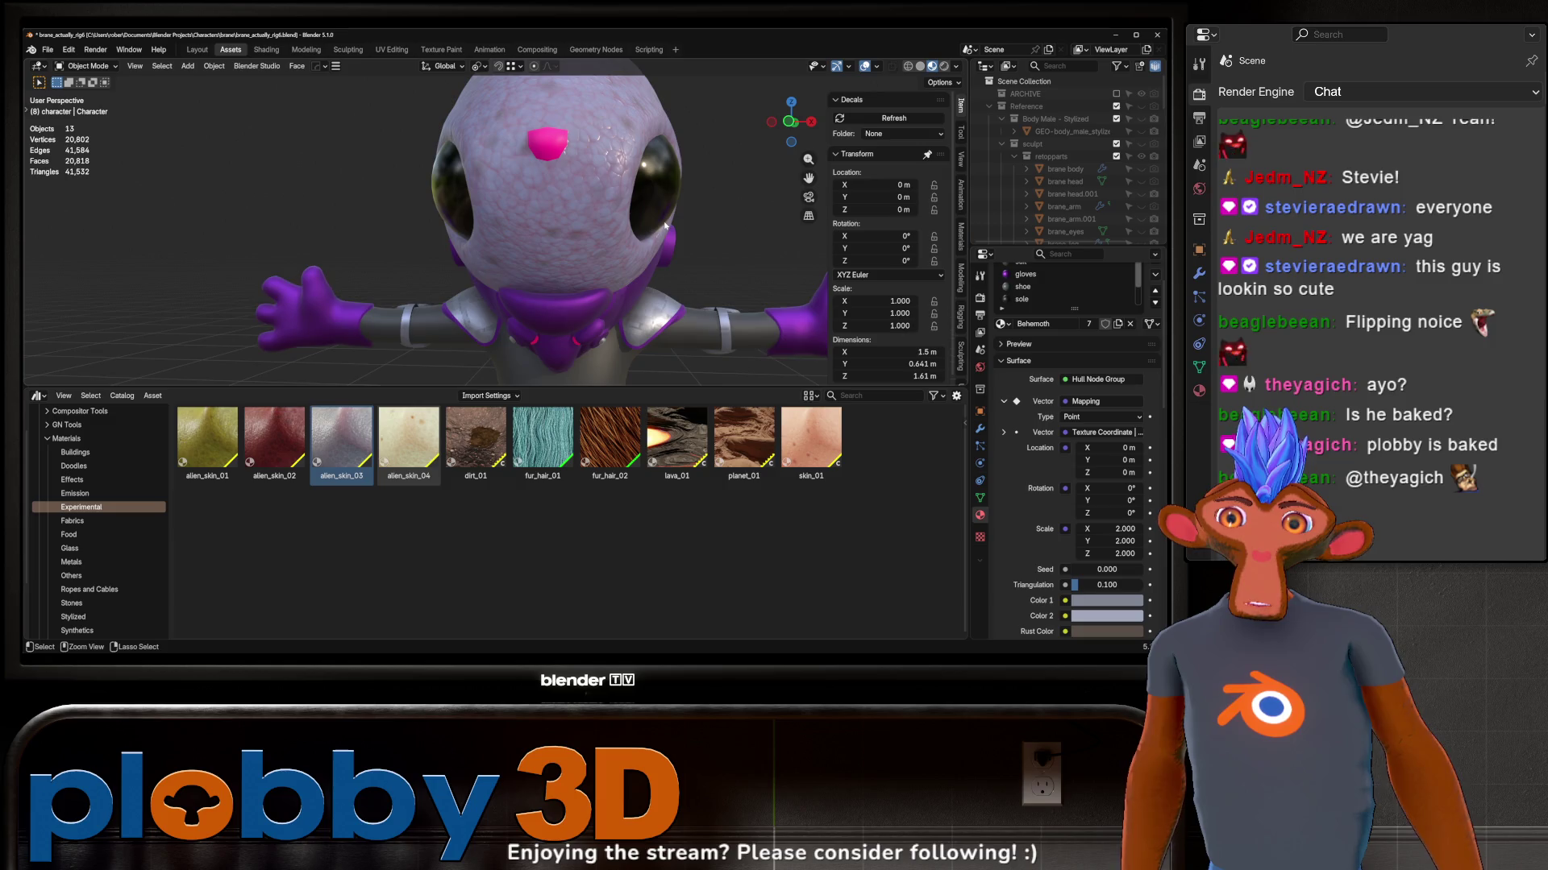
{"action": "left_click", "coordinate": [635, 224]}
{"action": "scroll", "coordinate": [634, 224], "scroll_direction": "down", "scroll_amount": 1}
{"action": "scroll", "coordinate": [635, 223], "scroll_direction": "down", "scroll_amount": 3}
{"action": "left_click", "coordinate": [634, 218]}
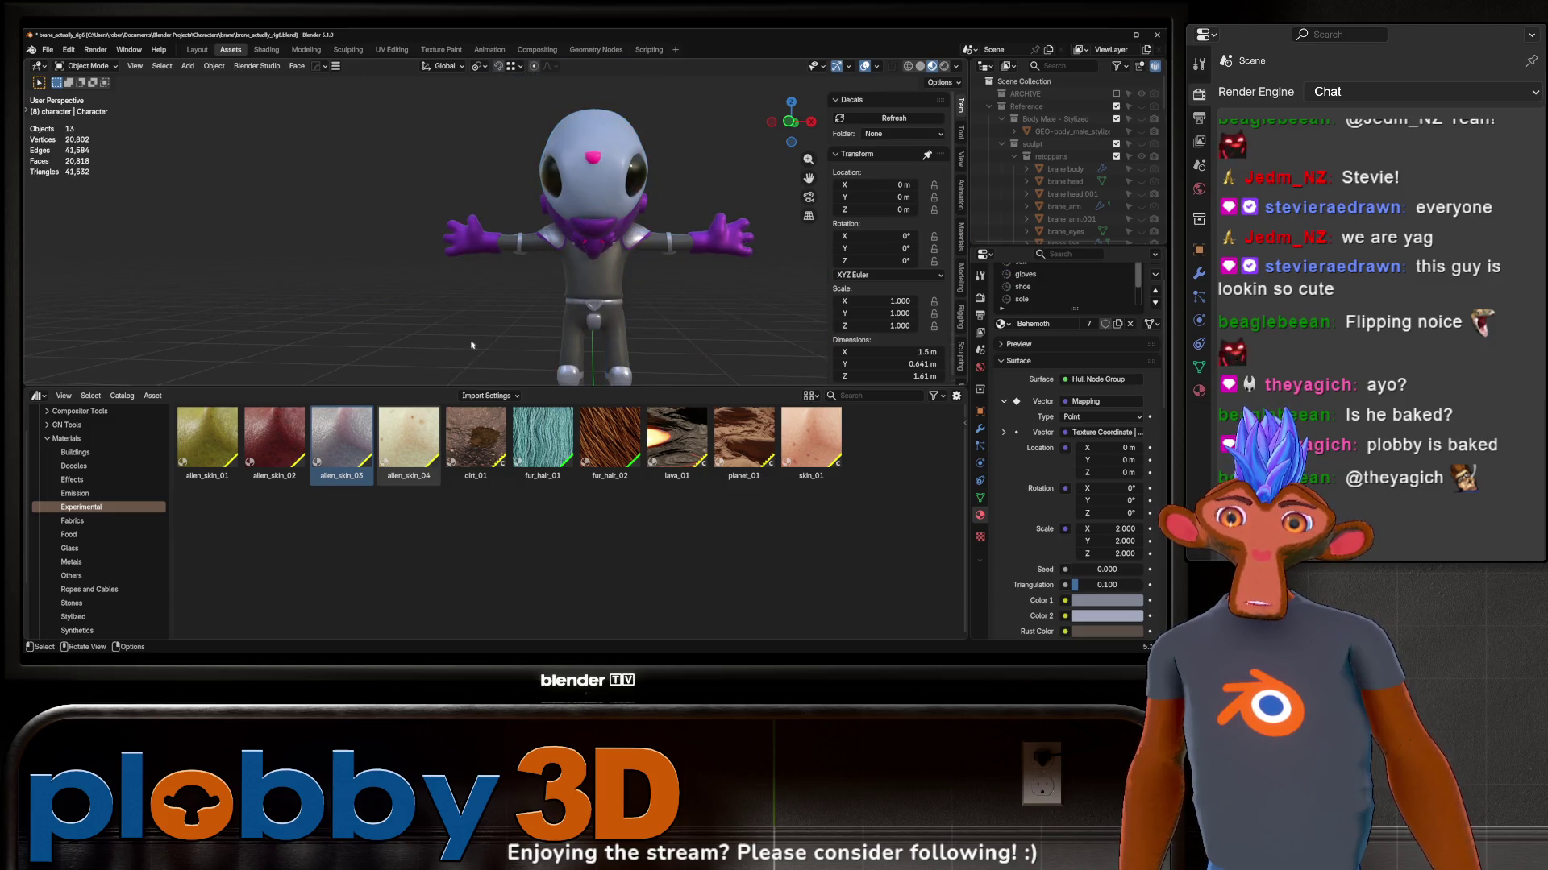
Step: Step through the Sanctus Effects and Emission catalogs to reach the Metals materials
{"action": "left_click", "coordinate": [70, 520]}
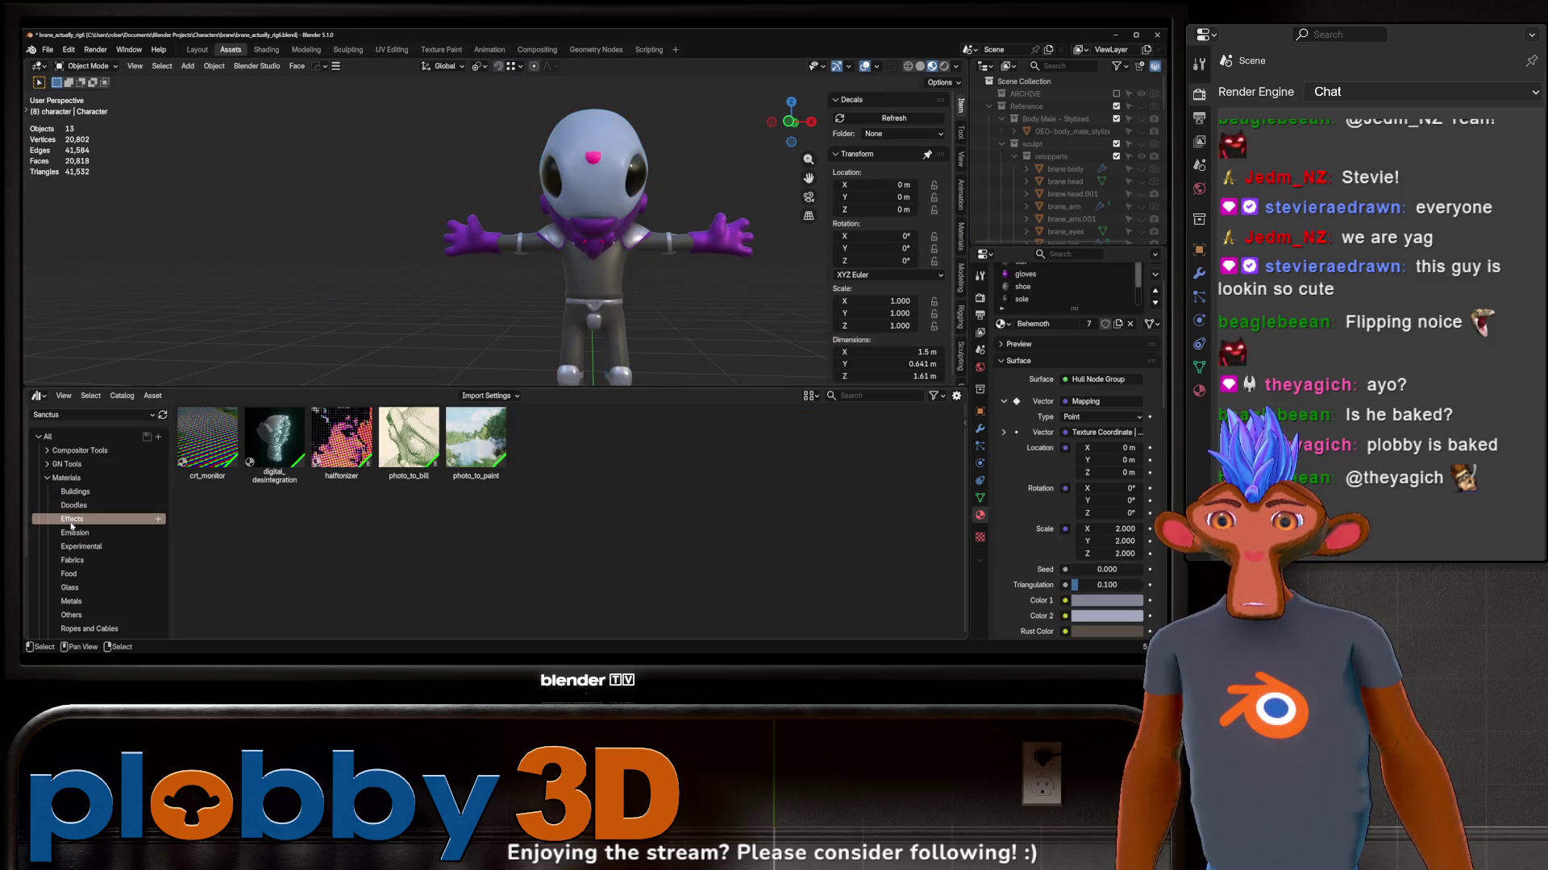
{"action": "left_click", "coordinate": [75, 534]}
{"action": "left_click", "coordinate": [72, 559]}
{"action": "left_click", "coordinate": [70, 588]}
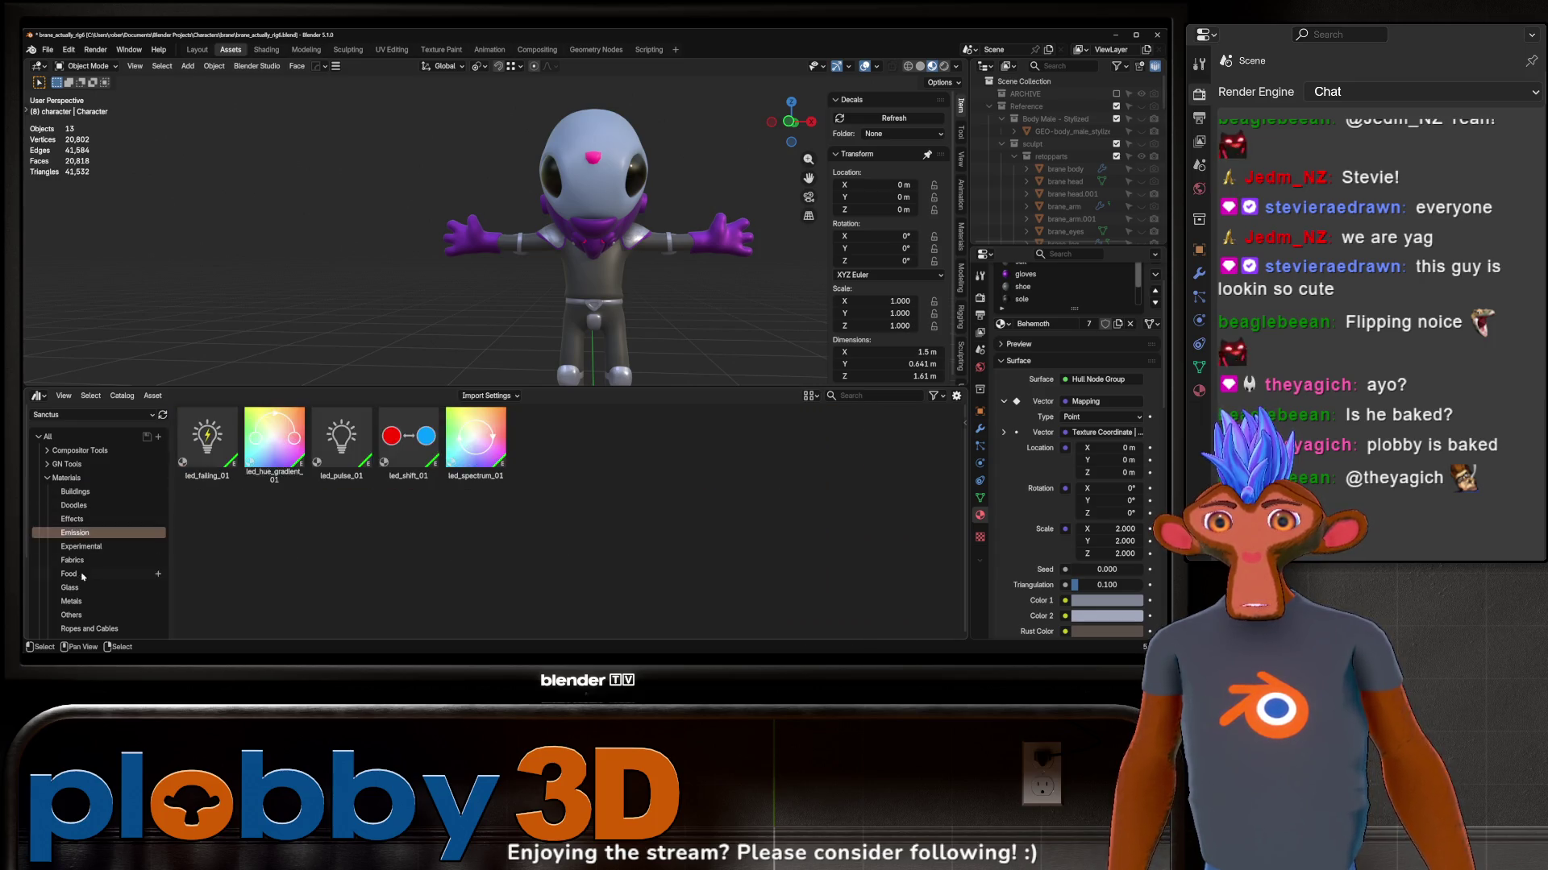
{"action": "scroll", "coordinate": [545, 520], "scroll_direction": "down", "scroll_amount": 4}
{"action": "scroll", "coordinate": [545, 519], "scroll_direction": "down", "scroll_amount": 4}
{"action": "scroll", "coordinate": [545, 520], "scroll_direction": "down", "scroll_amount": 2}
Step: Apply smart_metal_v2_03 to the backpack and inspect the worn metal finish up close
{"action": "middle_click_drag", "start_coordinate": [520, 340], "coordinate": [435, 315]}
{"action": "scroll", "coordinate": [435, 314], "scroll_direction": "up", "scroll_amount": 5}
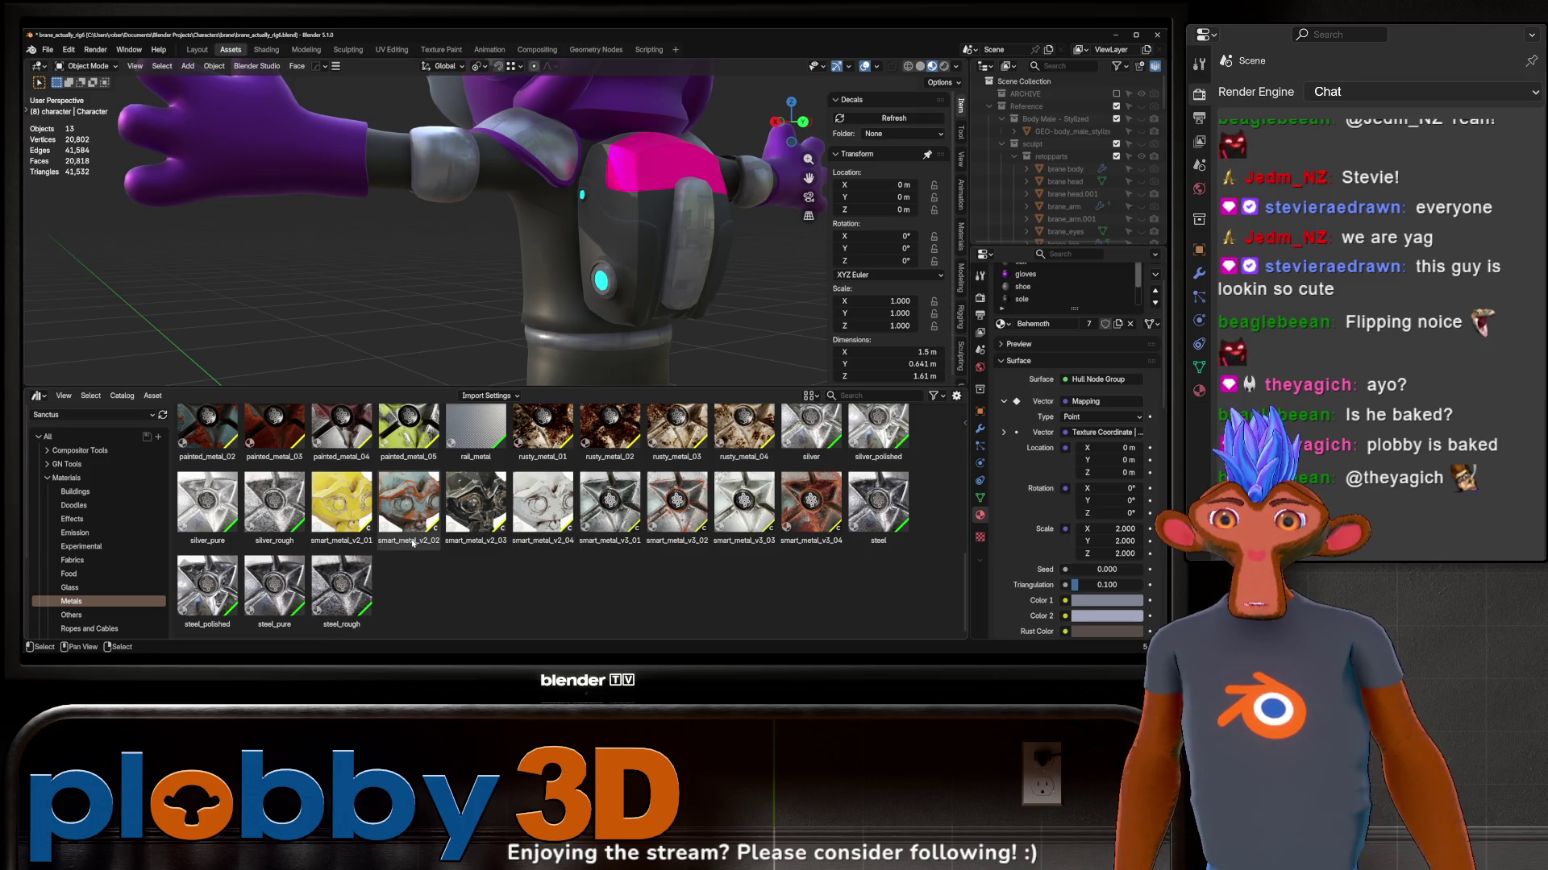
{"action": "scroll", "coordinate": [413, 543], "scroll_direction": "up", "scroll_amount": 2}
{"action": "scroll", "coordinate": [474, 550], "scroll_direction": "up", "scroll_amount": 2}
{"action": "scroll", "coordinate": [474, 544], "scroll_direction": "down", "scroll_amount": 2}
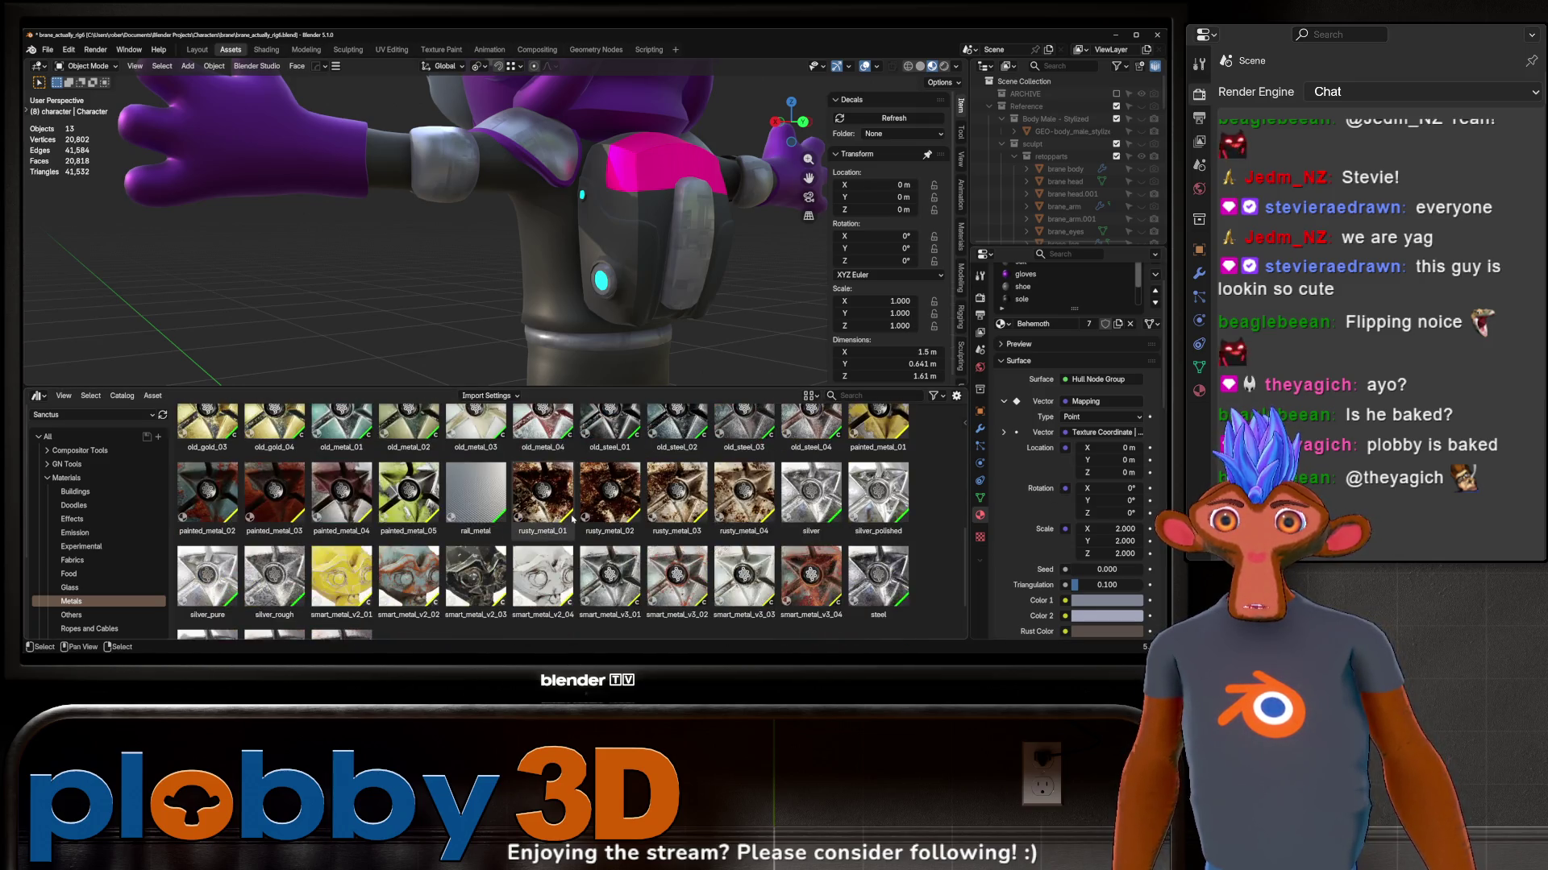
{"action": "scroll", "coordinate": [475, 544], "scroll_direction": "down", "scroll_amount": 1}
{"action": "left_click_drag", "start_coordinate": [475, 551], "coordinate": [586, 191]}
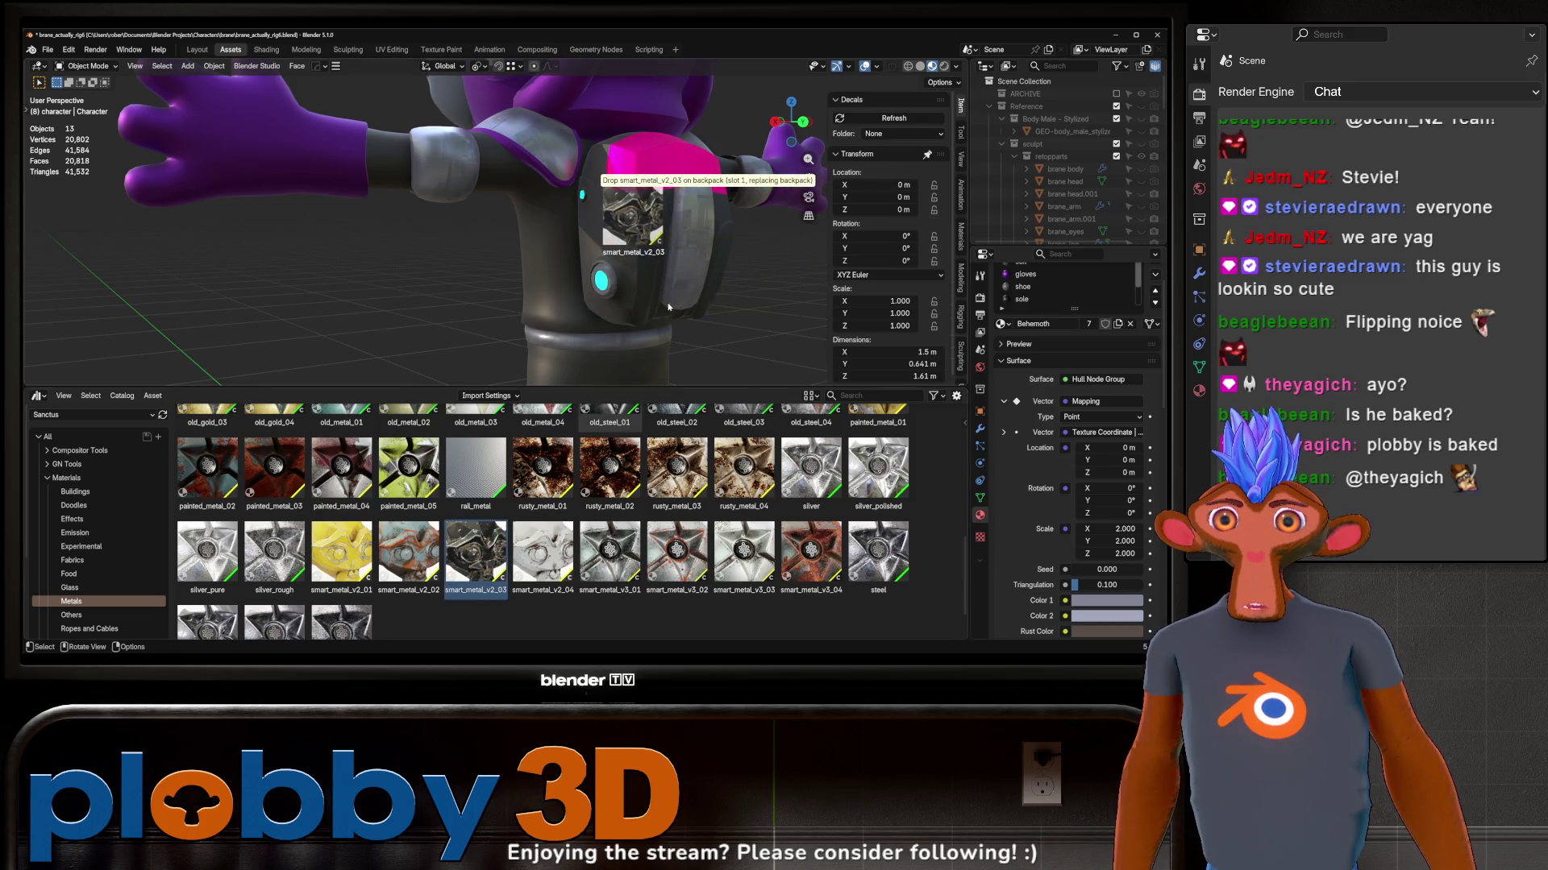
{"action": "left_click_drag", "start_coordinate": [668, 319], "coordinate": [684, 270]}
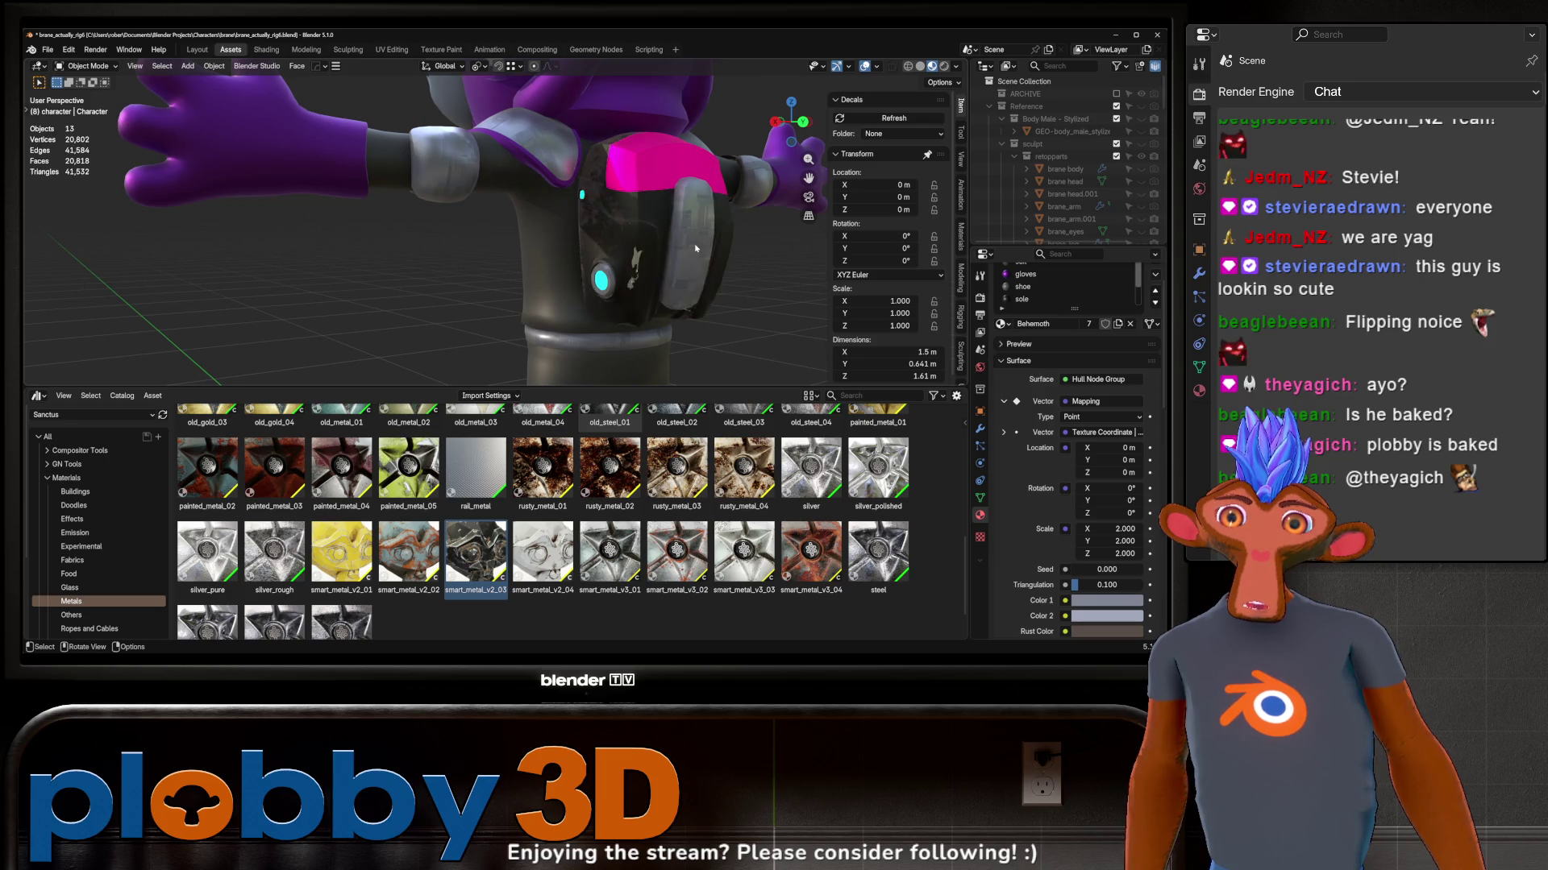
{"action": "mouse_move", "coordinate": [695, 248]}
{"action": "middle_mouse_down"}
{"action": "mouse_move", "coordinate": [630, 145]}
{"action": "mouse_move", "coordinate": [303, 303]}
{"action": "middle_mouse_up"}
{"action": "scroll", "coordinate": [508, 196], "scroll_direction": "down", "scroll_amount": 5}
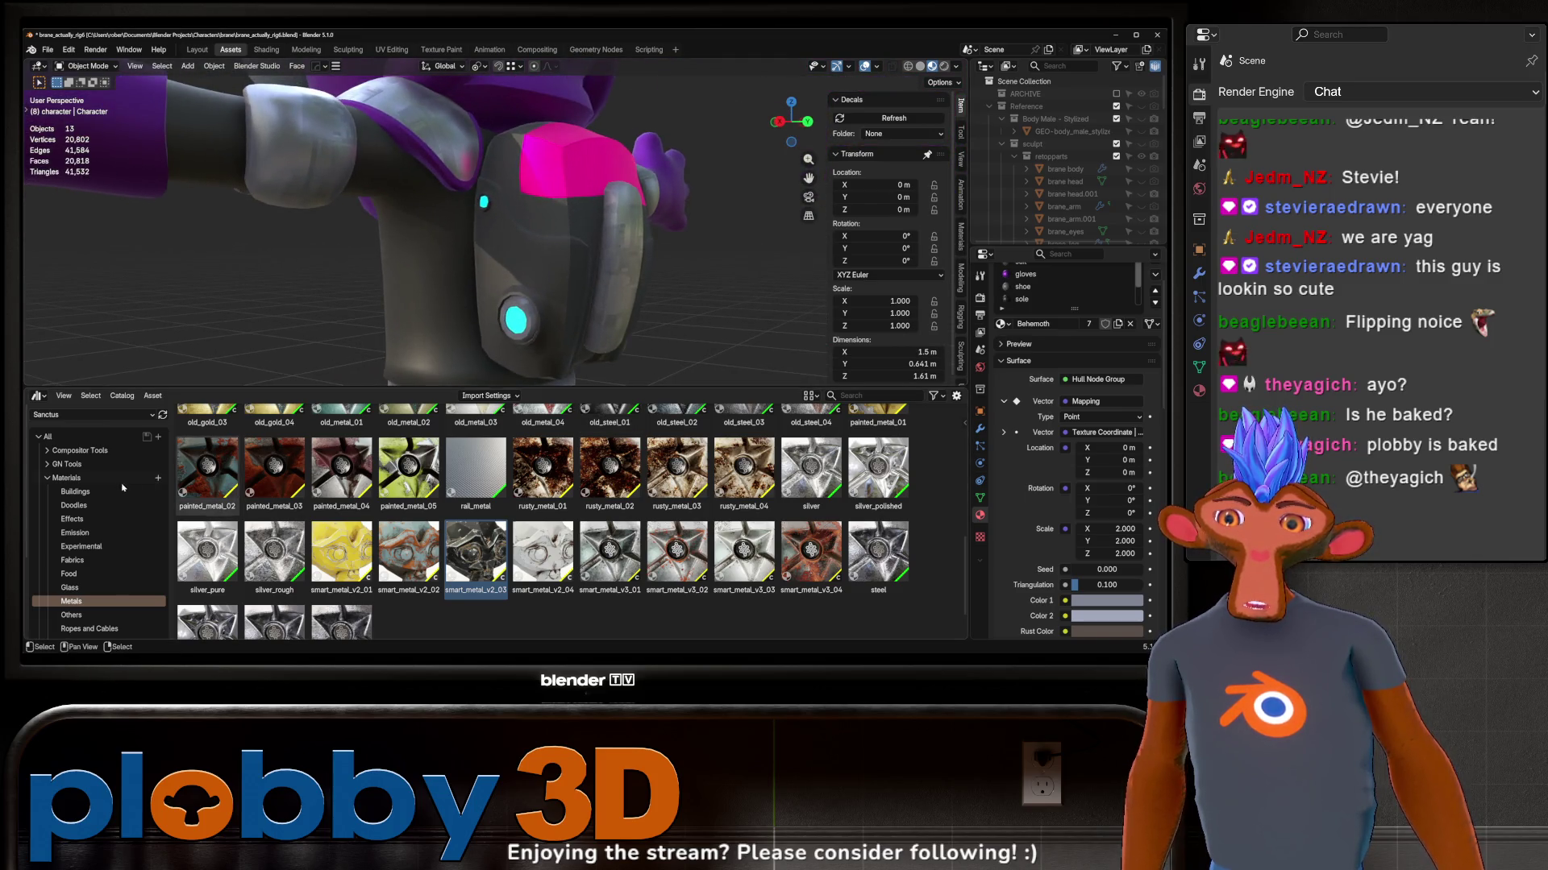
{"action": "left_click", "coordinate": [79, 417]}
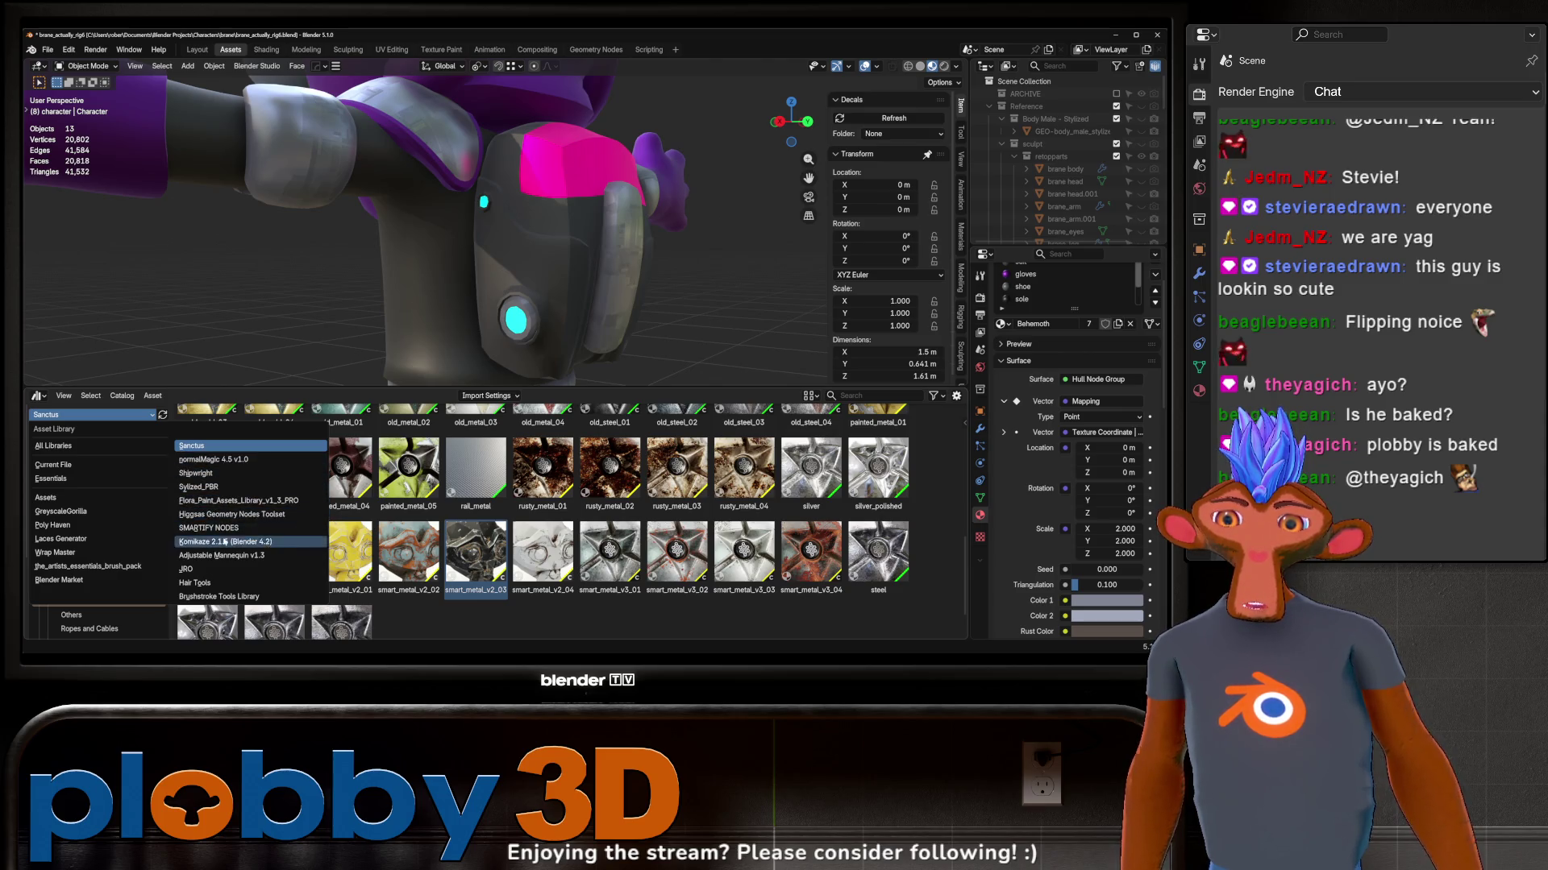
{"action": "left_click", "coordinate": [219, 529]}
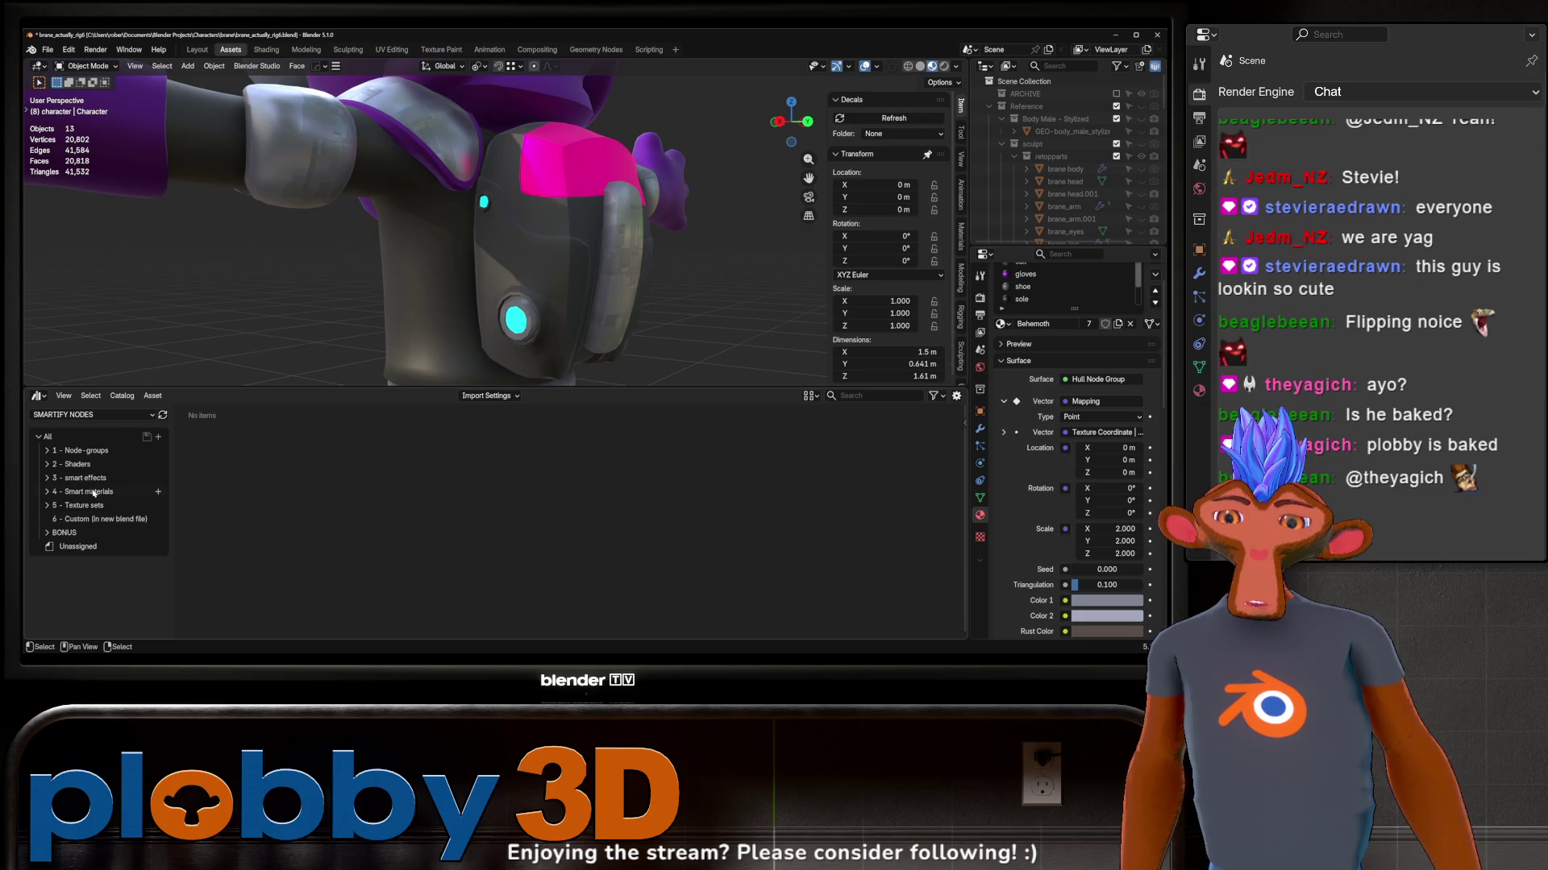
{"action": "left_click", "coordinate": [86, 493]}
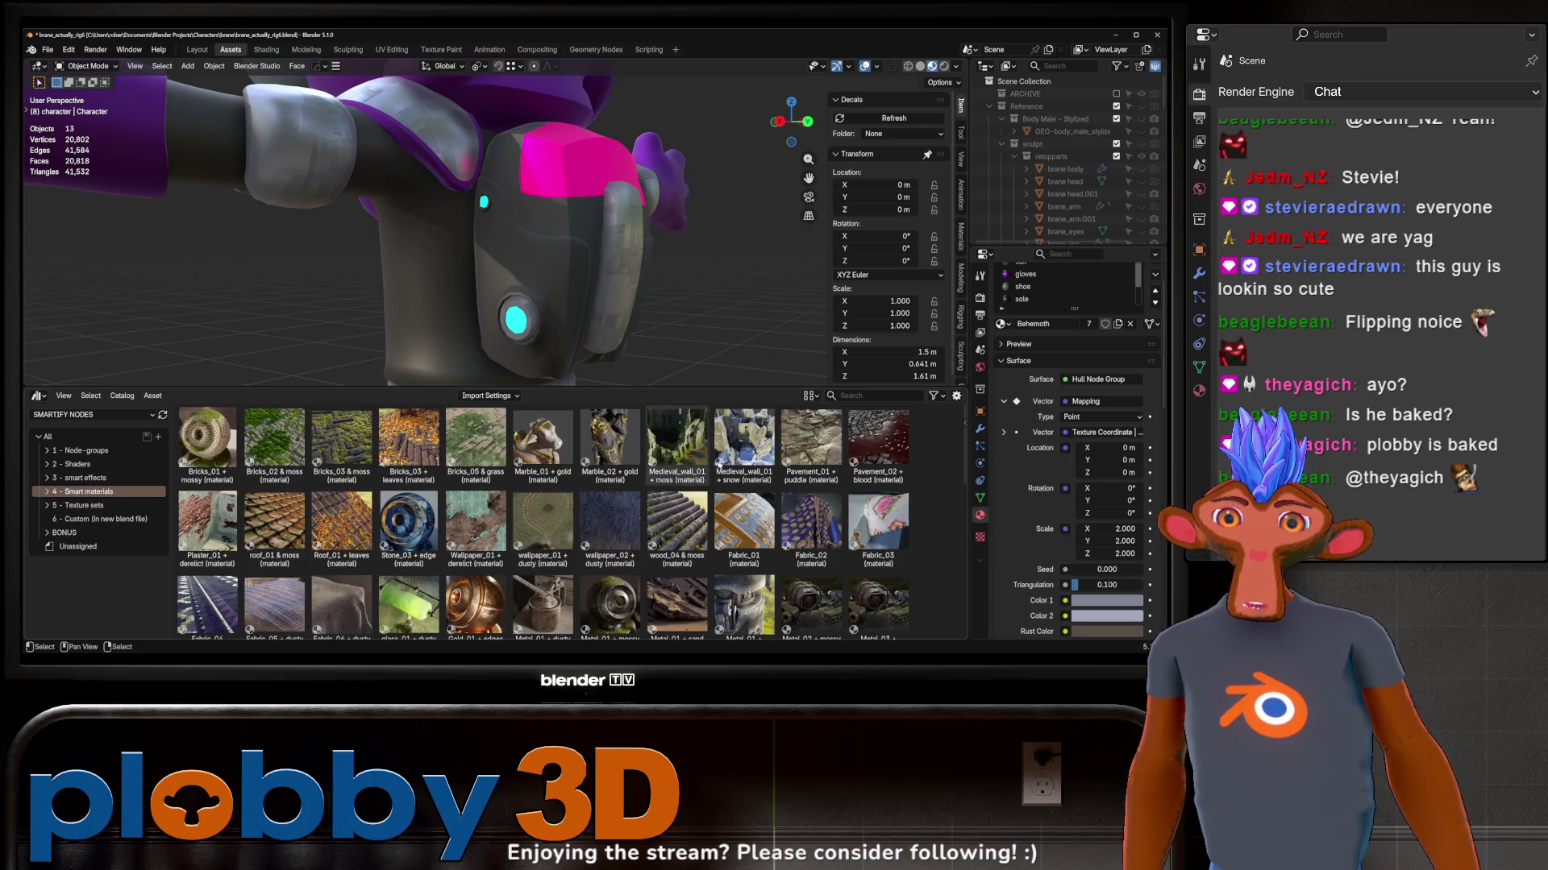
{"action": "scroll", "coordinate": [550, 453], "scroll_direction": "down", "scroll_amount": 2}
{"action": "scroll", "coordinate": [580, 490], "scroll_direction": "down", "scroll_amount": 3}
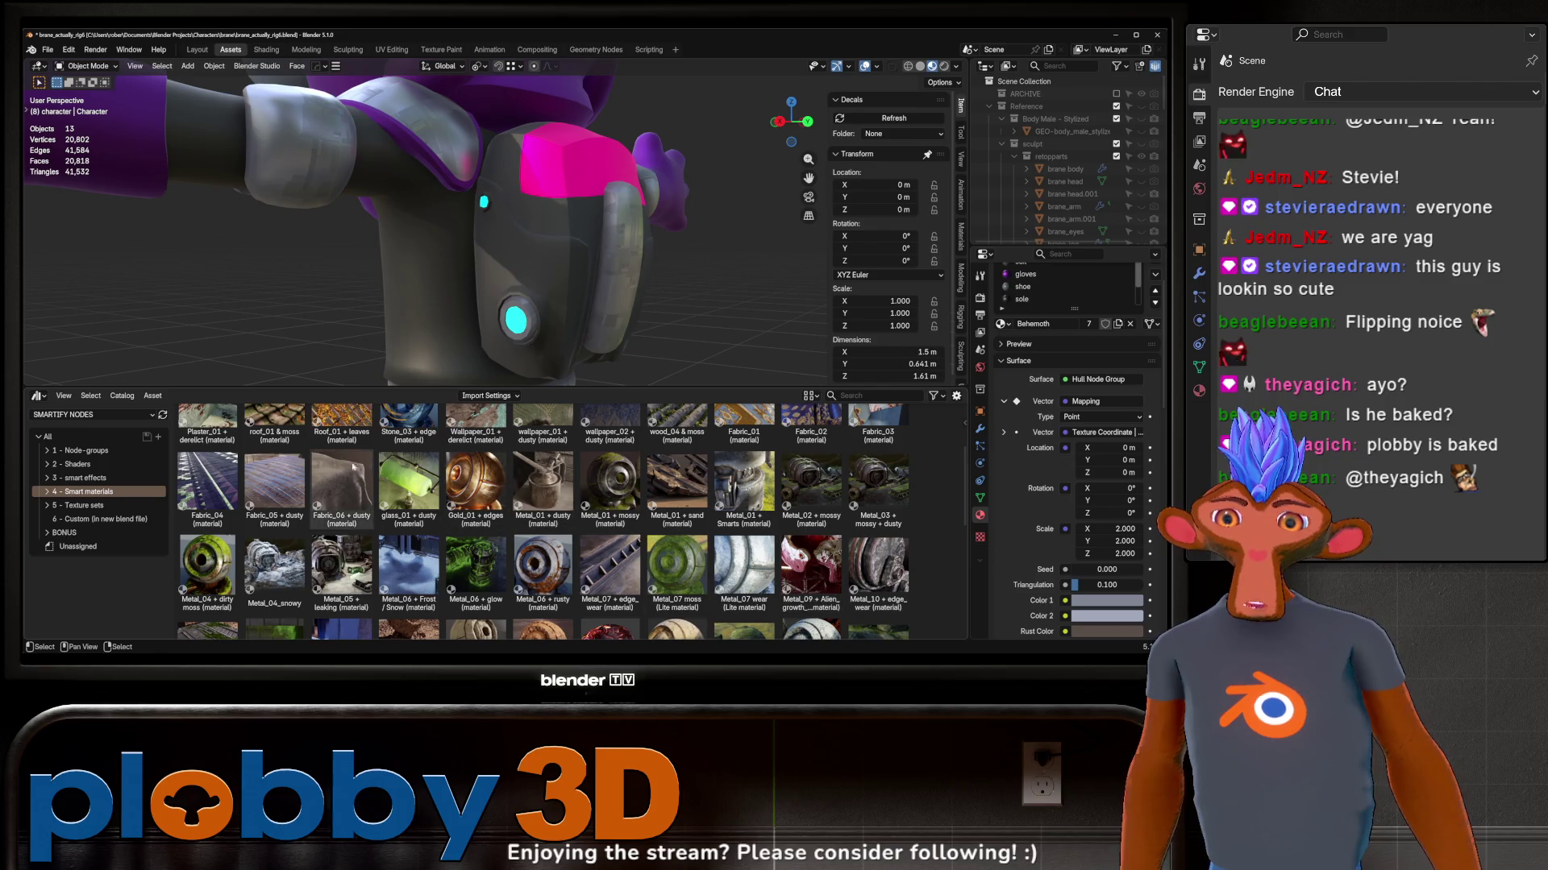
{"action": "scroll", "coordinate": [678, 490], "scroll_direction": "down", "scroll_amount": 3}
{"action": "scroll", "coordinate": [760, 477], "scroll_direction": "down", "scroll_amount": 2}
{"action": "scroll", "coordinate": [759, 478], "scroll_direction": "down", "scroll_amount": 2}
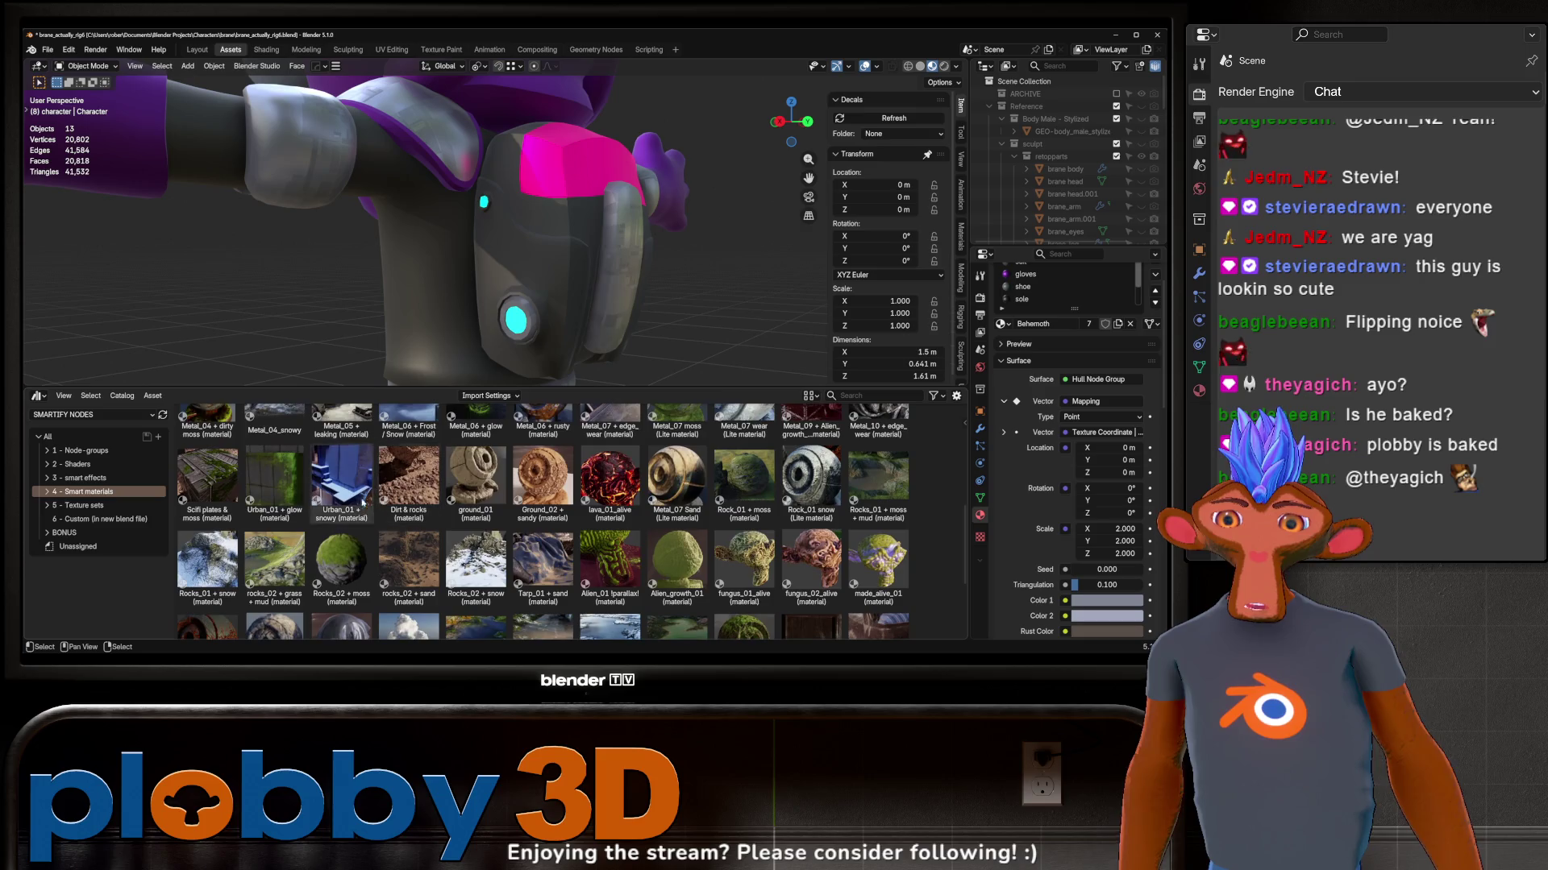
{"action": "scroll", "coordinate": [693, 489], "scroll_direction": "down", "scroll_amount": 2}
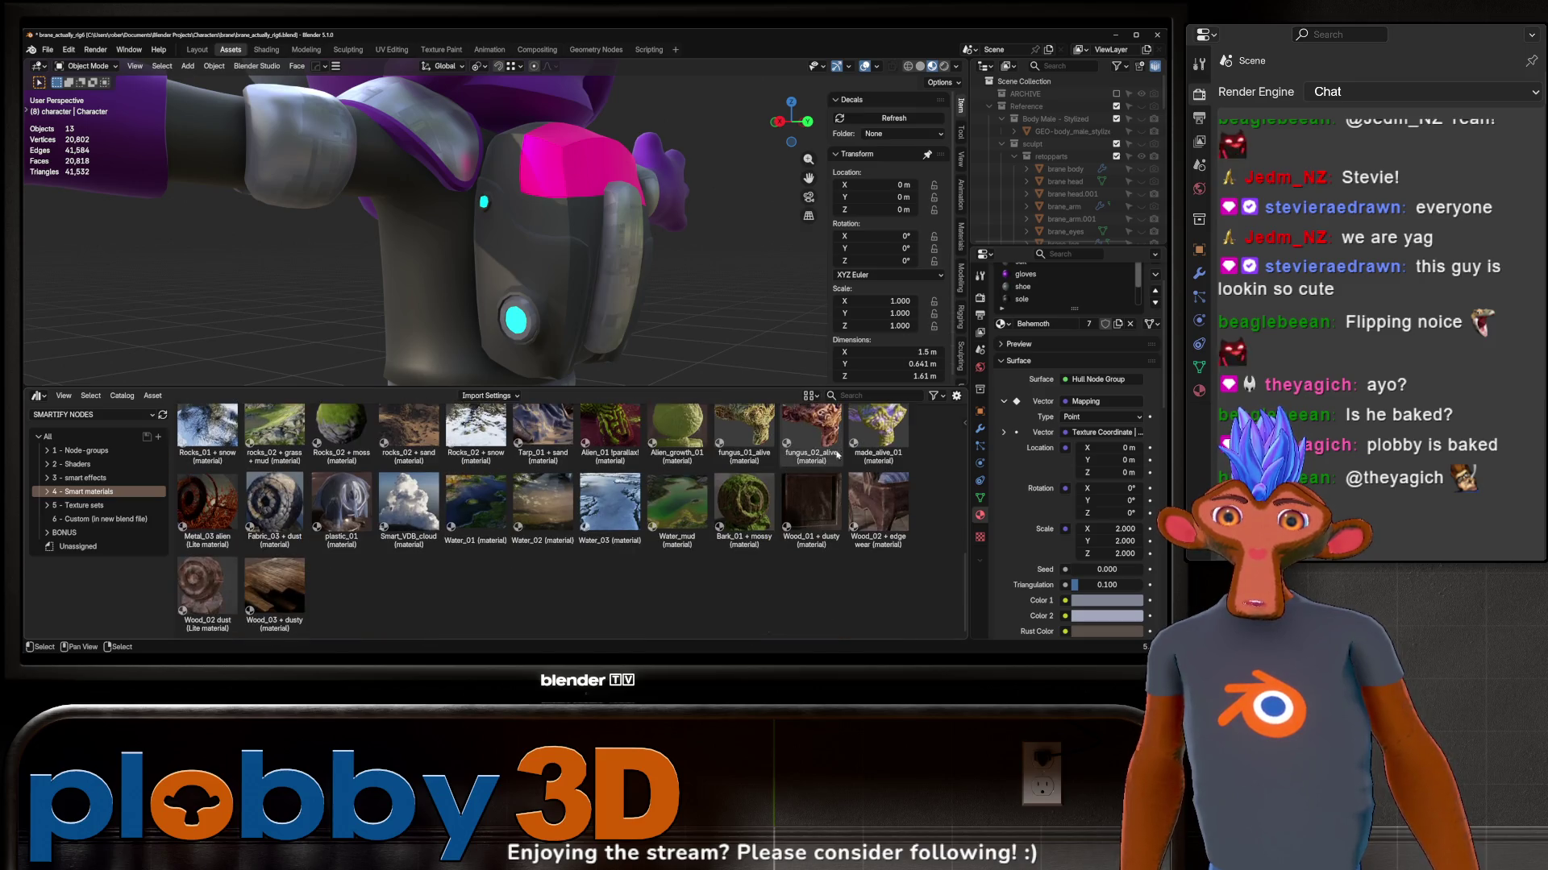
{"action": "scroll", "coordinate": [293, 542], "scroll_direction": "up", "scroll_amount": 2}
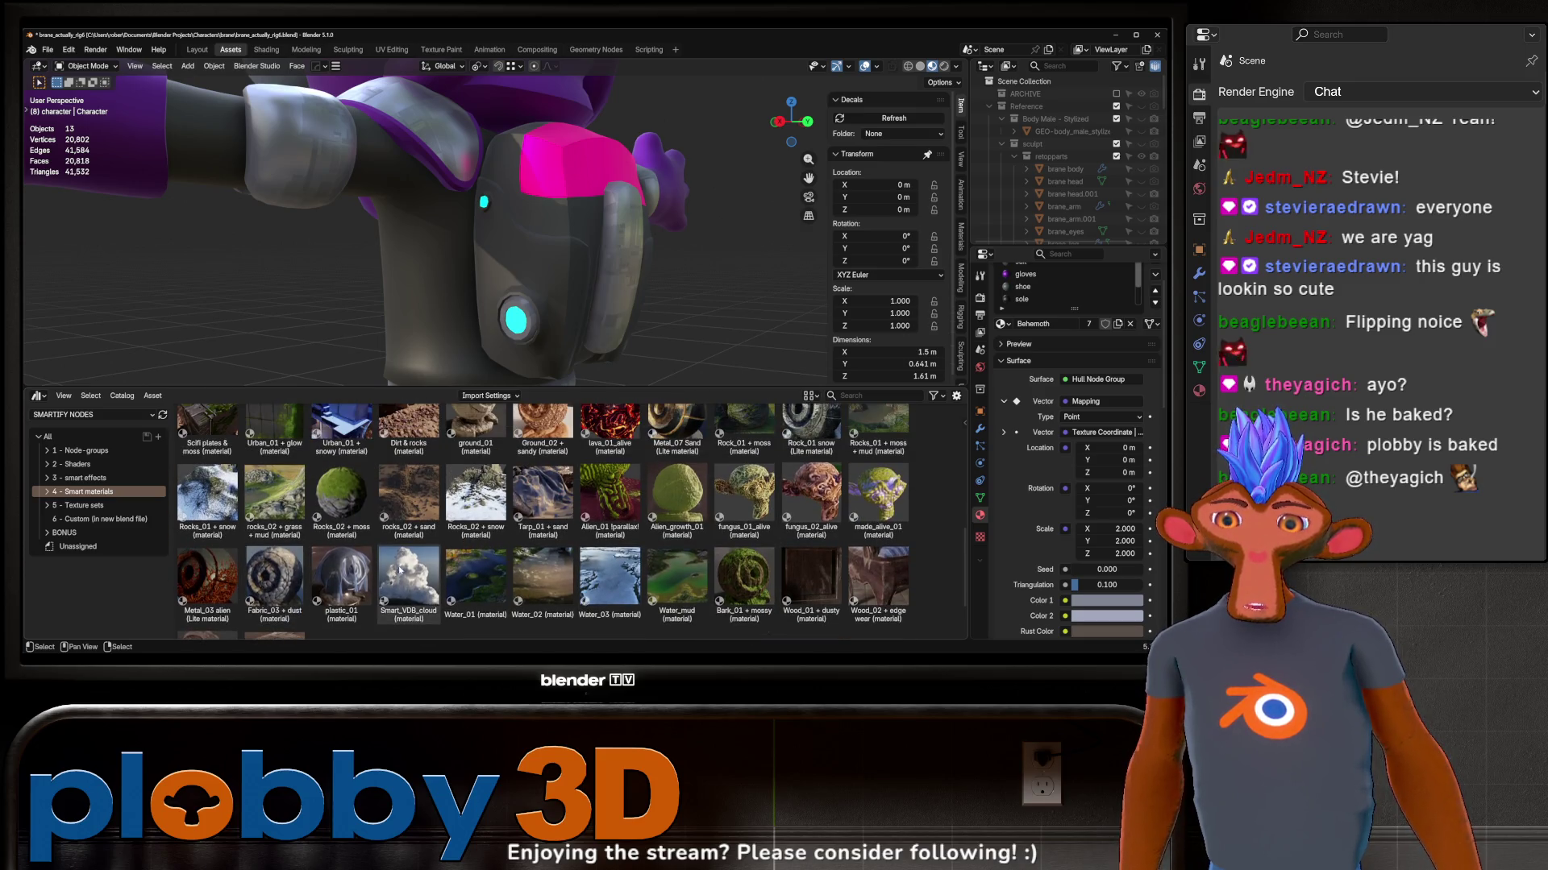
{"action": "scroll", "coordinate": [722, 543], "scroll_direction": "up", "scroll_amount": 4}
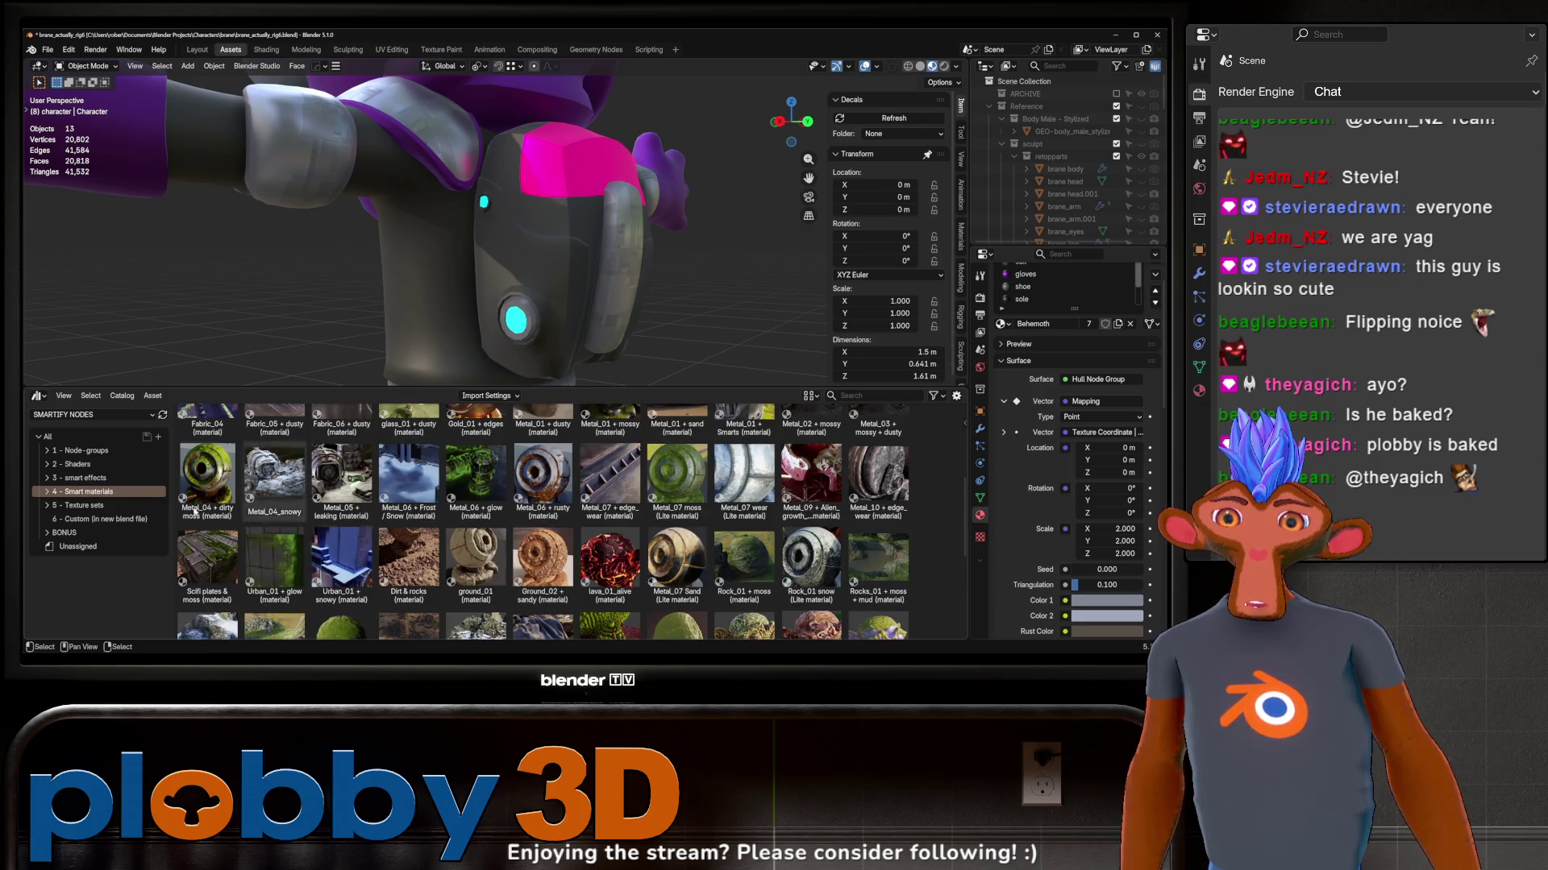
{"action": "scroll", "coordinate": [572, 522], "scroll_direction": "up", "scroll_amount": 5}
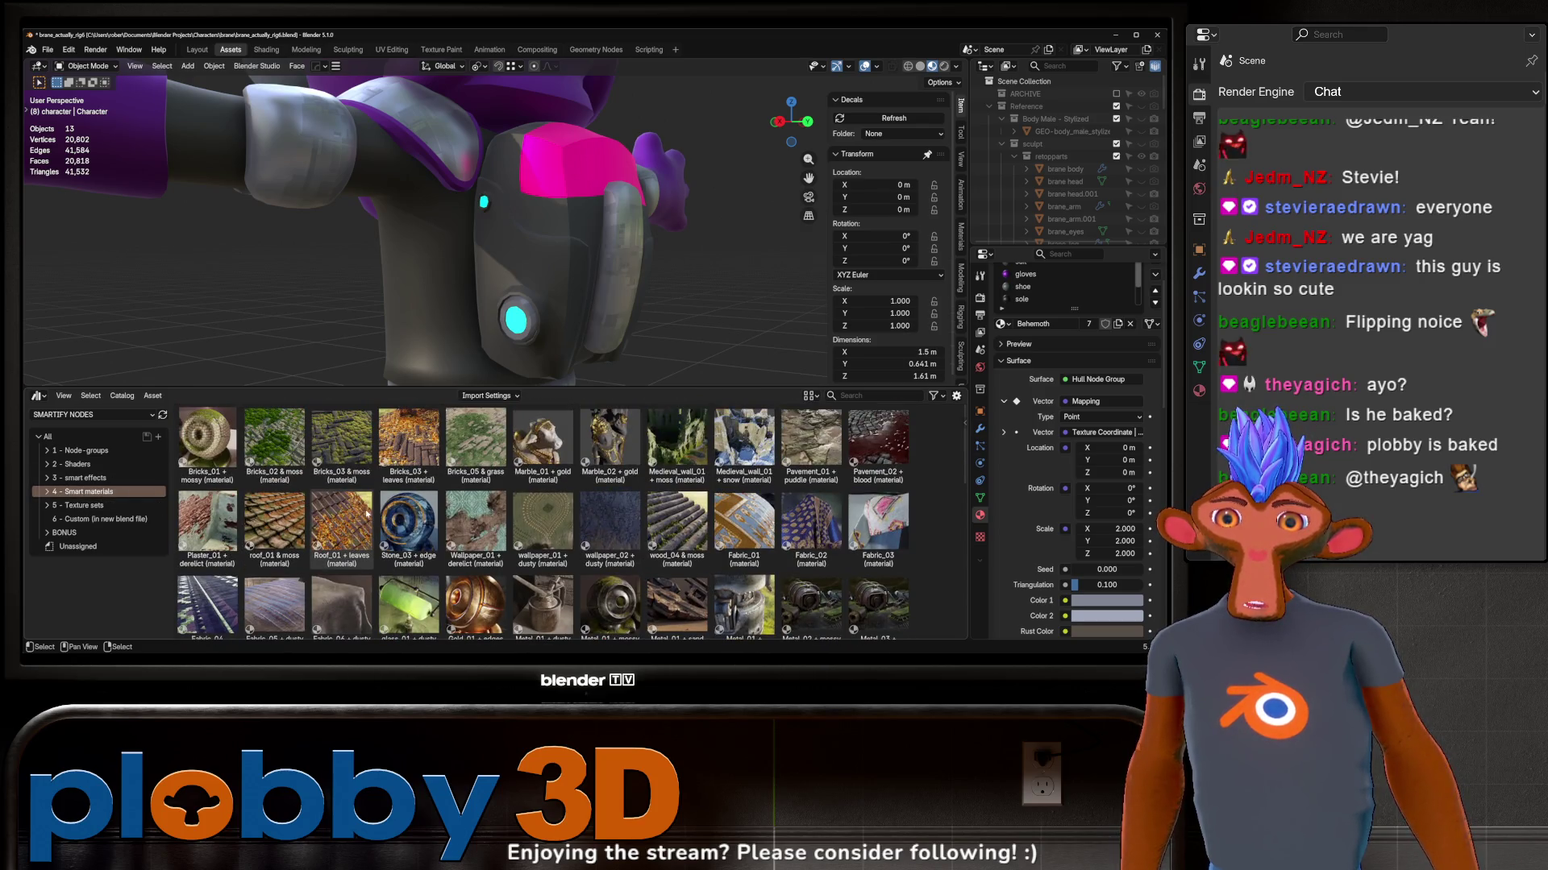
{"action": "mouse_move", "coordinate": [104, 76]}
{"action": "middle_mouse_down"}
{"action": "mouse_move", "coordinate": [394, 194]}
{"action": "mouse_move", "coordinate": [363, 242]}
{"action": "middle_mouse_up"}
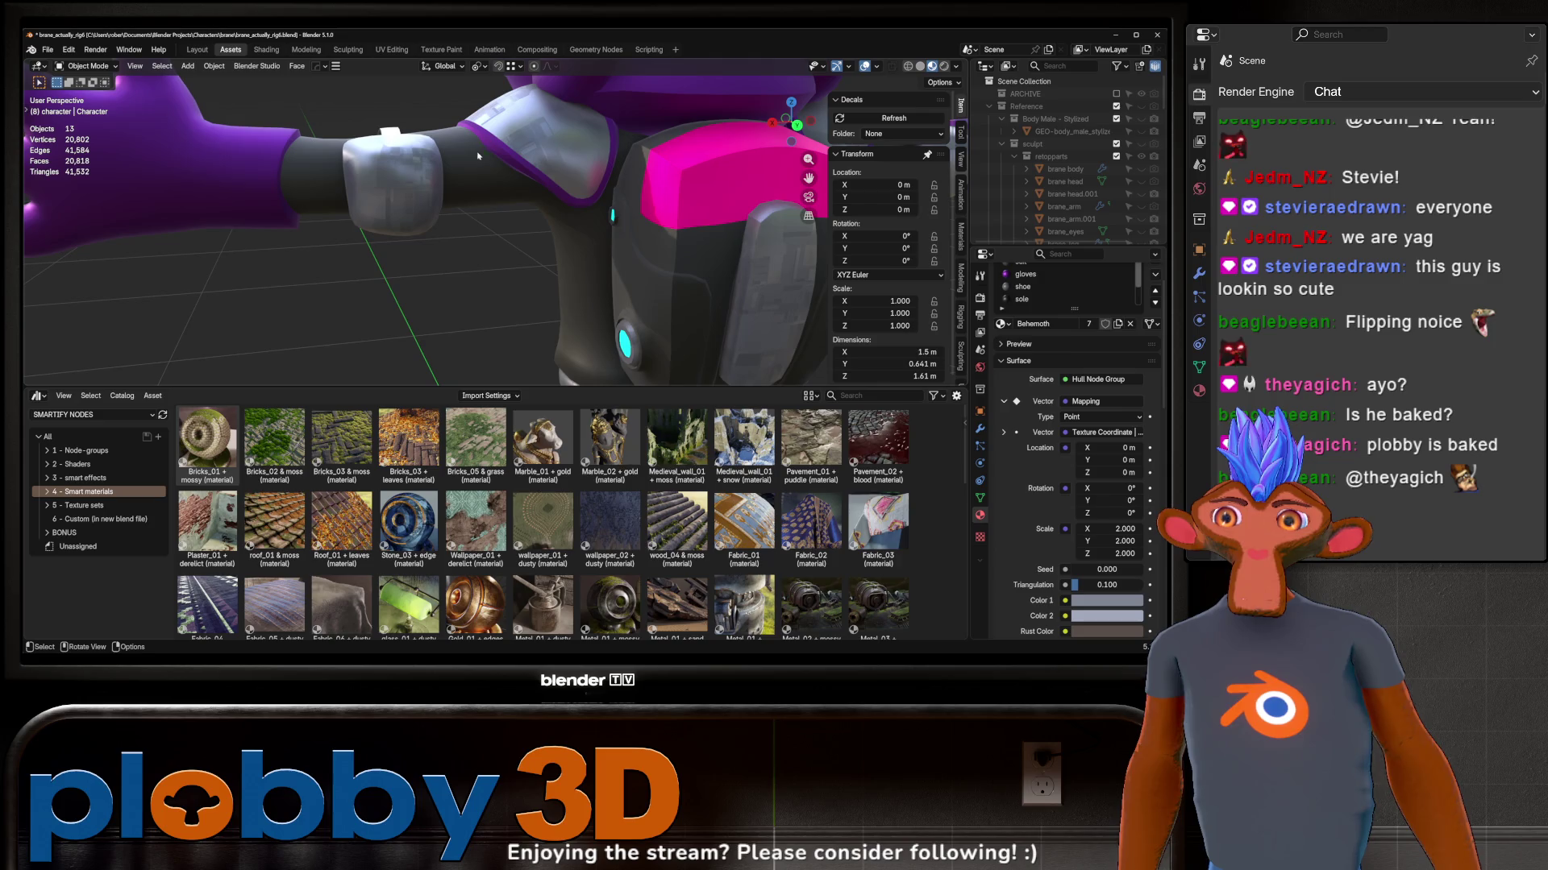
Step: Switch the asset browser to the GreyscaleGorilla library's Tech Products materials
{"action": "left_click", "coordinate": [86, 414]}
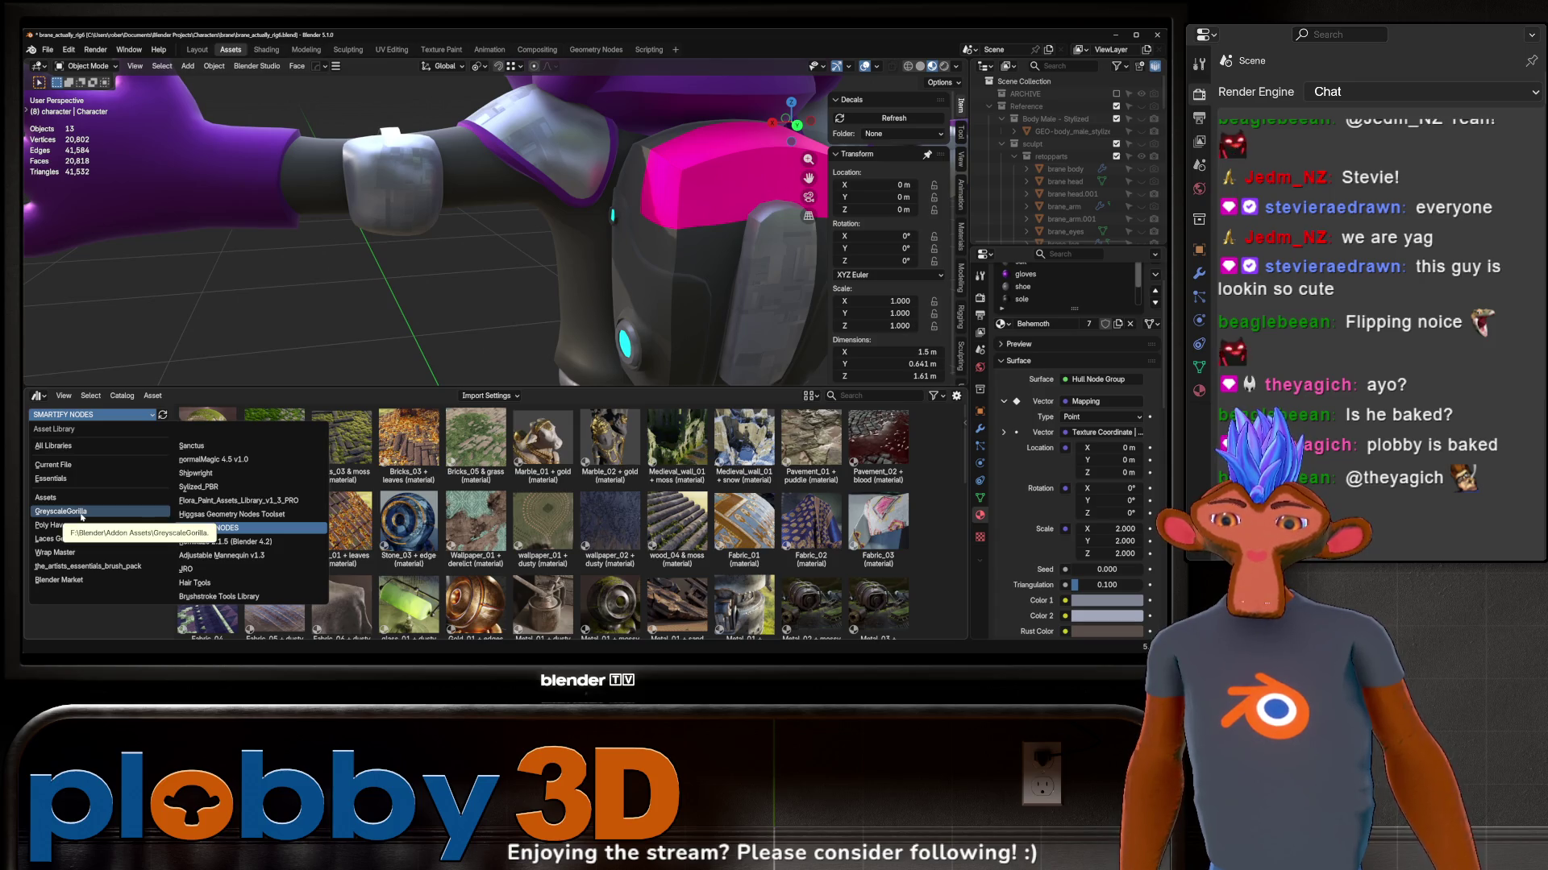
{"action": "left_click", "coordinate": [82, 511]}
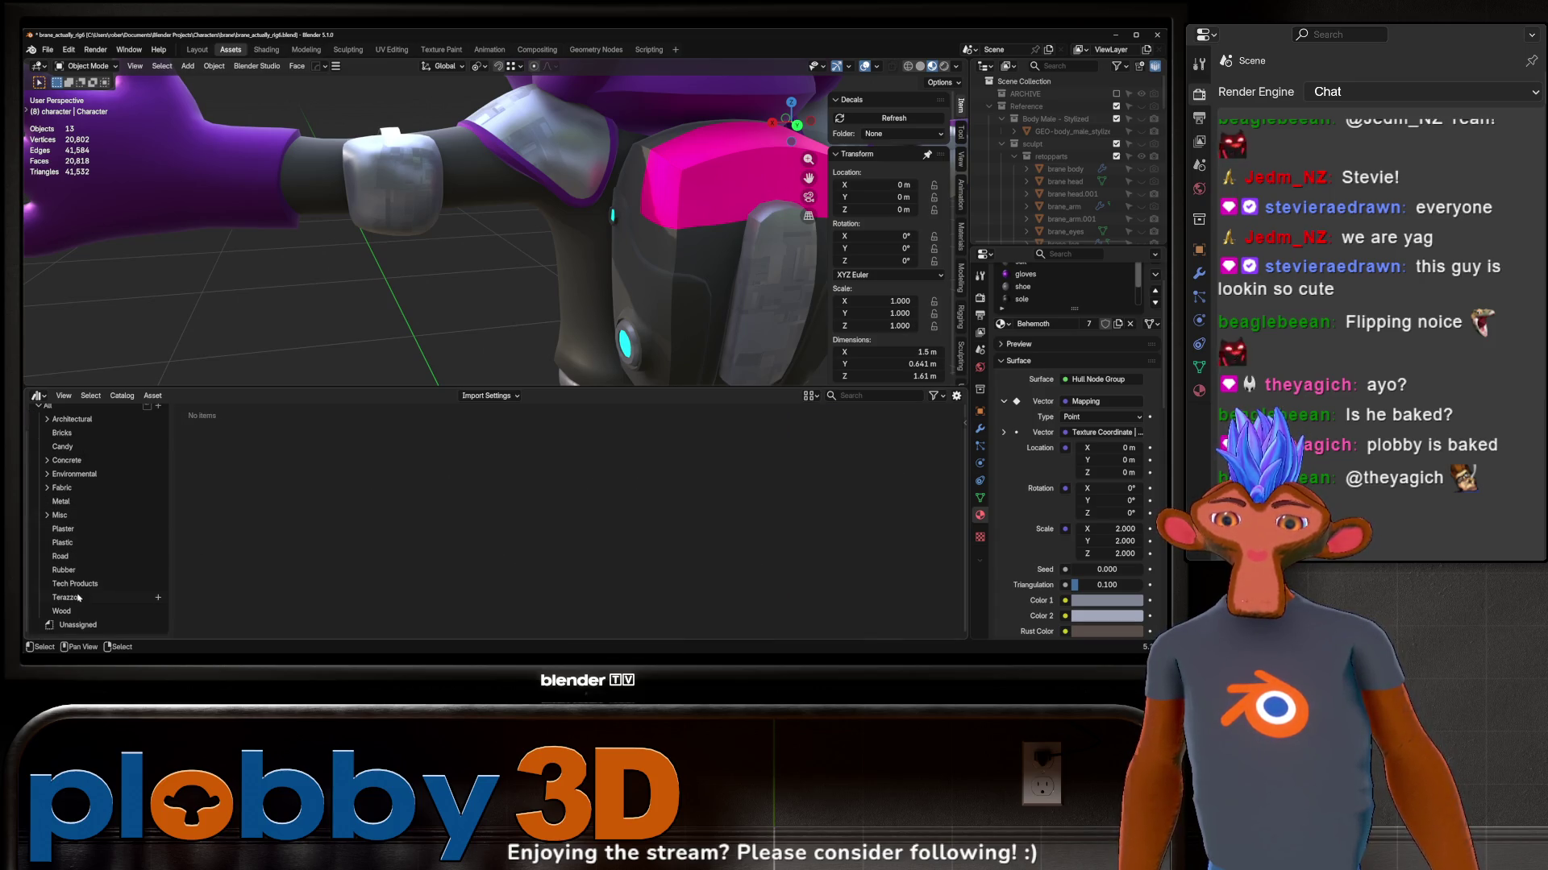
{"action": "left_click", "coordinate": [85, 587]}
{"action": "left_click", "coordinate": [279, 457]}
{"action": "middle_click_drag", "start_coordinate": [419, 315], "coordinate": [629, 375], "text": "shift"}
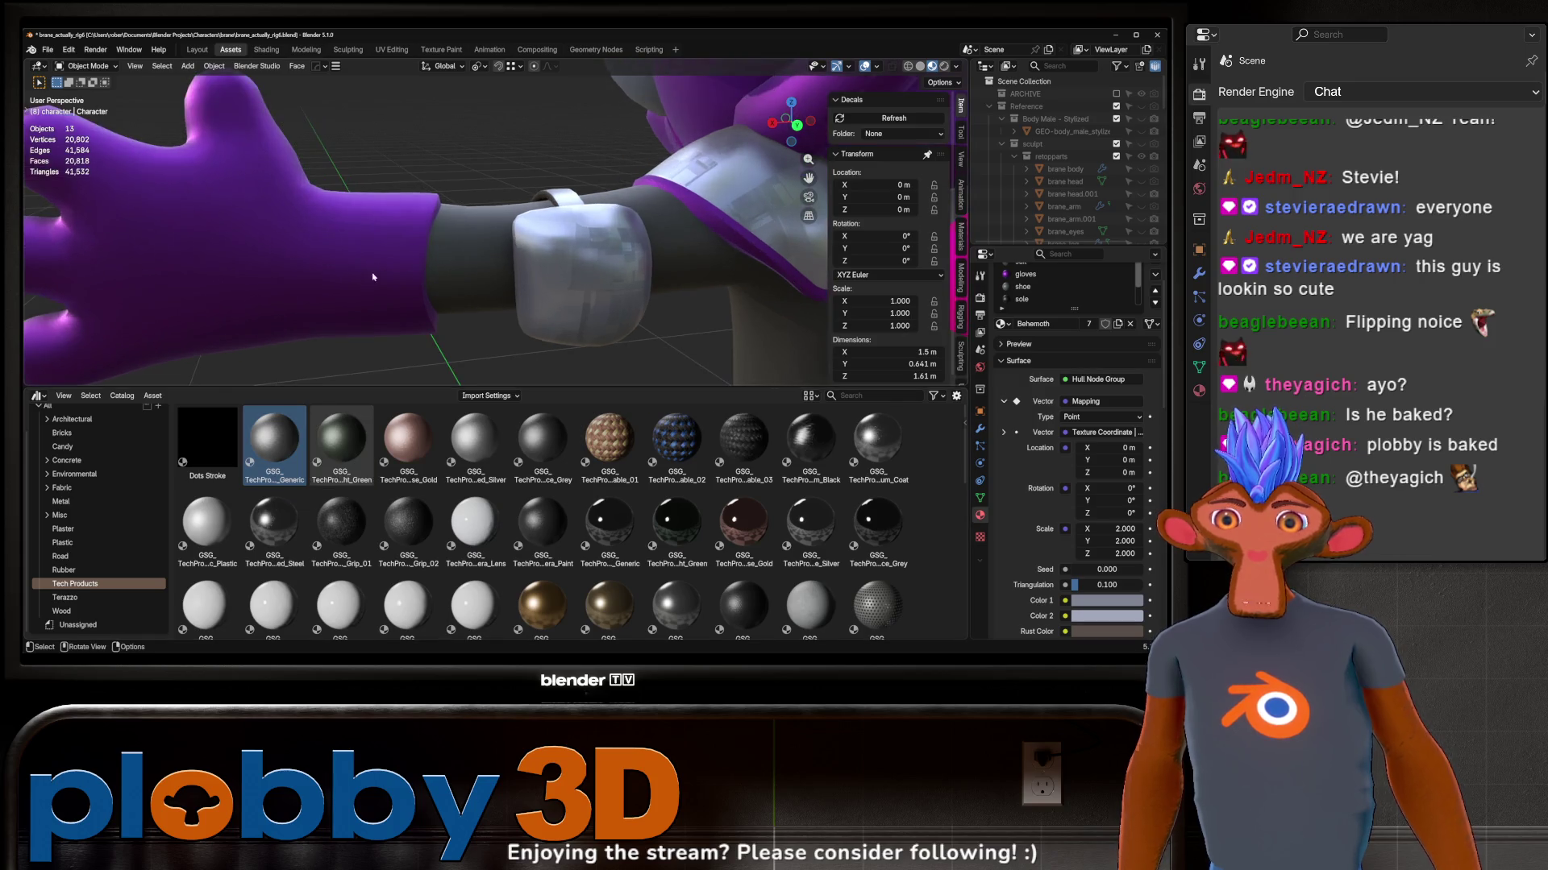
{"action": "scroll", "coordinate": [401, 231], "scroll_direction": "down", "scroll_amount": 5}
Step: Add a UV sphere wearing GSG_TechProducts_Anodized_Generic and view its nodes in the Shading workspace
{"action": "key", "text": "shift+a"}
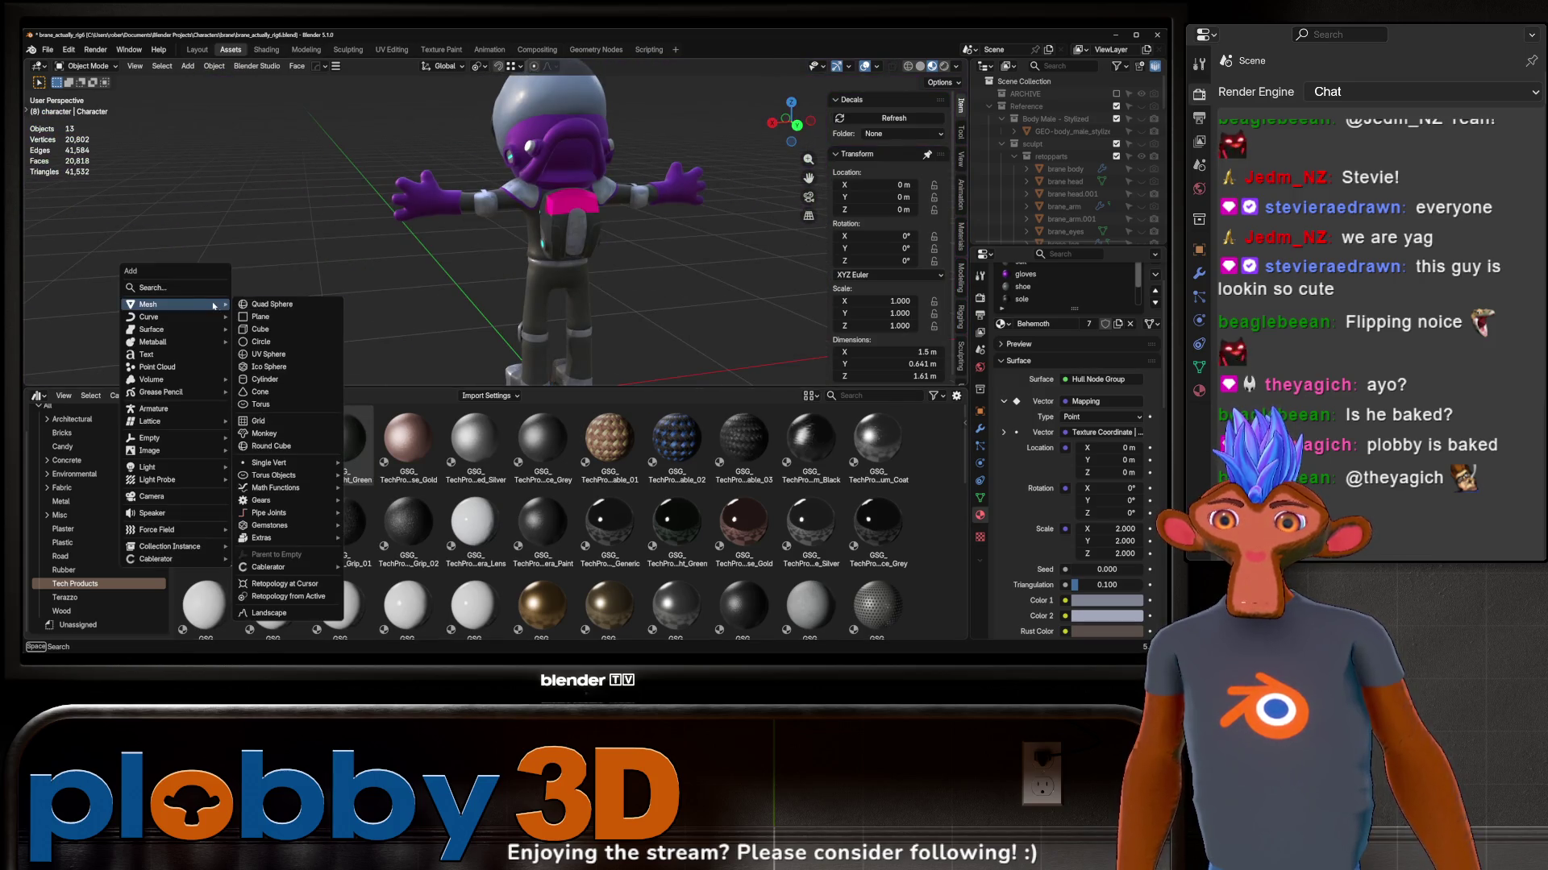
{"action": "left_click", "coordinate": [269, 354]}
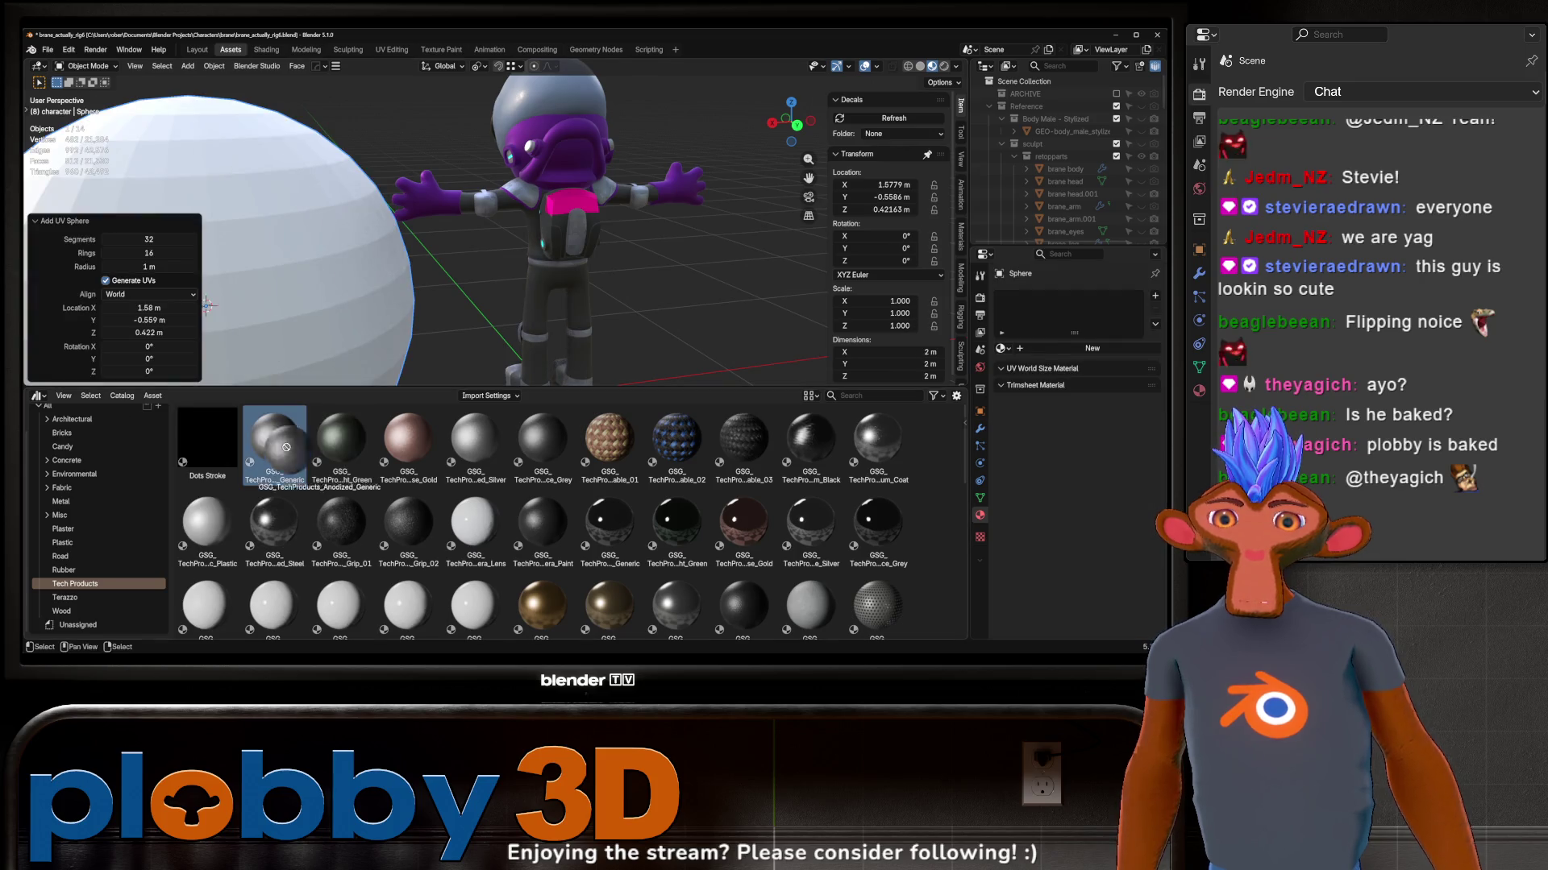
{"action": "left_click_drag", "start_coordinate": [274, 442], "coordinate": [278, 333]}
{"action": "middle_click_drag", "start_coordinate": [277, 332], "coordinate": [367, 248], "text": "shift"}
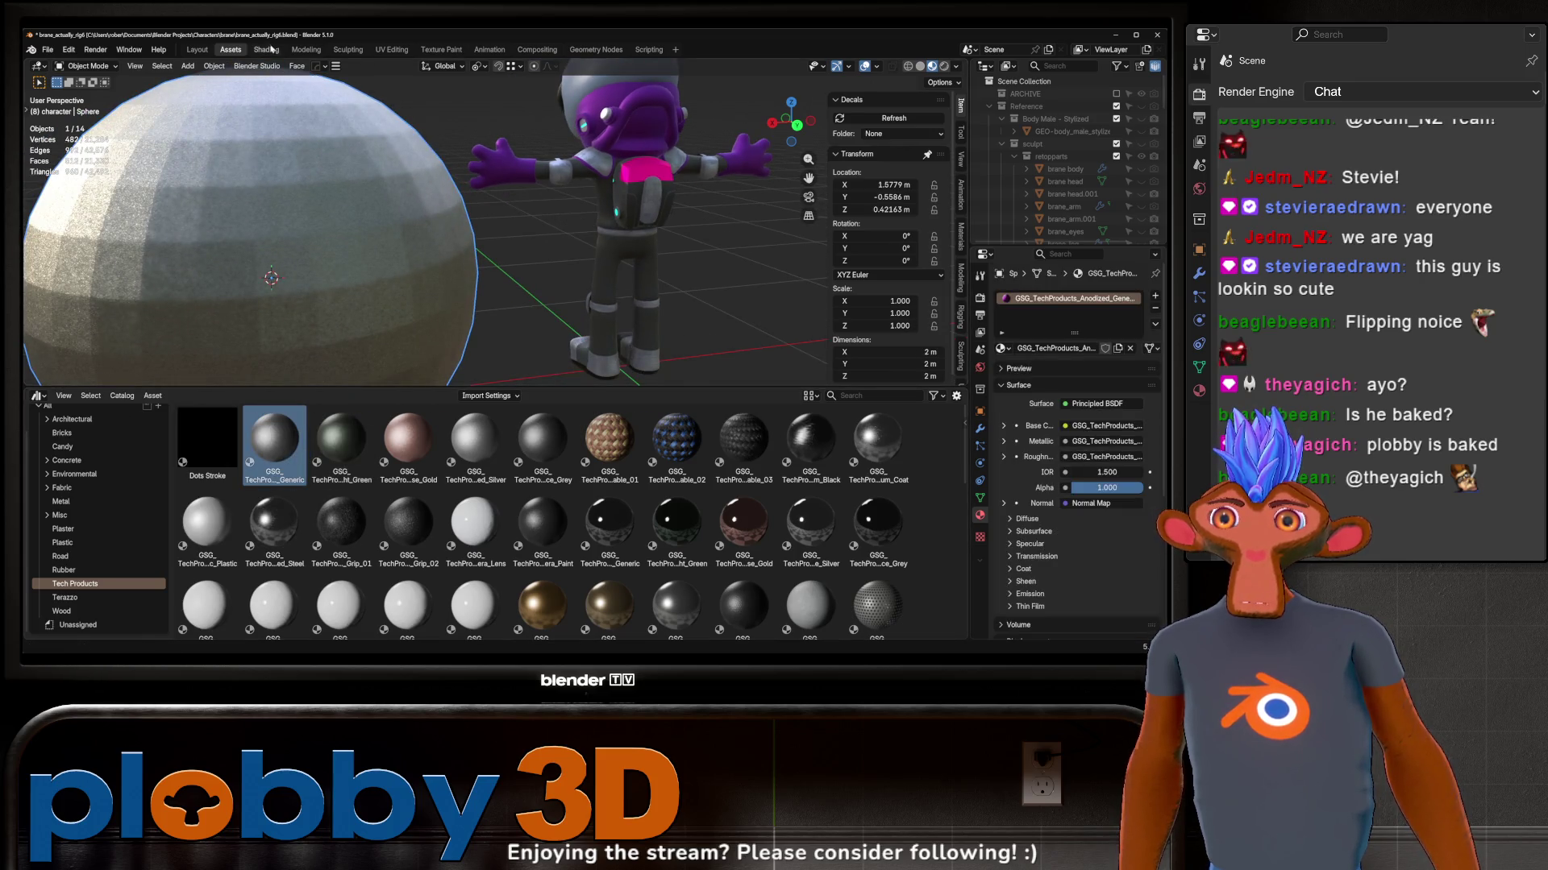
{"action": "left_click", "coordinate": [267, 50]}
{"action": "scroll", "coordinate": [653, 532], "scroll_direction": "down", "scroll_amount": 4}
{"action": "scroll", "coordinate": [677, 550], "scroll_direction": "down", "scroll_amount": 2}
{"action": "scroll", "coordinate": [685, 581], "scroll_direction": "up", "scroll_amount": 1}
{"action": "right_click_drag", "start_coordinate": [676, 489], "coordinate": [693, 492], "text": "ctrl"}
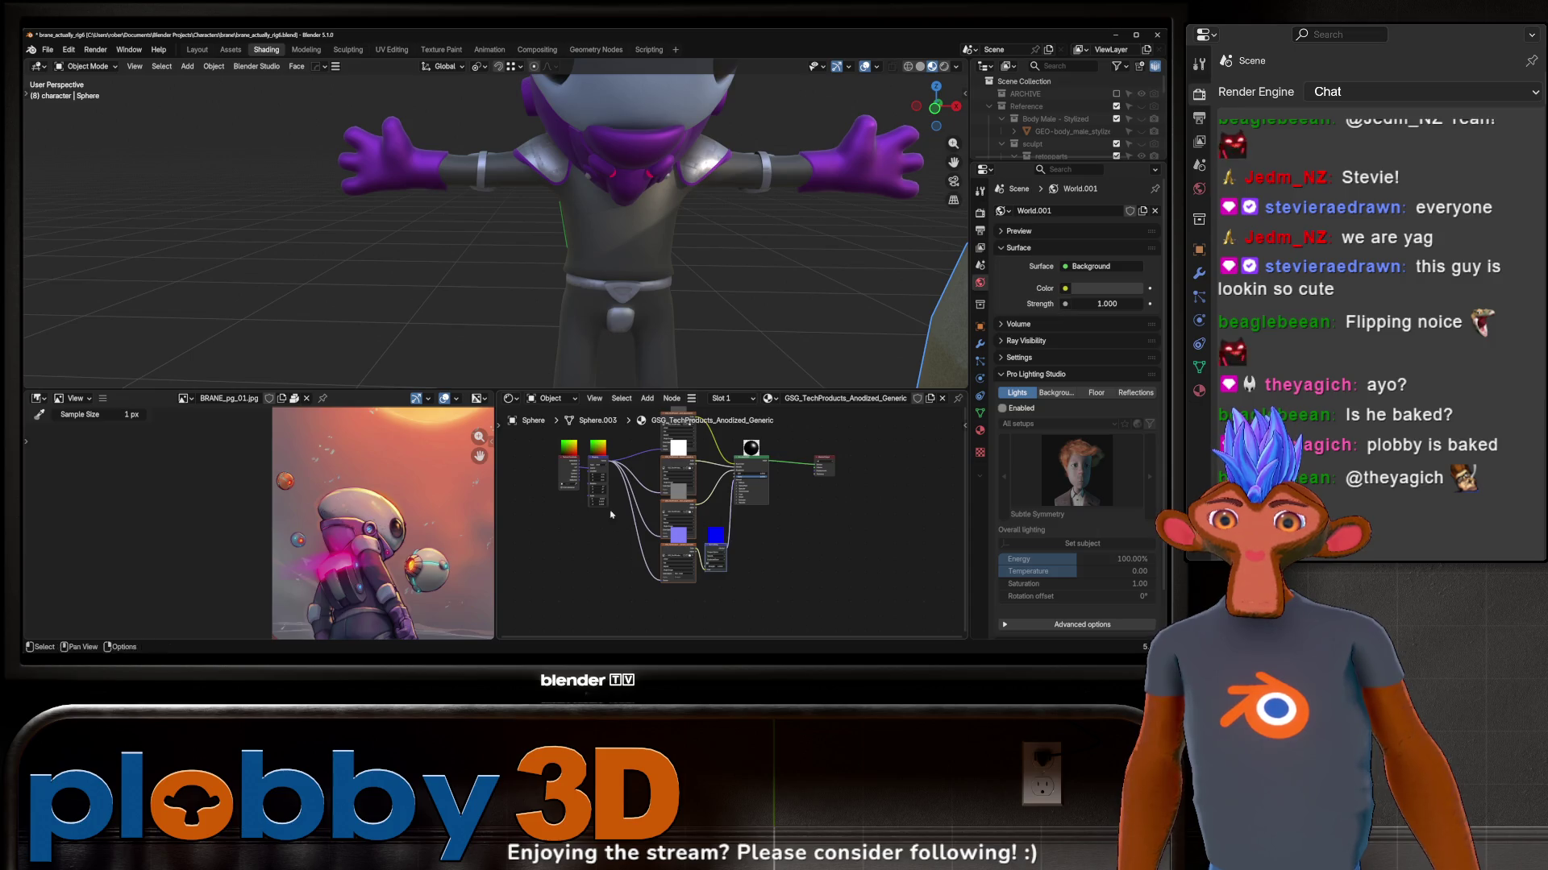
{"action": "scroll", "coordinate": [617, 526], "scroll_direction": "up", "scroll_amount": 2, "text": "shift"}
Step: Copy the sphere's six texture nodes into the rebreather's material
{"action": "key", "text": "ctrl+c"}
{"action": "left_click", "coordinate": [640, 199]}
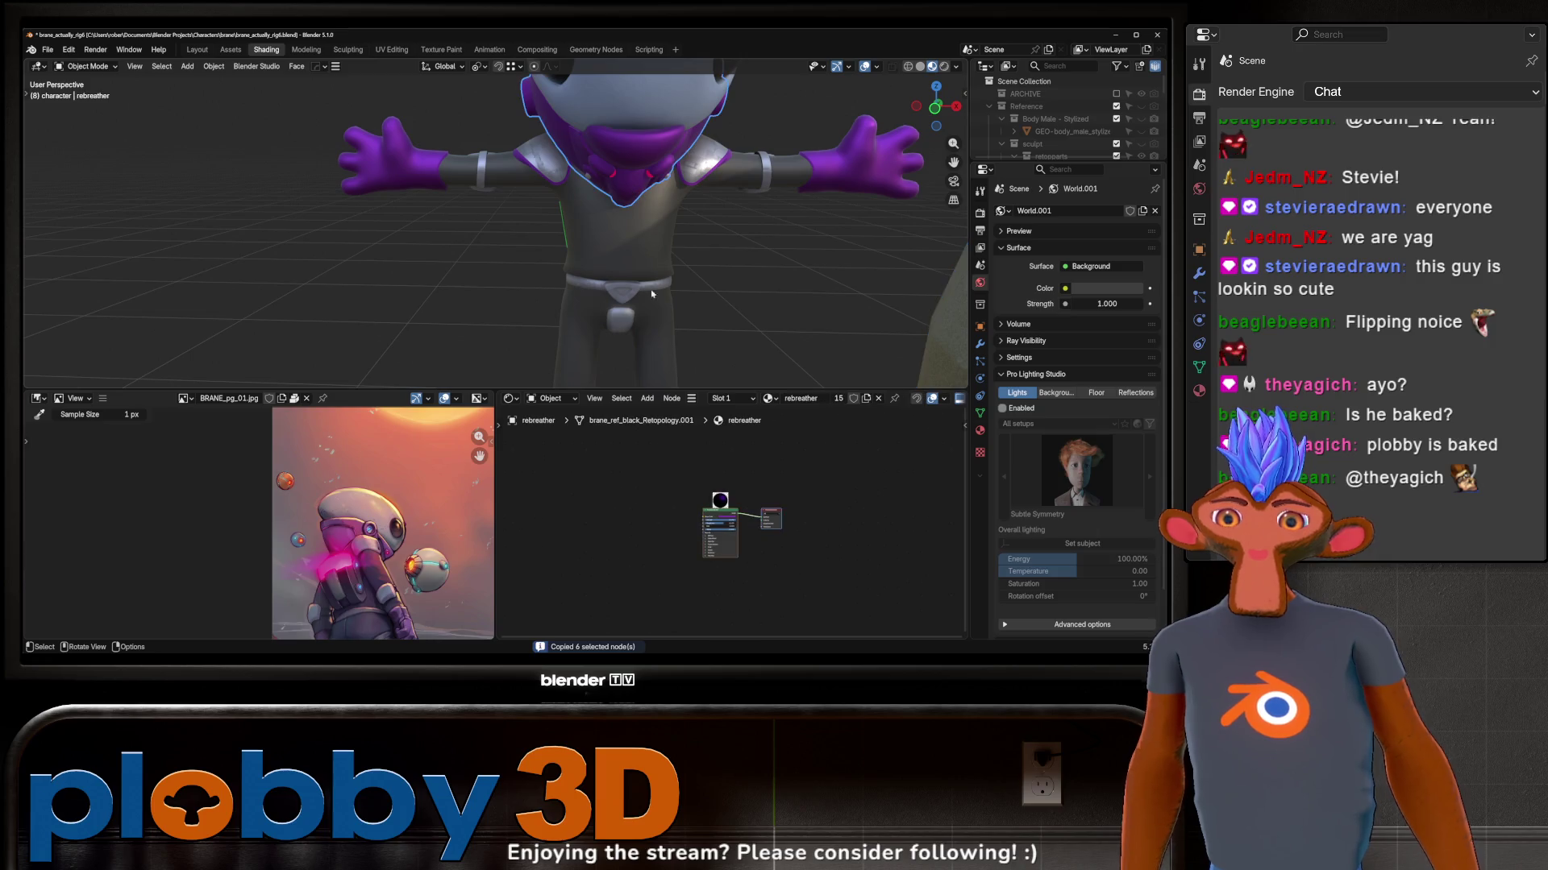
{"action": "key", "text": "ctrl+v"}
{"action": "scroll", "coordinate": [604, 508], "scroll_direction": "up", "scroll_amount": 2}
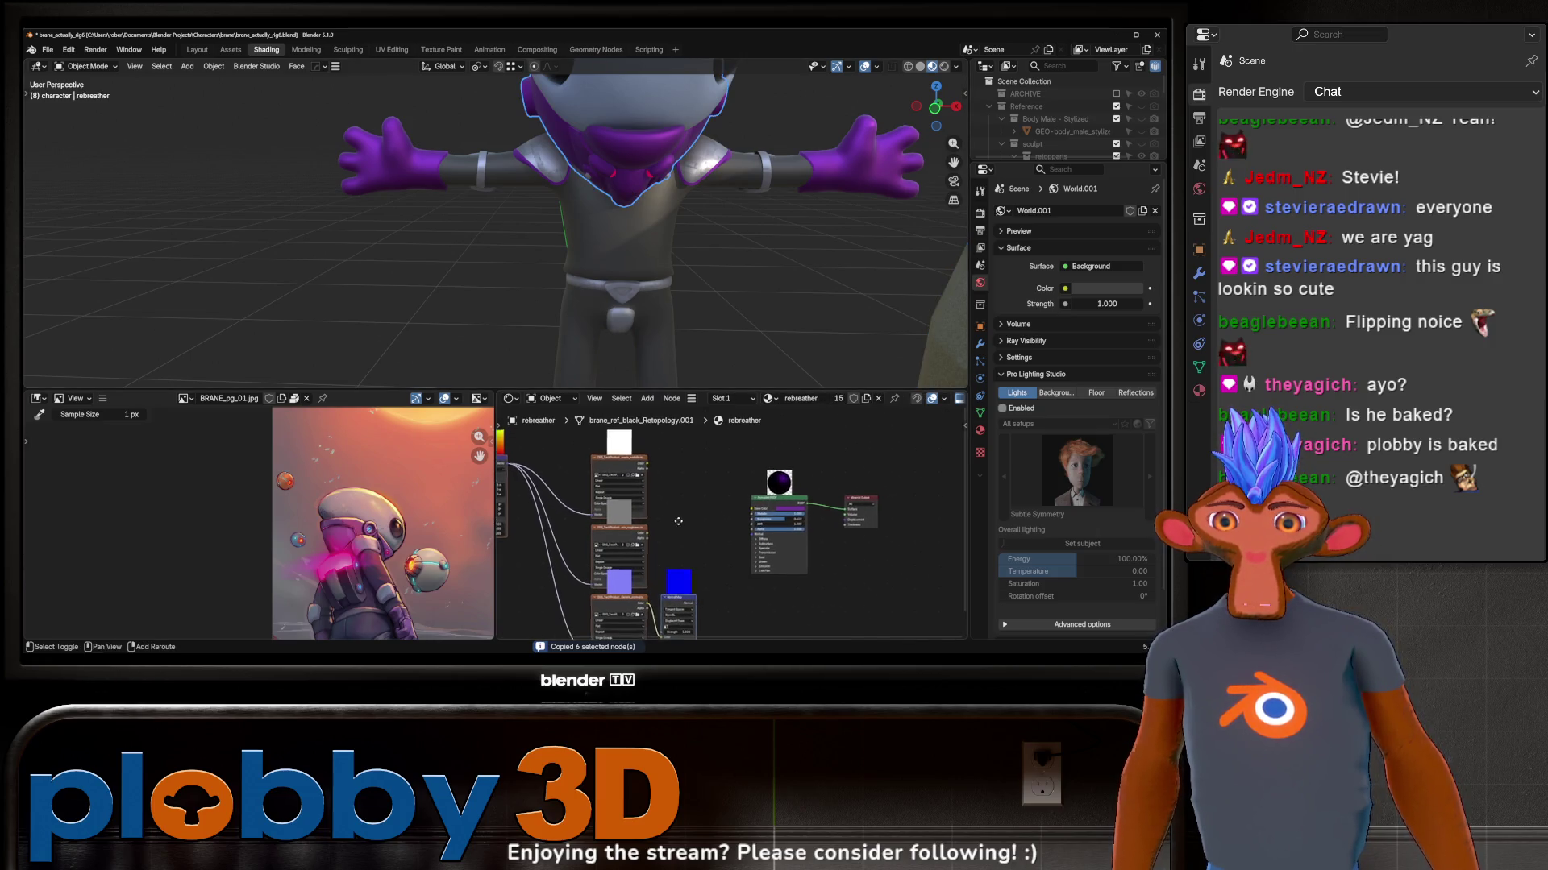
Step: Wire the pasted texture nodes into the rebreather's Principled BSDF, then delete the rebreather
{"action": "left_click_drag", "start_coordinate": [750, 496], "coordinate": [746, 496]}
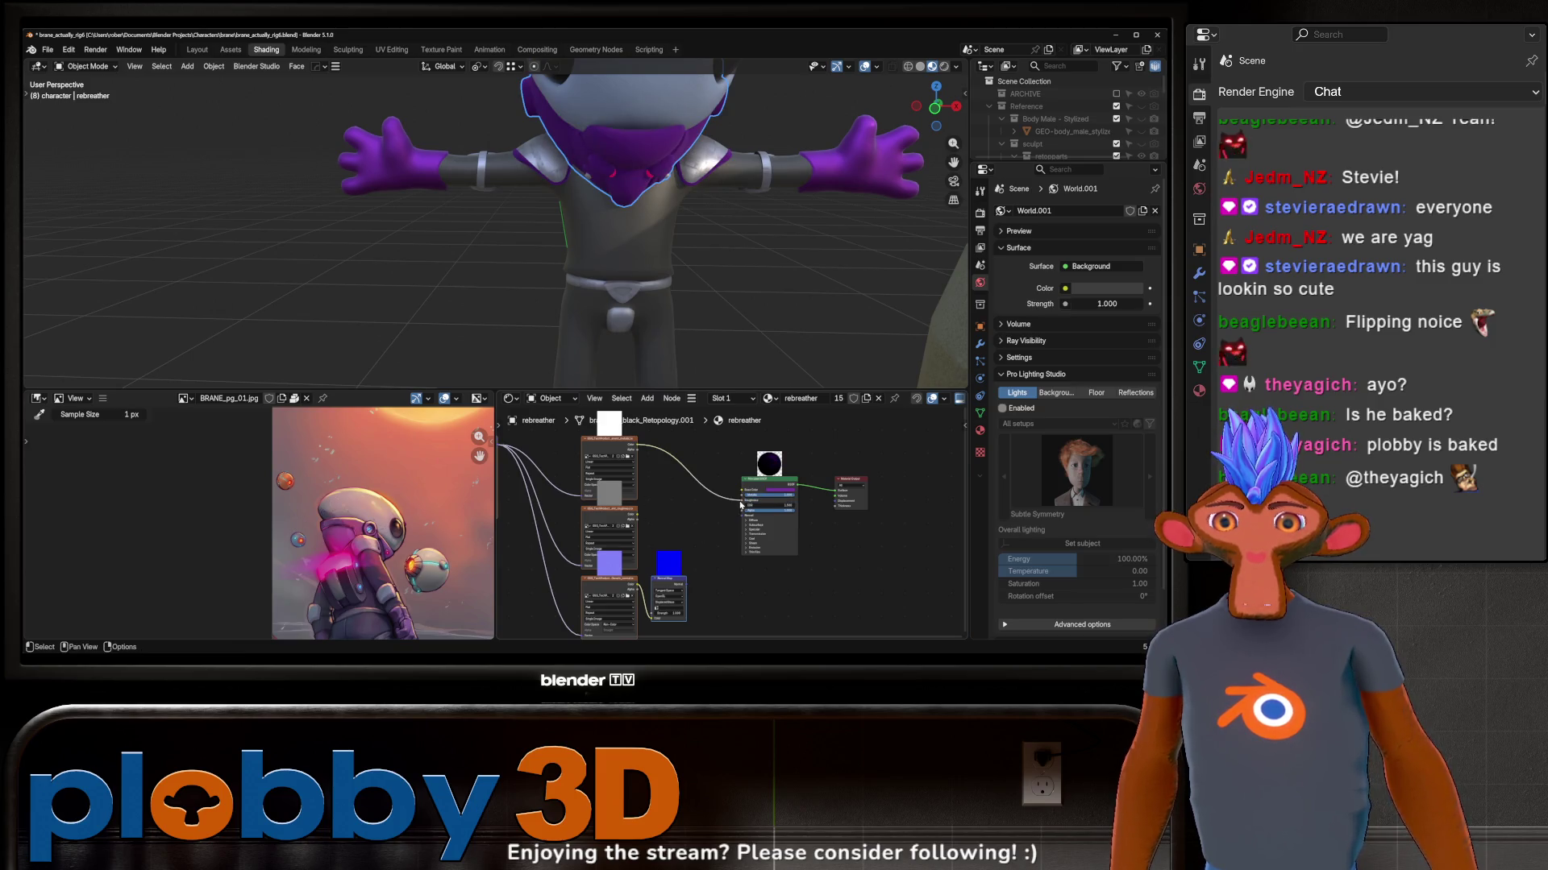
{"action": "left_click_drag", "start_coordinate": [742, 498], "coordinate": [743, 508]}
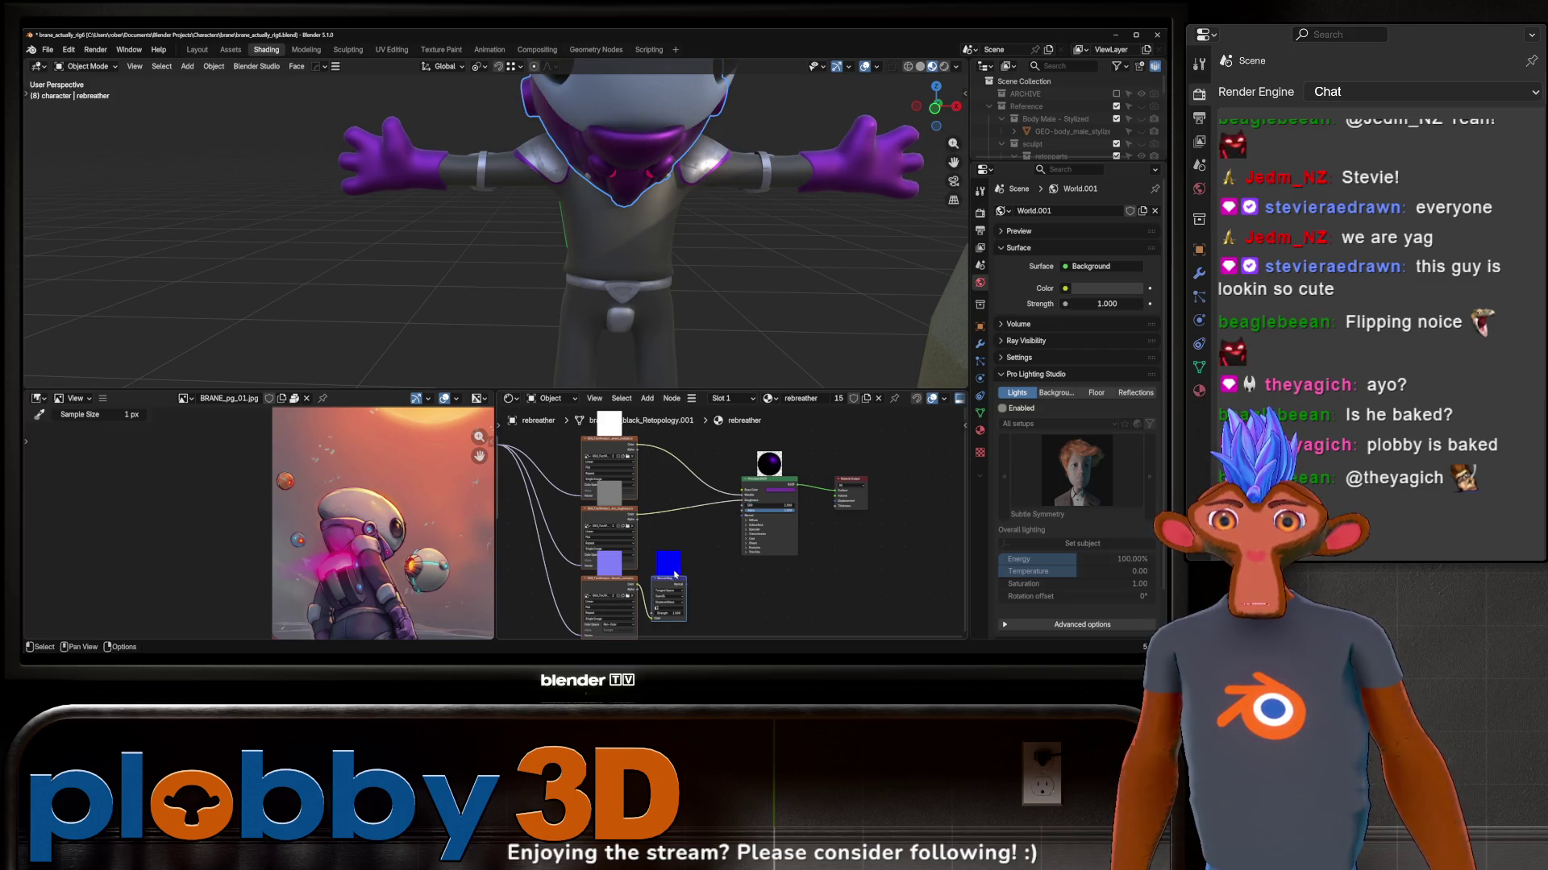
{"action": "left_click_drag", "start_coordinate": [742, 518], "coordinate": [743, 517]}
{"action": "mouse_move", "coordinate": [629, 242]}
{"action": "middle_mouse_down"}
{"action": "mouse_move", "coordinate": [553, 132]}
{"action": "mouse_move", "coordinate": [574, 211]}
{"action": "mouse_move", "coordinate": [759, 276]}
{"action": "mouse_move", "coordinate": [553, 216]}
{"action": "mouse_move", "coordinate": [593, 271]}
{"action": "middle_mouse_up"}
{"action": "key", "text": "Delete"}
{"action": "scroll", "coordinate": [629, 243], "scroll_direction": "up", "scroll_amount": 4}
Step: Undo the deletion and drive the rebreather's texture mapping scale with a Value node set to 3
{"action": "key", "text": "ctrl+z"}
{"action": "key", "text": "ctrl+z"}
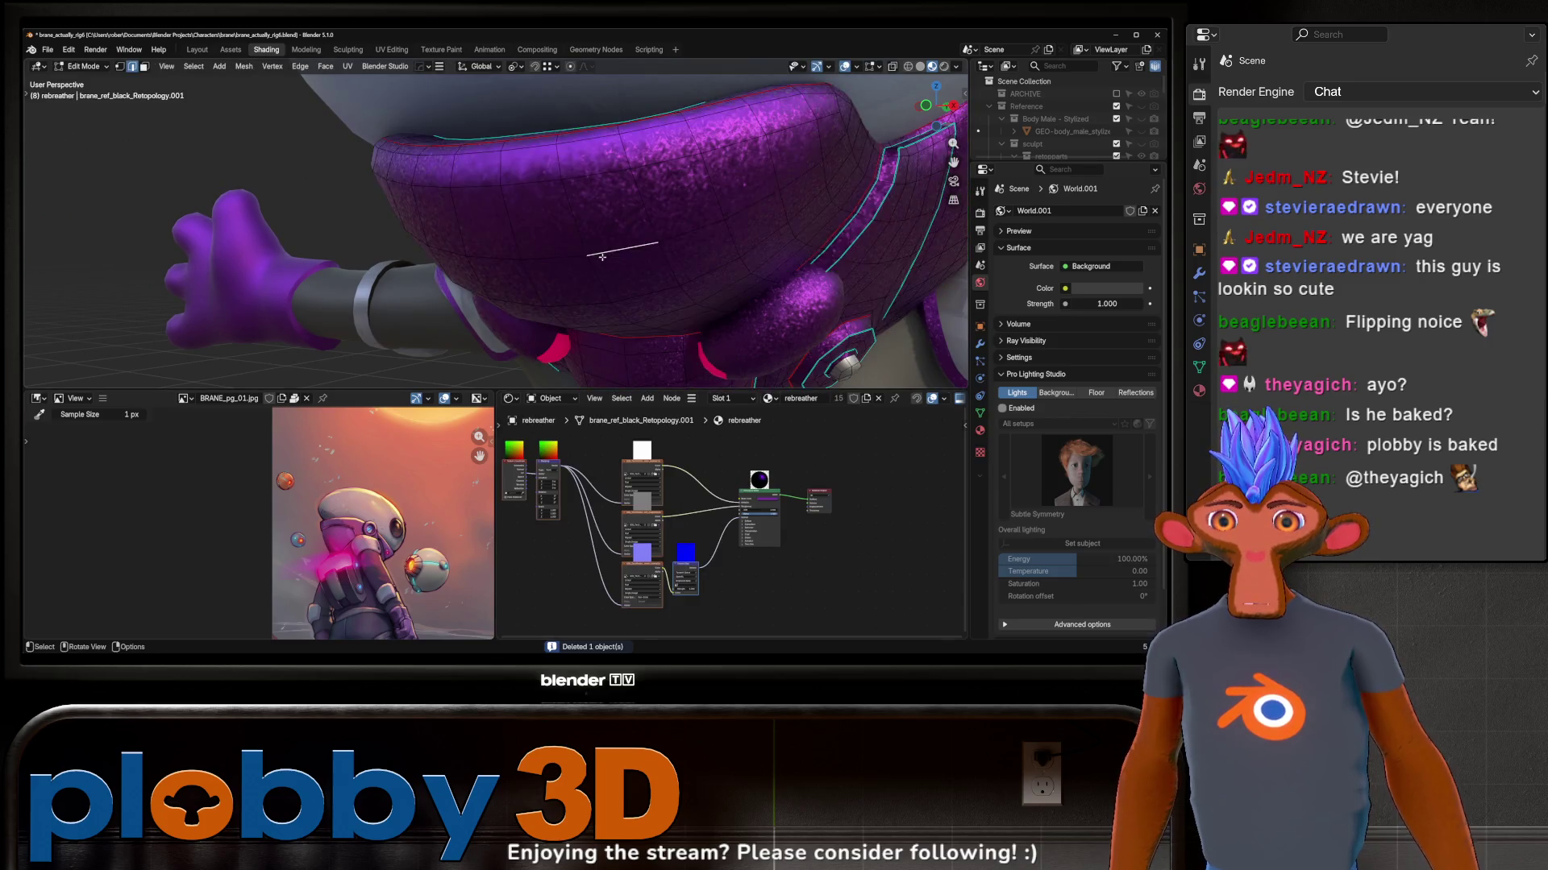
{"action": "key", "text": "Tab"}
{"action": "scroll", "coordinate": [653, 508], "scroll_direction": "up", "scroll_amount": 3}
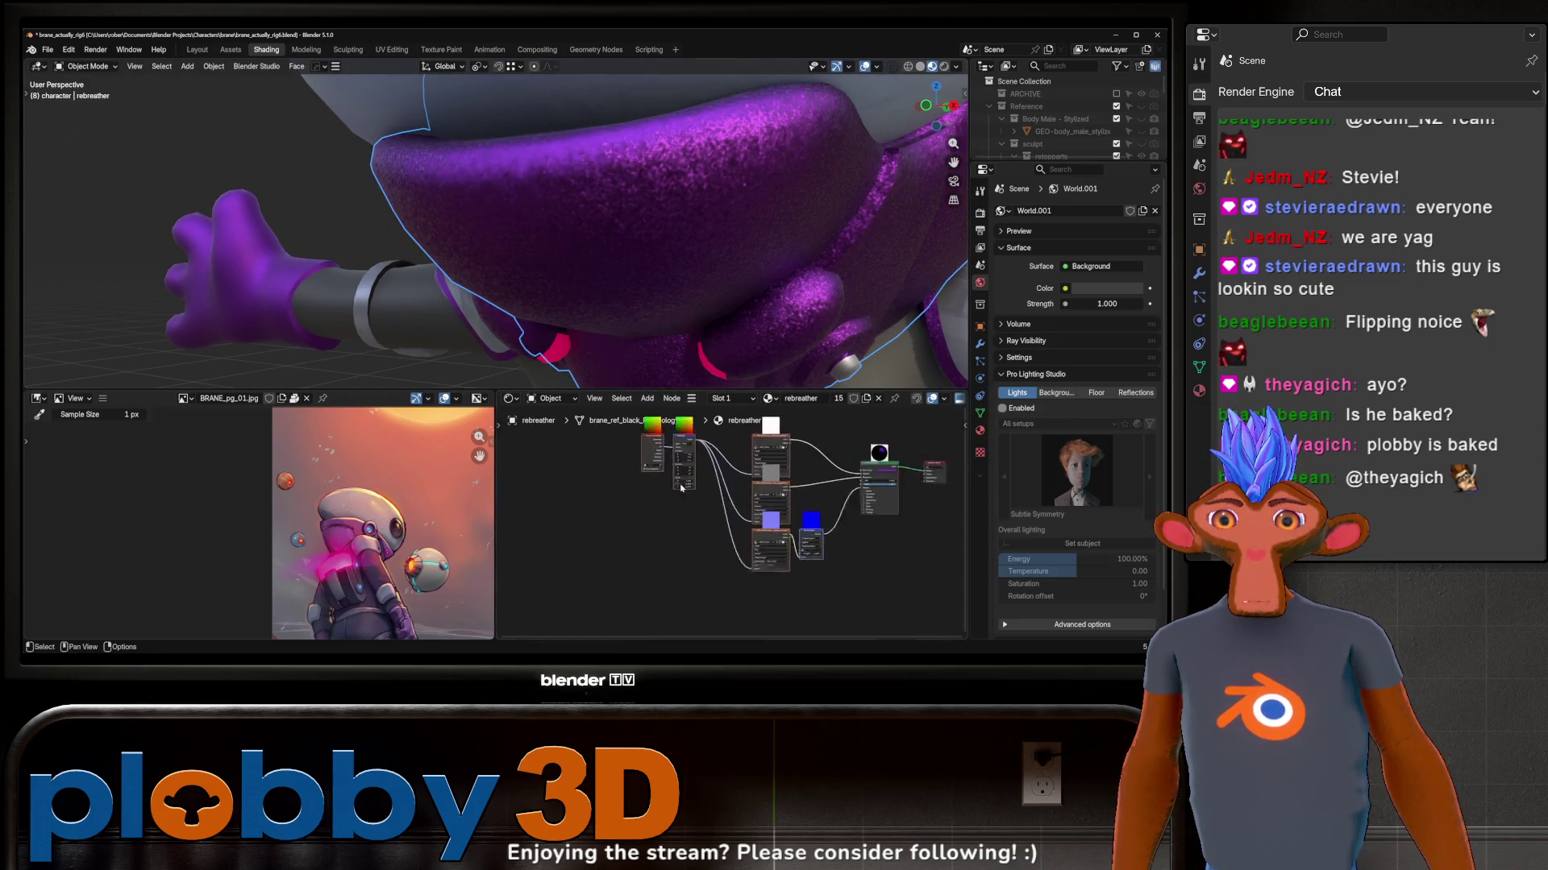
{"action": "middle_click_drag", "start_coordinate": [580, 484], "coordinate": [662, 479]}
{"action": "left_click_drag", "start_coordinate": [637, 499], "coordinate": [638, 499]}
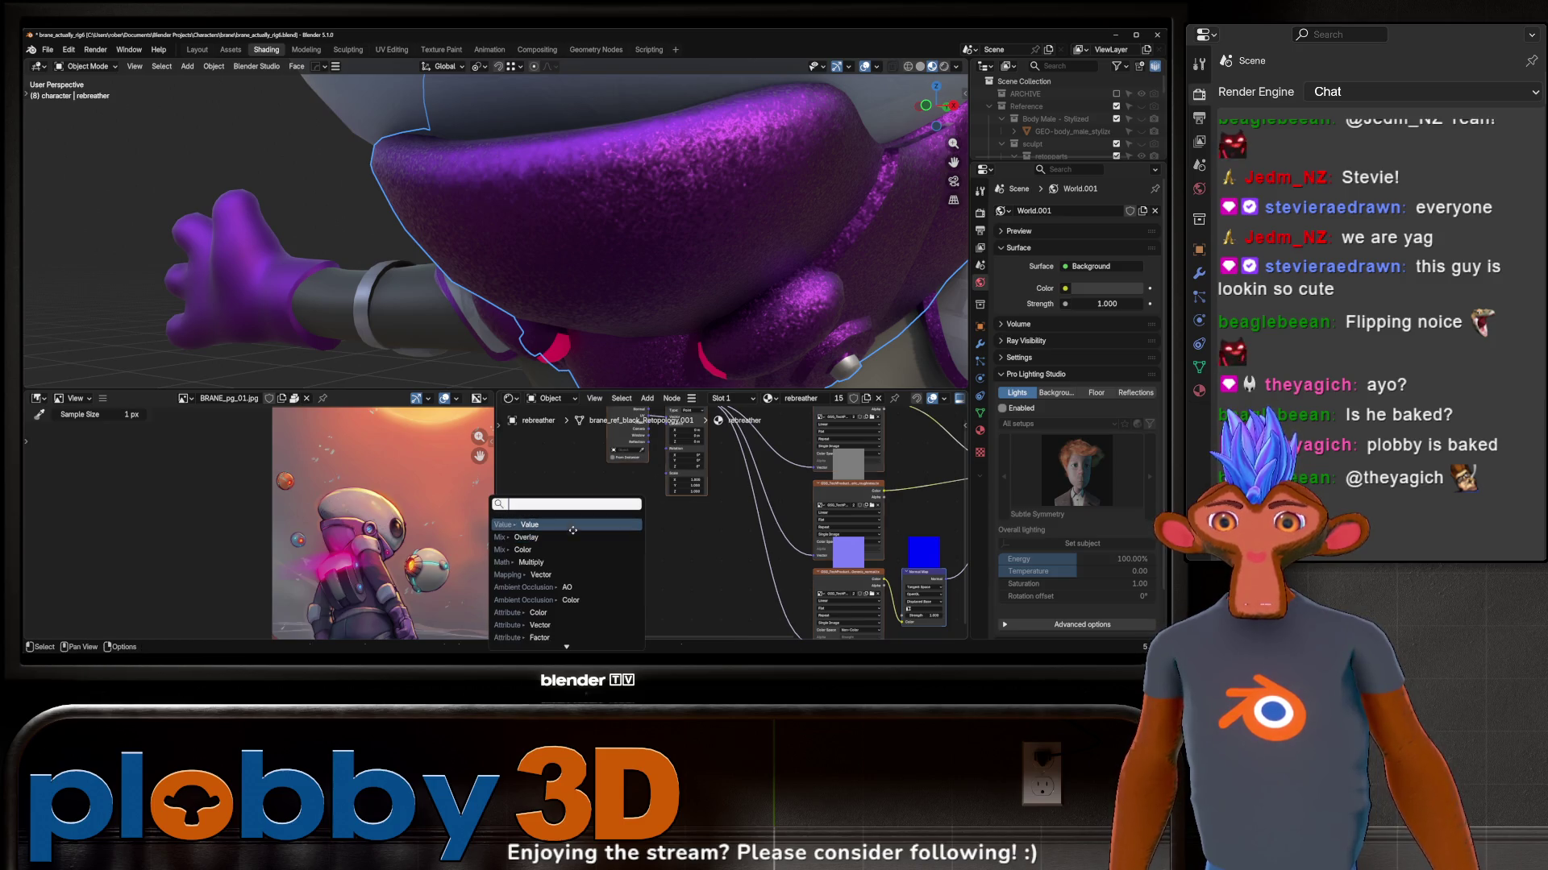
{"action": "left_click", "coordinate": [605, 530]}
{"action": "scroll", "coordinate": [599, 491], "scroll_direction": "up", "scroll_amount": 2}
{"action": "scroll", "coordinate": [599, 492], "scroll_direction": "up", "scroll_amount": 1}
{"action": "left_click_drag", "start_coordinate": [610, 555], "coordinate": [678, 554]}
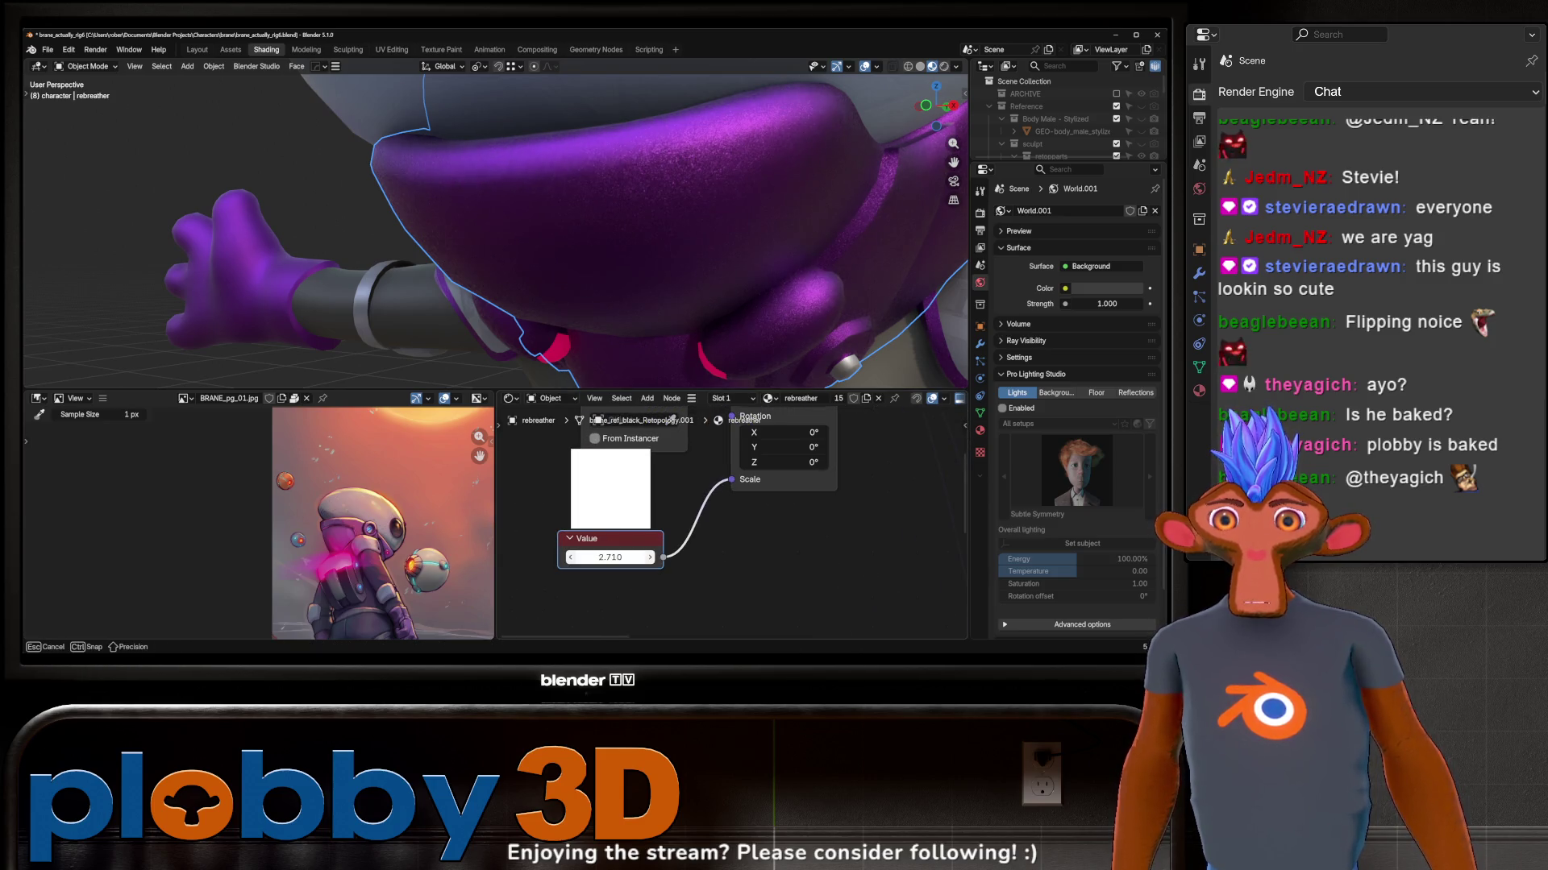
{"action": "type", "text": "3"}
{"action": "key", "text": "Return"}
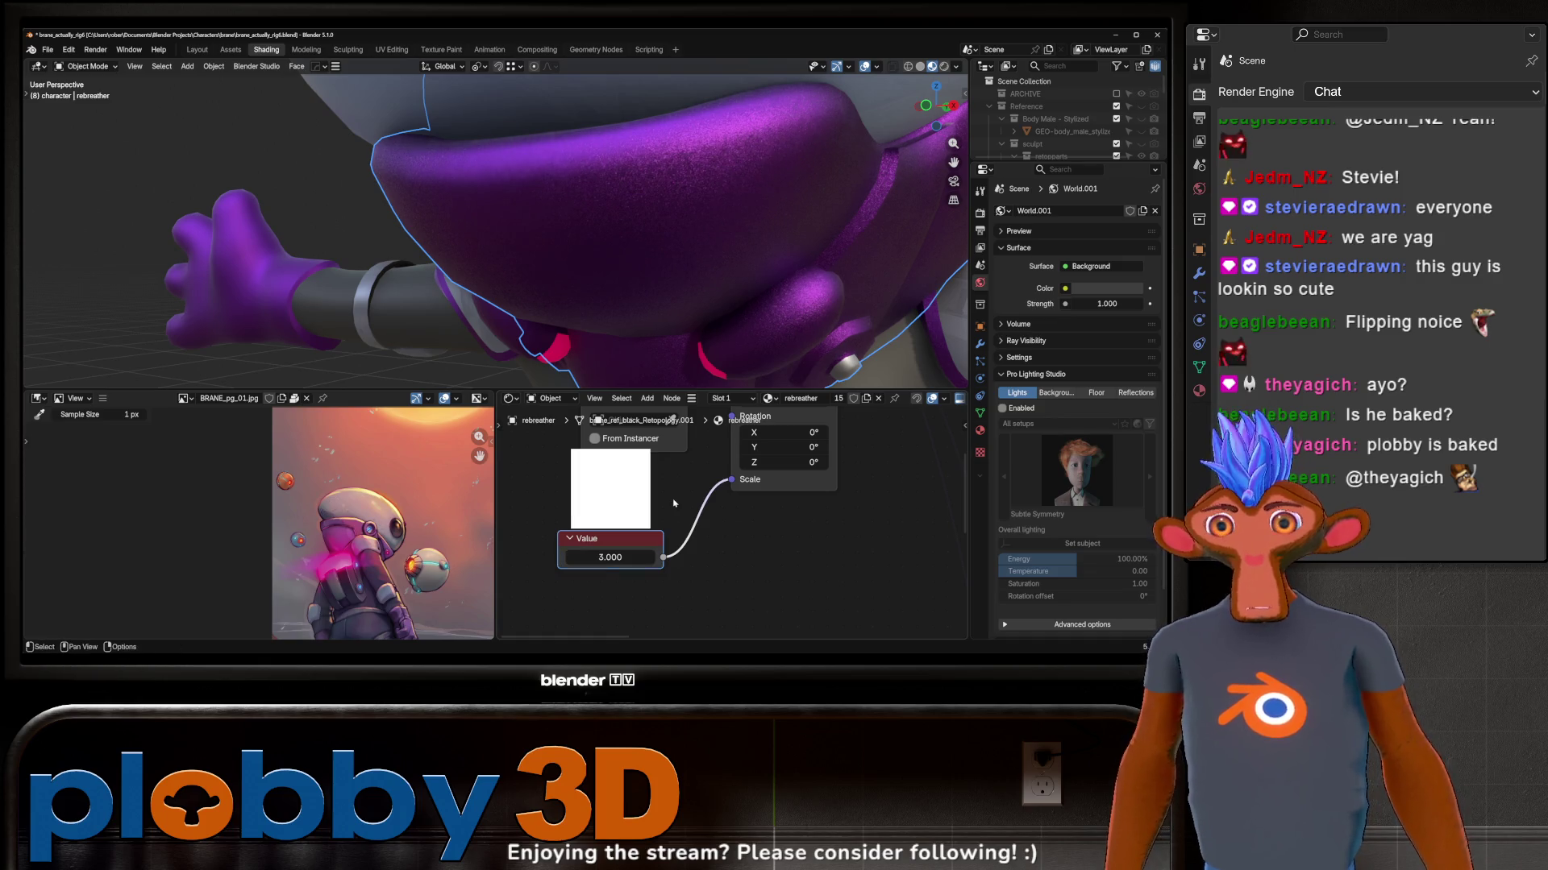
Step: Reselect the rebreather, frame its node tree and copy its seven texture nodes
{"action": "middle_click_drag", "start_coordinate": [690, 272], "coordinate": [833, 238]}
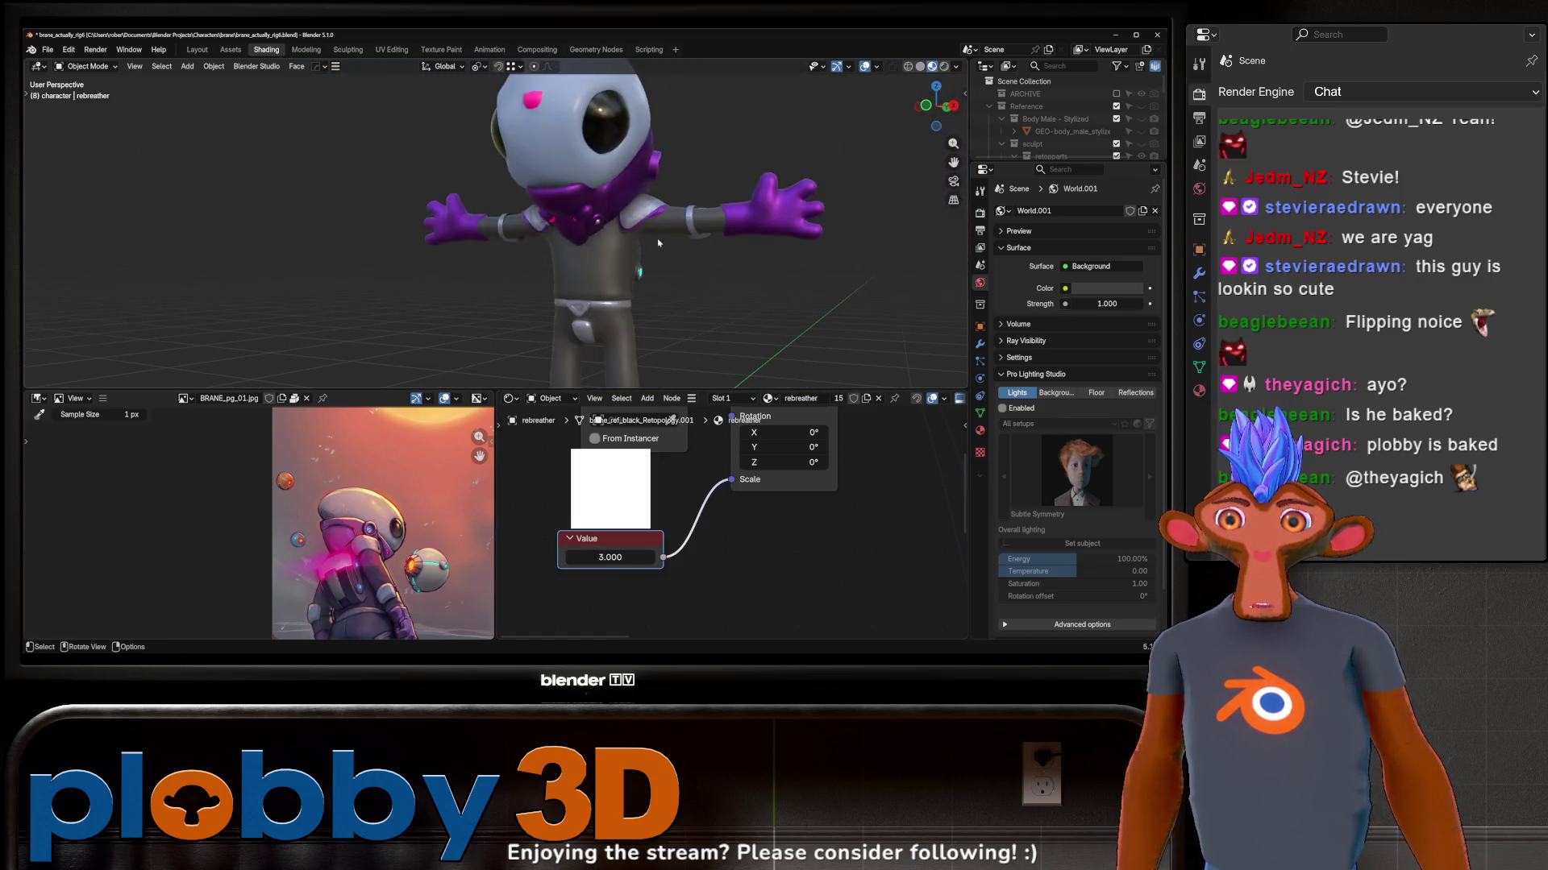
{"action": "left_click", "coordinate": [726, 242]}
{"action": "scroll", "coordinate": [677, 314], "scroll_direction": "up", "scroll_amount": 1}
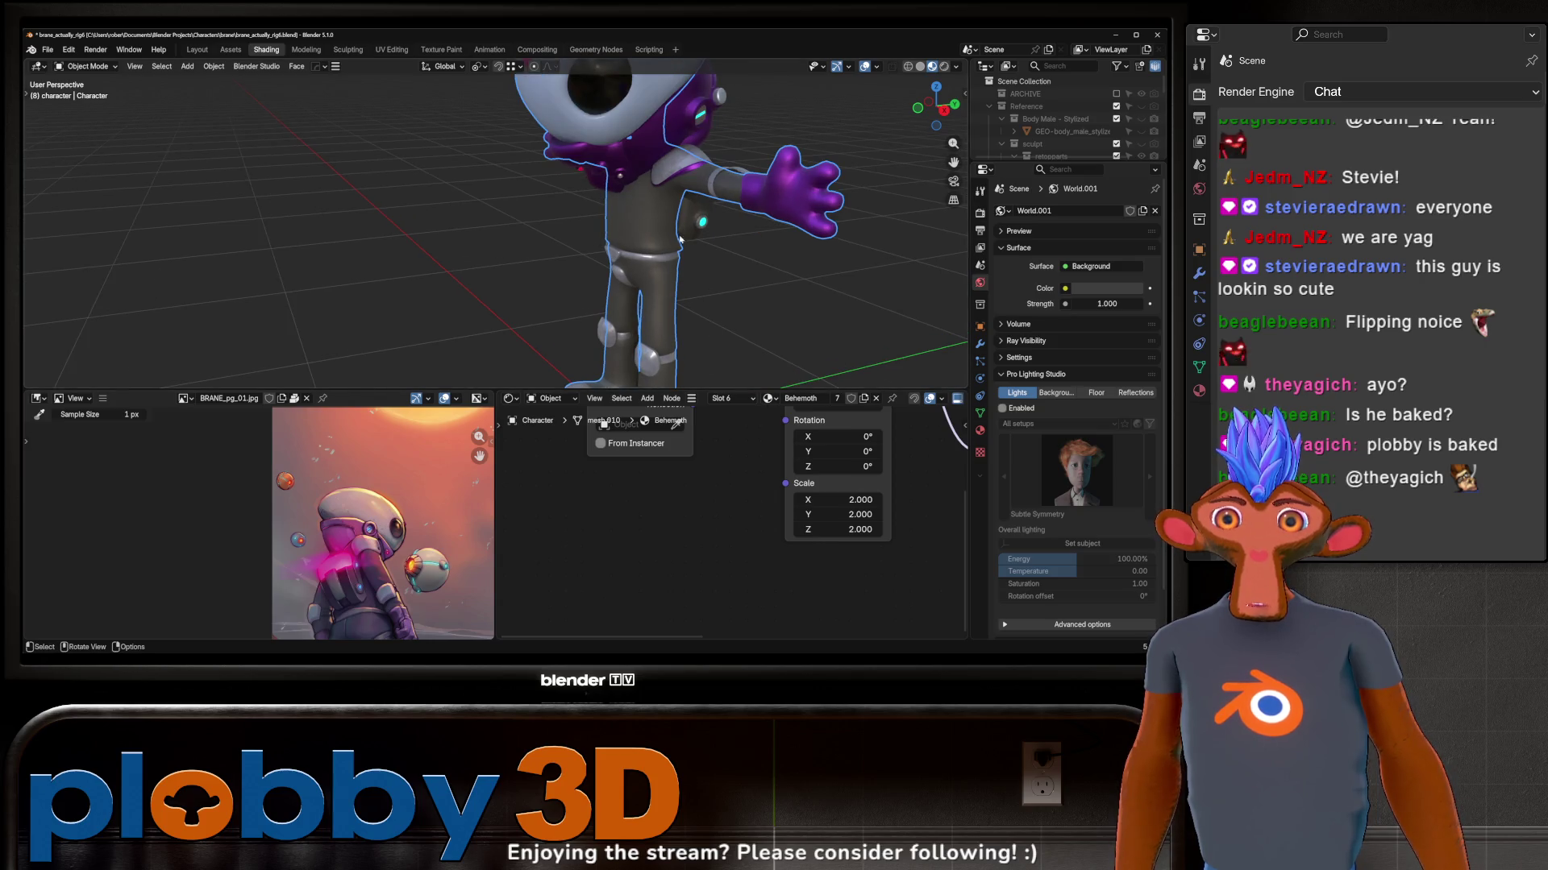
{"action": "left_click", "coordinate": [638, 146]}
{"action": "scroll", "coordinate": [628, 486], "scroll_direction": "down", "scroll_amount": 3}
{"action": "key", "text": "Home"}
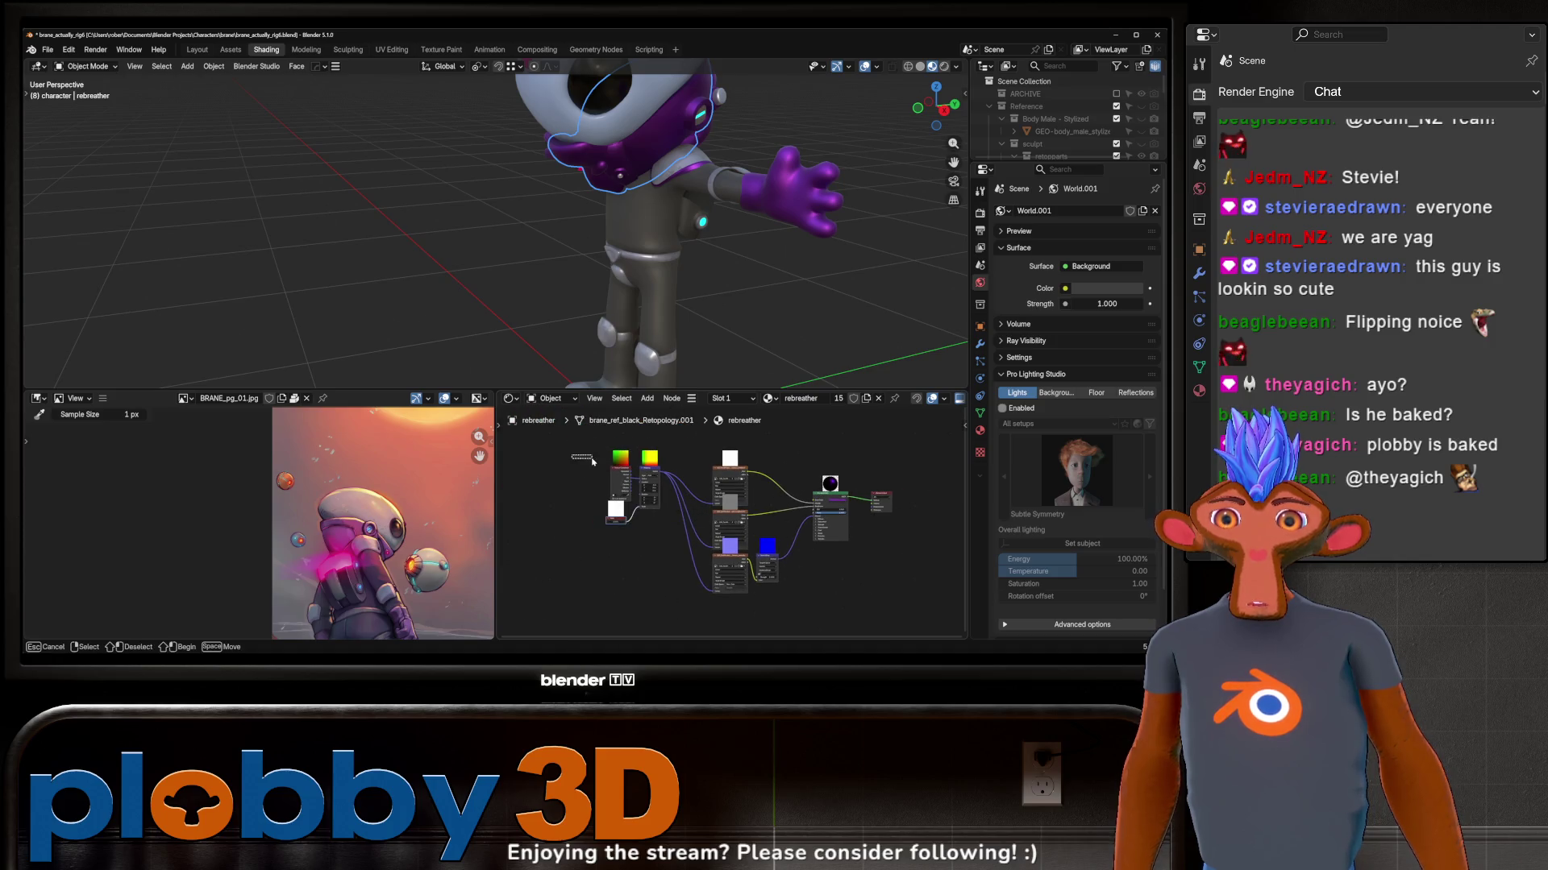
{"action": "left_click_drag", "start_coordinate": [591, 461], "coordinate": [779, 618]}
{"action": "key", "text": "ctrl+c"}
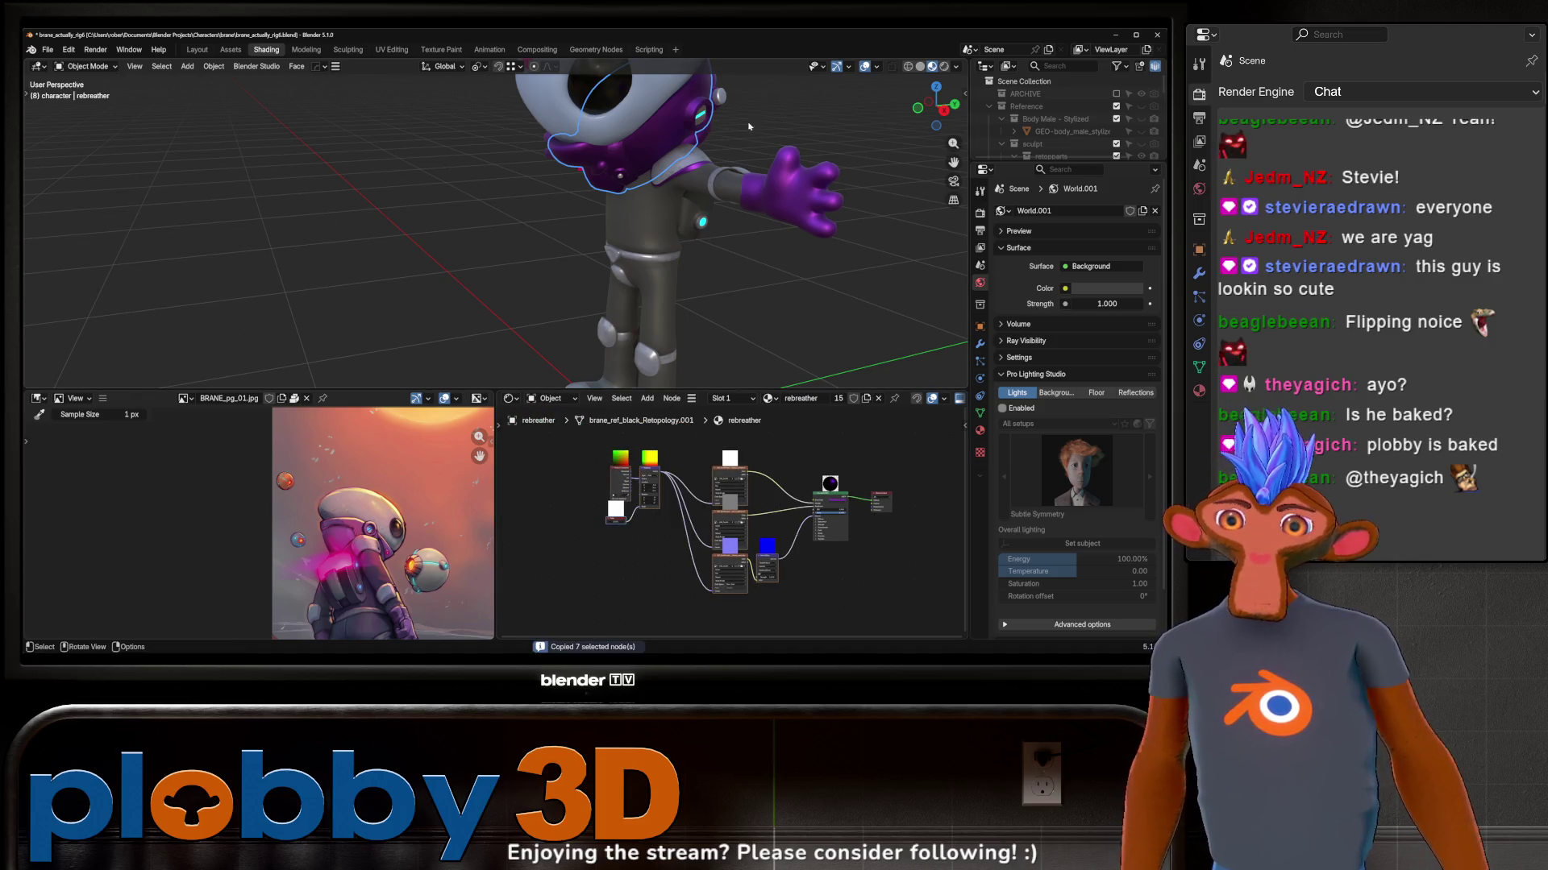
Step: Paste the texture nodes into the gloves material rather than the body's Behemoth material
{"action": "left_click", "coordinate": [777, 192]}
{"action": "key", "text": "ctrl+v"}
{"action": "scroll", "coordinate": [655, 534], "scroll_direction": "up", "scroll_amount": 2}
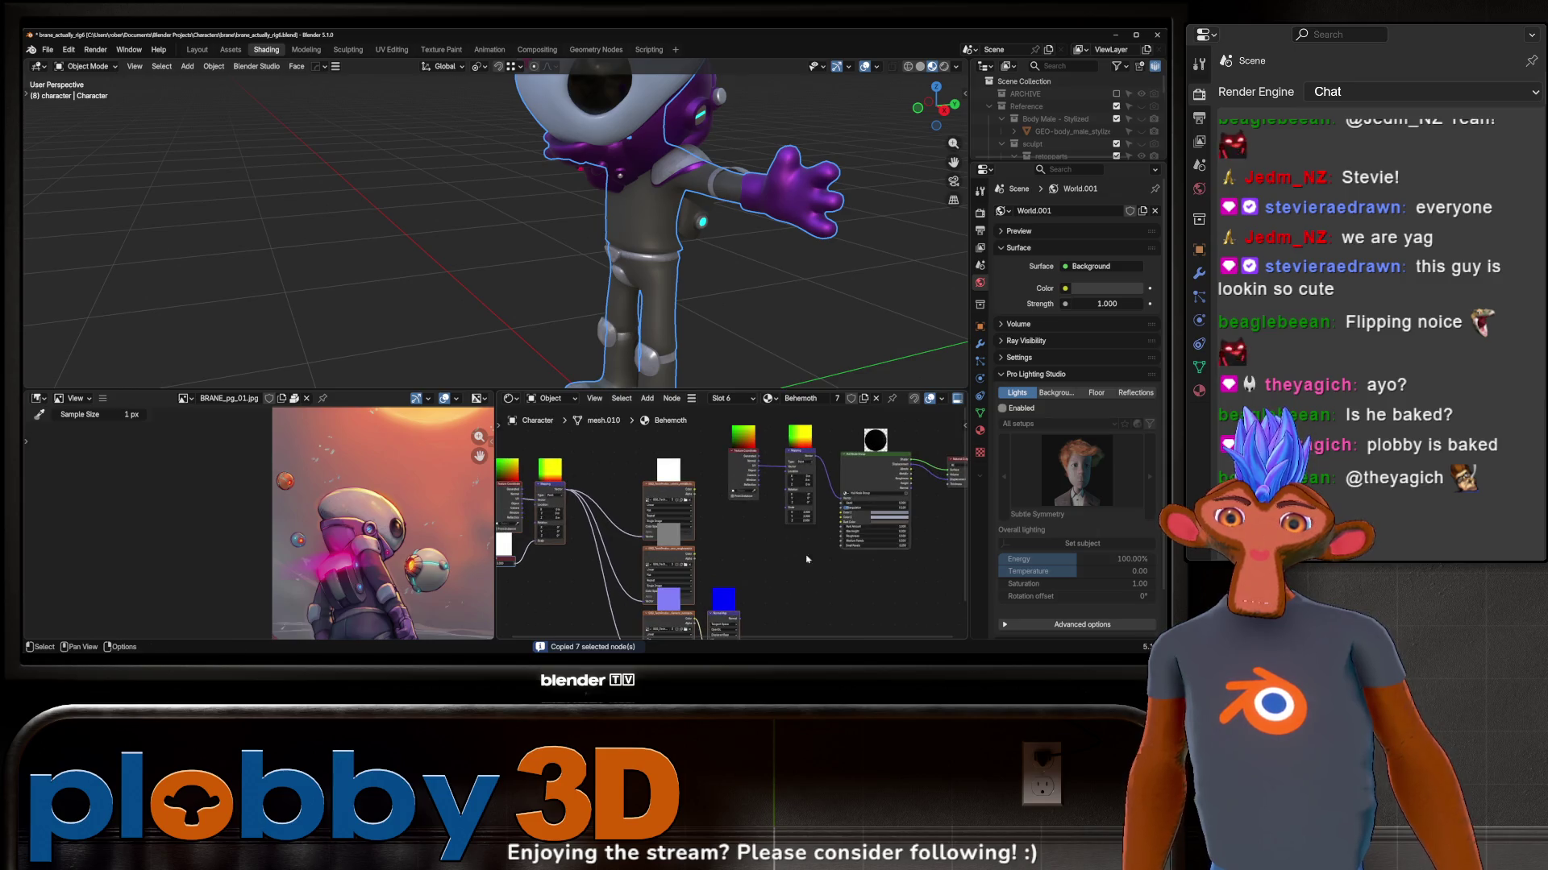
{"action": "key", "text": "ctrl+z"}
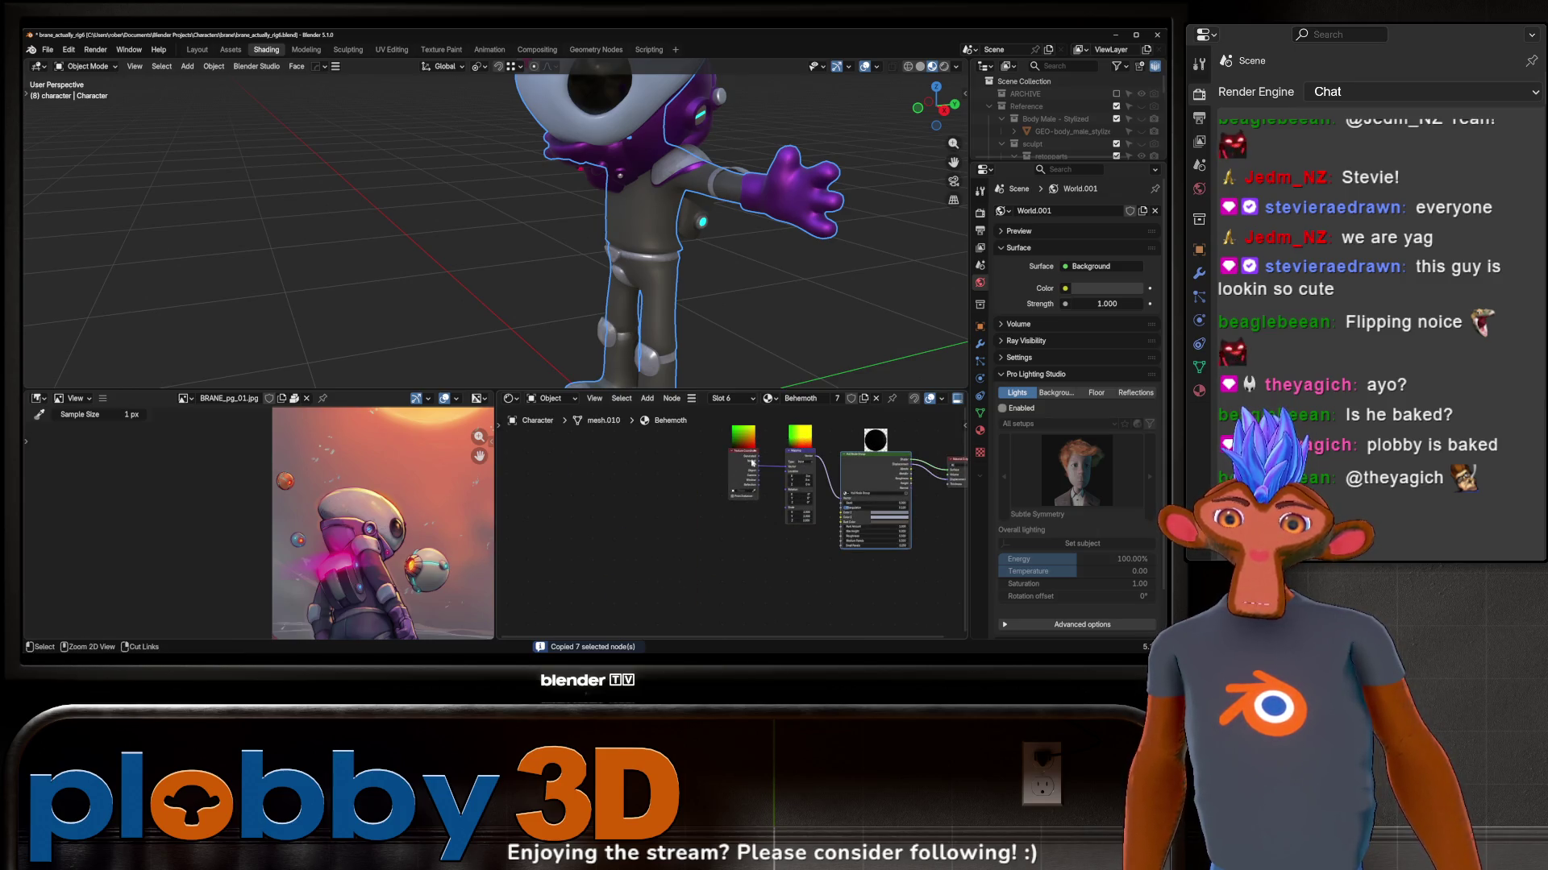
{"action": "left_click", "coordinate": [979, 430]}
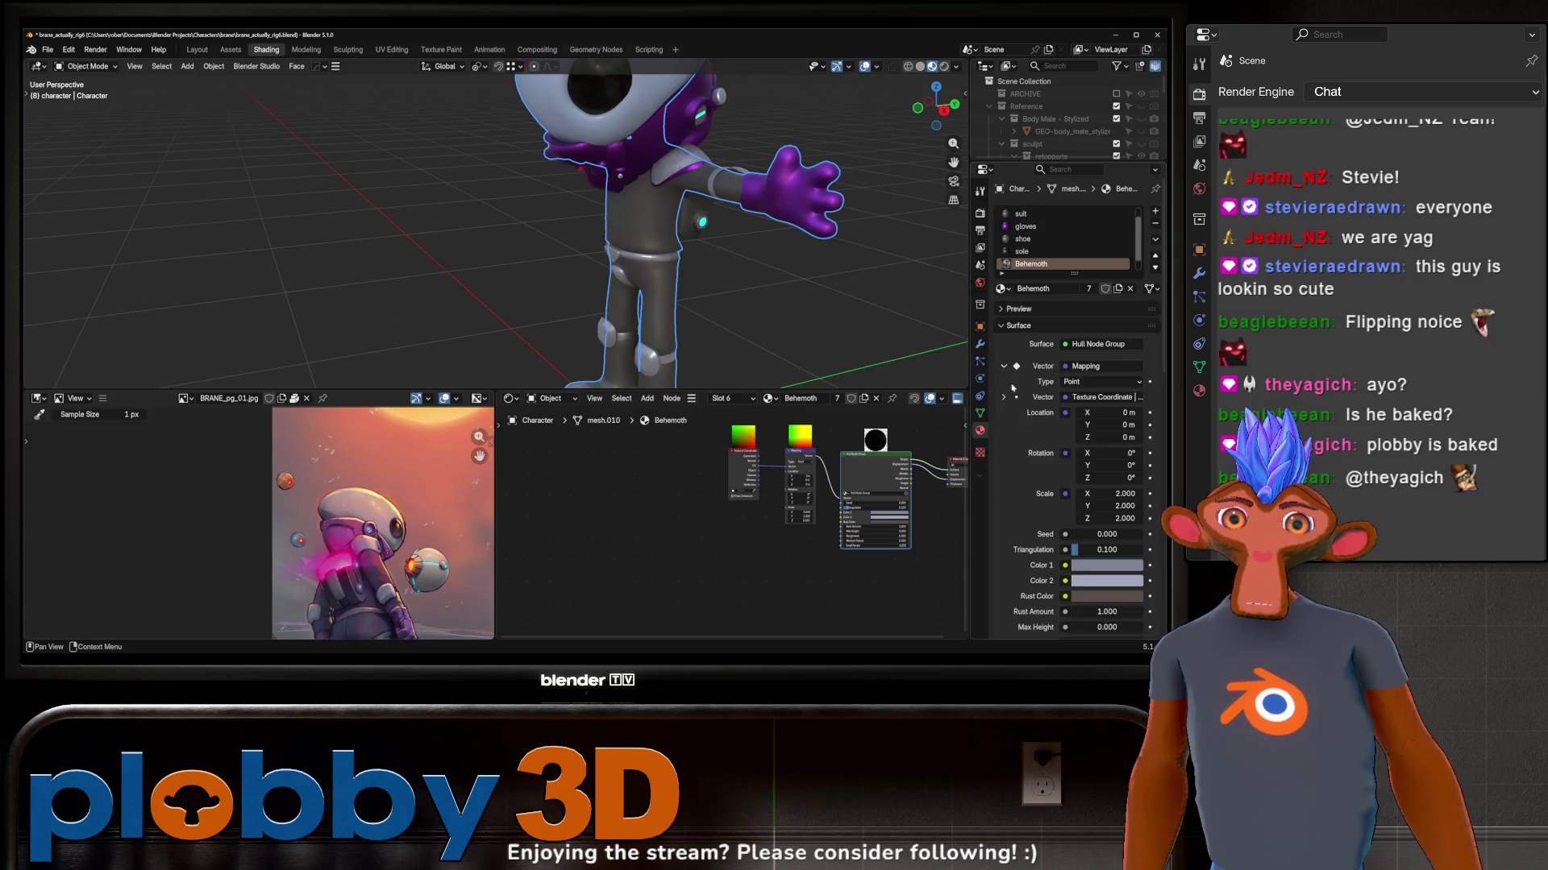
{"action": "left_click", "coordinate": [1027, 226]}
{"action": "key", "text": "ctrl+v"}
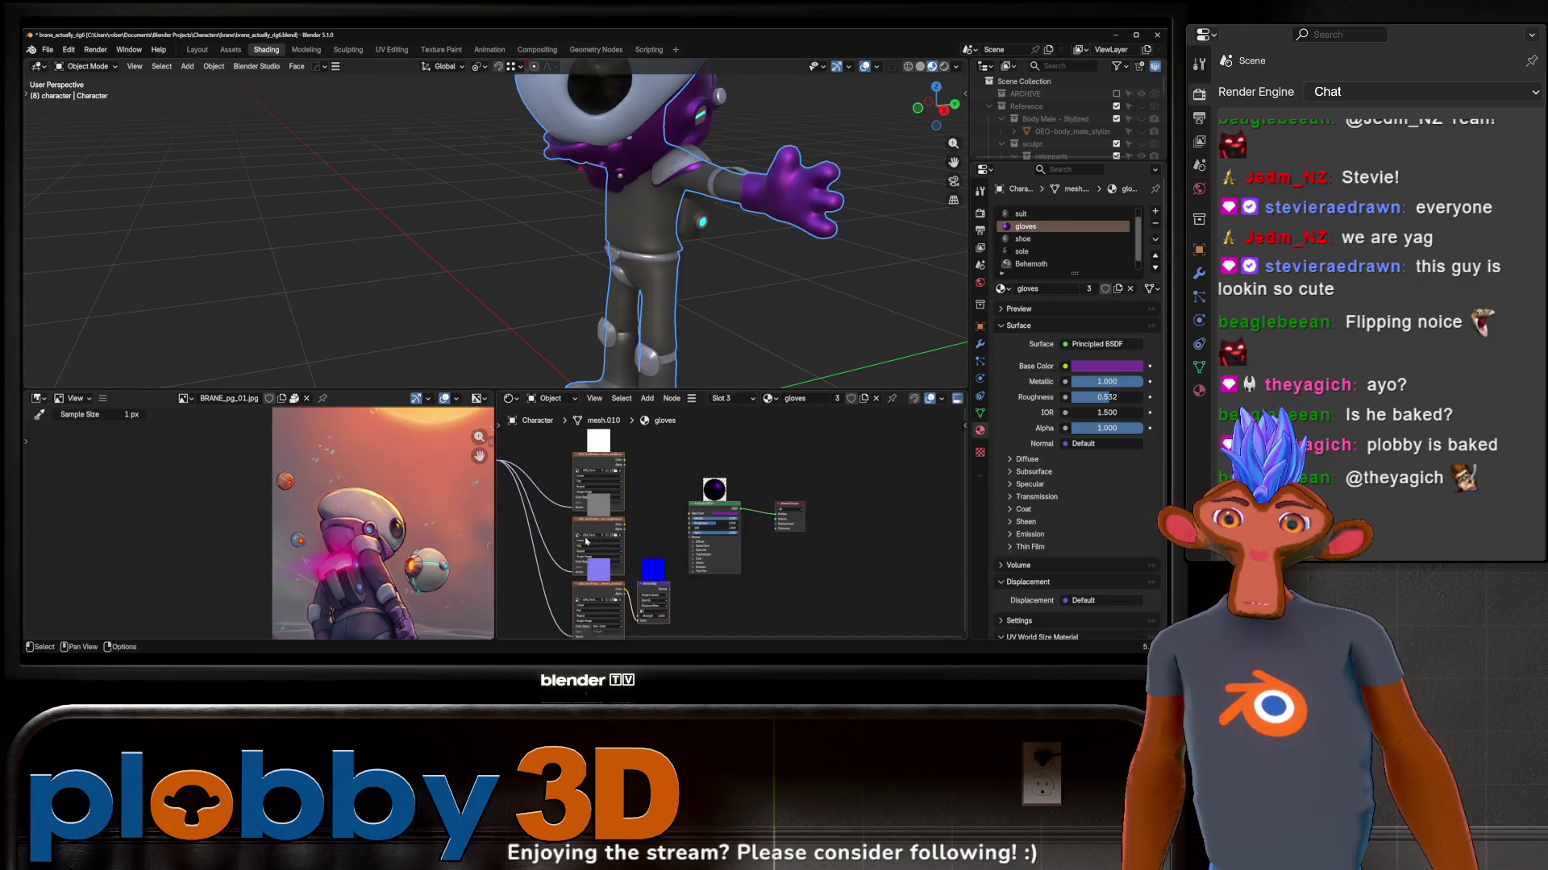
{"action": "scroll", "coordinate": [629, 508], "scroll_direction": "up", "scroll_amount": 1}
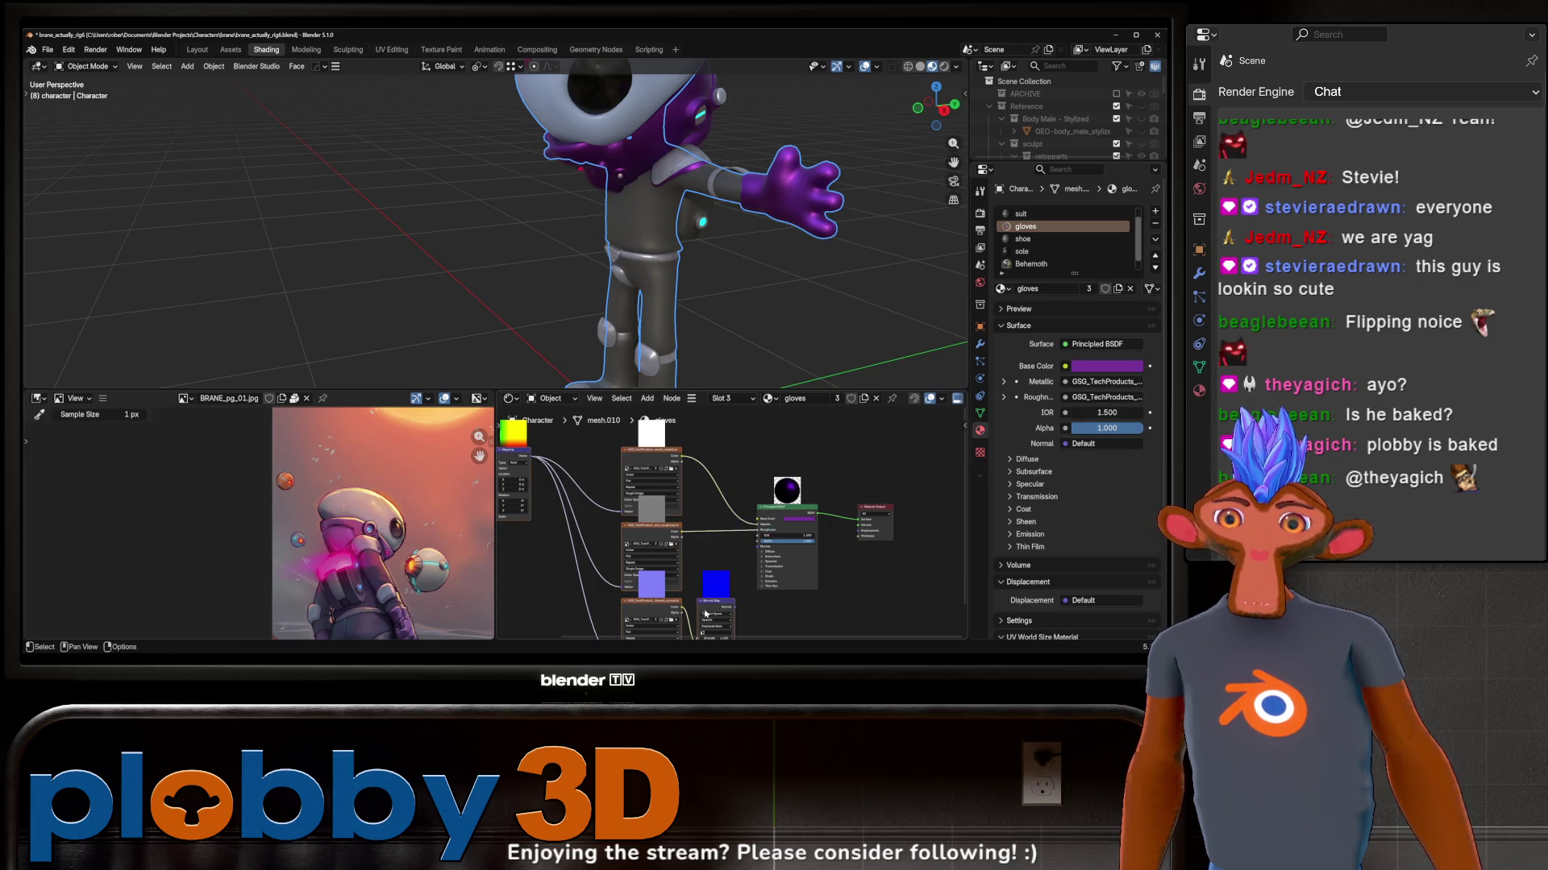
Step: Tidy the node view and orbit around to inspect the character's gloves and head
{"action": "middle_click_drag", "start_coordinate": [709, 616], "coordinate": [725, 580]}
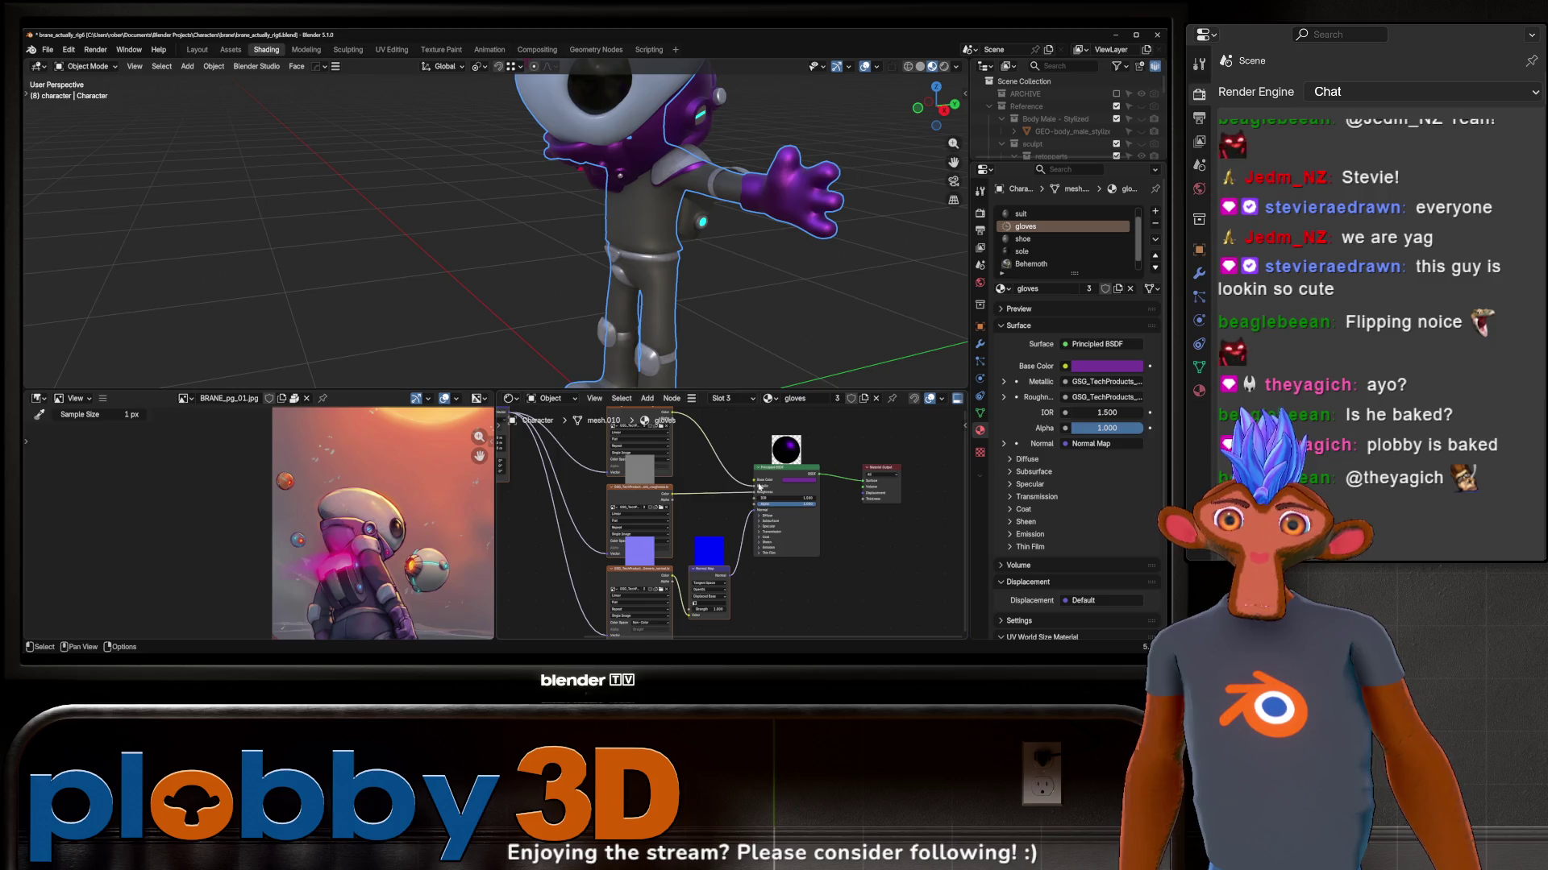
{"action": "middle_click_drag", "start_coordinate": [677, 242], "coordinate": [862, 248]}
{"action": "scroll", "coordinate": [800, 190], "scroll_direction": "up", "scroll_amount": 5}
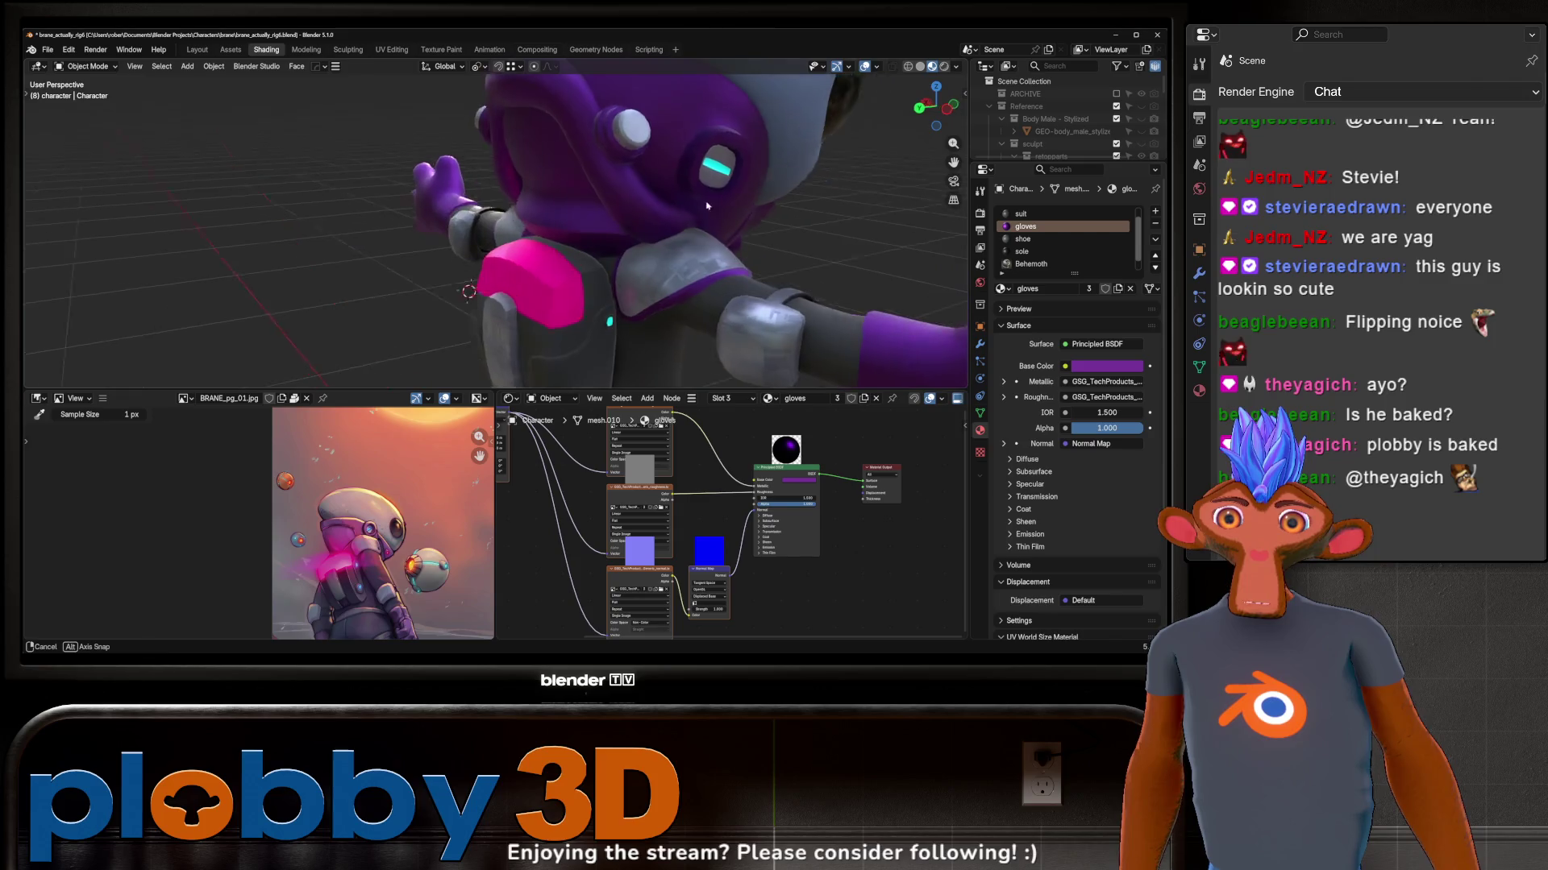
{"action": "mouse_move", "coordinate": [800, 190]}
{"action": "middle_mouse_down"}
{"action": "mouse_move", "coordinate": [691, 205]}
{"action": "mouse_move", "coordinate": [770, 196]}
{"action": "mouse_move", "coordinate": [786, 242]}
{"action": "middle_mouse_up"}
{"action": "scroll", "coordinate": [788, 590], "scroll_direction": "down", "scroll_amount": 3}
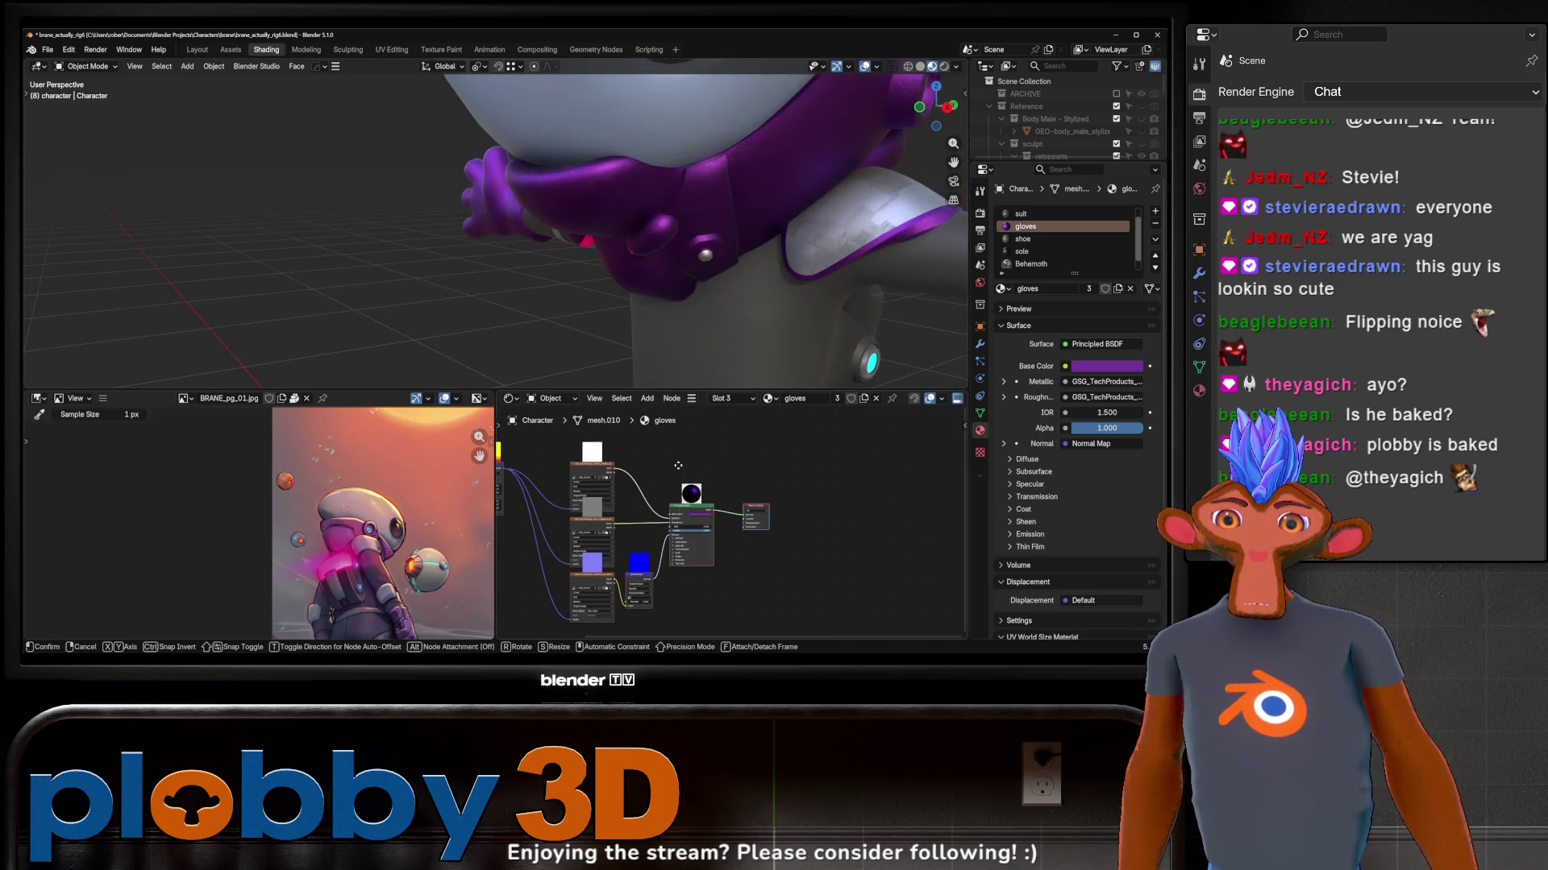
{"action": "scroll", "coordinate": [677, 537], "scroll_direction": "up", "scroll_amount": 3}
{"action": "key", "text": "shift+a"}
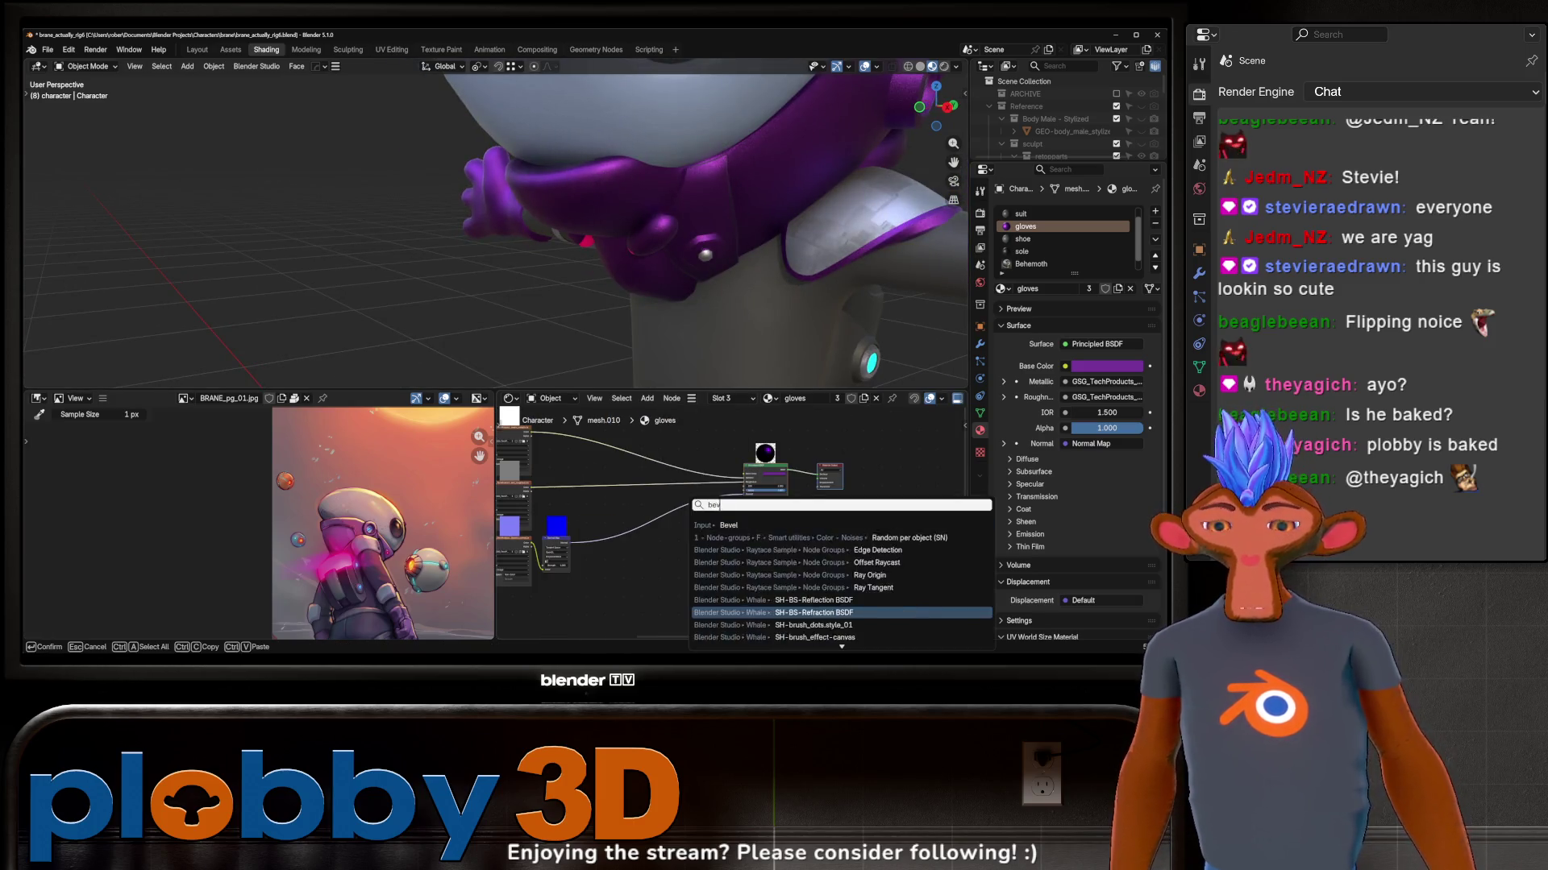
Step: Drop a Bevel node into the gloves material's Normal link and preview with rendered shading
{"action": "left_click", "coordinate": [696, 612]}
{"action": "left_click", "coordinate": [617, 520]}
{"action": "mouse_move", "coordinate": [641, 242]}
{"action": "middle_mouse_down"}
{"action": "mouse_move", "coordinate": [705, 259]}
{"action": "mouse_move", "coordinate": [627, 322]}
{"action": "mouse_move", "coordinate": [622, 282]}
{"action": "mouse_move", "coordinate": [796, 120]}
{"action": "middle_mouse_up"}
{"action": "key", "text": "z"}
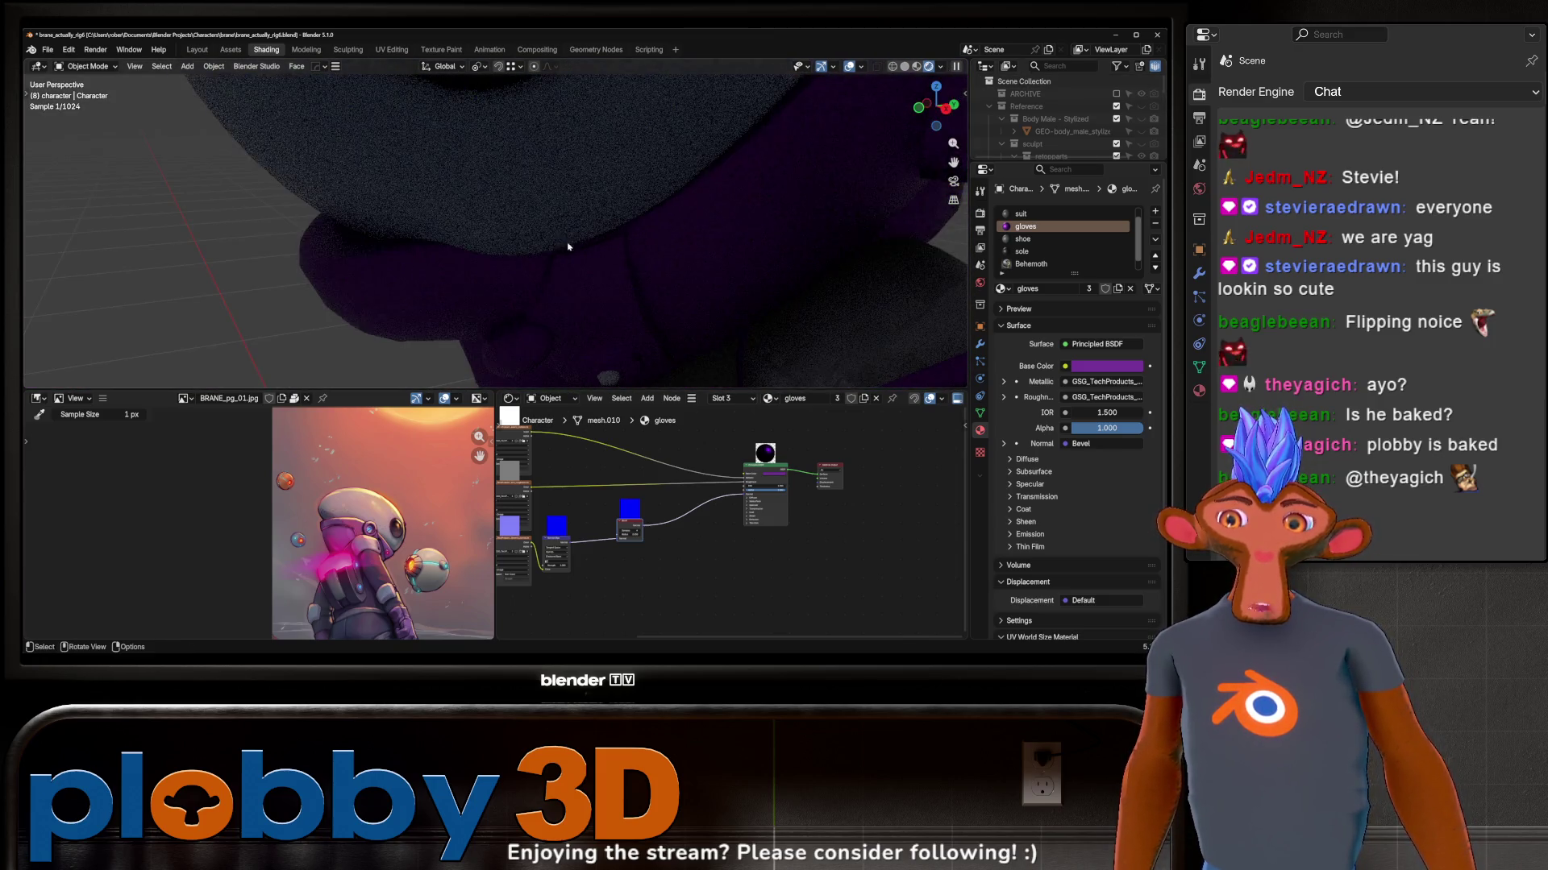
{"action": "scroll", "coordinate": [638, 229], "scroll_direction": "down", "scroll_amount": 5}
Step: Frame the whole character and make Camera/Lights the active collection for adding objects
{"action": "key", "text": "shift+a"}
{"action": "scroll", "coordinate": [1043, 109], "scroll_direction": "down", "scroll_amount": 5}
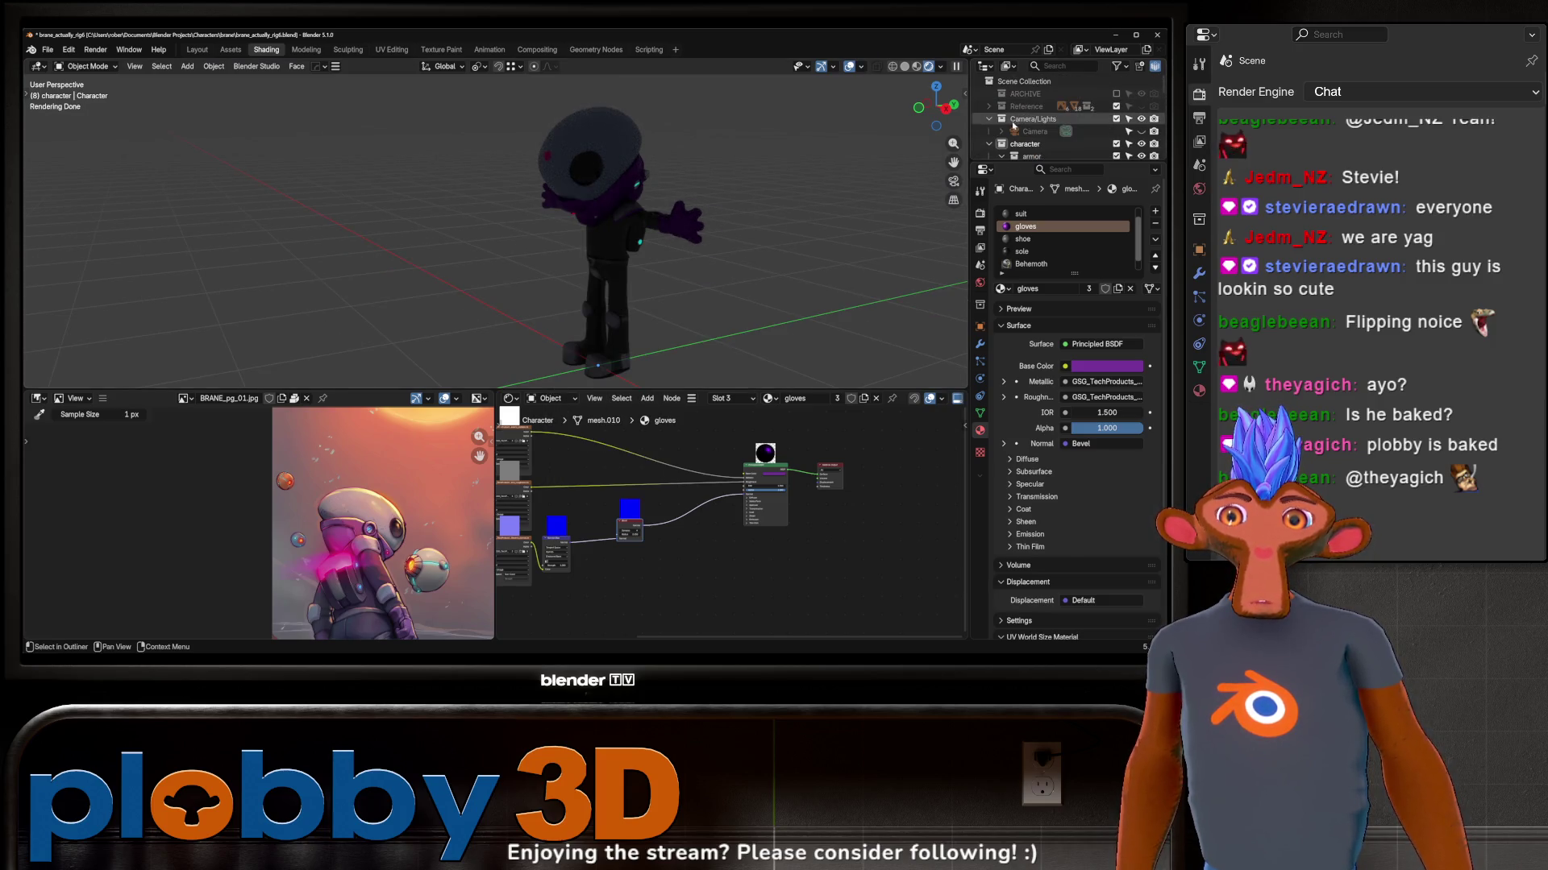
{"action": "left_click", "coordinate": [1064, 119]}
{"action": "key", "text": "shift+a"}
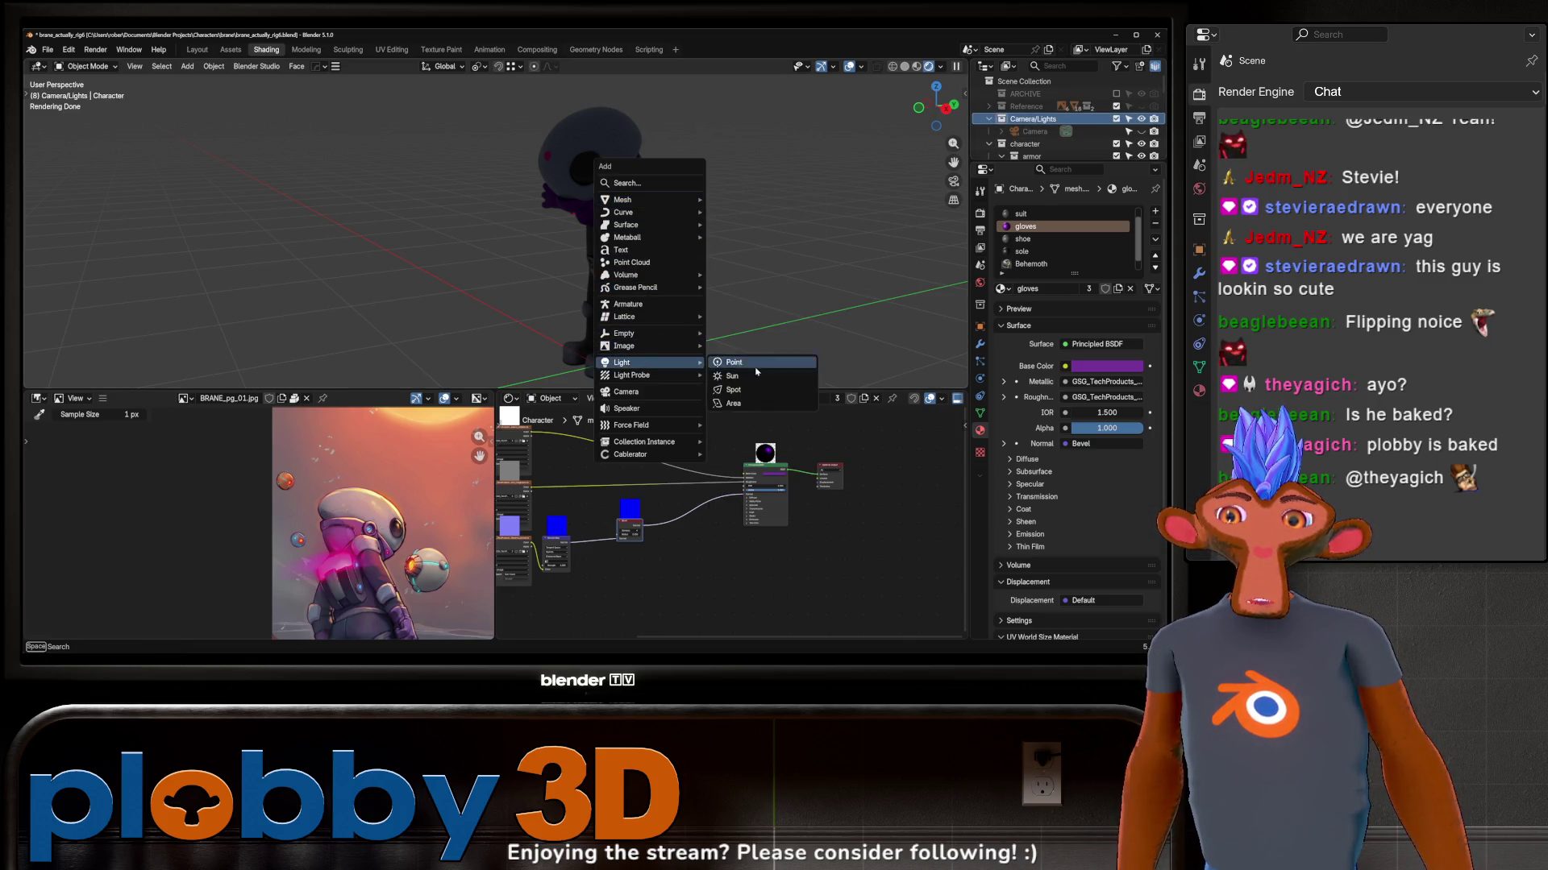
Step: Add an area light, snap it to the world-origin cursor and raise it above the character
{"action": "left_click", "coordinate": [737, 405]}
{"action": "key", "text": "g"}
{"action": "key", "text": "z"}
{"action": "left_click", "coordinate": [761, 122]}
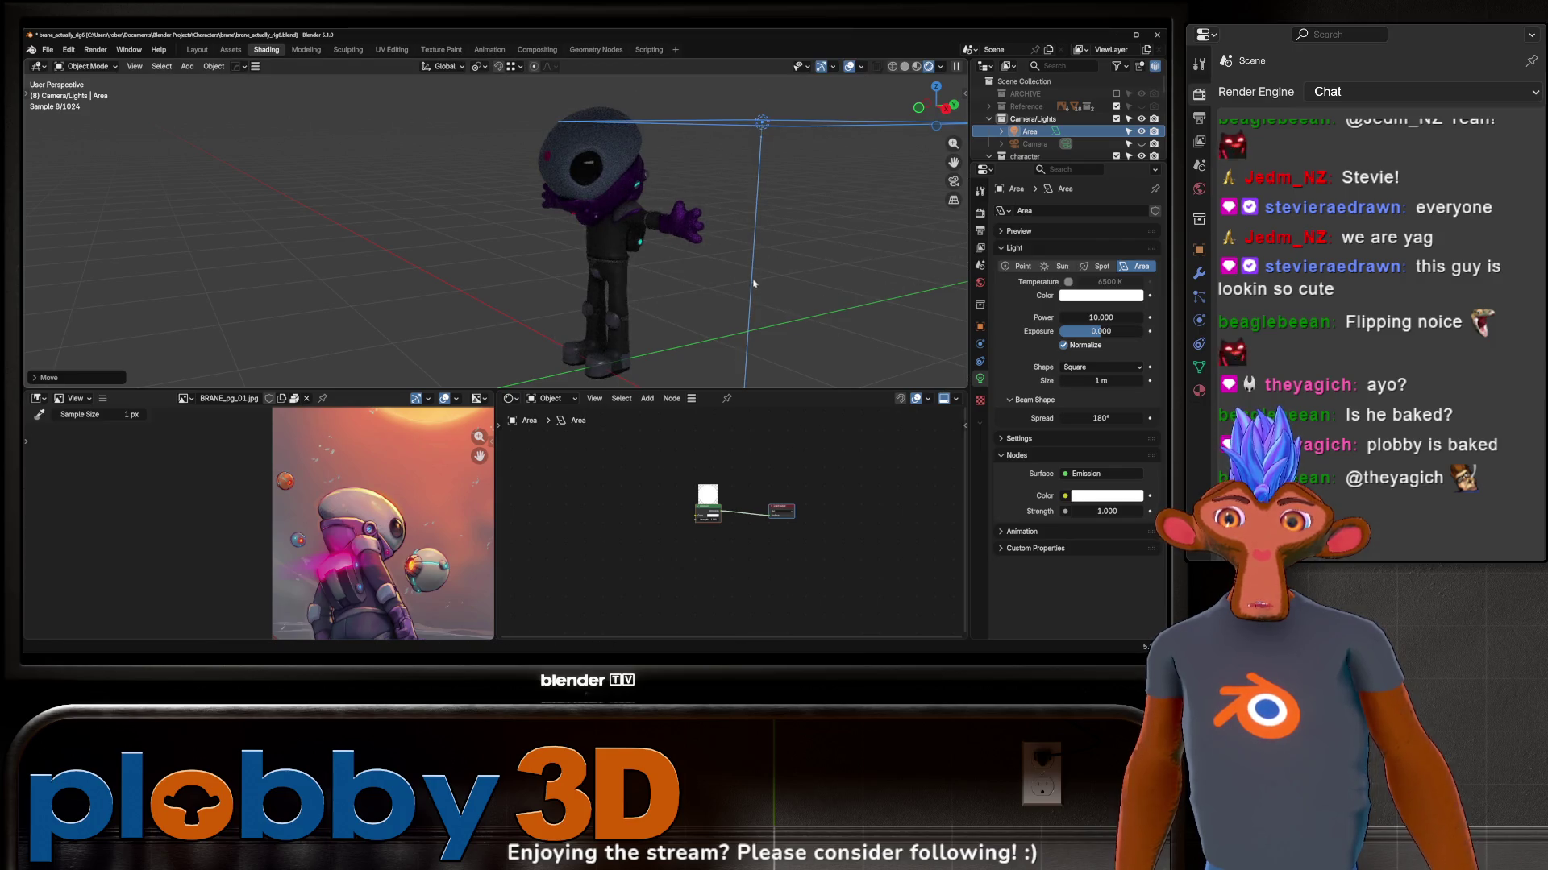
{"action": "key", "text": "q"}
{"action": "left_click", "coordinate": [757, 307]}
{"action": "key", "text": "q"}
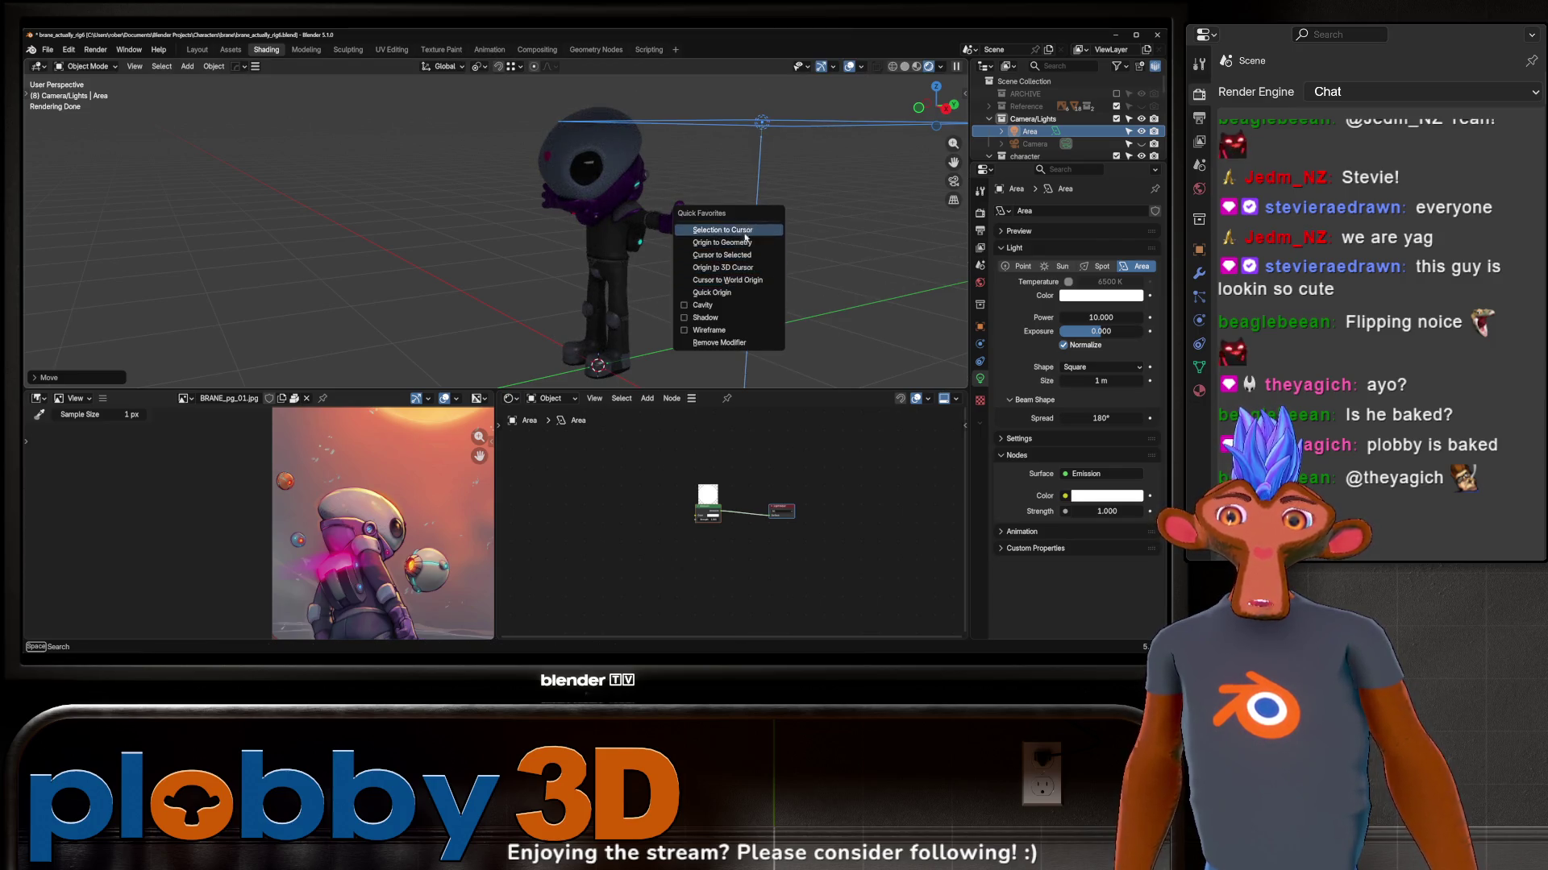
{"action": "left_click", "coordinate": [738, 230]}
{"action": "key", "text": "g"}
{"action": "left_click", "coordinate": [725, 230]}
Step: Tilt the light toward the alien, shift it along Y and duplicate a second light across the character
{"action": "key", "text": "r"}
{"action": "left_click", "coordinate": [750, 195]}
{"action": "key", "text": "g"}
{"action": "key", "text": "y"}
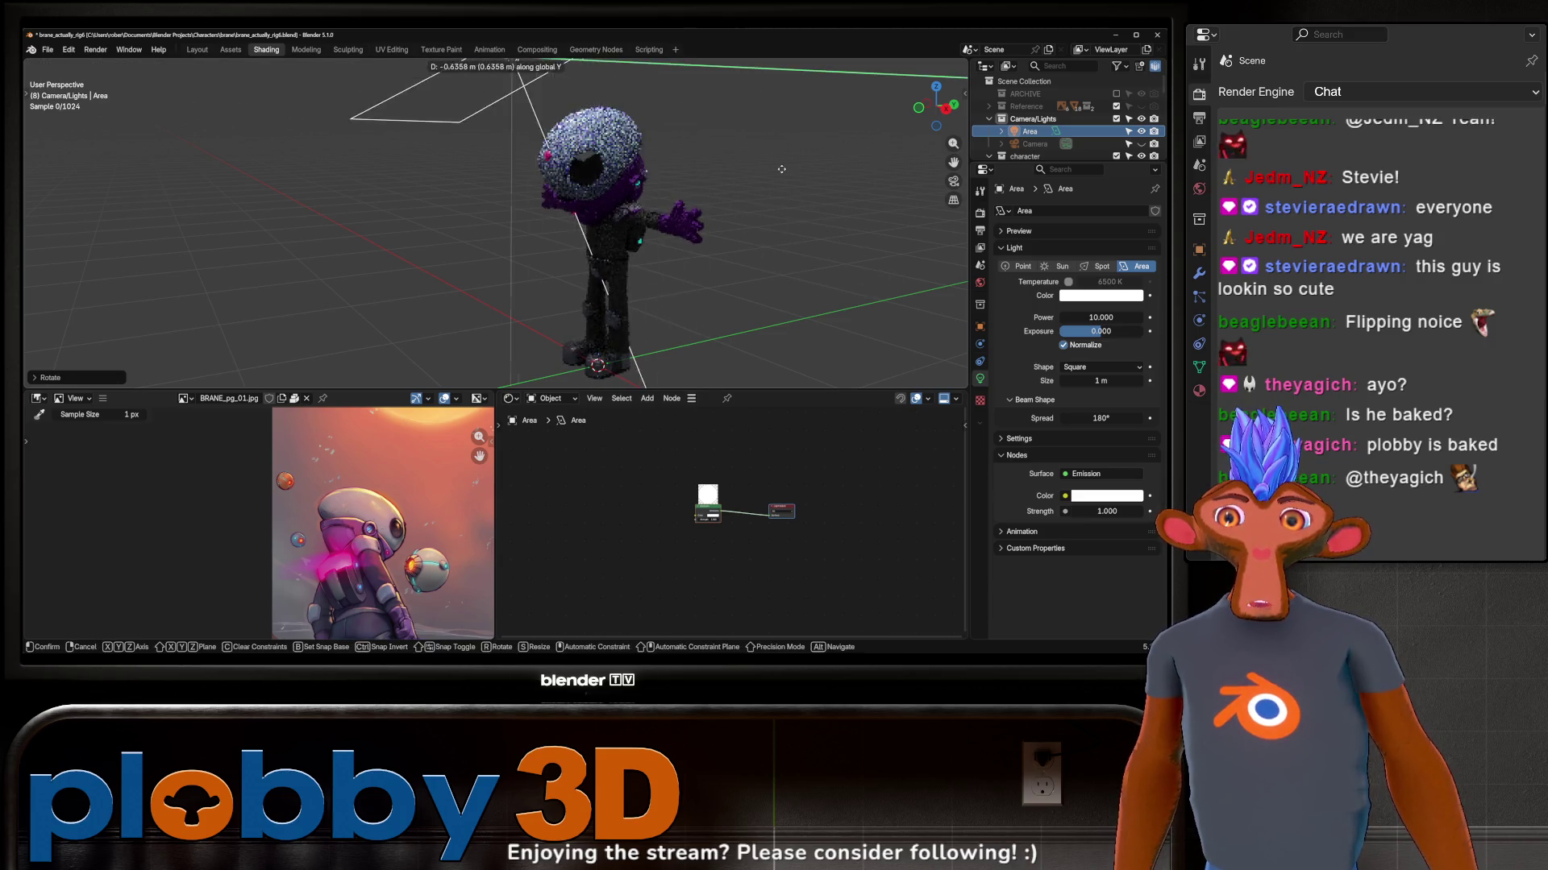
{"action": "left_click", "coordinate": [782, 170]}
{"action": "key", "text": "shift+d"}
{"action": "key", "text": "y"}
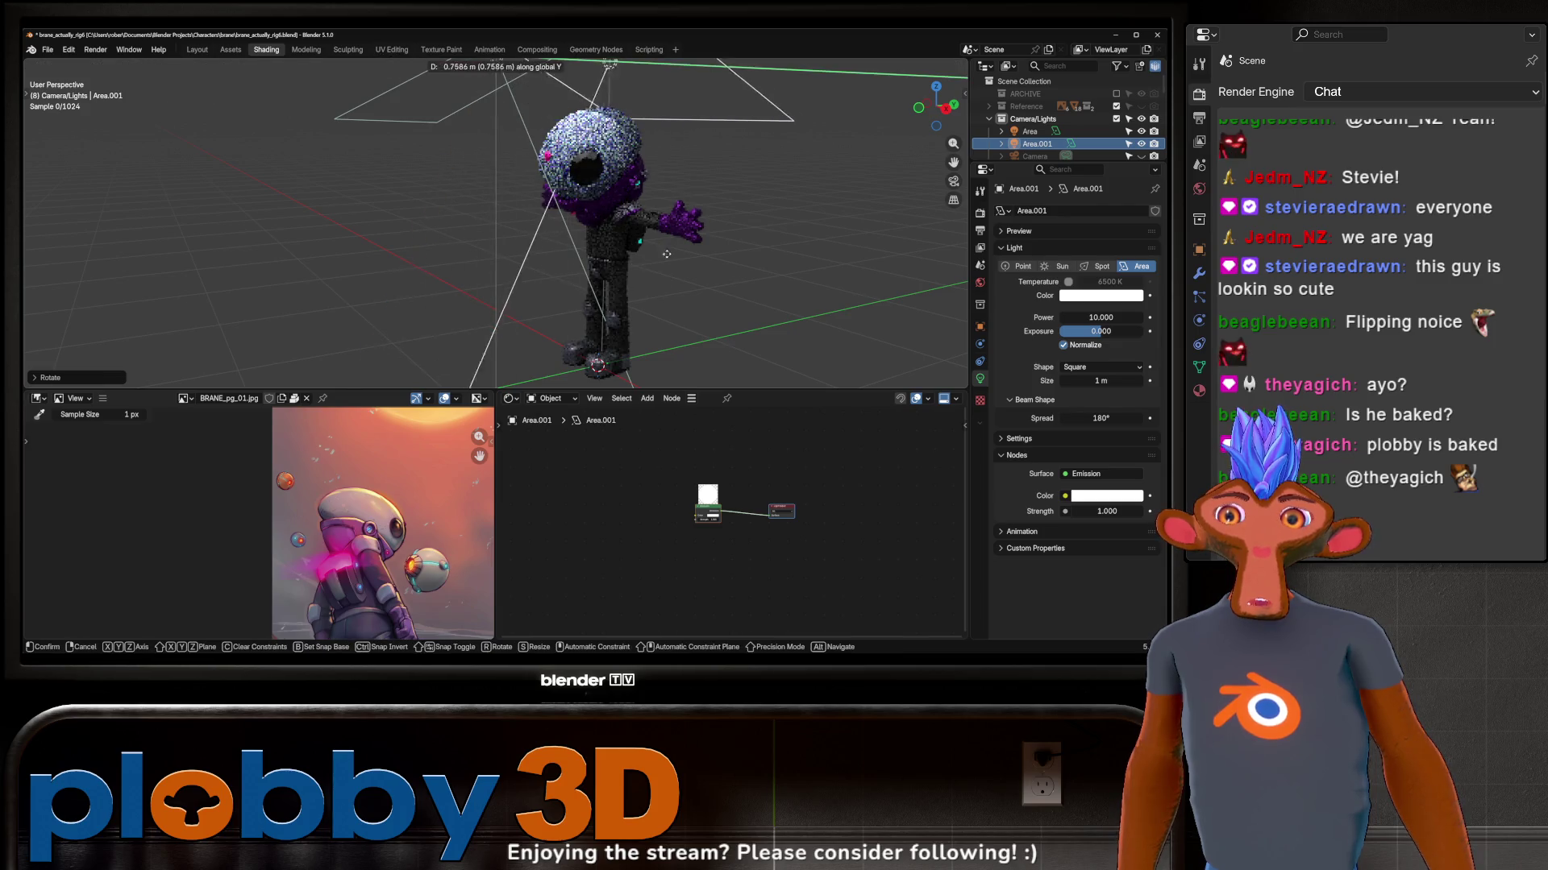
{"action": "left_click", "coordinate": [668, 198]}
Step: Raise the first area light's power to 19.5 and view the lit character front-on
{"action": "left_click", "coordinate": [432, 124], "text": "shift"}
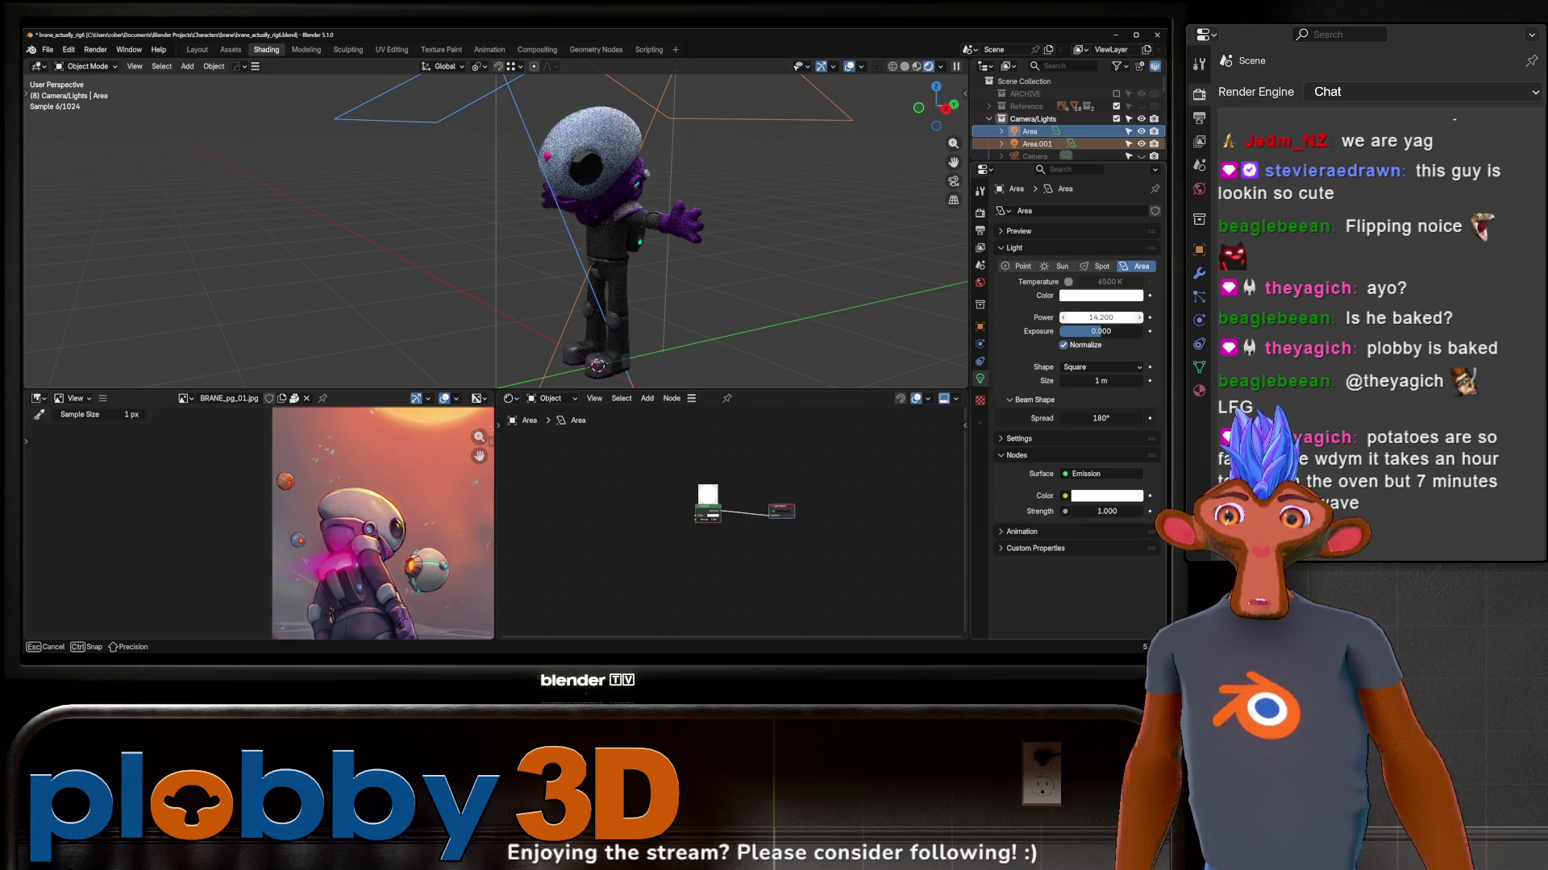
{"action": "right_click", "coordinate": [1089, 317]}
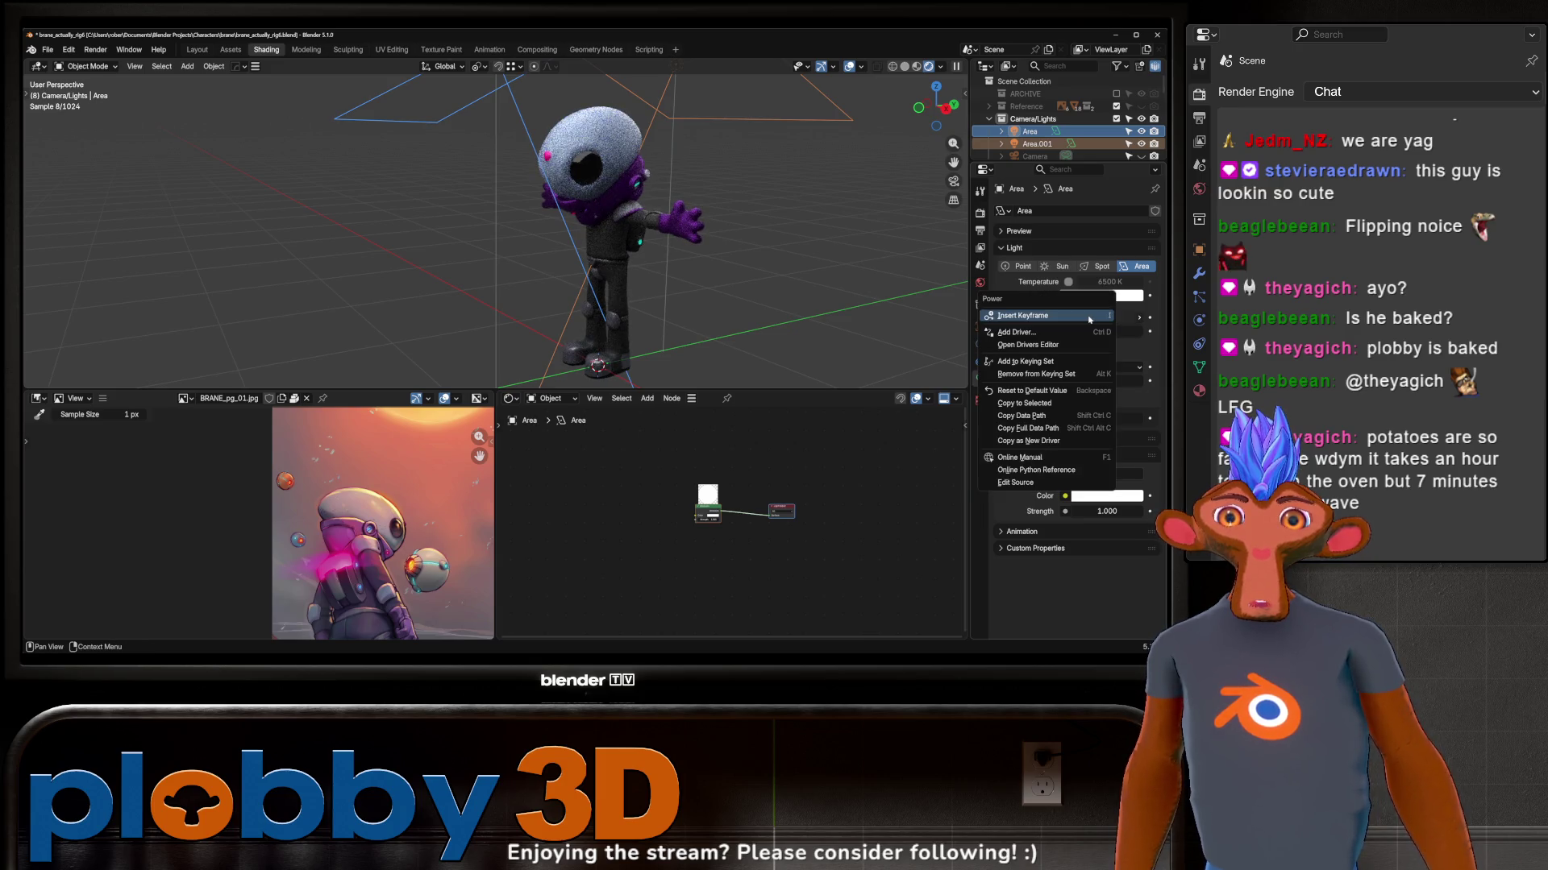
{"action": "left_click", "coordinate": [1037, 392]}
{"action": "key", "text": "alt+a"}
{"action": "middle_click_drag", "start_coordinate": [725, 242], "coordinate": [571, 76]}
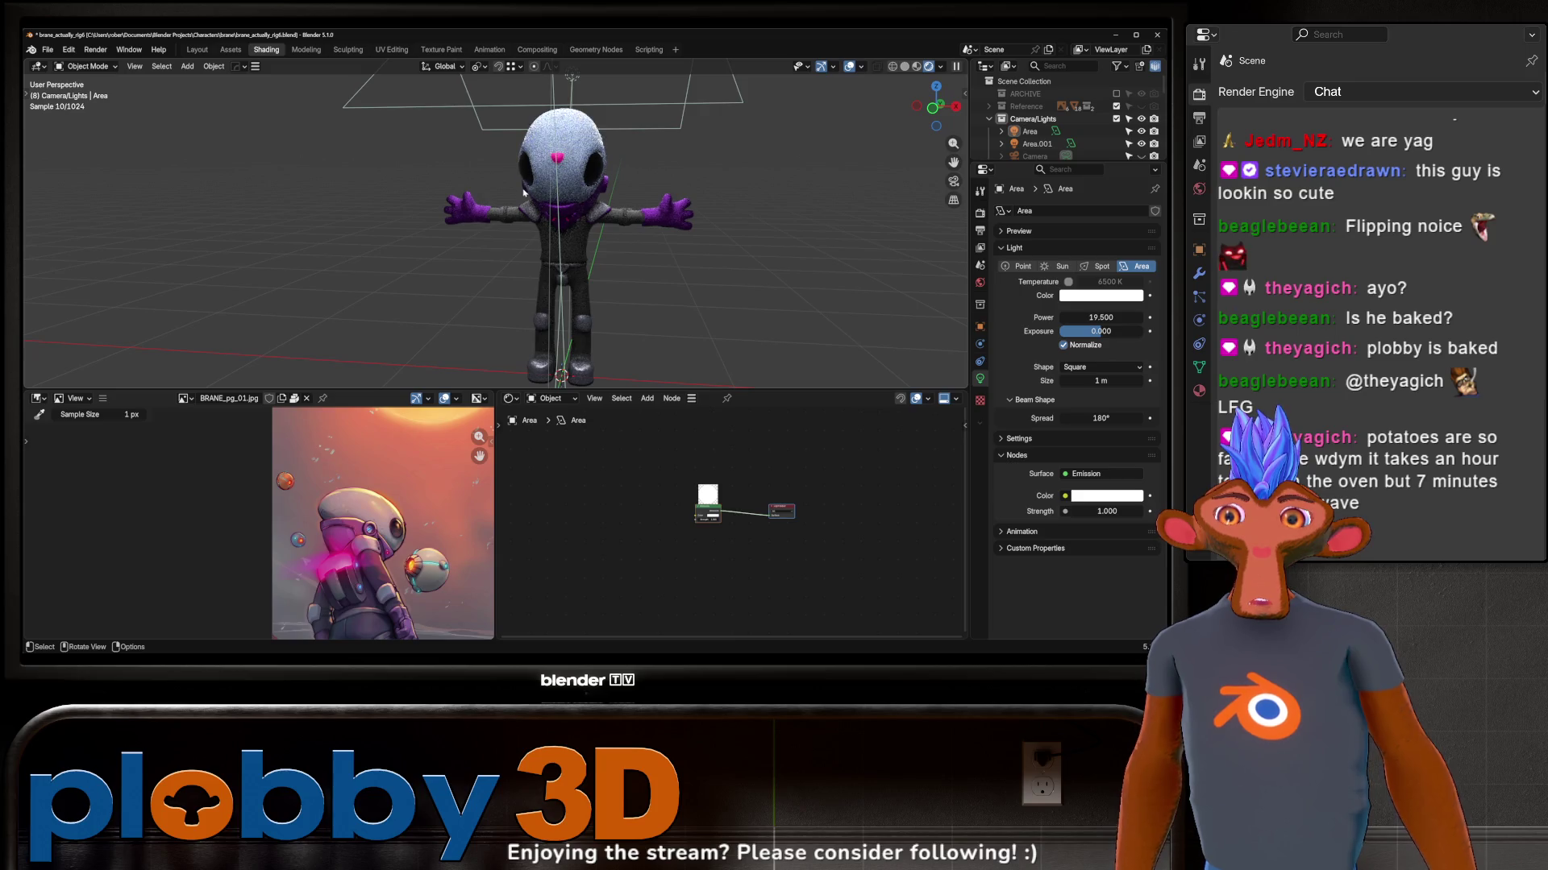
{"action": "scroll", "coordinate": [523, 192], "scroll_direction": "up", "scroll_amount": 4}
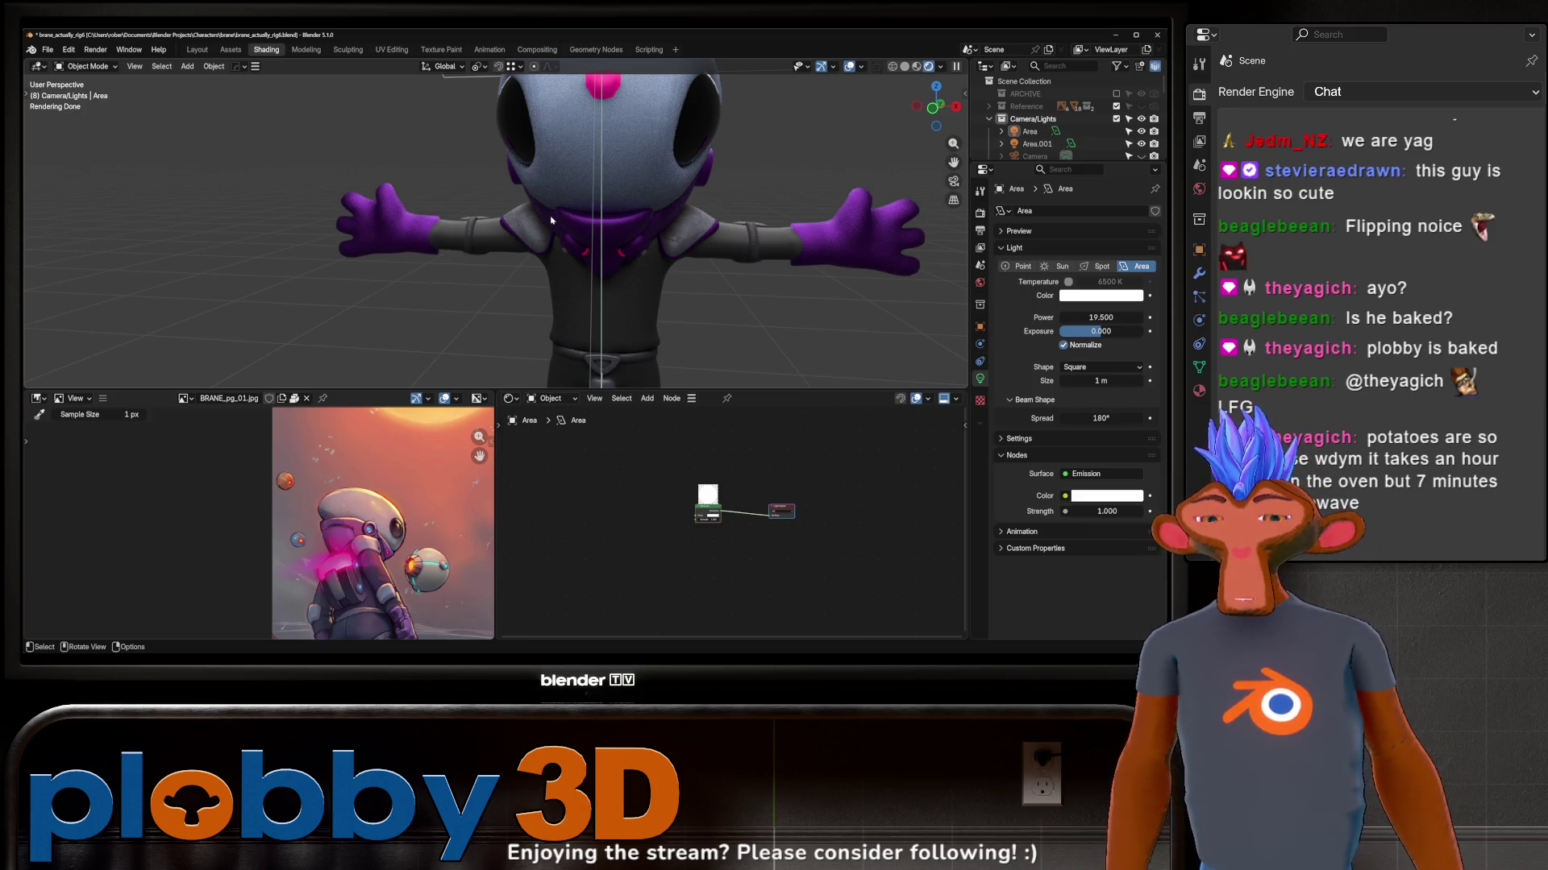
Step: Select the shoulderpads object and enter its Behemoth material's Hull Node Group
{"action": "mouse_move", "coordinate": [410, 137]}
{"action": "middle_mouse_down"}
{"action": "mouse_move", "coordinate": [587, 226]}
{"action": "mouse_move", "coordinate": [719, 210]}
{"action": "middle_mouse_up"}
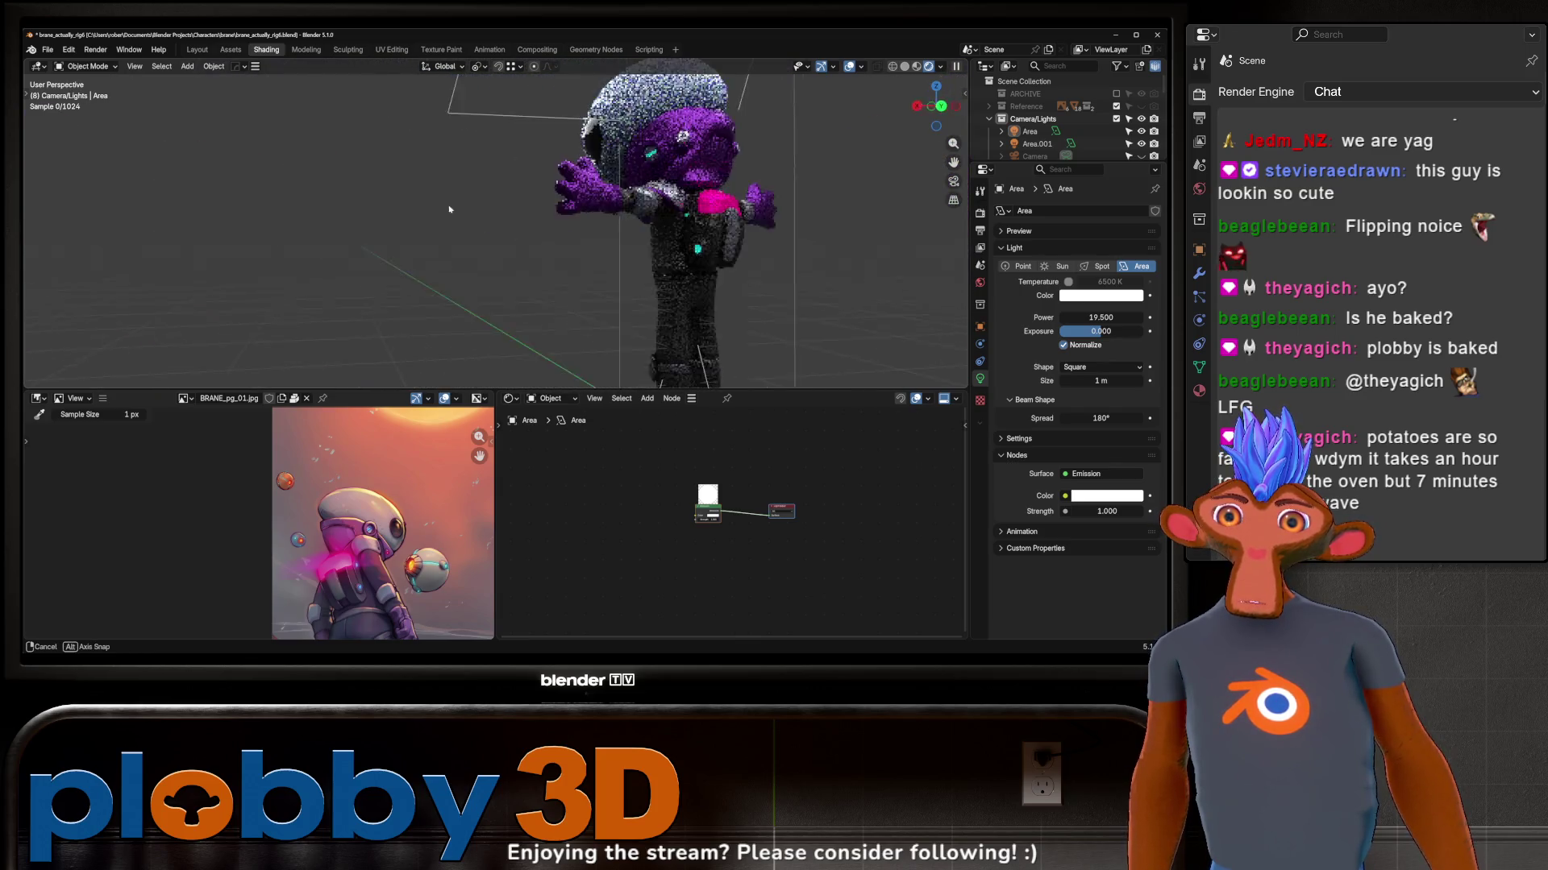
{"action": "scroll", "coordinate": [450, 331], "scroll_direction": "up", "scroll_amount": 3}
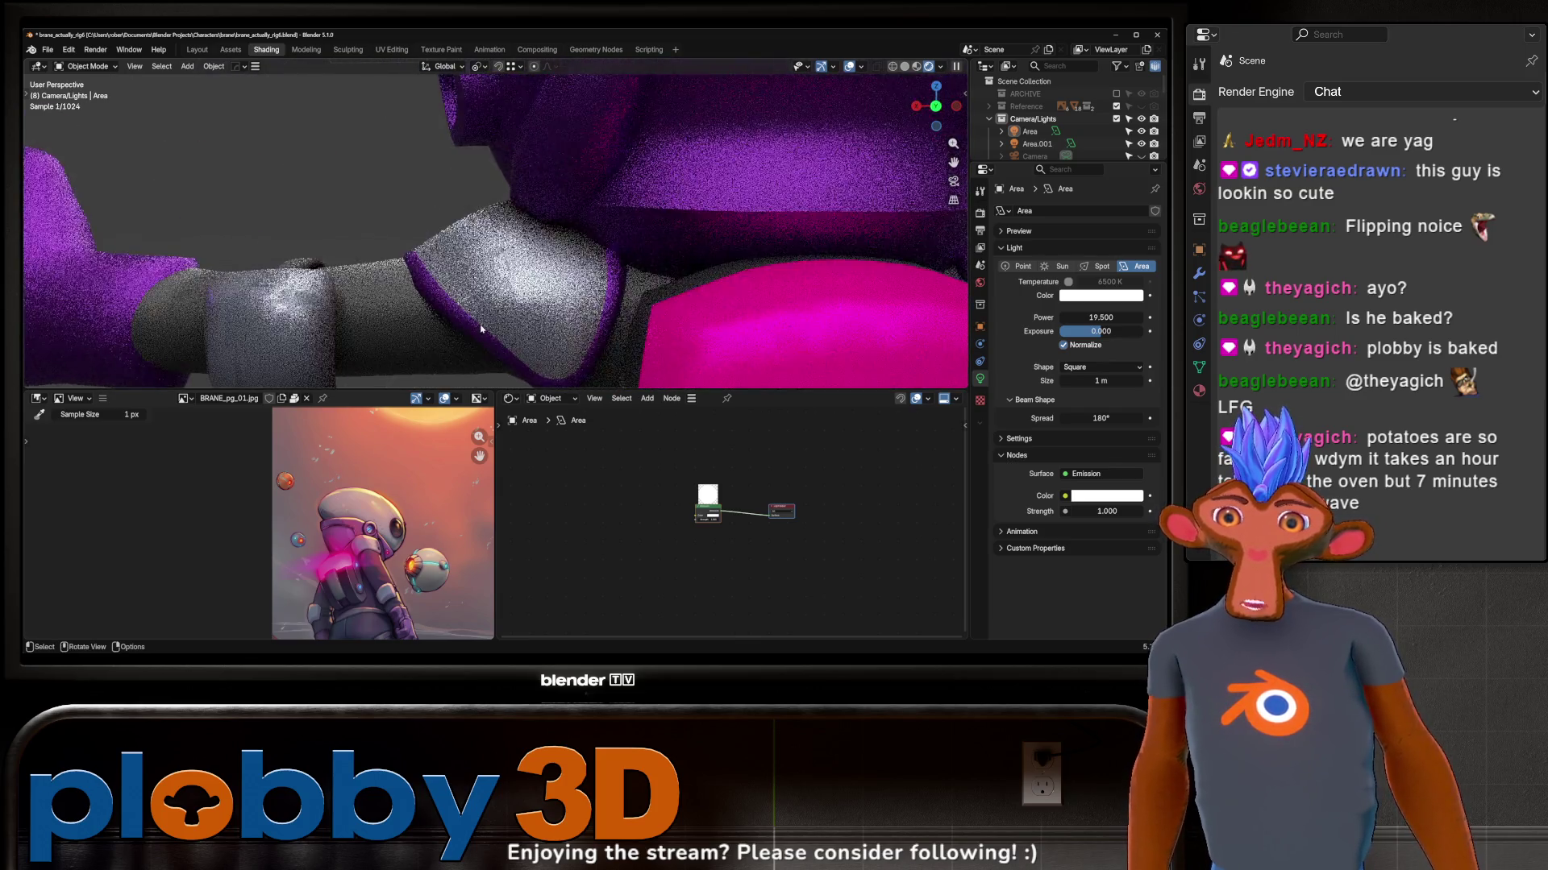
{"action": "left_click", "coordinate": [449, 330]}
{"action": "middle_click_drag", "start_coordinate": [450, 329], "coordinate": [626, 216]}
{"action": "left_click", "coordinate": [626, 217]}
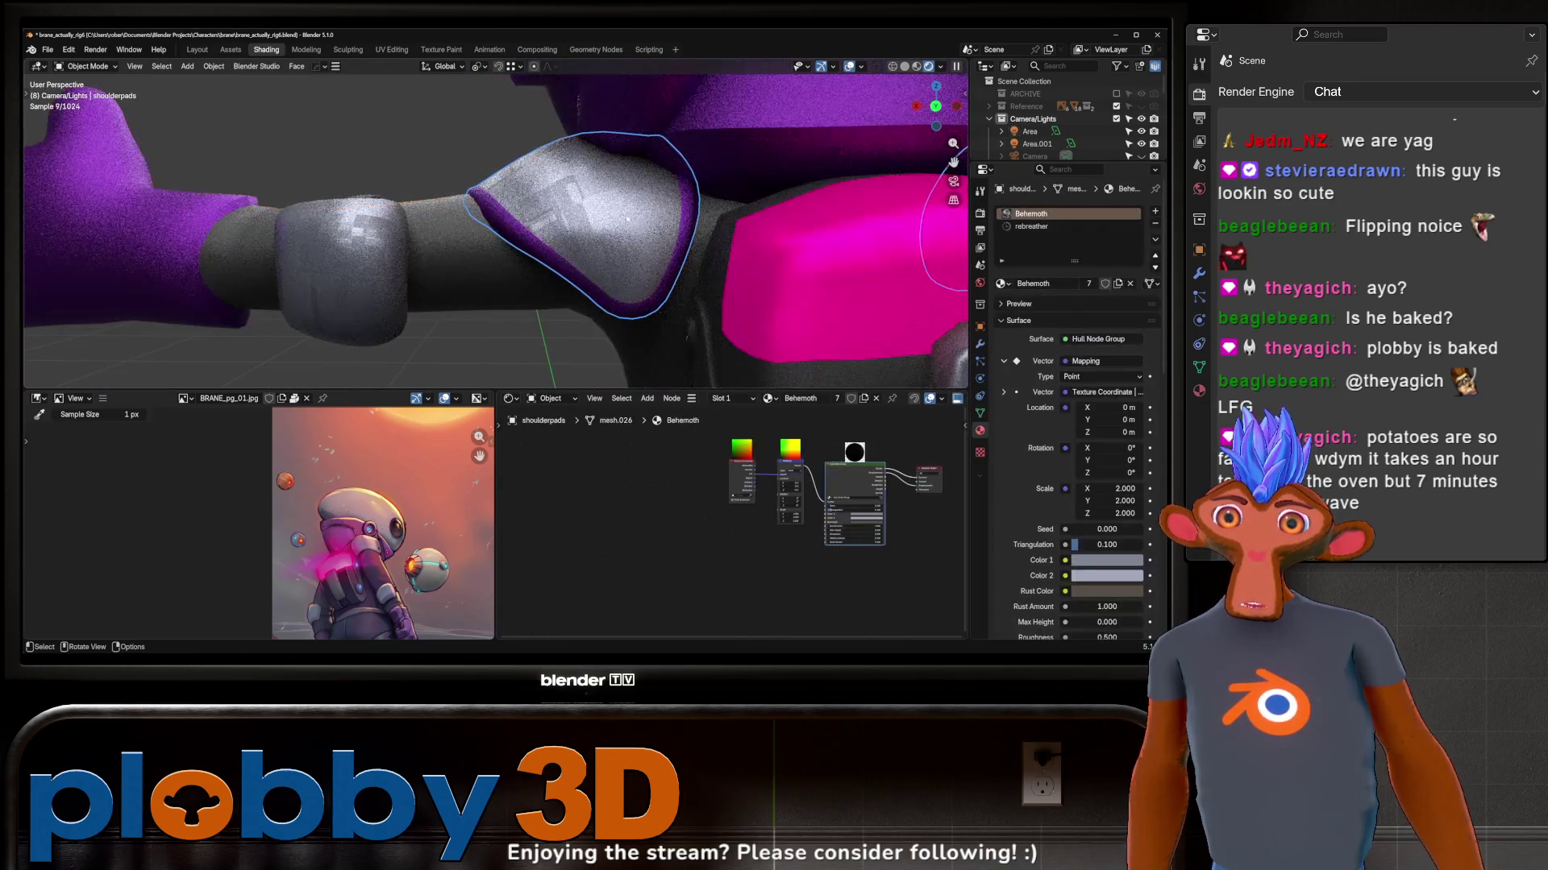
{"action": "scroll", "coordinate": [1053, 485], "scroll_direction": "down", "scroll_amount": 5}
{"action": "scroll", "coordinate": [1036, 578], "scroll_direction": "down", "scroll_amount": 4}
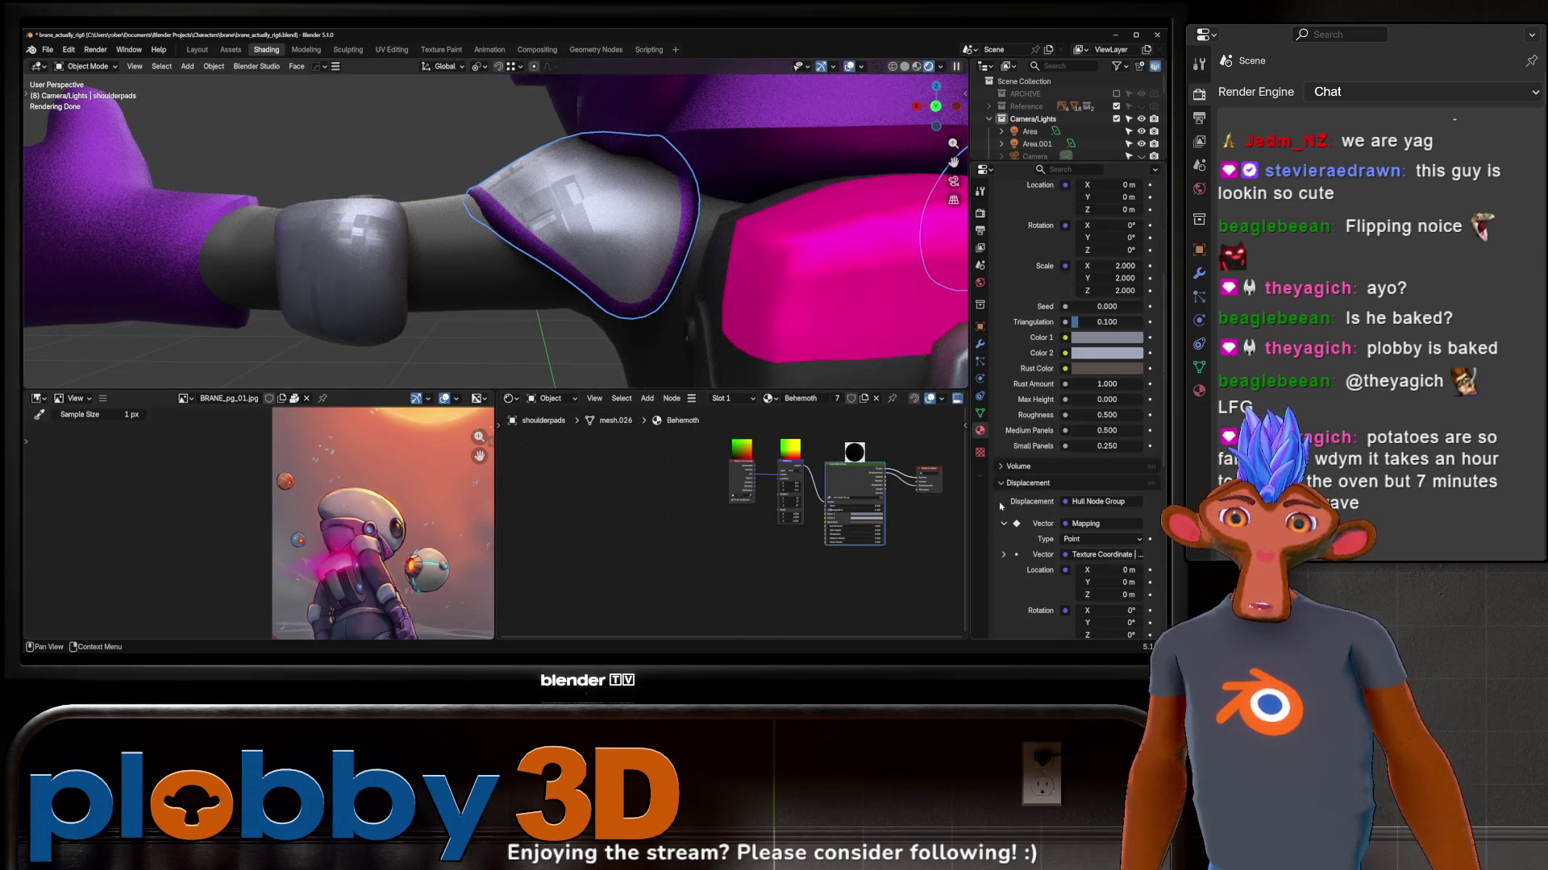
{"action": "scroll", "coordinate": [1026, 466], "scroll_direction": "up", "scroll_amount": 3}
{"action": "scroll", "coordinate": [1037, 448], "scroll_direction": "up", "scroll_amount": 2}
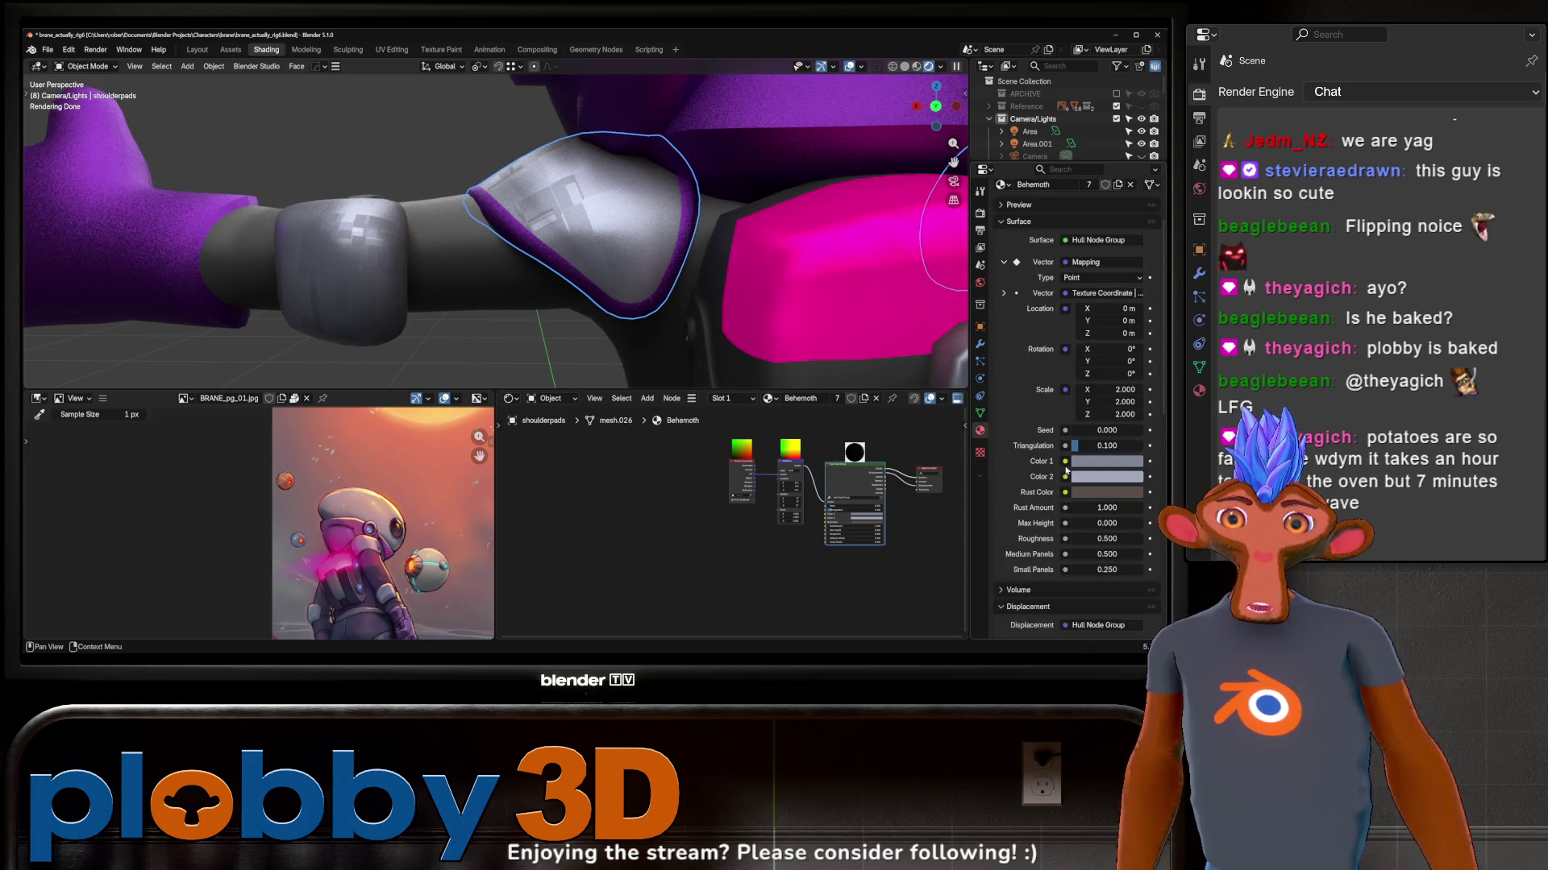
{"action": "scroll", "coordinate": [1065, 474], "scroll_direction": "down", "scroll_amount": 1}
{"action": "scroll", "coordinate": [1071, 482], "scroll_direction": "down", "scroll_amount": 3}
{"action": "scroll", "coordinate": [1064, 483], "scroll_direction": "down", "scroll_amount": 5}
{"action": "scroll", "coordinate": [1058, 483], "scroll_direction": "down", "scroll_amount": 3}
{"action": "scroll", "coordinate": [1050, 484], "scroll_direction": "down", "scroll_amount": 3}
{"action": "scroll", "coordinate": [1051, 485], "scroll_direction": "down", "scroll_amount": 5}
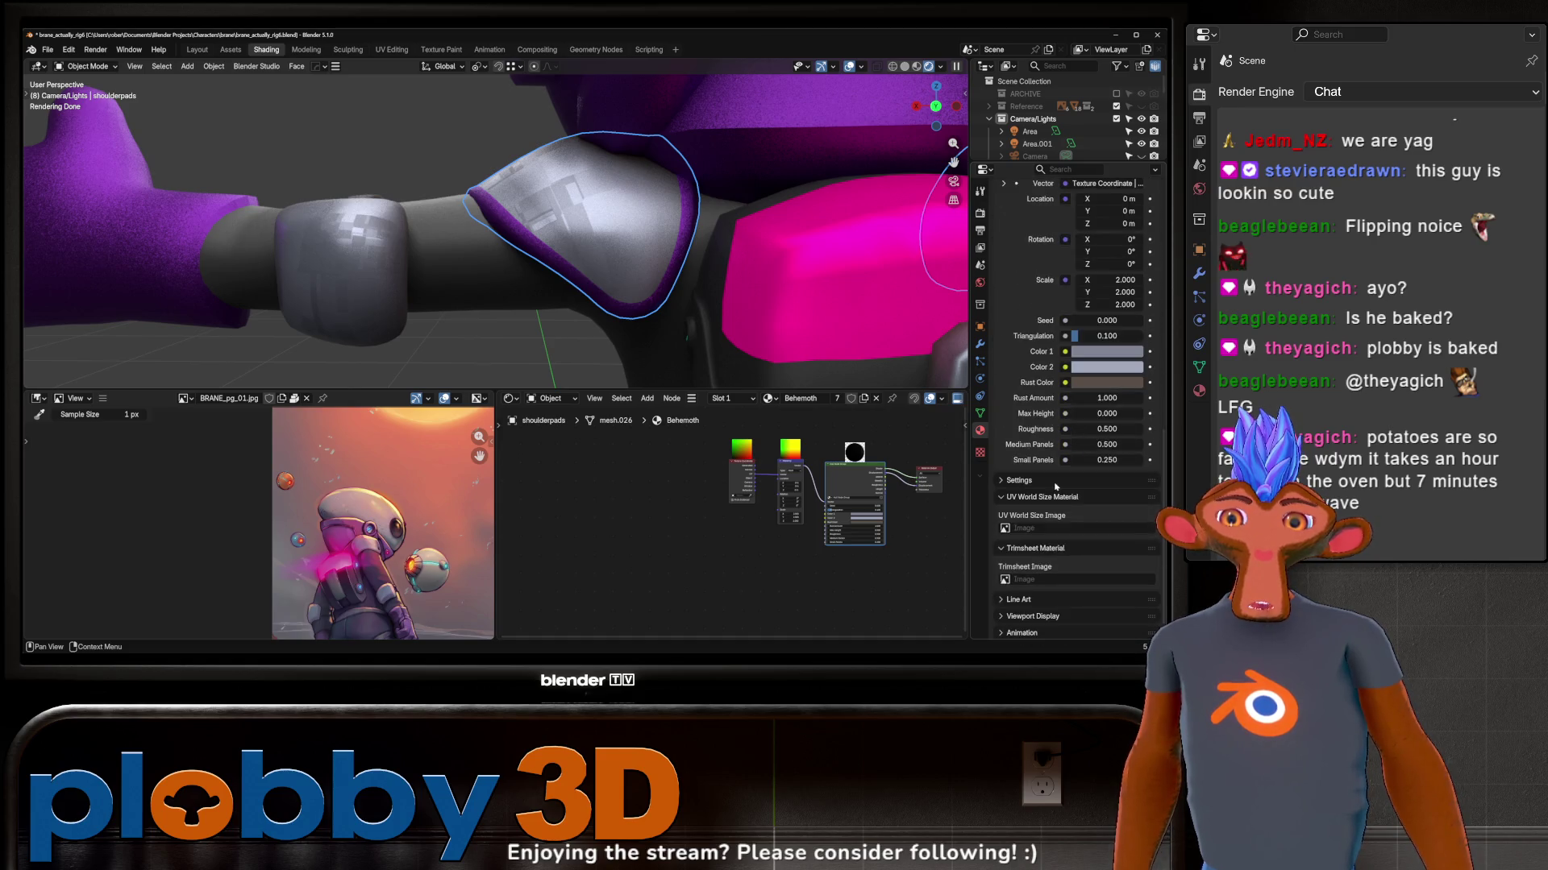
{"action": "scroll", "coordinate": [678, 520], "scroll_direction": "down", "scroll_amount": 2}
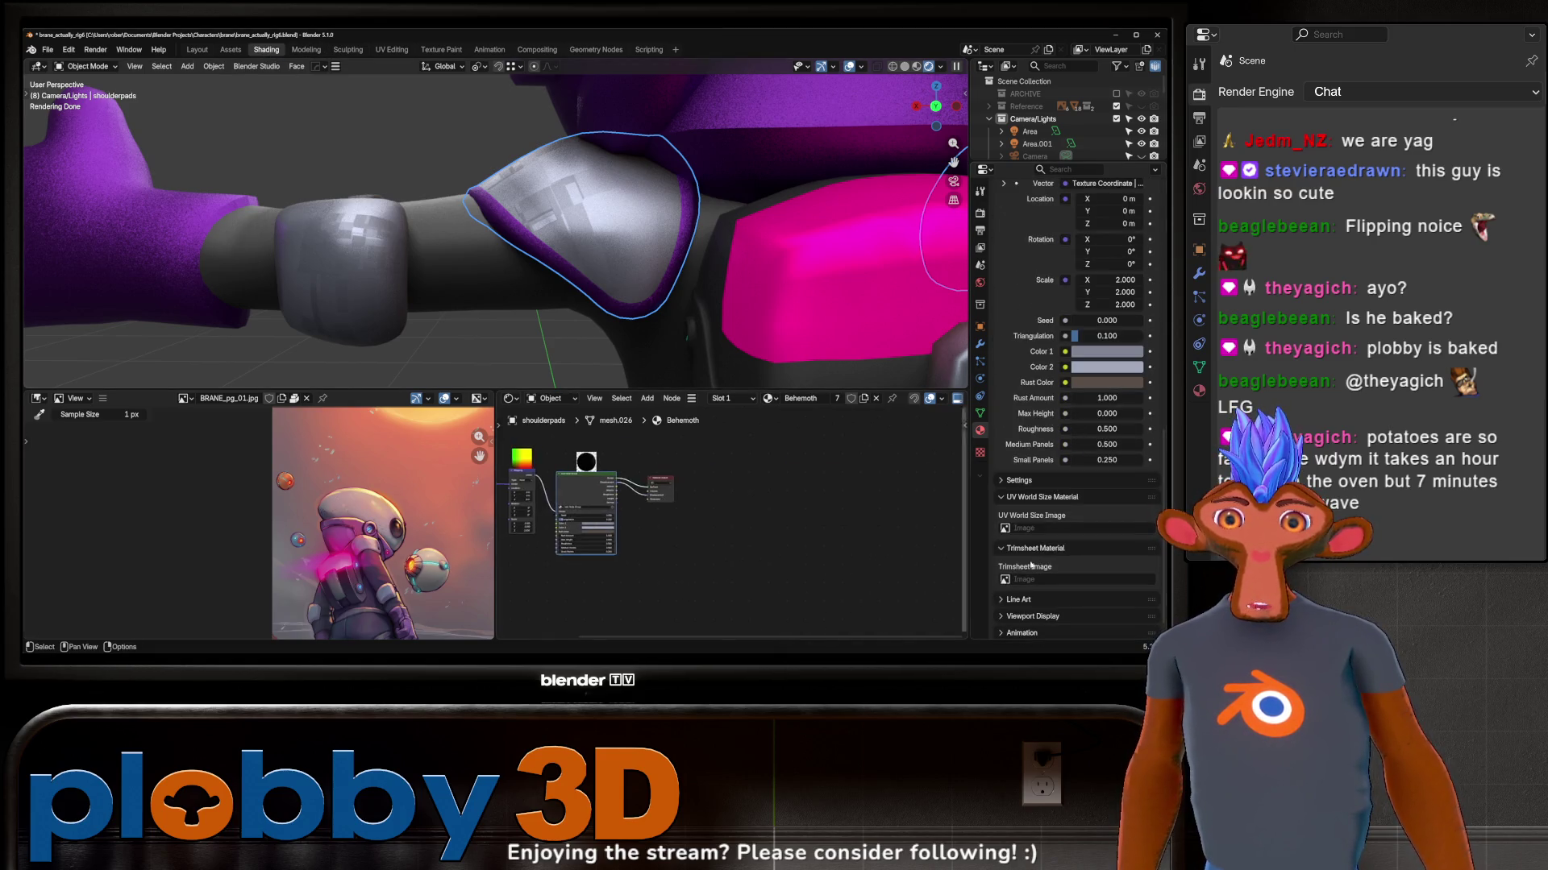
{"action": "scroll", "coordinate": [399, 520], "scroll_direction": "up", "scroll_amount": 1}
{"action": "scroll", "coordinate": [605, 514], "scroll_direction": "up", "scroll_amount": 4}
{"action": "scroll", "coordinate": [629, 520], "scroll_direction": "down", "scroll_amount": 2}
{"action": "scroll", "coordinate": [677, 528], "scroll_direction": "down", "scroll_amount": 2}
{"action": "scroll", "coordinate": [726, 535], "scroll_direction": "down", "scroll_amount": 2}
{"action": "key", "text": "Tab"}
{"action": "scroll", "coordinate": [737, 534], "scroll_direction": "down", "scroll_amount": 2}
{"action": "scroll", "coordinate": [750, 535], "scroll_direction": "down", "scroll_amount": 2}
{"action": "scroll", "coordinate": [759, 534], "scroll_direction": "down", "scroll_amount": 2}
{"action": "scroll", "coordinate": [768, 523], "scroll_direction": "up", "scroll_amount": 2}
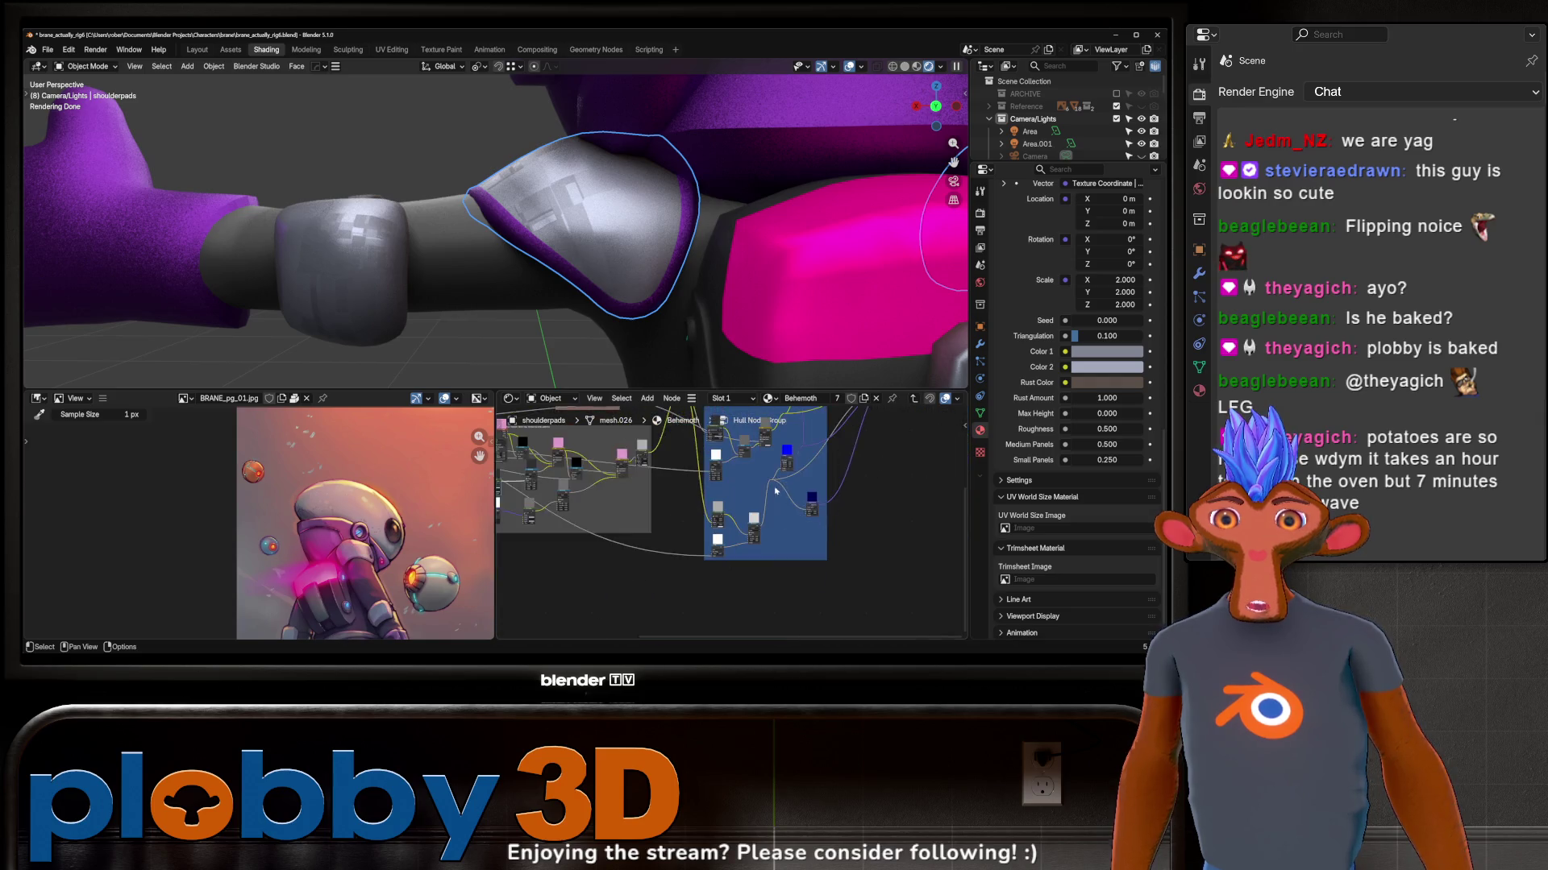
{"action": "scroll", "coordinate": [798, 496], "scroll_direction": "up", "scroll_amount": 2}
{"action": "scroll", "coordinate": [834, 460], "scroll_direction": "up", "scroll_amount": 2}
{"action": "scroll", "coordinate": [864, 429], "scroll_direction": "up", "scroll_amount": 2}
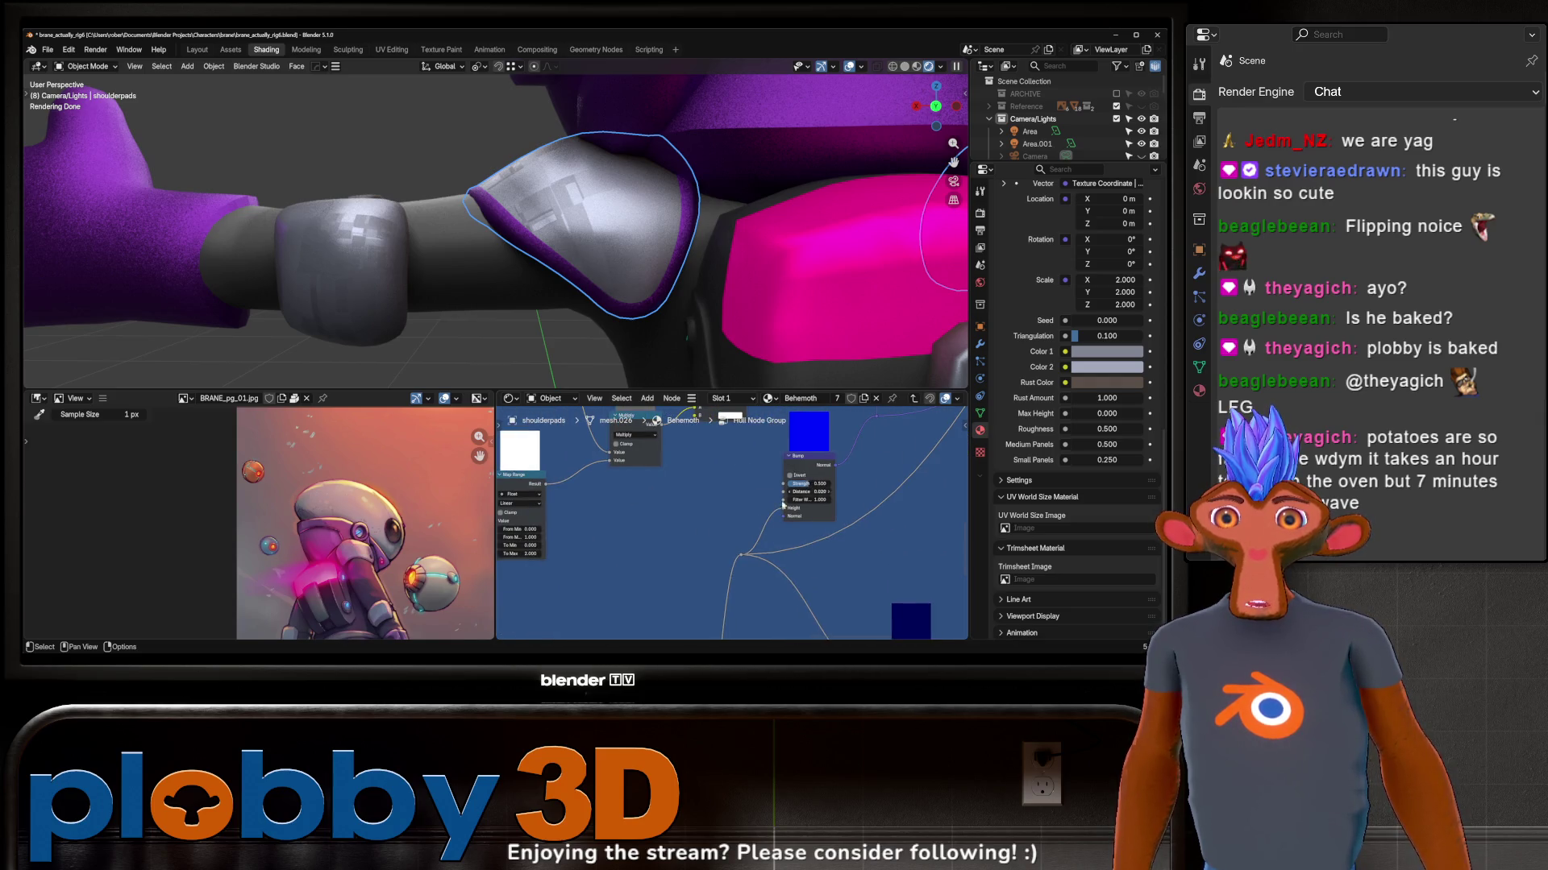
{"action": "scroll", "coordinate": [773, 508], "scroll_direction": "down", "scroll_amount": 2}
{"action": "scroll", "coordinate": [749, 515], "scroll_direction": "down", "scroll_amount": 2}
{"action": "scroll", "coordinate": [714, 518], "scroll_direction": "down", "scroll_amount": 2}
{"action": "scroll", "coordinate": [686, 517], "scroll_direction": "down", "scroll_amount": 2}
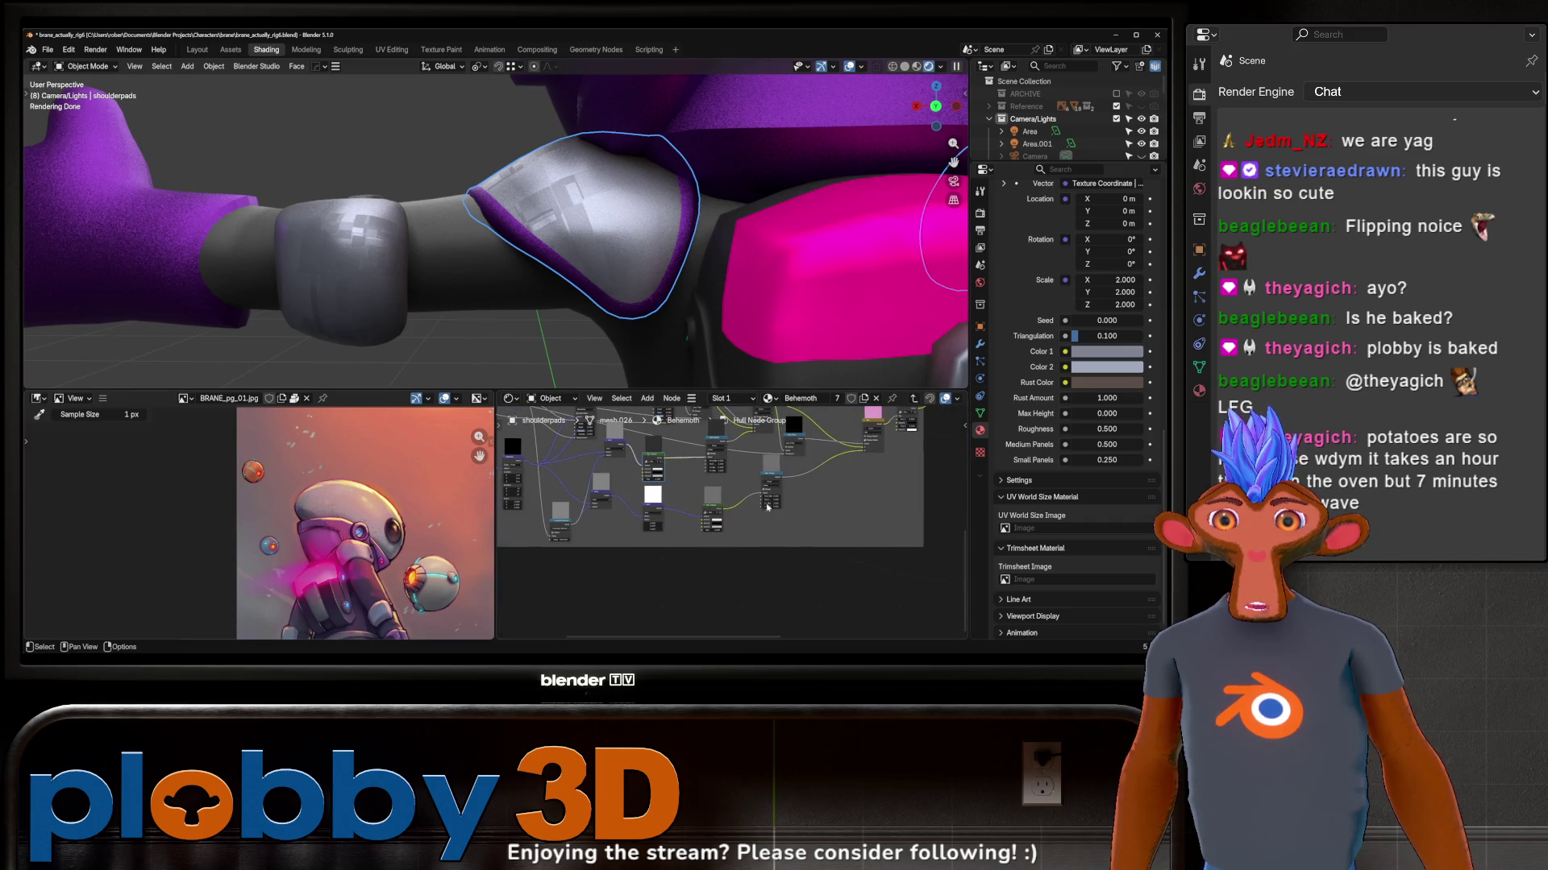
{"action": "scroll", "coordinate": [686, 520], "scroll_direction": "up", "scroll_amount": 2}
{"action": "scroll", "coordinate": [685, 532], "scroll_direction": "up", "scroll_amount": 2}
{"action": "scroll", "coordinate": [798, 523], "scroll_direction": "up", "scroll_amount": 2}
Step: Shade the shoulderpad smooth and step back out of the Hull Texture groups to the material's top level
{"action": "middle_click_drag", "start_coordinate": [798, 522], "coordinate": [598, 533]}
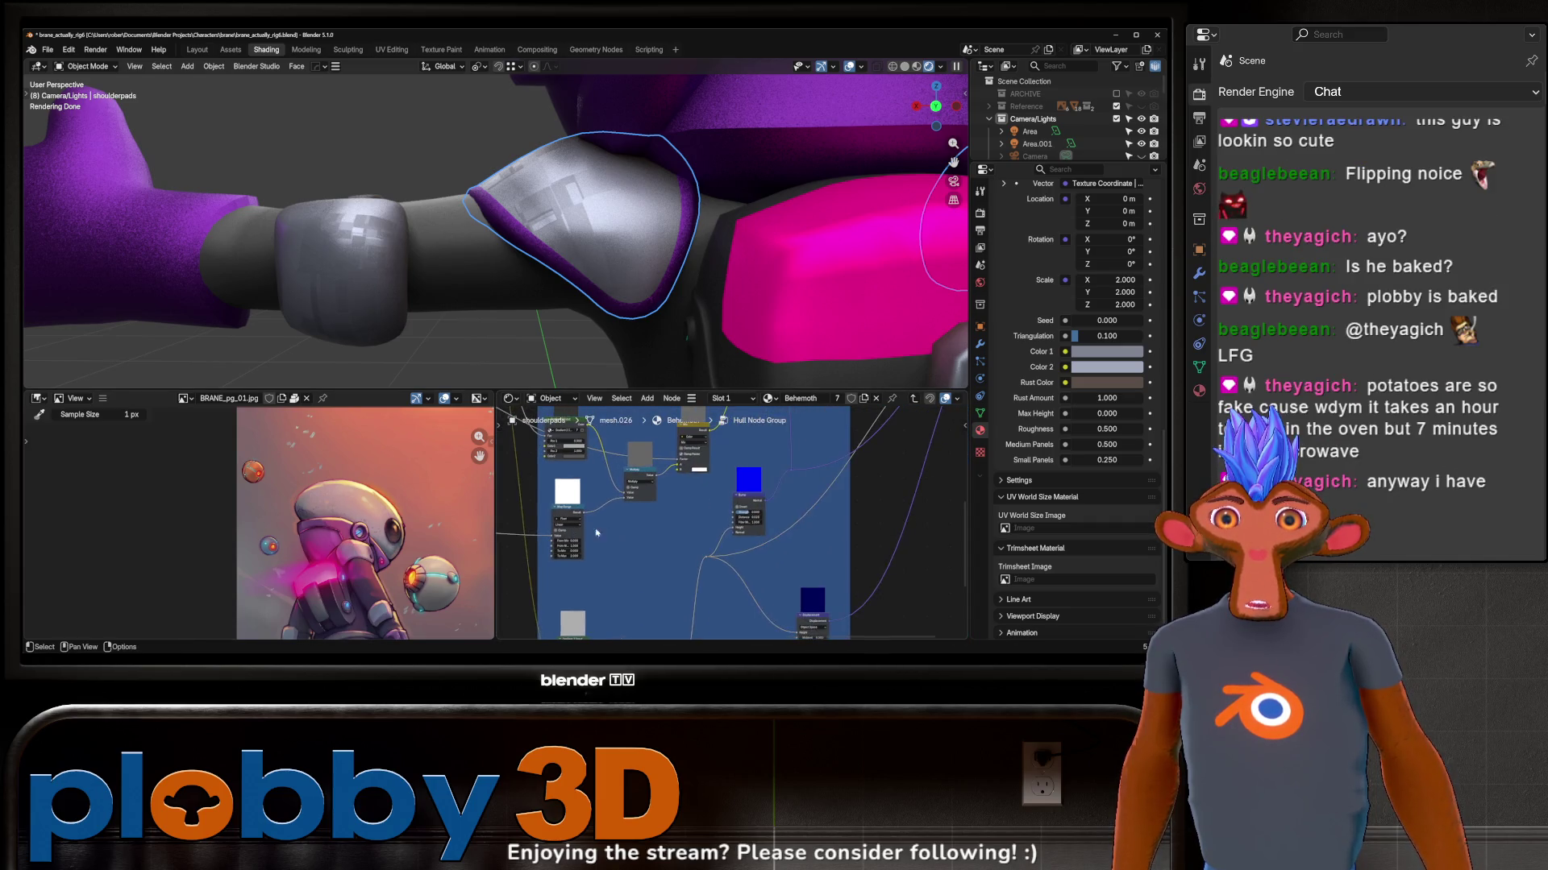
{"action": "key", "text": "Tab"}
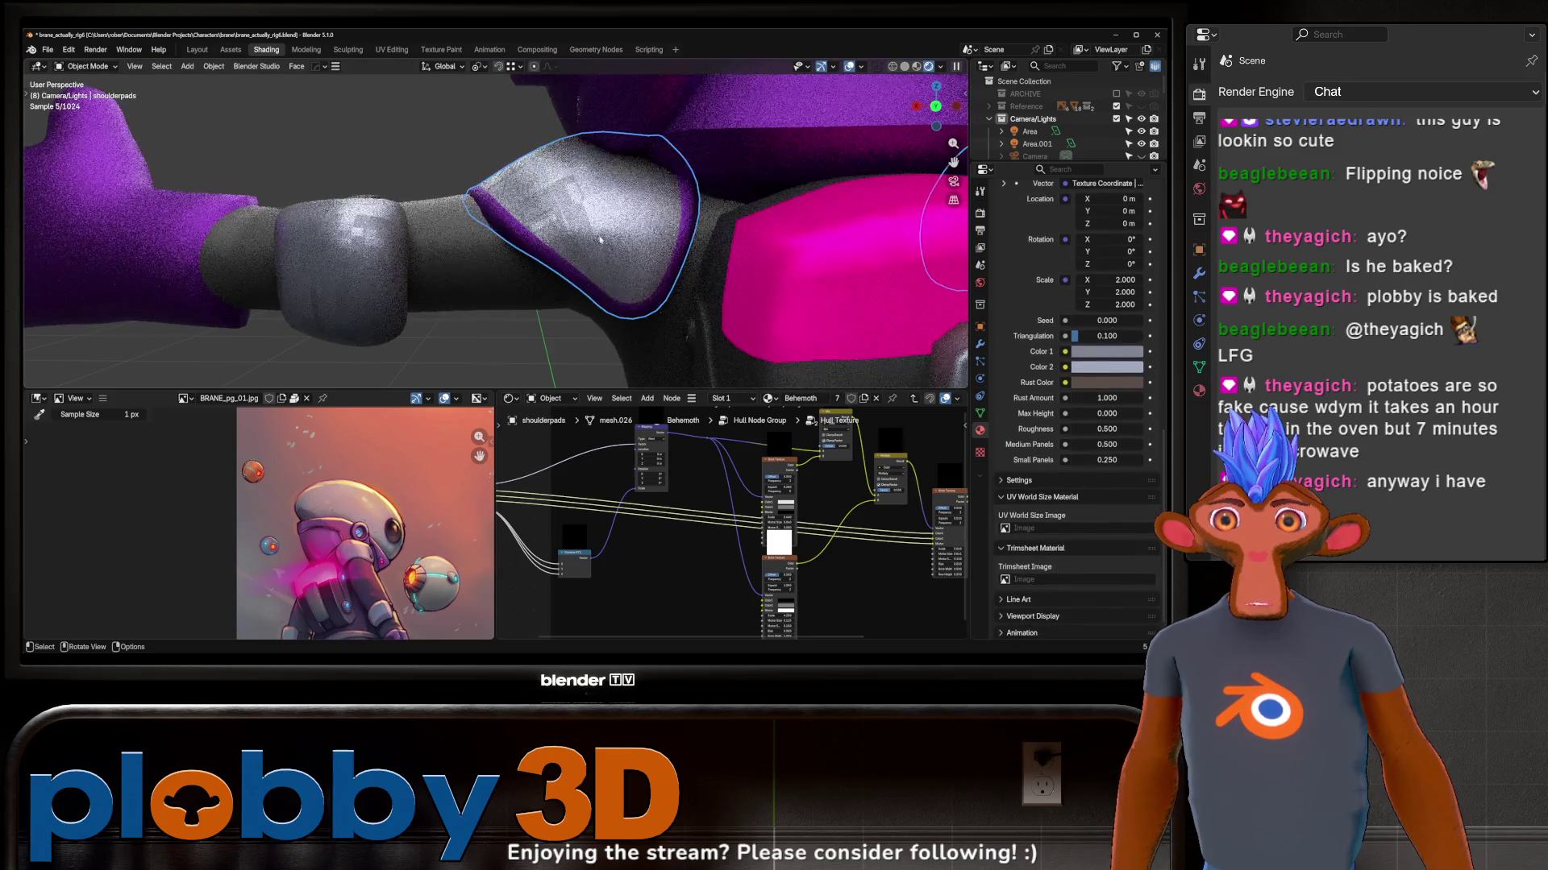
{"action": "right_click", "coordinate": [590, 233]}
{"action": "left_click", "coordinate": [590, 232]}
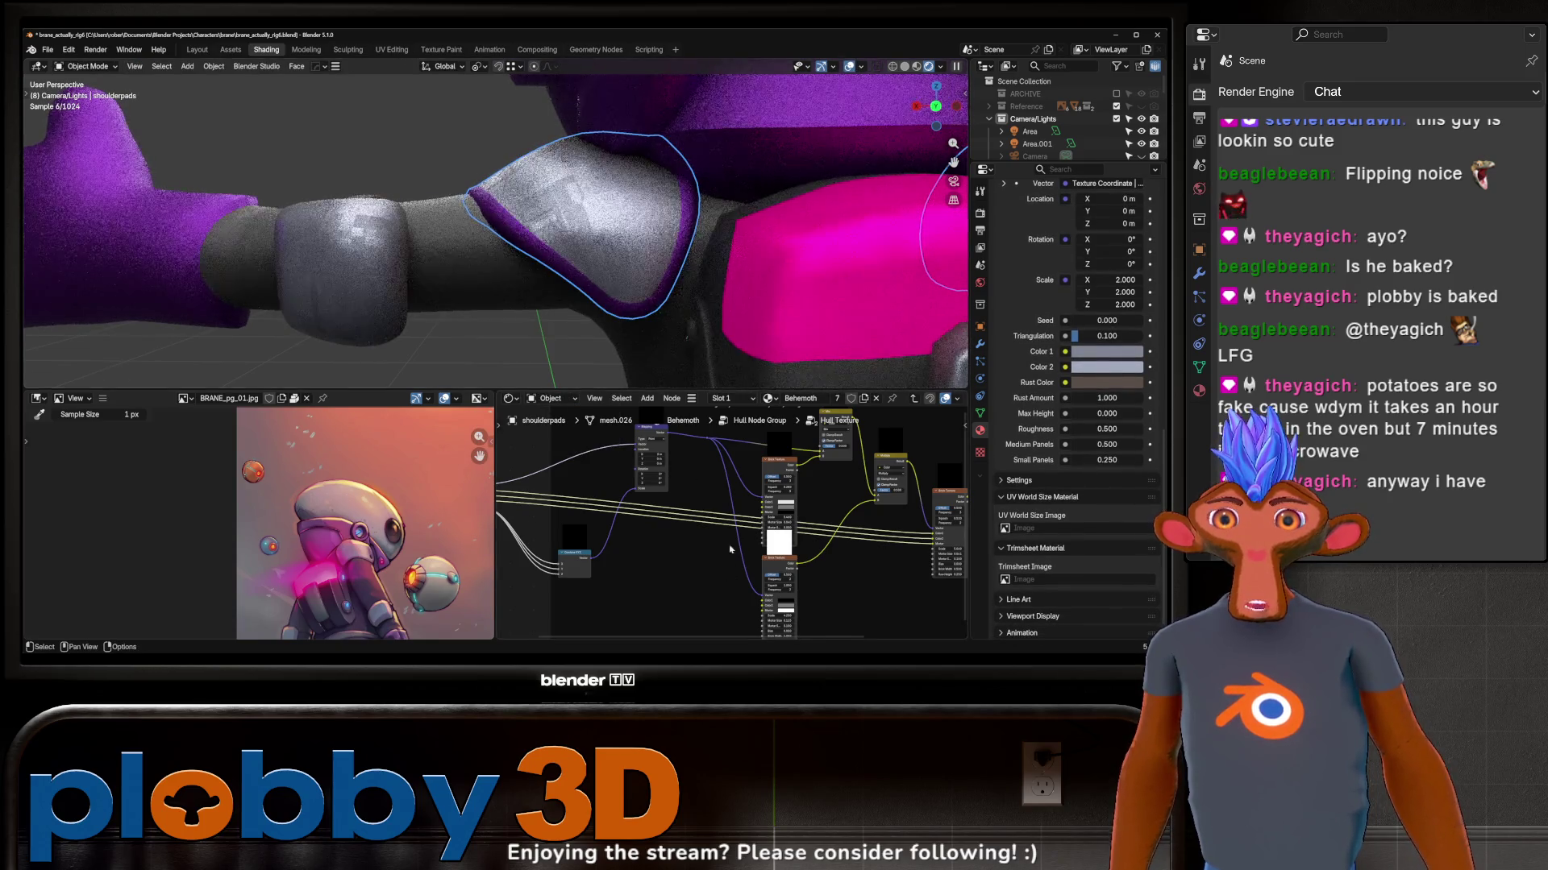
{"action": "key", "text": "Tab"}
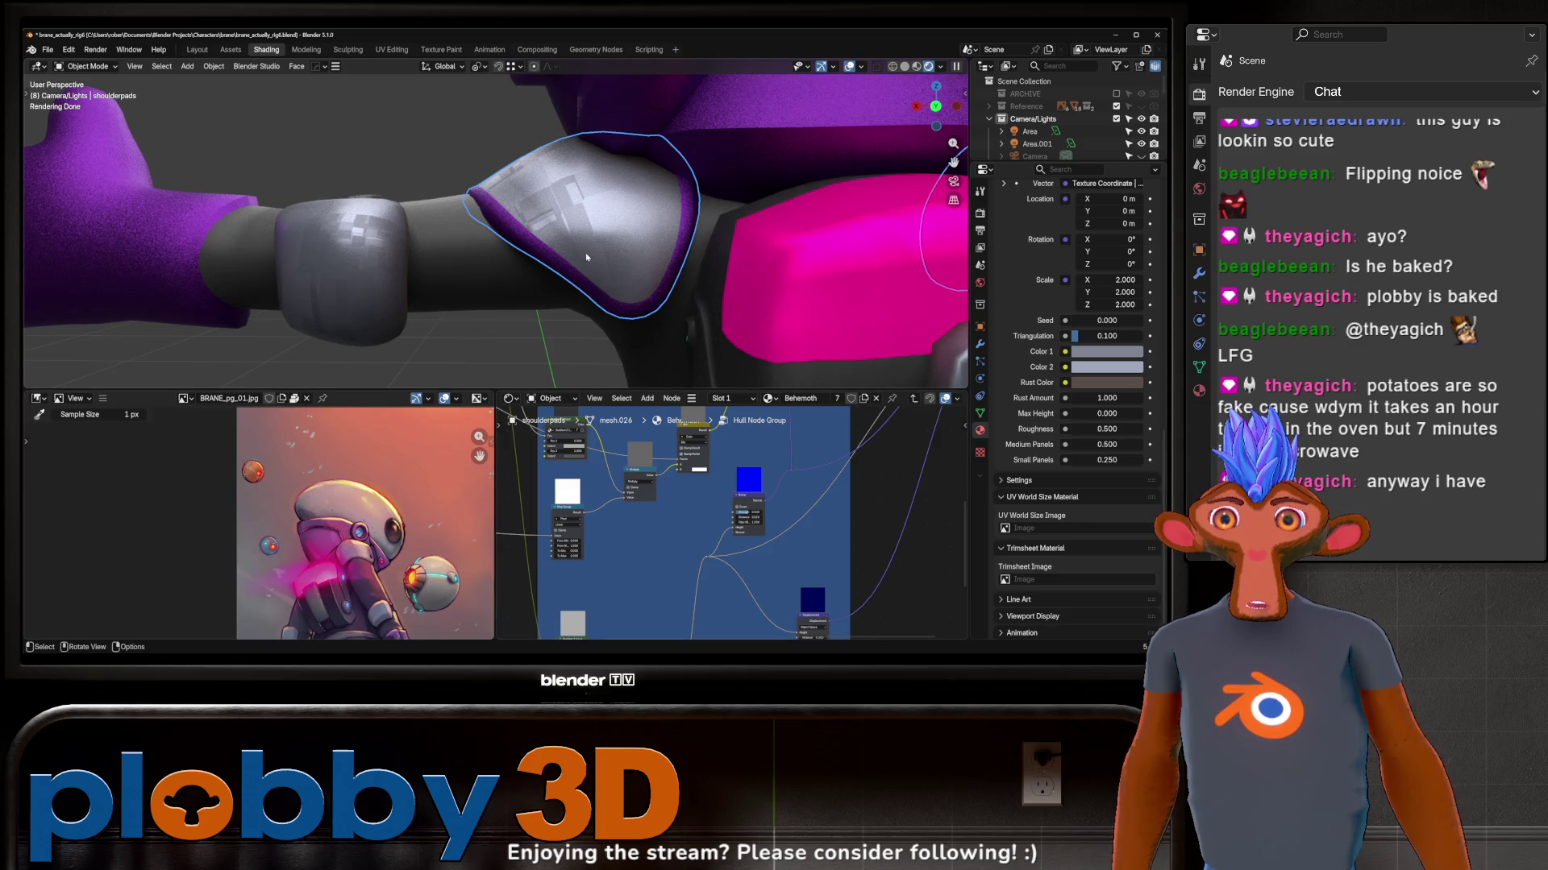
{"action": "key", "text": "Tab"}
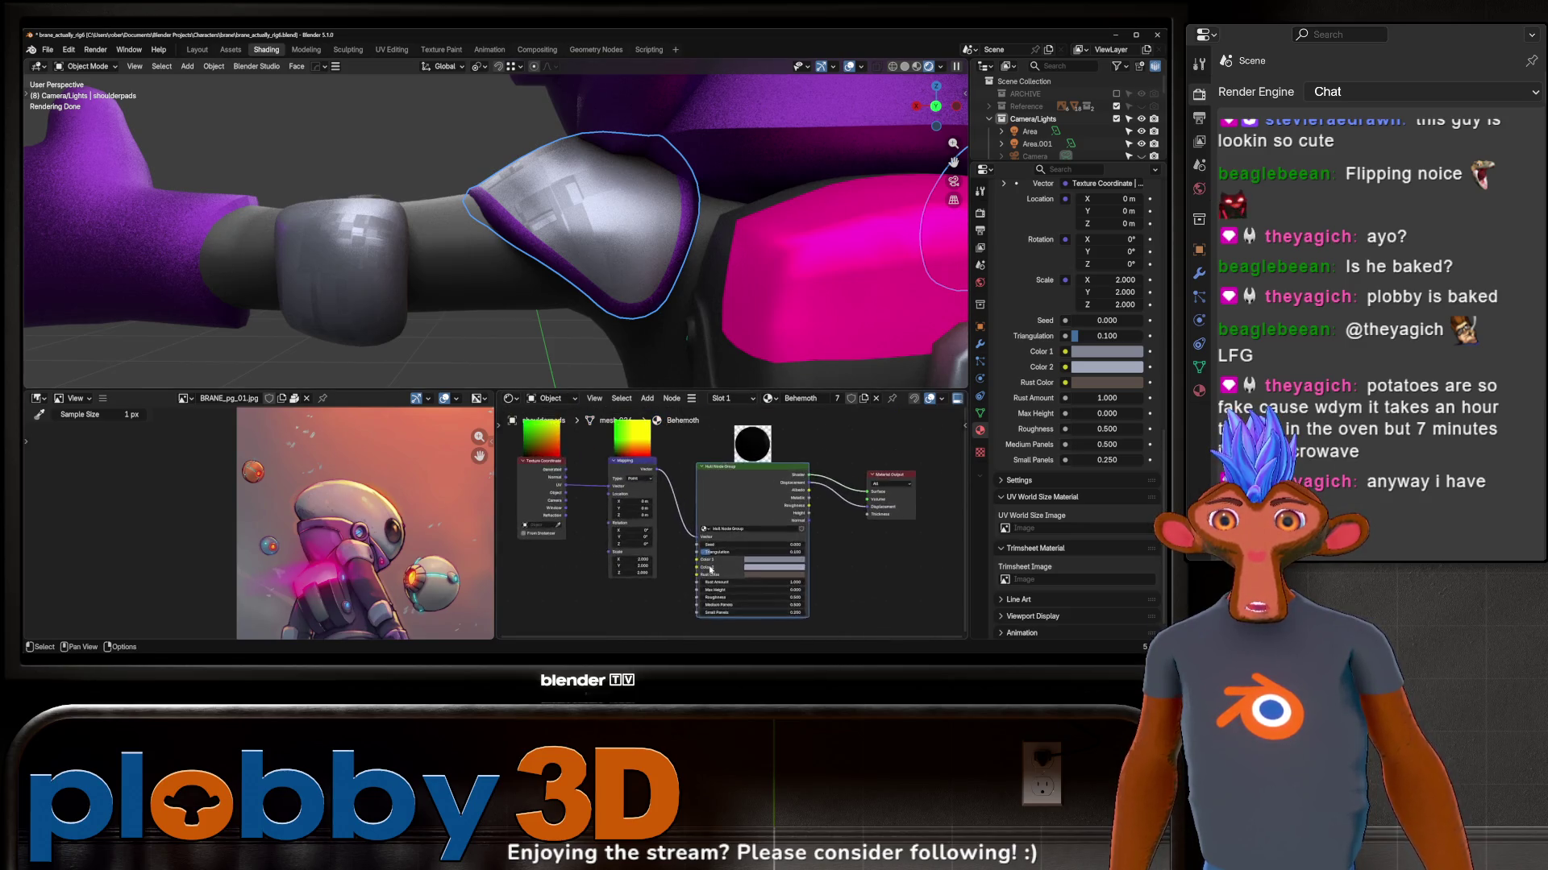
{"action": "scroll", "coordinate": [710, 505], "scroll_direction": "up", "scroll_amount": 3}
{"action": "scroll", "coordinate": [710, 505], "scroll_direction": "up", "scroll_amount": 2}
{"action": "scroll", "coordinate": [711, 505], "scroll_direction": "up", "scroll_amount": 2}
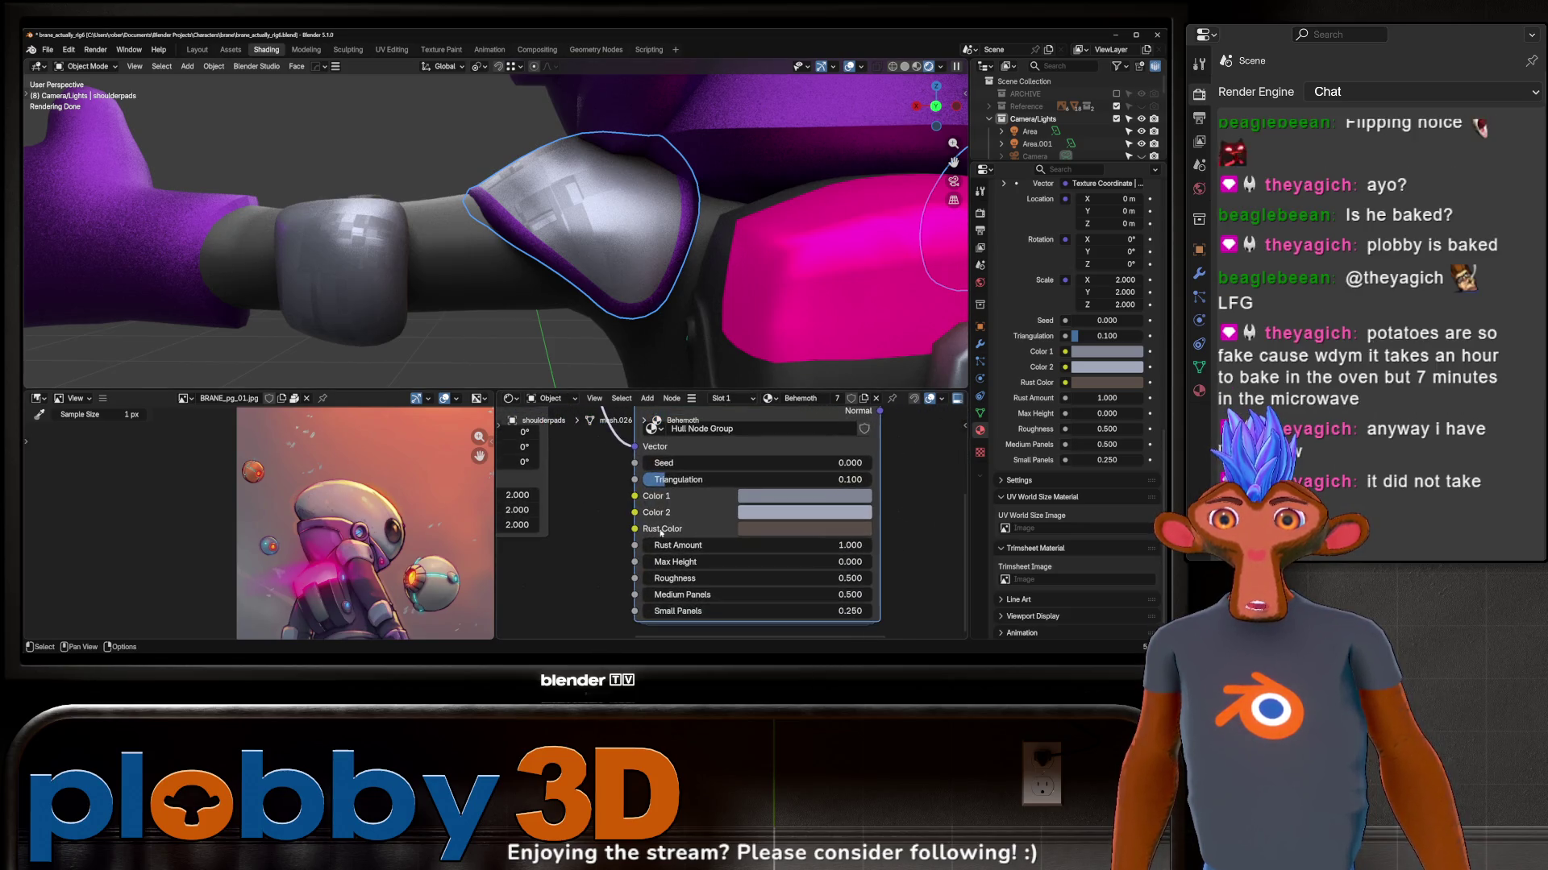
Step: Try Max Height 0.14 on the Hull Node Group, then reset it to 0
{"action": "left_click", "coordinate": [698, 562]}
{"action": "type", "text": "0.14"}
{"action": "key", "text": "Return"}
{"action": "left_click", "coordinate": [698, 562]}
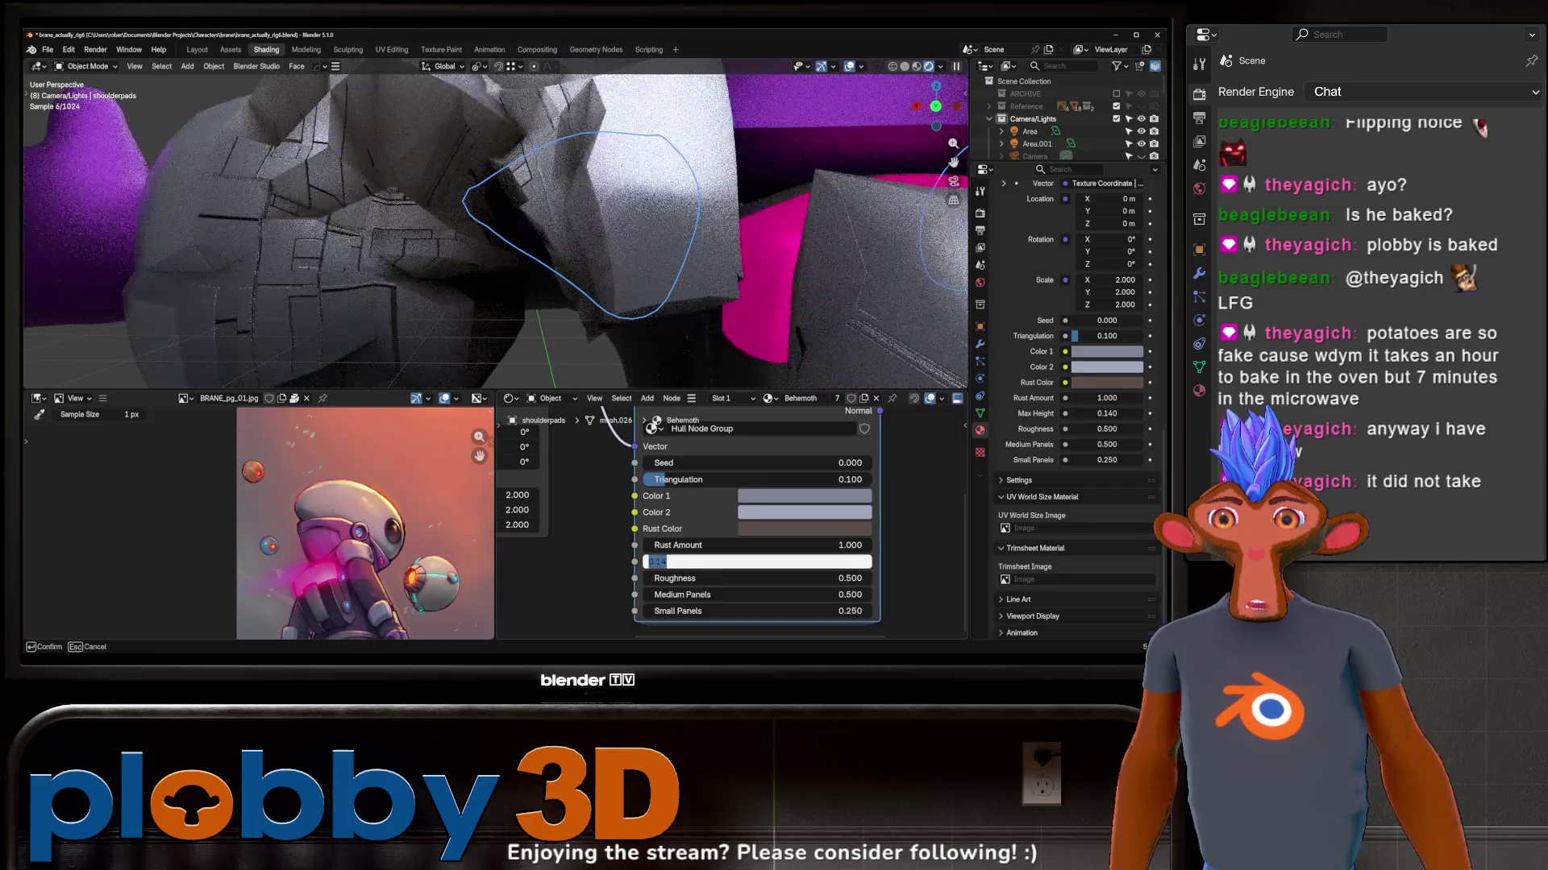
{"action": "type", "text": "0"}
{"action": "key", "text": "Return"}
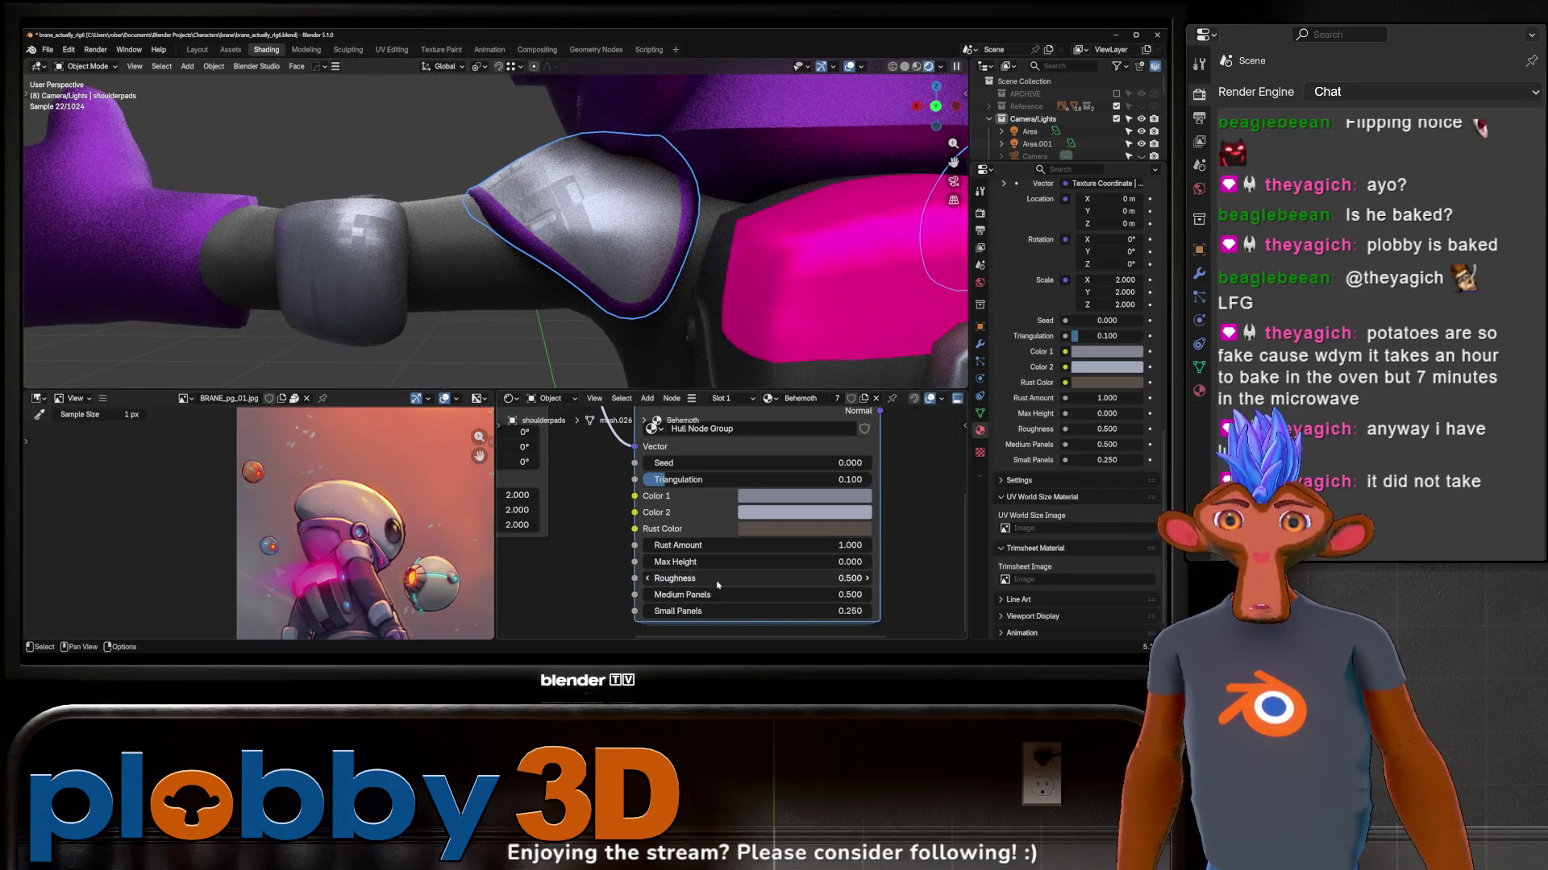
Step: Set the hull's Medium Panels to 0.47 and Small Panels to 0.85
{"action": "left_click_drag", "start_coordinate": [709, 601], "coordinate": [653, 602]}
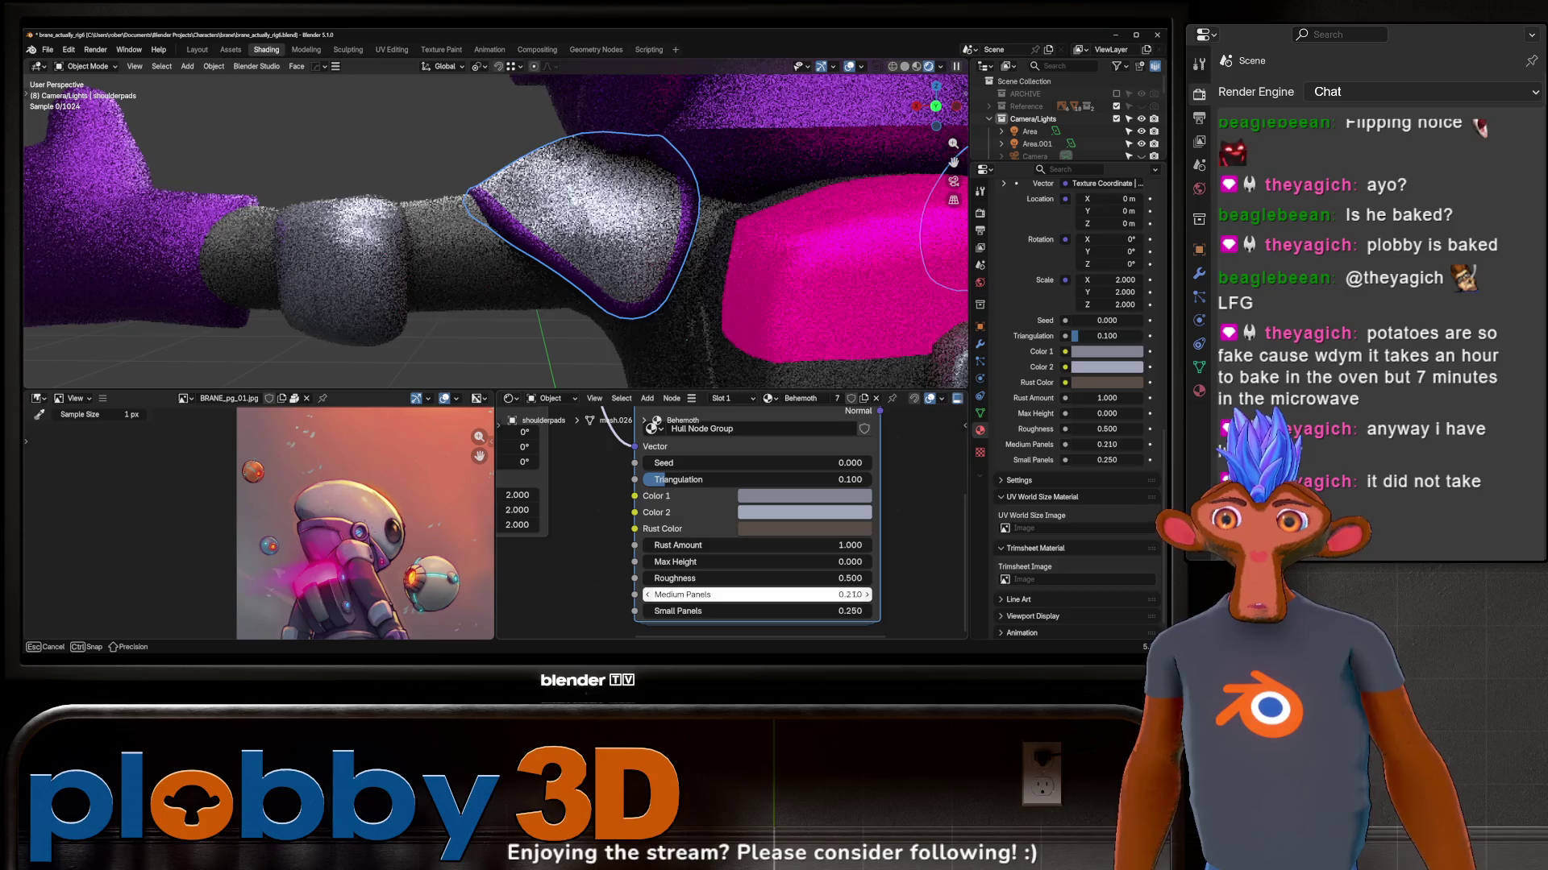
{"action": "left_click_drag", "start_coordinate": [653, 602], "coordinate": [810, 610]}
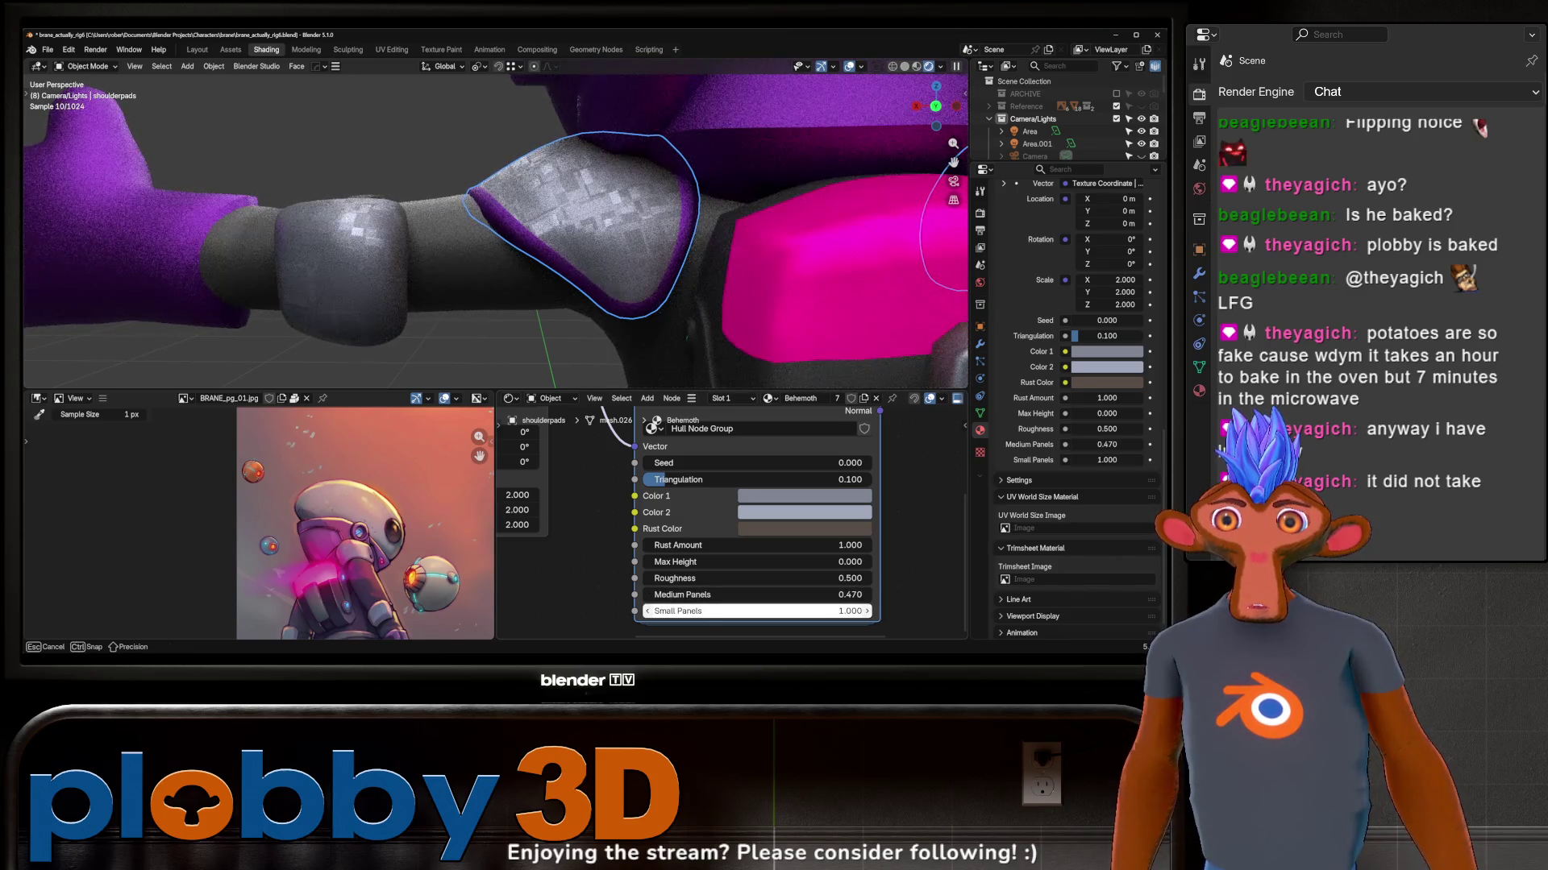
{"action": "left_click_drag", "start_coordinate": [811, 611], "coordinate": [773, 611]}
{"action": "scroll", "coordinate": [725, 568], "scroll_direction": "down", "scroll_amount": 3}
{"action": "scroll", "coordinate": [677, 566], "scroll_direction": "down", "scroll_amount": 1}
{"action": "scroll", "coordinate": [742, 427], "scroll_direction": "up", "scroll_amount": 1}
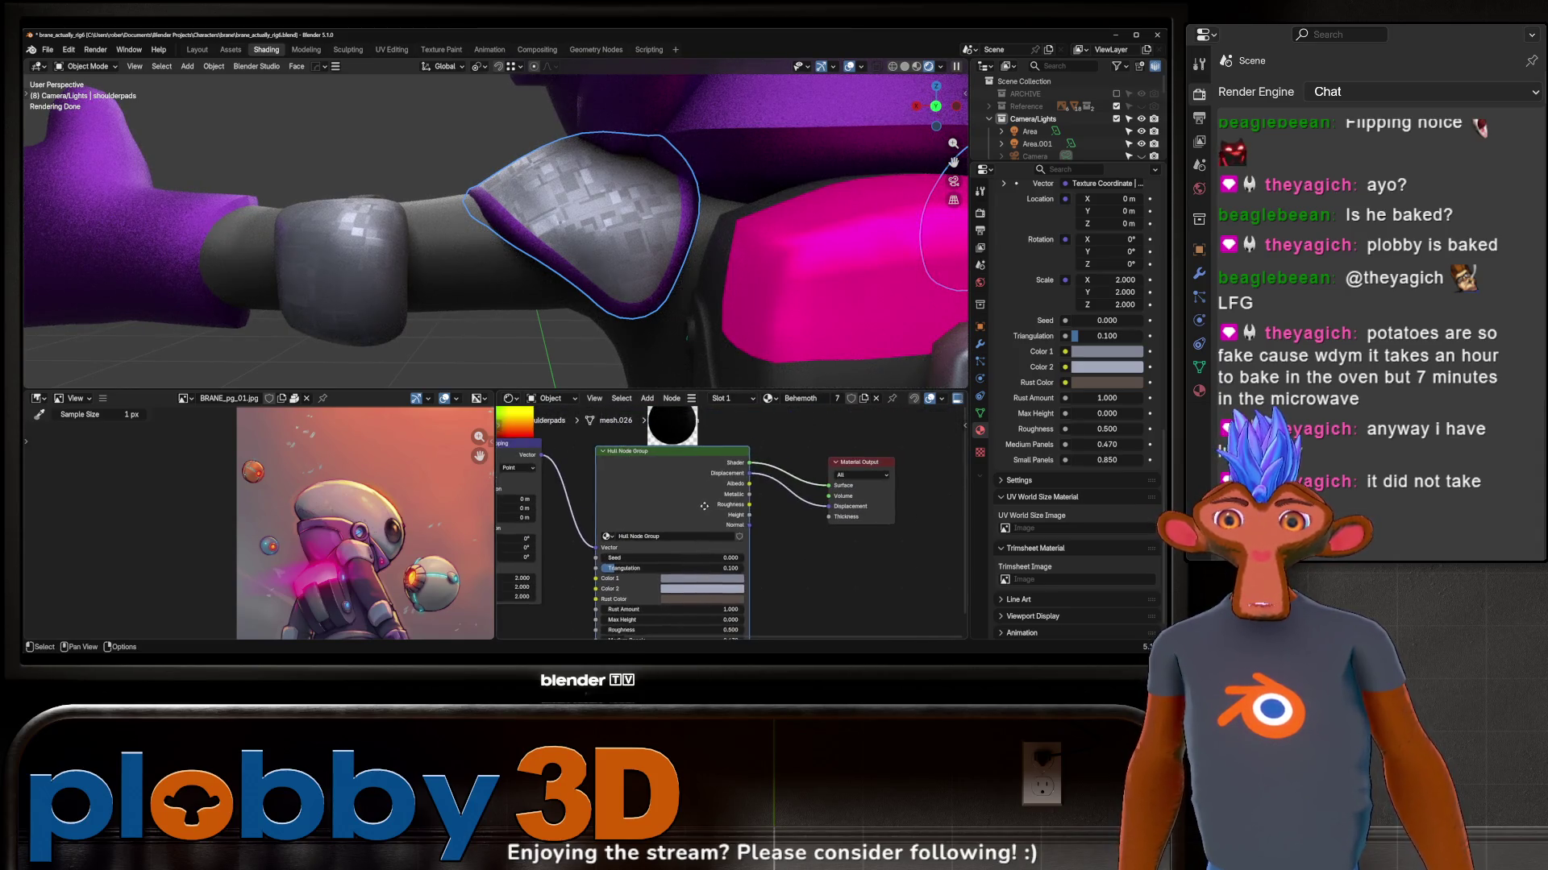
{"action": "scroll", "coordinate": [780, 474], "scroll_direction": "up", "scroll_amount": 1}
{"action": "scroll", "coordinate": [817, 522], "scroll_direction": "up", "scroll_amount": 1}
Step: Inspect the nodes inside the Hull Node Group and its Hull Texture subgroup
{"action": "key", "text": "Tab"}
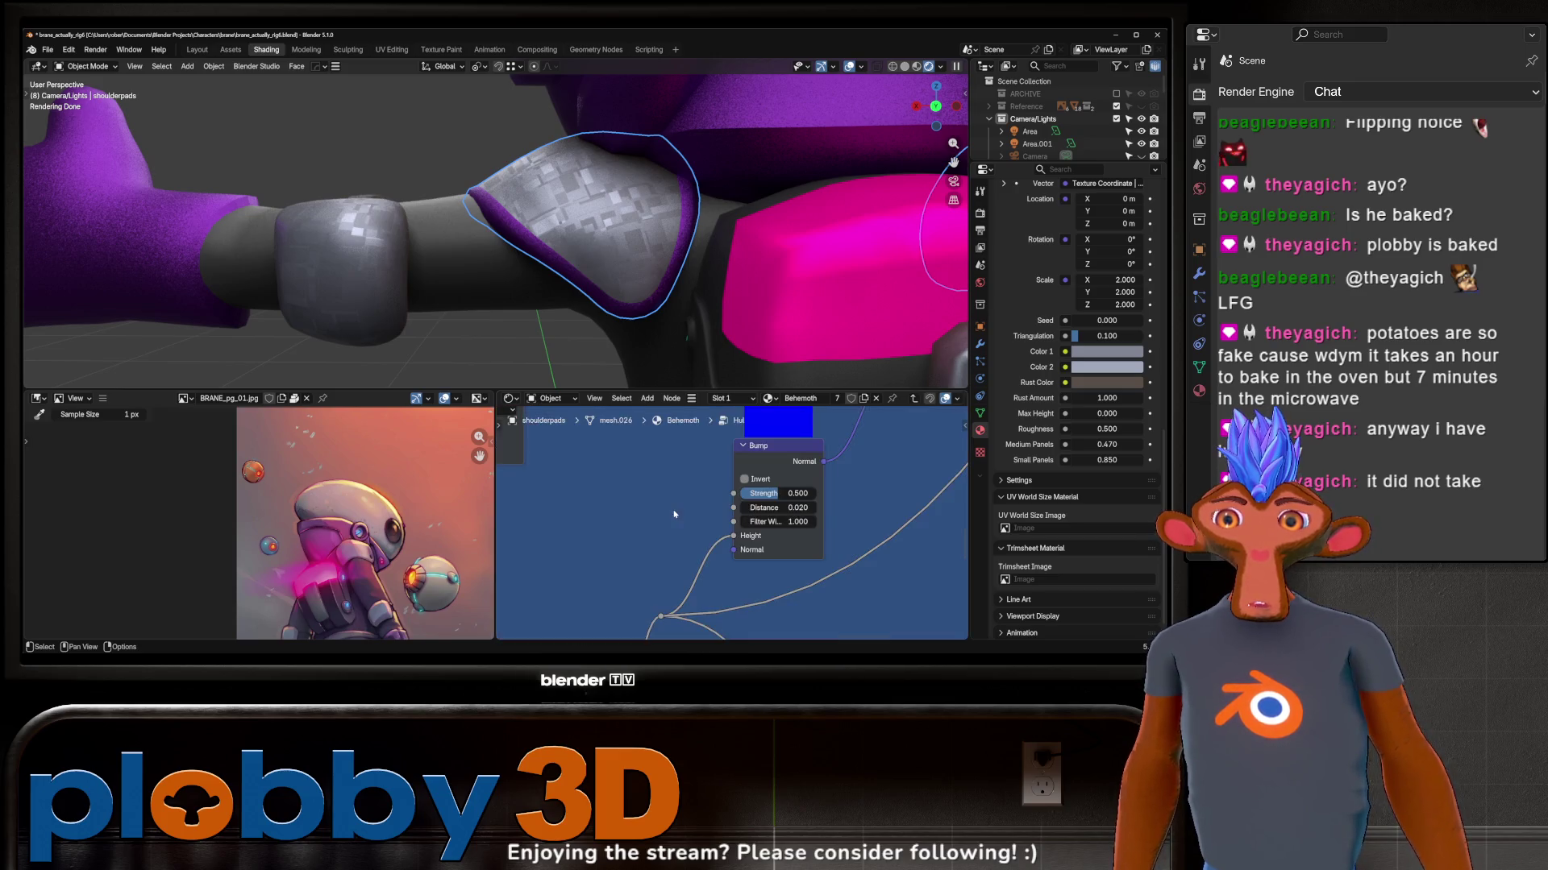
{"action": "key", "text": "Home"}
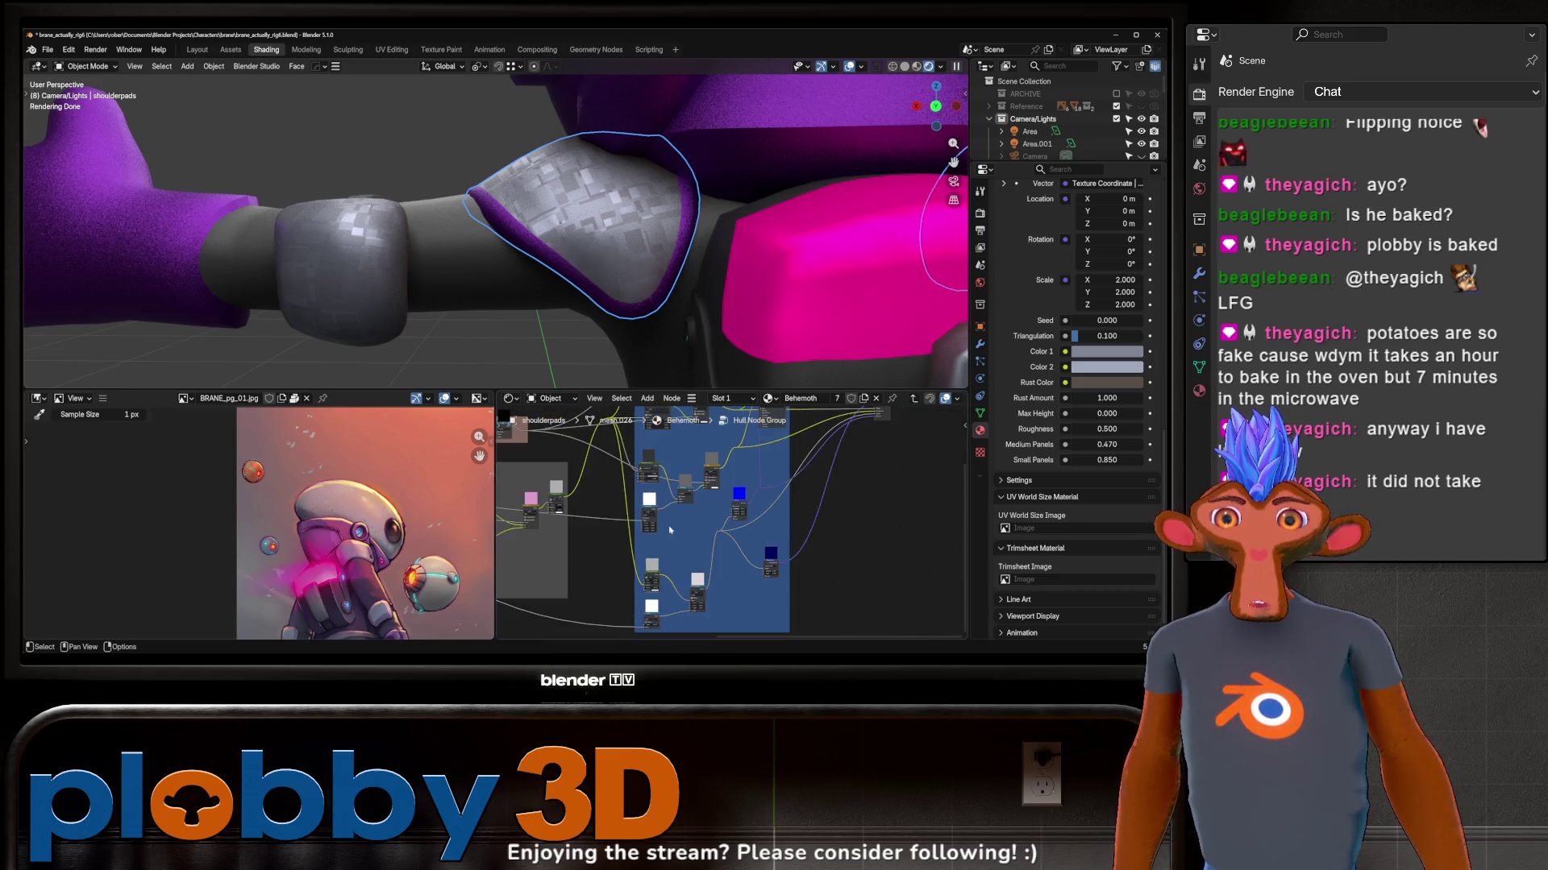
{"action": "middle_click_drag", "start_coordinate": [586, 556], "coordinate": [719, 499]}
{"action": "scroll", "coordinate": [720, 499], "scroll_direction": "up", "scroll_amount": 2}
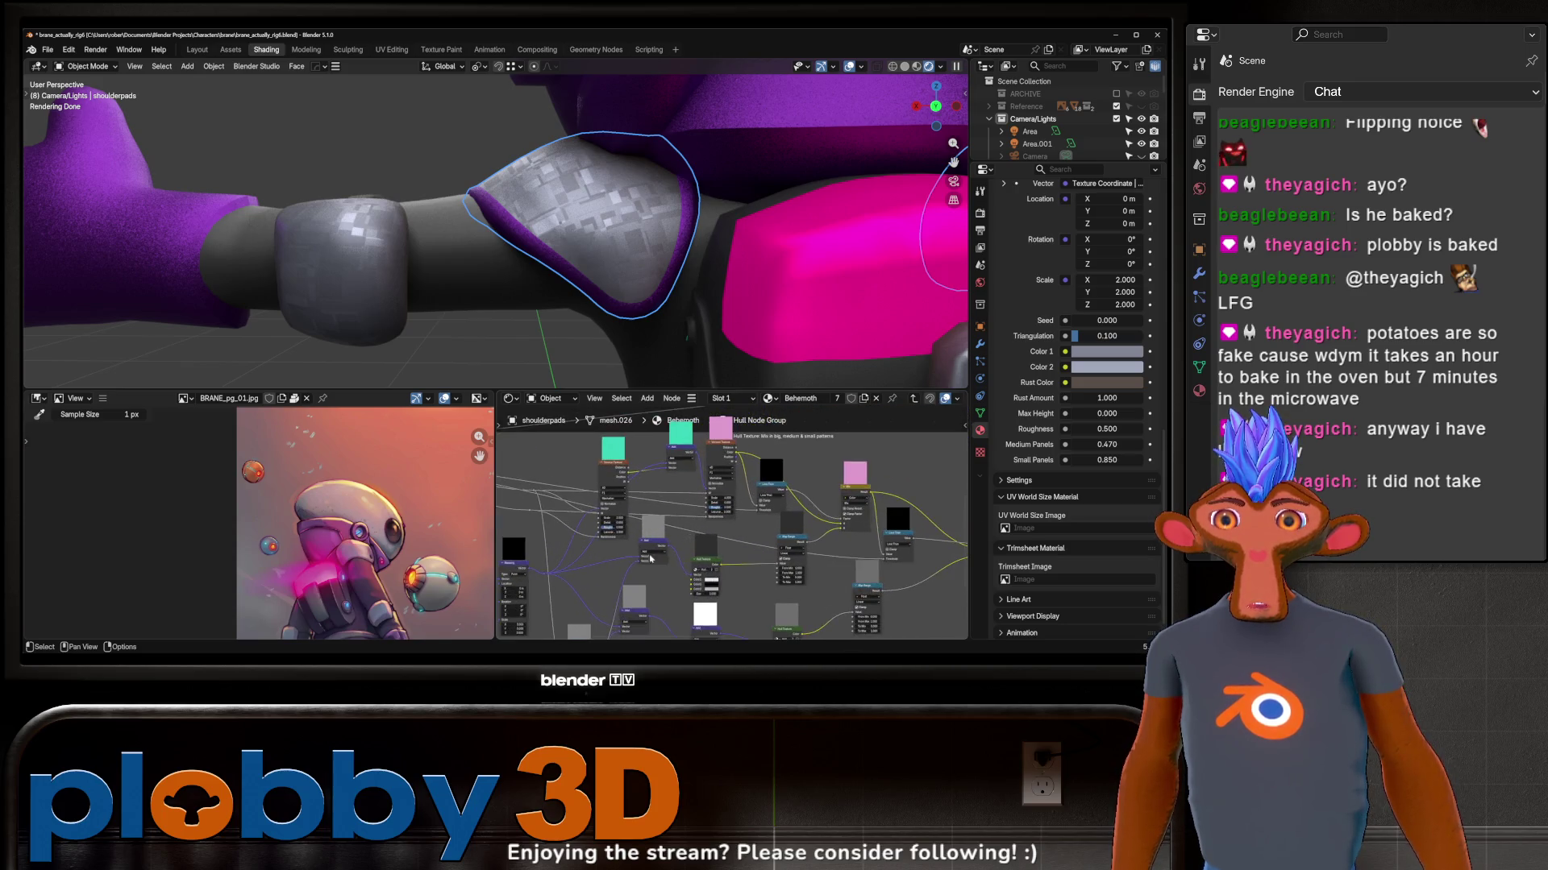
{"action": "scroll", "coordinate": [671, 516], "scroll_direction": "up", "scroll_amount": 2}
{"action": "scroll", "coordinate": [774, 524], "scroll_direction": "up", "scroll_amount": 2}
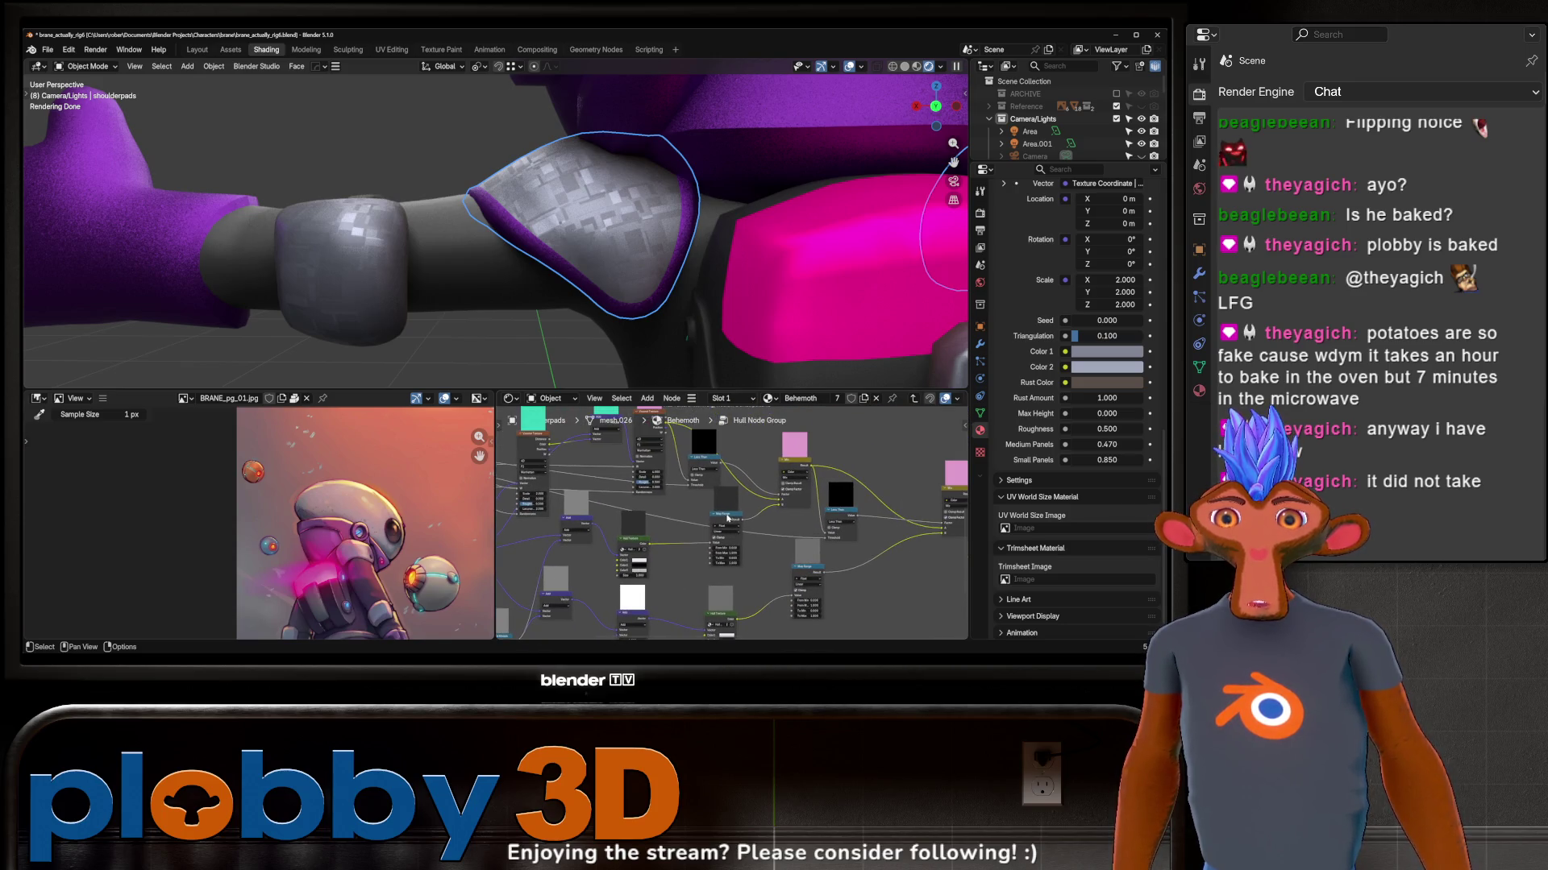
{"action": "scroll", "coordinate": [728, 532], "scroll_direction": "up", "scroll_amount": 2}
{"action": "scroll", "coordinate": [731, 580], "scroll_direction": "up", "scroll_amount": 2}
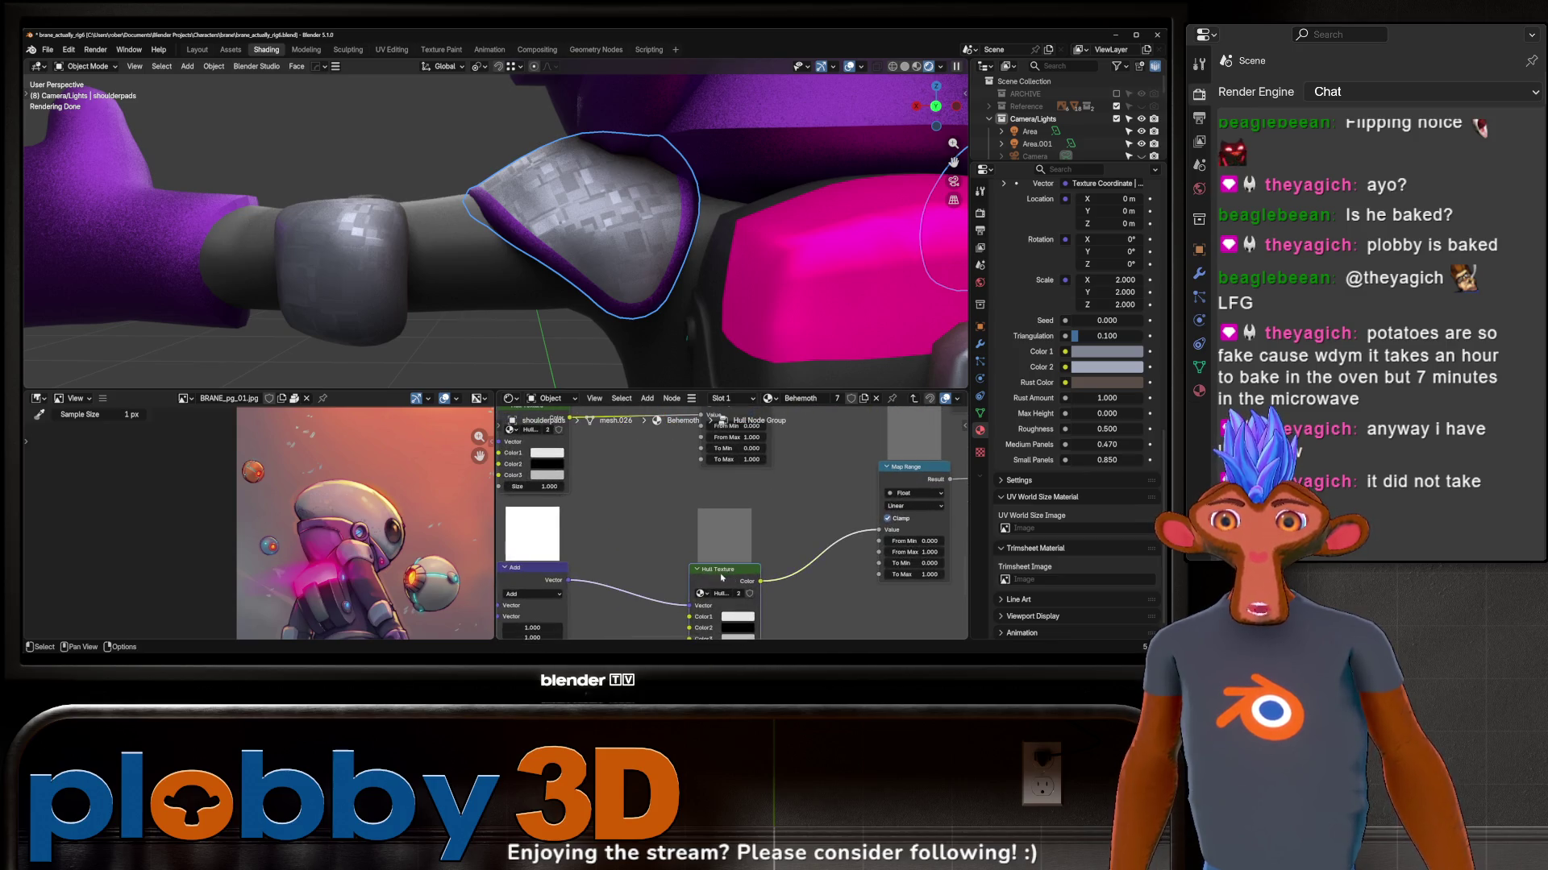
{"action": "key", "text": "Tab"}
{"action": "scroll", "coordinate": [732, 502], "scroll_direction": "down", "scroll_amount": 2}
{"action": "scroll", "coordinate": [738, 520], "scroll_direction": "down", "scroll_amount": 2}
{"action": "scroll", "coordinate": [747, 538], "scroll_direction": "down", "scroll_amount": 1}
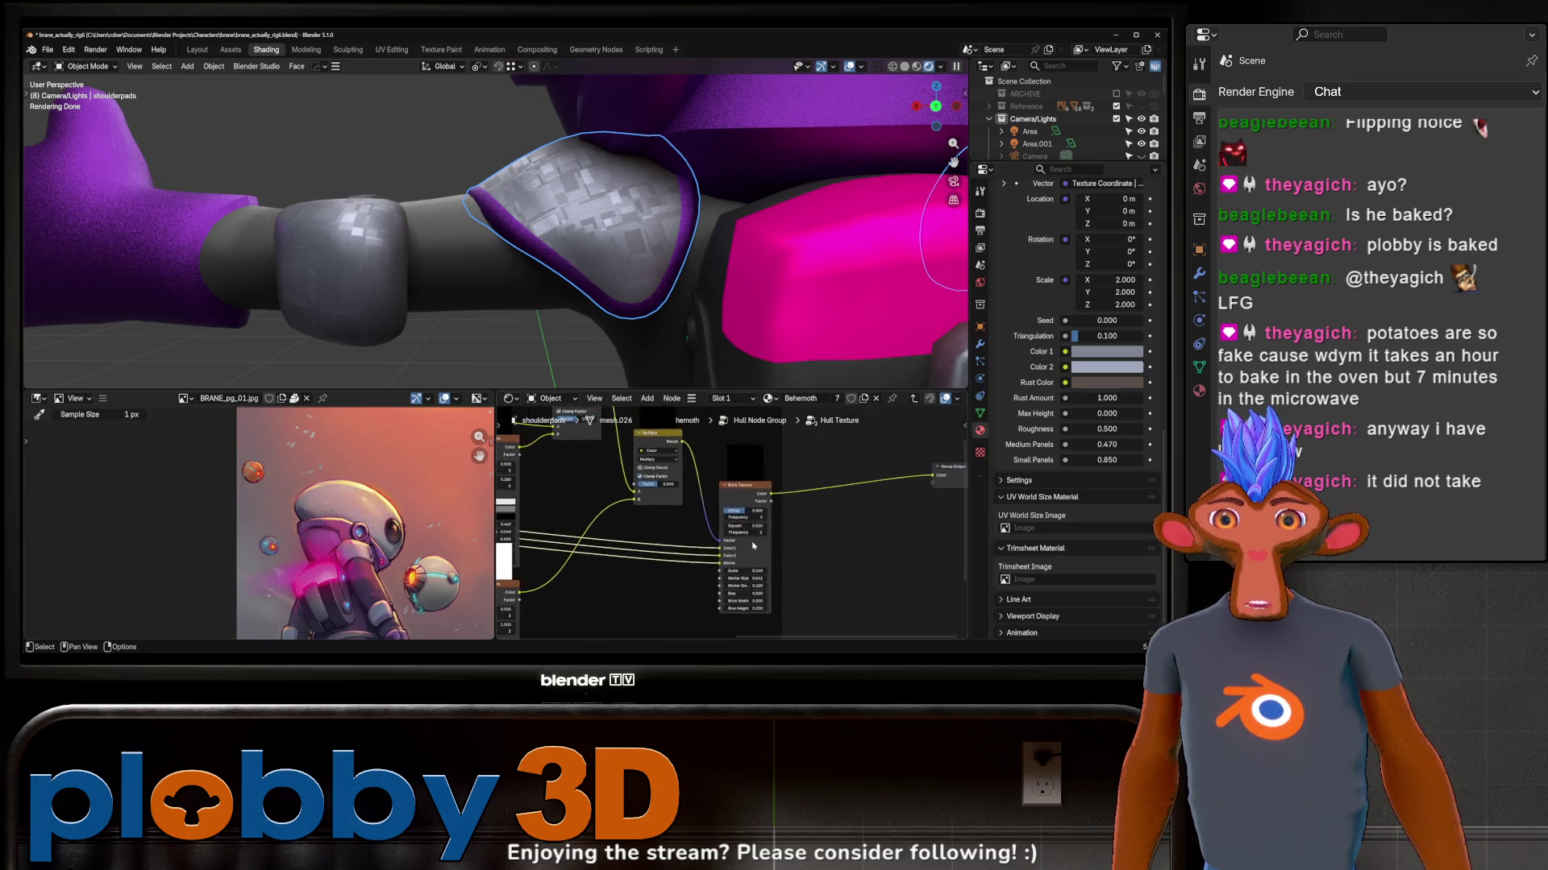
{"action": "scroll", "coordinate": [753, 547], "scroll_direction": "down", "scroll_amount": 2}
{"action": "key", "text": "Tab"}
{"action": "mouse_move", "coordinate": [654, 561]}
{"action": "middle_mouse_down"}
{"action": "mouse_move", "coordinate": [668, 607]}
{"action": "mouse_move", "coordinate": [621, 596]}
{"action": "mouse_move", "coordinate": [831, 548]}
{"action": "mouse_move", "coordinate": [590, 476]}
{"action": "mouse_move", "coordinate": [704, 373]}
{"action": "mouse_move", "coordinate": [780, 370]}
{"action": "mouse_move", "coordinate": [544, 227]}
{"action": "mouse_move", "coordinate": [672, 304]}
{"action": "middle_mouse_up"}
{"action": "scroll", "coordinate": [669, 608], "scroll_direction": "up", "scroll_amount": 2}
{"action": "scroll", "coordinate": [680, 571], "scroll_direction": "up", "scroll_amount": 3}
{"action": "scroll", "coordinate": [681, 572], "scroll_direction": "up", "scroll_amount": 2}
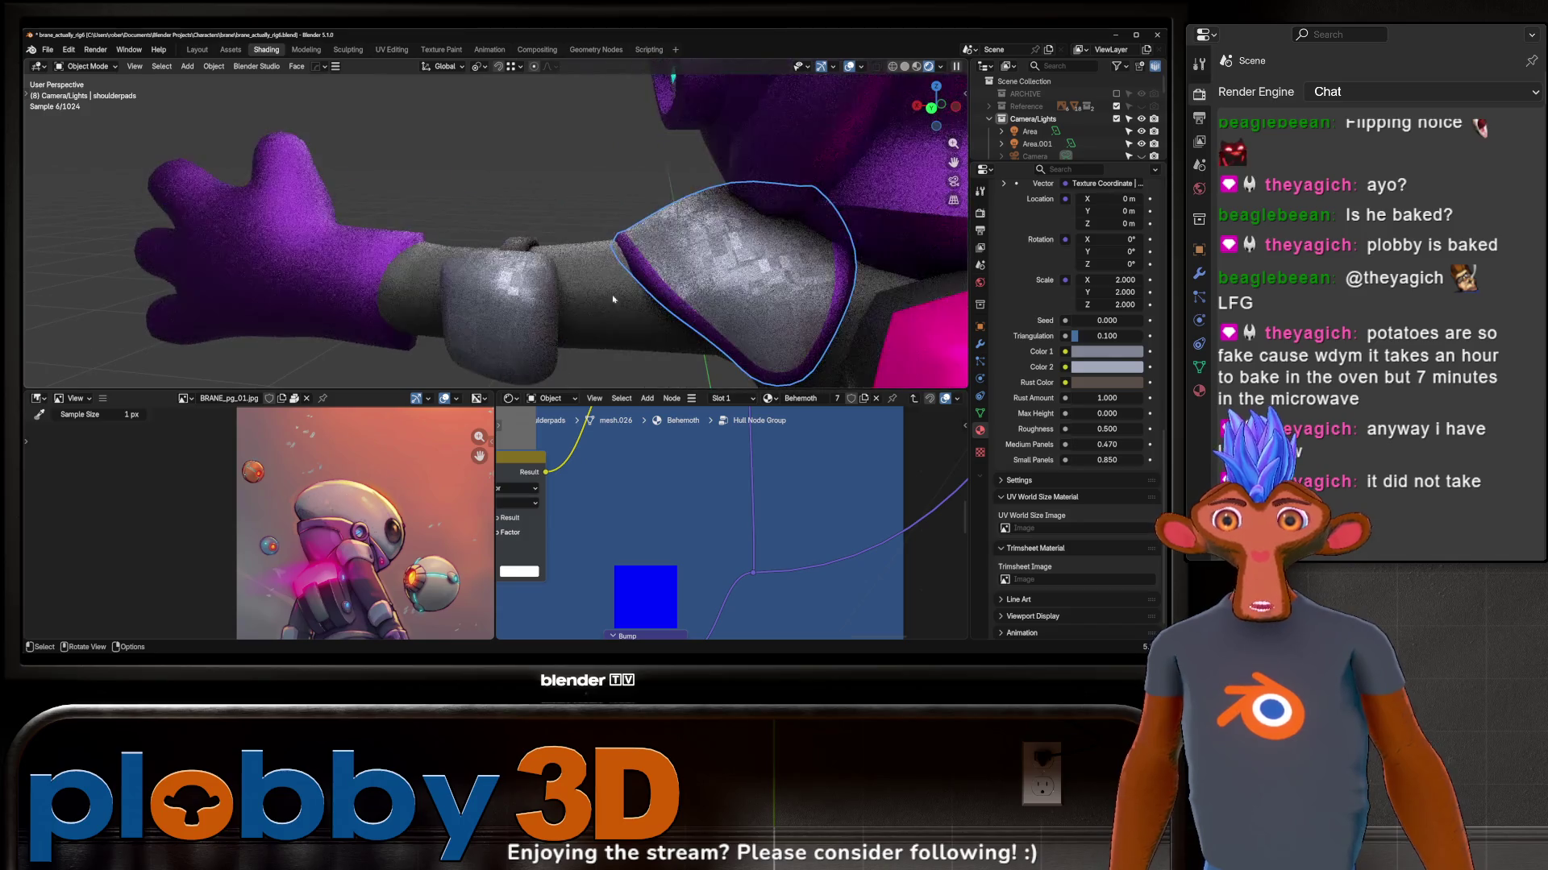
Step: Lower the shoulderpad hull's Rust Amount to 0.16 and Roughness to 0.37, checking the result on the arm
{"action": "middle_click_drag", "start_coordinate": [673, 304], "coordinate": [722, 328]}
{"action": "mouse_move", "coordinate": [1106, 397]}
{"action": "left_mouse_down"}
{"action": "mouse_move", "coordinate": [1070, 397]}
{"action": "mouse_move", "coordinate": [1106, 398]}
{"action": "mouse_move", "coordinate": [1107, 415]}
{"action": "left_mouse_up"}
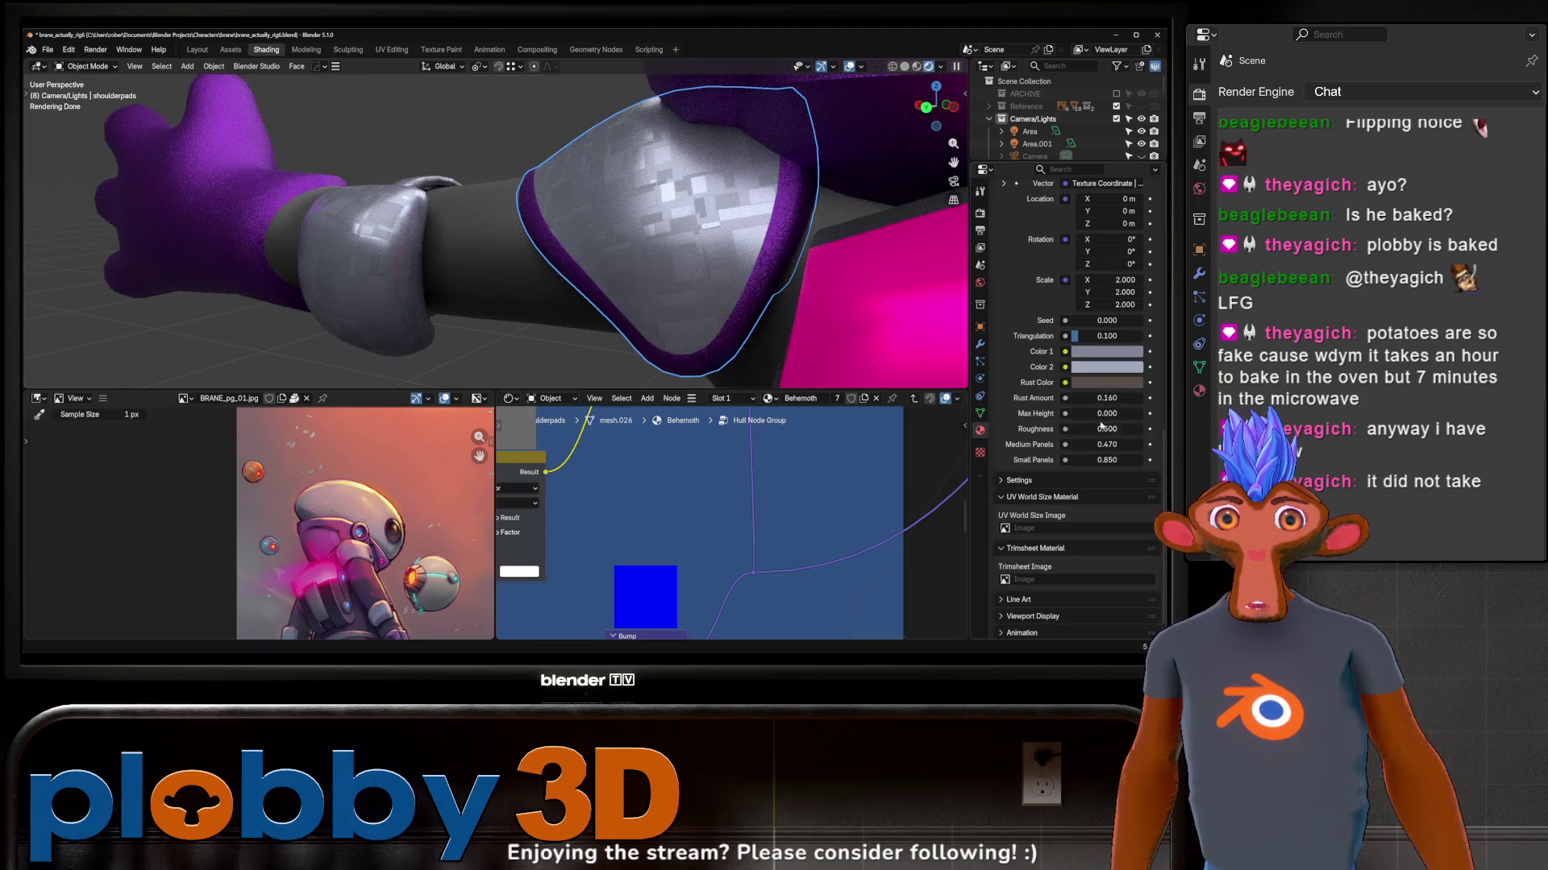
{"action": "mouse_move", "coordinate": [1107, 429]}
{"action": "left_mouse_down"}
{"action": "mouse_move", "coordinate": [1069, 430]}
{"action": "mouse_move", "coordinate": [1095, 429]}
{"action": "left_mouse_up"}
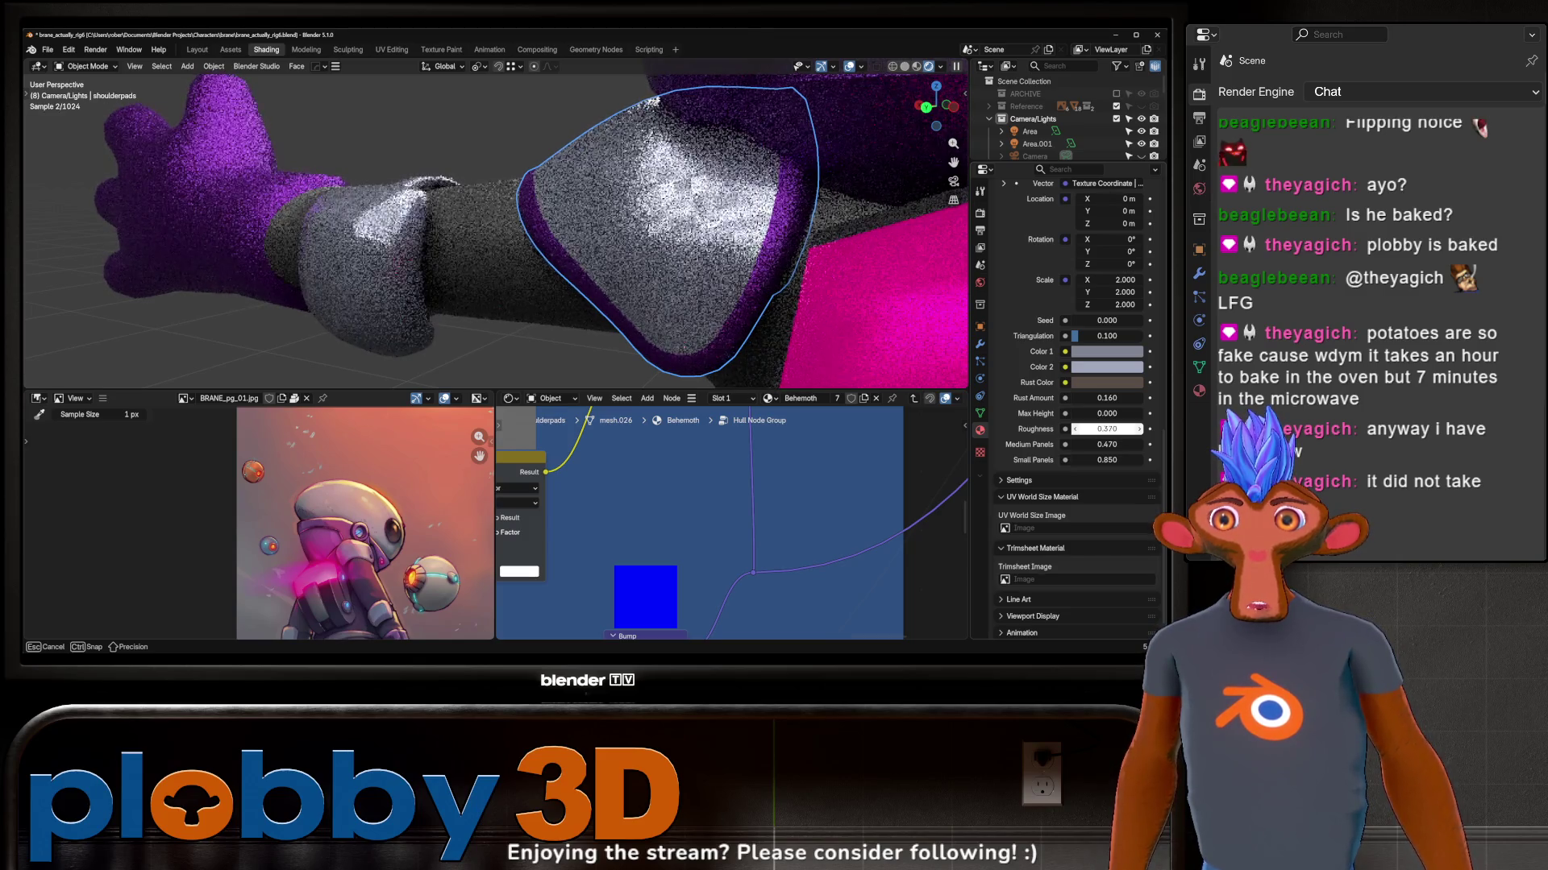
{"action": "mouse_move", "coordinate": [846, 242]}
{"action": "middle_mouse_down"}
{"action": "mouse_move", "coordinate": [737, 185]}
{"action": "mouse_move", "coordinate": [544, 167]}
{"action": "mouse_move", "coordinate": [595, 246]}
{"action": "middle_mouse_up"}
{"action": "scroll", "coordinate": [576, 173], "scroll_direction": "down", "scroll_amount": 5}
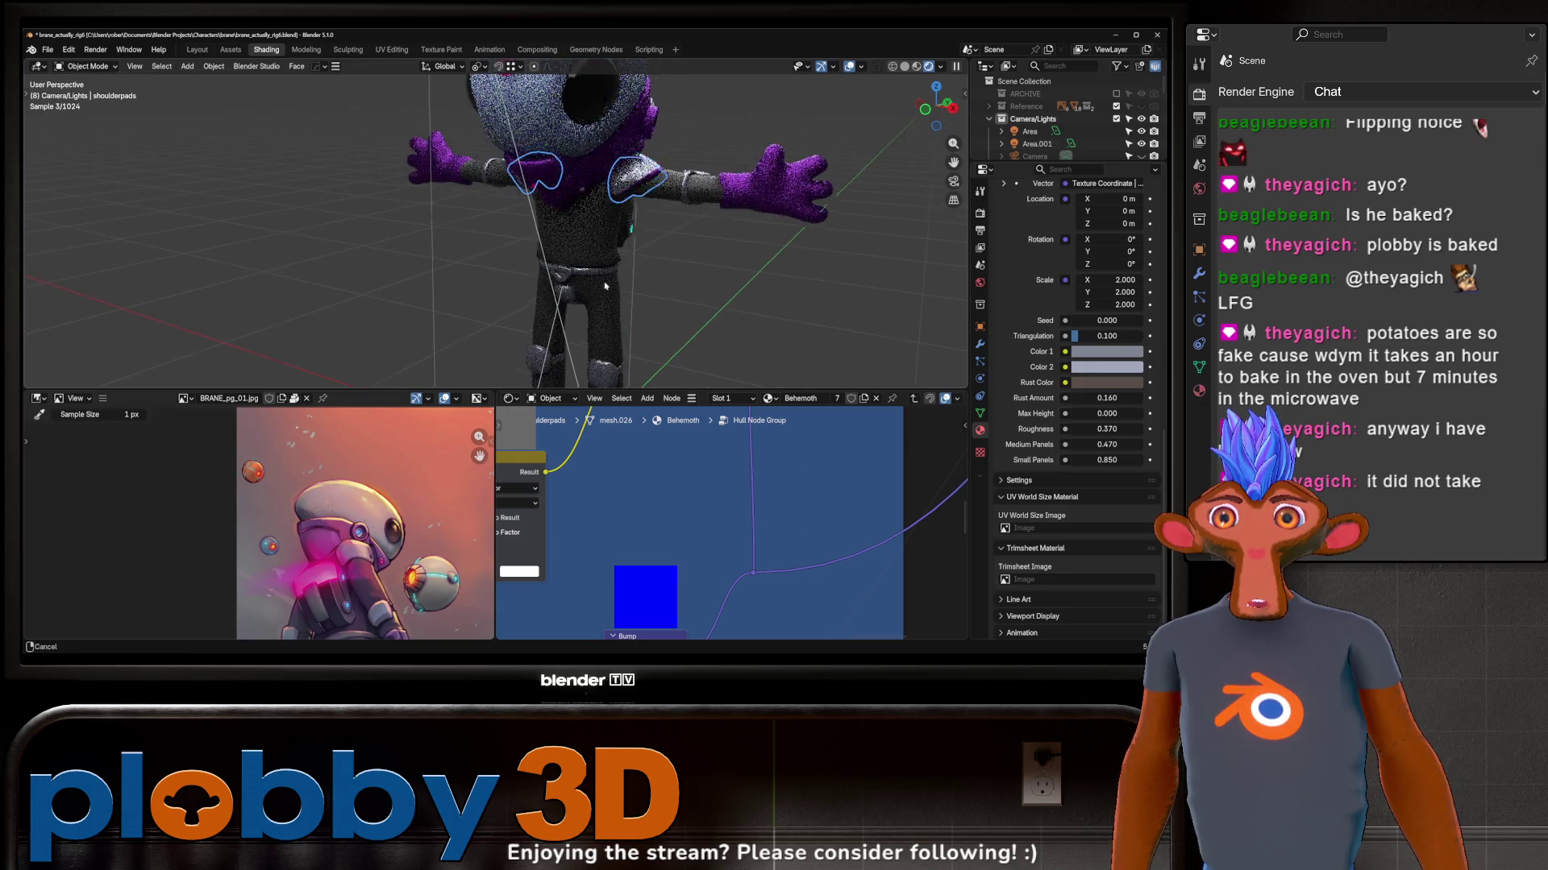
{"action": "scroll", "coordinate": [597, 247], "scroll_direction": "up", "scroll_amount": 6}
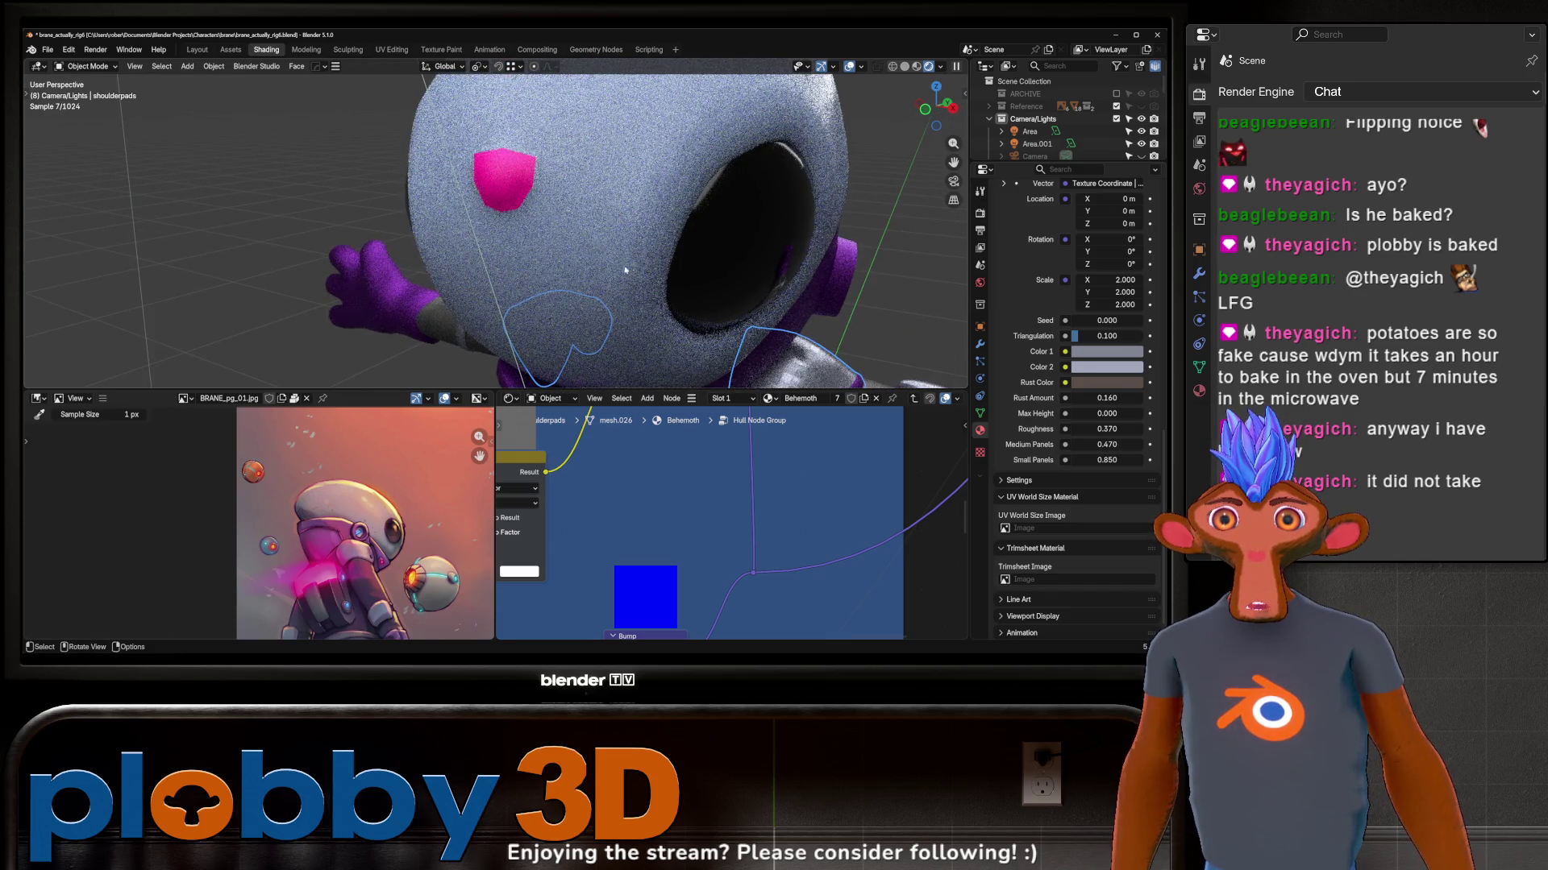
{"action": "mouse_move", "coordinate": [652, 240]}
{"action": "middle_mouse_down"}
{"action": "mouse_move", "coordinate": [794, 287]}
{"action": "mouse_move", "coordinate": [685, 298]}
{"action": "mouse_move", "coordinate": [697, 331]}
{"action": "mouse_move", "coordinate": [697, 246]}
{"action": "middle_mouse_up"}
{"action": "scroll", "coordinate": [726, 267], "scroll_direction": "down", "scroll_amount": 5}
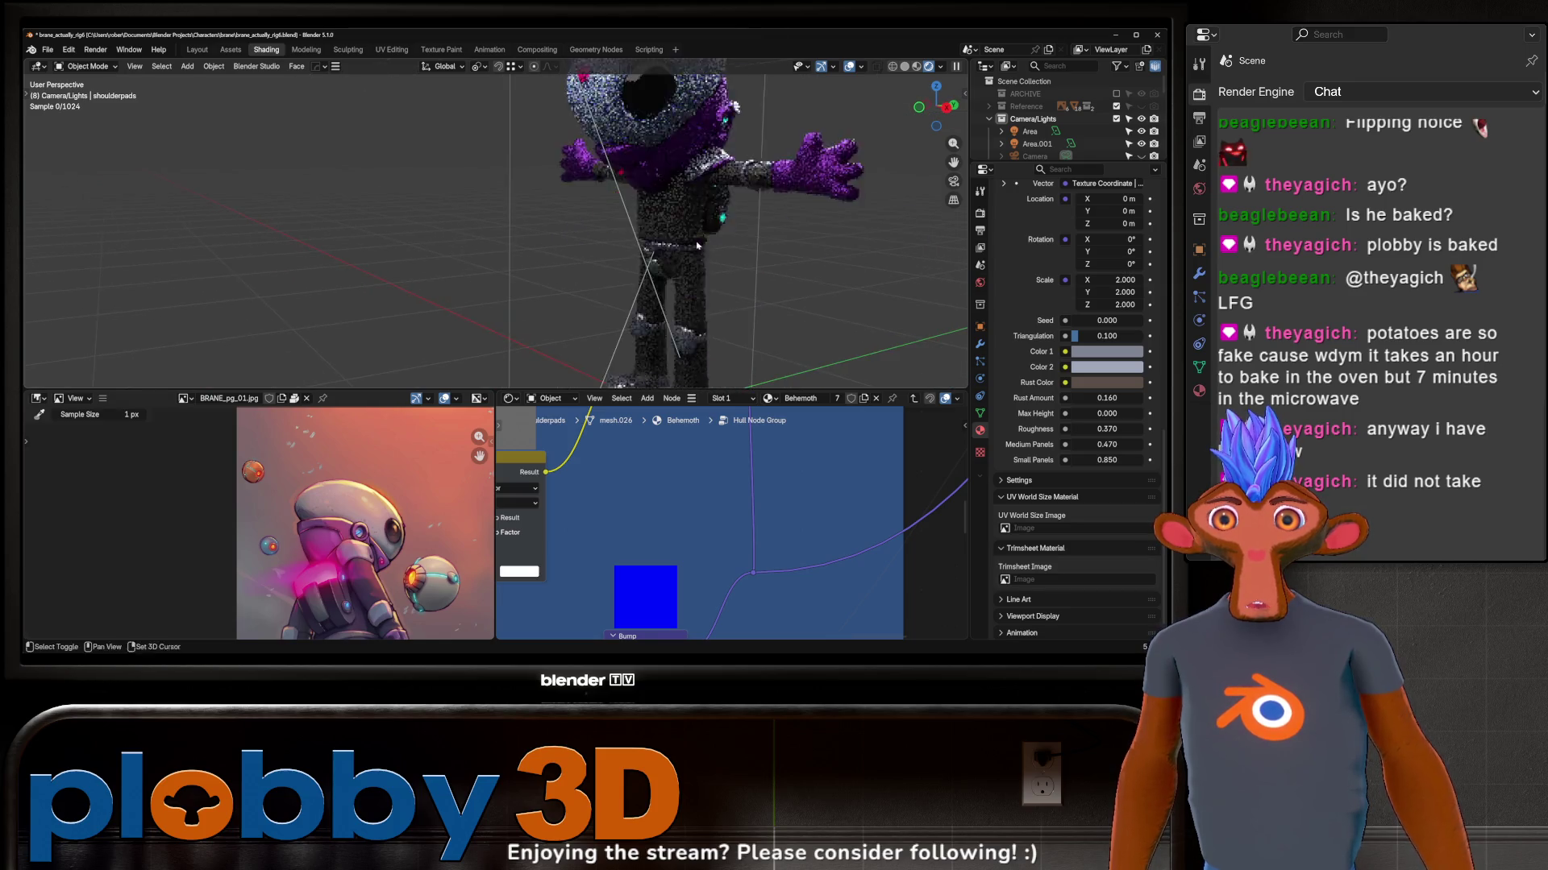
{"action": "scroll", "coordinate": [735, 292], "scroll_direction": "up", "scroll_amount": 1}
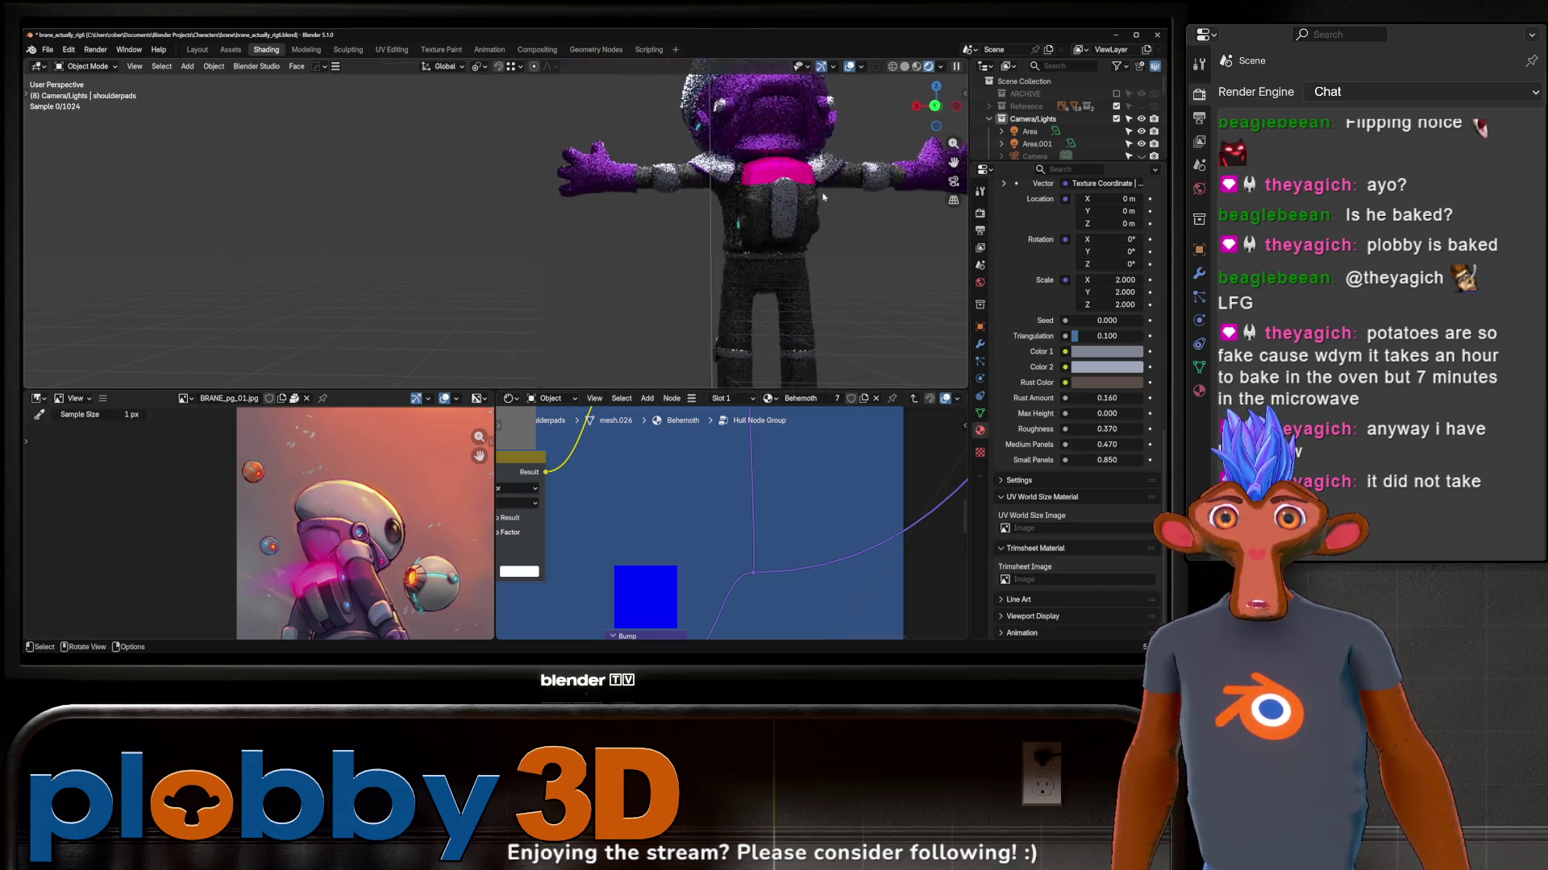
{"action": "scroll", "coordinate": [731, 218], "scroll_direction": "up", "scroll_amount": 5}
Step: Re-mark the backpack's sharp edges with Smart Edge so 56 edges are sharp
{"action": "left_click", "coordinate": [731, 219]}
{"action": "key", "text": "Tab"}
{"action": "scroll", "coordinate": [730, 212], "scroll_direction": "up", "scroll_amount": 3}
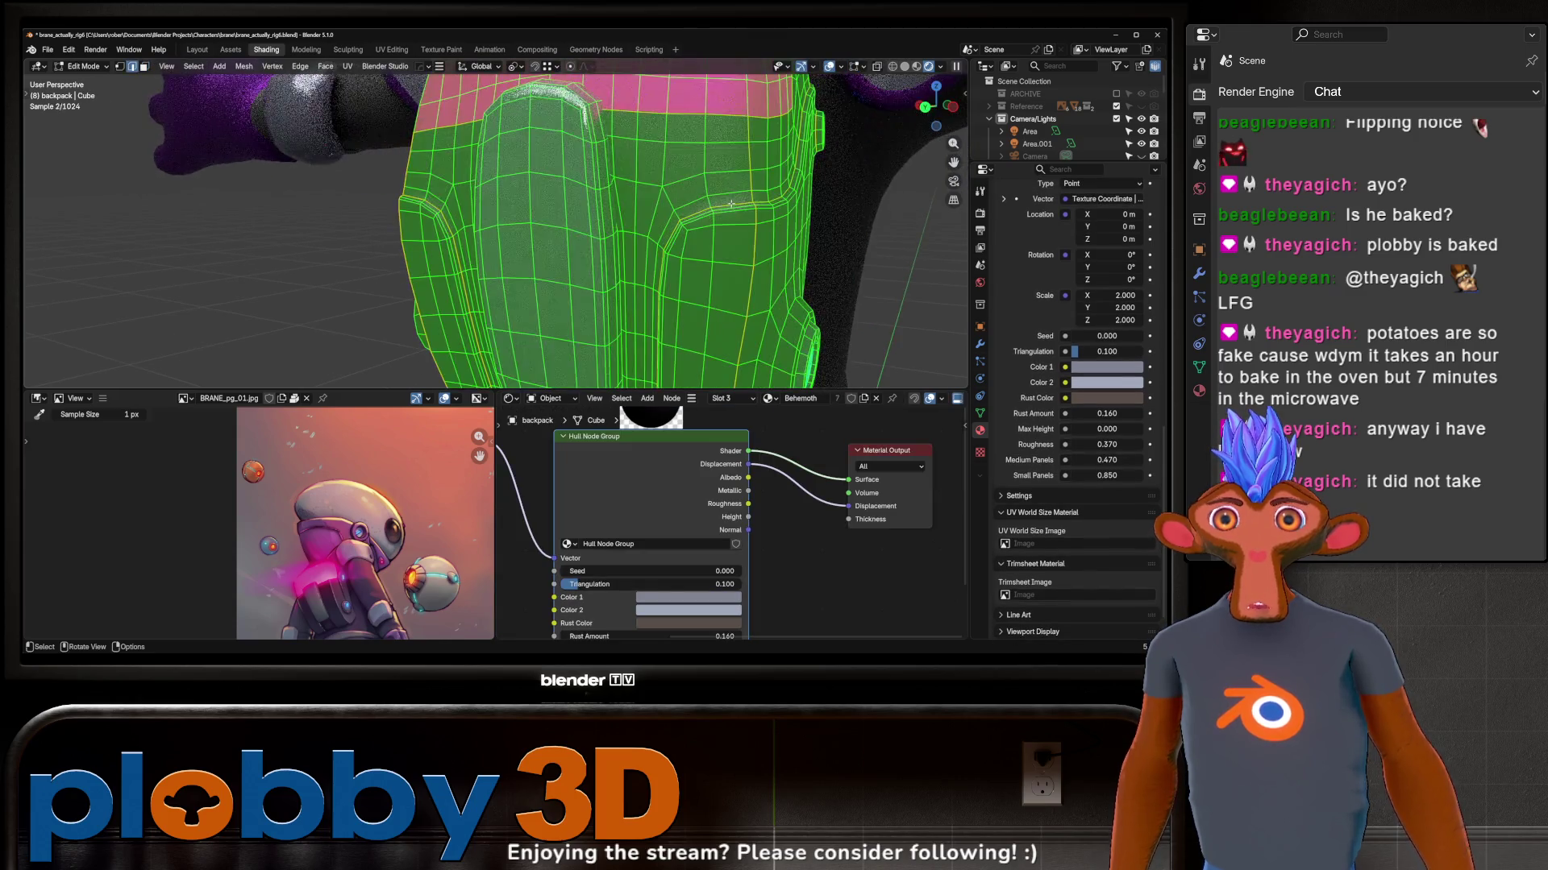
{"action": "key", "text": "alt+a"}
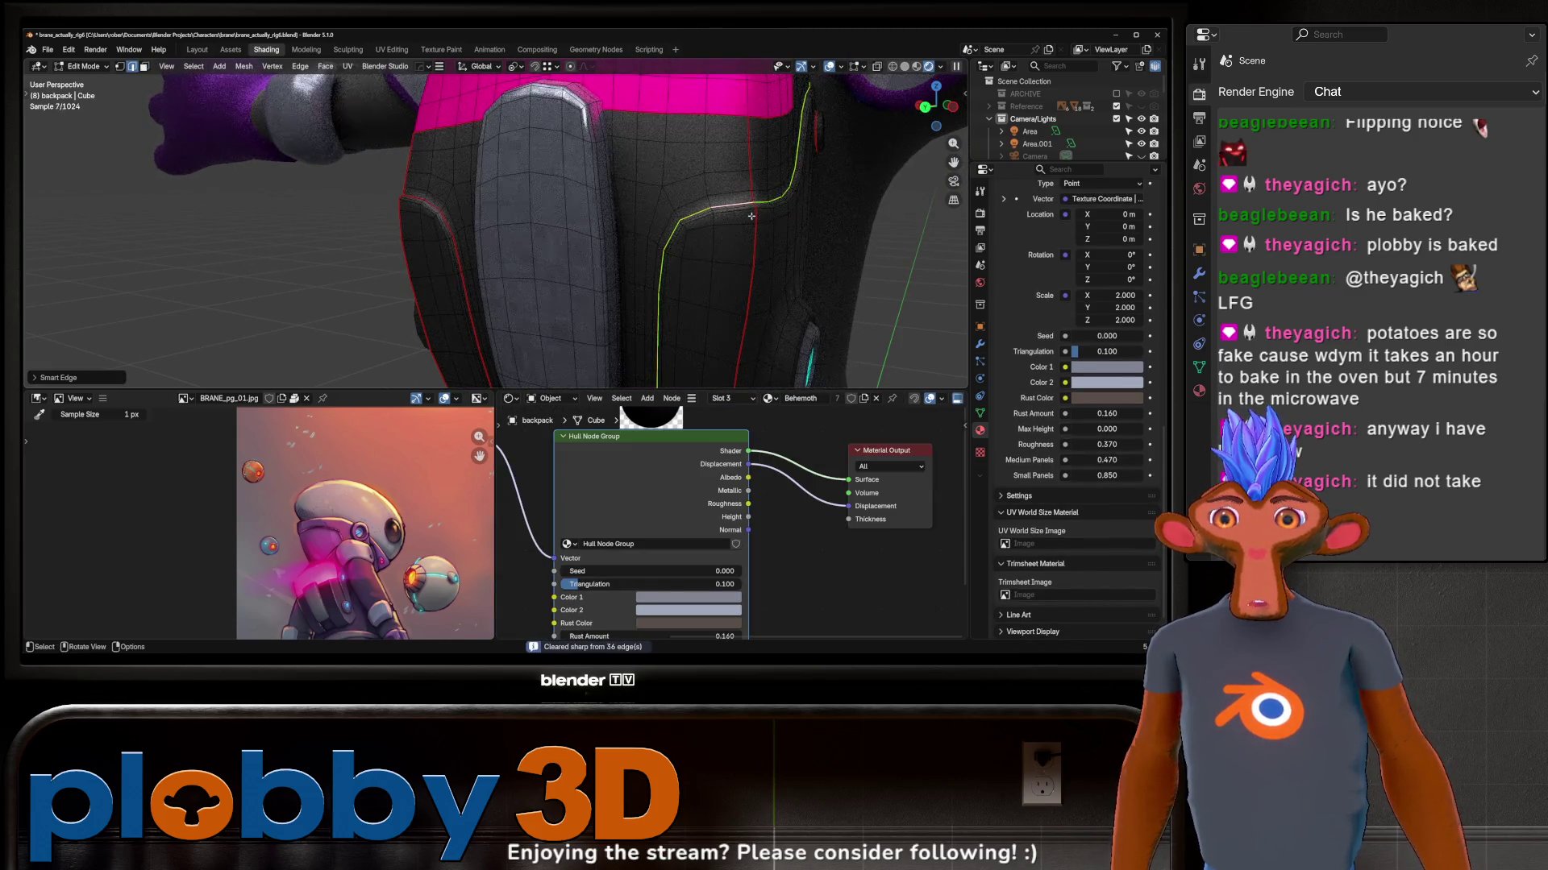
{"action": "key", "text": "Tab"}
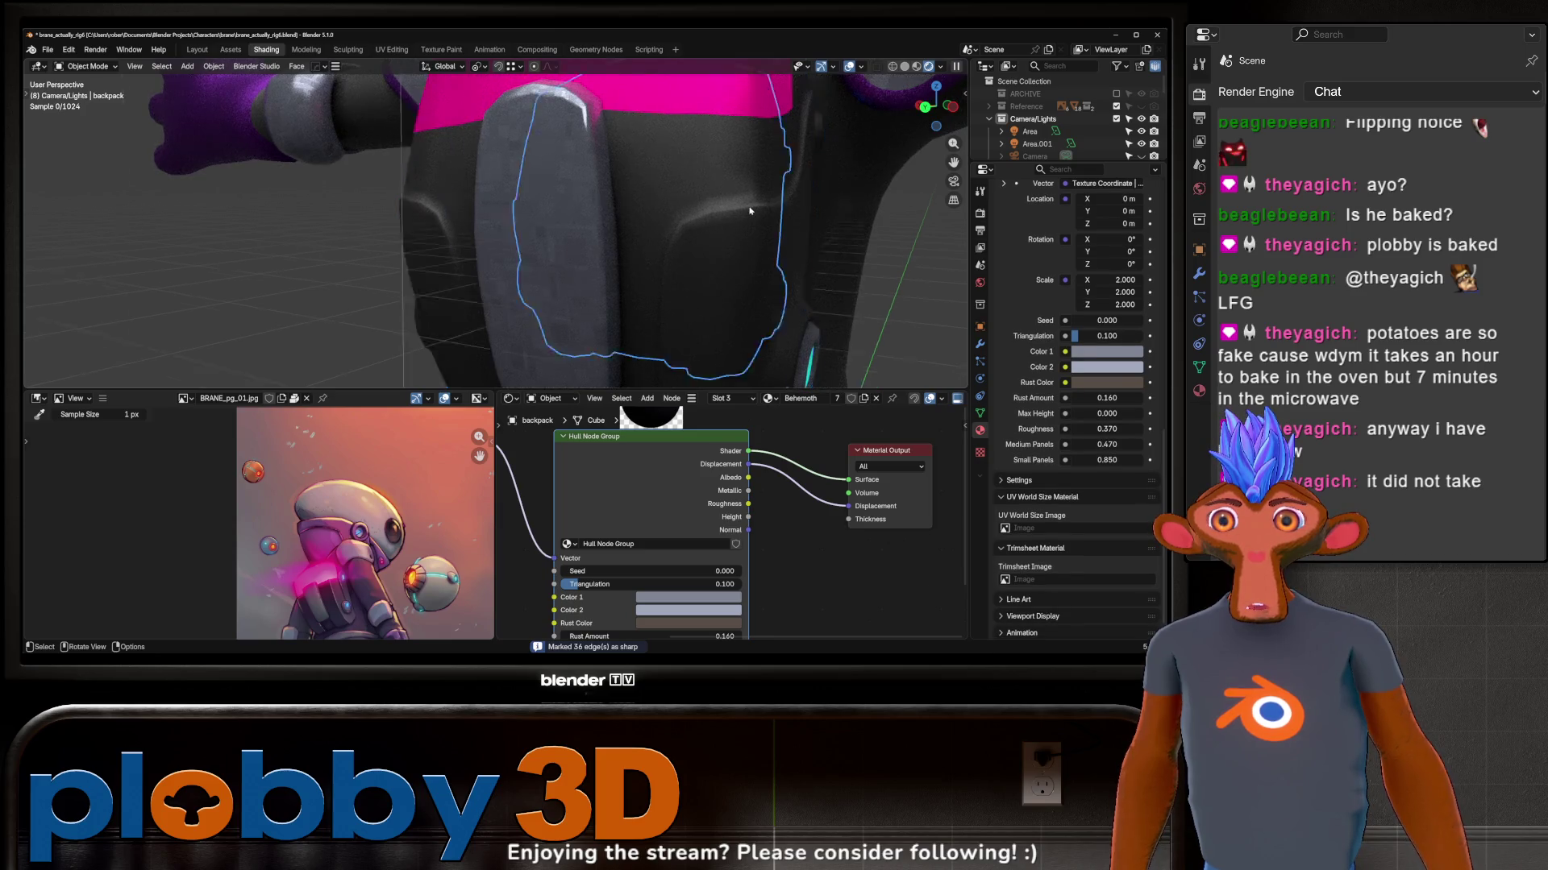
{"action": "scroll", "coordinate": [750, 211], "scroll_direction": "down", "scroll_amount": 5}
Step: Inspect the backpack from behind, then bring up Edit > Preferences
{"action": "mouse_move", "coordinate": [749, 210]}
{"action": "middle_mouse_down"}
{"action": "mouse_move", "coordinate": [900, 228]}
{"action": "mouse_move", "coordinate": [819, 237]}
{"action": "middle_mouse_up"}
{"action": "scroll", "coordinate": [691, 212], "scroll_direction": "up", "scroll_amount": 4}
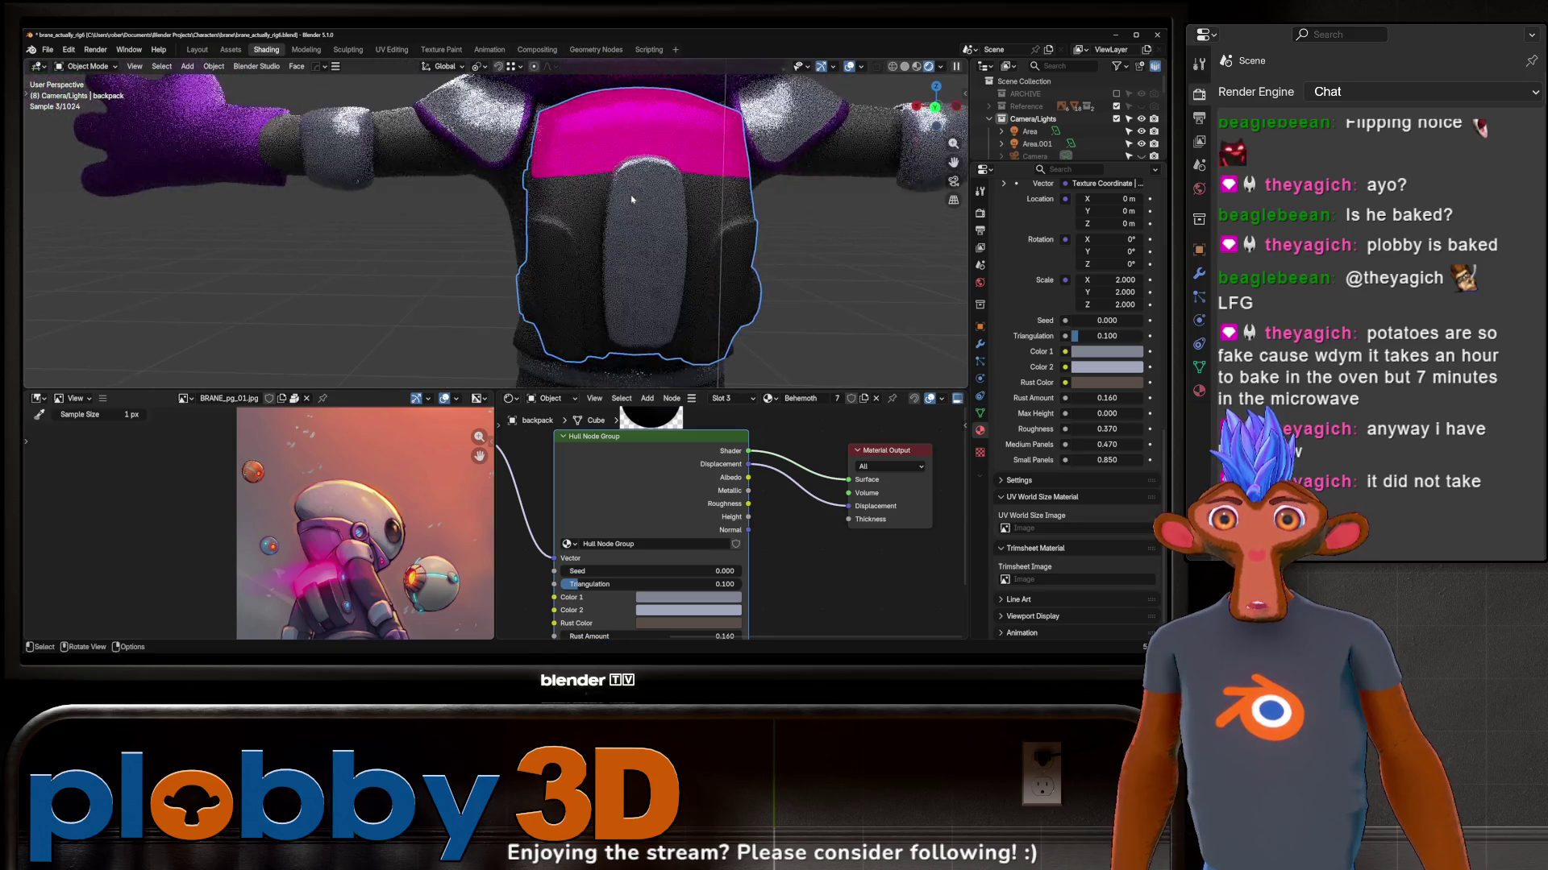
{"action": "scroll", "coordinate": [631, 203], "scroll_direction": "up", "scroll_amount": 2}
{"action": "middle_click_drag", "start_coordinate": [632, 202], "coordinate": [616, 228]}
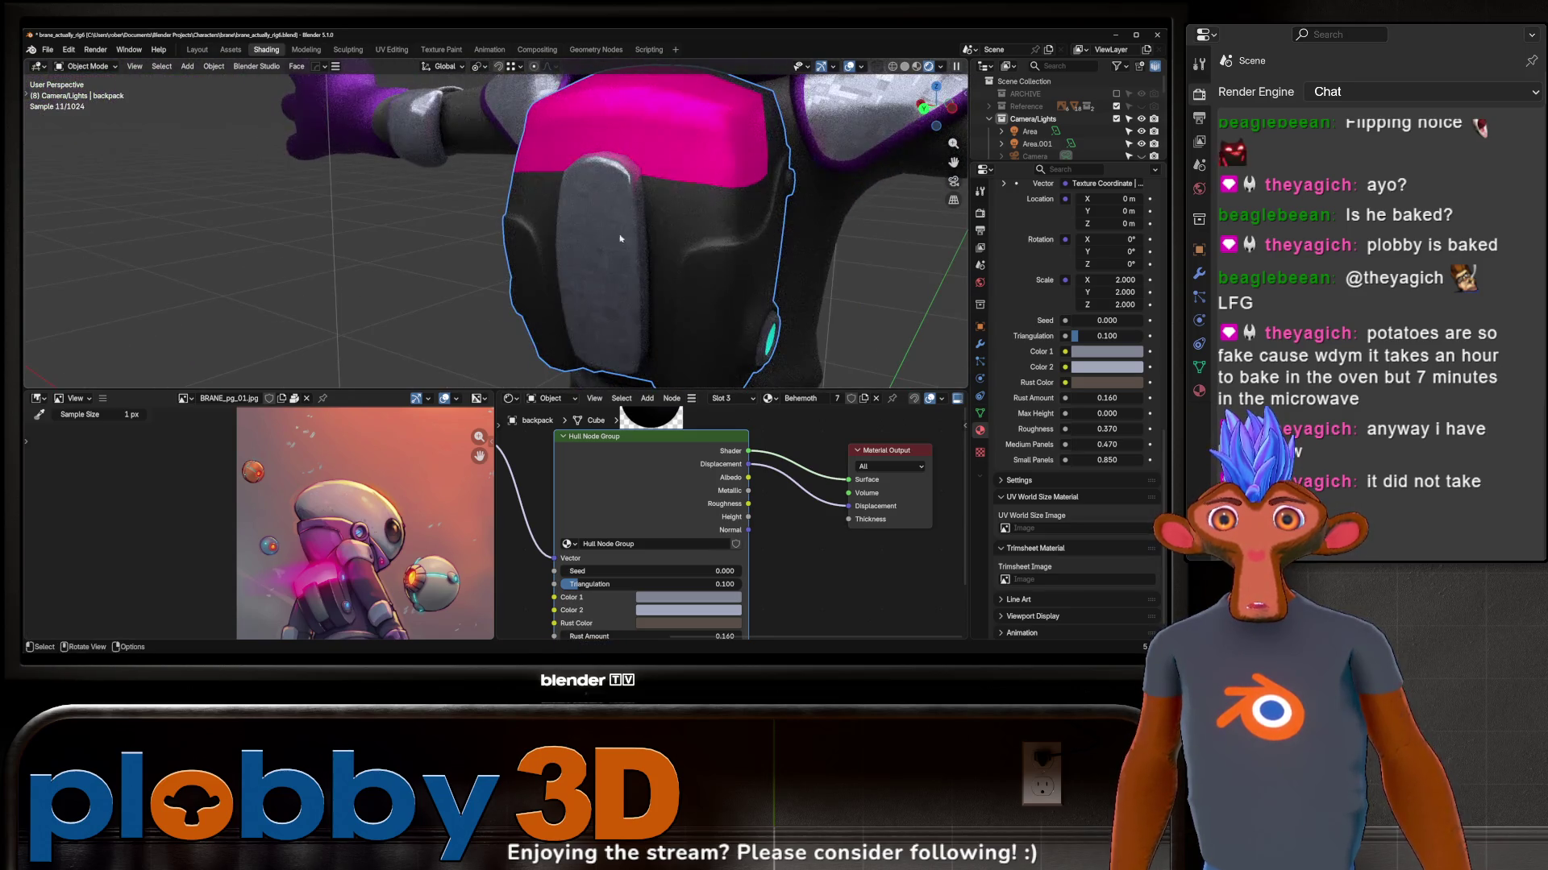
{"action": "mouse_move", "coordinate": [669, 311]}
{"action": "middle_mouse_down"}
{"action": "mouse_move", "coordinate": [630, 280]}
{"action": "mouse_move", "coordinate": [821, 269]}
{"action": "mouse_move", "coordinate": [641, 236]}
{"action": "middle_mouse_up"}
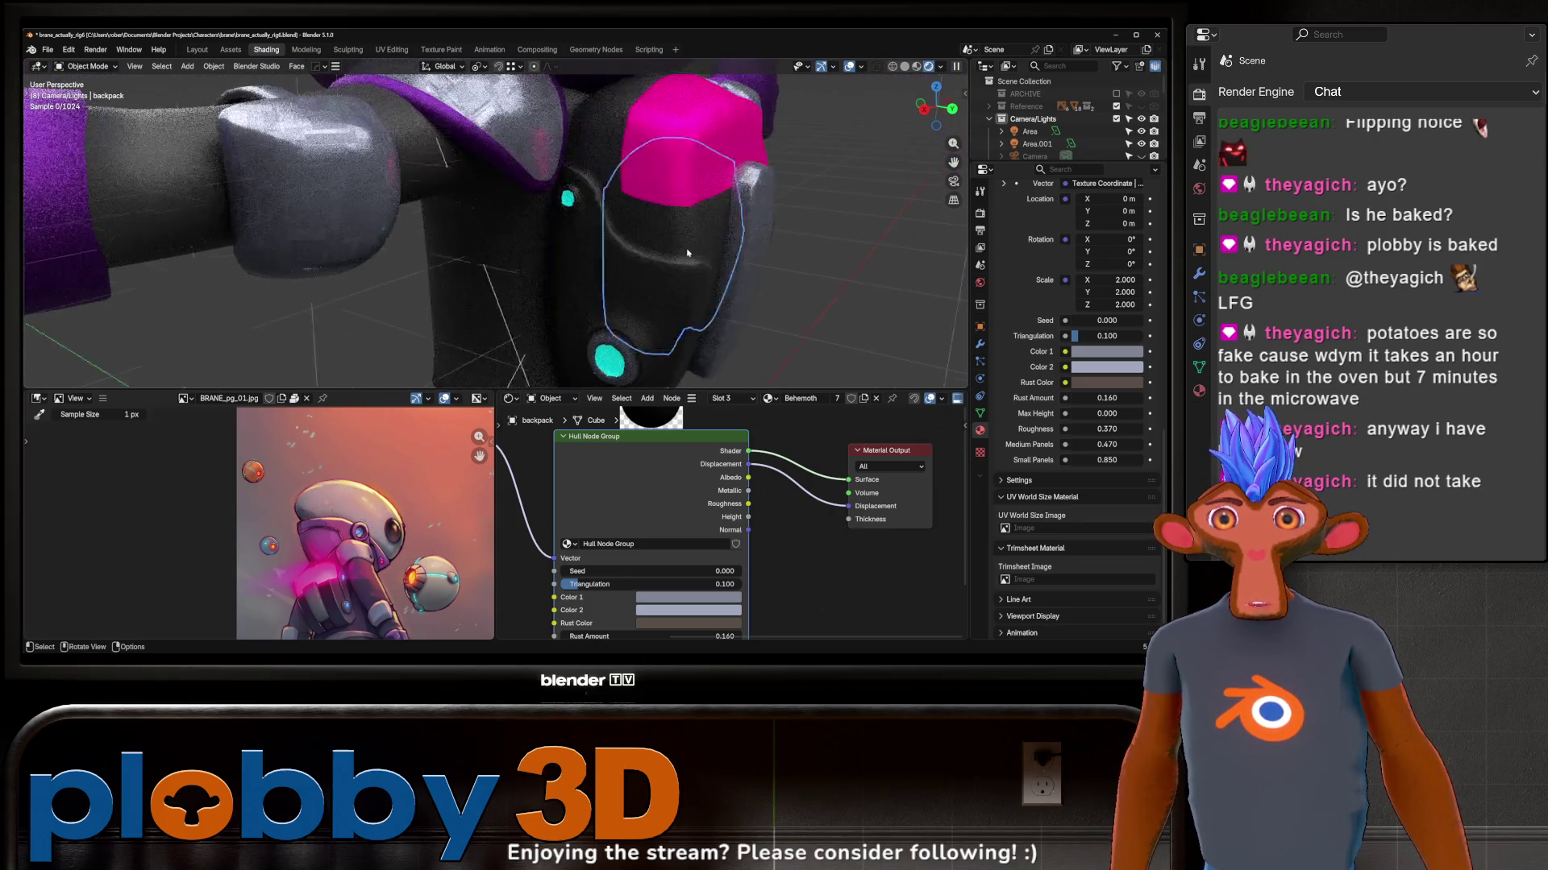
{"action": "scroll", "coordinate": [629, 241], "scroll_direction": "down", "scroll_amount": 3}
{"action": "scroll", "coordinate": [624, 241], "scroll_direction": "down", "scroll_amount": 2}
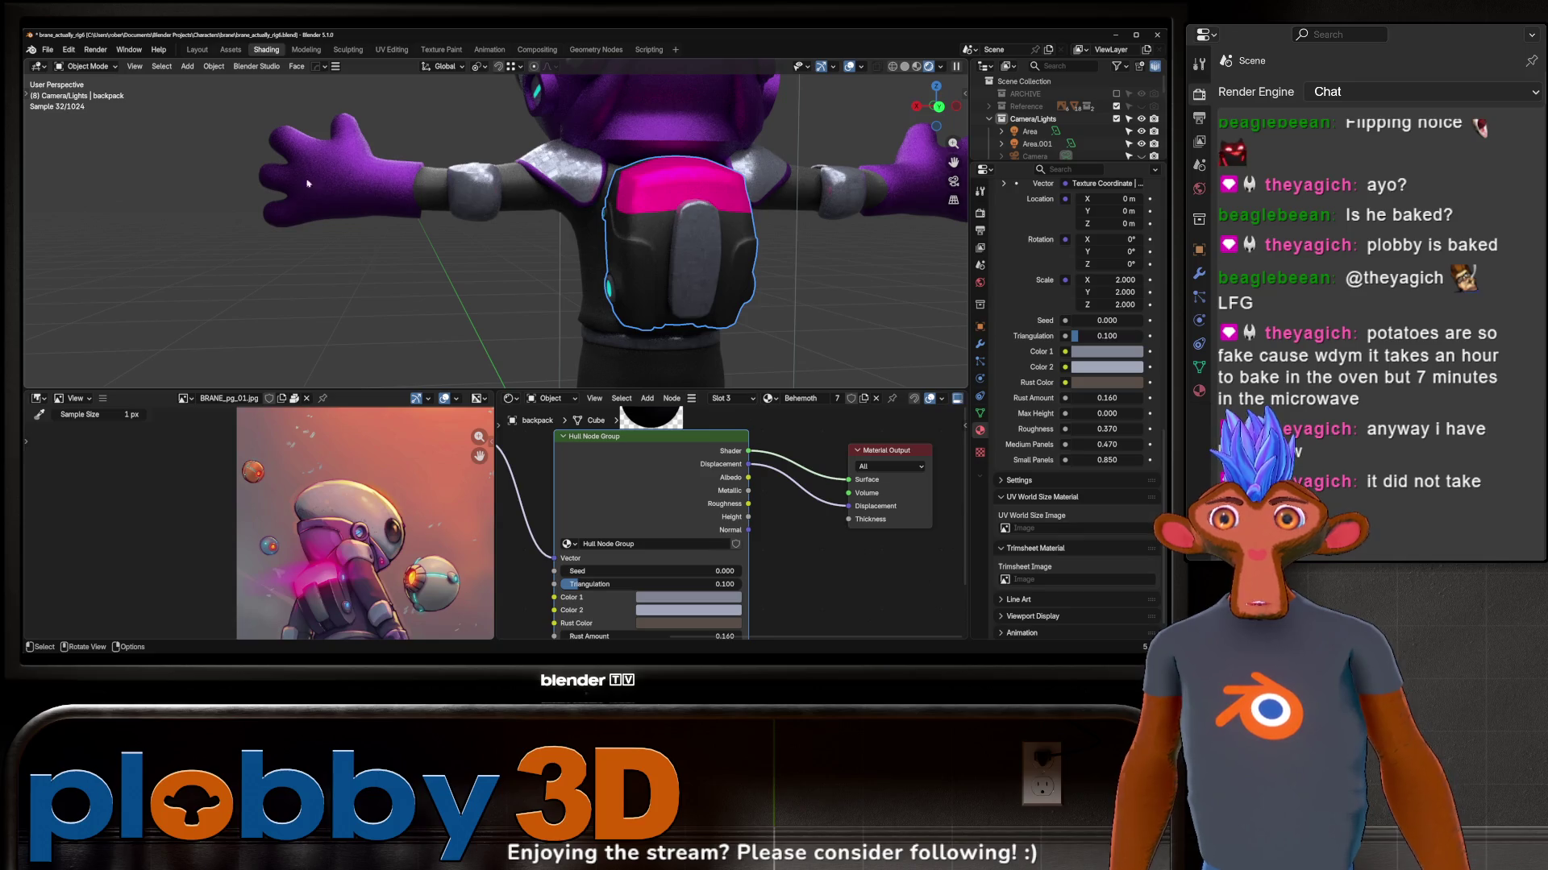
{"action": "left_click", "coordinate": [97, 49]}
{"action": "left_click", "coordinate": [90, 225]}
Step: Enable the BlenderKit Online Asset Library add-on, accept its update and save the file
{"action": "left_click", "coordinate": [146, 315]}
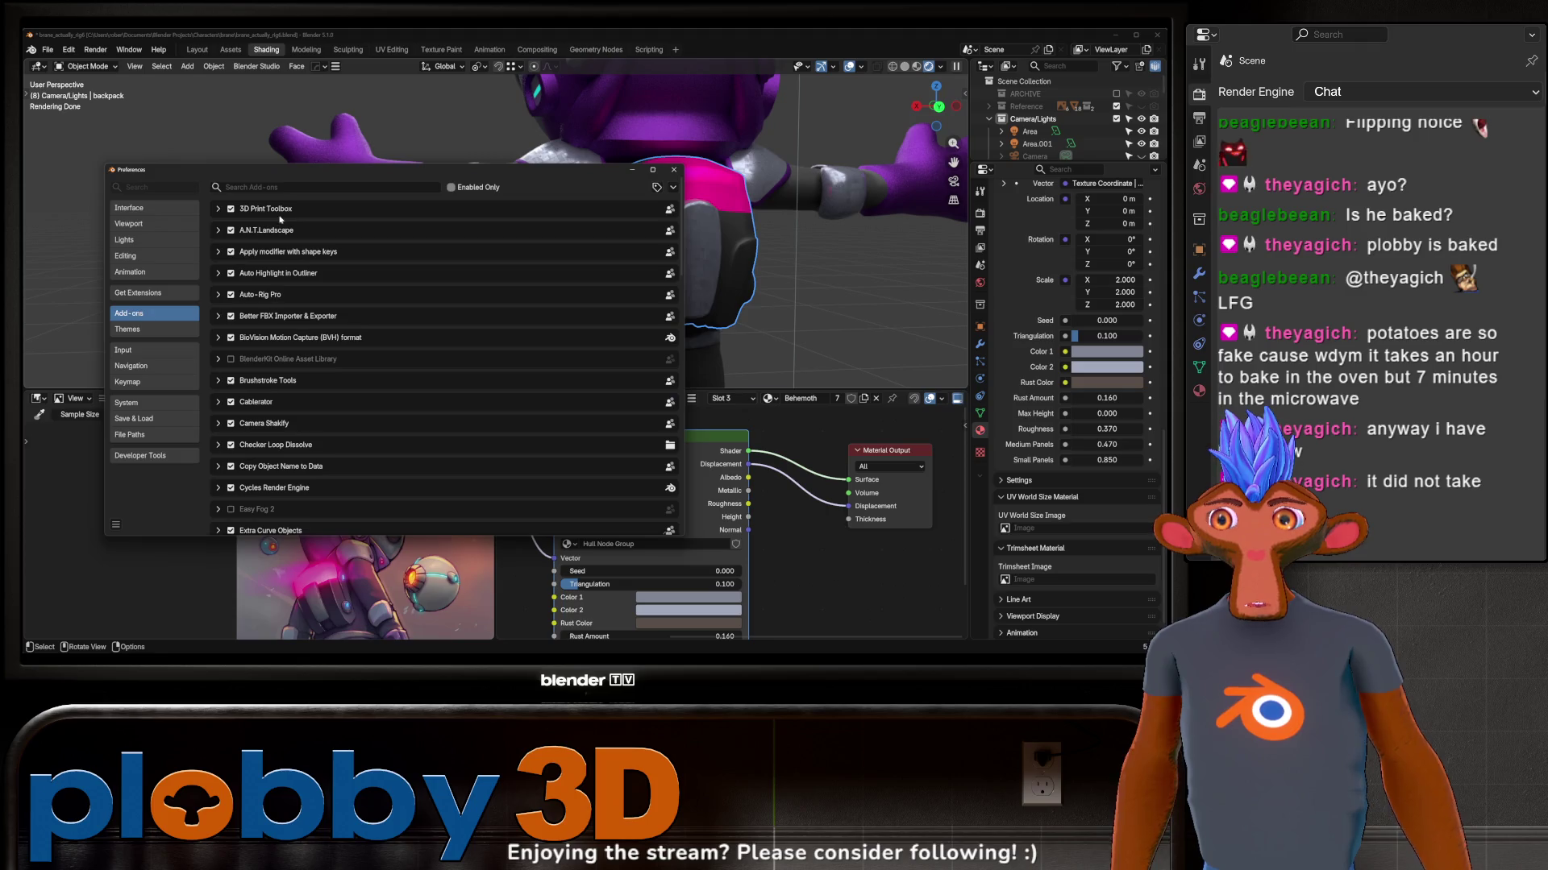
{"action": "left_click", "coordinate": [324, 188]}
{"action": "type", "text": "blend"}
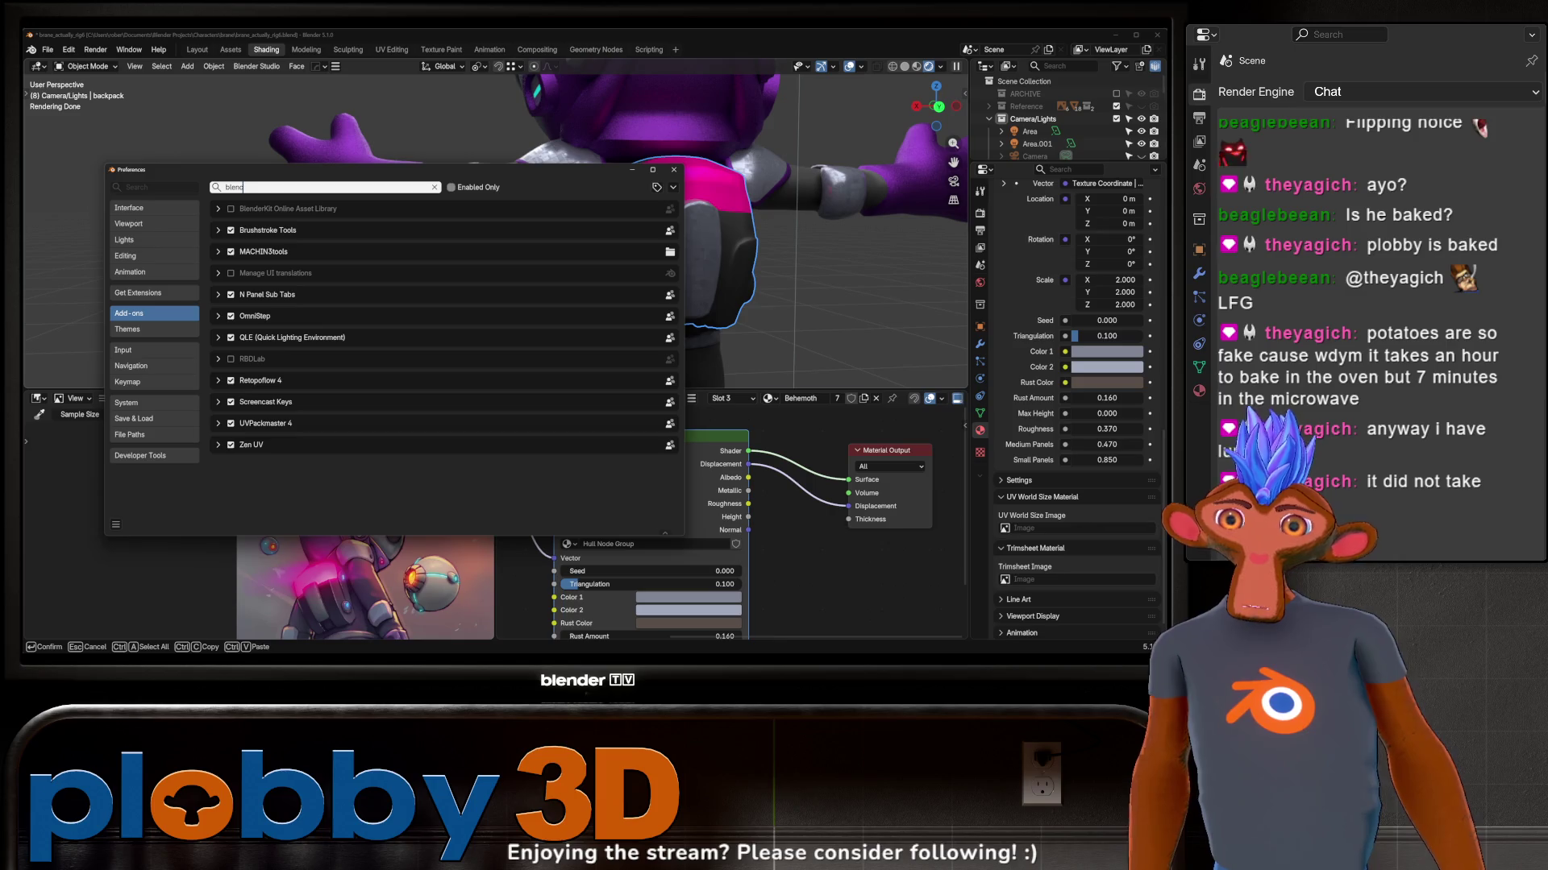
{"action": "left_click", "coordinate": [230, 209]}
{"action": "left_click", "coordinate": [673, 171]}
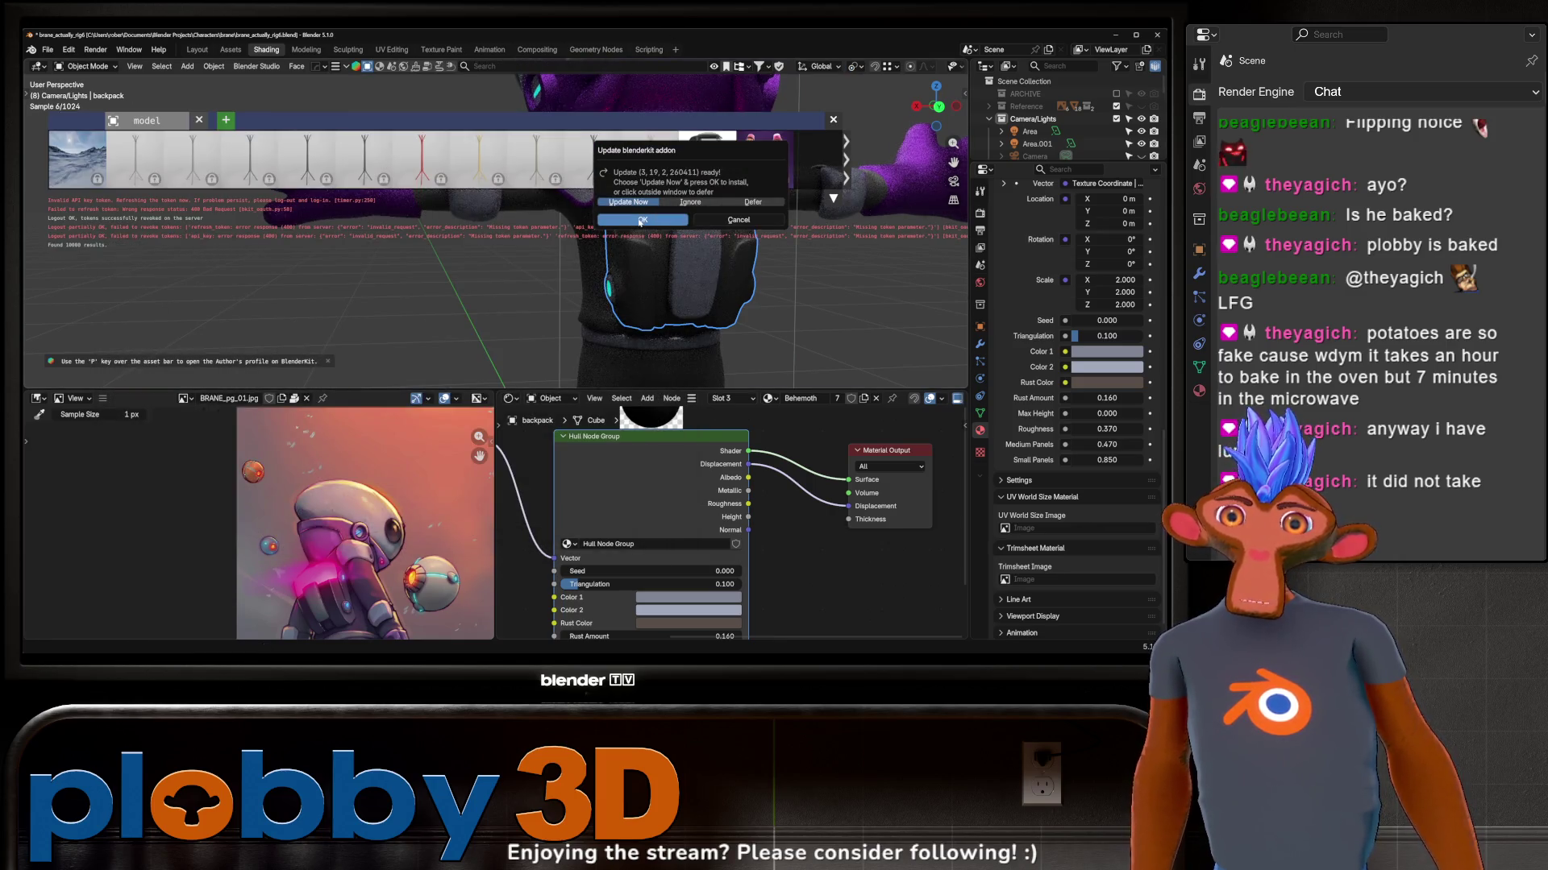
{"action": "key", "text": "Return"}
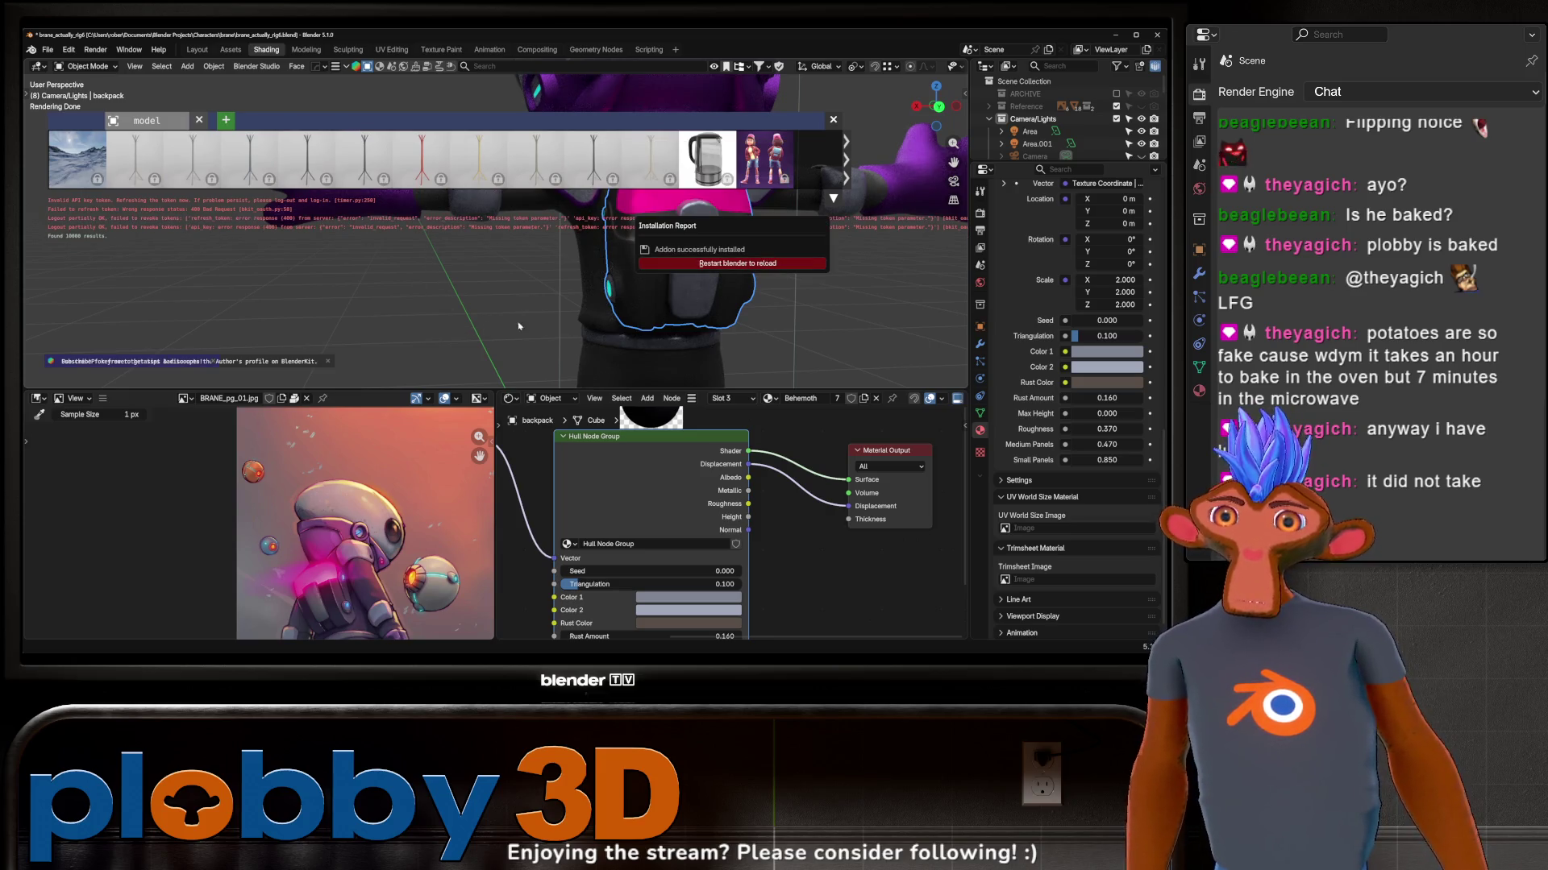
{"action": "key", "text": "ctrl+s"}
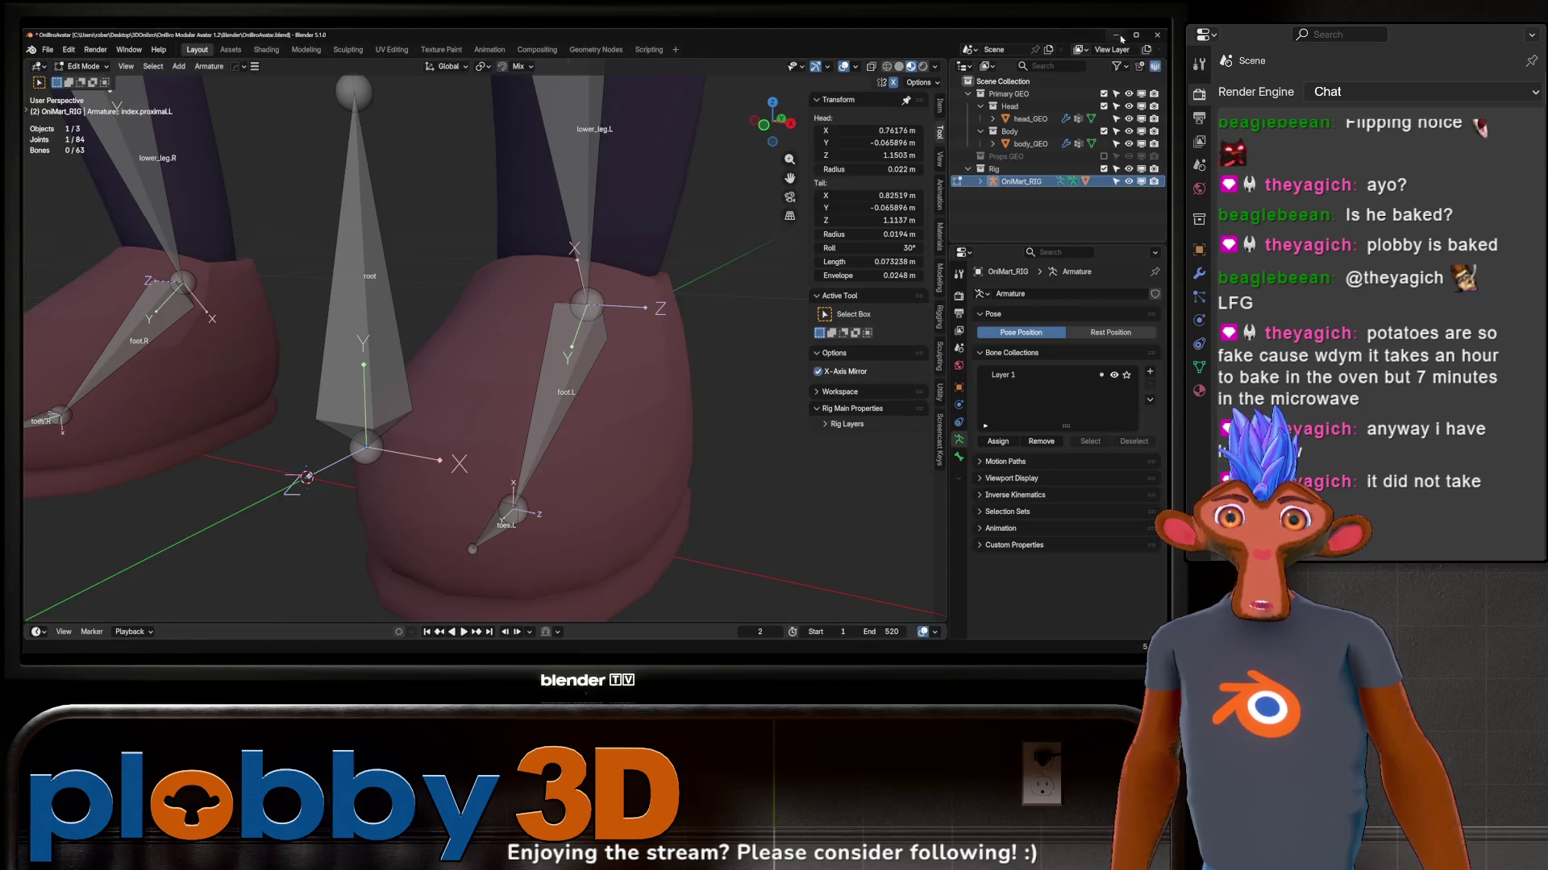
Step: Close the other open Blender file and confirm, relaunching to the splash screen
{"action": "left_click", "coordinate": [1157, 35]}
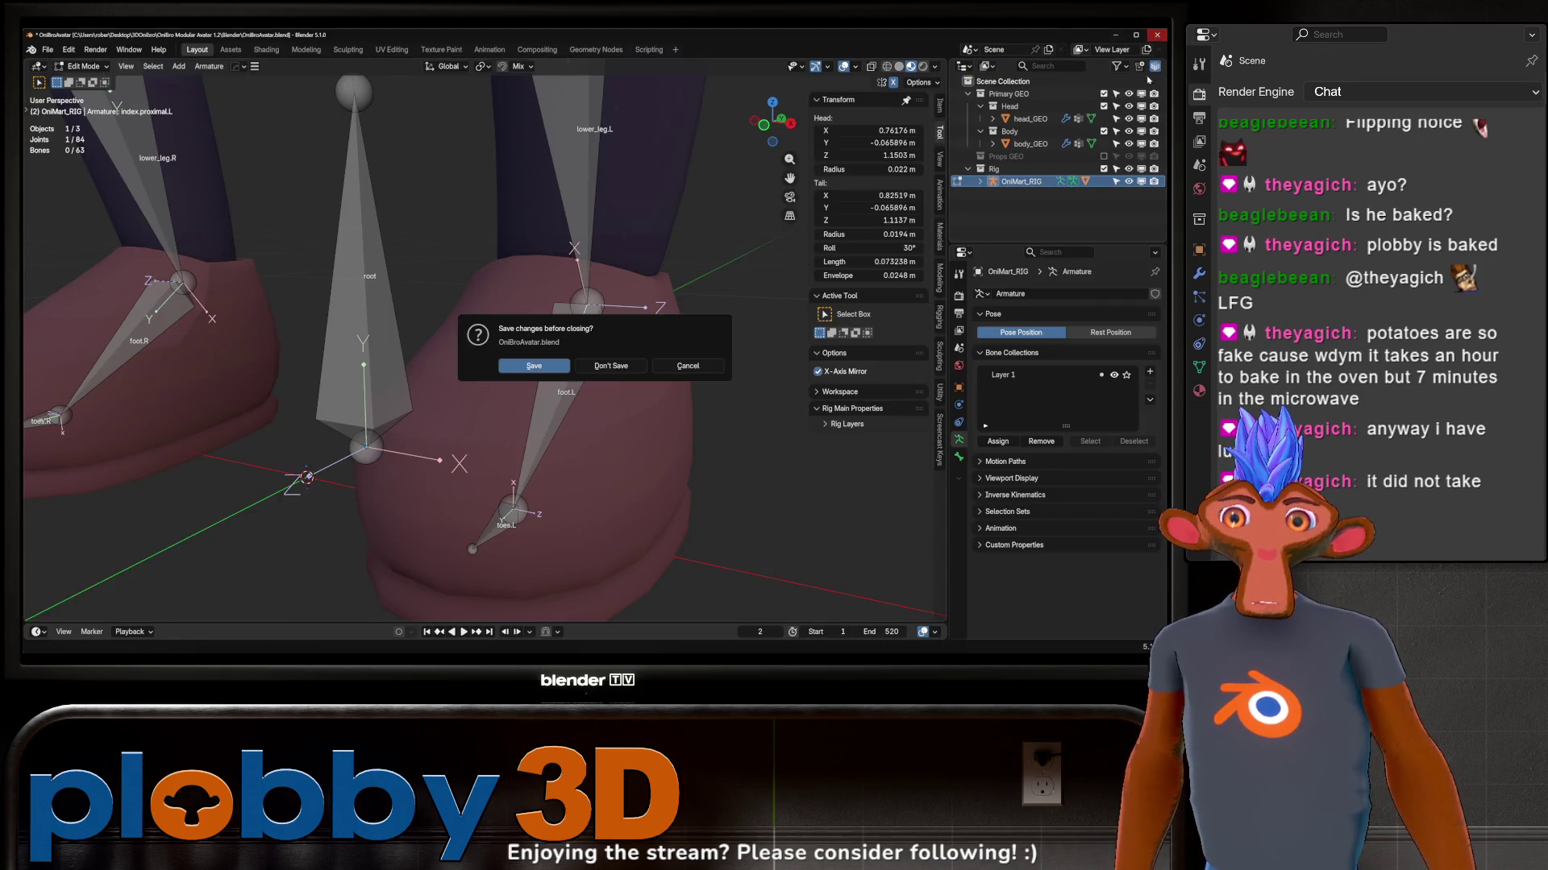
{"action": "left_click", "coordinate": [613, 365]}
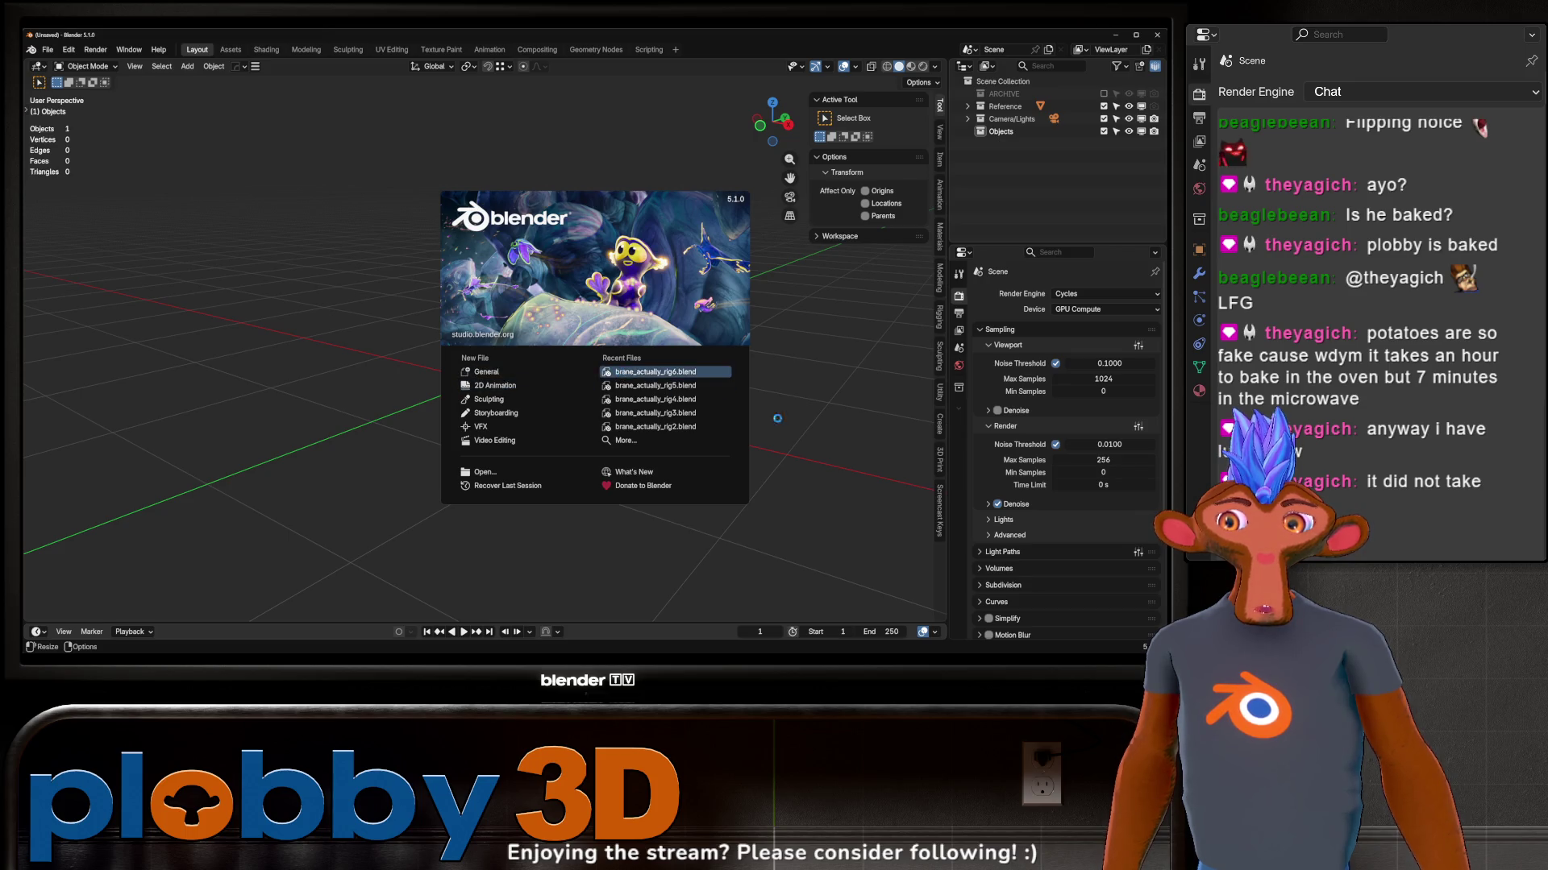
{"action": "scroll", "coordinate": [672, 250], "scroll_direction": "up", "scroll_amount": 5}
Step: Enable the BlenderKit add-on in Preferences and log in to it through the browser
{"action": "mouse_move", "coordinate": [628, 278]}
{"action": "middle_mouse_down"}
{"action": "mouse_move", "coordinate": [671, 251]}
{"action": "mouse_move", "coordinate": [538, 260]}
{"action": "mouse_move", "coordinate": [592, 242]}
{"action": "middle_mouse_up"}
{"action": "scroll", "coordinate": [538, 260], "scroll_direction": "up", "scroll_amount": 3}
{"action": "scroll", "coordinate": [538, 260], "scroll_direction": "down", "scroll_amount": 3}
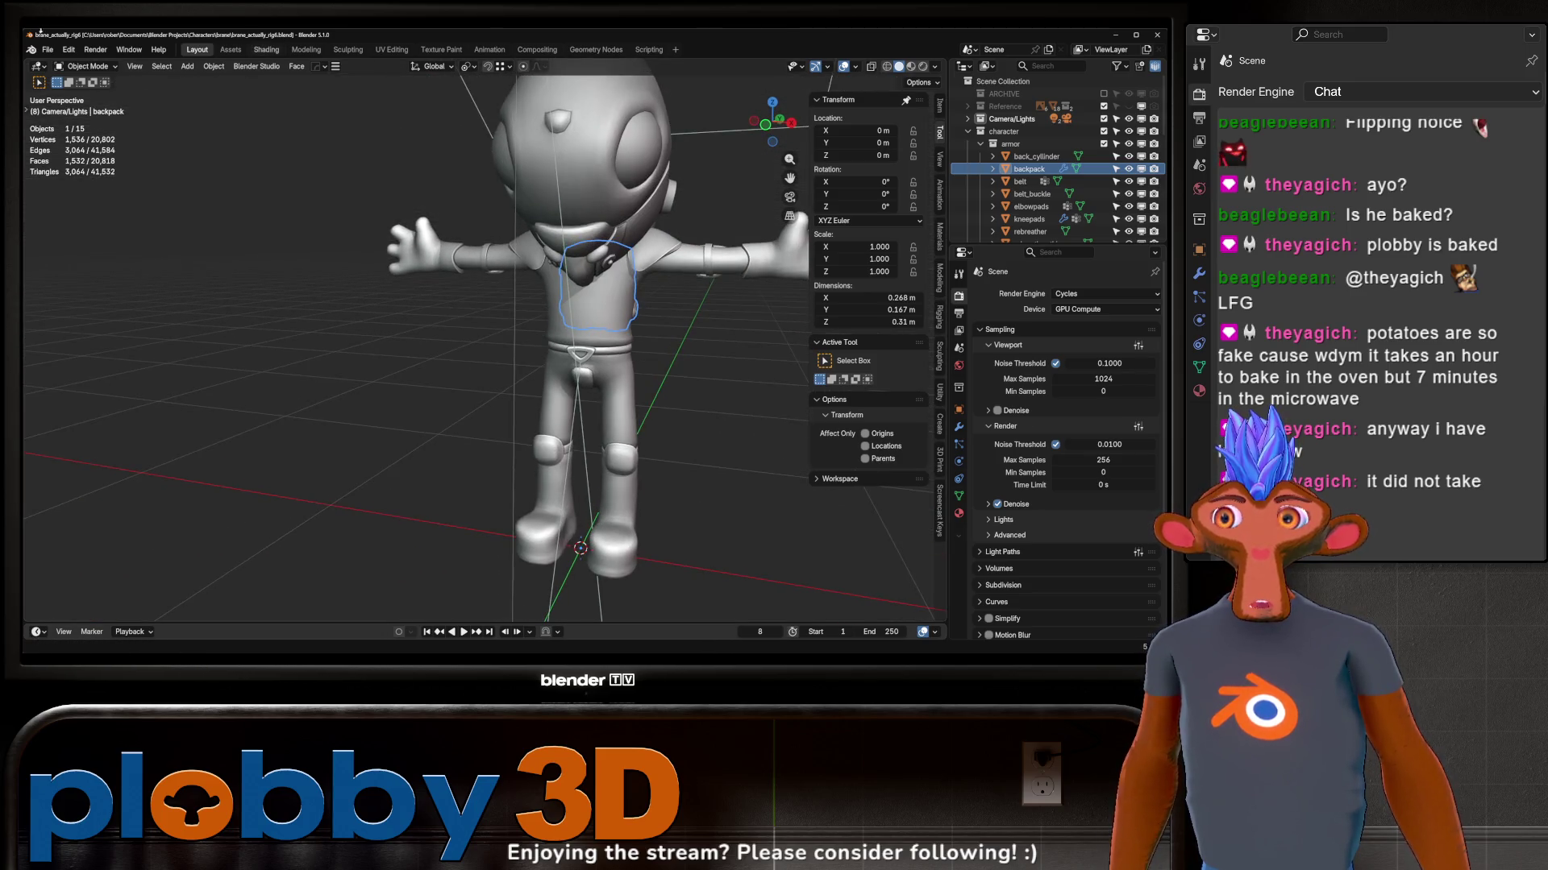
{"action": "left_click", "coordinate": [46, 48]}
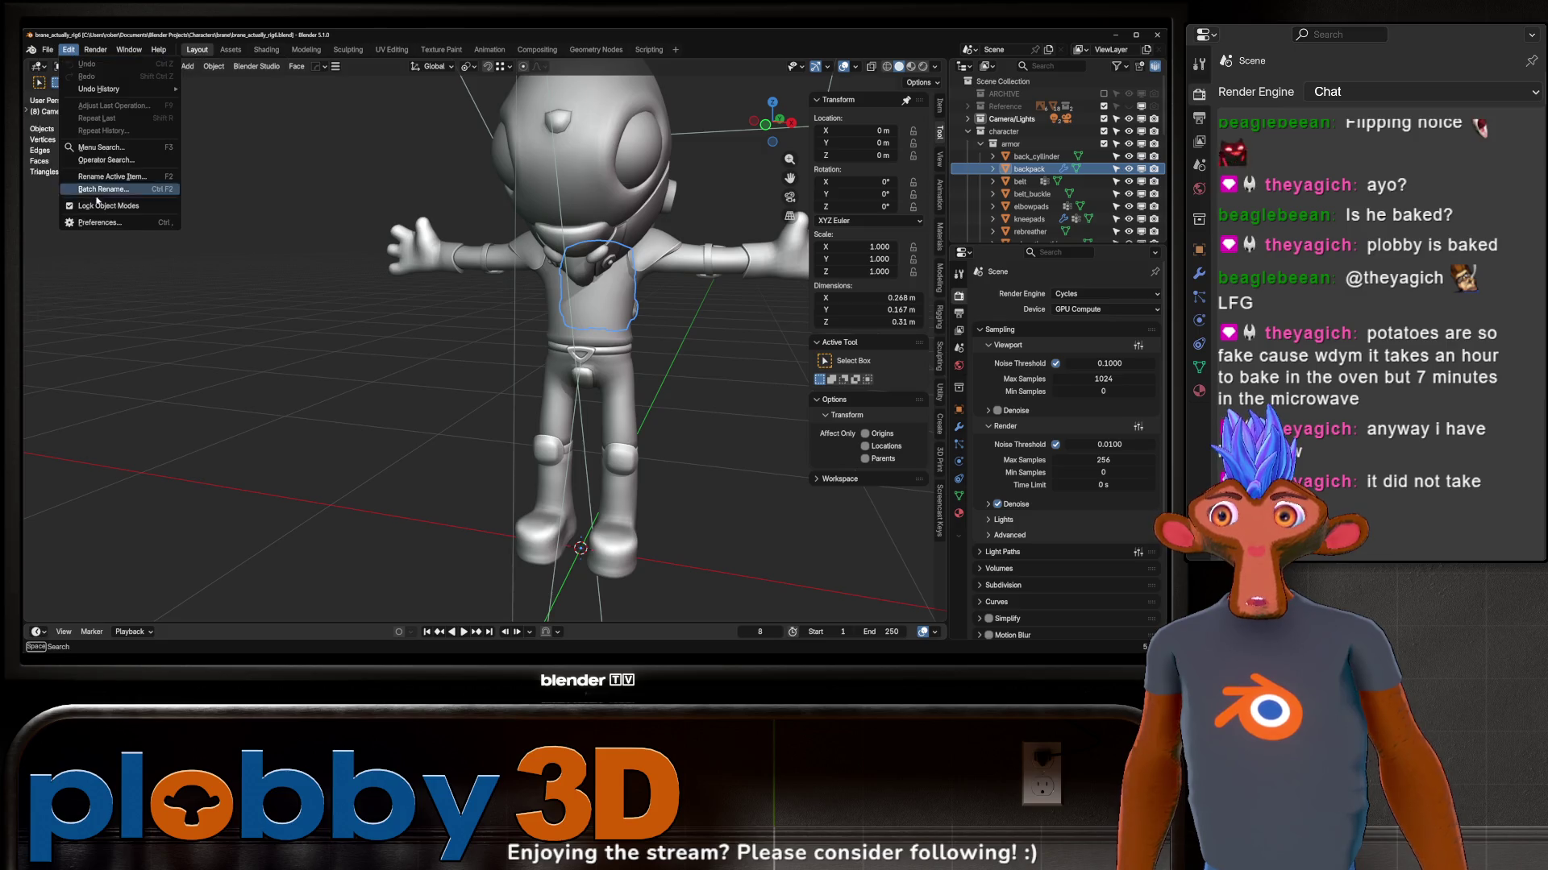
{"action": "left_click", "coordinate": [97, 224]}
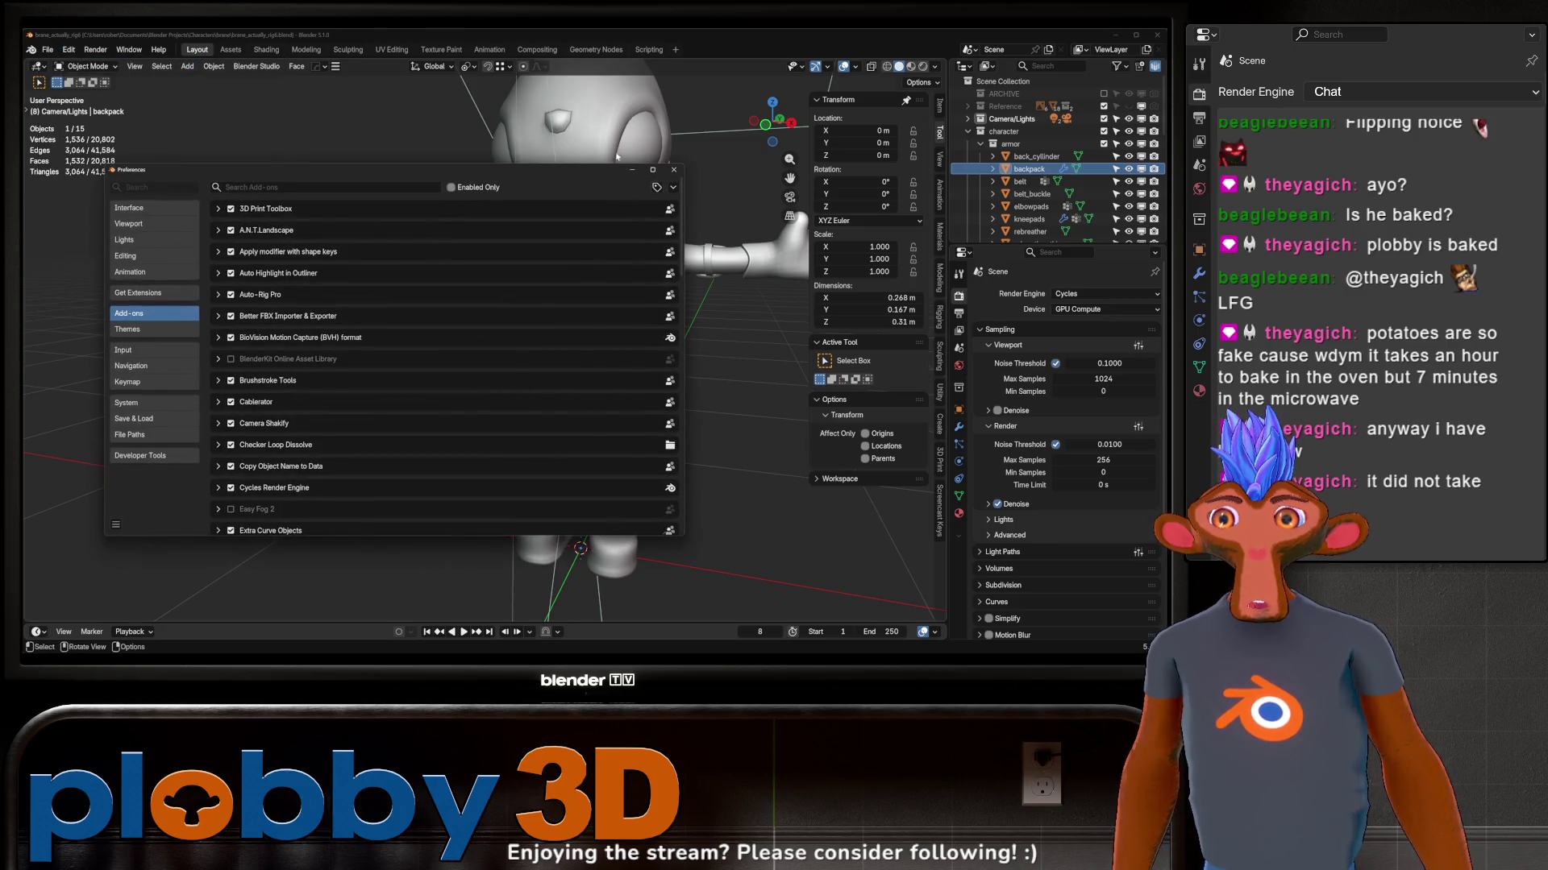
{"action": "left_click", "coordinate": [232, 360]}
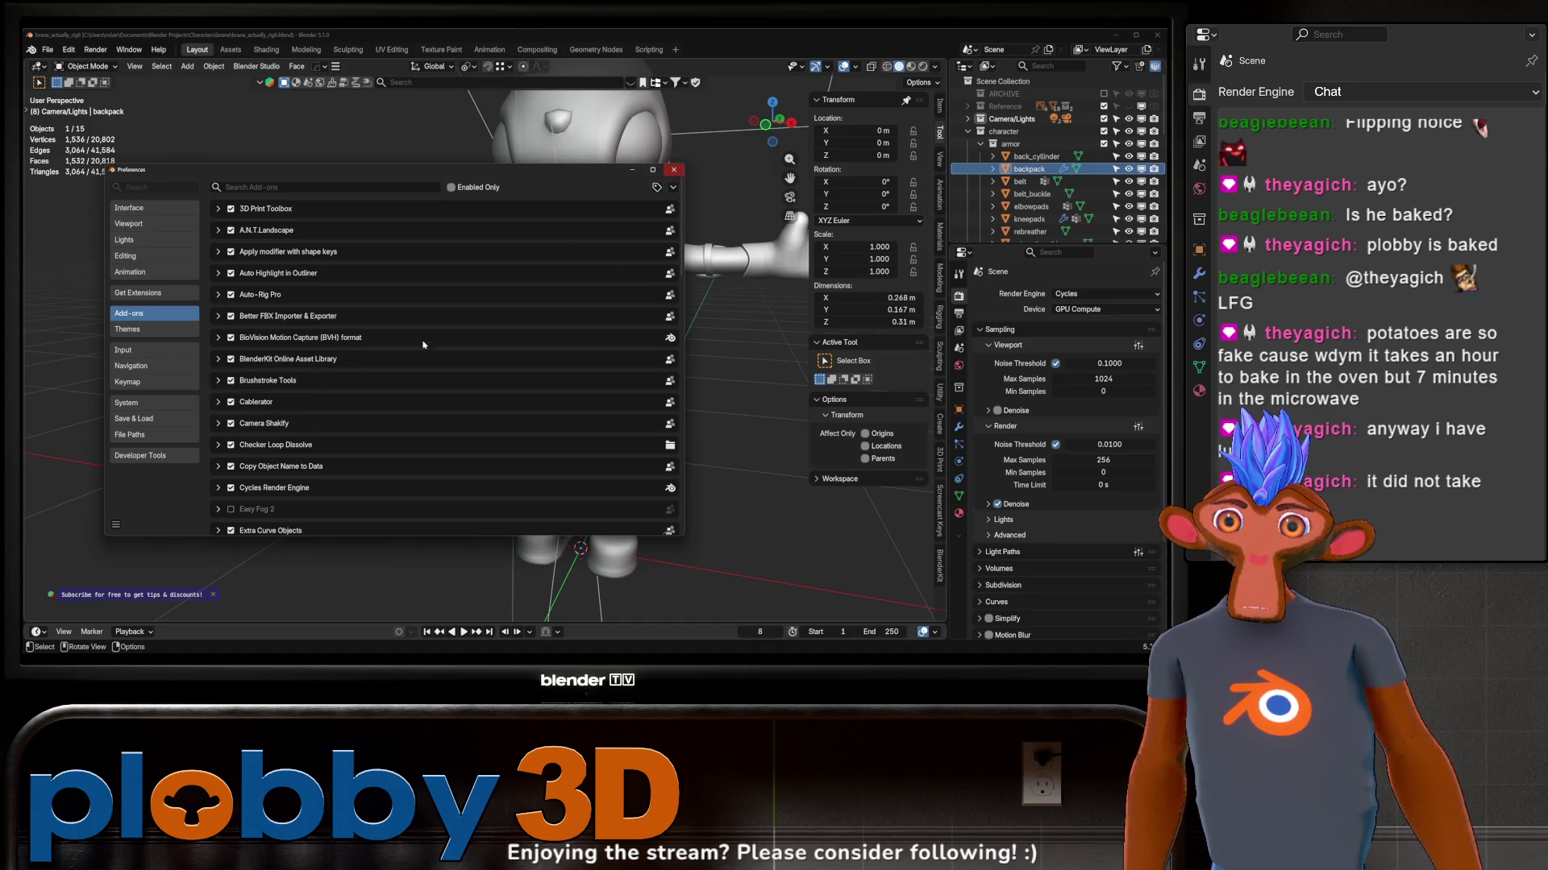
{"action": "left_click", "coordinate": [278, 360]}
{"action": "scroll", "coordinate": [336, 399], "scroll_direction": "down", "scroll_amount": 1}
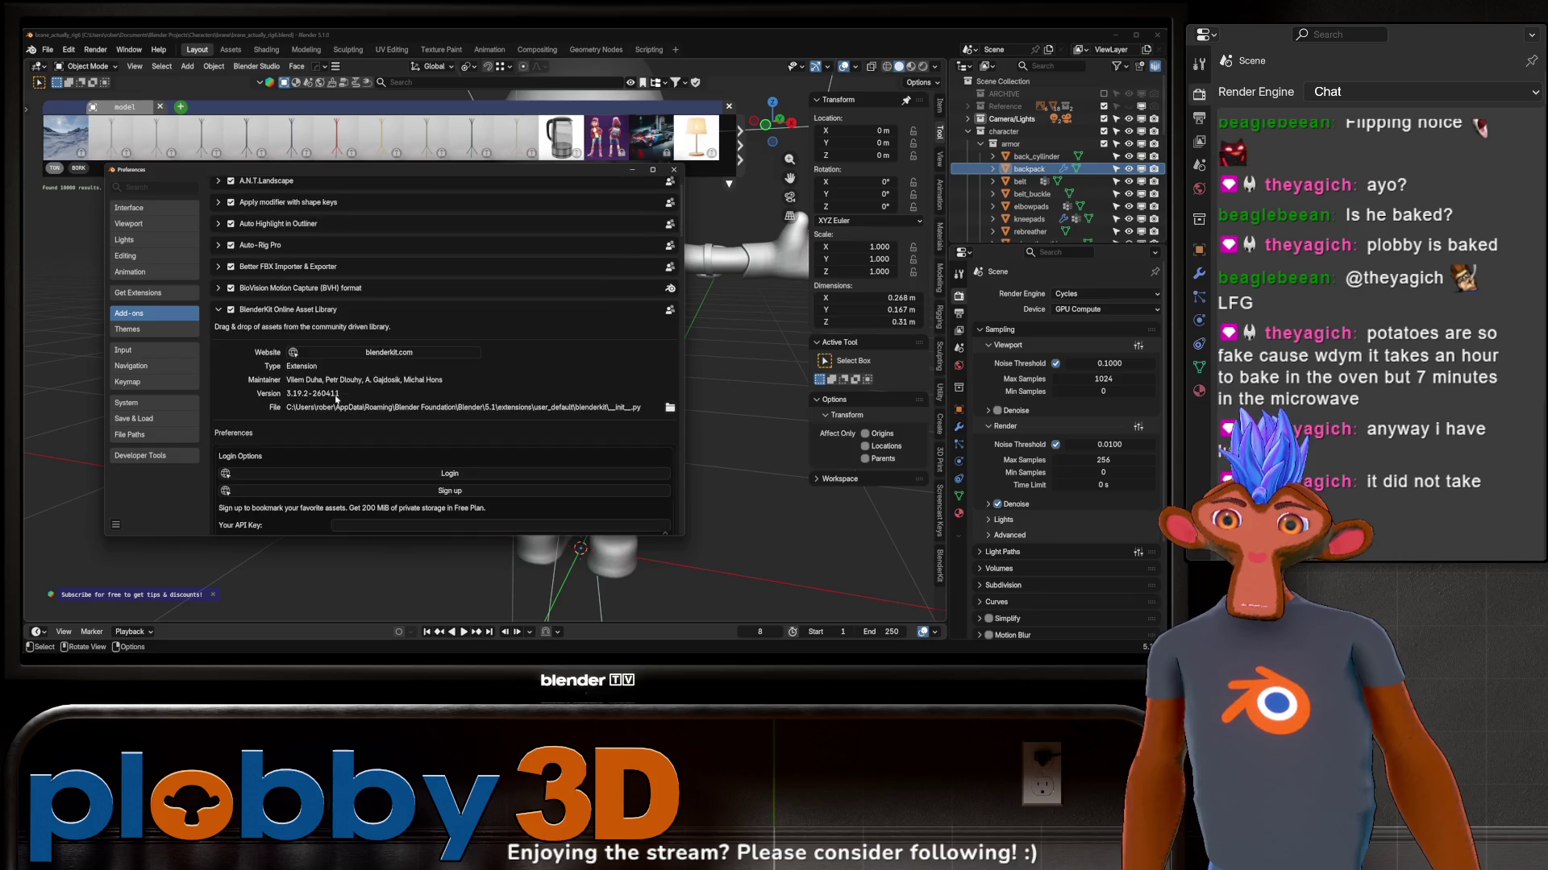
{"action": "left_click", "coordinate": [418, 473]}
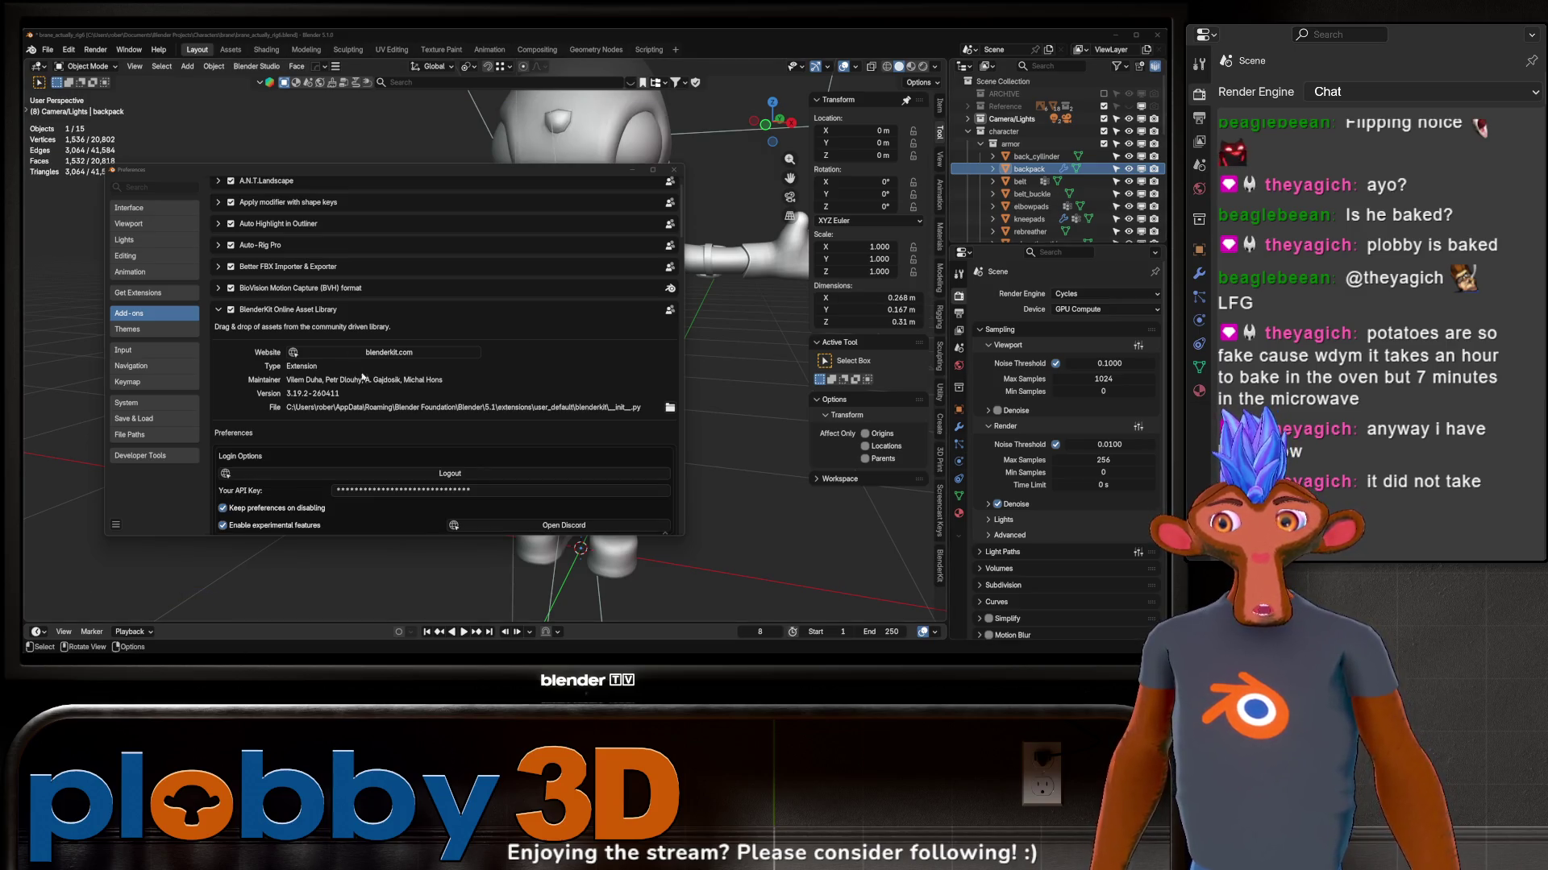
{"action": "left_click", "coordinate": [673, 169]}
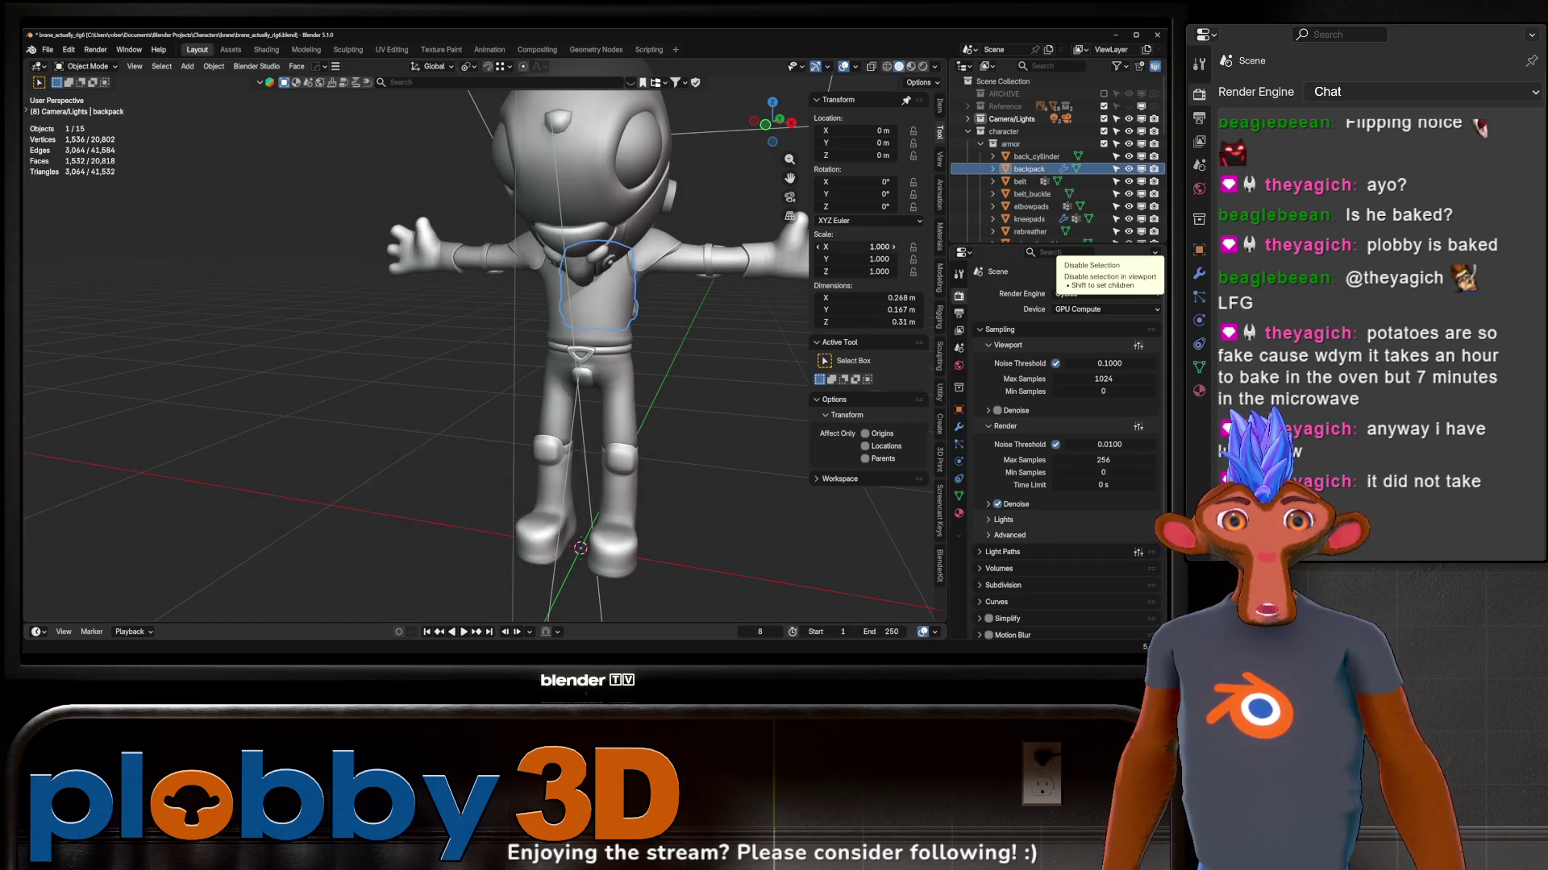
Step: Save the file and bring up the BlenderKit material browser
{"action": "key", "text": "ctrl+s"}
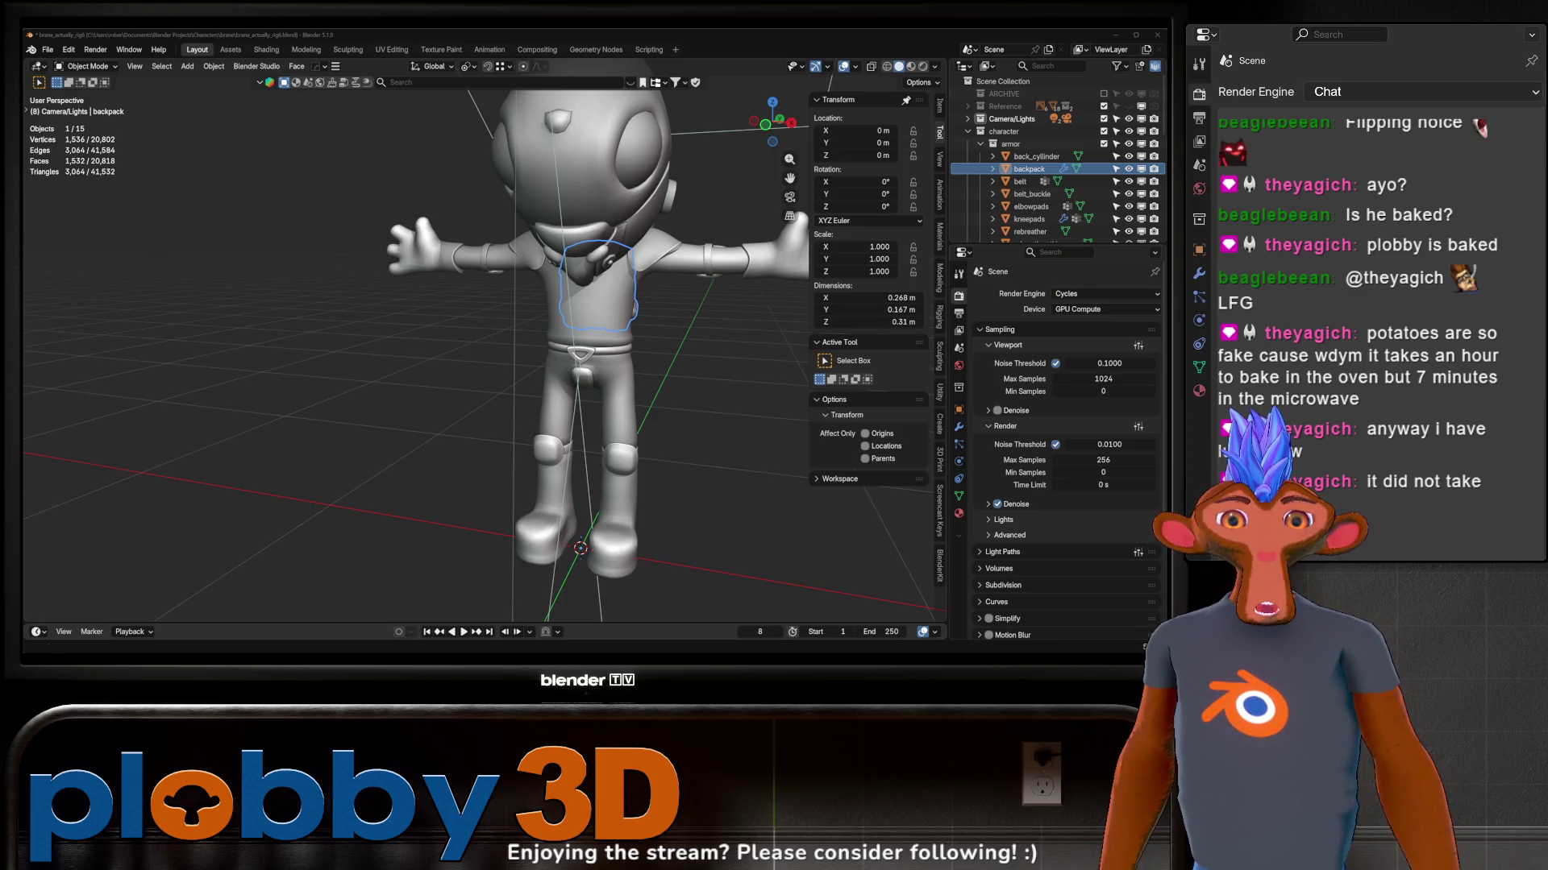
{"action": "middle_click_drag", "start_coordinate": [484, 362], "coordinate": [303, 88]}
{"action": "left_click", "coordinate": [302, 87]}
Step: Add a UV sphere, scale it down and apply its scale
{"action": "key", "text": "shift+a"}
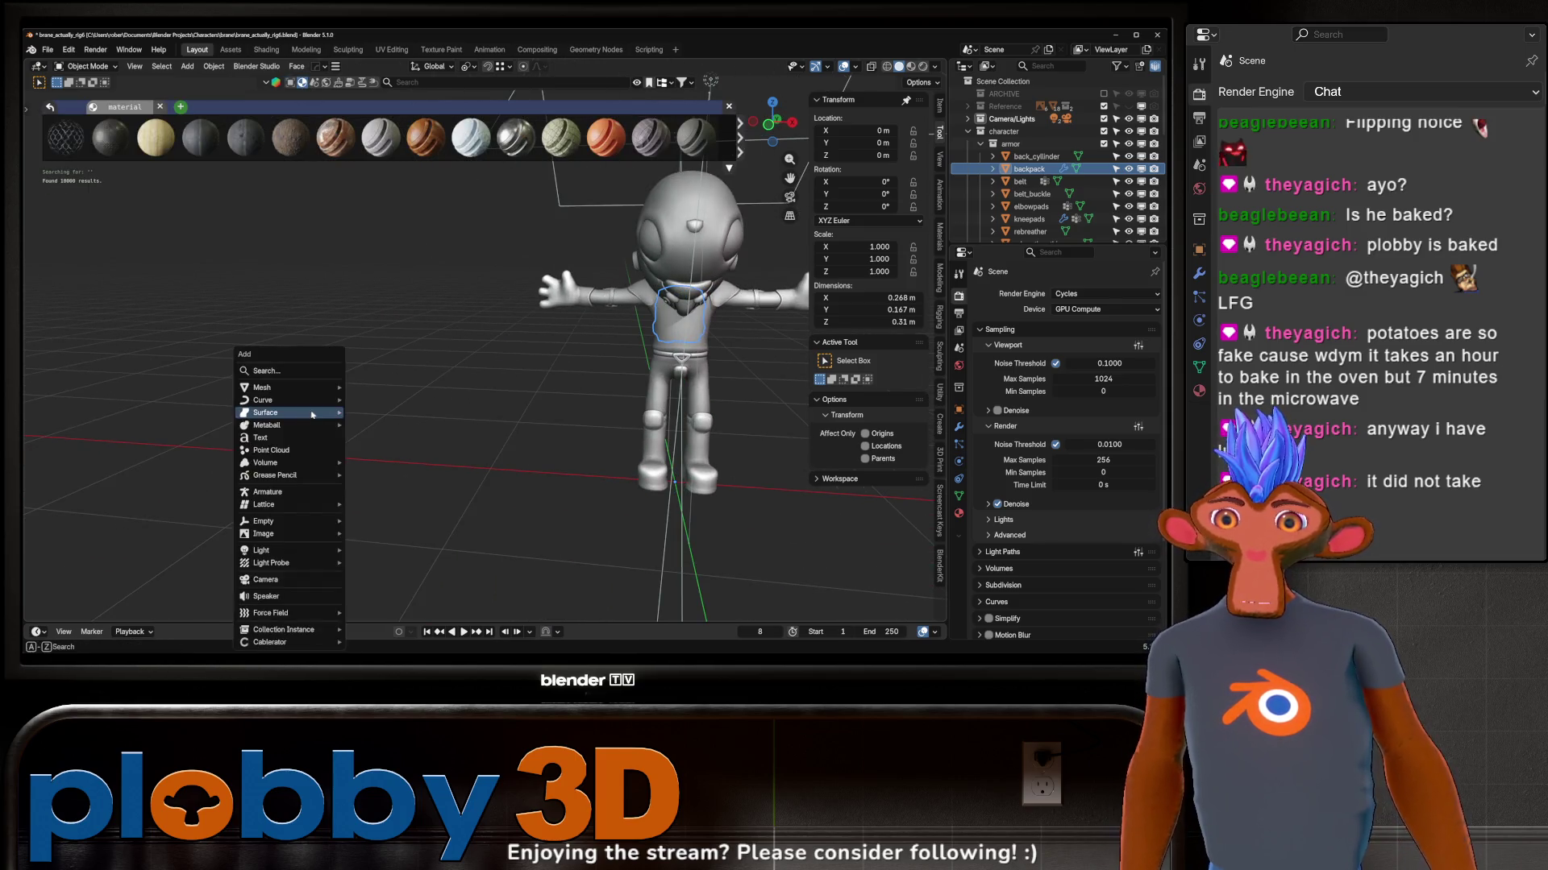
{"action": "mouse_move", "coordinate": [263, 388]}
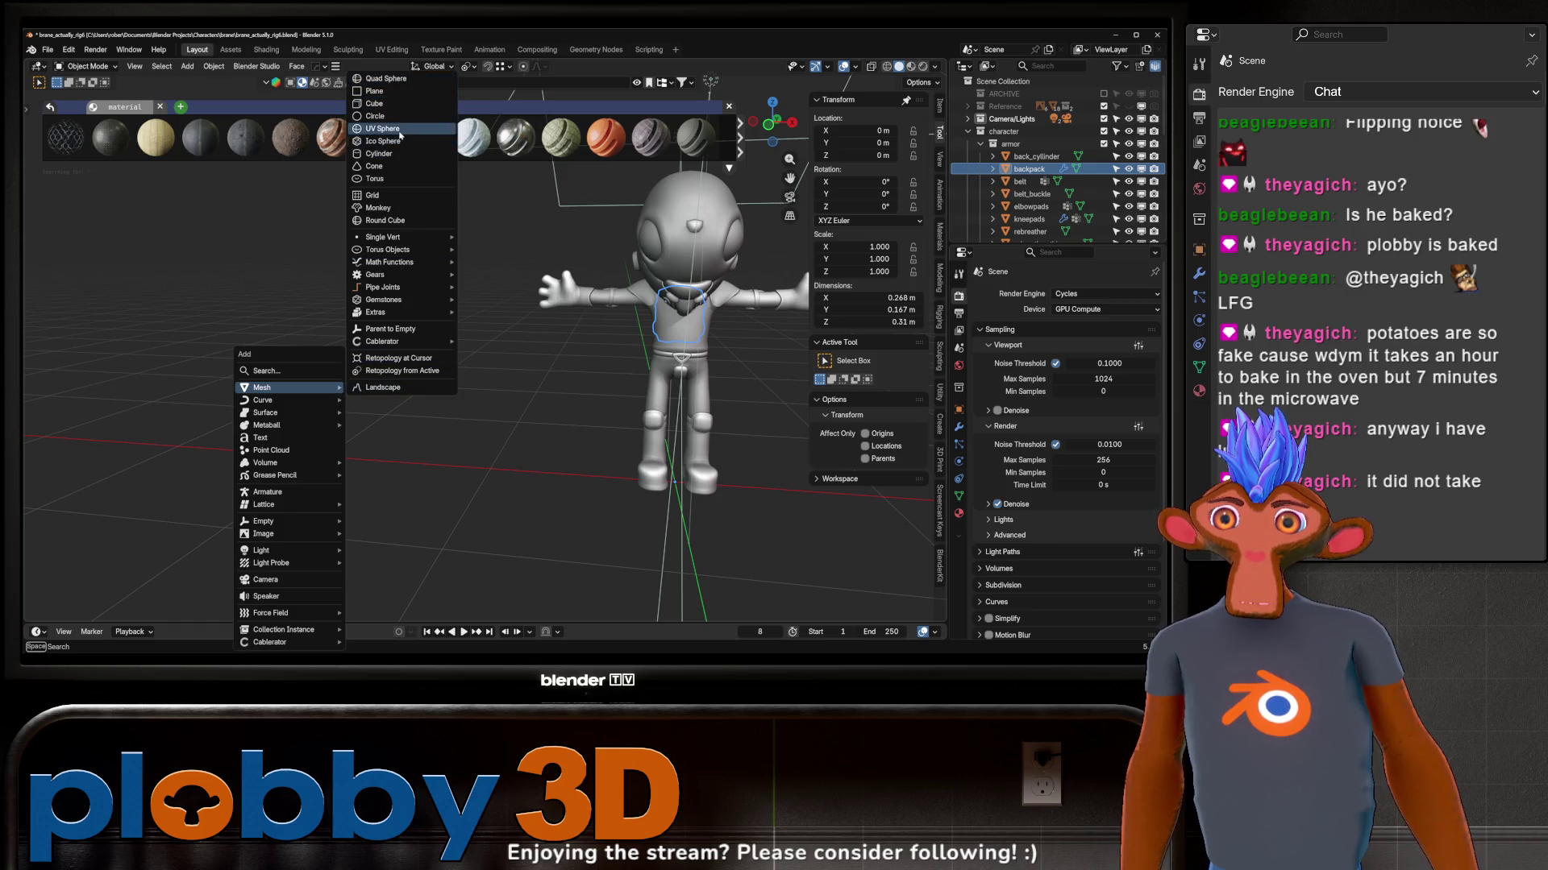
{"action": "left_click", "coordinate": [401, 130]}
{"action": "key", "text": "s"}
{"action": "left_click", "coordinate": [469, 400]}
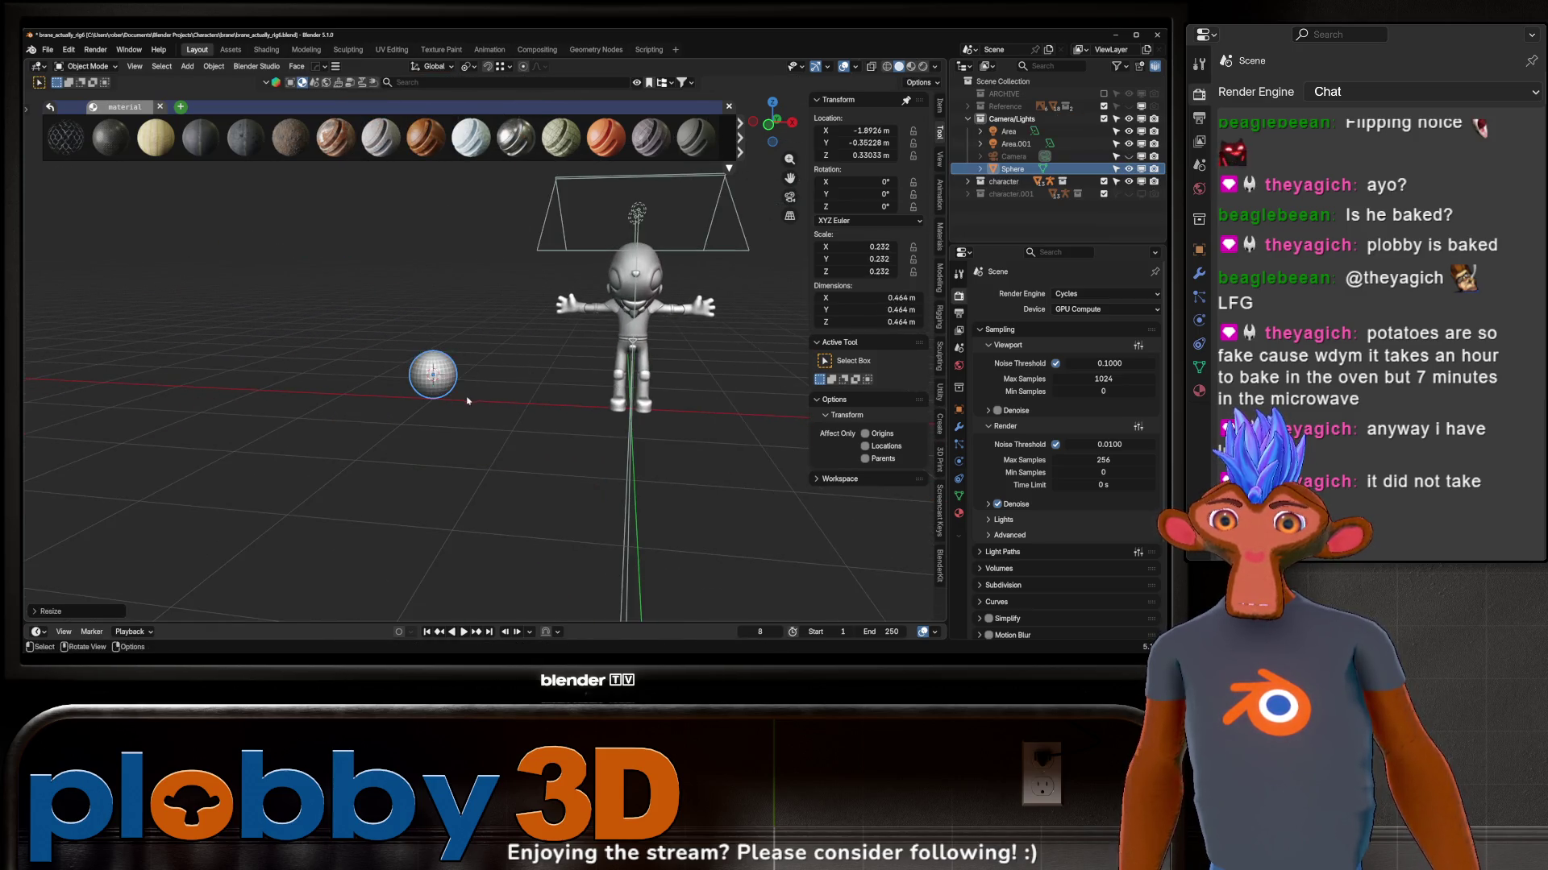
{"action": "middle_click_drag", "start_coordinate": [469, 399], "coordinate": [502, 385]}
{"action": "key", "text": "ctrl+a"}
{"action": "left_click", "coordinate": [532, 424]}
Step: Duplicate into a row of four smooth-shaded spheres along X and show the material search filters
{"action": "key", "text": "shift+d"}
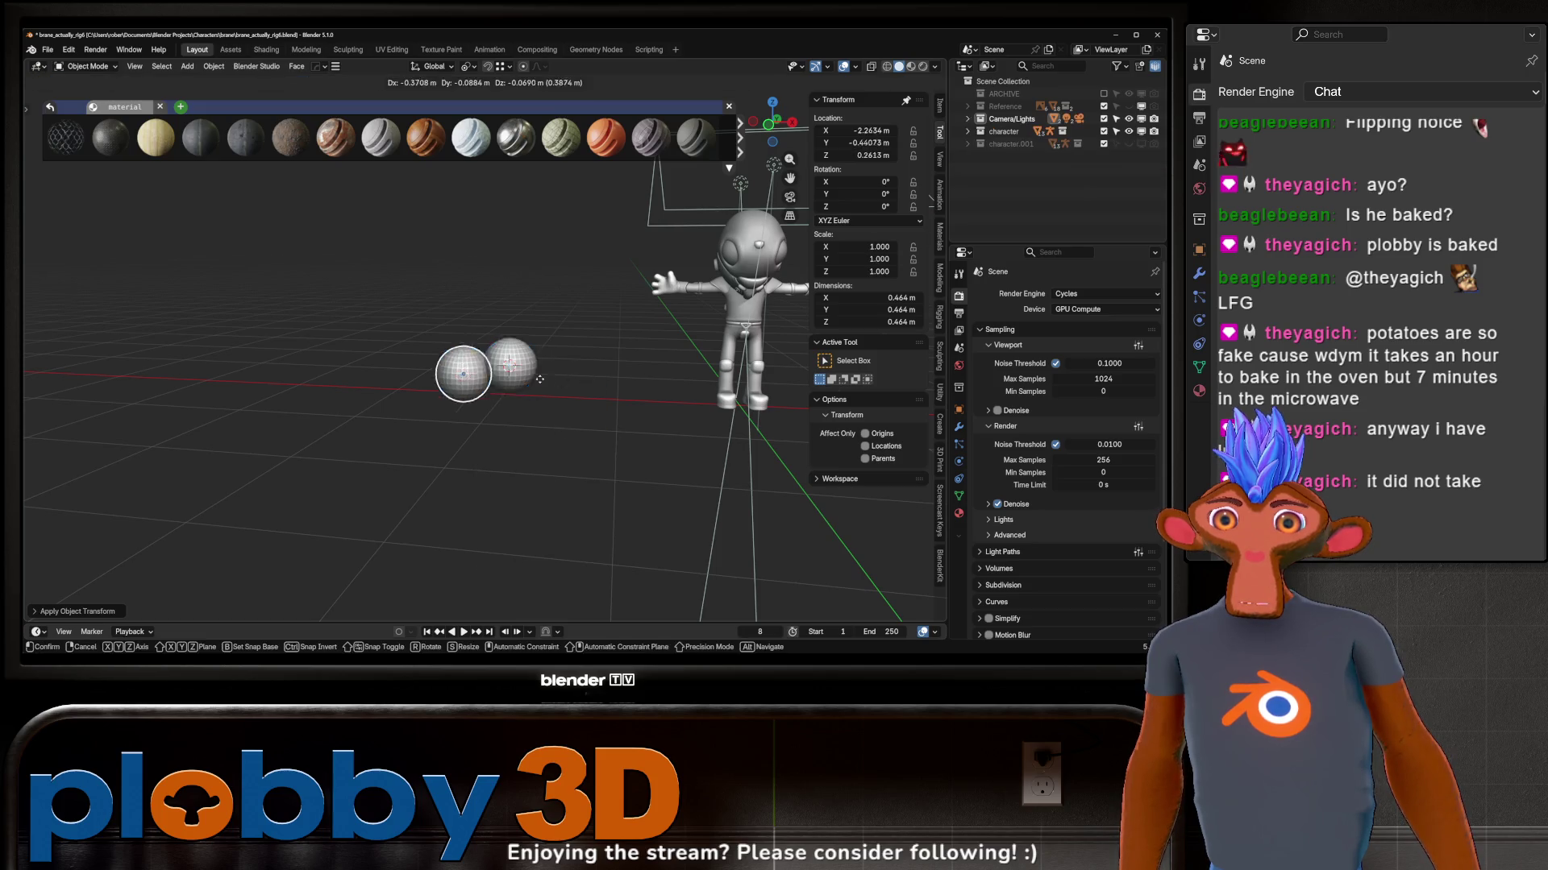
{"action": "left_click", "coordinate": [520, 399]}
{"action": "right_click", "coordinate": [478, 369]}
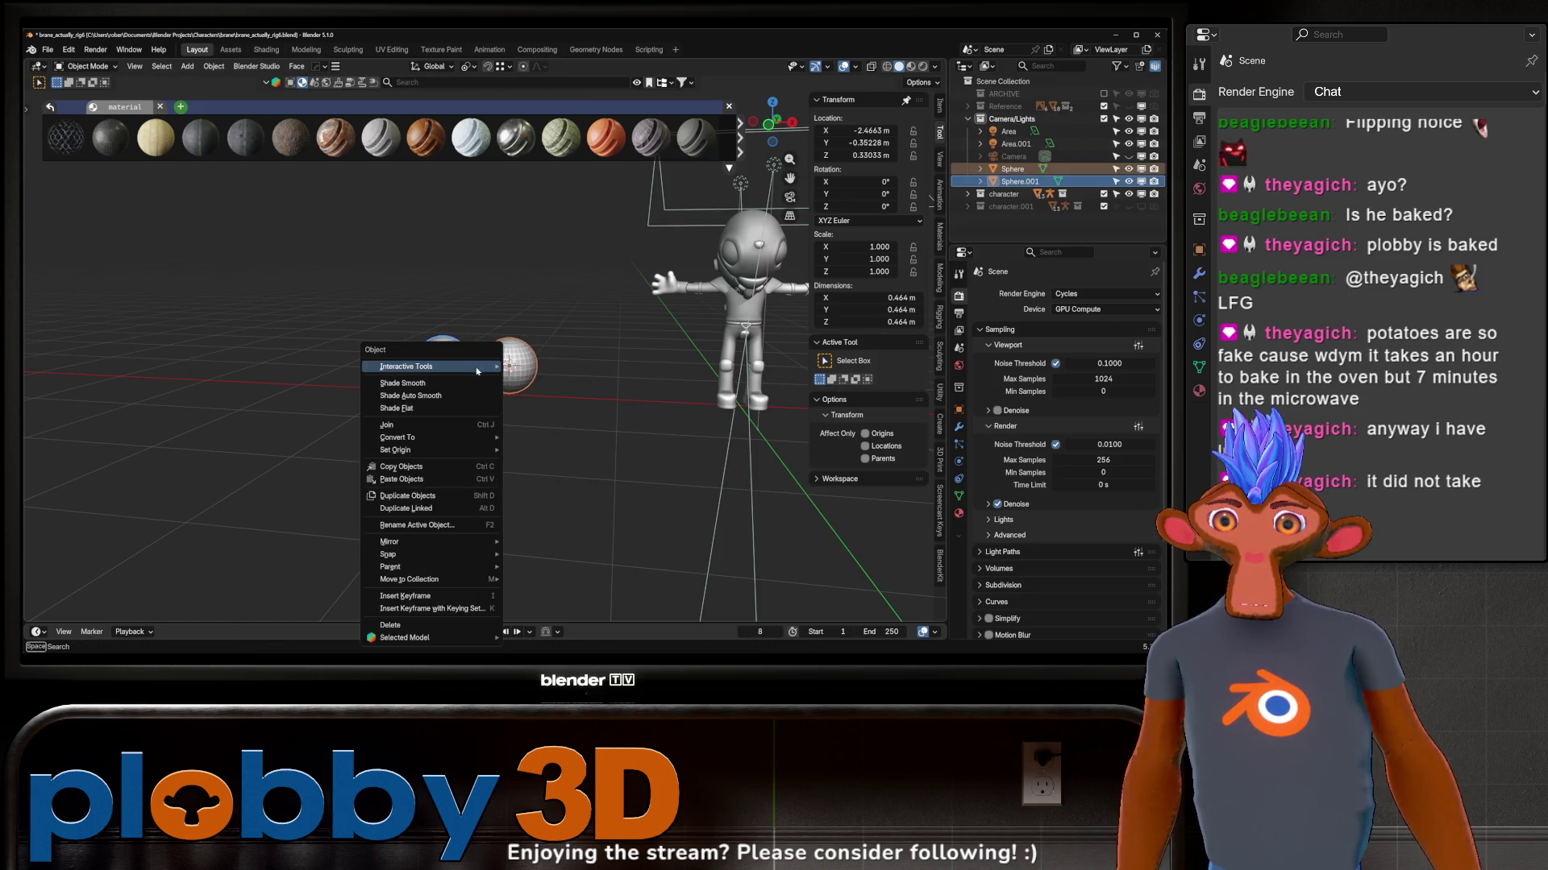
{"action": "left_click", "coordinate": [404, 382]}
{"action": "key", "text": "shift+d"}
{"action": "key", "text": "x"}
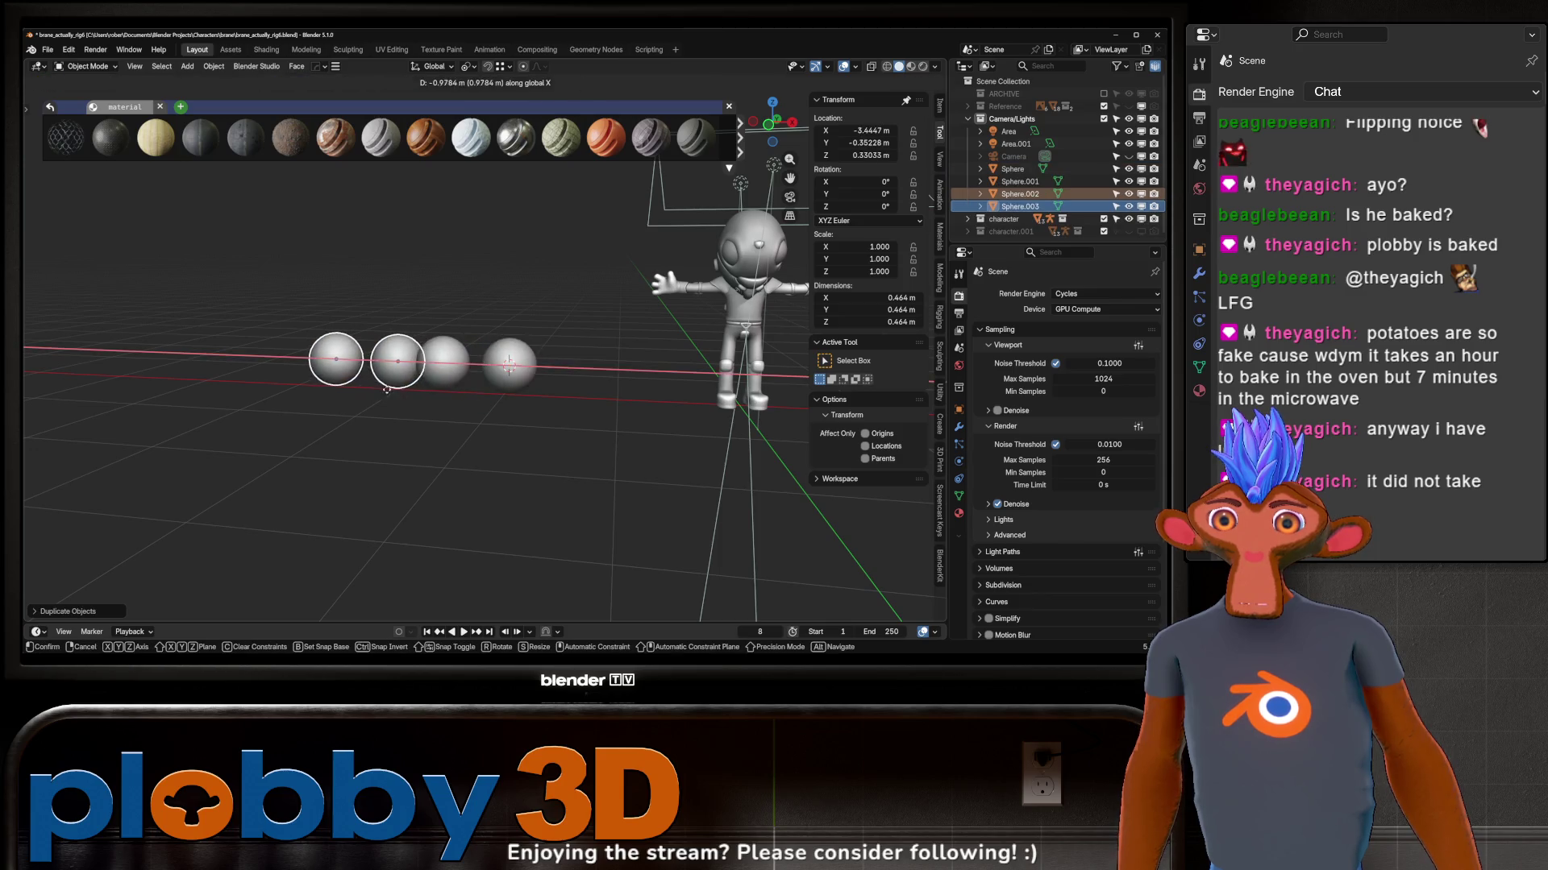
{"action": "left_click", "coordinate": [388, 388]}
{"action": "left_click", "coordinate": [436, 407]}
{"action": "middle_click_drag", "start_coordinate": [436, 407], "coordinate": [375, 273]}
{"action": "left_click", "coordinate": [683, 82]}
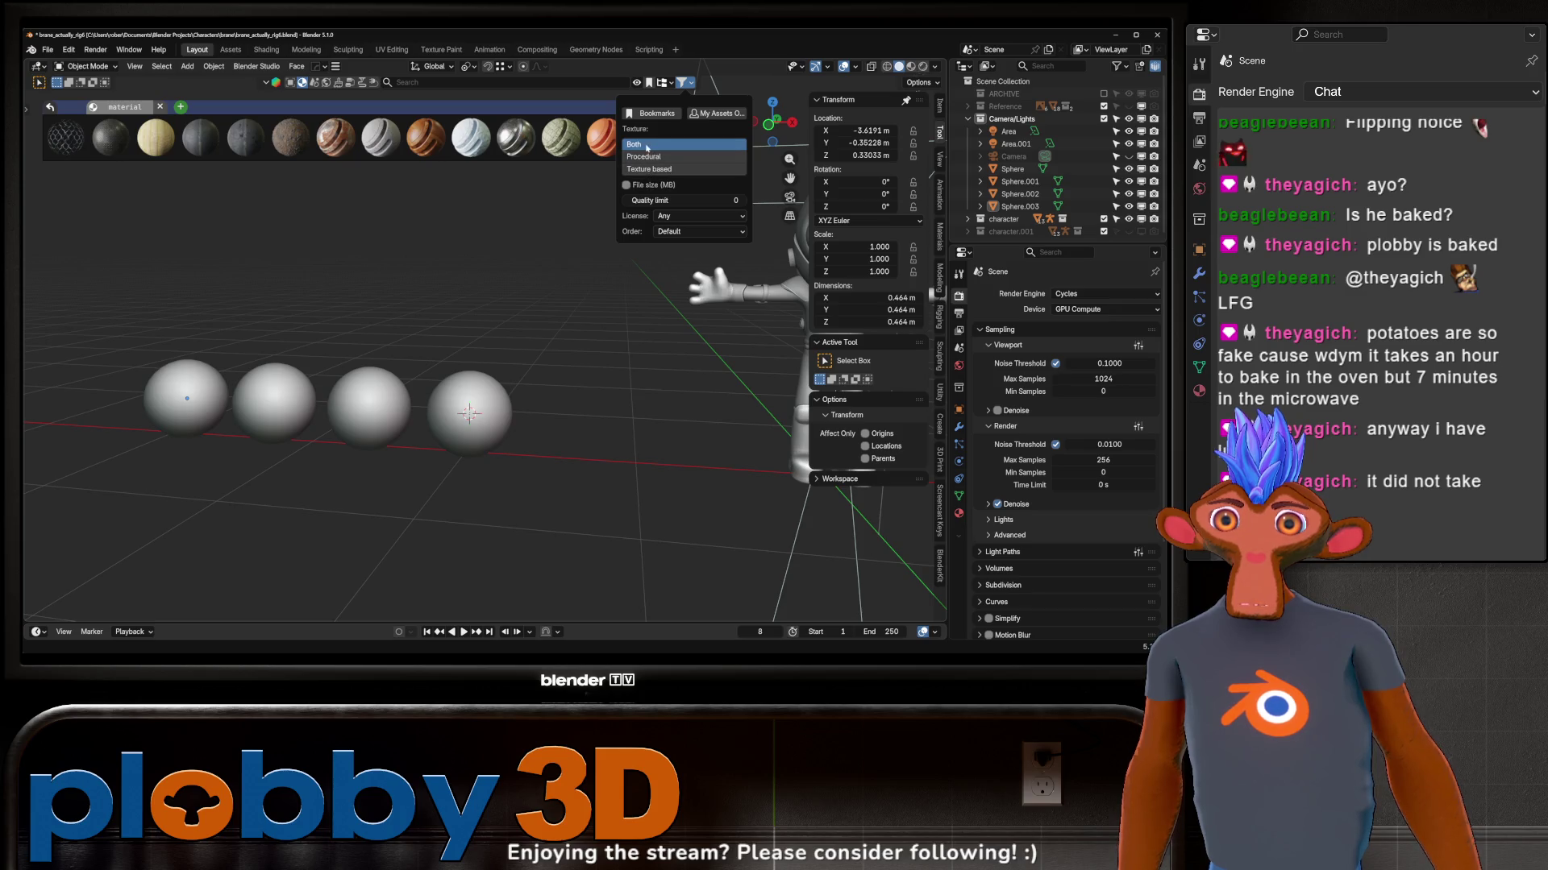
Step: Search the BlenderKit material library for 'sci fi' materials
{"action": "left_click", "coordinate": [664, 84]}
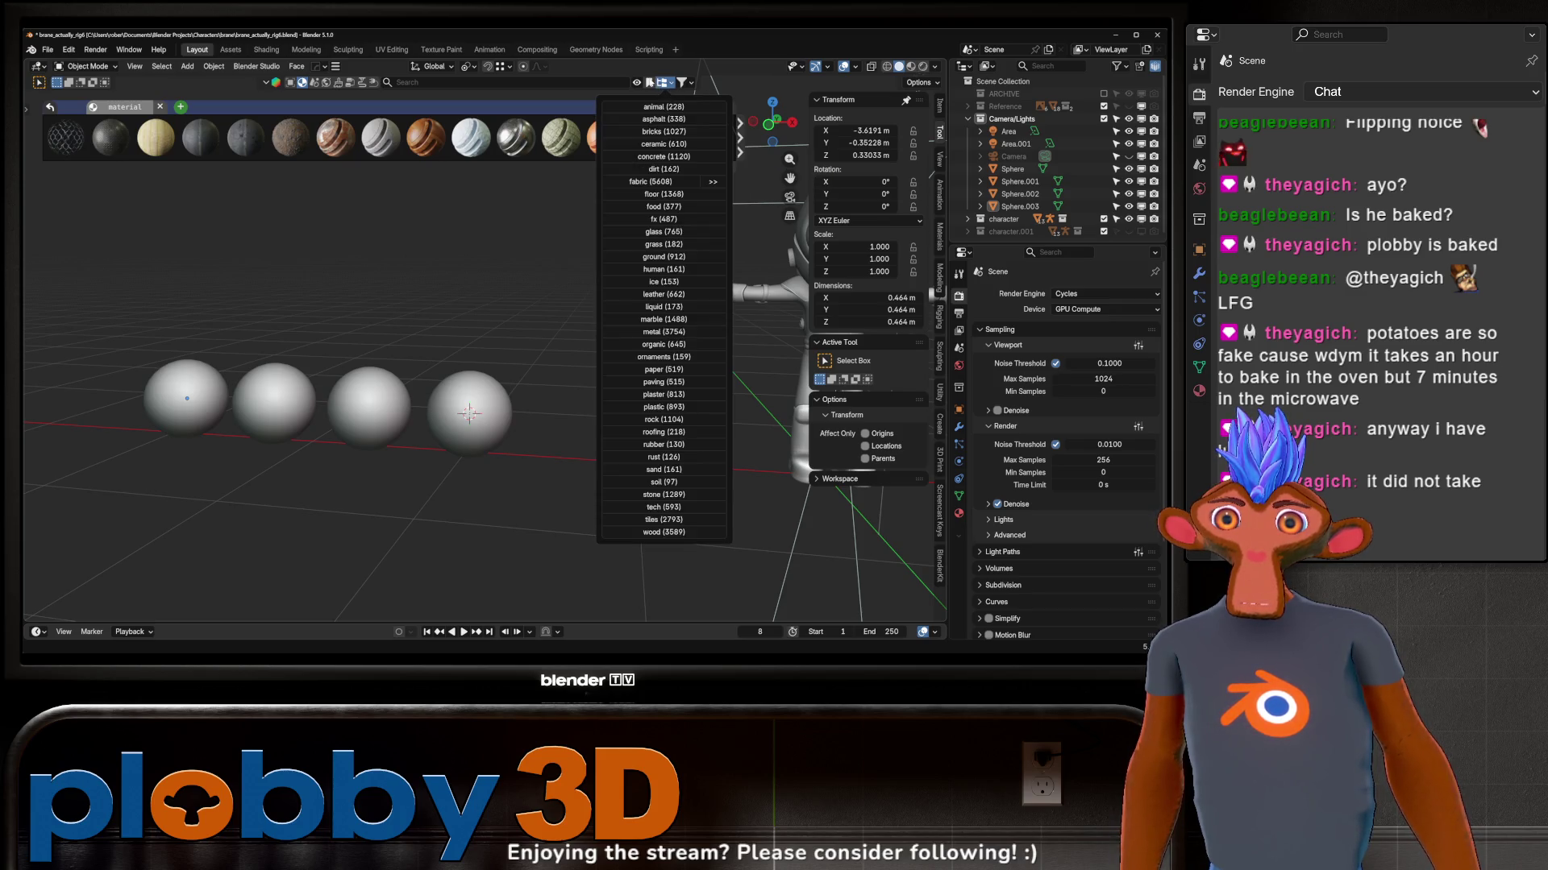
{"action": "left_click", "coordinate": [649, 82]}
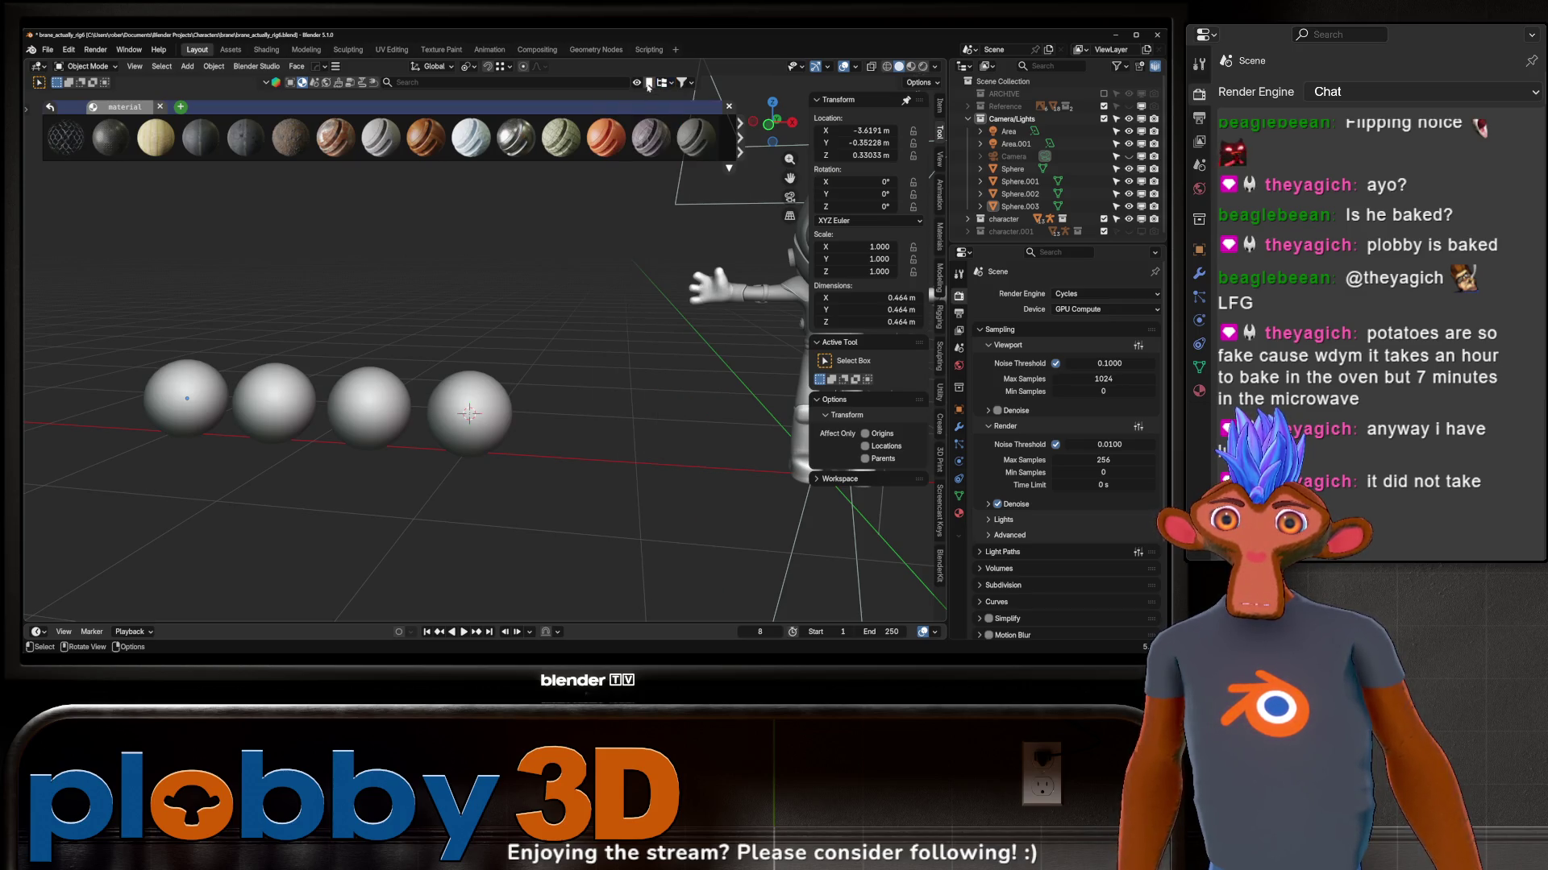
{"action": "left_click", "coordinate": [424, 83]}
{"action": "type", "text": "sci f"}
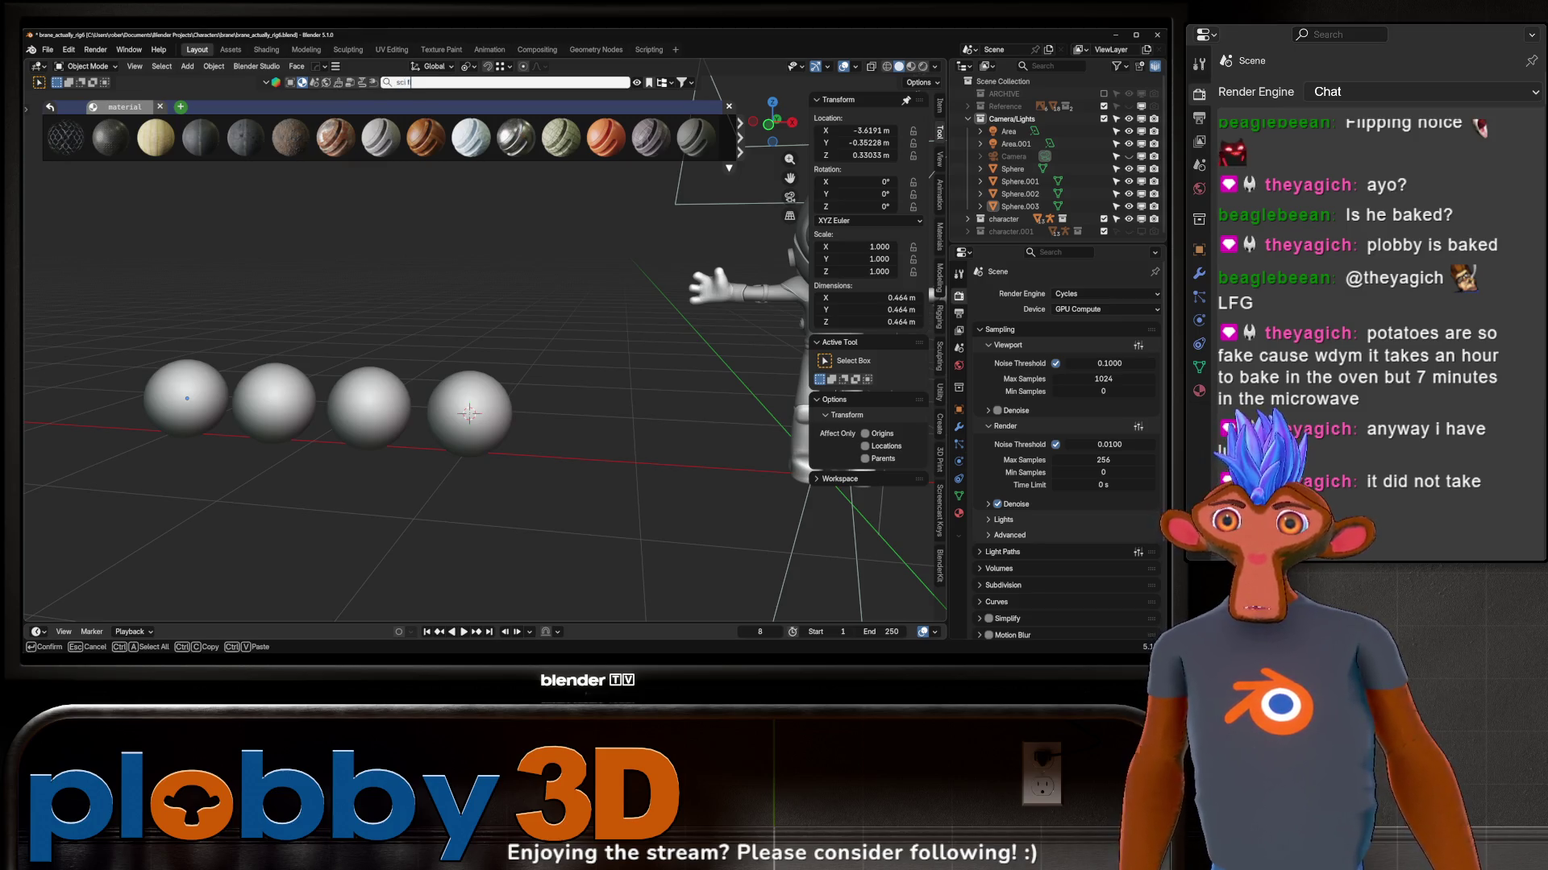
{"action": "type", "text": "i"}
{"action": "key", "text": "Return"}
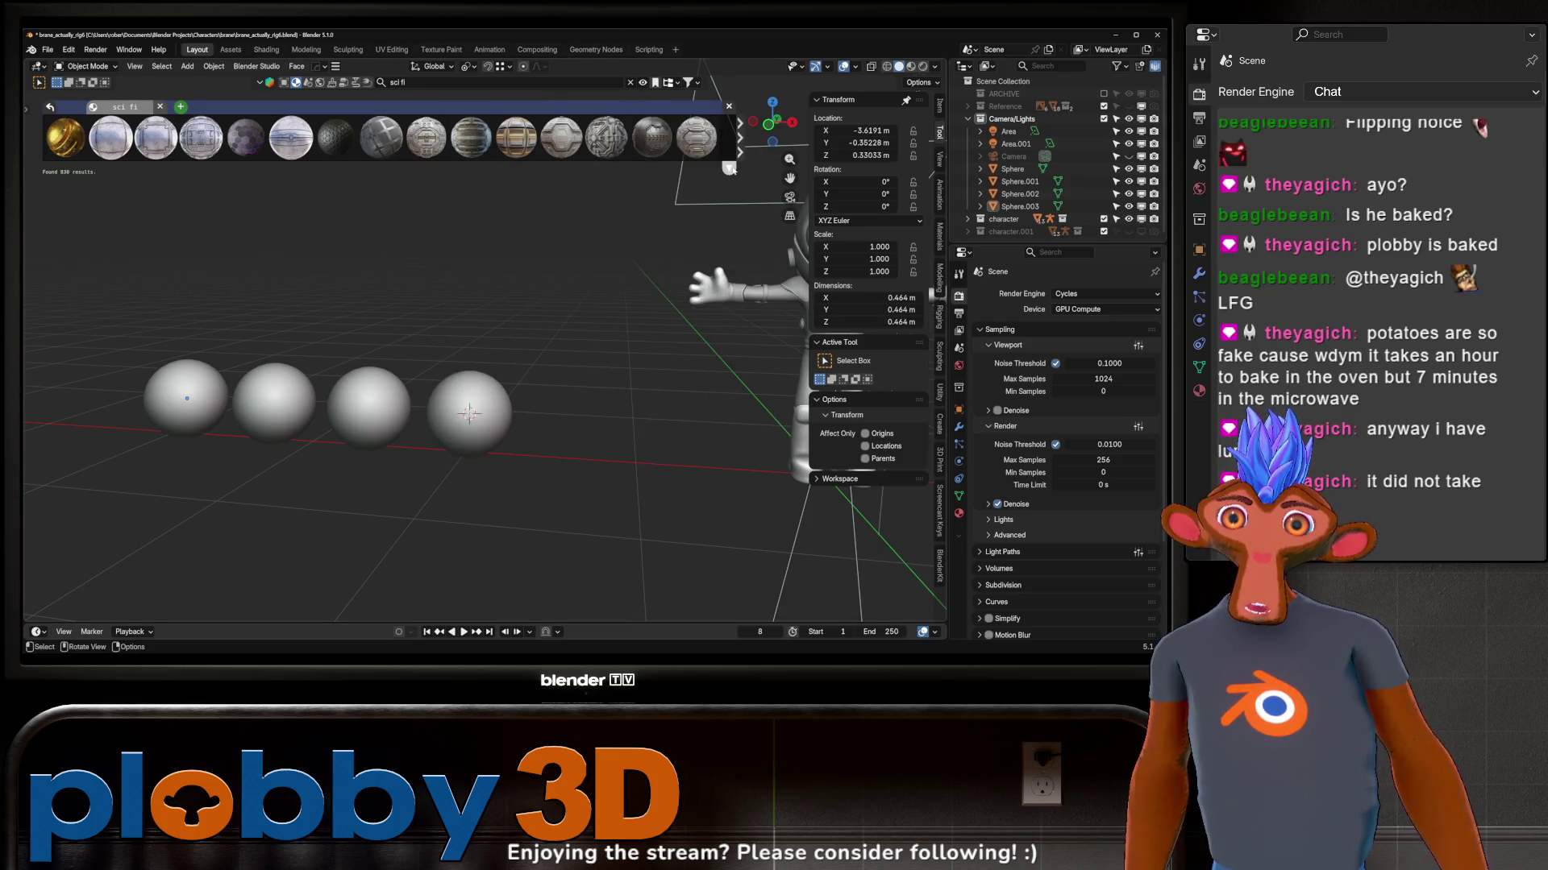
Step: Review the search filter and category dropdowns for the sci fi results
{"action": "left_click", "coordinate": [696, 83]}
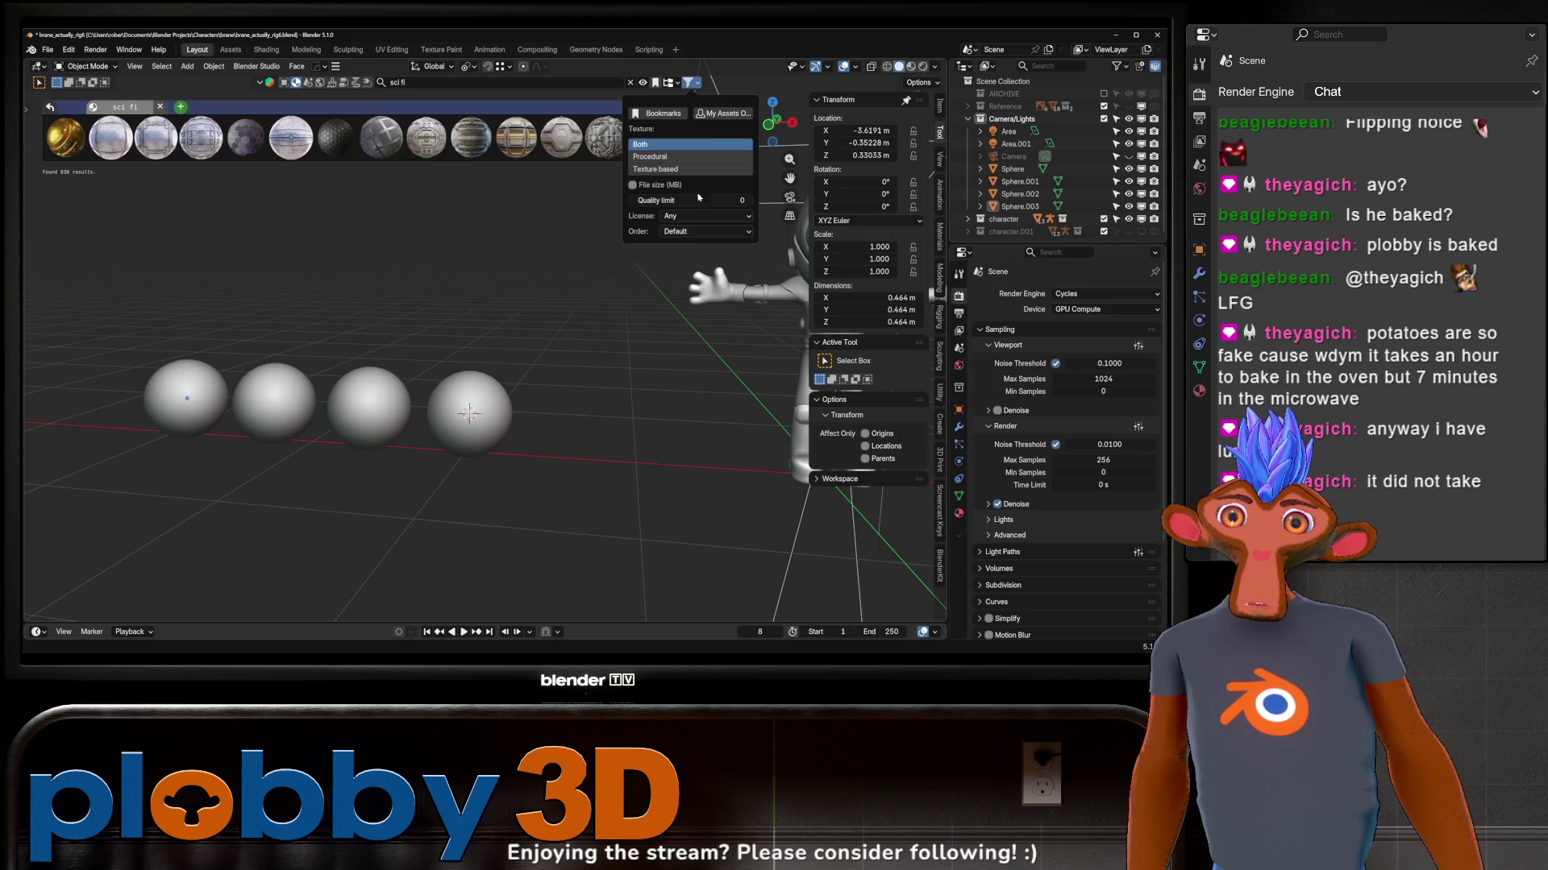
{"action": "left_click", "coordinate": [669, 83]}
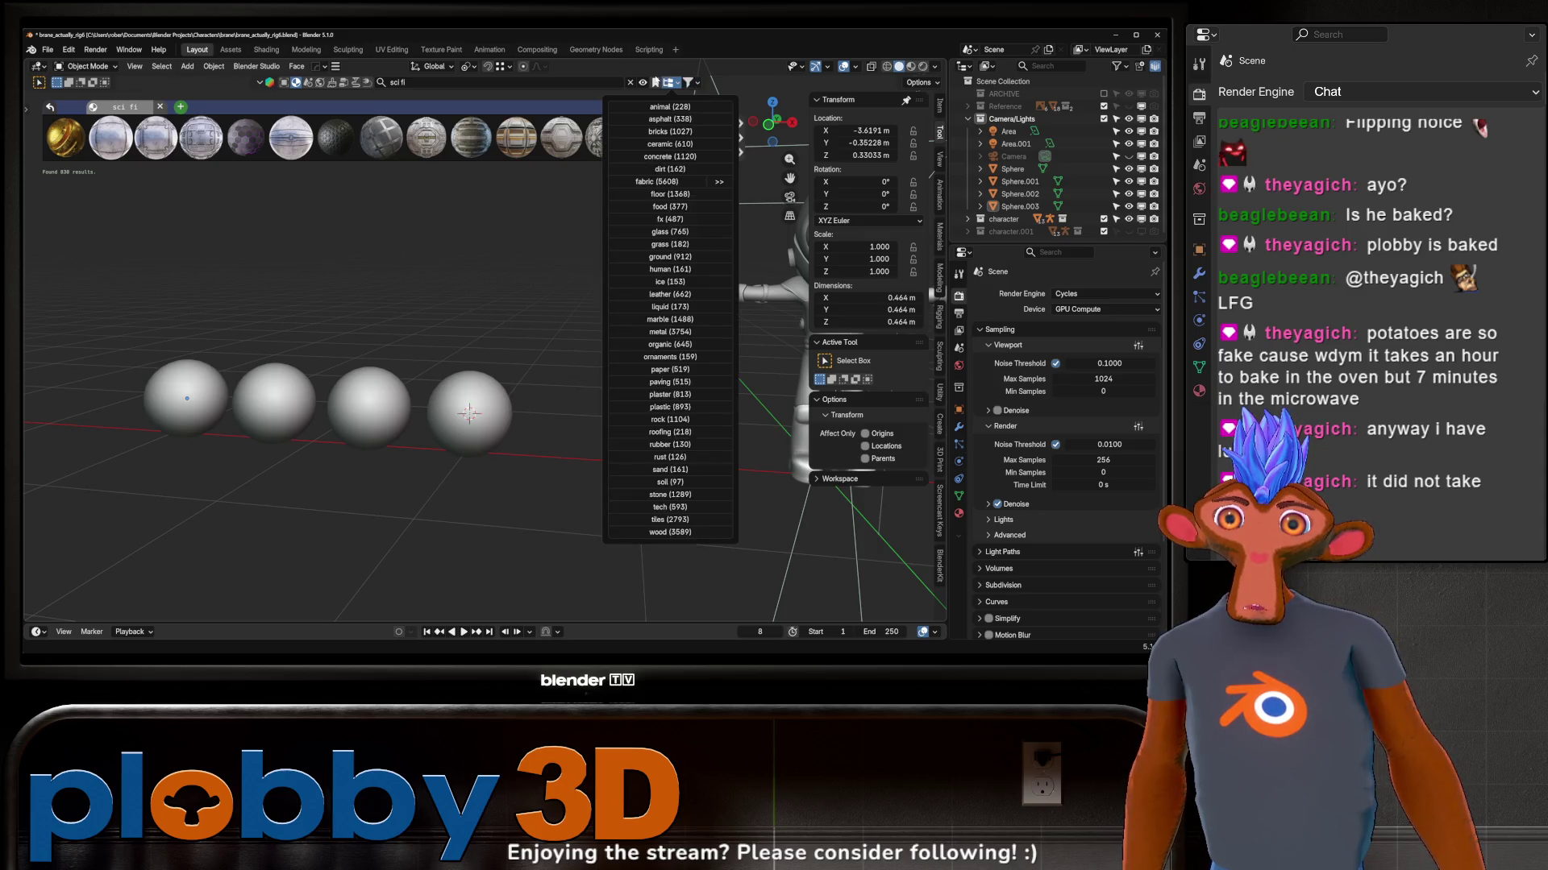
{"action": "left_click", "coordinate": [716, 140]}
{"action": "mouse_move", "coordinate": [696, 137]}
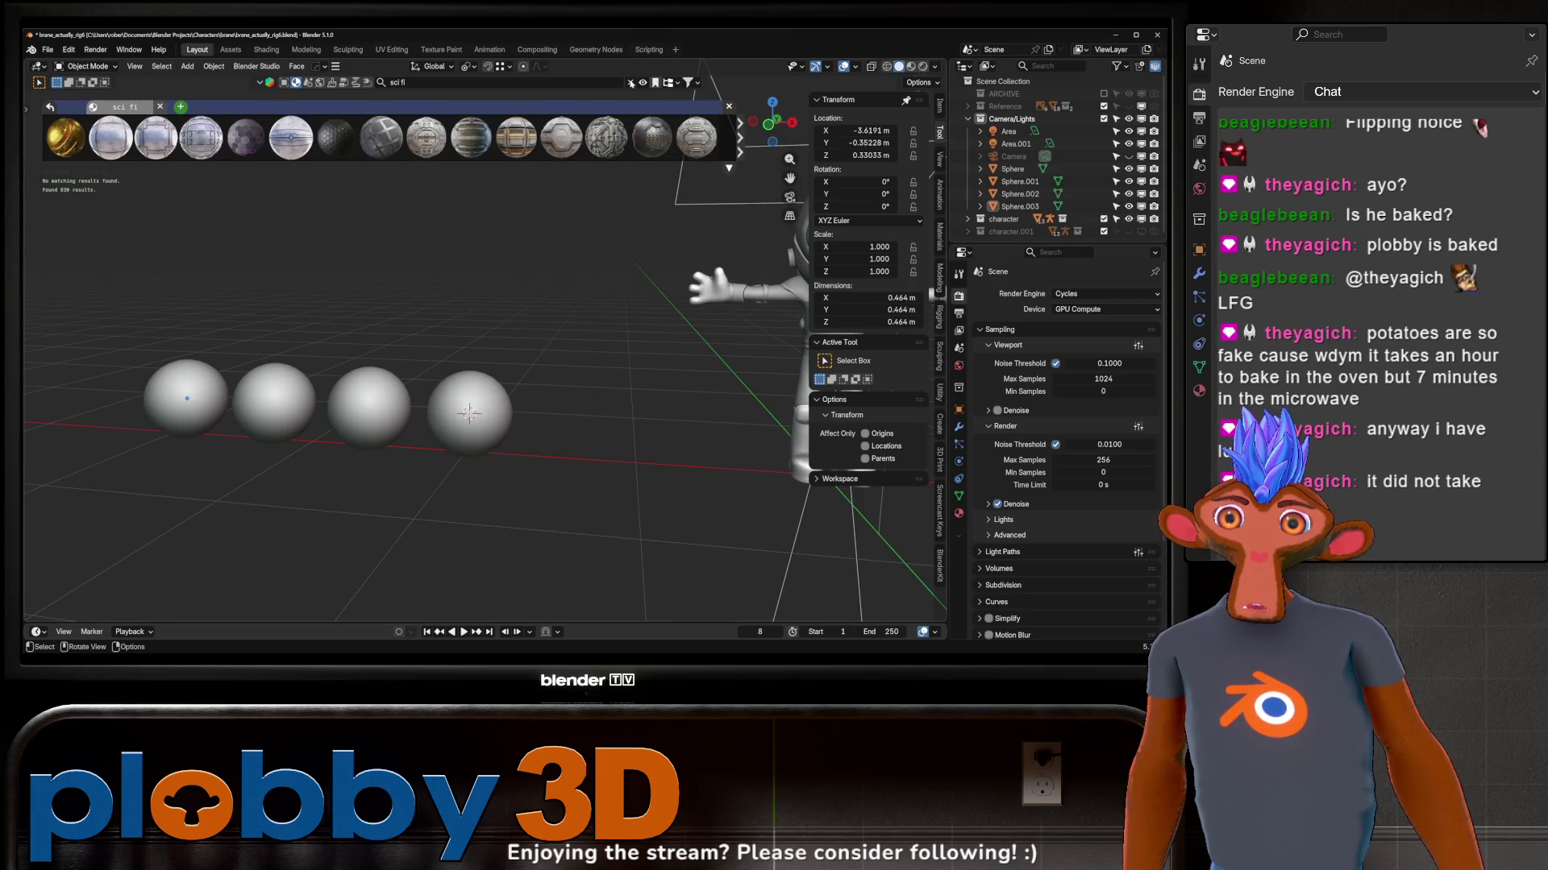
{"action": "left_click", "coordinate": [697, 84]}
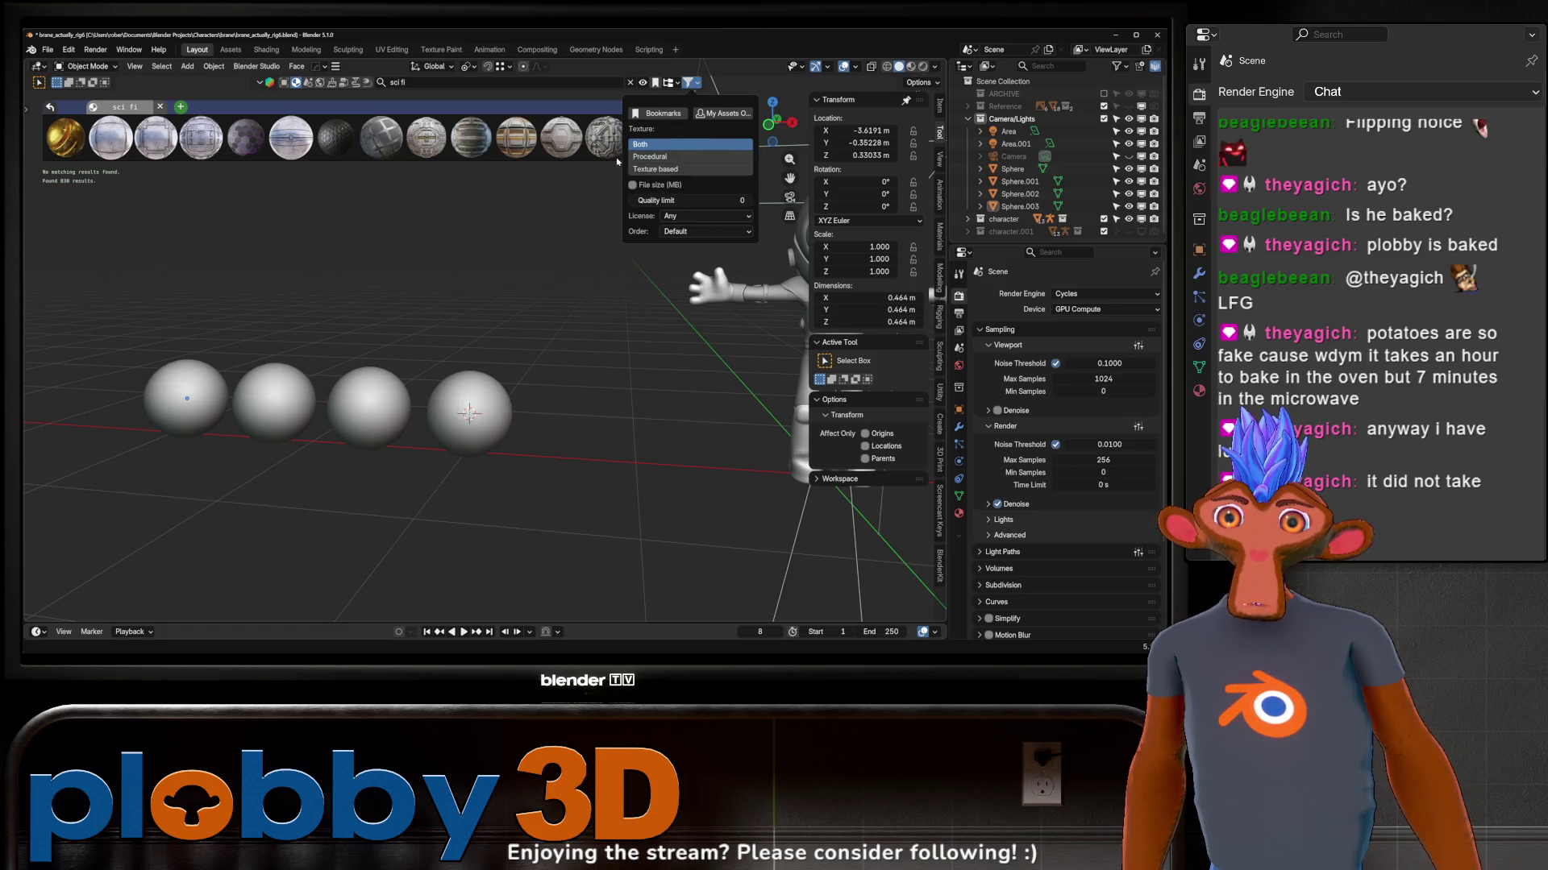
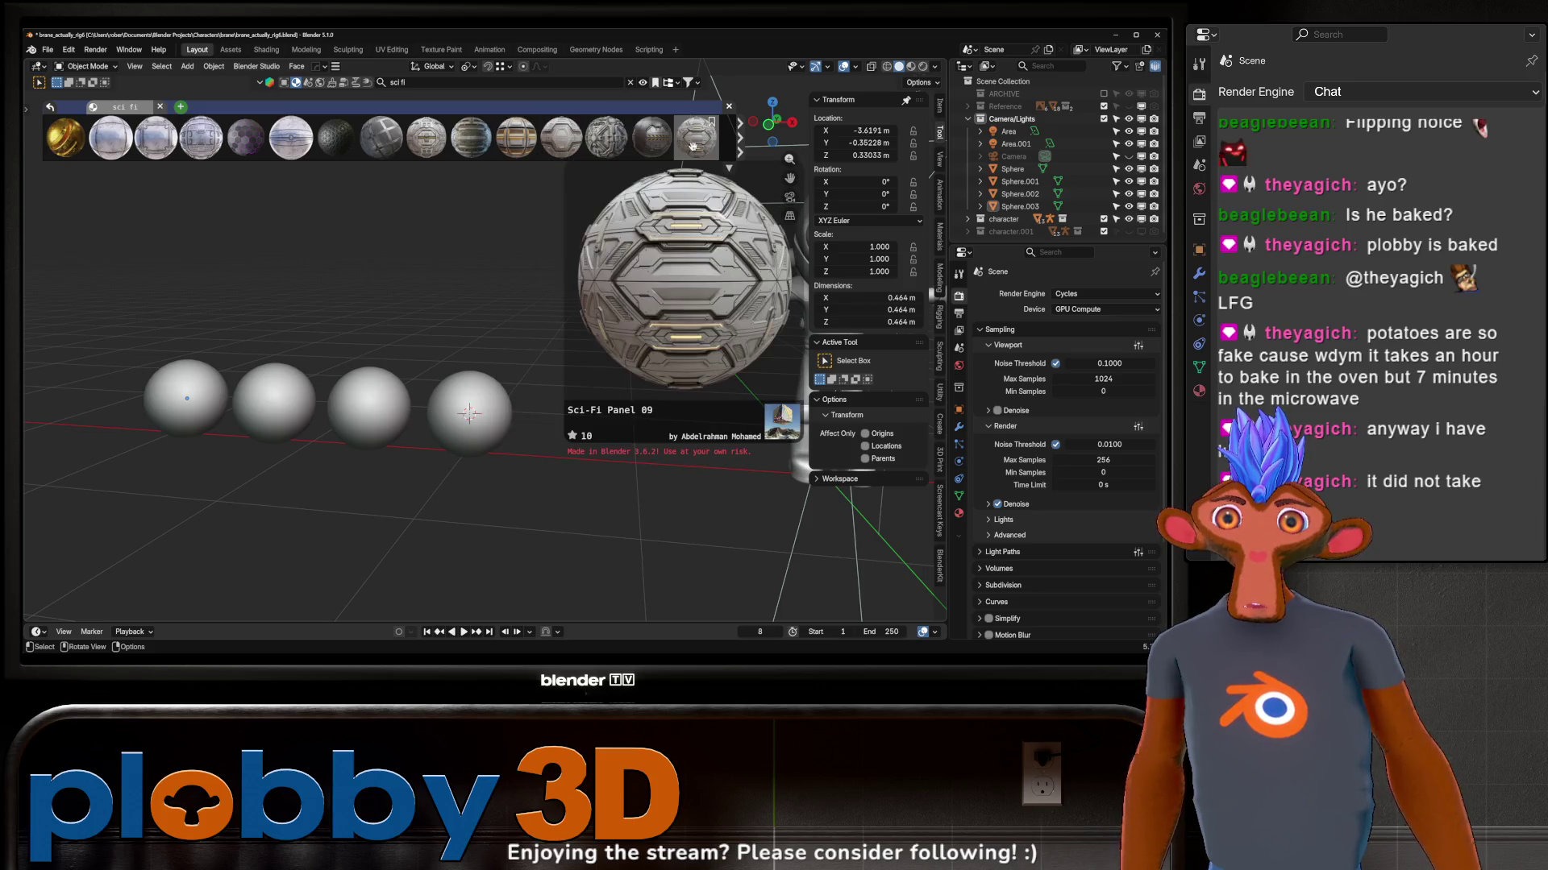
{"action": "scroll", "coordinate": [703, 147], "scroll_direction": "down", "scroll_amount": 2}
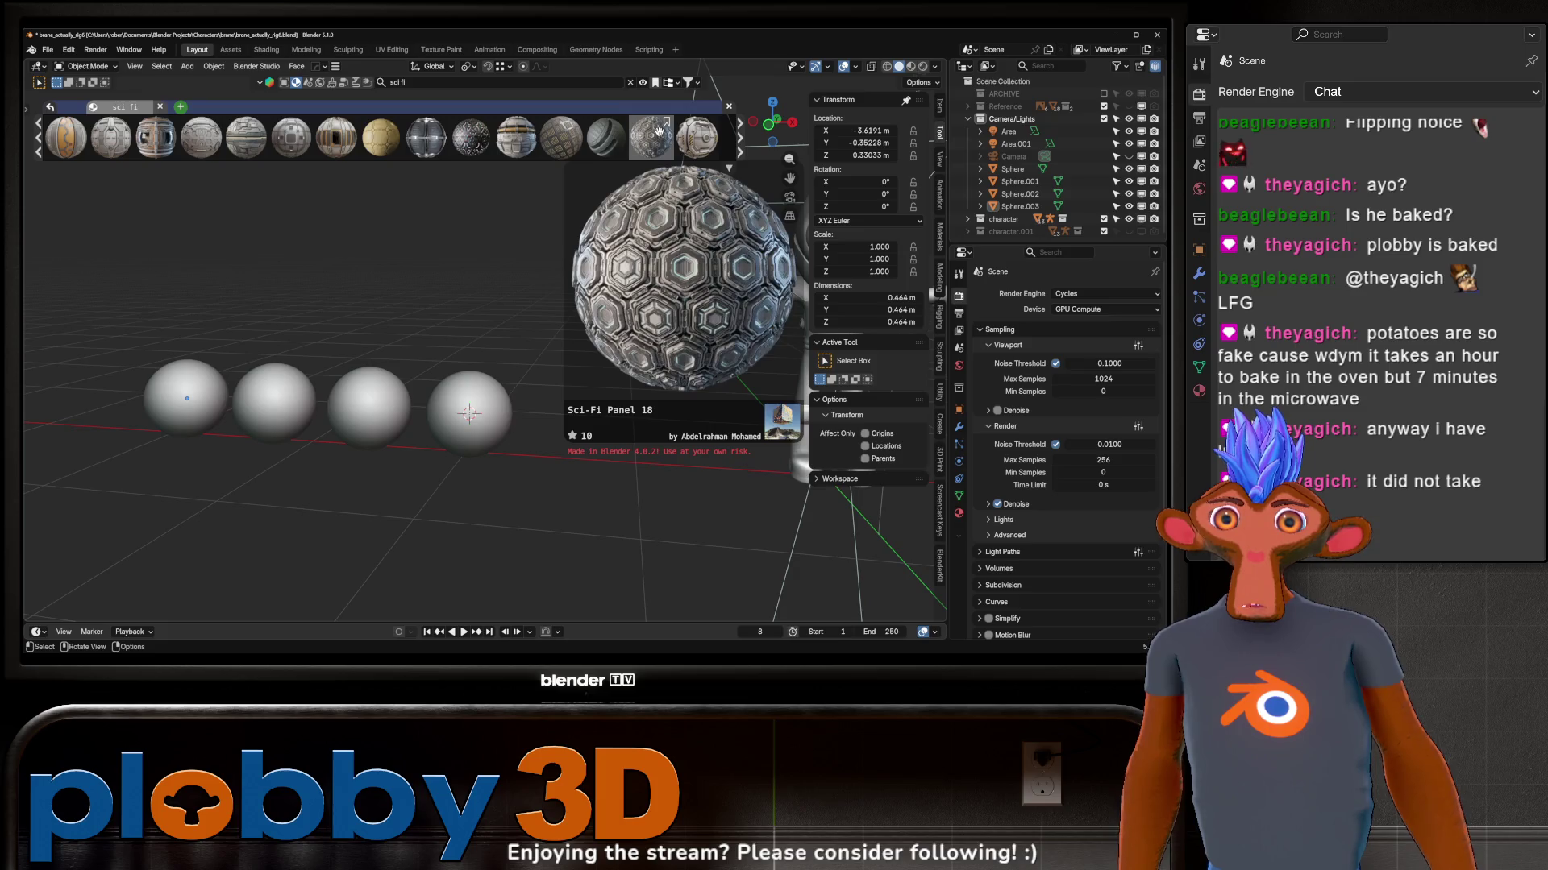
Step: Apply the Sci-fi Fabric material from the asset bar to the first sphere
{"action": "left_click", "coordinate": [738, 137]}
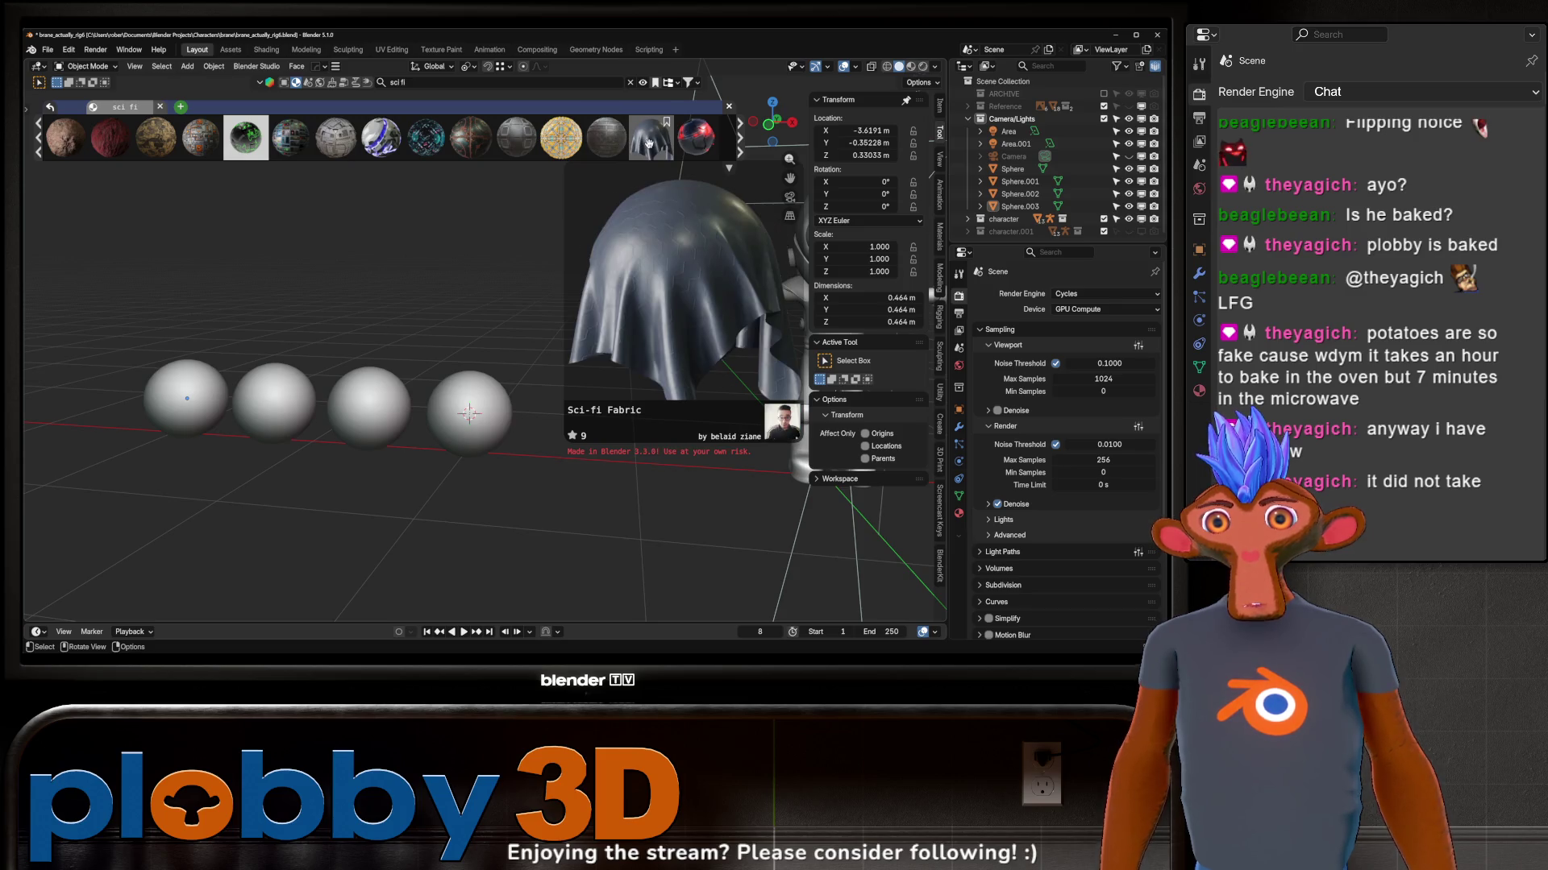
{"action": "left_click_drag", "start_coordinate": [649, 142], "coordinate": [154, 442]}
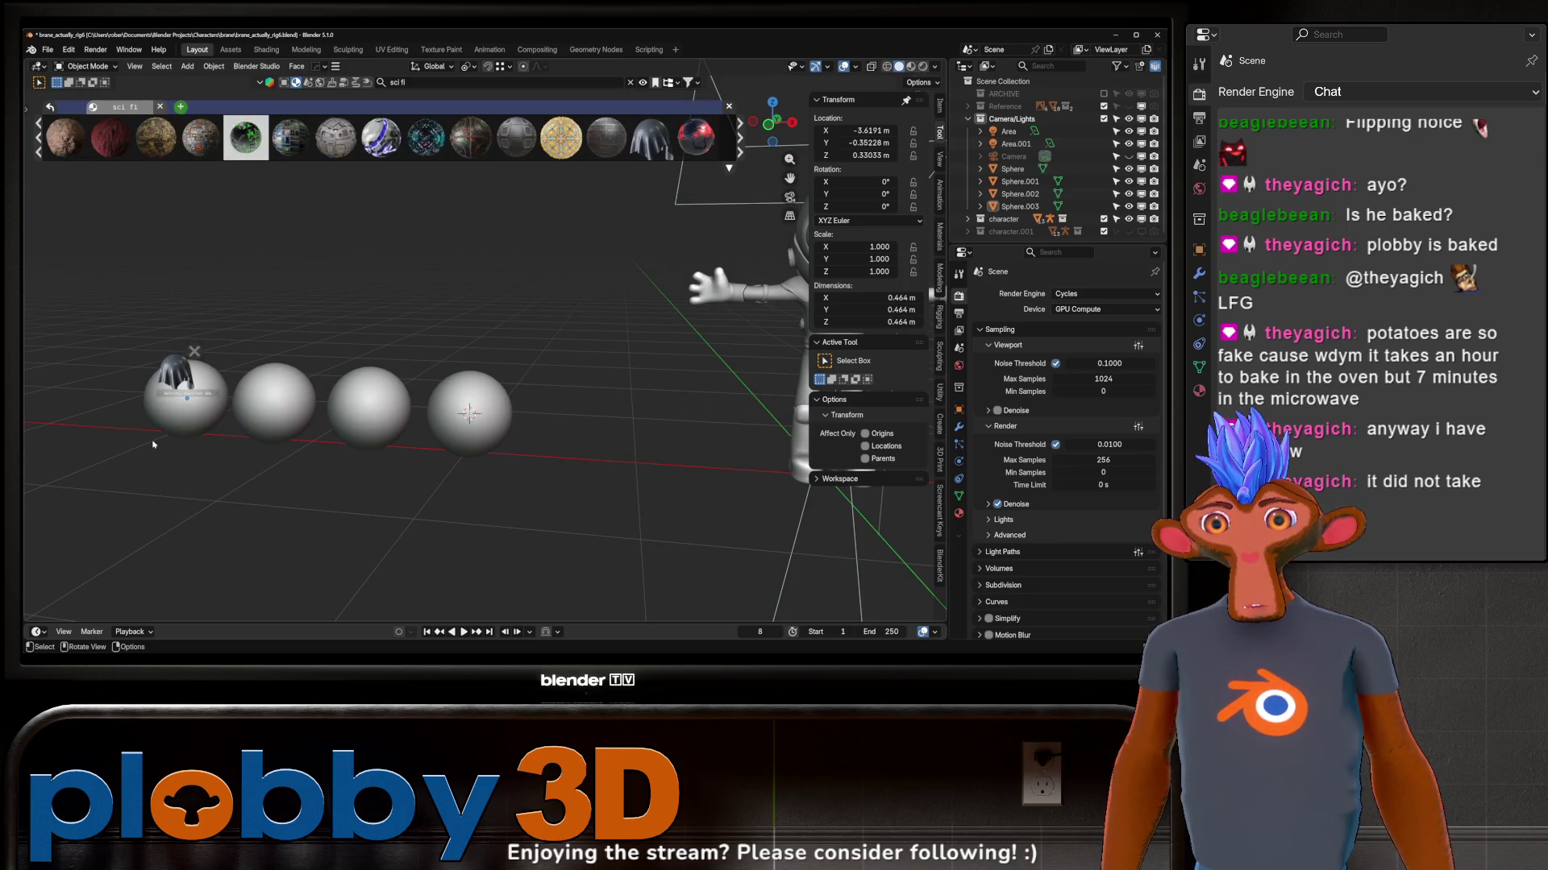
{"action": "left_click_drag", "start_coordinate": [181, 363], "coordinate": [182, 369]}
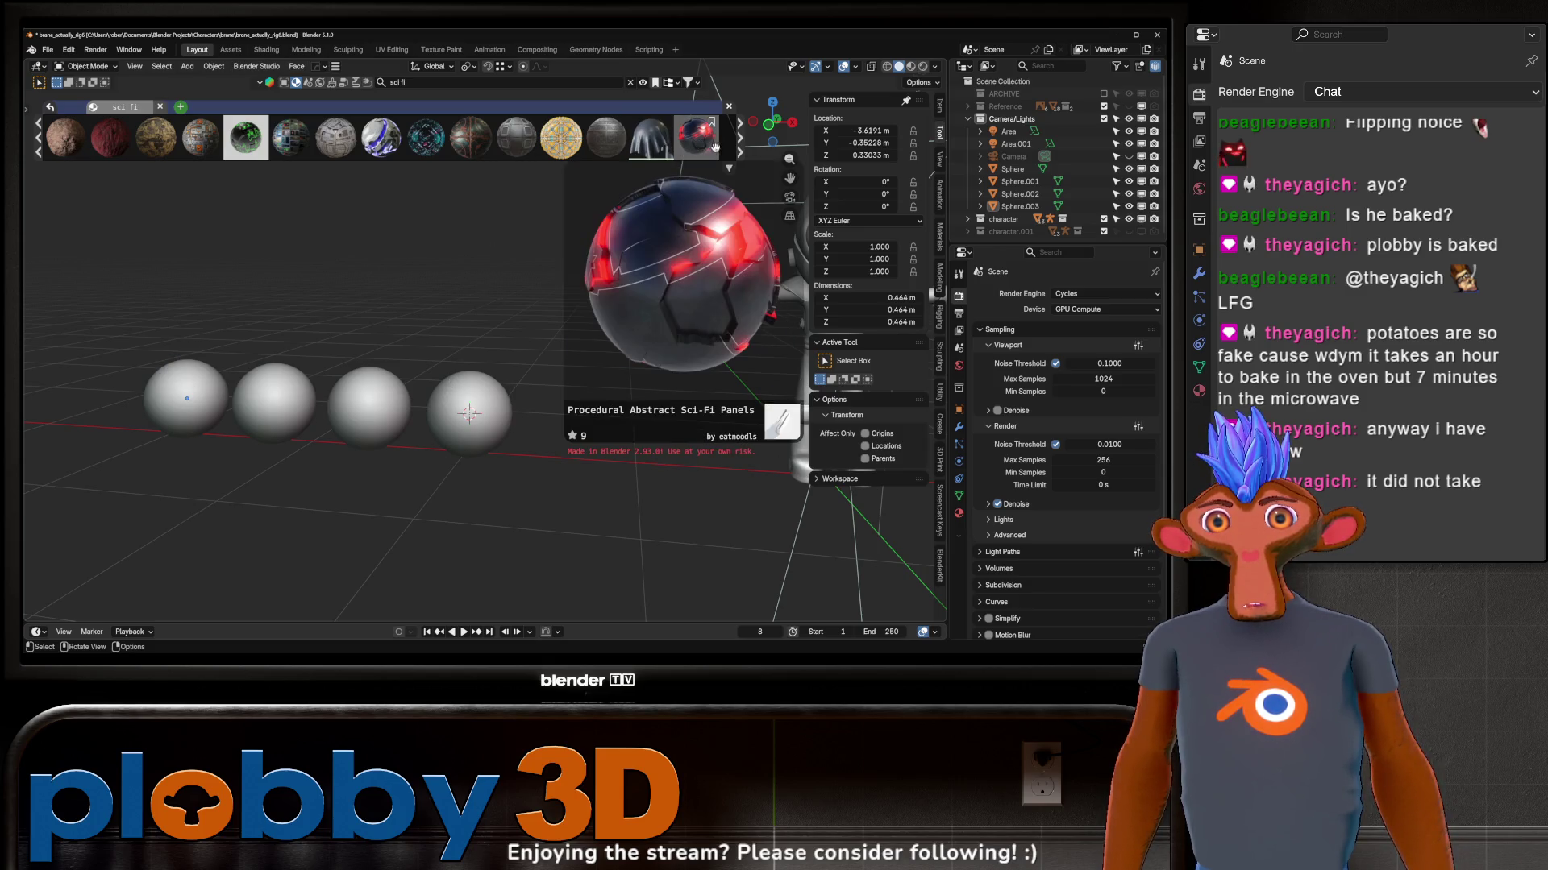
{"action": "scroll", "coordinate": [740, 142], "scroll_direction": "down", "scroll_amount": 2}
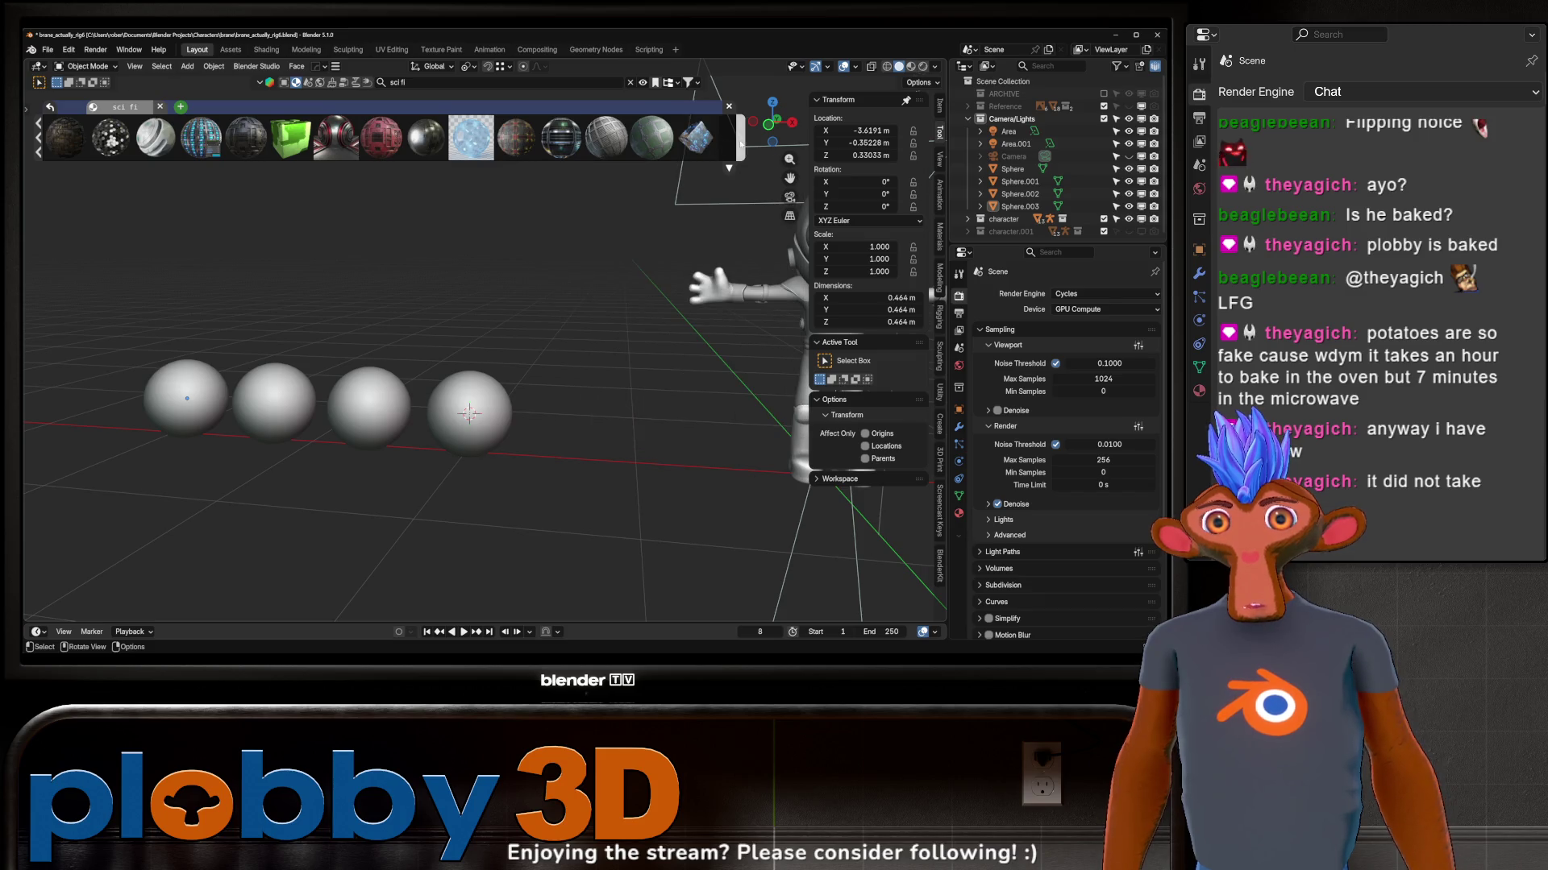
{"action": "scroll", "coordinate": [715, 136], "scroll_direction": "down", "scroll_amount": 1}
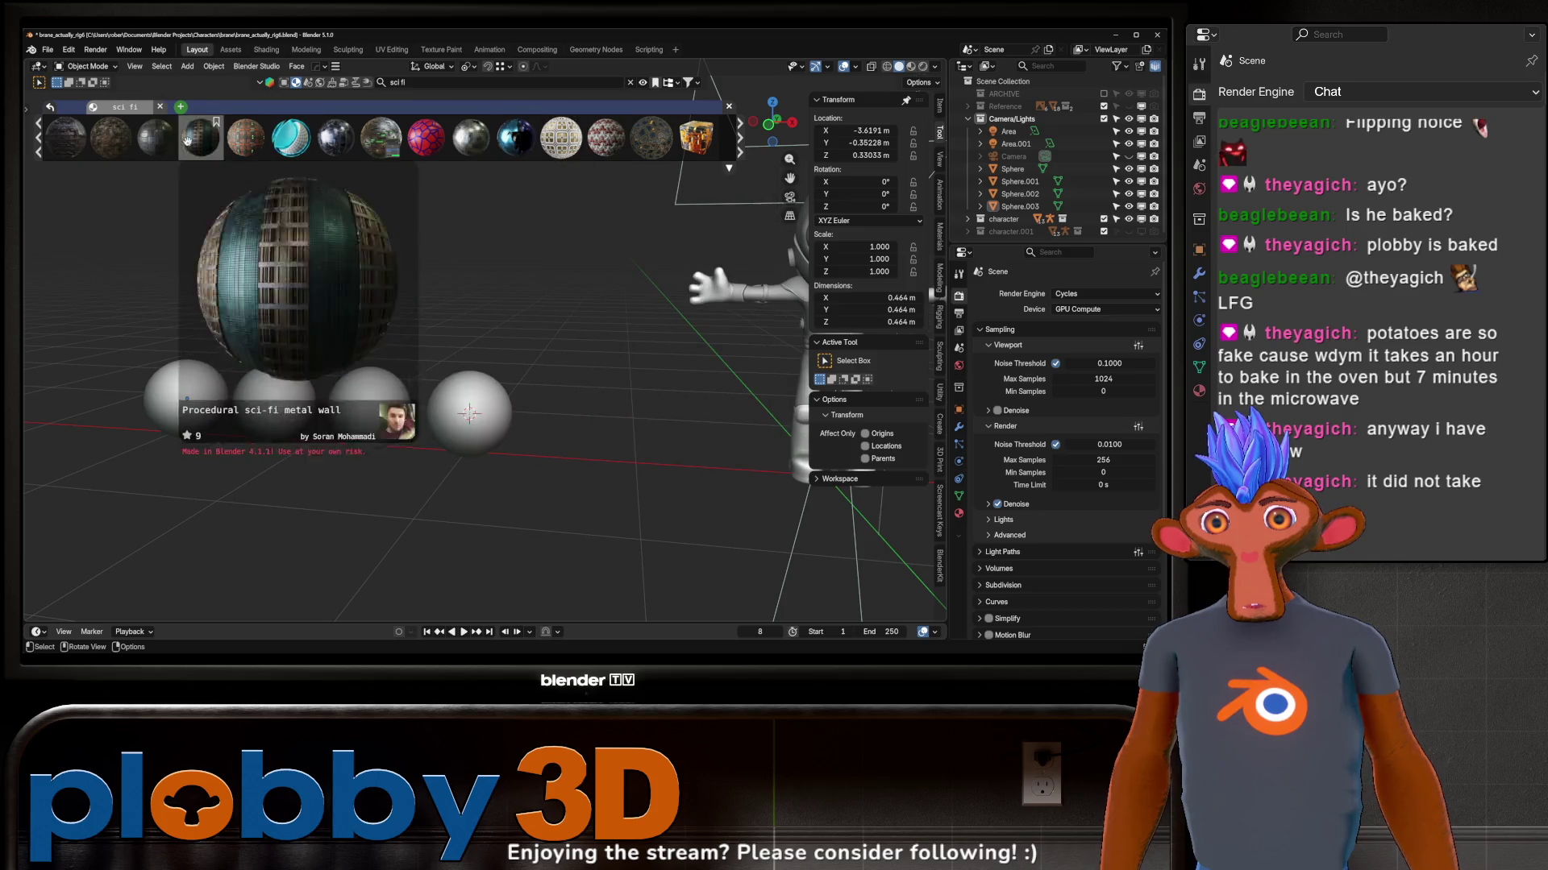
Step: Apply Sci-Fi Metal Panels and a sci-fi panel material to the second and third spheres
{"action": "left_click_drag", "start_coordinate": [163, 144], "coordinate": [252, 389]}
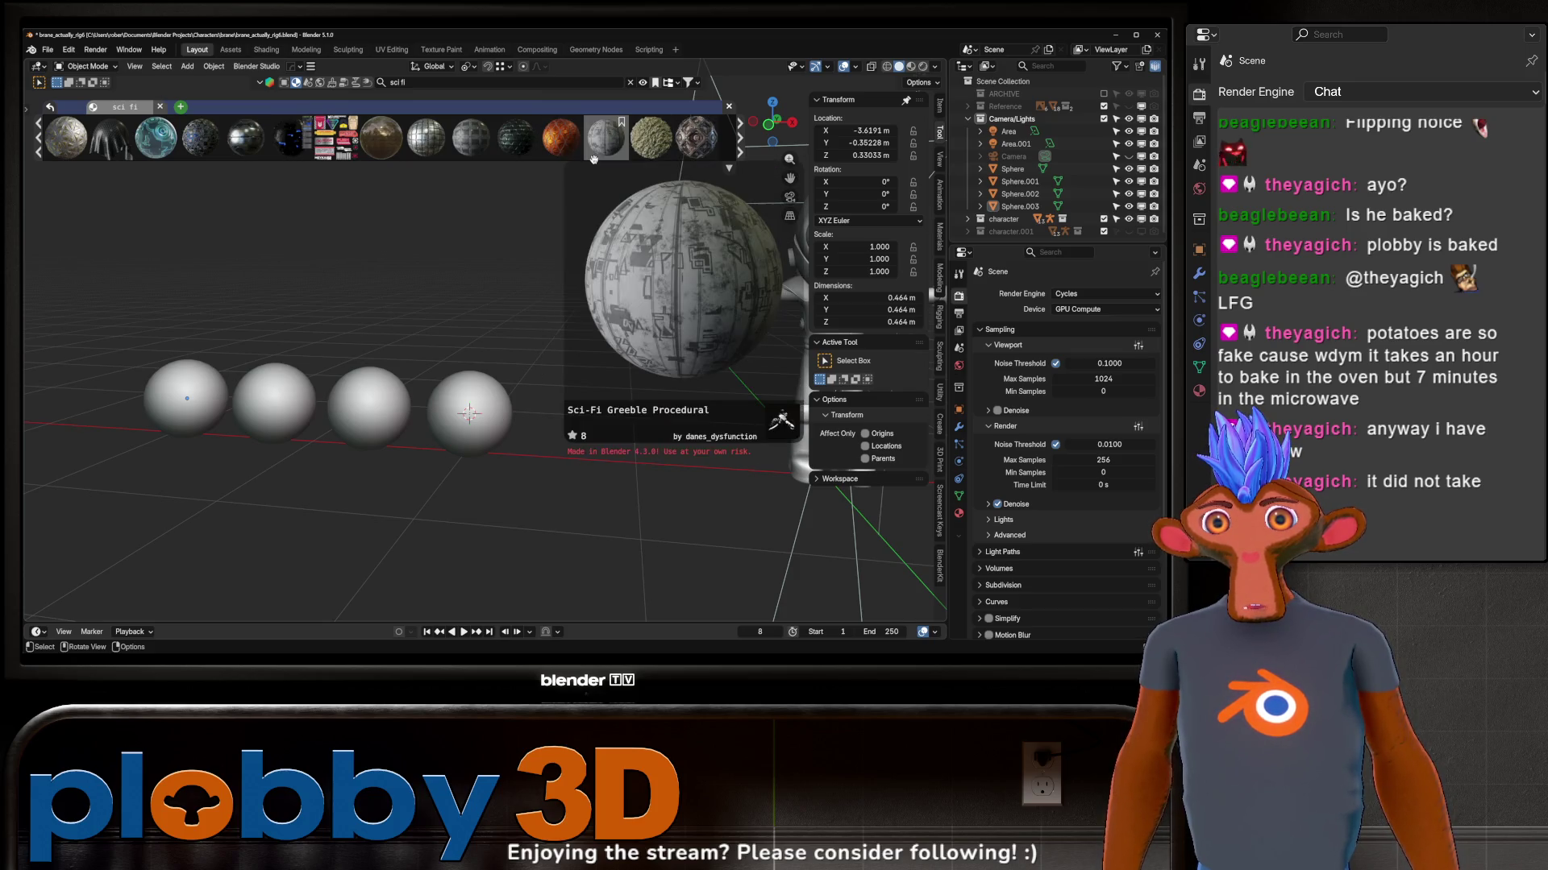
{"action": "scroll", "coordinate": [157, 135], "scroll_direction": "down", "scroll_amount": 1}
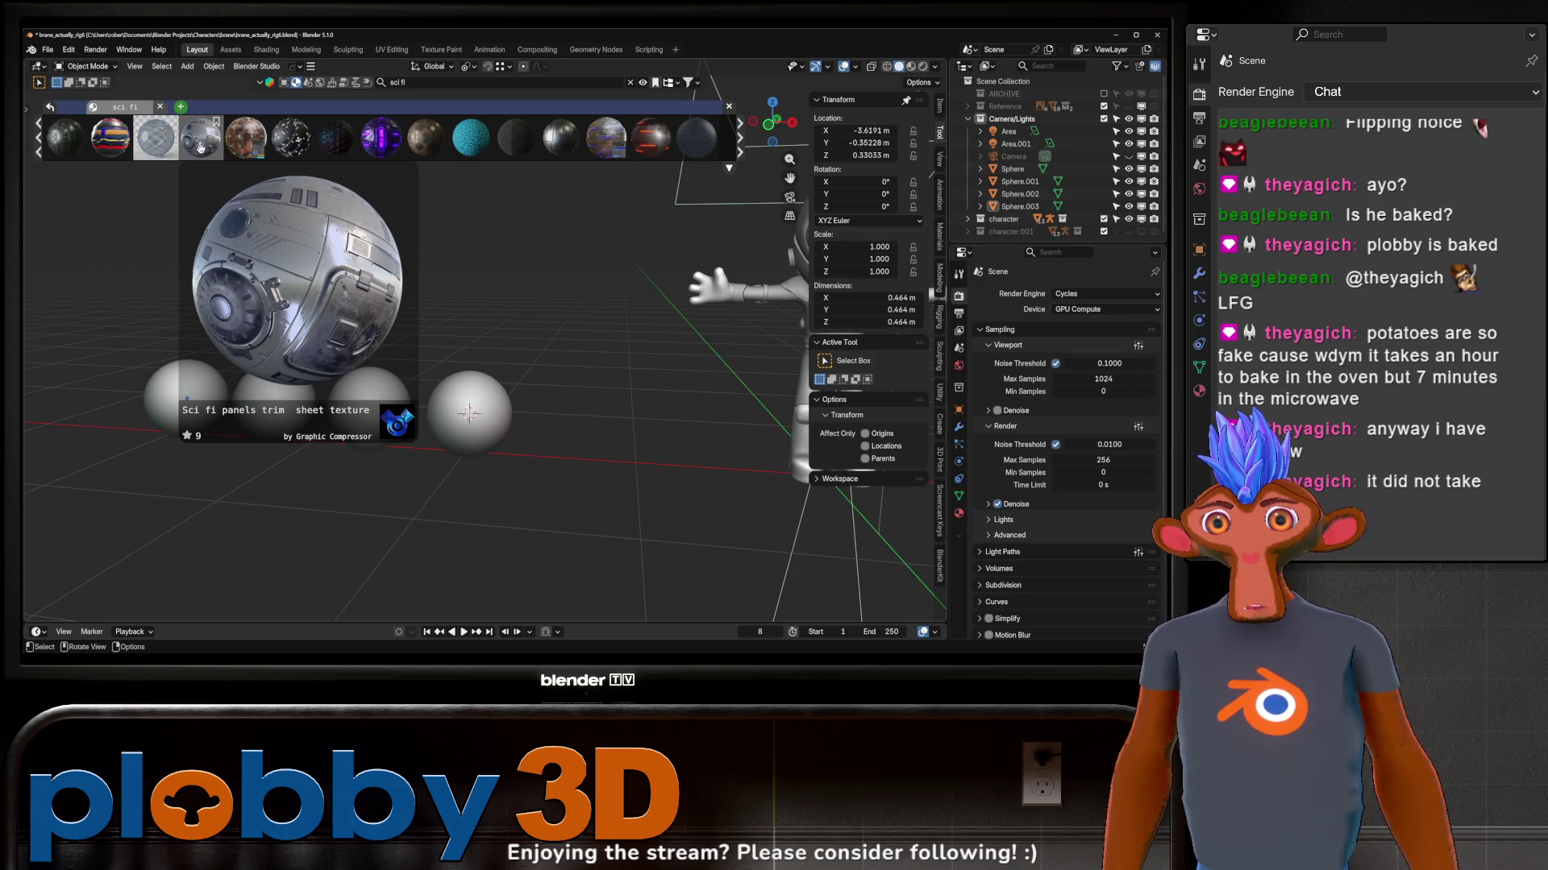
{"action": "left_click_drag", "start_coordinate": [199, 145], "coordinate": [369, 399]}
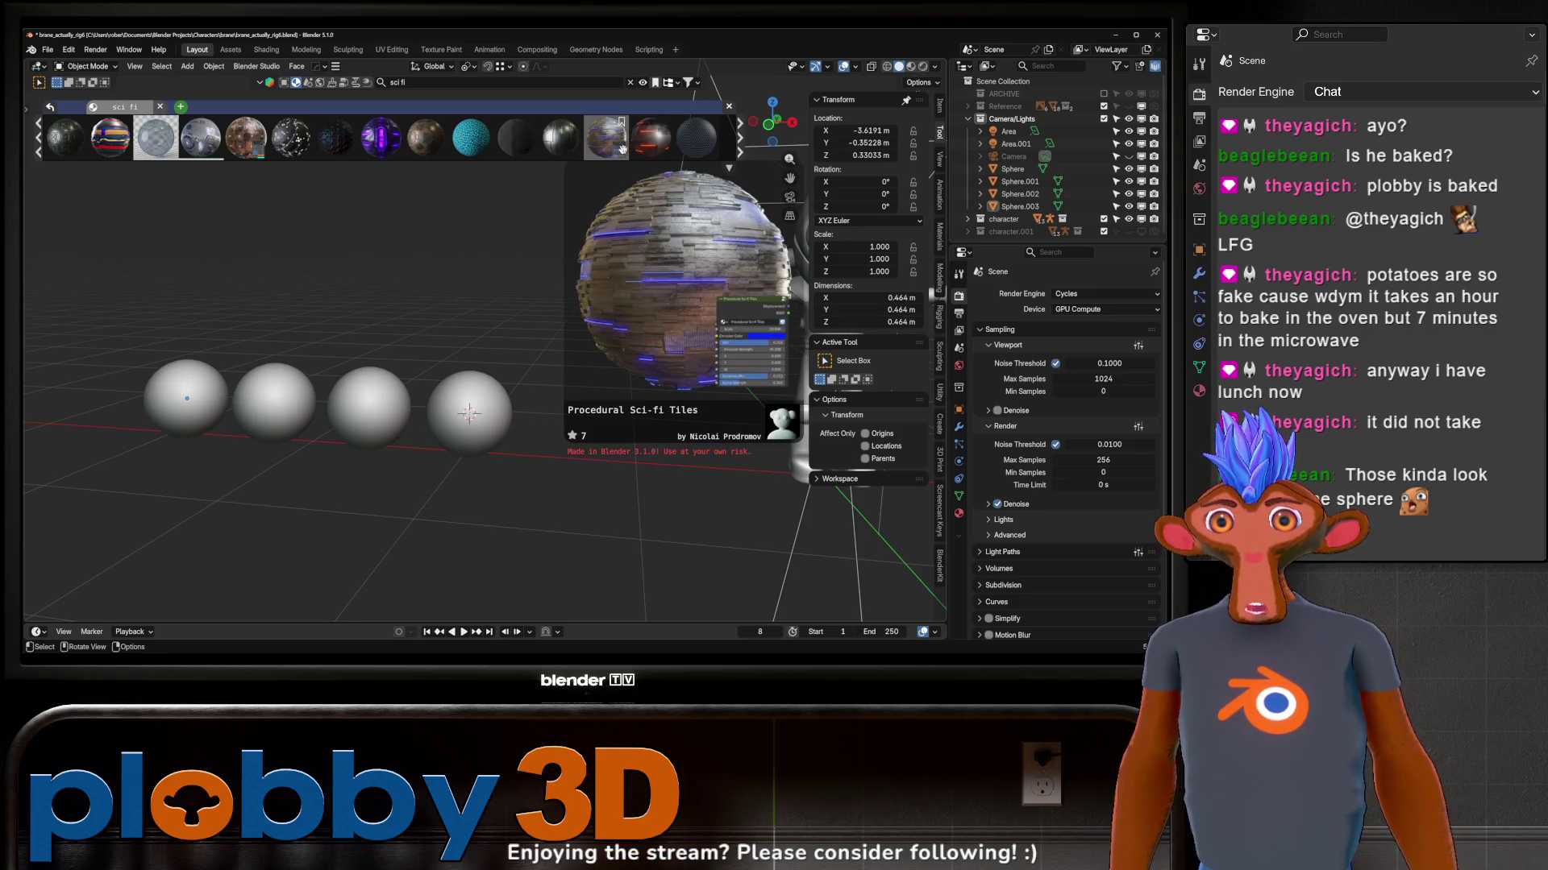
{"action": "scroll", "coordinate": [743, 154], "scroll_direction": "down", "scroll_amount": 2}
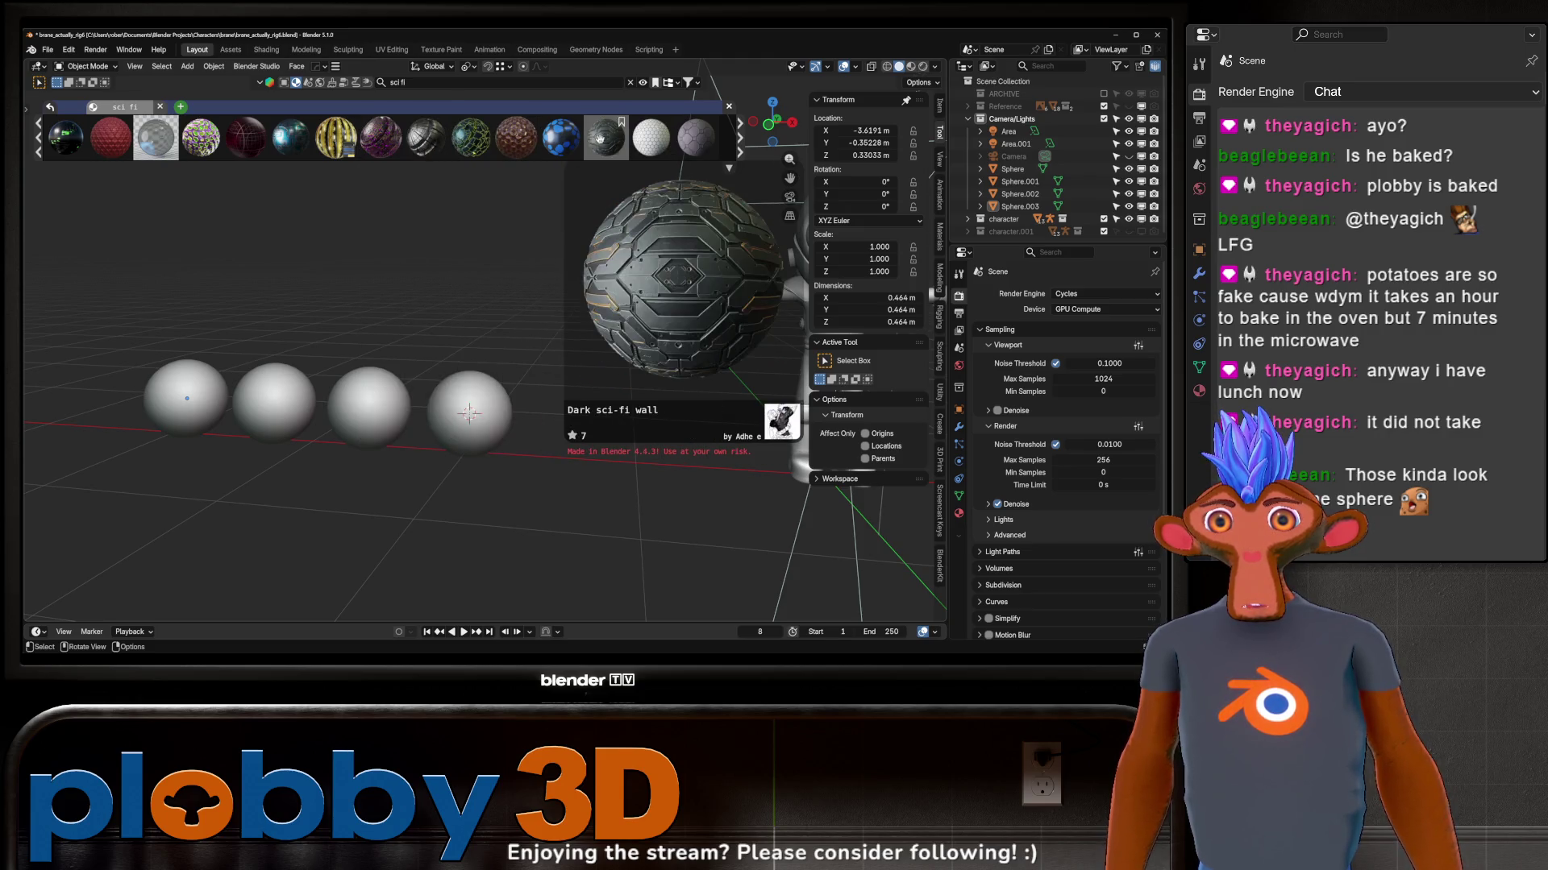
{"action": "left_click", "coordinate": [741, 150]}
{"action": "mouse_move", "coordinate": [651, 137]}
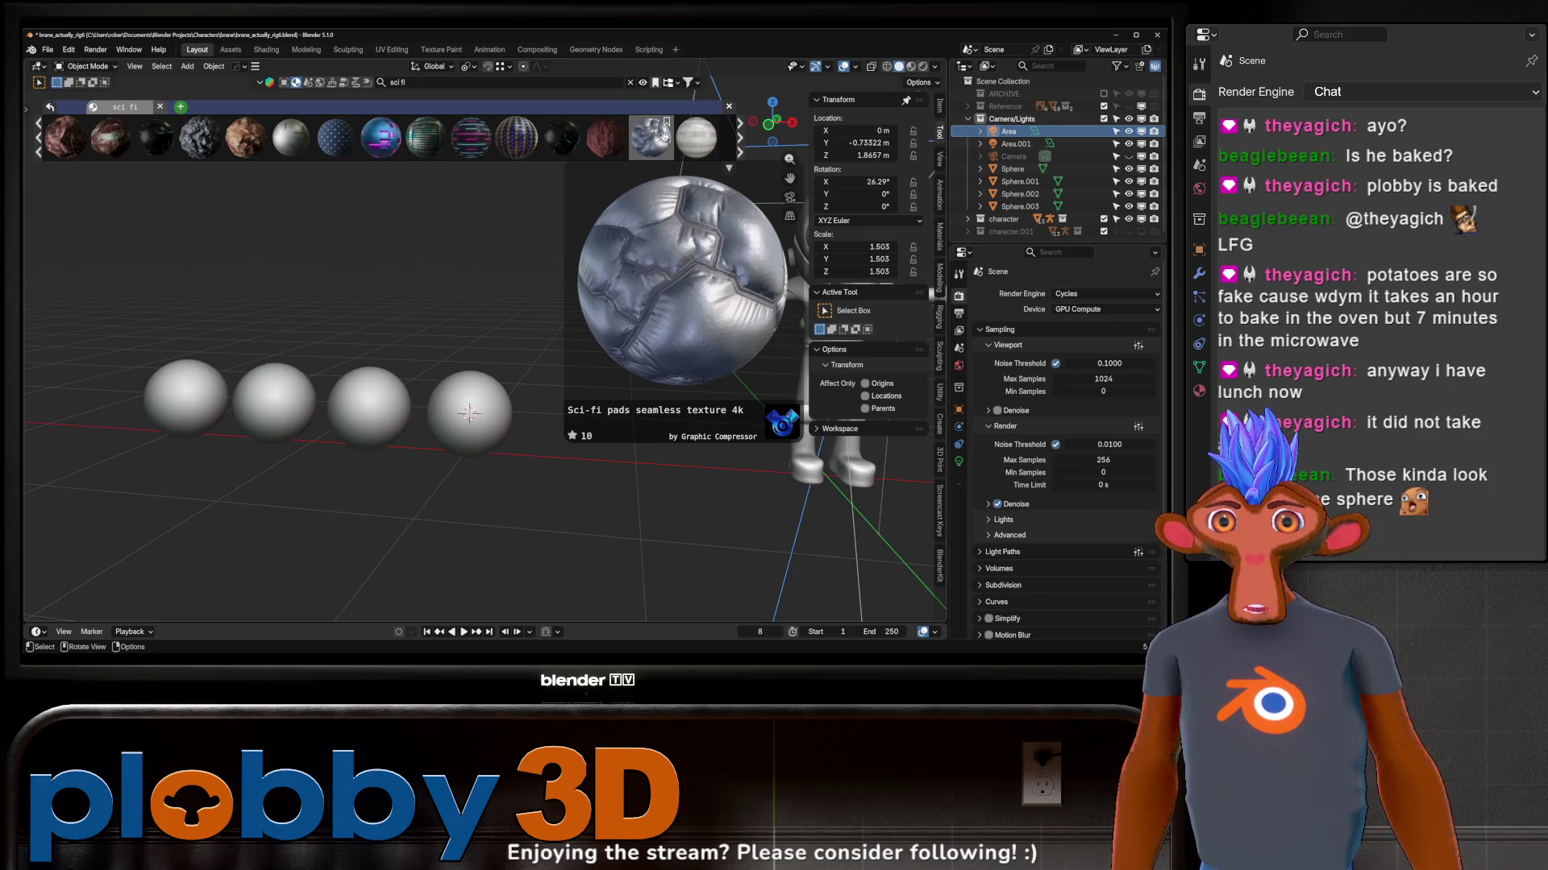
{"action": "scroll", "coordinate": [364, 137], "scroll_direction": "down", "scroll_amount": 5}
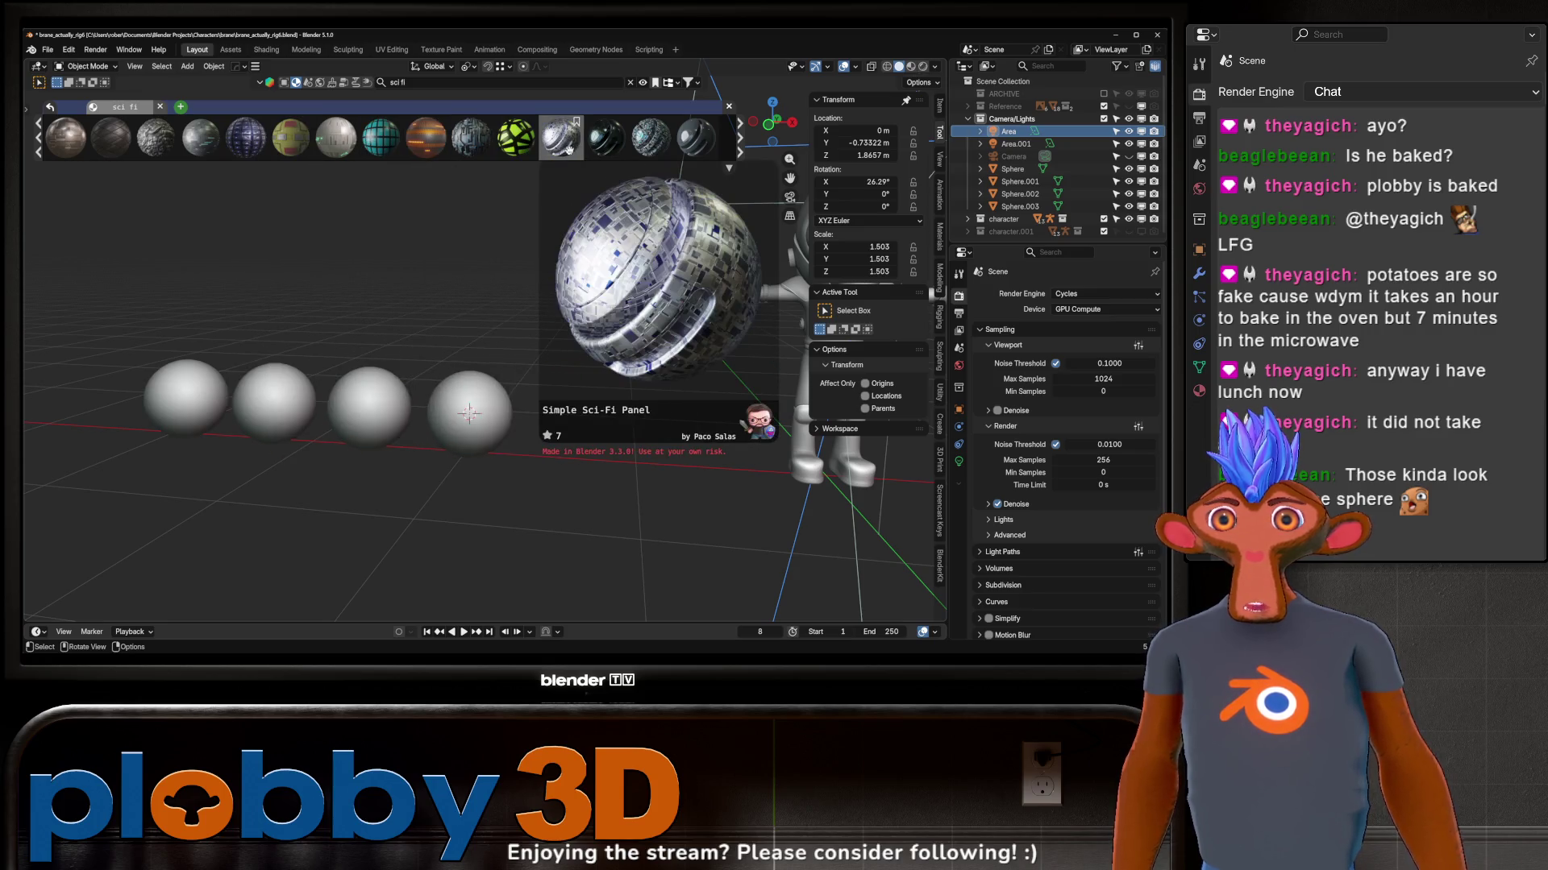
Step: Re-run the 'sci fi' search and apply Sci-Fi Panel 07 to the fourth sphere
{"action": "left_click", "coordinate": [159, 108]}
{"action": "left_click", "coordinate": [484, 81]}
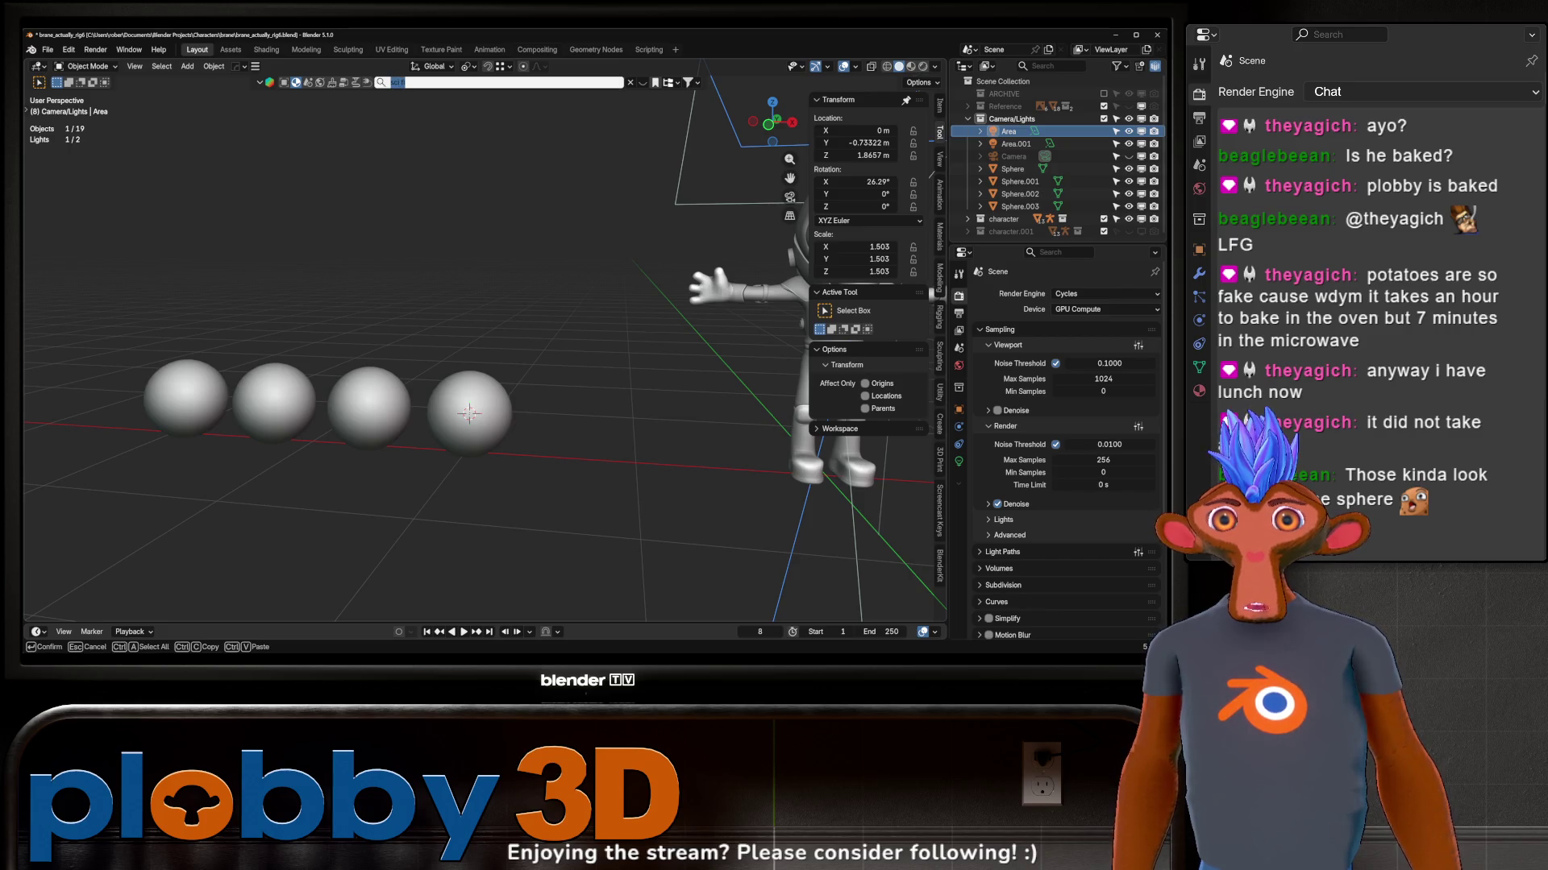
{"action": "key", "text": "Return"}
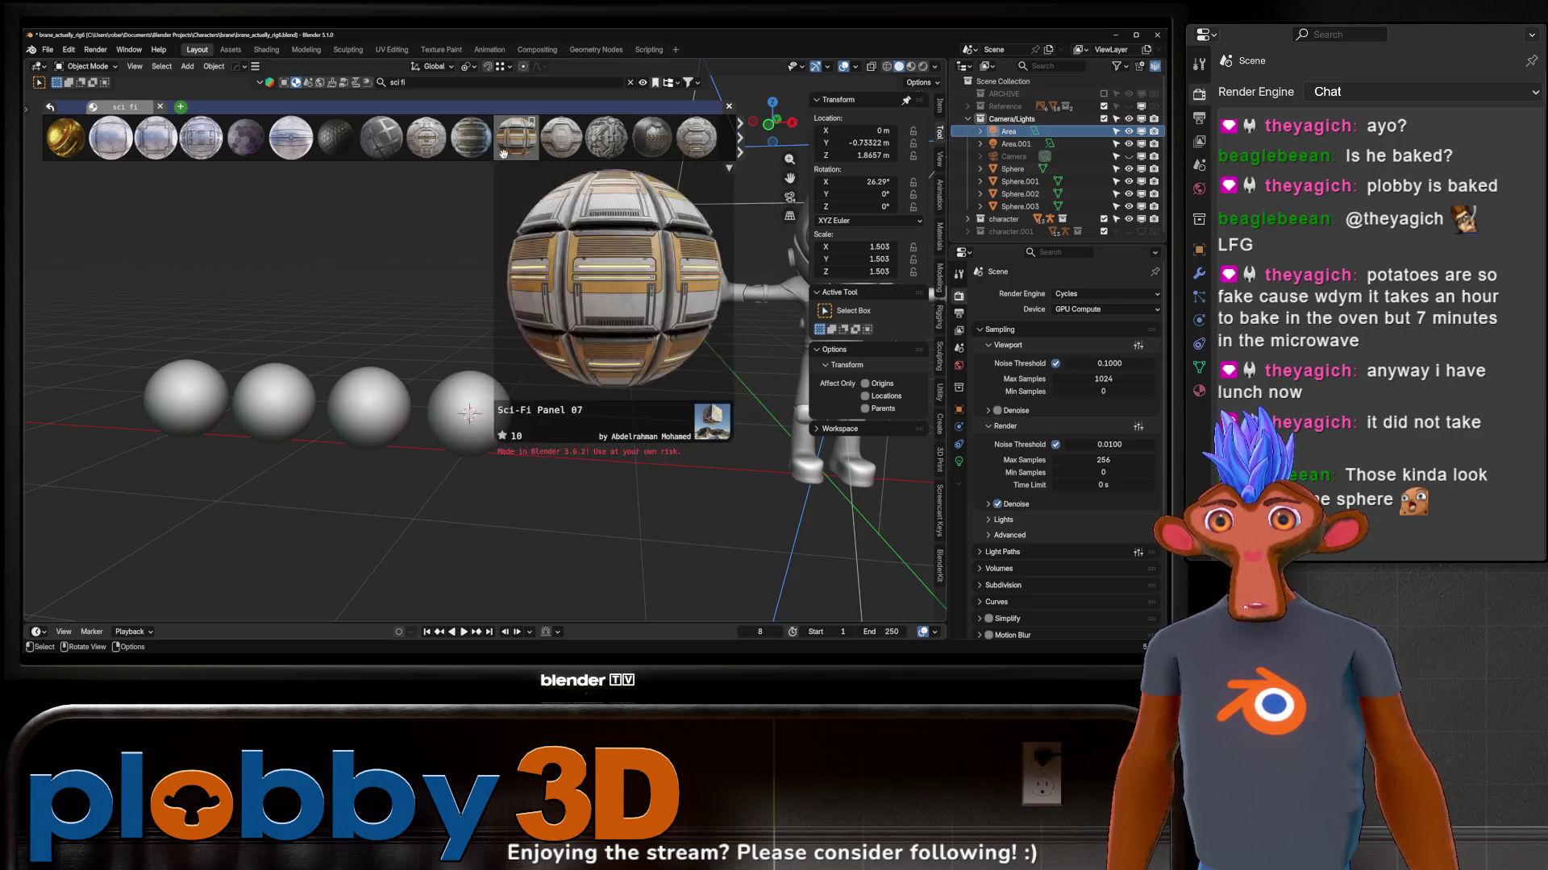
{"action": "mouse_move", "coordinate": [508, 154]}
{"action": "left_mouse_down"}
{"action": "mouse_move", "coordinate": [449, 402]}
{"action": "mouse_move", "coordinate": [463, 361]}
{"action": "left_mouse_up"}
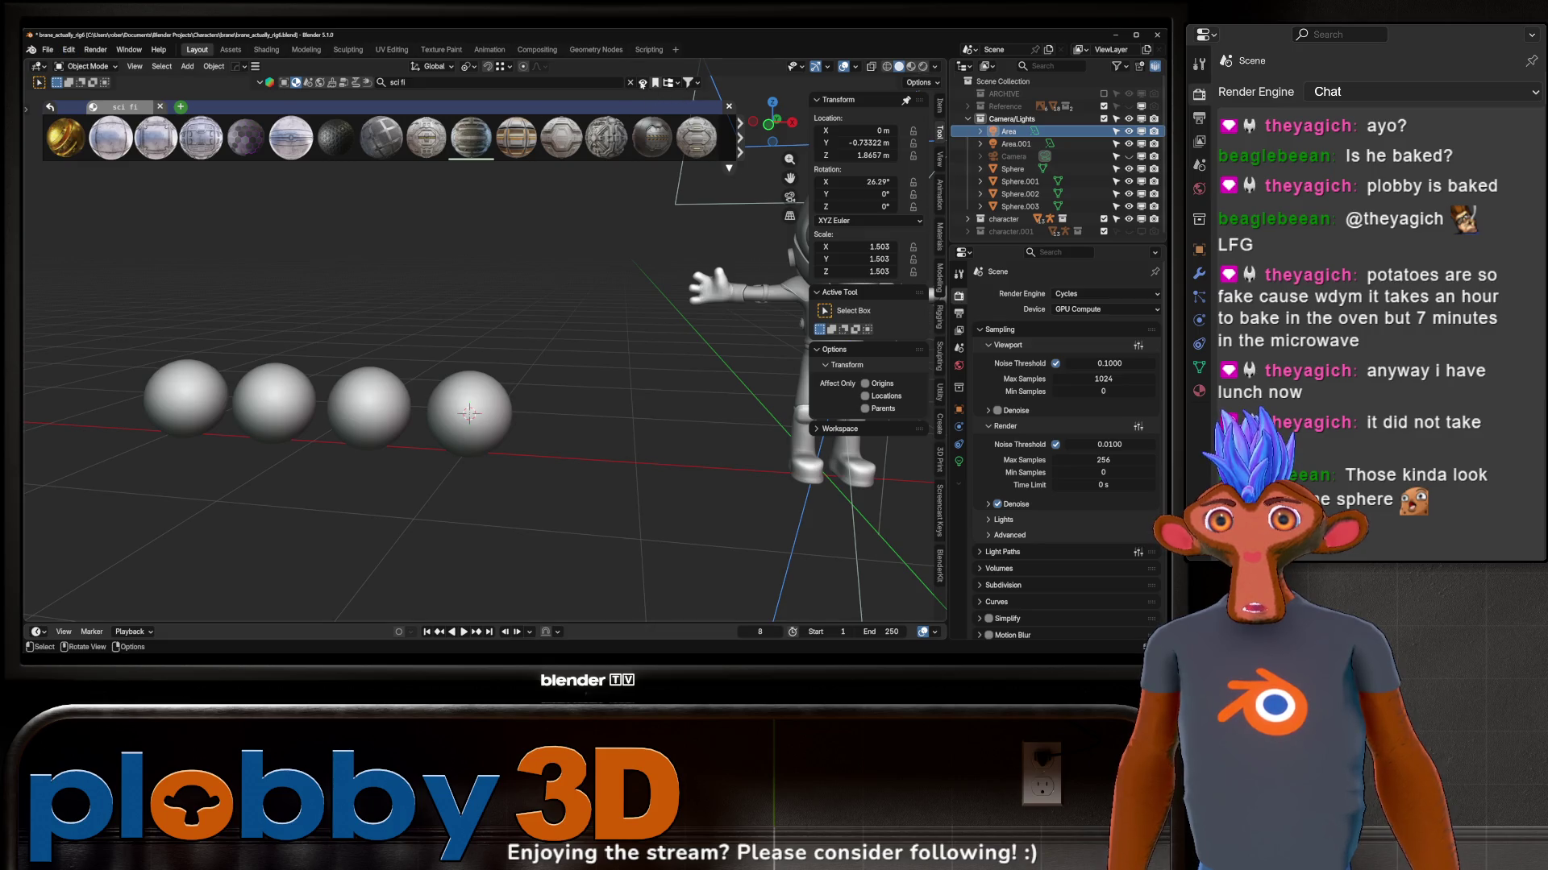
Step: Close the asset bar, deselect the Area light and preview the character front-on rendered
{"action": "left_click", "coordinate": [629, 82]}
{"action": "left_click", "coordinate": [726, 105]}
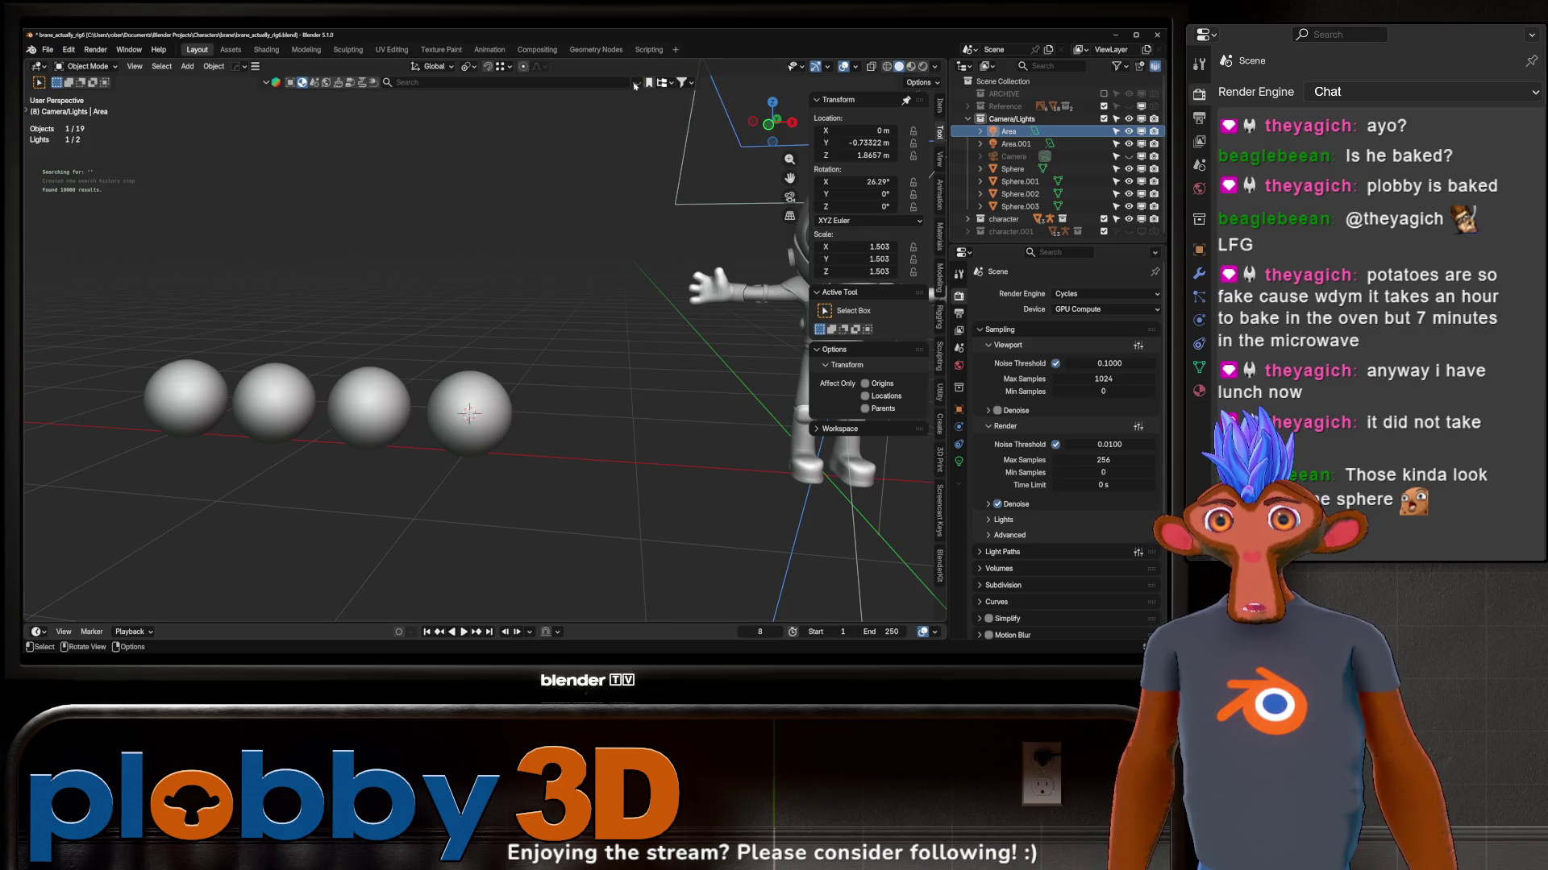
{"action": "left_click", "coordinate": [269, 89]}
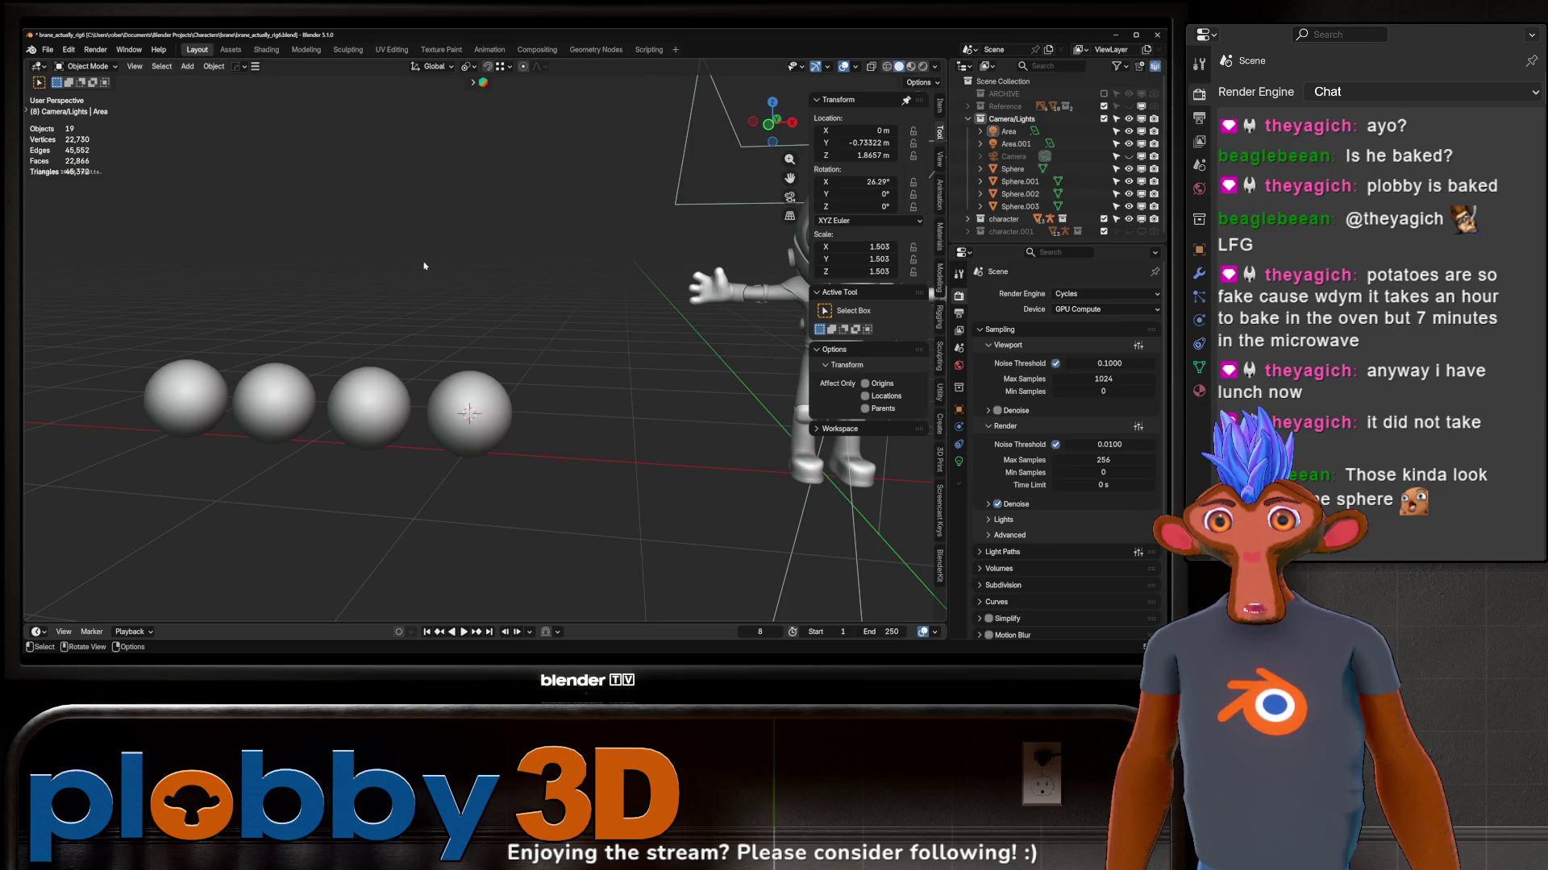
{"action": "middle_click_drag", "start_coordinate": [427, 265], "coordinate": [631, 285]}
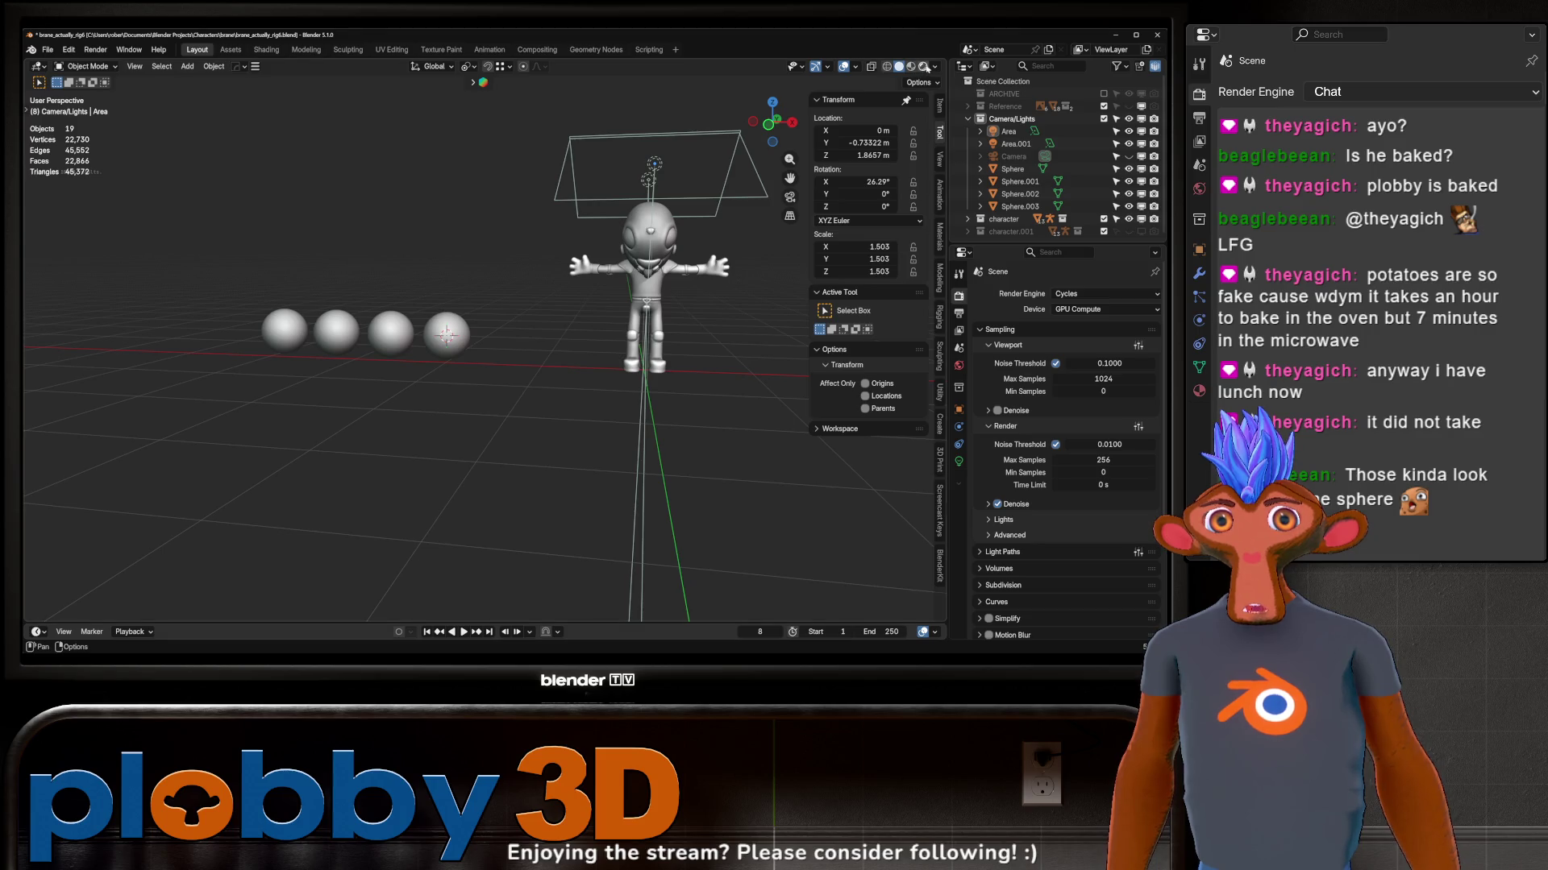
{"action": "key", "text": "z"}
{"action": "mouse_move", "coordinate": [446, 335]}
{"action": "middle_mouse_down"}
{"action": "mouse_move", "coordinate": [401, 313]}
{"action": "mouse_move", "coordinate": [286, 311]}
{"action": "mouse_move", "coordinate": [470, 296]}
{"action": "mouse_move", "coordinate": [442, 336]}
{"action": "middle_mouse_up"}
{"action": "scroll", "coordinate": [412, 321], "scroll_direction": "up", "scroll_amount": 5}
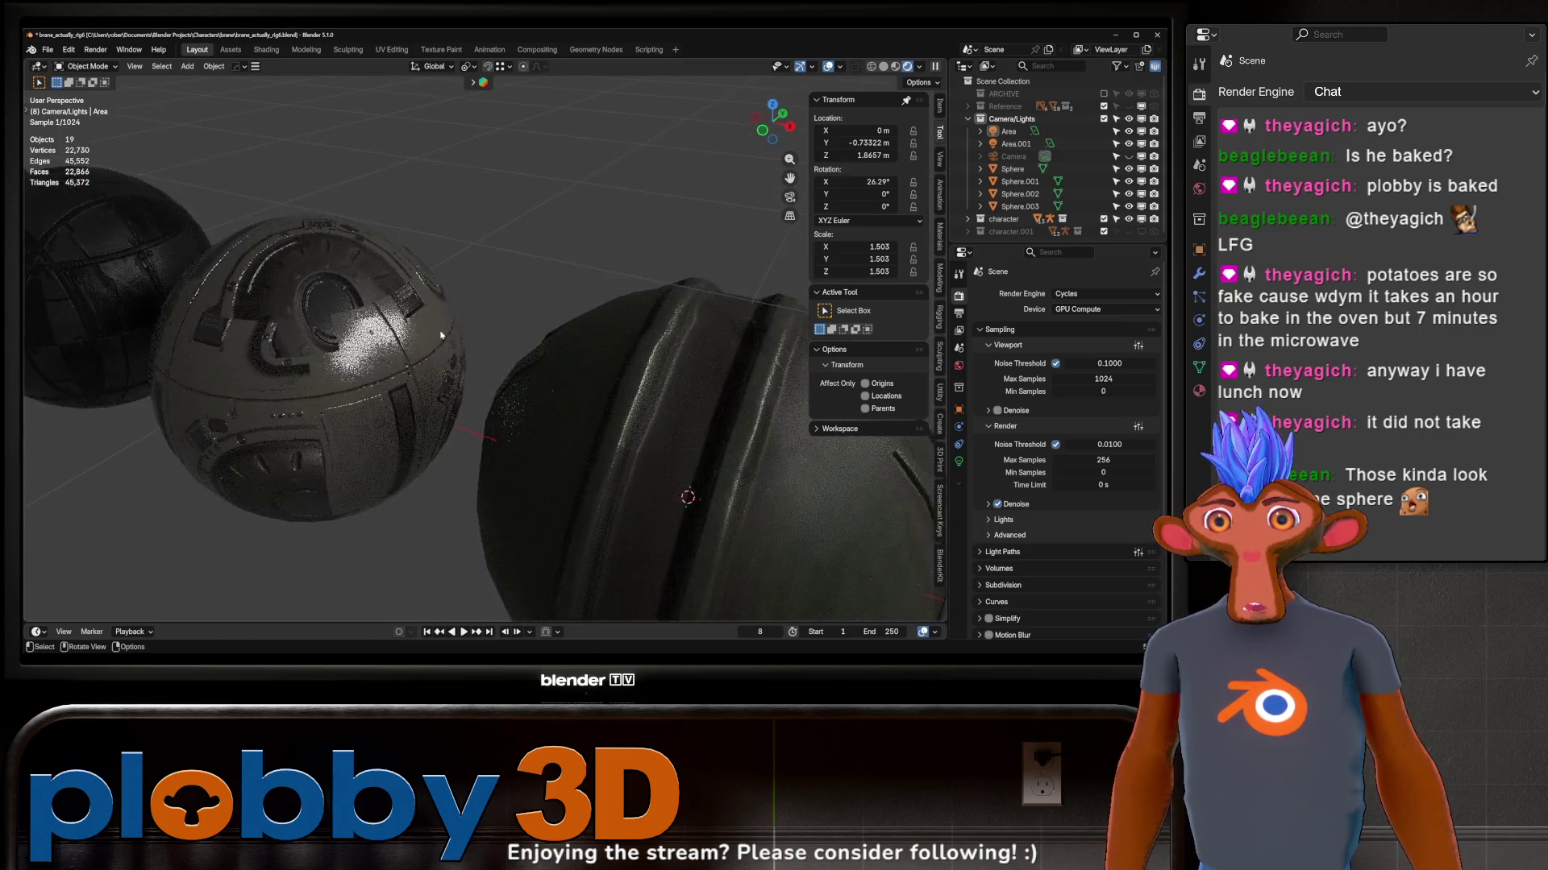
{"action": "scroll", "coordinate": [442, 336], "scroll_direction": "down", "scroll_amount": 5}
{"action": "scroll", "coordinate": [441, 337], "scroll_direction": "up", "scroll_amount": 3}
Step: Select the metal-panelled Sphere.002 and show its Material Properties
{"action": "middle_click_drag", "start_coordinate": [441, 337], "coordinate": [234, 384]}
{"action": "left_click", "coordinate": [233, 386]}
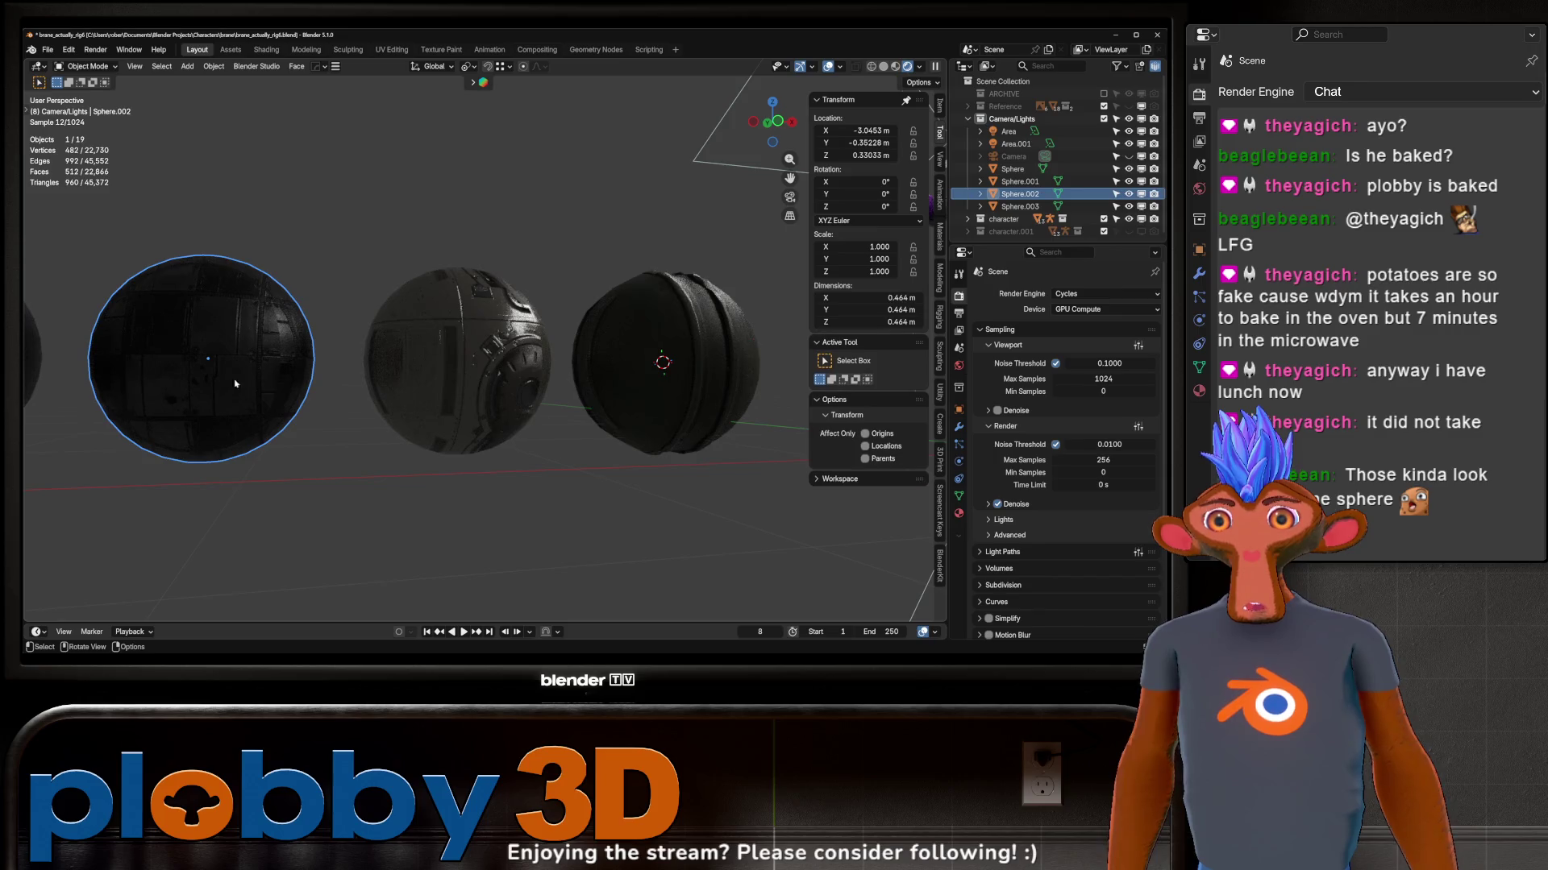
{"action": "left_click", "coordinate": [959, 512]}
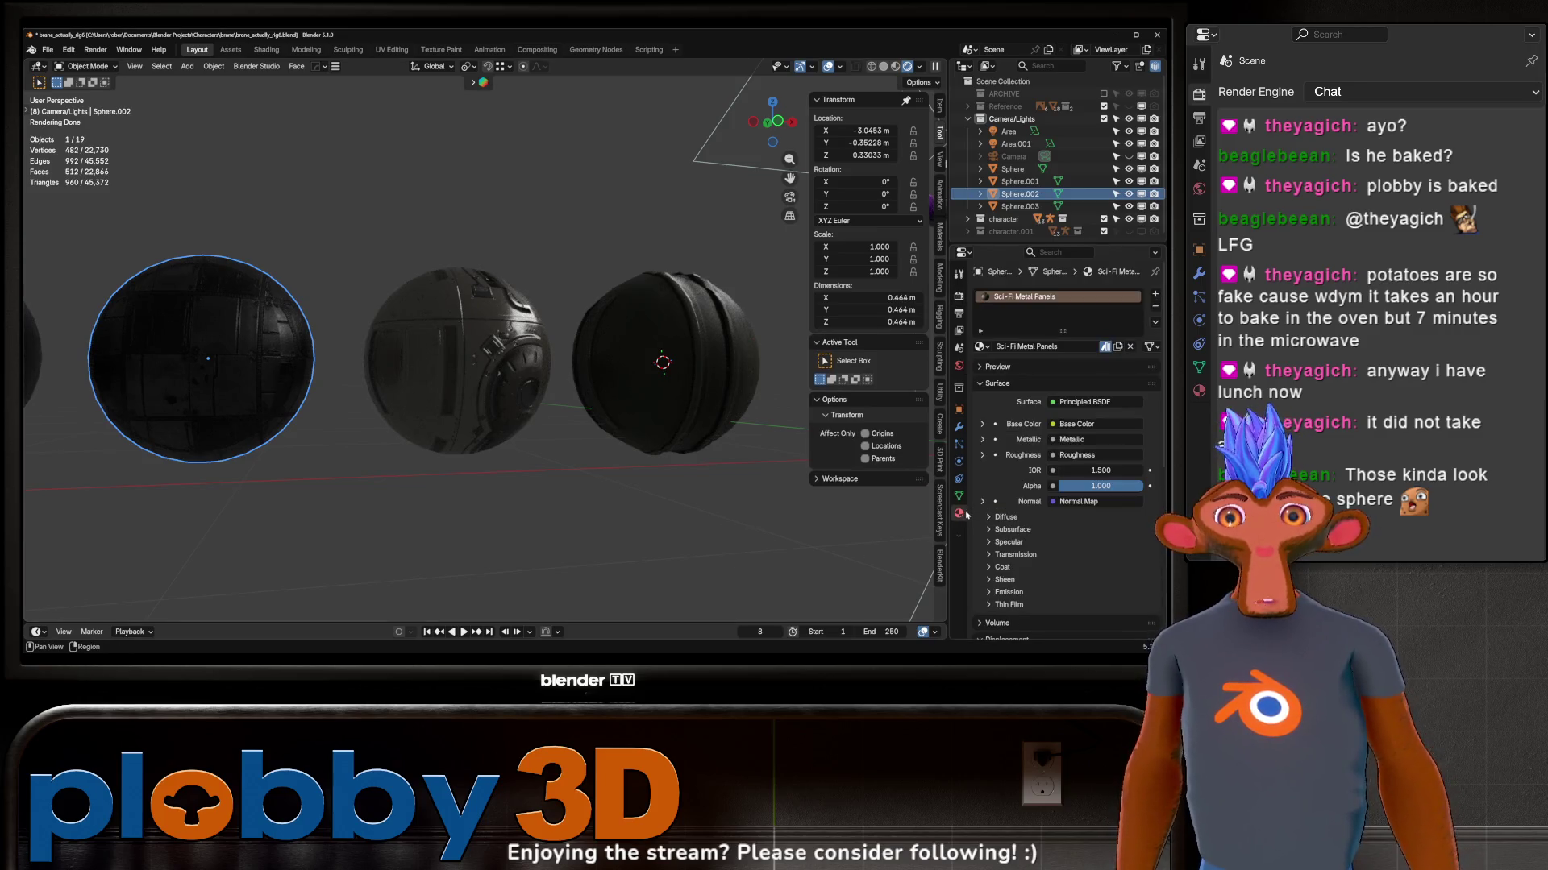
{"action": "scroll", "coordinate": [485, 403], "scroll_direction": "down", "scroll_amount": 4}
{"action": "mouse_move", "coordinate": [493, 419]}
{"action": "middle_mouse_down"}
{"action": "mouse_move", "coordinate": [486, 401]}
{"action": "mouse_move", "coordinate": [507, 451]}
{"action": "middle_mouse_up"}
{"action": "scroll", "coordinate": [507, 451], "scroll_direction": "up", "scroll_amount": 5}
Step: Assign Sci-Fi Metal Panels to the backpack's own material slot and inspect it from behind
{"action": "left_click", "coordinate": [507, 451]}
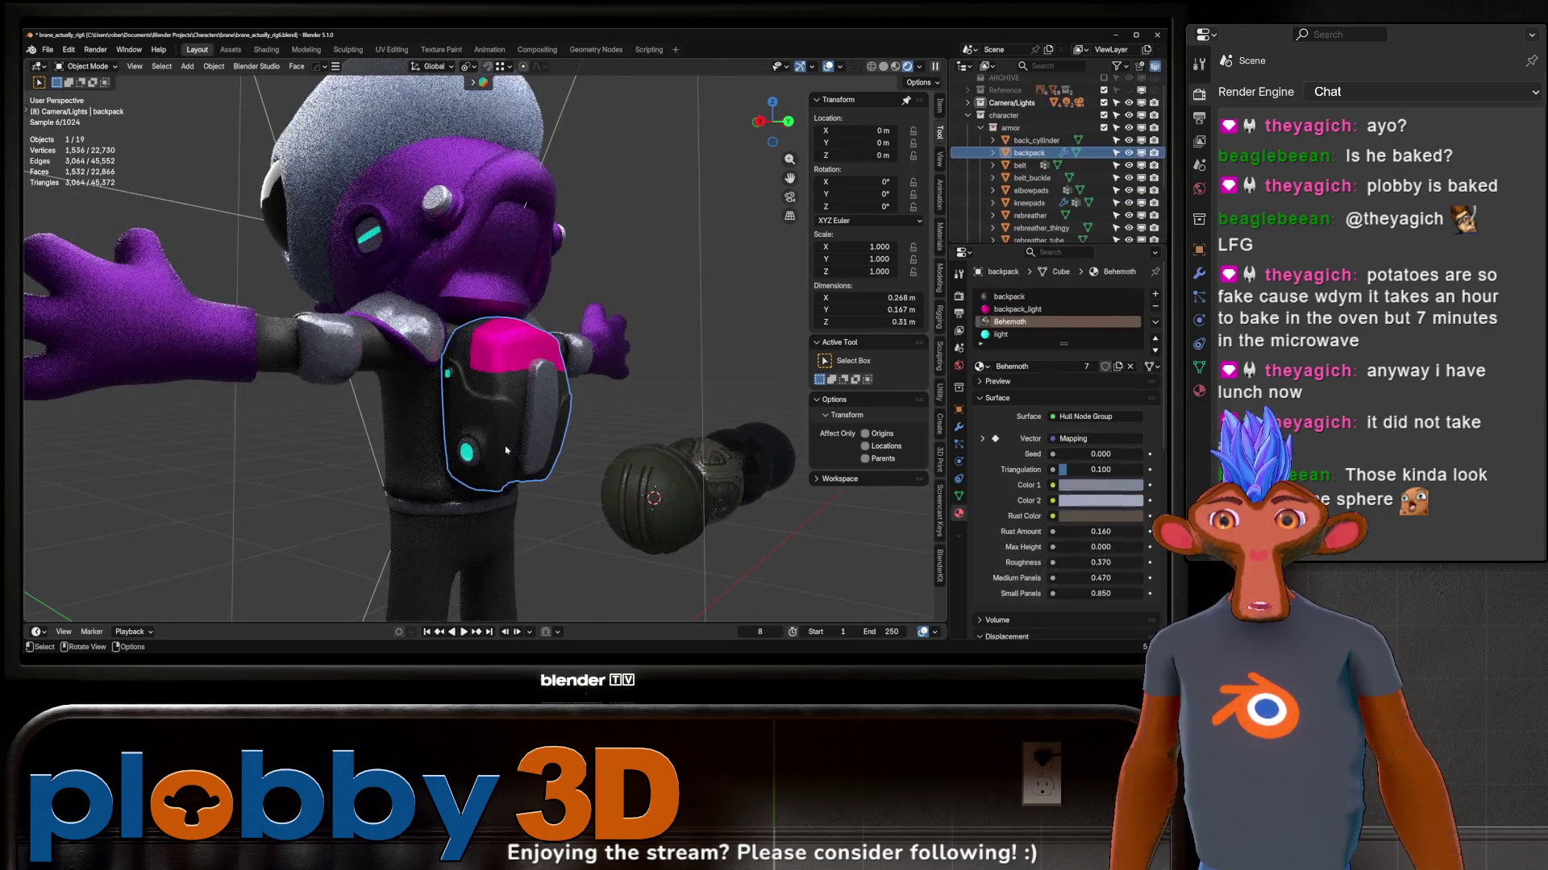
{"action": "left_click", "coordinate": [1016, 298]}
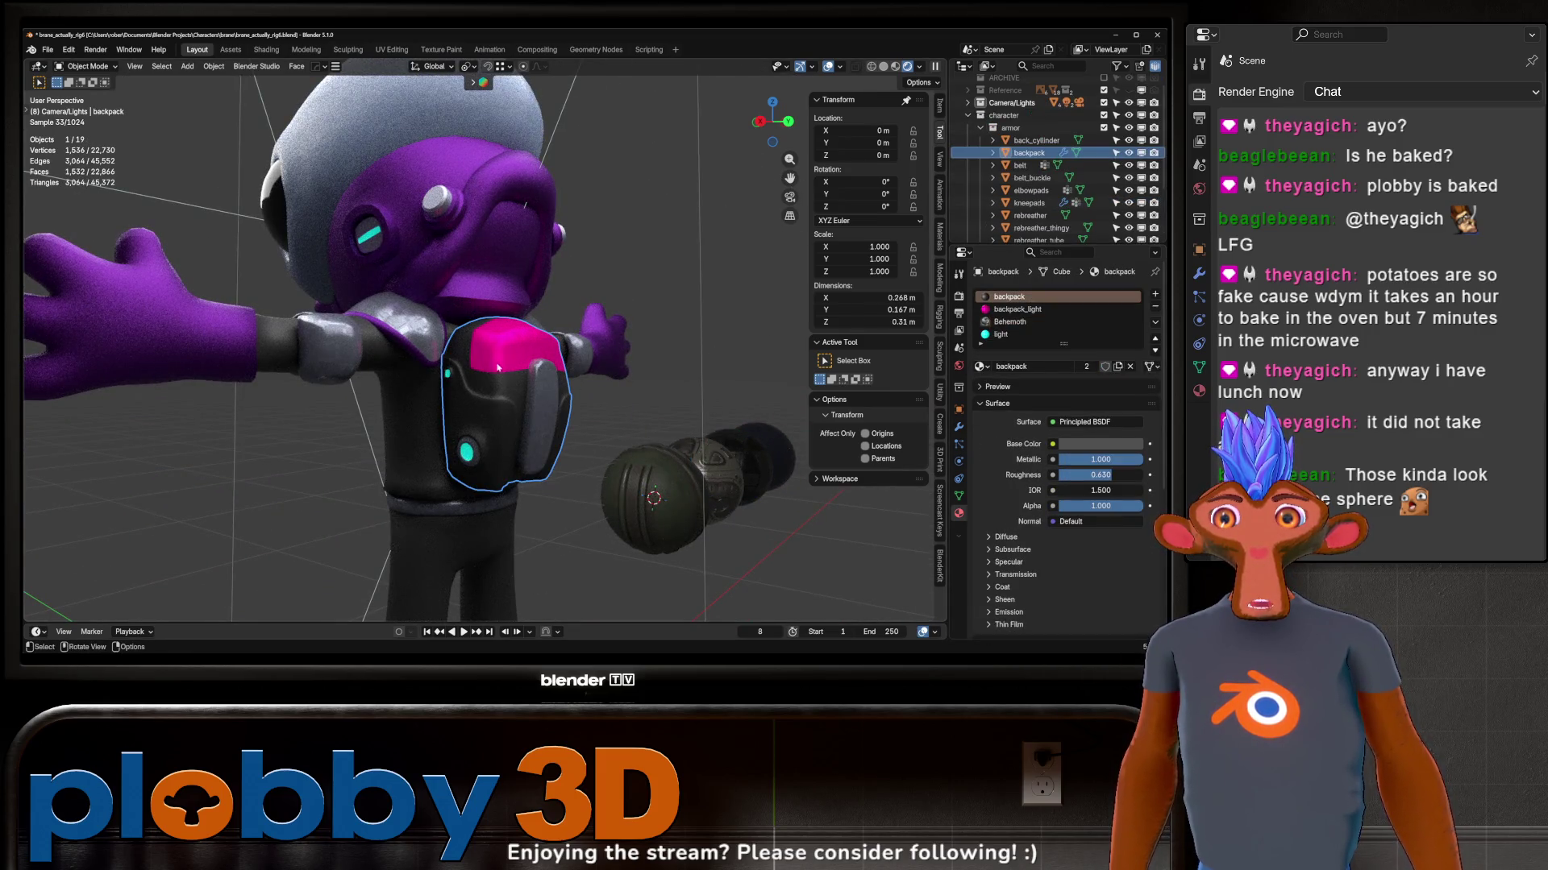
{"action": "scroll", "coordinate": [499, 366], "scroll_direction": "up", "scroll_amount": 1}
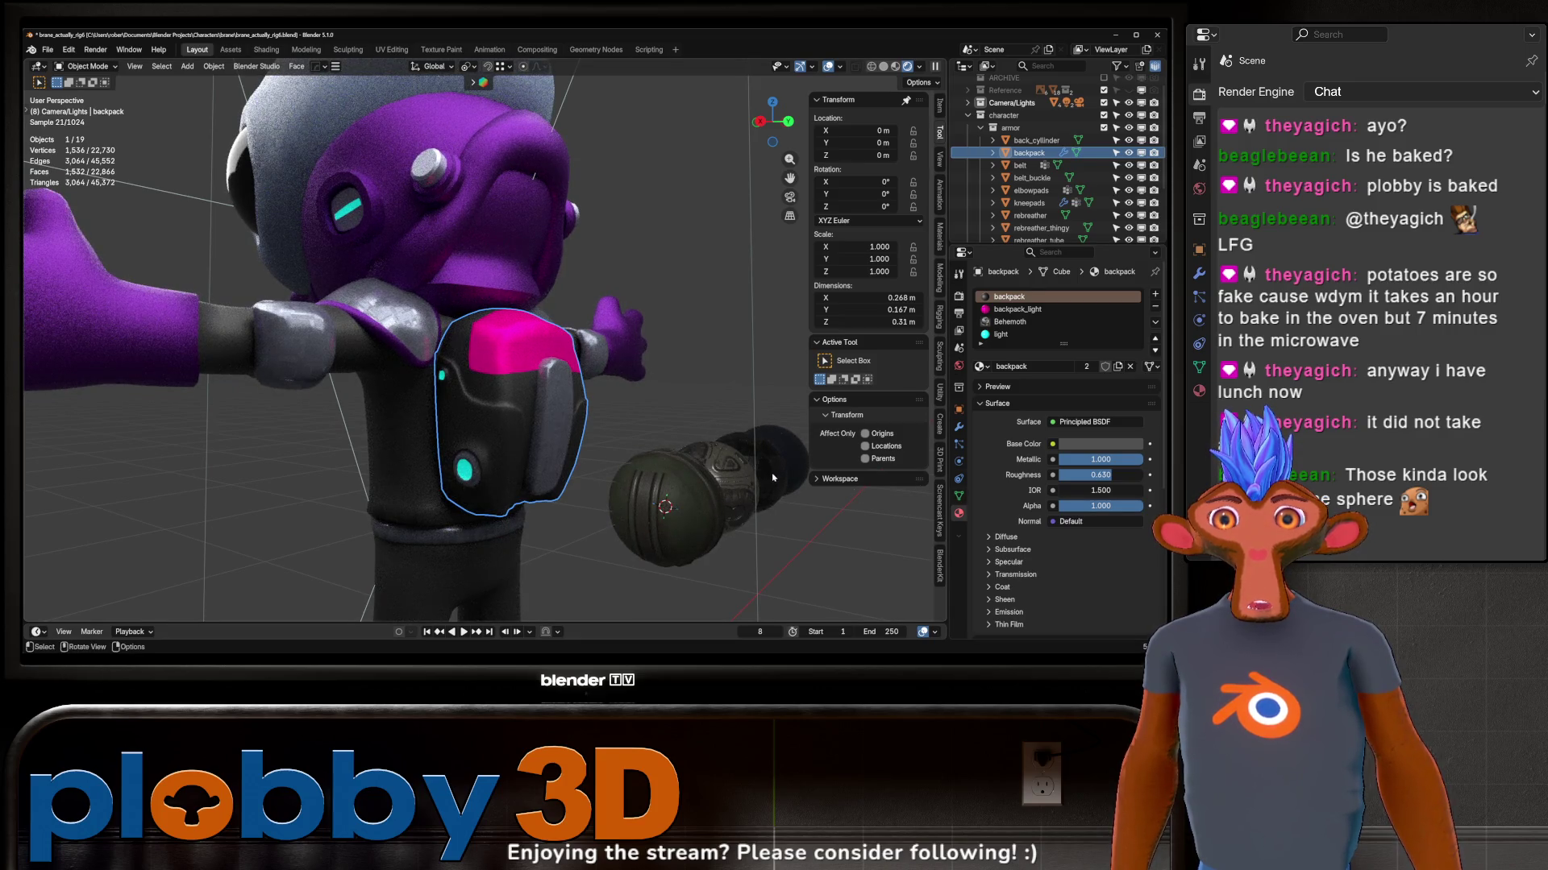
{"action": "left_click", "coordinate": [980, 367]}
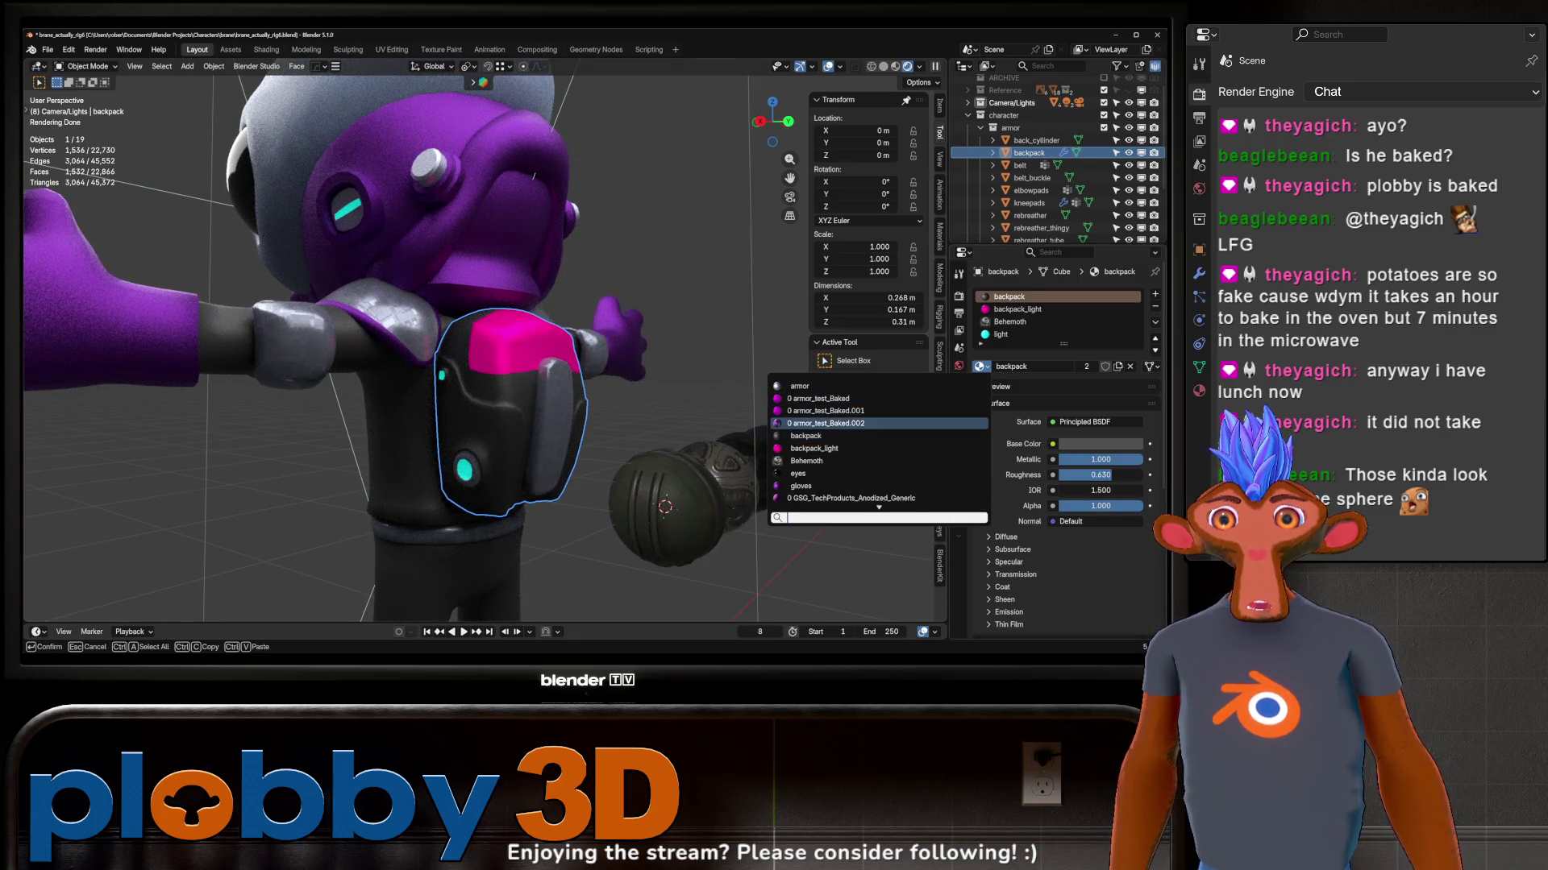
{"action": "left_click", "coordinate": [835, 459]}
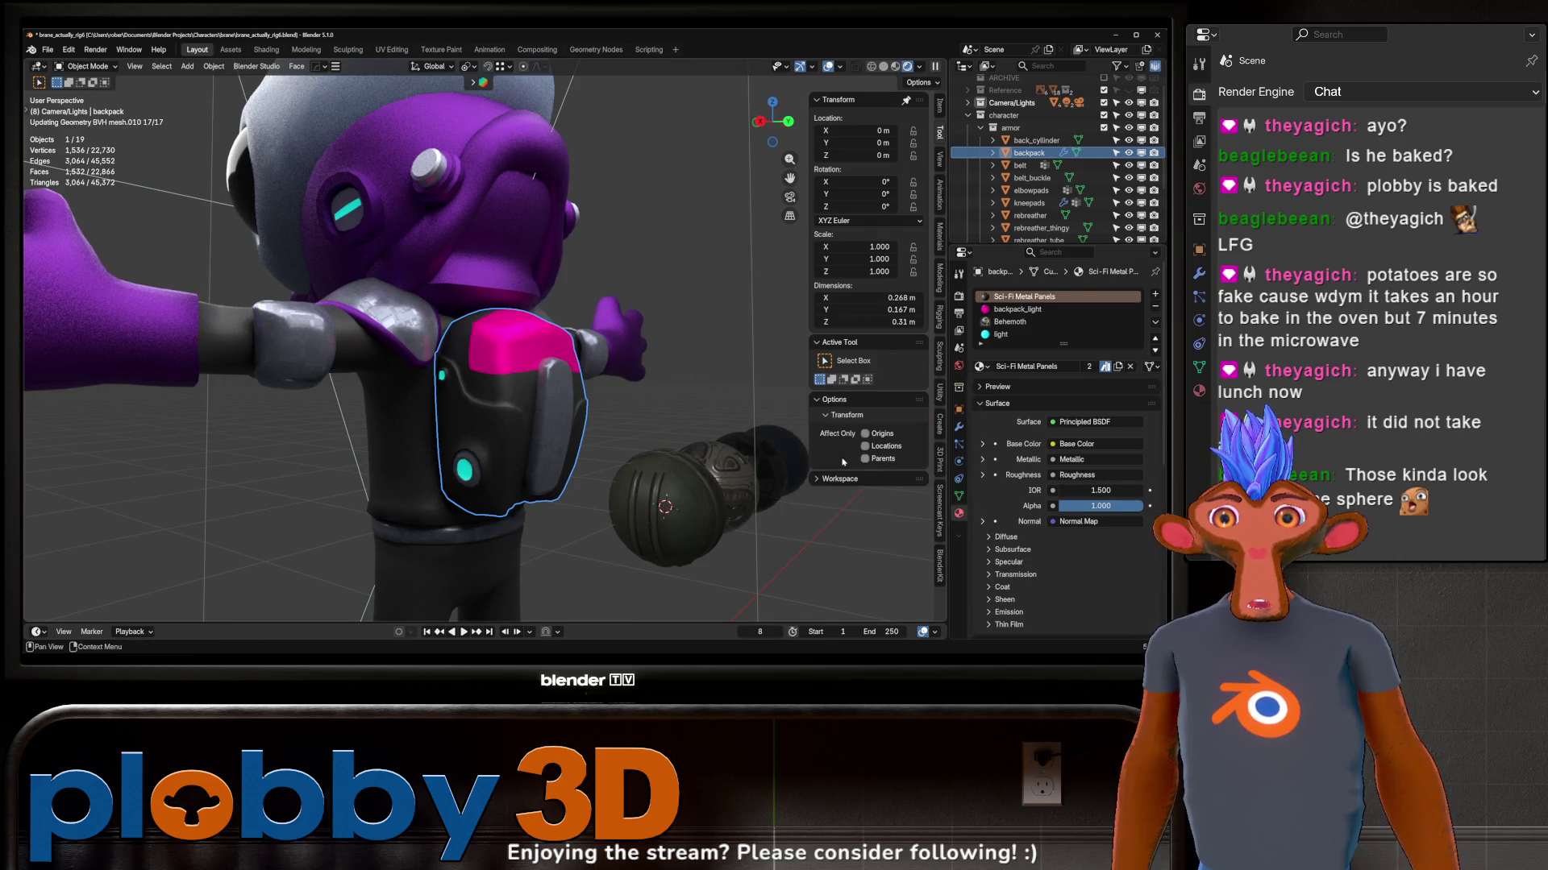
{"action": "middle_click_drag", "start_coordinate": [609, 415], "coordinate": [424, 382]}
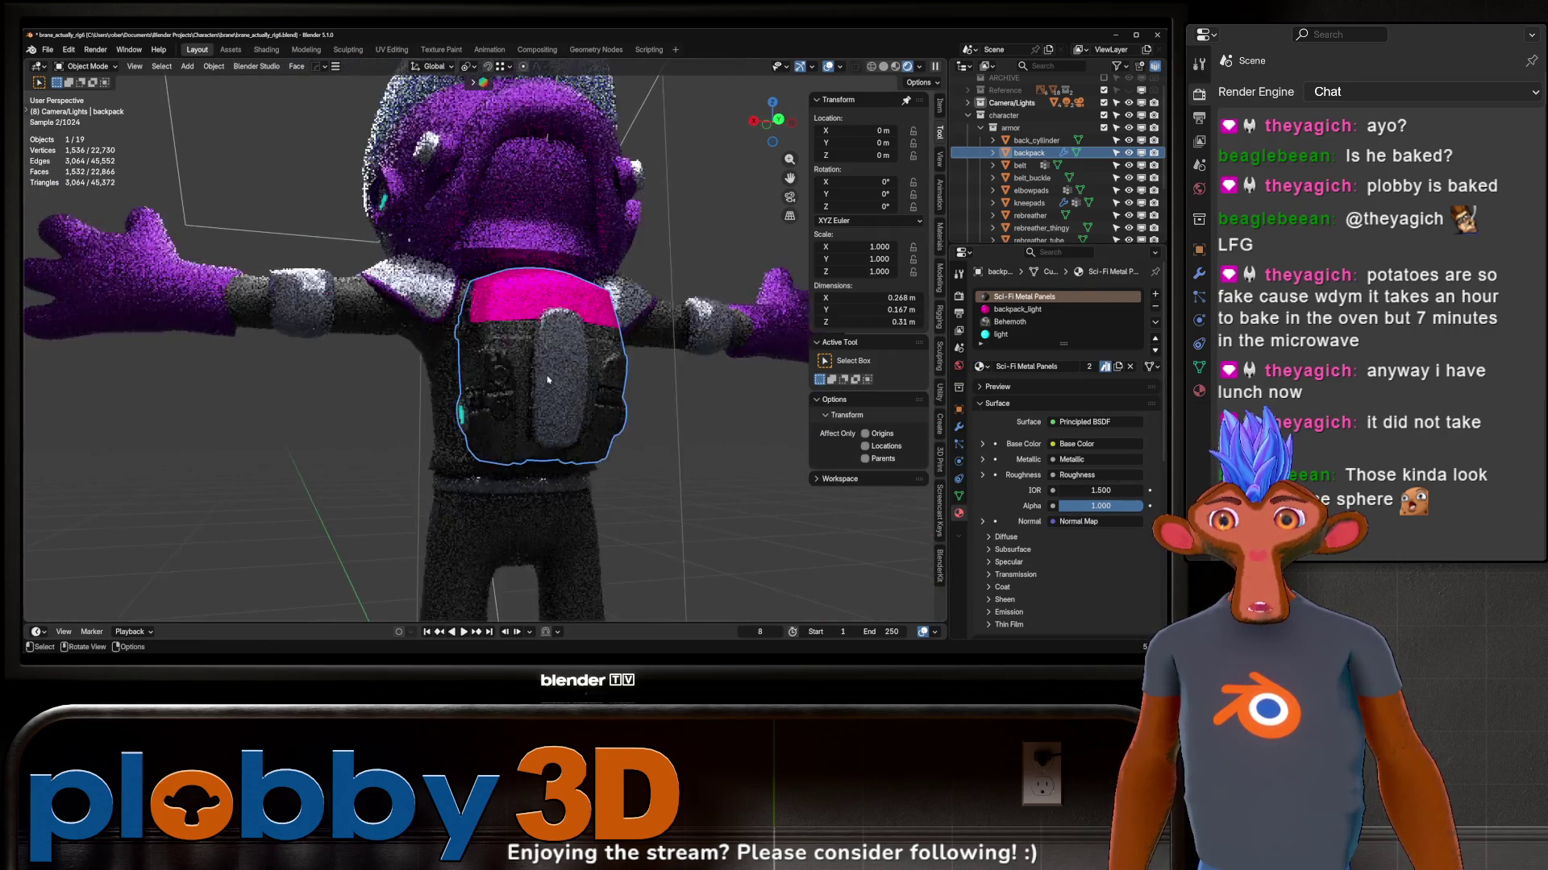
{"action": "mouse_move", "coordinate": [424, 383]}
{"action": "middle_mouse_down"}
{"action": "mouse_move", "coordinate": [605, 441]}
{"action": "mouse_move", "coordinate": [557, 461]}
{"action": "middle_mouse_up"}
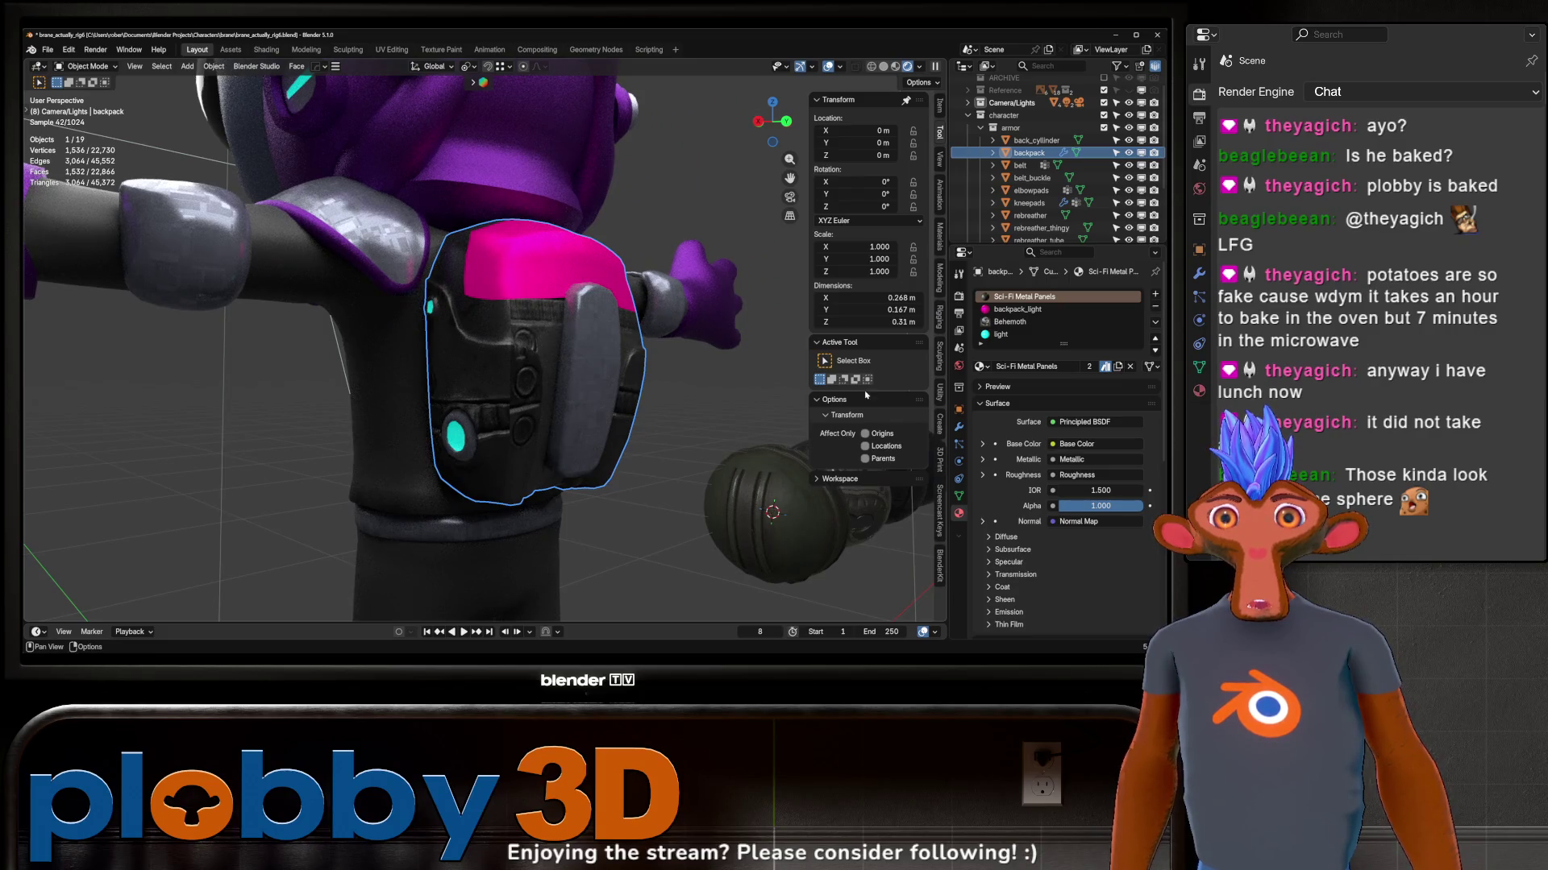
Step: Switch to the Shading workspace with the backpack's node graph in view
{"action": "left_click", "coordinate": [266, 49]}
{"action": "mouse_move", "coordinate": [484, 242]}
{"action": "middle_mouse_down"}
{"action": "mouse_move", "coordinate": [552, 242]}
{"action": "mouse_move", "coordinate": [604, 302]}
{"action": "middle_mouse_up"}
{"action": "scroll", "coordinate": [553, 241], "scroll_direction": "up", "scroll_amount": 5}
{"action": "scroll", "coordinate": [597, 490], "scroll_direction": "up", "scroll_amount": 2}
{"action": "mouse_move", "coordinate": [597, 490]}
{"action": "middle_mouse_down"}
{"action": "mouse_move", "coordinate": [709, 534]}
{"action": "mouse_move", "coordinate": [576, 571]}
{"action": "middle_mouse_up"}
Step: Save the file and add a Value node driving the Mapping Scale, set near 0.048
{"action": "key", "text": "ctrl+s"}
{"action": "scroll", "coordinate": [575, 572], "scroll_direction": "down", "scroll_amount": 2}
{"action": "middle_click_drag", "start_coordinate": [574, 486], "coordinate": [620, 483]}
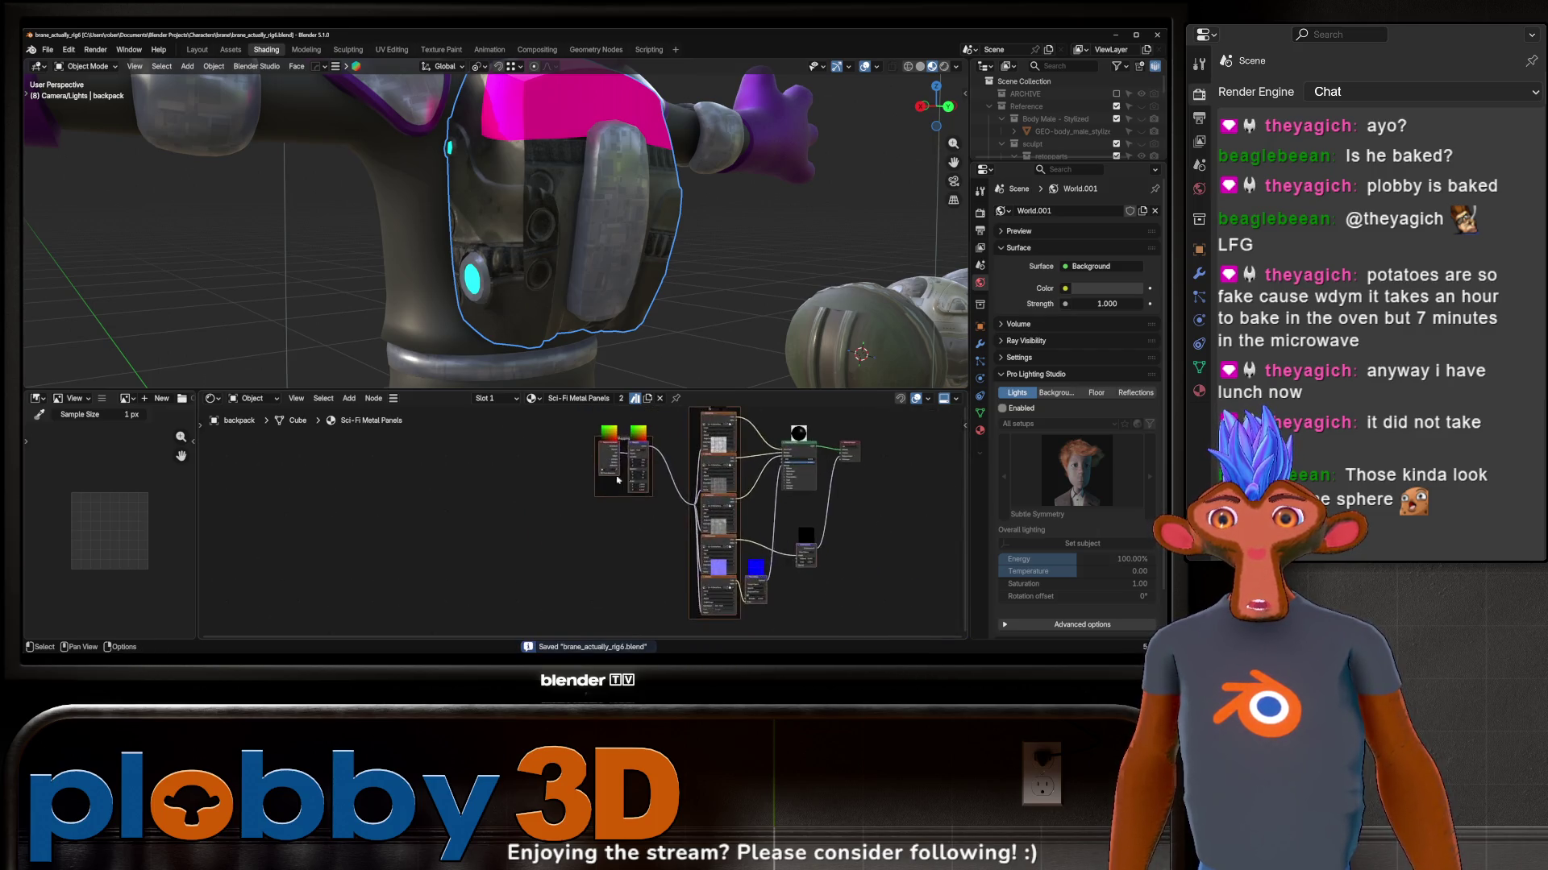
{"action": "scroll", "coordinate": [619, 485], "scroll_direction": "up", "scroll_amount": 5}
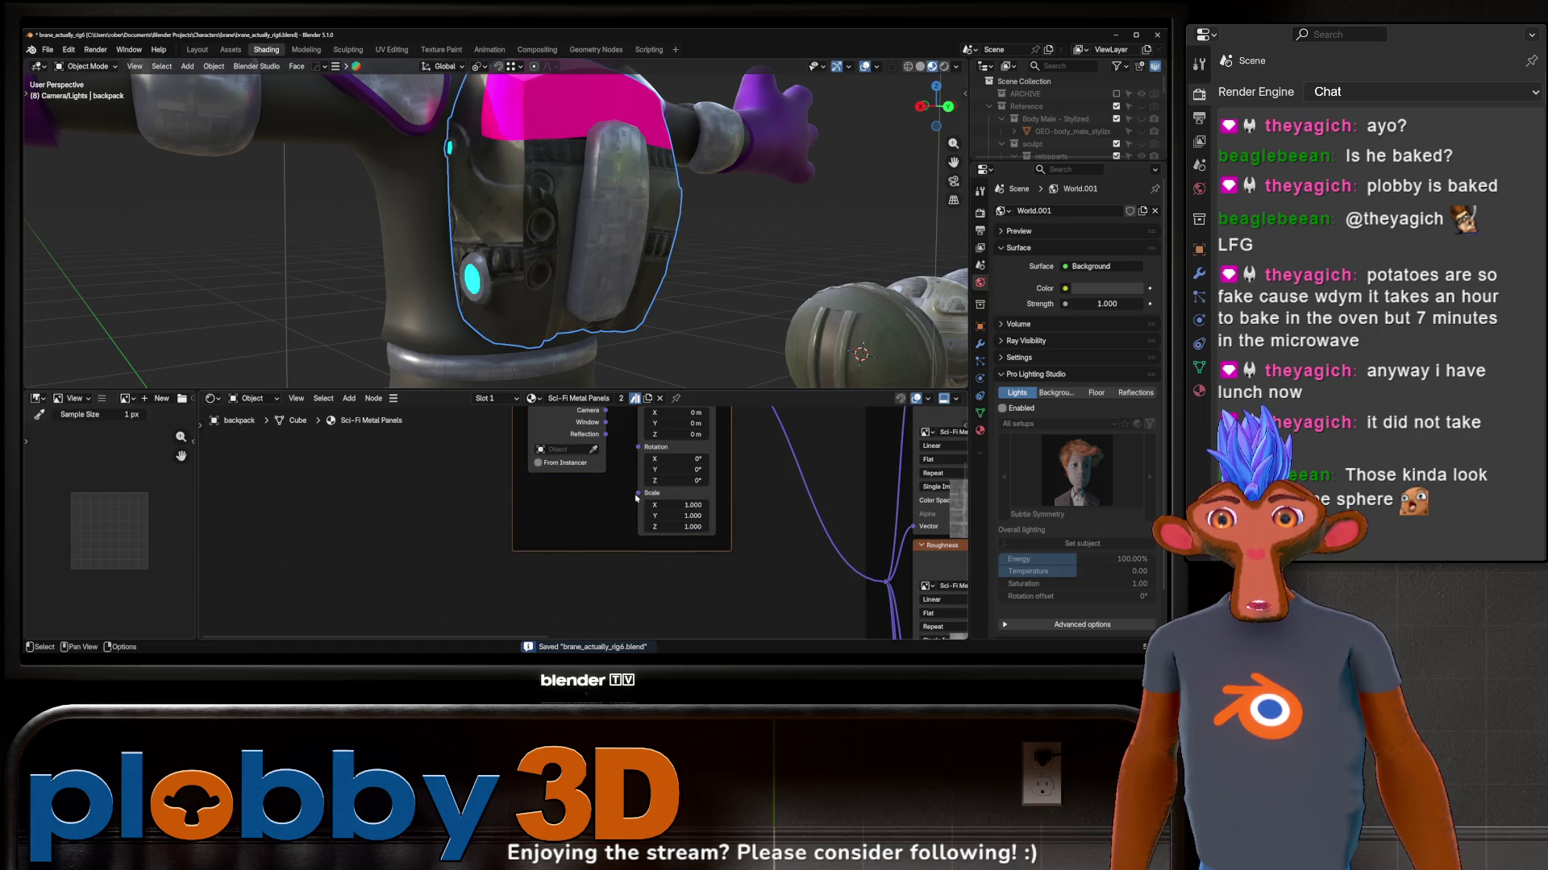
{"action": "left_click_drag", "start_coordinate": [637, 494], "coordinate": [206, 505]}
{"action": "type", "text": "value"}
{"action": "key", "text": "Return"}
{"action": "left_click", "coordinate": [358, 547]}
{"action": "mouse_move", "coordinate": [359, 547]}
{"action": "left_mouse_down"}
{"action": "mouse_move", "coordinate": [303, 548]}
{"action": "mouse_move", "coordinate": [485, 548]}
{"action": "mouse_move", "coordinate": [370, 548]}
{"action": "left_mouse_up"}
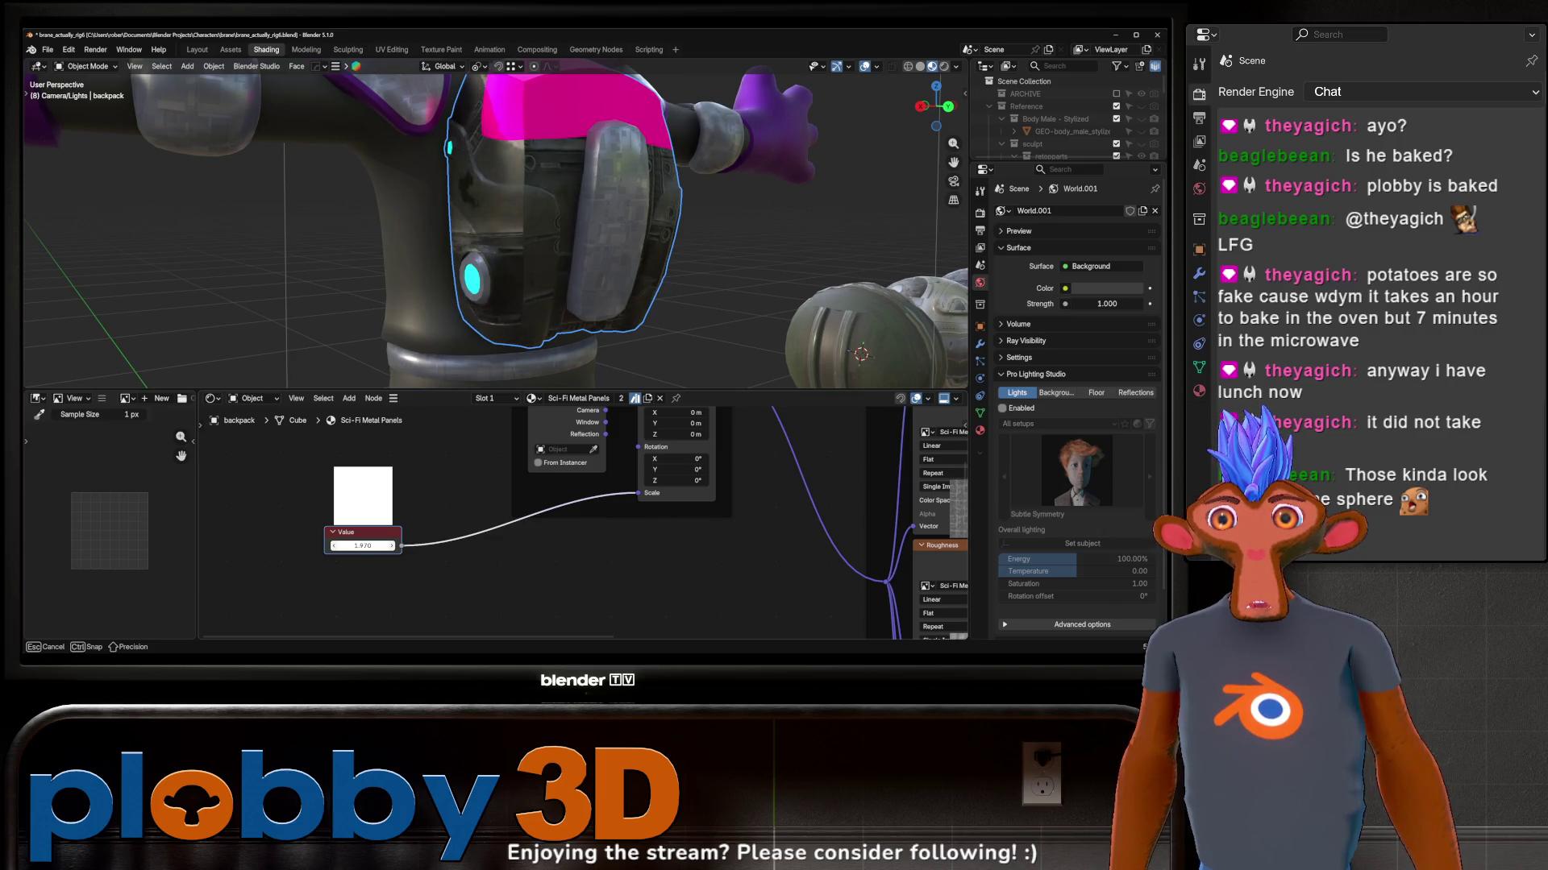
Step: Feed the Texture Coordinate Generated output into the Mapping Vector
{"action": "left_click_drag", "start_coordinate": [371, 548], "coordinate": [370, 547]}
{"action": "middle_click_drag", "start_coordinate": [597, 406], "coordinate": [488, 503]}
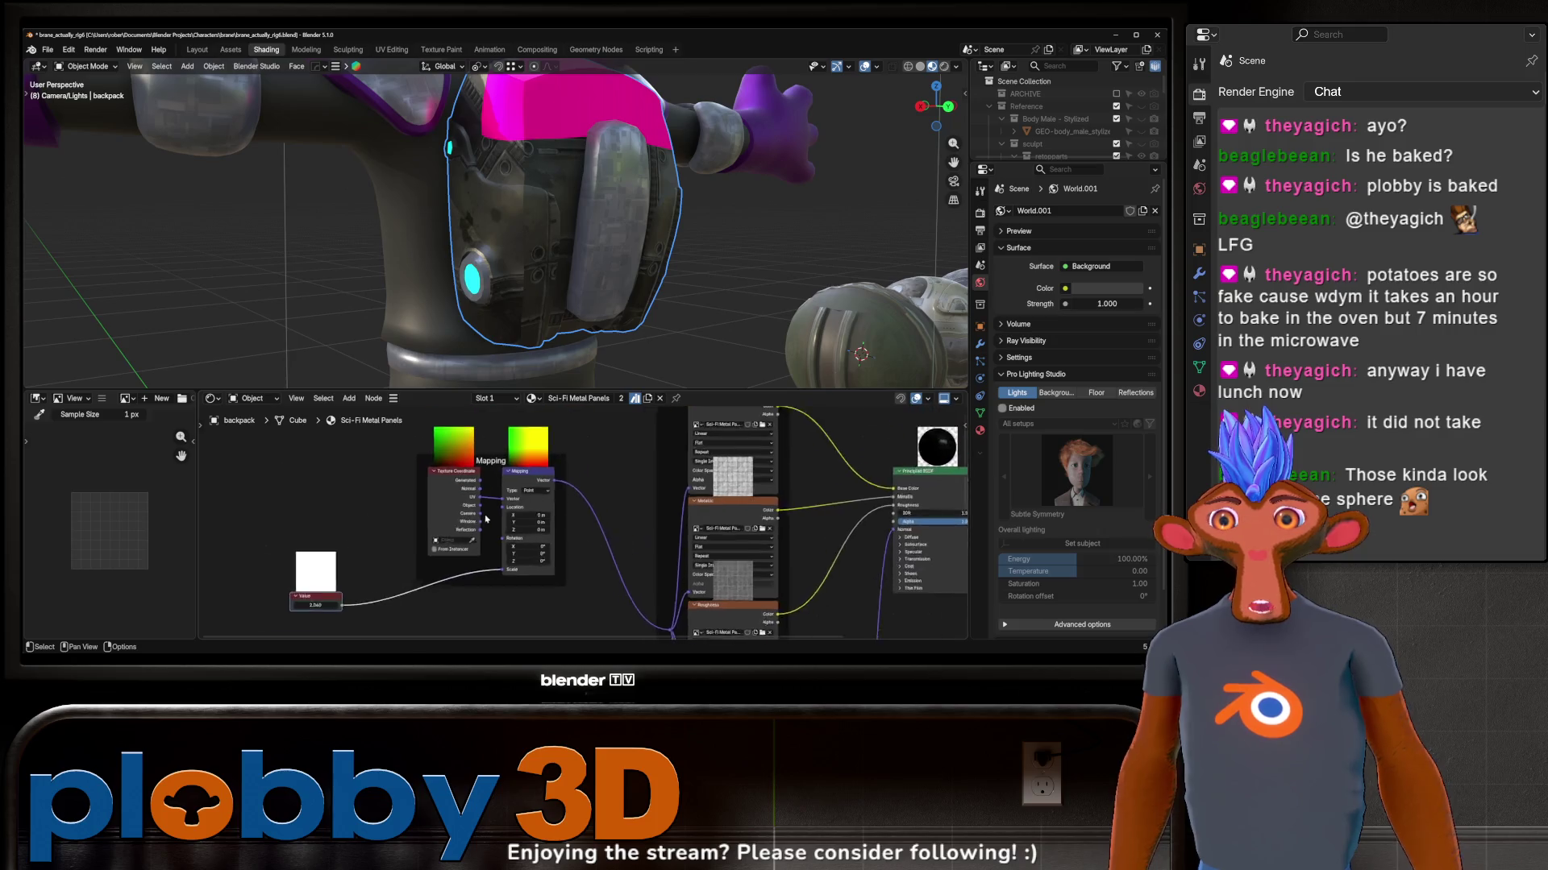
{"action": "mouse_move", "coordinate": [520, 503]}
{"action": "left_mouse_down"}
{"action": "mouse_move", "coordinate": [461, 466]}
{"action": "mouse_move", "coordinate": [487, 492]}
{"action": "left_mouse_up"}
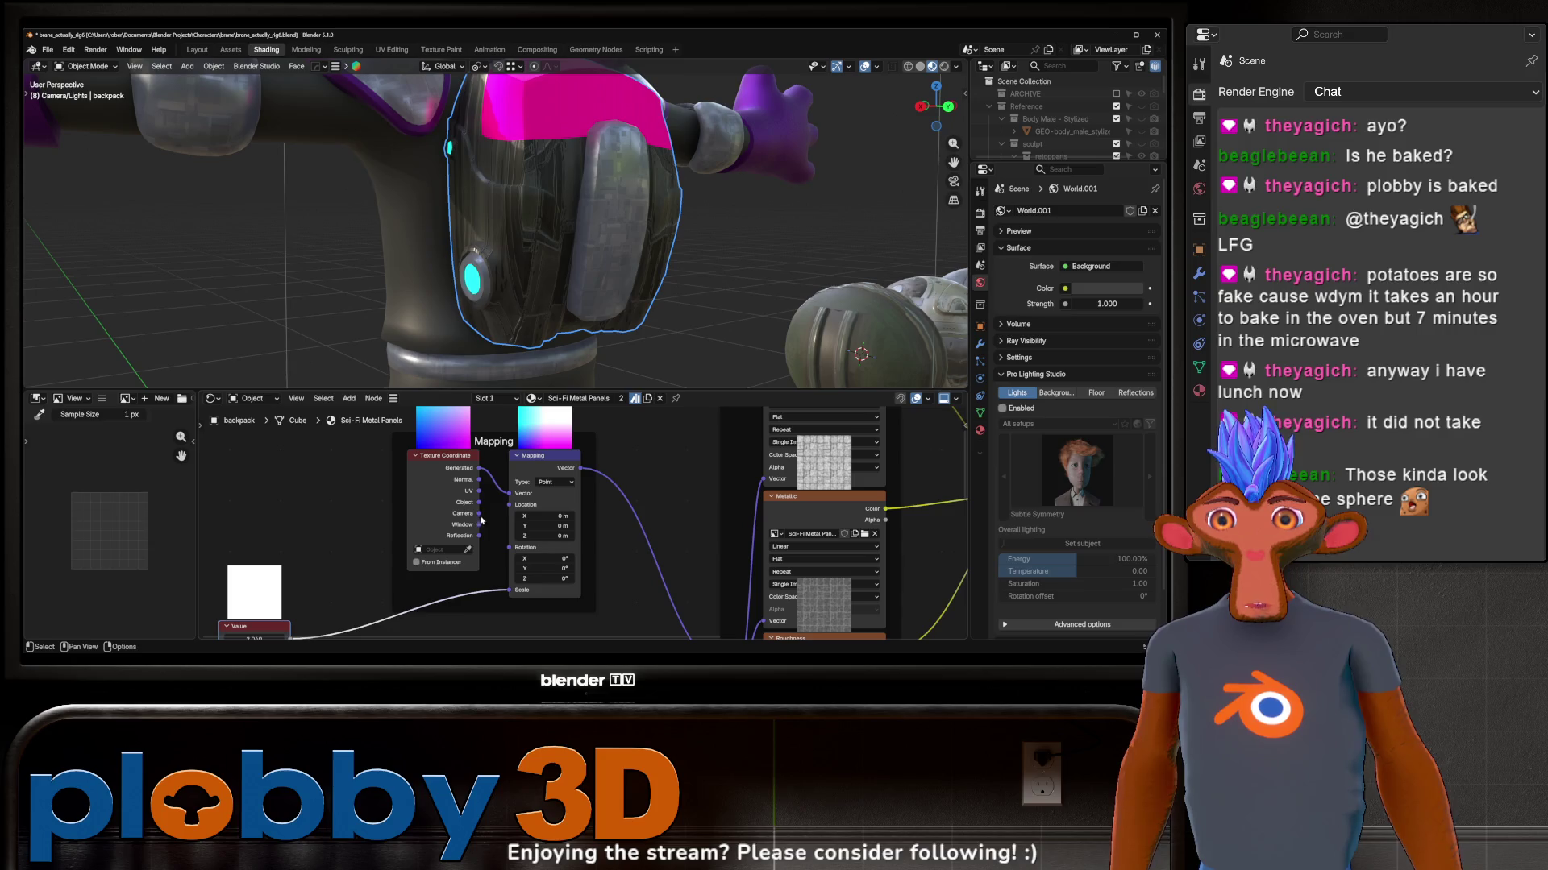
{"action": "mouse_move", "coordinate": [485, 320]}
{"action": "middle_mouse_down"}
{"action": "mouse_move", "coordinate": [447, 246]}
{"action": "mouse_move", "coordinate": [613, 248]}
{"action": "mouse_move", "coordinate": [544, 275]}
{"action": "middle_mouse_up"}
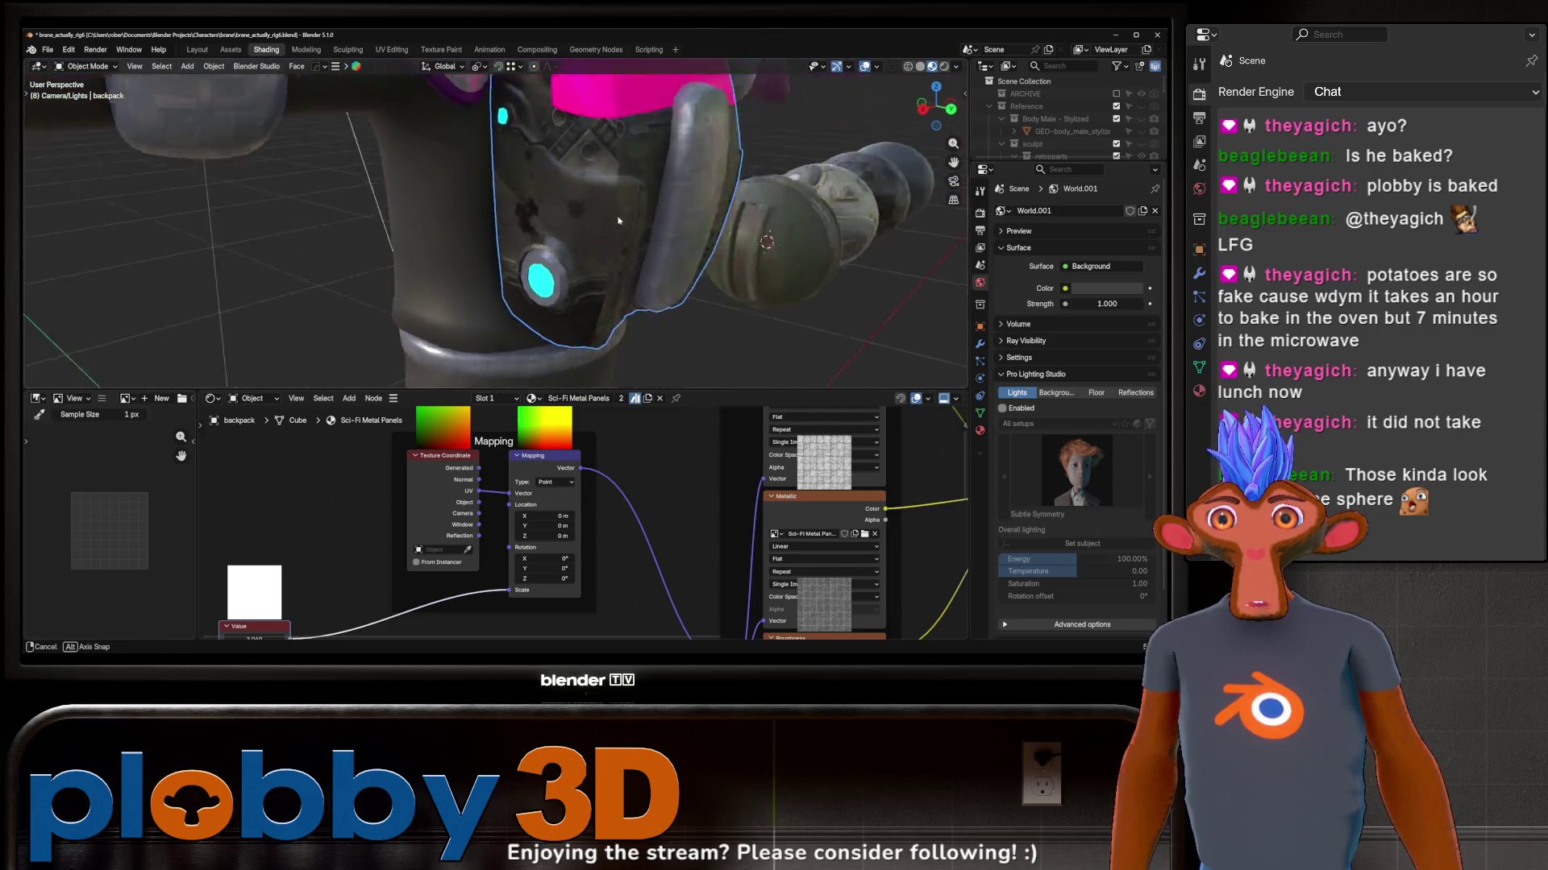
{"action": "middle_click_drag", "start_coordinate": [544, 276], "coordinate": [508, 364]}
{"action": "scroll", "coordinate": [475, 541], "scroll_direction": "down", "scroll_amount": 1}
Step: Raise the Value node to rescale the panel texture to about 3.45
{"action": "middle_click_drag", "start_coordinate": [476, 536], "coordinate": [662, 470]}
{"action": "left_click_drag", "start_coordinate": [469, 553], "coordinate": [520, 552]}
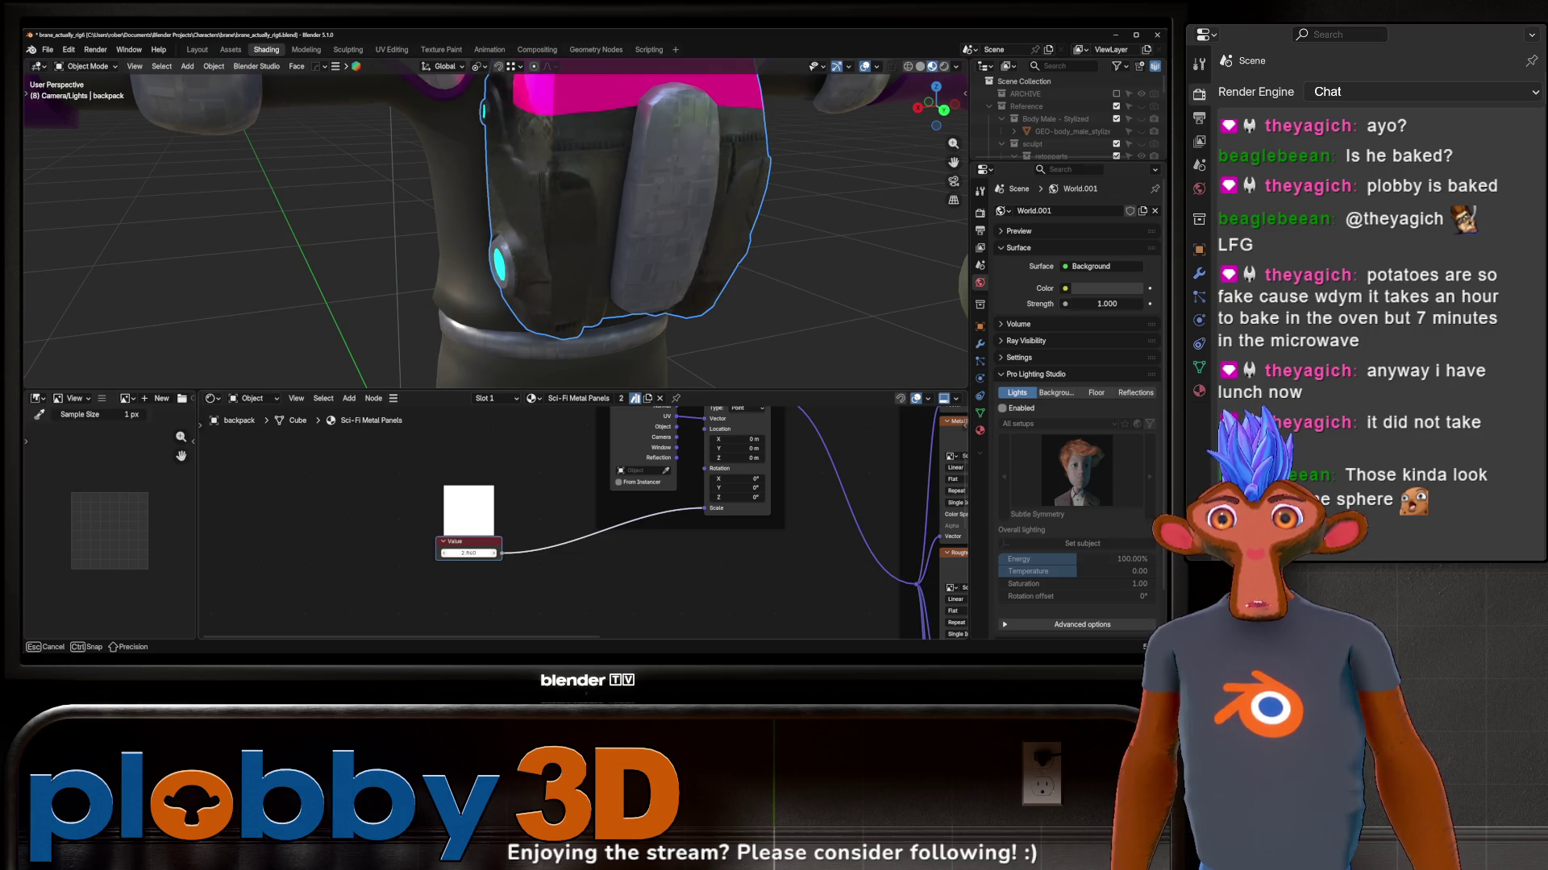
{"action": "left_click_drag", "start_coordinate": [520, 553], "coordinate": [551, 552]}
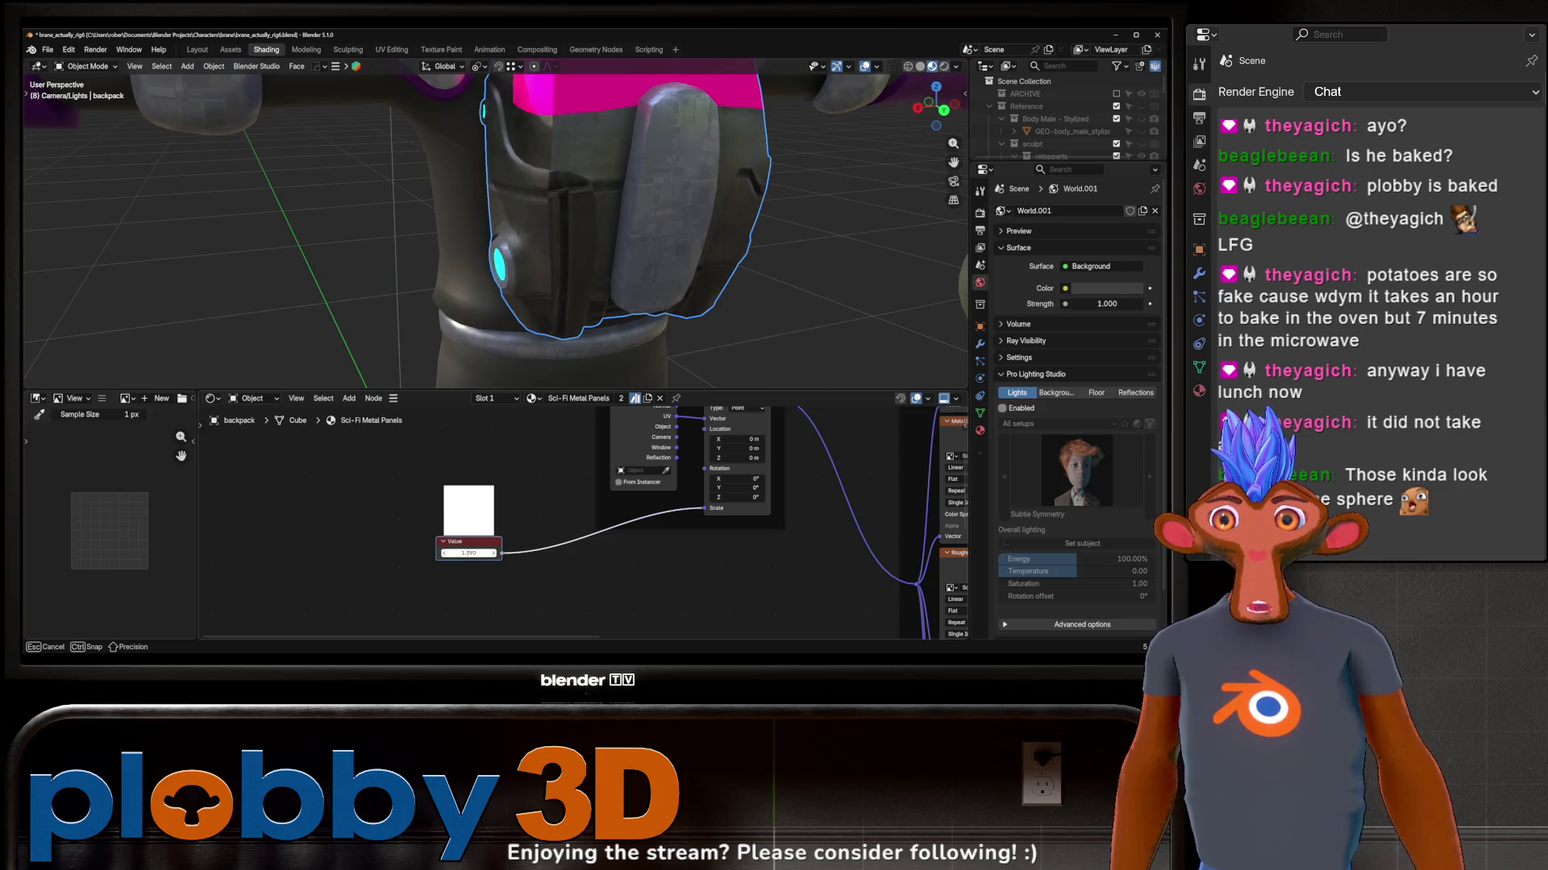
{"action": "left_click_drag", "start_coordinate": [469, 552], "coordinate": [484, 552]}
{"action": "scroll", "coordinate": [551, 303], "scroll_direction": "down", "scroll_amount": 5}
{"action": "middle_click_drag", "start_coordinate": [551, 302], "coordinate": [477, 280]}
{"action": "scroll", "coordinate": [521, 296], "scroll_direction": "up", "scroll_amount": 5}
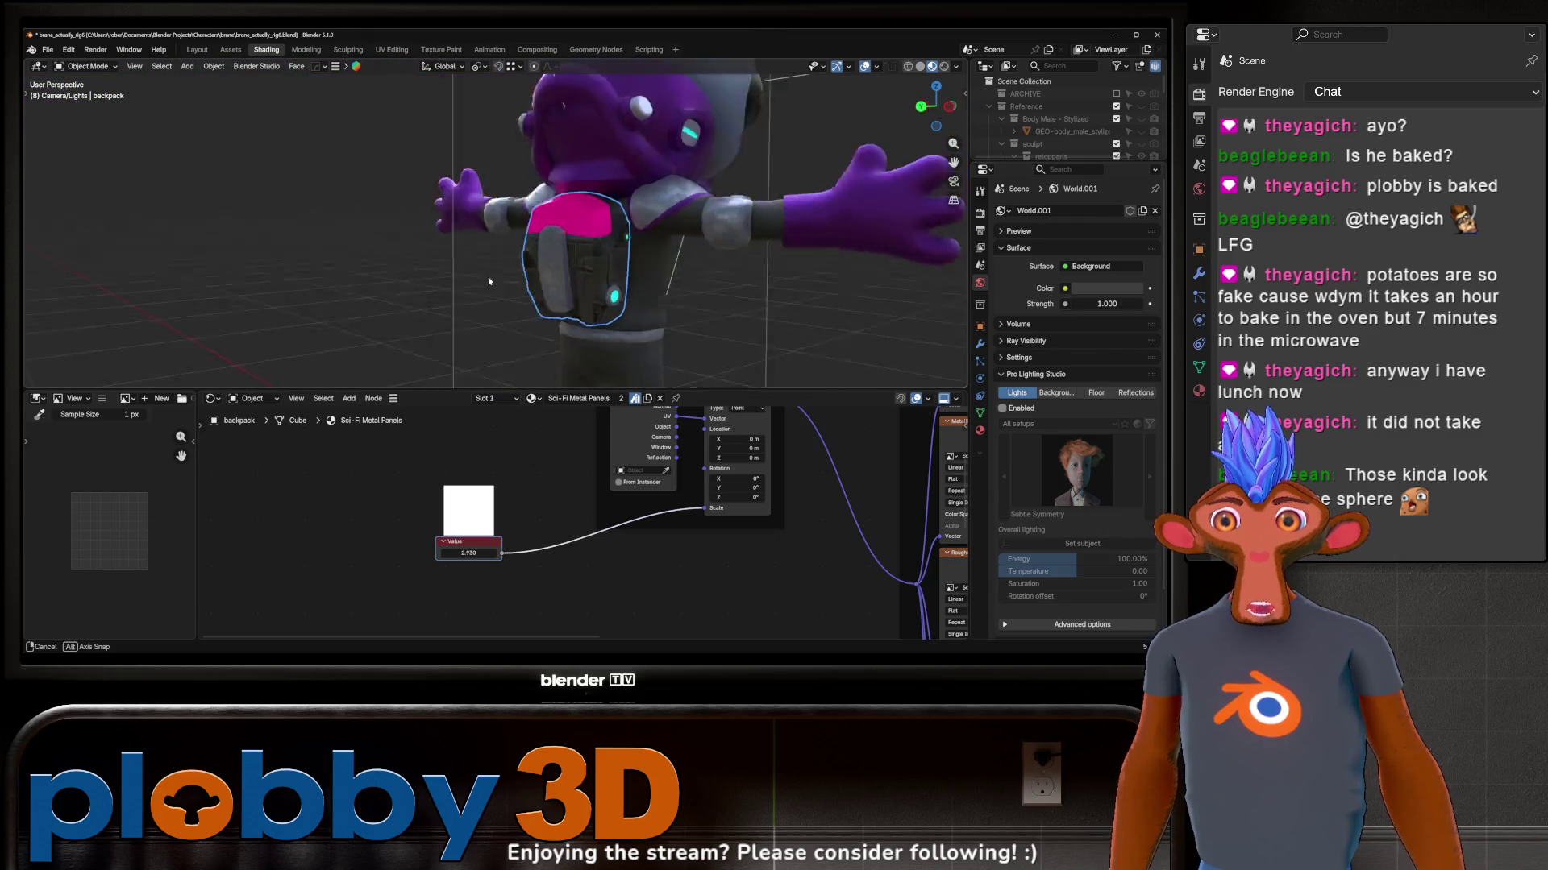
{"action": "scroll", "coordinate": [475, 280], "scroll_direction": "down", "scroll_amount": 3}
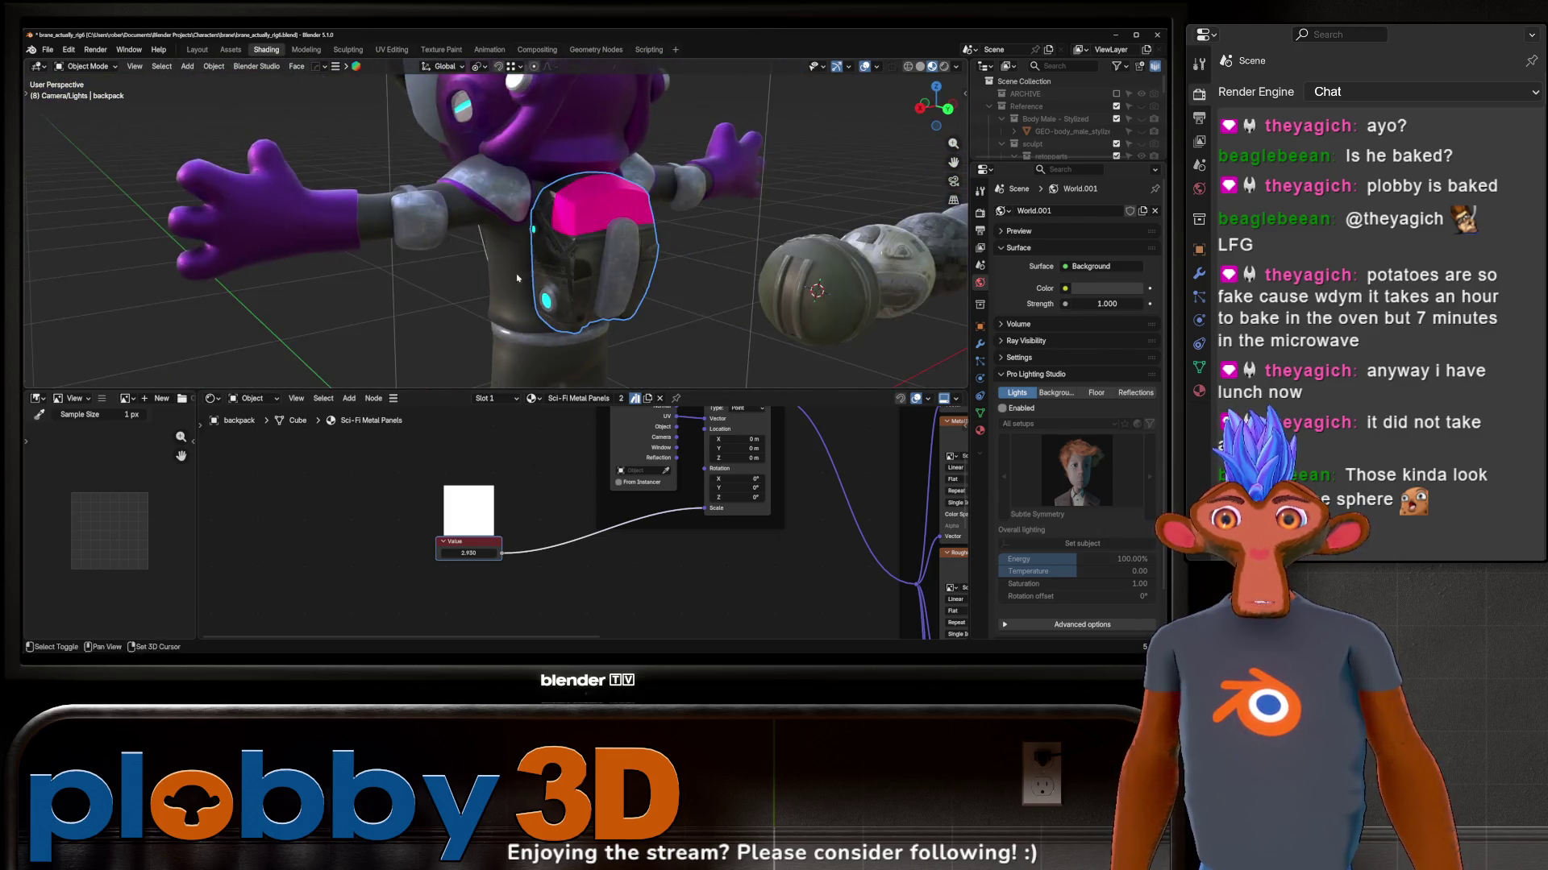
Step: Assign Sci-Fi Panel 20 to the backpack with Displacement Scale 0
{"action": "mouse_move", "coordinate": [476, 281]}
{"action": "middle_mouse_down"}
{"action": "mouse_move", "coordinate": [645, 266]}
{"action": "mouse_move", "coordinate": [593, 270]}
{"action": "middle_mouse_up"}
{"action": "scroll", "coordinate": [645, 266], "scroll_direction": "up", "scroll_amount": 3}
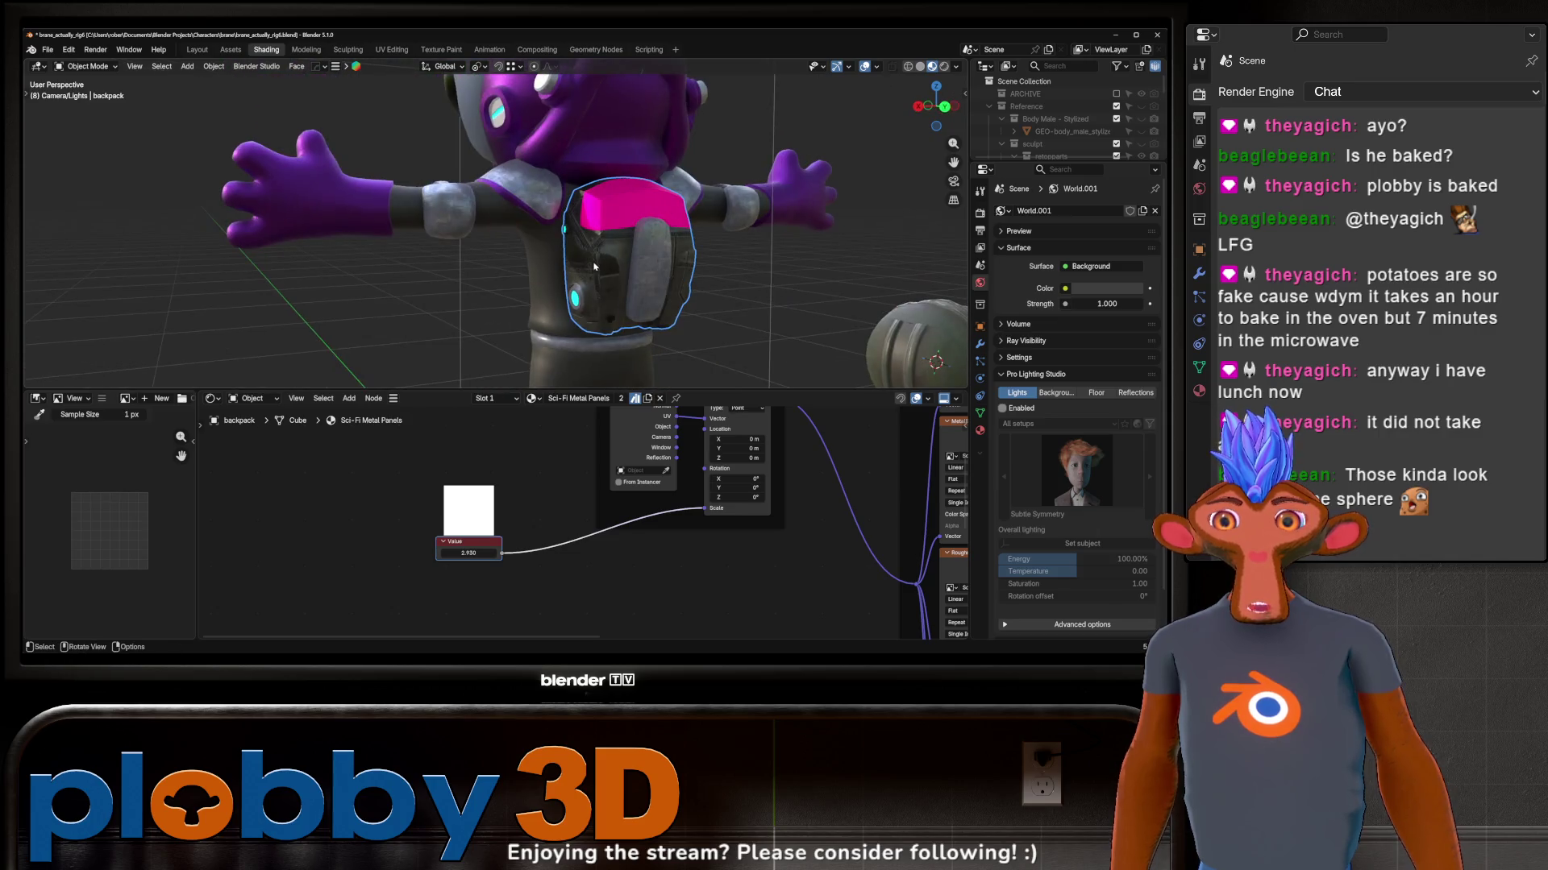
{"action": "left_click", "coordinate": [980, 431]}
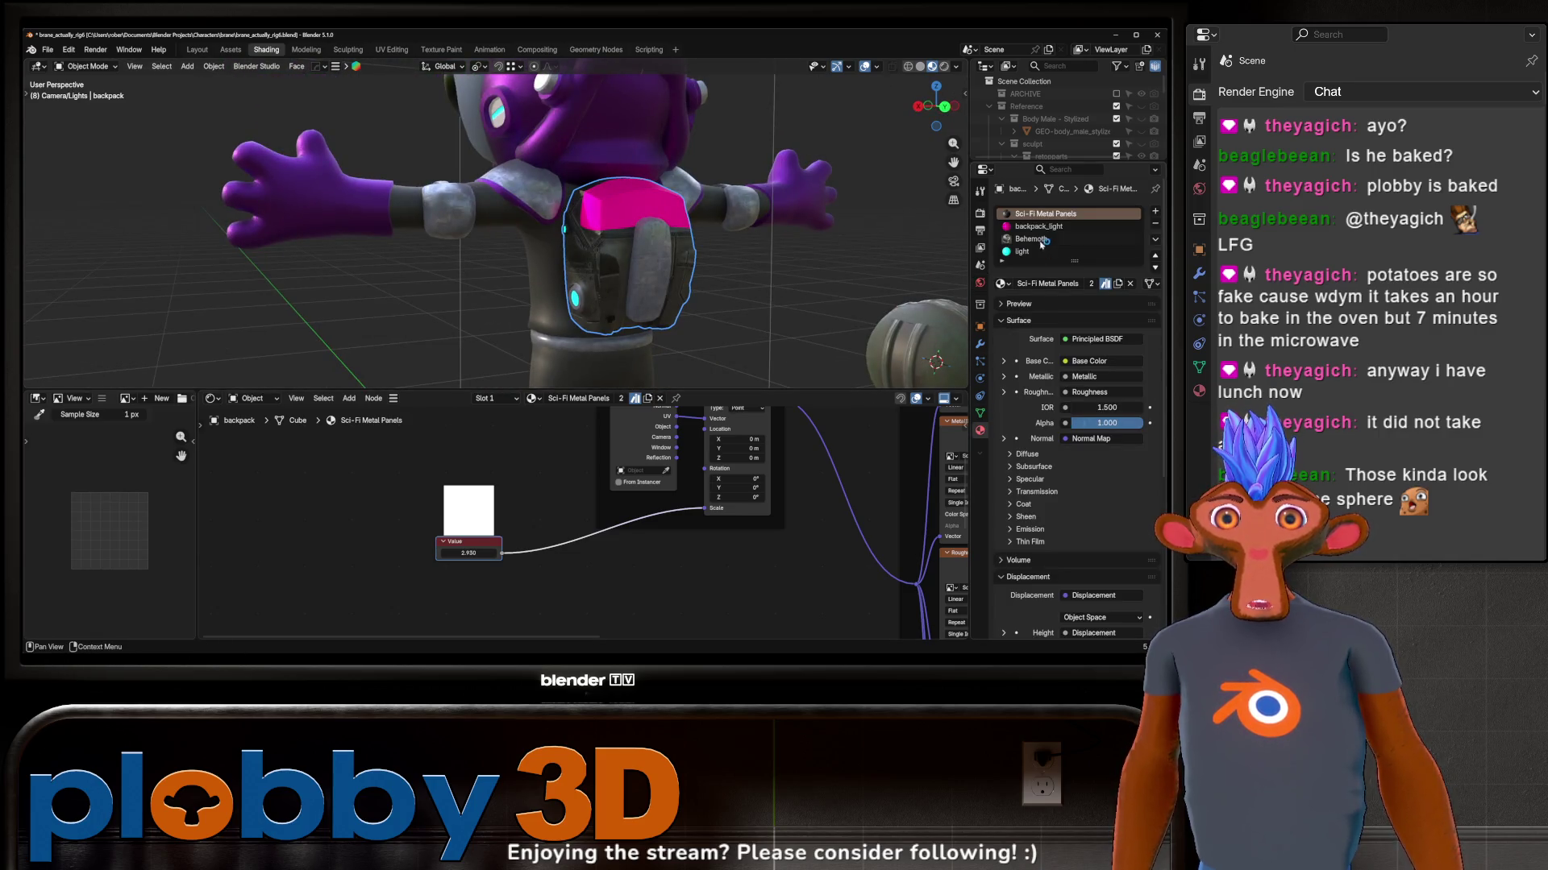
{"action": "left_click", "coordinate": [1002, 286]}
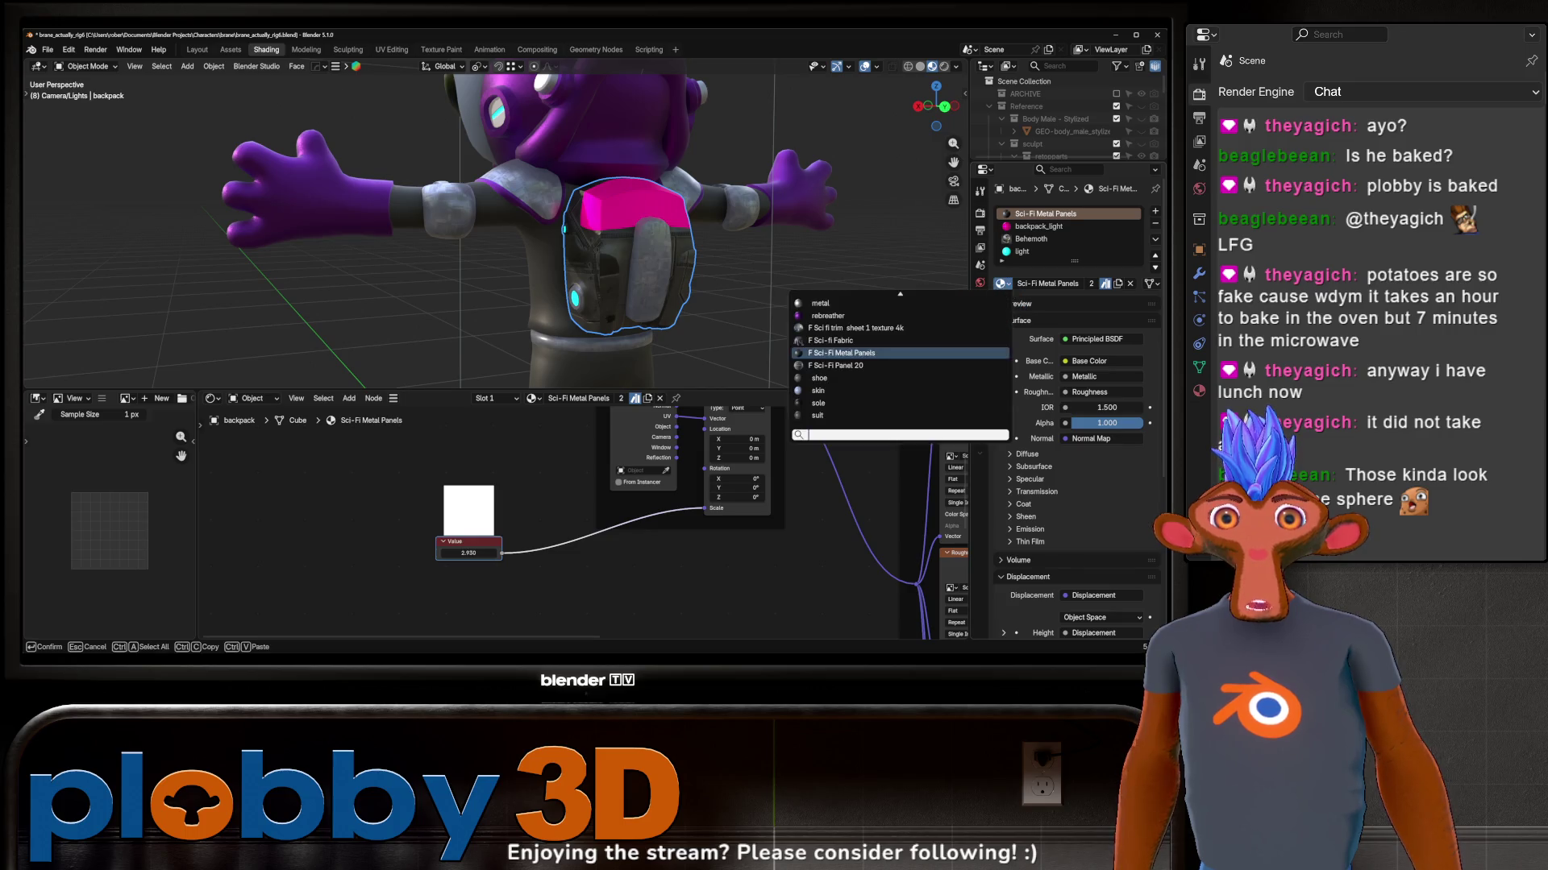
{"action": "left_click", "coordinate": [859, 368]}
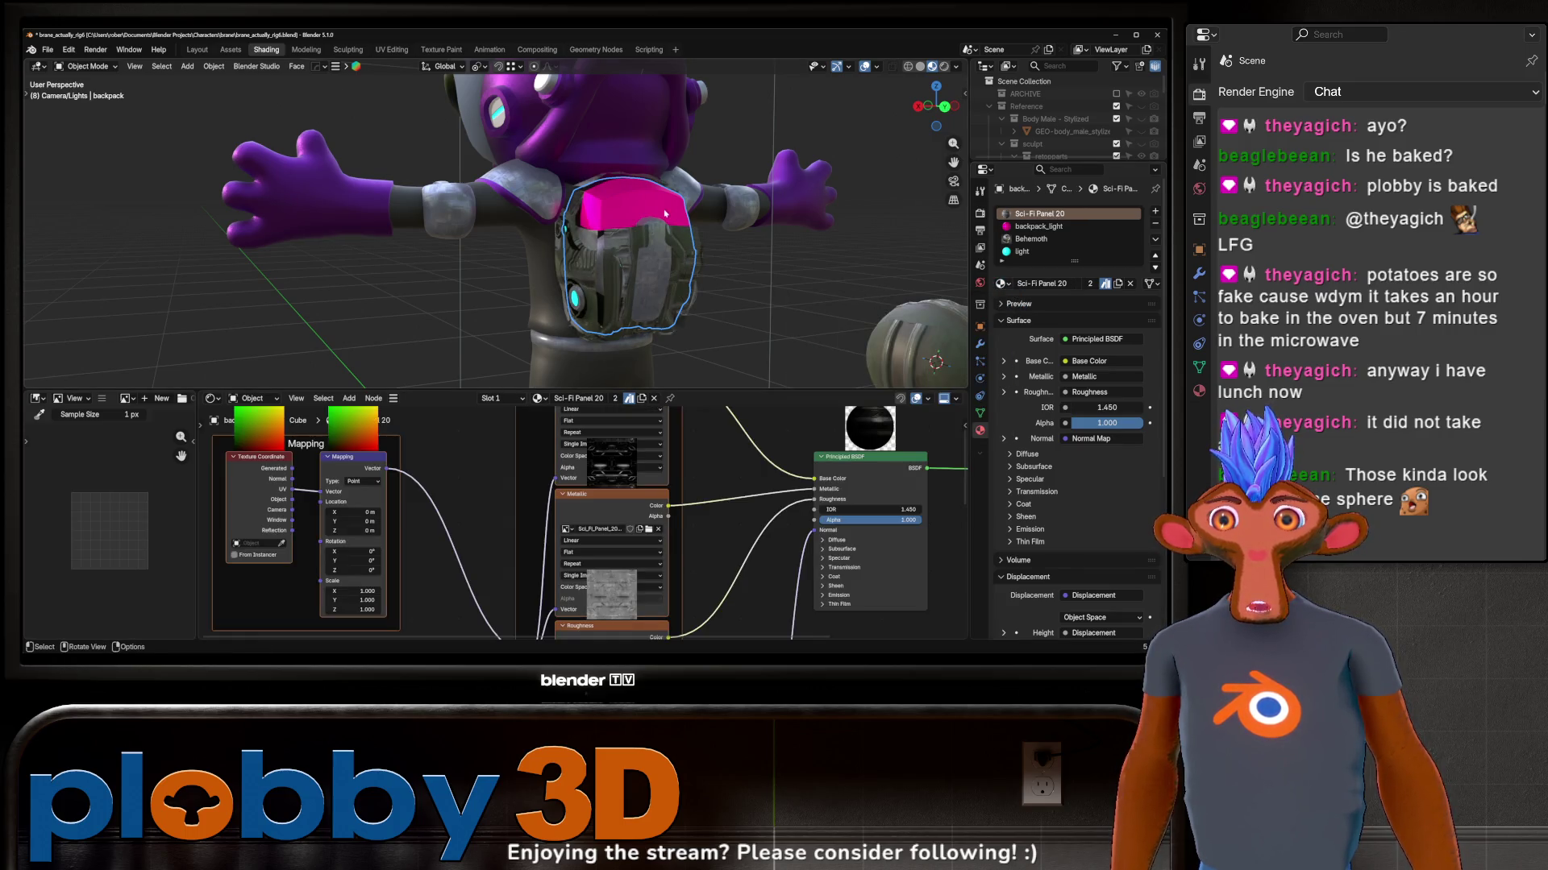
{"action": "scroll", "coordinate": [664, 212], "scroll_direction": "up", "scroll_amount": 3}
{"action": "scroll", "coordinate": [750, 520], "scroll_direction": "down", "scroll_amount": 2}
{"action": "scroll", "coordinate": [1080, 425], "scroll_direction": "down", "scroll_amount": 5}
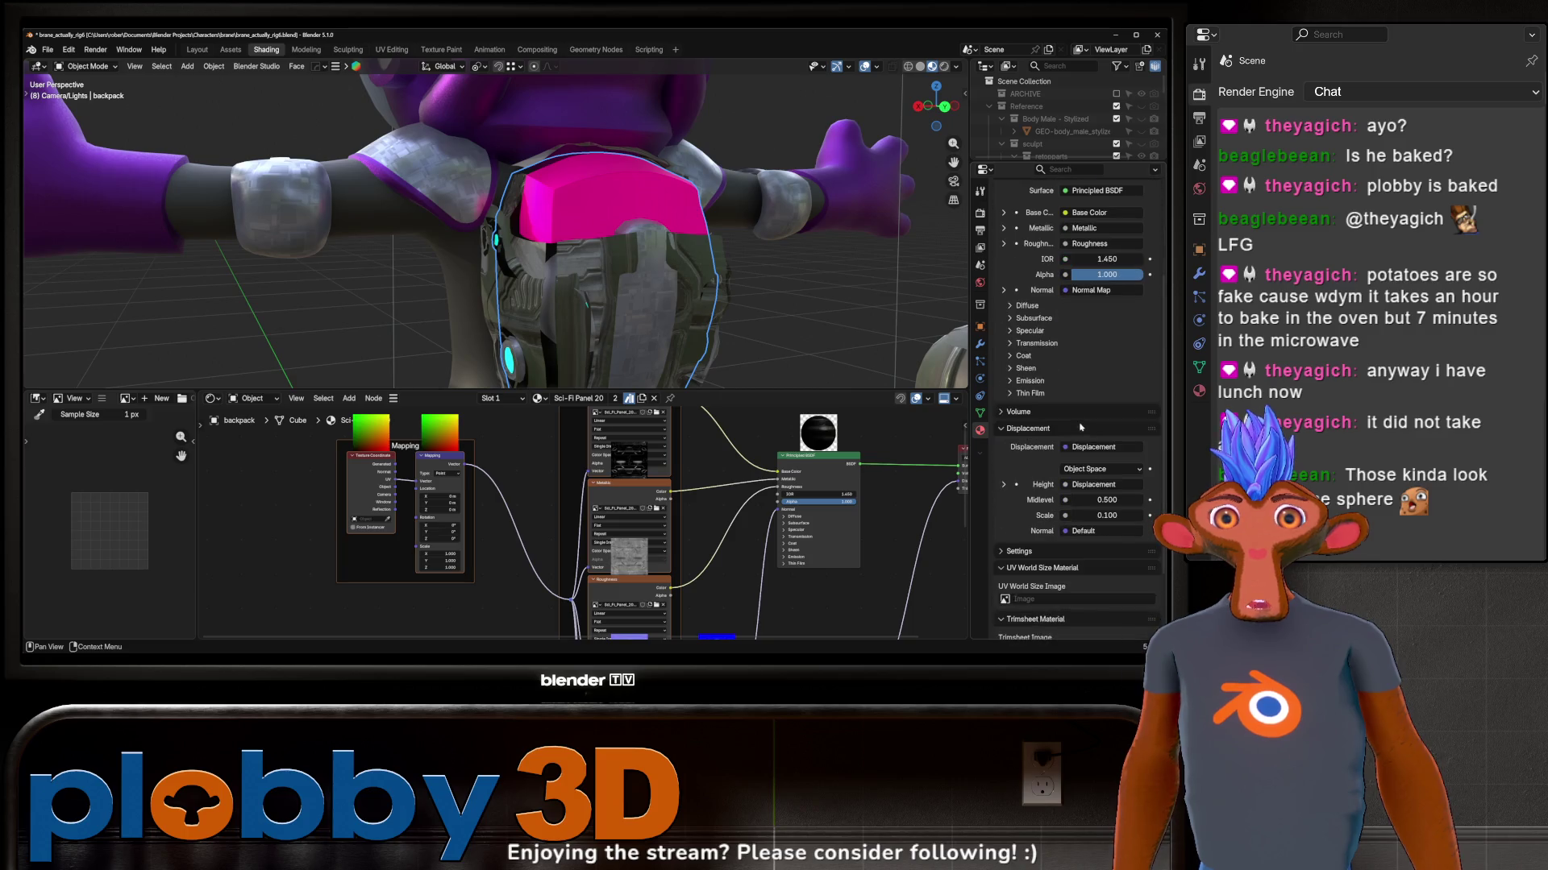
{"action": "scroll", "coordinate": [1054, 375], "scroll_direction": "down", "scroll_amount": 3}
{"action": "key", "text": "Return"}
{"action": "mouse_move", "coordinate": [726, 291]}
{"action": "middle_mouse_down"}
{"action": "mouse_move", "coordinate": [742, 281]}
{"action": "mouse_move", "coordinate": [550, 251]}
{"action": "mouse_move", "coordinate": [710, 276]}
{"action": "middle_mouse_up"}
{"action": "scroll", "coordinate": [708, 553], "scroll_direction": "up", "scroll_amount": 3}
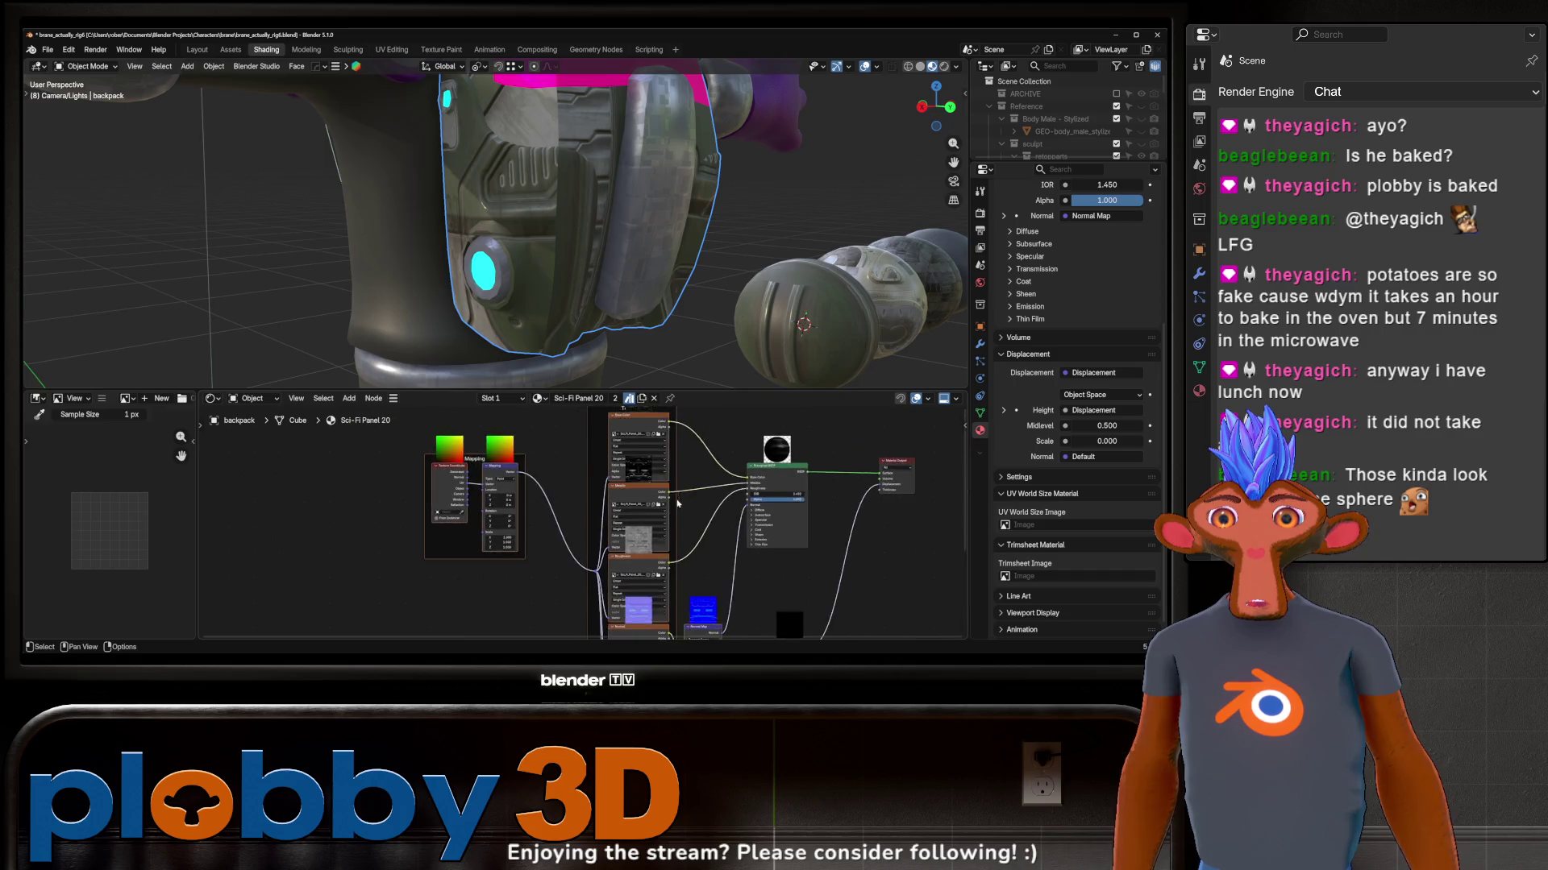
{"action": "scroll", "coordinate": [707, 552], "scroll_direction": "up", "scroll_amount": 2}
{"action": "scroll", "coordinate": [708, 553], "scroll_direction": "up", "scroll_amount": 1}
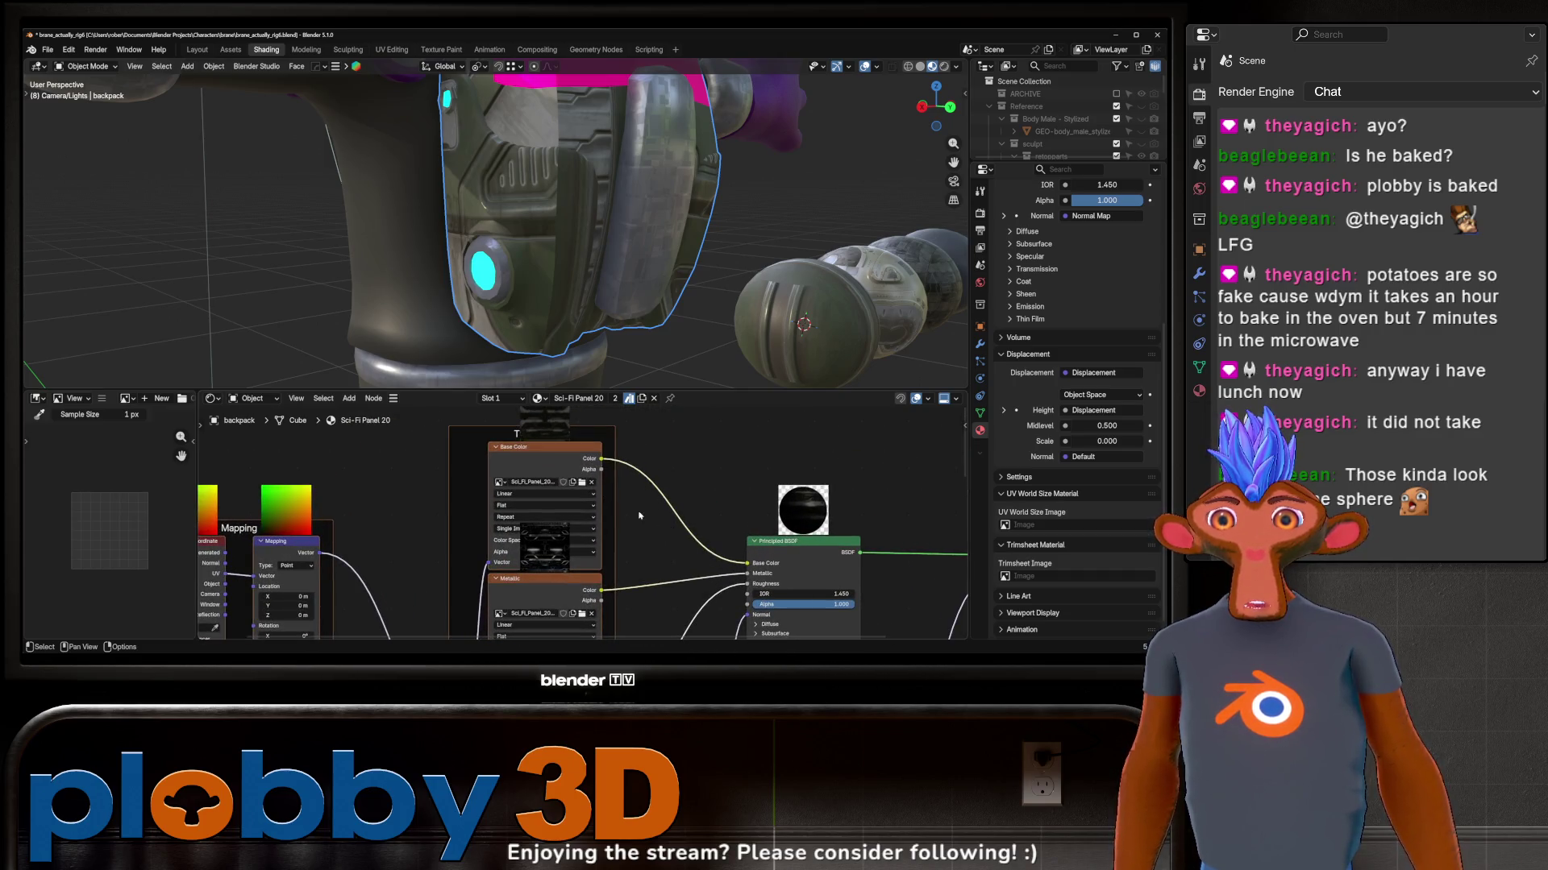
Step: Insert a Hue/Saturation/Value node before Base Color and lower its Value to darken the backpack
{"action": "key", "text": "shift+a"}
{"action": "type", "text": "hue"}
{"action": "key", "text": "Down"}
{"action": "key", "text": "Return"}
{"action": "left_click", "coordinate": [673, 484]}
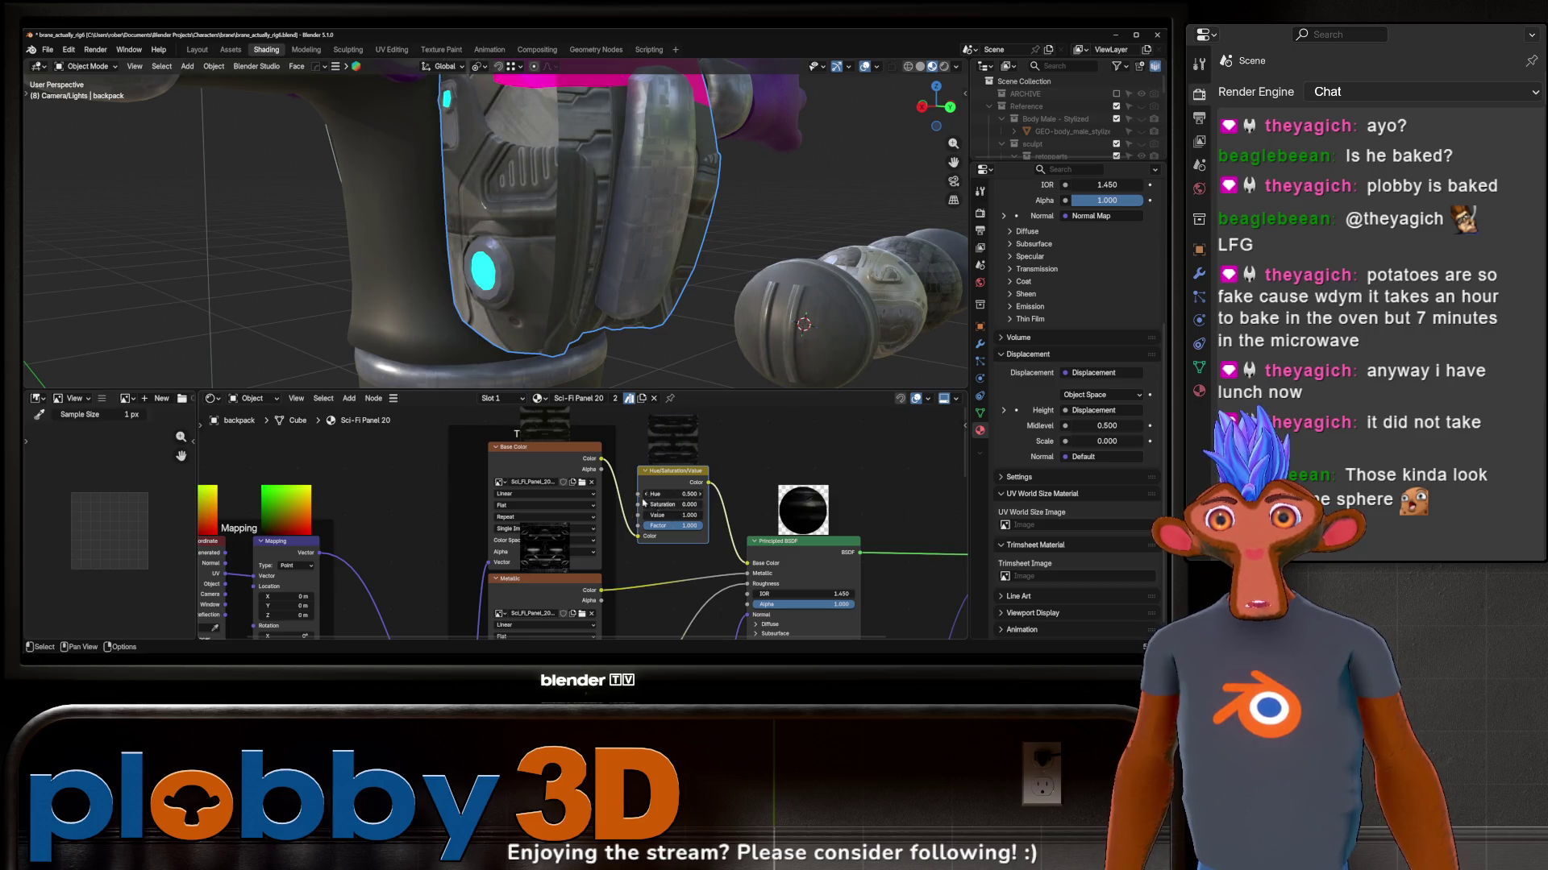
{"action": "left_click_drag", "start_coordinate": [671, 516], "coordinate": [630, 517]}
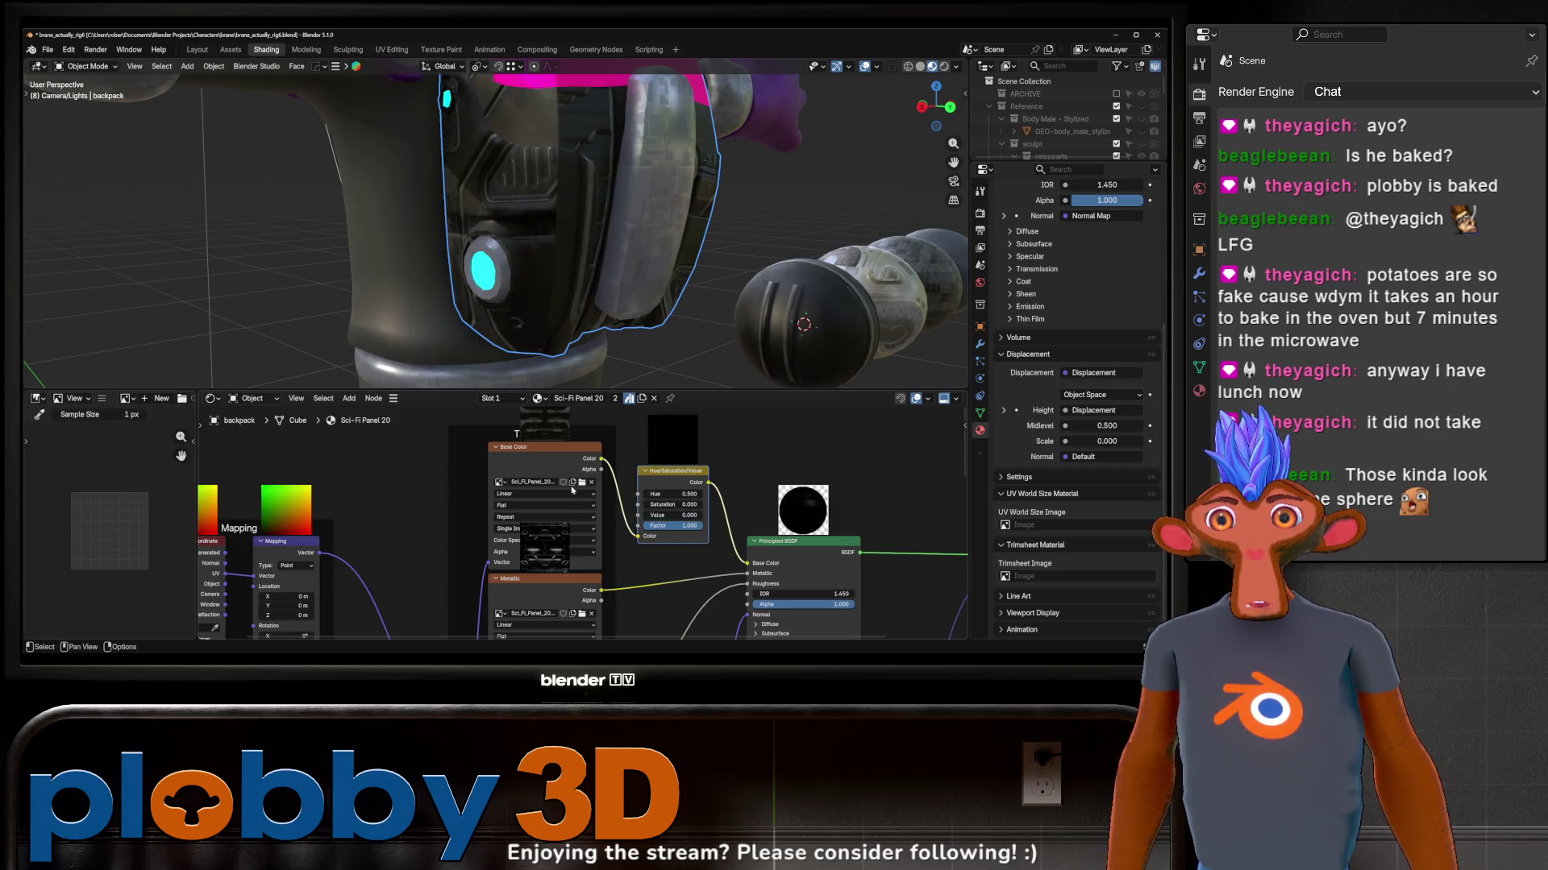
{"action": "scroll", "coordinate": [605, 519], "scroll_direction": "down", "scroll_amount": 2}
{"action": "scroll", "coordinate": [556, 310], "scroll_direction": "down", "scroll_amount": 4}
{"action": "middle_click_drag", "start_coordinate": [555, 310], "coordinate": [485, 270]}
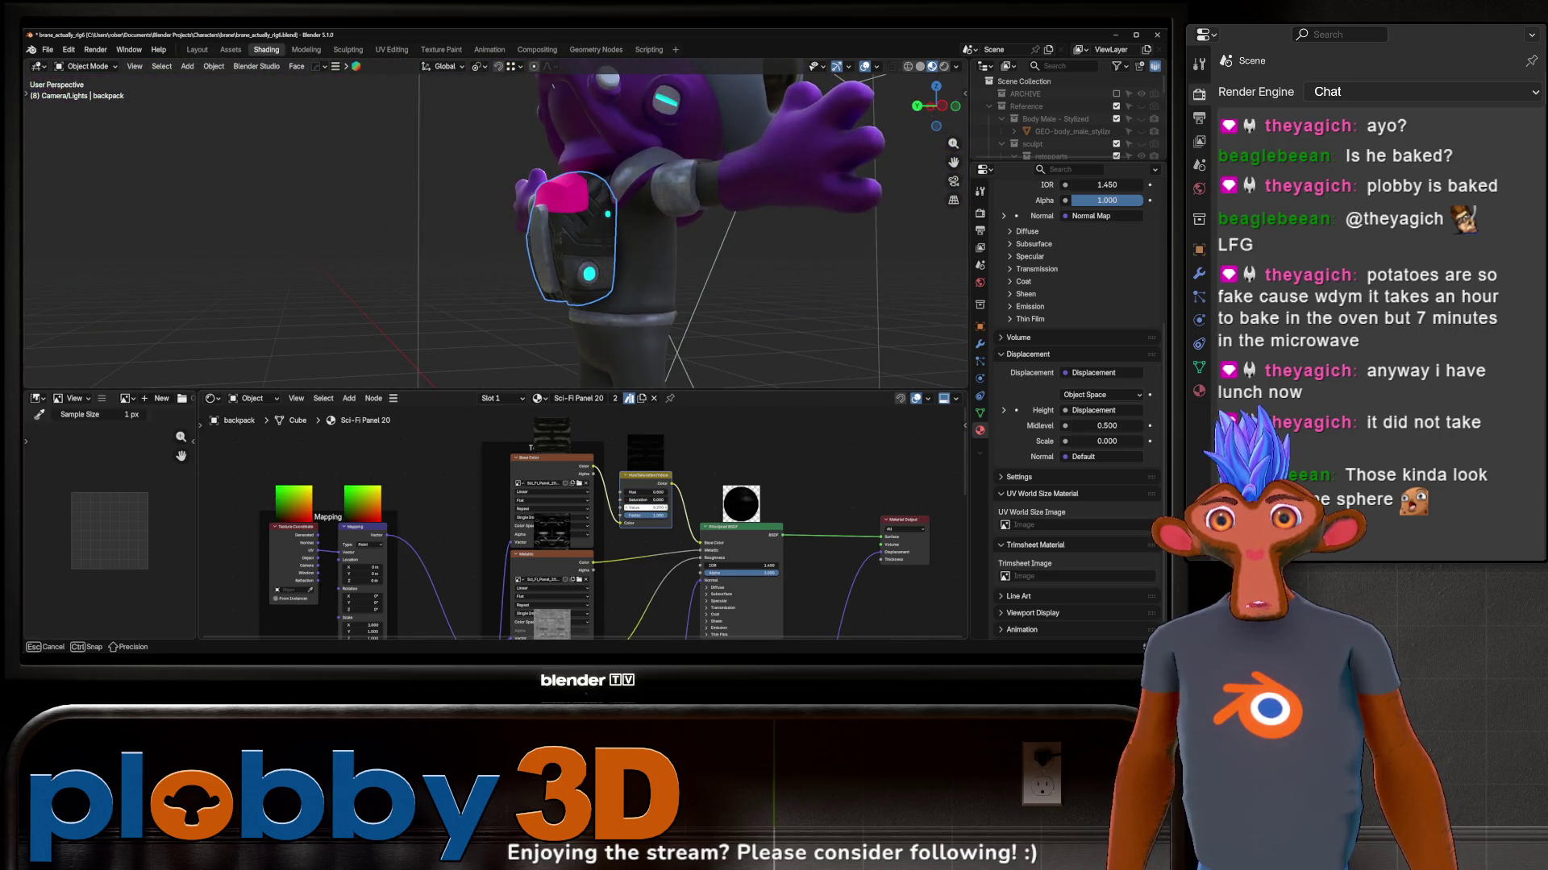
{"action": "middle_click_drag", "start_coordinate": [605, 243], "coordinate": [650, 274]}
{"action": "scroll", "coordinate": [649, 274], "scroll_direction": "down", "scroll_amount": 4}
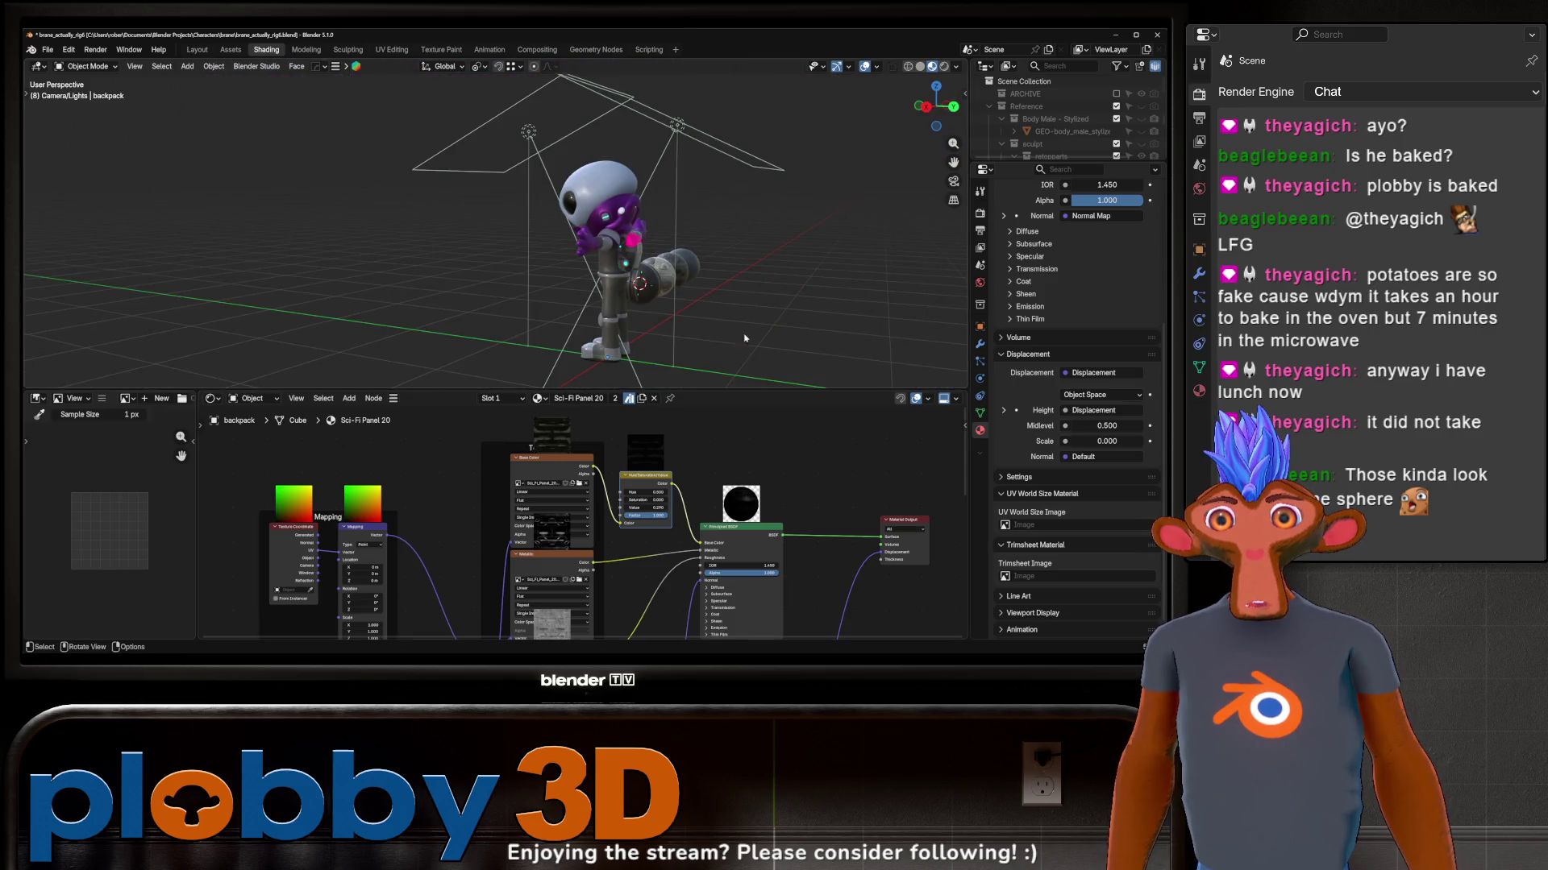
{"action": "scroll", "coordinate": [750, 333], "scroll_direction": "up", "scroll_amount": 3}
{"action": "mouse_move", "coordinate": [750, 333]}
{"action": "middle_mouse_down"}
{"action": "mouse_move", "coordinate": [759, 233]}
{"action": "mouse_move", "coordinate": [671, 305]}
{"action": "middle_mouse_up"}
Step: Select the character's suit material slot and confirm its Base Color hex
{"action": "left_click", "coordinate": [686, 197]}
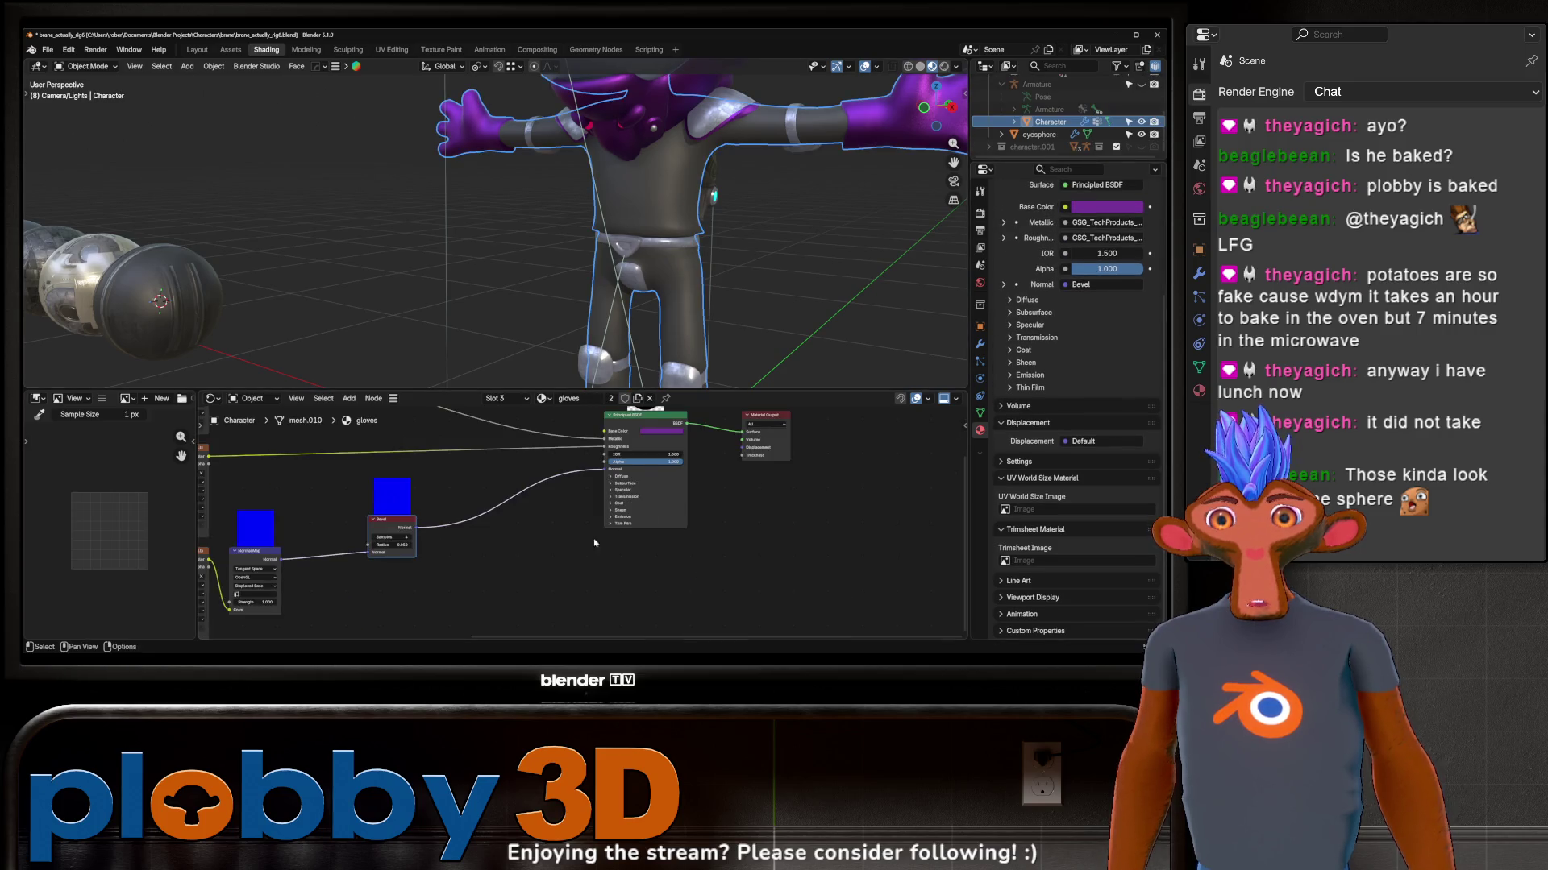
{"action": "scroll", "coordinate": [1052, 302], "scroll_direction": "up", "scroll_amount": 4}
{"action": "left_click", "coordinate": [1040, 227]}
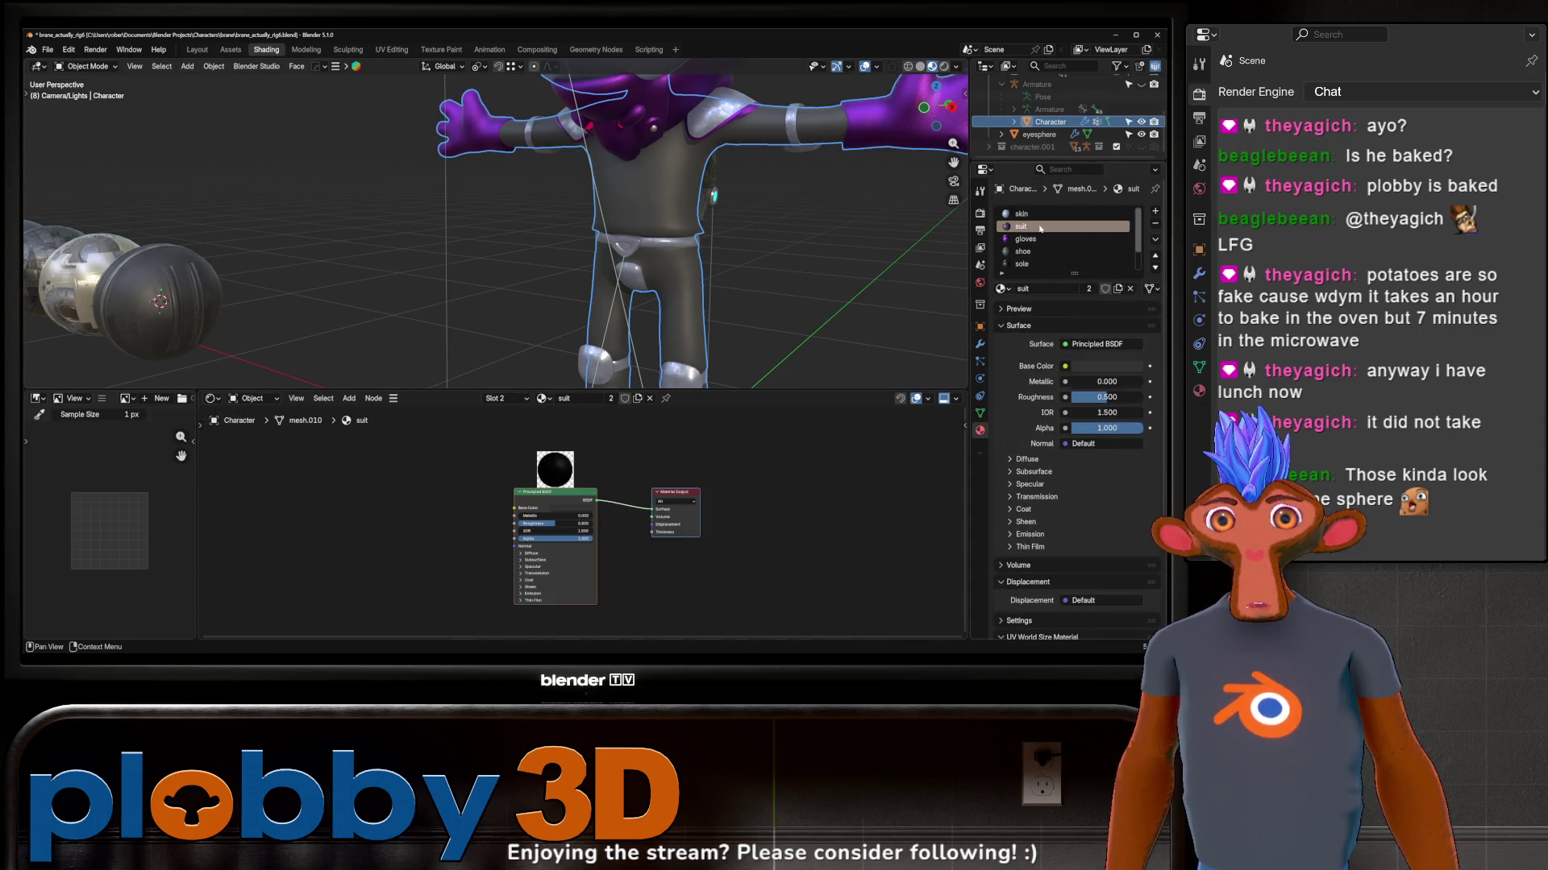
{"action": "left_click", "coordinate": [577, 509]}
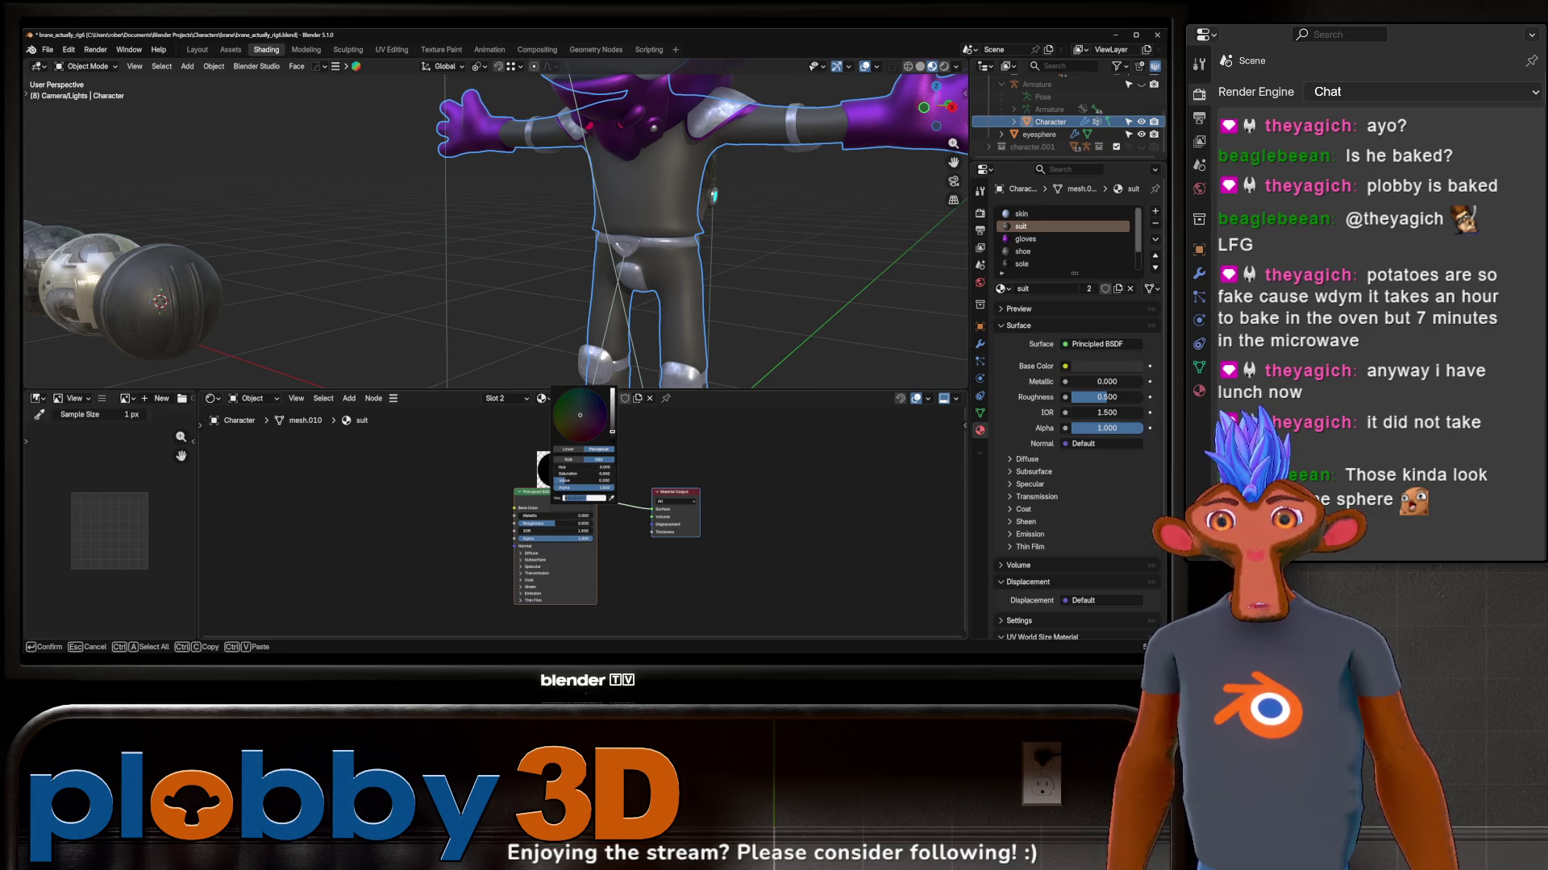
{"action": "key", "text": "Return"}
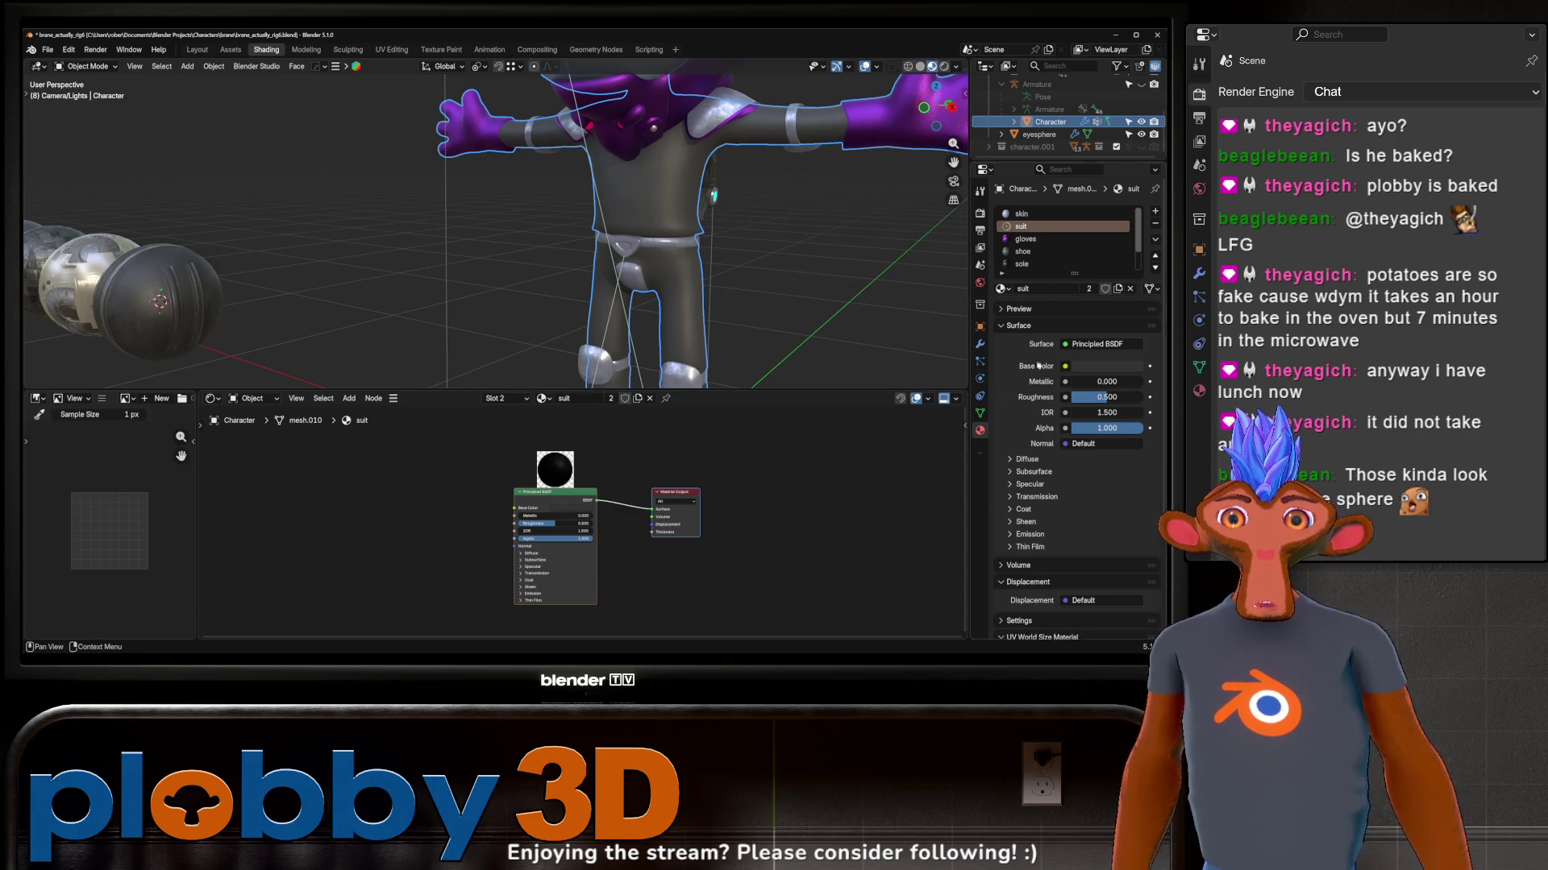
Step: Replace the suit material with Sci-fi Fabric and bring up its Base Color picker
{"action": "left_click", "coordinate": [1002, 289]}
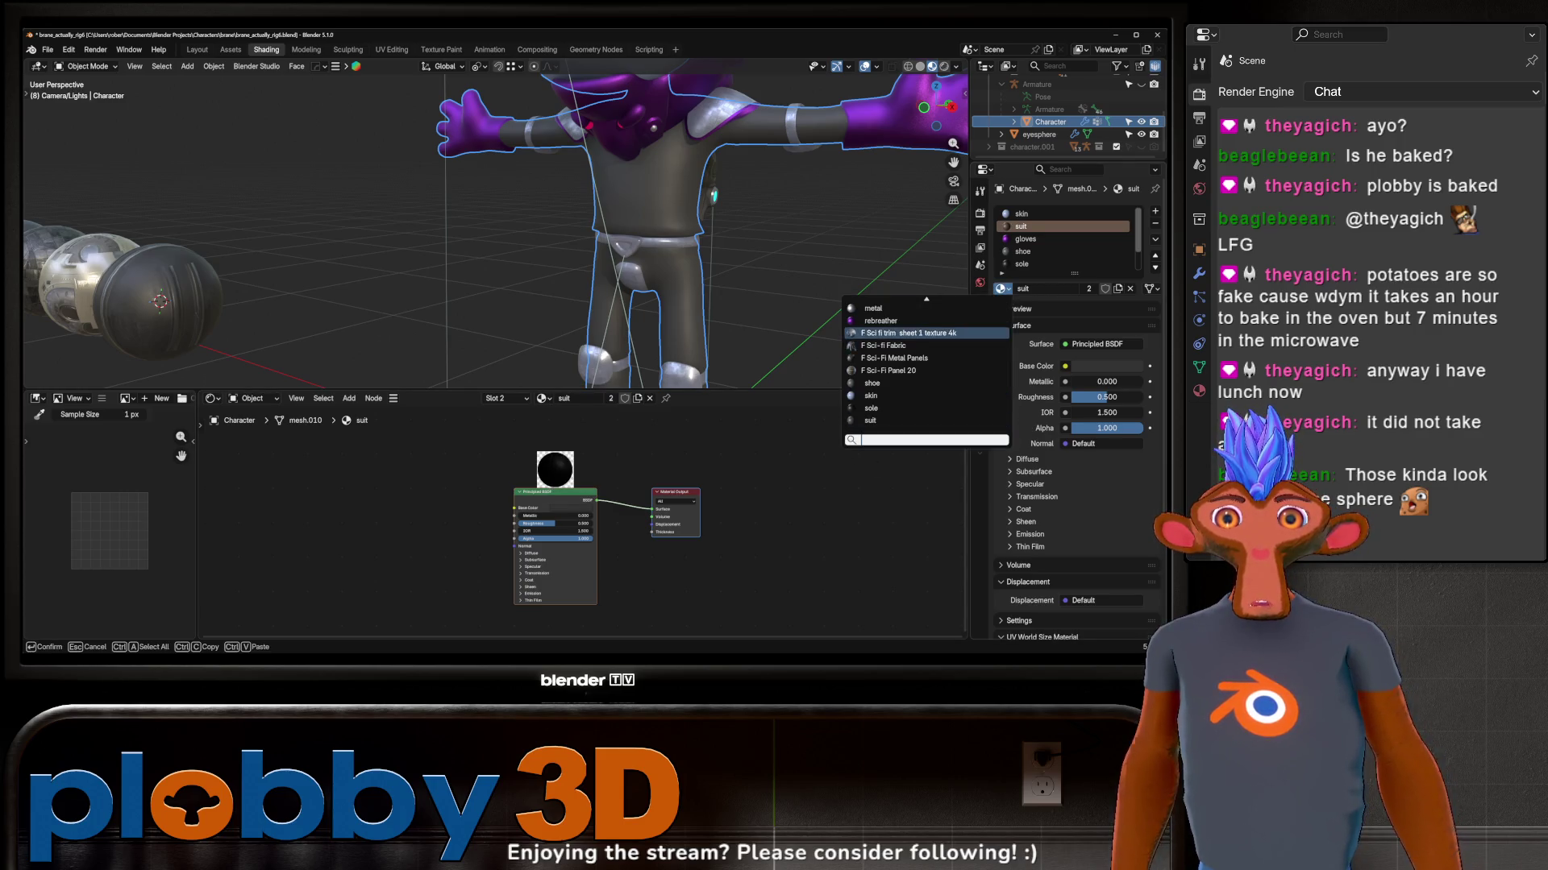
{"action": "left_click", "coordinate": [894, 344]}
{"action": "mouse_move", "coordinate": [509, 629]}
{"action": "middle_mouse_down"}
{"action": "mouse_move", "coordinate": [576, 602]}
{"action": "mouse_move", "coordinate": [800, 449]}
{"action": "middle_mouse_up"}
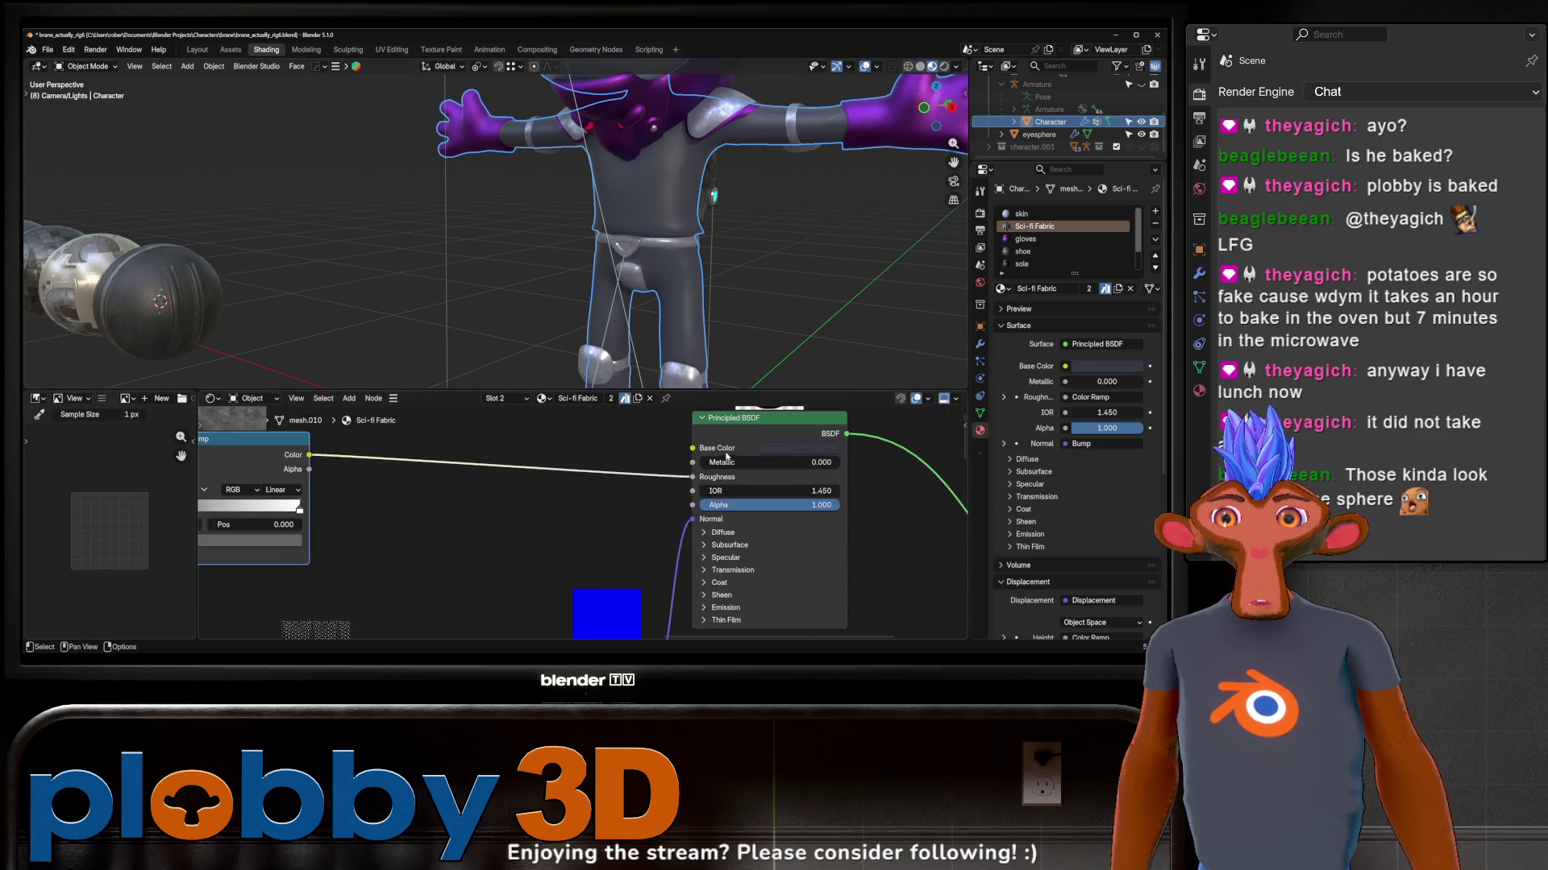
{"action": "left_click", "coordinate": [800, 447]}
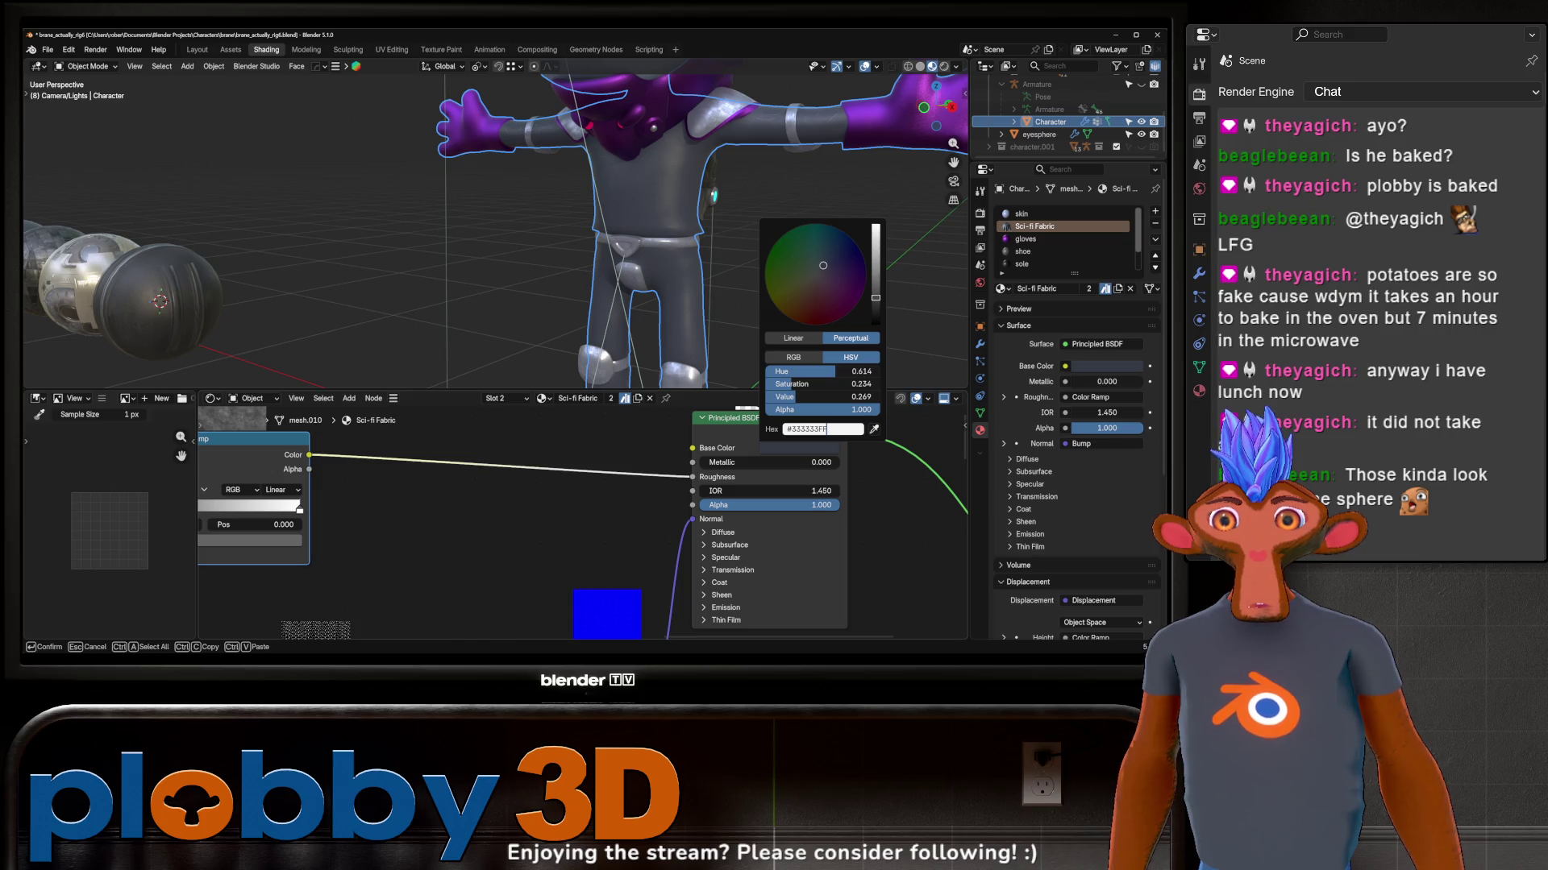
{"action": "scroll", "coordinate": [613, 222], "scroll_direction": "up", "scroll_amount": 3}
{"action": "scroll", "coordinate": [612, 222], "scroll_direction": "up", "scroll_amount": 3}
{"action": "scroll", "coordinate": [612, 221], "scroll_direction": "up", "scroll_amount": 3}
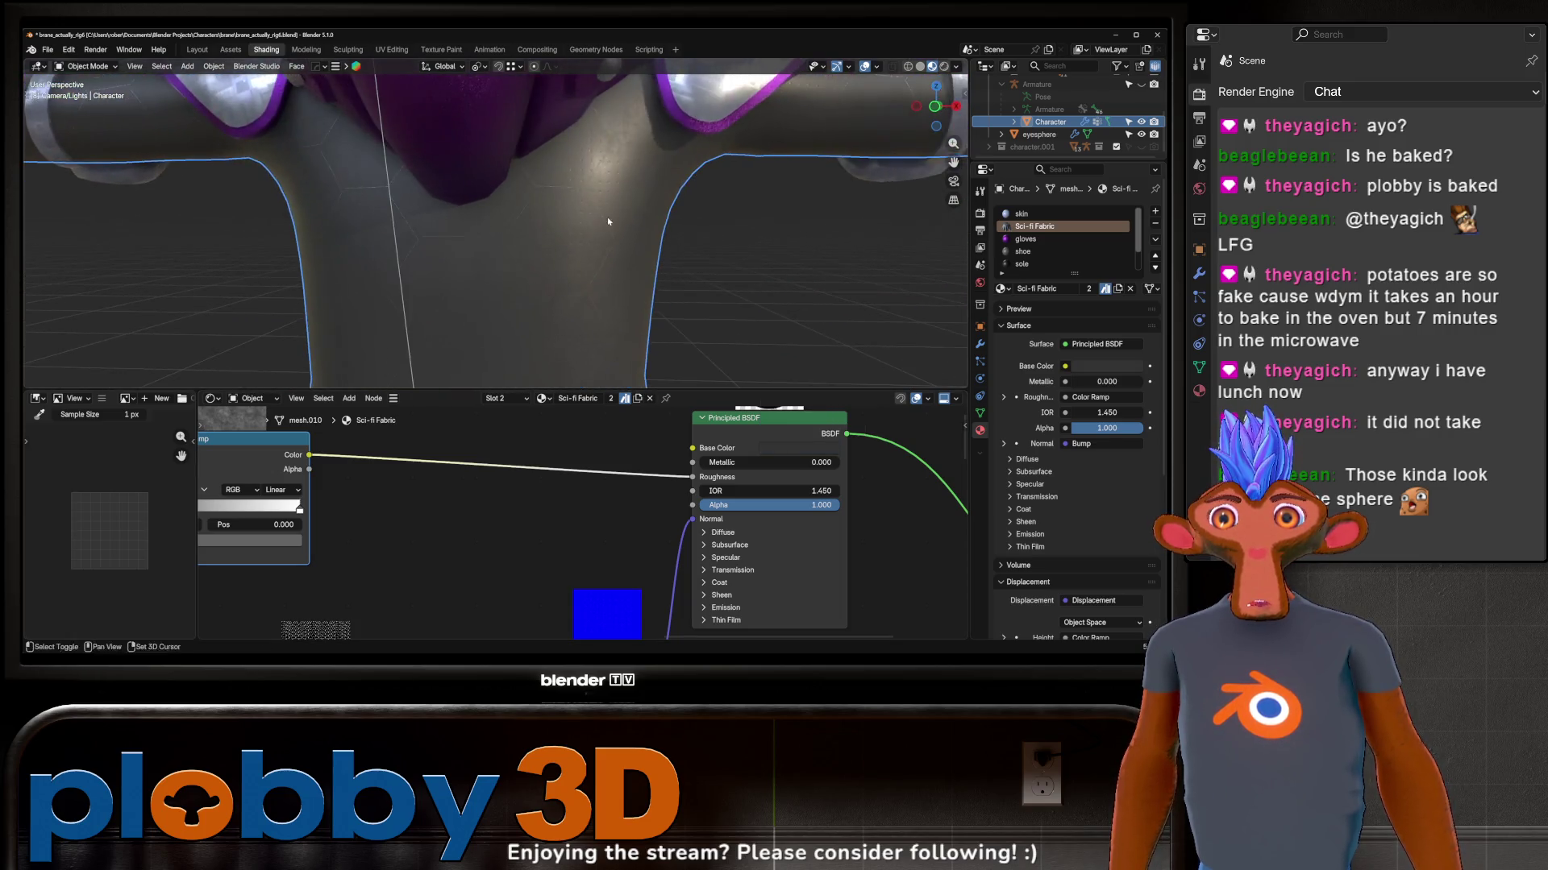
Step: Inspect the fabric node tree and orbit around the hex-patterned torso
{"action": "middle_click_drag", "start_coordinate": [613, 221], "coordinate": [508, 362]}
{"action": "scroll", "coordinate": [456, 557], "scroll_direction": "down", "scroll_amount": 1}
{"action": "middle_click_drag", "start_coordinate": [456, 557], "coordinate": [851, 570]}
{"action": "mouse_move", "coordinate": [722, 579]}
{"action": "middle_mouse_down"}
{"action": "mouse_move", "coordinate": [667, 637]}
{"action": "mouse_move", "coordinate": [690, 417]}
{"action": "middle_mouse_up"}
{"action": "scroll", "coordinate": [667, 605], "scroll_direction": "down", "scroll_amount": 2}
{"action": "scroll", "coordinate": [669, 605], "scroll_direction": "down", "scroll_amount": 2}
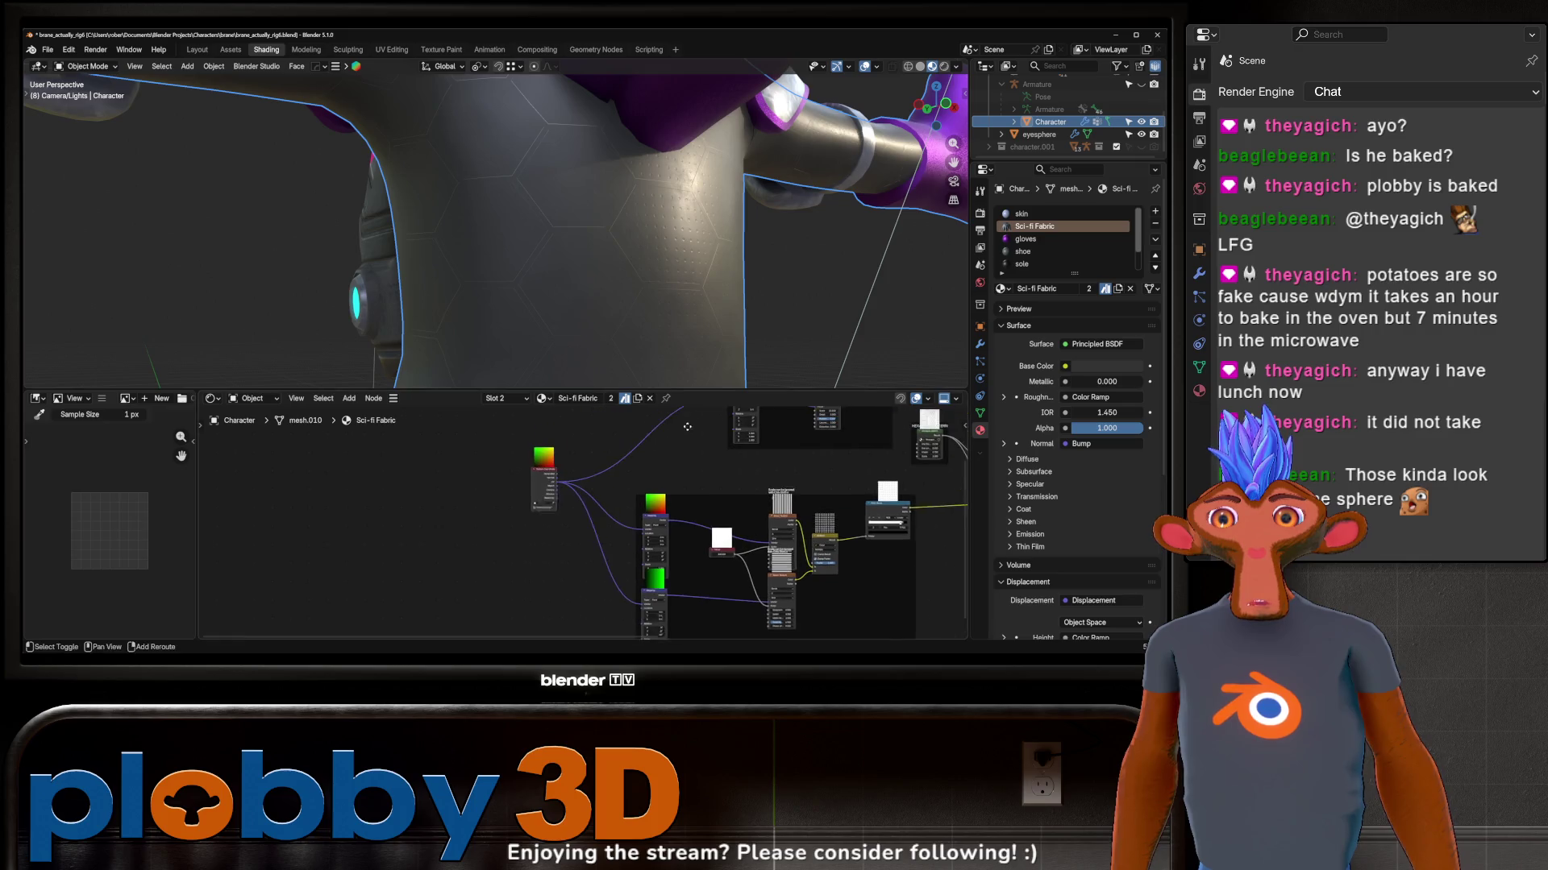
{"action": "scroll", "coordinate": [545, 242], "scroll_direction": "up", "scroll_amount": 3}
{"action": "scroll", "coordinate": [690, 508], "scroll_direction": "up", "scroll_amount": 3}
{"action": "mouse_move", "coordinate": [647, 536]}
{"action": "middle_mouse_down"}
{"action": "mouse_move", "coordinate": [627, 481]}
{"action": "mouse_move", "coordinate": [714, 459]}
{"action": "middle_mouse_up"}
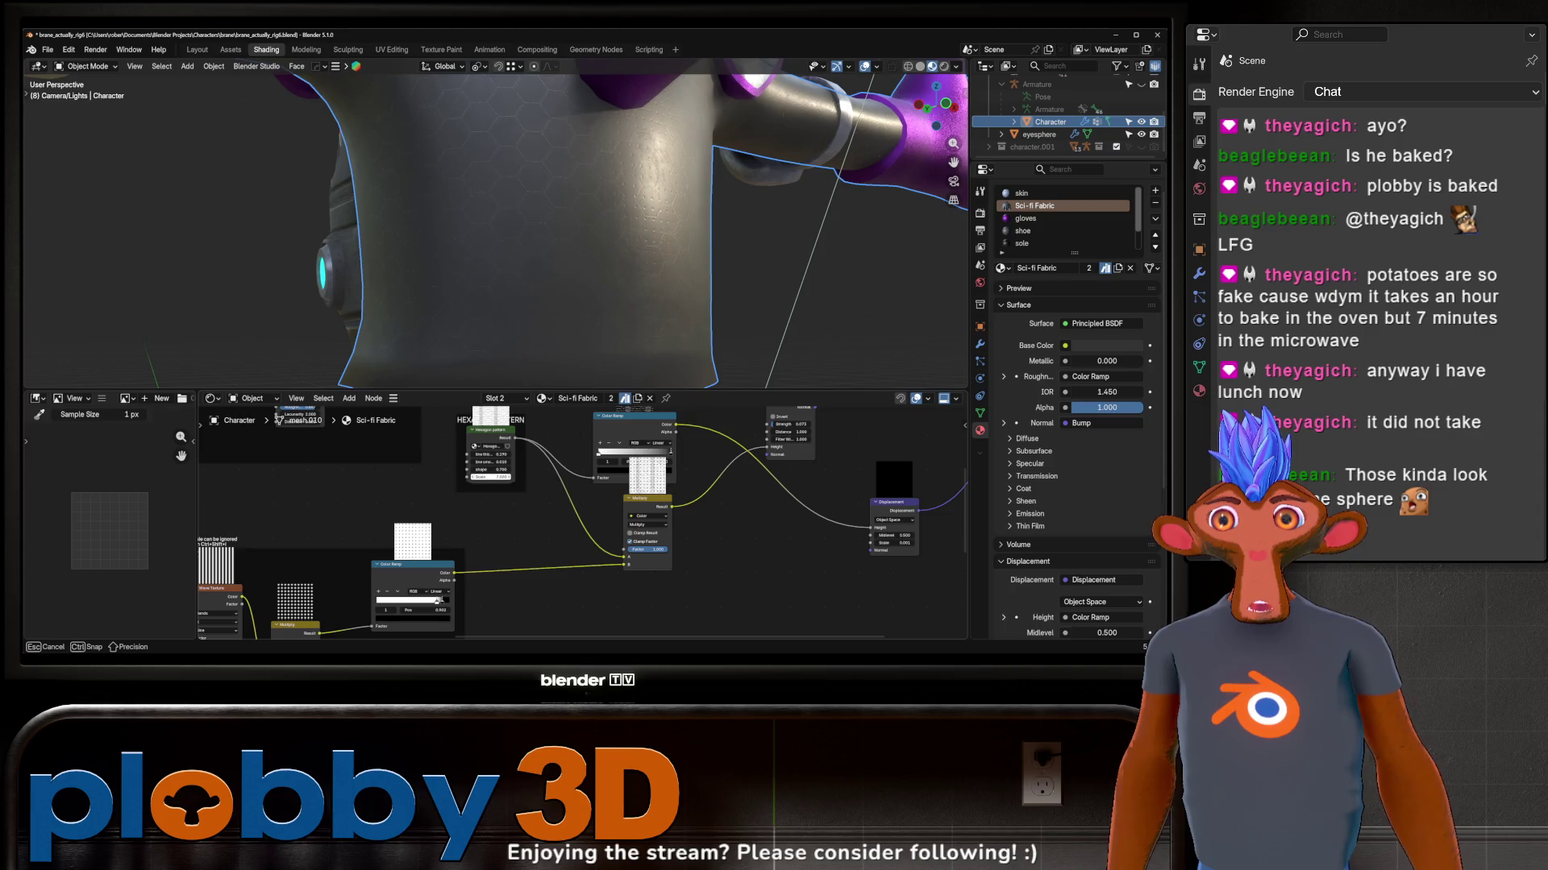
{"action": "scroll", "coordinate": [609, 235], "scroll_direction": "down", "scroll_amount": 5}
{"action": "mouse_move", "coordinate": [609, 234]}
{"action": "middle_mouse_down"}
{"action": "mouse_move", "coordinate": [580, 214]}
{"action": "mouse_move", "coordinate": [534, 268]}
{"action": "mouse_move", "coordinate": [546, 377]}
{"action": "middle_mouse_up"}
{"action": "scroll", "coordinate": [579, 215], "scroll_direction": "up", "scroll_amount": 5}
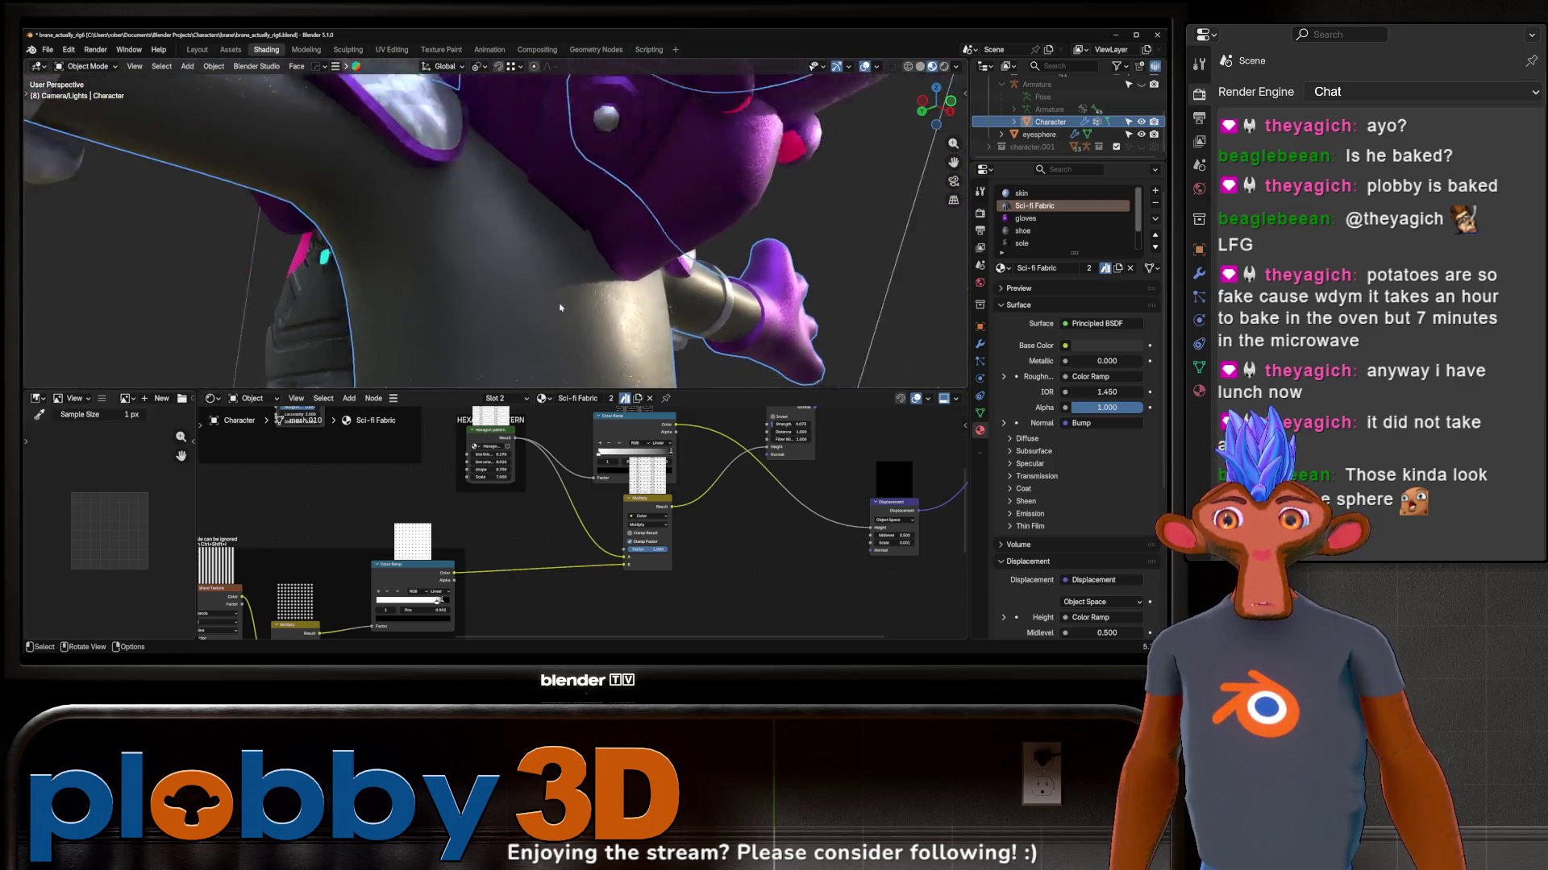
{"action": "mouse_move", "coordinate": [546, 376]}
{"action": "middle_mouse_down"}
{"action": "mouse_move", "coordinate": [484, 385]}
{"action": "mouse_move", "coordinate": [610, 358]}
{"action": "mouse_move", "coordinate": [601, 266]}
{"action": "mouse_move", "coordinate": [701, 288]}
{"action": "mouse_move", "coordinate": [607, 286]}
{"action": "middle_mouse_up"}
{"action": "scroll", "coordinate": [460, 472], "scroll_direction": "down", "scroll_amount": 1}
{"action": "scroll", "coordinate": [459, 472], "scroll_direction": "down", "scroll_amount": 2}
{"action": "scroll", "coordinate": [542, 522], "scroll_direction": "down", "scroll_amount": 1}
{"action": "scroll", "coordinate": [595, 323], "scroll_direction": "down", "scroll_amount": 3}
{"action": "scroll", "coordinate": [602, 267], "scroll_direction": "down", "scroll_amount": 1}
{"action": "scroll", "coordinate": [623, 286], "scroll_direction": "down", "scroll_amount": 2}
{"action": "scroll", "coordinate": [607, 285], "scroll_direction": "up", "scroll_amount": 1}
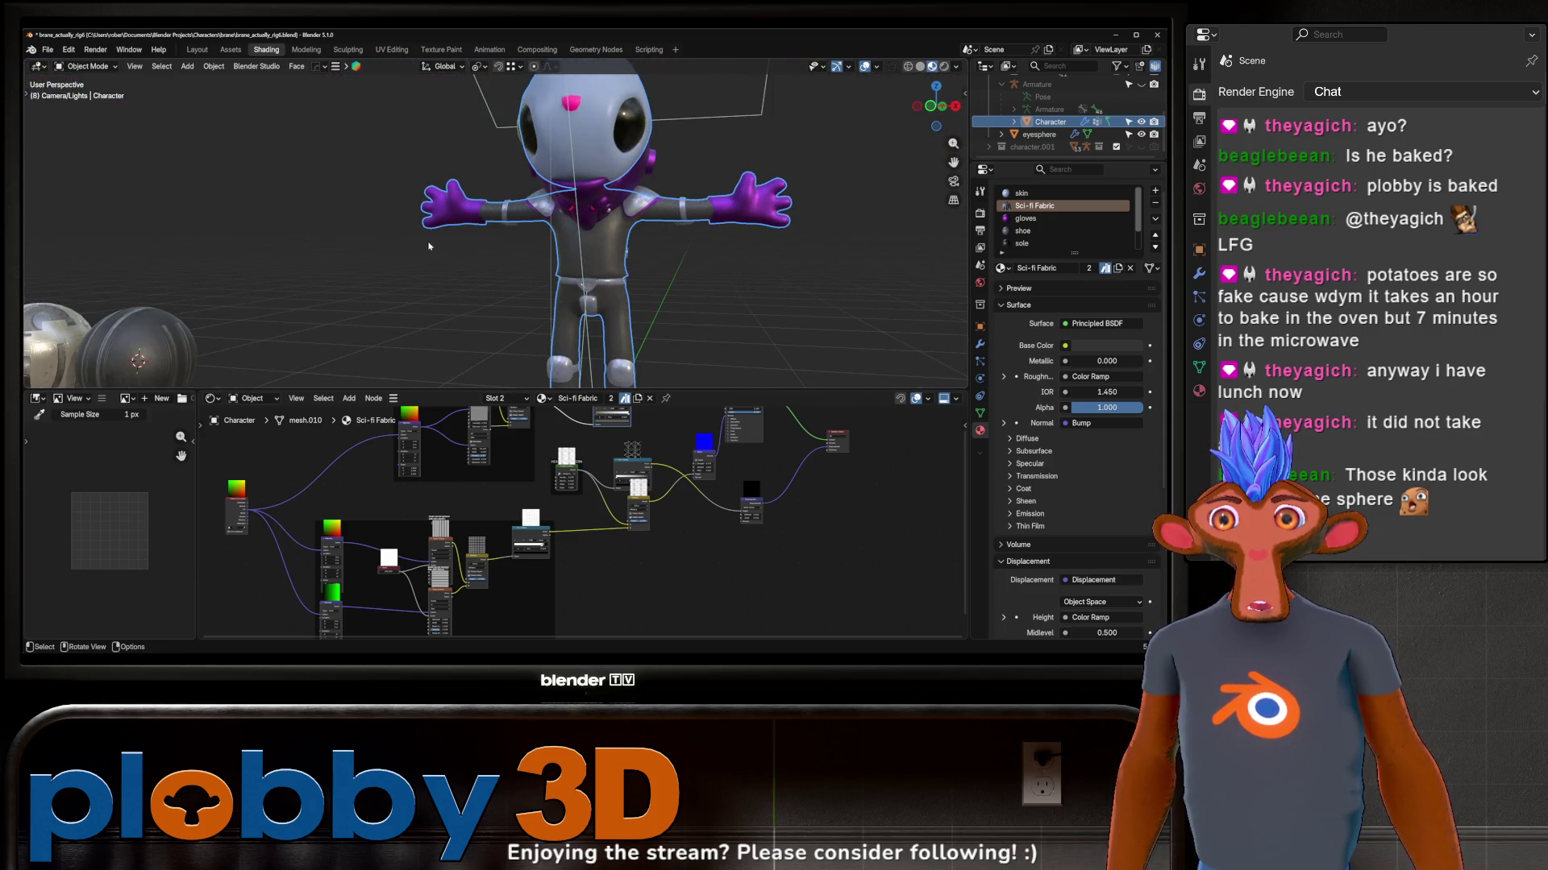
{"action": "scroll", "coordinate": [428, 246], "scroll_direction": "up", "scroll_amount": 3}
{"action": "middle_click_drag", "start_coordinate": [428, 246], "coordinate": [902, 265]}
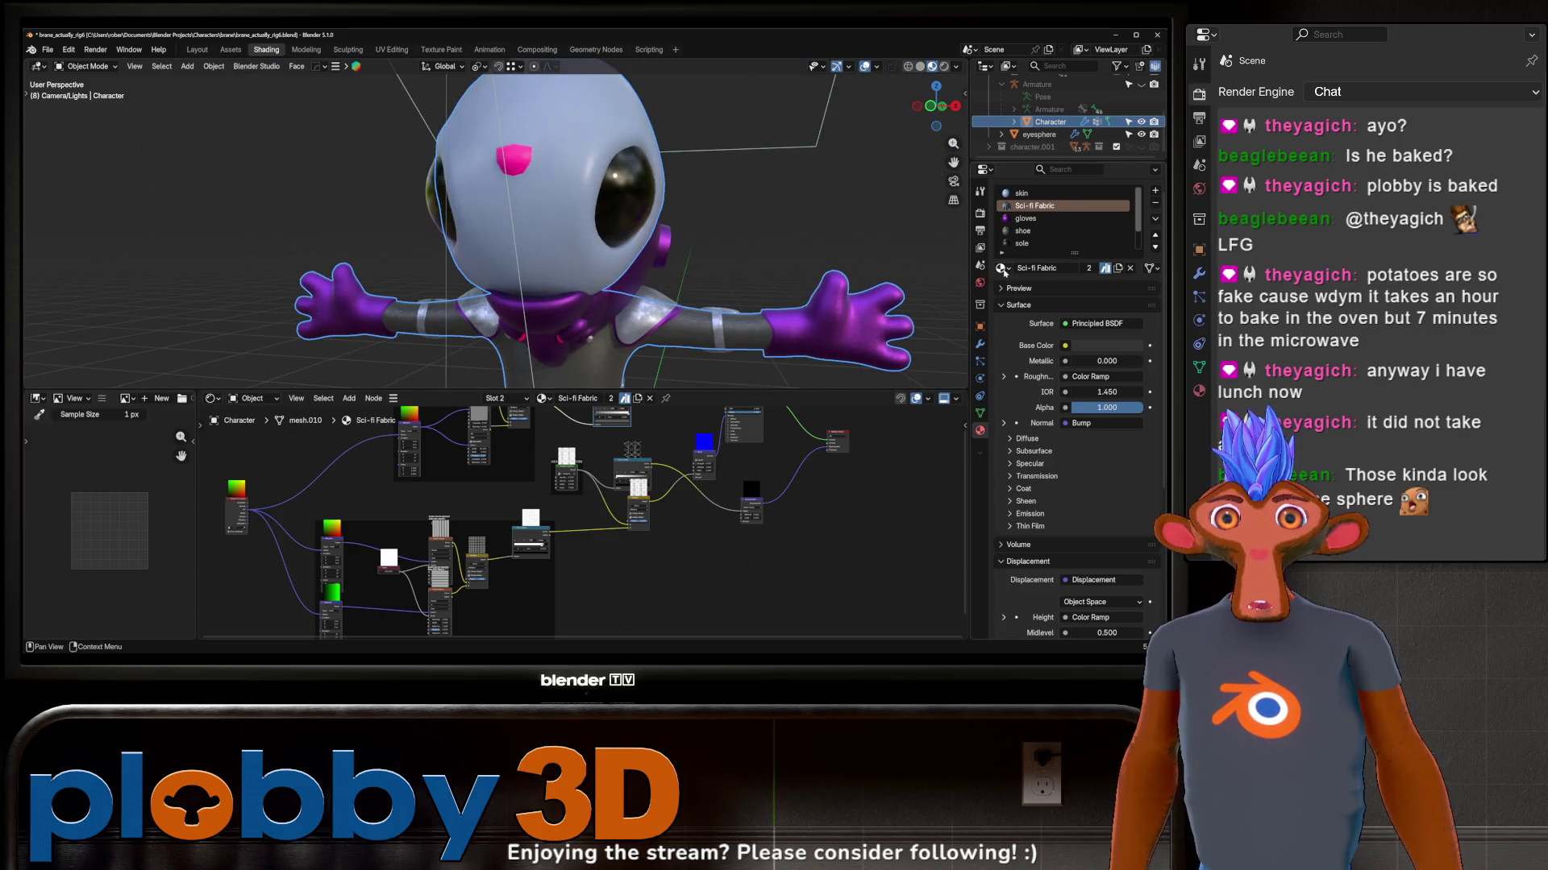
Step: Browse the material list, dismiss it unchanged and switch to the Assets workspace
{"action": "left_click", "coordinate": [1003, 269]}
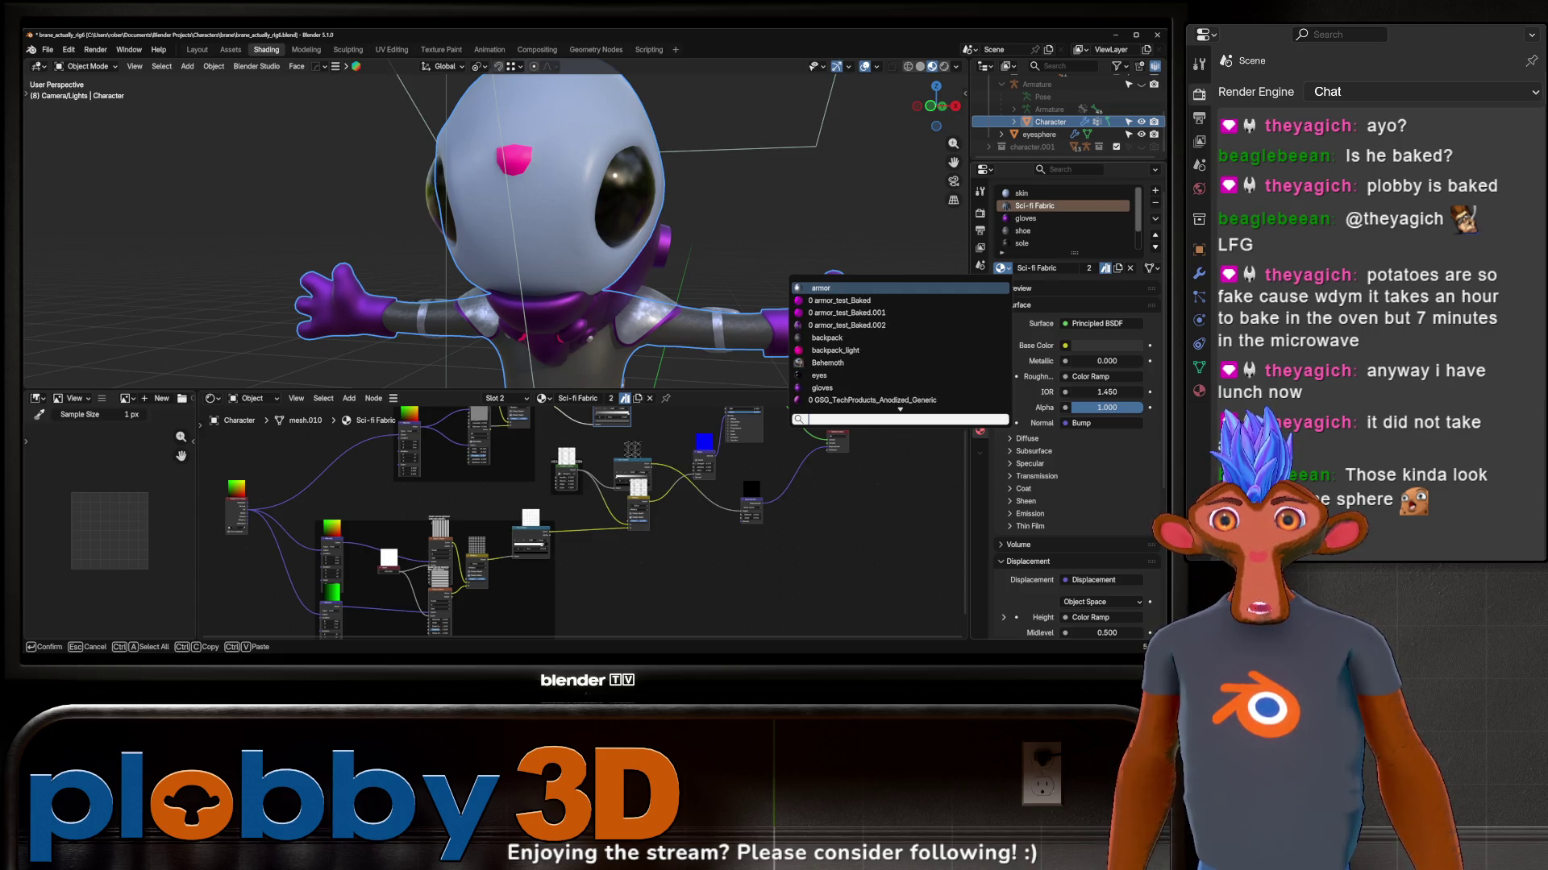
{"action": "key", "text": "Down"}
{"action": "key", "text": "Down"}
{"action": "key", "text": "Down"}
{"action": "key", "text": "Down"}
{"action": "key", "text": "Down"}
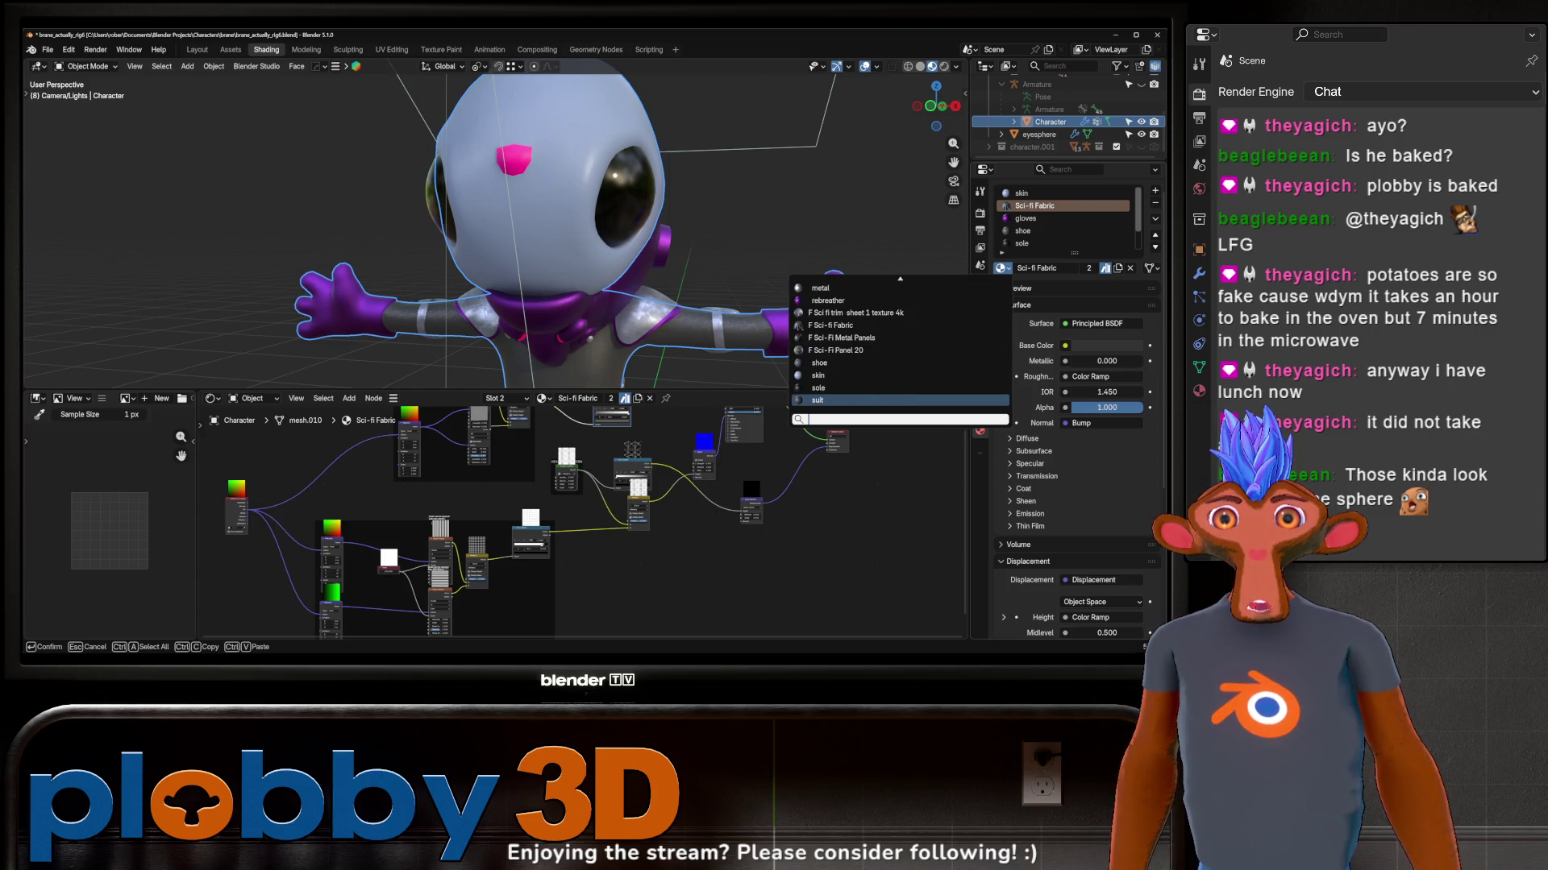
{"action": "key", "text": "Up"}
{"action": "key", "text": "Up"}
{"action": "key", "text": "Up"}
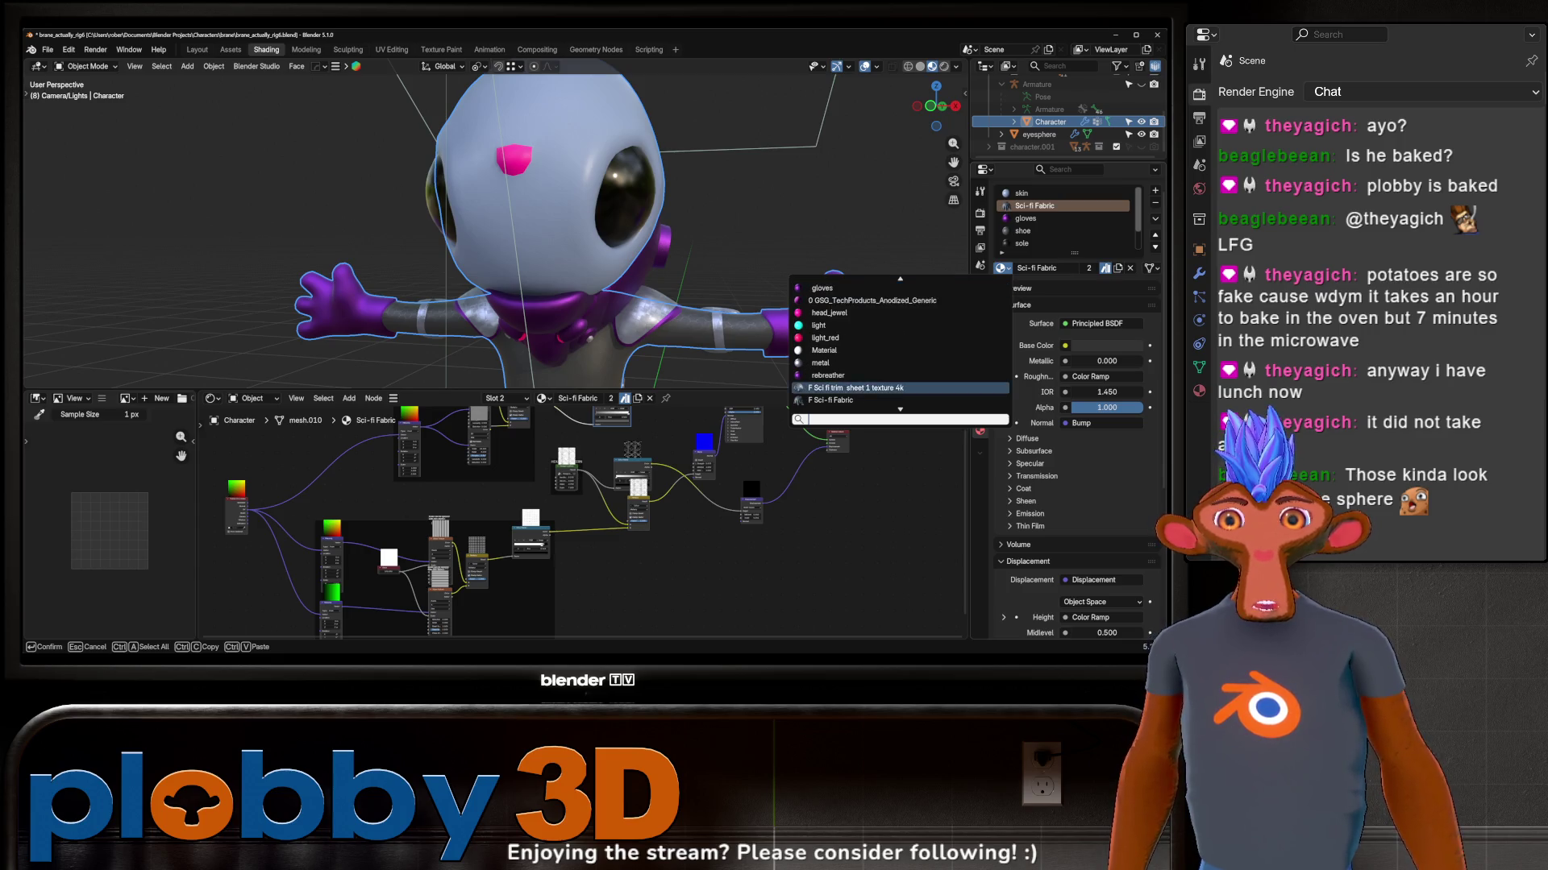
{"action": "key", "text": "Escape"}
{"action": "key", "text": "ctrl+Page_Up"}
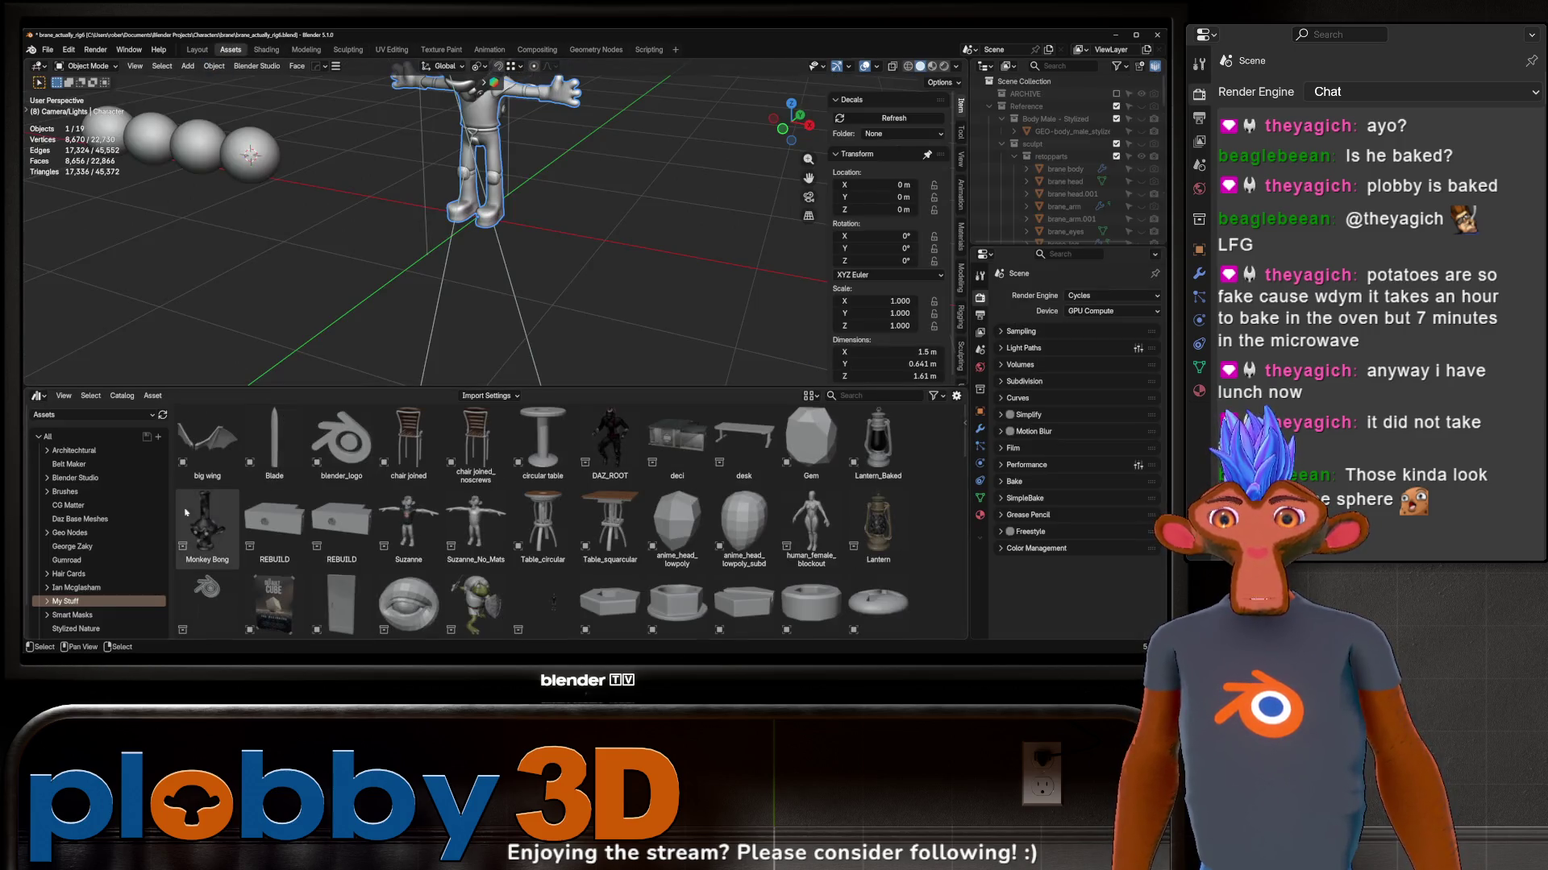
Step: Open the GreyscaleGorilla library's Tech Products catalog with the character framed in rendered view
{"action": "left_click", "coordinate": [72, 414]}
{"action": "left_click", "coordinate": [92, 514]}
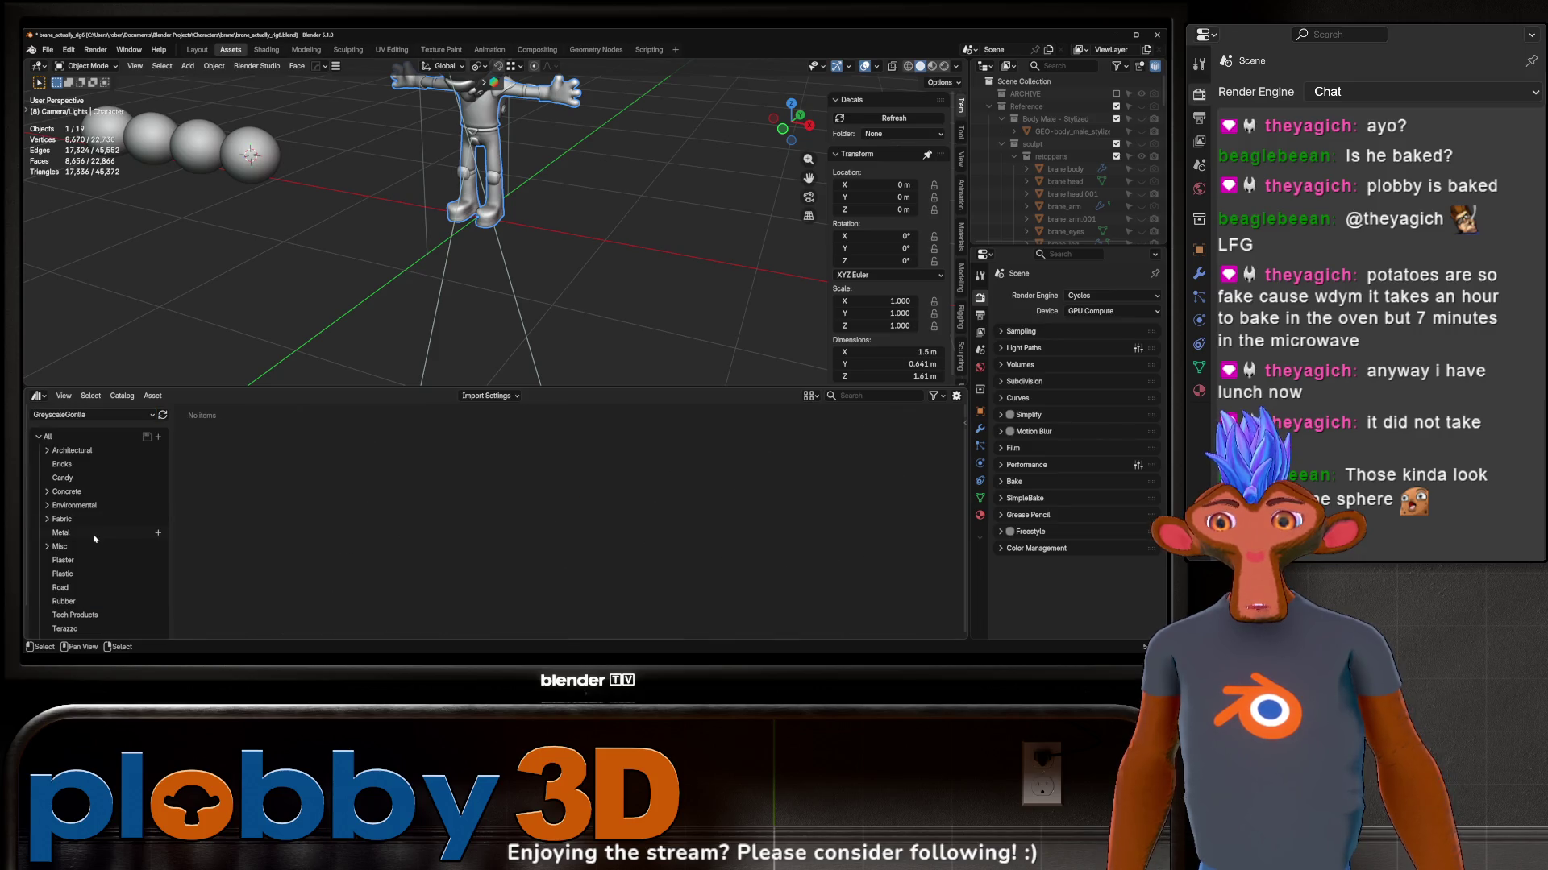
{"action": "scroll", "coordinate": [74, 596], "scroll_direction": "down", "scroll_amount": 1}
{"action": "left_click", "coordinate": [76, 584]}
{"action": "key", "text": "KP_Decimal"}
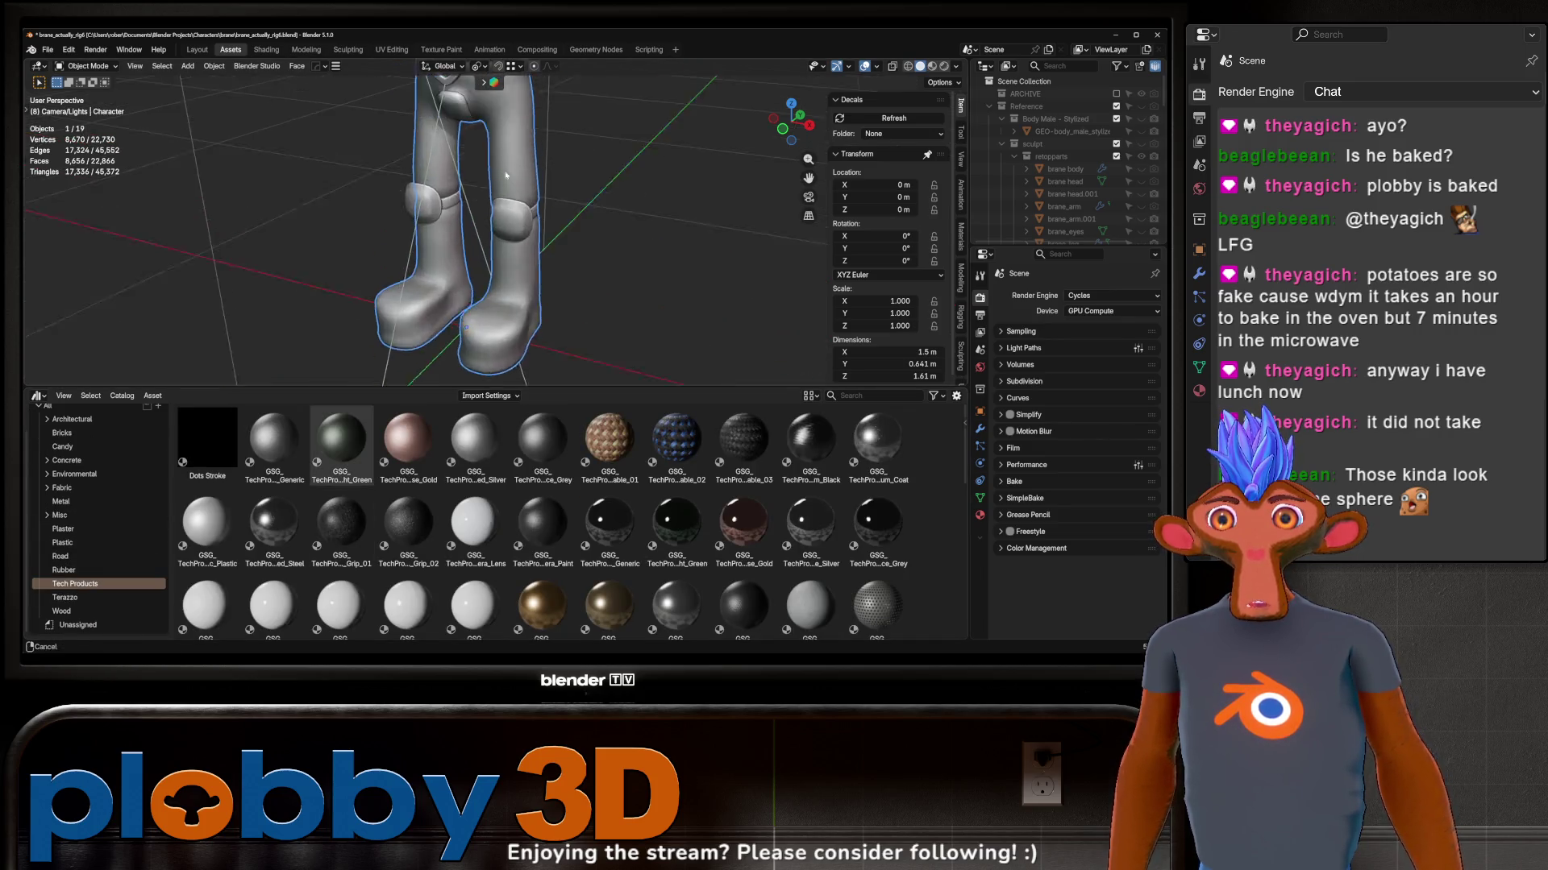
{"action": "key", "text": "z"}
{"action": "key", "text": "6"}
{"action": "key", "text": "KP_1"}
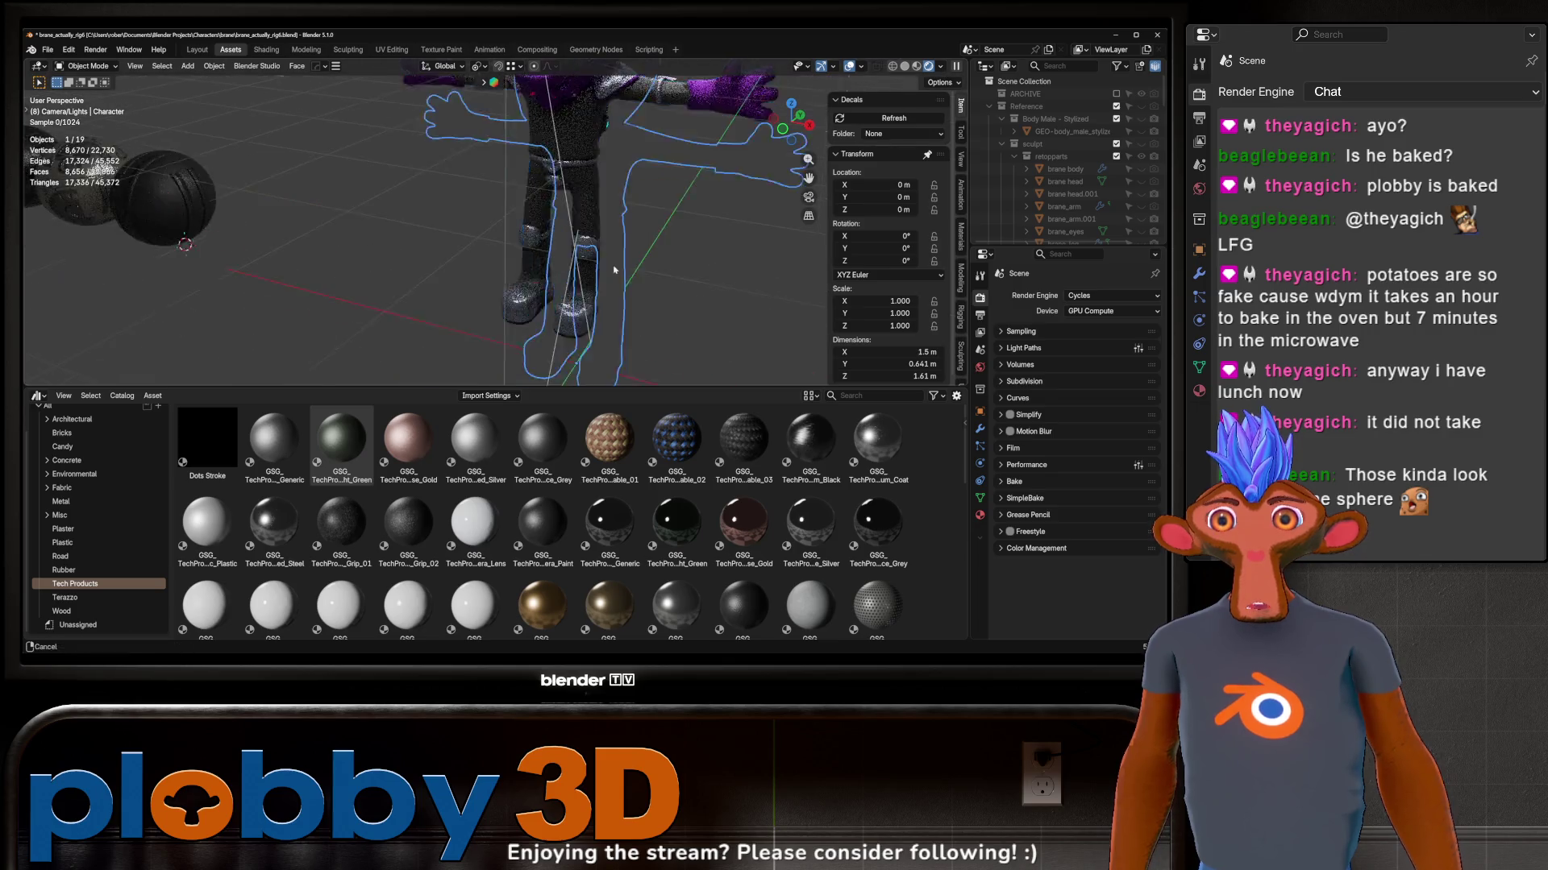
{"action": "scroll", "coordinate": [569, 197], "scroll_direction": "up", "scroll_amount": 3}
{"action": "middle_click_drag", "start_coordinate": [569, 197], "coordinate": [618, 197]}
{"action": "scroll", "coordinate": [597, 489], "scroll_direction": "down", "scroll_amount": 5}
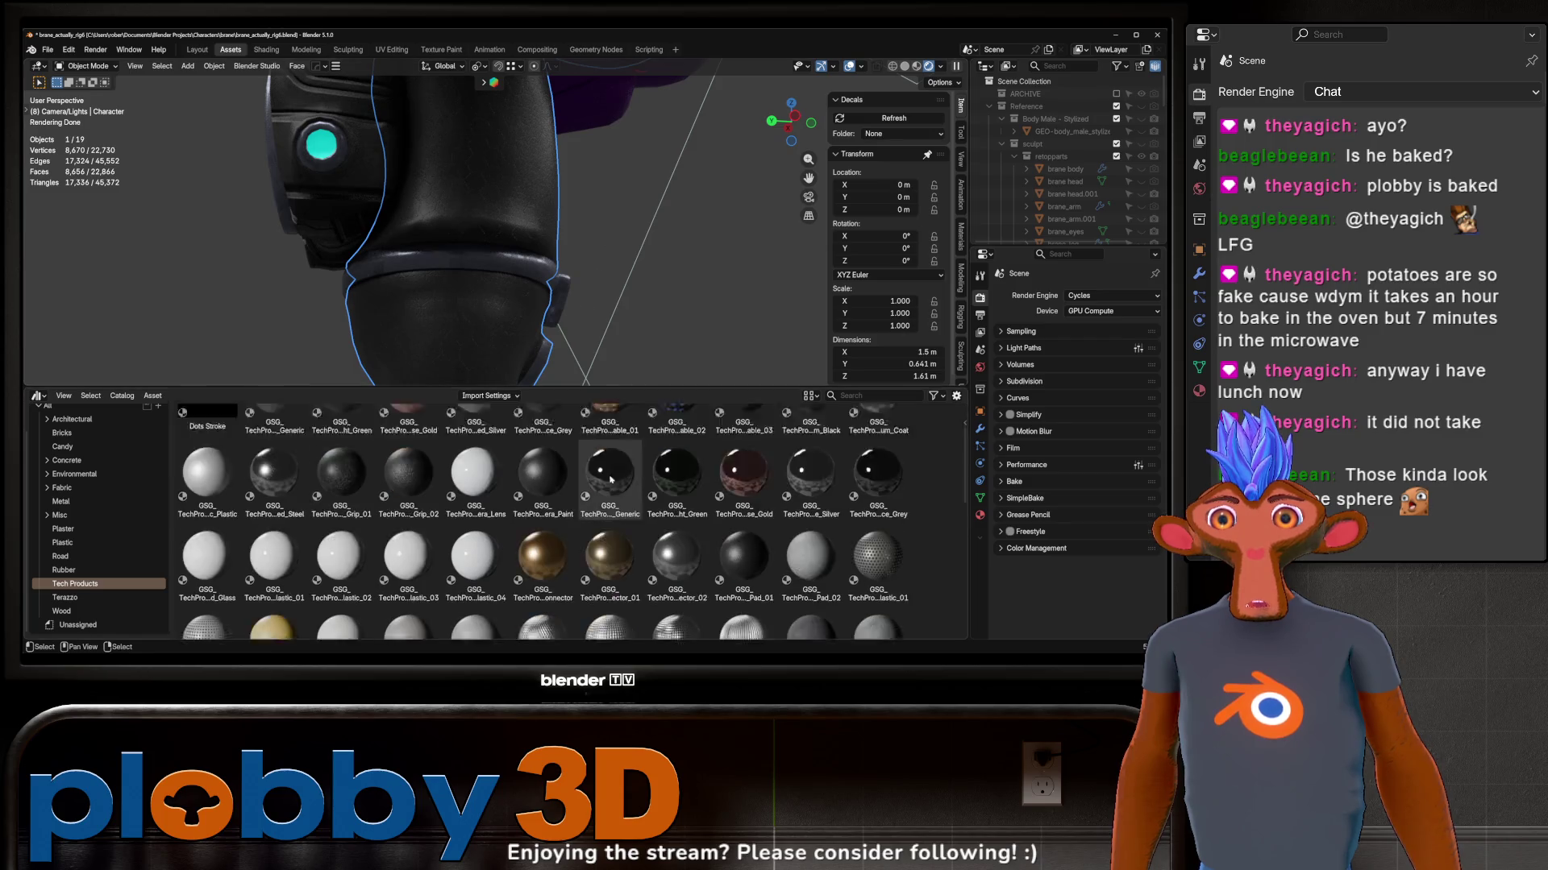
{"action": "scroll", "coordinate": [597, 490], "scroll_direction": "up", "scroll_amount": 4}
{"action": "scroll", "coordinate": [597, 490], "scroll_direction": "down", "scroll_amount": 3}
{"action": "scroll", "coordinate": [598, 490], "scroll_direction": "down", "scroll_amount": 2}
{"action": "scroll", "coordinate": [539, 497], "scroll_direction": "down", "scroll_amount": 2}
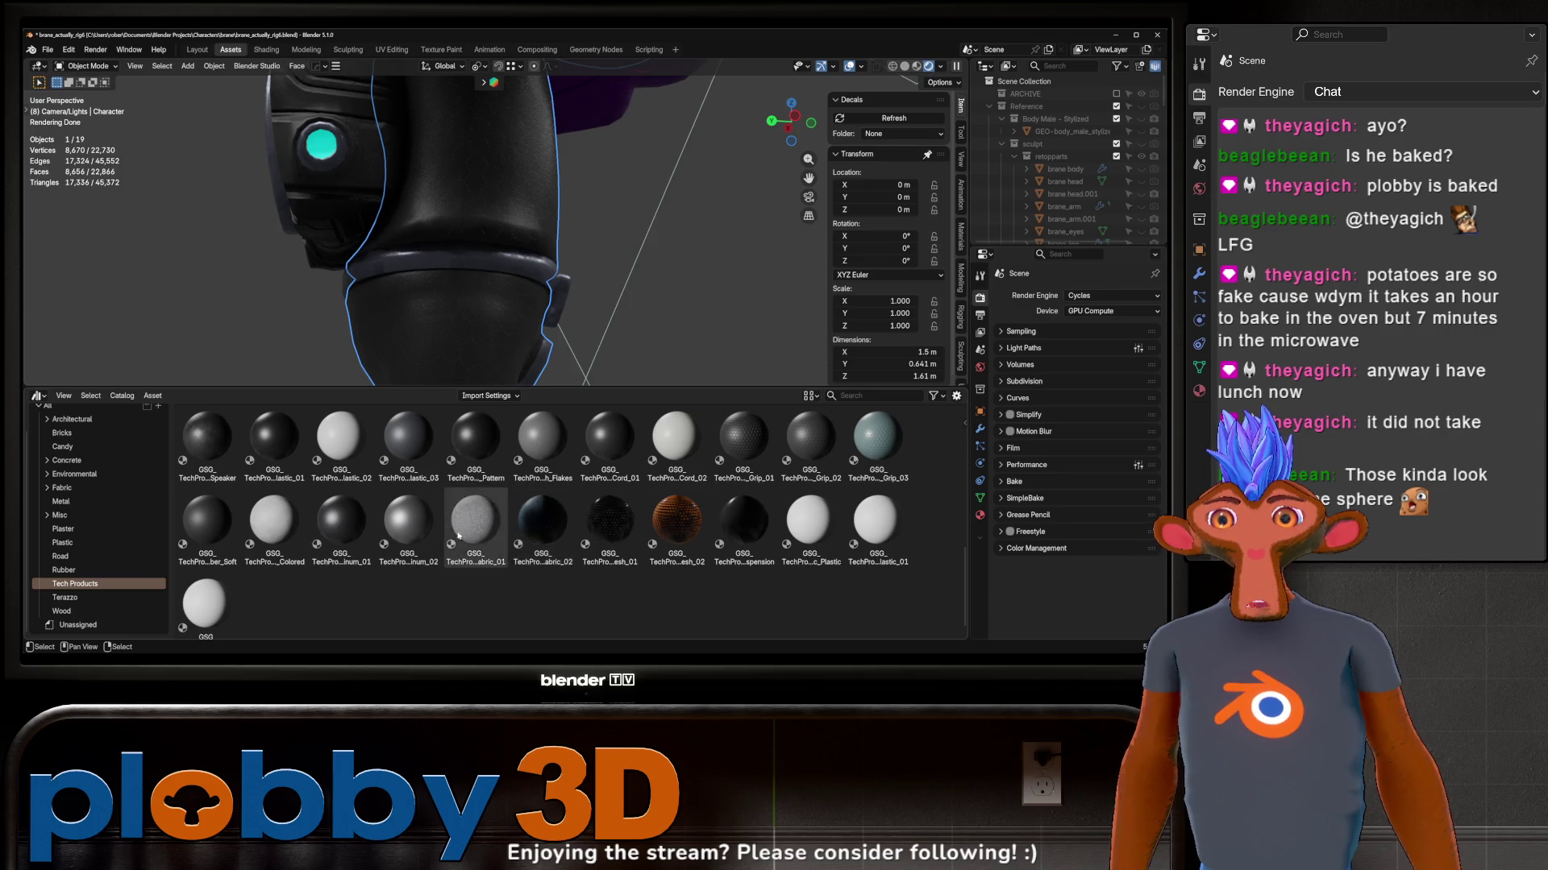
Step: Drag Plastic Pattern then Rubber Grip 02 onto the suit and return to the Shading workspace
{"action": "left_click_drag", "start_coordinate": [485, 445], "coordinate": [491, 249]}
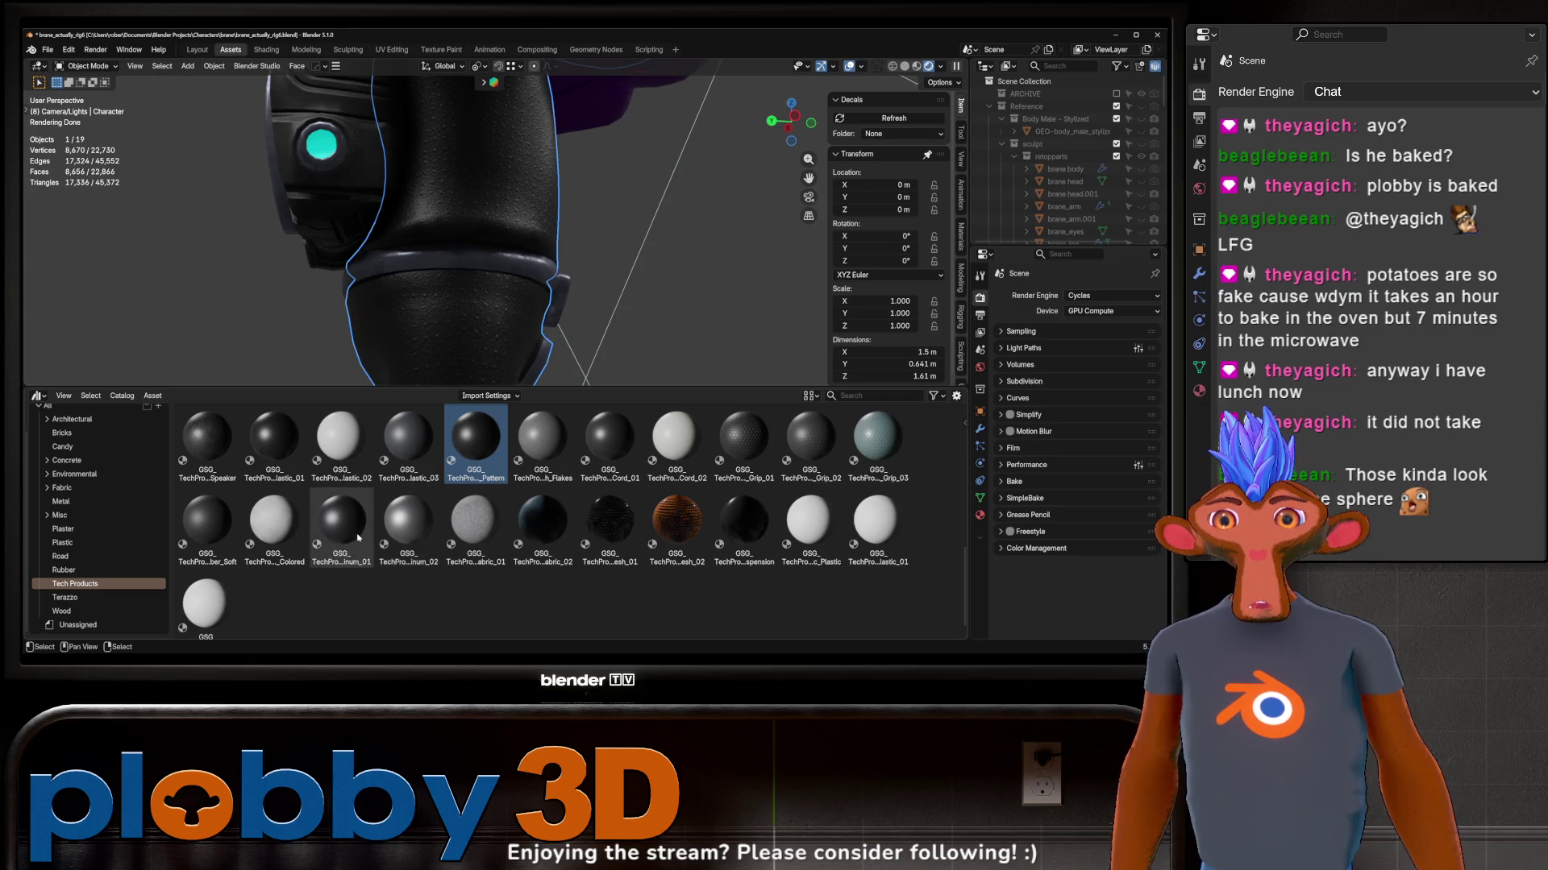
{"action": "left_click_drag", "start_coordinate": [810, 442], "coordinate": [391, 242]}
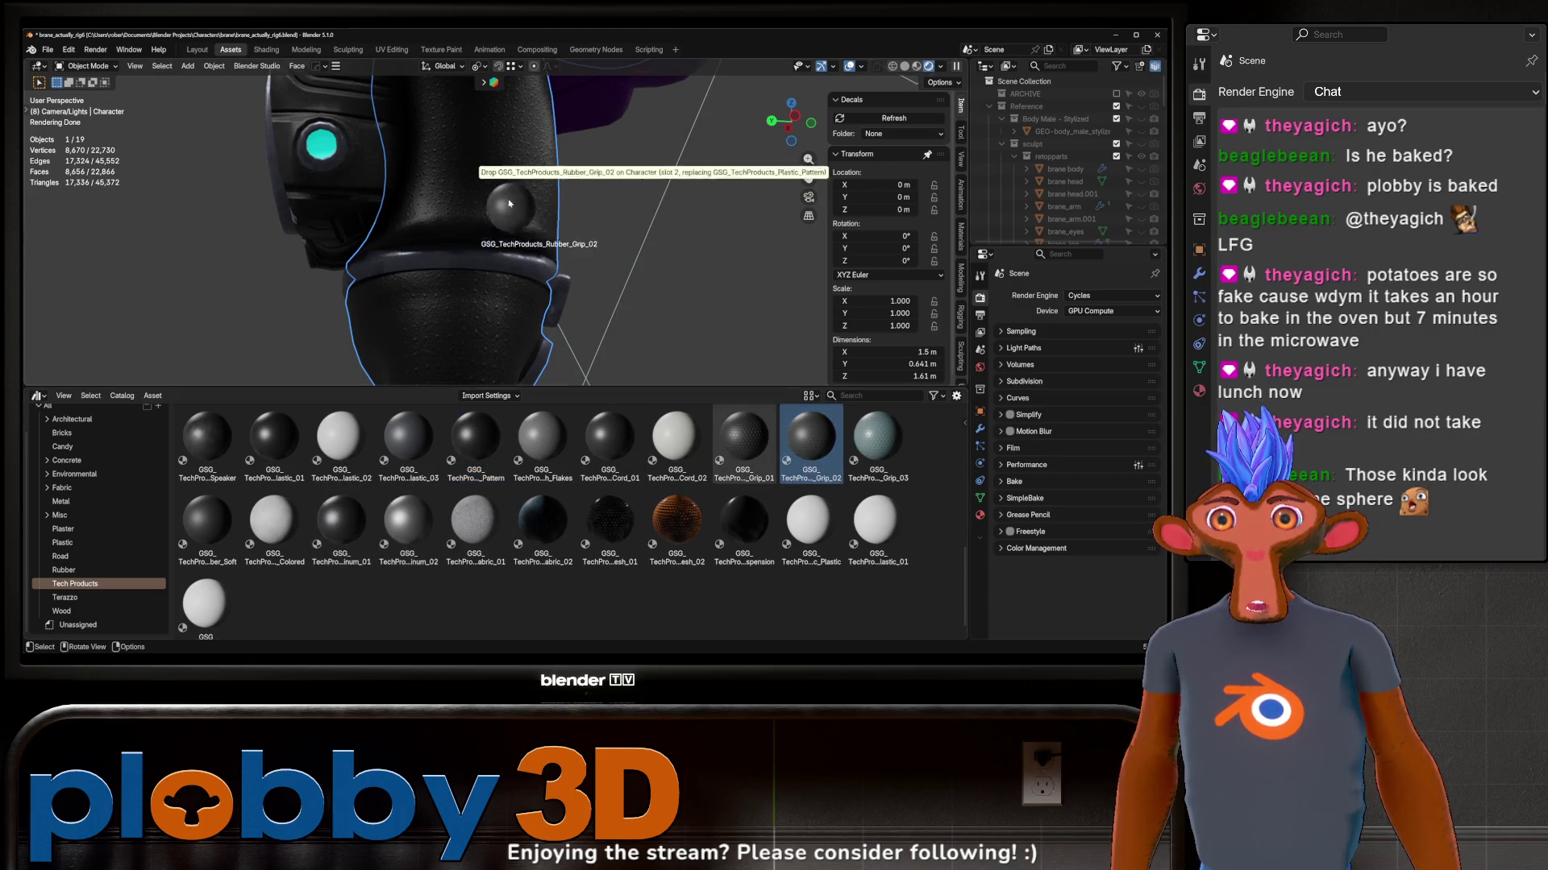
{"action": "middle_click_drag", "start_coordinate": [391, 242], "coordinate": [600, 252]}
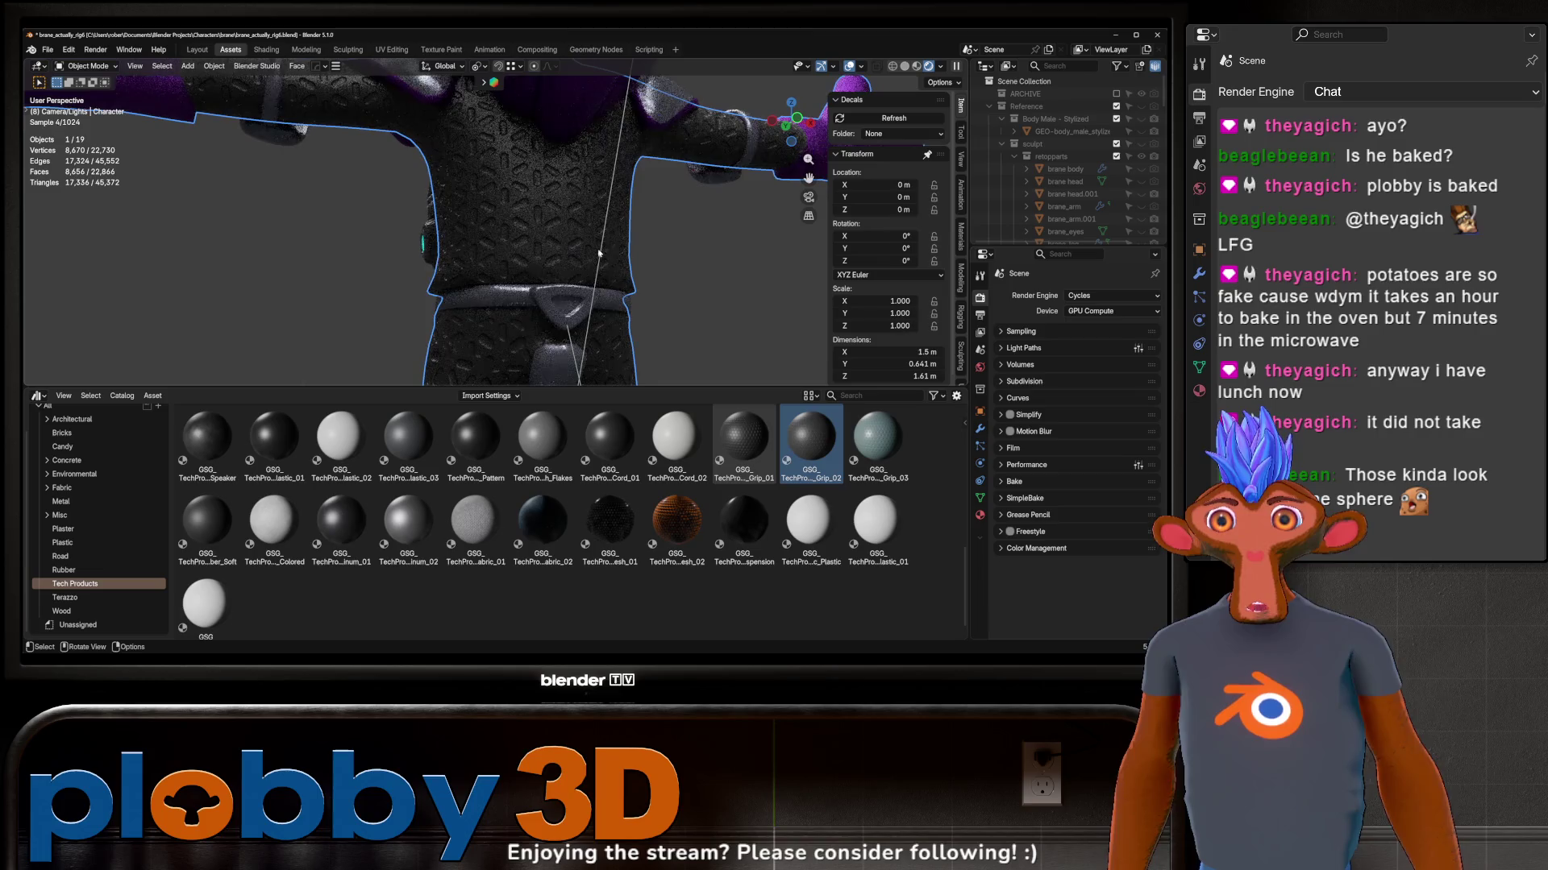
{"action": "left_click_drag", "start_coordinate": [586, 265], "coordinate": [588, 242]}
{"action": "scroll", "coordinate": [588, 243], "scroll_direction": "down", "scroll_amount": 2}
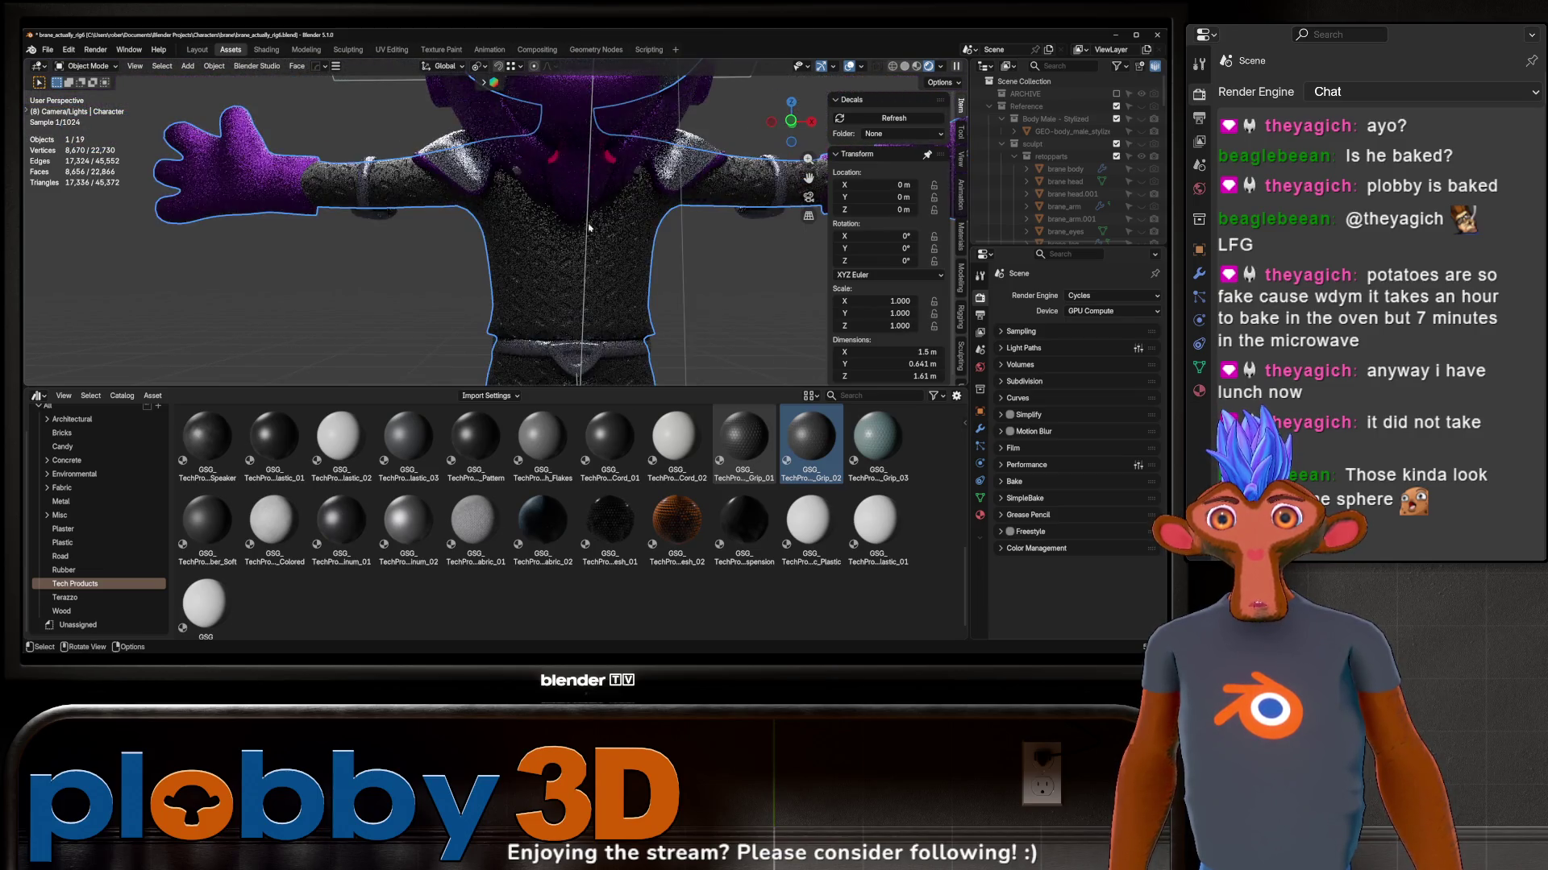
{"action": "scroll", "coordinate": [602, 306], "scroll_direction": "up", "scroll_amount": 3}
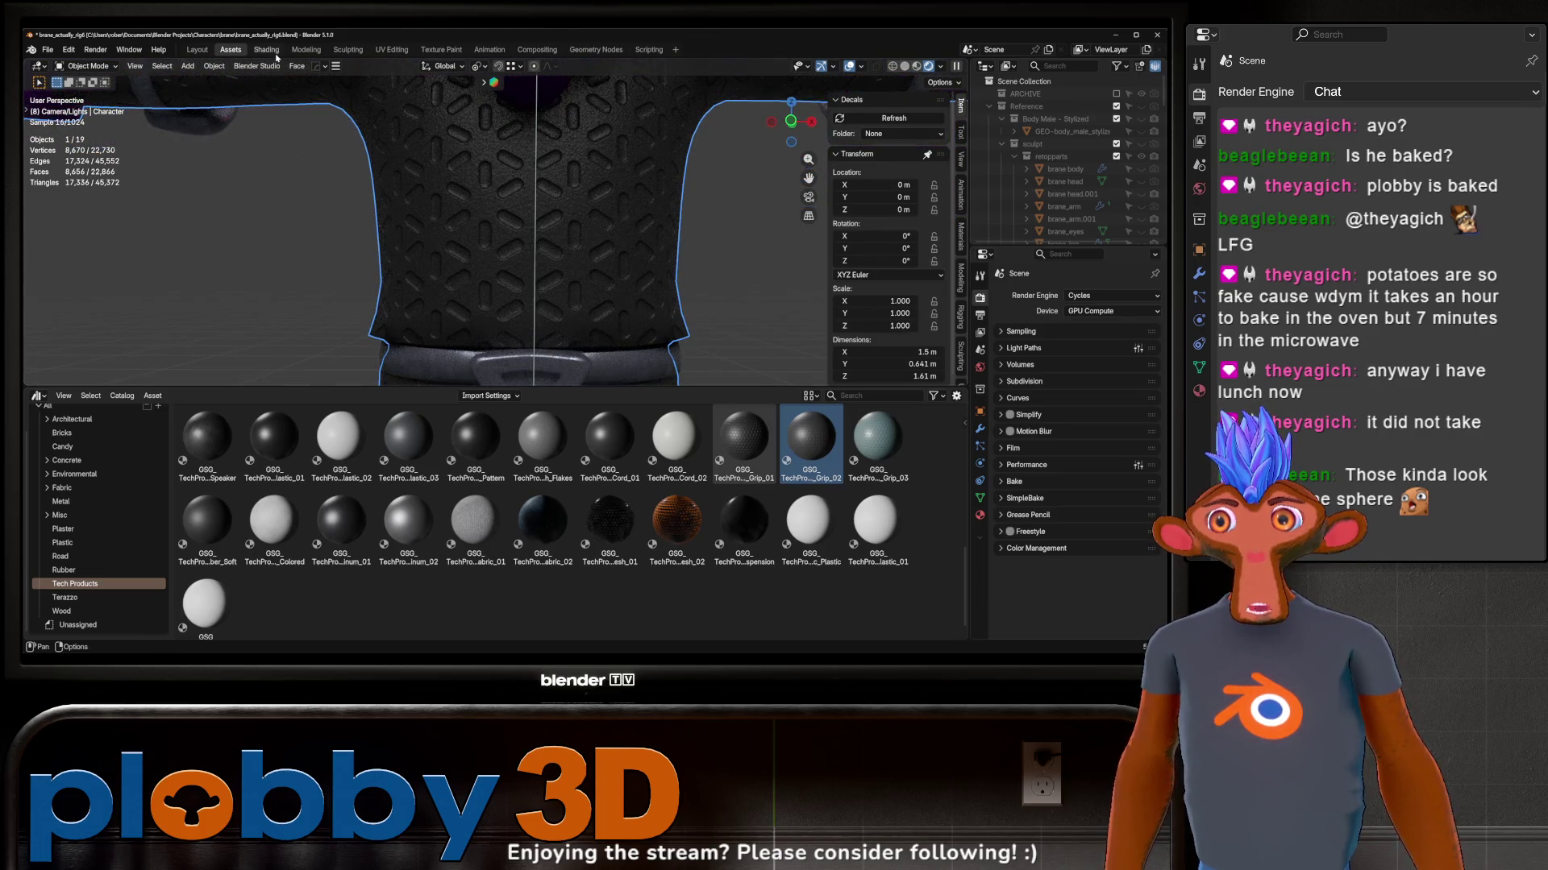
{"action": "key", "text": "ctrl+Page_Down"}
{"action": "scroll", "coordinate": [596, 529], "scroll_direction": "up", "scroll_amount": 3}
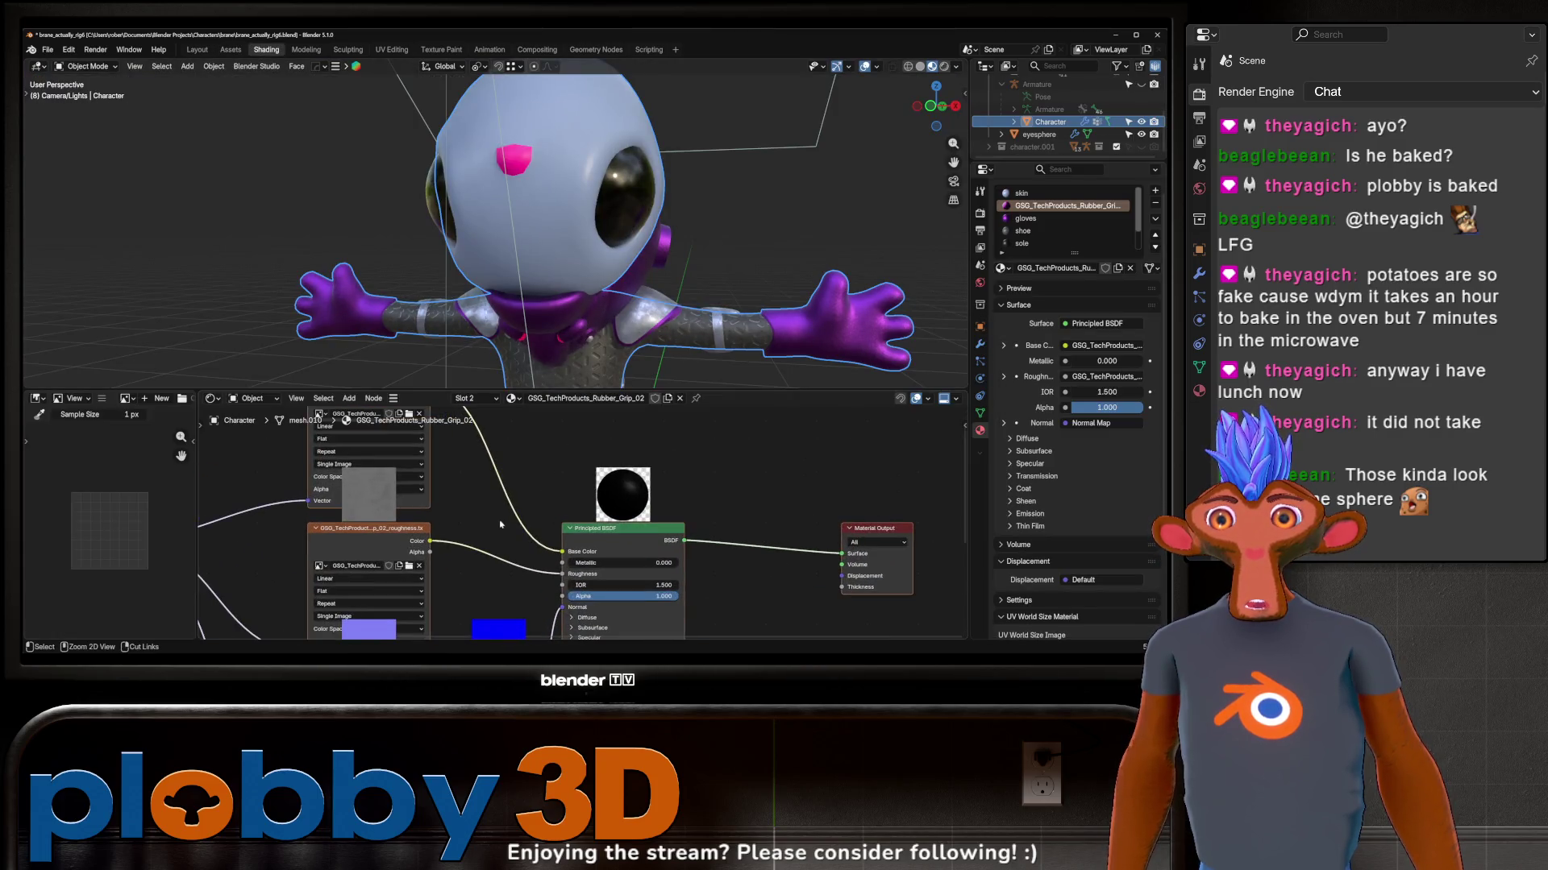
Step: Lower the Principled BSDF Base Color of the rubber-grip suit to dark grey
{"action": "middle_click_drag", "start_coordinate": [595, 303], "coordinate": [596, 242]}
{"action": "scroll", "coordinate": [595, 241], "scroll_direction": "up", "scroll_amount": 3}
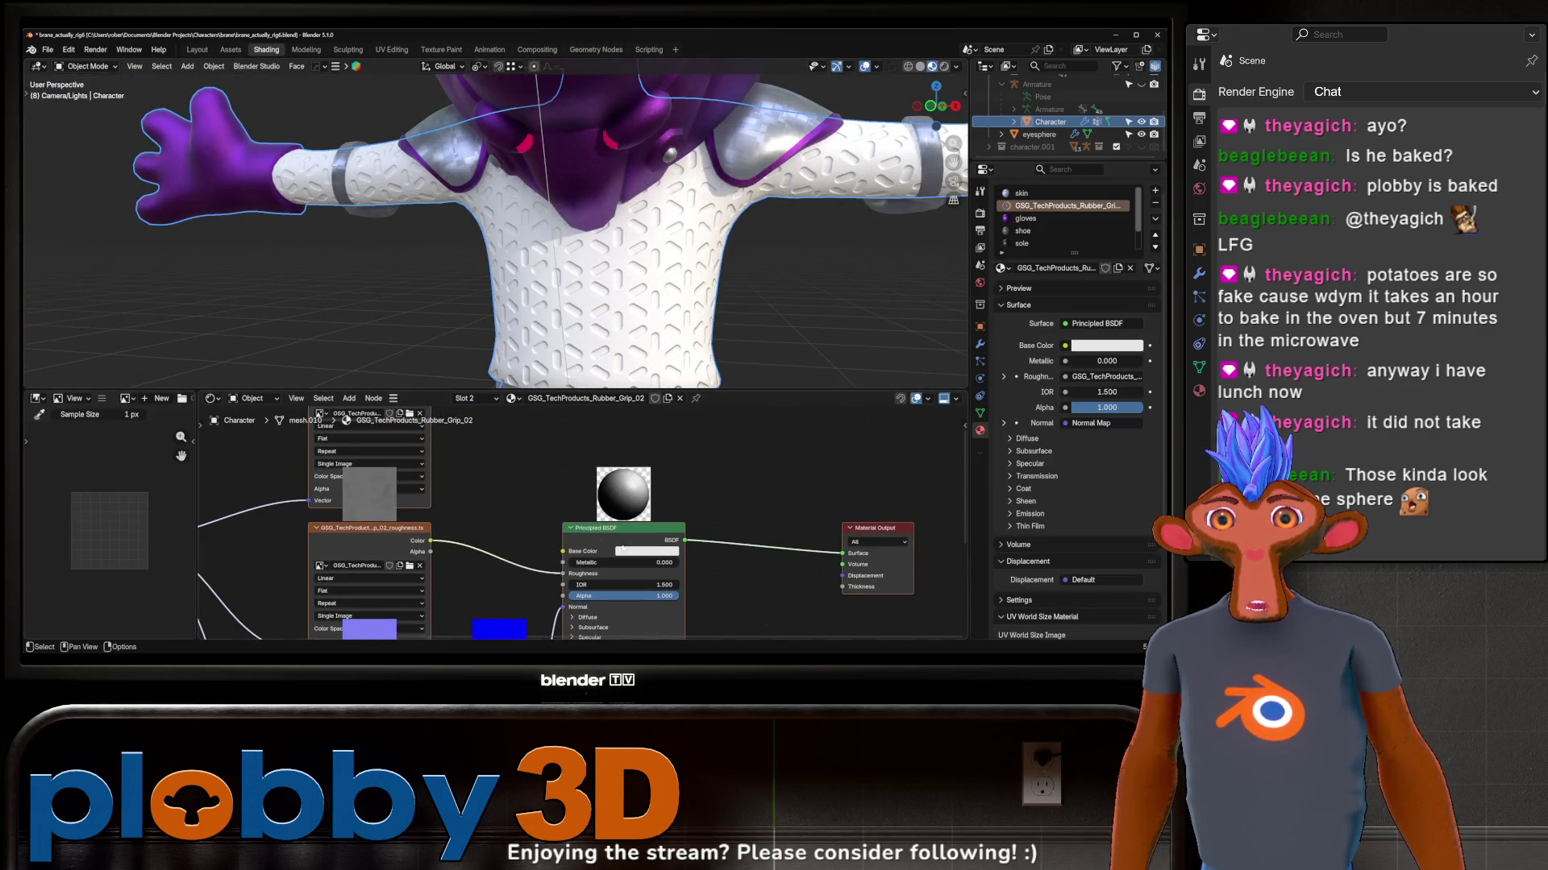
{"action": "left_click", "coordinate": [623, 548]}
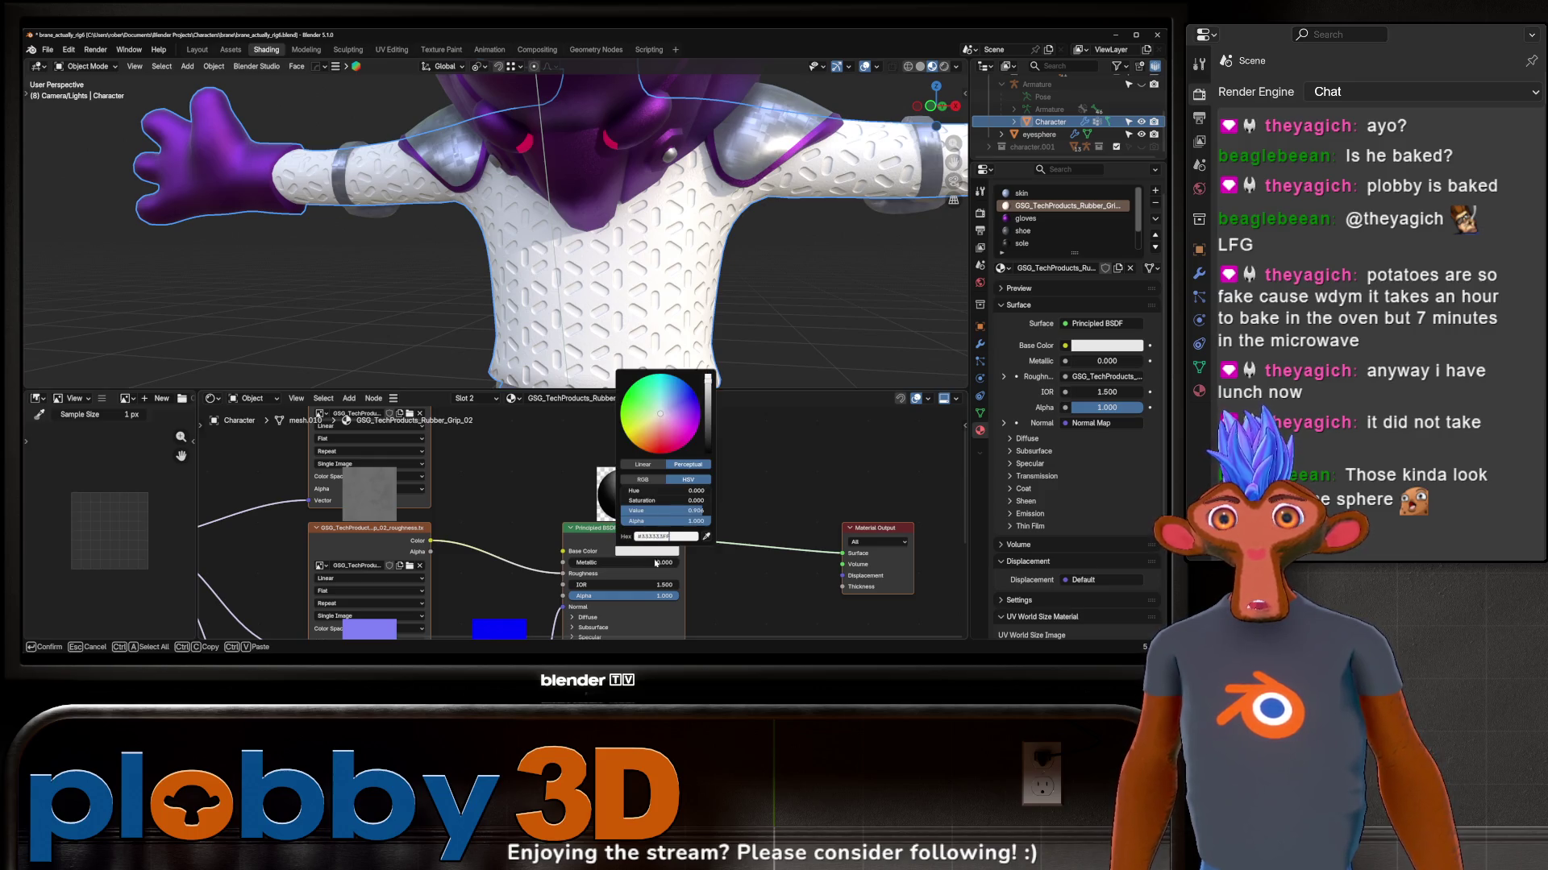
{"action": "key", "text": "Return"}
{"action": "middle_click_drag", "start_coordinate": [391, 451], "coordinate": [782, 470]}
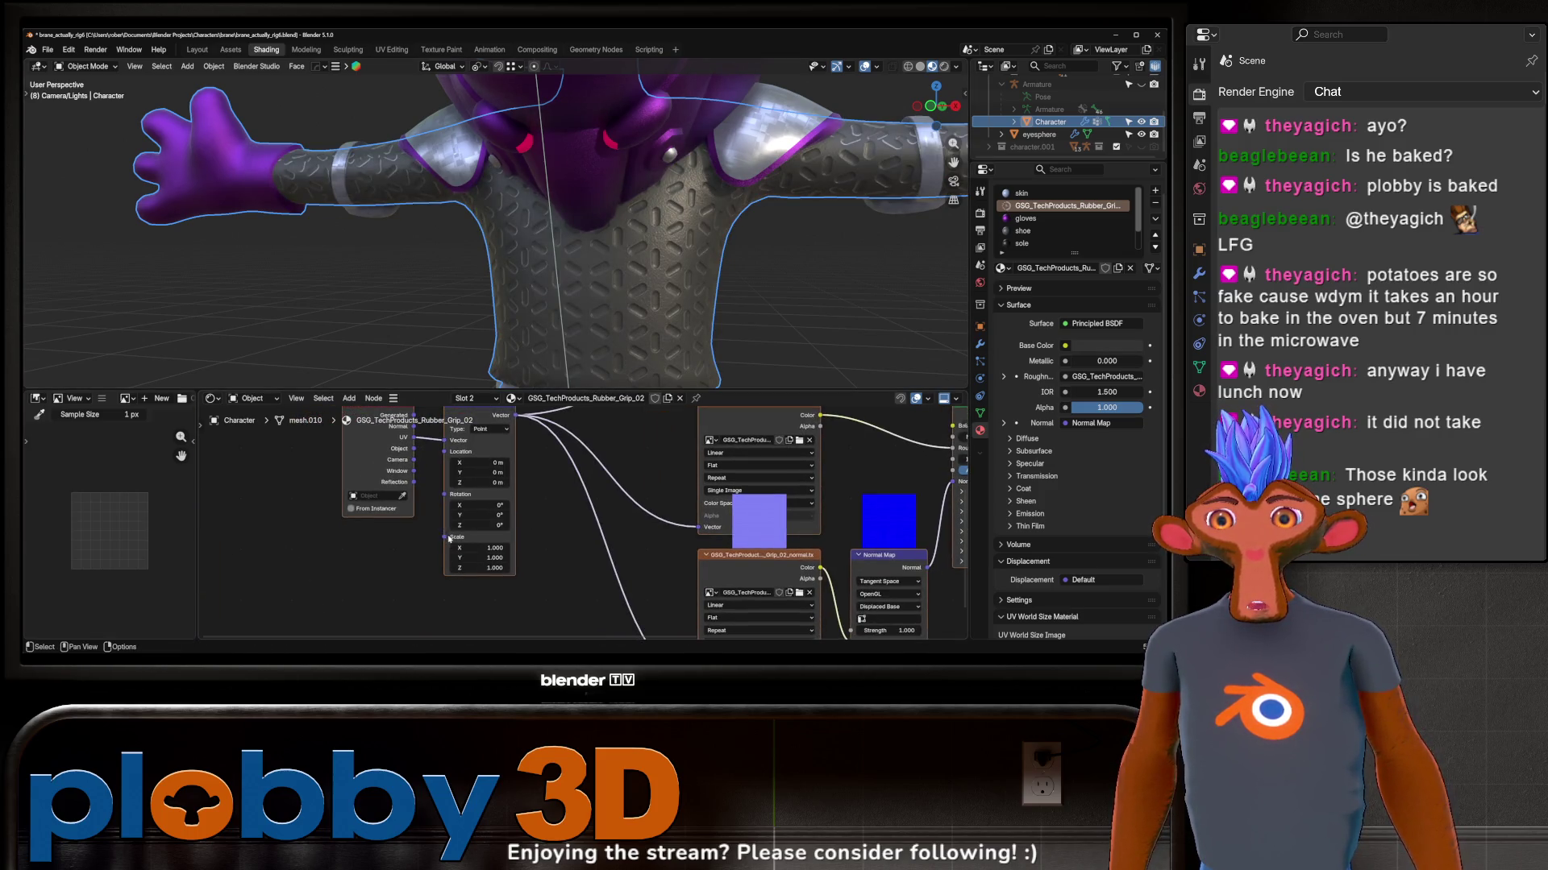
Step: Add a Value node driving Mapping Scale, then select a sample sphere and the backpack
{"action": "left_click_drag", "start_coordinate": [447, 537], "coordinate": [242, 574]}
{"action": "left_click", "coordinate": [212, 523]}
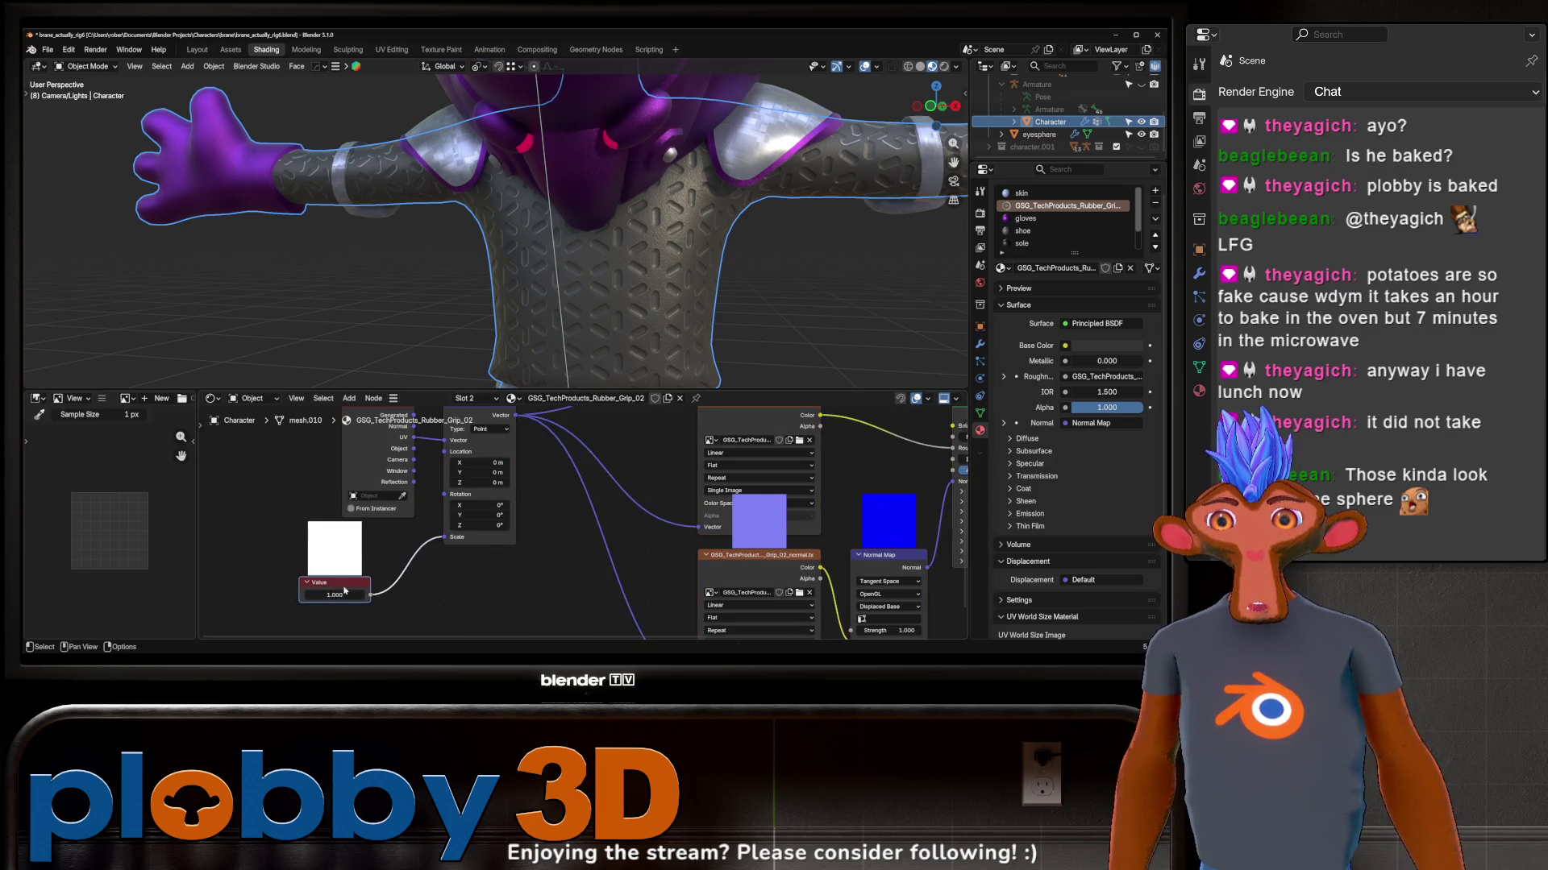
{"action": "scroll", "coordinate": [629, 218], "scroll_direction": "down", "scroll_amount": 5}
{"action": "mouse_move", "coordinate": [628, 217]}
{"action": "middle_mouse_down"}
{"action": "mouse_move", "coordinate": [579, 216]}
{"action": "mouse_move", "coordinate": [461, 251]}
{"action": "middle_mouse_up"}
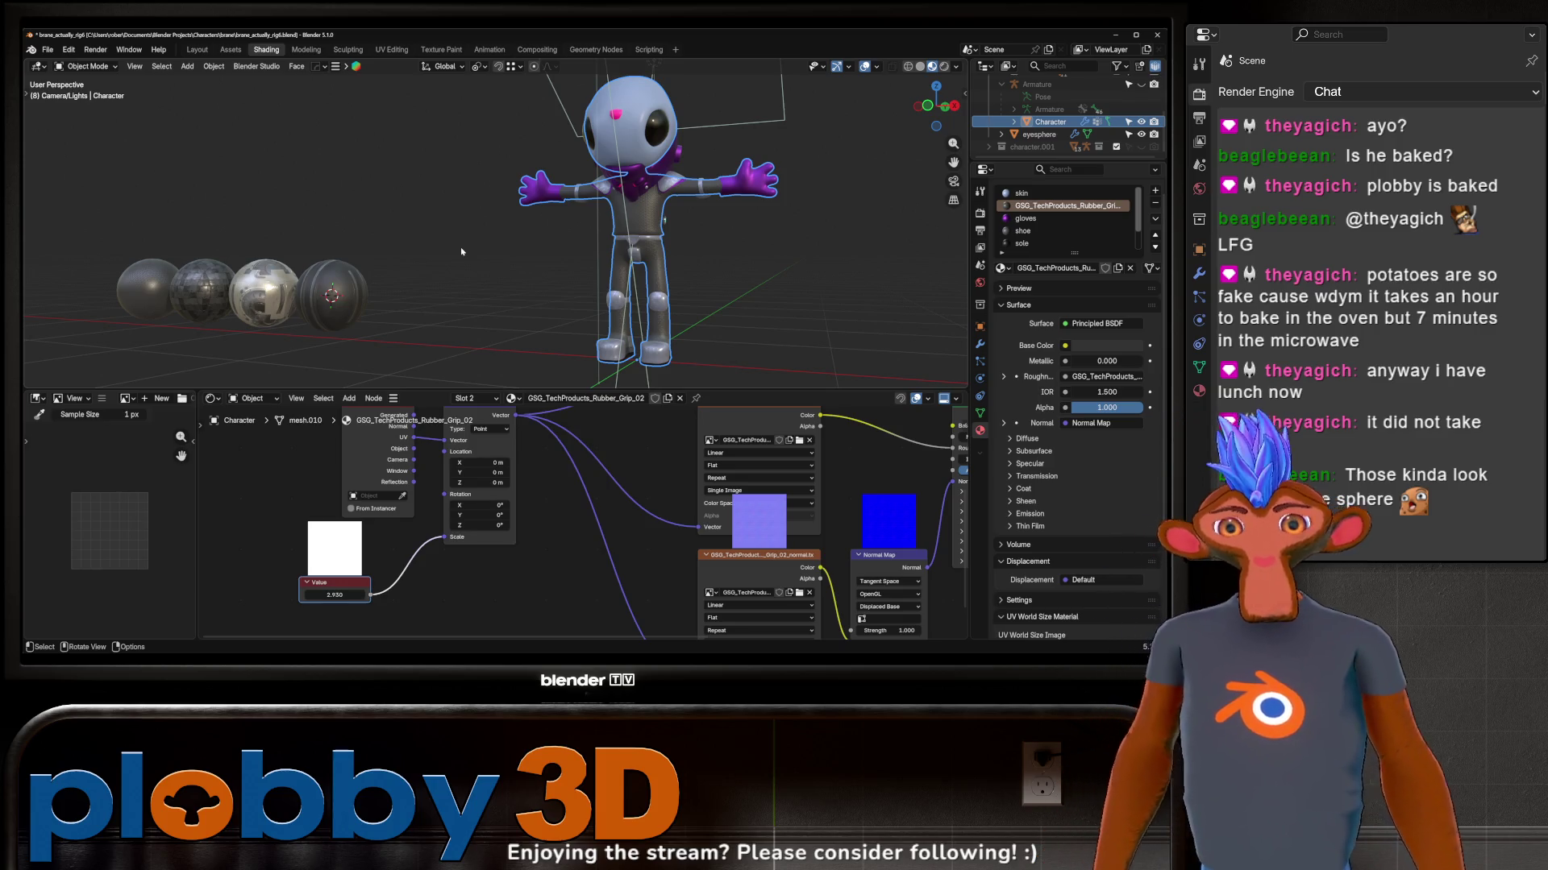
{"action": "mouse_move", "coordinate": [485, 242]}
{"action": "middle_mouse_down"}
{"action": "mouse_move", "coordinate": [347, 302]}
{"action": "mouse_move", "coordinate": [674, 296]}
{"action": "mouse_move", "coordinate": [735, 344]}
{"action": "middle_mouse_up"}
{"action": "scroll", "coordinate": [347, 302], "scroll_direction": "up", "scroll_amount": 4}
{"action": "scroll", "coordinate": [347, 302], "scroll_direction": "down", "scroll_amount": 5}
{"action": "scroll", "coordinate": [675, 296], "scroll_direction": "up", "scroll_amount": 5}
{"action": "left_click", "coordinate": [735, 343]}
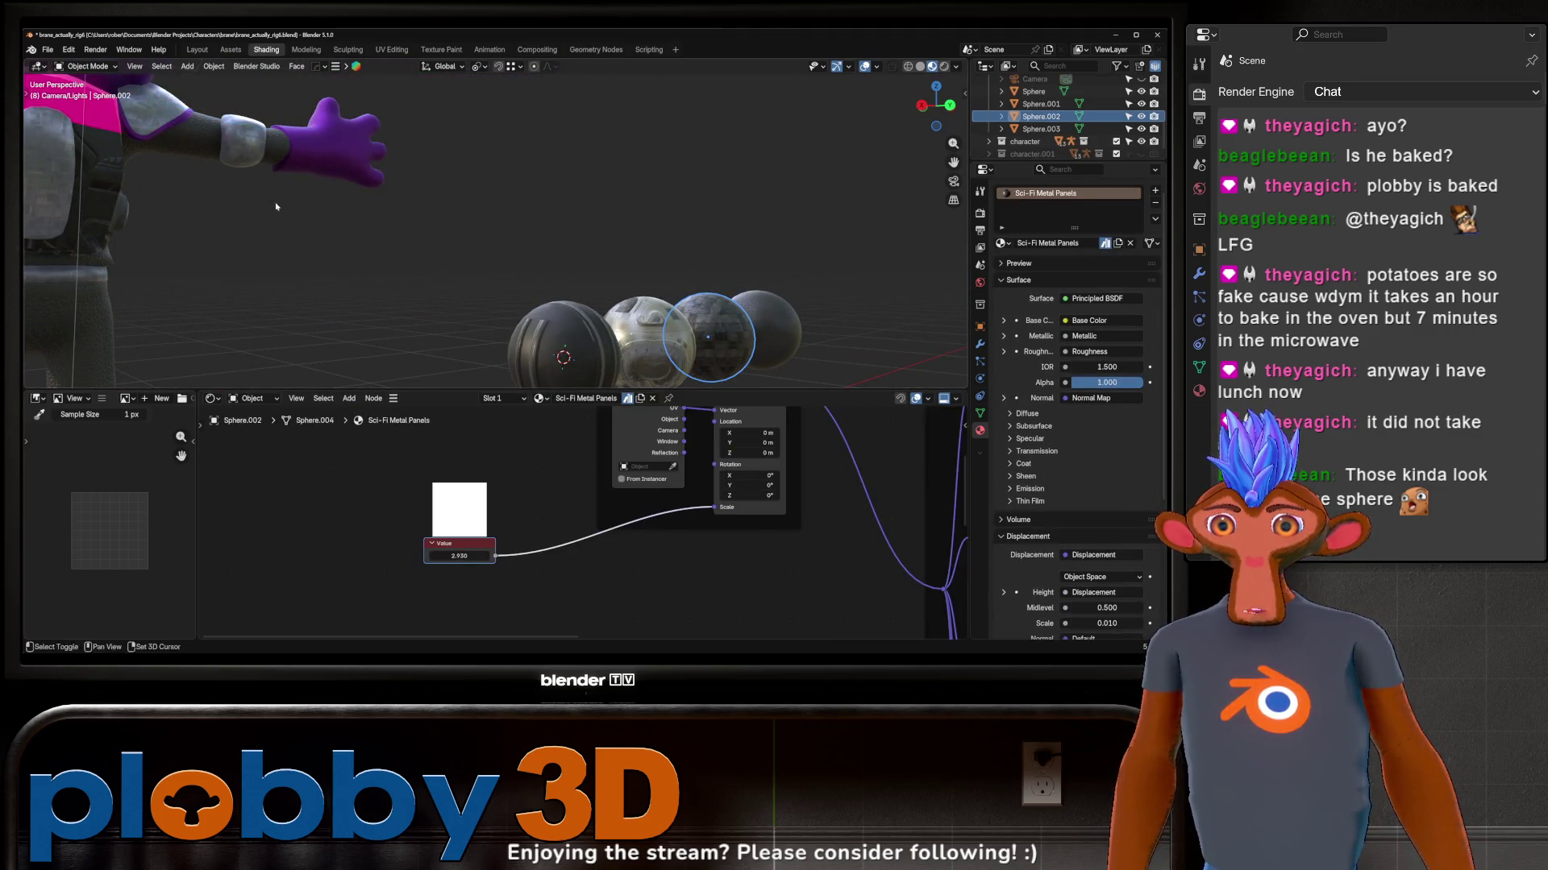
{"action": "middle_click_drag", "start_coordinate": [276, 206], "coordinate": [385, 314]}
{"action": "left_click", "coordinate": [384, 314]}
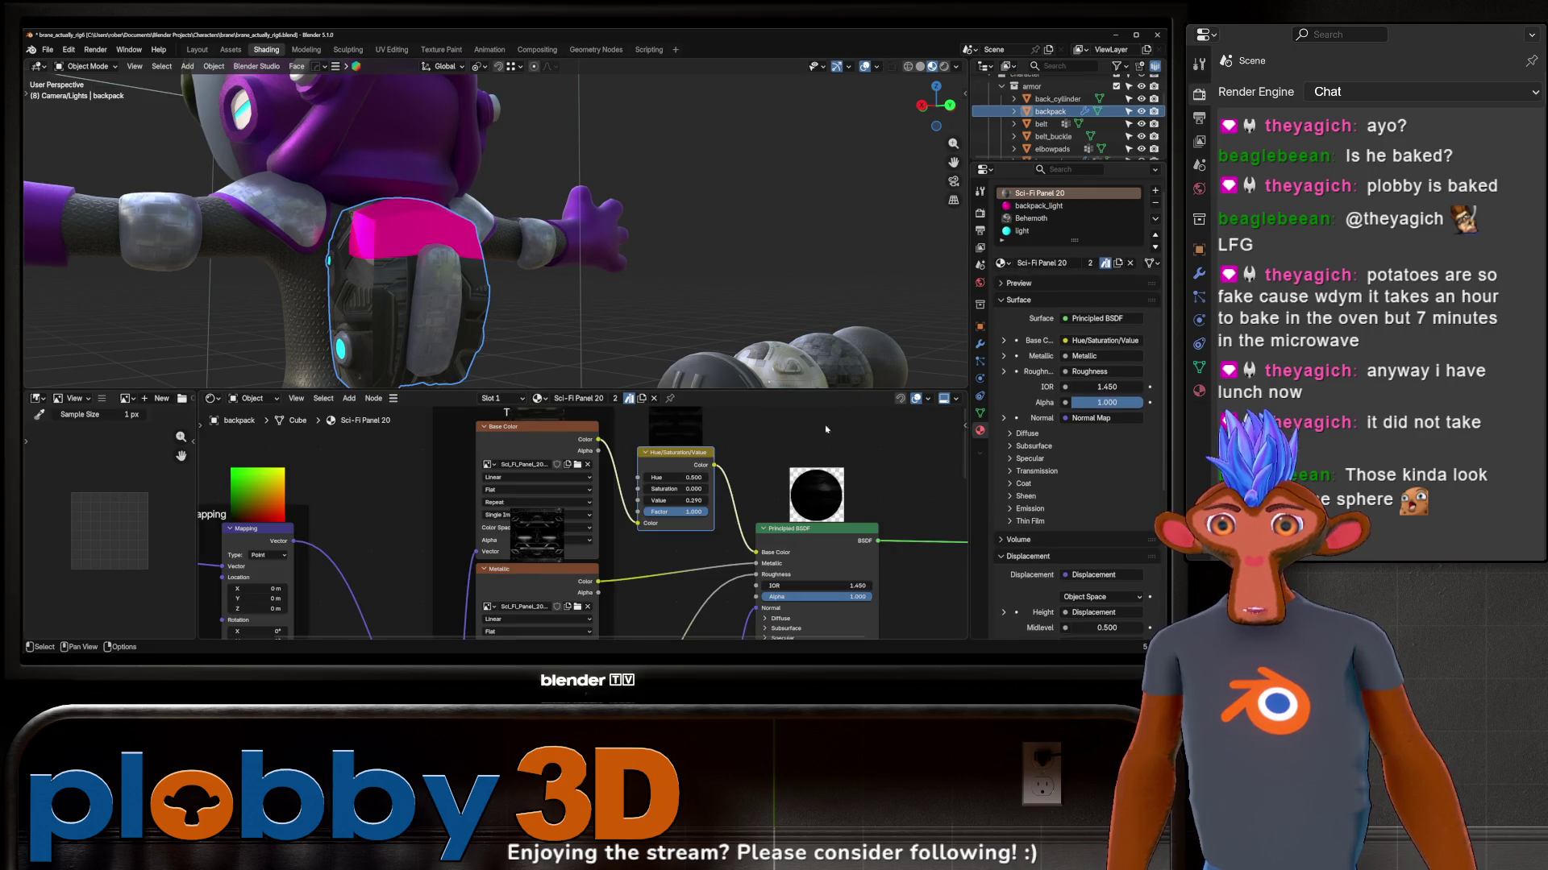
Step: Try another material on the backpack, then inspect the sample spheres' materials for the trim sheet
{"action": "left_click", "coordinate": [1002, 263]}
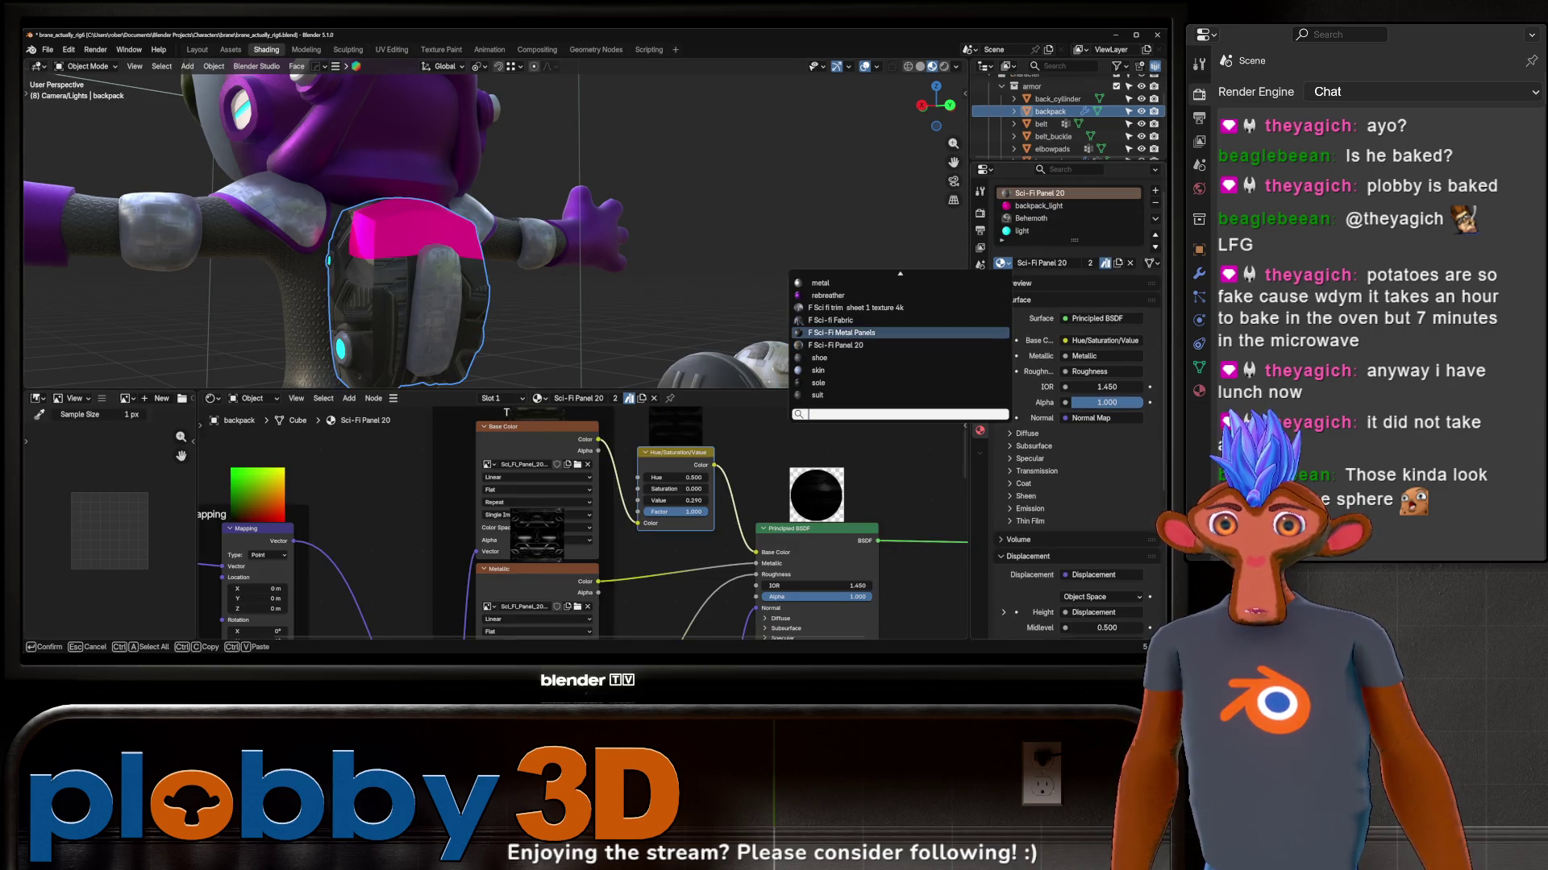
{"action": "left_click", "coordinate": [864, 332]}
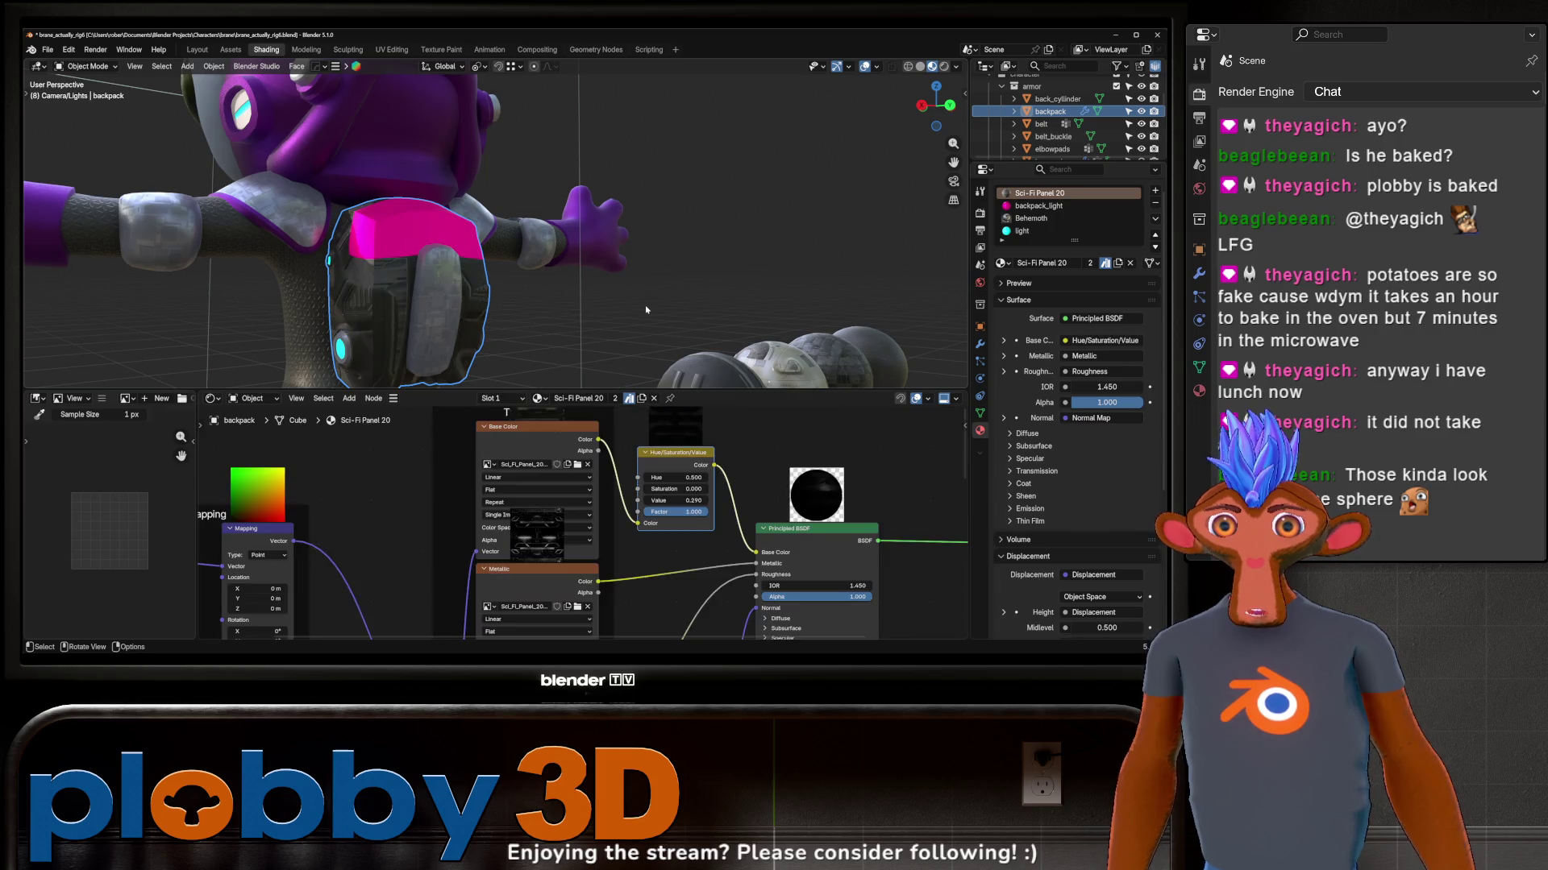
{"action": "left_click", "coordinate": [696, 364]}
{"action": "mouse_move", "coordinate": [694, 363]}
{"action": "middle_mouse_down"}
{"action": "mouse_move", "coordinate": [553, 317]}
{"action": "mouse_move", "coordinate": [992, 379]}
{"action": "middle_mouse_up"}
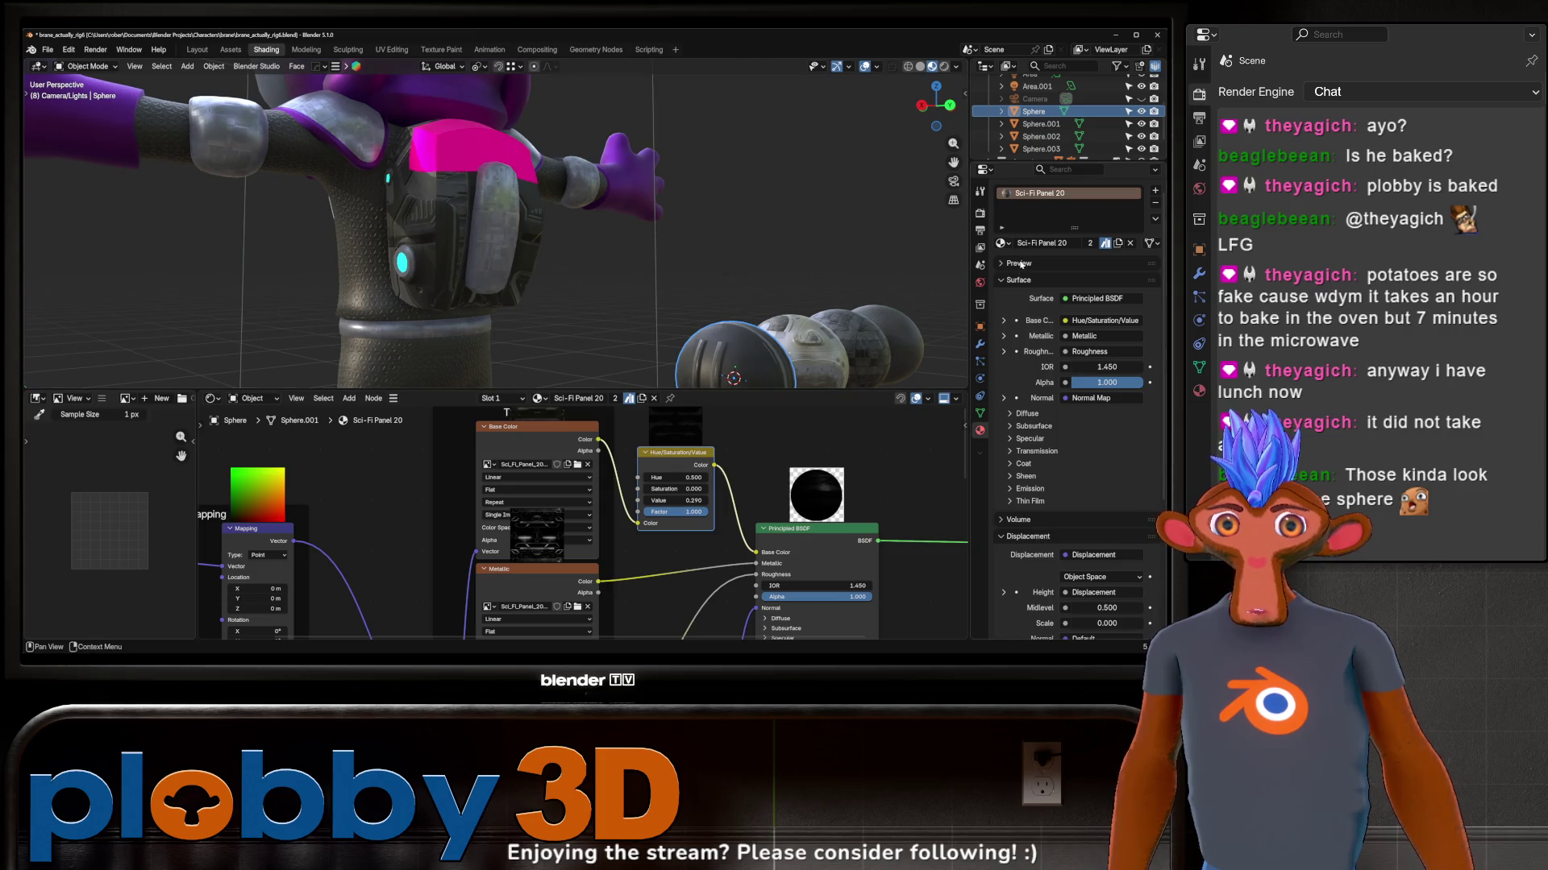
{"action": "left_click", "coordinate": [895, 339]}
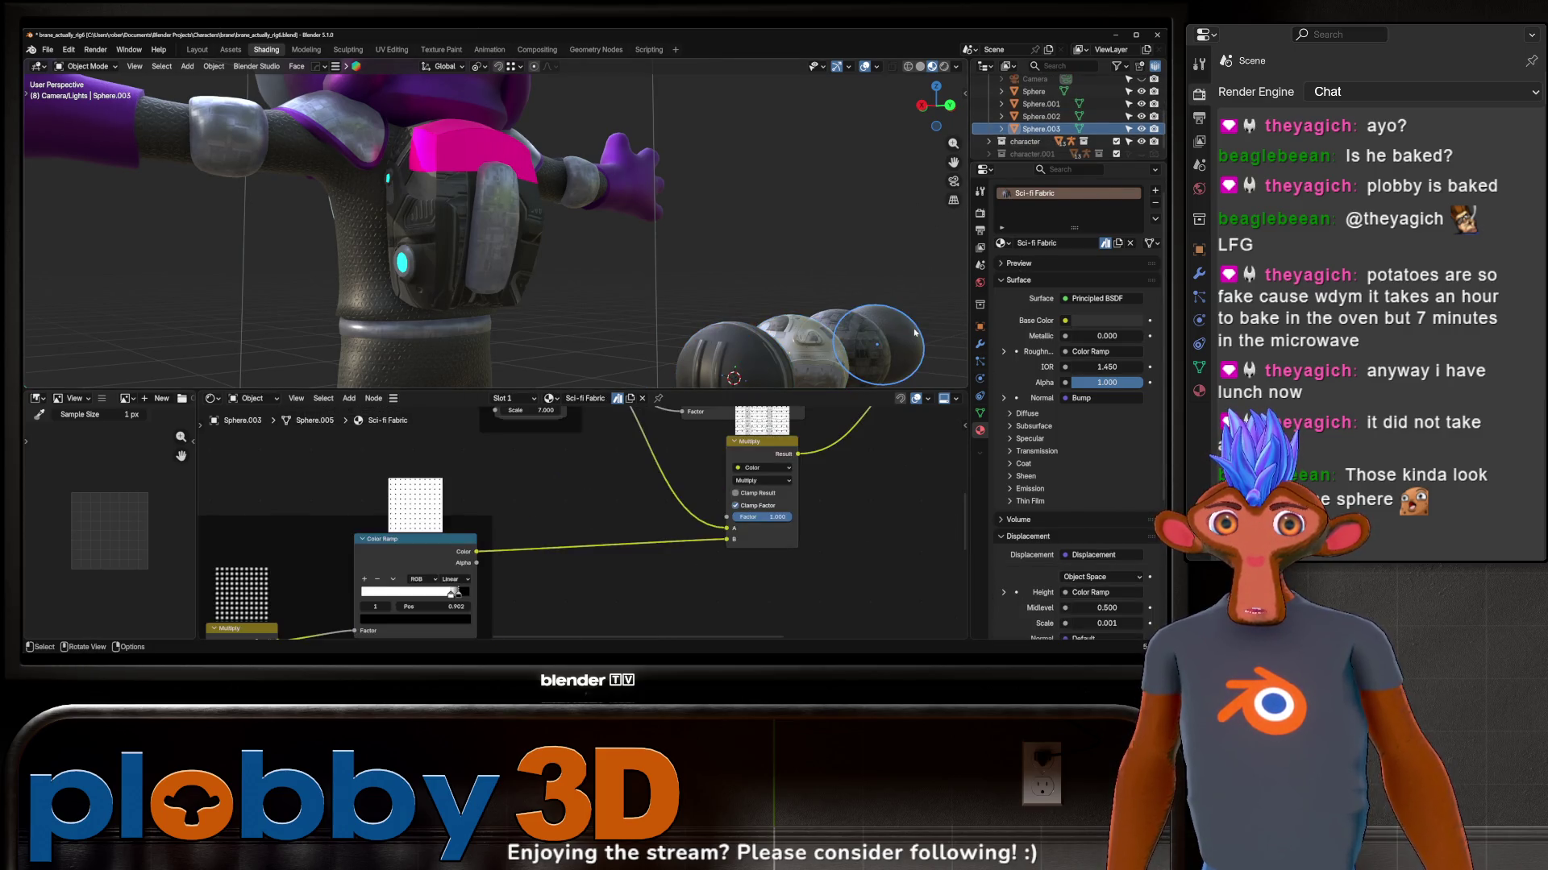
{"action": "left_click", "coordinate": [792, 345]}
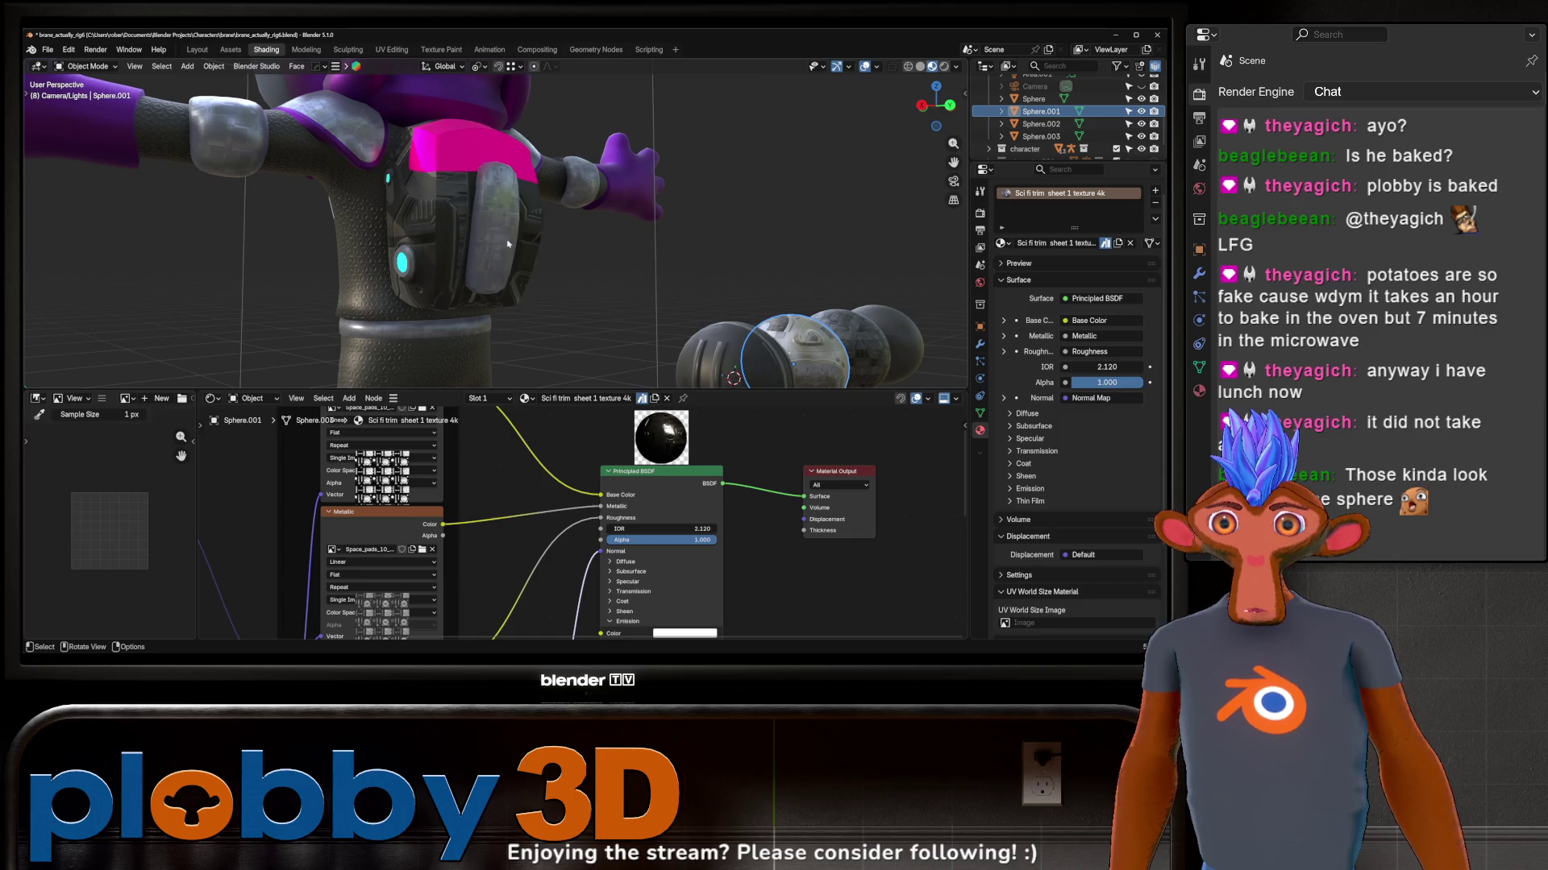
Step: Reselect the backpack and assign the Sci fi trim sheet 1 texture 4k material
{"action": "left_click", "coordinate": [508, 245]}
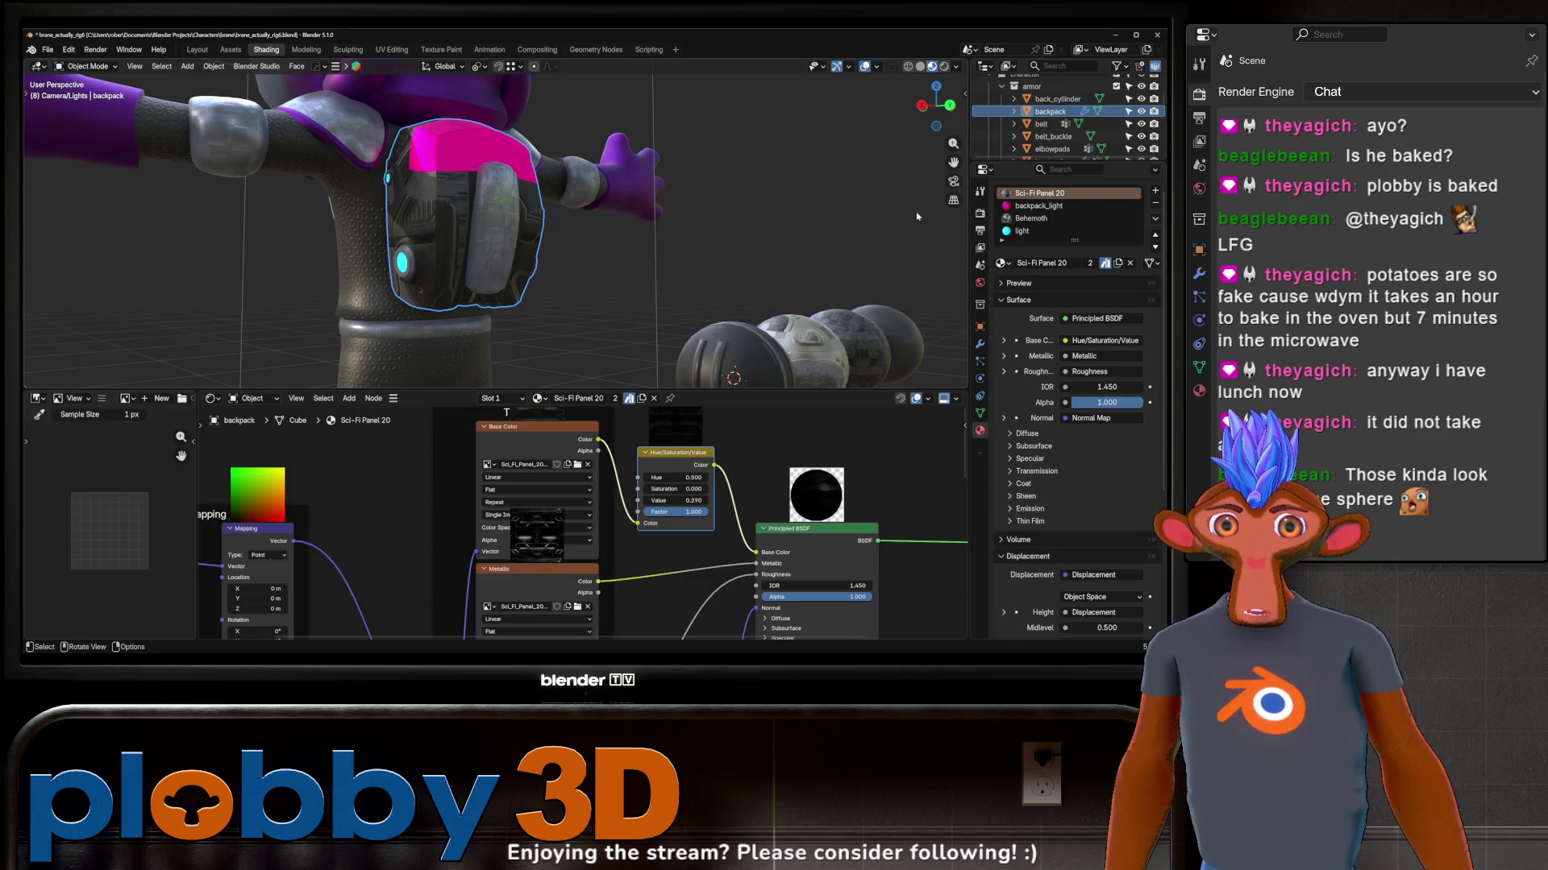
{"action": "left_click", "coordinate": [1001, 264]}
{"action": "left_click", "coordinate": [927, 312]}
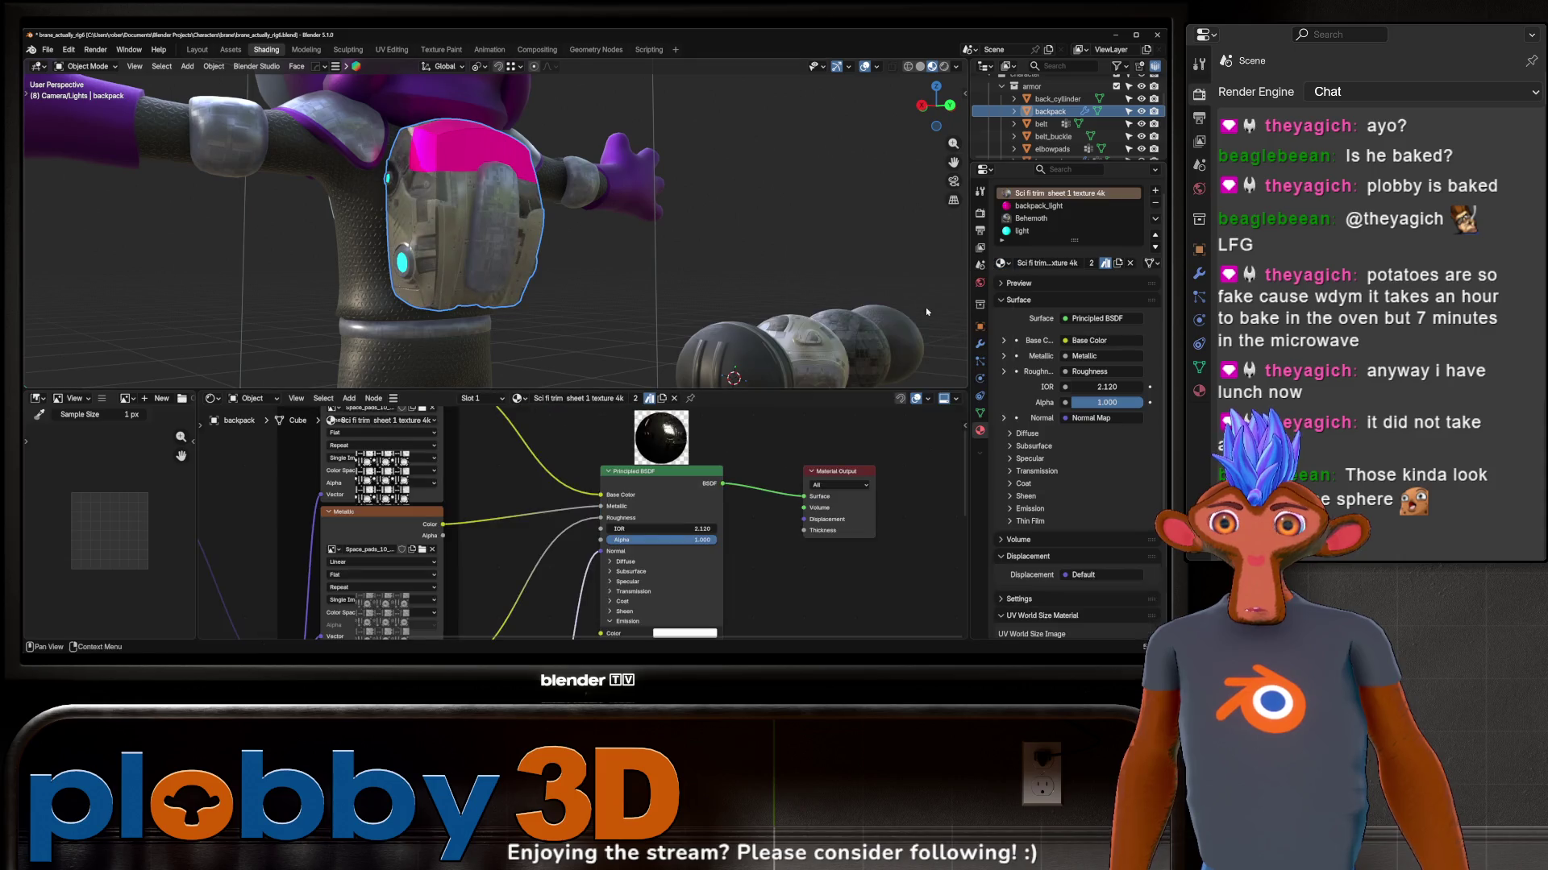
{"action": "middle_click_drag", "start_coordinate": [496, 283], "coordinate": [569, 290]}
{"action": "scroll", "coordinate": [600, 547], "scroll_direction": "down", "scroll_amount": 3}
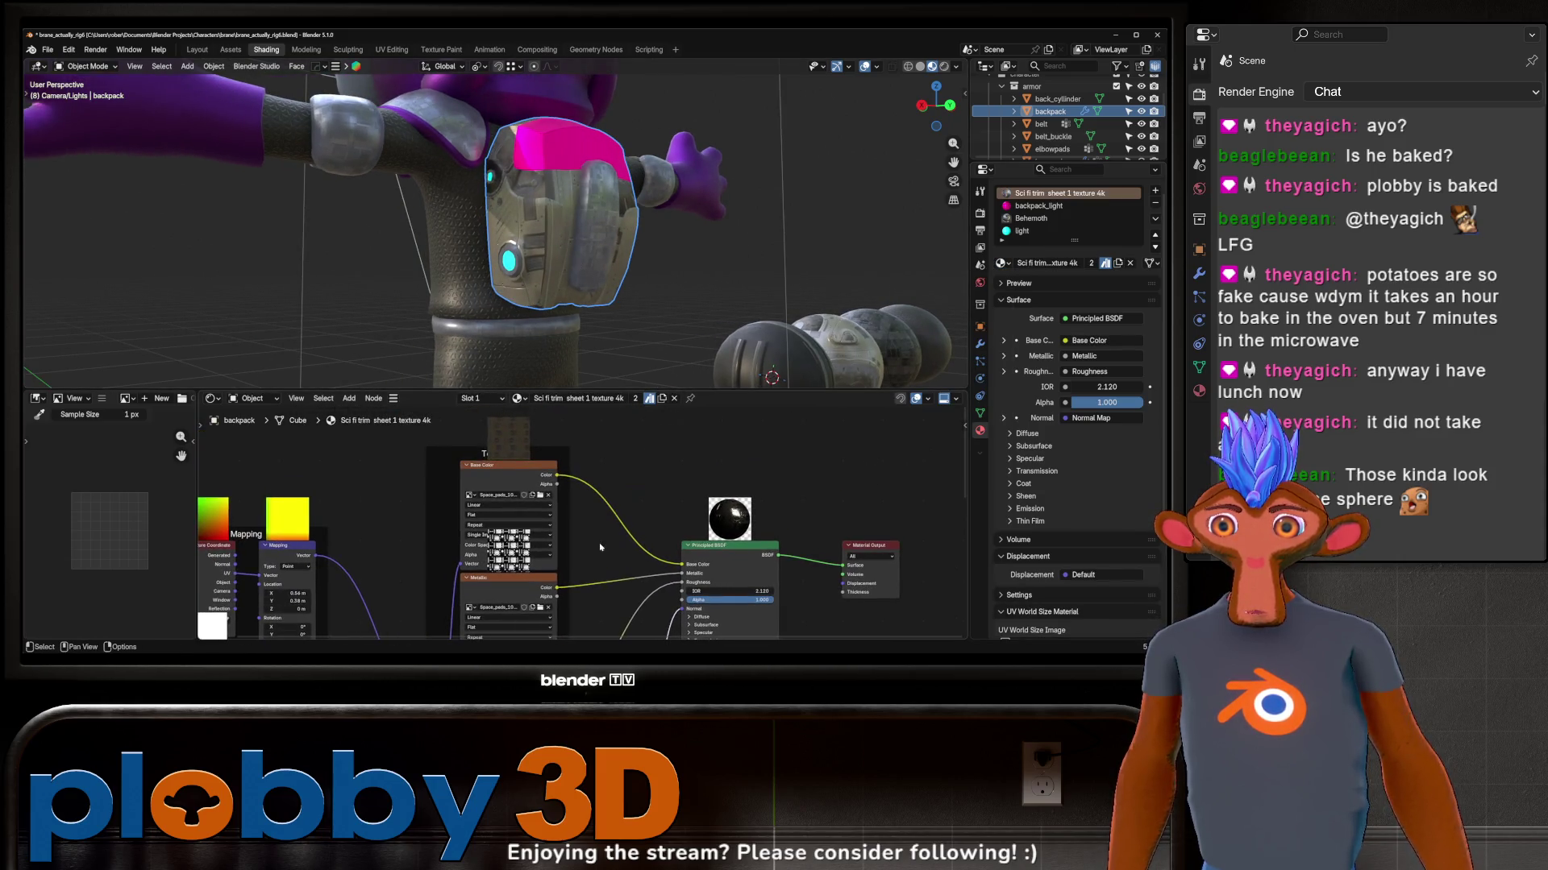
Step: Insert a Hue/Saturation/Value node before the base colour and lower the texture's brightness
{"action": "key", "text": "shift+a"}
{"action": "type", "text": "hue"}
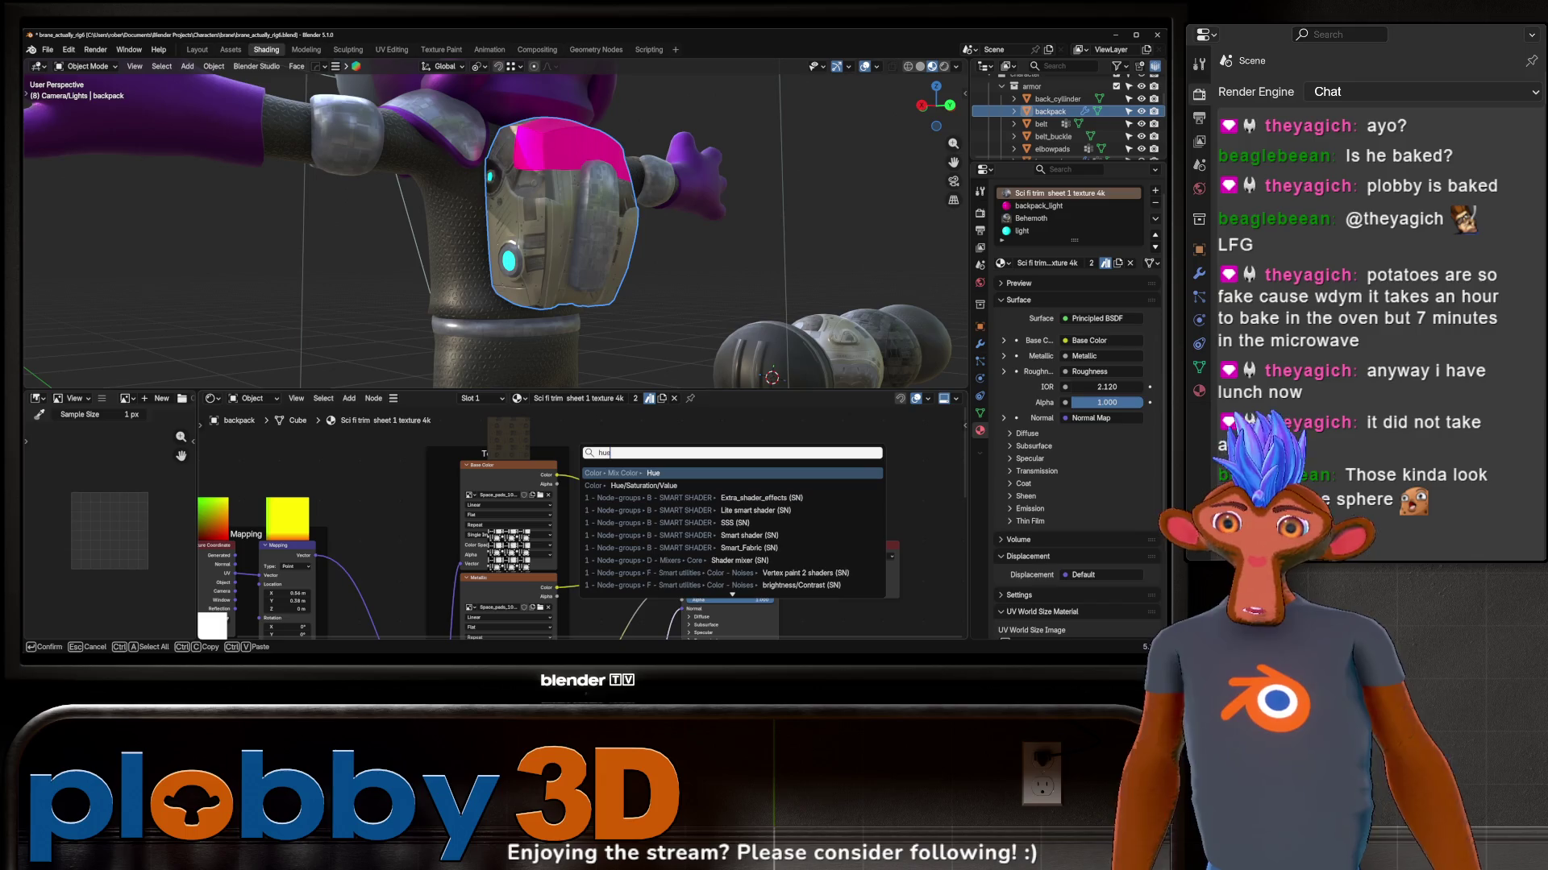
{"action": "left_click", "coordinate": [643, 484]}
{"action": "left_click", "coordinate": [627, 519]}
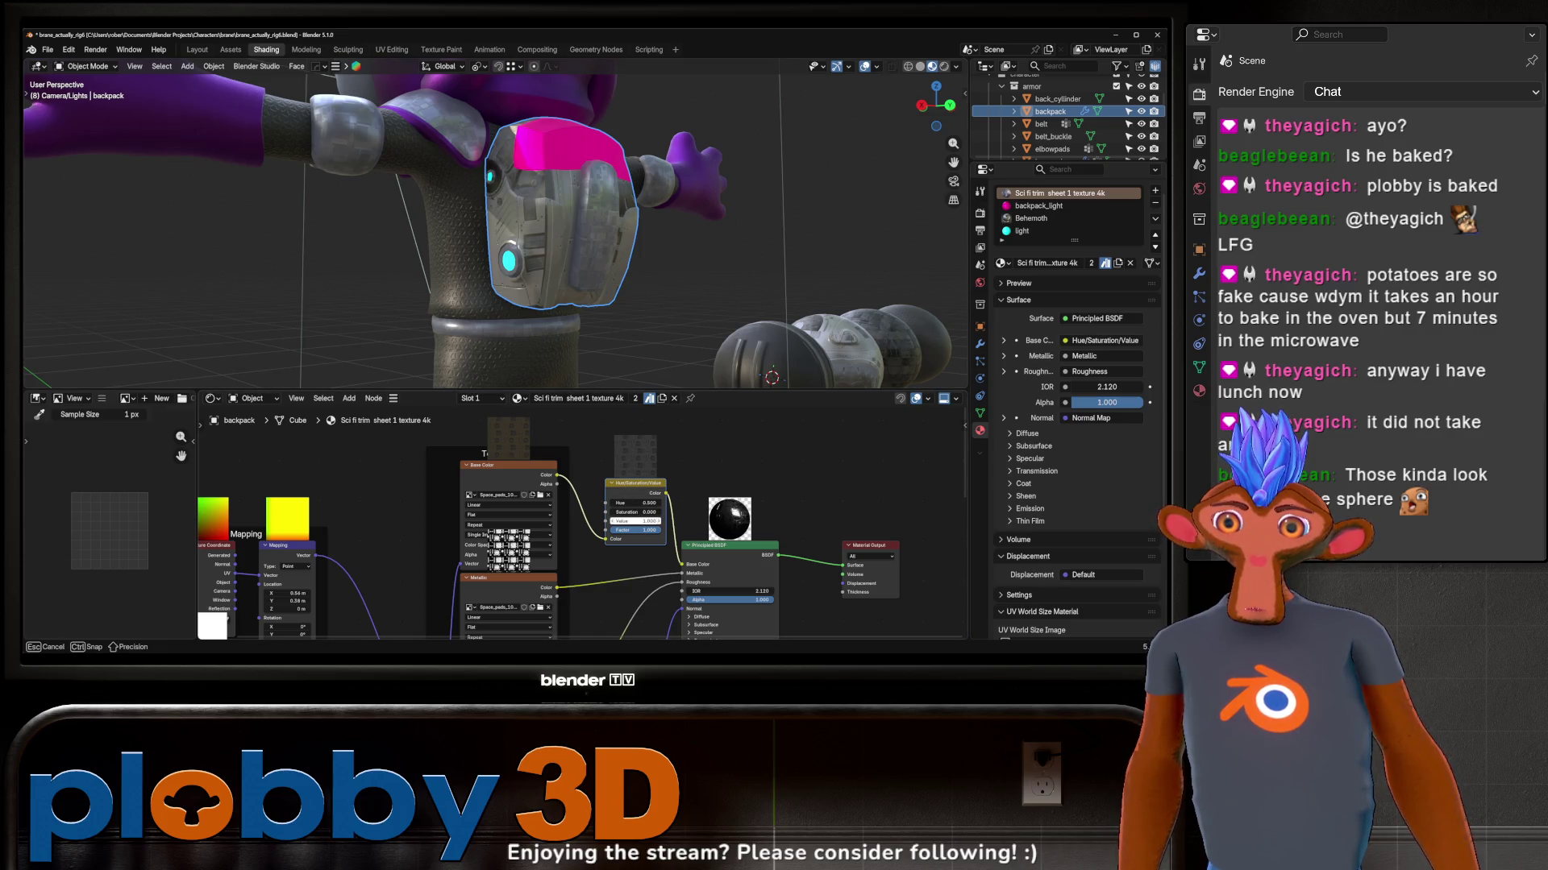
{"action": "left_click_drag", "start_coordinate": [638, 522], "coordinate": [647, 520]}
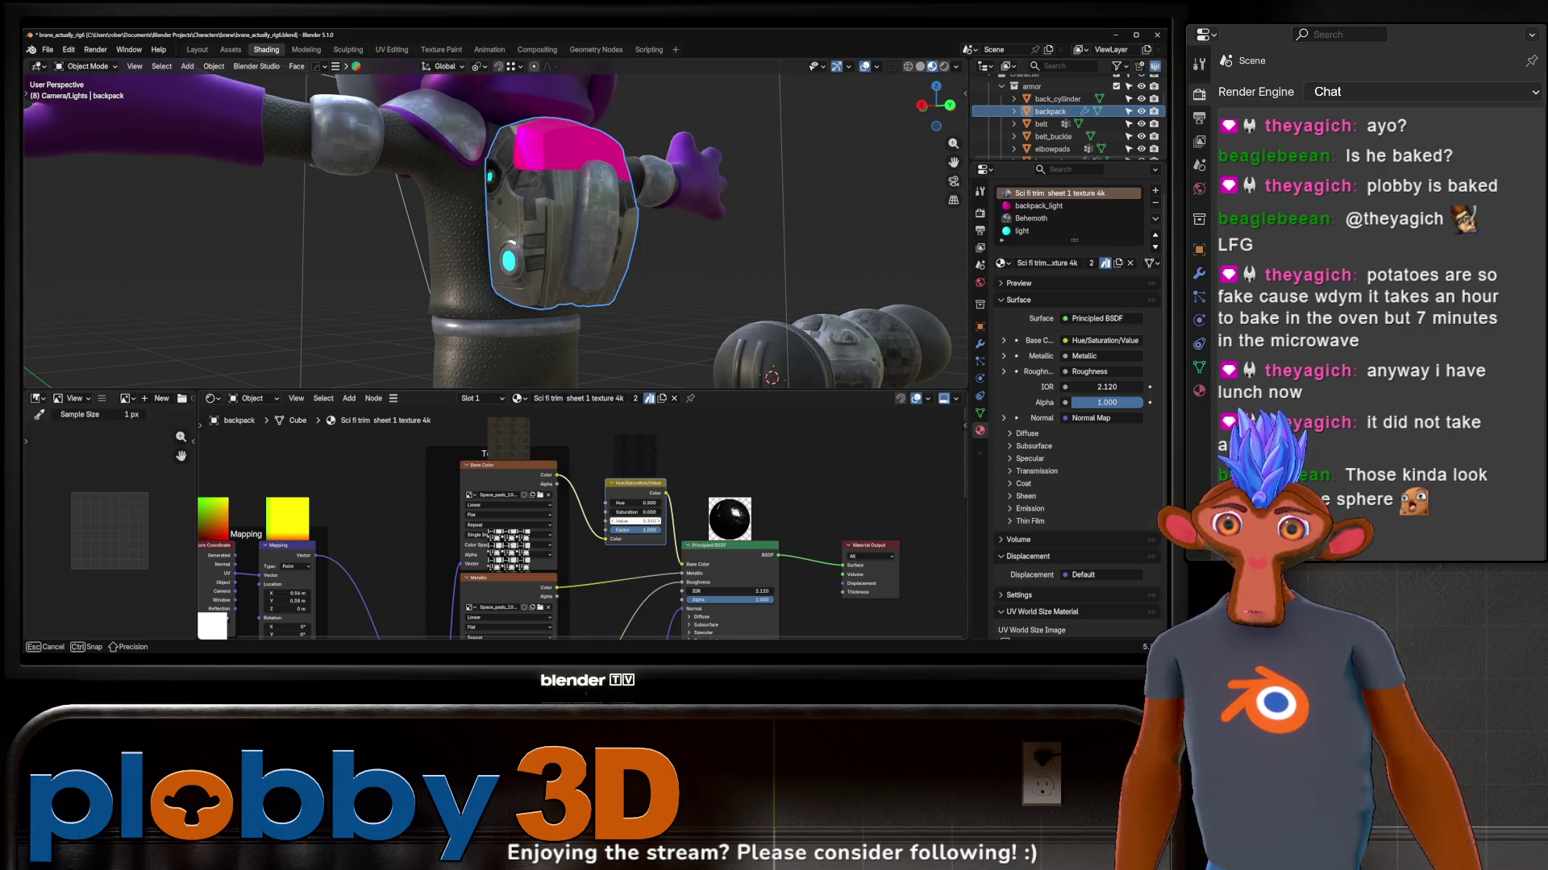
{"action": "left_click_drag", "start_coordinate": [548, 550], "coordinate": [552, 516]}
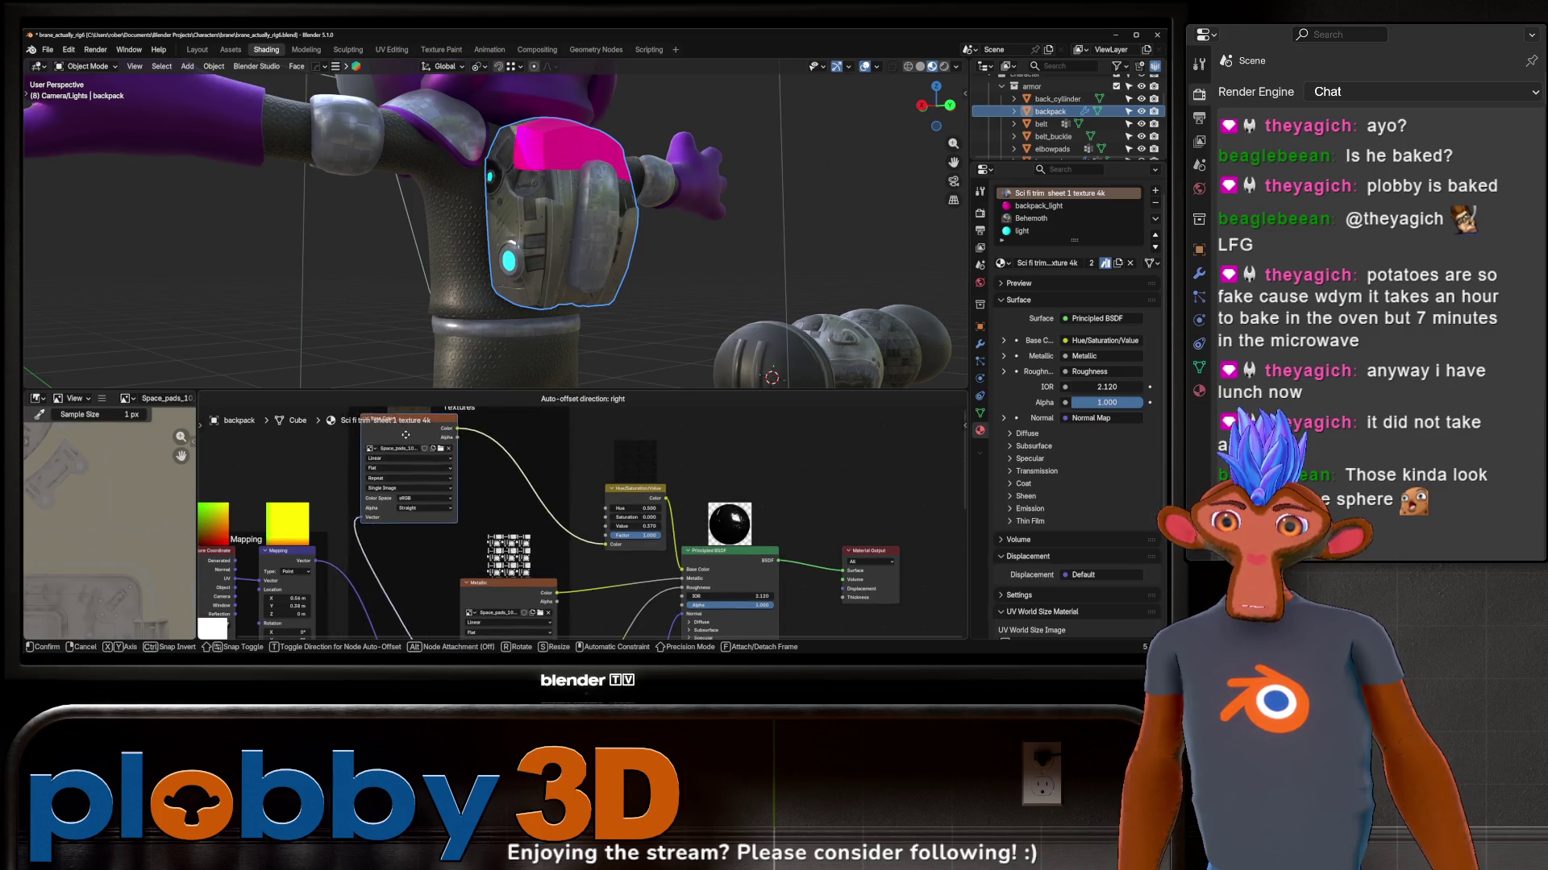
Step: Duplicate the Hue/Saturation/Value node and drop the copy into the colour chain
{"action": "key", "text": "shift+d"}
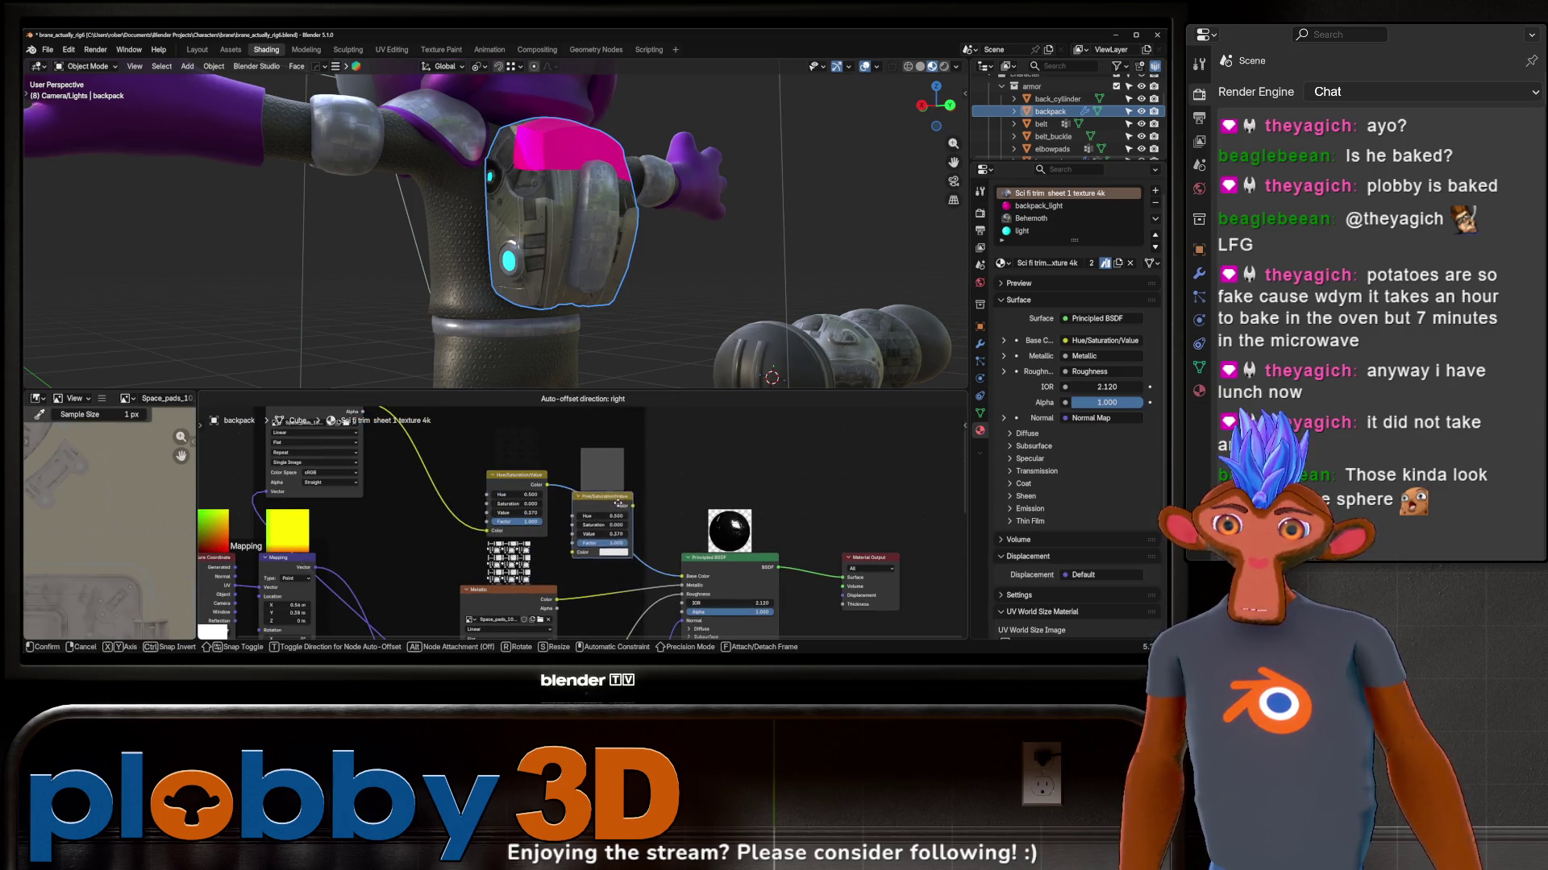
{"action": "left_click", "coordinate": [601, 529]}
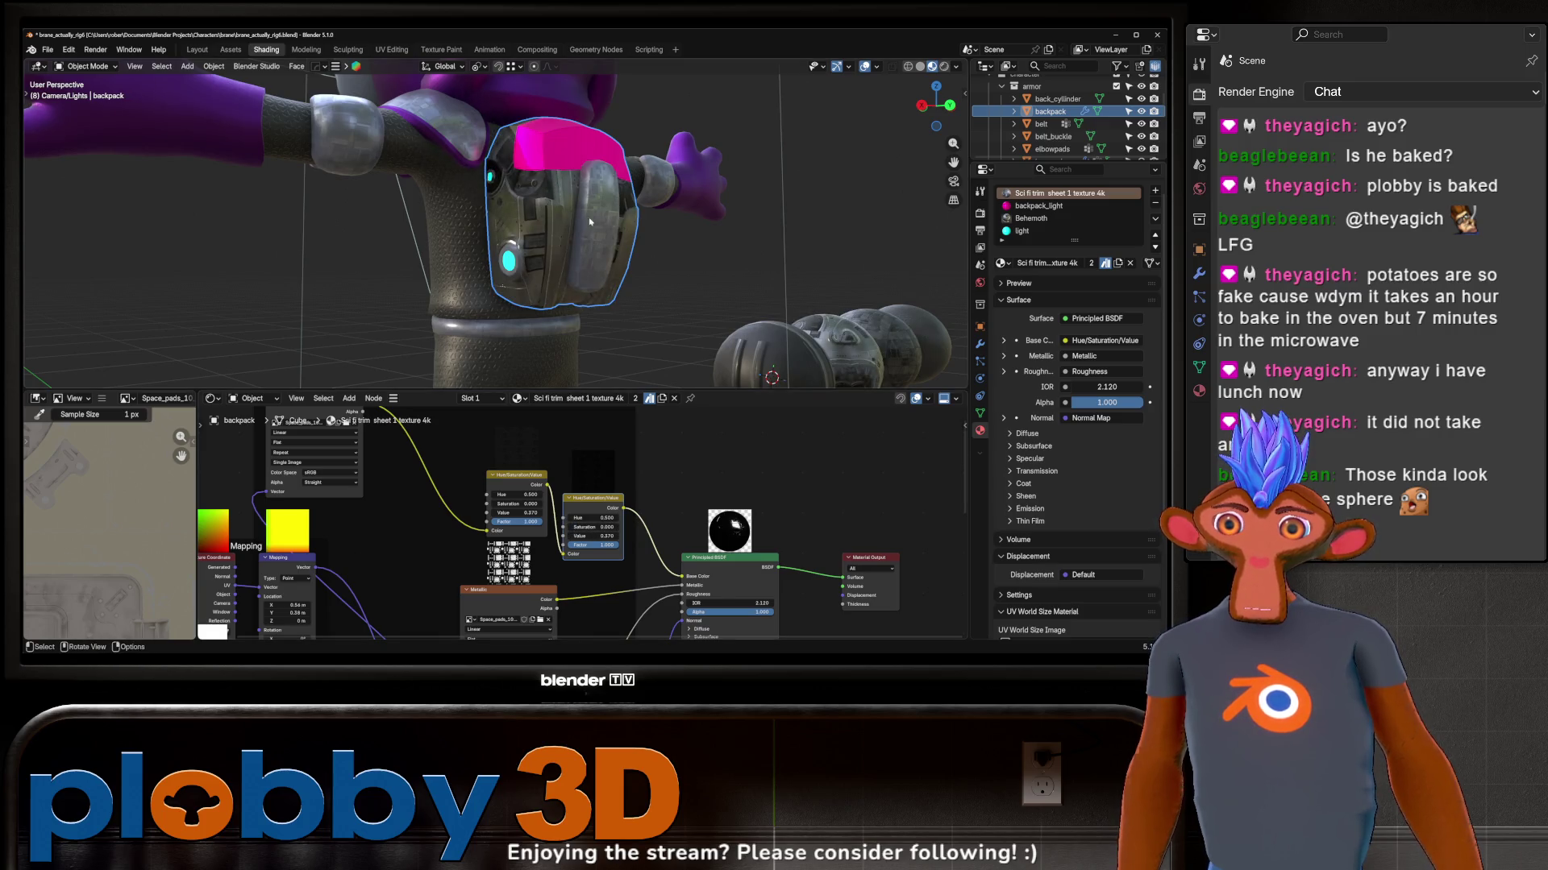
{"action": "middle_click_drag", "start_coordinate": [591, 221], "coordinate": [592, 213]}
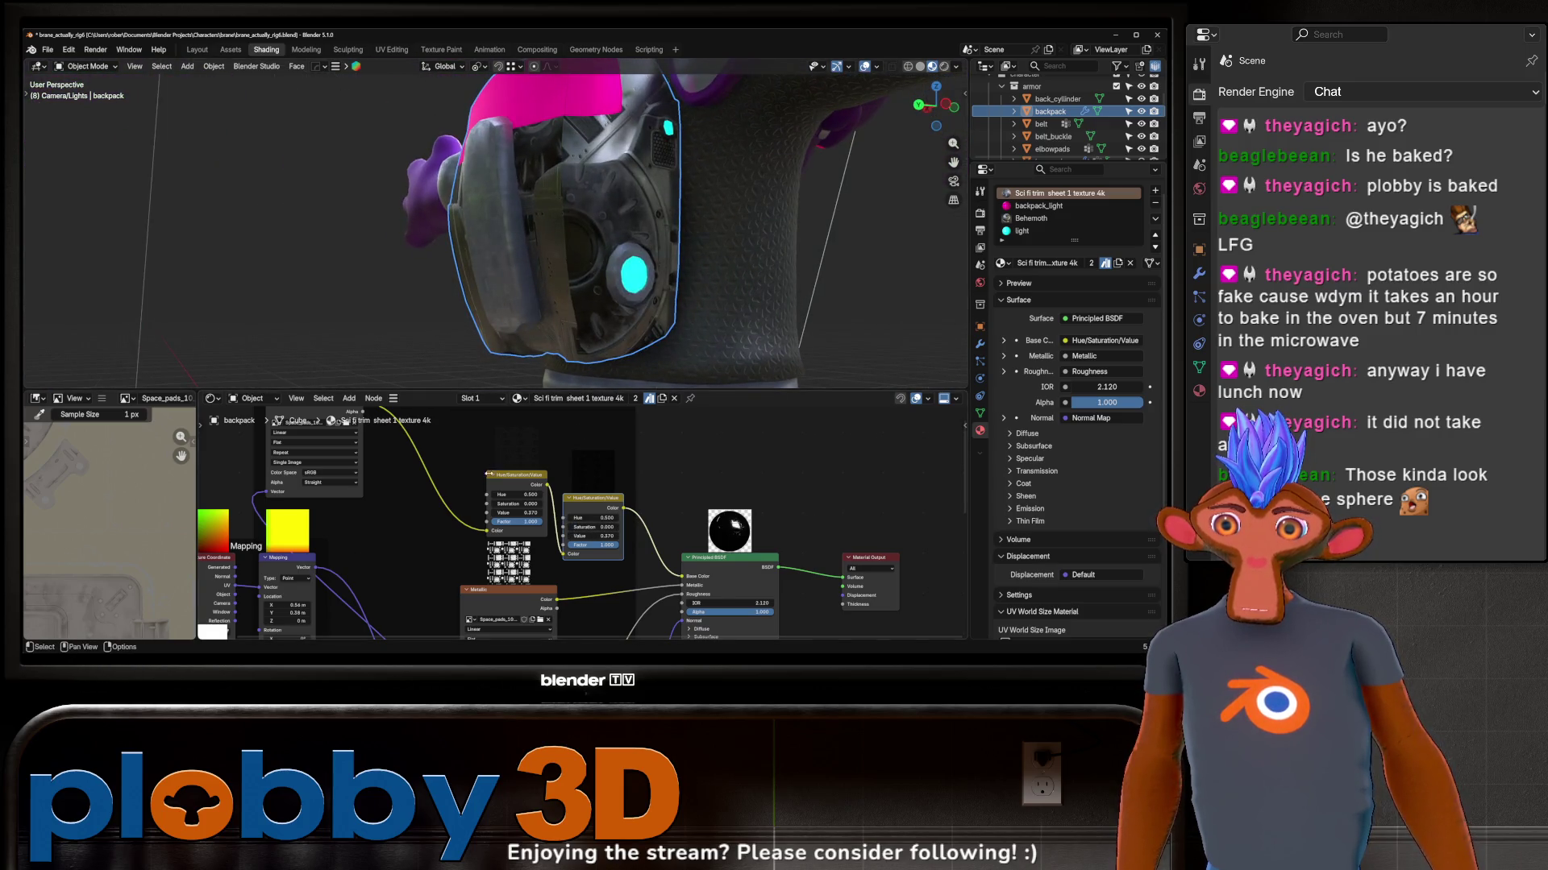
{"action": "scroll", "coordinate": [521, 507], "scroll_direction": "up", "scroll_amount": 4}
Step: Raise the Value node driving the texture mapping scale to 3.750
{"action": "left_click_drag", "start_coordinate": [531, 622], "coordinate": [531, 623]}
{"action": "mouse_move", "coordinate": [604, 303]}
{"action": "middle_mouse_down"}
{"action": "mouse_move", "coordinate": [686, 301]}
{"action": "mouse_move", "coordinate": [615, 289]}
{"action": "middle_mouse_up"}
{"action": "left_click_drag", "start_coordinate": [535, 614], "coordinate": [532, 622]}
{"action": "mouse_move", "coordinate": [533, 290]}
{"action": "middle_mouse_down"}
{"action": "mouse_move", "coordinate": [517, 246]}
{"action": "mouse_move", "coordinate": [390, 226]}
{"action": "mouse_move", "coordinate": [638, 187]}
{"action": "middle_mouse_up"}
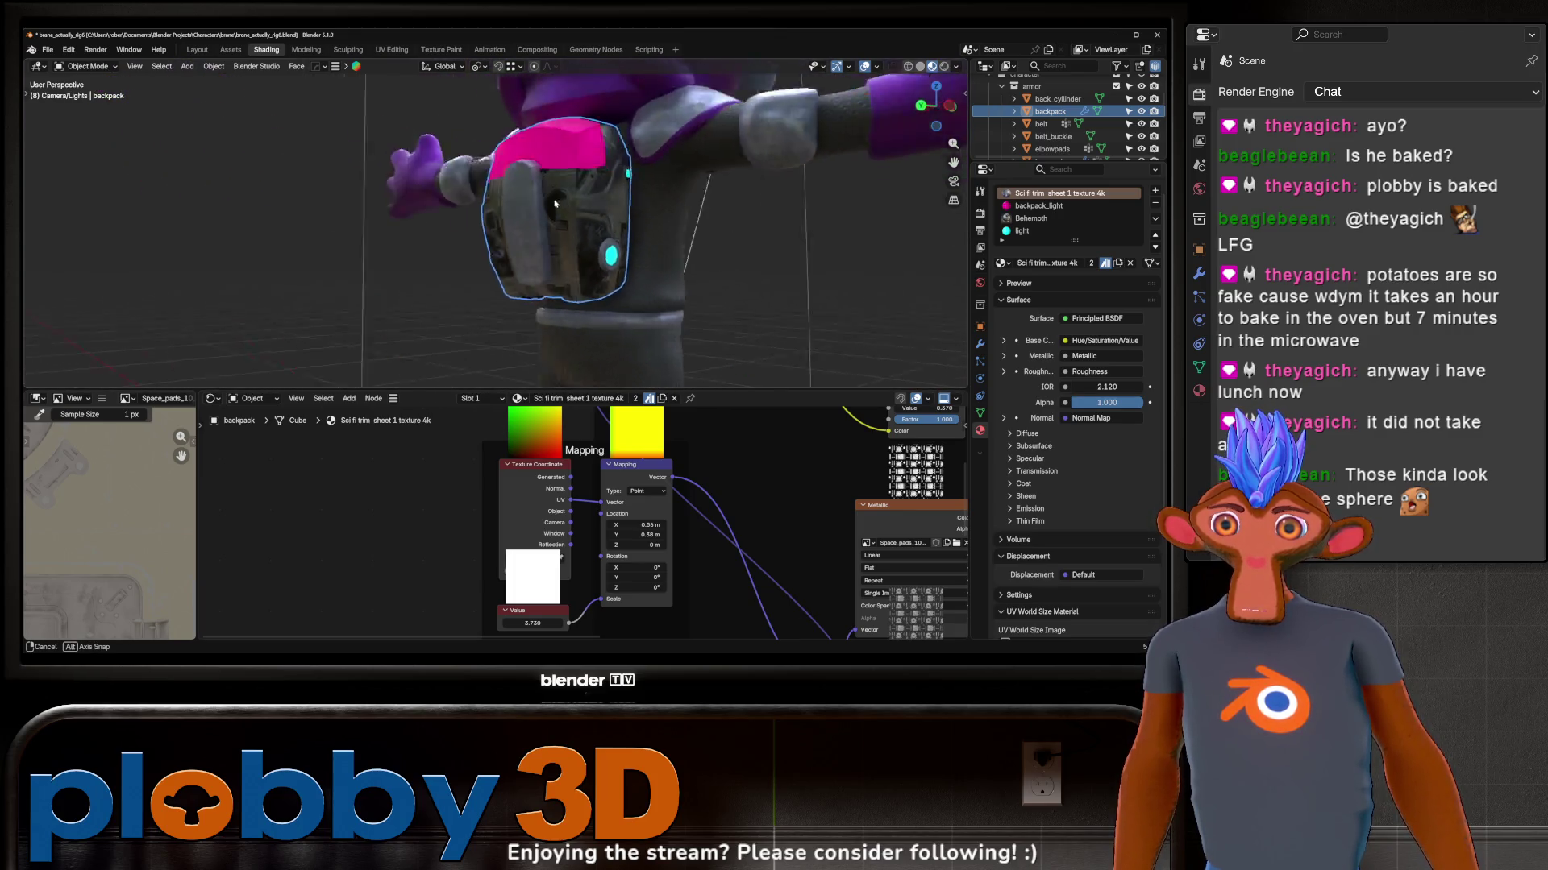
{"action": "scroll", "coordinate": [638, 187], "scroll_direction": "down", "scroll_amount": 4}
{"action": "scroll", "coordinate": [726, 532], "scroll_direction": "down", "scroll_amount": 2}
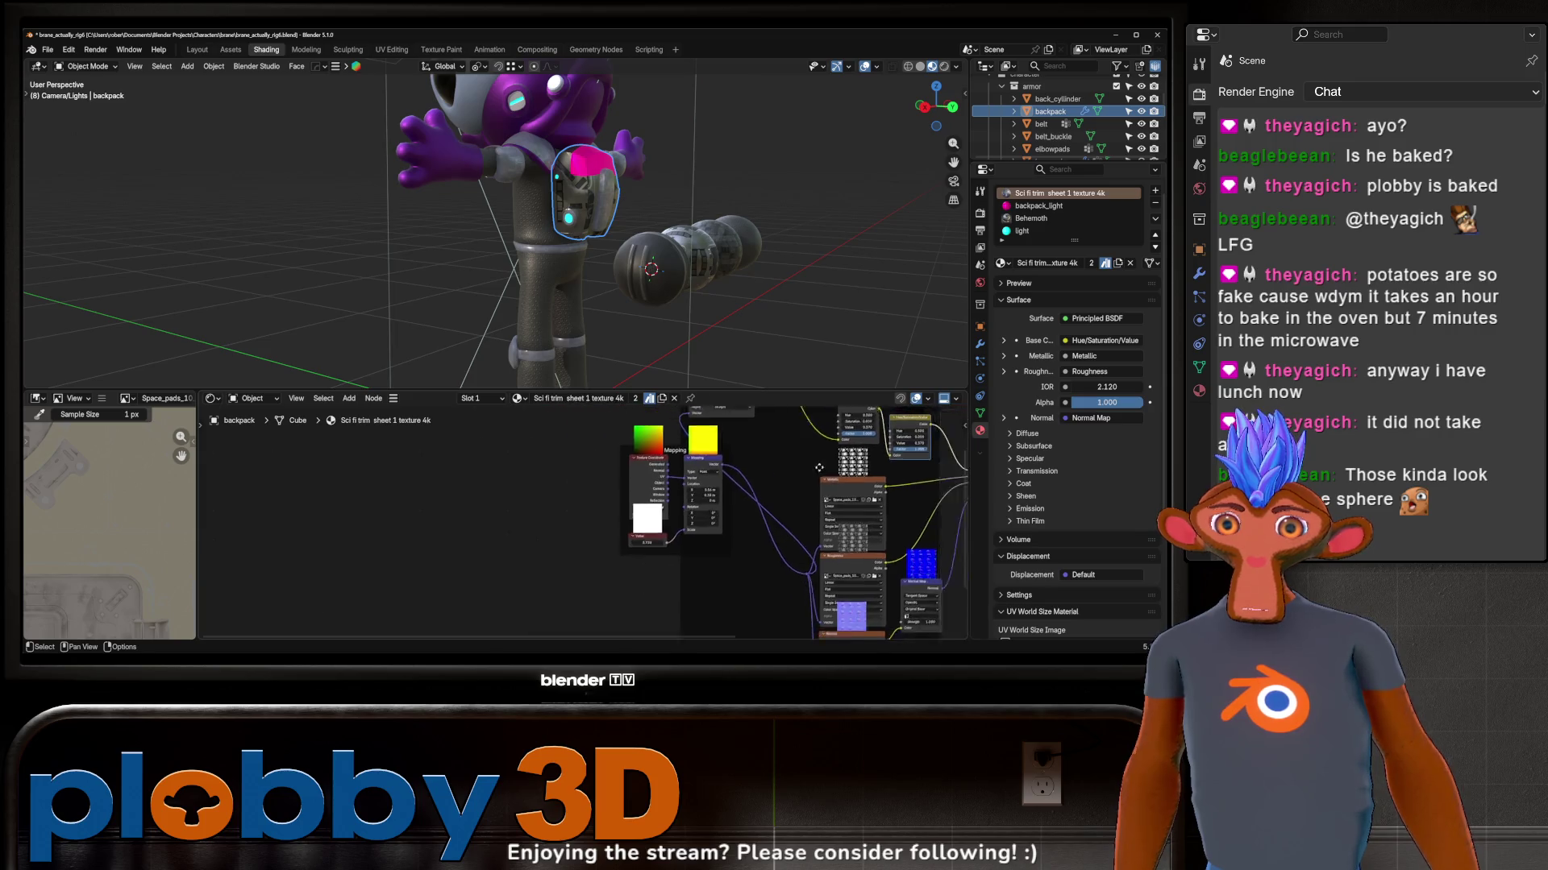
Step: Pan across the node tree and orbit around the backpack to inspect the retiled texture, then reselect it
{"action": "middle_click_drag", "start_coordinate": [955, 544], "coordinate": [705, 556]}
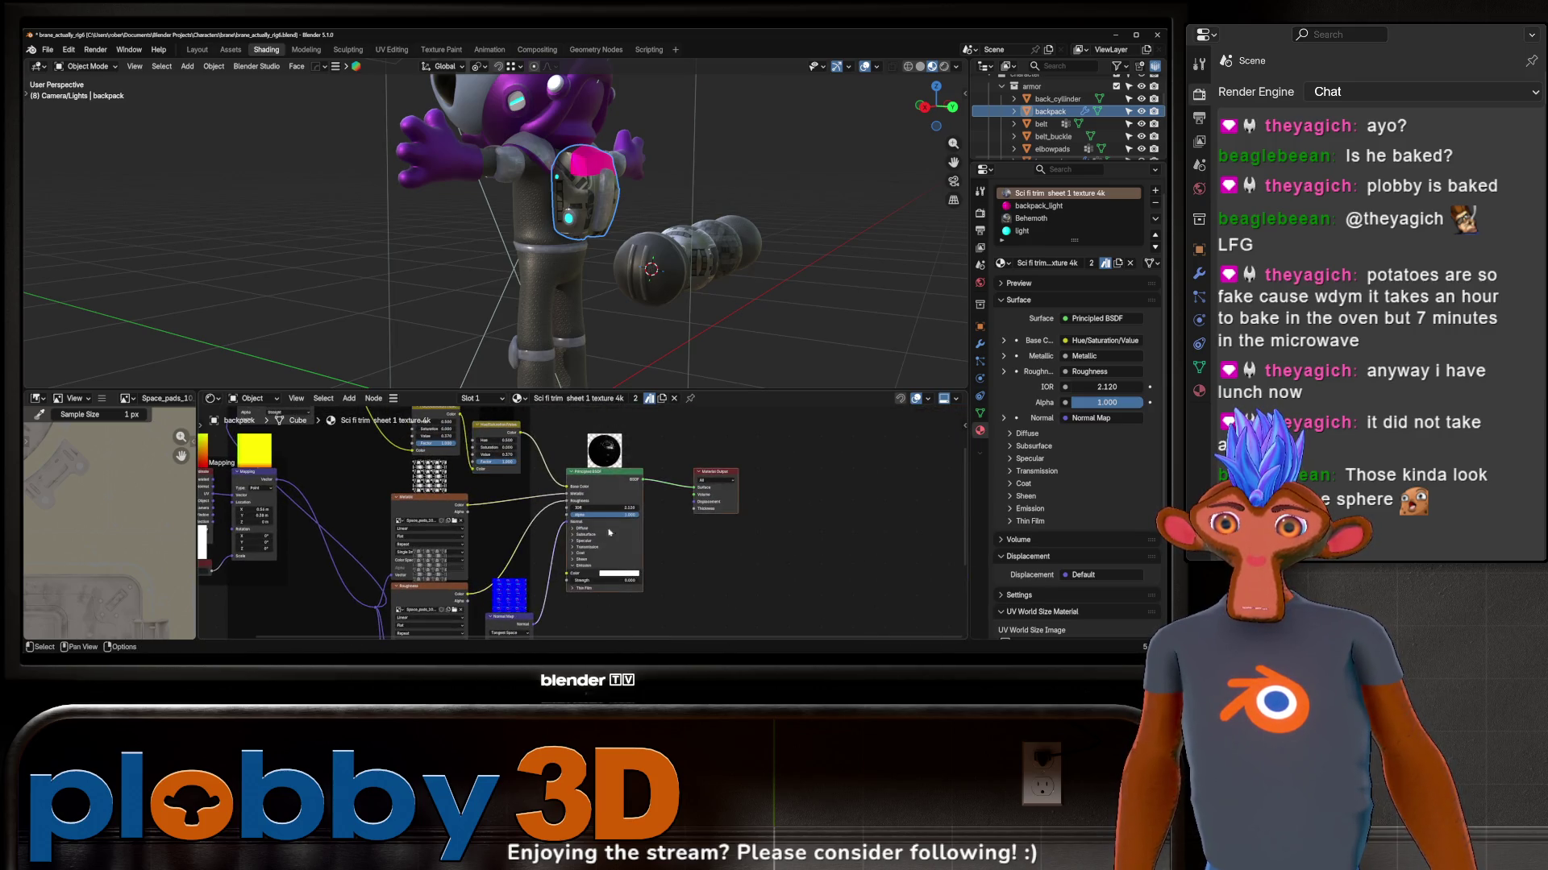
{"action": "scroll", "coordinate": [589, 425], "scroll_direction": "up", "scroll_amount": 3}
{"action": "mouse_move", "coordinate": [588, 426]}
{"action": "middle_mouse_down"}
{"action": "mouse_move", "coordinate": [818, 499]}
{"action": "mouse_move", "coordinate": [651, 411]}
{"action": "middle_mouse_up"}
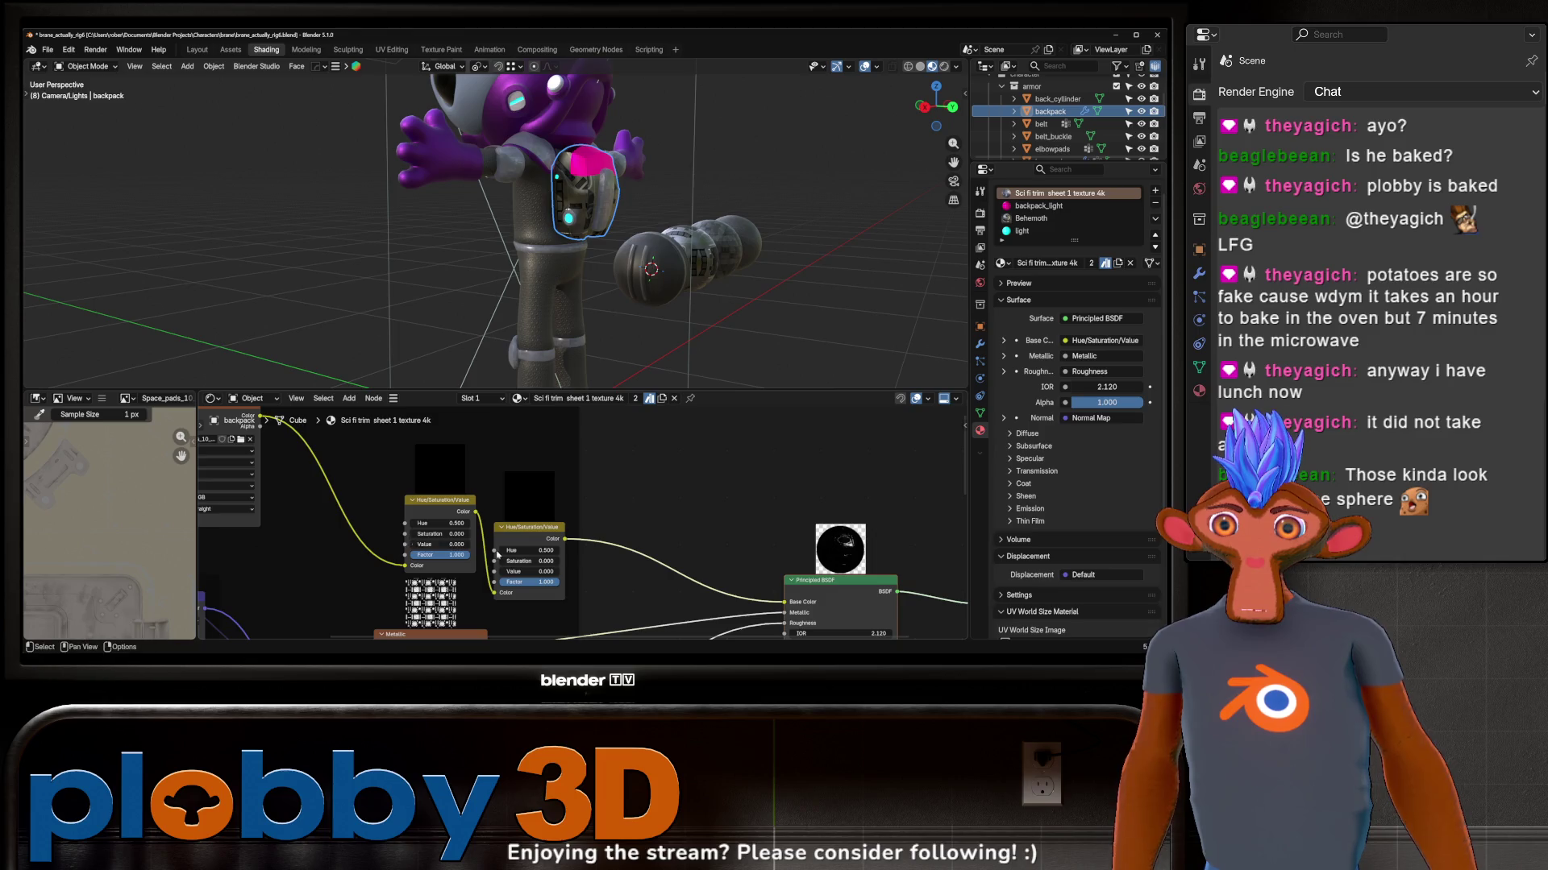
{"action": "mouse_move", "coordinate": [690, 647]}
{"action": "middle_mouse_down"}
{"action": "mouse_move", "coordinate": [632, 548]}
{"action": "mouse_move", "coordinate": [728, 448]}
{"action": "mouse_move", "coordinate": [673, 561]}
{"action": "middle_mouse_up"}
{"action": "scroll", "coordinate": [678, 483], "scroll_direction": "down", "scroll_amount": 3}
{"action": "scroll", "coordinate": [729, 447], "scroll_direction": "up", "scroll_amount": 3}
{"action": "scroll", "coordinate": [672, 562], "scroll_direction": "up", "scroll_amount": 1}
{"action": "scroll", "coordinate": [702, 607], "scroll_direction": "up", "scroll_amount": 2}
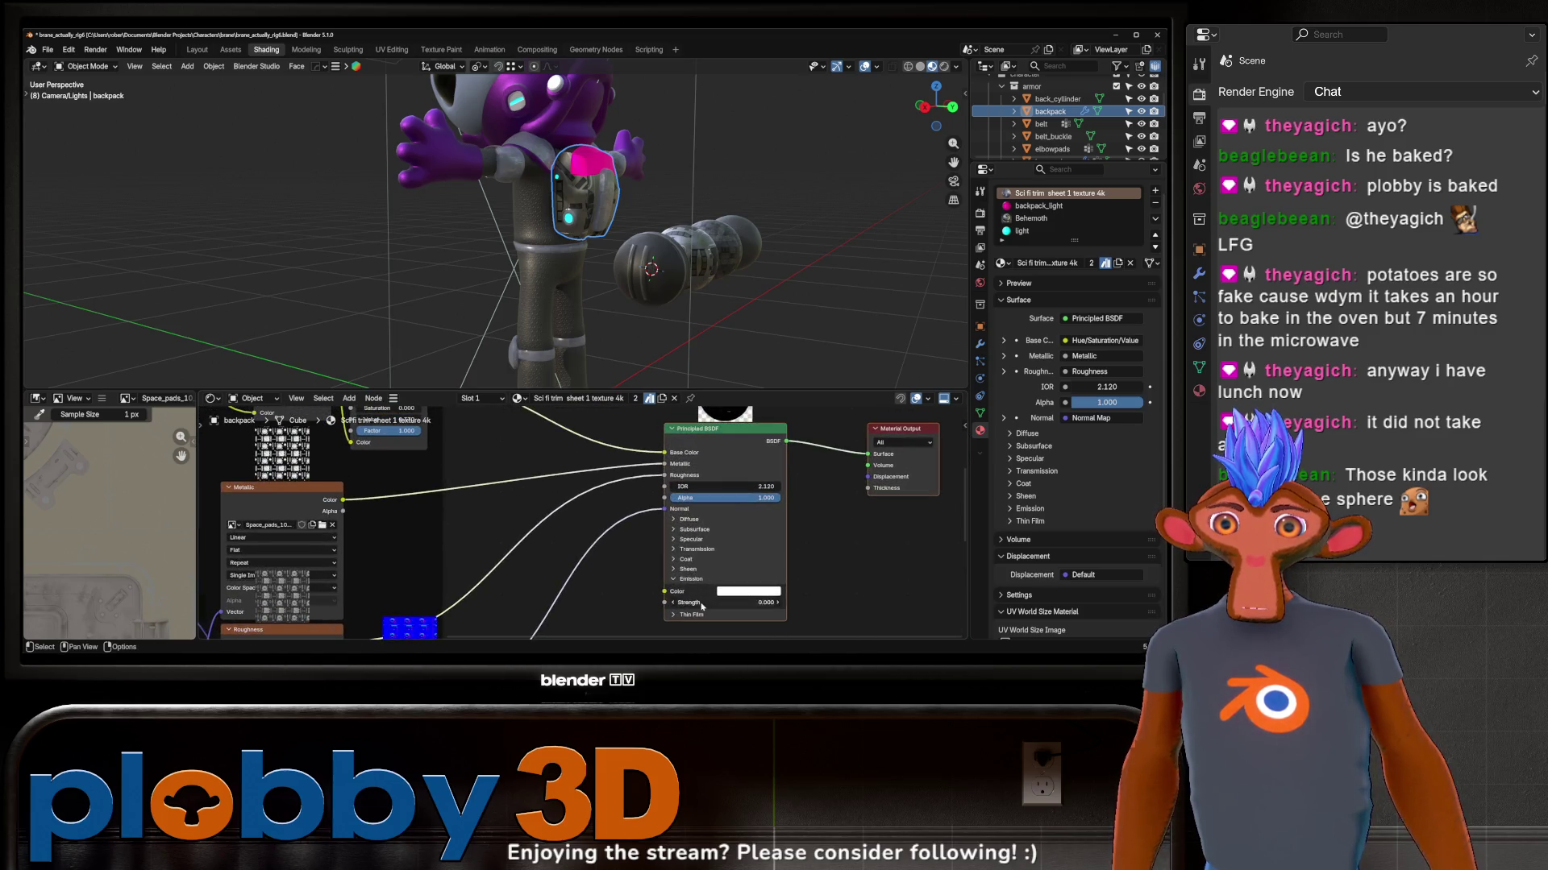
{"action": "scroll", "coordinate": [702, 599], "scroll_direction": "up", "scroll_amount": 1}
{"action": "scroll", "coordinate": [707, 587], "scroll_direction": "up", "scroll_amount": 1}
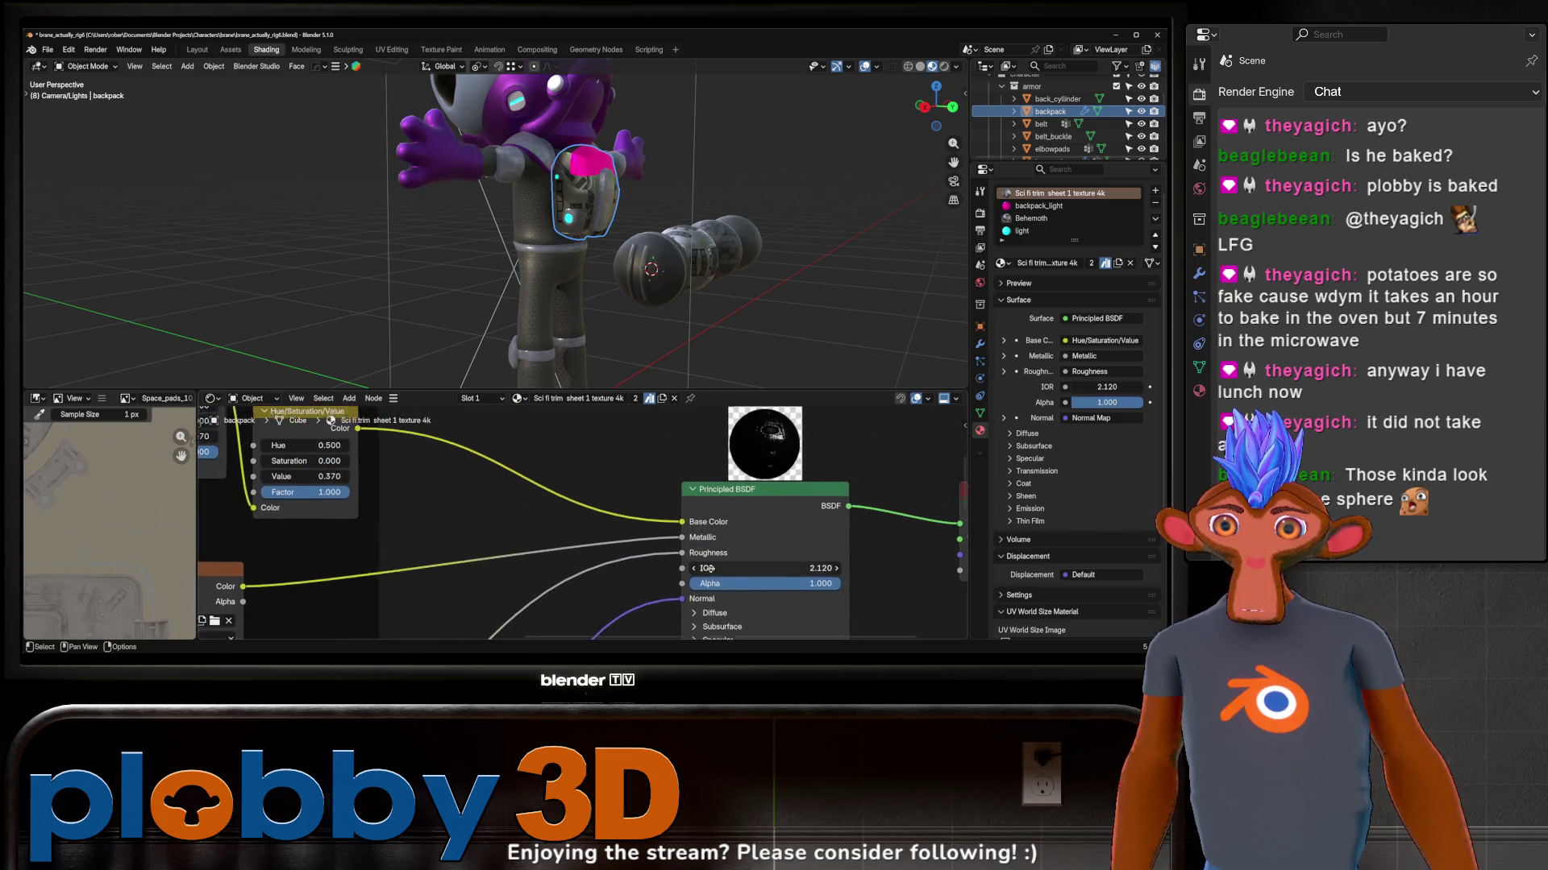
{"action": "scroll", "coordinate": [715, 564], "scroll_direction": "up", "scroll_amount": 1}
{"action": "scroll", "coordinate": [540, 209], "scroll_direction": "up", "scroll_amount": 4}
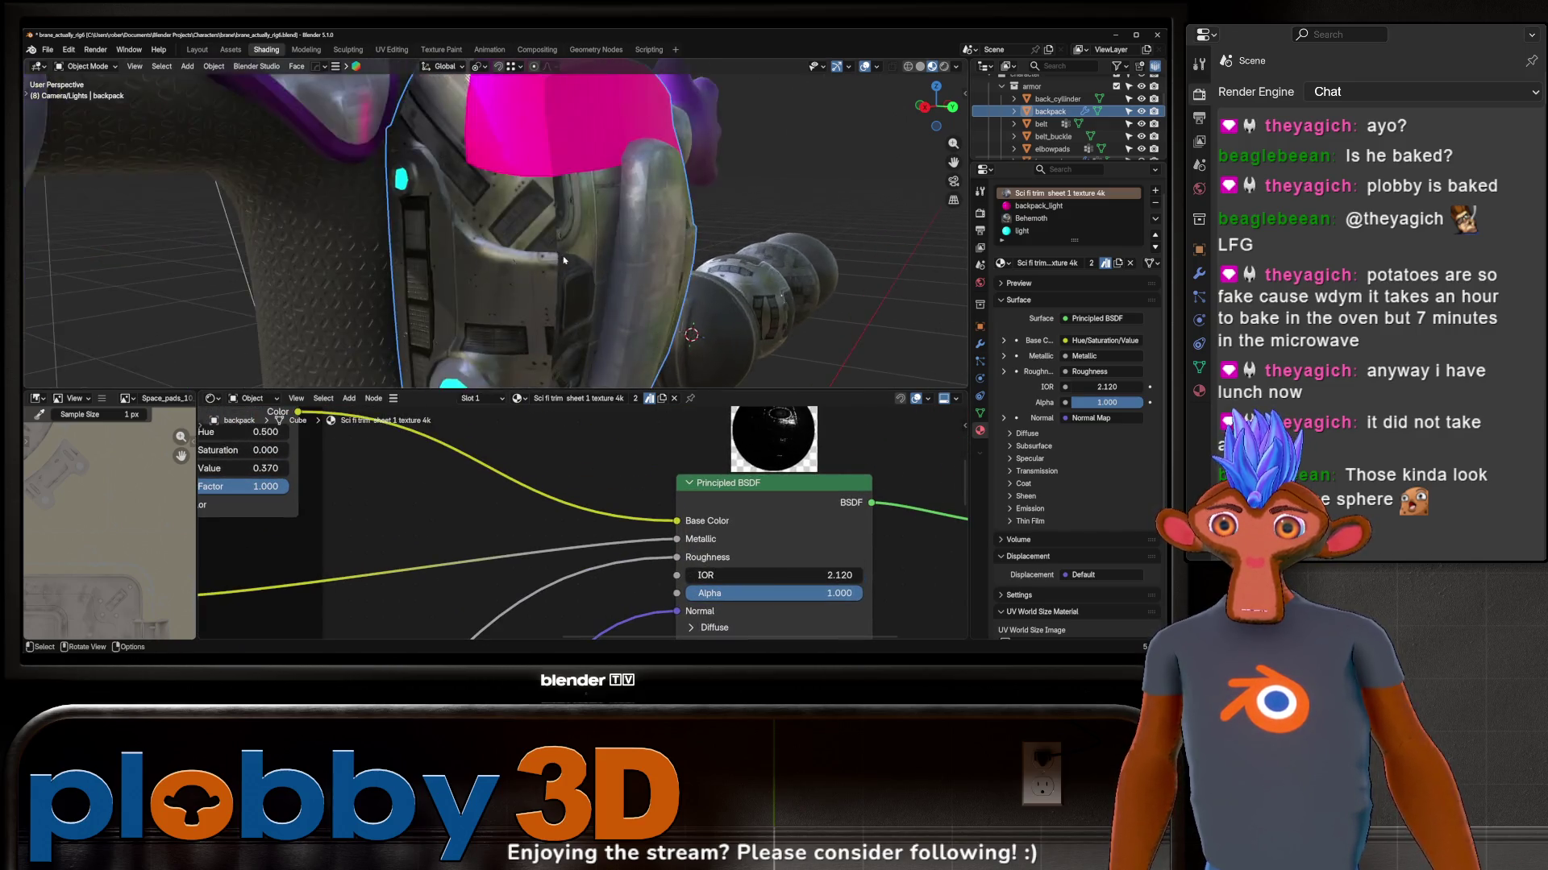
{"action": "mouse_move", "coordinate": [540, 209]}
{"action": "middle_mouse_down"}
{"action": "mouse_move", "coordinate": [479, 211]}
{"action": "mouse_move", "coordinate": [540, 262]}
{"action": "mouse_move", "coordinate": [480, 242]}
{"action": "mouse_move", "coordinate": [736, 243]}
{"action": "middle_mouse_up"}
{"action": "scroll", "coordinate": [541, 262], "scroll_direction": "down", "scroll_amount": 6}
{"action": "scroll", "coordinate": [541, 260], "scroll_direction": "up", "scroll_amount": 3}
{"action": "scroll", "coordinate": [478, 242], "scroll_direction": "up", "scroll_amount": 3}
{"action": "scroll", "coordinate": [605, 242], "scroll_direction": "up", "scroll_amount": 3}
{"action": "scroll", "coordinate": [638, 269], "scroll_direction": "down", "scroll_amount": 2}
{"action": "mouse_move", "coordinate": [637, 269]}
{"action": "middle_mouse_down"}
{"action": "mouse_move", "coordinate": [611, 254]}
{"action": "mouse_move", "coordinate": [661, 276]}
{"action": "mouse_move", "coordinate": [622, 257]}
{"action": "middle_mouse_up"}
{"action": "scroll", "coordinate": [611, 255], "scroll_direction": "down", "scroll_amount": 5}
{"action": "scroll", "coordinate": [622, 257], "scroll_direction": "up", "scroll_amount": 5}
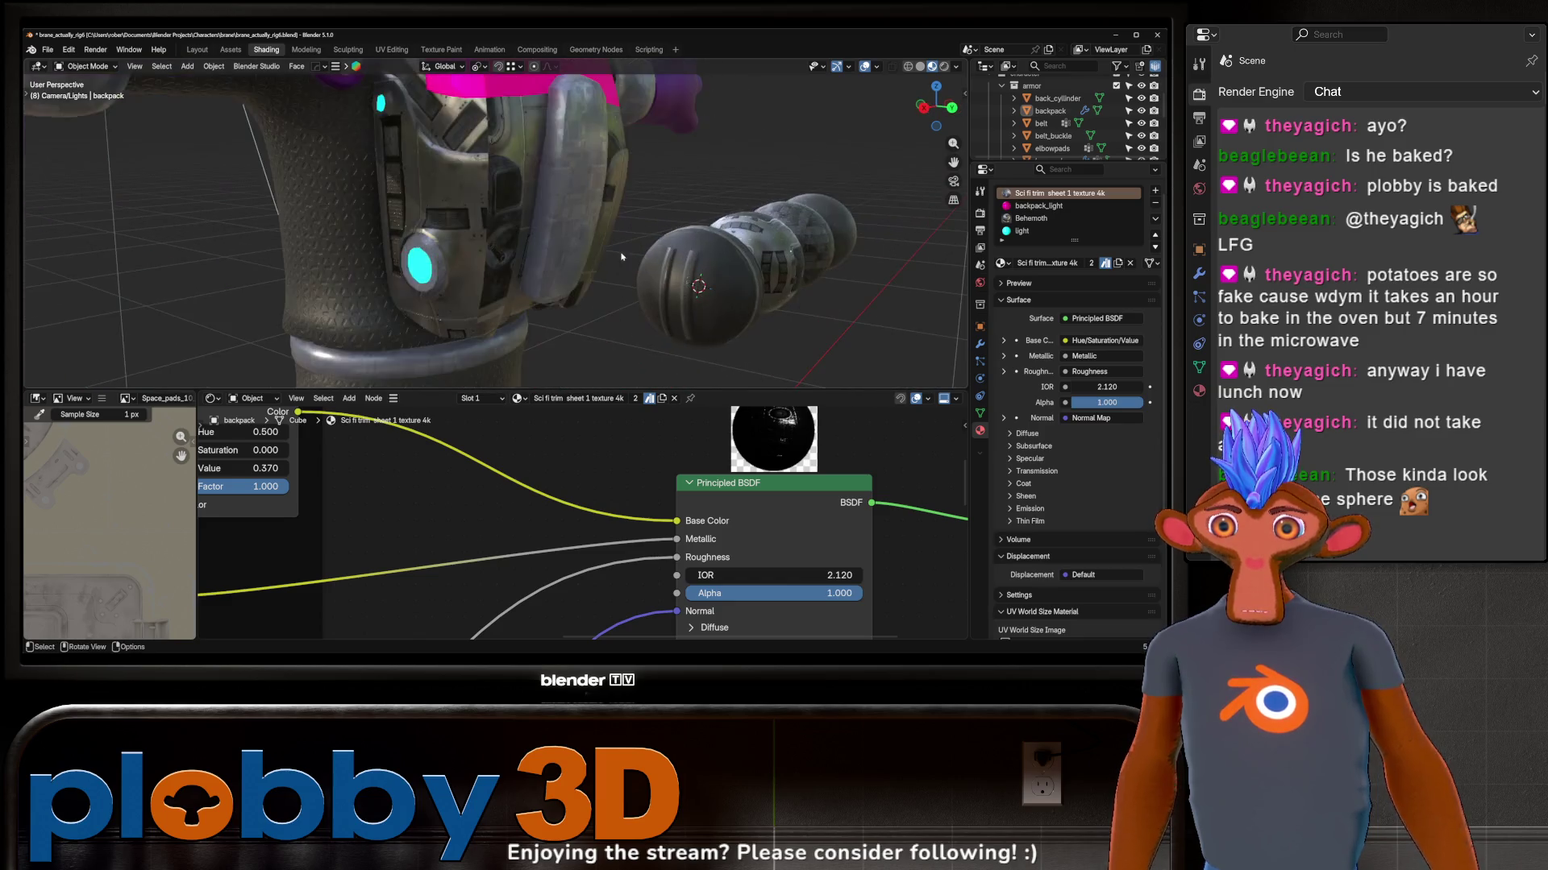
{"action": "left_click", "coordinate": [482, 219]}
{"action": "scroll", "coordinate": [631, 584], "scroll_direction": "down", "scroll_amount": 3}
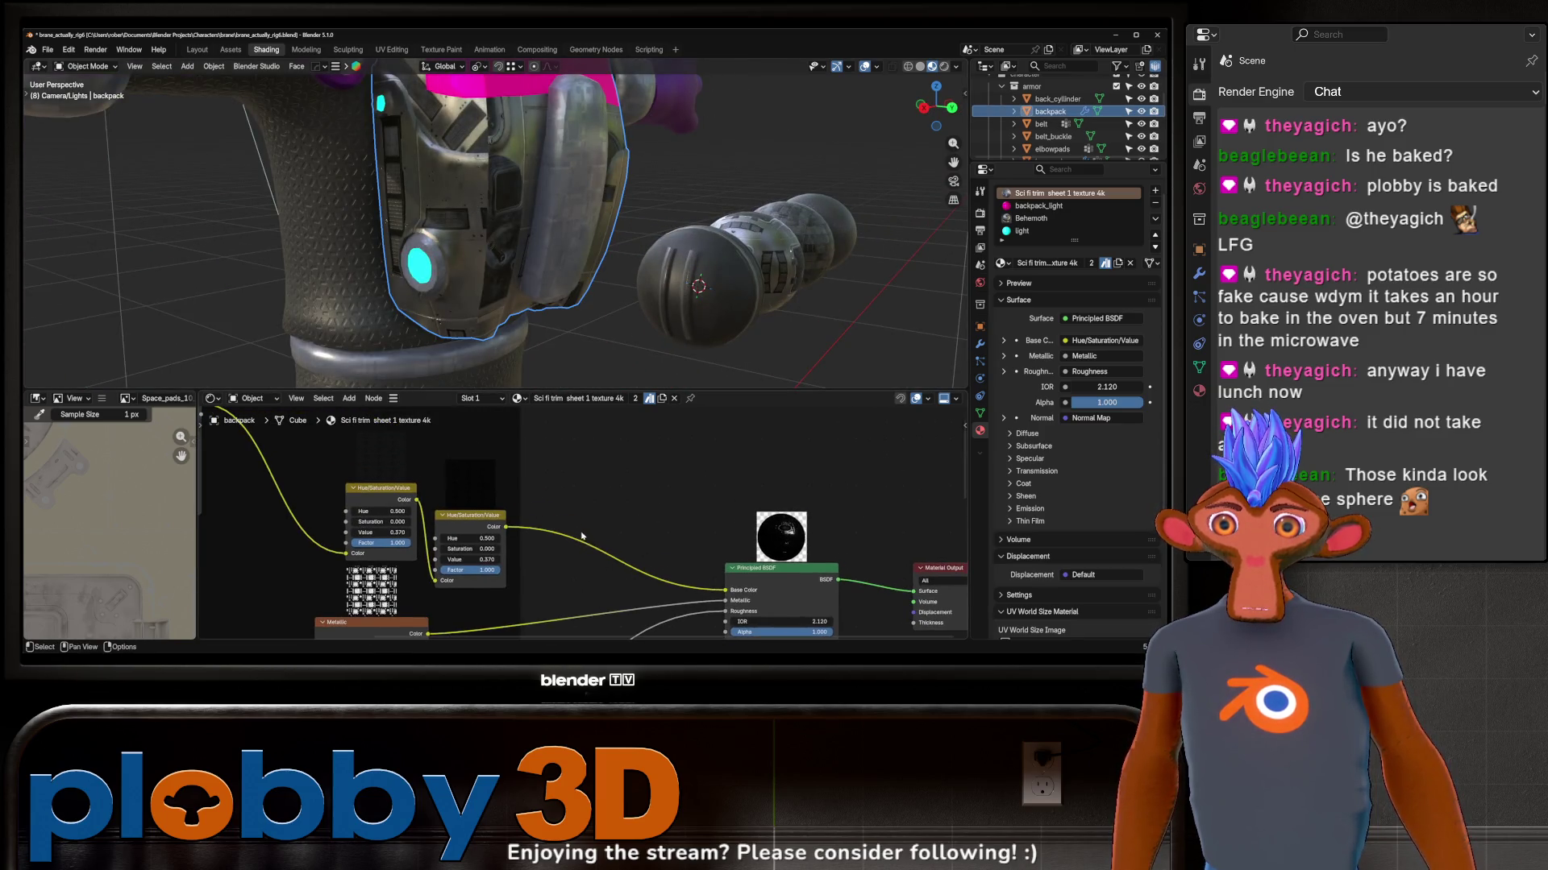
{"action": "scroll", "coordinate": [582, 536], "scroll_direction": "down", "scroll_amount": 1}
{"action": "scroll", "coordinate": [544, 527], "scroll_direction": "down", "scroll_amount": 3}
{"action": "scroll", "coordinate": [579, 529], "scroll_direction": "up", "scroll_amount": 4}
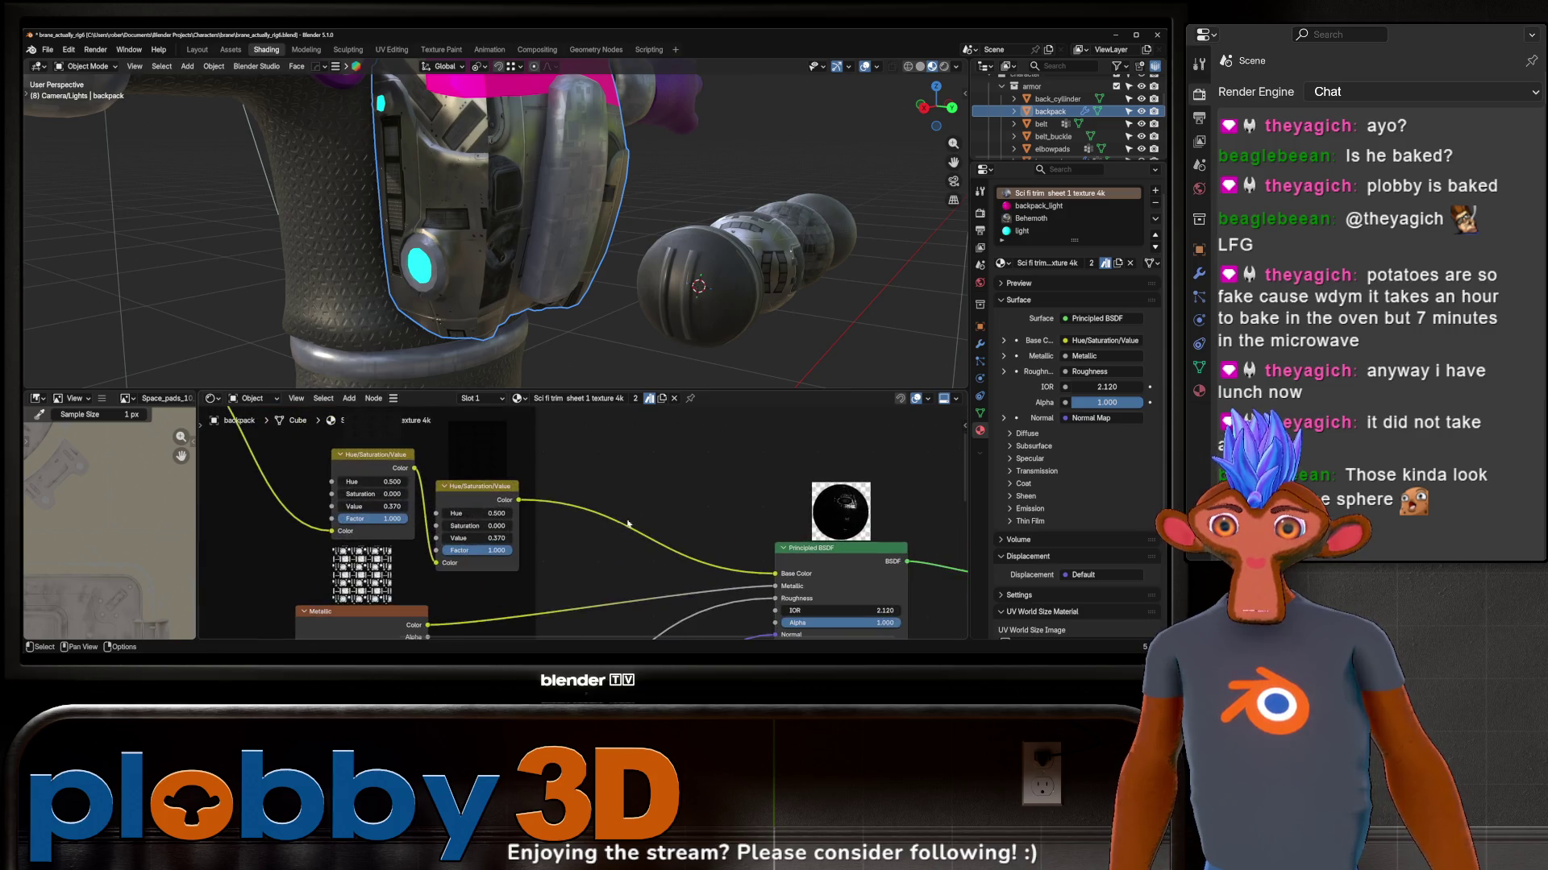
Step: Drop a Mix Color node onto the Base Color link and darken its blend colour
{"action": "key", "text": "shift+a"}
{"action": "type", "text": "mix col"}
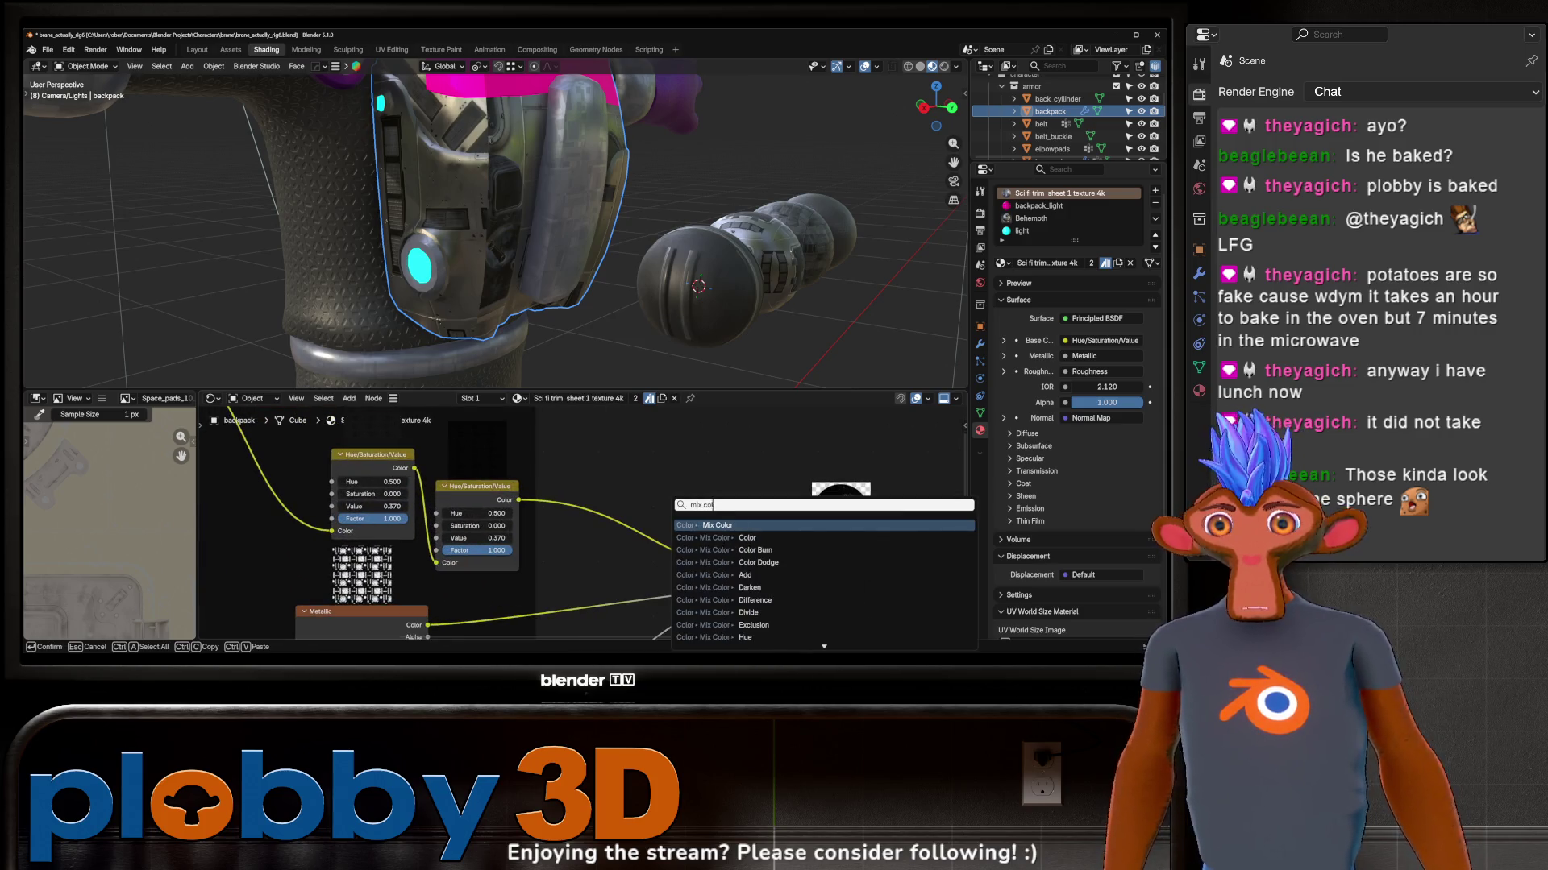
{"action": "key", "text": "Return"}
{"action": "left_click", "coordinate": [602, 540]}
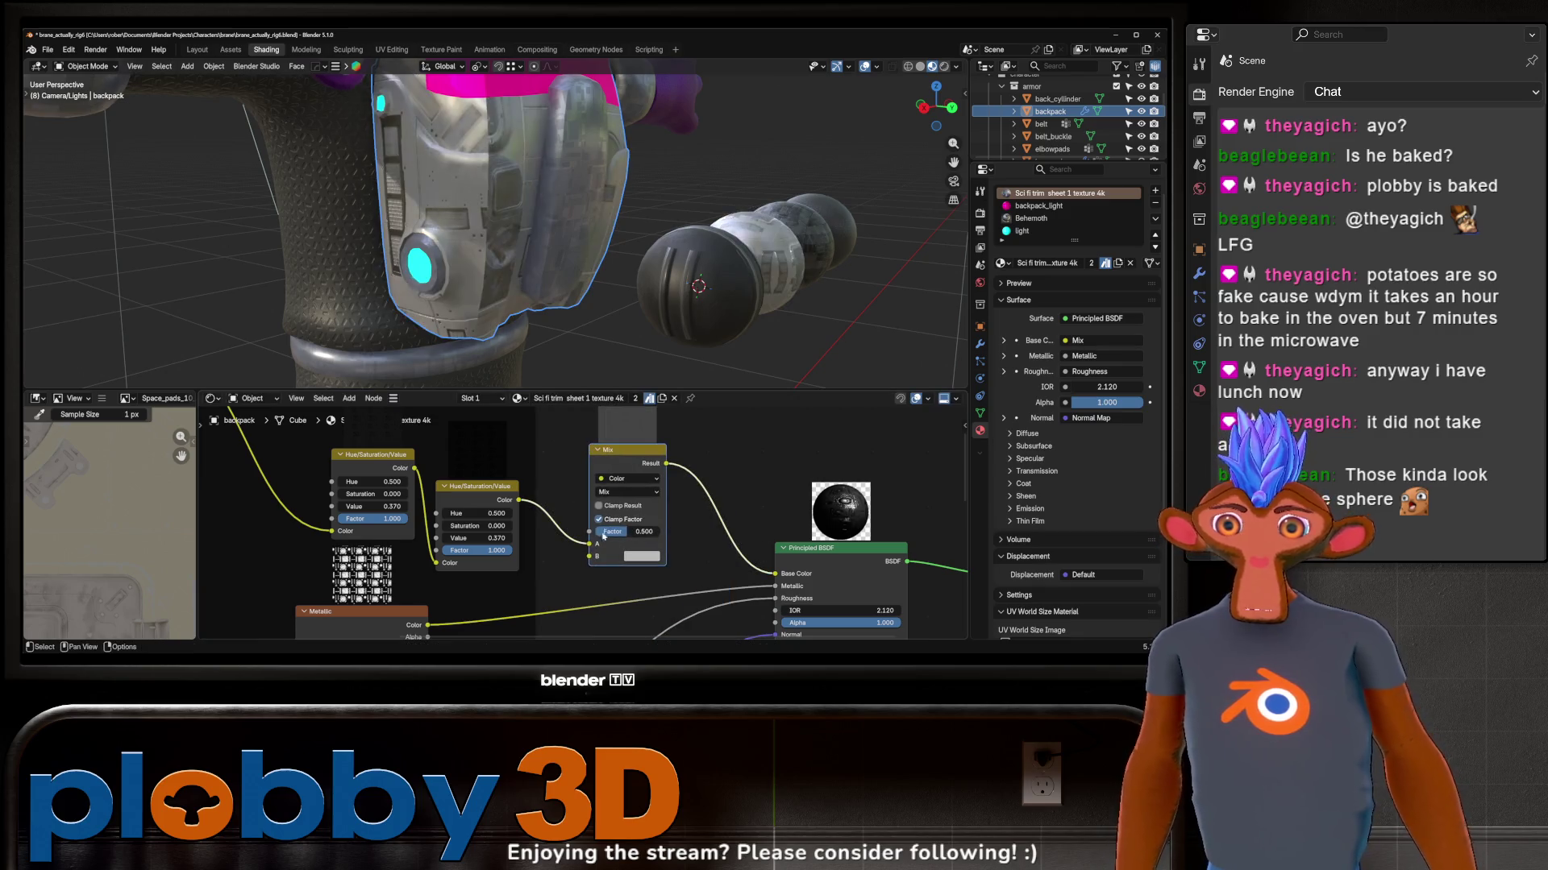
{"action": "left_click", "coordinate": [641, 543]}
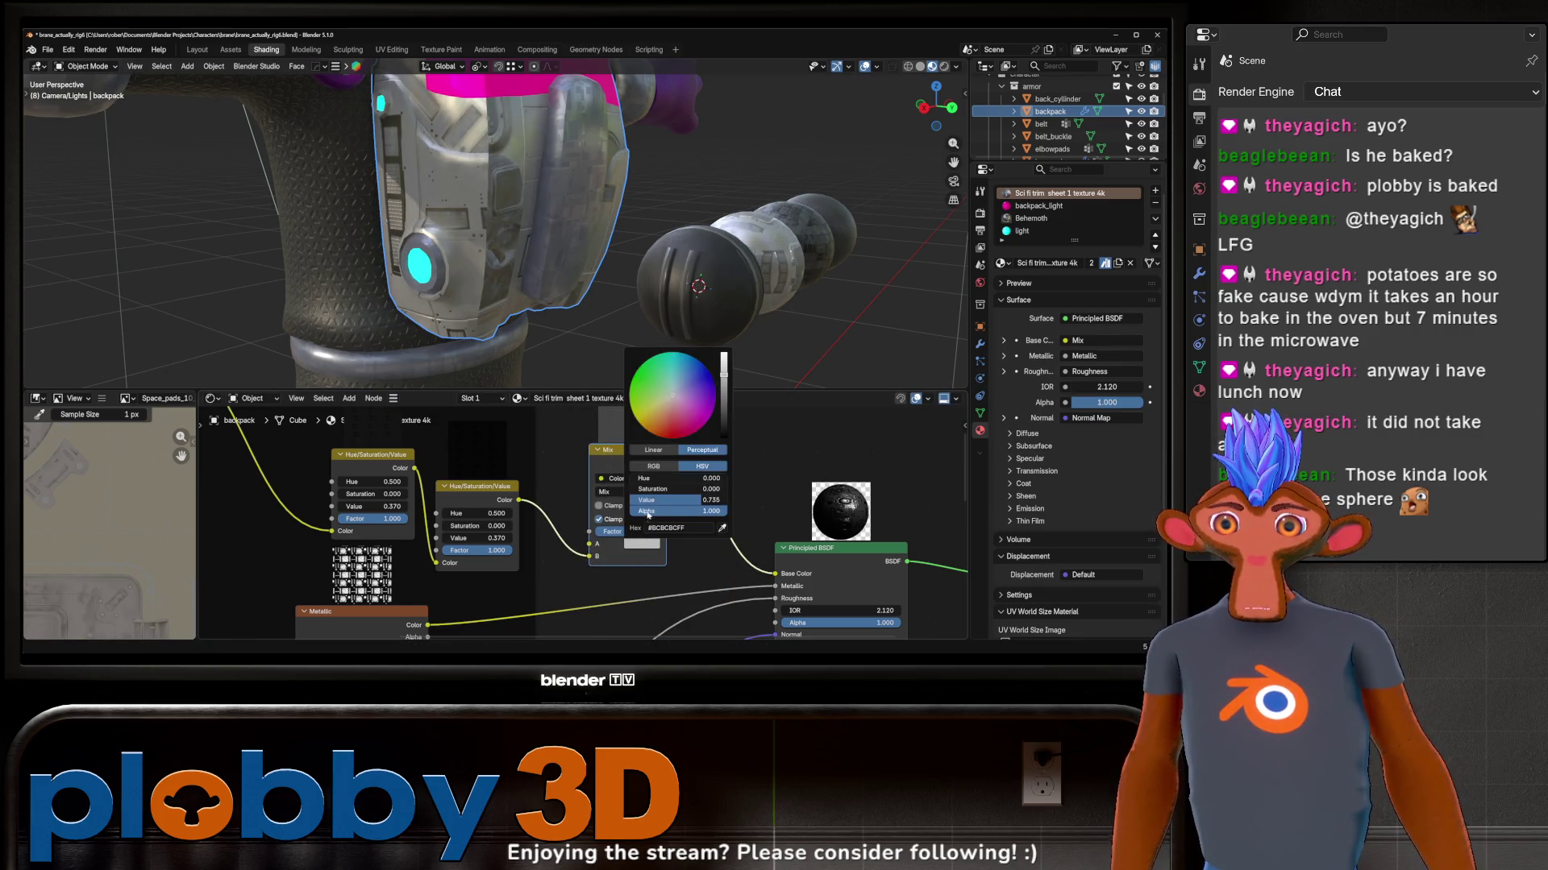
{"action": "mouse_move", "coordinate": [653, 500]}
{"action": "left_mouse_down"}
{"action": "mouse_move", "coordinate": [580, 501]}
{"action": "mouse_move", "coordinate": [580, 528]}
{"action": "left_mouse_up"}
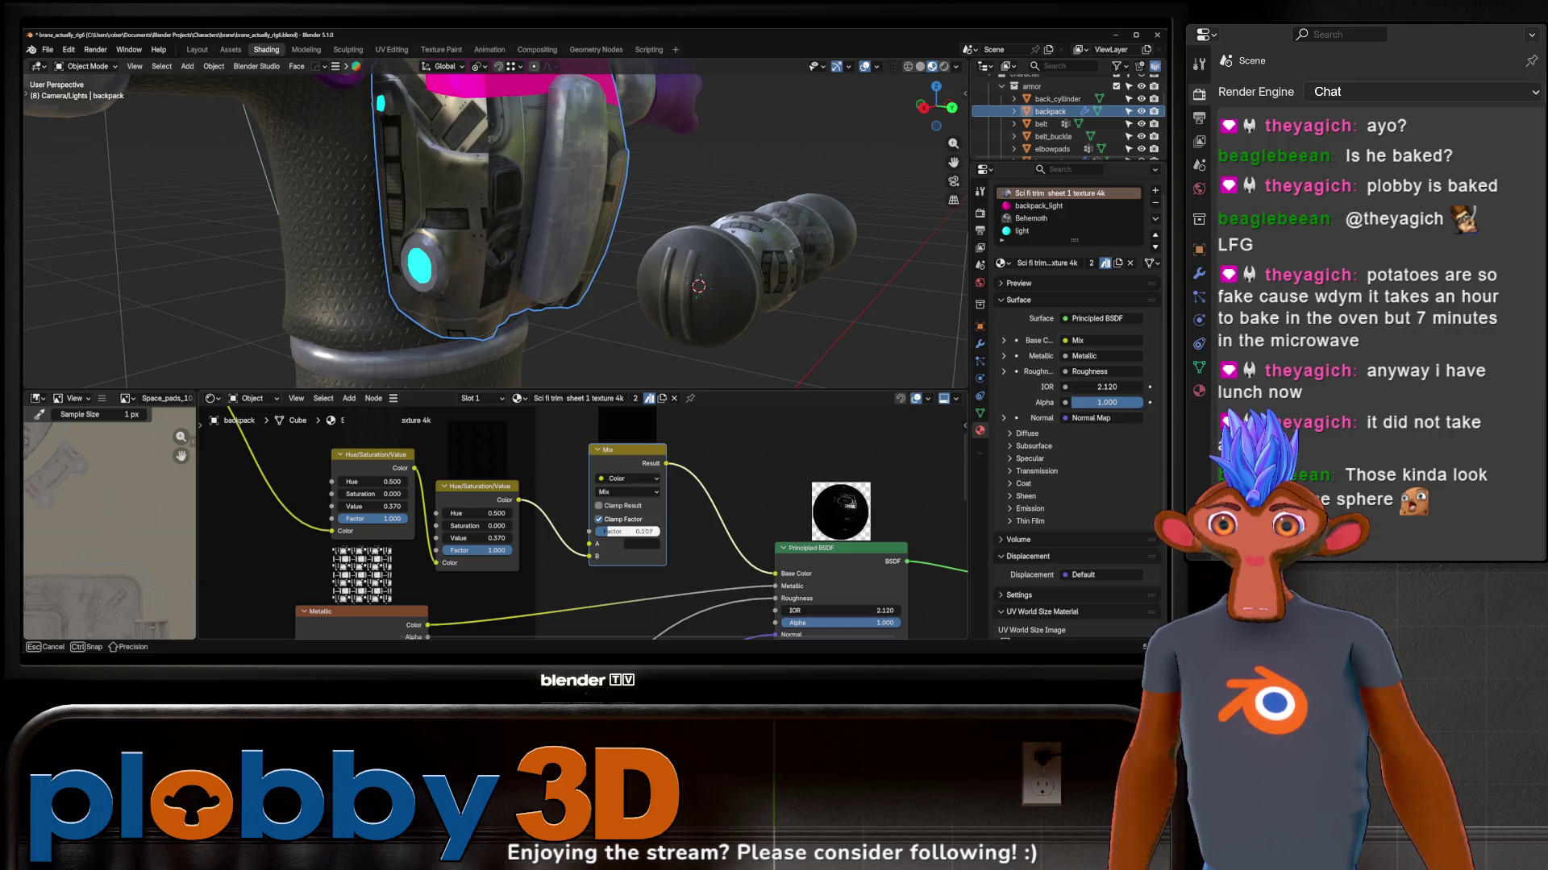
{"action": "scroll", "coordinate": [592, 530], "scroll_direction": "down", "scroll_amount": 2}
{"action": "scroll", "coordinate": [616, 529], "scroll_direction": "down", "scroll_amount": 2}
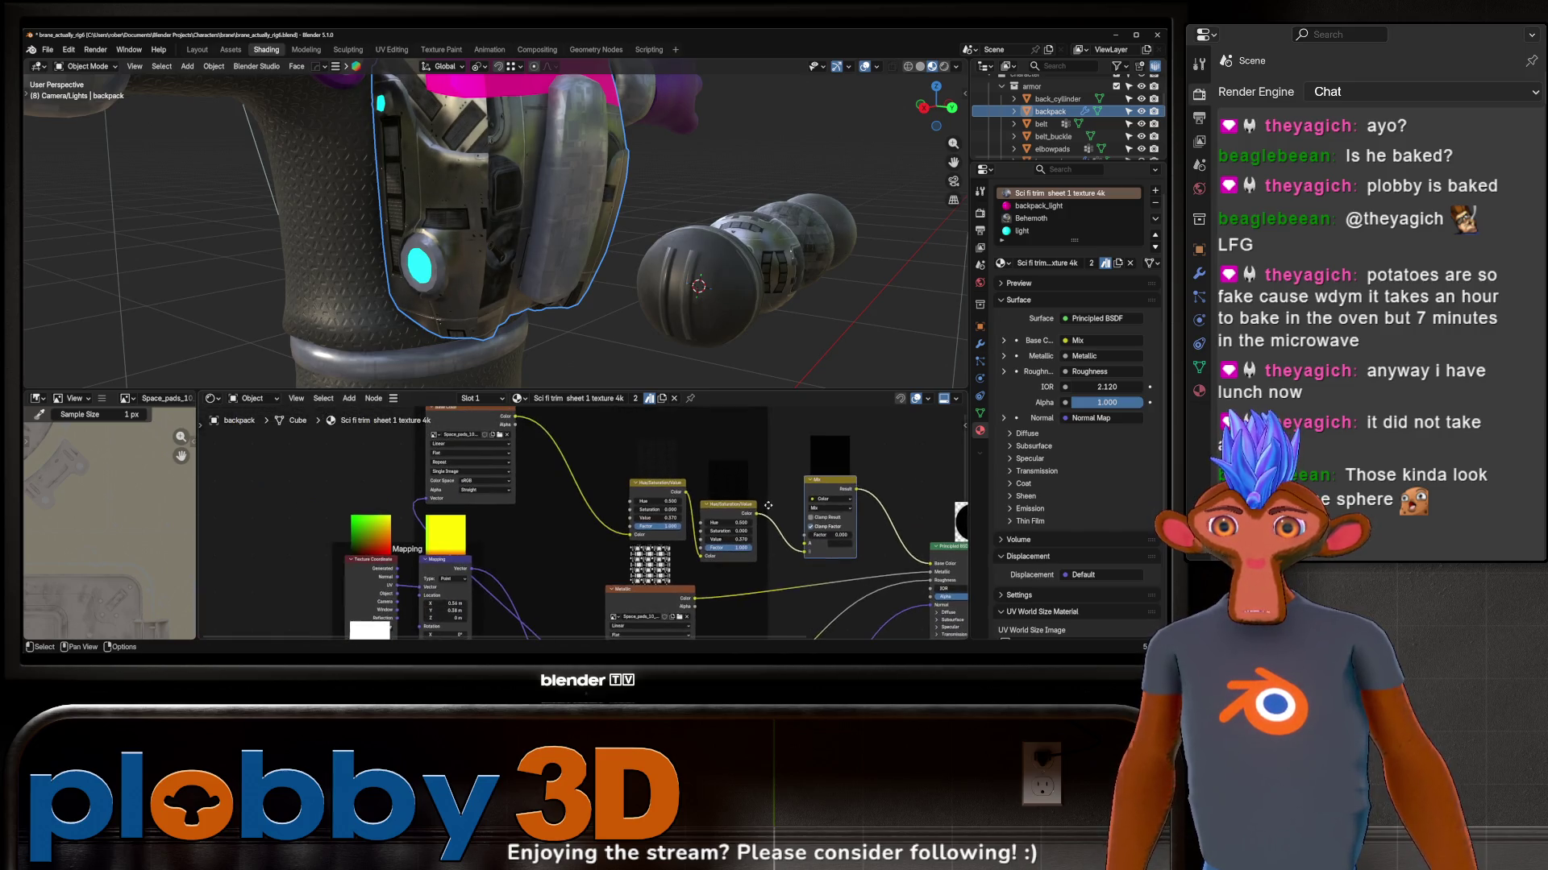
{"action": "scroll", "coordinate": [645, 526], "scroll_direction": "down", "scroll_amount": 1}
{"action": "scroll", "coordinate": [570, 572], "scroll_direction": "up", "scroll_amount": 3}
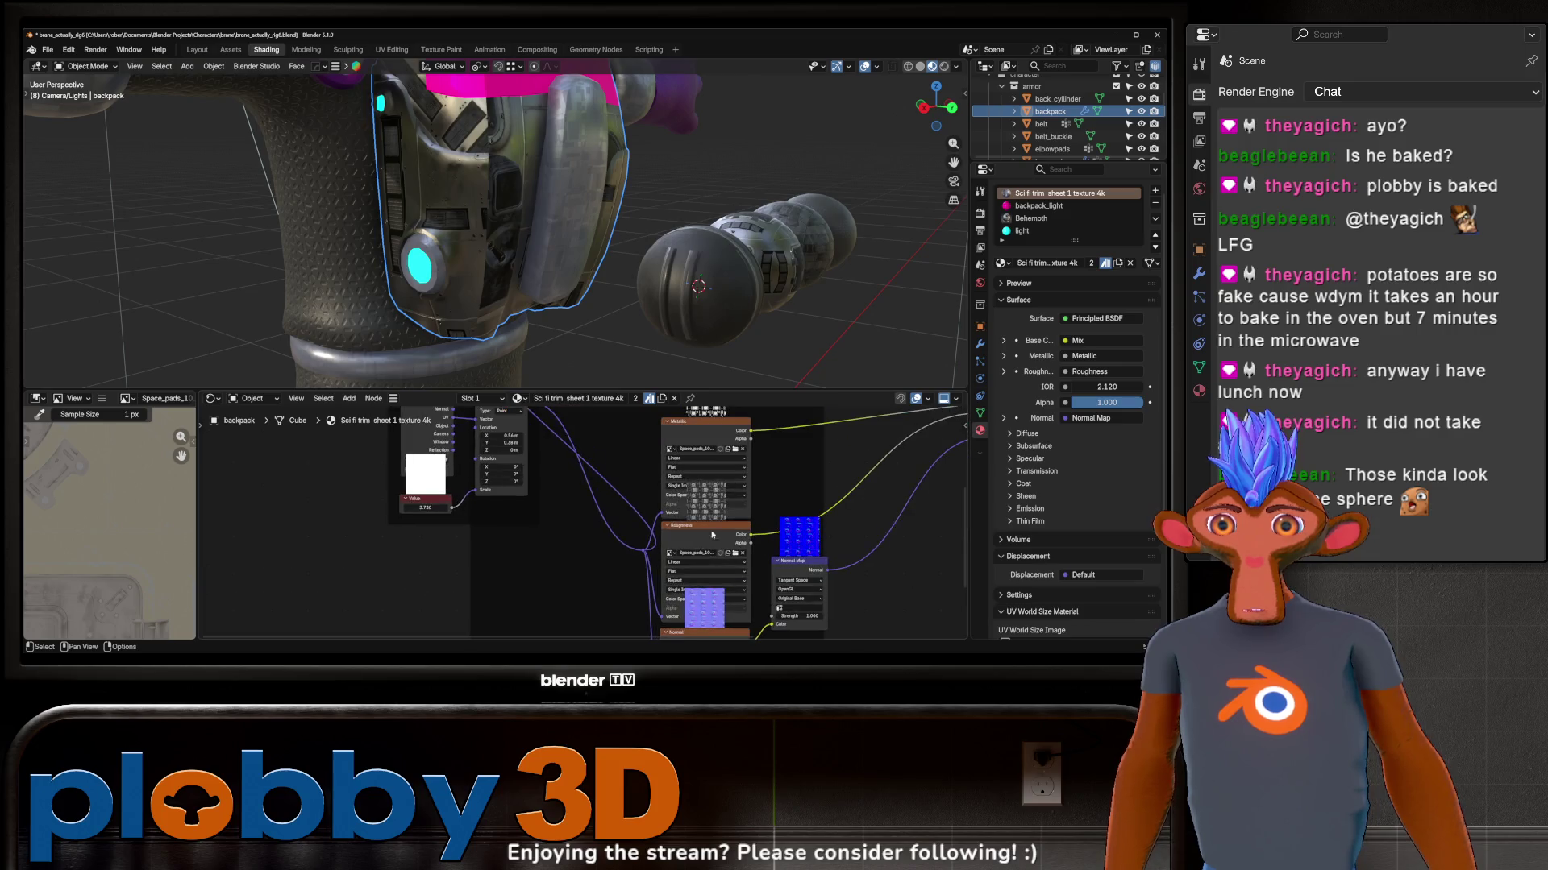
Step: Pan the node tree to bring the shader and output nodes back into view
{"action": "mouse_move", "coordinate": [569, 572]}
{"action": "middle_mouse_down"}
{"action": "mouse_move", "coordinate": [623, 410]}
{"action": "mouse_move", "coordinate": [571, 411]}
{"action": "middle_mouse_up"}
{"action": "scroll", "coordinate": [570, 411], "scroll_direction": "down", "scroll_amount": 2}
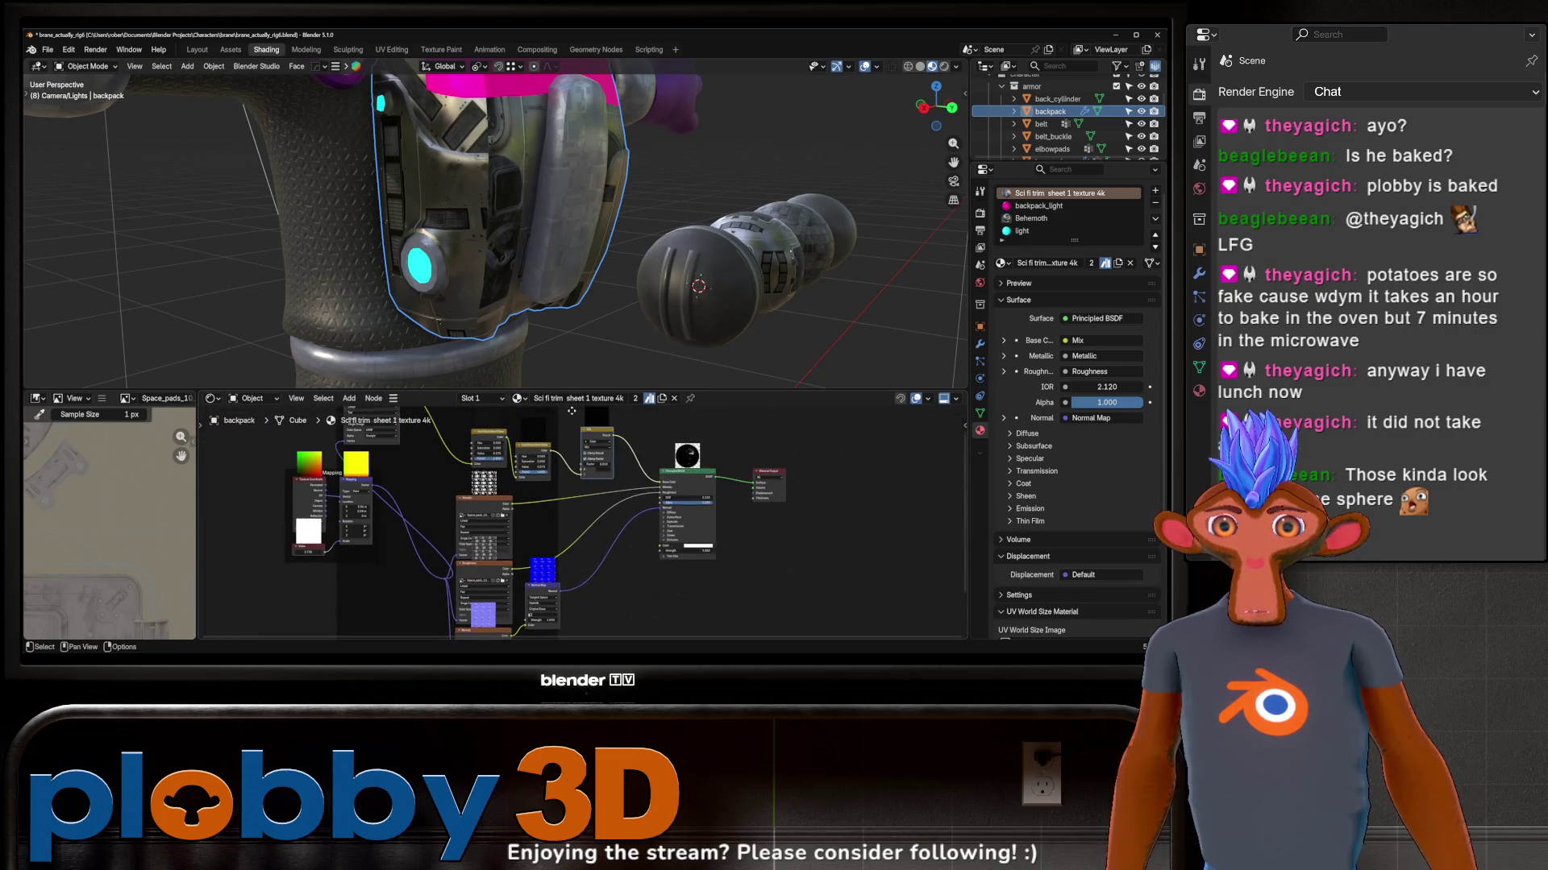
{"action": "scroll", "coordinate": [717, 521], "scroll_direction": "down", "scroll_amount": 2}
{"action": "scroll", "coordinate": [717, 522], "scroll_direction": "down", "scroll_amount": 2}
{"action": "middle_click_drag", "start_coordinate": [718, 521], "coordinate": [561, 515]}
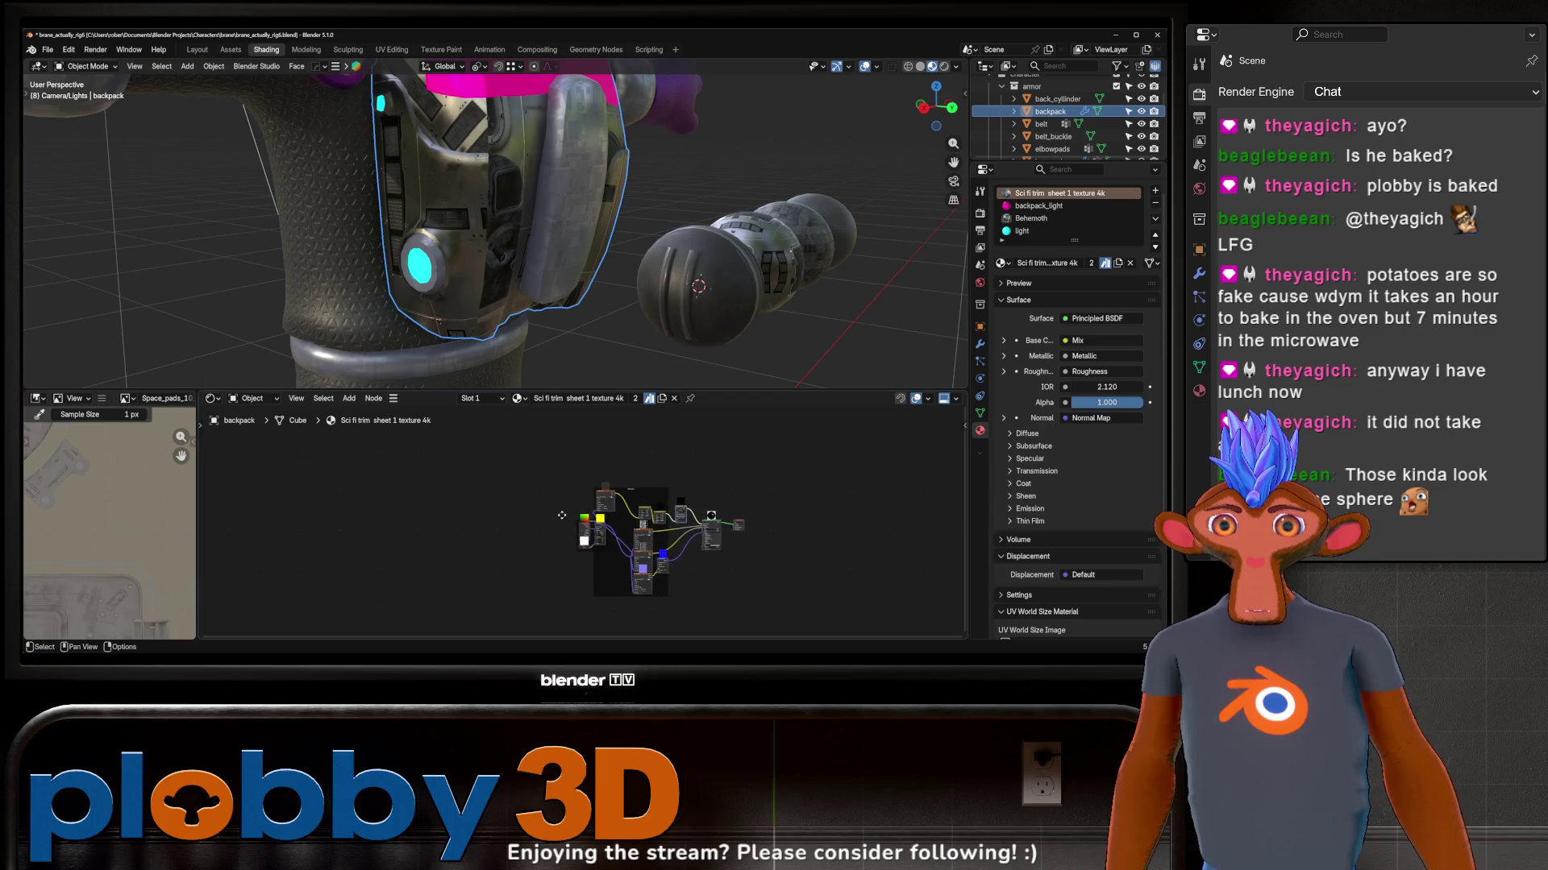
{"action": "scroll", "coordinate": [723, 329], "scroll_direction": "up", "scroll_amount": 3}
{"action": "scroll", "coordinate": [677, 532], "scroll_direction": "up", "scroll_amount": 1}
{"action": "scroll", "coordinate": [678, 532], "scroll_direction": "up", "scroll_amount": 2}
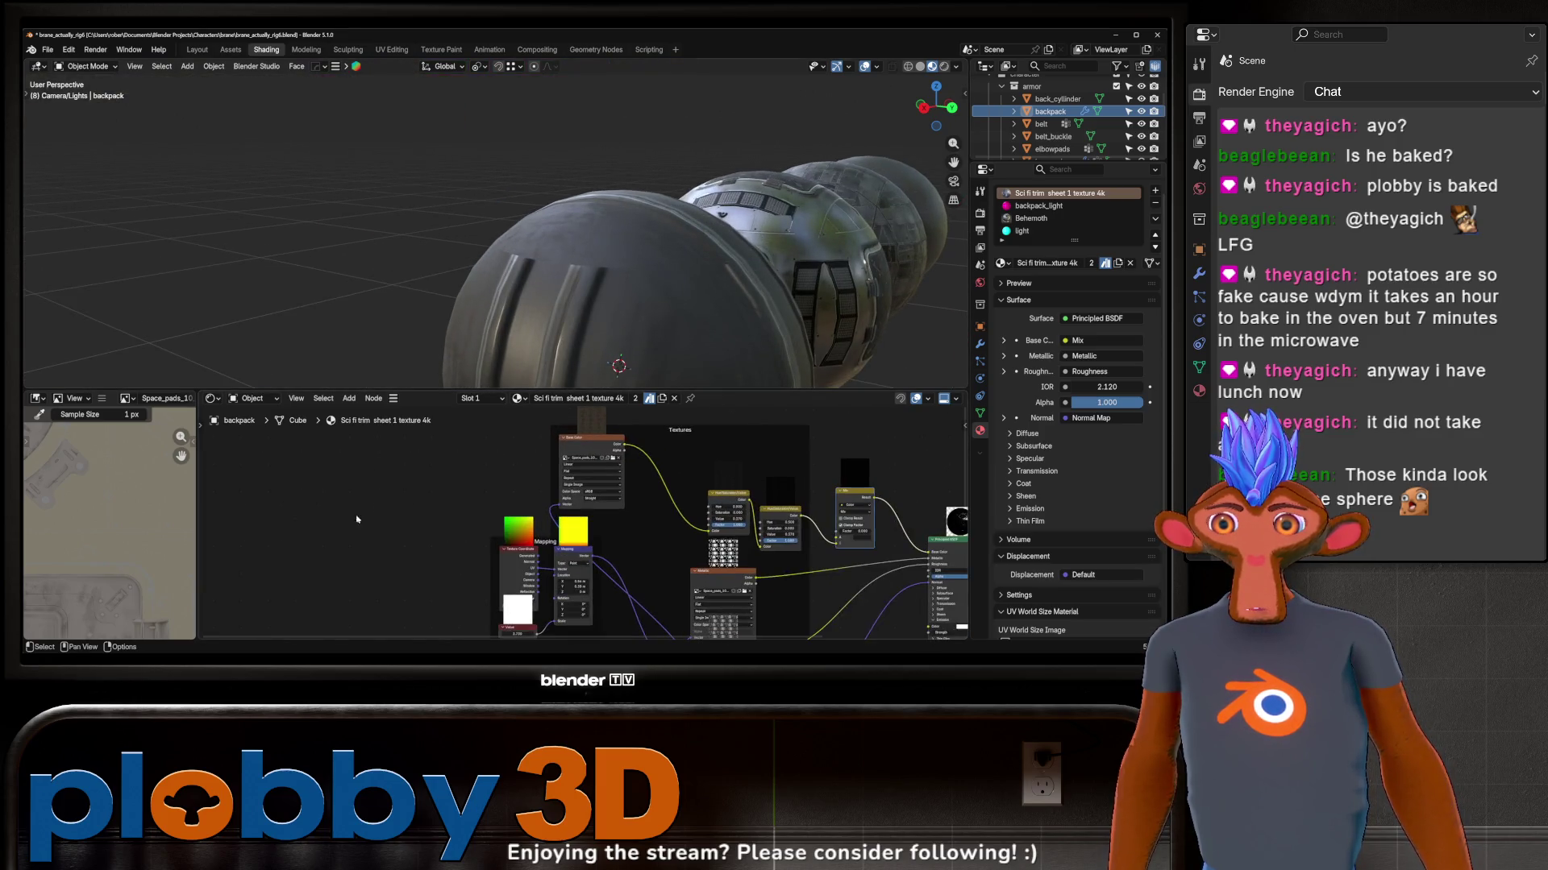
{"action": "scroll", "coordinate": [677, 532], "scroll_direction": "up", "scroll_amount": 2}
{"action": "scroll", "coordinate": [140, 556], "scroll_direction": "down", "scroll_amount": 2}
{"action": "scroll", "coordinate": [134, 544], "scroll_direction": "down", "scroll_amount": 3}
{"action": "scroll", "coordinate": [437, 261], "scroll_direction": "down", "scroll_amount": 3}
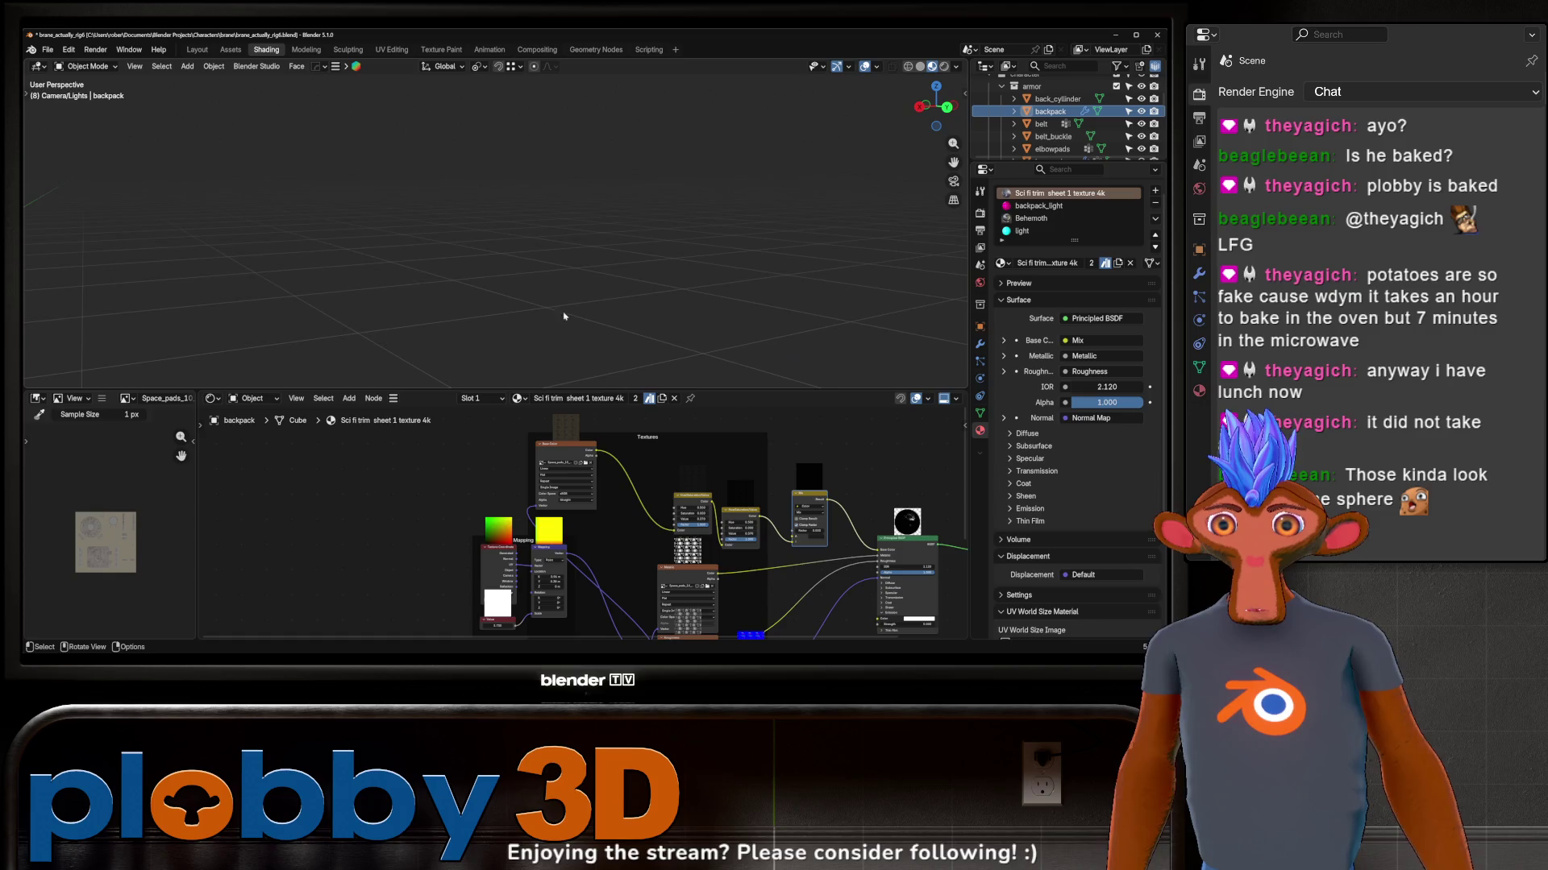
{"action": "scroll", "coordinate": [436, 262], "scroll_direction": "down", "scroll_amount": 3}
{"action": "scroll", "coordinate": [554, 496], "scroll_direction": "up", "scroll_amount": 2}
{"action": "scroll", "coordinate": [556, 495], "scroll_direction": "up", "scroll_amount": 2}
{"action": "middle_click_drag", "start_coordinate": [555, 497], "coordinate": [311, 446]}
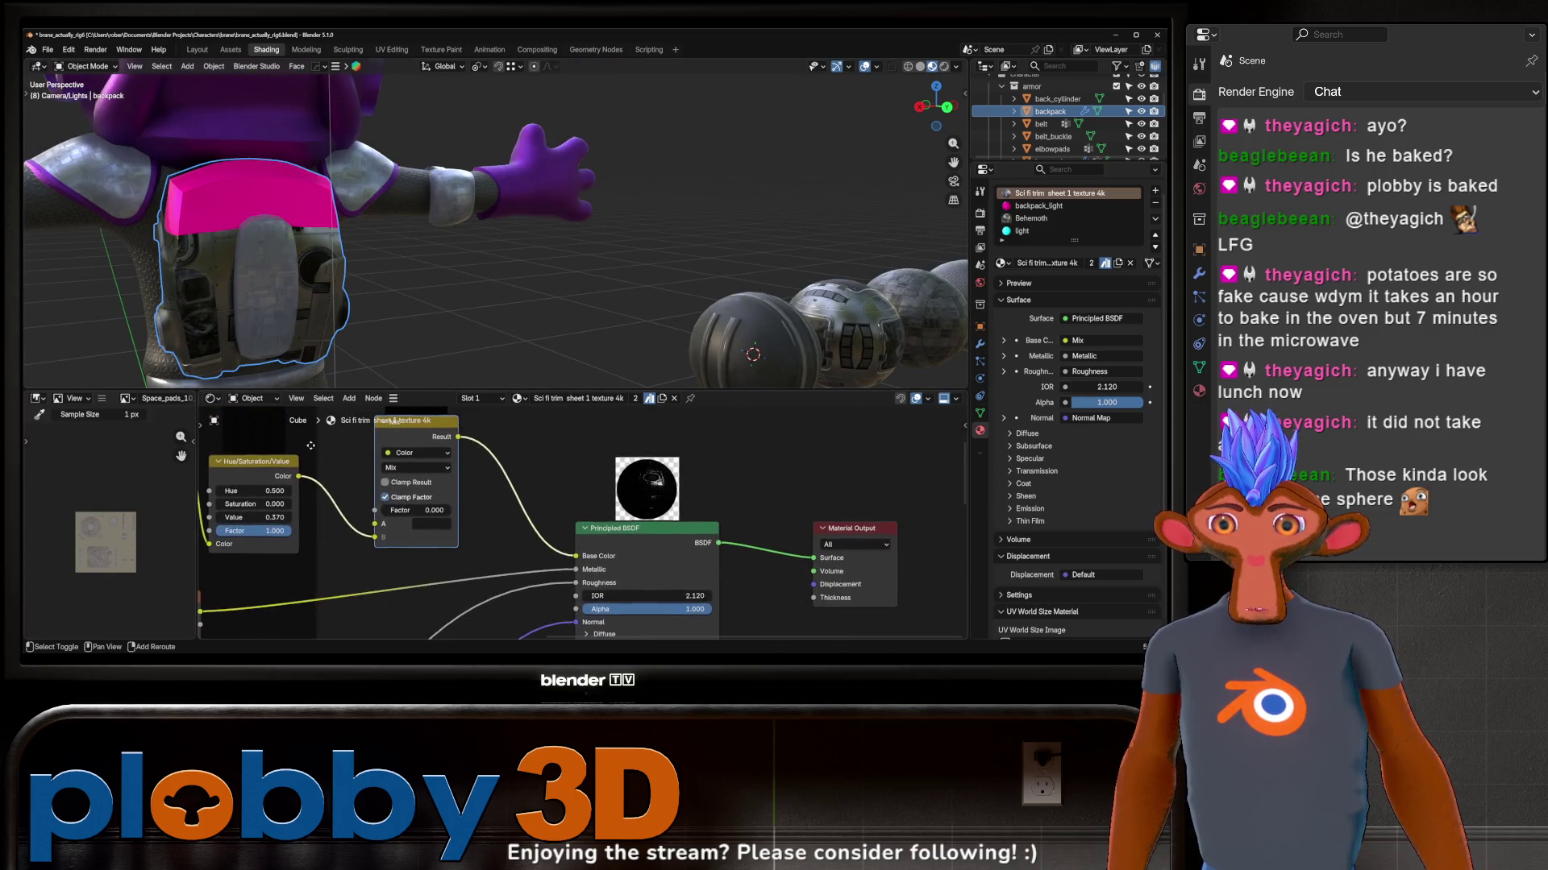
Step: Cut the Base Color link and set the backpack's base colour to flat dark grey
{"action": "left_click_drag", "start_coordinate": [583, 557], "coordinate": [624, 568]}
{"action": "key", "text": "KP_Decimal"}
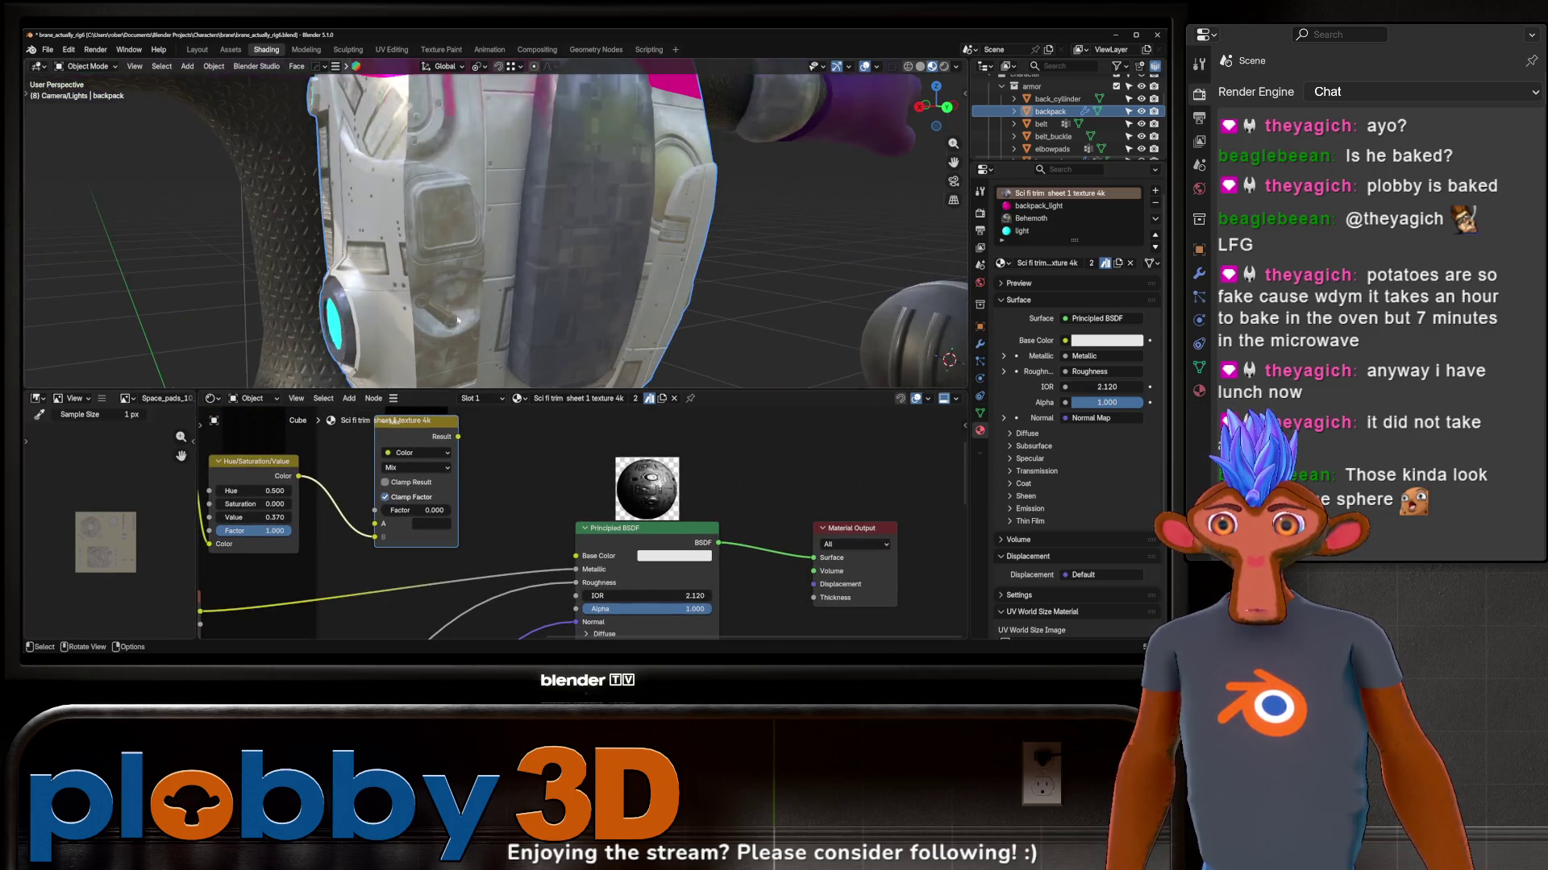
{"action": "left_click", "coordinate": [674, 557]}
{"action": "left_click_drag", "start_coordinate": [688, 512], "coordinate": [647, 509]}
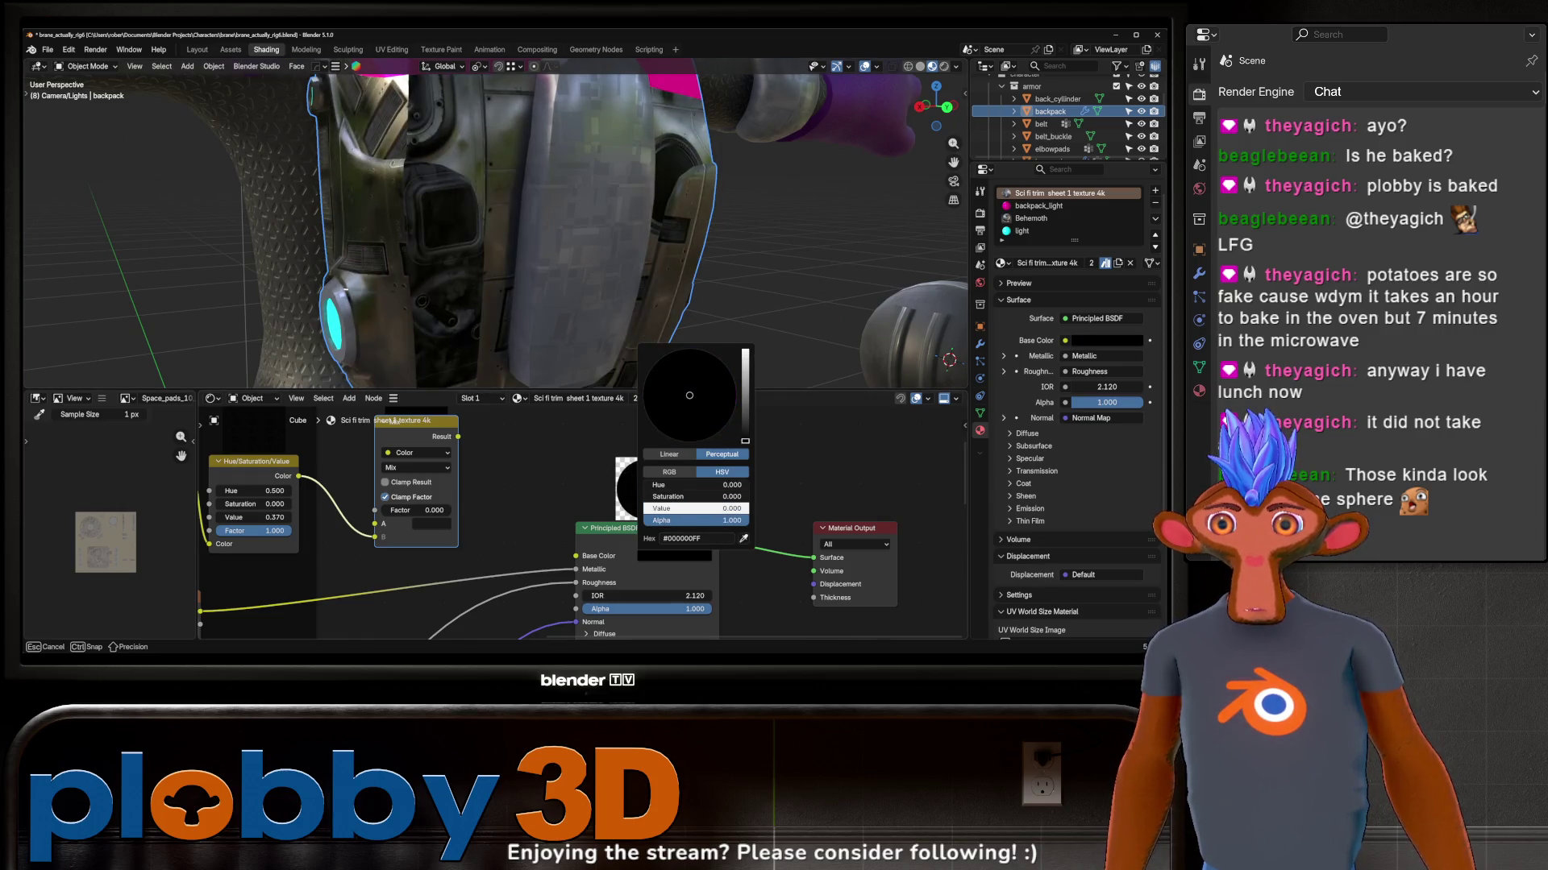
{"action": "middle_click_drag", "start_coordinate": [447, 267], "coordinate": [457, 194]}
{"action": "scroll", "coordinate": [457, 194], "scroll_direction": "up", "scroll_amount": 3}
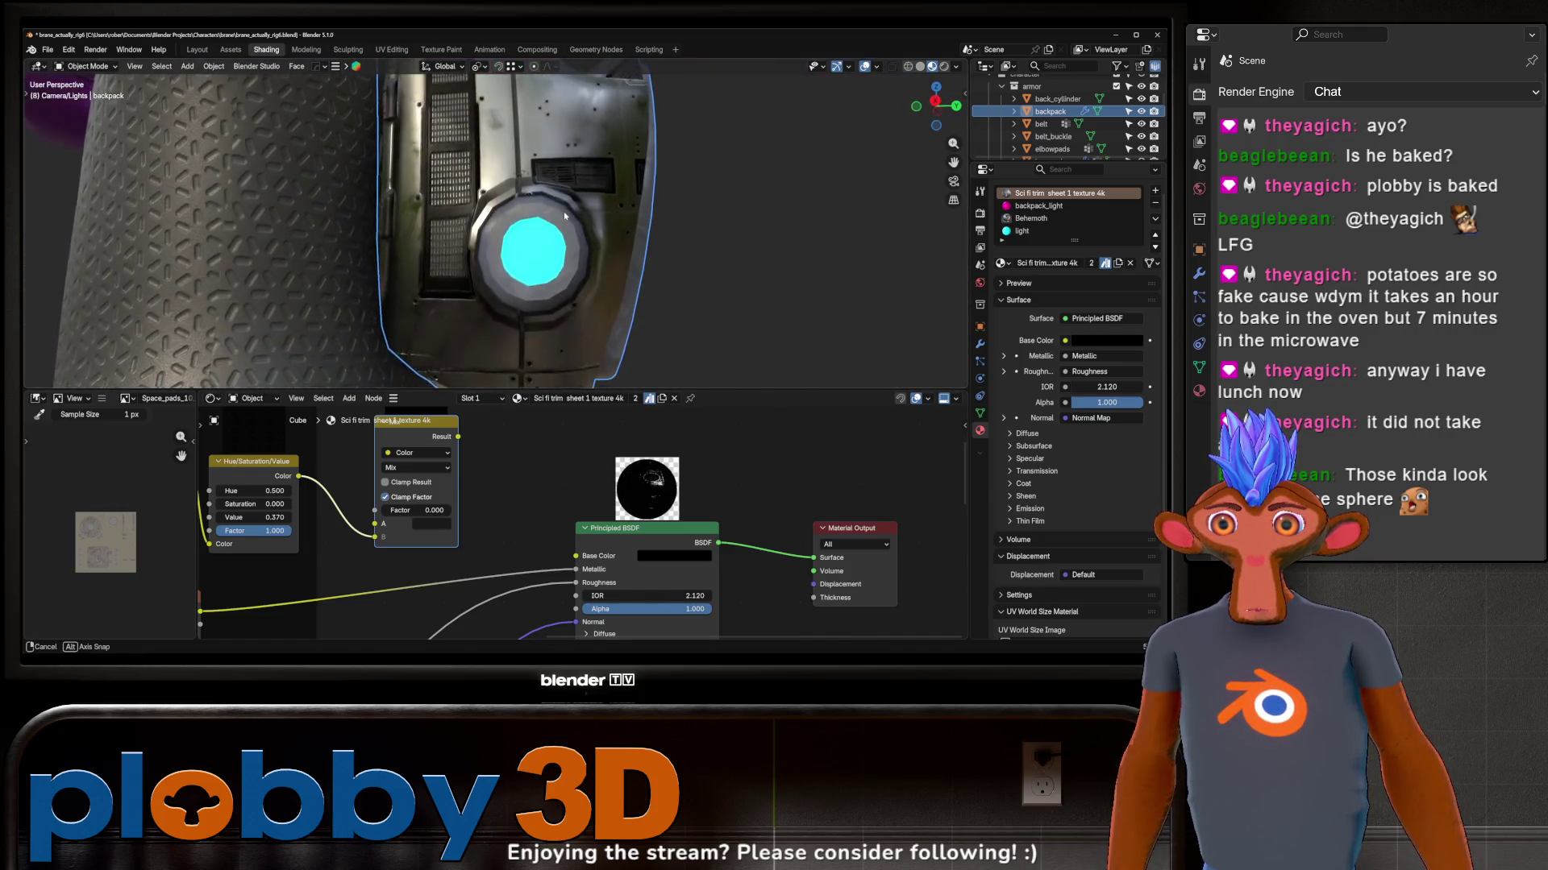
Step: Lower the shader's IOR to 1.240, check the colour, and enter Edit Mode on the backpack
{"action": "left_click_drag", "start_coordinate": [647, 596], "coordinate": [604, 595]}
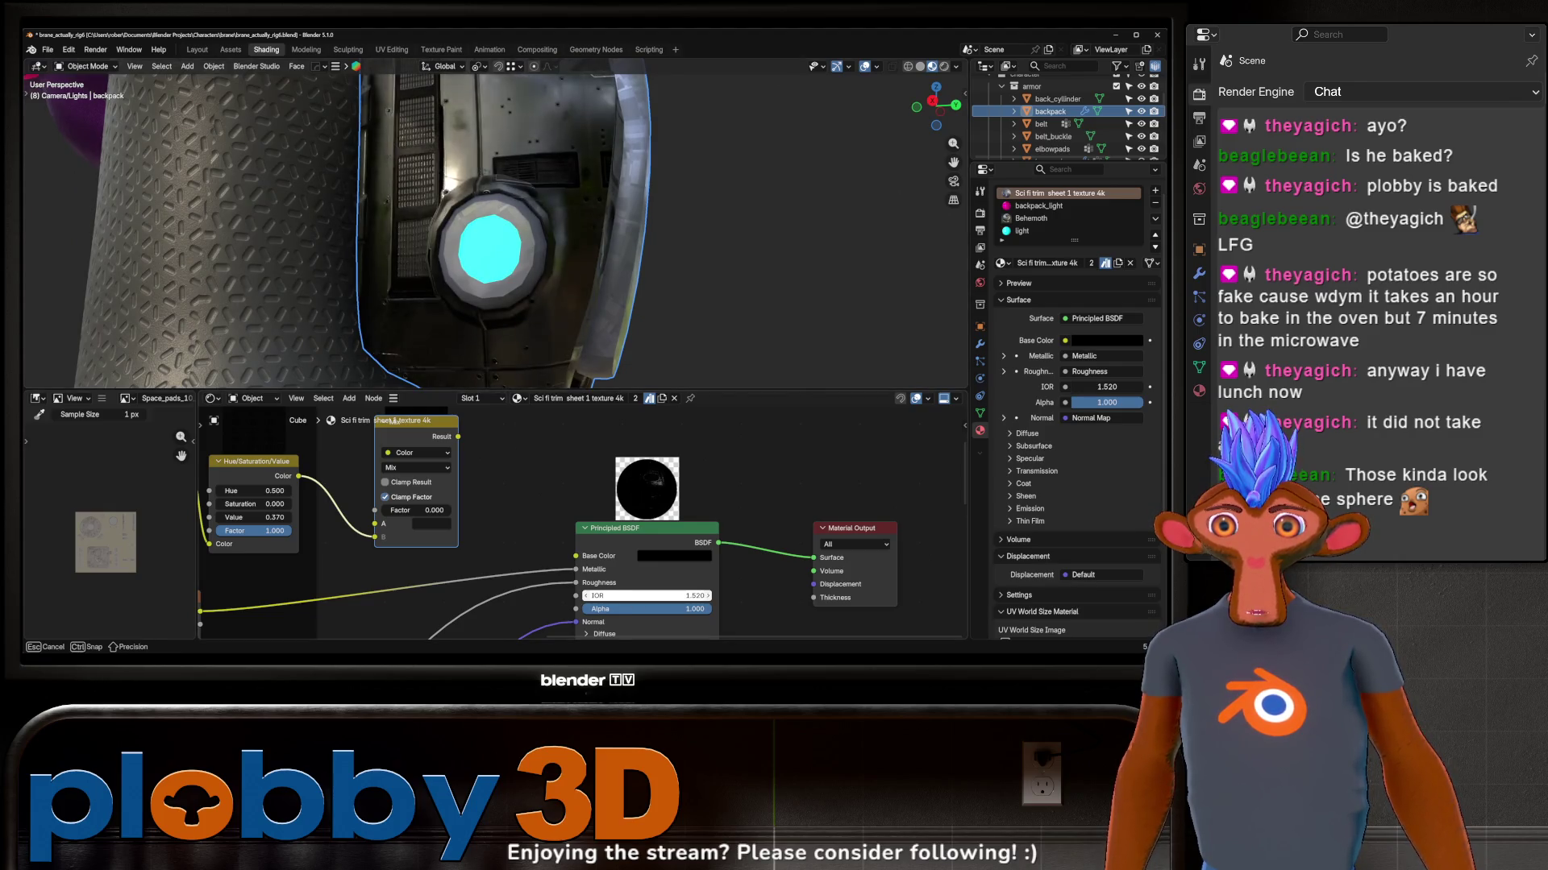
{"action": "scroll", "coordinate": [544, 241], "scroll_direction": "down", "scroll_amount": 3}
{"action": "mouse_move", "coordinate": [545, 242]}
{"action": "middle_mouse_down"}
{"action": "mouse_move", "coordinate": [646, 272]}
{"action": "mouse_move", "coordinate": [657, 486]}
{"action": "middle_mouse_up"}
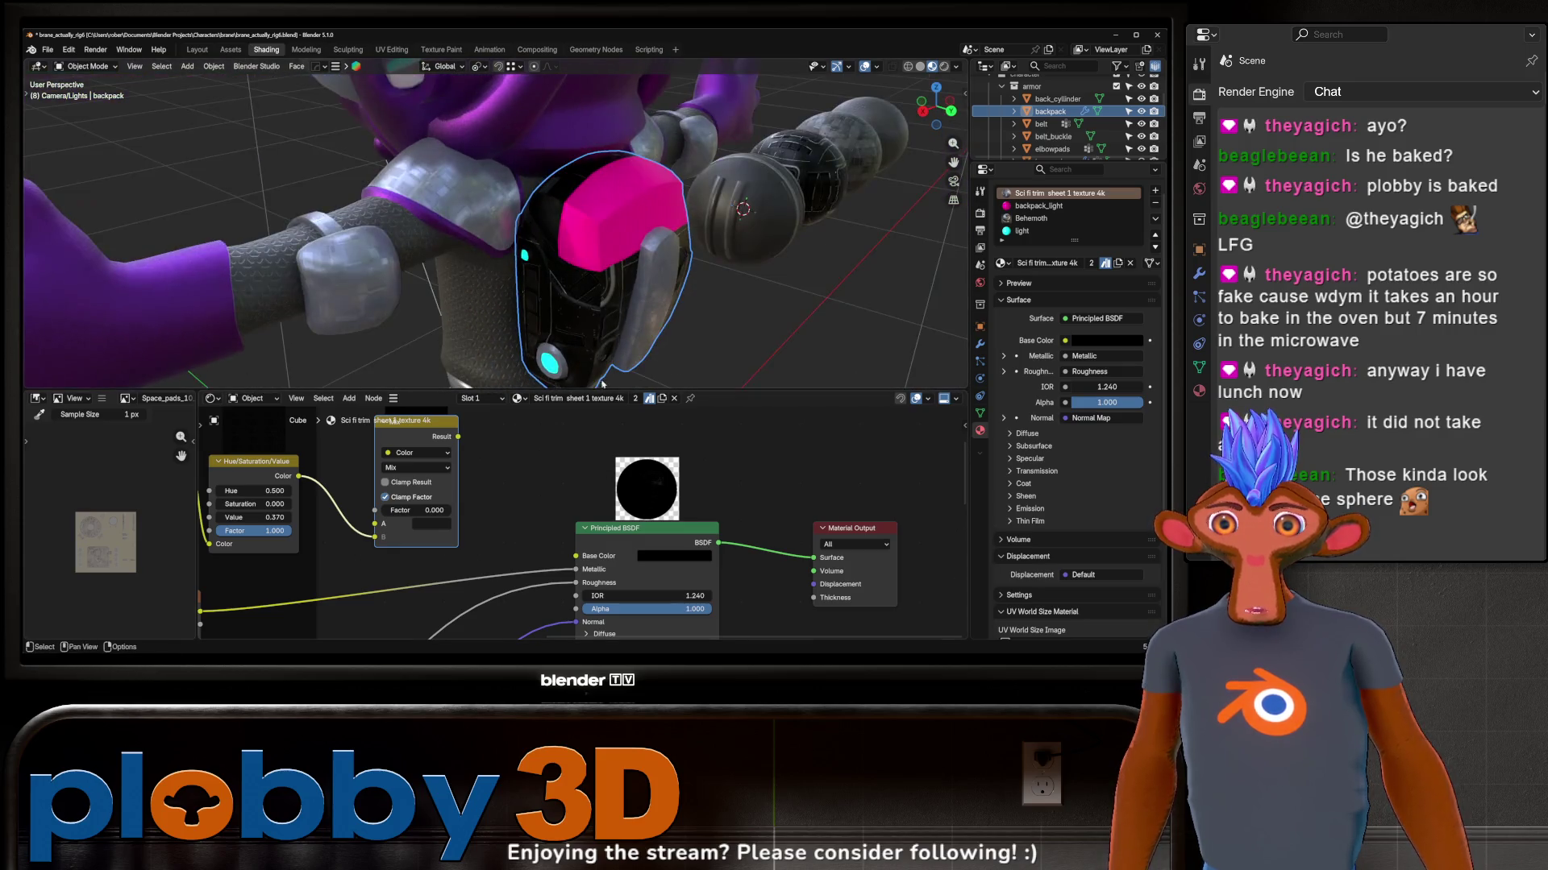
{"action": "left_click", "coordinate": [681, 560]}
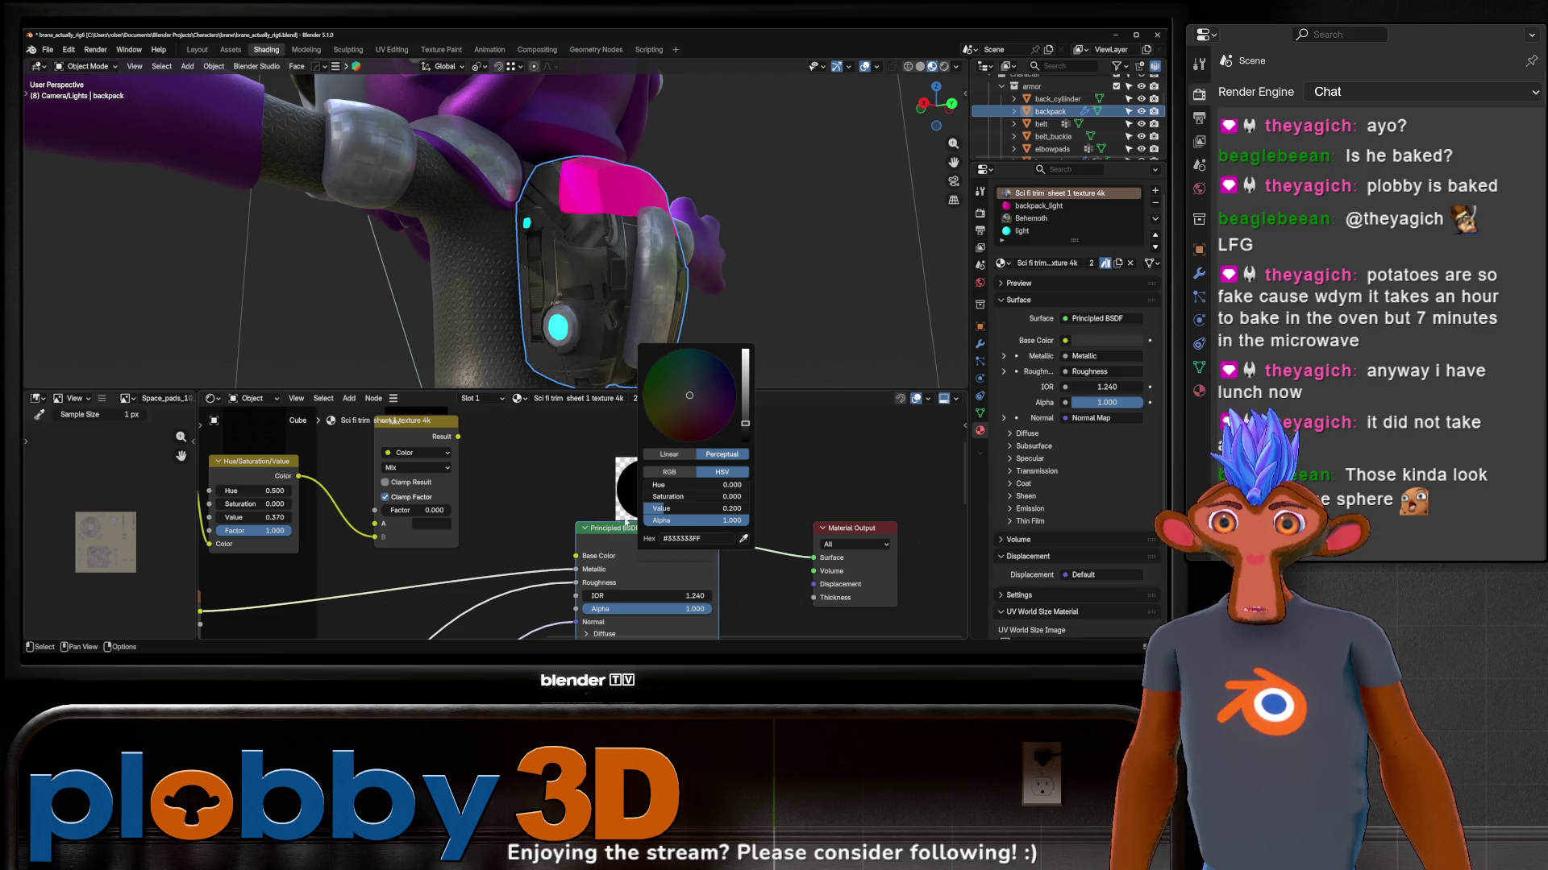
{"action": "mouse_move", "coordinate": [568, 302]}
{"action": "middle_mouse_down"}
{"action": "mouse_move", "coordinate": [492, 298]}
{"action": "mouse_move", "coordinate": [487, 276]}
{"action": "middle_mouse_up"}
{"action": "scroll", "coordinate": [486, 277], "scroll_direction": "up", "scroll_amount": 5}
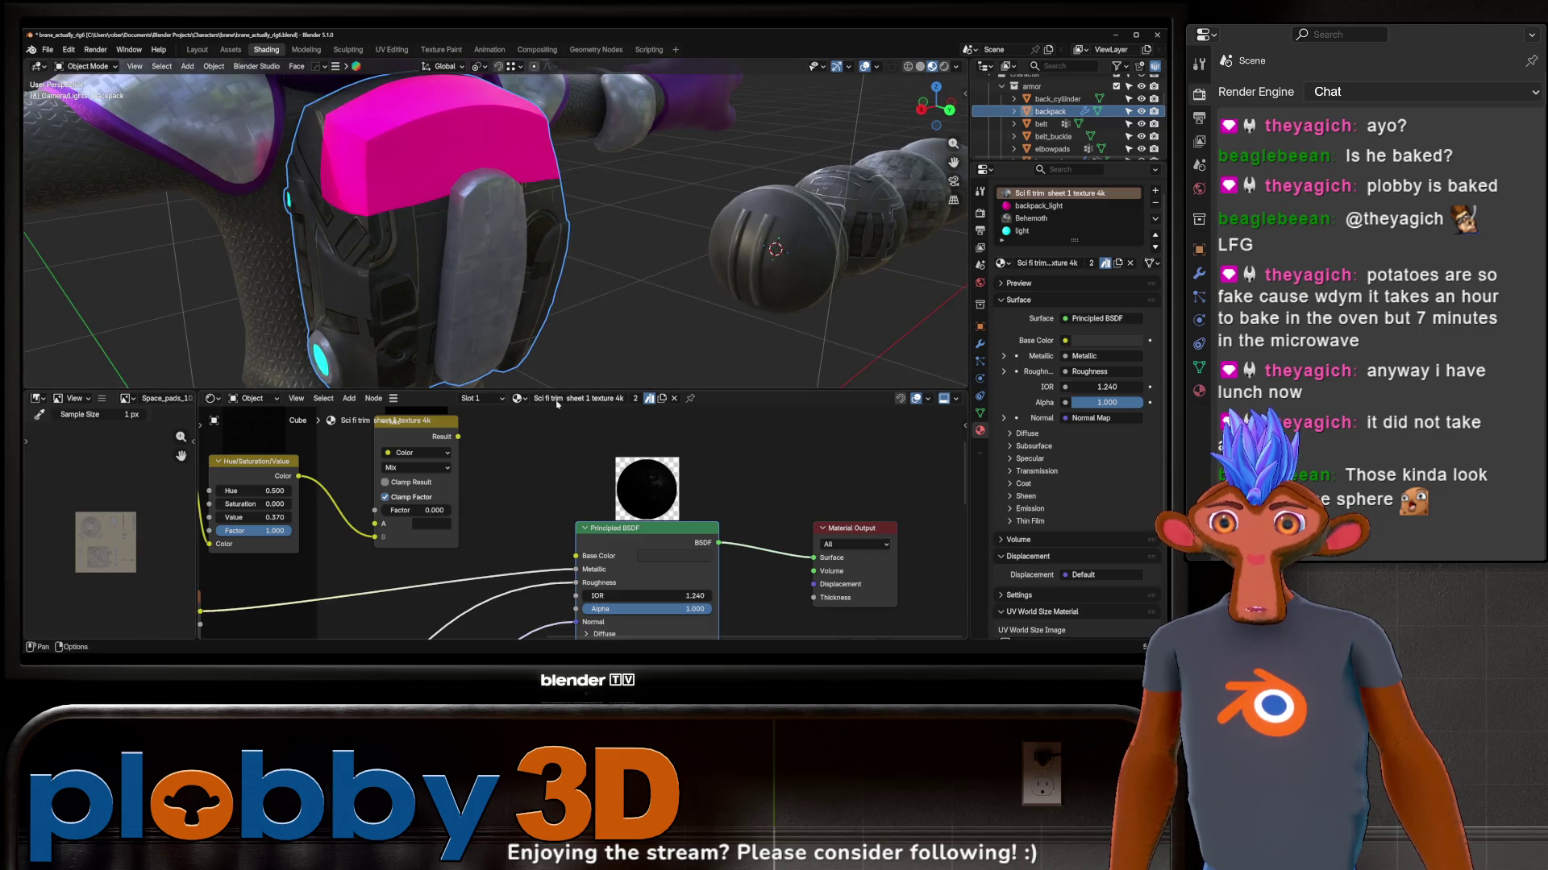
{"action": "key", "text": "Tab"}
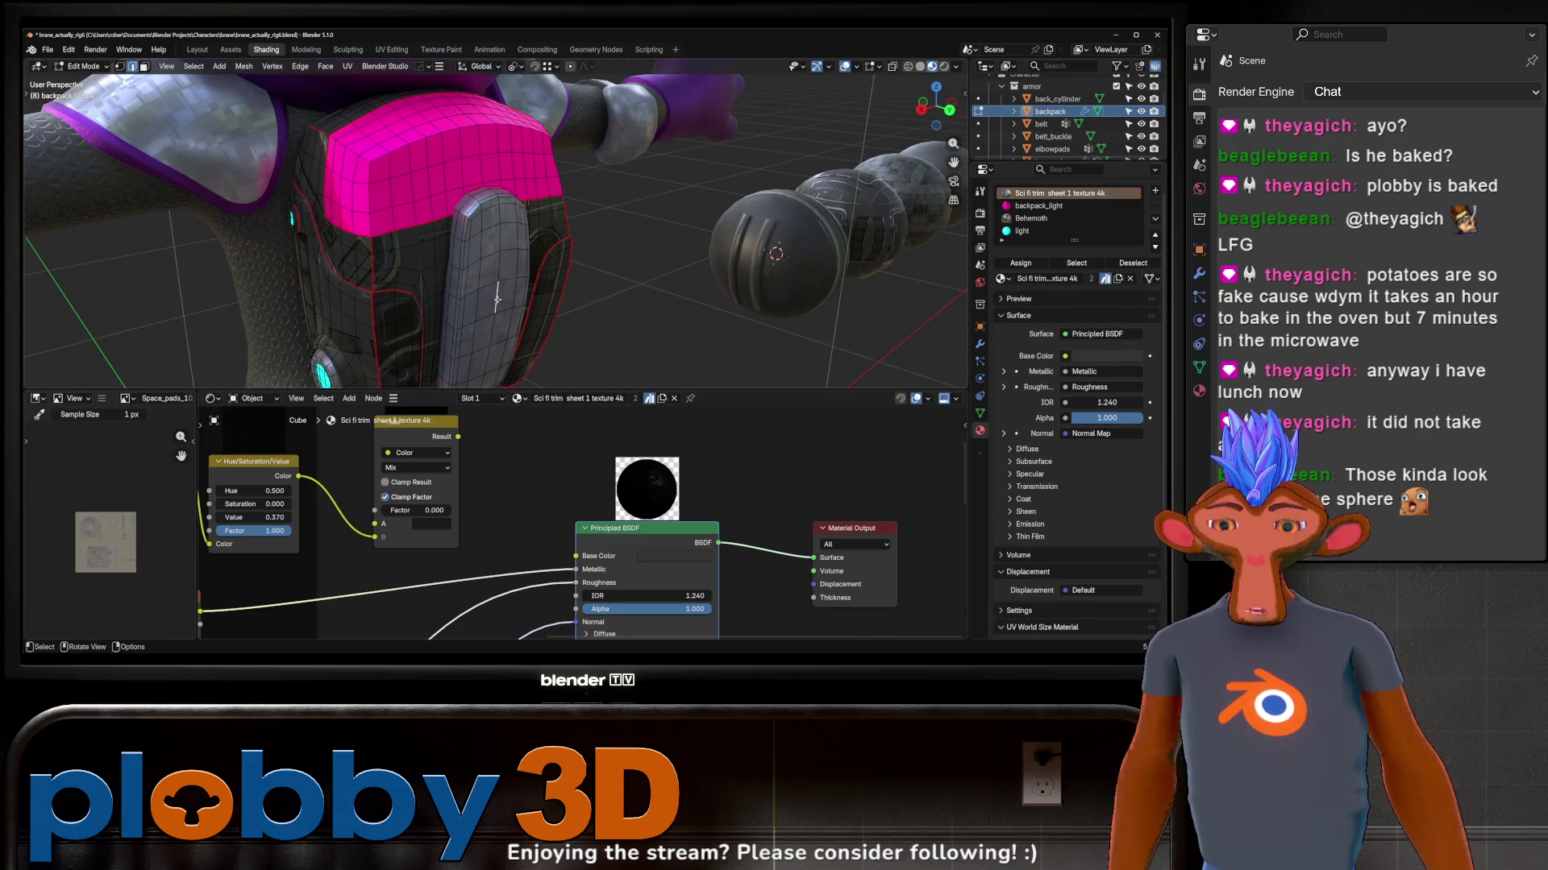
Step: Leave Edit Mode and swap the backpack's Behemoth slot to the Sci-Fi Metal Panels material
{"action": "key", "text": "Tab"}
{"action": "left_click", "coordinate": [1032, 217]}
{"action": "left_click", "coordinate": [1002, 262]}
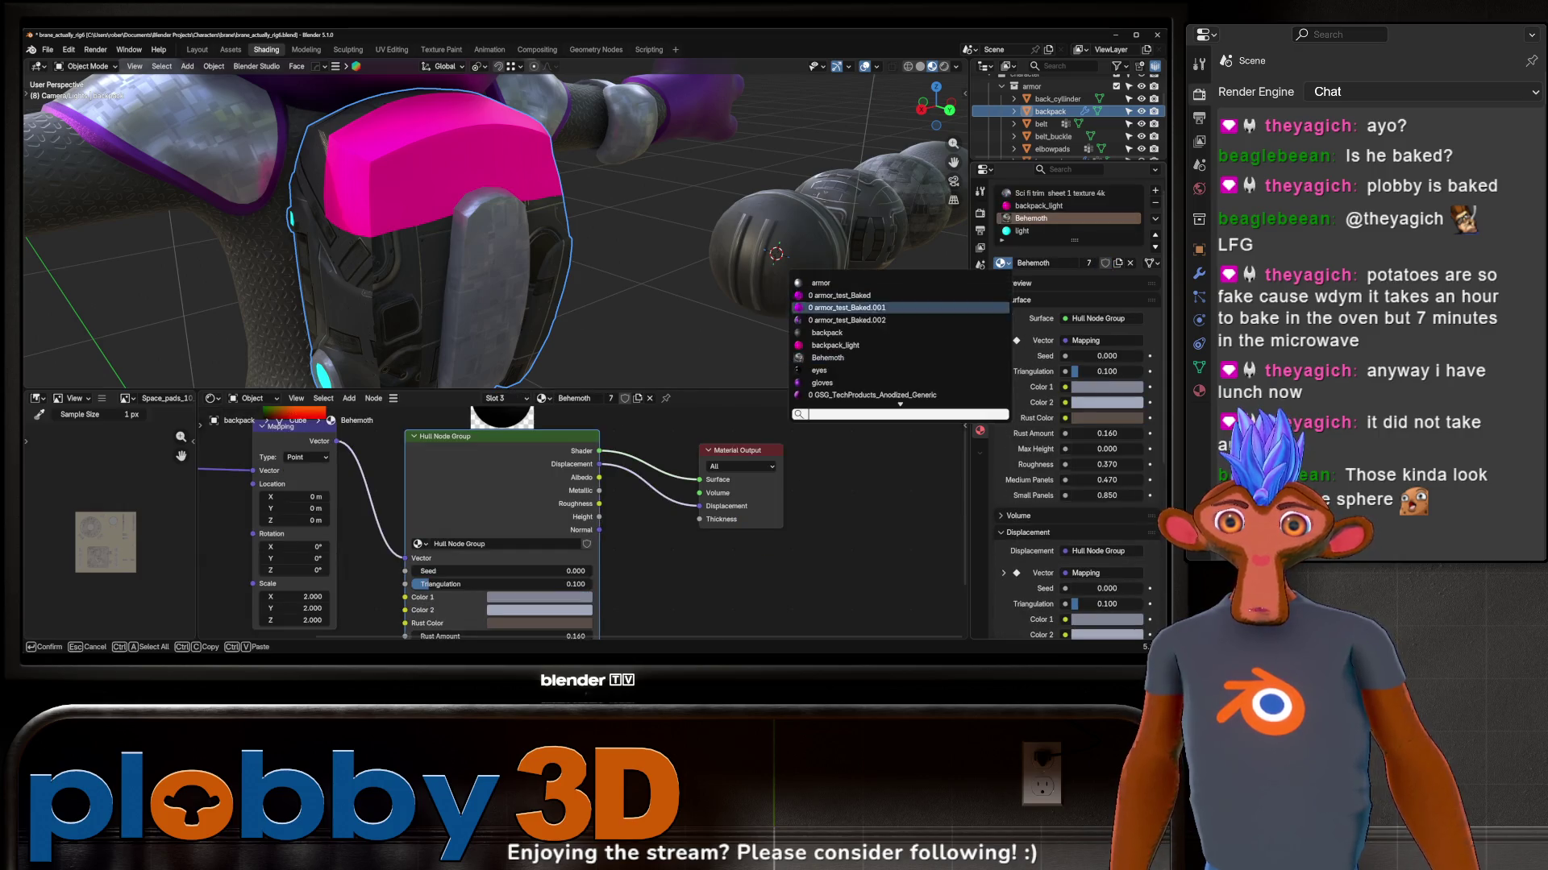
{"action": "scroll", "coordinate": [846, 395], "scroll_direction": "down", "scroll_amount": 5}
{"action": "scroll", "coordinate": [848, 394], "scroll_direction": "down", "scroll_amount": 5}
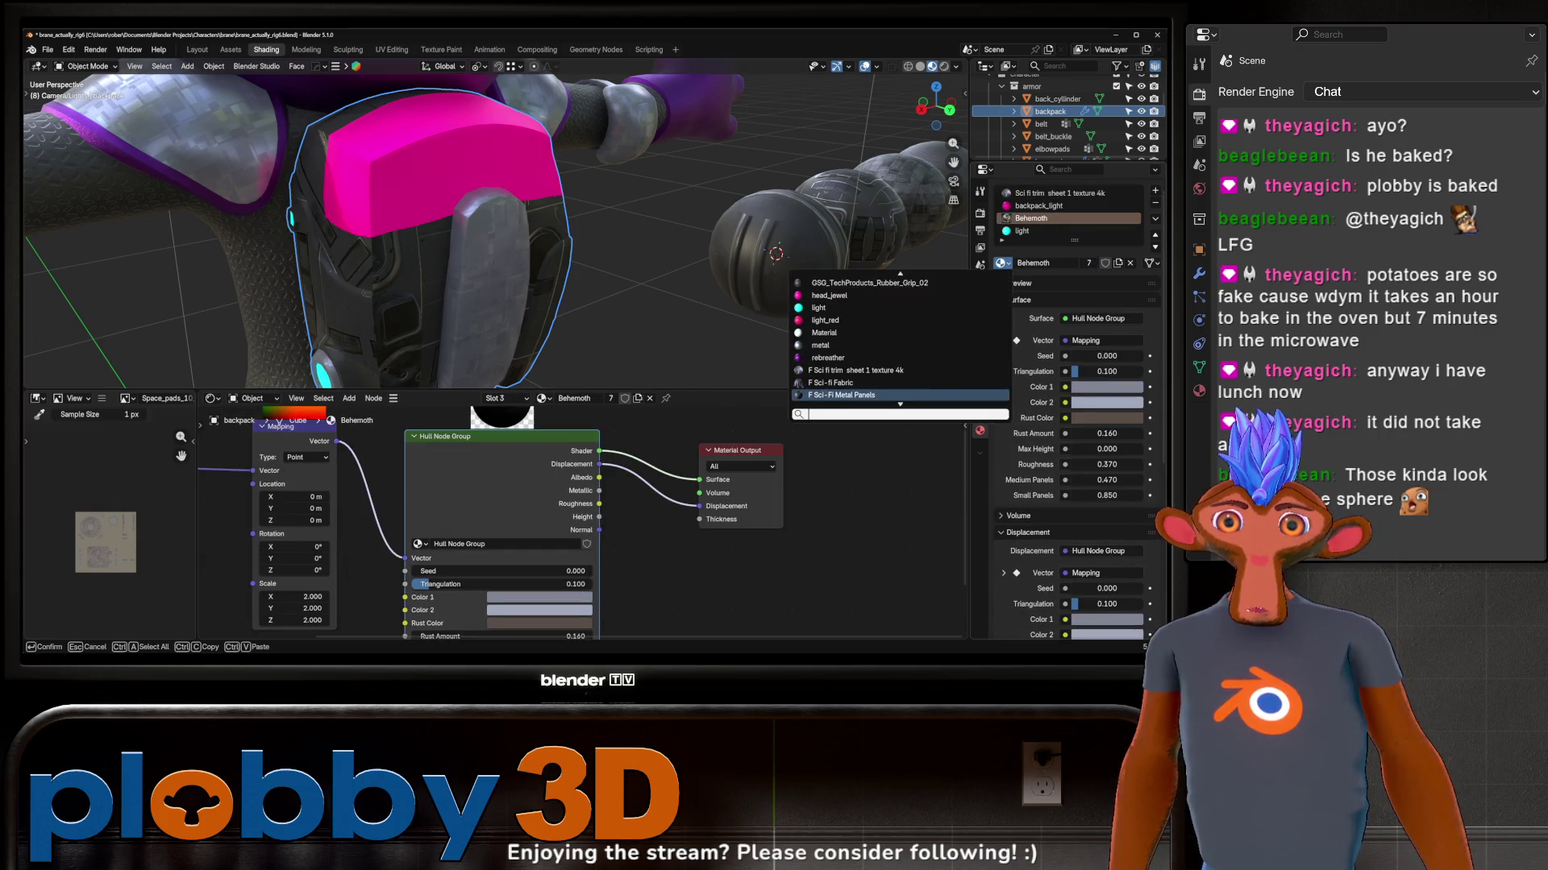
{"action": "scroll", "coordinate": [846, 394], "scroll_direction": "down", "scroll_amount": 1}
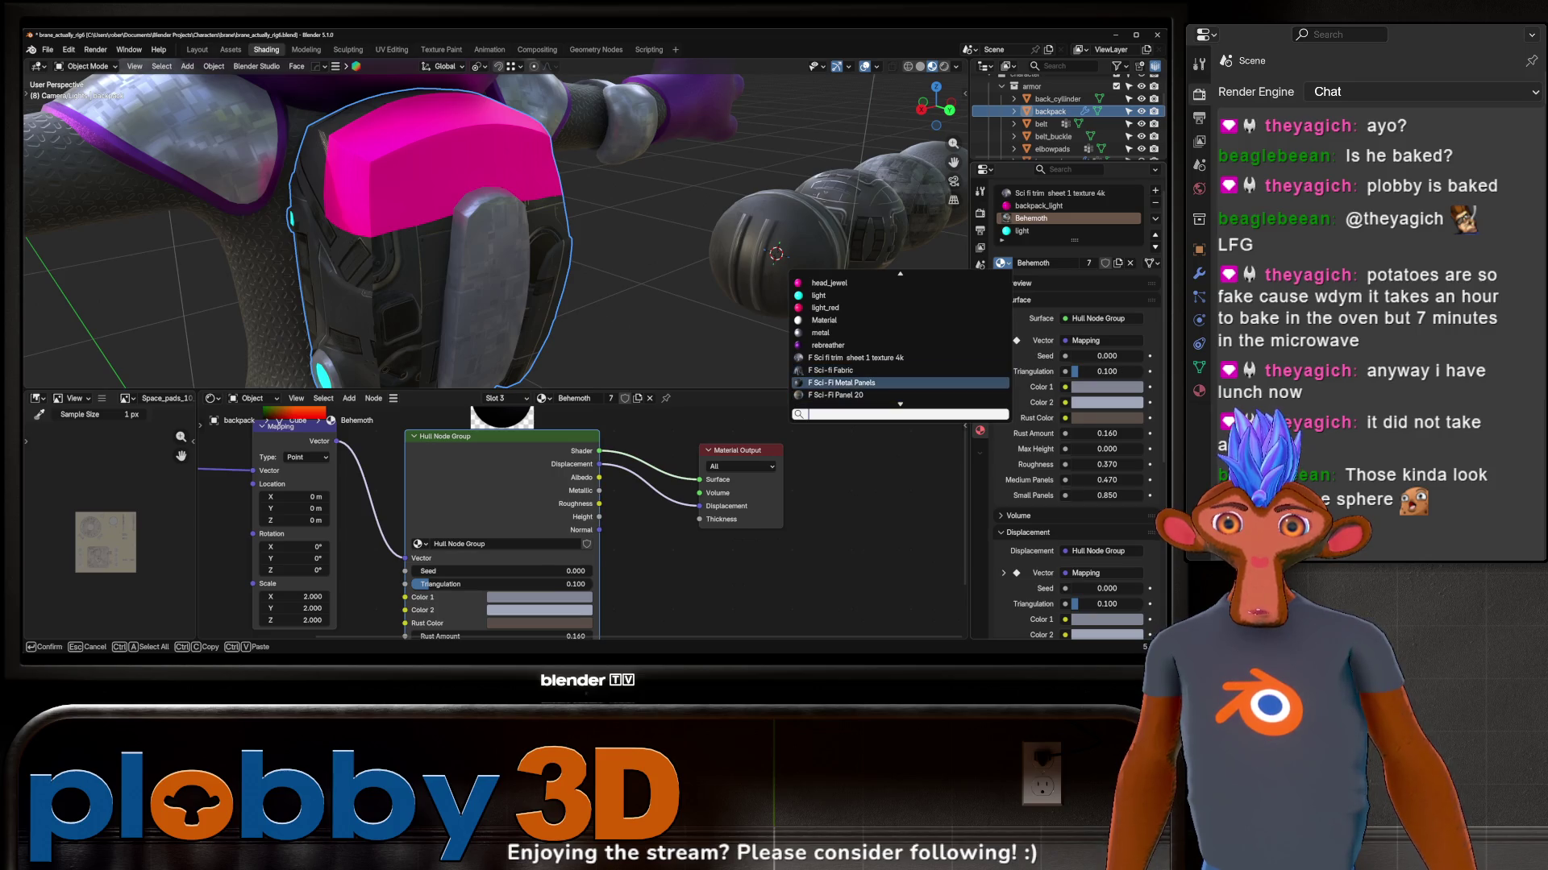
{"action": "left_click", "coordinate": [847, 382]}
{"action": "middle_click_drag", "start_coordinate": [848, 363], "coordinate": [834, 293]}
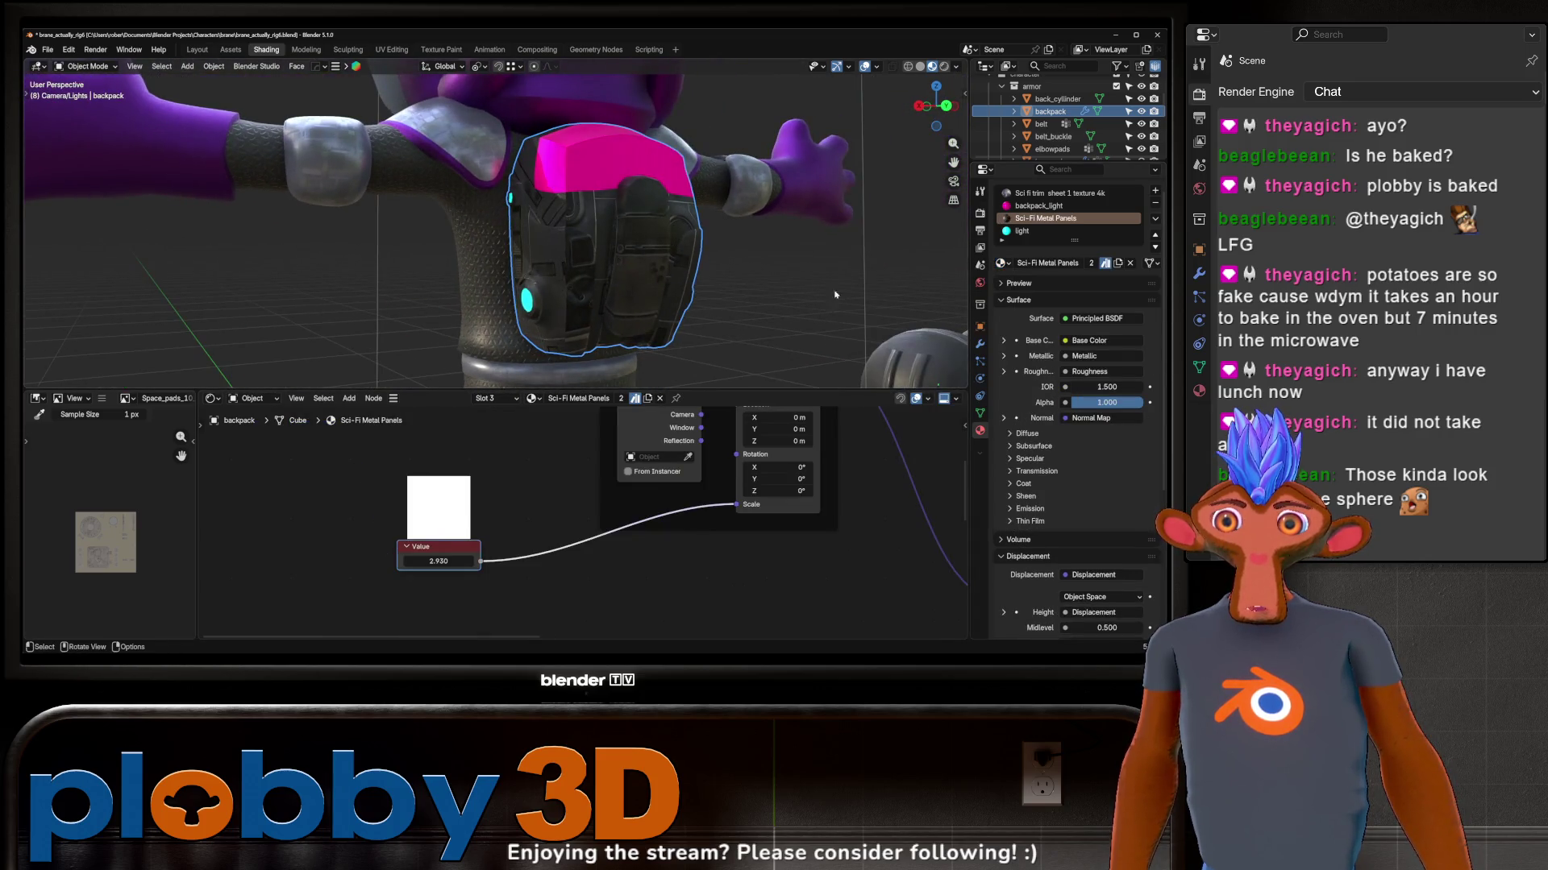
{"action": "middle_click_drag", "start_coordinate": [896, 520], "coordinate": [694, 526]}
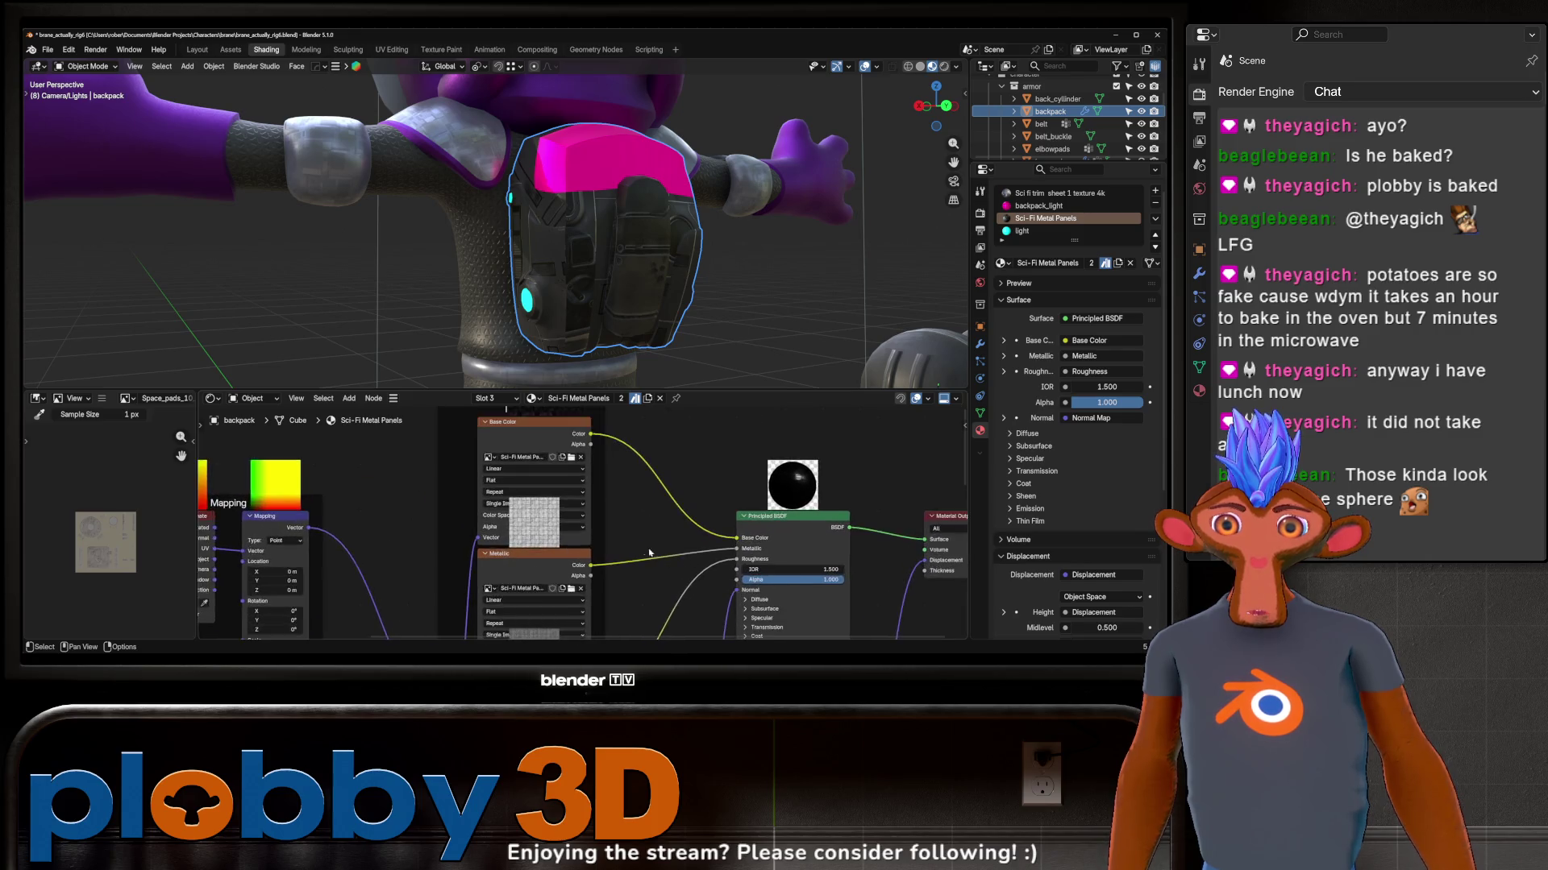
Step: Cut the base colour texture link and set a darkened, slightly tinted grey-lavender base colour
{"action": "right_click_drag", "start_coordinate": [694, 526], "coordinate": [627, 505], "text": "ctrl"}
{"action": "middle_click_drag", "start_coordinate": [694, 548], "coordinate": [690, 586]}
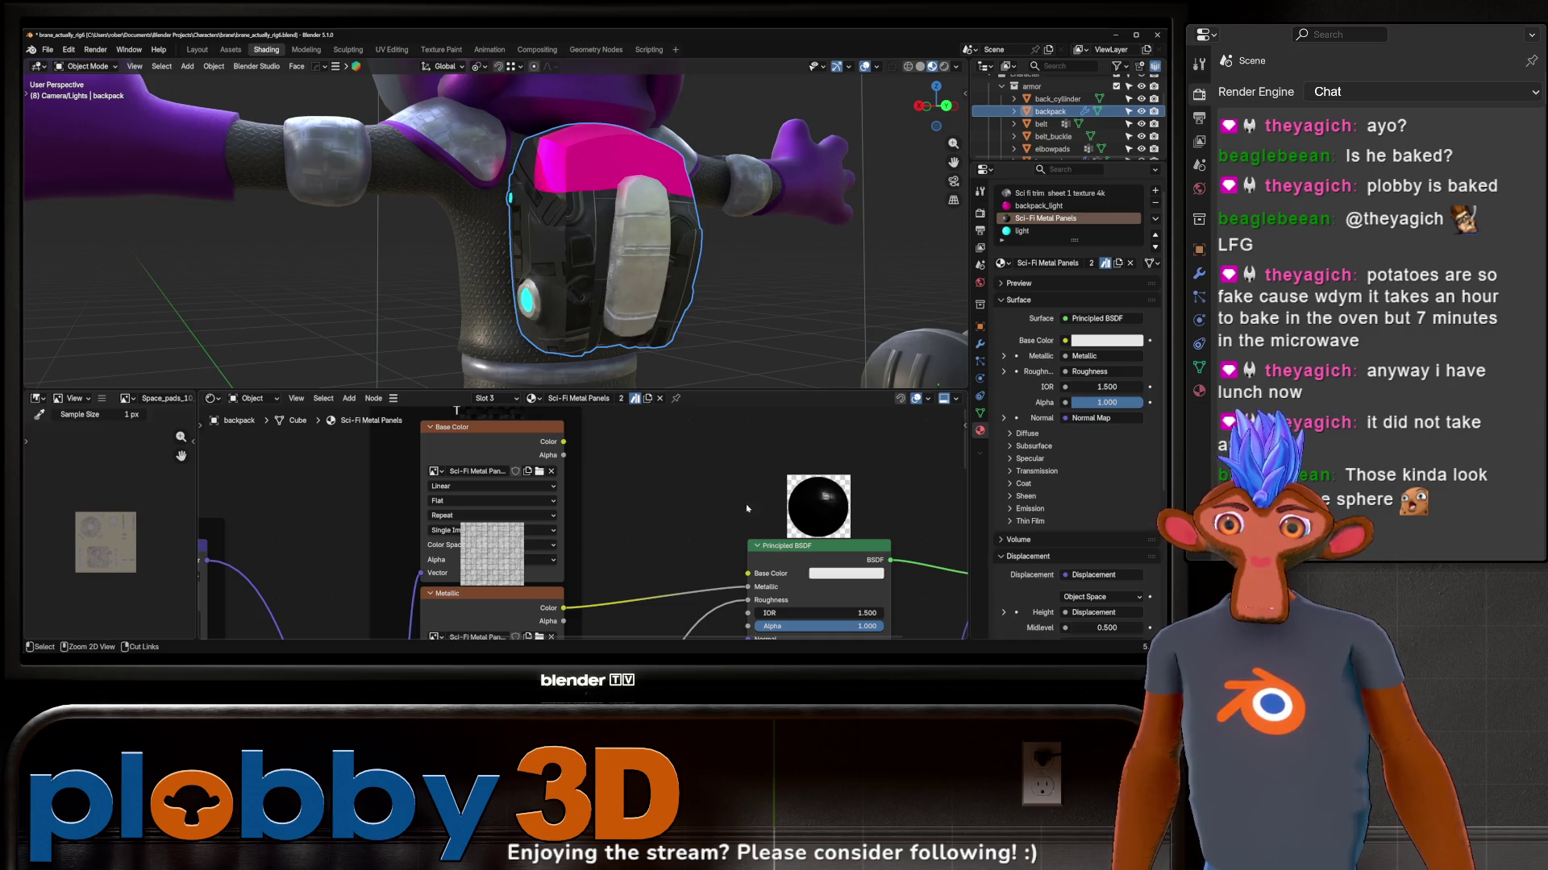
{"action": "middle_click_drag", "start_coordinate": [747, 509], "coordinate": [696, 501]}
{"action": "left_click", "coordinate": [778, 547]}
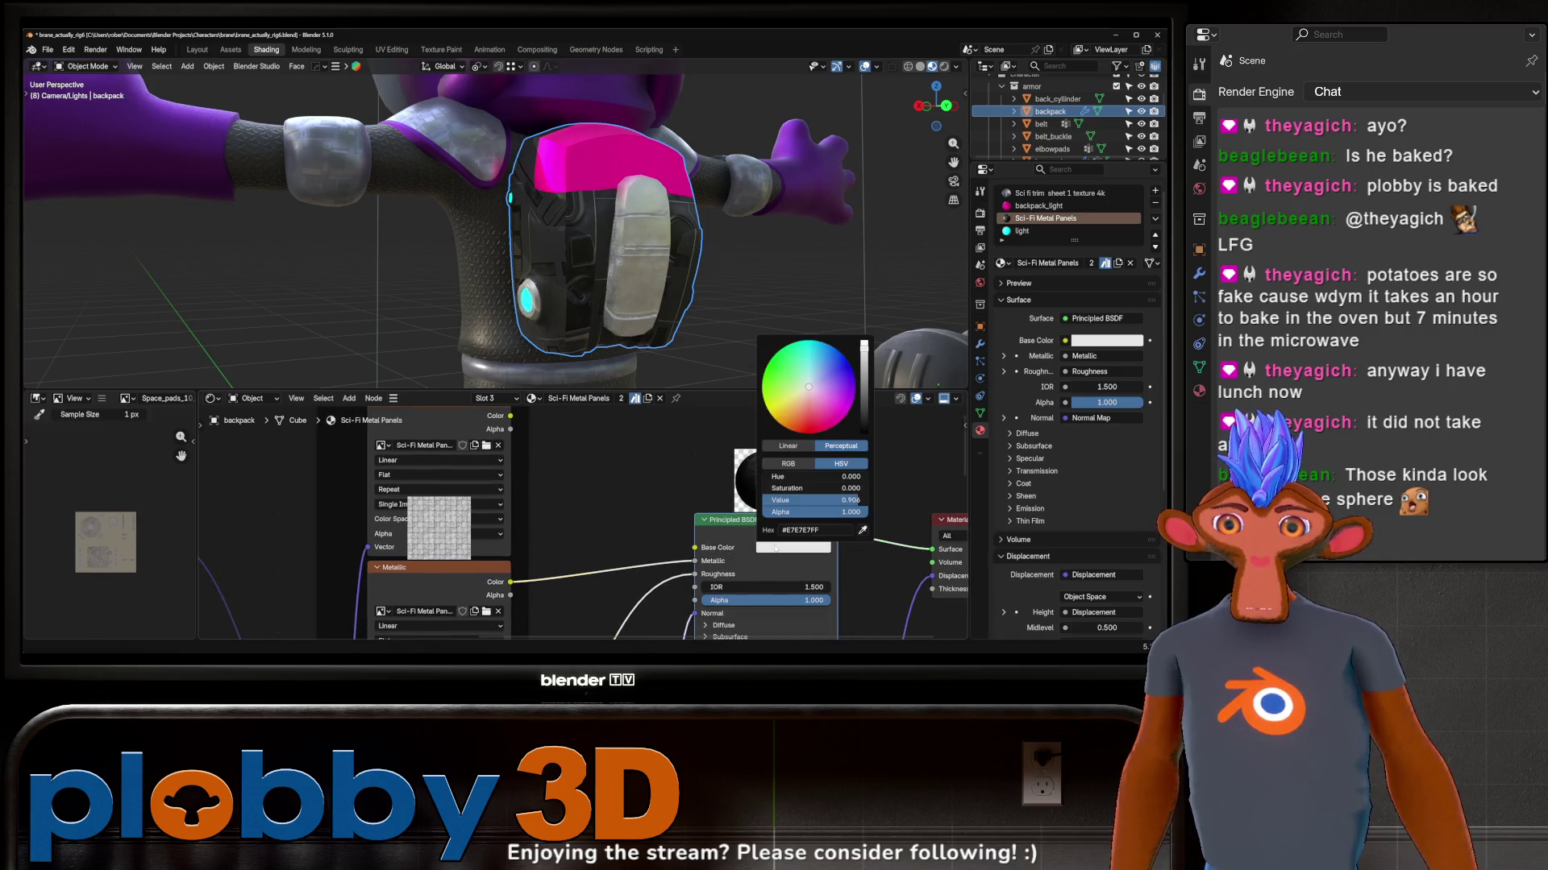
{"action": "left_click_drag", "start_coordinate": [846, 500], "coordinate": [824, 499]}
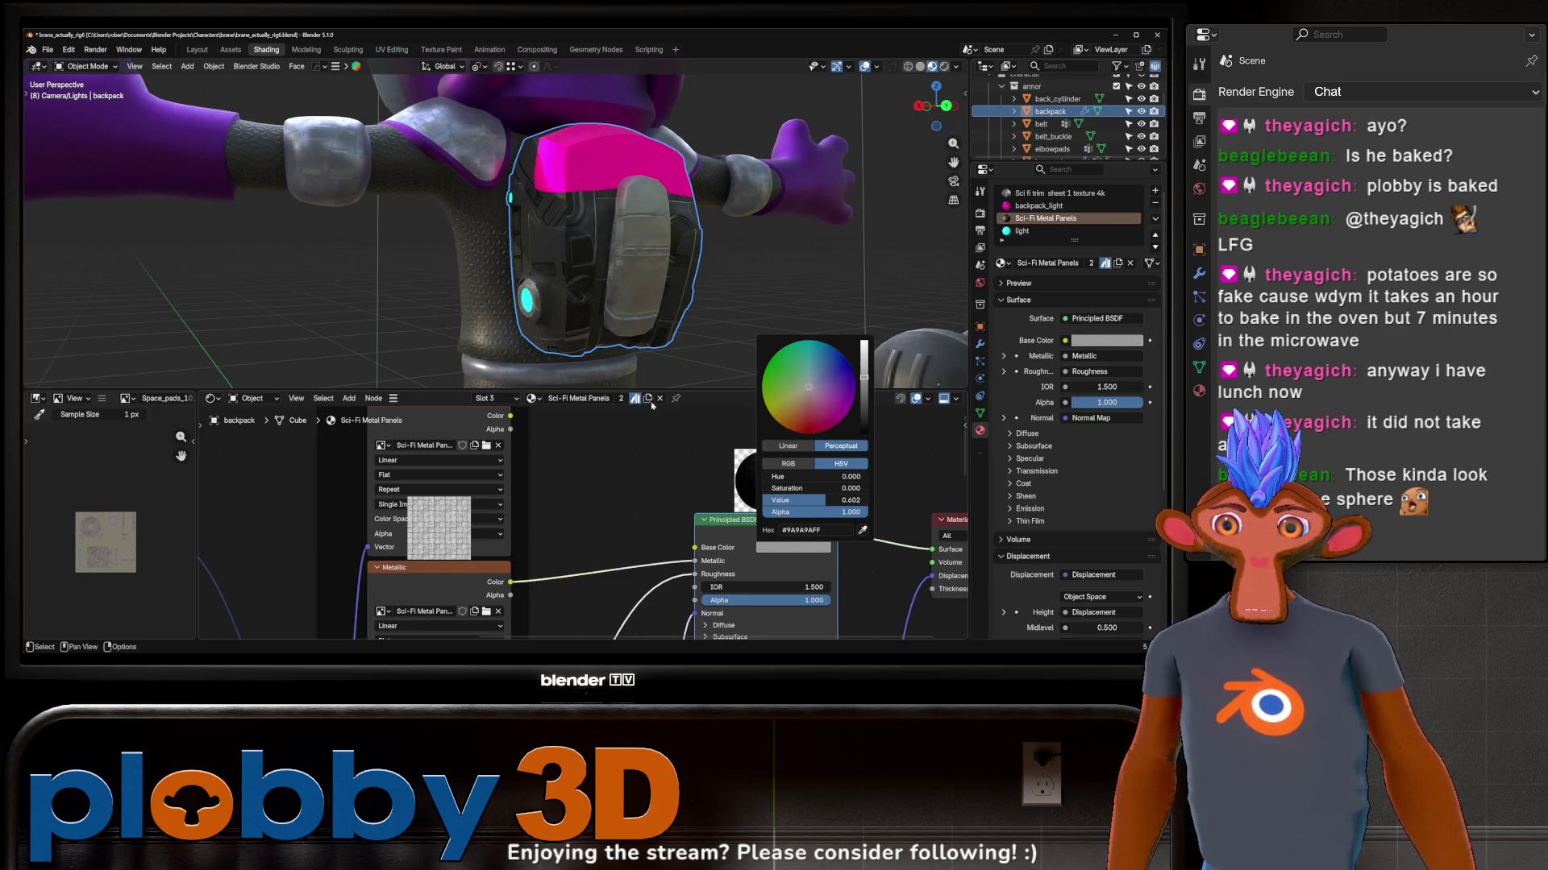
{"action": "left_click_drag", "start_coordinate": [815, 379], "coordinate": [811, 391]}
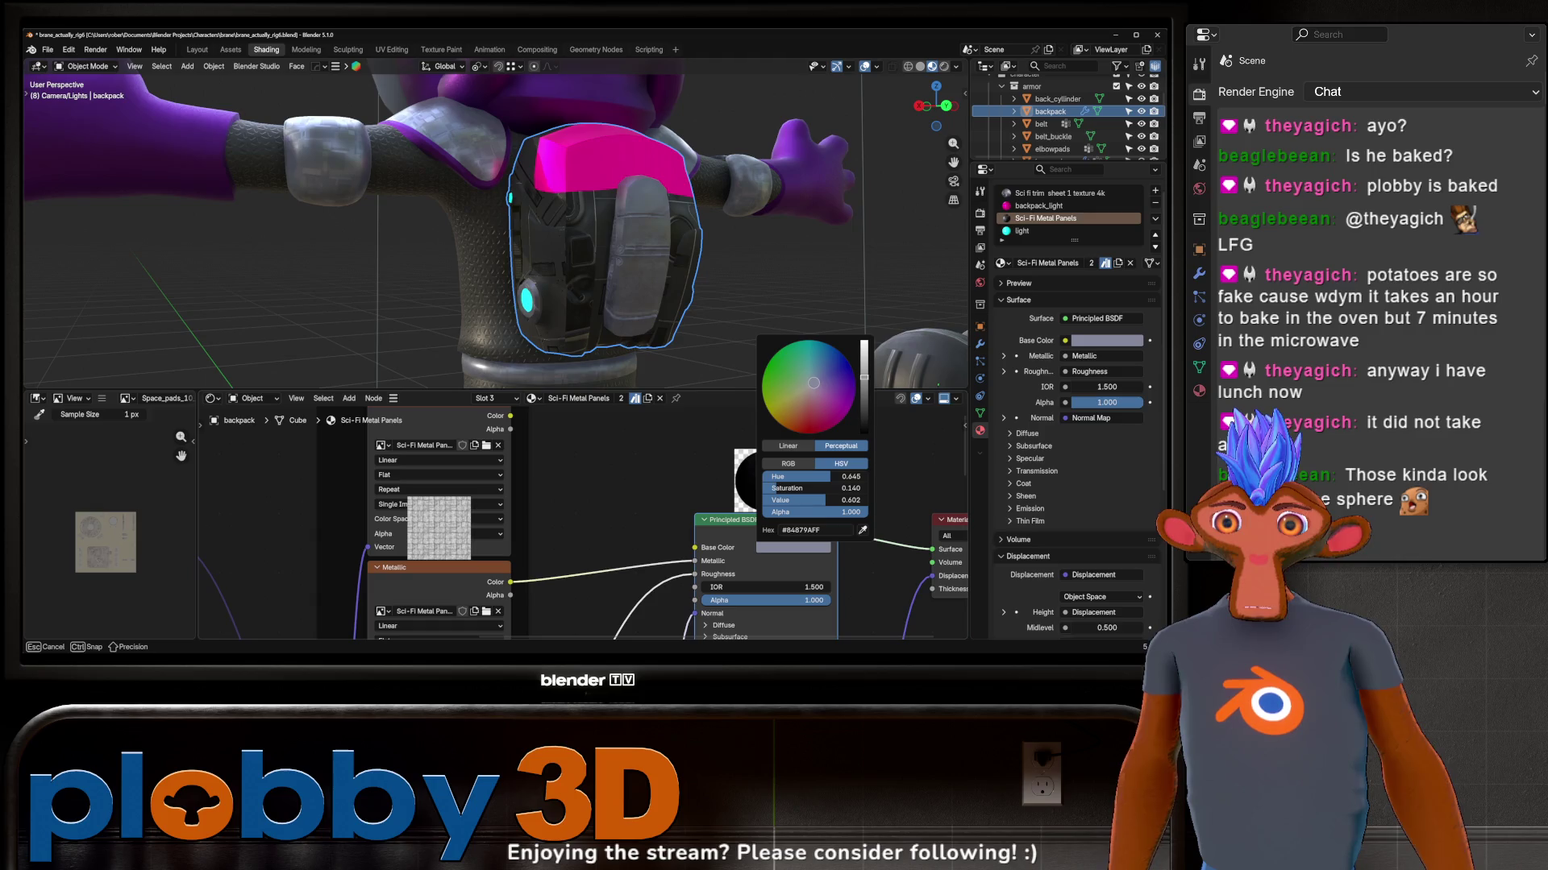
Step: Orbit in on the backpack, recheck the base colour picker, and pull back to the whole character
{"action": "middle_click_drag", "start_coordinate": [716, 284], "coordinate": [677, 255]}
{"action": "scroll", "coordinate": [677, 254], "scroll_direction": "up", "scroll_amount": 2}
{"action": "scroll", "coordinate": [655, 535], "scroll_direction": "up", "scroll_amount": 1}
{"action": "scroll", "coordinate": [679, 515], "scroll_direction": "down", "scroll_amount": 2}
{"action": "left_click", "coordinate": [773, 544]}
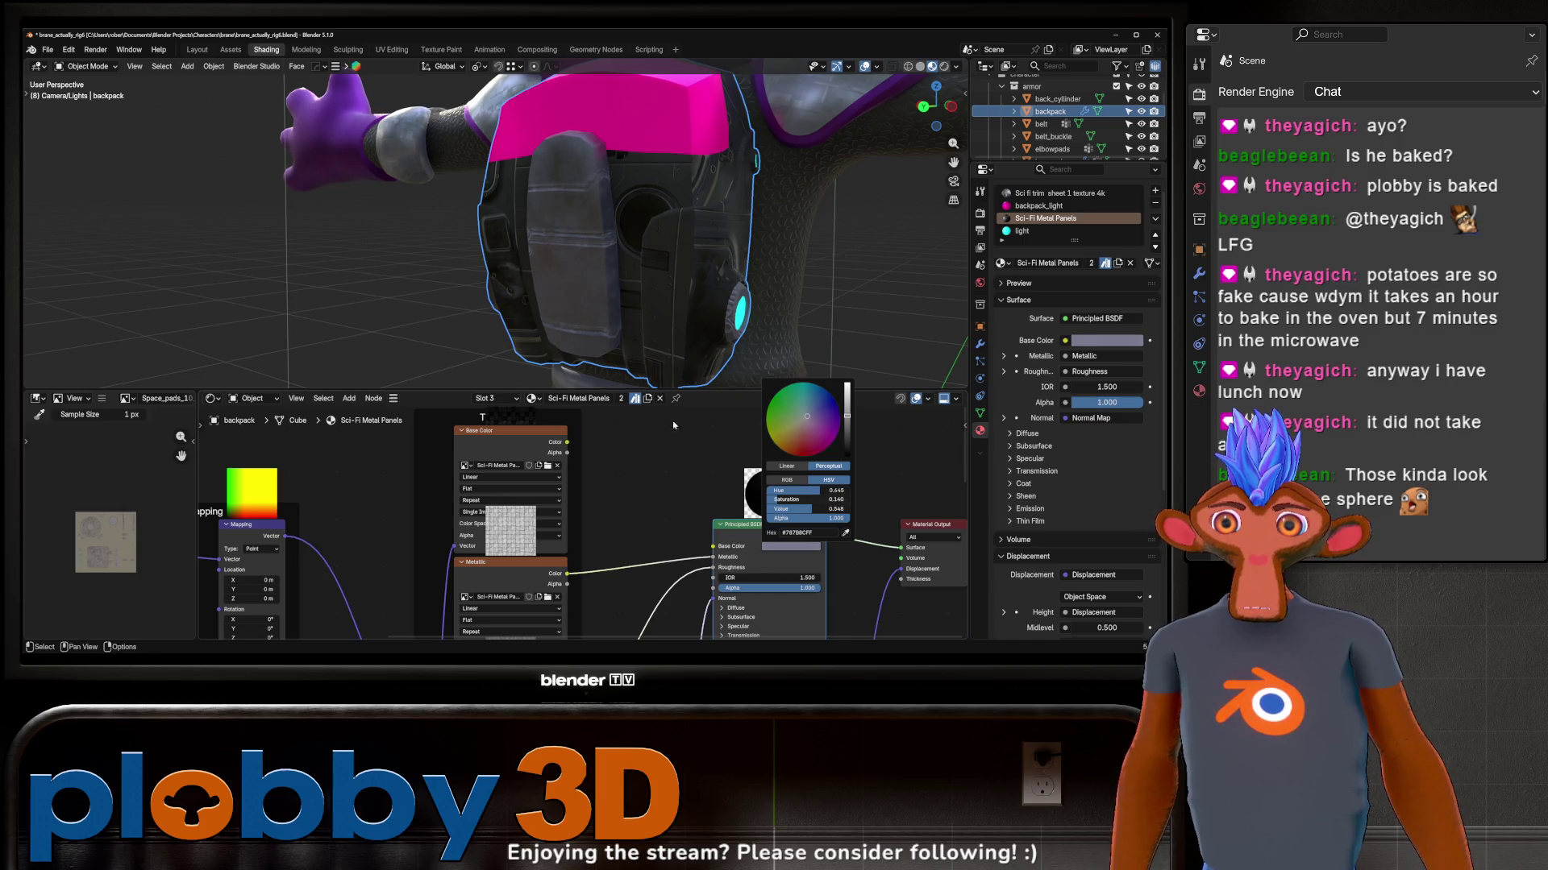
{"action": "mouse_move", "coordinate": [674, 424]}
{"action": "middle_mouse_down"}
{"action": "mouse_move", "coordinate": [592, 293]}
{"action": "mouse_move", "coordinate": [626, 242]}
{"action": "middle_mouse_up"}
{"action": "scroll", "coordinate": [591, 292], "scroll_direction": "down", "scroll_amount": 3}
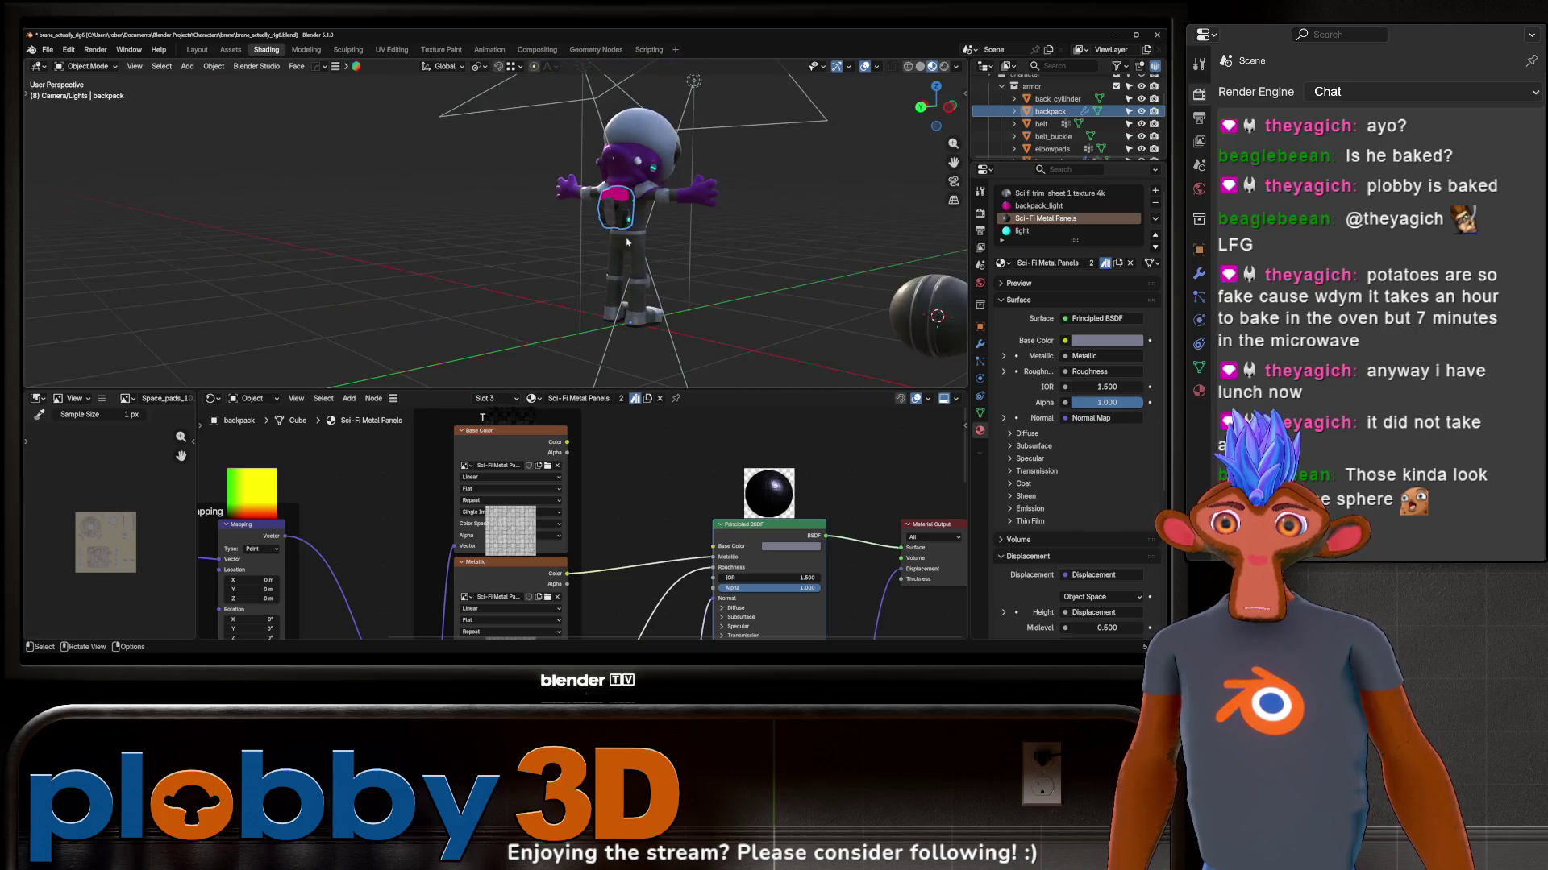
{"action": "scroll", "coordinate": [626, 241], "scroll_direction": "up", "scroll_amount": 5}
Step: Brighten the backpack's base colour and delete the material's Displacement node
{"action": "left_click", "coordinate": [775, 546]}
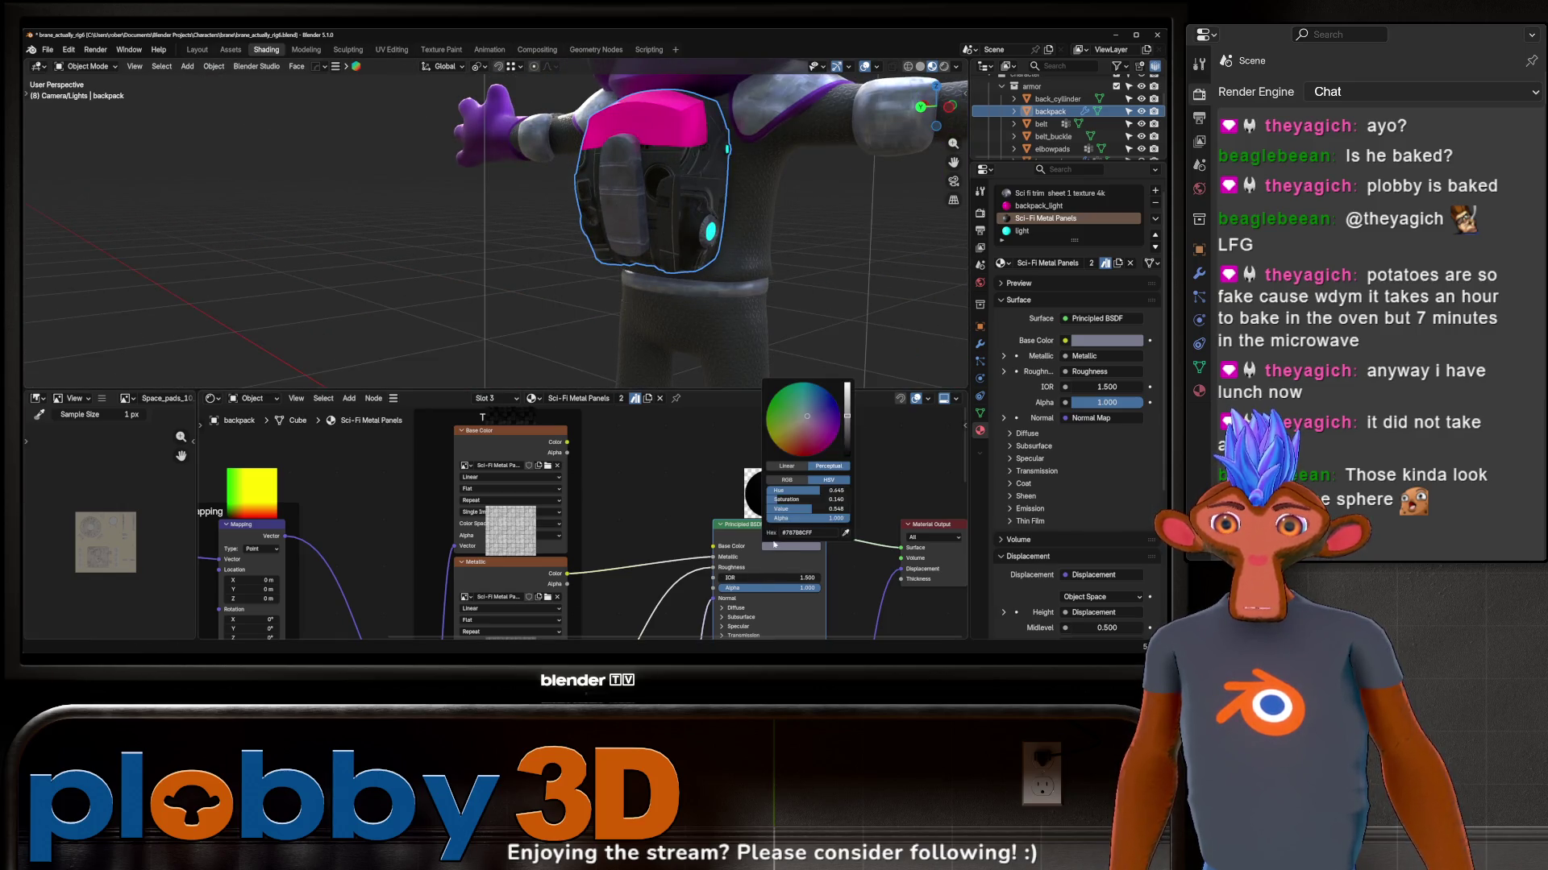
{"action": "left_click_drag", "start_coordinate": [807, 508], "coordinate": [835, 508]}
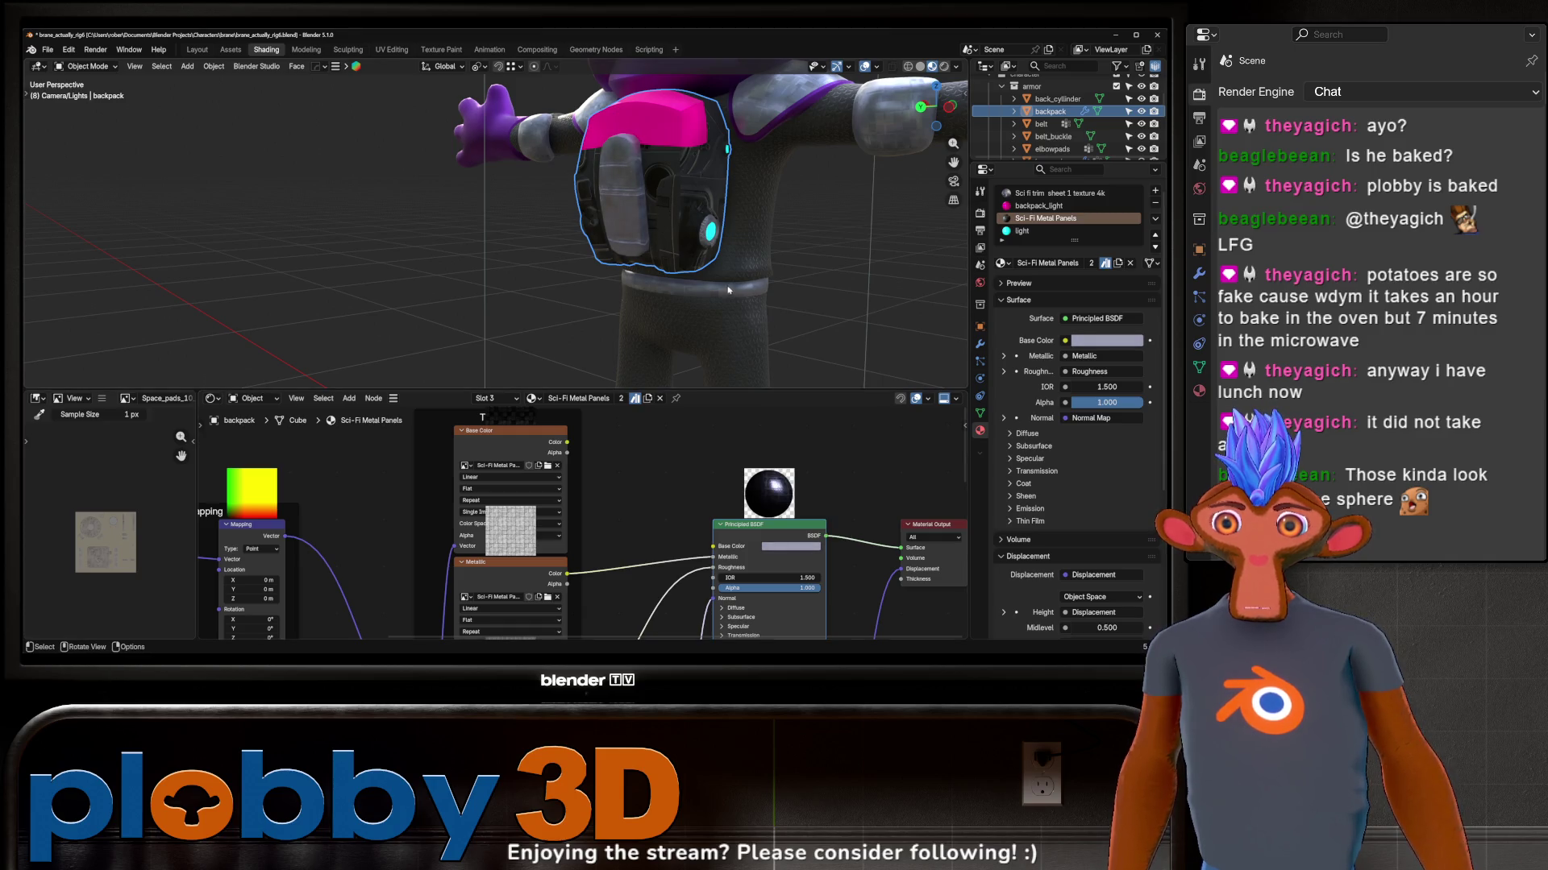
{"action": "scroll", "coordinate": [739, 608], "scroll_direction": "down", "scroll_amount": 1}
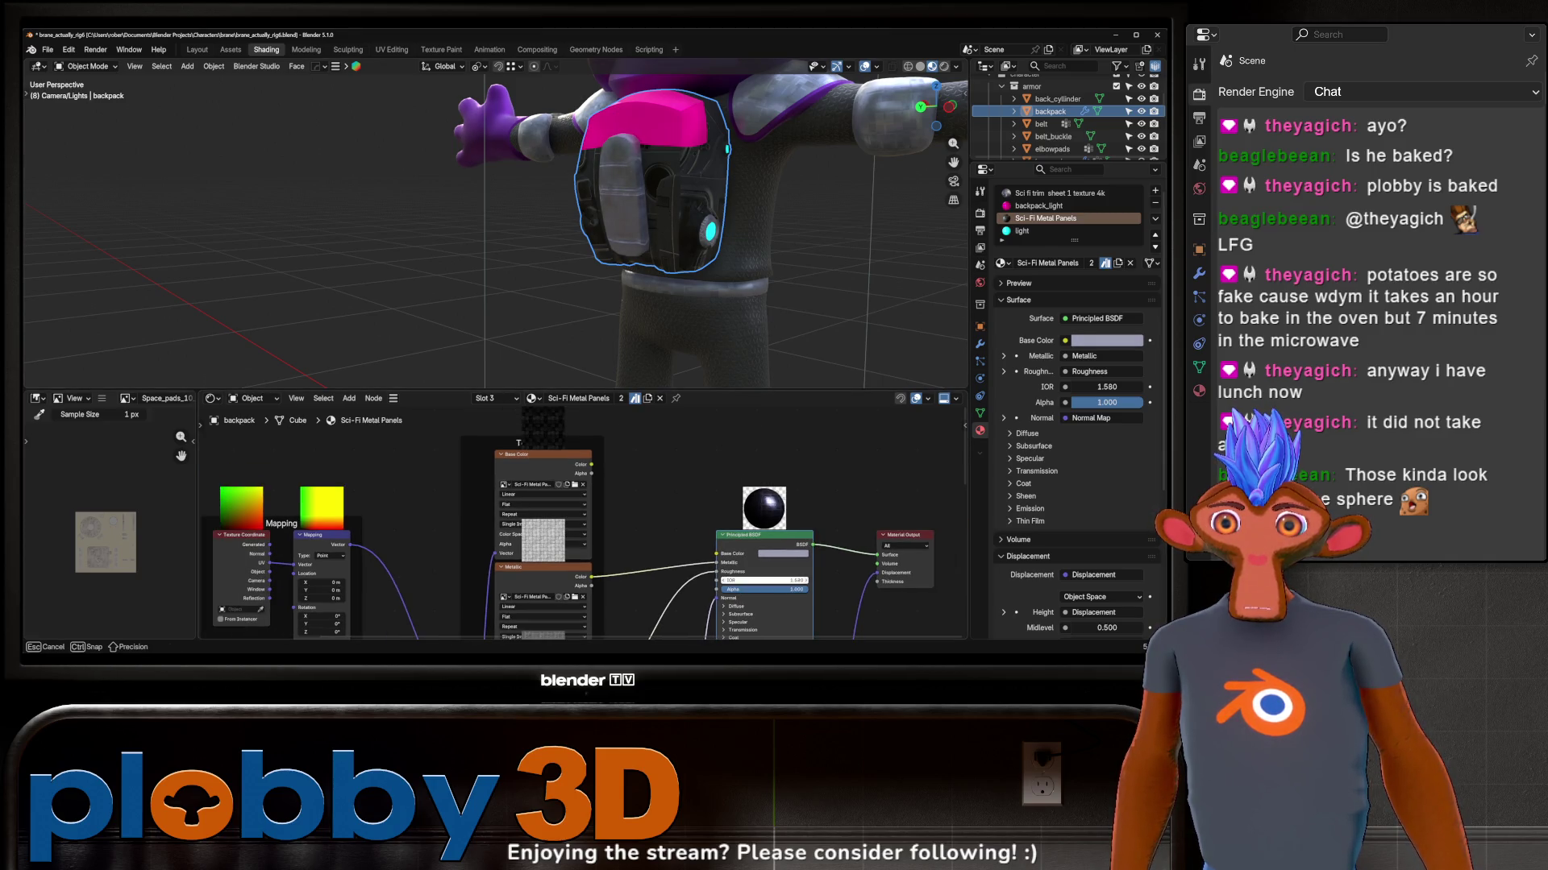
{"action": "middle_click_drag", "start_coordinate": [729, 346], "coordinate": [678, 303]}
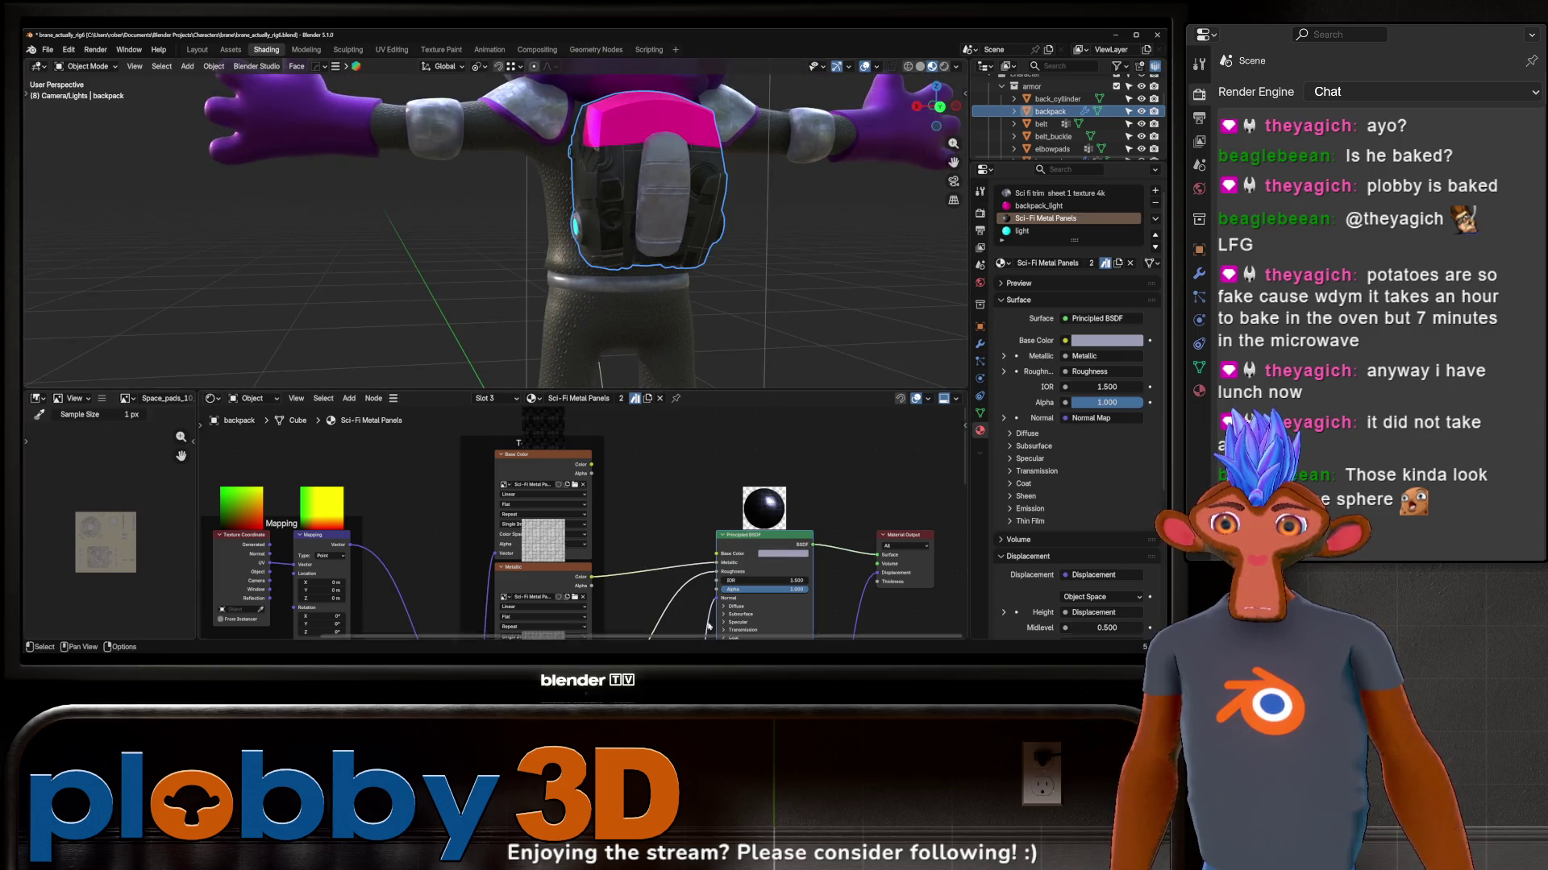
{"action": "scroll", "coordinate": [725, 519], "scroll_direction": "down", "scroll_amount": 1}
{"action": "mouse_move", "coordinate": [727, 568]}
{"action": "middle_mouse_down"}
{"action": "mouse_move", "coordinate": [726, 518]}
{"action": "mouse_move", "coordinate": [664, 548]}
{"action": "middle_mouse_up"}
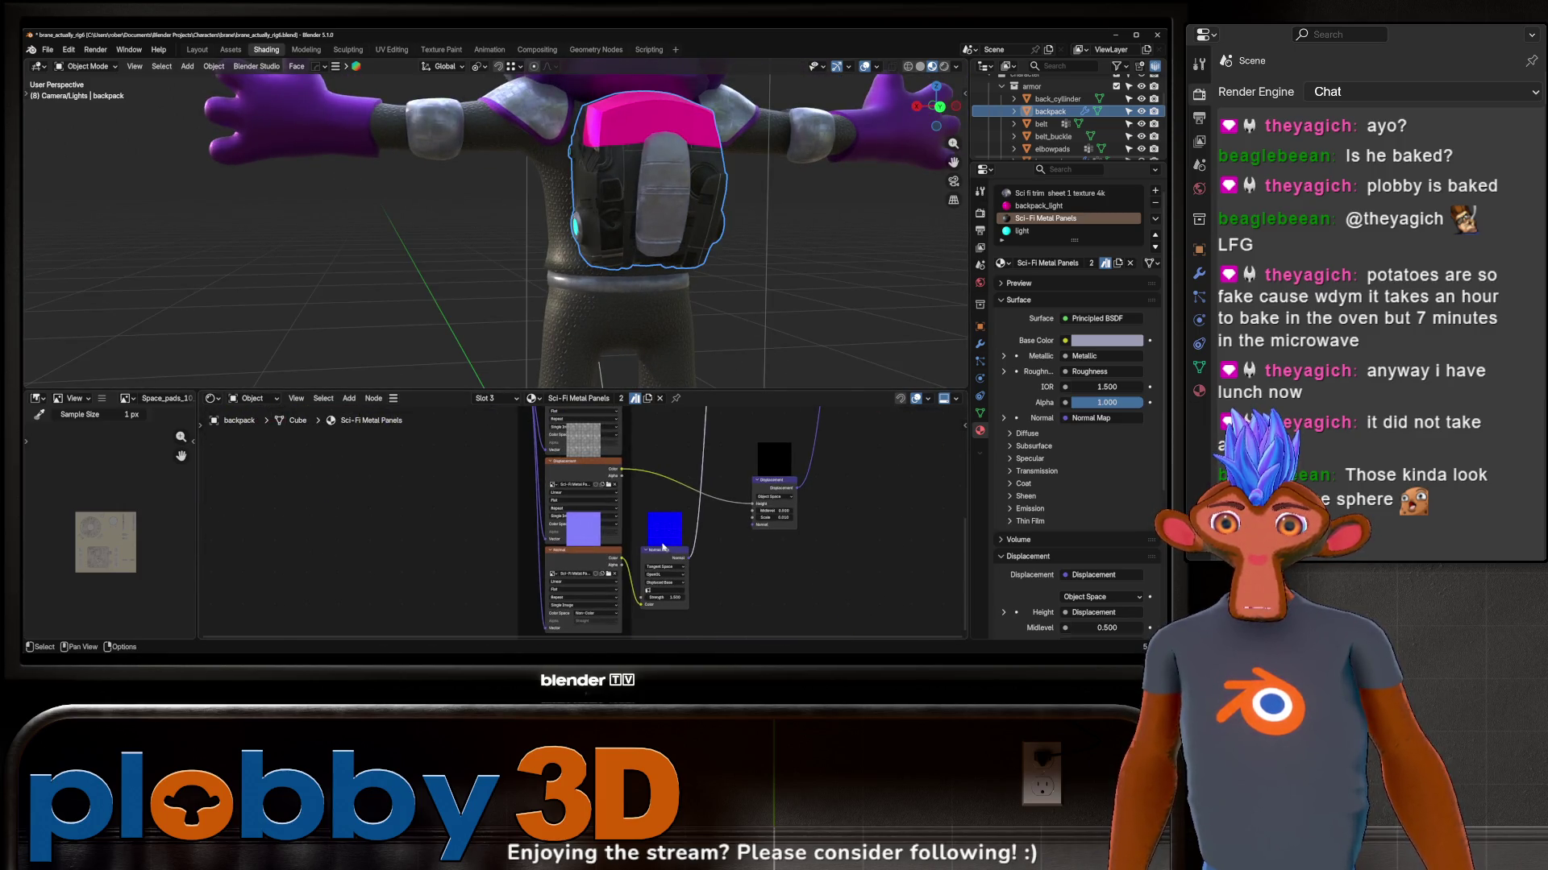
{"action": "key", "text": "x"}
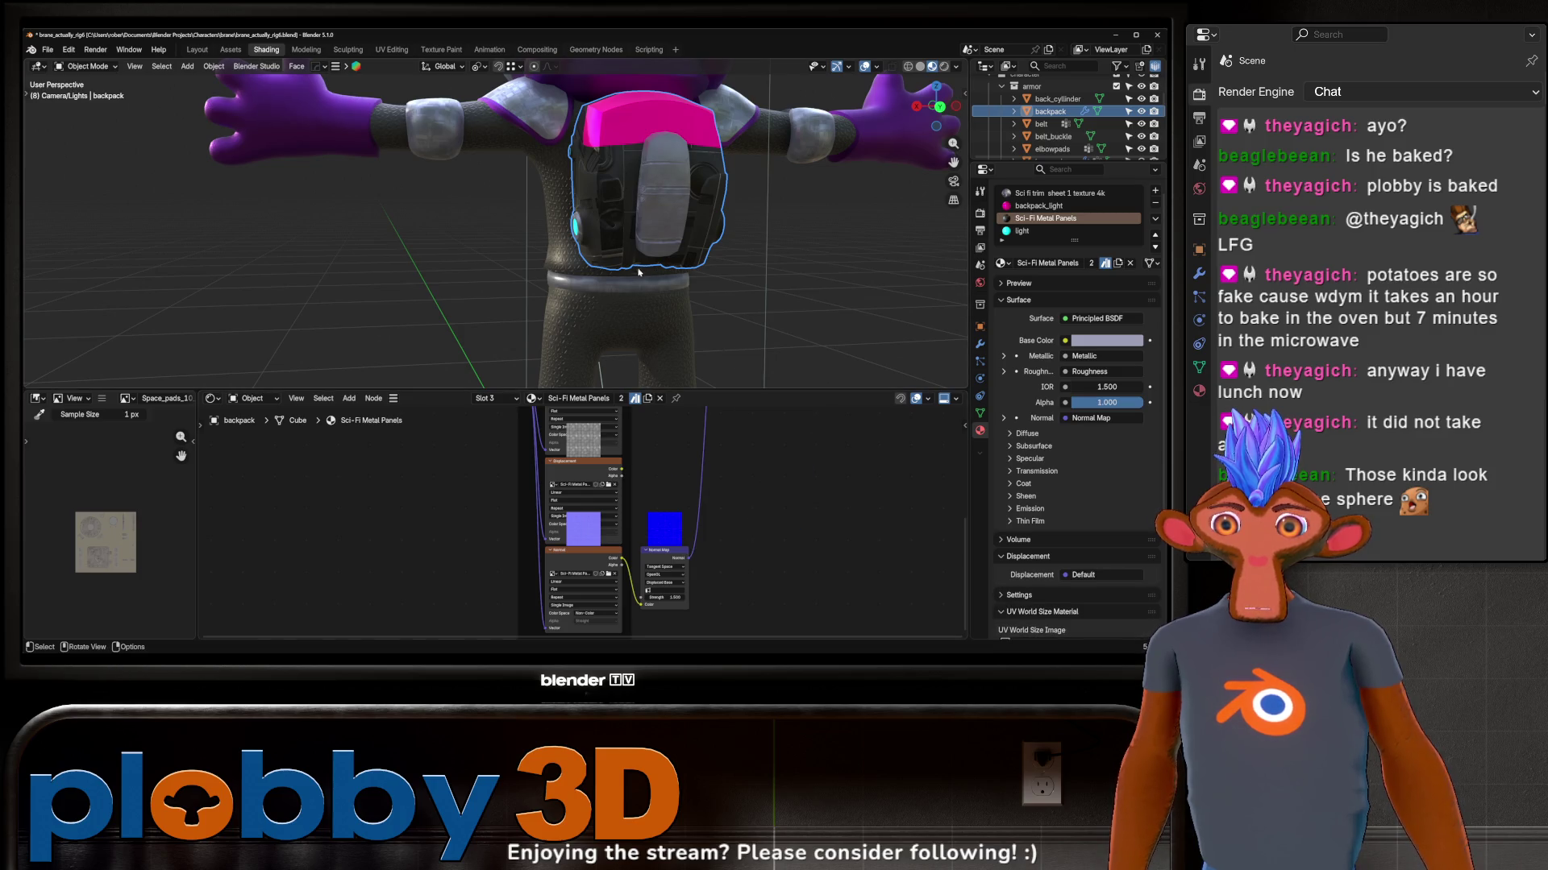
Step: Select the character body to bring up its Rubber Grip 02 material
{"action": "middle_click_drag", "start_coordinate": [621, 332], "coordinate": [619, 302]}
{"action": "scroll", "coordinate": [619, 302], "scroll_direction": "up", "scroll_amount": 2}
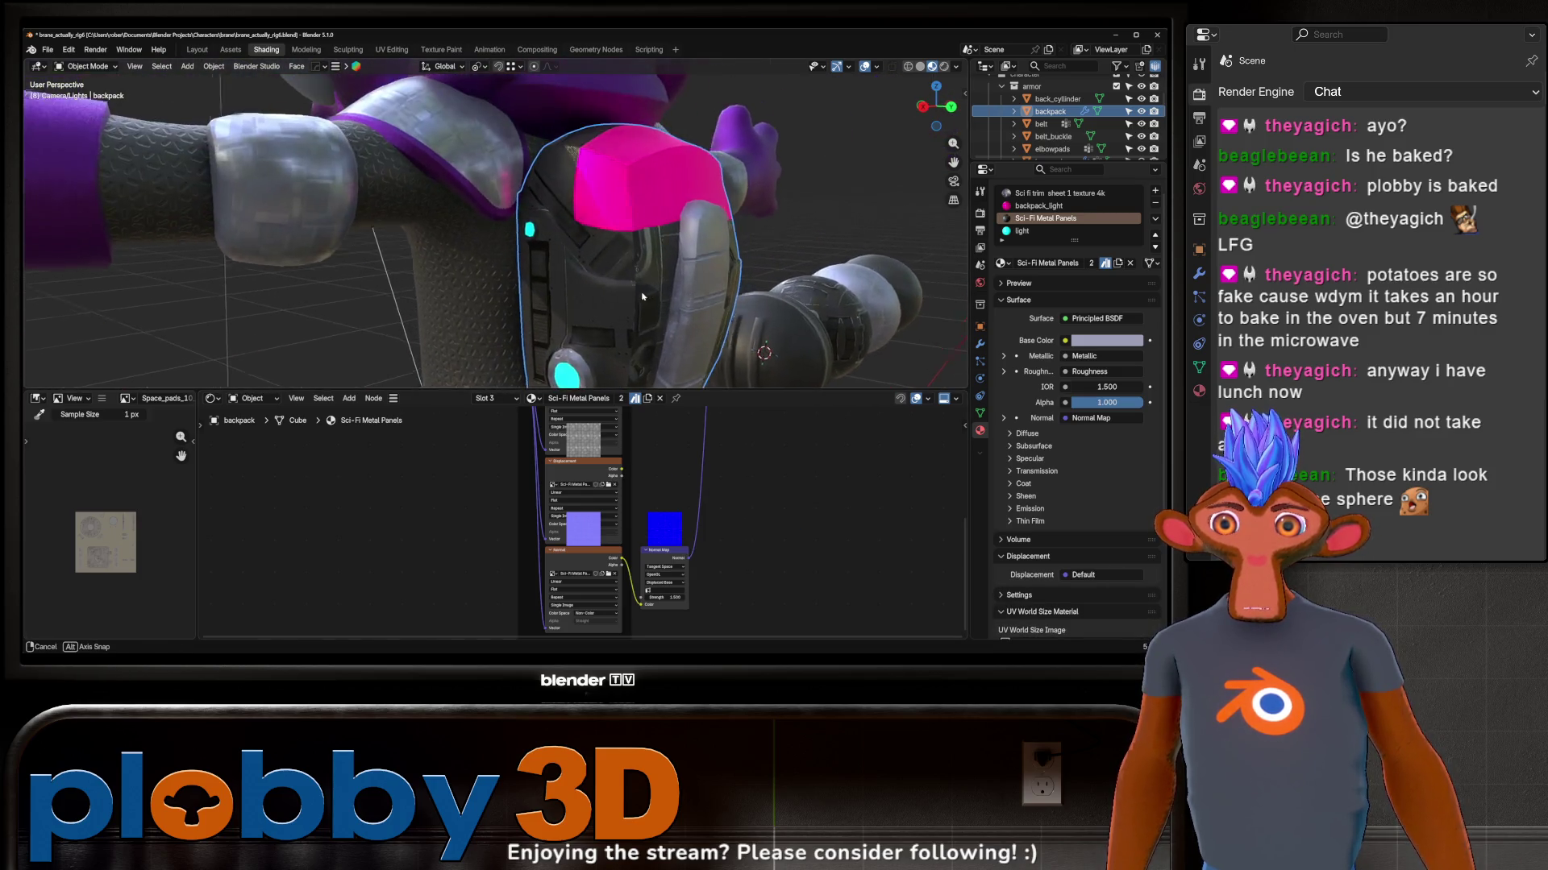
{"action": "scroll", "coordinate": [617, 303], "scroll_direction": "down", "scroll_amount": 4}
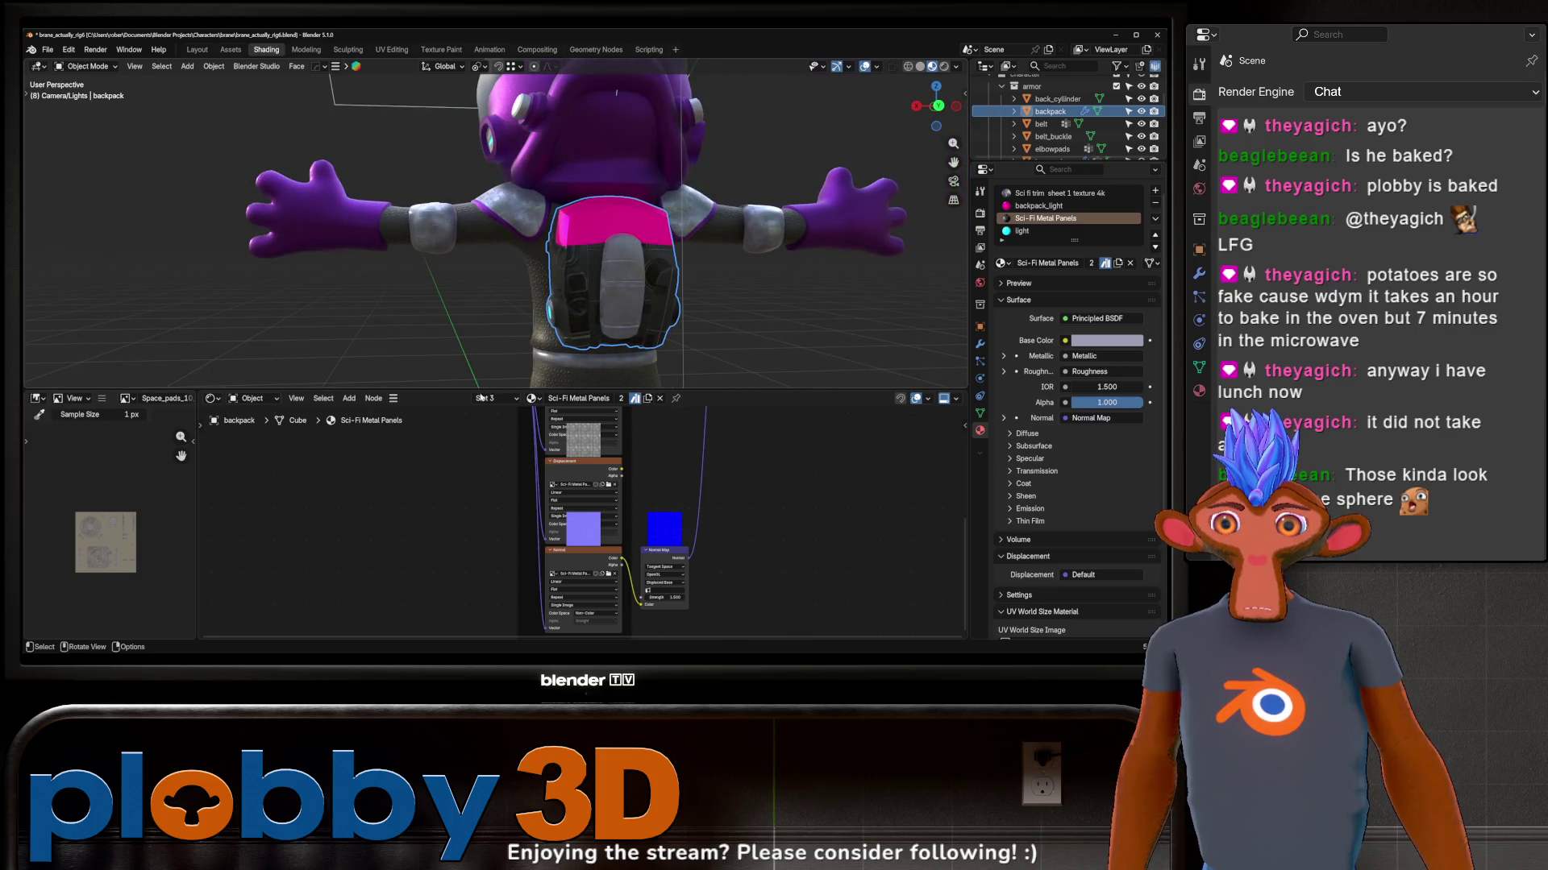
{"action": "middle_click_drag", "start_coordinate": [199, 521], "coordinate": [482, 529]}
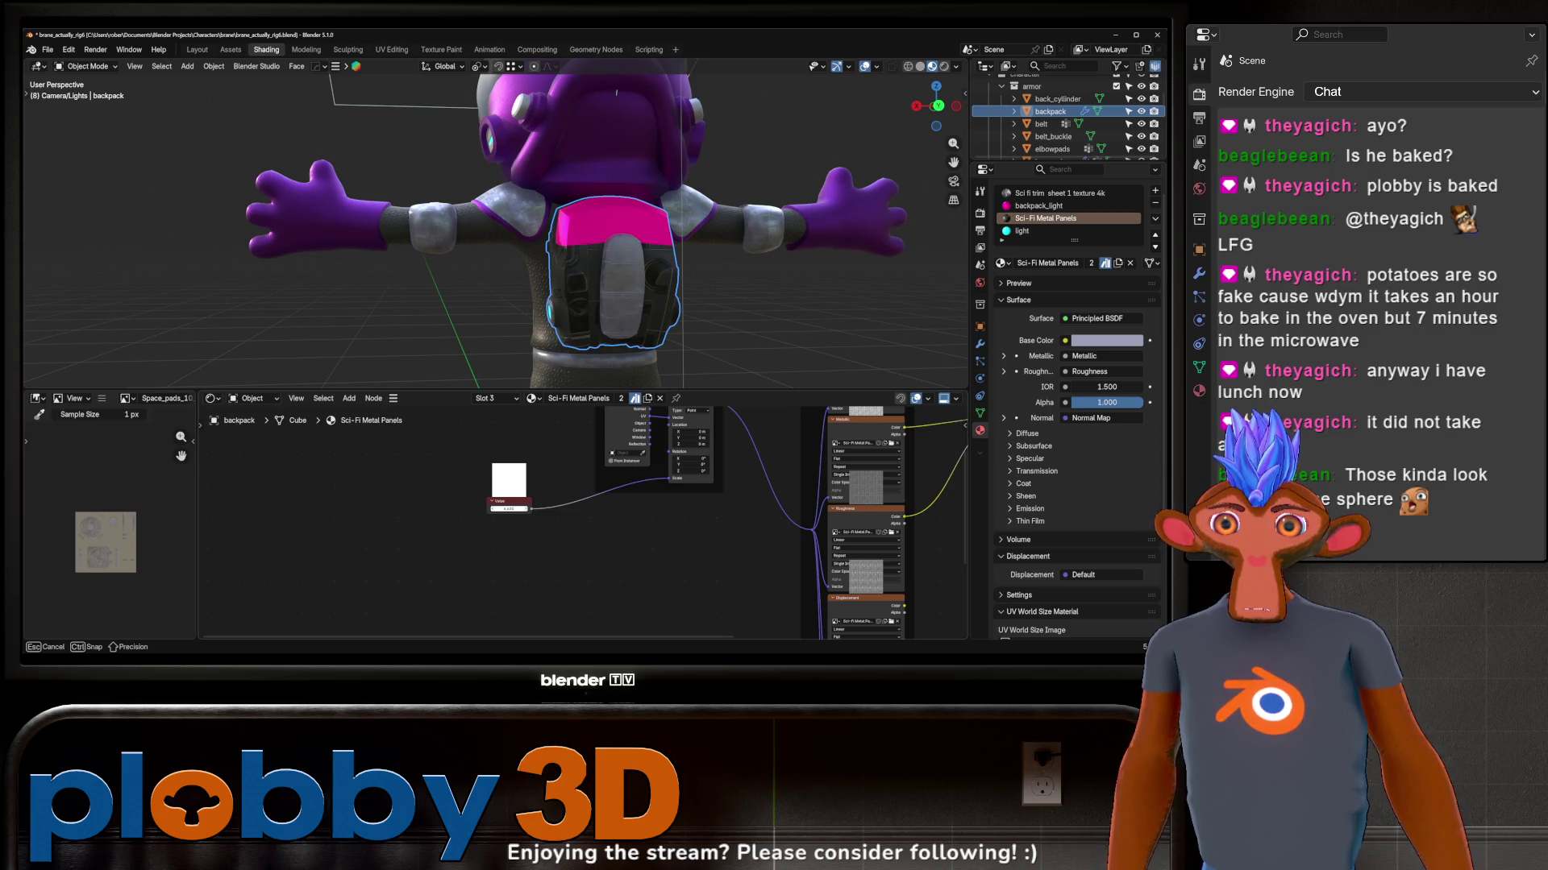
{"action": "left_click", "coordinate": [611, 278]}
{"action": "mouse_move", "coordinate": [611, 278]}
{"action": "middle_mouse_down"}
{"action": "mouse_move", "coordinate": [741, 232]}
{"action": "mouse_move", "coordinate": [630, 240]}
{"action": "middle_mouse_up"}
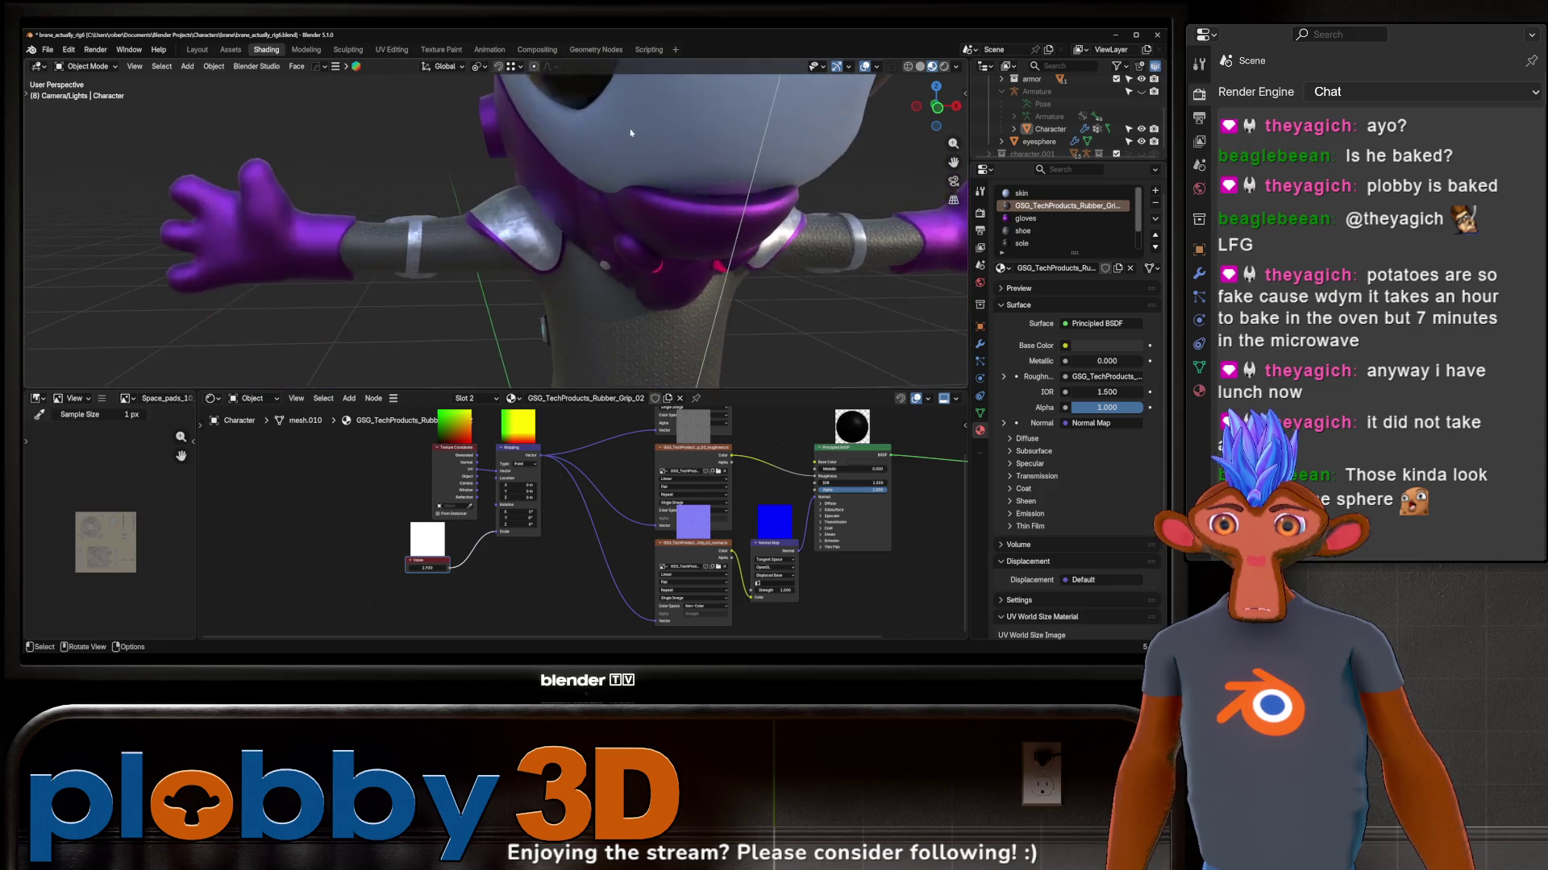
Step: Select the rebreather knob and assign Behemoth after briefly trying the Sci fi trim sheet material
{"action": "middle_click_drag", "start_coordinate": [630, 240], "coordinate": [611, 130]}
{"action": "mouse_move", "coordinate": [550, 204]}
{"action": "middle_mouse_down"}
{"action": "mouse_move", "coordinate": [644, 203]}
{"action": "mouse_move", "coordinate": [535, 310]}
{"action": "middle_mouse_up"}
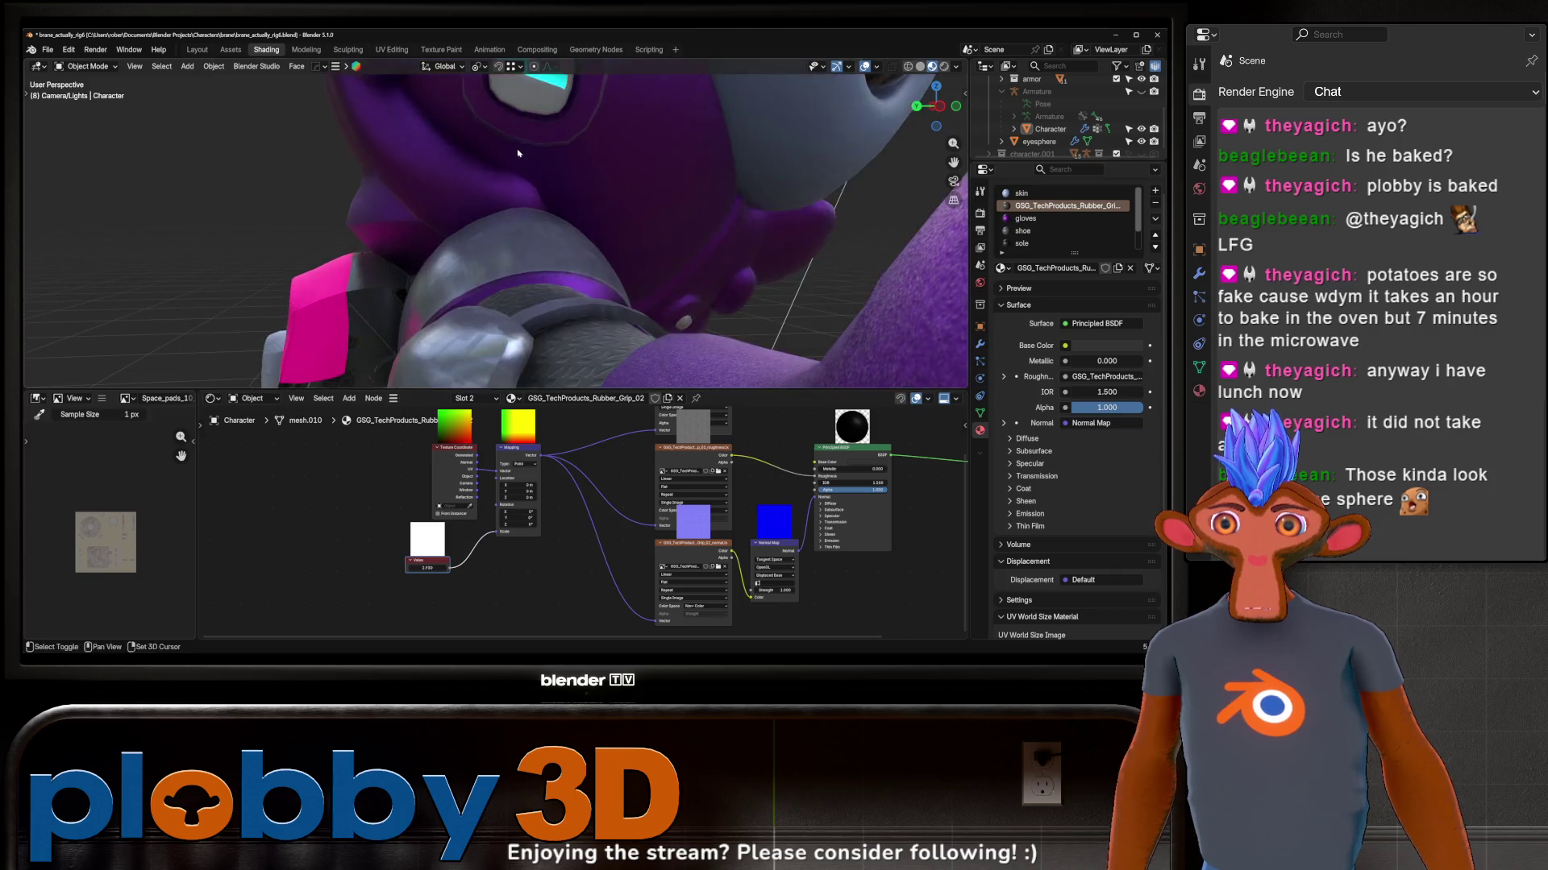
{"action": "left_click", "coordinate": [534, 311]}
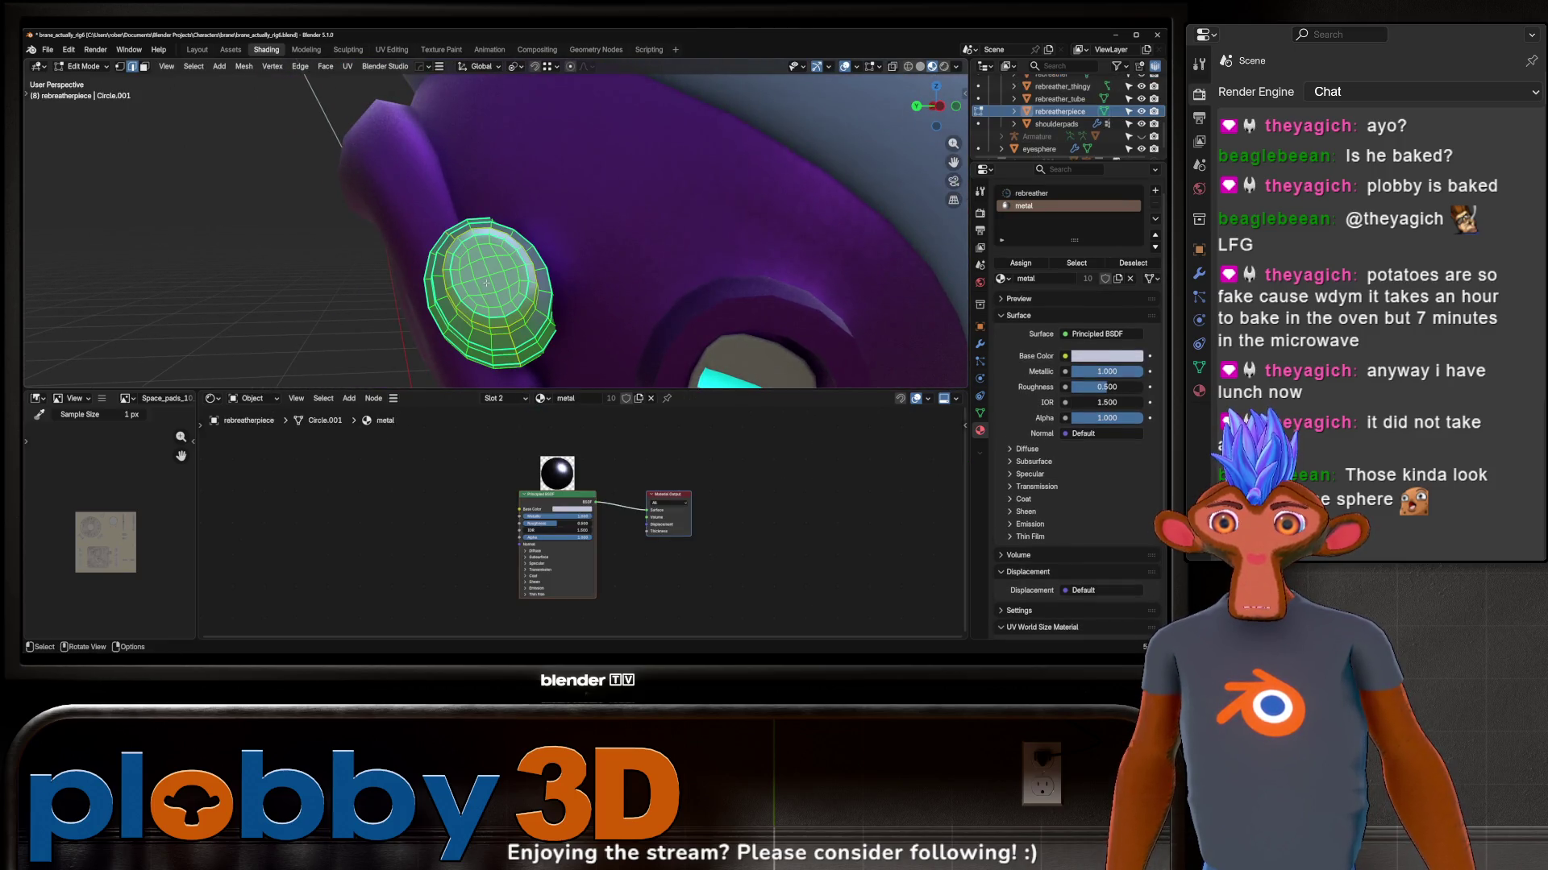
{"action": "left_click", "coordinate": [1004, 263]}
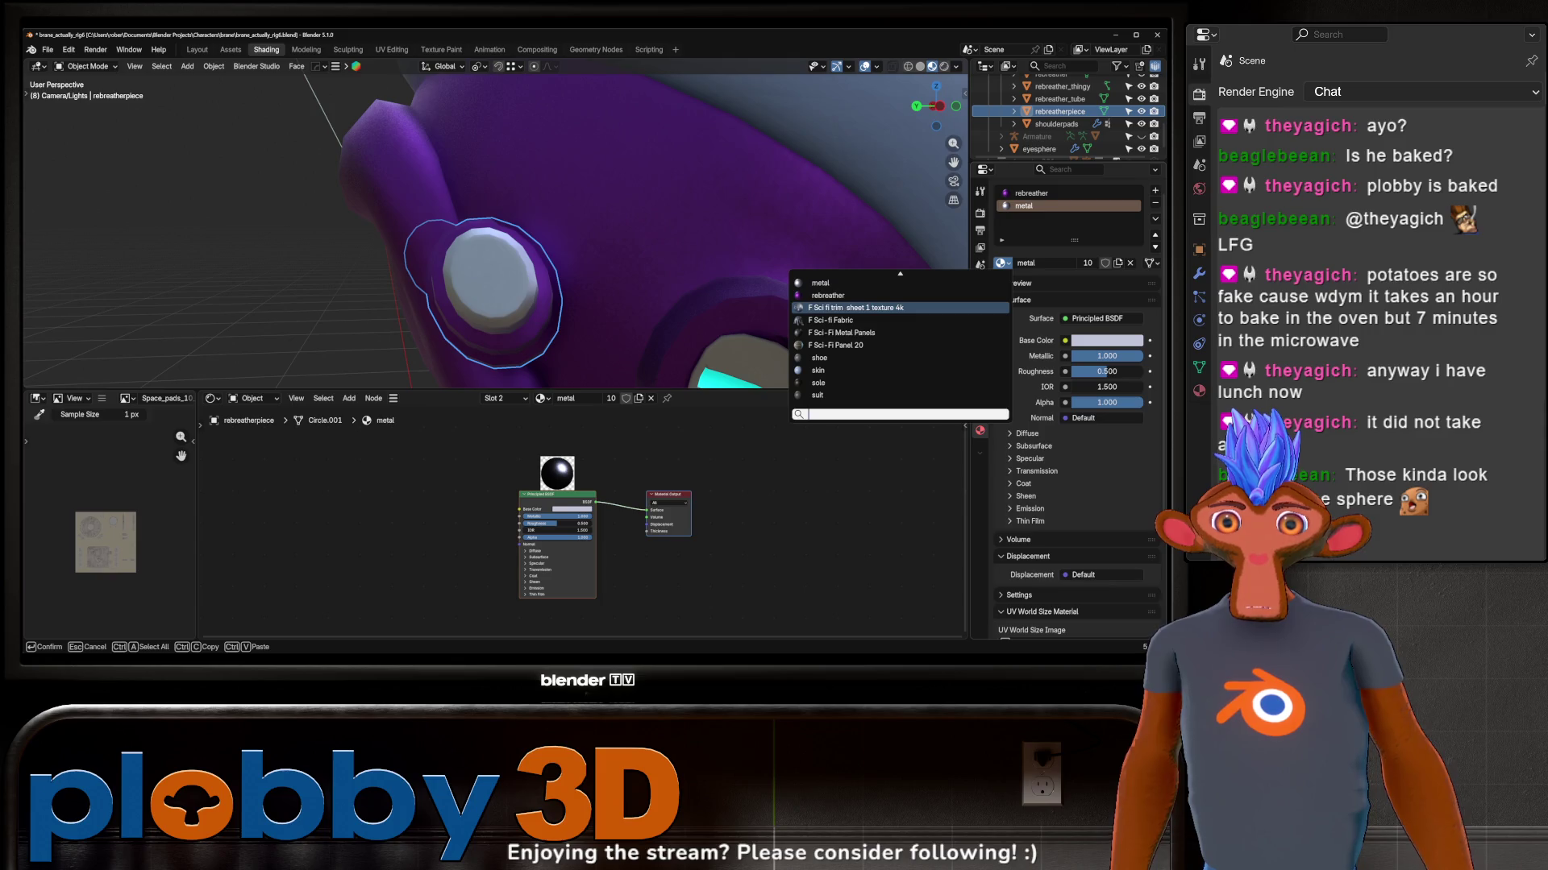
{"action": "left_click", "coordinate": [859, 307]}
{"action": "left_click", "coordinate": [1002, 263]}
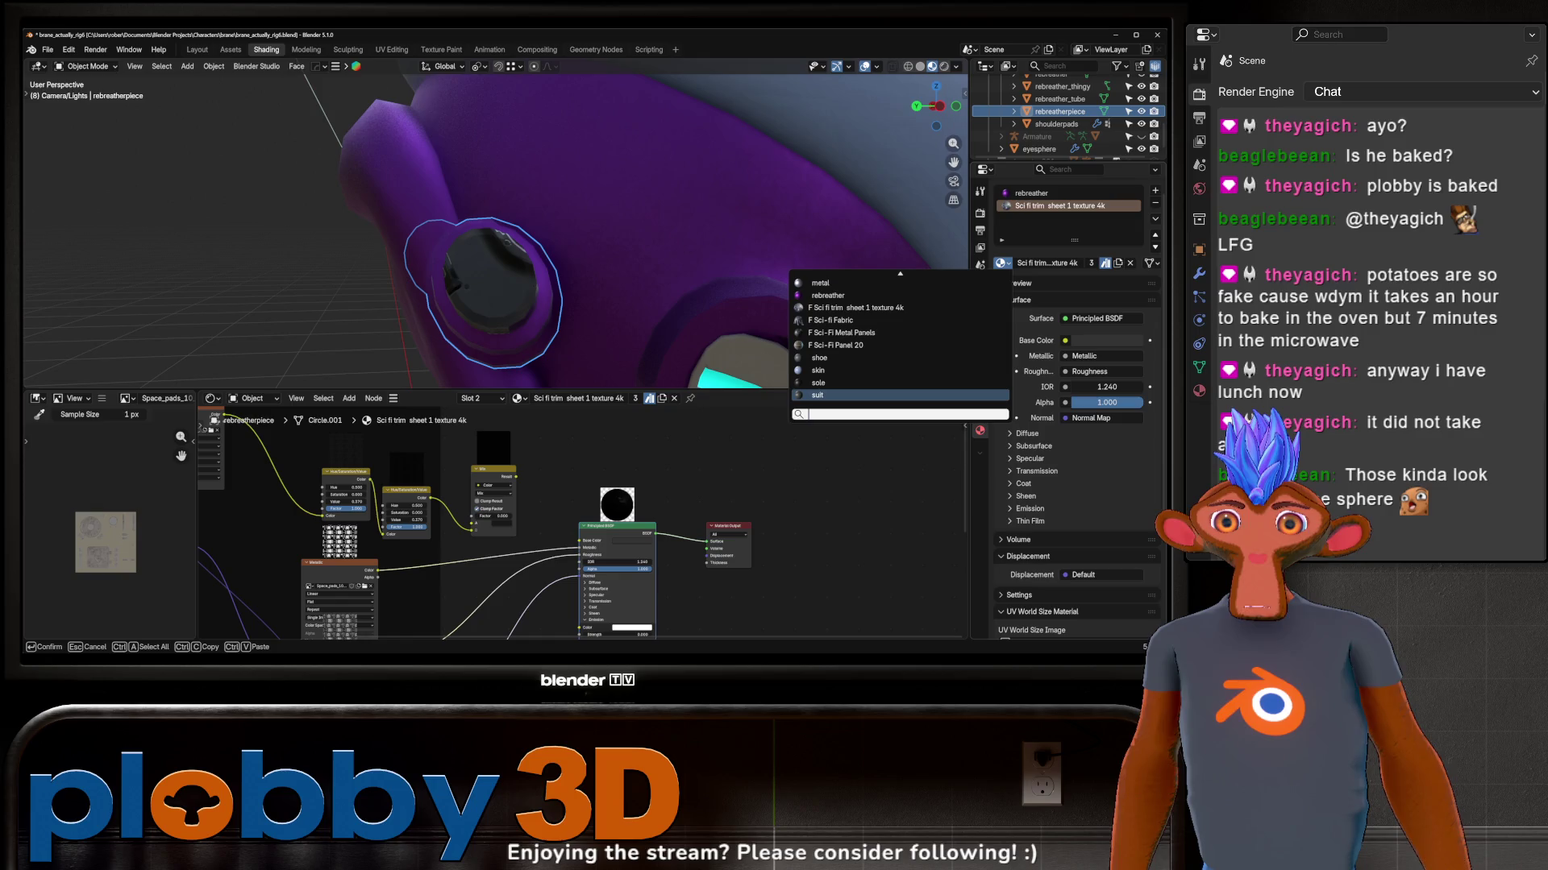
{"action": "scroll", "coordinate": [901, 340], "scroll_direction": "up", "scroll_amount": 3}
{"action": "scroll", "coordinate": [901, 338], "scroll_direction": "up", "scroll_amount": 2}
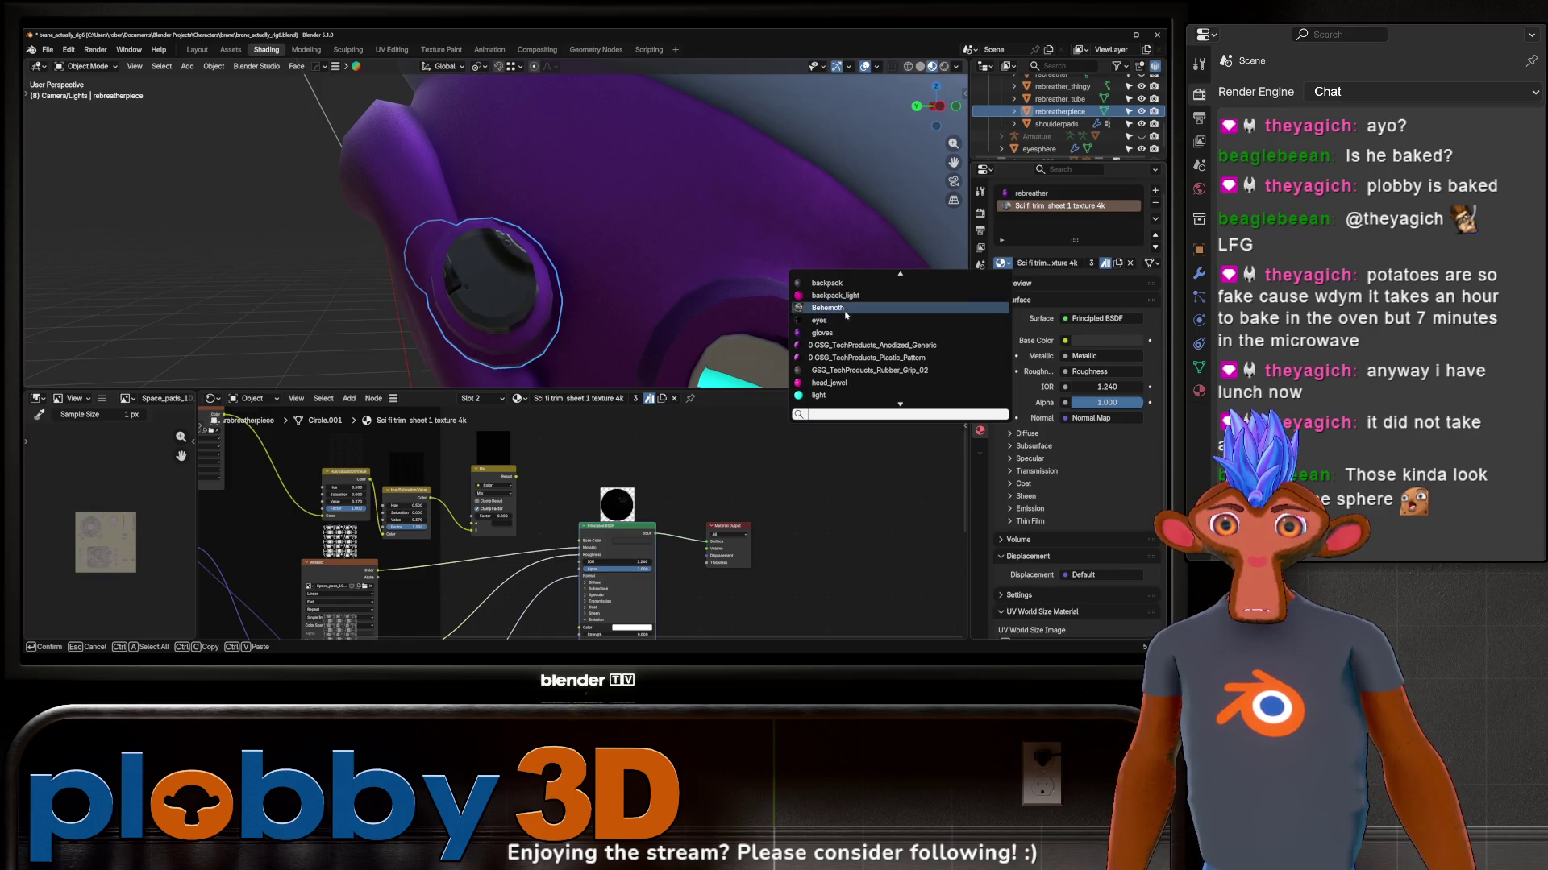
{"action": "left_click", "coordinate": [844, 314]}
{"action": "key", "text": "Tab"}
{"action": "middle_click_drag", "start_coordinate": [844, 315], "coordinate": [637, 283]}
{"action": "key", "text": "Tab"}
Step: Assign Behemoth to the rebreather's metal slot and enter Edit Mode on the rebreather
{"action": "left_click", "coordinate": [638, 281]}
{"action": "left_click", "coordinate": [1026, 207]}
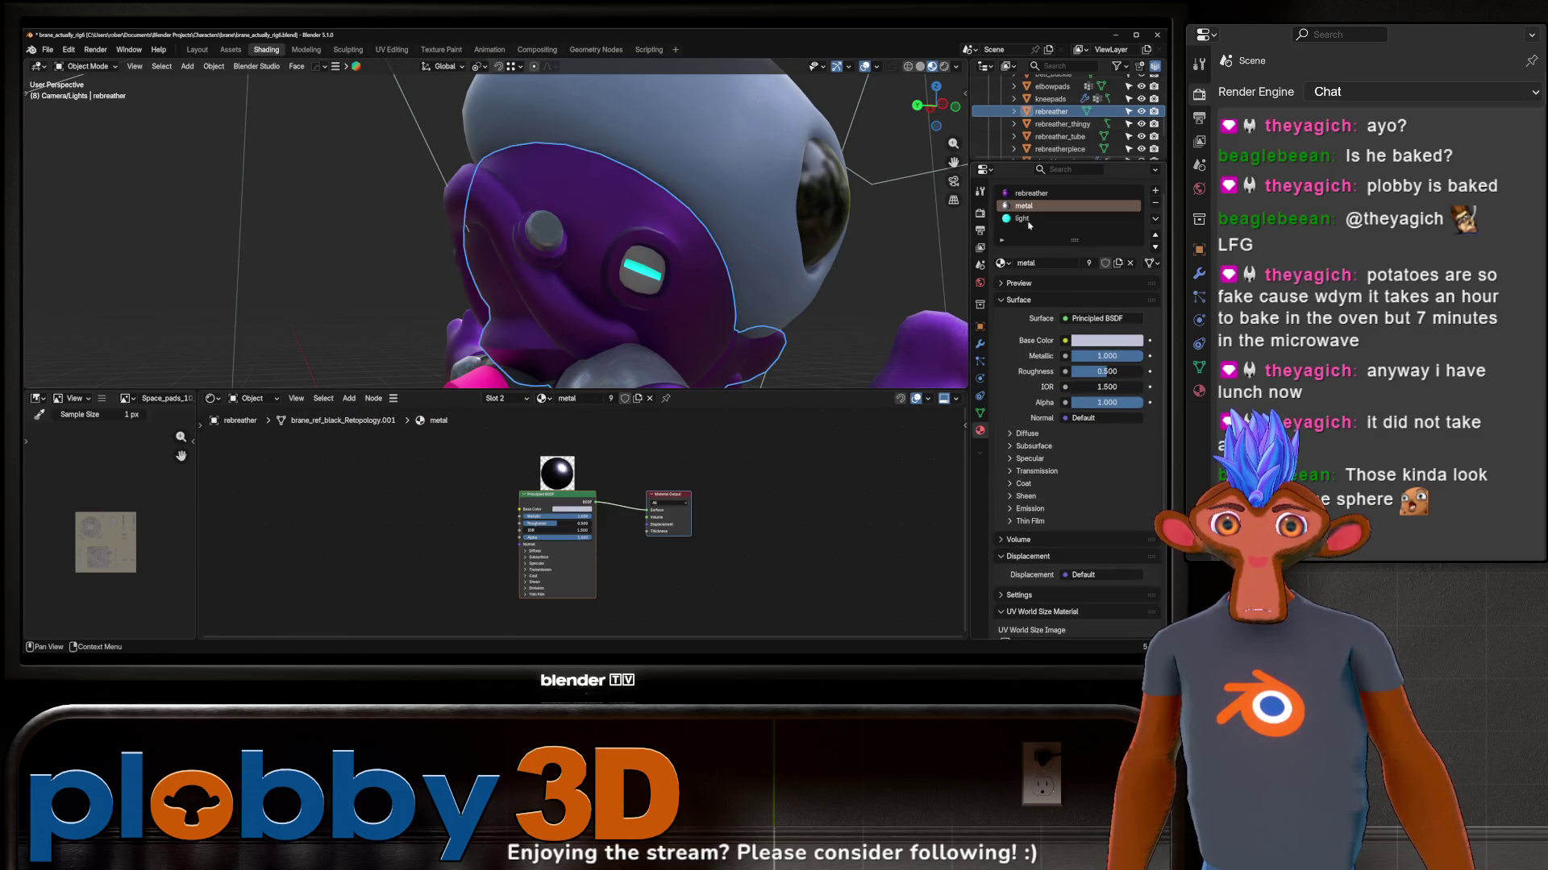
{"action": "left_click", "coordinate": [1003, 263]}
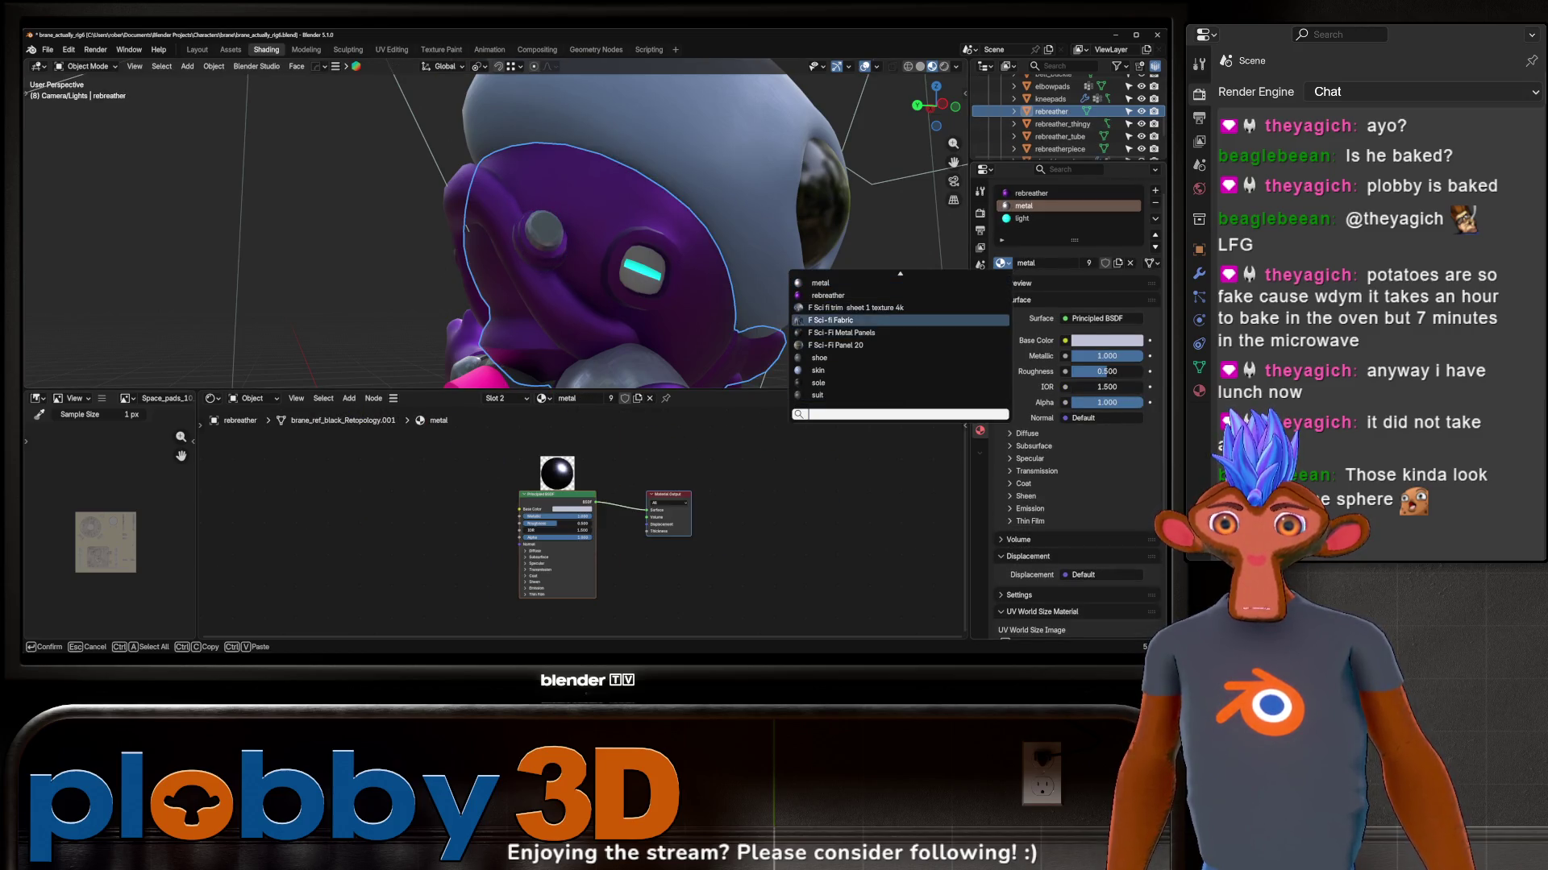
{"action": "scroll", "coordinate": [846, 320], "scroll_direction": "up", "scroll_amount": 2}
{"action": "scroll", "coordinate": [846, 319], "scroll_direction": "up", "scroll_amount": 2}
{"action": "scroll", "coordinate": [847, 319], "scroll_direction": "up", "scroll_amount": 2}
{"action": "scroll", "coordinate": [846, 320], "scroll_direction": "up", "scroll_amount": 2}
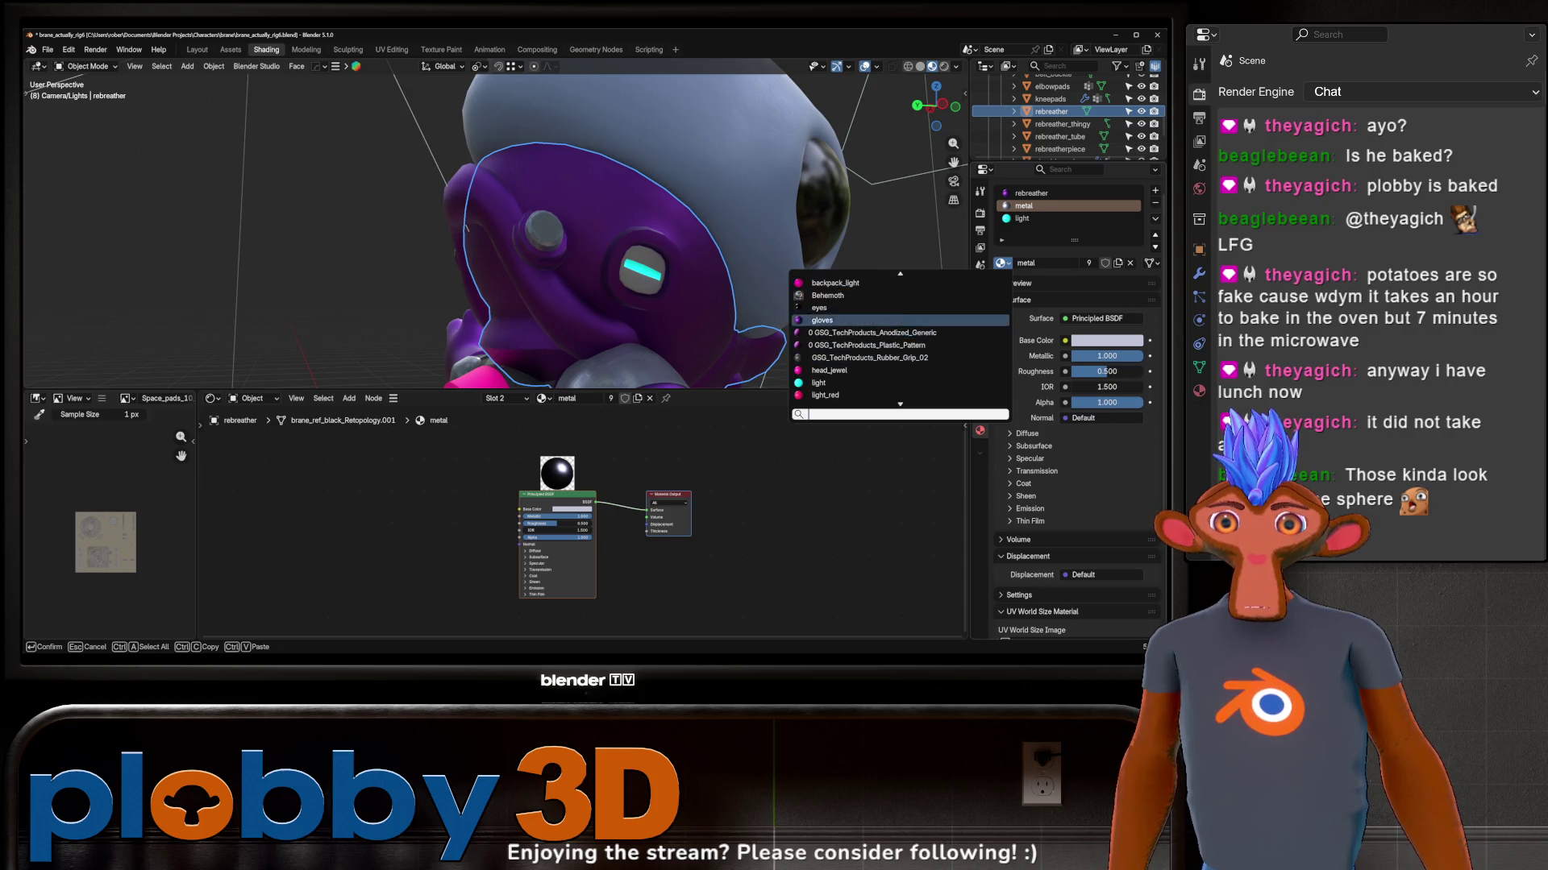
{"action": "left_click", "coordinate": [834, 295]}
{"action": "mouse_move", "coordinate": [835, 296]}
{"action": "middle_mouse_down"}
{"action": "mouse_move", "coordinate": [656, 329]}
{"action": "mouse_move", "coordinate": [628, 279]}
{"action": "middle_mouse_up"}
{"action": "scroll", "coordinate": [616, 243], "scroll_direction": "up", "scroll_amount": 5}
{"action": "key", "text": "Tab"}
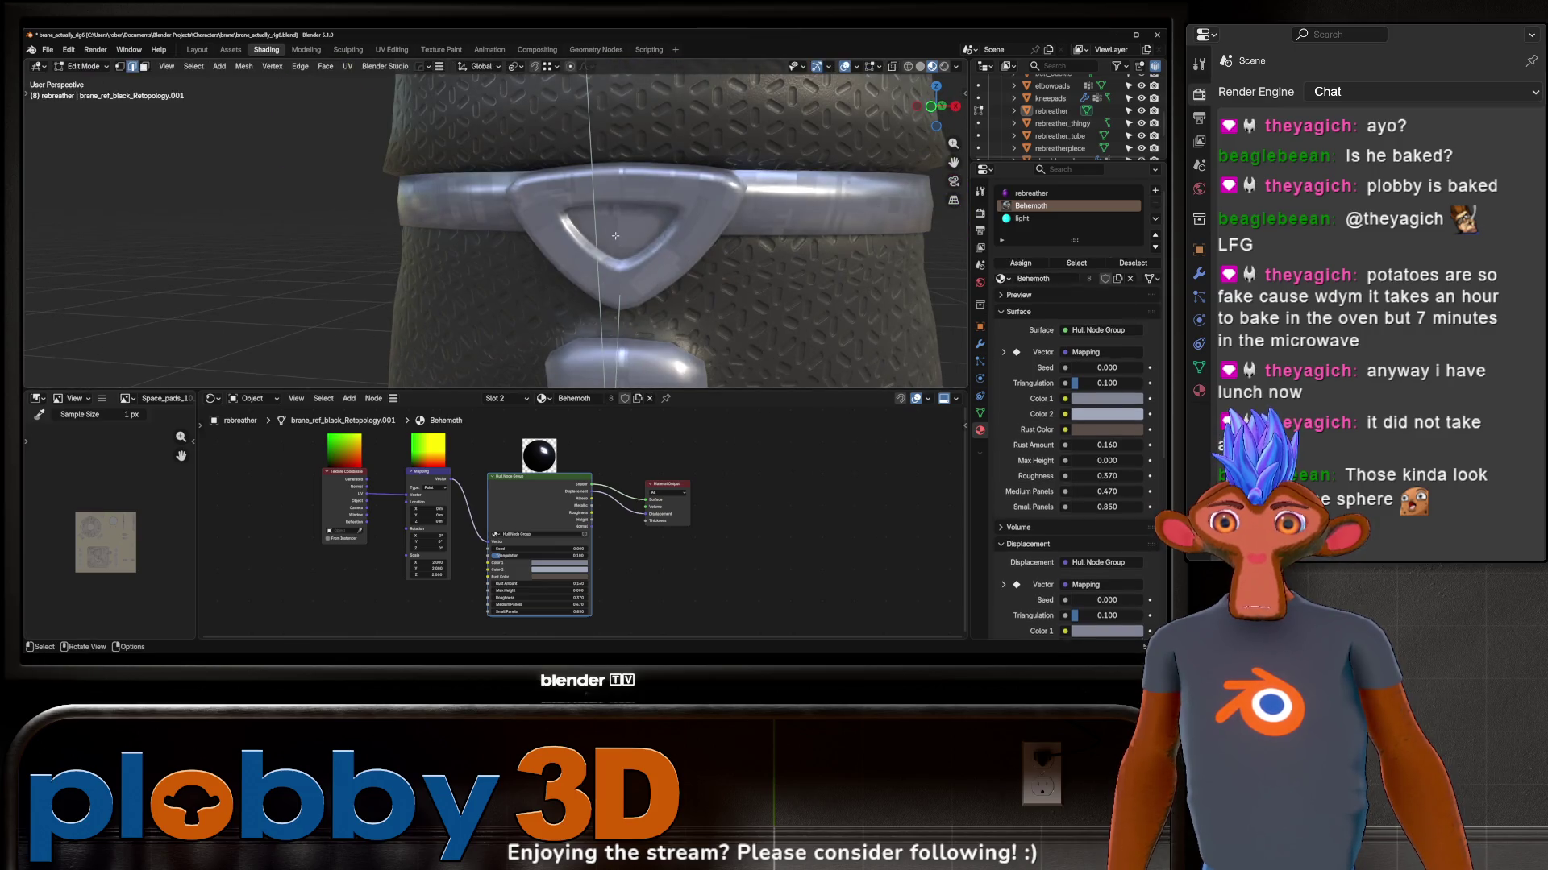
Step: Select the buckle's inner faces, add a second material slot and assign Sci-Fi Metal Panels to it
{"action": "key", "text": "alt+q"}
{"action": "scroll", "coordinate": [623, 230], "scroll_direction": "up", "scroll_amount": 3}
{"action": "left_click", "coordinate": [640, 213], "text": "ctrl"}
{"action": "key", "text": "ctrl+KP_Add"}
{"action": "key", "text": "ctrl+KP_Add"}
{"action": "key", "text": "ctrl+KP_Add"}
{"action": "key", "text": "ctrl+KP_Add"}
{"action": "key", "text": "ctrl+KP_Subtract"}
{"action": "key", "text": "ctrl+KP_Subtract"}
{"action": "key", "text": "ctrl+KP_Subtract"}
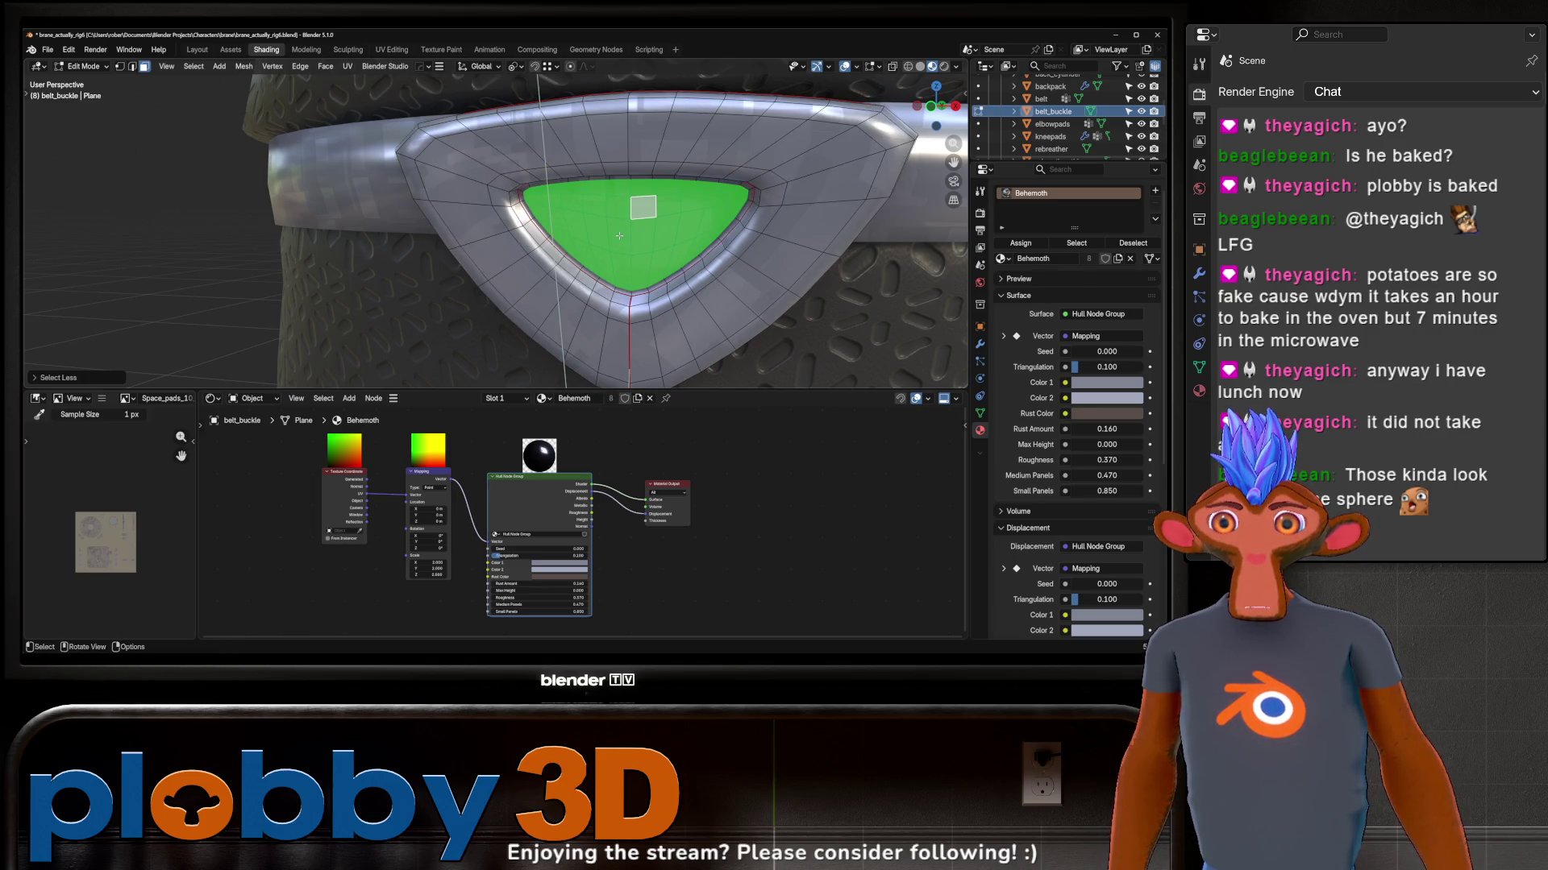
{"action": "middle_click_drag", "start_coordinate": [620, 236], "coordinate": [843, 586]}
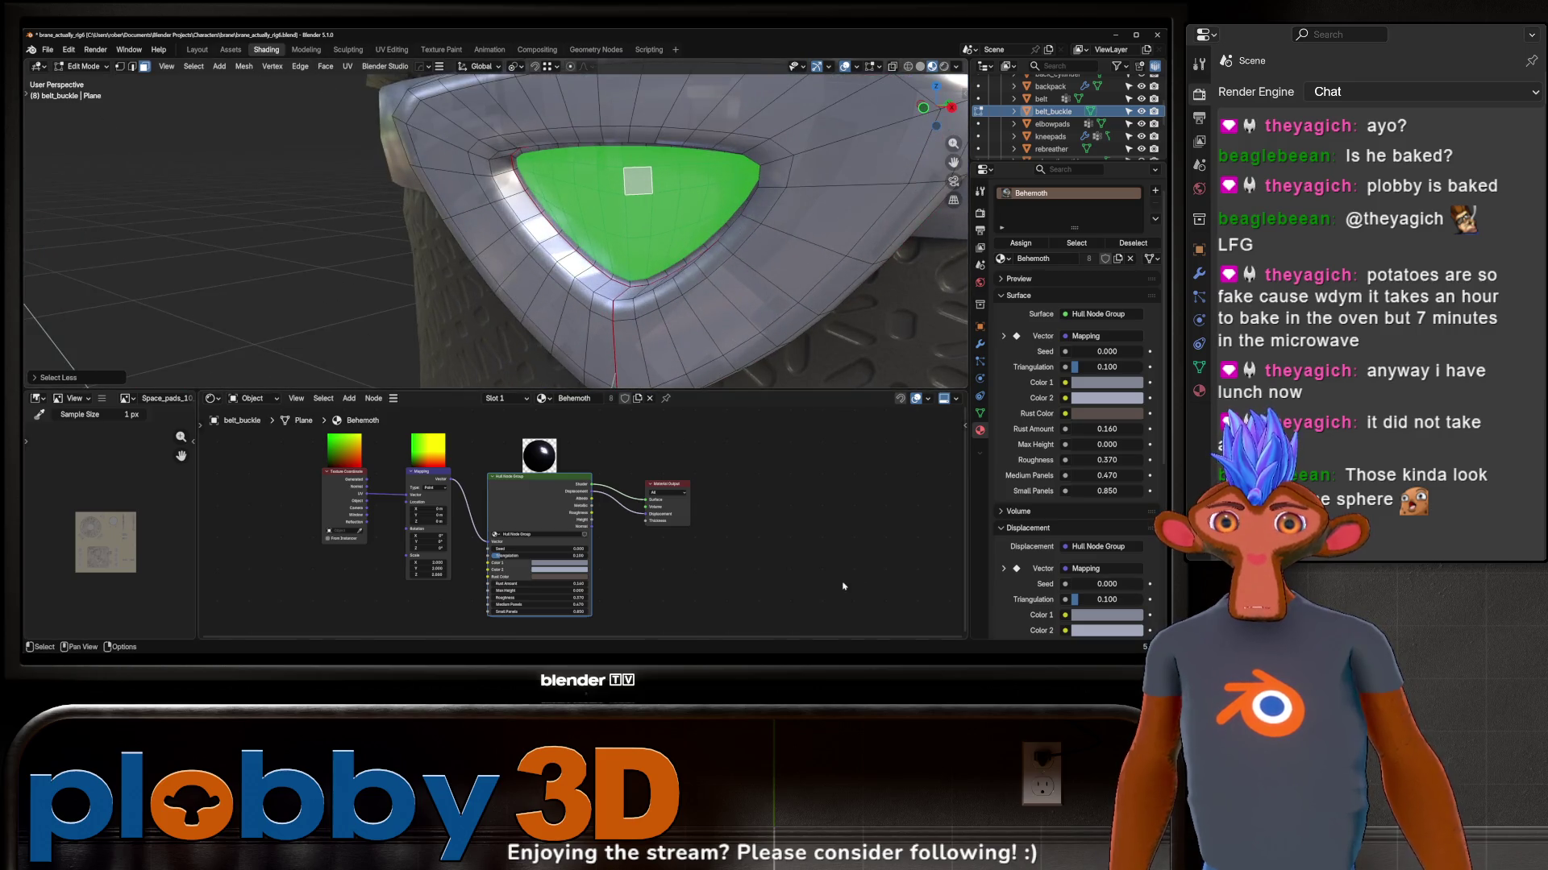
{"action": "left_click", "coordinate": [1154, 191]}
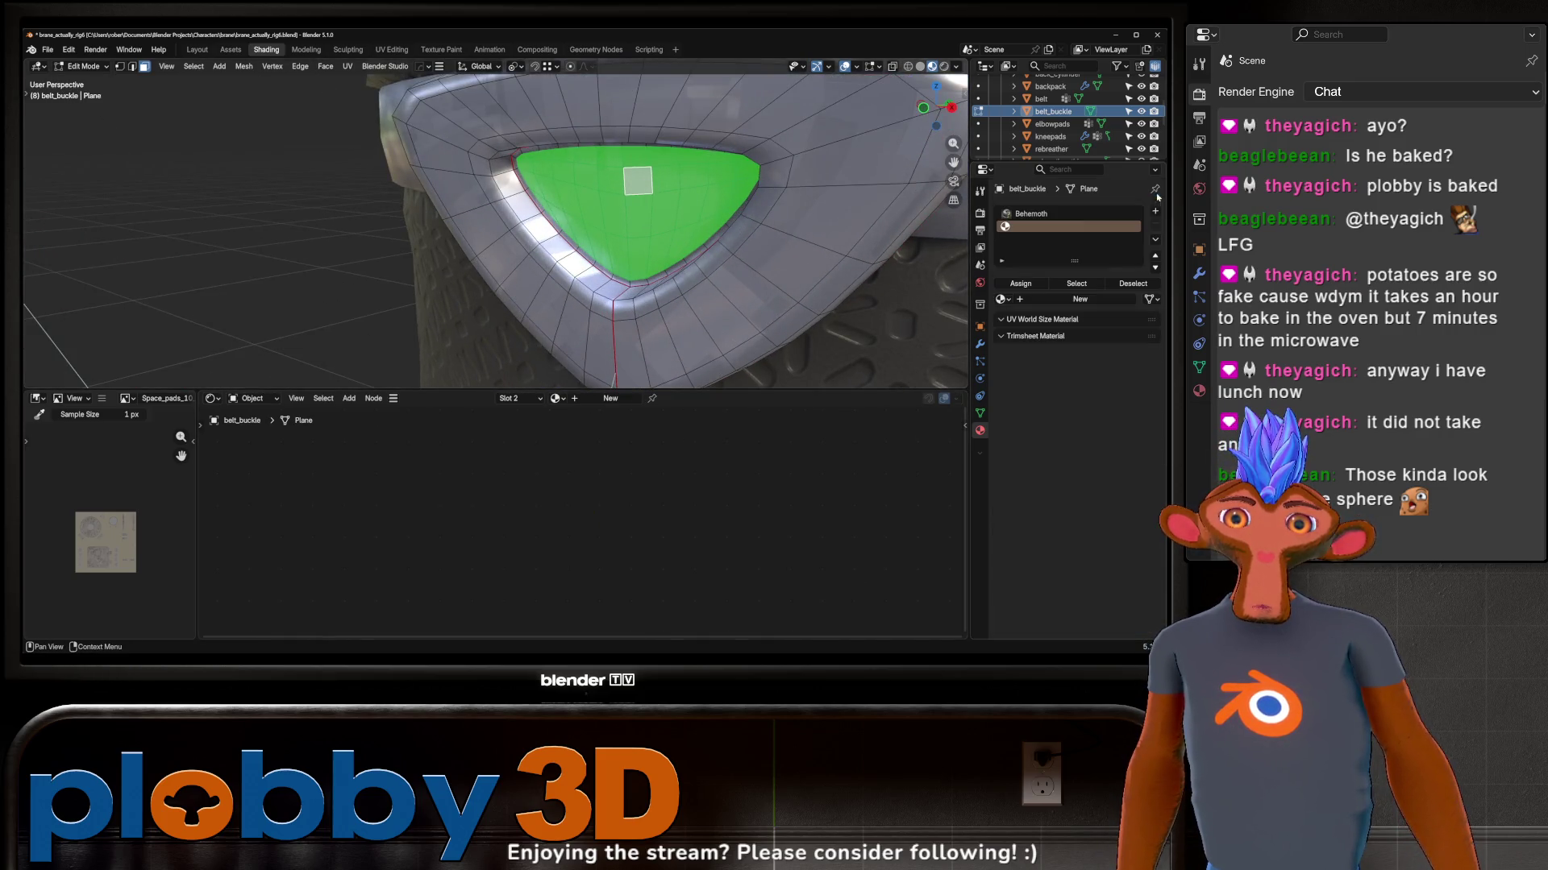
{"action": "left_click", "coordinate": [1003, 299]}
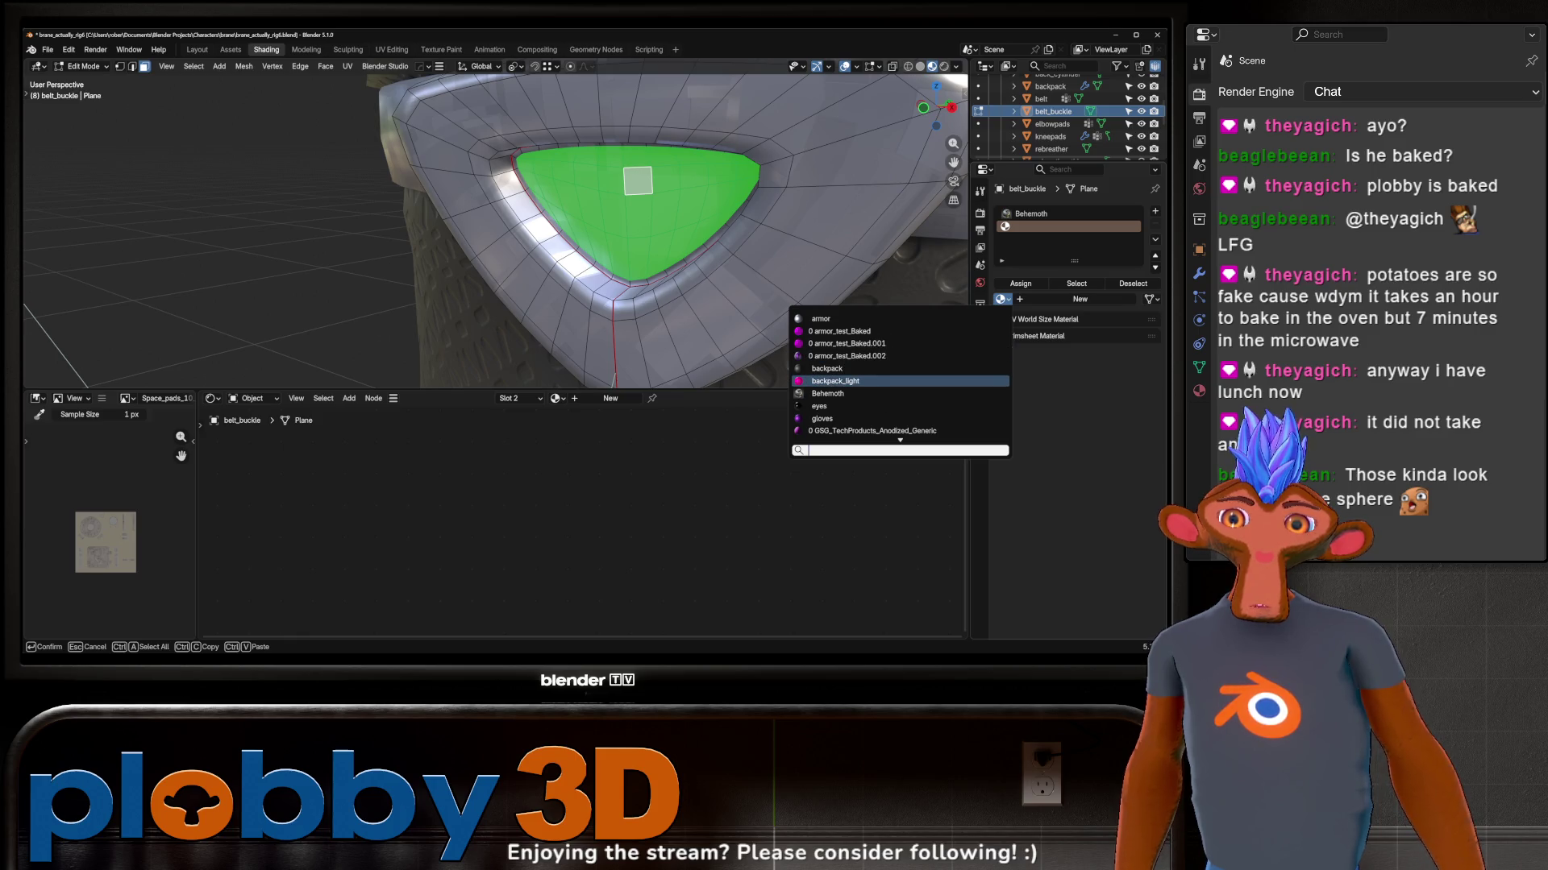
{"action": "scroll", "coordinate": [870, 430], "scroll_direction": "down", "scroll_amount": 2}
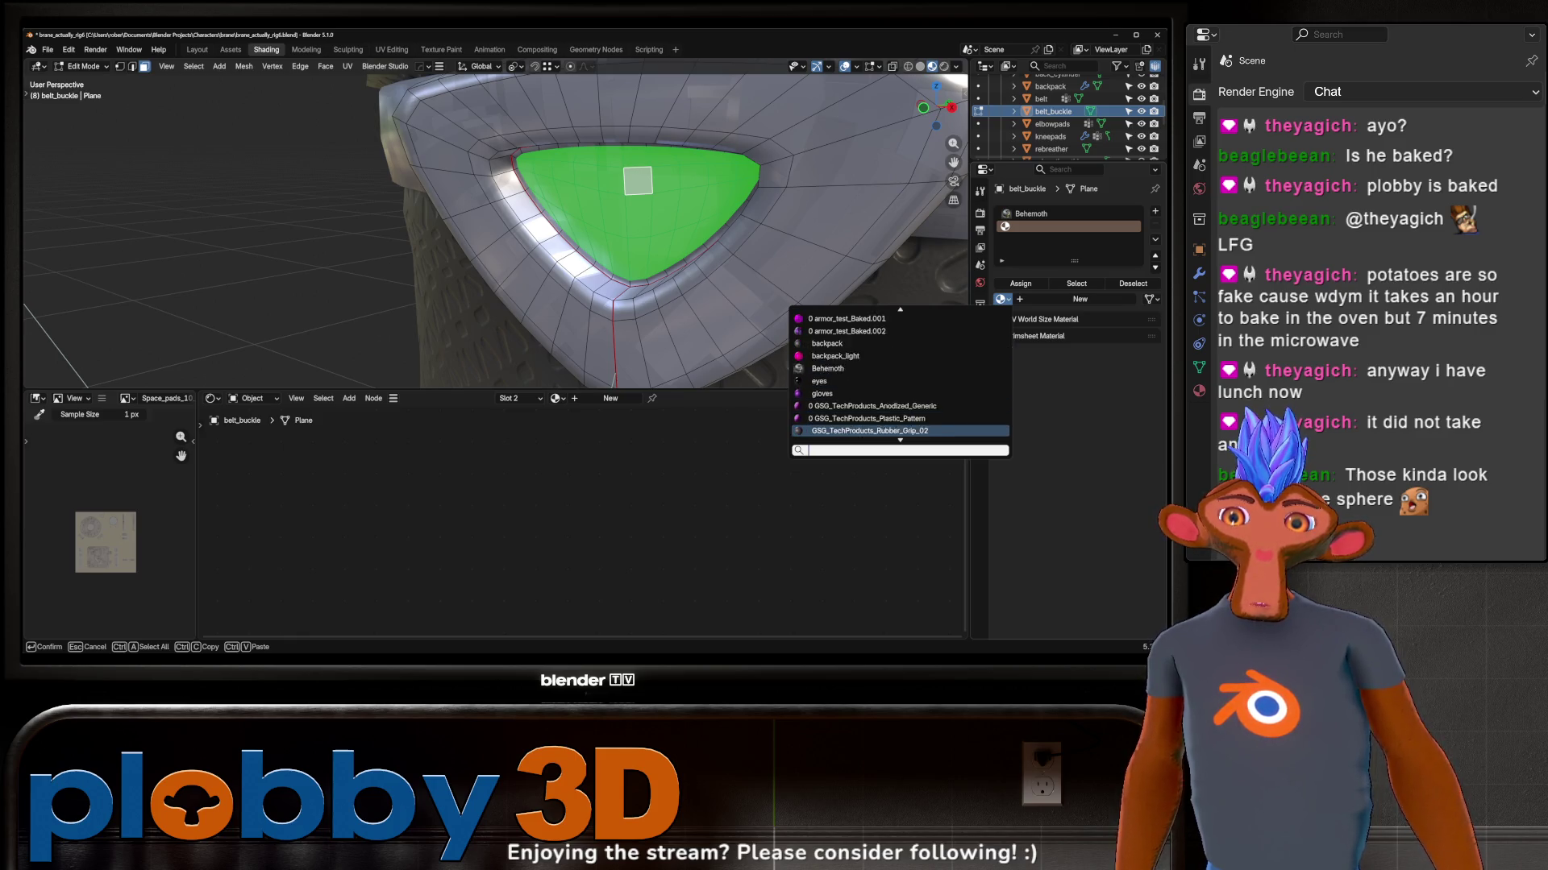
{"action": "scroll", "coordinate": [900, 375], "scroll_direction": "down", "scroll_amount": 3}
{"action": "scroll", "coordinate": [901, 375], "scroll_direction": "down", "scroll_amount": 3}
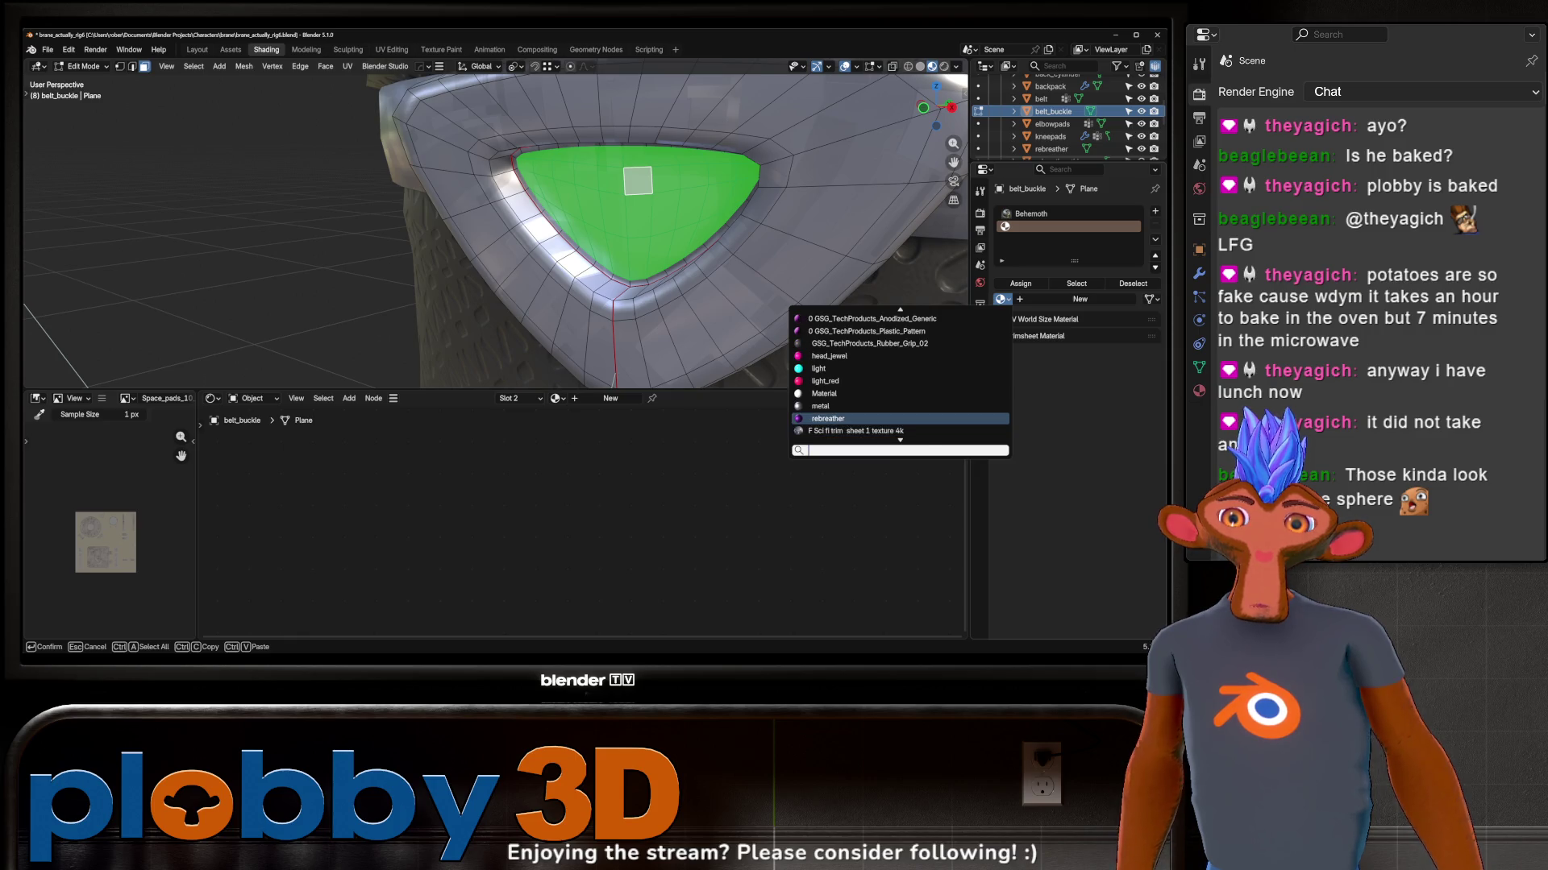
{"action": "scroll", "coordinate": [899, 375], "scroll_direction": "down", "scroll_amount": 4}
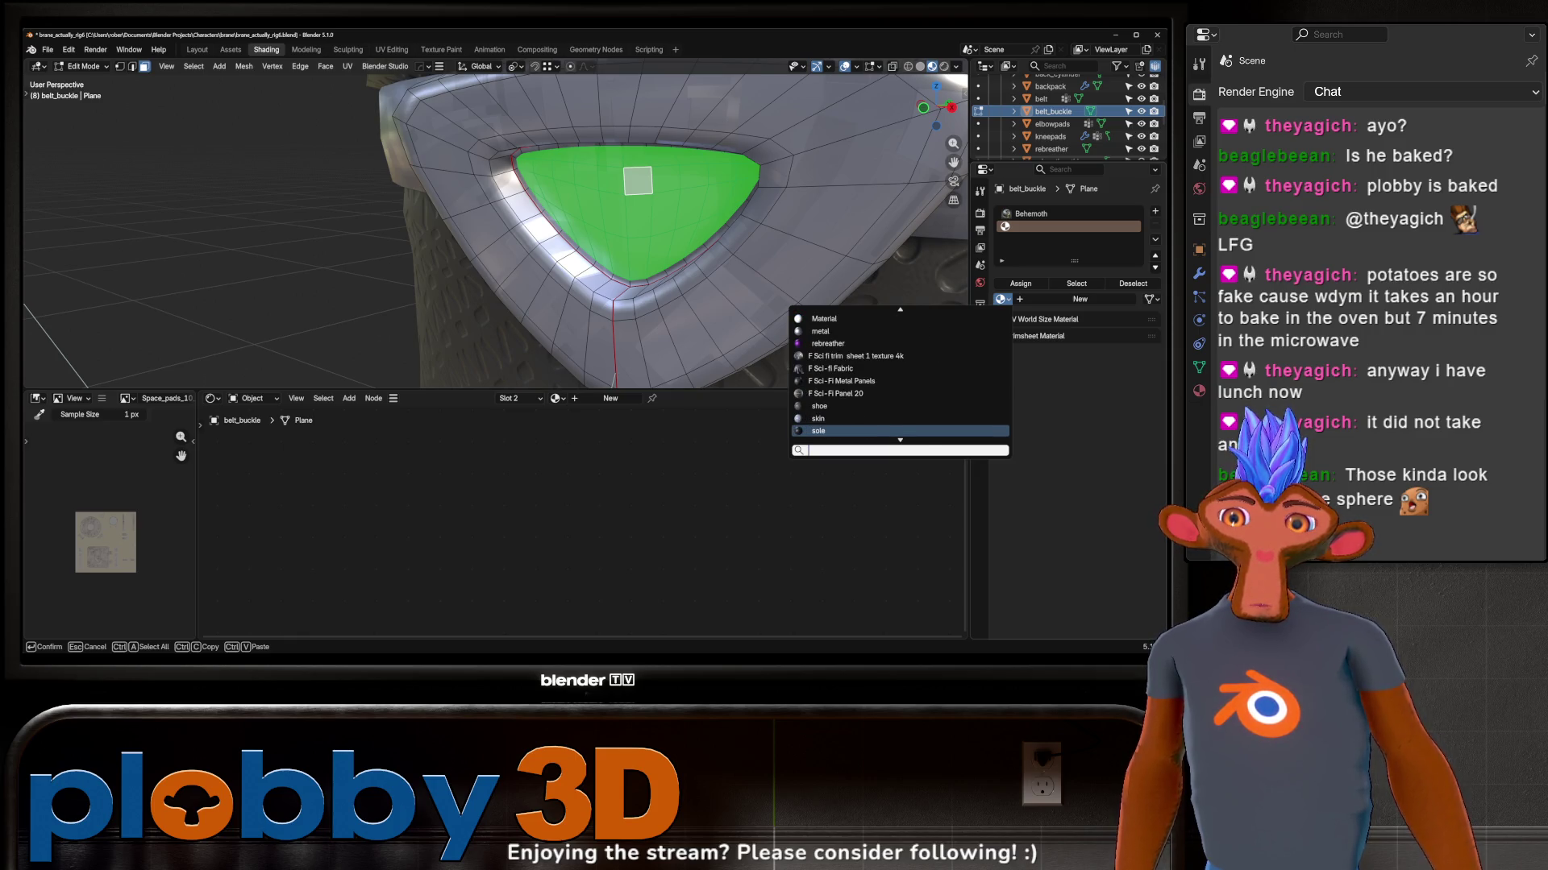
{"action": "left_click", "coordinate": [846, 381]}
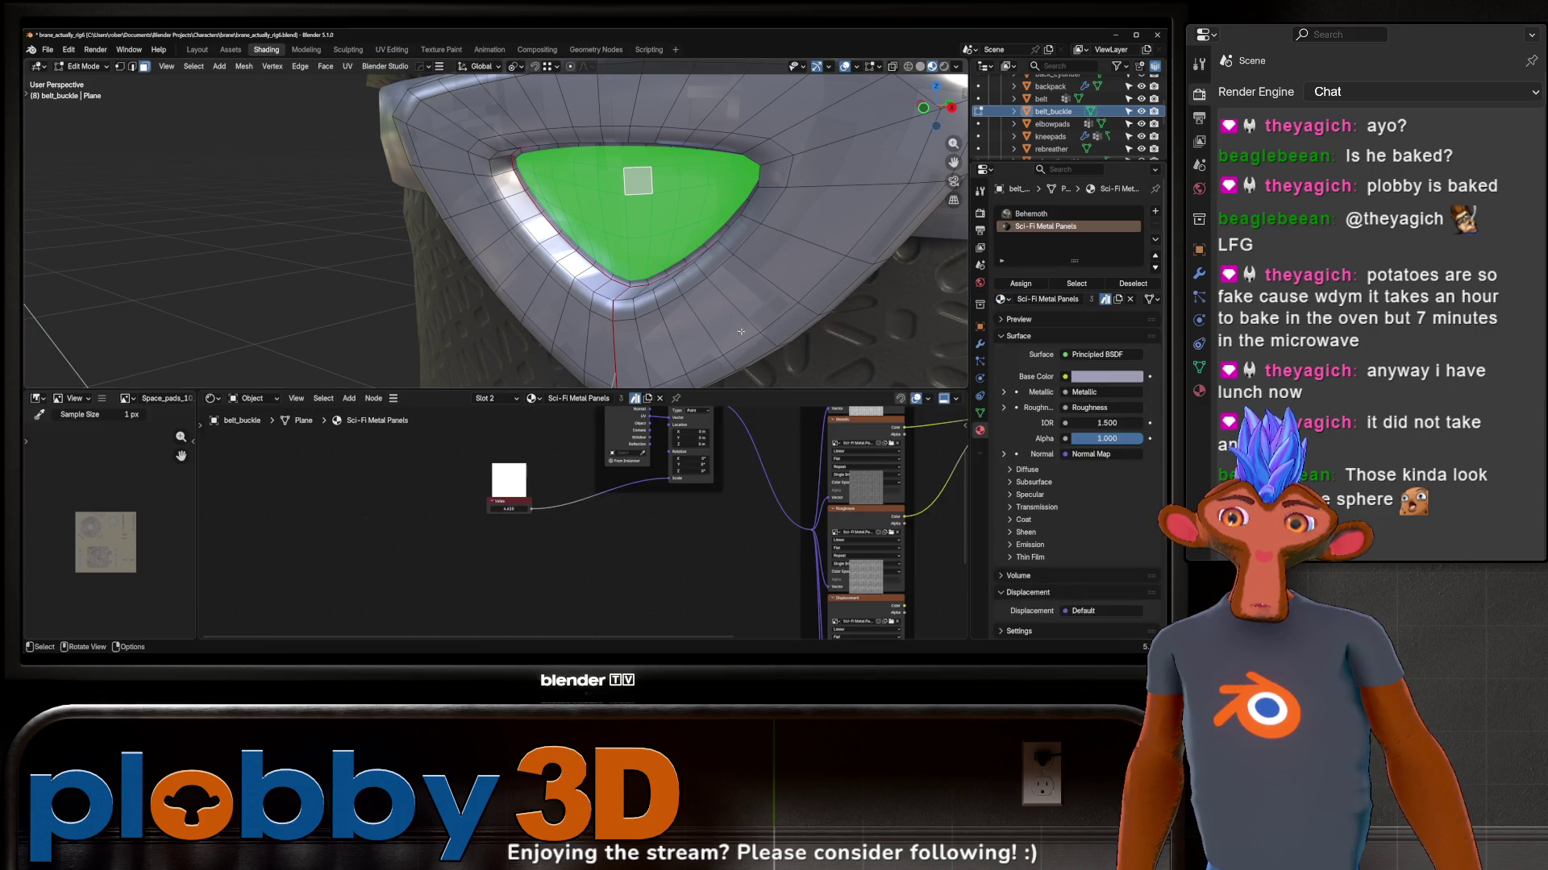
{"action": "key", "text": "Tab"}
Step: Swap the new slot through Sci-Fi Panel 20 to Sci-fi Fabric and orbit to review the character
{"action": "middle_click_drag", "start_coordinate": [792, 283], "coordinate": [726, 266]}
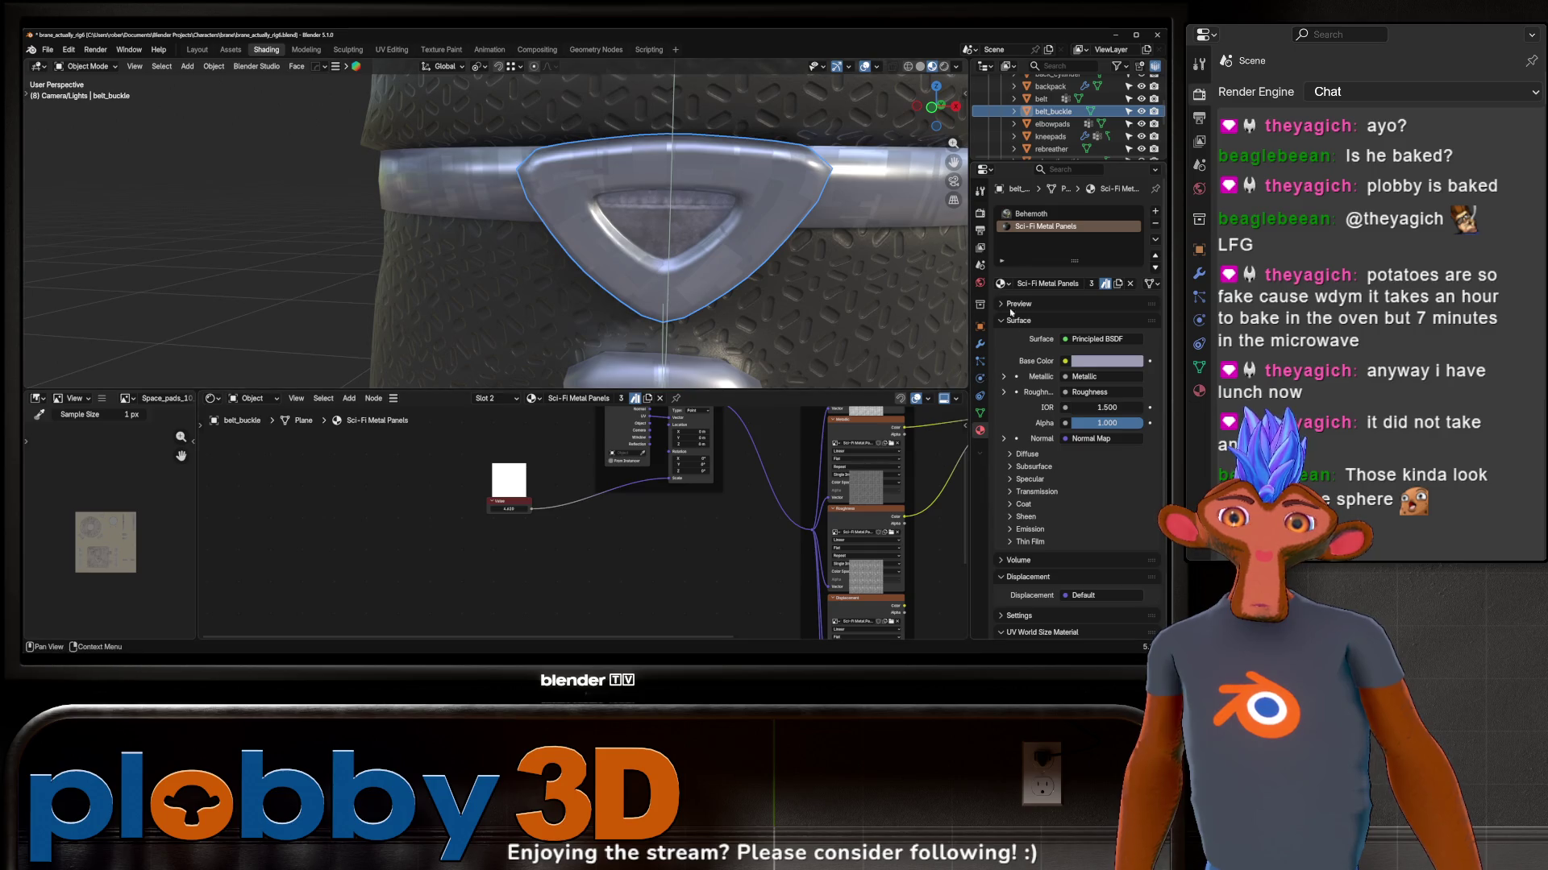
{"action": "left_click", "coordinate": [1002, 283]}
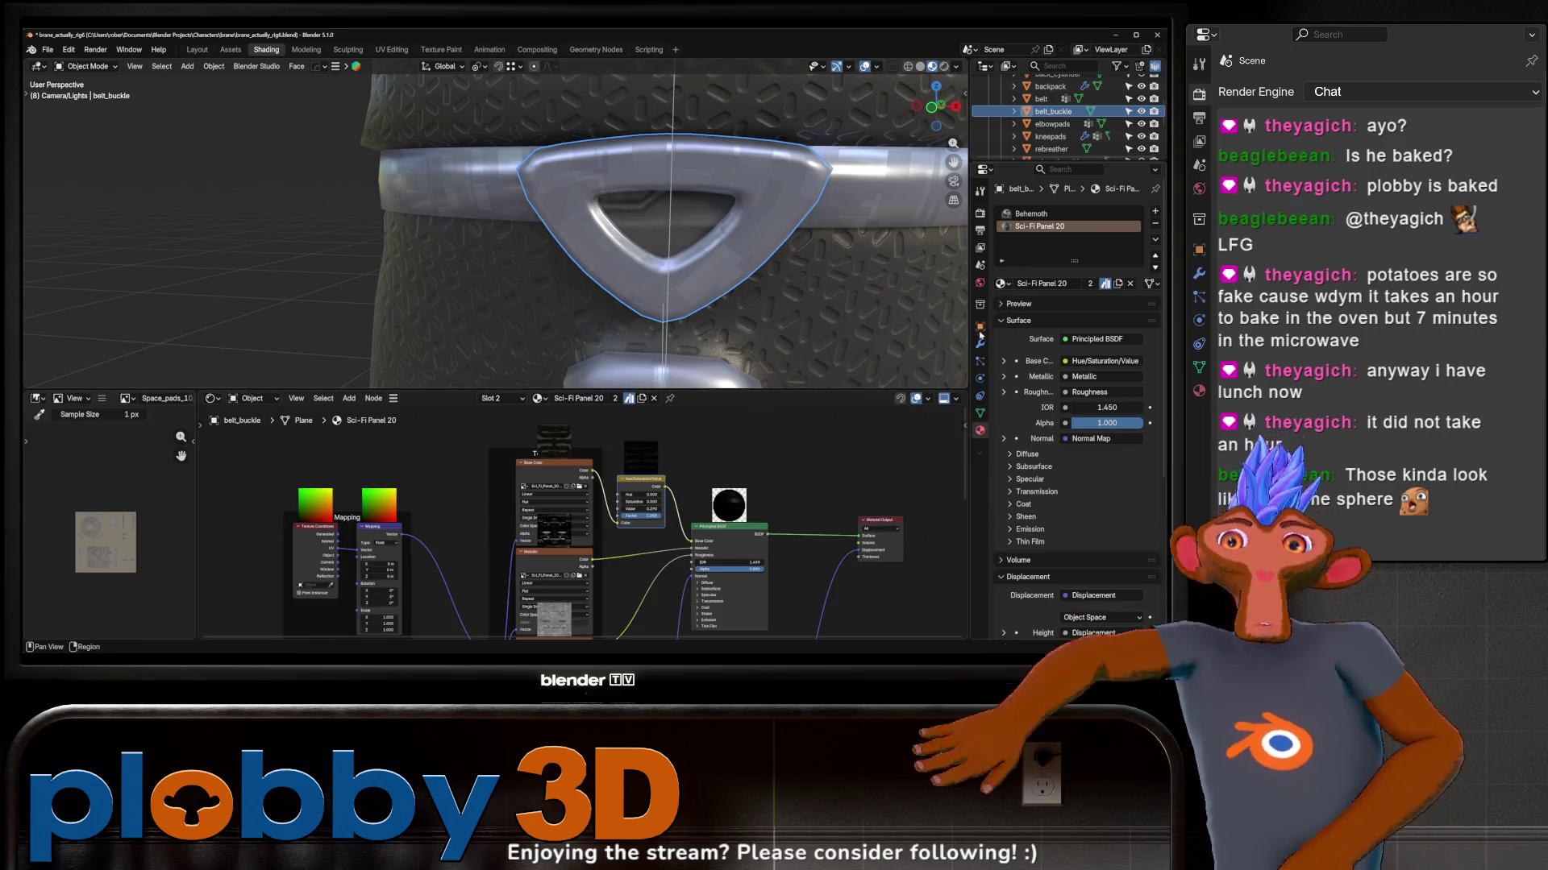
{"action": "left_click", "coordinate": [1003, 283]}
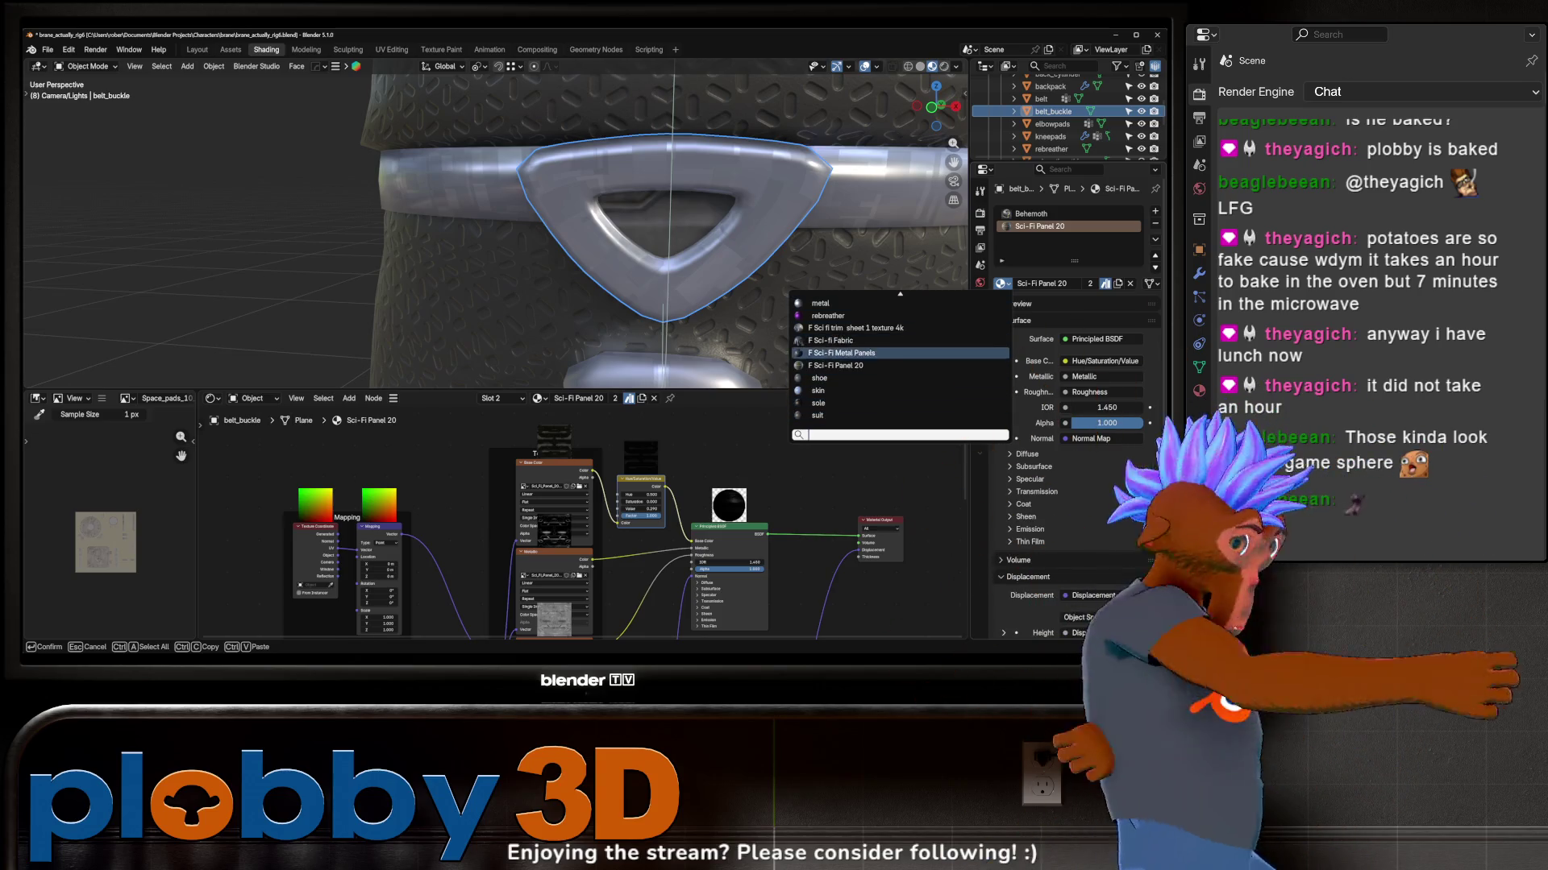
{"action": "left_click", "coordinate": [841, 352]}
{"action": "left_click", "coordinate": [1003, 282]}
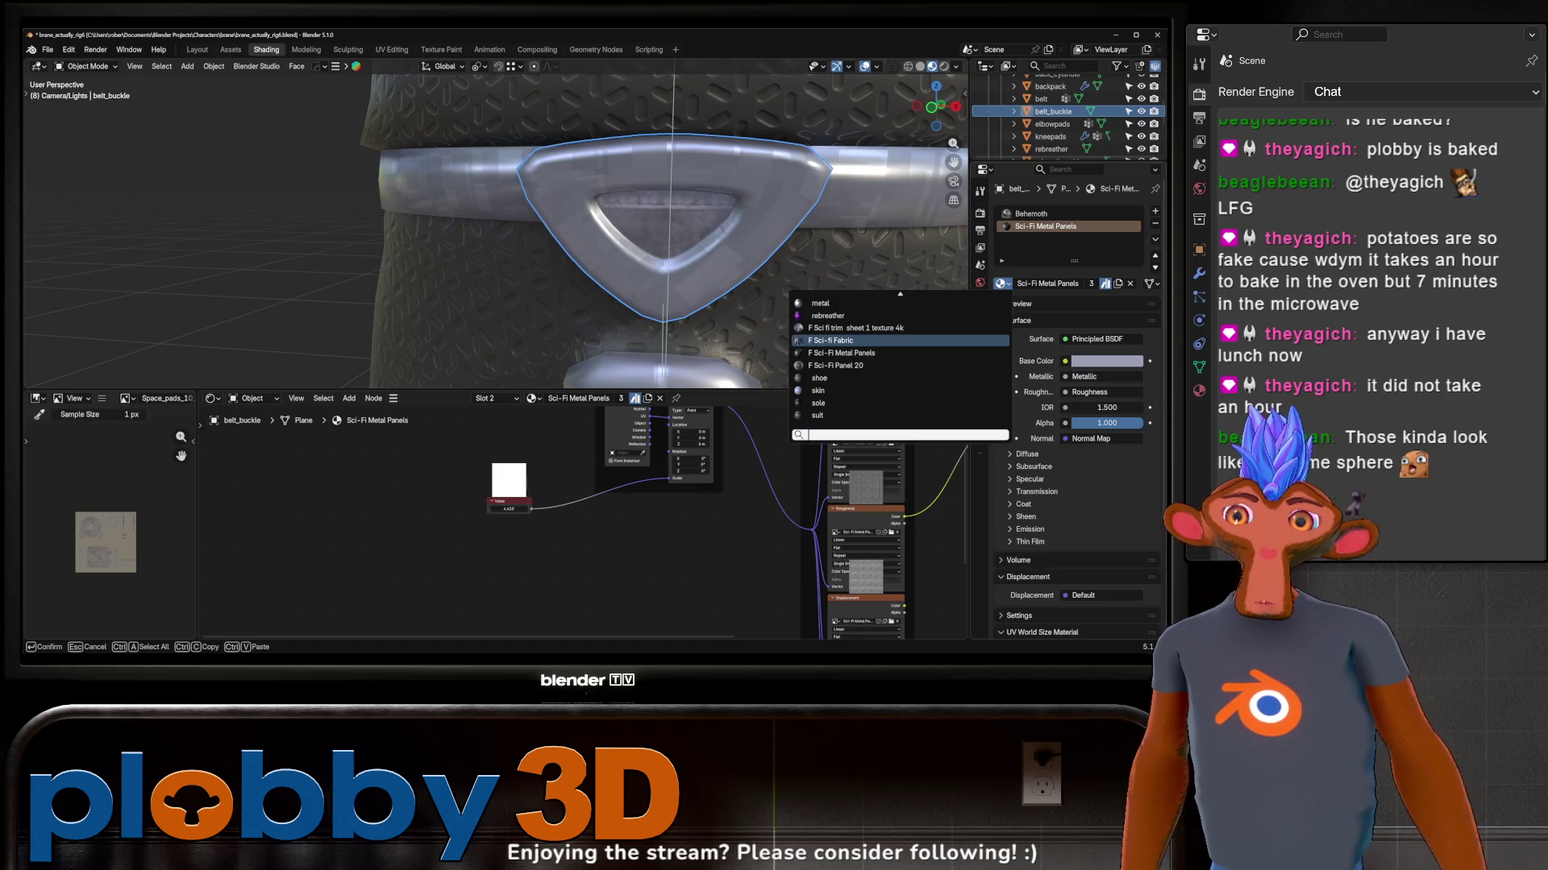
{"action": "left_click", "coordinate": [895, 341]}
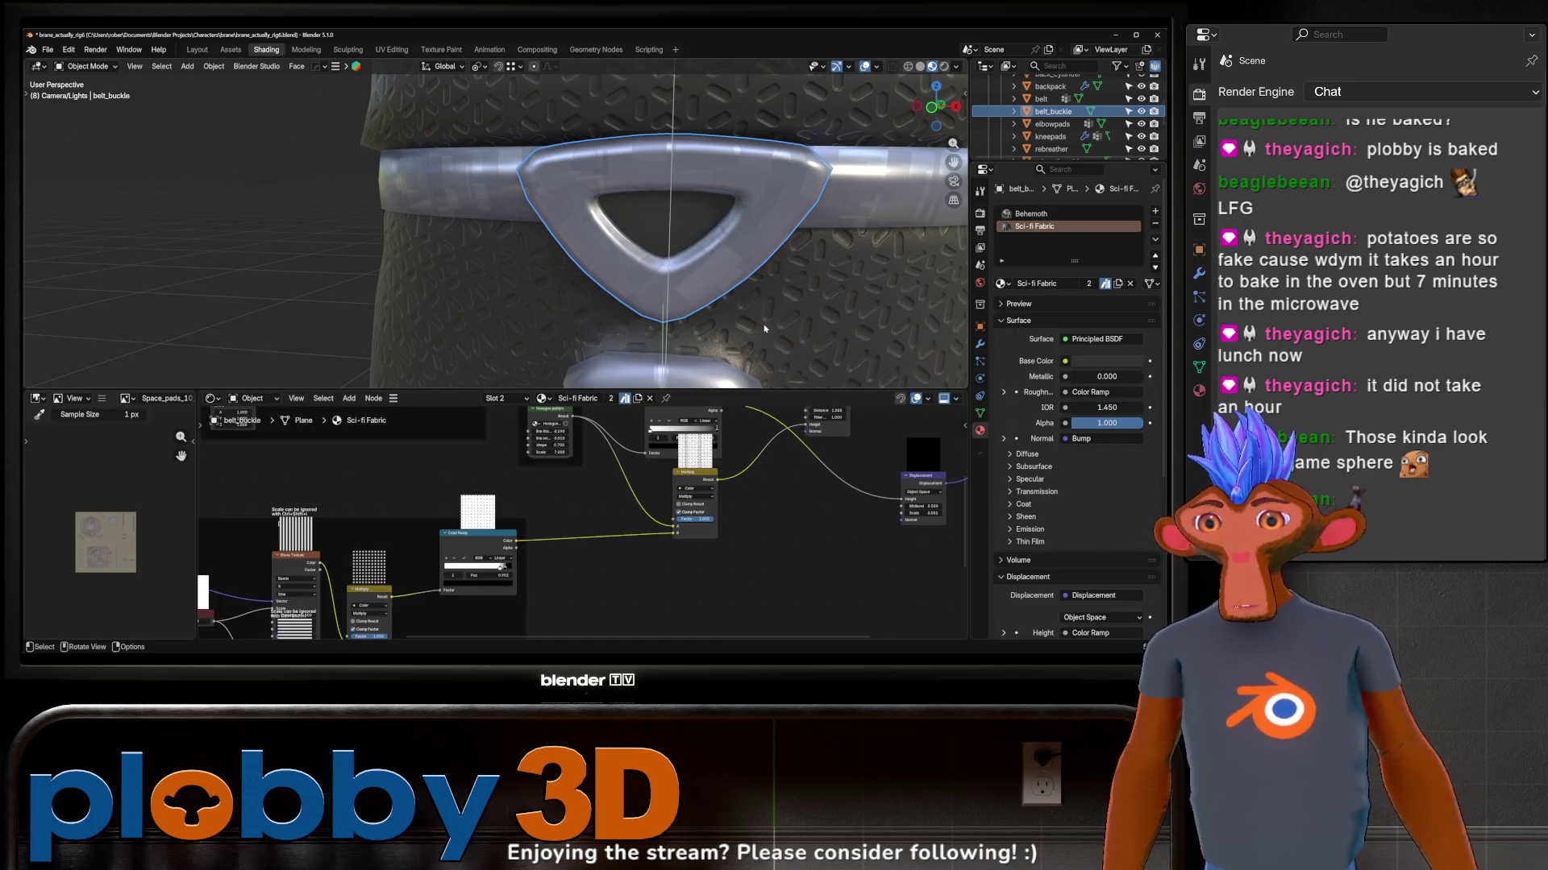
{"action": "scroll", "coordinate": [618, 242], "scroll_direction": "down", "scroll_amount": 3}
{"action": "scroll", "coordinate": [616, 242], "scroll_direction": "down", "scroll_amount": 3}
{"action": "scroll", "coordinate": [617, 242], "scroll_direction": "up", "scroll_amount": 3}
{"action": "mouse_move", "coordinate": [569, 230]}
{"action": "middle_mouse_down"}
{"action": "mouse_move", "coordinate": [664, 240]}
{"action": "mouse_move", "coordinate": [61, 242]}
{"action": "middle_mouse_up"}
{"action": "scroll", "coordinate": [617, 247], "scroll_direction": "down", "scroll_amount": 6}
{"action": "scroll", "coordinate": [664, 240], "scroll_direction": "up", "scroll_amount": 1}
{"action": "scroll", "coordinate": [664, 239], "scroll_direction": "up", "scroll_amount": 4}
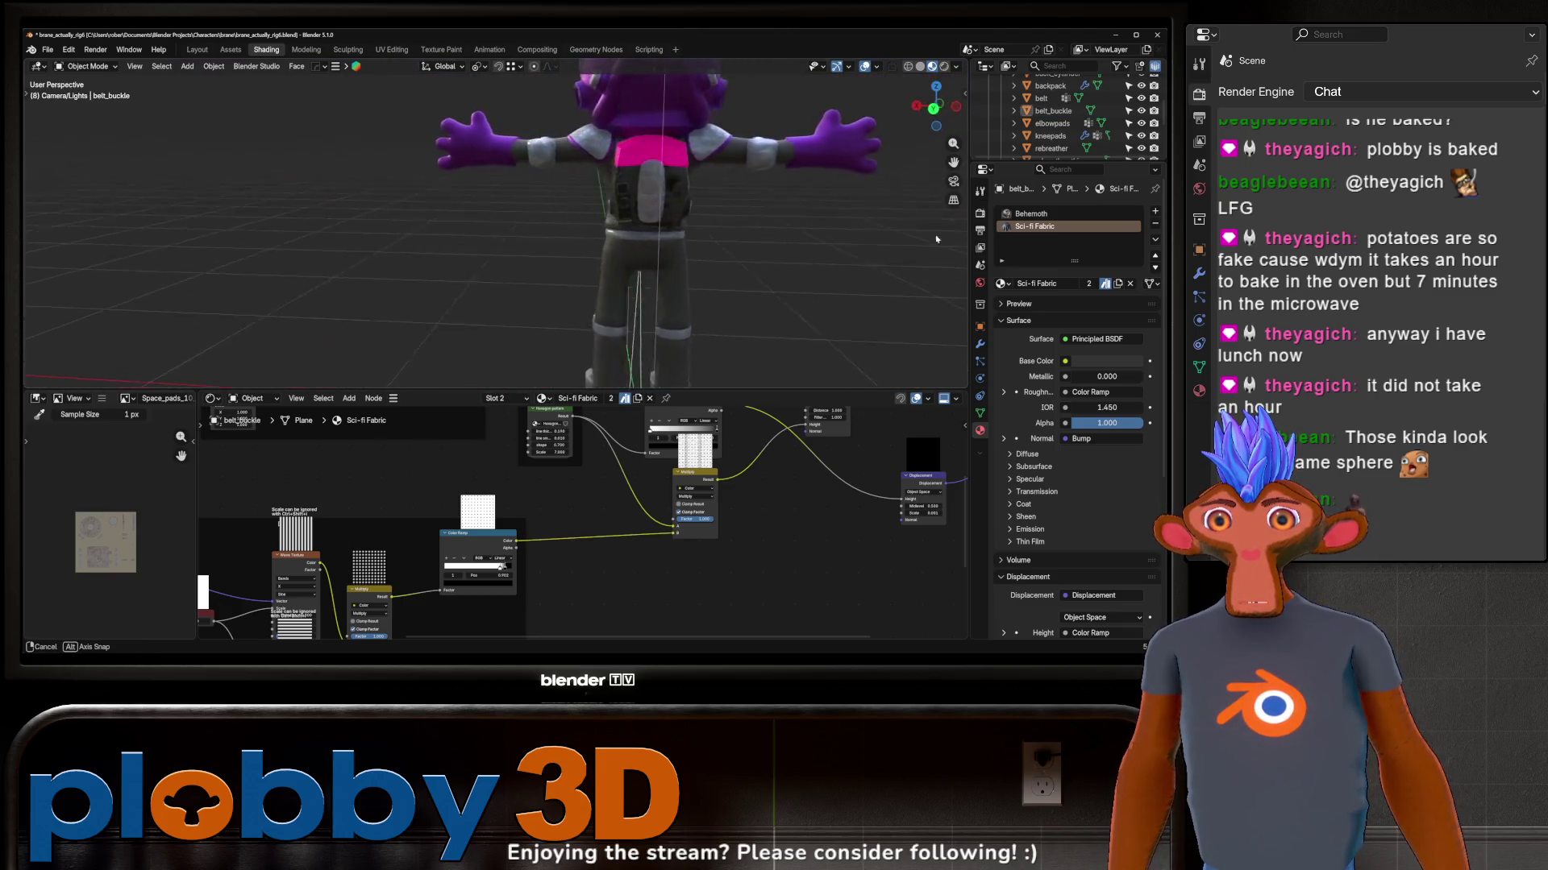
{"action": "mouse_move", "coordinate": [61, 242]}
{"action": "middle_mouse_down"}
{"action": "mouse_move", "coordinate": [667, 172]}
{"action": "mouse_move", "coordinate": [485, 211]}
{"action": "middle_mouse_up"}
{"action": "scroll", "coordinate": [668, 173], "scroll_direction": "up", "scroll_amount": 3}
{"action": "scroll", "coordinate": [659, 145], "scroll_direction": "up", "scroll_amount": 4}
Step: Select the Character and grow the pink head-patch face selection in Edit Mode, then return to Object Mode
{"action": "left_click", "coordinate": [655, 137]}
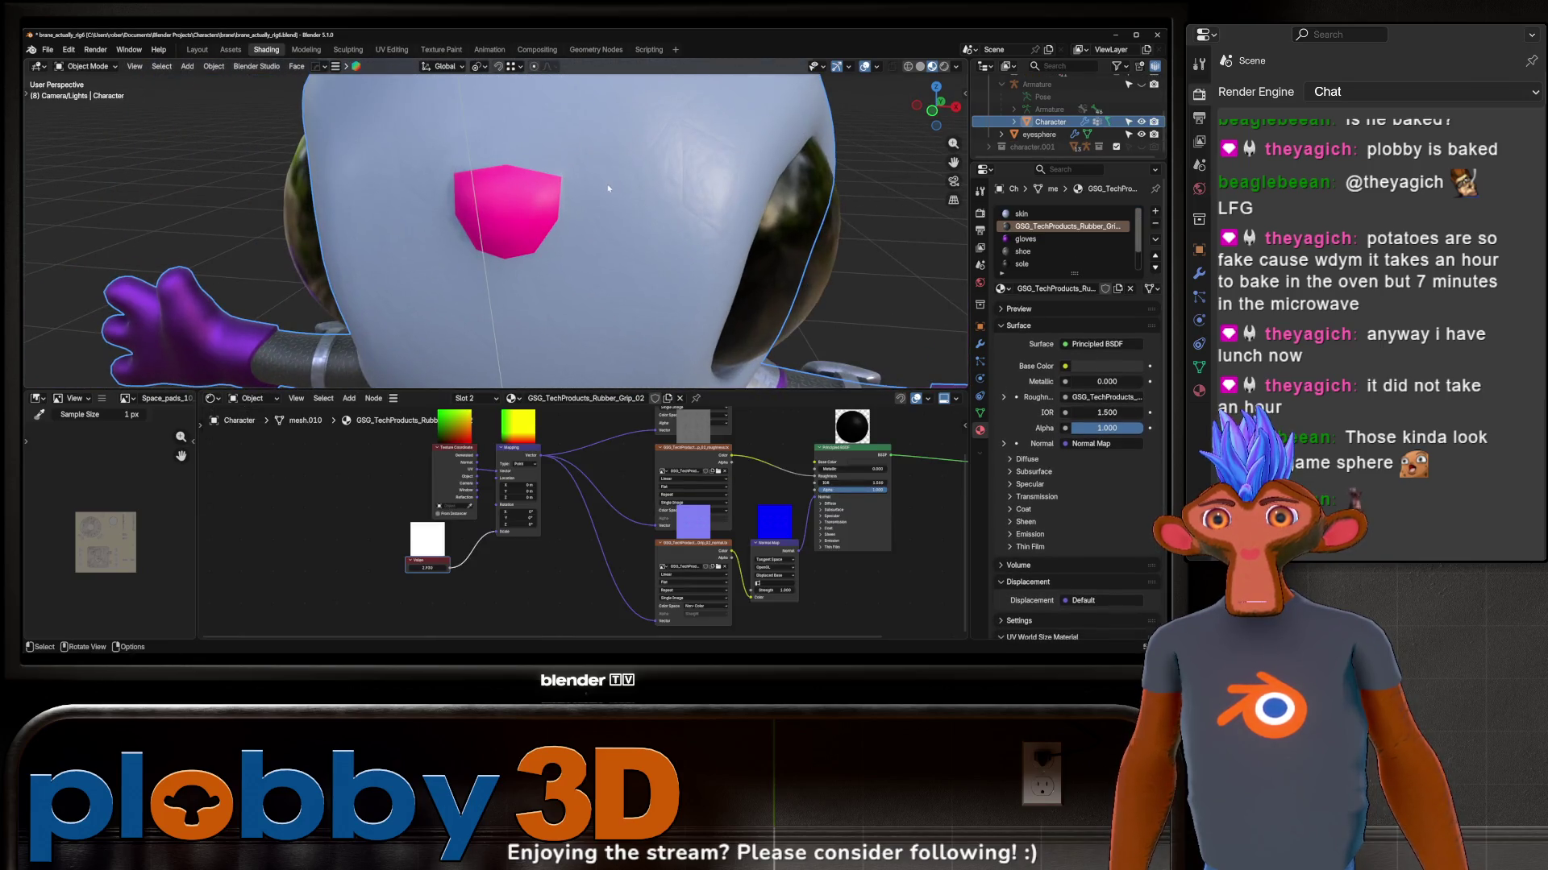
{"action": "key", "text": "Tab"}
{"action": "scroll", "coordinate": [483, 211], "scroll_direction": "up", "scroll_amount": 3}
{"action": "left_click", "coordinate": [554, 237]}
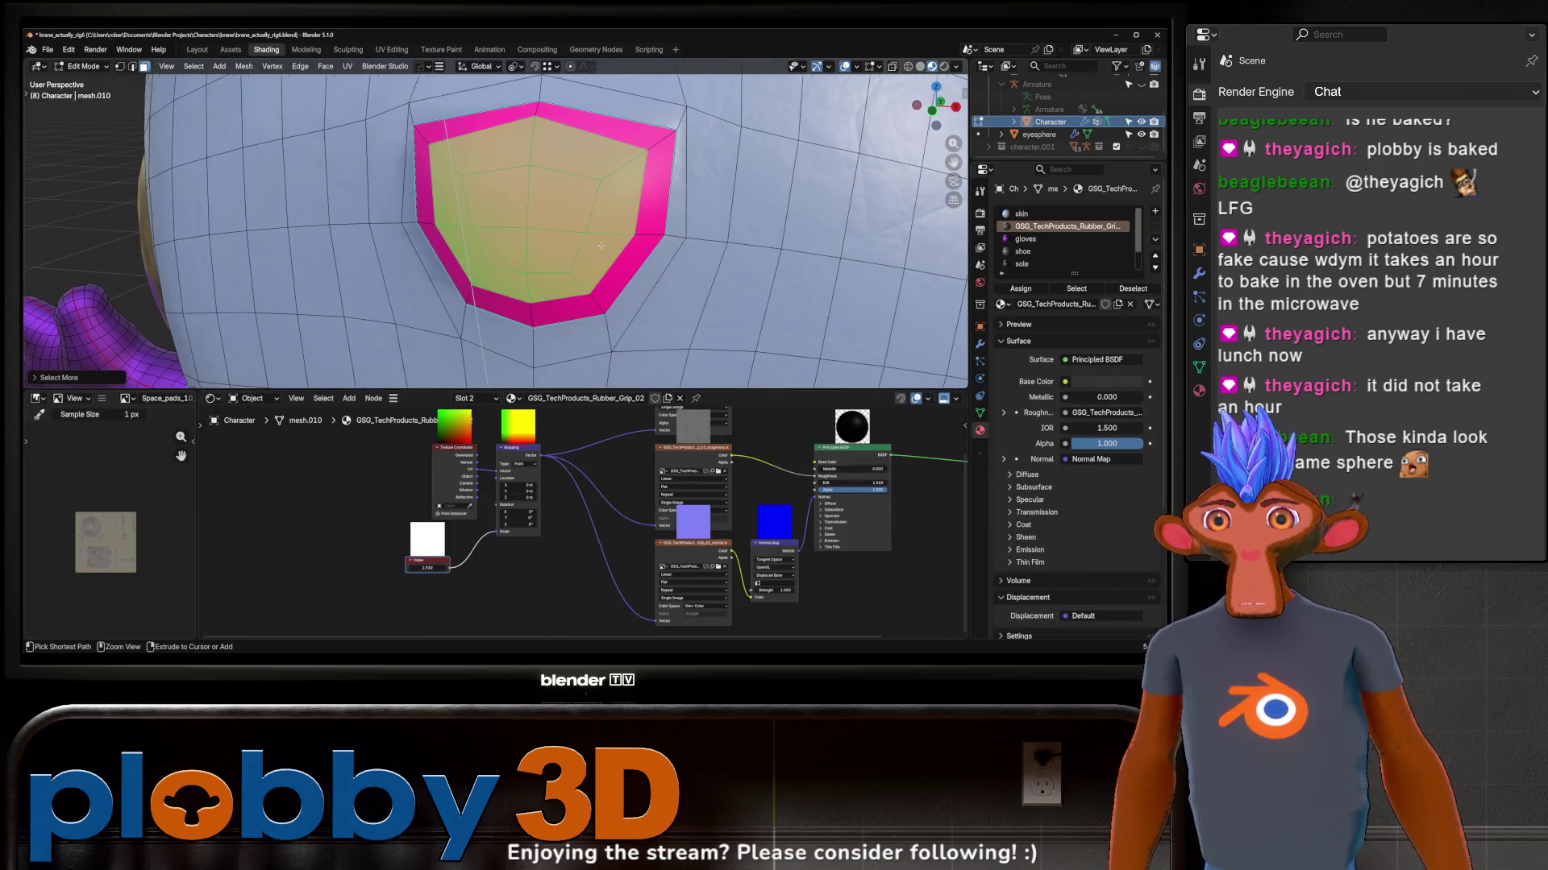
{"action": "key", "text": "ctrl+KP_Add"}
{"action": "key", "text": "ctrl+KP_Add"}
{"action": "key", "text": "ctrl+KP_Add"}
{"action": "key", "text": "Tab"}
{"action": "scroll", "coordinate": [509, 318], "scroll_direction": "down", "scroll_amount": 3}
{"action": "scroll", "coordinate": [510, 318], "scroll_direction": "down", "scroll_amount": 3}
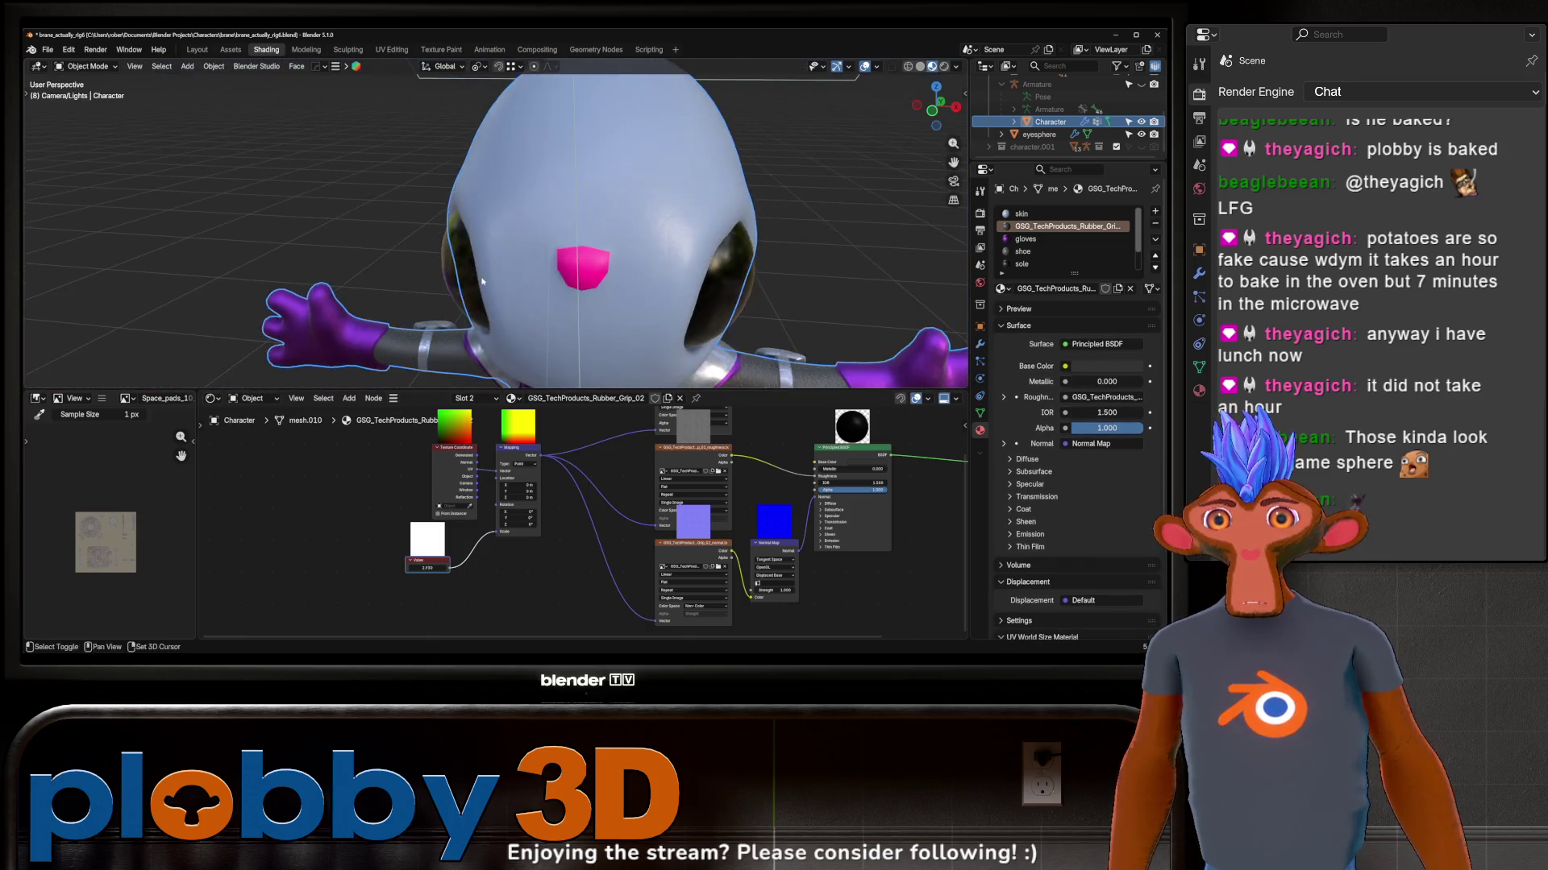
{"action": "scroll", "coordinate": [510, 319], "scroll_direction": "down", "scroll_amount": 3}
Step: Raise the head material's Metallic to 1; Blender crashes and the window is closed
{"action": "mouse_move", "coordinate": [510, 318]}
{"action": "middle_mouse_down", "text": "shift"}
{"action": "mouse_move", "coordinate": [566, 295]}
{"action": "mouse_move", "coordinate": [426, 226]}
{"action": "mouse_move", "coordinate": [612, 274]}
{"action": "middle_mouse_up", "text": "shift"}
{"action": "key", "text": "KP_Decimal"}
{"action": "scroll", "coordinate": [426, 226], "scroll_direction": "up", "scroll_amount": 3}
{"action": "scroll", "coordinate": [426, 227], "scroll_direction": "up", "scroll_amount": 3}
{"action": "scroll", "coordinate": [883, 438], "scroll_direction": "up", "scroll_amount": 3}
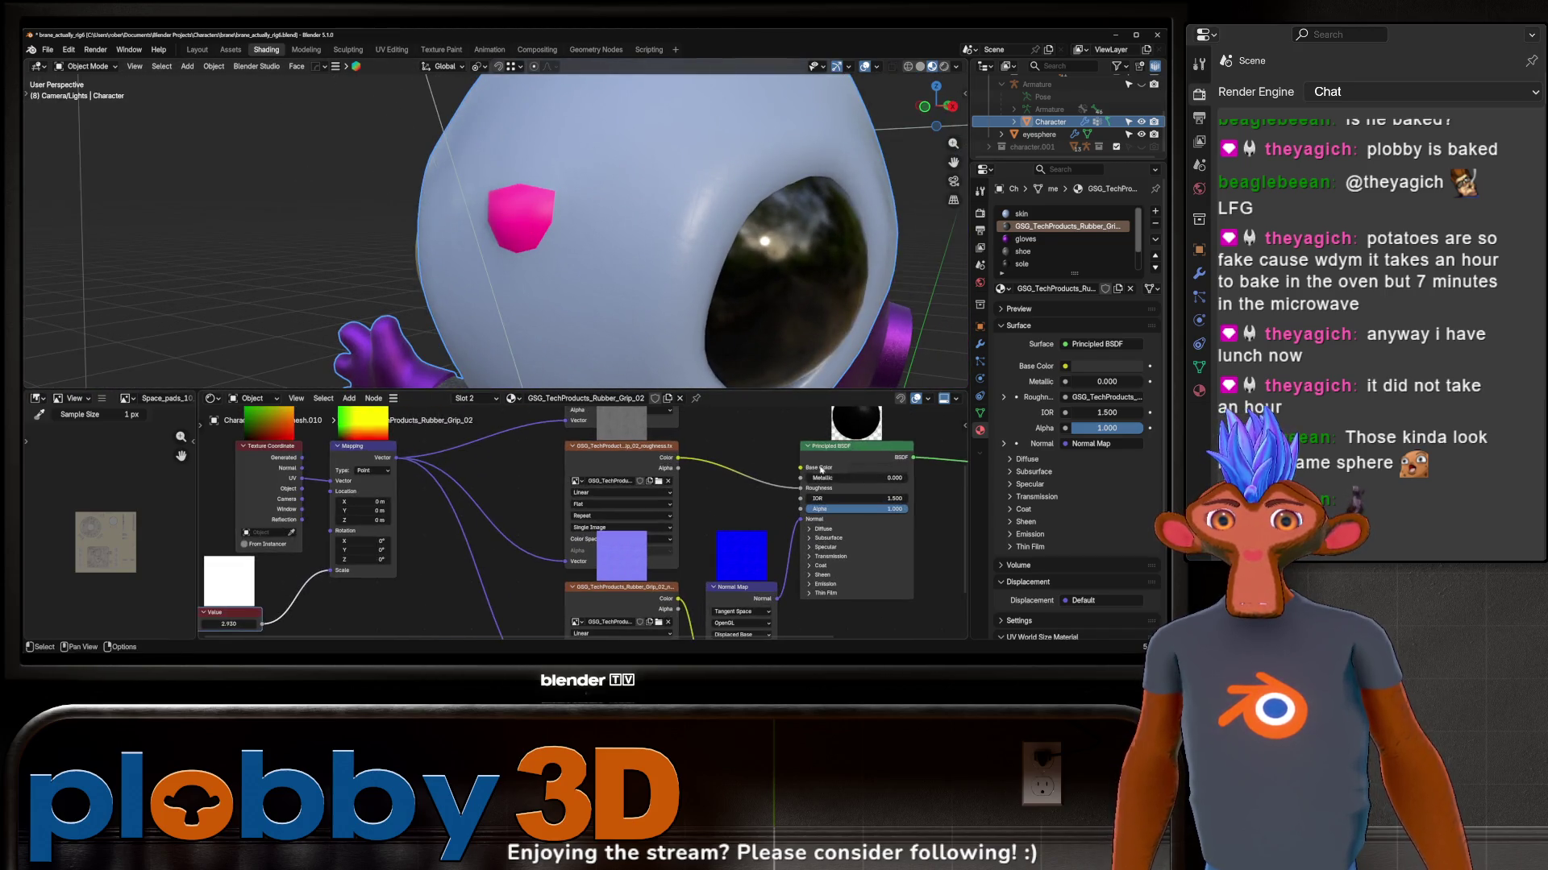
{"action": "left_click_drag", "start_coordinate": [846, 479], "coordinate": [857, 480]}
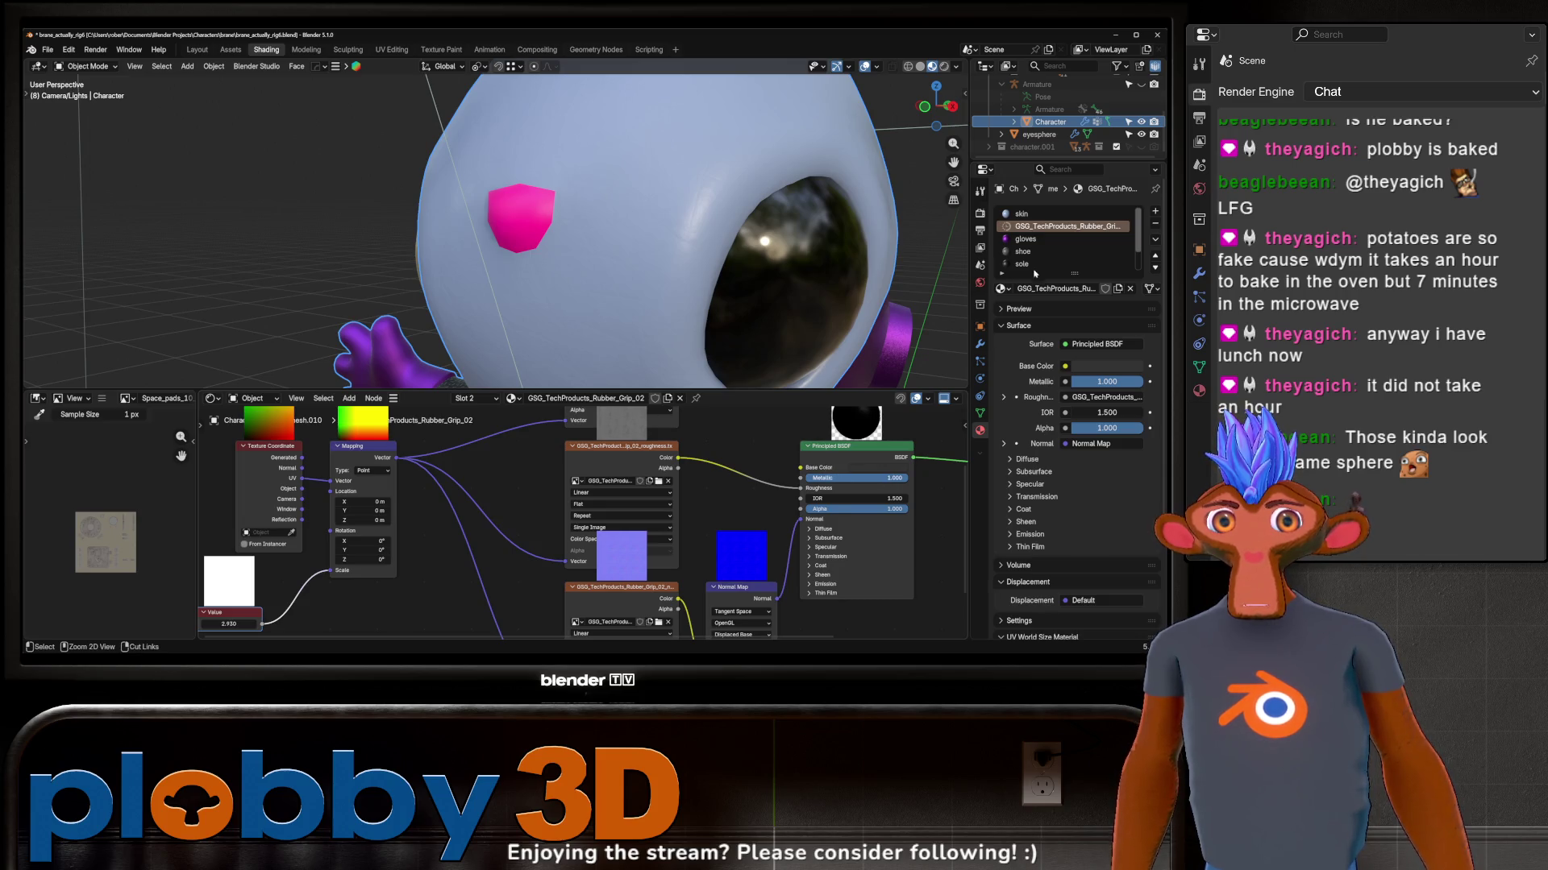
{"action": "left_click", "coordinate": [658, 370]}
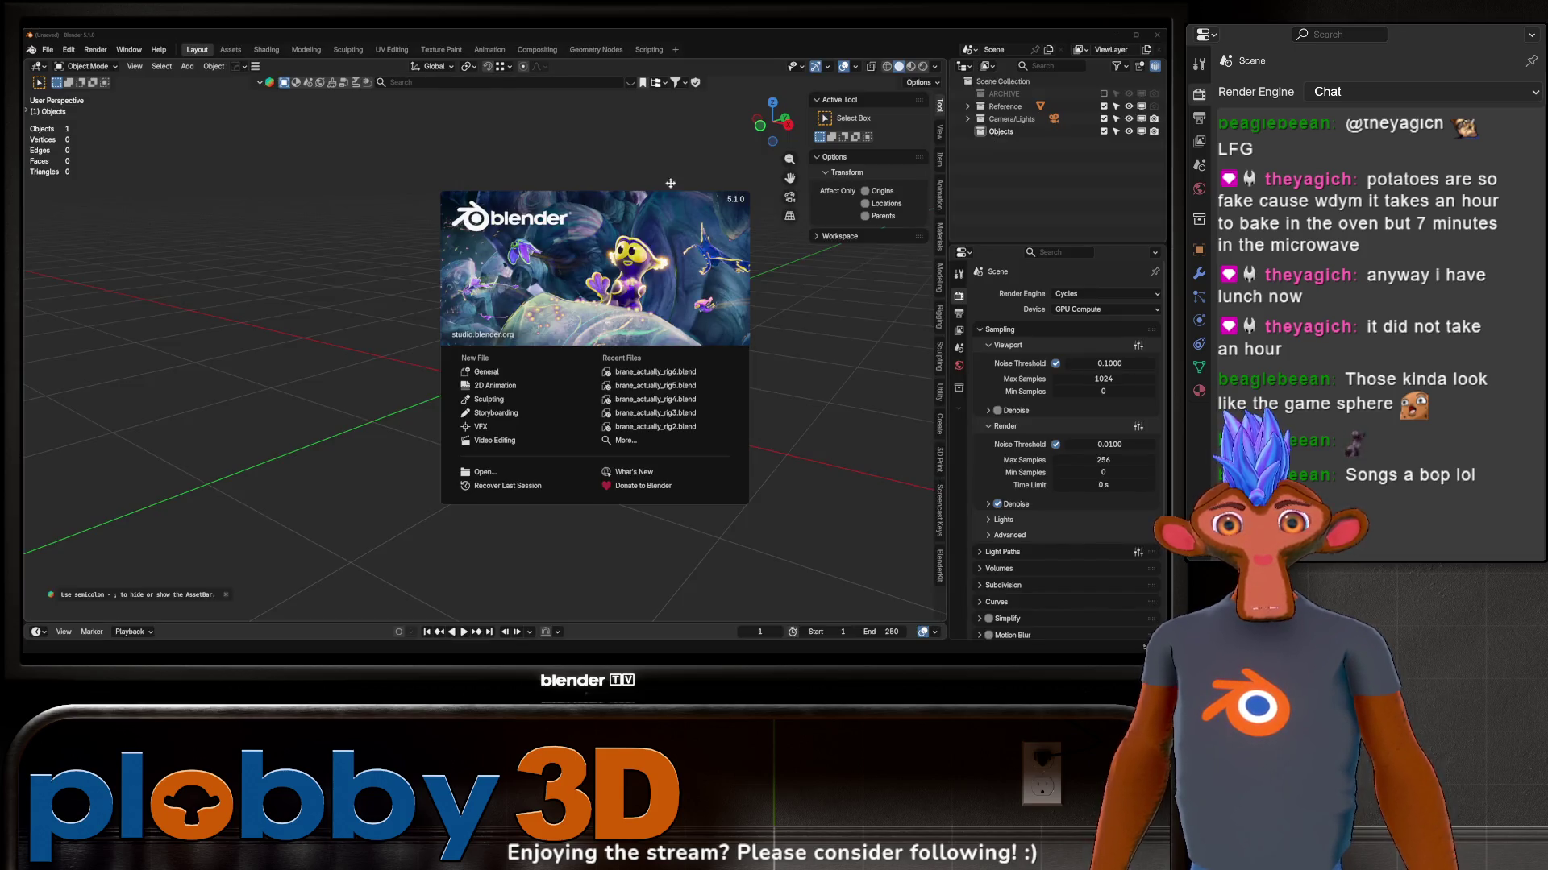
Step: Reopen the recent rig6 character file and recover the work lost in the crash
{"action": "left_click", "coordinate": [384, 237]}
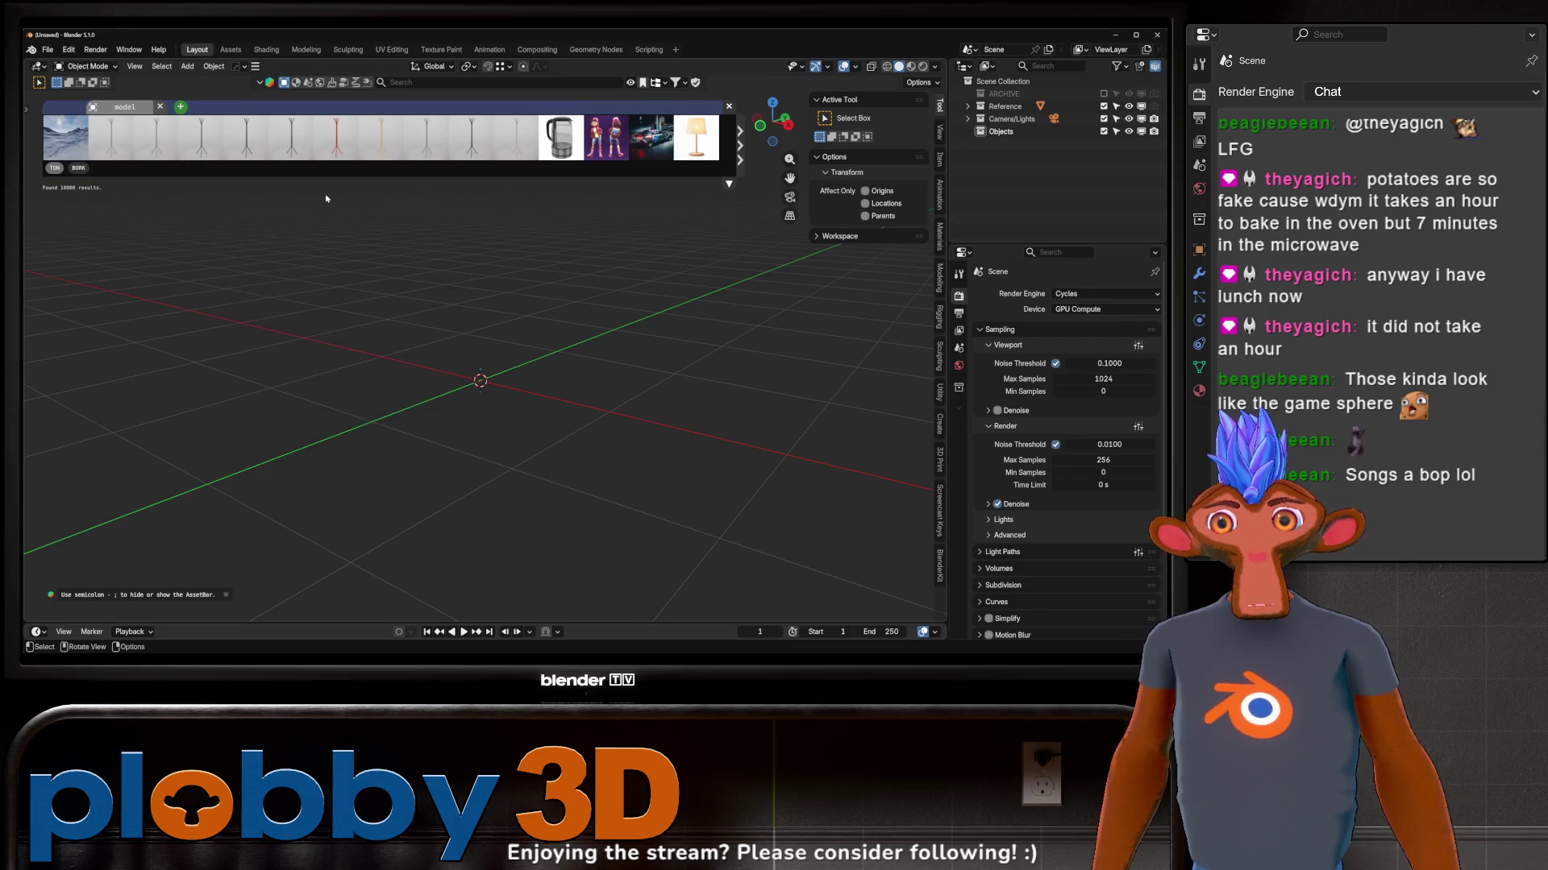
{"action": "left_click", "coordinate": [49, 49]}
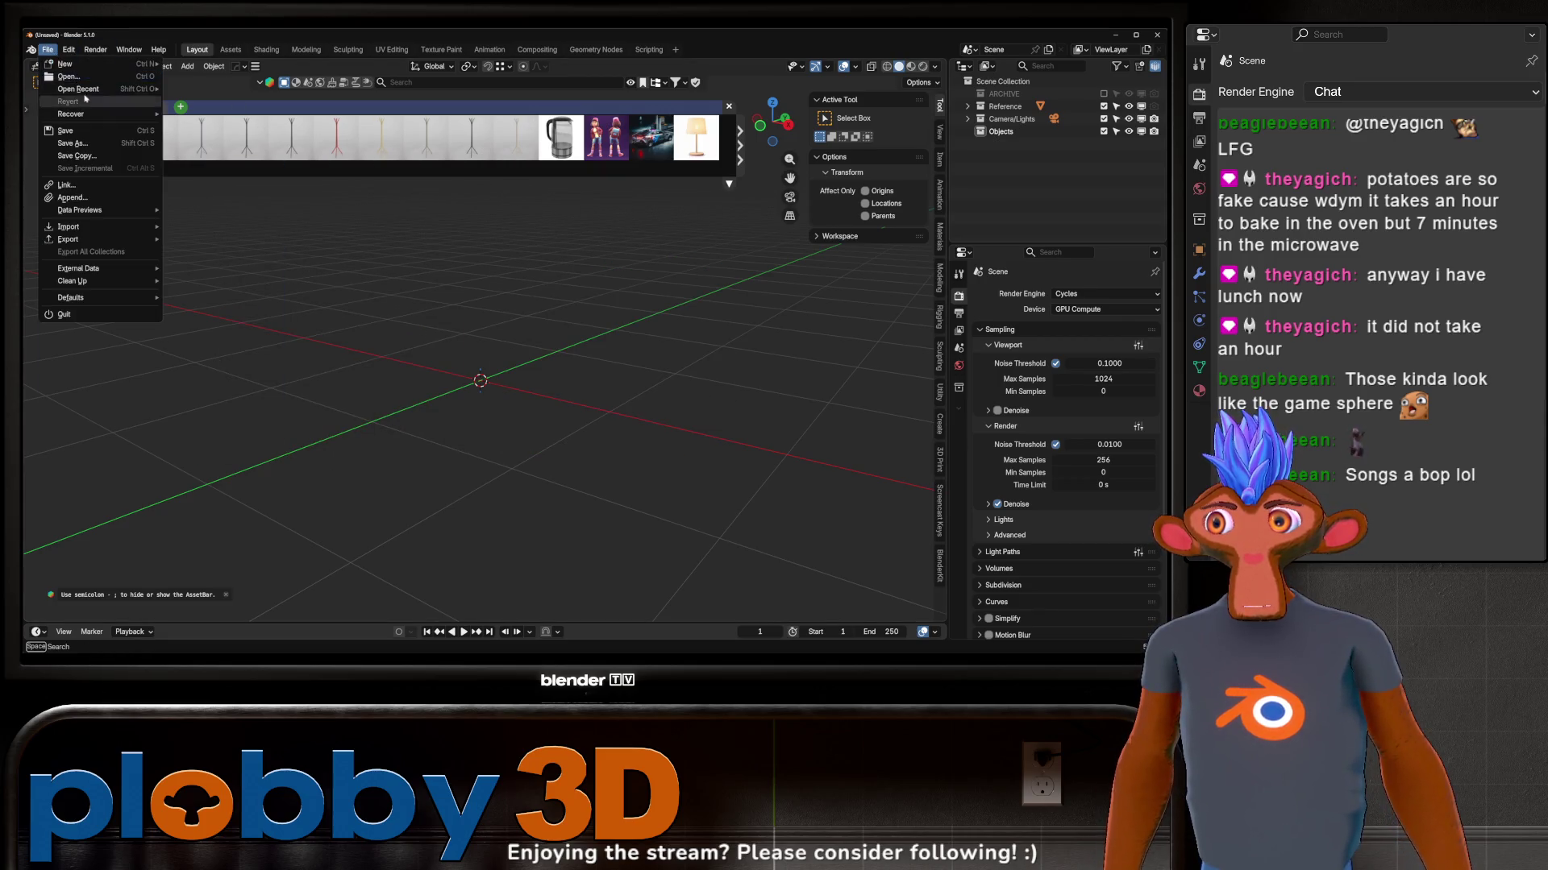
{"action": "left_click", "coordinate": [222, 88]}
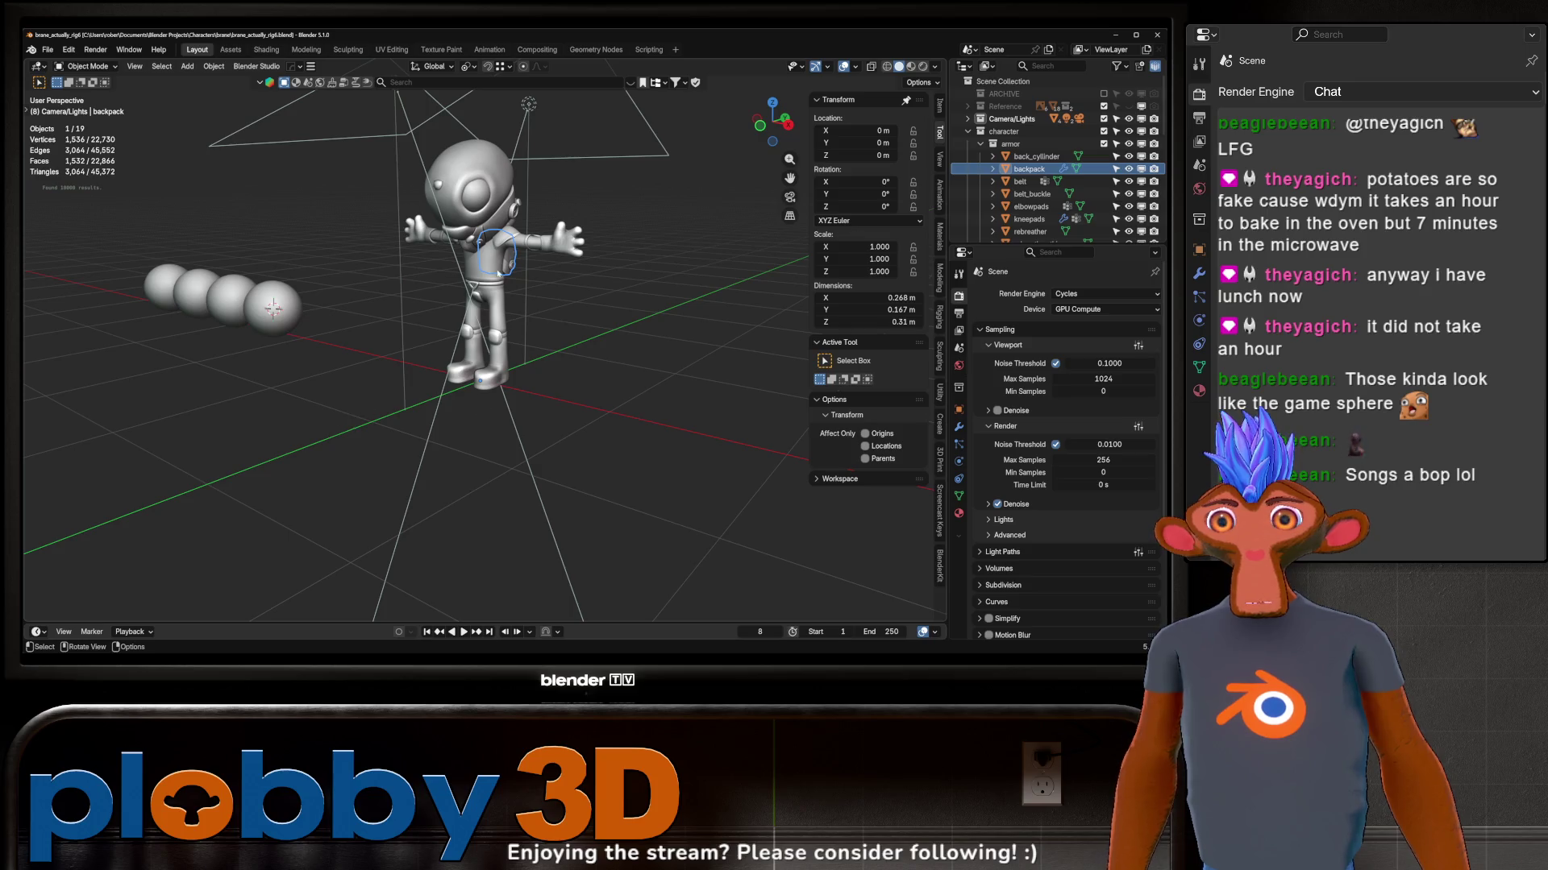
{"action": "scroll", "coordinate": [495, 274], "scroll_direction": "up", "scroll_amount": 5}
{"action": "left_click", "coordinate": [48, 49]}
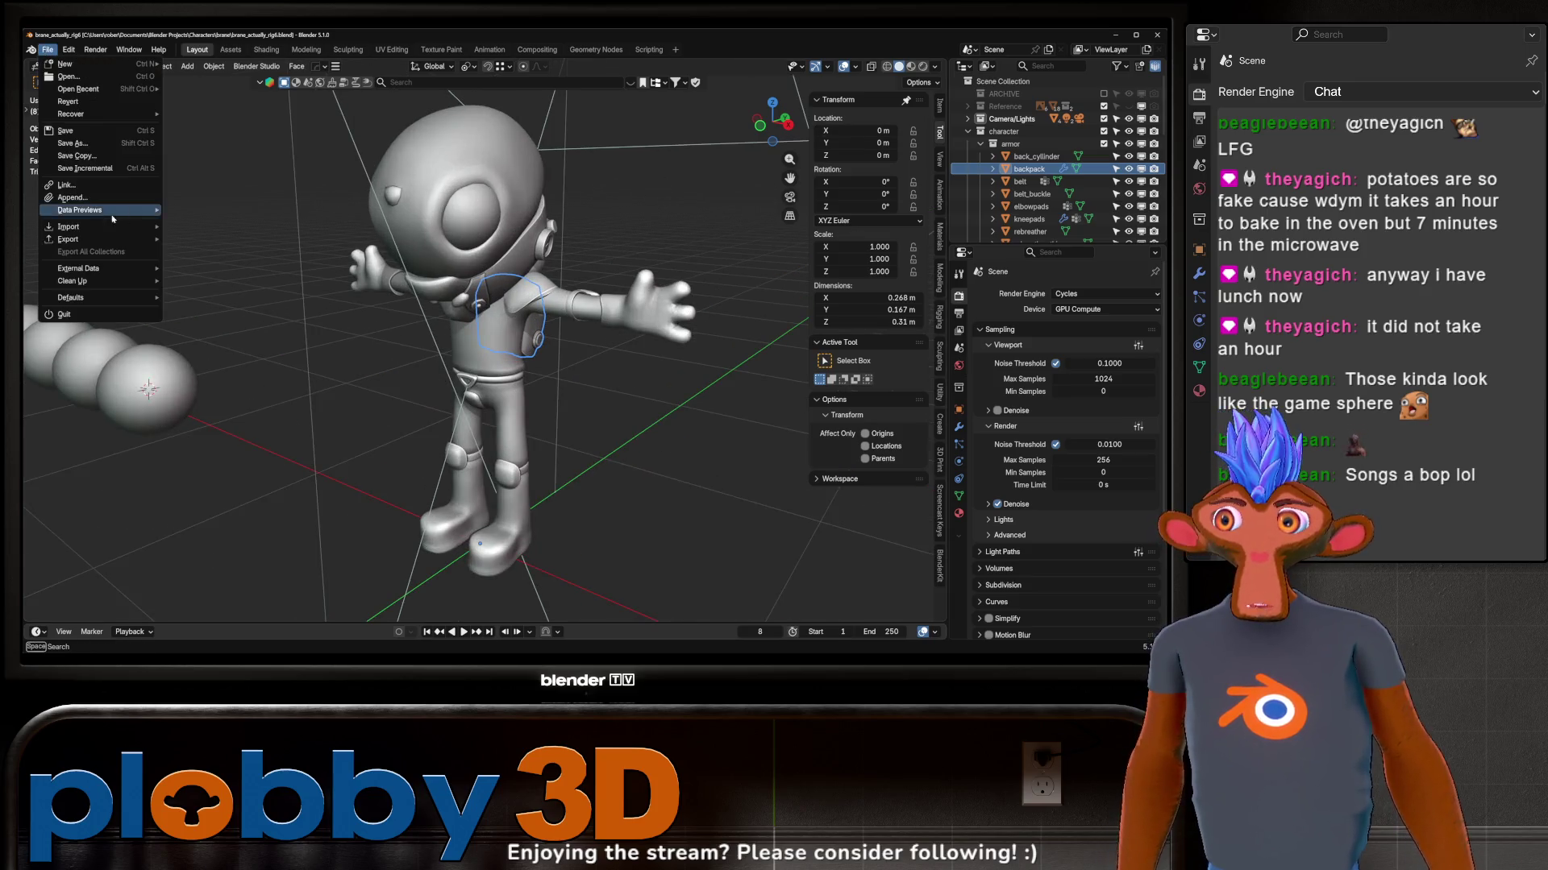
{"action": "mouse_move", "coordinate": [73, 115]}
{"action": "left_click", "coordinate": [199, 126]}
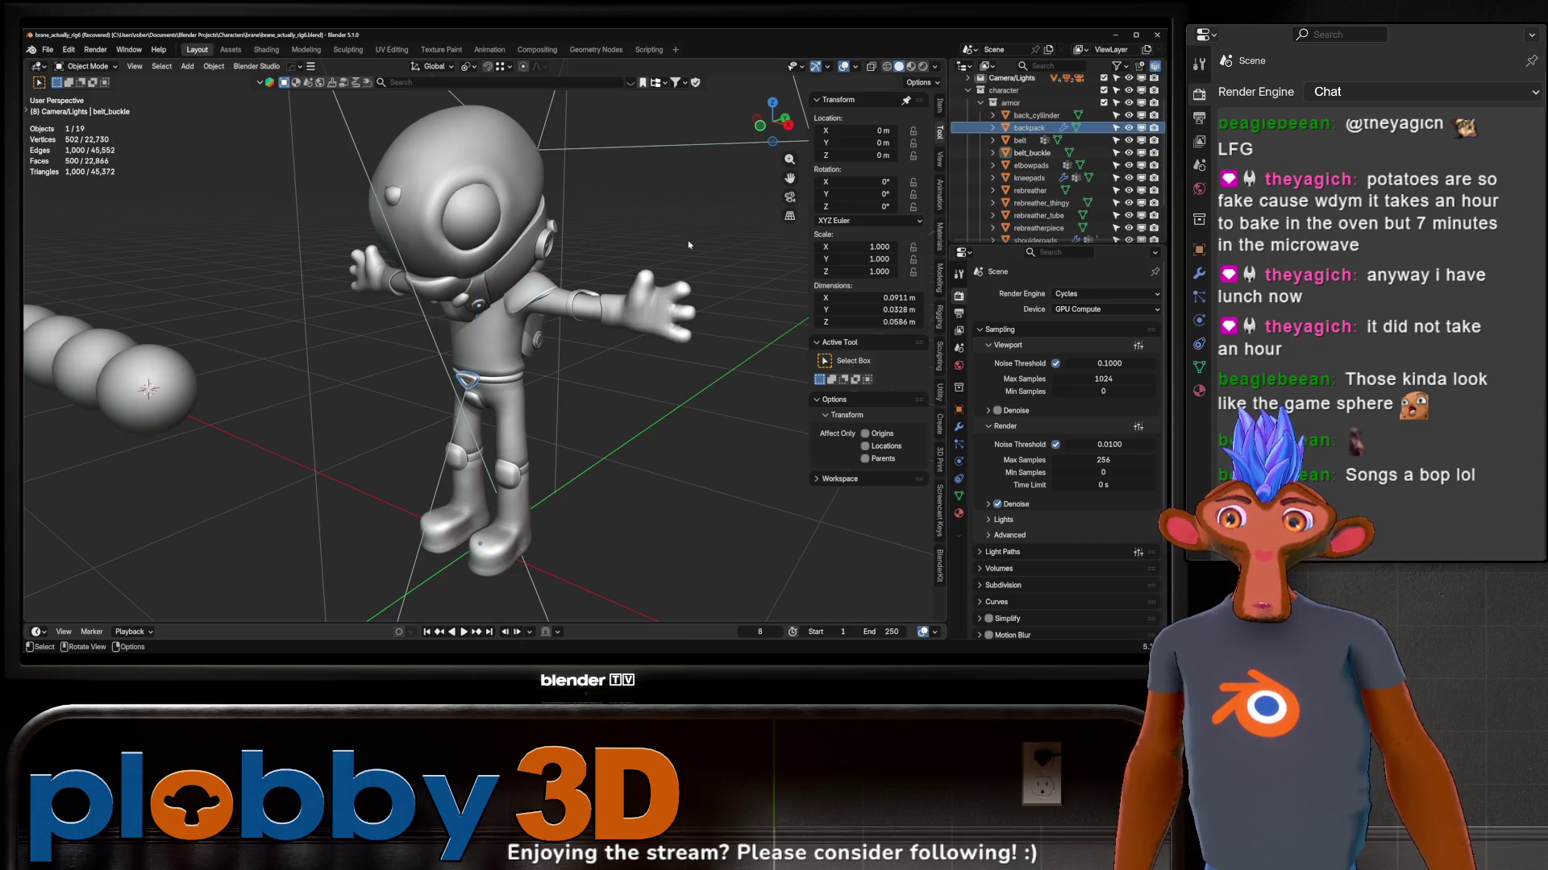
Step: Switch the viewport to Material Preview shading and save the recovered file
{"action": "middle_click_drag", "start_coordinate": [433, 318], "coordinate": [542, 329], "text": "shift"}
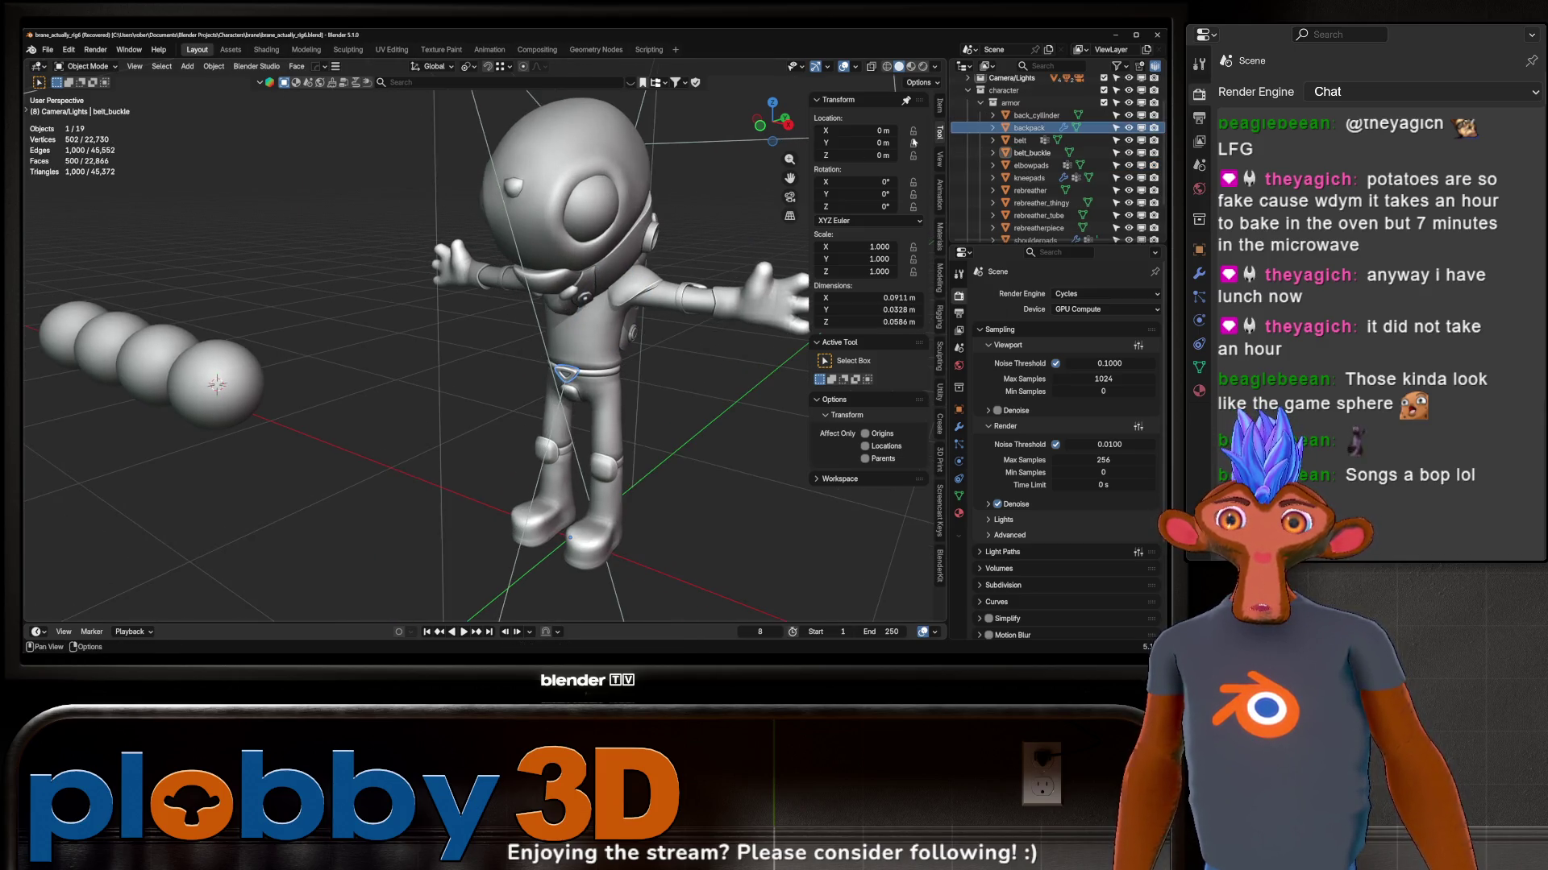
{"action": "left_click", "coordinate": [908, 66]}
{"action": "scroll", "coordinate": [581, 350], "scroll_direction": "up", "scroll_amount": 5}
{"action": "mouse_move", "coordinate": [580, 350]}
{"action": "middle_mouse_down"}
{"action": "mouse_move", "coordinate": [616, 362]}
{"action": "mouse_move", "coordinate": [568, 351]}
{"action": "mouse_move", "coordinate": [624, 327]}
{"action": "mouse_move", "coordinate": [503, 279]}
{"action": "middle_mouse_up"}
{"action": "scroll", "coordinate": [617, 363], "scroll_direction": "down", "scroll_amount": 1}
{"action": "key", "text": "ctrl+s"}
{"action": "scroll", "coordinate": [503, 279], "scroll_direction": "up", "scroll_amount": 3}
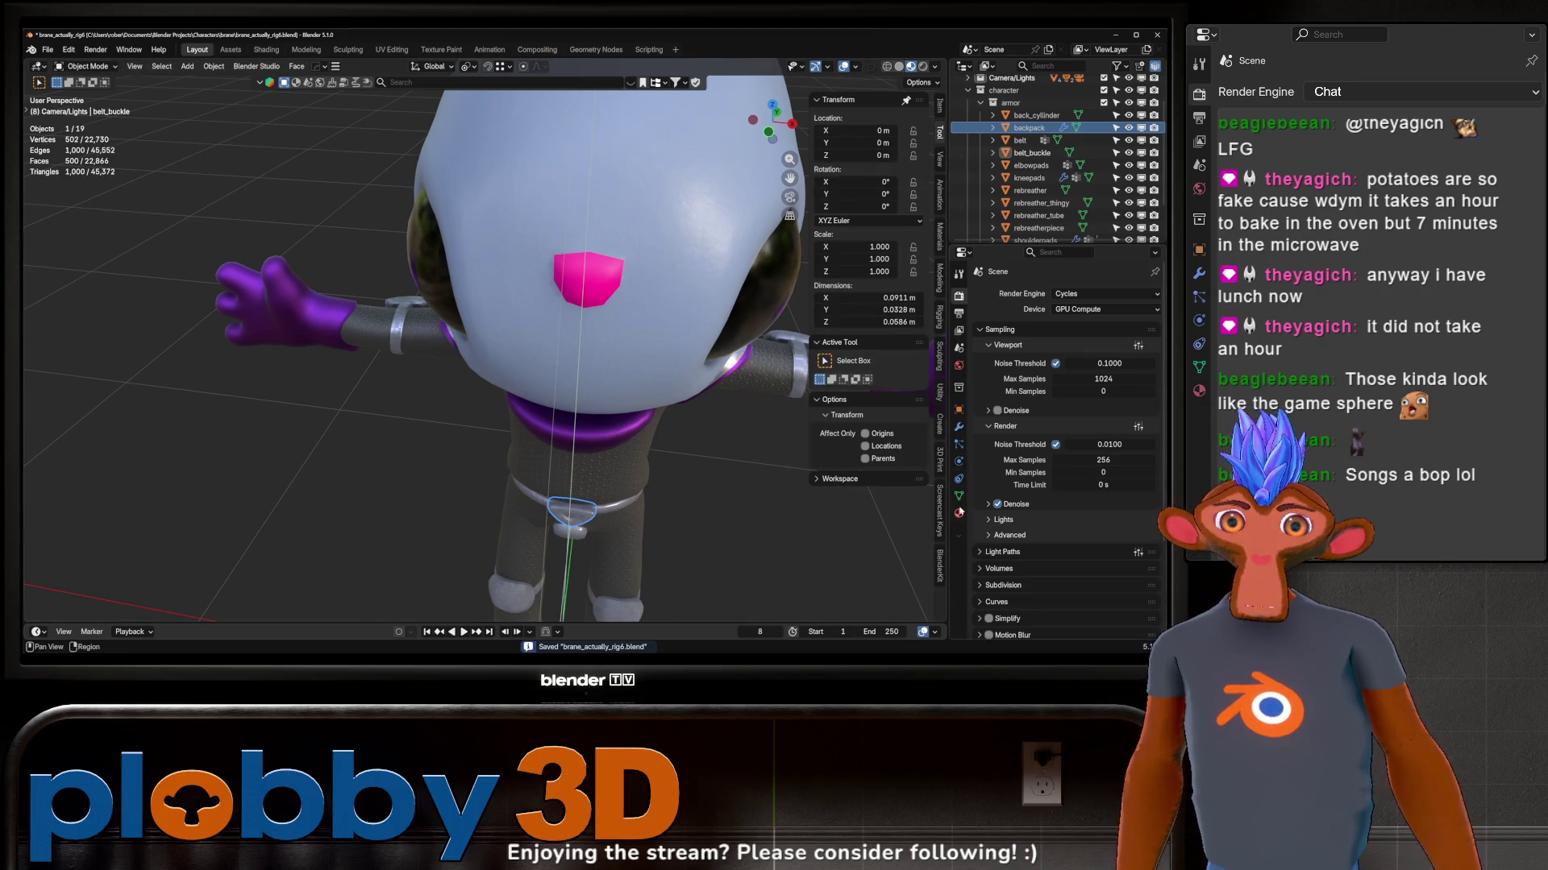
Step: Make the Character's head_jewel material fully metallic and preview the scene in Rendered shading
{"action": "left_click", "coordinate": [960, 511]}
{"action": "left_click", "coordinate": [617, 291]}
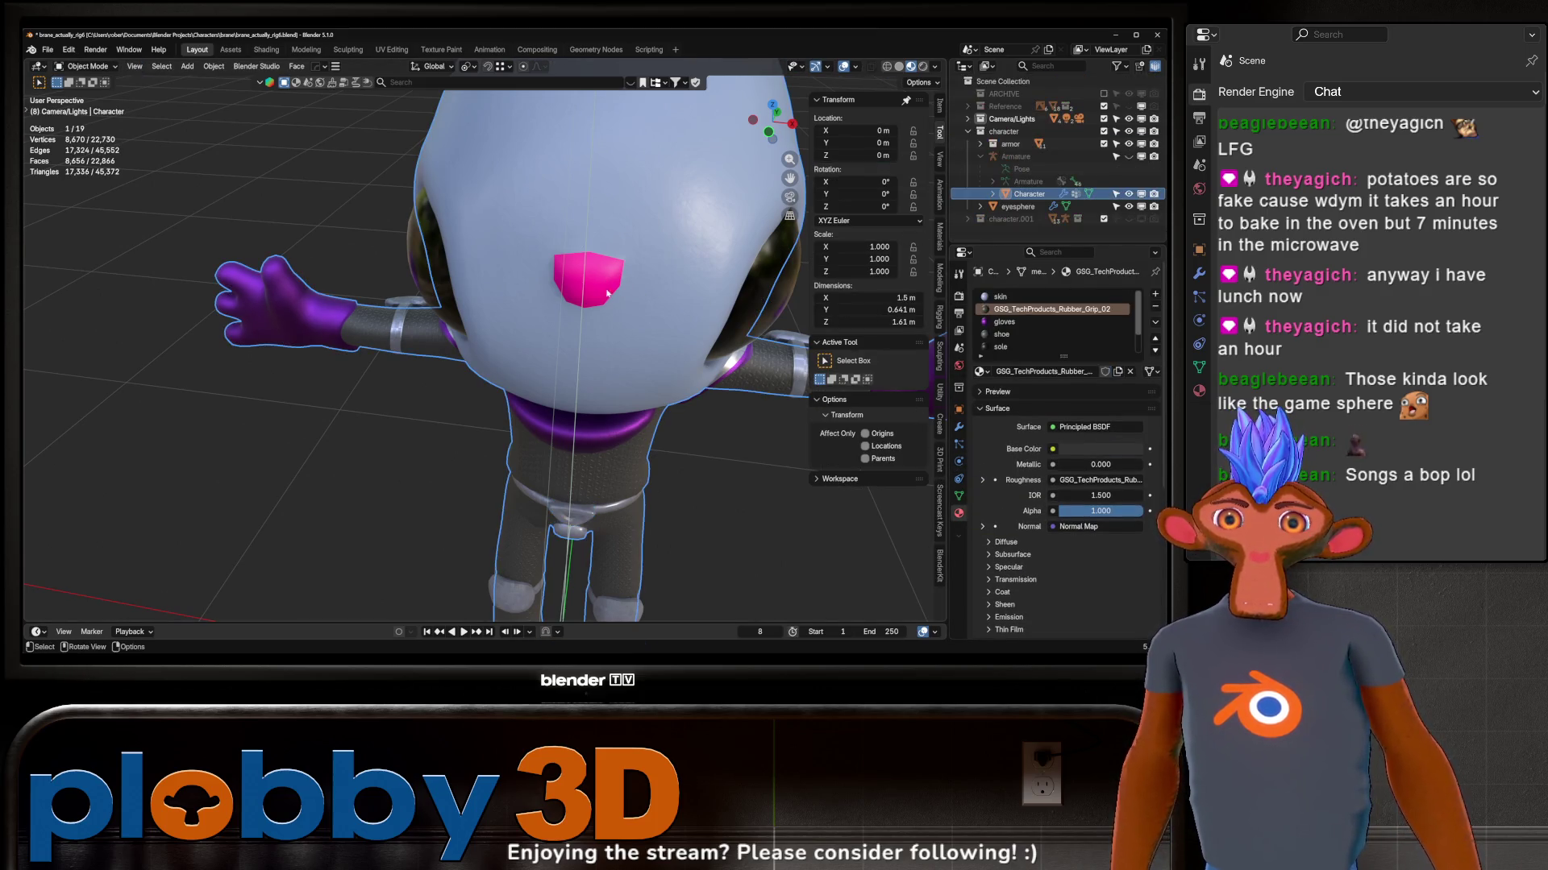
{"action": "left_click", "coordinate": [1007, 347]}
{"action": "left_click_drag", "start_coordinate": [1101, 464], "coordinate": [1160, 464]}
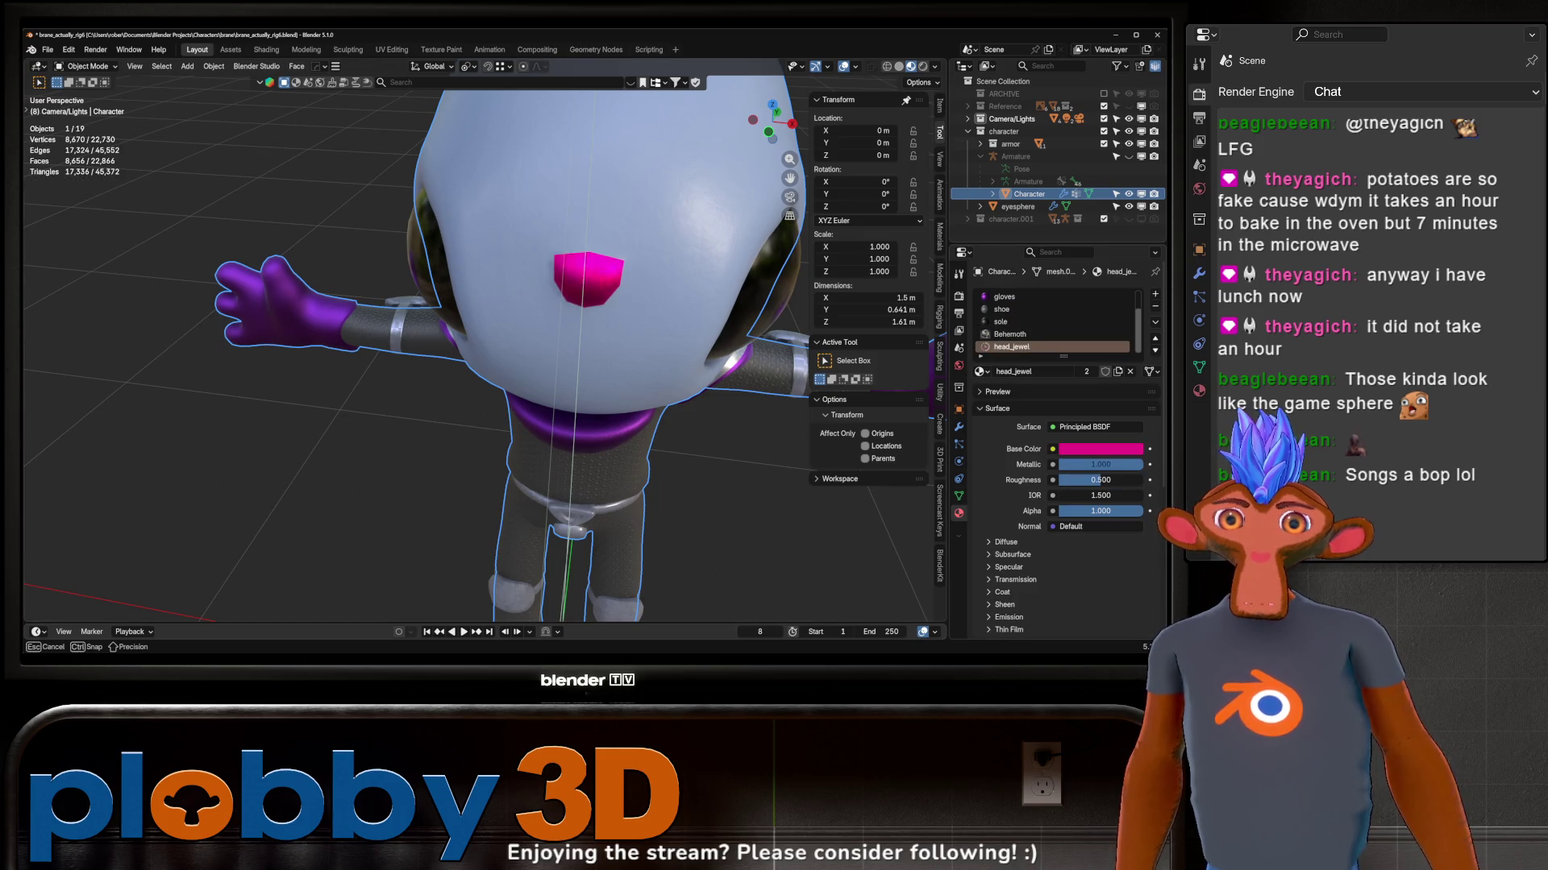
{"action": "middle_click_drag", "start_coordinate": [552, 274], "coordinate": [627, 368]}
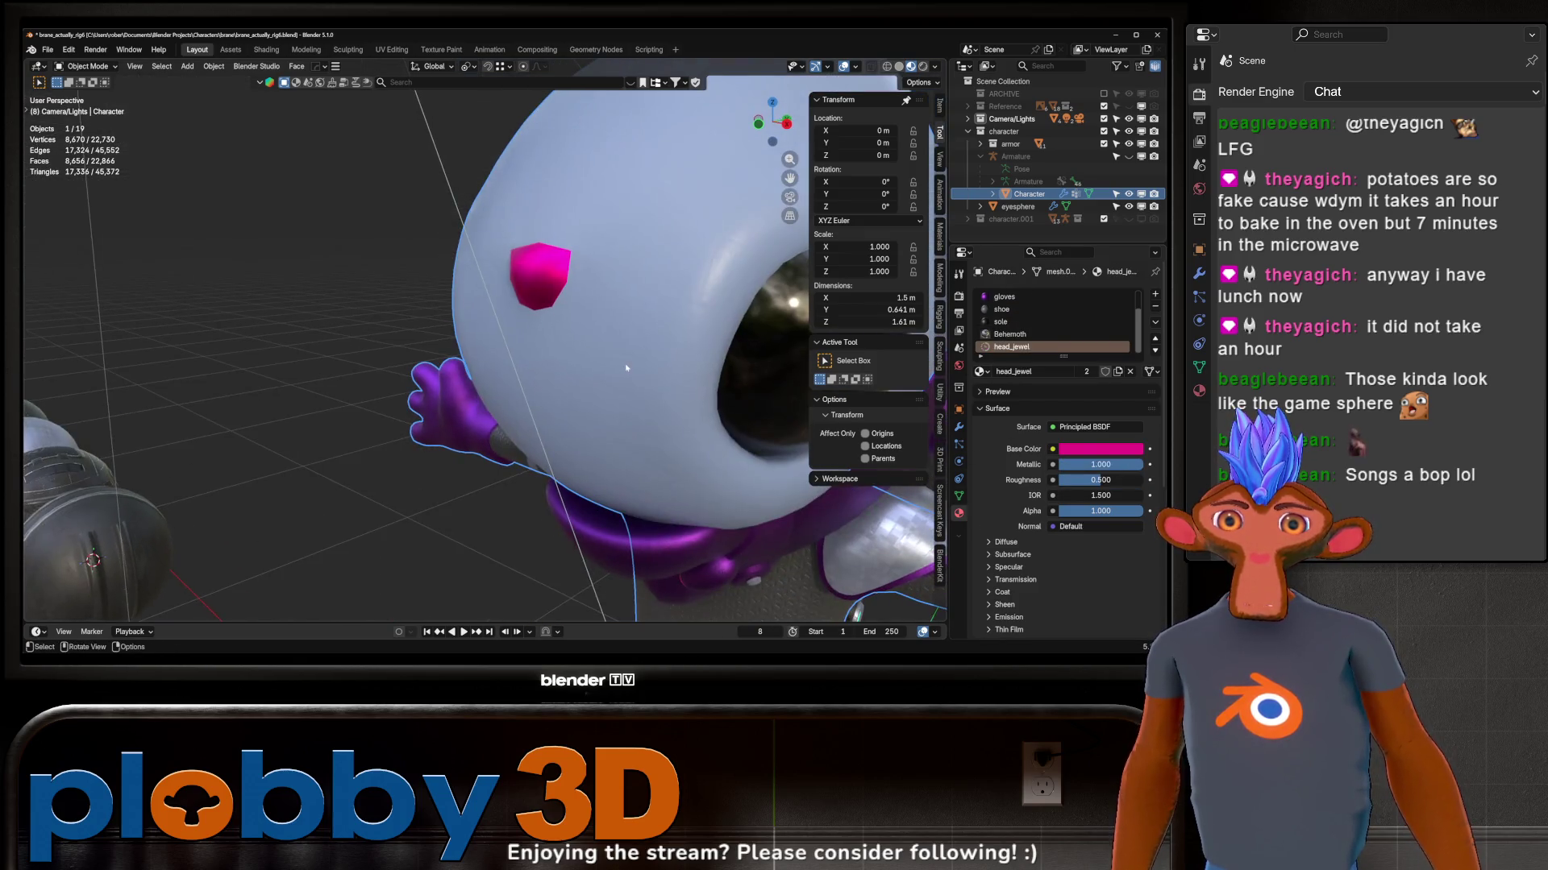
{"action": "left_click", "coordinate": [919, 65]}
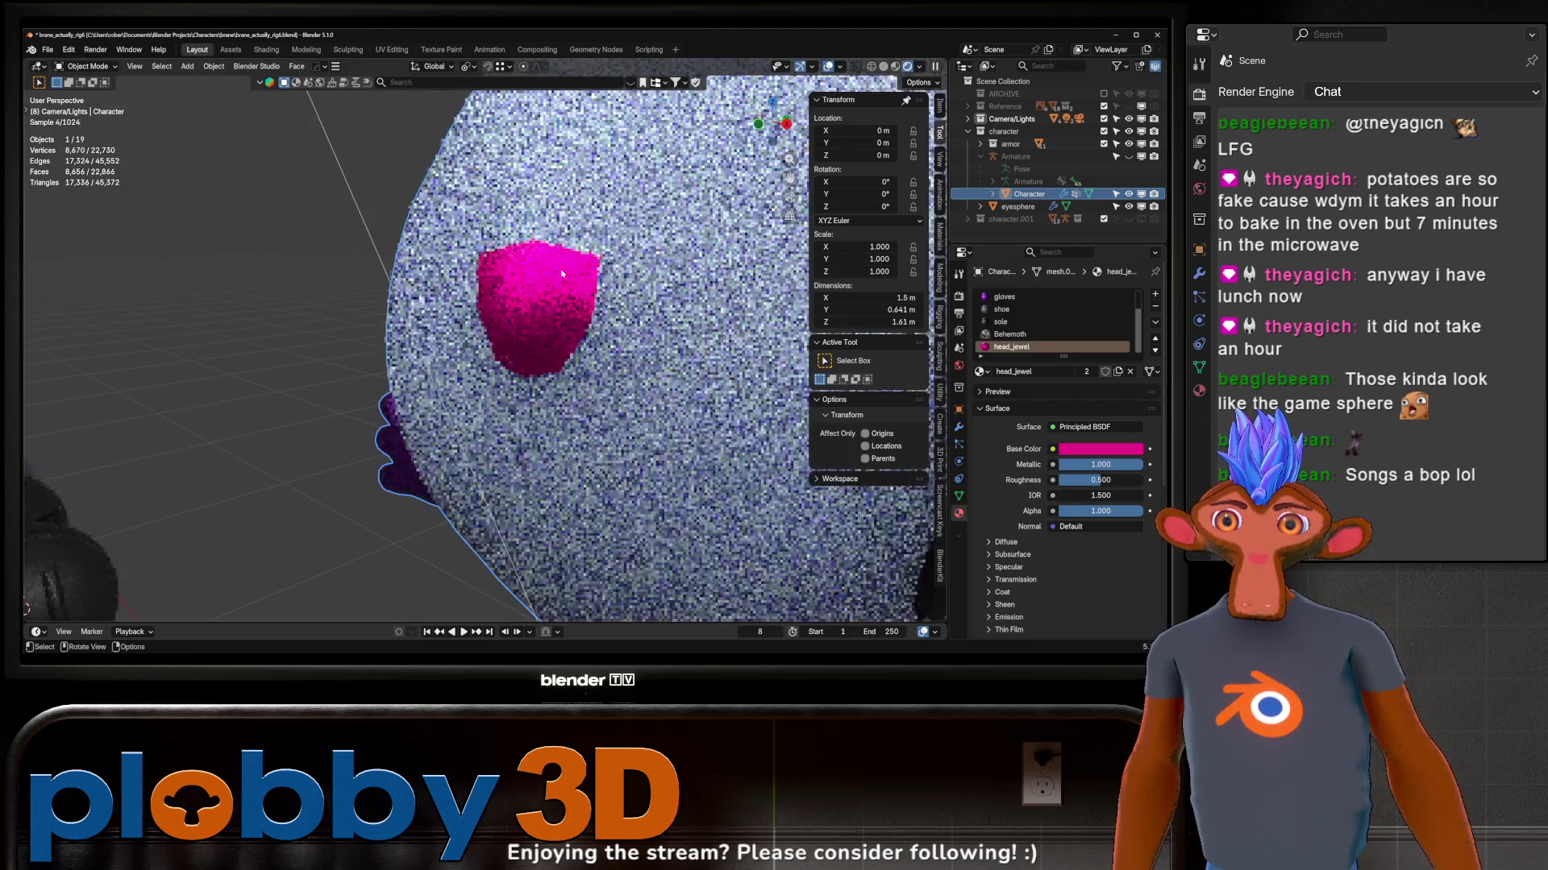
{"action": "scroll", "coordinate": [605, 254], "scroll_direction": "down", "scroll_amount": 5}
Step: Delete the four sample spheres beside the character
{"action": "middle_click_drag", "start_coordinate": [604, 254], "coordinate": [655, 253]}
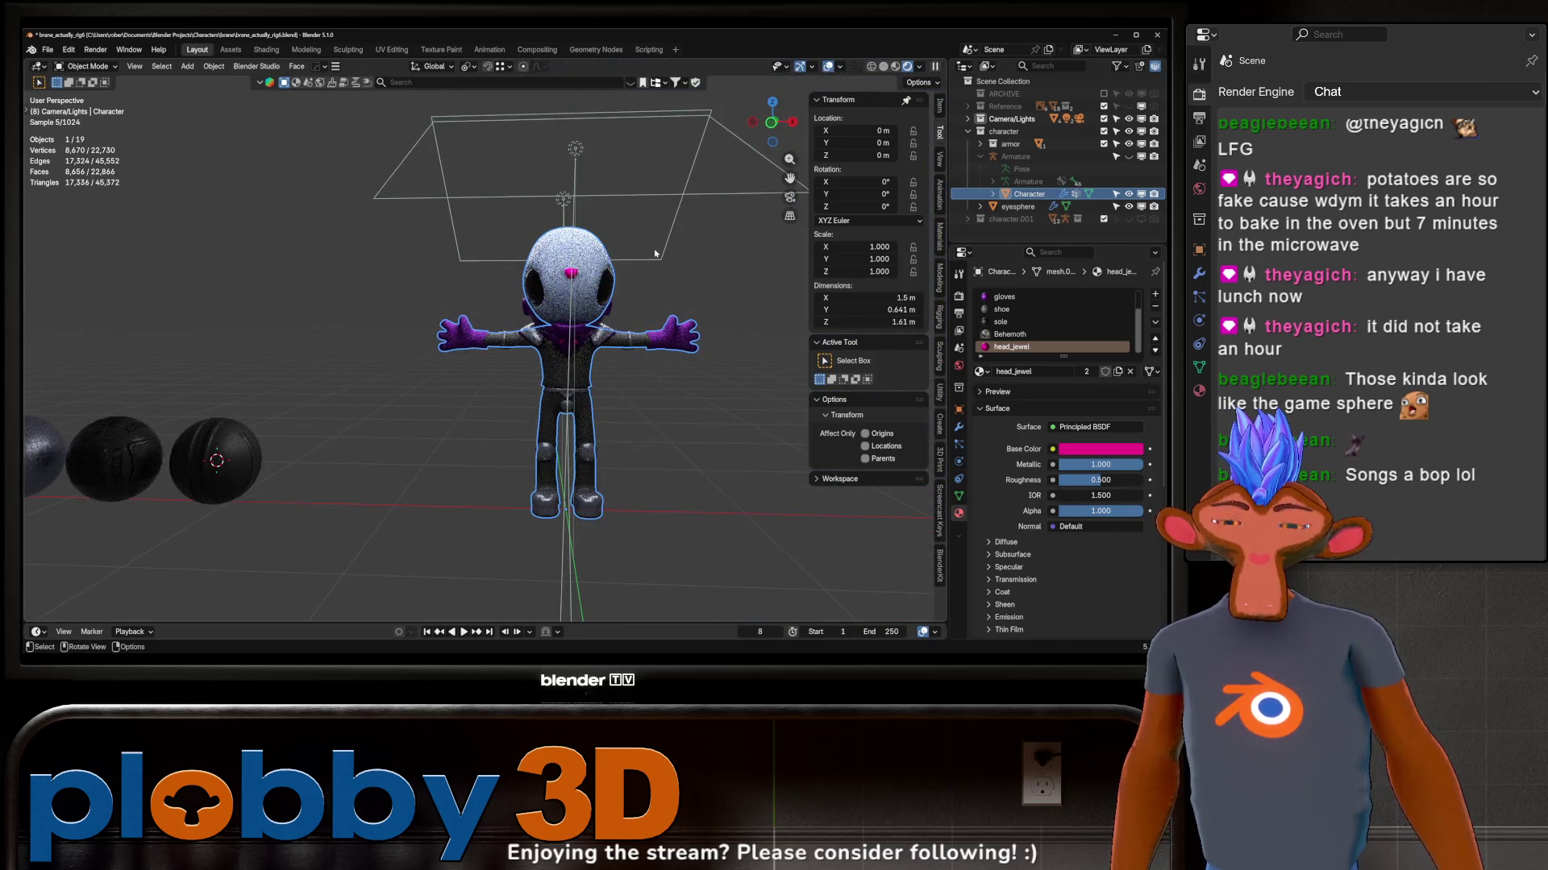
{"action": "middle_click_drag", "start_coordinate": [607, 359], "coordinate": [210, 294]}
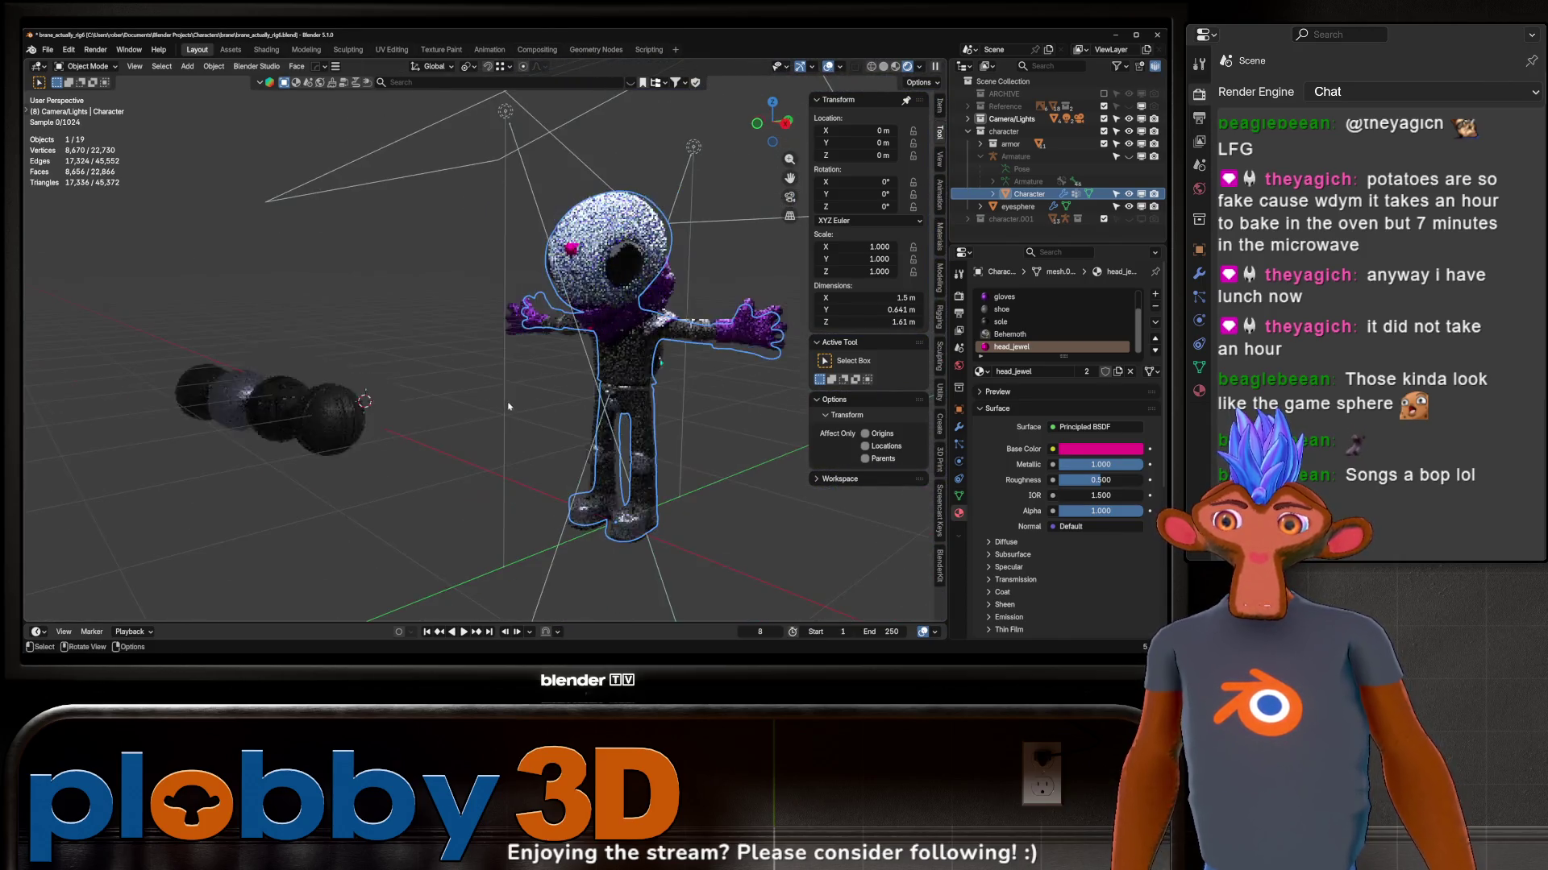
{"action": "left_click_drag", "start_coordinate": [208, 293], "coordinate": [410, 460]}
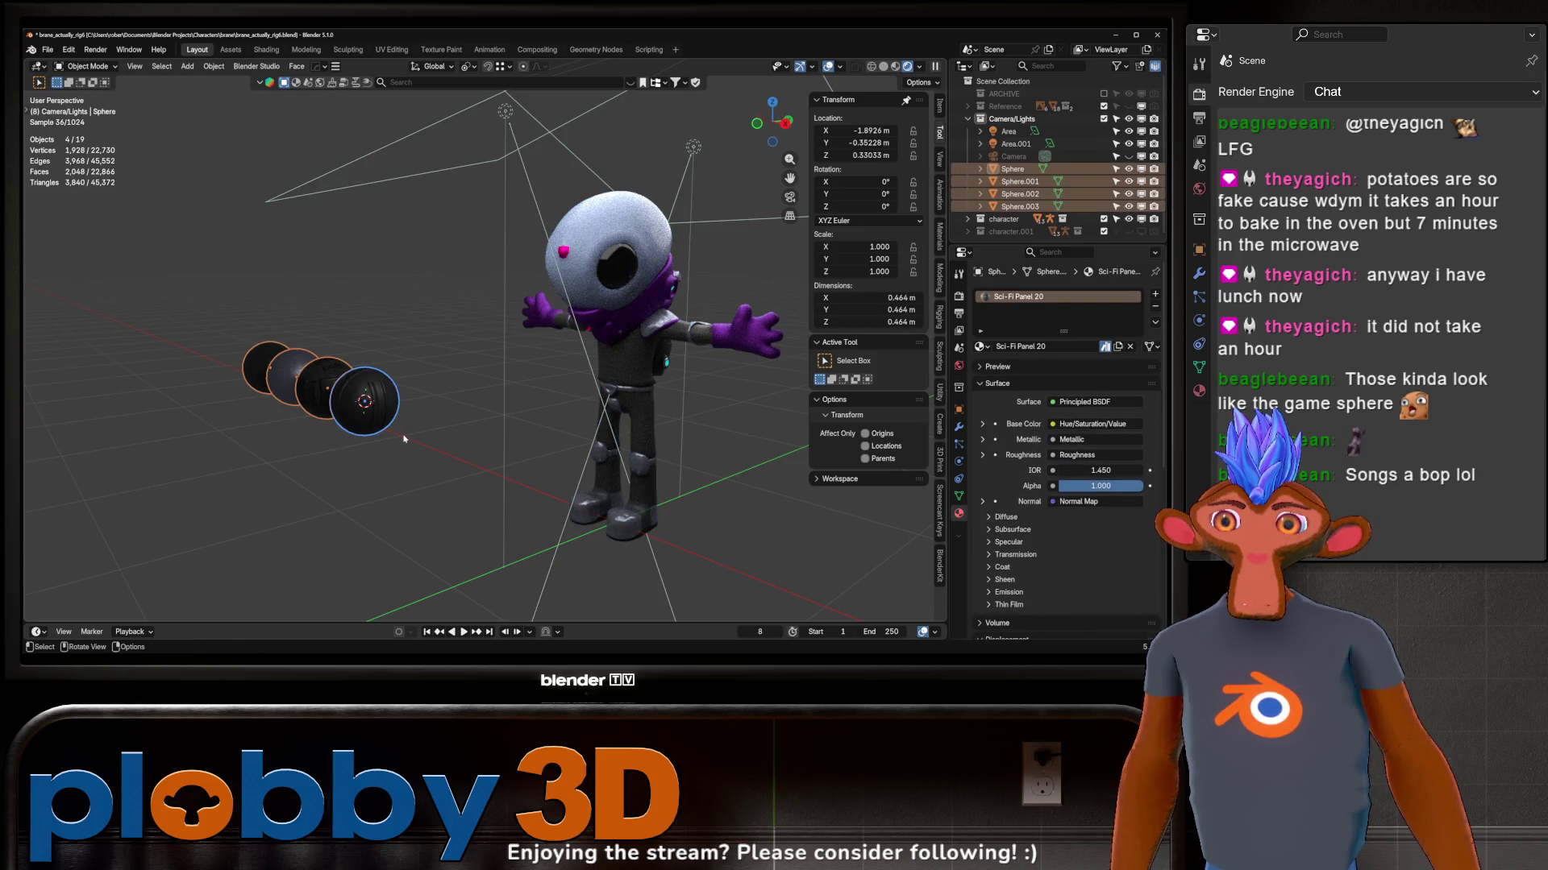
{"action": "key", "text": "Delete"}
{"action": "mouse_move", "coordinate": [404, 430]}
{"action": "middle_mouse_down"}
{"action": "mouse_move", "coordinate": [545, 309]}
{"action": "mouse_move", "coordinate": [717, 342]}
{"action": "mouse_move", "coordinate": [517, 296]}
{"action": "middle_mouse_up"}
{"action": "scroll", "coordinate": [717, 343], "scroll_direction": "up", "scroll_amount": 3}
{"action": "scroll", "coordinate": [517, 297], "scroll_direction": "down", "scroll_amount": 3}
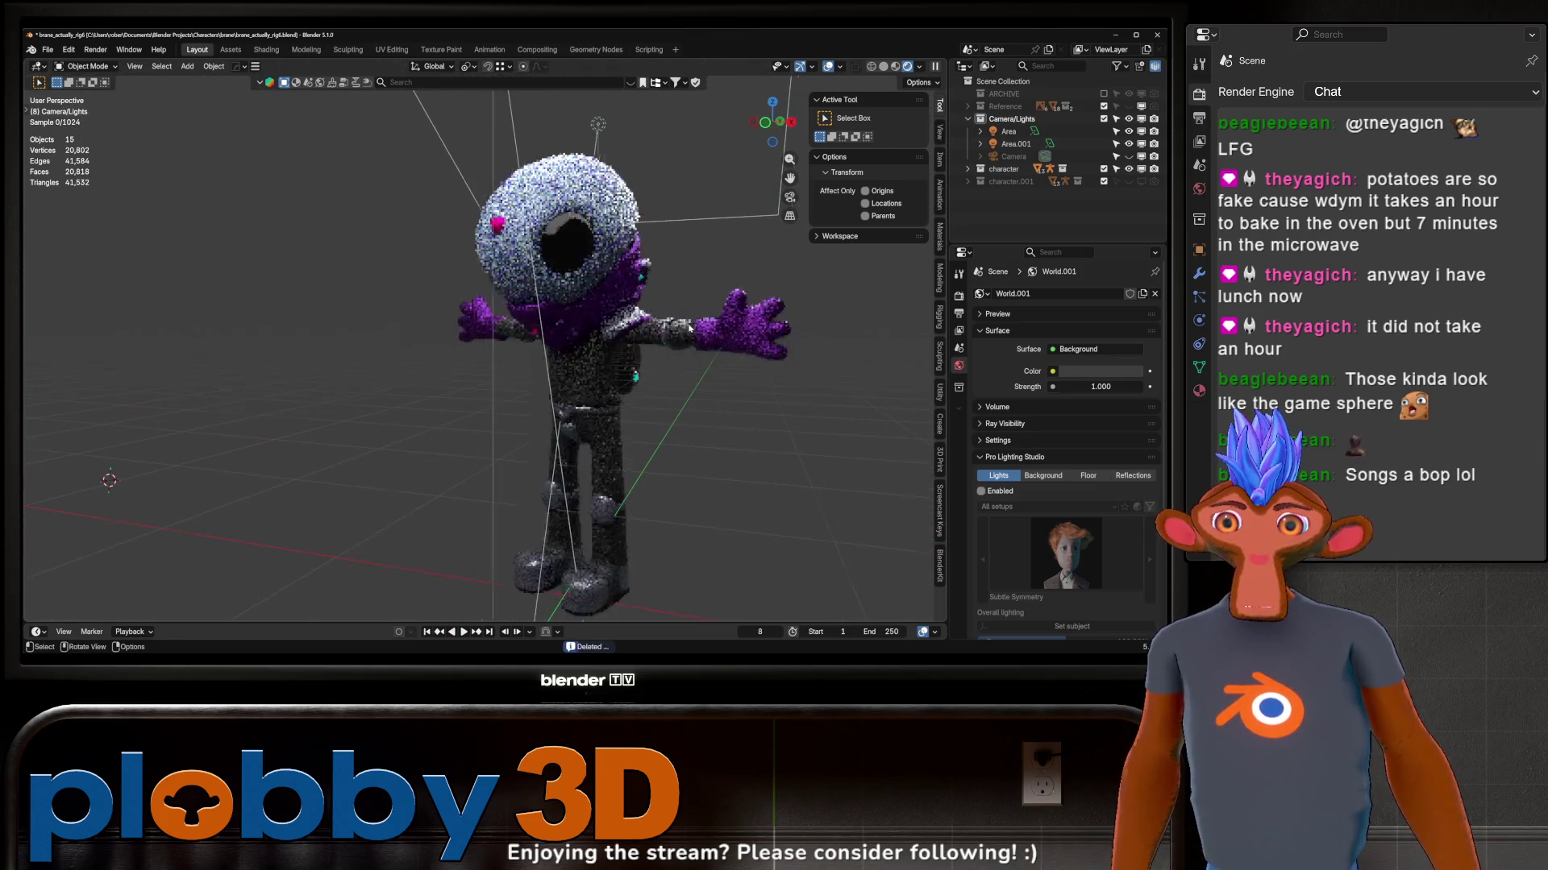
Step: Save an incremental version as brane_actually_rig7.blend and purge the file's unused data
{"action": "left_click", "coordinate": [51, 51]}
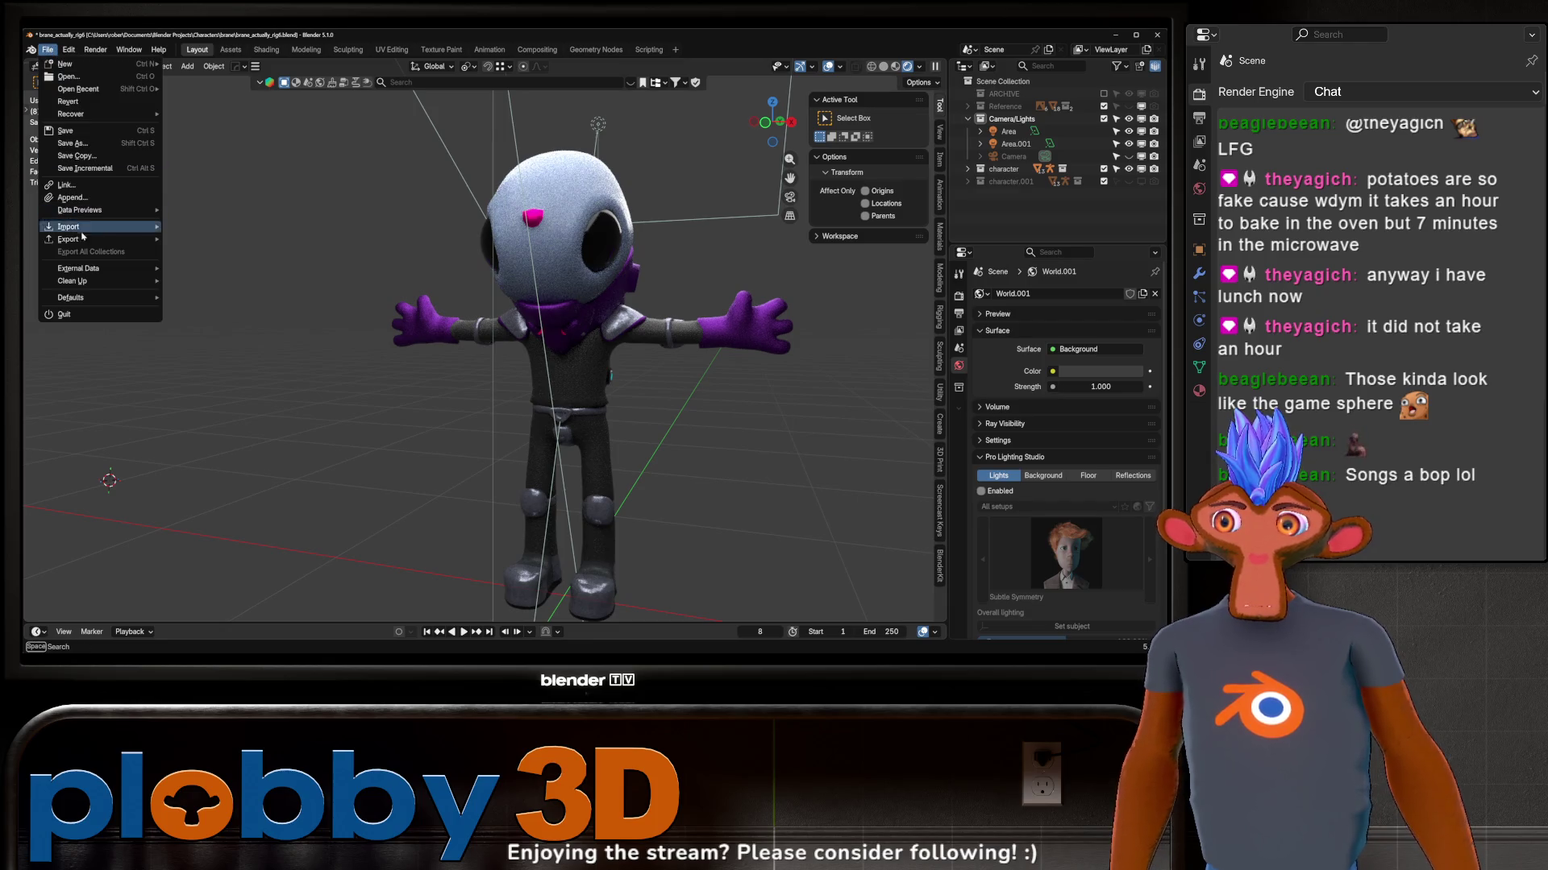
{"action": "key", "text": "ctrl+alt+s"}
{"action": "left_click", "coordinate": [50, 51]}
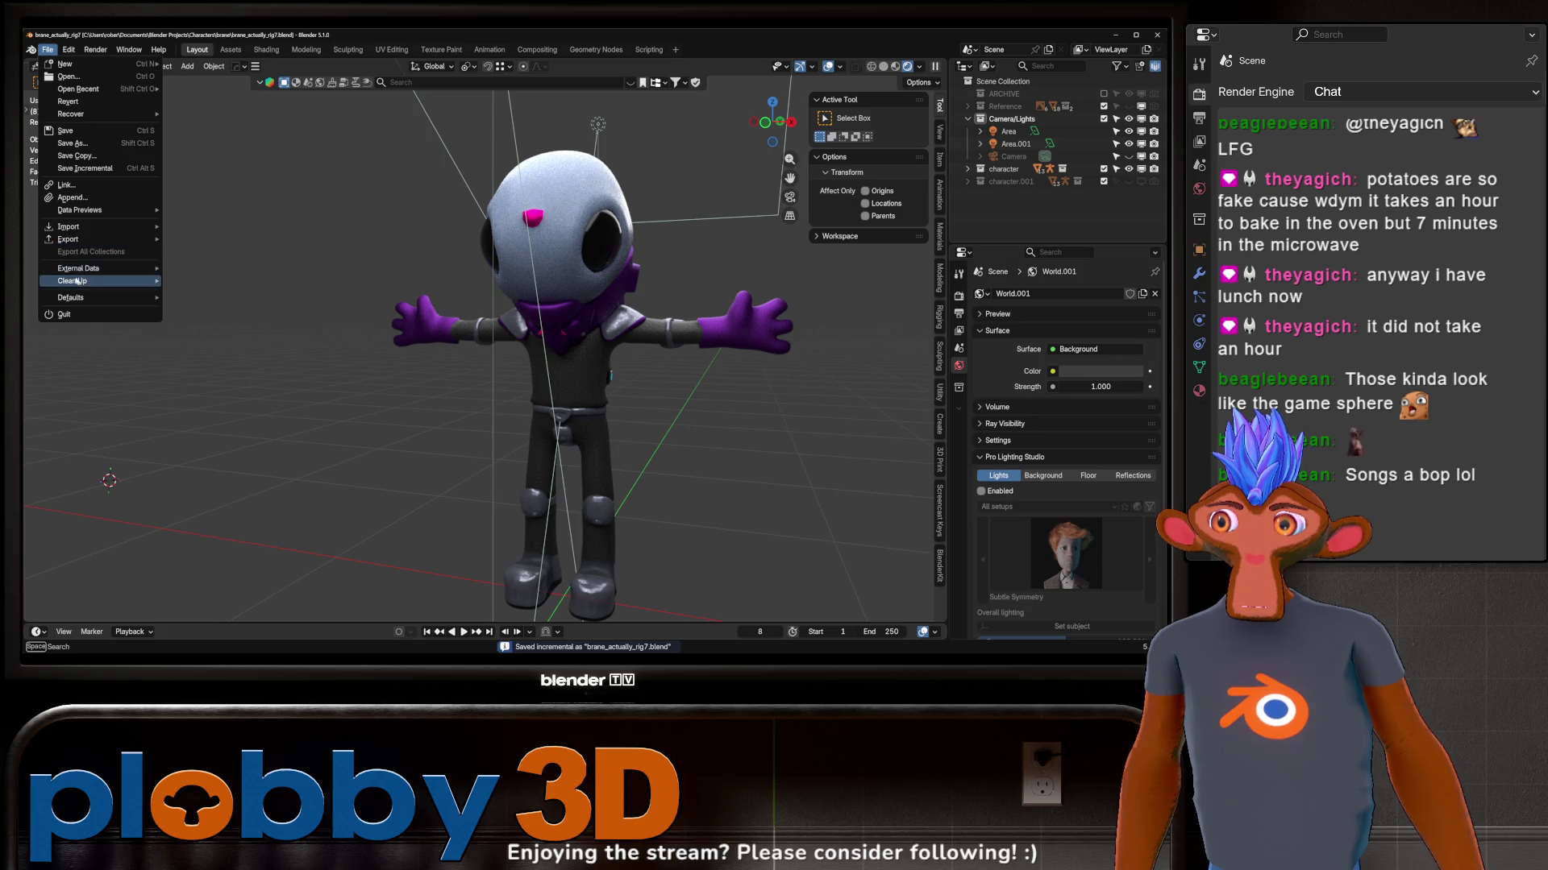
{"action": "left_click", "coordinate": [197, 281]}
{"action": "left_click", "coordinate": [169, 357]}
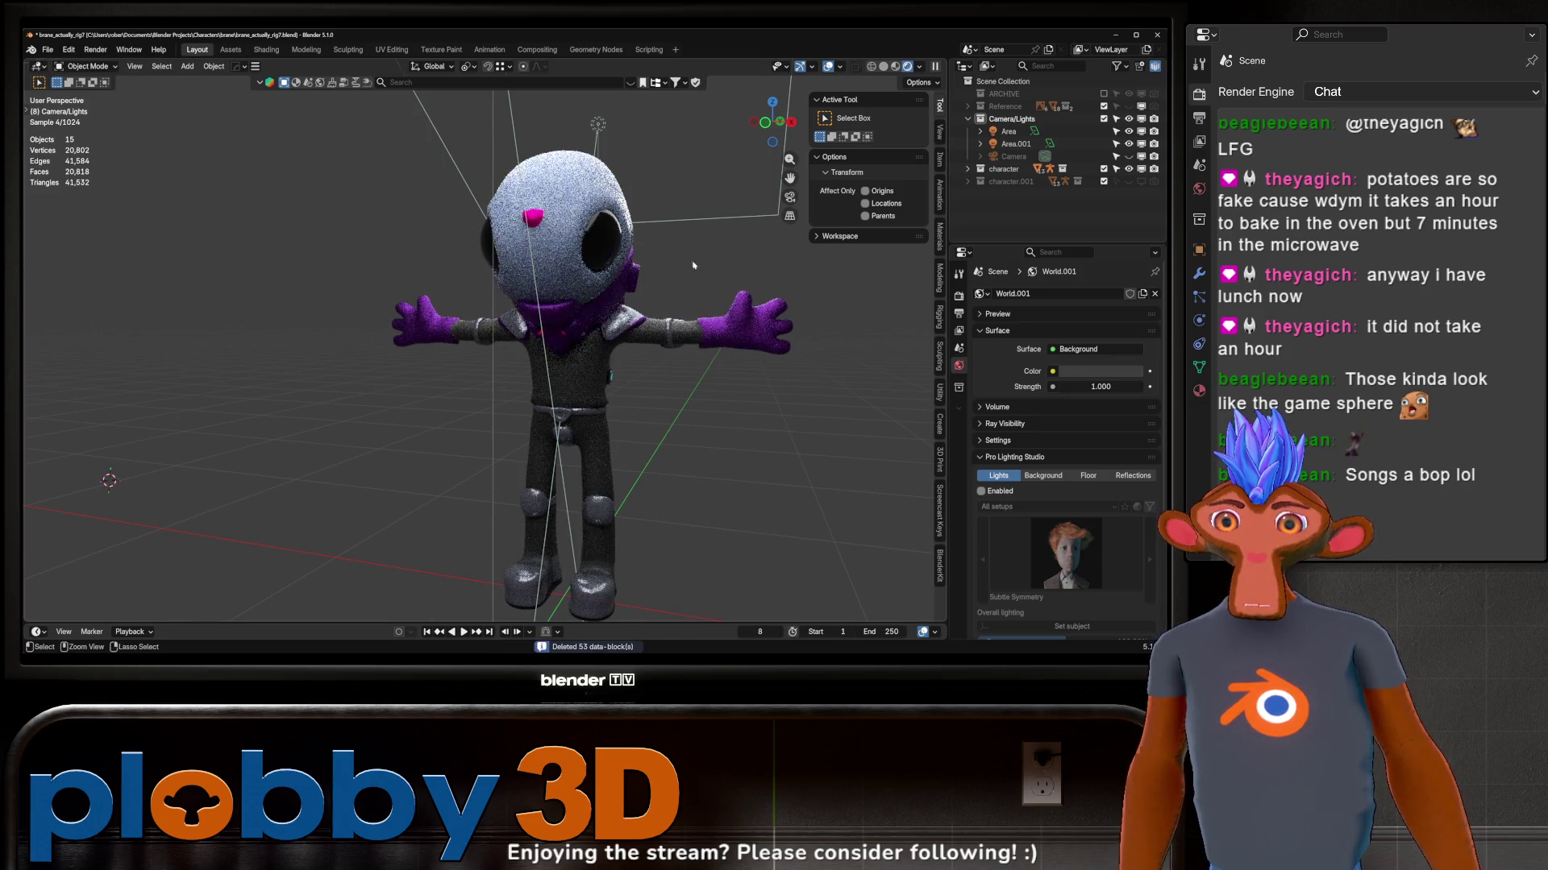
{"action": "scroll", "coordinate": [614, 304], "scroll_direction": "down", "scroll_amount": 3}
{"action": "middle_click_drag", "start_coordinate": [613, 303], "coordinate": [763, 290]}
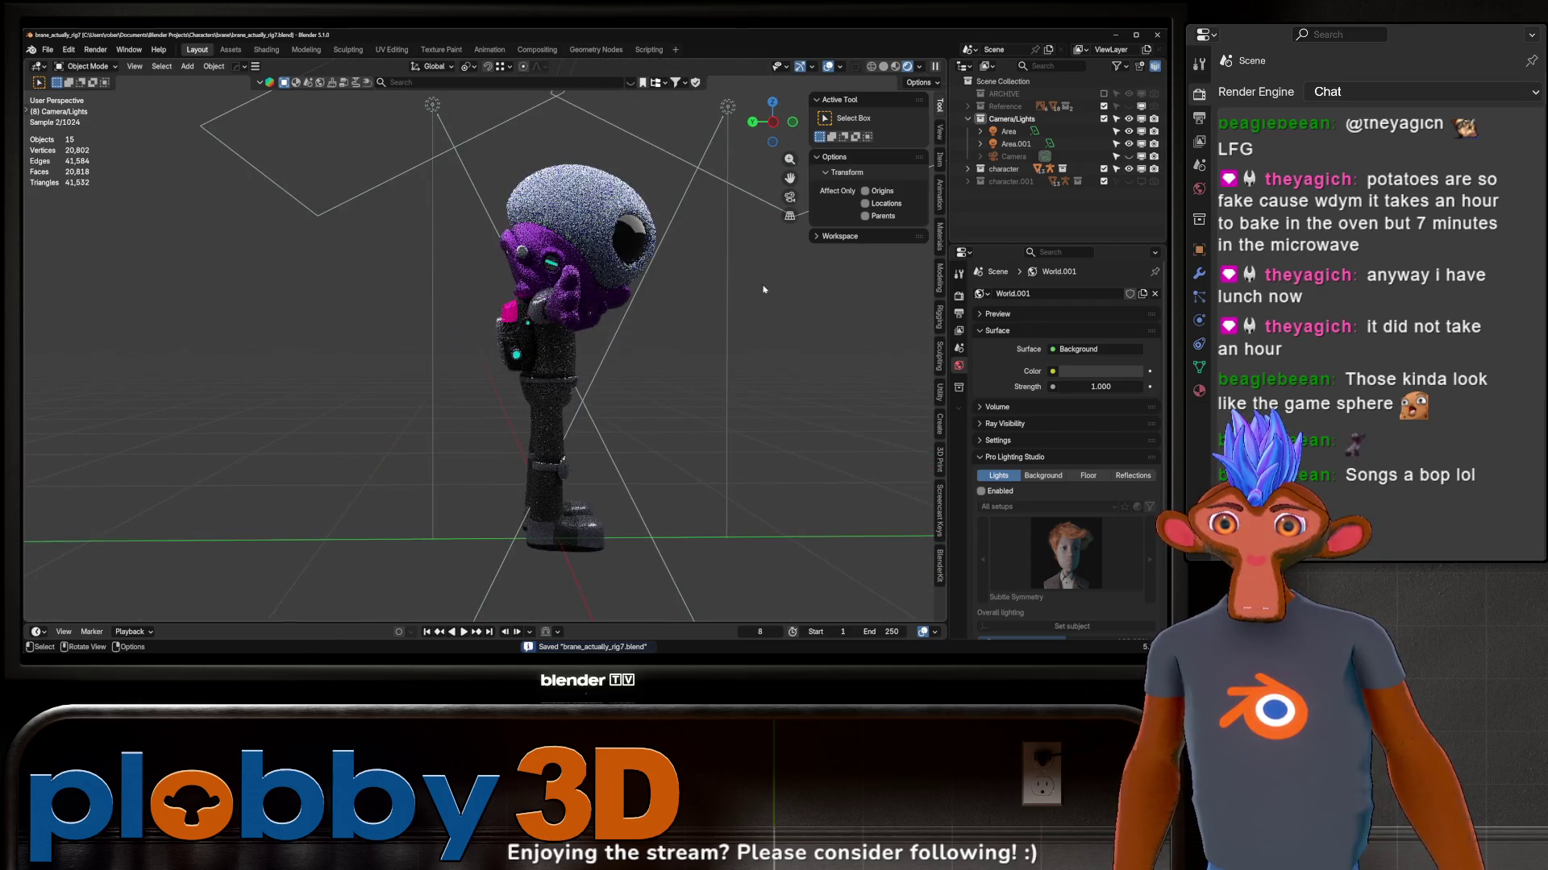
{"action": "mouse_move", "coordinate": [658, 321]}
{"action": "middle_mouse_down"}
{"action": "mouse_move", "coordinate": [632, 322]}
{"action": "mouse_move", "coordinate": [557, 262]}
{"action": "middle_mouse_up"}
{"action": "scroll", "coordinate": [631, 322], "scroll_direction": "up", "scroll_amount": 3}
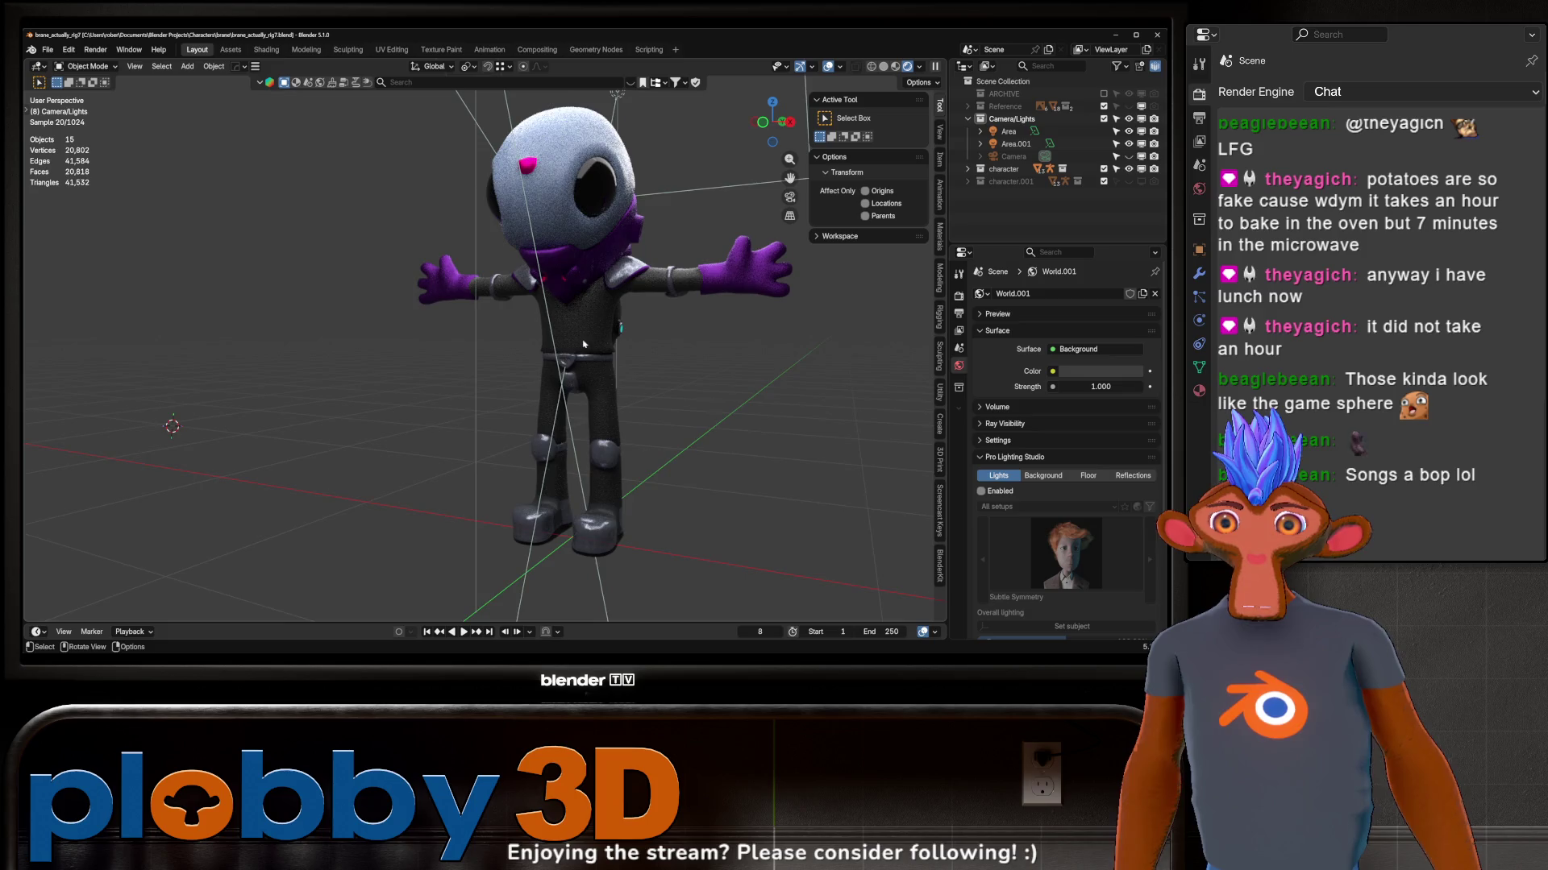
{"action": "middle_click_drag", "start_coordinate": [584, 345], "coordinate": [540, 303]}
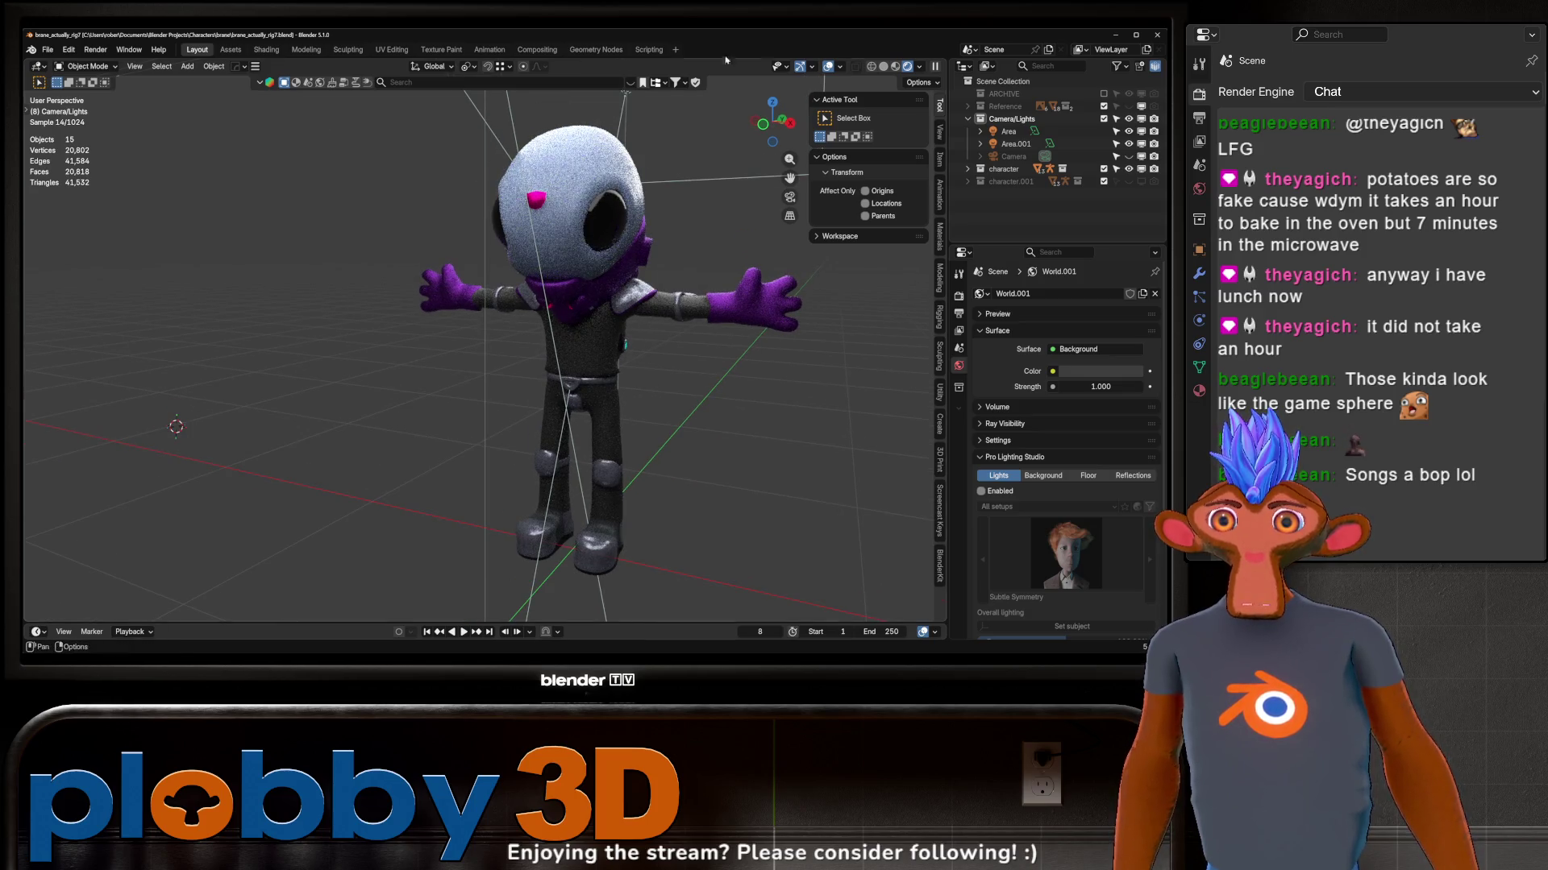
Step: Disable the BlenderKit Online Asset Library add-on in Preferences
{"action": "left_click", "coordinate": [70, 50]}
{"action": "left_click", "coordinate": [100, 224]}
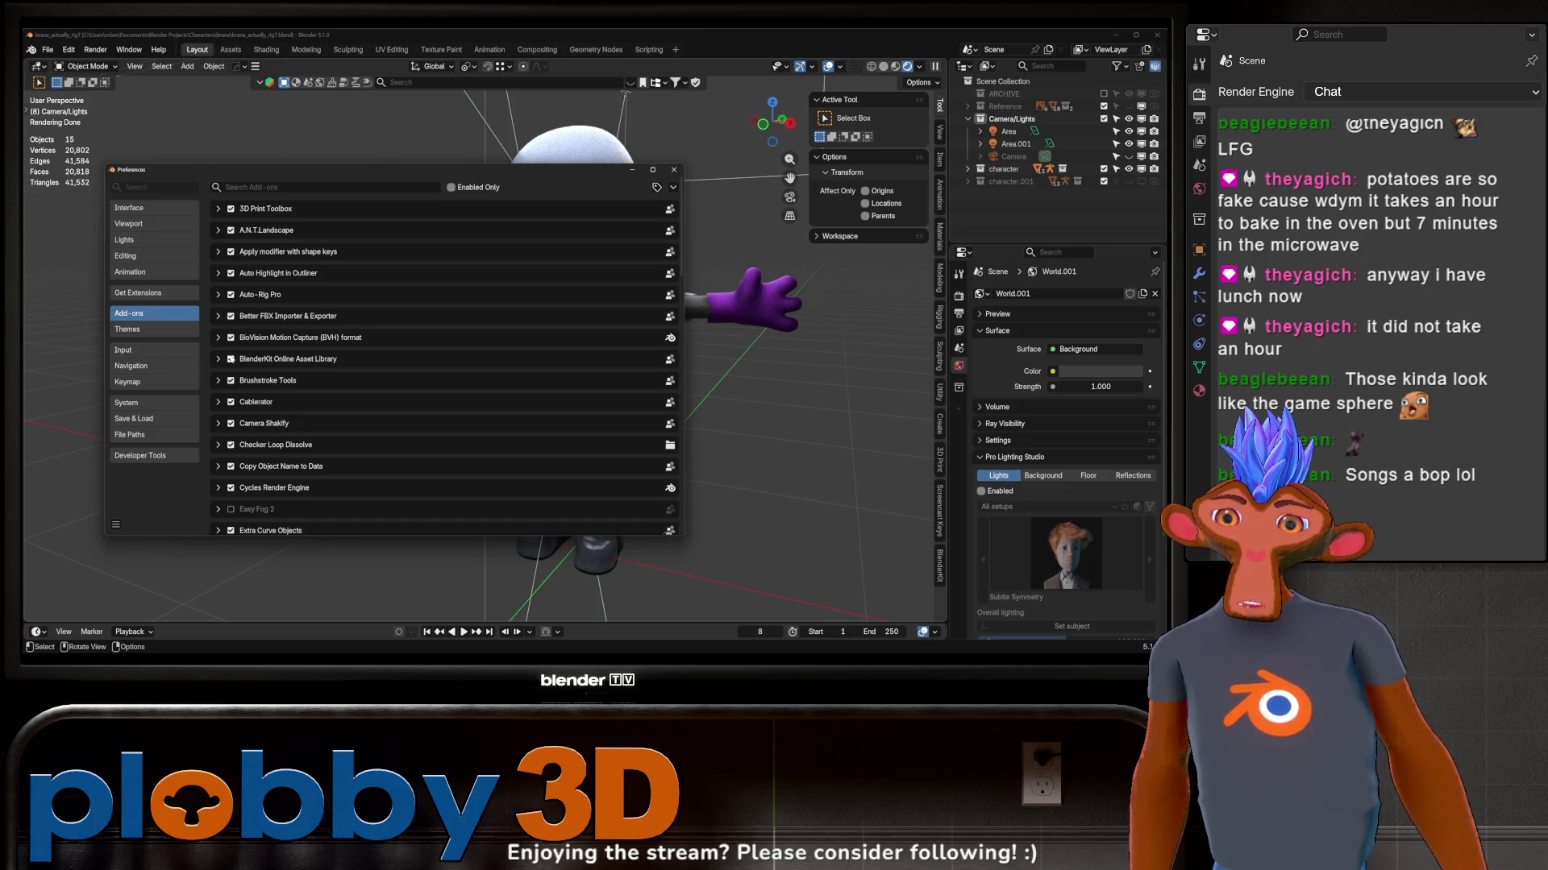
{"action": "left_click", "coordinate": [258, 360]}
{"action": "left_click", "coordinate": [674, 169]}
Step: Delete the two area lights and snap the 3D cursor to the world origin
{"action": "mouse_move", "coordinate": [524, 308]}
{"action": "middle_mouse_down"}
{"action": "mouse_move", "coordinate": [511, 228]}
{"action": "mouse_move", "coordinate": [577, 223]}
{"action": "mouse_move", "coordinate": [545, 290]}
{"action": "middle_mouse_up"}
{"action": "left_click", "coordinate": [577, 223]}
{"action": "key", "text": "Delete"}
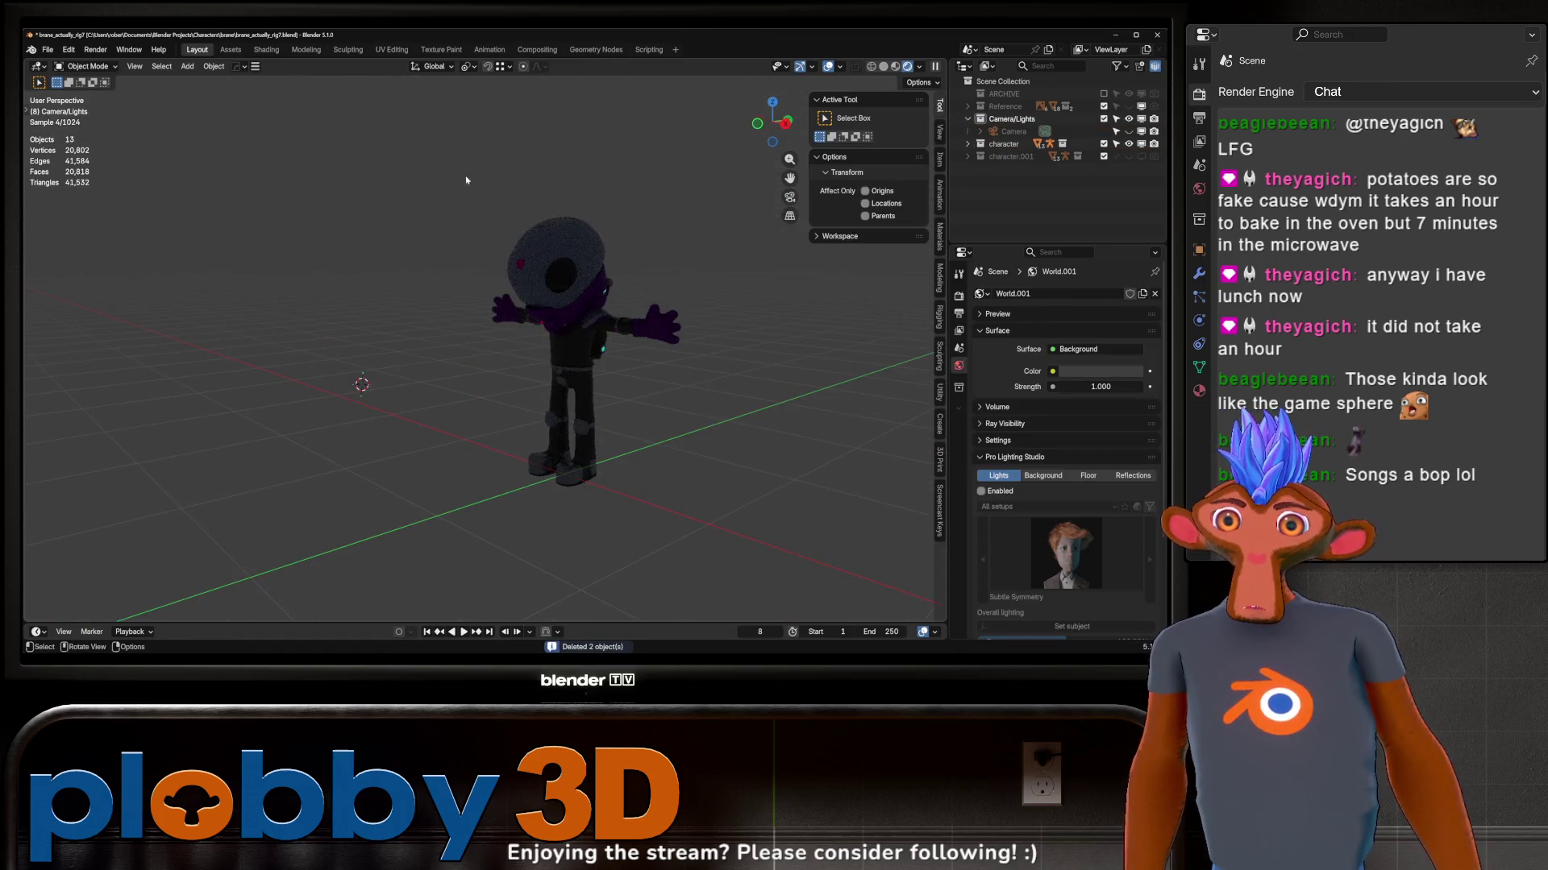
{"action": "left_click_drag", "start_coordinate": [467, 175], "coordinate": [741, 611]}
{"action": "key", "text": "q"}
{"action": "left_click", "coordinate": [703, 422]}
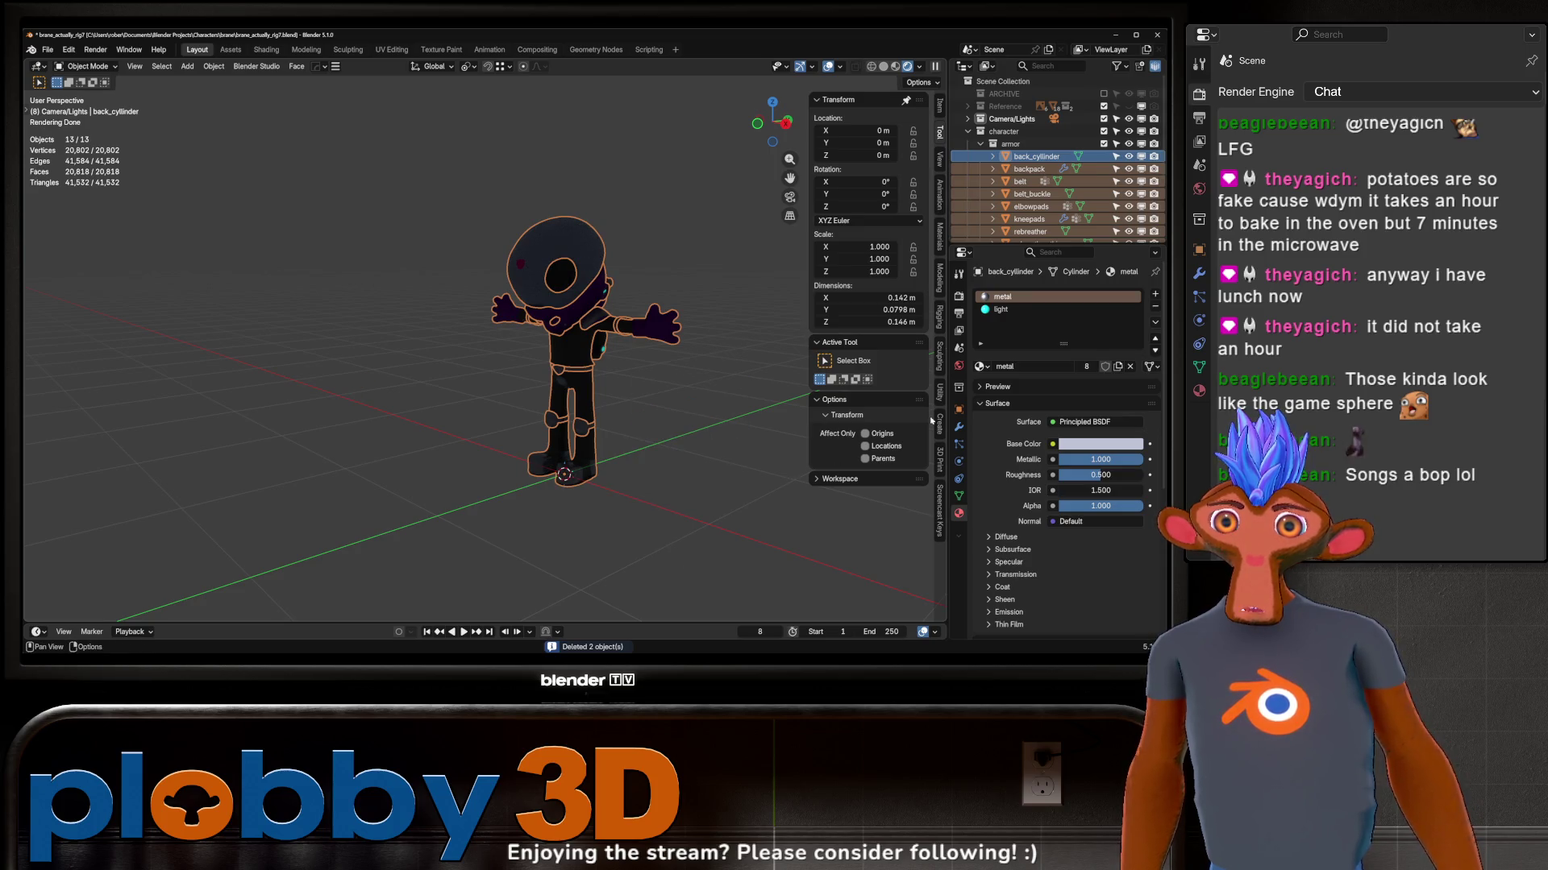
Step: Enable the Pro Lighting Studio setup in the World settings
{"action": "left_click", "coordinate": [959, 365]}
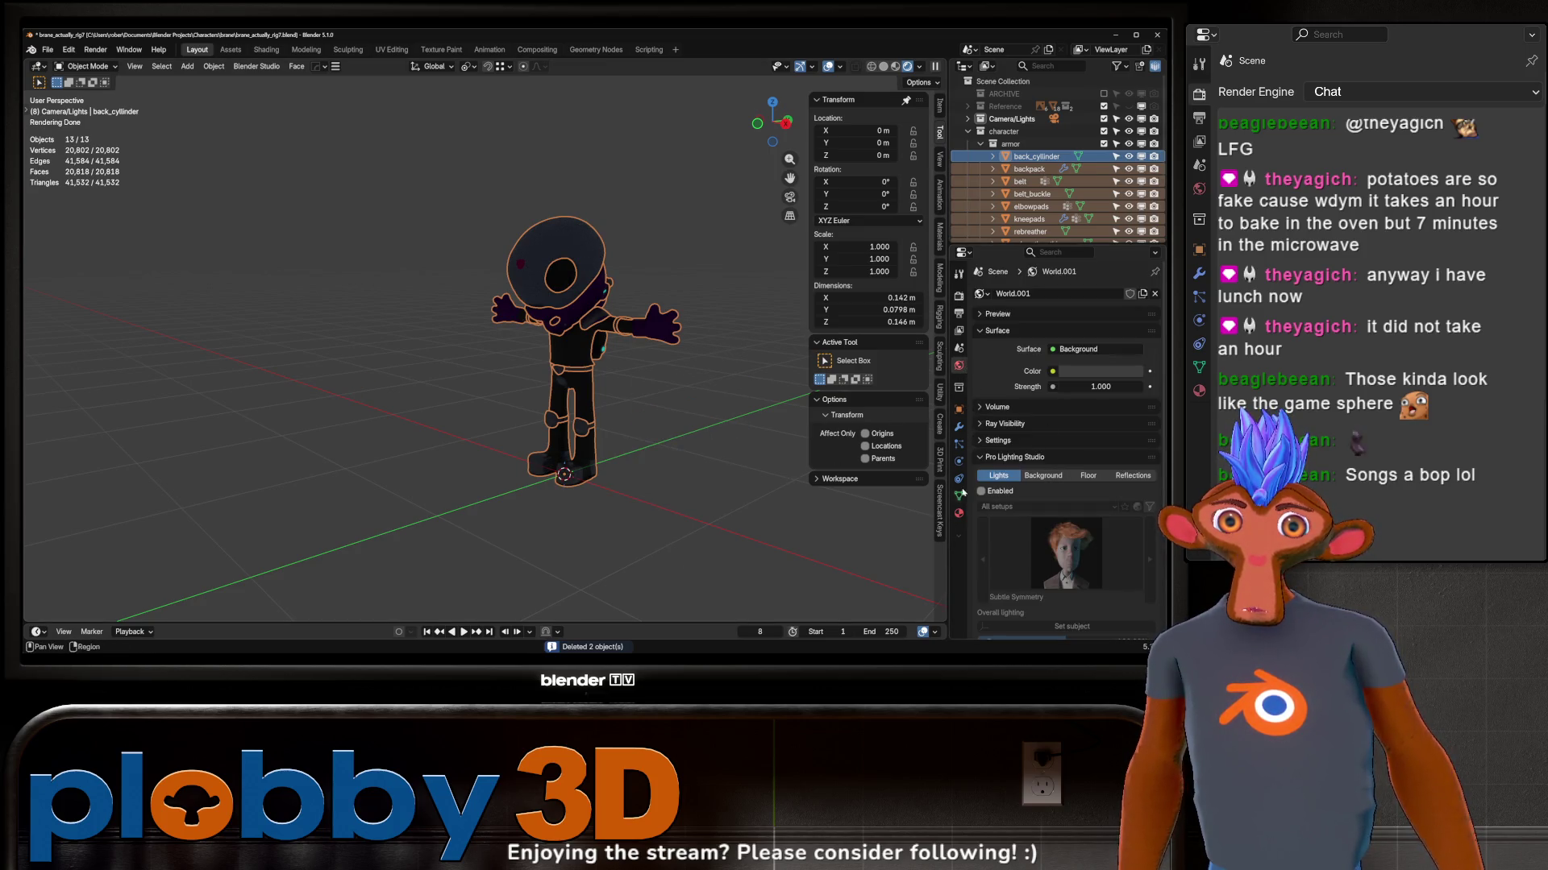
{"action": "left_click", "coordinate": [989, 494]}
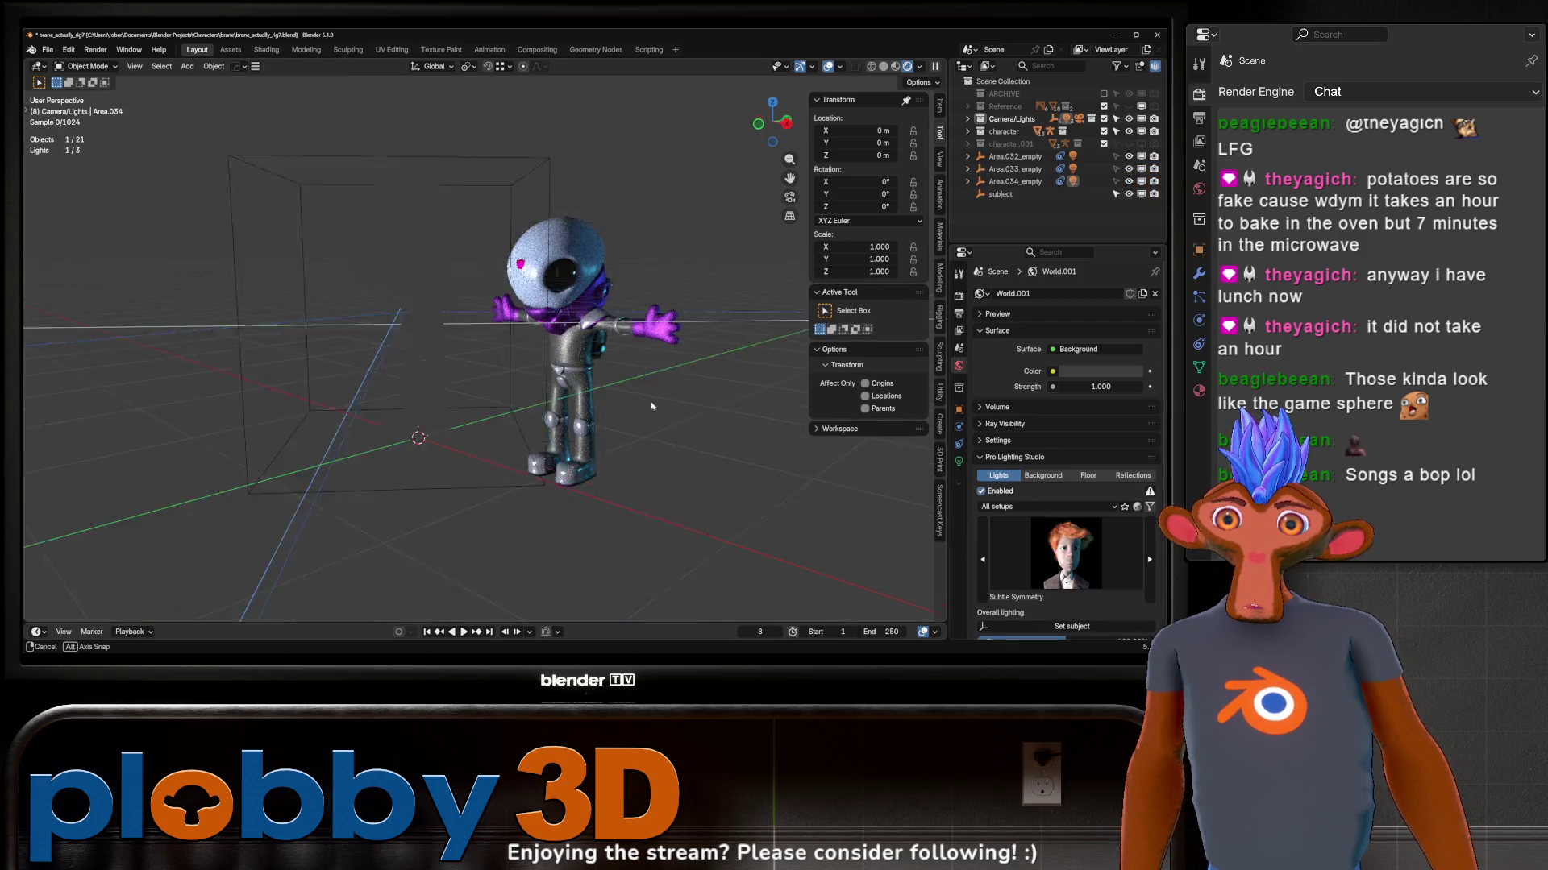
Step: Select the whole character and apply Shade Auto Smooth
{"action": "middle_click_drag", "start_coordinate": [516, 379], "coordinate": [568, 399]}
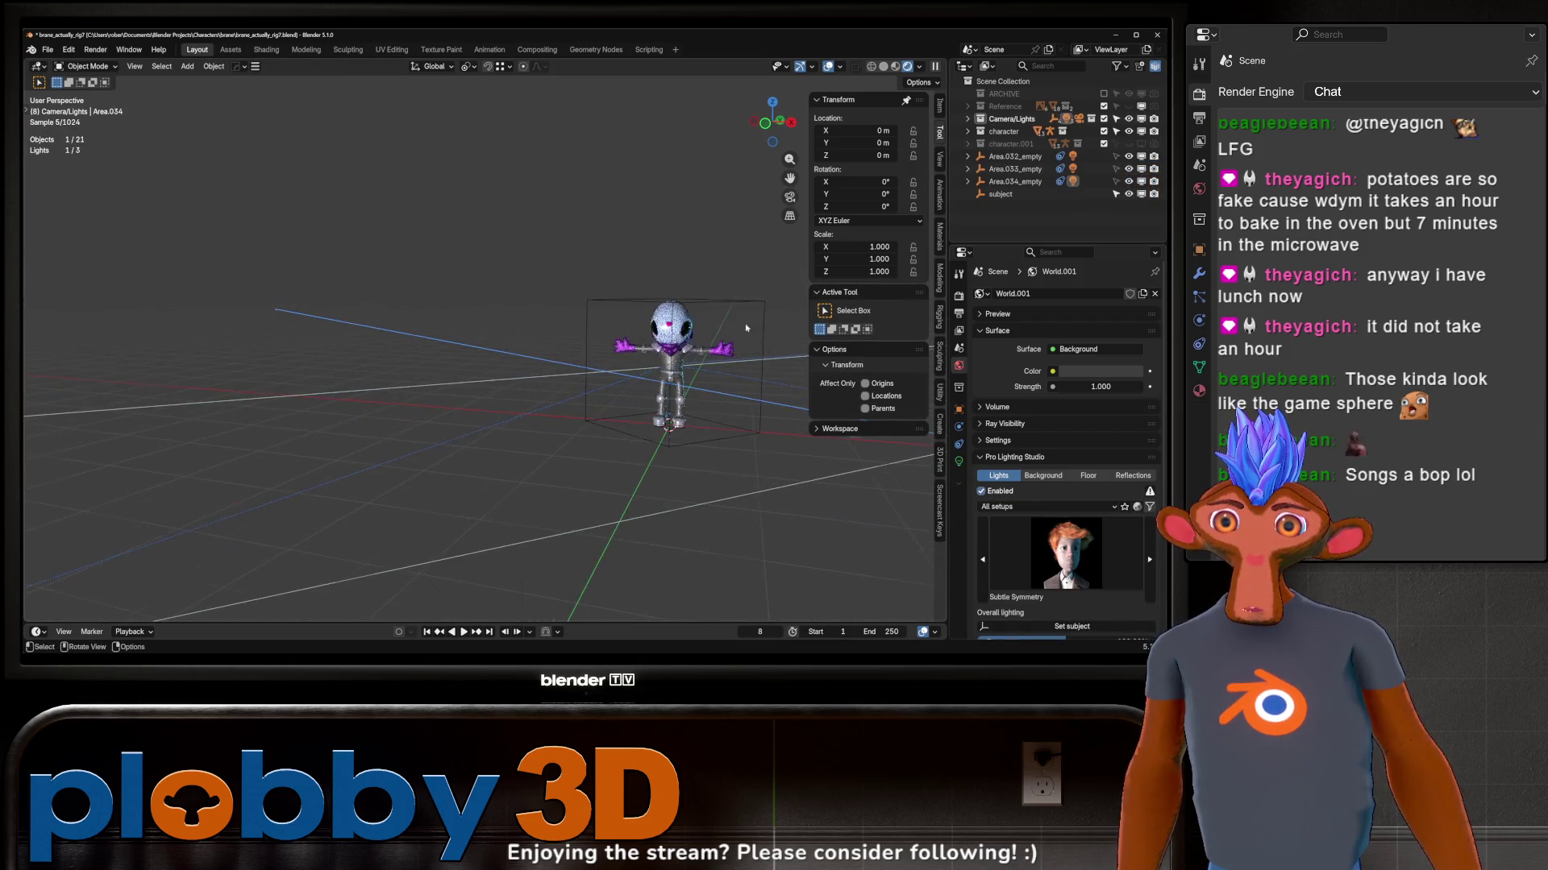
{"action": "scroll", "coordinate": [568, 400], "scroll_direction": "up", "scroll_amount": 2}
{"action": "left_click", "coordinate": [520, 460]}
{"action": "middle_click_drag", "start_coordinate": [521, 460], "coordinate": [569, 436]}
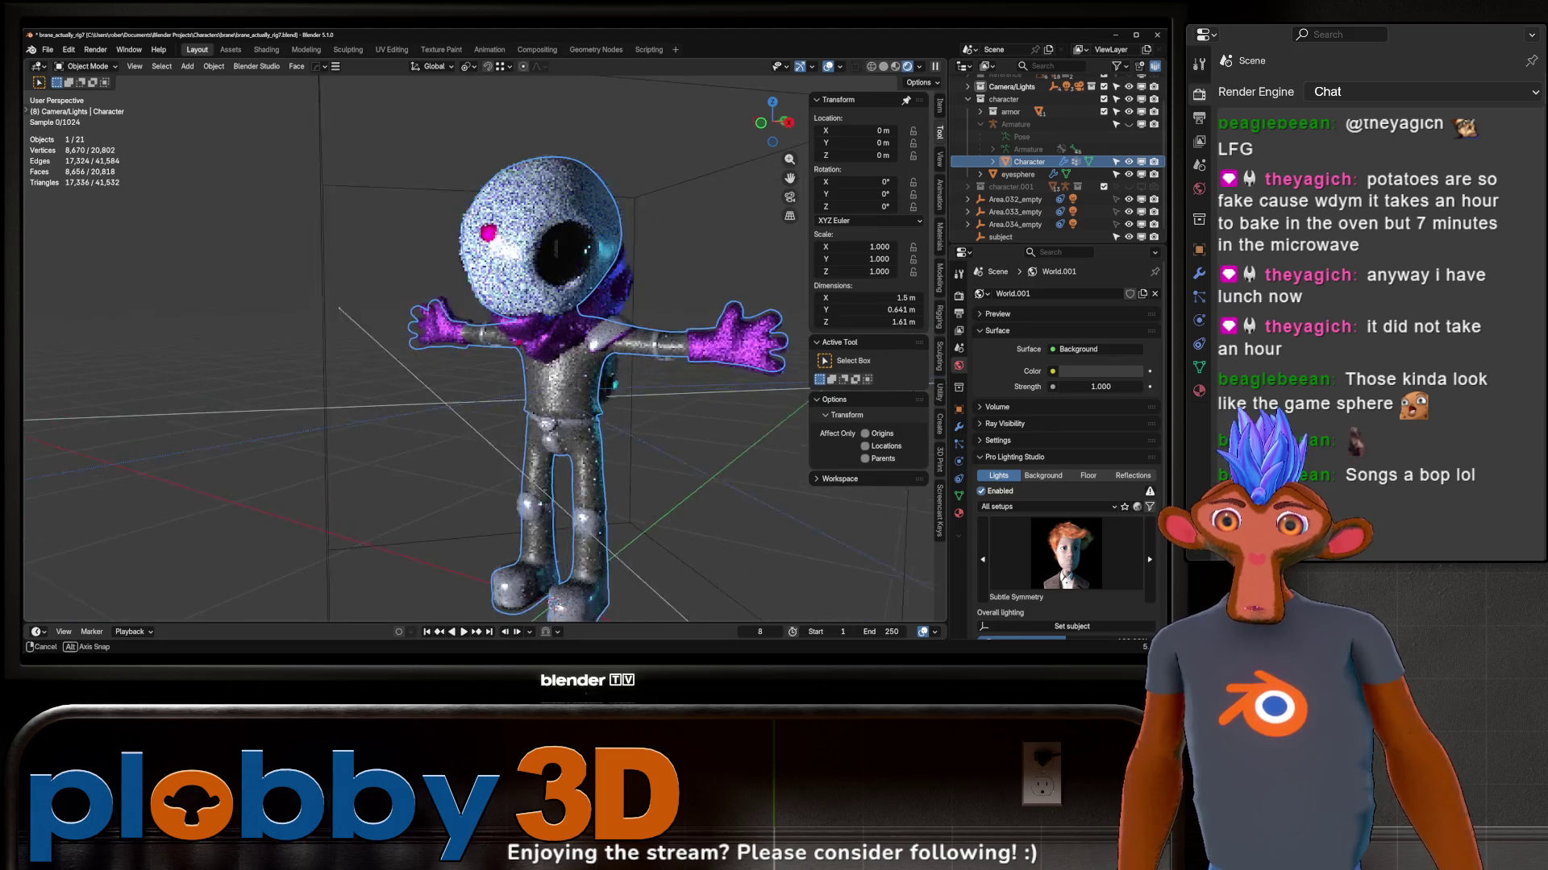
{"action": "middle_click_drag", "start_coordinate": [581, 363], "coordinate": [611, 365]}
{"action": "scroll", "coordinate": [611, 365], "scroll_direction": "down", "scroll_amount": 2}
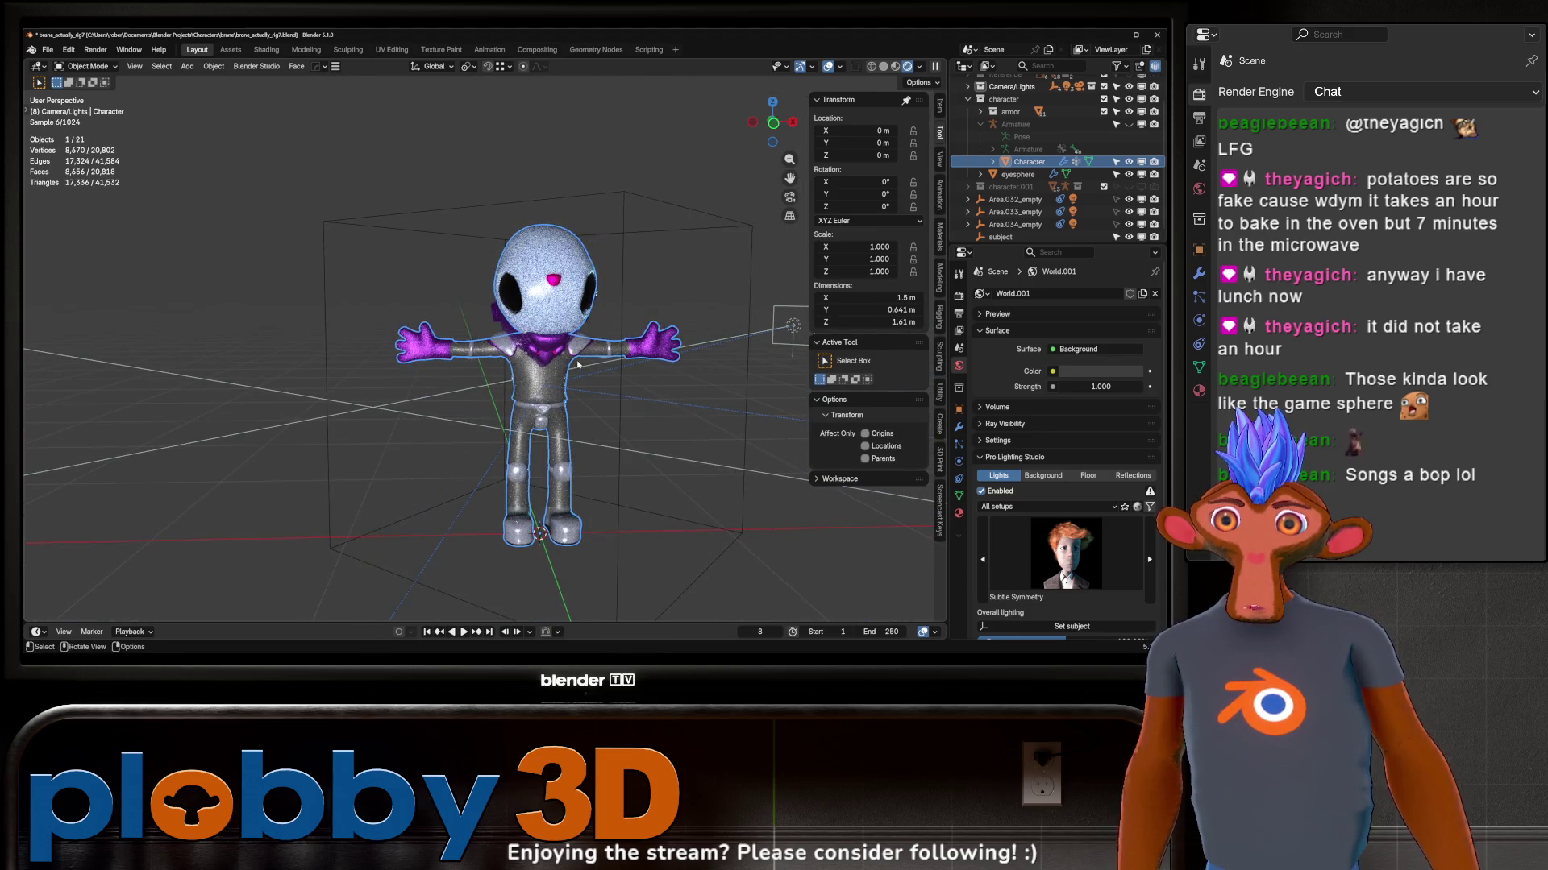
{"action": "left_click", "coordinate": [576, 361]}
{"action": "scroll", "coordinate": [568, 351], "scroll_direction": "up", "scroll_amount": 3}
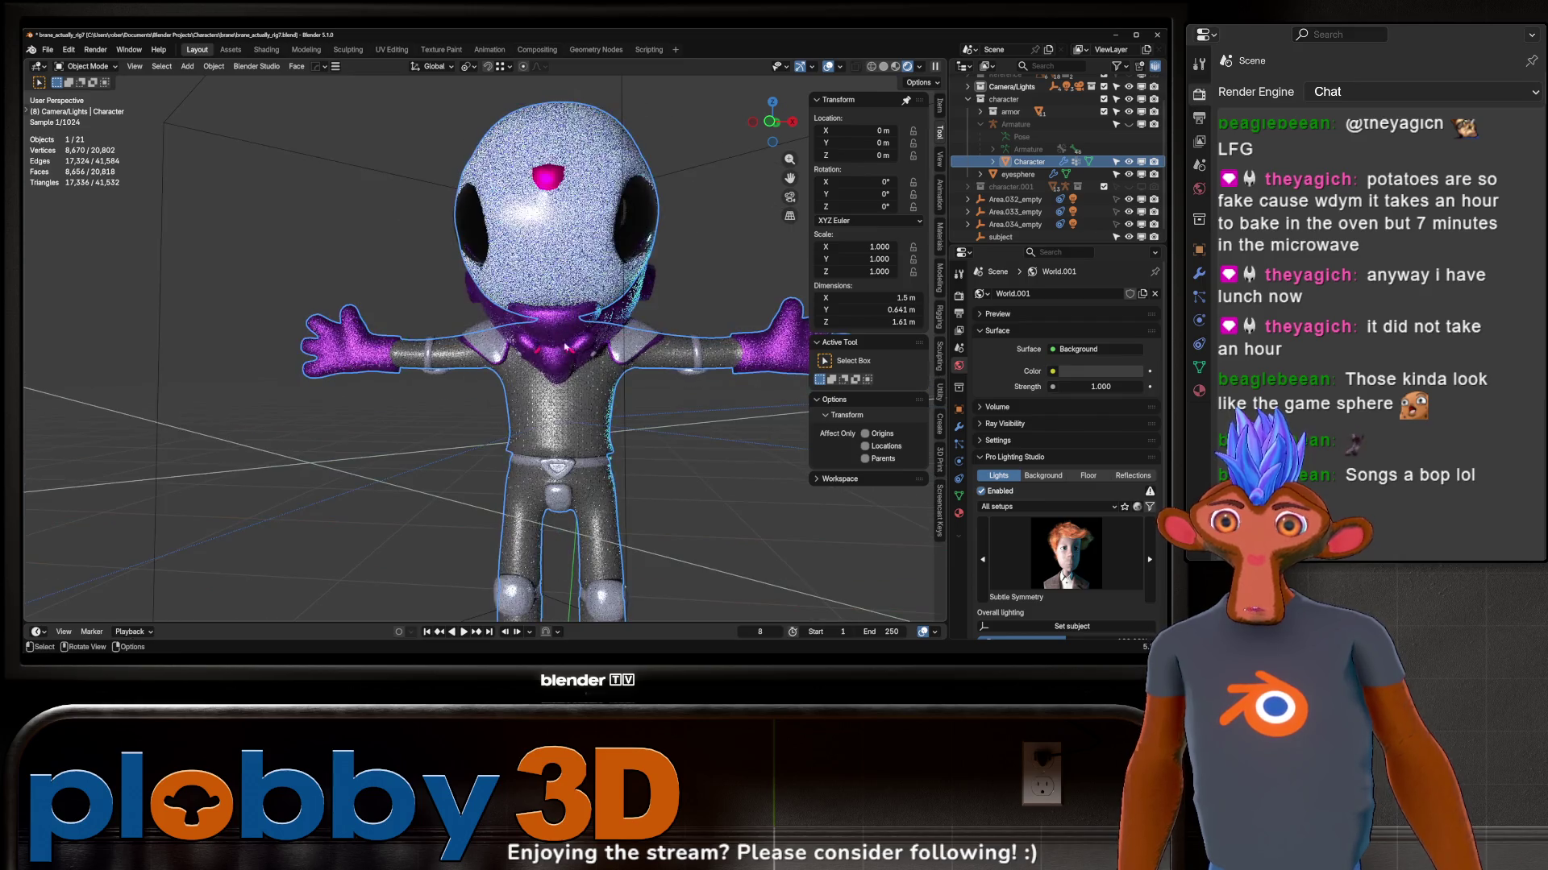
{"action": "middle_click_drag", "start_coordinate": [561, 344], "coordinate": [572, 374]}
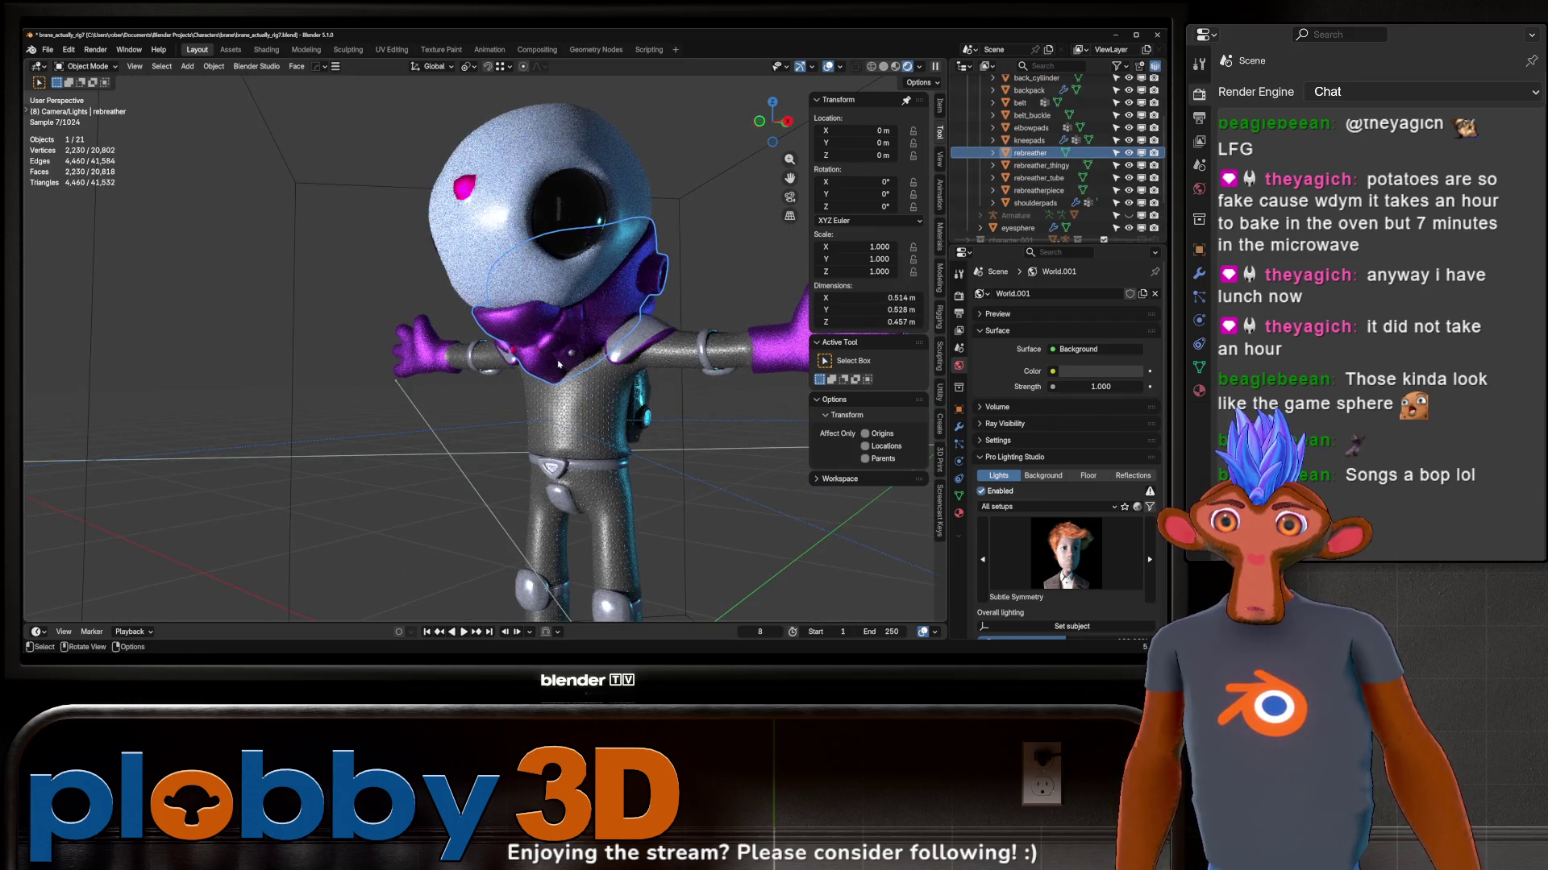
{"action": "left_click", "coordinate": [621, 348]}
{"action": "middle_click_drag", "start_coordinate": [621, 348], "coordinate": [691, 365]}
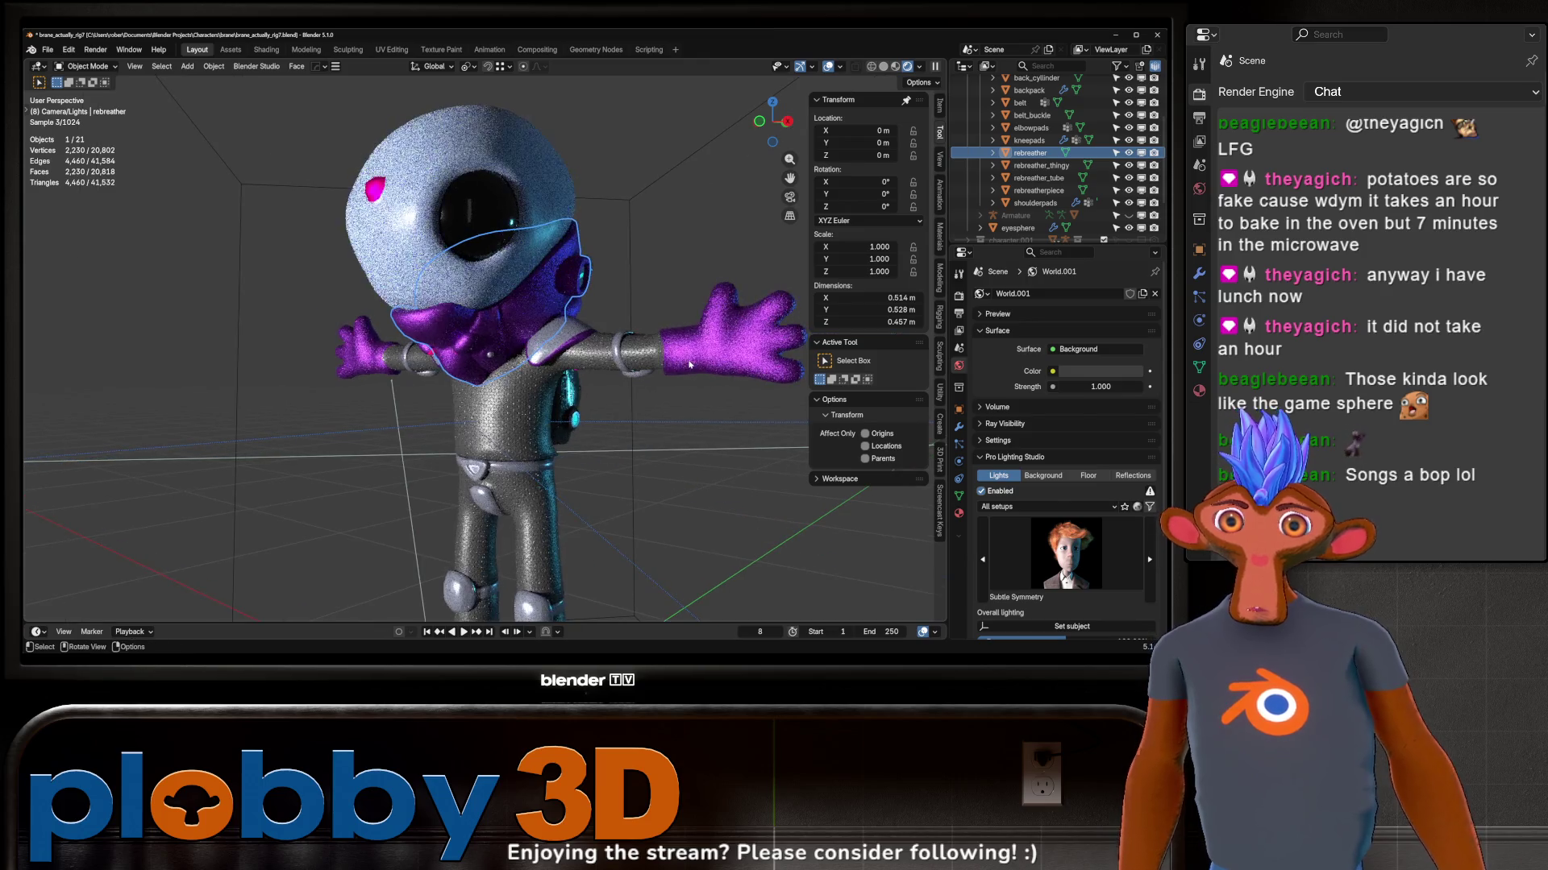
{"action": "right_click", "coordinate": [691, 366]}
{"action": "left_click", "coordinate": [664, 395]}
{"action": "scroll", "coordinate": [616, 363], "scroll_direction": "down", "scroll_amount": 2}
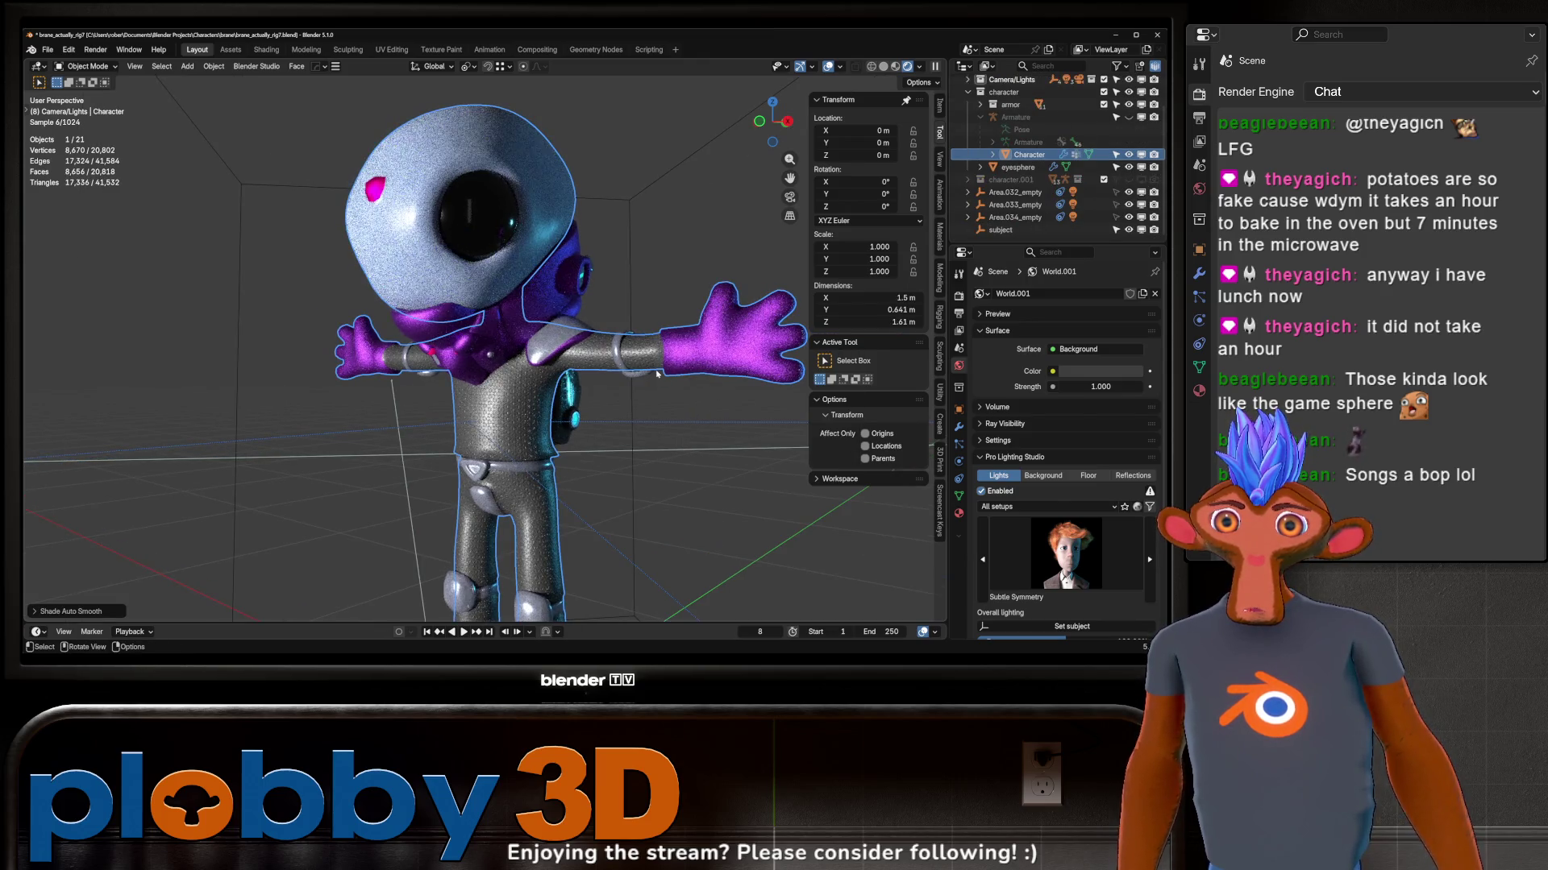
{"action": "scroll", "coordinate": [613, 360], "scroll_direction": "down", "scroll_amount": 2}
Step: Enable the studio floor, turn off its image overlay and set its colour Value to 0 (black)
{"action": "middle_click_drag", "start_coordinate": [612, 365], "coordinate": [568, 363]}
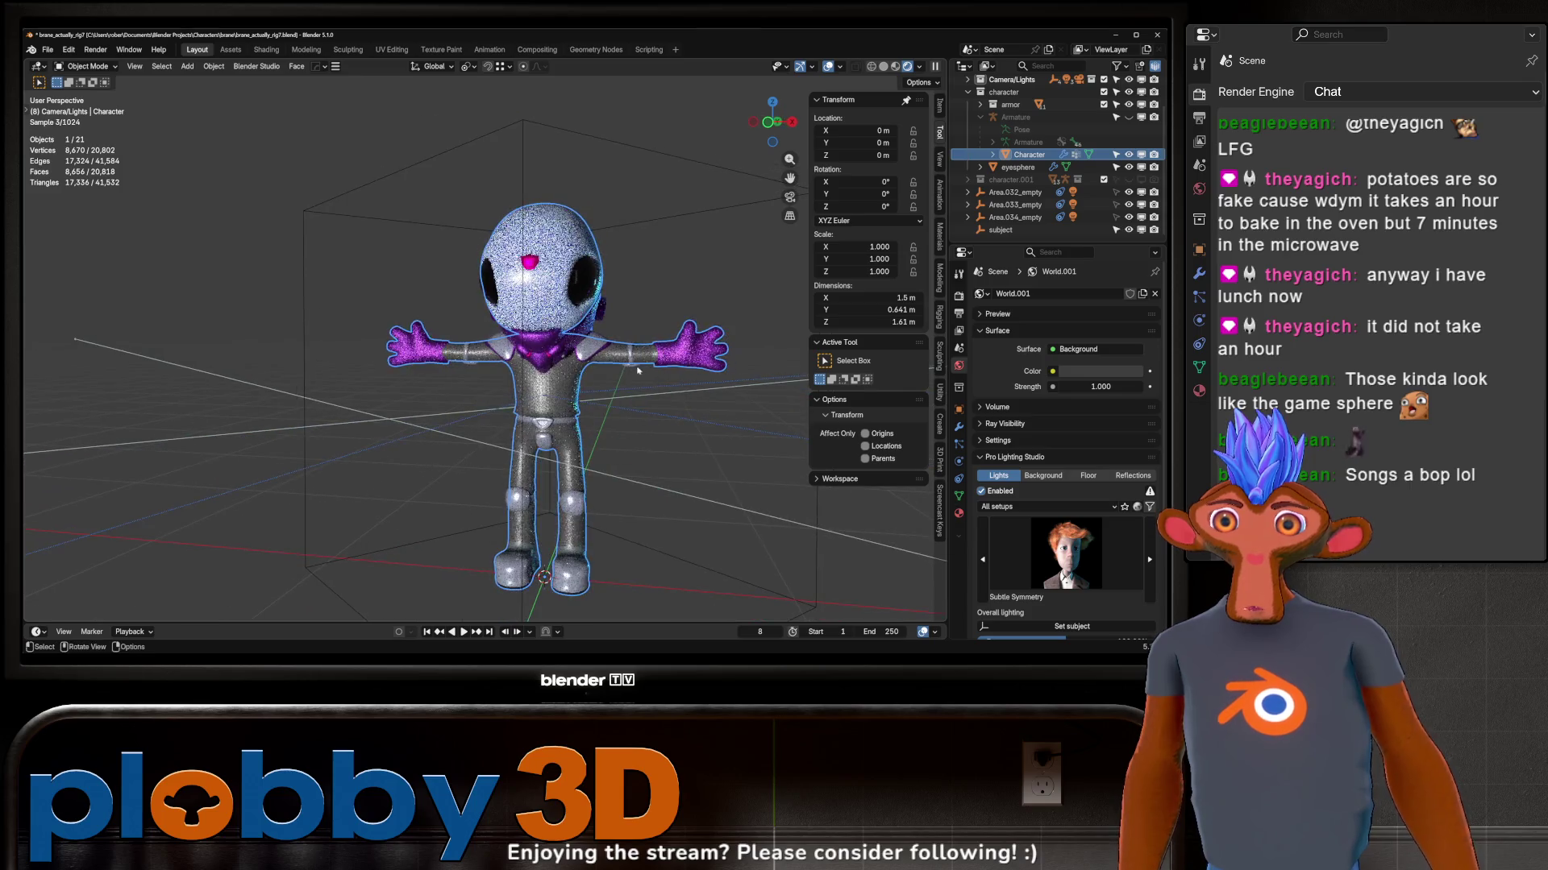
{"action": "left_click", "coordinate": [1086, 476]}
{"action": "left_click", "coordinate": [981, 491]}
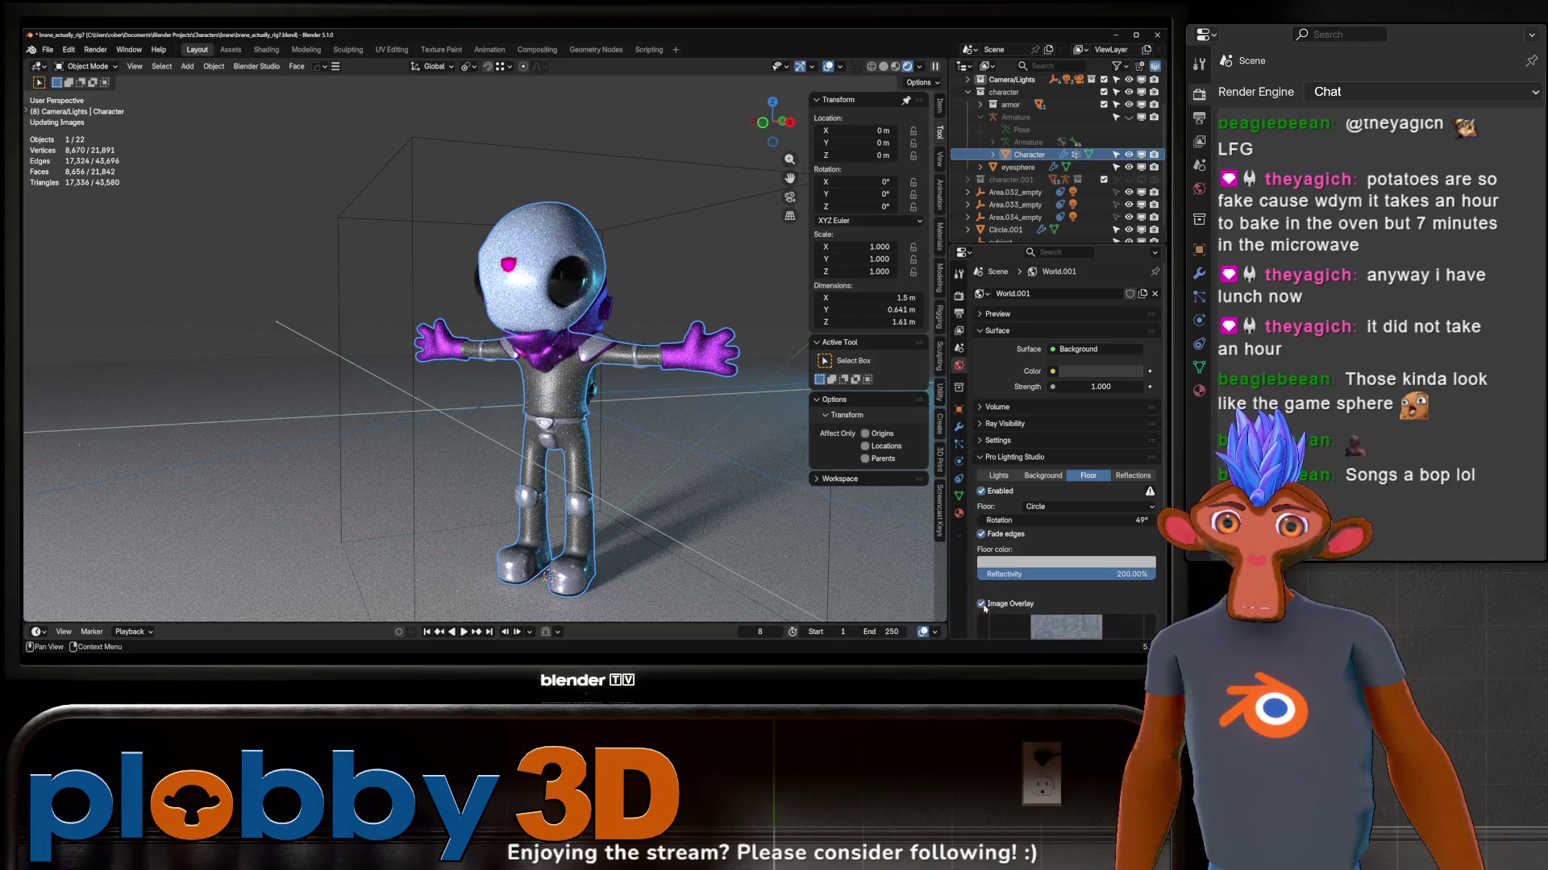
{"action": "left_click", "coordinate": [981, 604]}
{"action": "left_click", "coordinate": [1043, 564]}
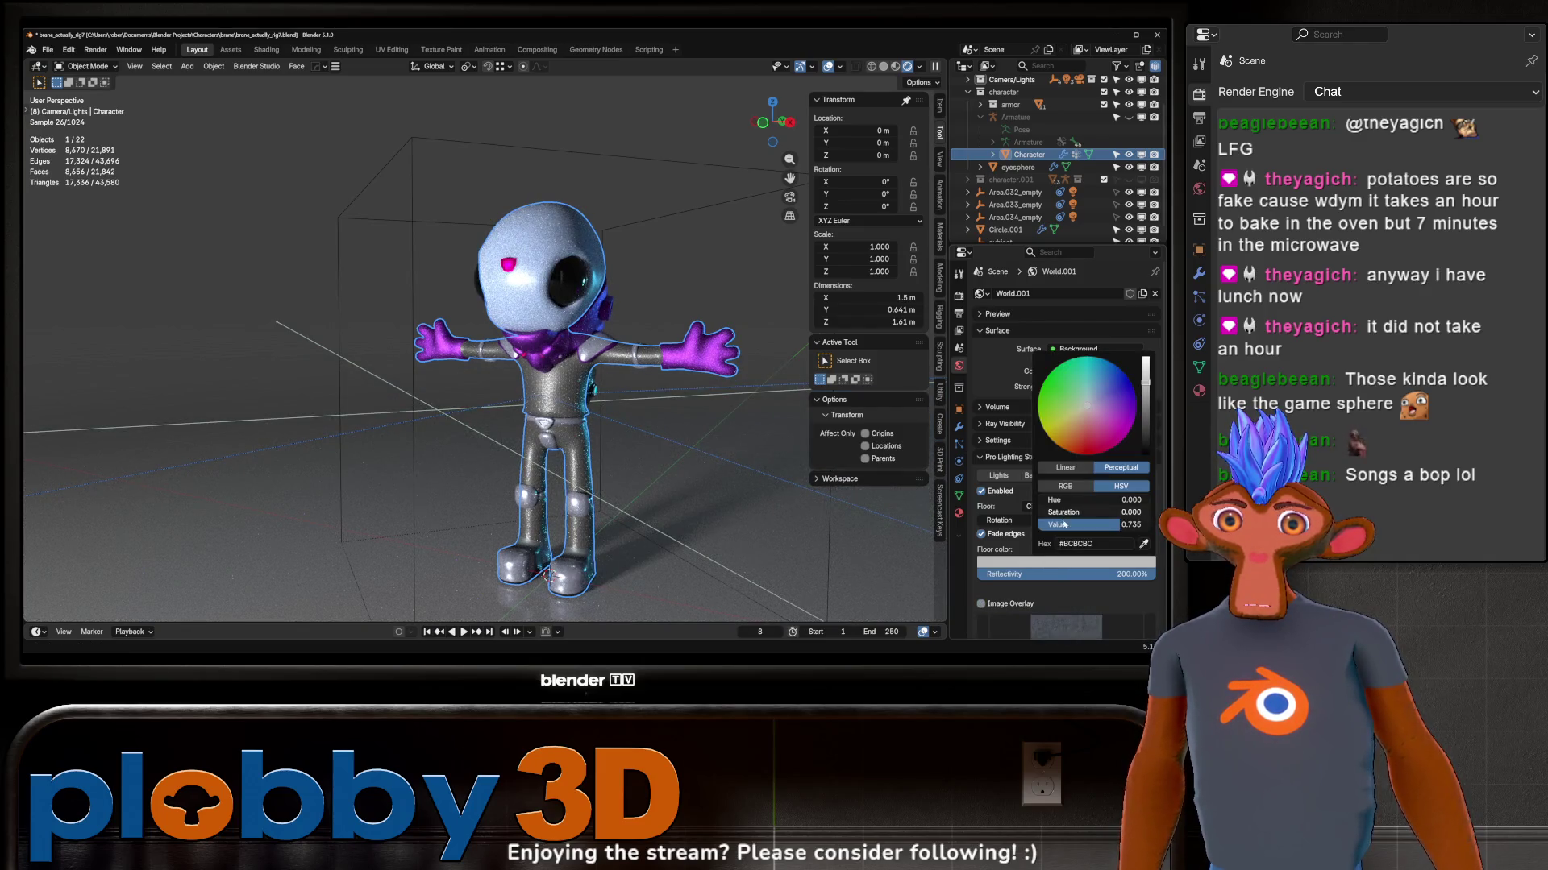
{"action": "left_click_drag", "start_coordinate": [1094, 524], "coordinate": [1040, 524]}
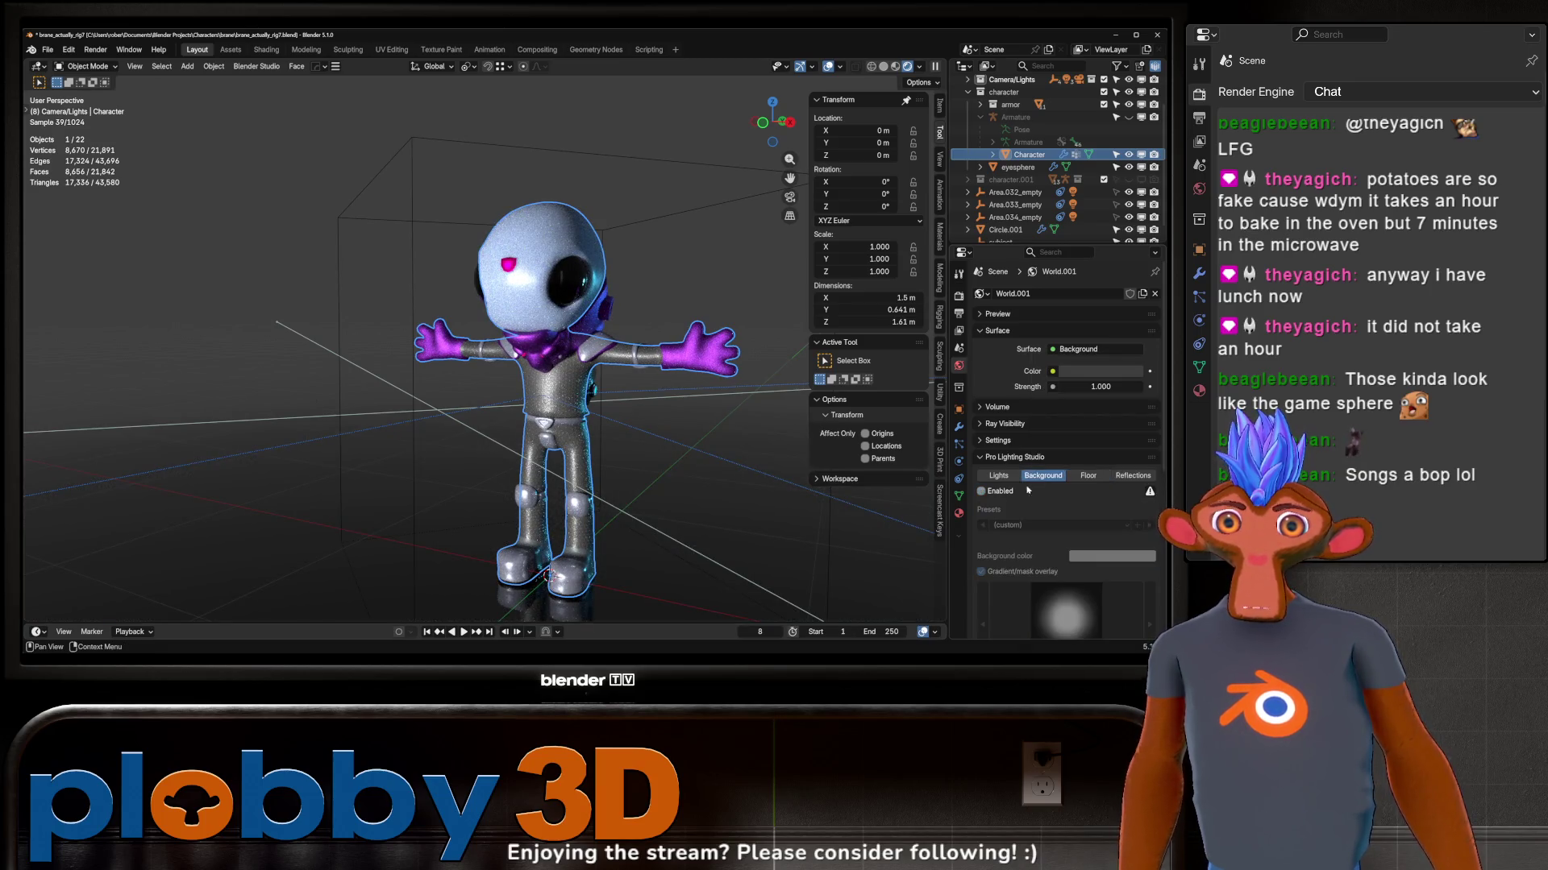
{"action": "left_click", "coordinate": [1043, 474]}
{"action": "mouse_move", "coordinate": [811, 399]}
{"action": "middle_mouse_down"}
{"action": "mouse_move", "coordinate": [799, 347]}
{"action": "mouse_move", "coordinate": [543, 370]}
{"action": "middle_mouse_up"}
{"action": "scroll", "coordinate": [544, 369], "scroll_direction": "up", "scroll_amount": 6}
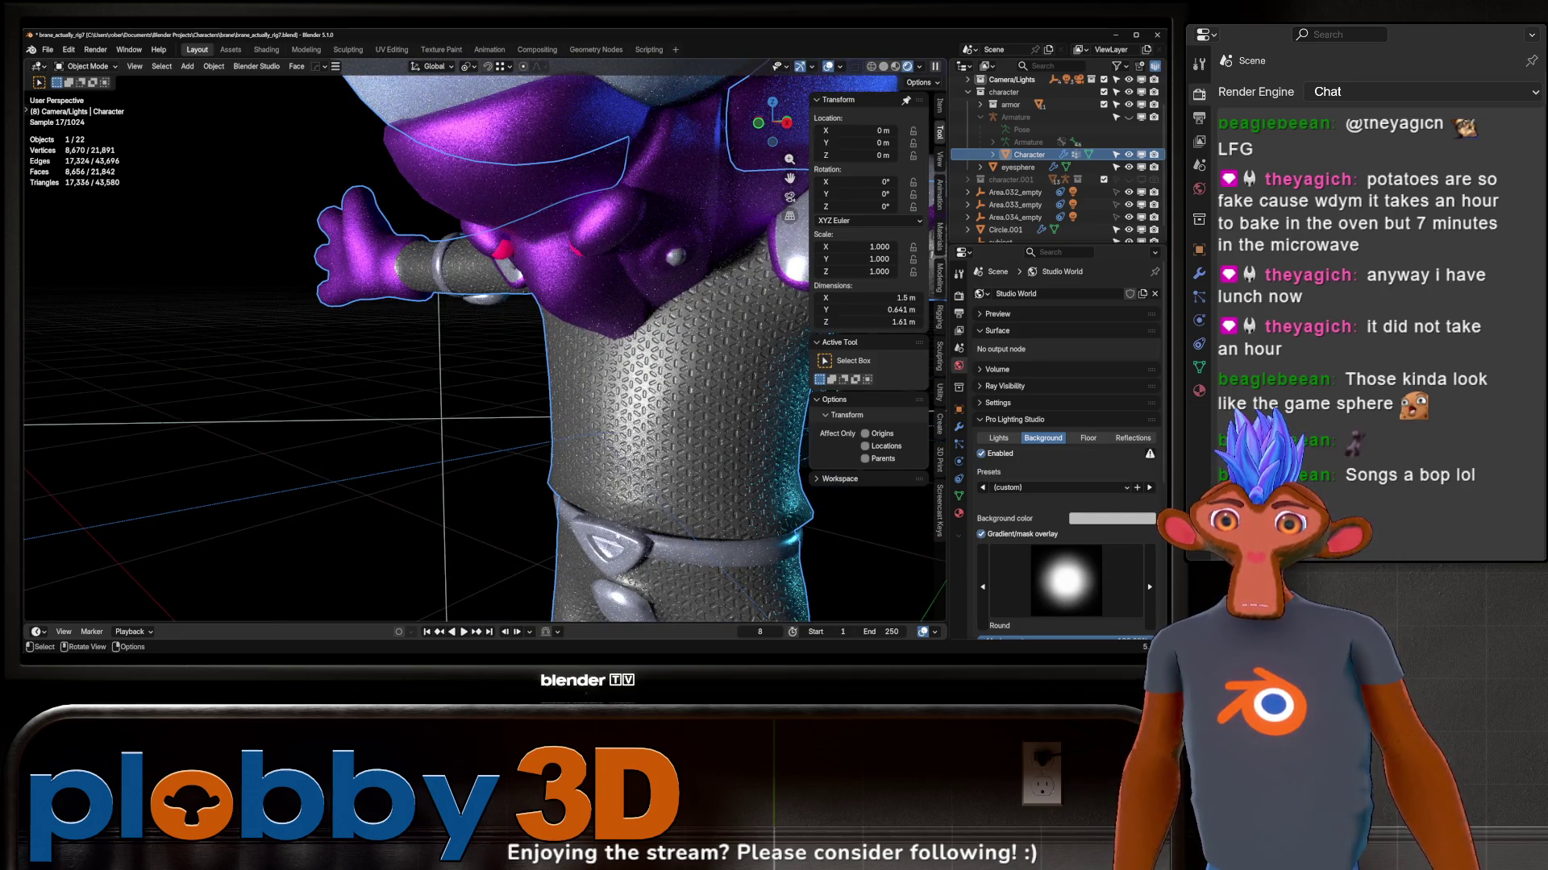
Step: Raise the belt buckle's Behemoth material roughness to 1.440
{"action": "left_click", "coordinate": [717, 566]}
{"action": "left_click", "coordinate": [956, 514]}
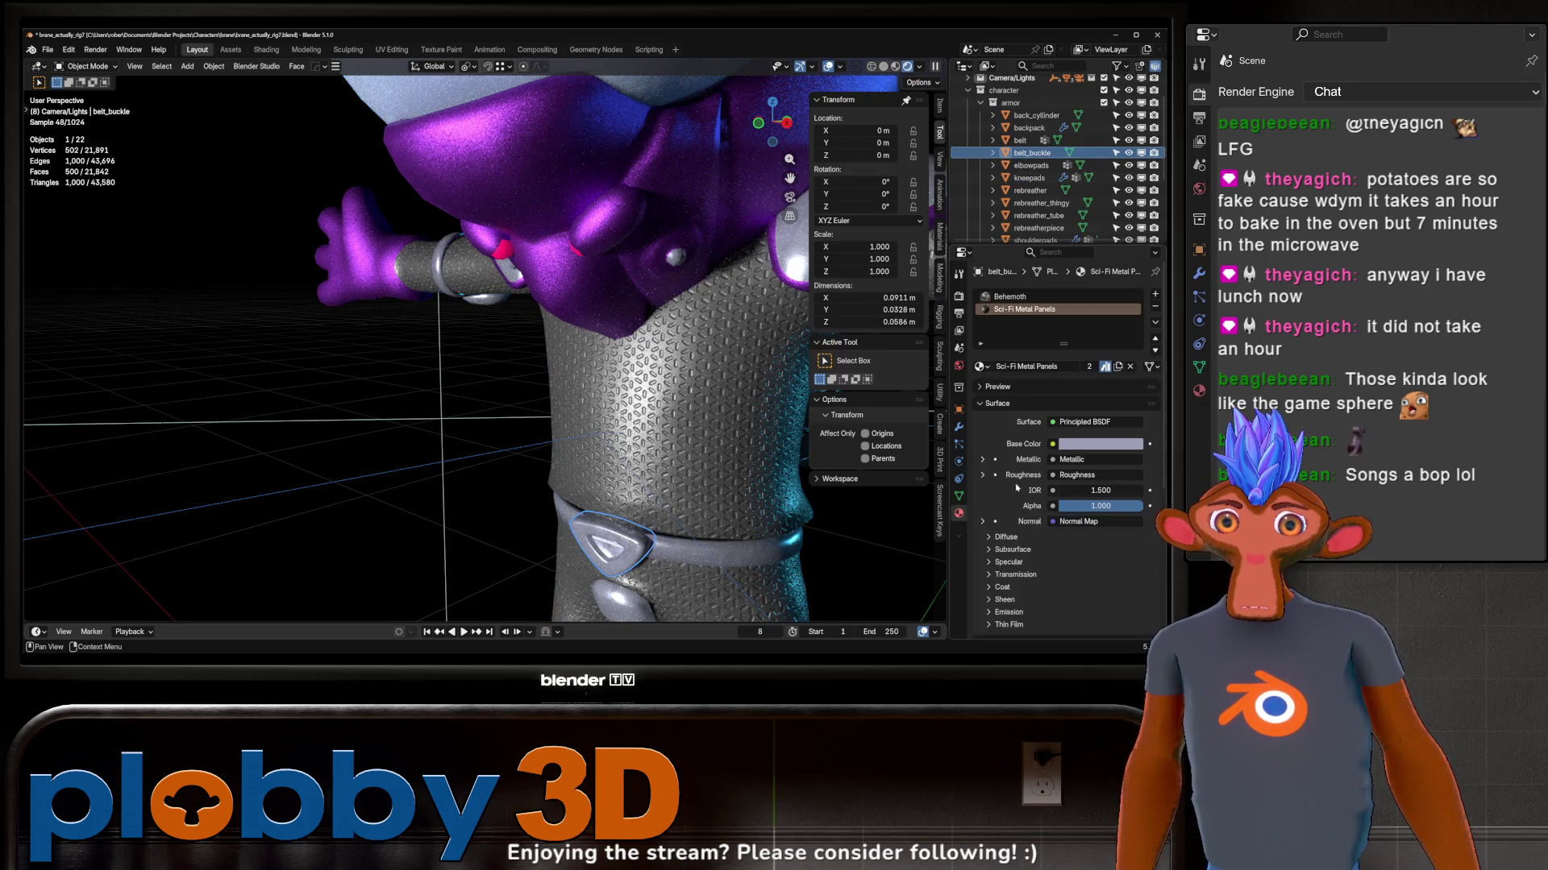
{"action": "left_click", "coordinate": [1046, 297]}
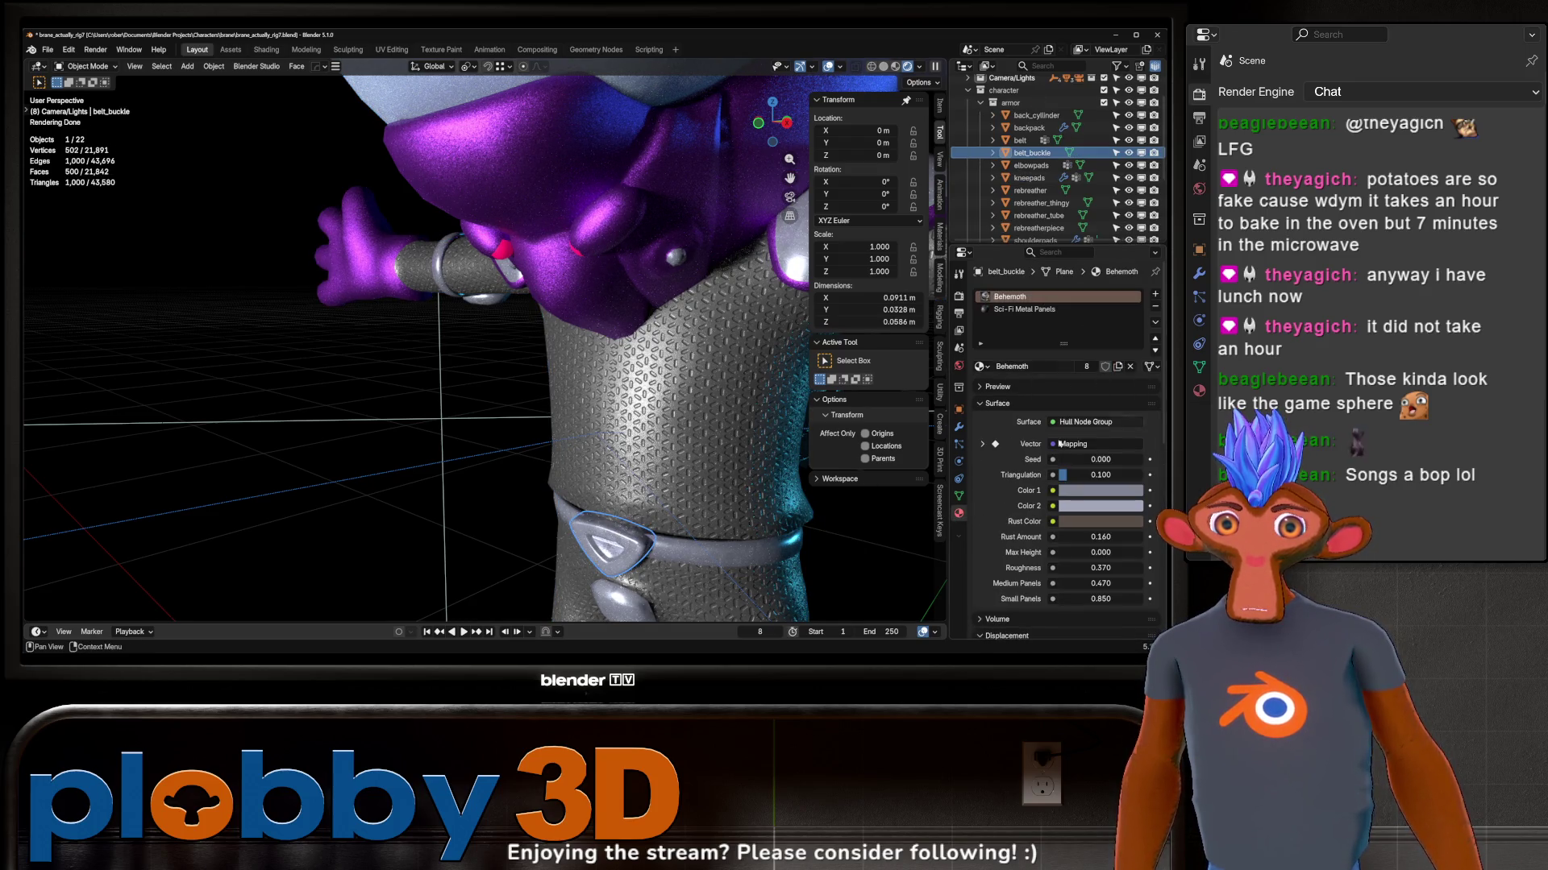
{"action": "scroll", "coordinate": [1063, 480], "scroll_direction": "down", "scroll_amount": 1}
{"action": "scroll", "coordinate": [1064, 508], "scroll_direction": "down", "scroll_amount": 1}
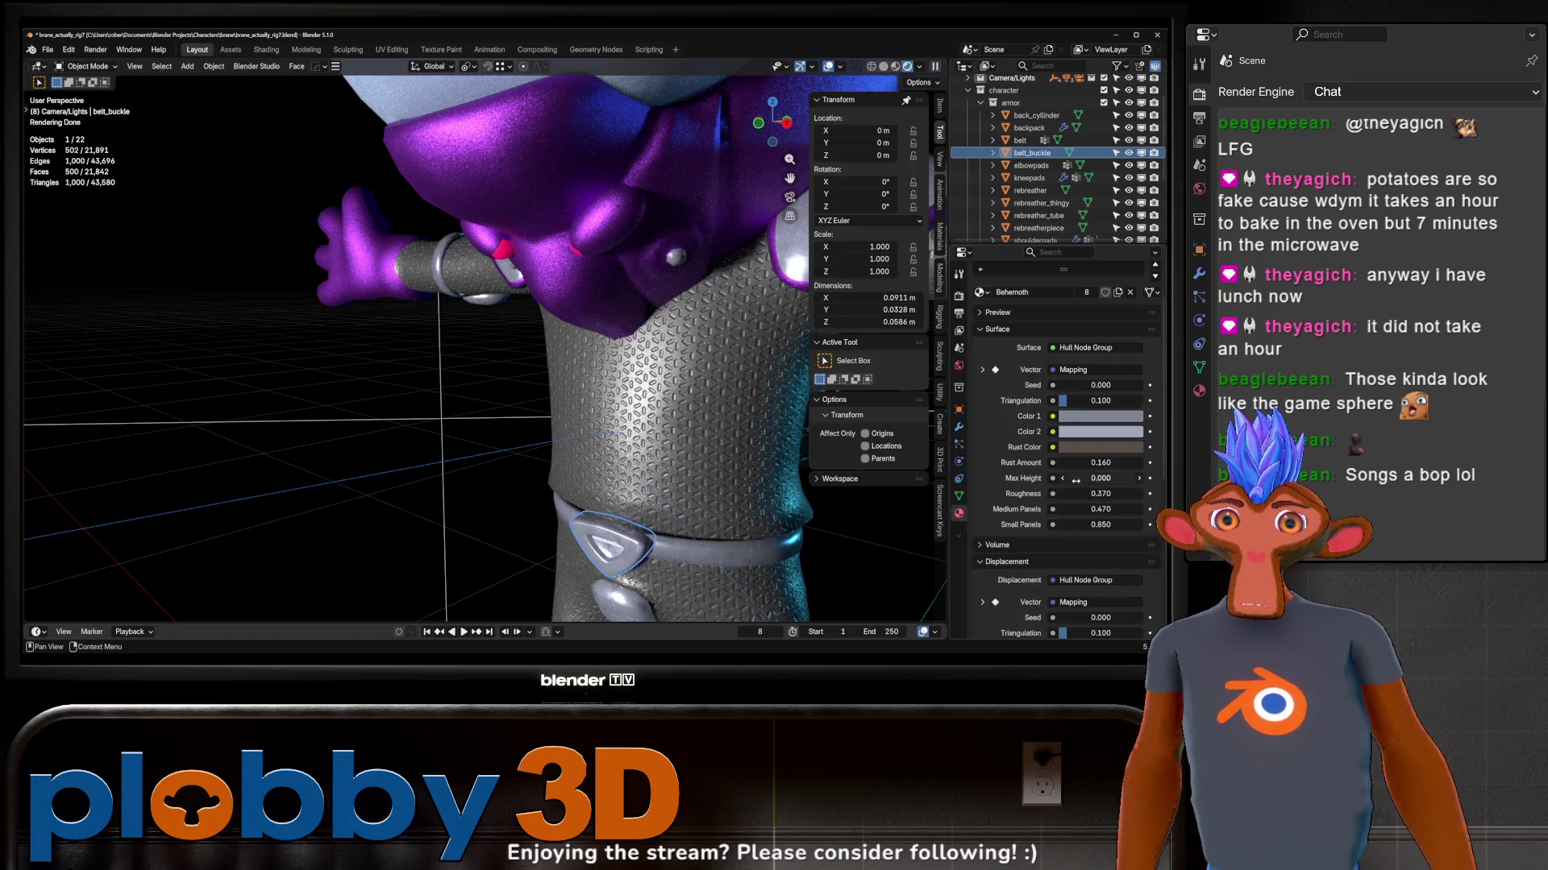
{"action": "mouse_move", "coordinate": [1100, 493]}
{"action": "left_mouse_down"}
{"action": "mouse_move", "coordinate": [1137, 494]}
{"action": "mouse_move", "coordinate": [1082, 494]}
{"action": "left_mouse_up"}
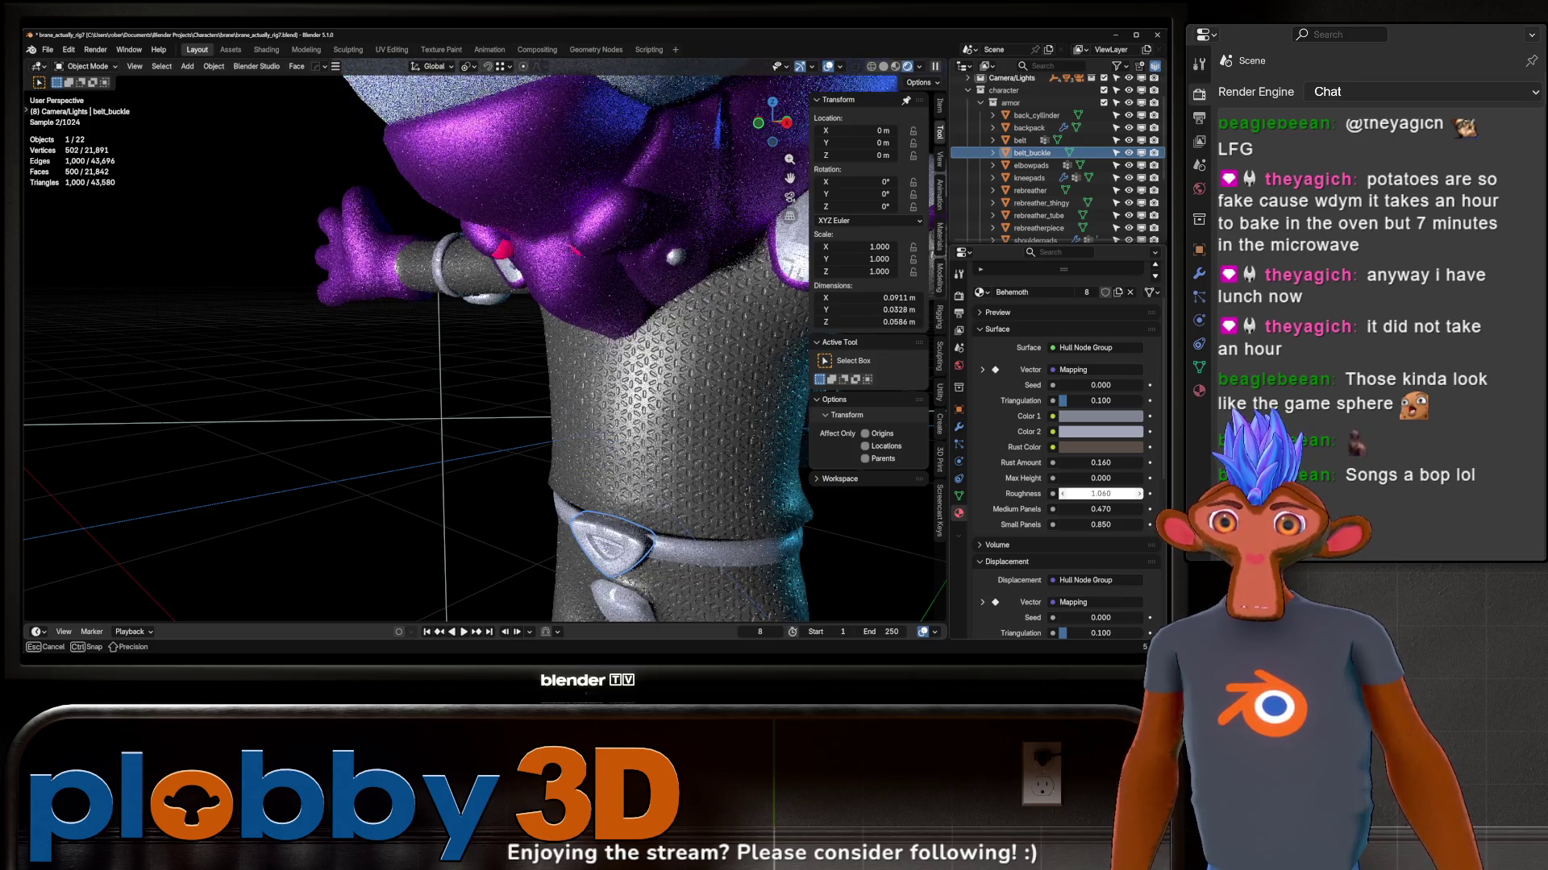
Step: Set the Character's head_jewel roughness to 0.313, then select the studio floor
{"action": "mouse_move", "coordinate": [727, 460]}
{"action": "middle_mouse_down"}
{"action": "mouse_move", "coordinate": [762, 432]}
{"action": "mouse_move", "coordinate": [608, 347]}
{"action": "middle_mouse_up"}
{"action": "left_click", "coordinate": [608, 348]}
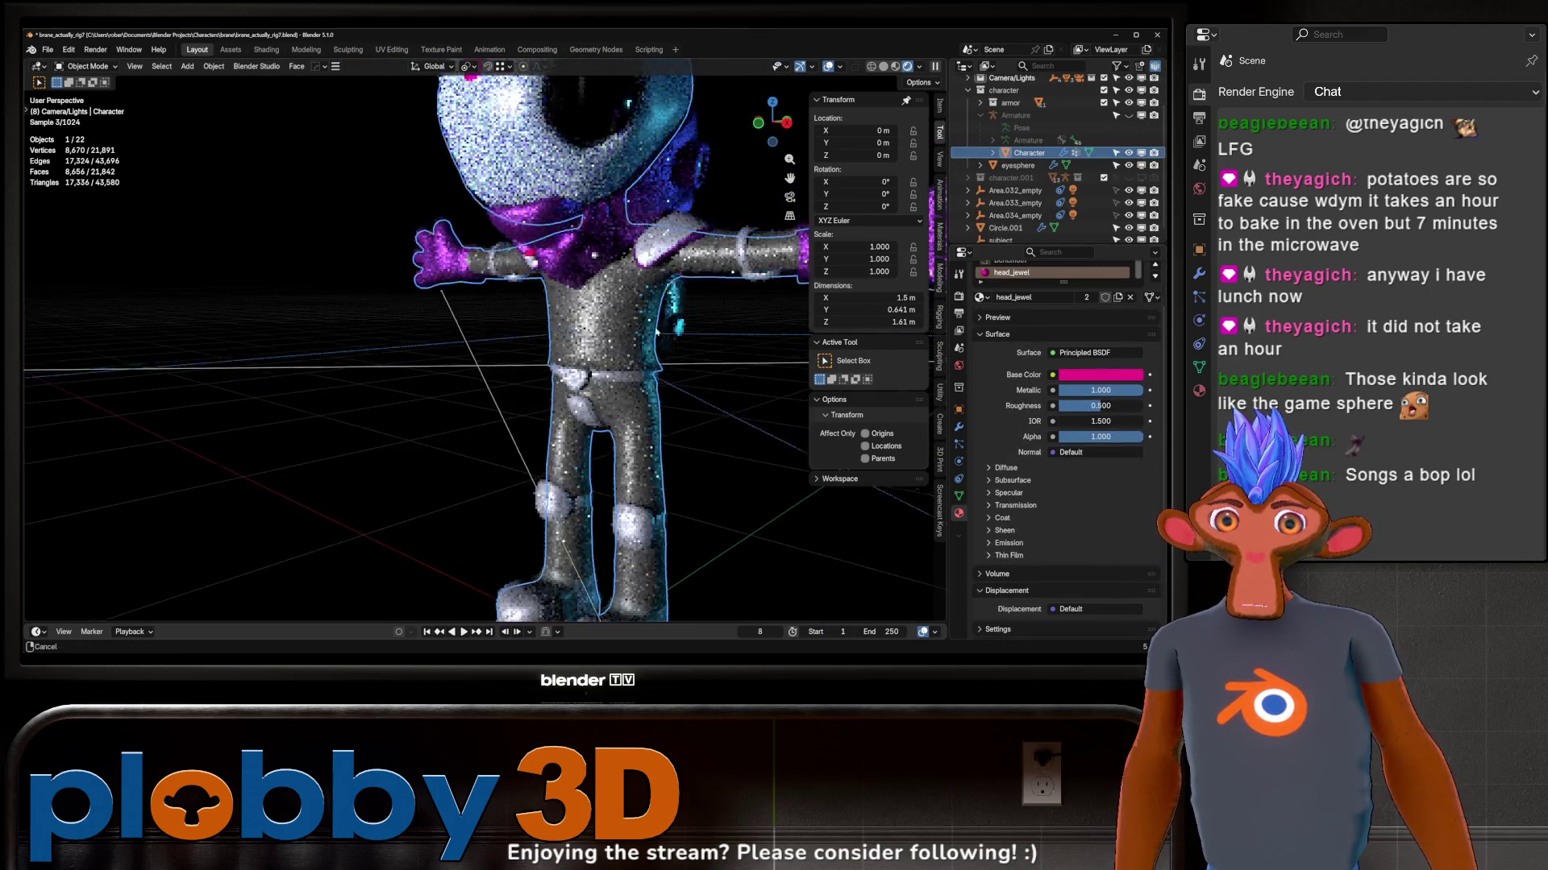
{"action": "middle_click_drag", "start_coordinate": [664, 277], "coordinate": [725, 363]}
{"action": "left_click_drag", "start_coordinate": [1111, 412], "coordinate": [1098, 407]}
{"action": "mouse_move", "coordinate": [545, 362]}
{"action": "middle_mouse_down"}
{"action": "mouse_move", "coordinate": [690, 260]}
{"action": "mouse_move", "coordinate": [581, 278]}
{"action": "mouse_move", "coordinate": [725, 363]}
{"action": "mouse_move", "coordinate": [517, 299]}
{"action": "middle_mouse_up"}
{"action": "left_click", "coordinate": [760, 427]}
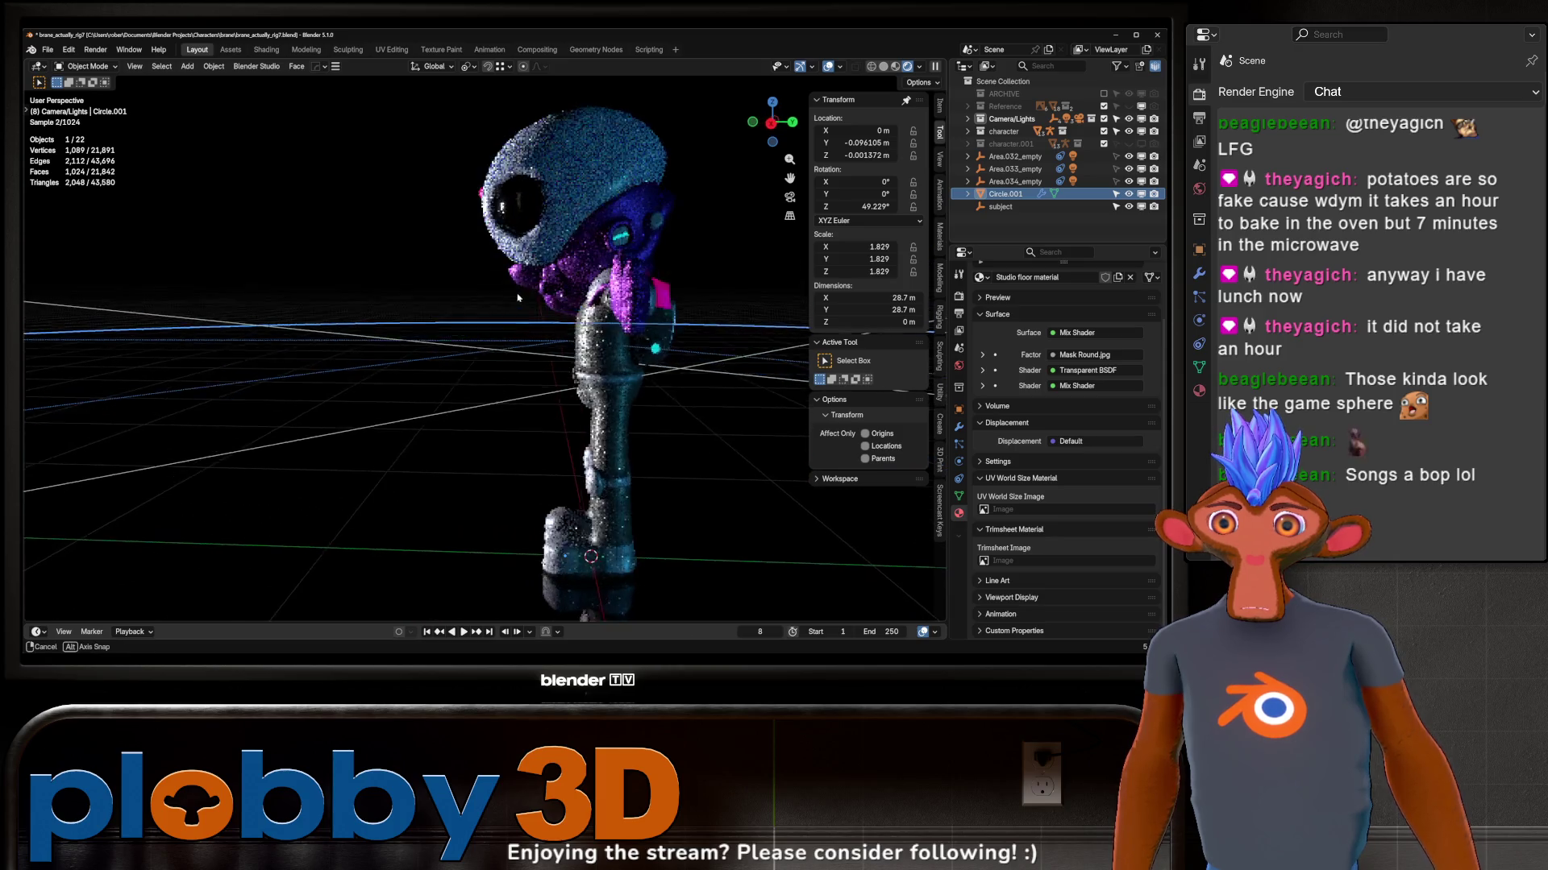
Step: Orbit the view to look at the character from a lower side angle
{"action": "mouse_move", "coordinate": [517, 296]}
{"action": "middle_mouse_down"}
{"action": "mouse_move", "coordinate": [591, 258]}
{"action": "mouse_move", "coordinate": [662, 251]}
{"action": "mouse_move", "coordinate": [631, 271]}
{"action": "middle_mouse_up"}
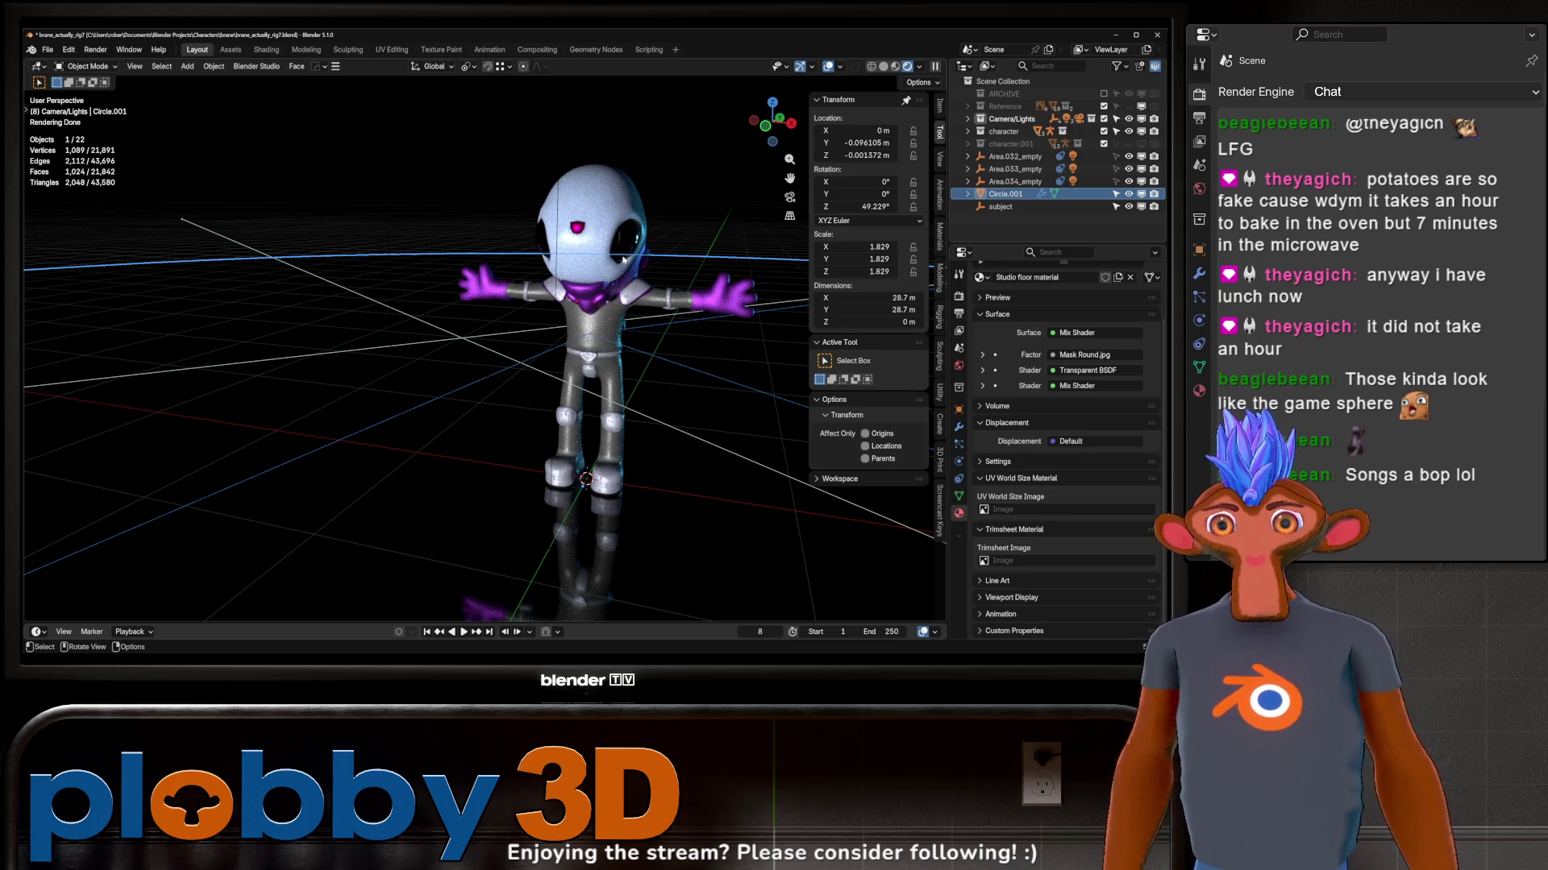
{"action": "middle_click_drag", "start_coordinate": [485, 369], "coordinate": [775, 380]}
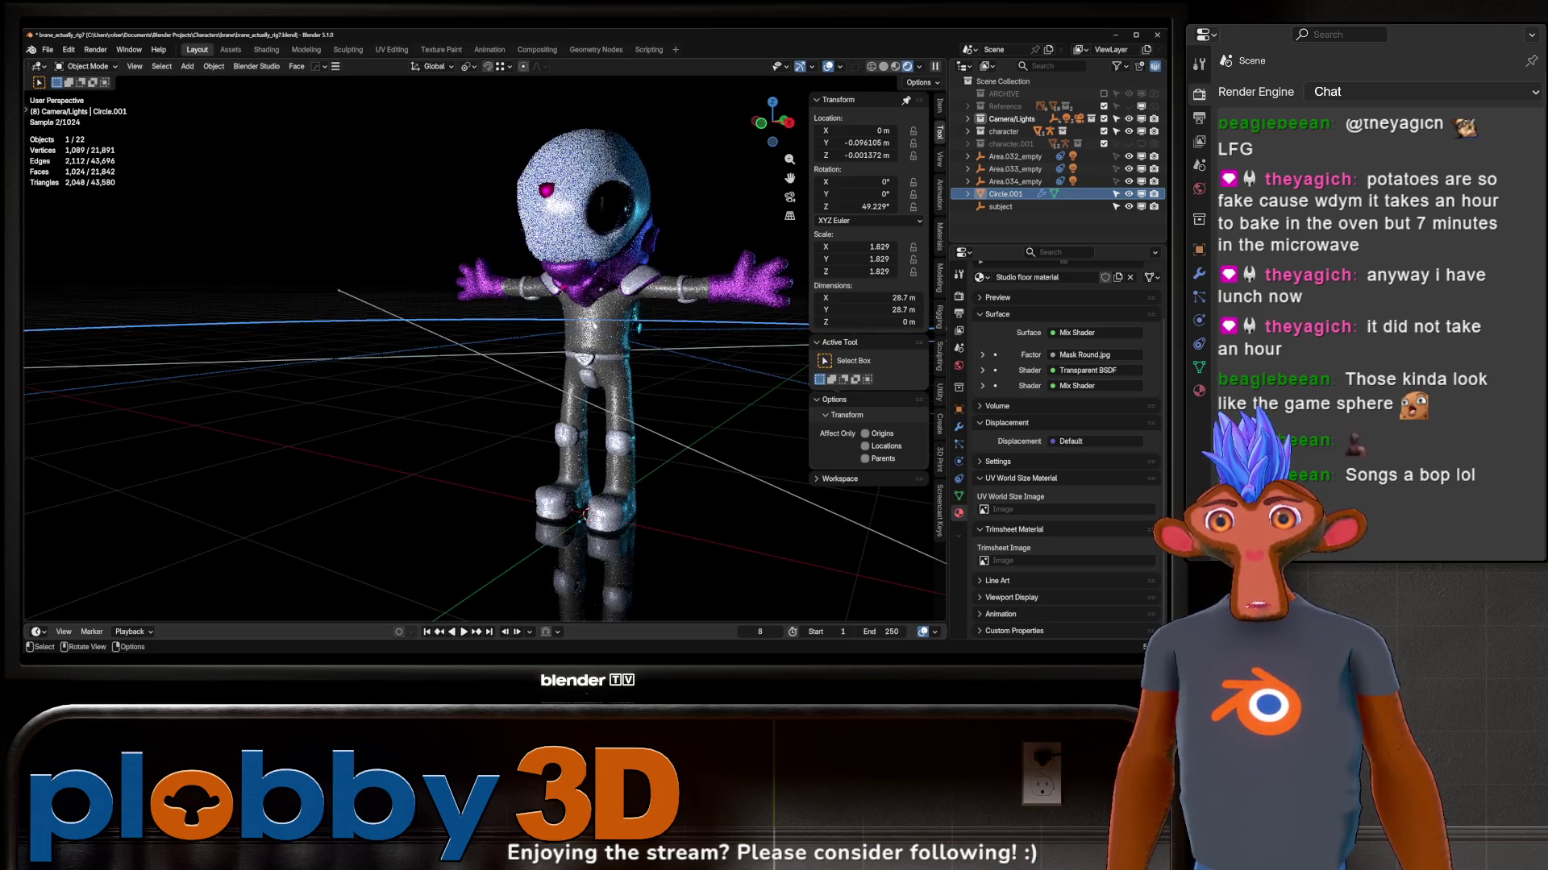
{"action": "middle_click_drag", "start_coordinate": [774, 381], "coordinate": [847, 387]}
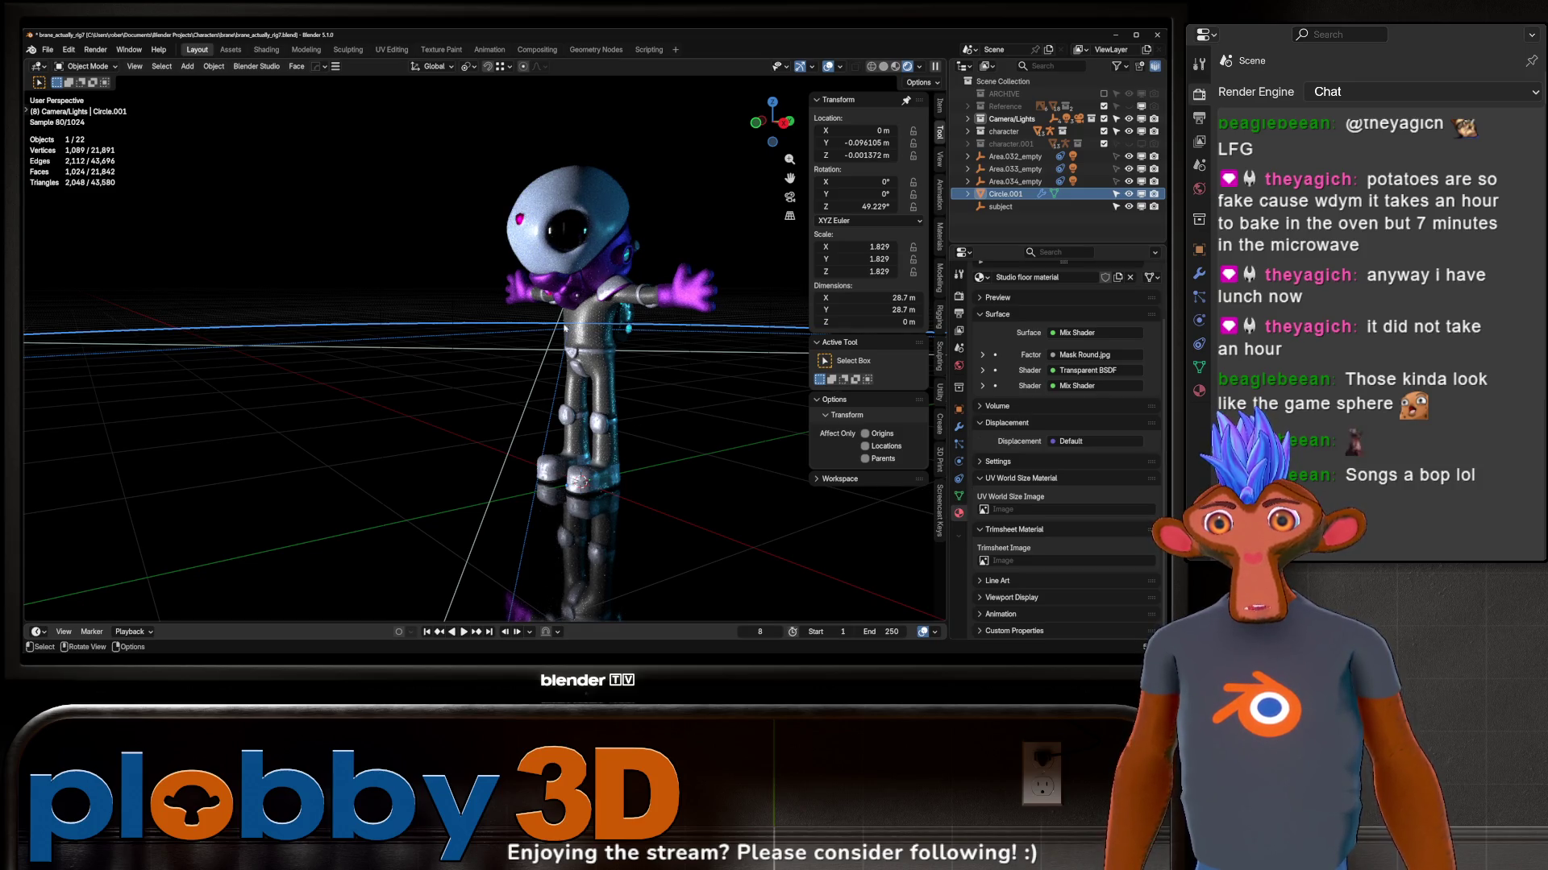
Step: Look through the camera, select it in the Outliner and move it to reframe the character
{"action": "key", "text": "KP_0"}
{"action": "key", "text": "alt+a"}
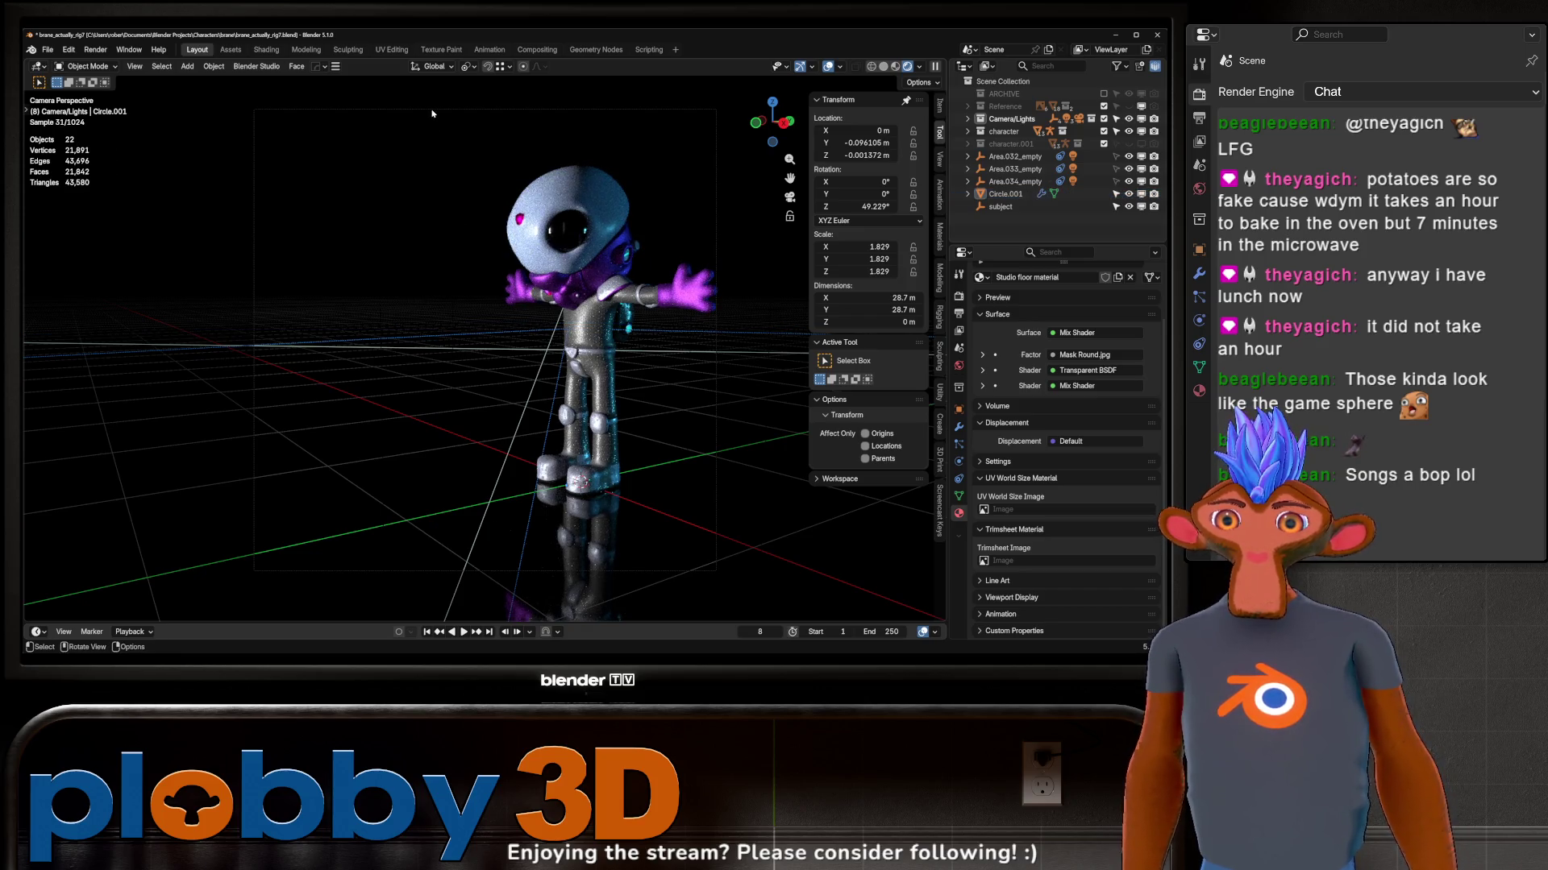
{"action": "left_click", "coordinate": [968, 120]}
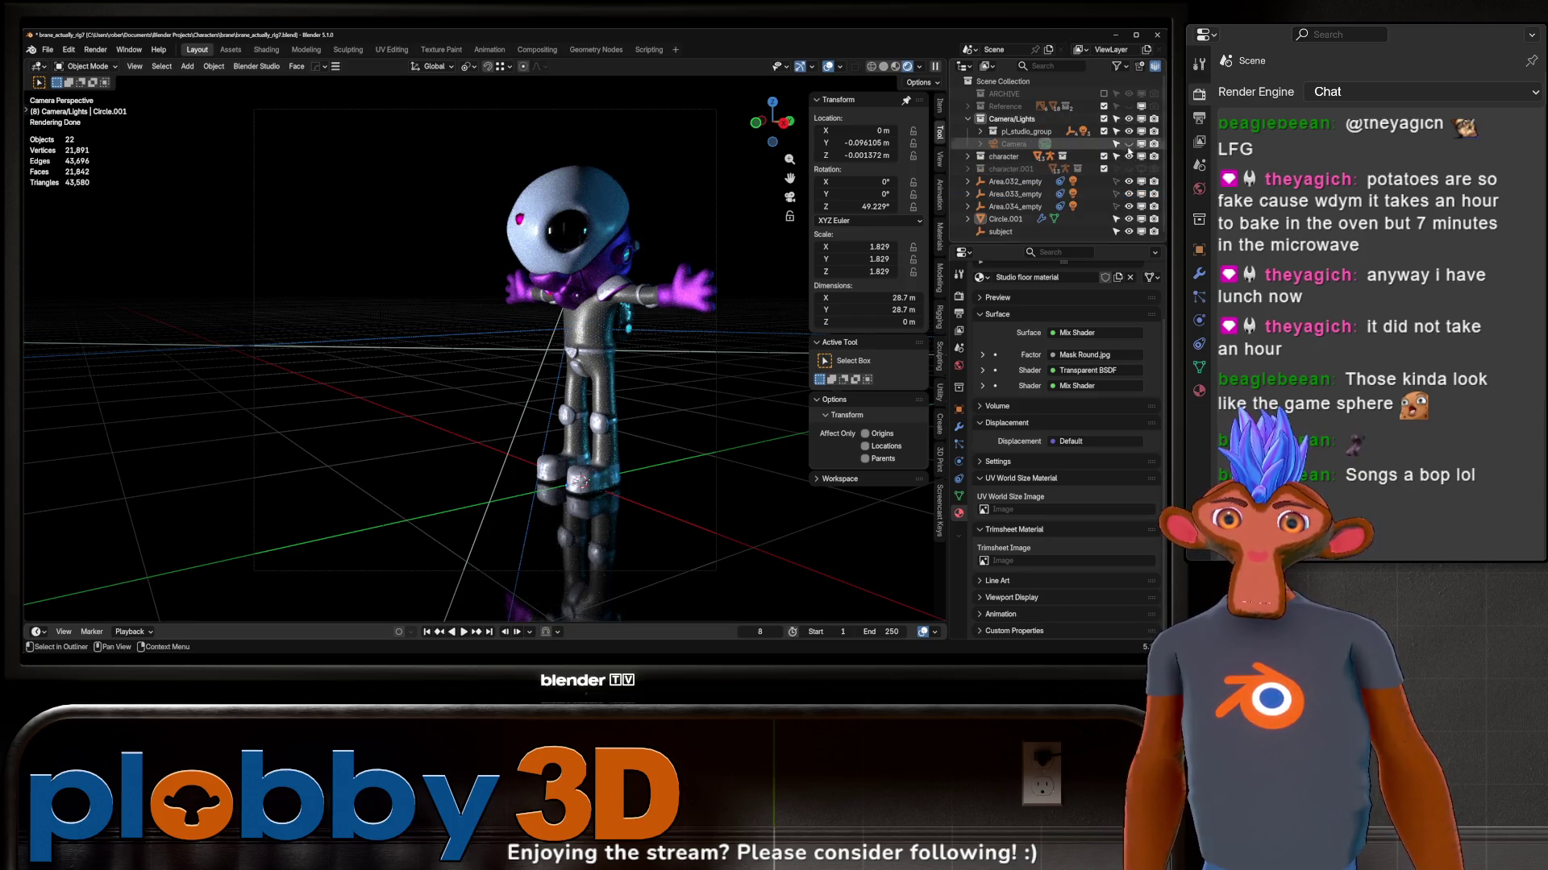
{"action": "left_click", "coordinate": [1129, 143]}
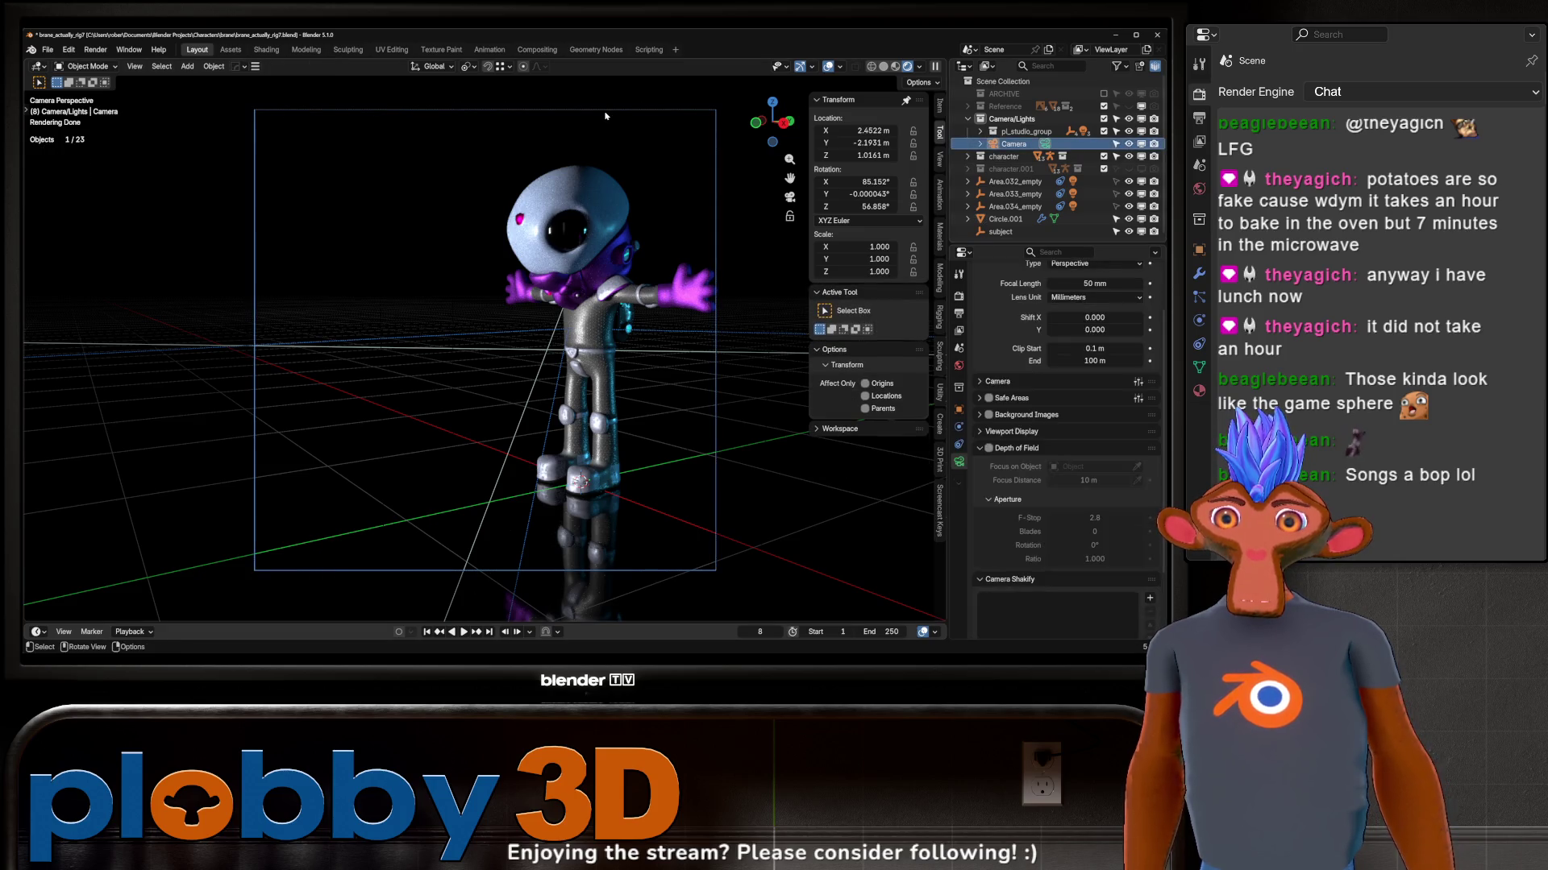
{"action": "key", "text": "g"}
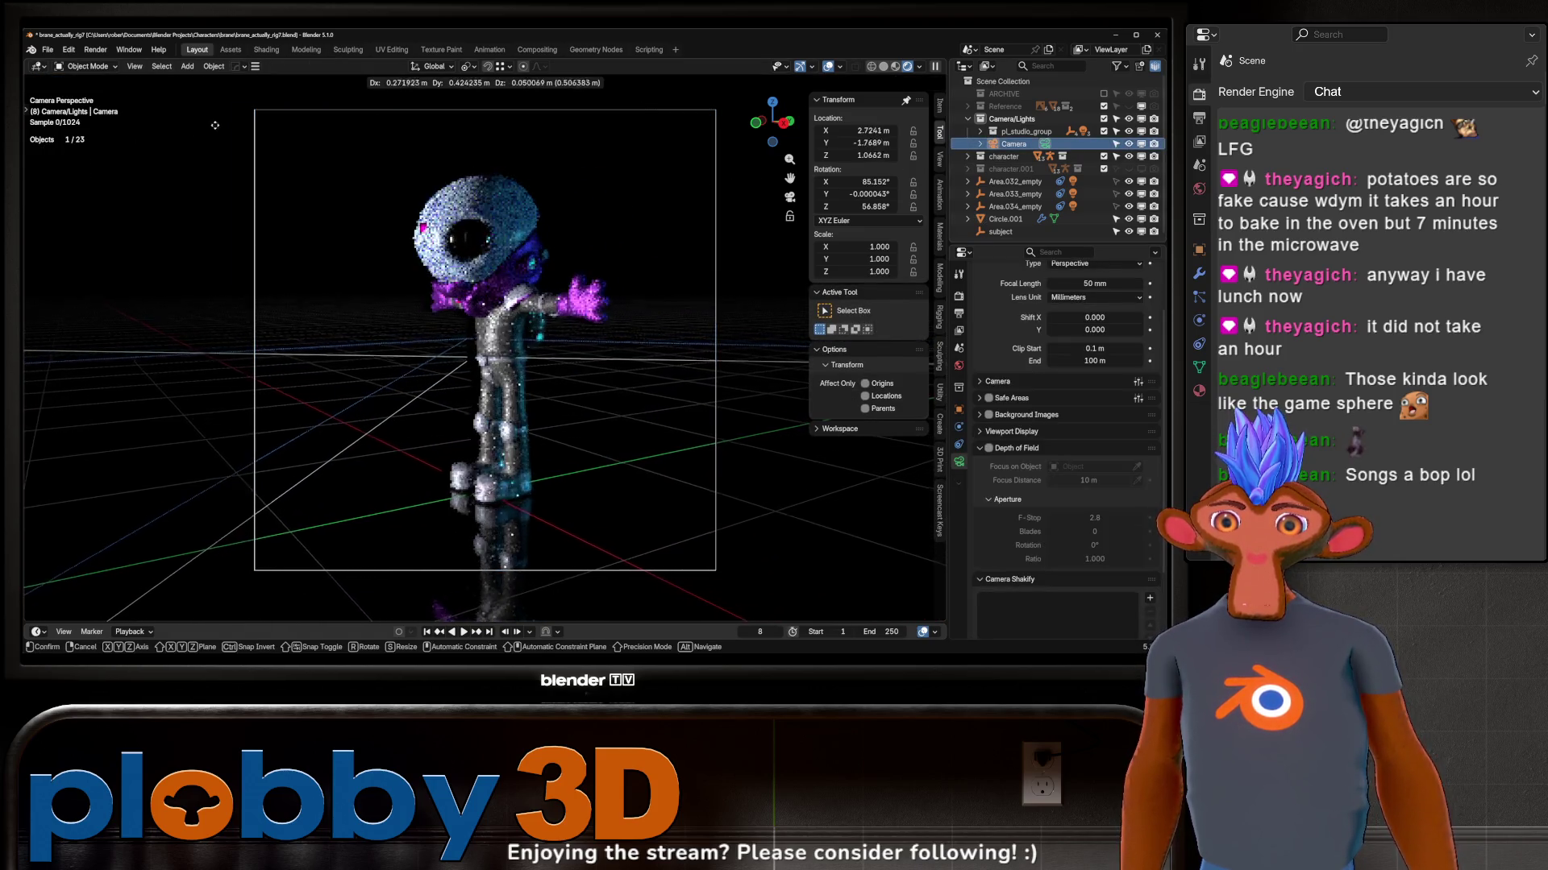
{"action": "left_click", "coordinate": [355, 214]}
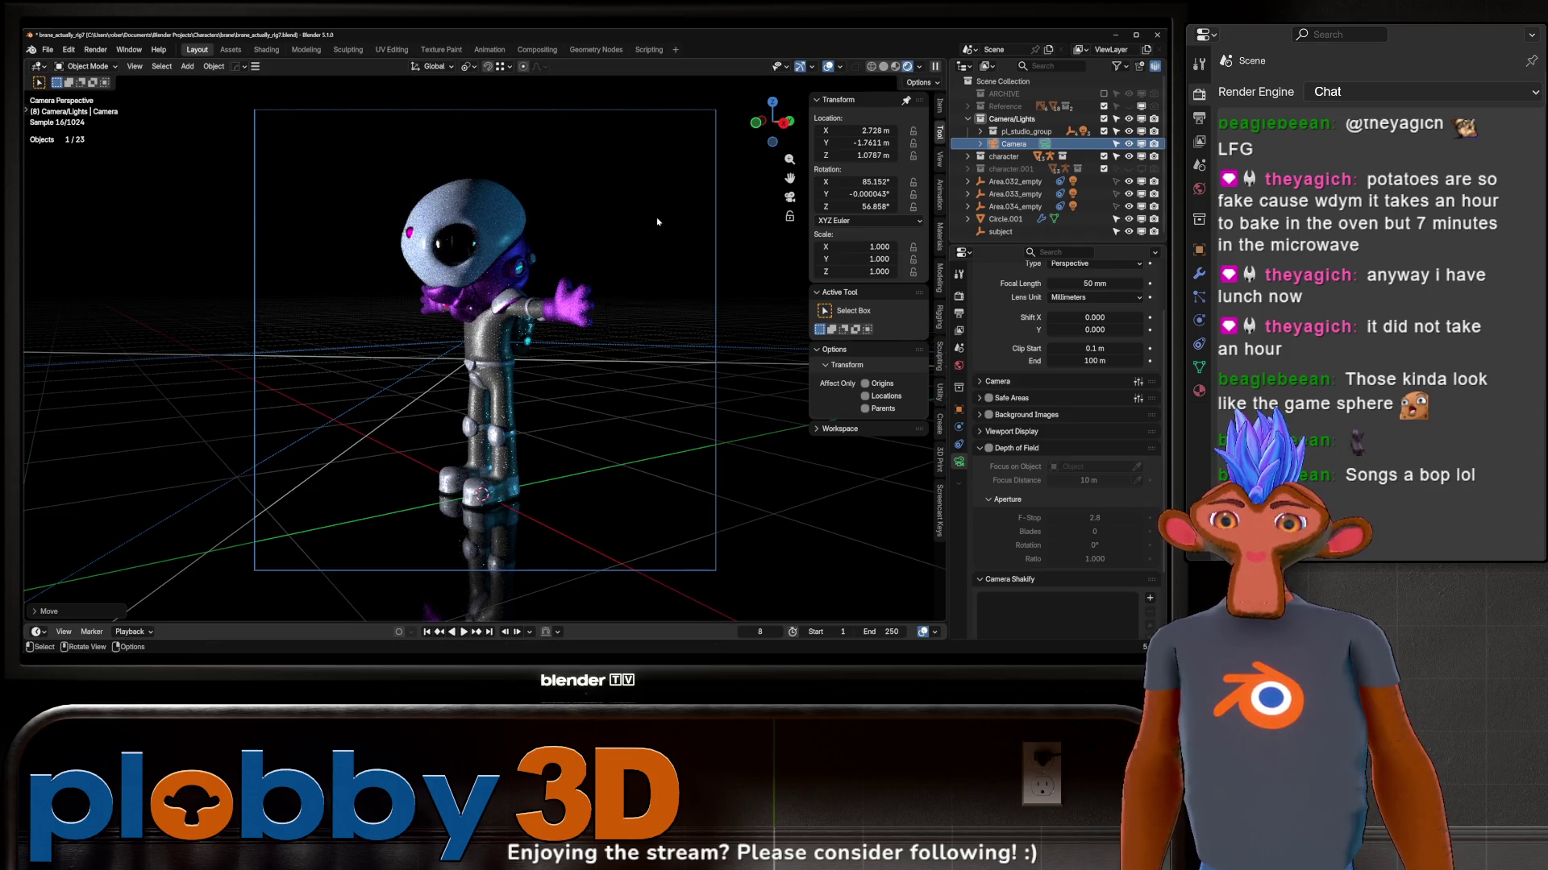
{"action": "scroll", "coordinate": [1001, 492], "scroll_direction": "down", "scroll_amount": 3}
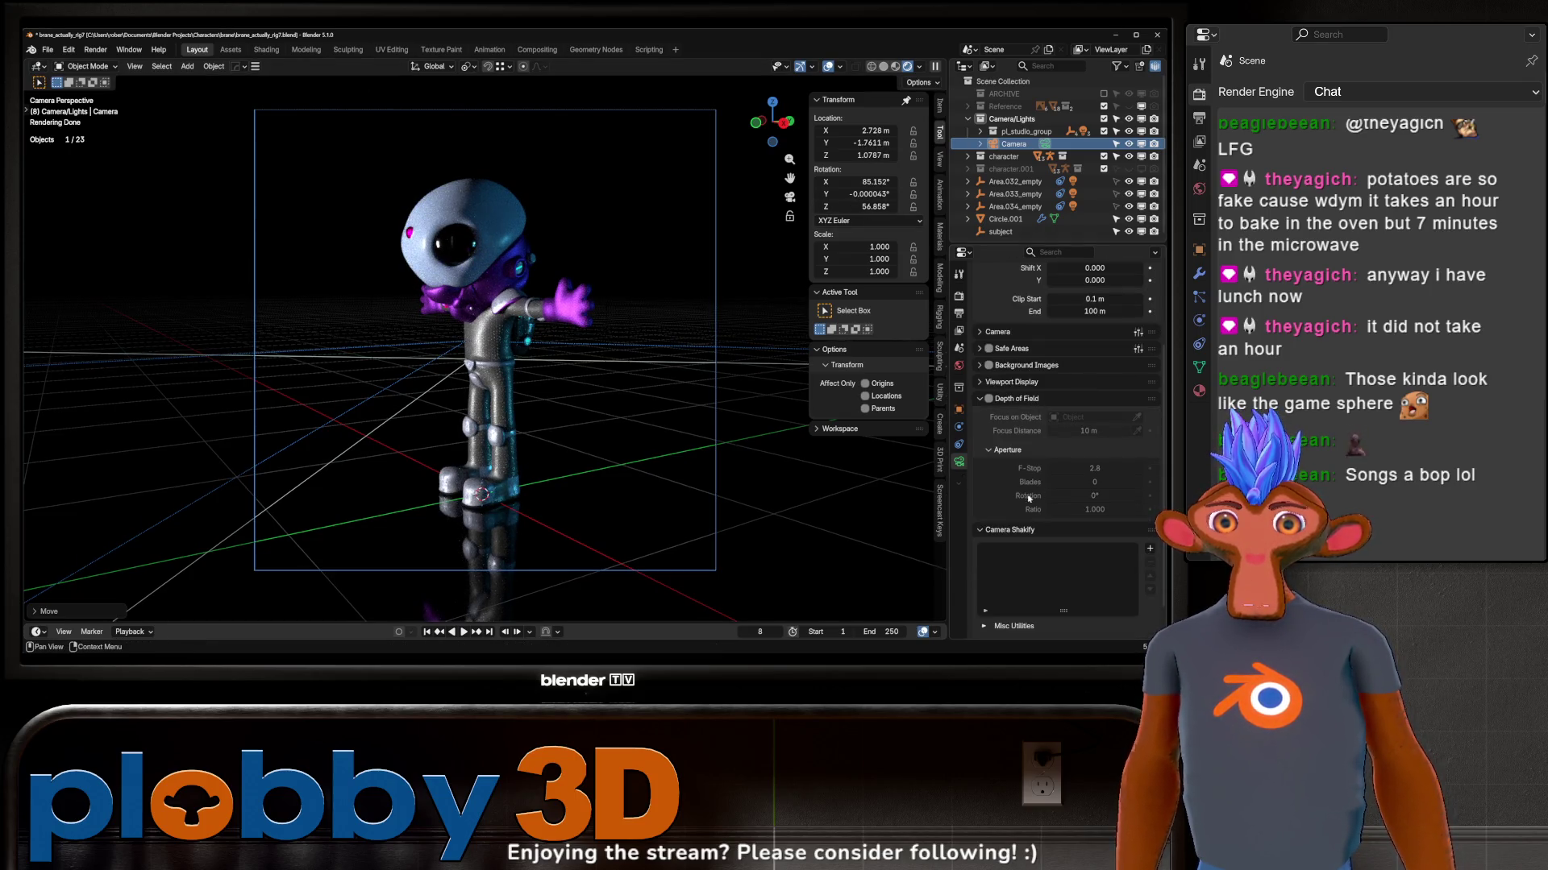
{"action": "scroll", "coordinate": [991, 352], "scroll_direction": "up", "scroll_amount": 3}
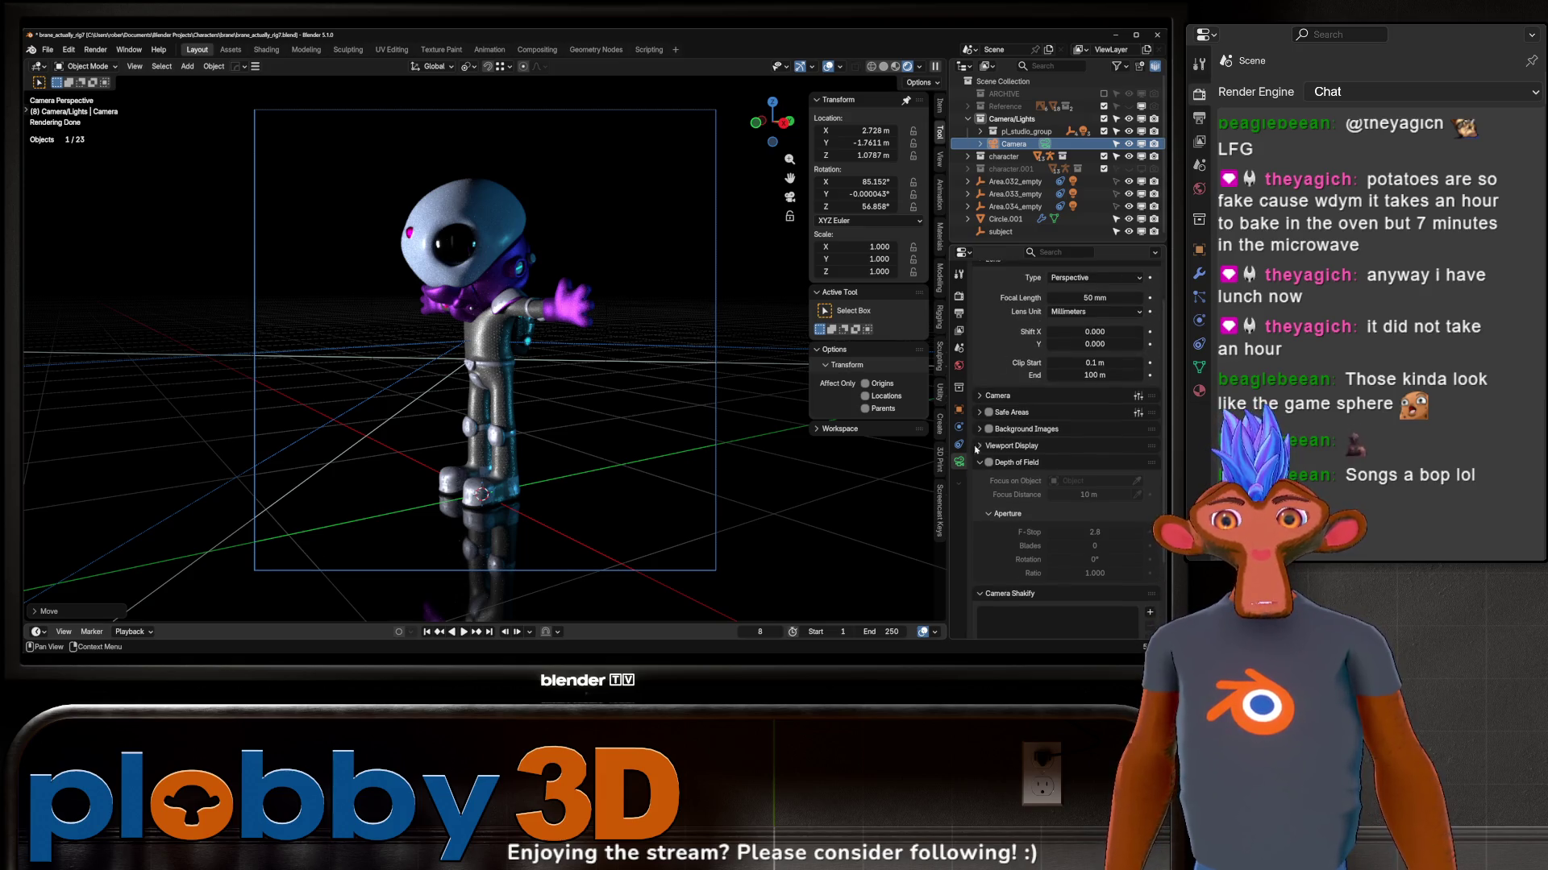
Step: Set the camera's Passepartout to 1.0 to black out everything outside the frame
{"action": "left_click", "coordinate": [1022, 445]}
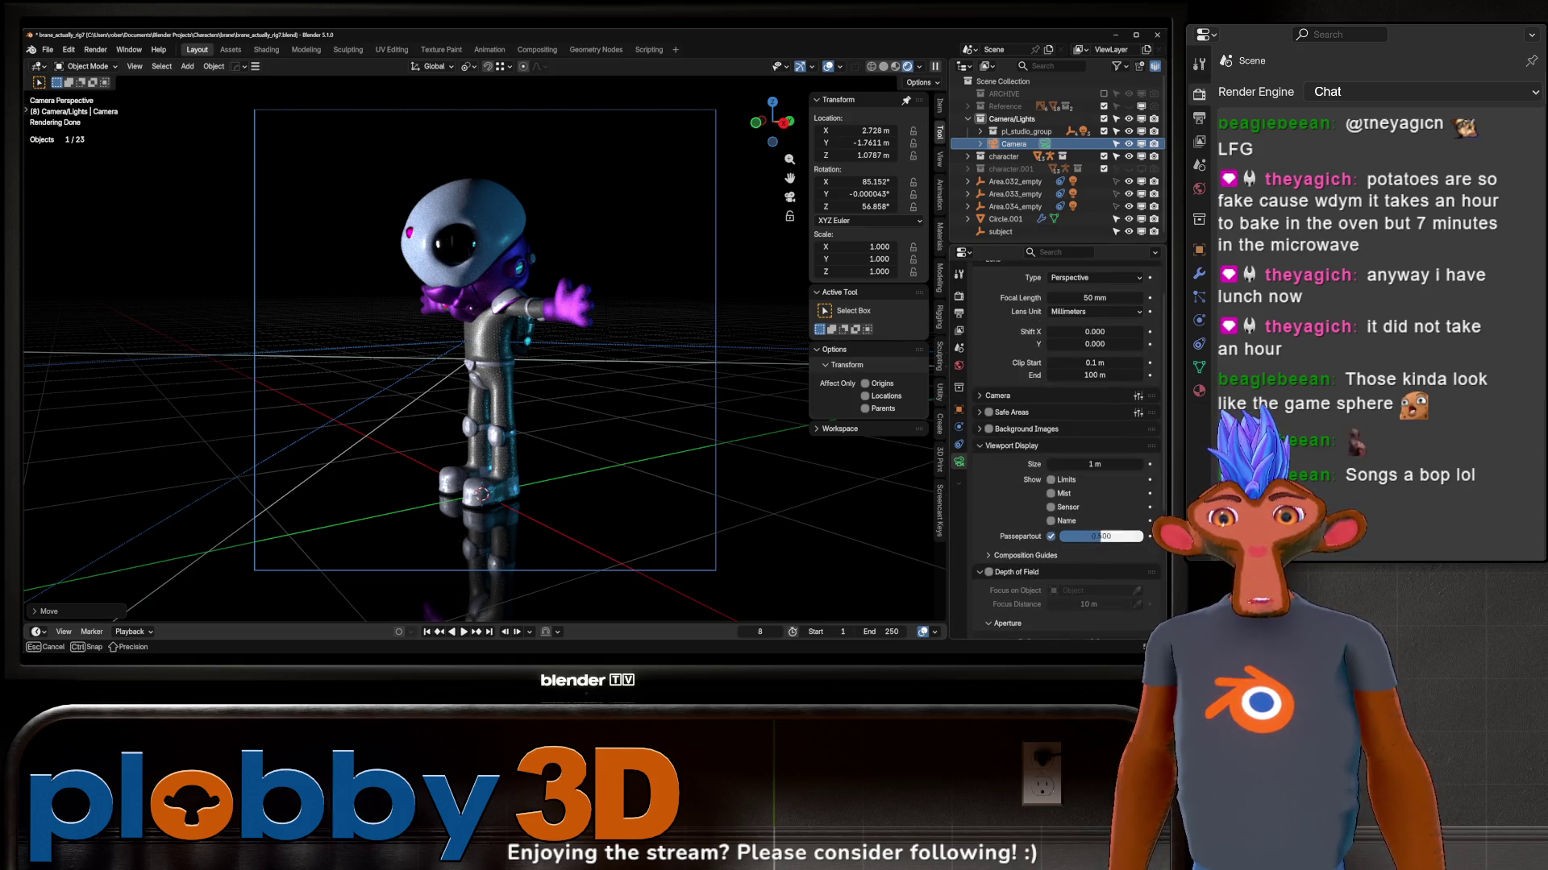
{"action": "left_click_drag", "start_coordinate": [1100, 536], "coordinate": [1143, 541]}
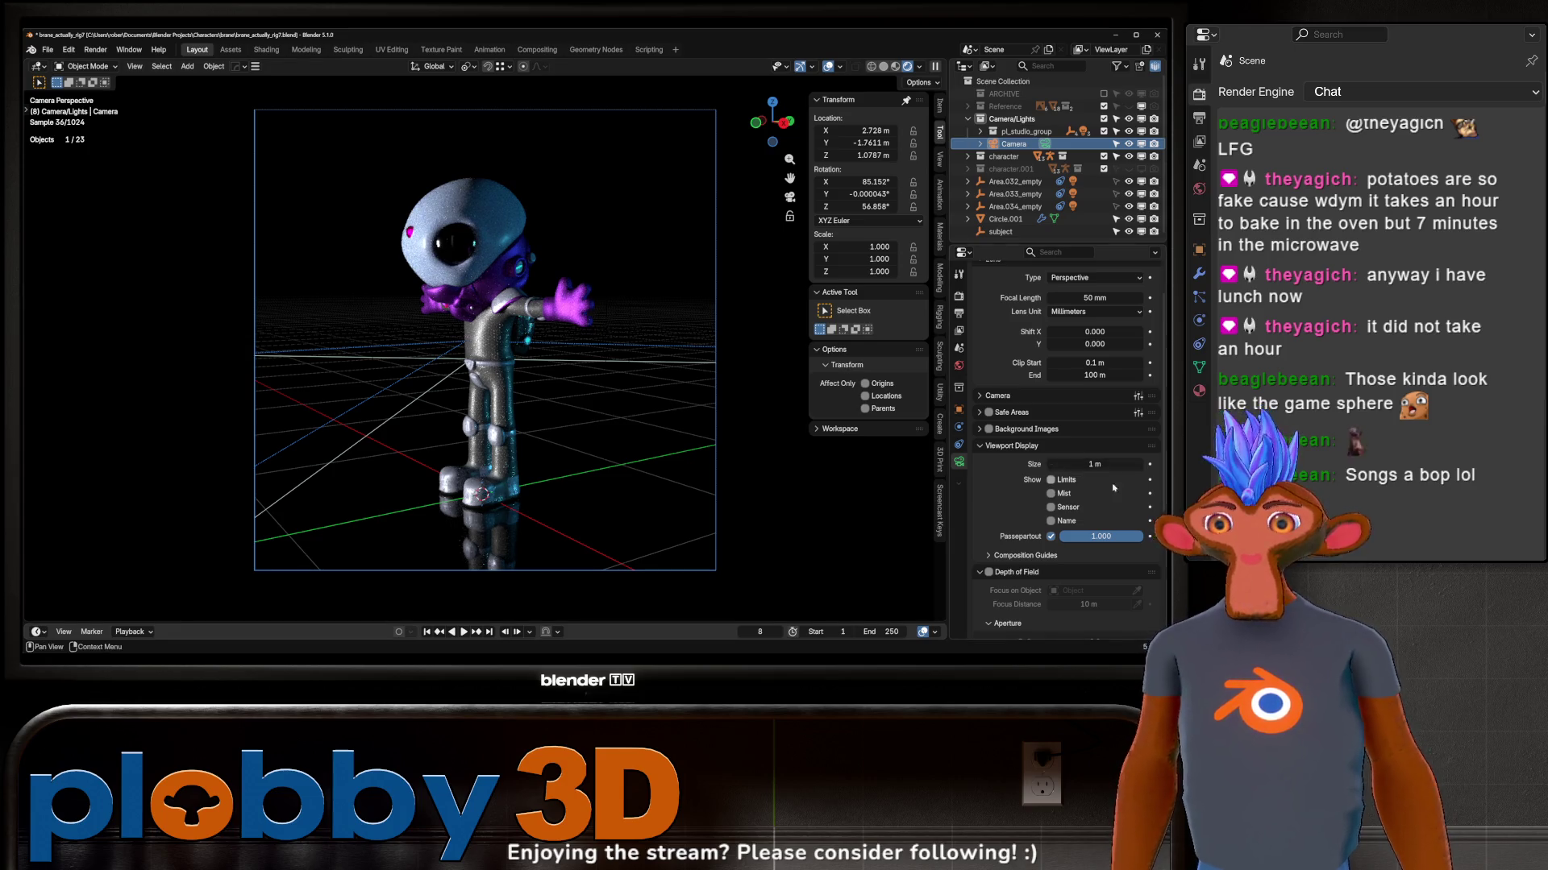
{"action": "scroll", "coordinate": [998, 478], "scroll_direction": "up", "scroll_amount": 2}
{"action": "left_click", "coordinate": [958, 365]}
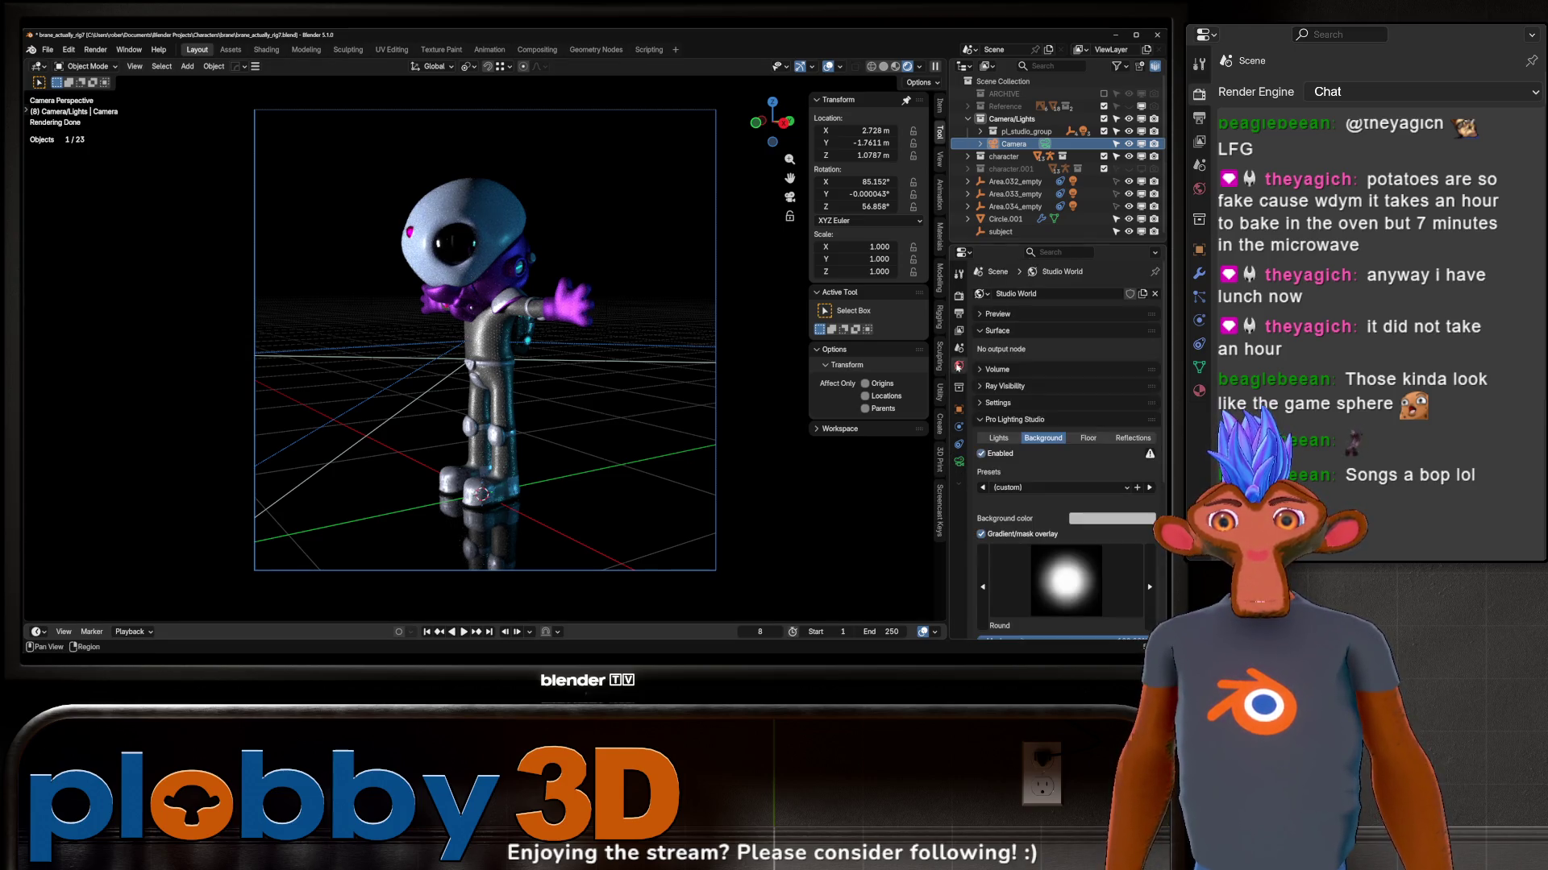
Step: Step through several Pro Lighting Studio presets, including Moonlight Glow
{"action": "left_click", "coordinate": [992, 437]}
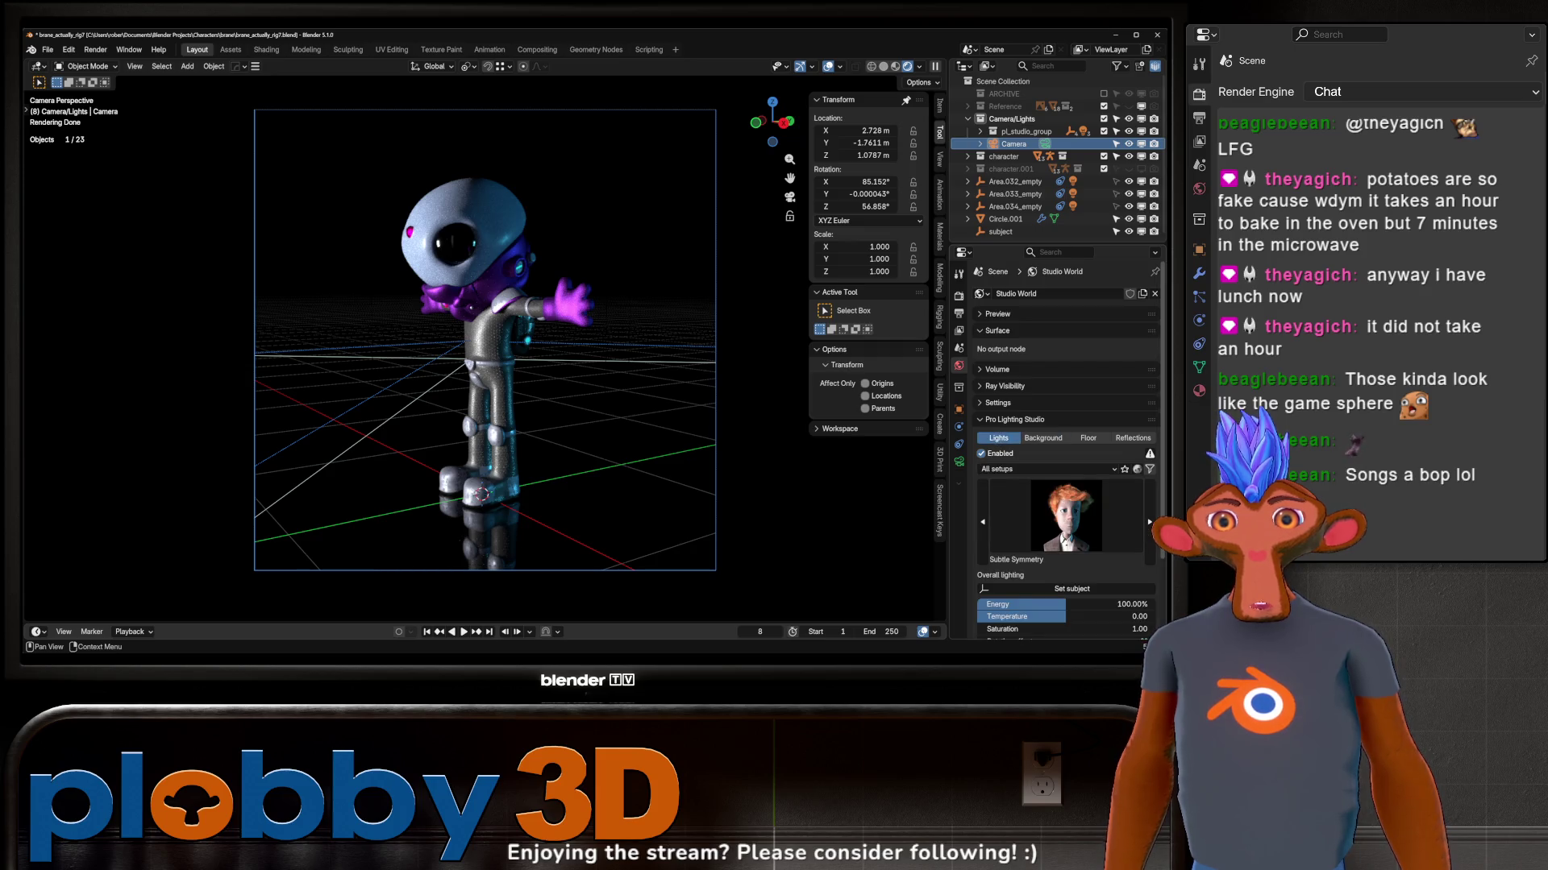
{"action": "left_click", "coordinate": [1149, 523]}
{"action": "left_click", "coordinate": [1150, 522]}
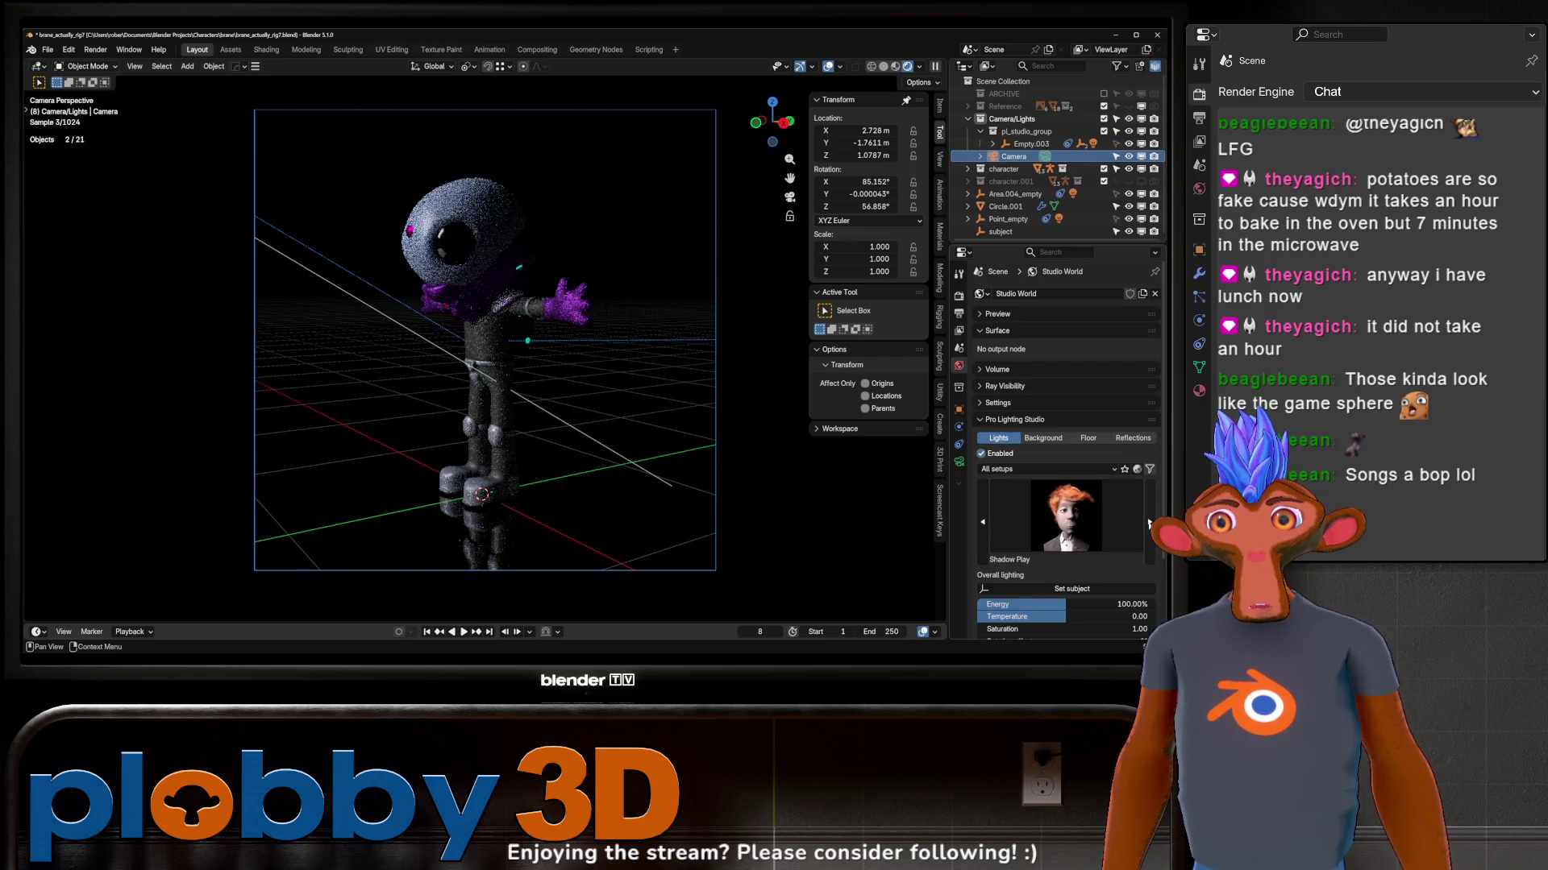
{"action": "left_click", "coordinate": [1149, 523]}
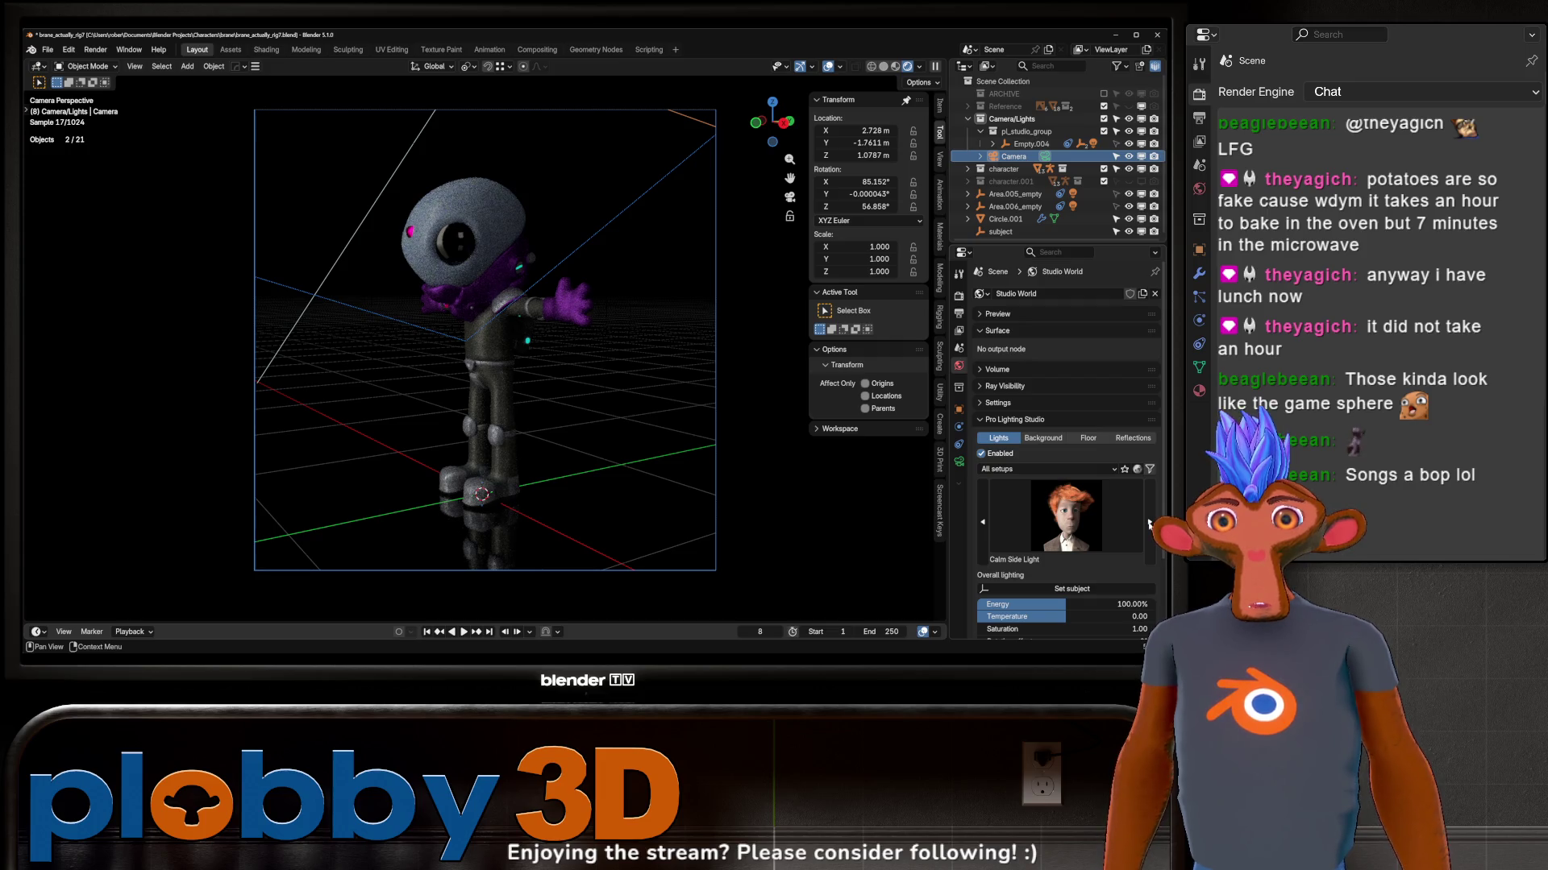
{"action": "left_click", "coordinate": [1149, 523]}
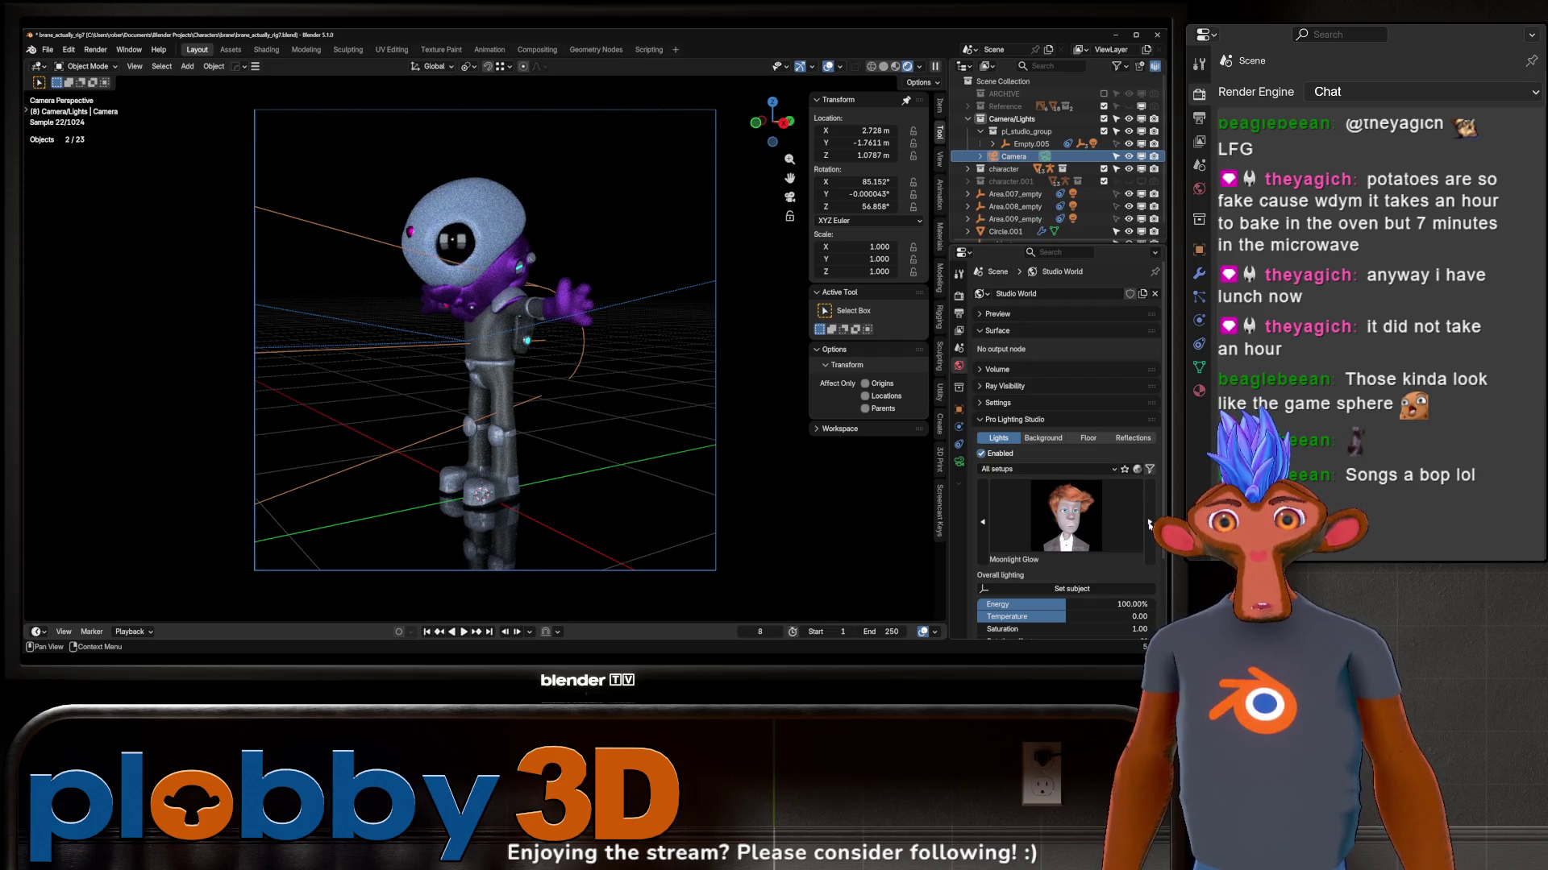
{"action": "left_click", "coordinate": [1148, 522]}
{"action": "left_click", "coordinate": [1149, 523]}
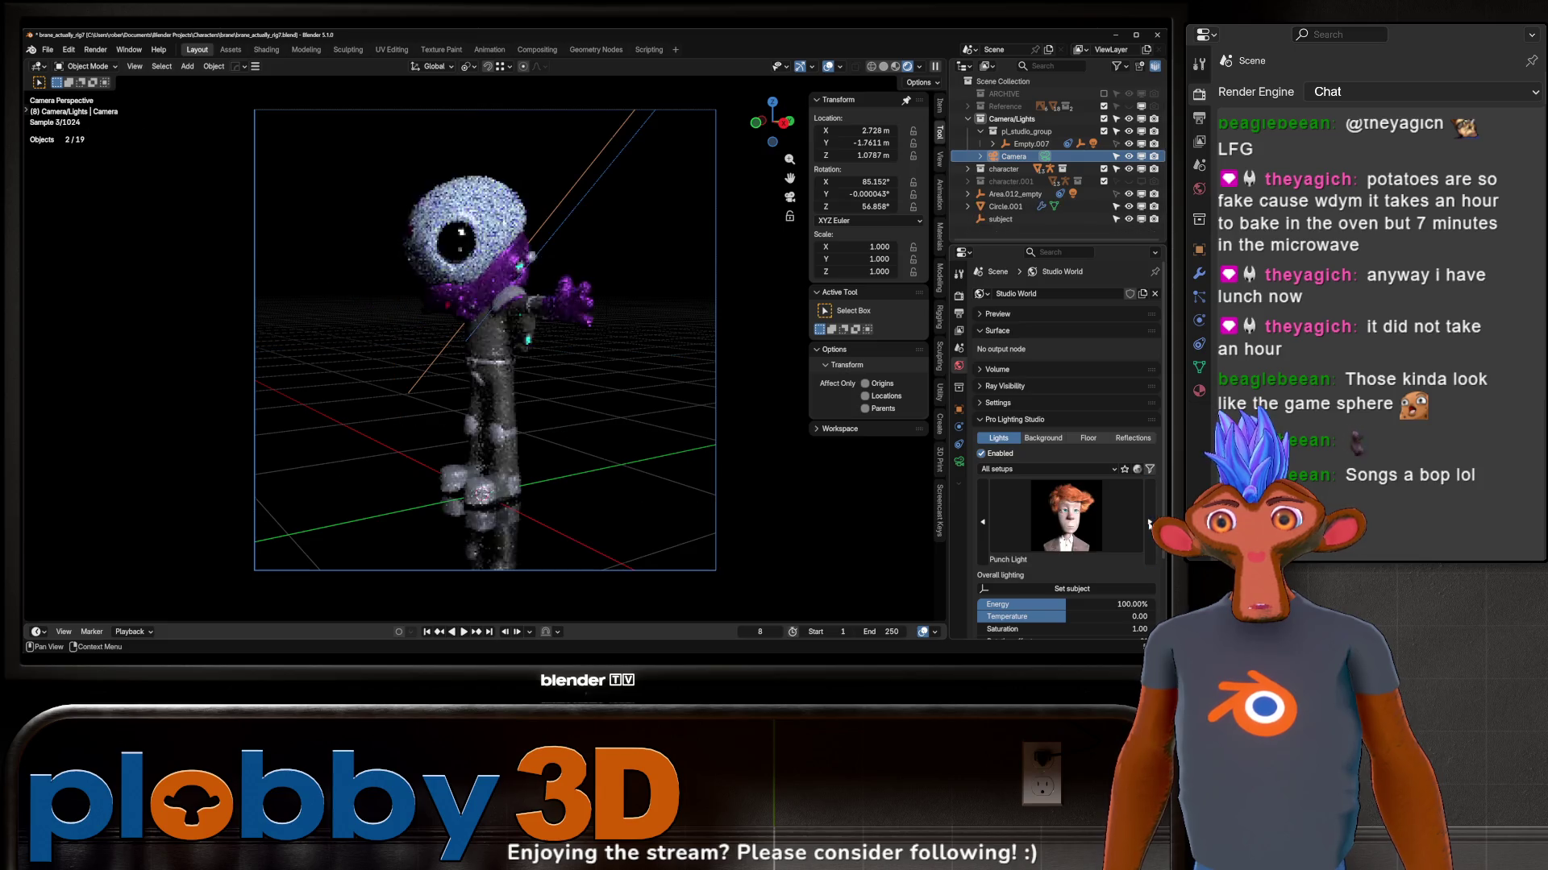
Step: Hide the viewport overlays and settle on the Soft Feeling lighting preset
{"action": "left_click", "coordinate": [830, 66]}
{"action": "left_click", "coordinate": [1149, 540]}
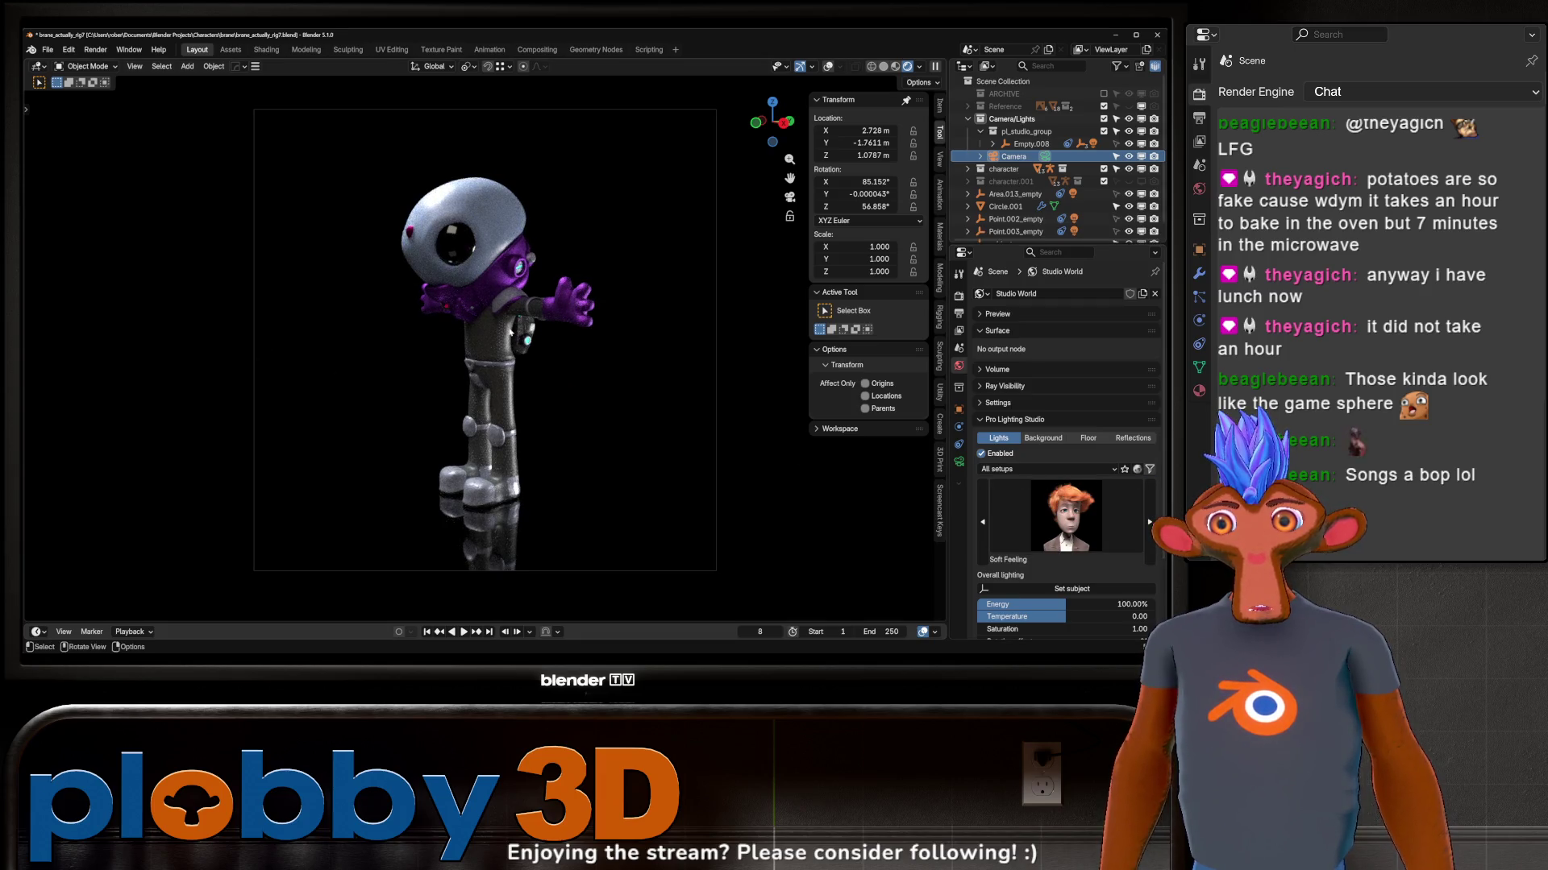
{"action": "scroll", "coordinate": [428, 228], "scroll_direction": "up", "scroll_amount": 3}
{"action": "scroll", "coordinate": [411, 219], "scroll_direction": "up", "scroll_amount": 2}
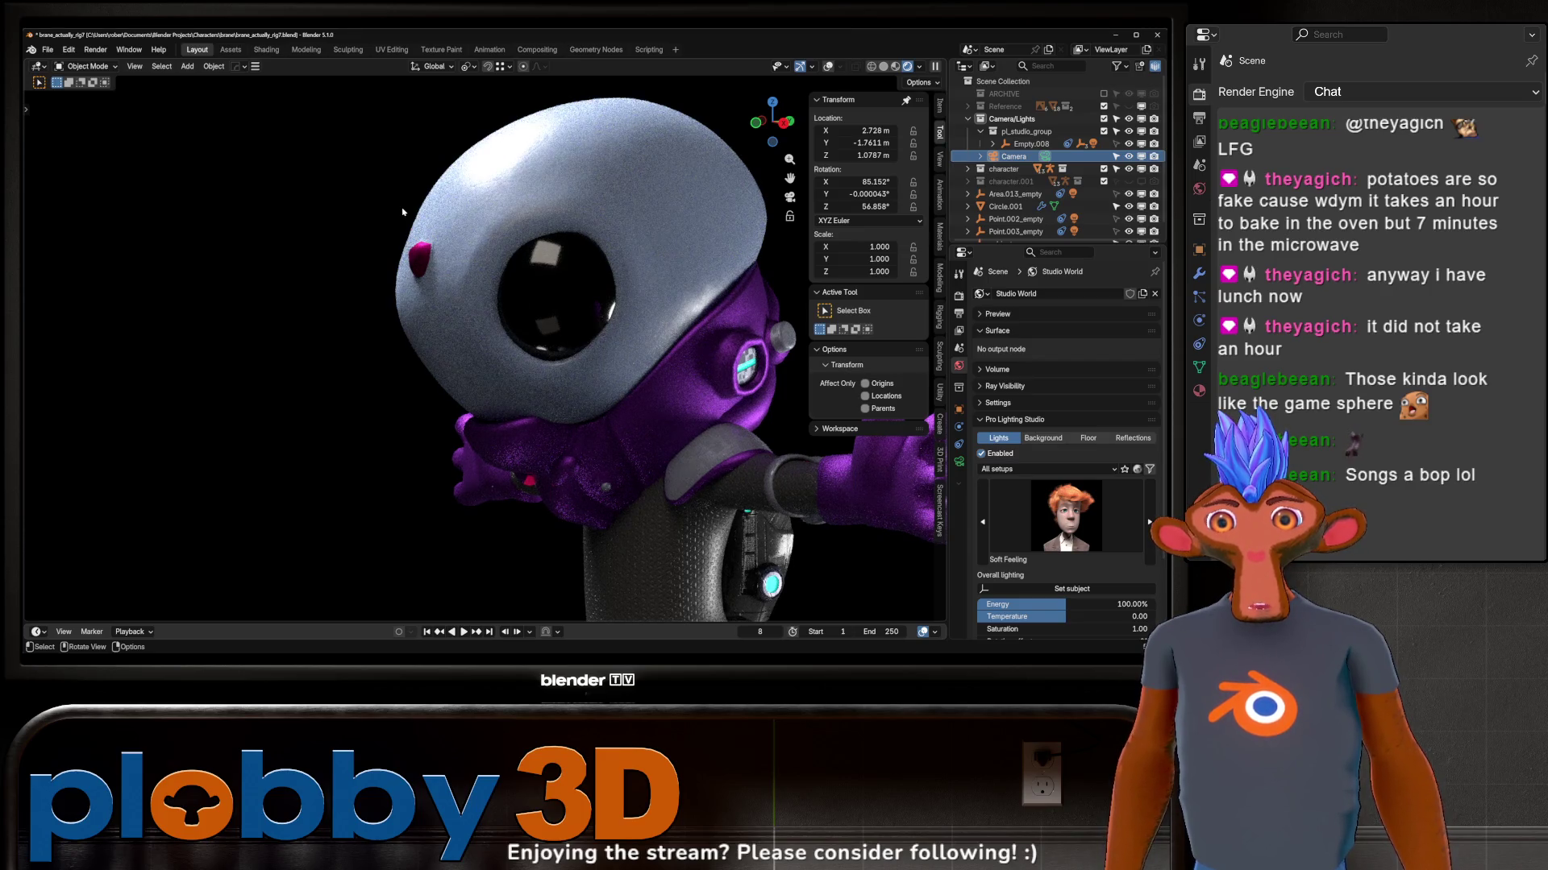
{"action": "scroll", "coordinate": [403, 212], "scroll_direction": "down", "scroll_amount": 5}
Step: Select the character and show its gloves material slot in Material Properties (purple base colour)
{"action": "middle_click_drag", "start_coordinate": [479, 359], "coordinate": [513, 356], "text": "shift"}
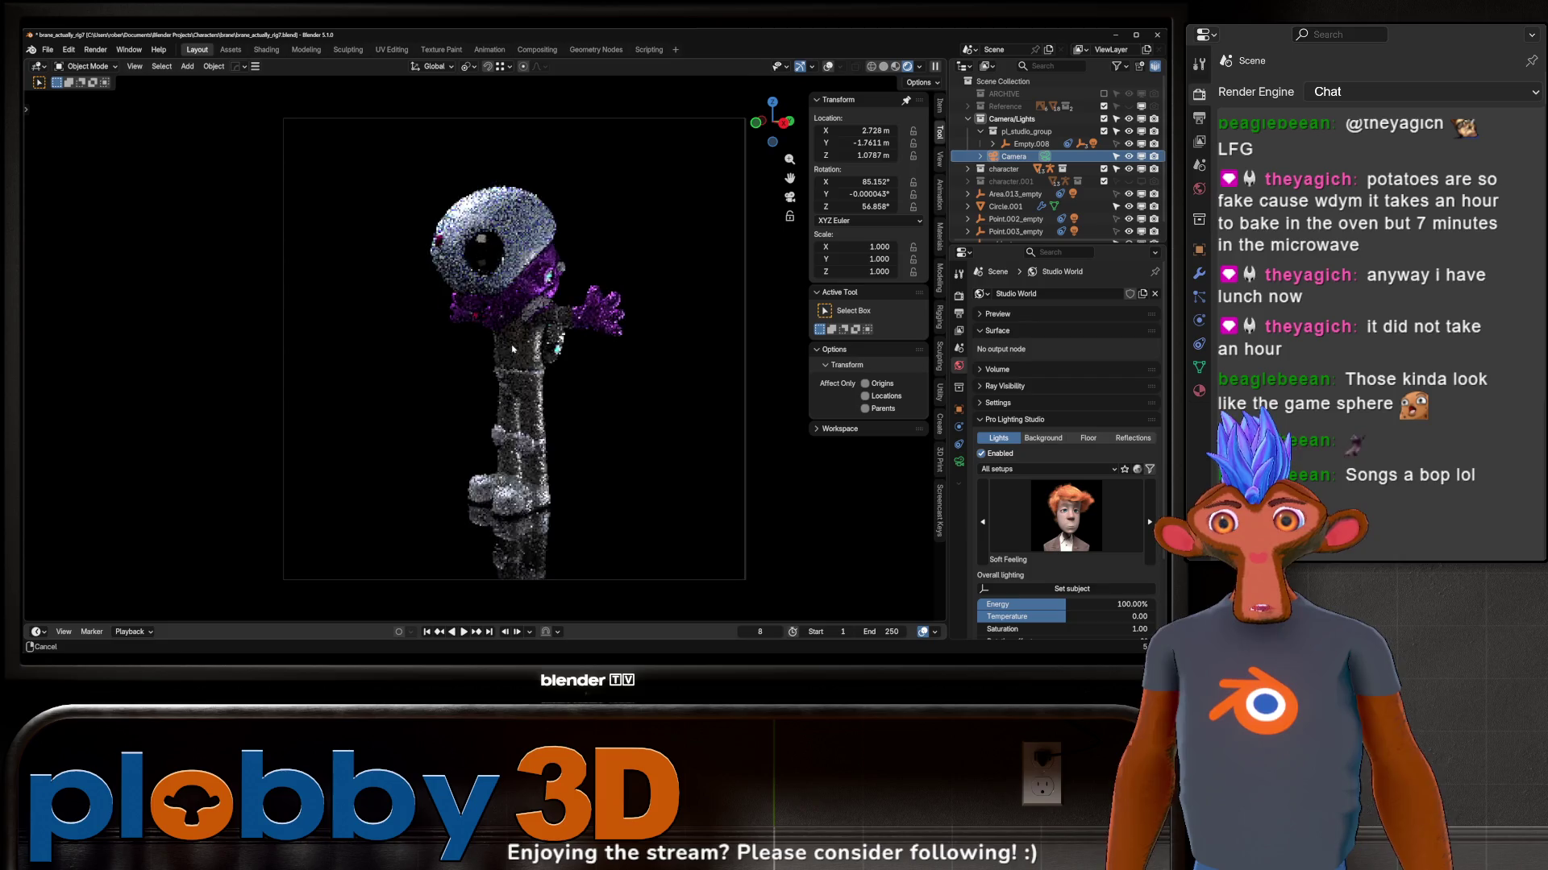
{"action": "left_click", "coordinate": [518, 359]}
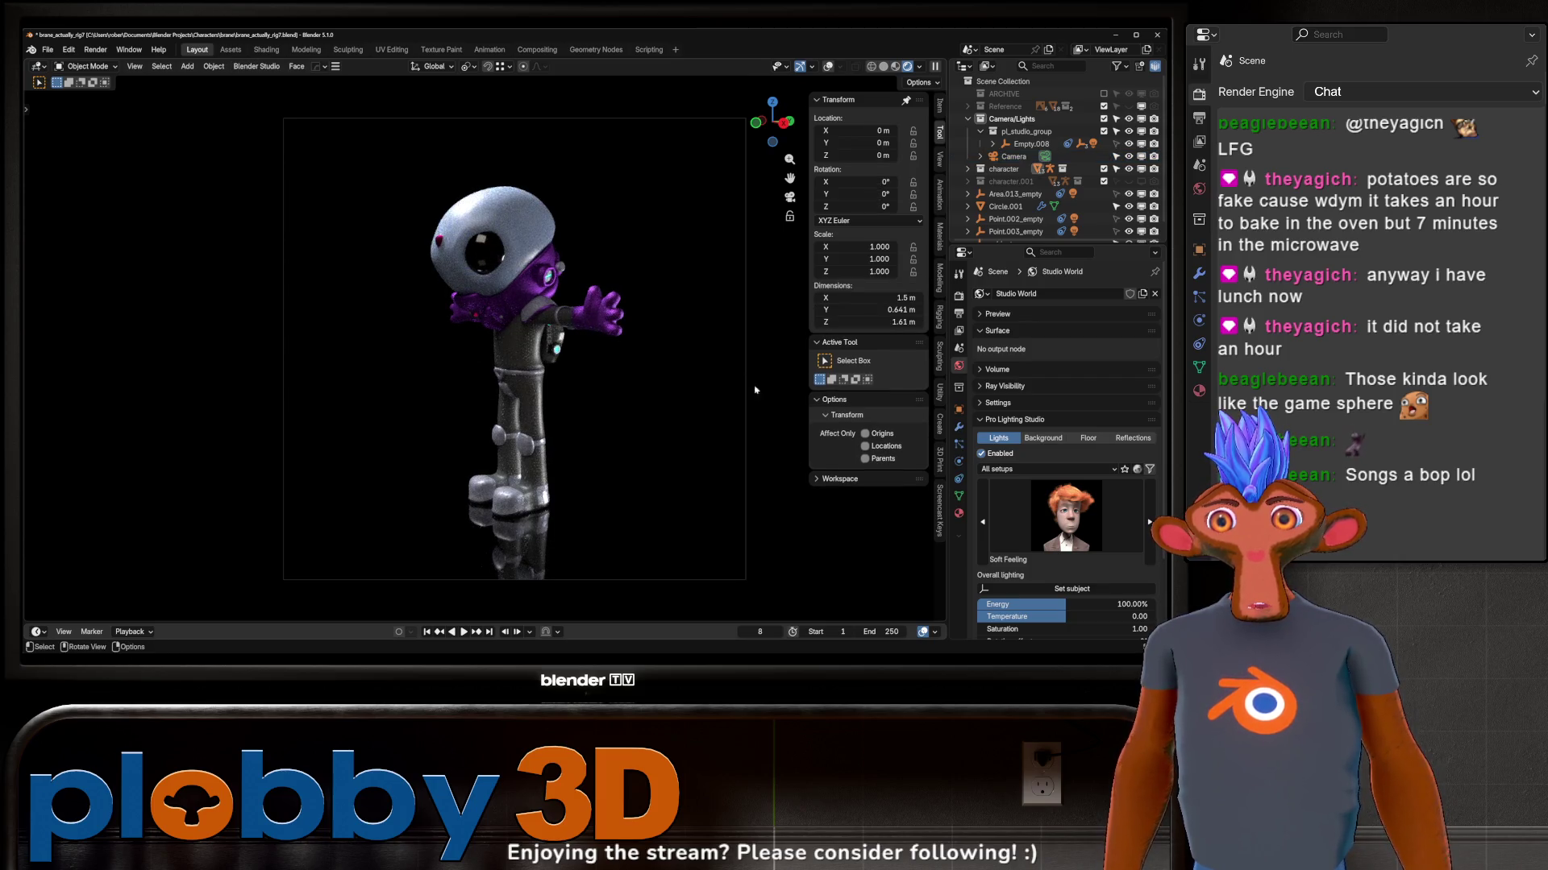
{"action": "left_click", "coordinate": [958, 512]}
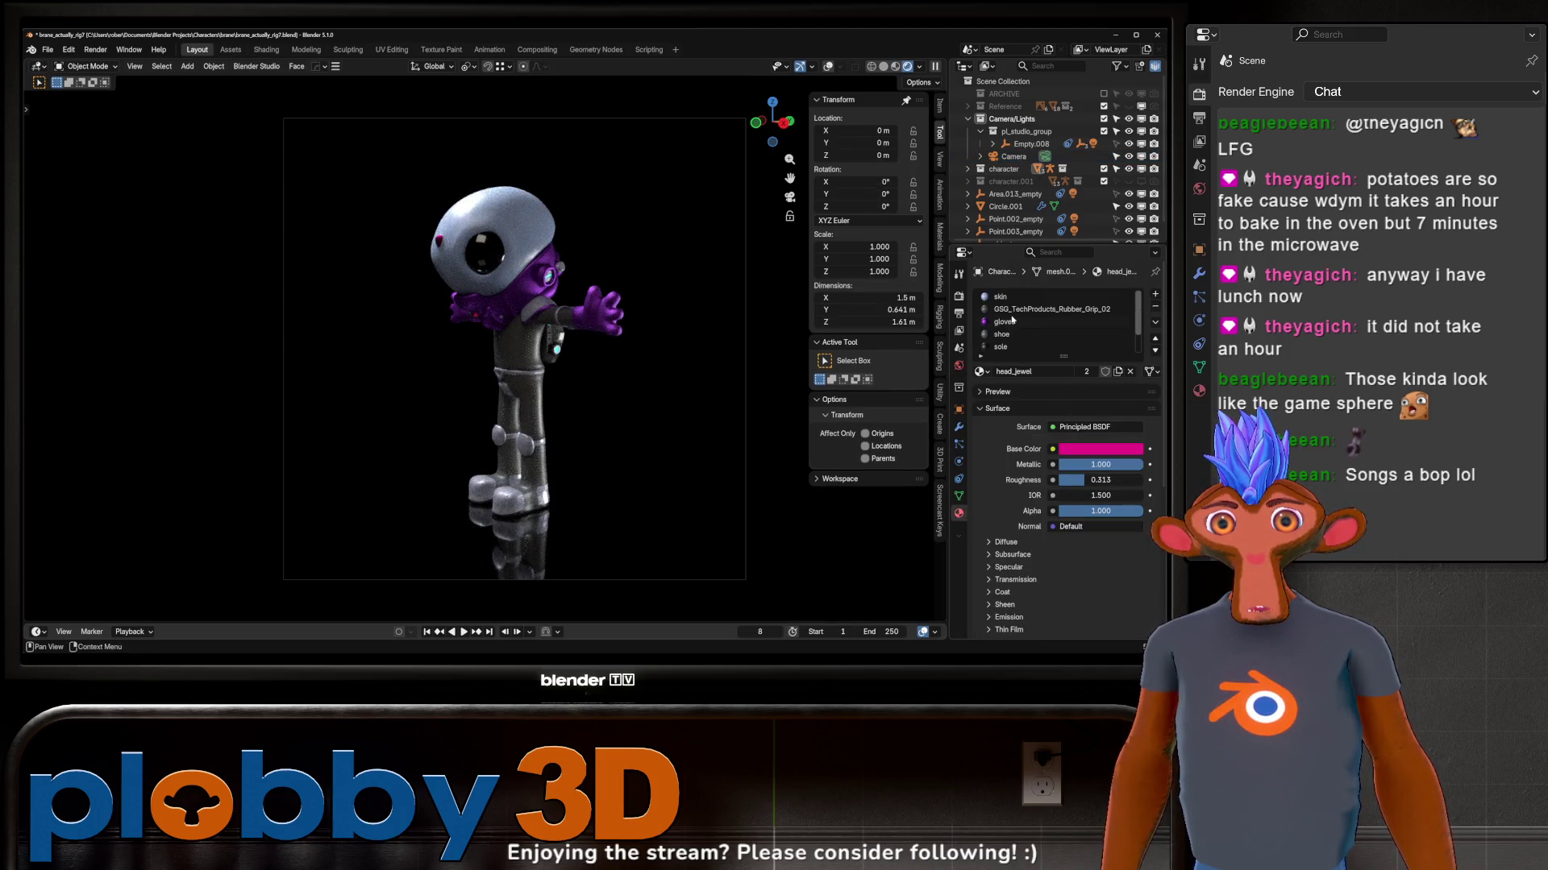
{"action": "scroll", "coordinate": [1007, 522], "scroll_direction": "down", "scroll_amount": 3}
{"action": "scroll", "coordinate": [1008, 522], "scroll_direction": "down", "scroll_amount": 2}
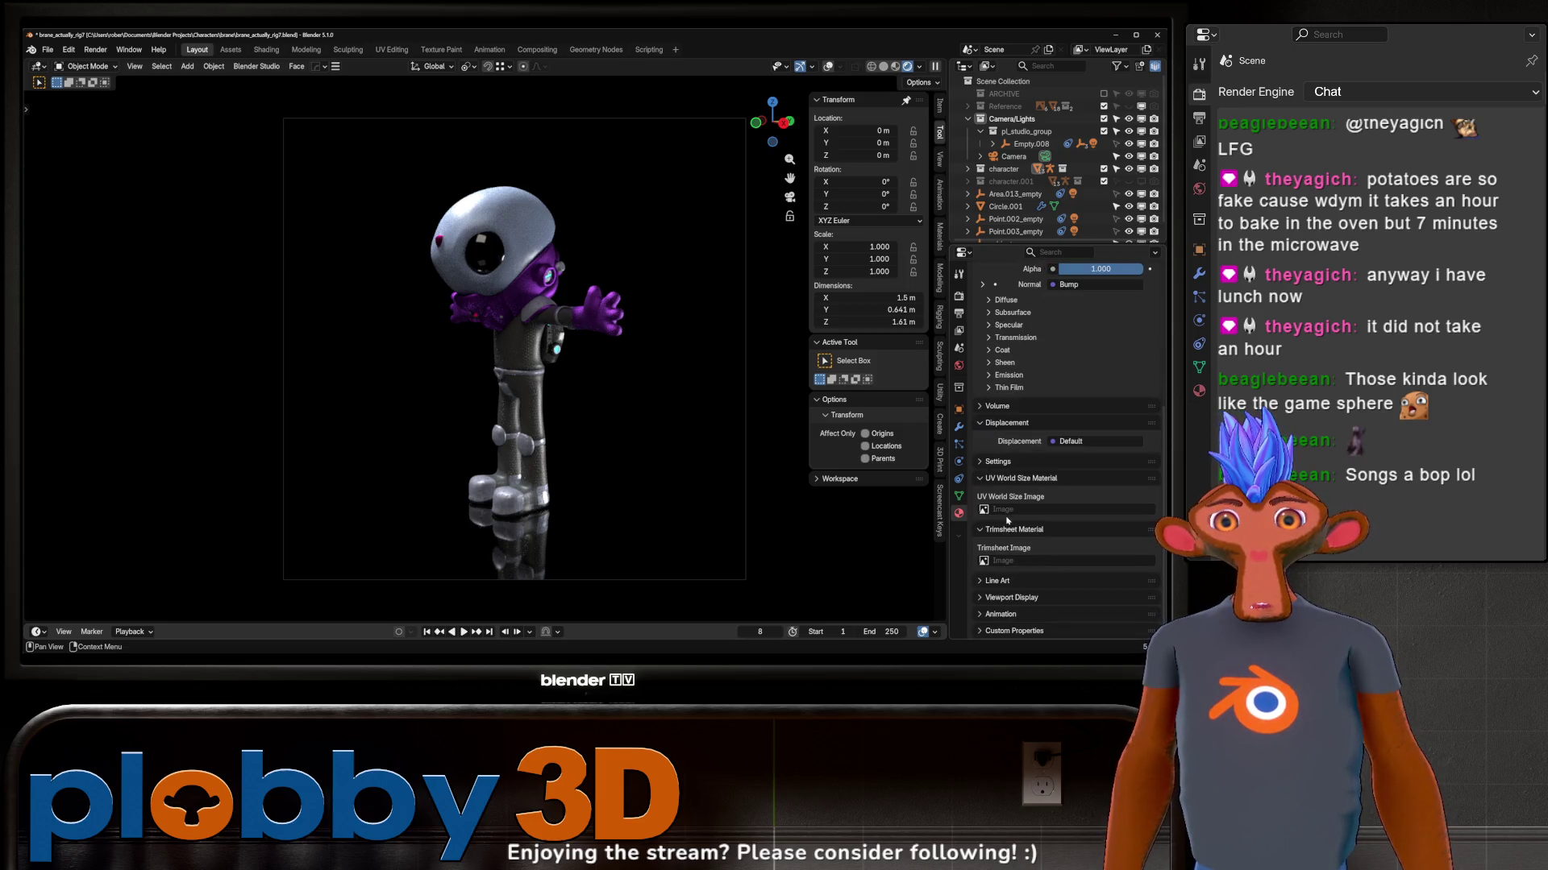
{"action": "scroll", "coordinate": [1013, 362], "scroll_direction": "up", "scroll_amount": 3}
{"action": "scroll", "coordinate": [1016, 293], "scroll_direction": "up", "scroll_amount": 2}
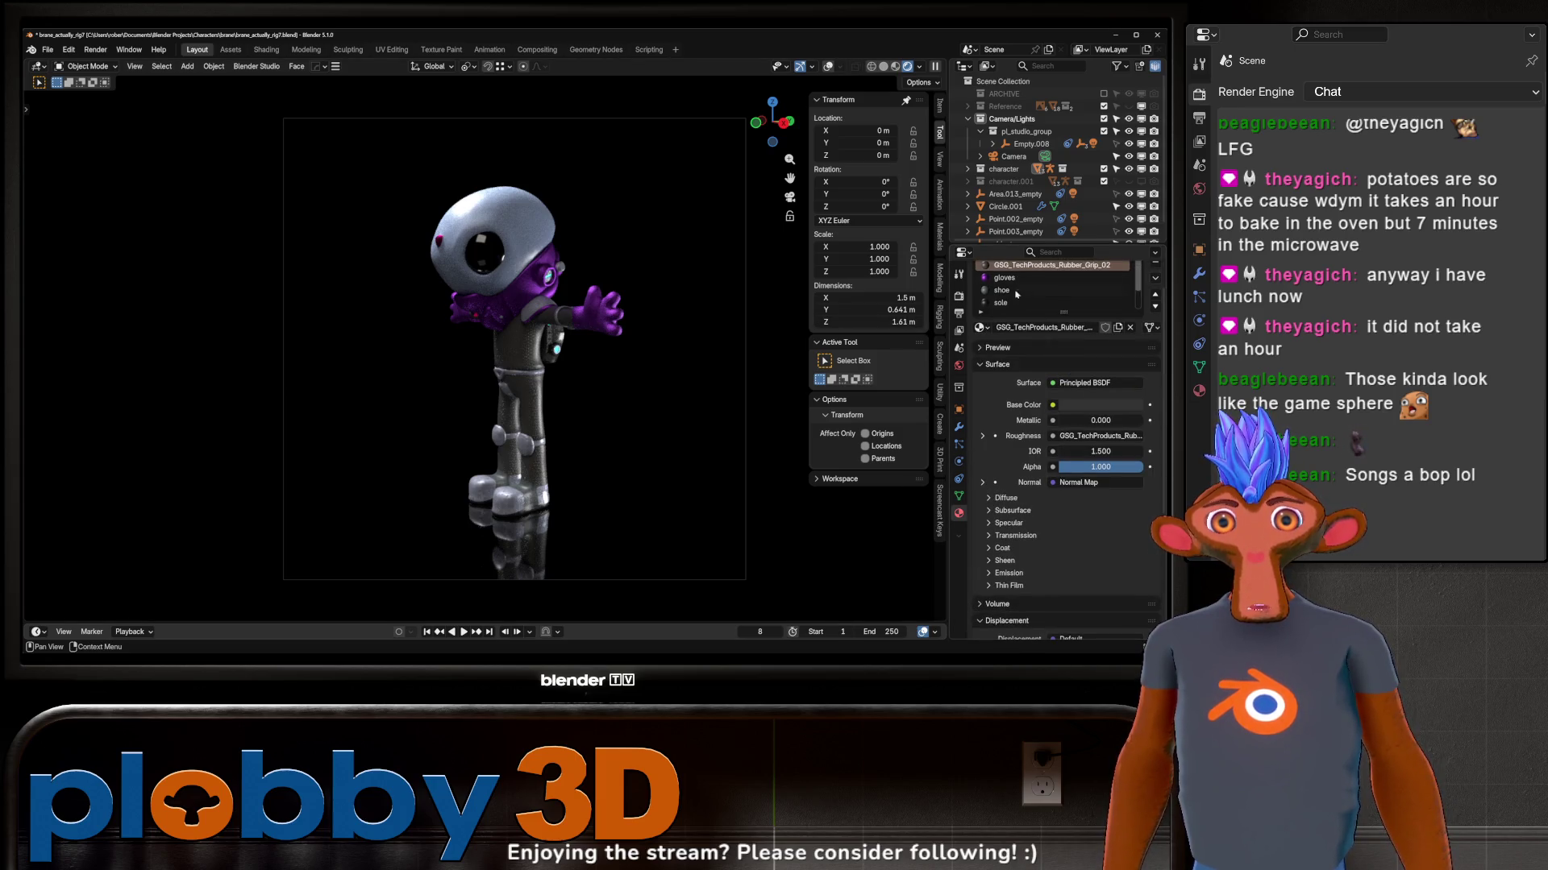
{"action": "left_click", "coordinate": [1005, 278]}
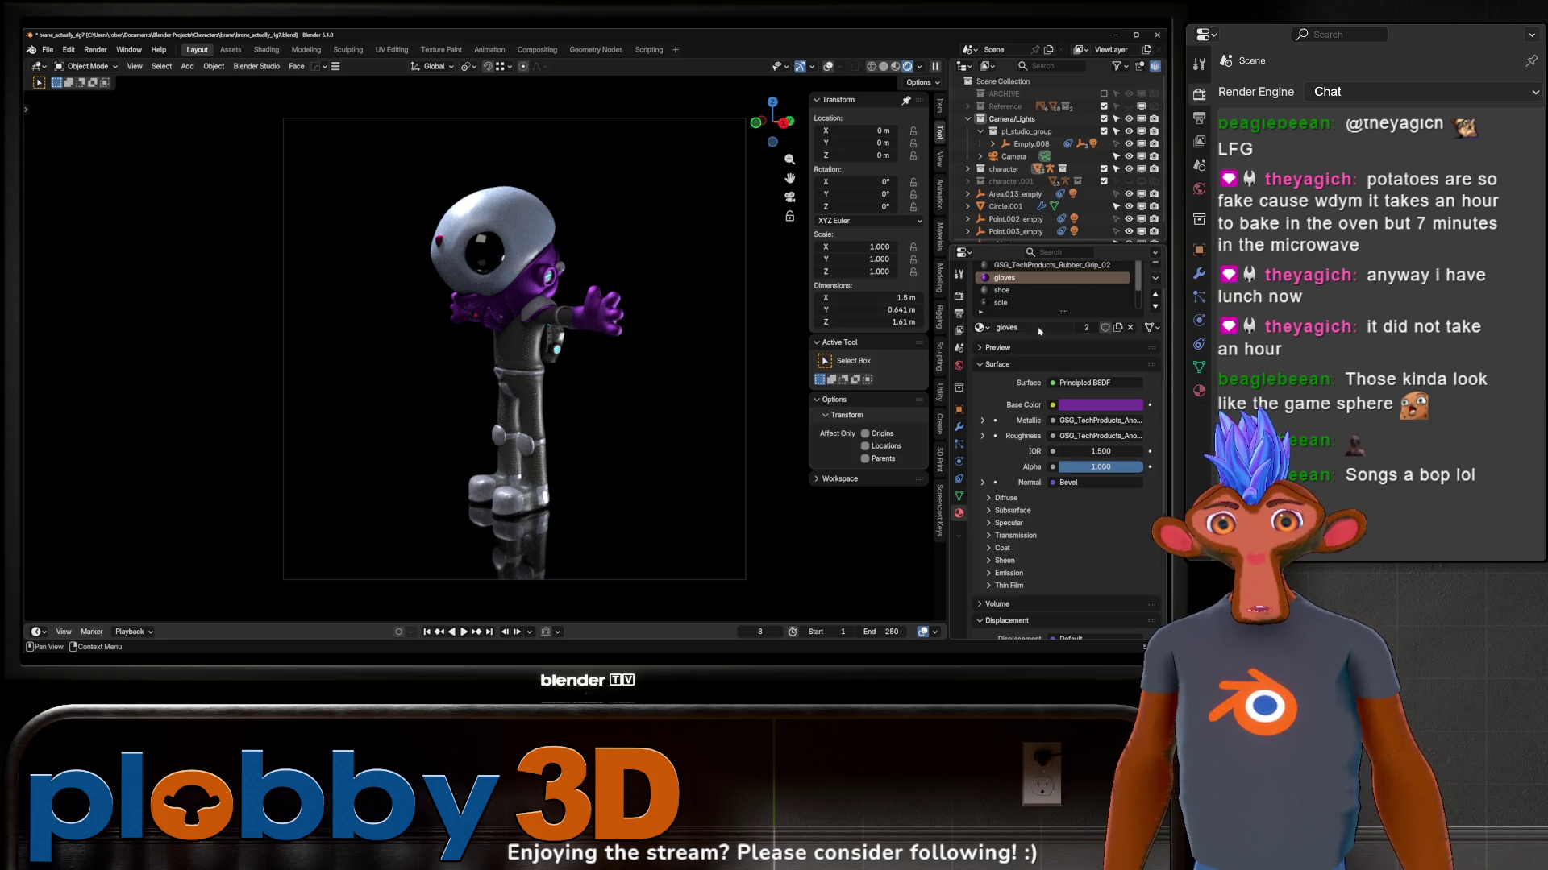
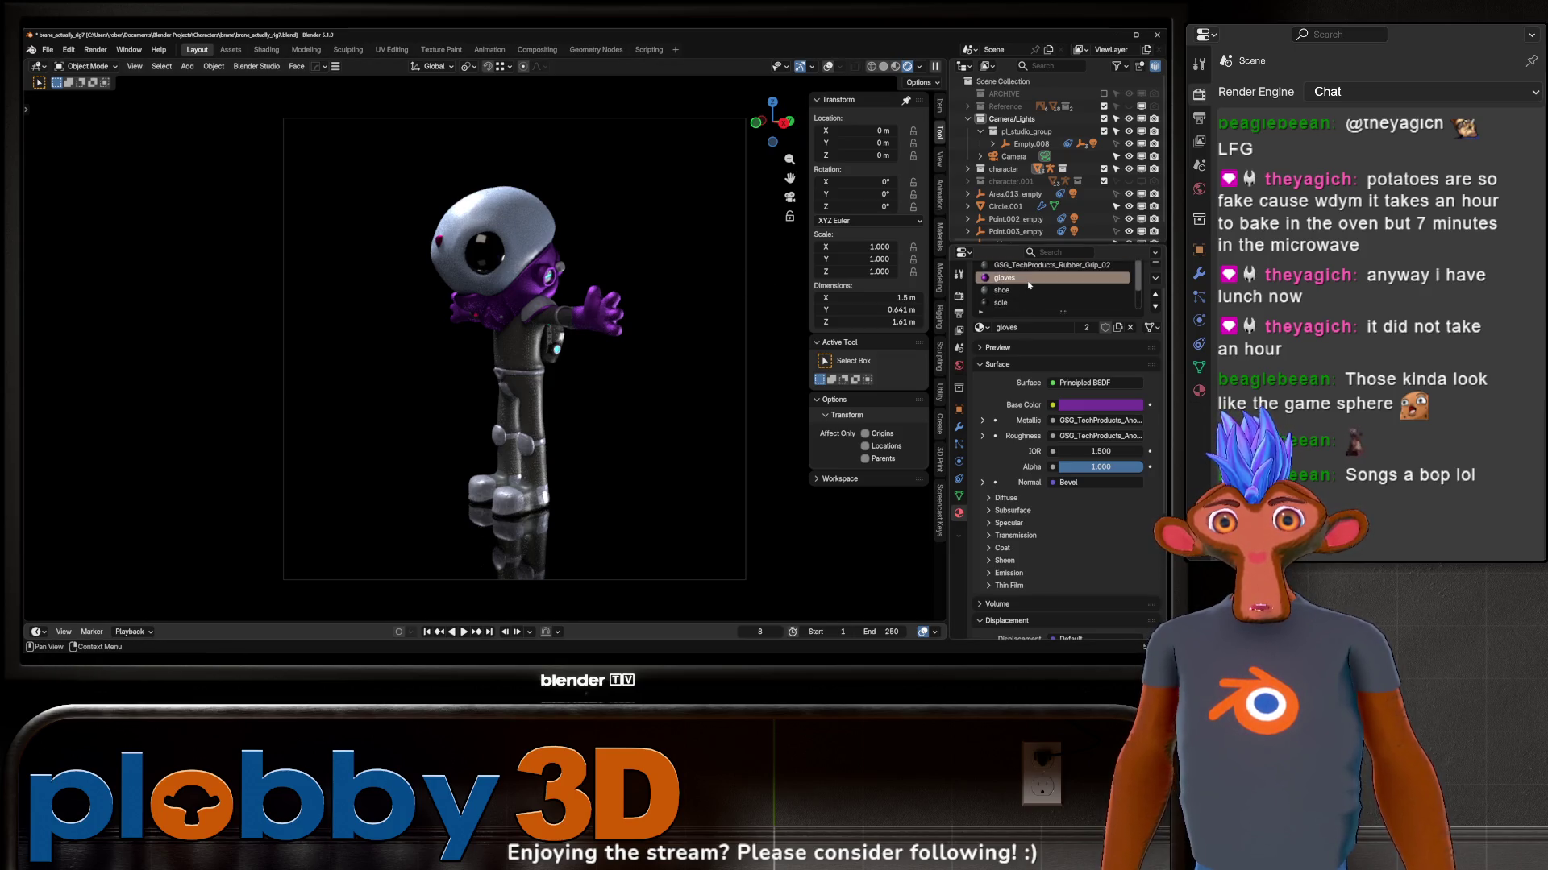
{"action": "scroll", "coordinate": [1041, 264], "scroll_direction": "down", "scroll_amount": 2}
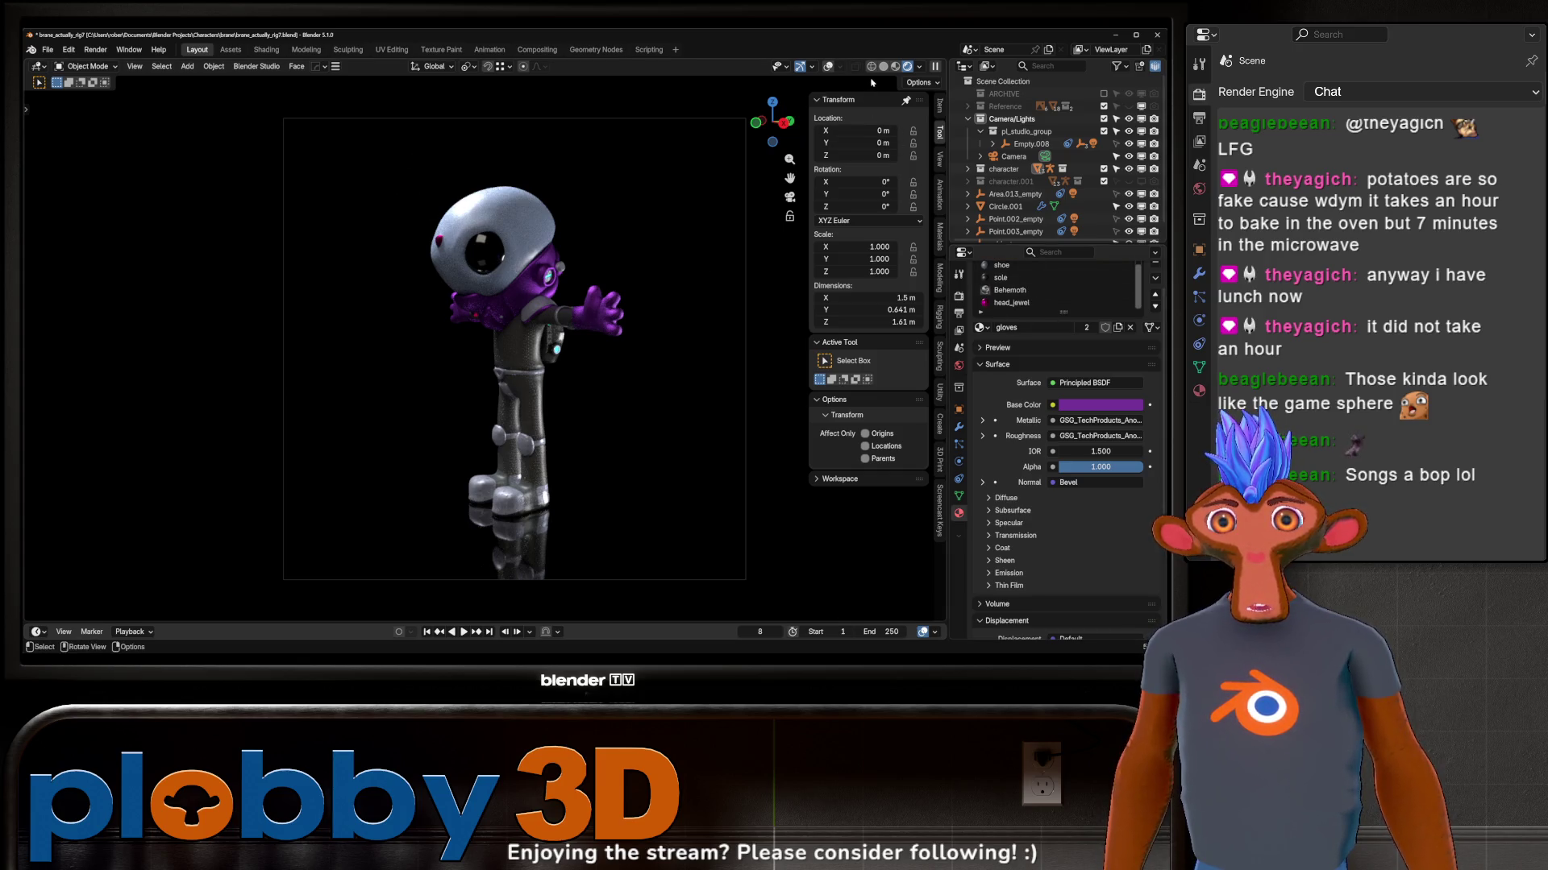
Step: Enable viewport overlays, orbit to a close front view and select the skin material slot
{"action": "left_click", "coordinate": [830, 67]}
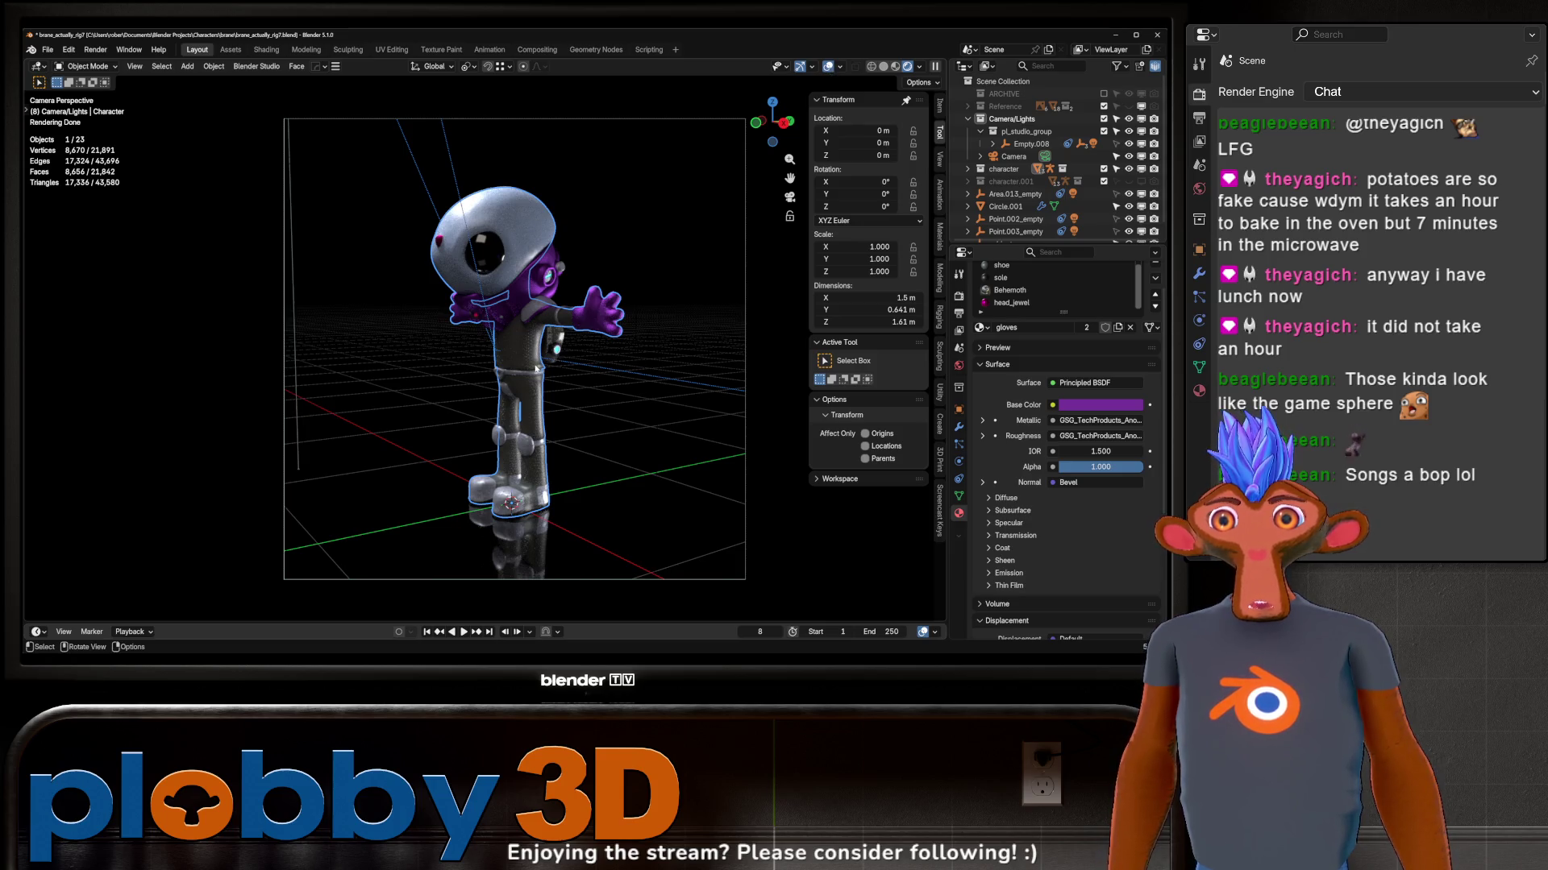
{"action": "middle_click_drag", "start_coordinate": [521, 236], "coordinate": [454, 263]}
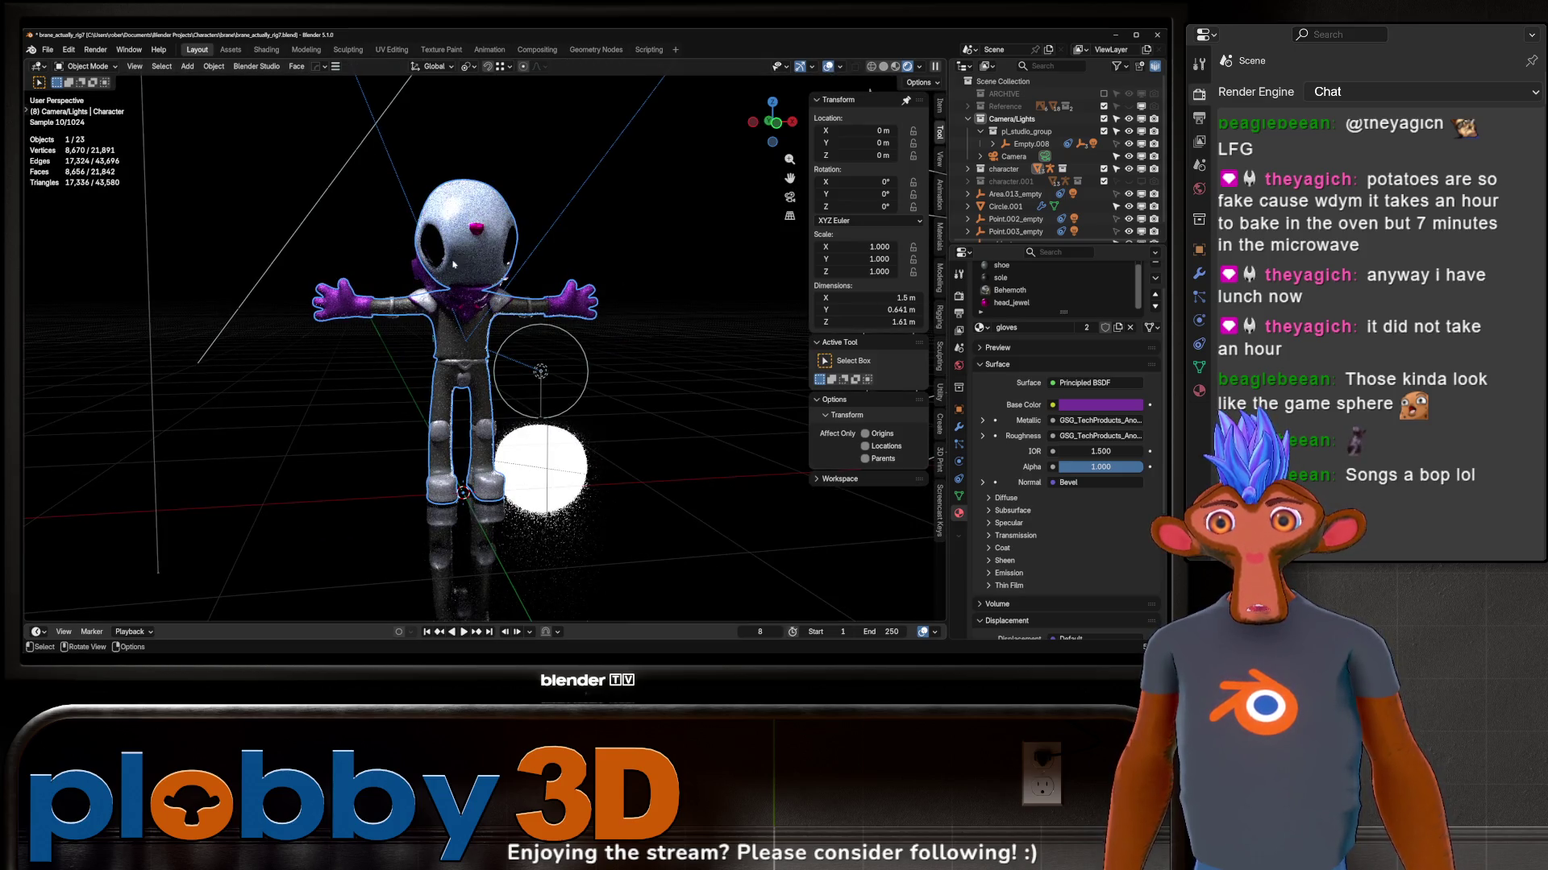
{"action": "scroll", "coordinate": [1023, 318], "scroll_direction": "up", "scroll_amount": 2}
{"action": "scroll", "coordinate": [1064, 313], "scroll_direction": "up", "scroll_amount": 3}
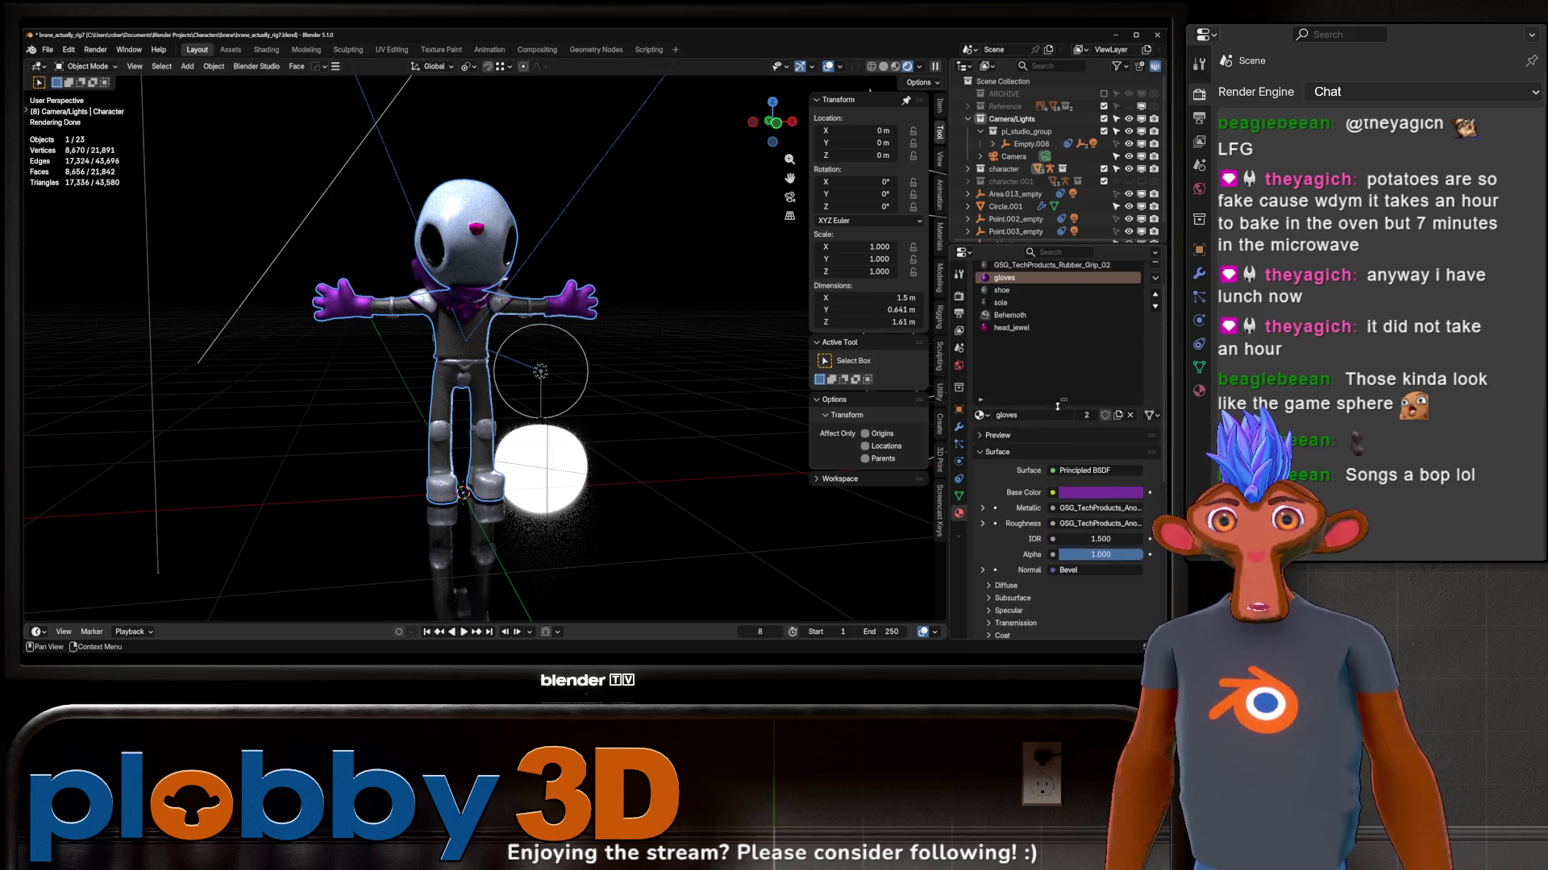
{"action": "left_click", "coordinate": [1028, 299]}
{"action": "scroll", "coordinate": [1003, 484], "scroll_direction": "down", "scroll_amount": 3}
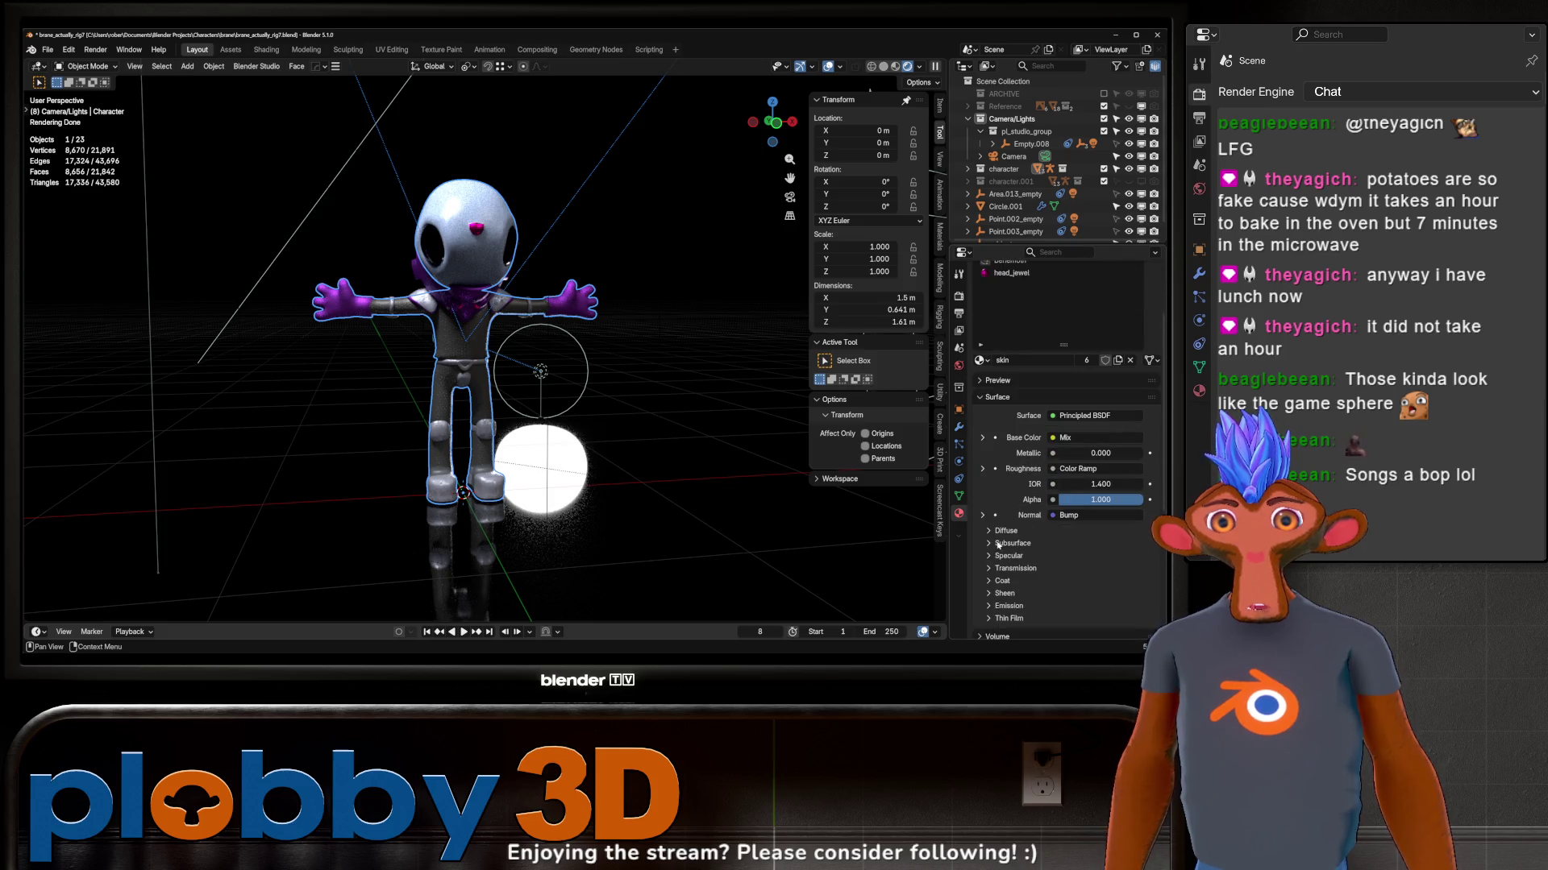
Step: Check the skin shader's subsurface settings in the Shading workspace with rendered preview, then return to Layout
{"action": "left_click", "coordinate": [268, 50]}
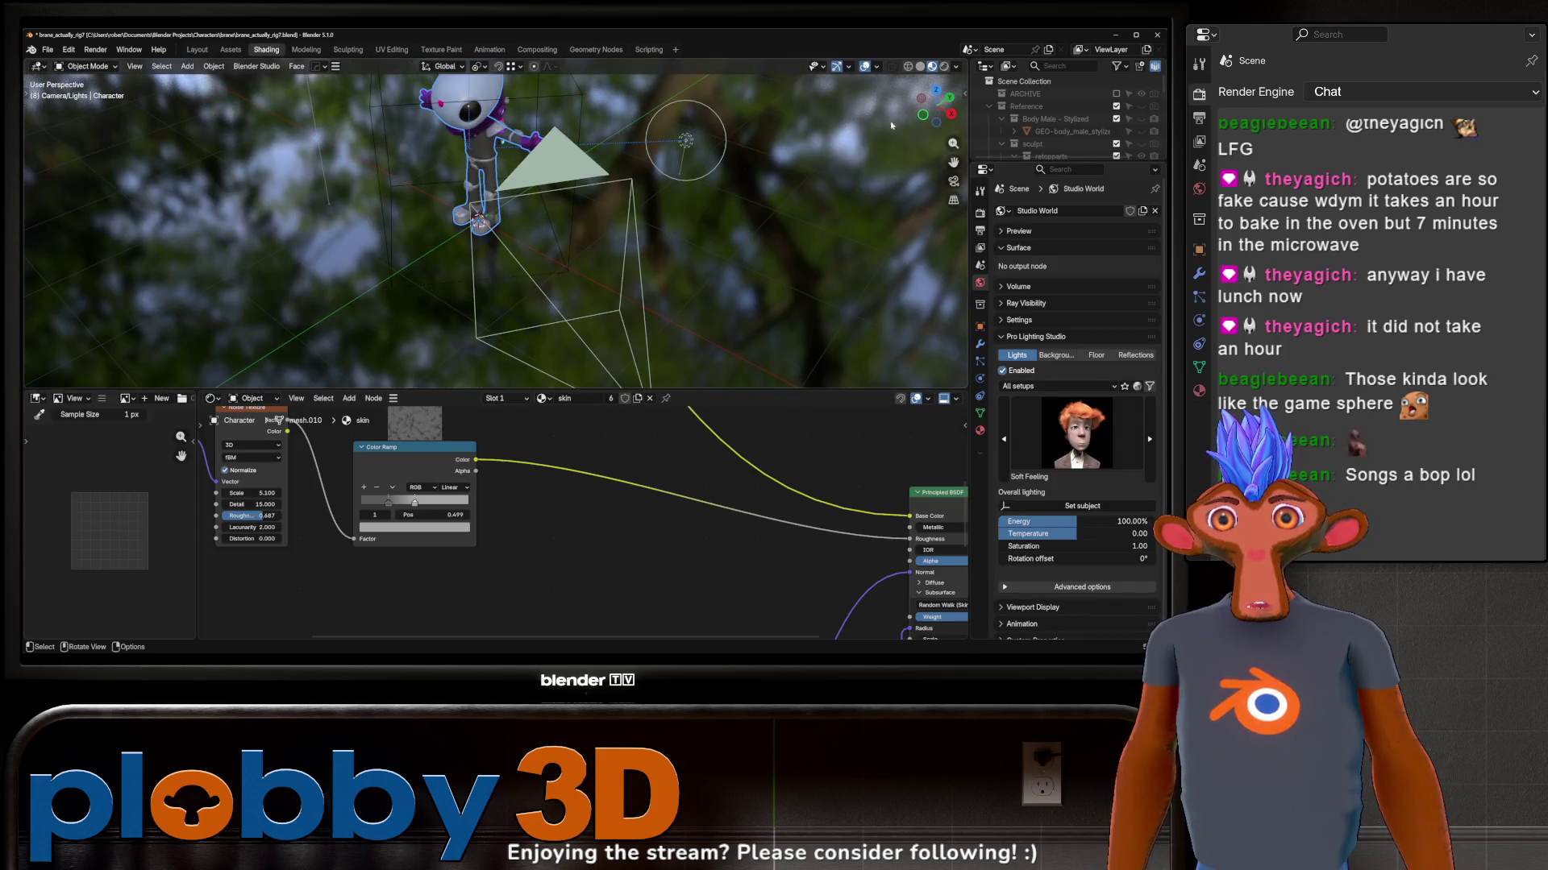
{"action": "left_click", "coordinate": [956, 65]}
{"action": "scroll", "coordinate": [579, 194], "scroll_direction": "up", "scroll_amount": 5}
{"action": "mouse_move", "coordinate": [520, 218]}
{"action": "middle_mouse_down"}
{"action": "mouse_move", "coordinate": [577, 195]}
{"action": "mouse_move", "coordinate": [544, 206]}
{"action": "middle_mouse_up"}
{"action": "mouse_move", "coordinate": [830, 506]}
{"action": "middle_mouse_down"}
{"action": "mouse_move", "coordinate": [437, 528]}
{"action": "mouse_move", "coordinate": [438, 408]}
{"action": "middle_mouse_up"}
{"action": "scroll", "coordinate": [438, 529], "scroll_direction": "up", "scroll_amount": 2}
{"action": "left_click_drag", "start_coordinate": [629, 557], "coordinate": [702, 557]}
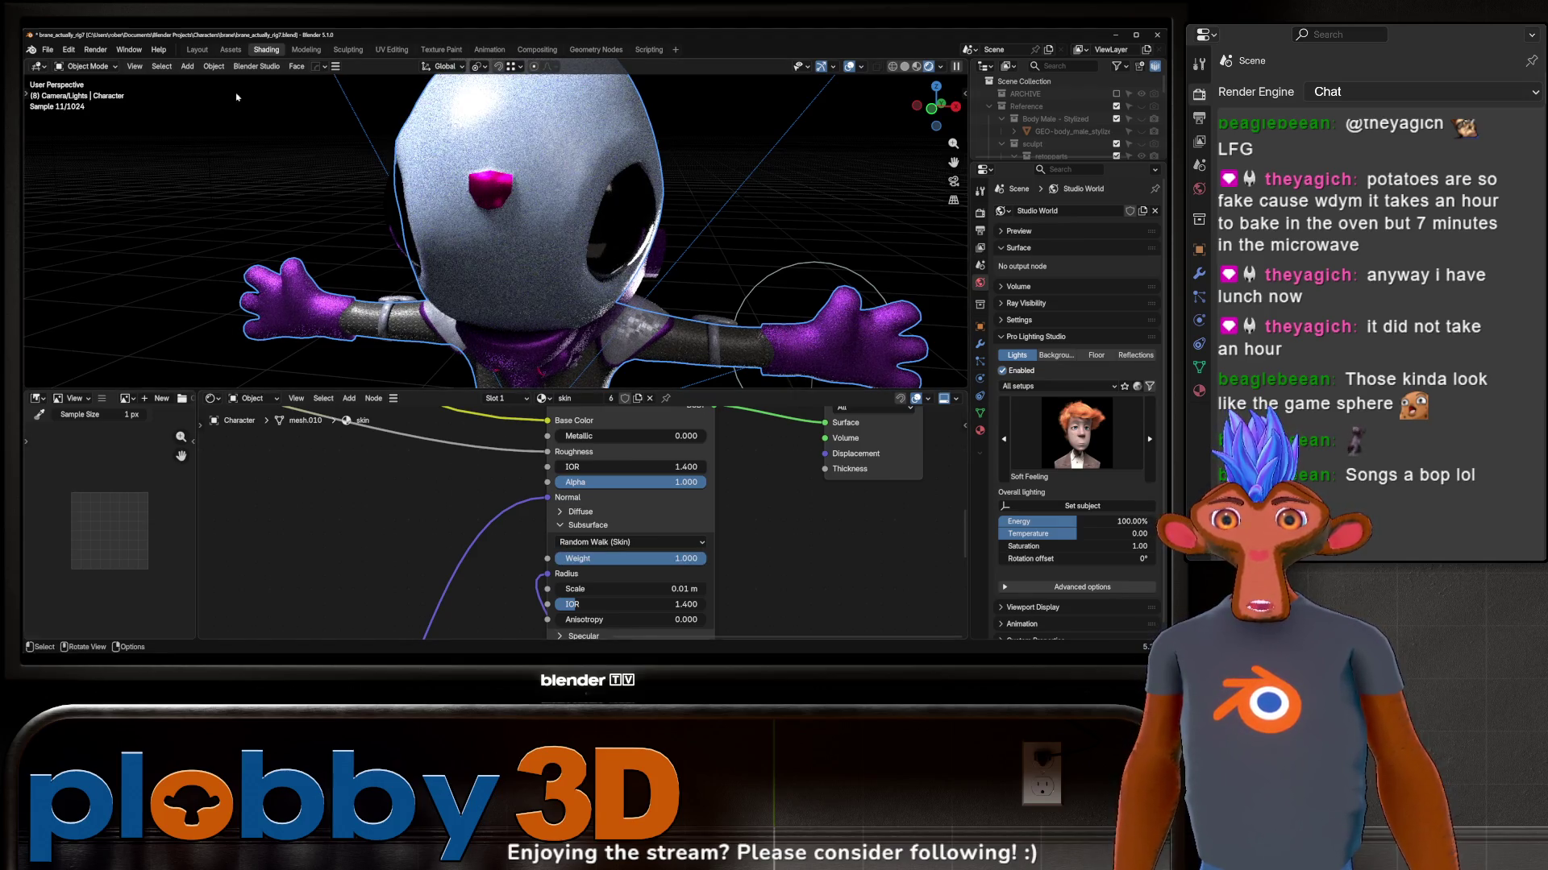
{"action": "left_click", "coordinate": [196, 49]}
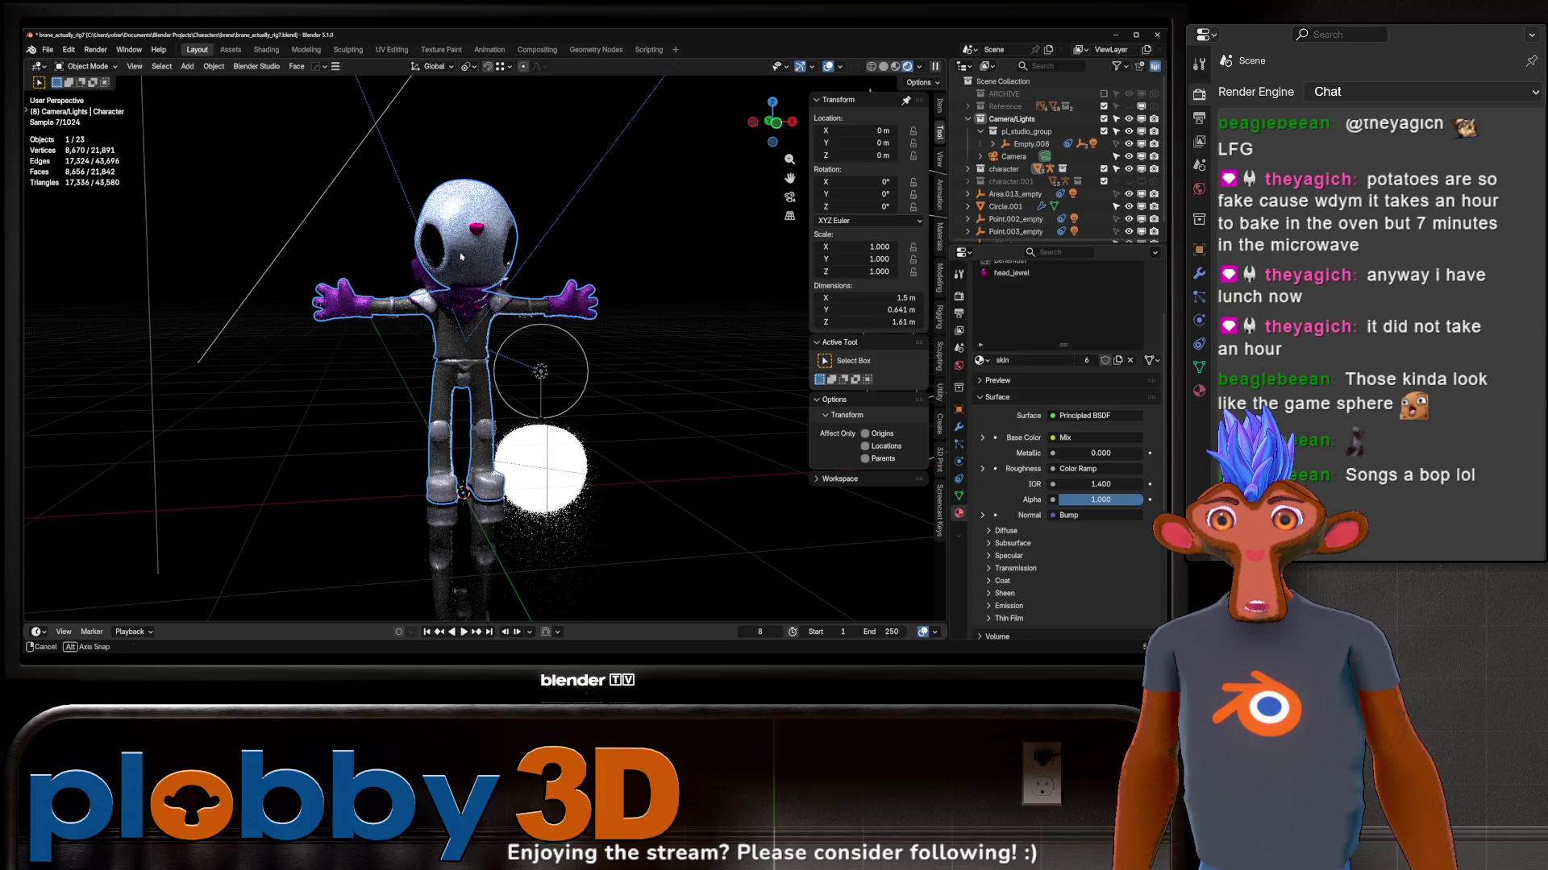
Step: Select the eyesphere and set the eyes material's subsurface weight to 0.000
{"action": "middle_click_drag", "start_coordinate": [508, 364], "coordinate": [471, 260]}
{"action": "left_click", "coordinate": [471, 261]}
{"action": "scroll", "coordinate": [470, 262], "scroll_direction": "up", "scroll_amount": 3}
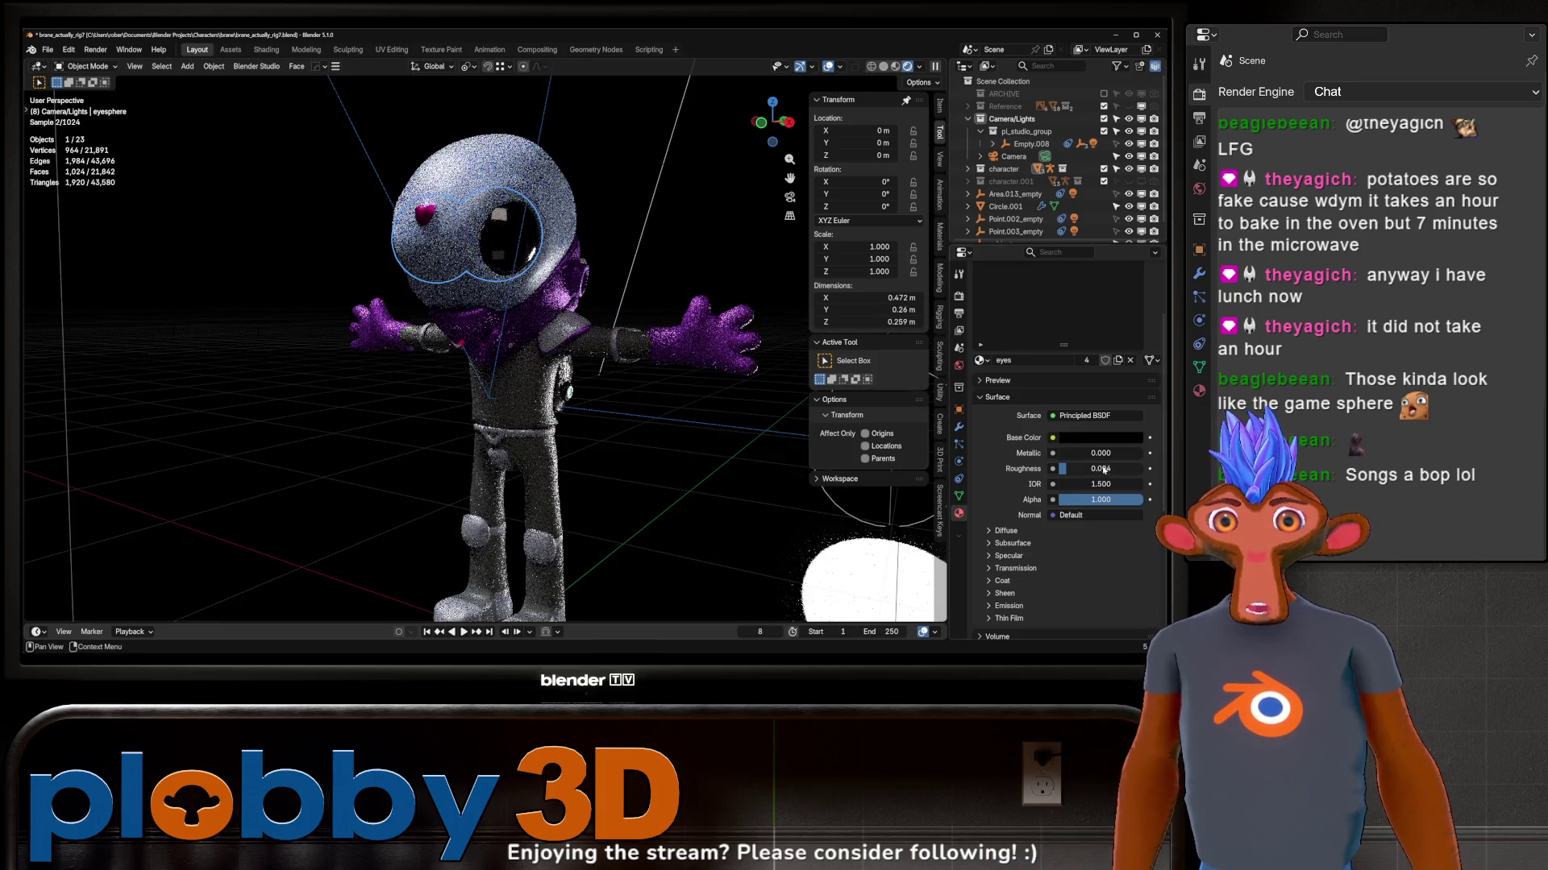
{"action": "left_click", "coordinate": [1014, 545]}
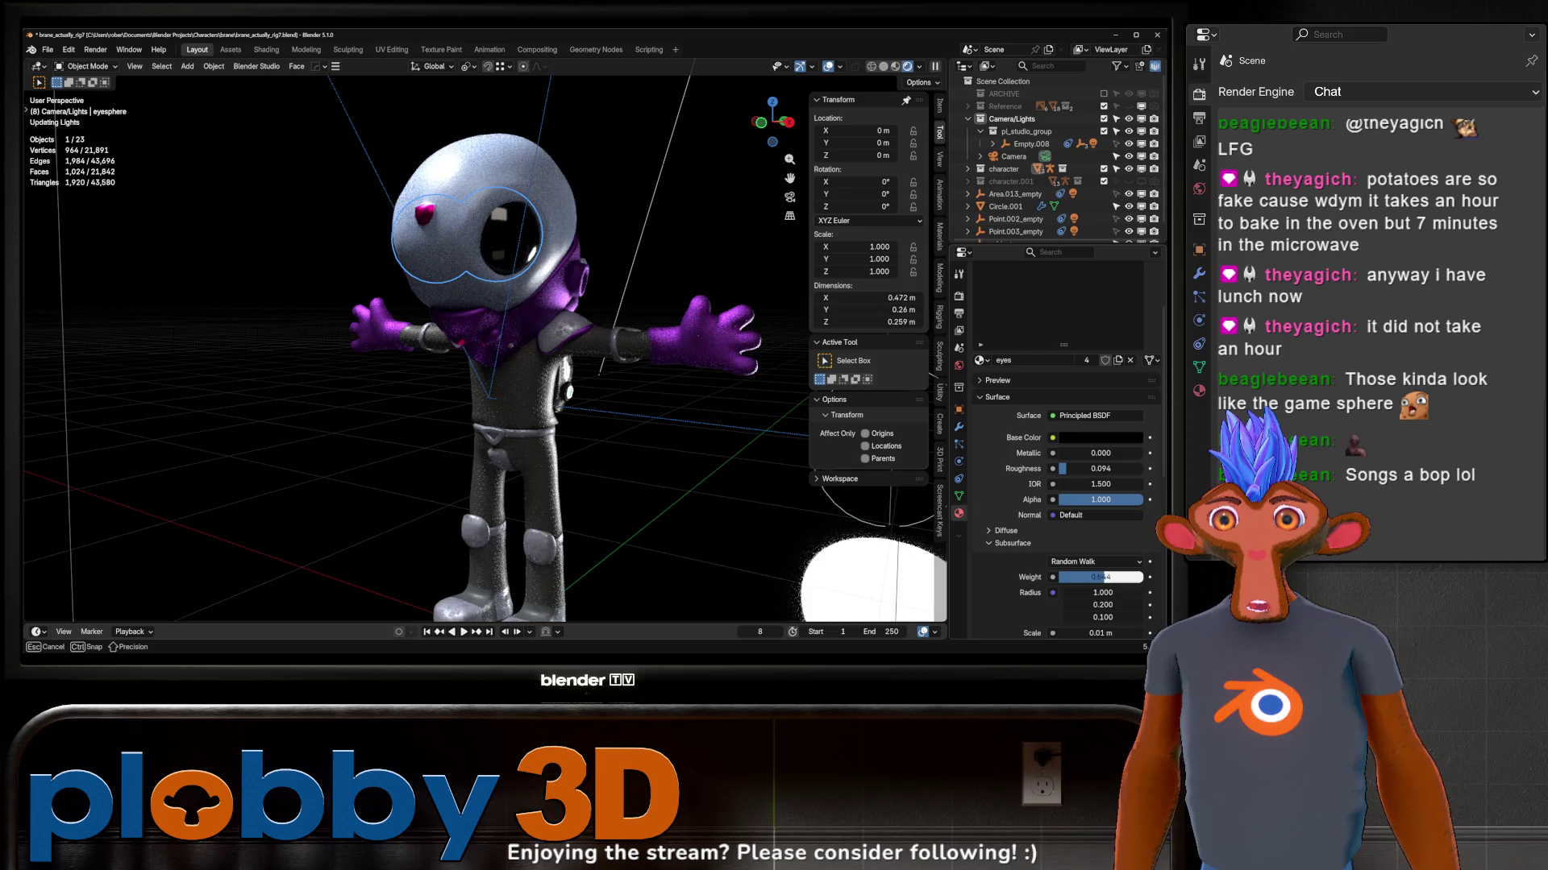
{"action": "left_click_drag", "start_coordinate": [1101, 577], "coordinate": [1065, 576]}
{"action": "scroll", "coordinate": [619, 350], "scroll_direction": "down", "scroll_amount": 2}
{"action": "scroll", "coordinate": [619, 350], "scroll_direction": "down", "scroll_amount": 2}
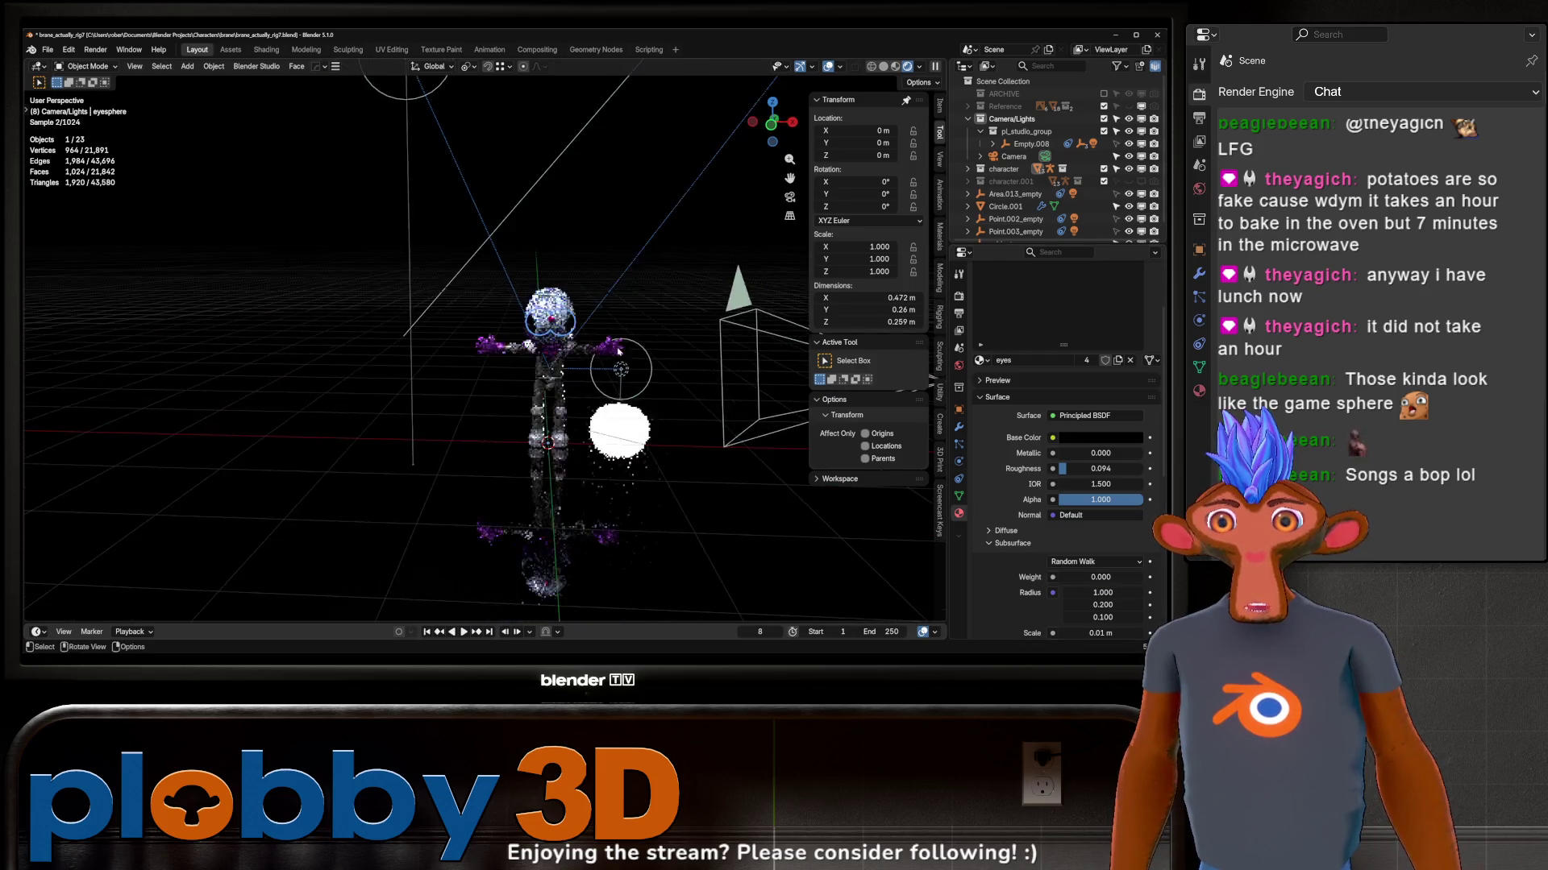
{"action": "scroll", "coordinate": [617, 352], "scroll_direction": "up", "scroll_amount": 3}
{"action": "scroll", "coordinate": [557, 333], "scroll_direction": "up", "scroll_amount": 2}
{"action": "scroll", "coordinate": [525, 323], "scroll_direction": "up", "scroll_amount": 1}
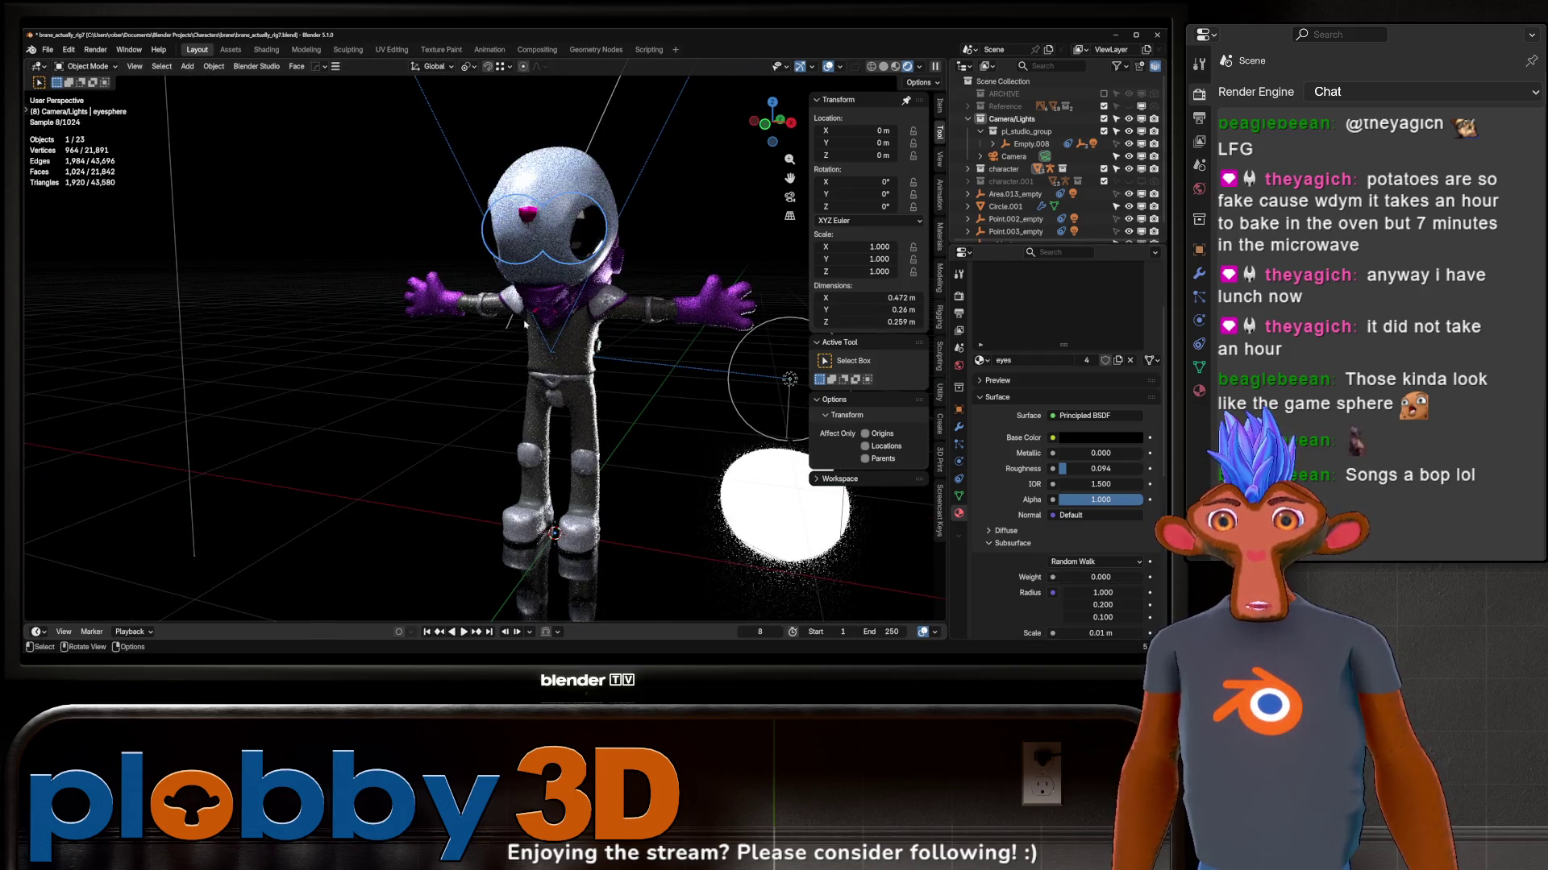
{"action": "scroll", "coordinate": [586, 466], "scroll_direction": "up", "scroll_amount": 6}
{"action": "scroll", "coordinate": [585, 466], "scroll_direction": "down", "scroll_amount": 3}
Step: Orbit to a side view of the legs and select the character body
{"action": "mouse_move", "coordinate": [585, 472]}
{"action": "middle_mouse_down"}
{"action": "mouse_move", "coordinate": [484, 466]}
{"action": "mouse_move", "coordinate": [531, 465]}
{"action": "middle_mouse_up"}
{"action": "left_click", "coordinate": [531, 466]}
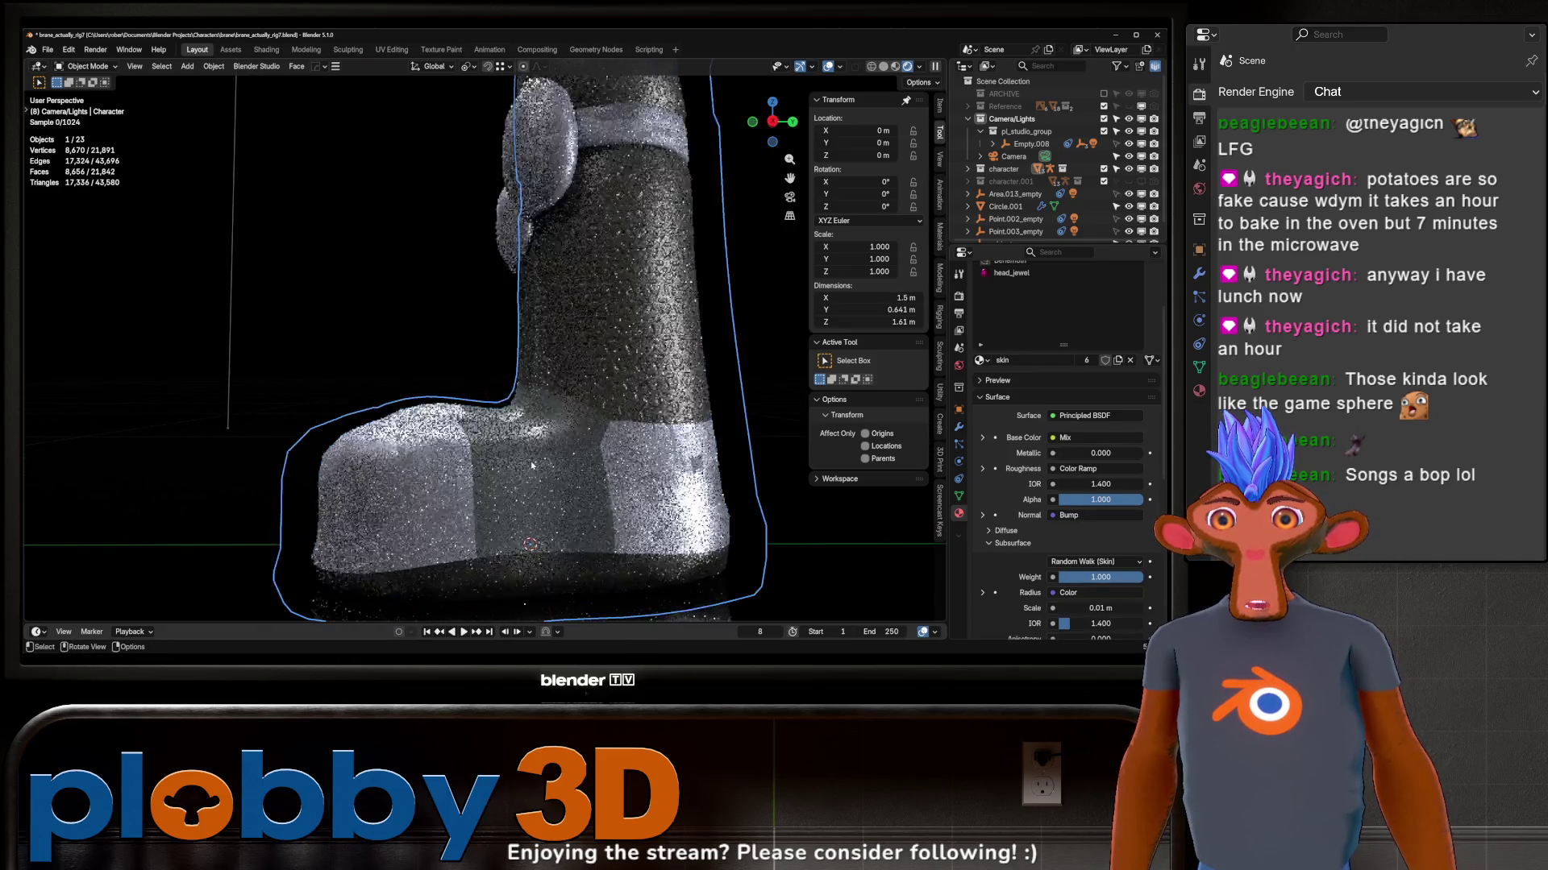
{"action": "scroll", "coordinate": [1026, 316], "scroll_direction": "up", "scroll_amount": 3}
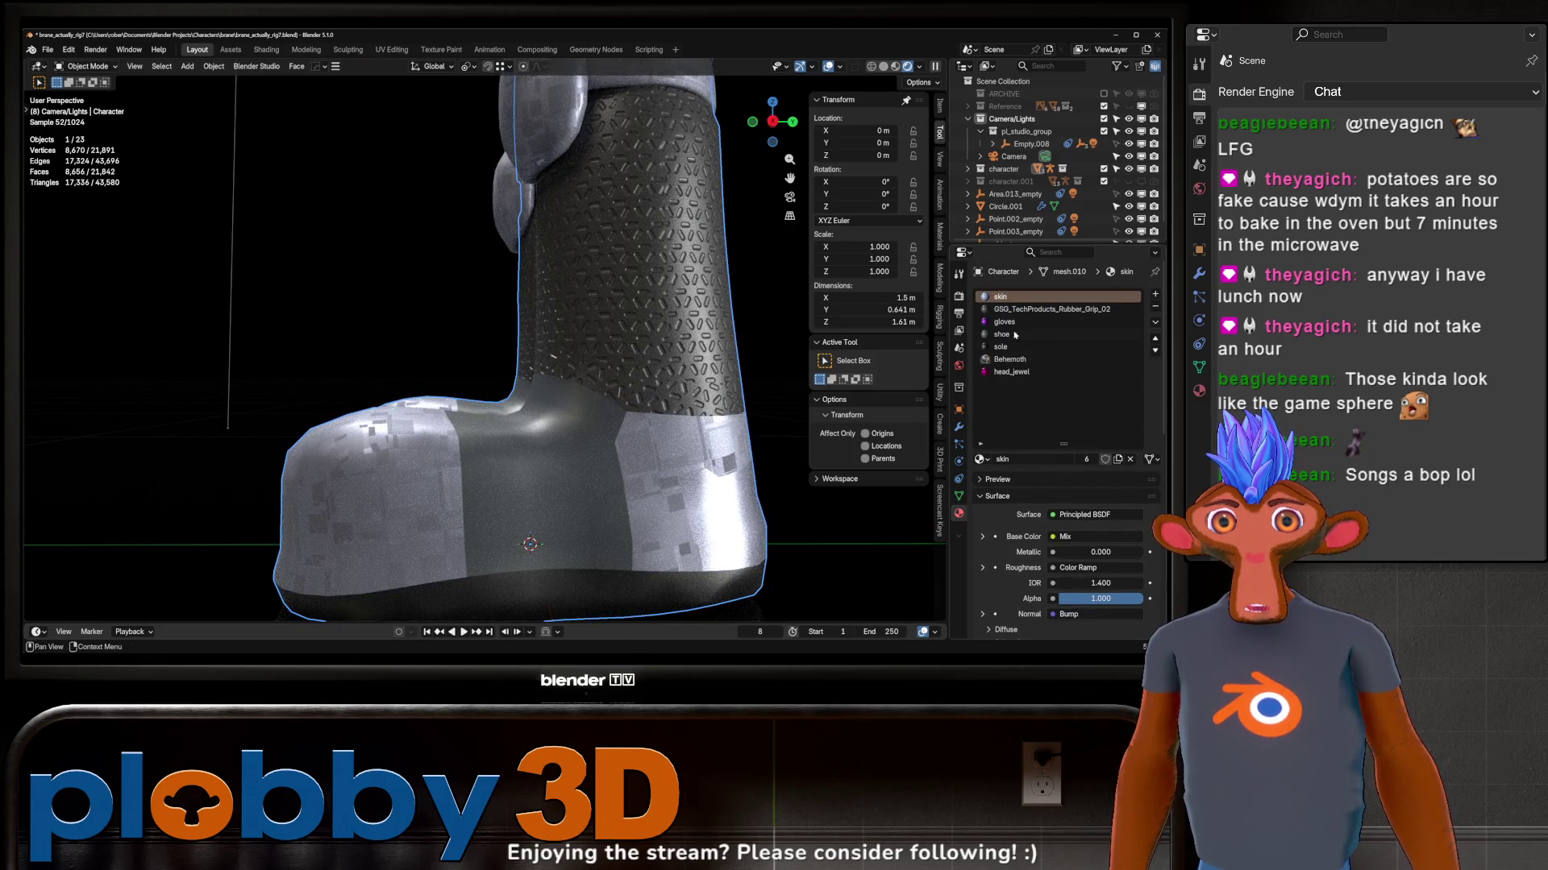
Step: Try Sci-fi Fabric on the shoe slot, undo it, and paste a dark grey hex base colour for the shoe material
{"action": "left_click", "coordinate": [999, 334]}
{"action": "left_click", "coordinate": [980, 459]}
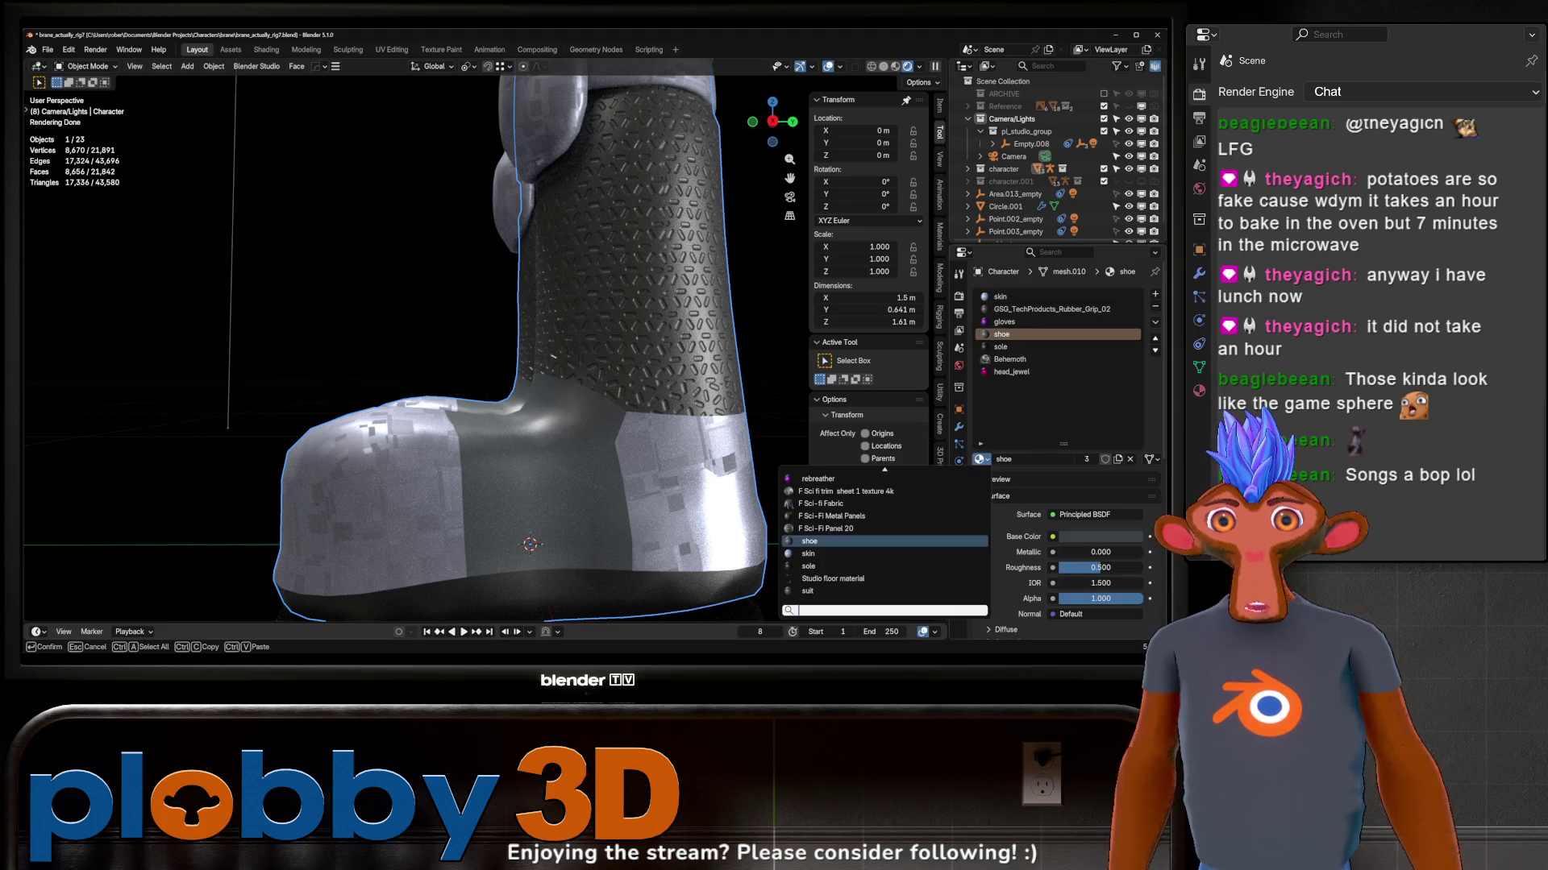
{"action": "left_click", "coordinate": [860, 507]}
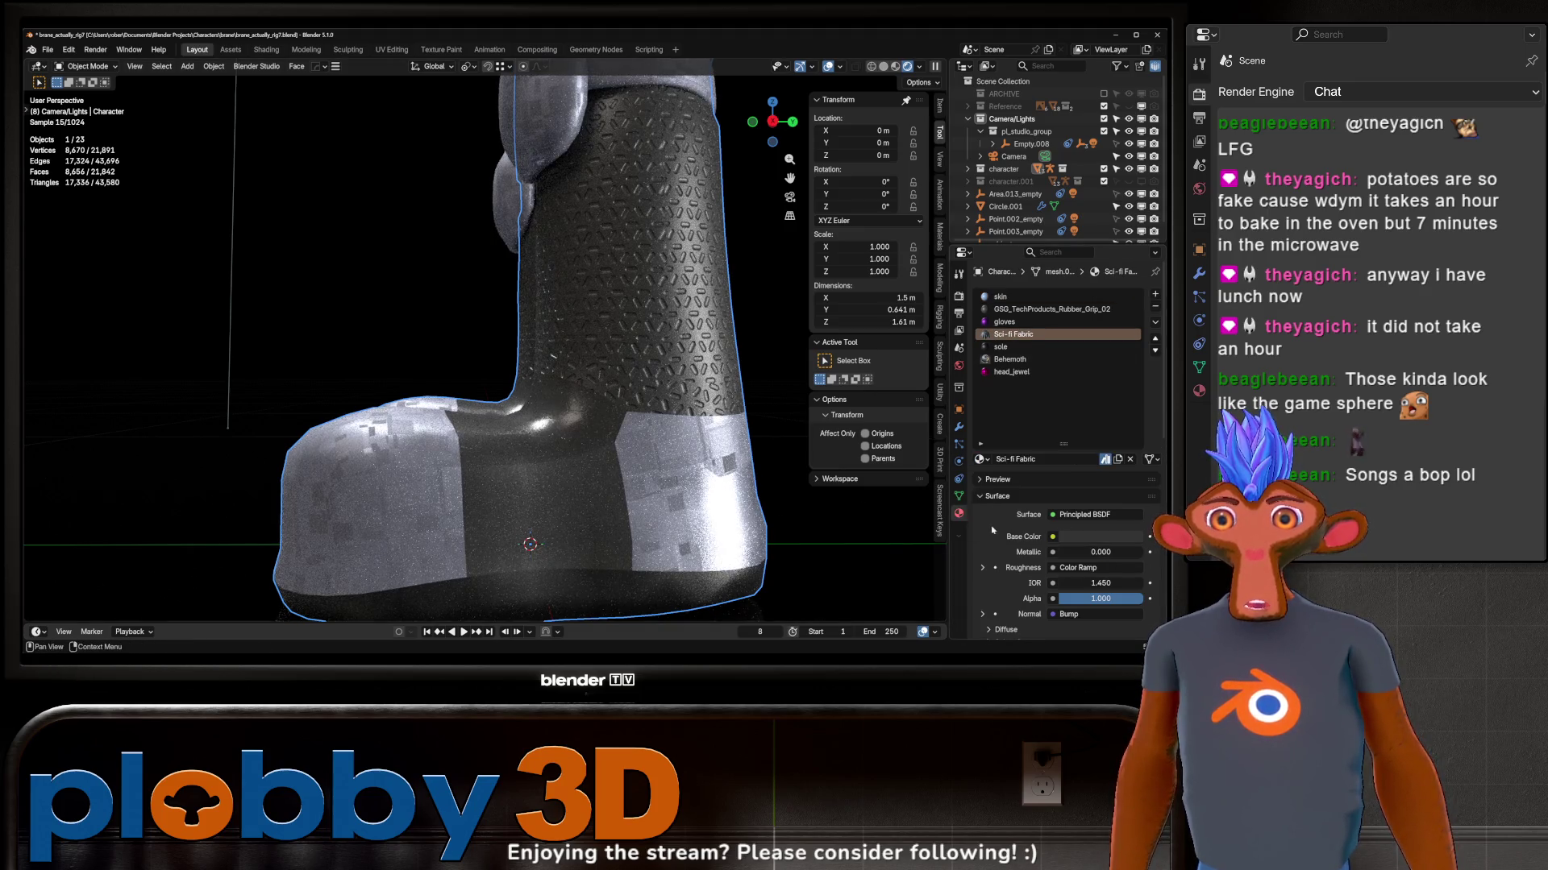
{"action": "key", "text": "ctrl+z"}
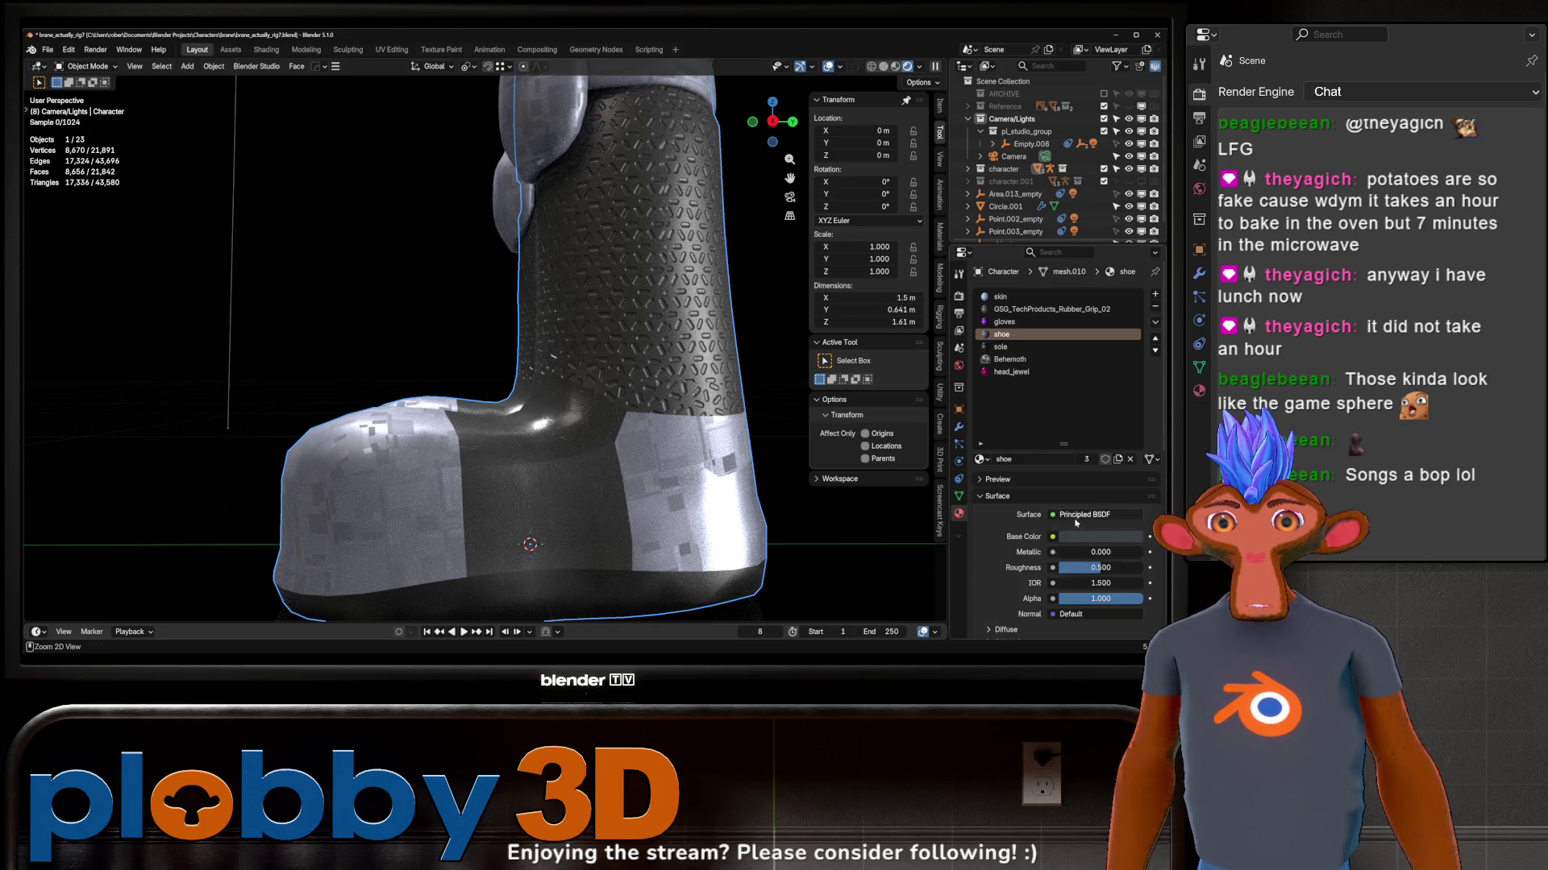
{"action": "left_click", "coordinate": [1095, 537]}
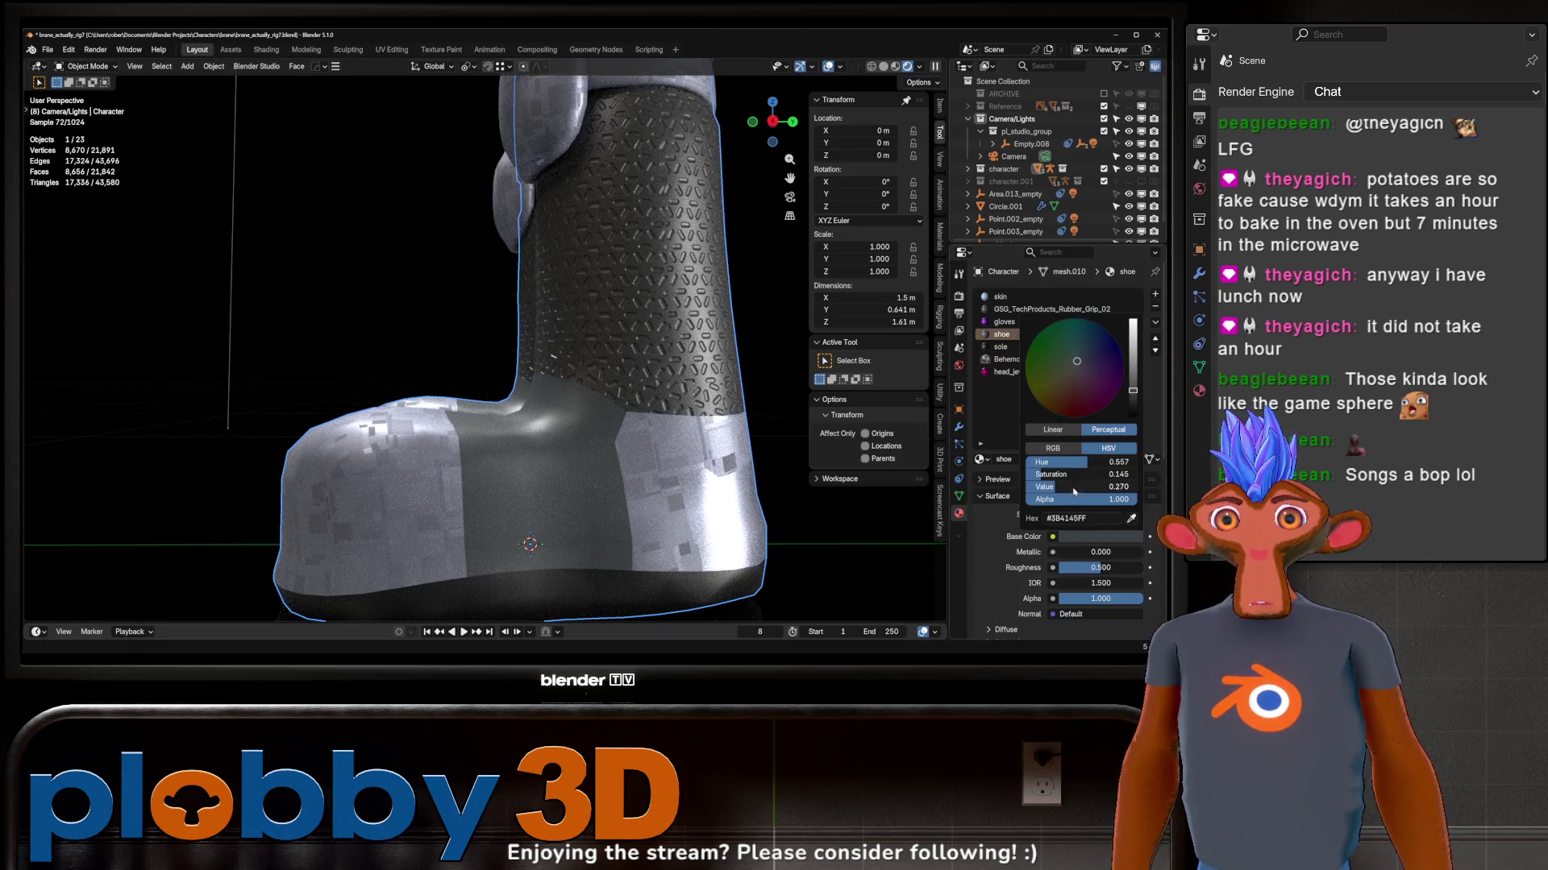
{"action": "left_click", "coordinate": [1079, 517]}
{"action": "key", "text": "ctrl+v"}
{"action": "key", "text": "Return"}
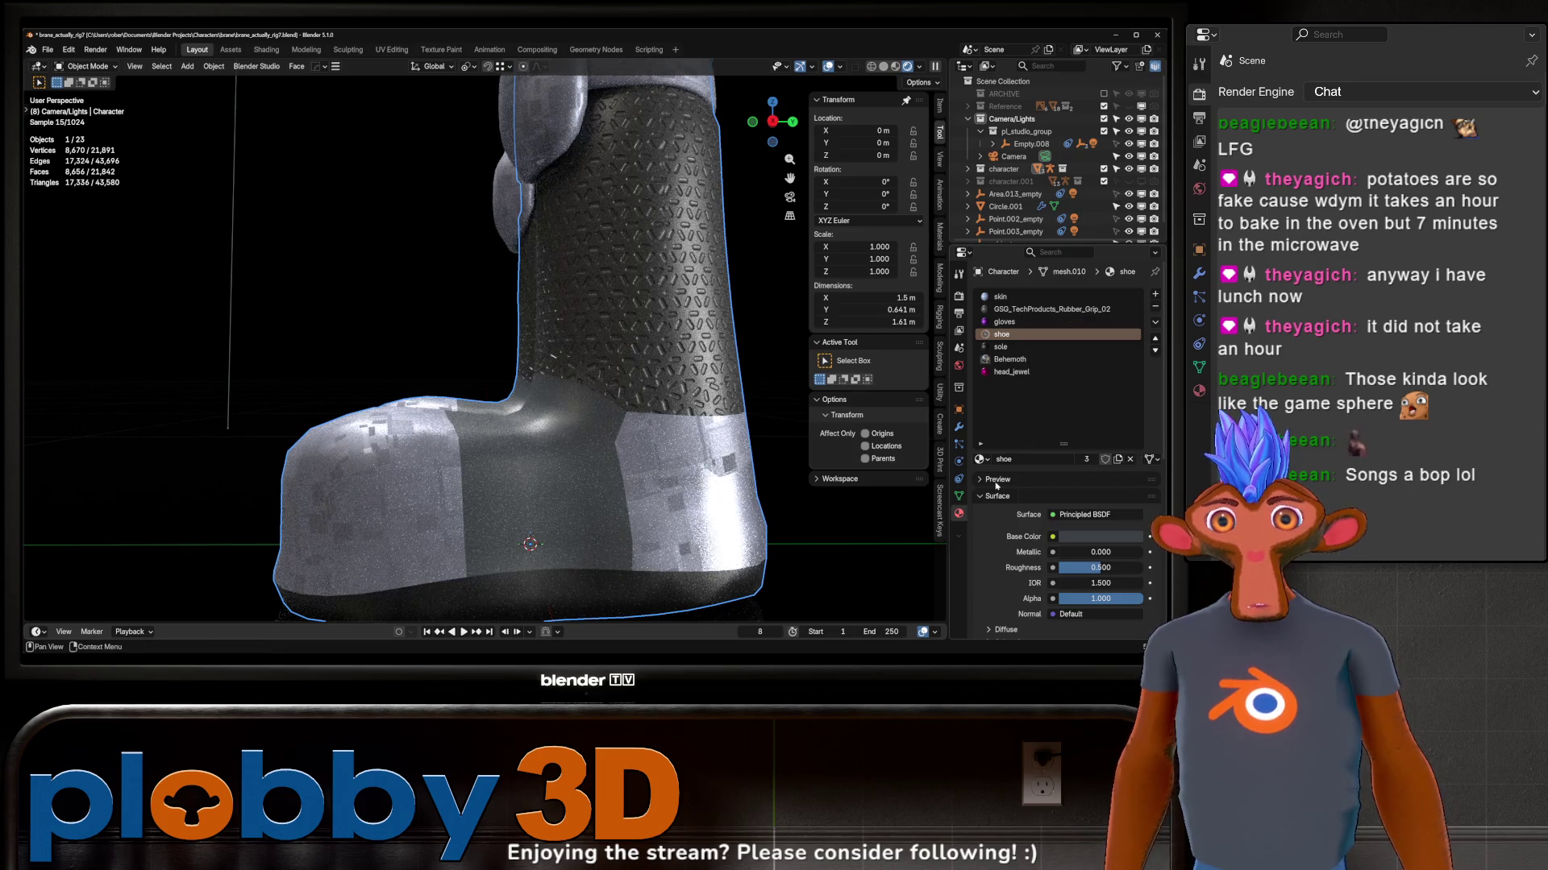
Step: Swap the slot to Sci-Fi Panel 20, then to Sci-fi Fabric, and give the fabric a dark grey base colour
{"action": "left_click", "coordinate": [982, 460]}
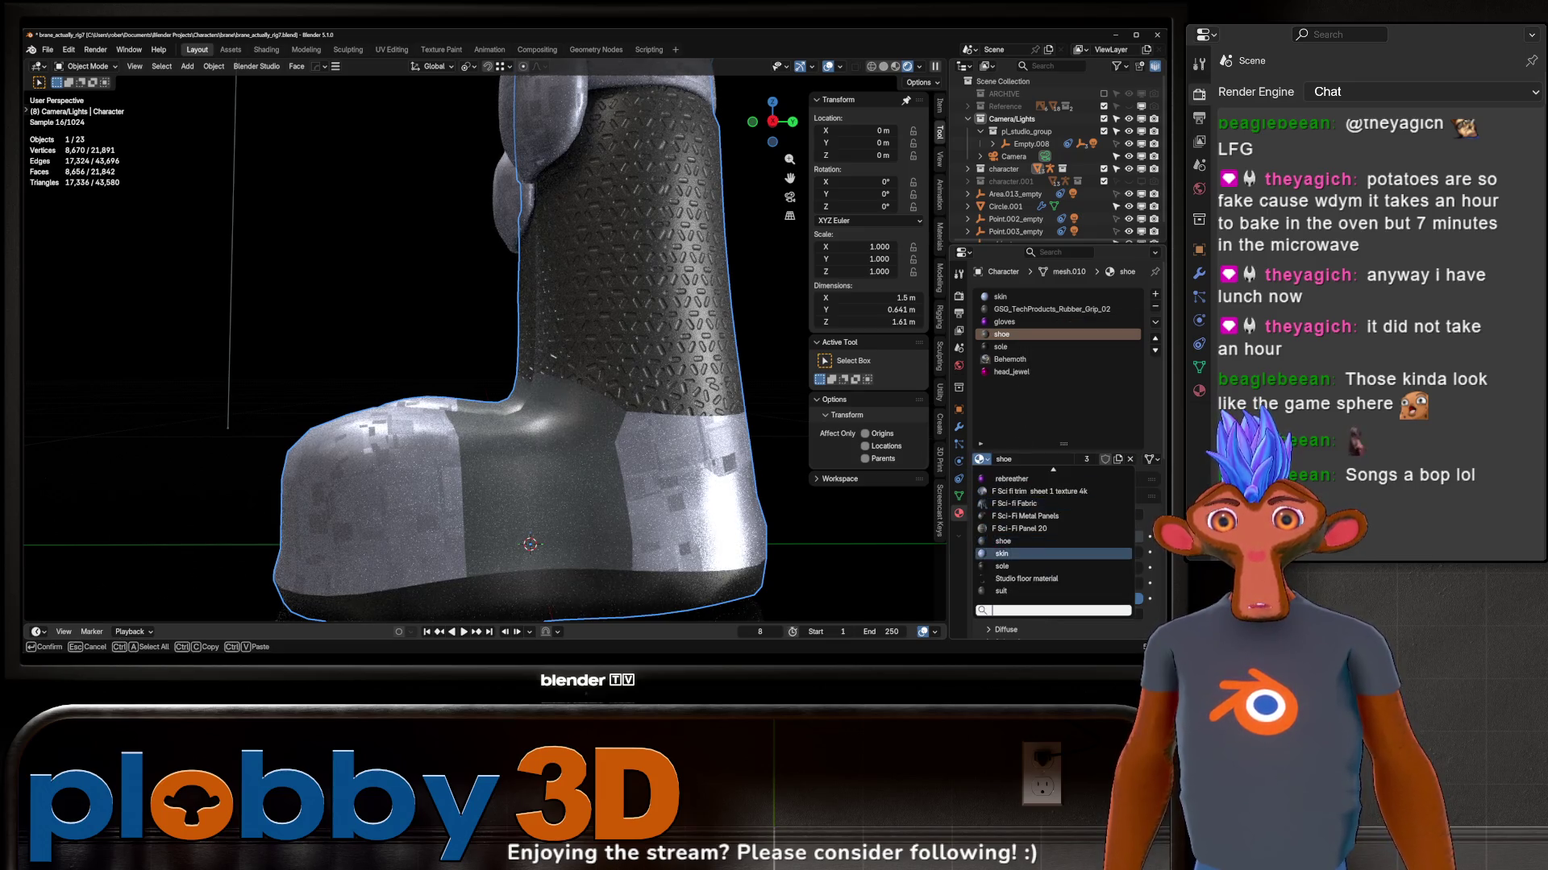
{"action": "key", "text": "Up"}
{"action": "key", "text": "Return"}
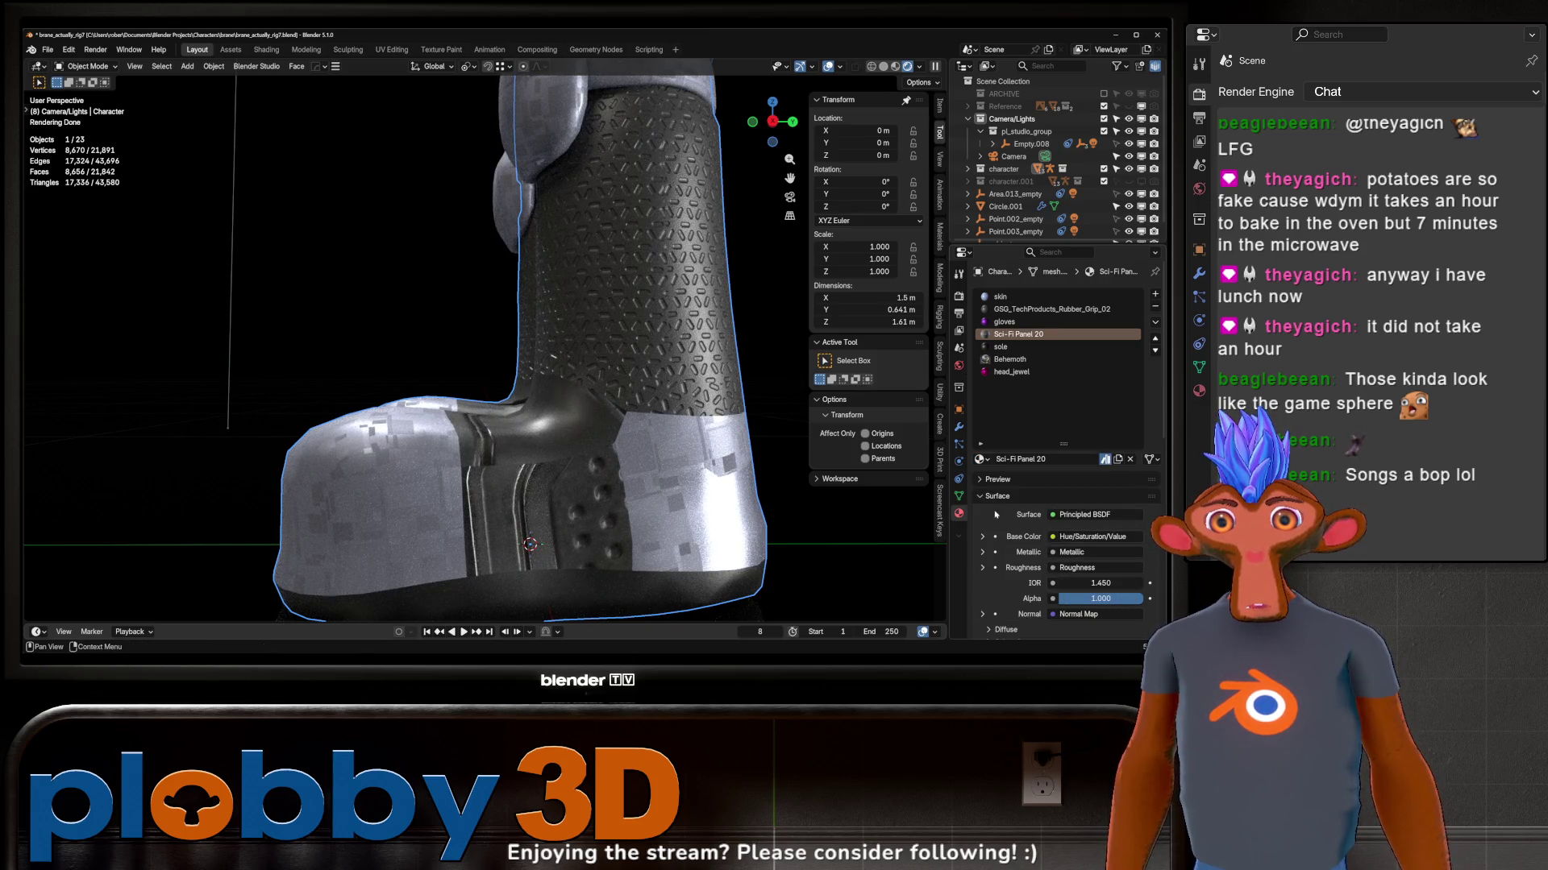
{"action": "left_click", "coordinate": [990, 469]}
{"action": "key", "text": "Up"}
{"action": "key", "text": "Up"}
{"action": "key", "text": "Return"}
{"action": "left_click", "coordinate": [1054, 537]}
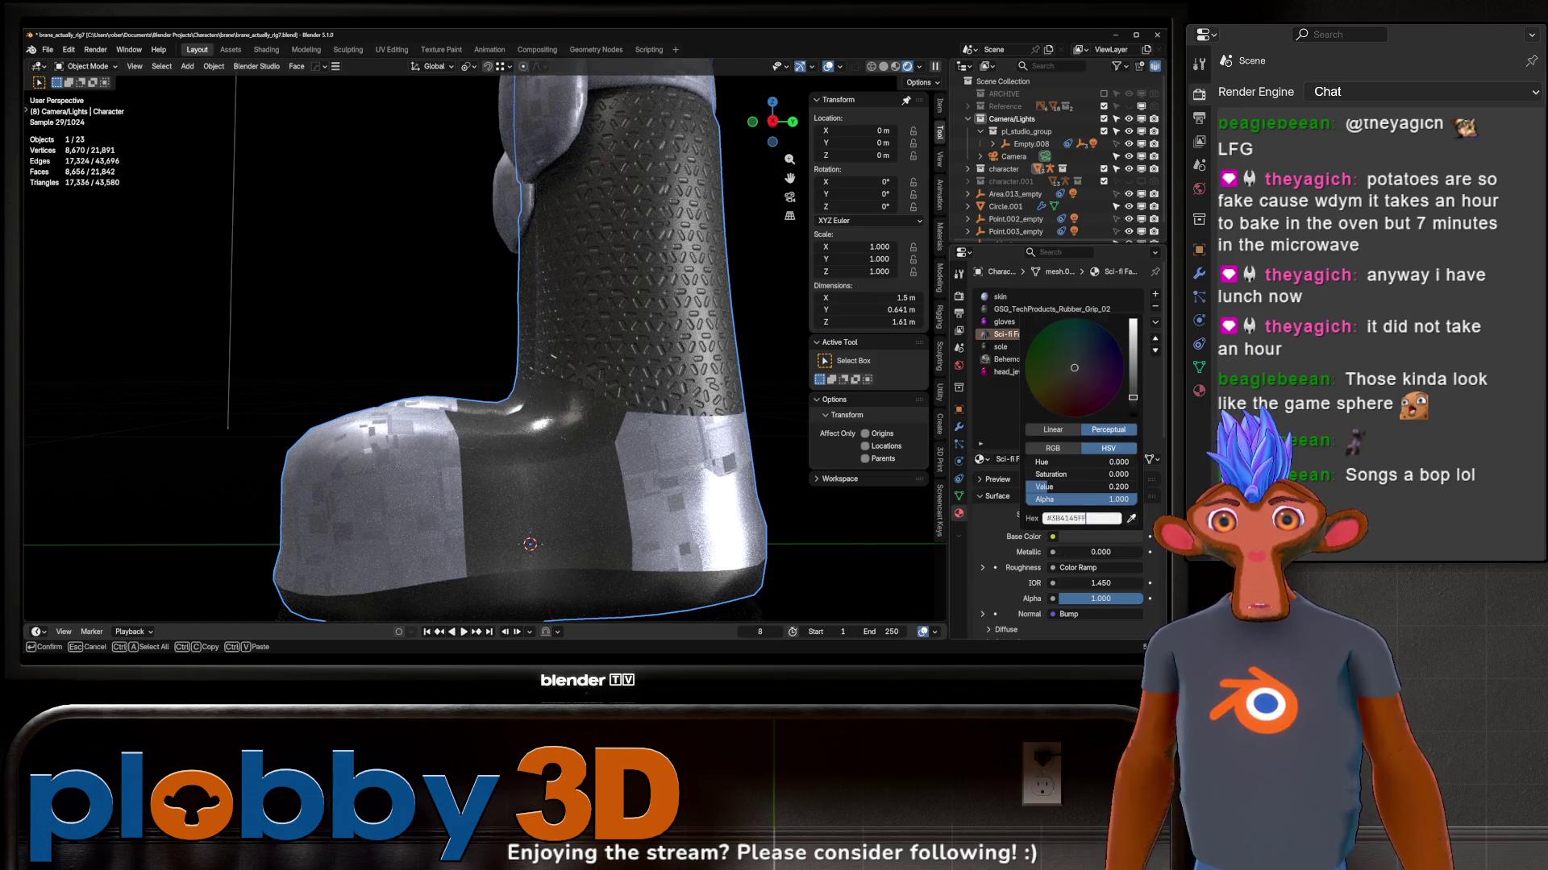
{"action": "key", "text": "Return"}
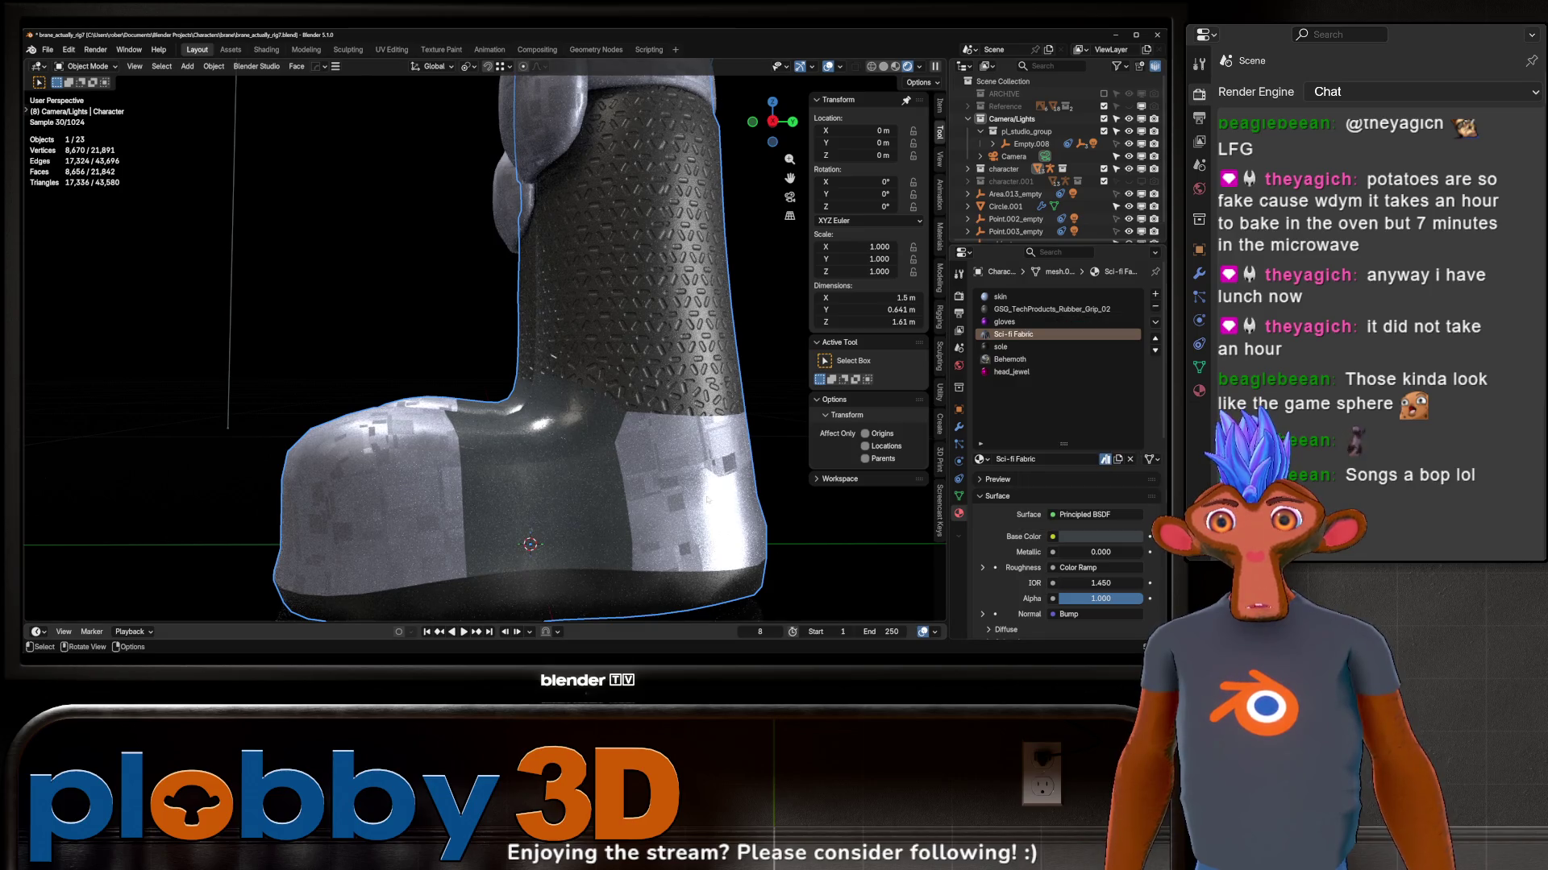
{"action": "scroll", "coordinate": [544, 352], "scroll_direction": "down", "scroll_amount": 3}
{"action": "mouse_move", "coordinate": [545, 350]}
{"action": "middle_mouse_down"}
{"action": "mouse_move", "coordinate": [644, 352]}
{"action": "mouse_move", "coordinate": [564, 322]}
{"action": "mouse_move", "coordinate": [709, 491]}
{"action": "mouse_move", "coordinate": [659, 448]}
{"action": "middle_mouse_up"}
{"action": "scroll", "coordinate": [645, 351], "scroll_direction": "up", "scroll_amount": 5}
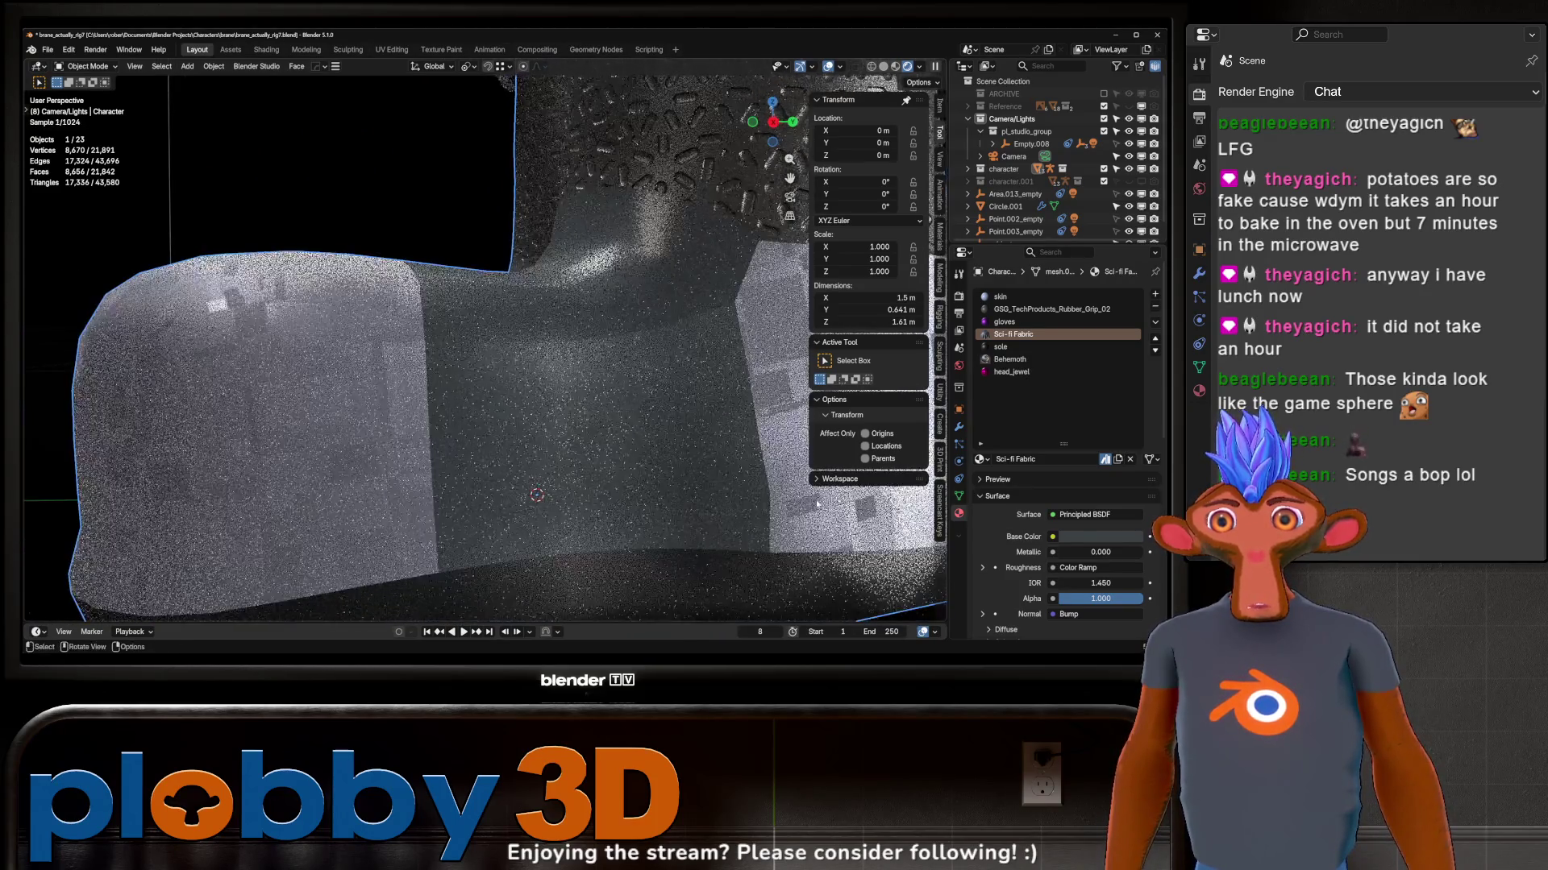
Step: Assign the sci-fi trim sheet material to the boot slot as independent copies and edit its base colour hex
{"action": "left_click", "coordinate": [982, 459]}
{"action": "left_click", "coordinate": [883, 485]}
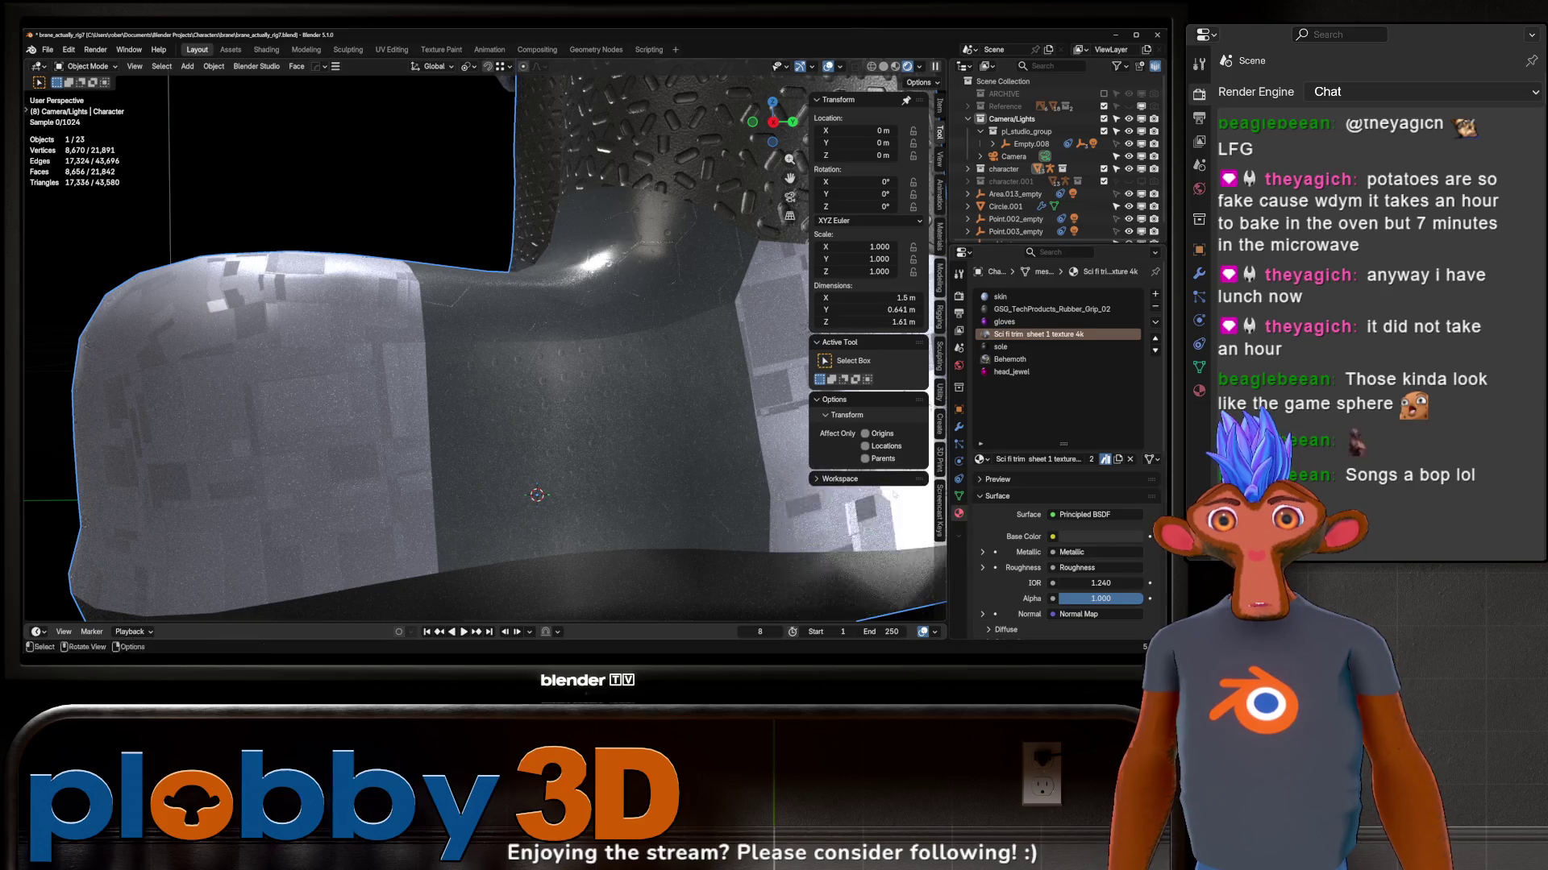
{"action": "left_click", "coordinate": [1116, 461]}
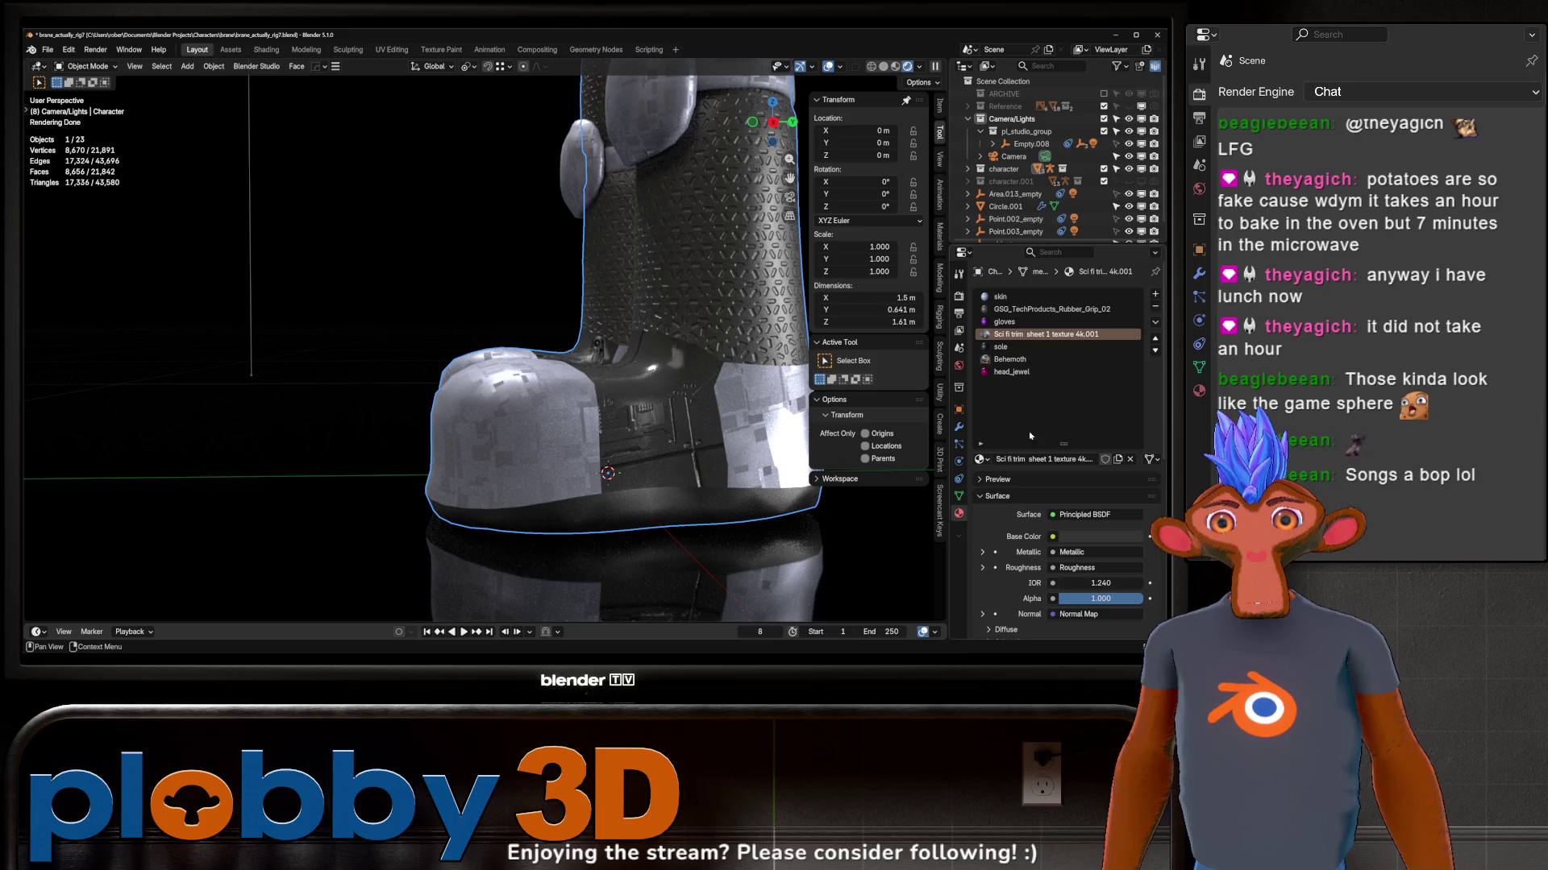
{"action": "middle_click_drag", "start_coordinate": [701, 391], "coordinate": [581, 411]}
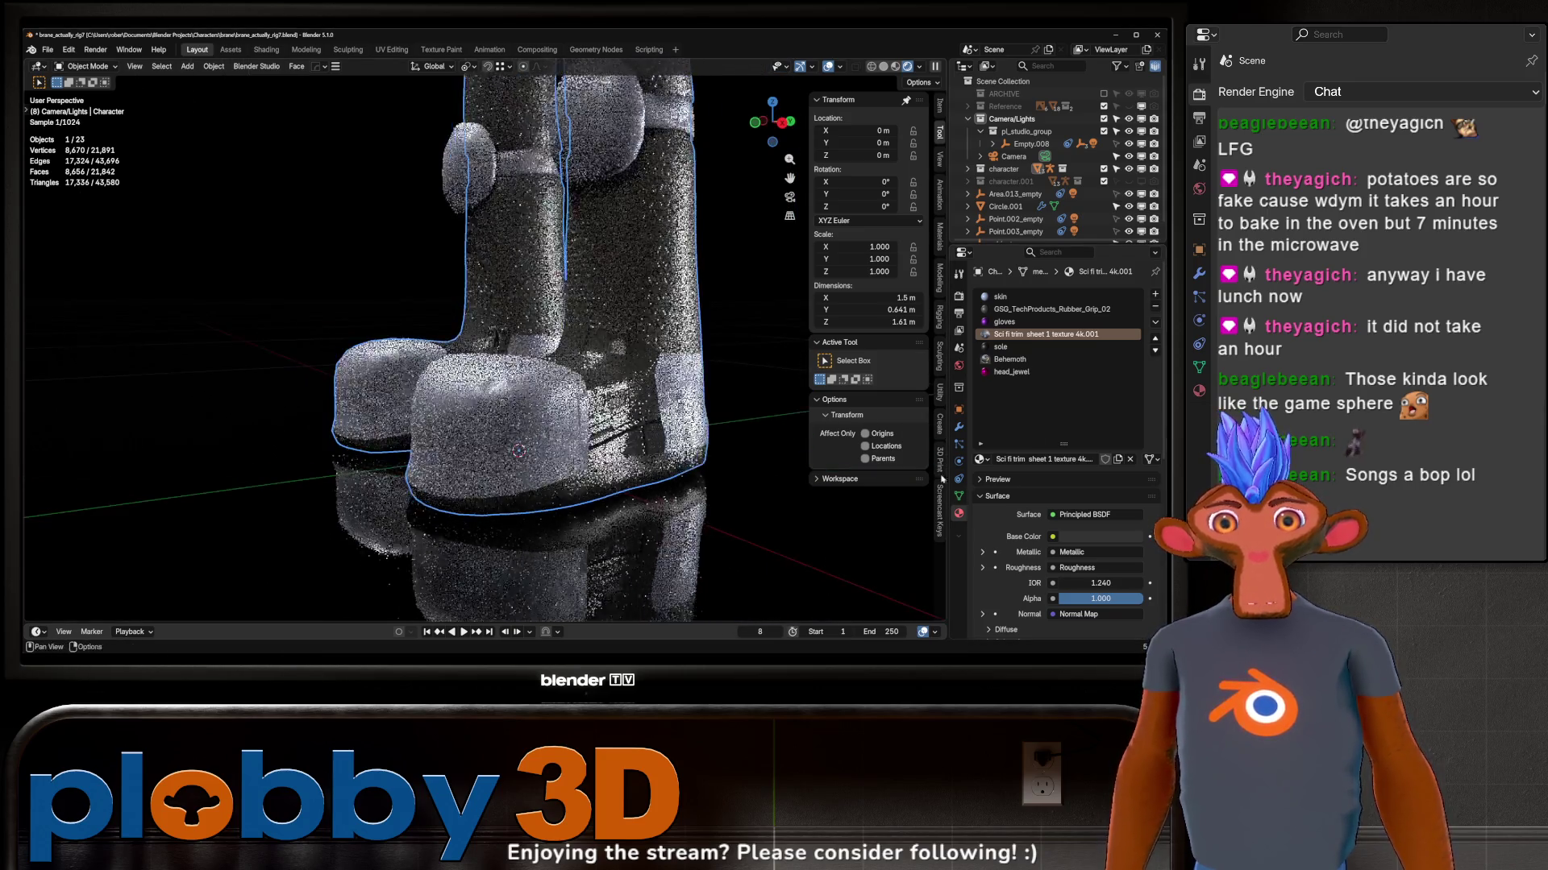
{"action": "left_click", "coordinate": [1118, 461]}
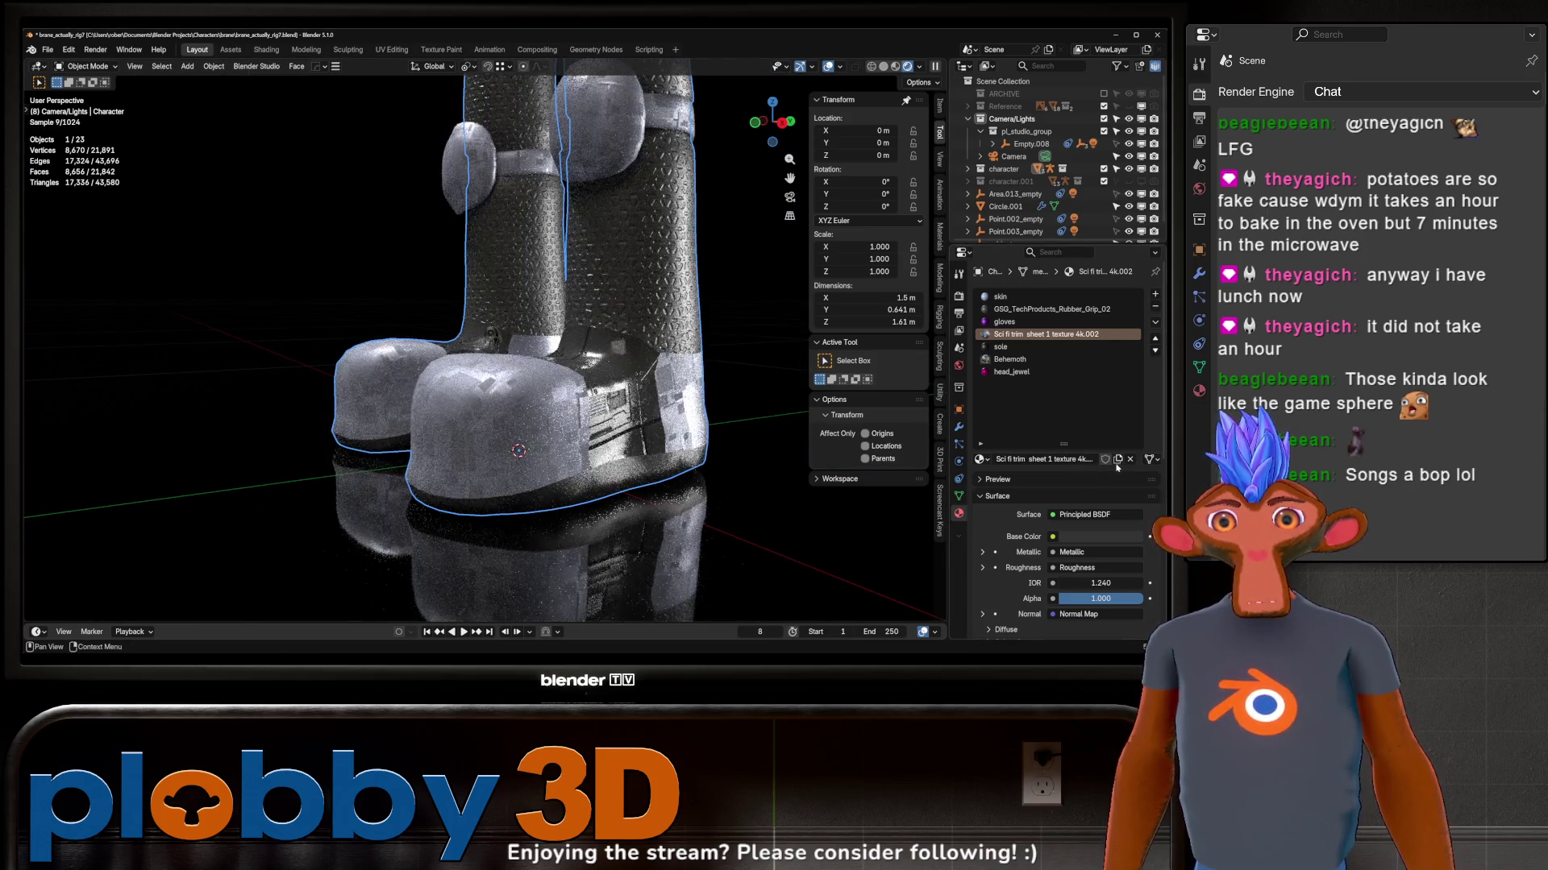
{"action": "left_click", "coordinate": [1095, 536]}
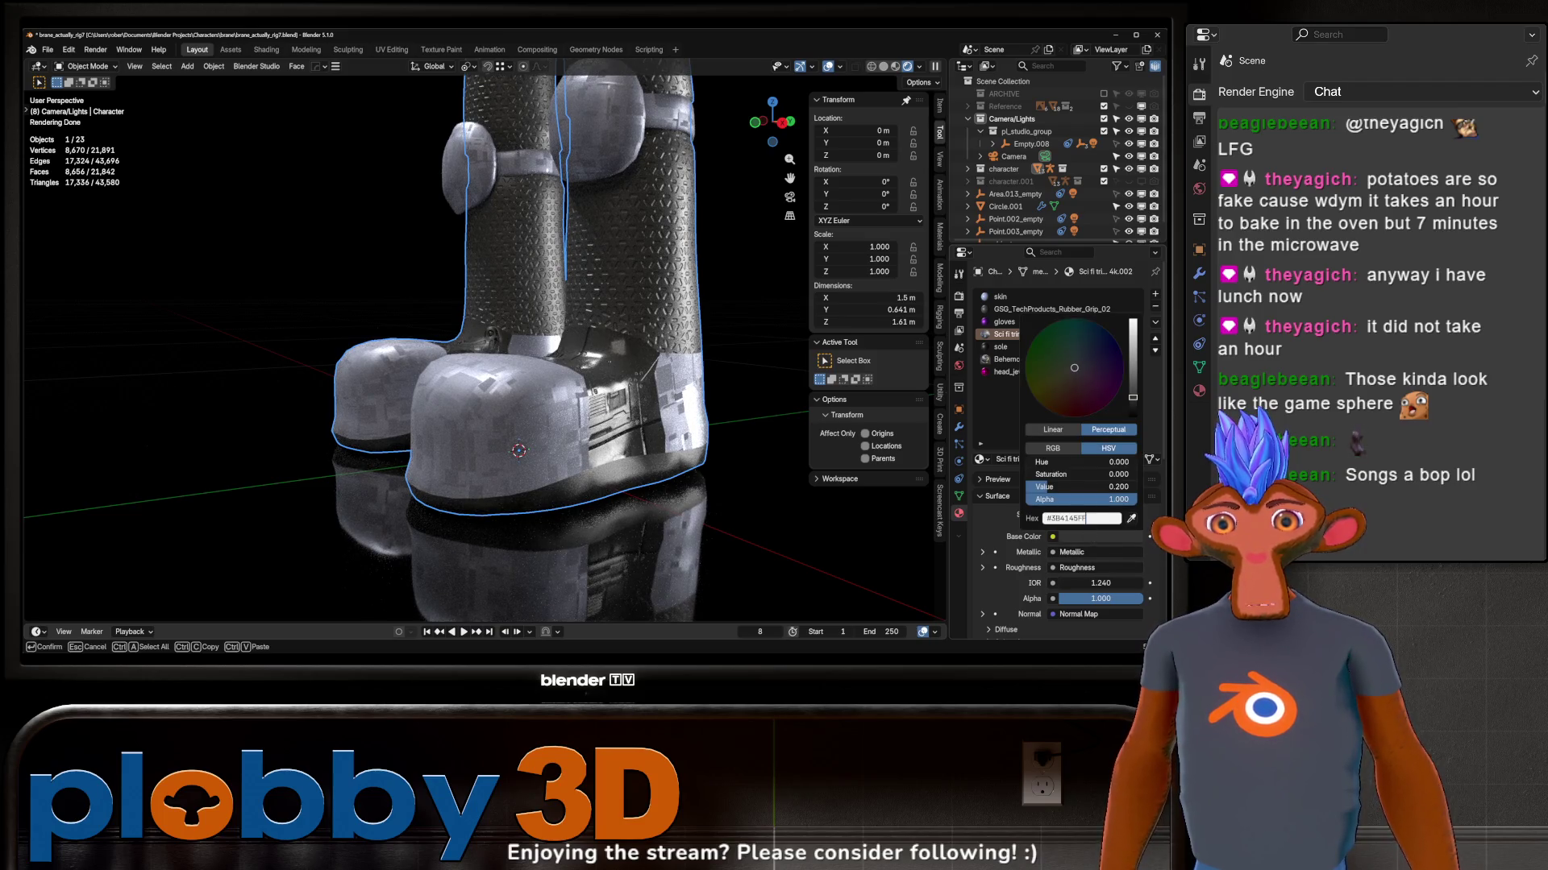
{"action": "mouse_move", "coordinate": [678, 363]}
{"action": "middle_mouse_down"}
{"action": "mouse_move", "coordinate": [649, 351]}
{"action": "mouse_move", "coordinate": [669, 420]}
{"action": "middle_mouse_up"}
{"action": "scroll", "coordinate": [669, 420], "scroll_direction": "up", "scroll_amount": 3}
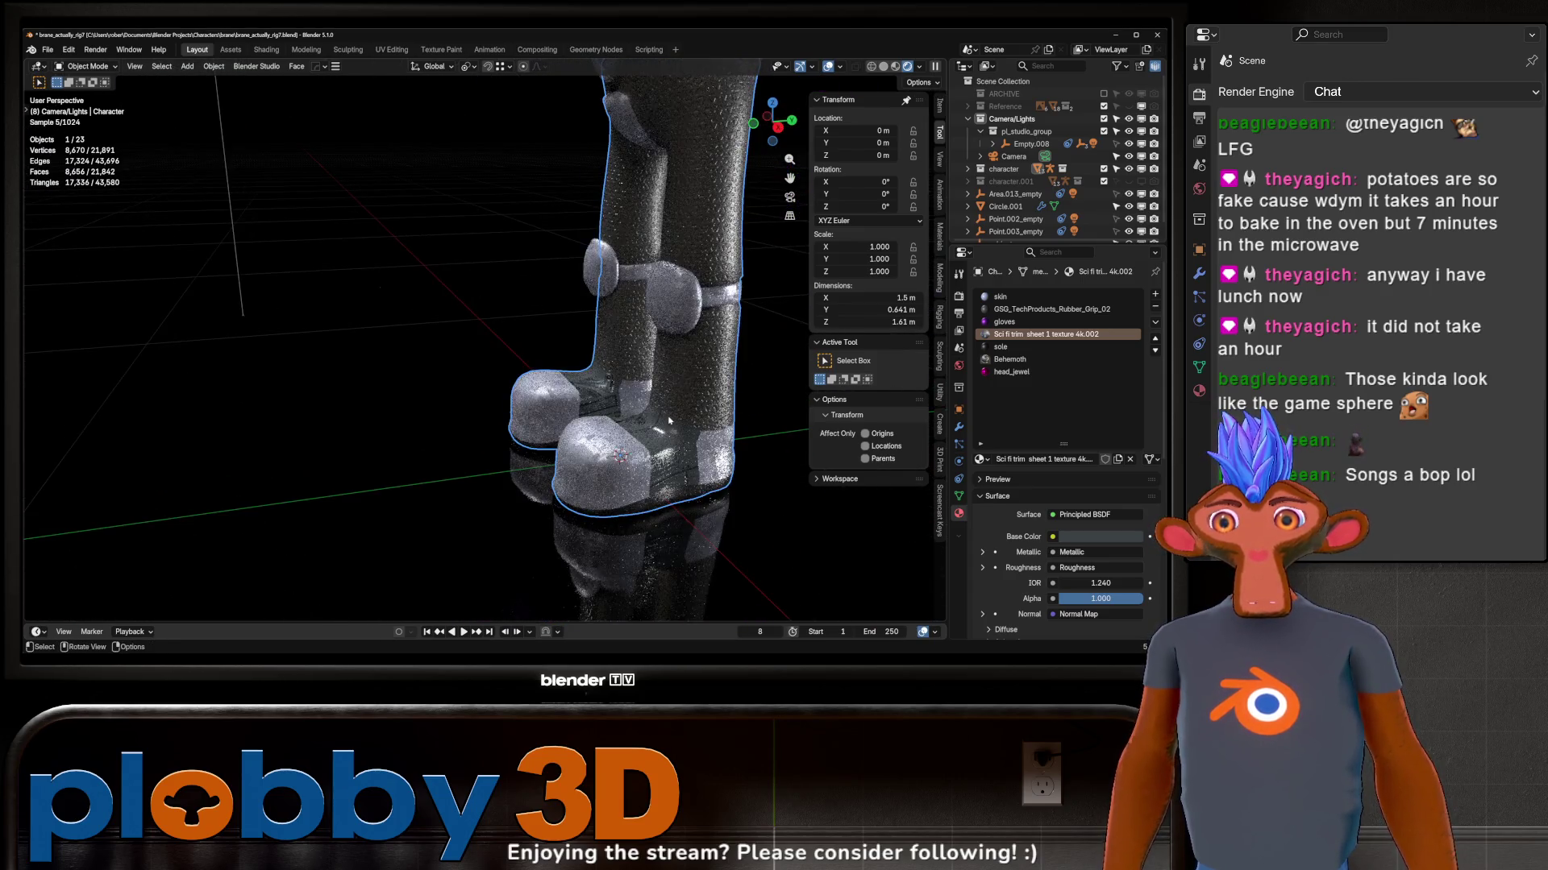
Step: Select the character and make the sole material slot active via Edit Mode, then dismiss the material browser
{"action": "left_click", "coordinate": [720, 514]}
{"action": "mouse_move", "coordinate": [719, 514]}
{"action": "middle_mouse_down"}
{"action": "mouse_move", "coordinate": [754, 200]}
{"action": "mouse_move", "coordinate": [644, 415]}
{"action": "middle_mouse_up"}
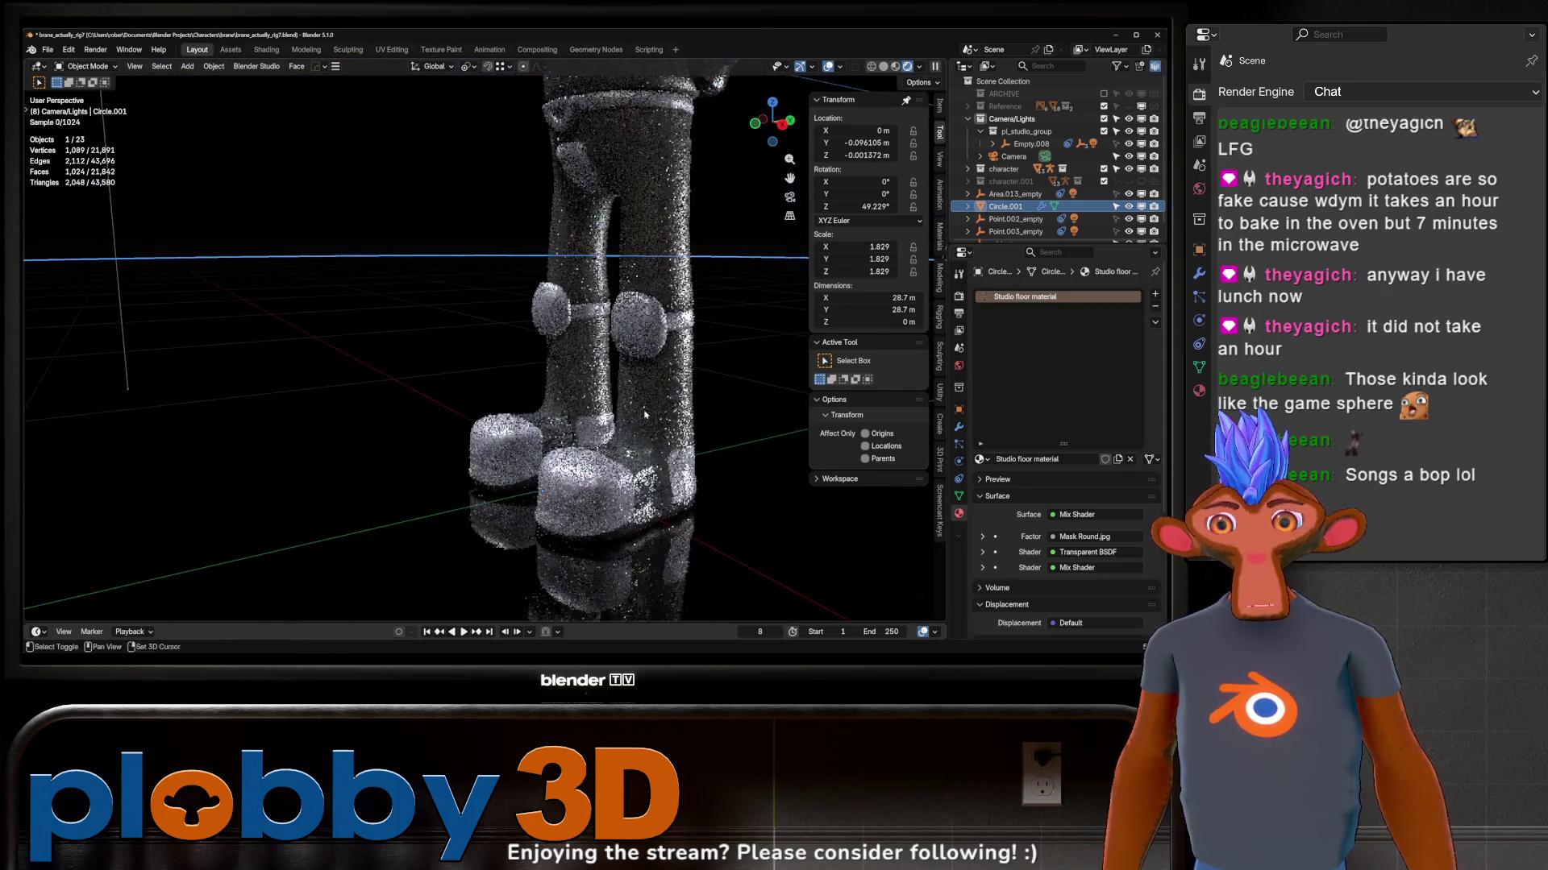
{"action": "scroll", "coordinate": [645, 415], "scroll_direction": "up", "scroll_amount": 3}
{"action": "left_click", "coordinate": [604, 400]}
{"action": "key", "text": "Tab"}
{"action": "left_click", "coordinate": [1000, 346]}
{"action": "key", "text": "Tab"}
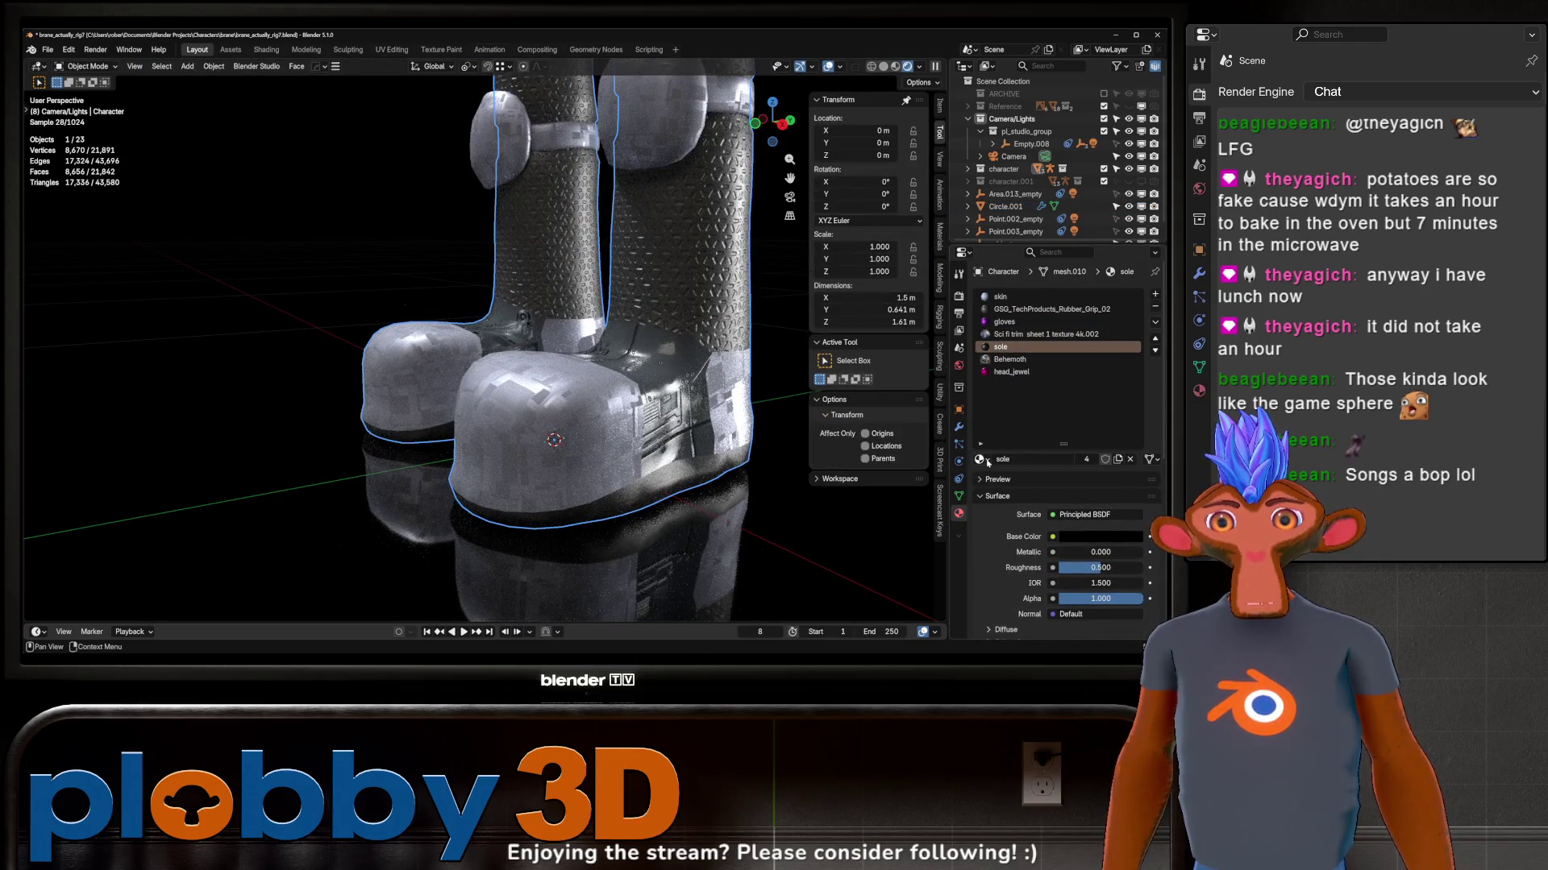
{"action": "left_click", "coordinate": [981, 459]}
{"action": "key", "text": "Escape"}
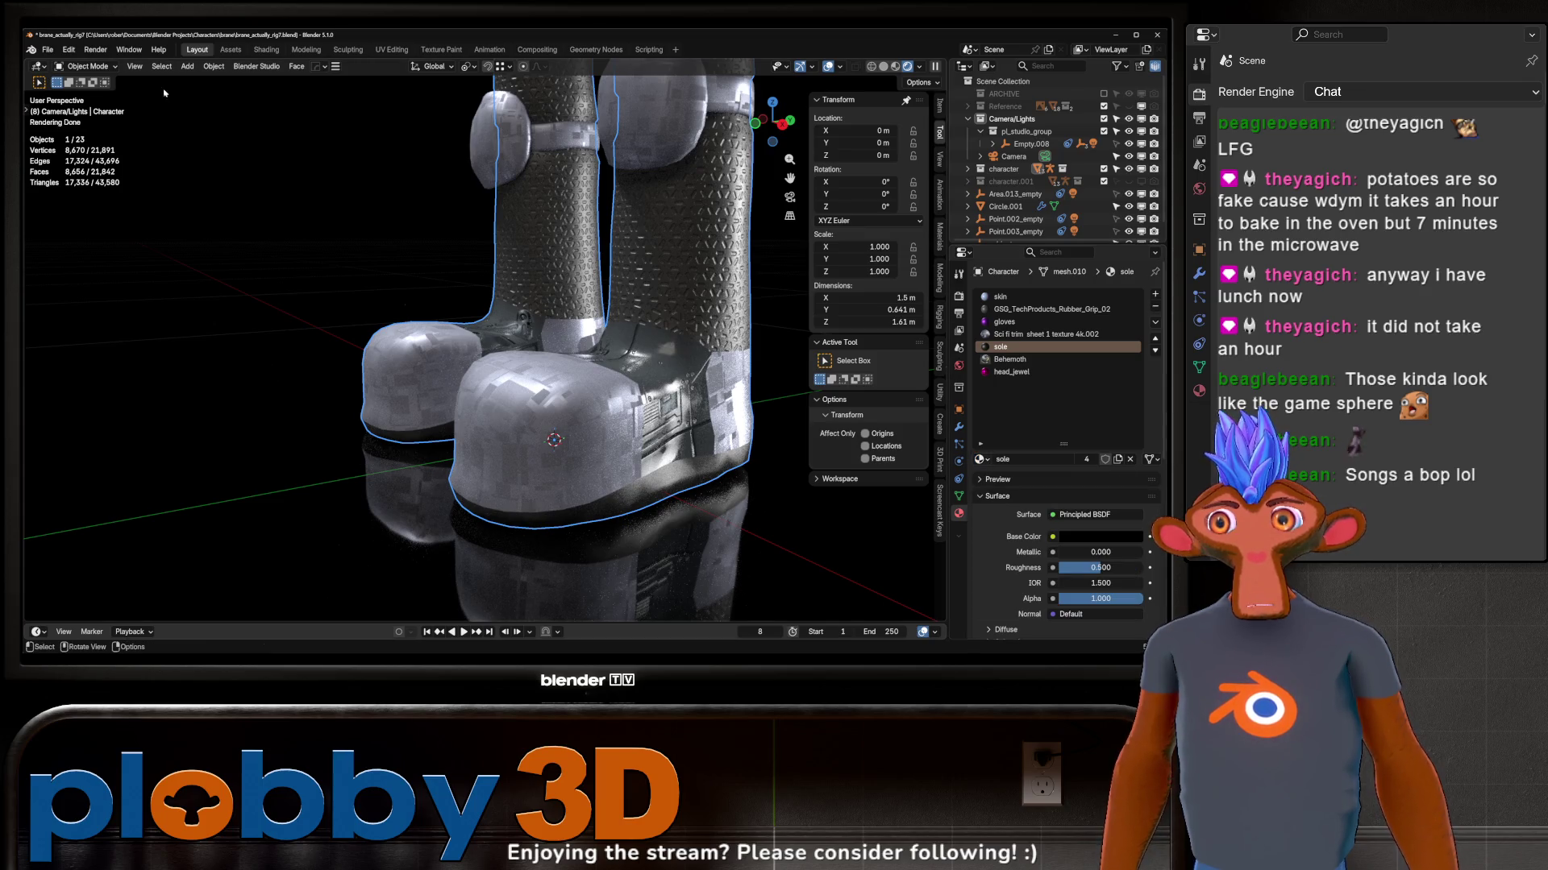
{"action": "left_click", "coordinate": [69, 50]}
Step: Enable the BlenderKit Online Asset Library add-on in Preferences and search it for 'tread'
{"action": "left_click", "coordinate": [121, 222]}
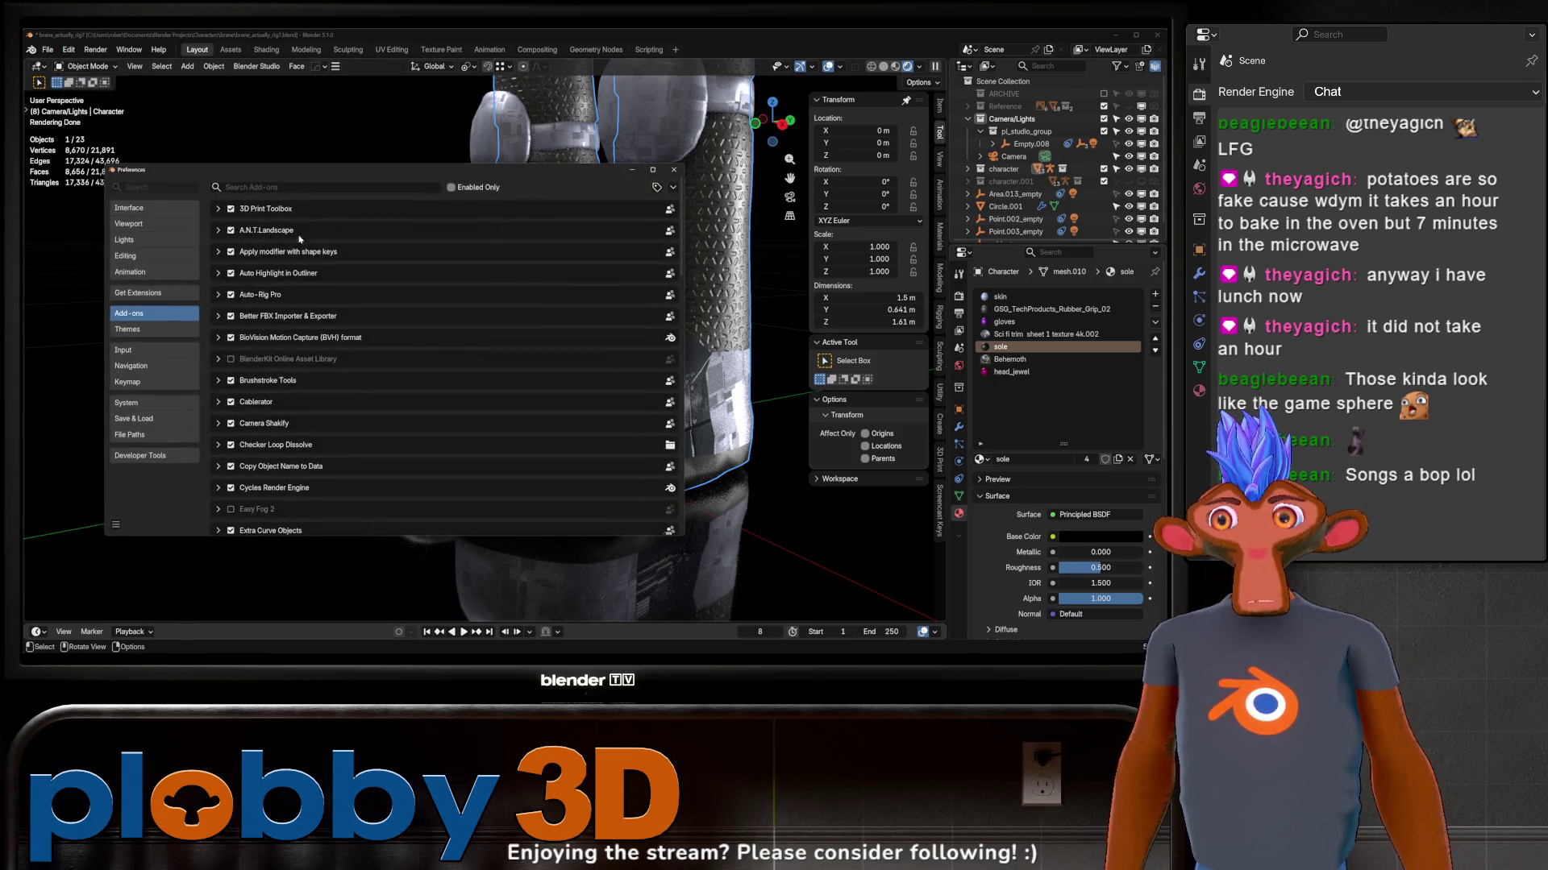
{"action": "left_click", "coordinate": [230, 359]}
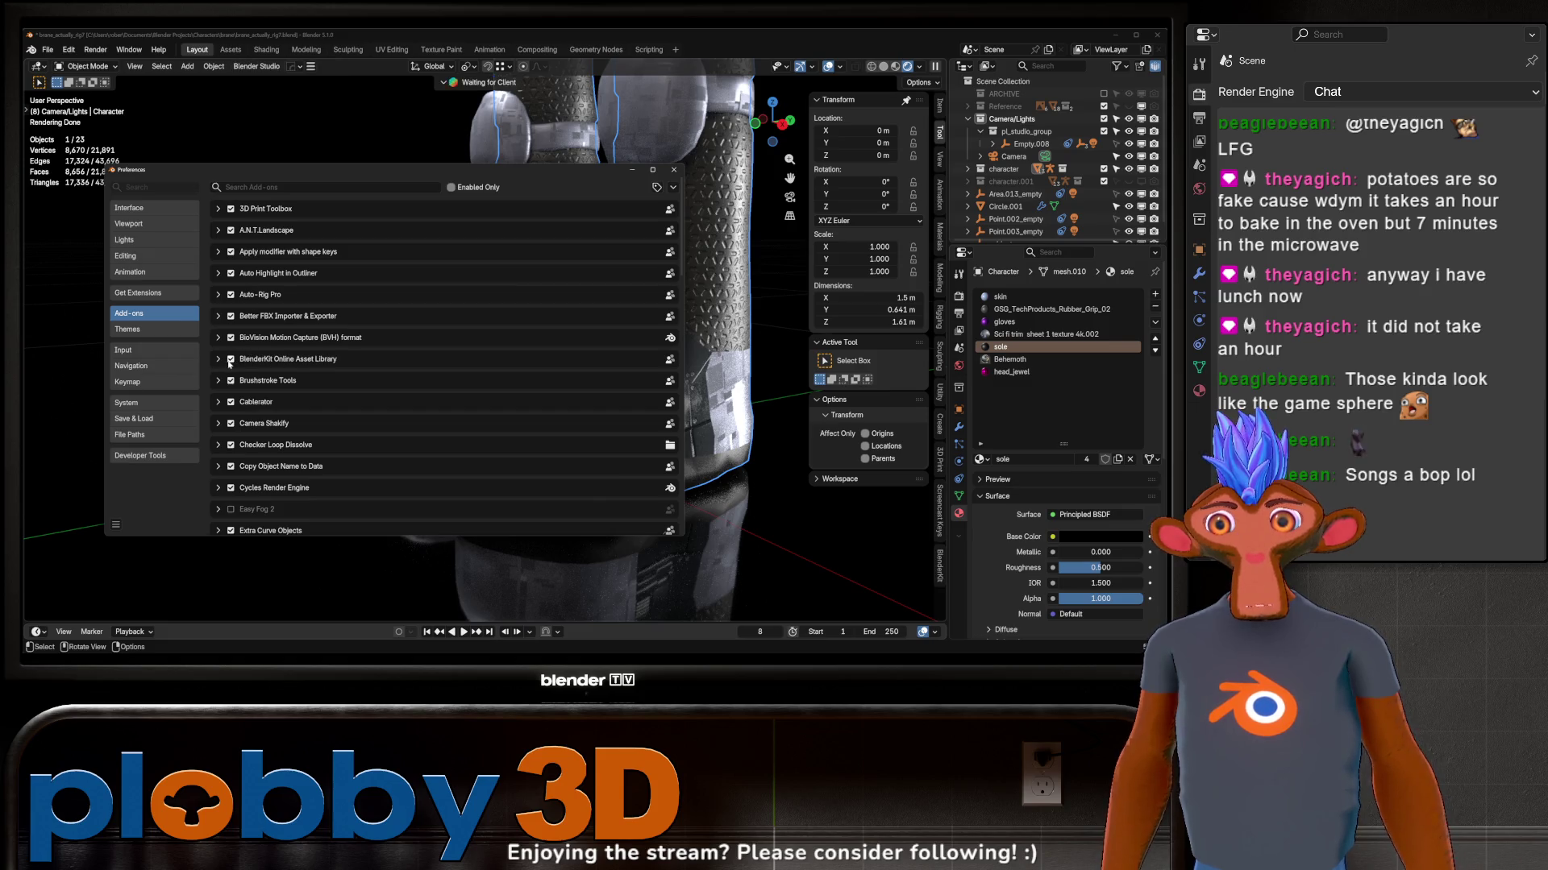
{"action": "left_click", "coordinate": [418, 85]}
{"action": "type", "text": "treac"}
{"action": "key", "text": "Return"}
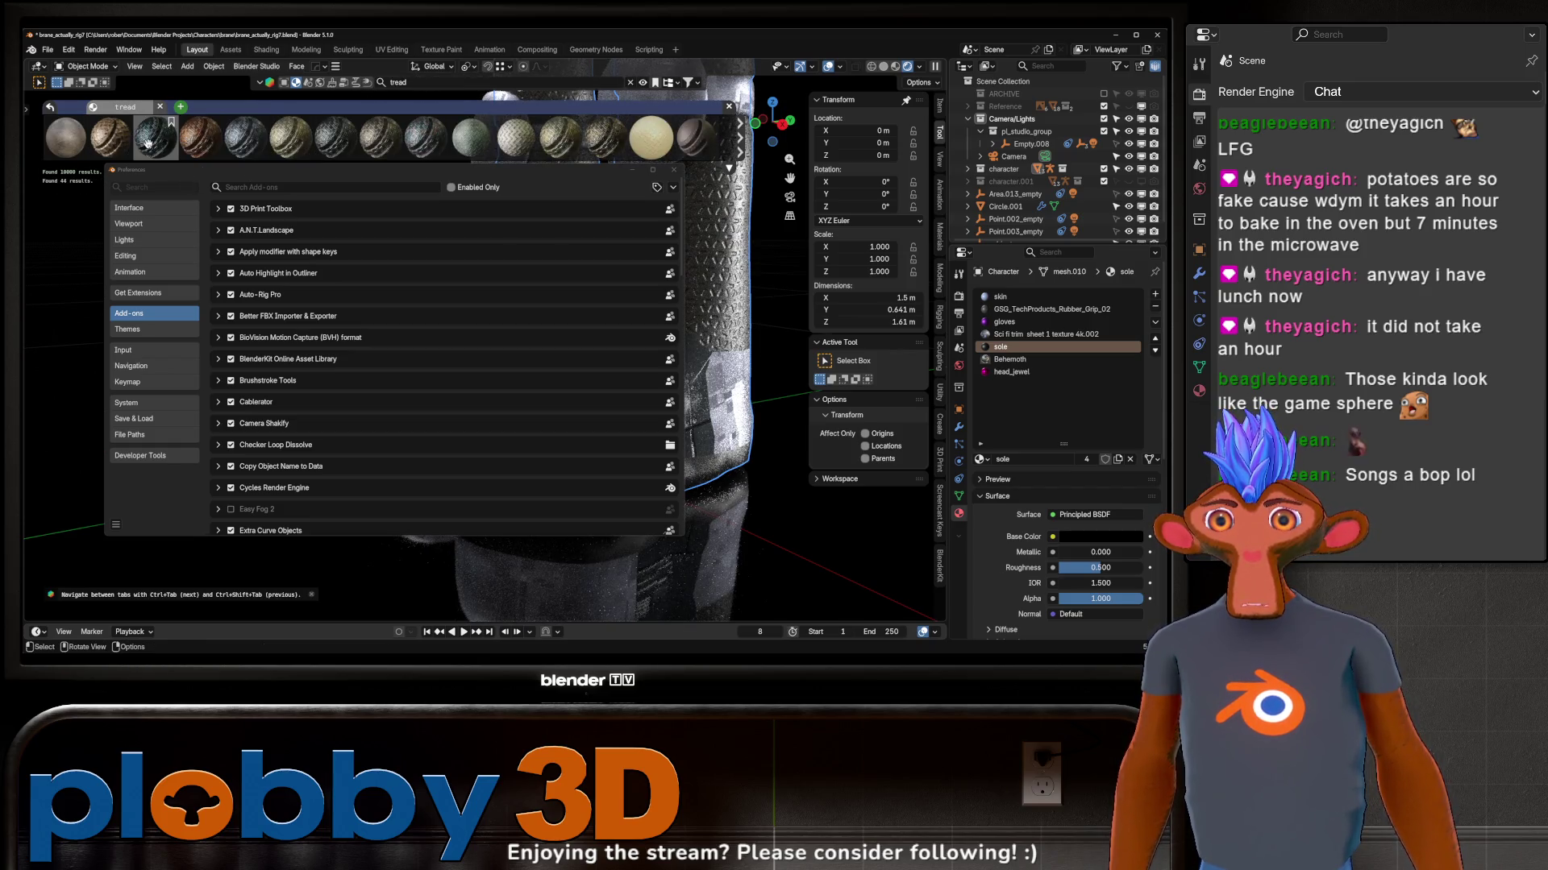
{"action": "left_click", "coordinate": [670, 172]}
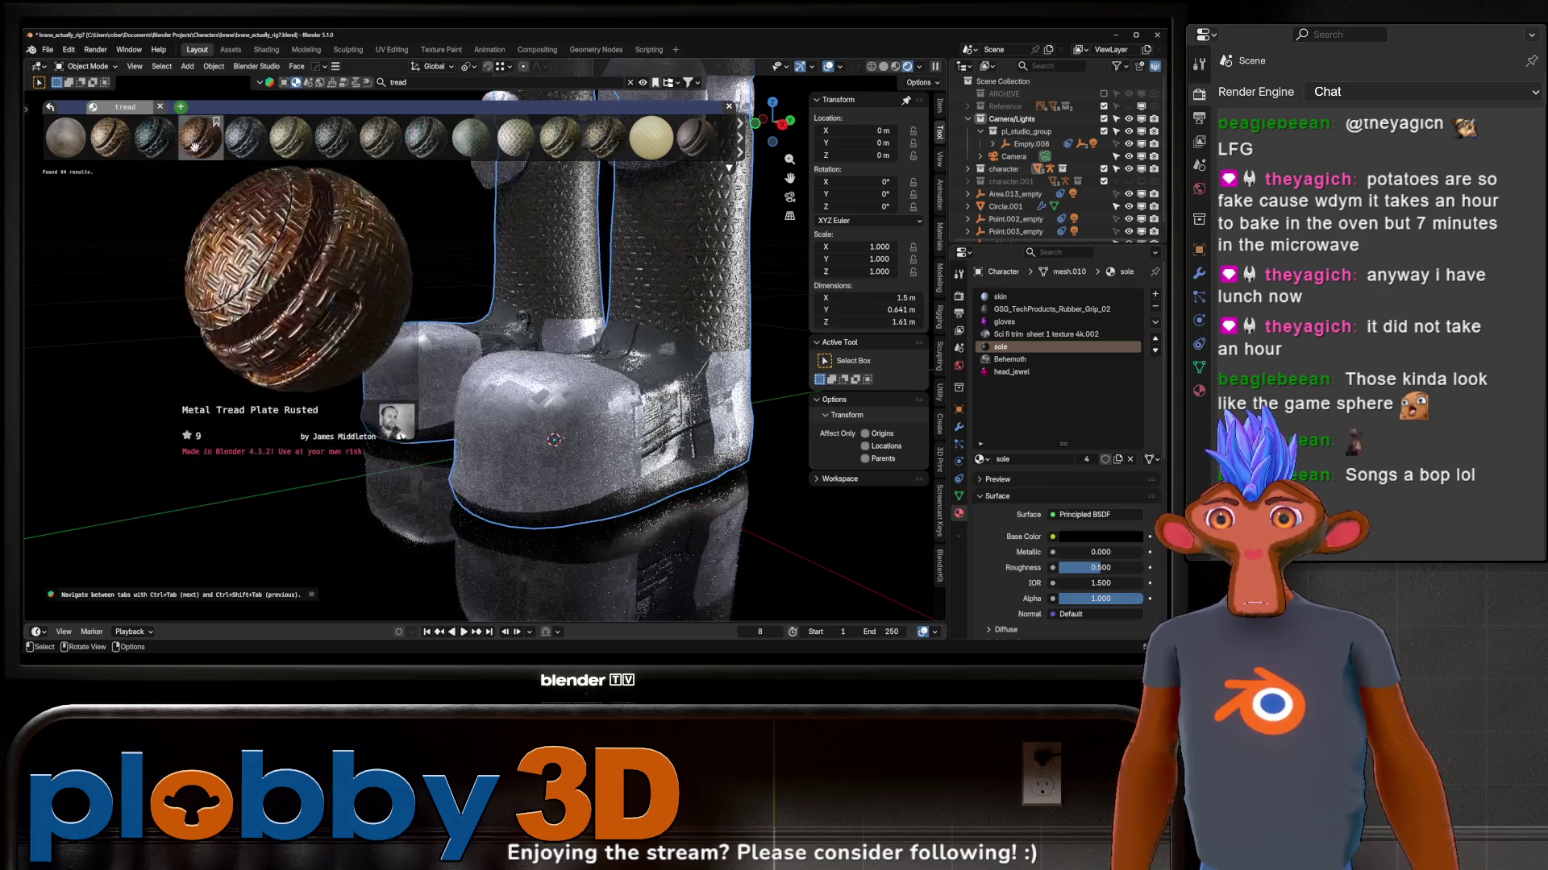
{"action": "mouse_move", "coordinate": [199, 137]}
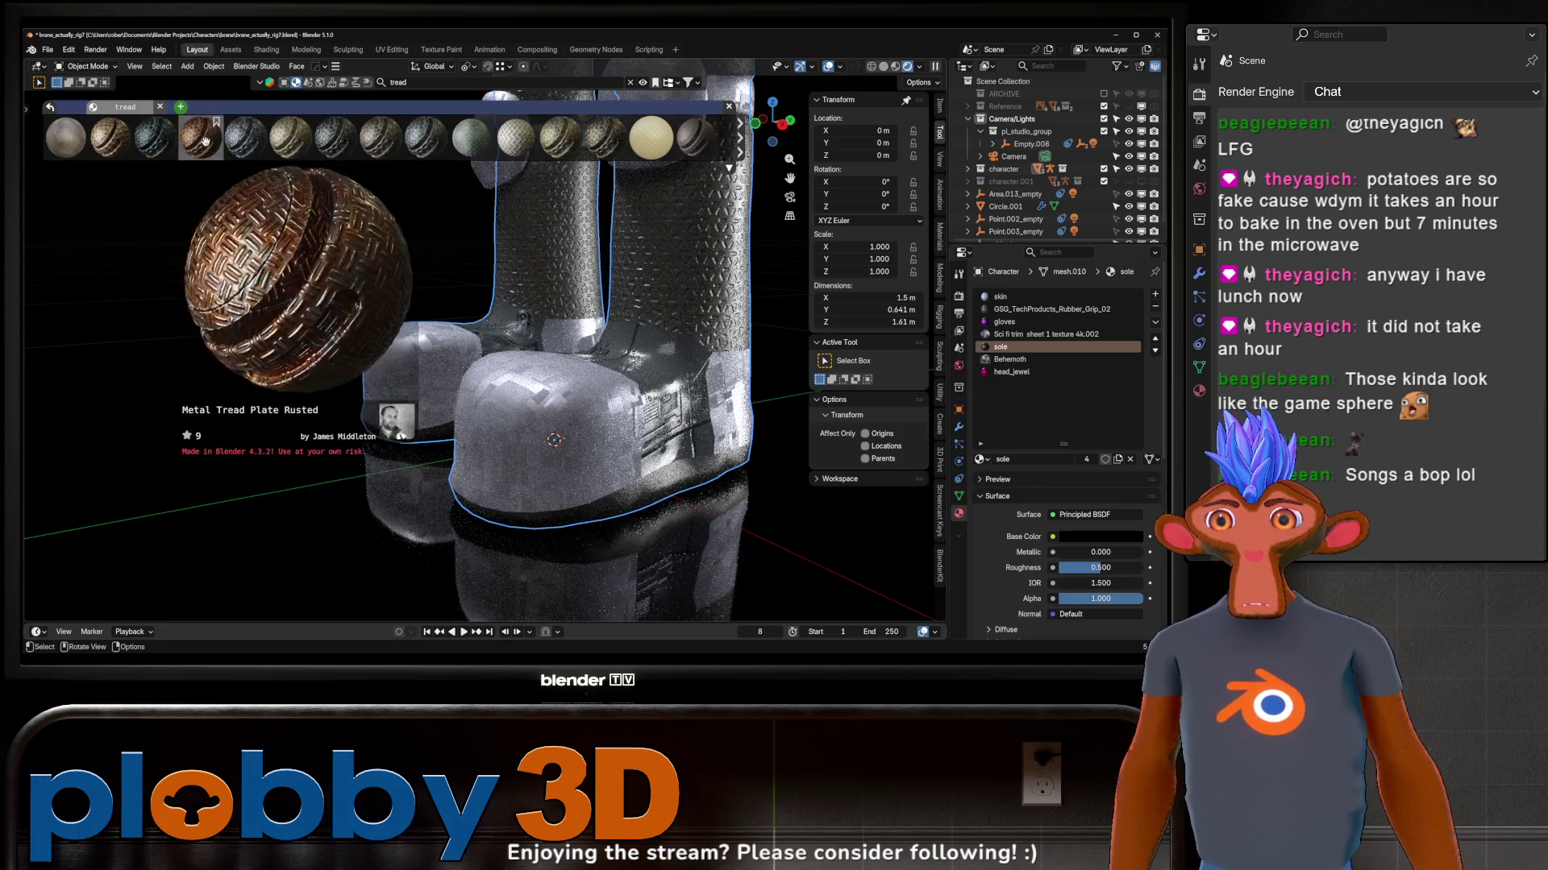
Step: Add a quad sphere, scale it to about 0.2 and smooth it with subdivision level 2
{"action": "left_click", "coordinate": [718, 136]}
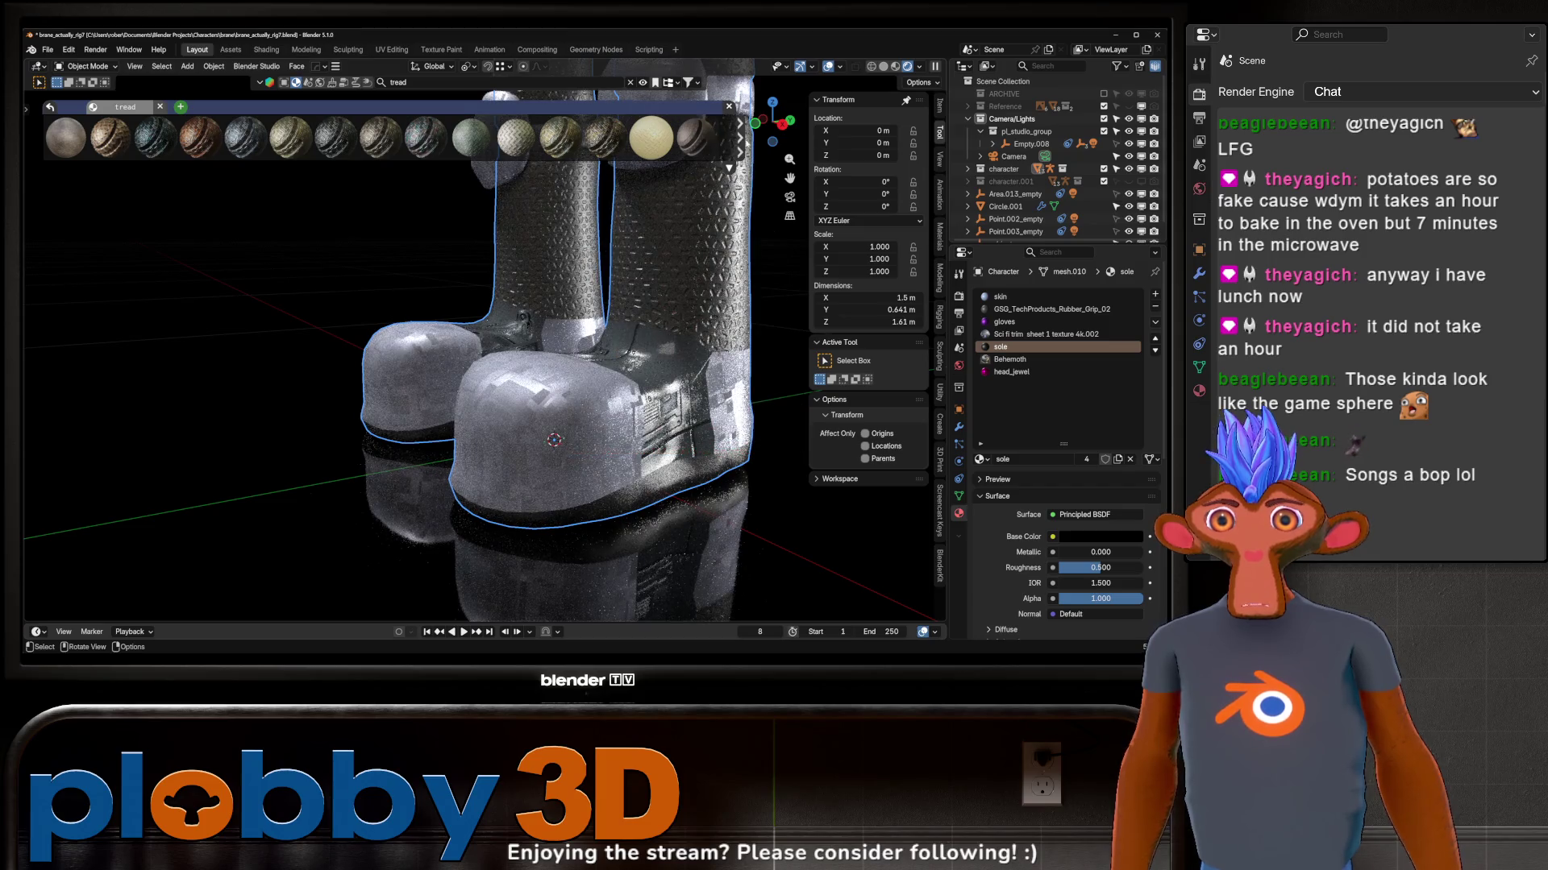
{"action": "scroll", "coordinate": [376, 149], "scroll_direction": "down", "scroll_amount": 5}
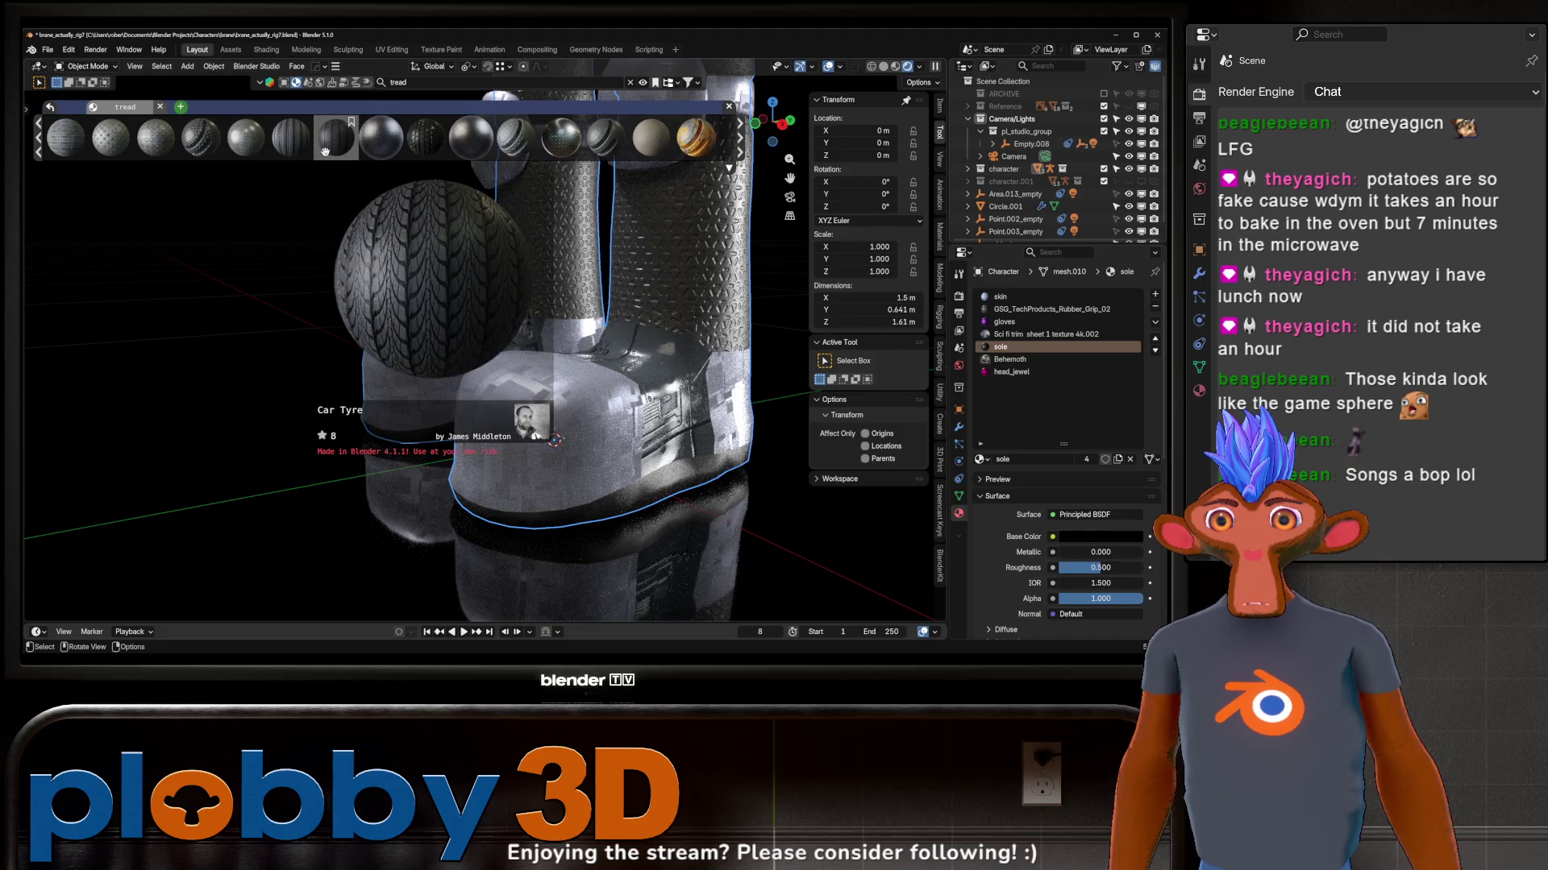
{"action": "right_click", "coordinate": [230, 356]}
{"action": "scroll", "coordinate": [294, 299], "scroll_direction": "down", "scroll_amount": 5}
{"action": "scroll", "coordinate": [293, 299], "scroll_direction": "up", "scroll_amount": 3}
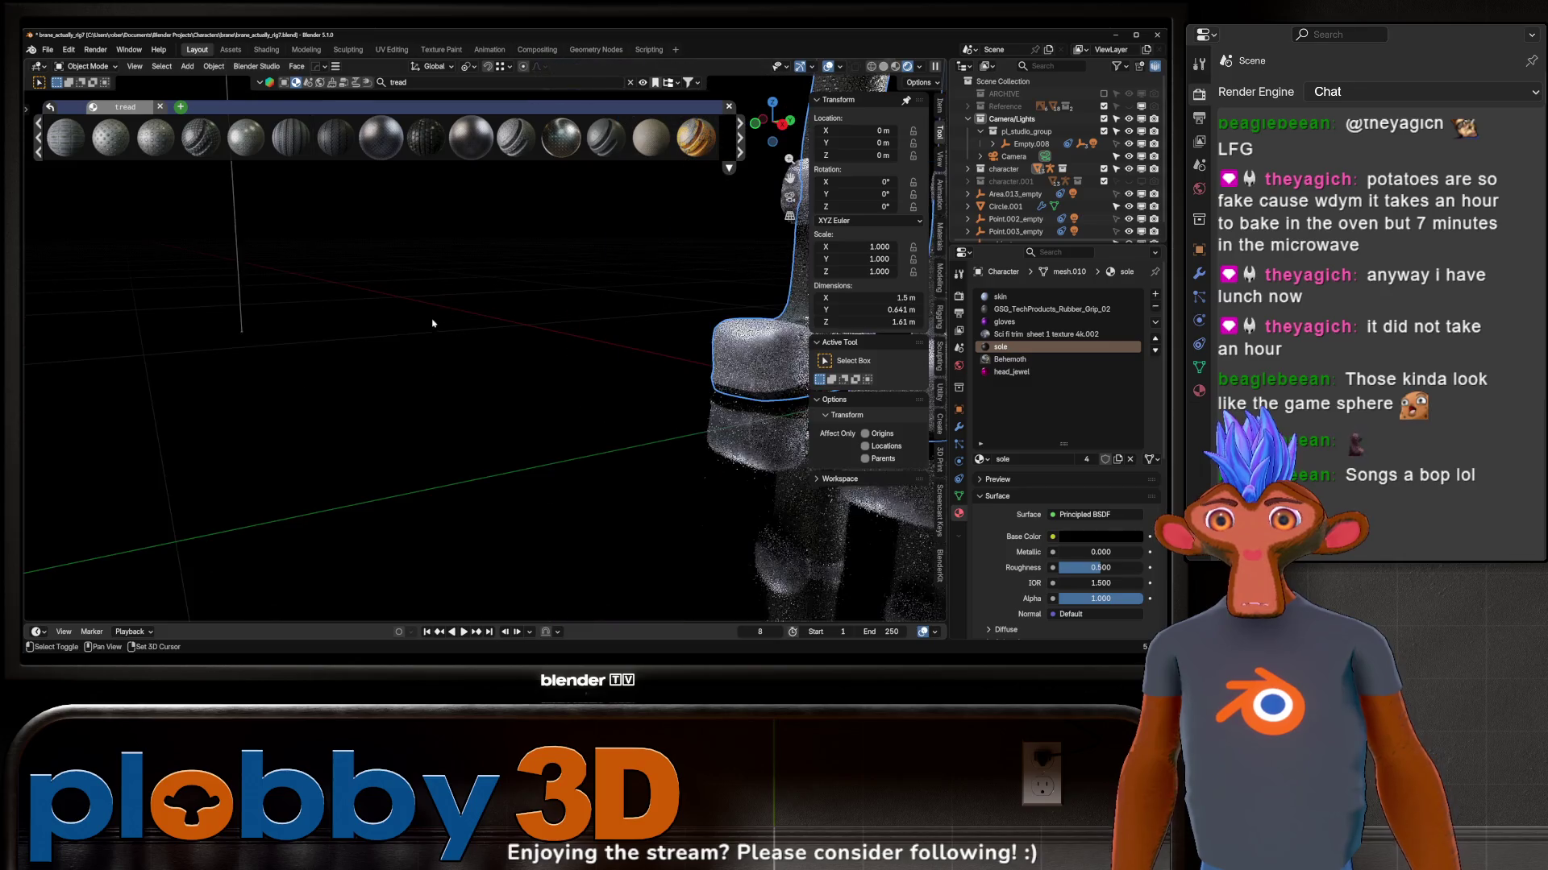
{"action": "key", "text": "shift+a"}
{"action": "left_click", "coordinate": [520, 606]}
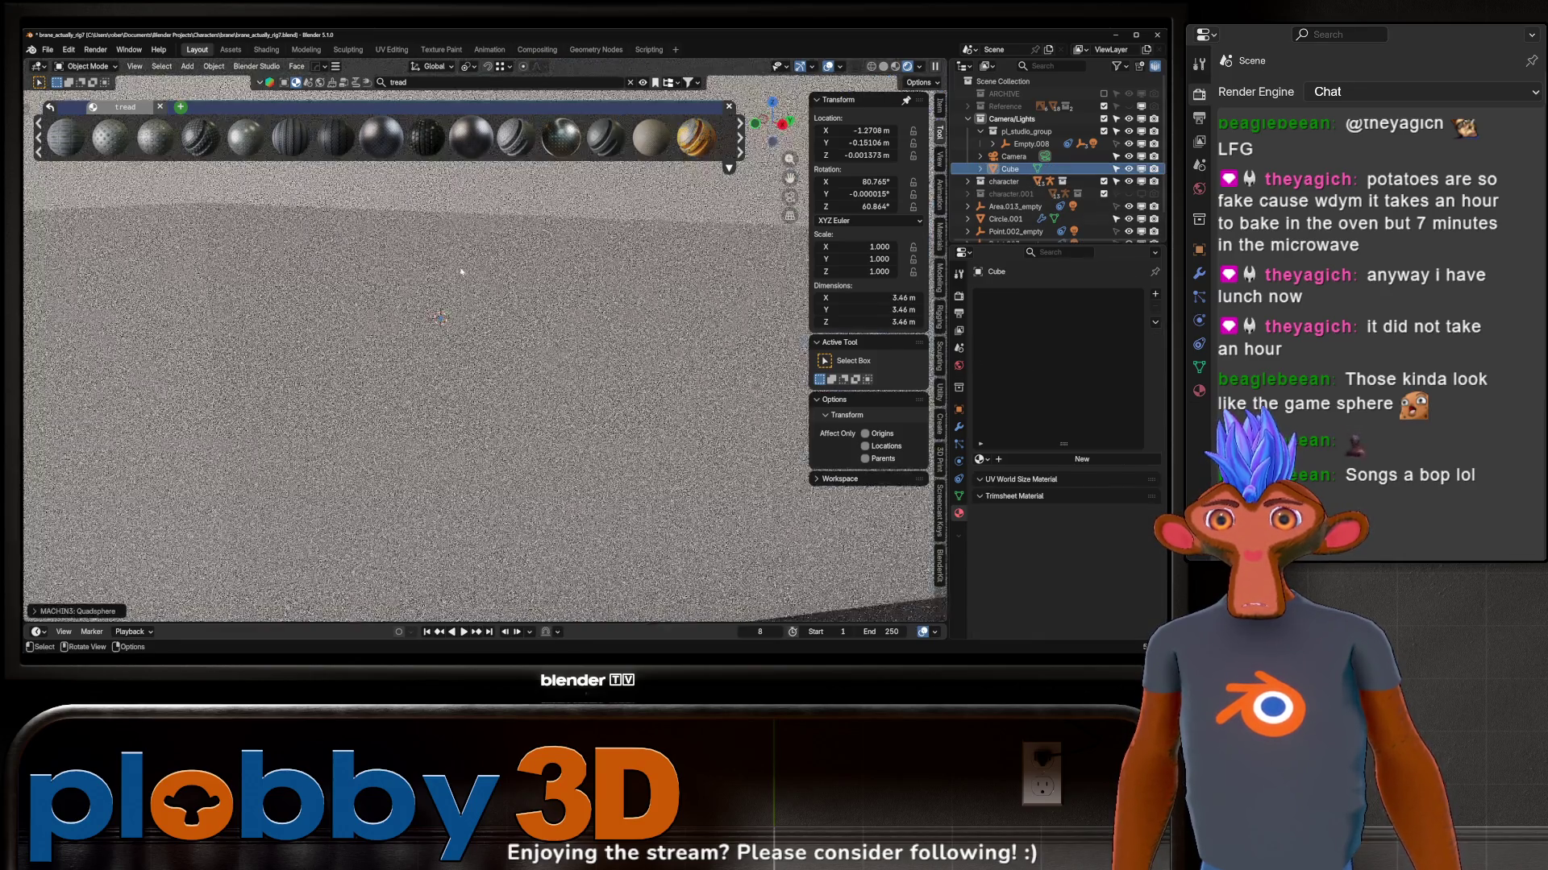
{"action": "key", "text": "s"}
{"action": "left_click", "coordinate": [463, 350]}
{"action": "key", "text": "ctrl+2"}
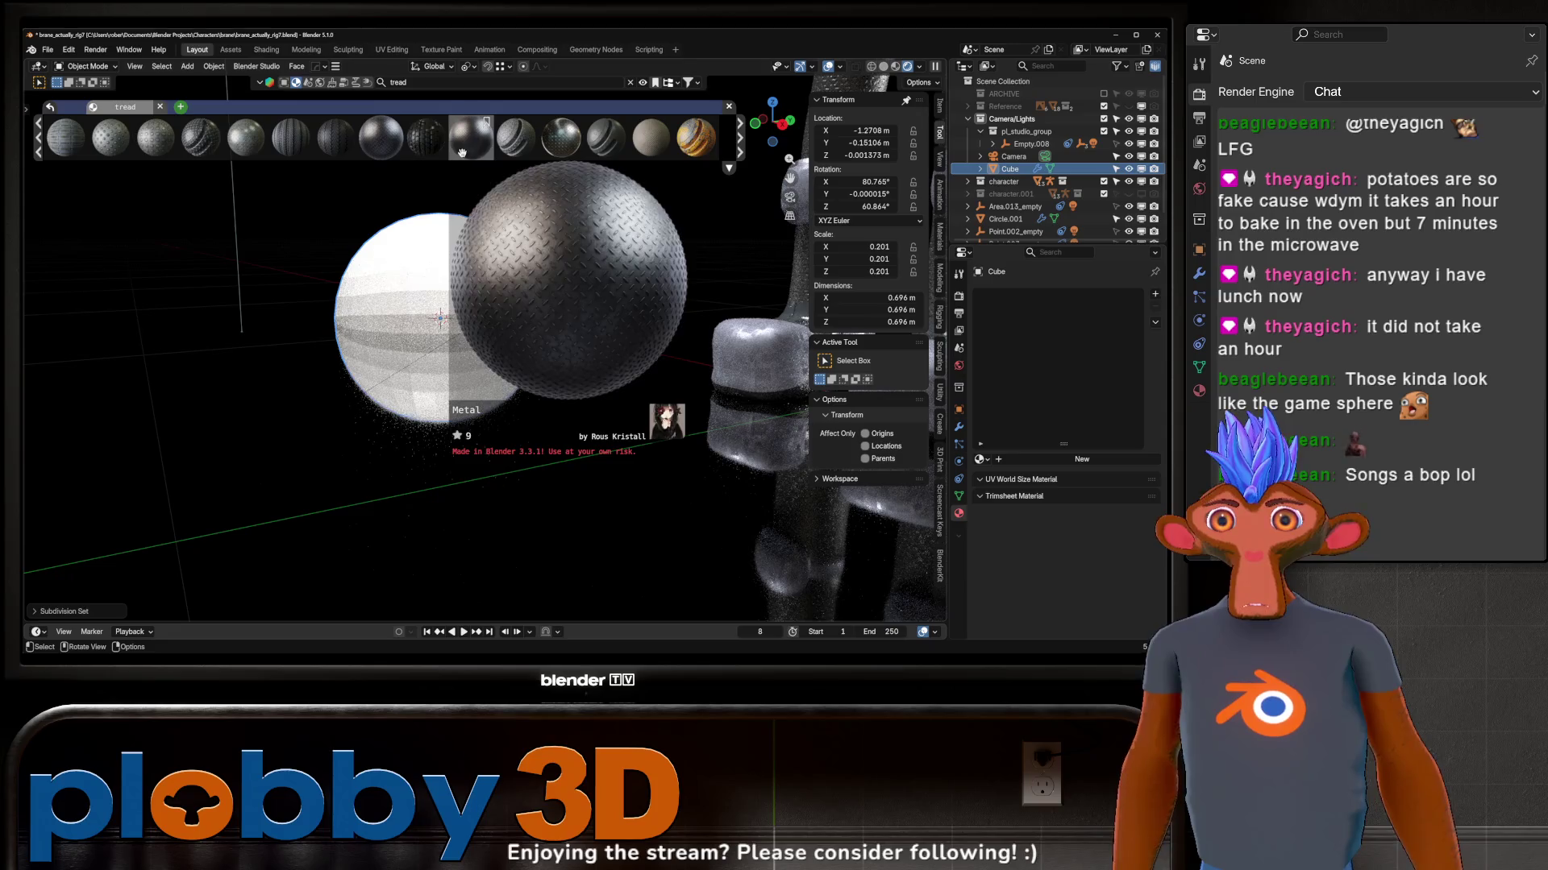
Step: Drag the Car Tyre BlenderKit material onto the sphere and orbit toward the boots
{"action": "left_click_drag", "start_coordinate": [451, 156], "coordinate": [423, 341]}
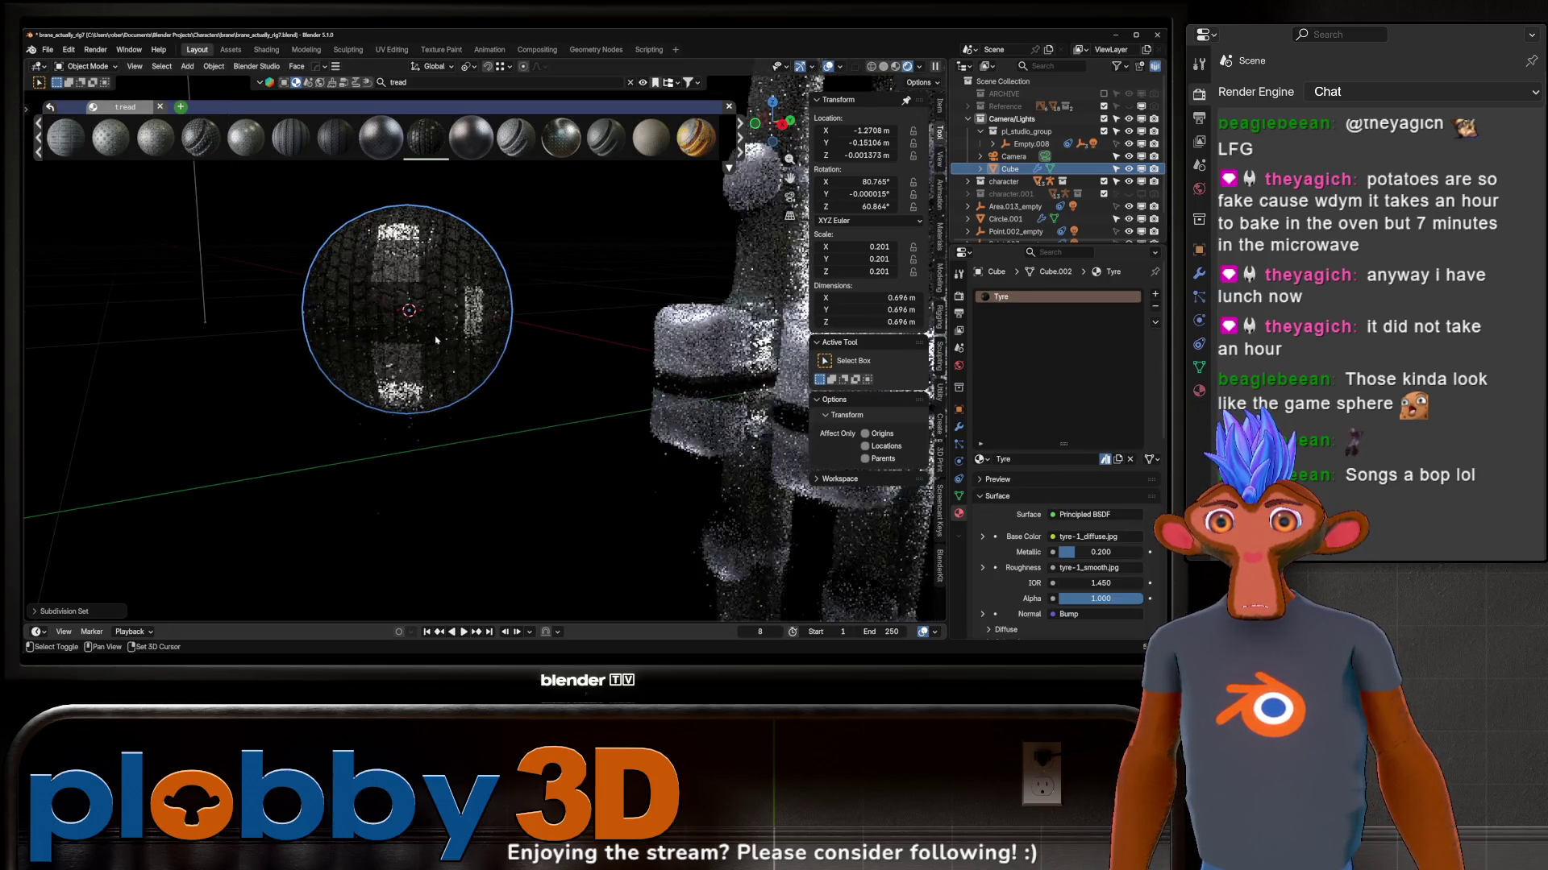
{"action": "middle_click_drag", "start_coordinate": [424, 341], "coordinate": [574, 396]}
{"action": "scroll", "coordinate": [573, 395], "scroll_direction": "up", "scroll_amount": 5}
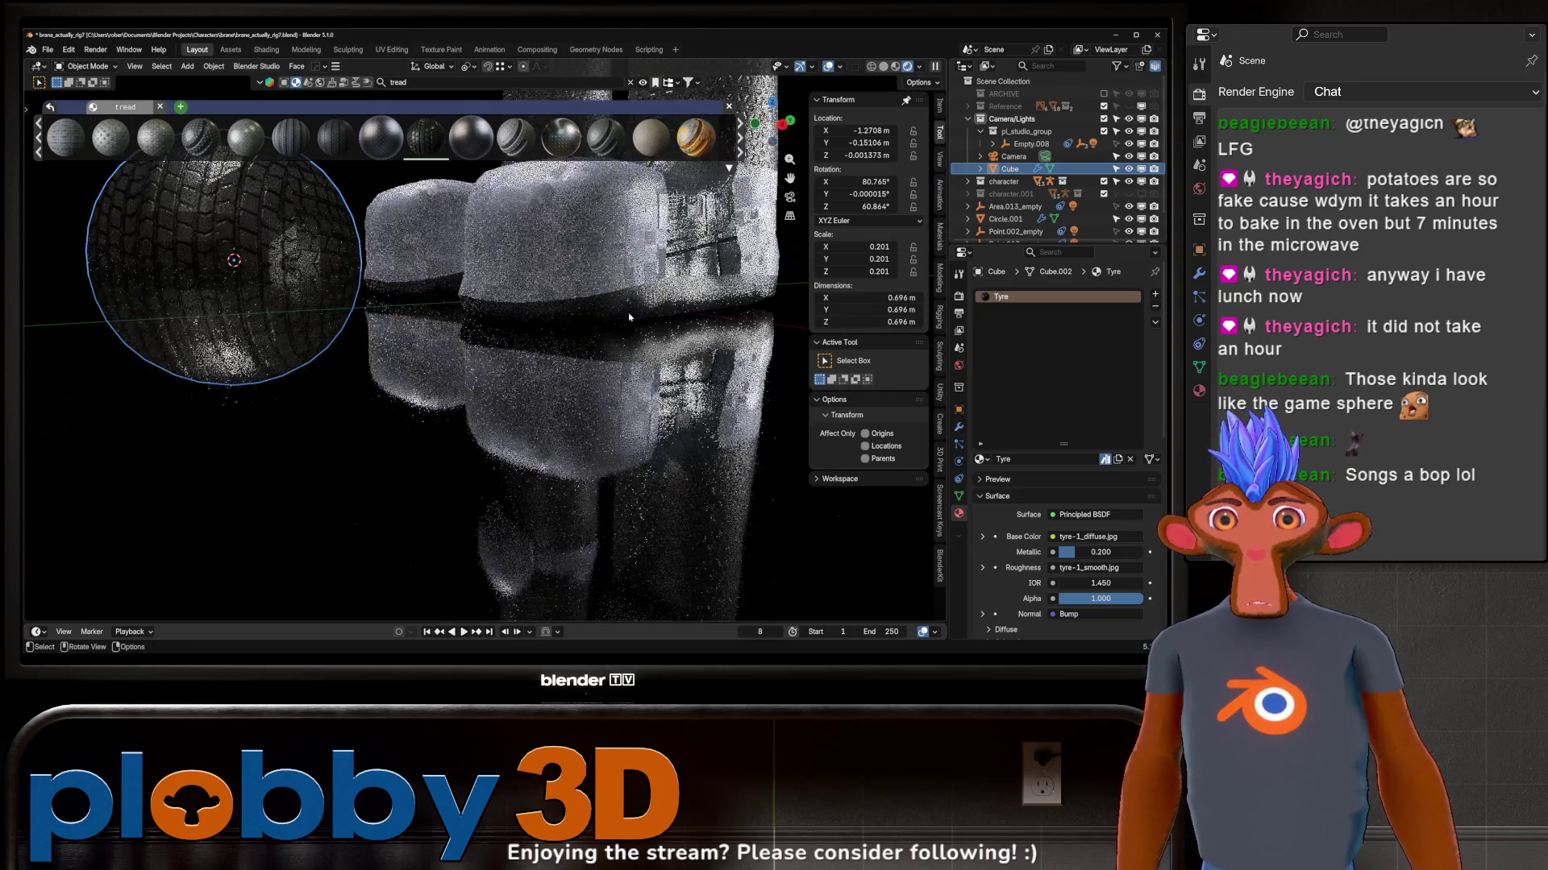
Step: Assign the Tyre material to the boots' sole slot and set its displacement scale to 0
{"action": "left_click", "coordinate": [568, 242]}
{"action": "left_click", "coordinate": [981, 459]}
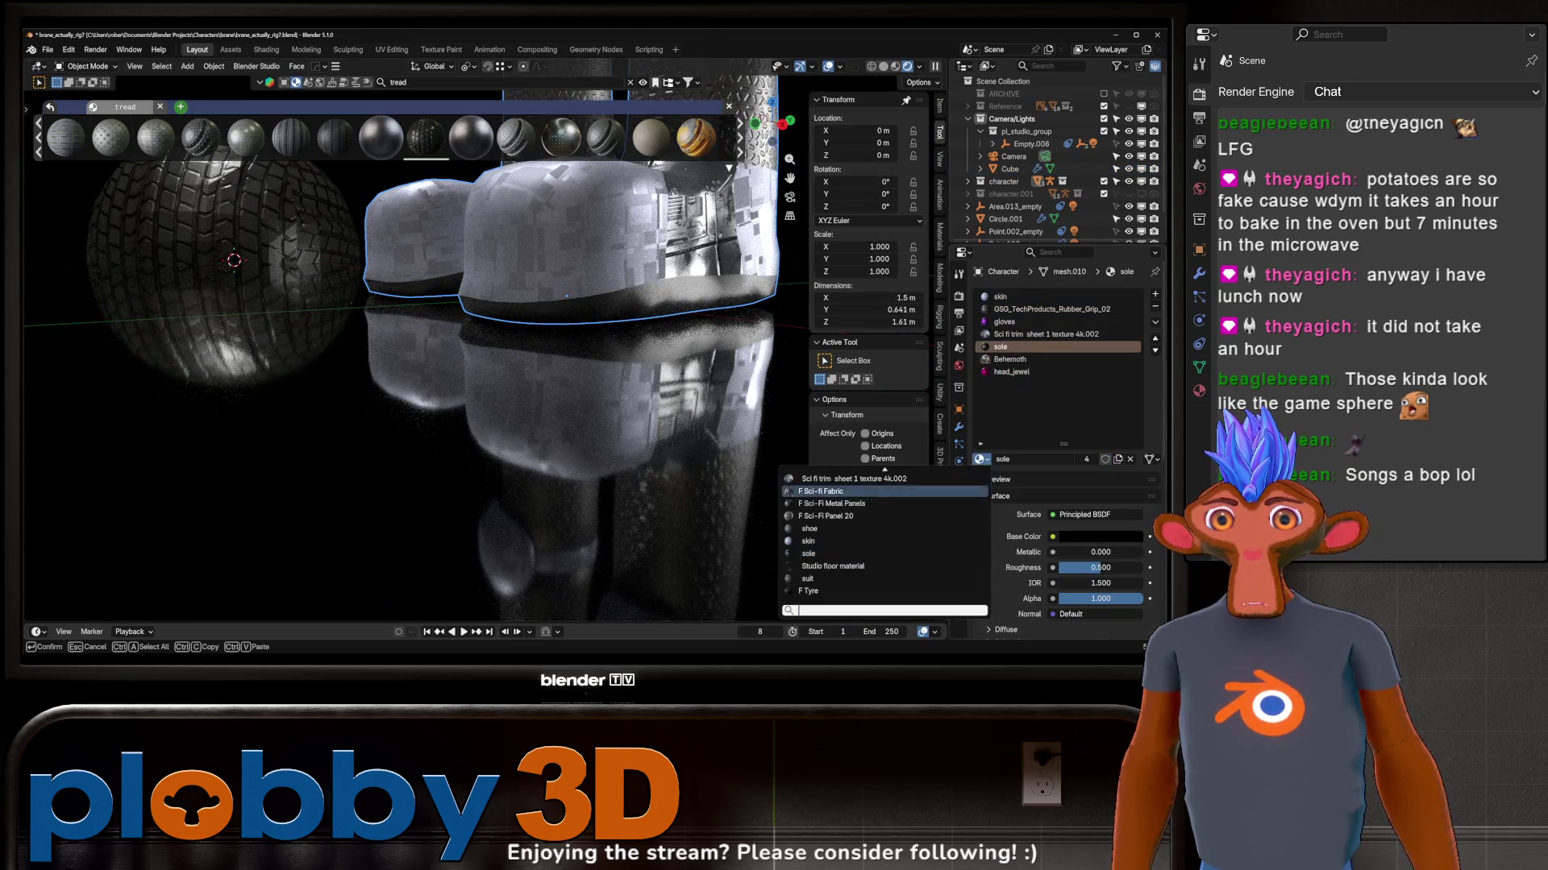
{"action": "left_click", "coordinate": [810, 590]}
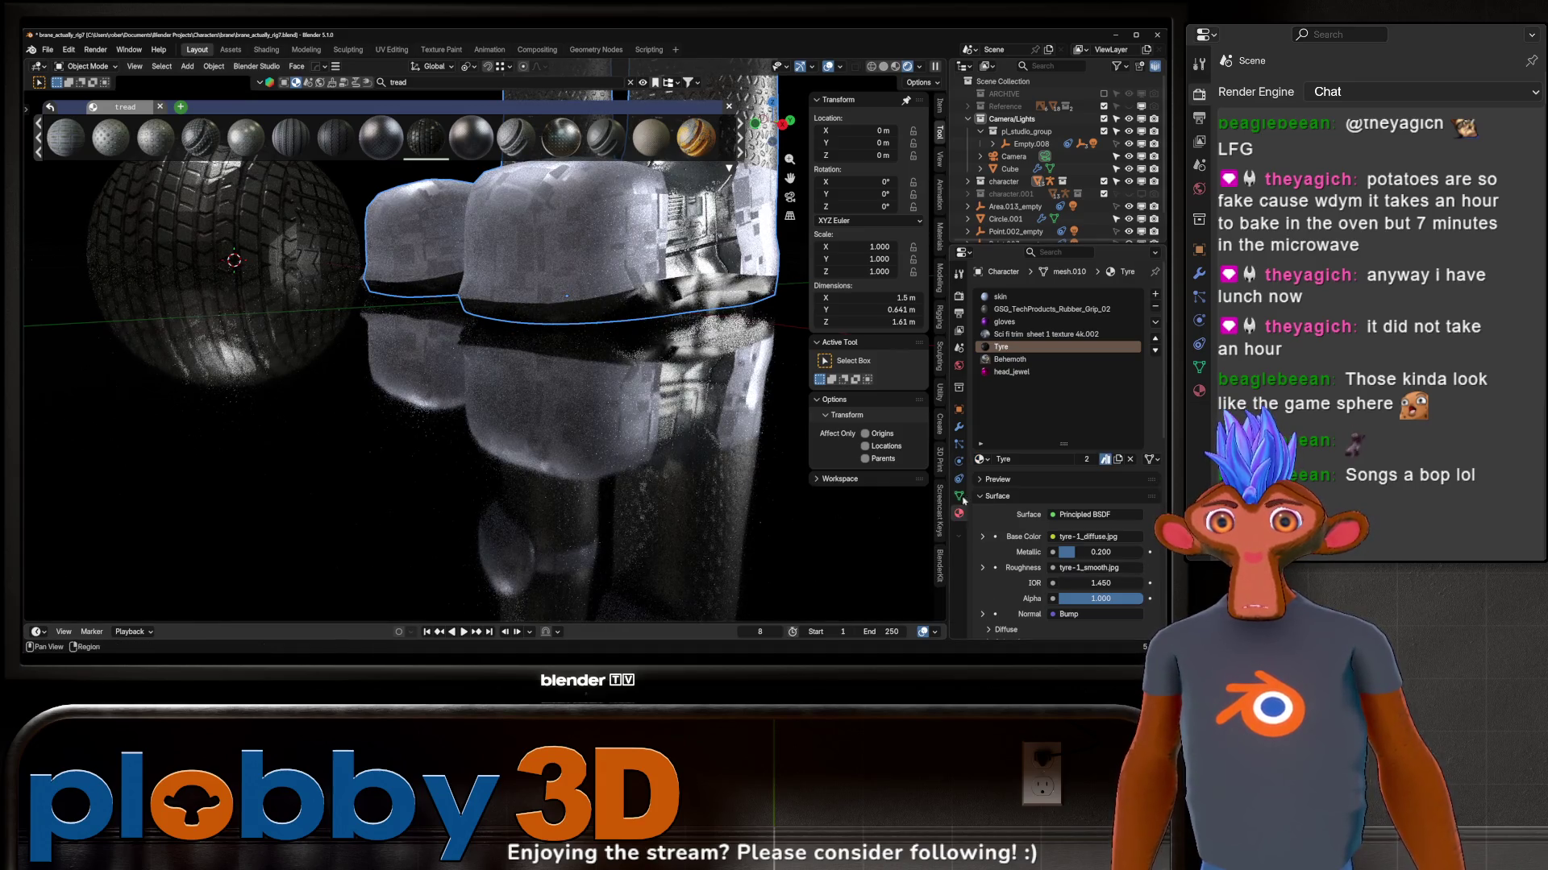
{"action": "scroll", "coordinate": [991, 544], "scroll_direction": "down", "scroll_amount": 3}
{"action": "scroll", "coordinate": [1017, 584], "scroll_direction": "down", "scroll_amount": 3}
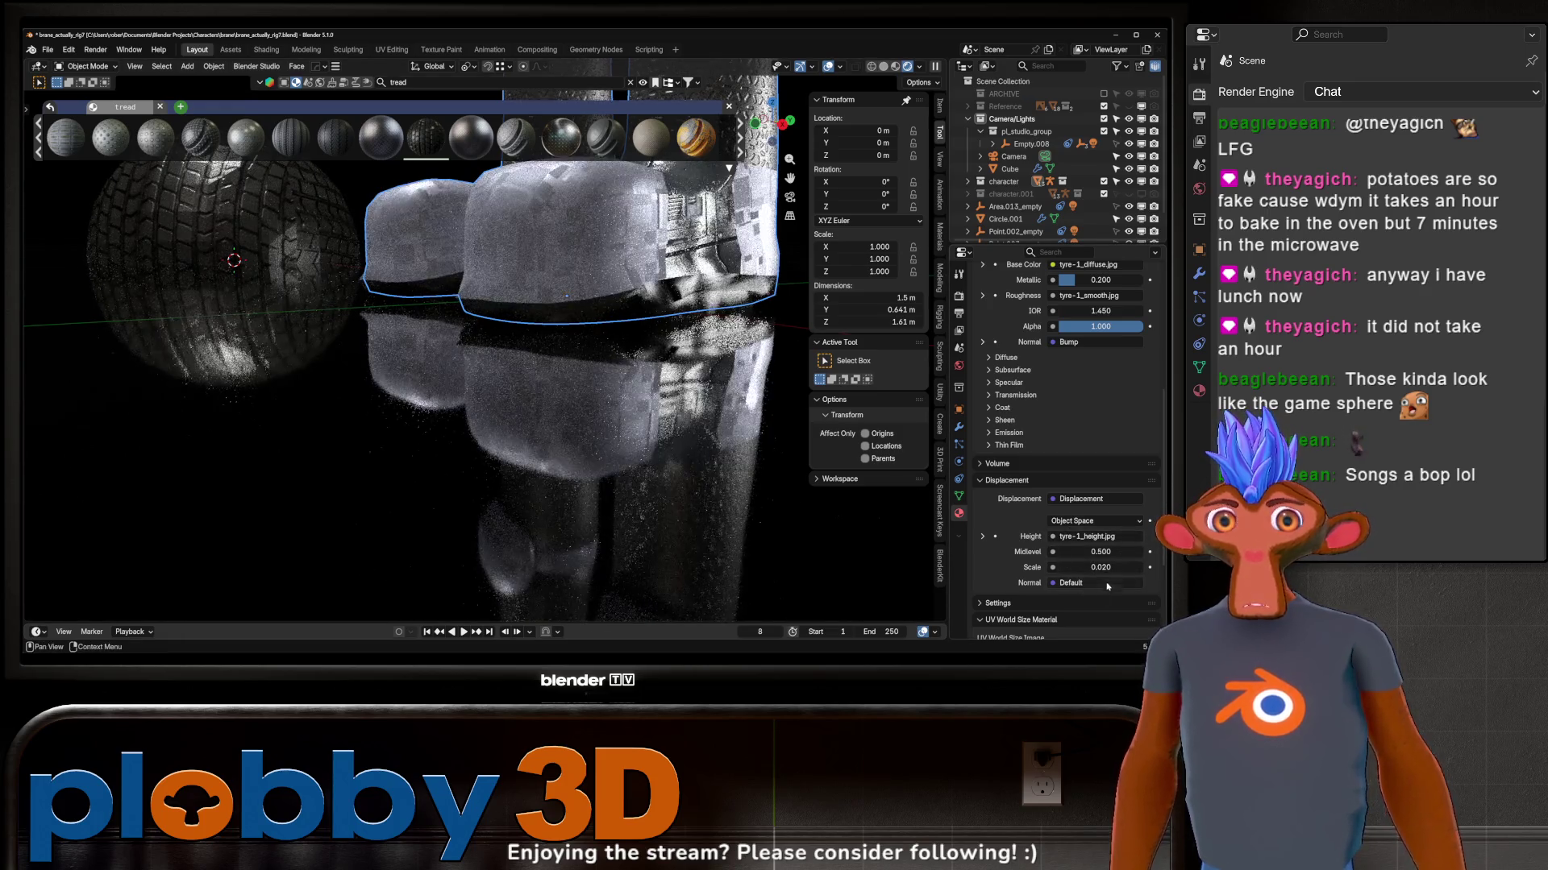
{"action": "key", "text": "Return"}
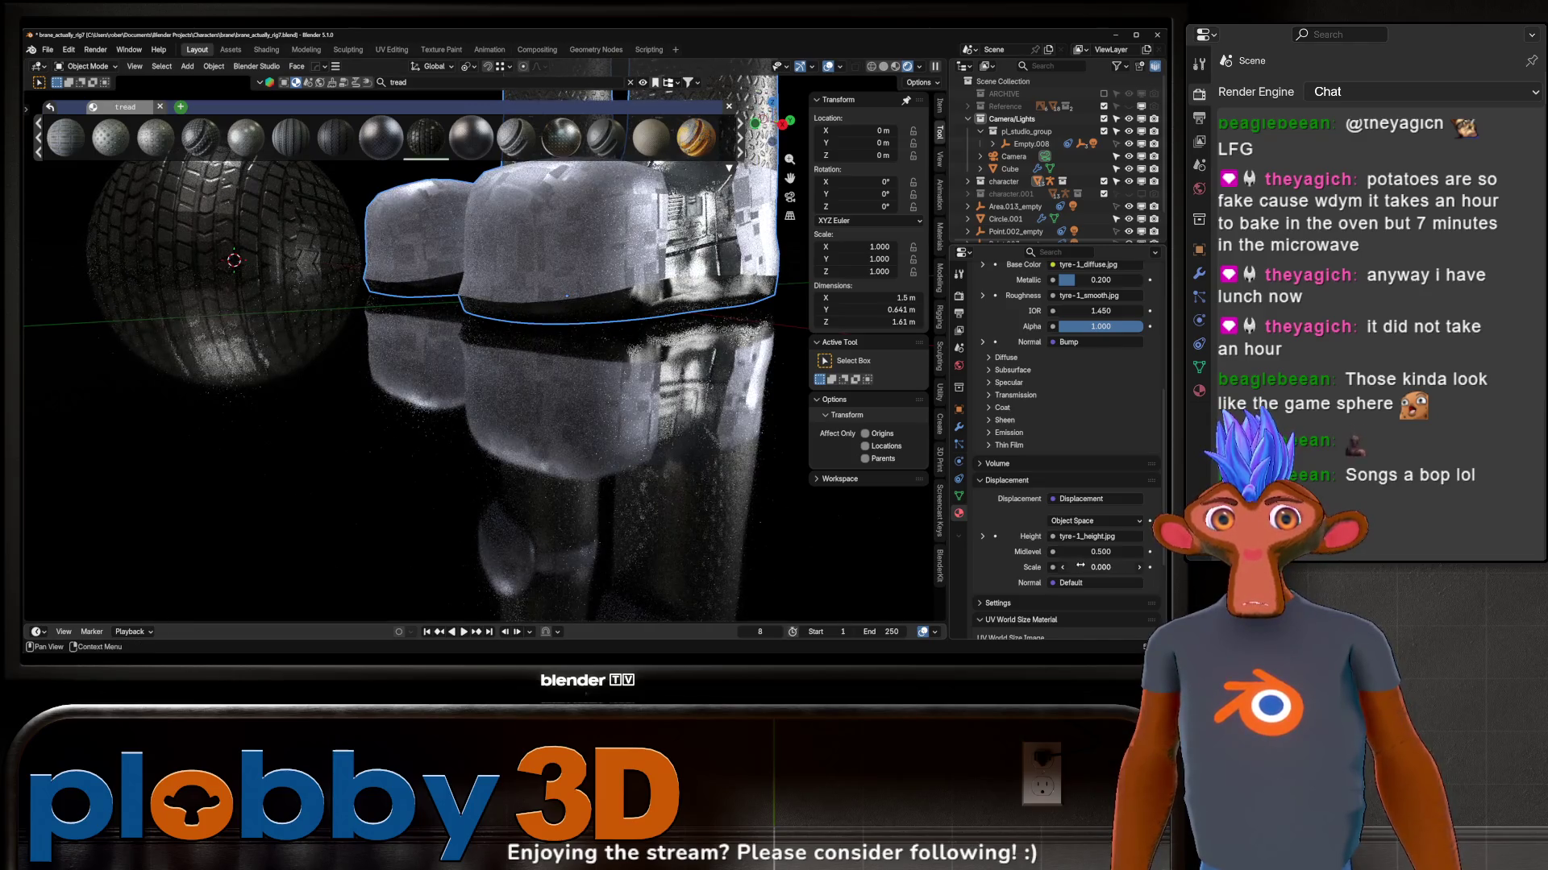
{"action": "scroll", "coordinate": [1068, 448], "scroll_direction": "up", "scroll_amount": 1}
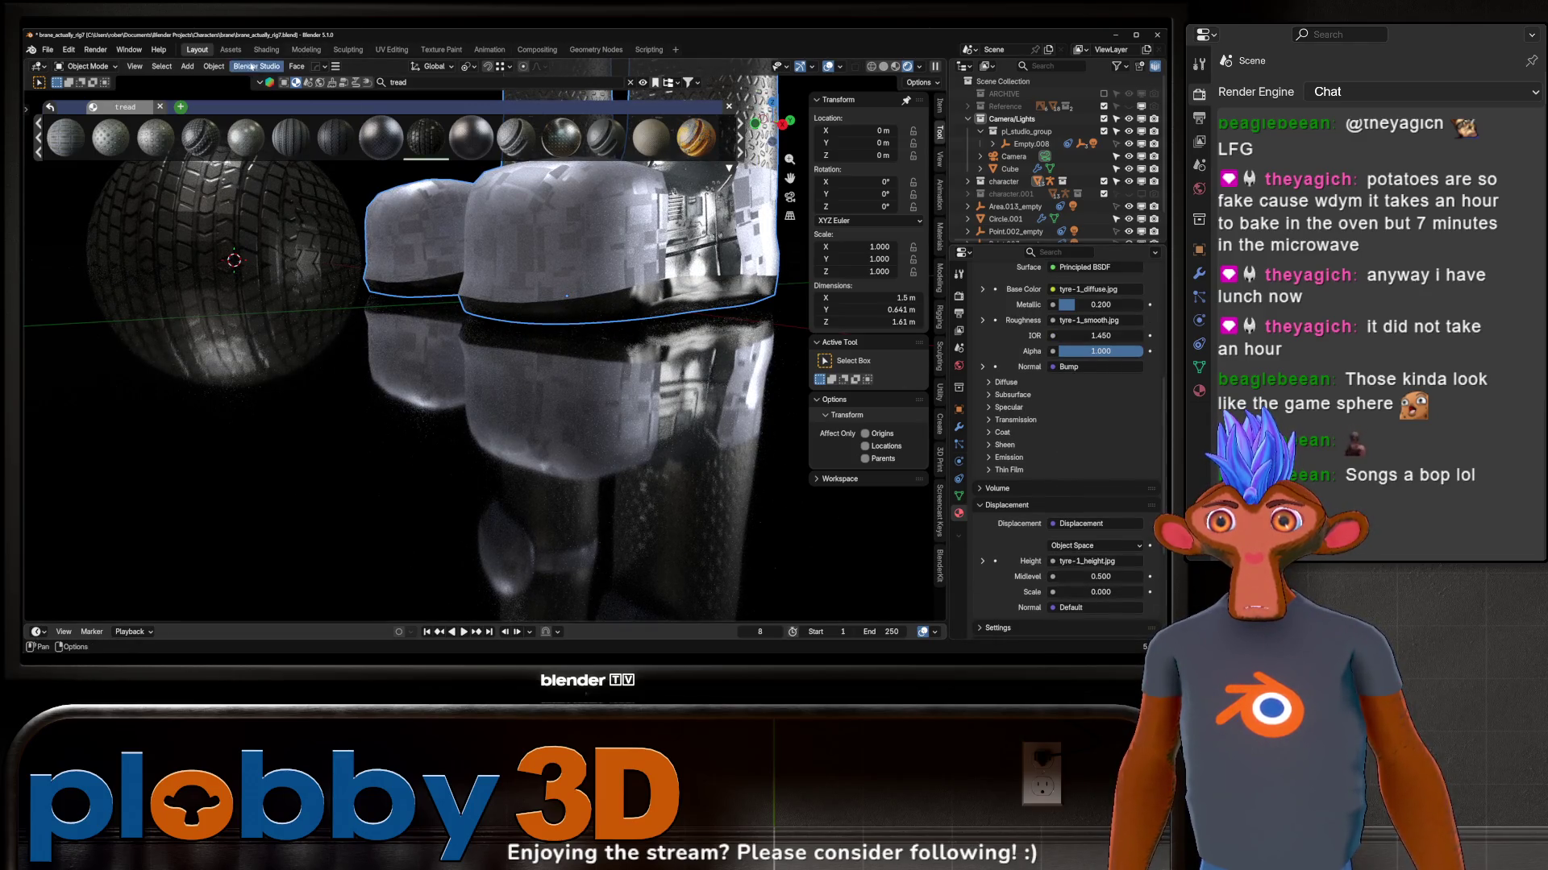
{"action": "left_click", "coordinate": [267, 50]}
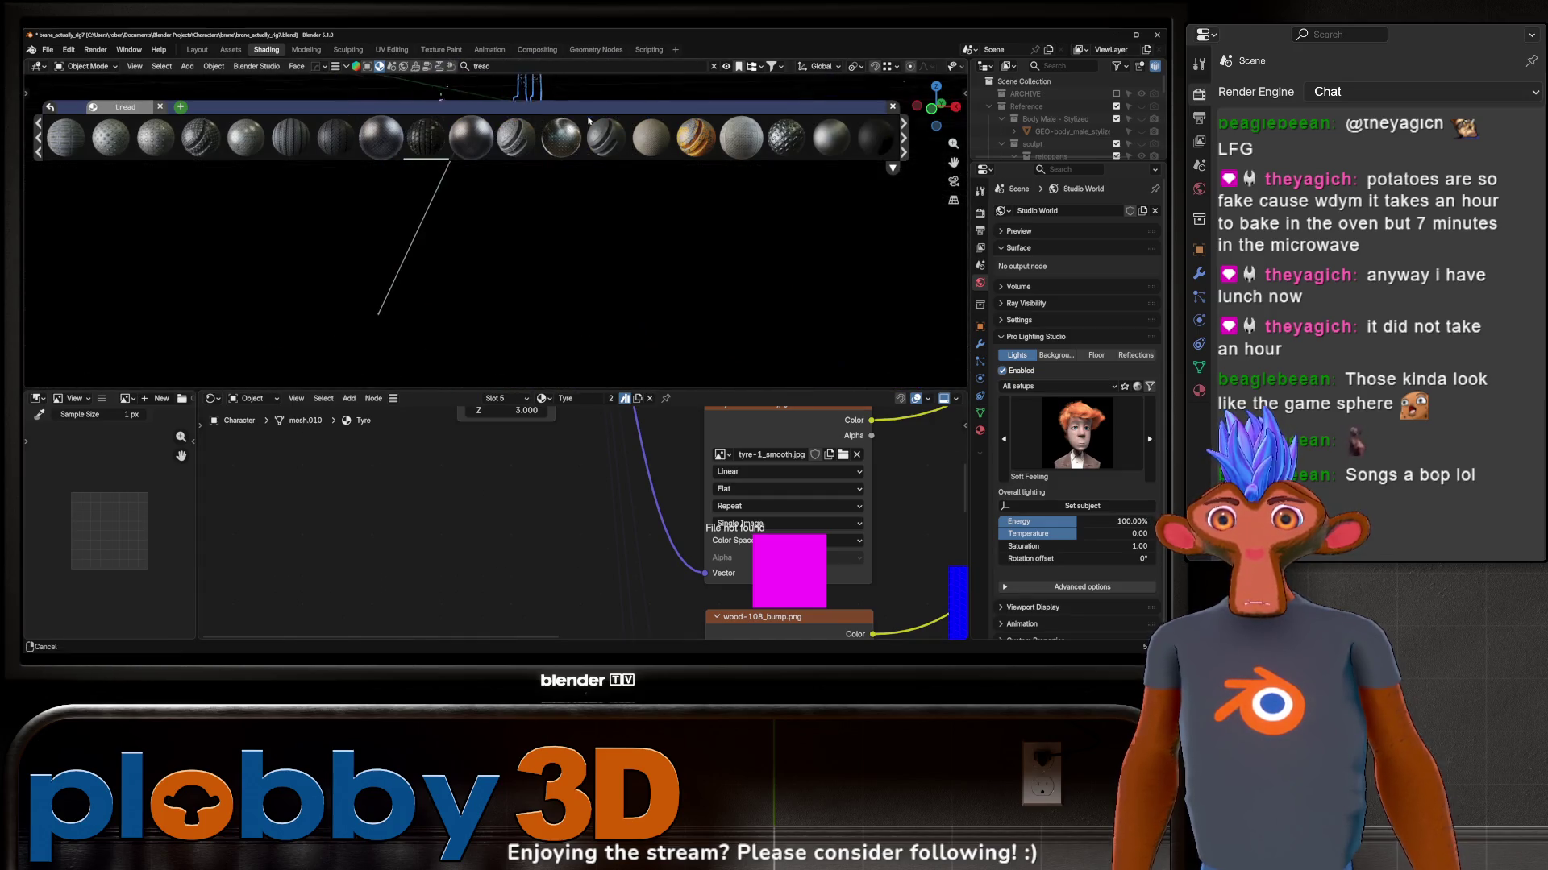
Step: Delete the sample sphere, clear the search, and disable the BlenderKit add-on in Preferences
{"action": "key", "text": "Delete"}
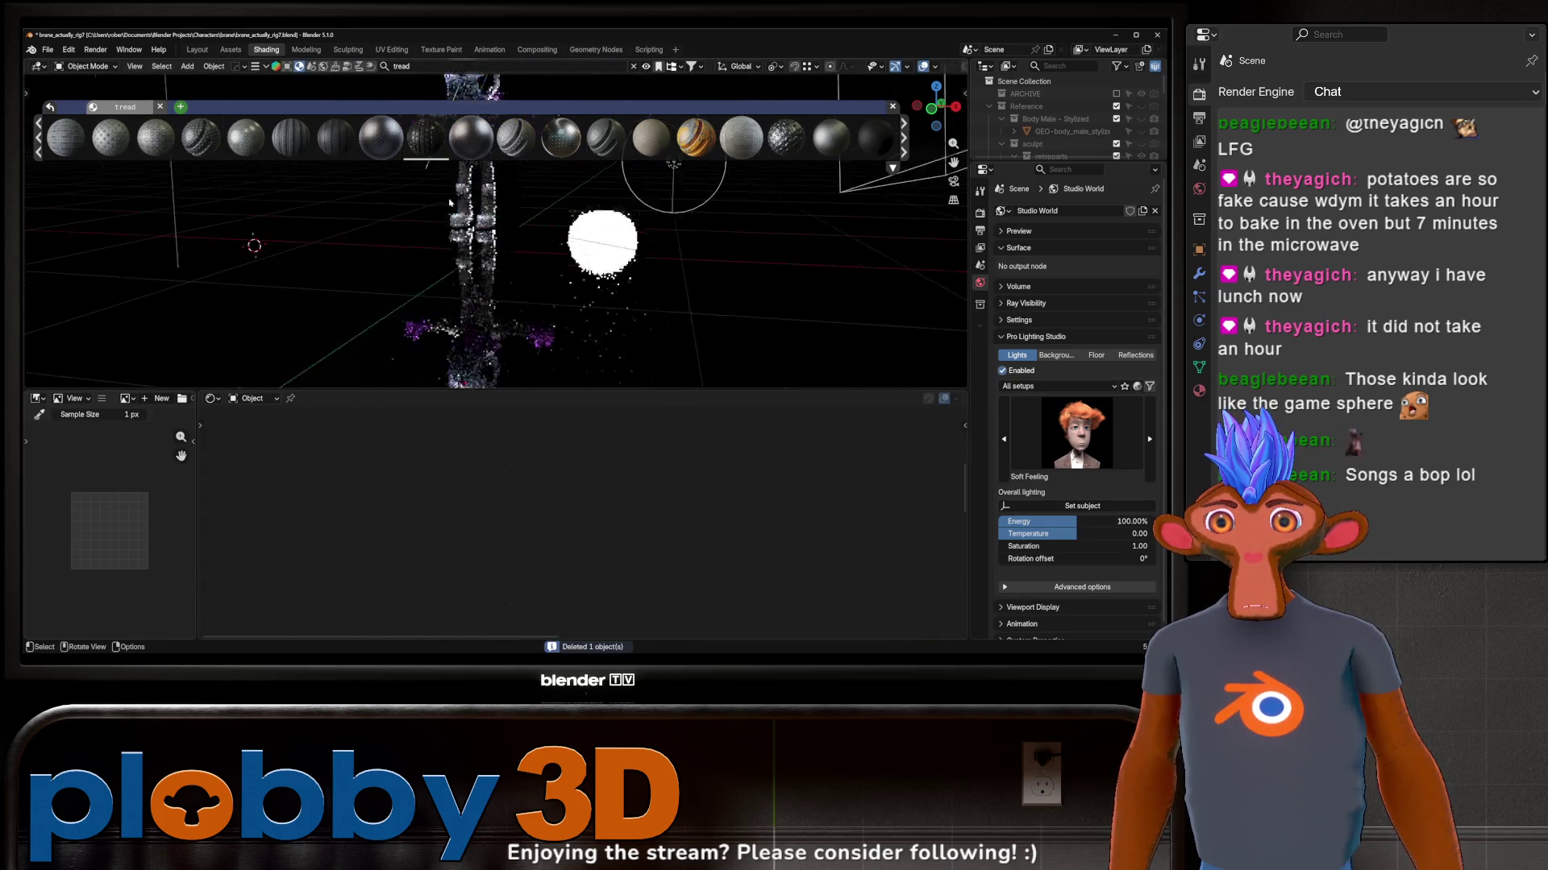
{"action": "scroll", "coordinate": [345, 242], "scroll_direction": "up", "scroll_amount": 5}
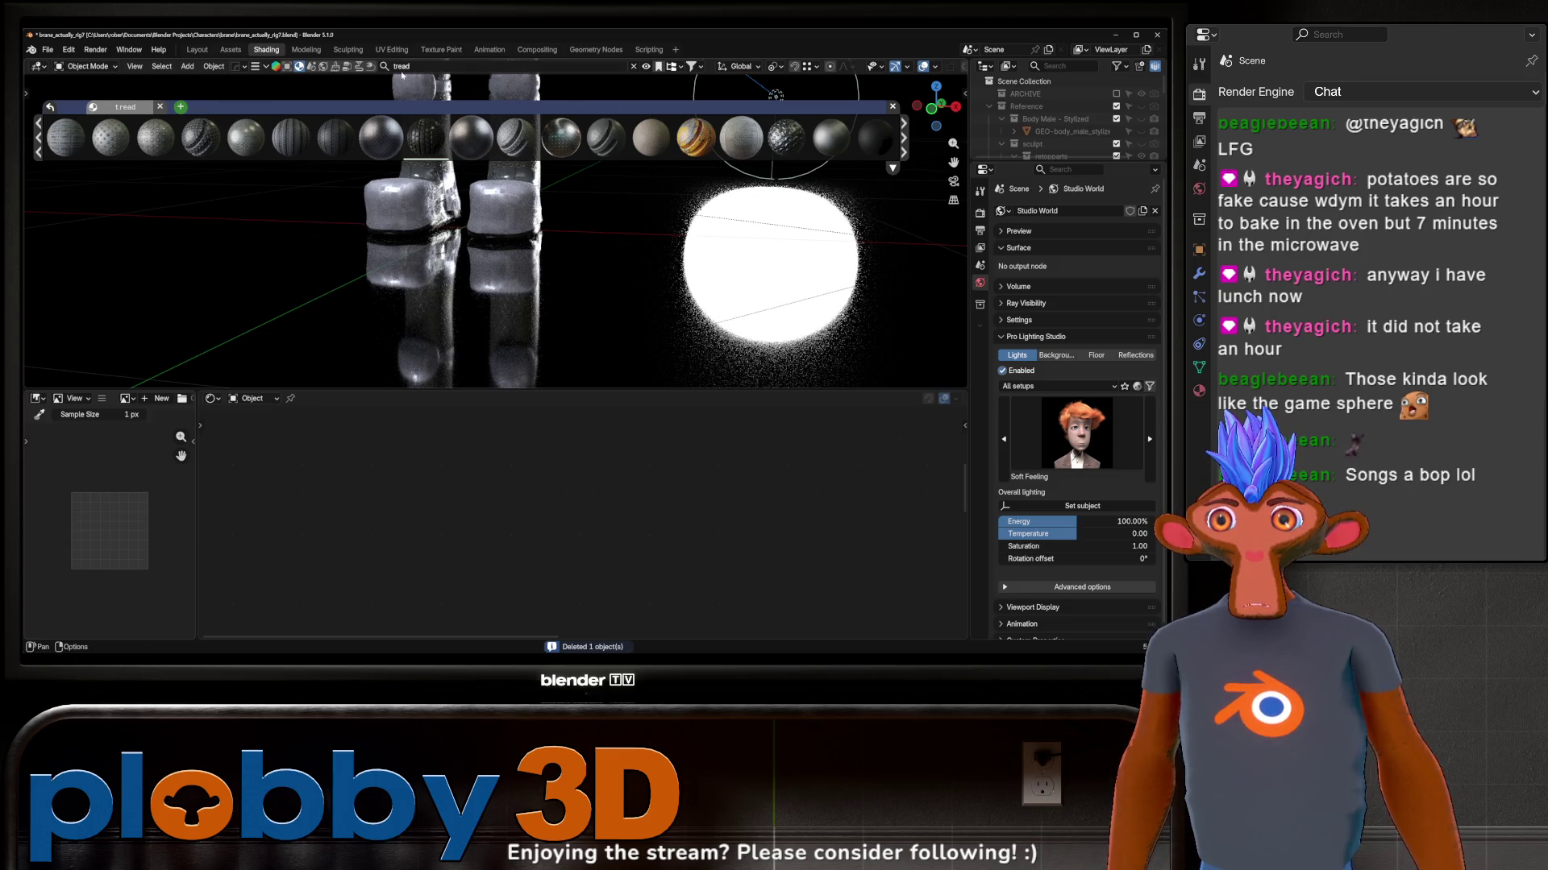
{"action": "left_click", "coordinate": [632, 67]}
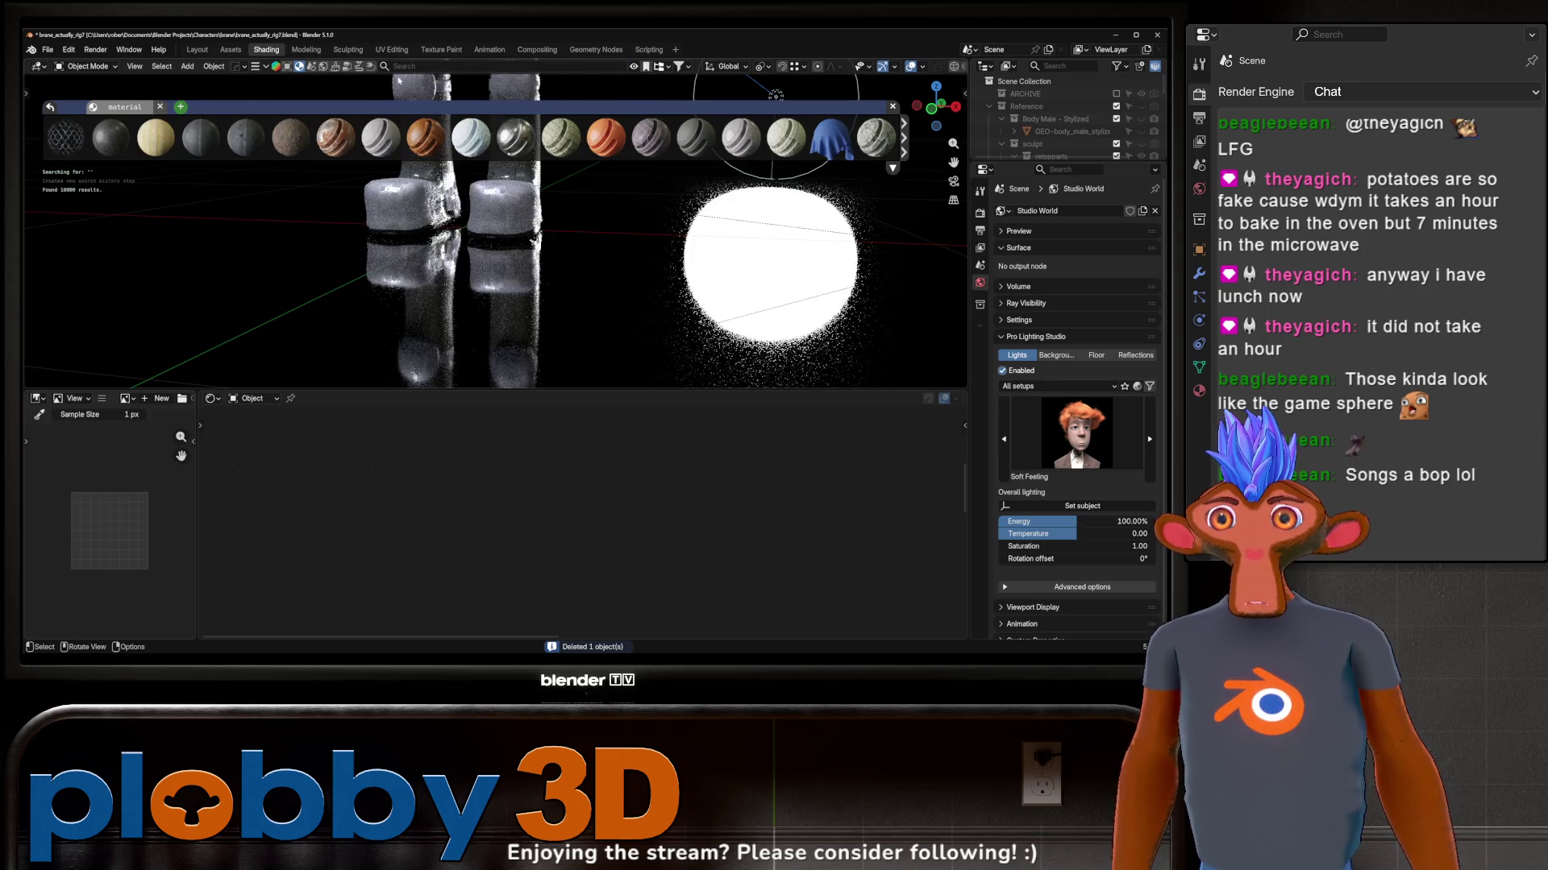
{"action": "left_click", "coordinate": [70, 50]}
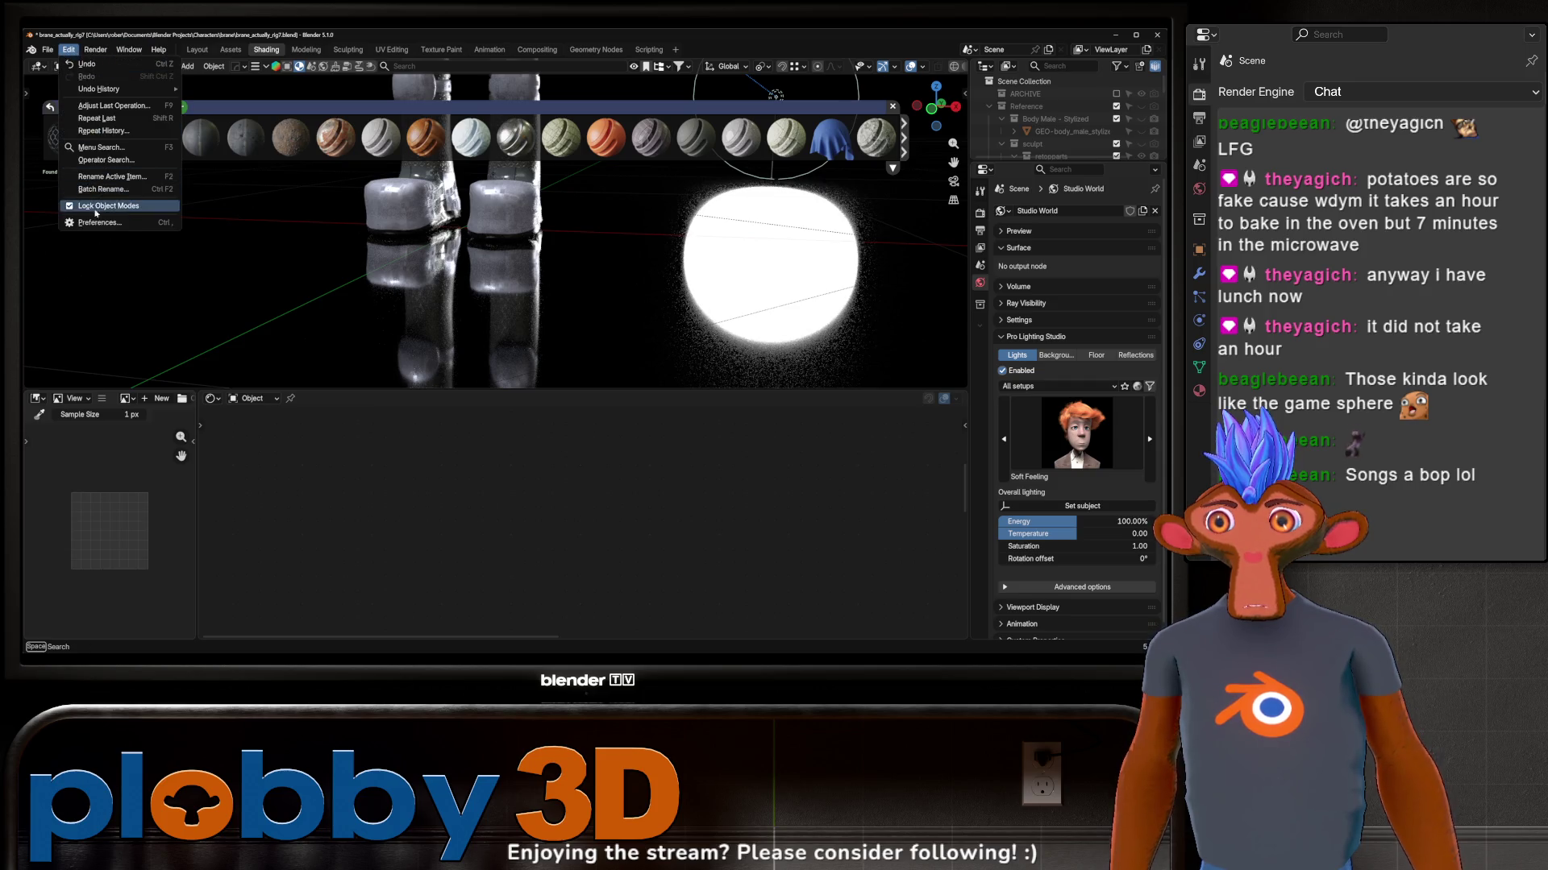
{"action": "left_click", "coordinate": [102, 208]}
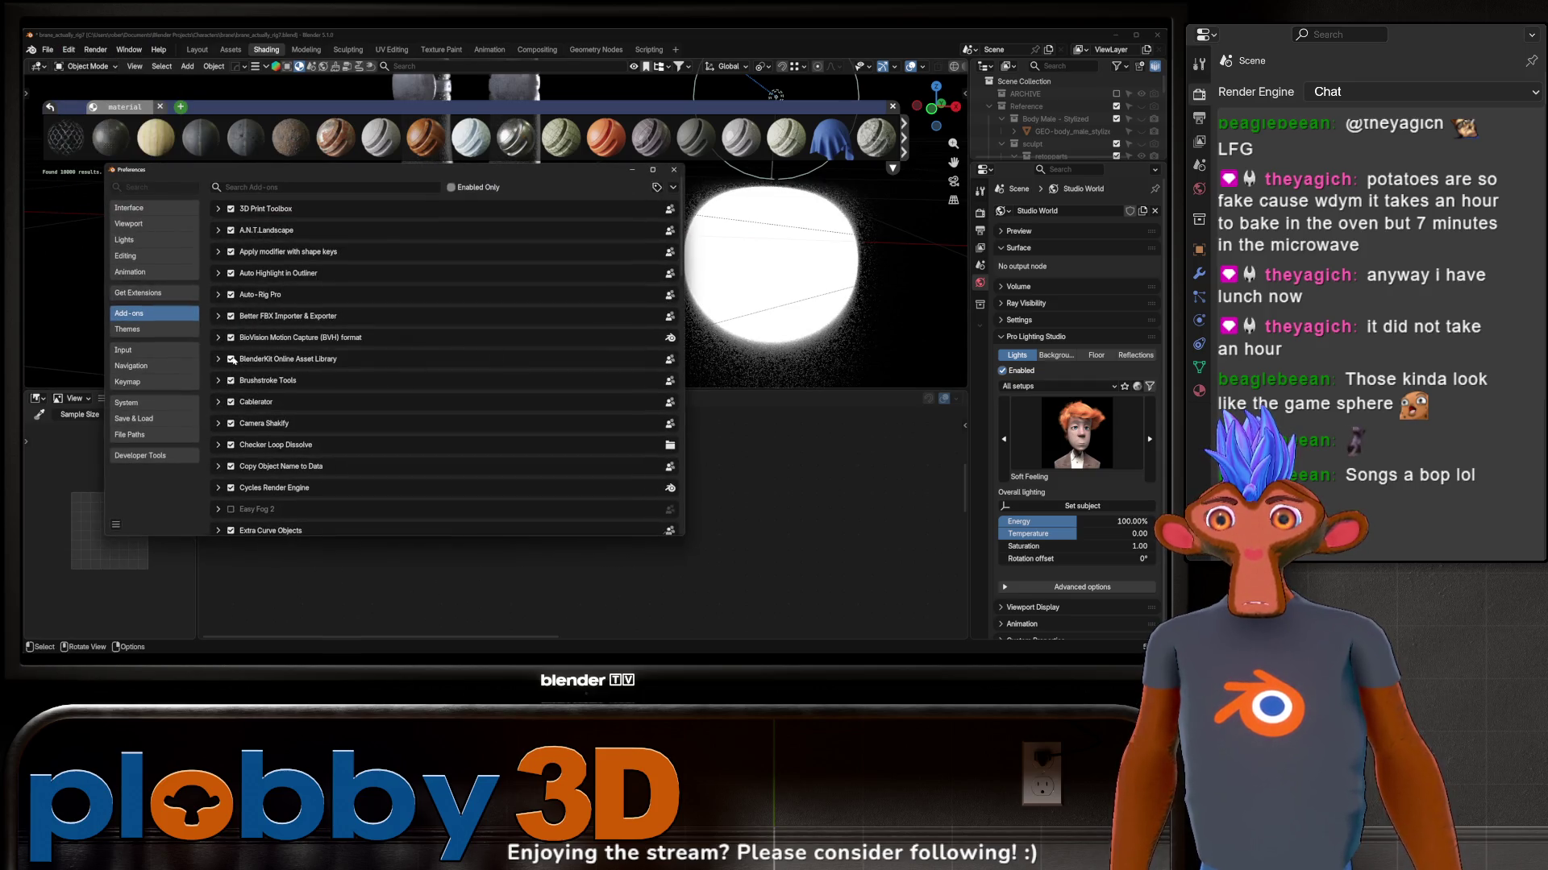
{"action": "left_click", "coordinate": [232, 359]}
{"action": "left_click", "coordinate": [673, 171]}
{"action": "mouse_move", "coordinate": [673, 171]}
{"action": "middle_mouse_down"}
{"action": "mouse_move", "coordinate": [617, 228]}
{"action": "mouse_move", "coordinate": [557, 230]}
{"action": "middle_mouse_up"}
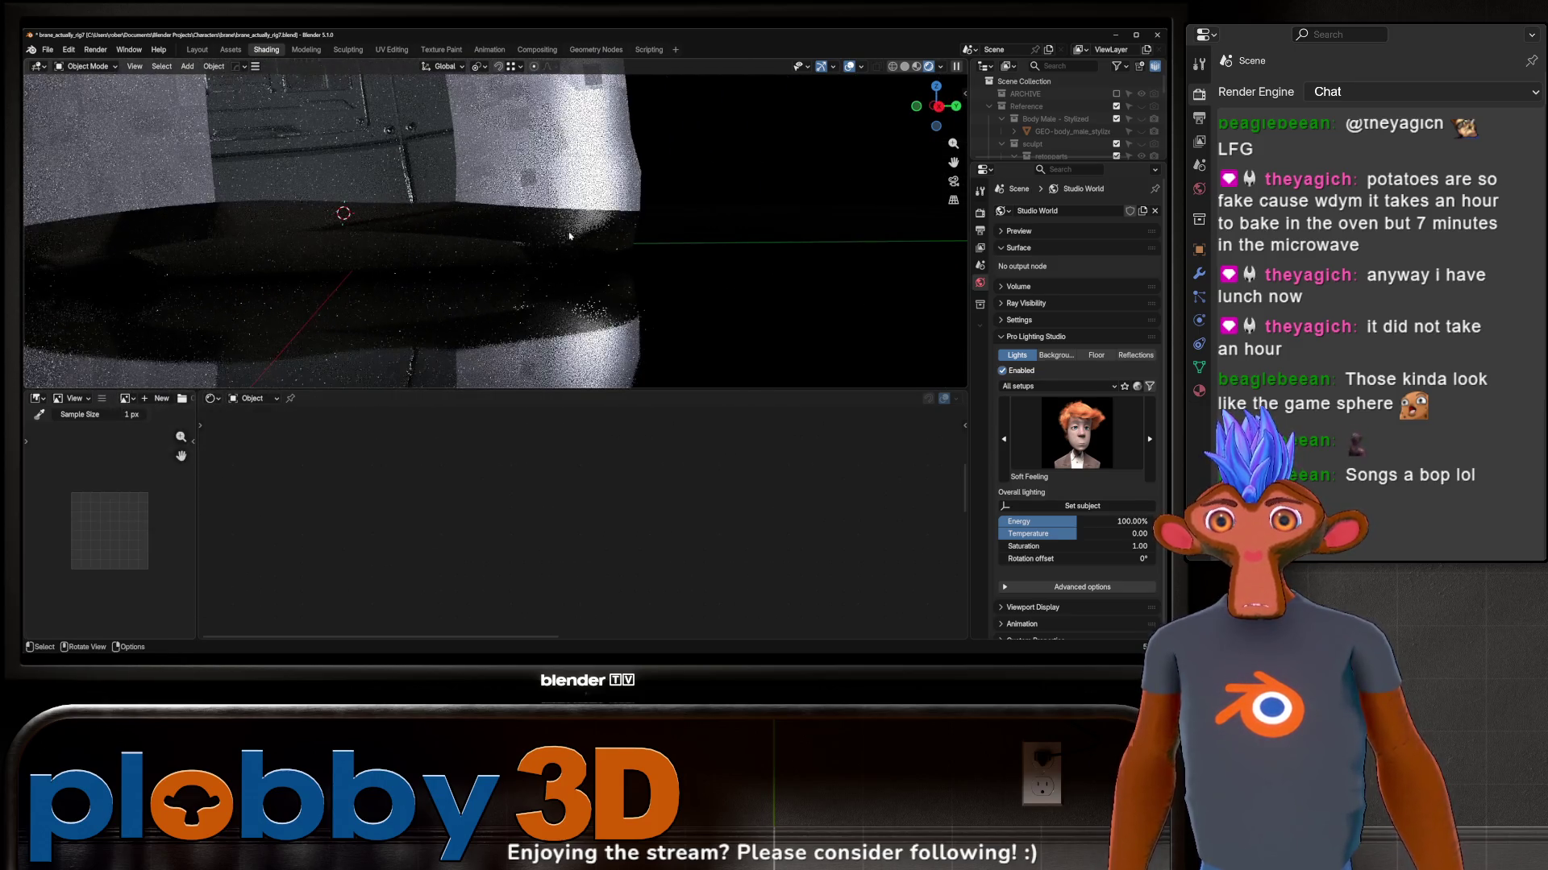
Step: Feed the tyre texture's Mapping Scale from a new Value node and raise it for a finer tread
{"action": "left_click", "coordinate": [557, 230]}
{"action": "scroll", "coordinate": [590, 534], "scroll_direction": "down", "scroll_amount": 4}
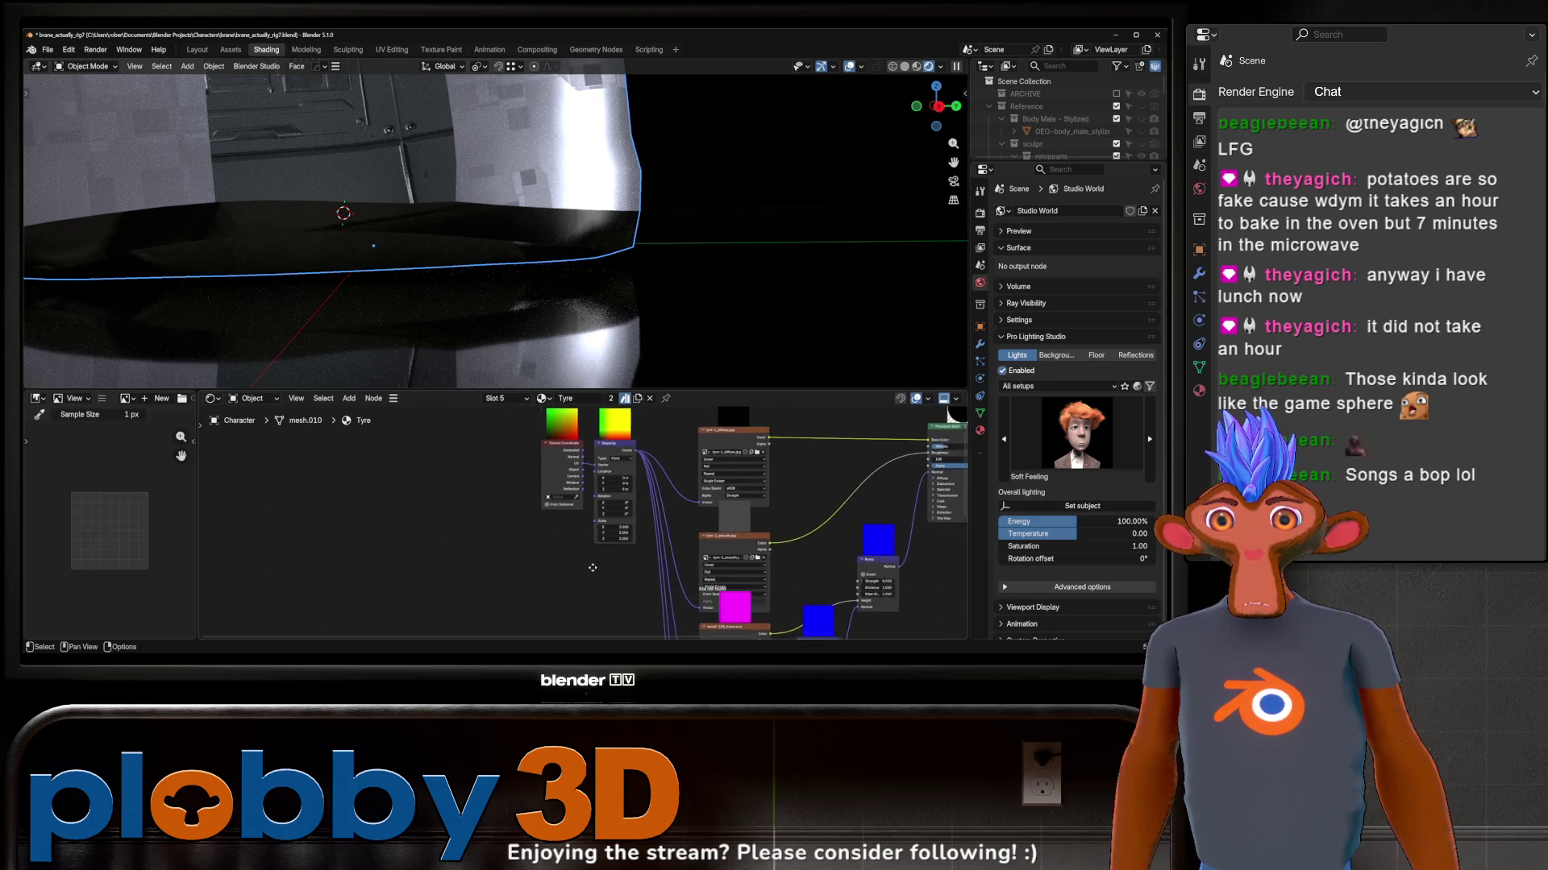
{"action": "left_click_drag", "start_coordinate": [594, 527], "coordinate": [478, 509]}
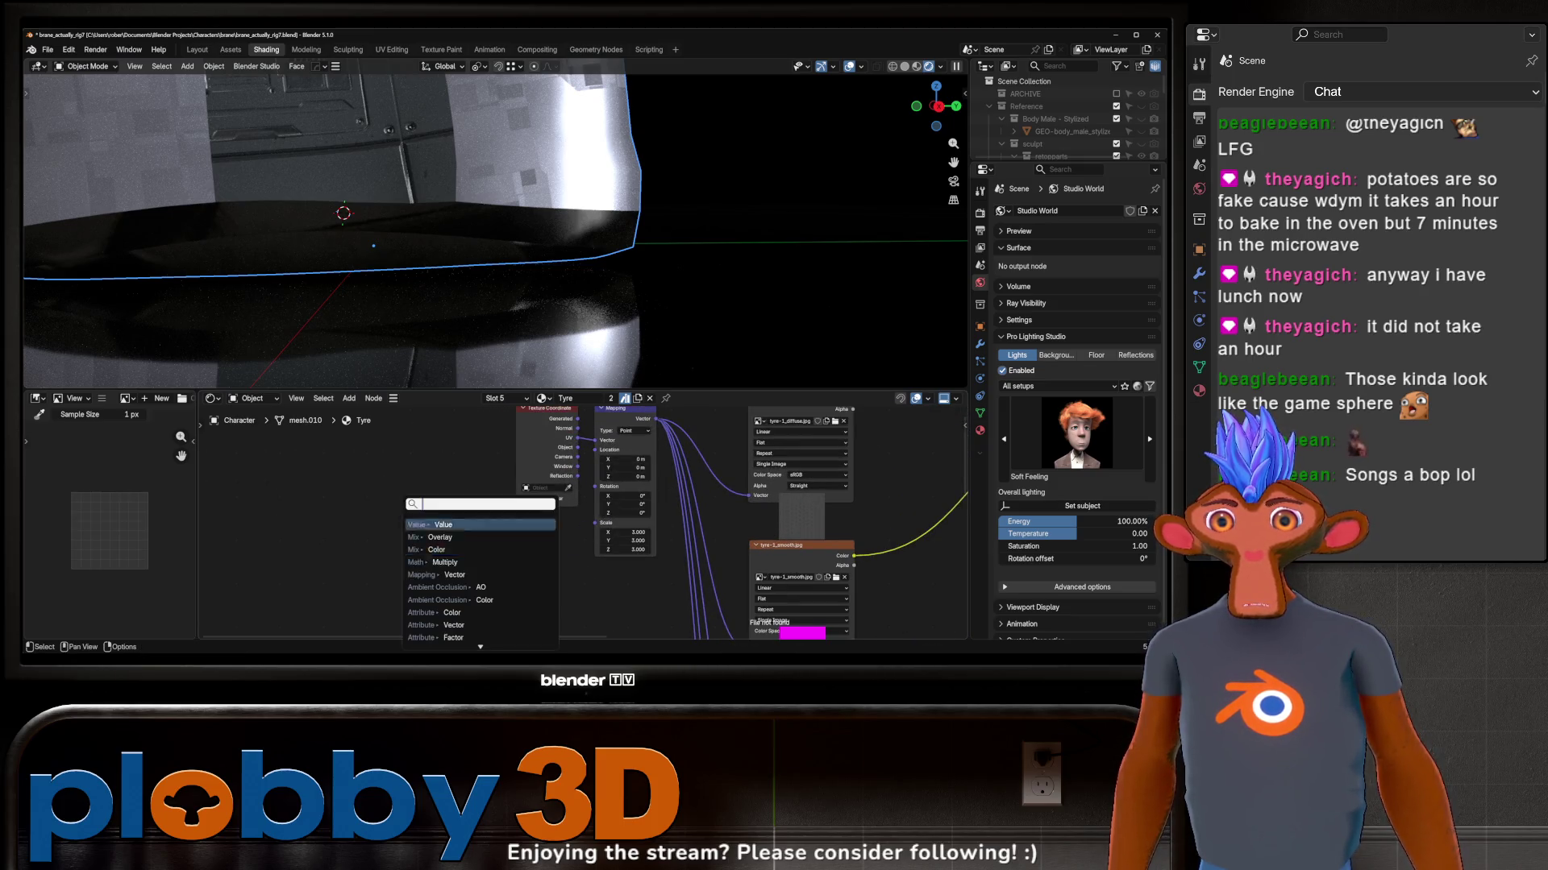
{"action": "left_click", "coordinate": [480, 523]}
{"action": "left_click", "coordinate": [506, 538]}
{"action": "middle_click_drag", "start_coordinate": [507, 538], "coordinate": [627, 538]}
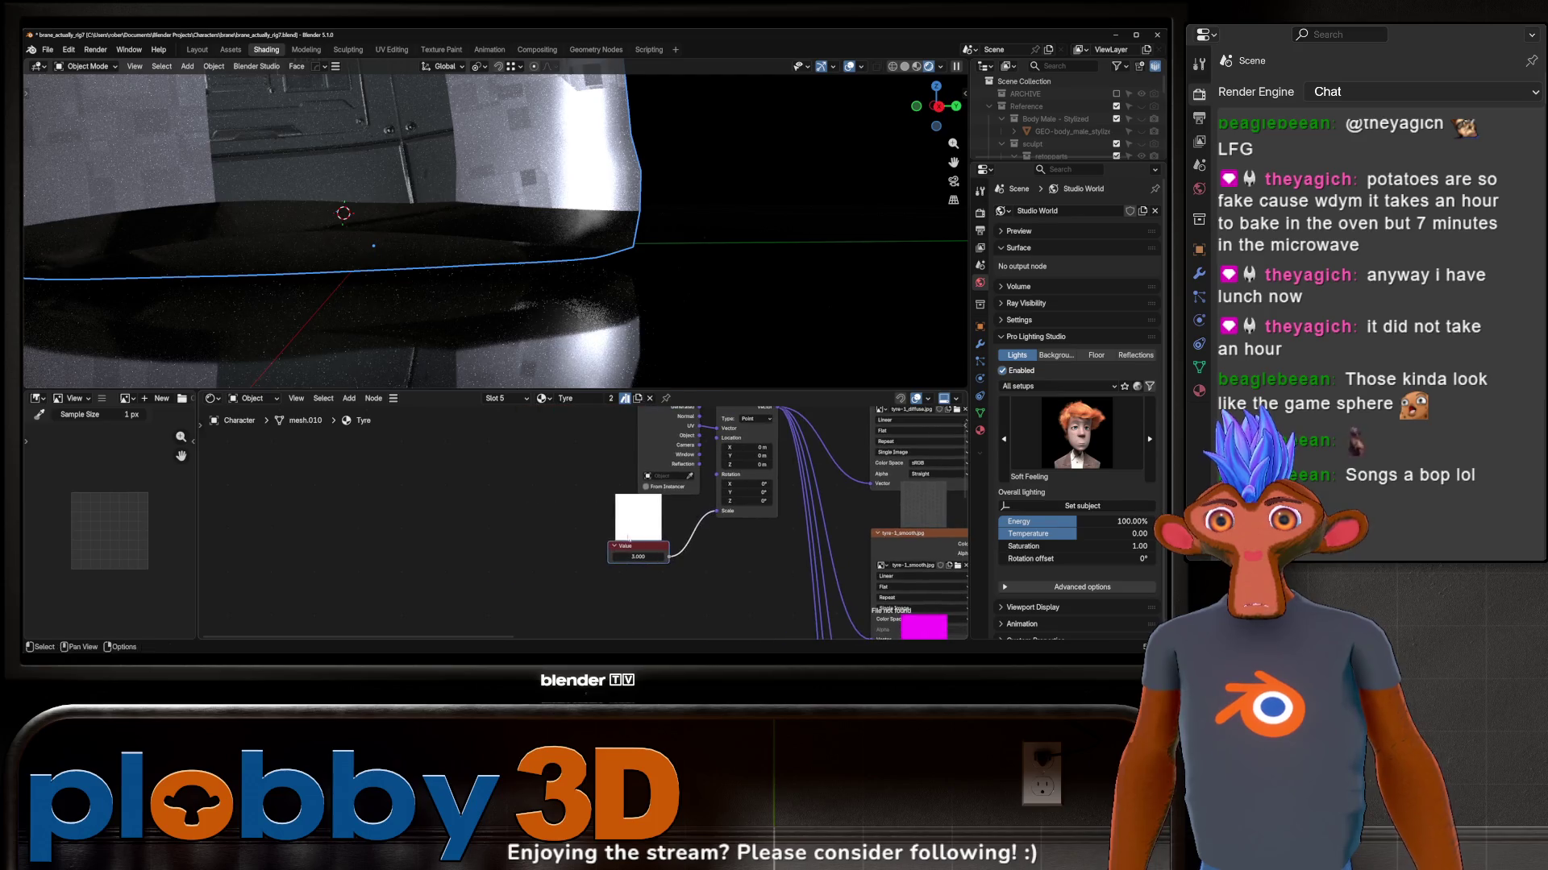
{"action": "mouse_move", "coordinate": [627, 556]}
{"action": "left_mouse_down"}
{"action": "mouse_move", "coordinate": [689, 557]}
{"action": "mouse_move", "coordinate": [652, 557]}
{"action": "left_mouse_up"}
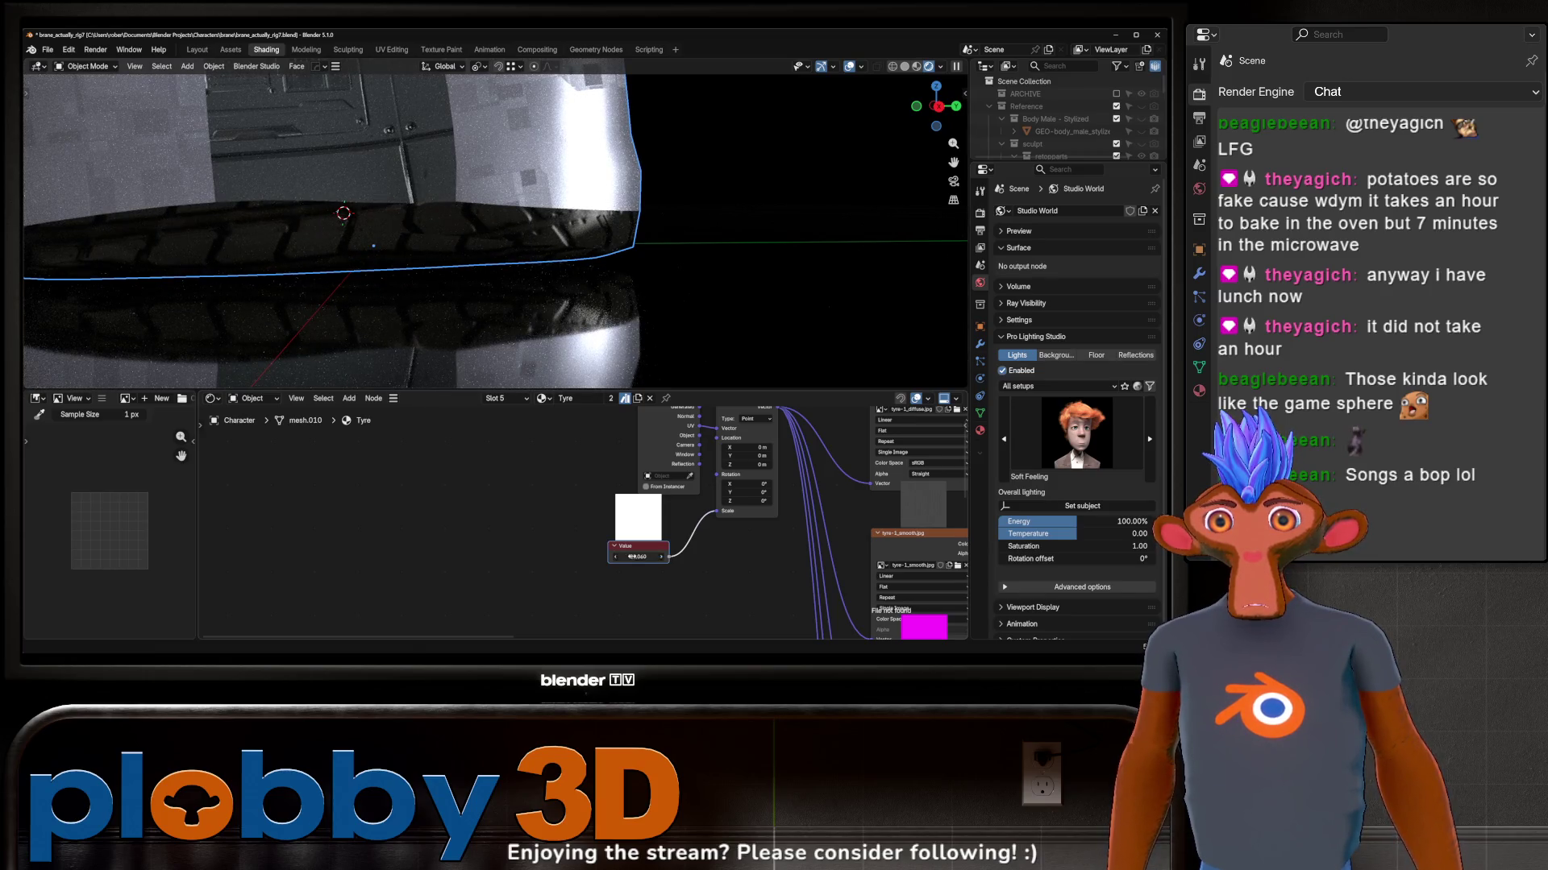
{"action": "mouse_move", "coordinate": [509, 303]}
{"action": "middle_mouse_down"}
{"action": "mouse_move", "coordinate": [531, 328]}
{"action": "mouse_move", "coordinate": [665, 315]}
{"action": "mouse_move", "coordinate": [604, 290]}
{"action": "middle_mouse_up"}
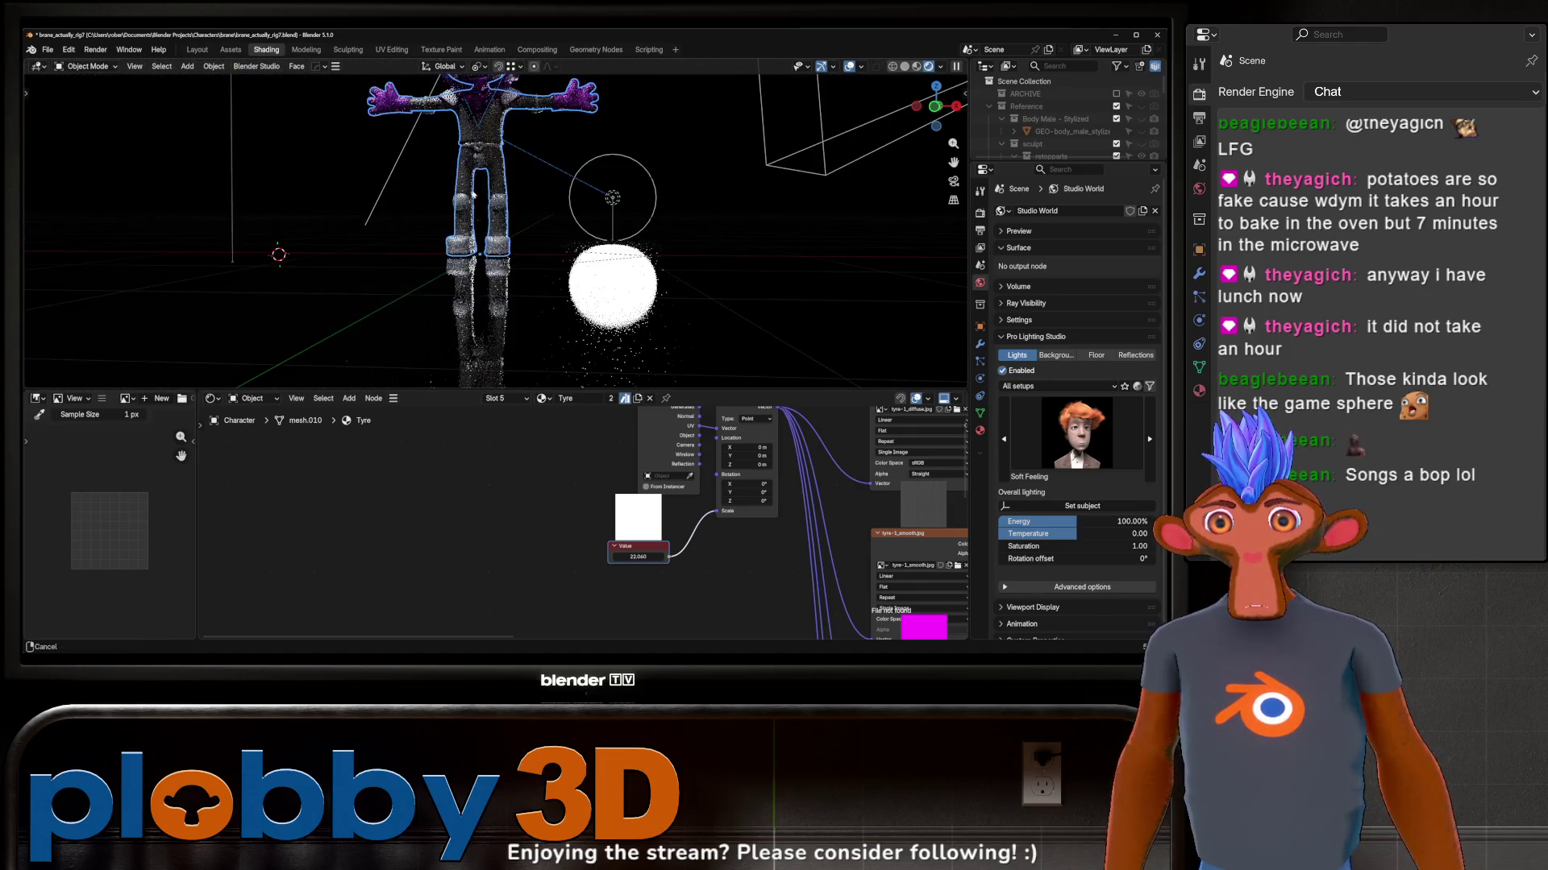
{"action": "middle_click_drag", "start_coordinate": [473, 195], "coordinate": [583, 212]}
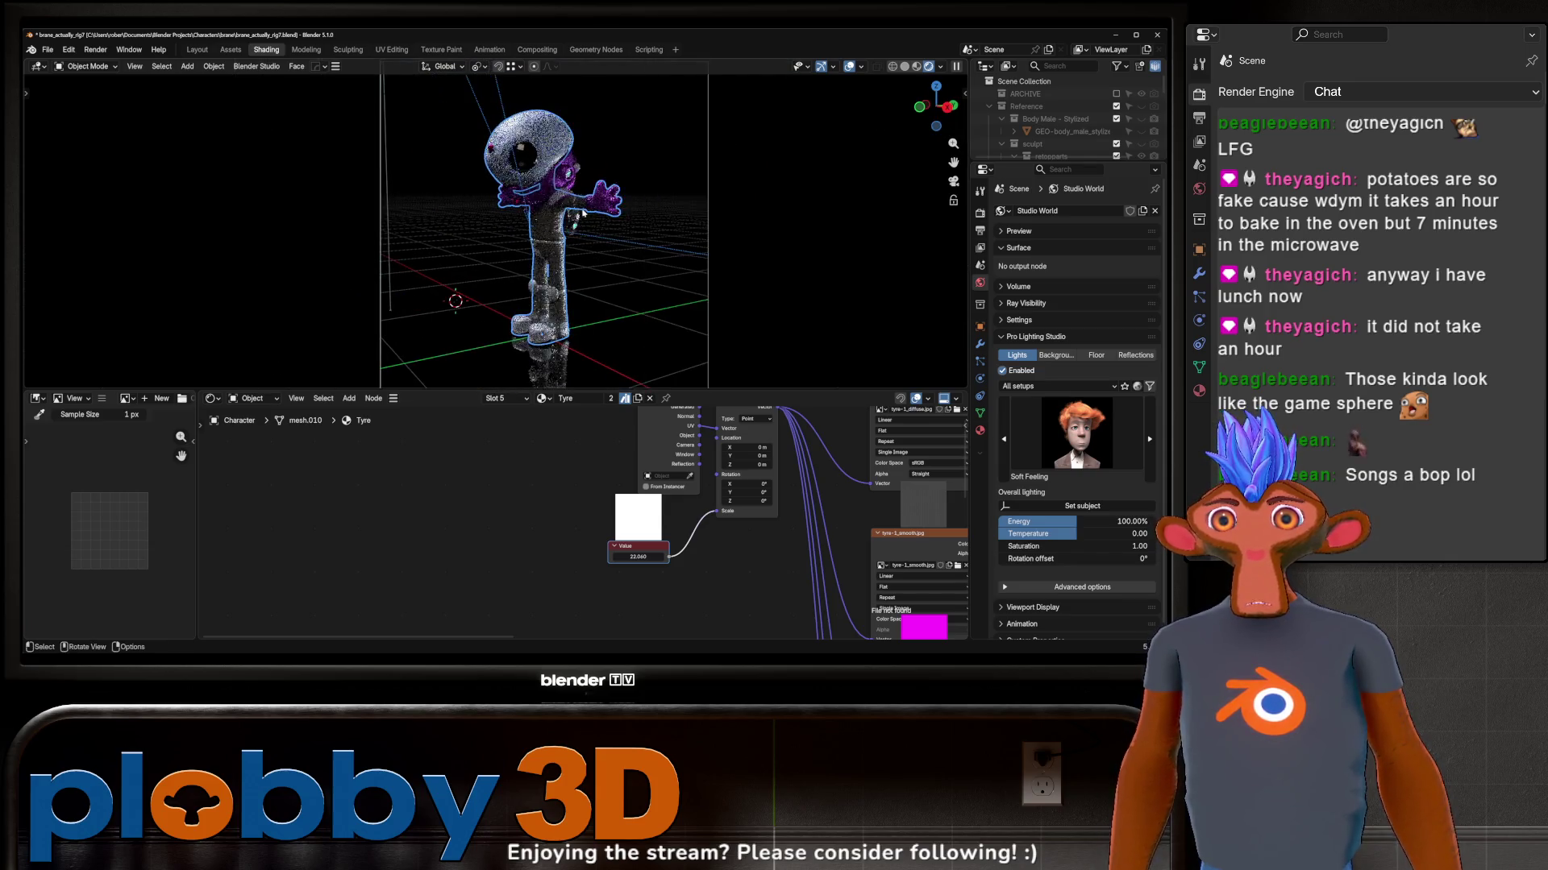
Step: In the Layout workspace, move the camera along its local Z viewing axis closer to the character
{"action": "left_click", "coordinate": [195, 48]}
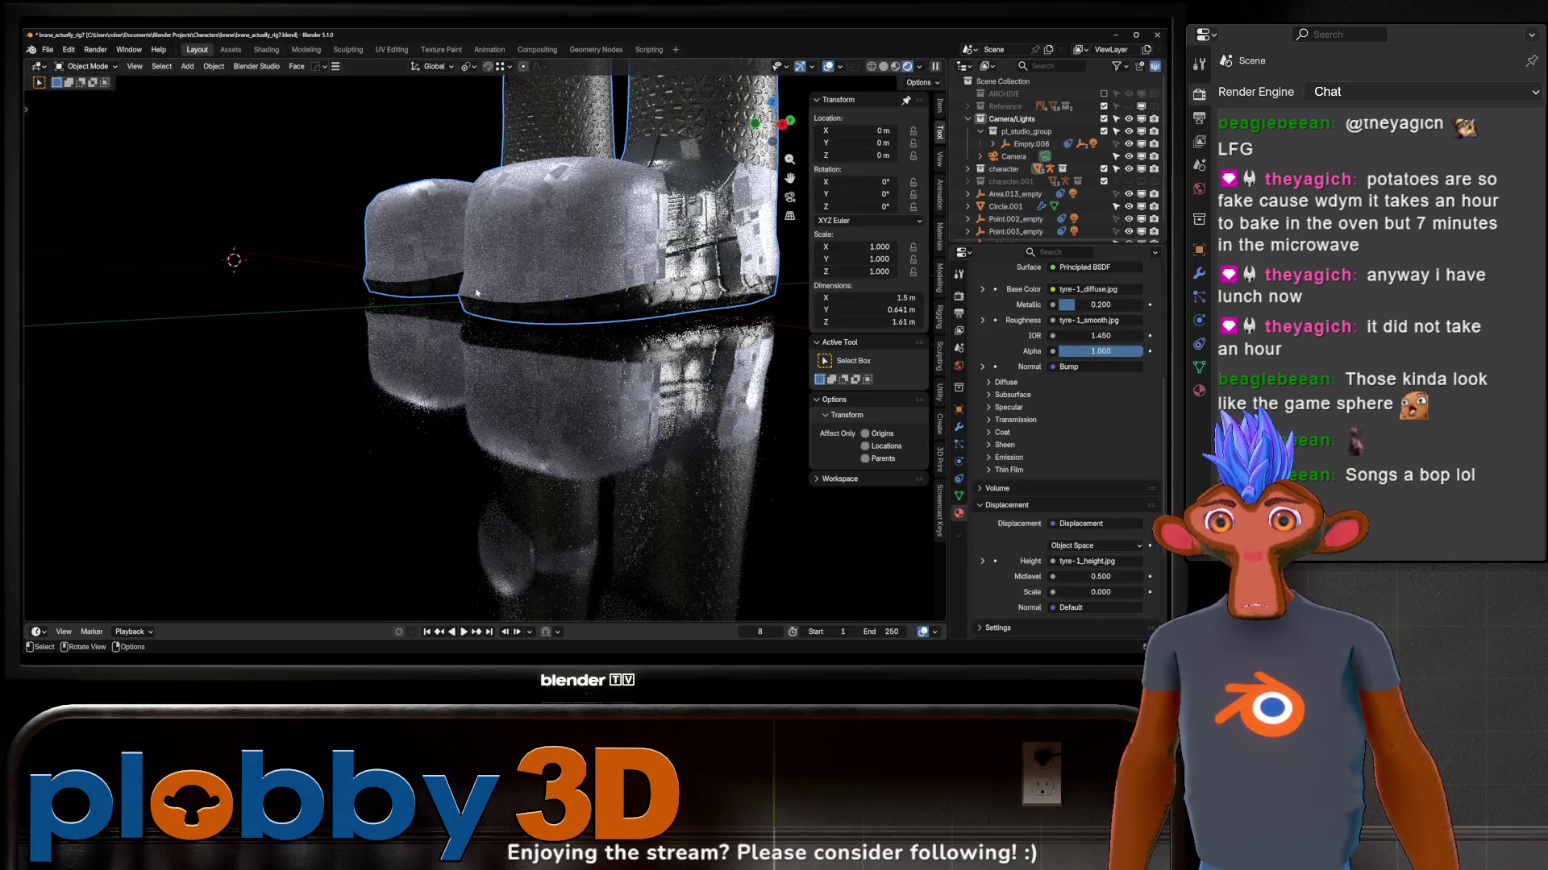
{"action": "scroll", "coordinate": [532, 255], "scroll_direction": "down", "scroll_amount": 2}
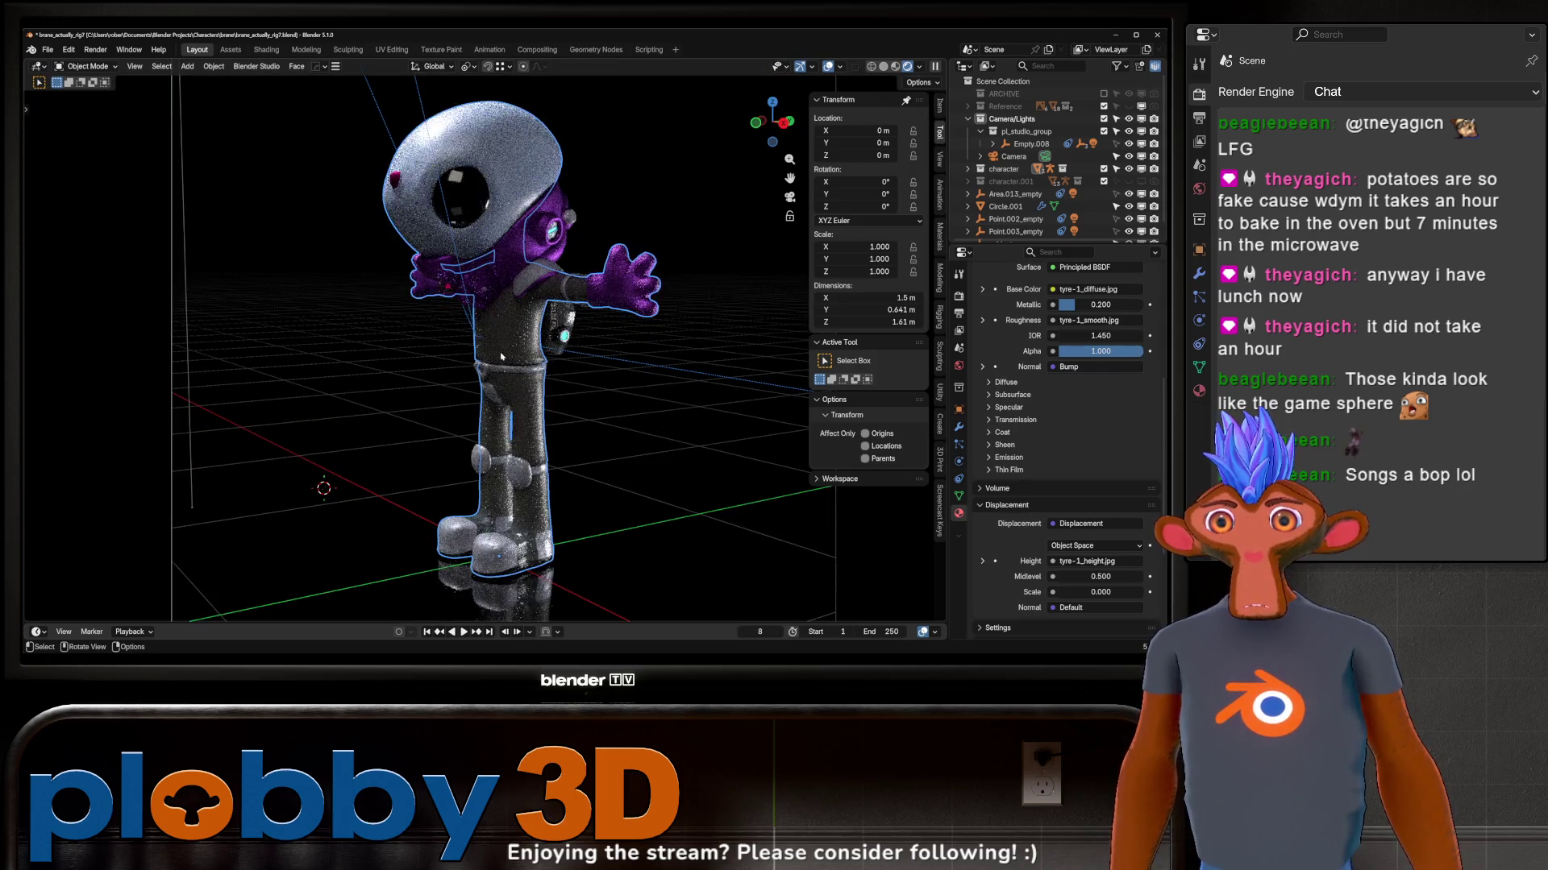
{"action": "left_click", "coordinate": [532, 152]}
{"action": "key", "text": "g"}
{"action": "key", "text": "z"}
{"action": "key", "text": "z"}
{"action": "left_click", "coordinate": [567, 586]}
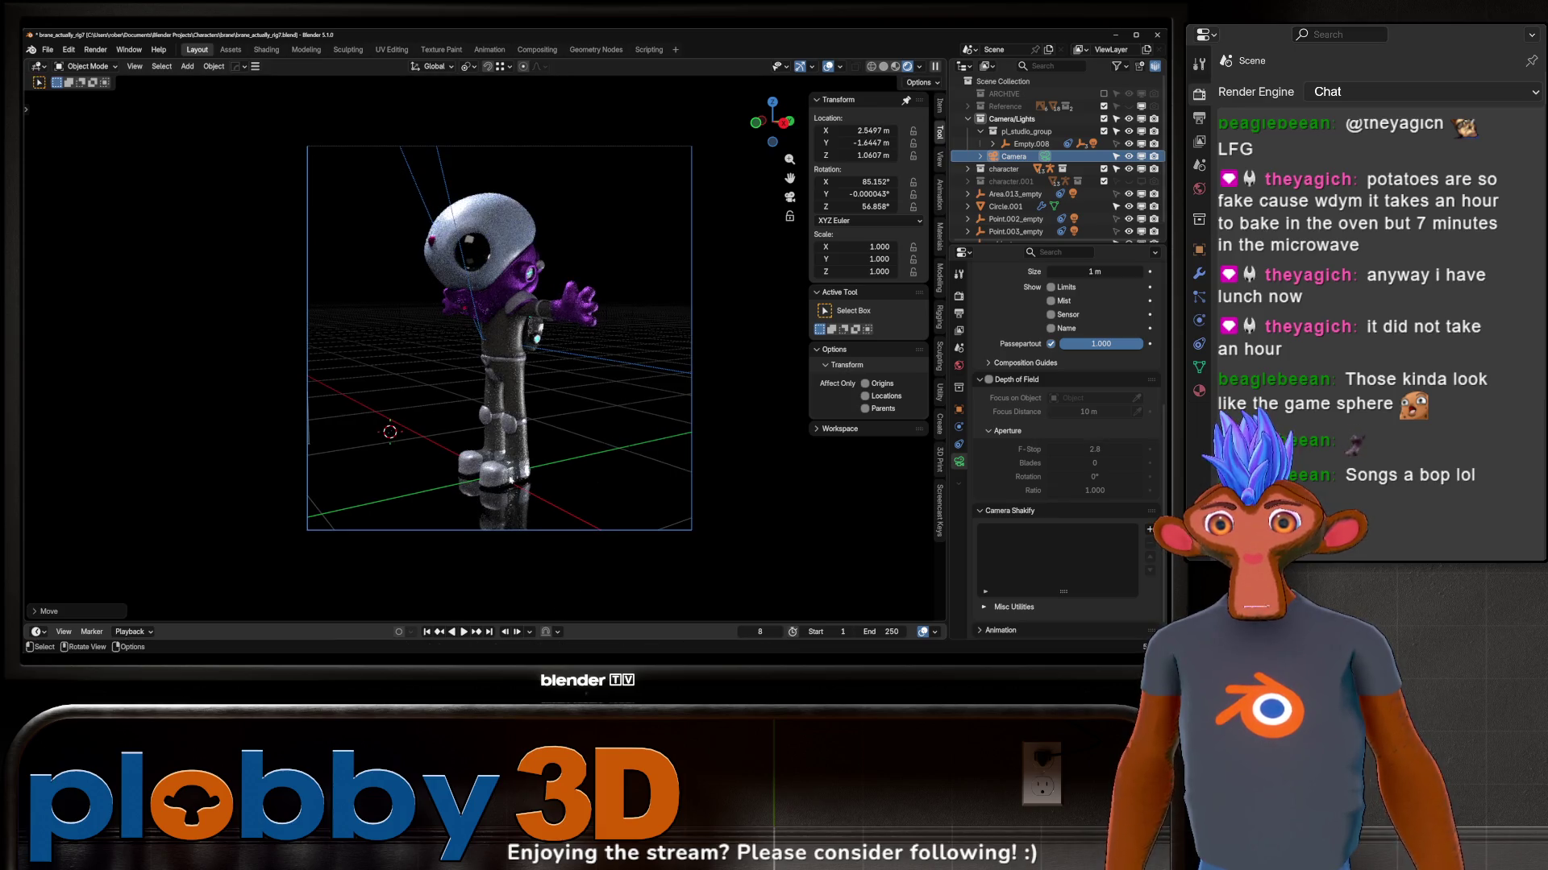
{"action": "middle_click_drag", "start_coordinate": [566, 586], "coordinate": [601, 427]}
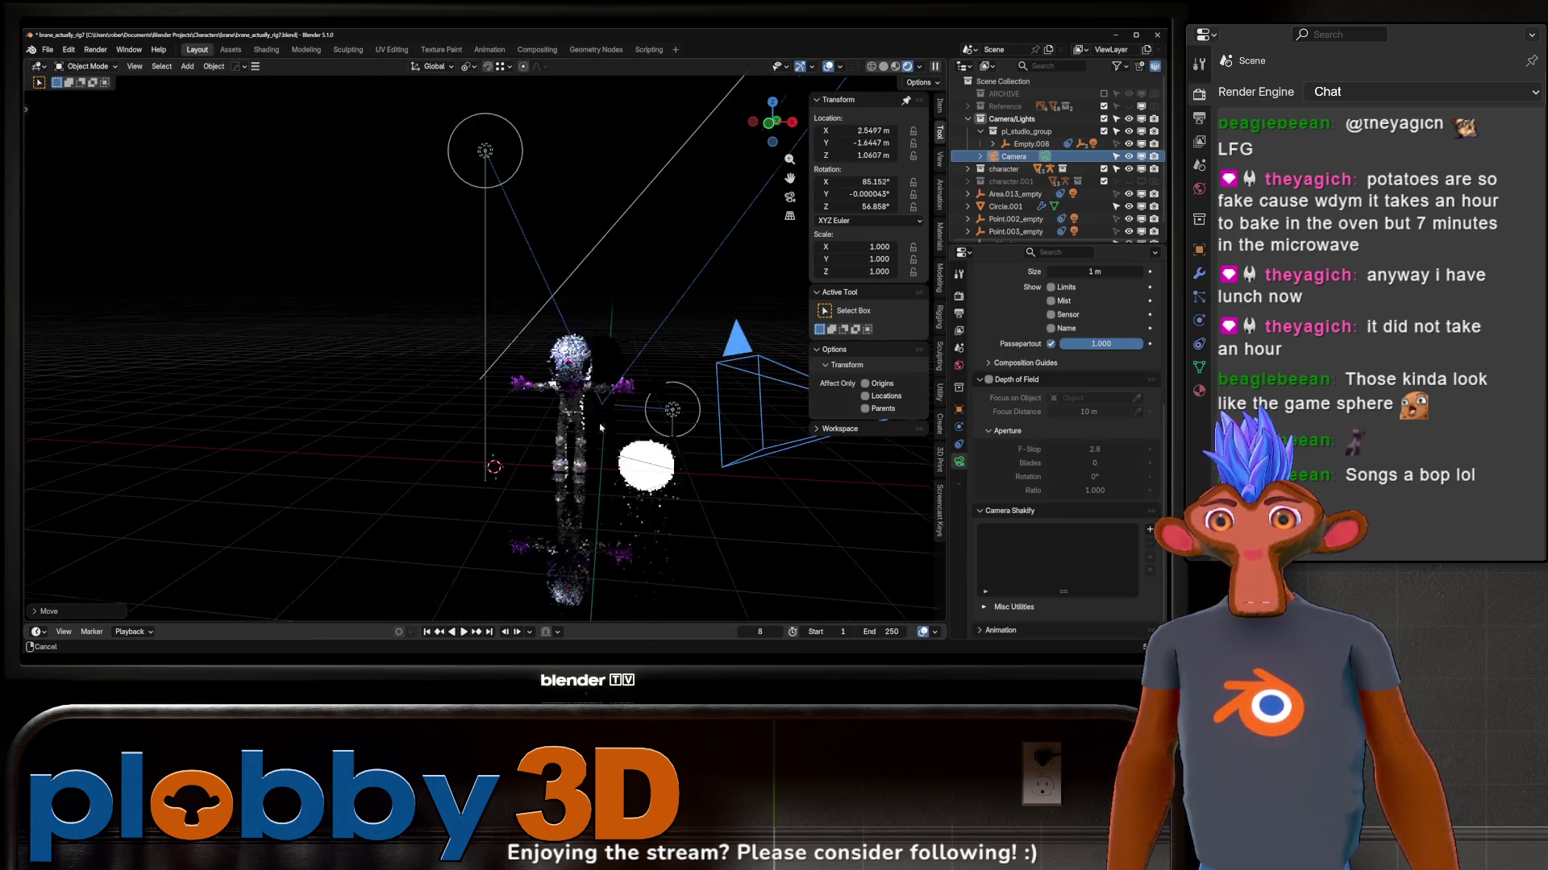
{"action": "scroll", "coordinate": [601, 427], "scroll_direction": "up", "scroll_amount": 5}
{"action": "scroll", "coordinate": [602, 426], "scroll_direction": "up", "scroll_amount": 3}
{"action": "mouse_move", "coordinate": [601, 427]}
{"action": "middle_mouse_down"}
{"action": "mouse_move", "coordinate": [648, 416]}
{"action": "mouse_move", "coordinate": [621, 429]}
{"action": "middle_mouse_up"}
{"action": "scroll", "coordinate": [649, 417], "scroll_direction": "down", "scroll_amount": 5}
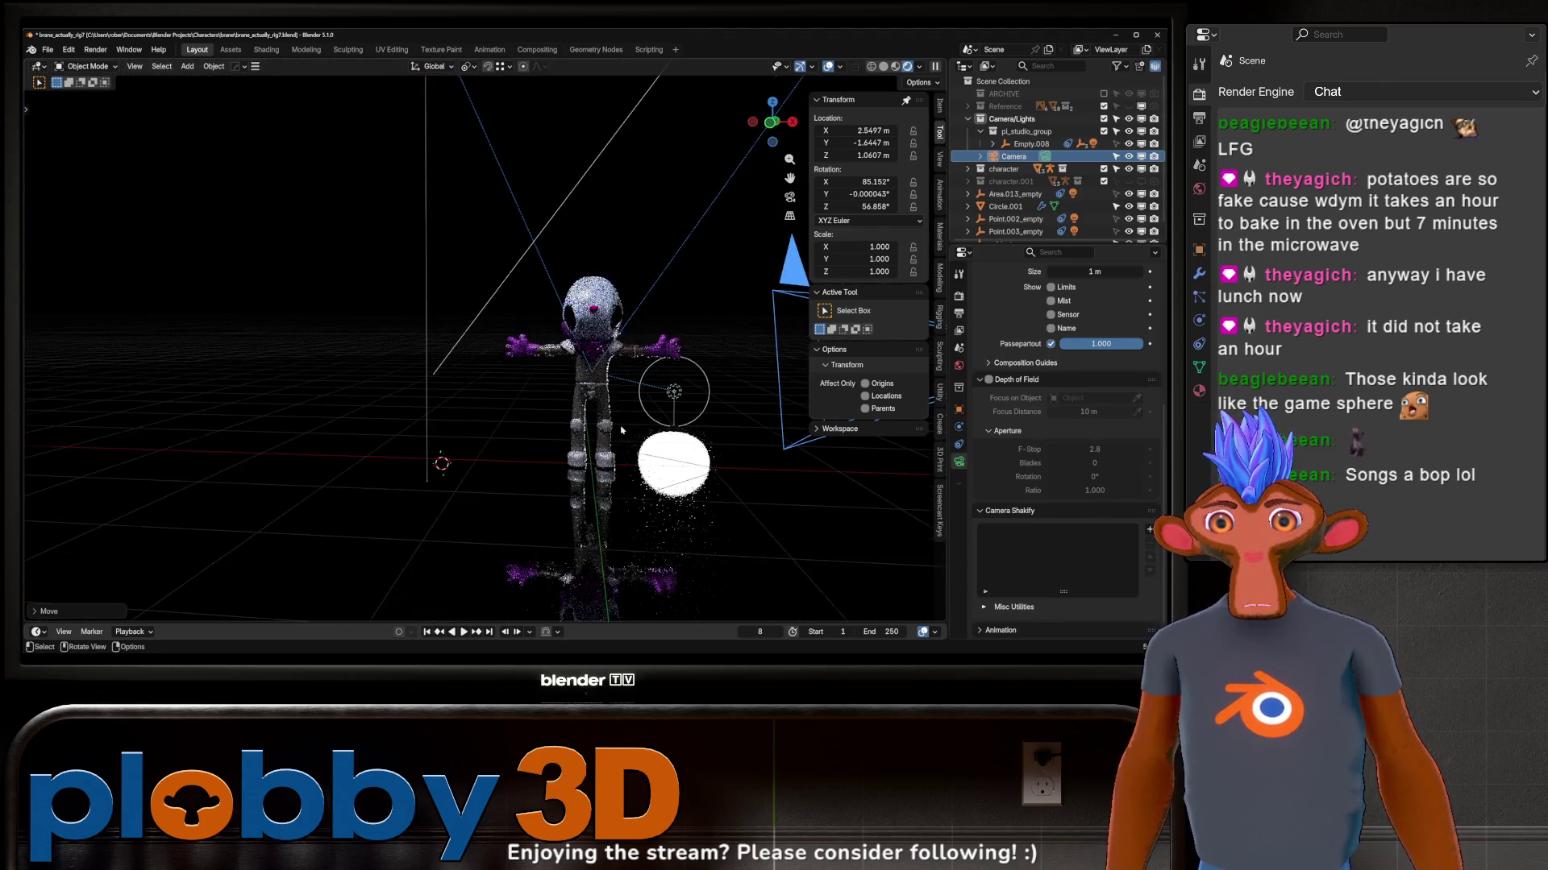
{"action": "scroll", "coordinate": [621, 429], "scroll_direction": "up", "scroll_amount": 3}
{"action": "scroll", "coordinate": [600, 419], "scroll_direction": "down", "scroll_amount": 4}
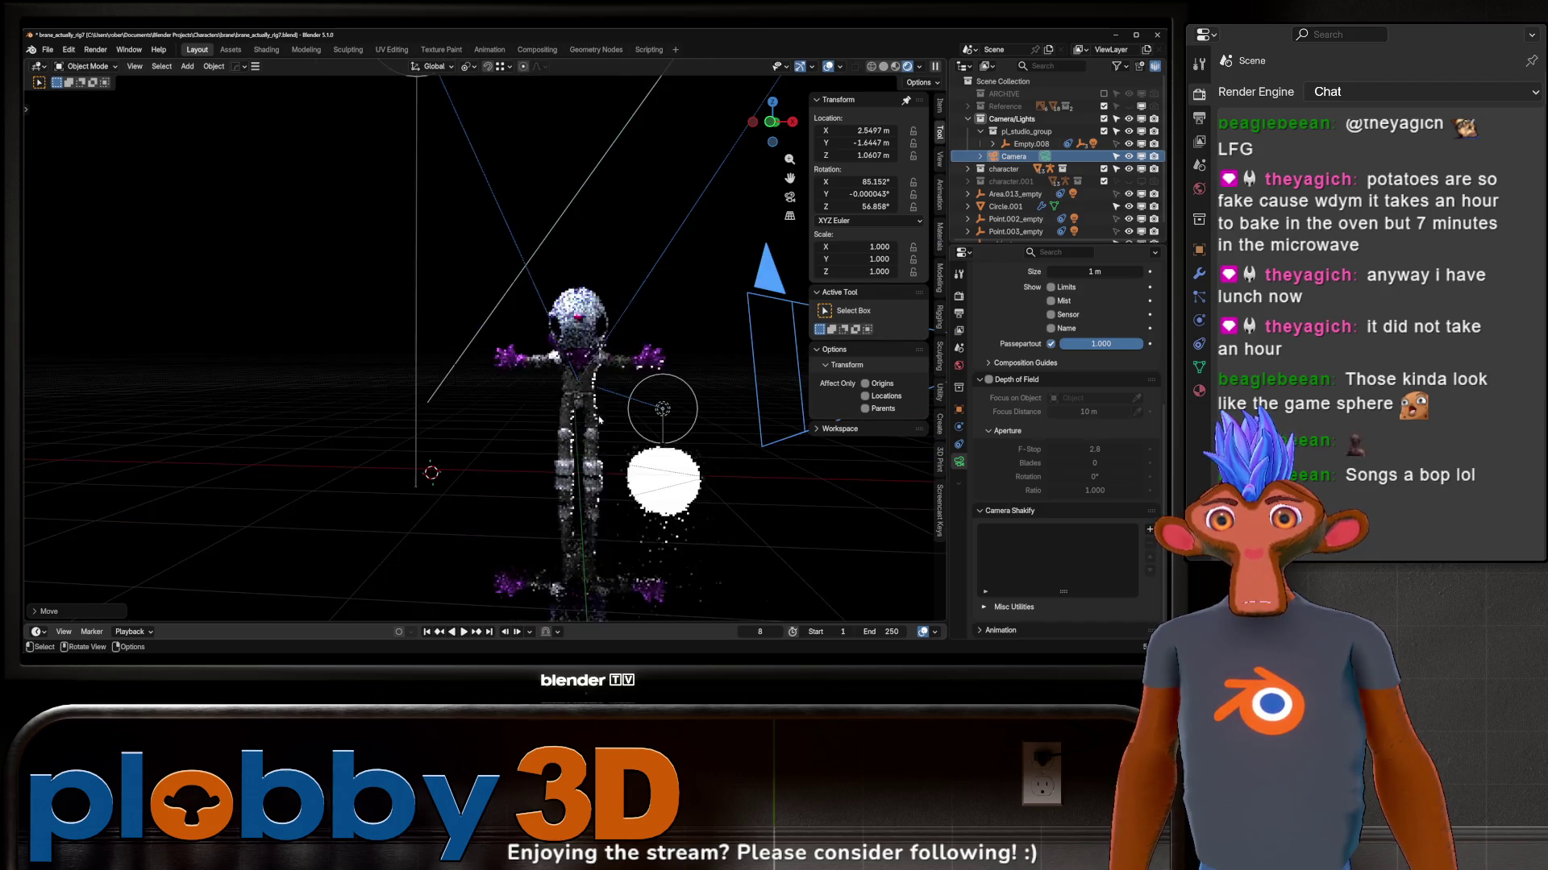
Step: Select the floor disc Circle.001 and start moving it along the vertical axis
{"action": "left_click", "coordinate": [302, 545]}
{"action": "key", "text": "g"}
{"action": "key", "text": "z"}
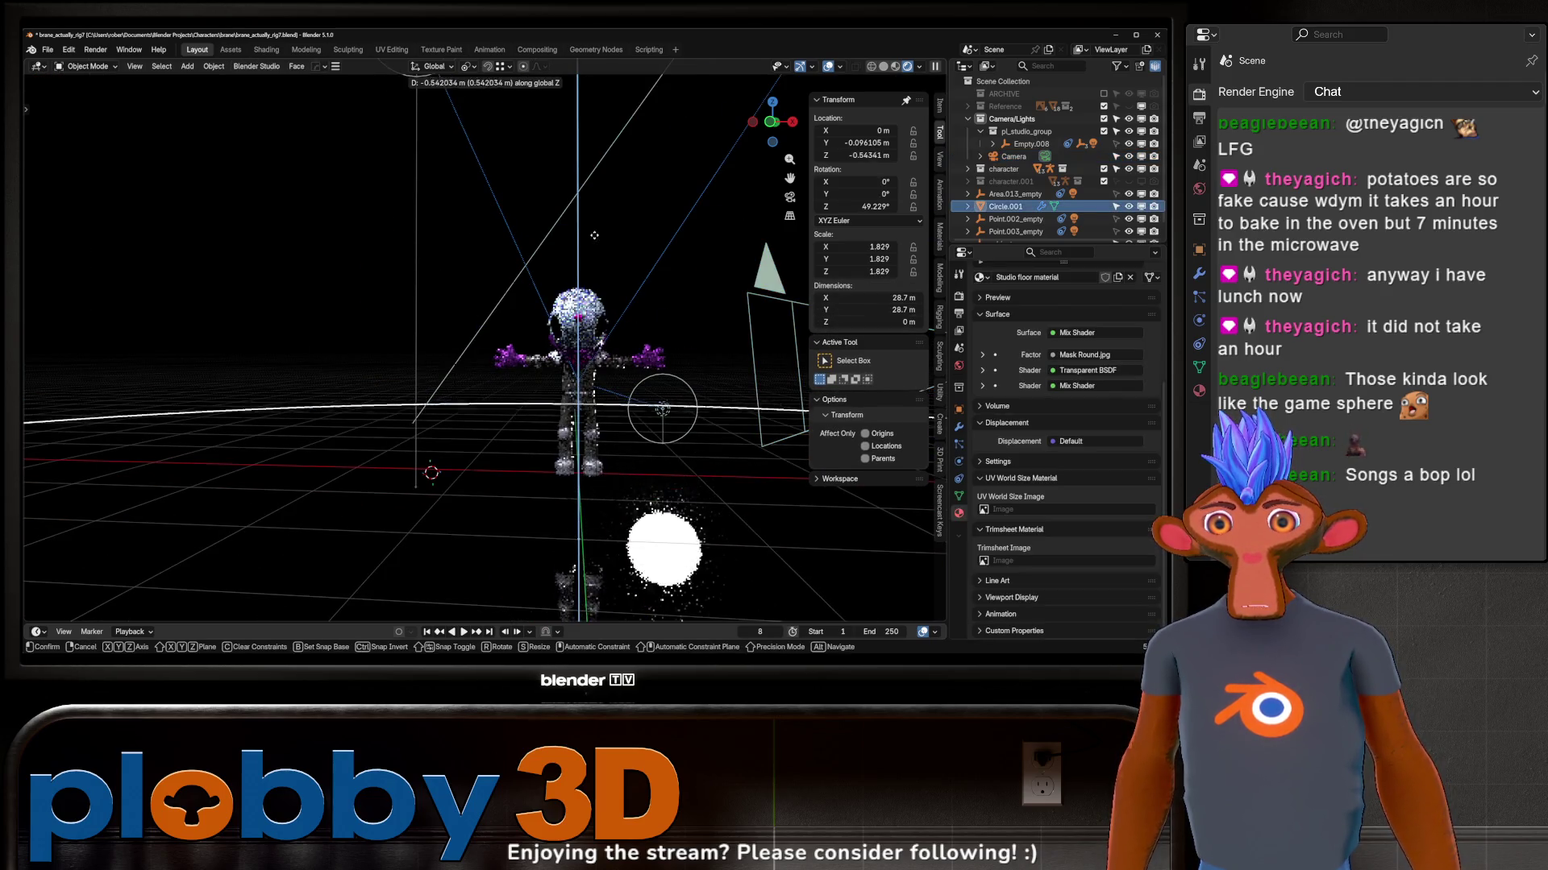
Step: Return the floor disc to ground level by confirming then undoing its move
{"action": "left_click", "coordinate": [475, 74]}
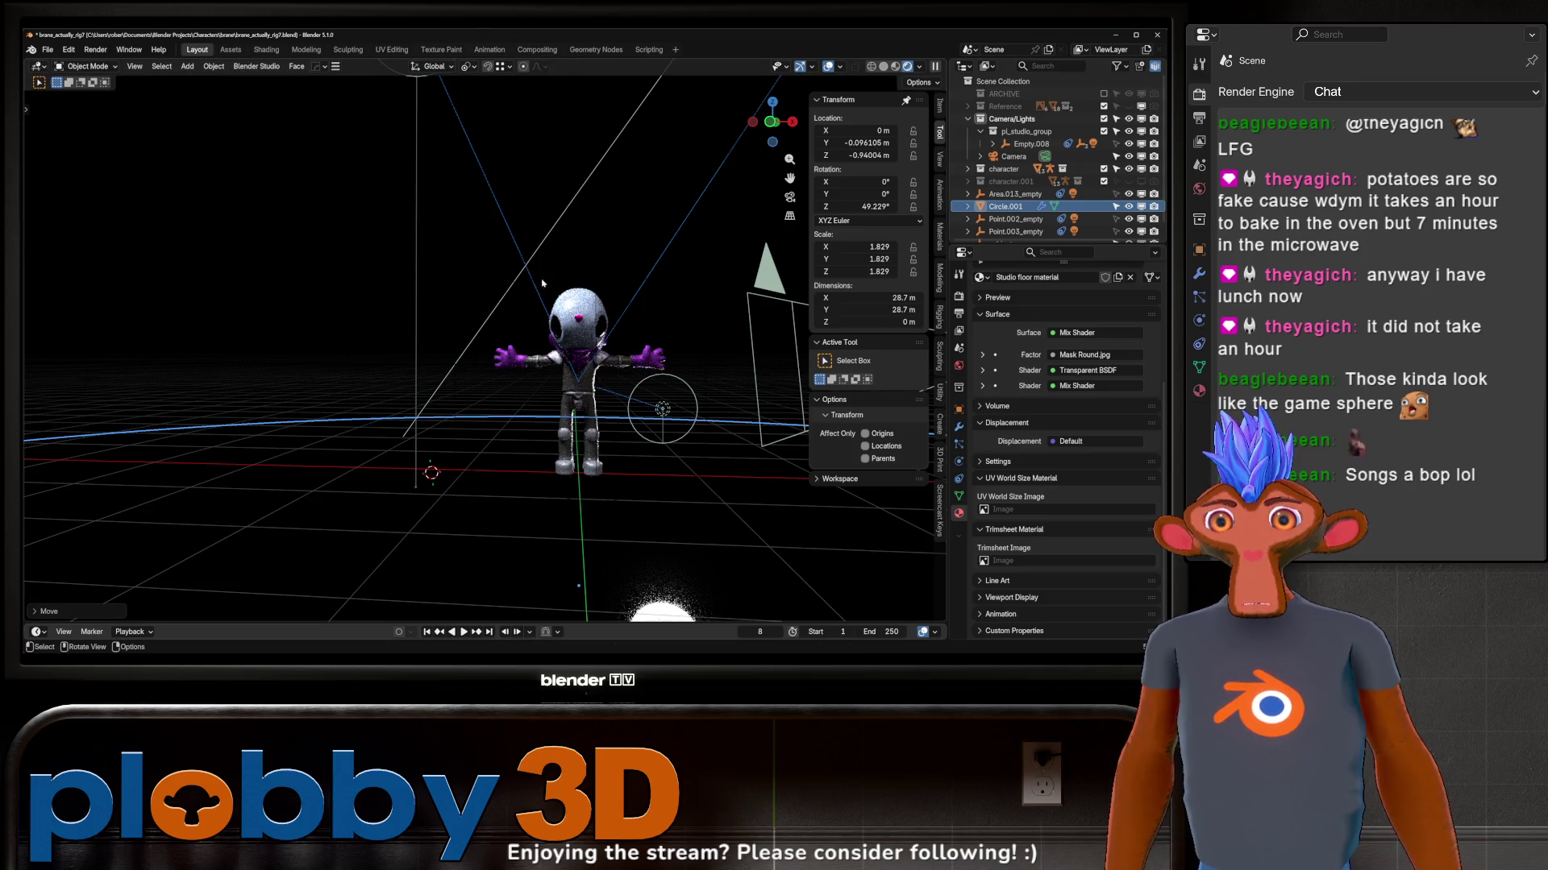
{"action": "key", "text": "g"}
{"action": "key", "text": "z"}
{"action": "left_click", "coordinate": [674, 463]}
{"action": "scroll", "coordinate": [674, 463], "scroll_direction": "up", "scroll_amount": 2}
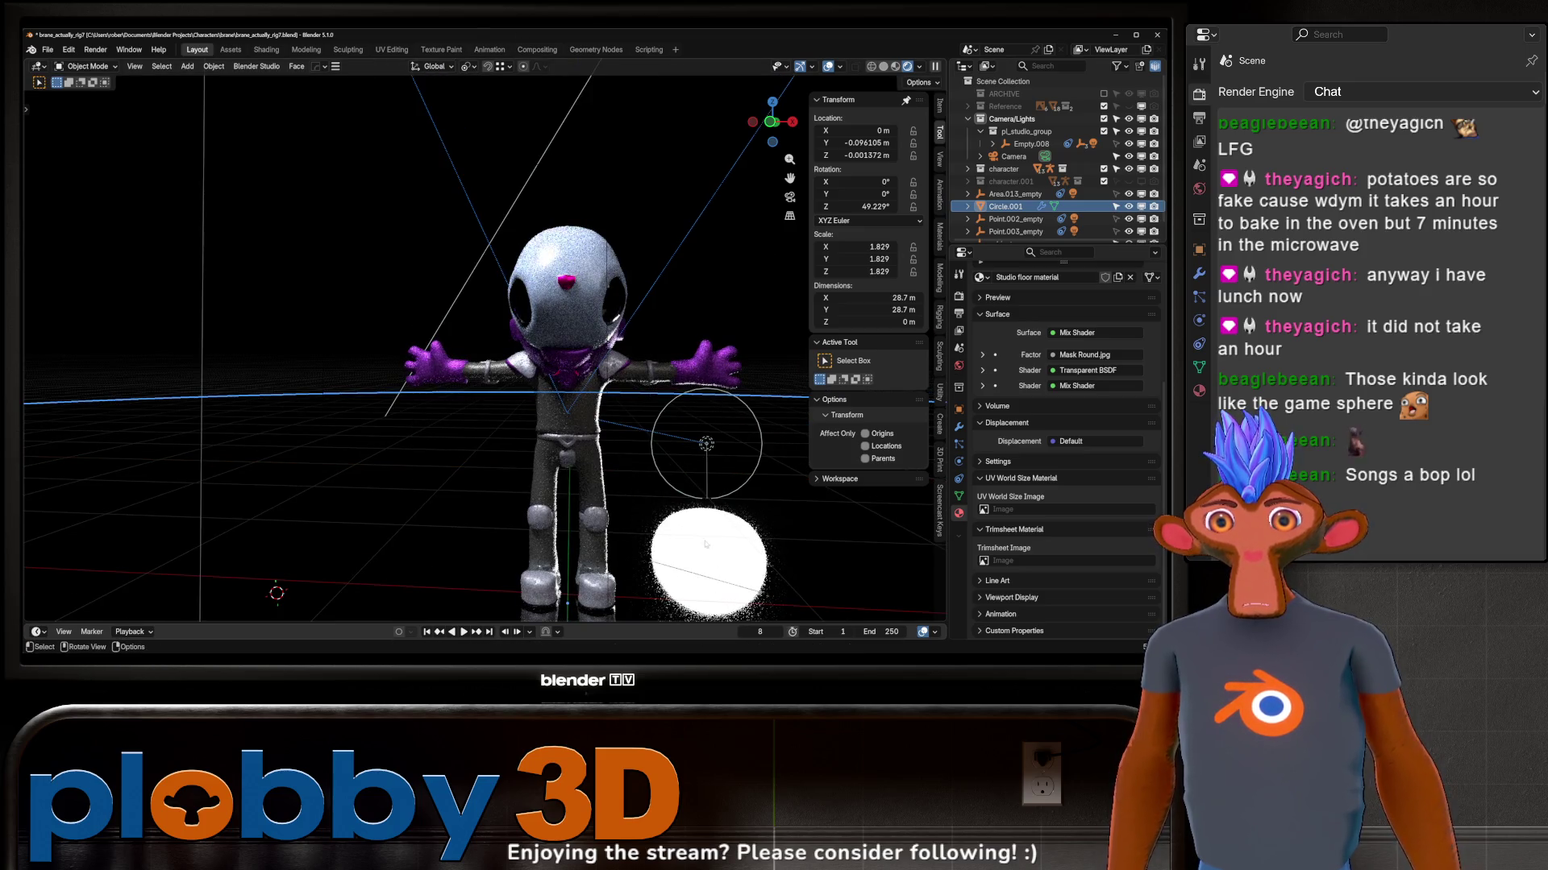
Step: Set the Pro Lighting Studio floor Reflectivity to 0% in the World settings
{"action": "left_click", "coordinate": [960, 366]}
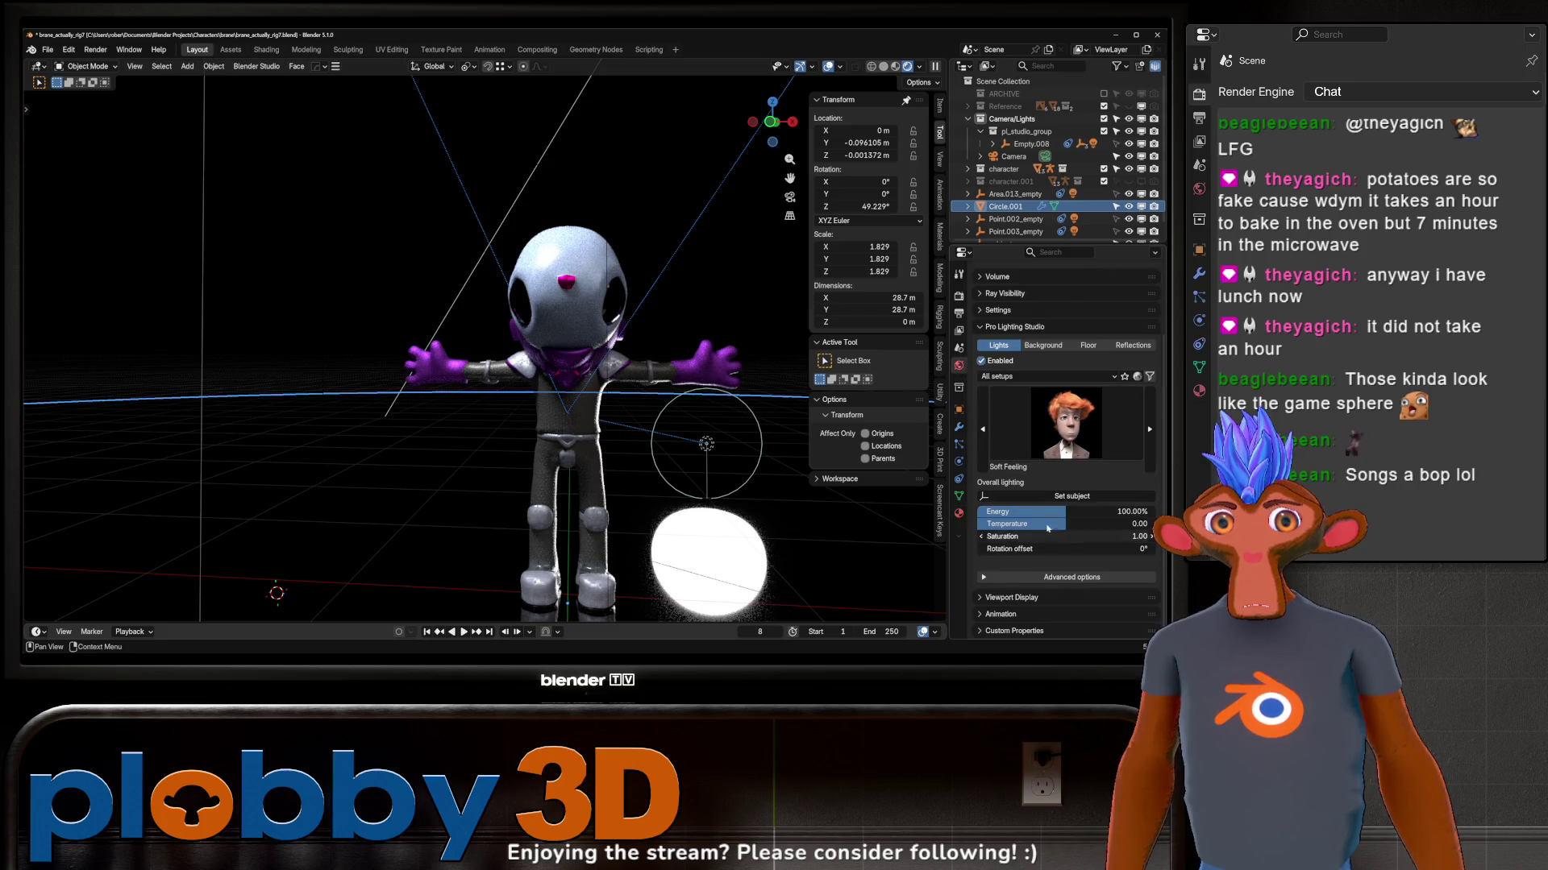
{"action": "left_click", "coordinate": [1087, 347]}
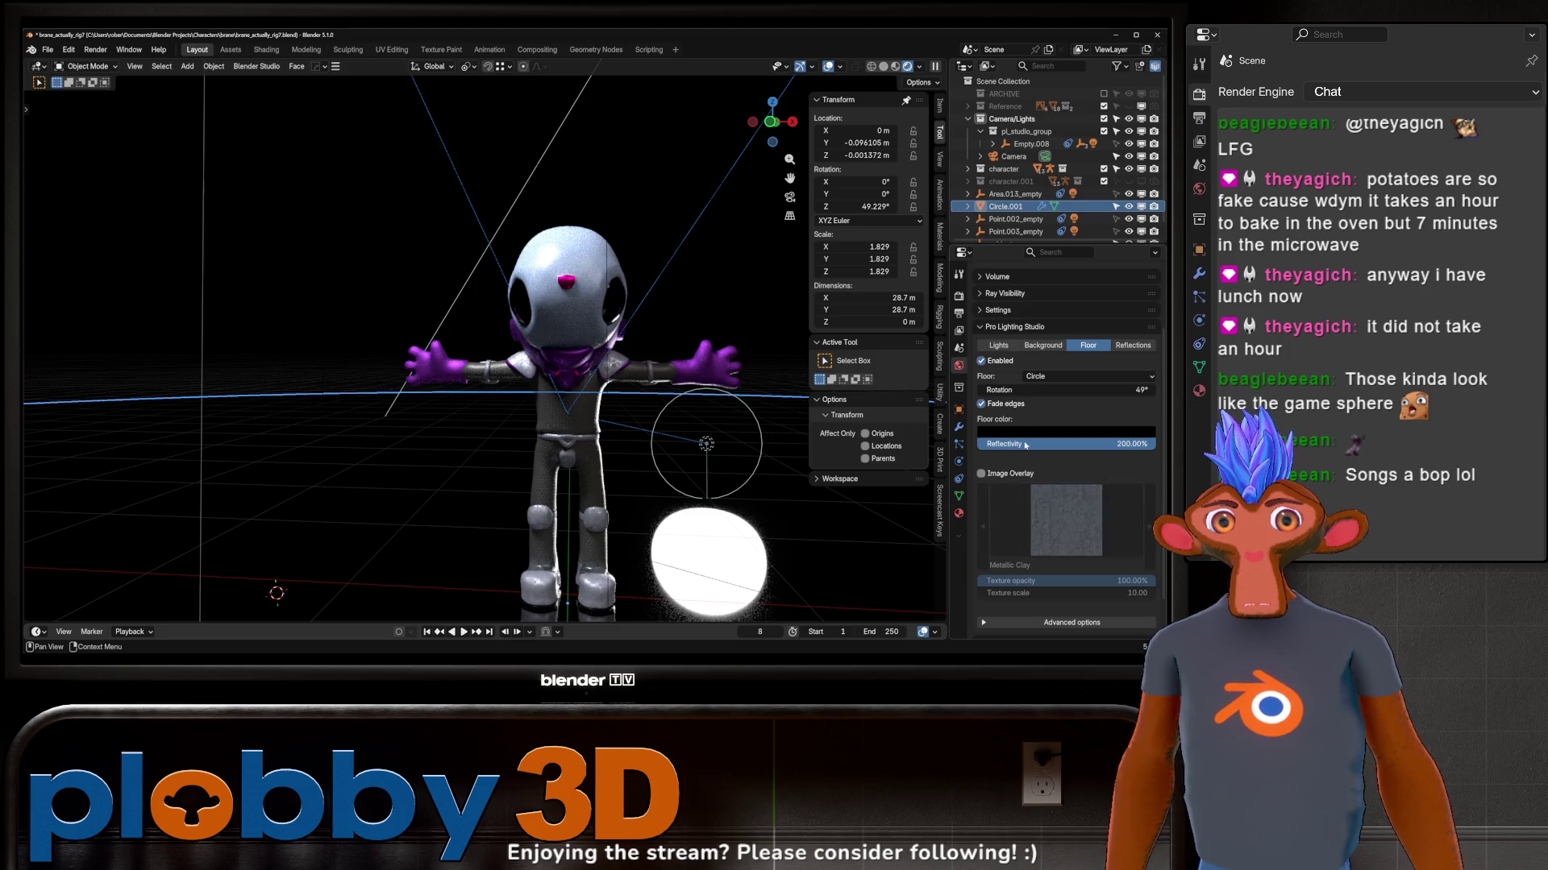
{"action": "left_click_drag", "start_coordinate": [1025, 445], "coordinate": [1025, 445]}
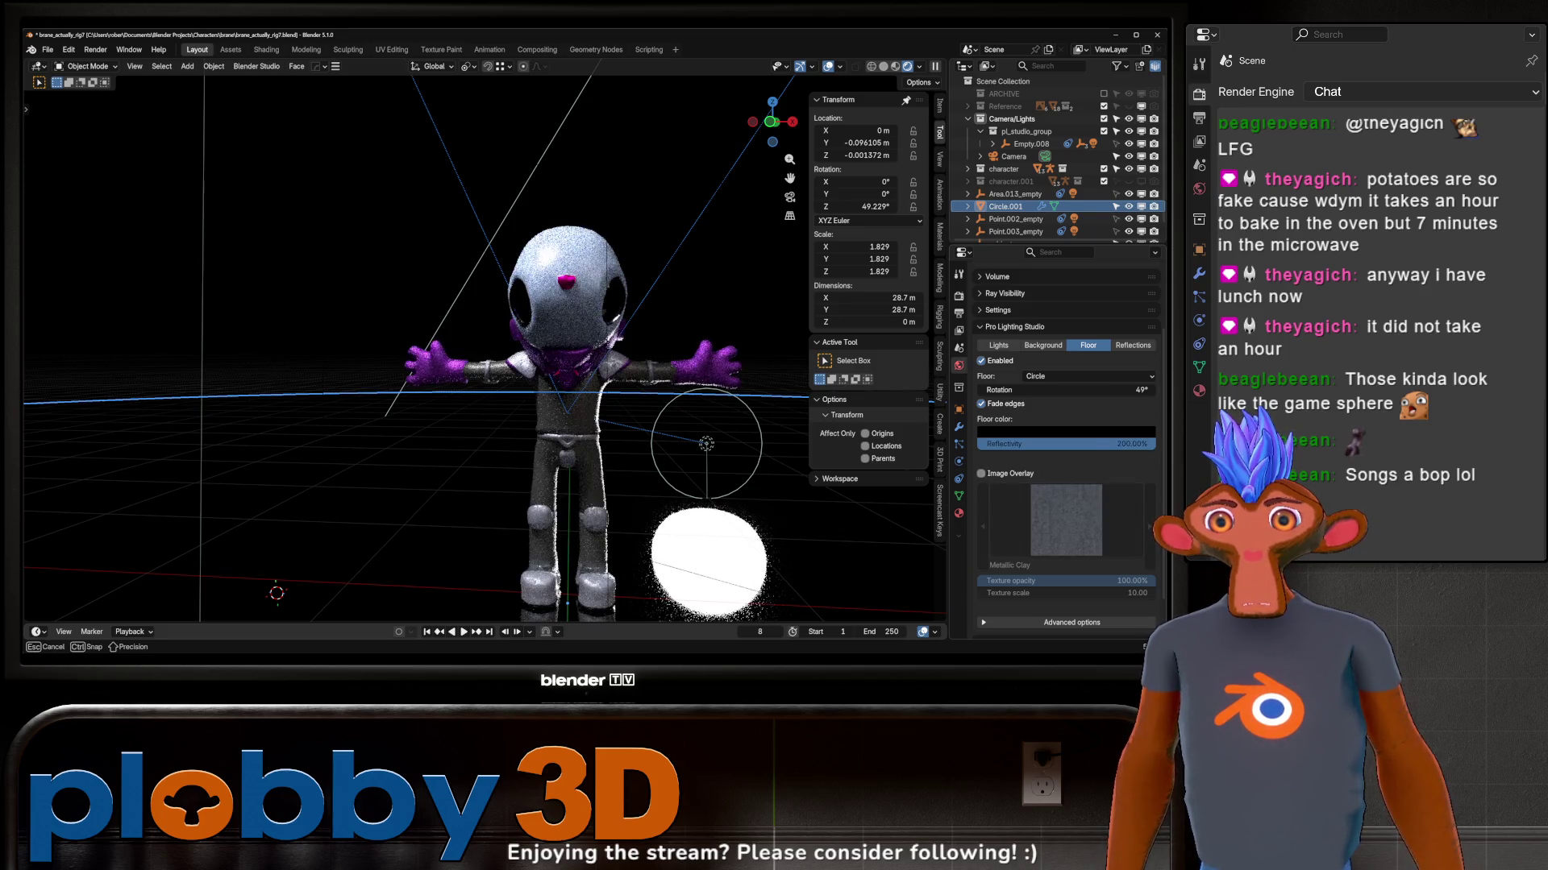
{"action": "left_click_drag", "start_coordinate": [1024, 445], "coordinate": [982, 444]}
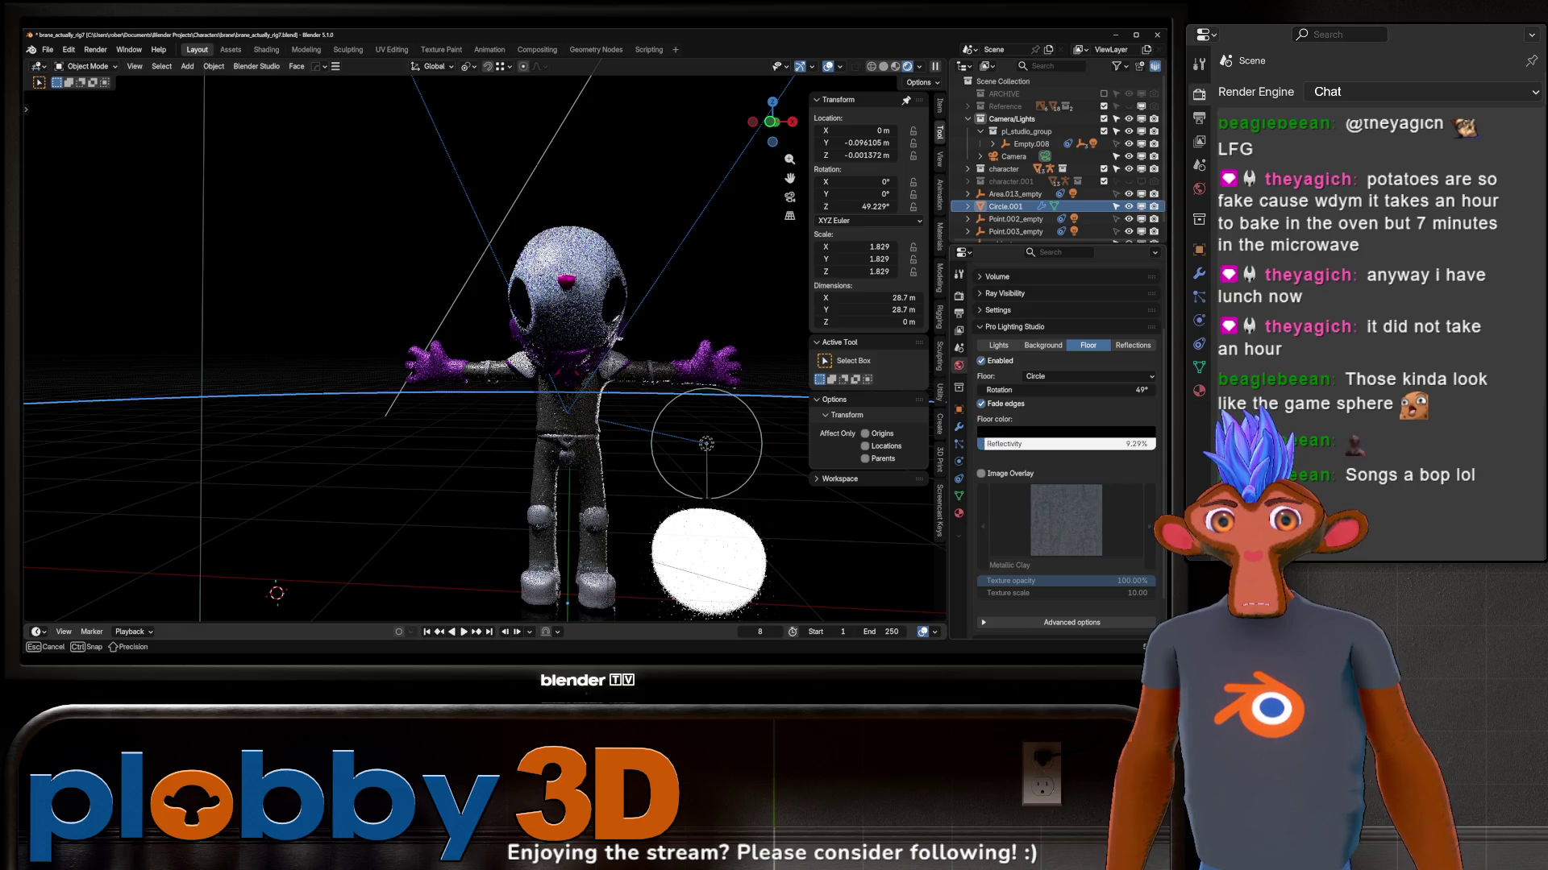
{"action": "left_click_drag", "start_coordinate": [982, 443], "coordinate": [977, 446]}
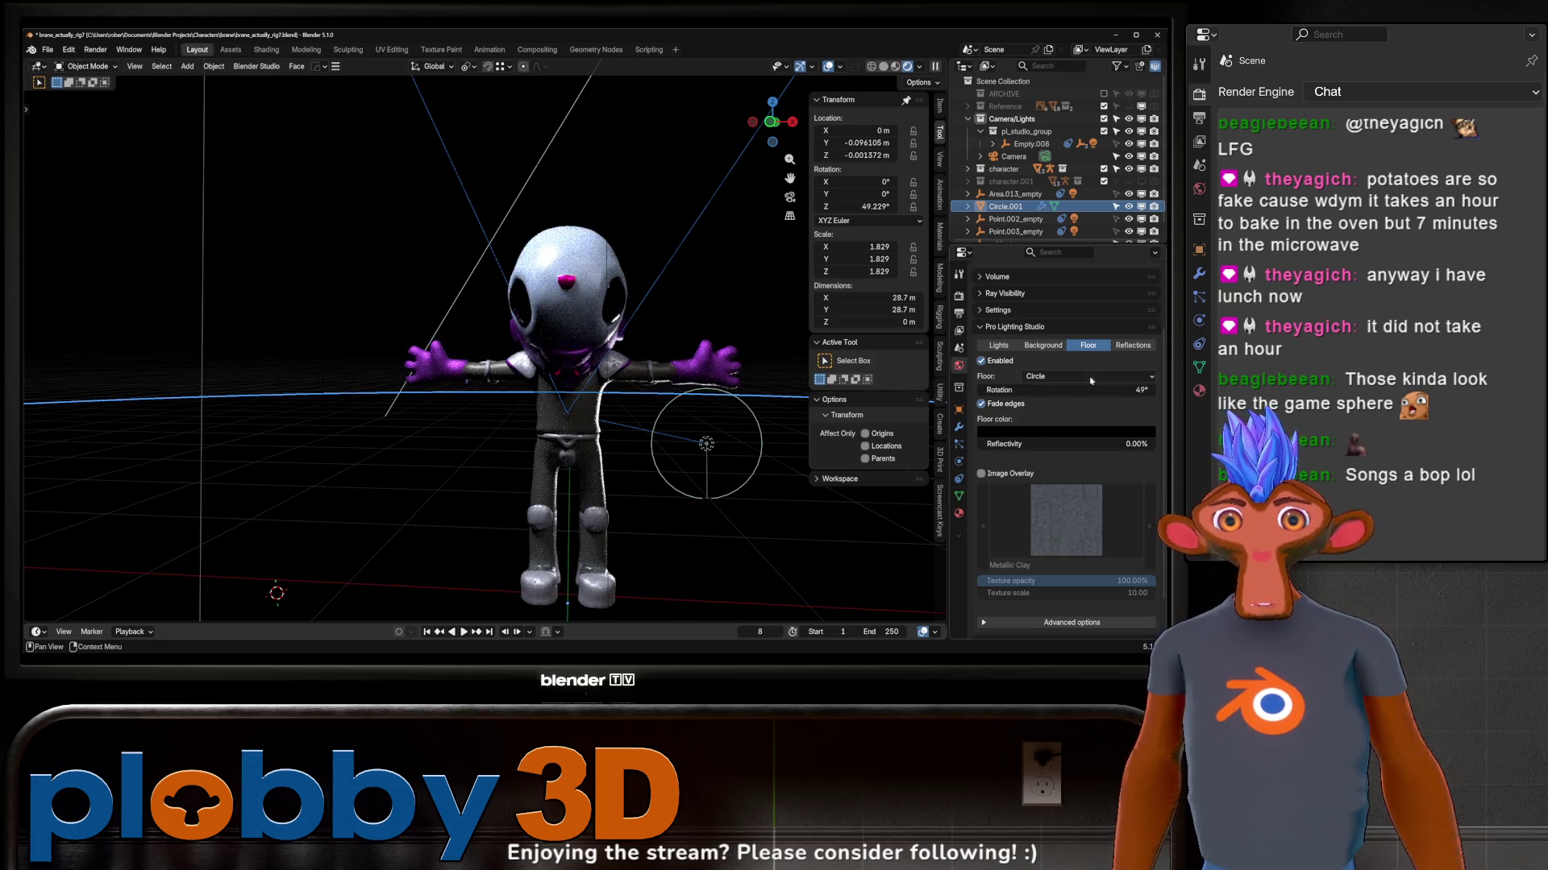
{"action": "left_click", "coordinate": [1000, 345]}
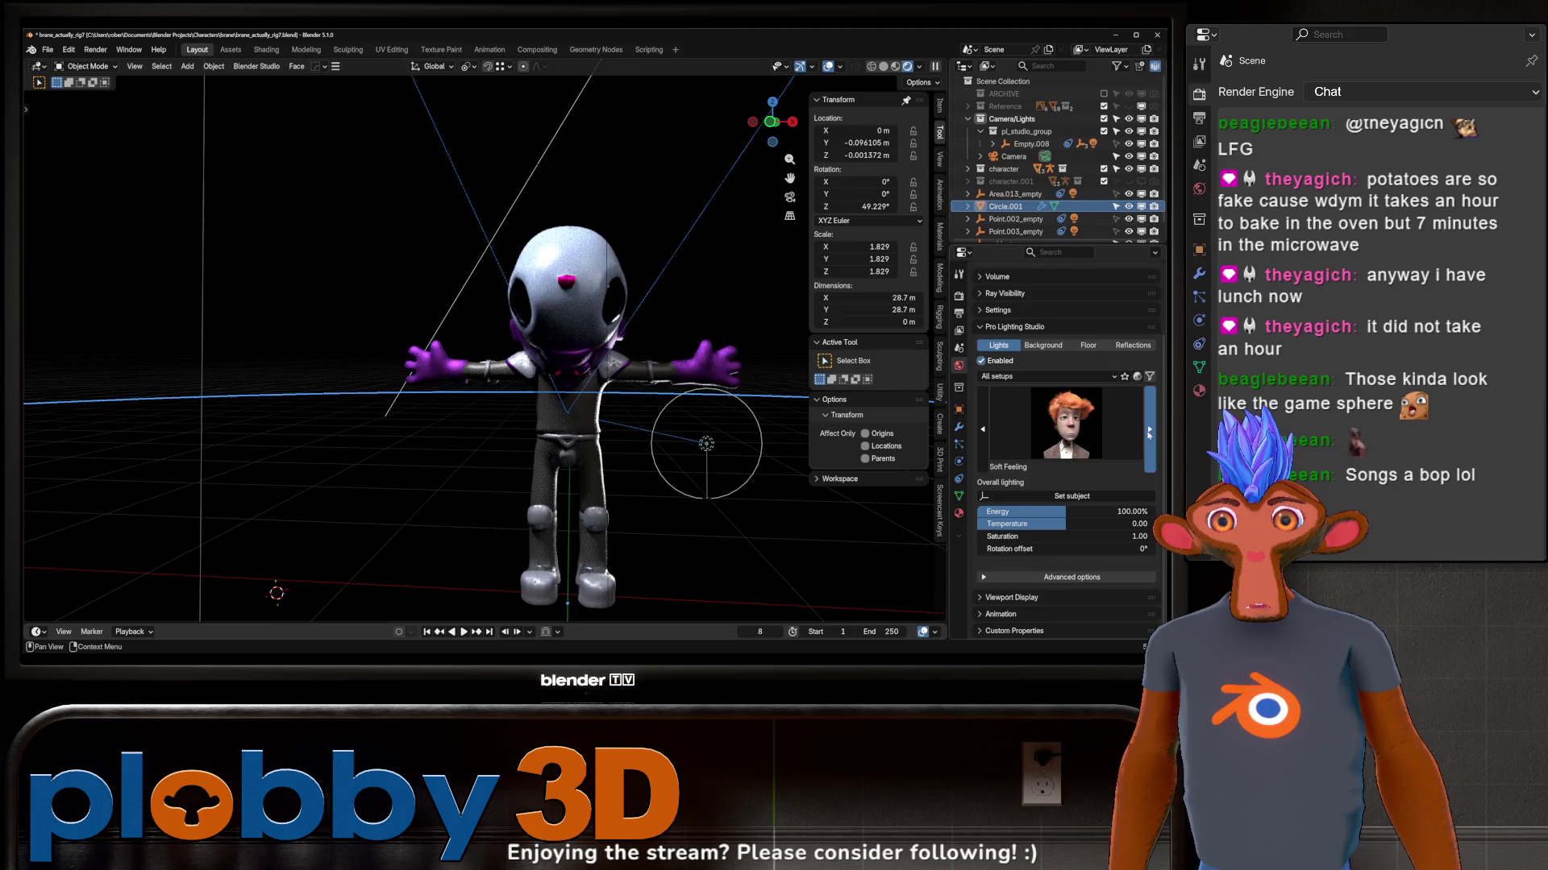
Step: Switch the studio light setup to Bounce Lighting and check the character through the camera
{"action": "left_click", "coordinate": [1149, 432]}
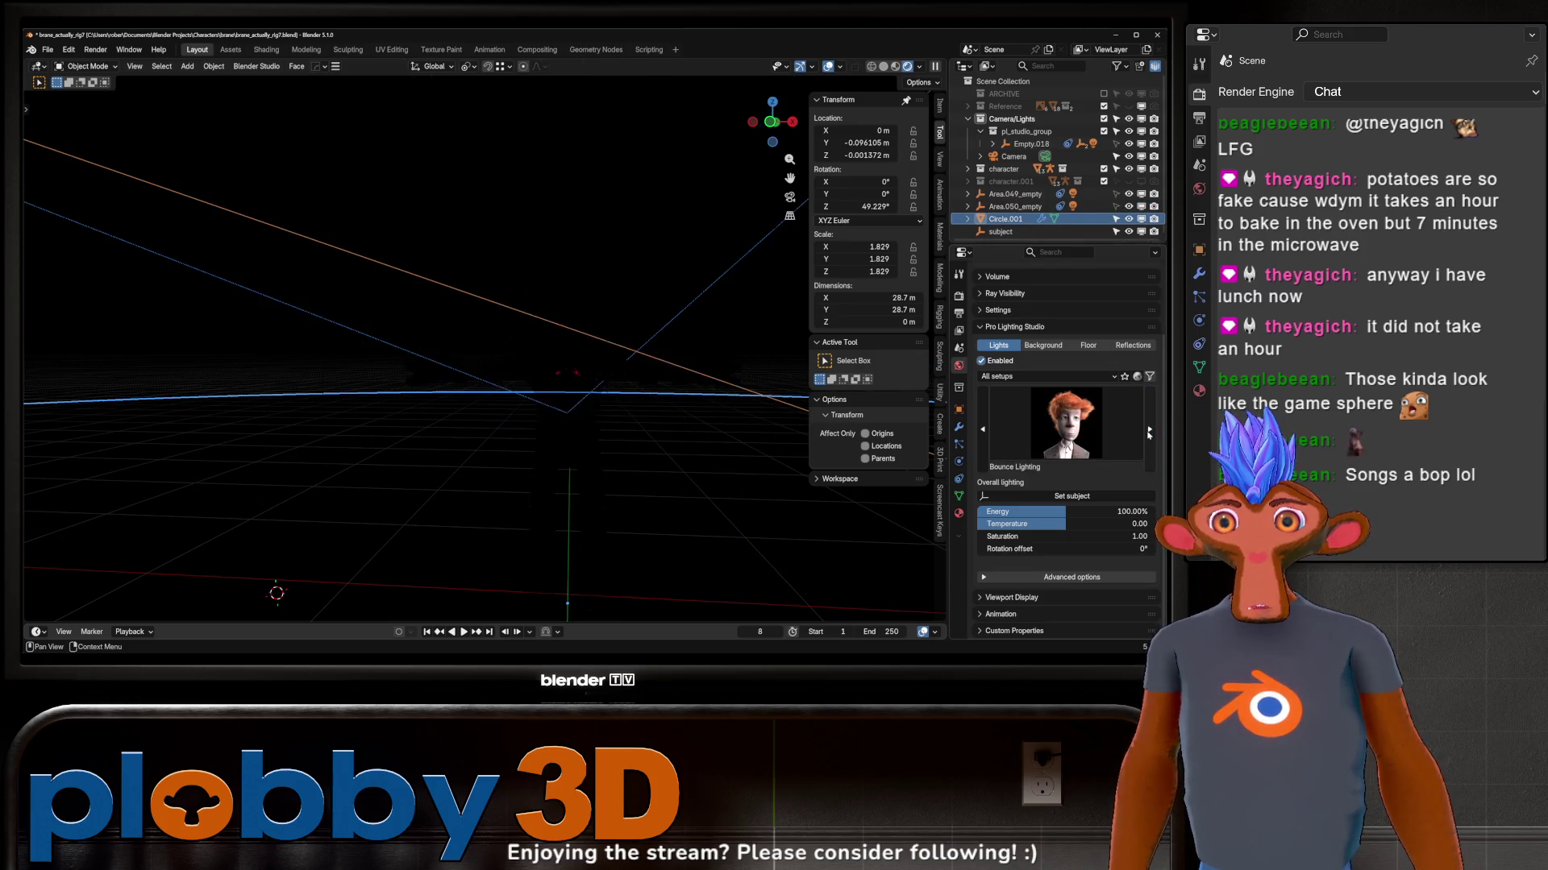
{"action": "middle_click_drag", "start_coordinate": [545, 363], "coordinate": [629, 351]}
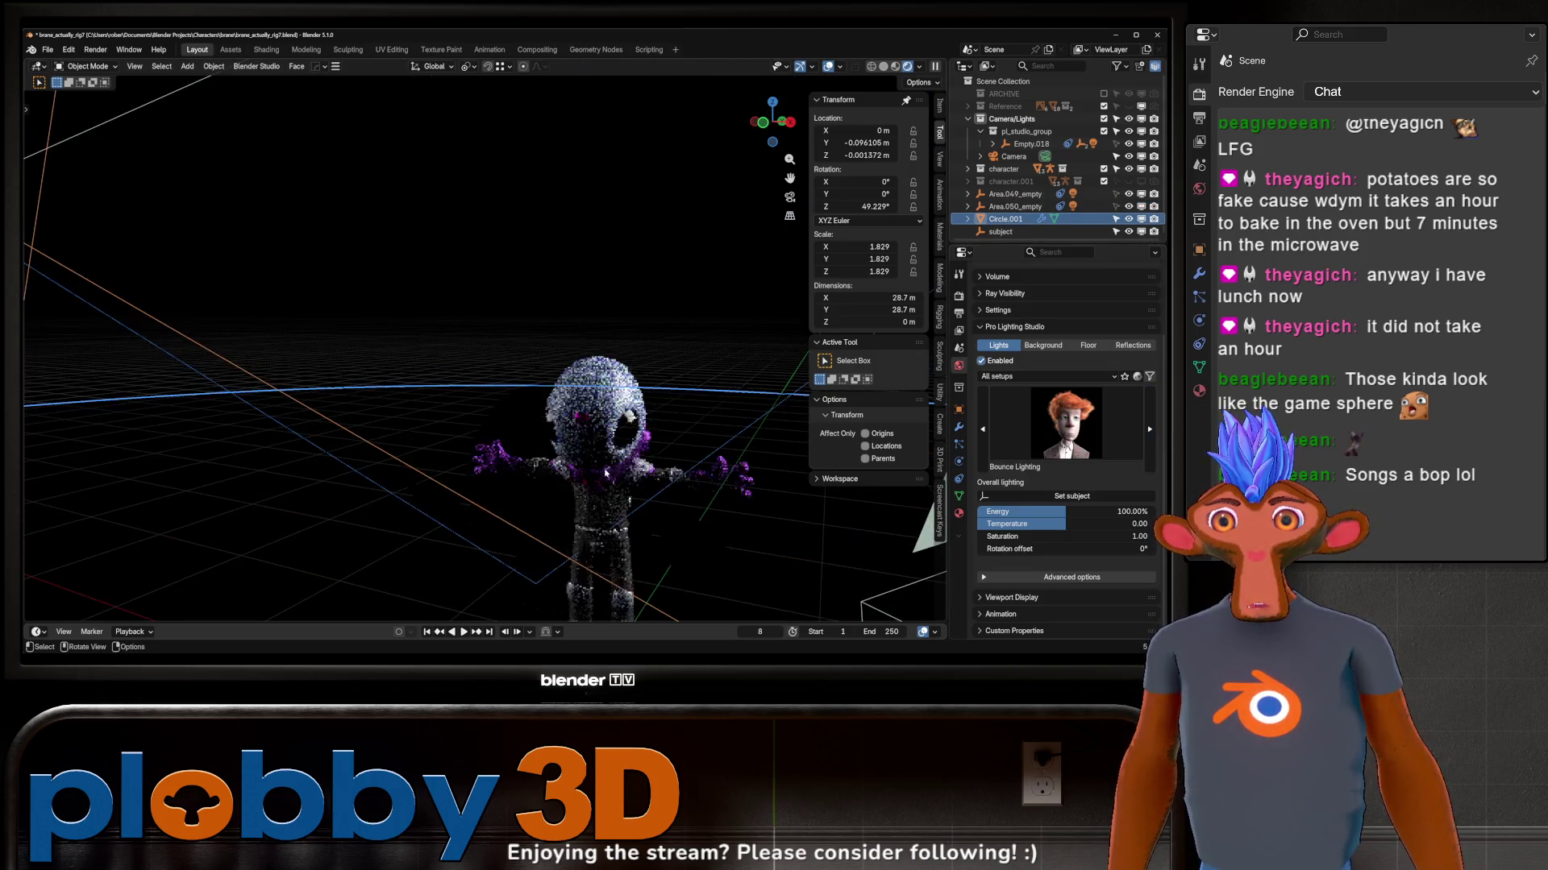
{"action": "key", "text": "KP_0"}
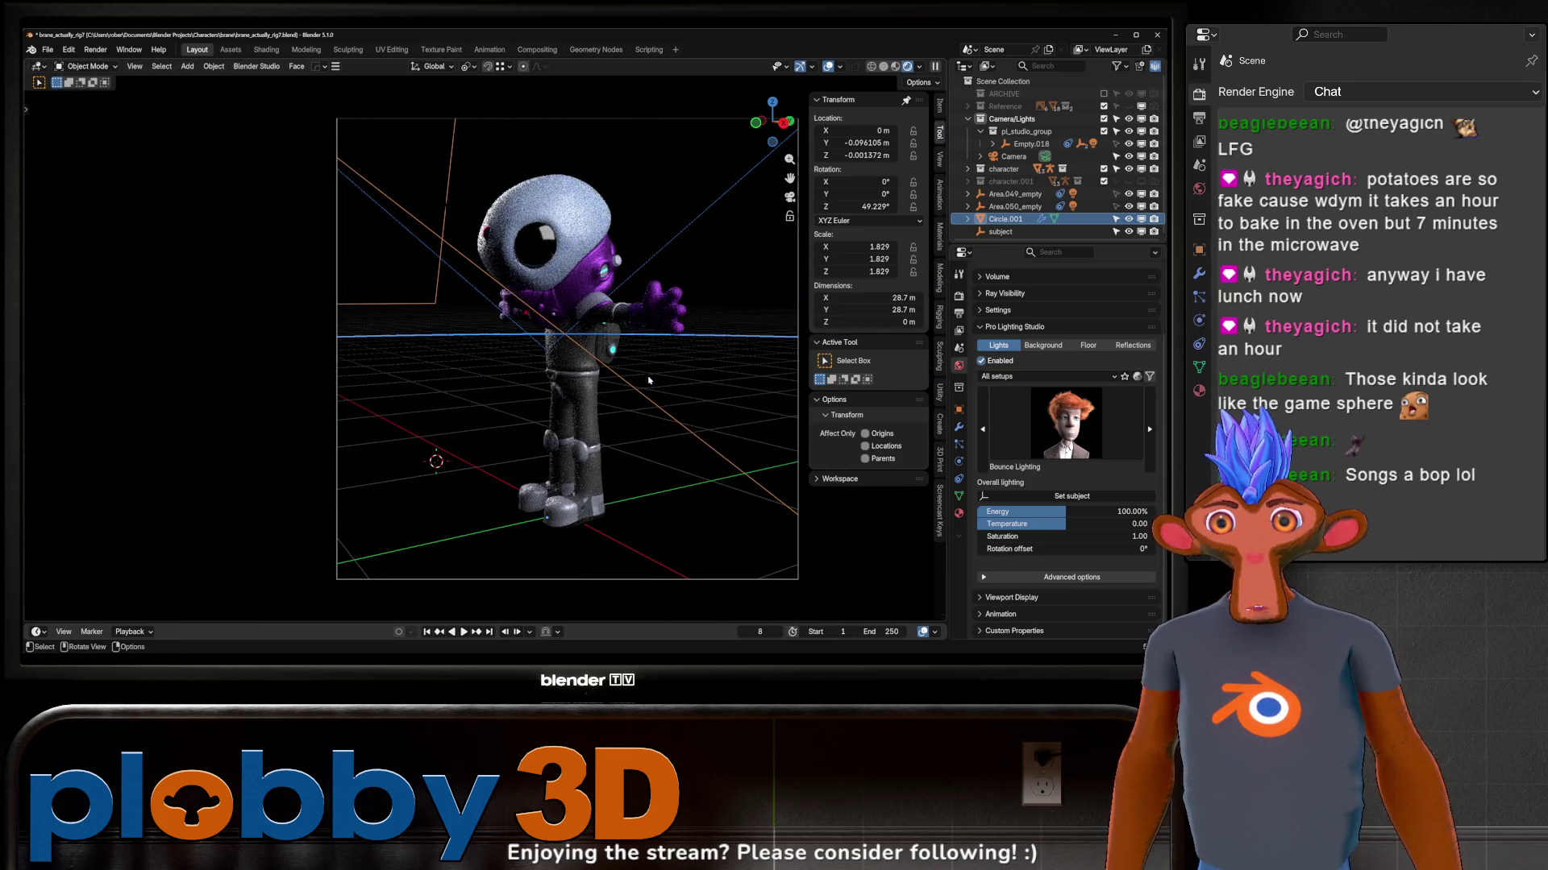
{"action": "mouse_move", "coordinate": [648, 381]}
{"action": "middle_mouse_down"}
{"action": "mouse_move", "coordinate": [631, 343]}
{"action": "mouse_move", "coordinate": [560, 318]}
{"action": "middle_mouse_up"}
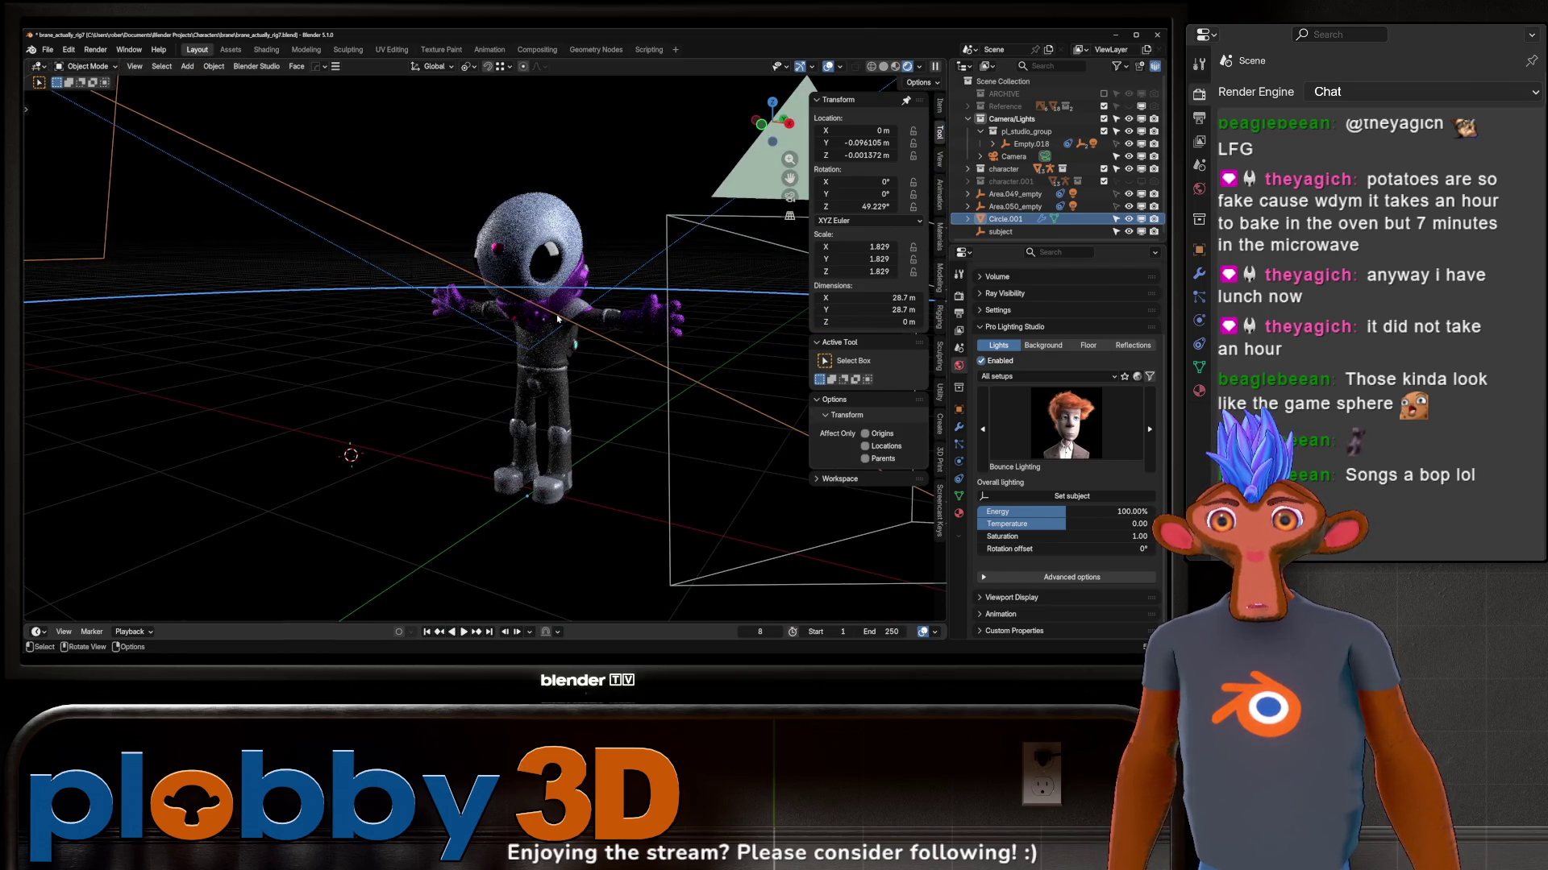
{"action": "key", "text": "KP_0"}
{"action": "left_click", "coordinate": [582, 129]}
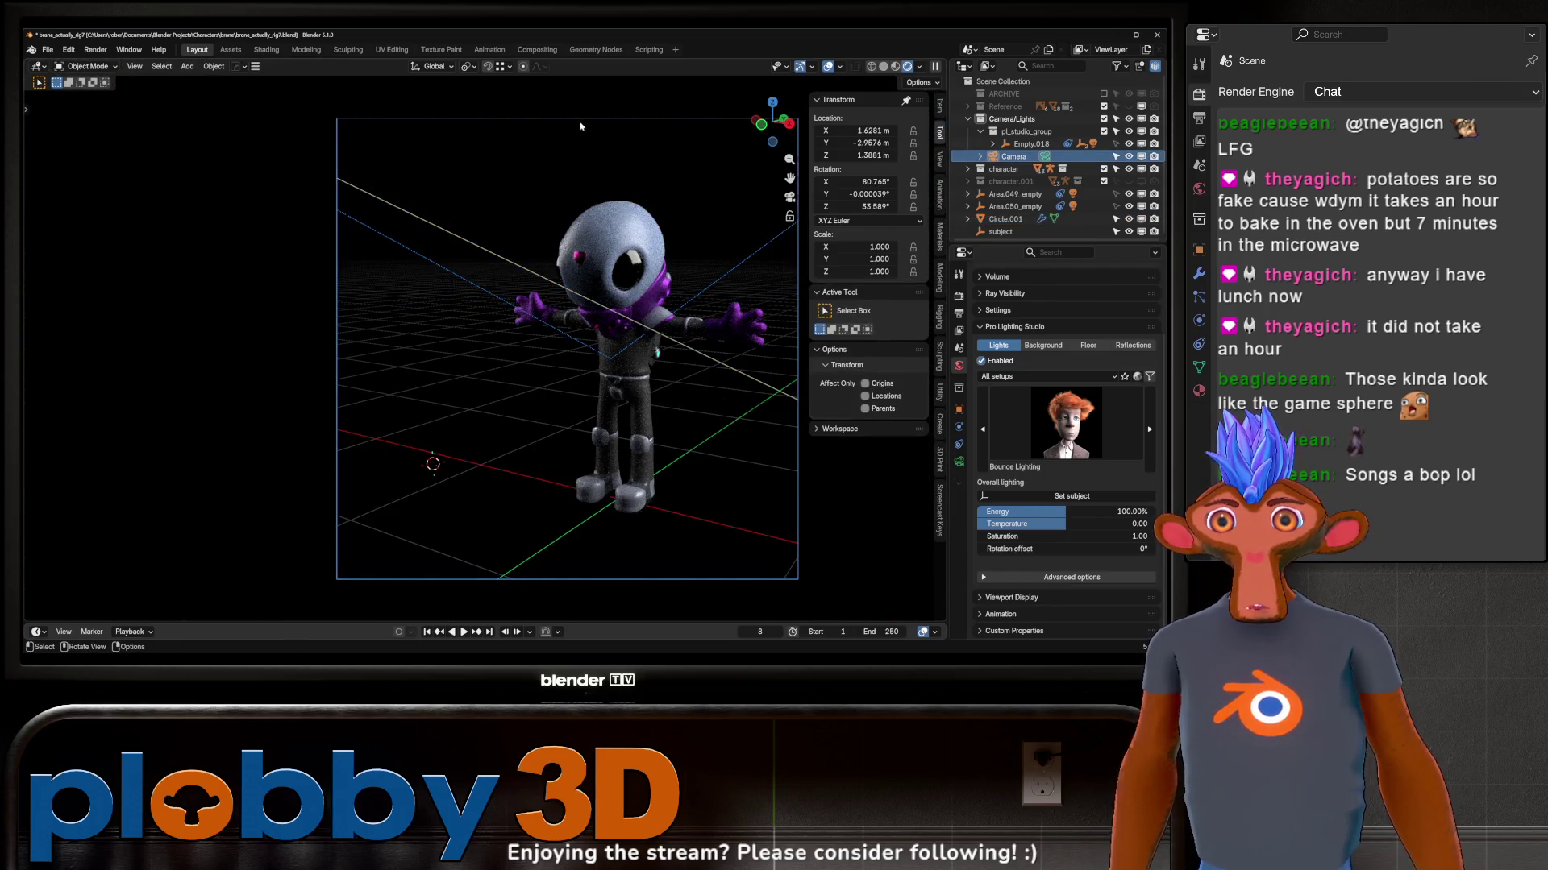
Step: Move the camera, enable Lock Camera to View and orbit to recentre the astronaut
{"action": "key", "text": "g"}
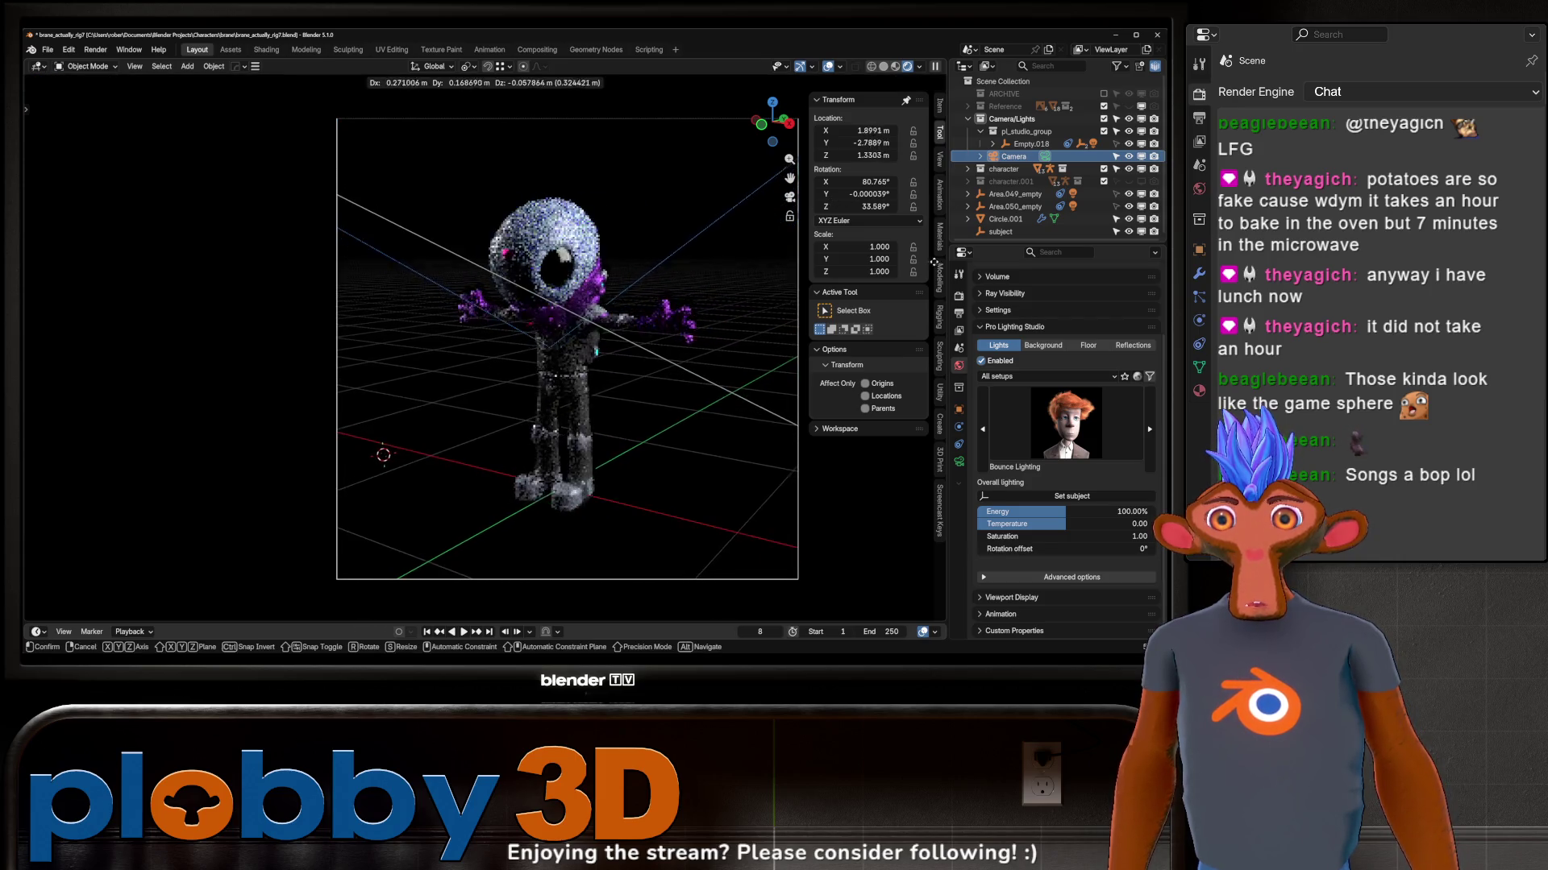
{"action": "key", "text": "Return"}
{"action": "left_click", "coordinate": [942, 168]}
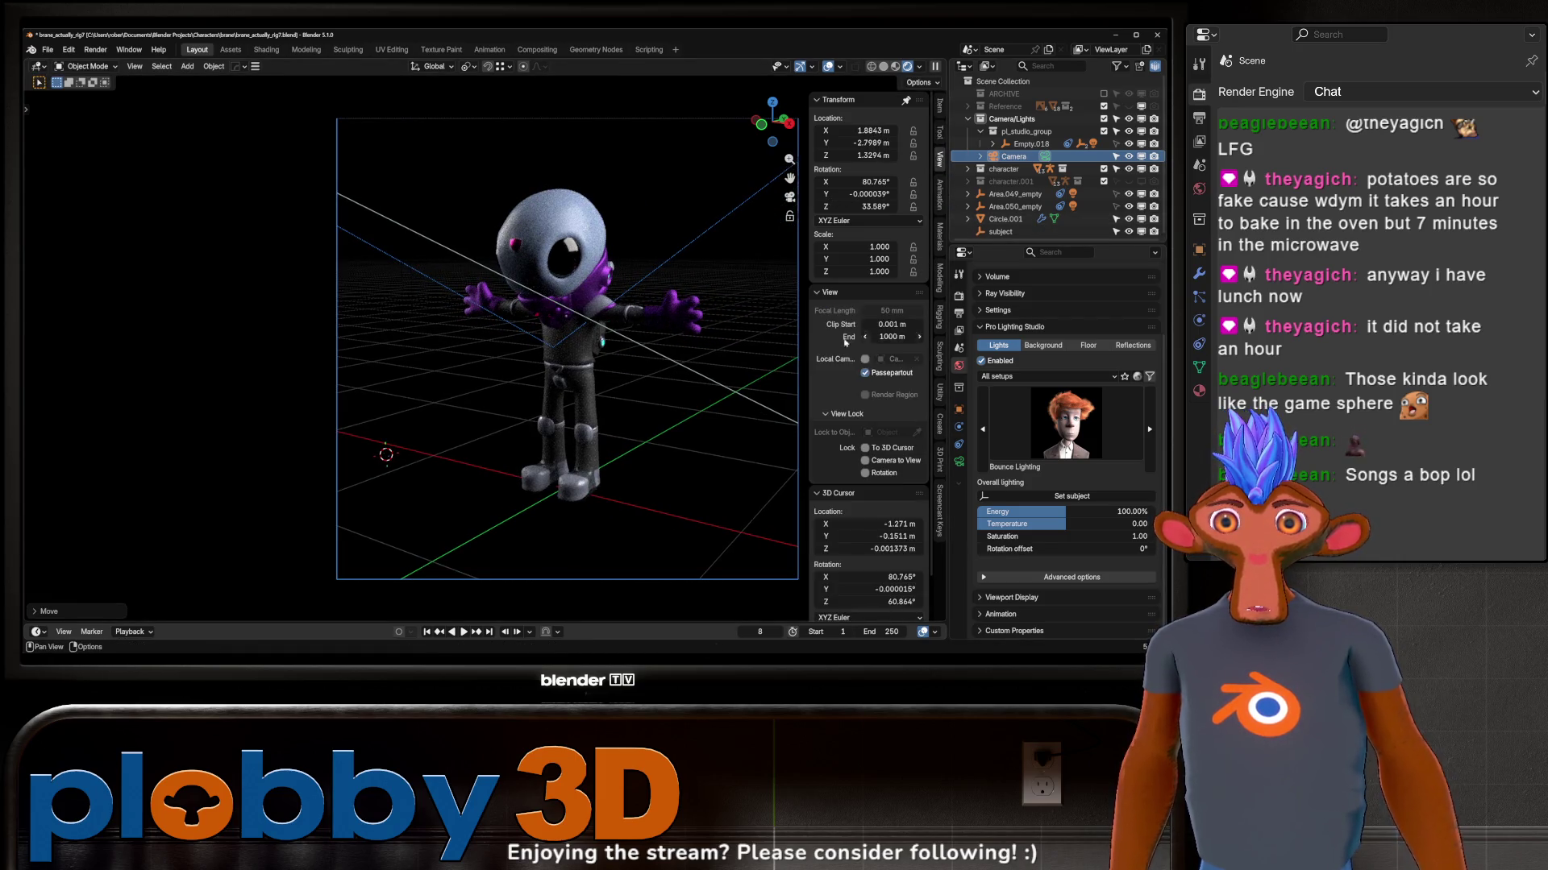
{"action": "mouse_move", "coordinate": [677, 386]}
{"action": "middle_mouse_down"}
{"action": "mouse_move", "coordinate": [782, 390]}
{"action": "mouse_move", "coordinate": [644, 415]}
{"action": "mouse_move", "coordinate": [660, 419]}
{"action": "middle_mouse_up"}
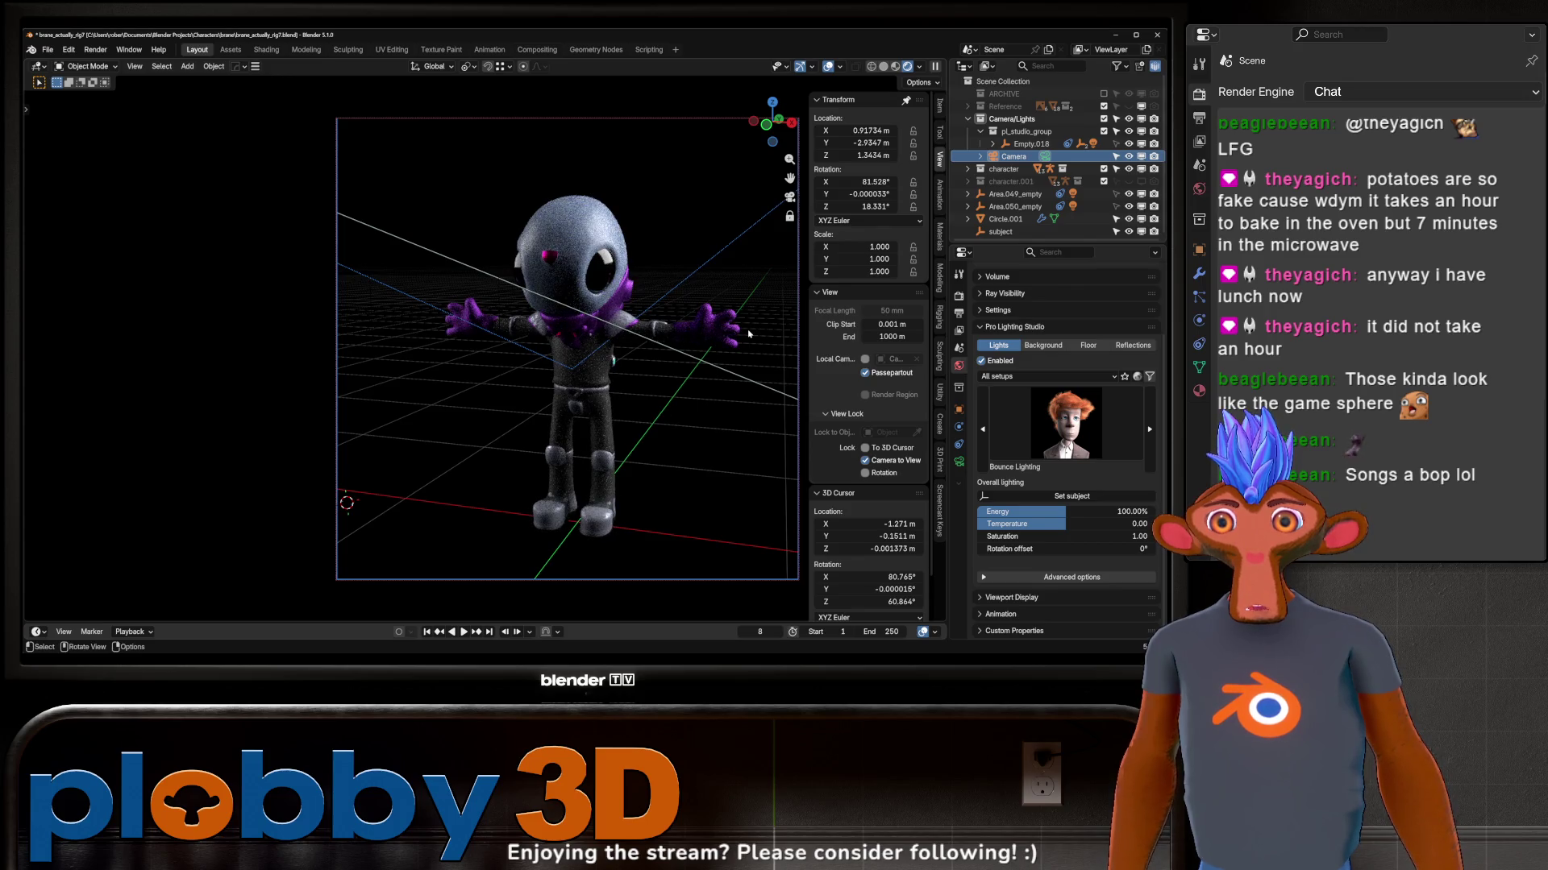
{"action": "scroll", "coordinate": [582, 245], "scroll_direction": "up", "scroll_amount": 5}
{"action": "scroll", "coordinate": [582, 245], "scroll_direction": "down", "scroll_amount": 4}
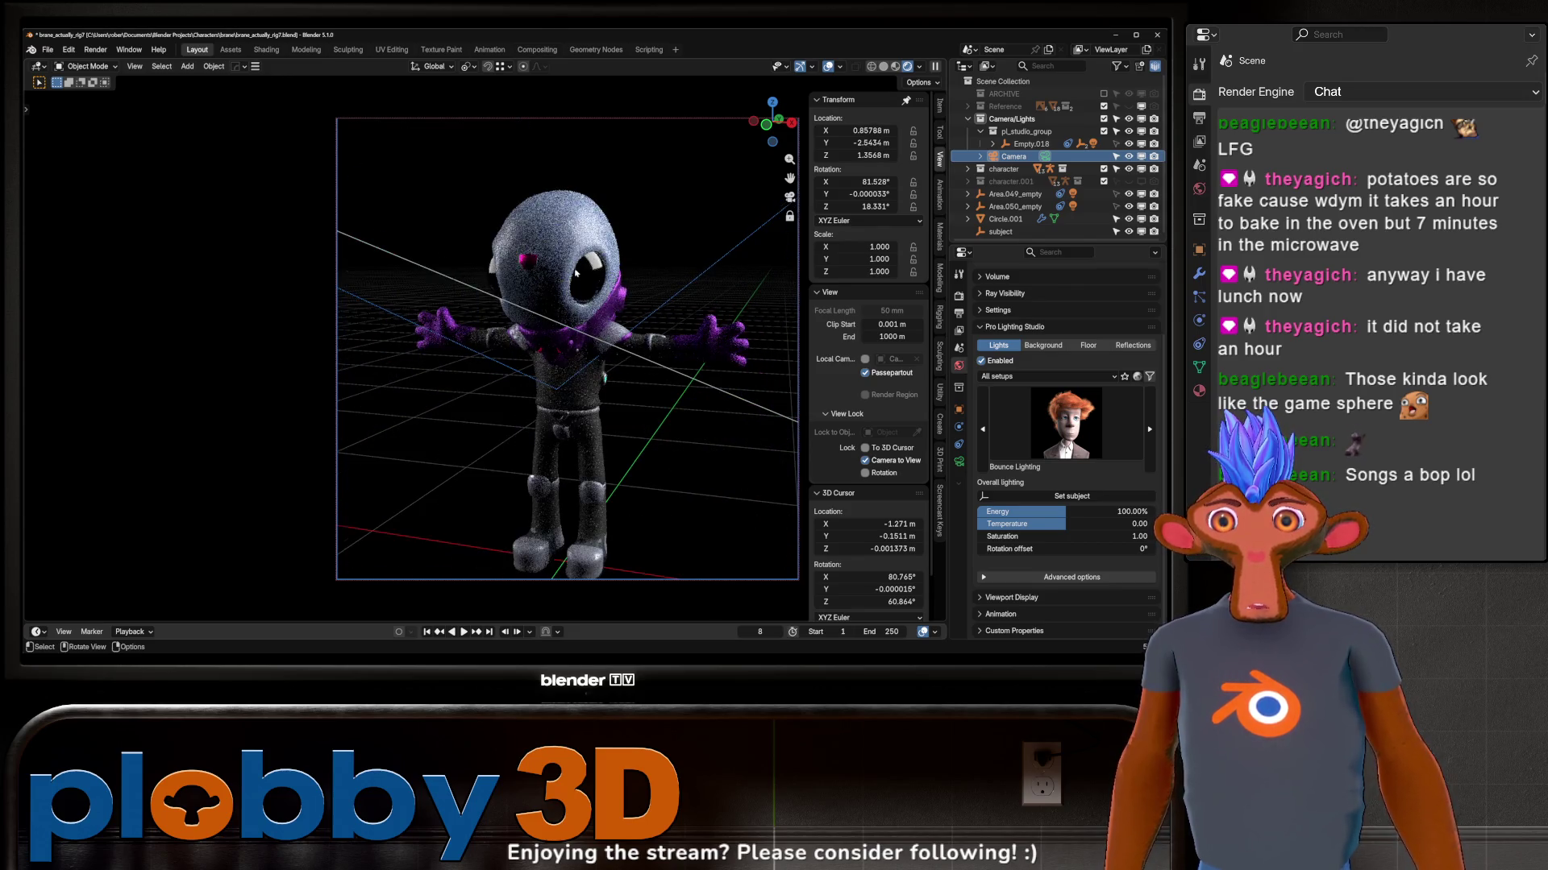